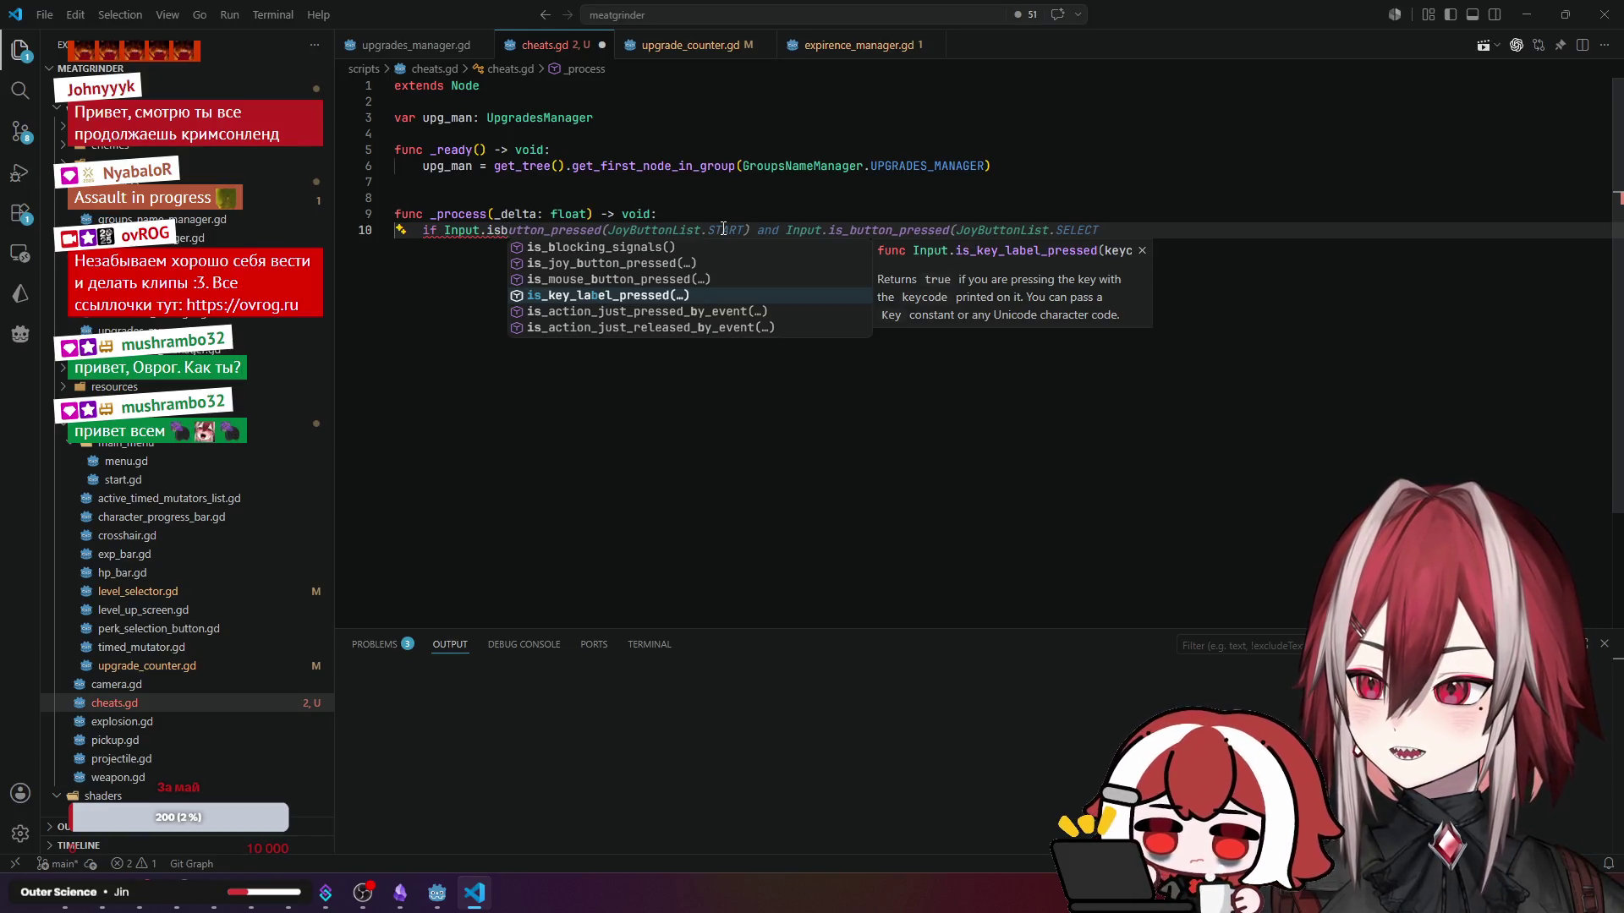
- Accept is_key_label_pressed on line 10 and pick KEY_KP_8 from the key constant suggestions
key(Return)
text(")
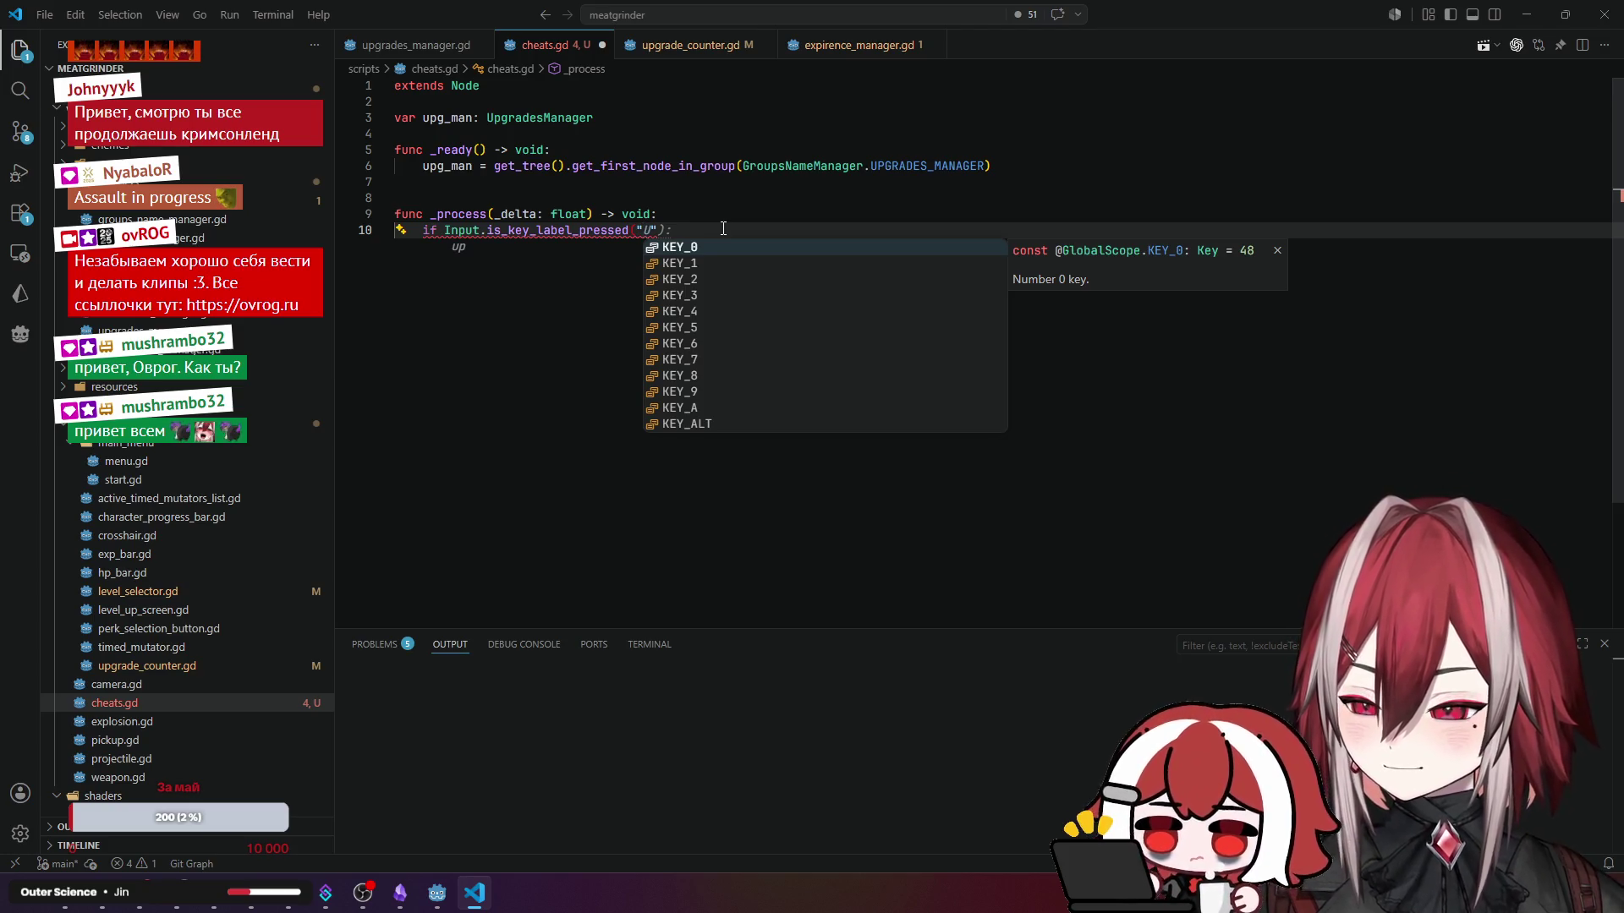
text(ke)
key(Down)
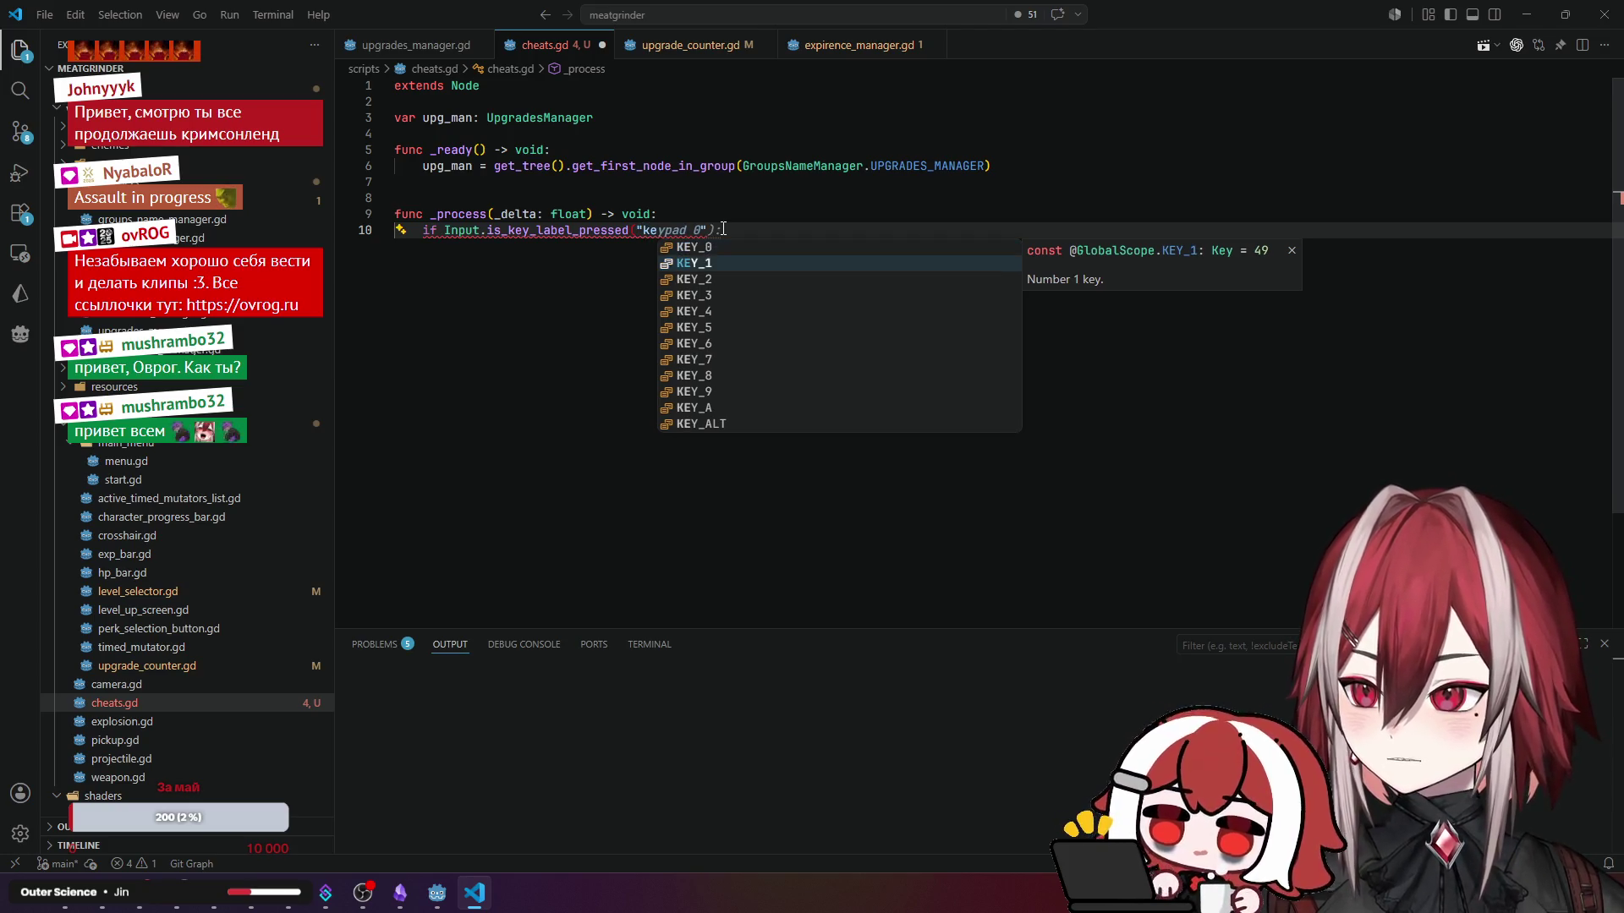
key(Down)
key(Down)
key(Down)
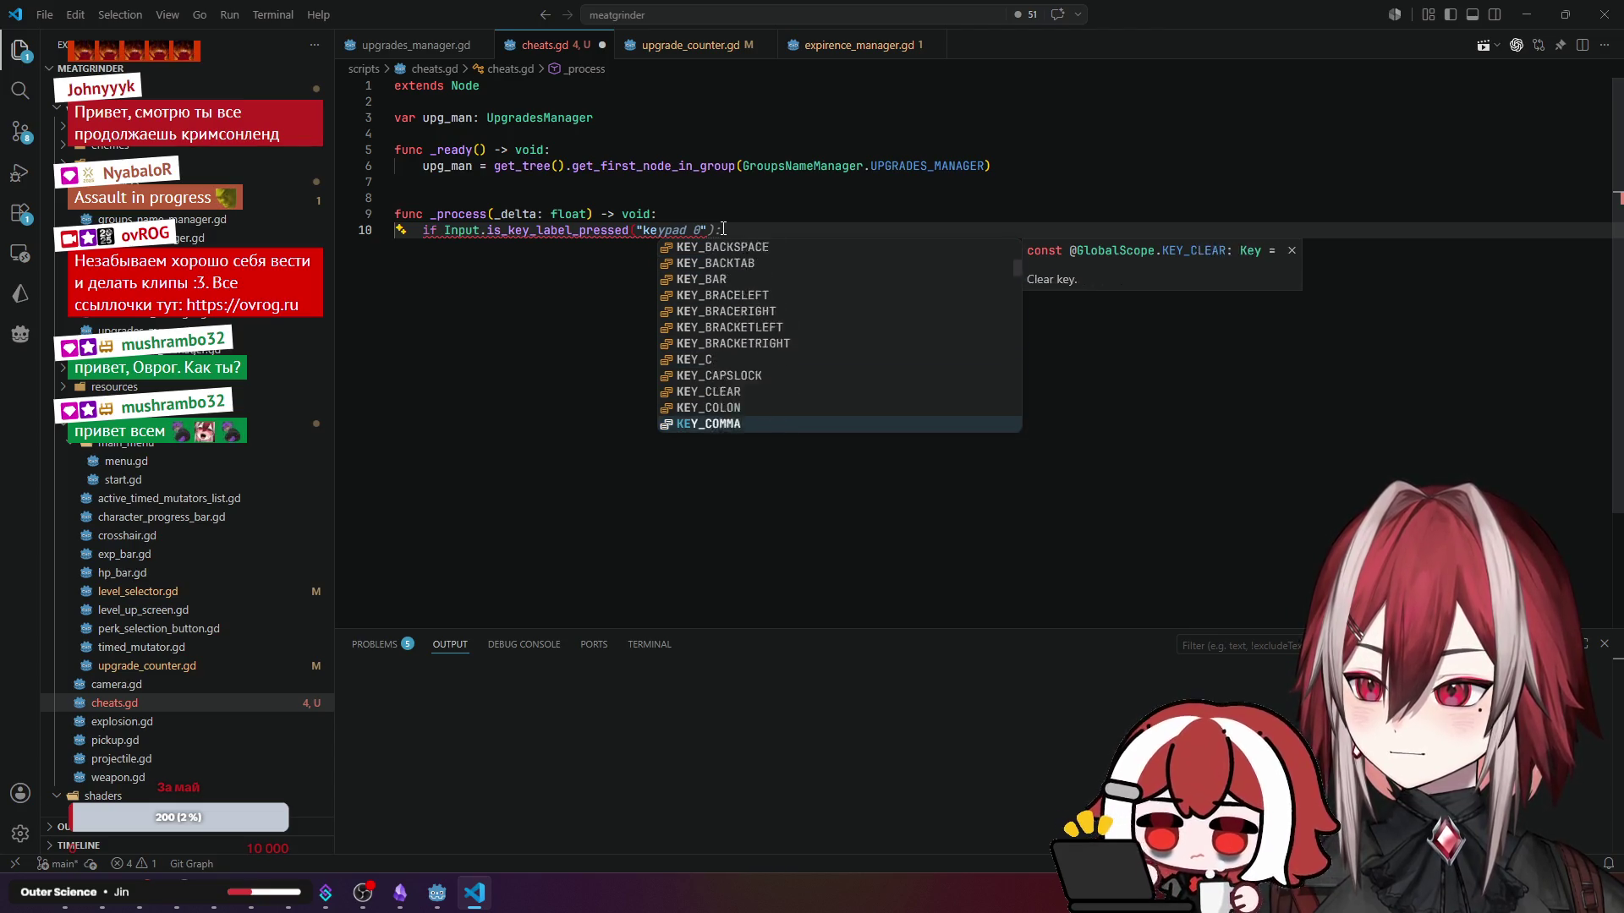
key(Down)
key(Down)
key(Down)
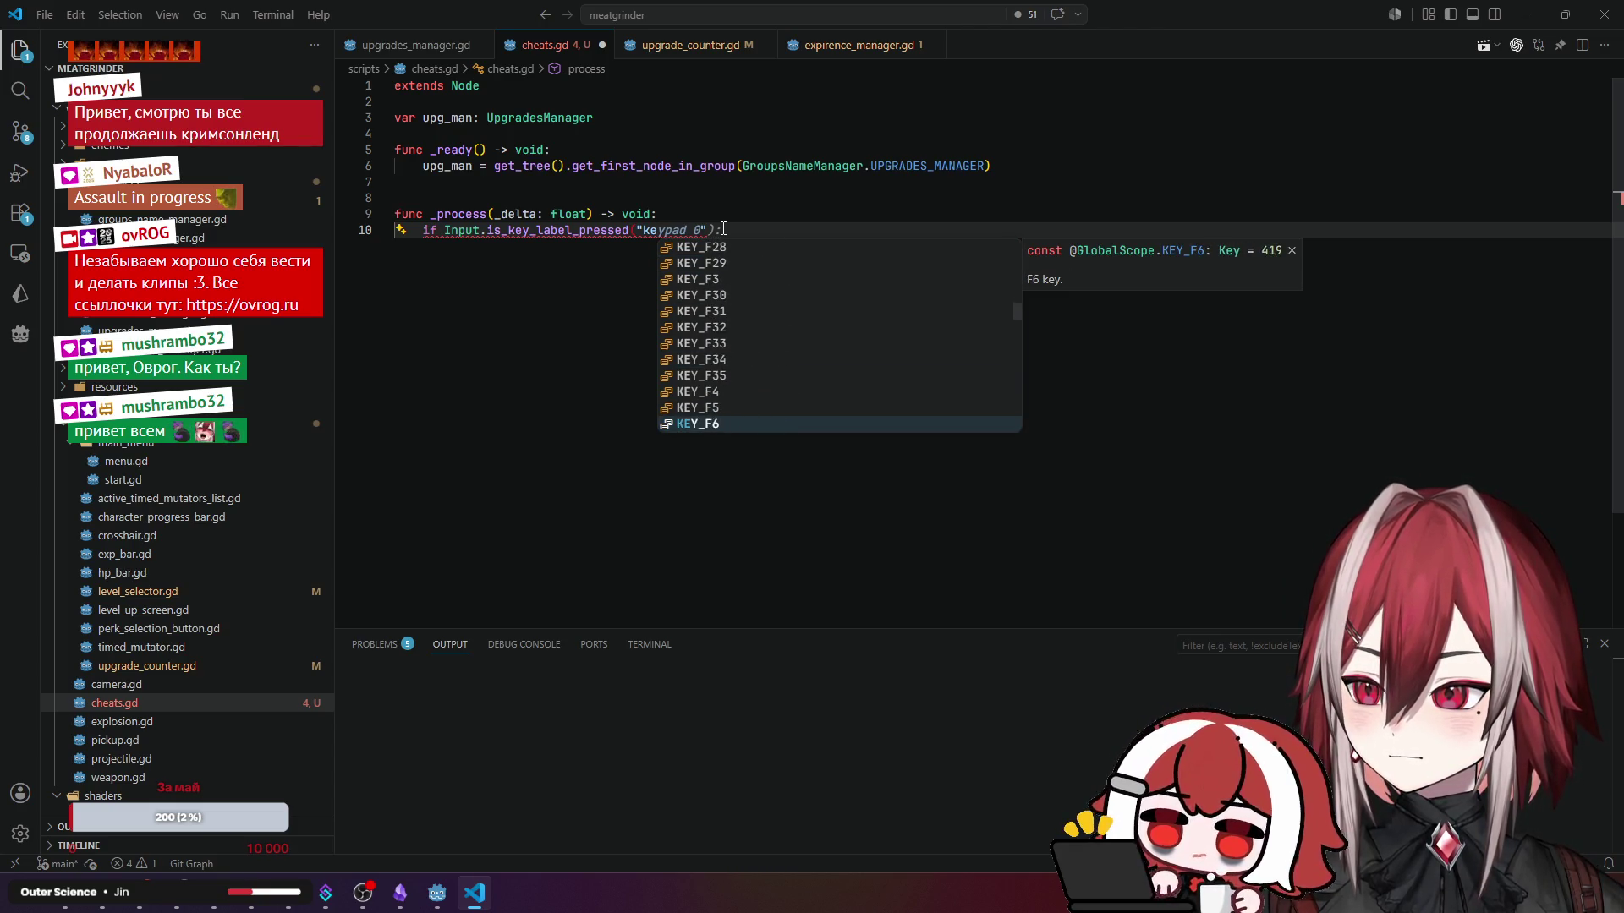
key(Down)
key(Down)
key(Down)
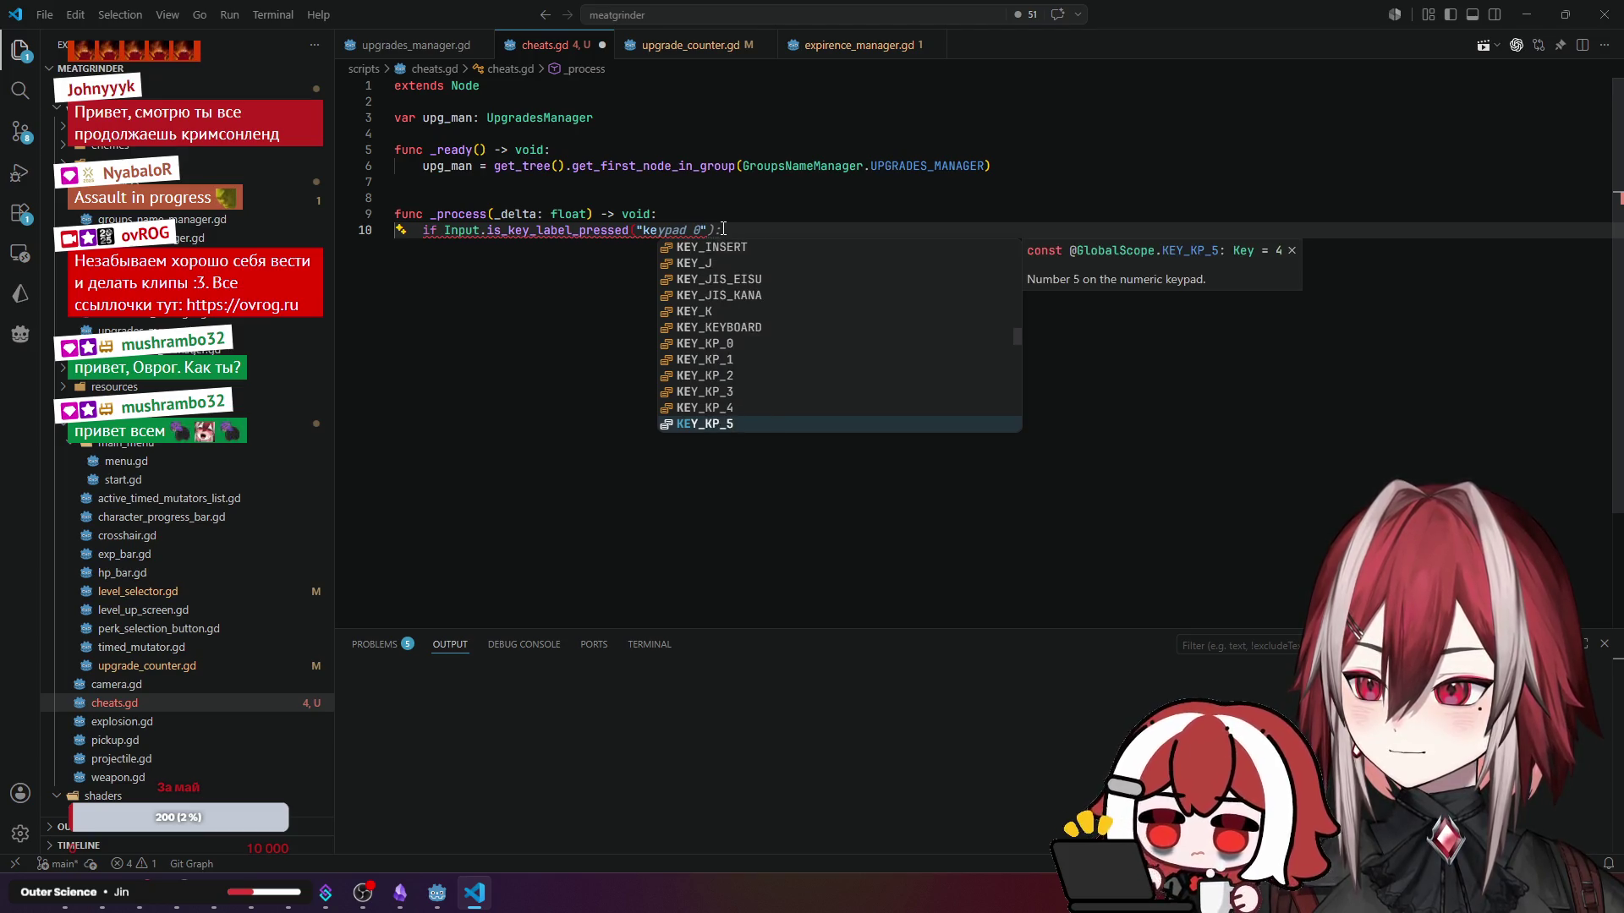
key(Up)
key(Up)
key(Up)
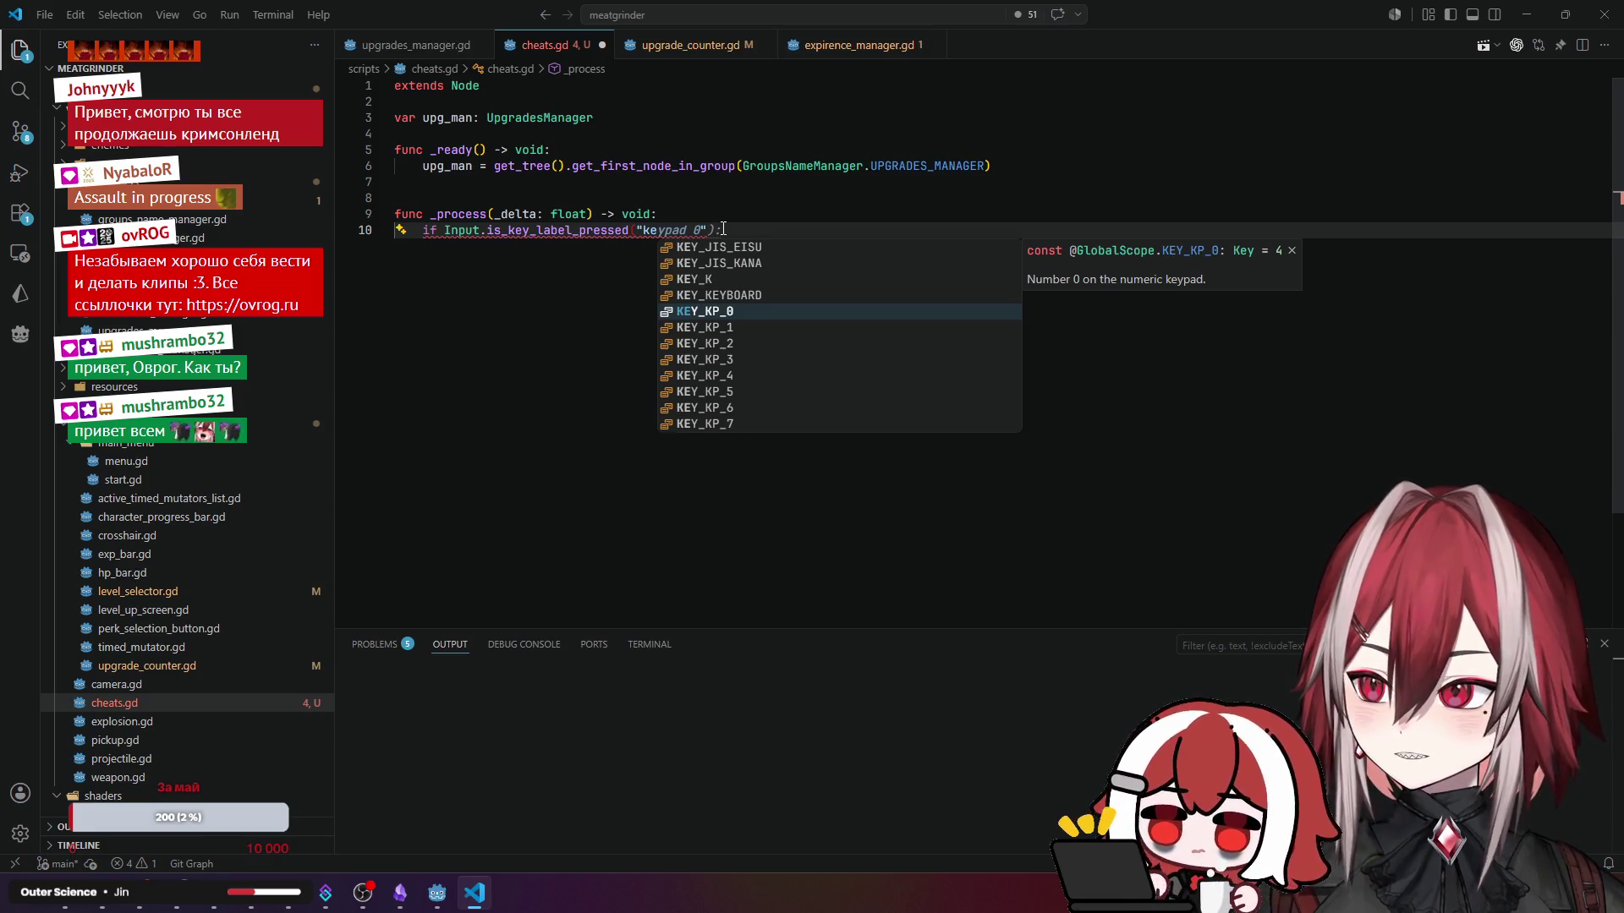
key(Down)
key(Down)
key(Down)
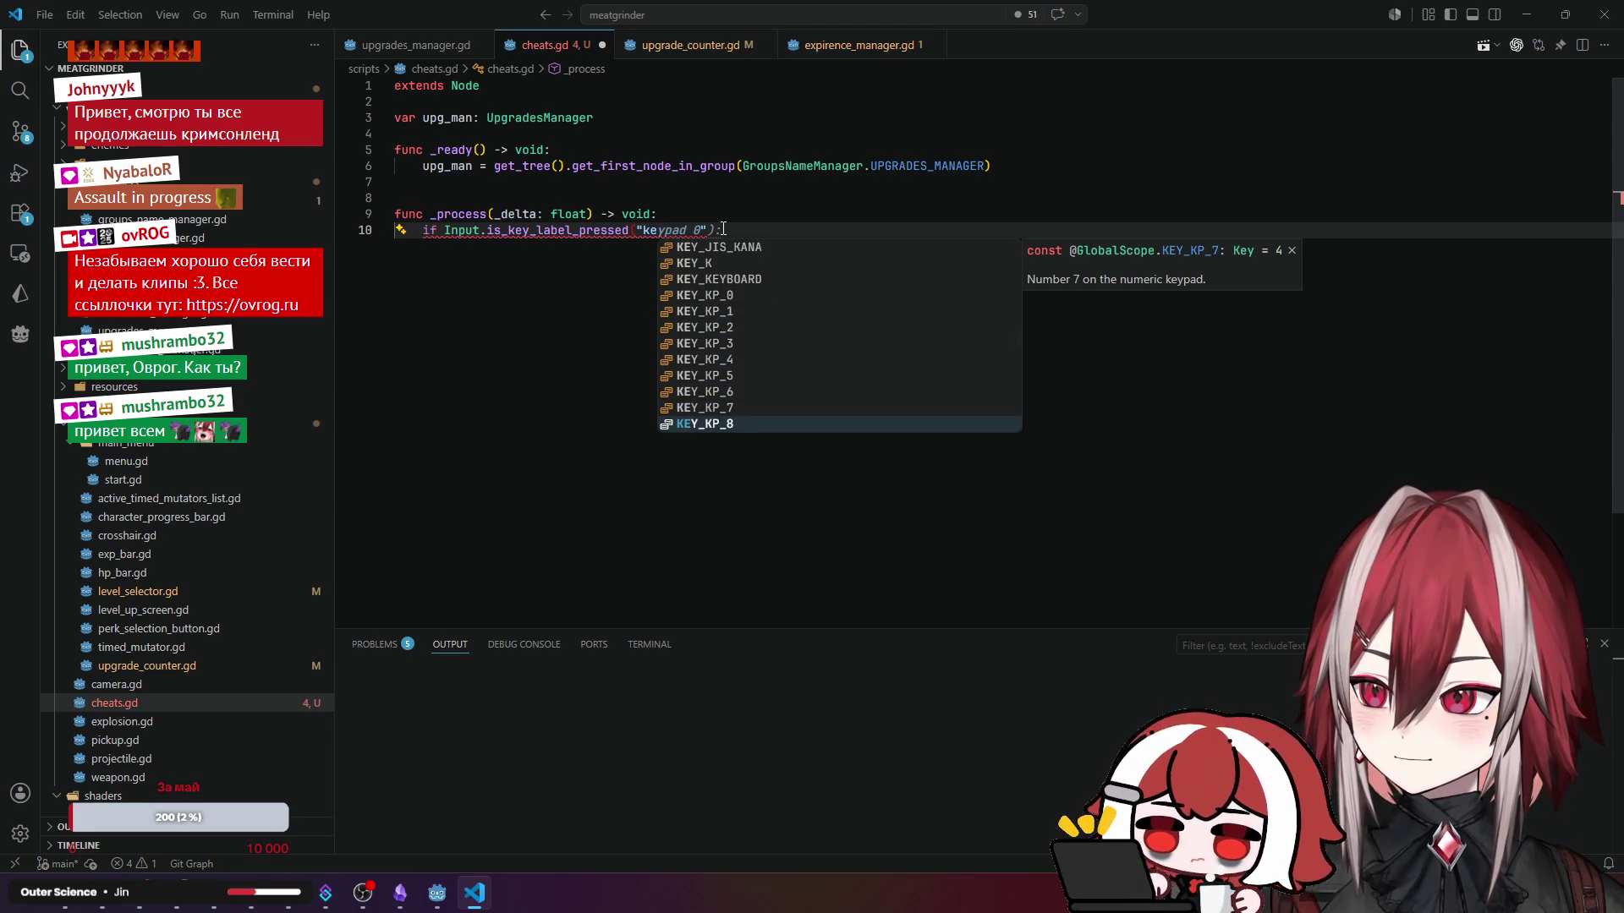
key(Return)
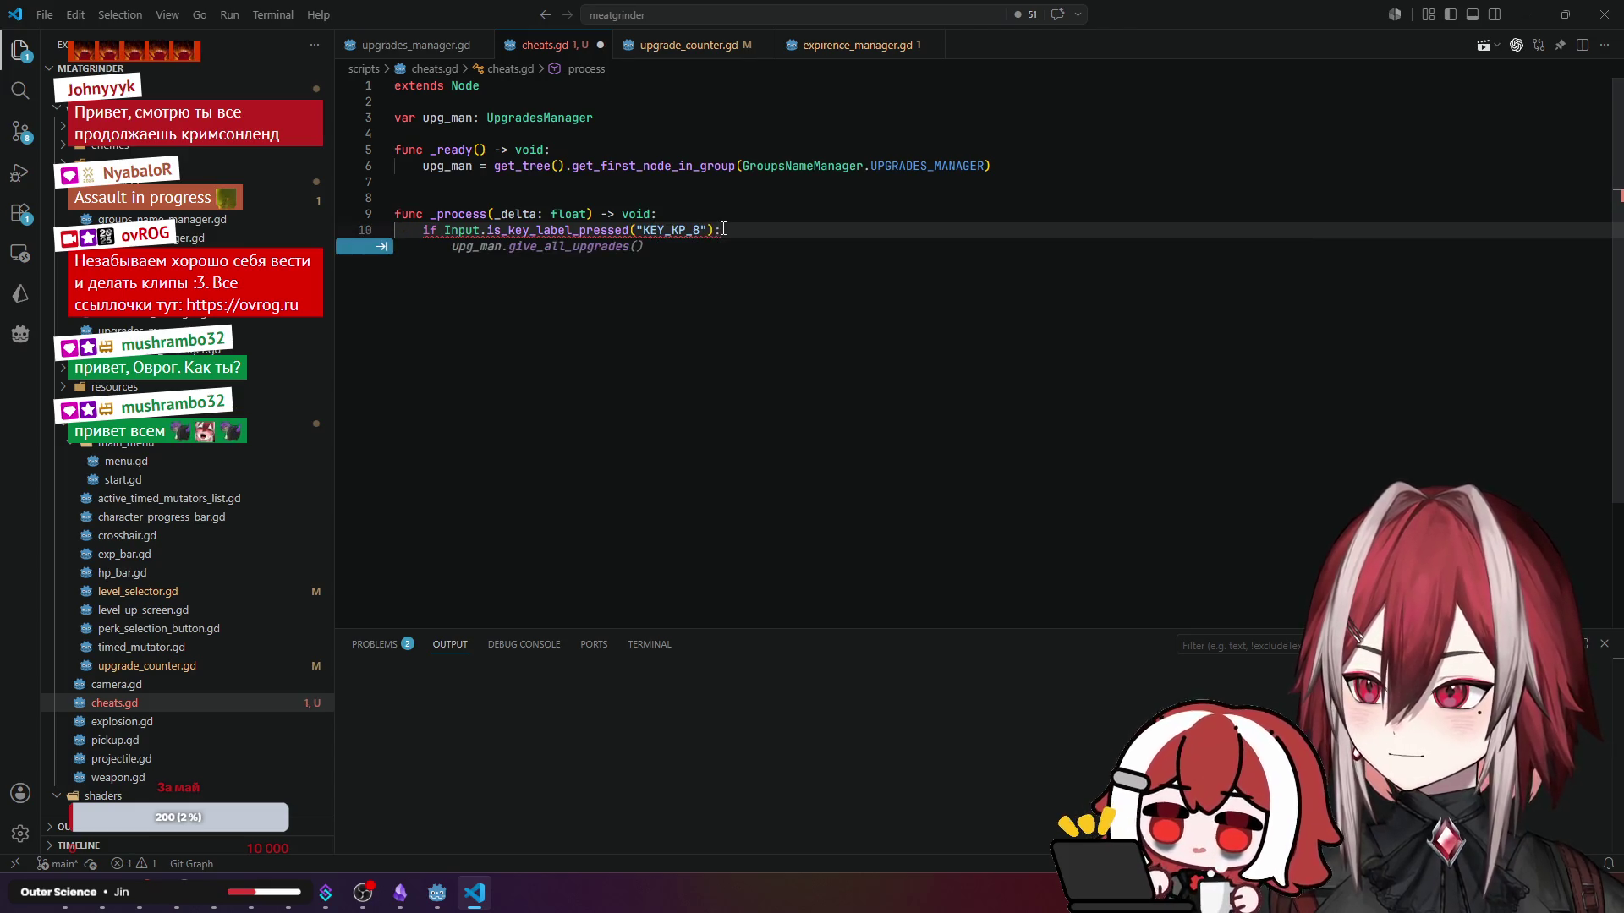
- Add an upg_man.add() call on a new line inside the if block
key(Return)
text(upg_man.give_all_upgrades()
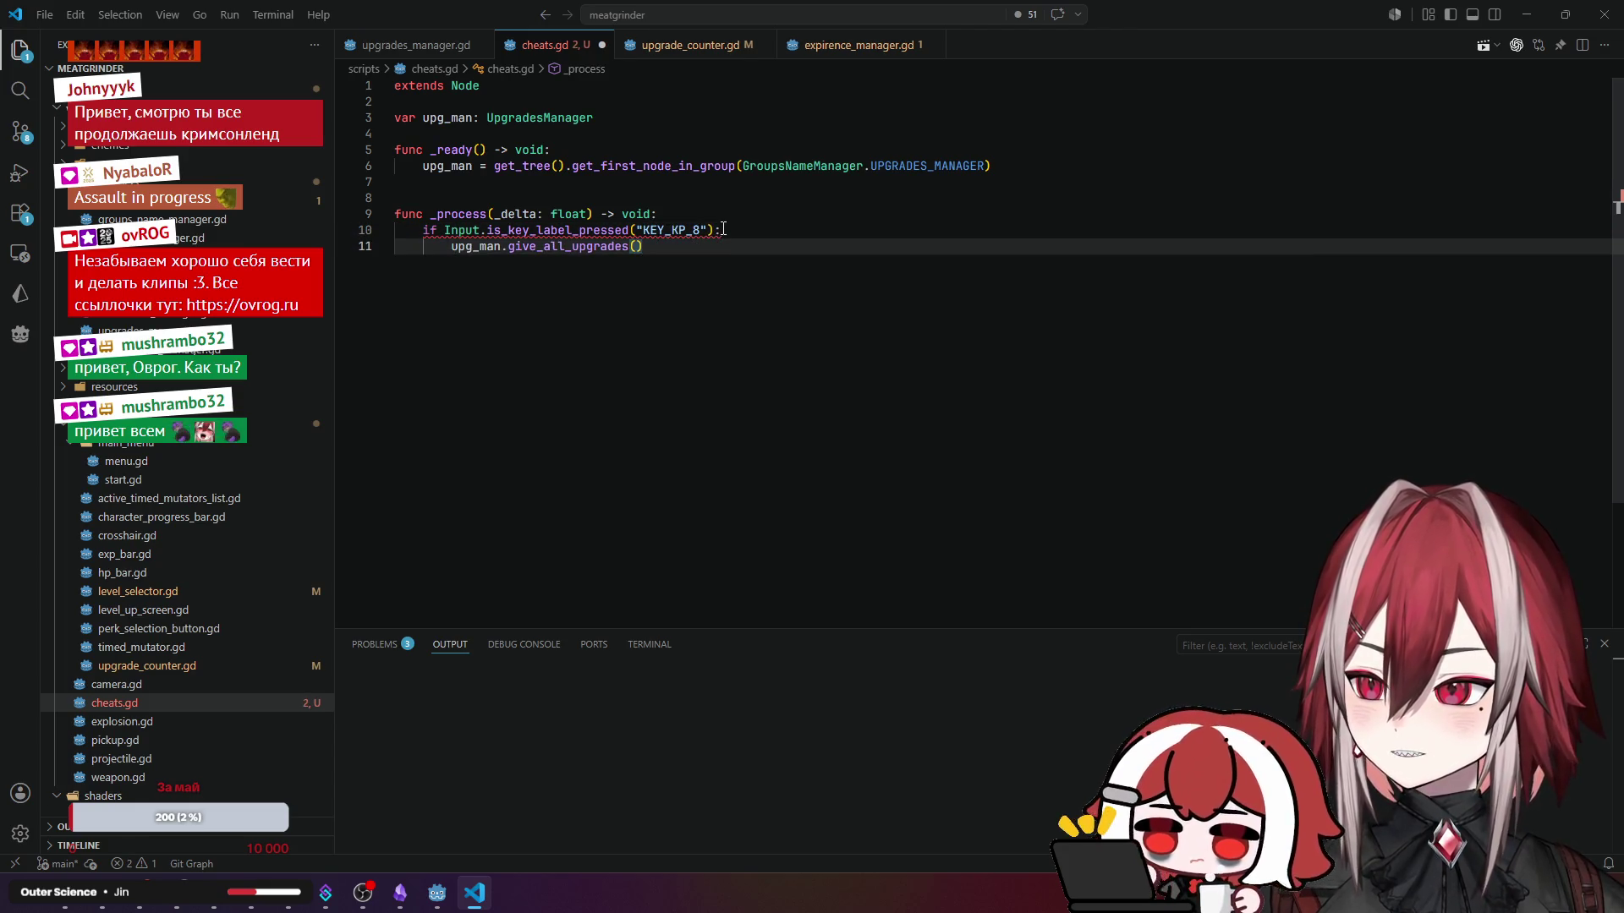
key(BackSpace)
key(BackSpace)
key(BackSpace)
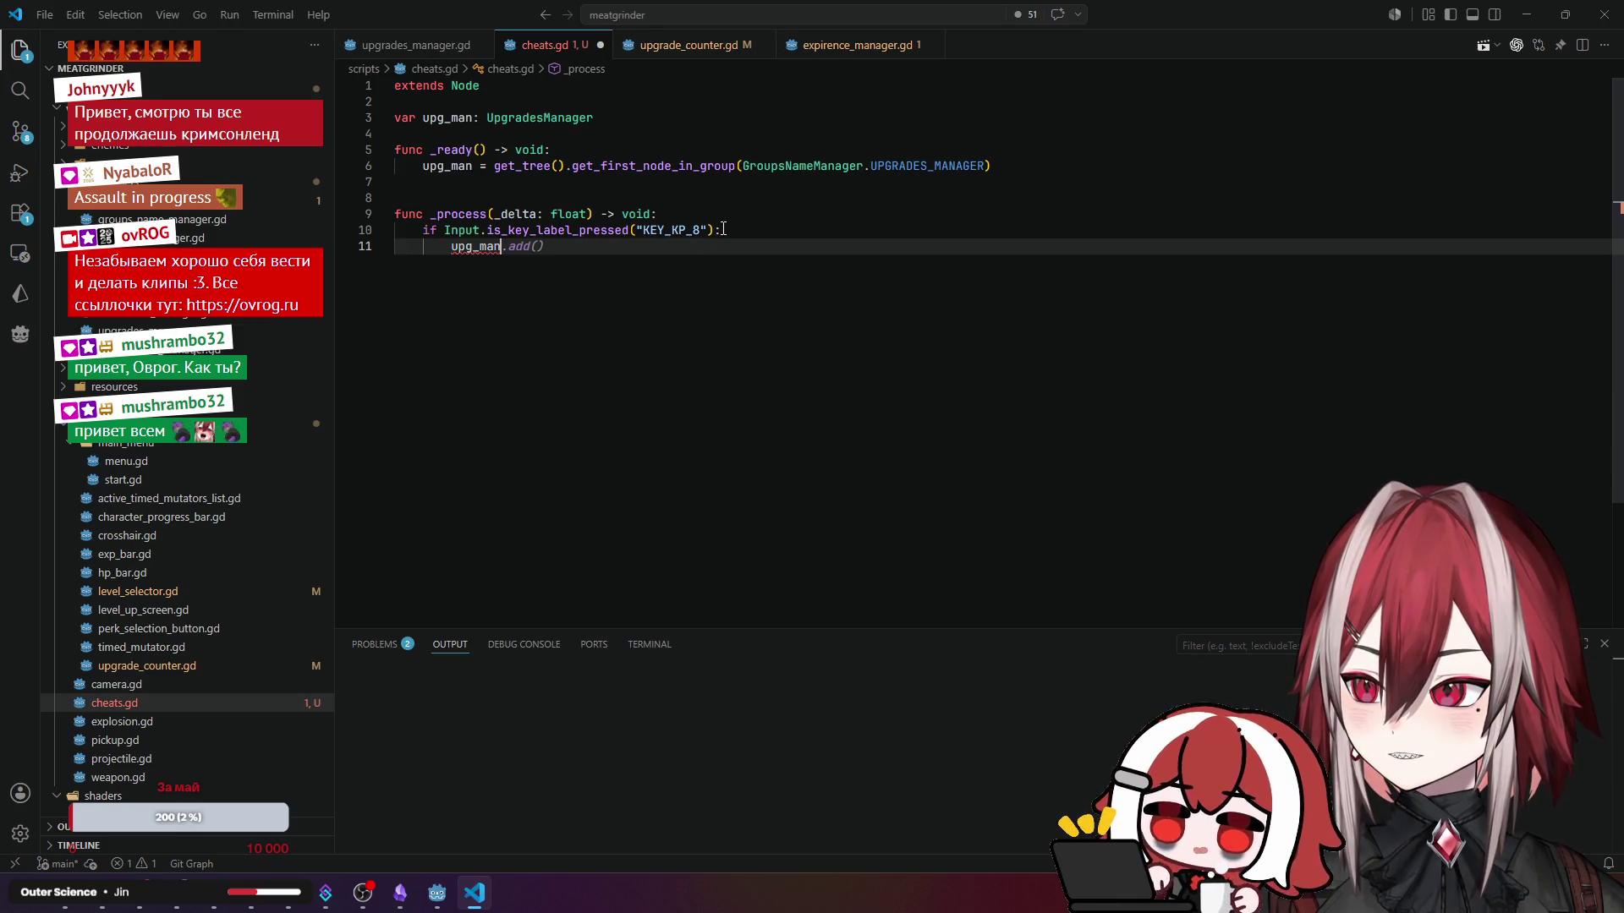
text(.add()
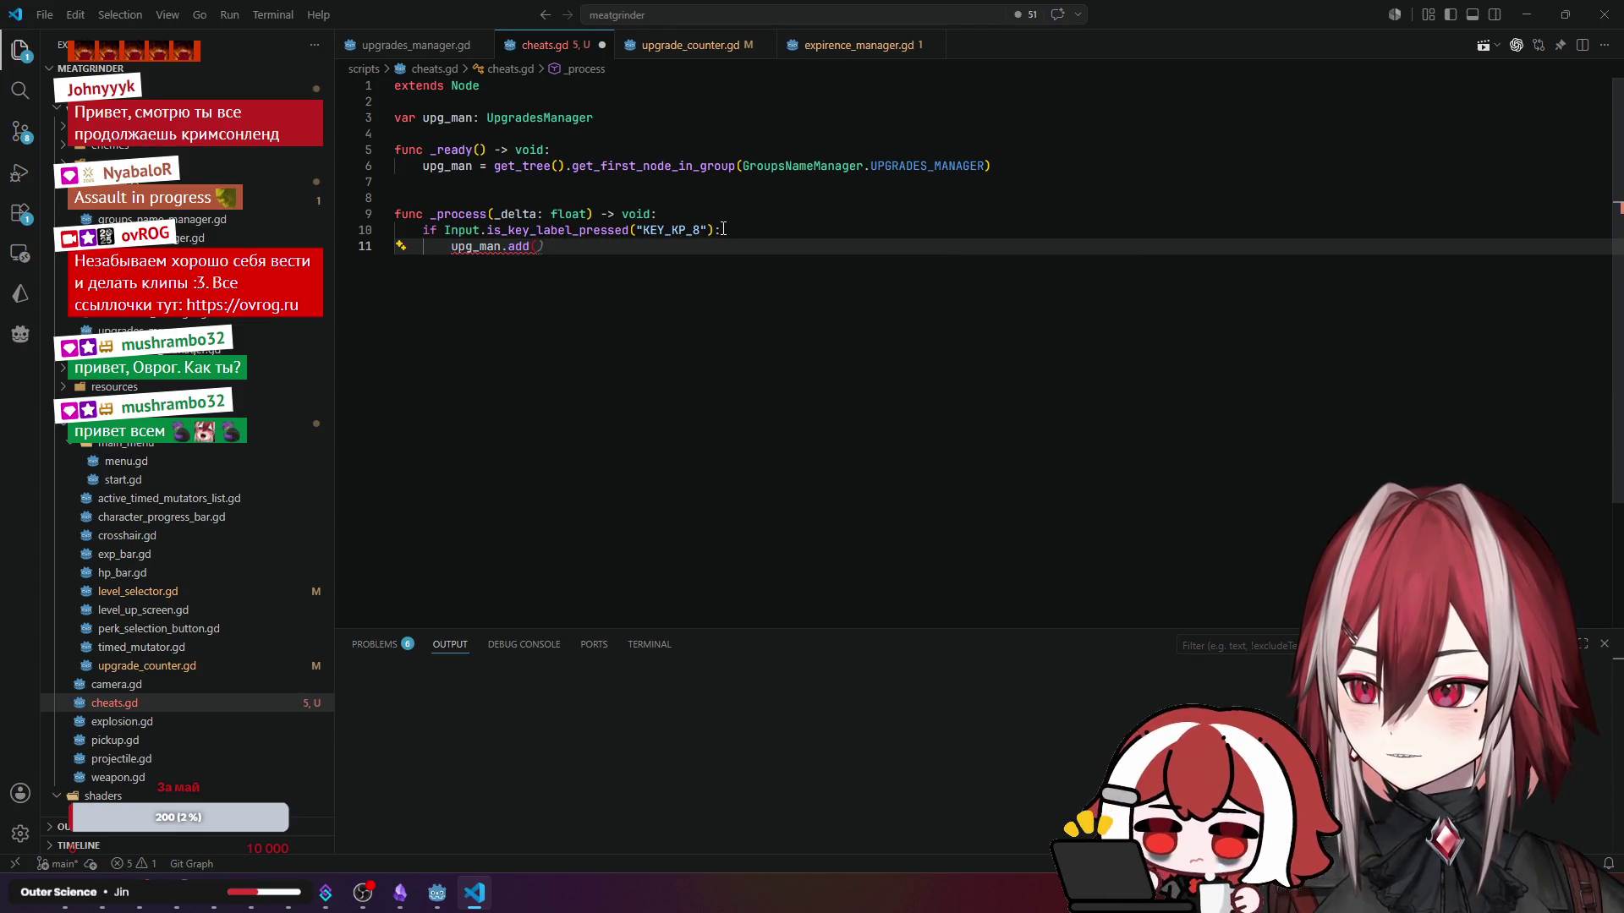
text())
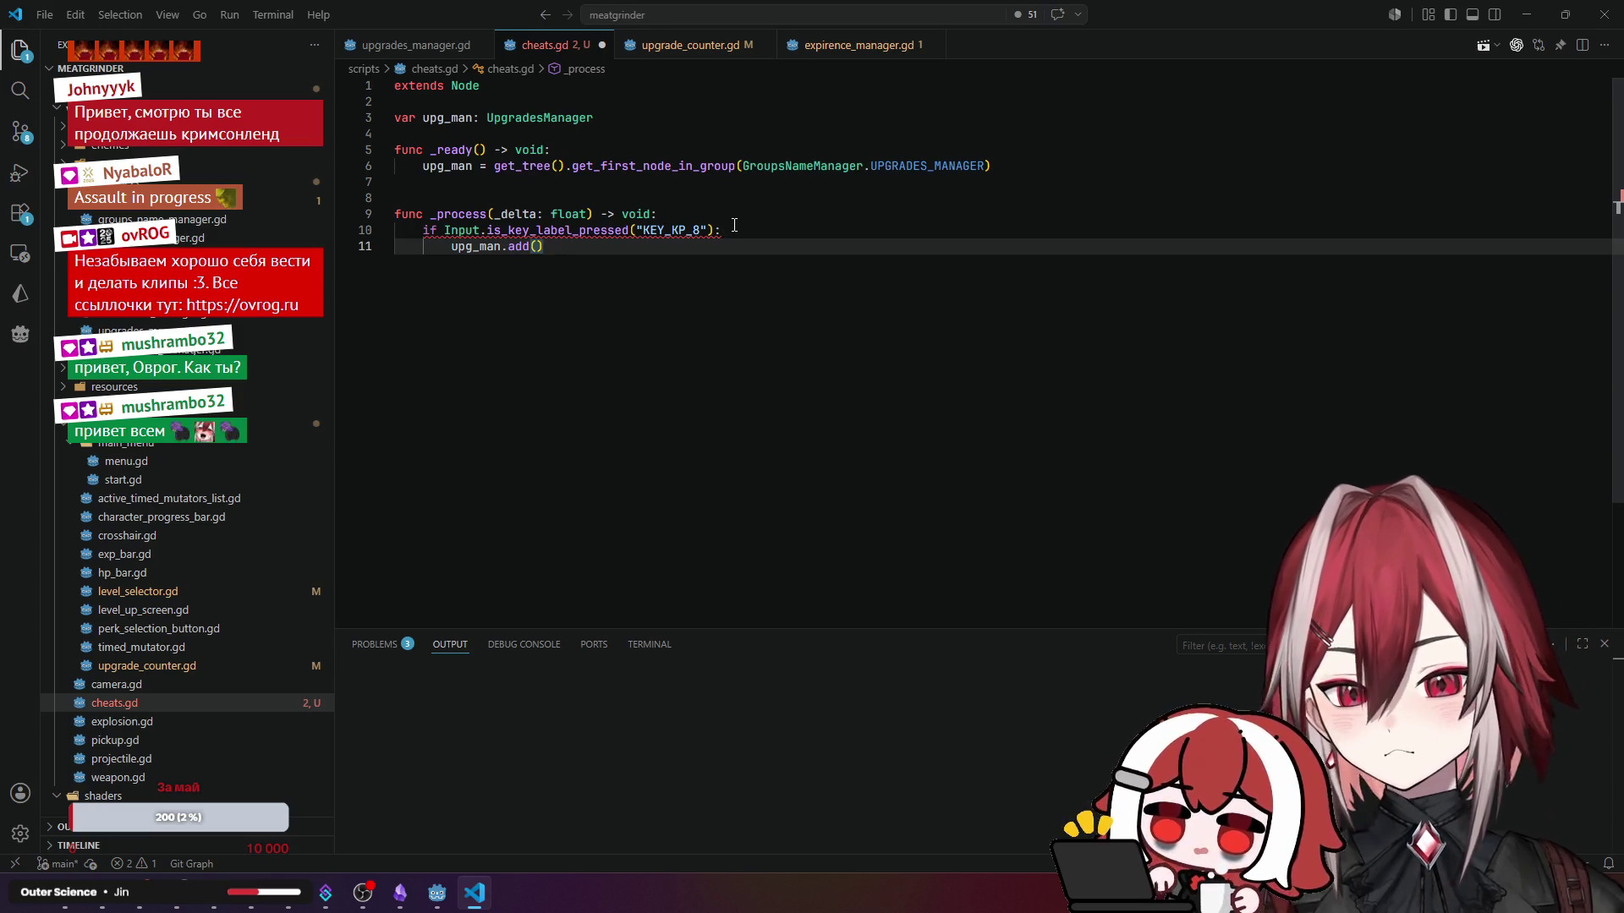
- Read the Input.gddoc documentation for is_key_label_pressed, then return to cheats.gd and select the KEY_KP_8 string
click(734, 220)
mouse_move(590, 230)
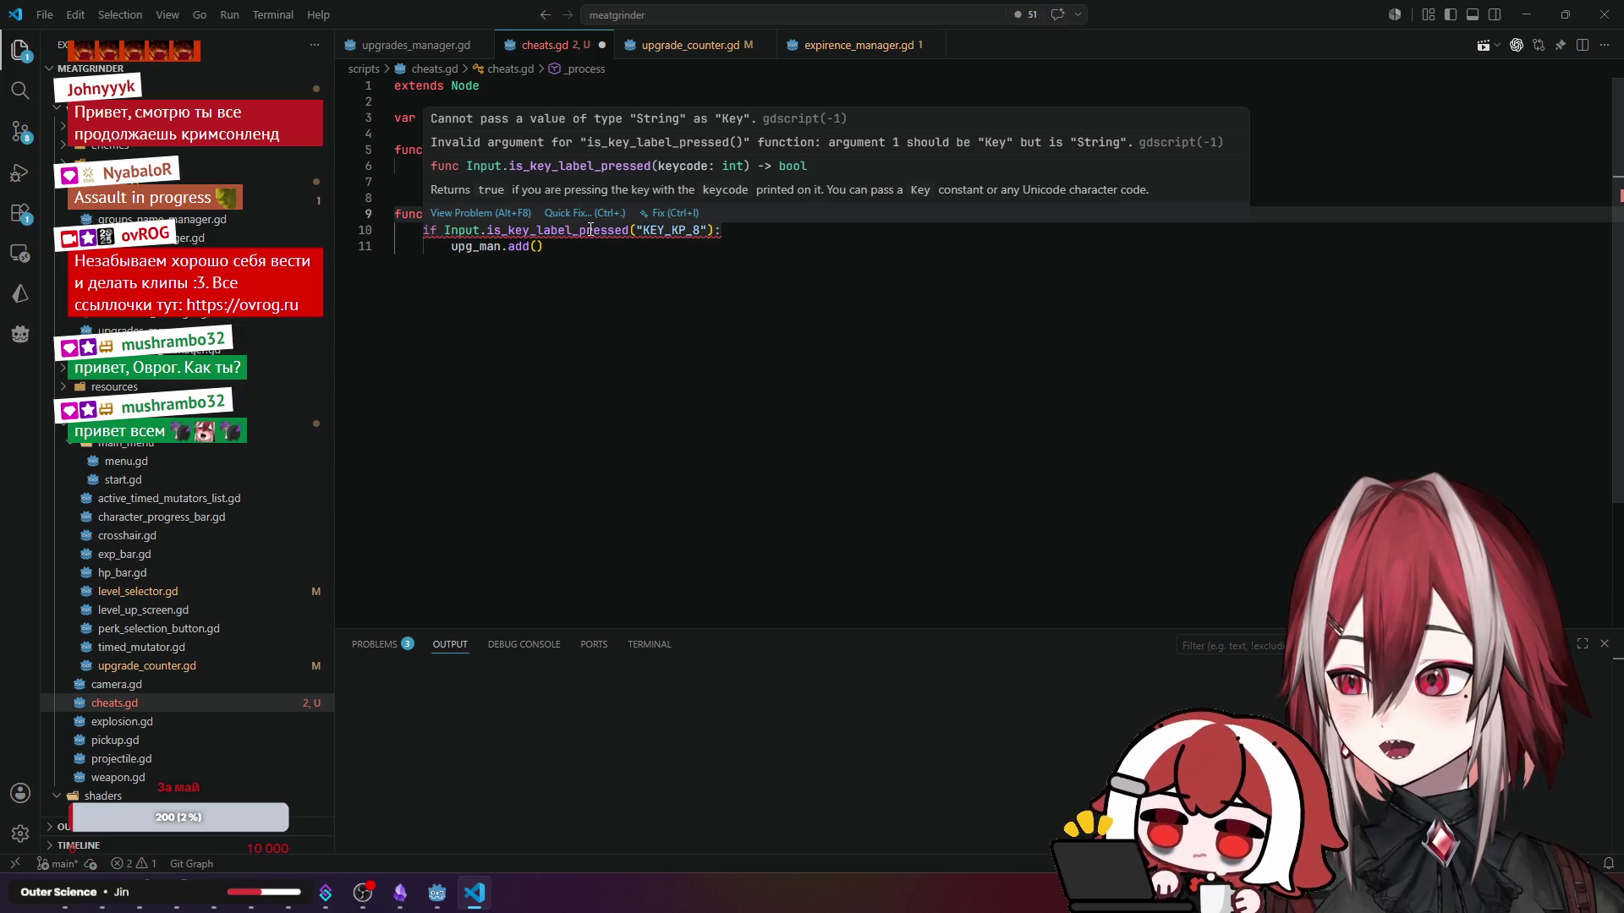
click(636, 229)
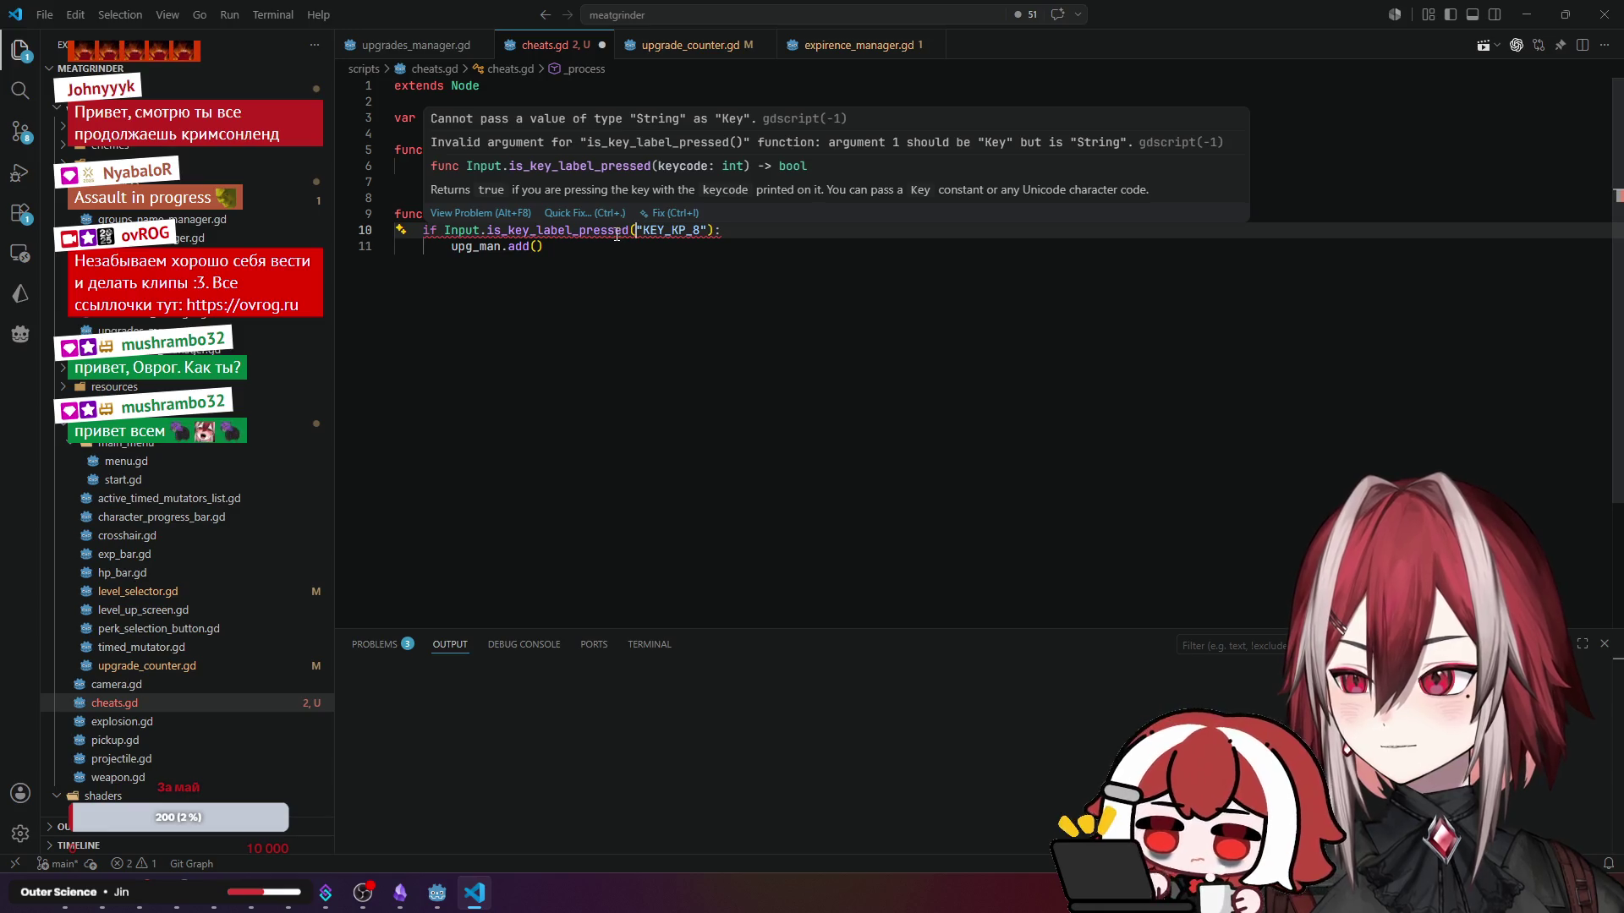
ctrl+click(616, 234)
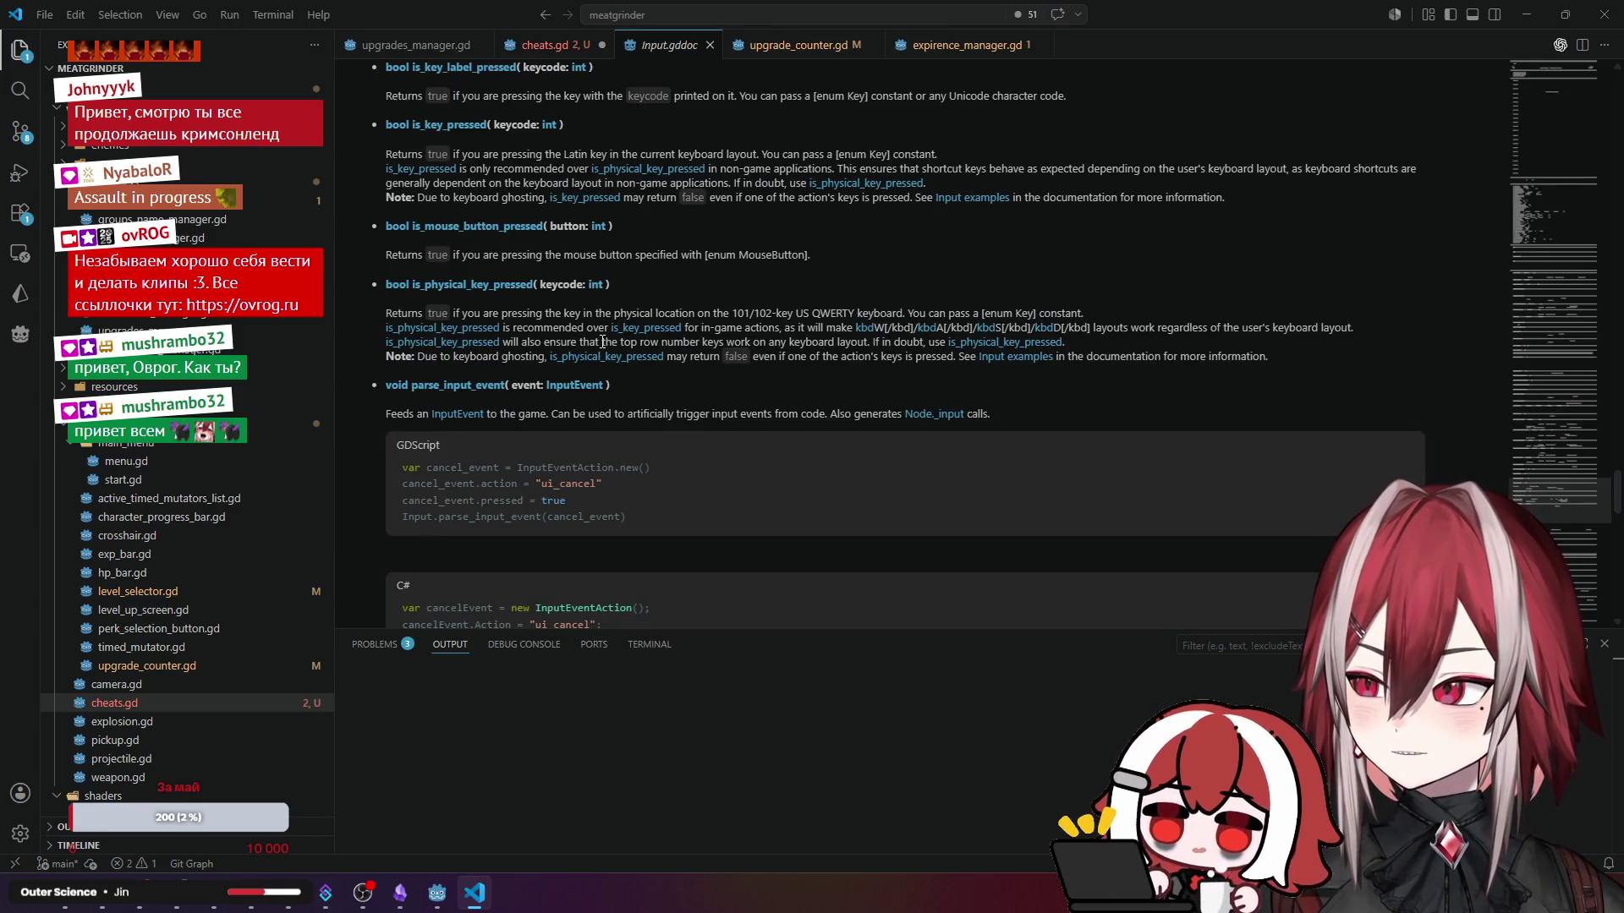
scroll(512, 157, up, 2)
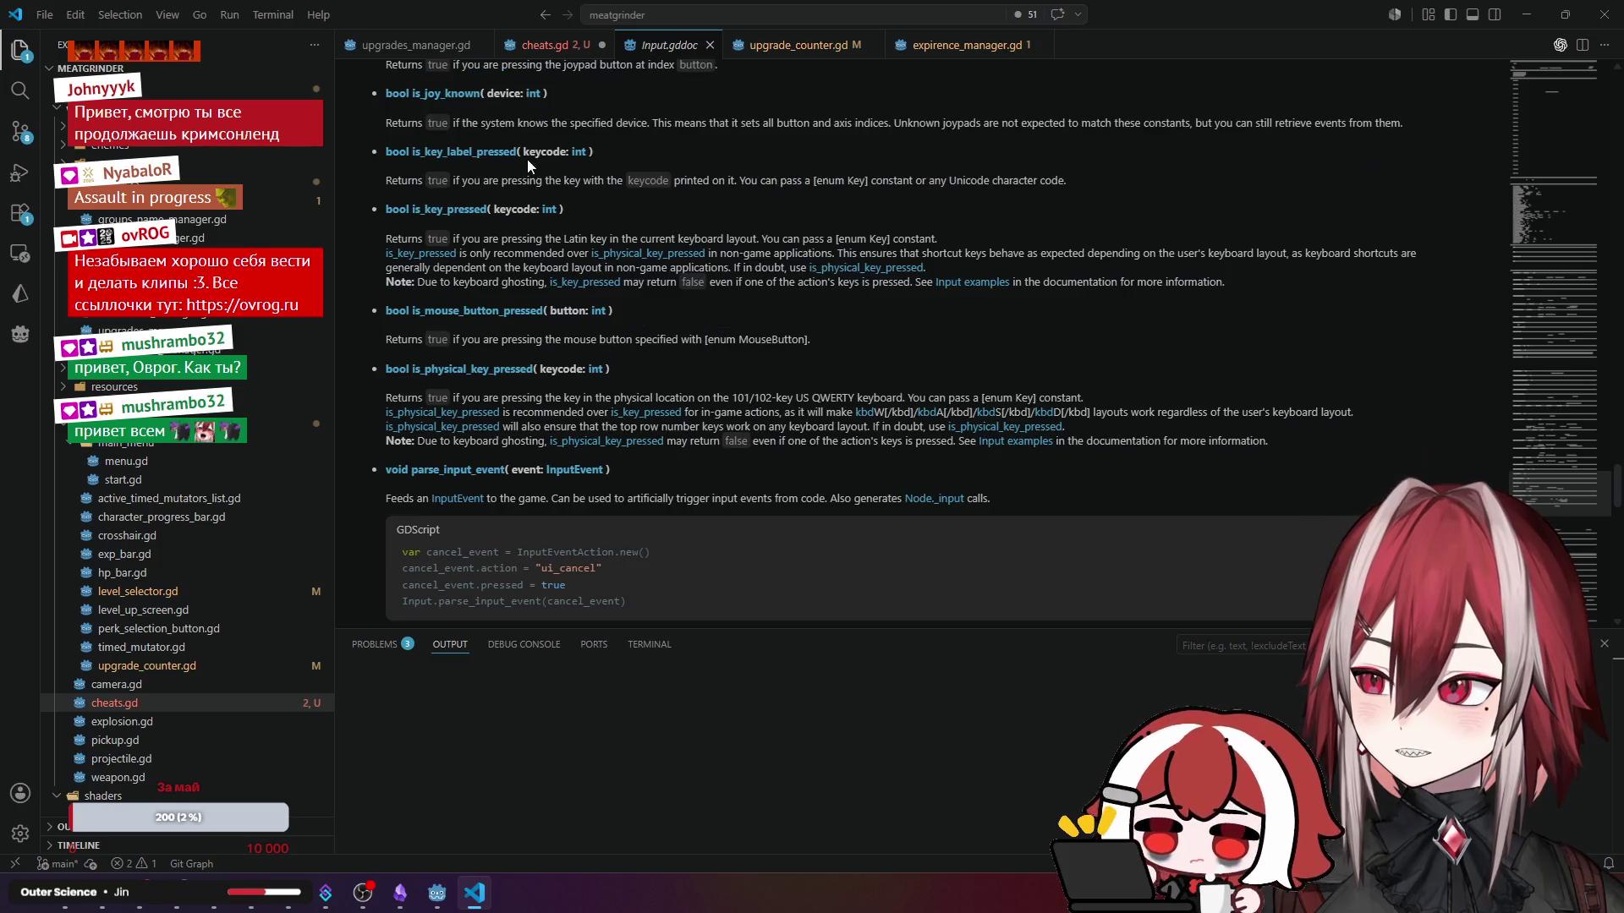
click(546, 45)
drag(710, 239, 636, 233)
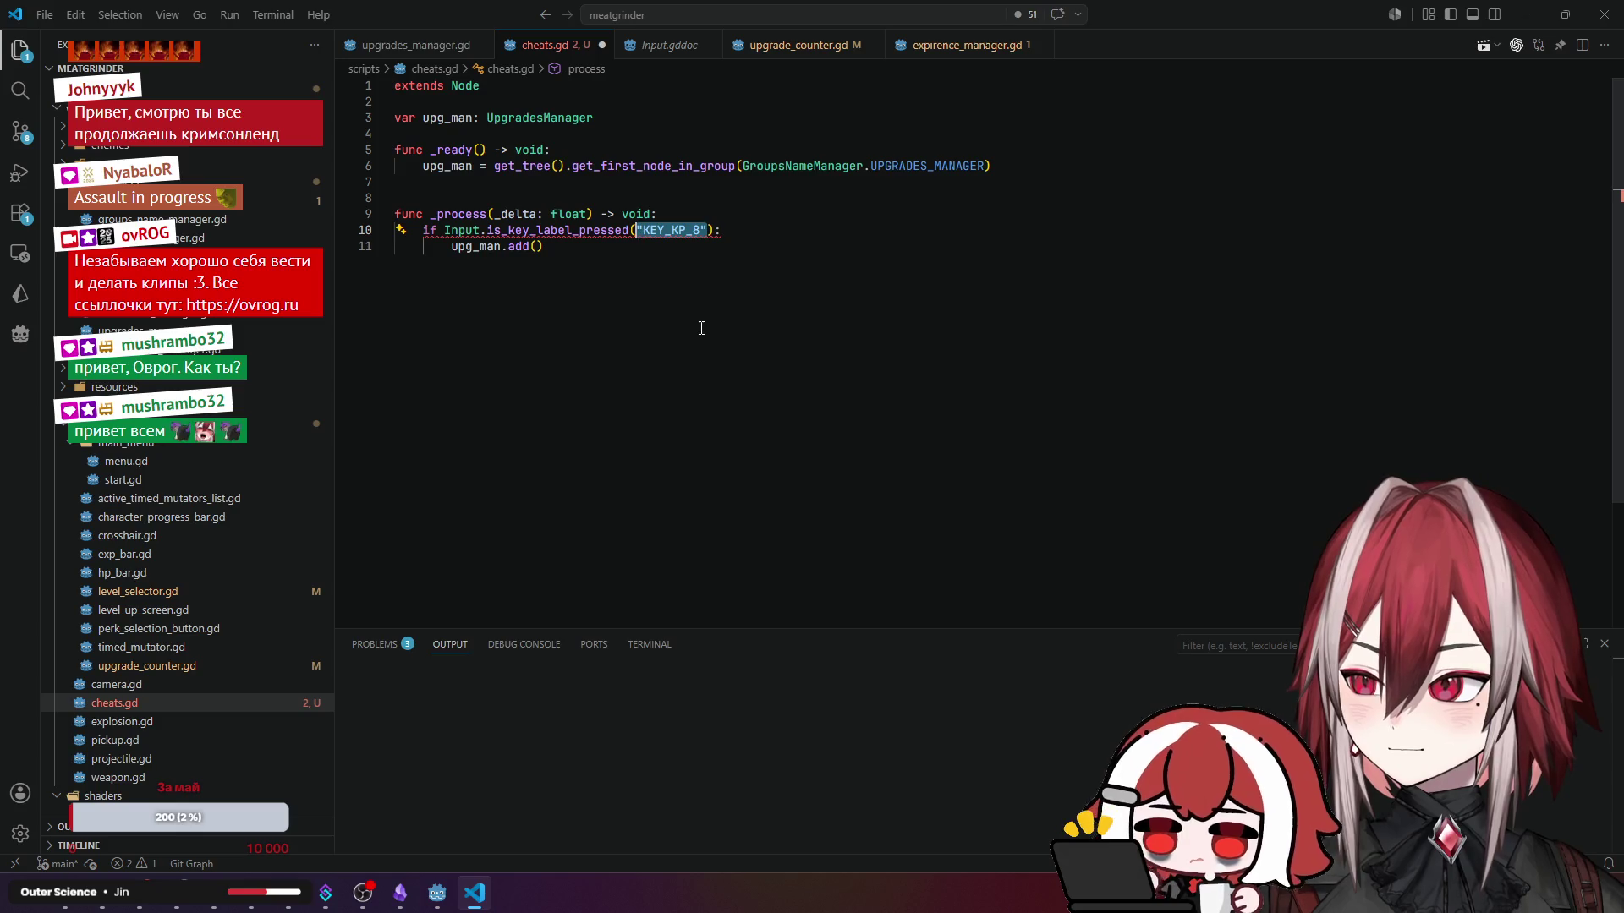
- Try the KeyList.KEY_U suggestion, then clear the argument back to empty parentheses
text(K)
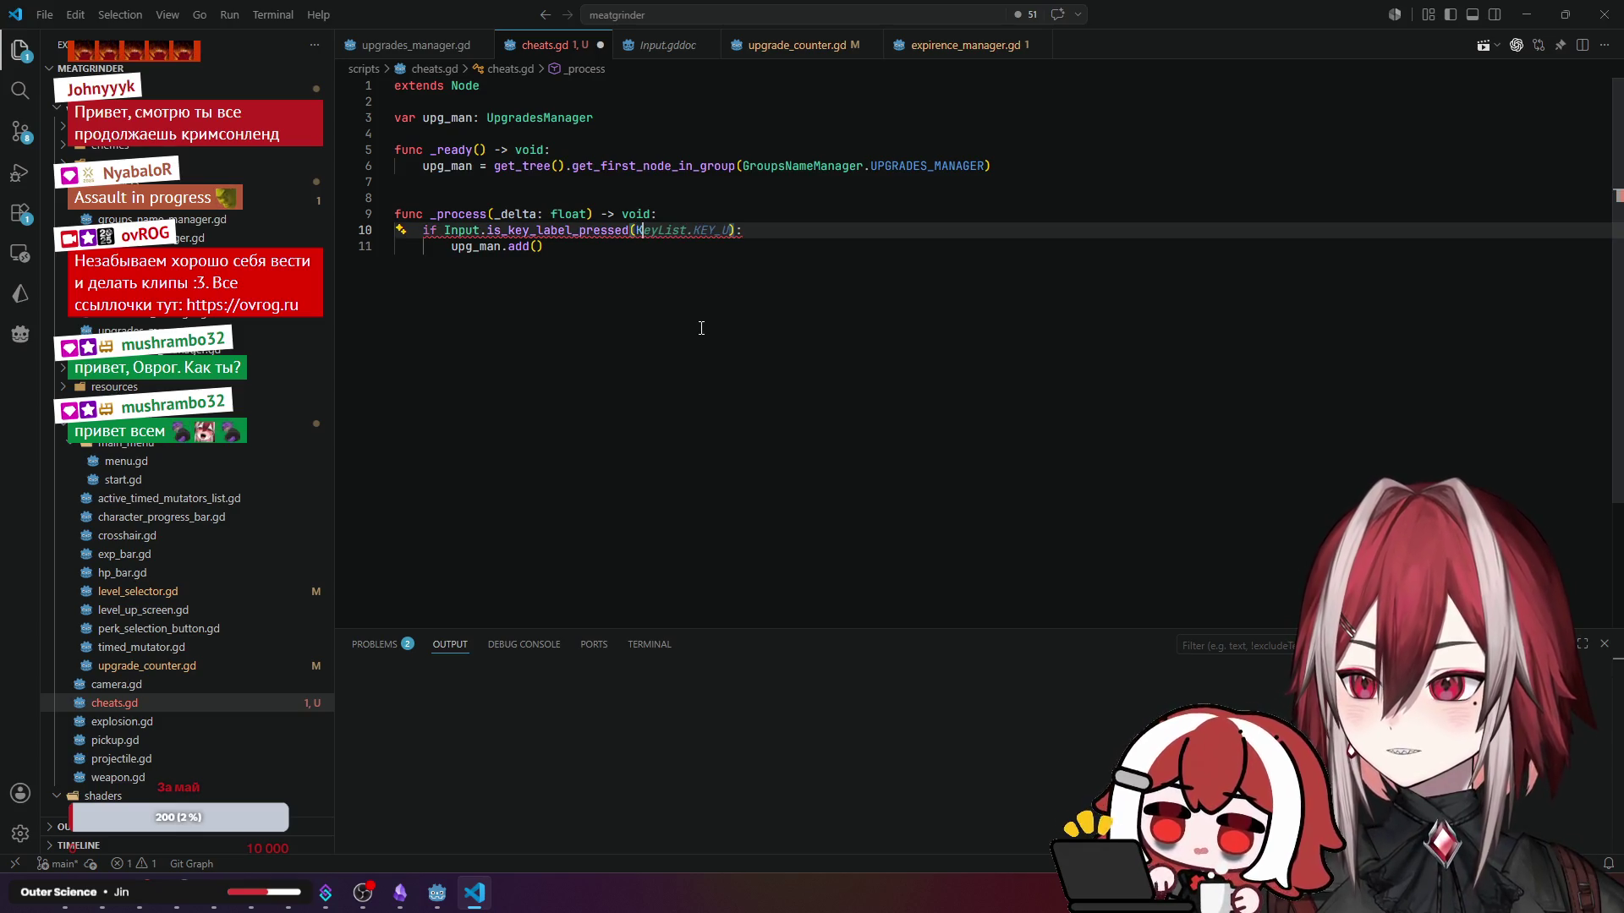
key(Tab)
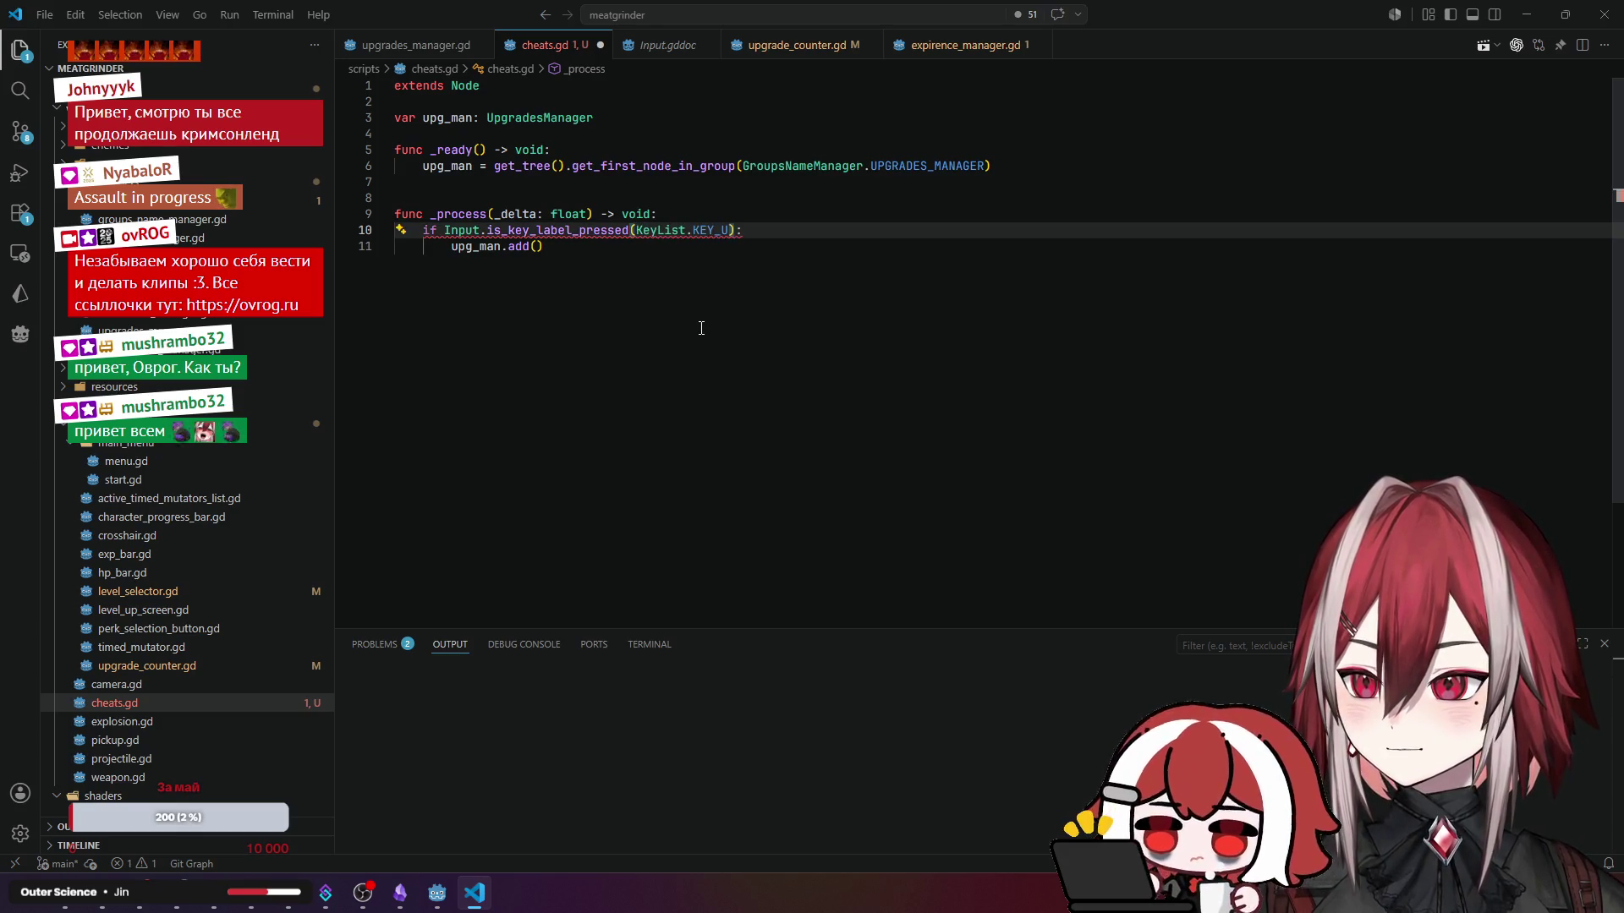
click(701, 328)
mouse_move(656, 230)
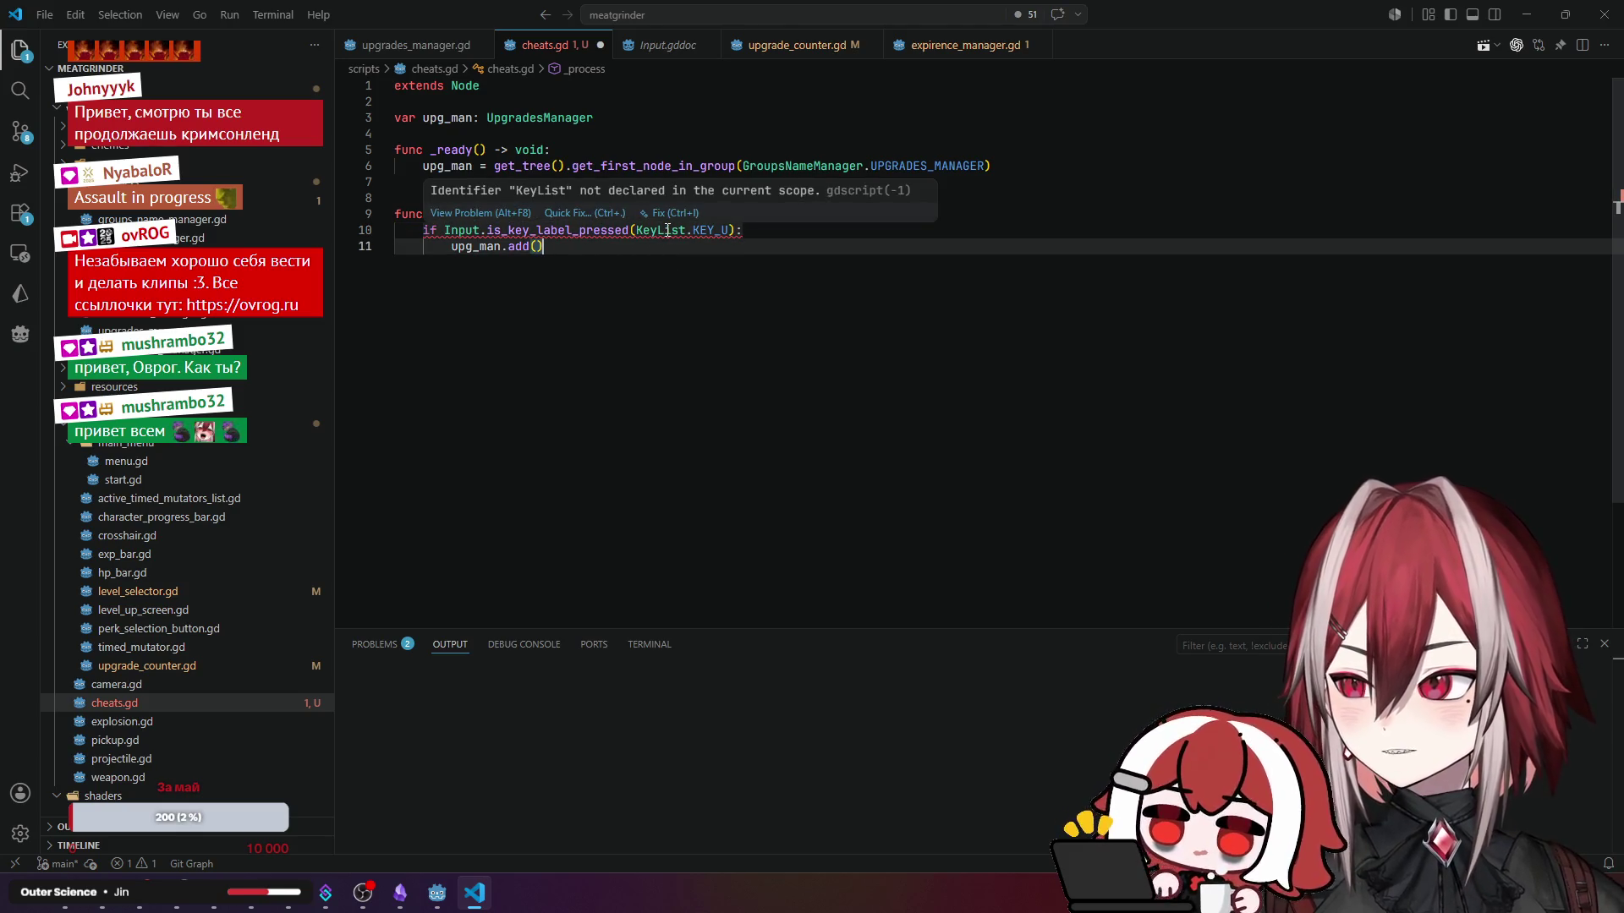
drag(640, 230, 729, 230)
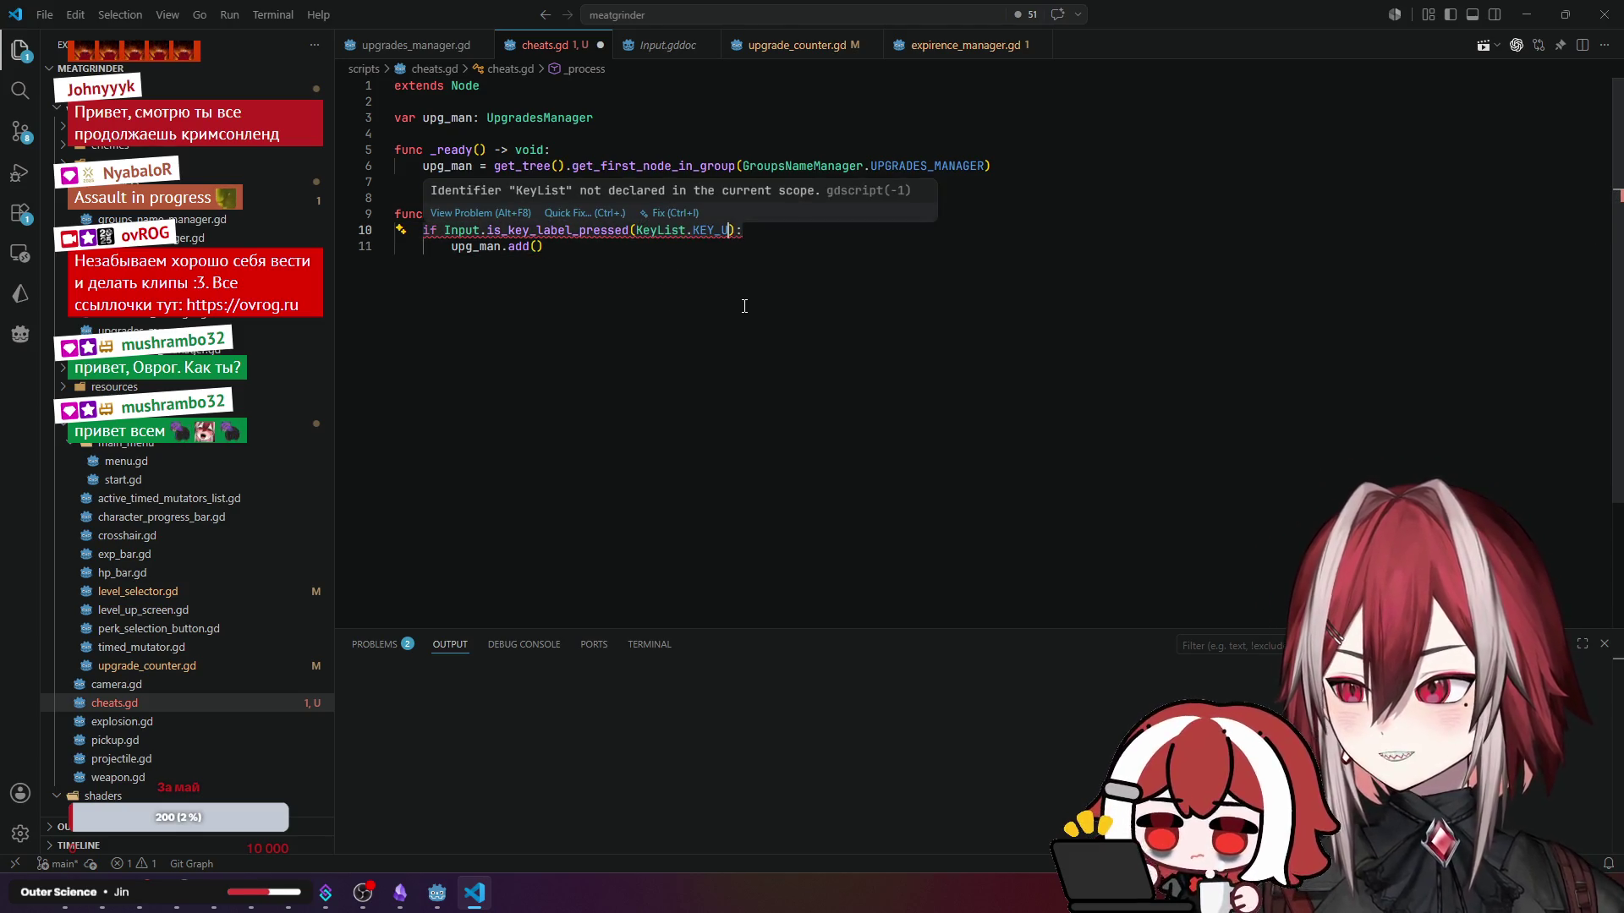
key(BackSpace)
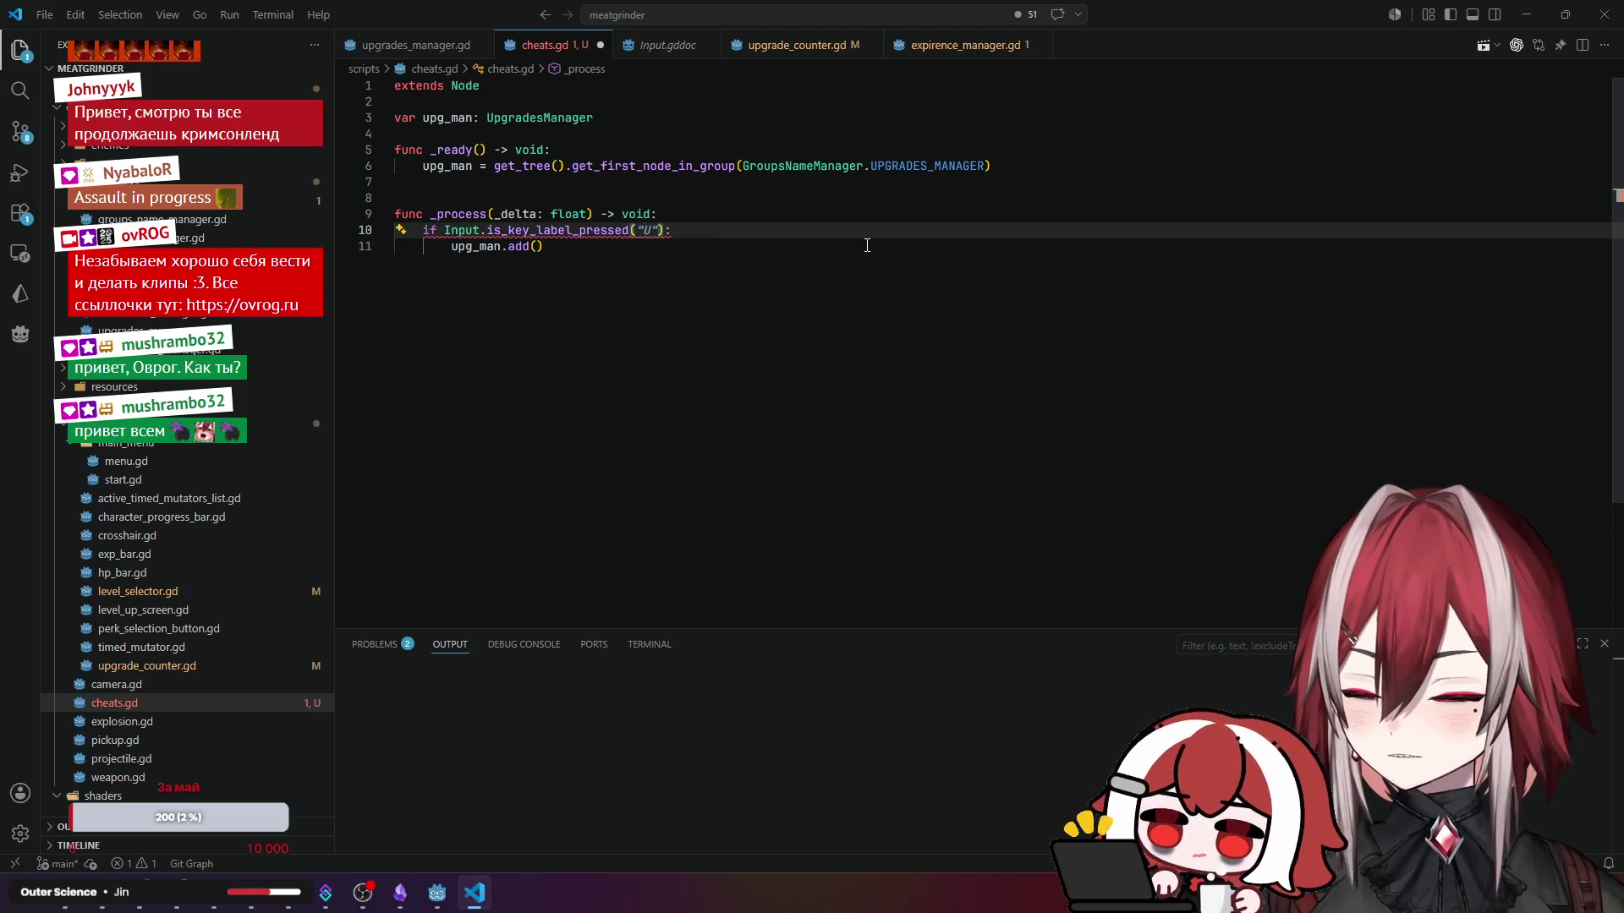
key(BackSpace)
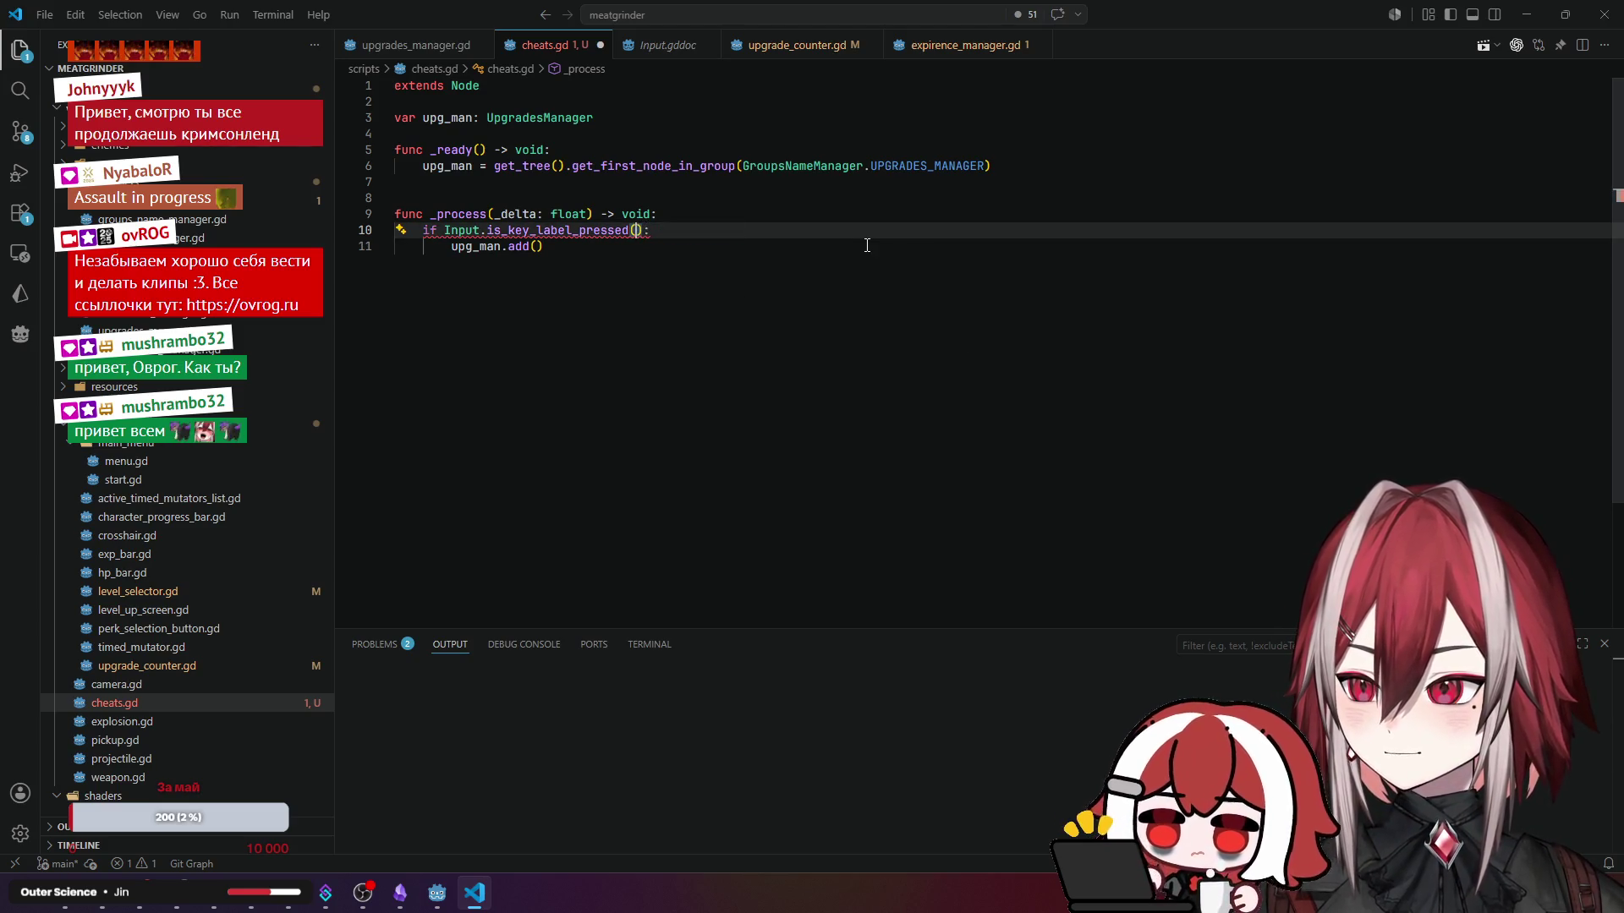
click(1581, 864)
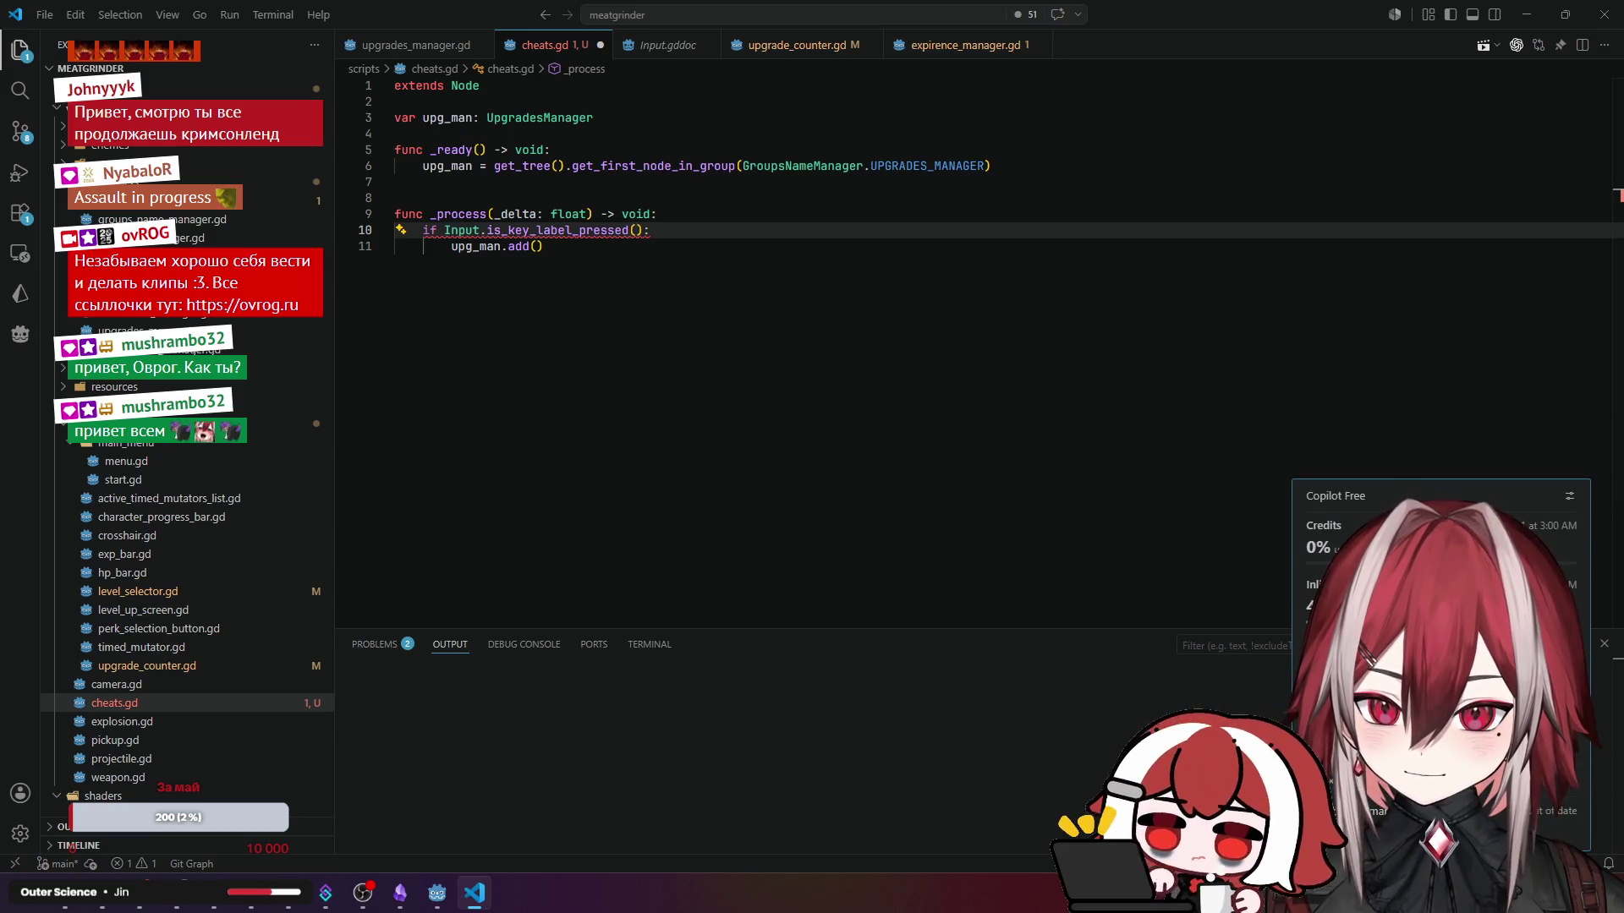
click(699, 290)
- Insert the KEY_KP_8 constant as the key check argument via autocomplete
click(636, 230)
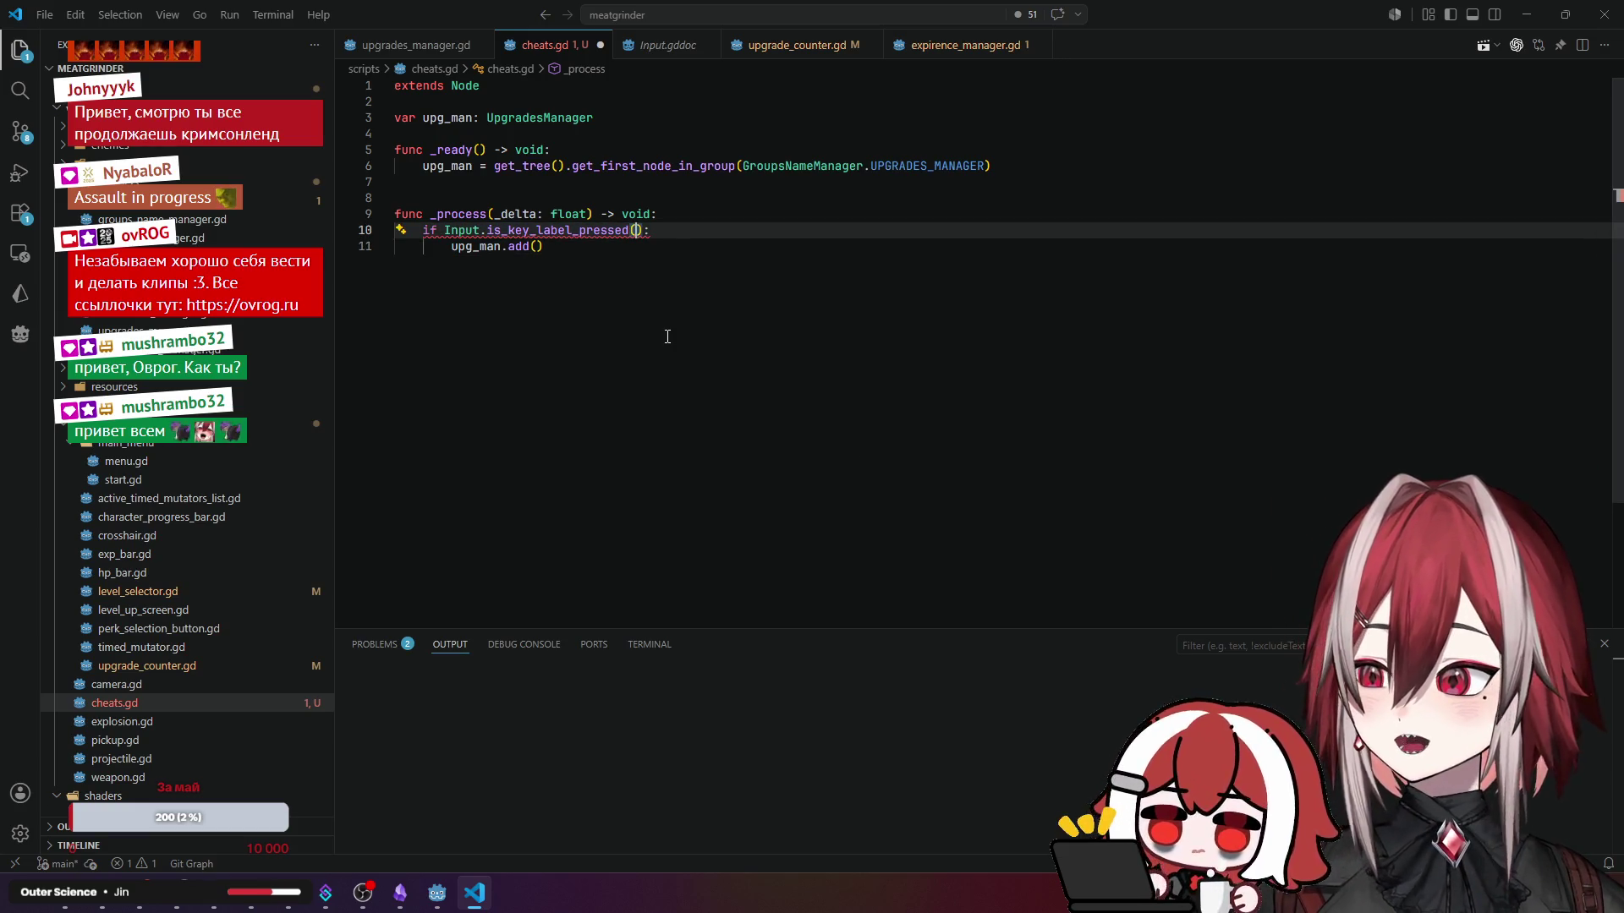
text(Ke)
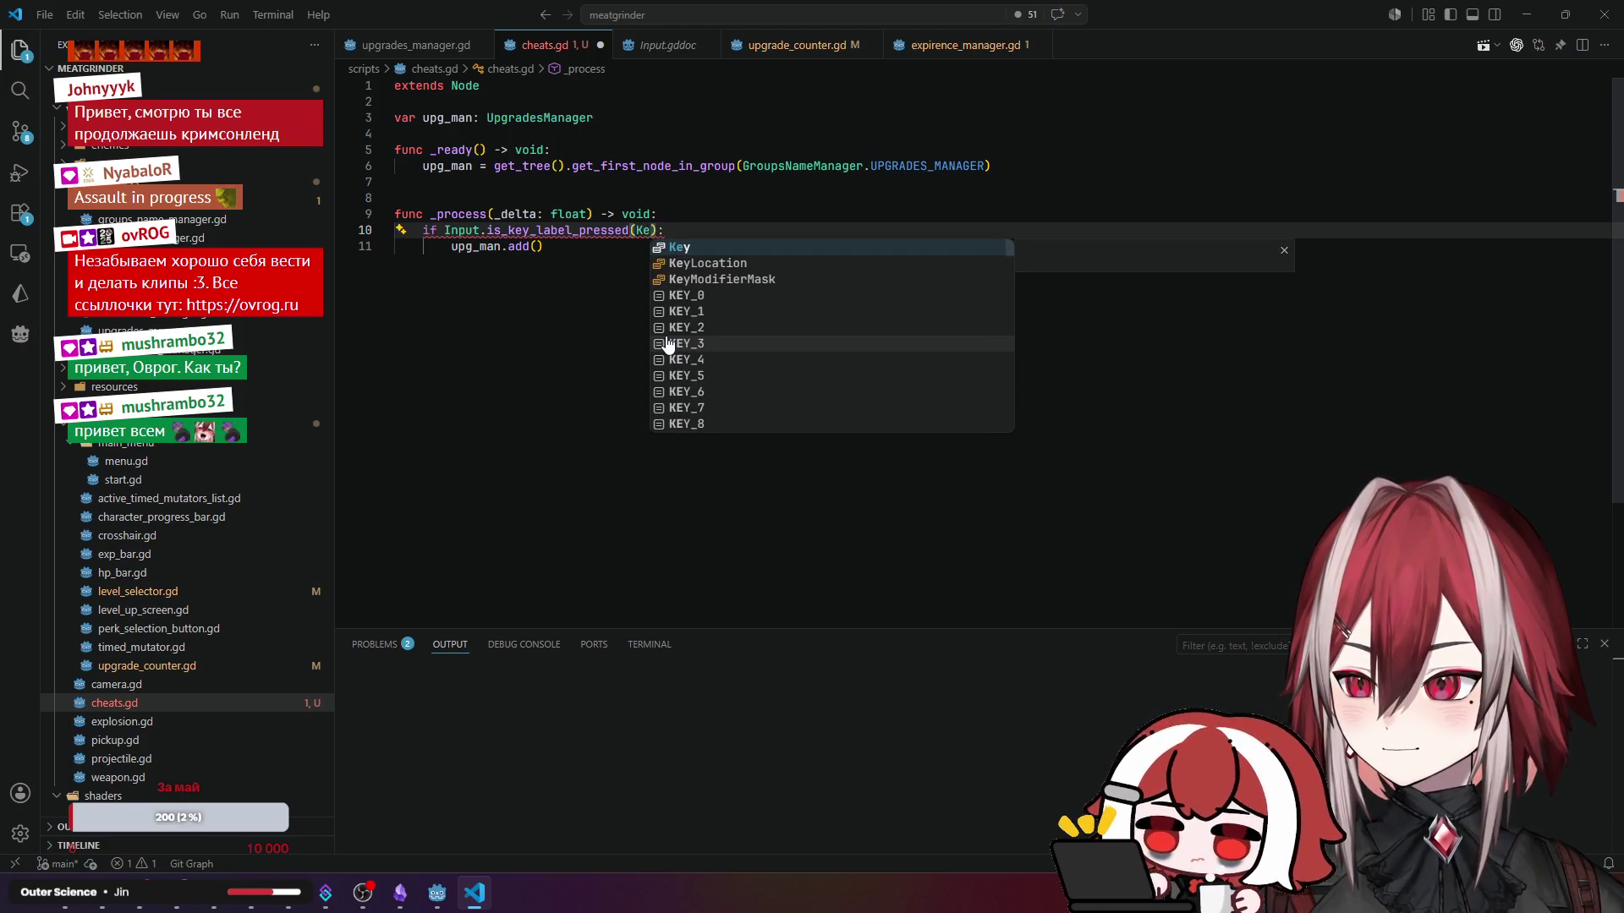
text(u)
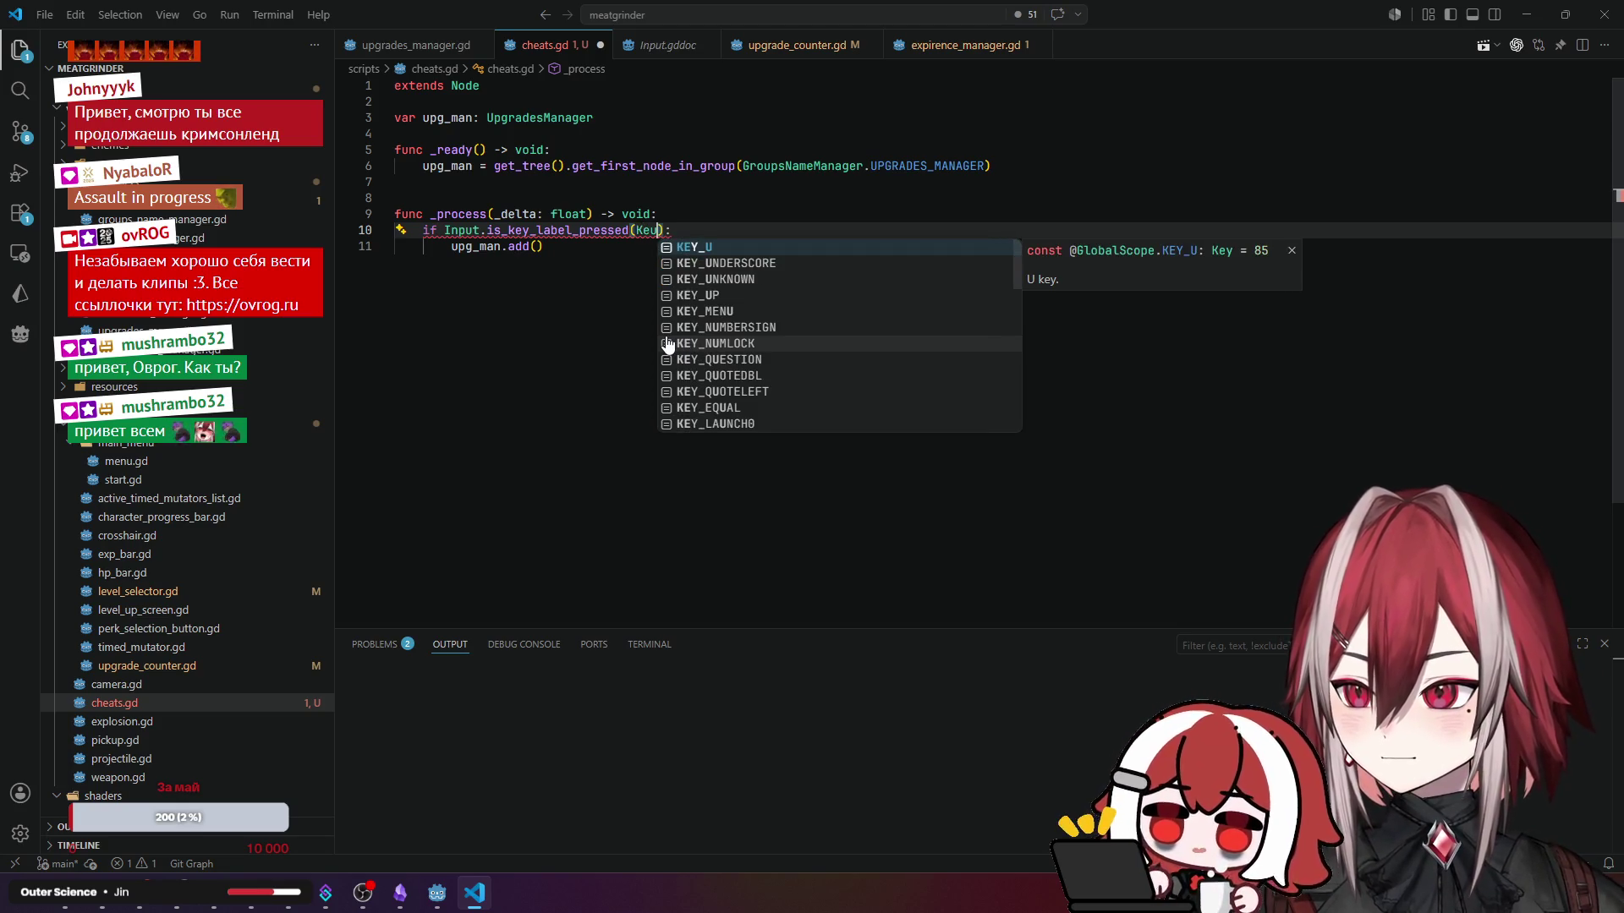
key(Down)
key(Down)
key(Down)
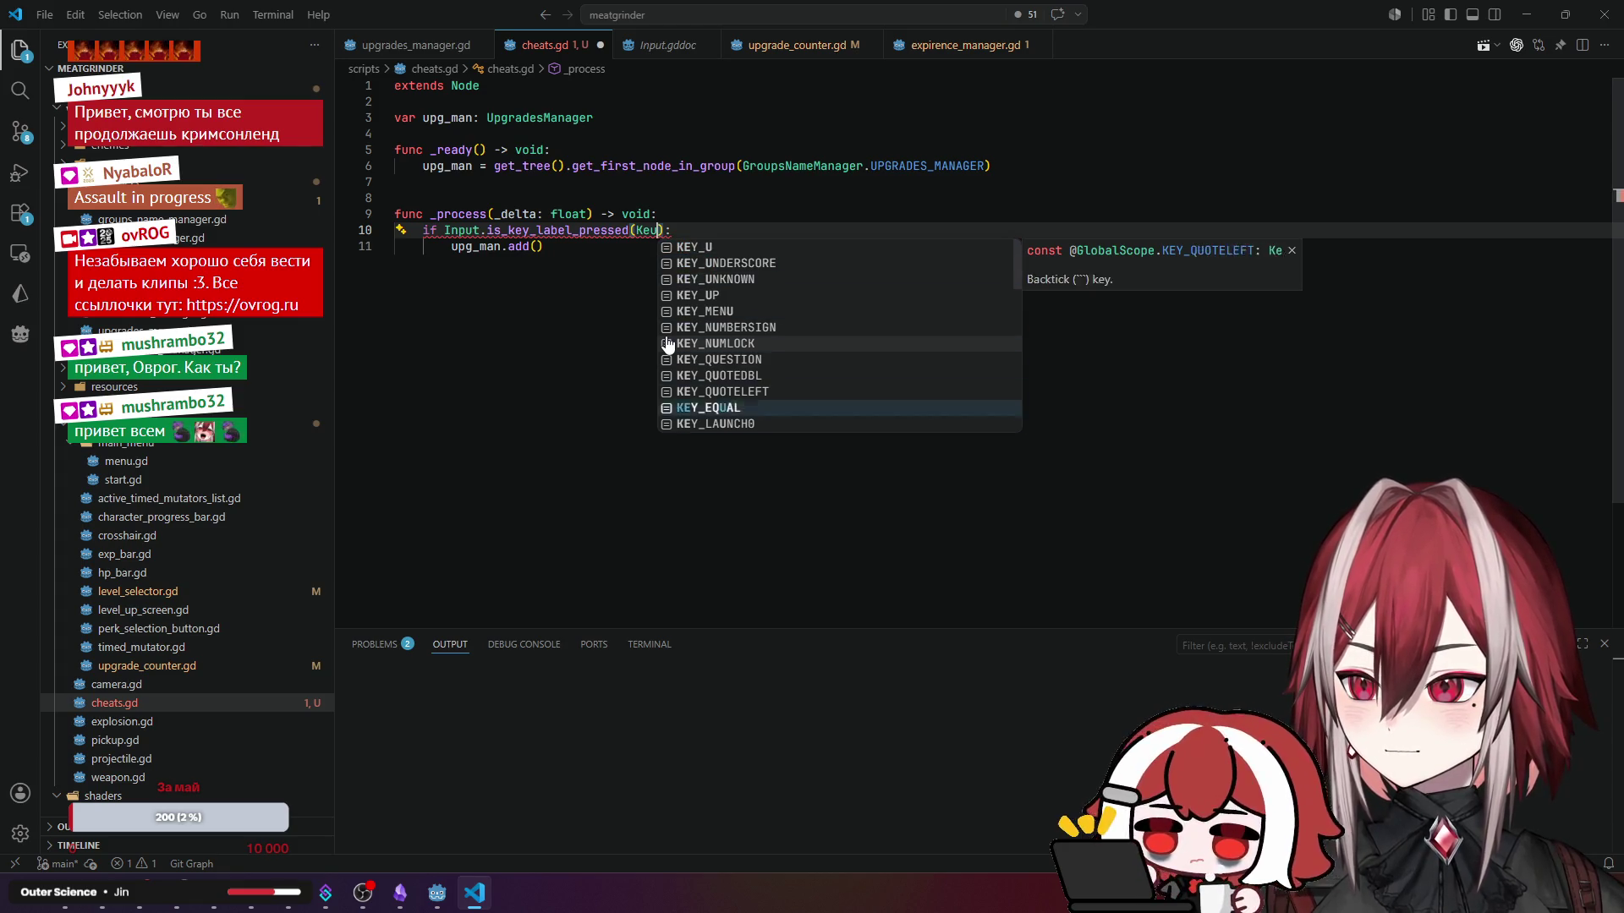
key(Down)
key(Down)
key(Down)
key(BackSpace)
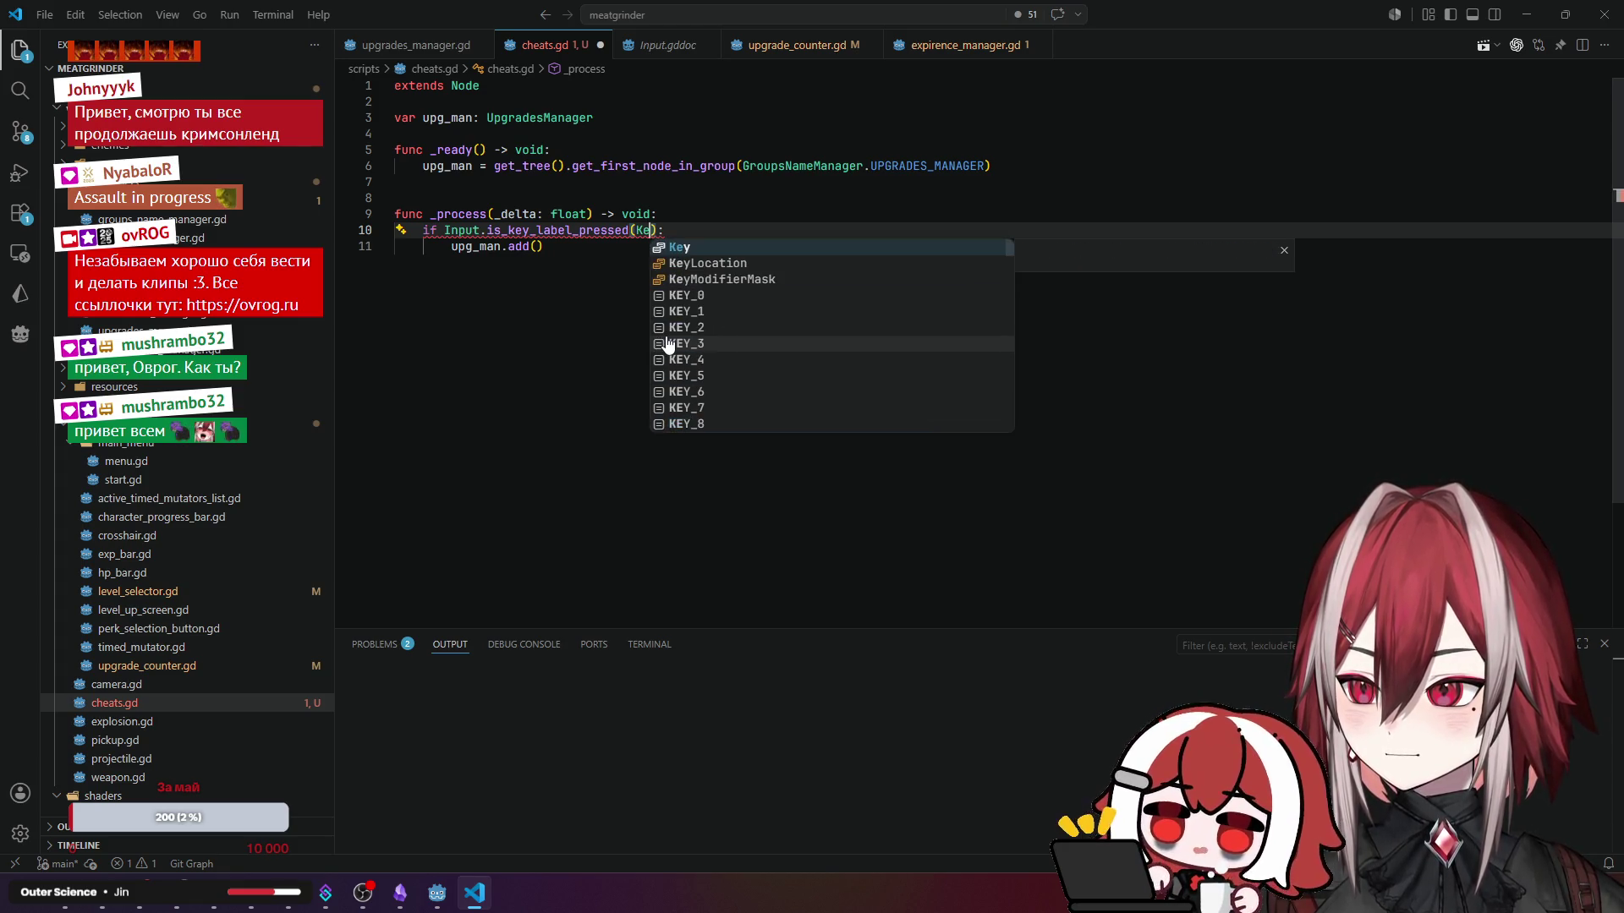
text(Y)
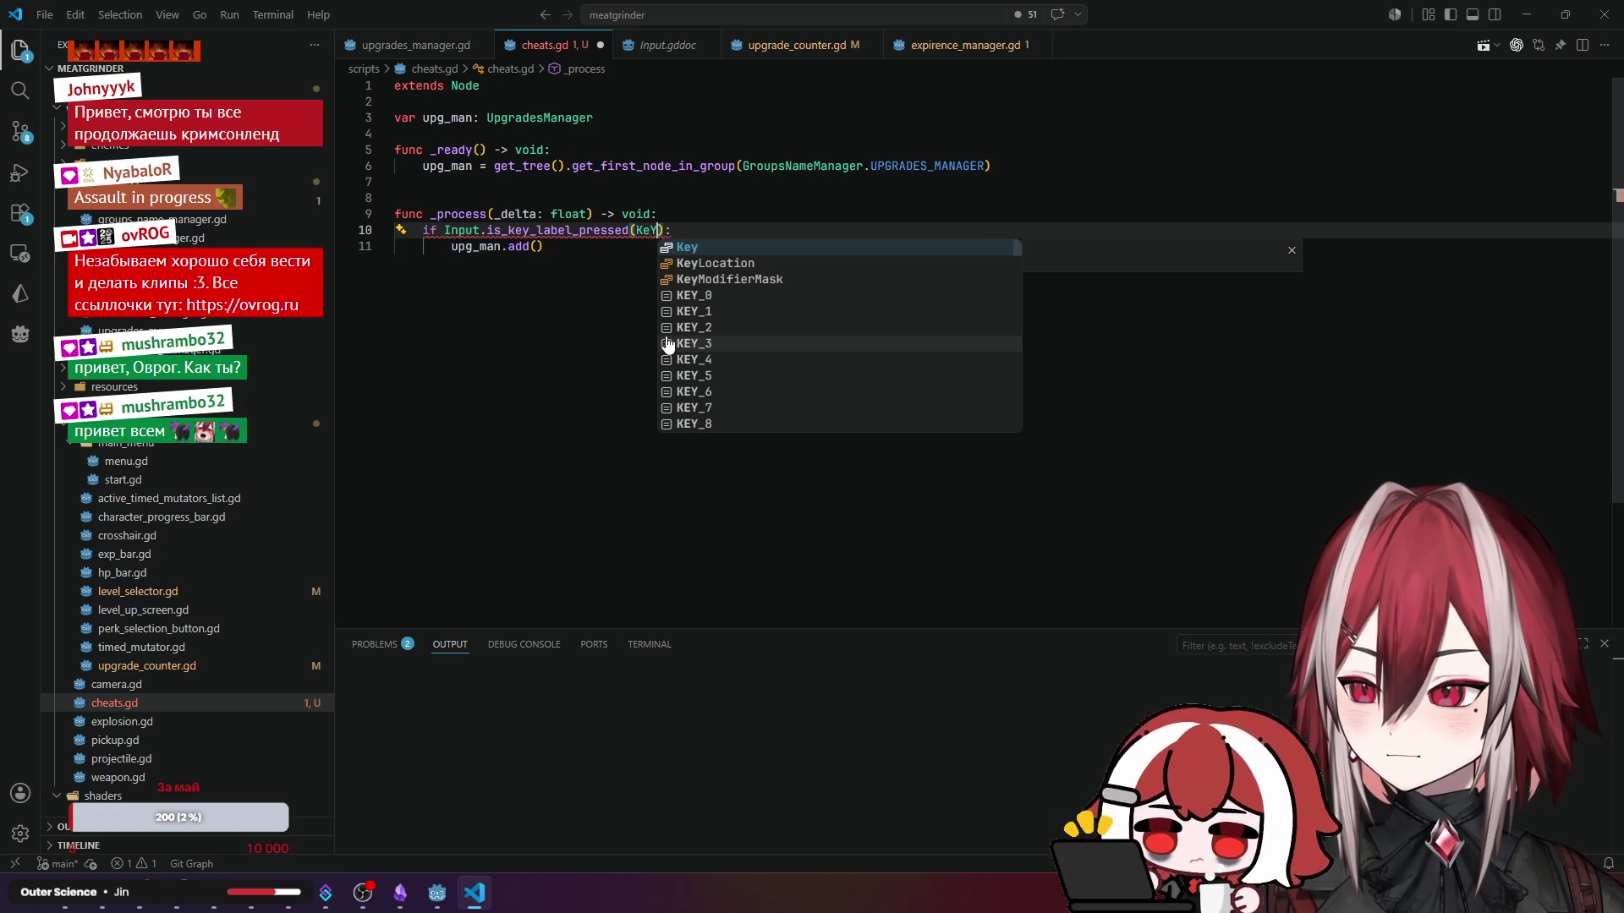
key(BackSpace)
text(y)
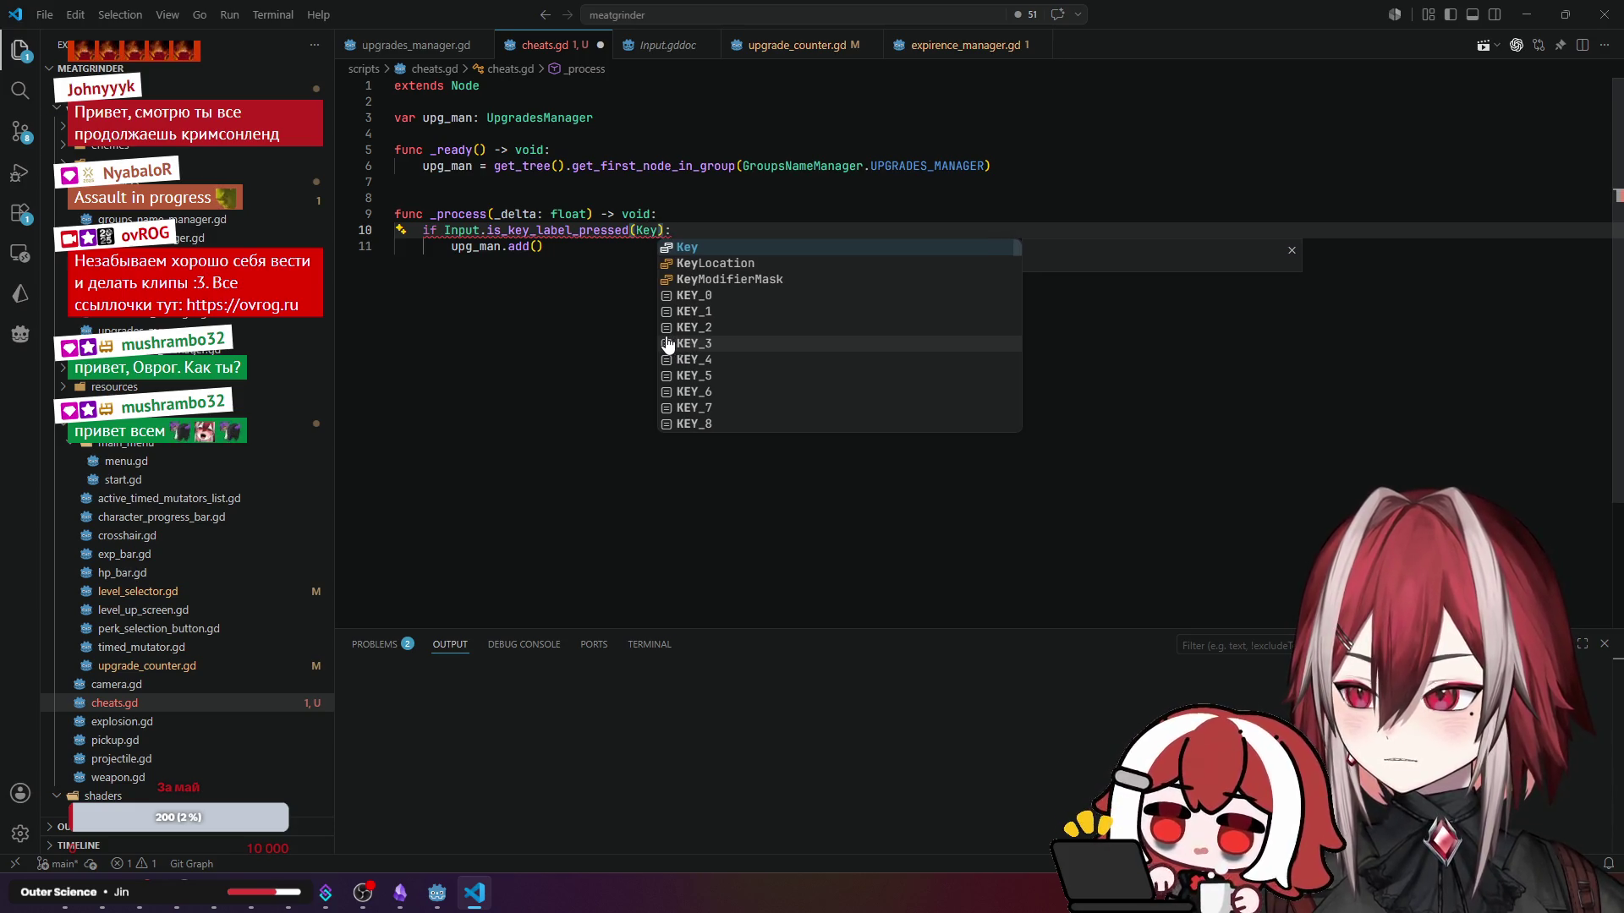
text(_kp)
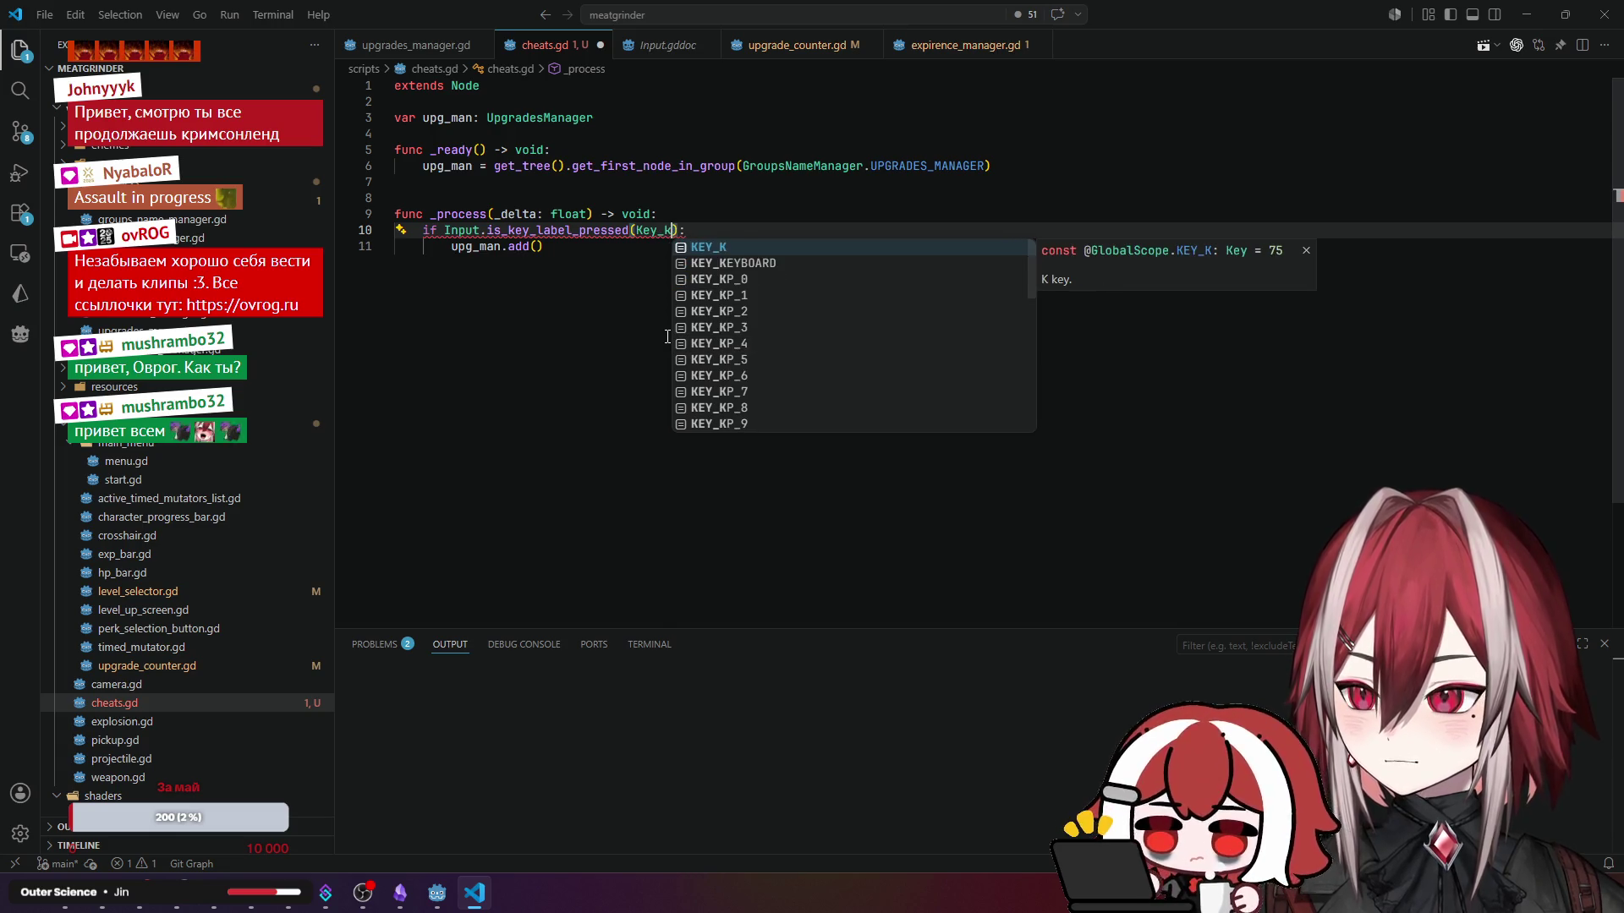
key(Down)
key(Down)
key(Down)
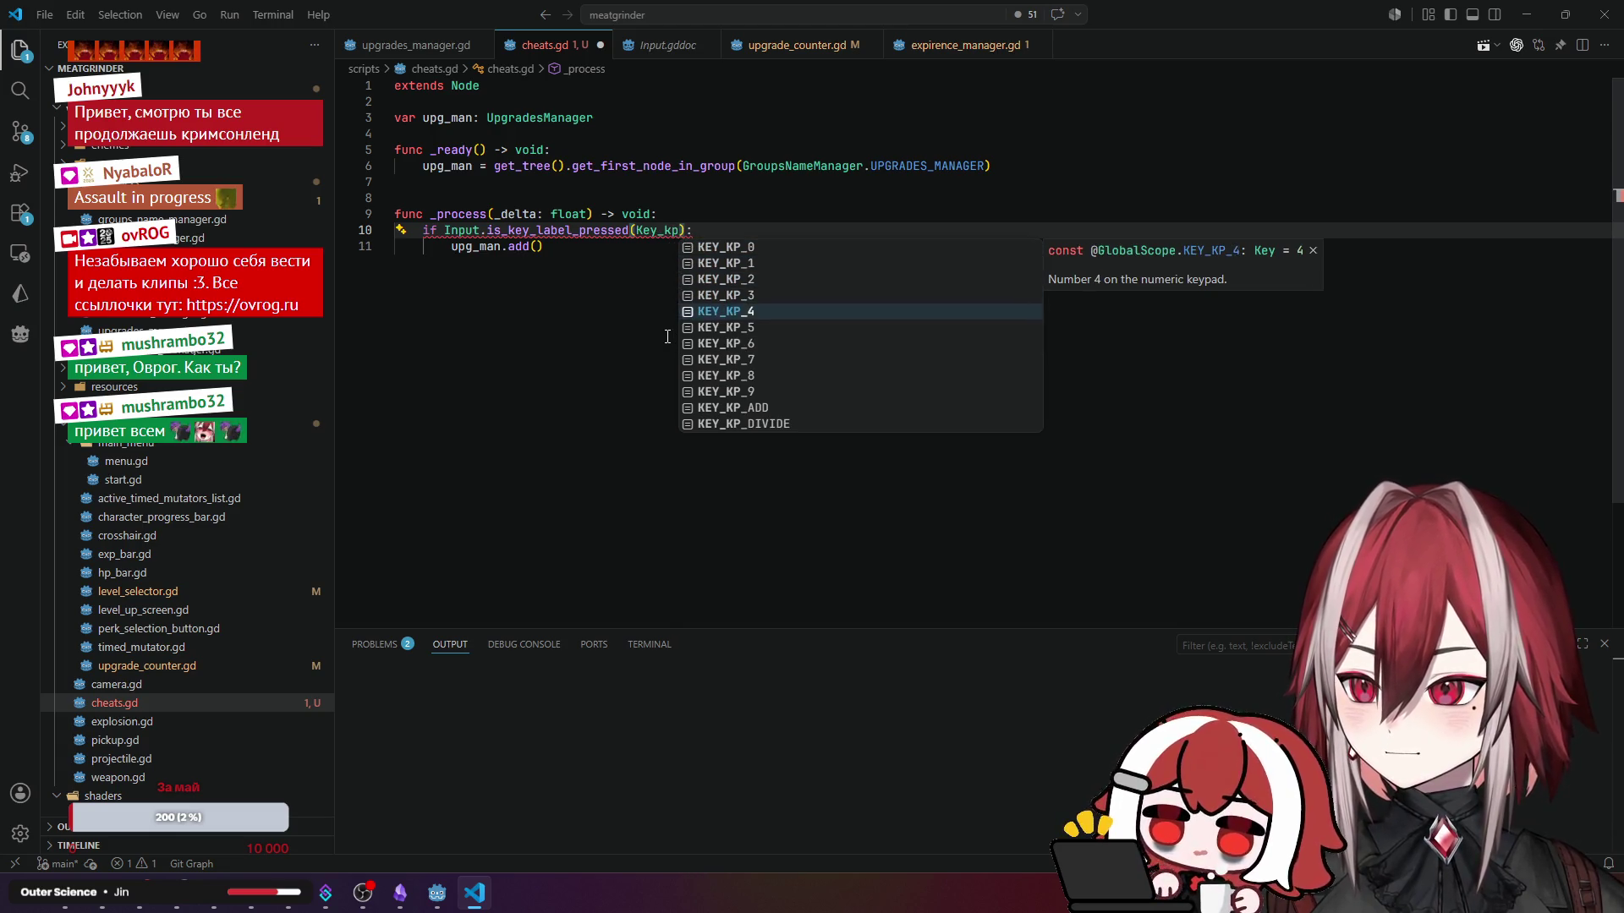
key(Return)
key(Down)
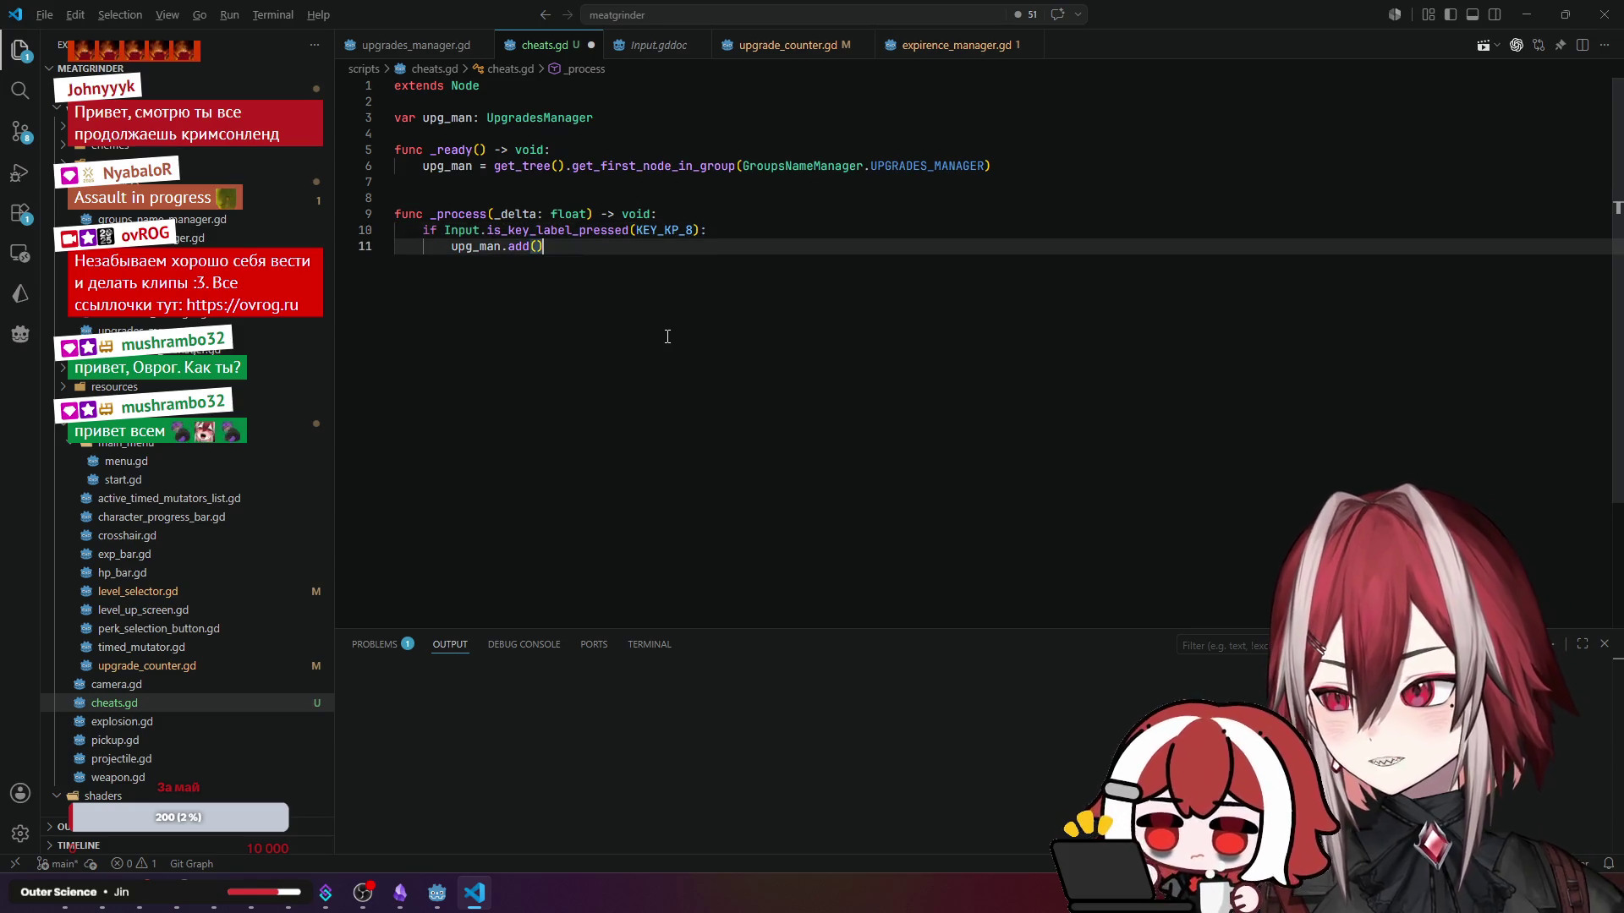
key(Up)
key(Up)
- Dismiss the KEY_KP_8 documentation popup and save cheats.gd
mouse_move(673, 230)
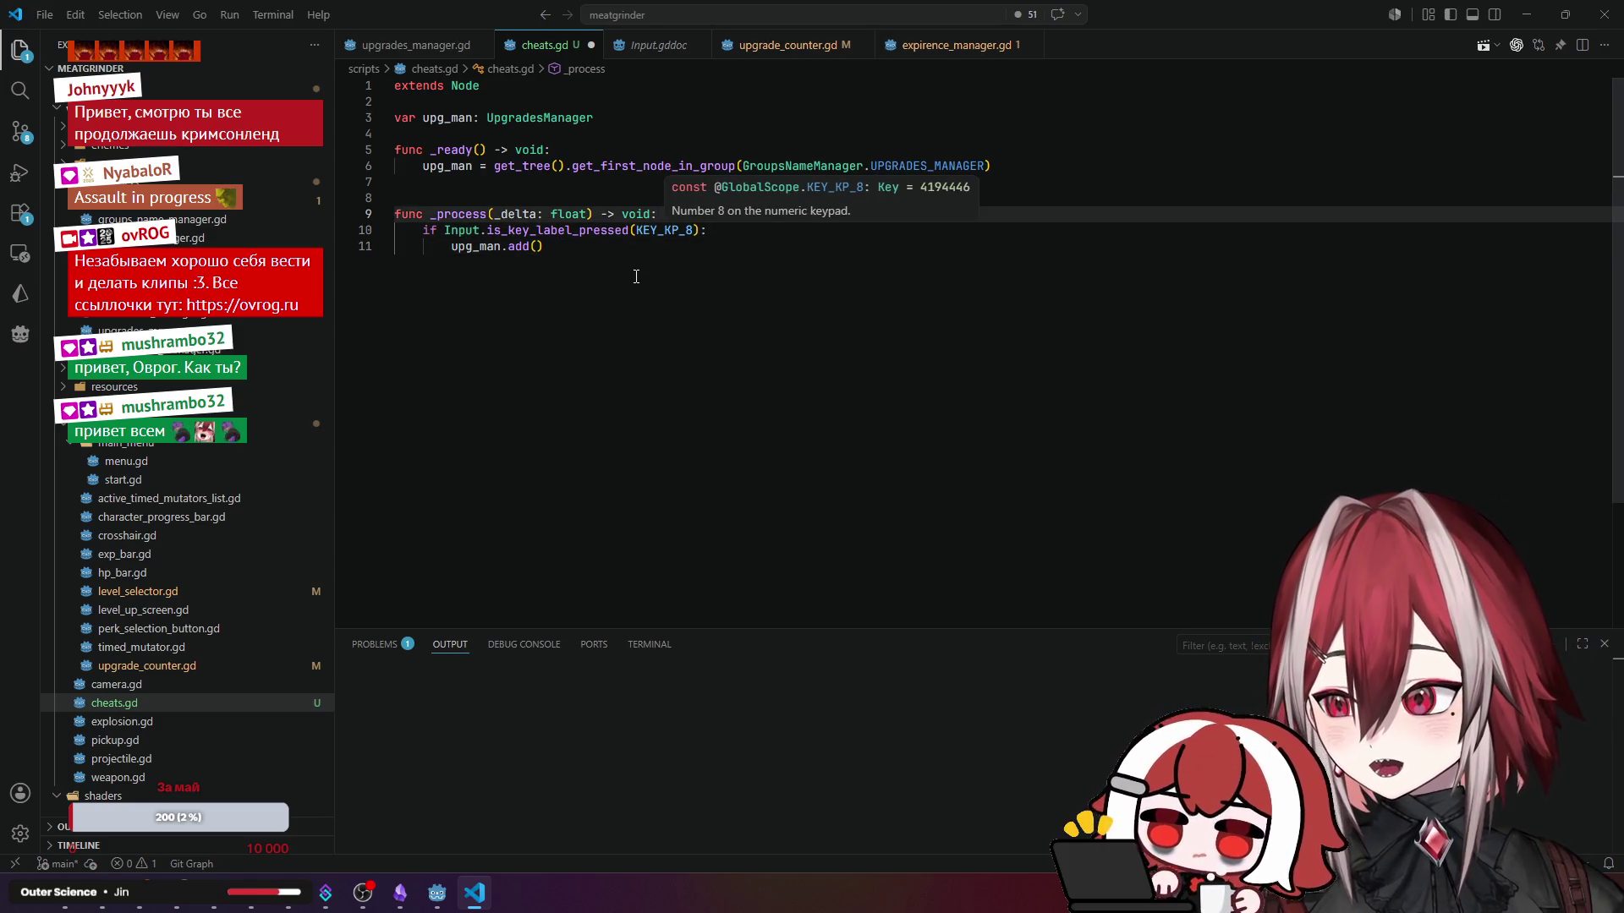
click(636, 276)
key(ctrl+s)
click(725, 218)
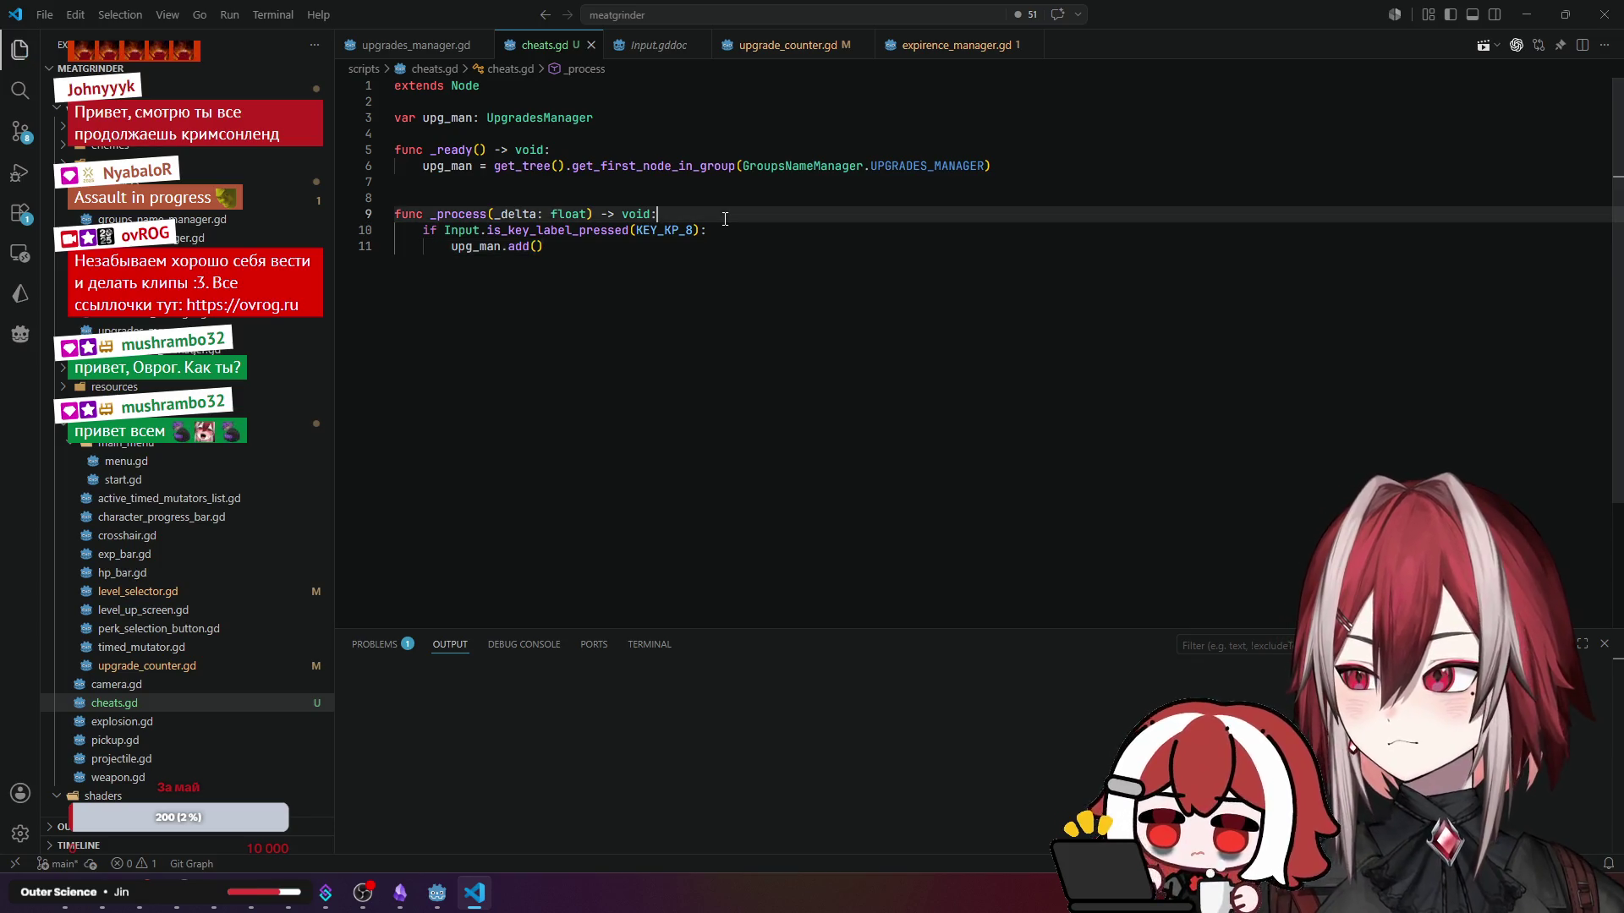
click(626, 279)
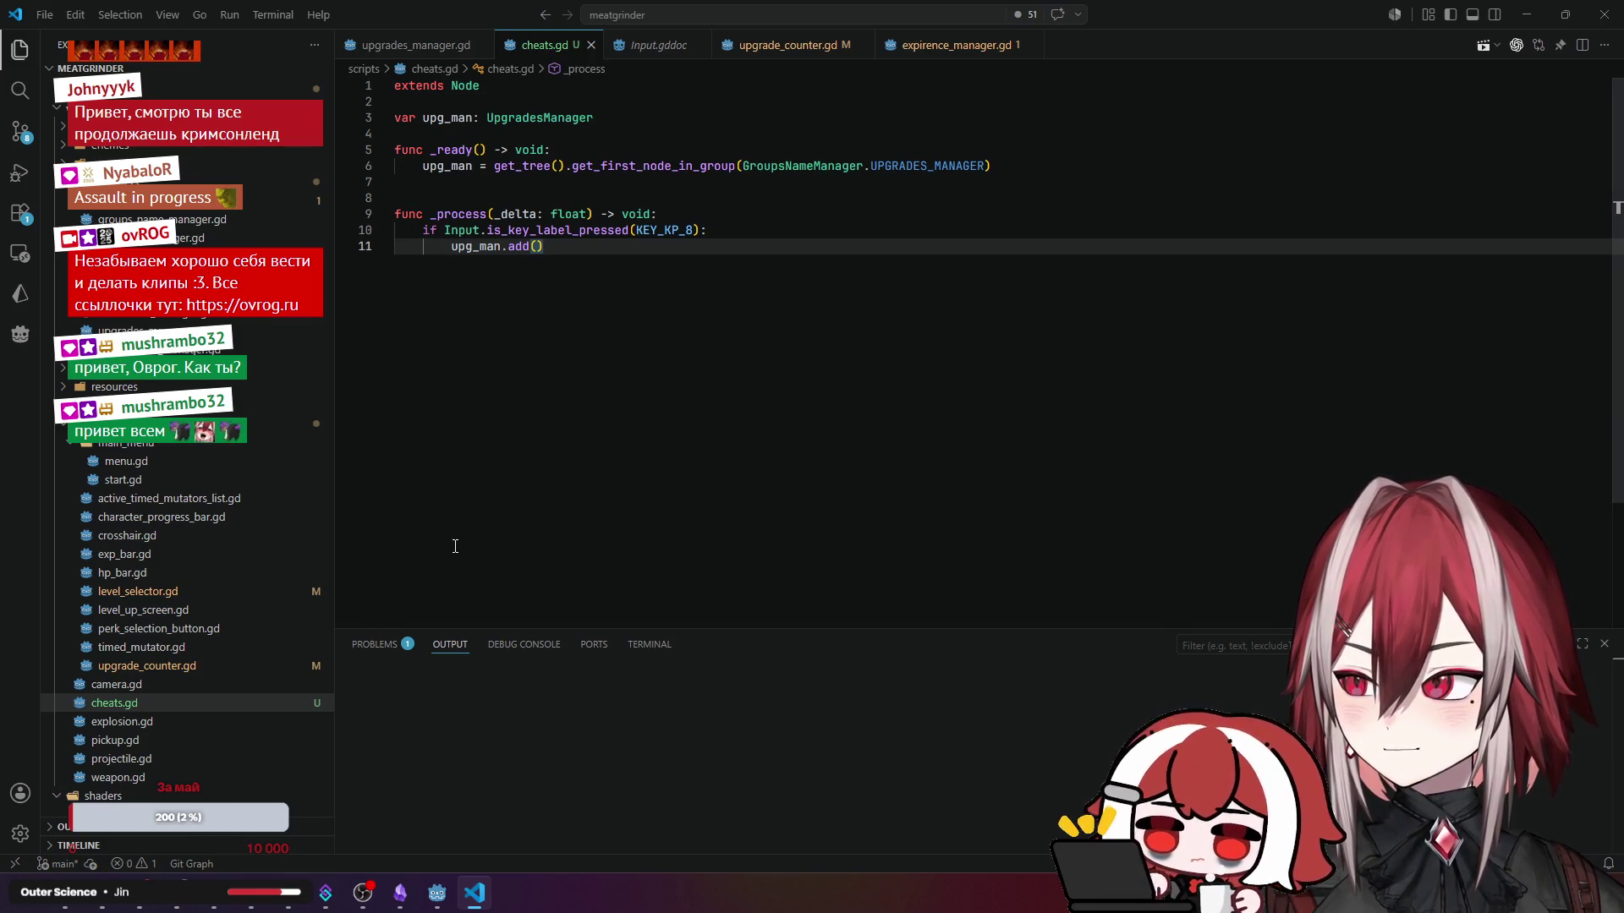
- Compare with upgrades_manager.gd and start line 1 of cheats.gd with 'class_name Cheats'
key(ctrl+Home)
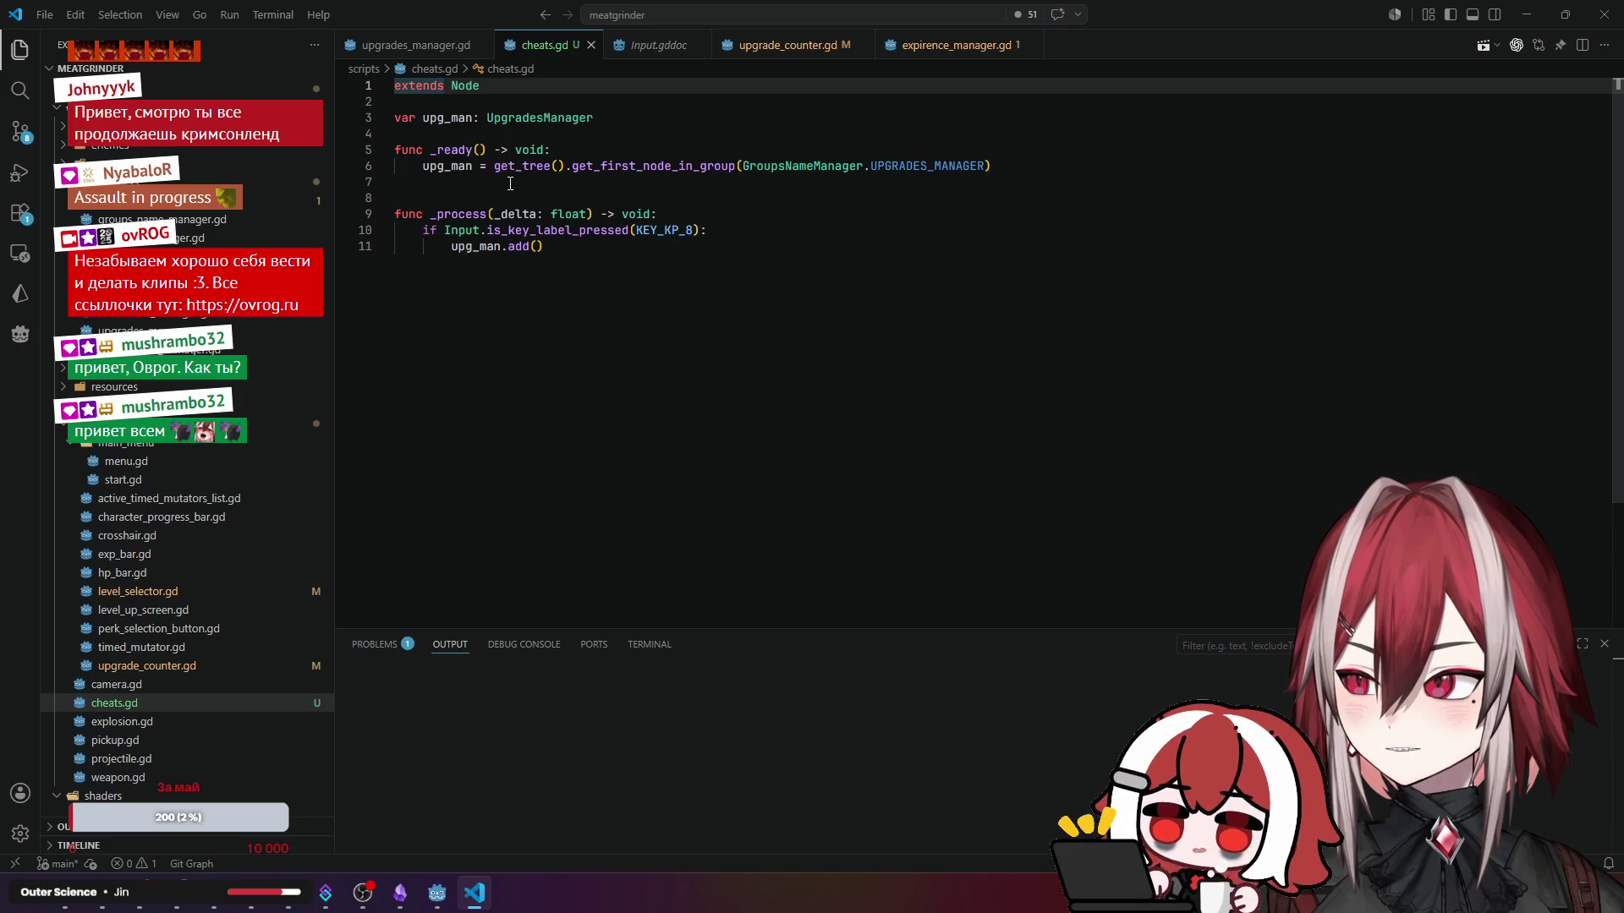
key(Down)
key(Down)
key(Up)
key(Up)
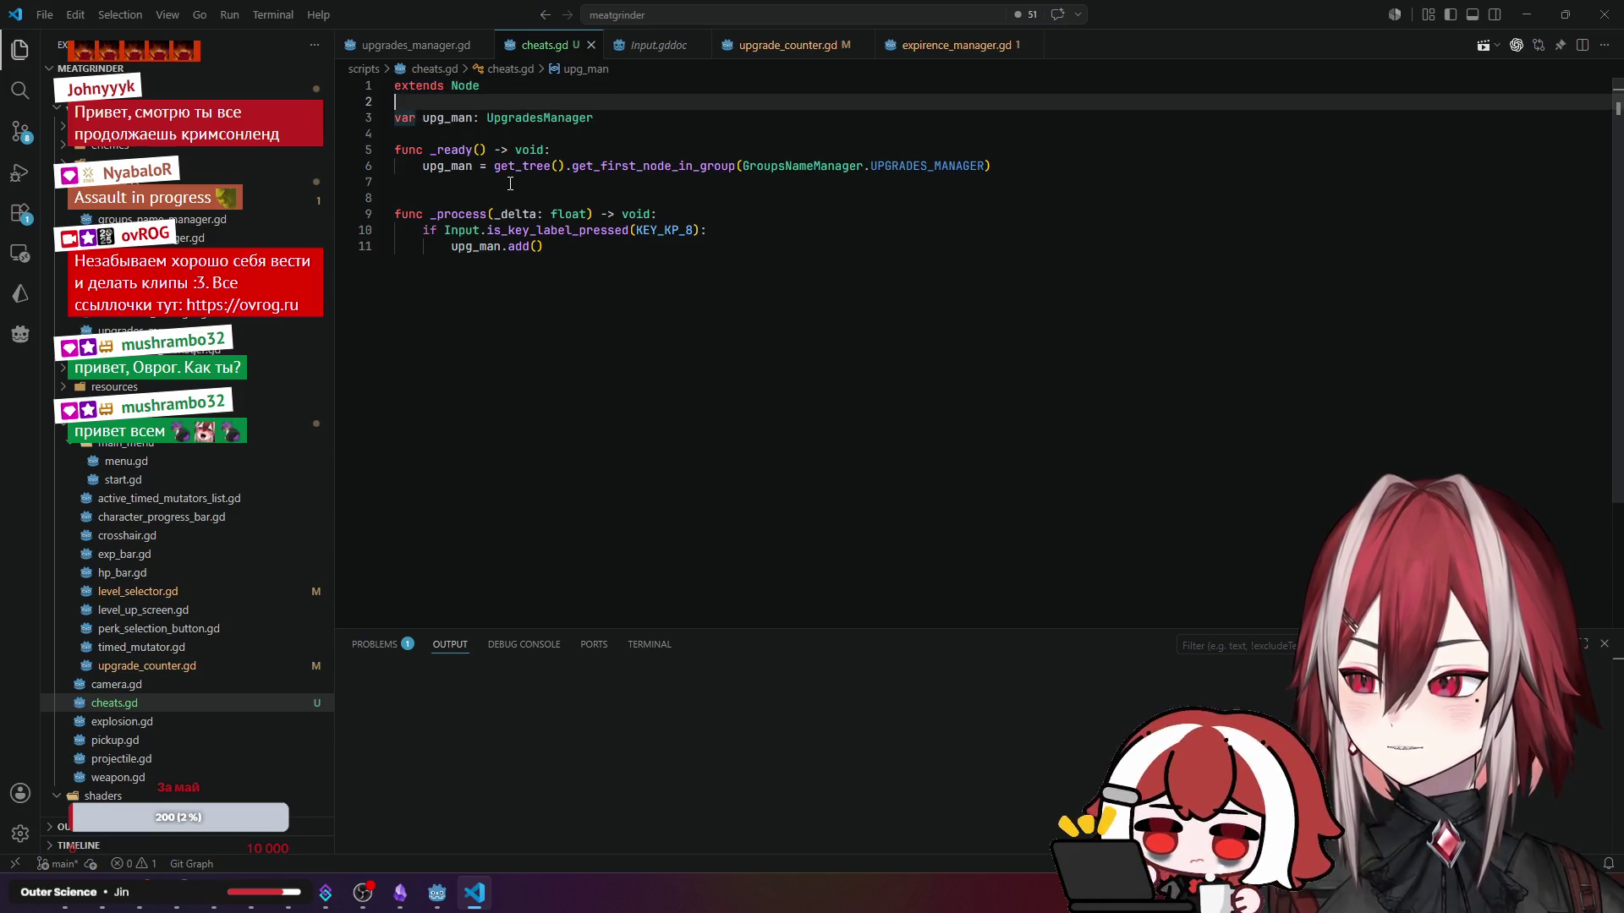
key(End)
click(380, 45)
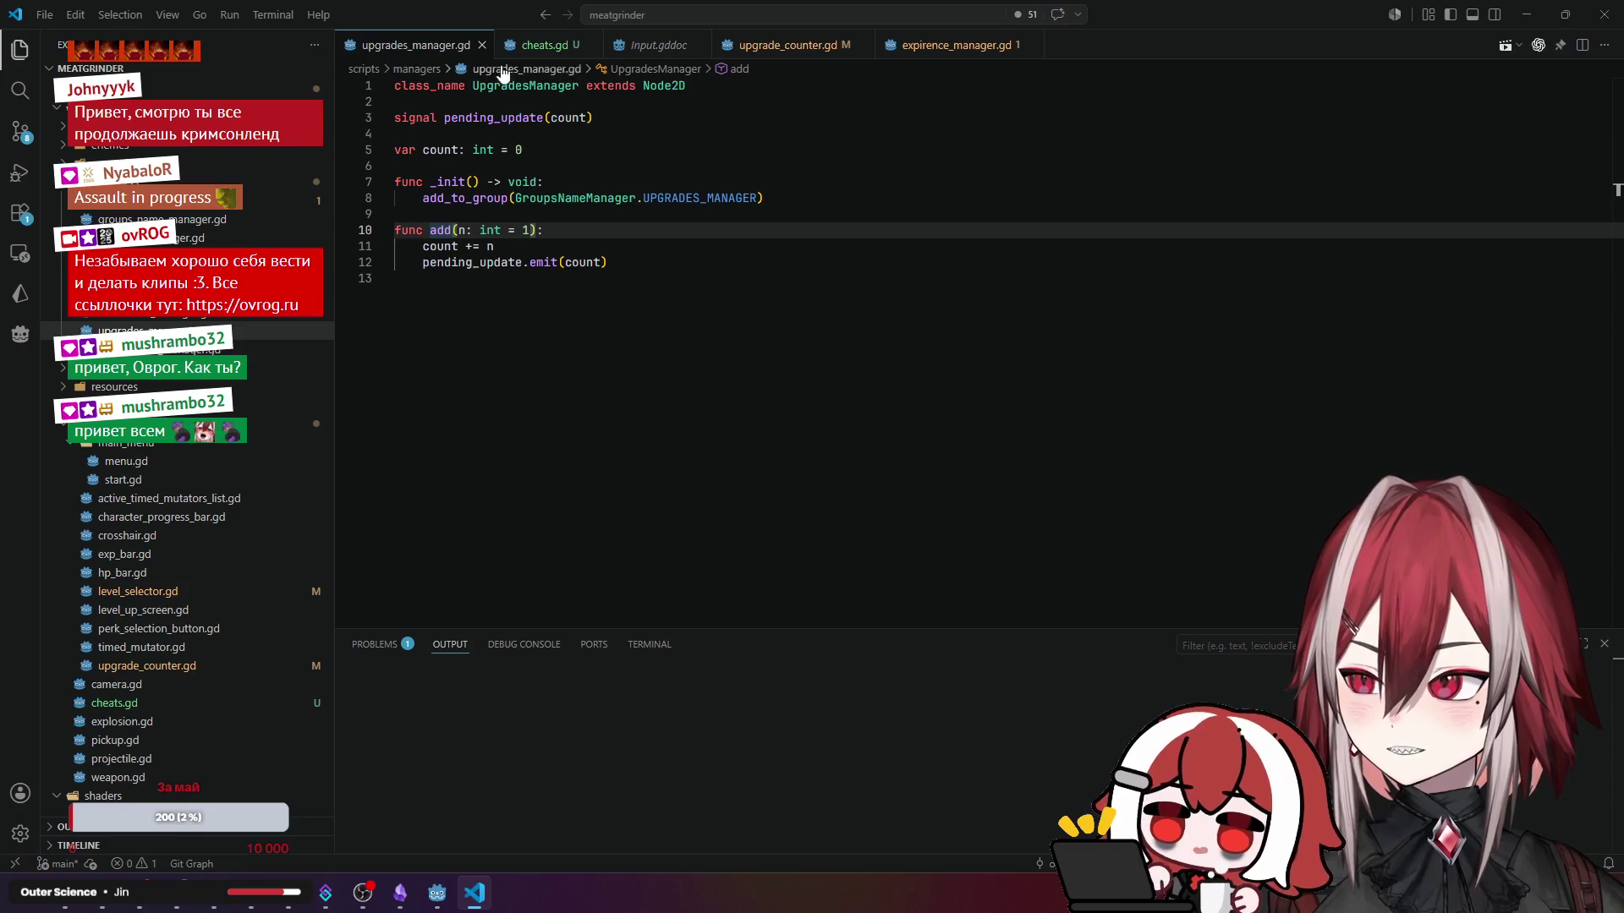
click(536, 44)
key(Home)
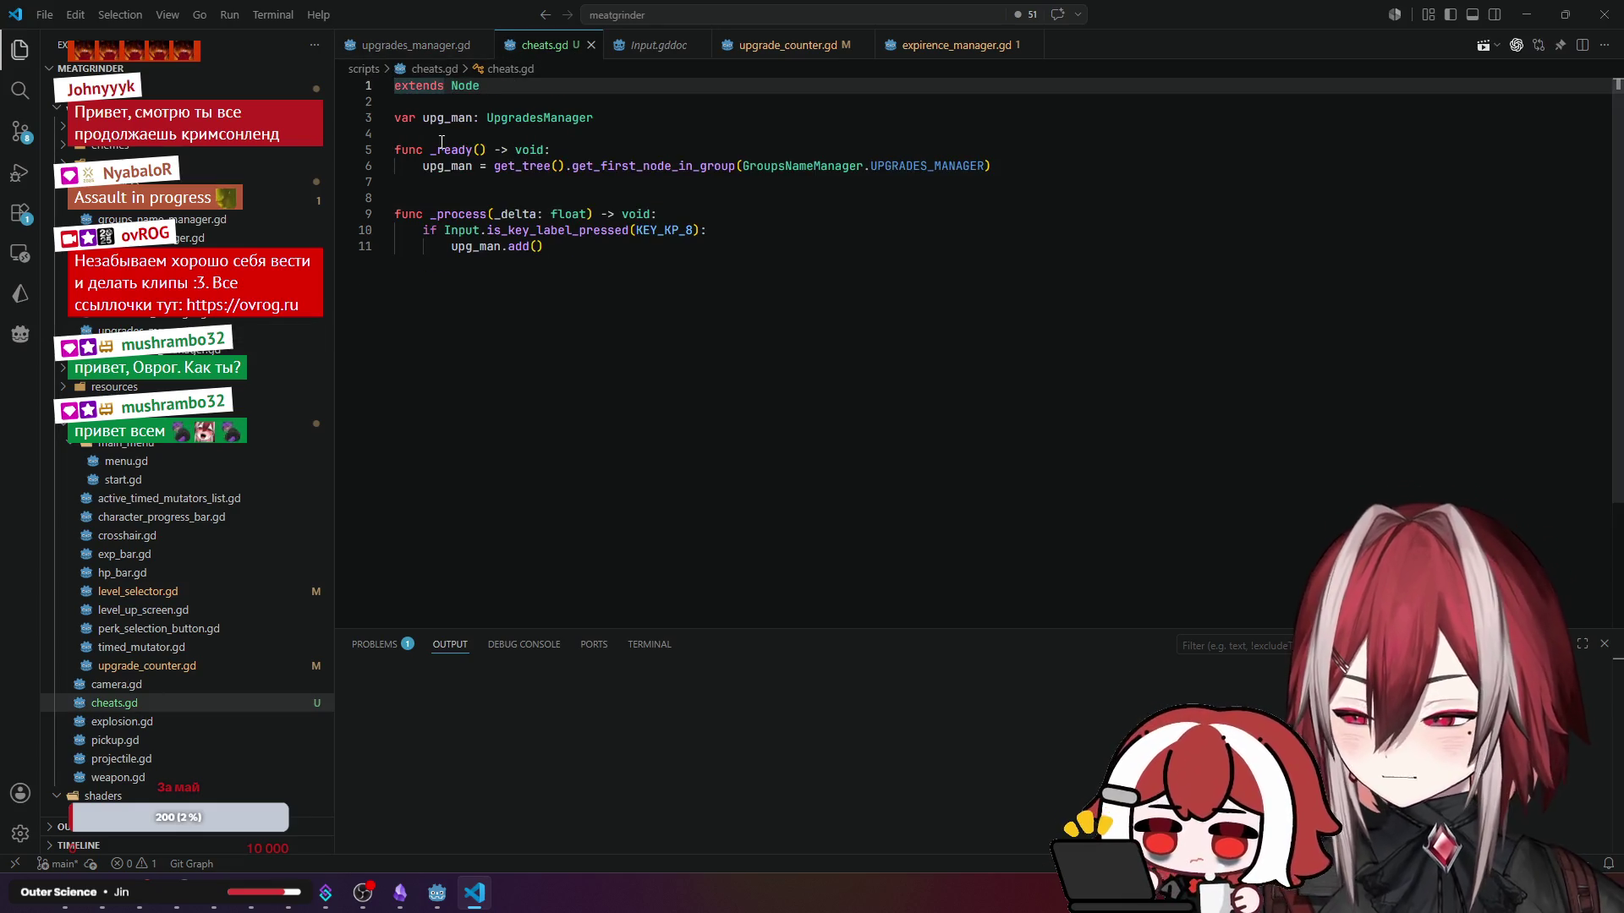
key(Home)
text(clas)
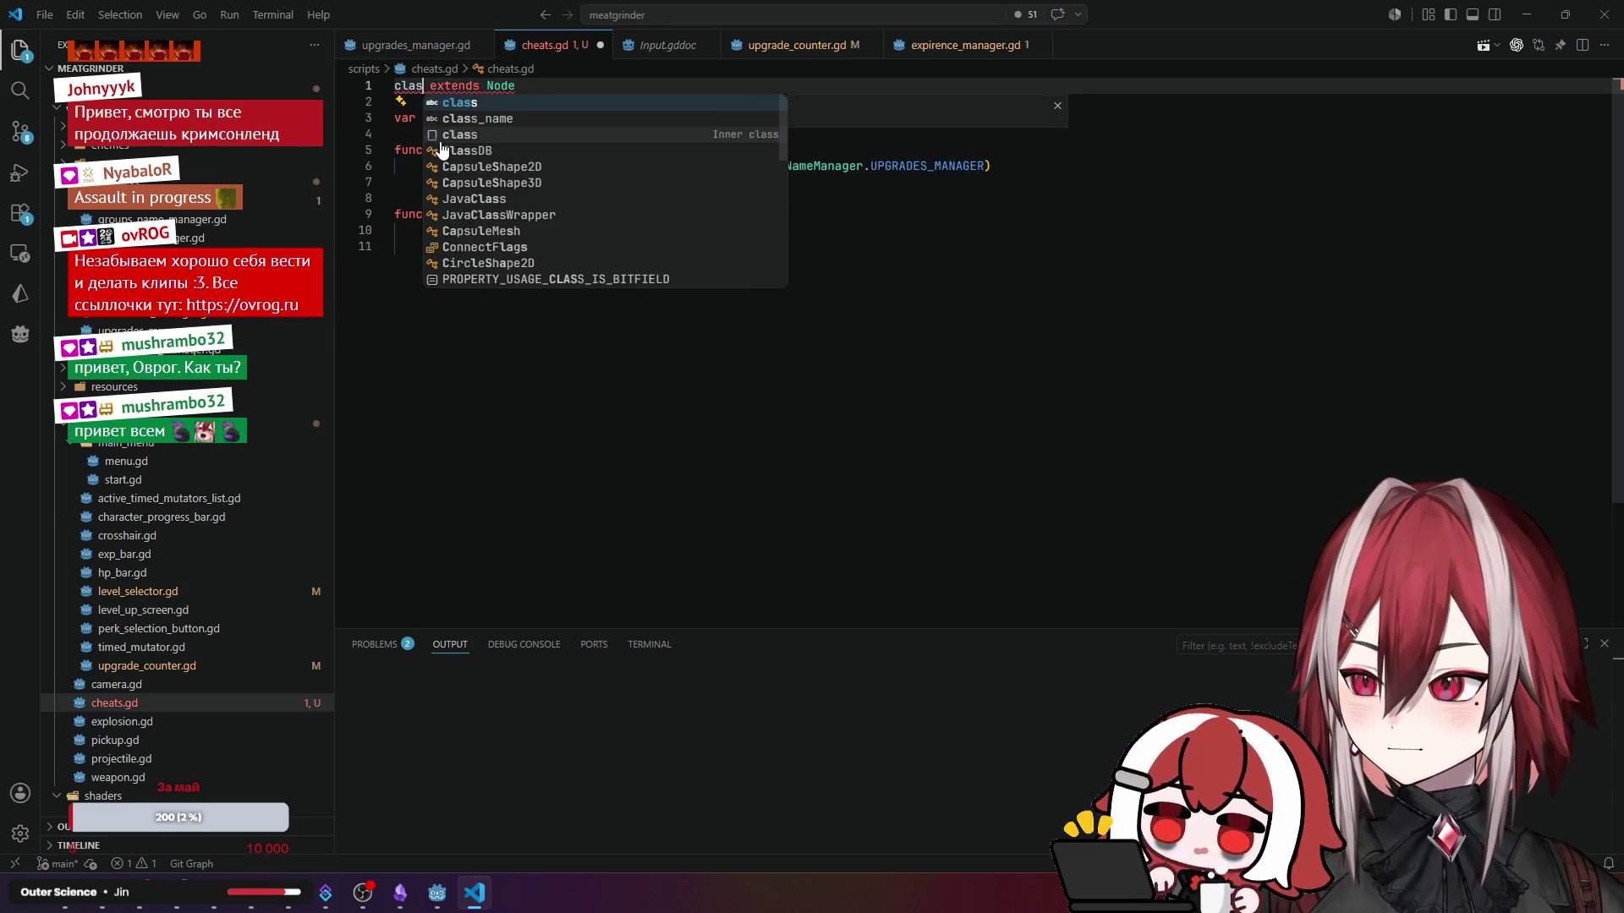
text(s_name C)
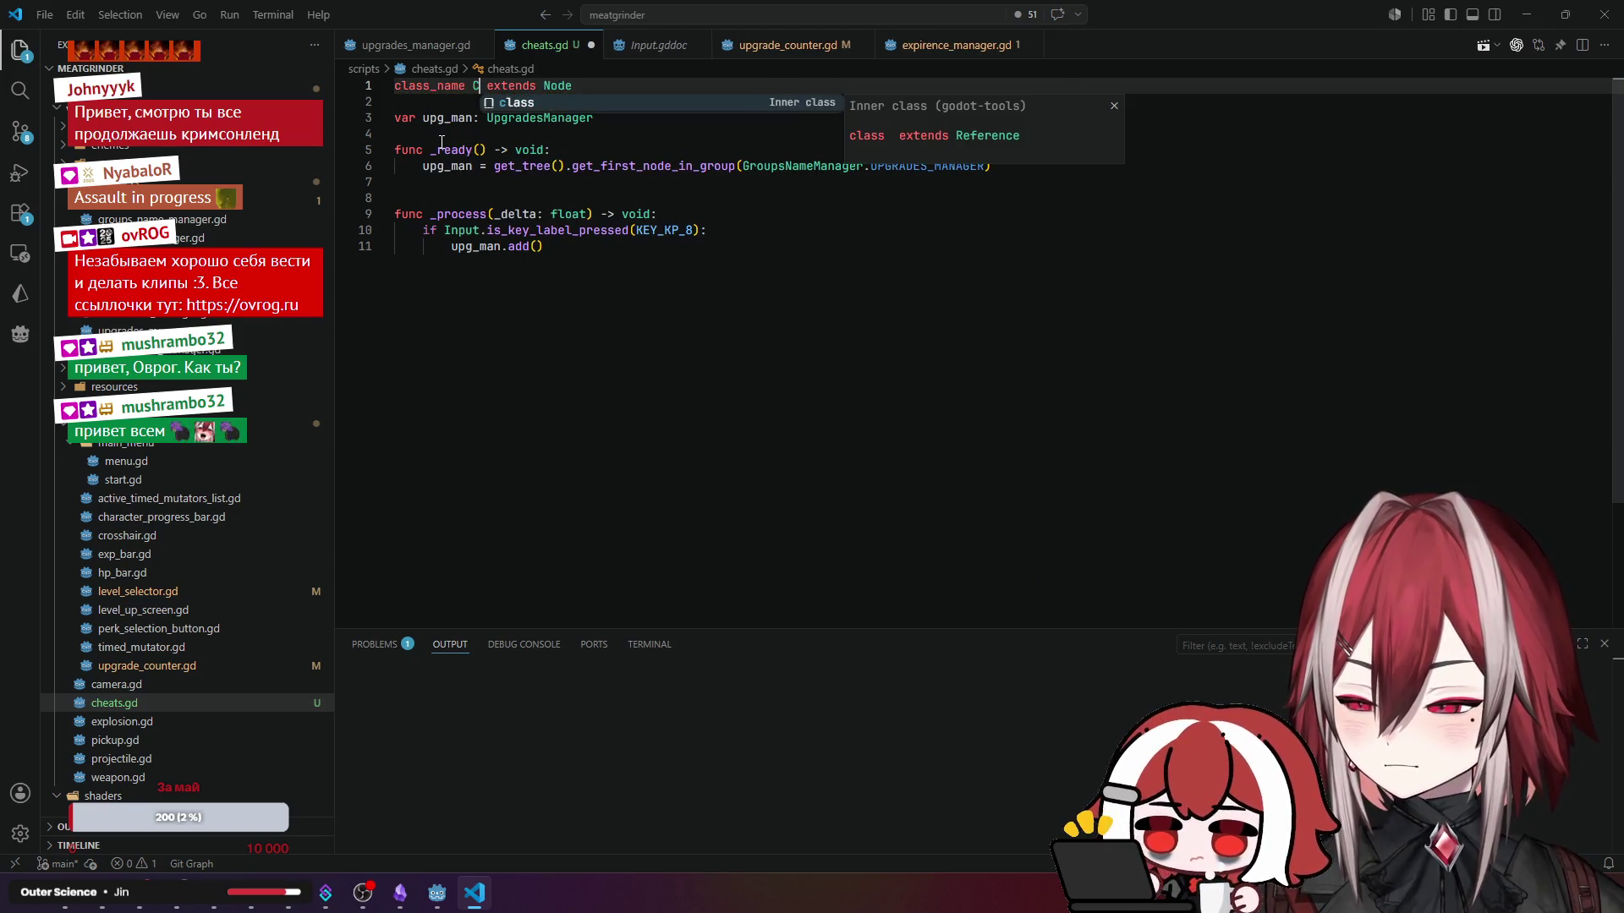
text(heats)
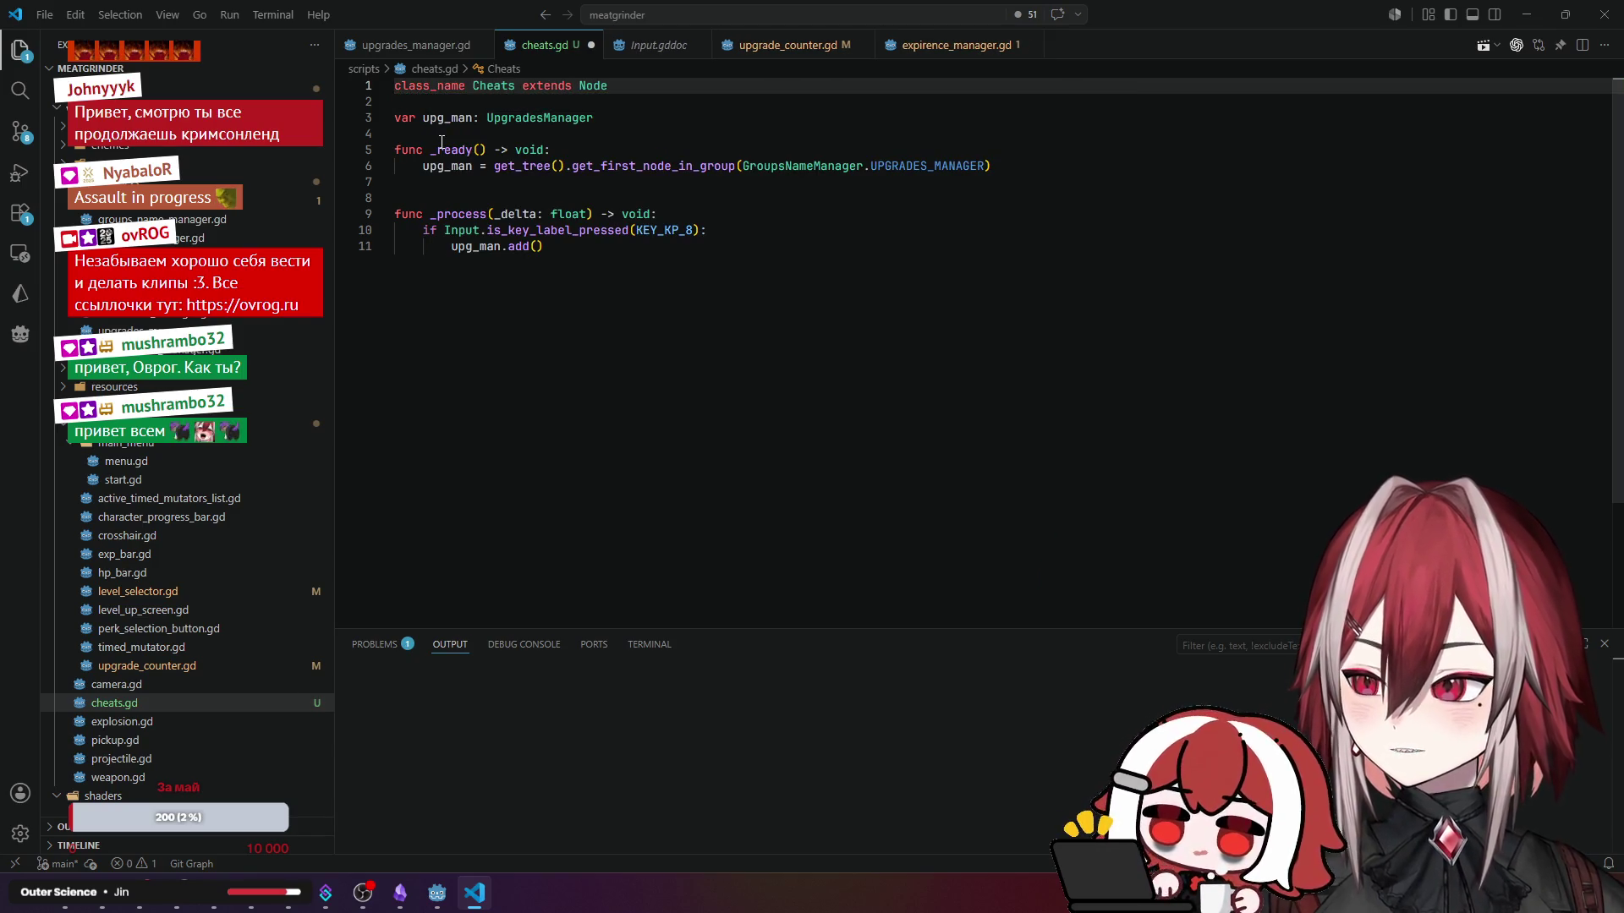
- Save cheats.gd with its class_name Cheats declaration and switch to the Godot editor
click(591, 148)
key(ctrl+s)
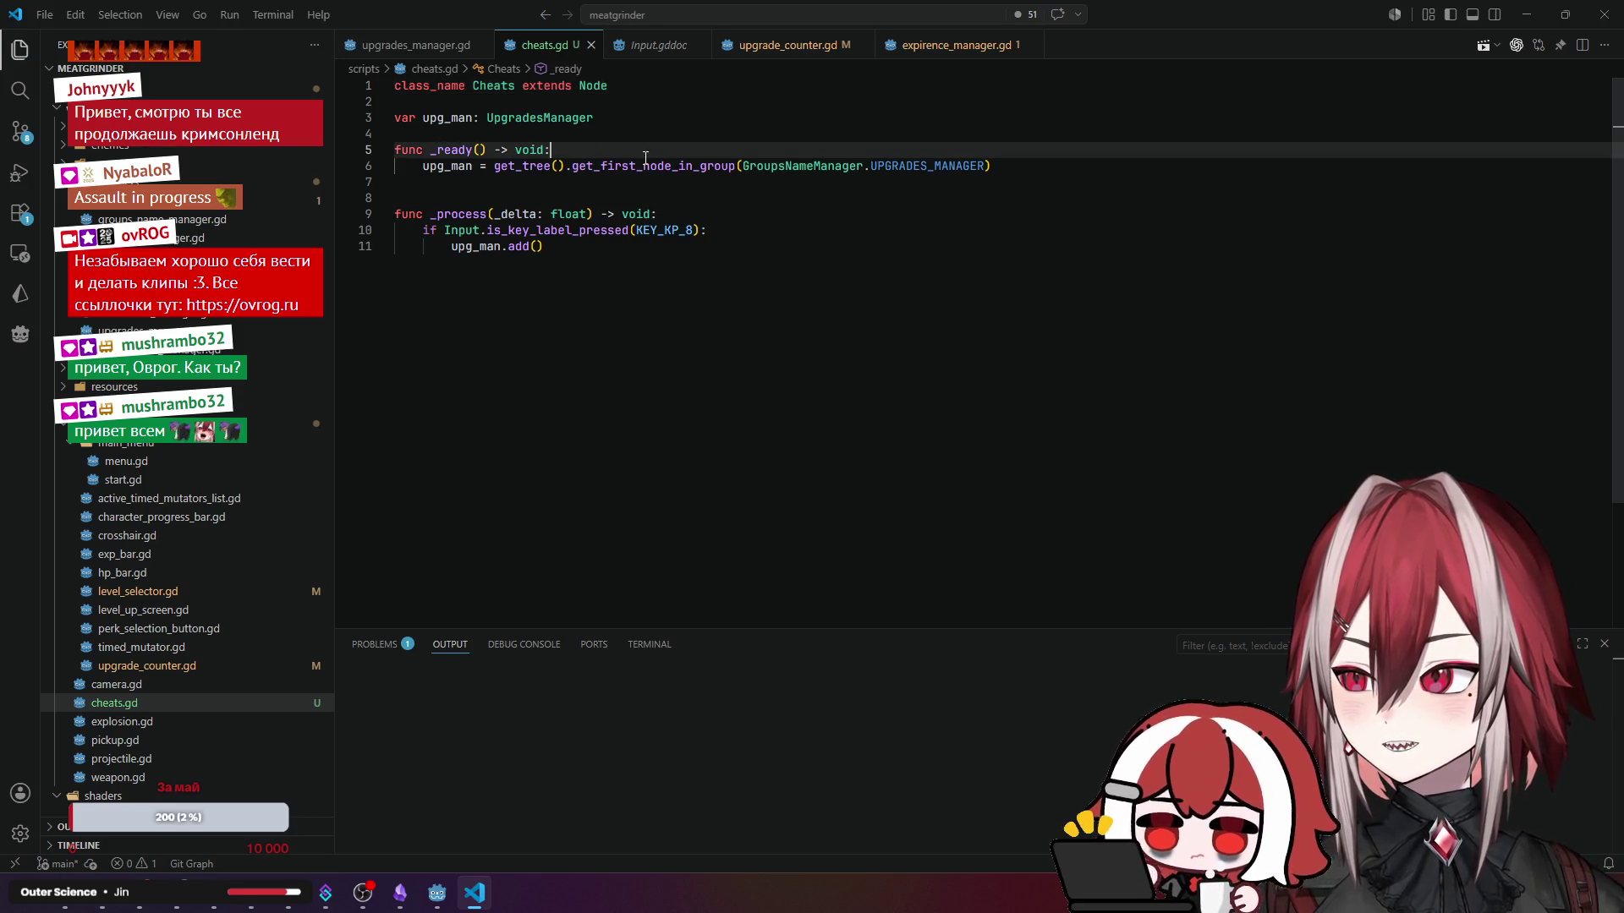
key(alt+Tab)
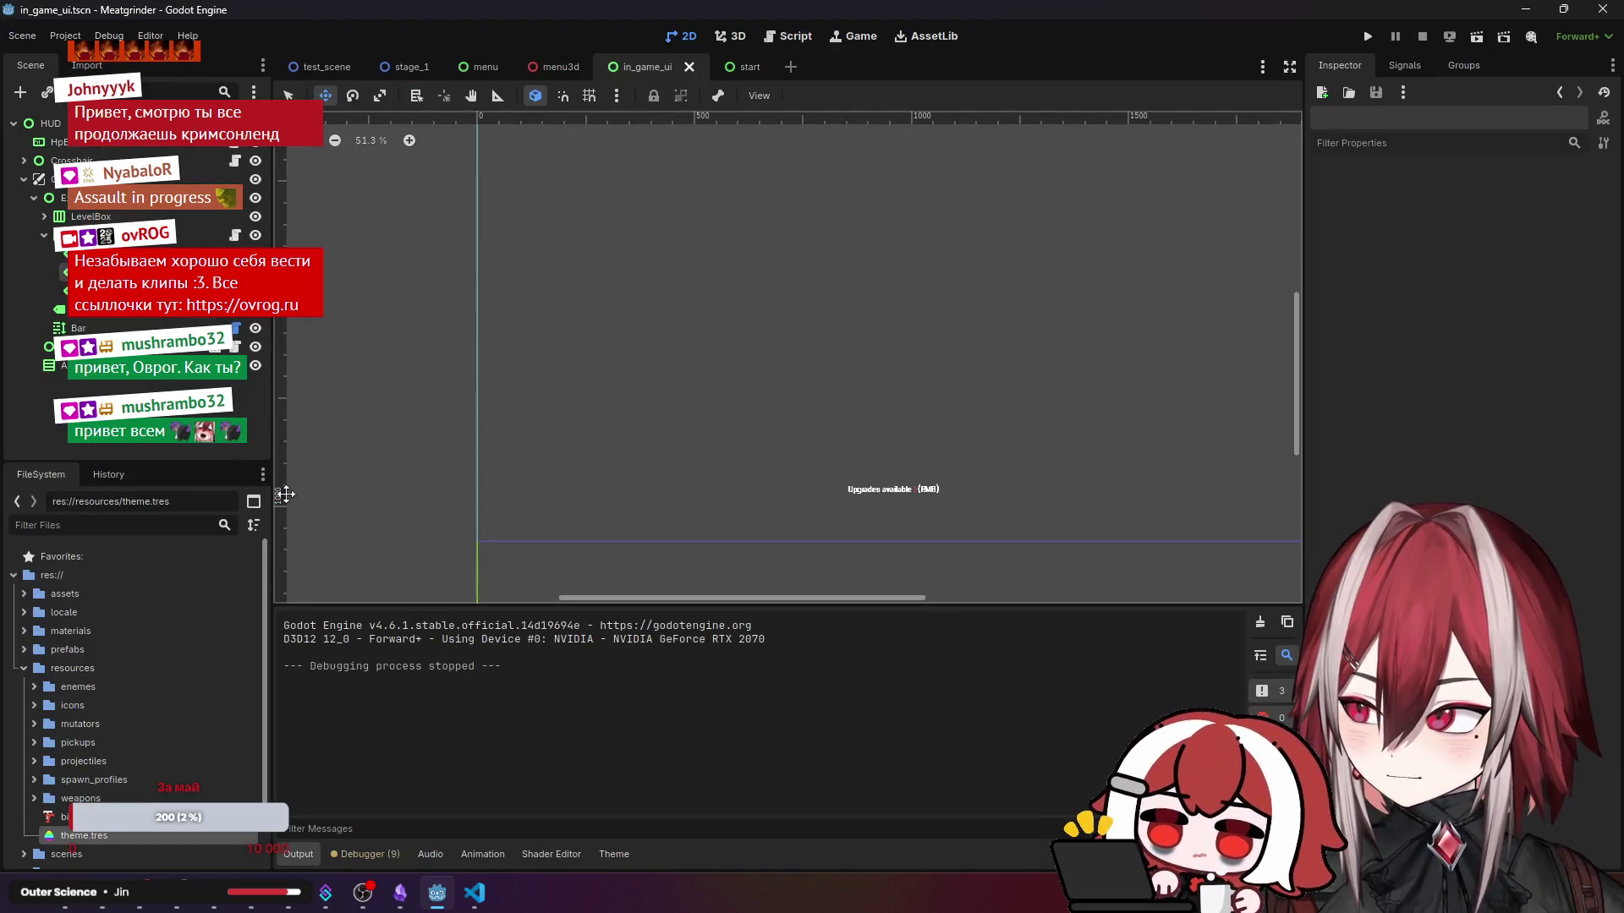
- Add a Cheats child node under the TestScene root, then run the scene with F6
click(331, 65)
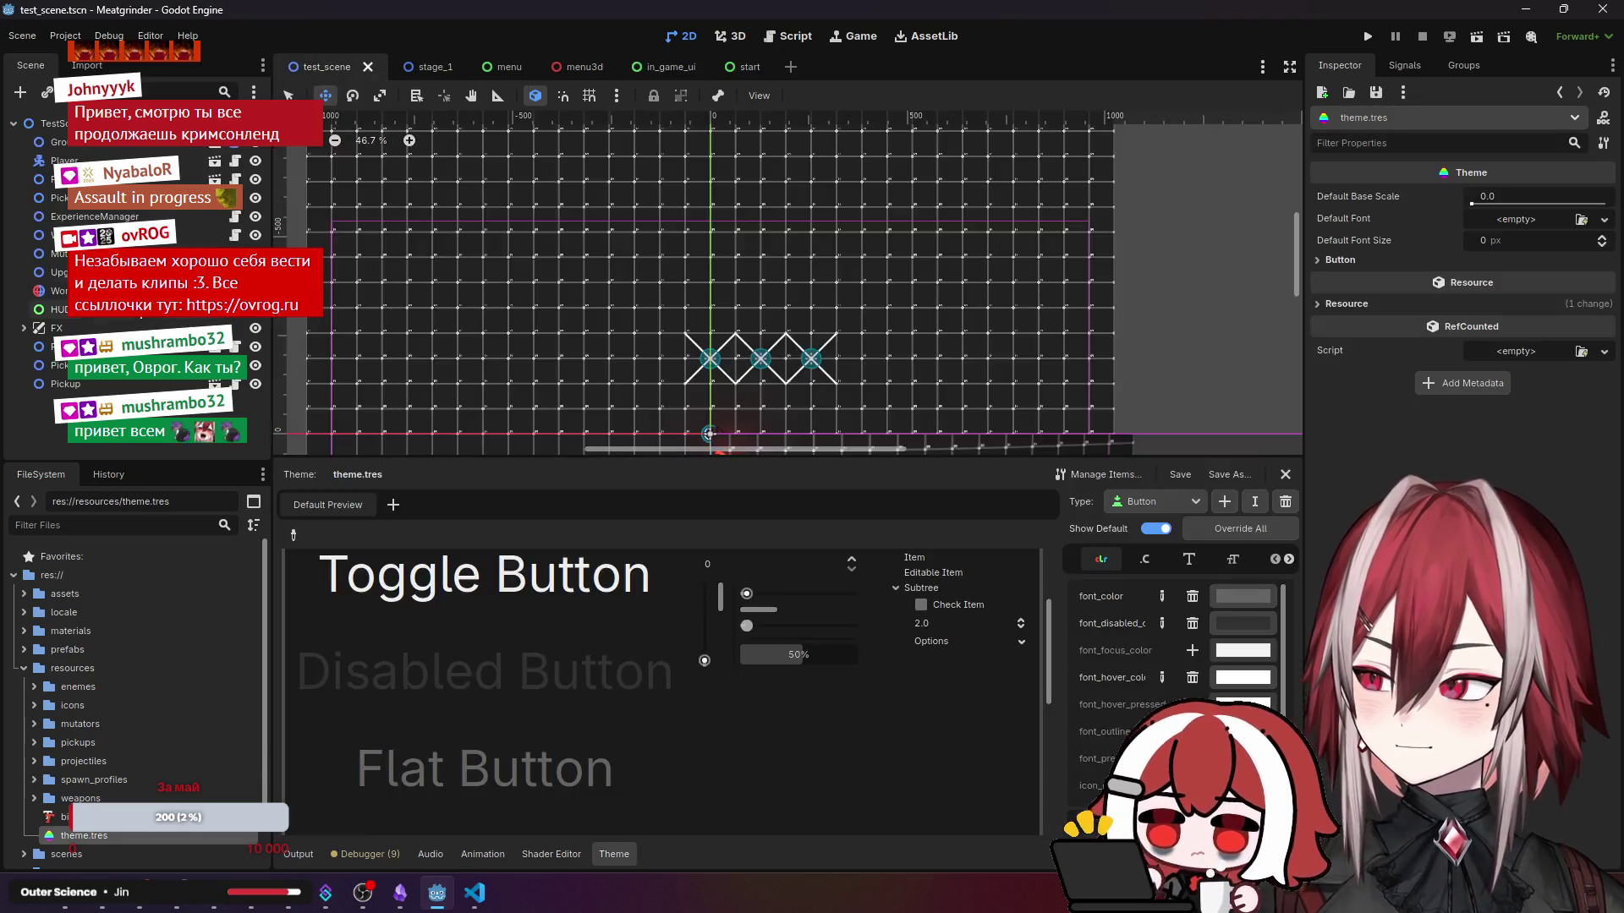
click(52, 124)
key(ctrl+a)
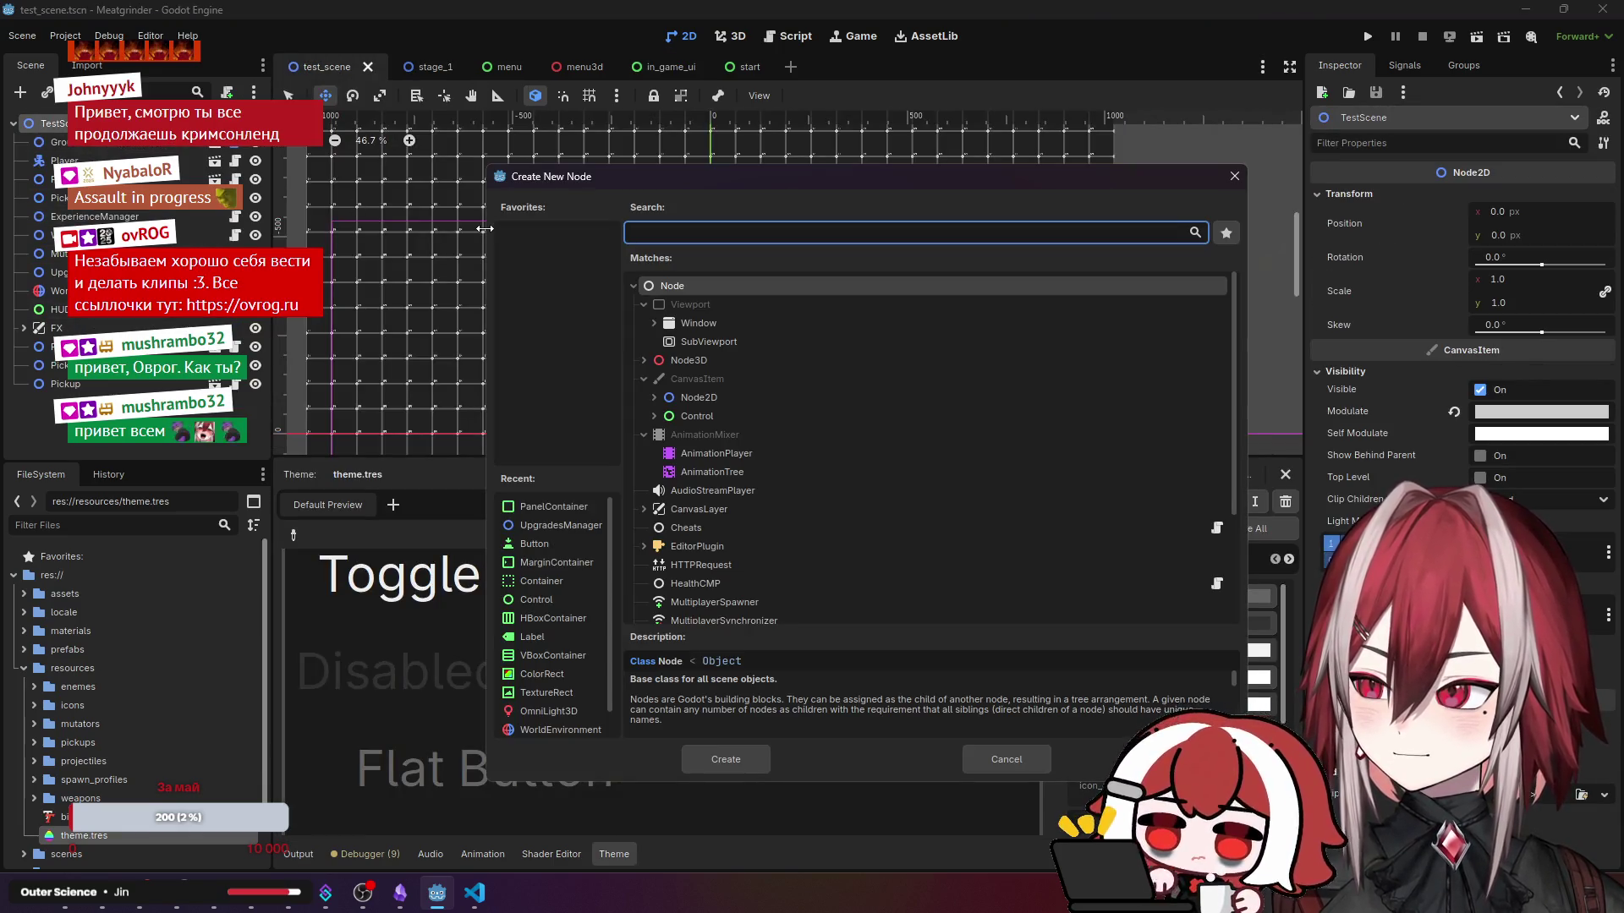
text(cheat)
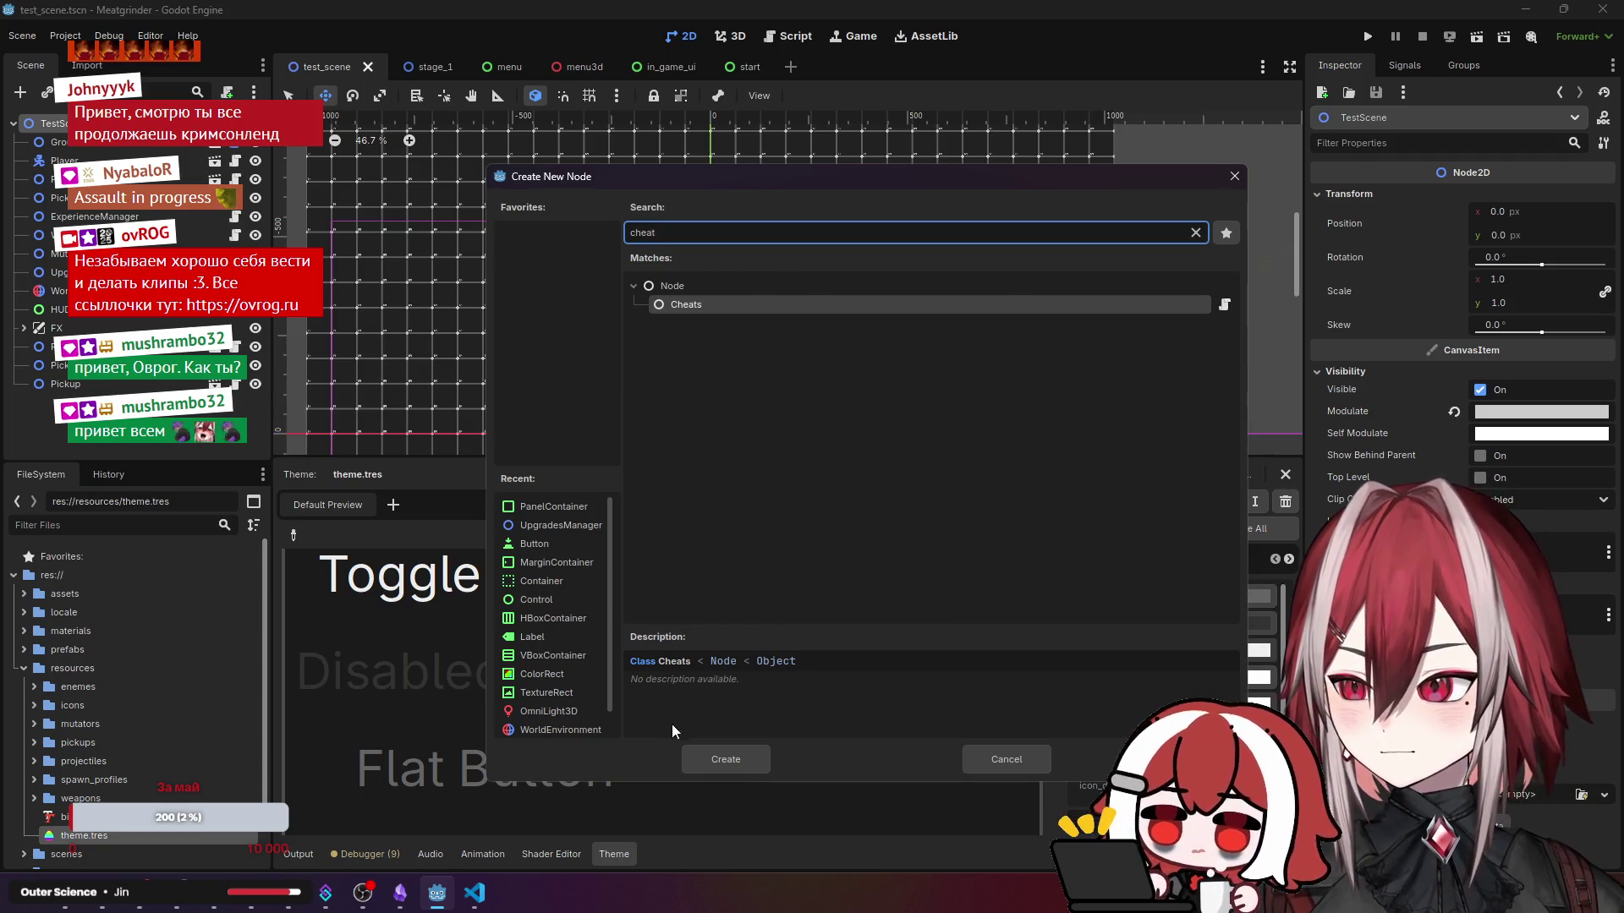
click(719, 752)
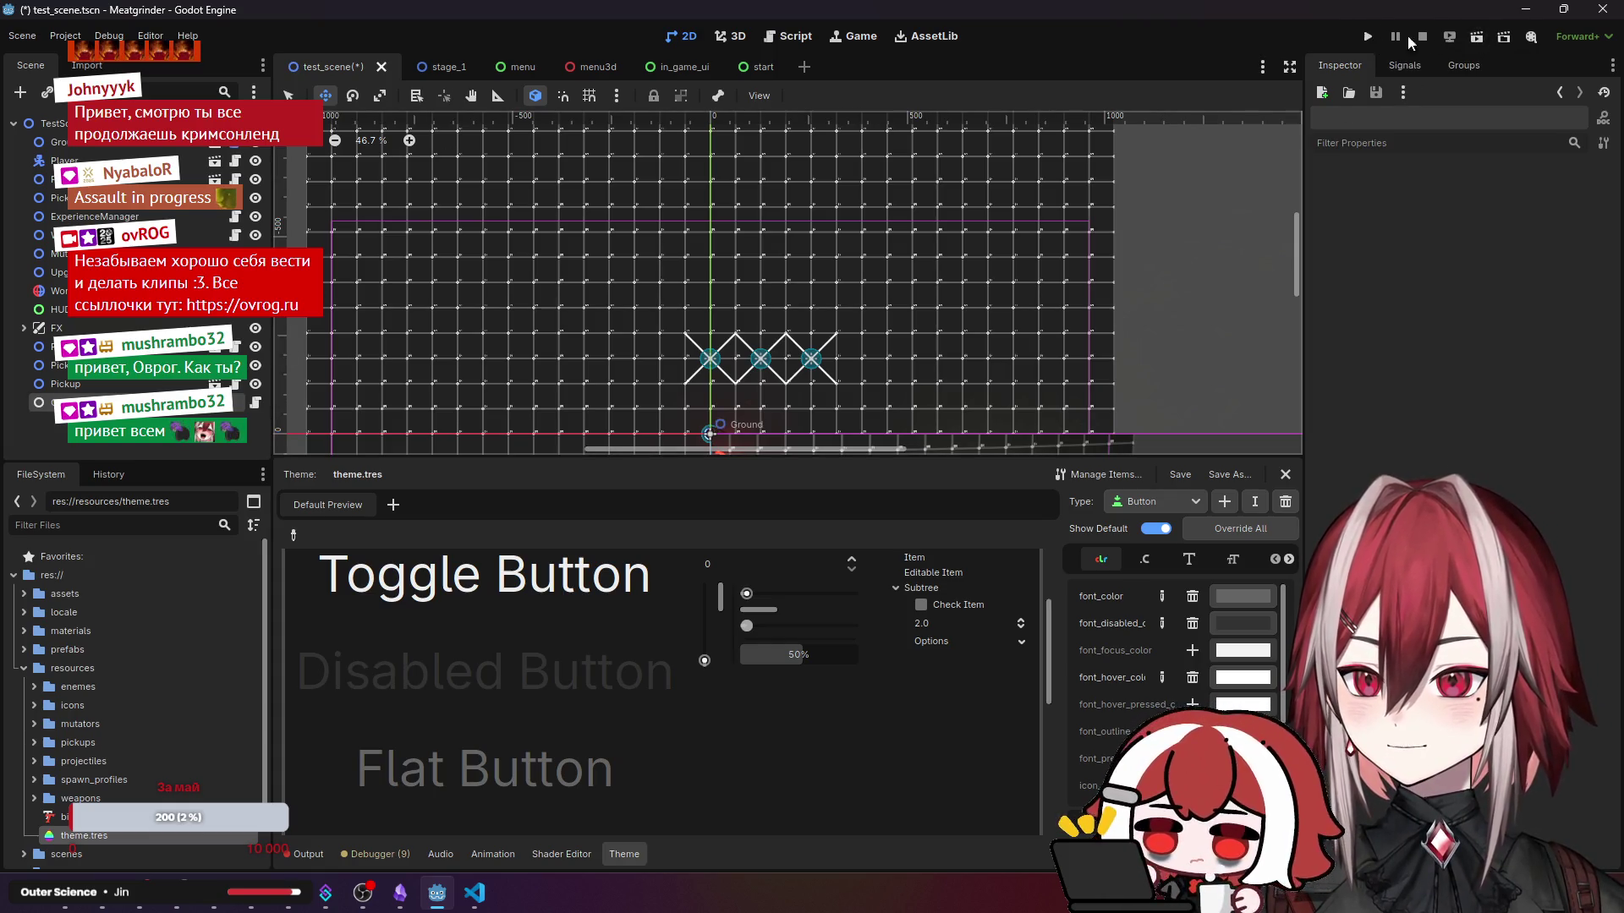
key(F6)
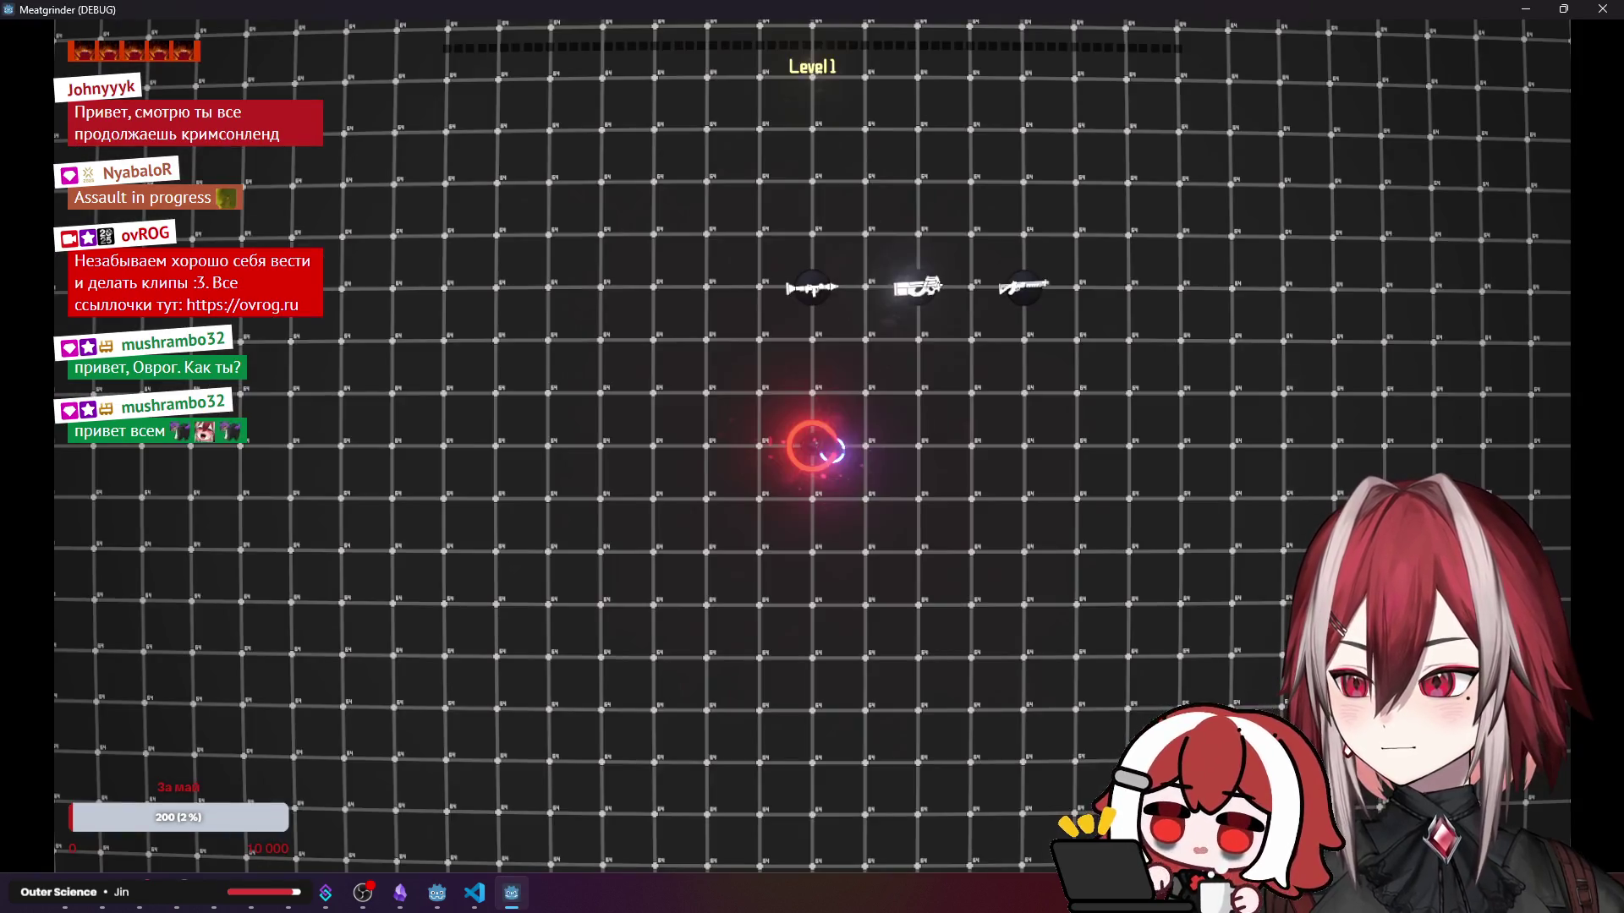
- Move around the arena with WASD while the numpad 8 cheat adds upgrades, then close the game
key(s)
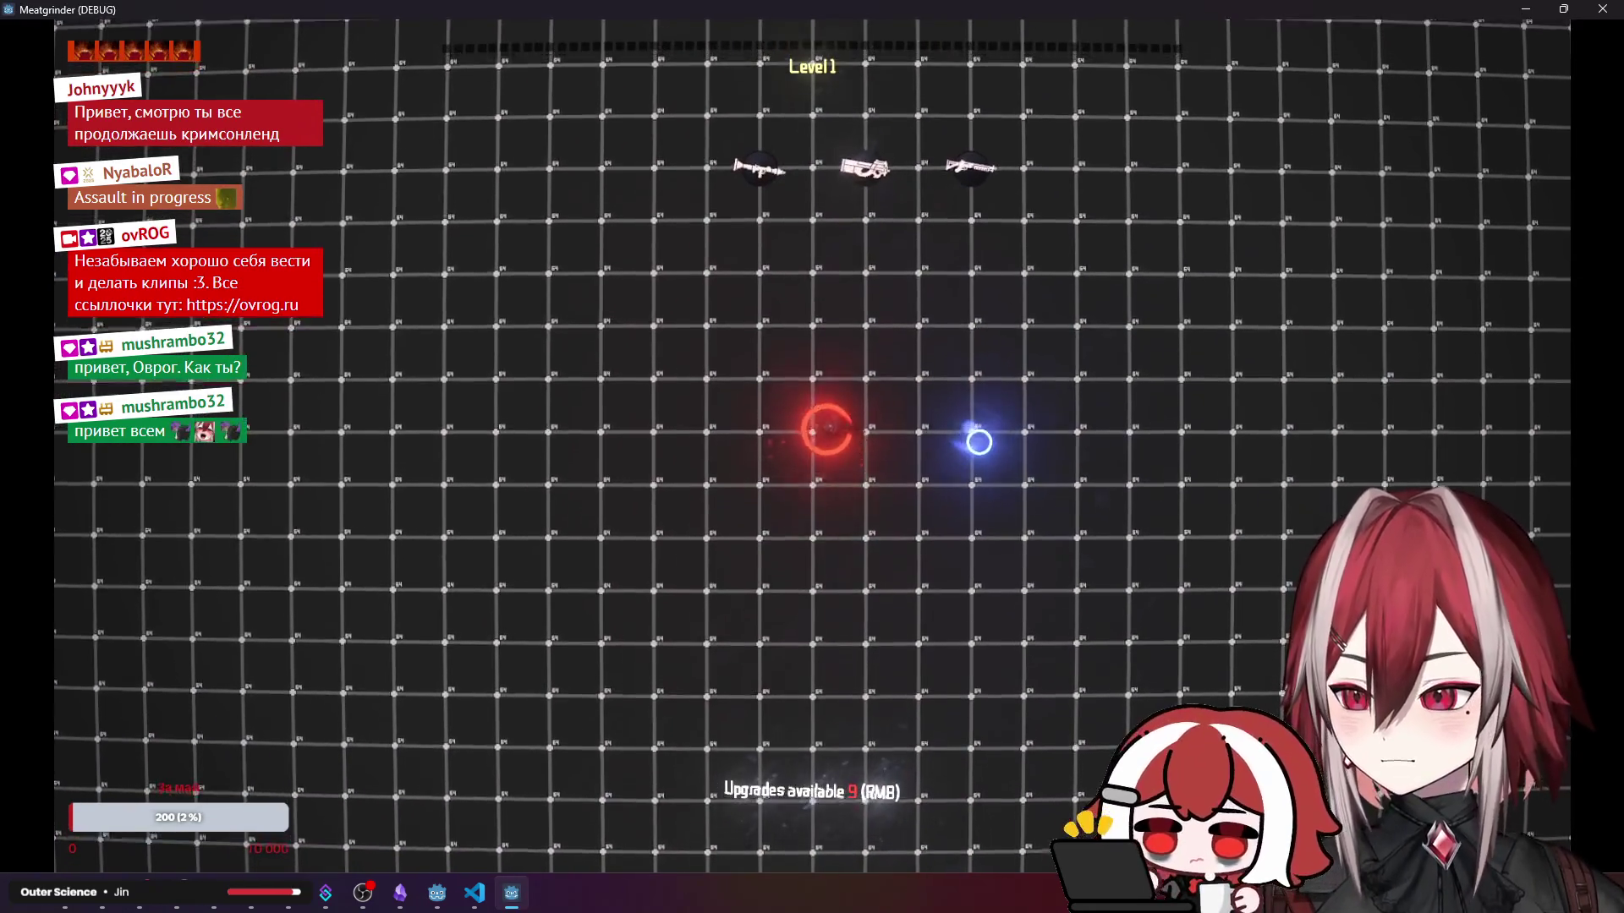
key(w)
key(a)
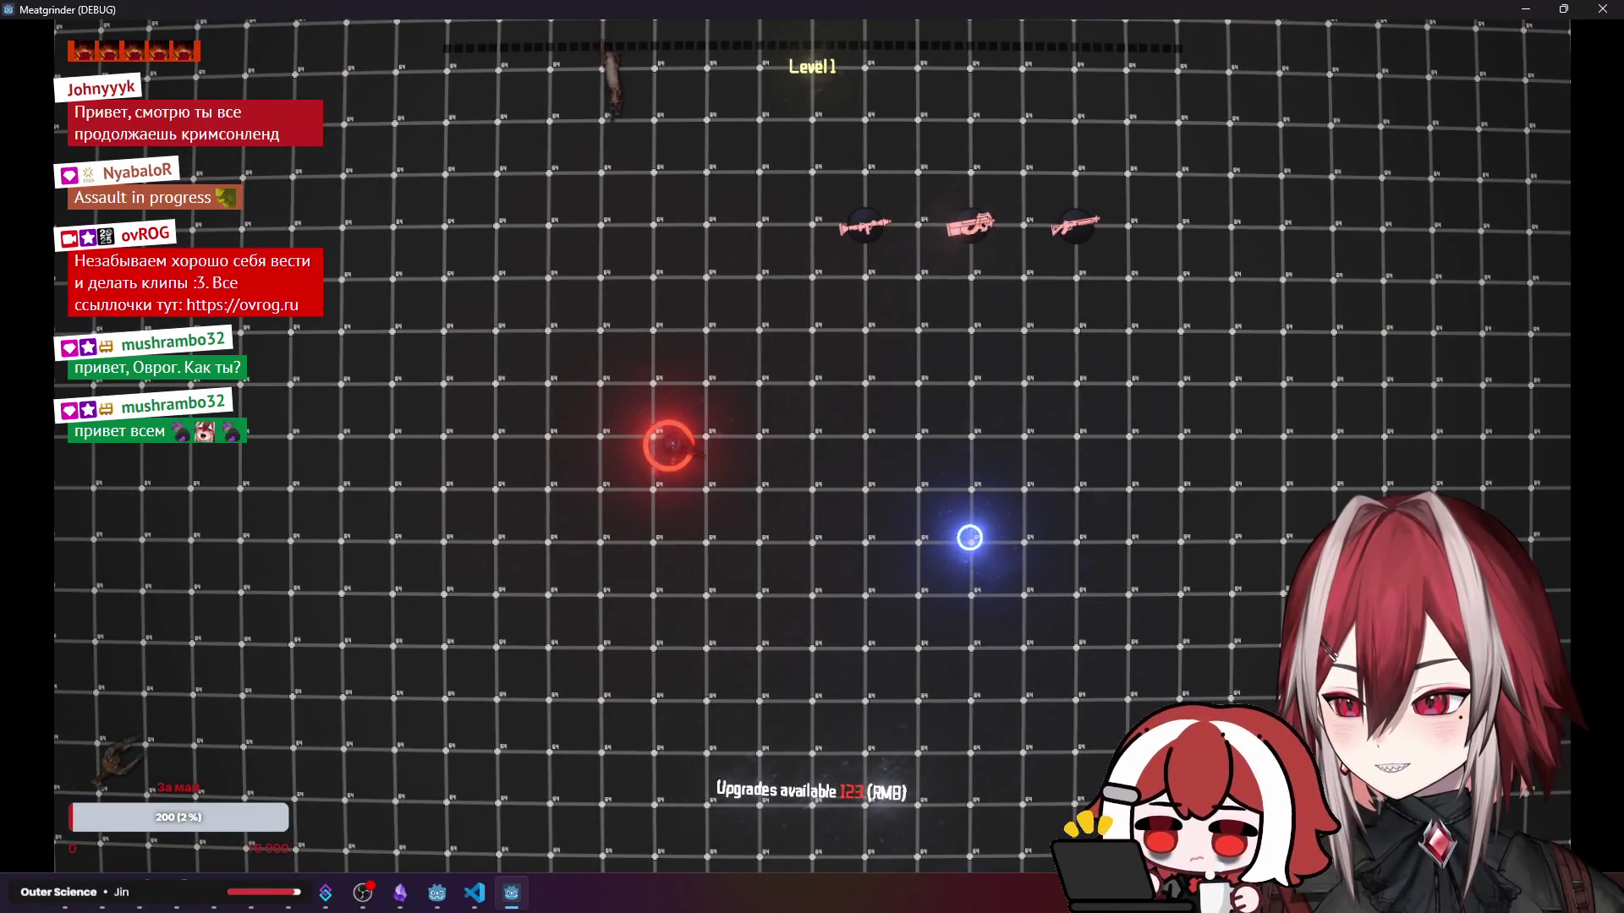
key(d)
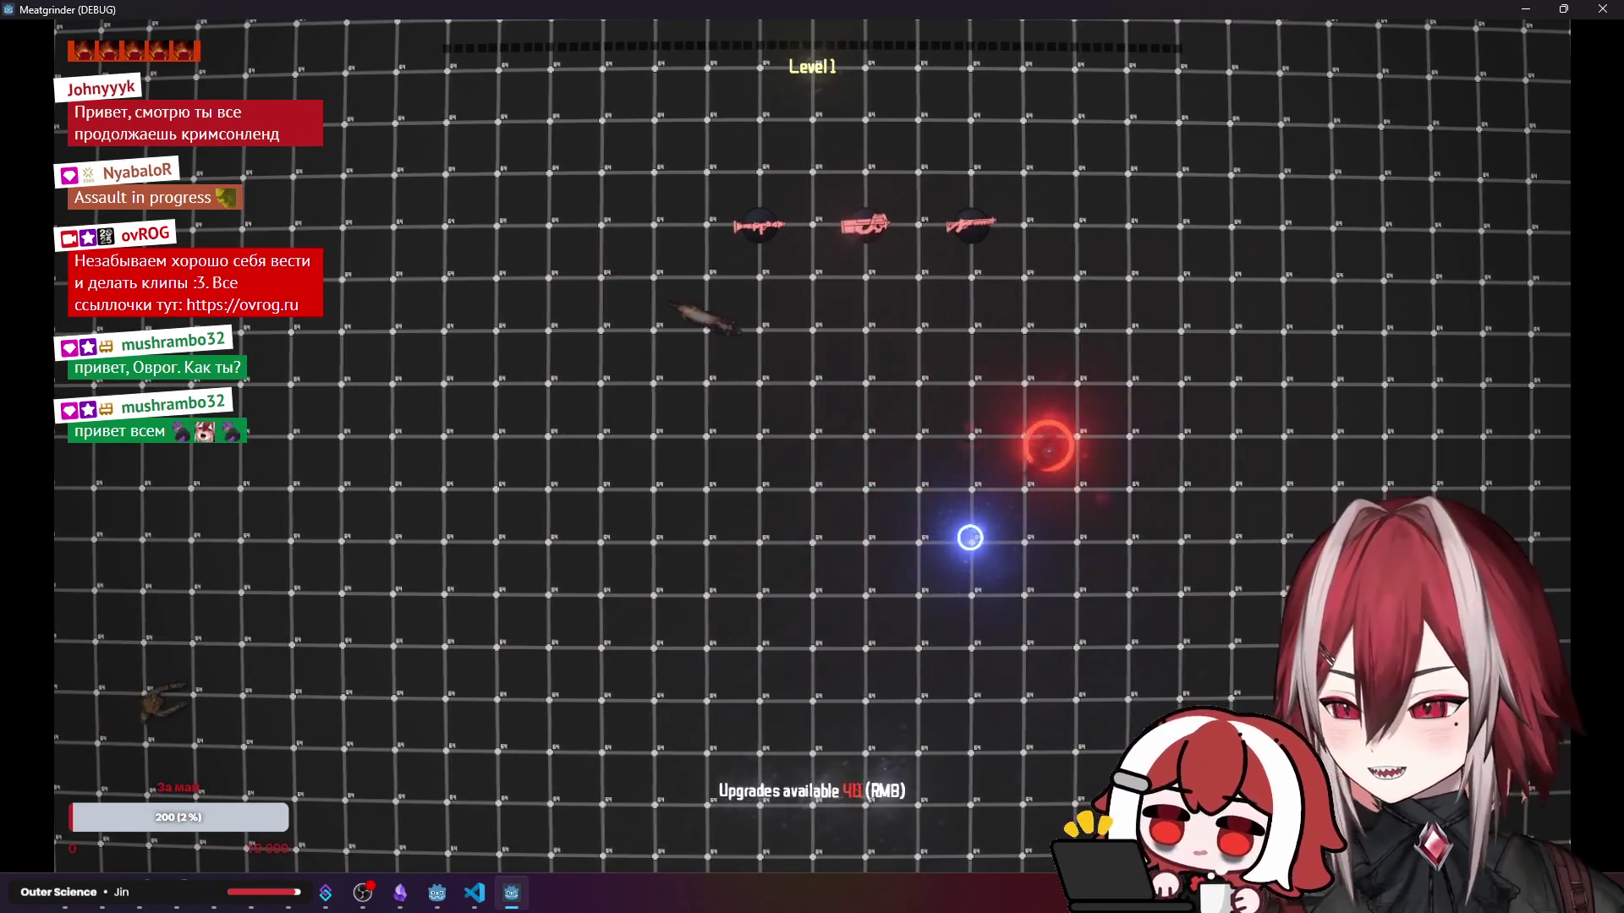
key(a)
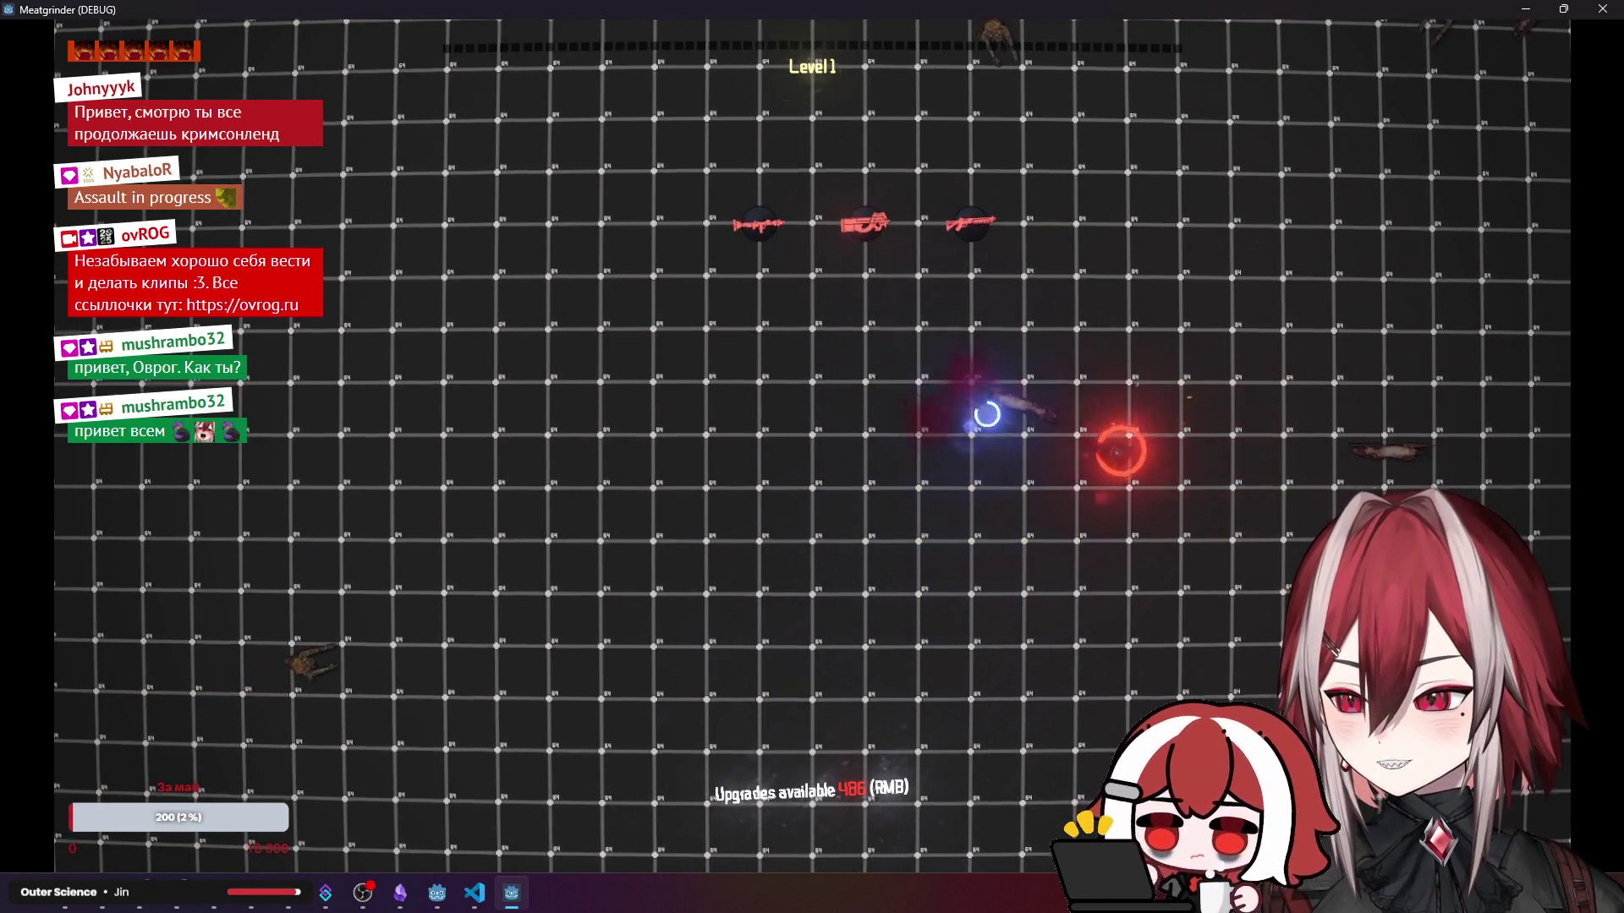
key(w)
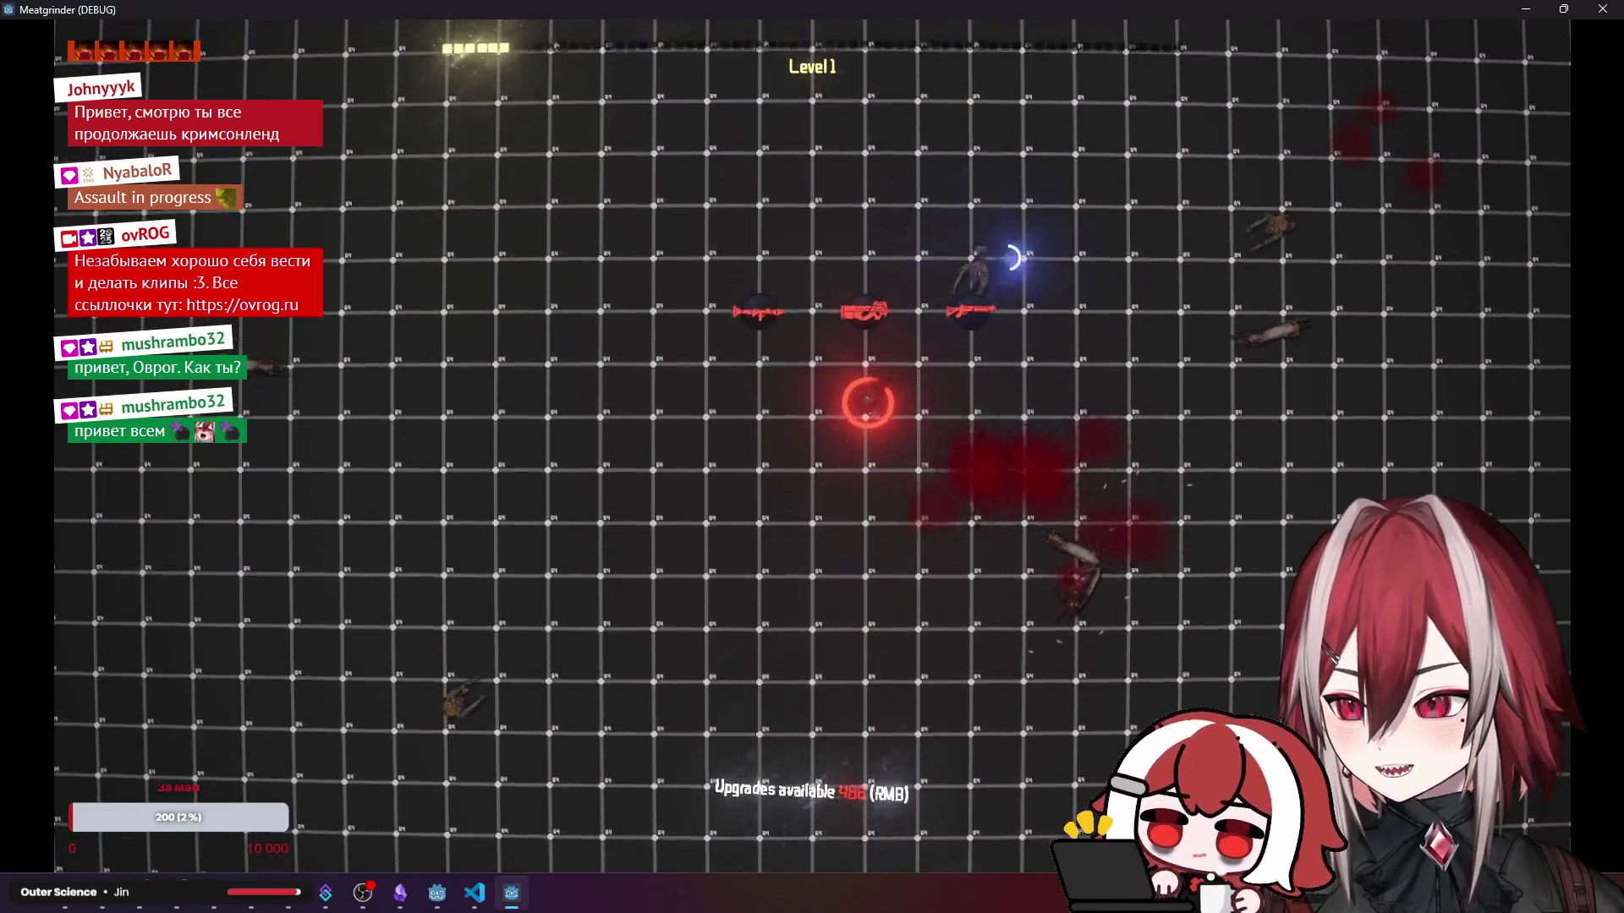
key(a)
key(a)
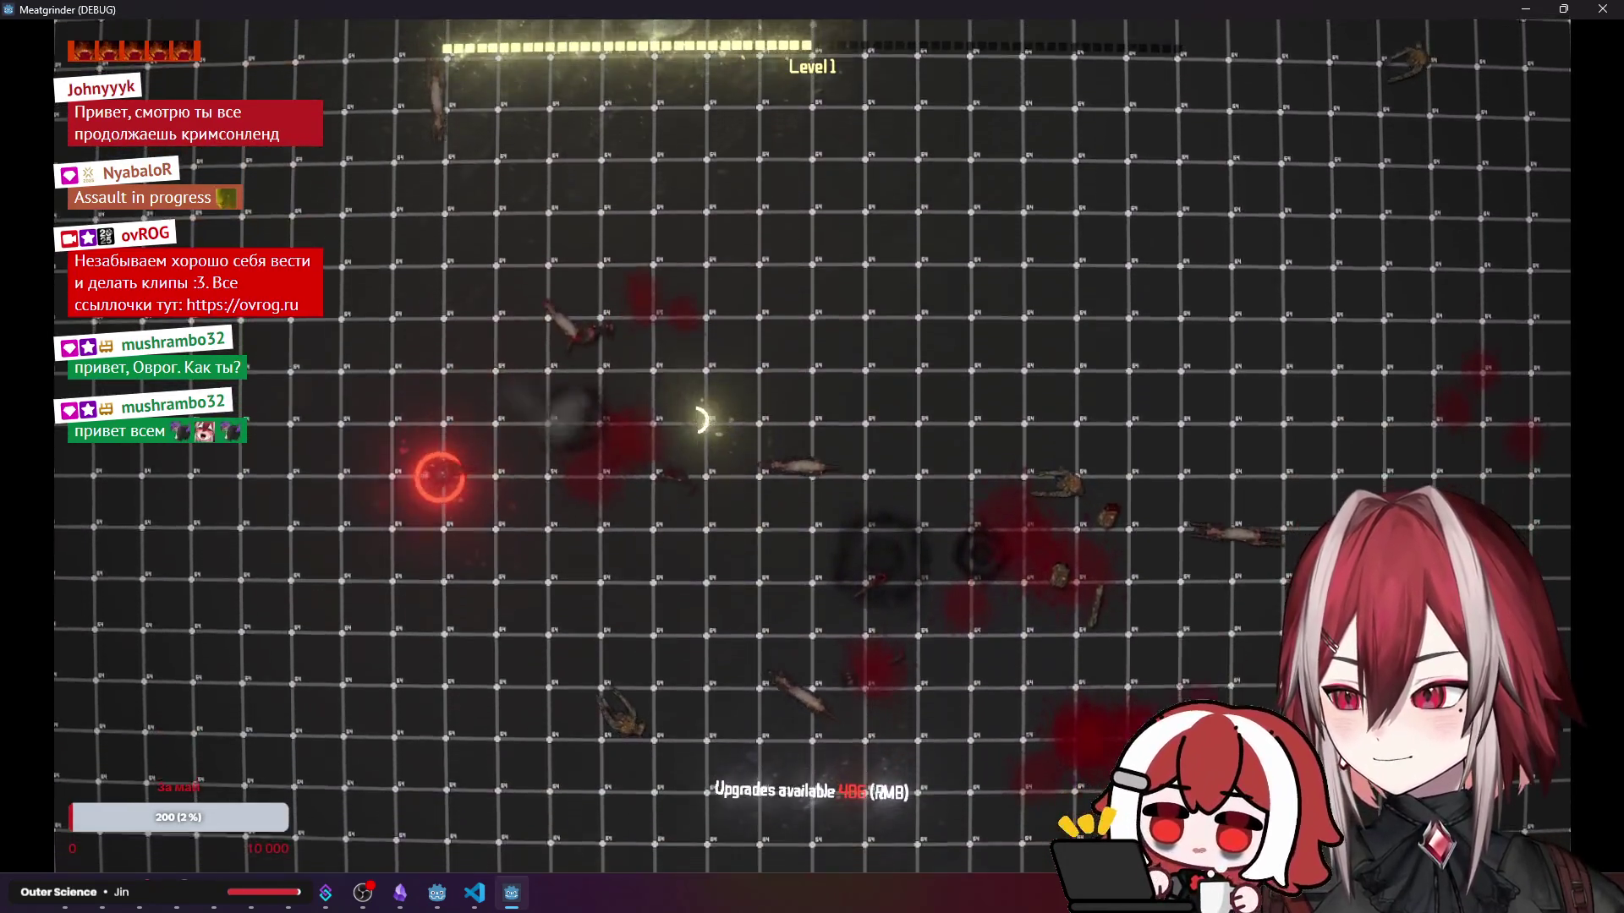
key(s)
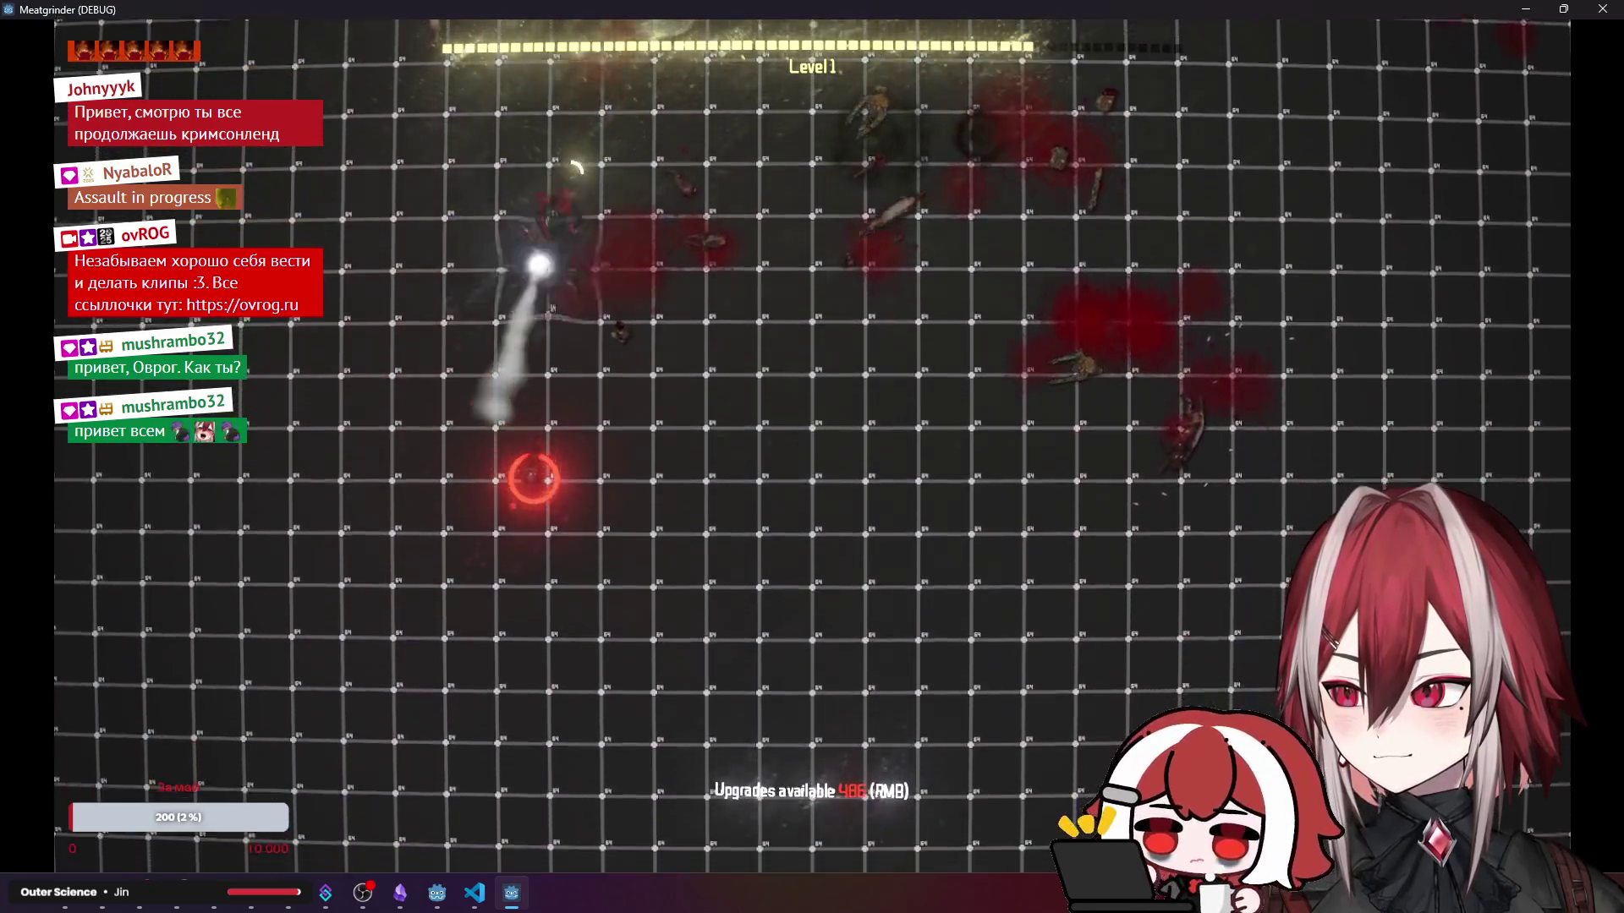
key(d)
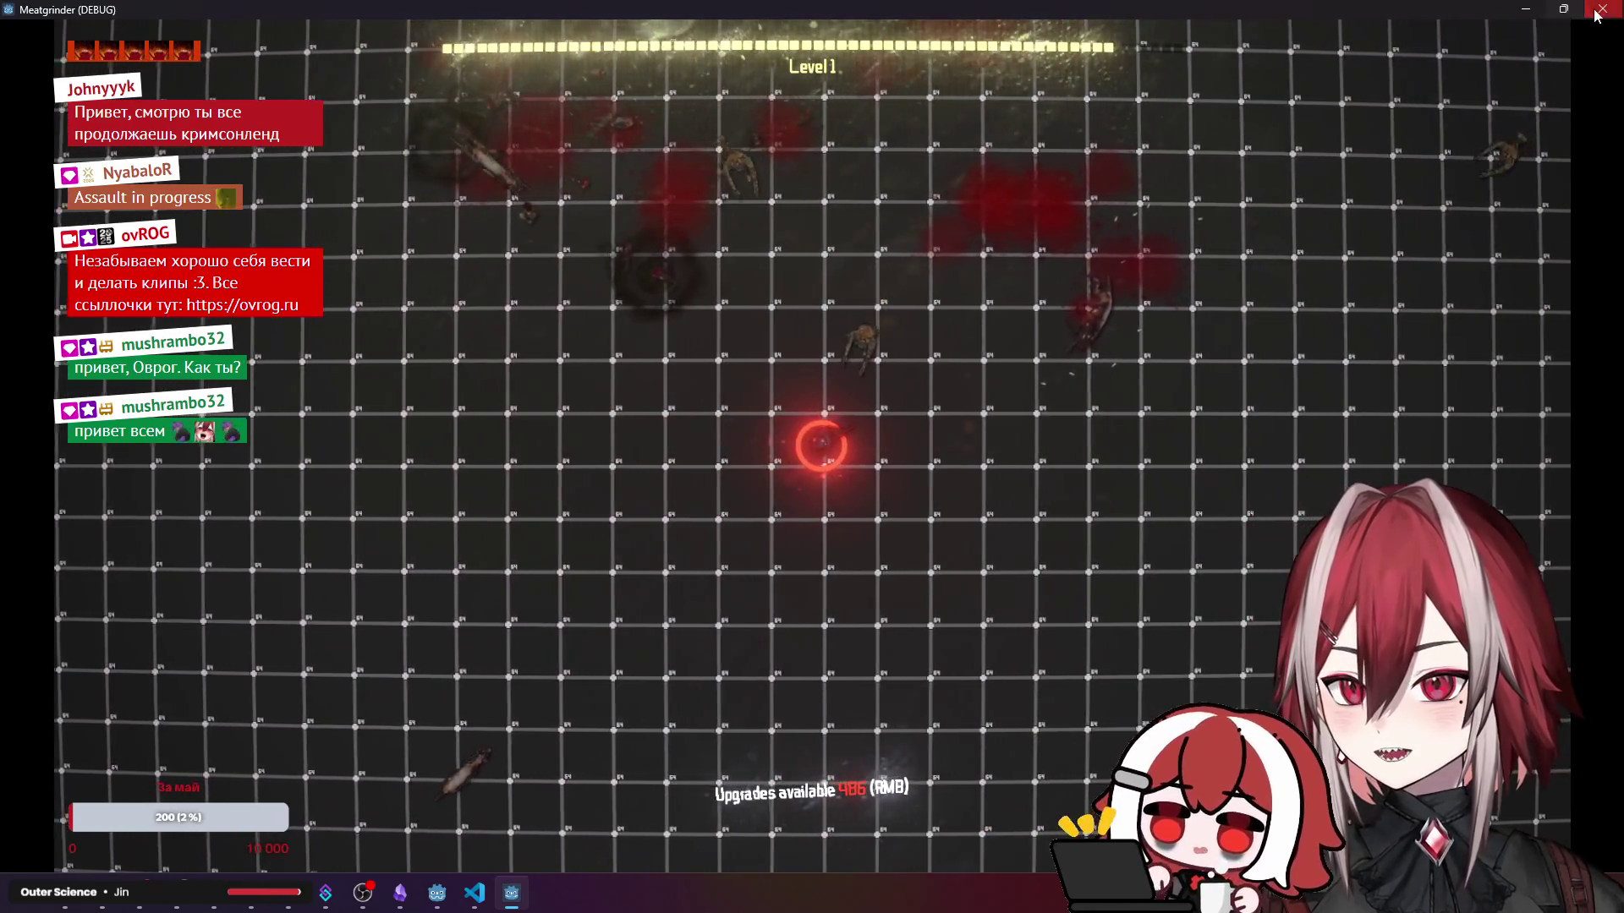
click(1597, 13)
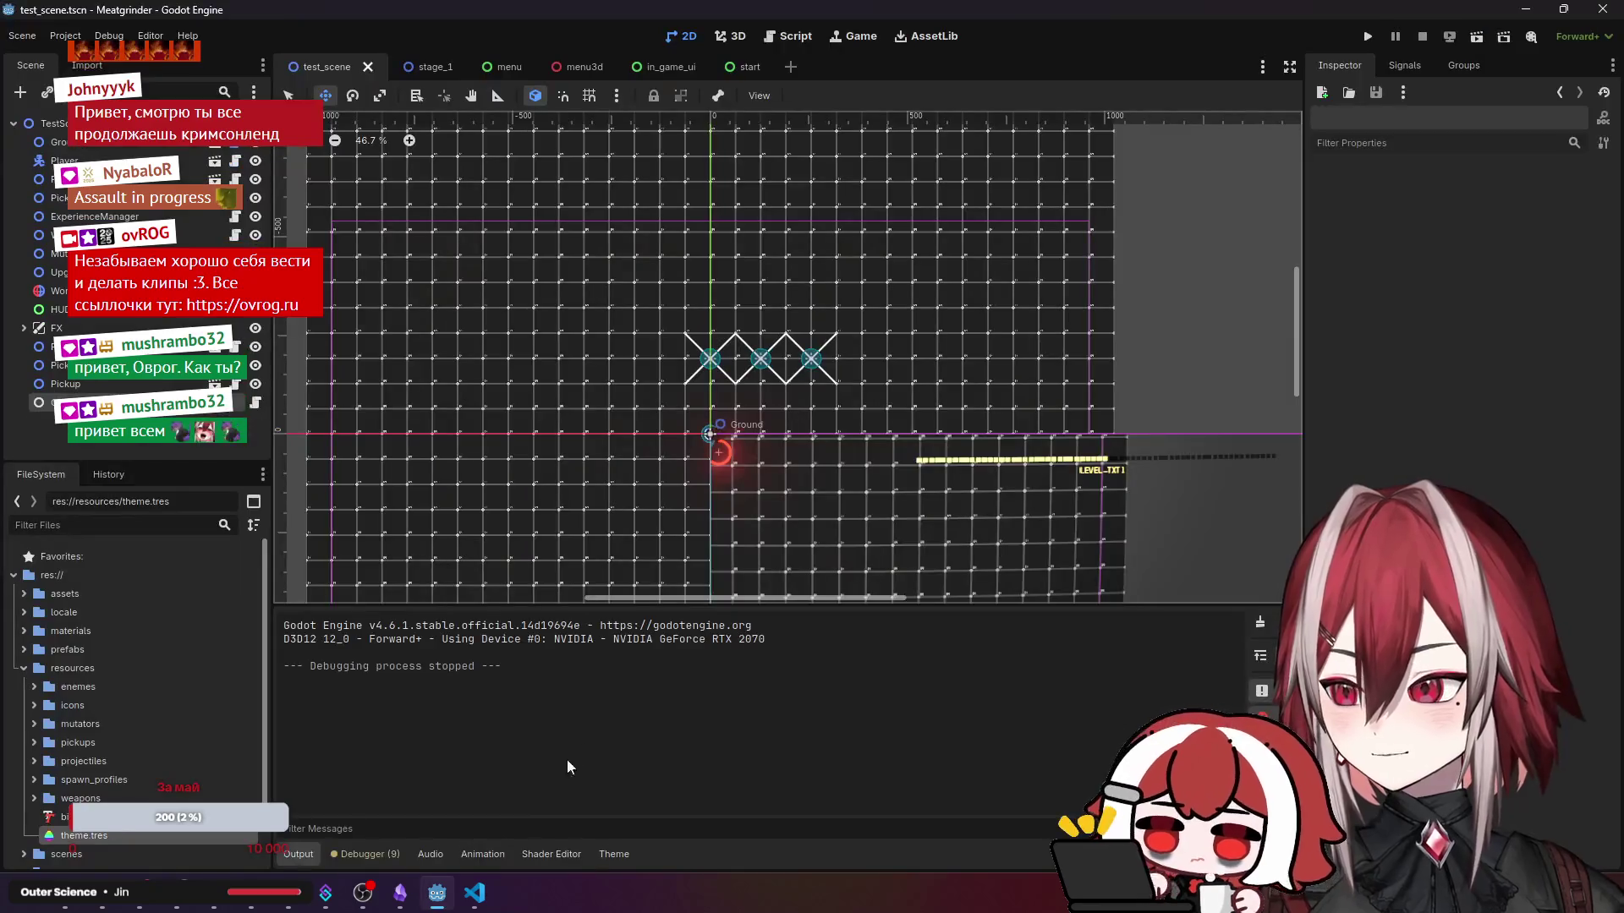
- Start an Input.just check under the KEY_KP_8 condition, delete it again, and return to Godot
key(alt+Tab)
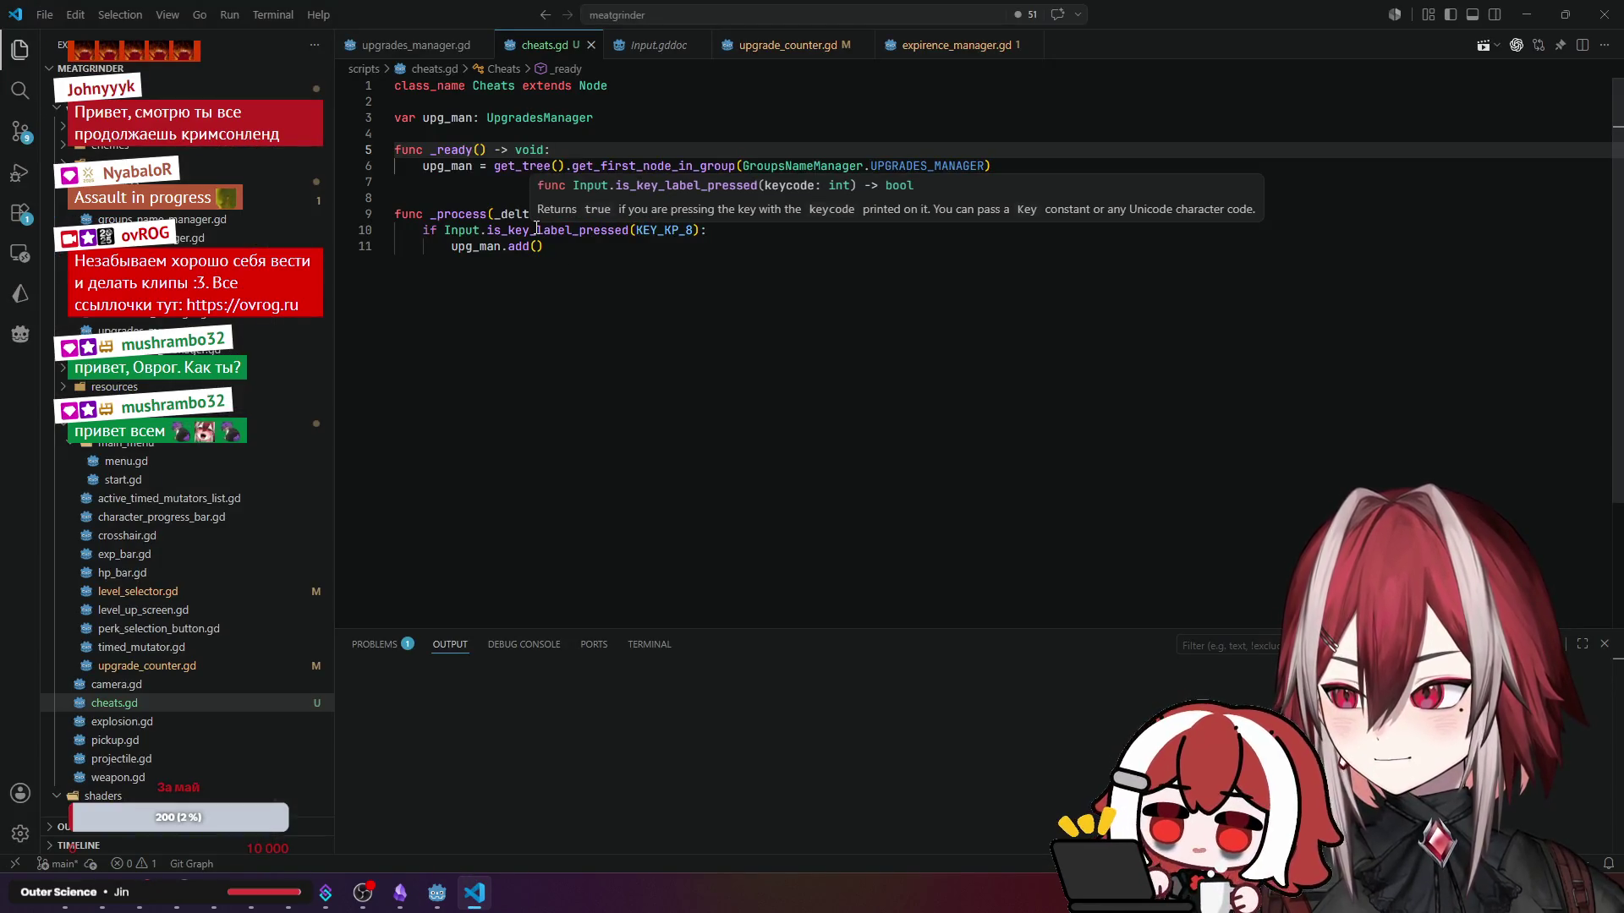
click(536, 229)
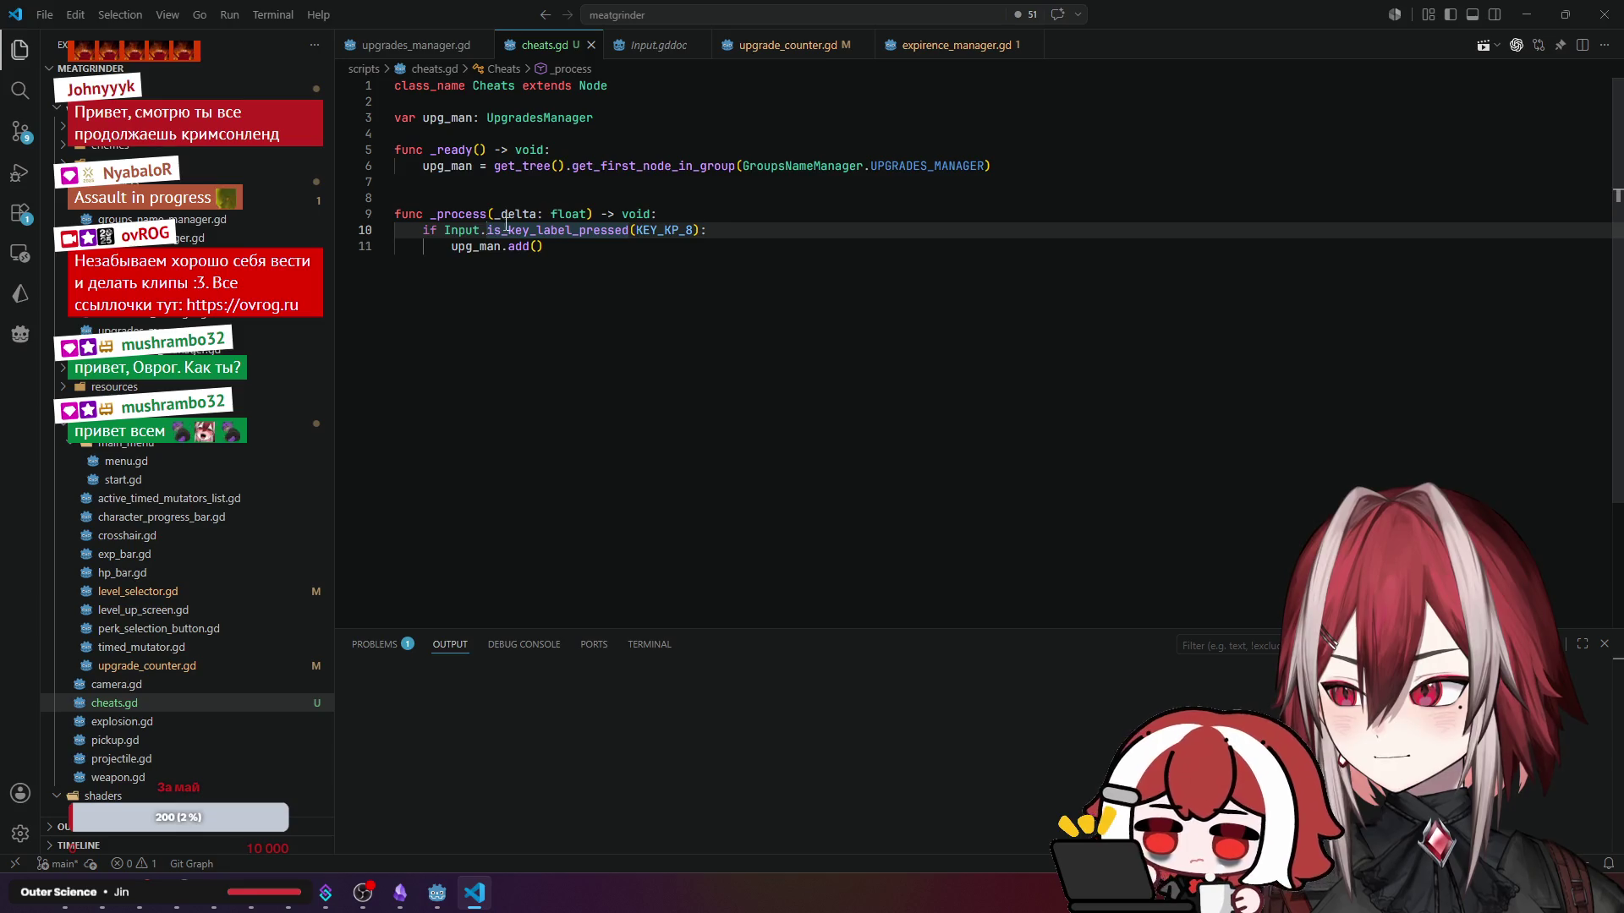
click(790, 238)
key(Up)
key(Return)
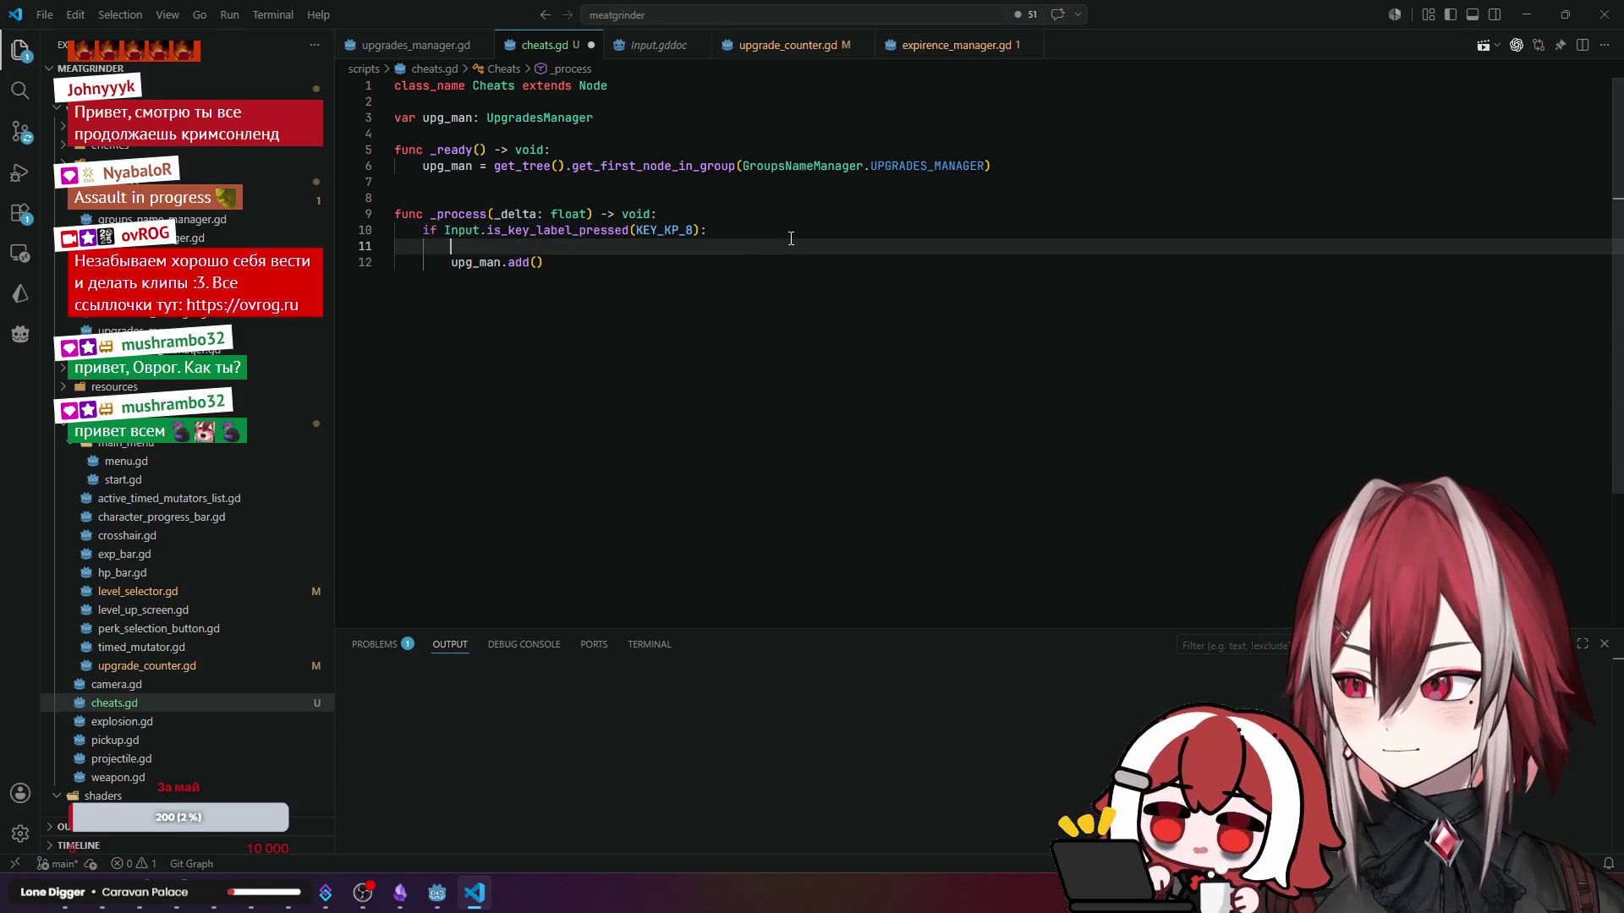
text(I)
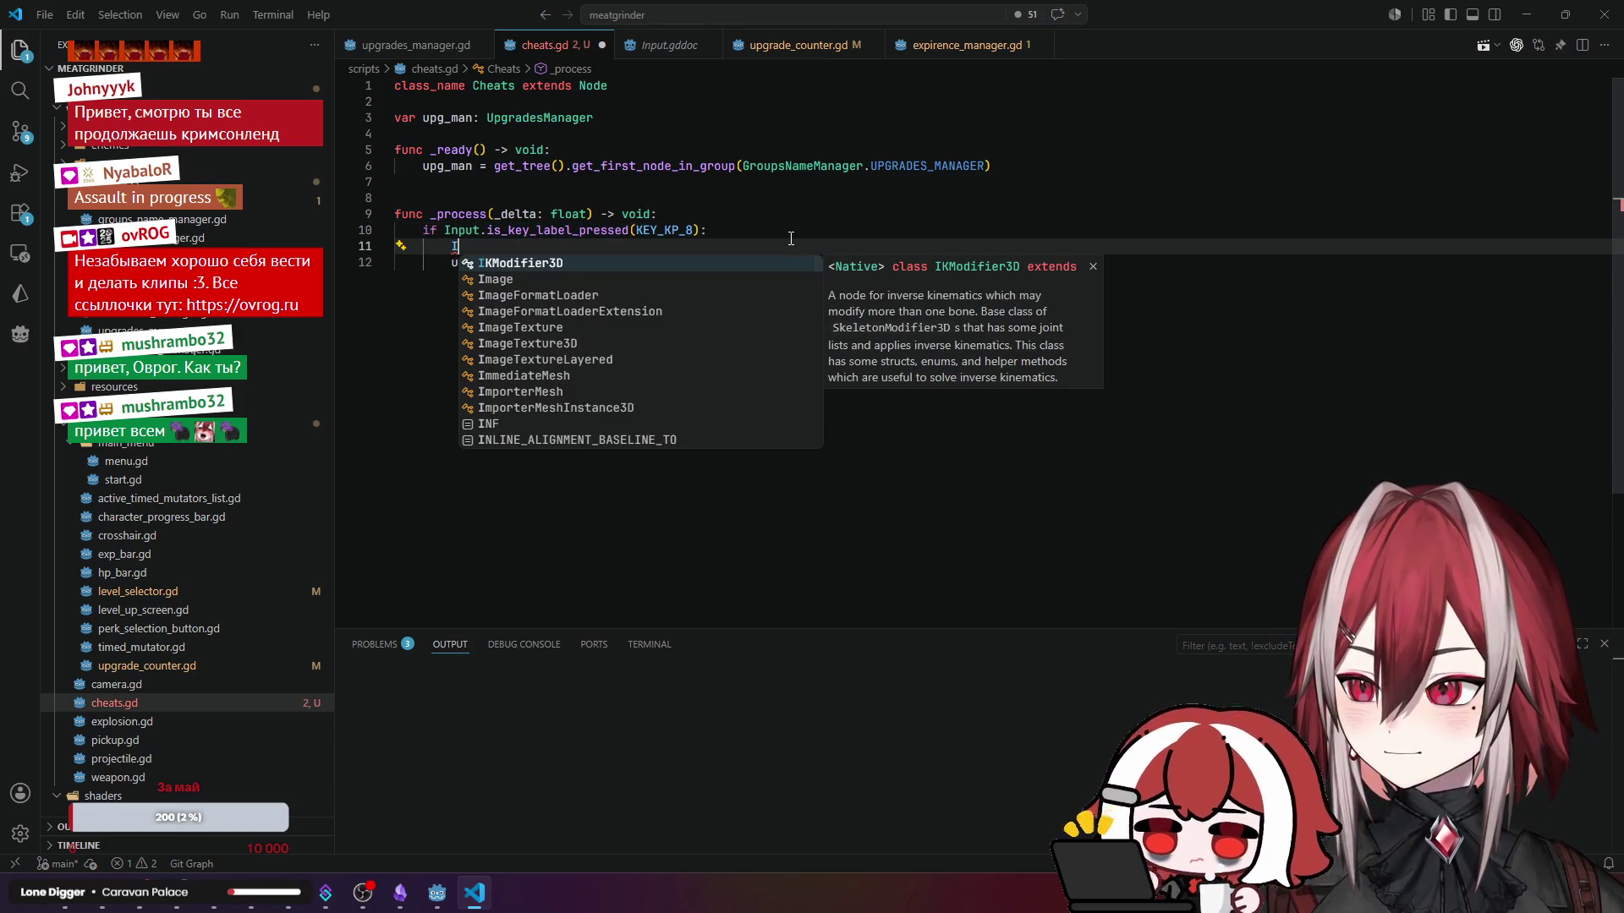
text(nput)
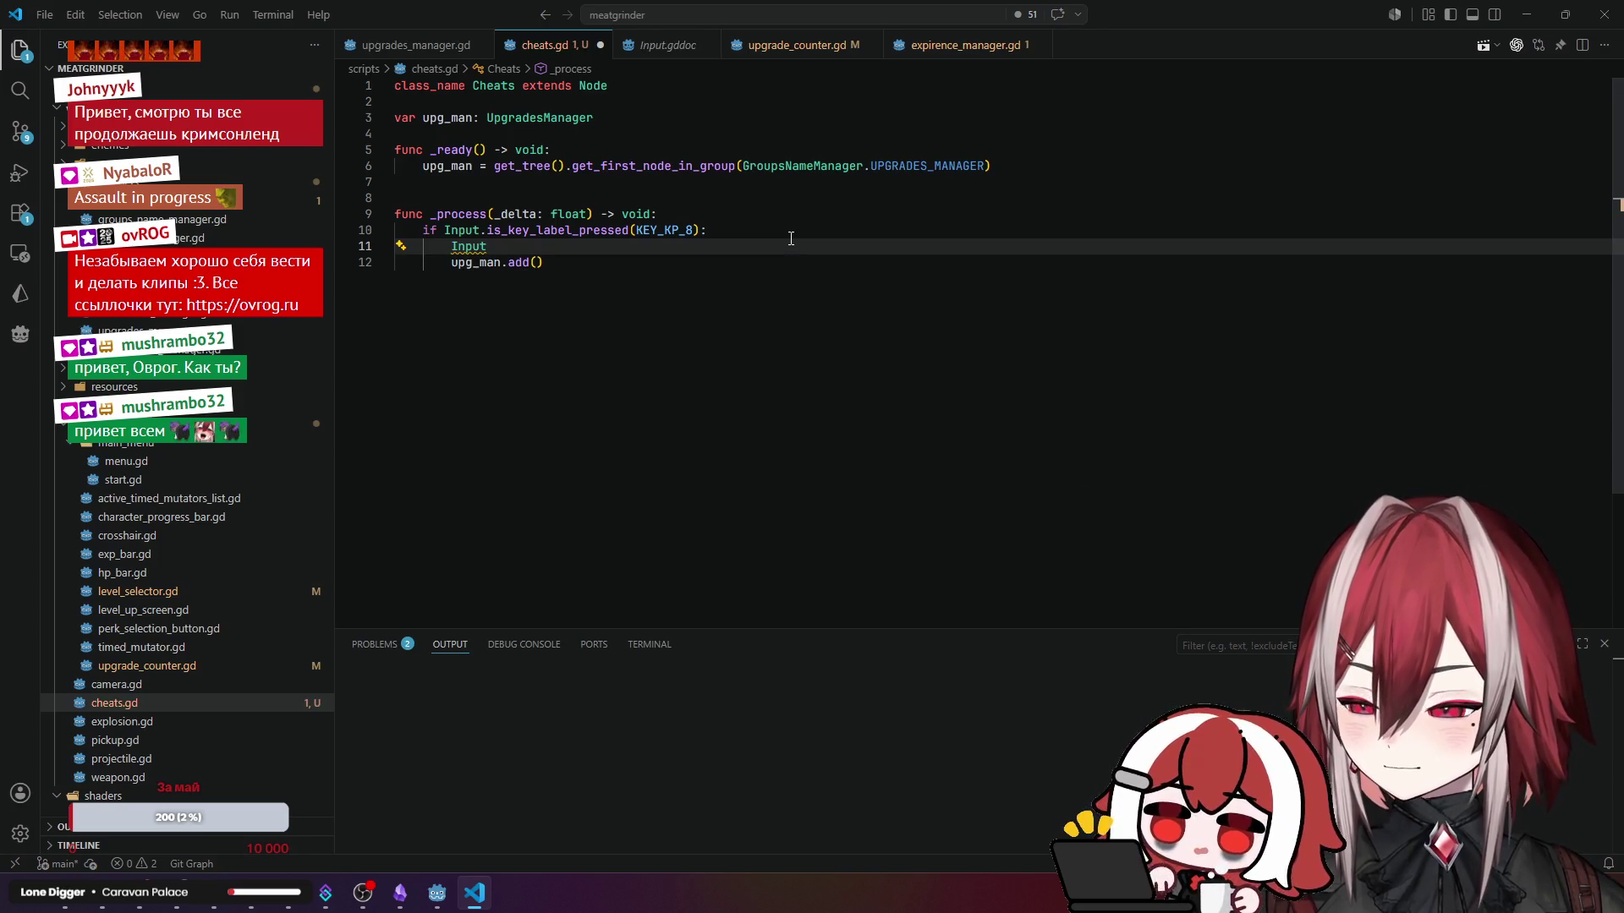
text(.just)
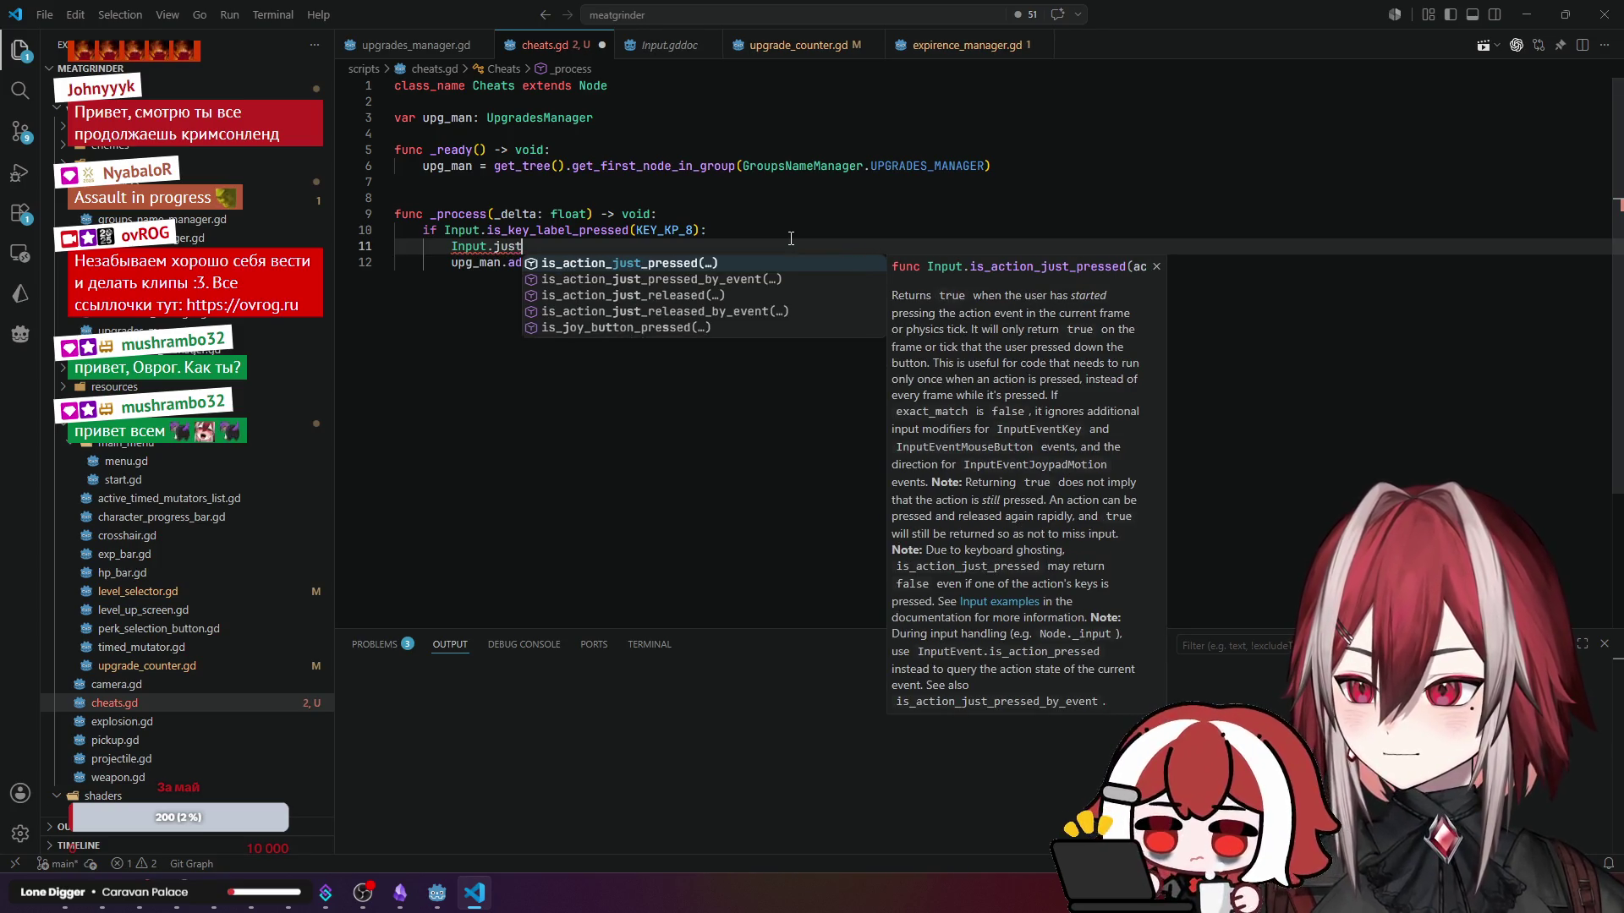
key(Down)
key(Down)
key(Down)
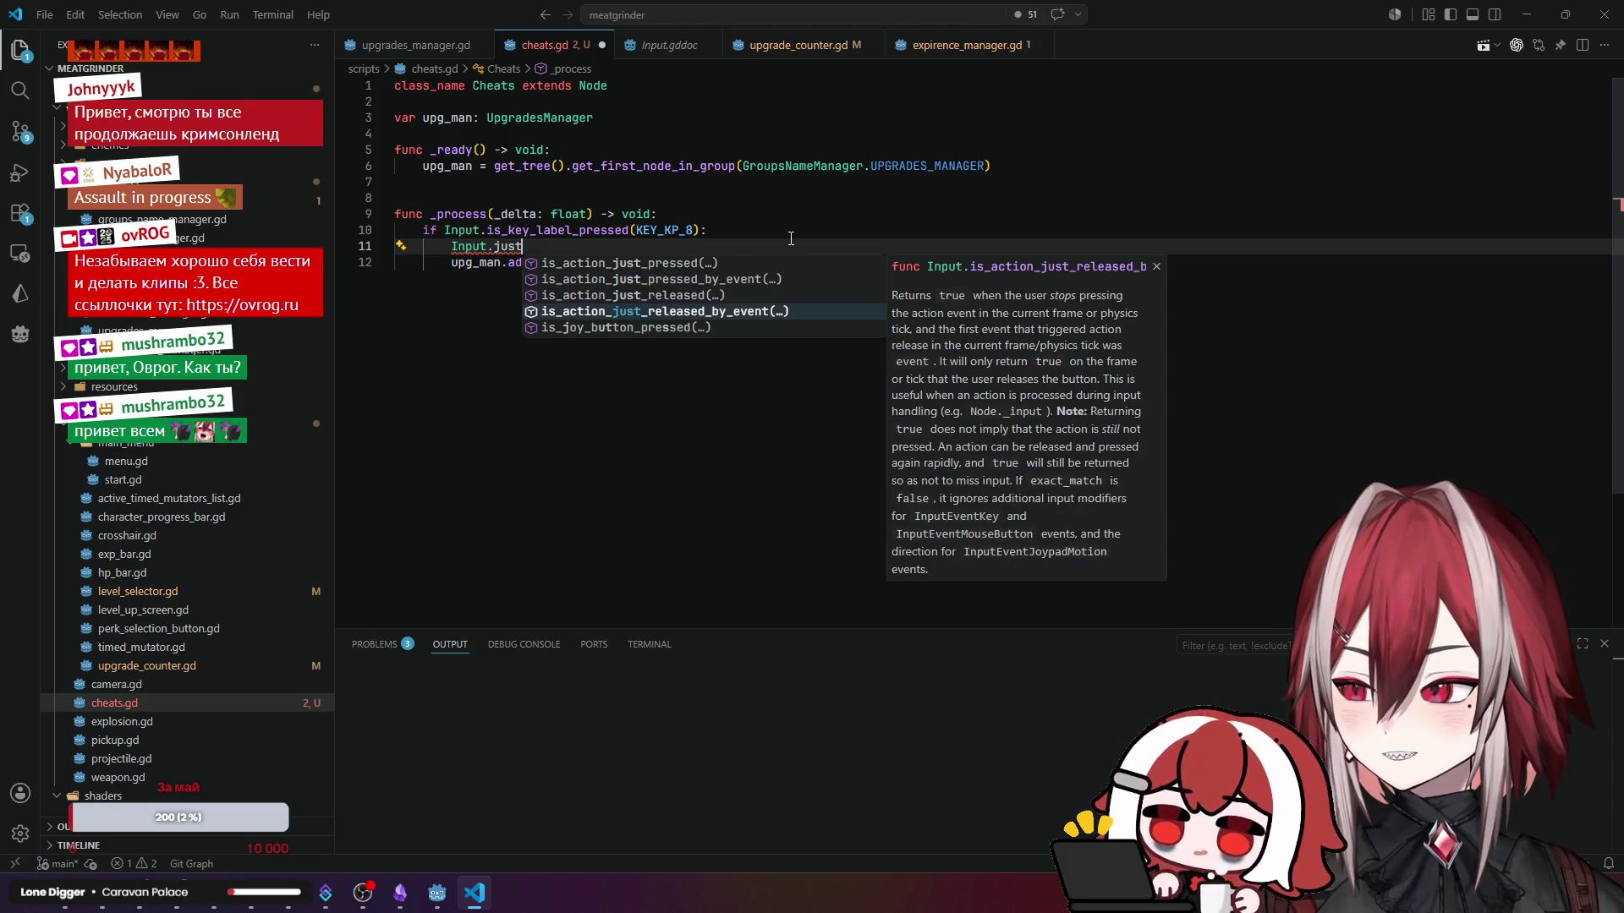
key(Down)
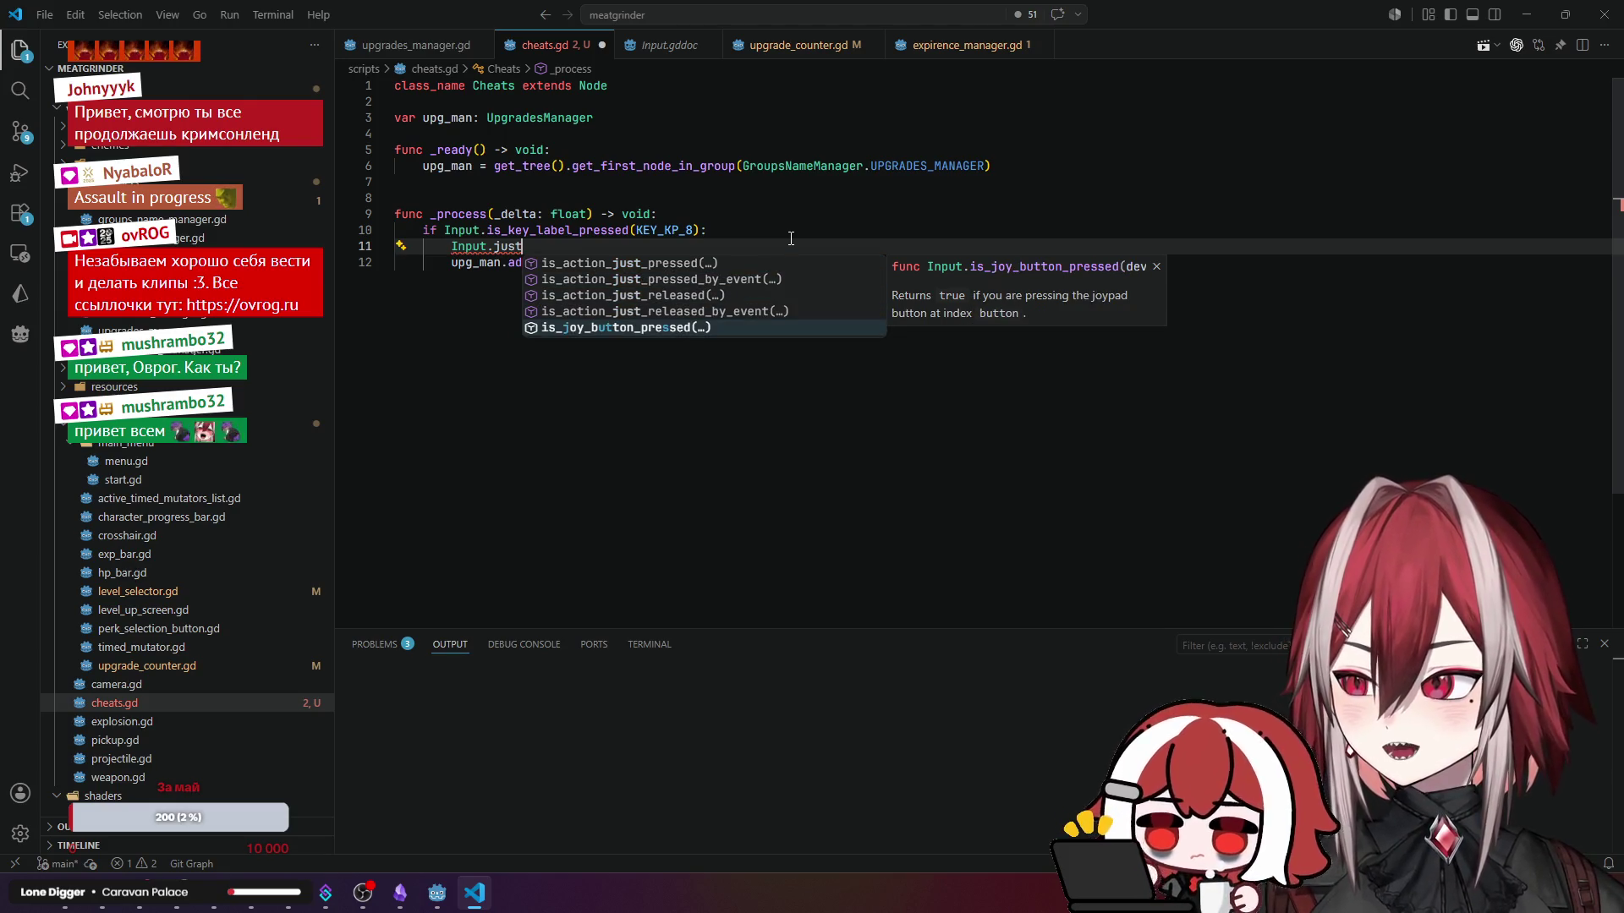
key(Down)
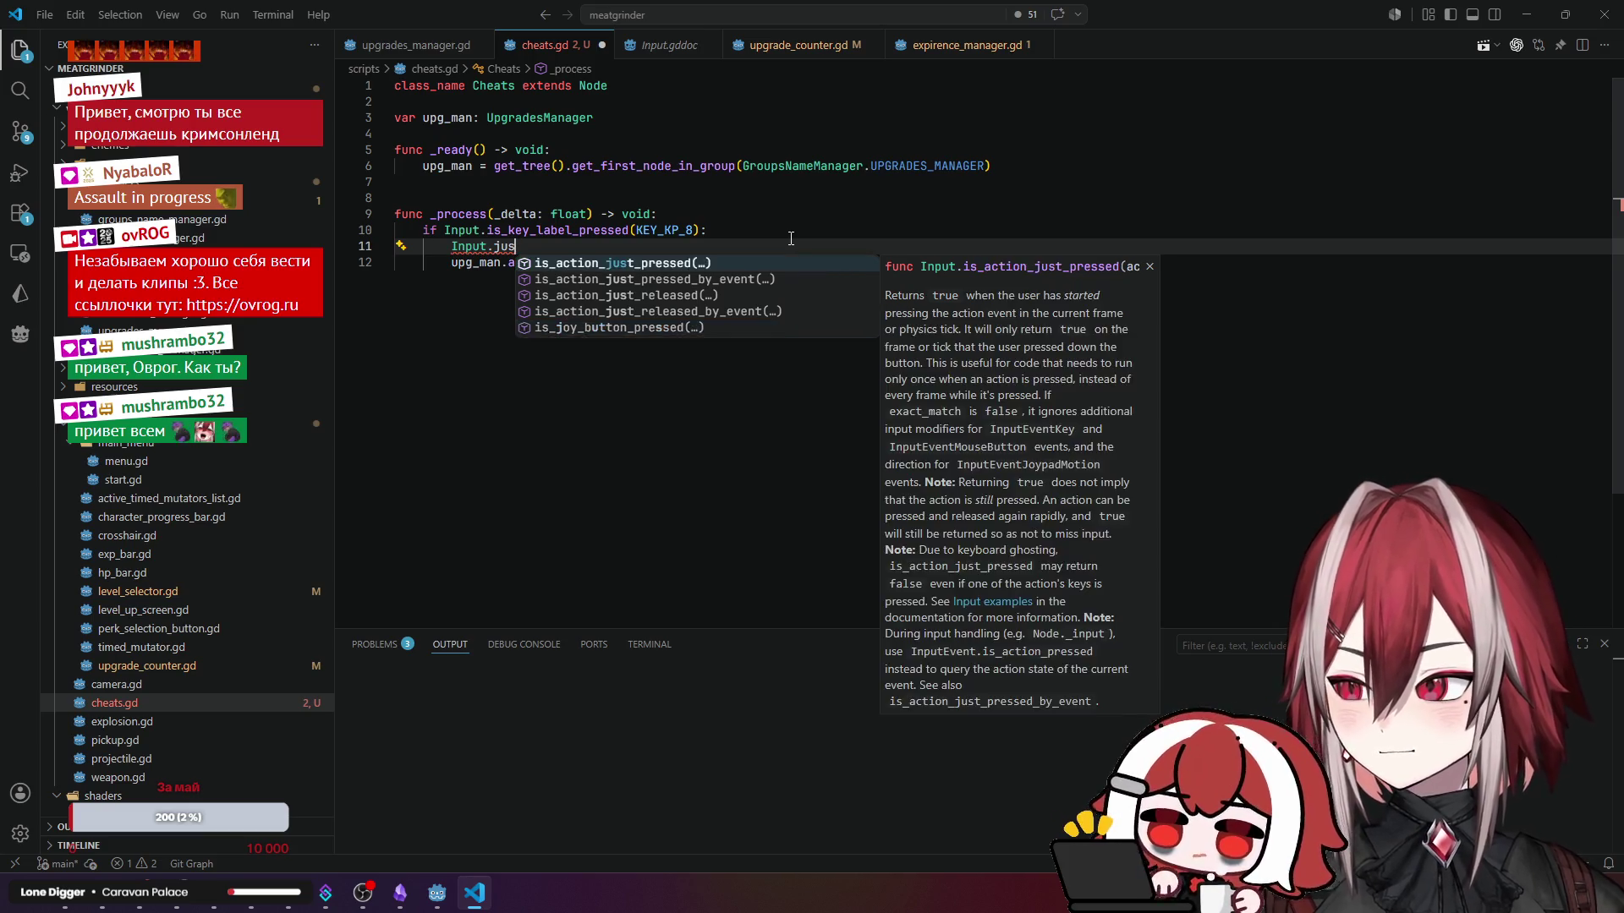
key(ctrl+BackSpace)
key(ctrl+BackSpace)
key(ctrl+BackSpace)
key(BackSpace)
key(BackSpace)
key(BackSpace)
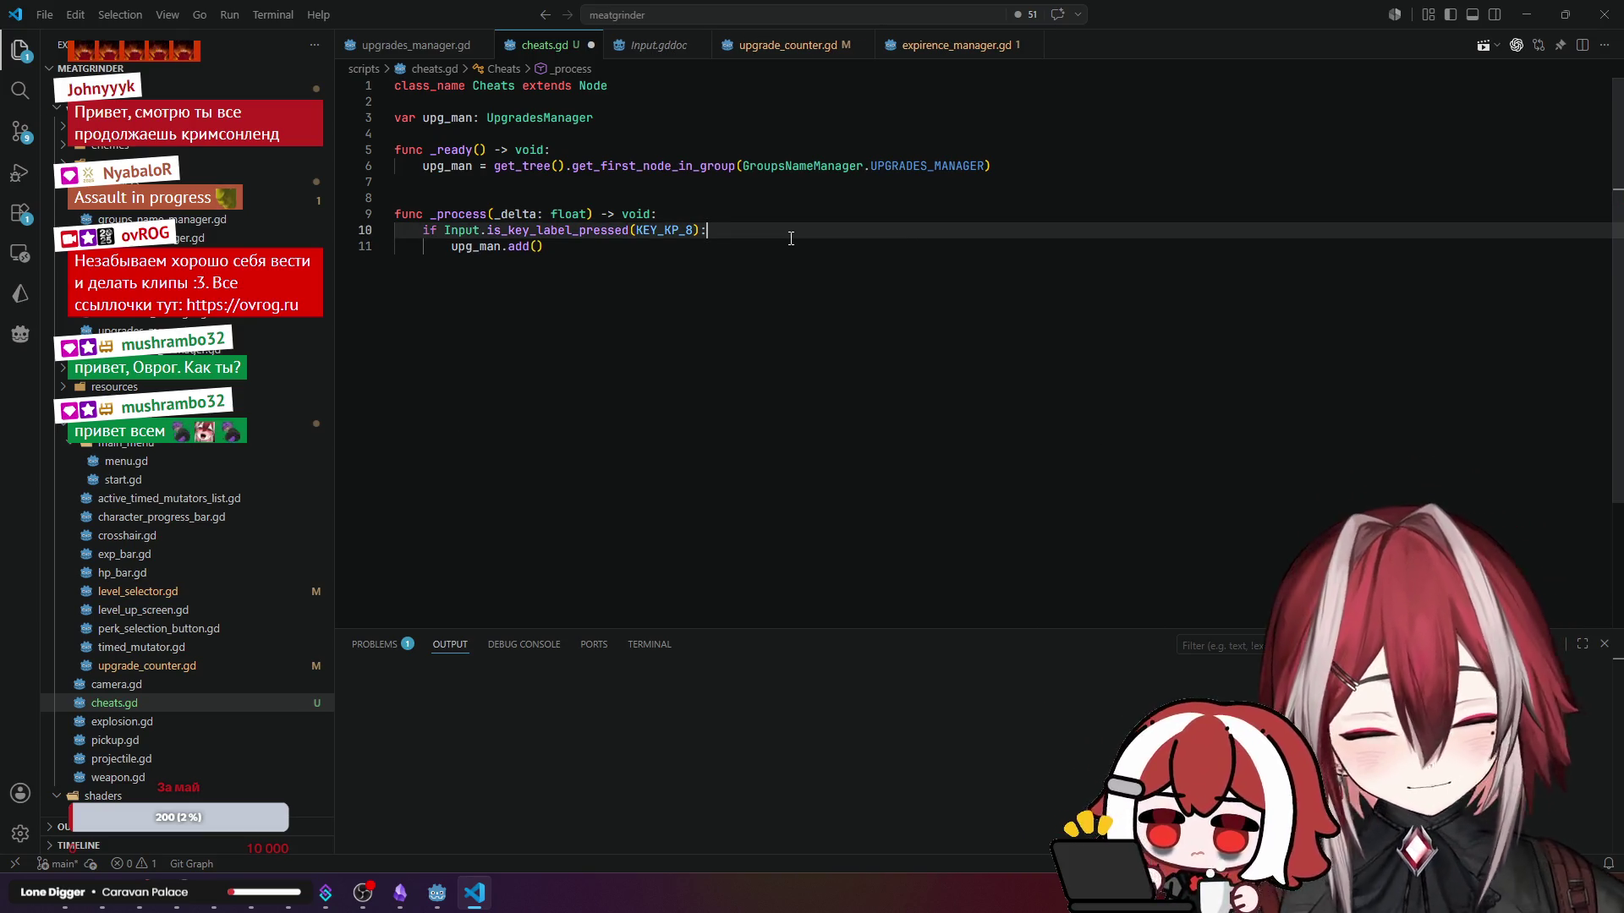
click(779, 194)
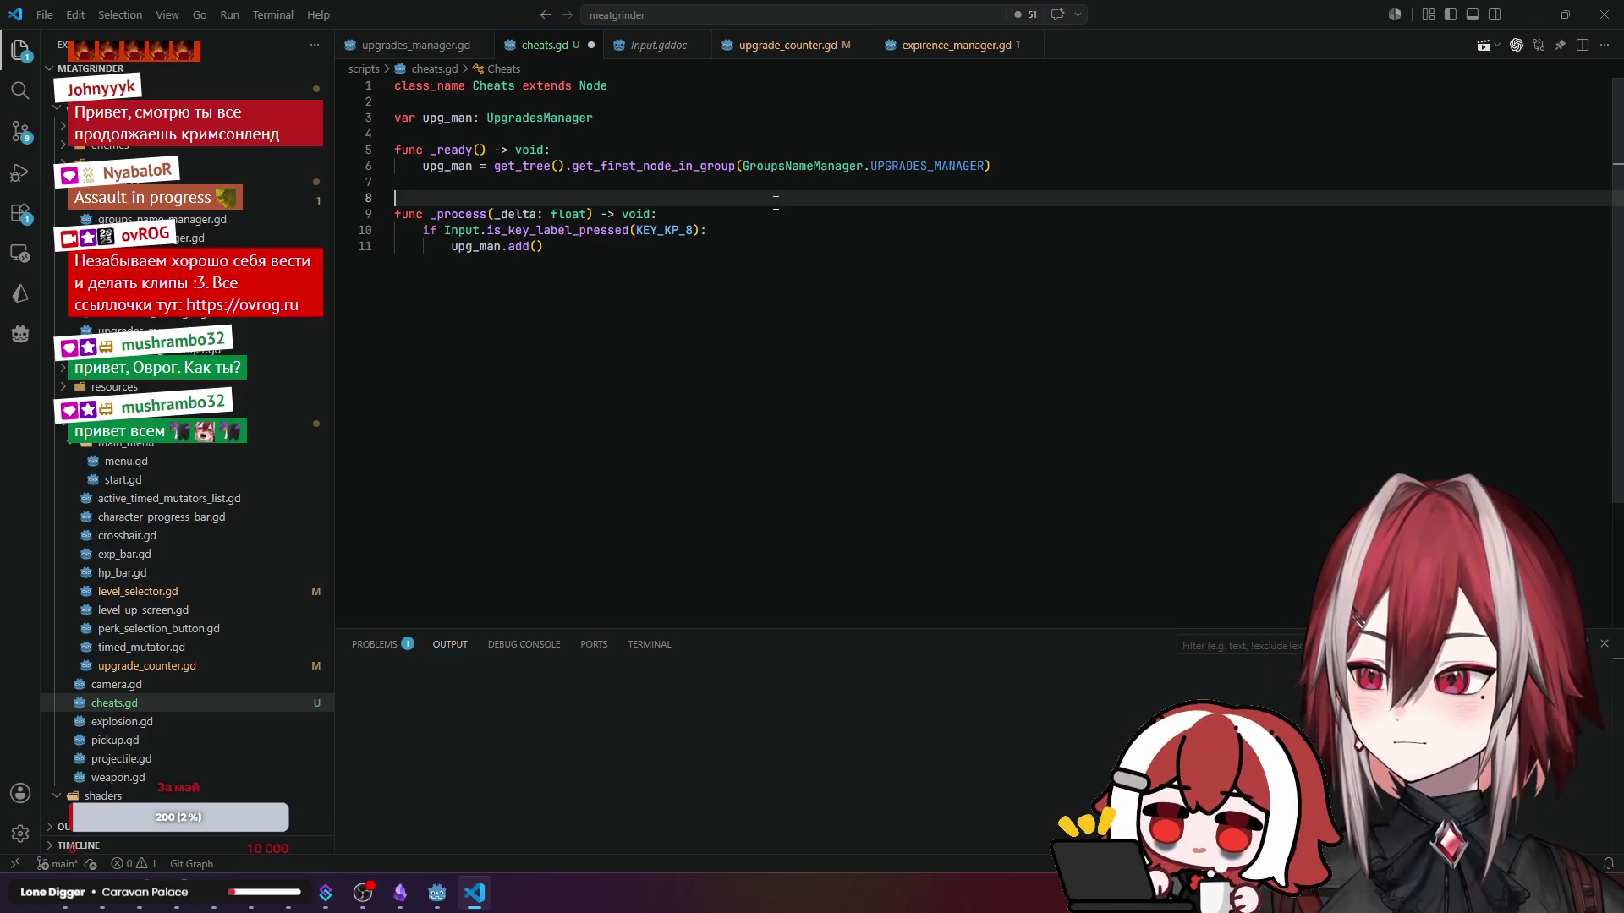
key(alt+Tab)
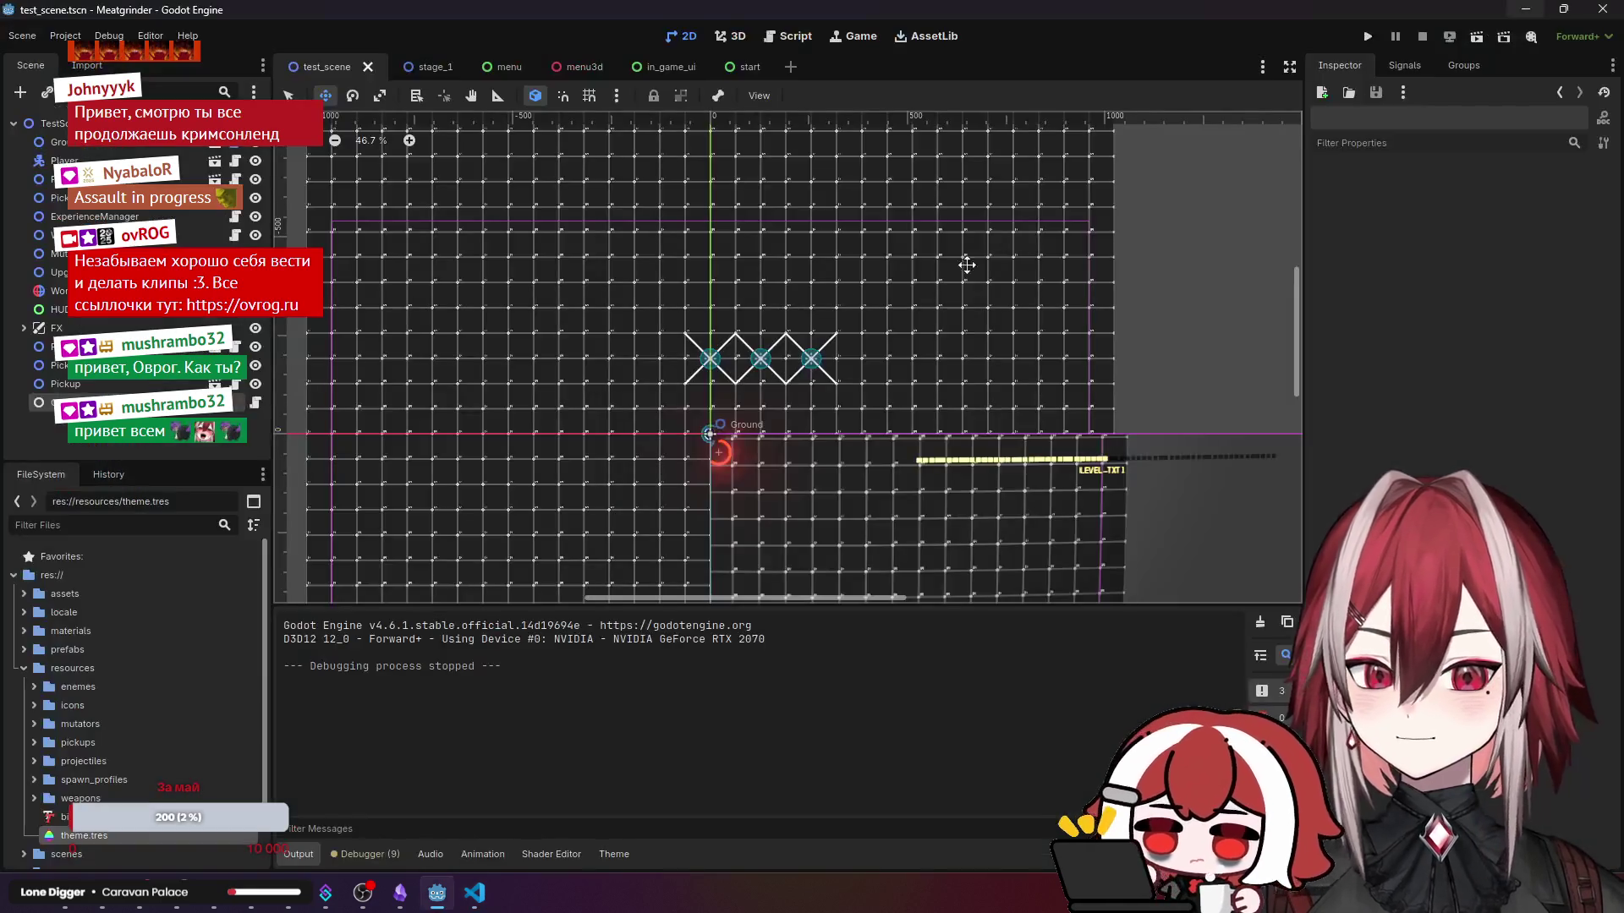
- Pan and zoom the test_scene viewport, then run the project with F5
scroll(718, 330, left, 5)
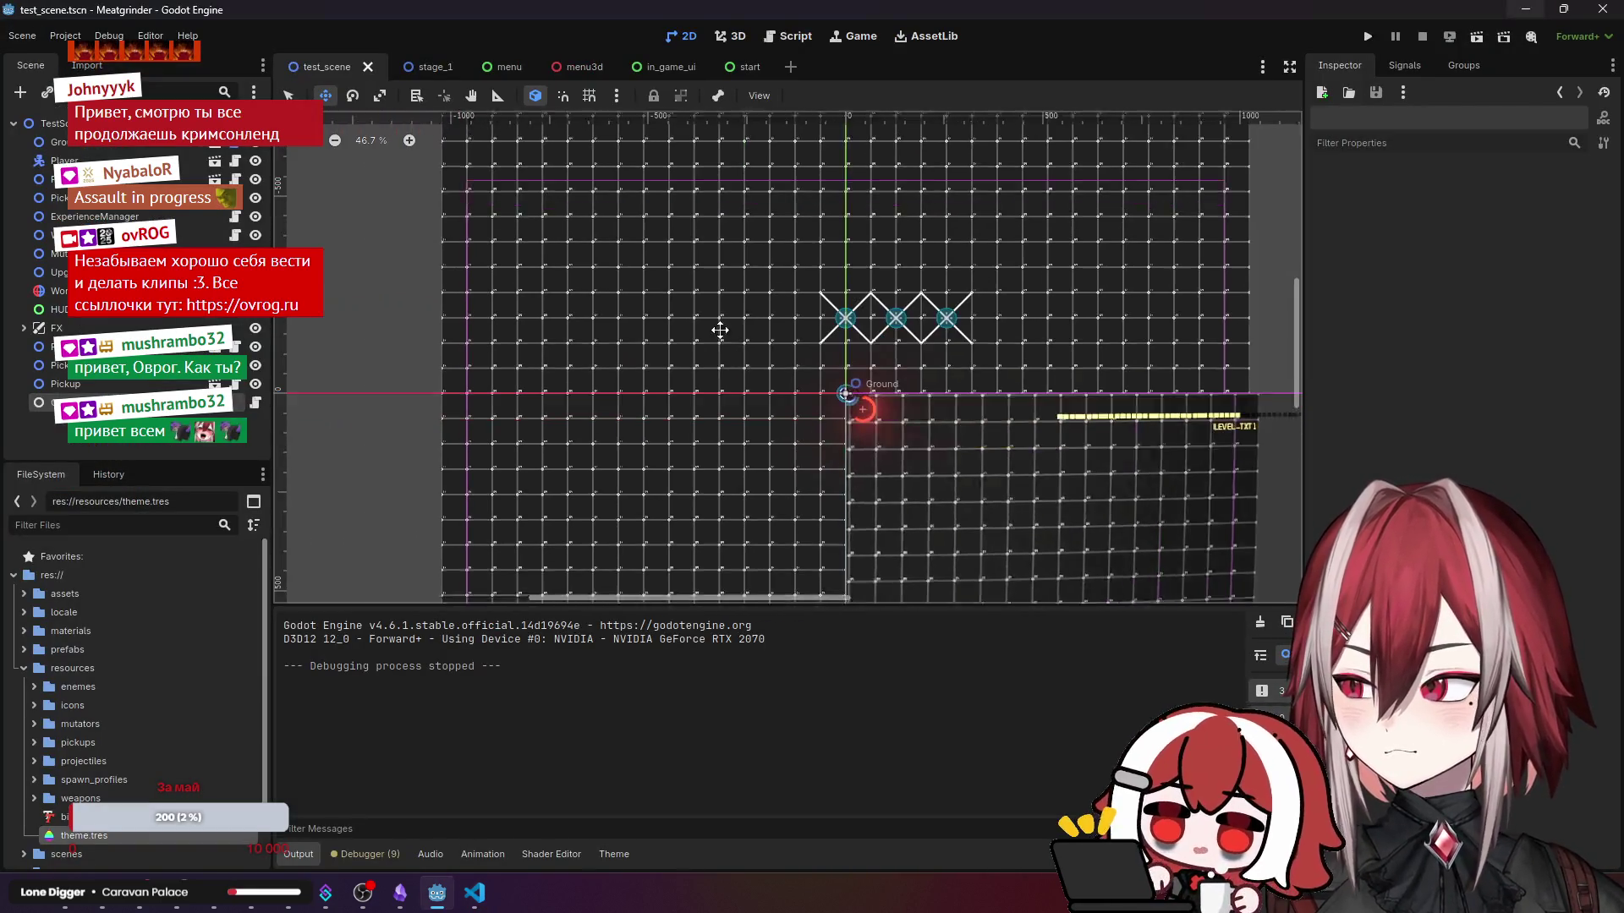
scroll(947, 351, up, 4)
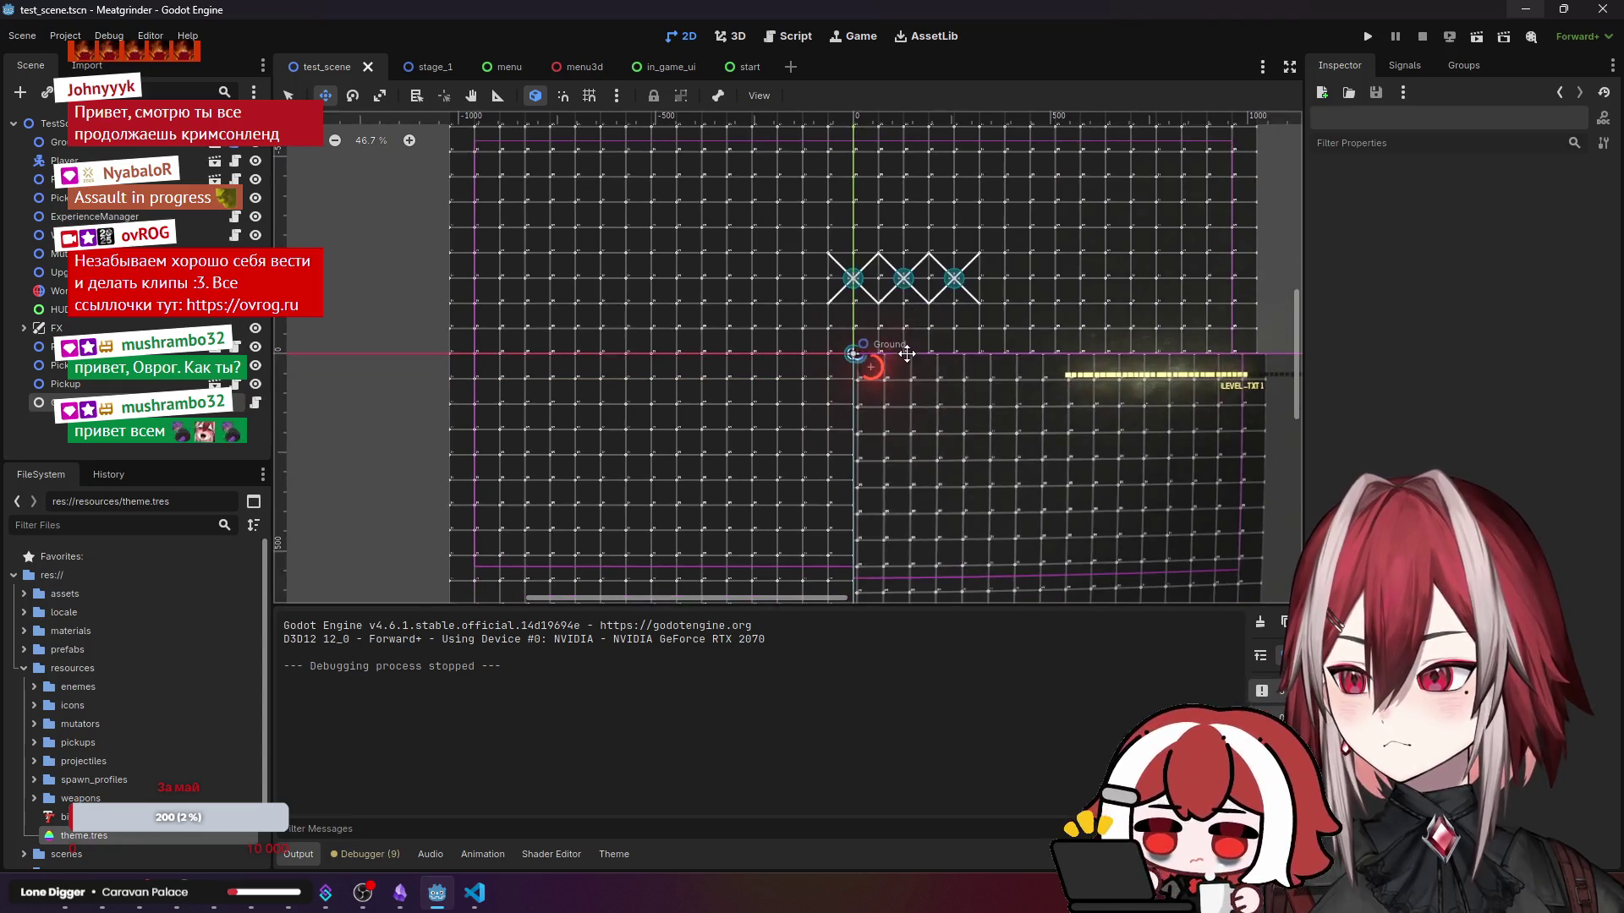
scroll(903, 354, down, 2)
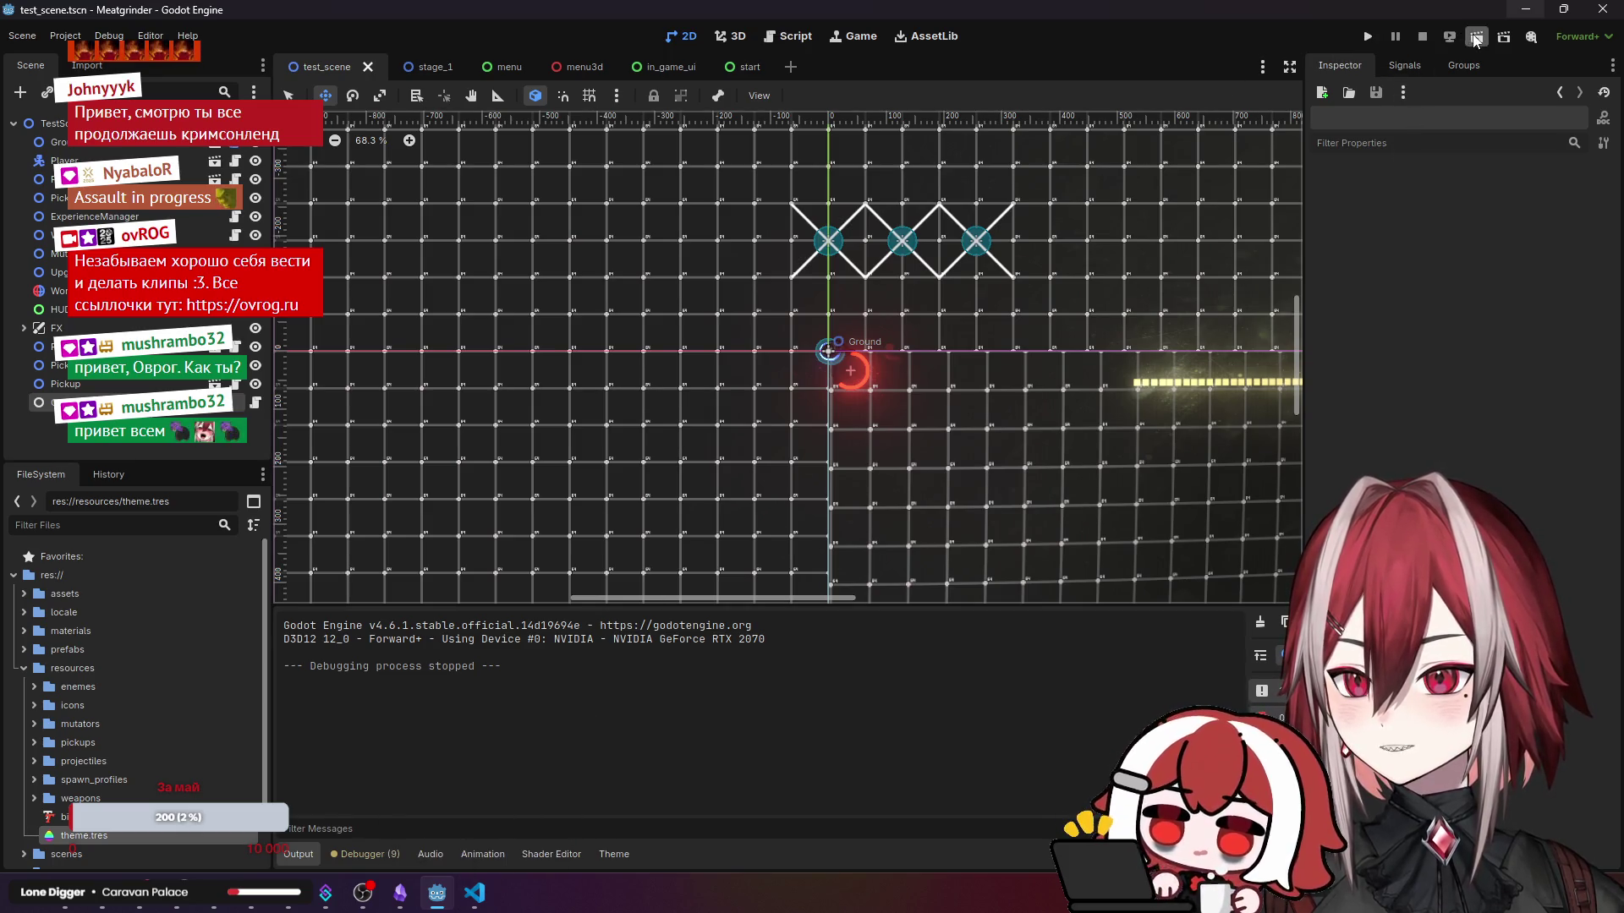
key(F5)
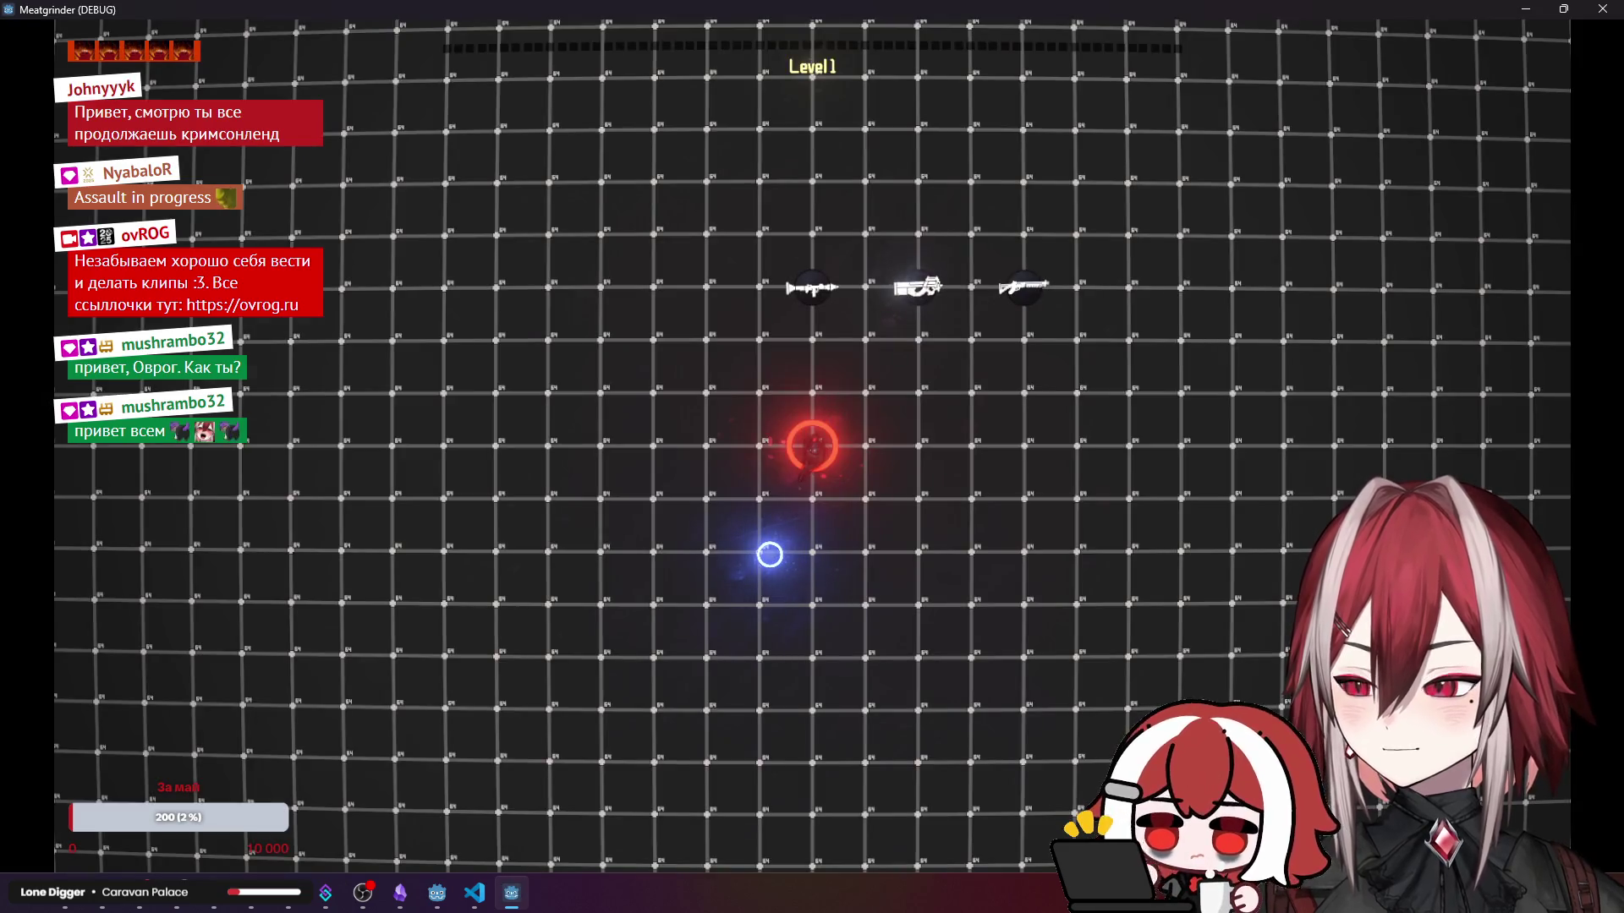
- Move the player right and fight enemies until the game reaches Level 2
key(d)
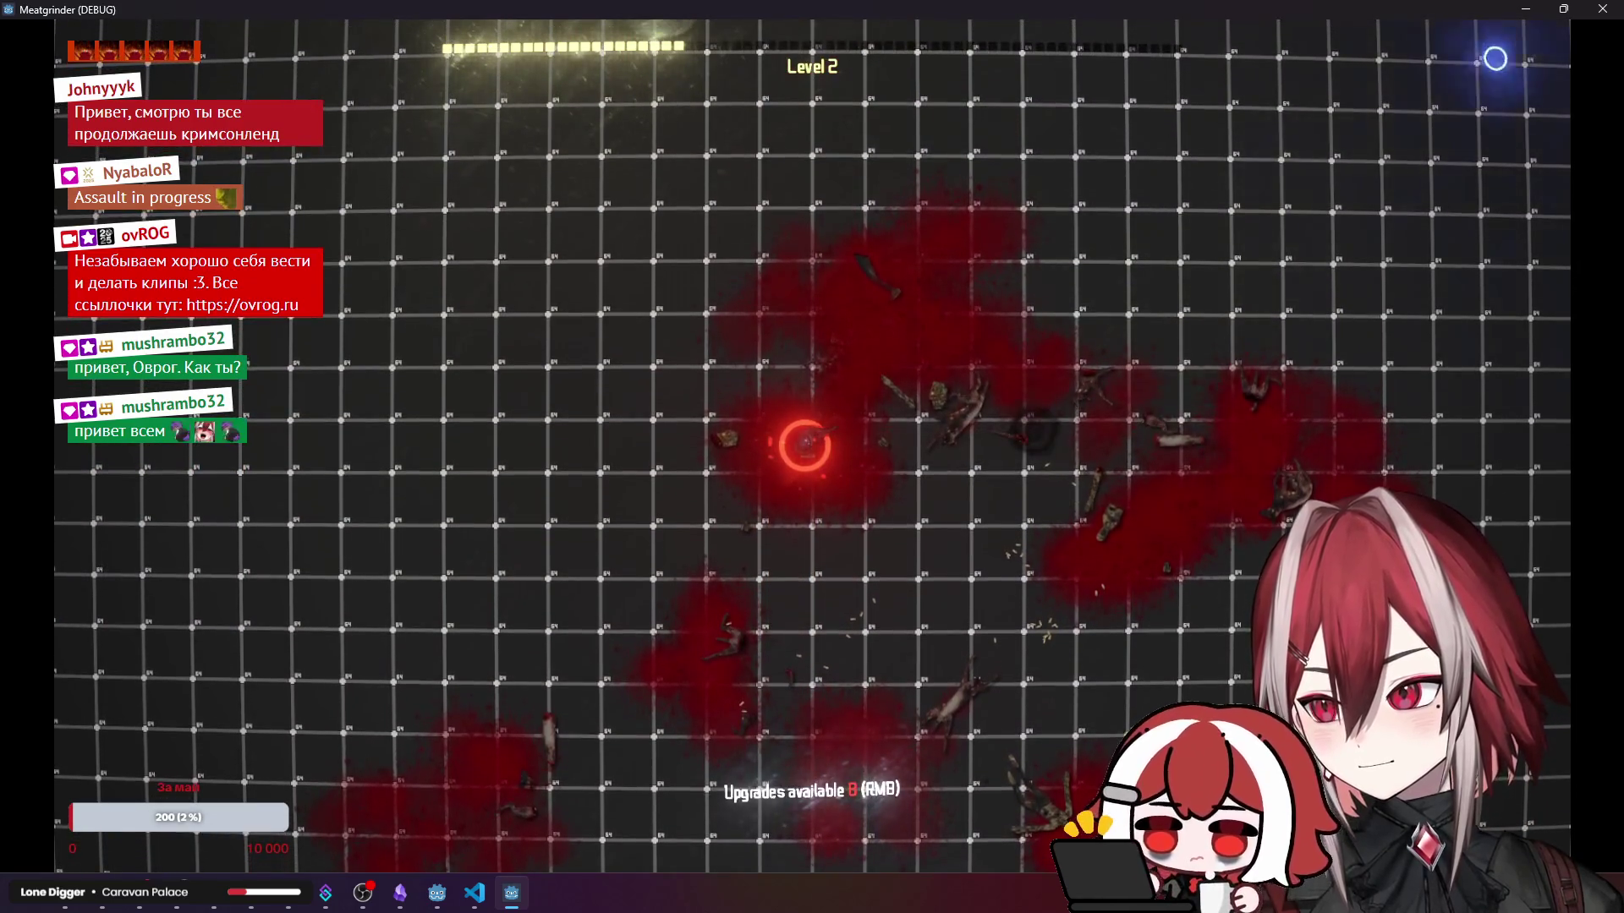
click(1611, 15)
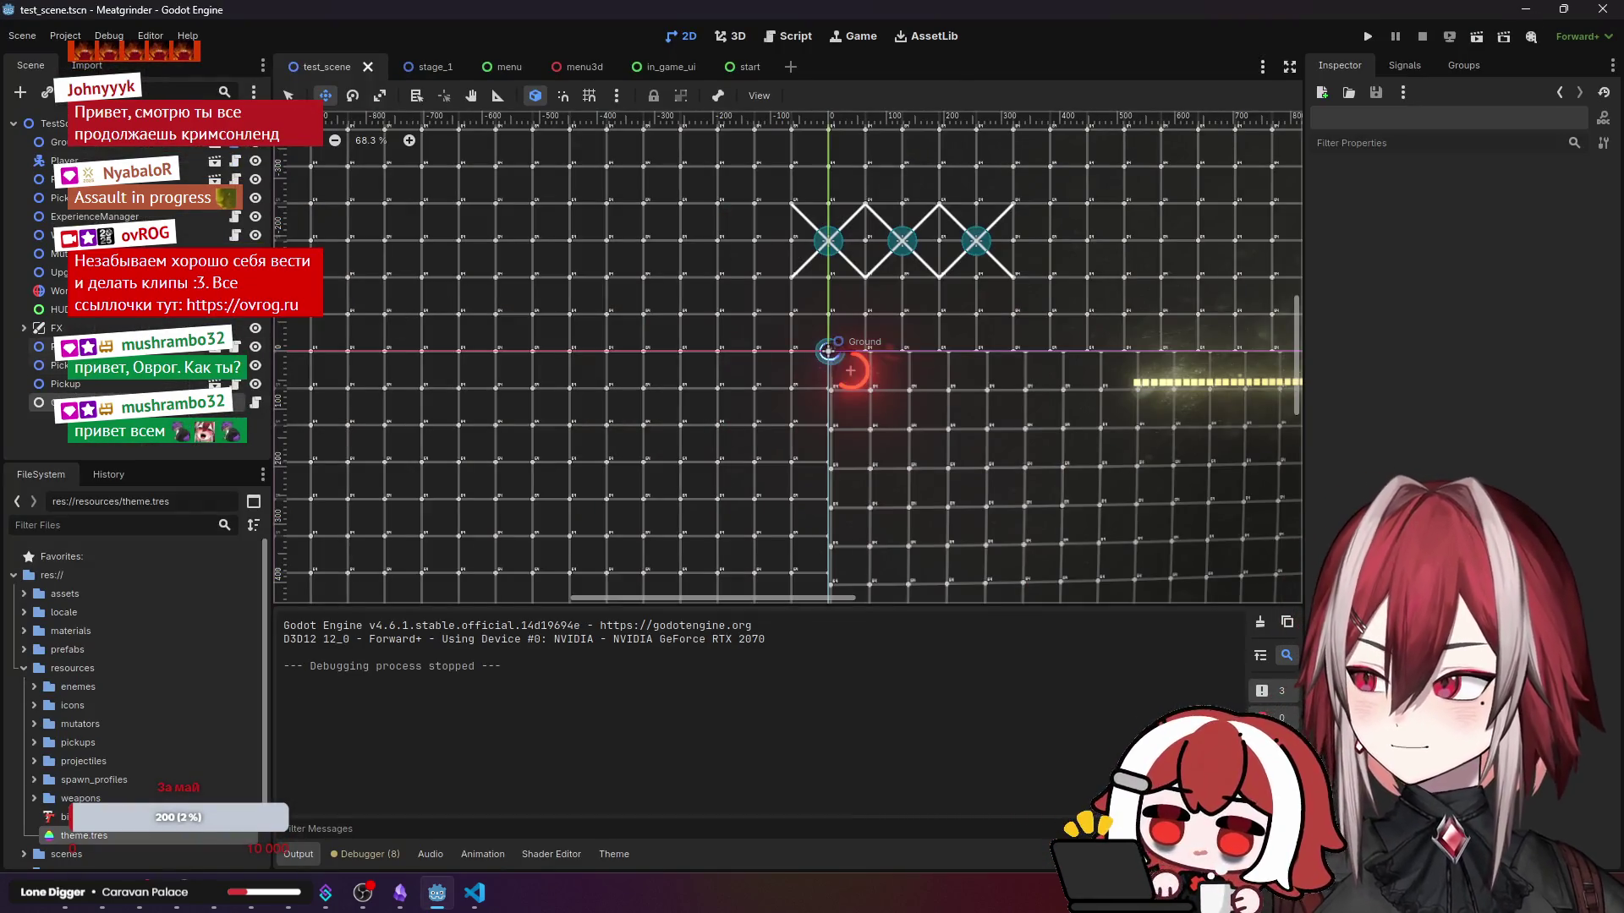
click(81, 331)
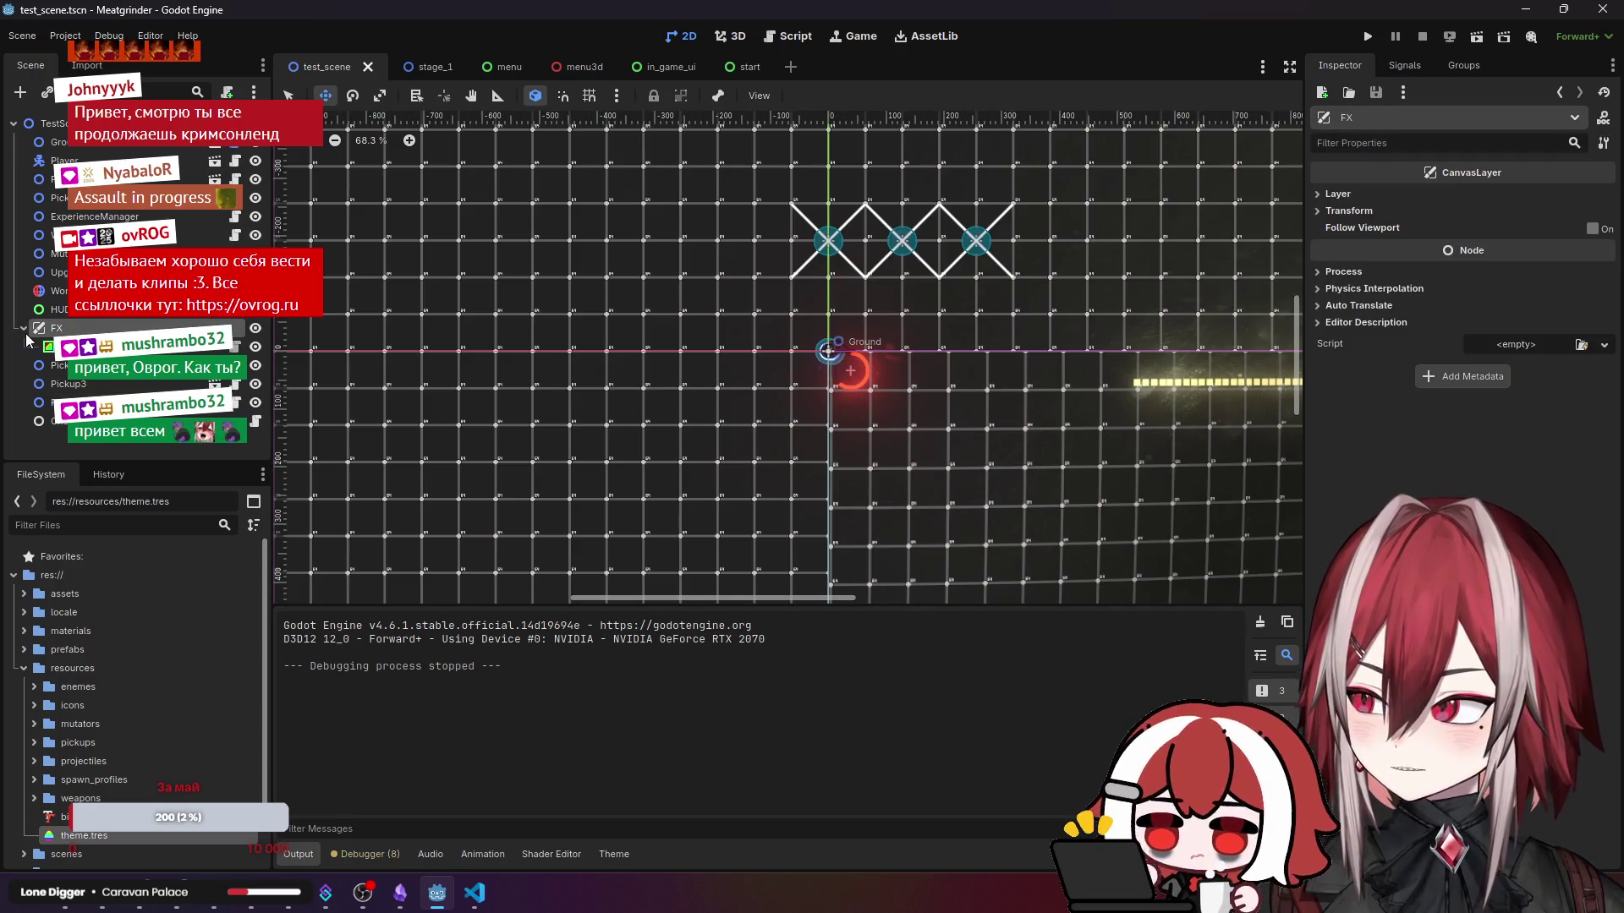
click(45, 345)
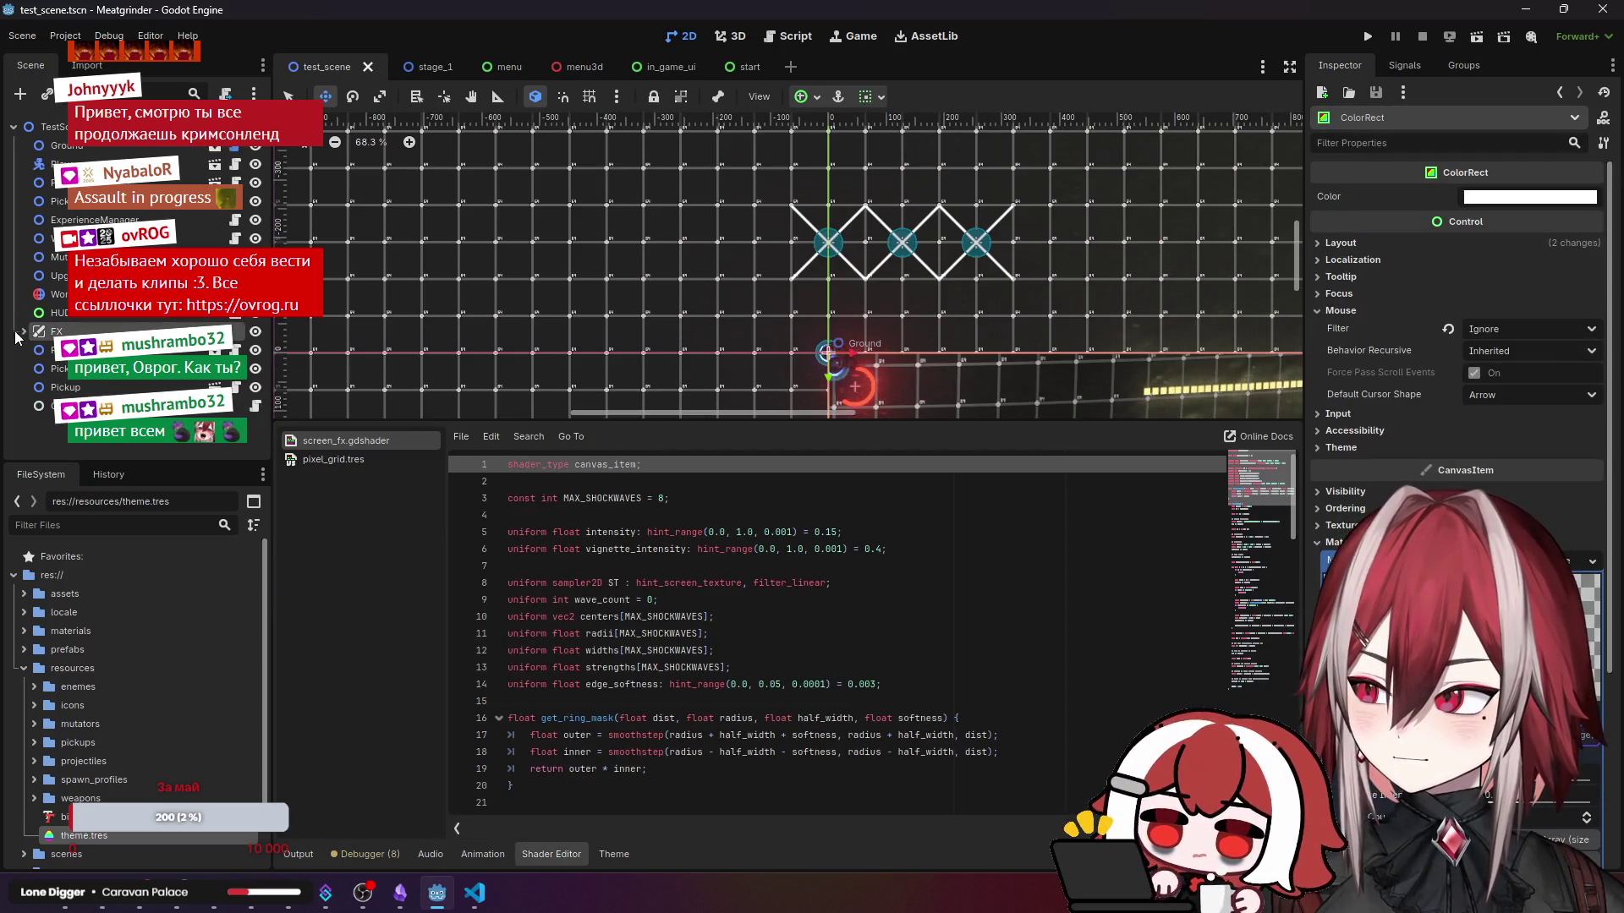
click(18, 333)
click(57, 310)
scroll(541, 296, down, 4)
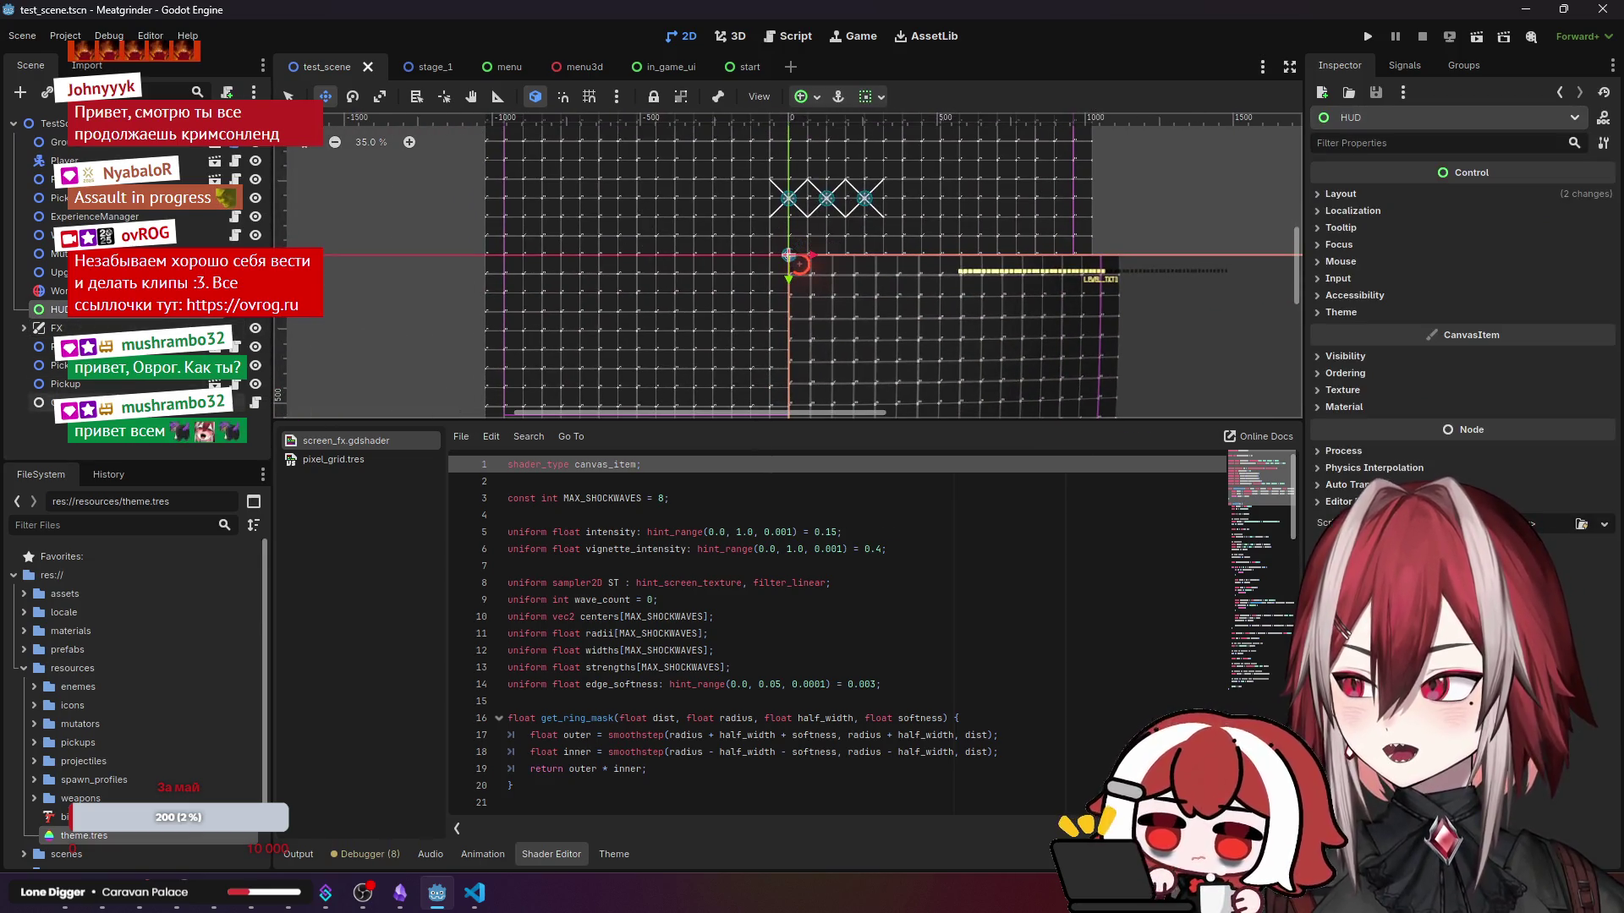
scroll(788, 256, down, 1)
mouse_move(788, 255)
mouse_down()
mouse_move(601, 250)
mouse_move(555, 210)
mouse_move(591, 244)
mouse_move(580, 272)
mouse_move(507, 262)
mouse_move(500, 296)
mouse_move(599, 261)
mouse_up()
scroll(591, 243, down, 1)
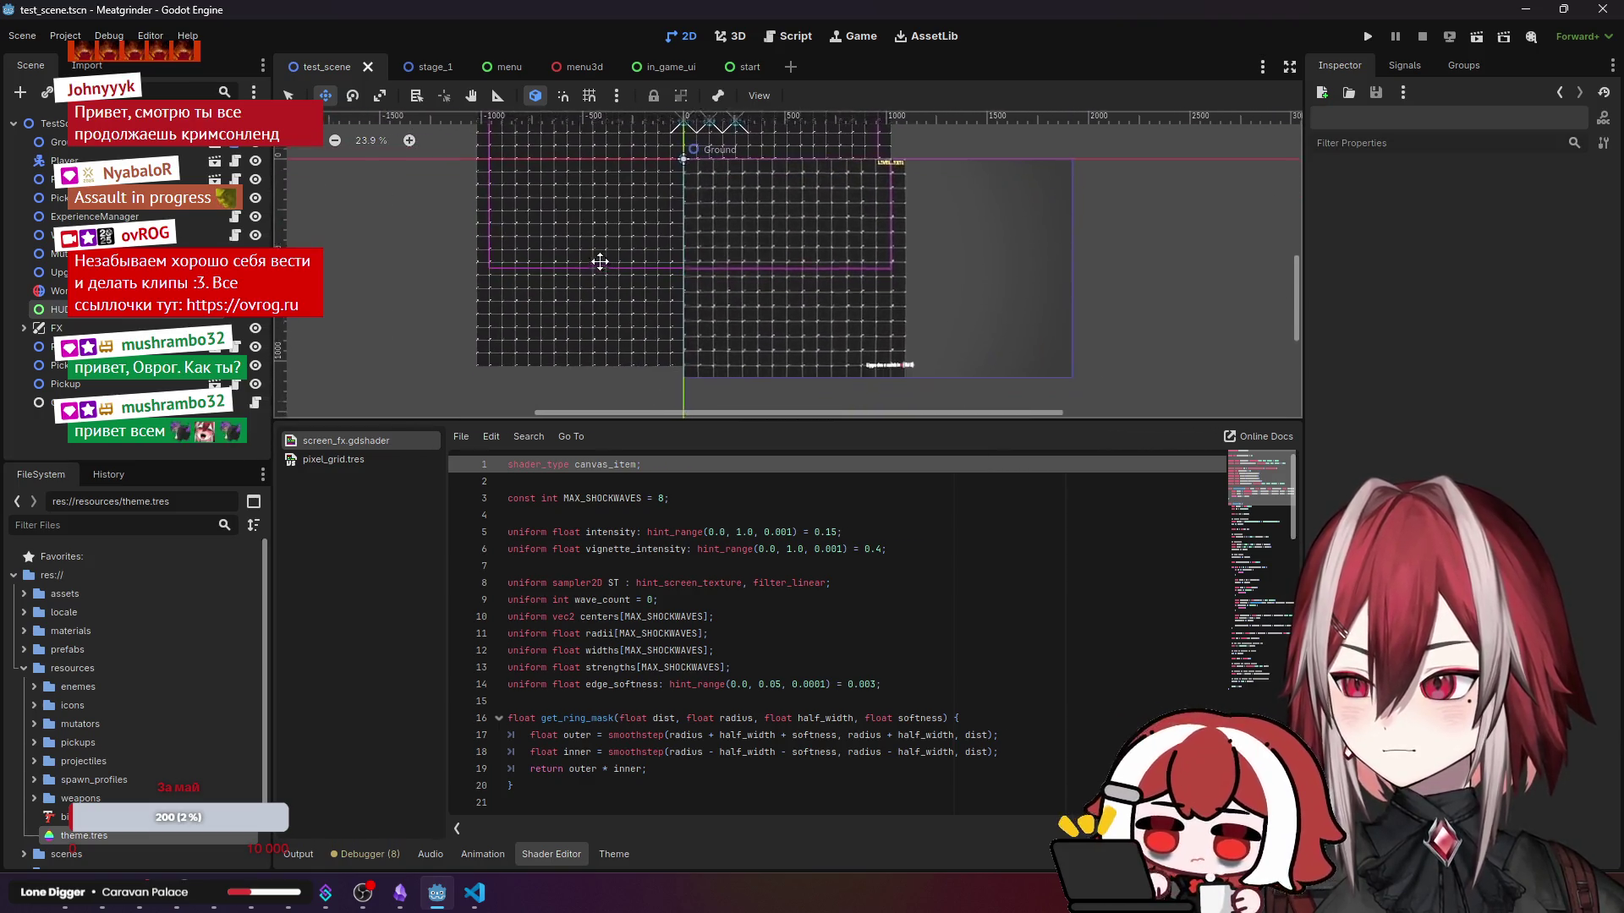
scroll(536, 279, up, 2)
scroll(587, 246, up, 3)
click(56, 328)
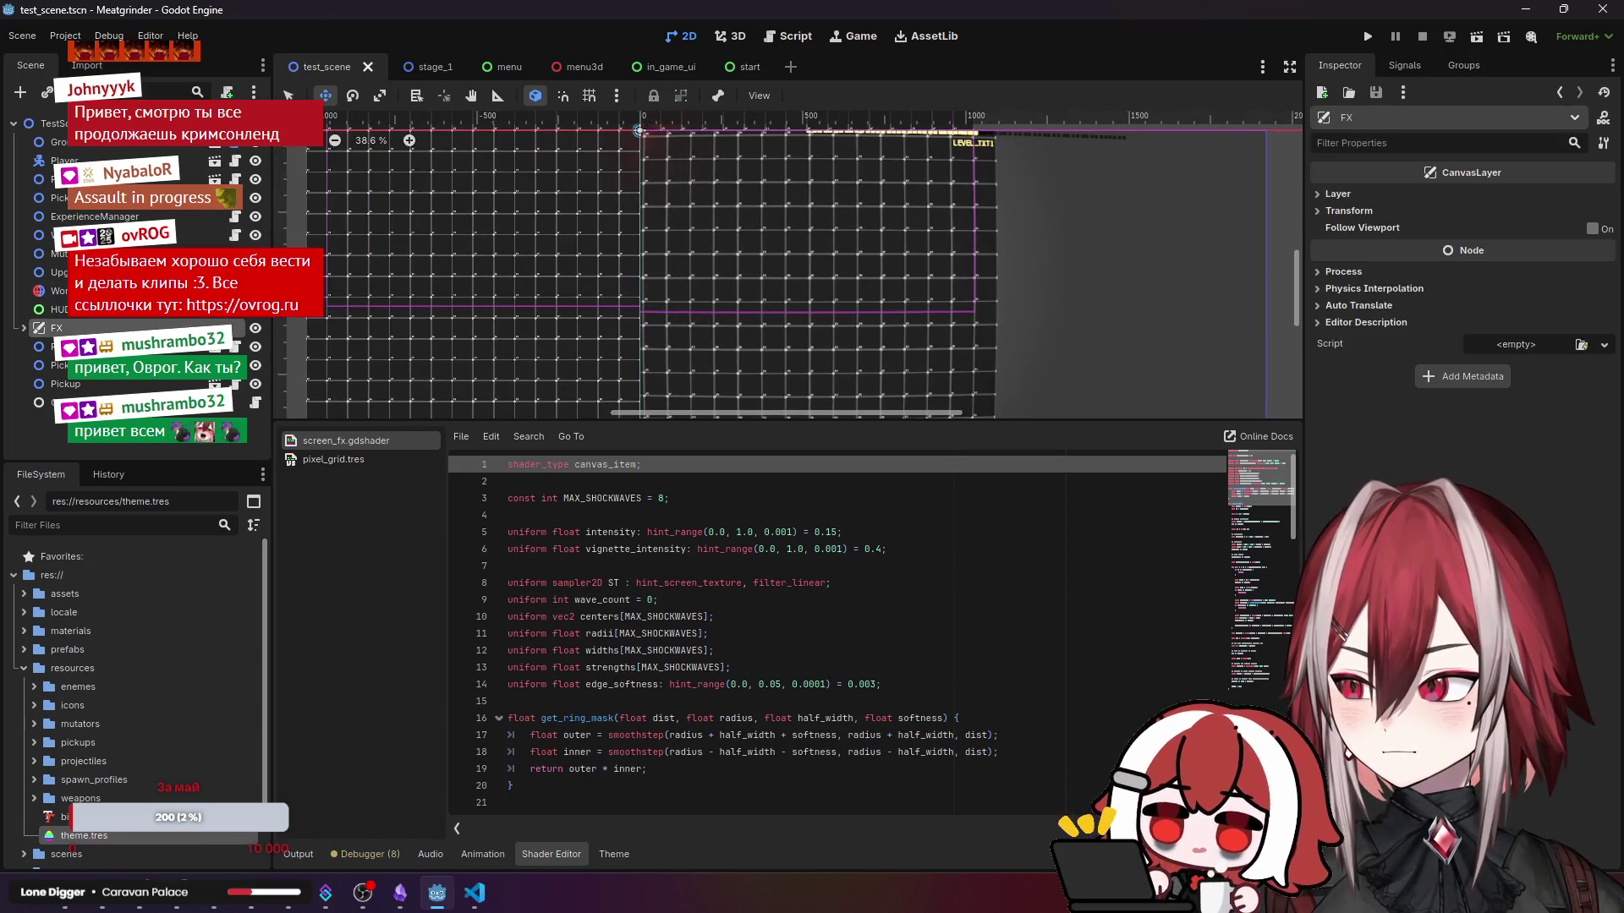
scroll(724, 273, down, 1)
click(725, 272)
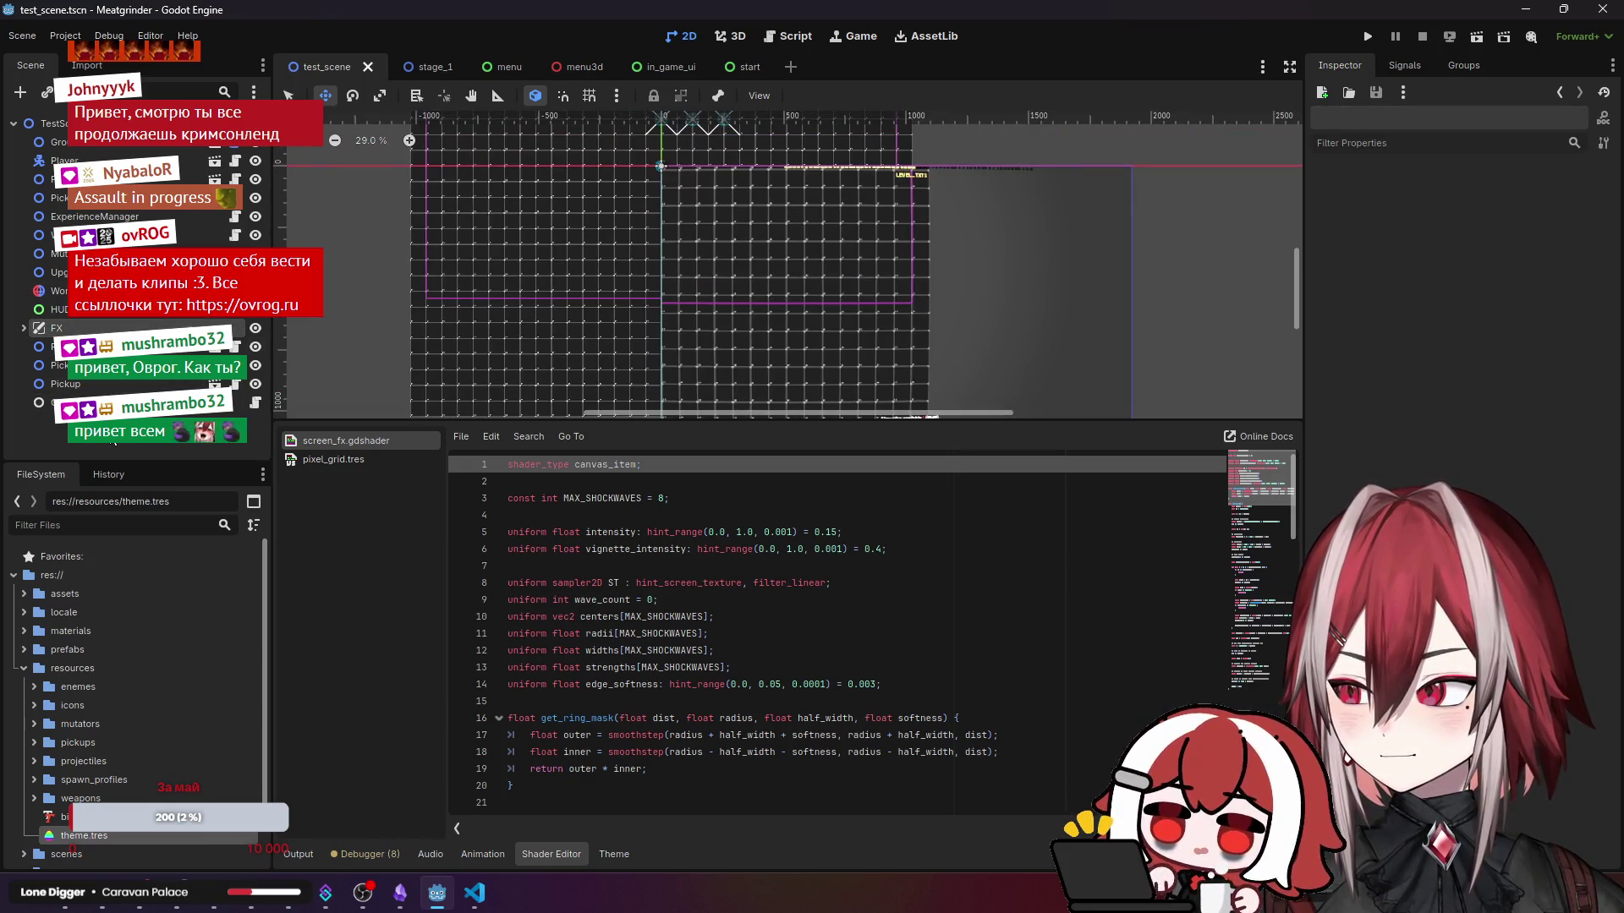
click(91, 313)
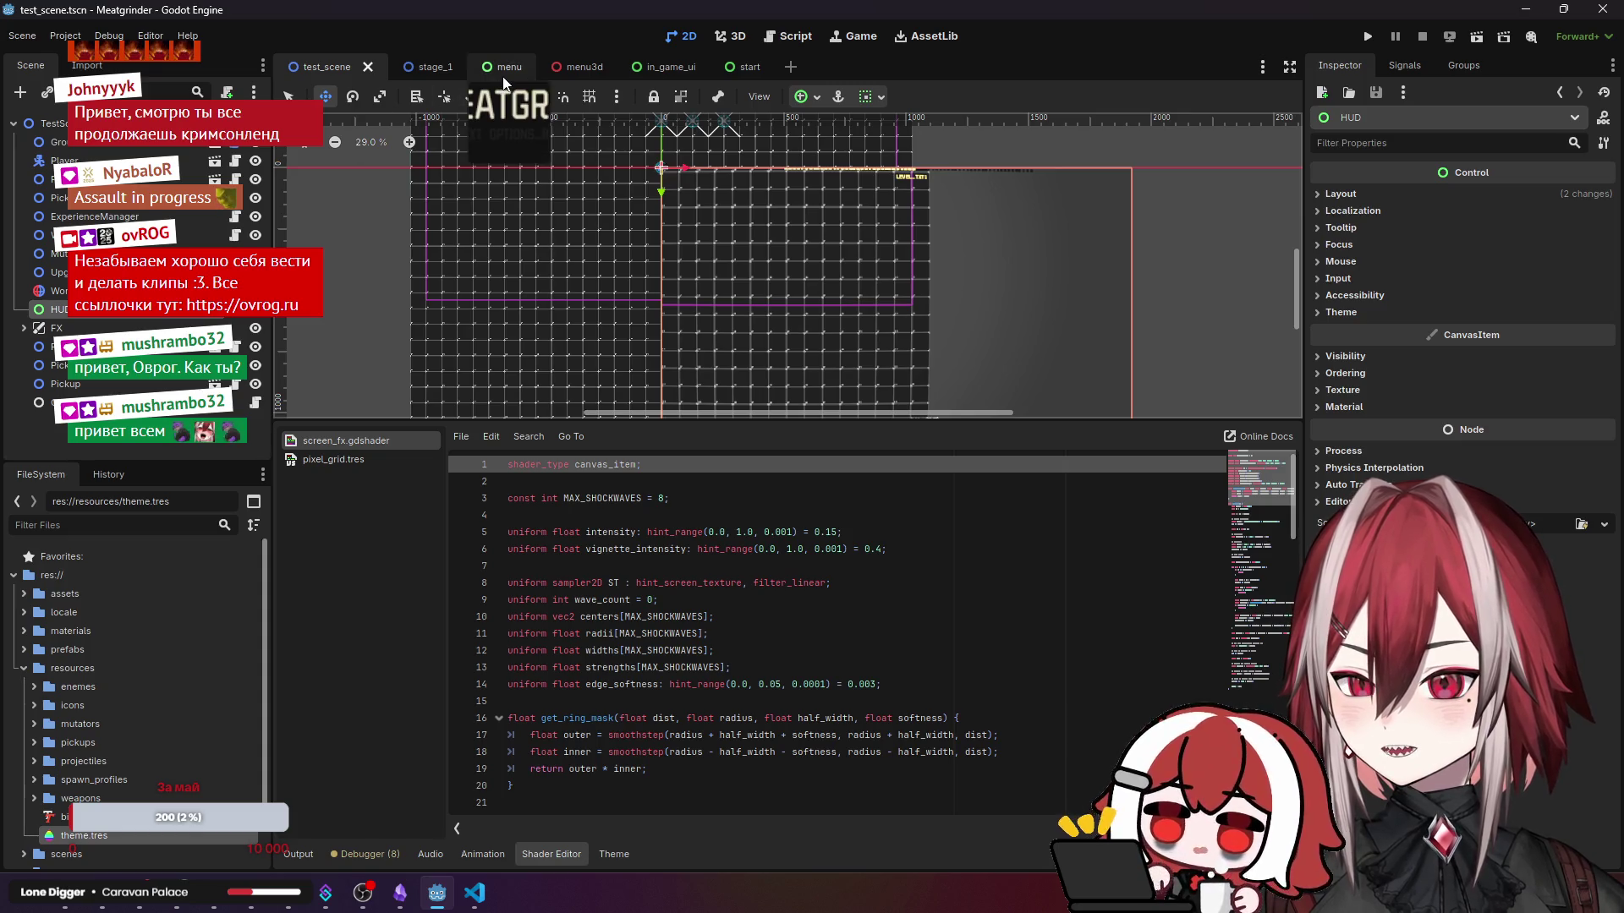
click(660, 67)
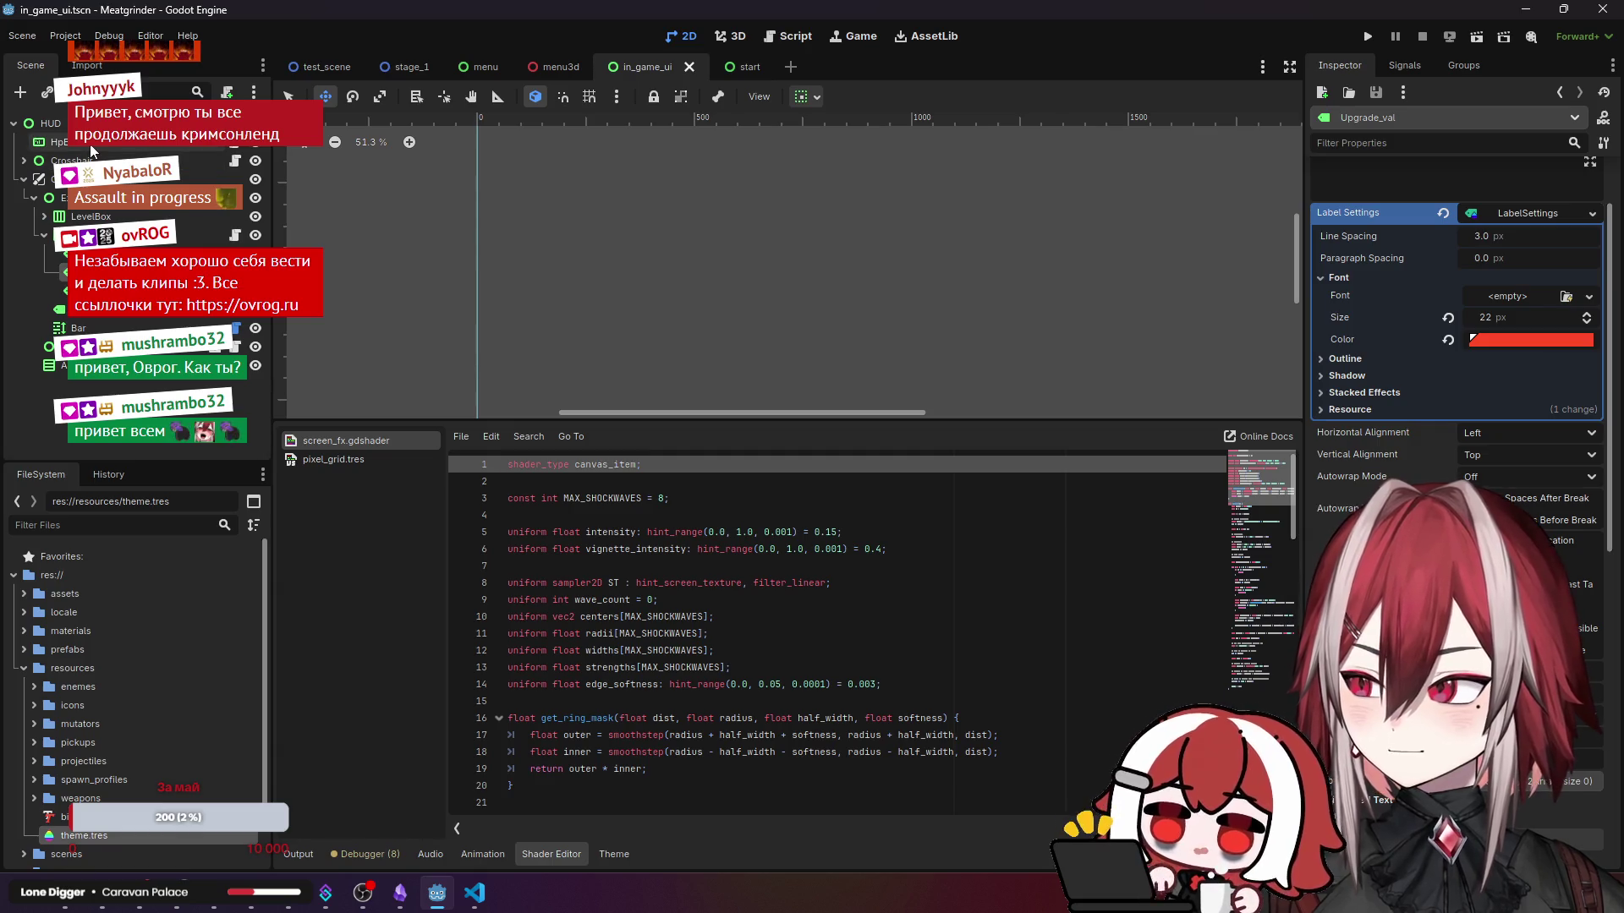
click(920, 311)
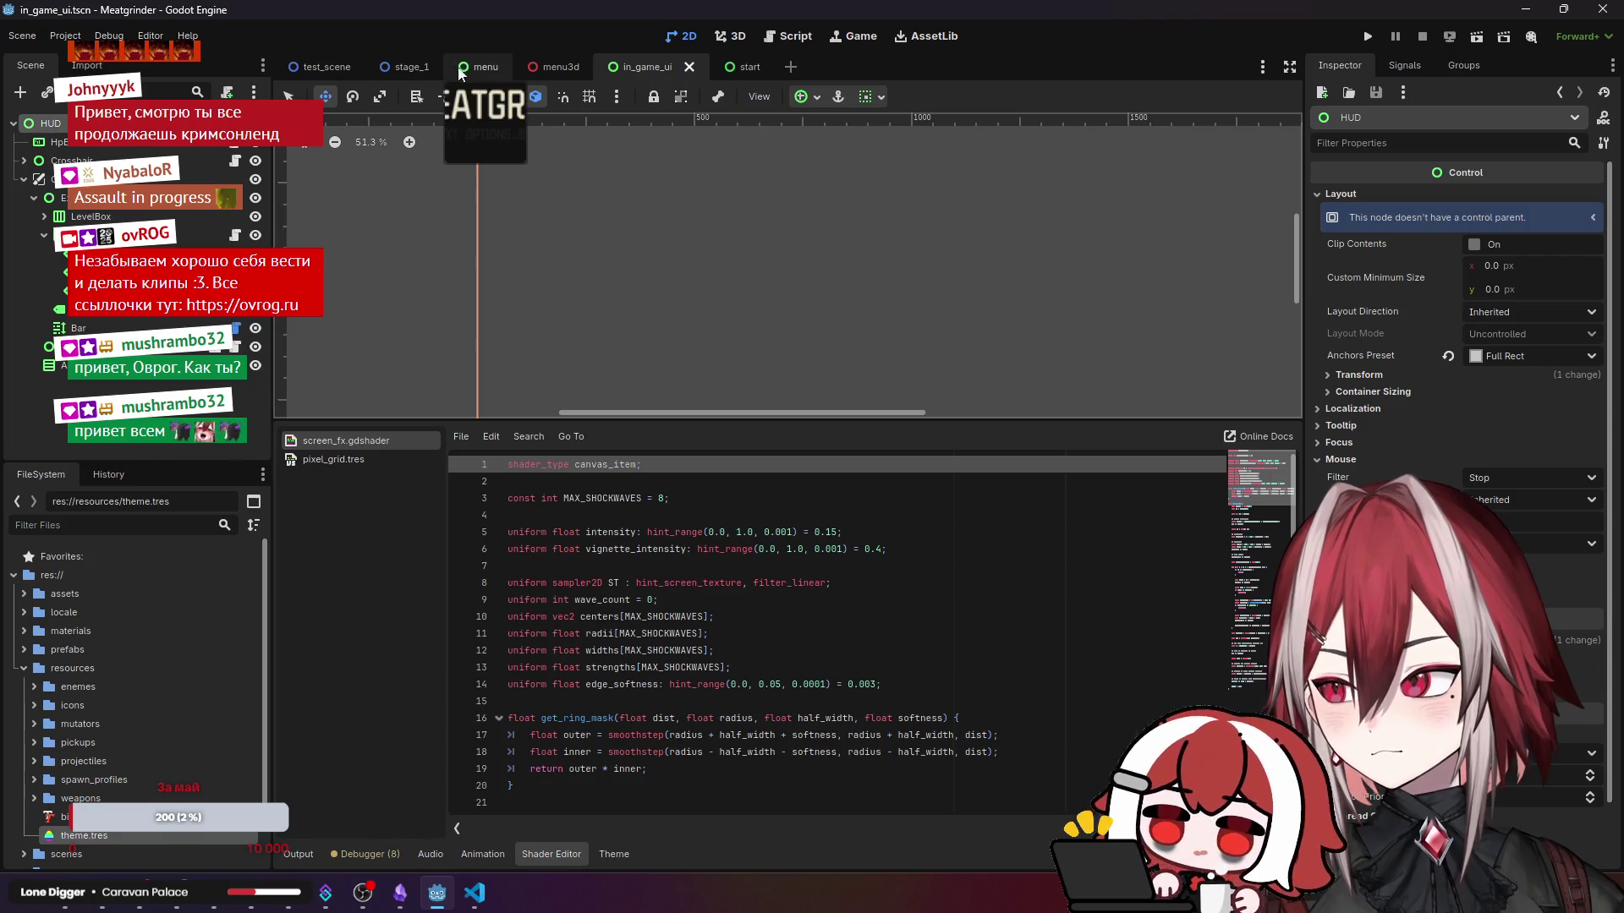
click(335, 71)
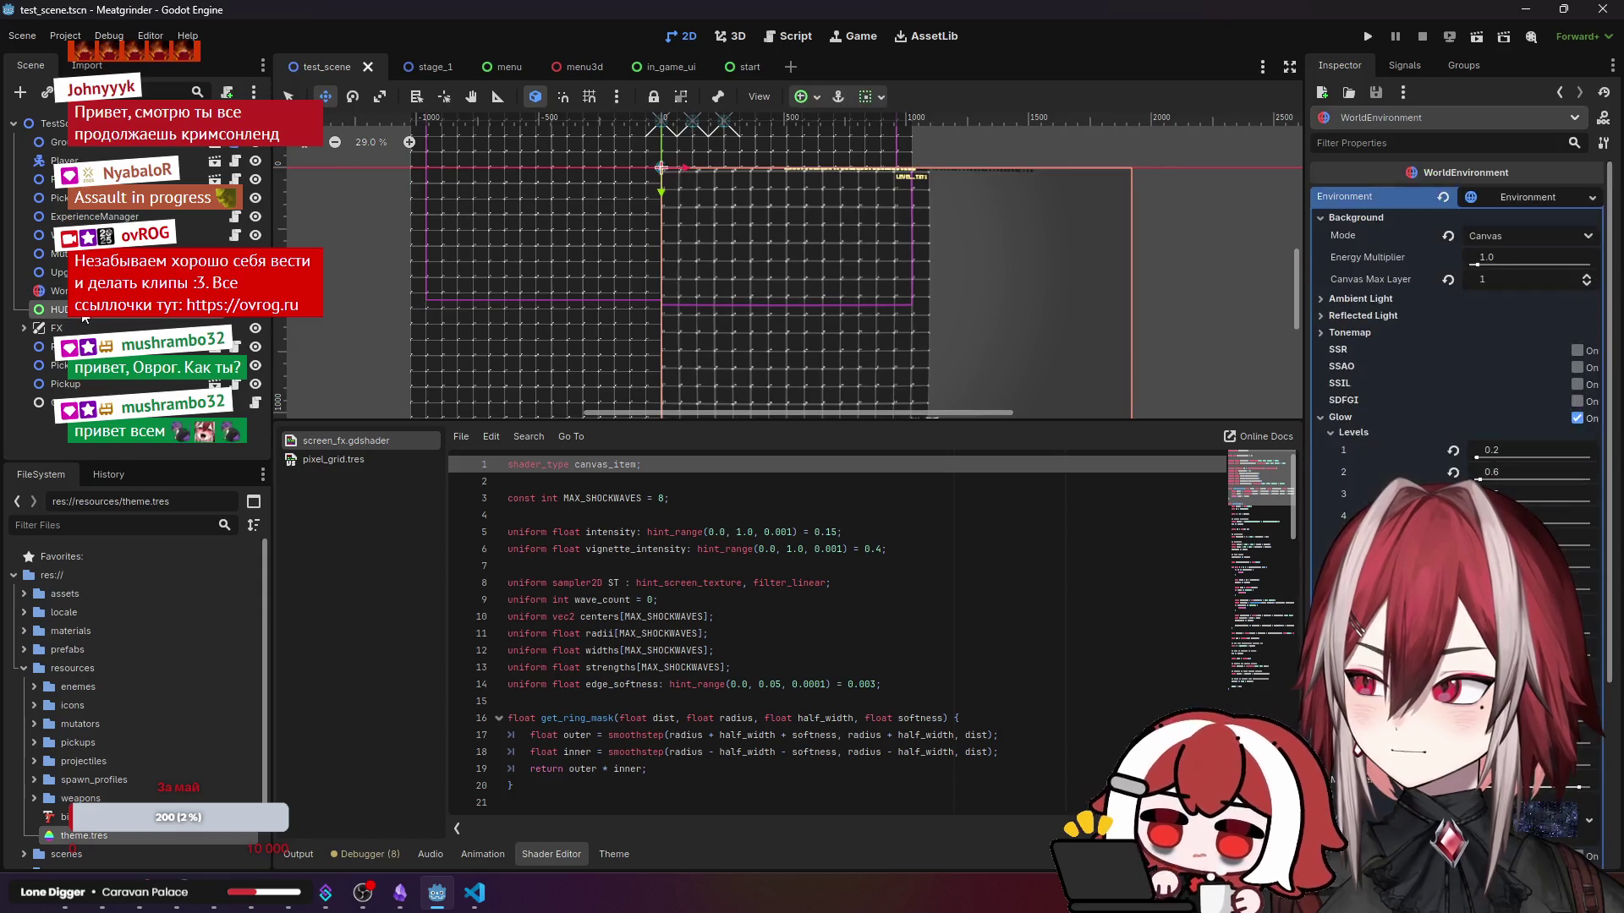
click(1372, 357)
click(1371, 357)
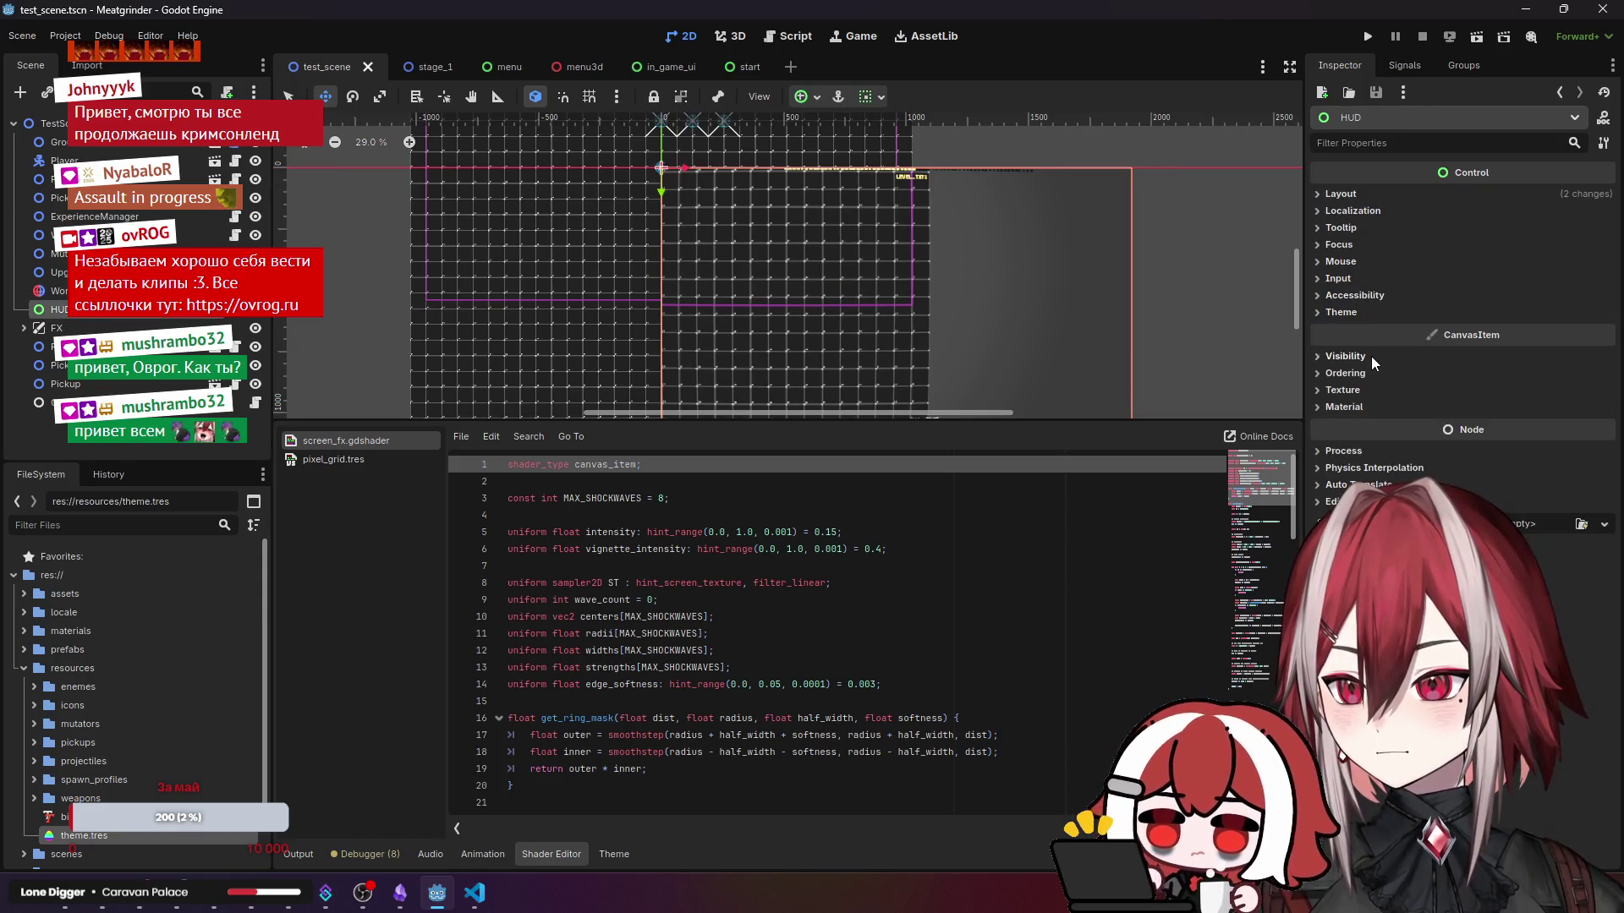
click(1363, 373)
click(1363, 374)
click(1363, 374)
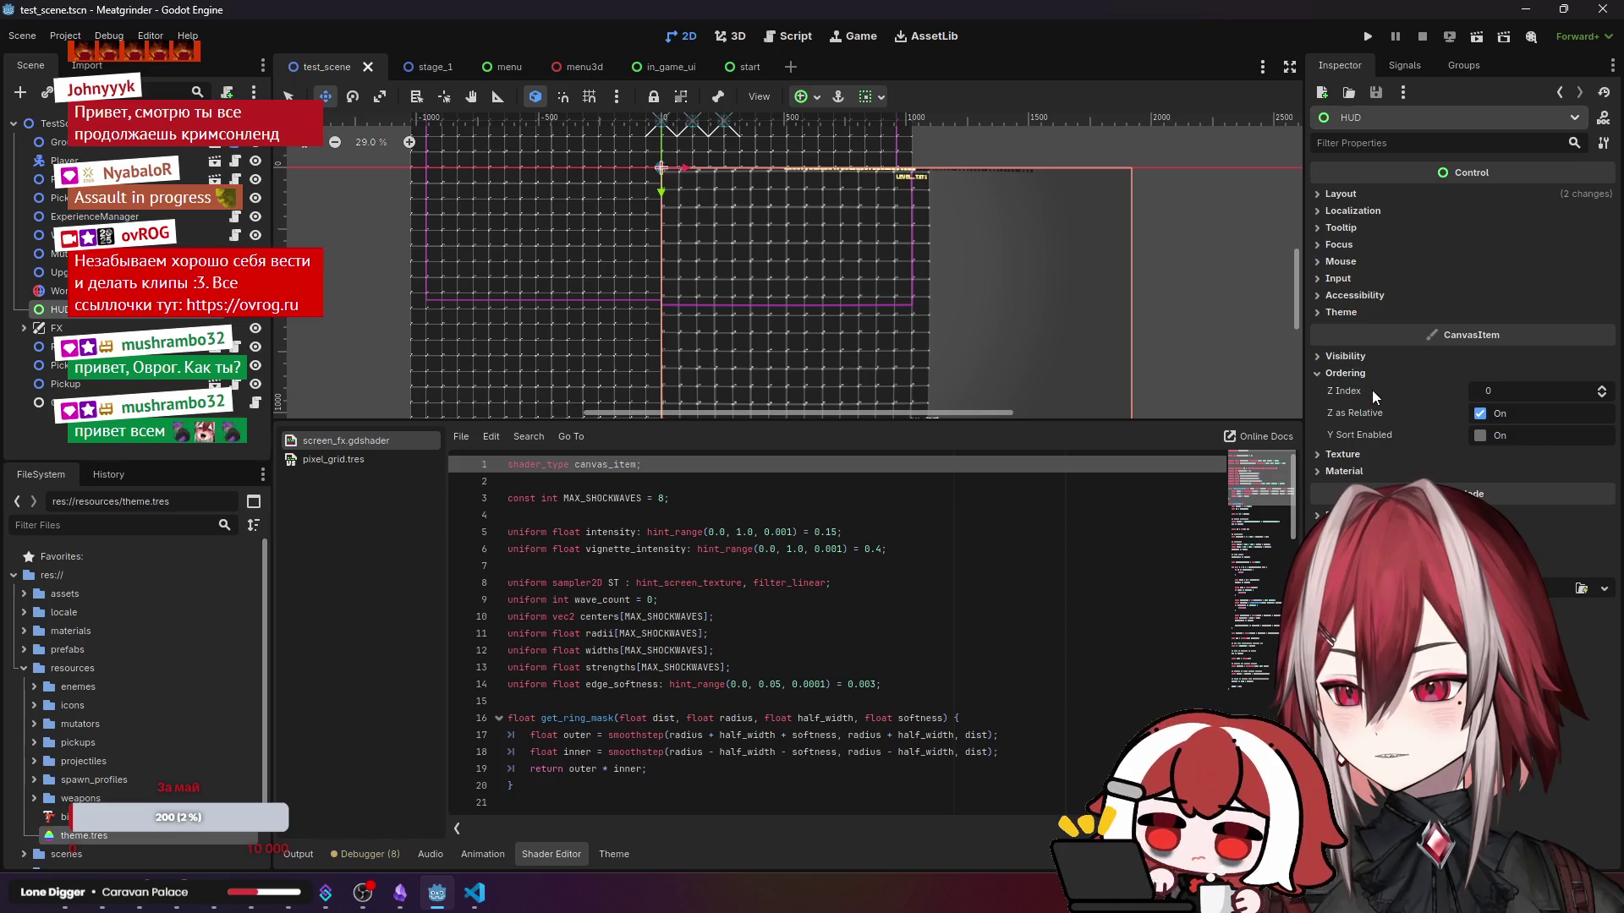
click(1363, 374)
click(1360, 390)
click(1360, 392)
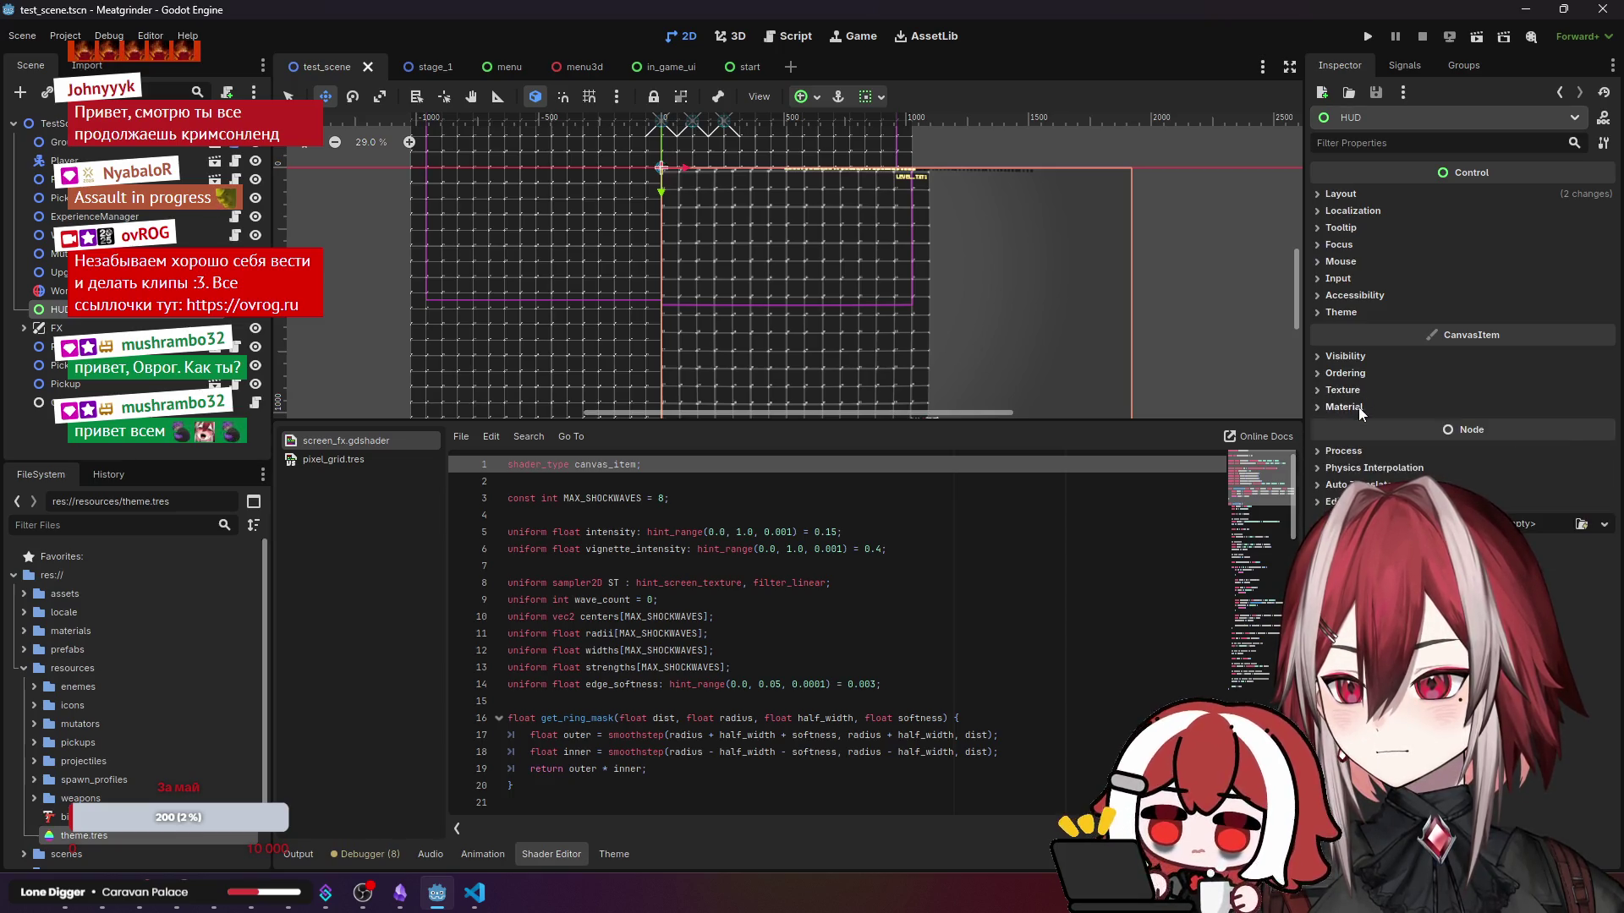
click(1359, 408)
click(1358, 408)
click(1353, 191)
click(1353, 193)
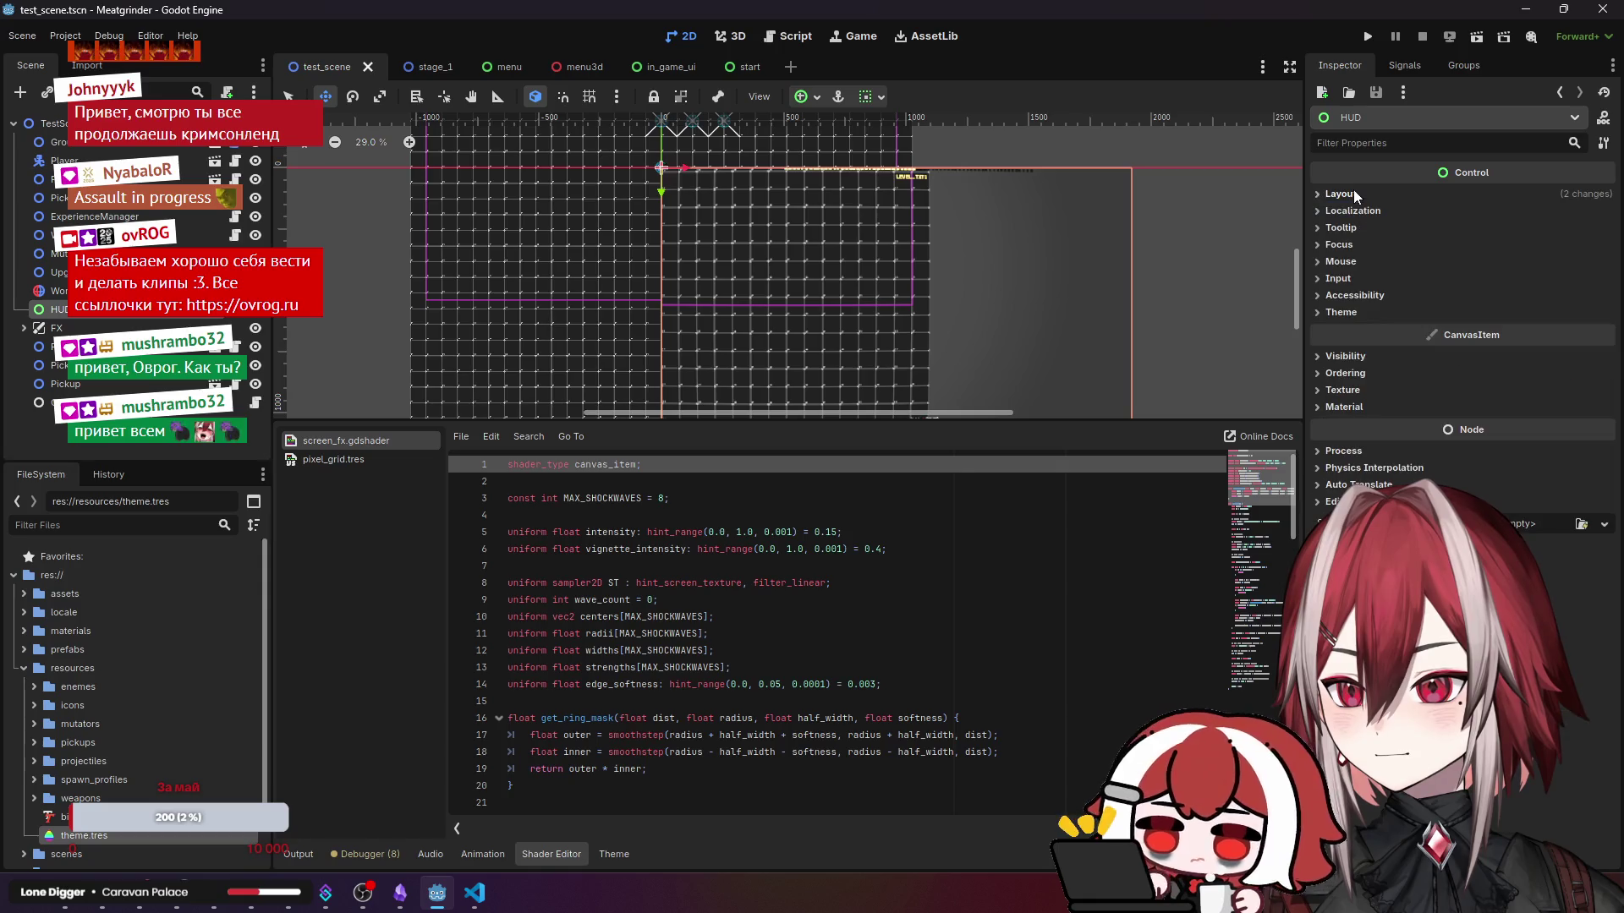
click(1350, 210)
click(1350, 210)
click(1344, 228)
scroll(1438, 339, down, 3)
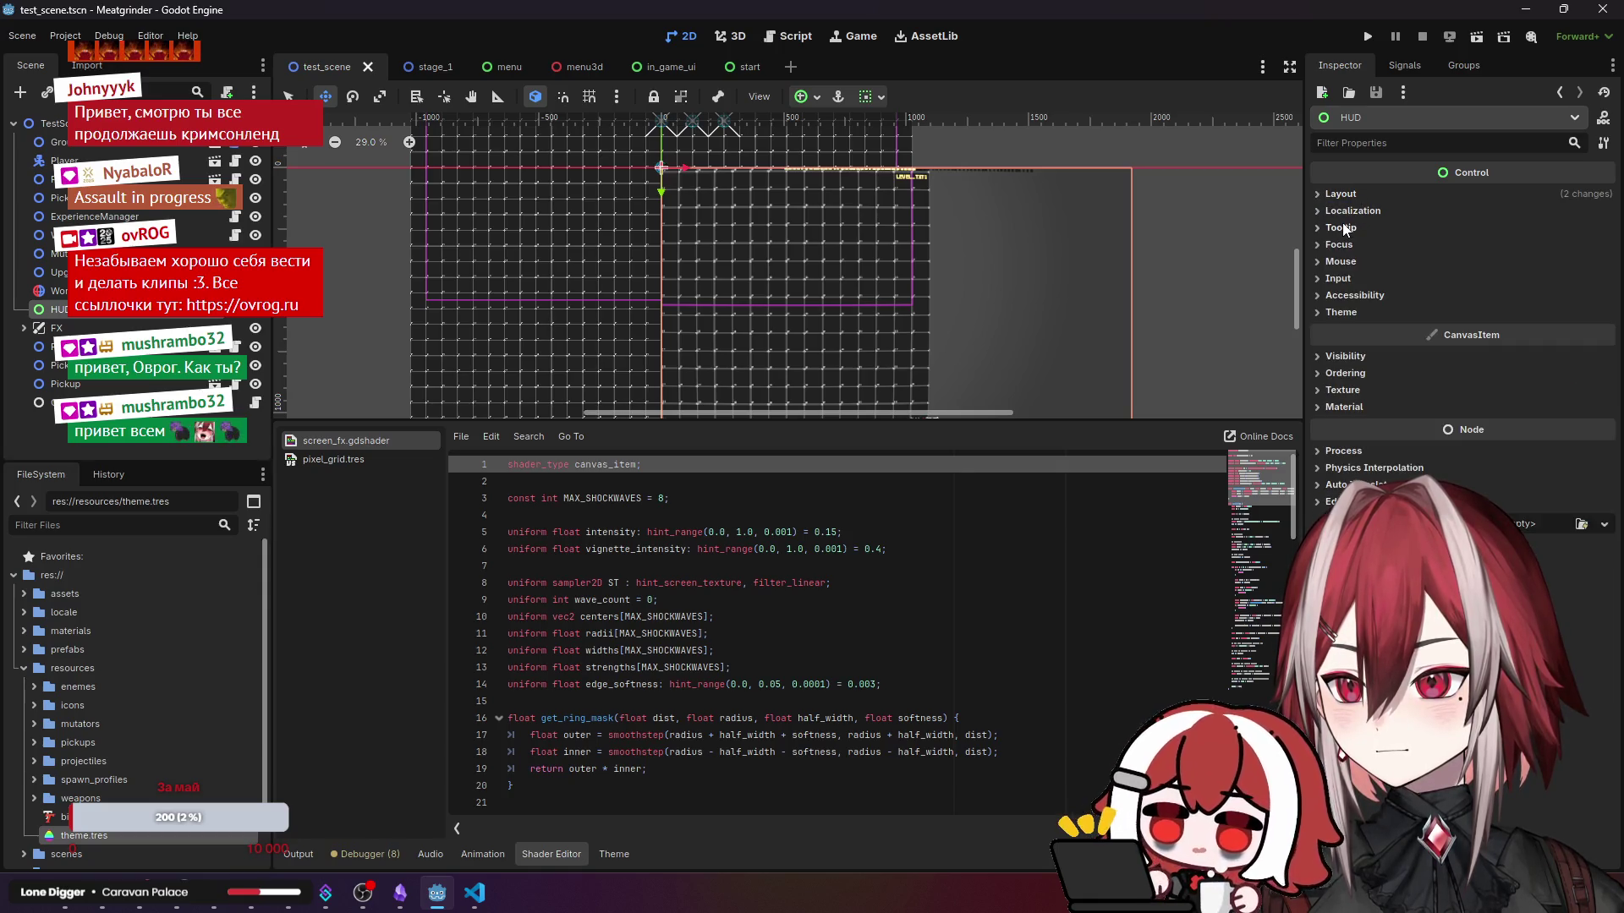
drag(520, 294, 790, 279)
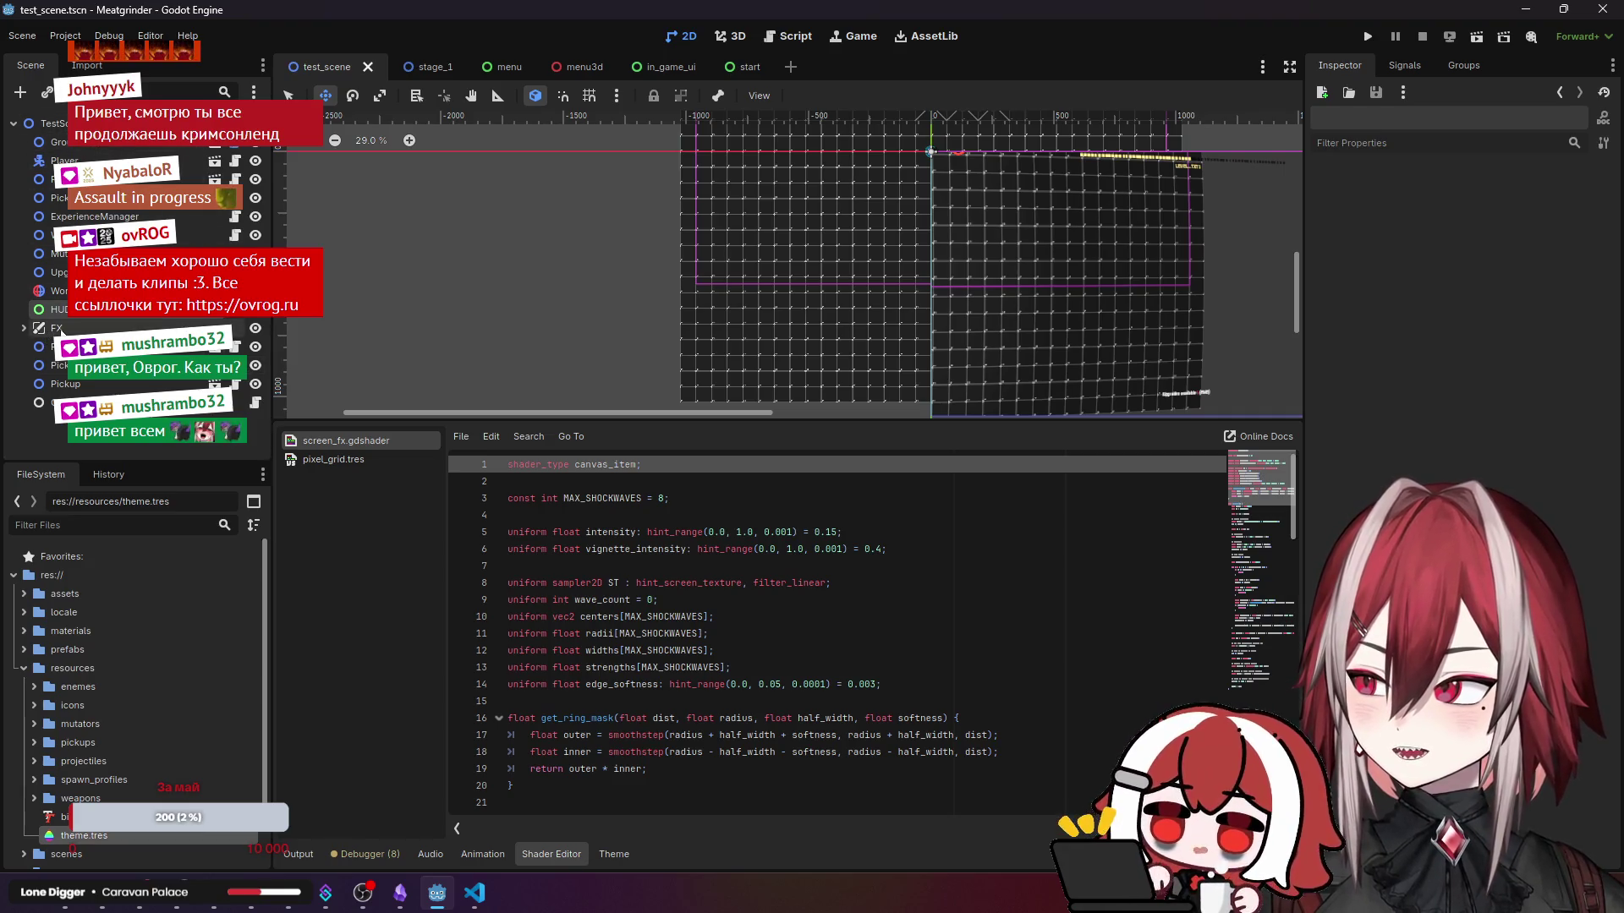
- Inspect the FX node's transform and layer settings, then pan the level view to the origin
click(59, 328)
click(1352, 211)
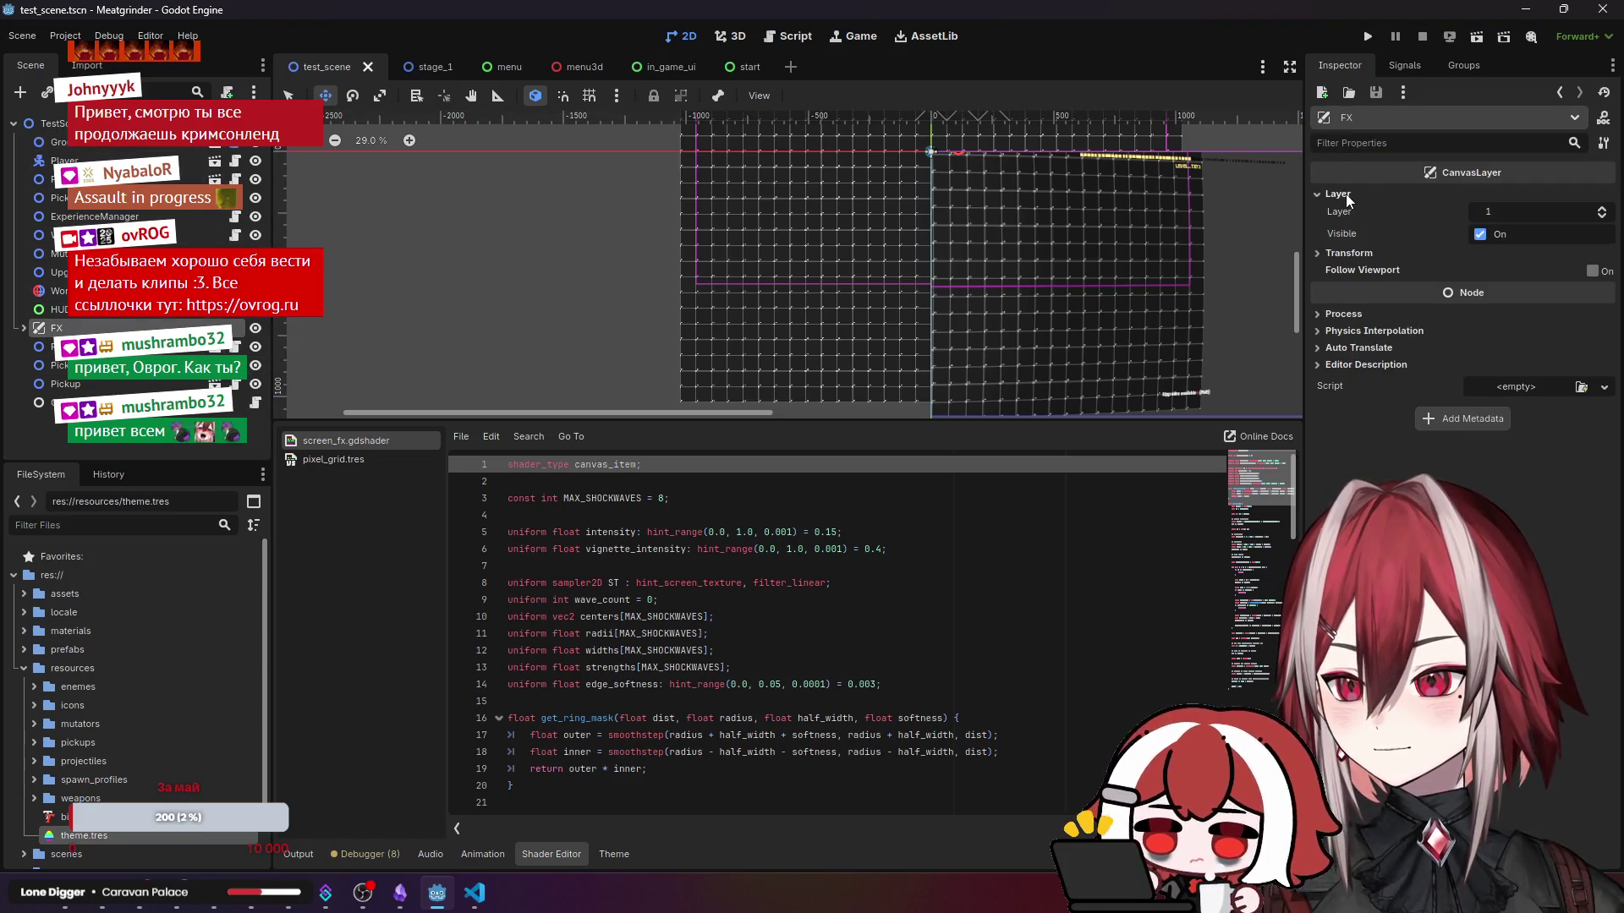
click(1351, 210)
click(1351, 209)
click(1352, 209)
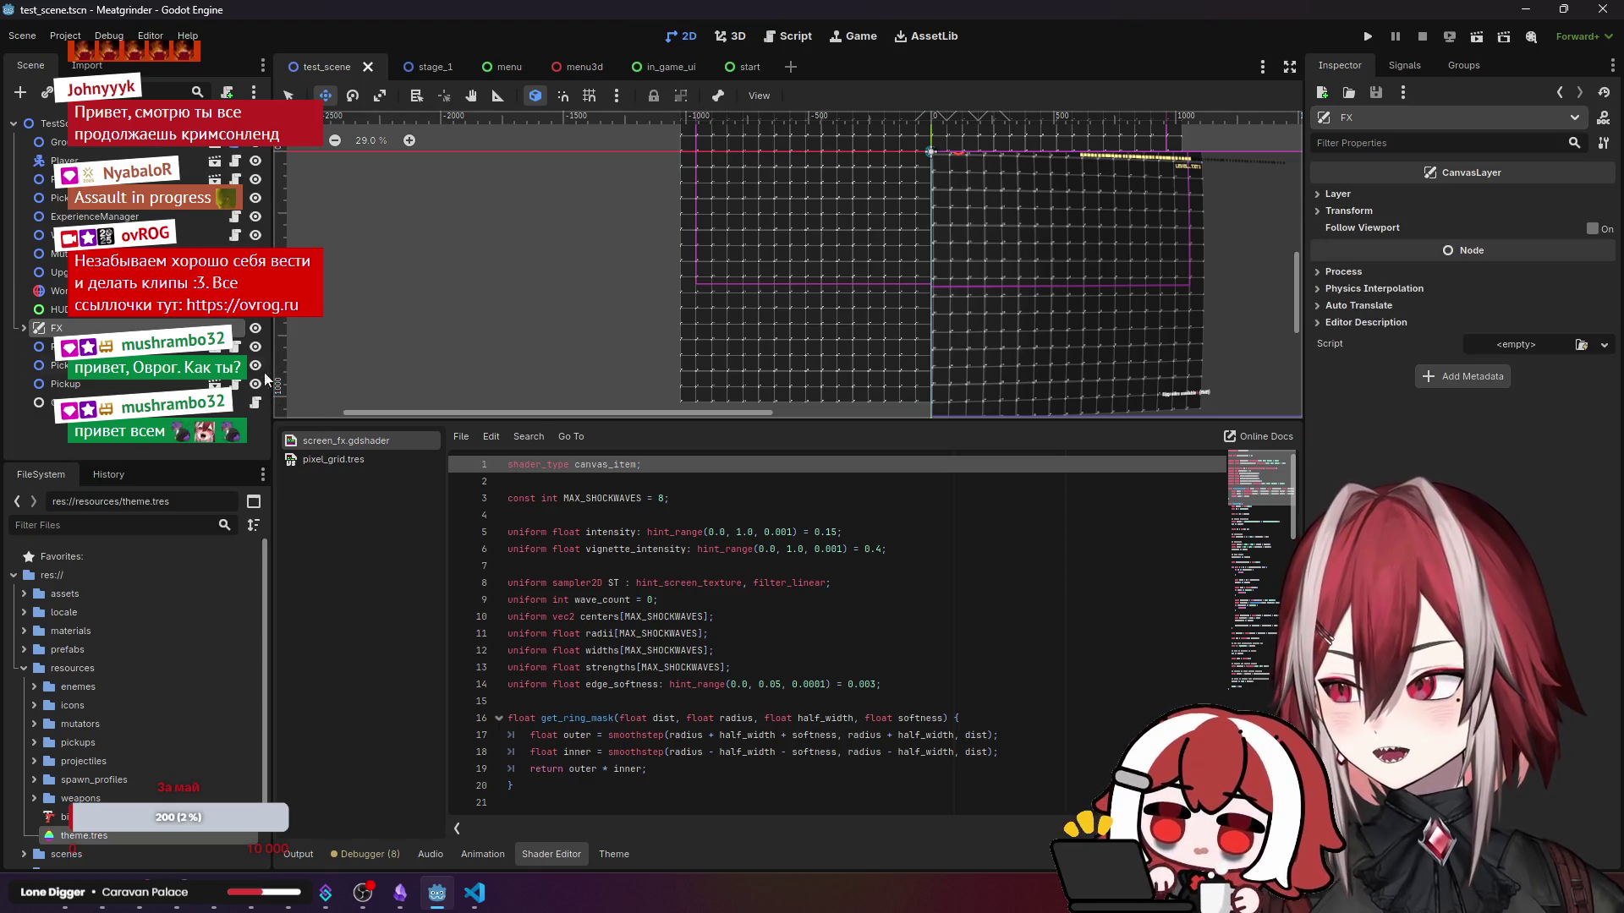
click(1362, 211)
click(1362, 211)
click(1351, 191)
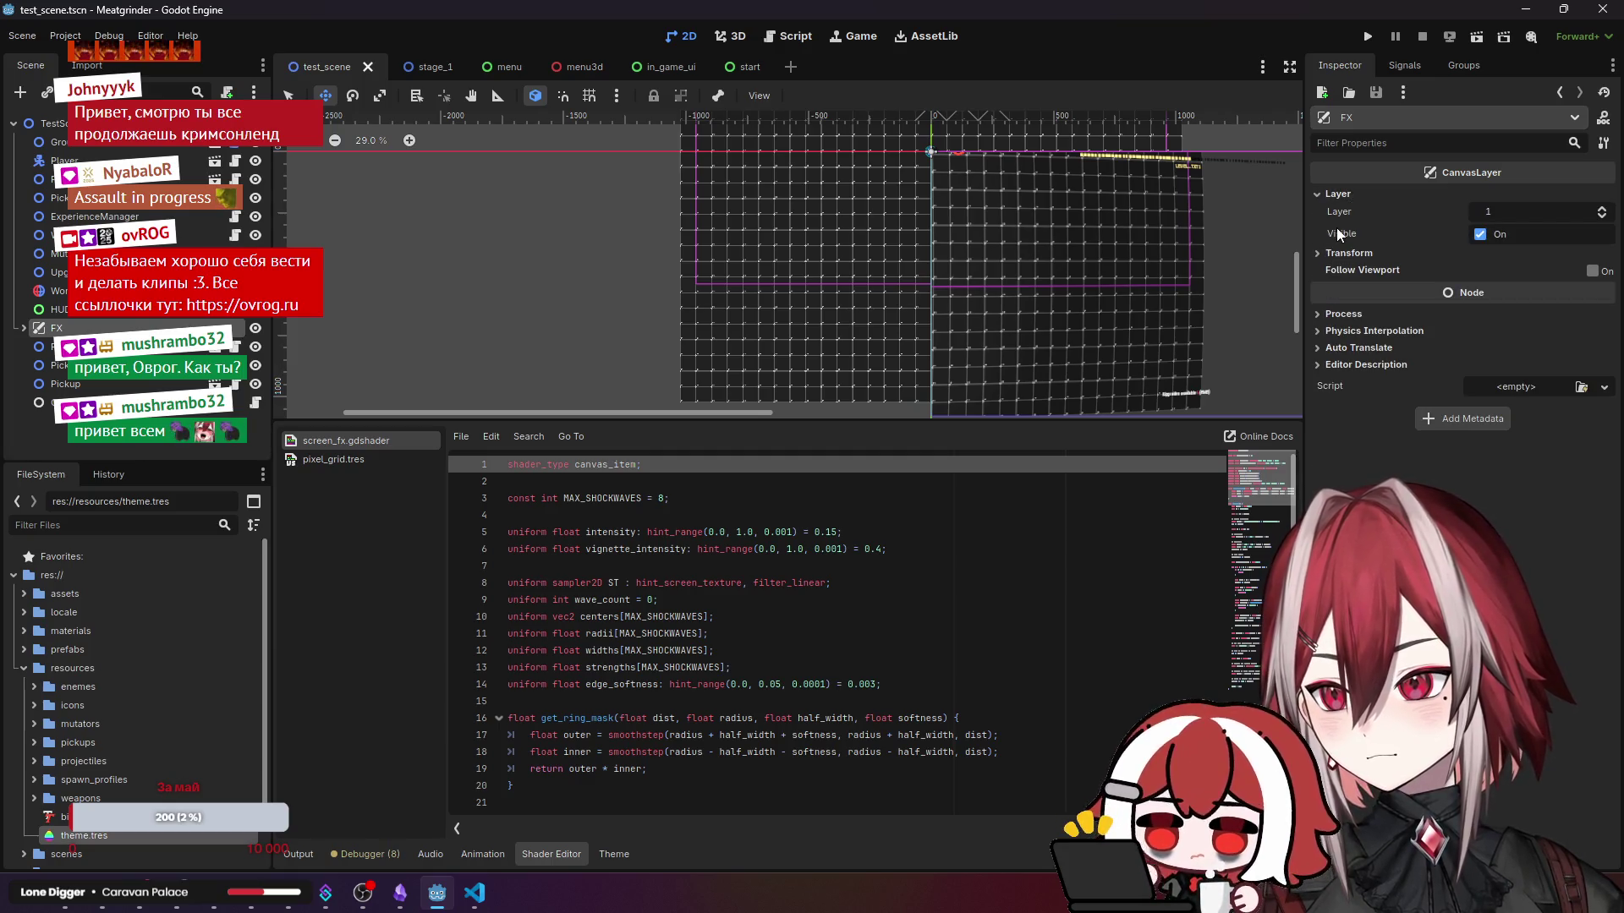
click(1343, 197)
scroll(1218, 228, up, 4)
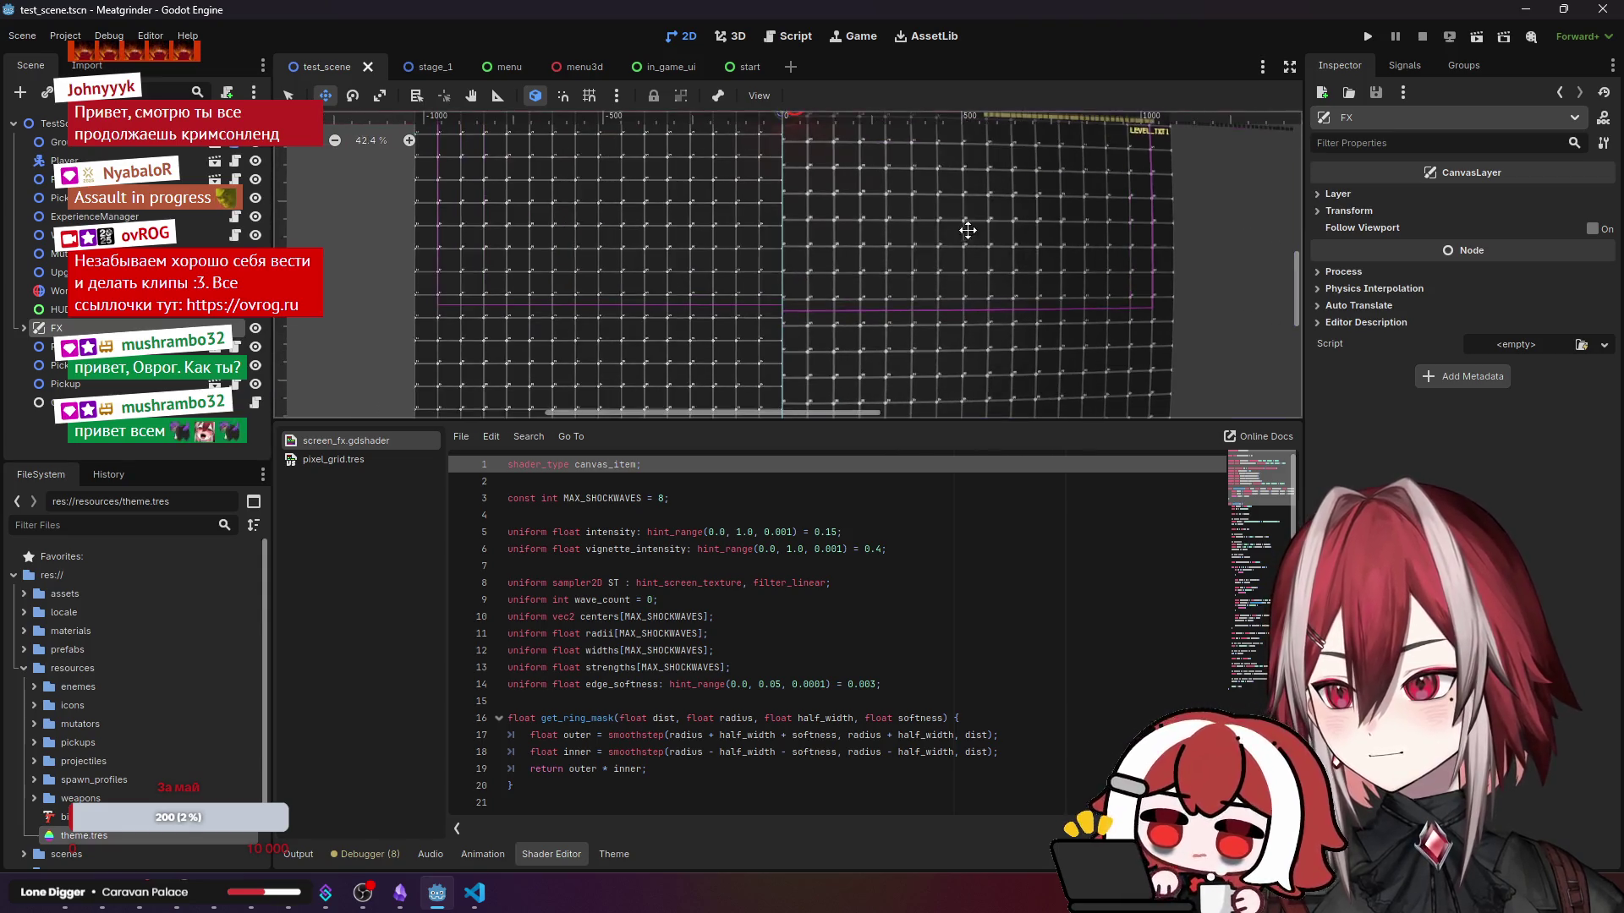
drag(968, 230, 750, 170)
- Raise the in_game_ui scene's CanvasLayer from layer 1 to layer 2
click(113, 315)
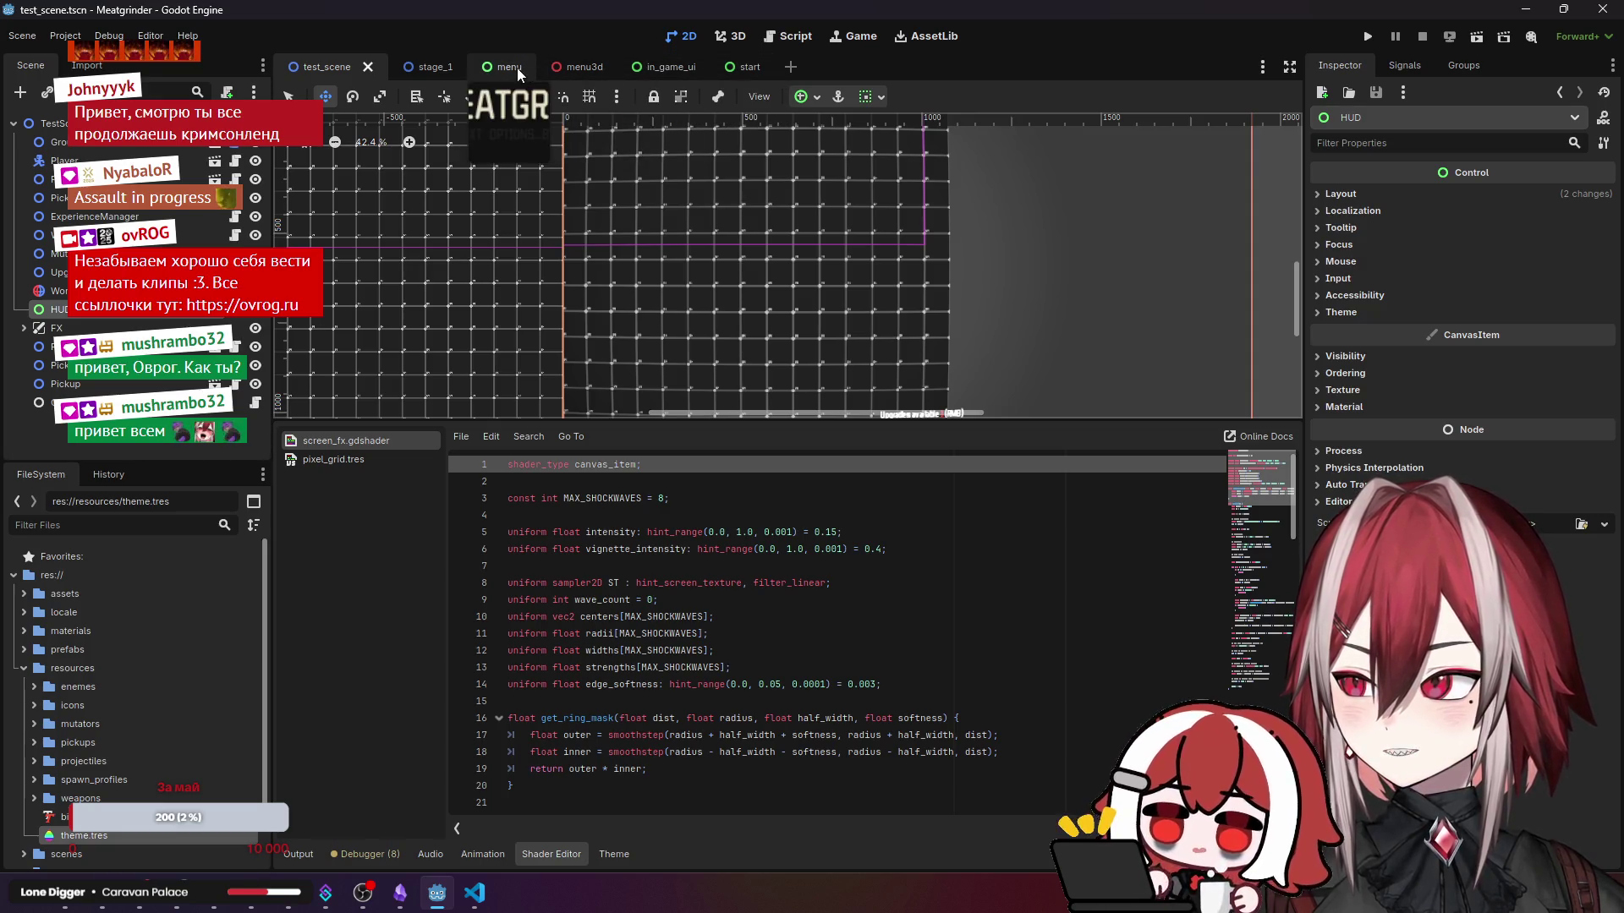
click(652, 66)
click(42, 178)
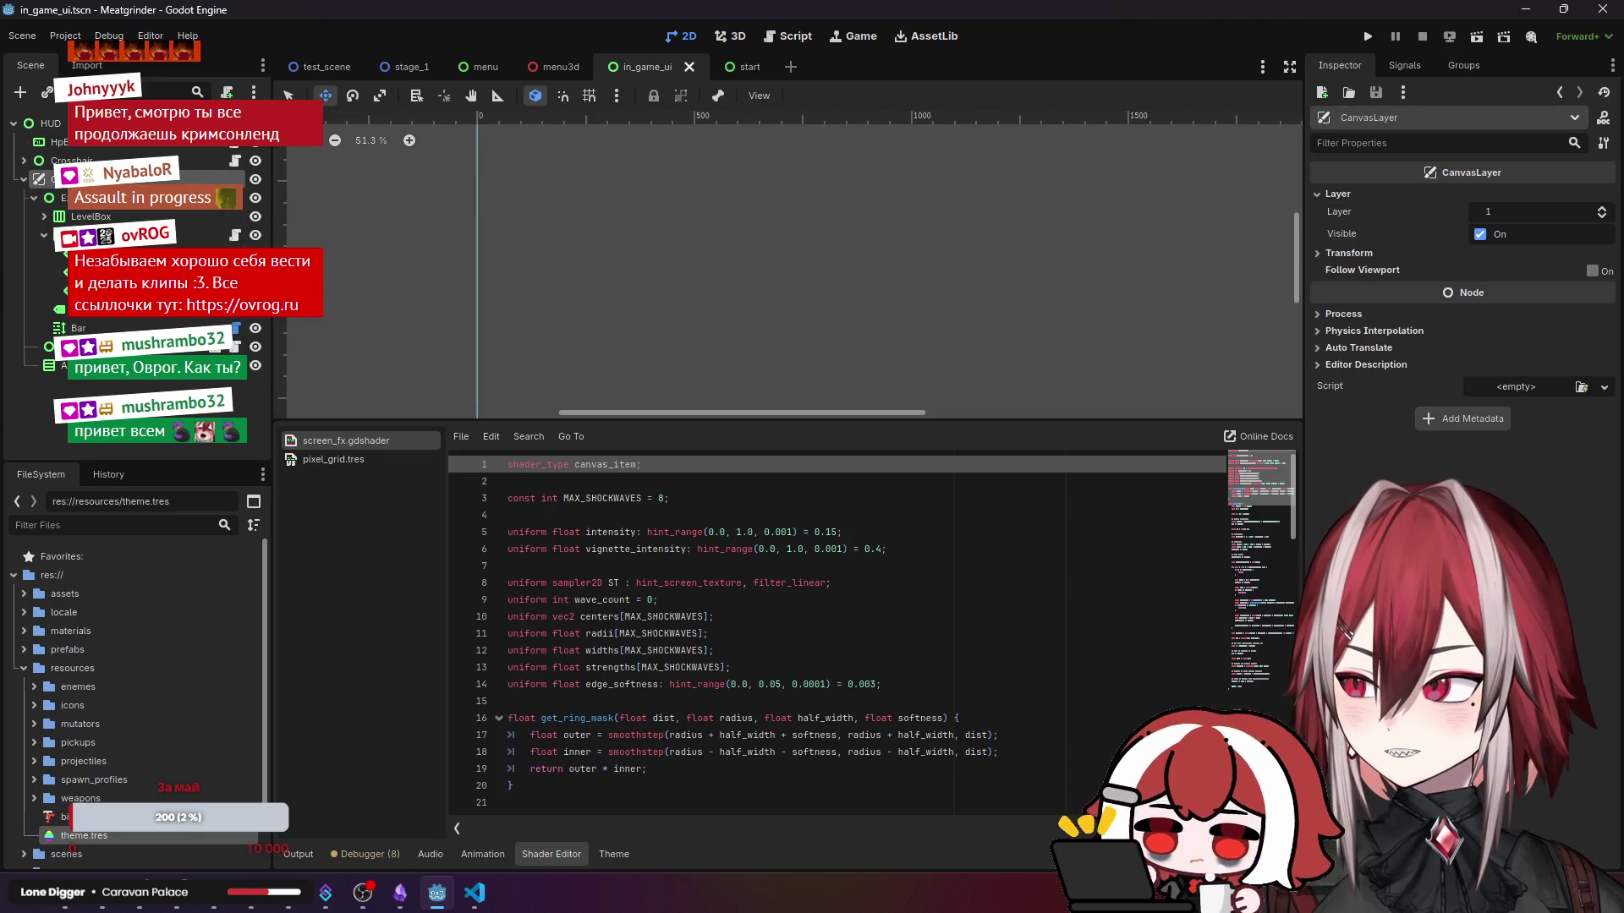
click(1599, 208)
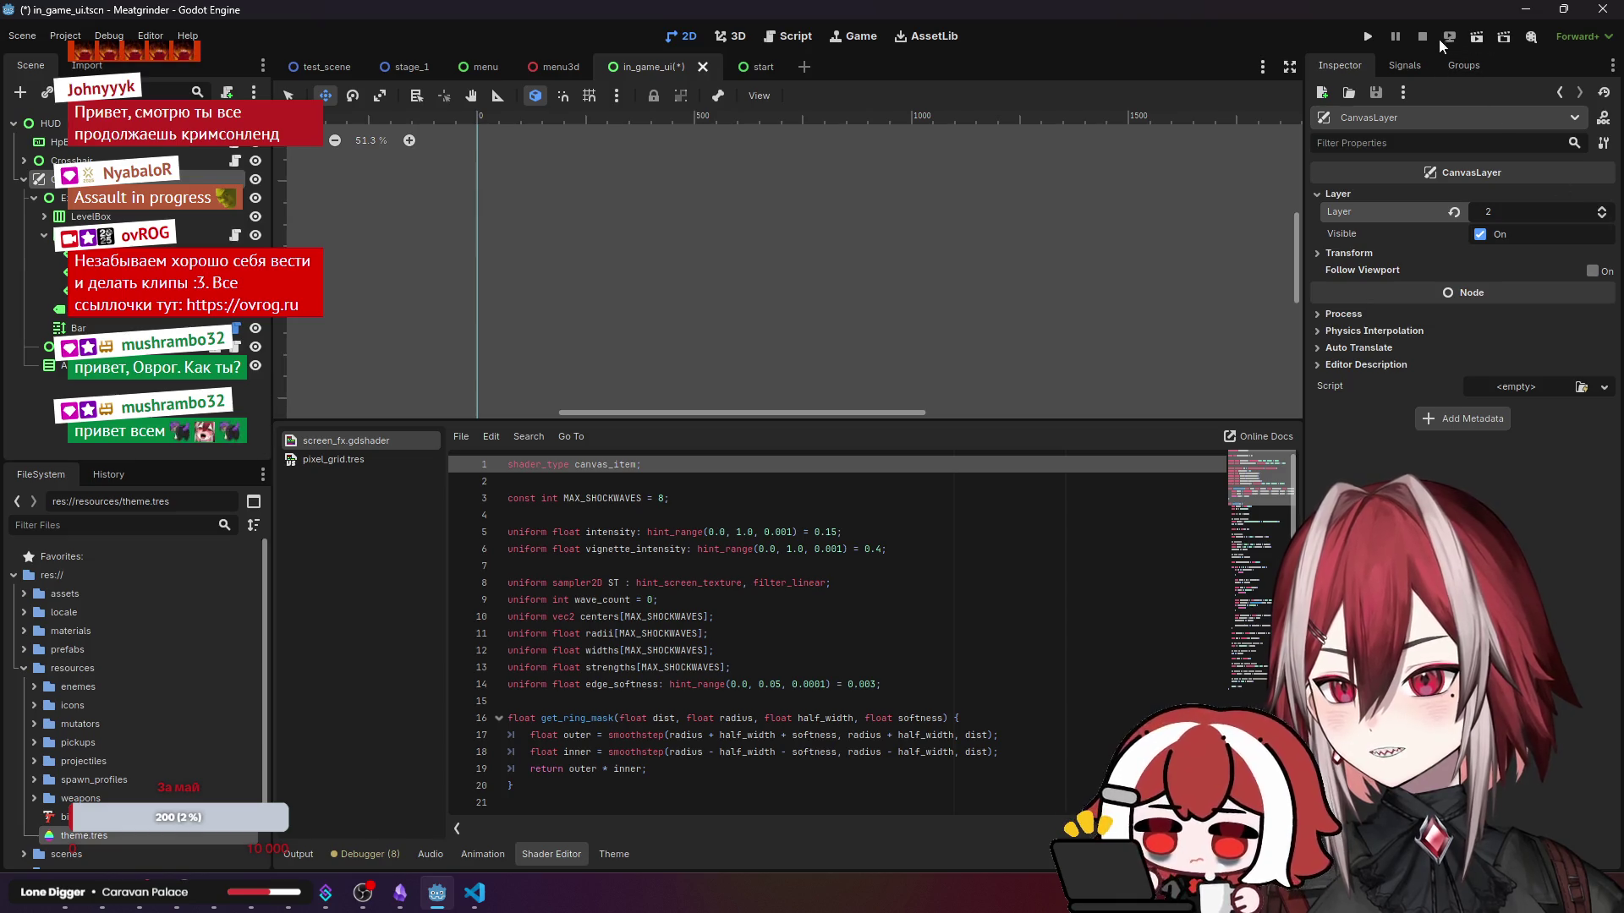
- Return to test_scene and run the game to test the new layer
click(342, 68)
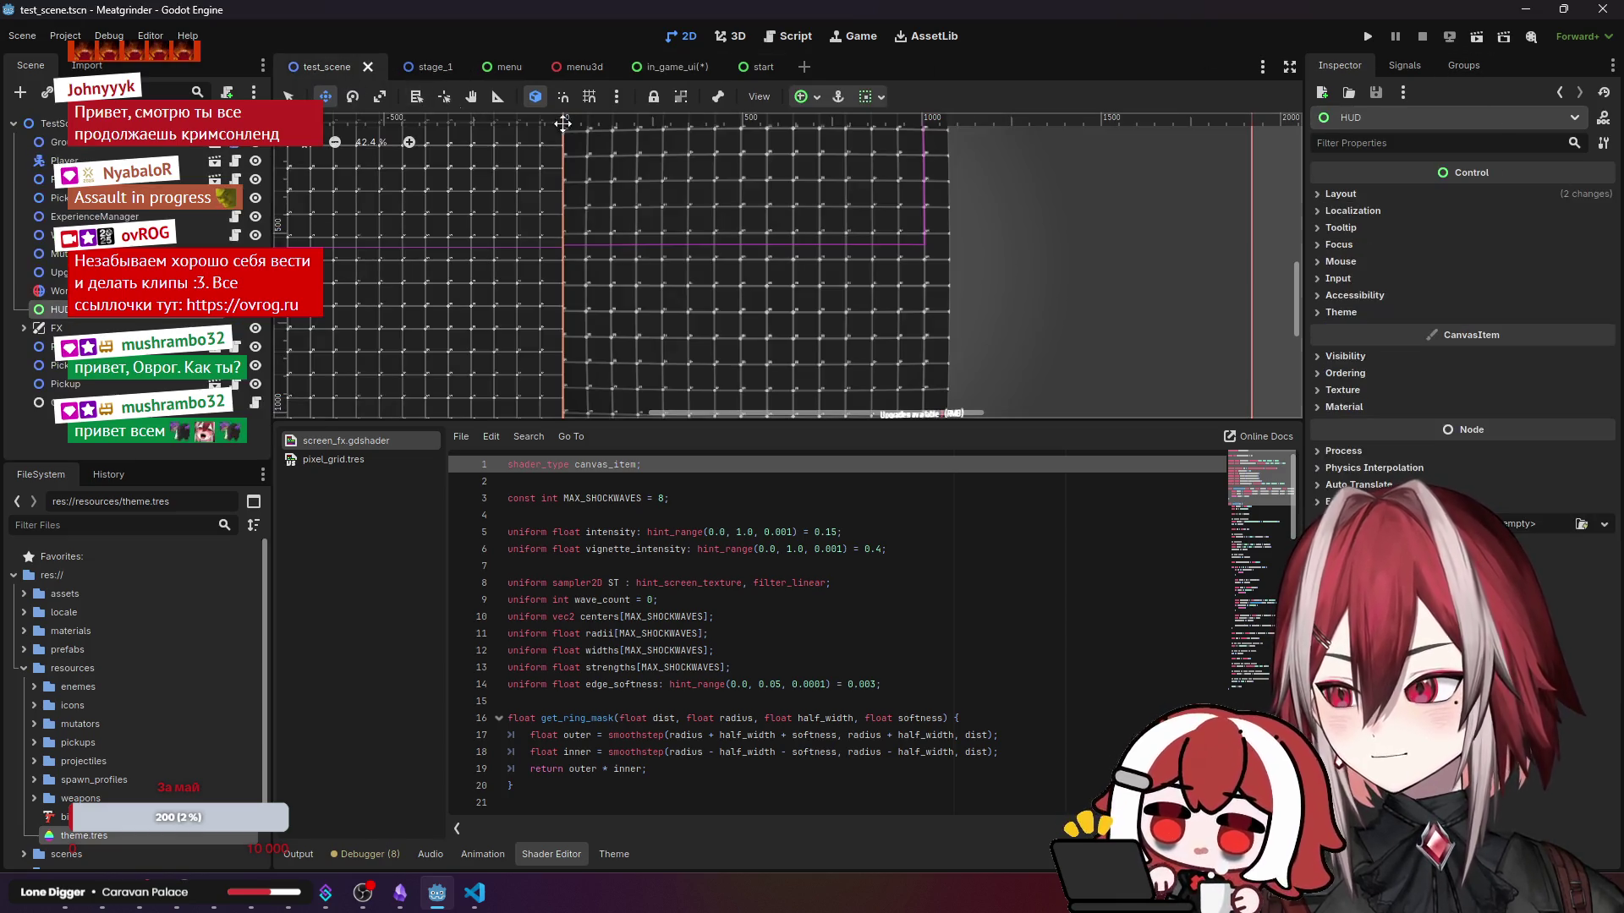
scroll(990, 204, up, 3)
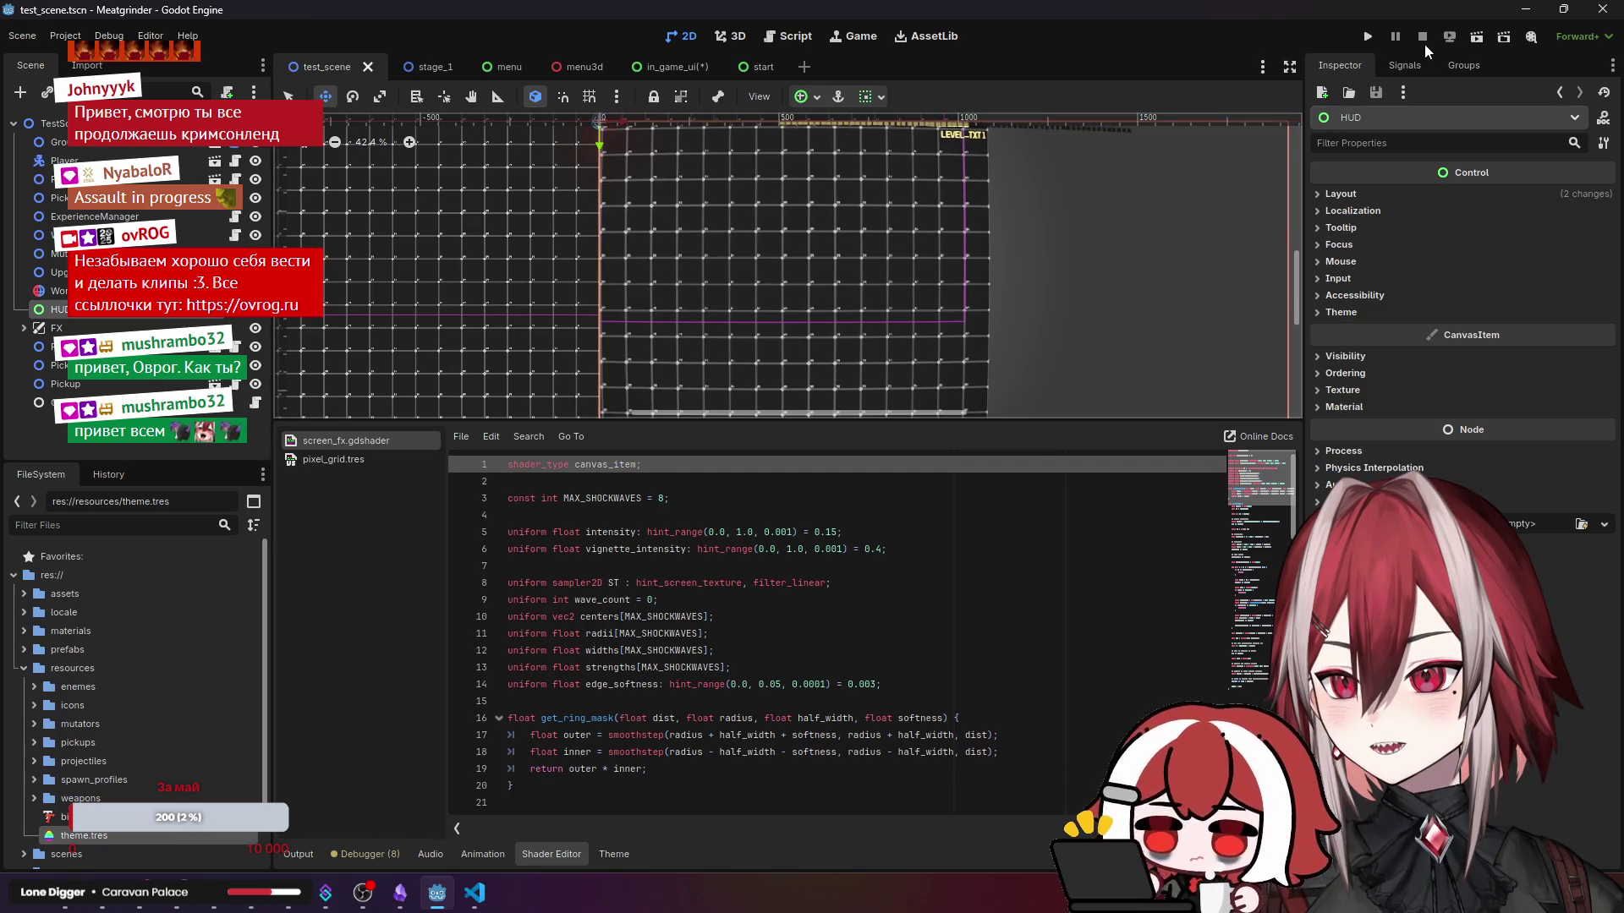
click(1476, 38)
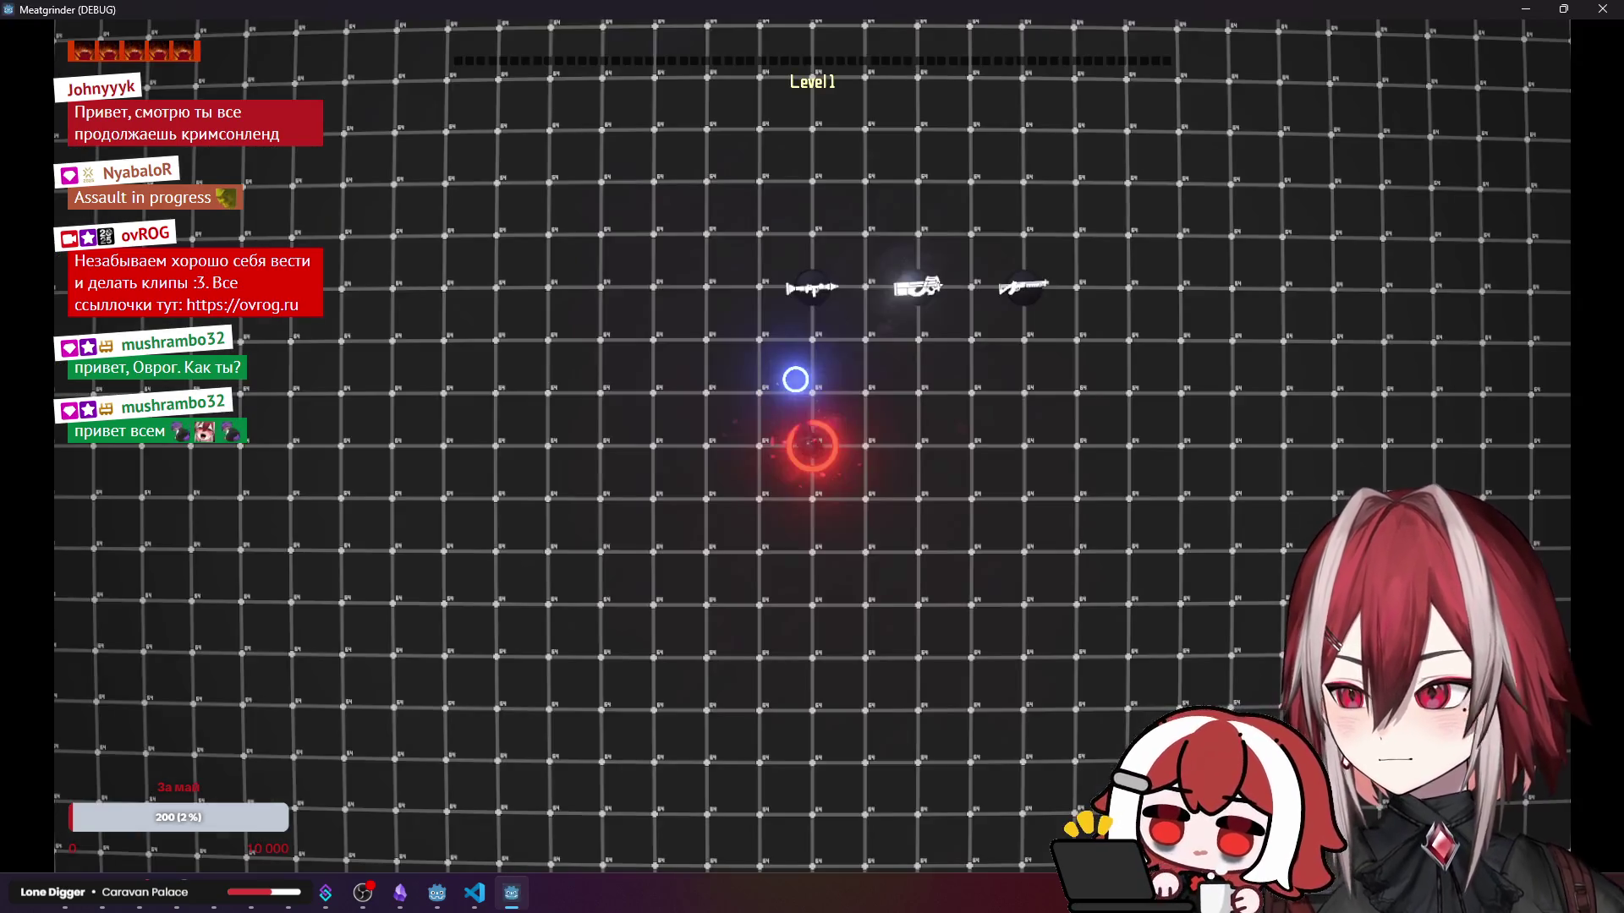
- Play Level 1 with WASD movement and mouse shooting until Level 2, then close the game with F8
key(a)
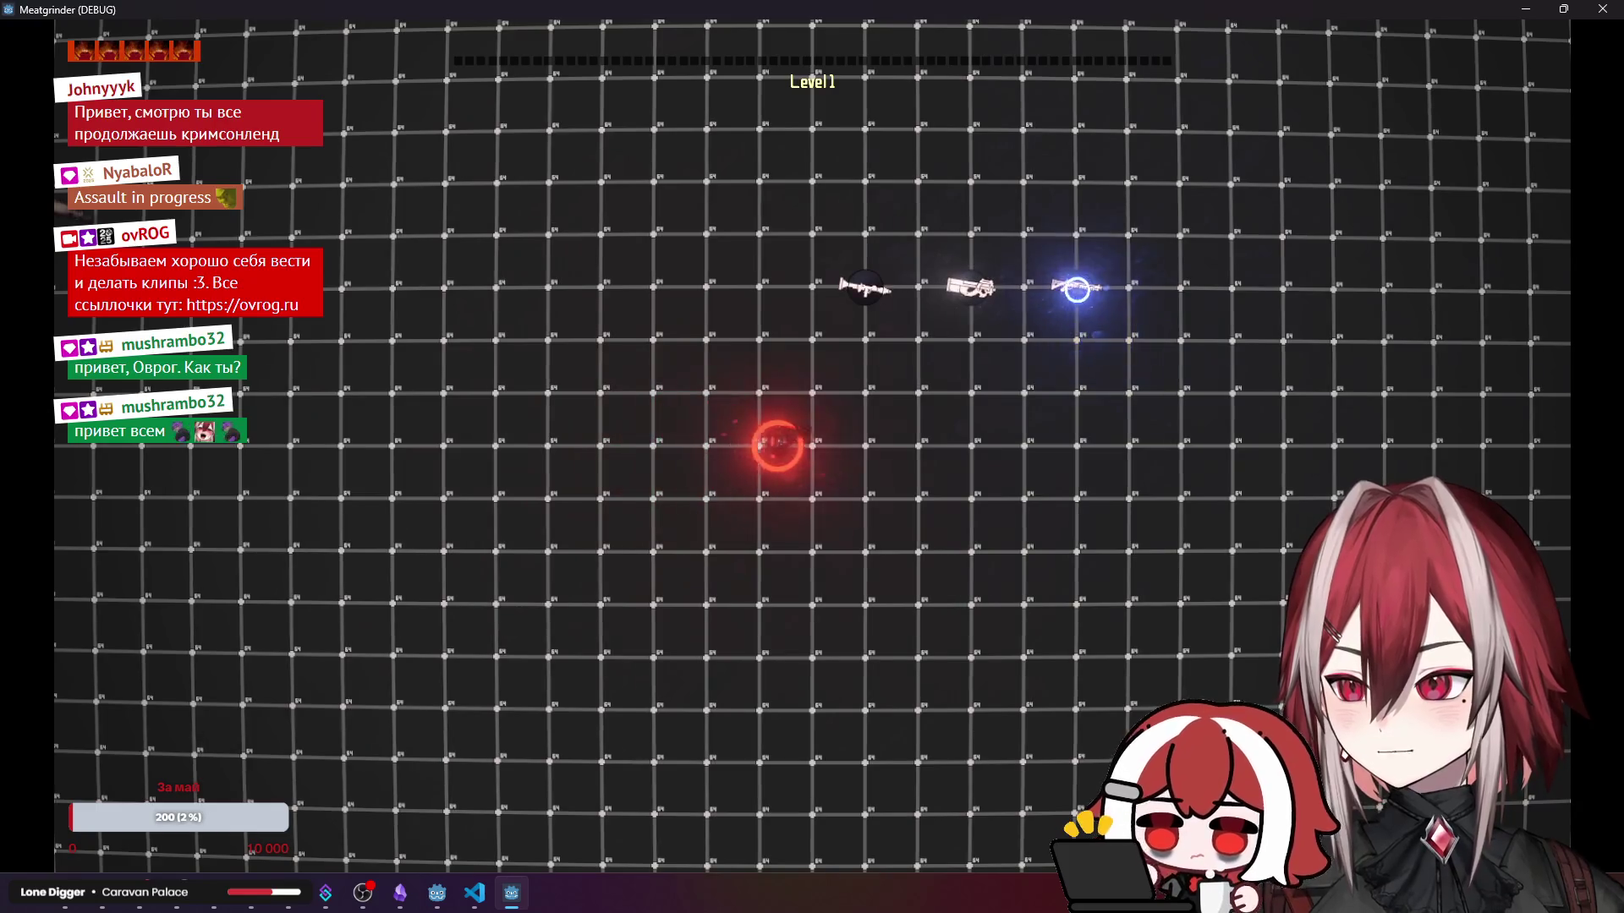
key(d)
key(w)
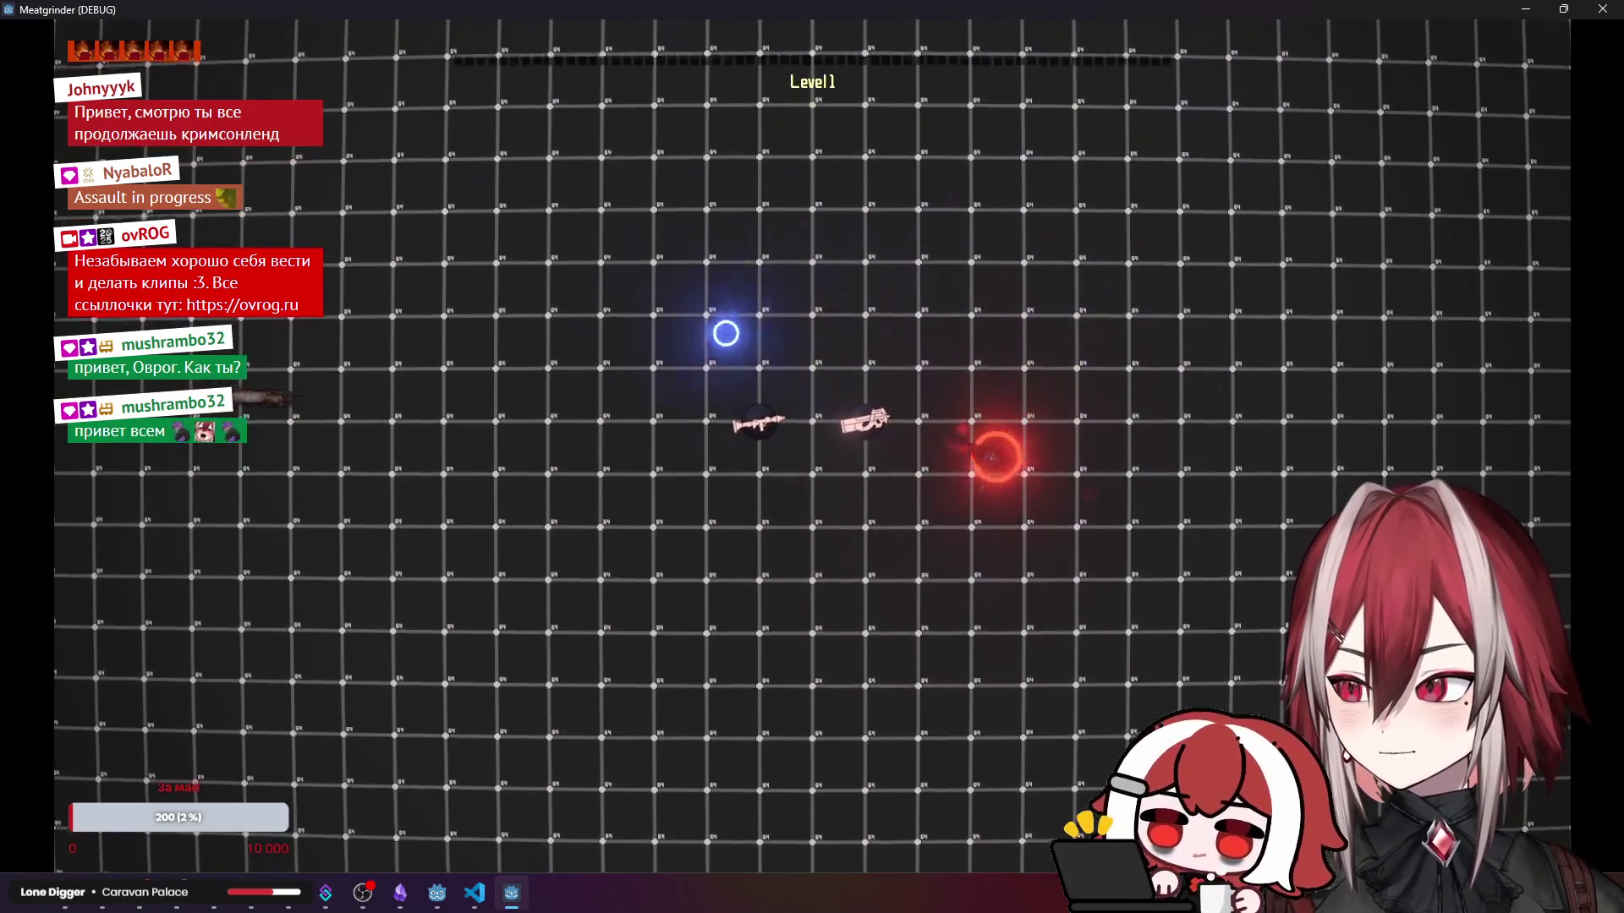
key(a)
click(431, 333)
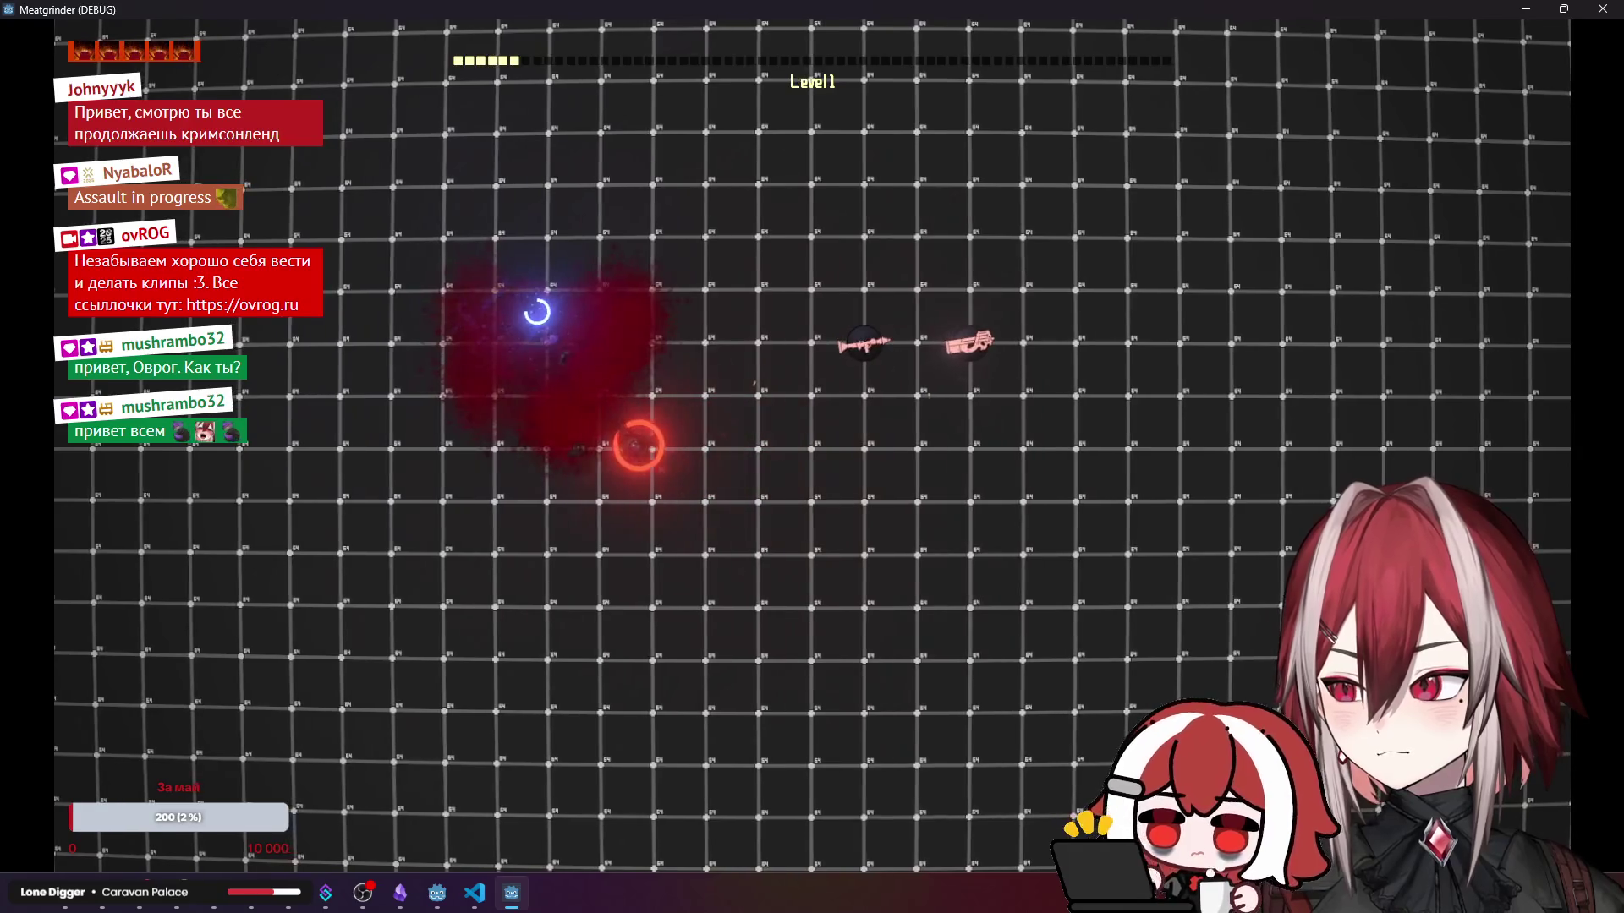
key(w)
click(884, 281)
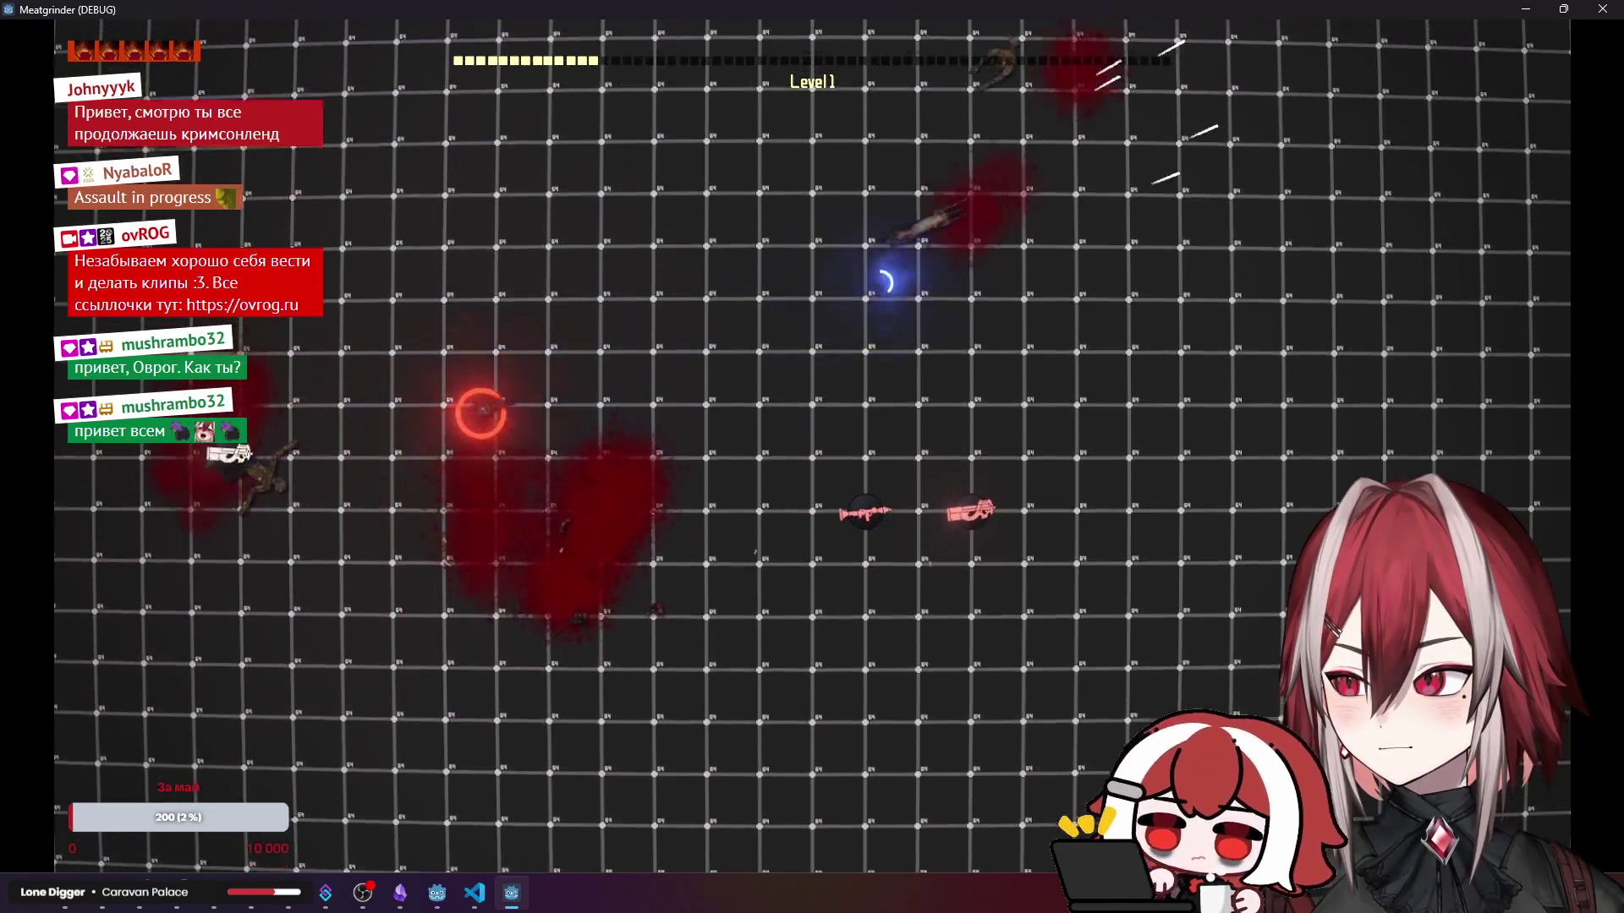
key(d)
key(w)
click(885, 282)
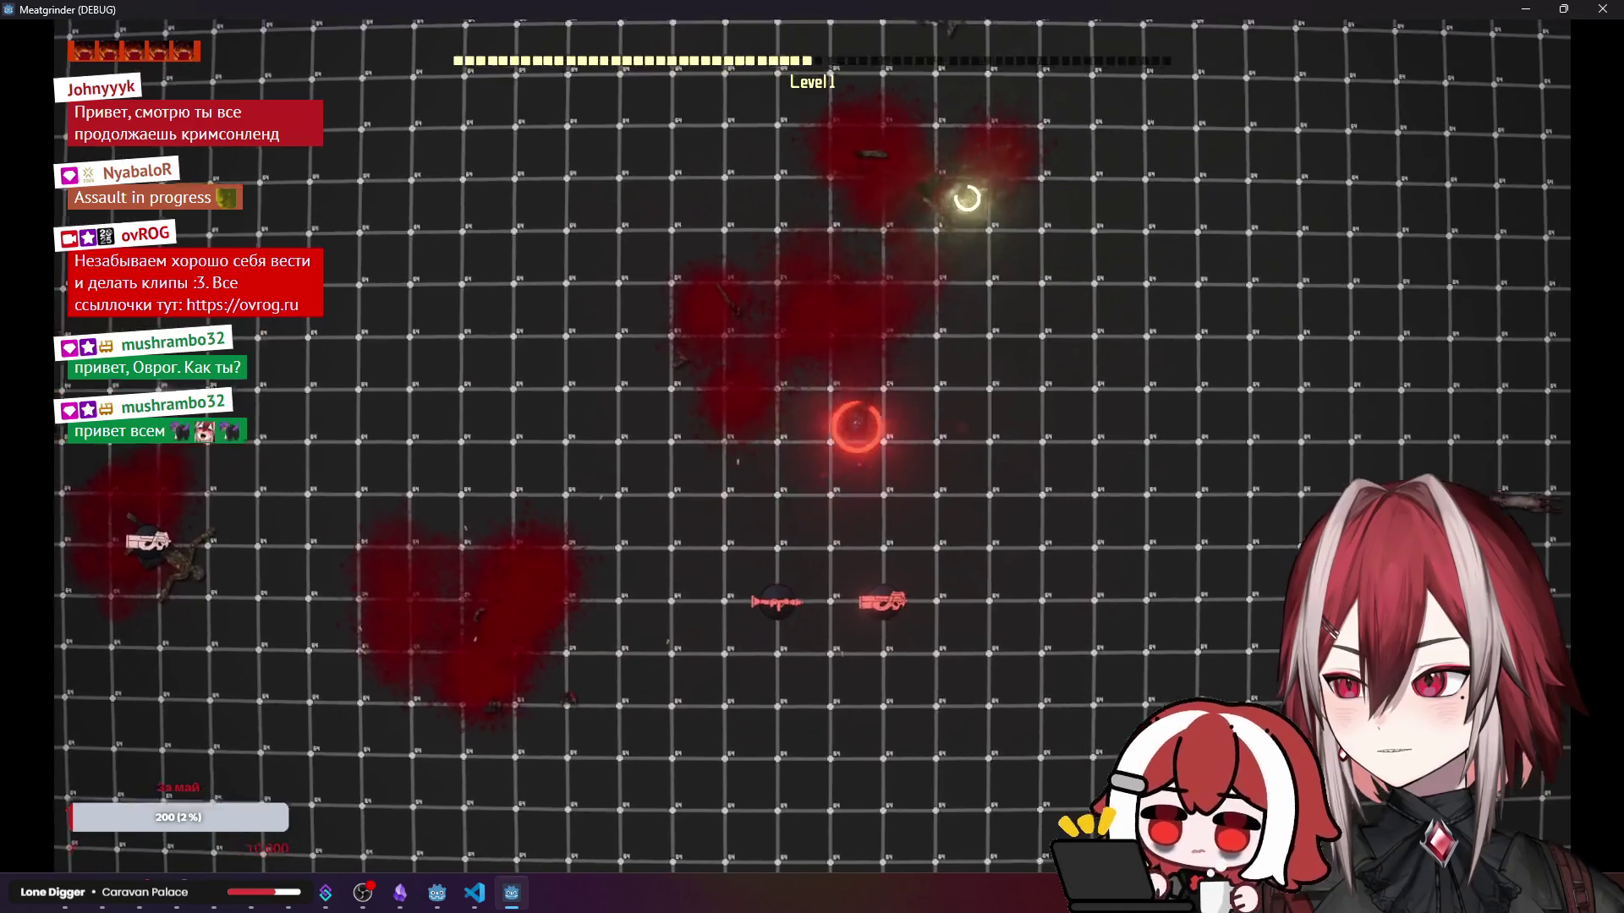
key(d)
click(1163, 355)
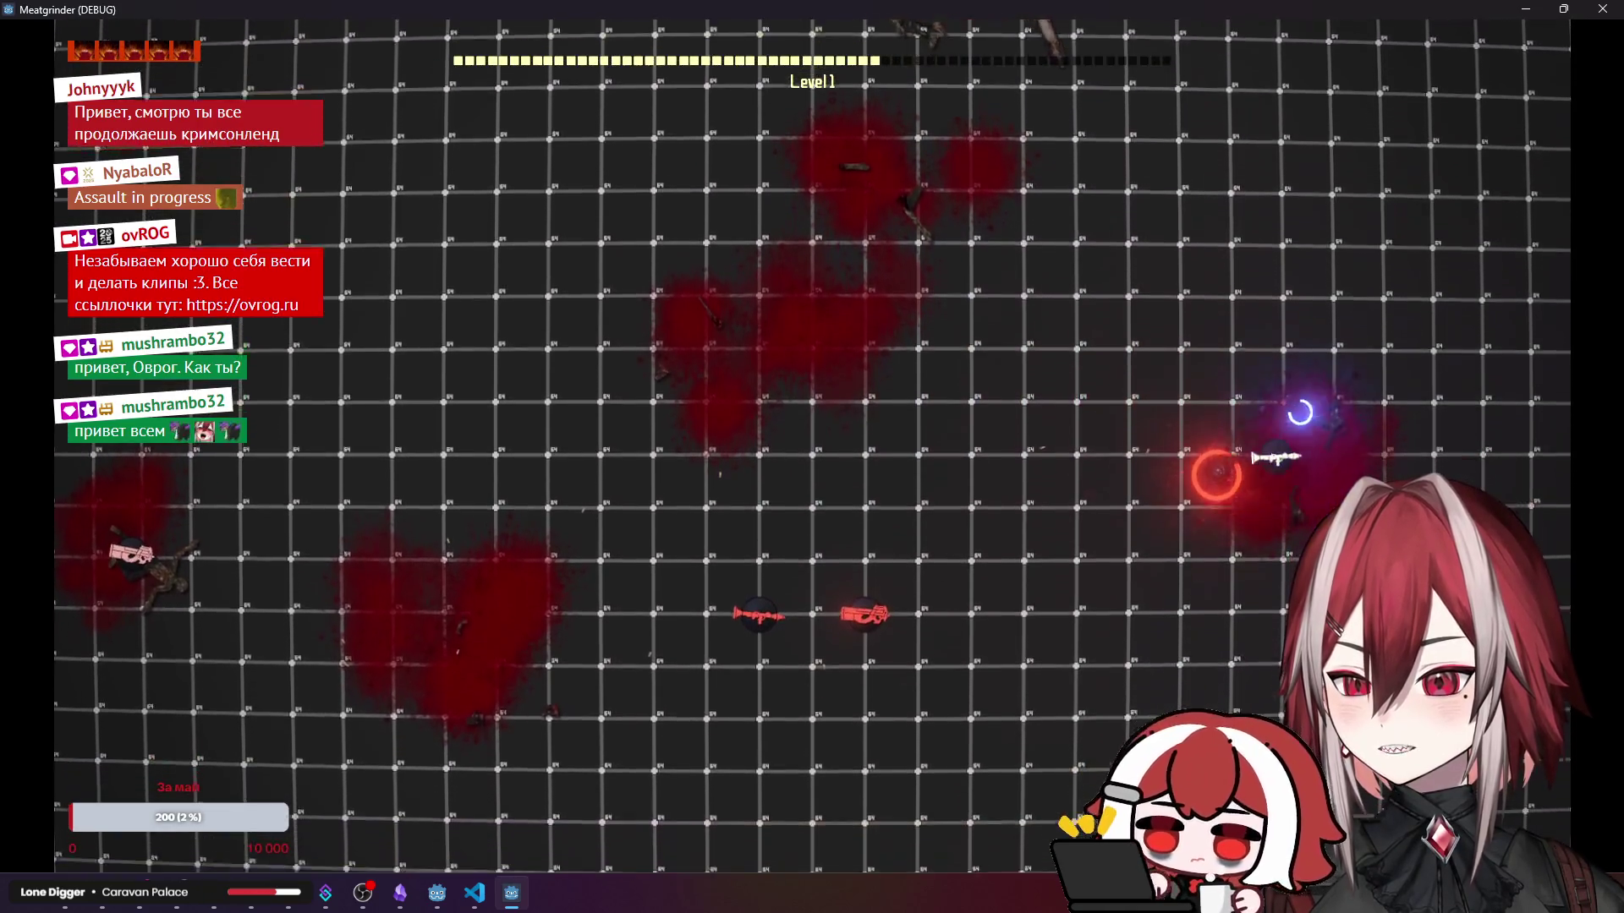
click(1120, 152)
key(w)
key(a)
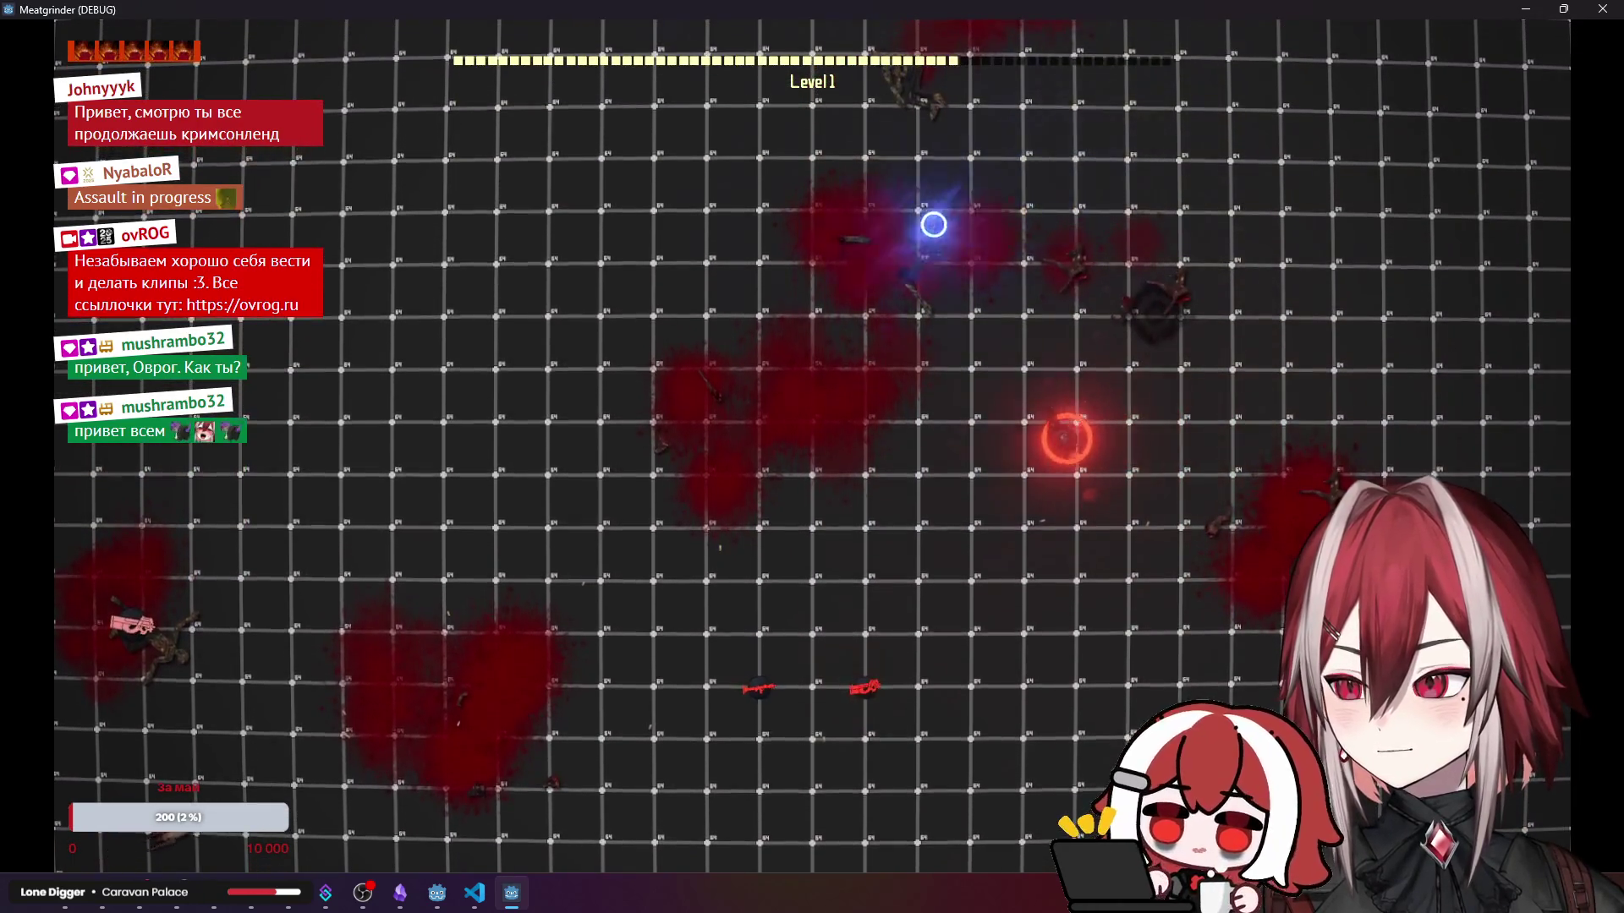
key(a)
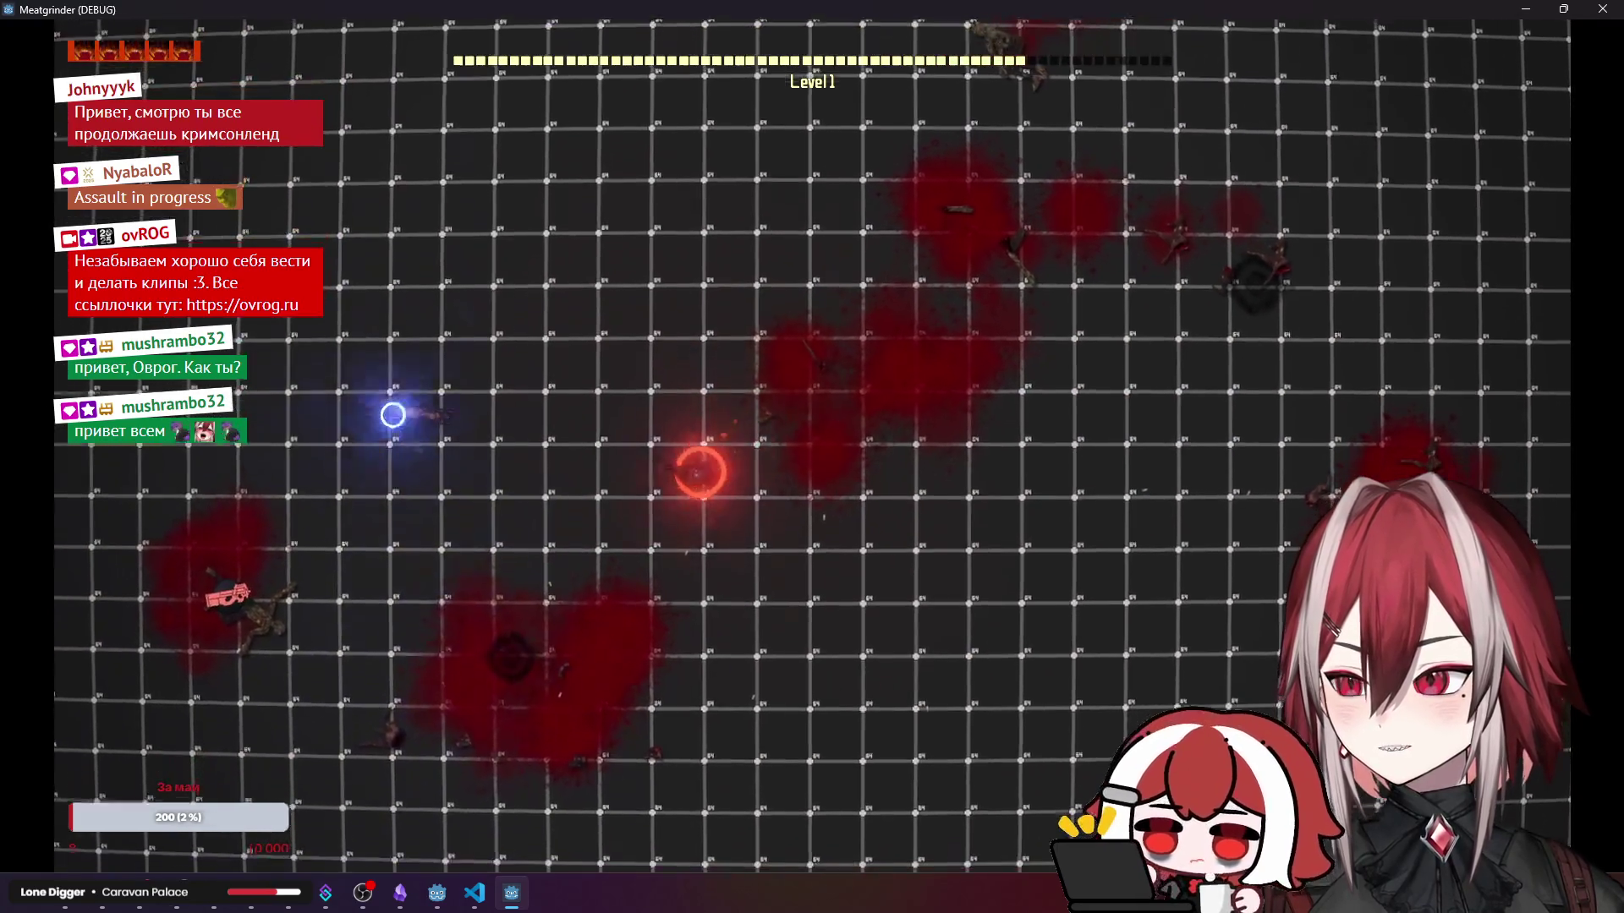
click(442, 336)
key(d)
key(w)
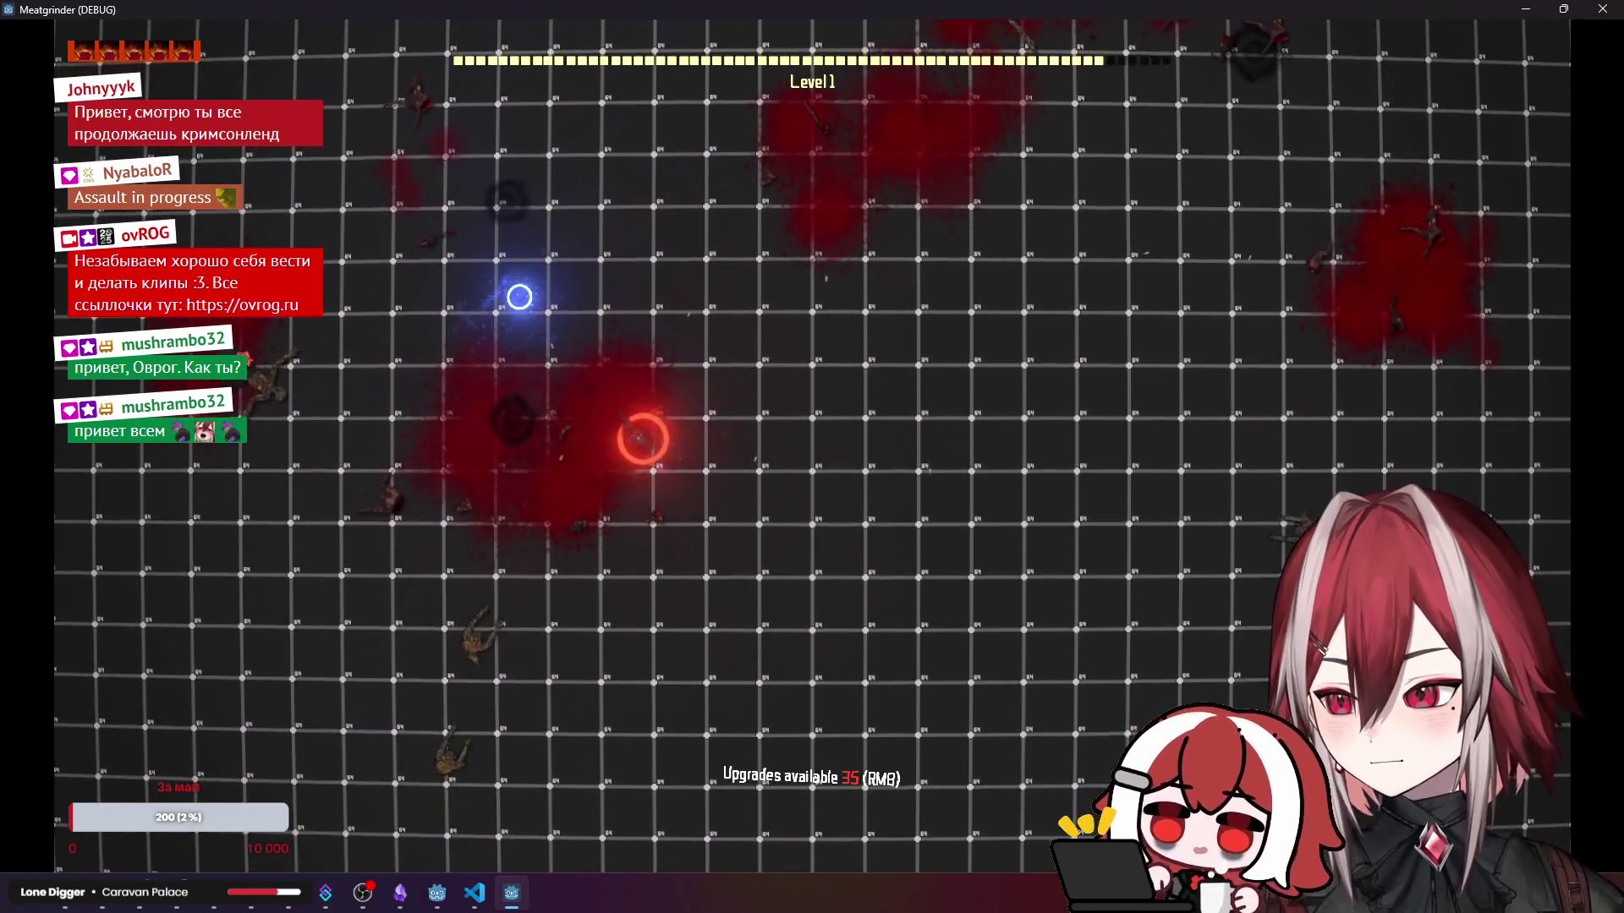
key(w)
key(d)
click(689, 511)
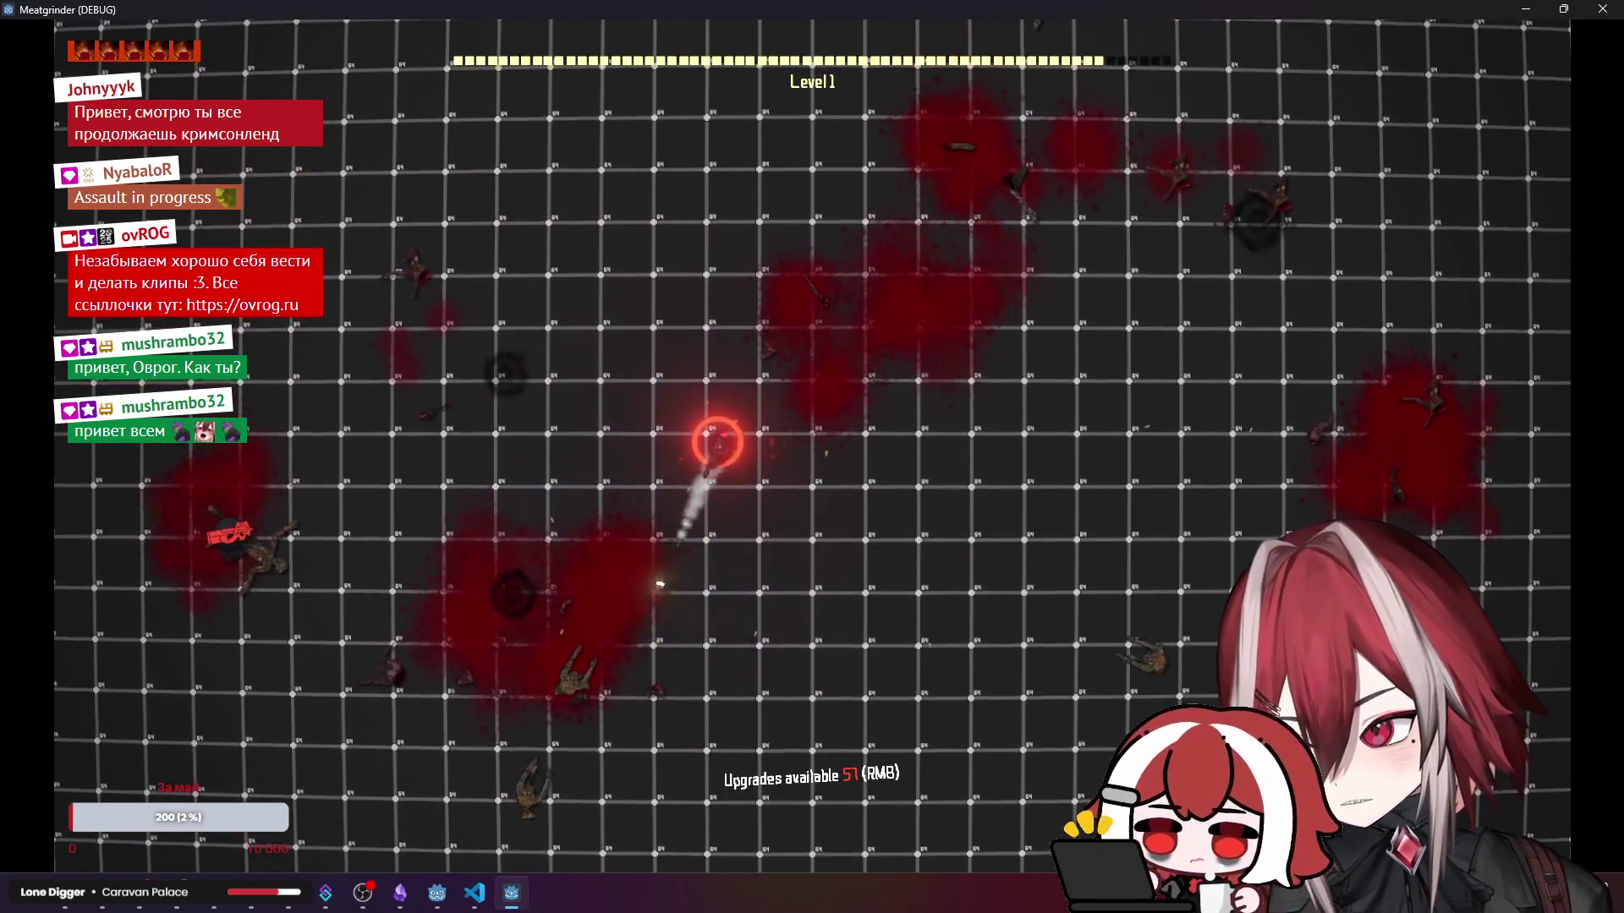
key(d)
click(856, 643)
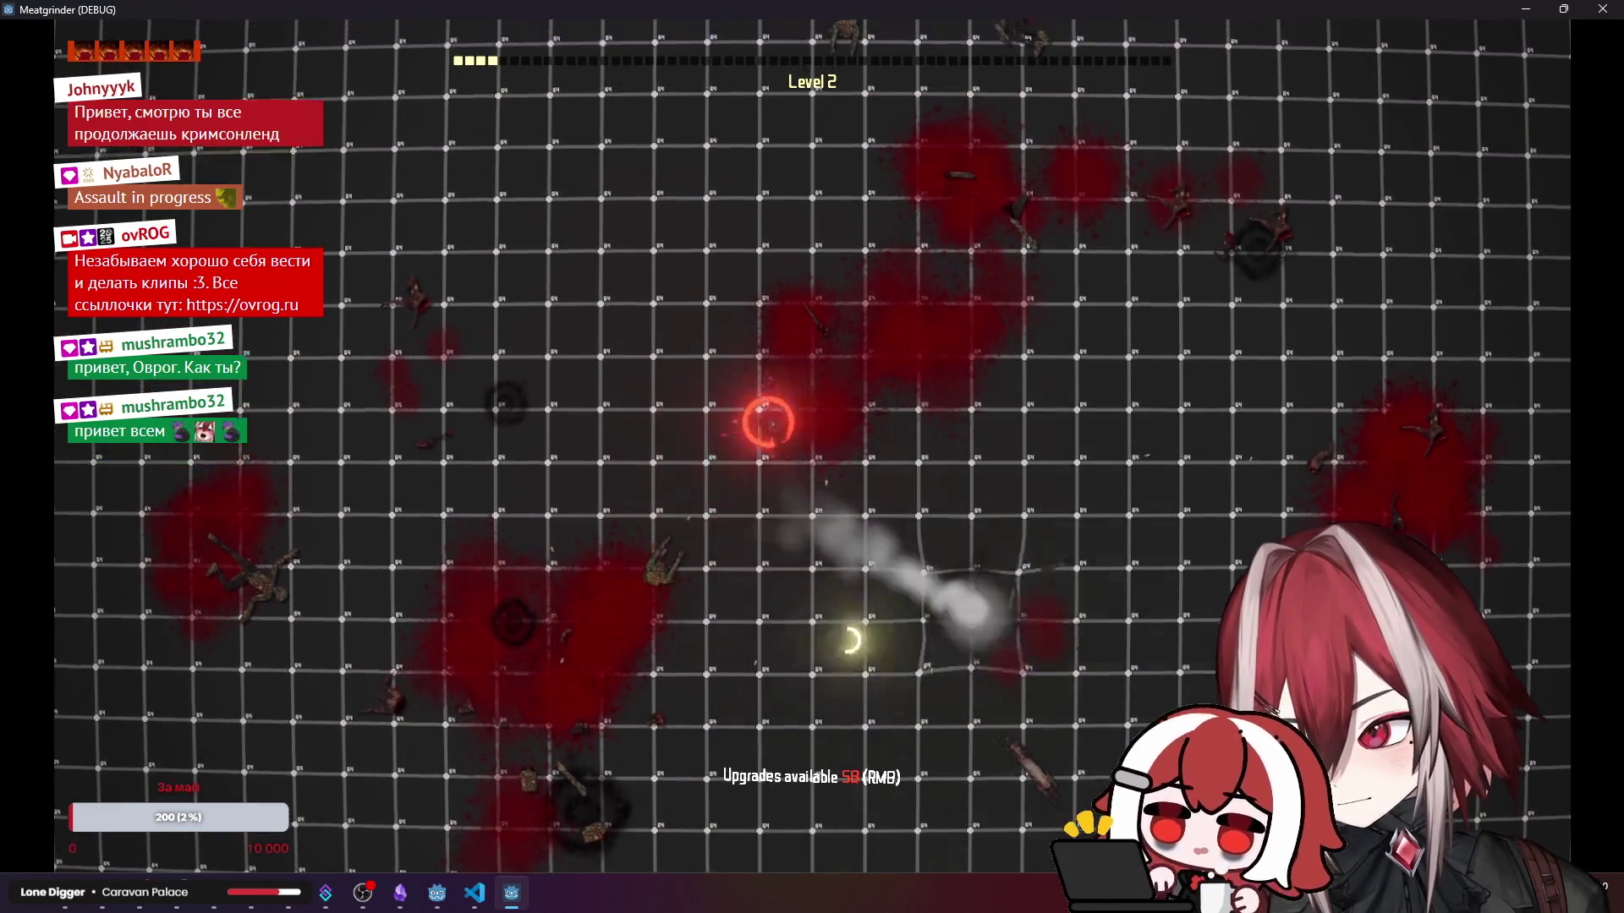
click(833, 687)
key(d)
click(833, 687)
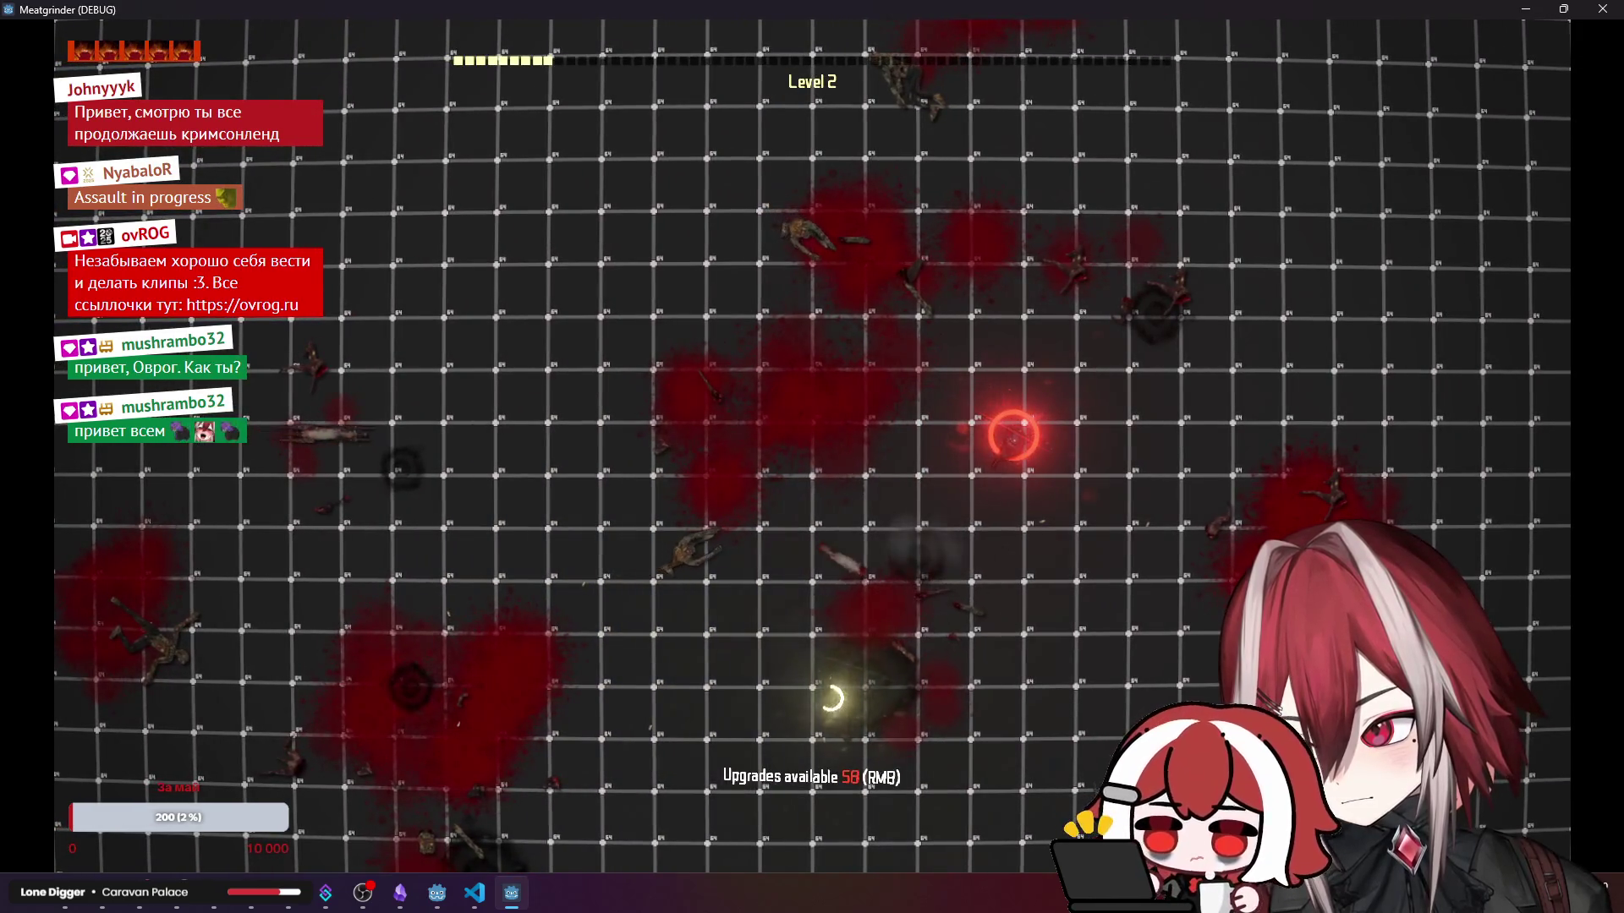
click(765, 567)
key(a)
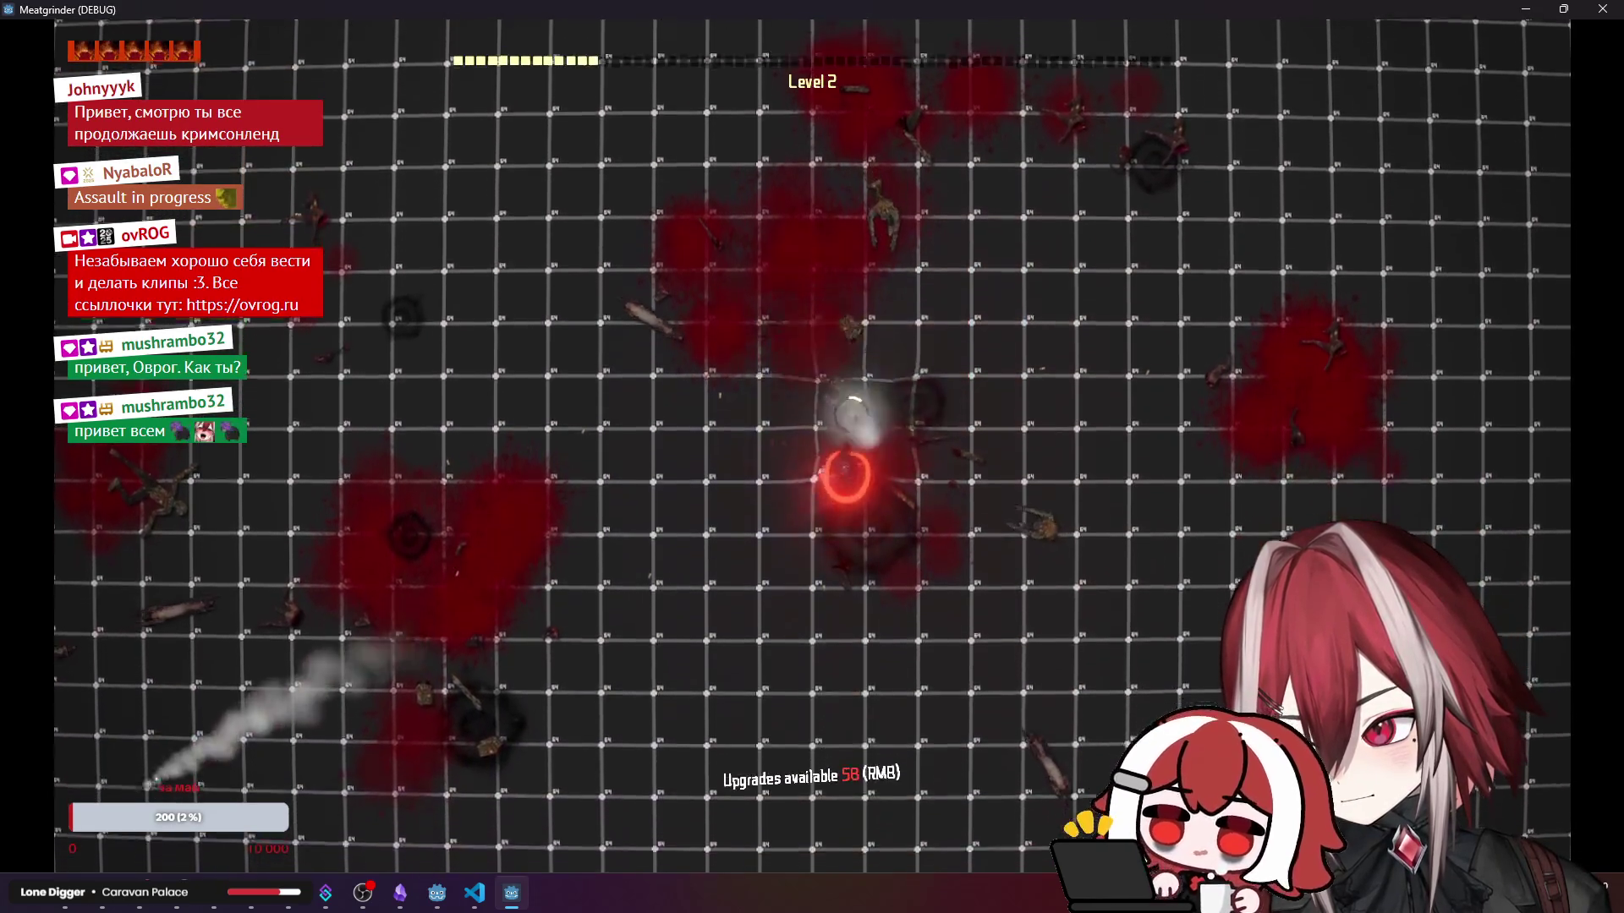
key(F8)
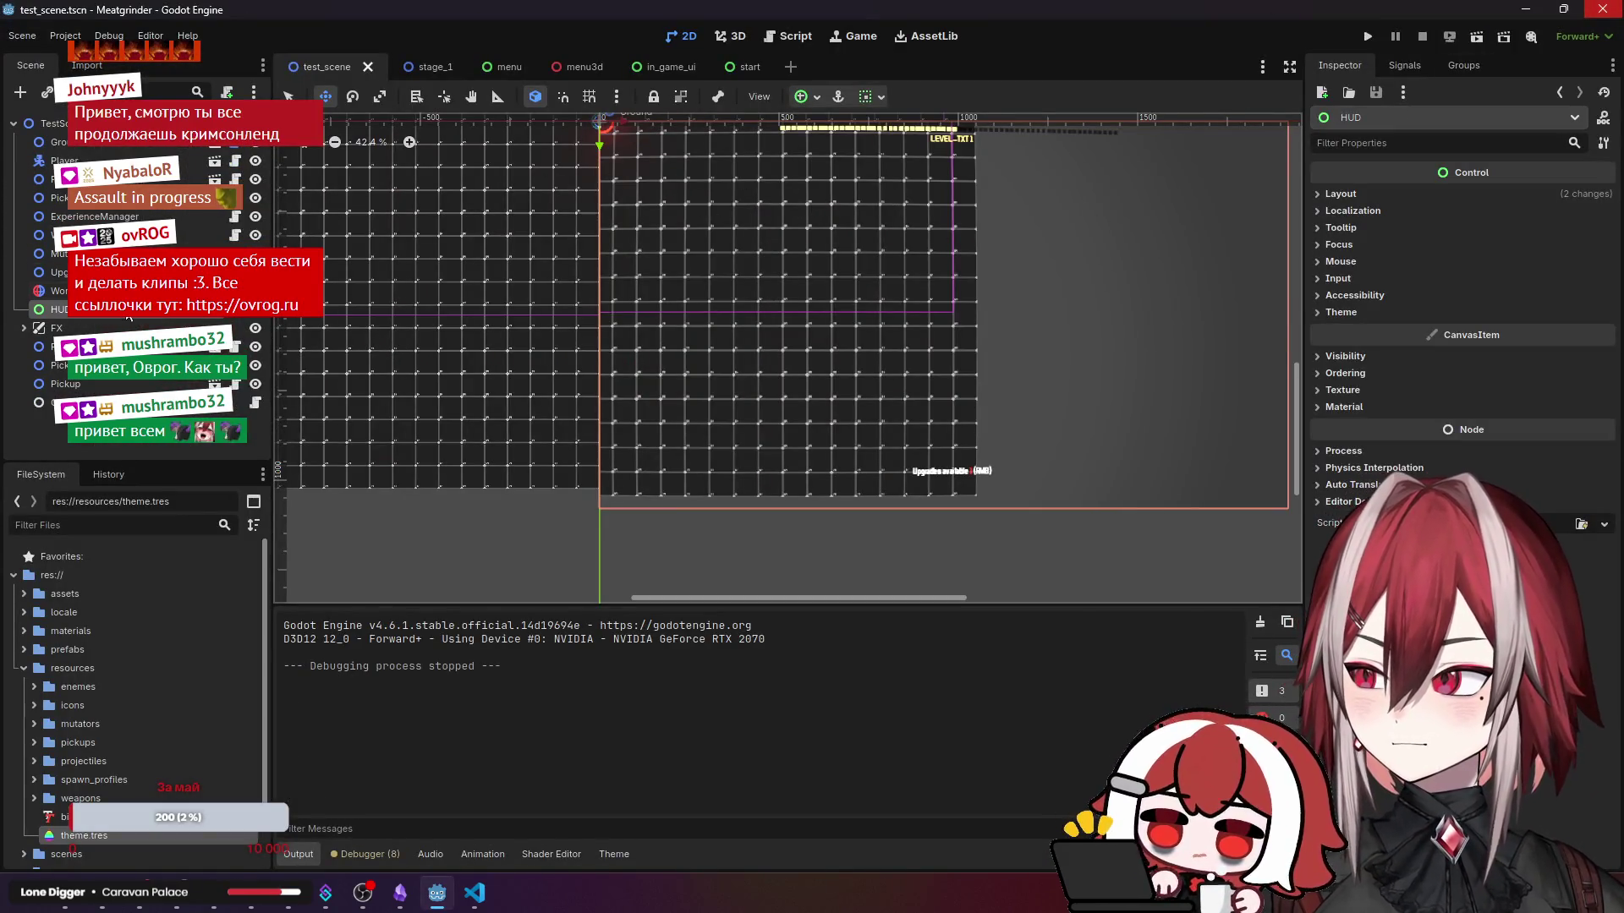
- Set the in_game_ui CanvasLayer back to layer 1, then return to test_scene via the menu scene
click(658, 70)
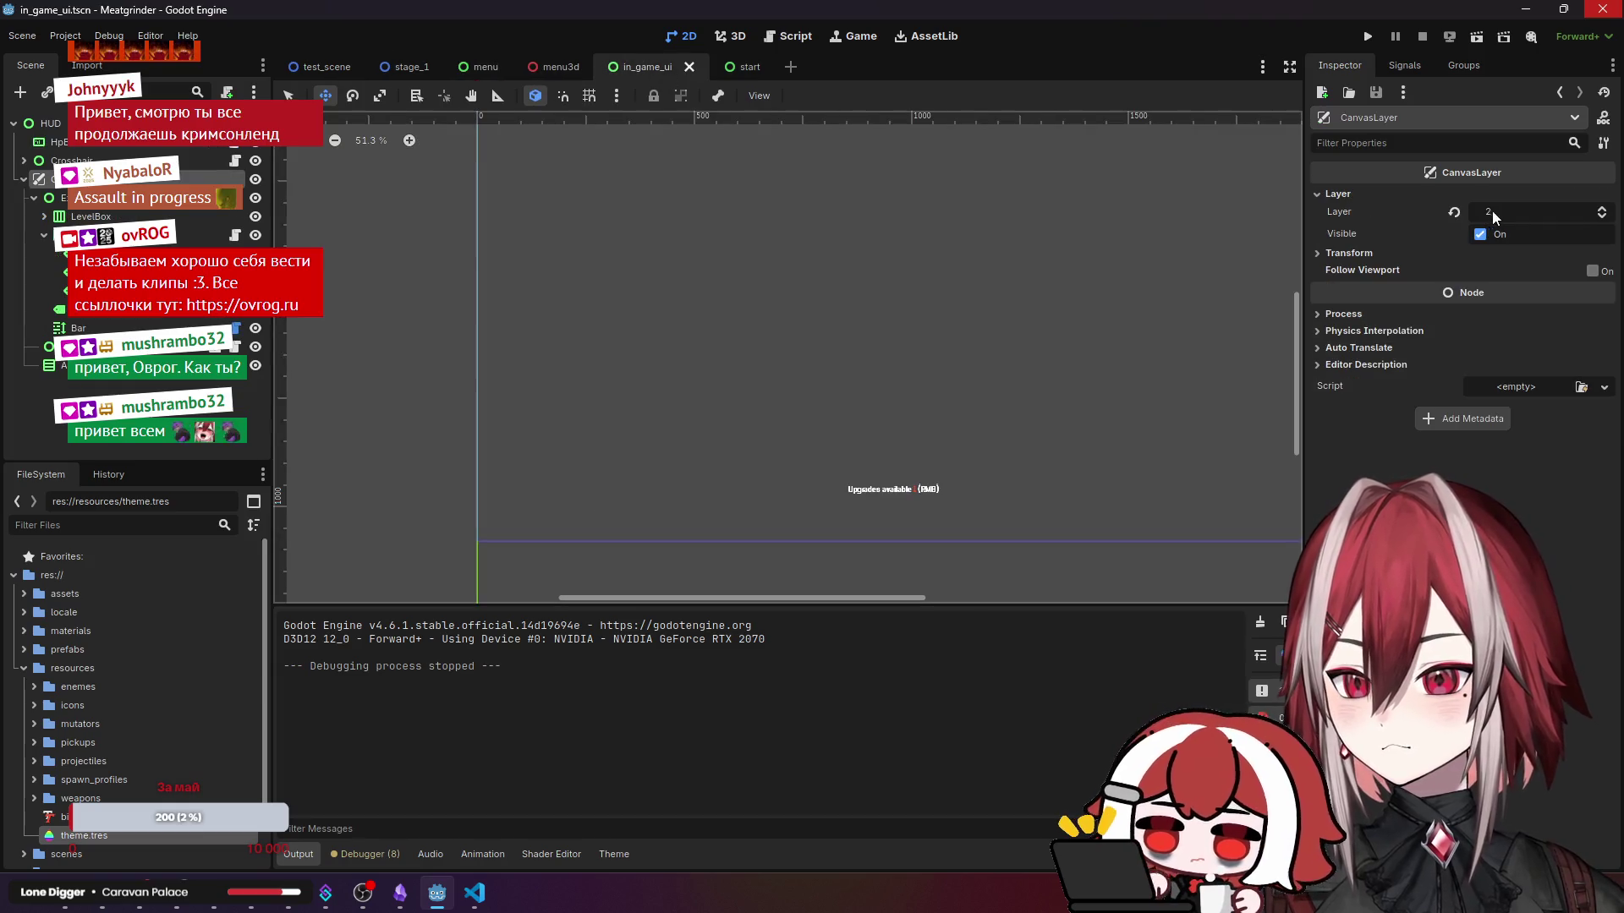
click(1599, 217)
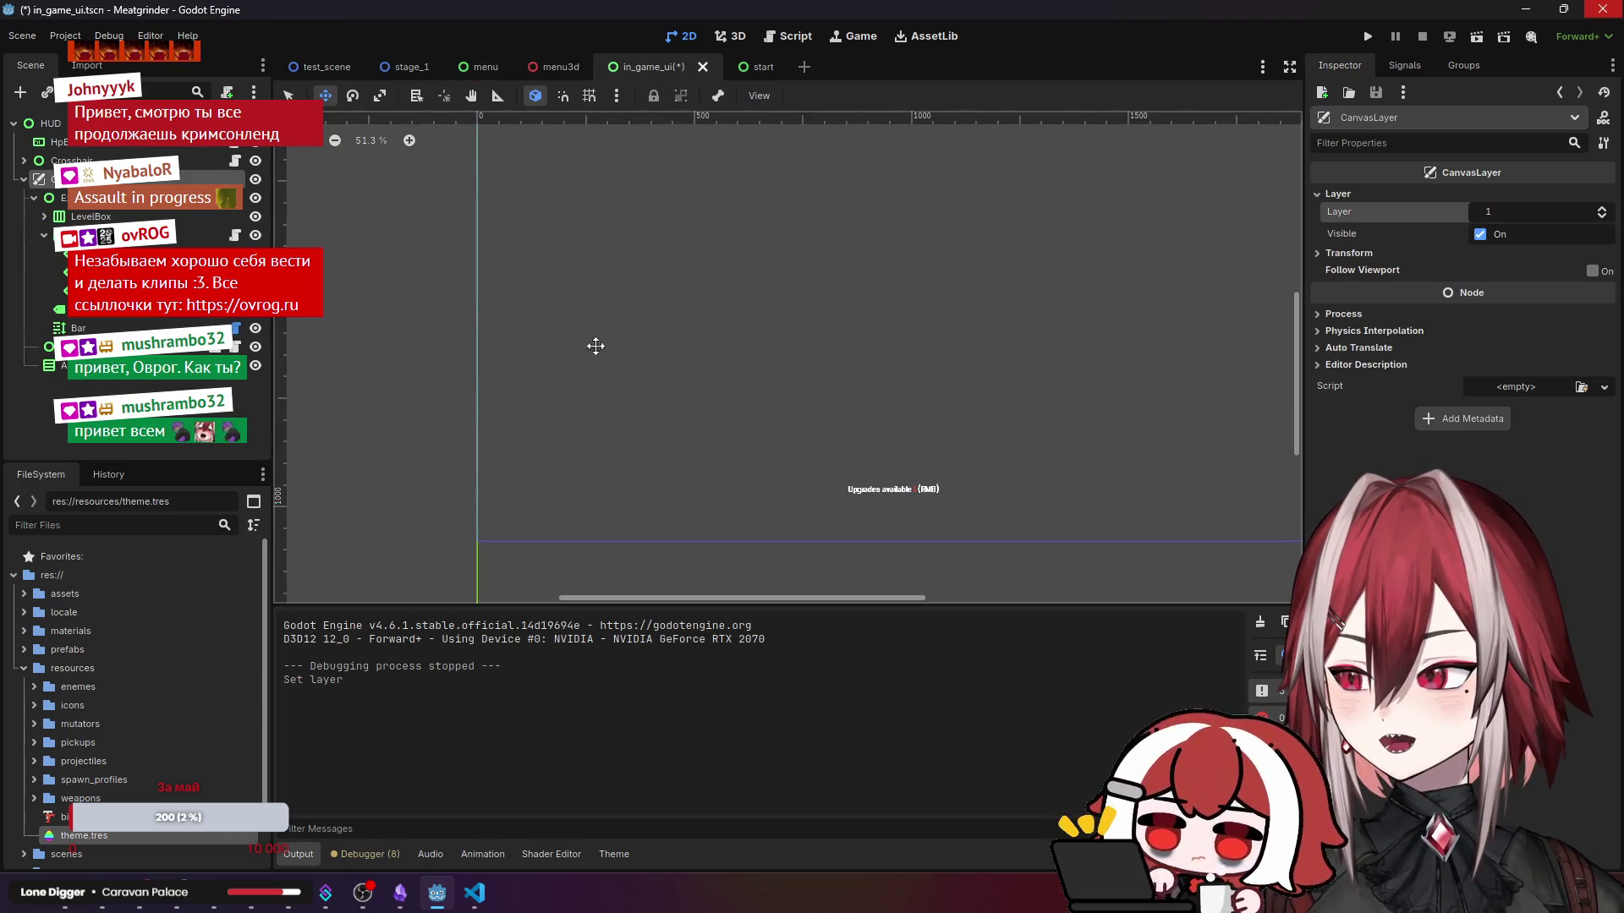
click(467, 65)
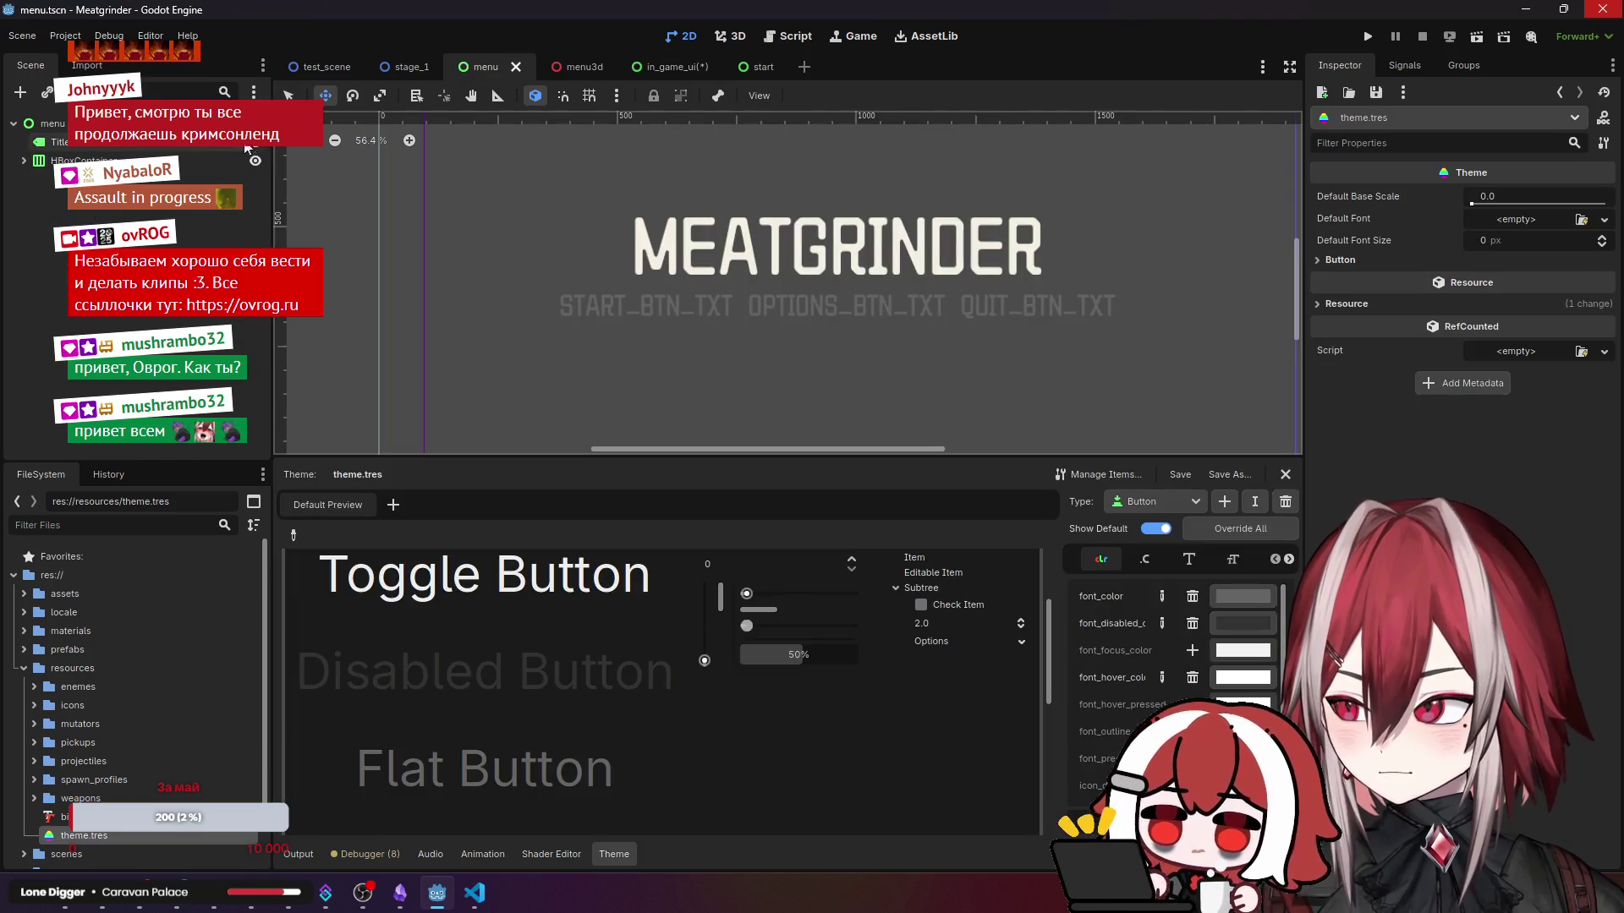
click(303, 67)
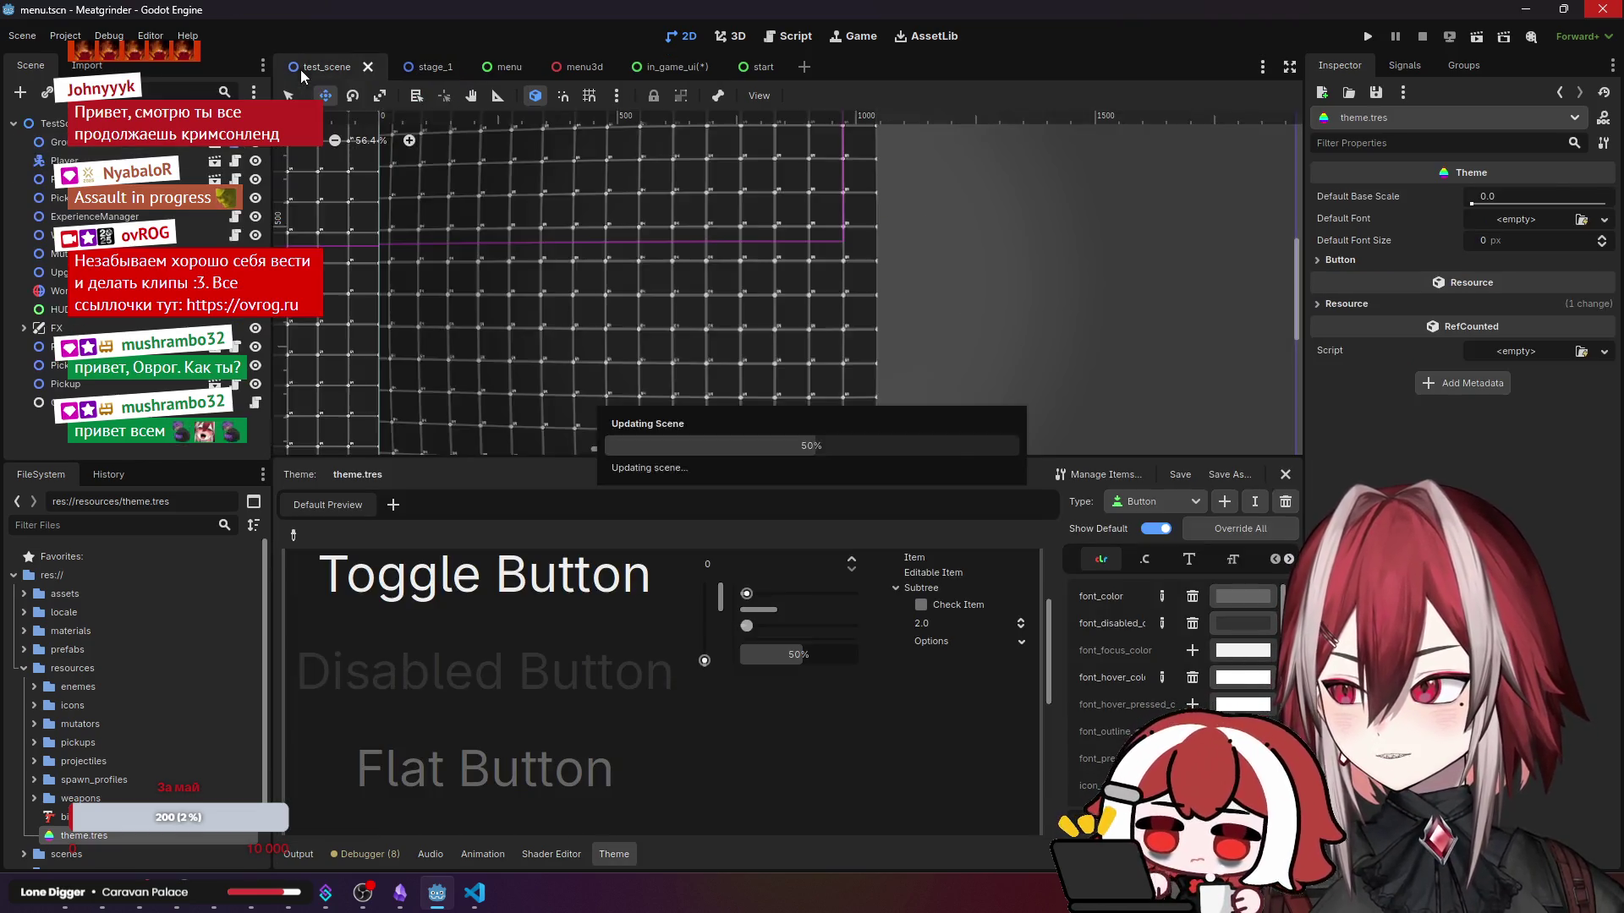
- Select the FX and HUD nodes, then open Project Settings from the Project menu
scroll(541, 301, down, 2)
click(56, 327)
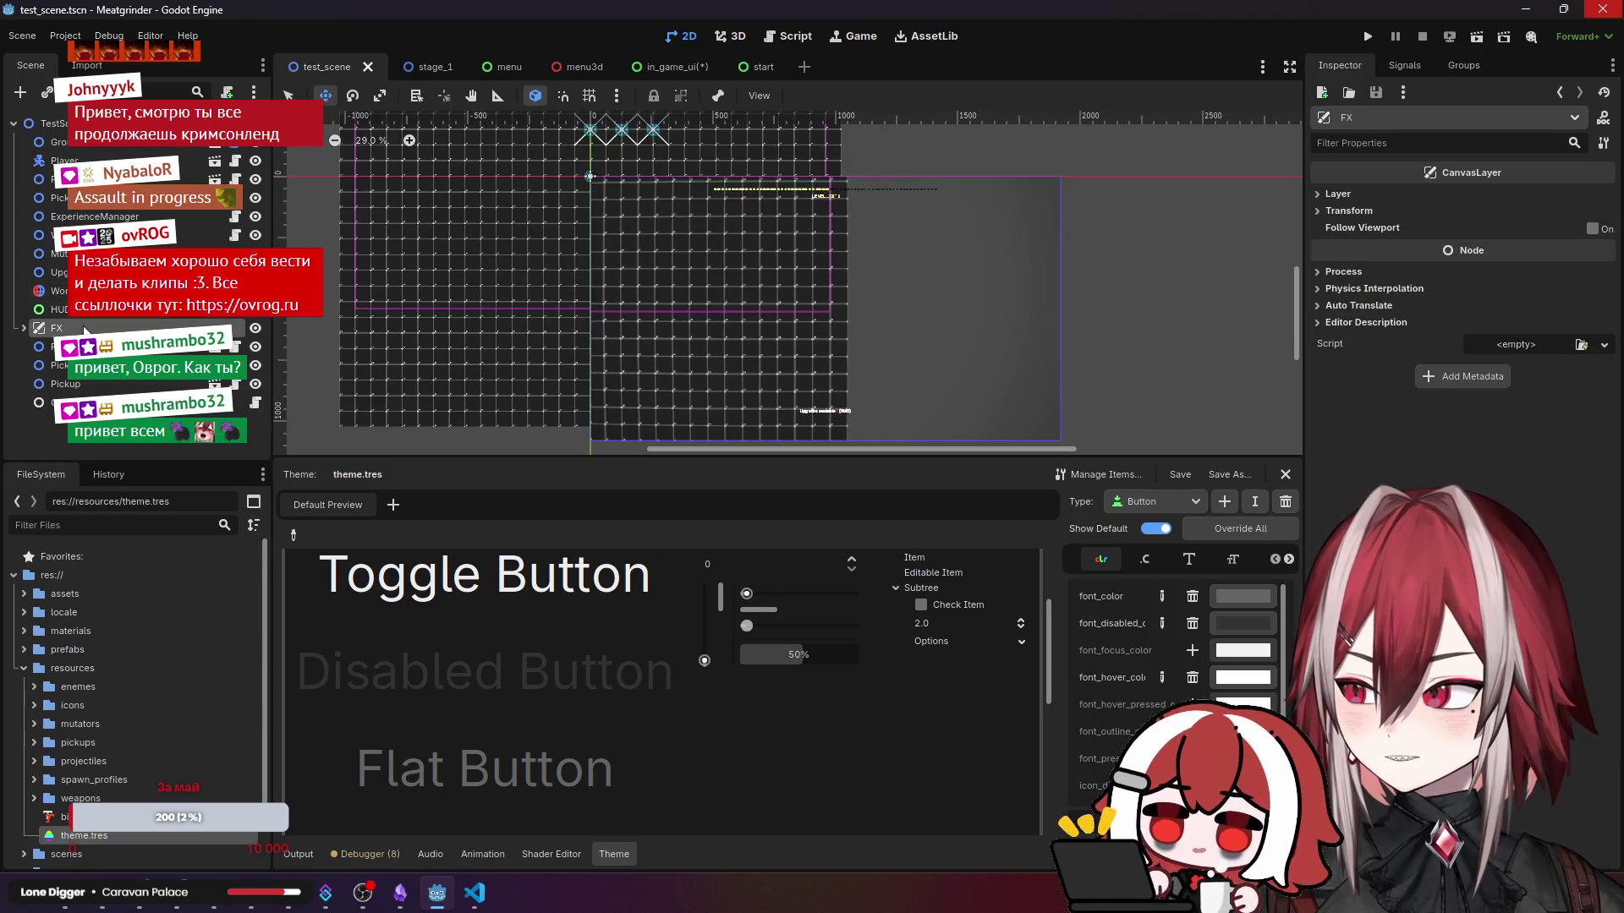
click(626, 316)
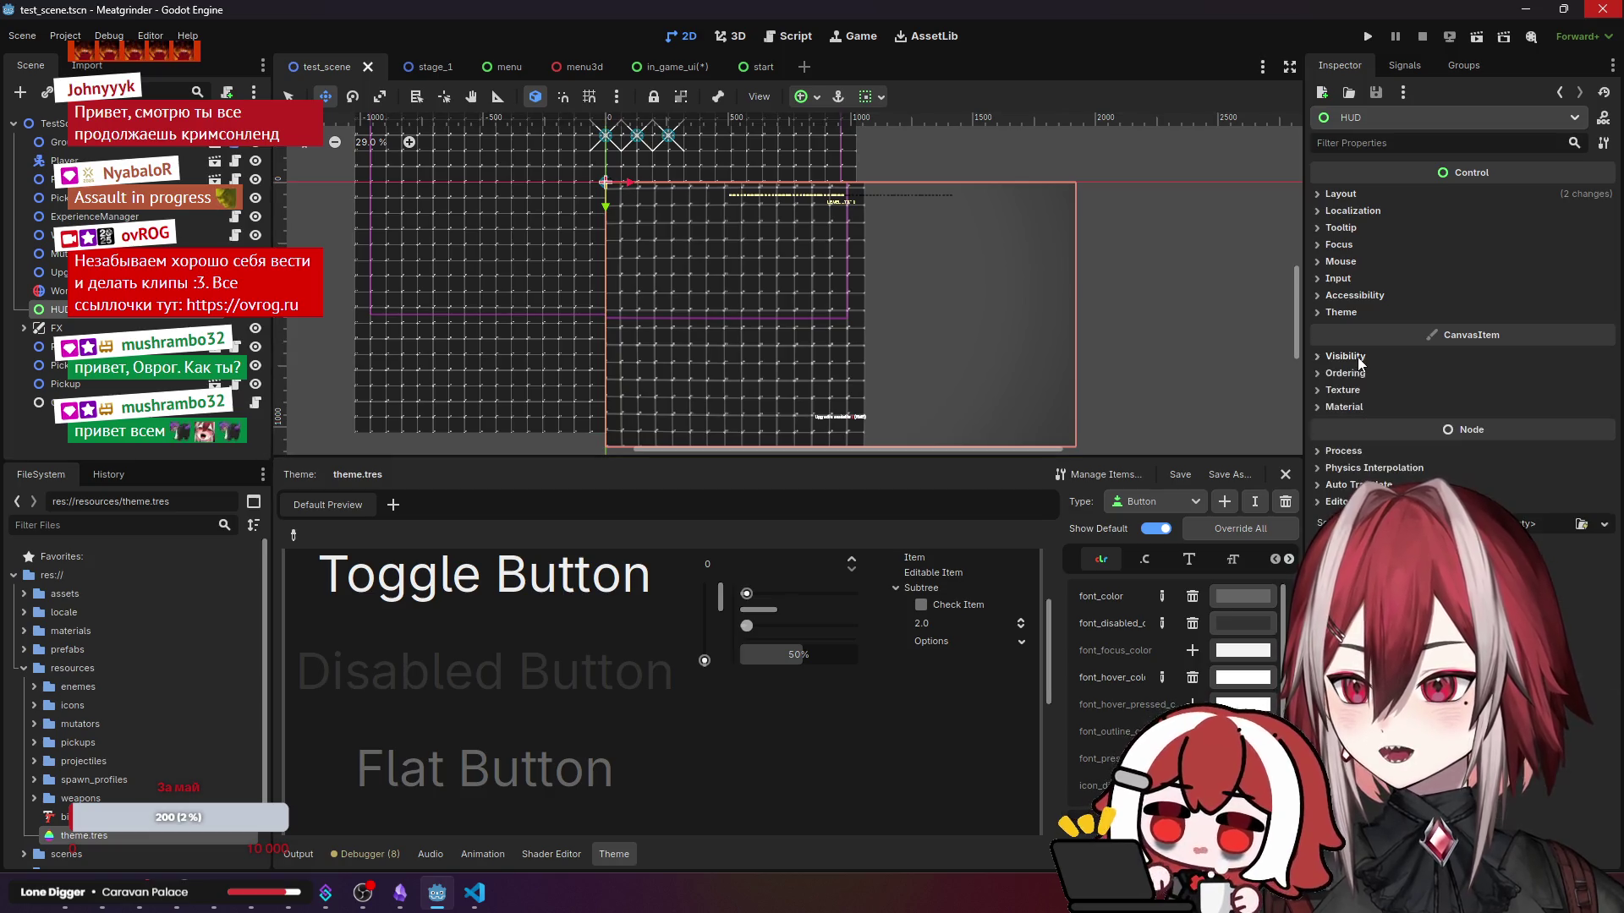
click(65, 36)
click(84, 63)
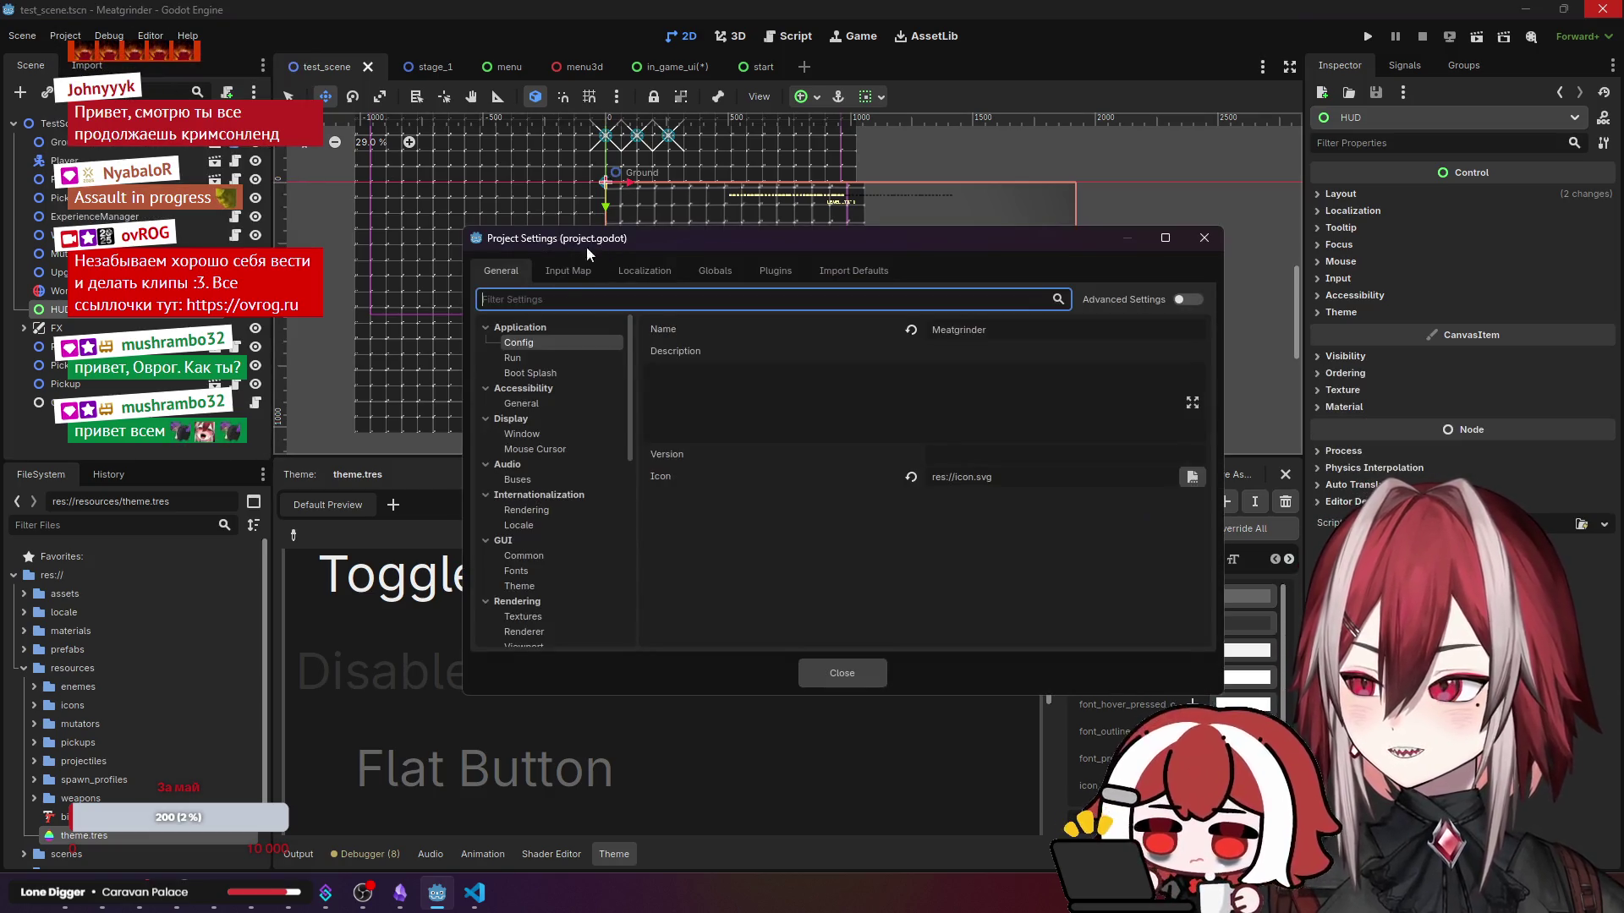
- Browse the Rendering settings down to the Anti Aliasing quality page
click(545, 404)
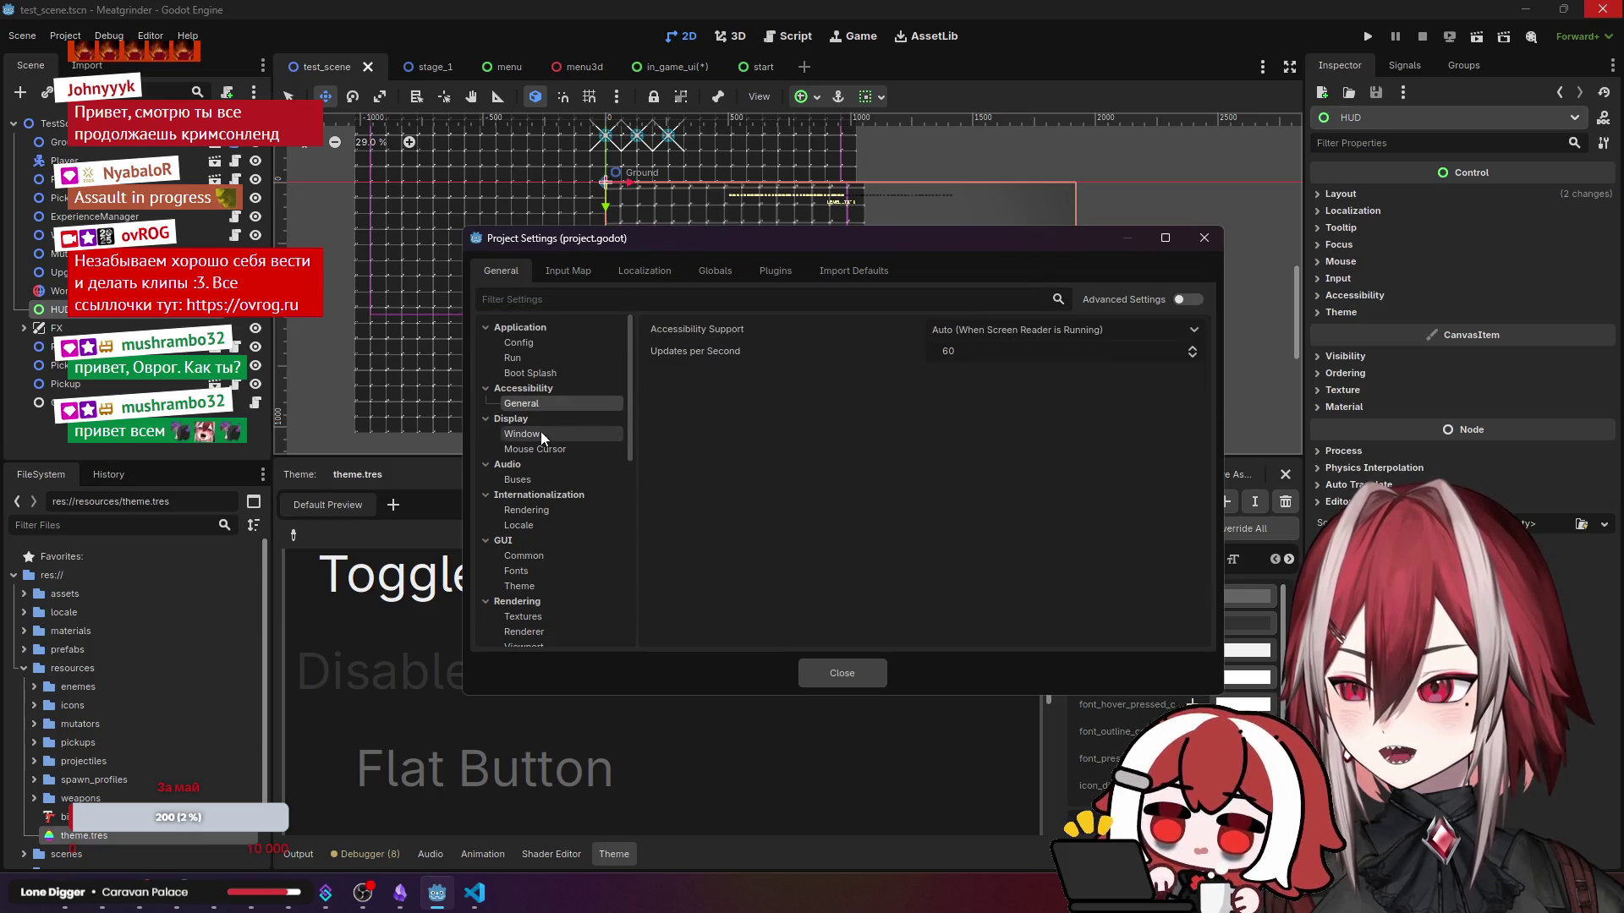
scroll(545, 505, down, 5)
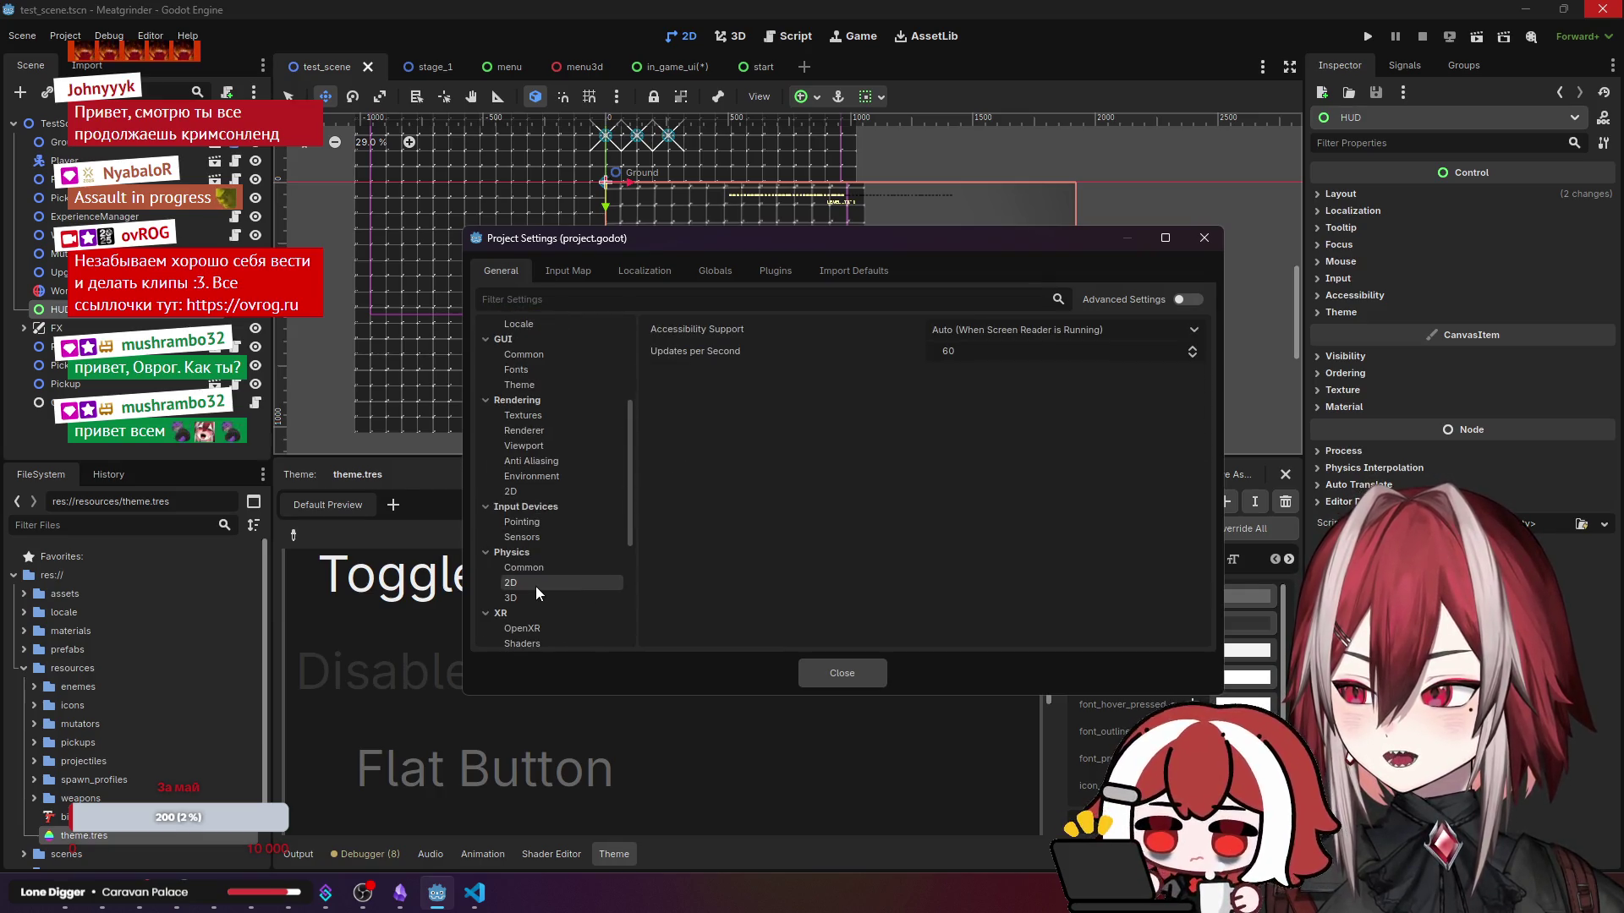
click(536, 487)
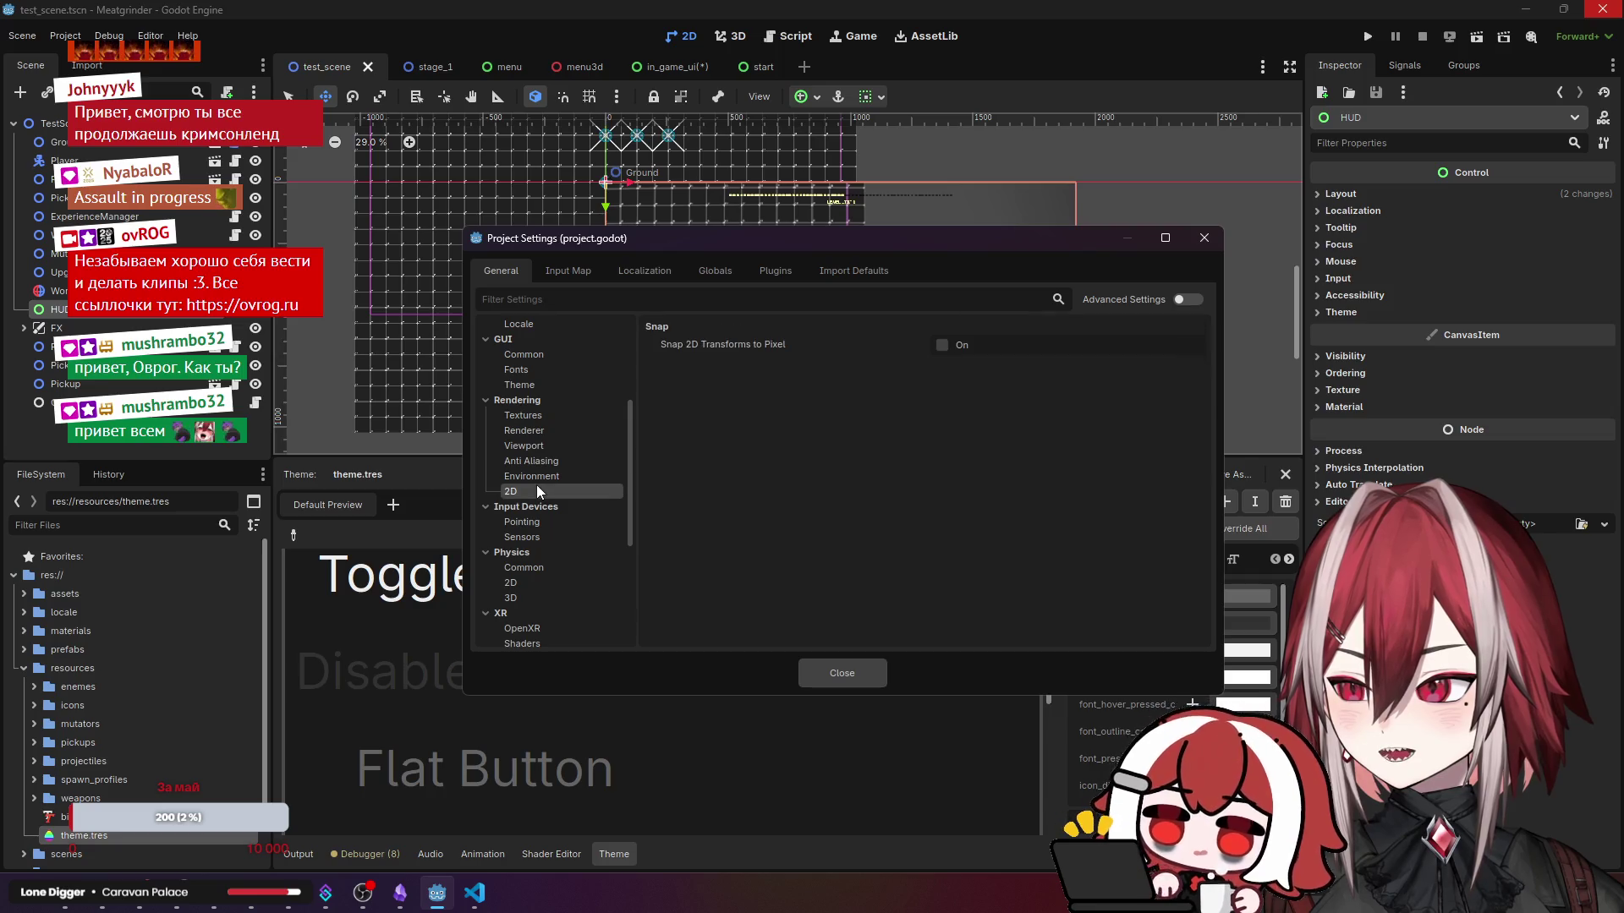
click(543, 419)
click(548, 432)
click(547, 446)
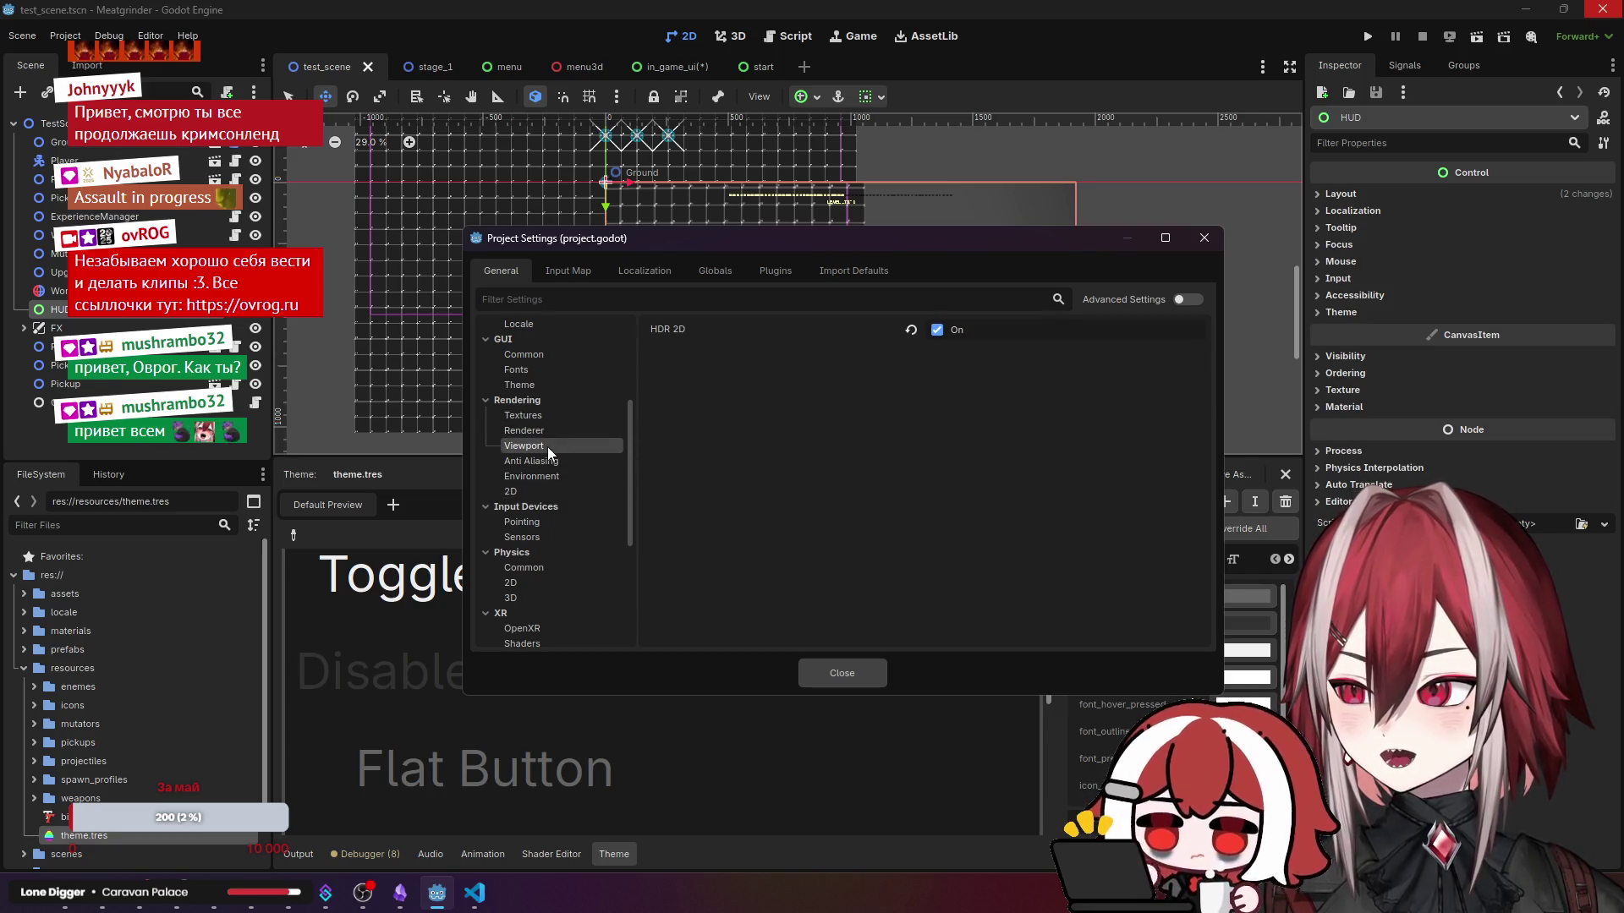
click(548, 461)
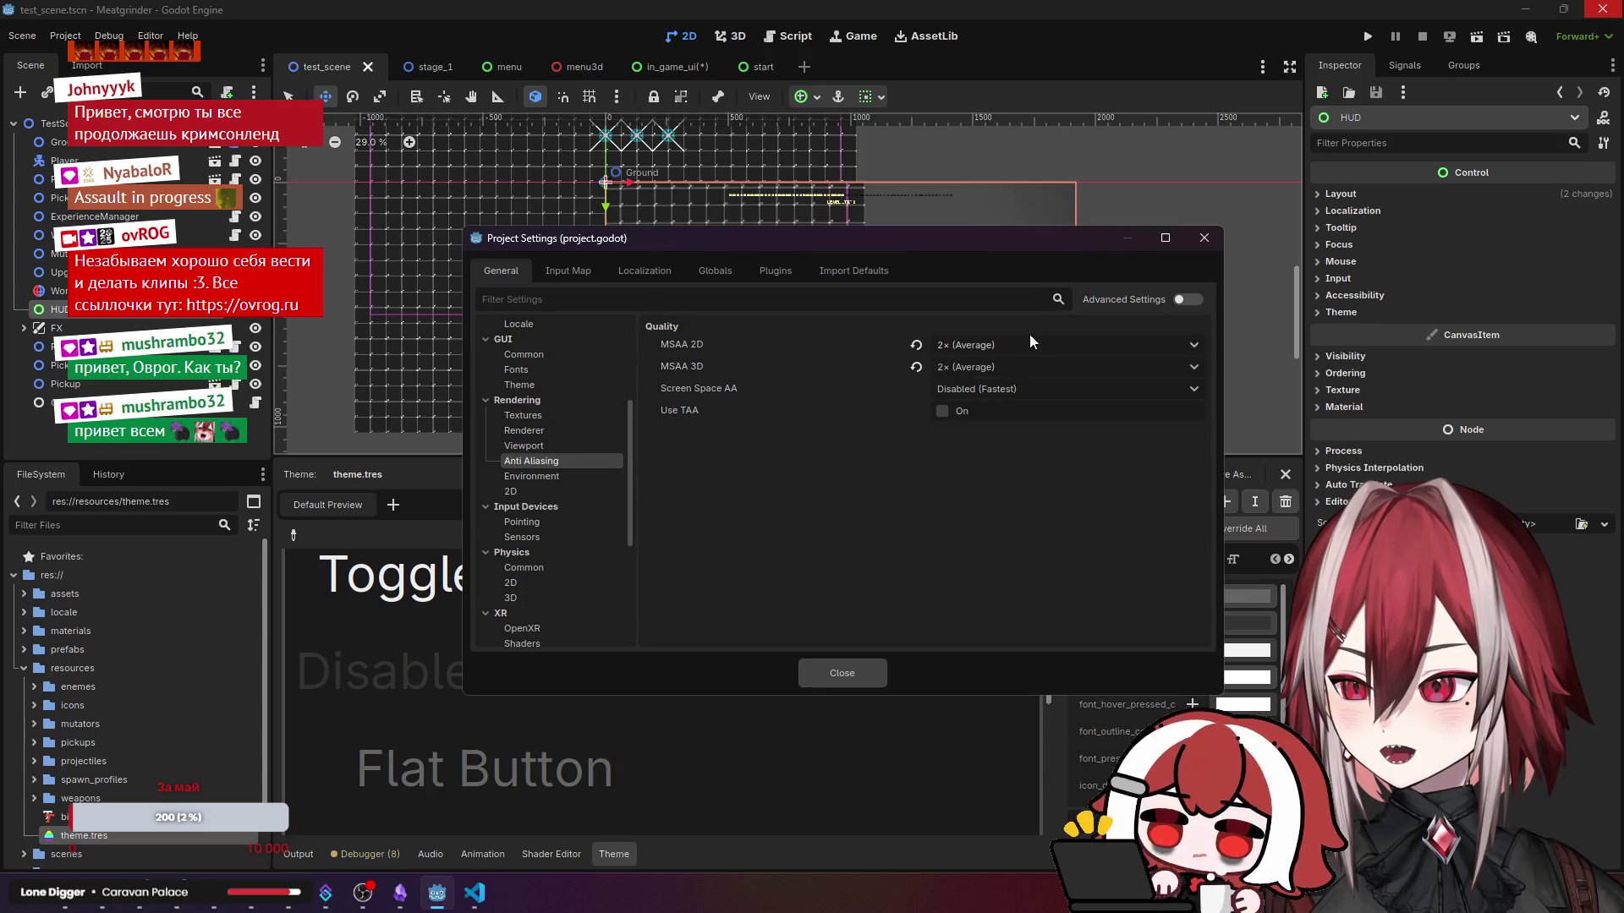
- Set Screen Space AA to FXAA (Fast) and close Project Settings
click(1020, 391)
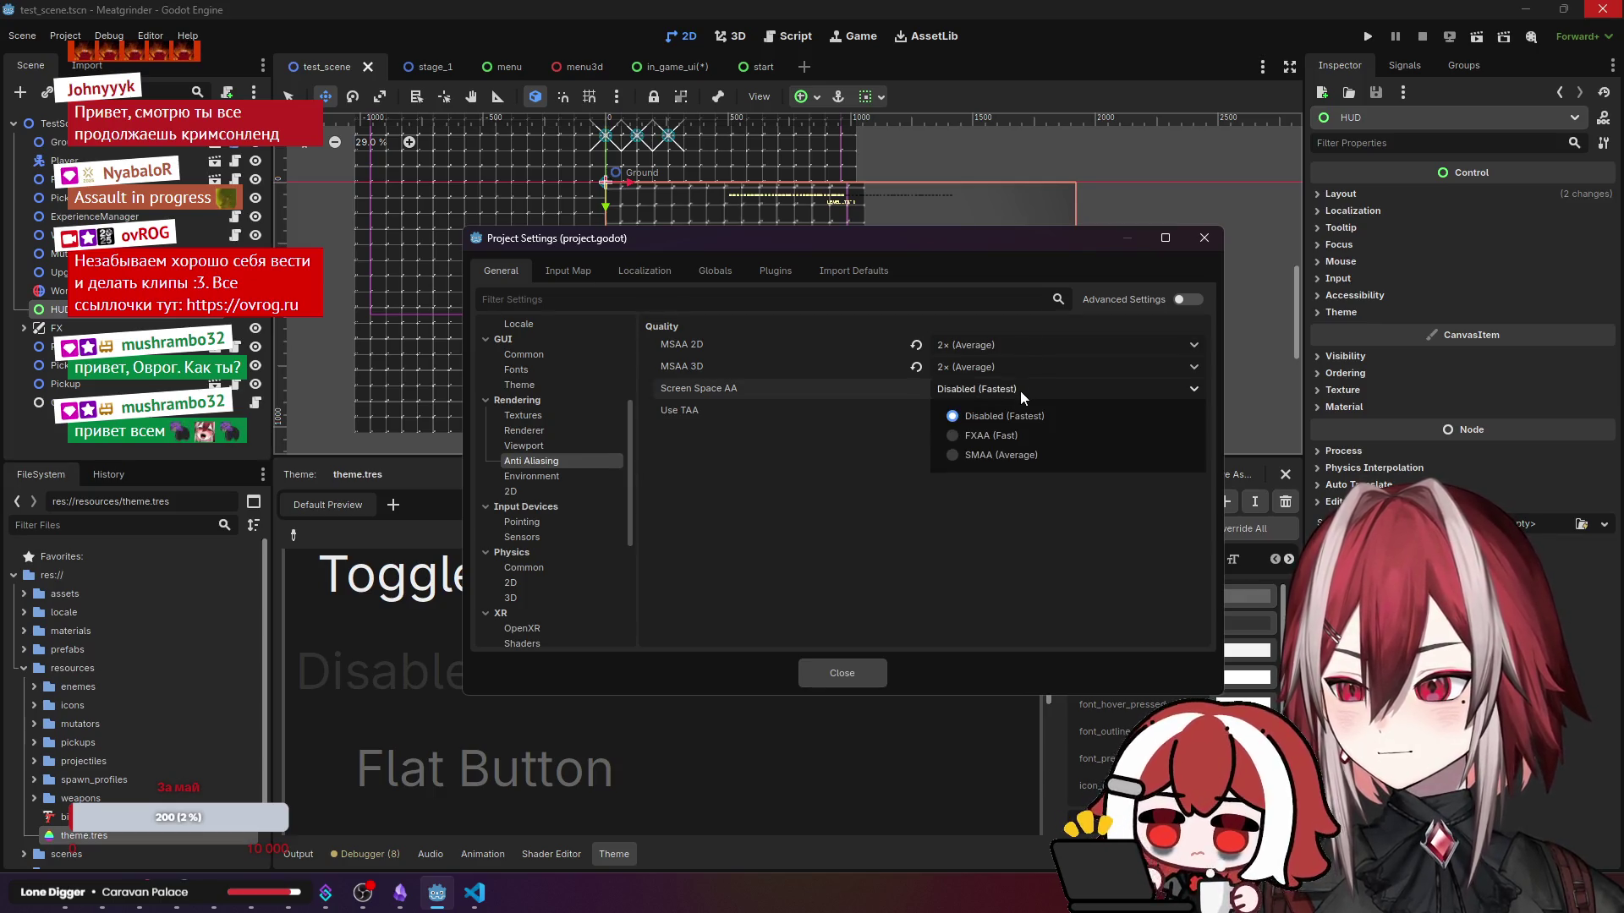
click(944, 389)
mouse_move(742, 393)
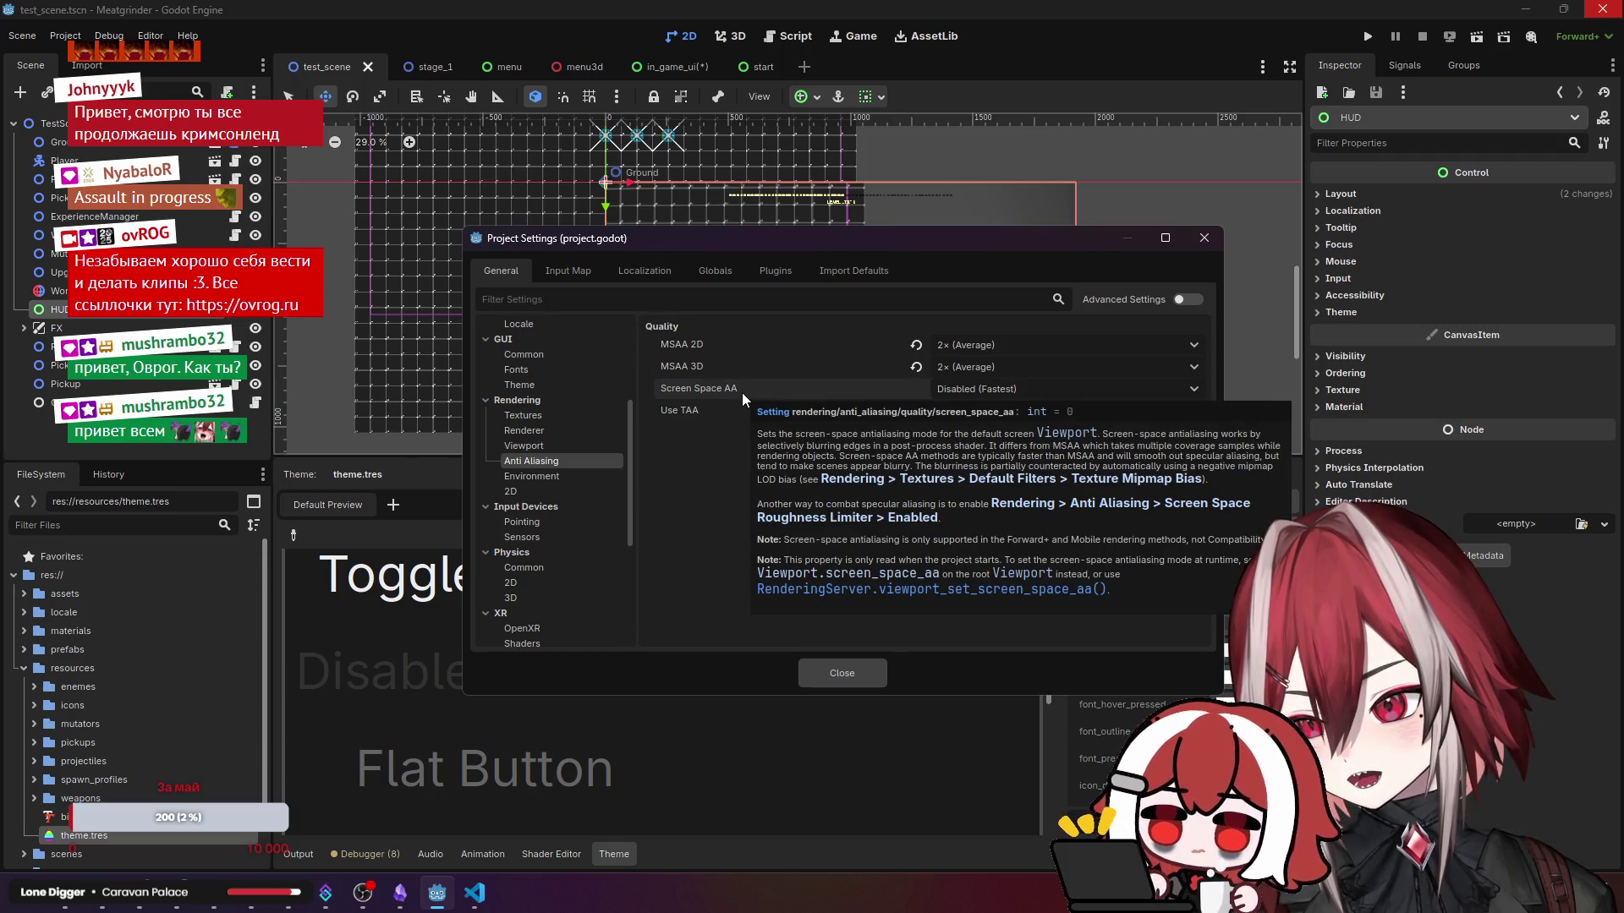
click(992, 392)
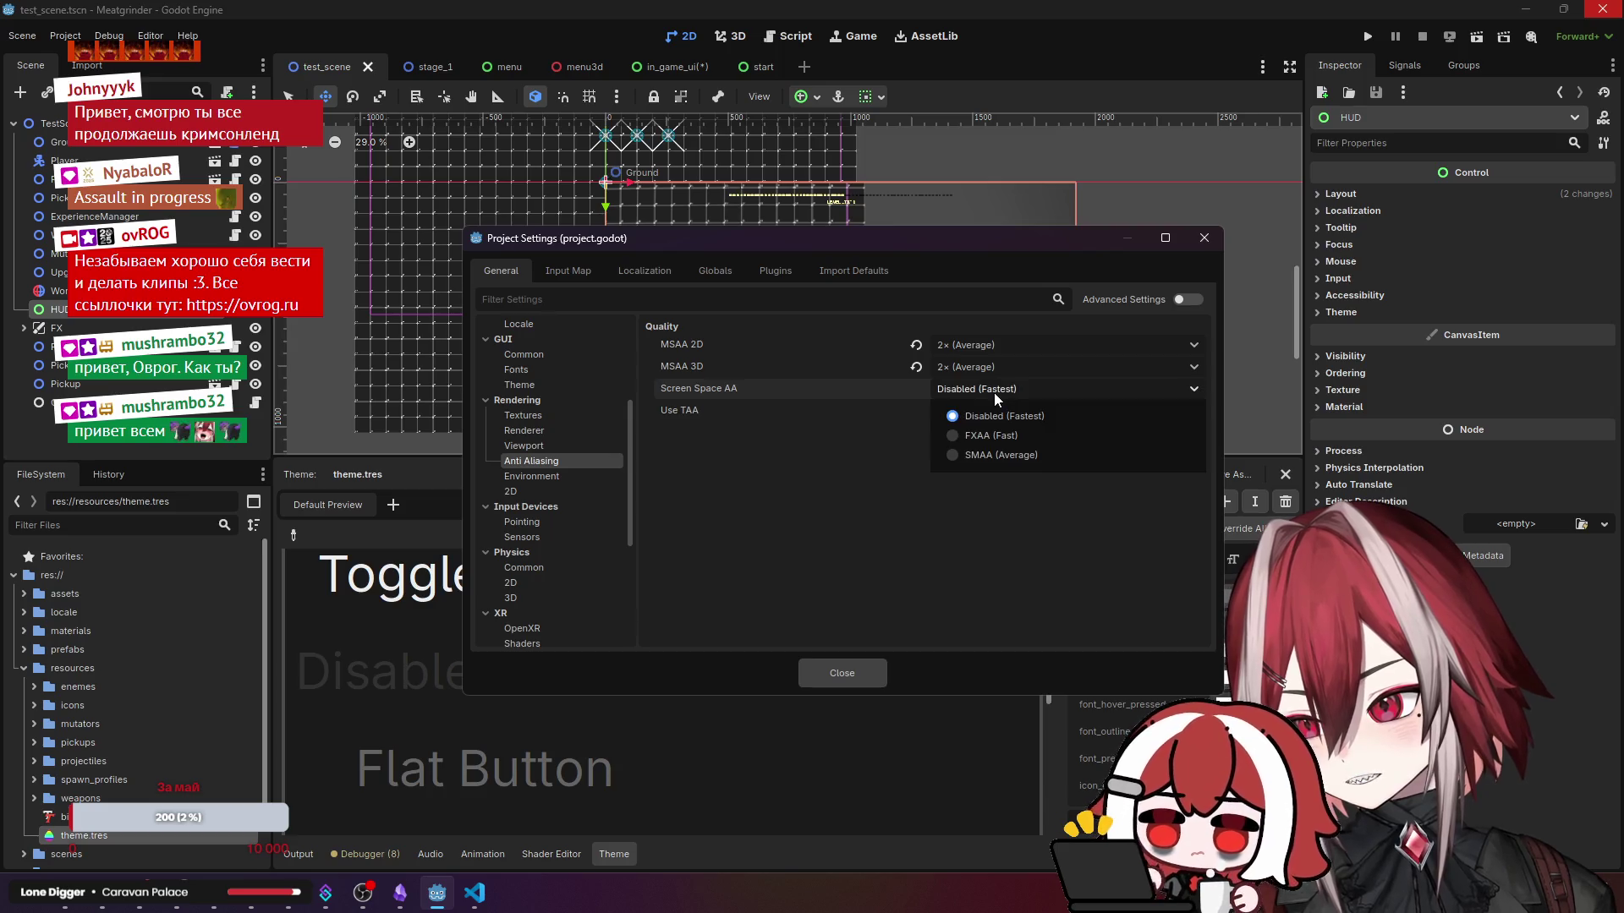
click(984, 436)
click(858, 670)
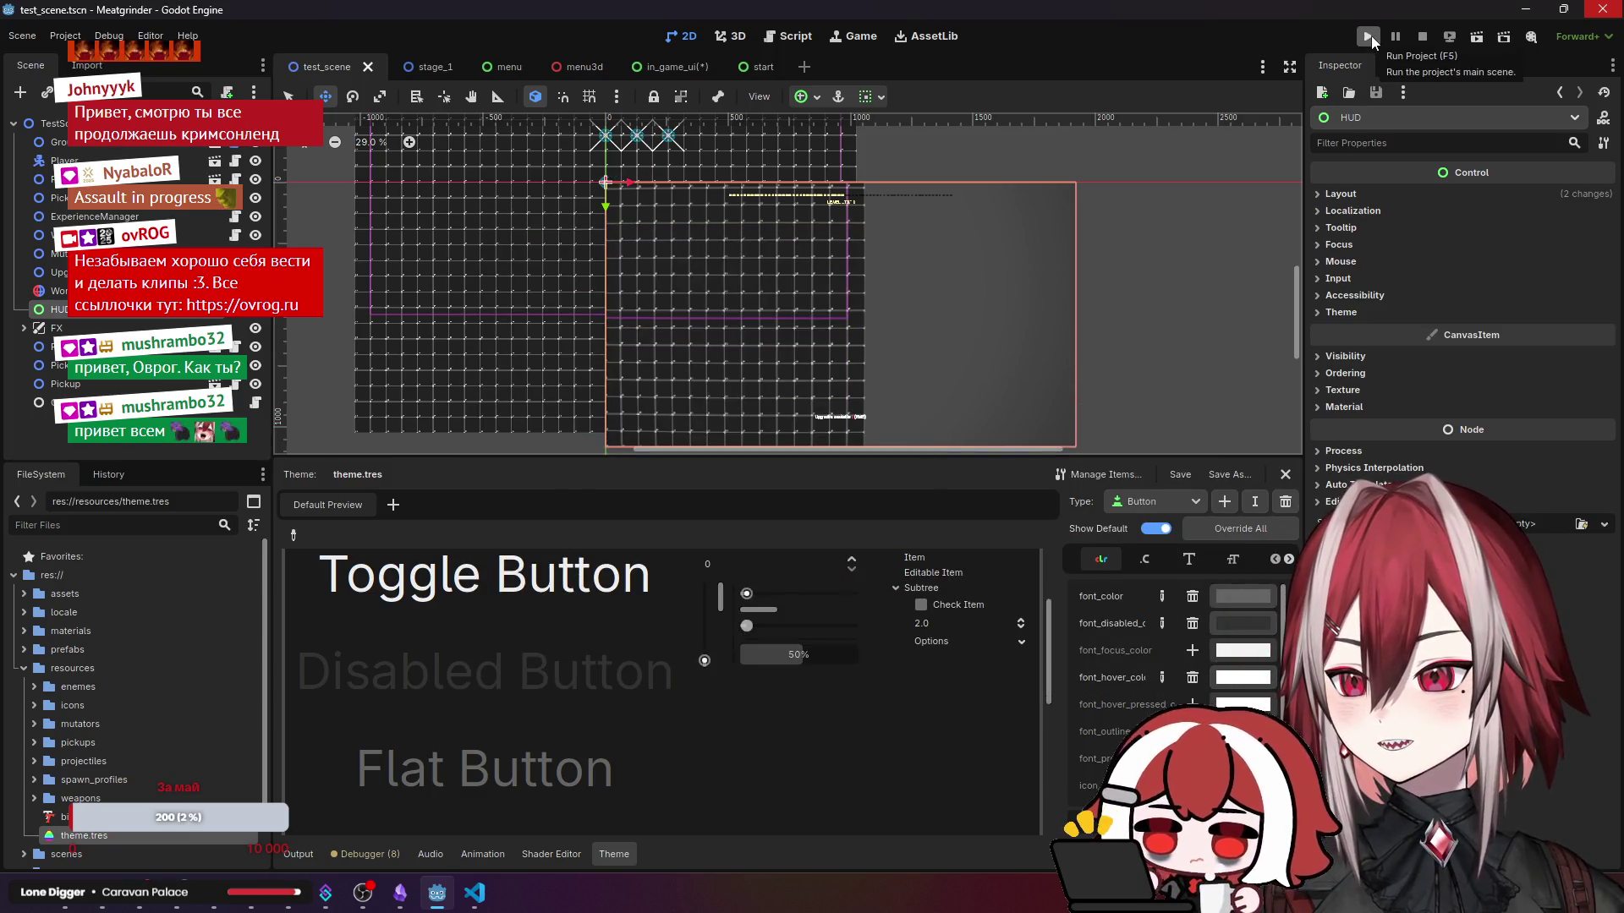
- Run the project and play briefly with FXAA on, then close the game with Alt+F4
click(1473, 36)
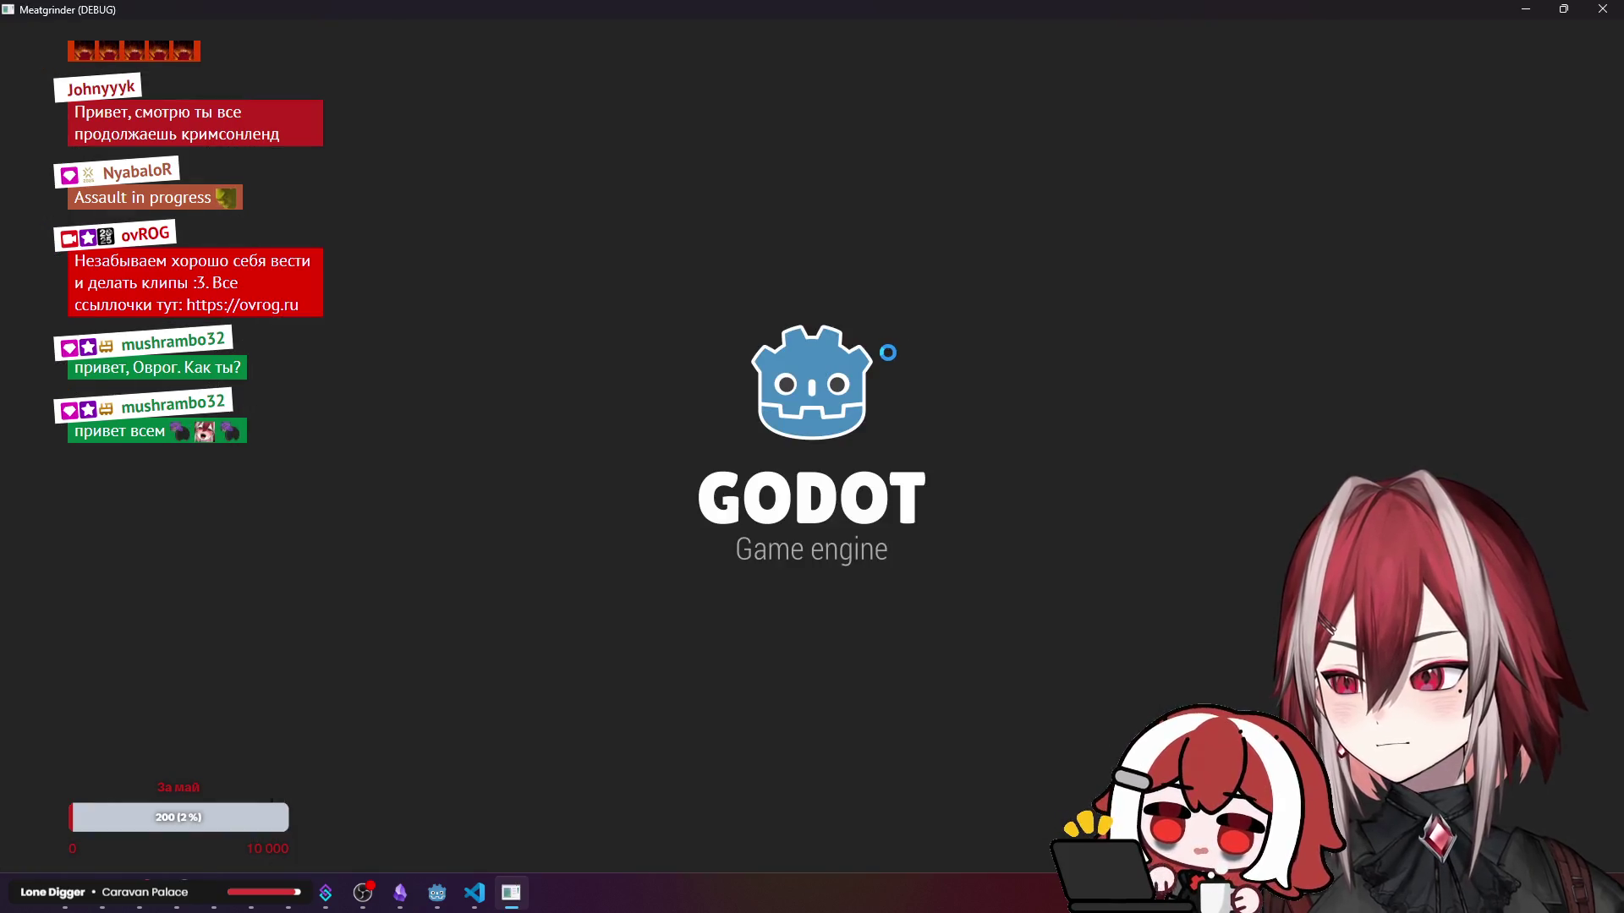
key(d)
key(w)
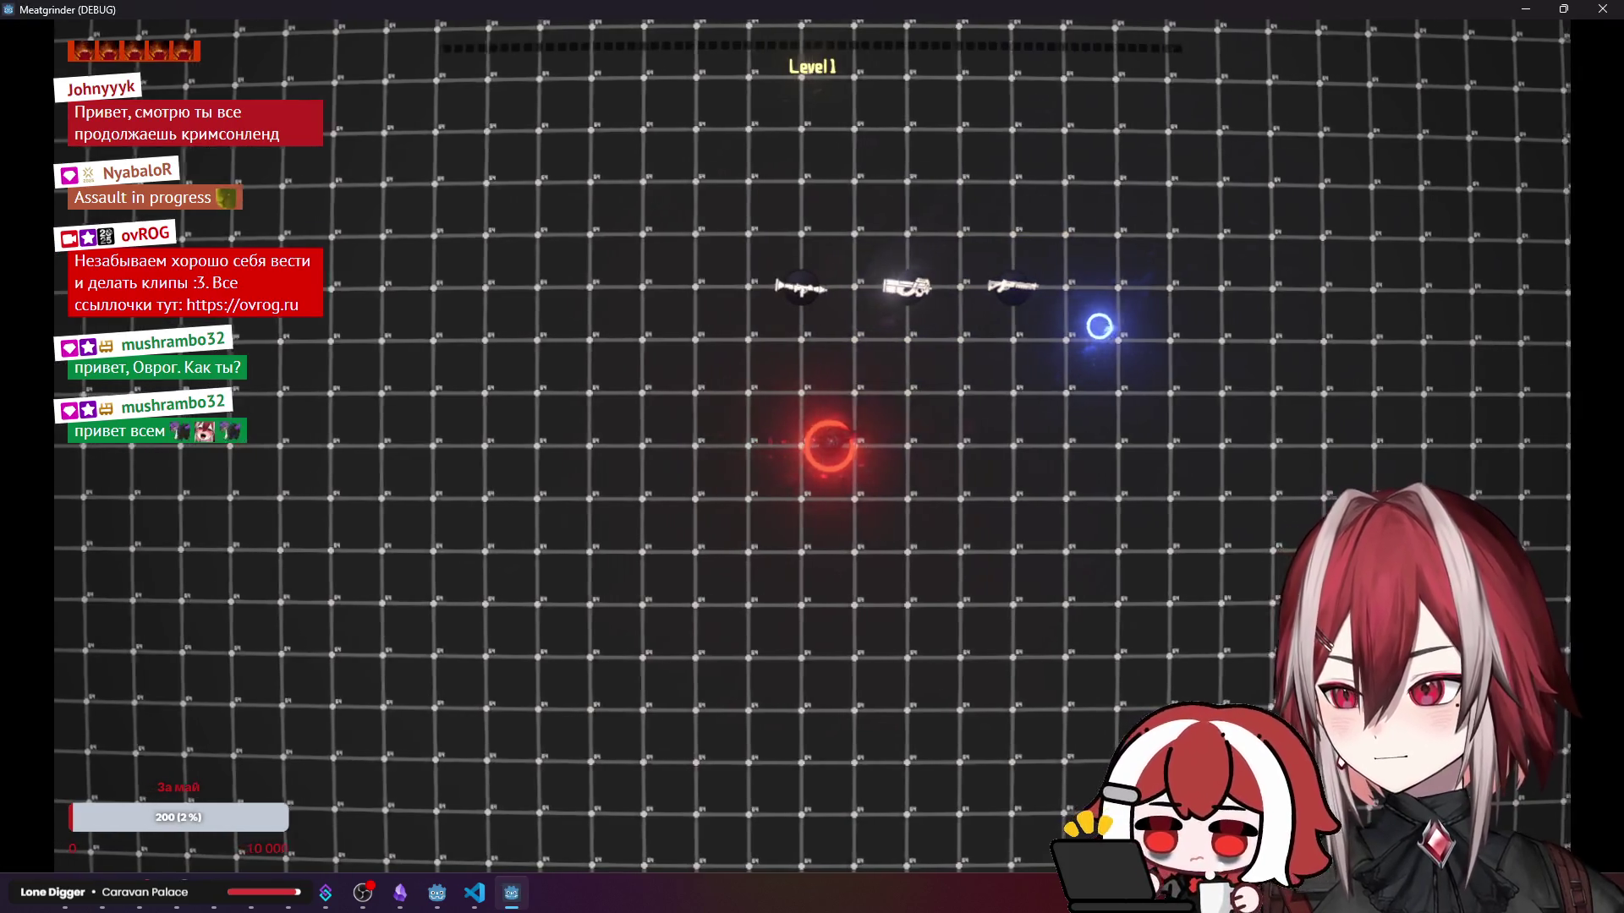
key(a)
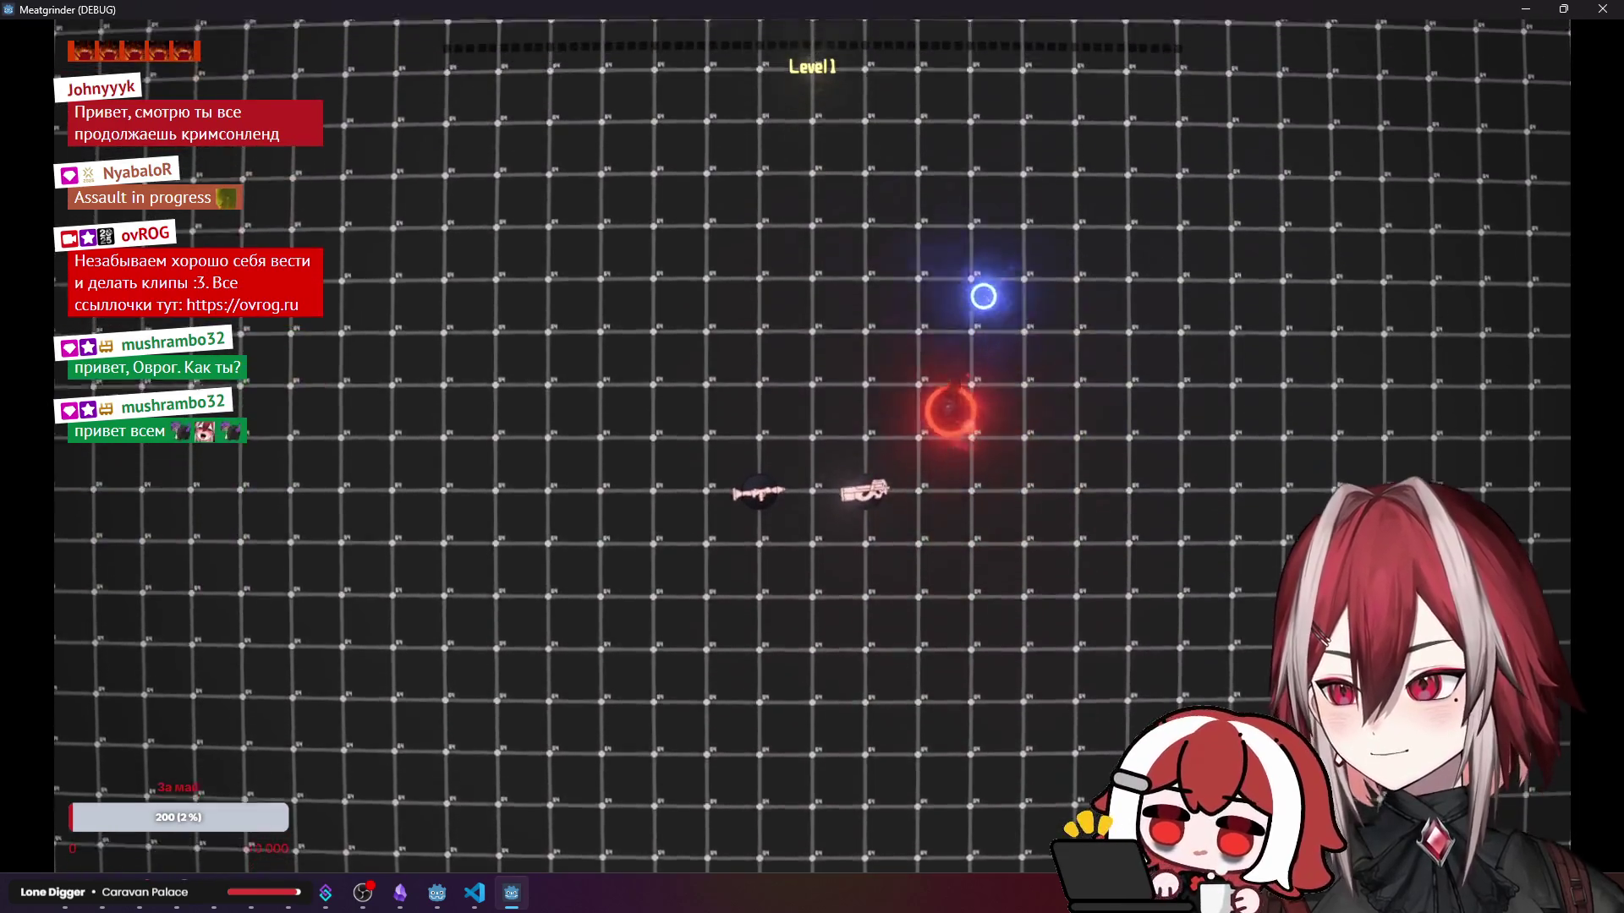
key(s)
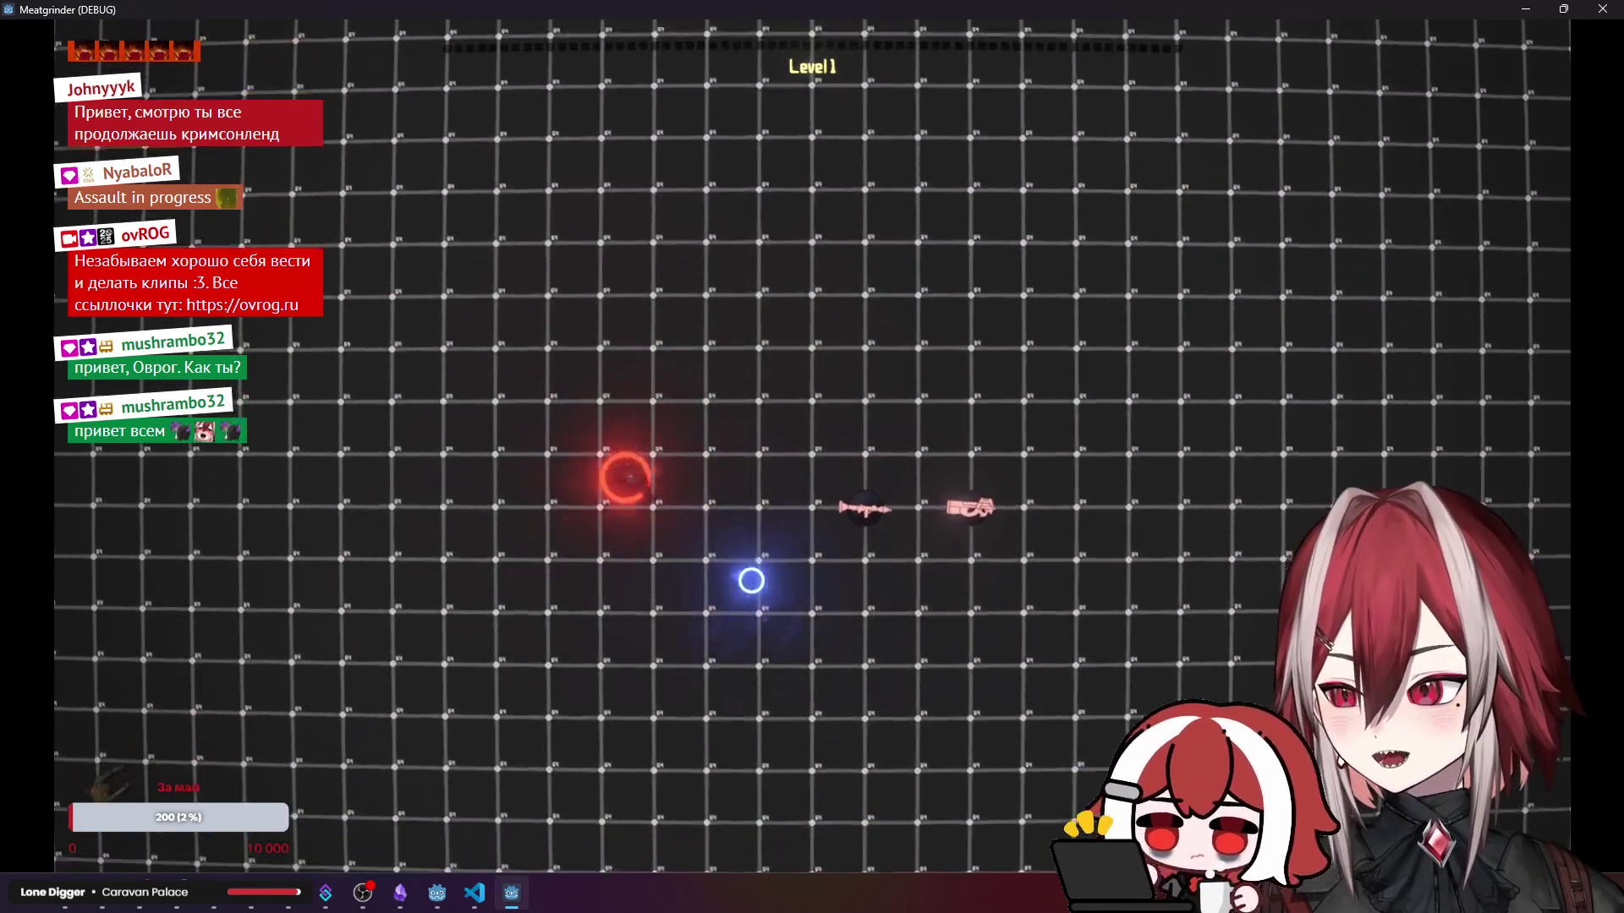
key(a)
click(207, 609)
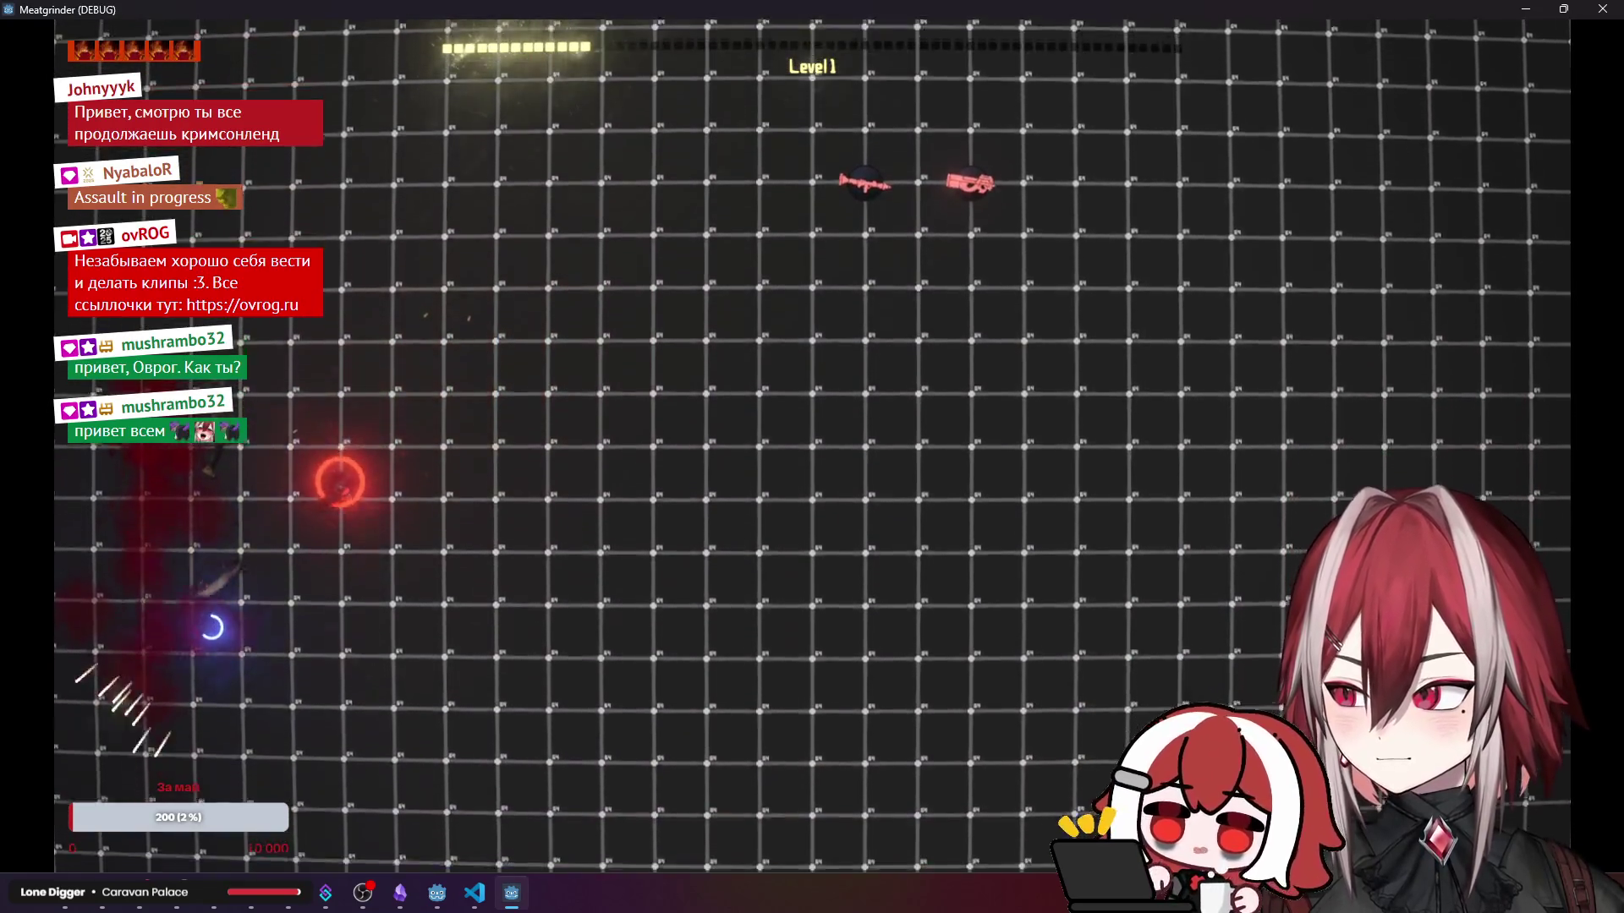
key(d)
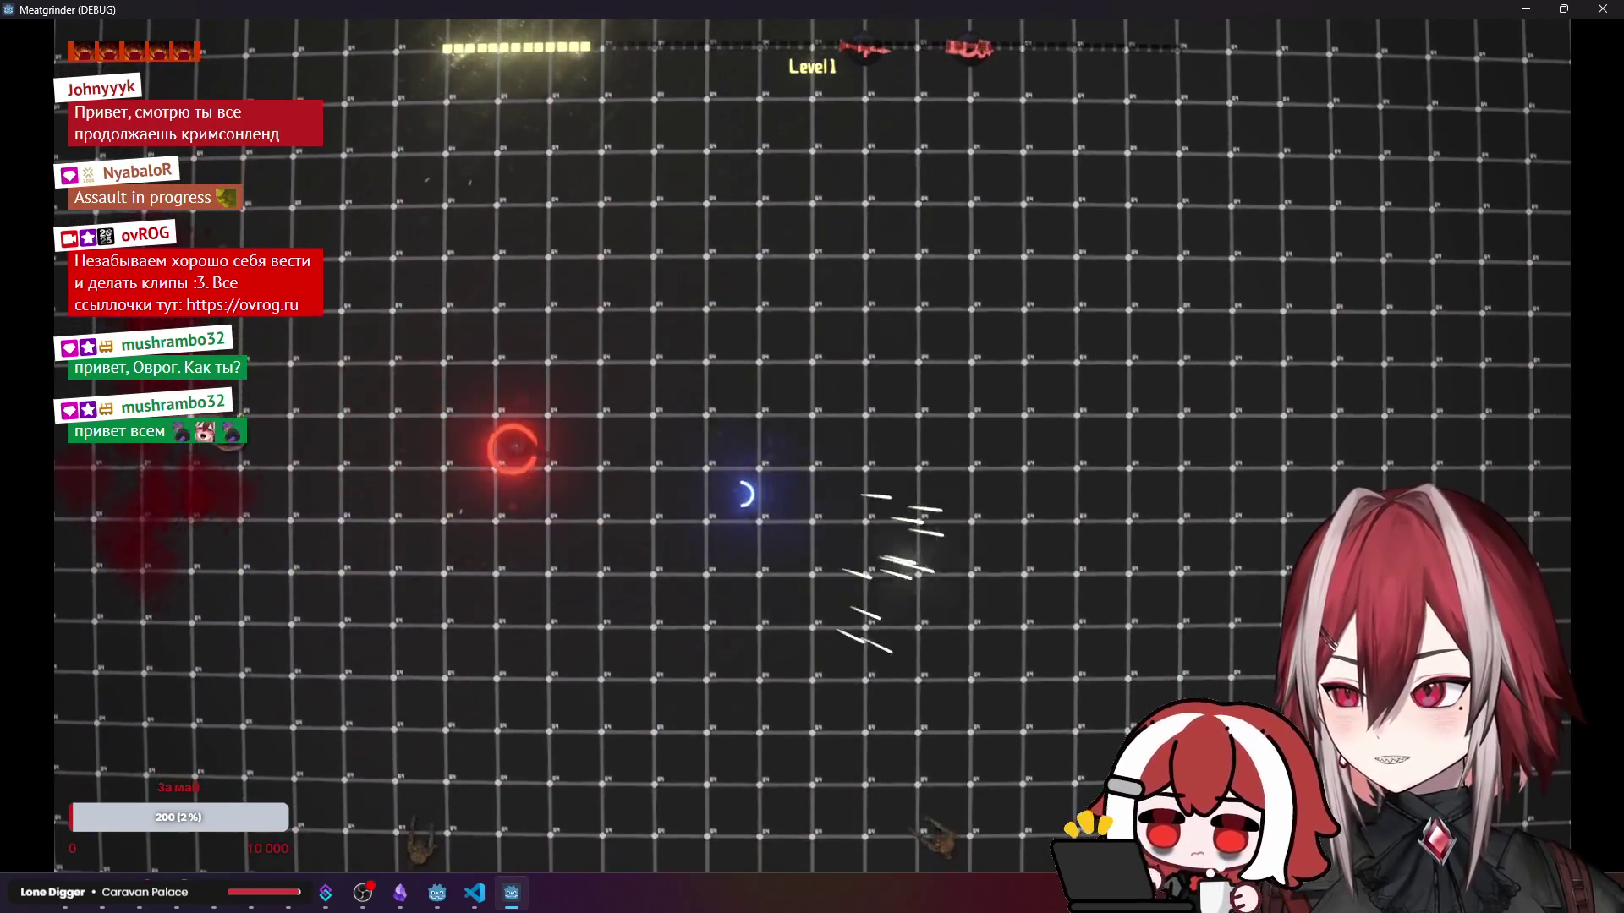
click(812, 703)
click(489, 742)
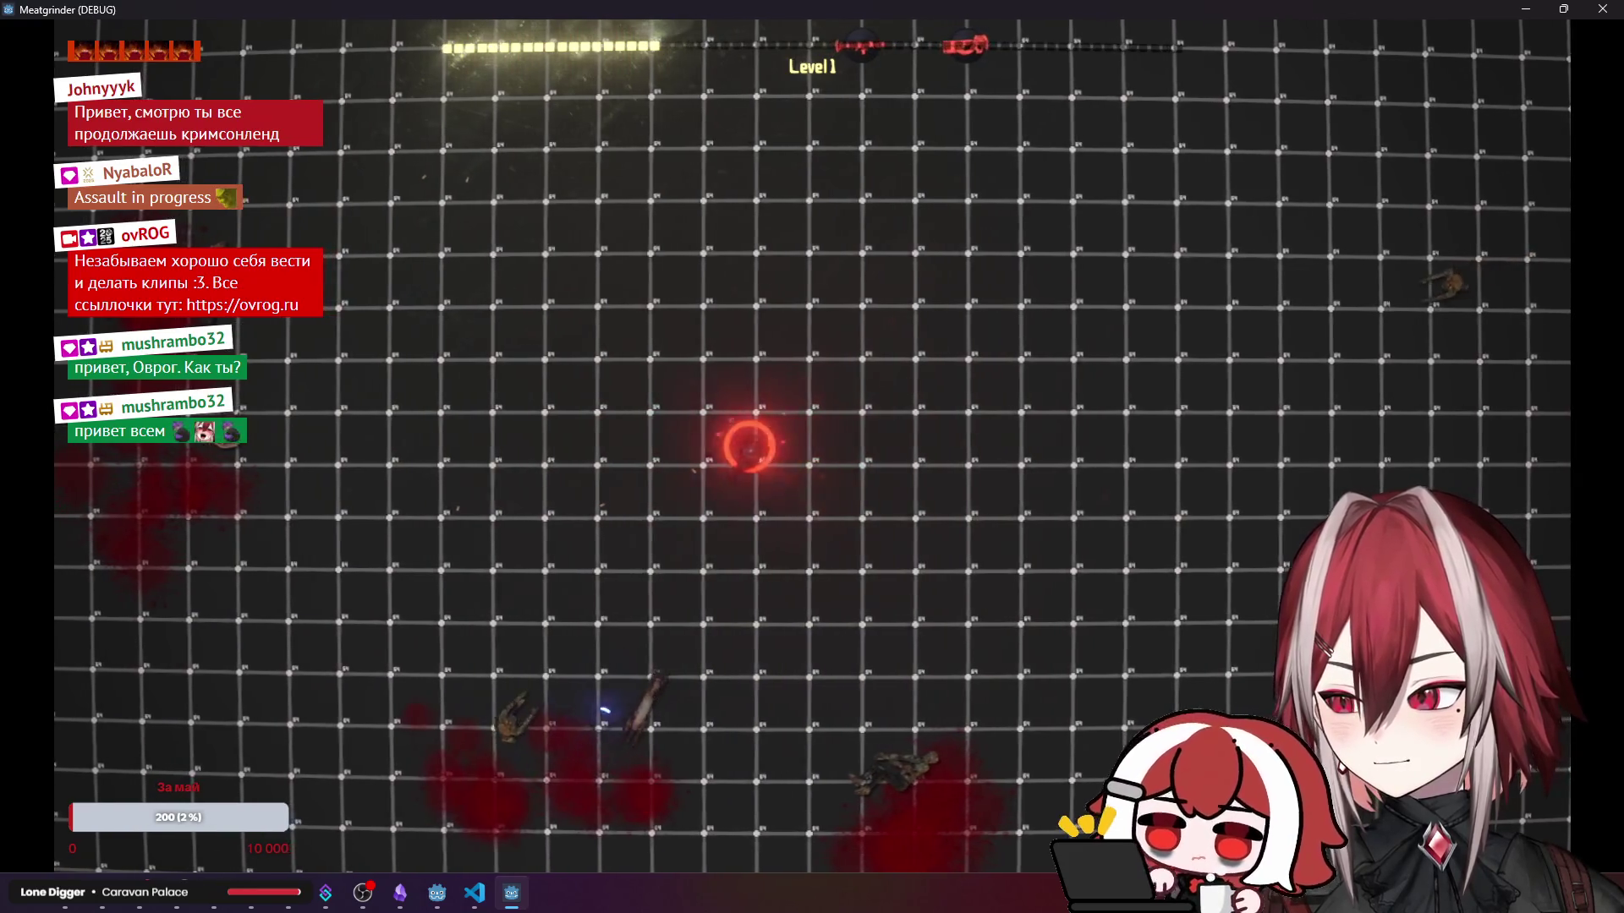
key(d)
click(1323, 307)
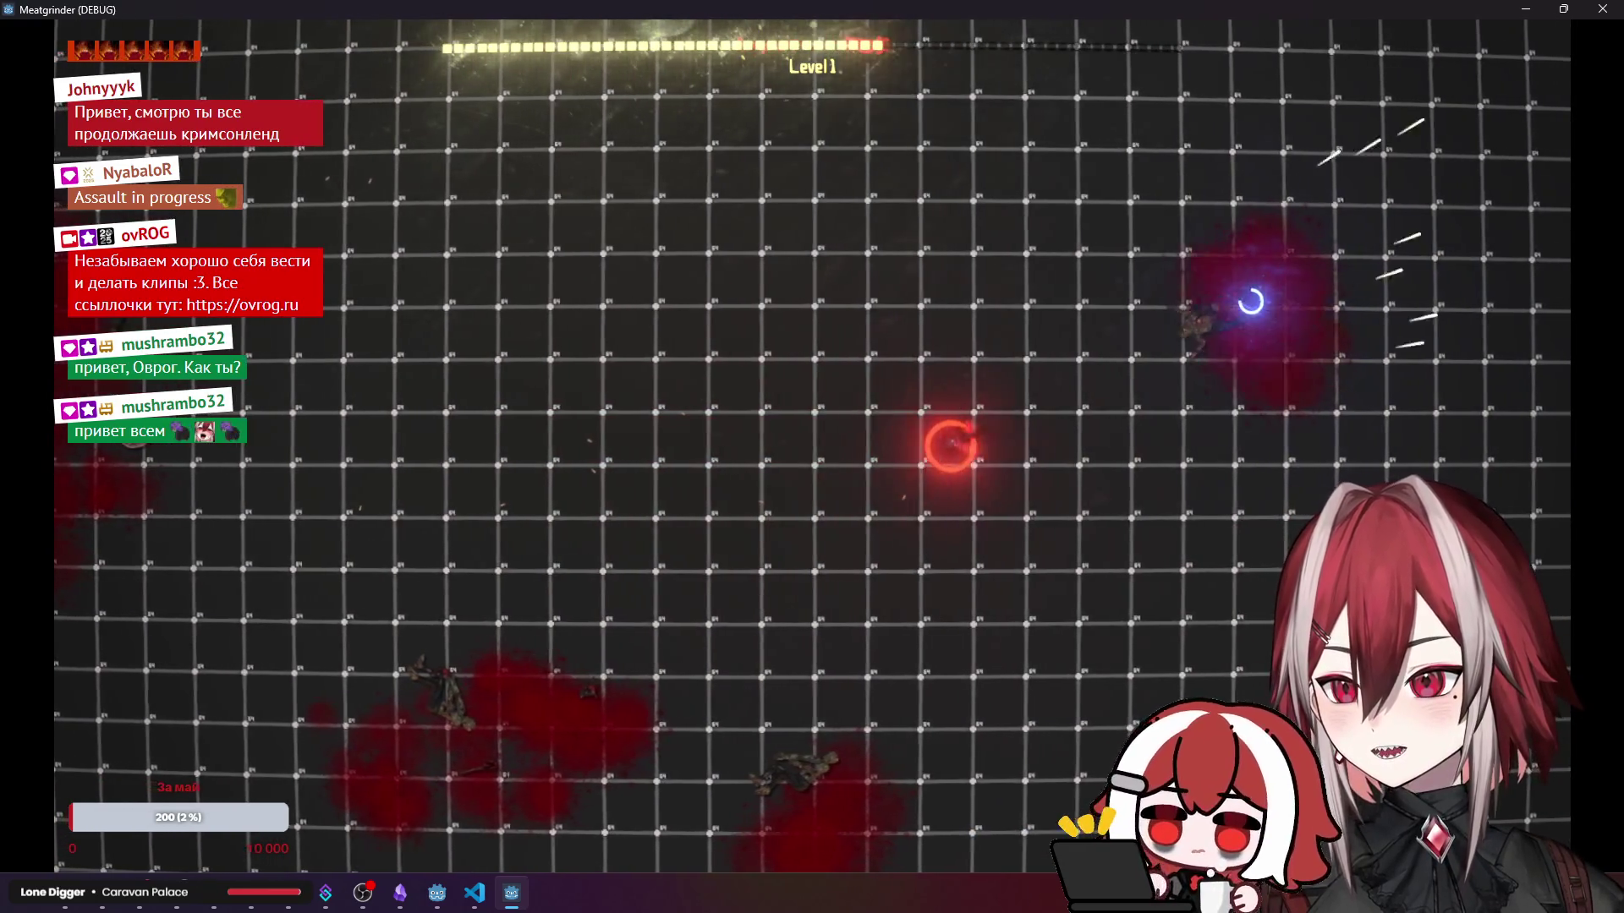
key(a)
click(456, 533)
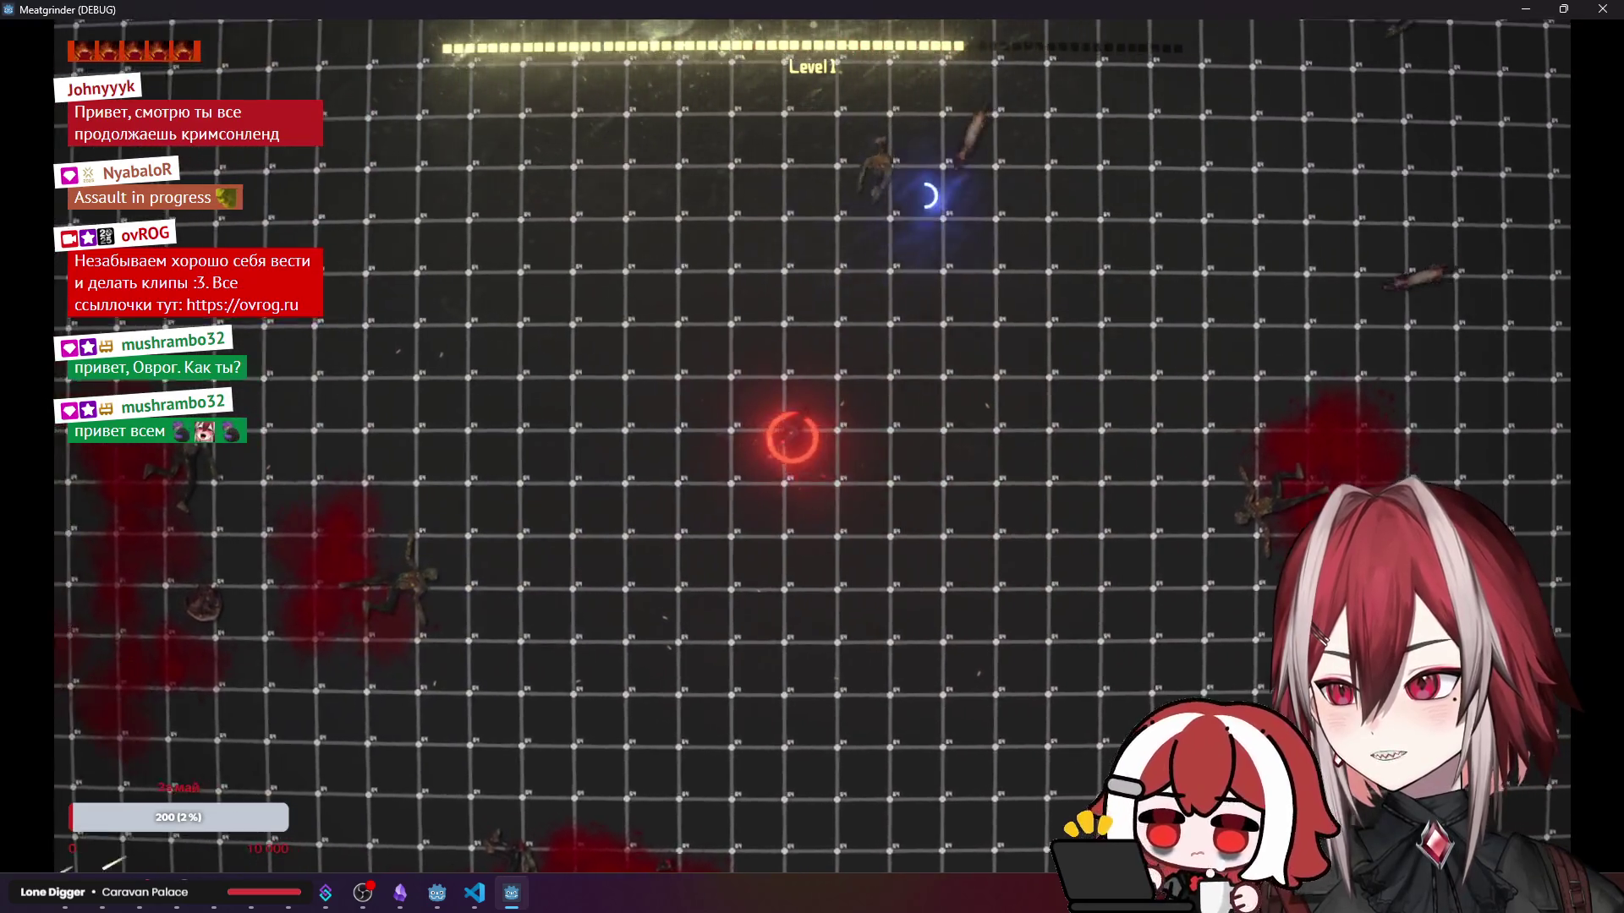
click(949, 220)
click(744, 237)
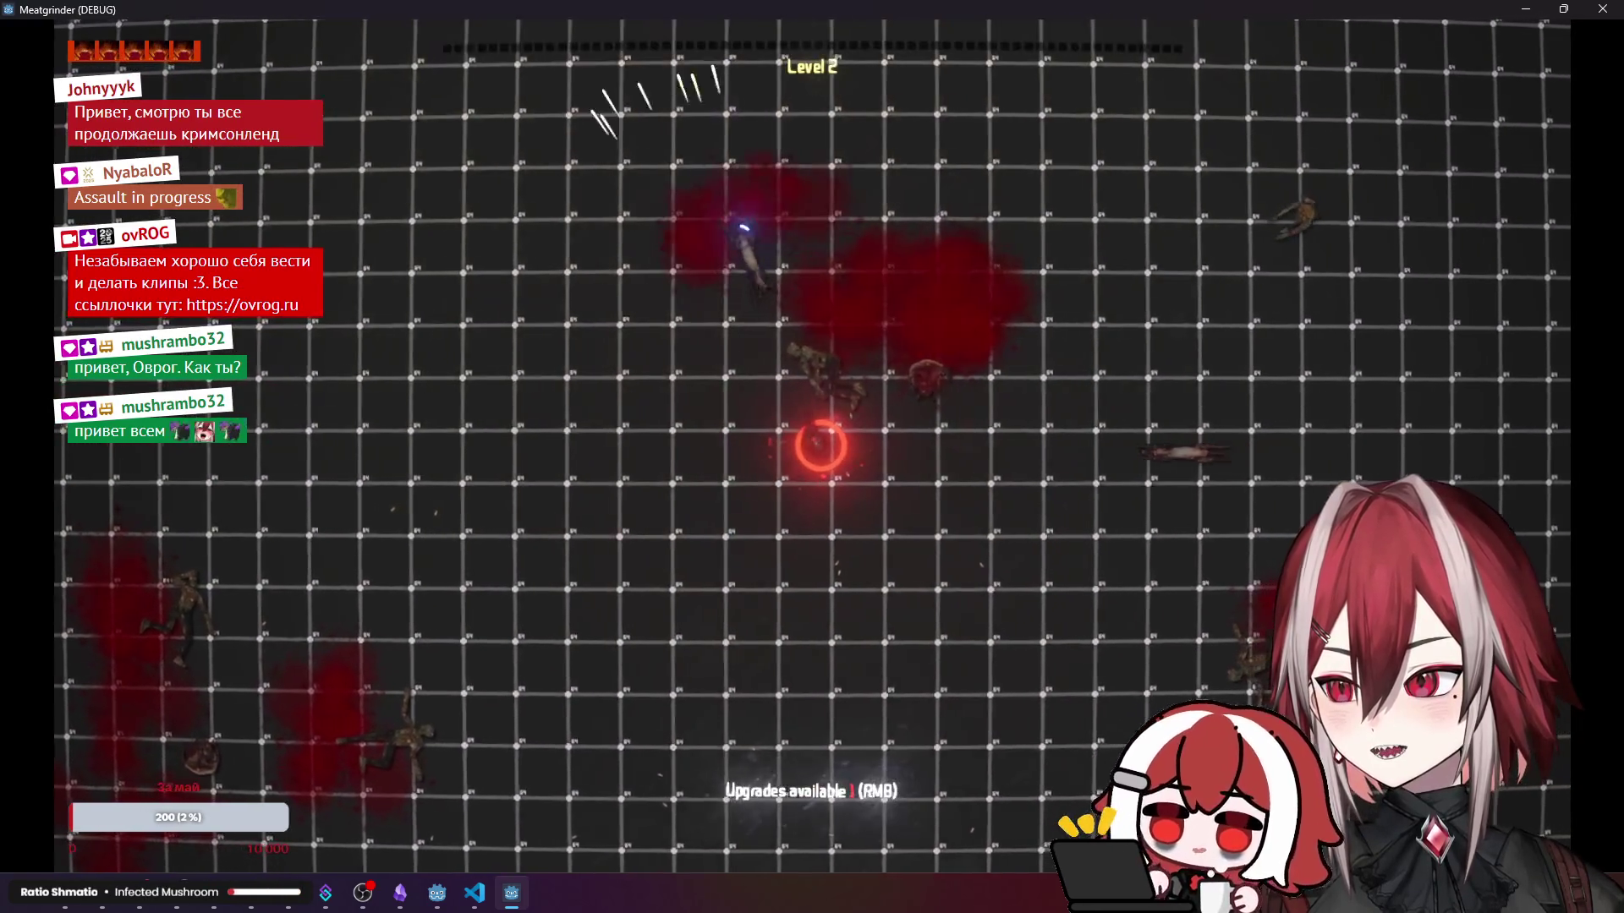
click(981, 436)
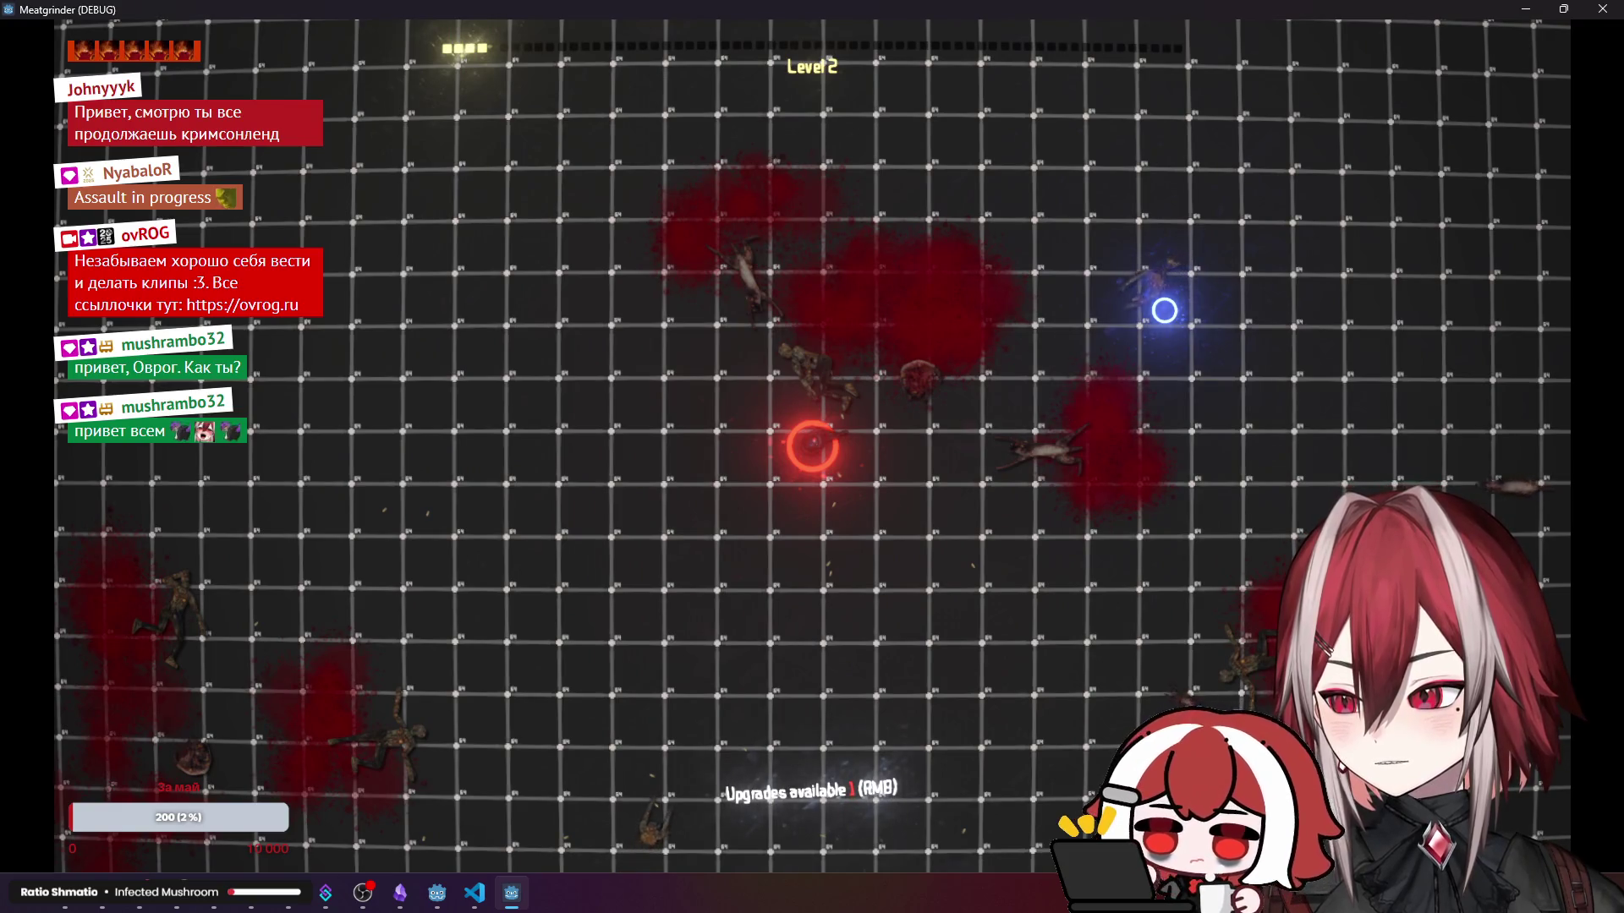
key(alt+F4)
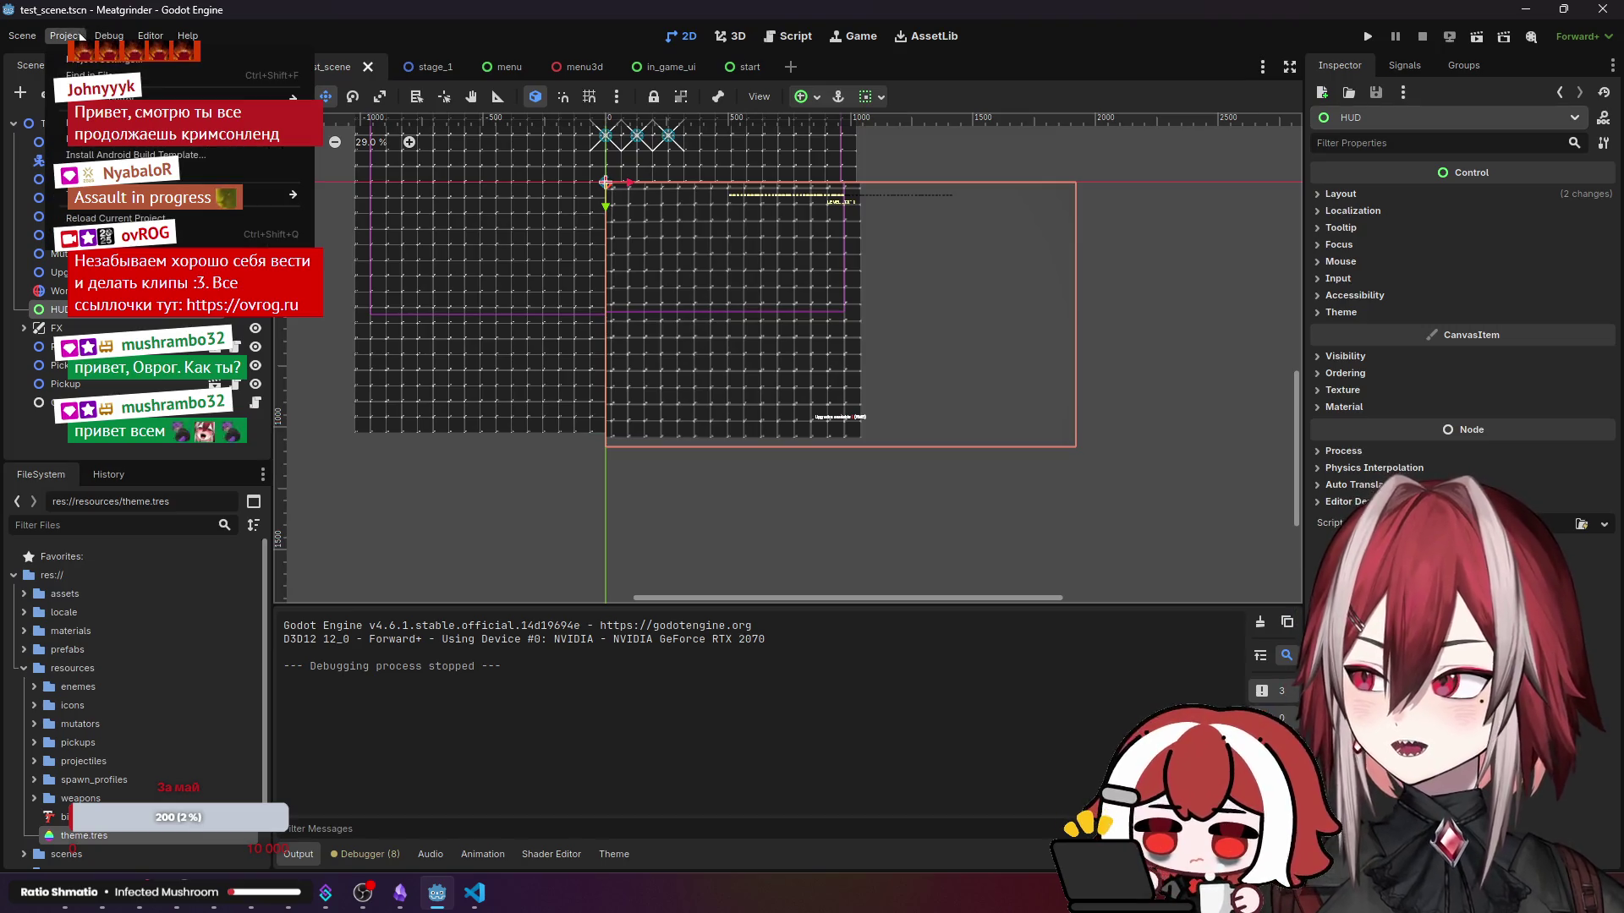
- Set Screen Space AA back to Disabled (Fastest) in Project Settings and close it
click(80, 61)
click(946, 389)
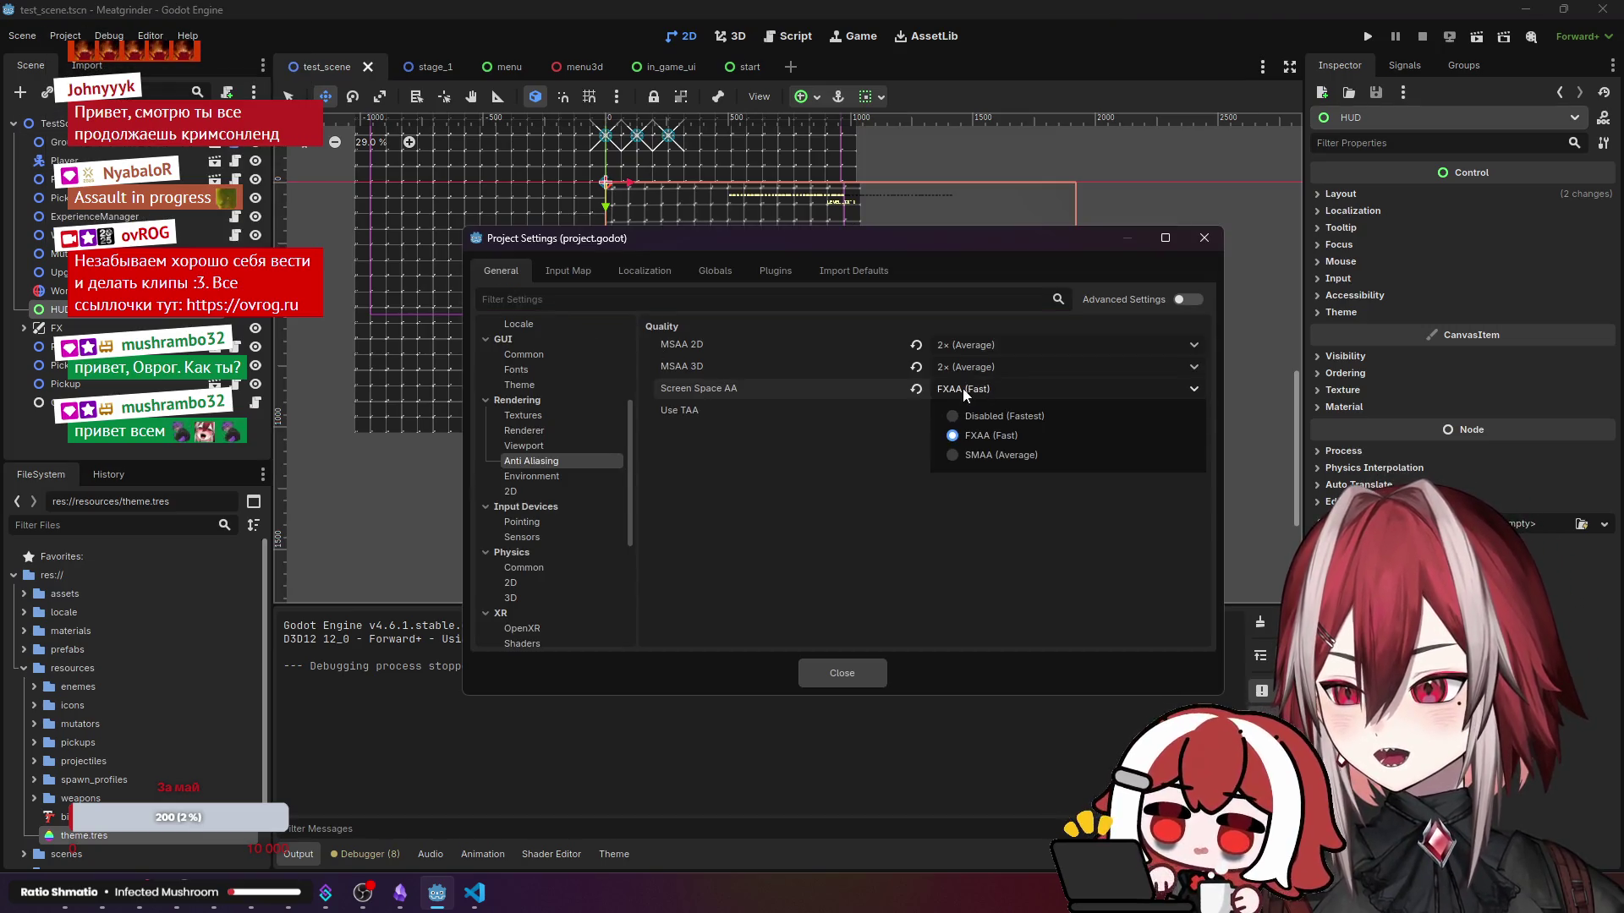
click(983, 418)
click(1203, 237)
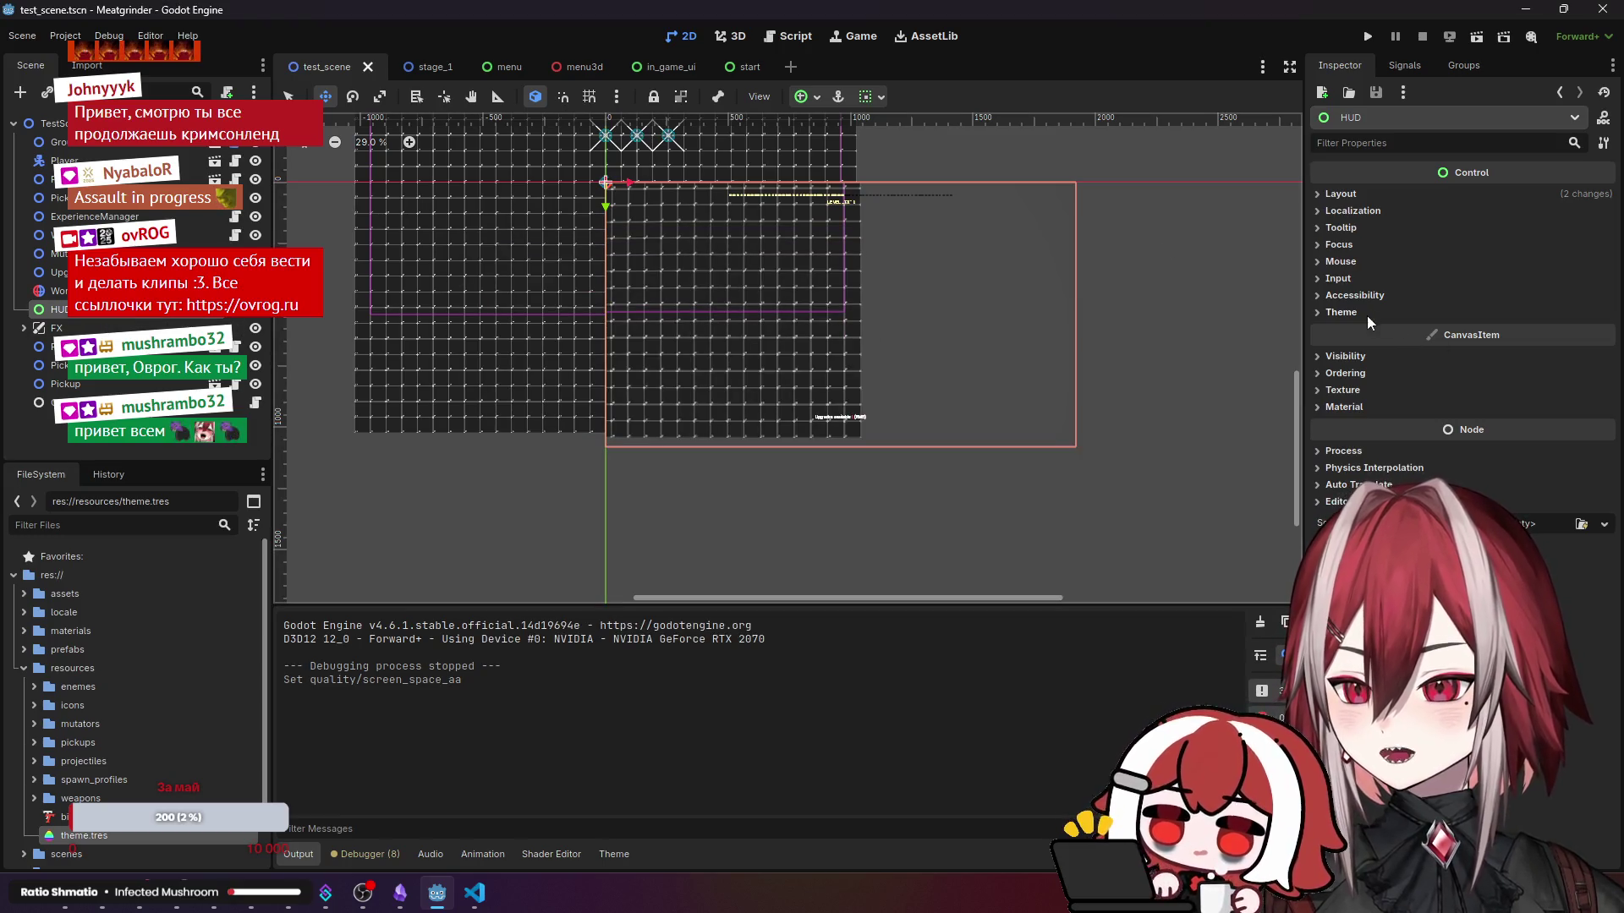
- Look through the HUD's Layout, Visibility and Ordering groups, leaving Texture expanded
click(1353, 199)
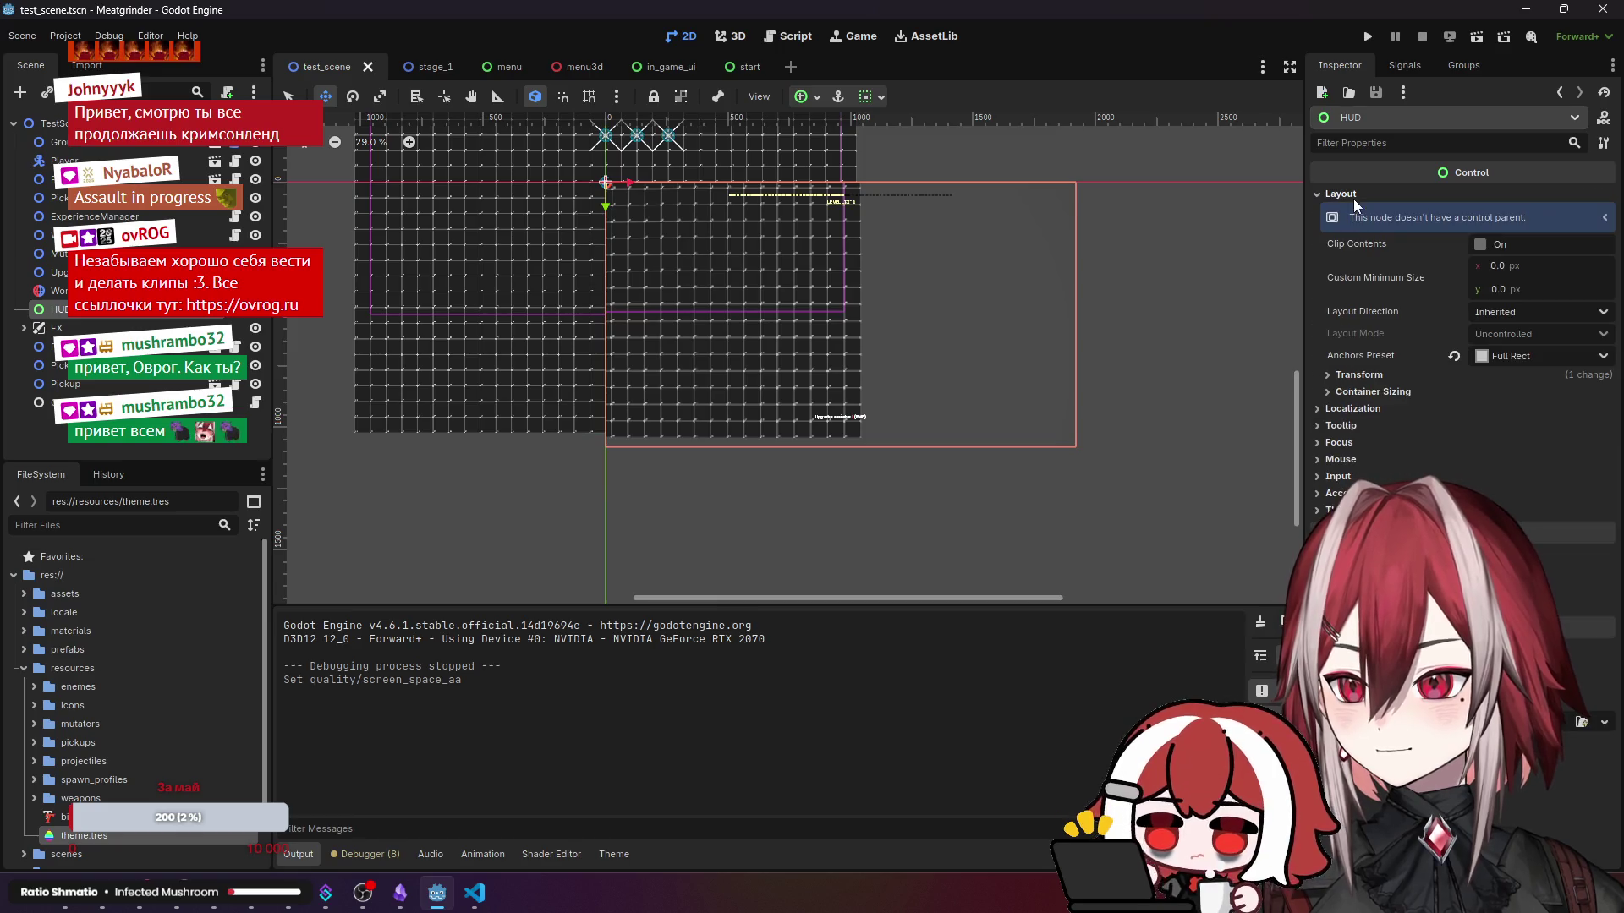
click(1353, 200)
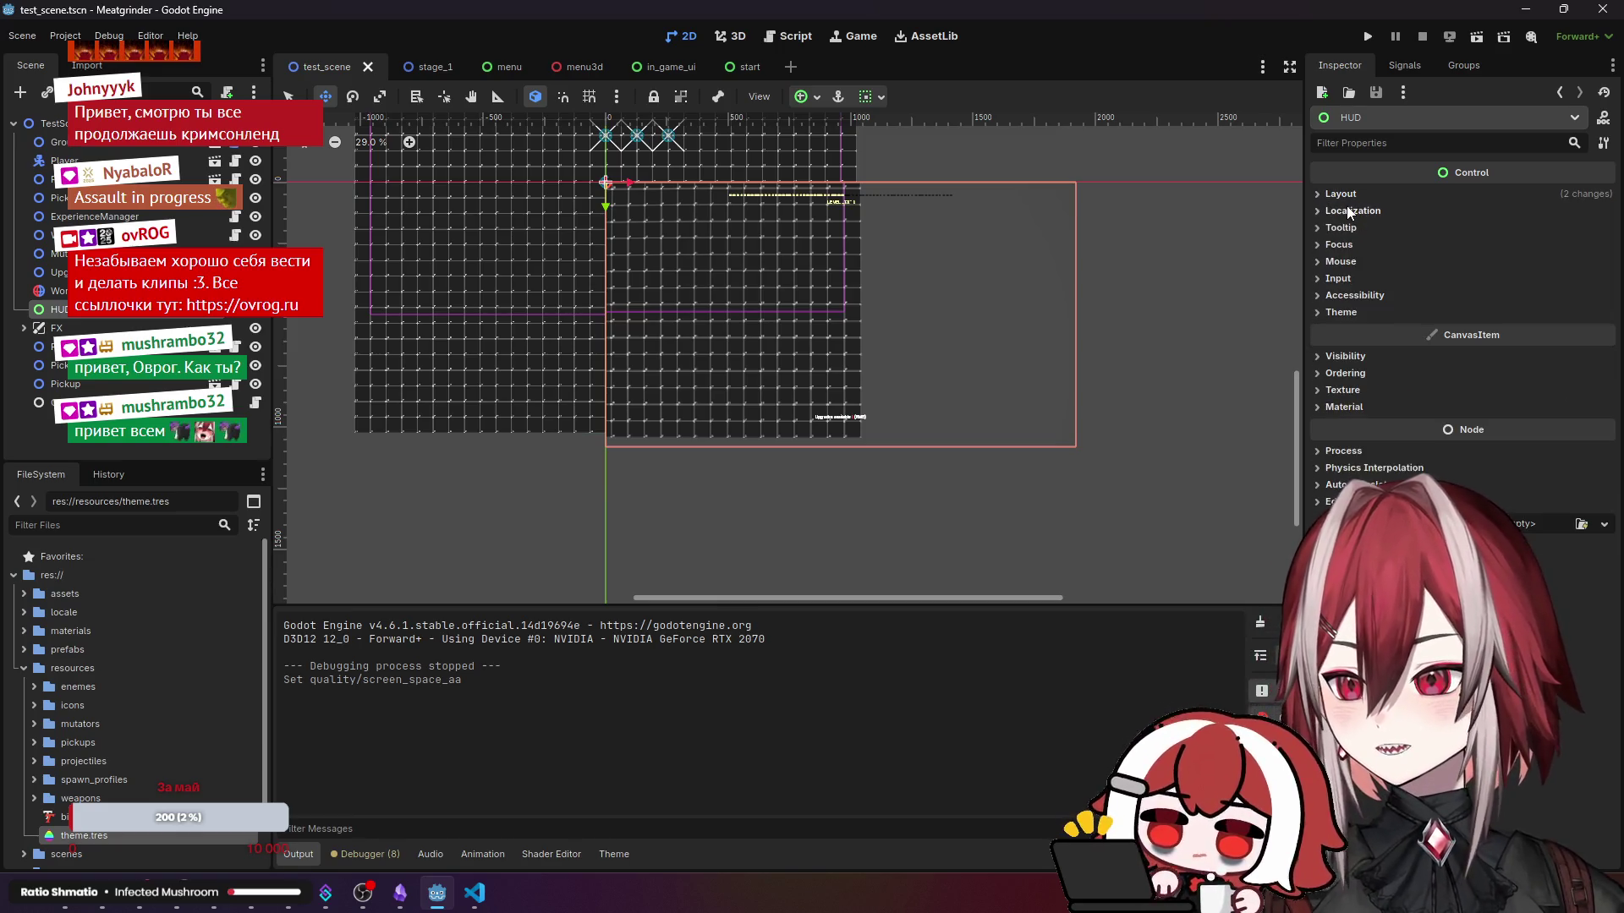
click(1346, 356)
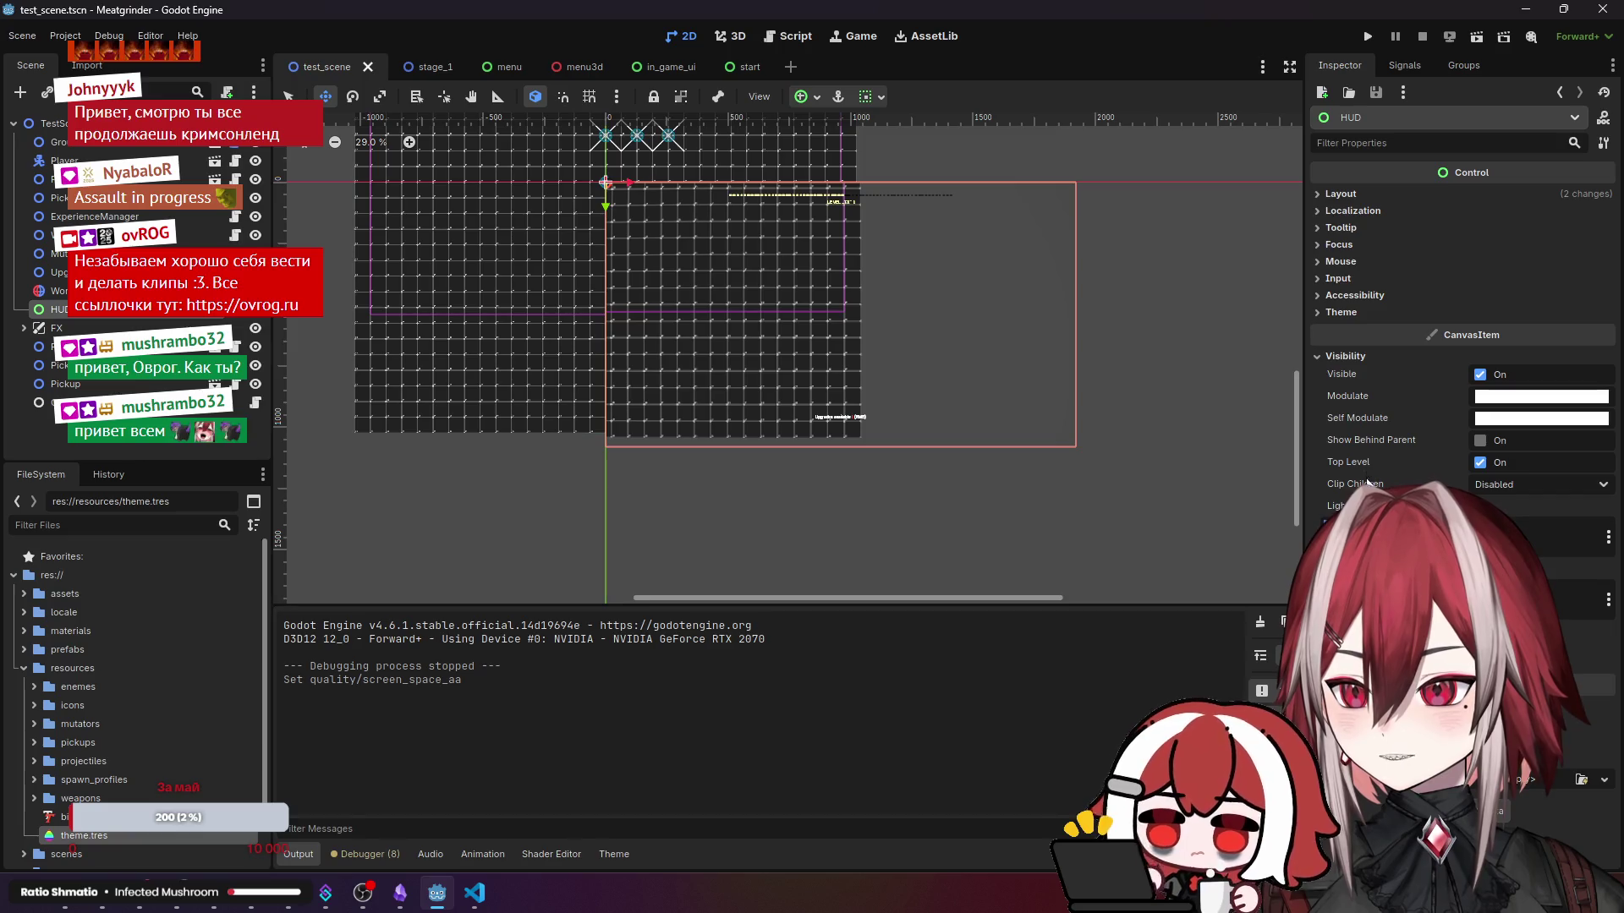
click(1344, 356)
click(1346, 373)
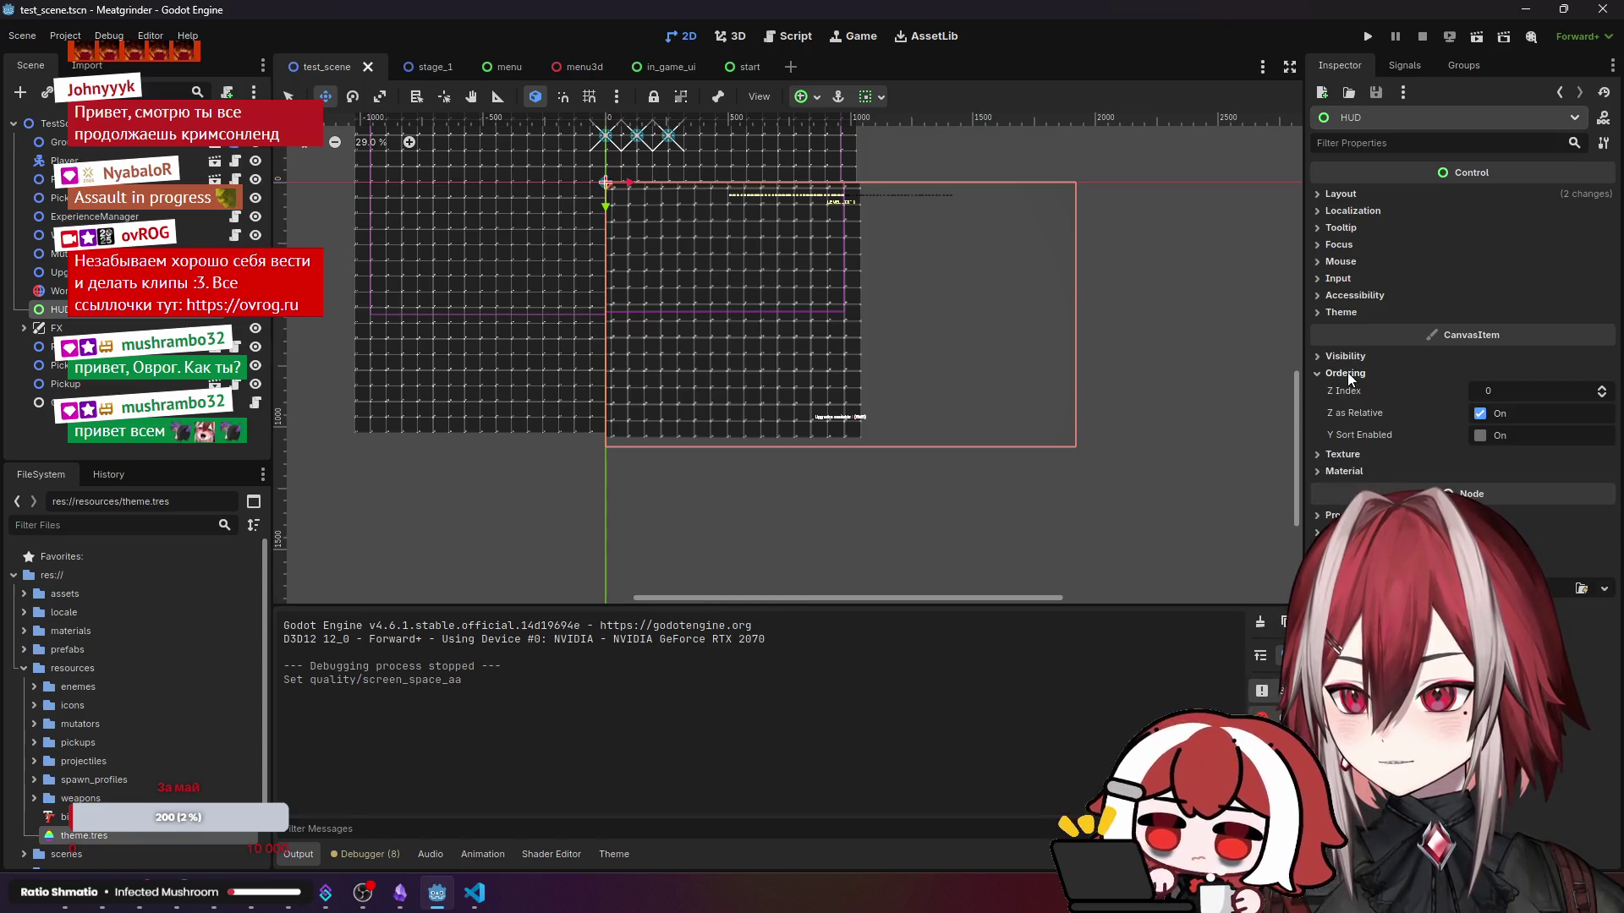
click(1347, 372)
click(1348, 389)
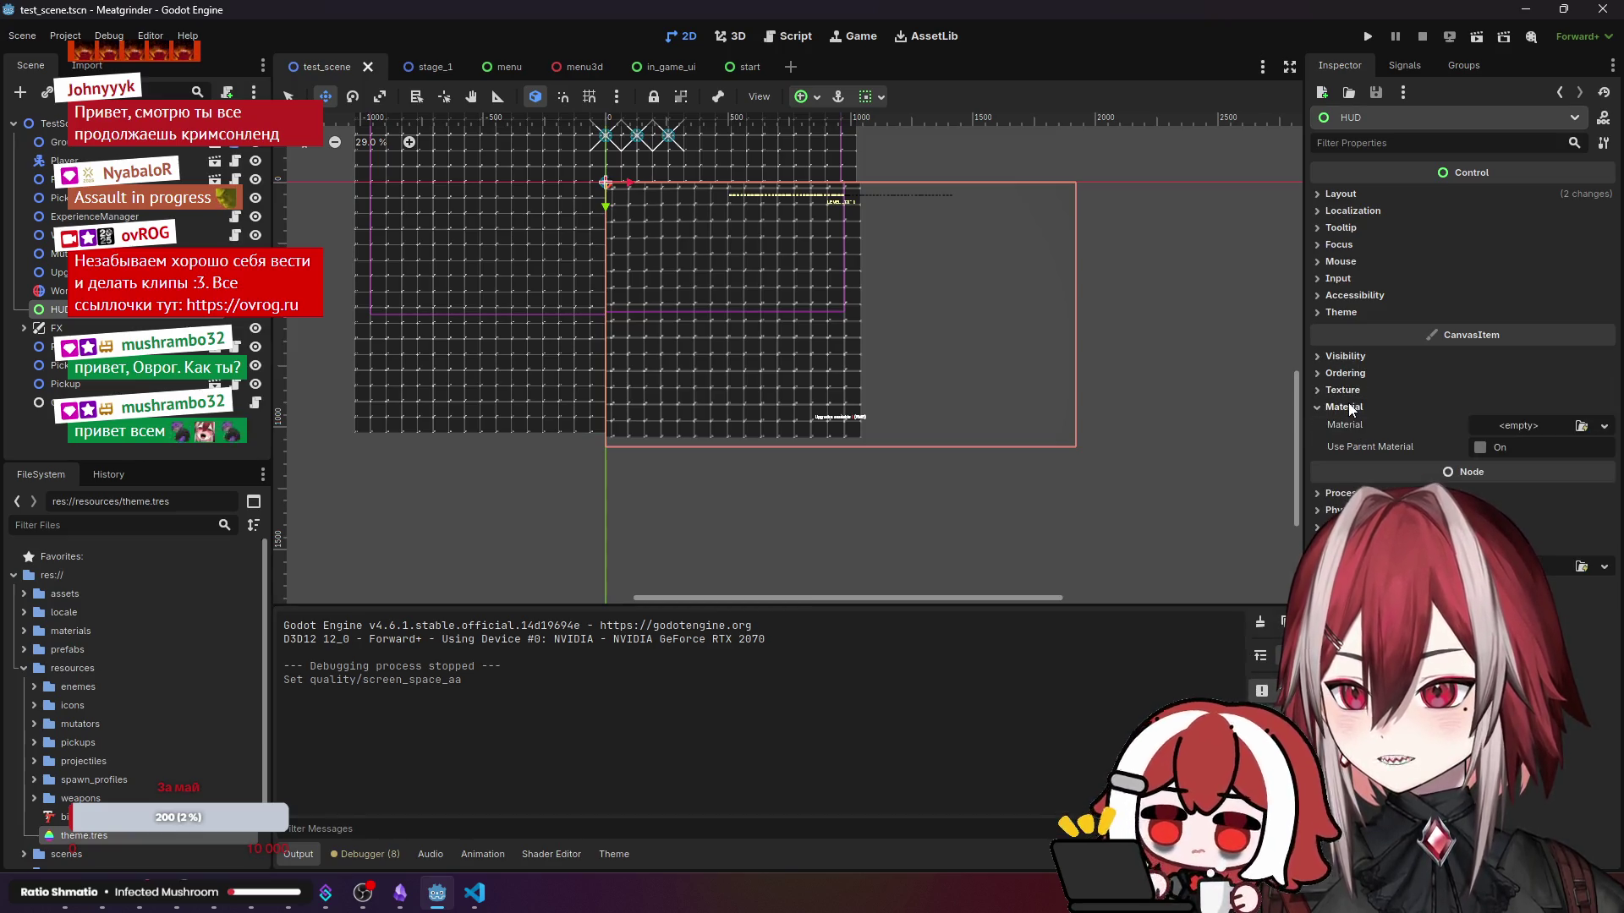
- Change the HUD's texture filter from Inherit to Nearest and run the current scene
click(1515, 428)
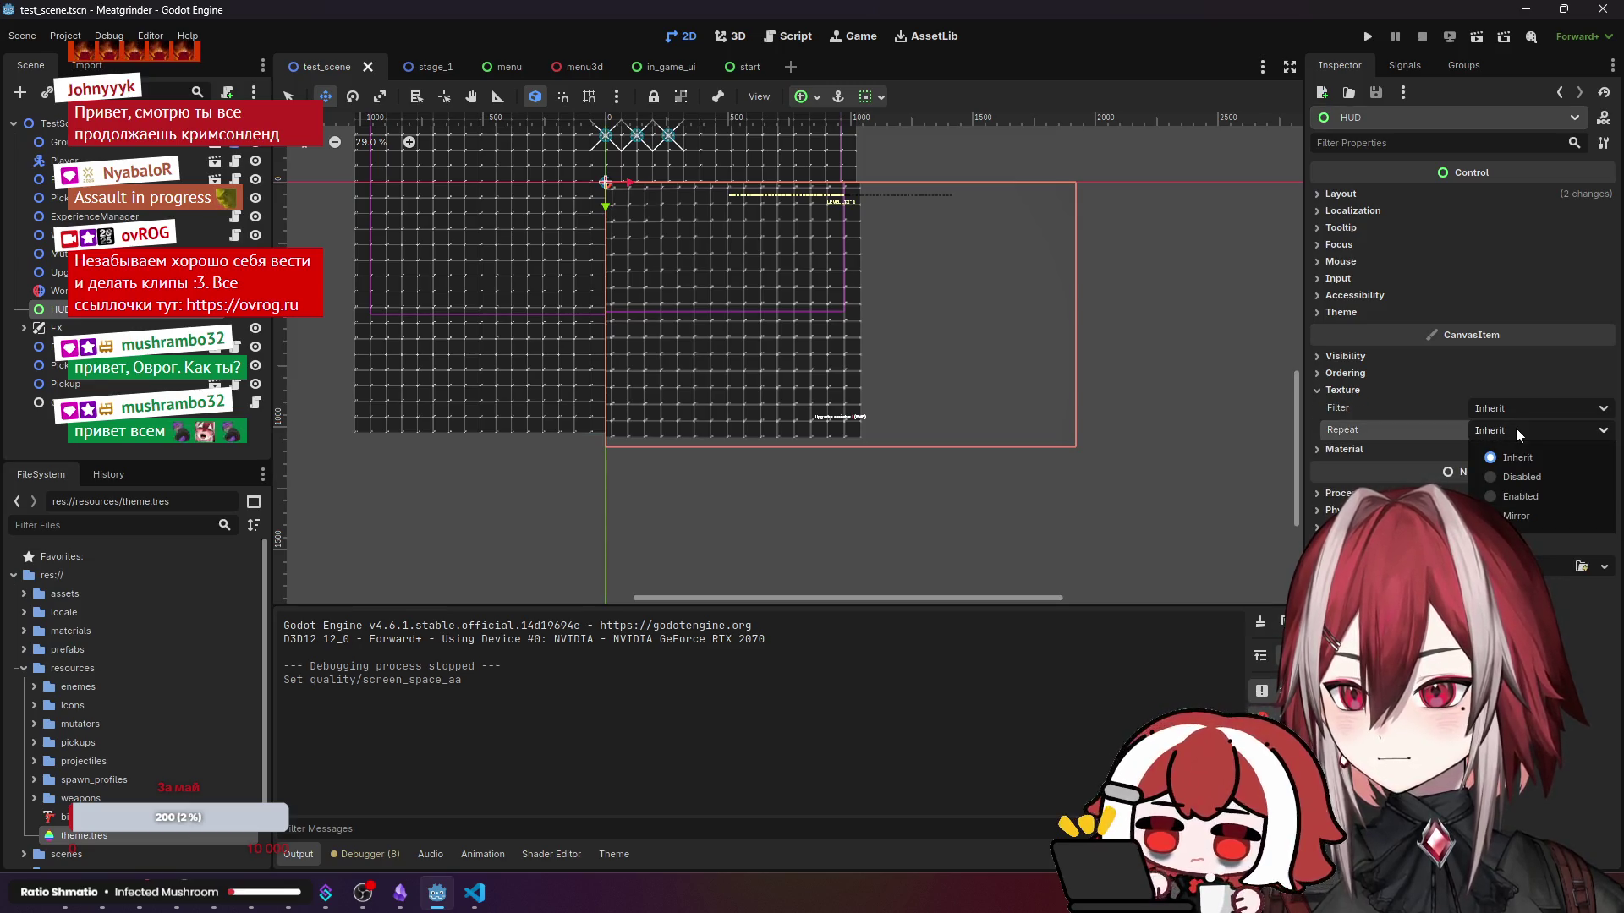
click(1515, 427)
click(1519, 408)
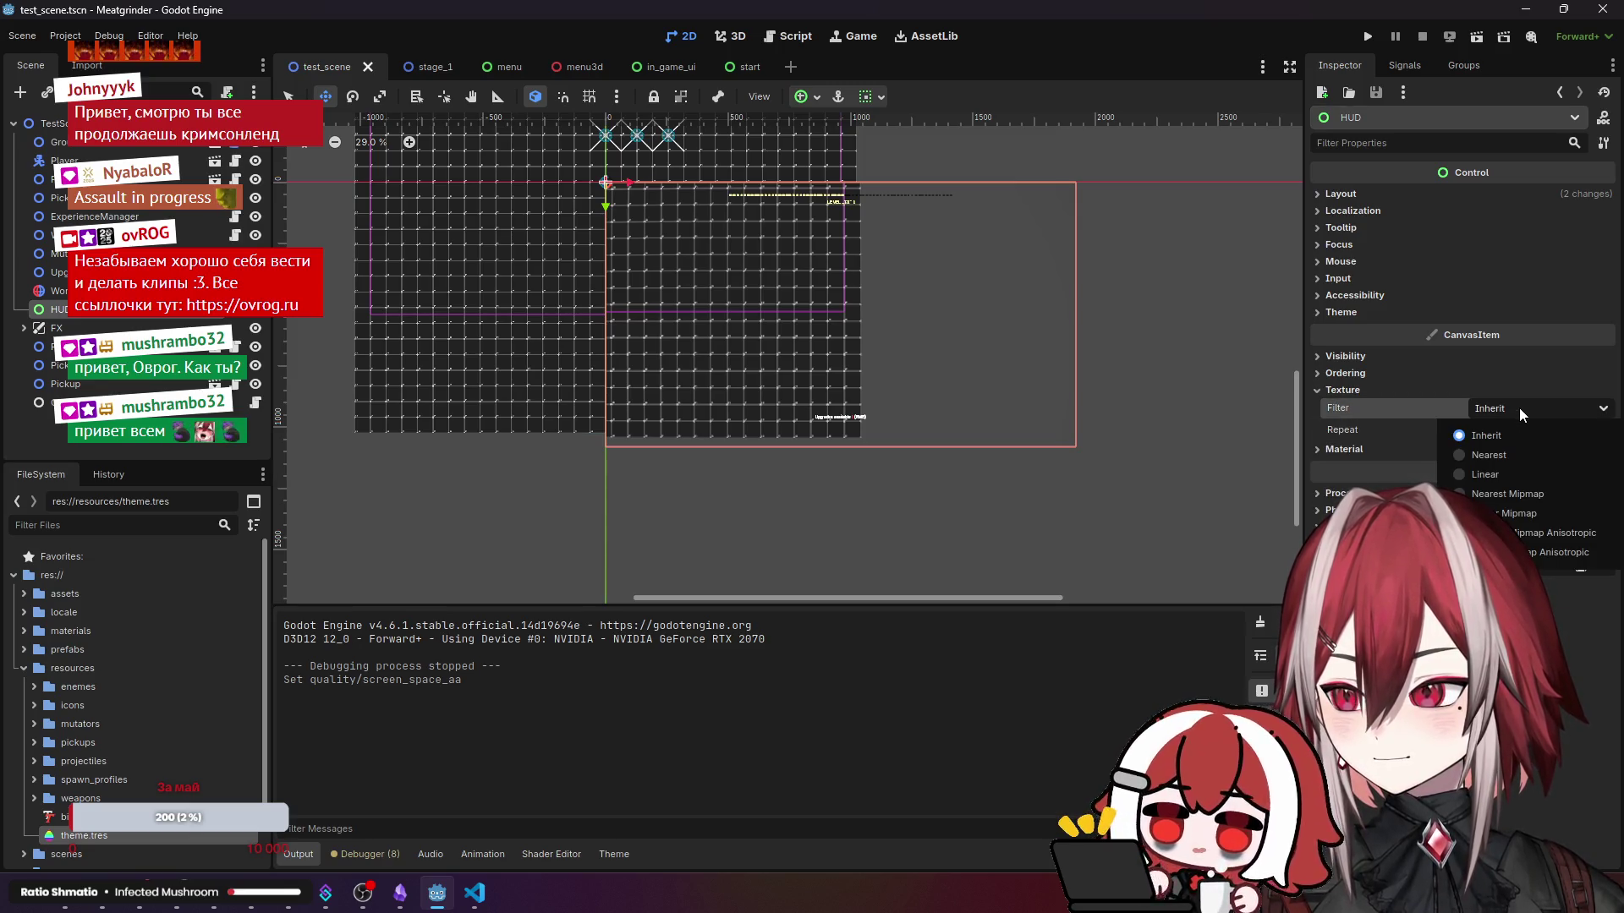
click(1502, 458)
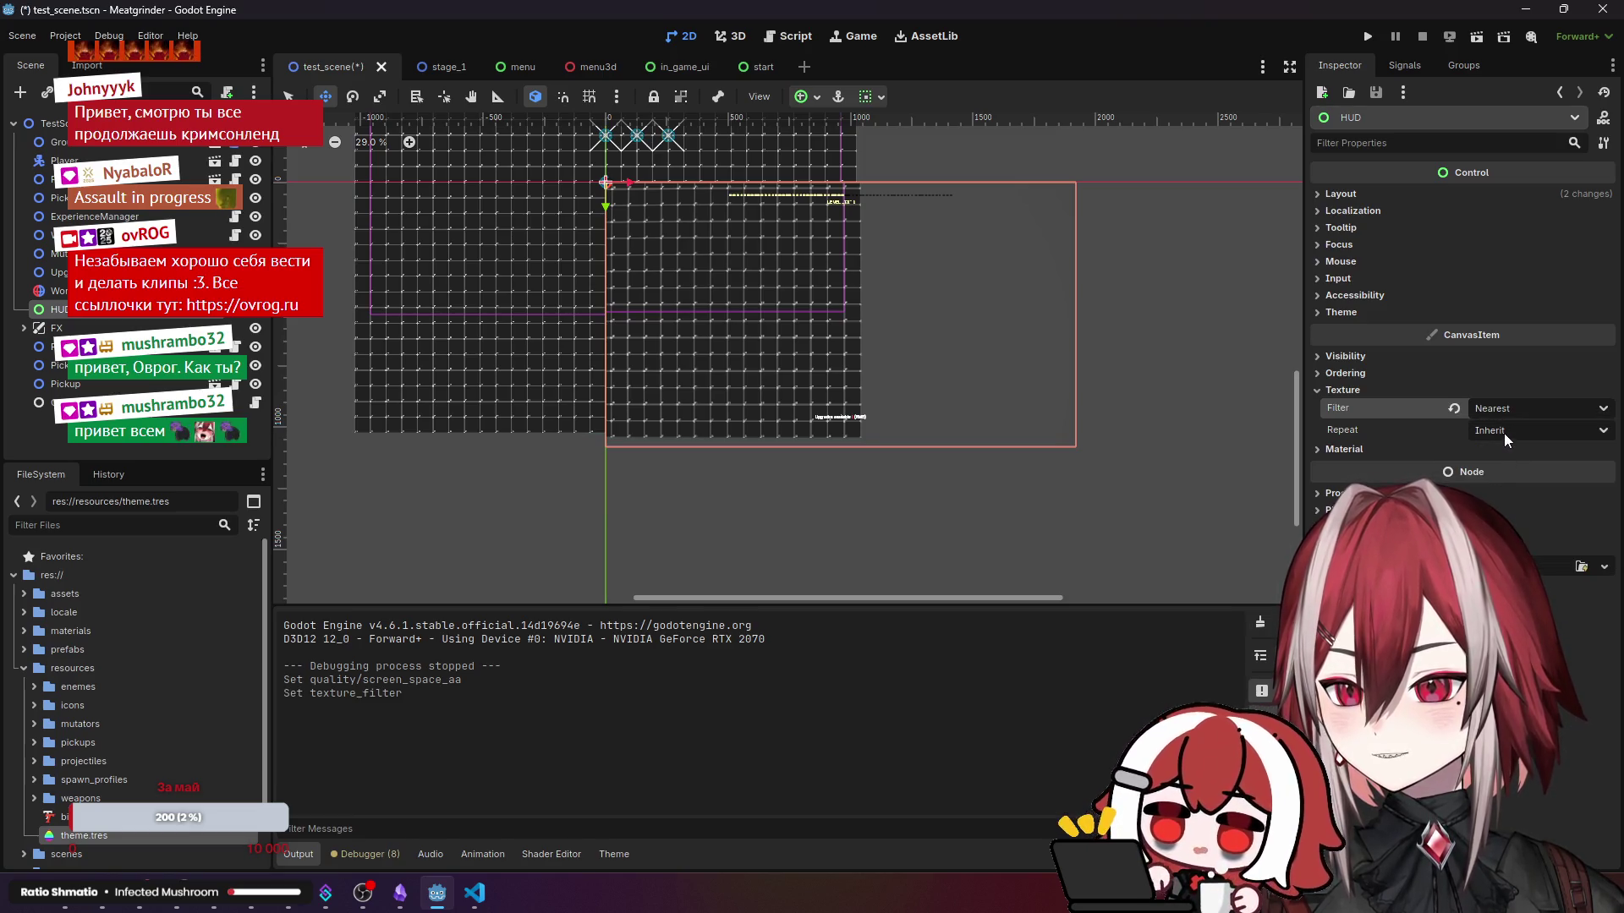
click(1503, 433)
click(1503, 433)
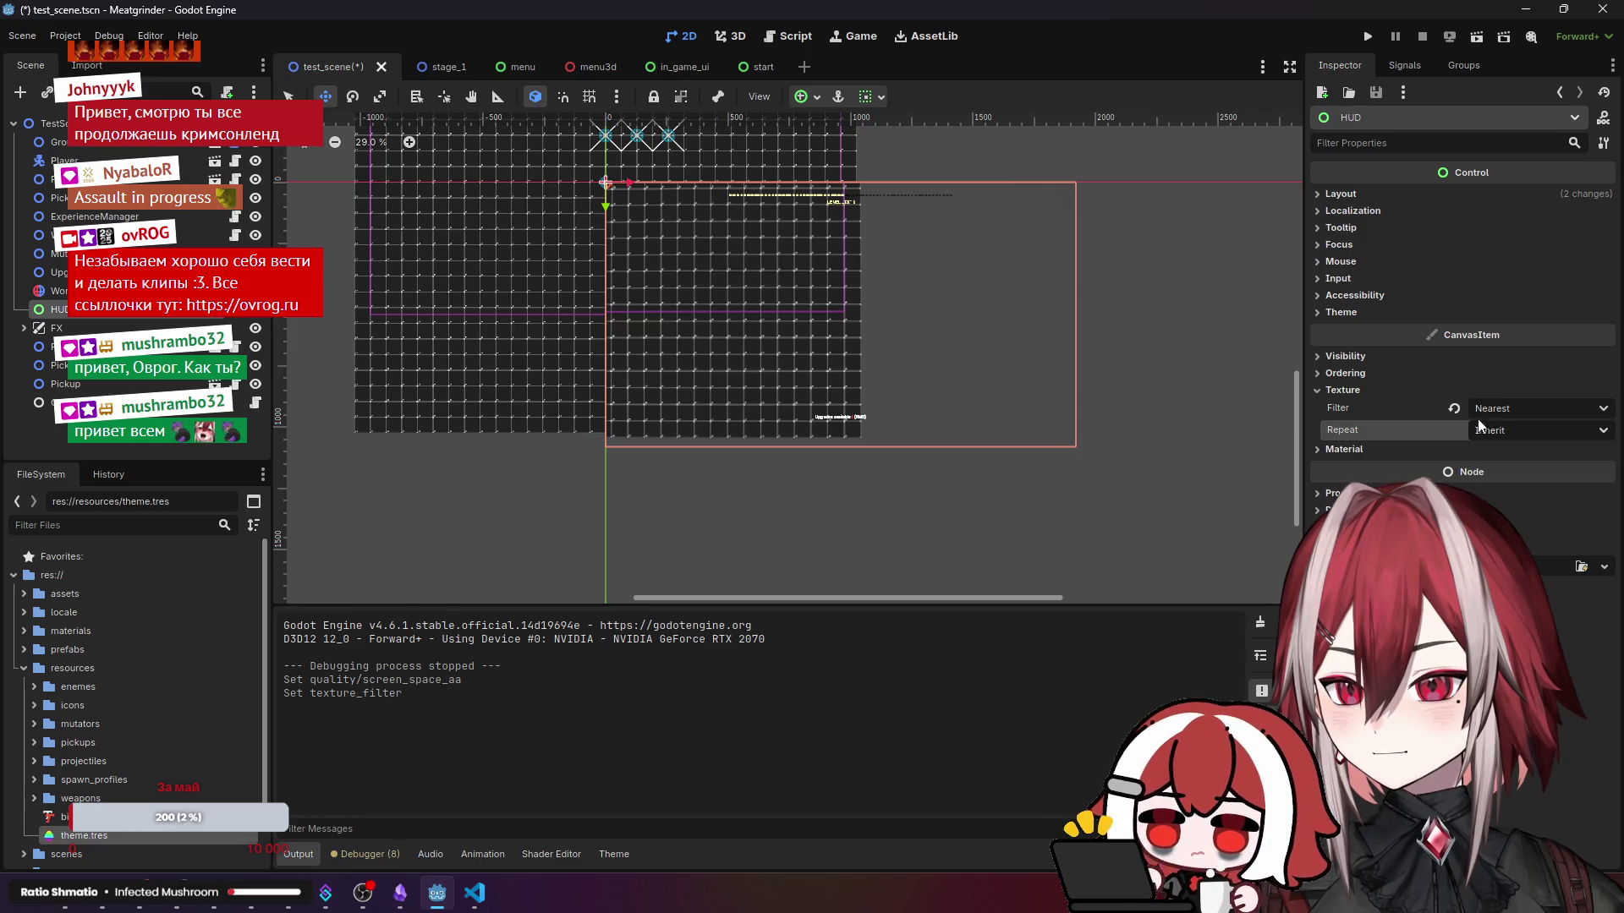
click(1477, 36)
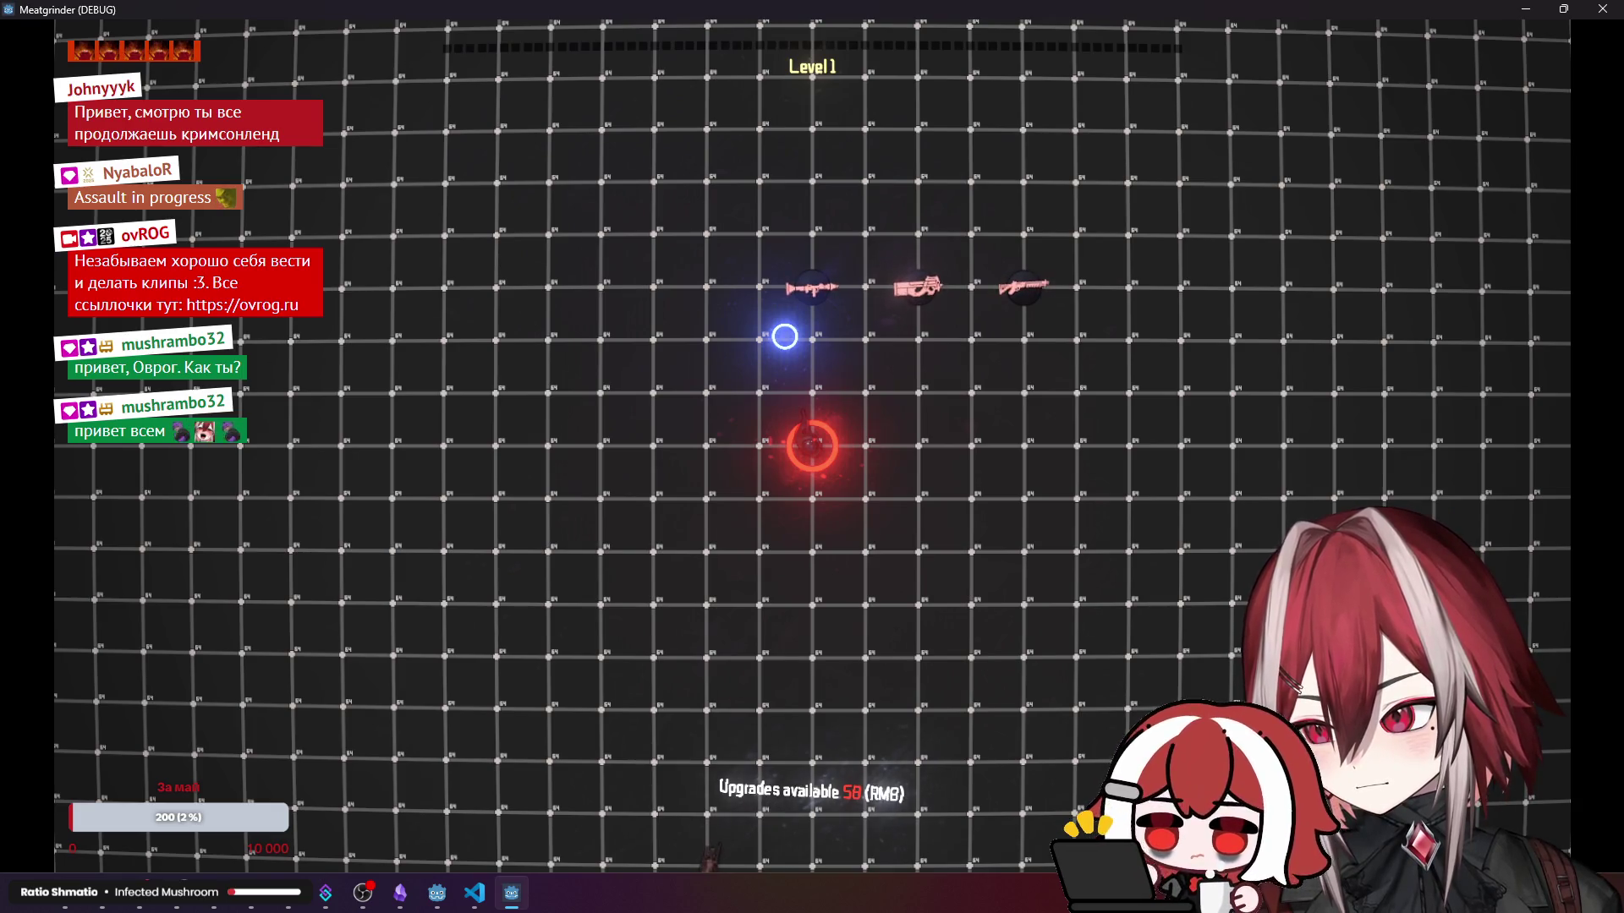
- Move and shoot briefly in the running scene, then stop it with F8
key(d)
key(w)
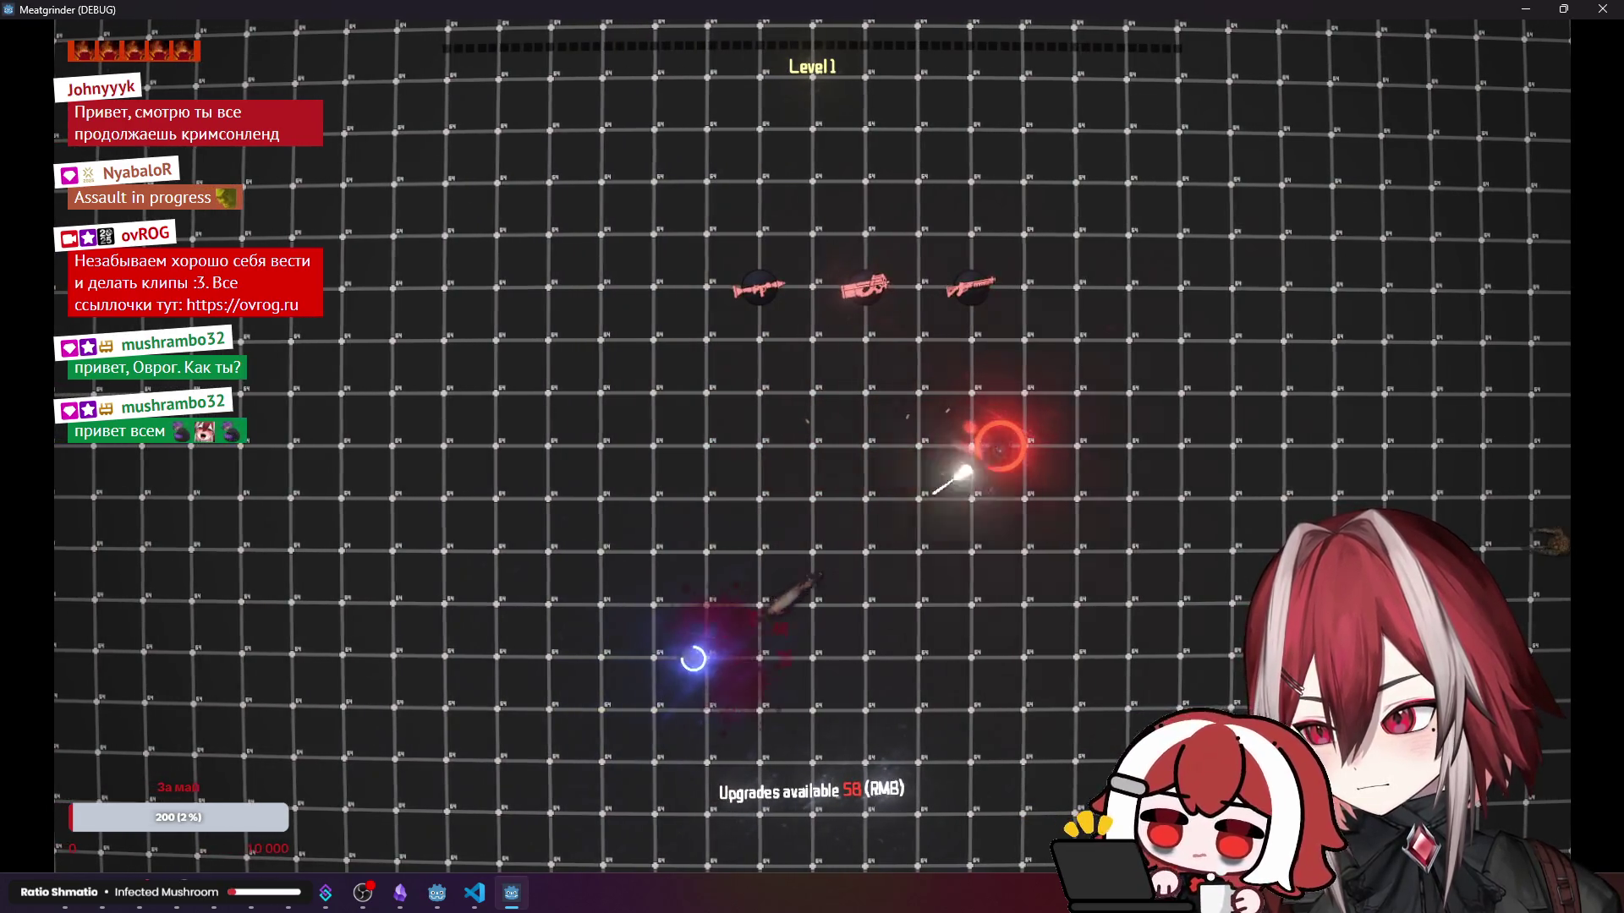
click(985, 457)
key(d)
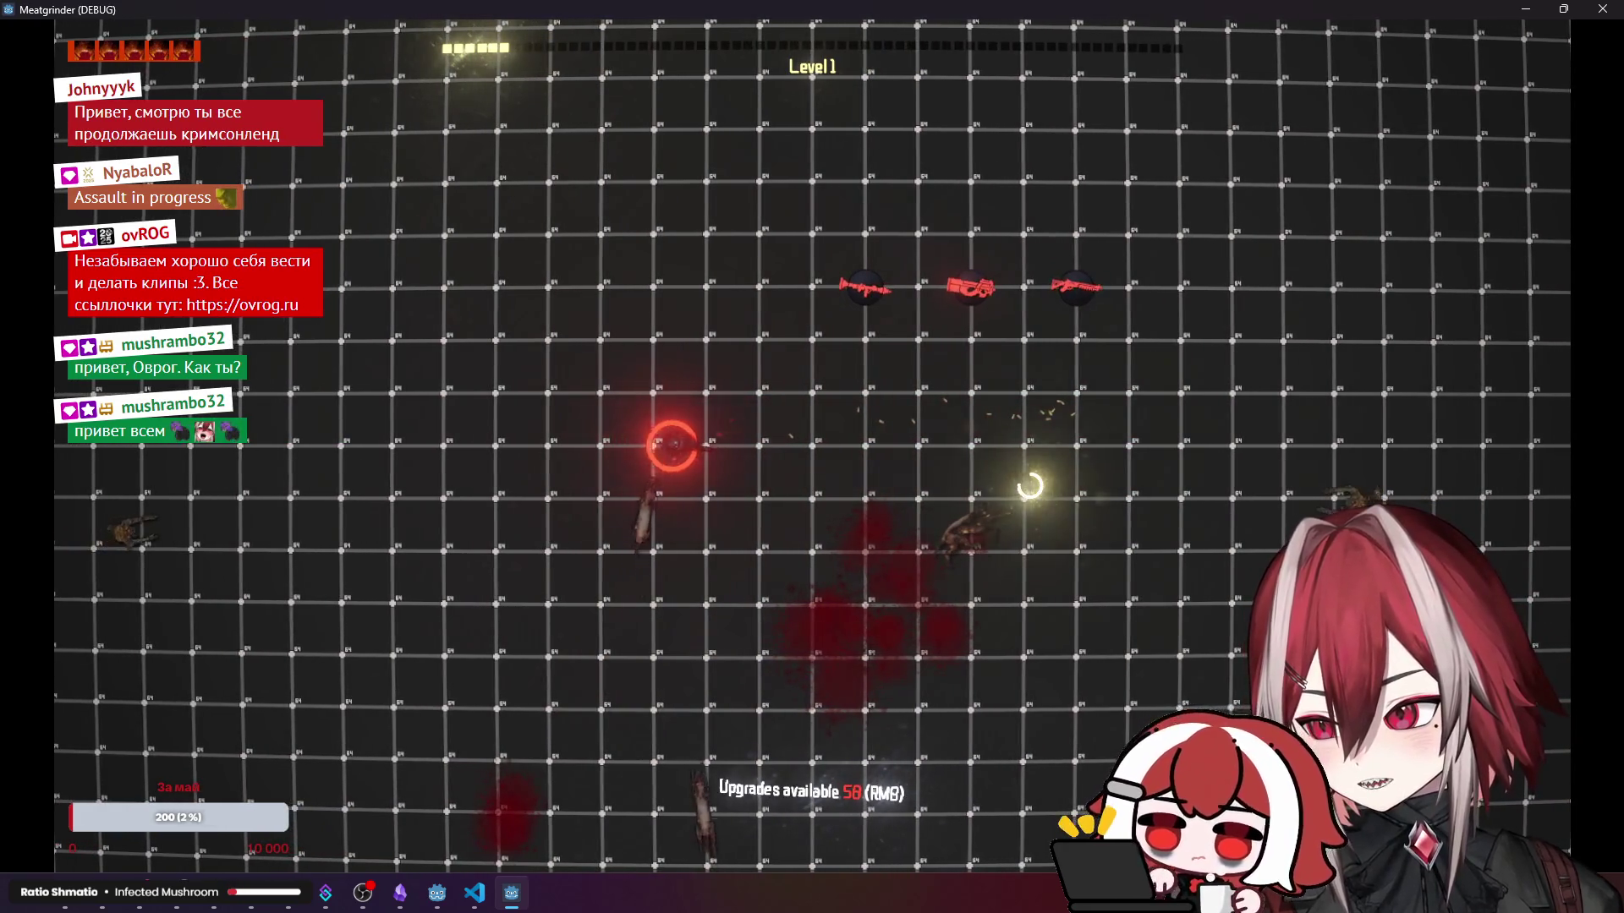
key(F8)
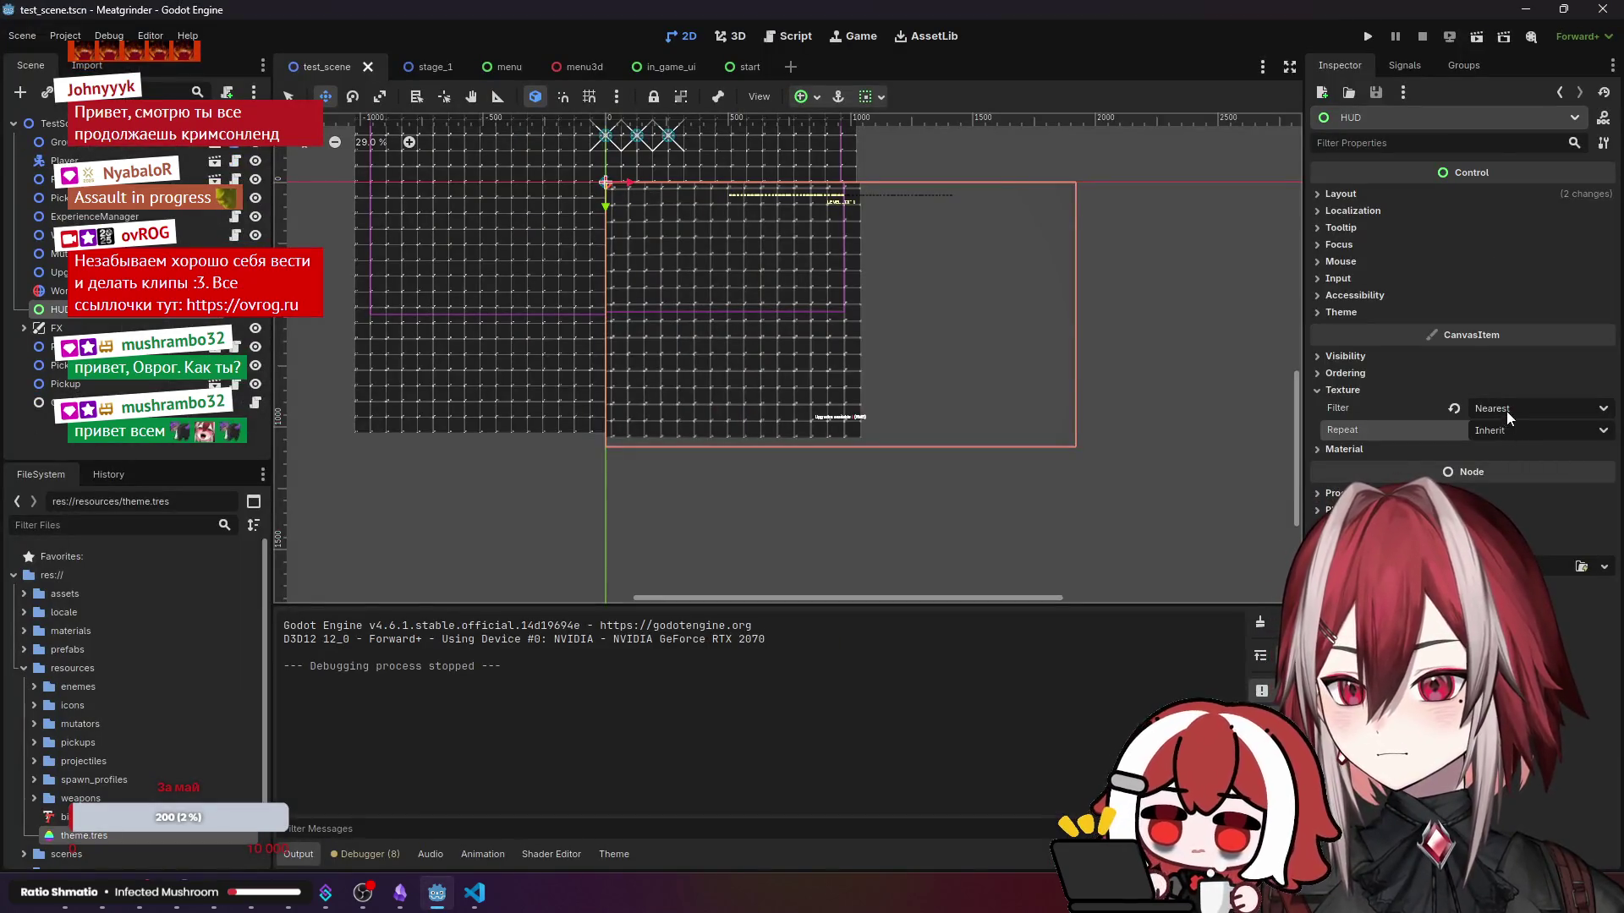
- Reset the HUD's texture filter to default and look at Material, Process and Physics Interpolation
click(1452, 408)
click(1353, 392)
click(1350, 409)
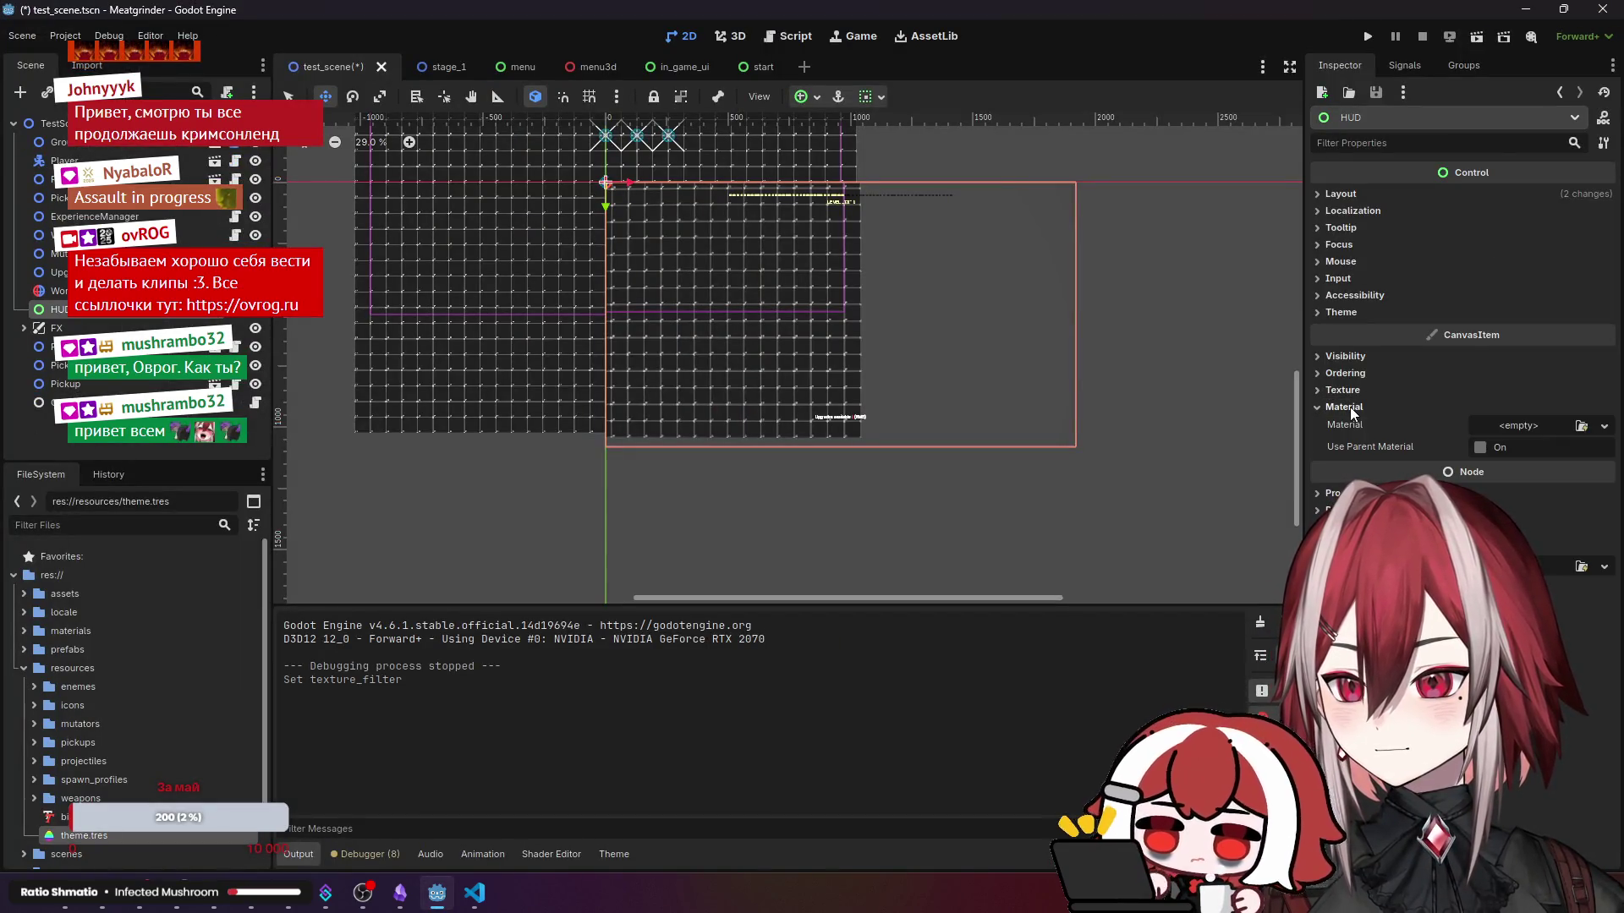
click(1352, 411)
click(1352, 452)
click(1352, 452)
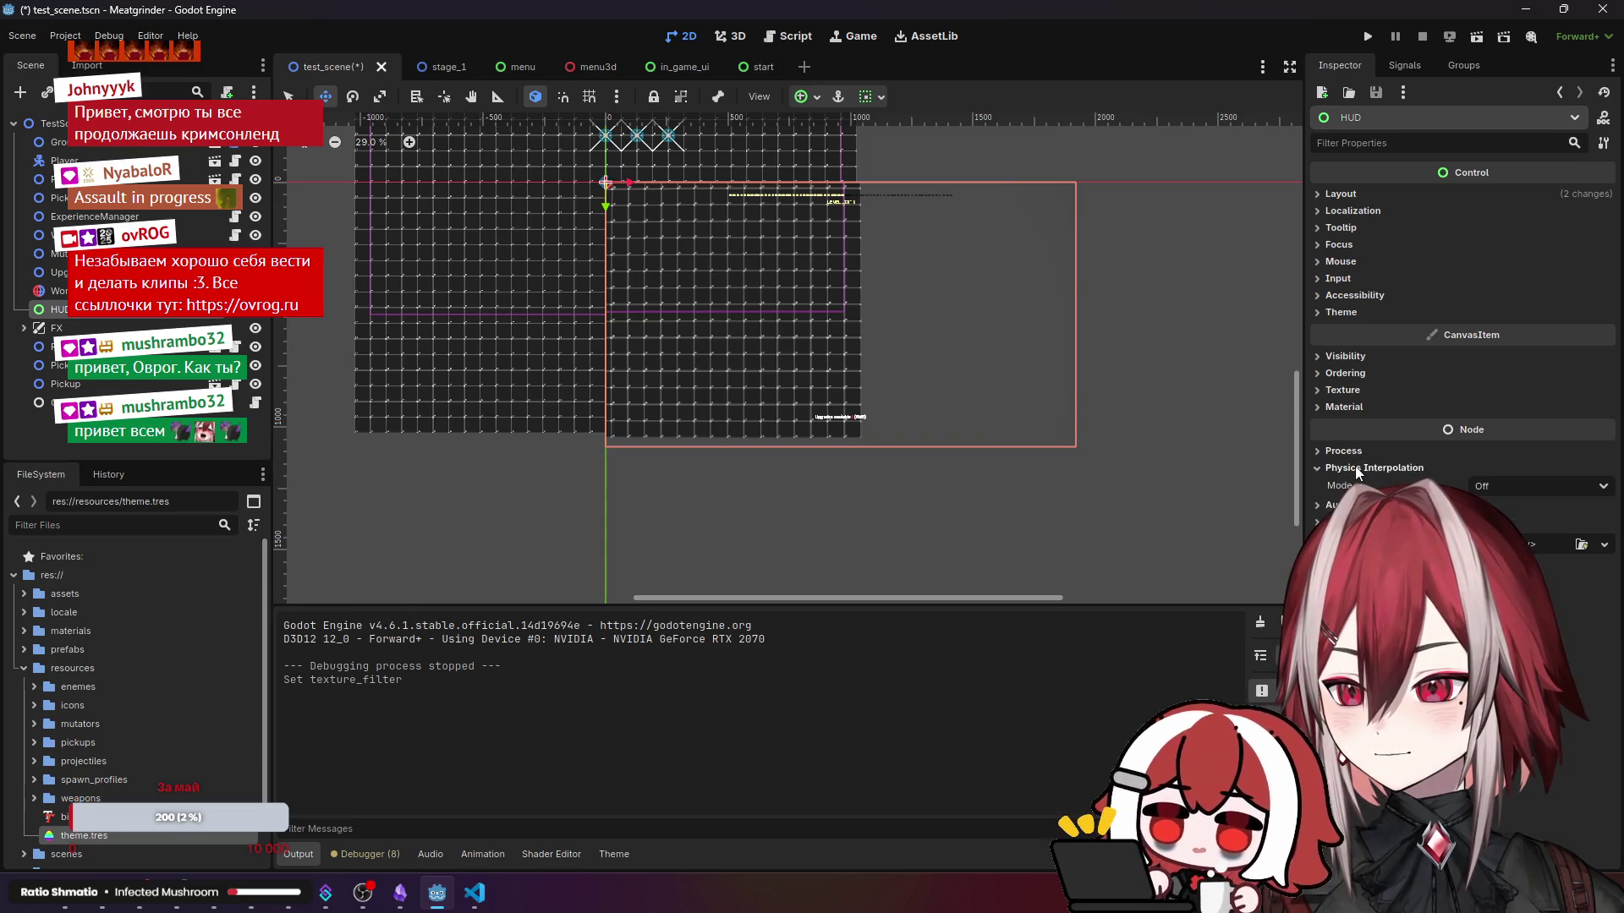
click(1334, 501)
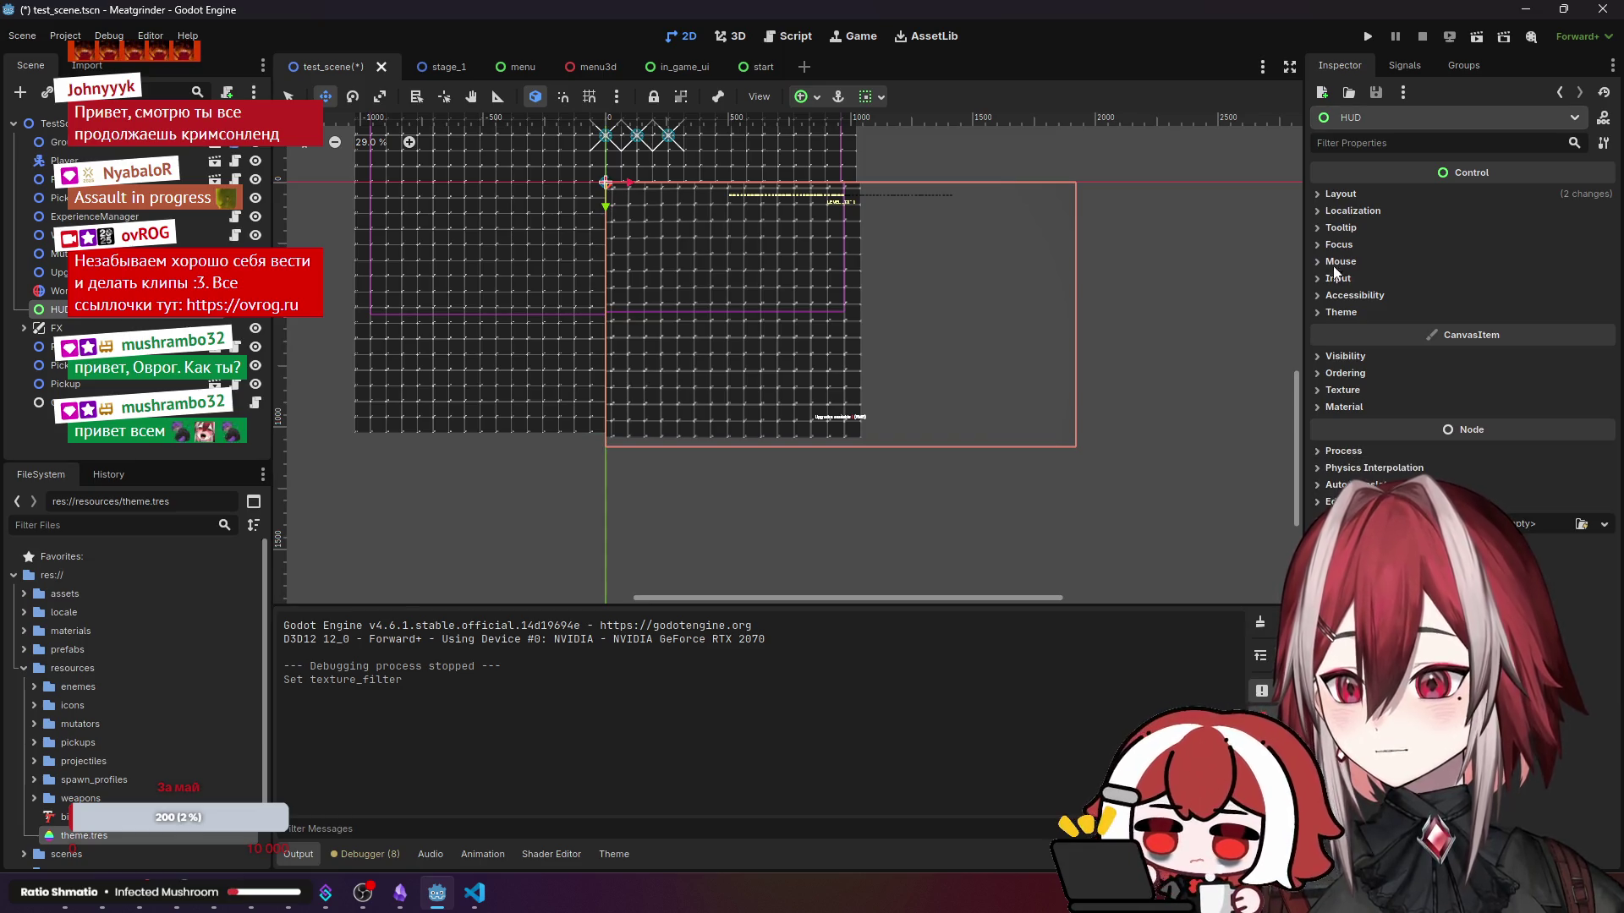
- Look over the HUD's Layout, Transform and Theme properties, then switch to the in_game_ui scene
click(1345, 194)
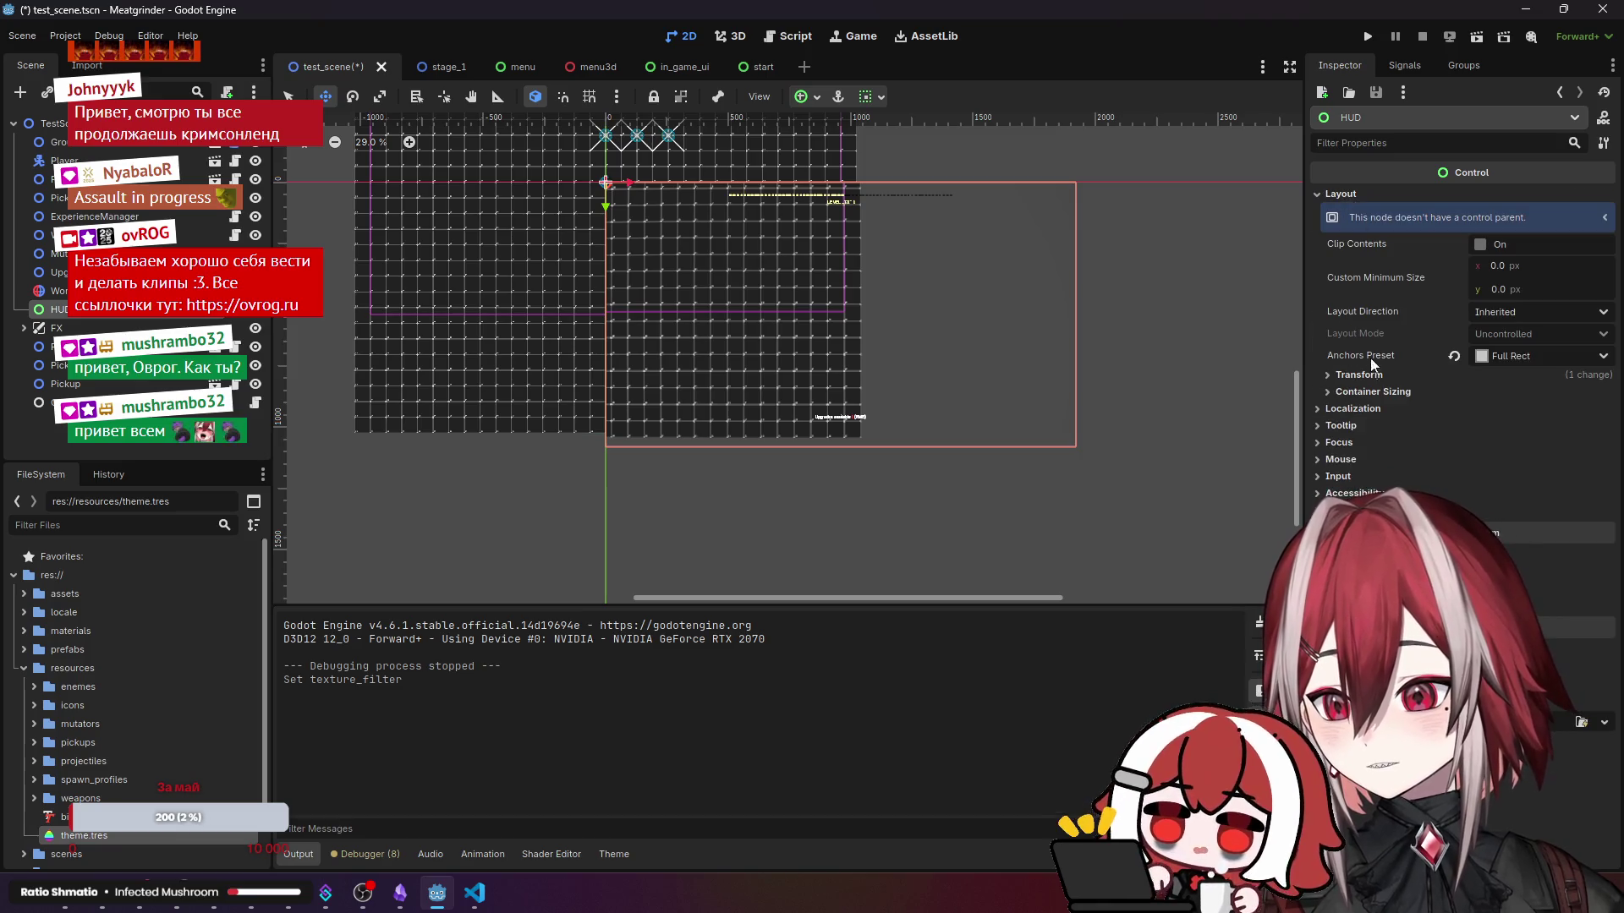
click(1359, 375)
click(1361, 372)
click(1362, 375)
click(1361, 376)
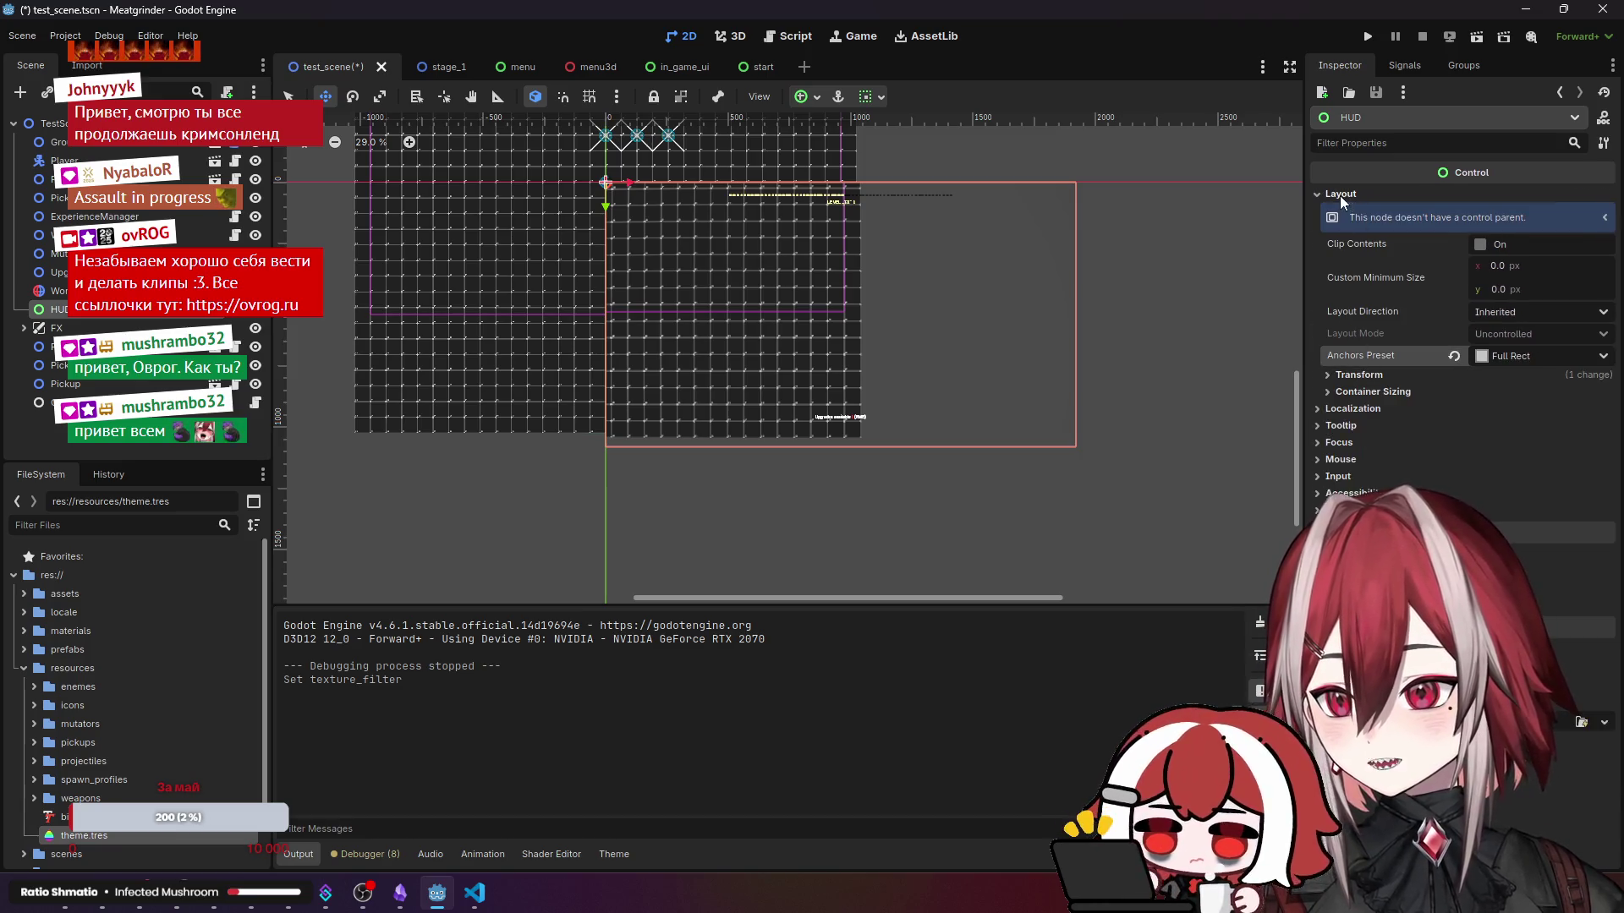
click(1339, 194)
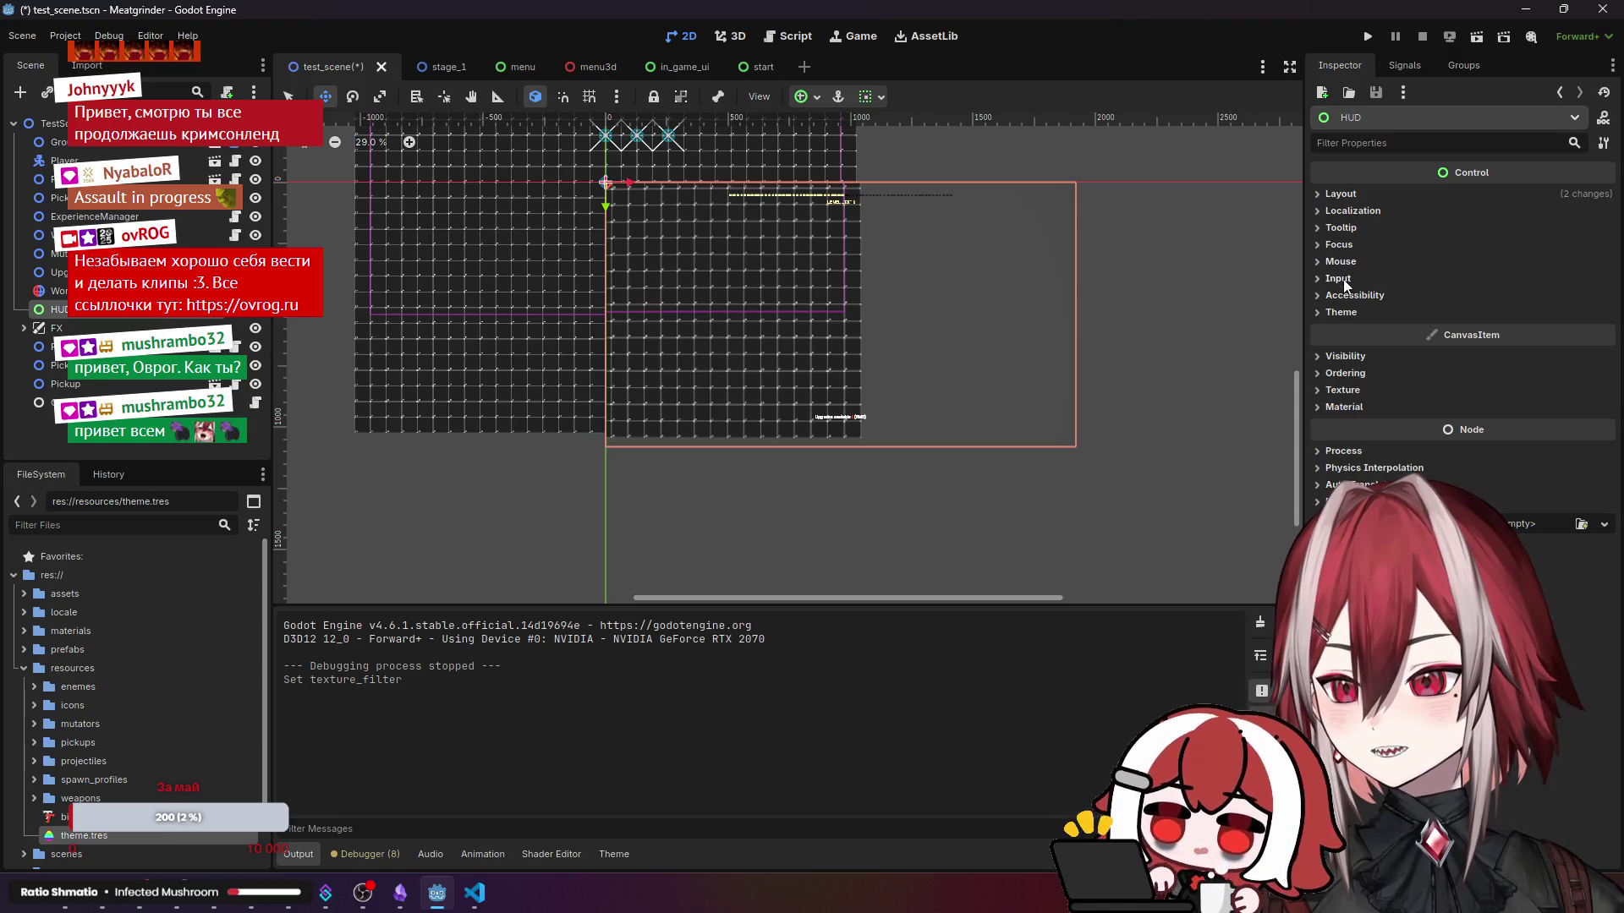
click(1342, 313)
click(1341, 314)
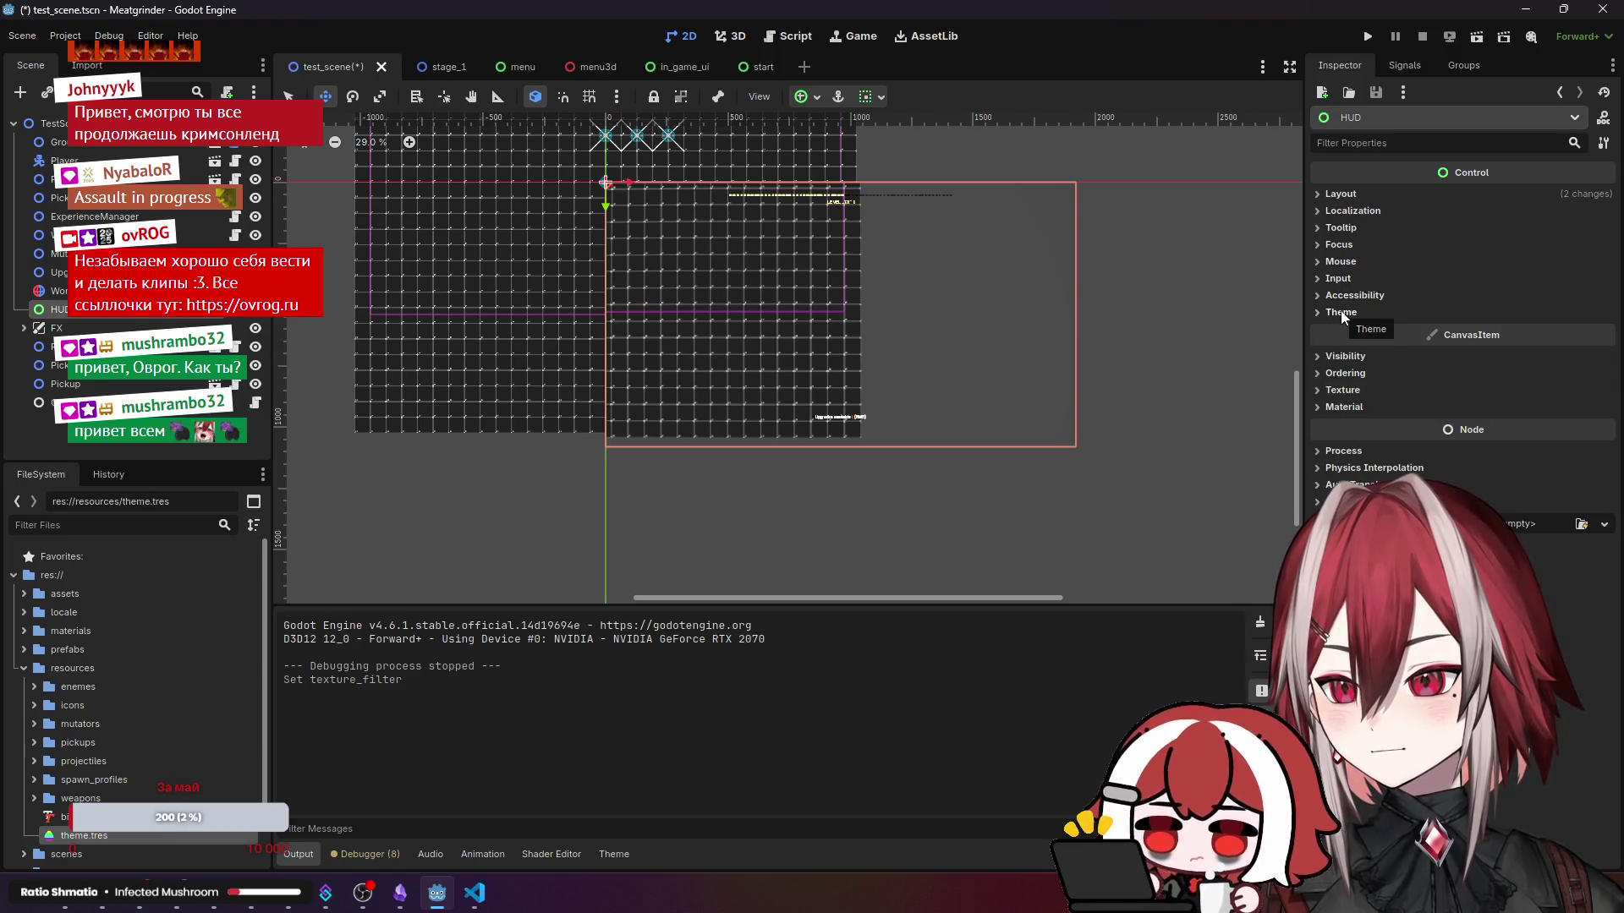
click(518, 66)
- Open the in_game_ui scene and select its HUD, Crosshair and CanvasLayer nodes in turn
click(668, 66)
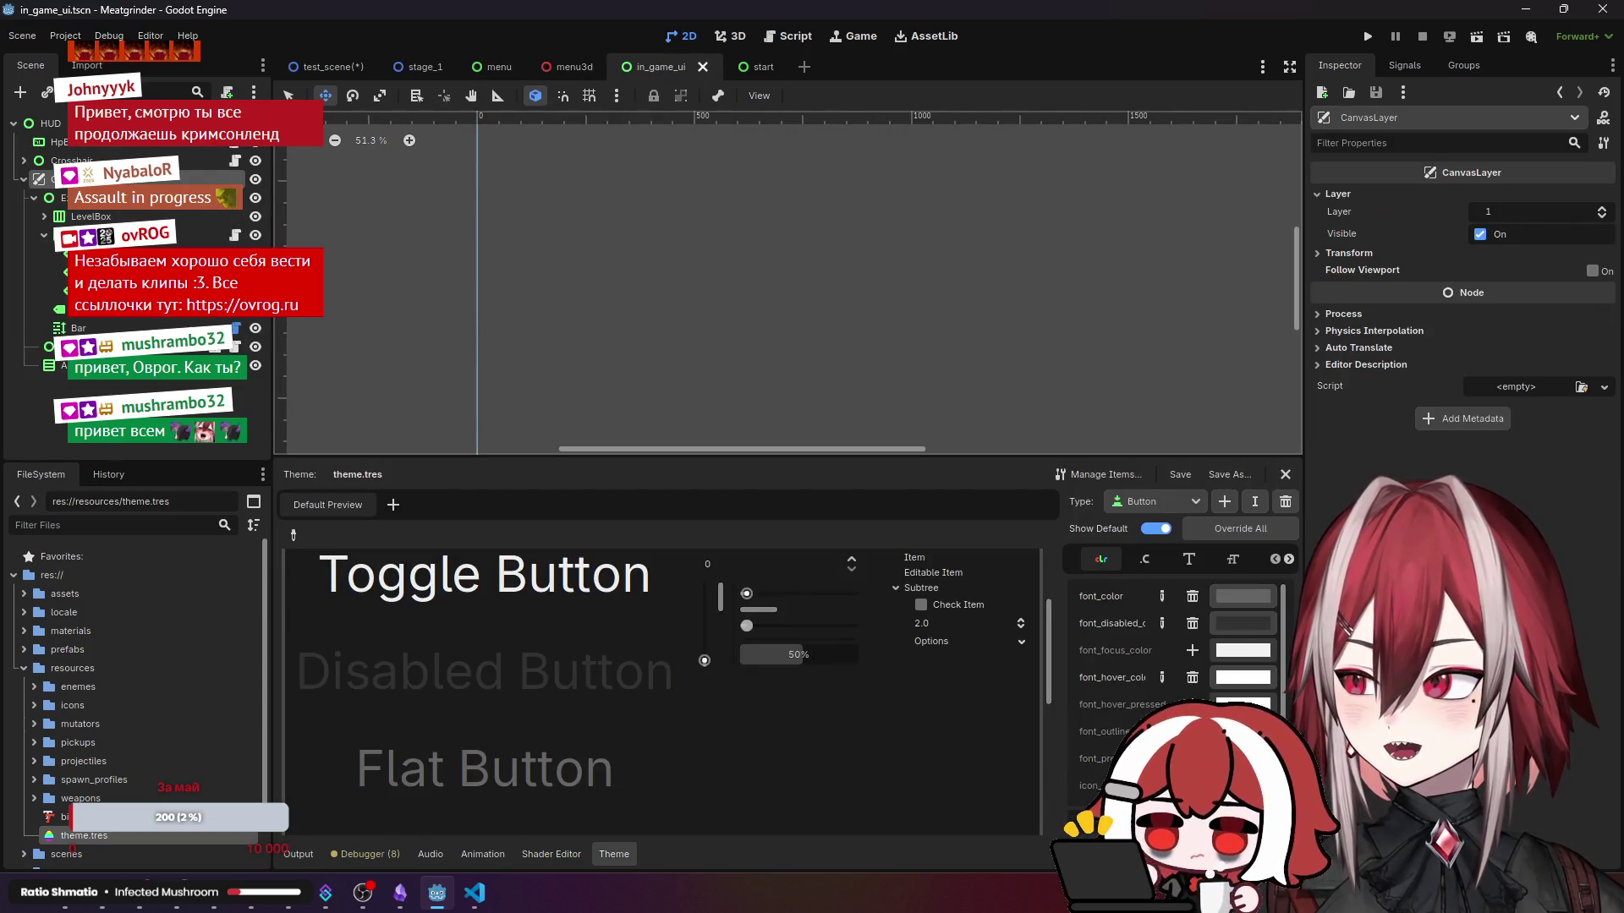
click(59, 123)
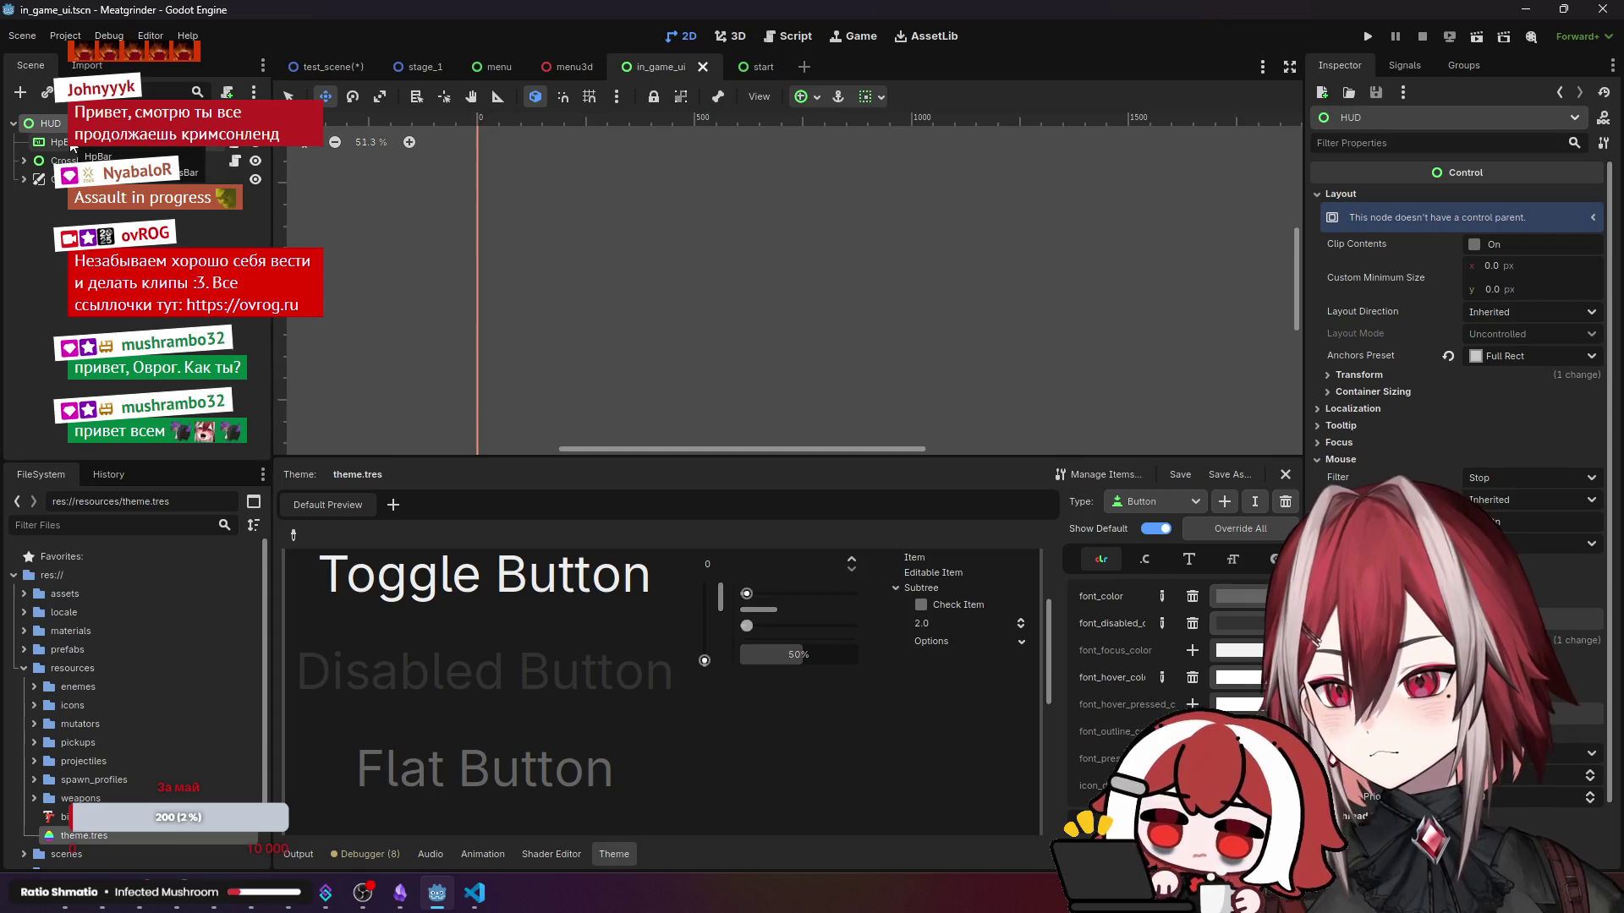
click(73, 160)
scroll(584, 298, down, 2)
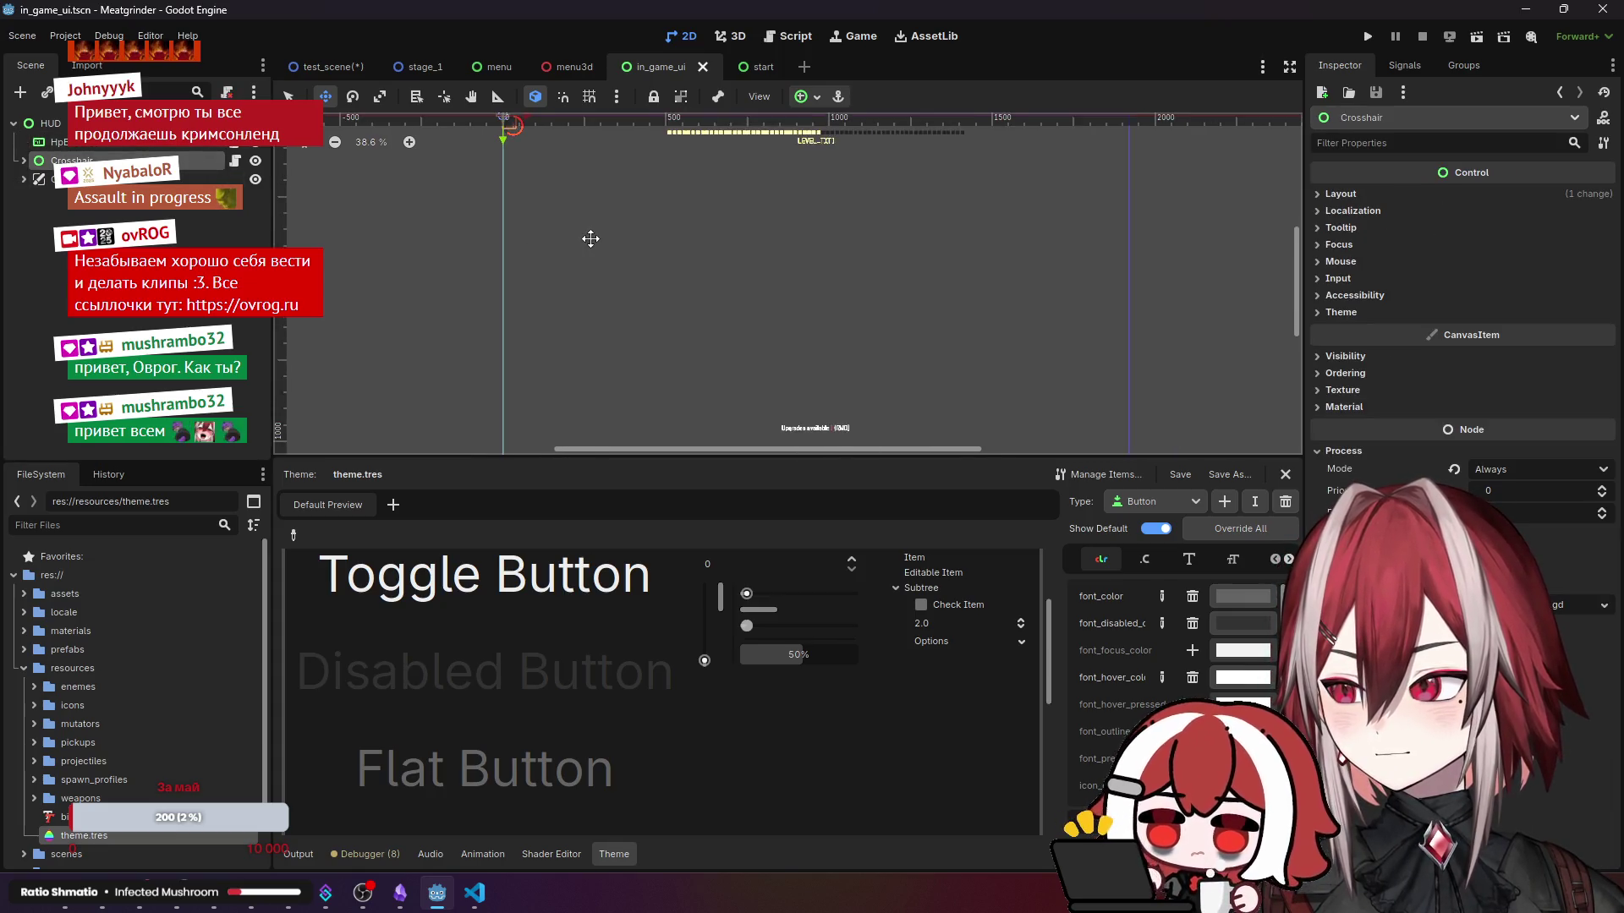
click(500, 164)
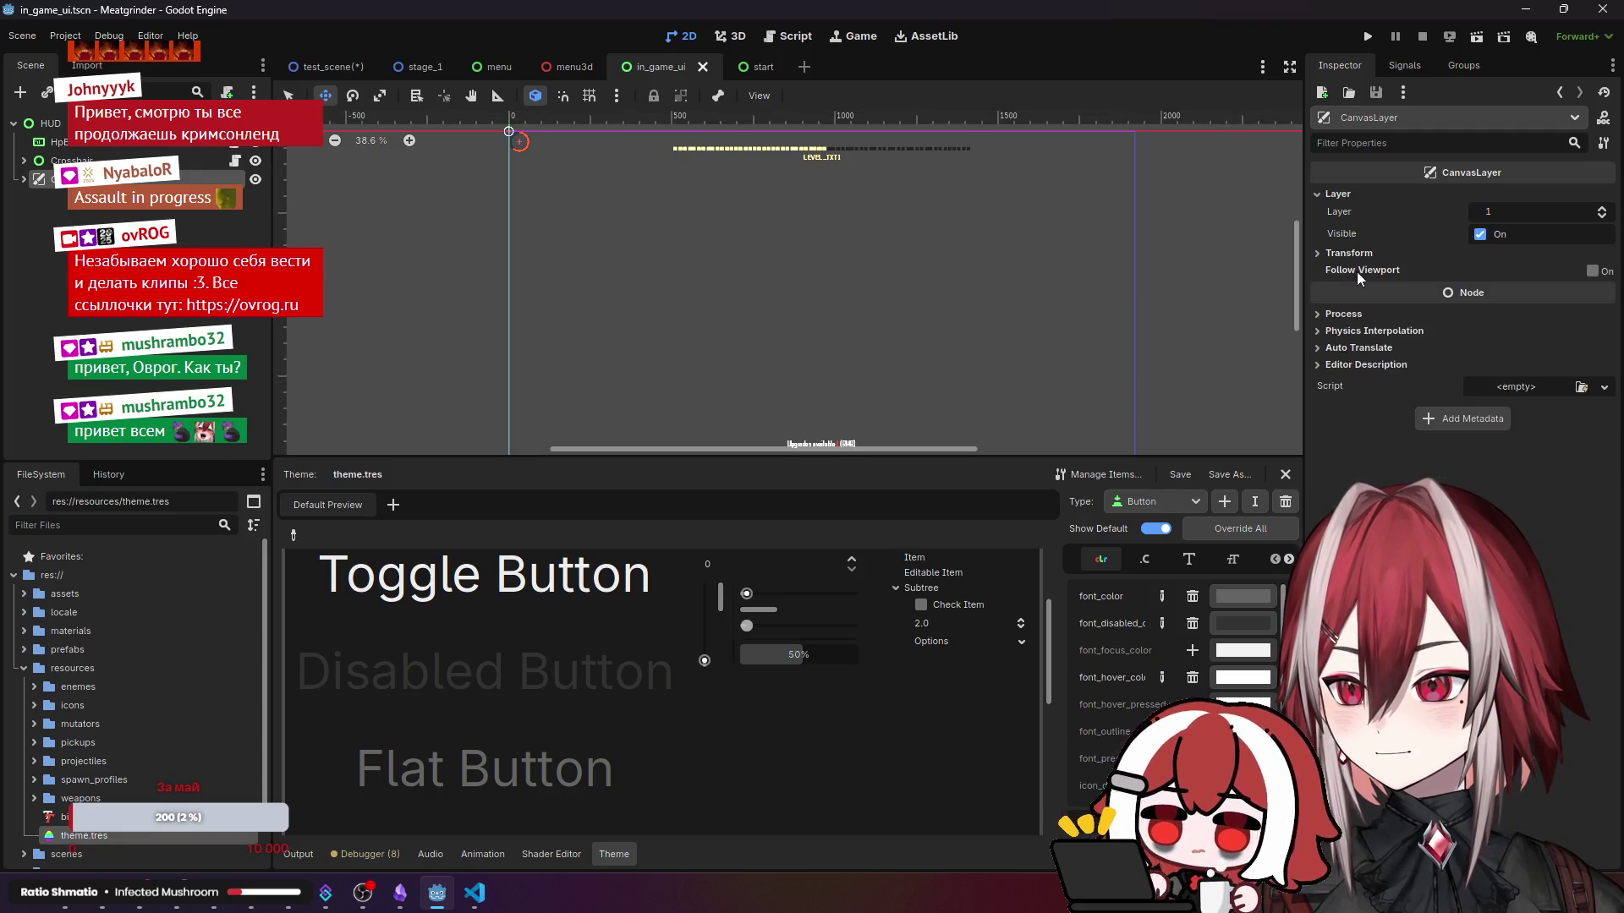
- Review the CanvasLayer's Process, Physics Interpolation, Auto Translate and Editor Description sections
mouse_move(1356, 271)
click(1358, 318)
click(1357, 317)
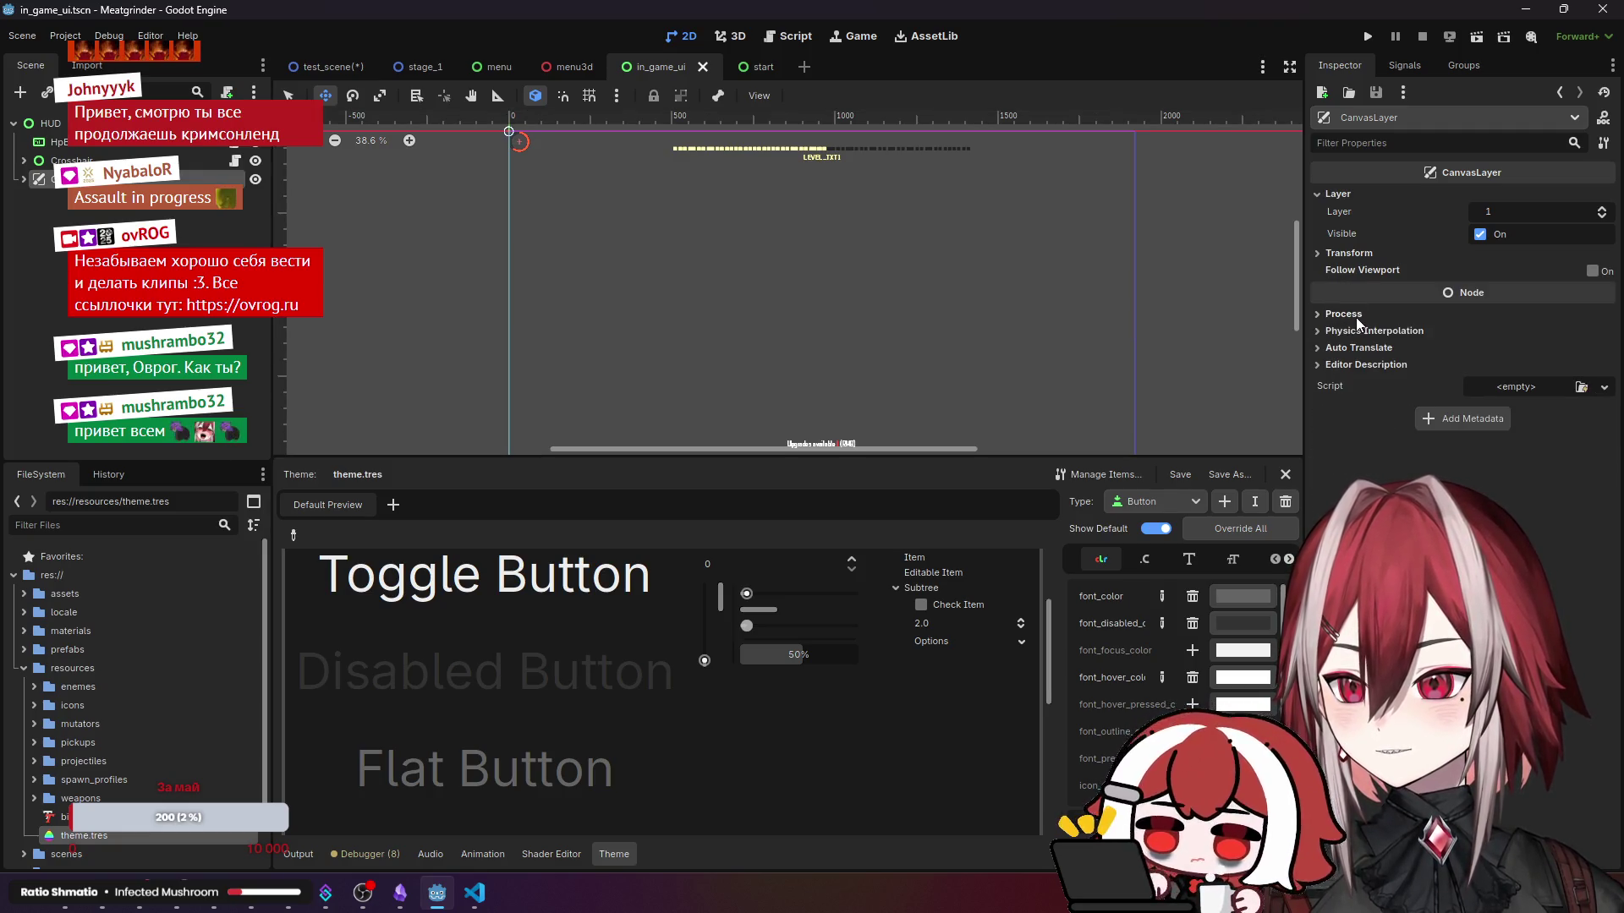
click(1357, 331)
click(1357, 331)
click(1358, 352)
click(1358, 351)
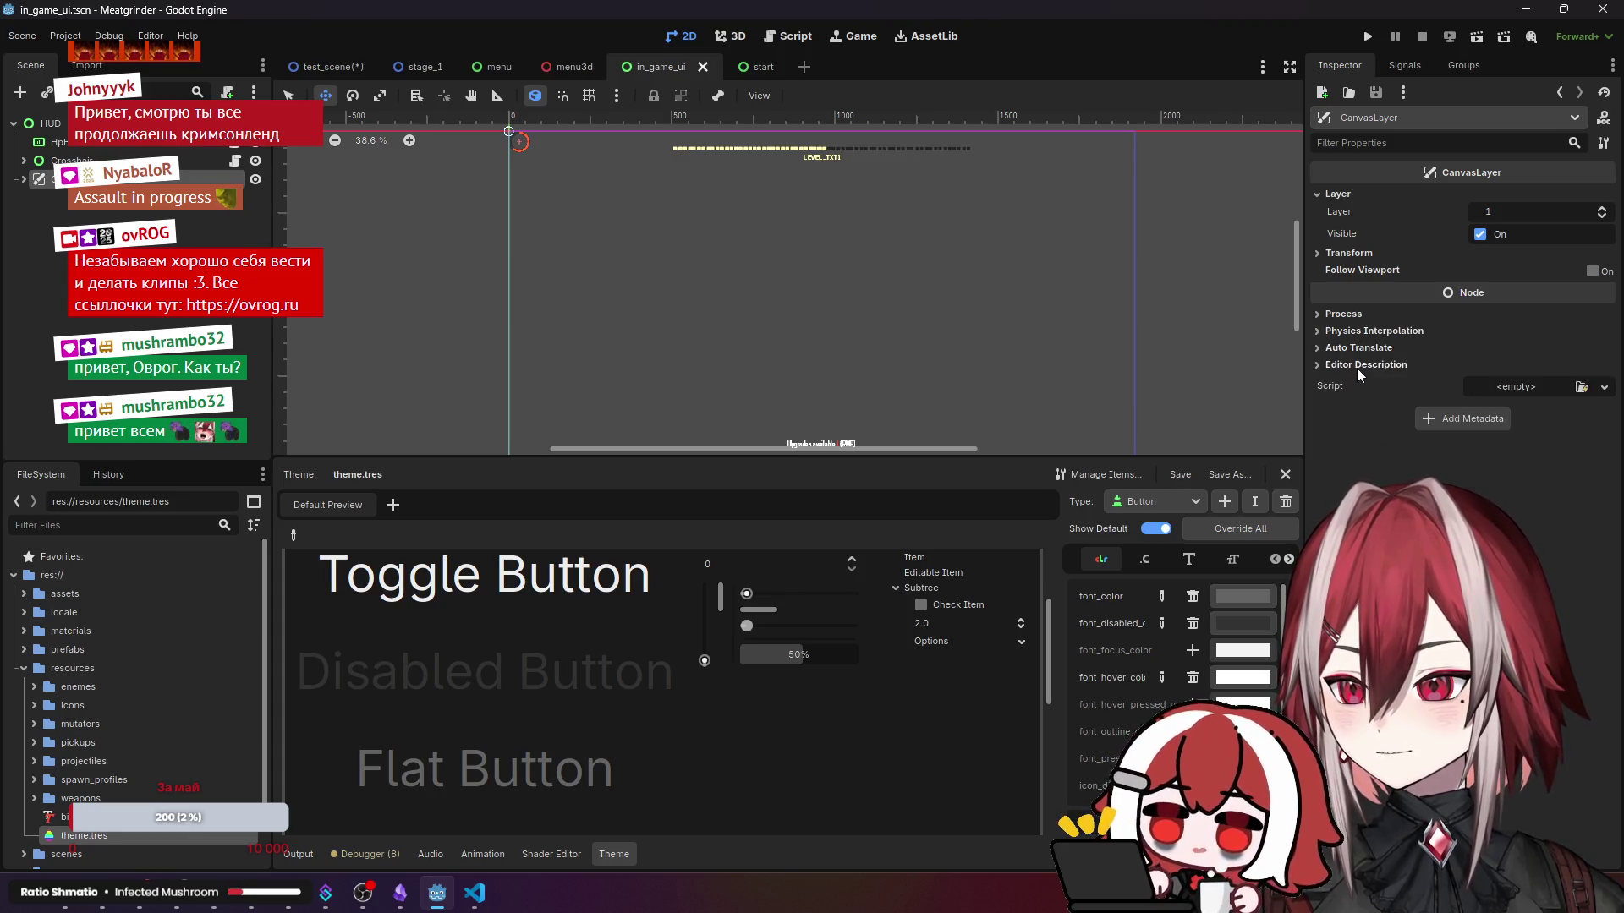
click(1357, 366)
click(1360, 368)
click(1366, 352)
click(1367, 352)
- Check the CanvasLayer's process, thread group options and transform values
click(1352, 316)
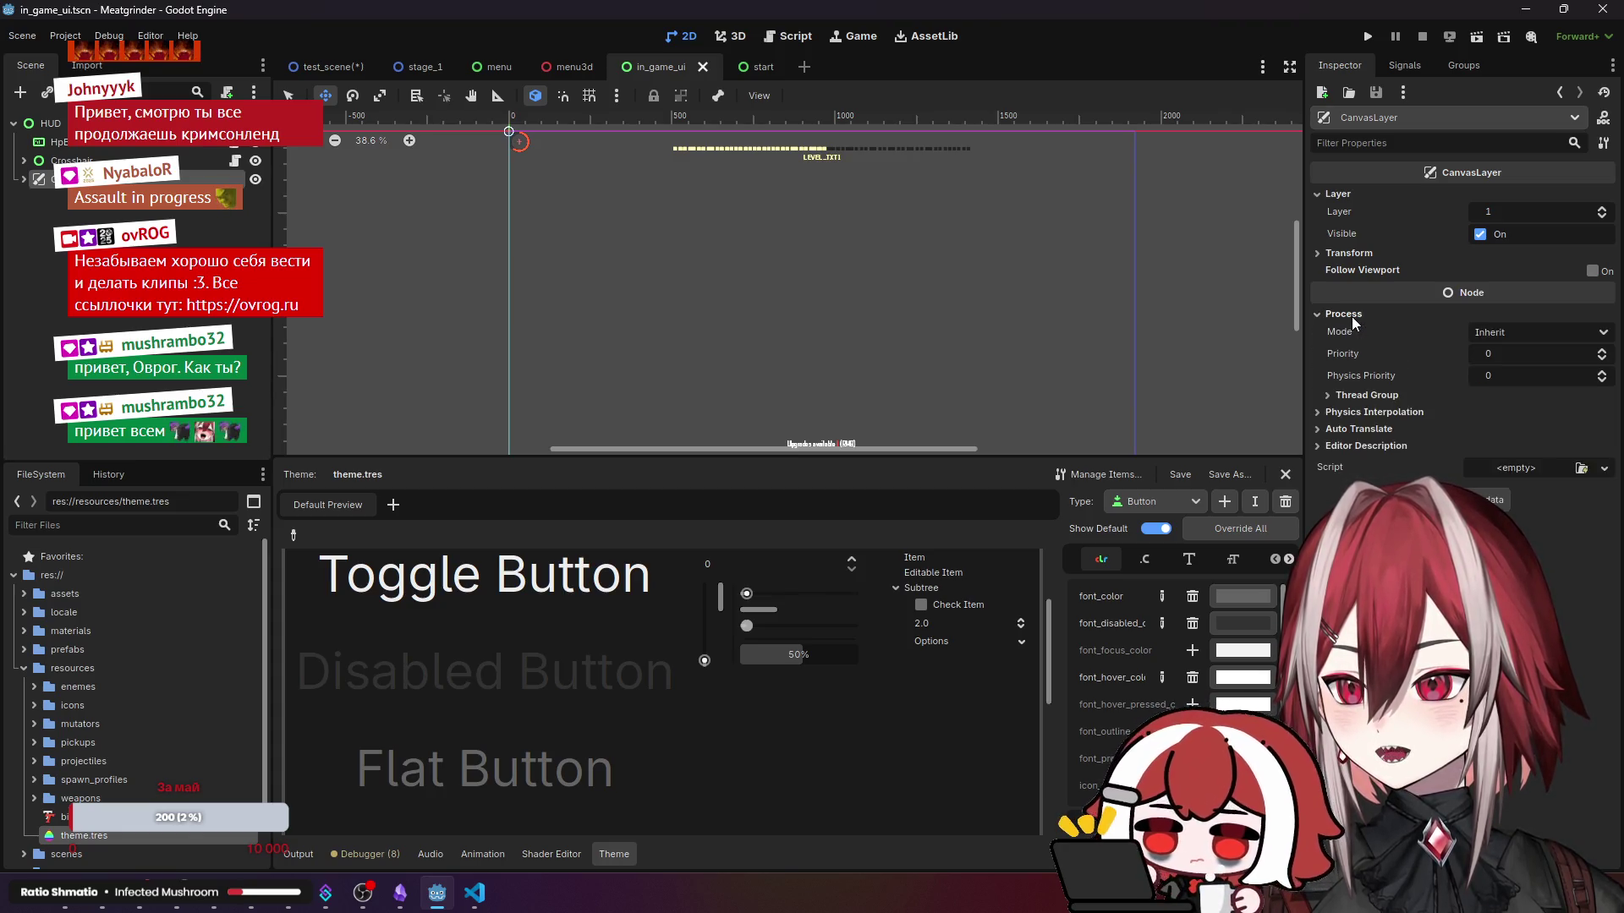
click(1364, 391)
click(1364, 391)
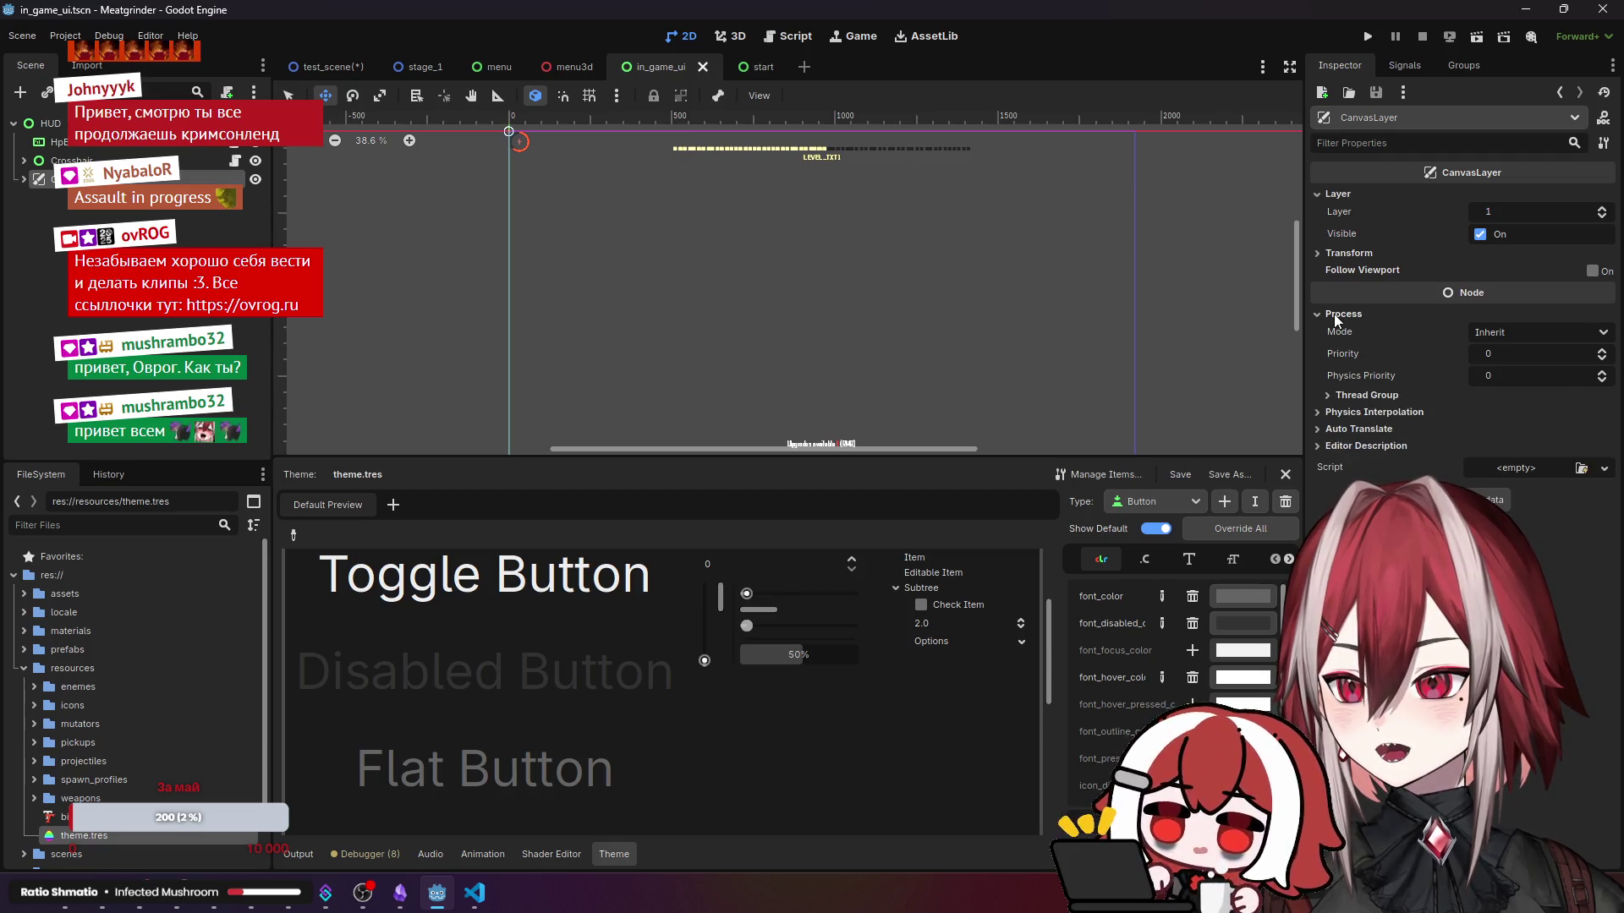
click(1370, 313)
mouse_move(1350, 236)
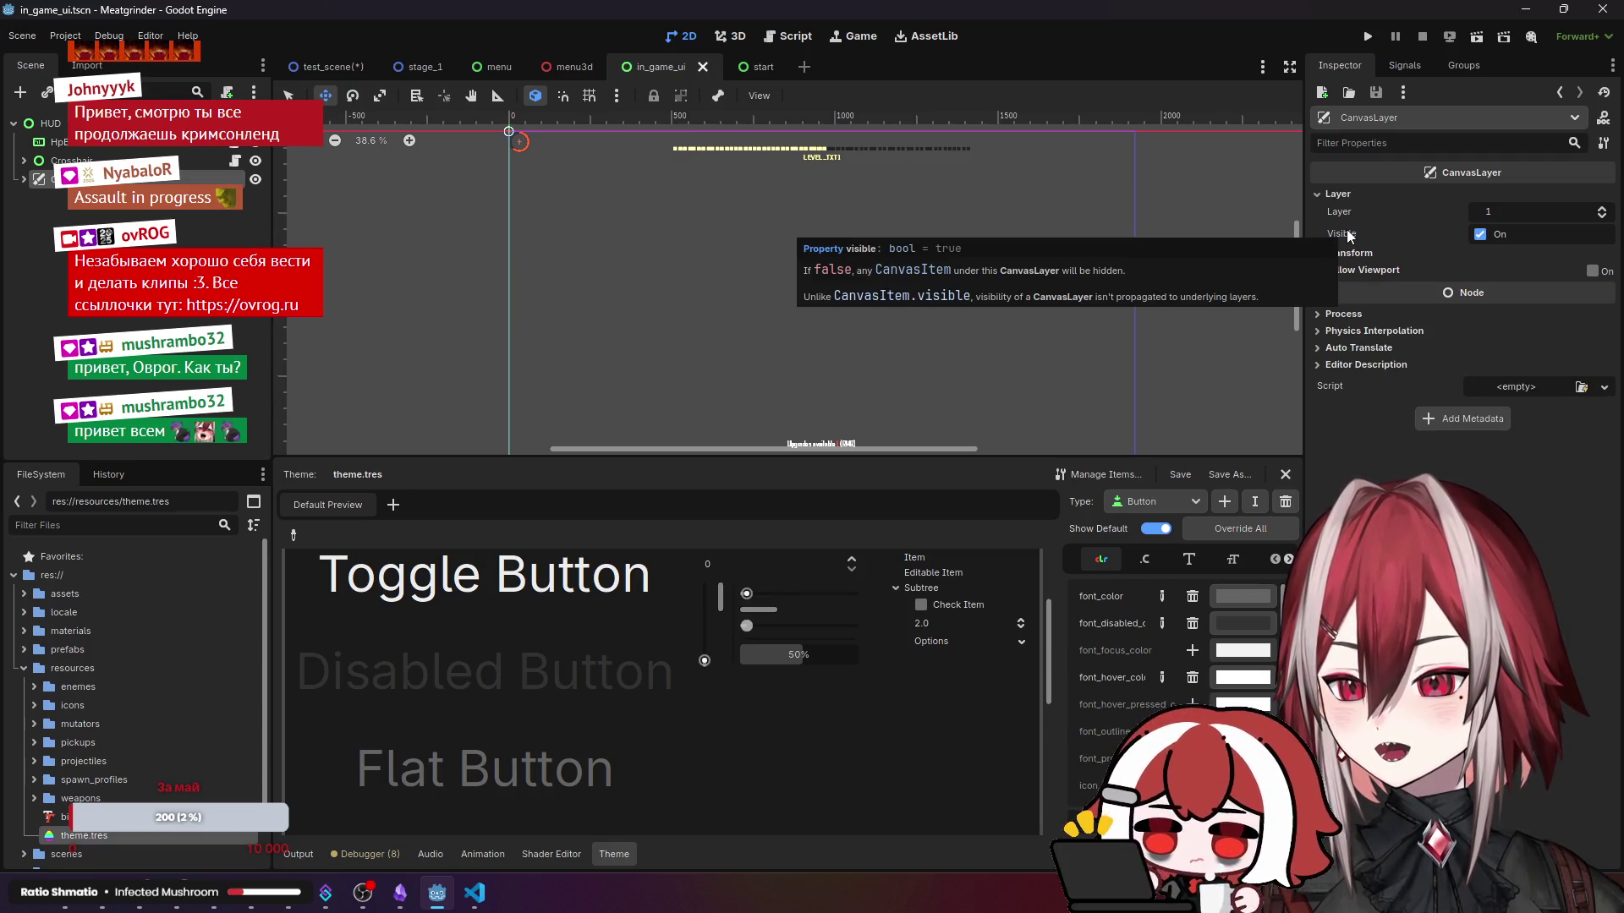
click(1353, 254)
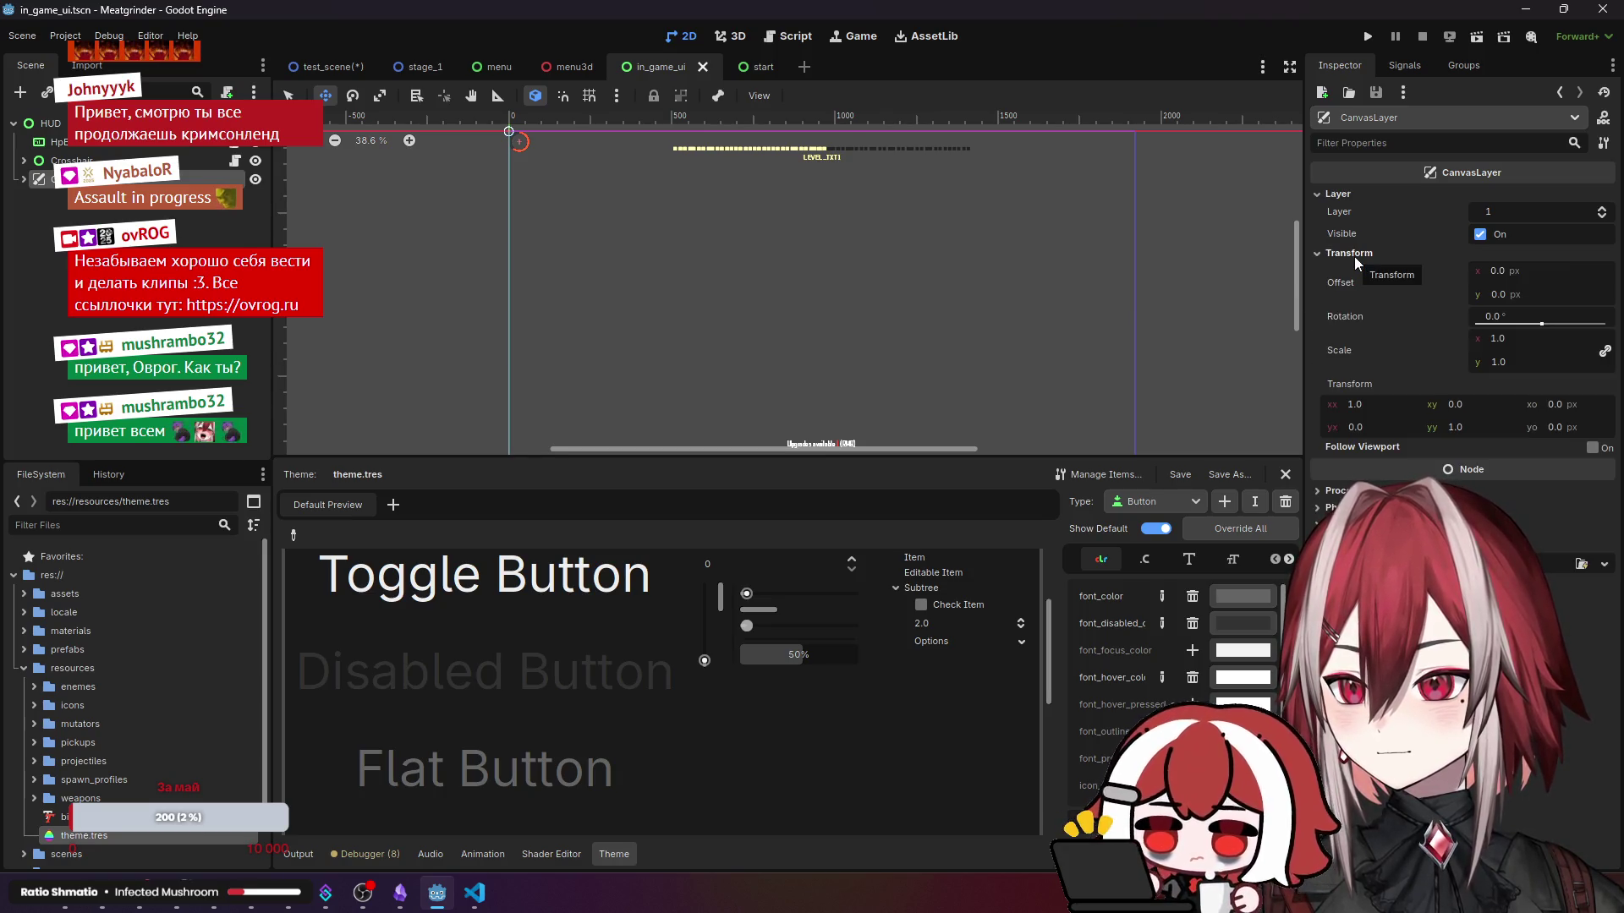
click(1353, 254)
- Expand the bar node and select its ExpBar child
click(25, 179)
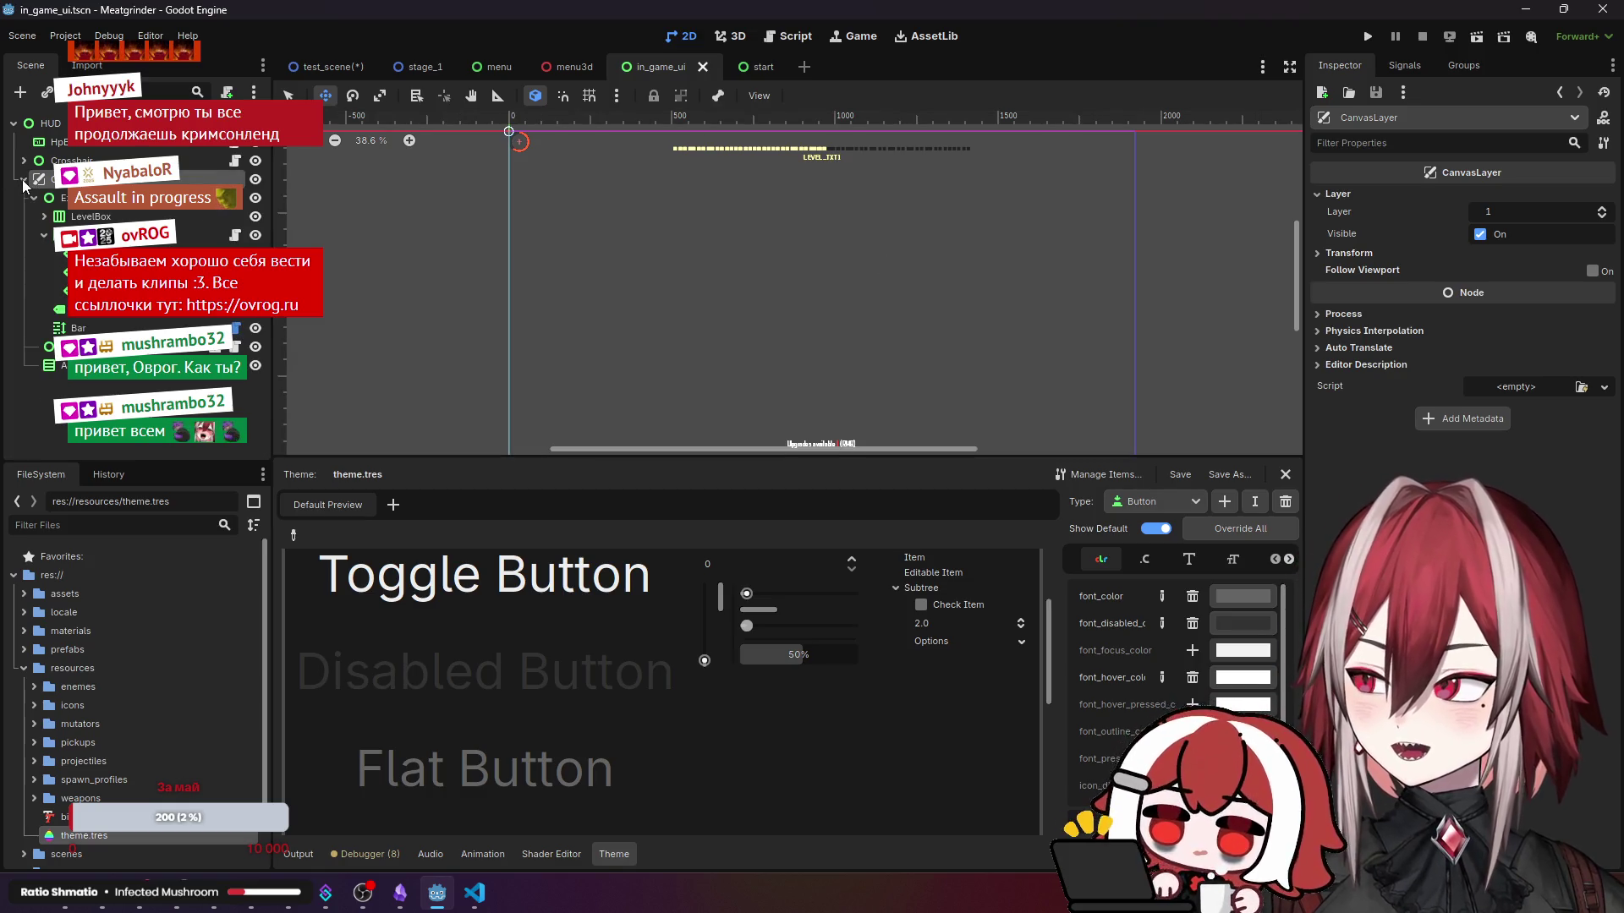
click(33, 198)
click(64, 198)
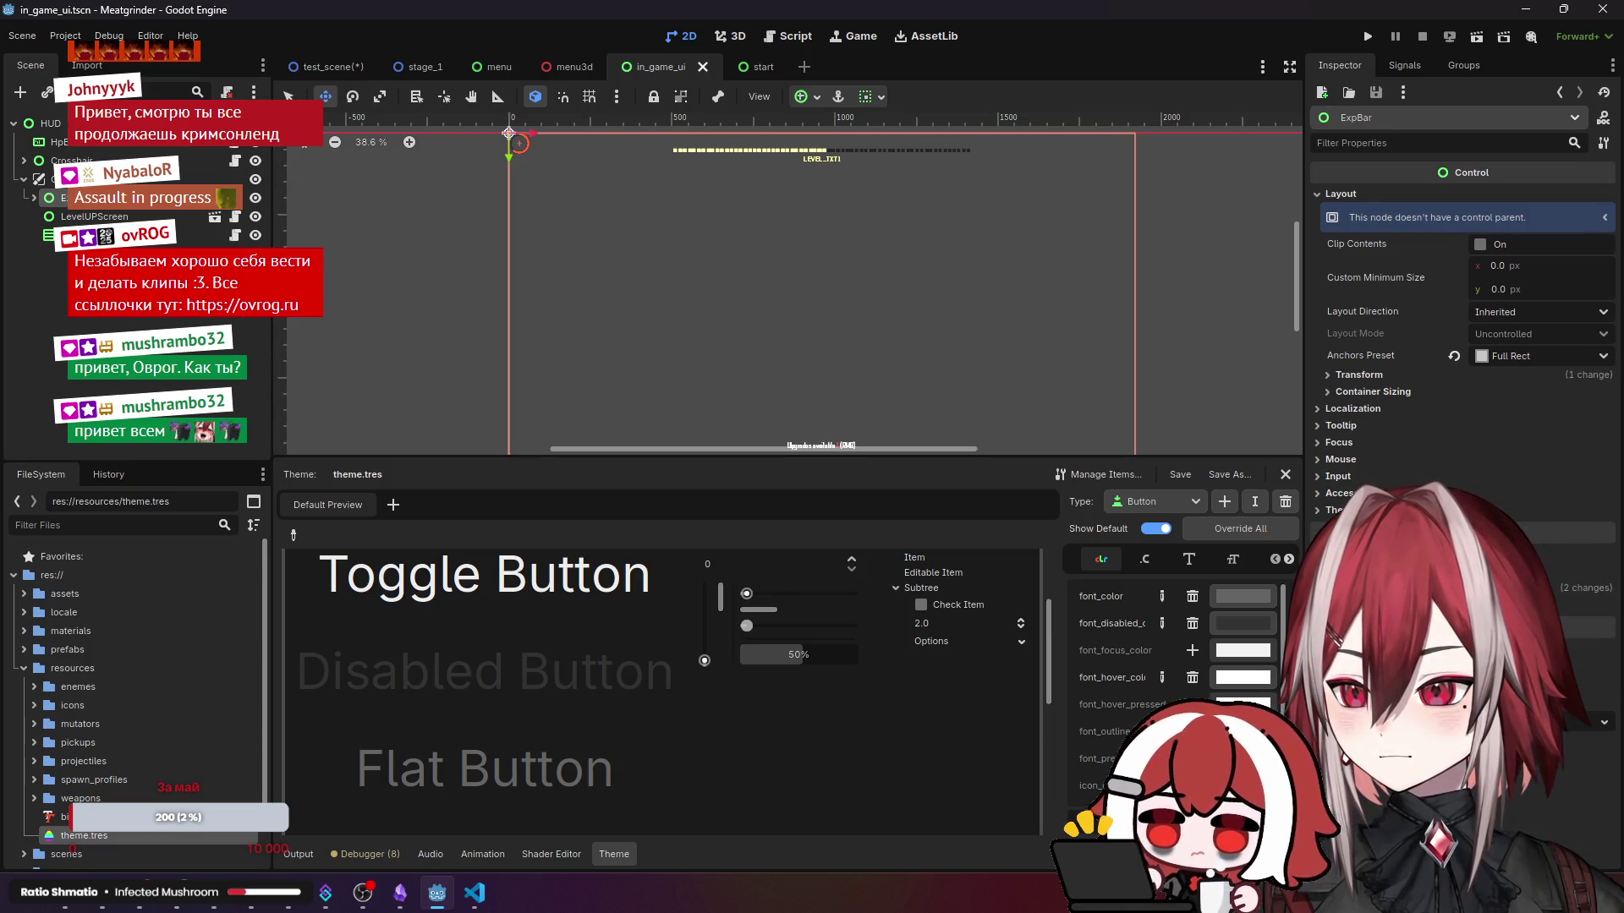
- Select LevelUPScreen, reselect ExpBar and pan the canvas so the scene frame sits higher
scroll(1038, 287, down, 3)
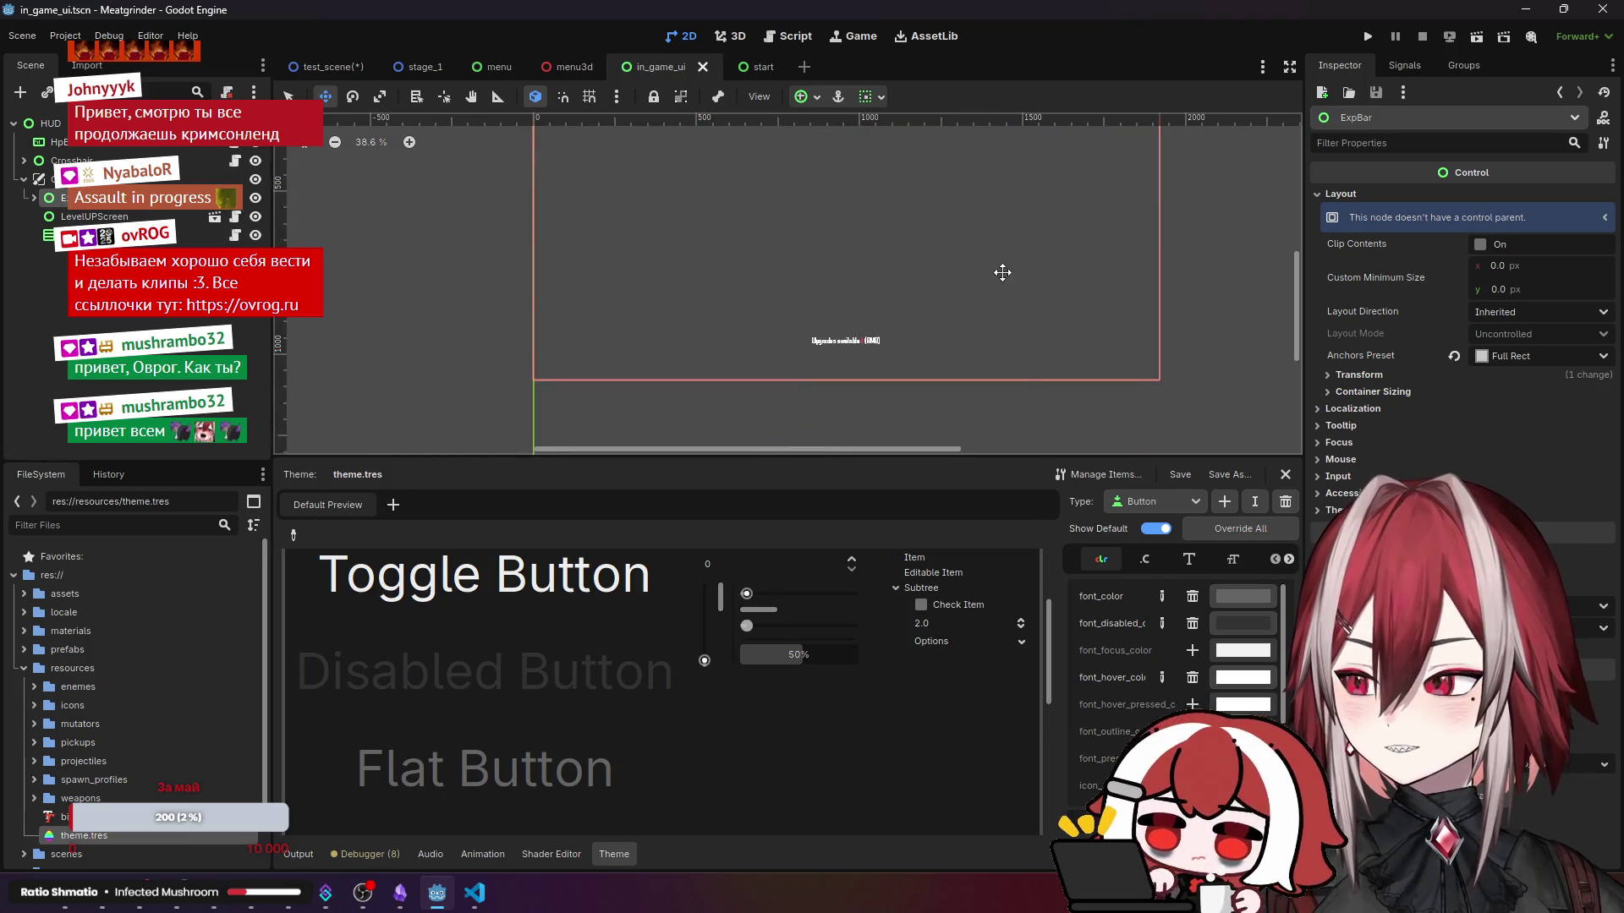
scroll(1002, 272, up, 6)
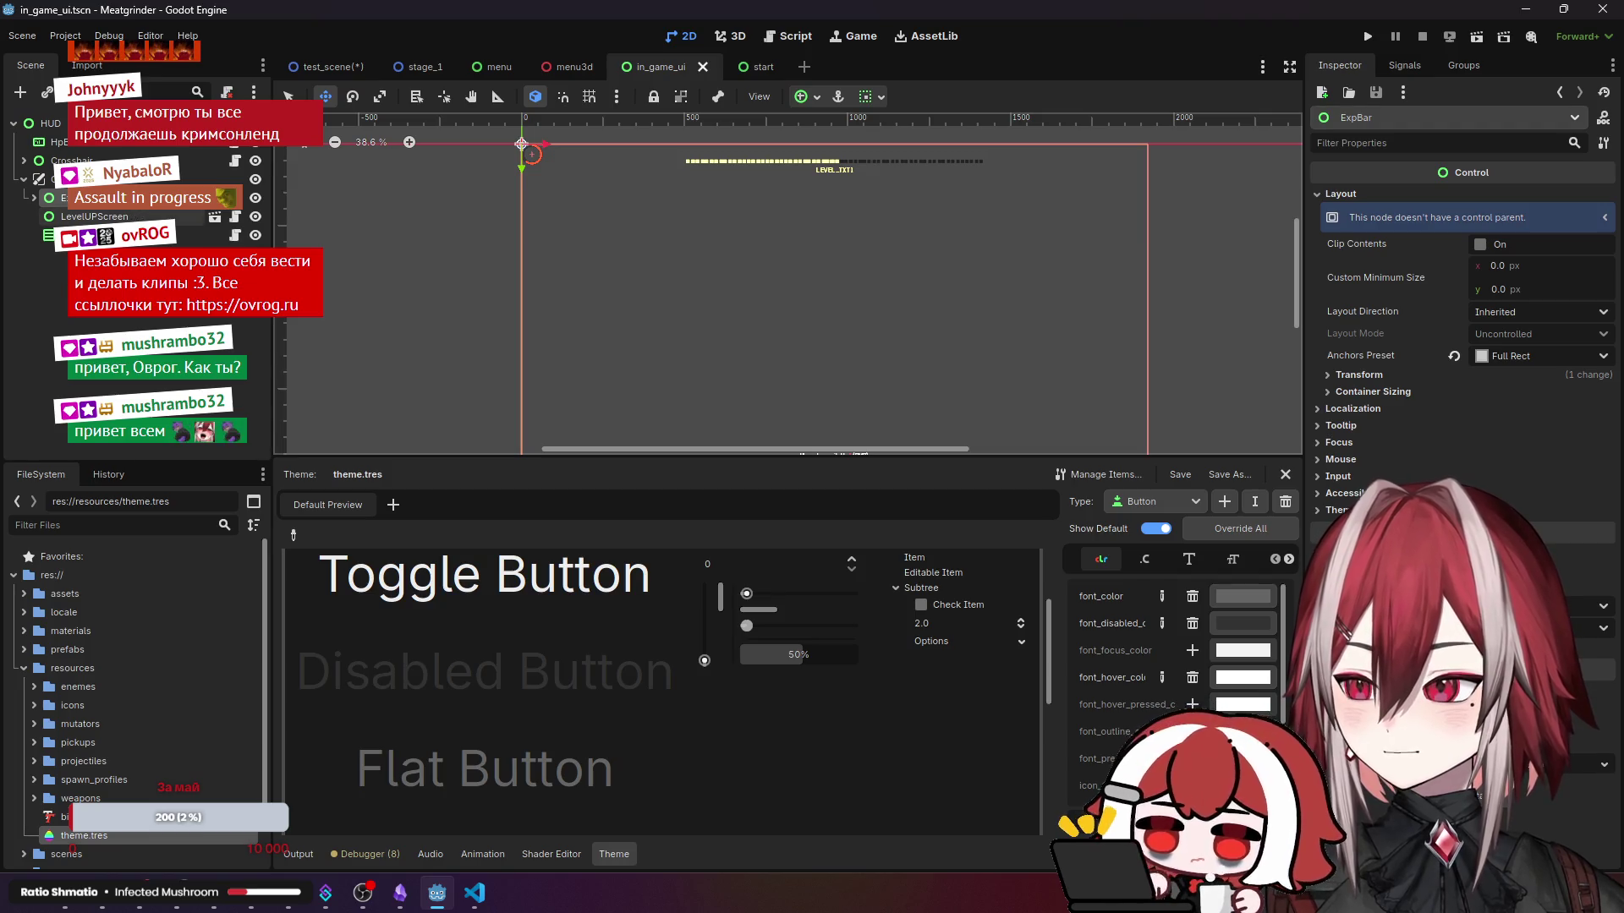
click(93, 217)
click(861, 313)
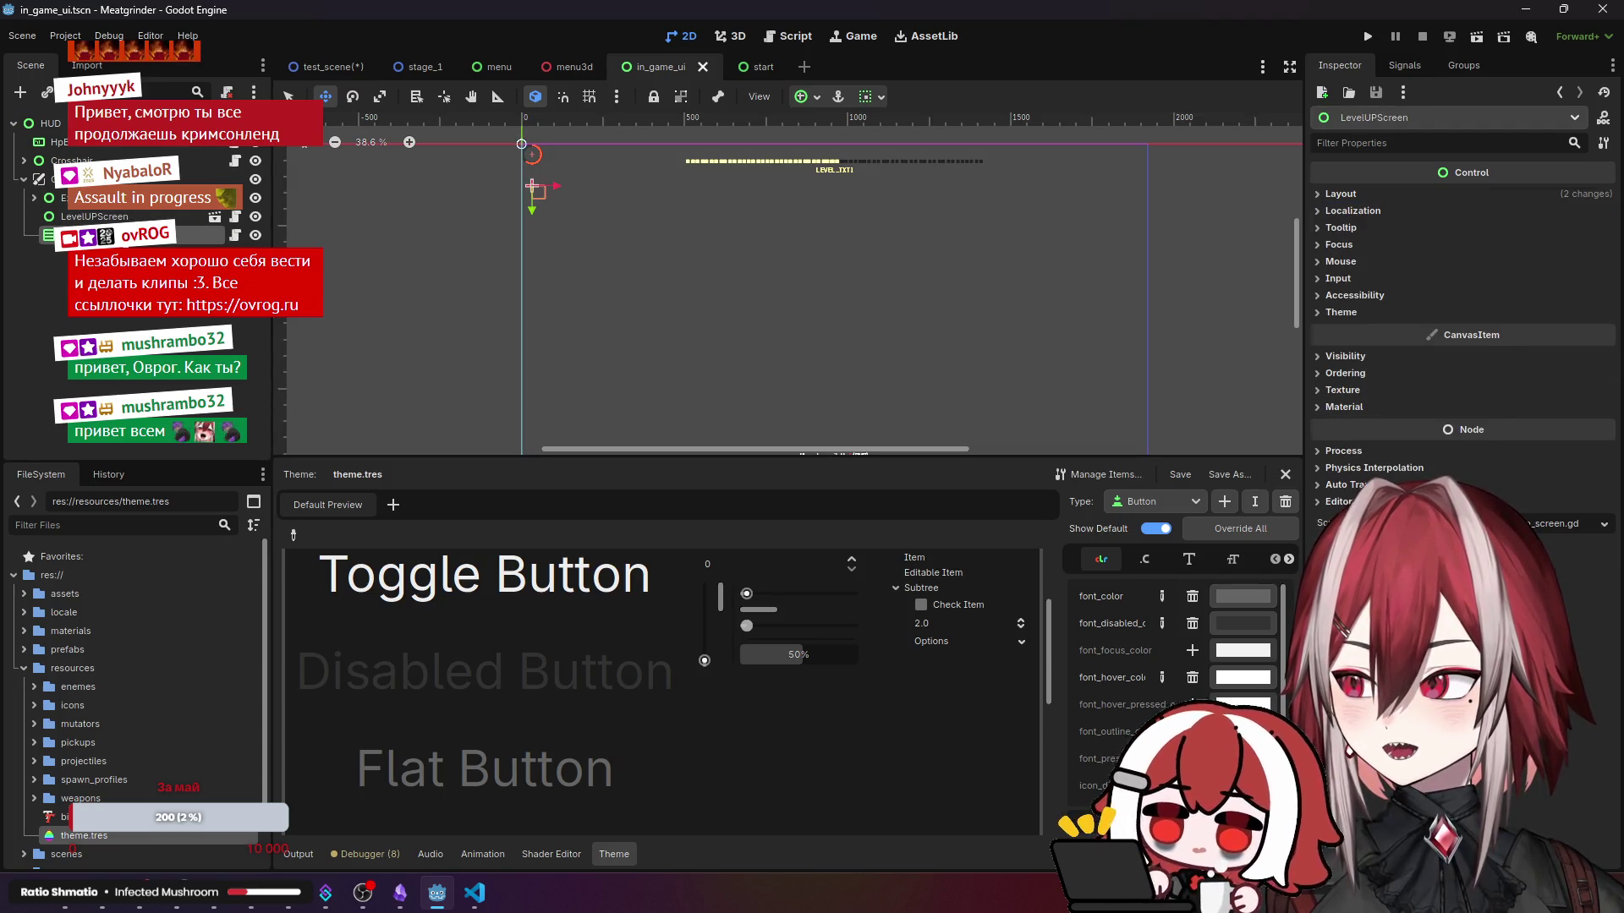
drag(861, 313, 873, 225)
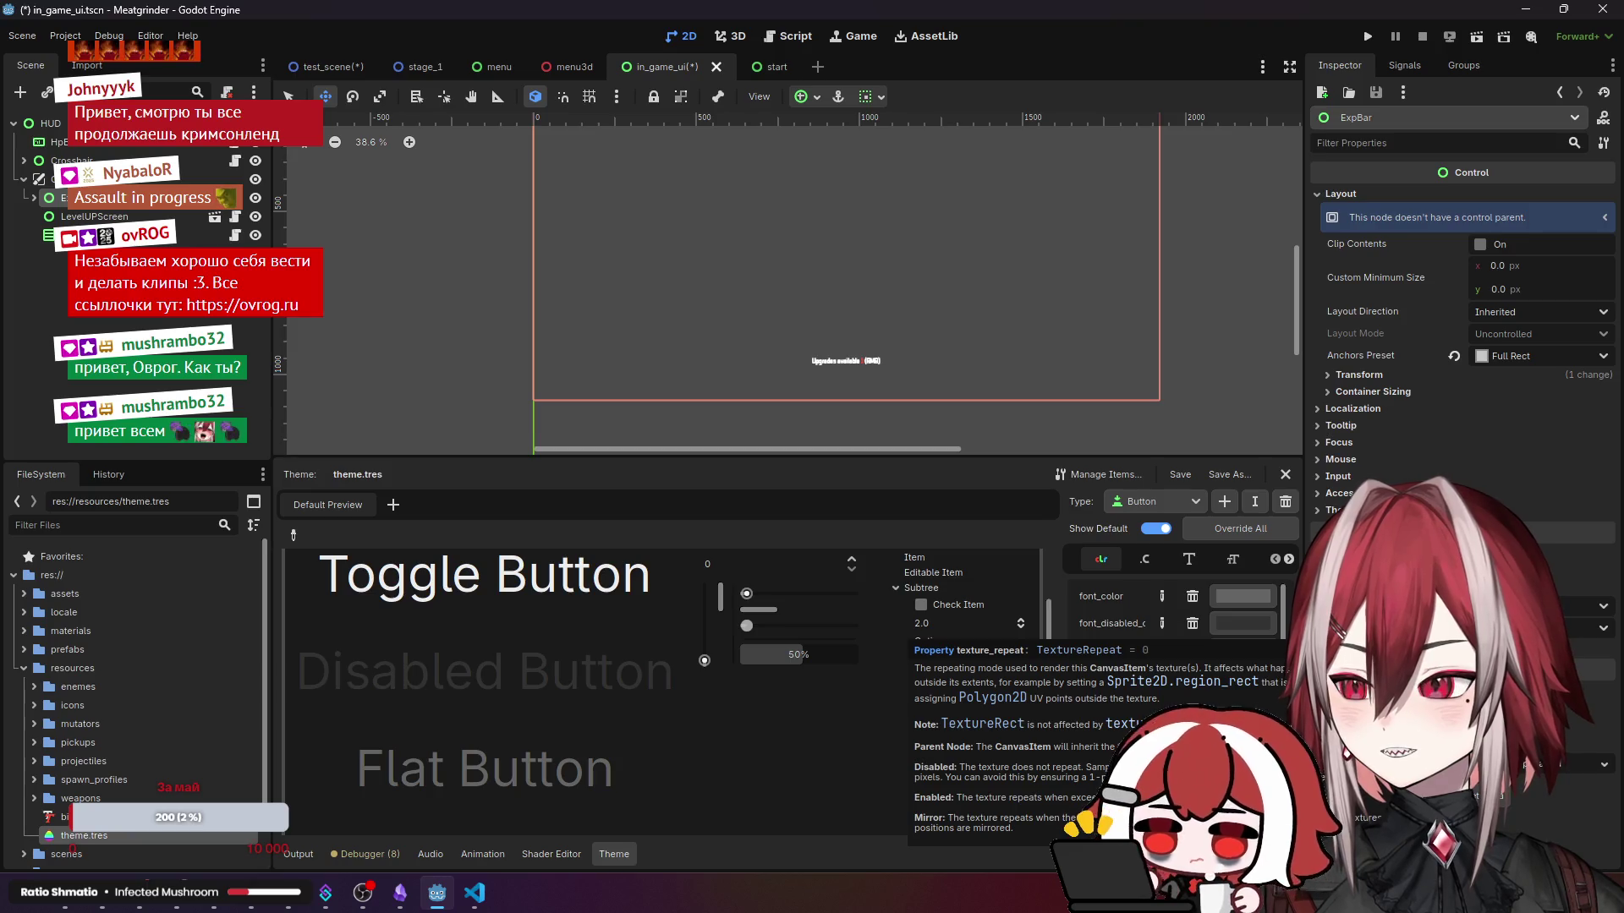
- Run in_game_ui alone, hitting the pending_update null-instance error at upgrade_counter.gd line 7
scroll(1123, 172, up, 4)
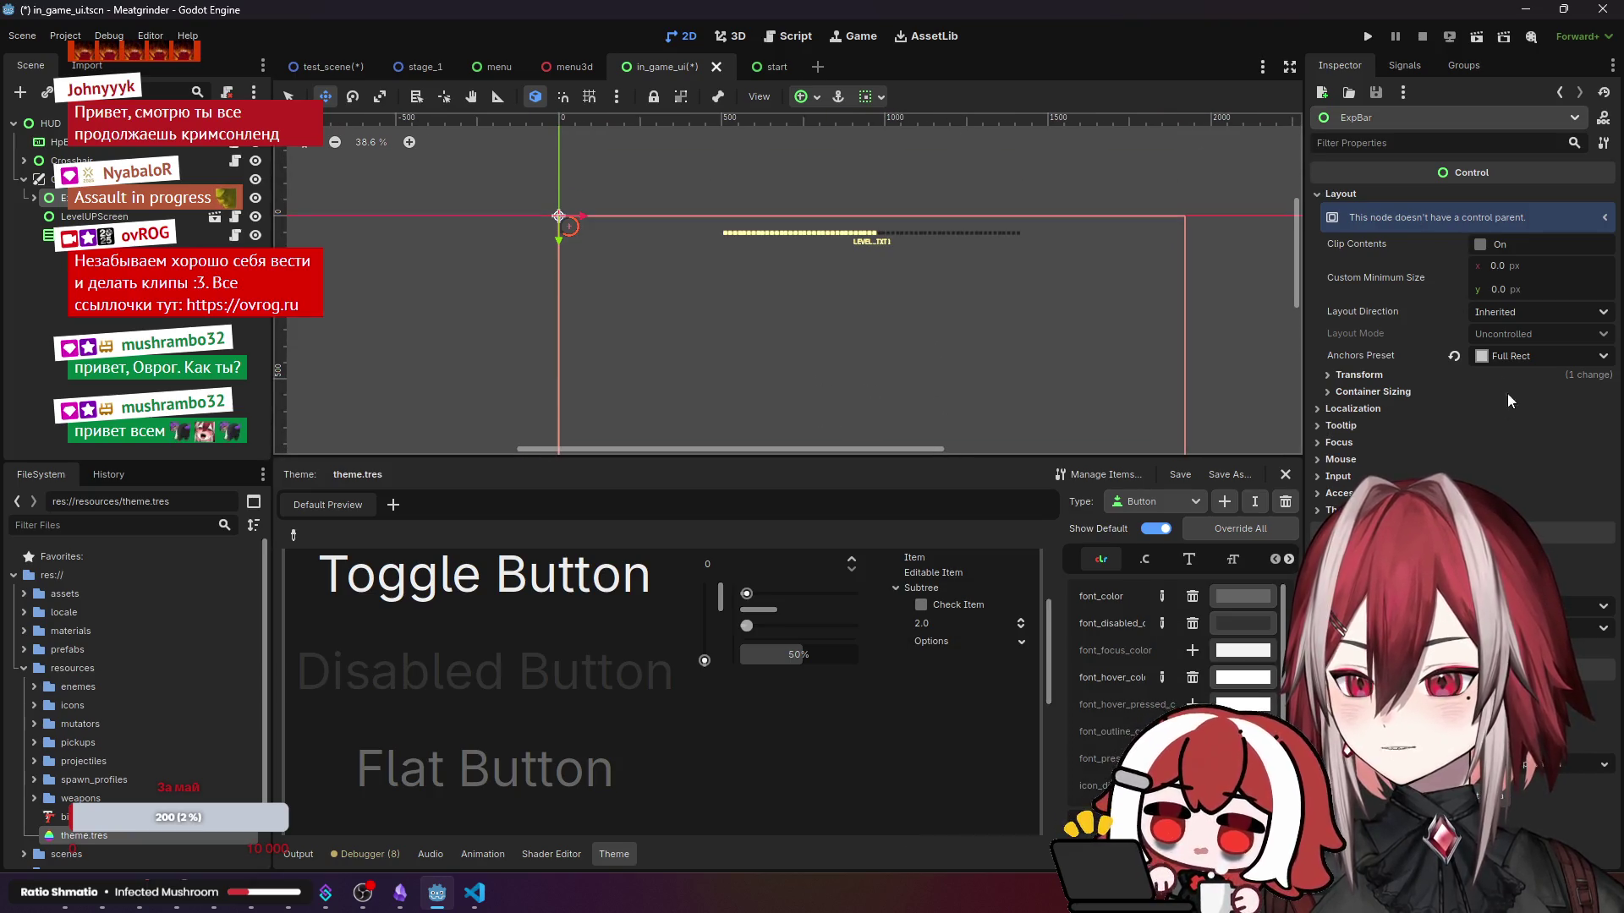
scroll(1019, 175, down, 5)
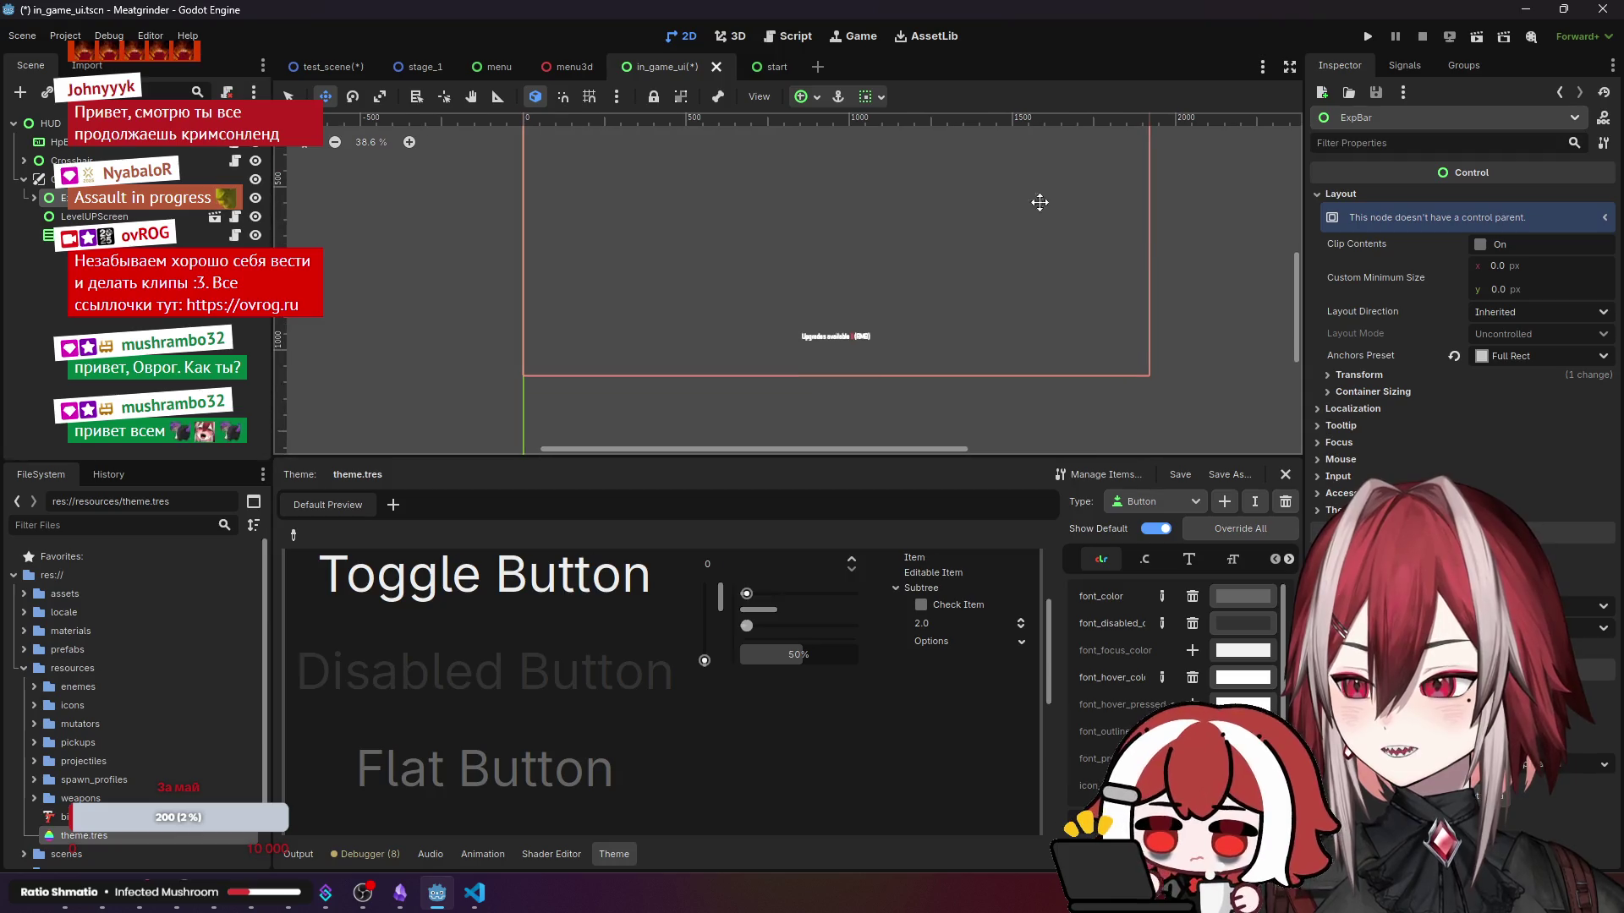
click(1476, 42)
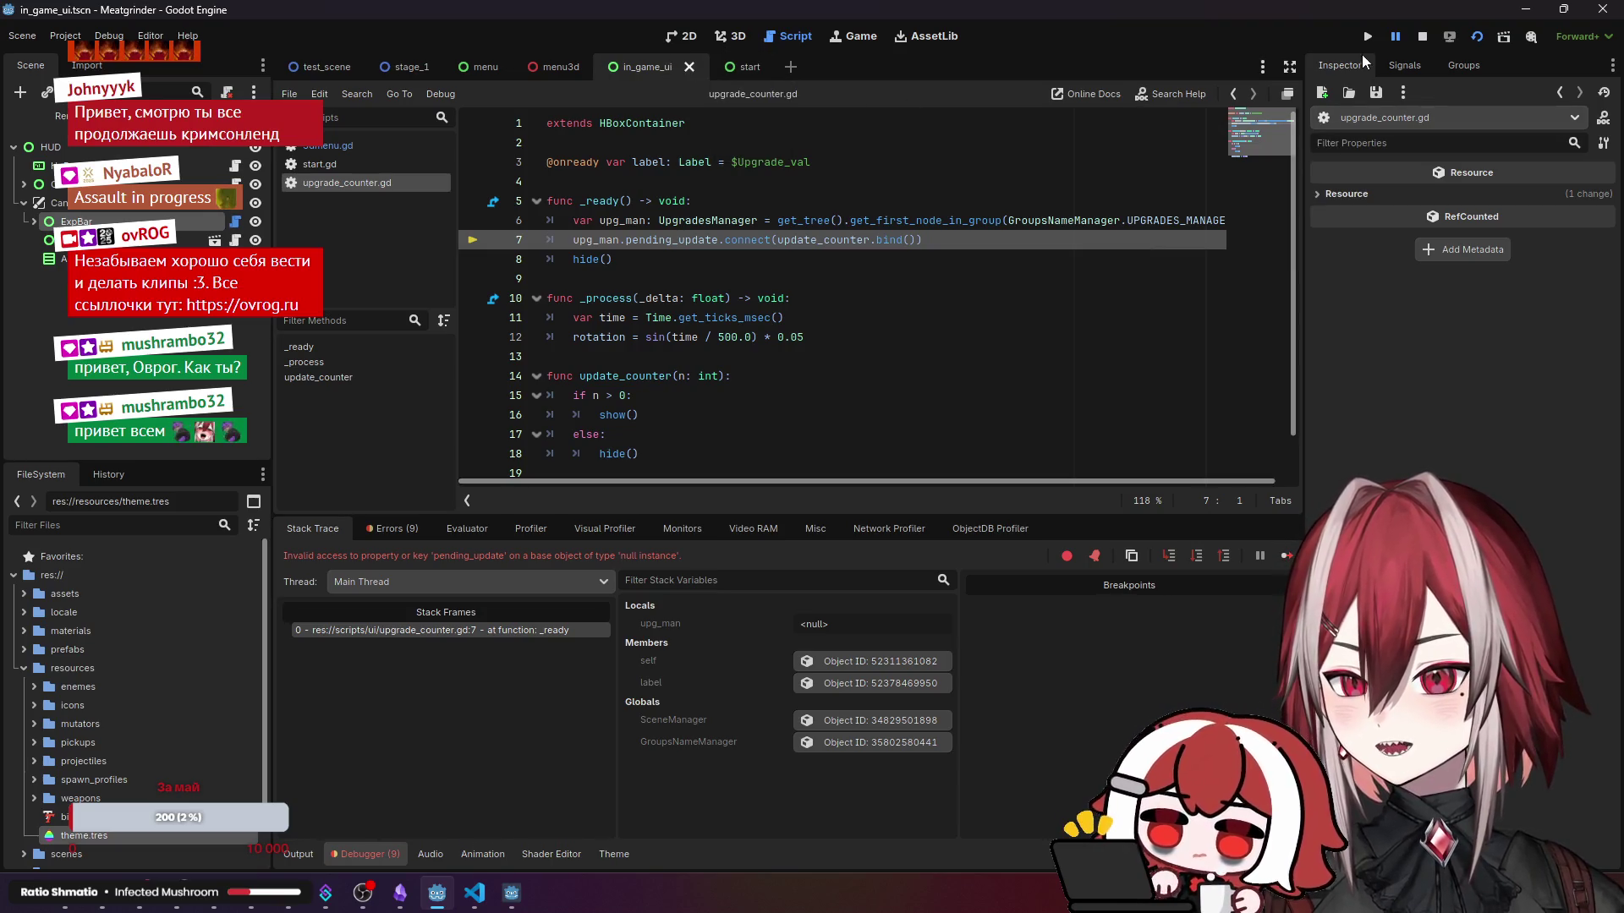
- Stop the crashed session, run the full project and start moving and shooting in the arena
key(F8)
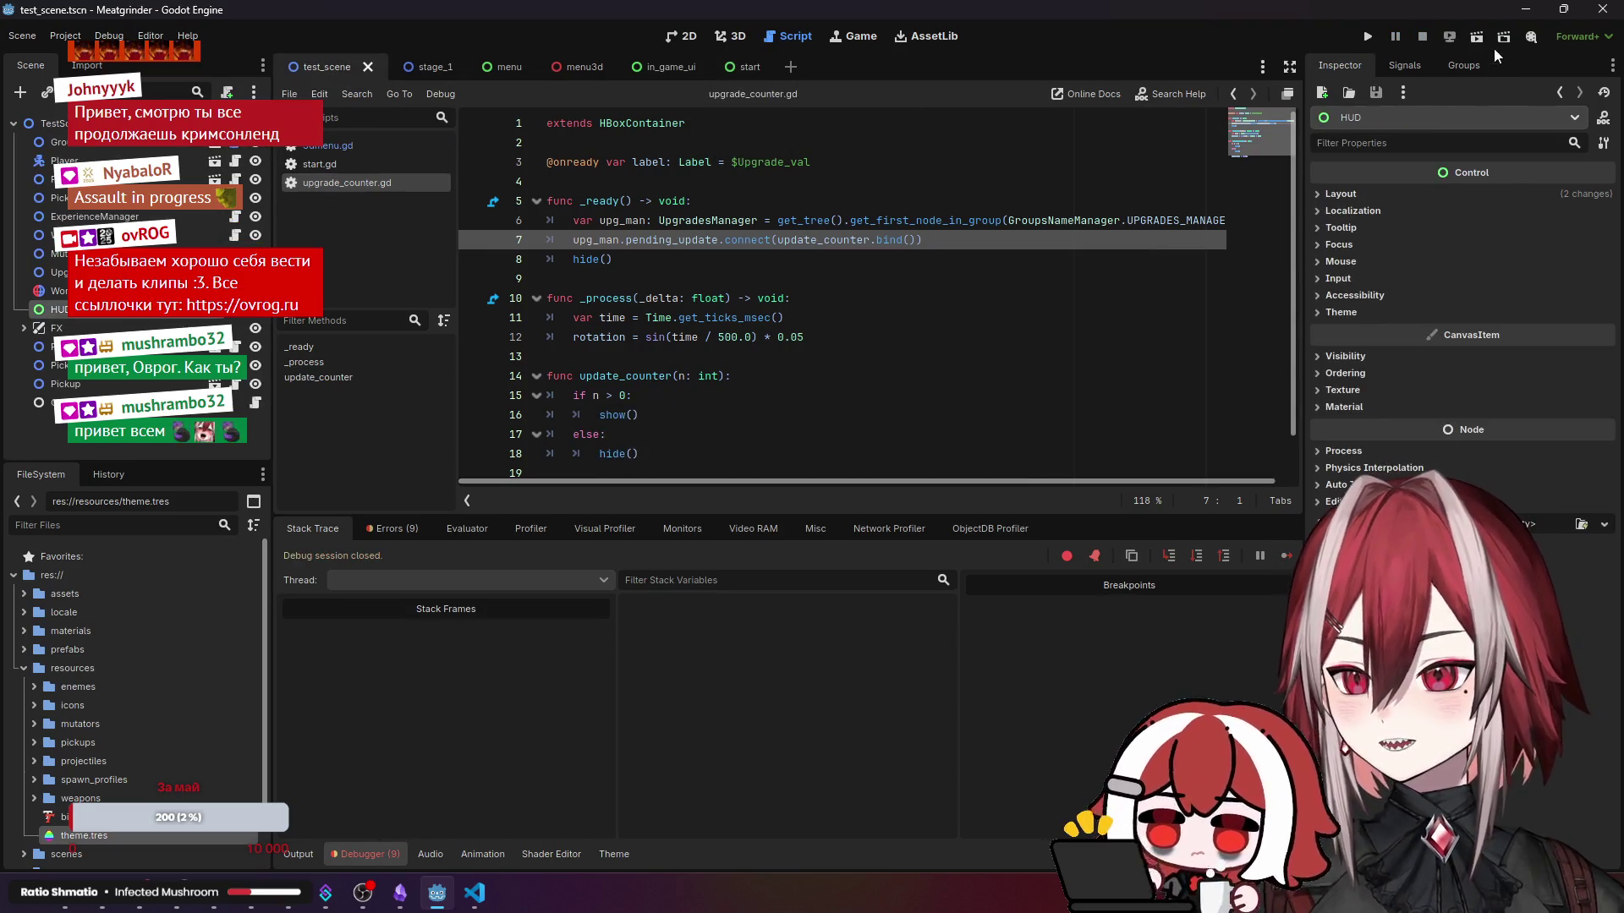
click(1477, 37)
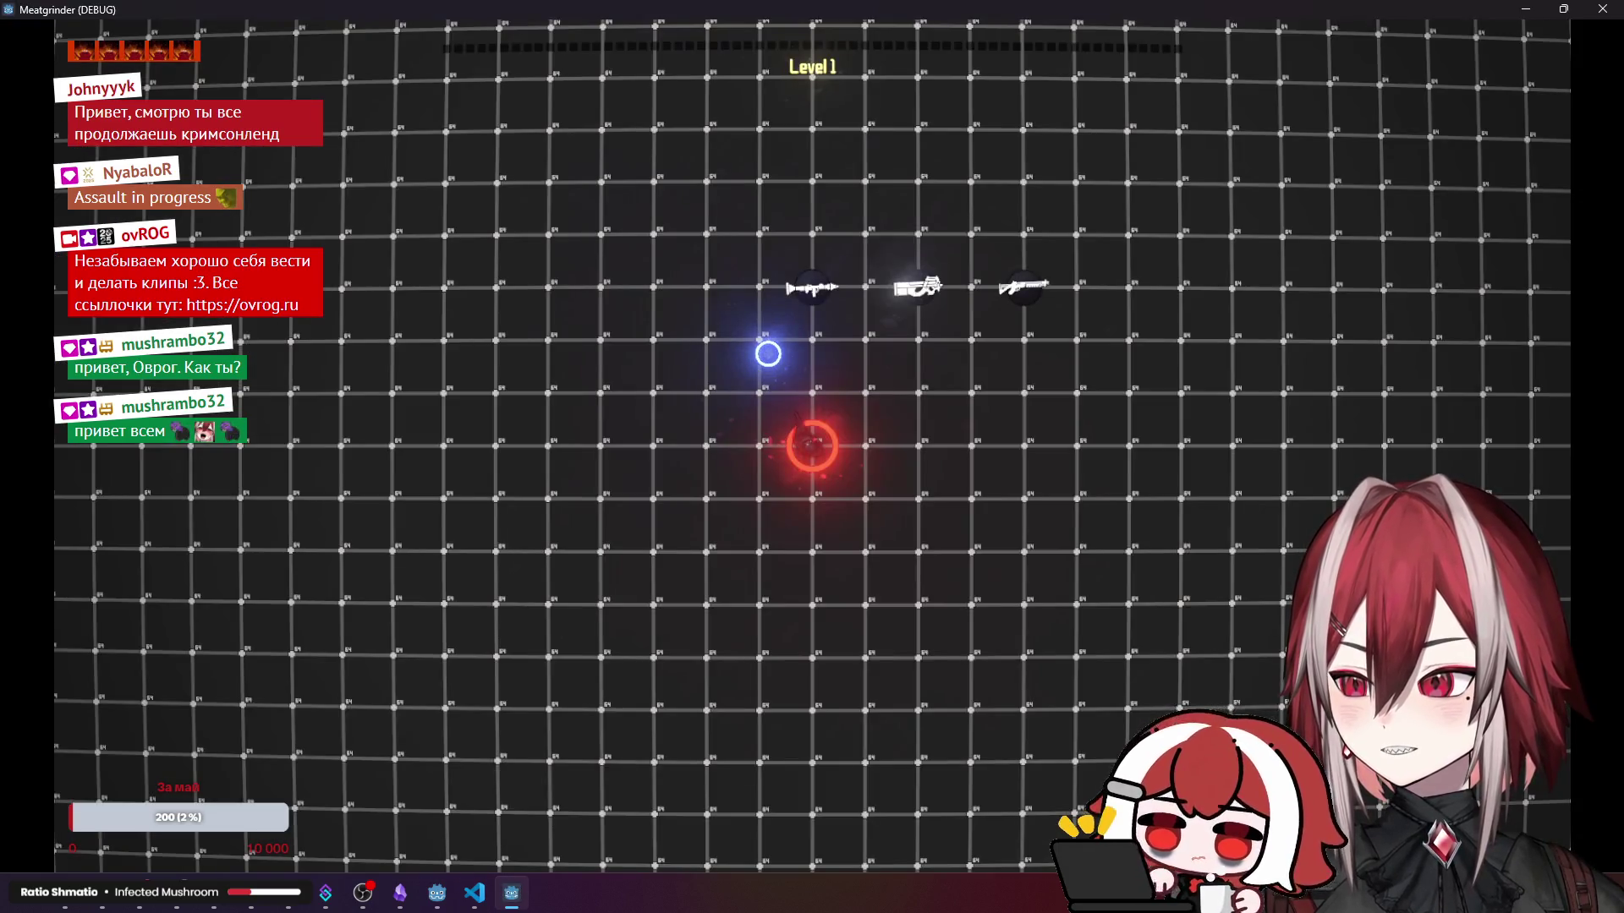
key(d)
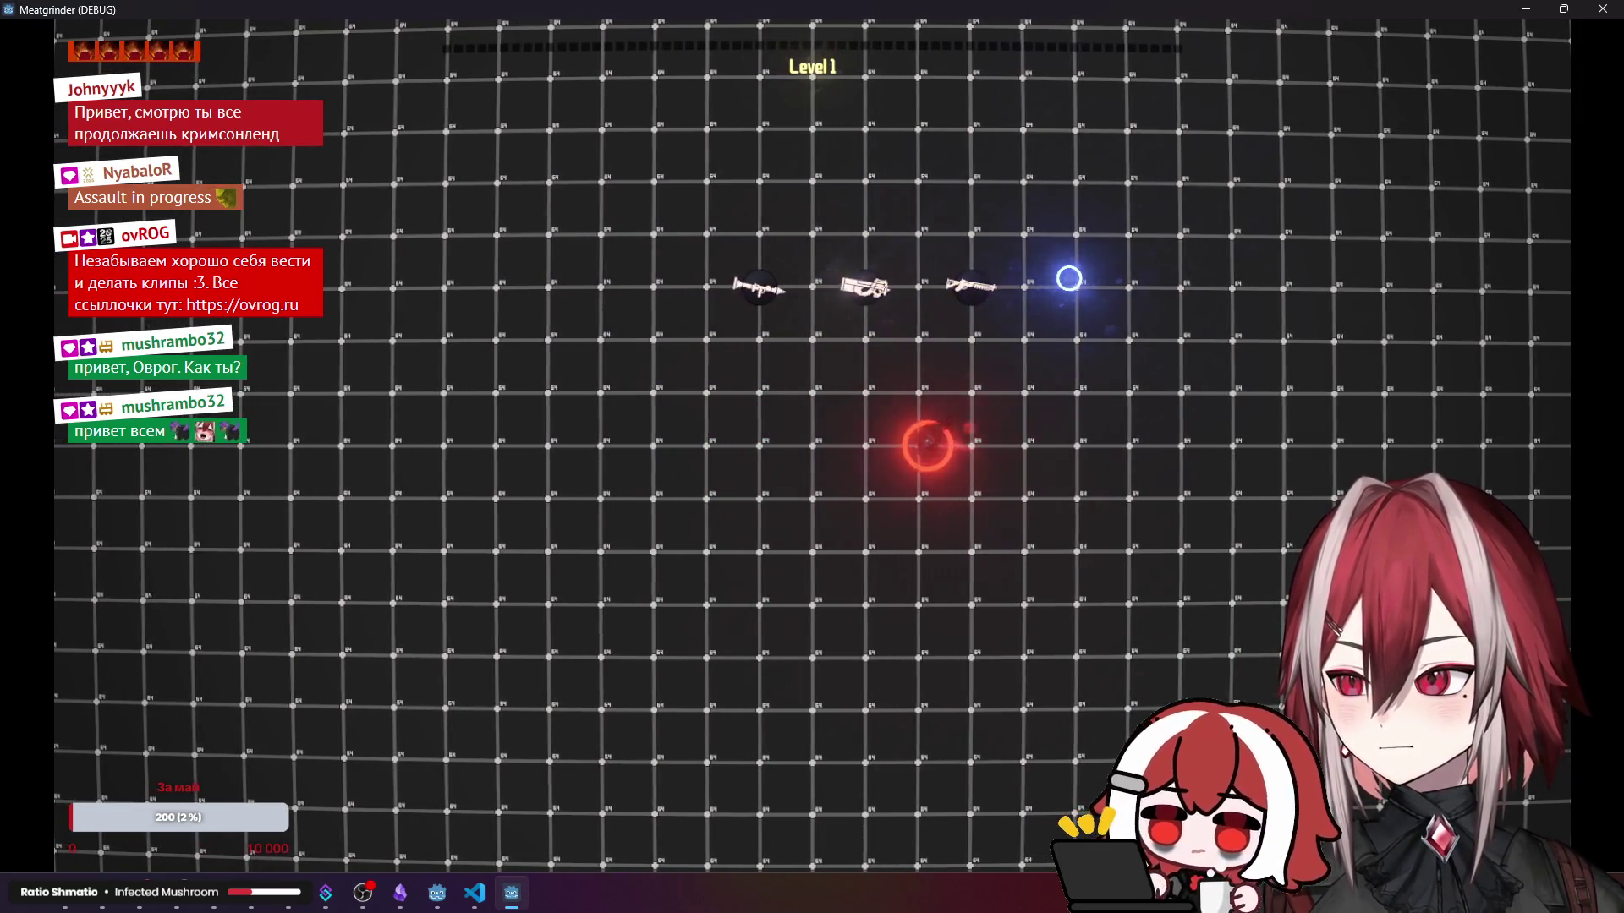
key(a)
key(w)
key(d)
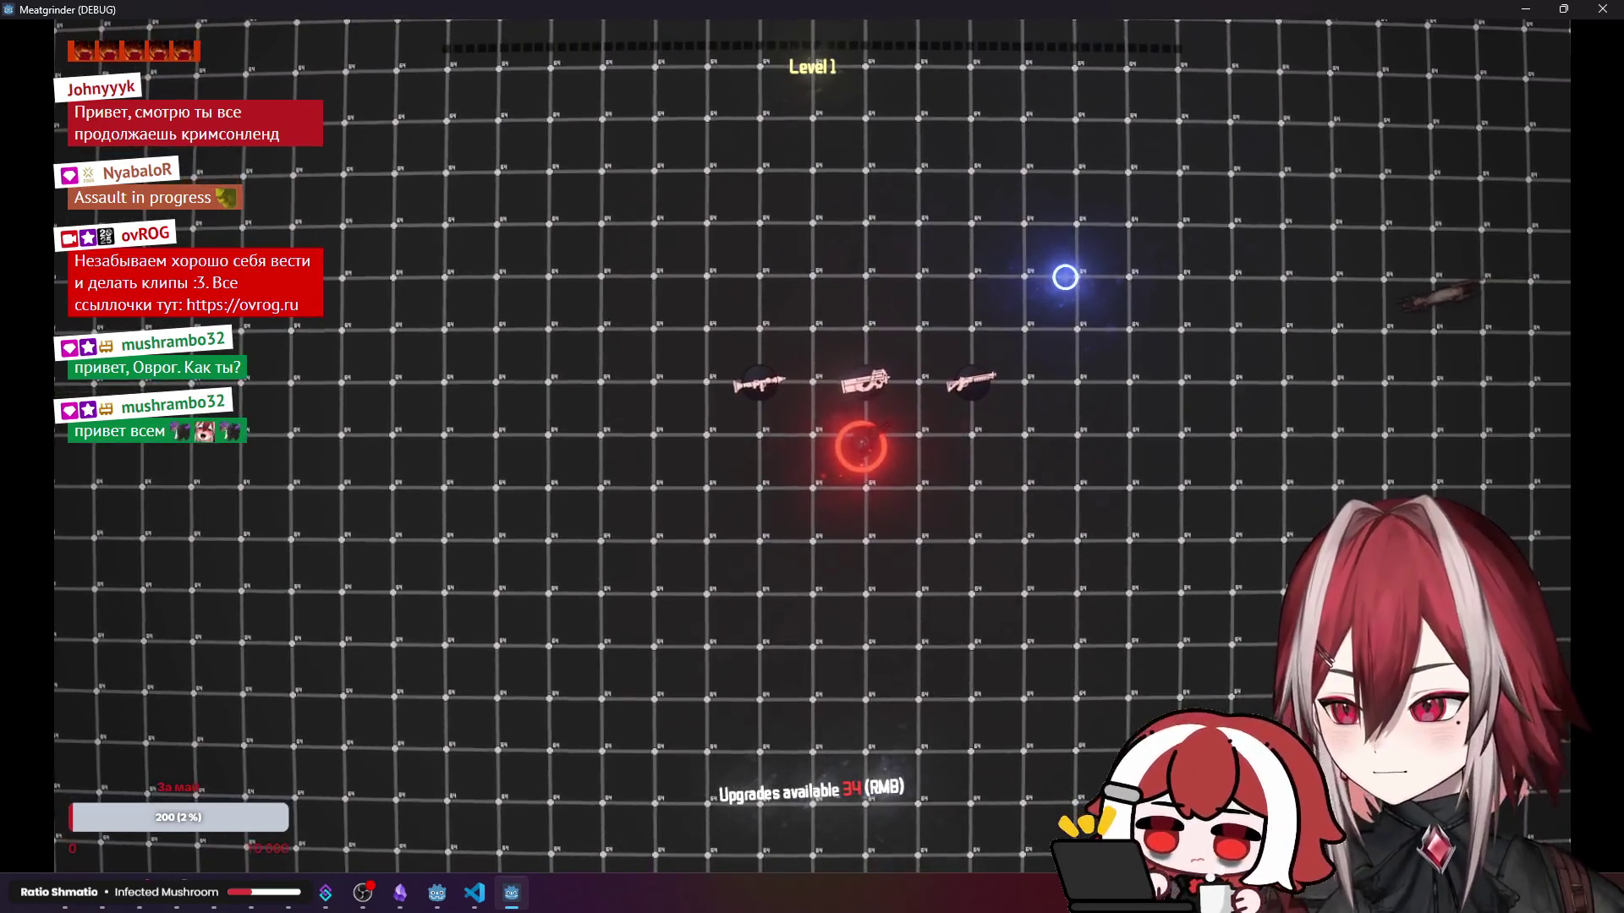
key(w)
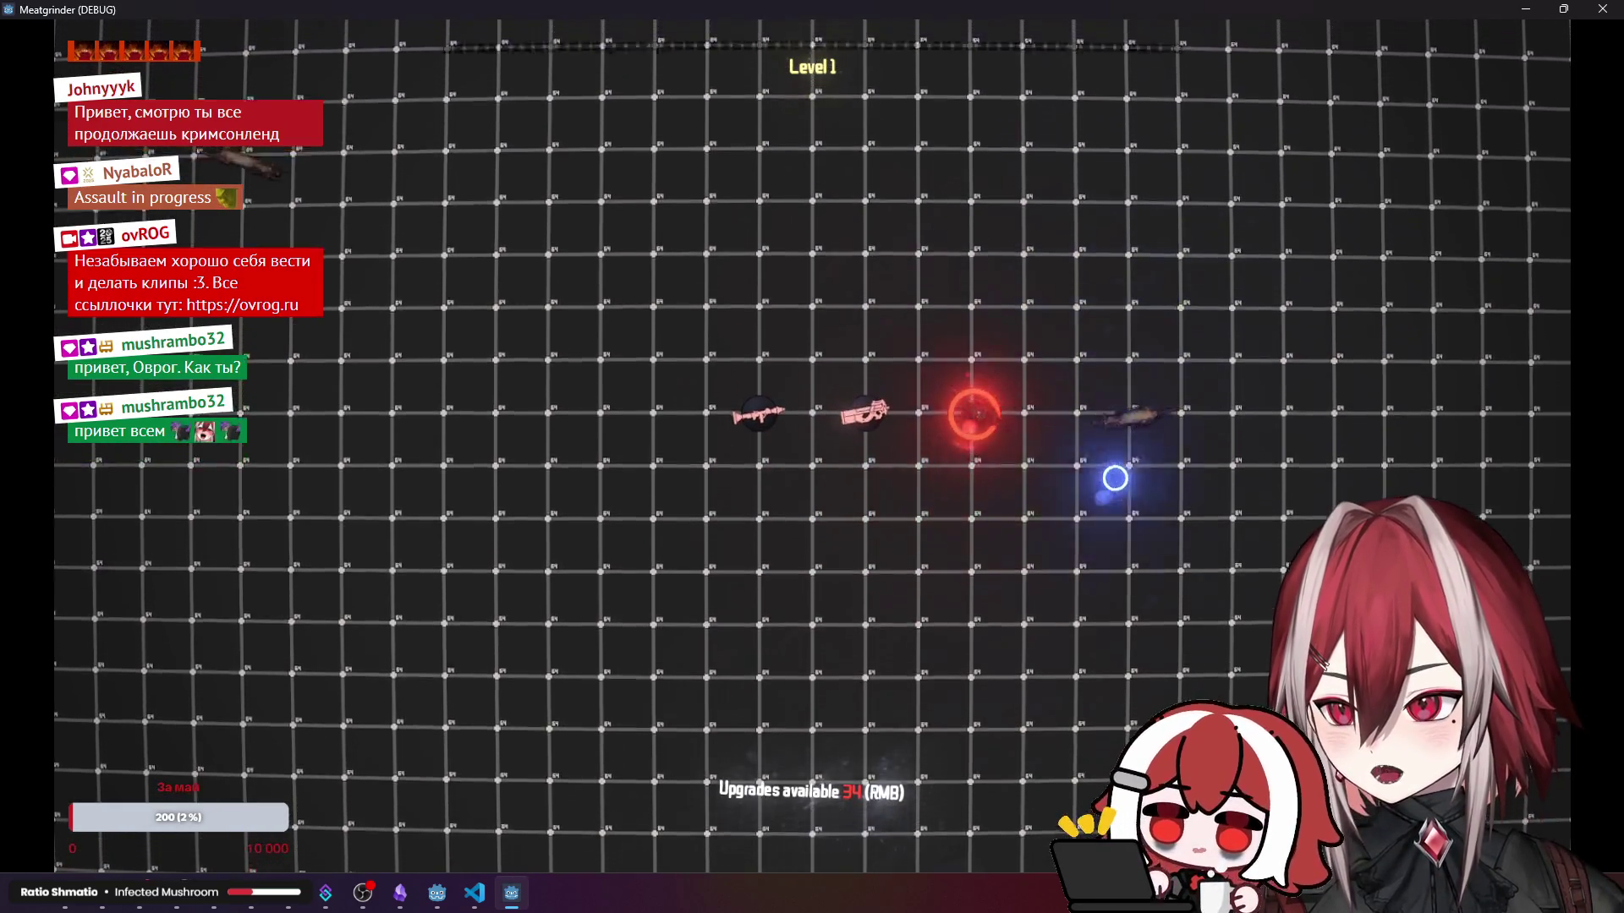
click(1113, 573)
key(a)
key(a)
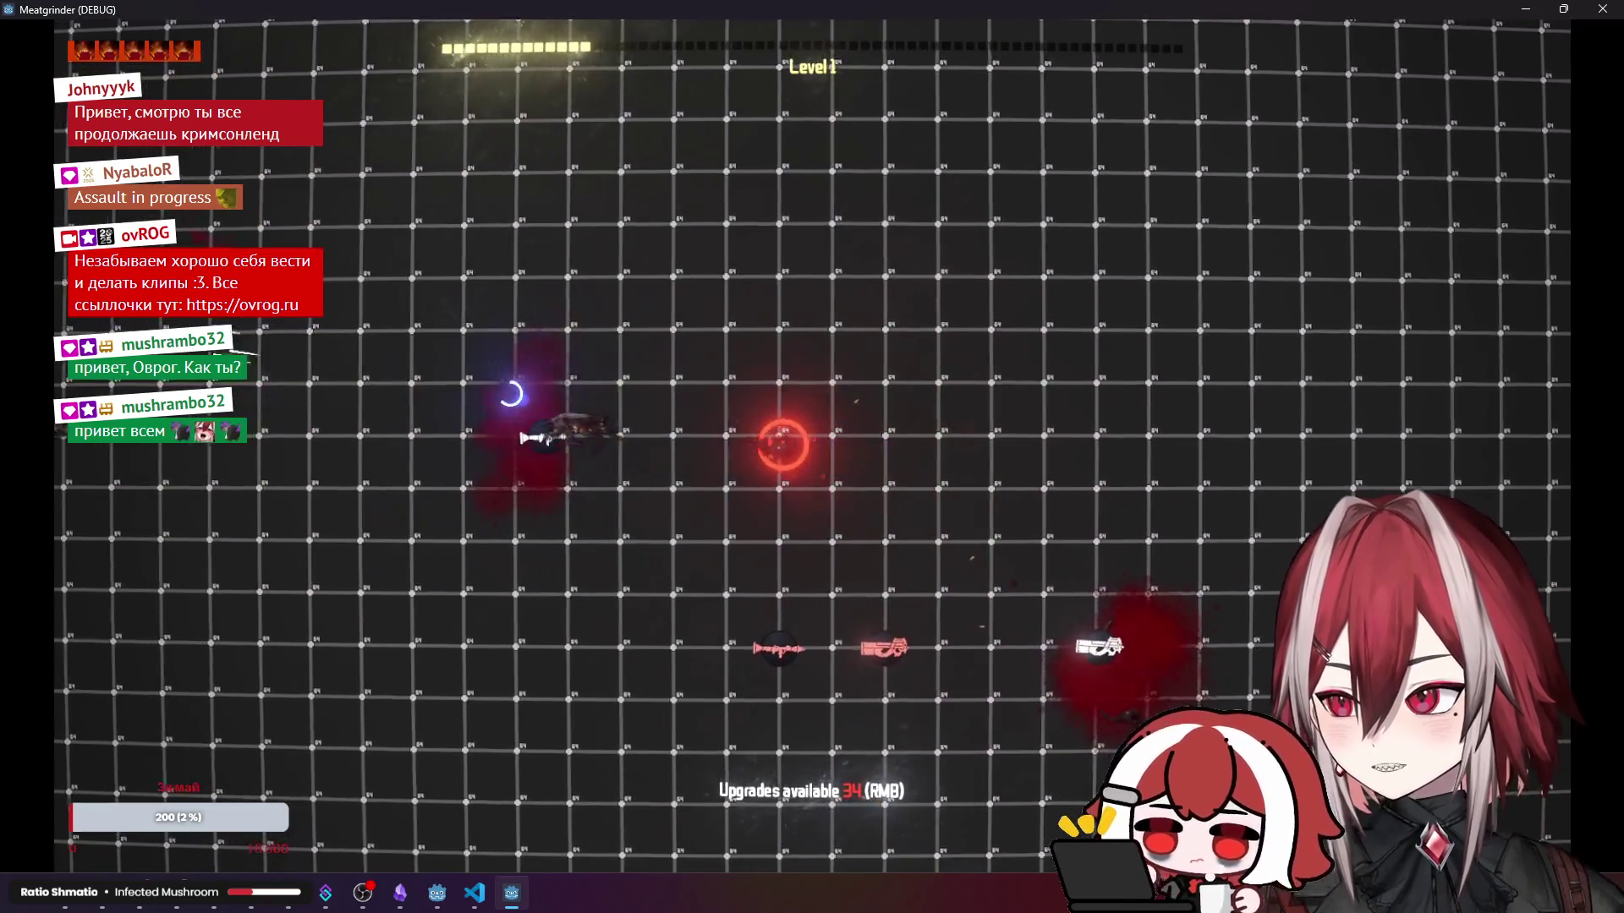
- Keep moving with WASD and shooting enemies until the player reaches Level 3
click(451, 336)
key(s)
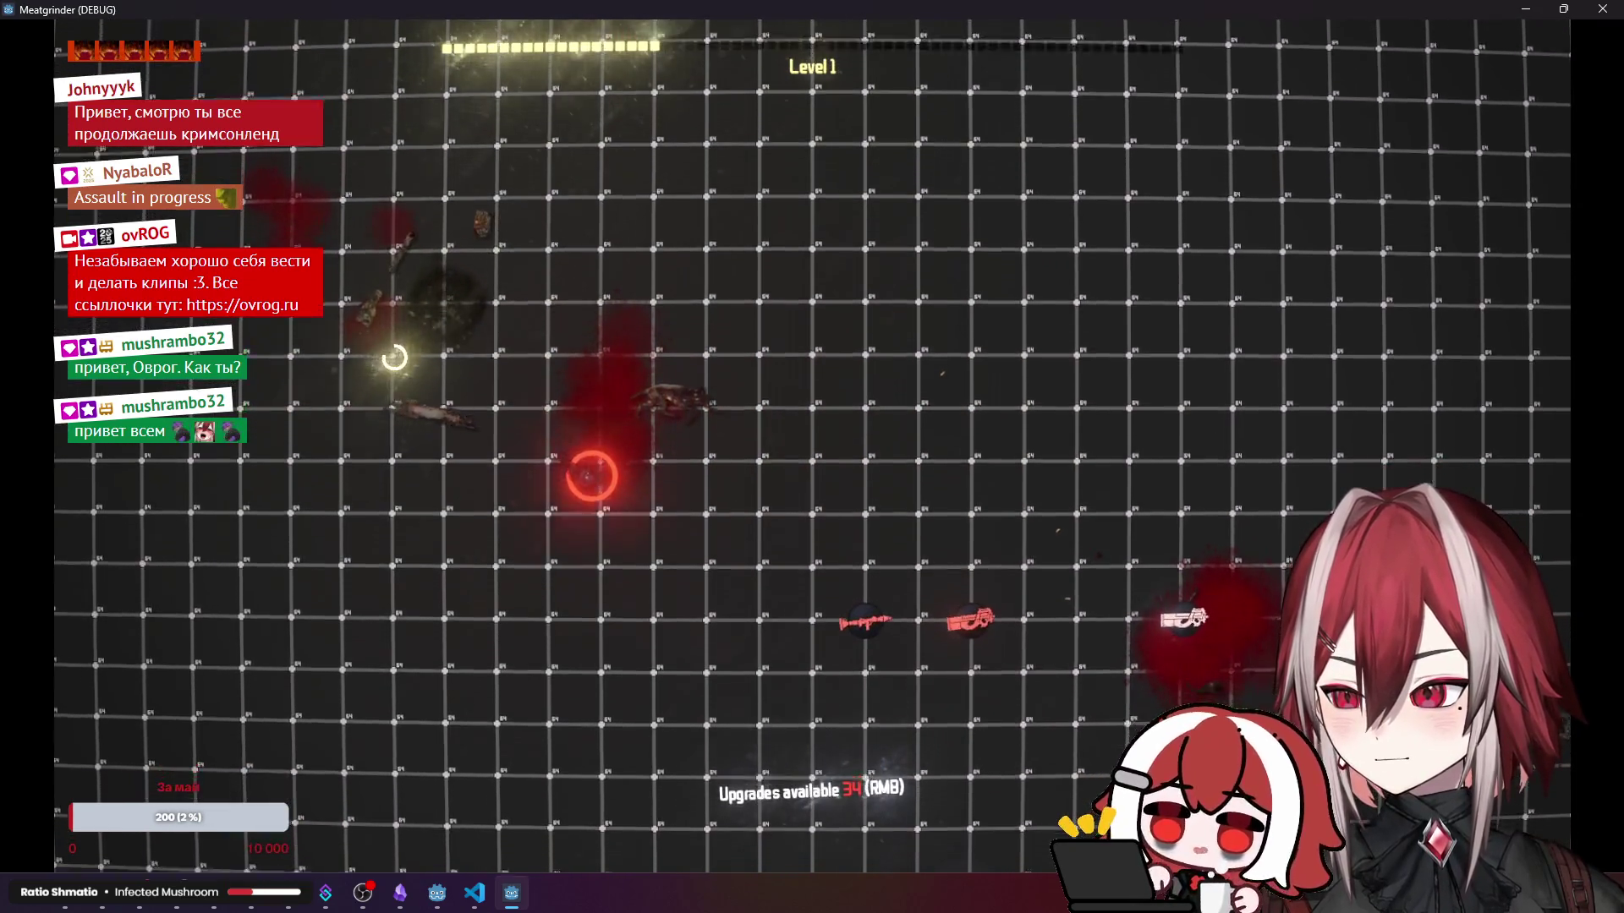
click(440, 355)
click(340, 482)
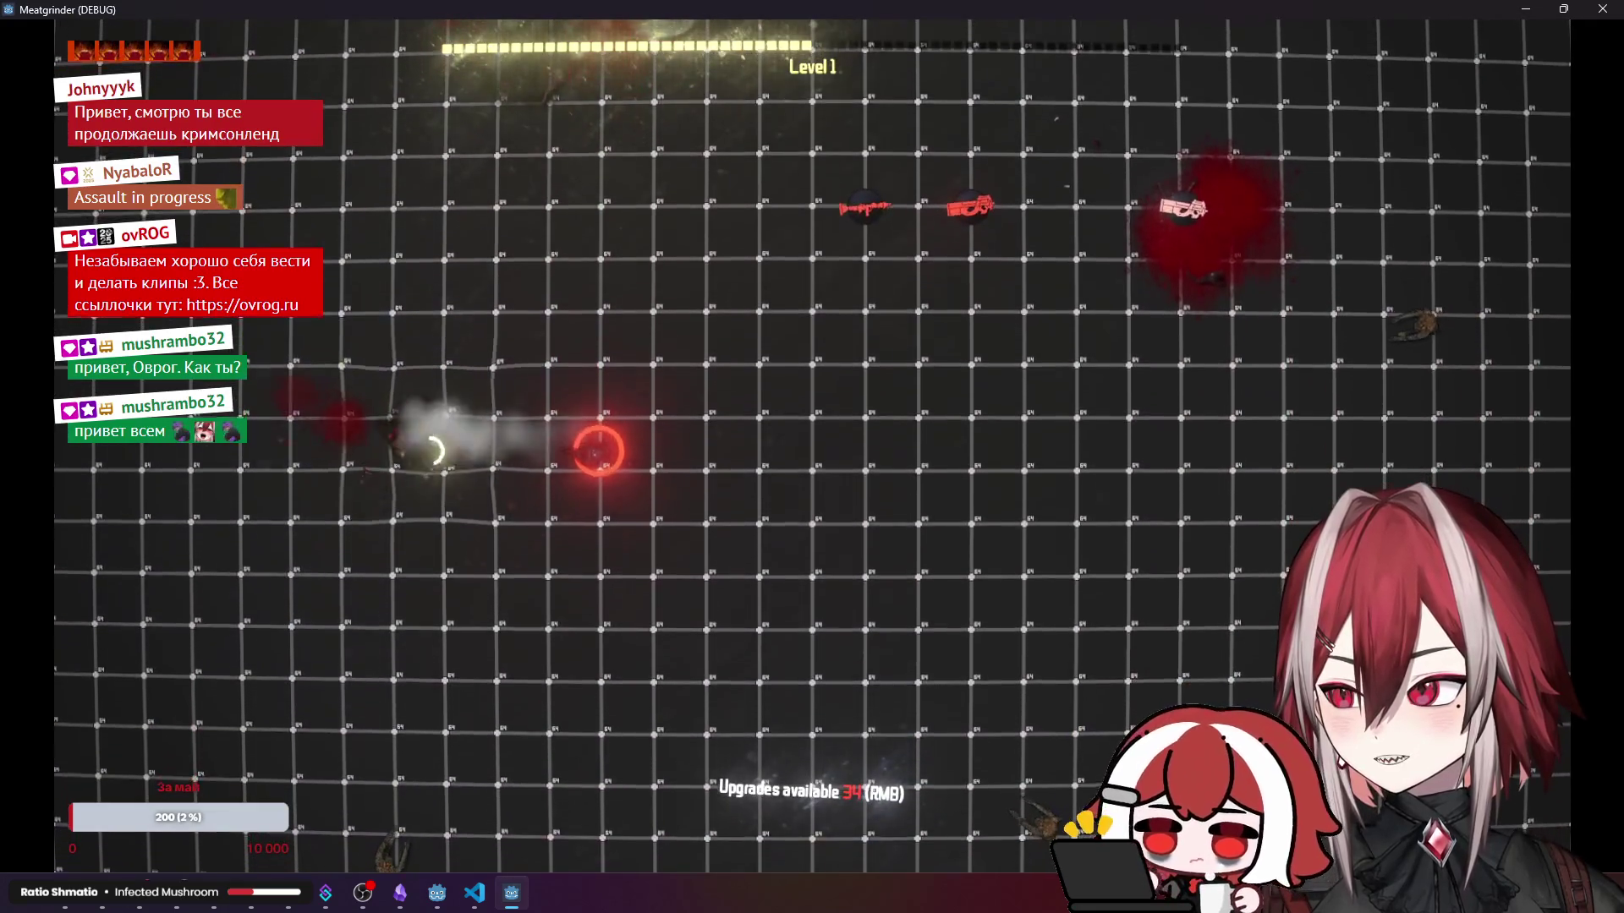
key(d)
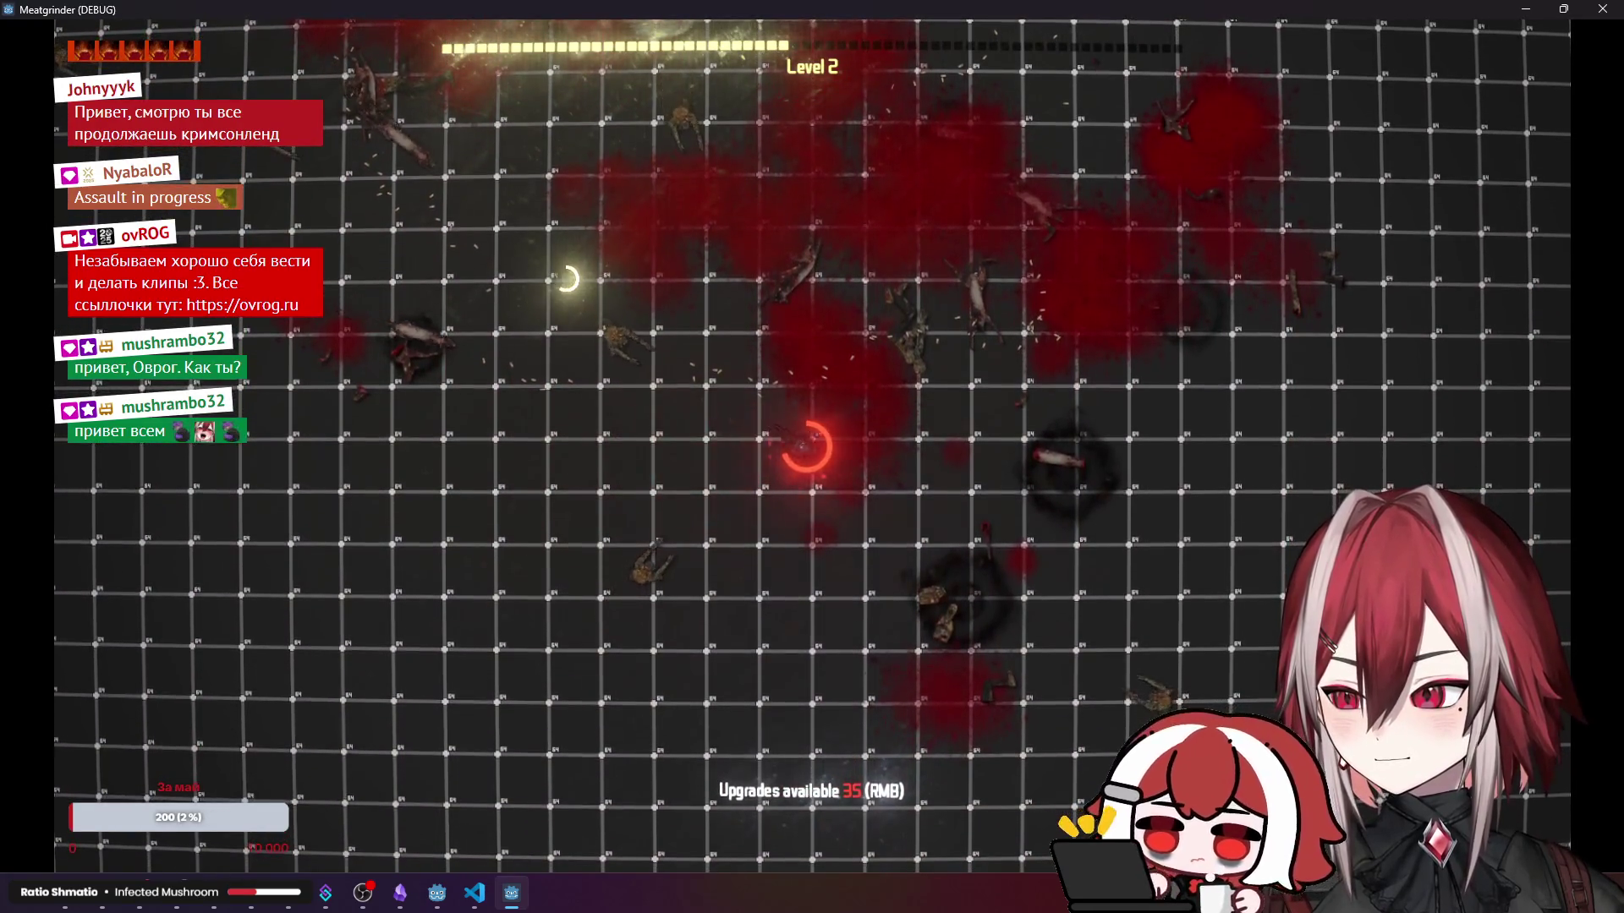
key(w)
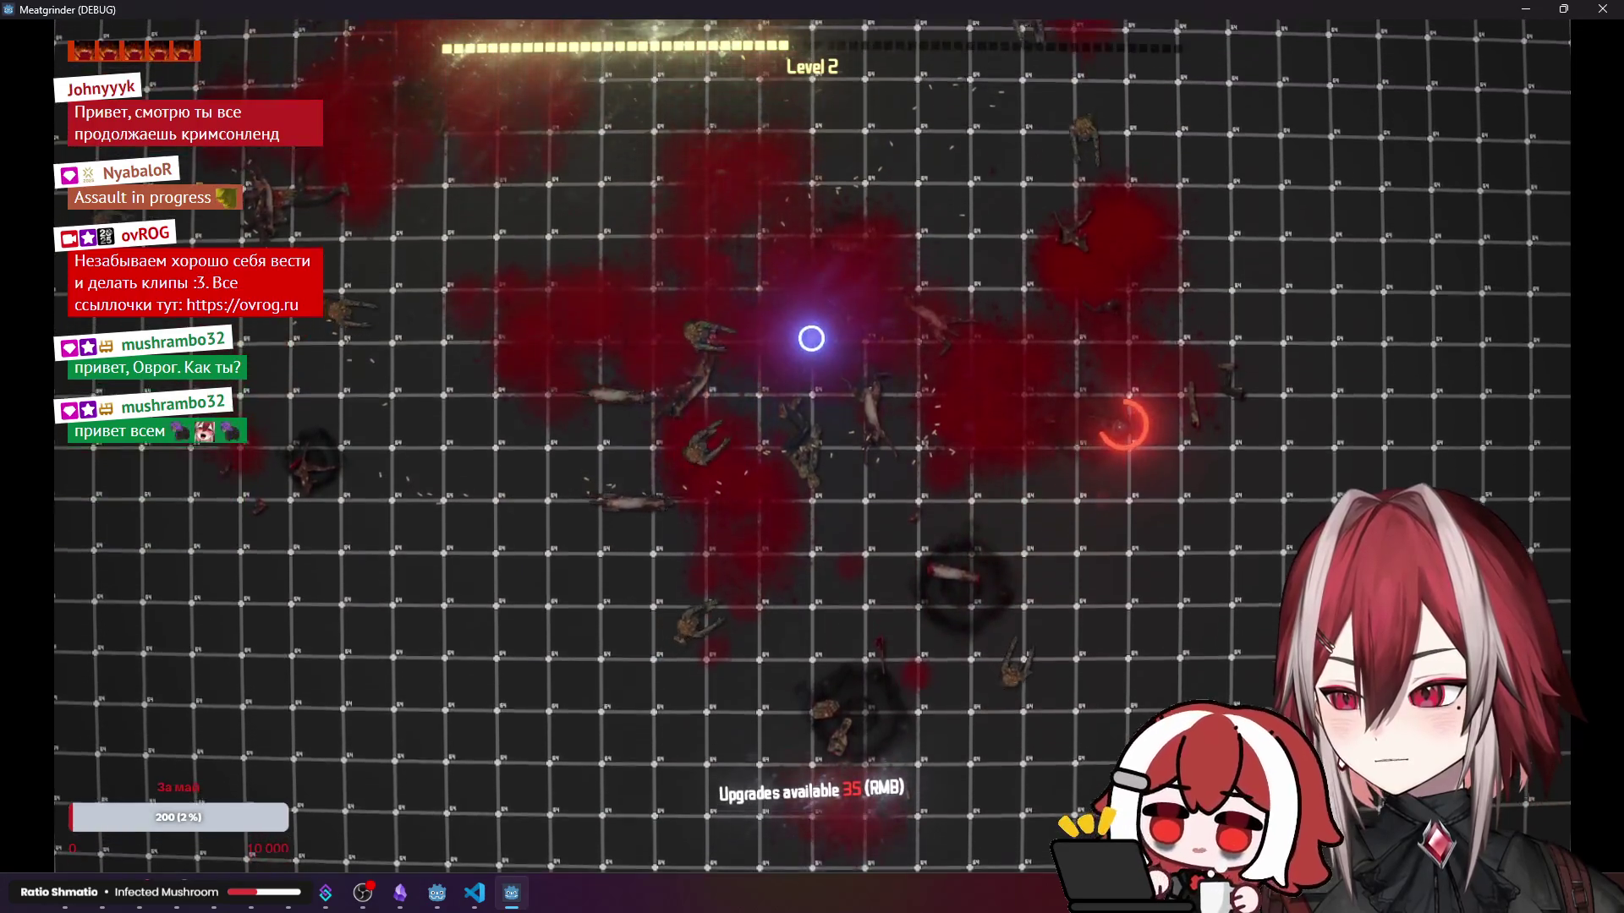
key(w)
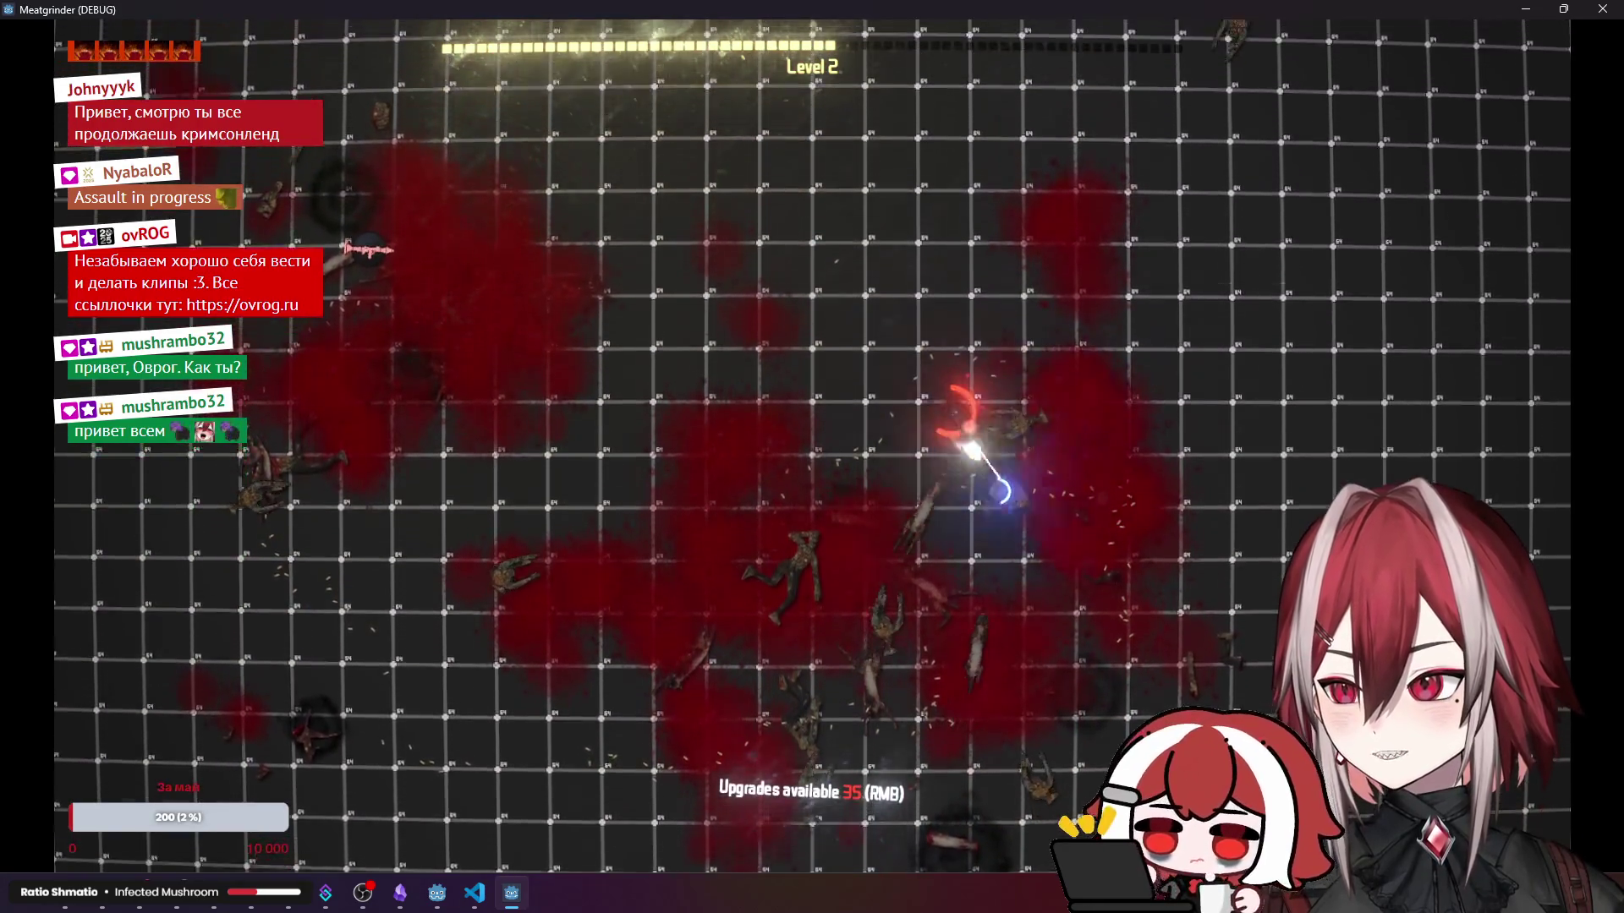
key(a)
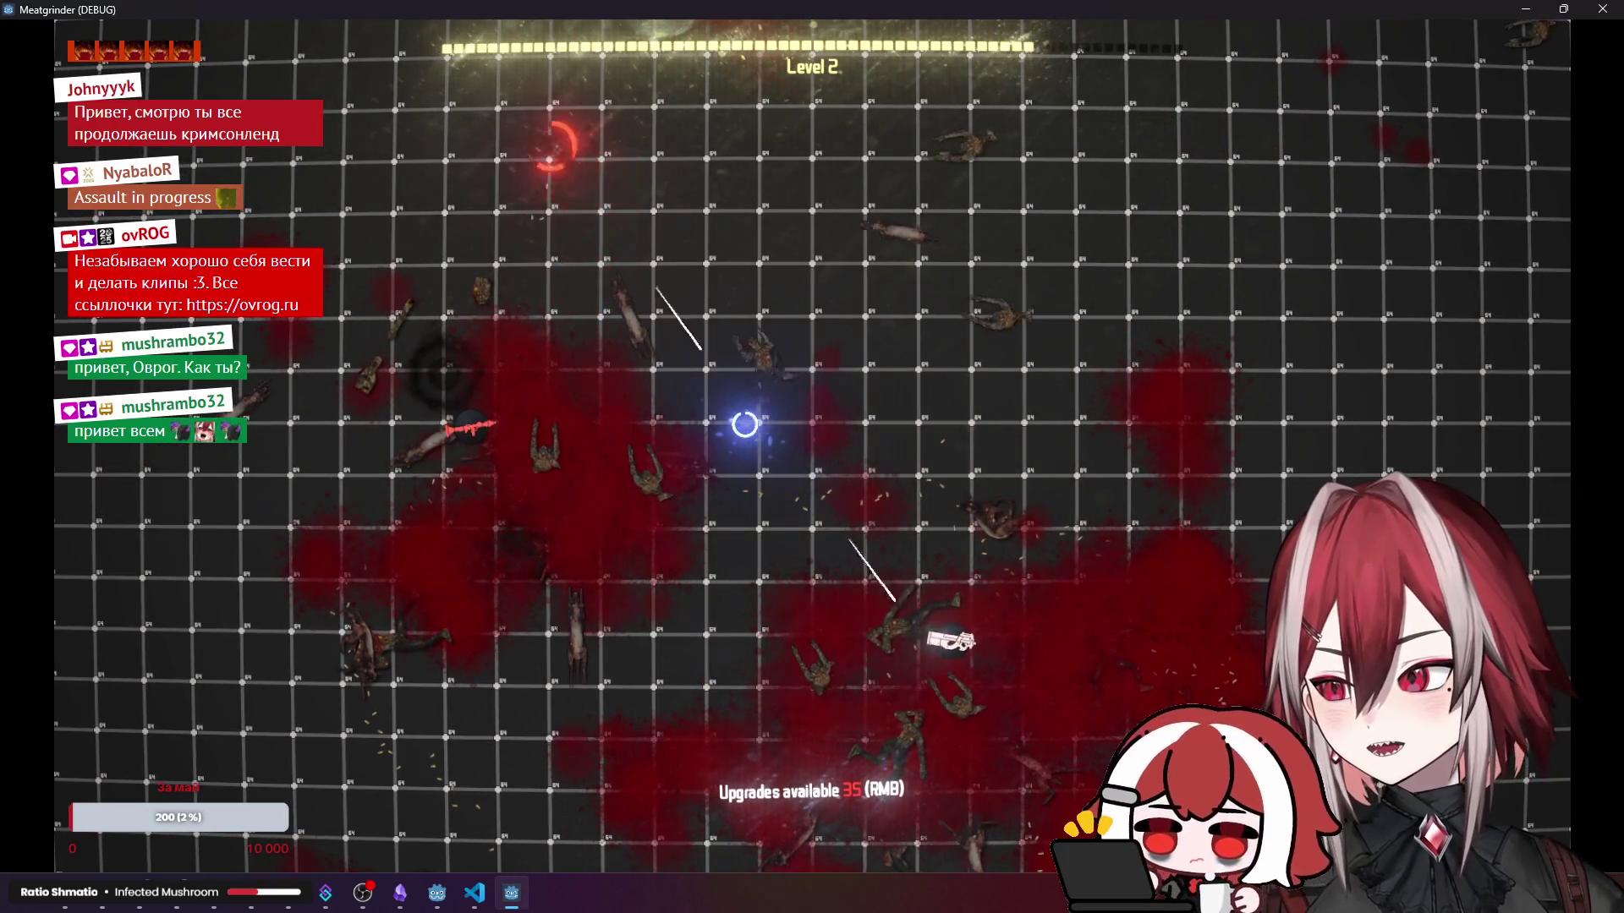
mouse_move(740, 333)
mouse_down()
mouse_move(834, 192)
mouse_move(924, 200)
mouse_move(912, 206)
mouse_move(939, 319)
mouse_move(874, 156)
mouse_move(960, 263)
mouse_move(1102, 312)
mouse_move(1031, 321)
mouse_move(1026, 282)
mouse_move(894, 231)
mouse_move(772, 269)
mouse_move(569, 388)
mouse_move(446, 489)
mouse_move(393, 431)
mouse_up()
key(w)
key(a)
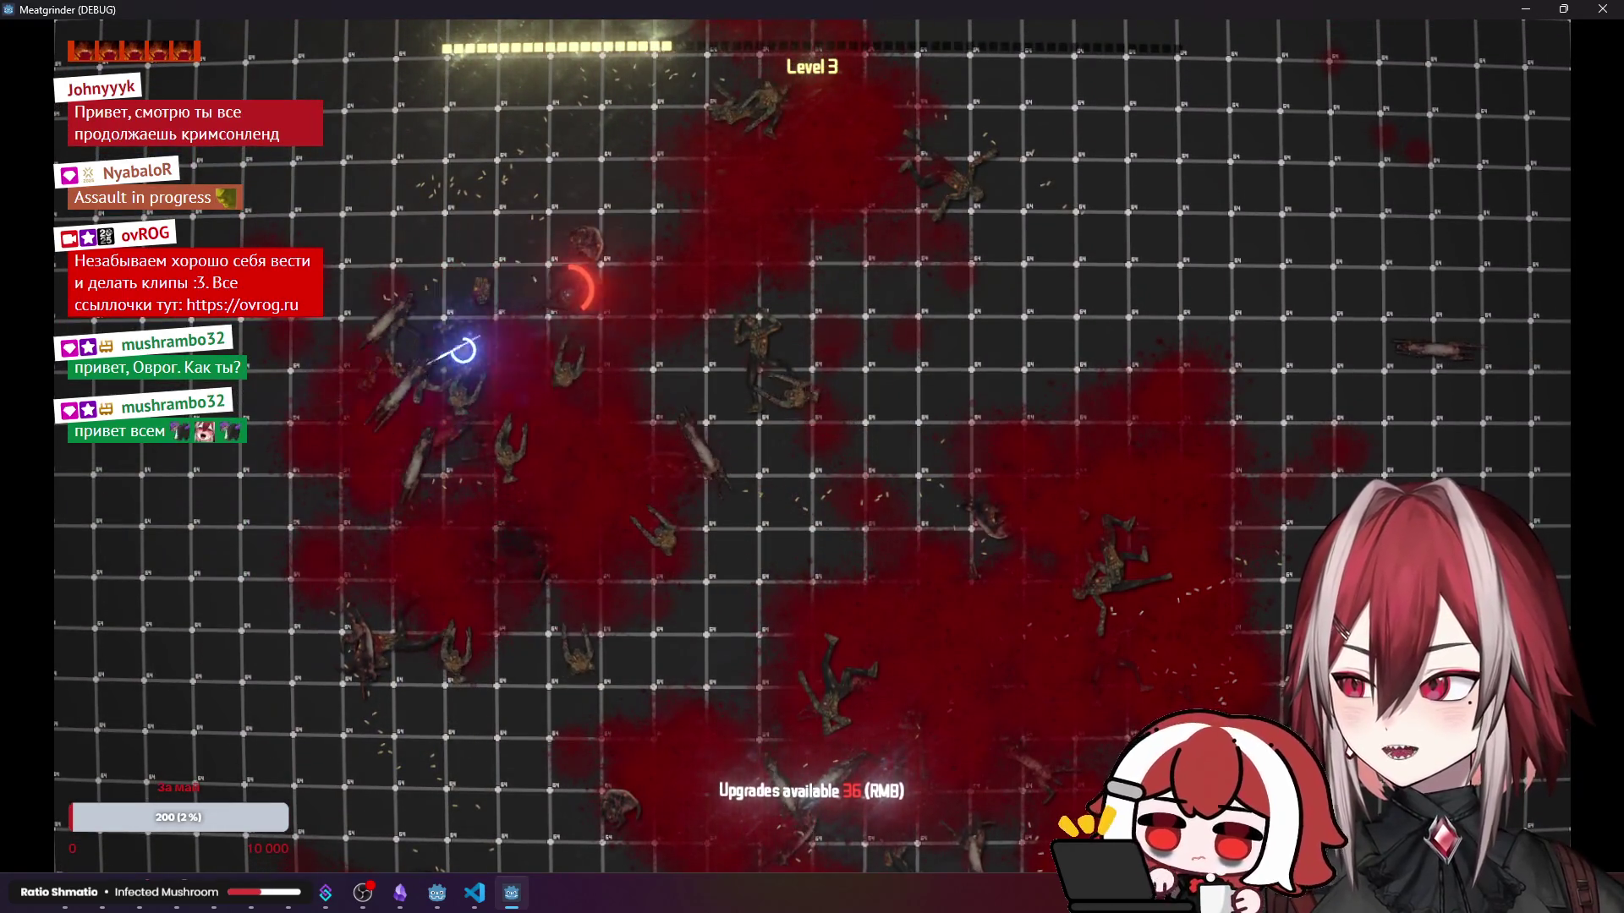
- Close the running game and select PickupManager in the 2D scene view
click(1602, 8)
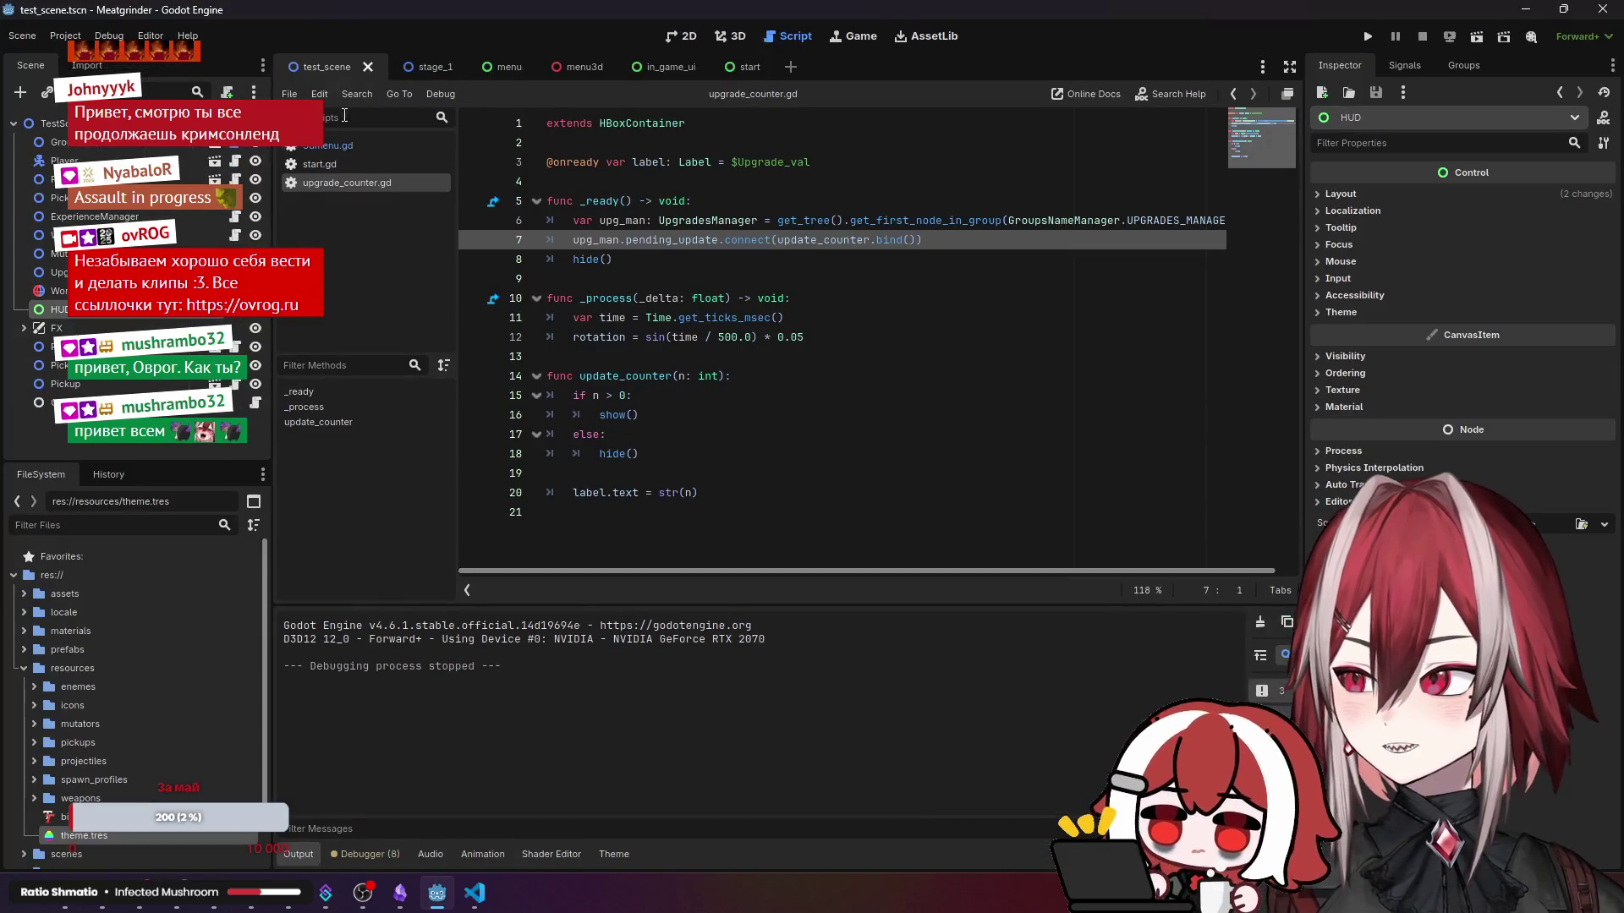
click(683, 36)
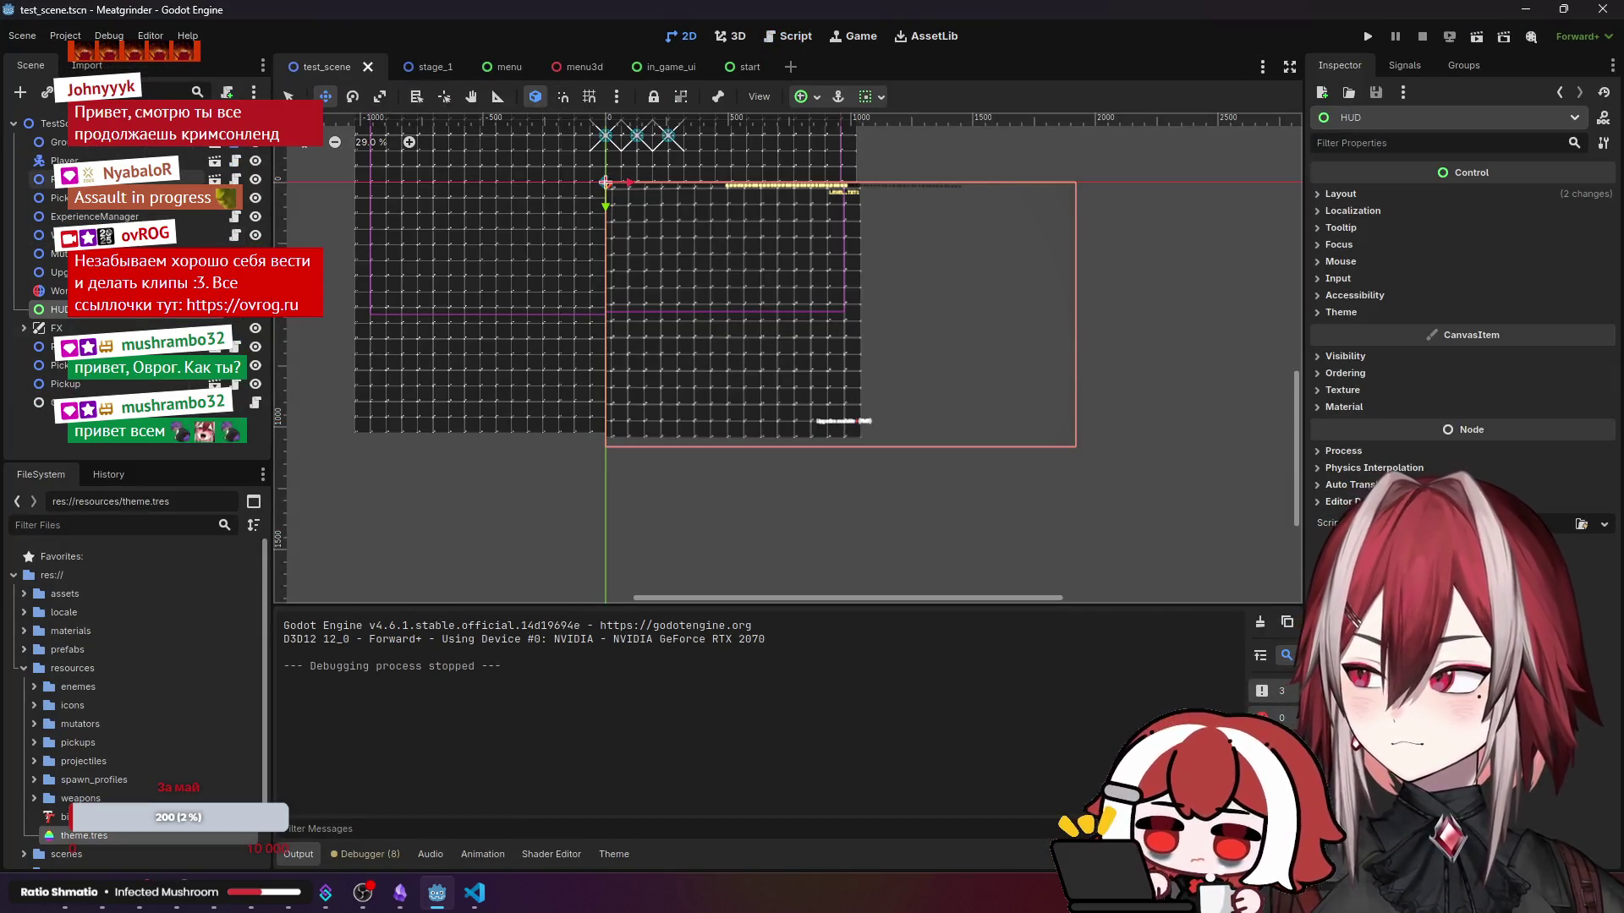
click(58, 197)
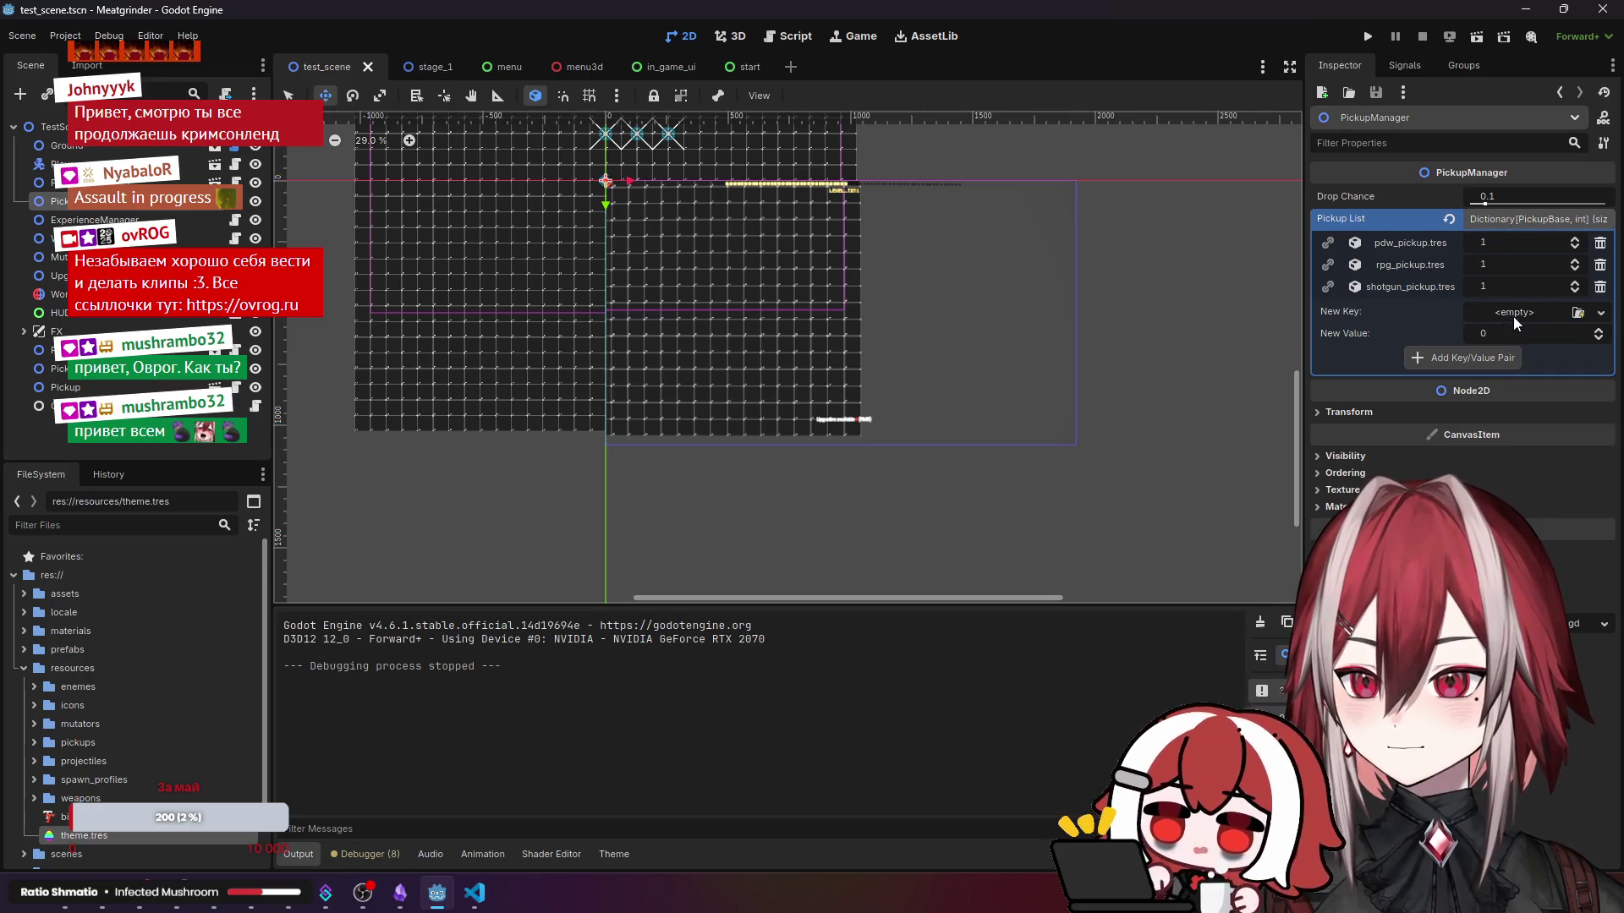
- Add bullet_time.tres with value 1 to the Pickup List and relaunch the game
click(1577, 313)
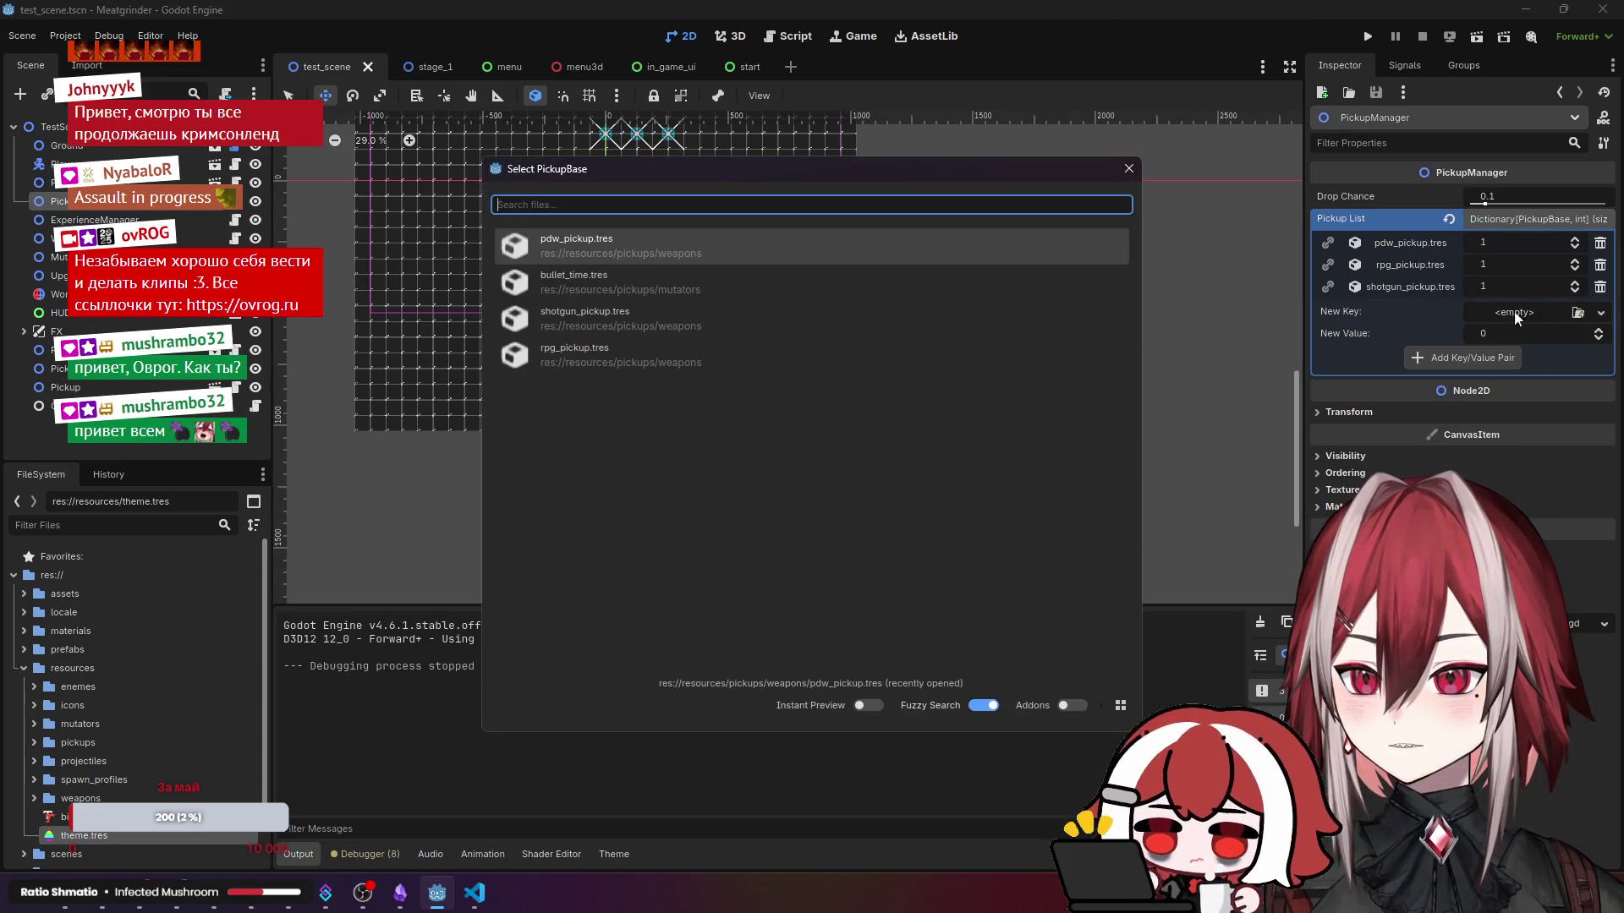
double_click(636, 294)
drag(1505, 331, 1524, 328)
click(1472, 359)
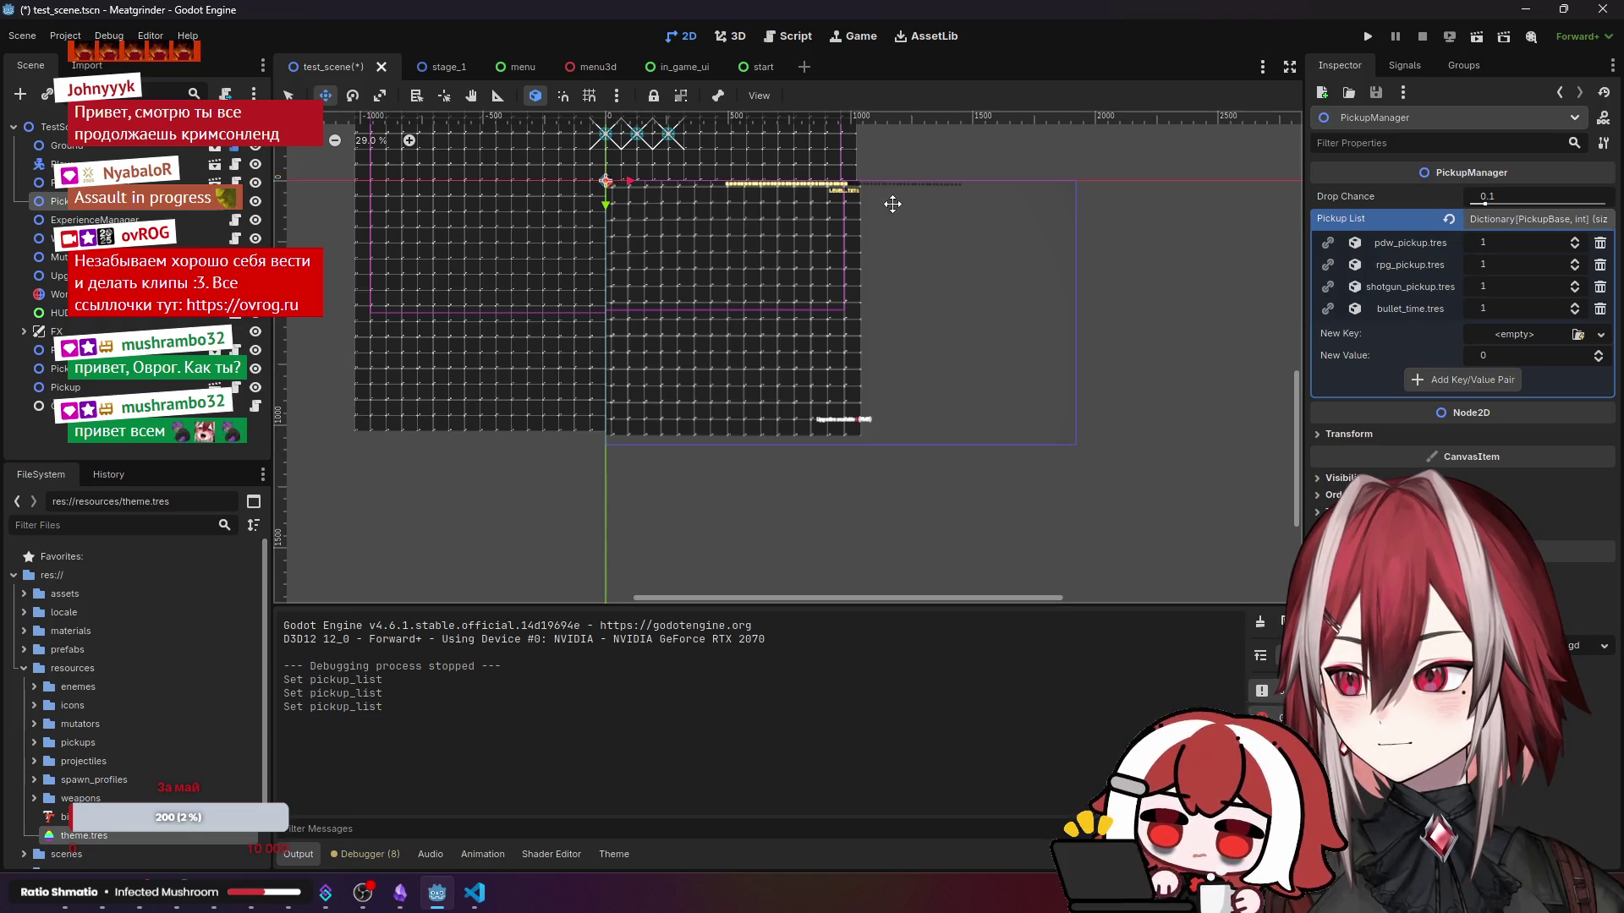
click(1476, 38)
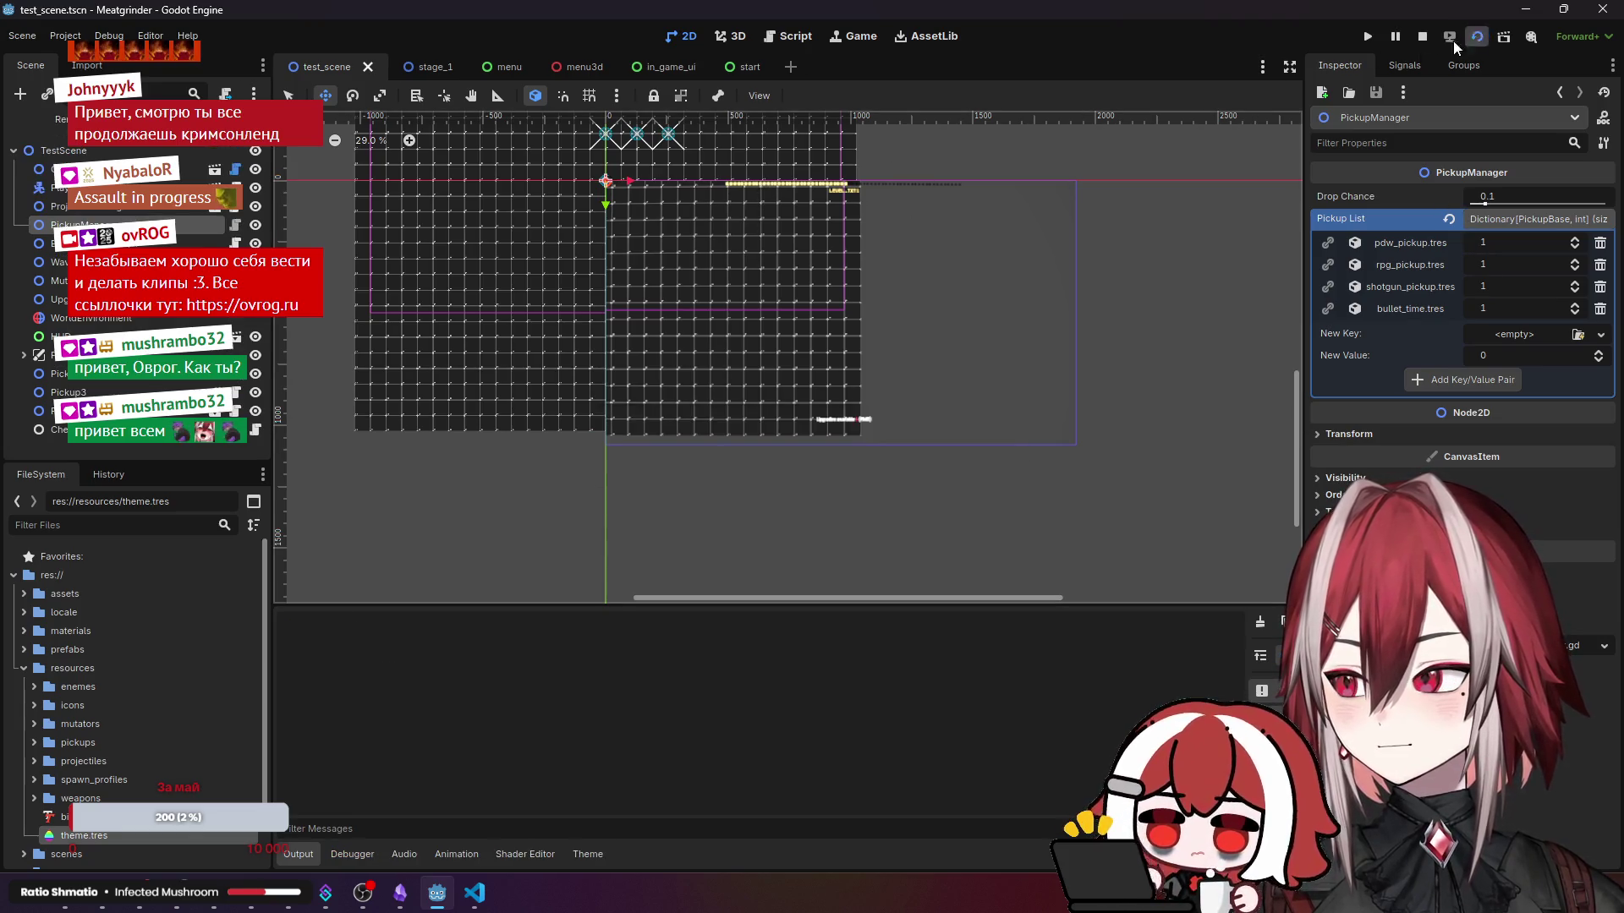
- Playtest briefly, moving around with WASD and shooting nearby enemies
key(w)
key(d)
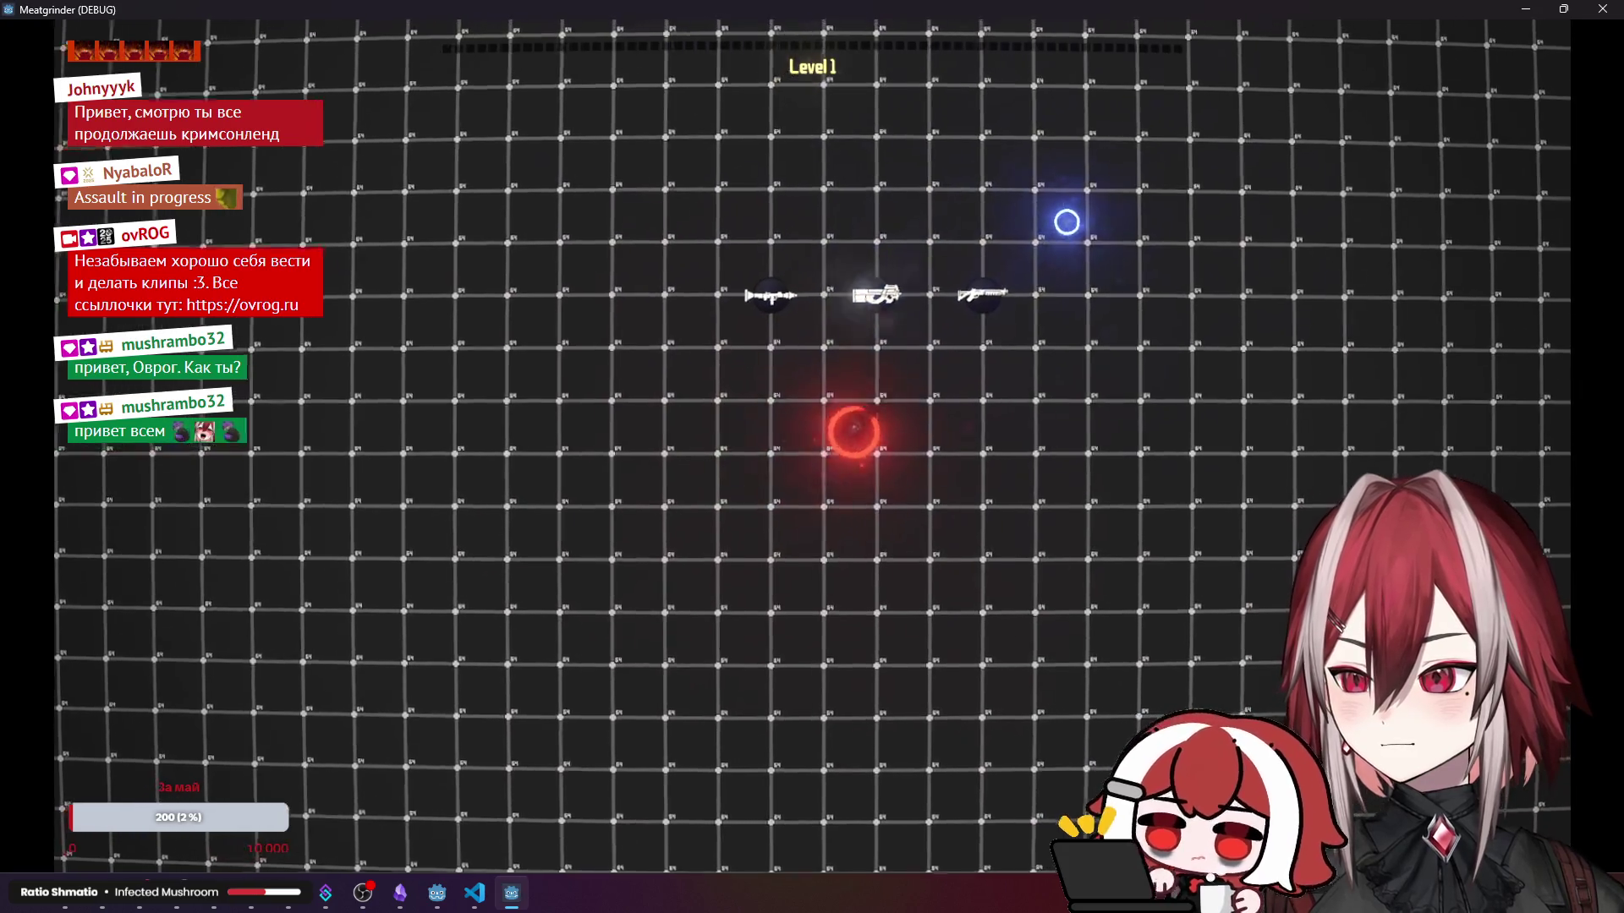
key(a)
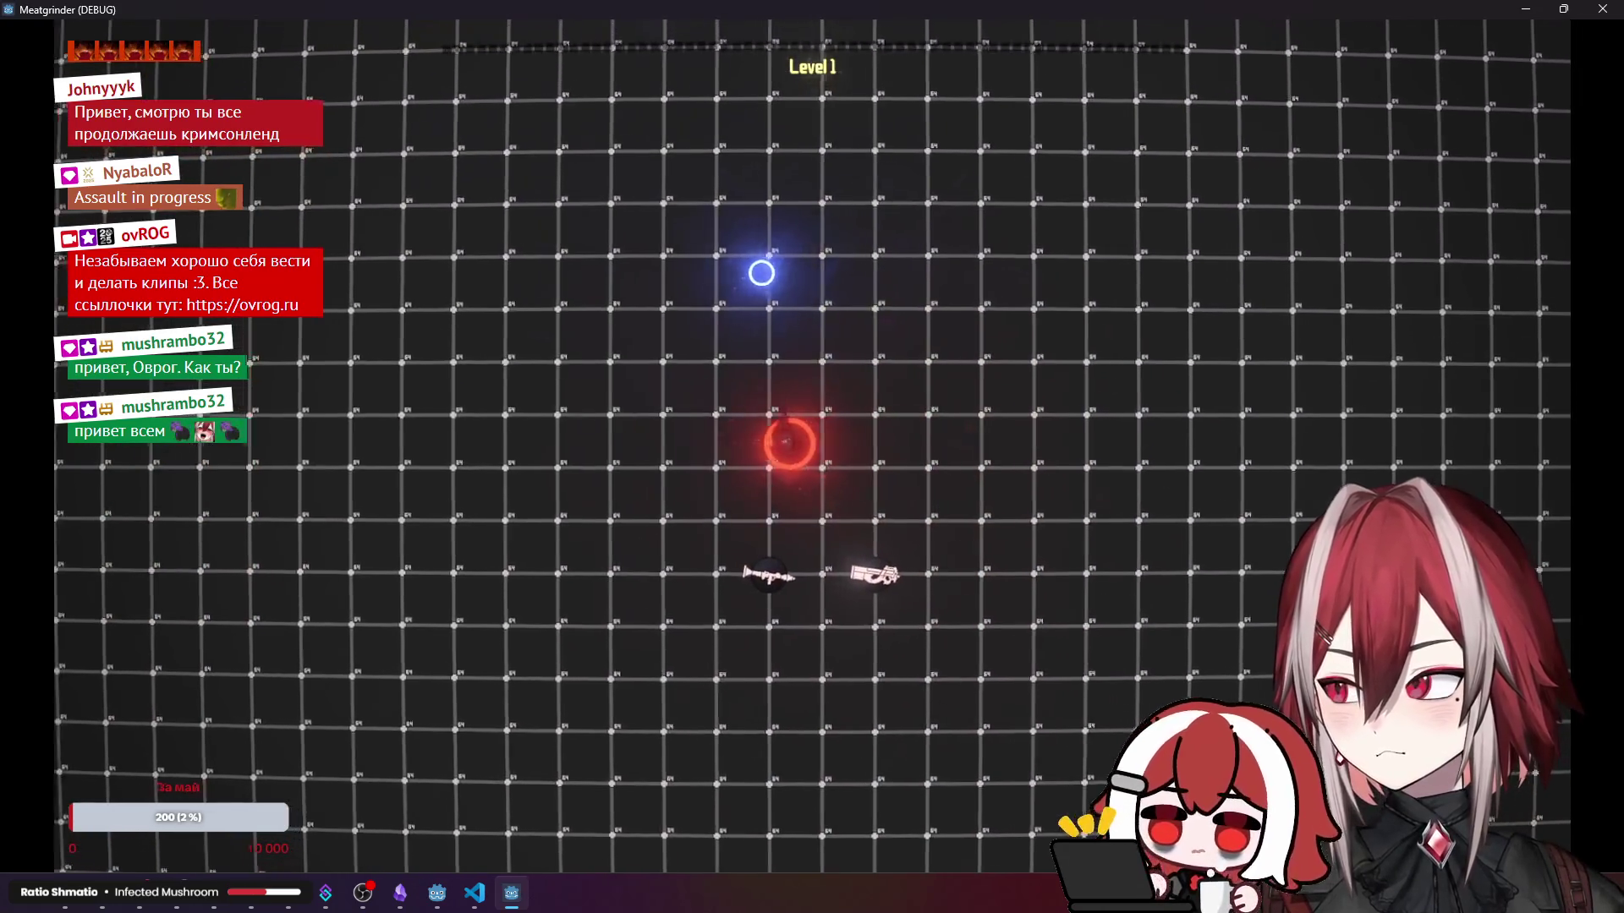
key(s)
key(s)
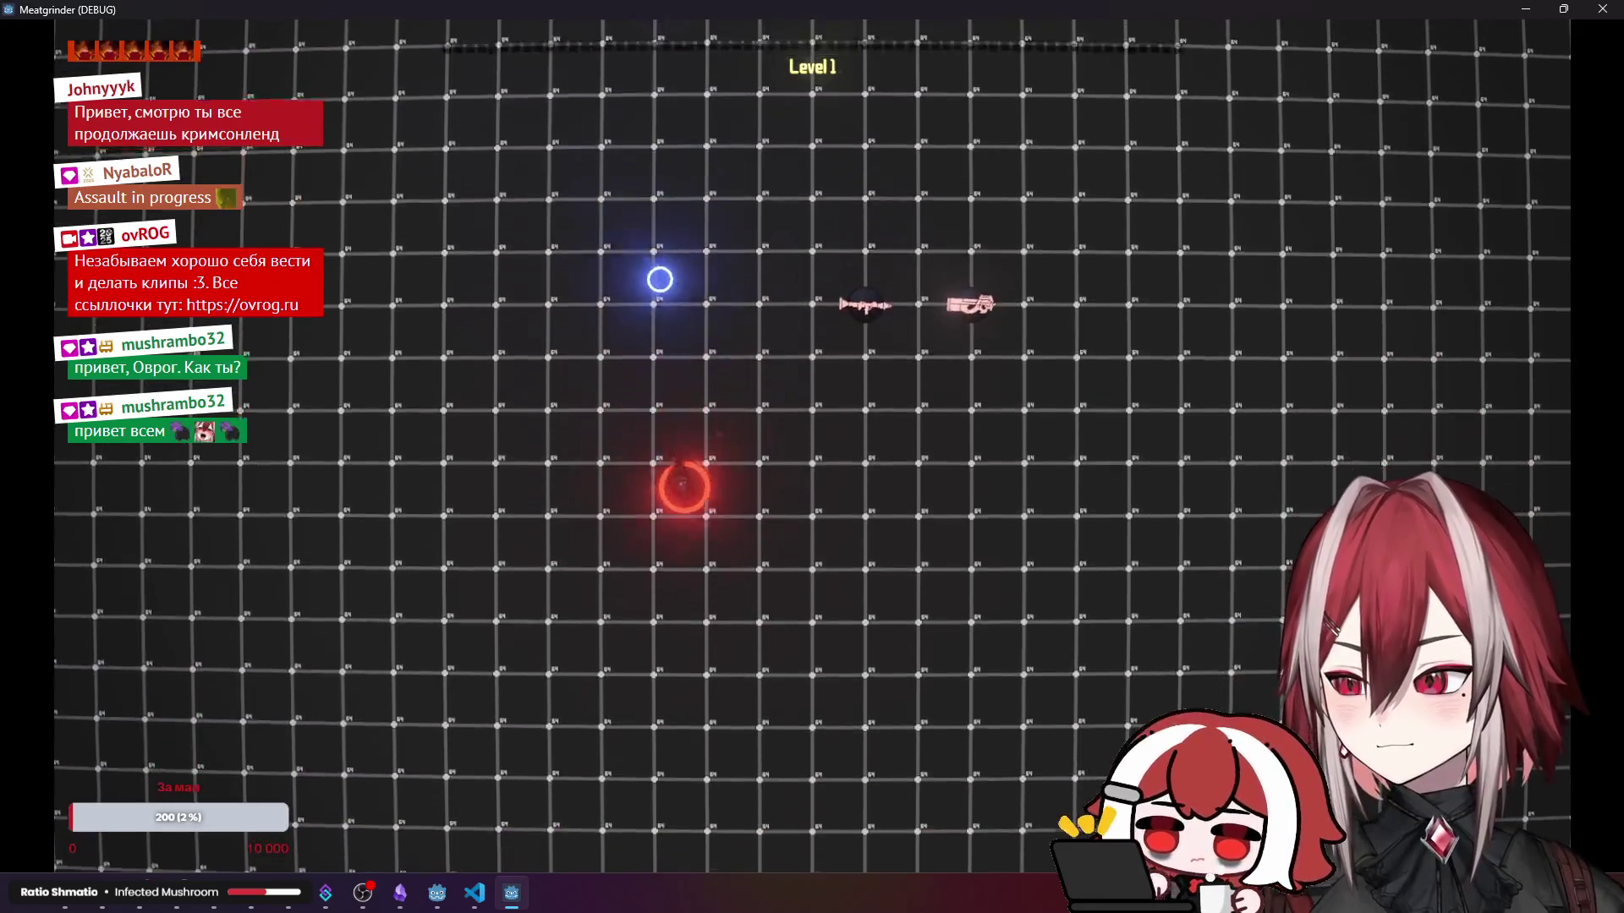
key(d)
click(608, 568)
key(w)
key(a)
click(608, 568)
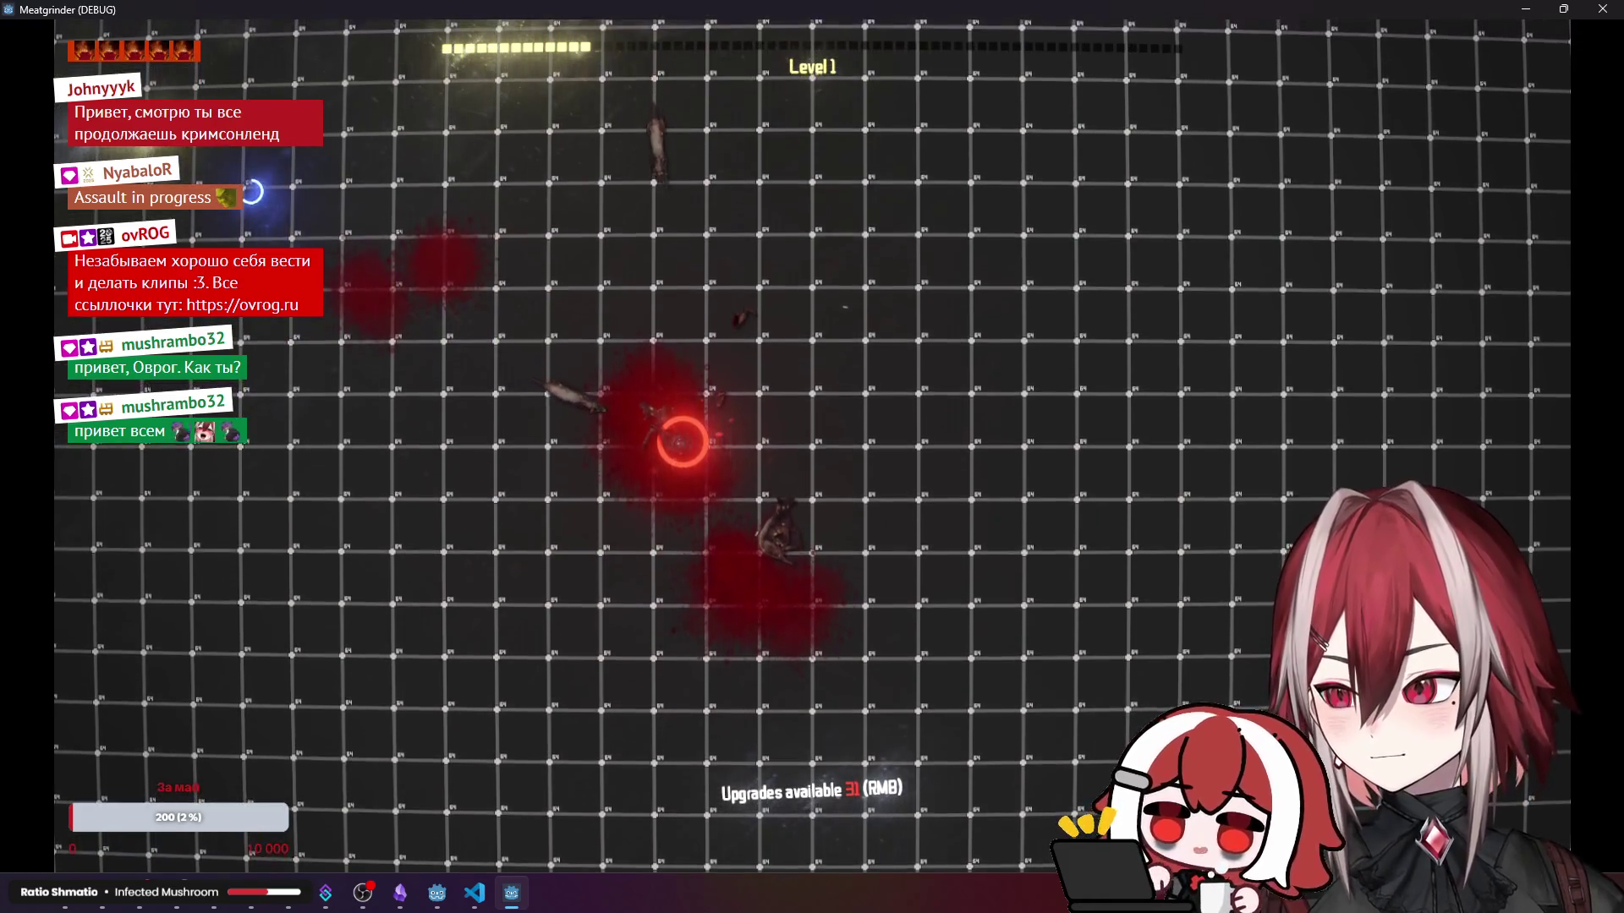
- Snip a screenshot of the whole game window, then close the game with Alt+F4
key(super+shift+s)
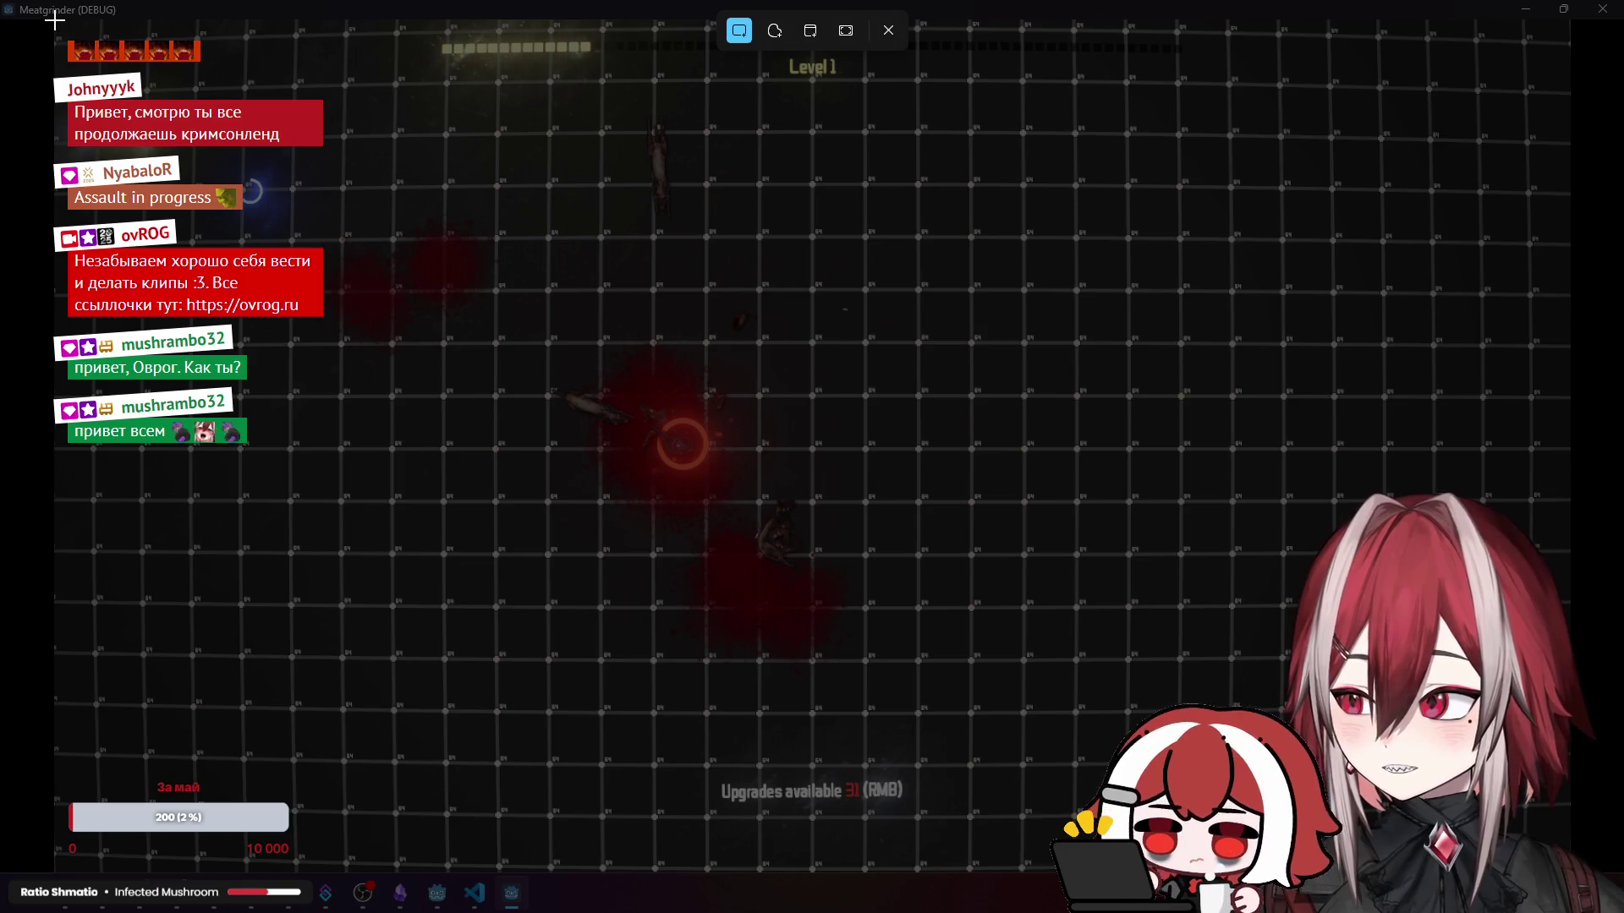
mouse_move(53, 19)
mouse_down()
mouse_move(1064, 590)
mouse_move(1575, 803)
mouse_move(1570, 871)
mouse_up()
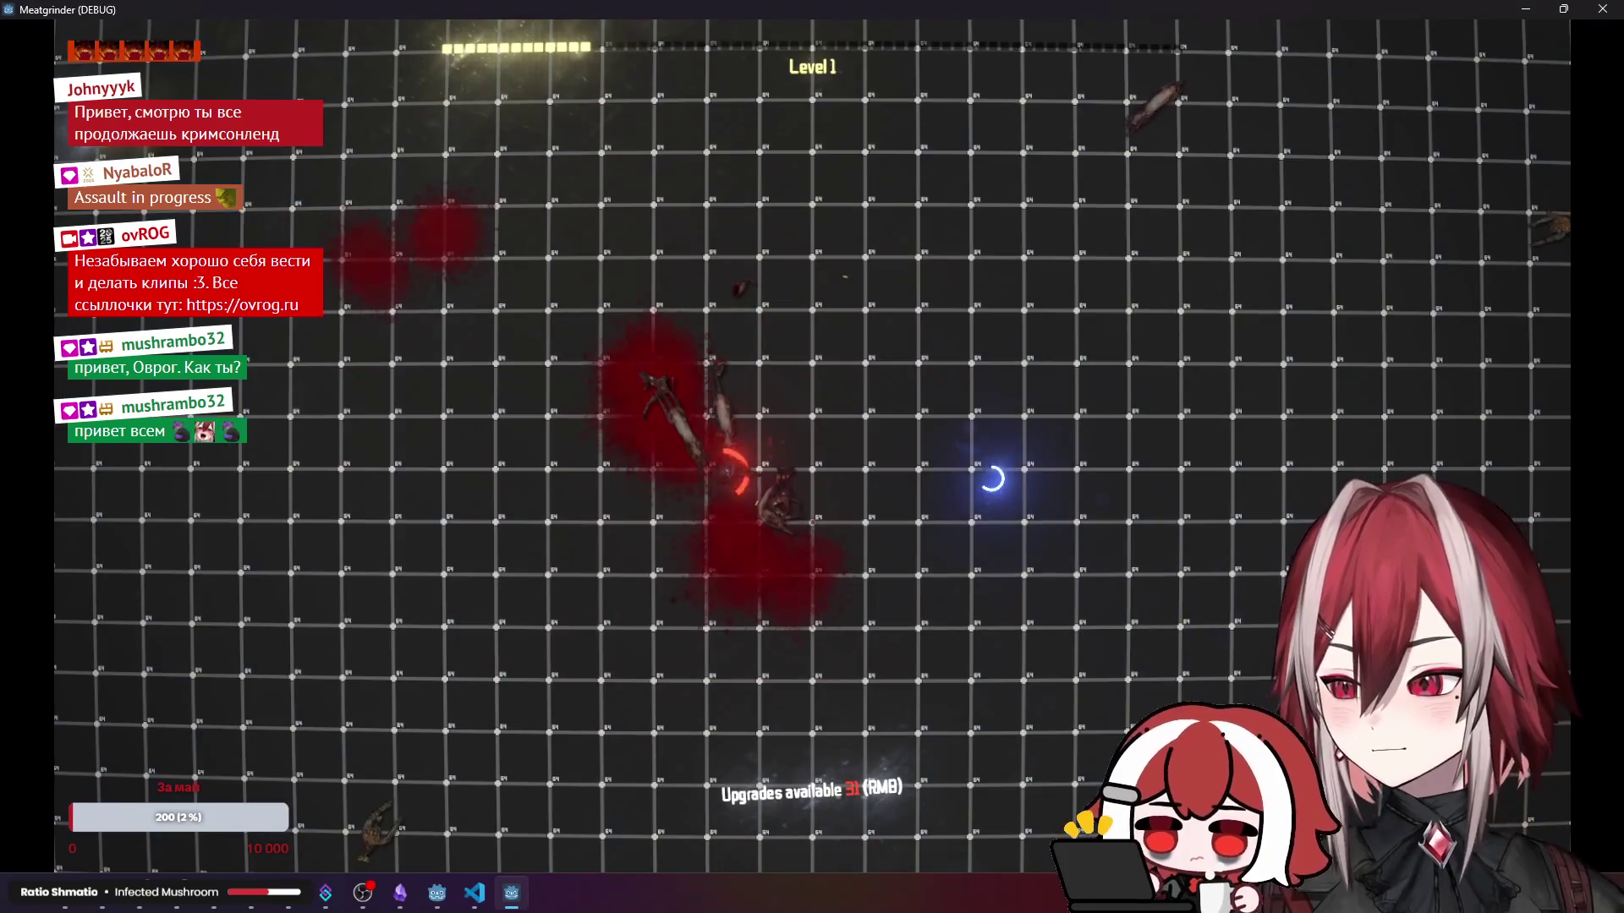
key(alt+F4)
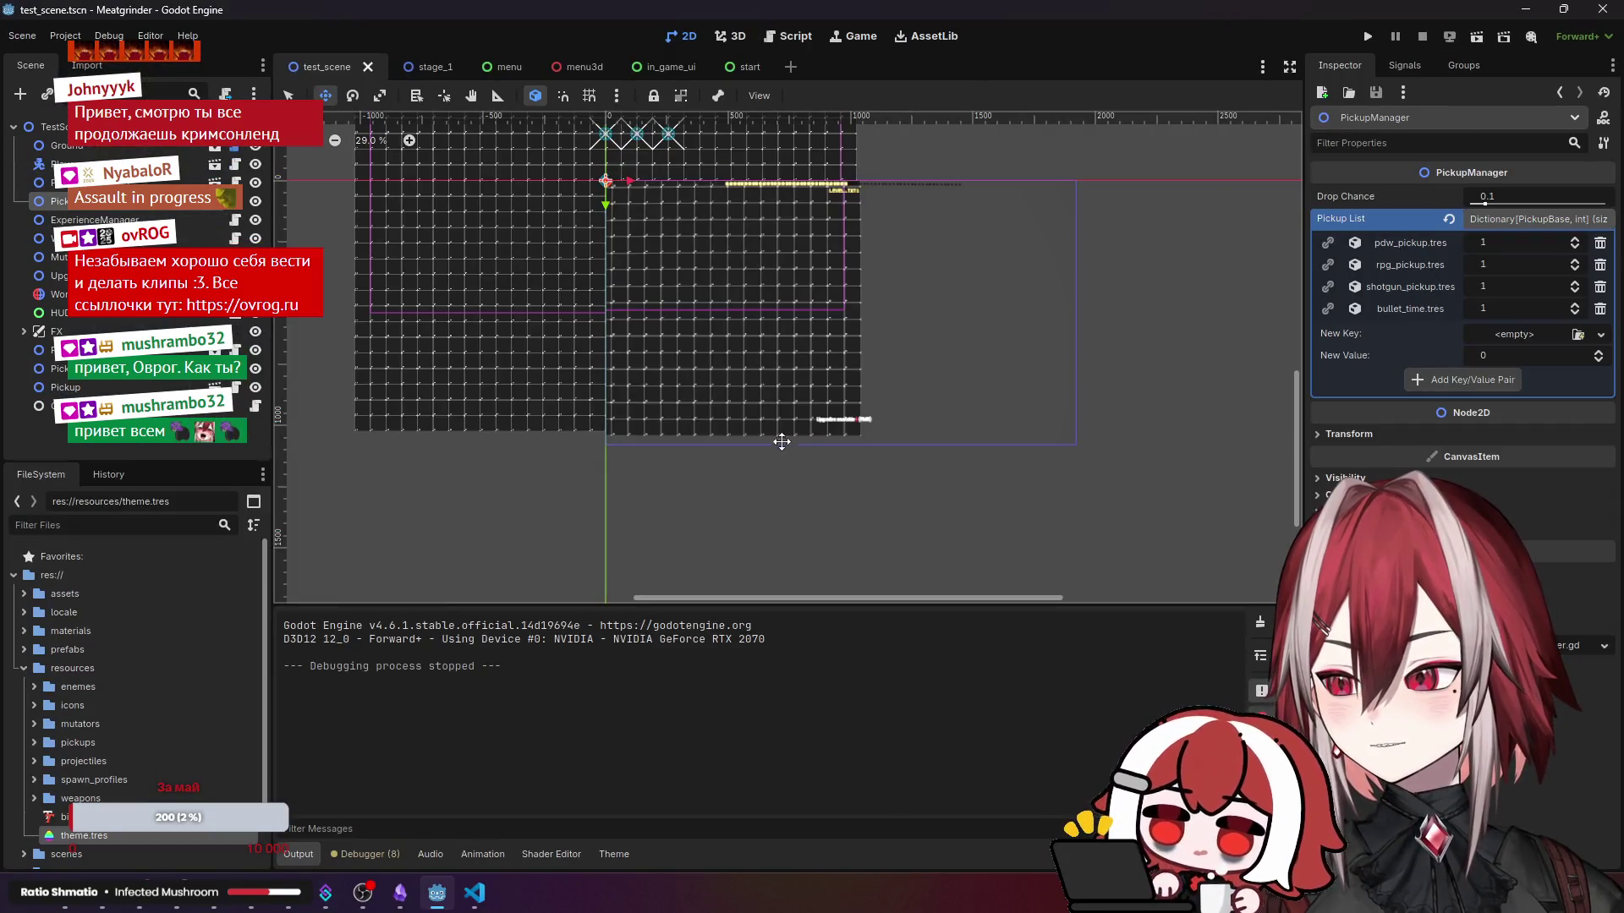
- Minimize the Godot editor and the docs browser window
click(1526, 10)
click(1476, 23)
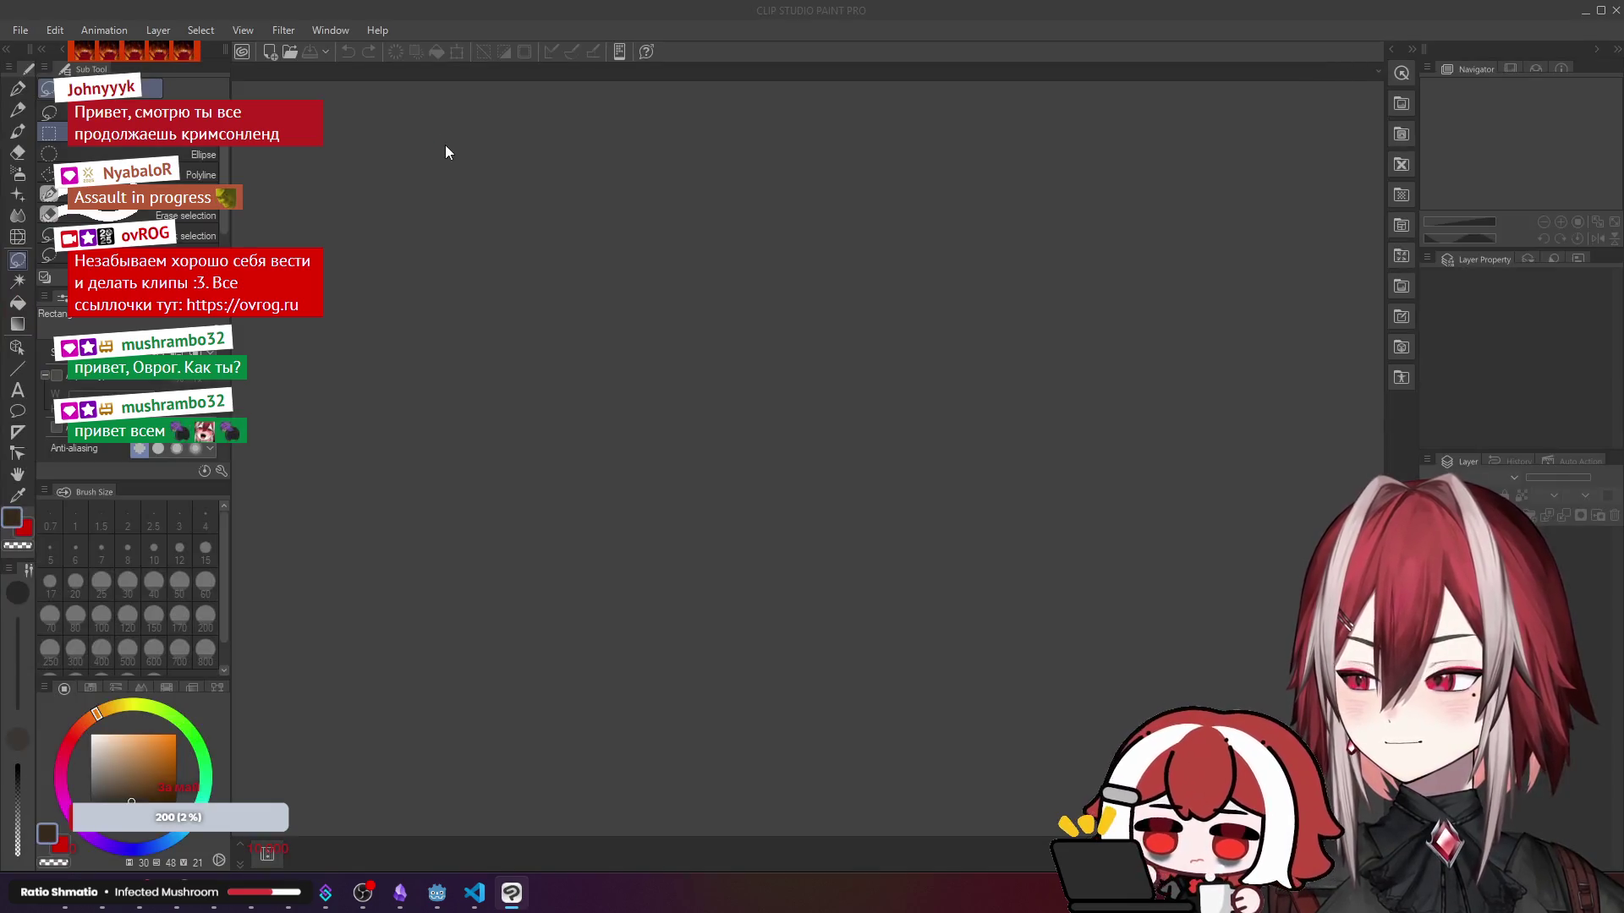
- Create a new 1920×1080 canvas
key(ctrl+n)
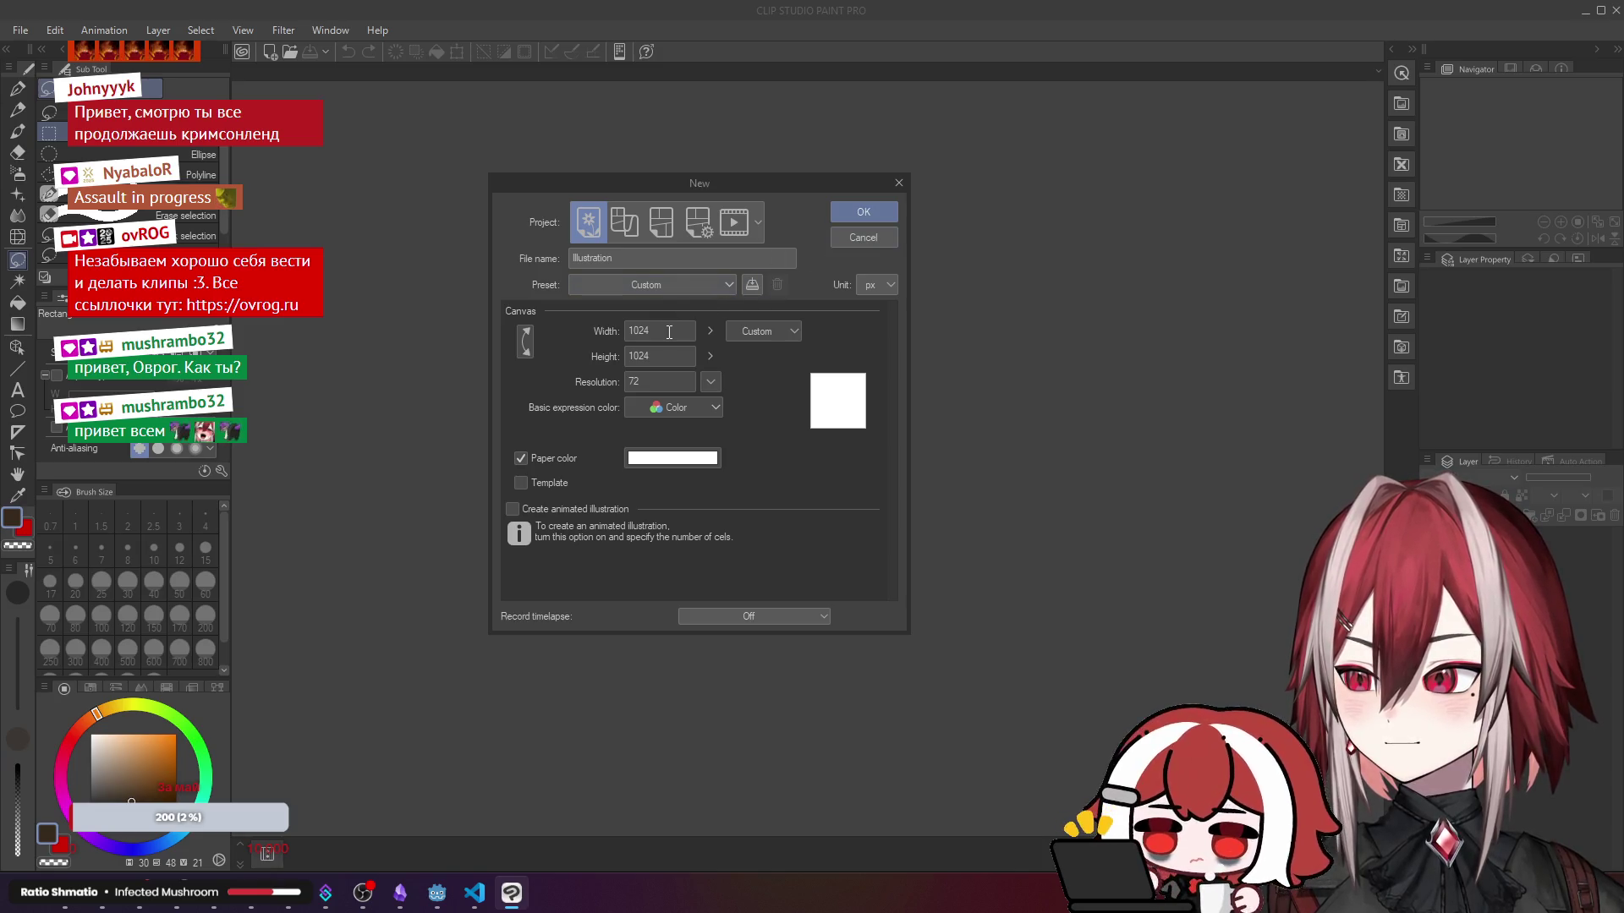
text(1920)
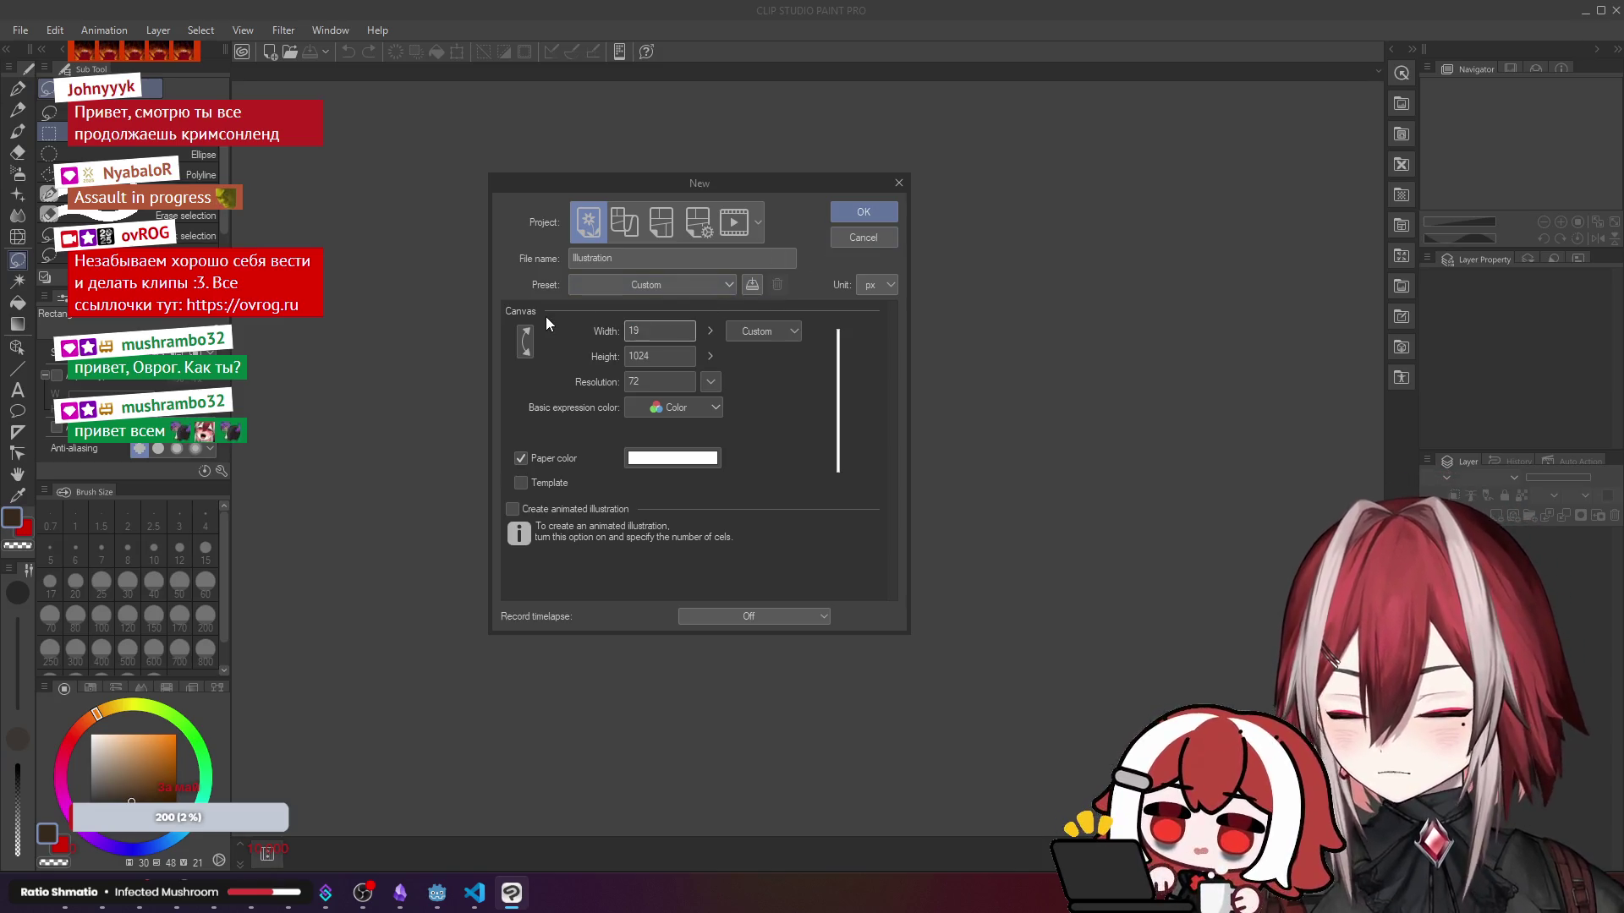
key(Tab)
text(1080)
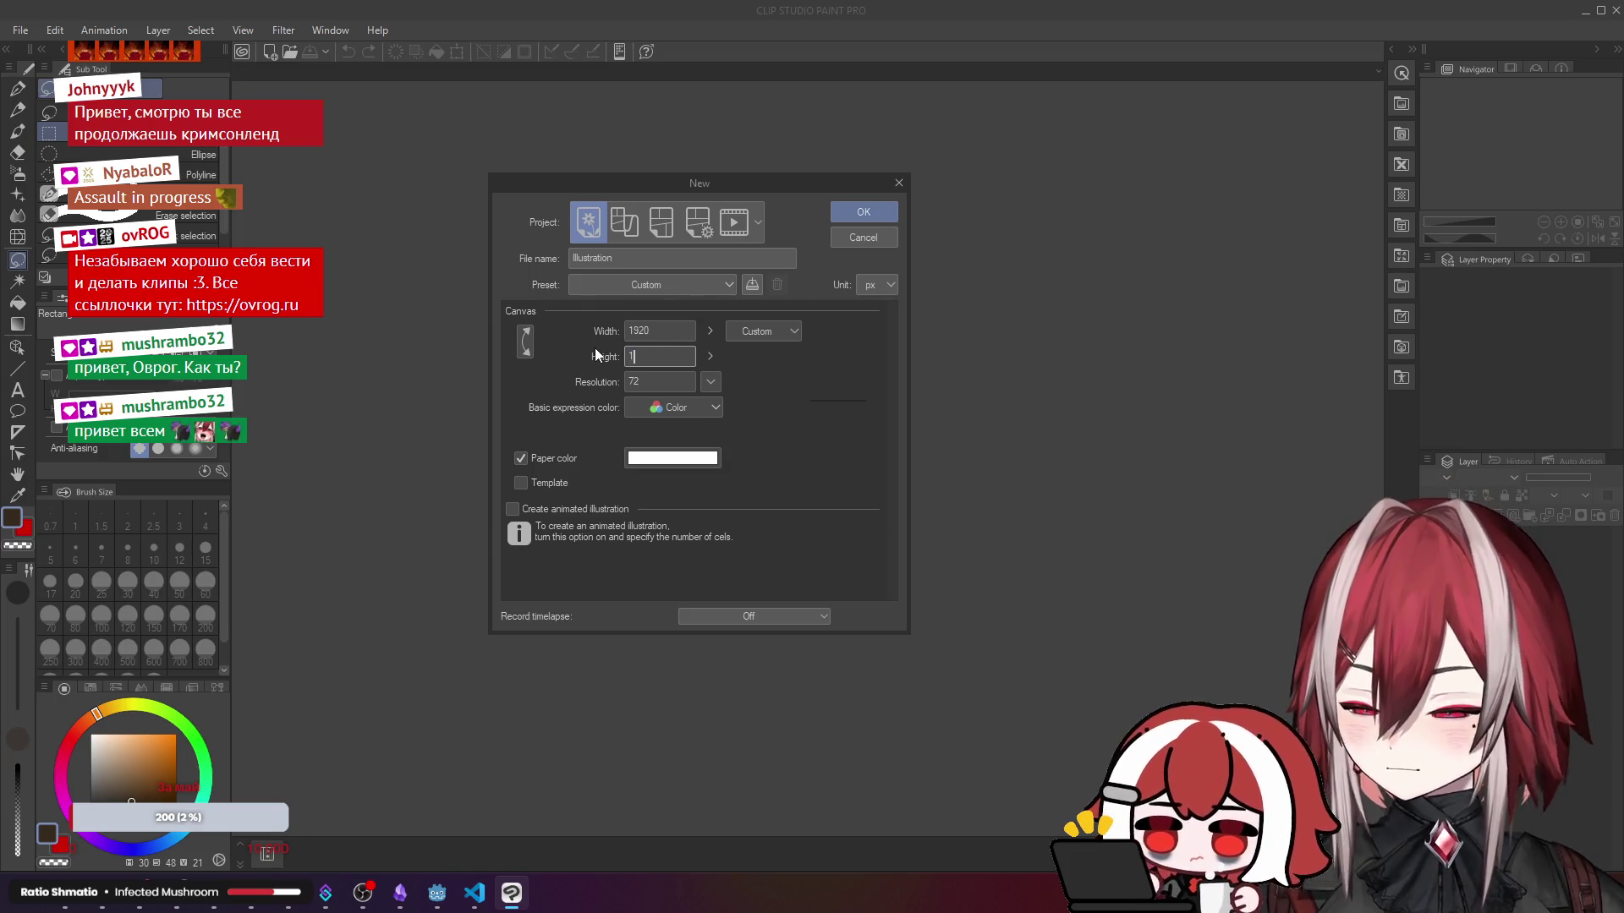
key(Return)
- Paste the game screenshot, nudge it slightly right and down, and commit it
key(ctrl+v)
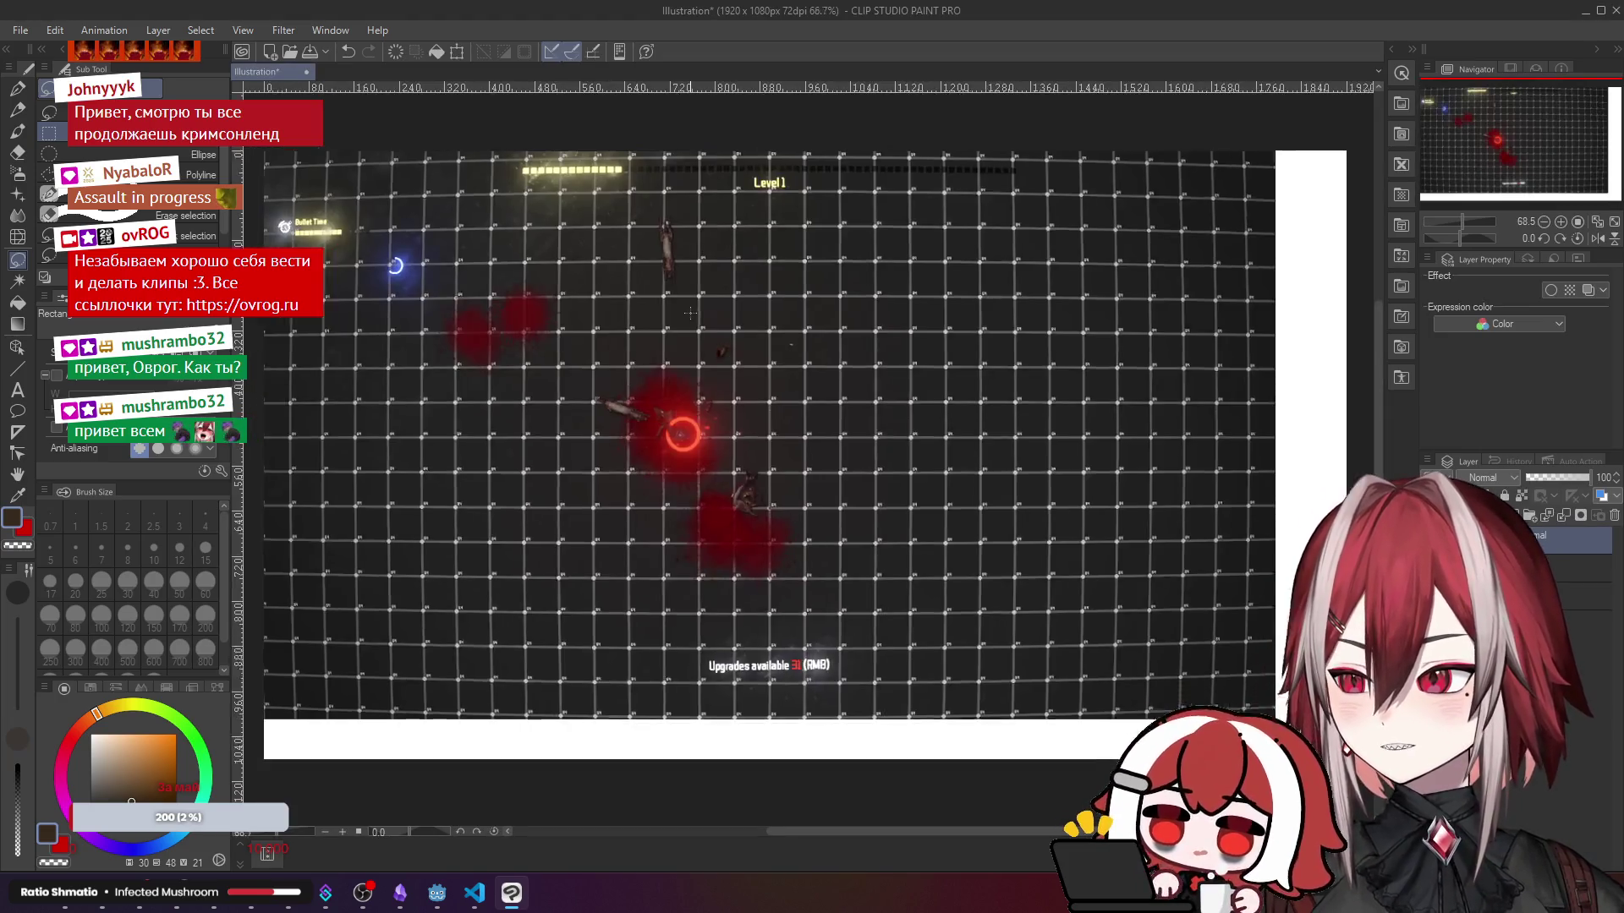
key(ctrl+t)
drag(721, 335, 726, 338)
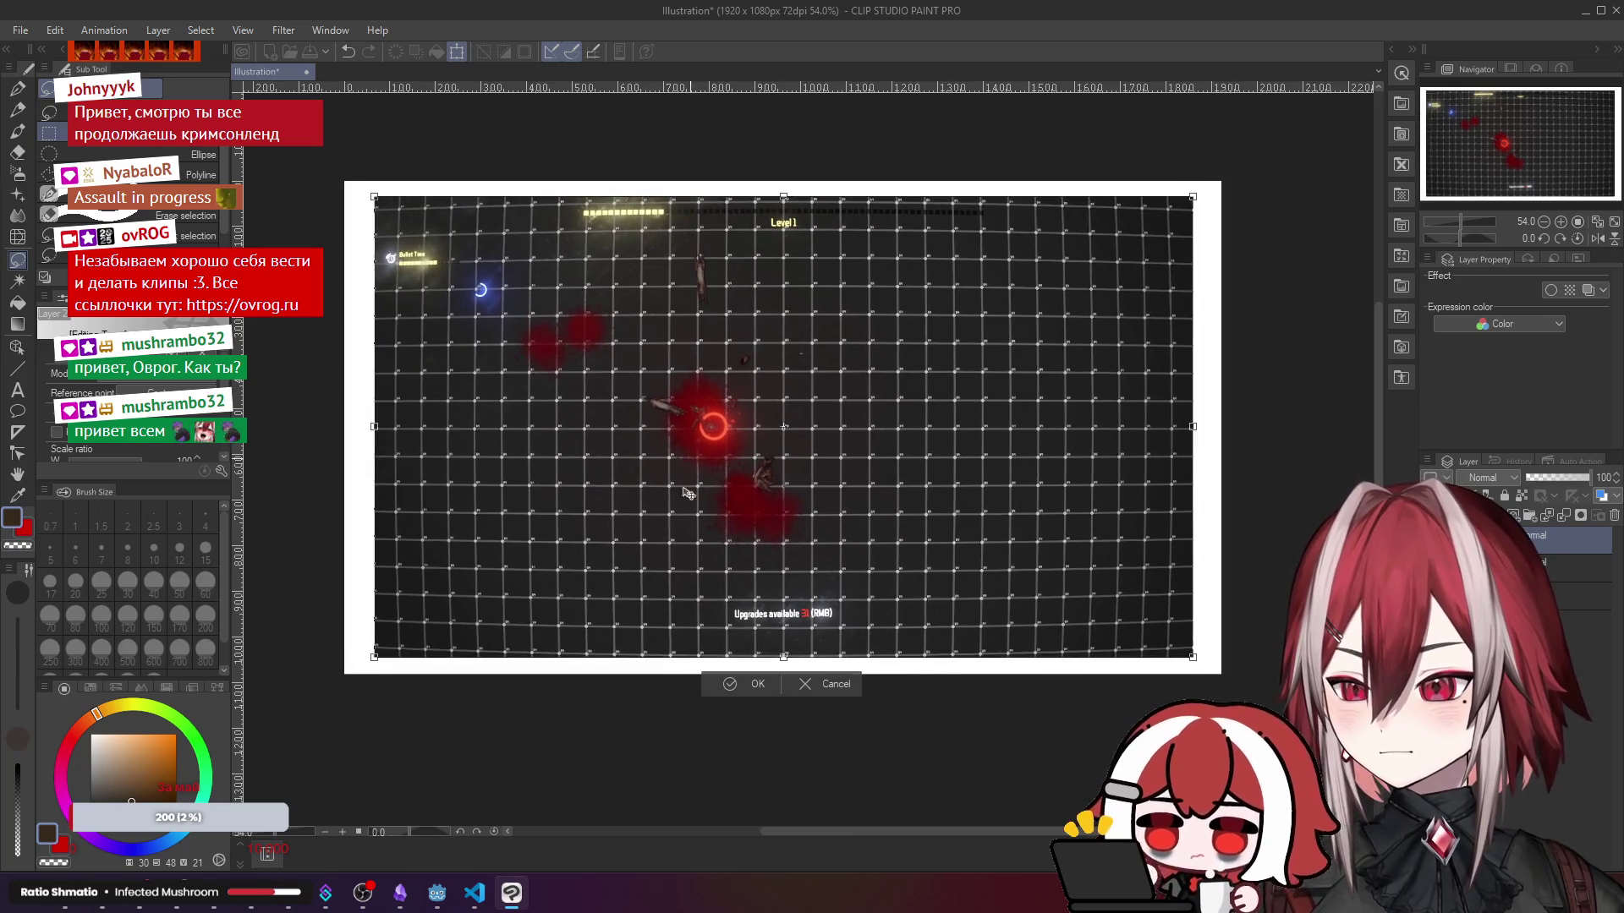
click(731, 686)
- Change the Paper layer colour to black
double_click(1564, 596)
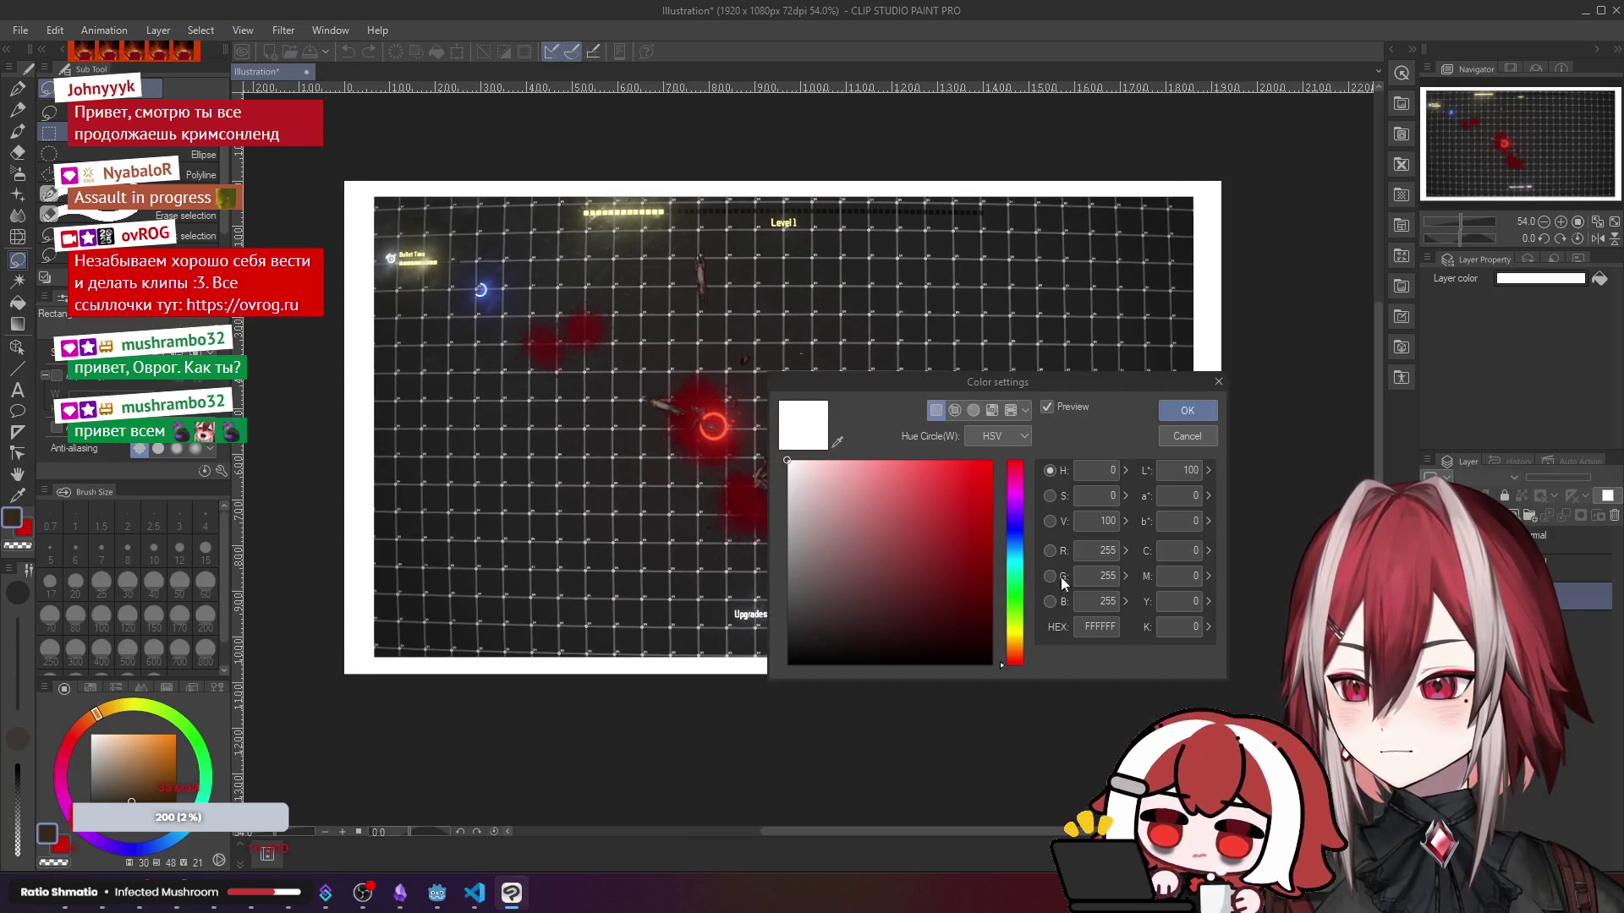
click(1214, 417)
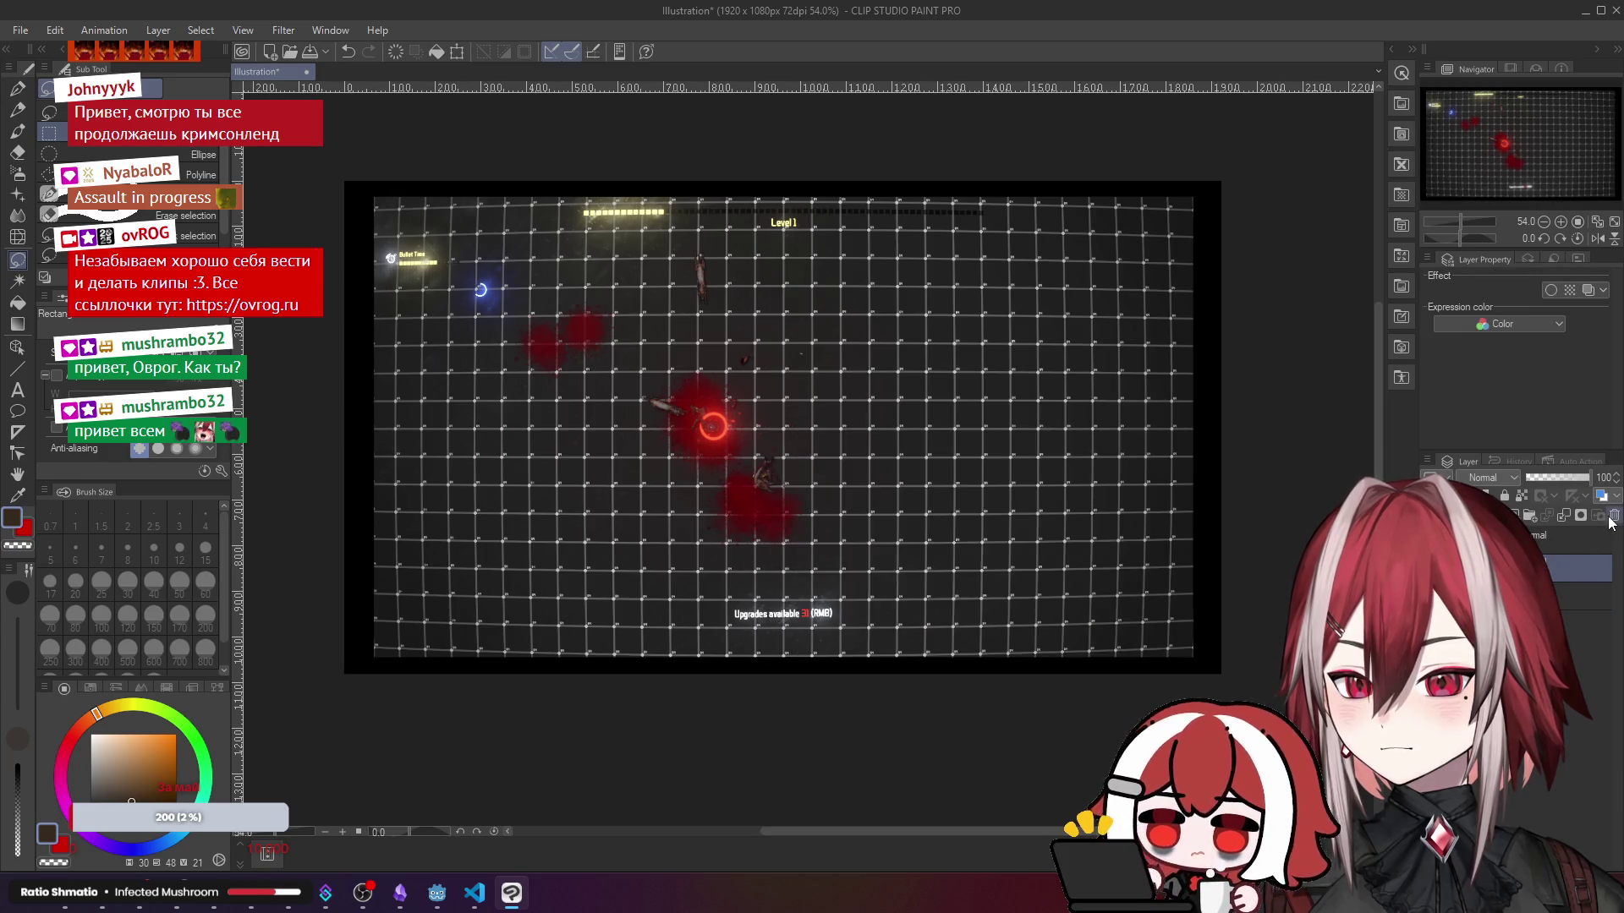
click(841, 335)
scroll(841, 336, up, 2)
mouse_move(812, 363)
mouse_down()
mouse_move(782, 372)
mouse_move(797, 354)
mouse_up()
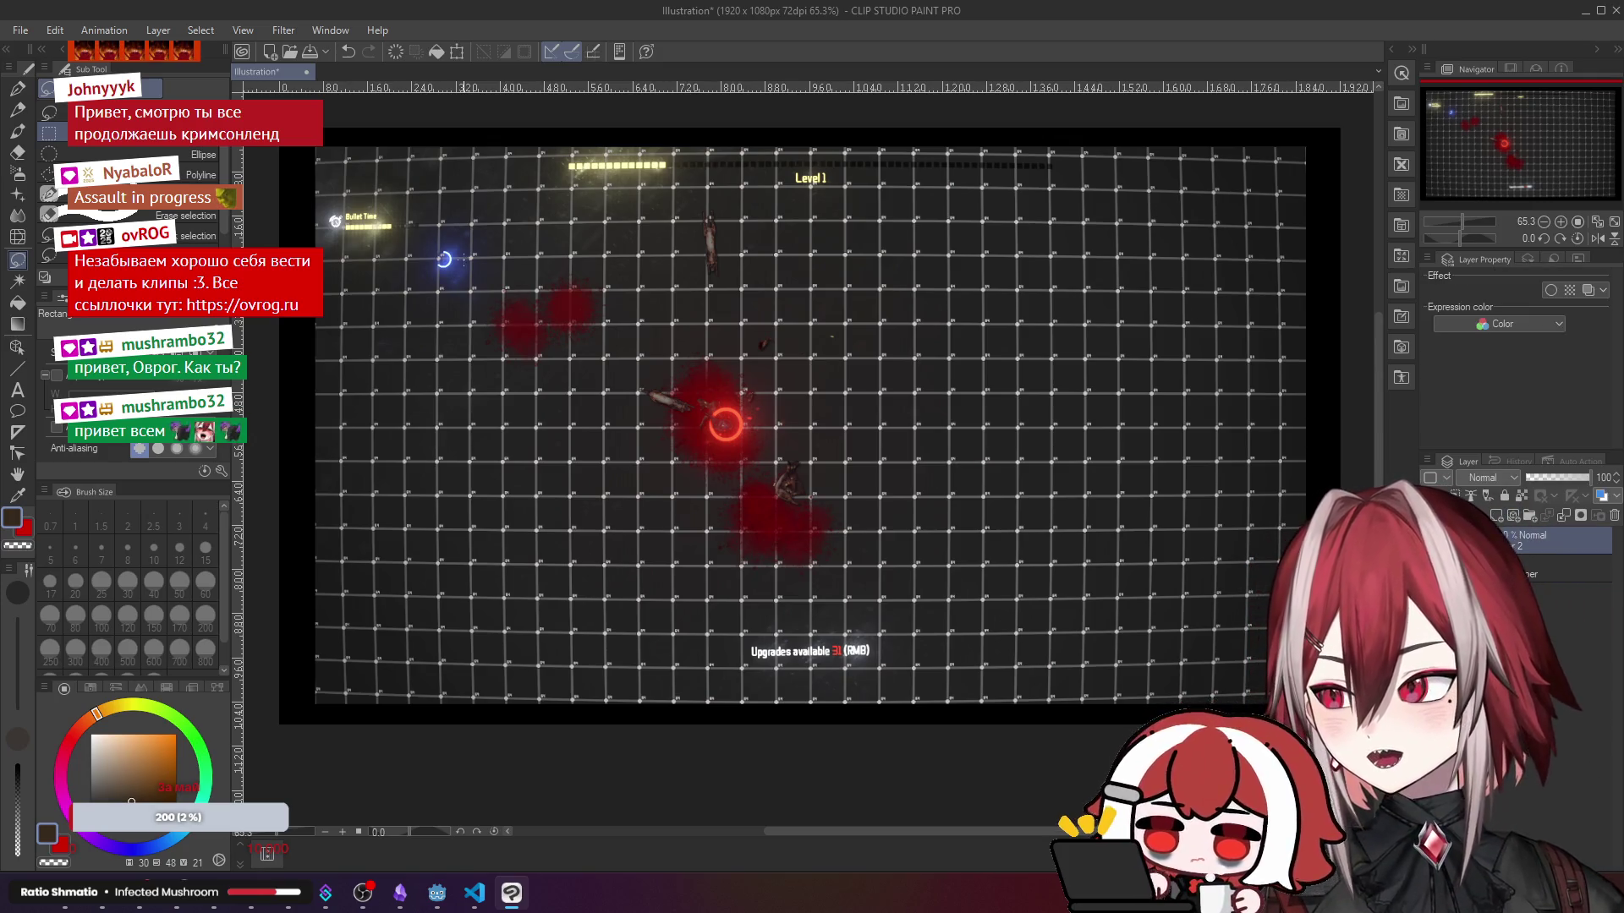
- Try the pen, pencil and Wet wash watercolour tools at 120 px, undoing the test stroke
scroll(345, 218, up, 4)
scroll(454, 252, down, 3)
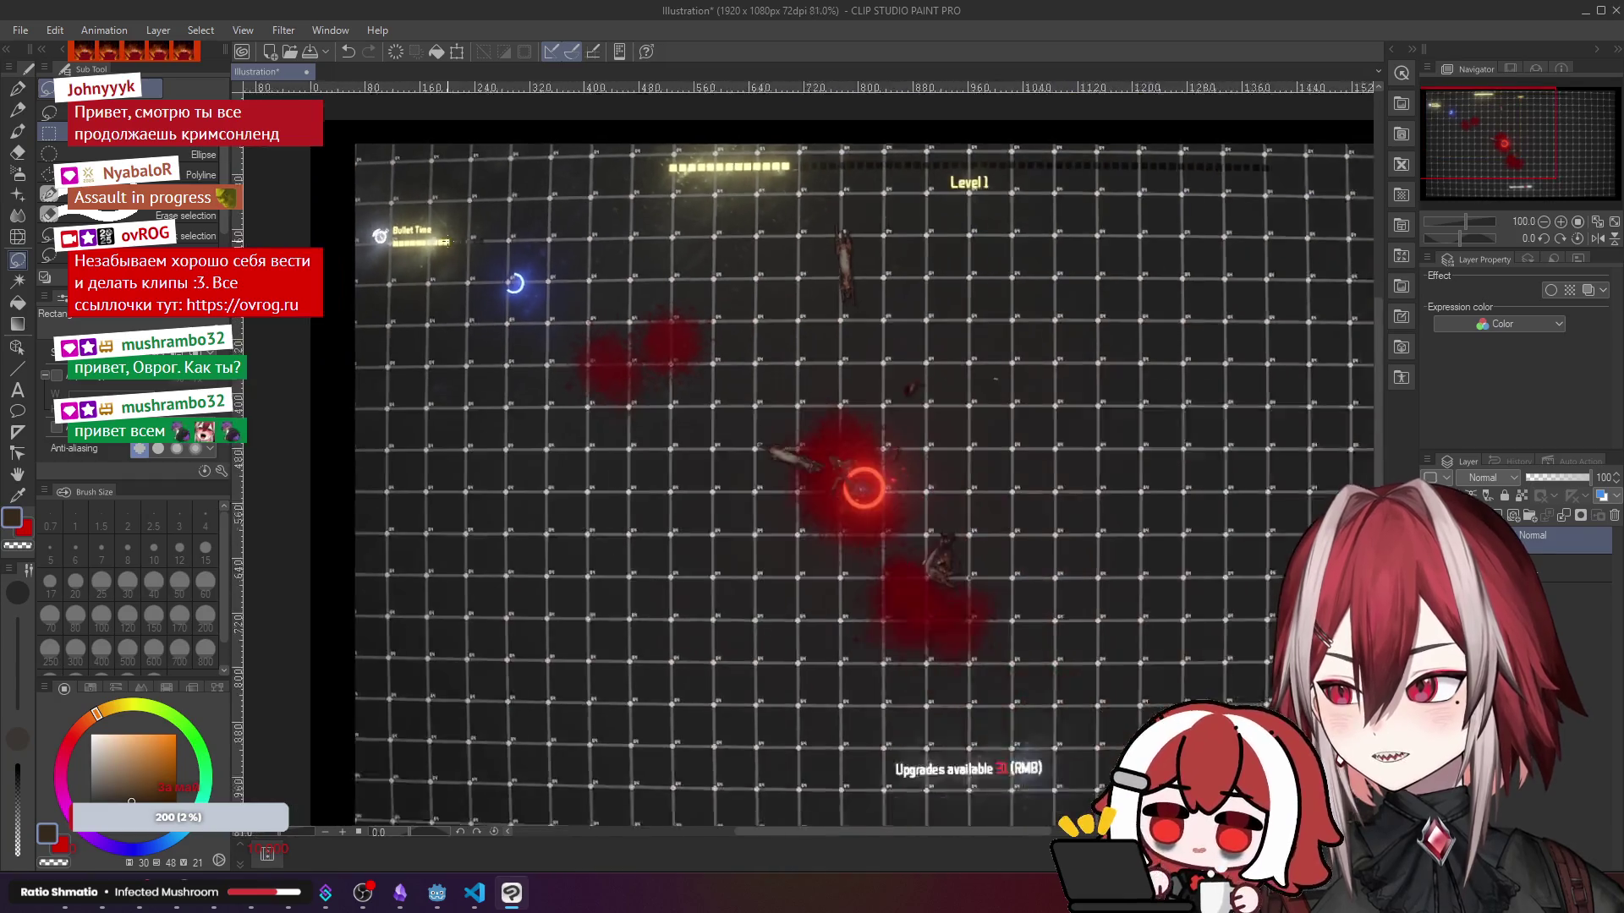
scroll(801, 318, down, 3)
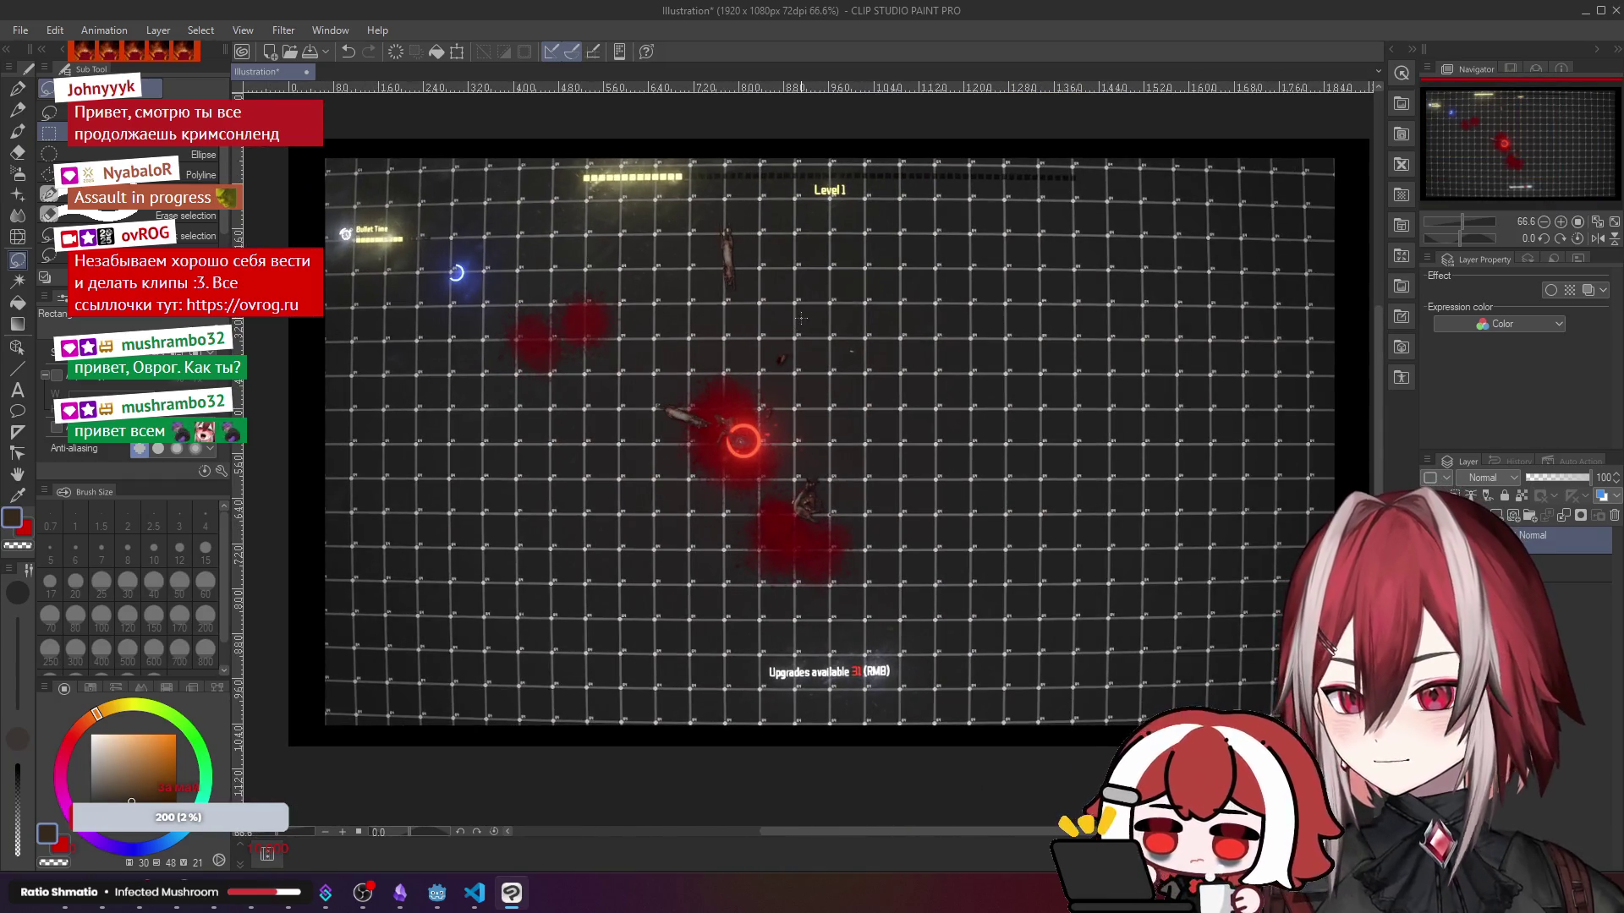
click(18, 132)
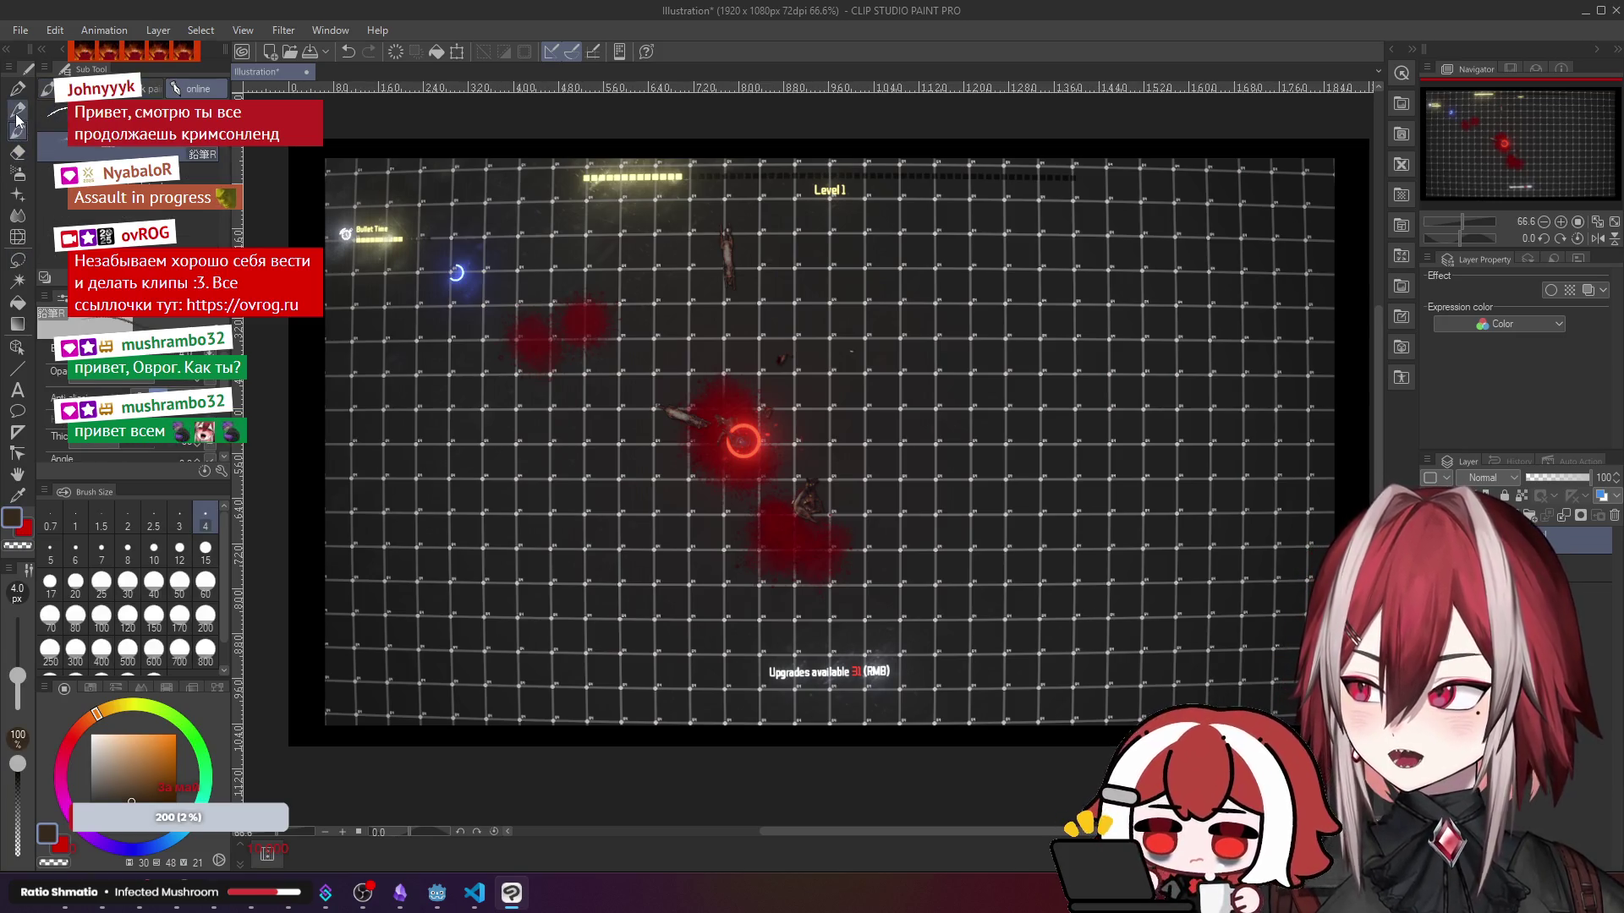
click(18, 88)
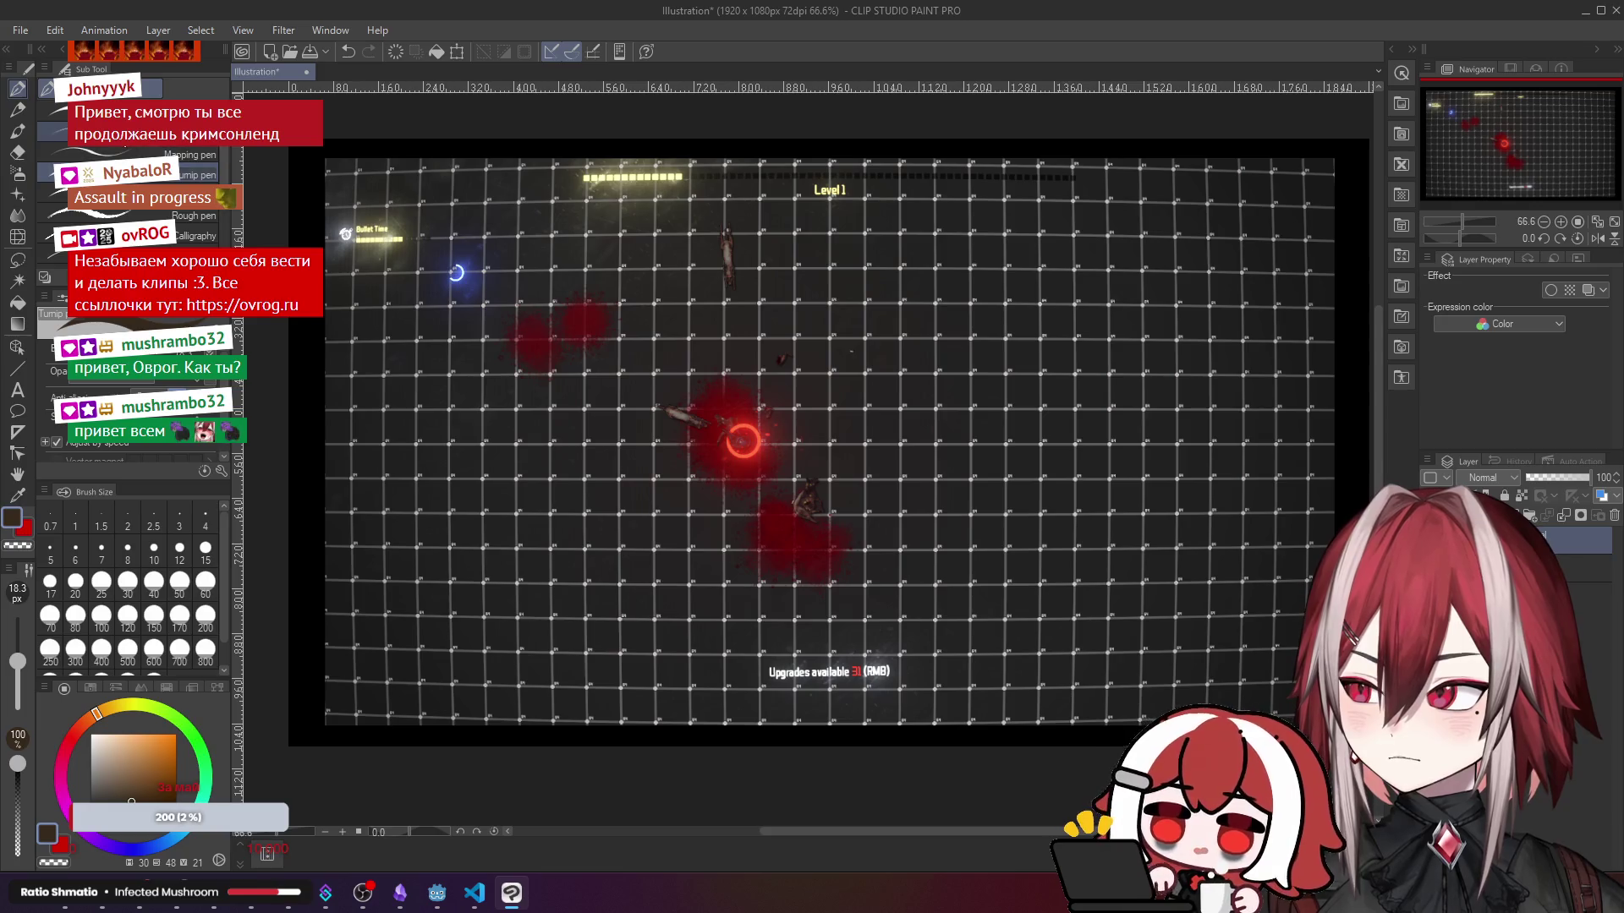
click(18, 131)
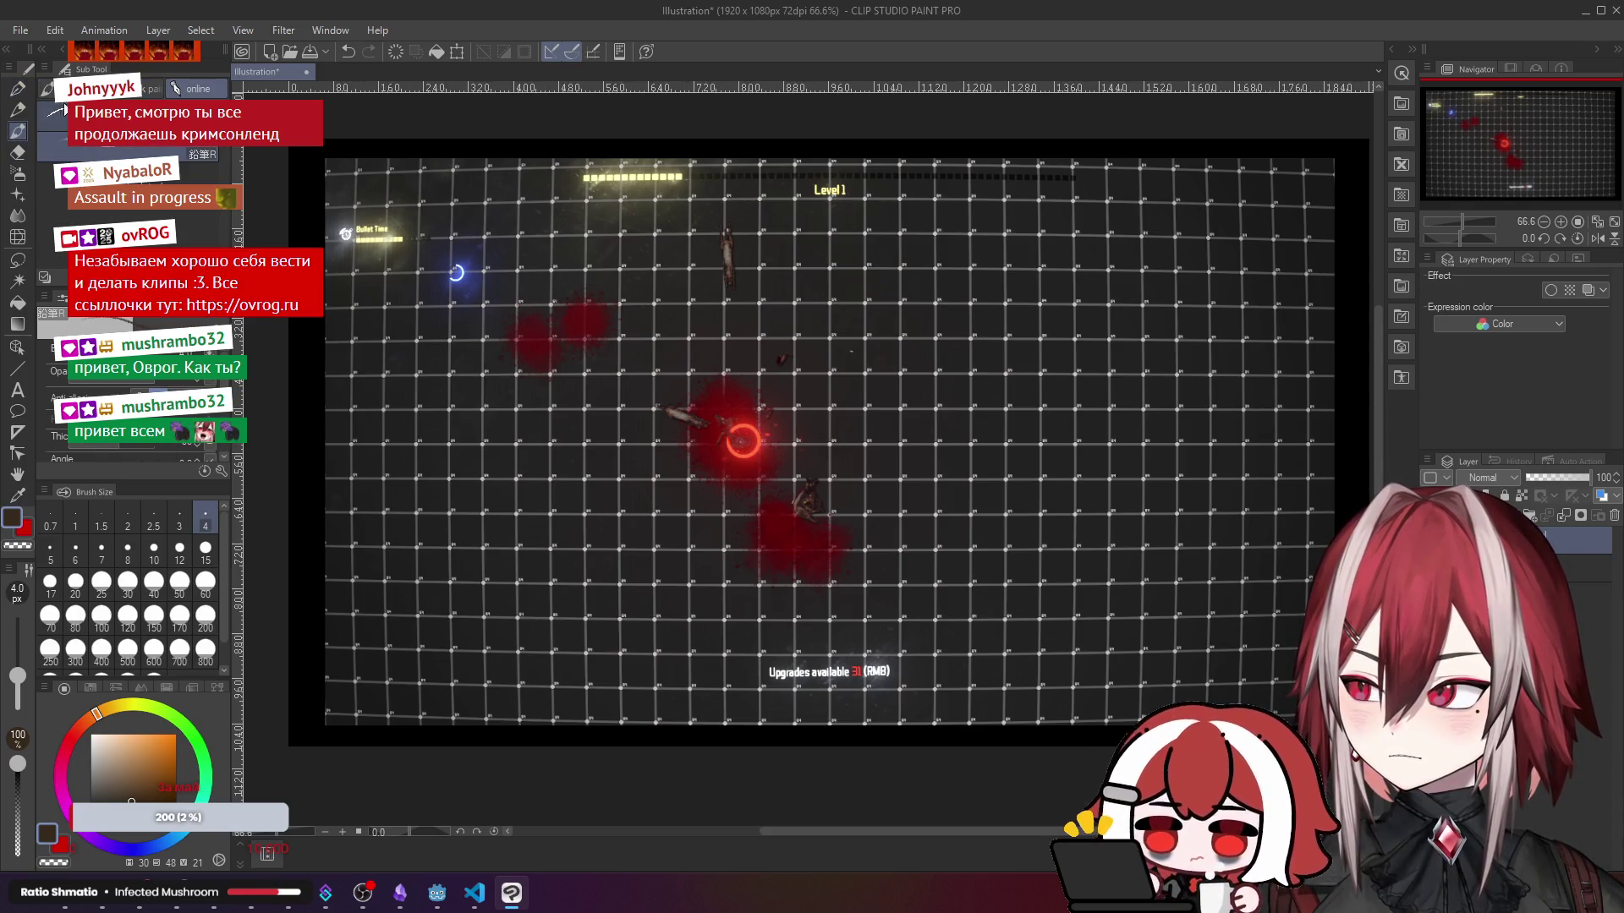
click(124, 92)
click(194, 175)
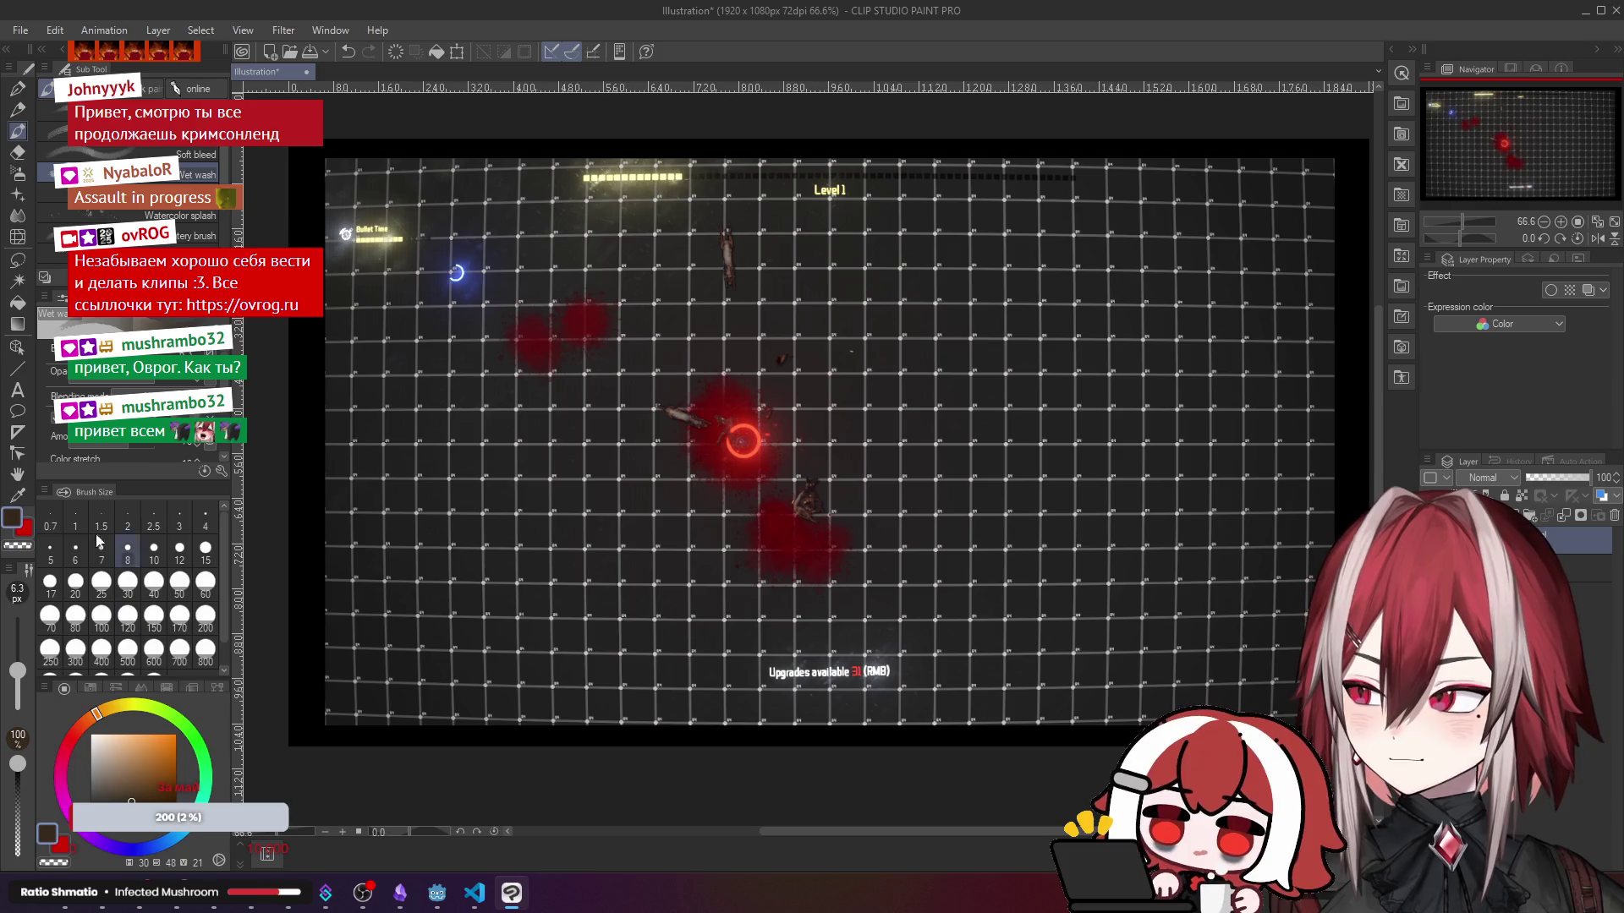
click(128, 620)
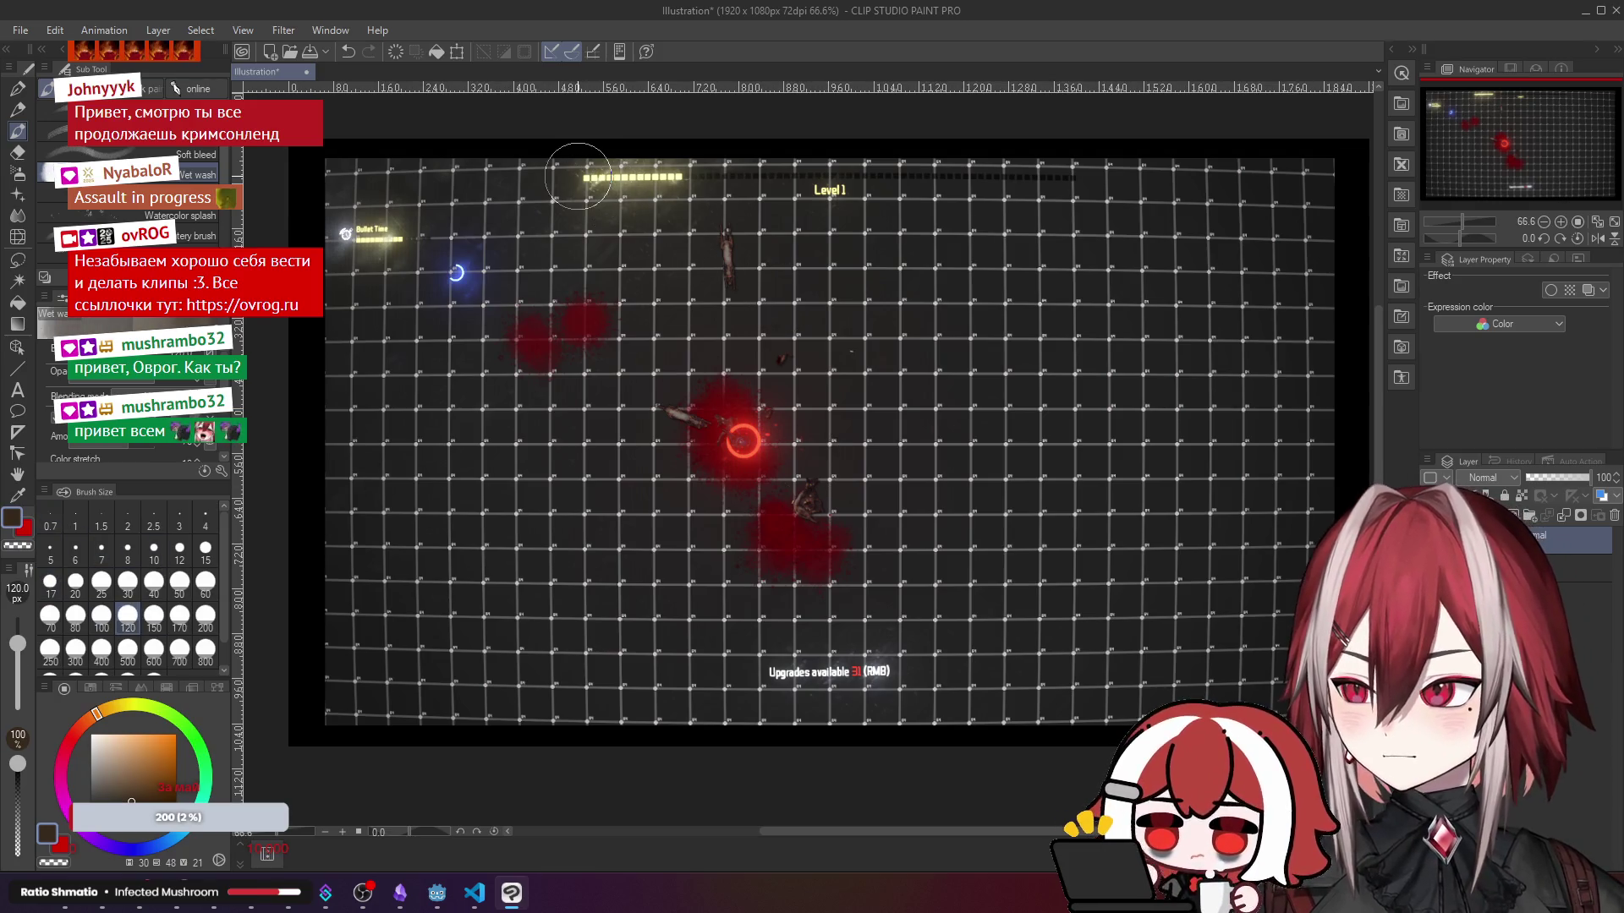
drag(580, 169, 958, 194)
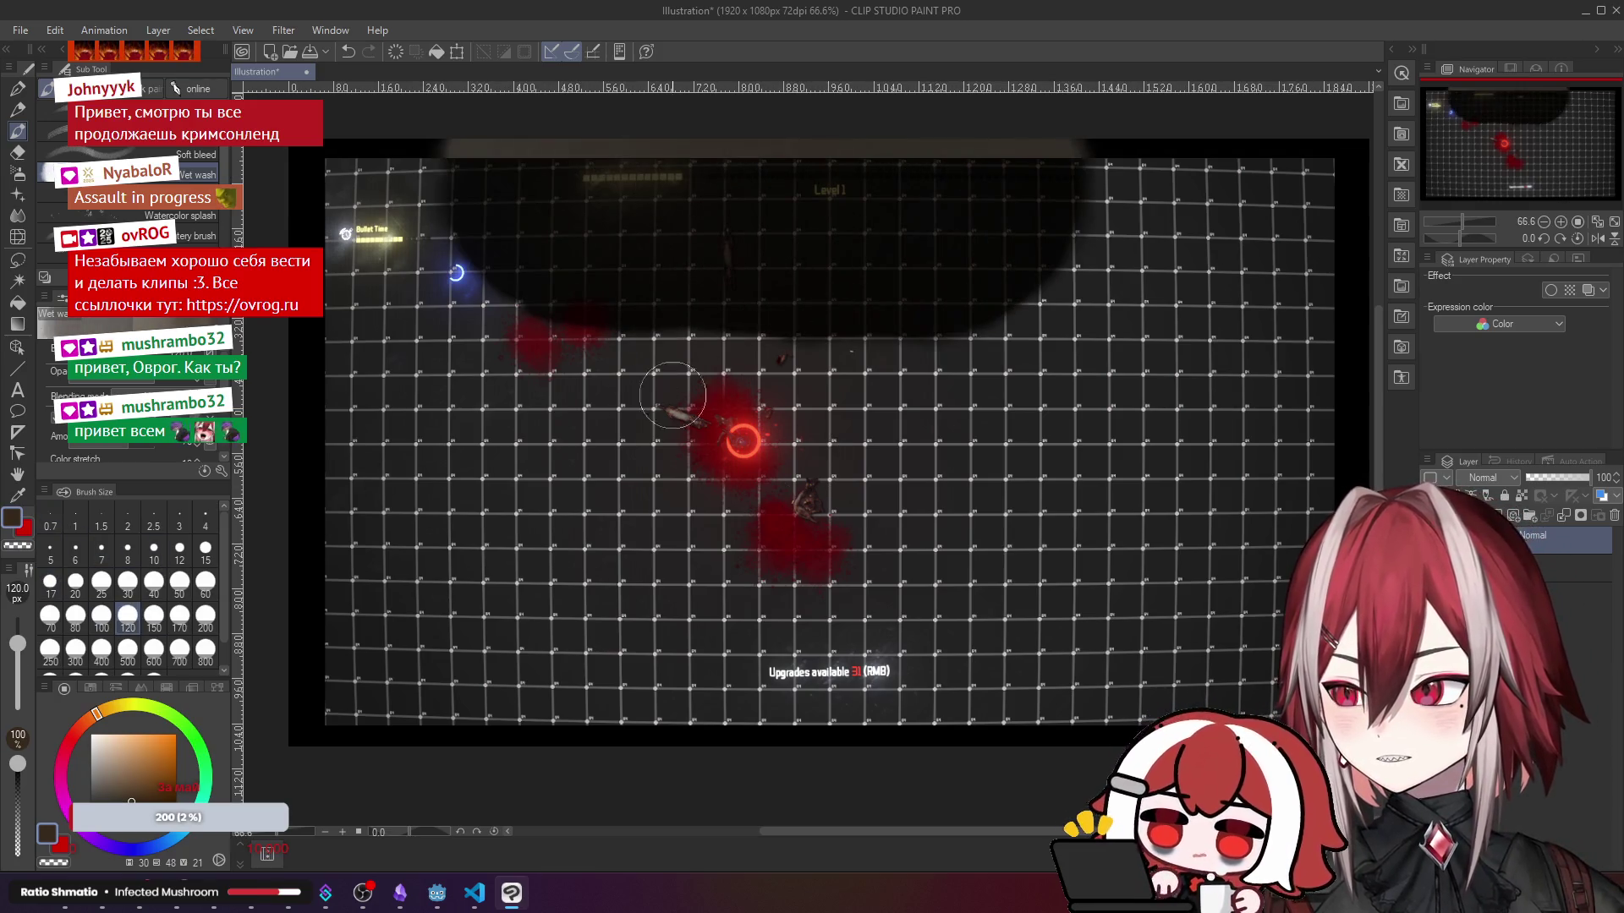
key(ctrl+z)
- Switch to another brush at 40 px size with bright green as the colour
click(127, 195)
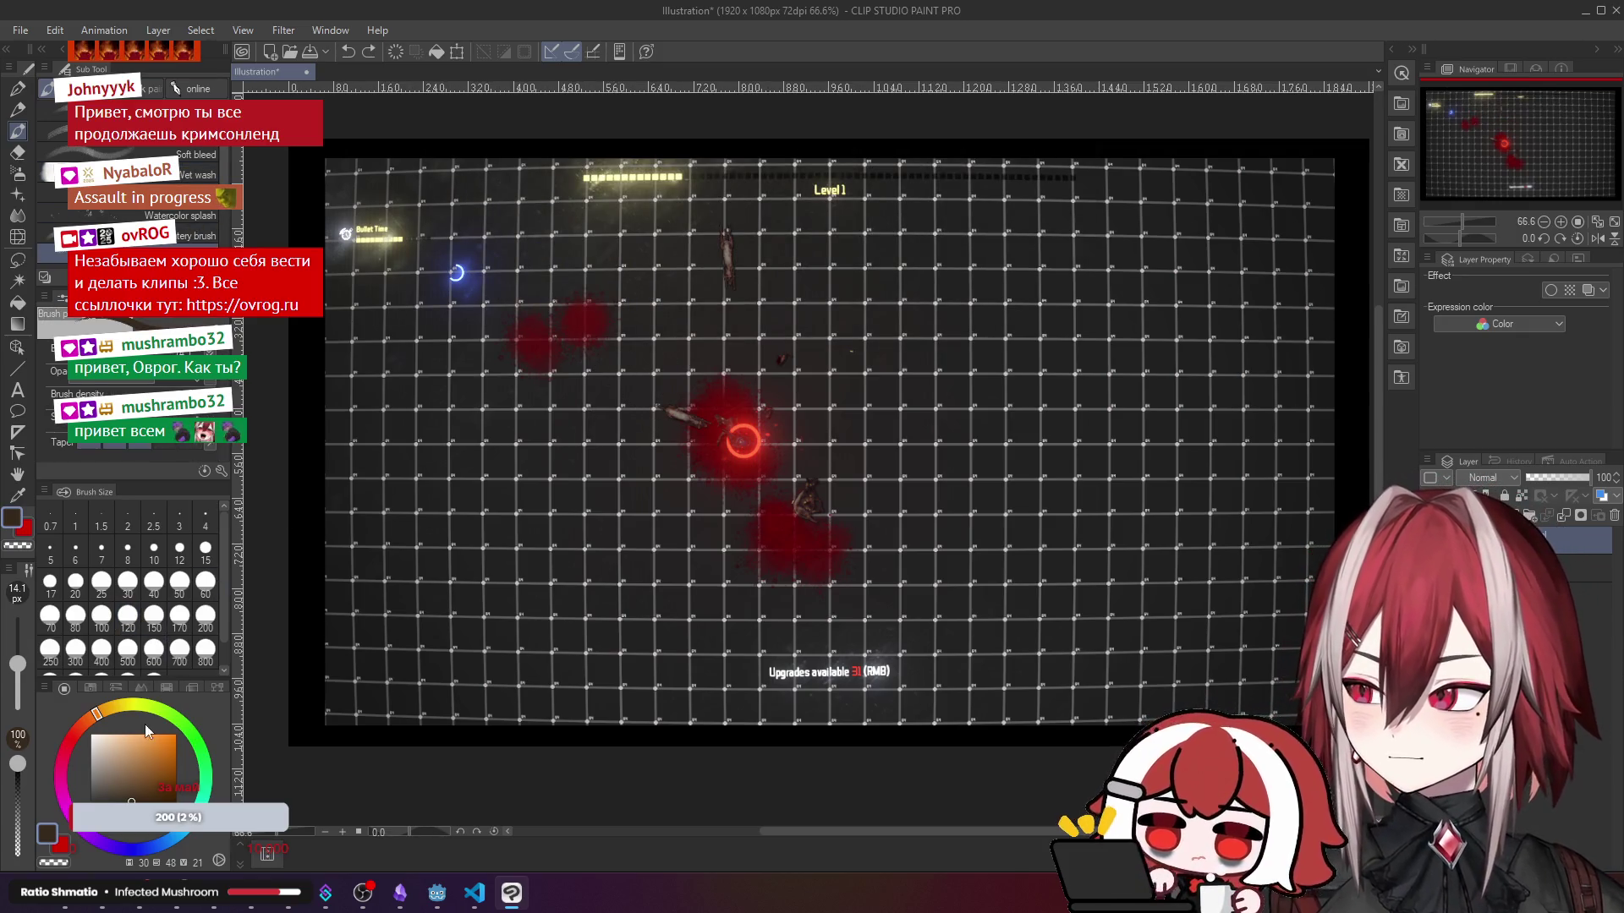
click(153, 581)
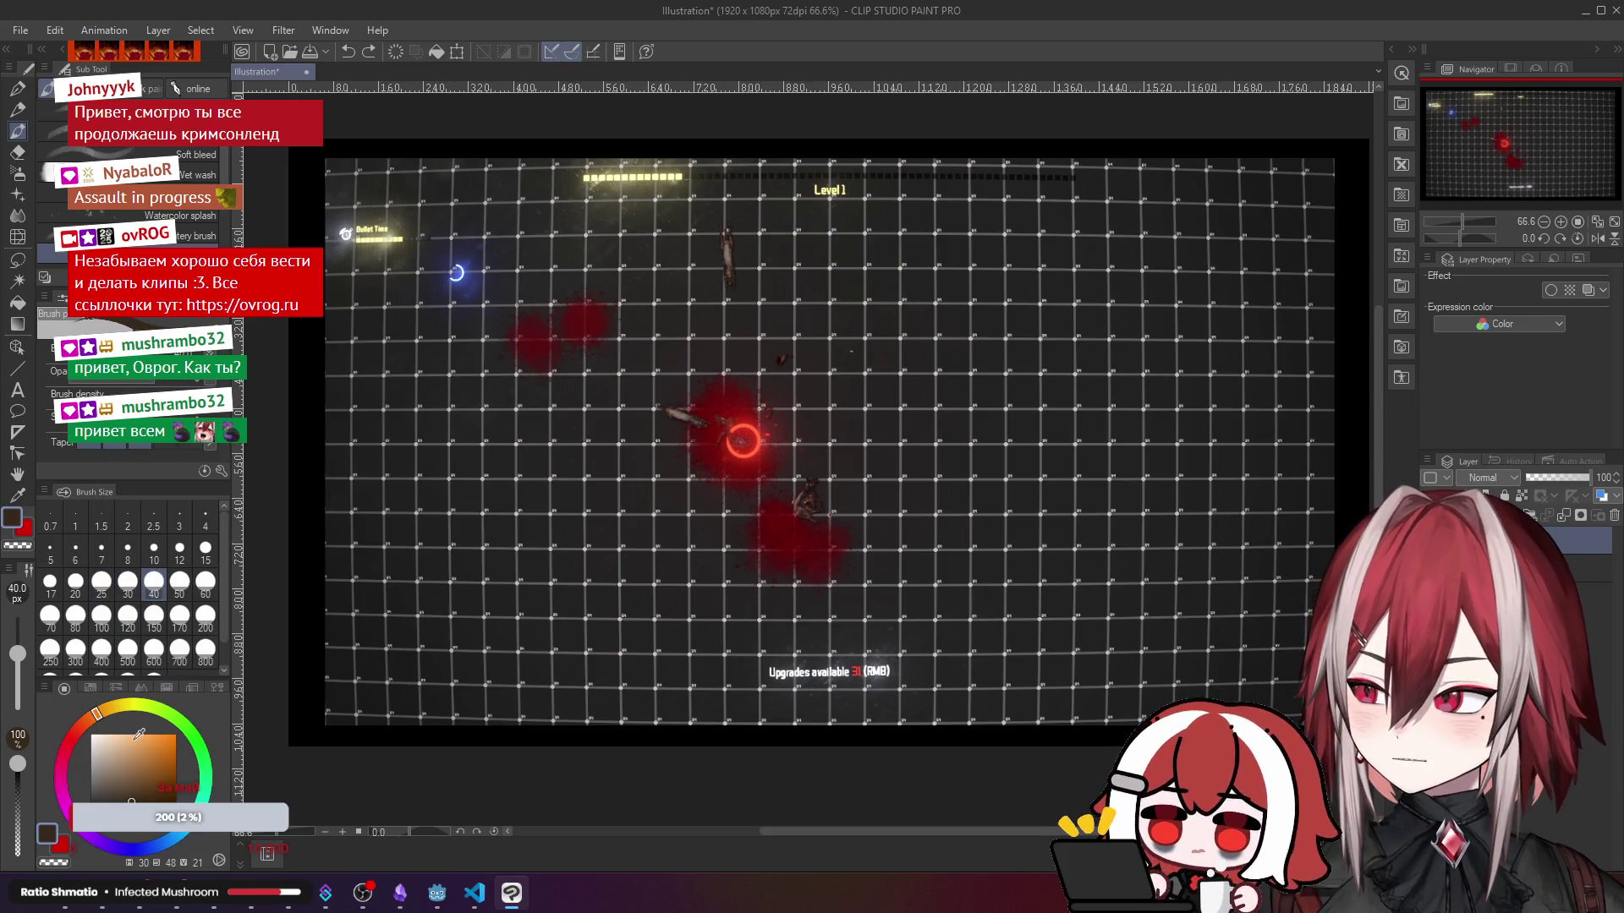
click(175, 735)
click(193, 732)
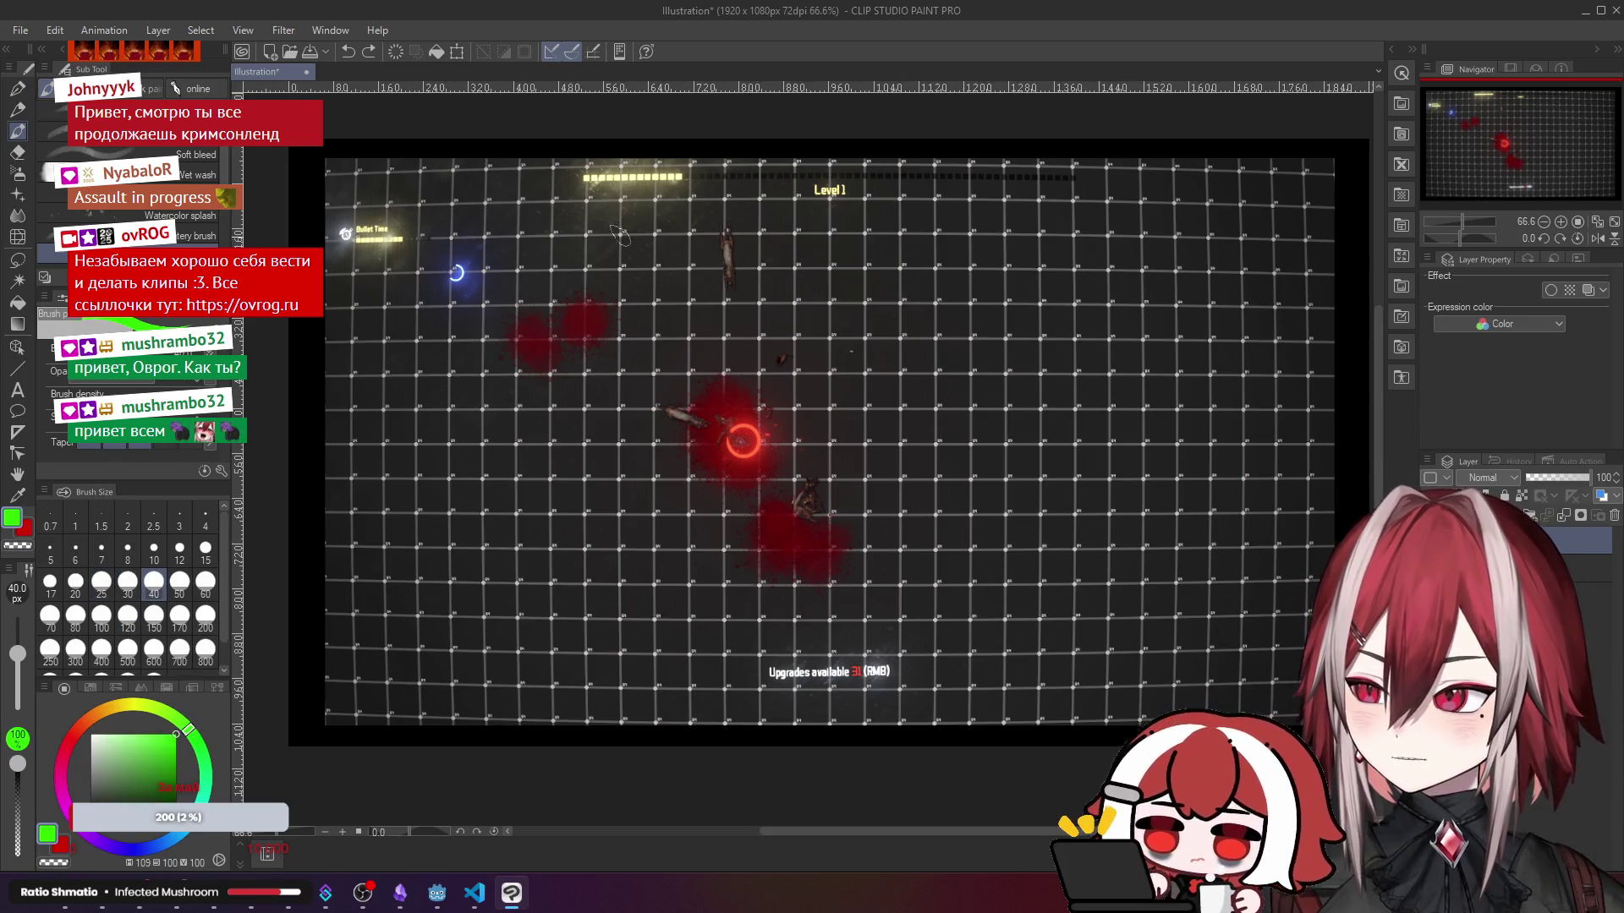
- Paint a trial green stroke over the top HUD bar, then remove it
mouse_move(562, 173)
mouse_down()
mouse_move(1108, 179)
mouse_move(625, 165)
mouse_move(558, 203)
mouse_move(670, 200)
mouse_up()
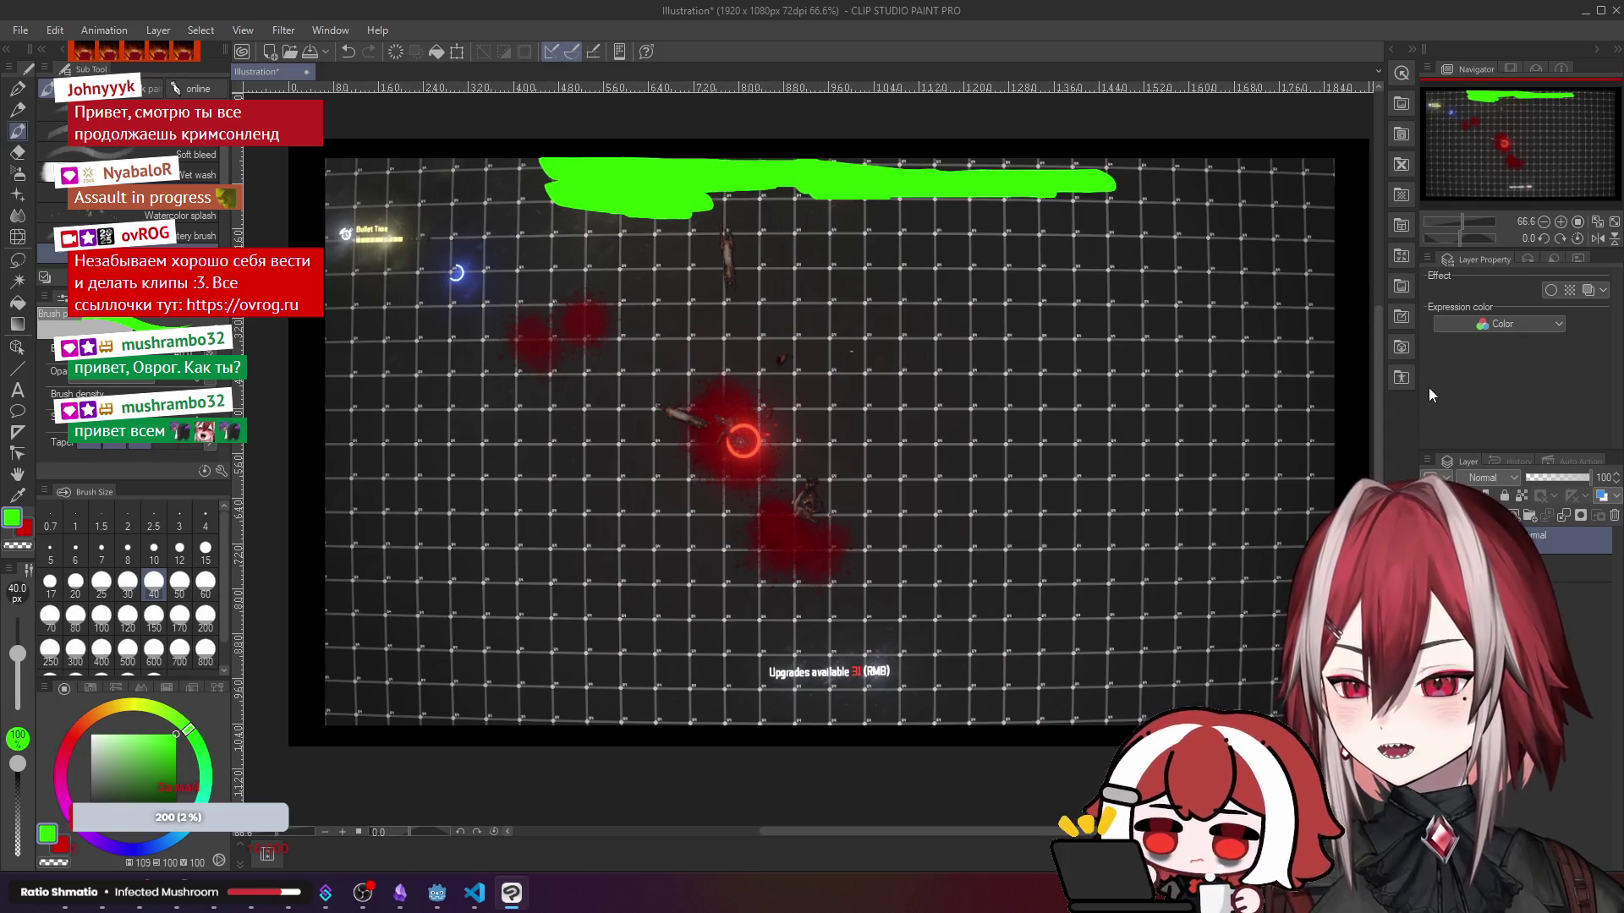
click(1486, 476)
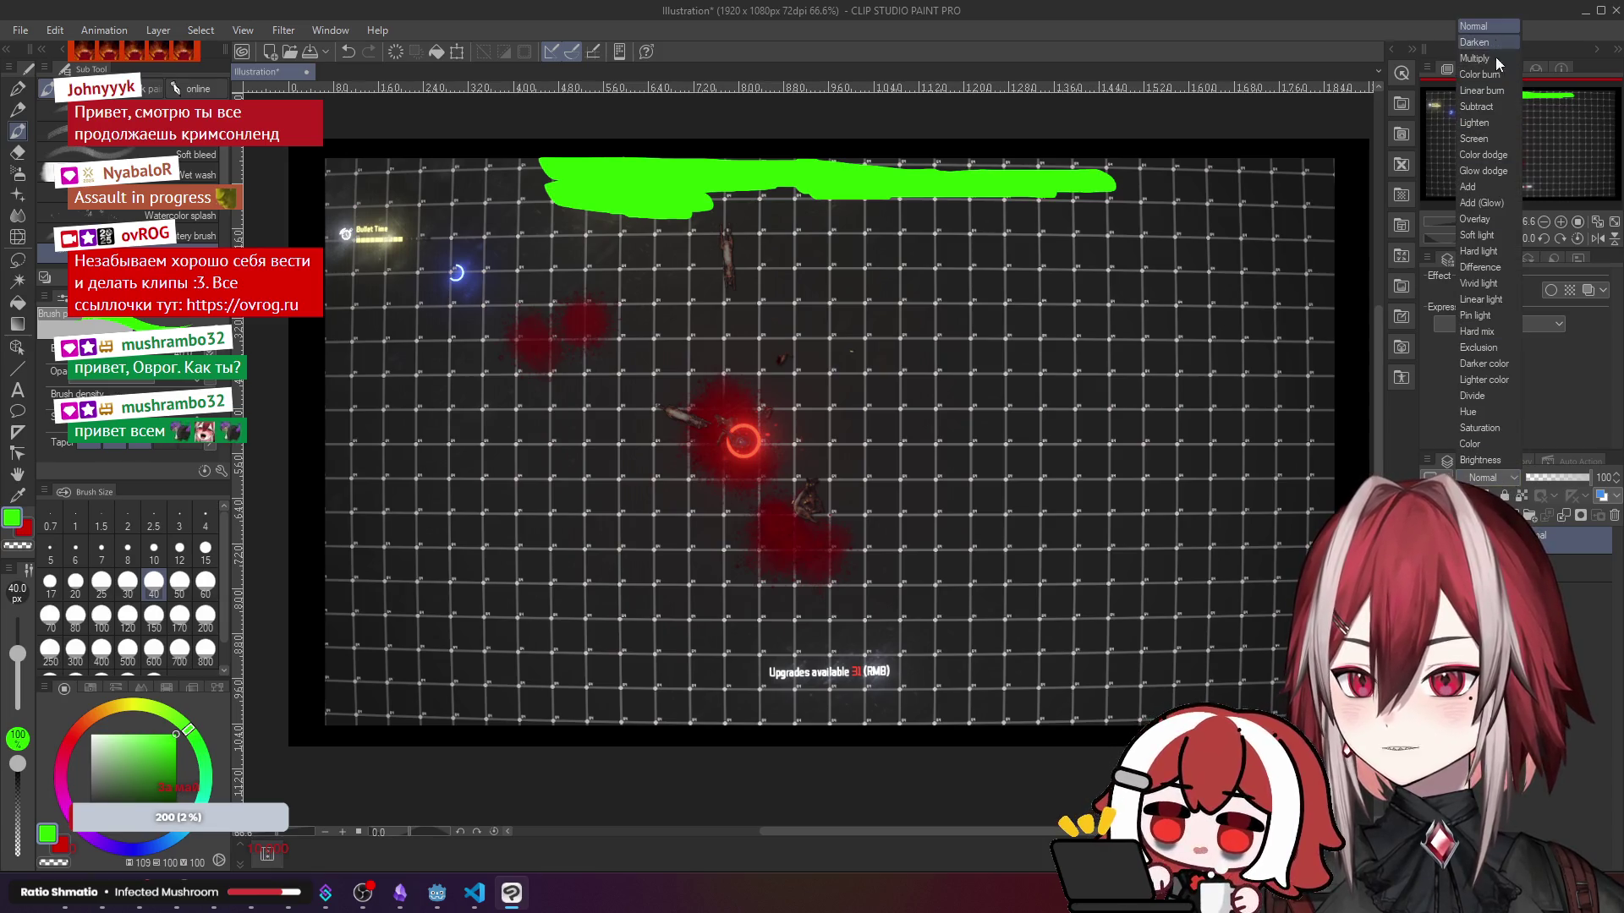
click(1490, 433)
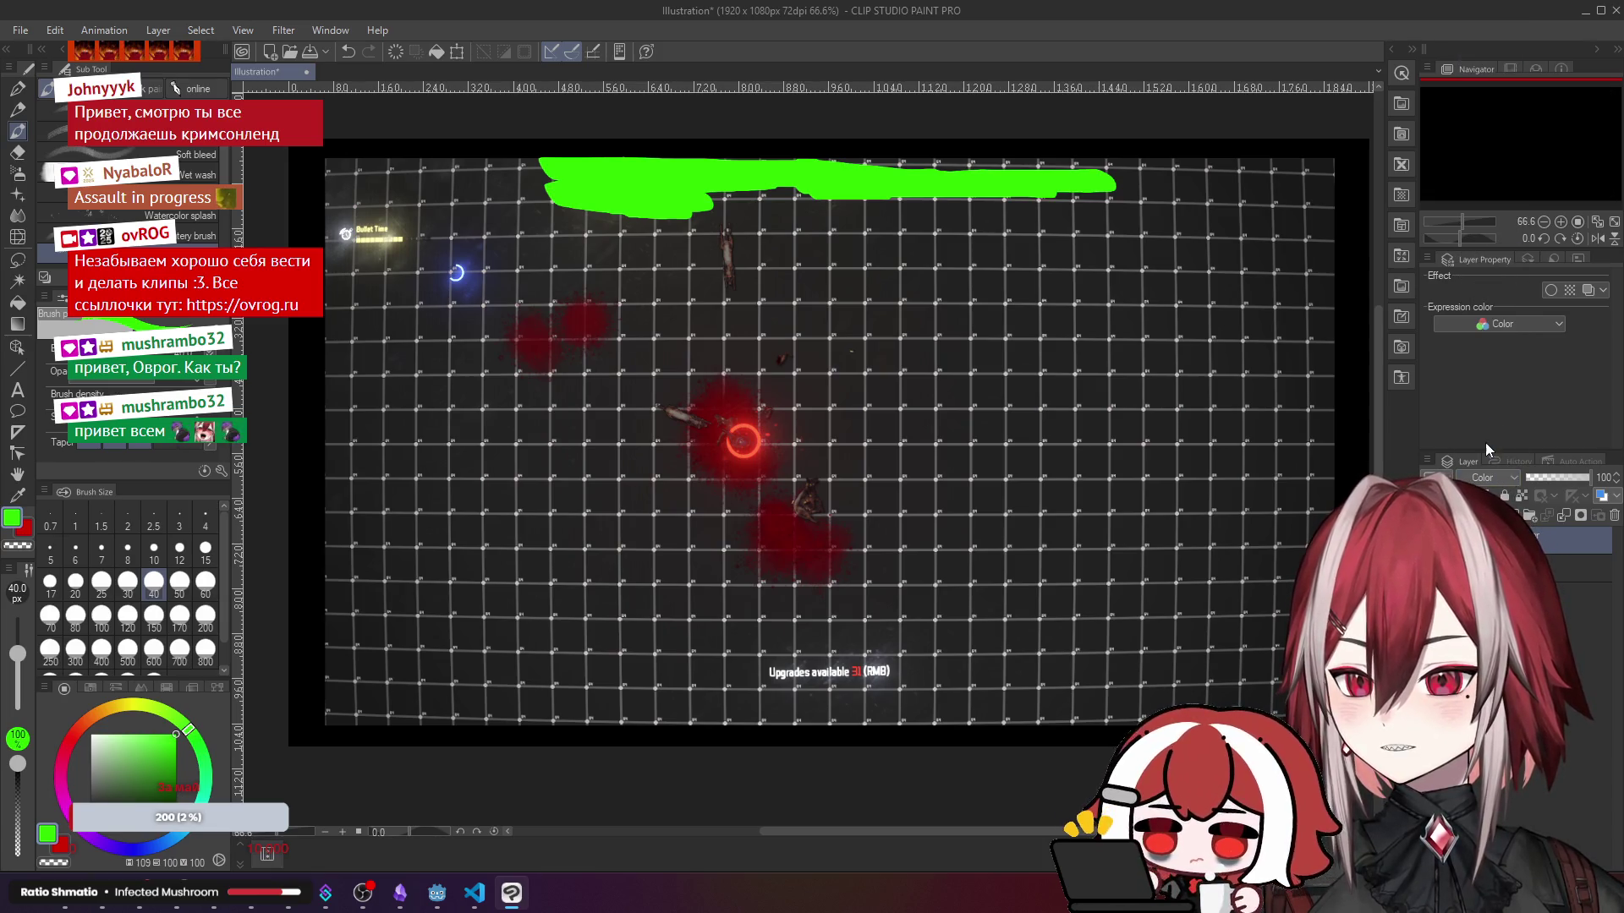
key(ctrl+z)
key(Delete)
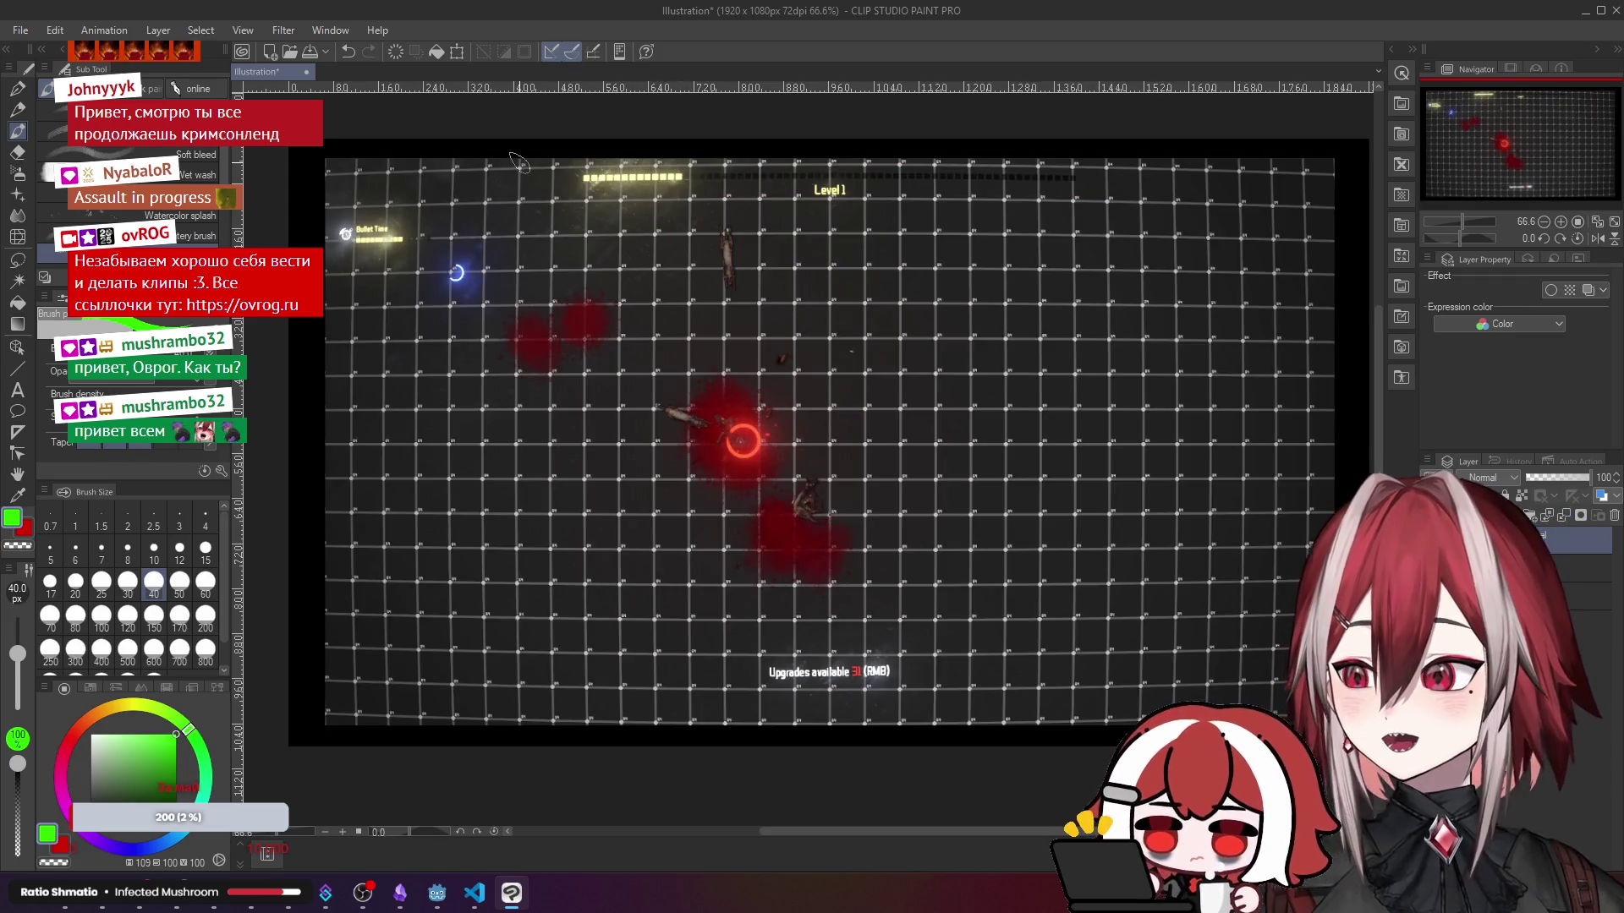
- Repaint green across the Level 1 bar and set the layer blend through Color, Saturation to Hue
mouse_move(554, 169)
mouse_down()
mouse_move(744, 179)
mouse_move(632, 207)
mouse_move(862, 199)
mouse_move(739, 174)
mouse_move(1091, 194)
mouse_move(607, 152)
mouse_move(807, 152)
mouse_up()
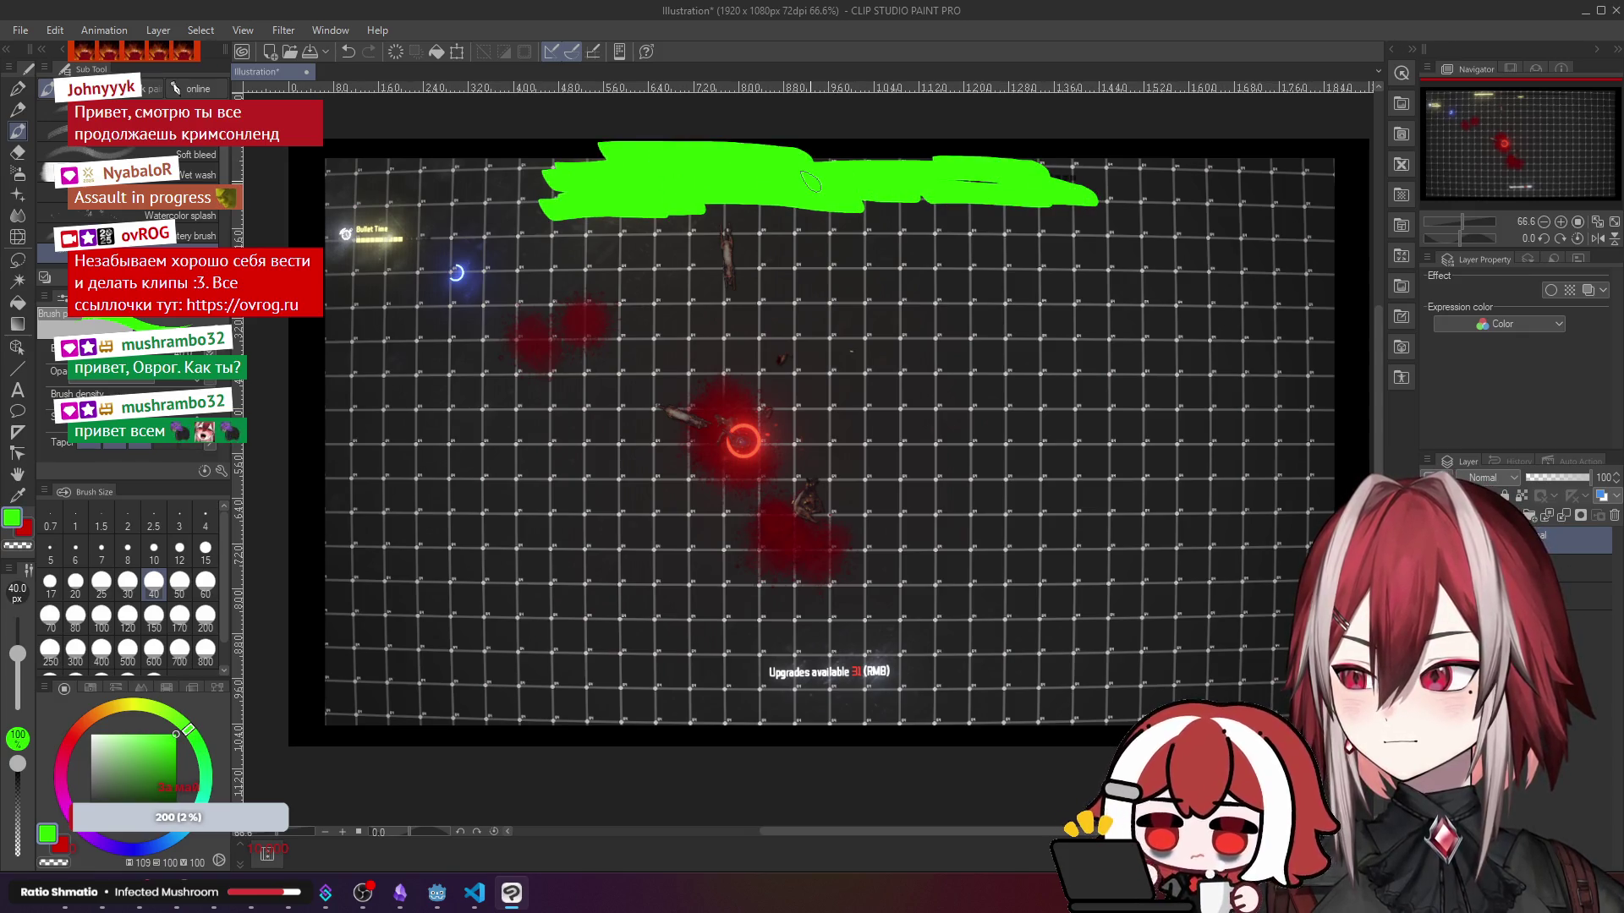
click(1496, 477)
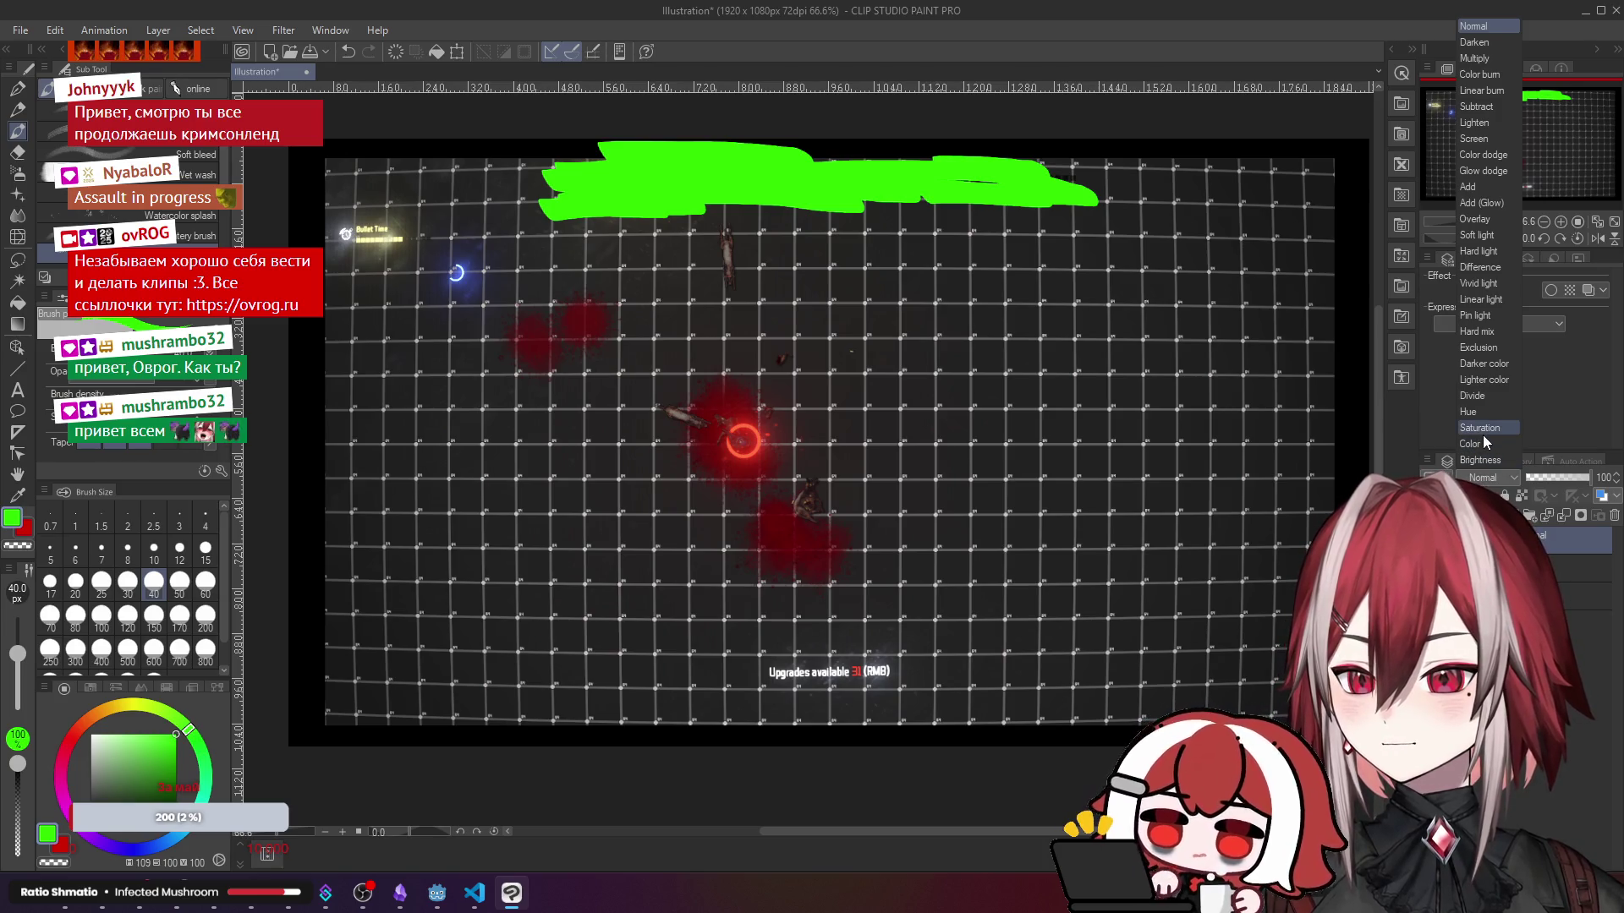
click(1485, 441)
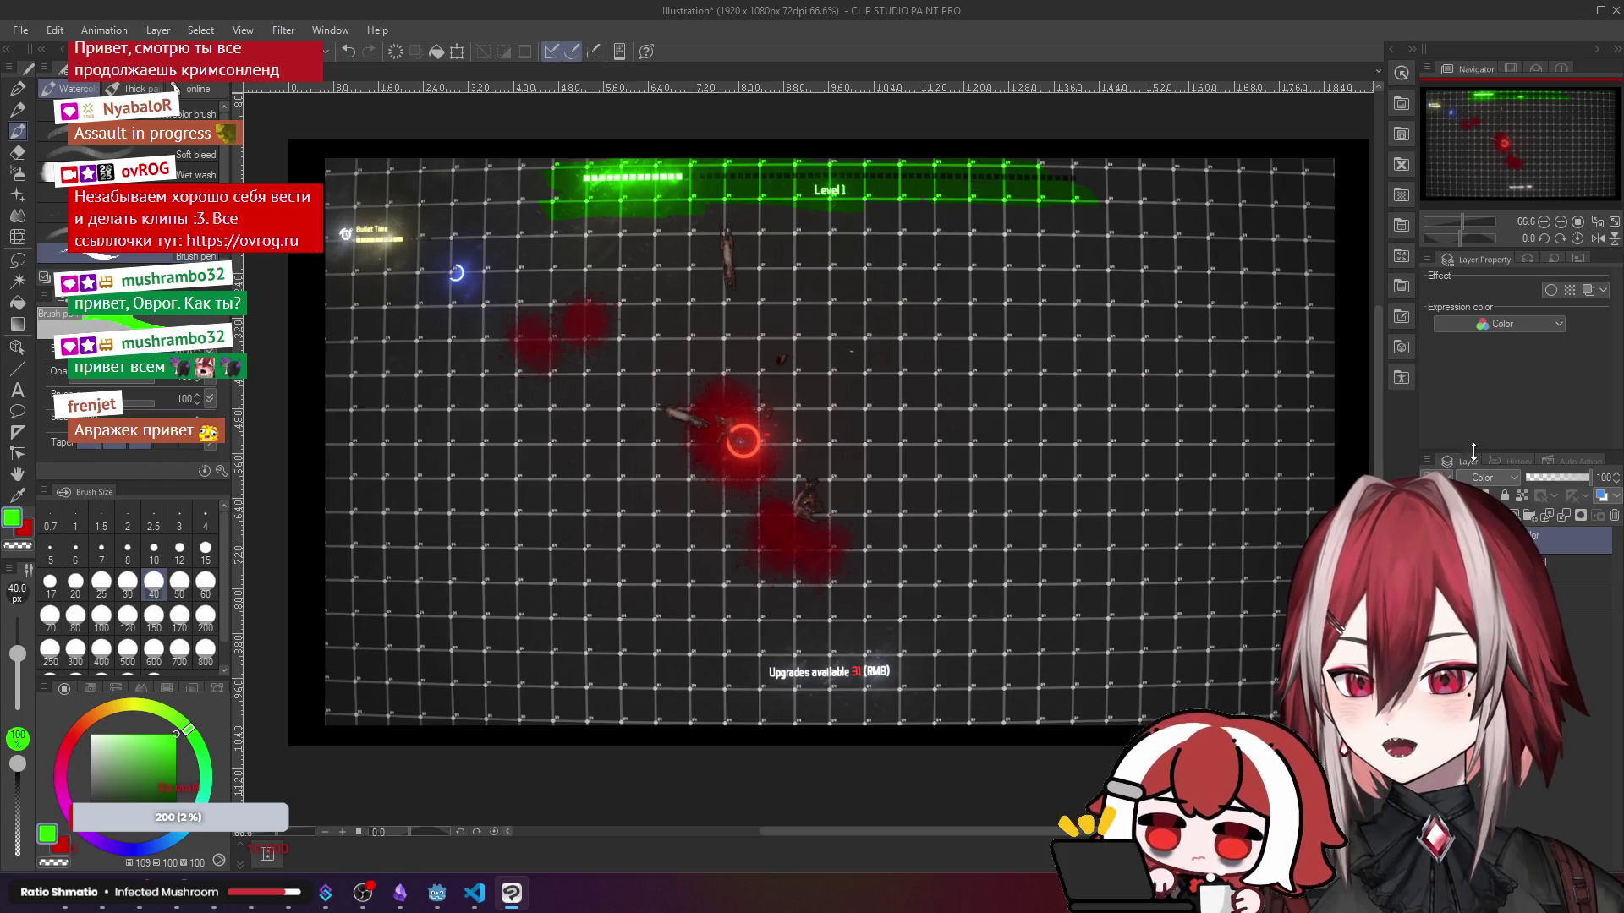
key(Up)
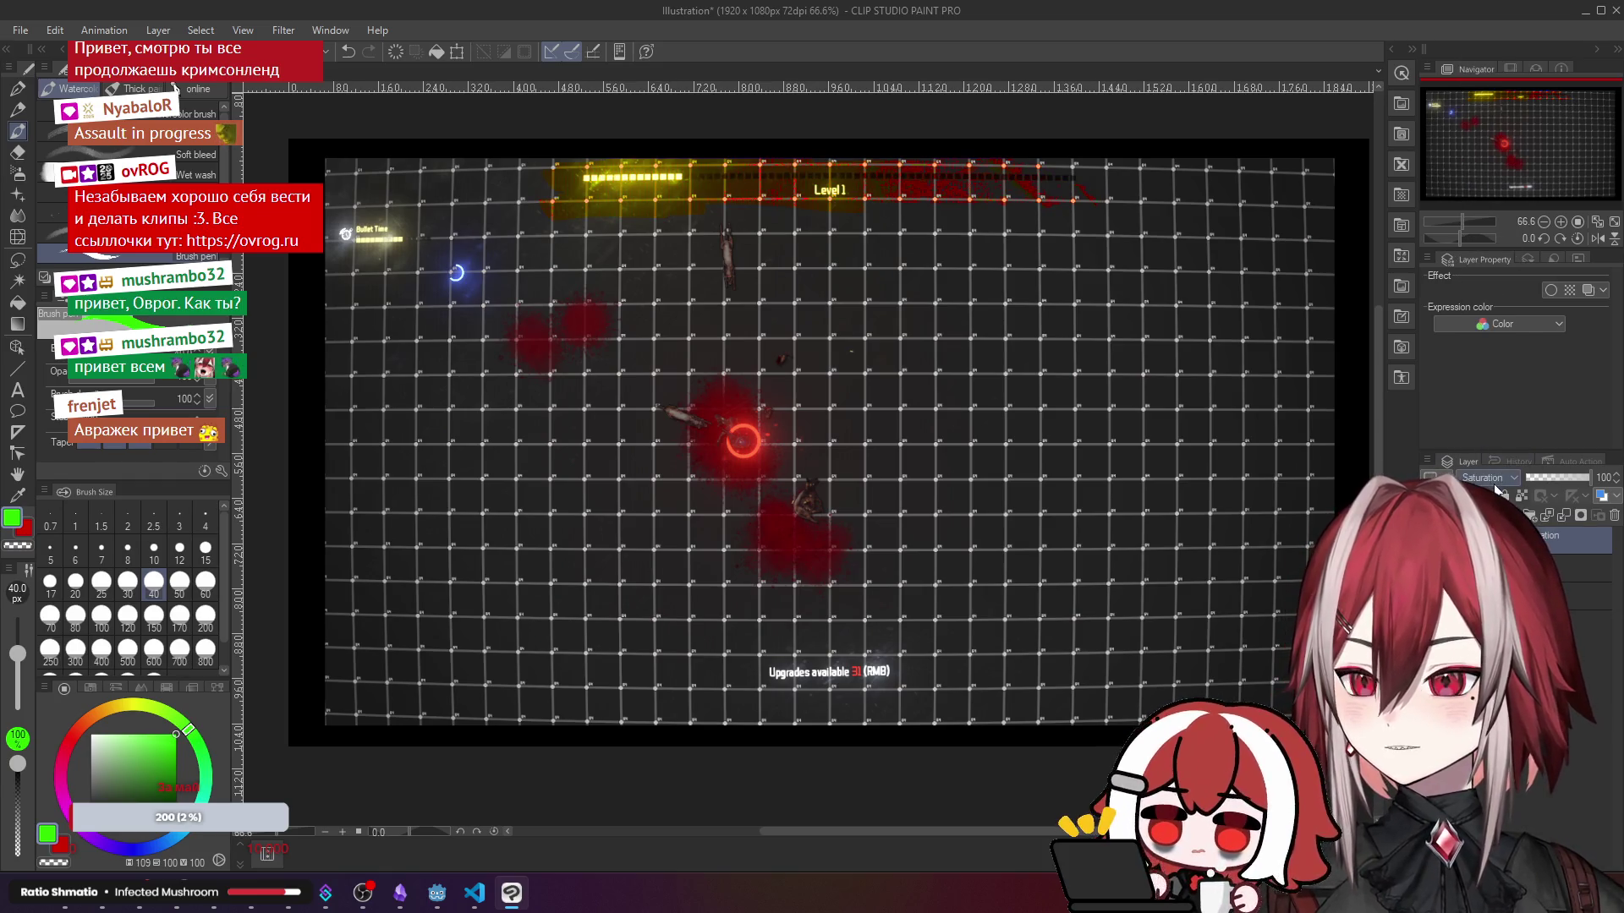
click(1486, 477)
click(1480, 406)
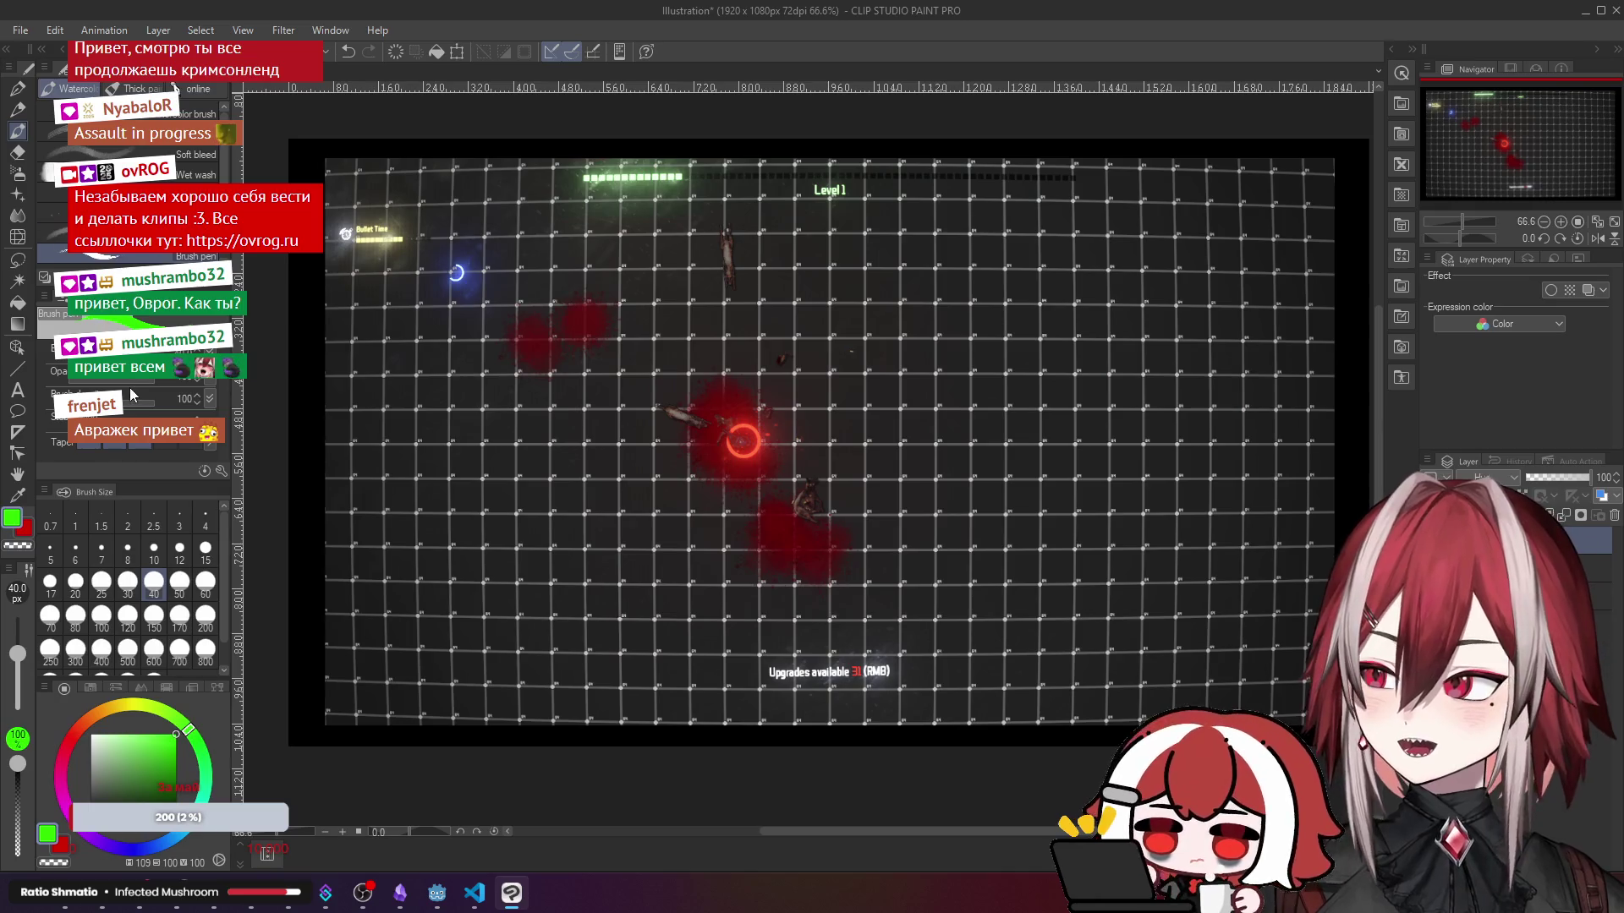
- Enlarge the brush to about 236 px and tint the ring pickup and HUD bars cyan
drag(17, 654, 17, 637)
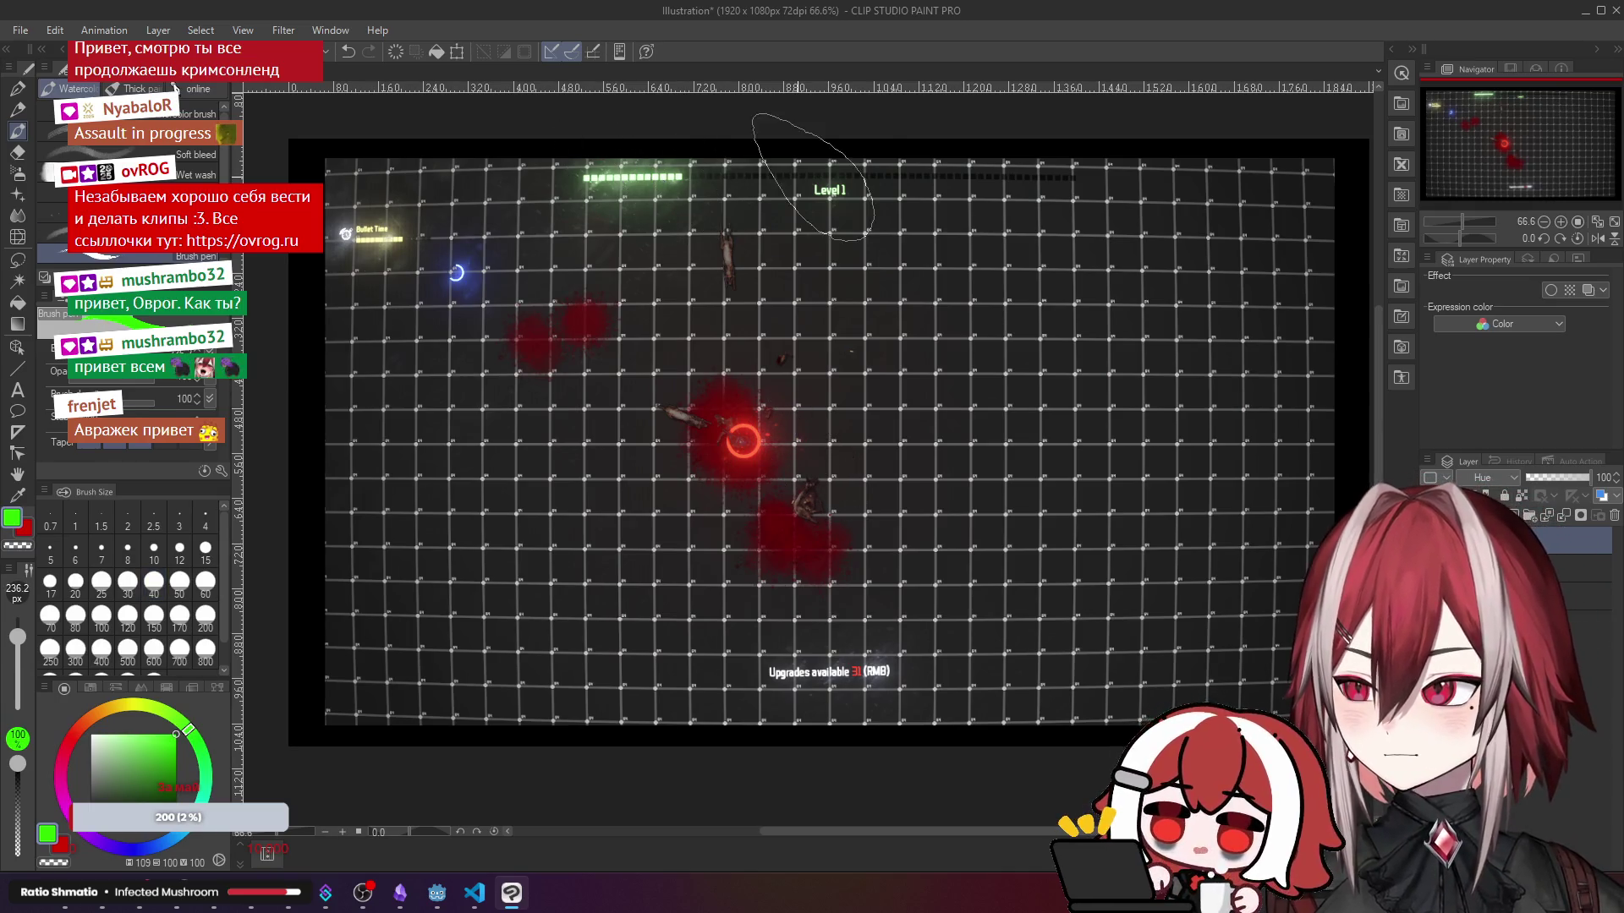
drag(473, 266, 345, 241)
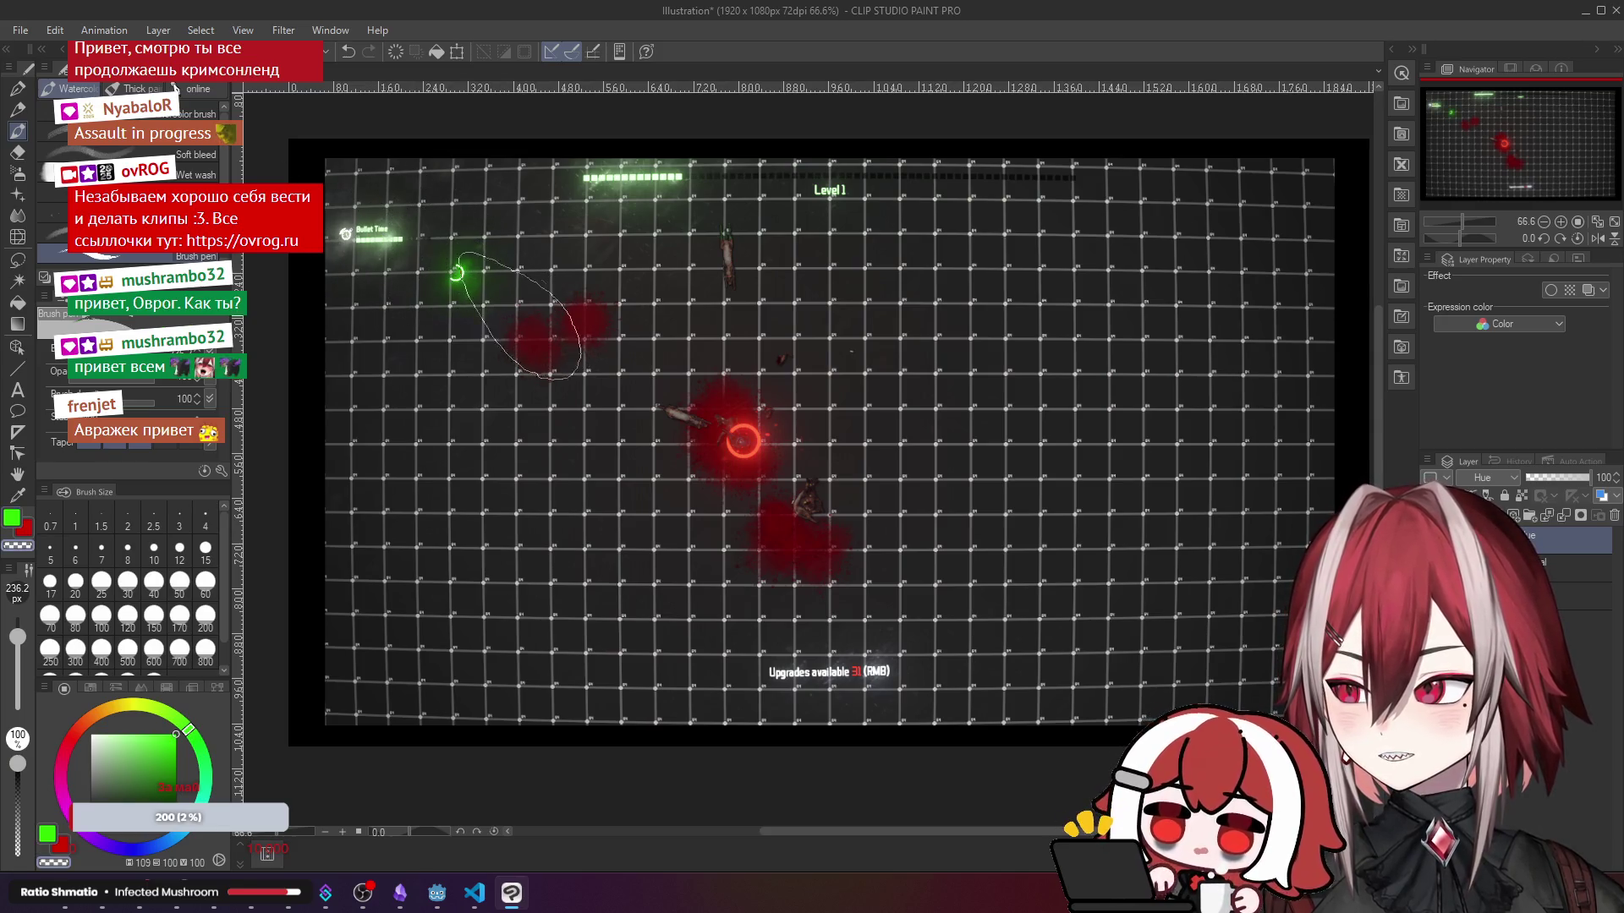
key(ctrl+z)
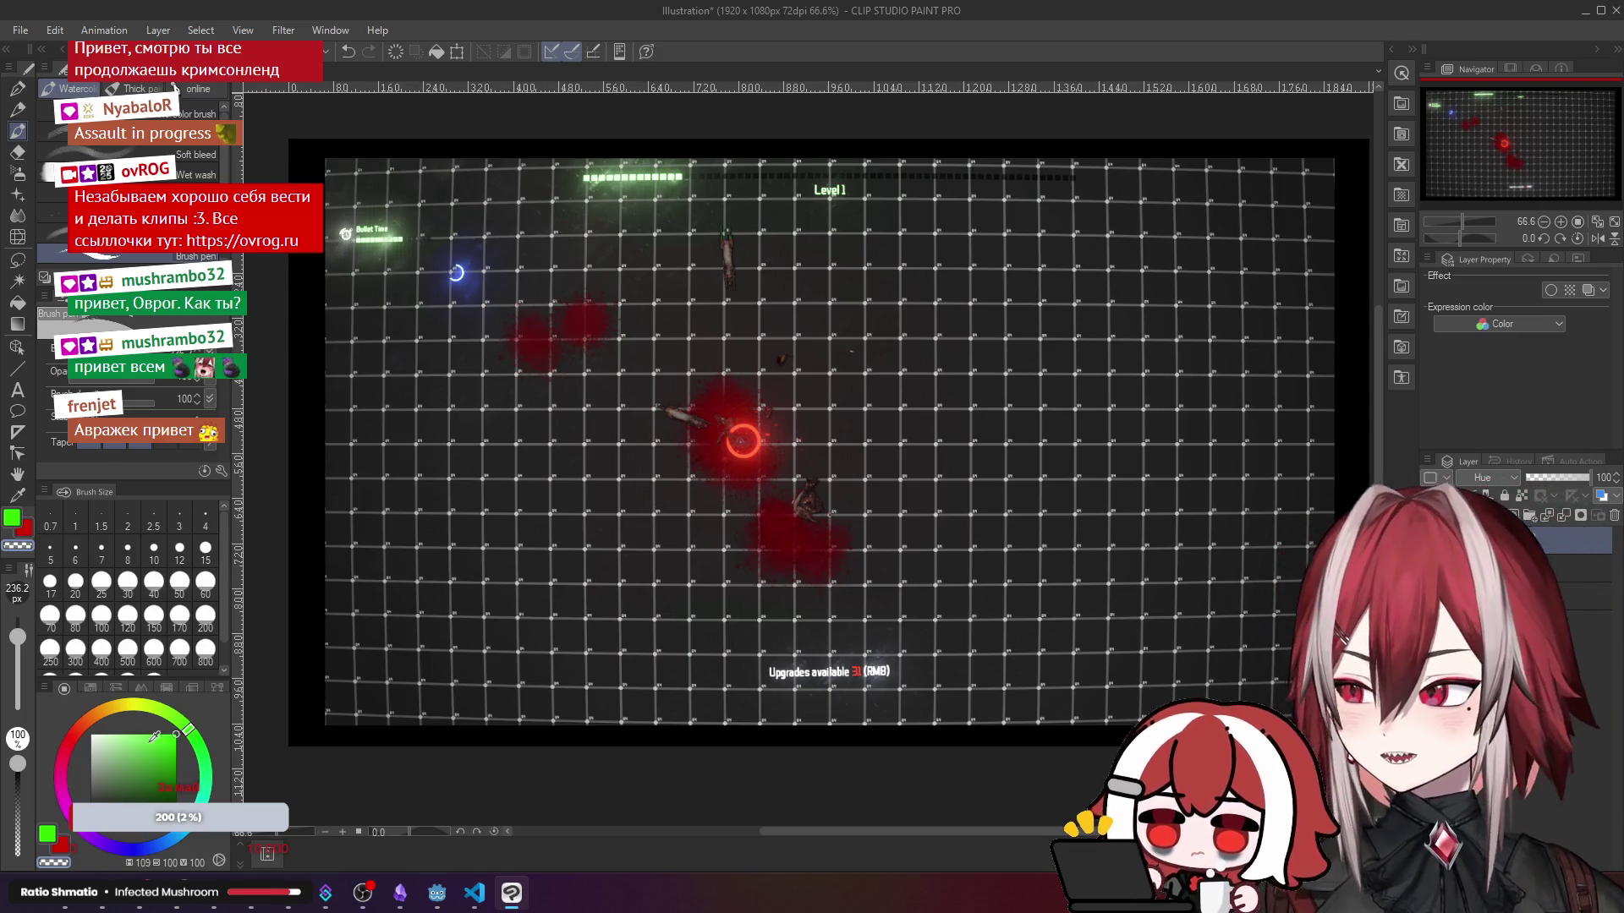
drag(188, 728, 181, 746)
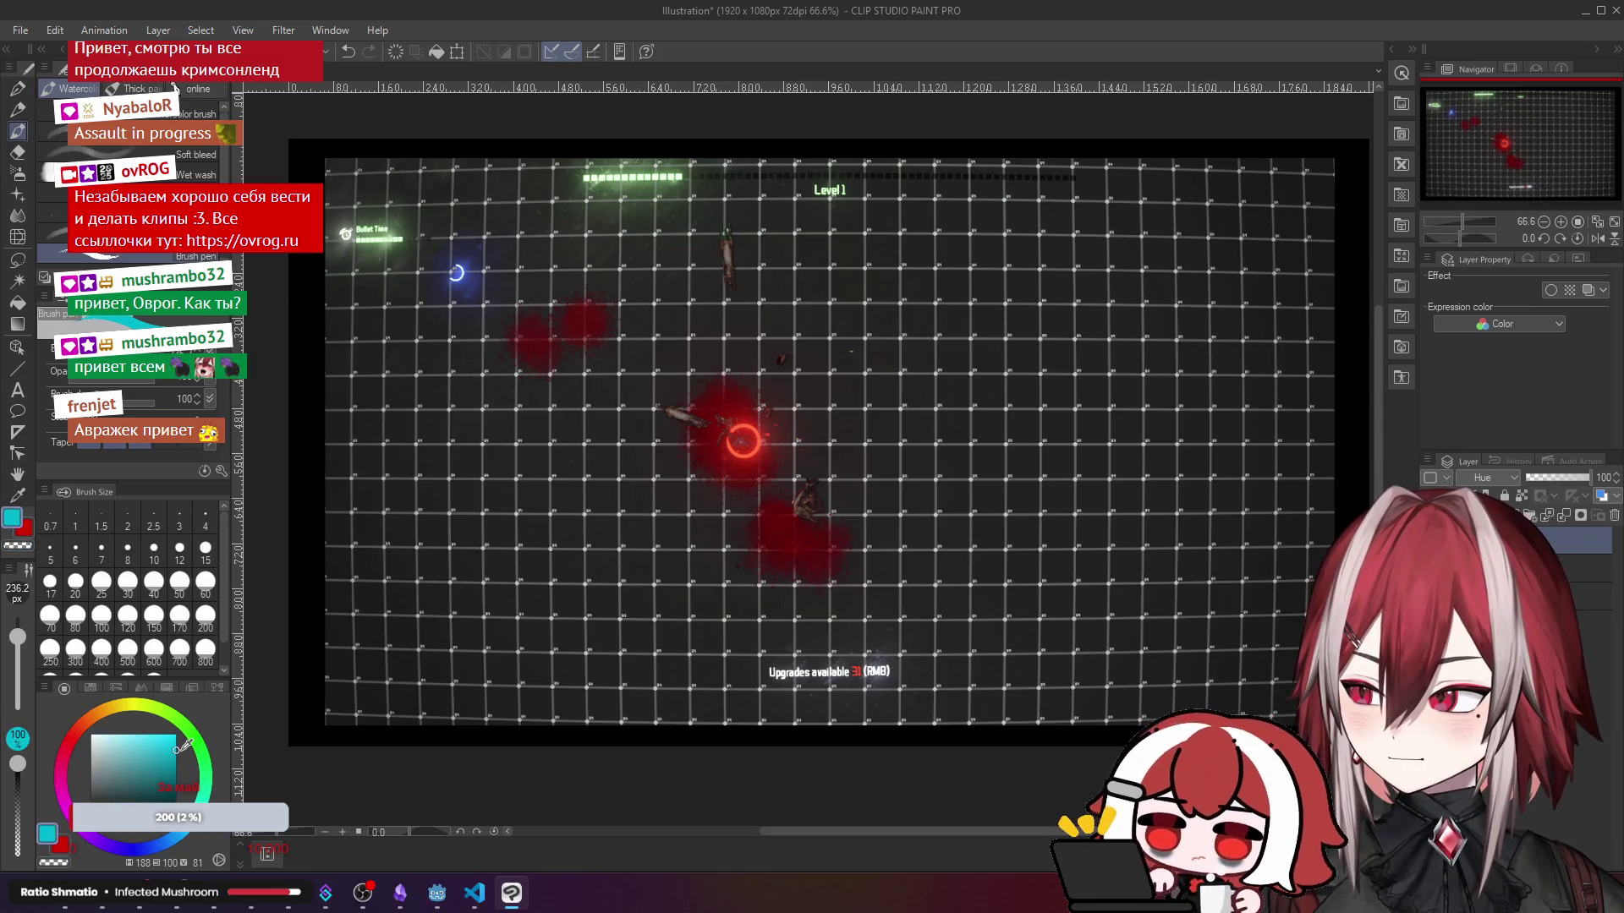
mouse_move(433, 258)
mouse_down()
mouse_move(372, 237)
mouse_move(793, 176)
mouse_move(1002, 196)
mouse_move(681, 194)
mouse_up()
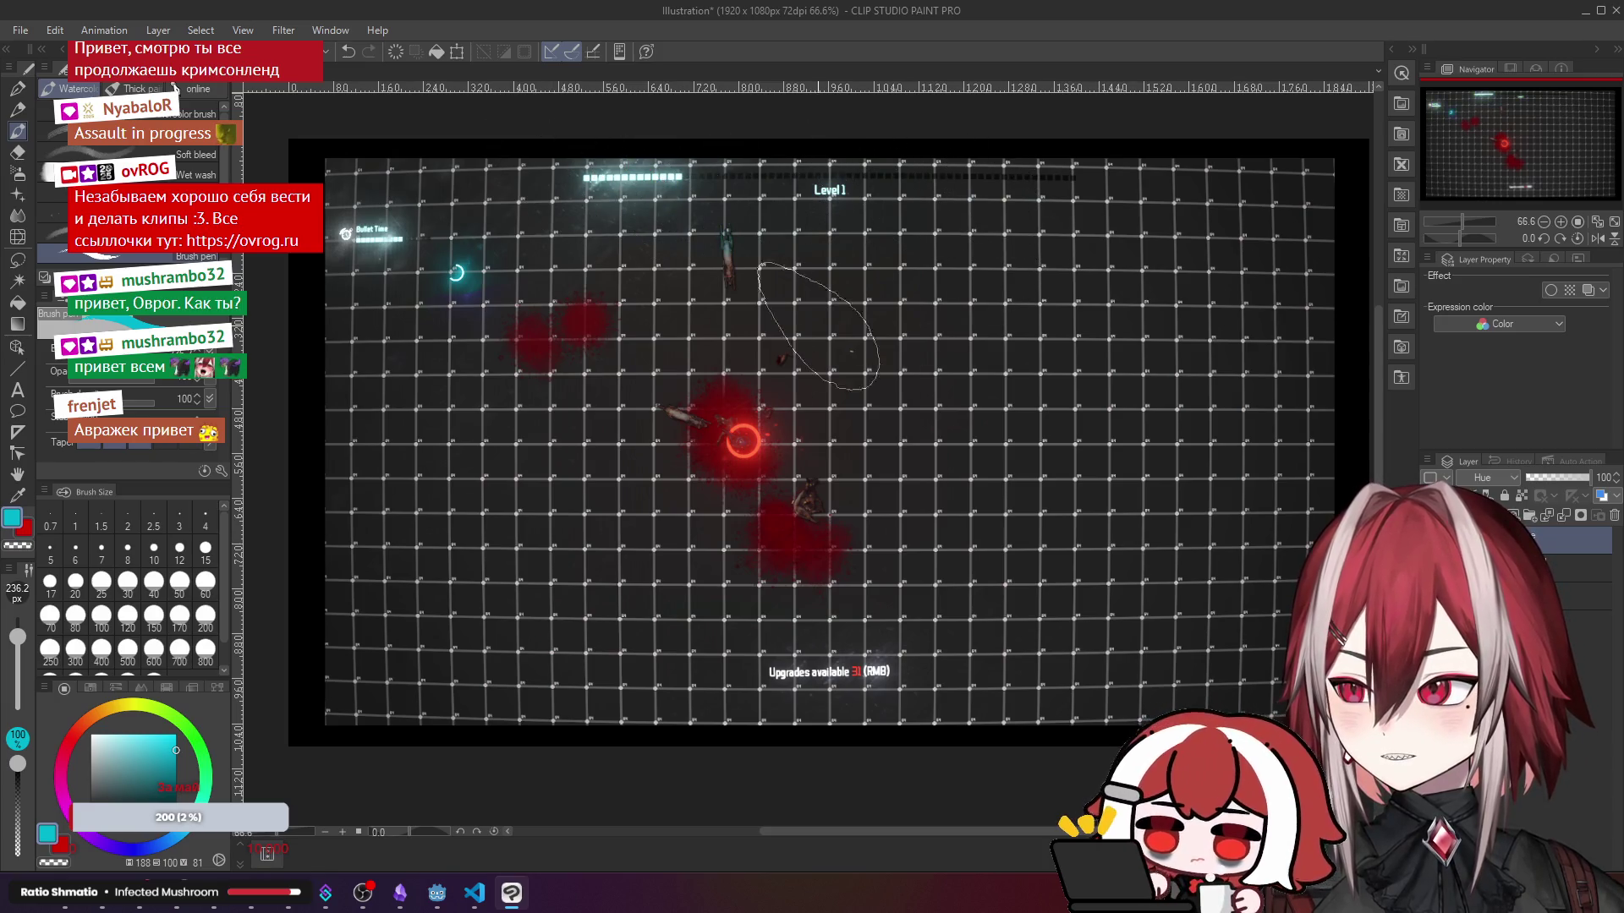
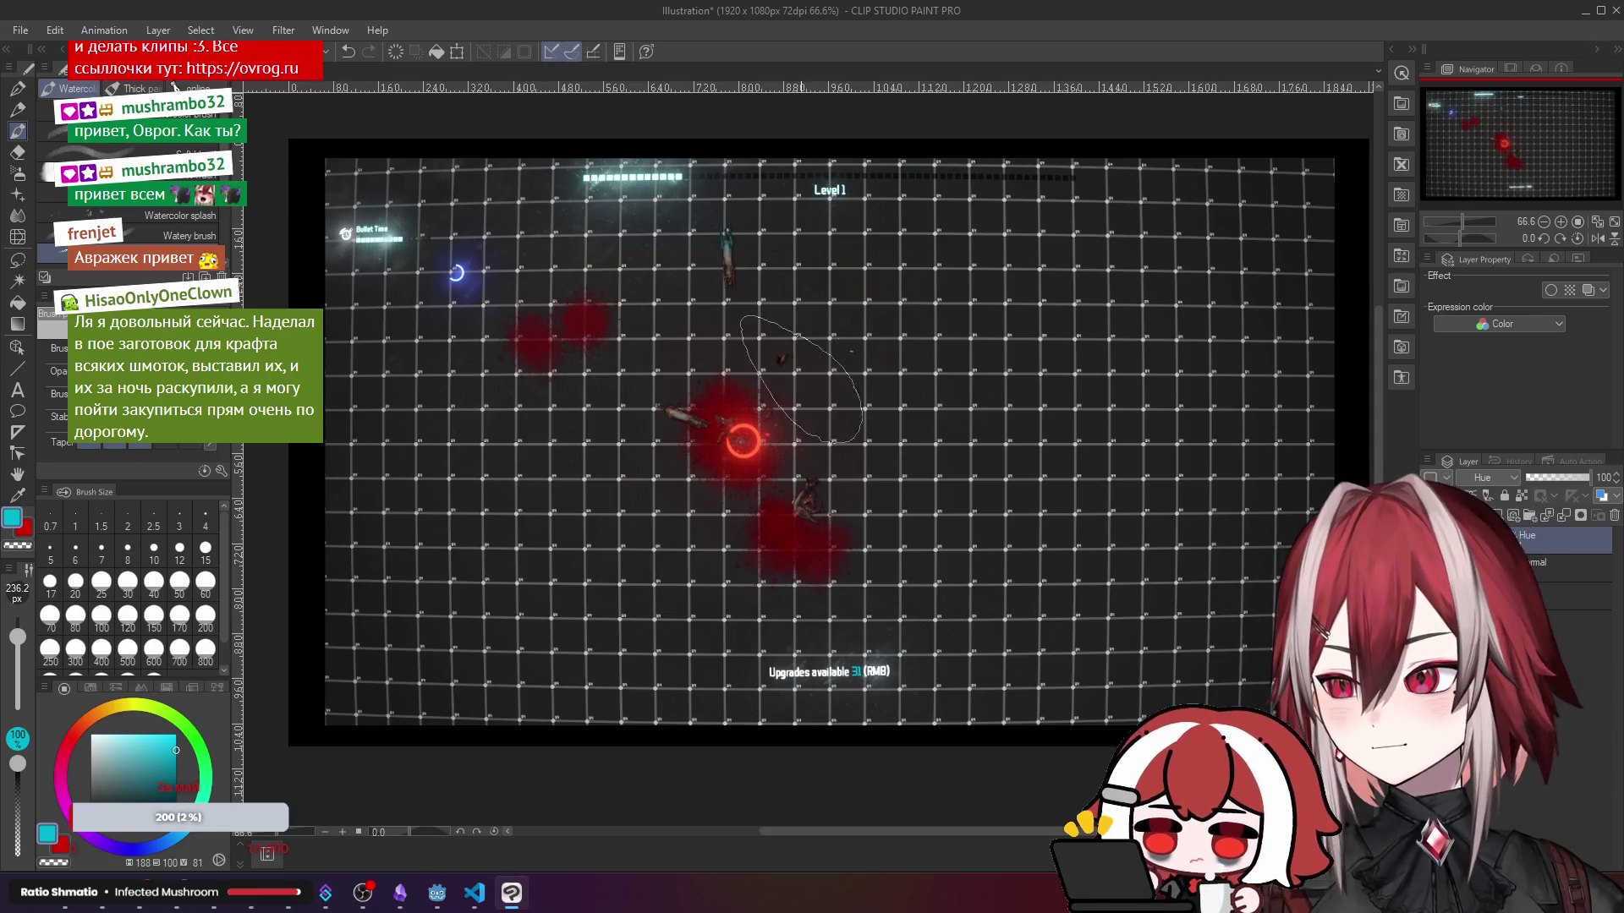
- Tint the top HUD bar, figure and reticle purple on the Hue layer, undoing the ring repaint
drag(765, 279, 774, 283)
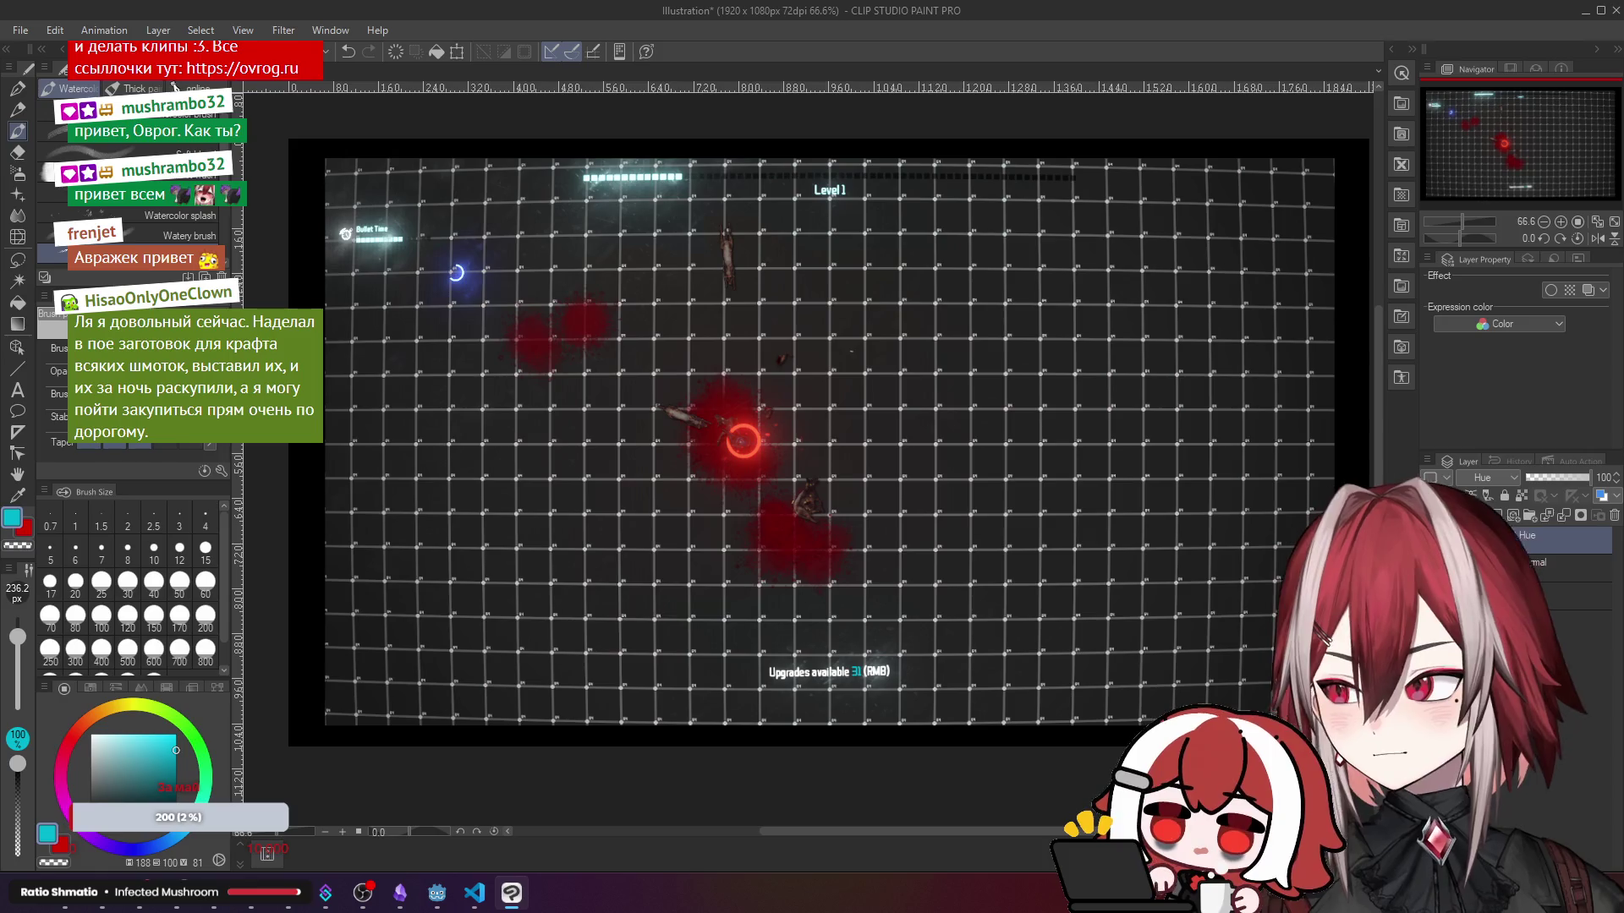
click(85, 838)
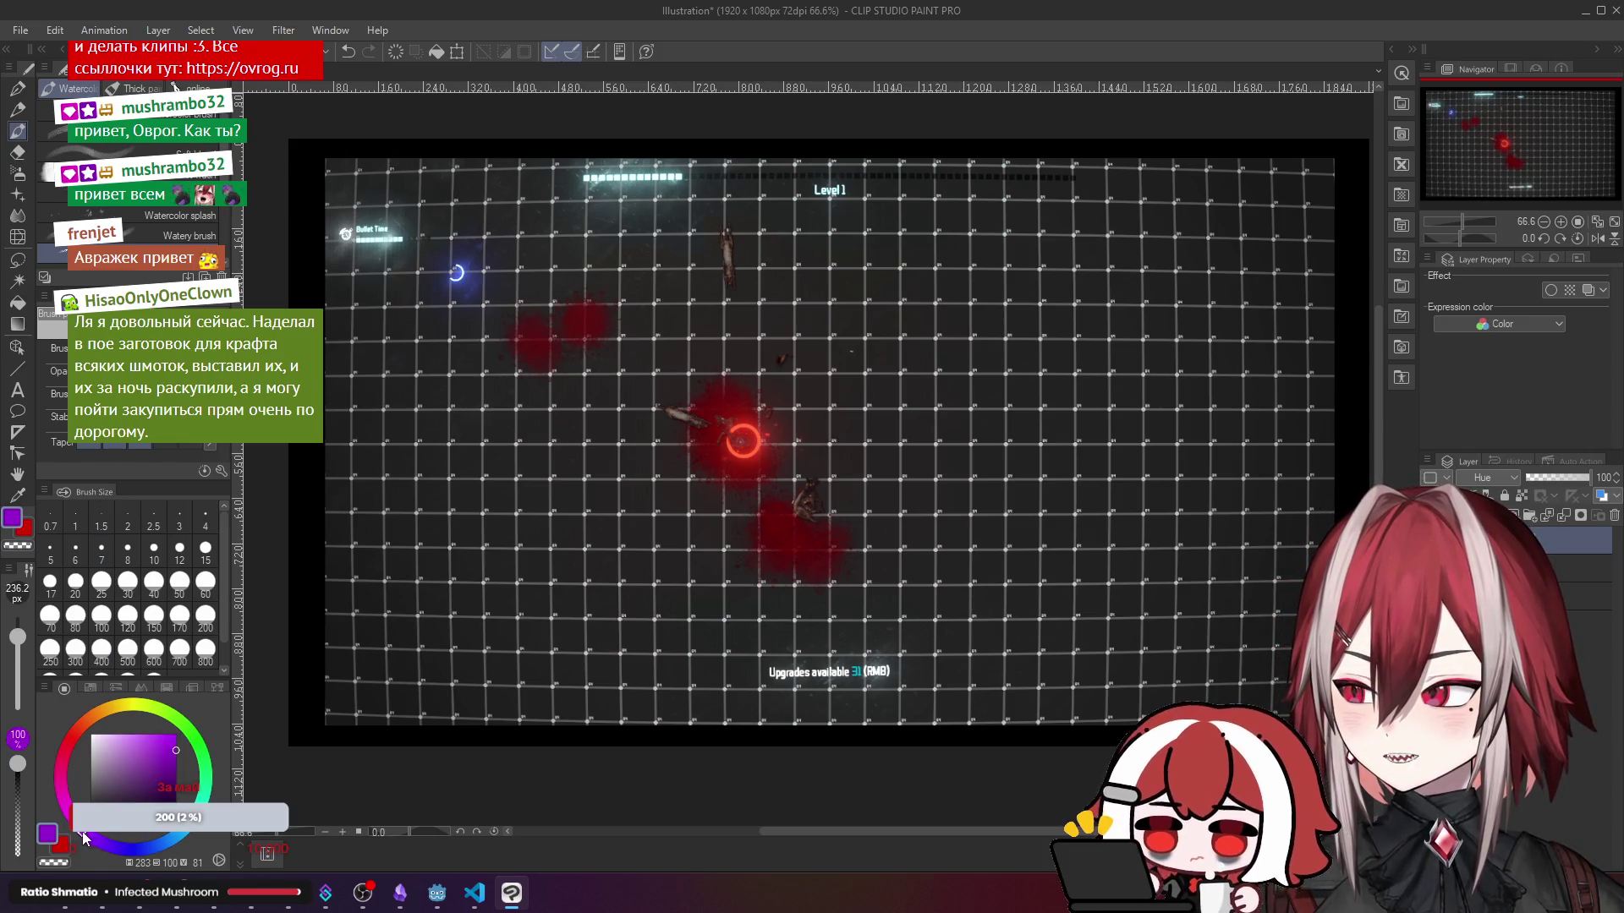
drag(588, 179, 732, 241)
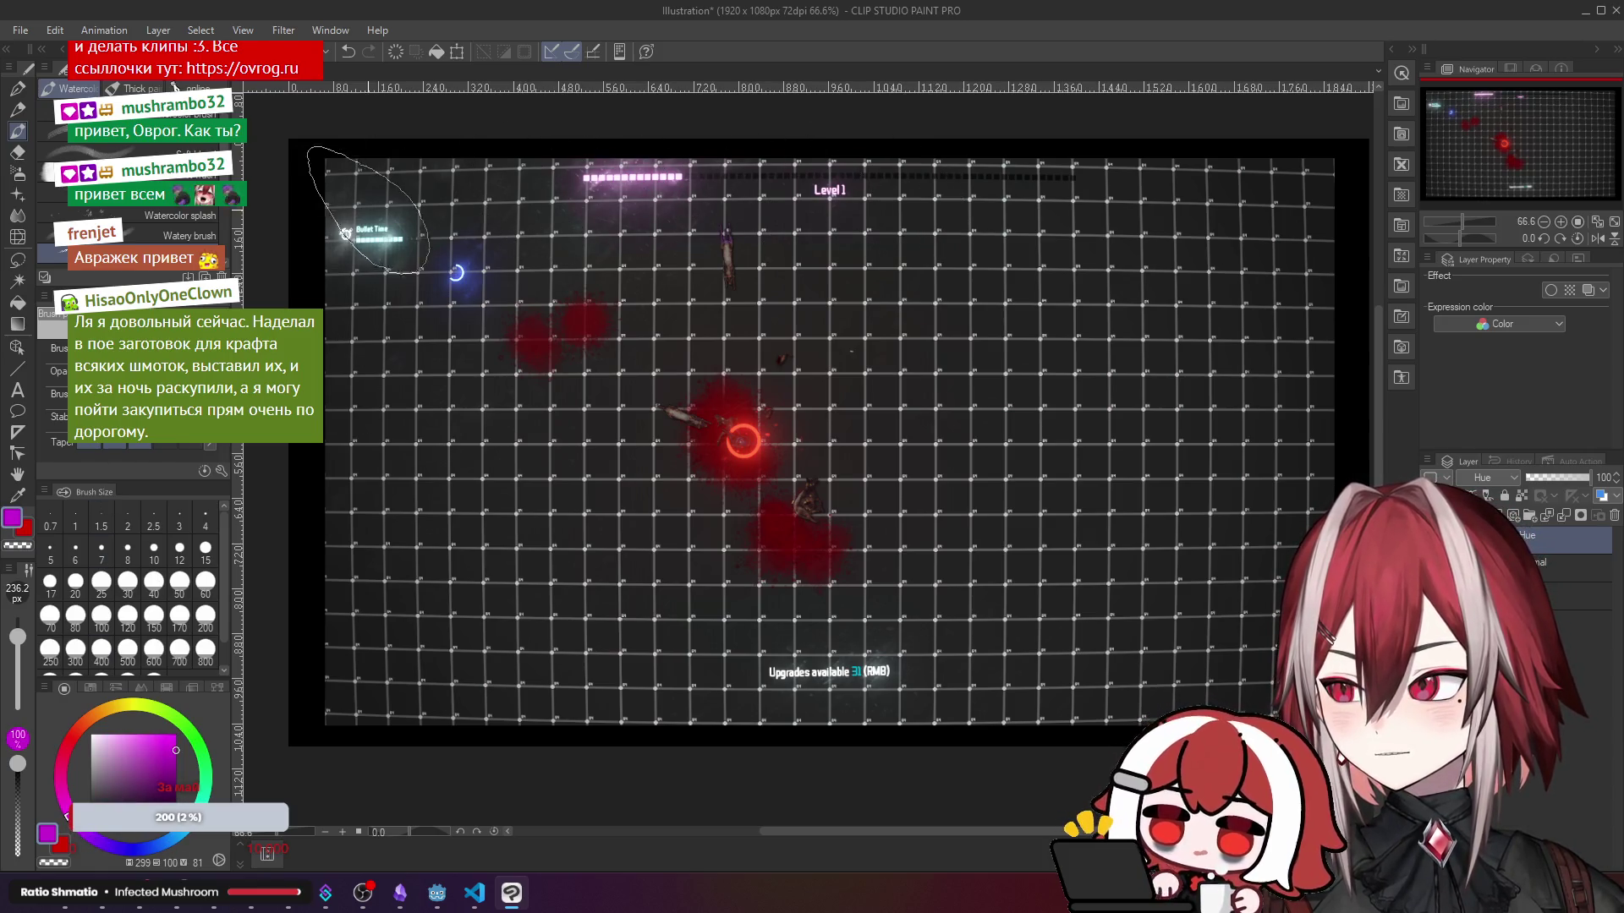
mouse_move(429, 272)
mouse_down()
mouse_move(479, 330)
mouse_move(545, 305)
mouse_move(440, 316)
mouse_up()
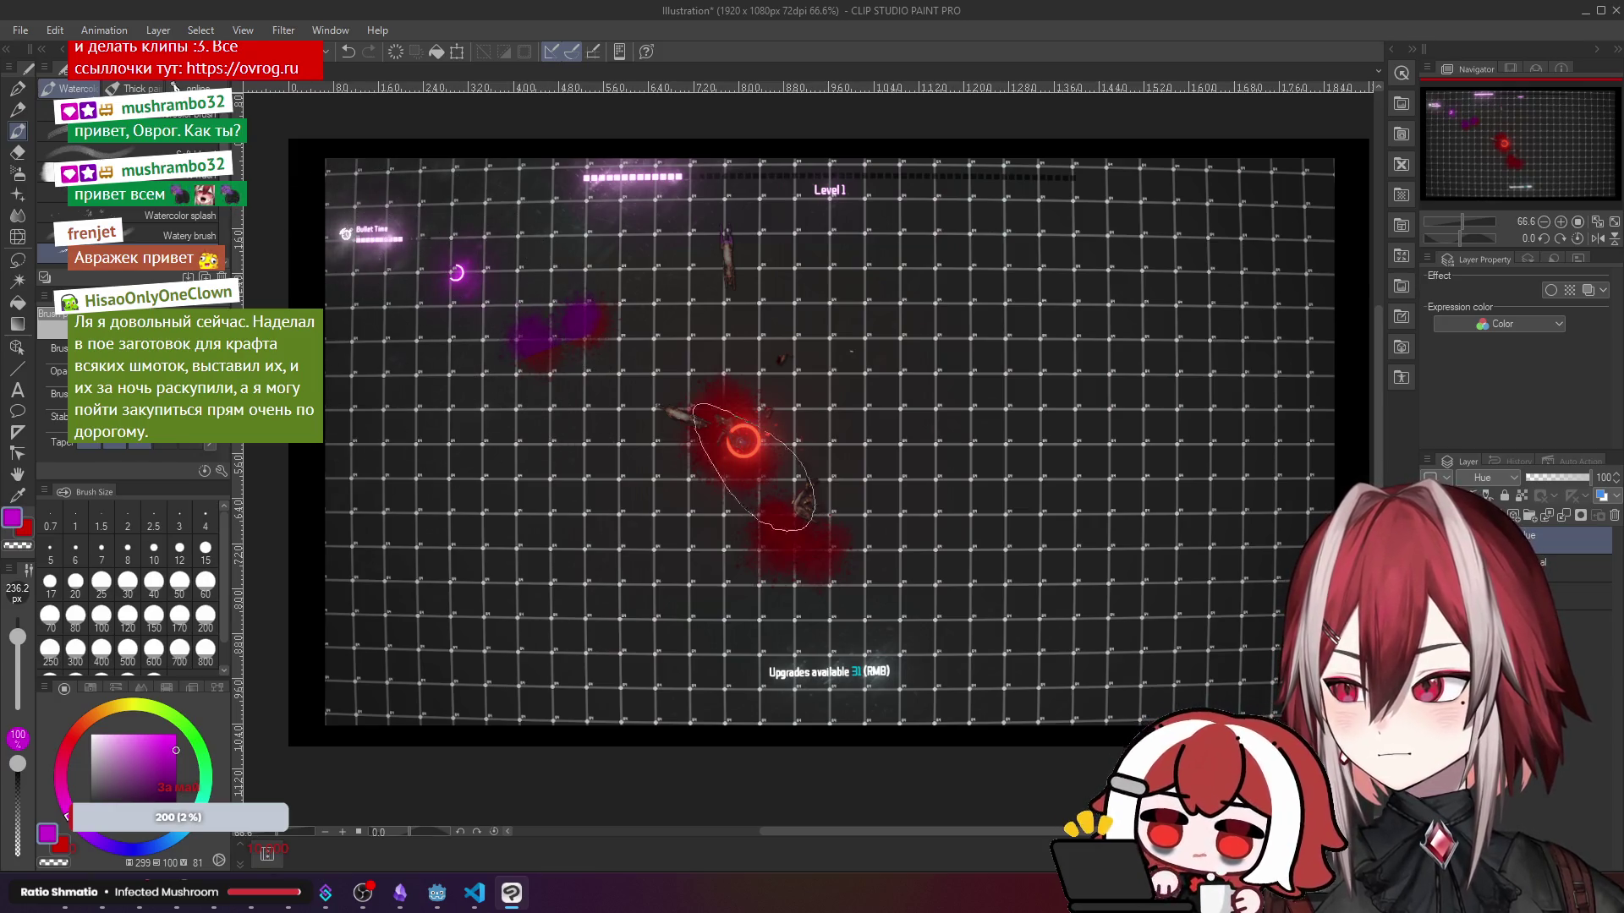
drag(753, 467, 771, 433)
key(ctrl+z)
key(ctrl+z)
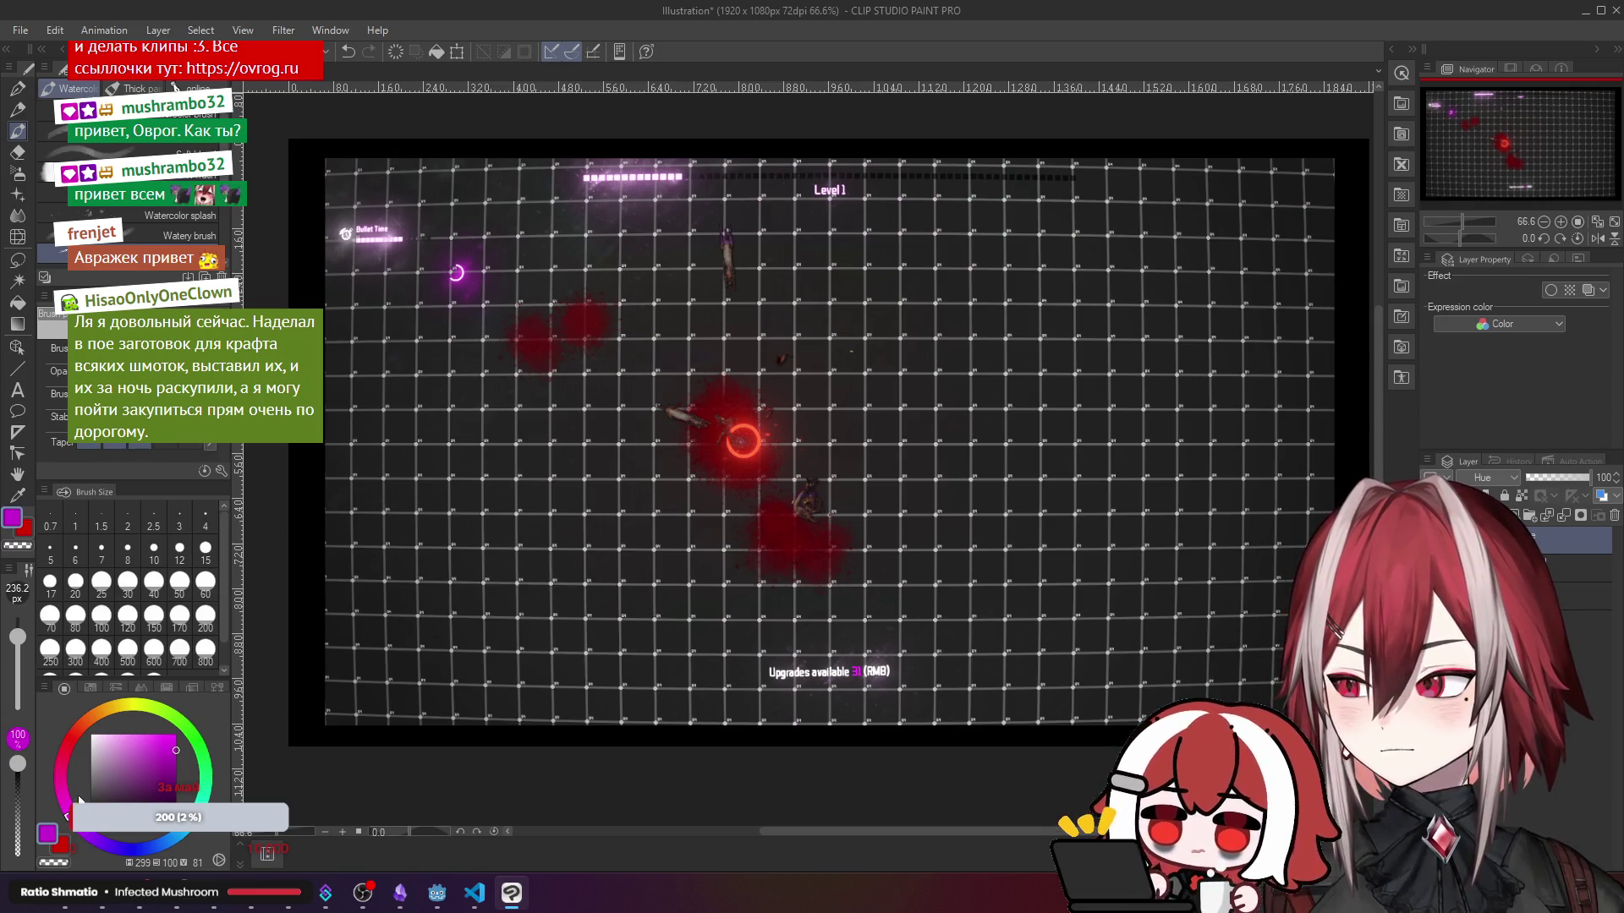
- Repaint the top bar red and the reticle ring orange, then return to red
drag(63, 763, 71, 726)
mouse_move(579, 180)
mouse_down()
mouse_move(761, 148)
mouse_move(744, 169)
mouse_move(364, 228)
mouse_move(356, 255)
mouse_up()
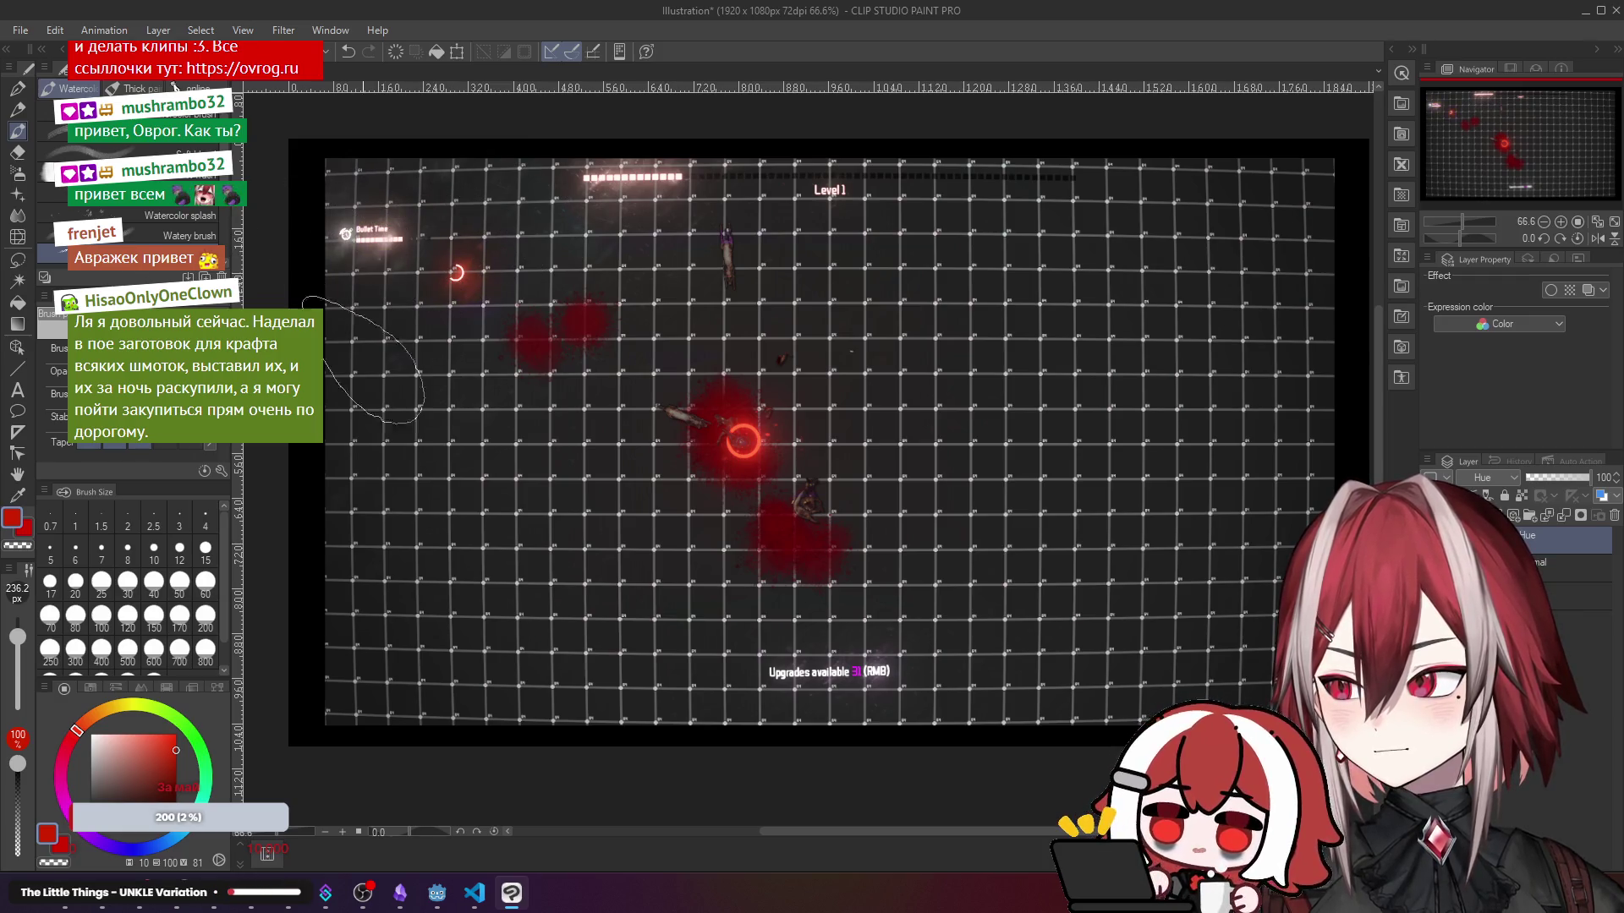
drag(88, 721, 98, 714)
drag(494, 306, 406, 246)
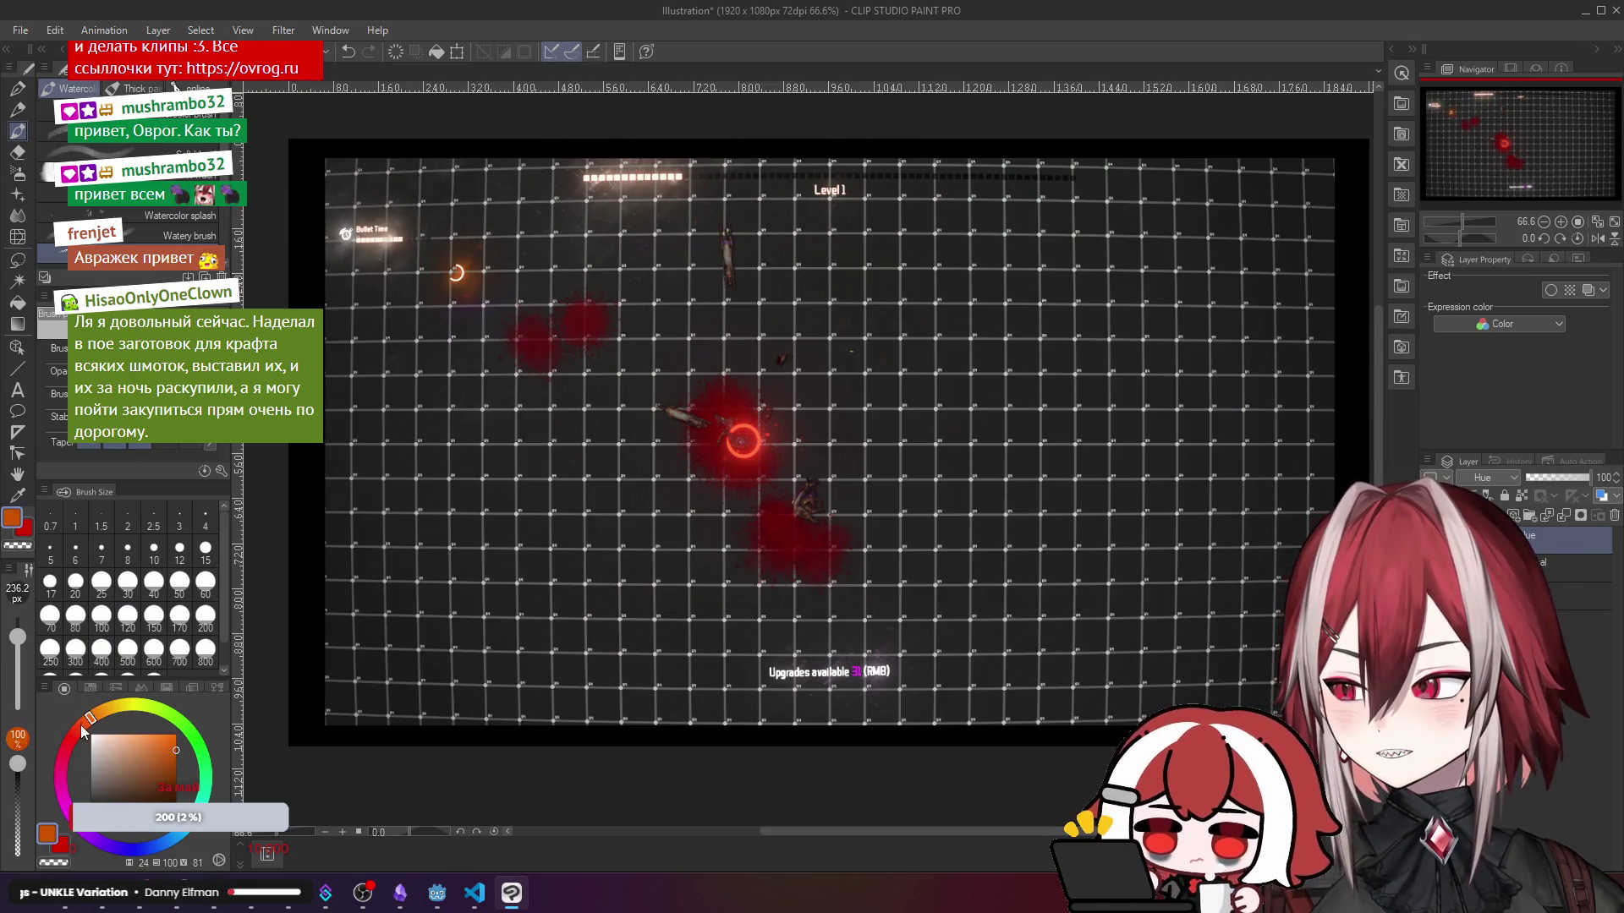
drag(83, 729, 71, 741)
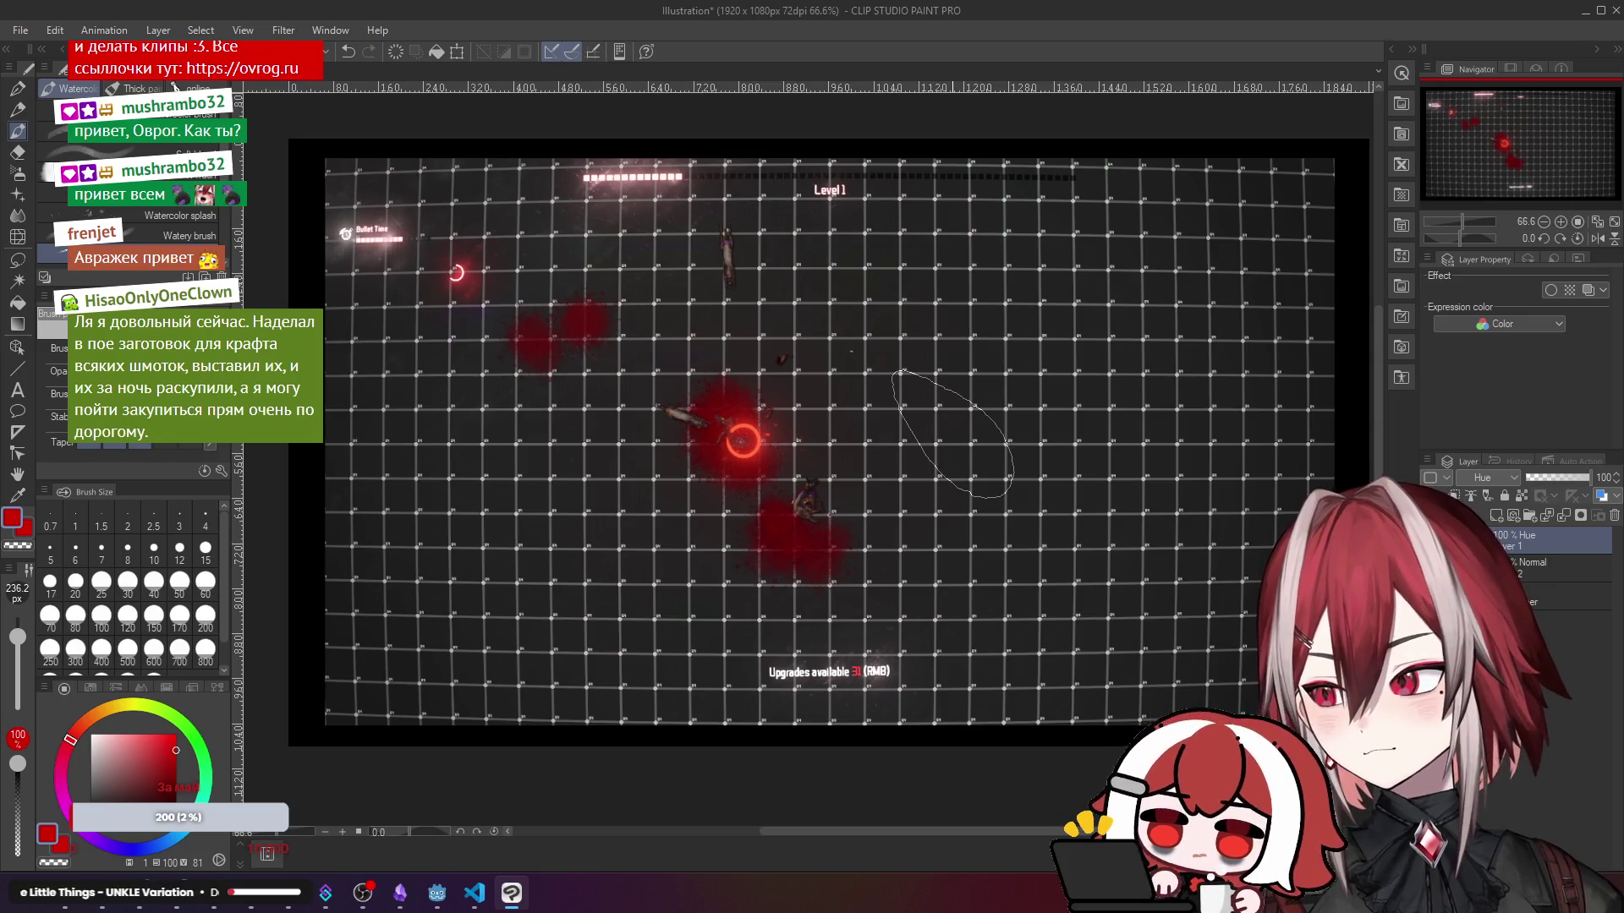
- Undo and redo the red hue stroke on the ring, then zoom and pan the canvas
key(ctrl+z)
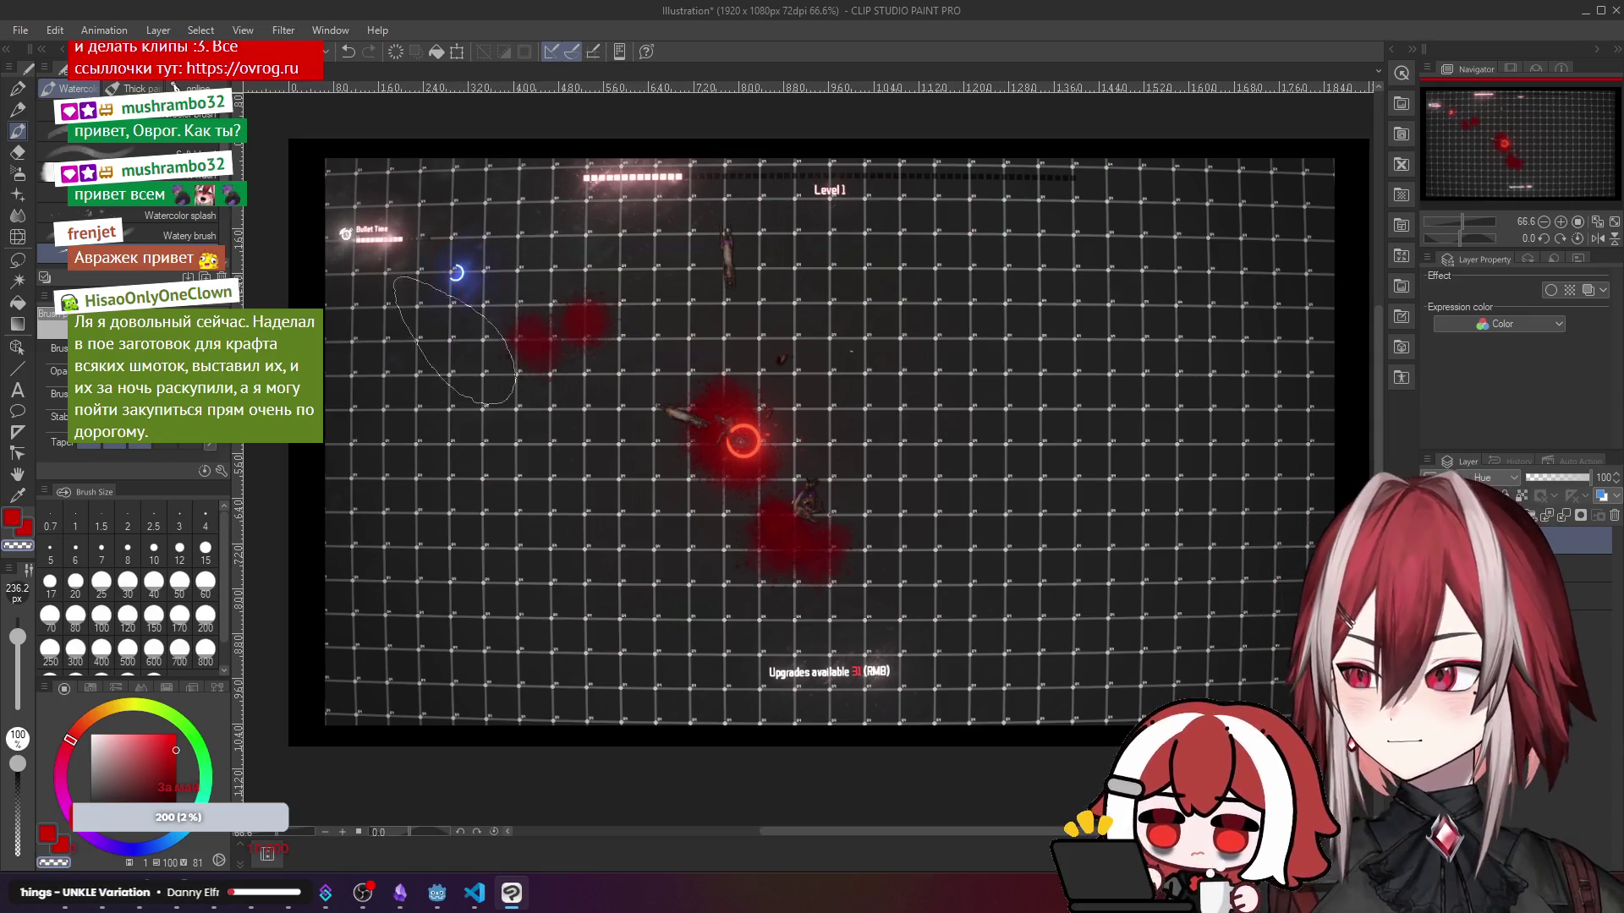
key(ctrl+y)
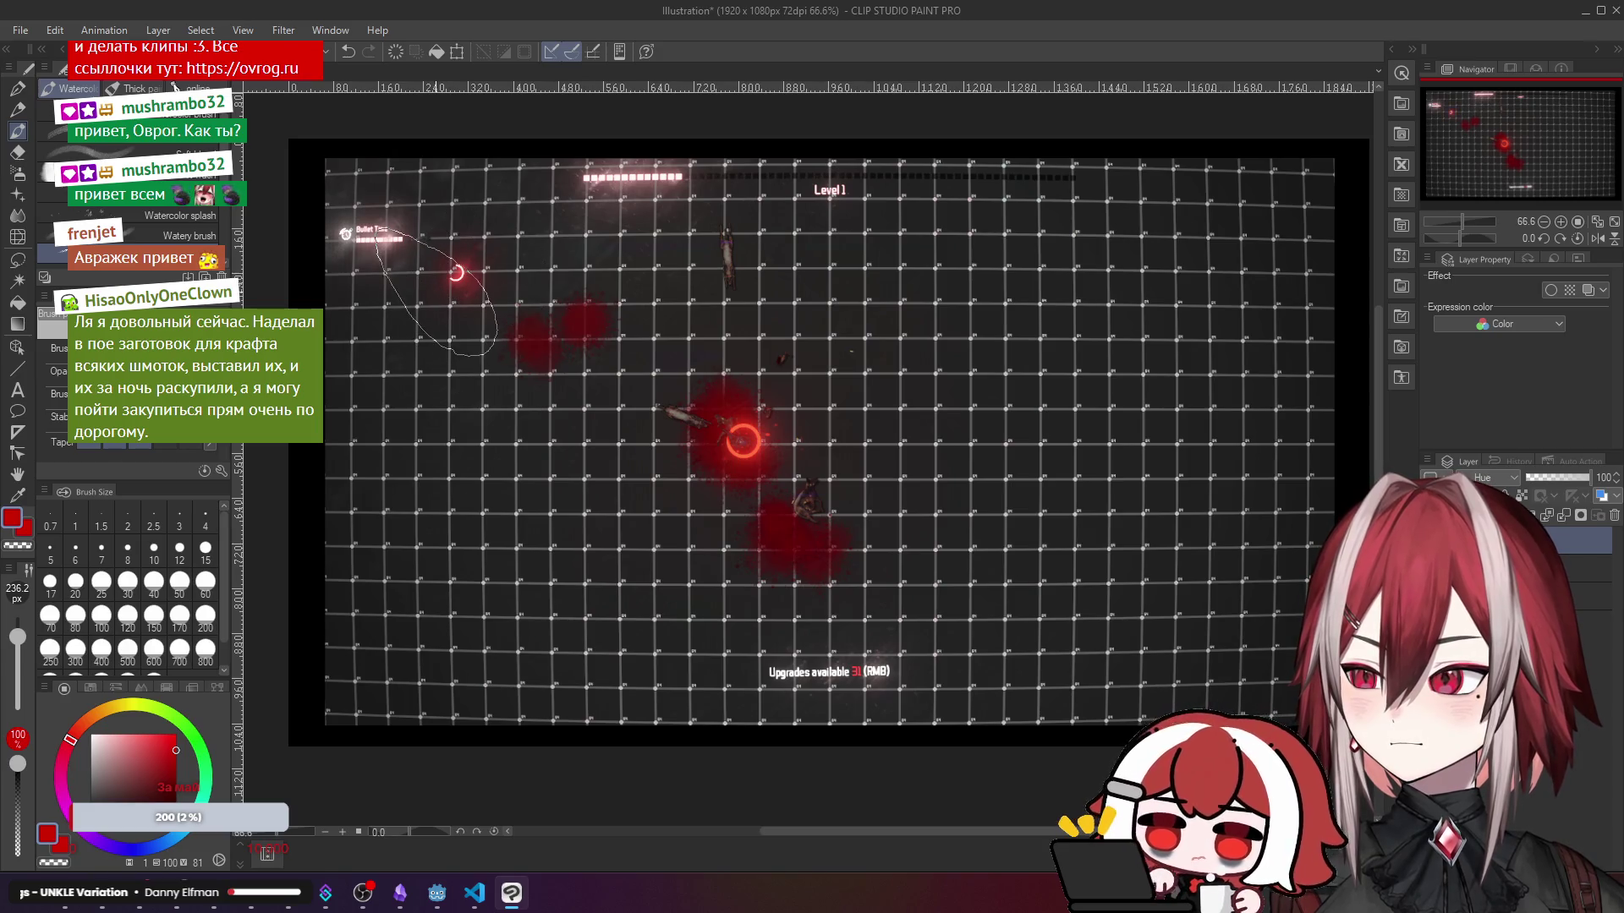
key(ctrl+plus)
key(ctrl+minus)
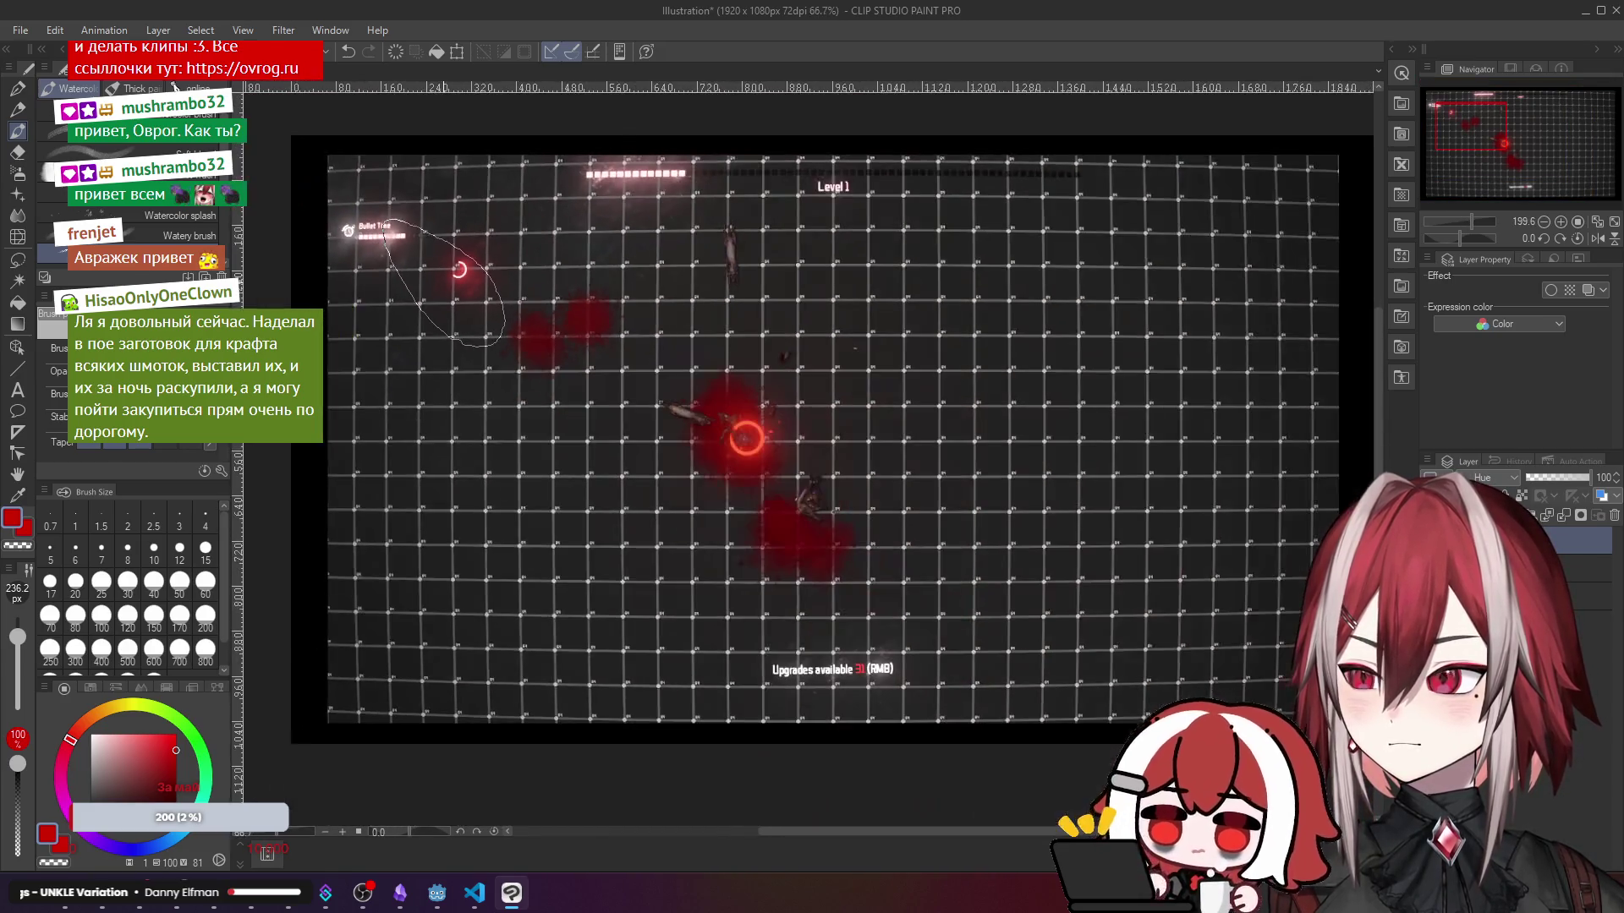
mouse_move(625, 290)
mouse_down()
mouse_move(655, 341)
mouse_move(490, 270)
mouse_move(583, 389)
mouse_move(662, 391)
mouse_up()
drag(761, 507, 730, 443)
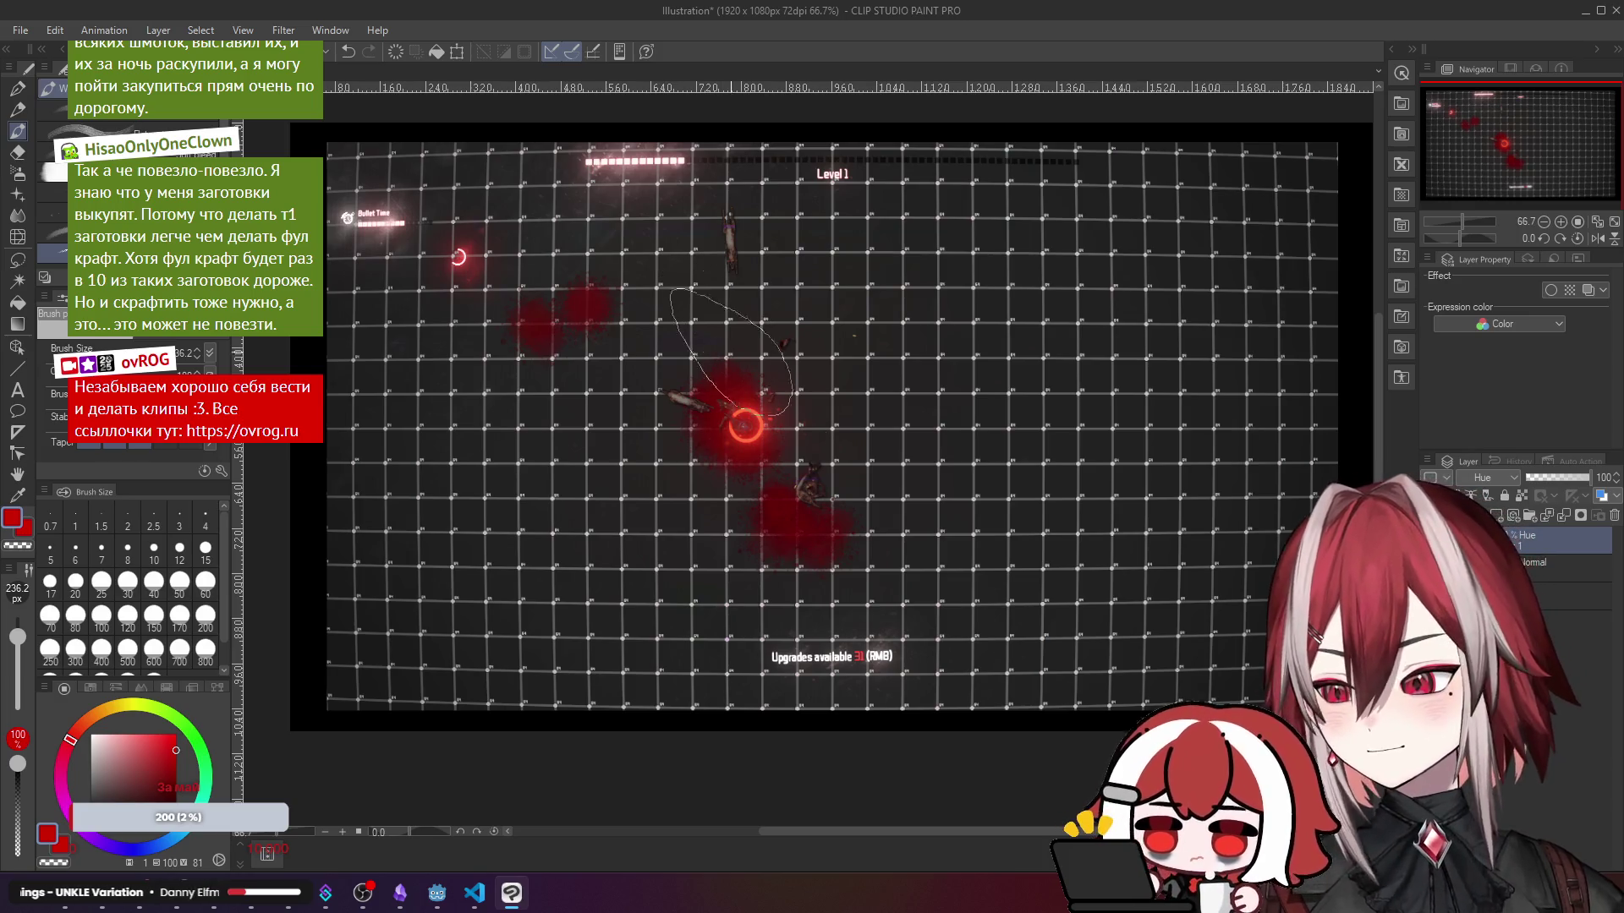
- Check the drawing colour settings and move over to the Godot Engine editor
scroll(1076, 468, up, 5)
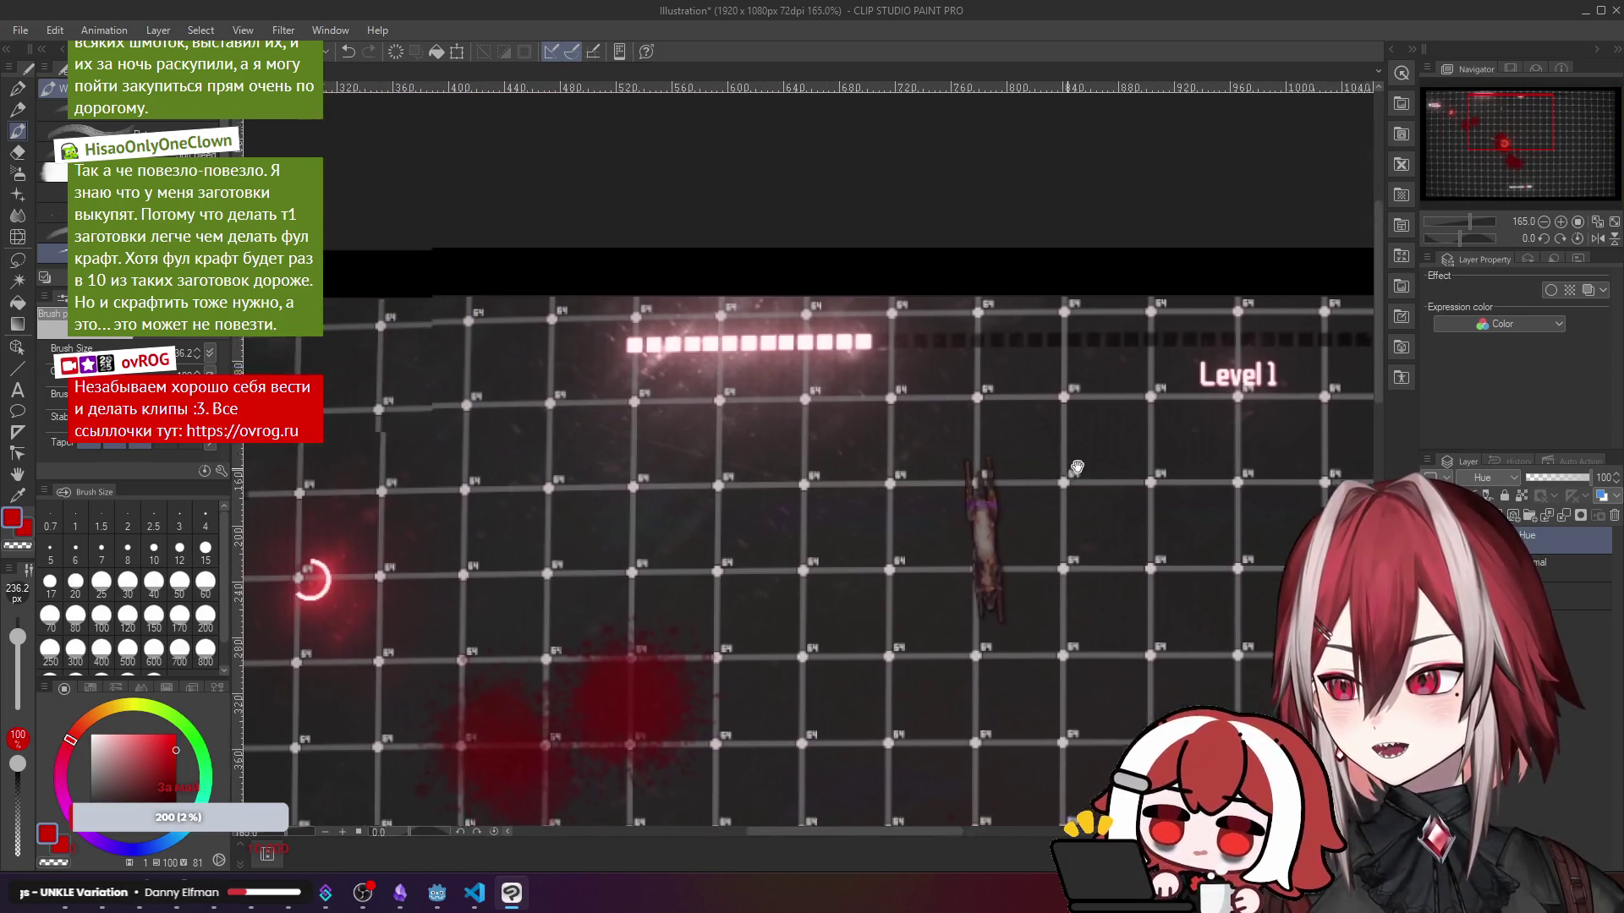
scroll(1077, 467, down, 5)
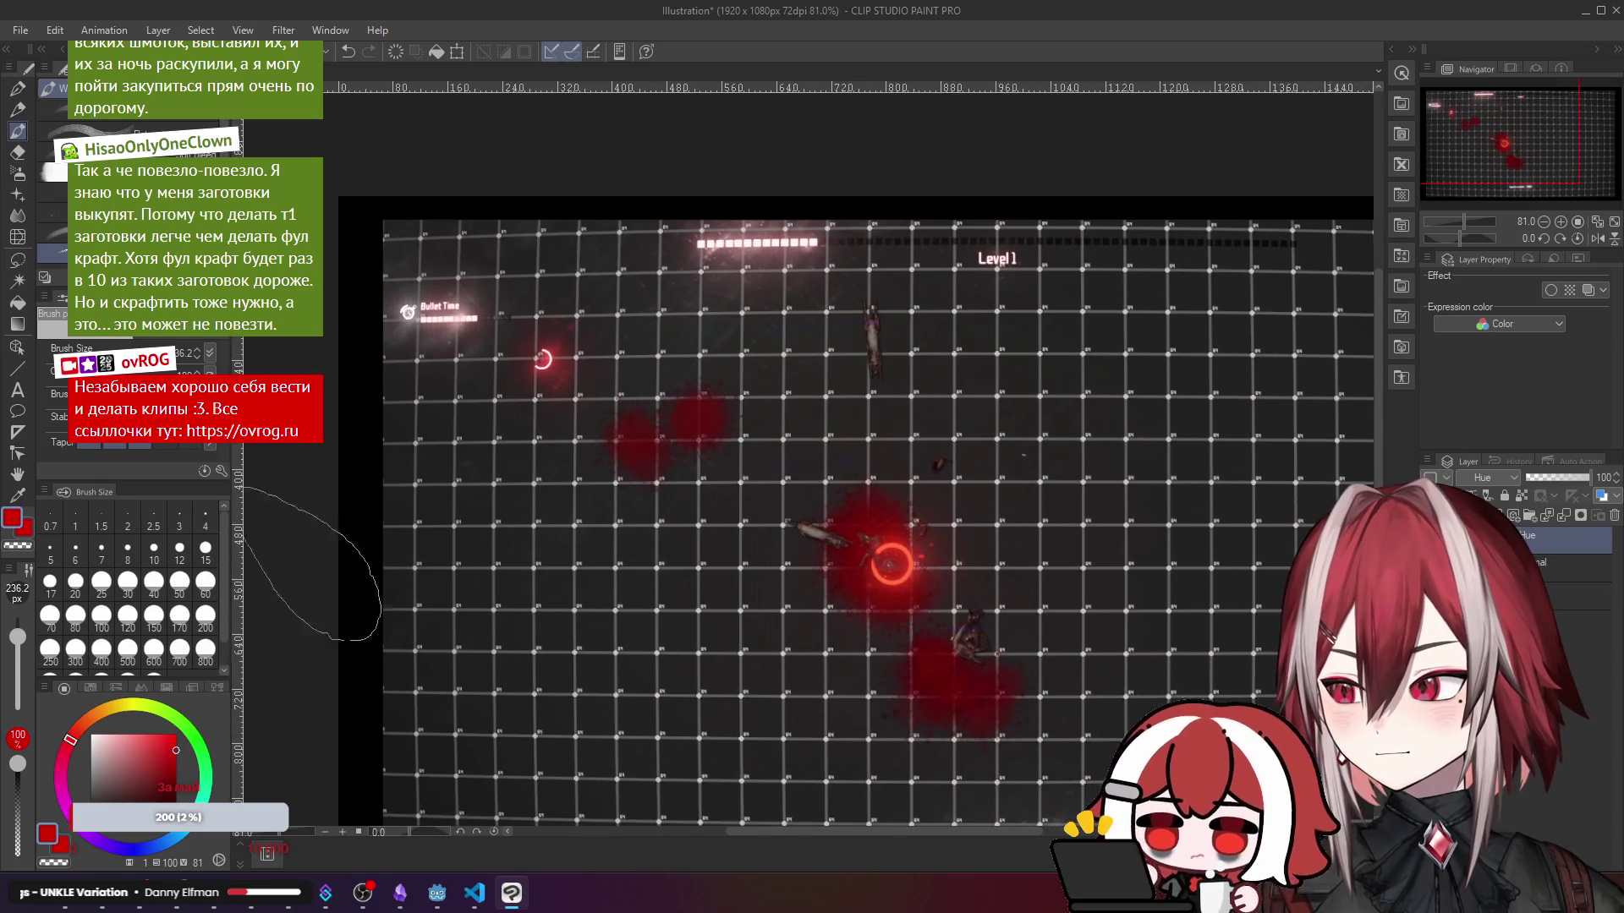
click(52, 839)
click(1212, 414)
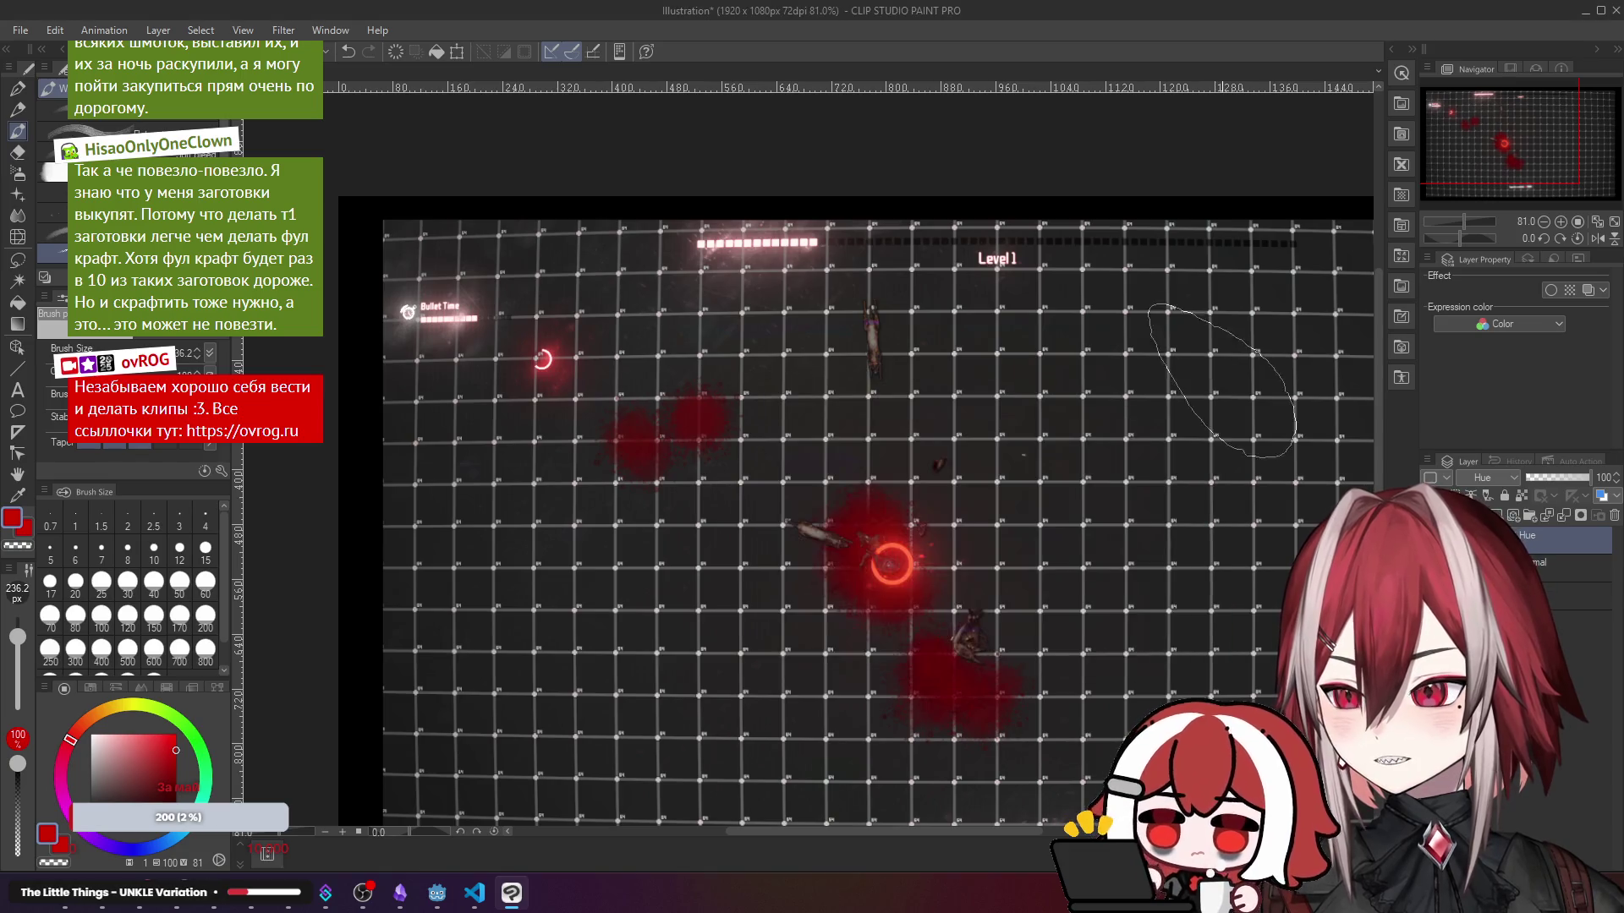
click(438, 893)
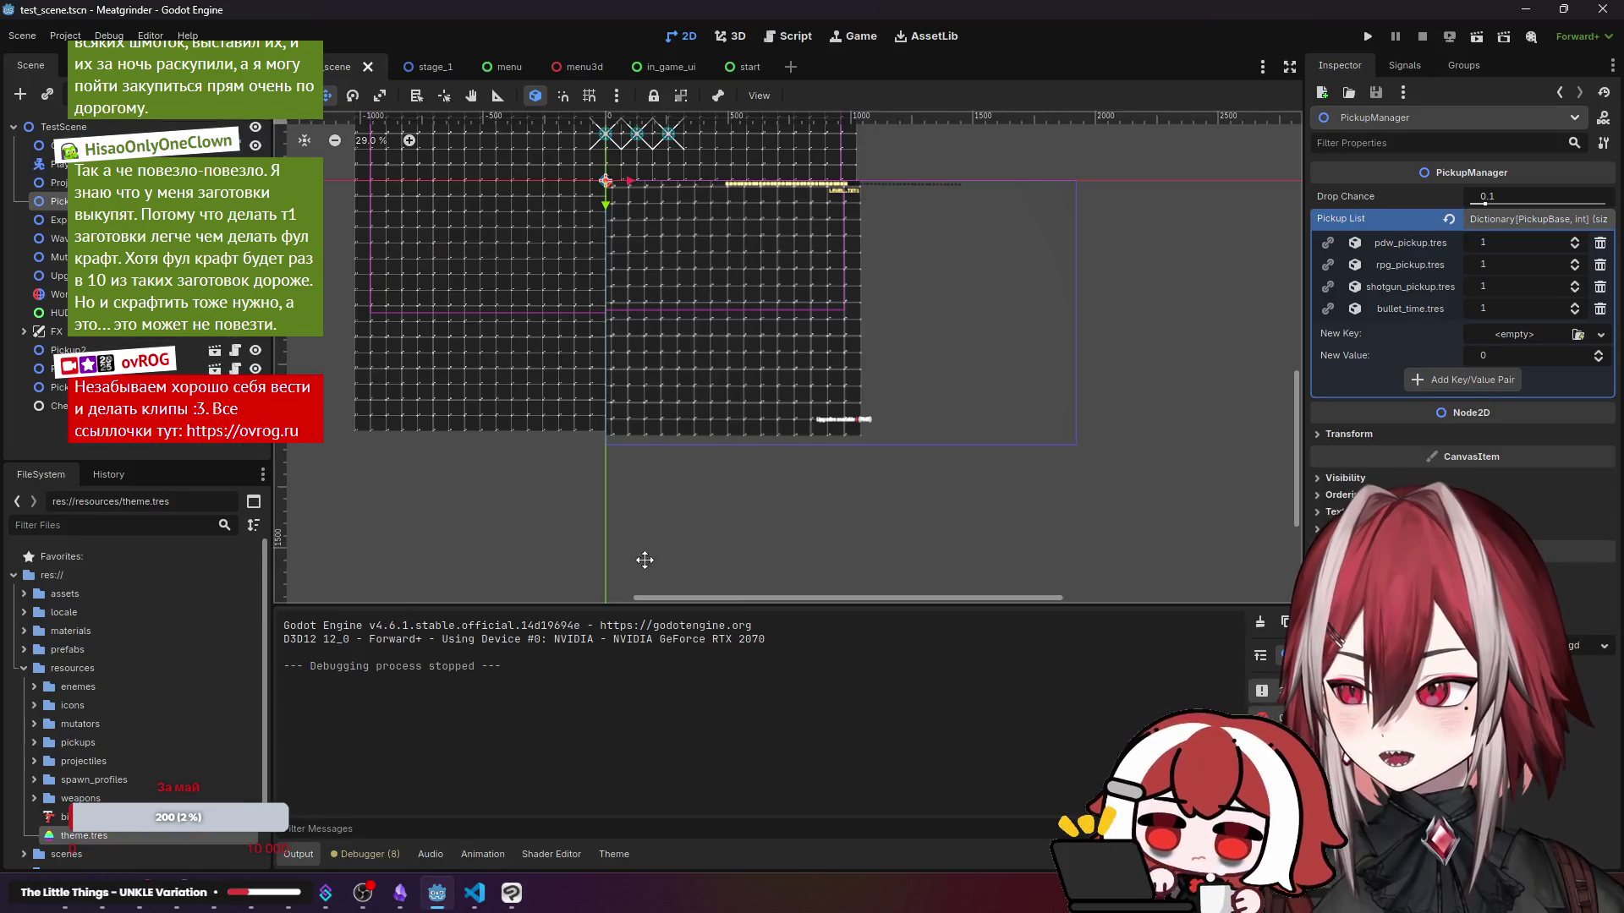
- Open the in_game_ui scene and inspect its ExpBar and ActiveTimedMutators nodes
click(642, 66)
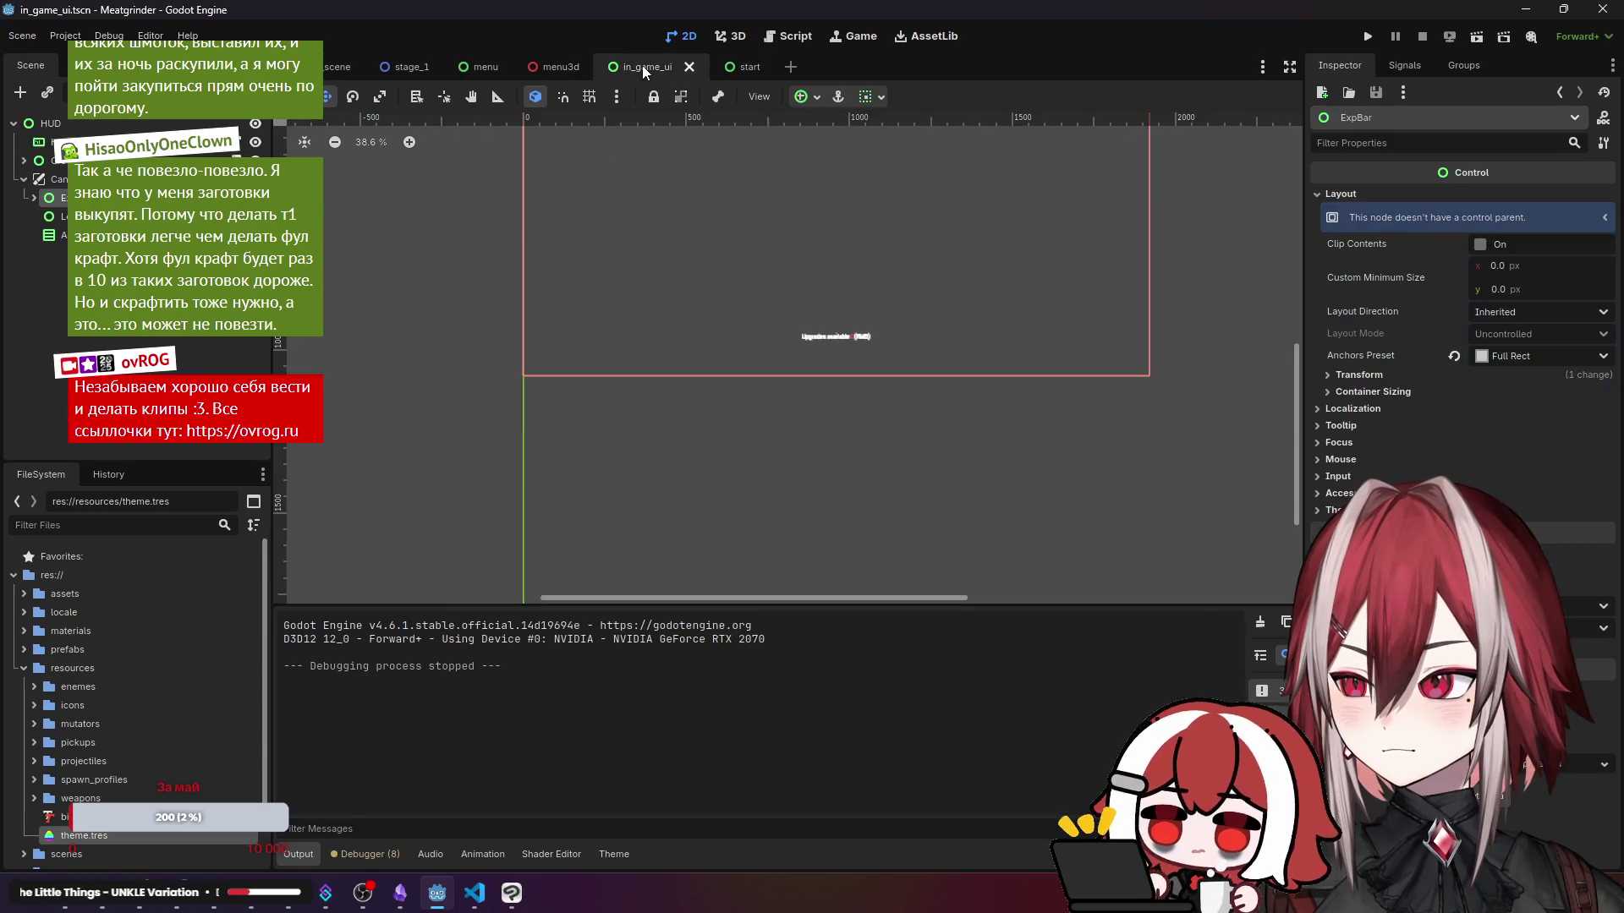
scroll(777, 267, up, 2)
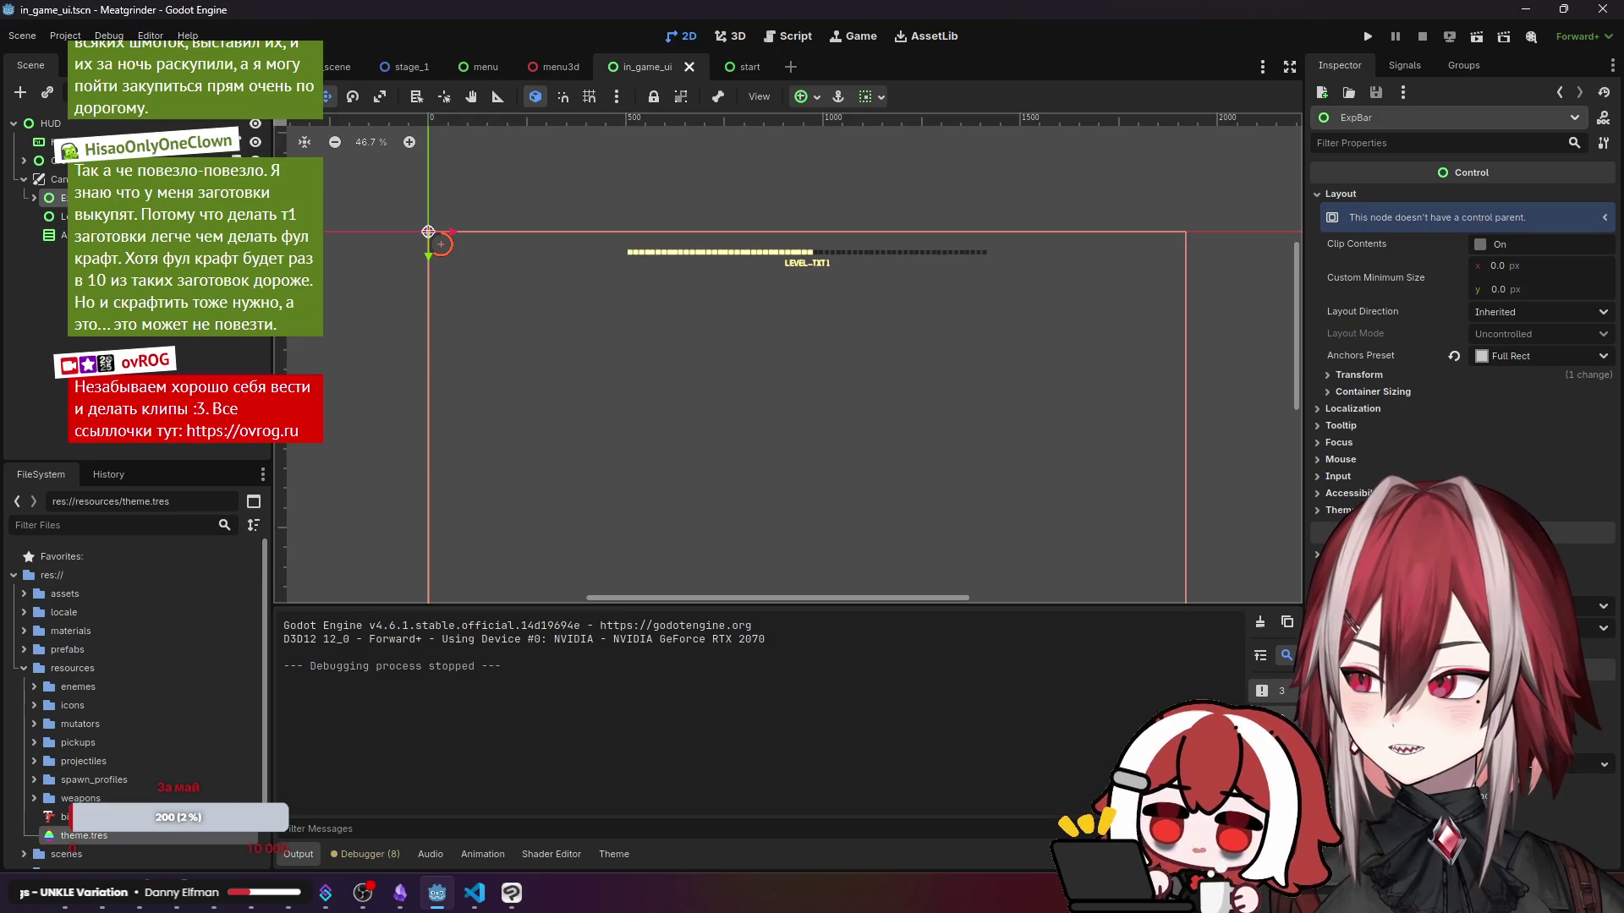
key(Escape)
scroll(518, 261, up, 6)
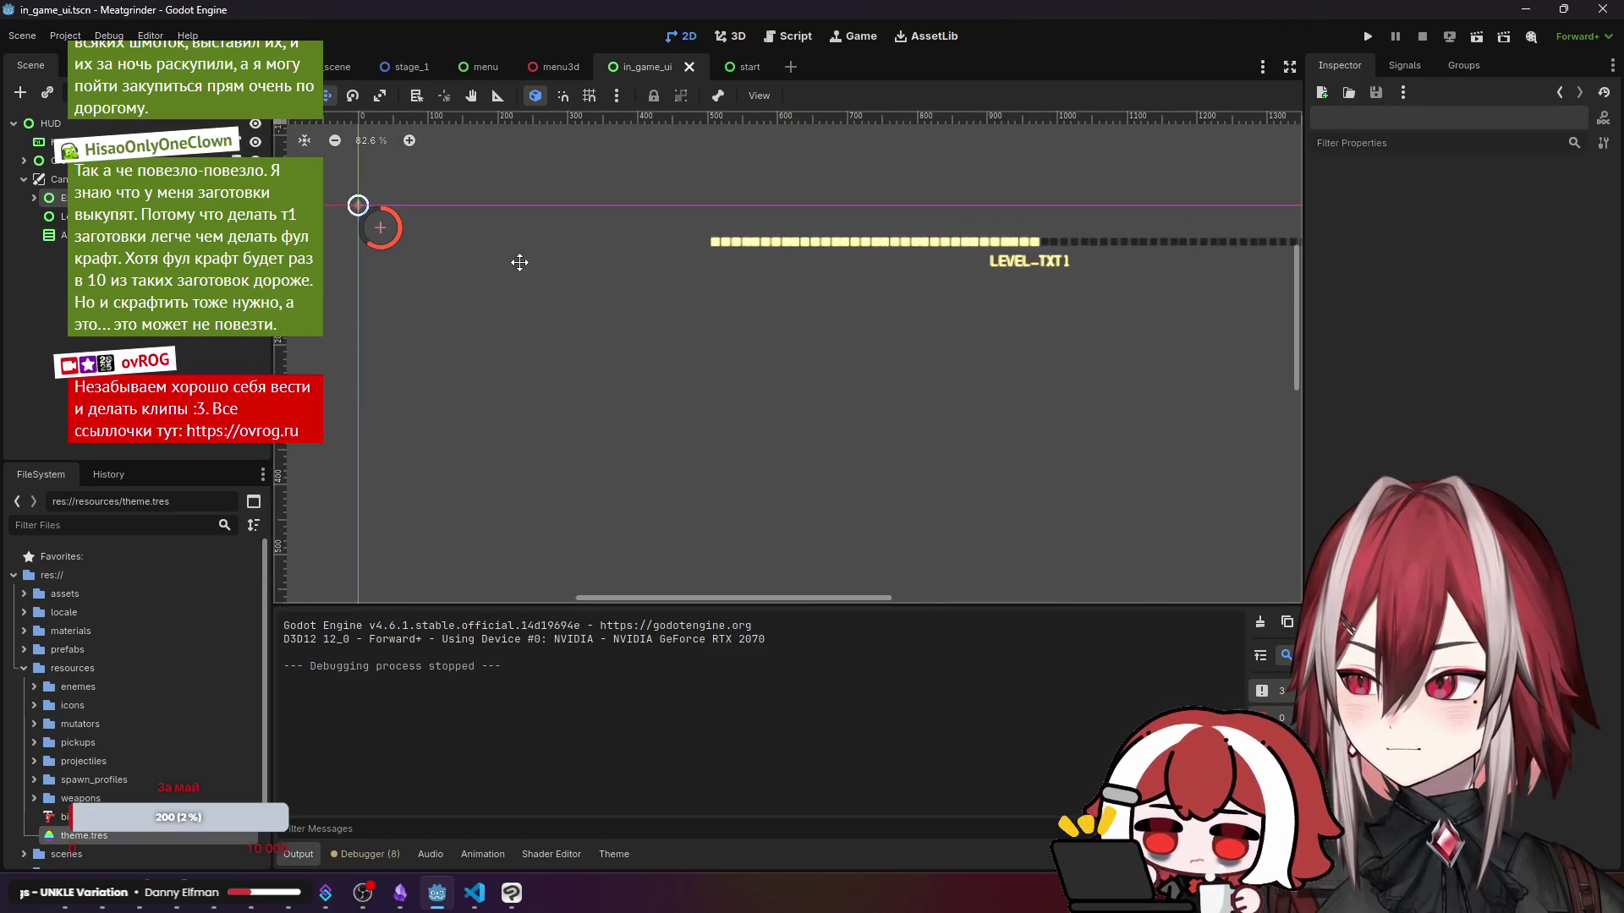
click(64, 203)
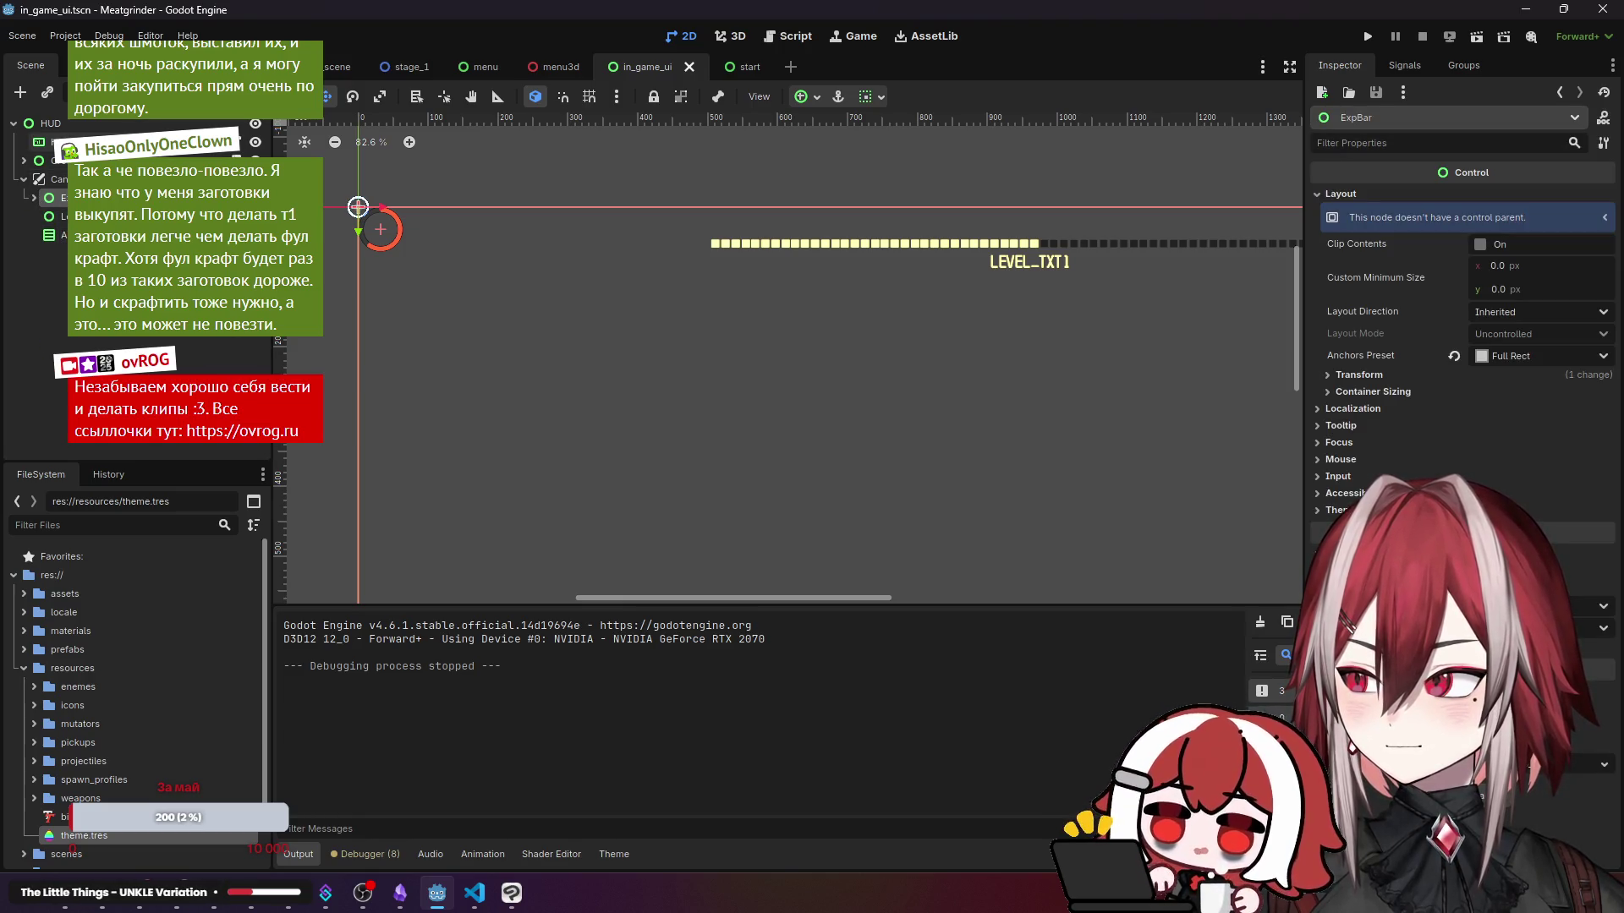
click(49, 235)
- Select LevelUPScreen, then LevelBox > Level_txt to show its label settings
drag(684, 340, 625, 262)
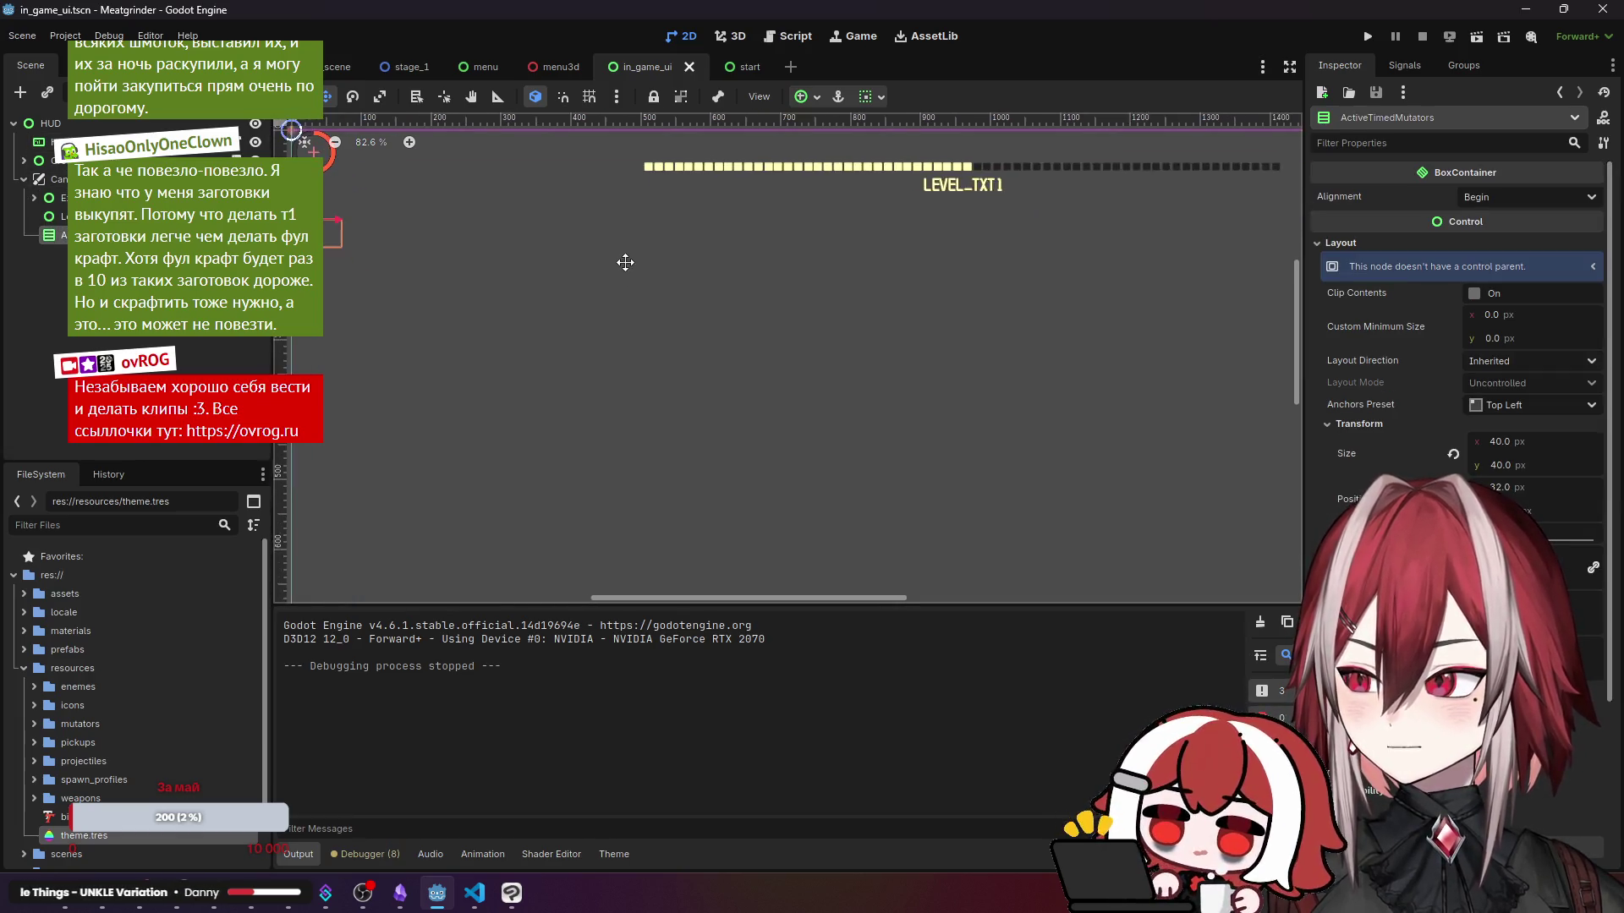
scroll(625, 262, down, 2)
click(418, 180)
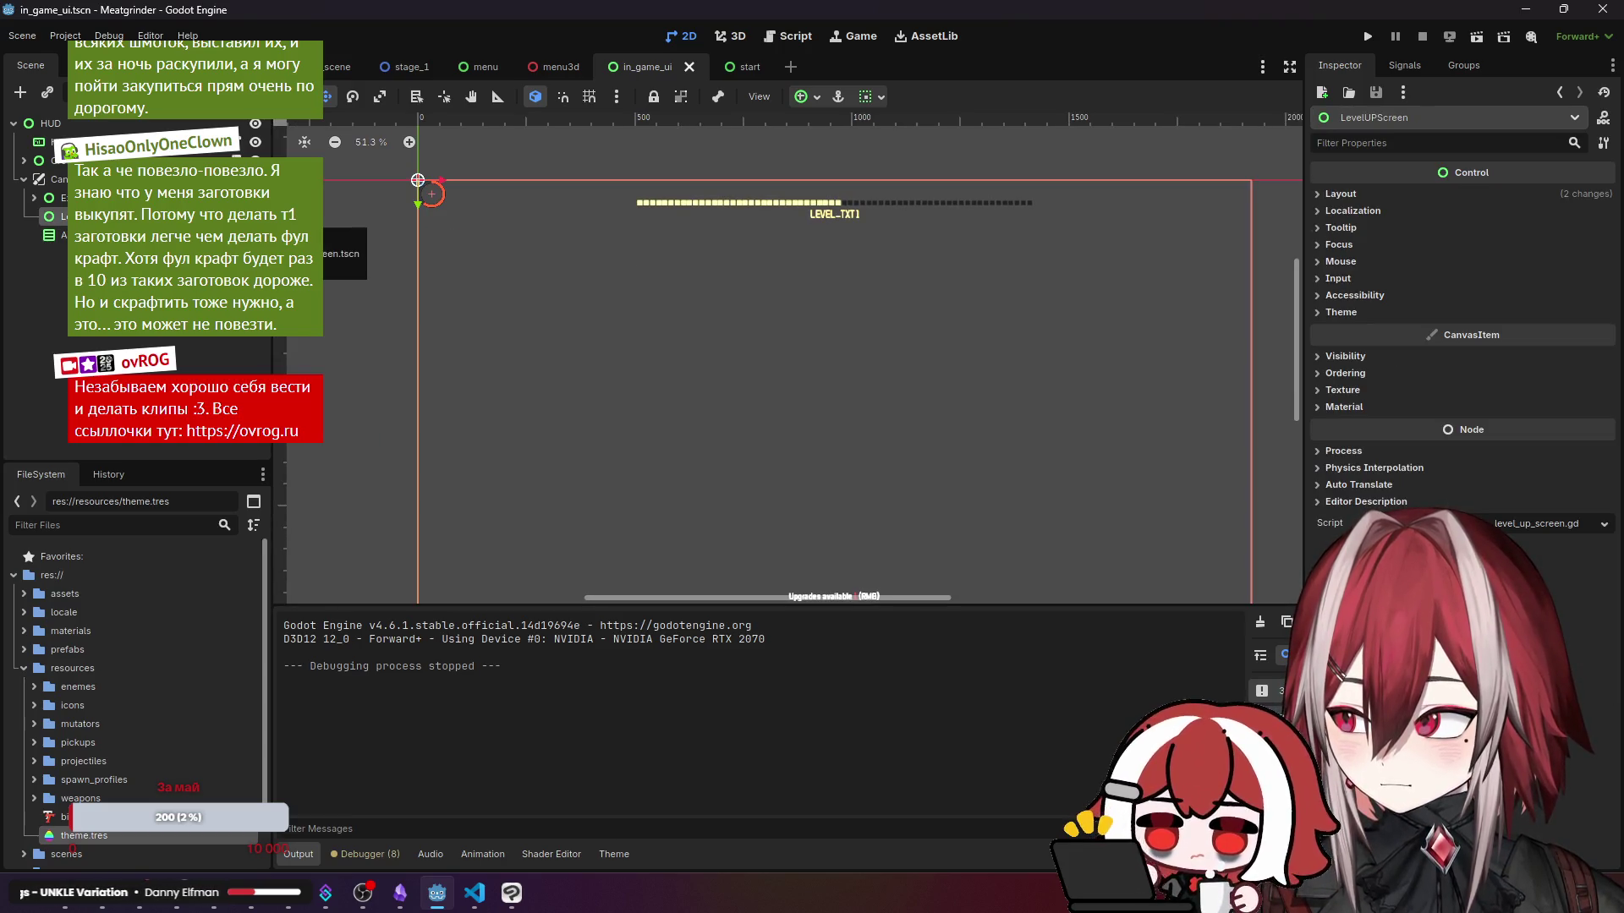
scroll(418, 180, down, 1)
click(33, 197)
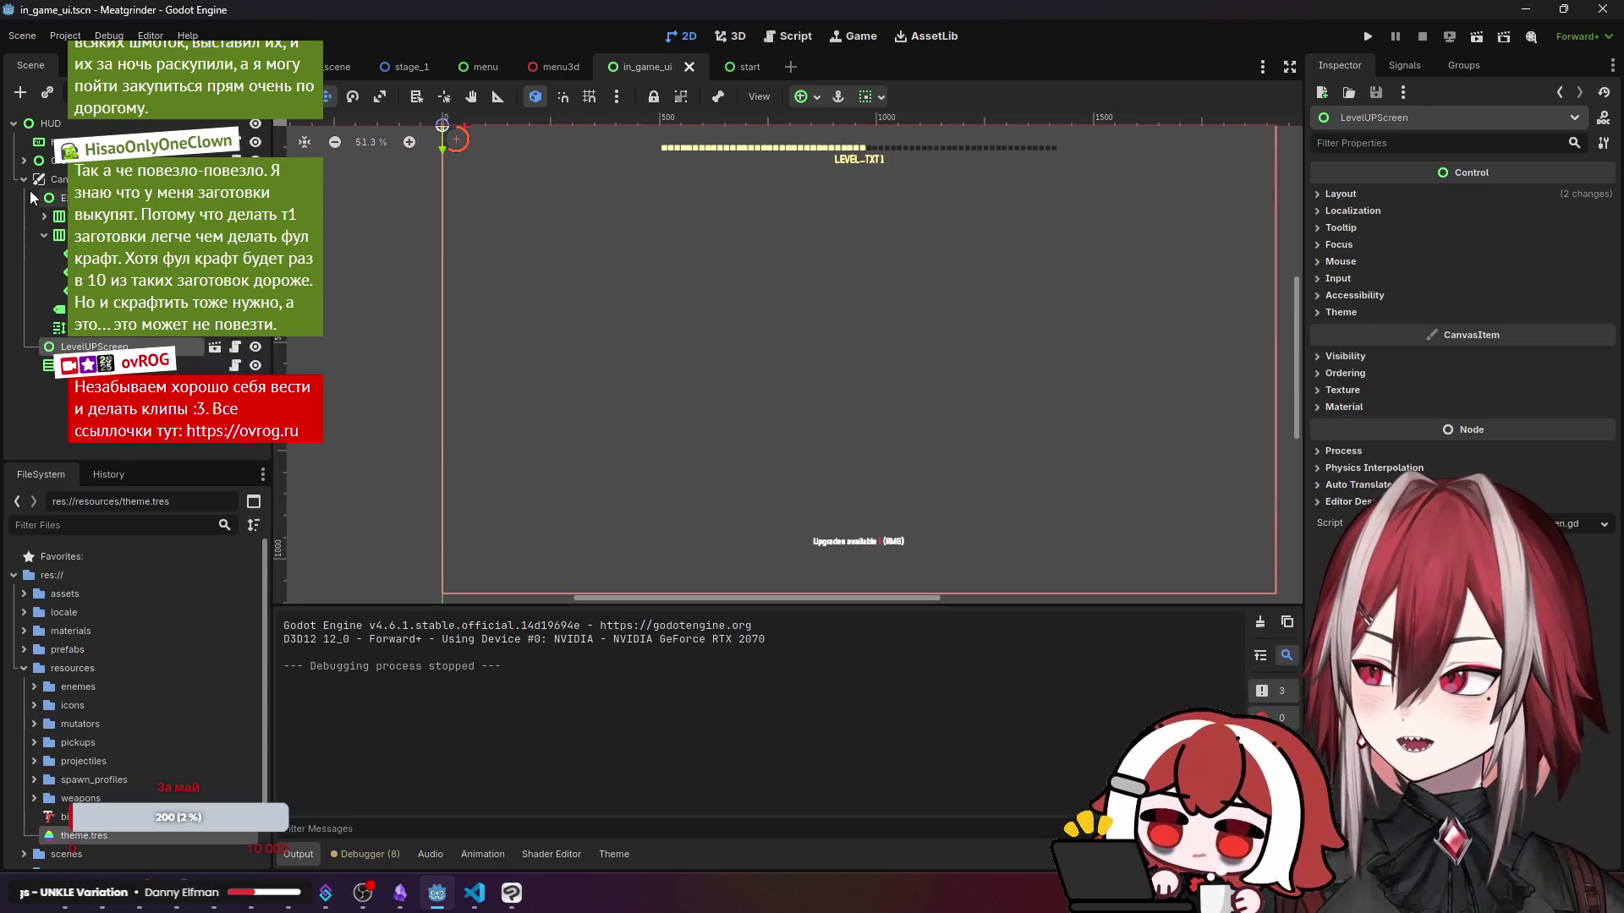
click(44, 234)
click(441, 153)
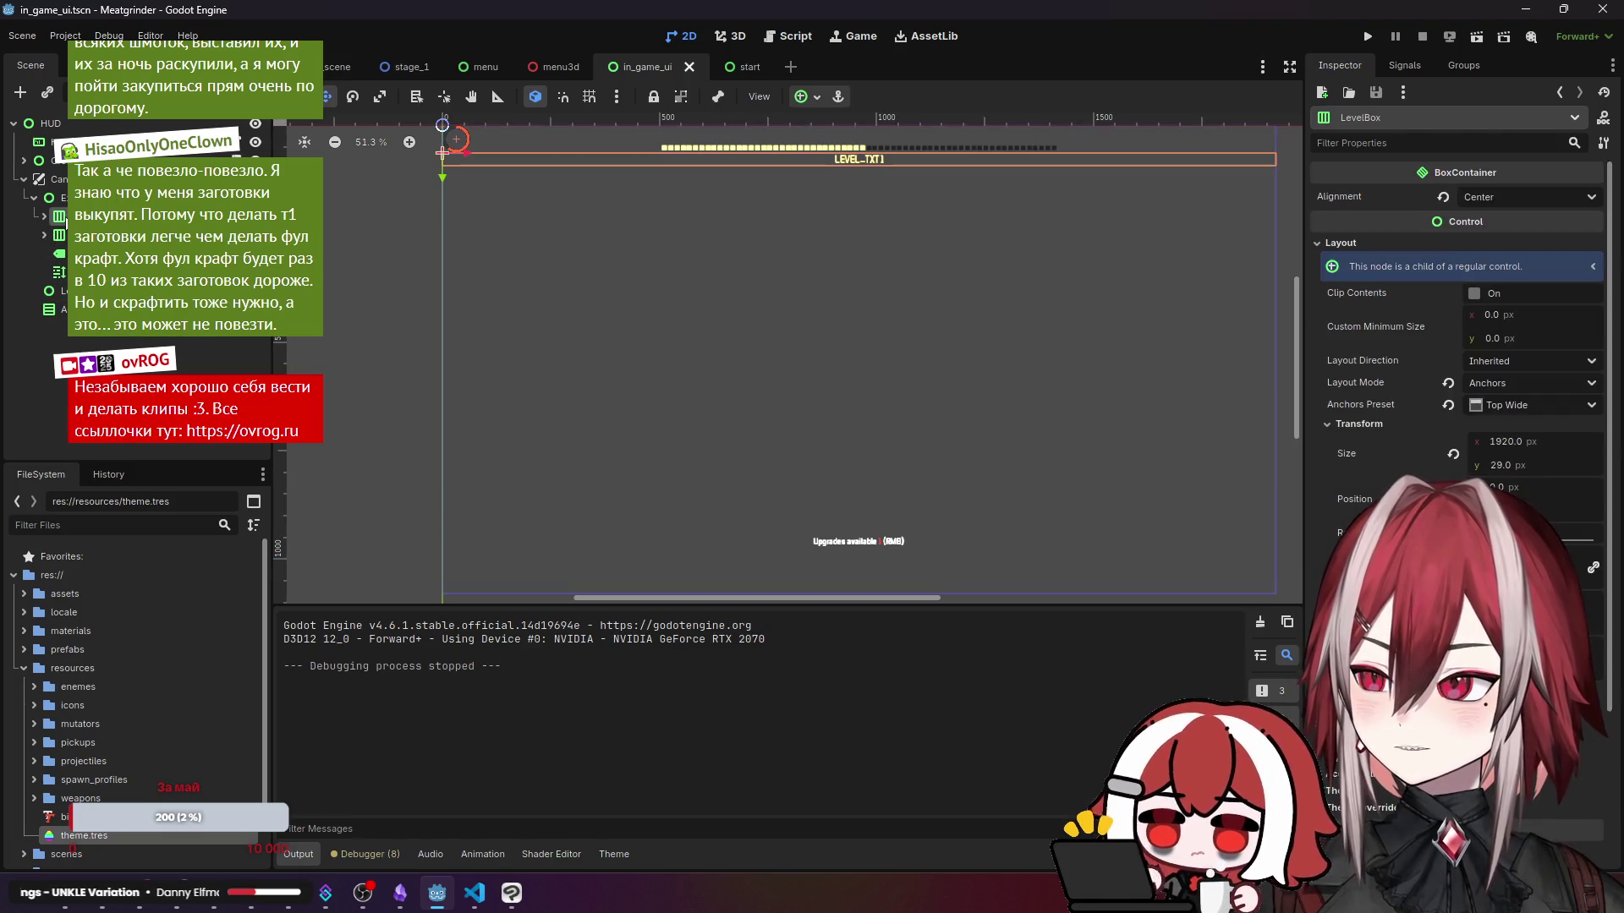
click(84, 234)
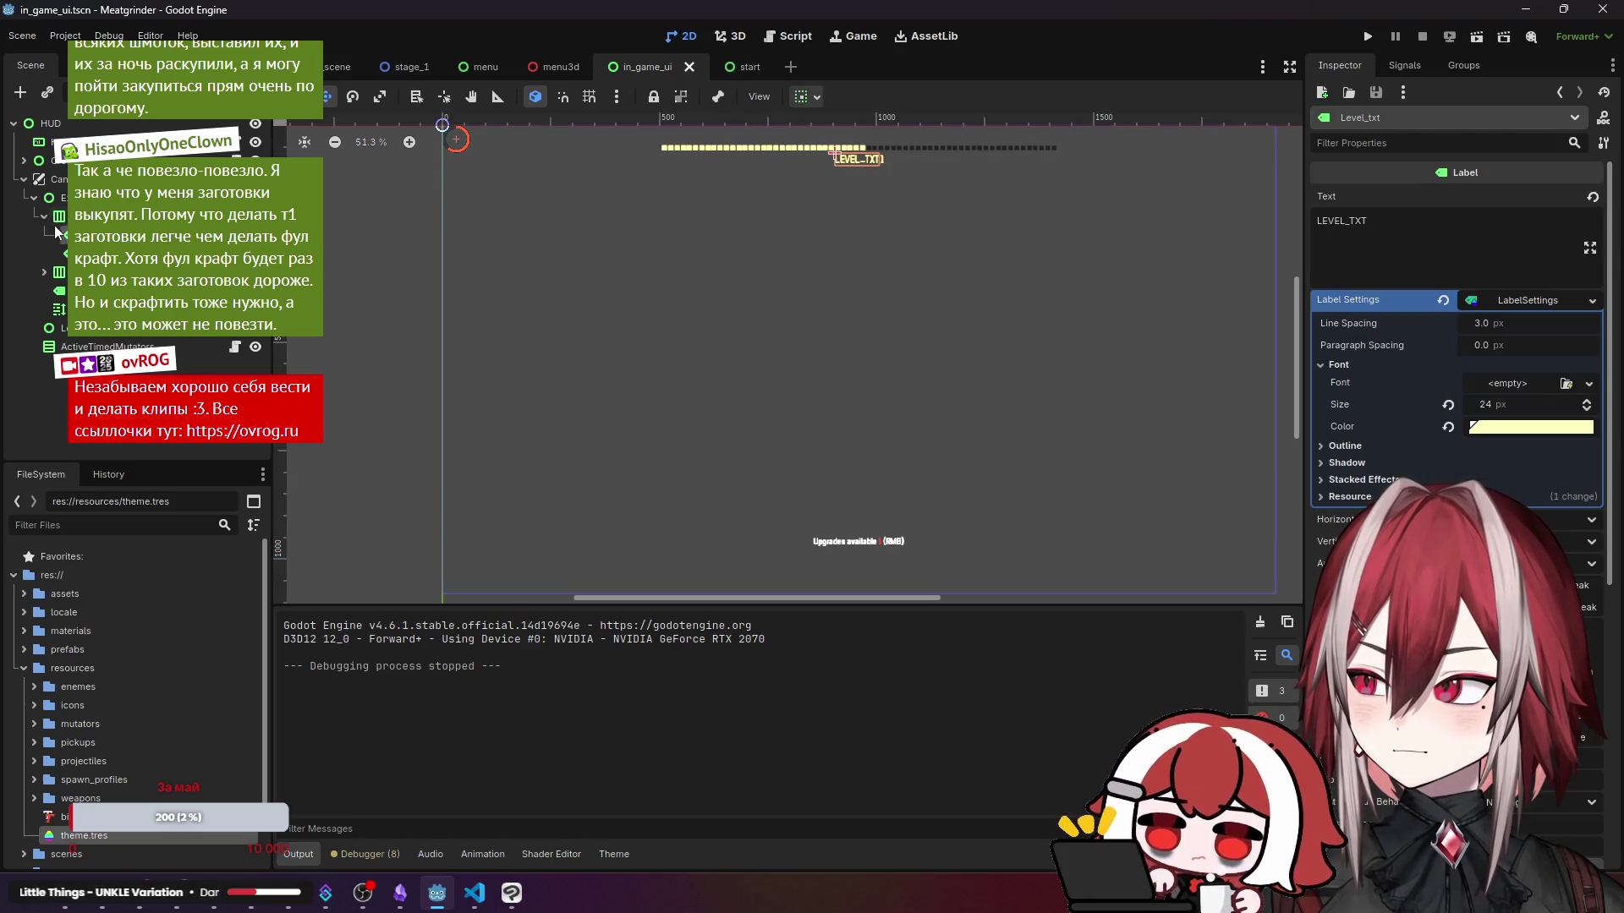
- Try red, then white, then red again as the LEVEL_TXT font colour
click(1493, 428)
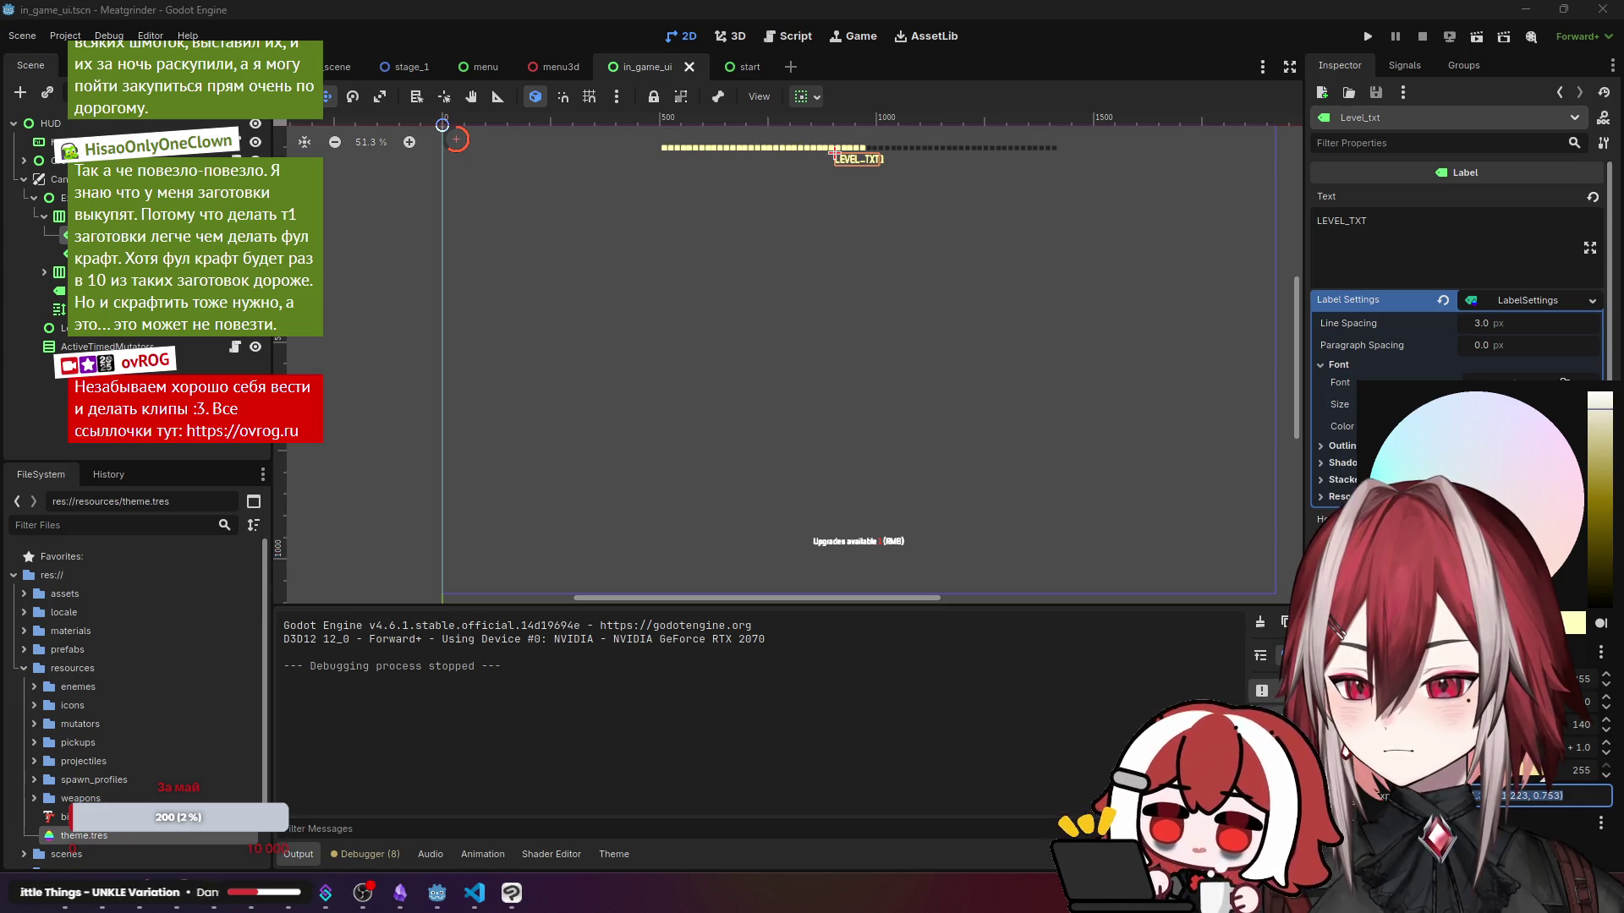
click(1566, 555)
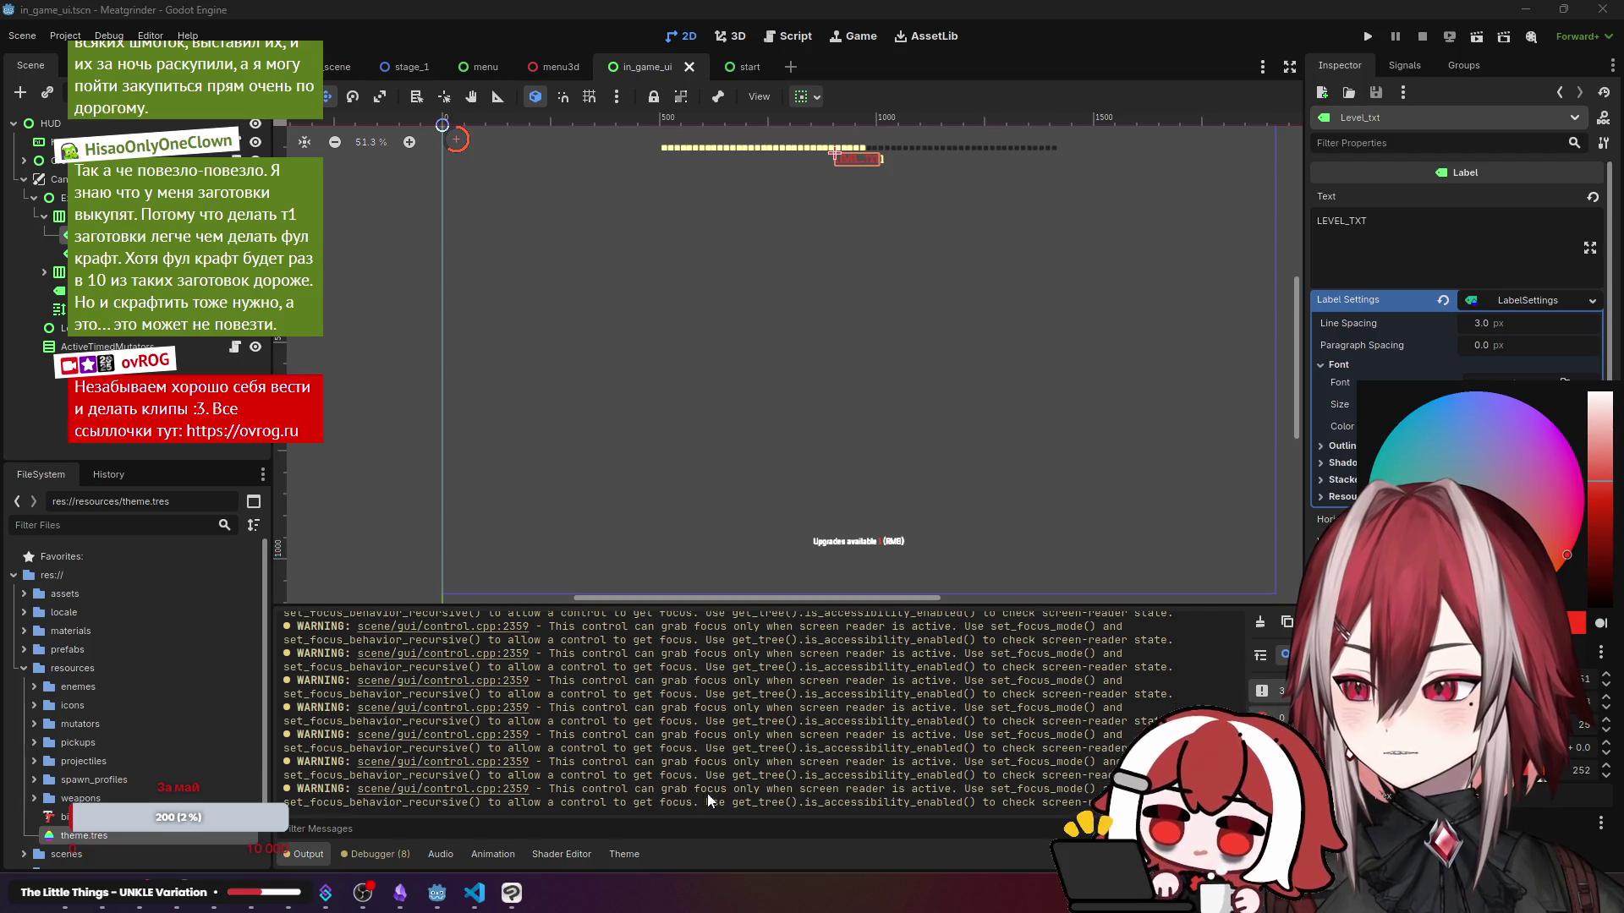
click(1233, 624)
click(1514, 426)
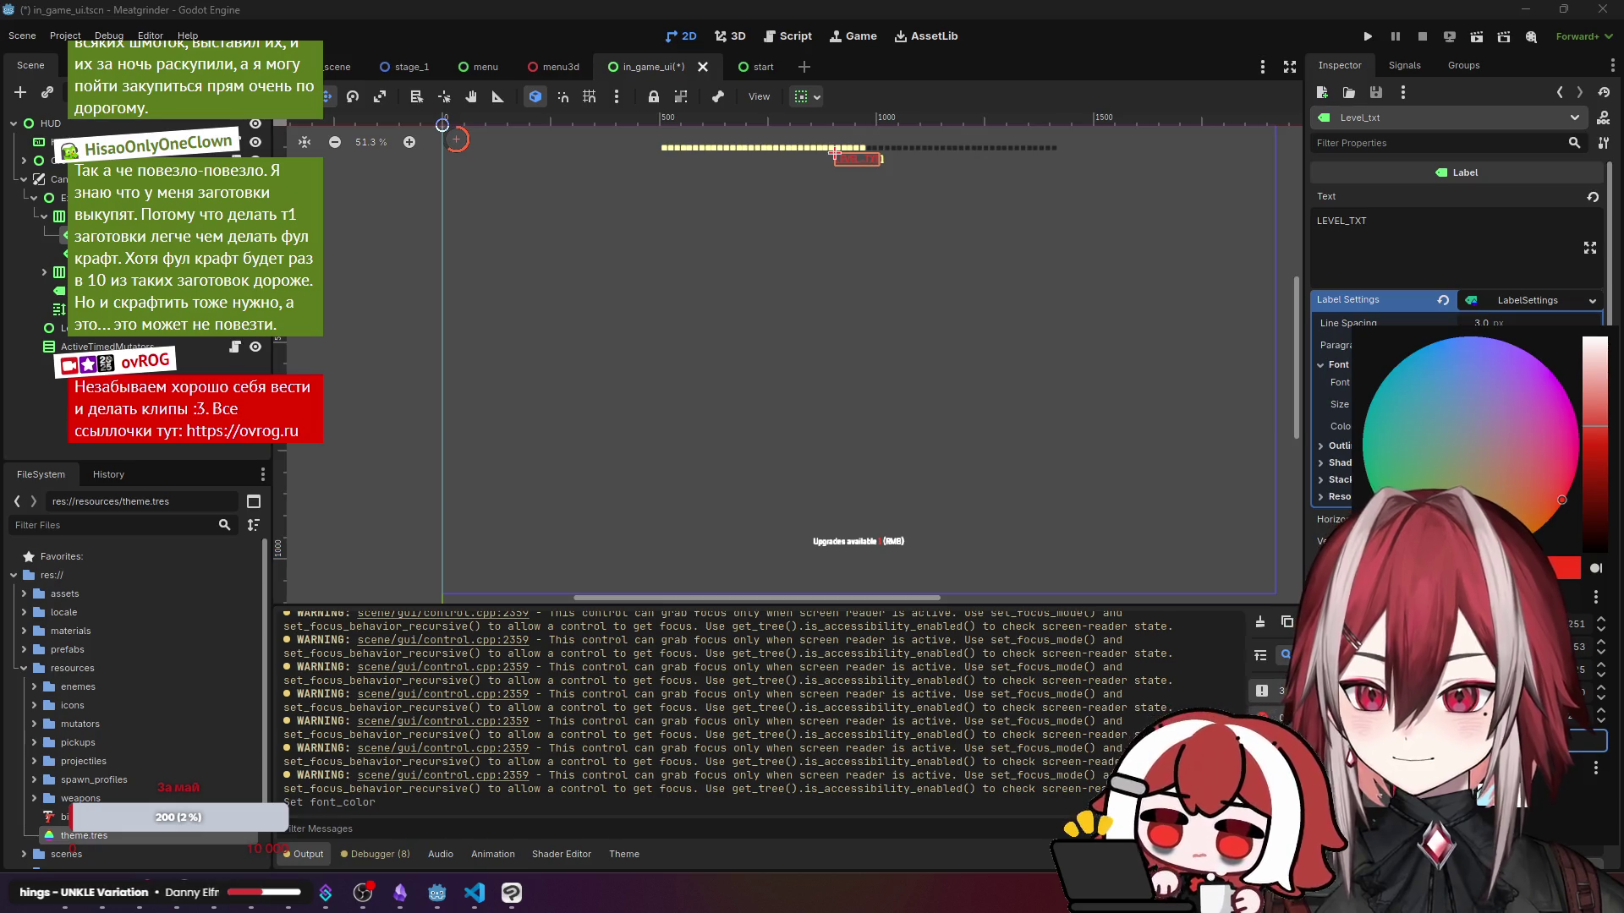
click(1594, 340)
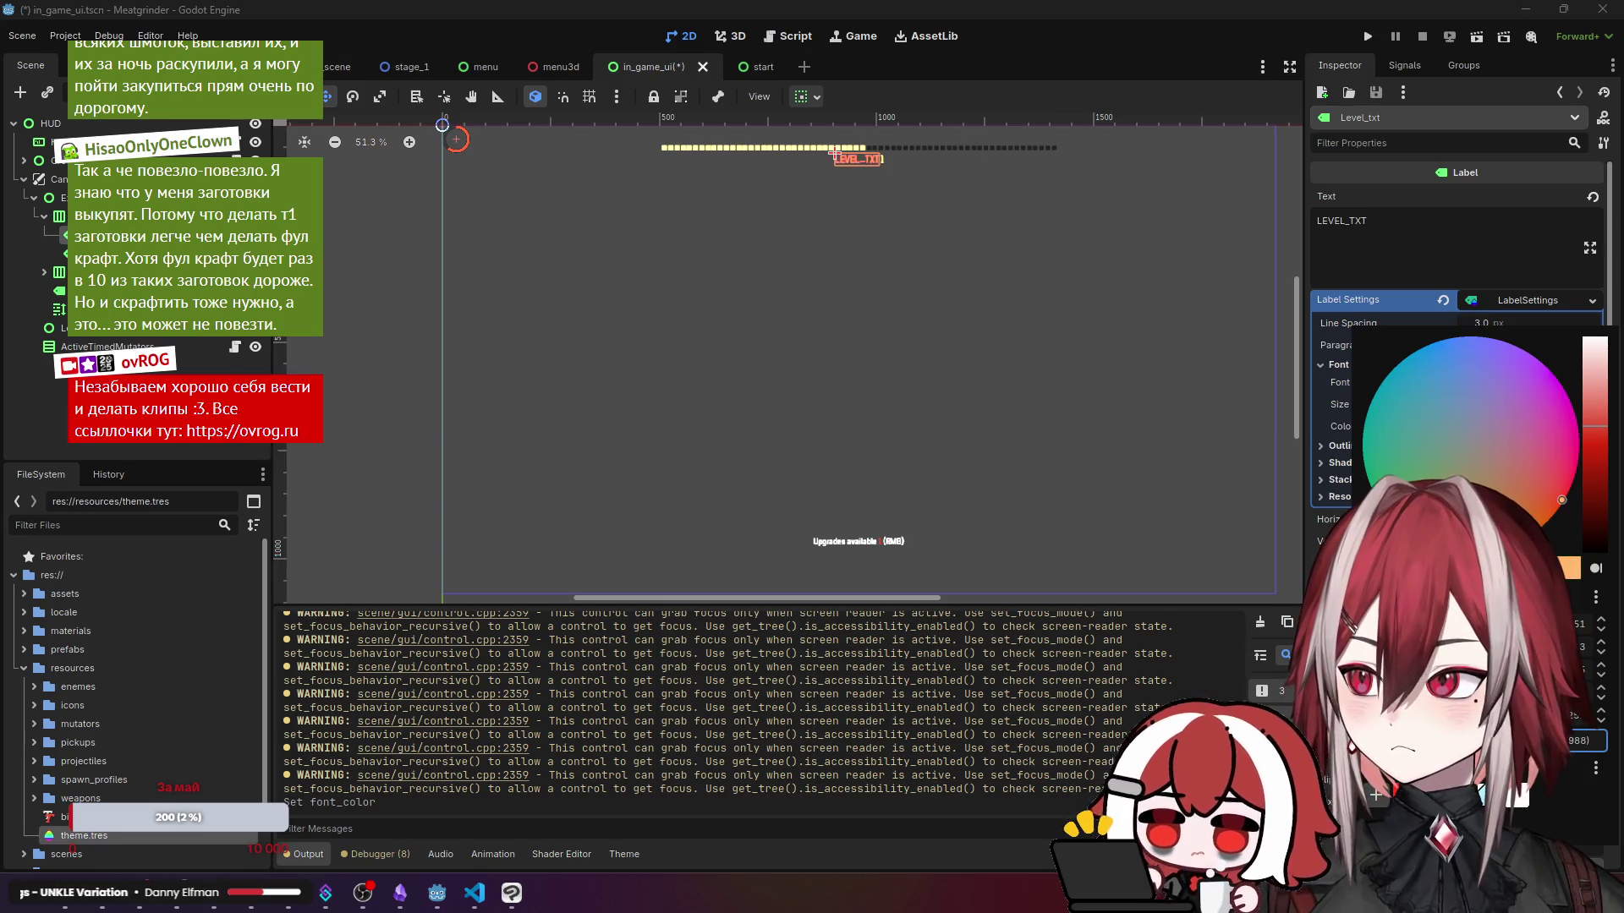
click(917, 125)
scroll(881, 153, up, 8)
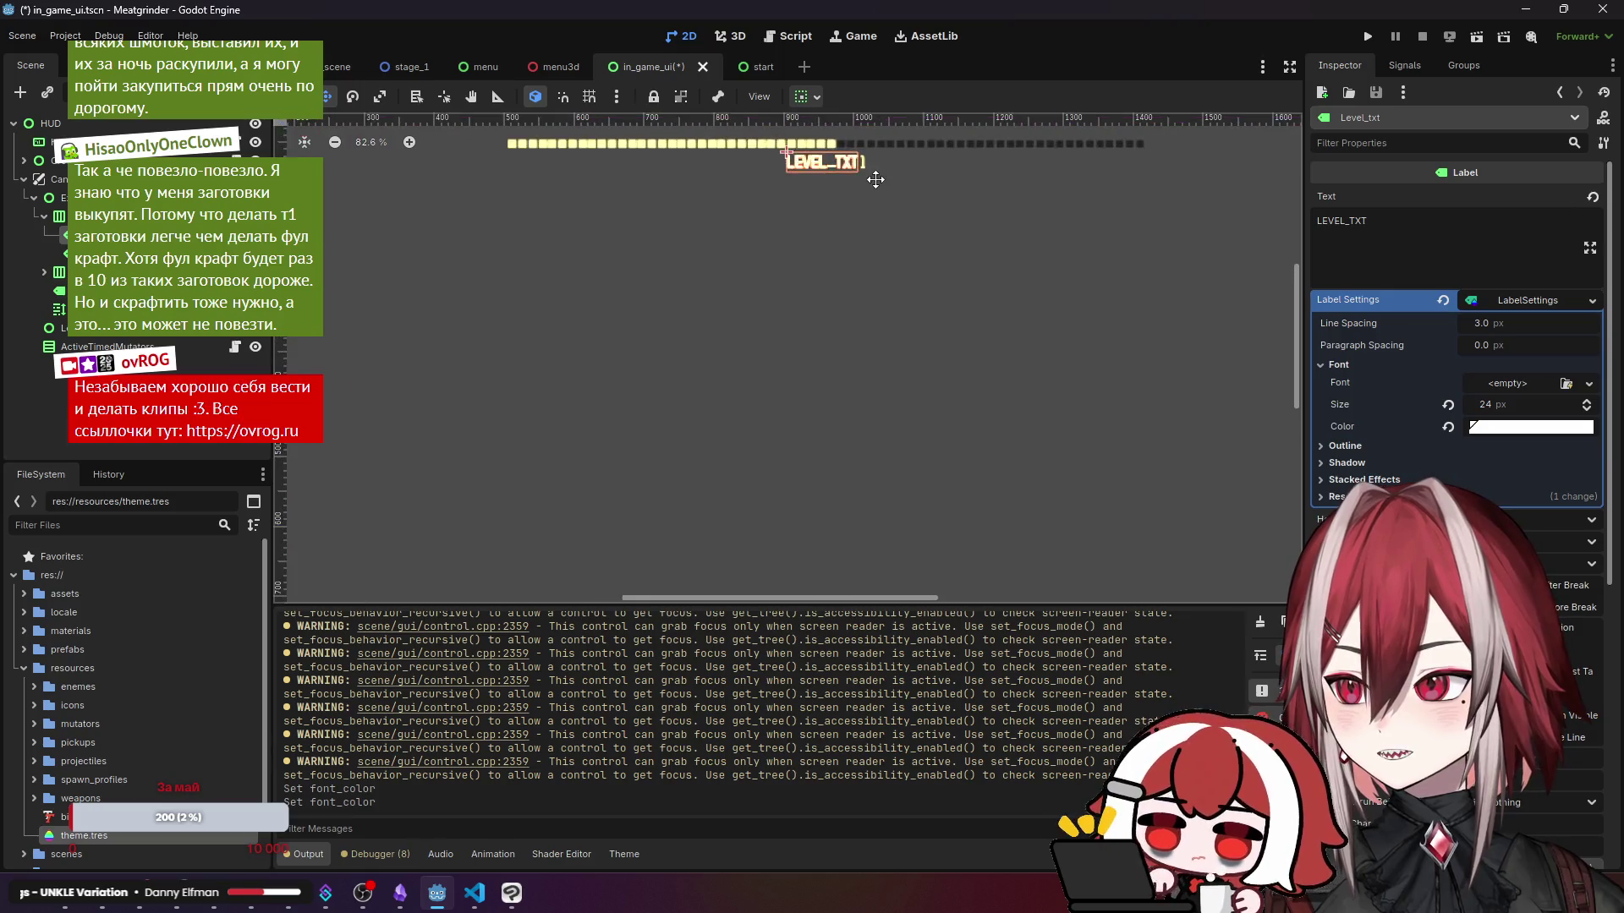
scroll(921, 385, up, 4)
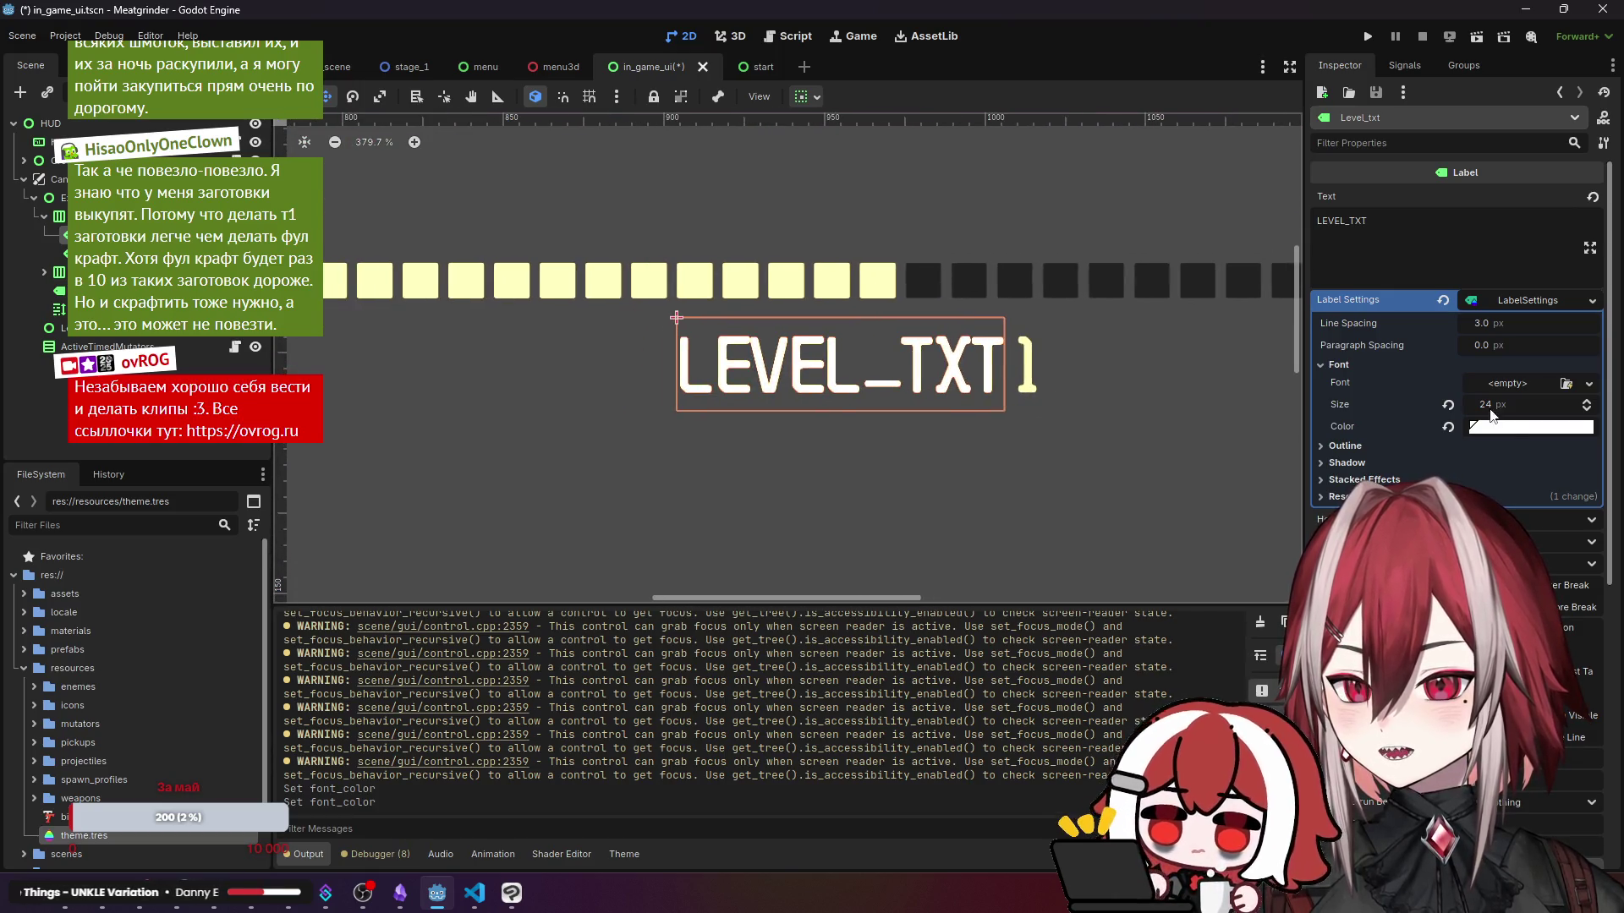
click(1531, 427)
key(ctrl+z)
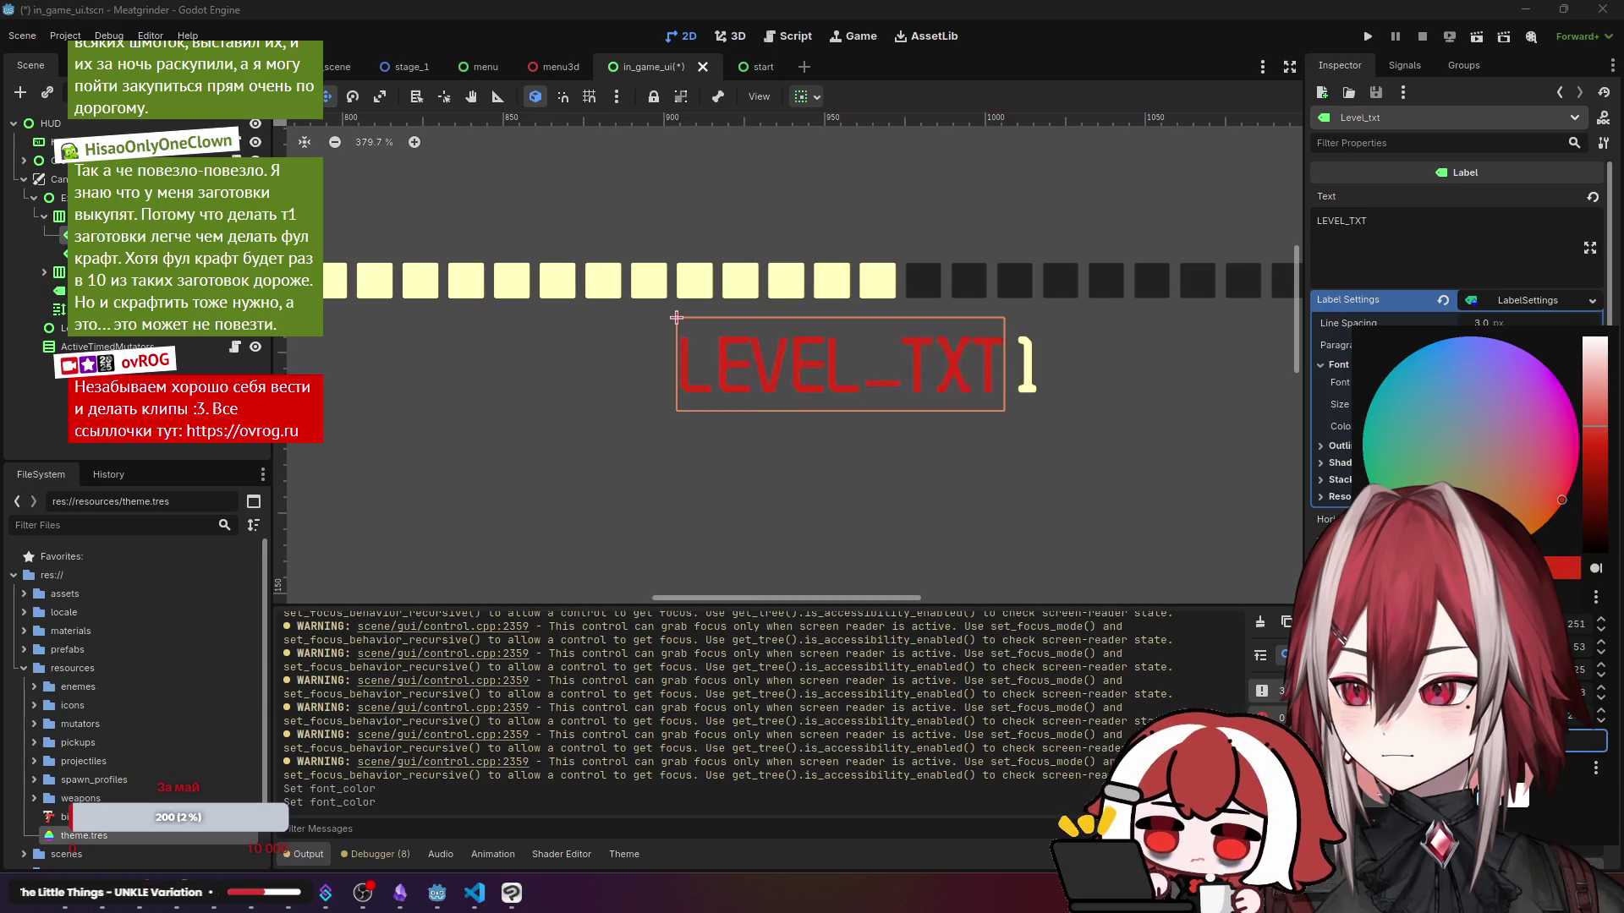
click(1601, 713)
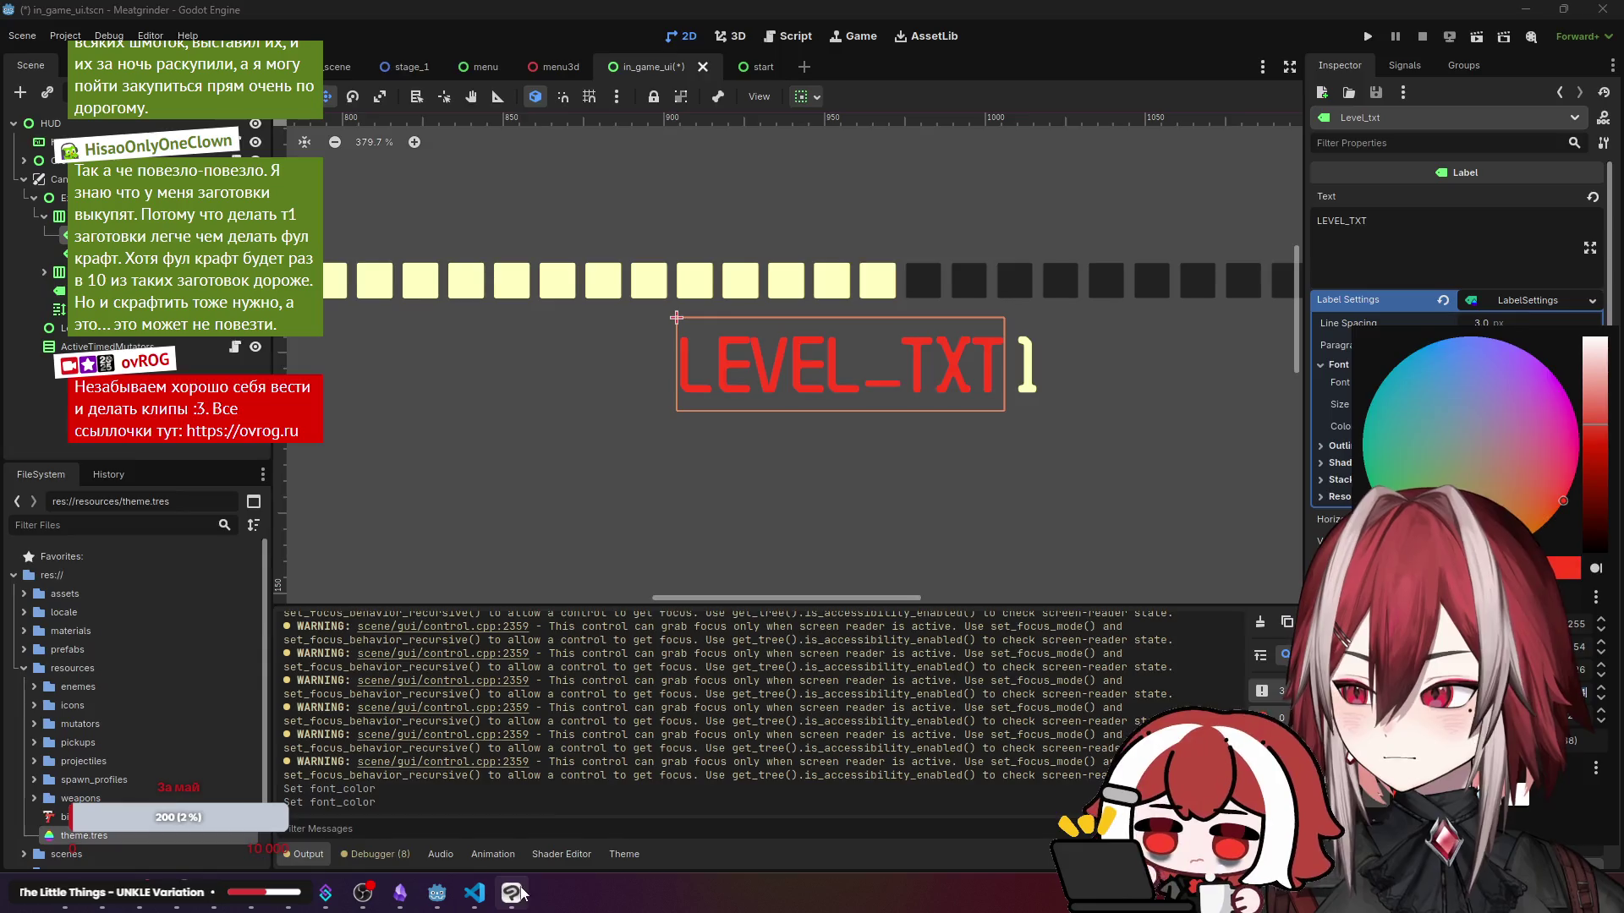
- Compare against the Clip Studio mockup and set the LEVEL_TXT font colour to orange
click(513, 895)
click(437, 893)
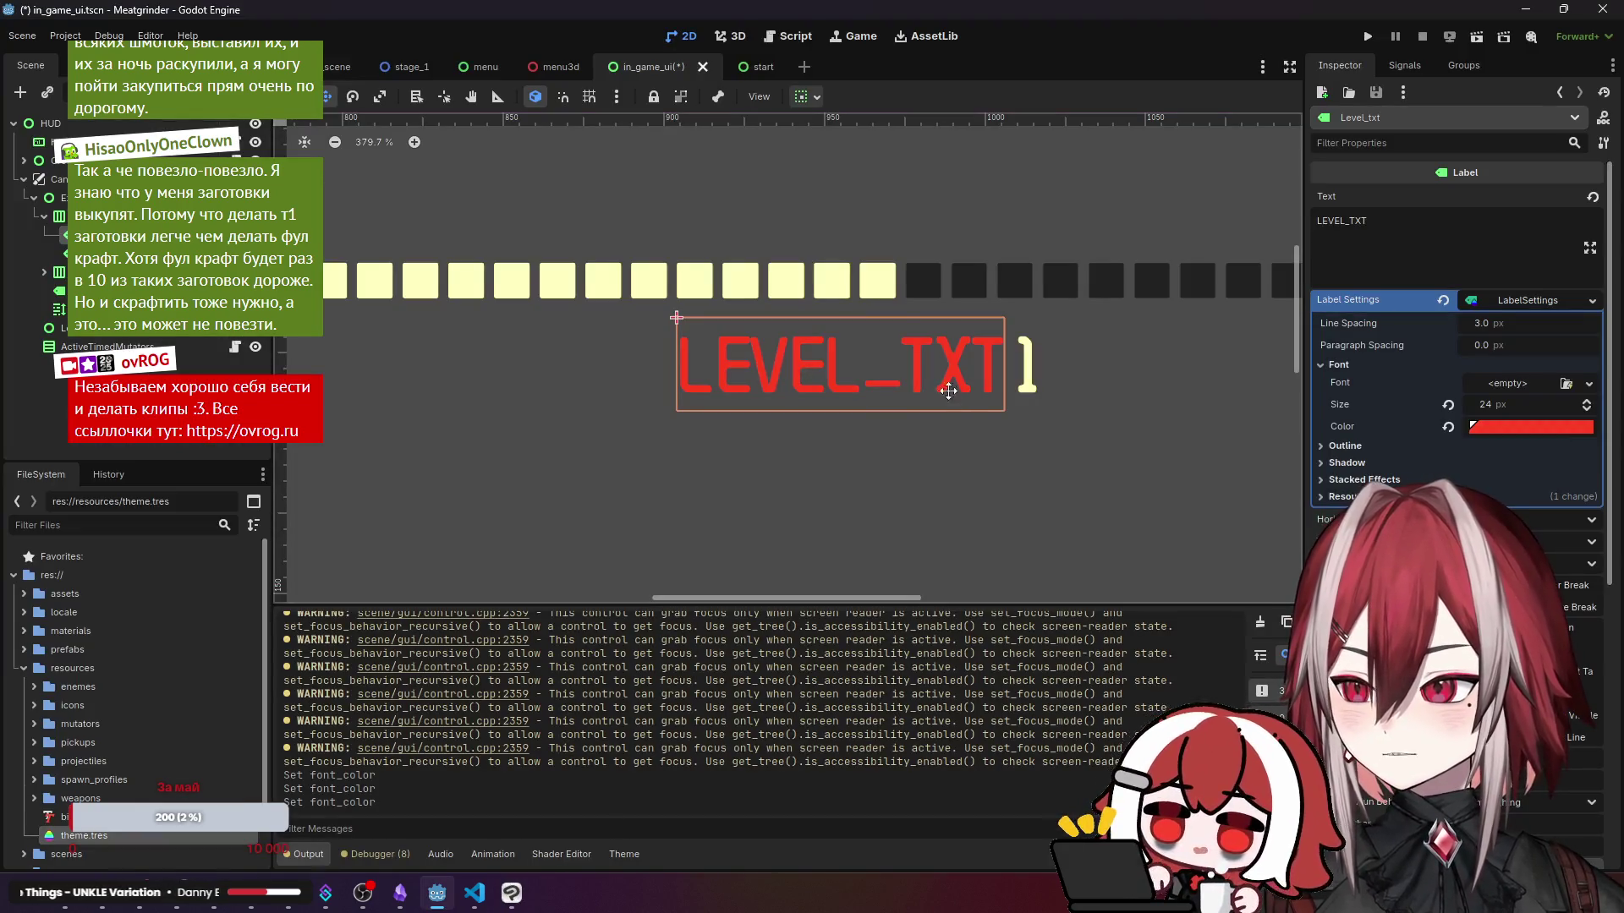
click(1530, 426)
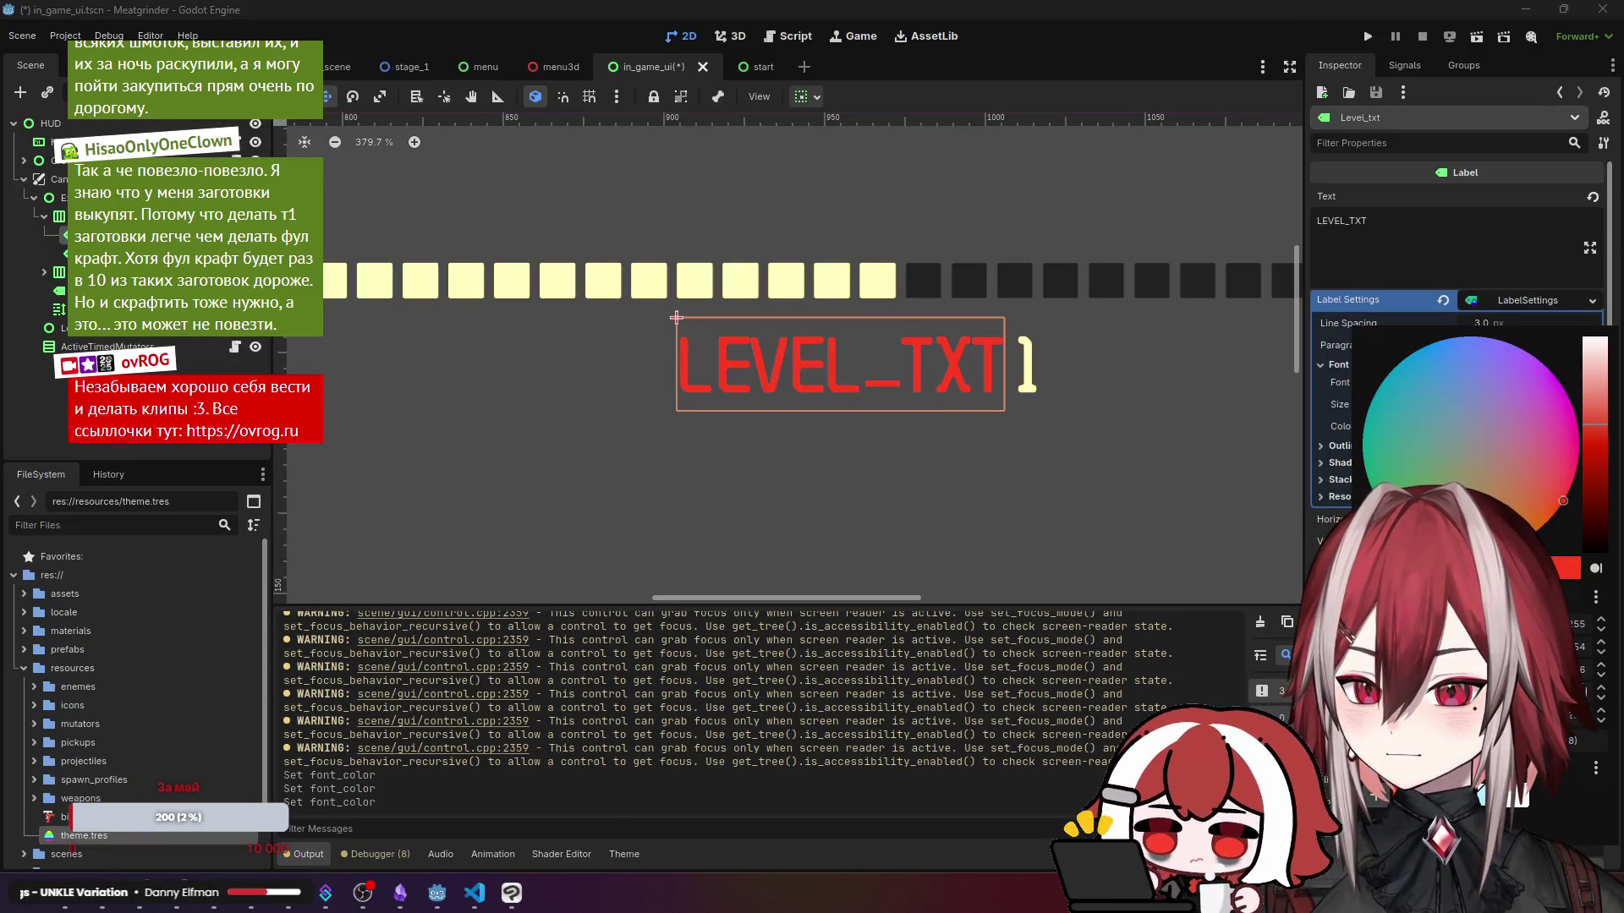
click(1064, 499)
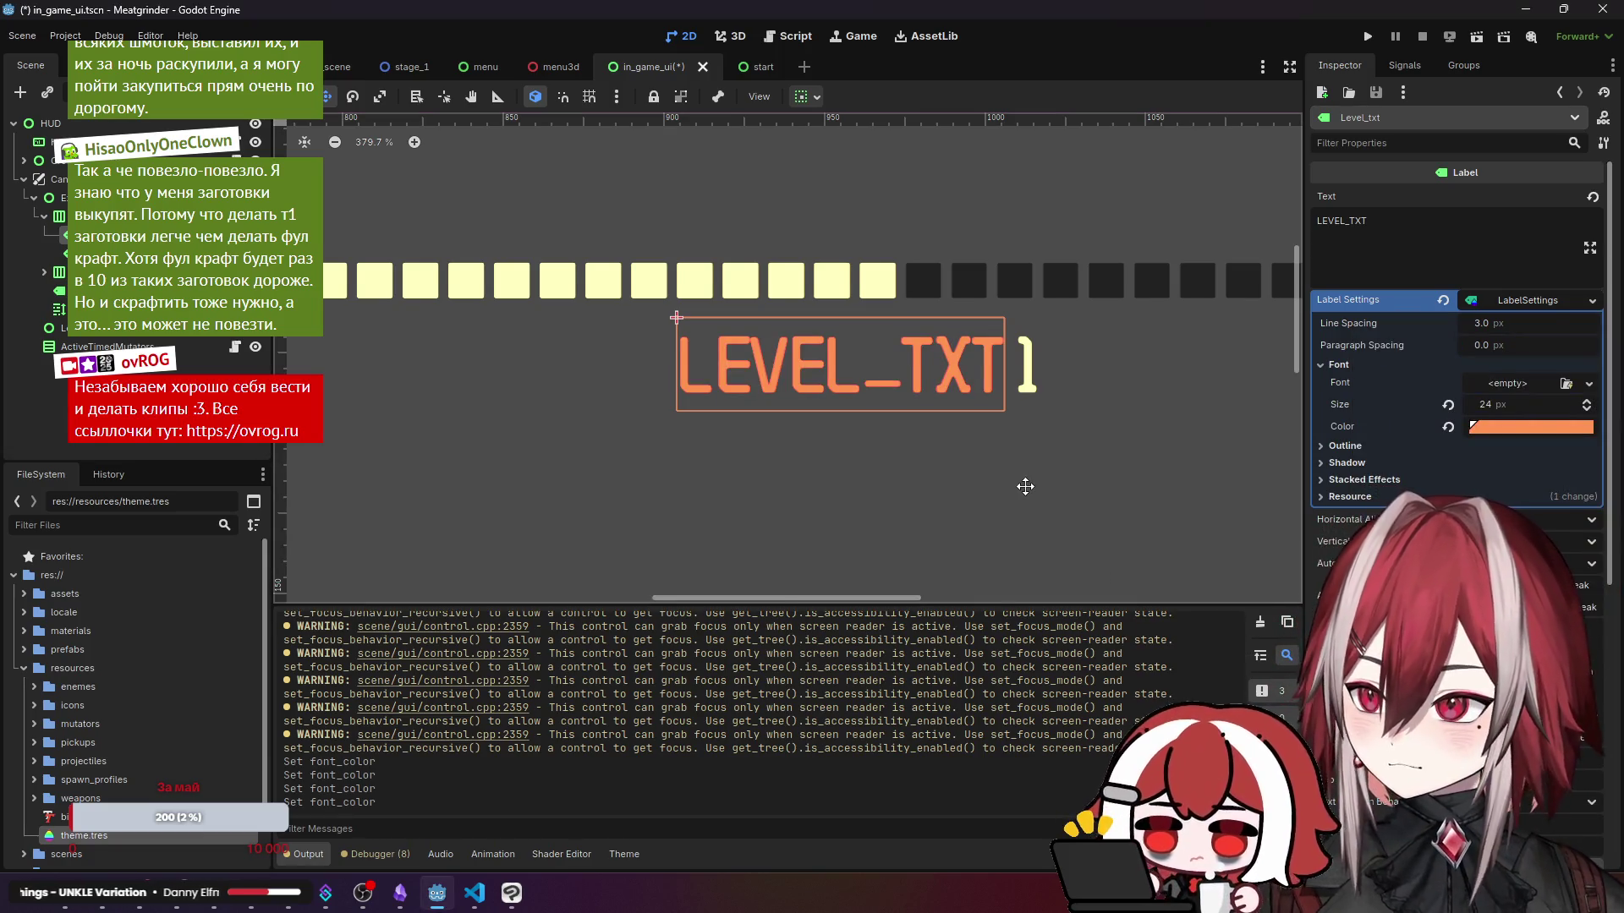
scroll(973, 465, down, 4)
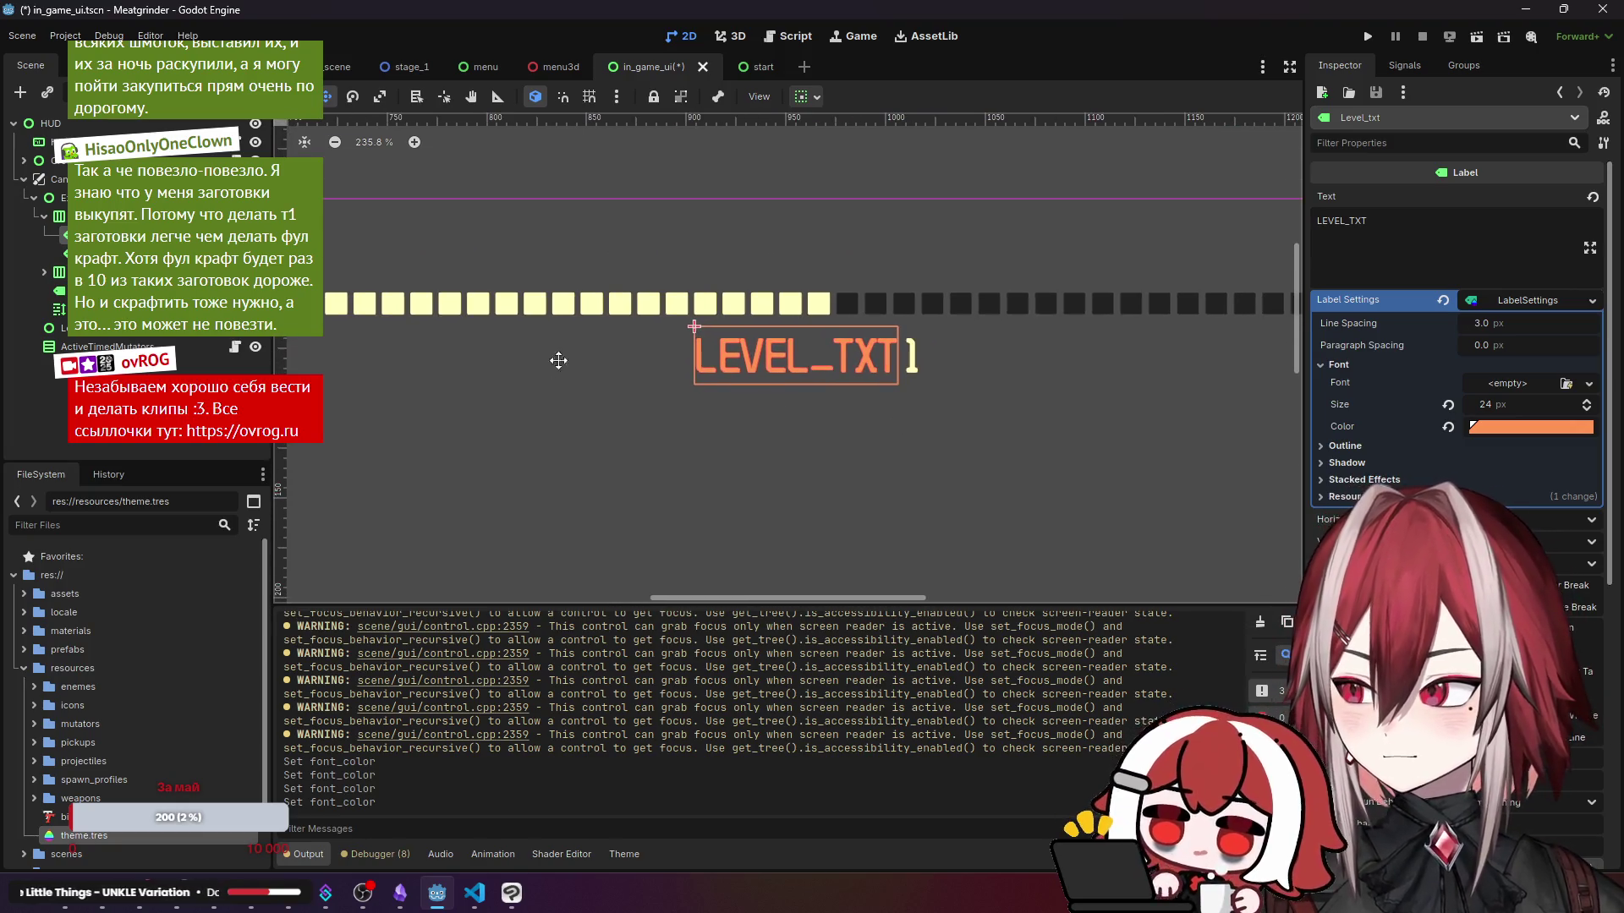
click(1522, 430)
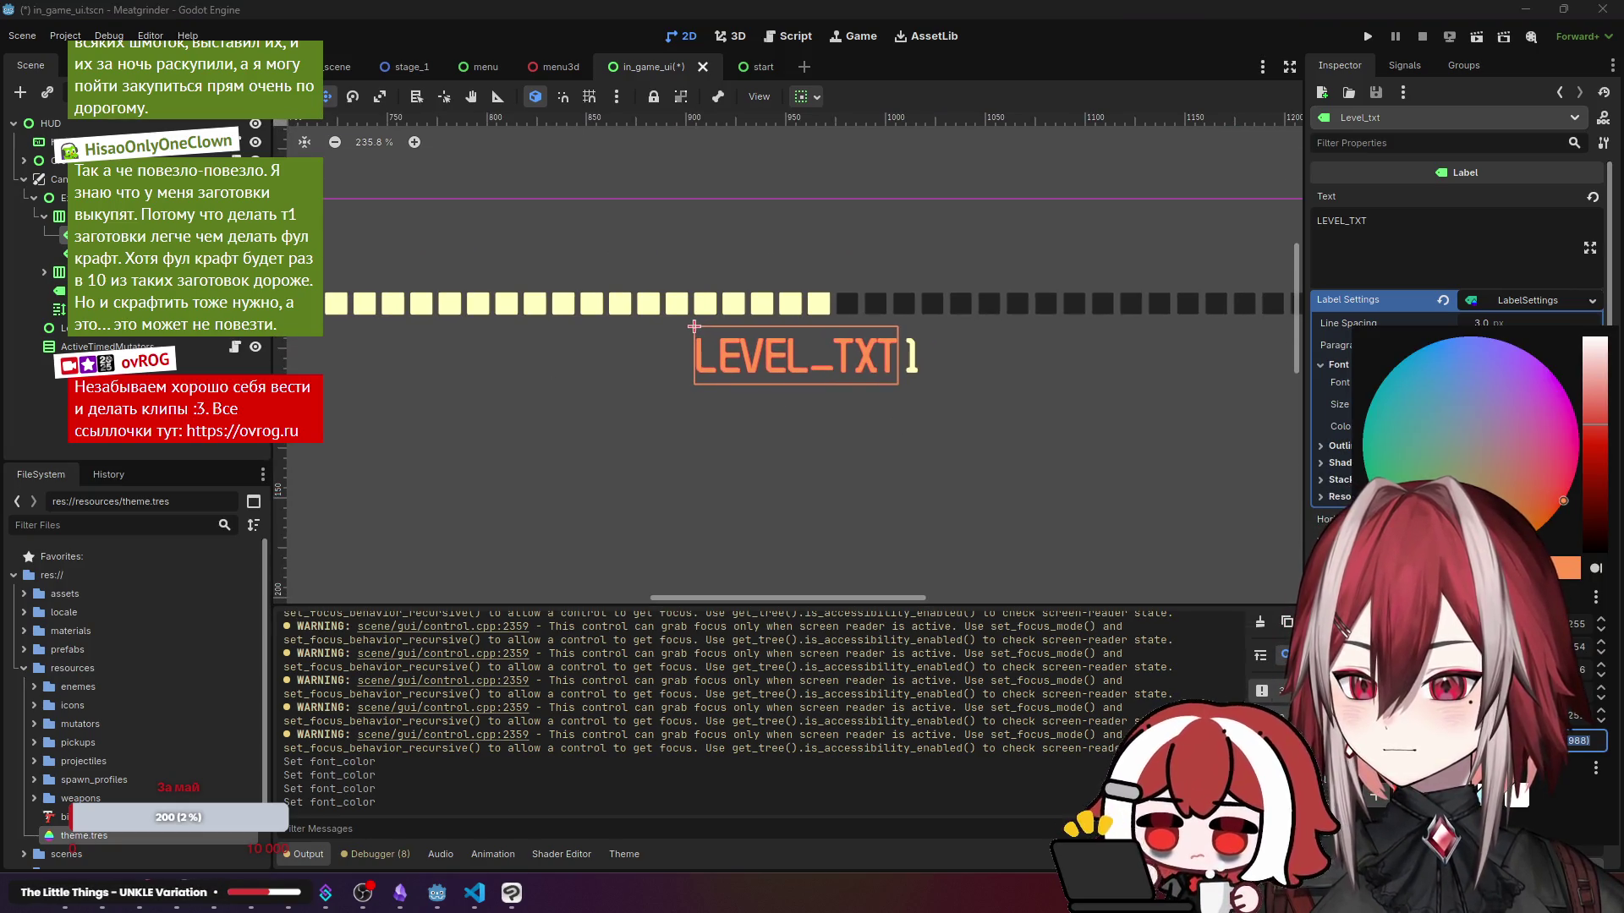
key(Escape)
- Keep the level number label orange after discarding a red trial
click(907, 329)
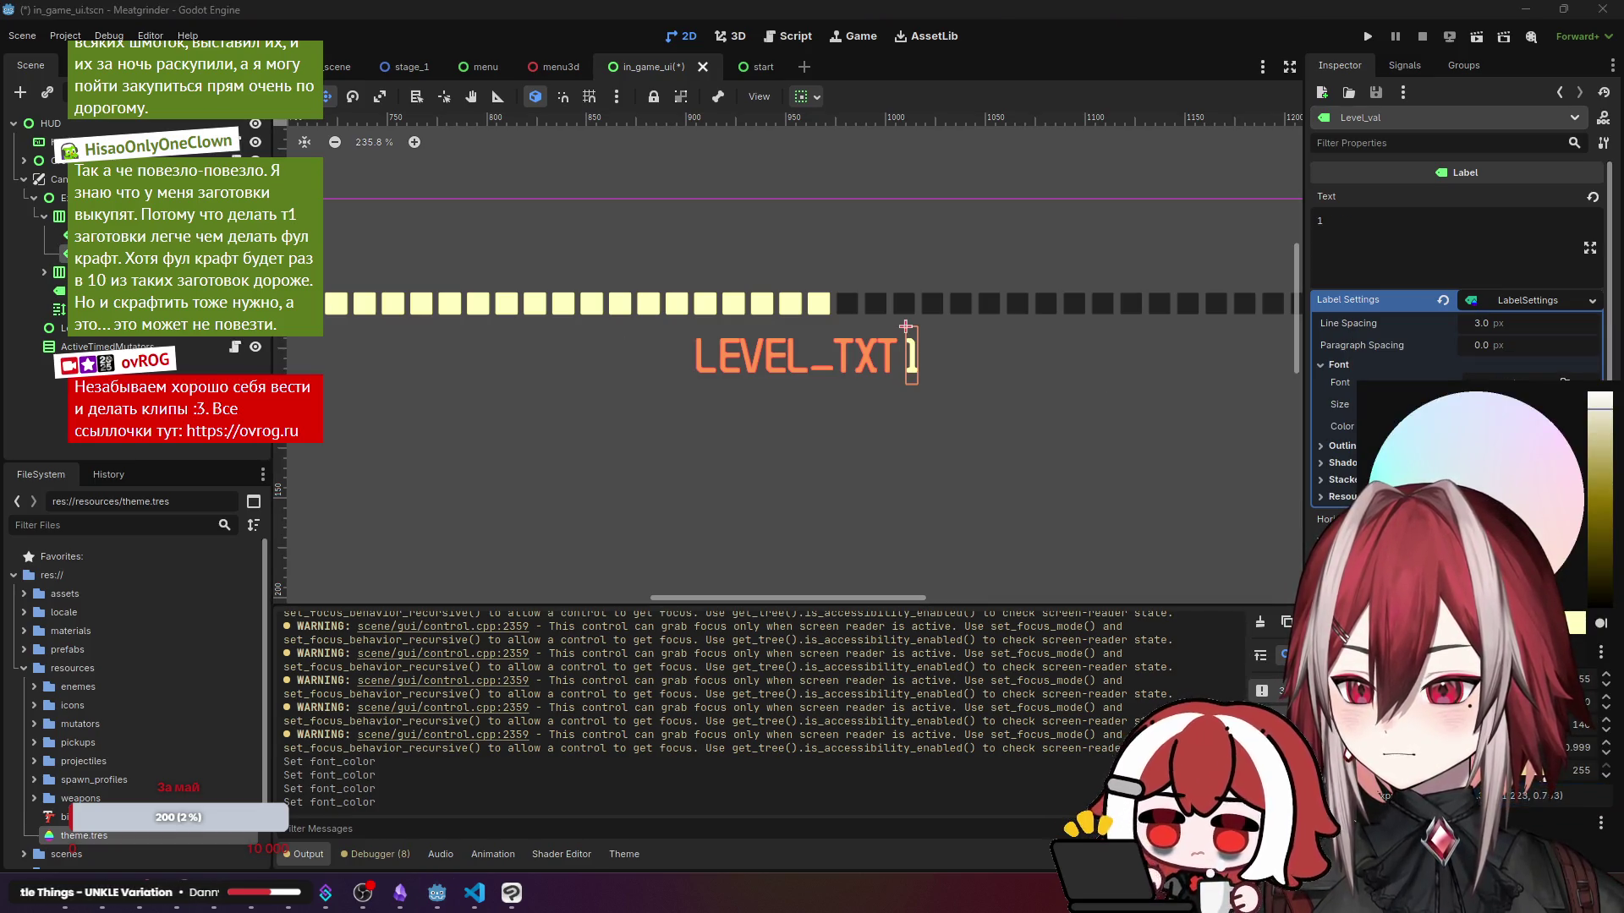
key(Return)
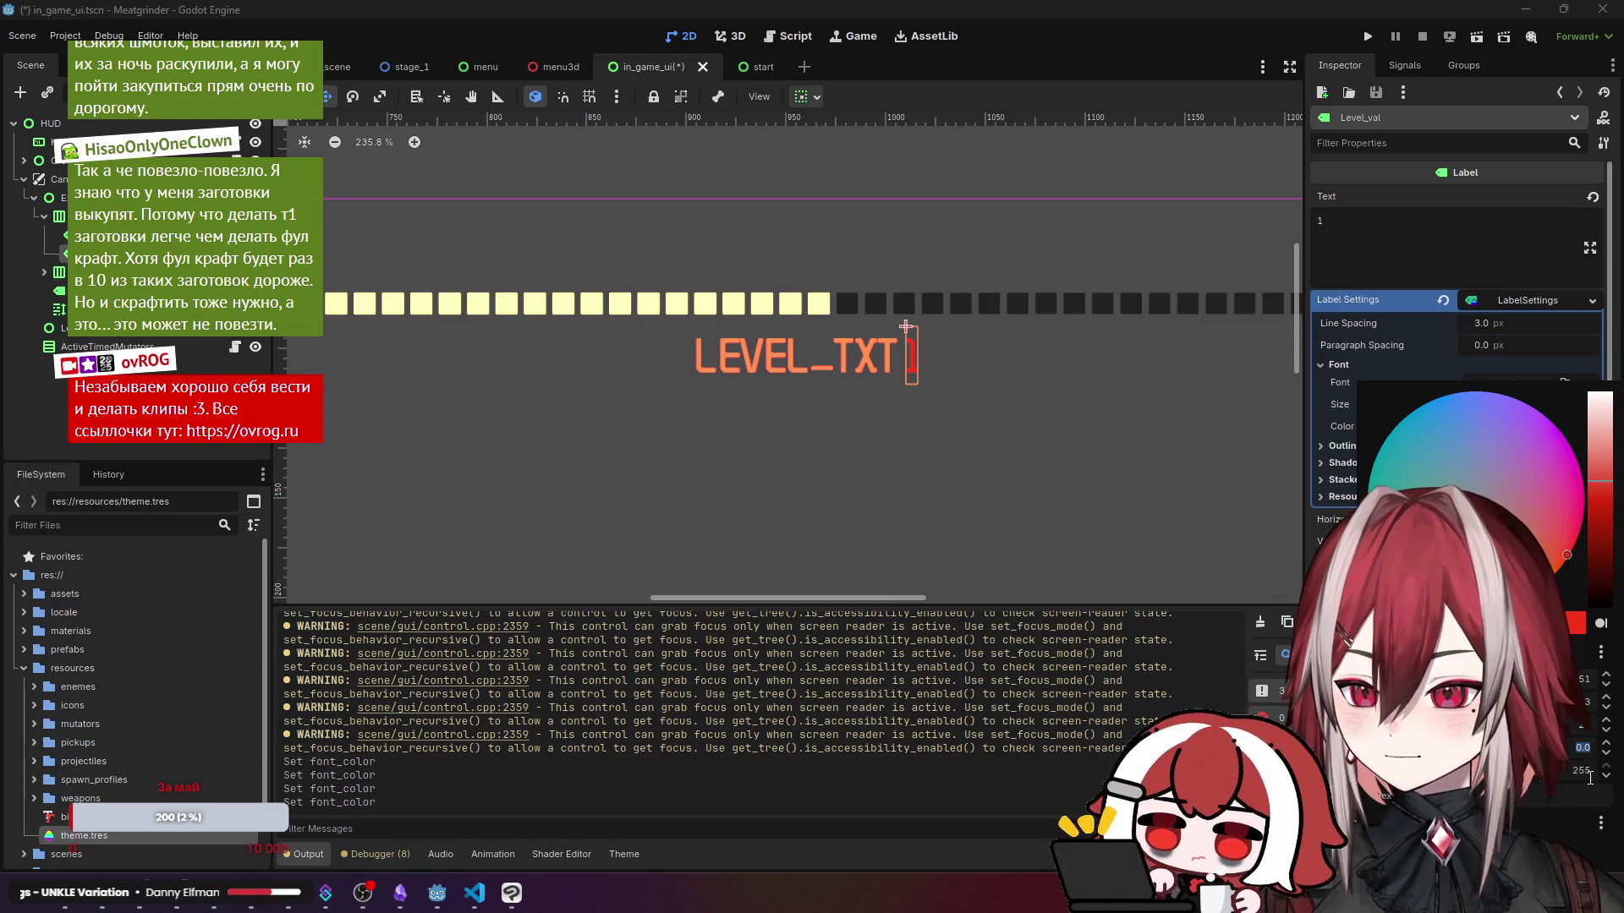
key(Escape)
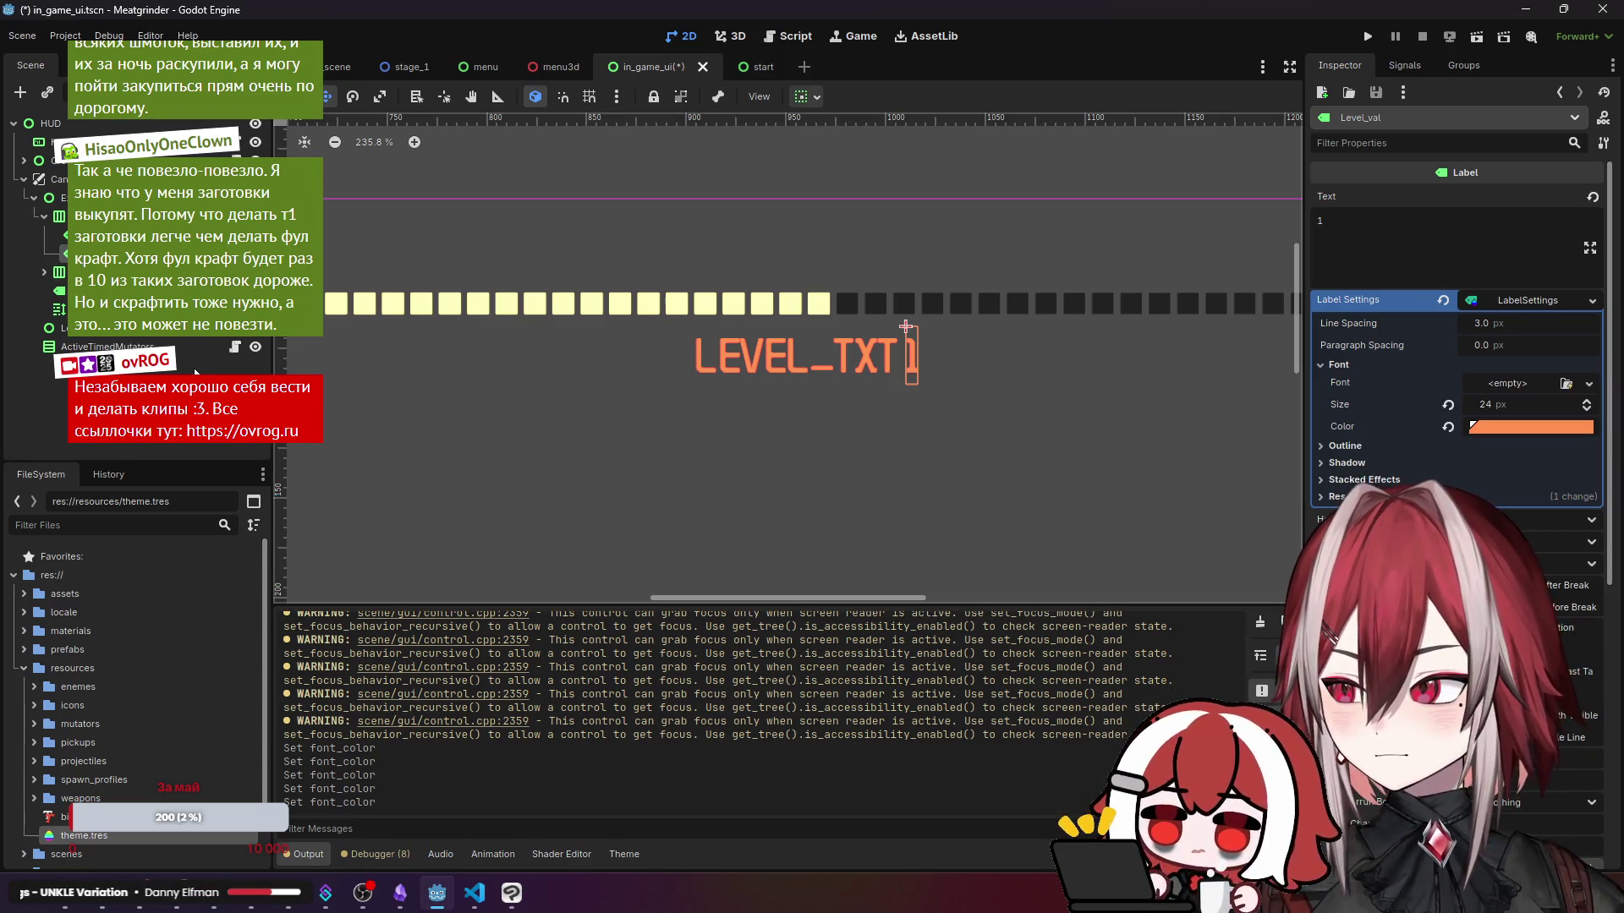
click(195, 368)
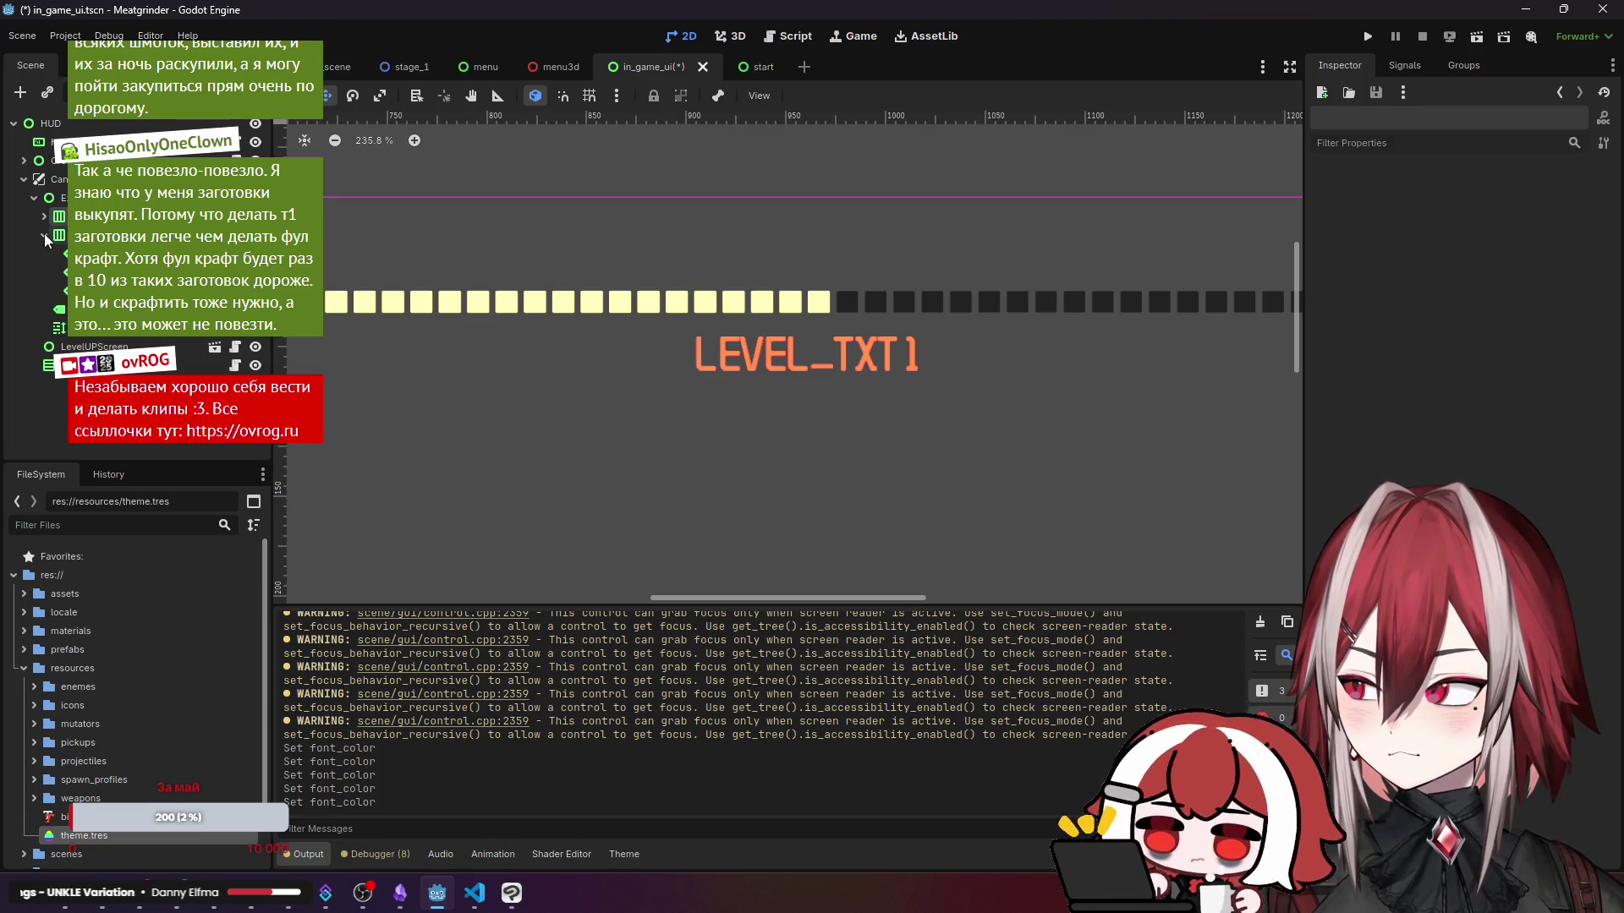
- Select the Exp_req label under ExpBar and make its font colour red
click(61, 198)
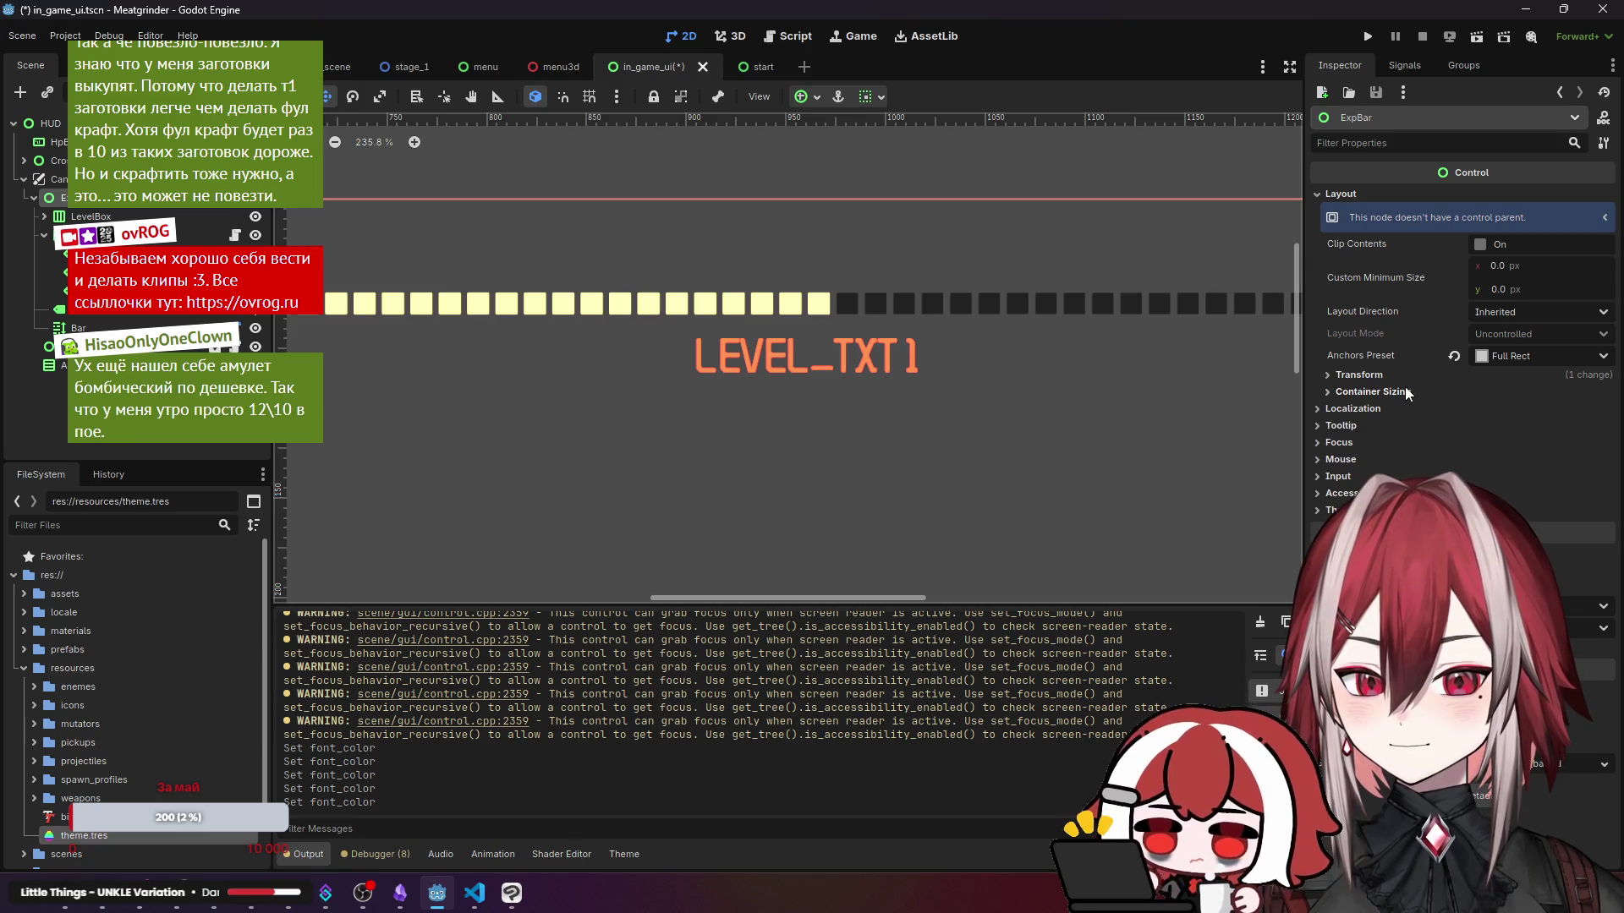
click(926, 367)
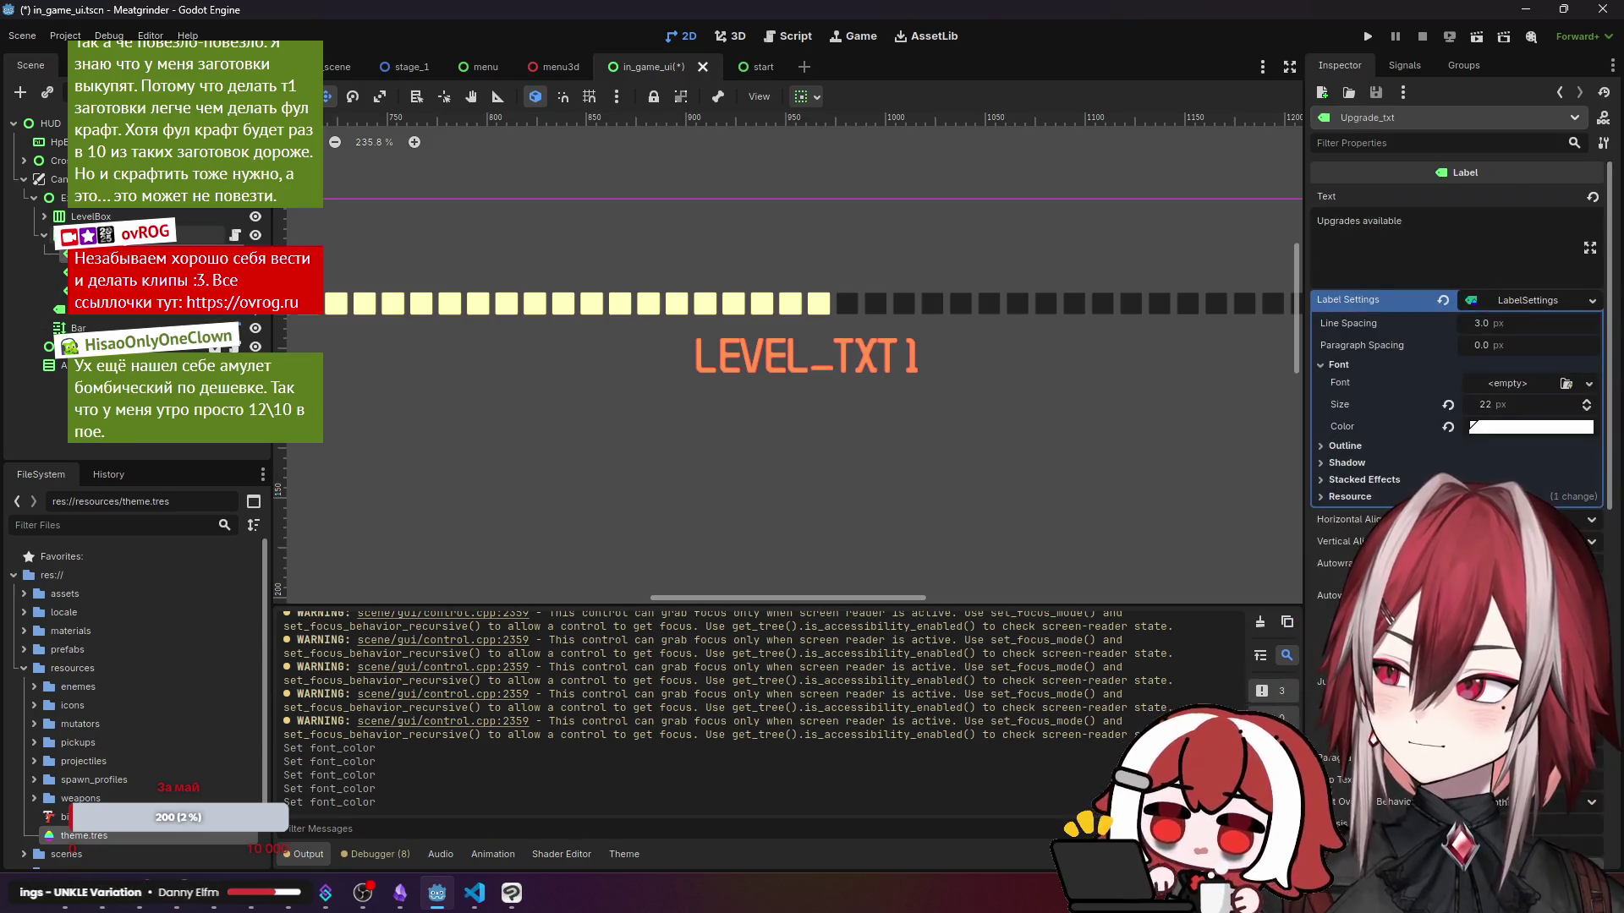
scroll(1003, 332, down, 10)
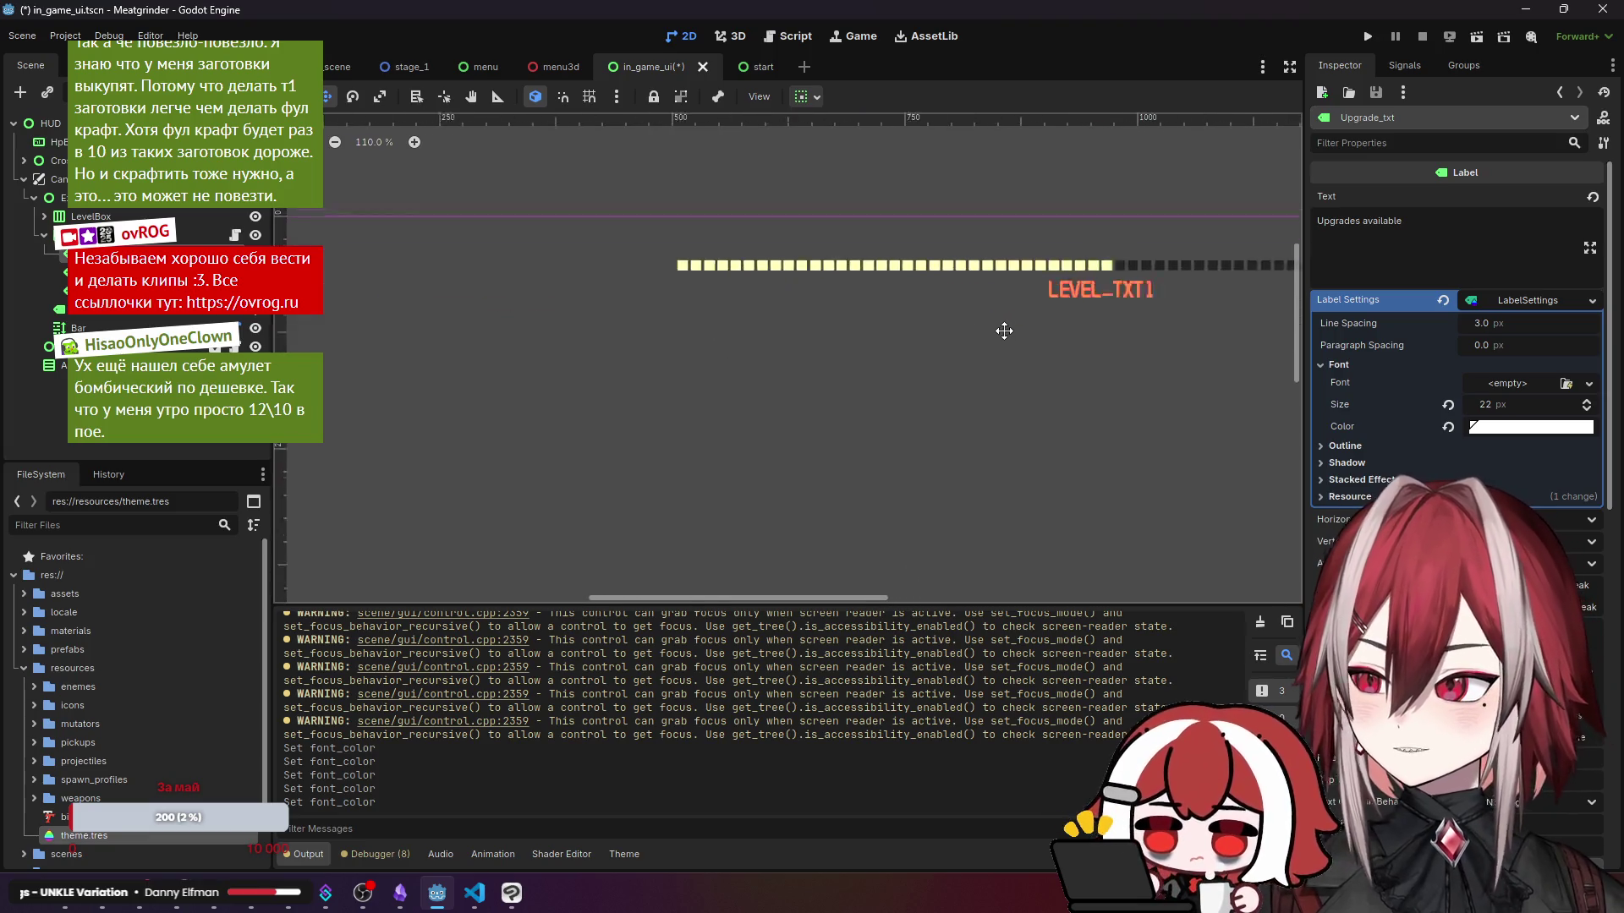
scroll(1003, 331, up, 2)
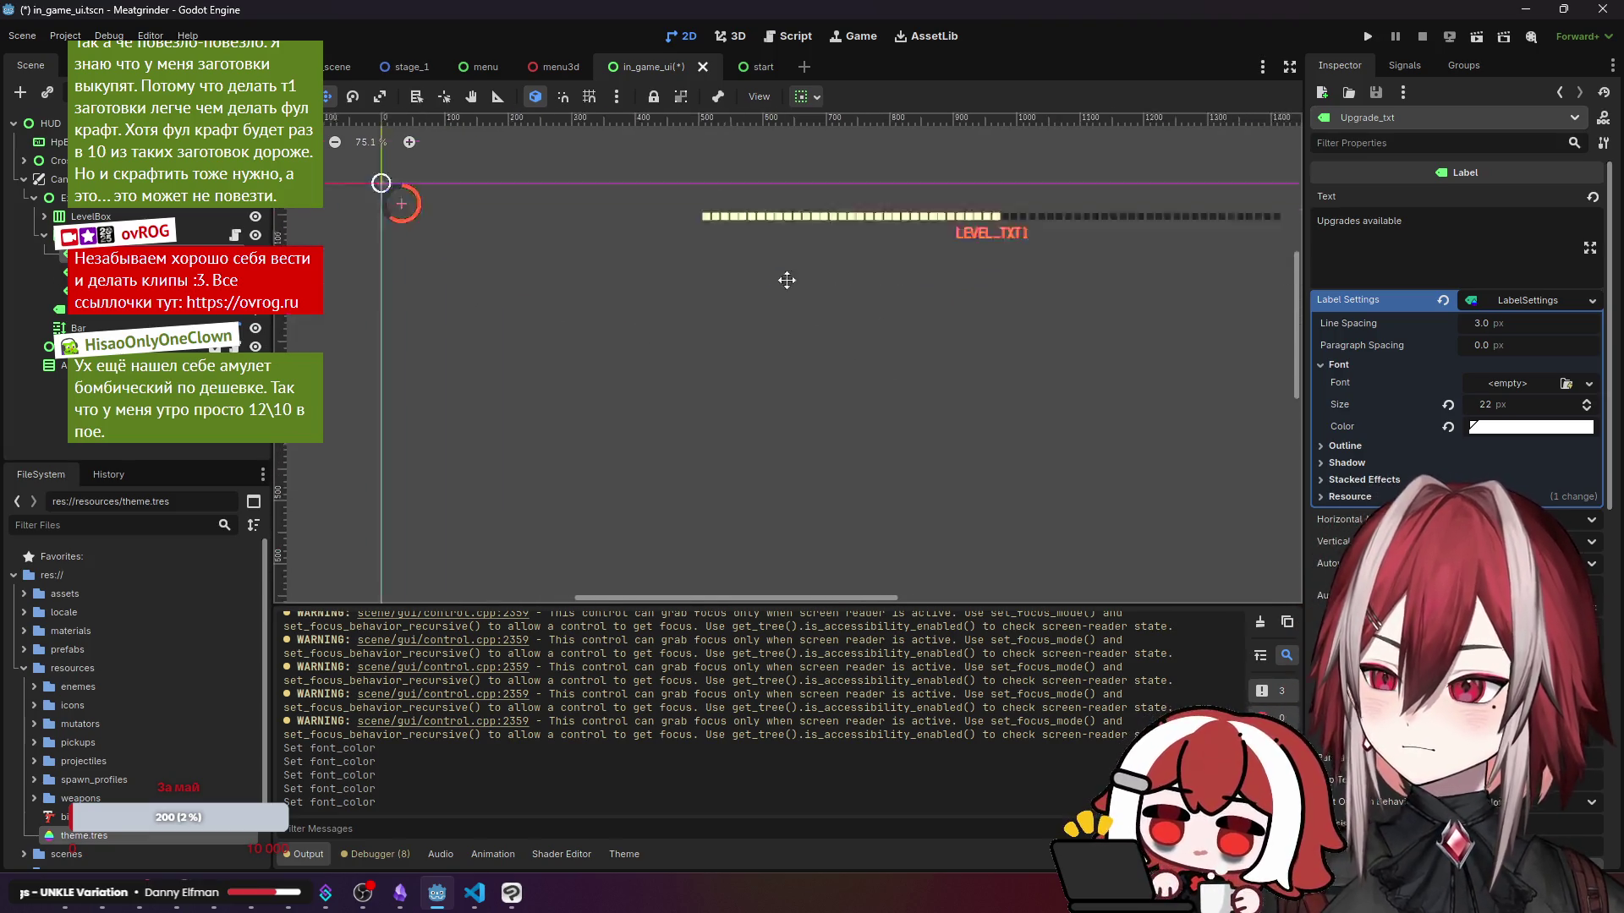
click(825, 398)
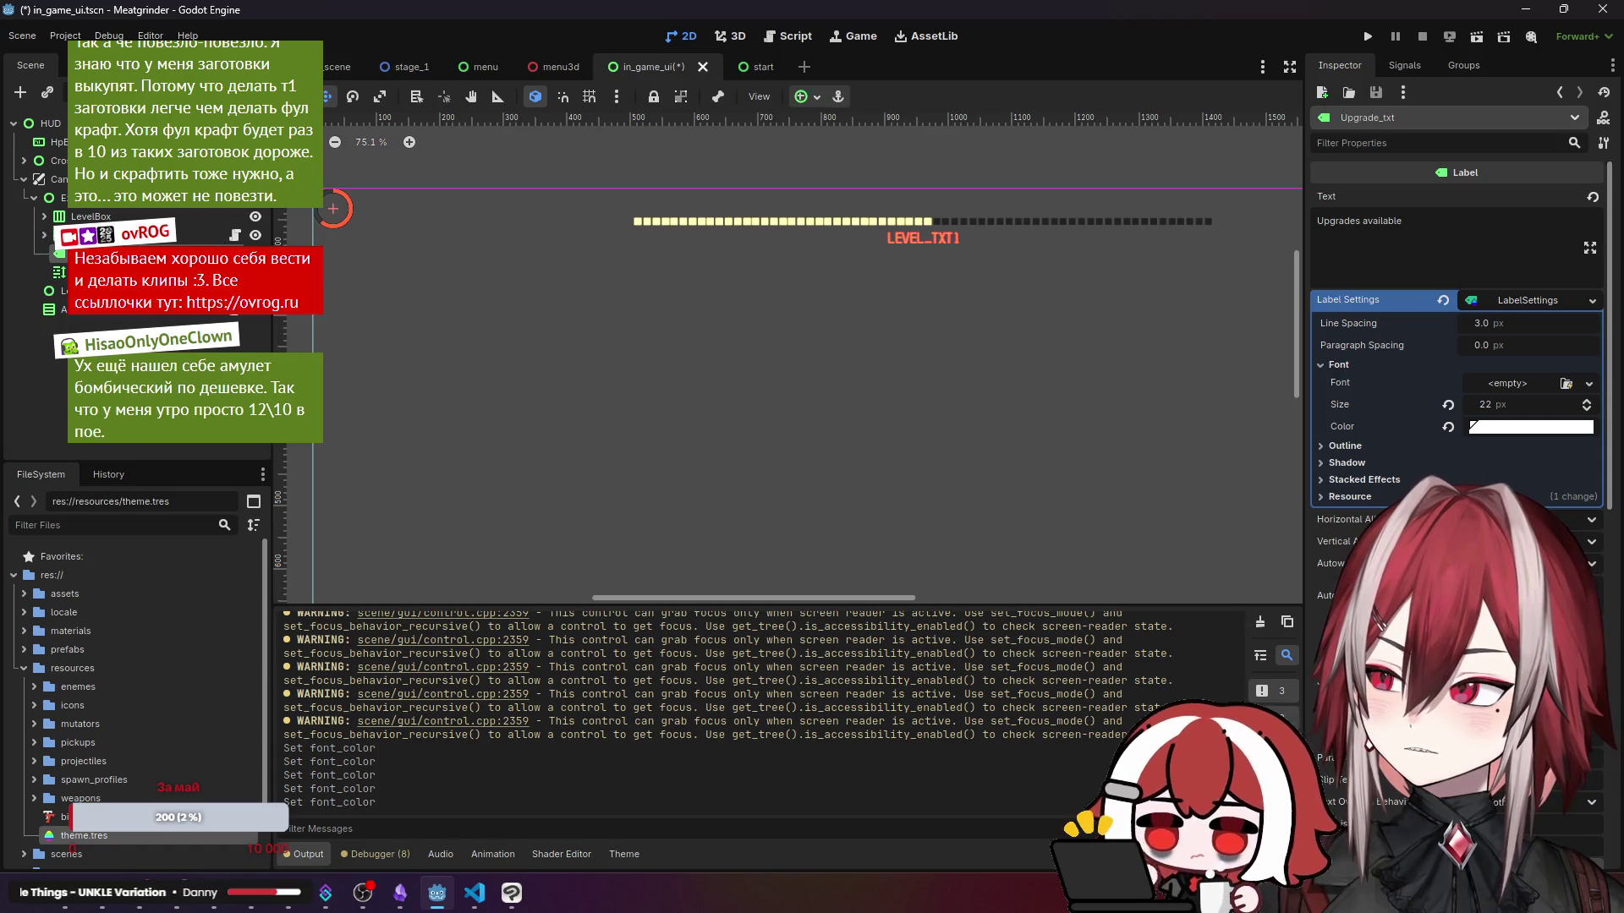
drag(736, 311, 637, 395)
click(1529, 427)
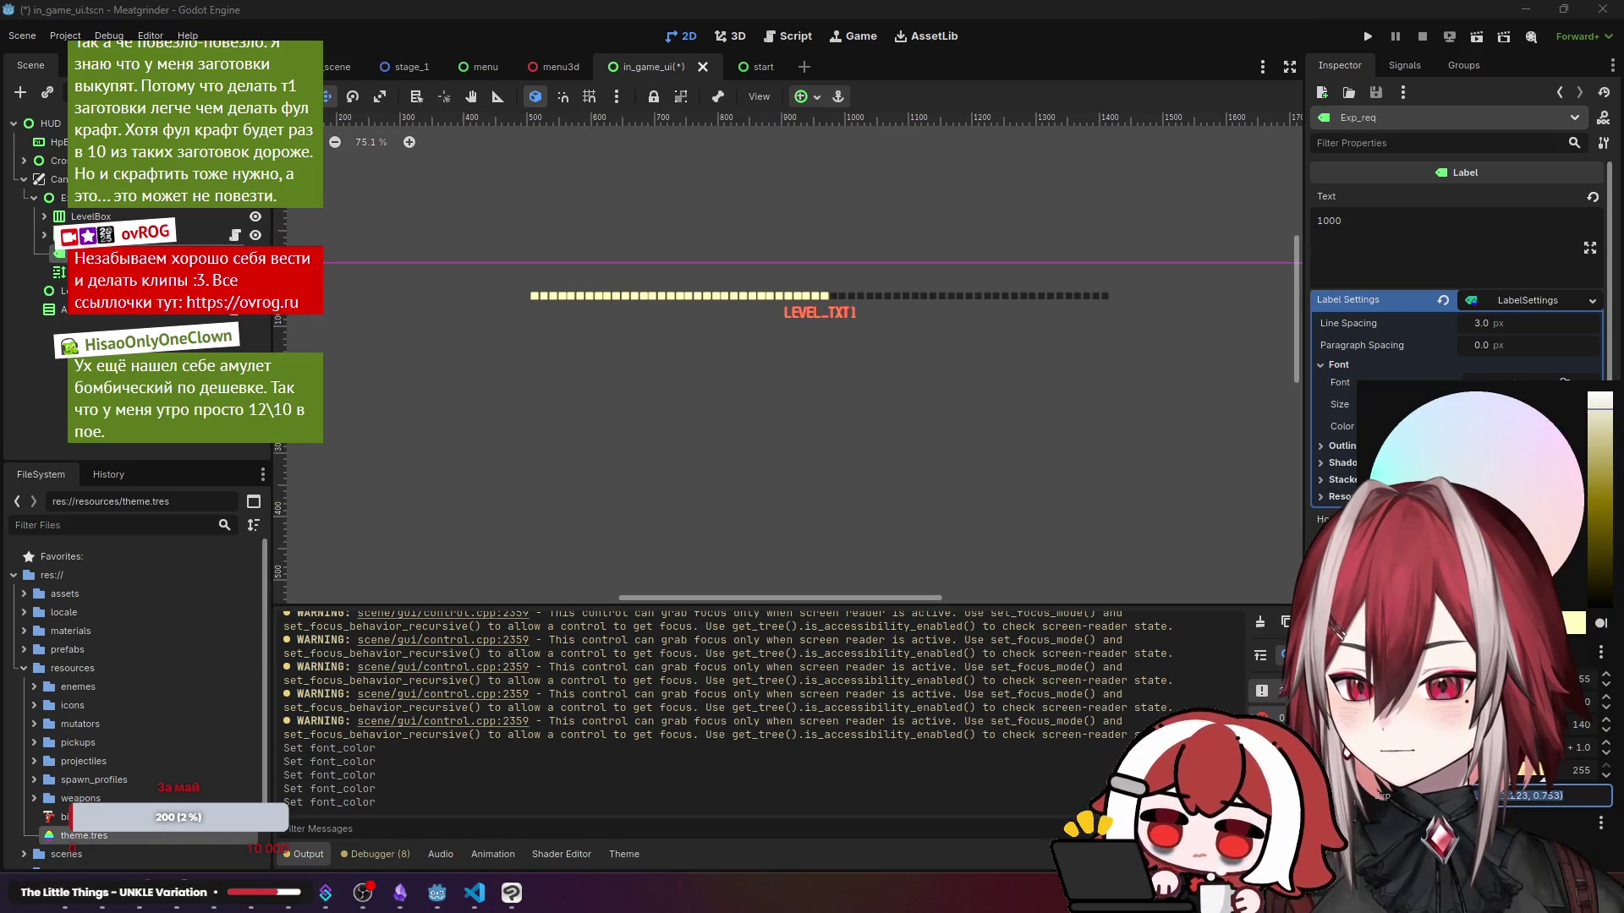
click(1566, 555)
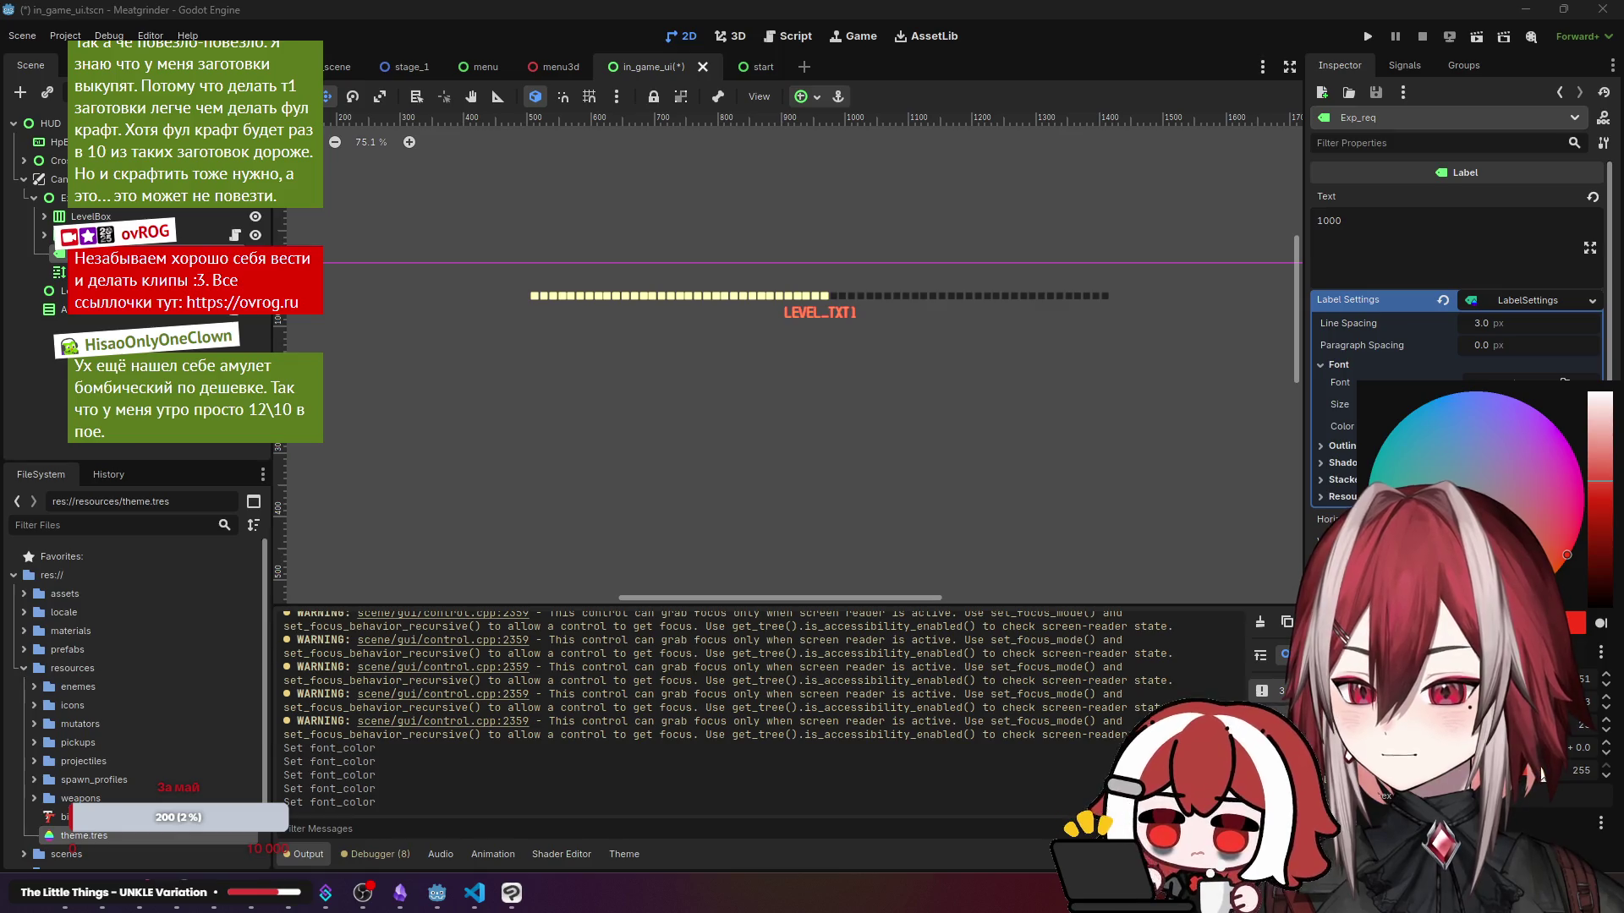
click(883, 453)
scroll(855, 352, down, 4)
scroll(855, 352, up, 4)
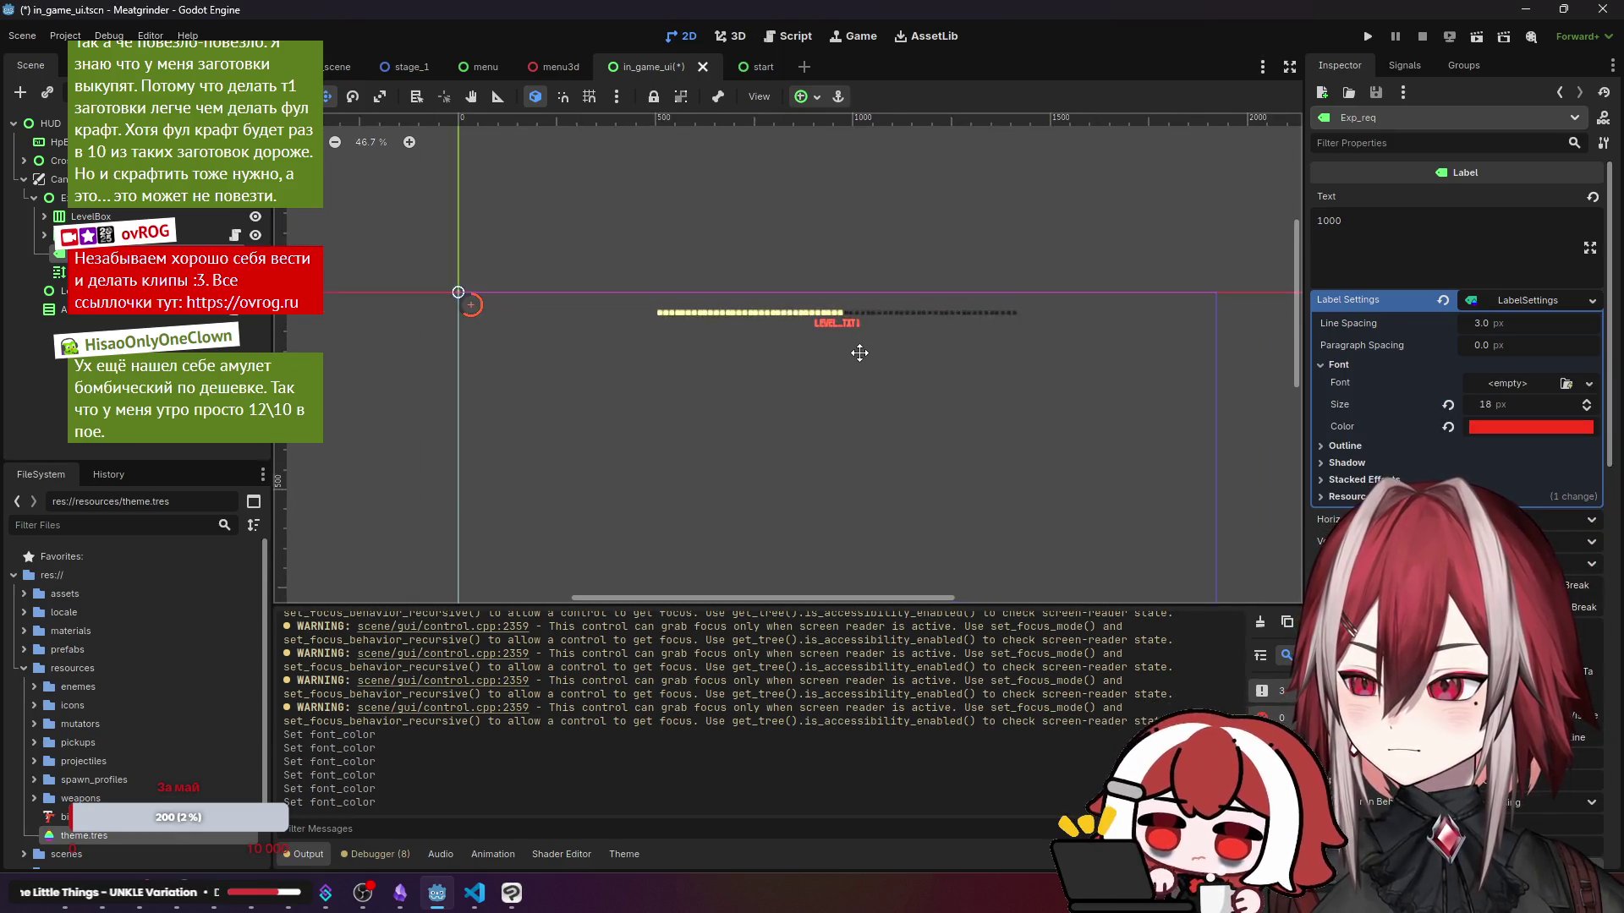
click(701, 299)
- Change the Bar node's Filled Color from pale yellow to orange, after briefly trying red
scroll(700, 306, up, 4)
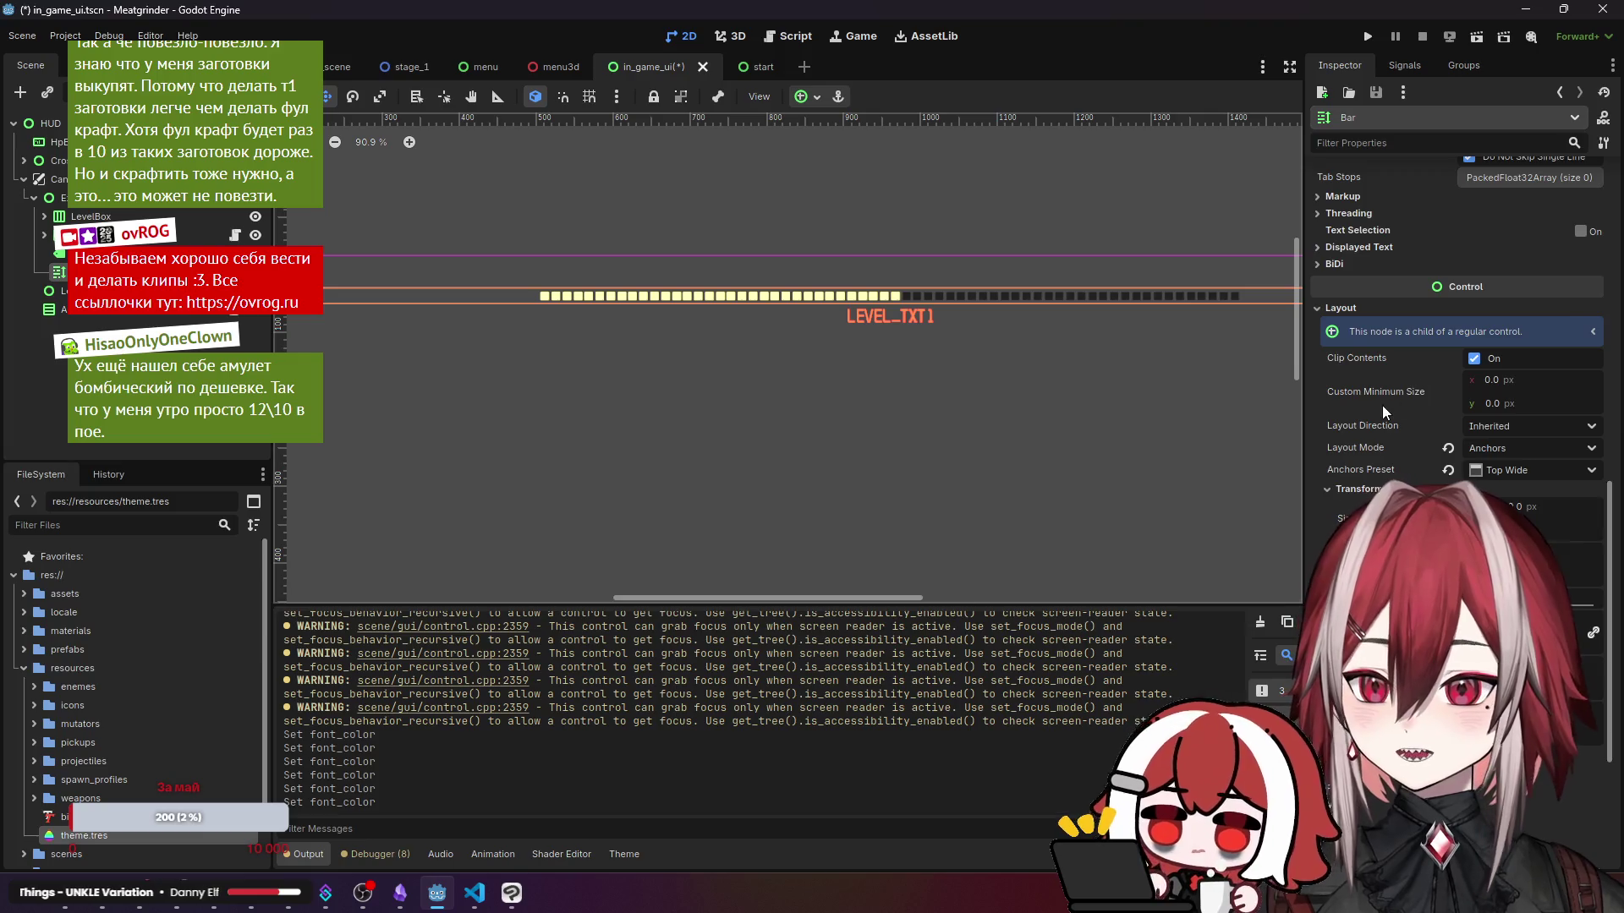
scroll(1381, 405, down, 3)
scroll(1498, 414, up, 10)
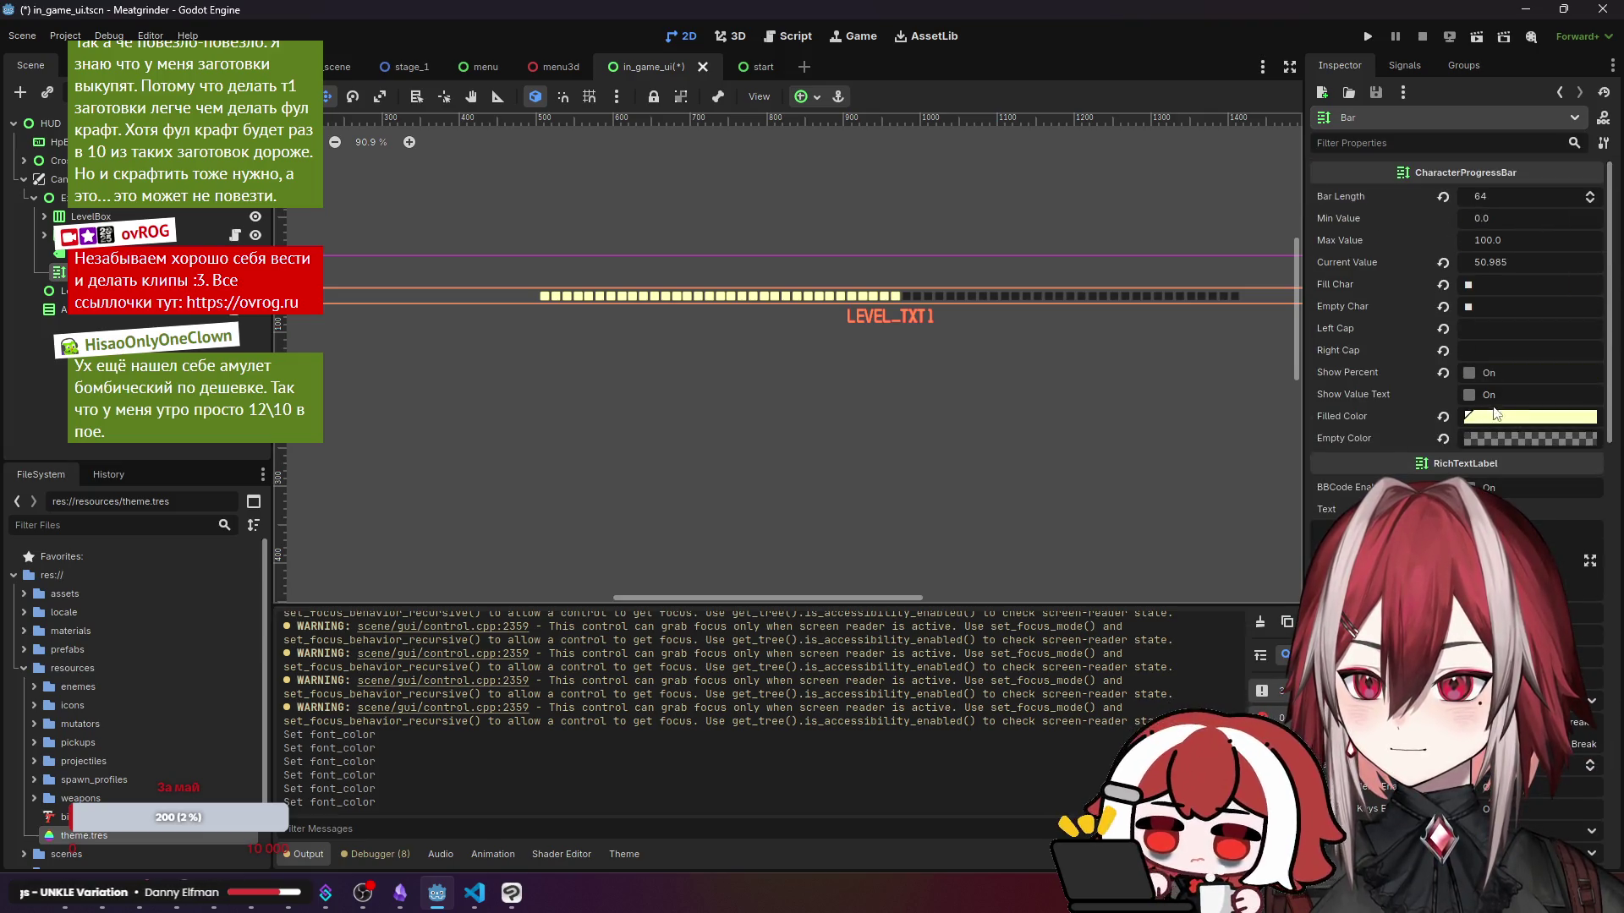
click(1499, 419)
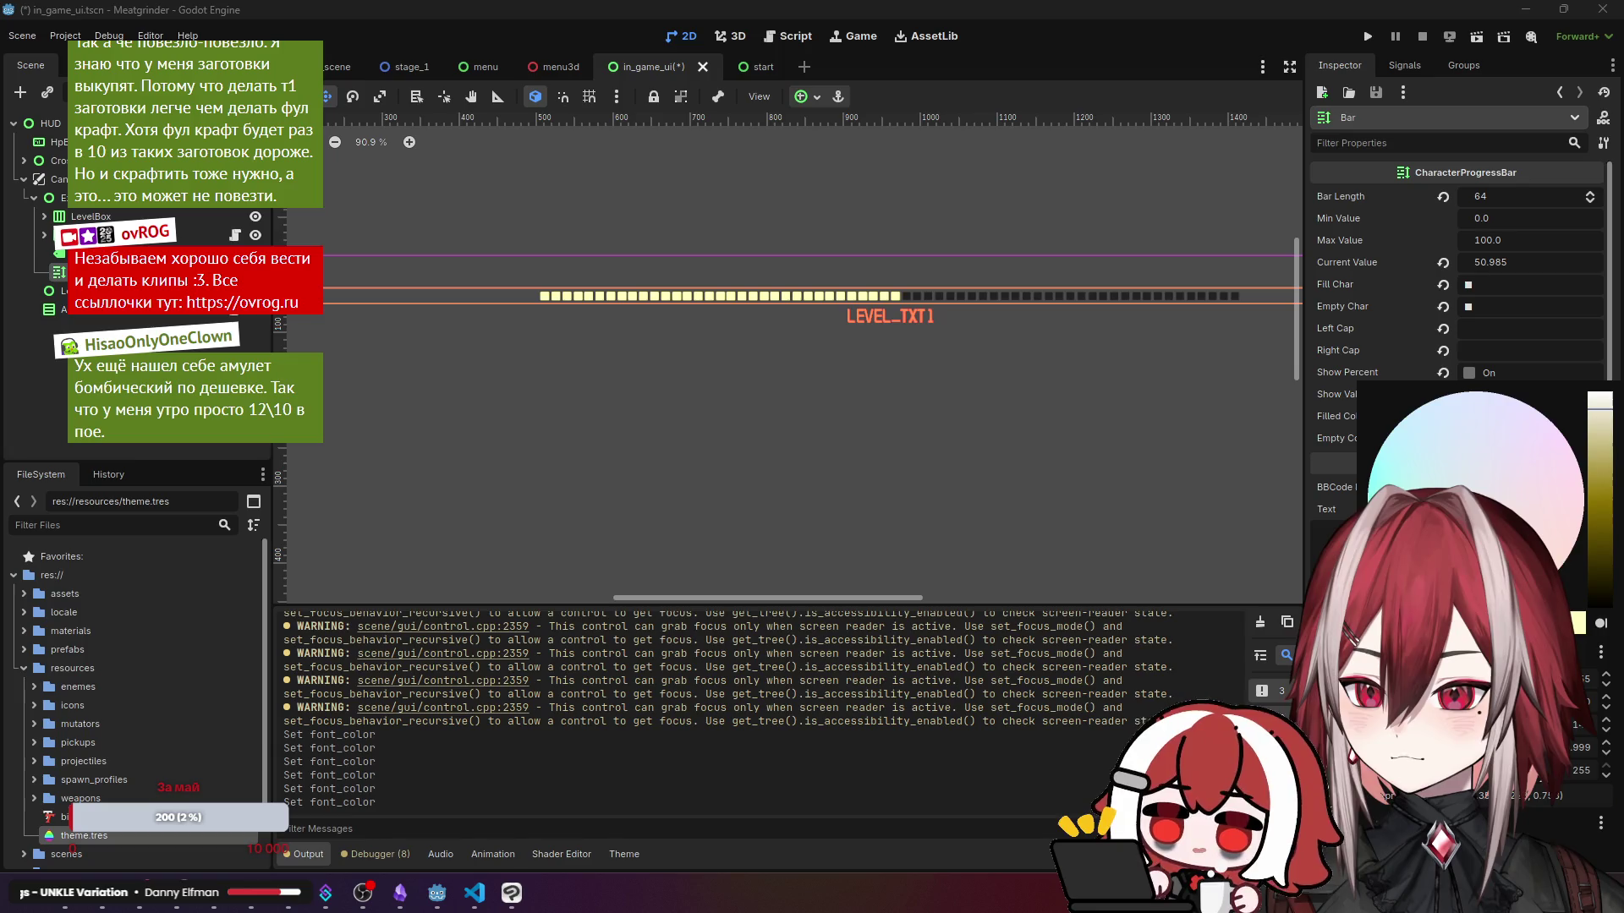
click(1566, 555)
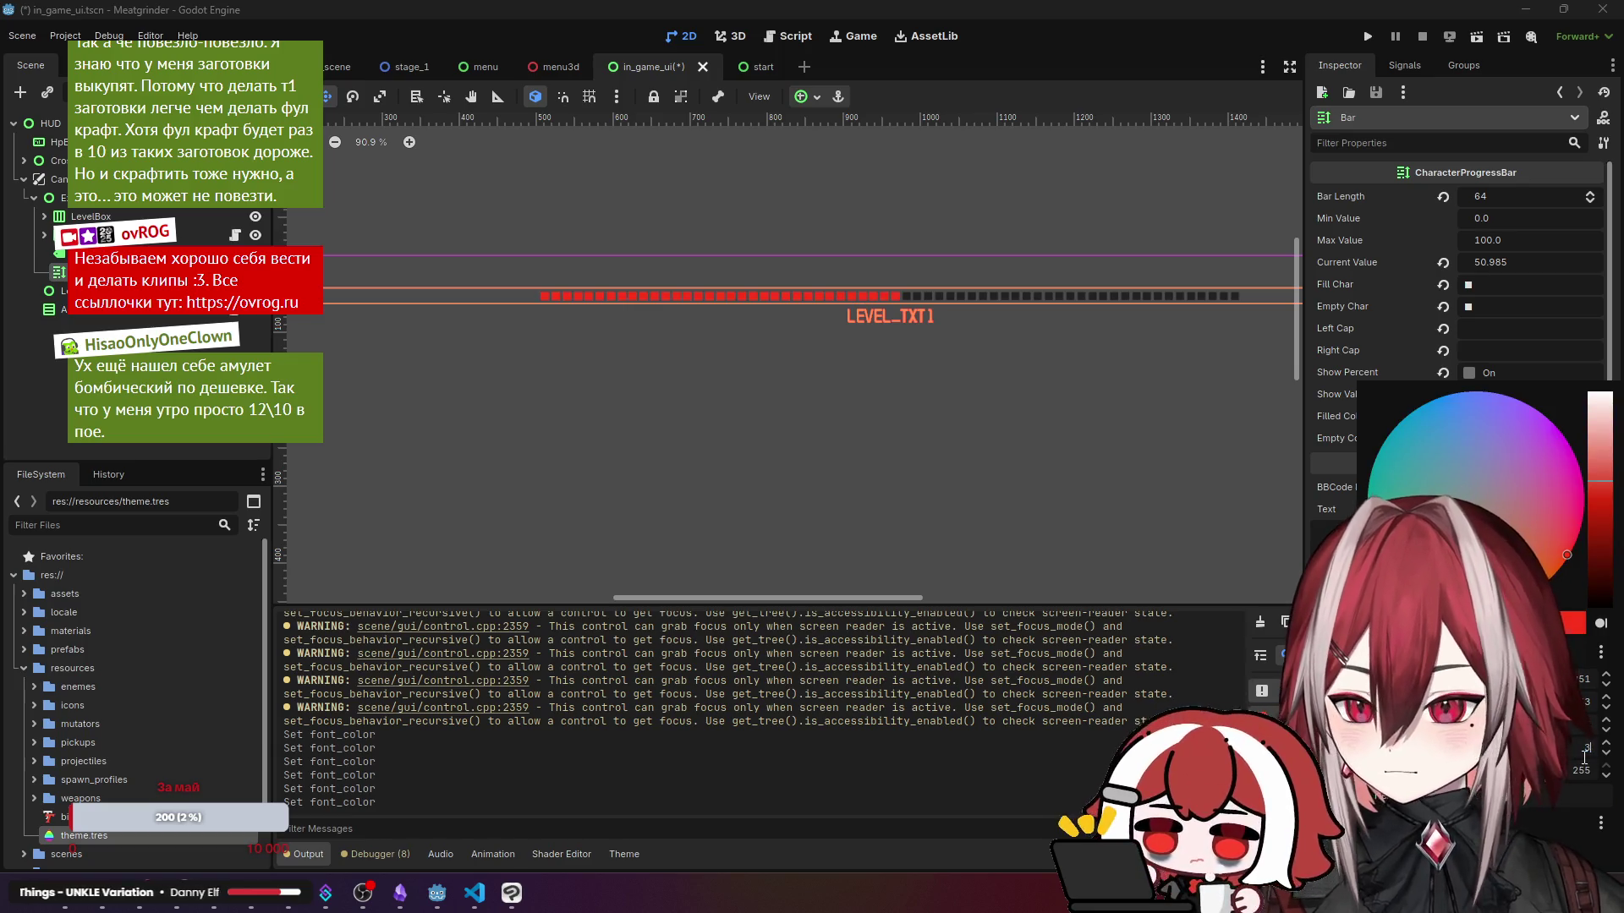
click(931, 464)
scroll(767, 373, up, 2)
click(767, 373)
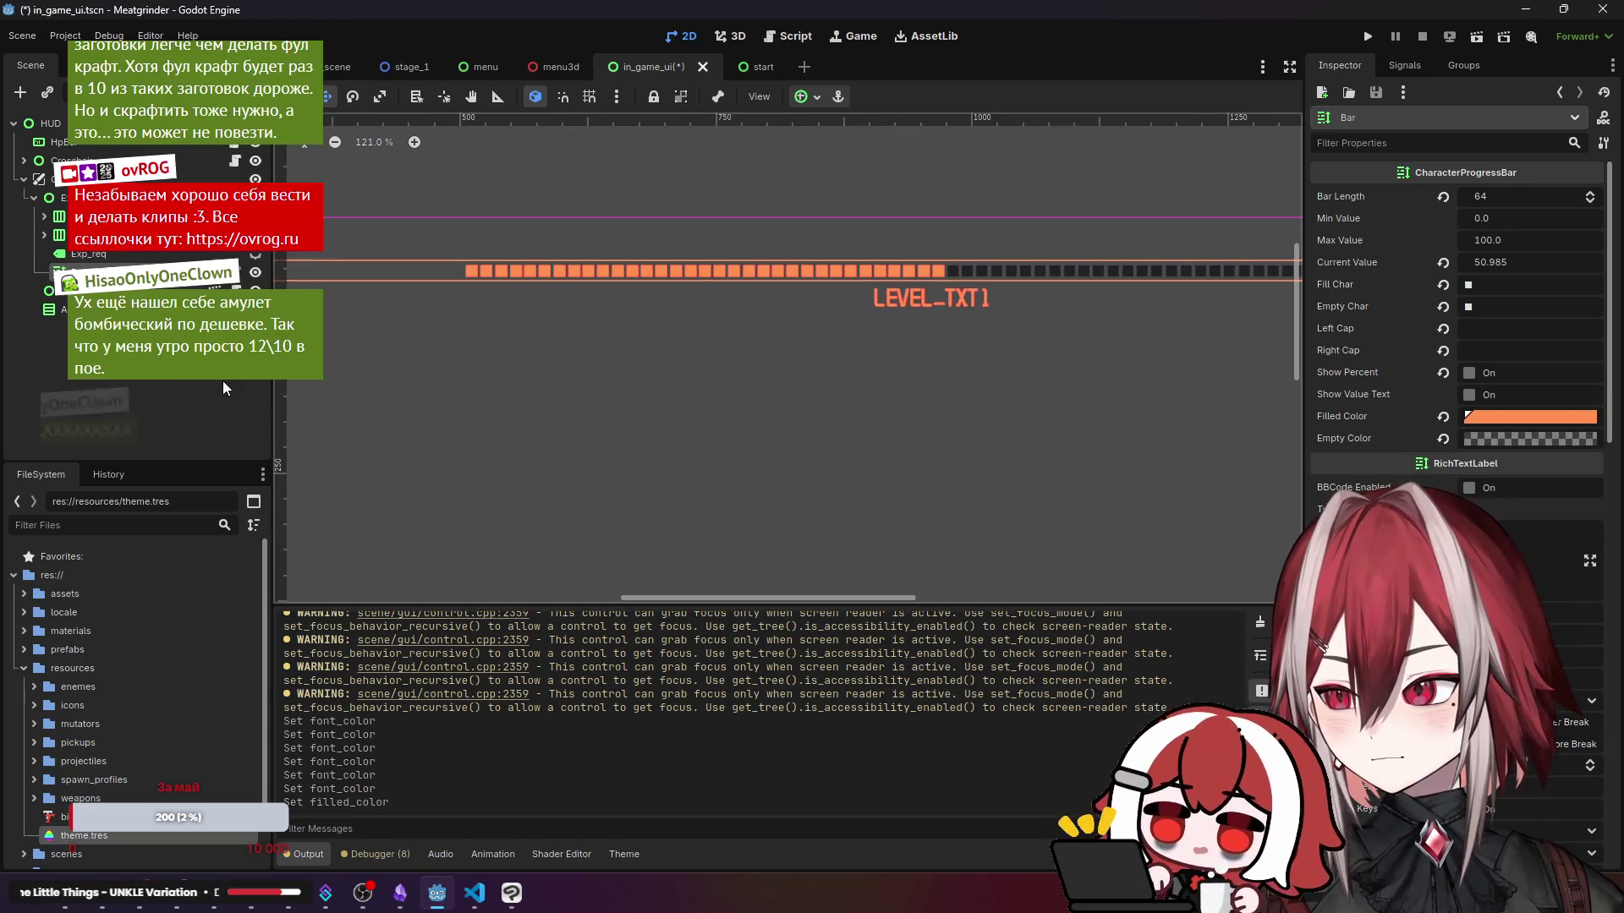
scroll(746, 314, down, 3)
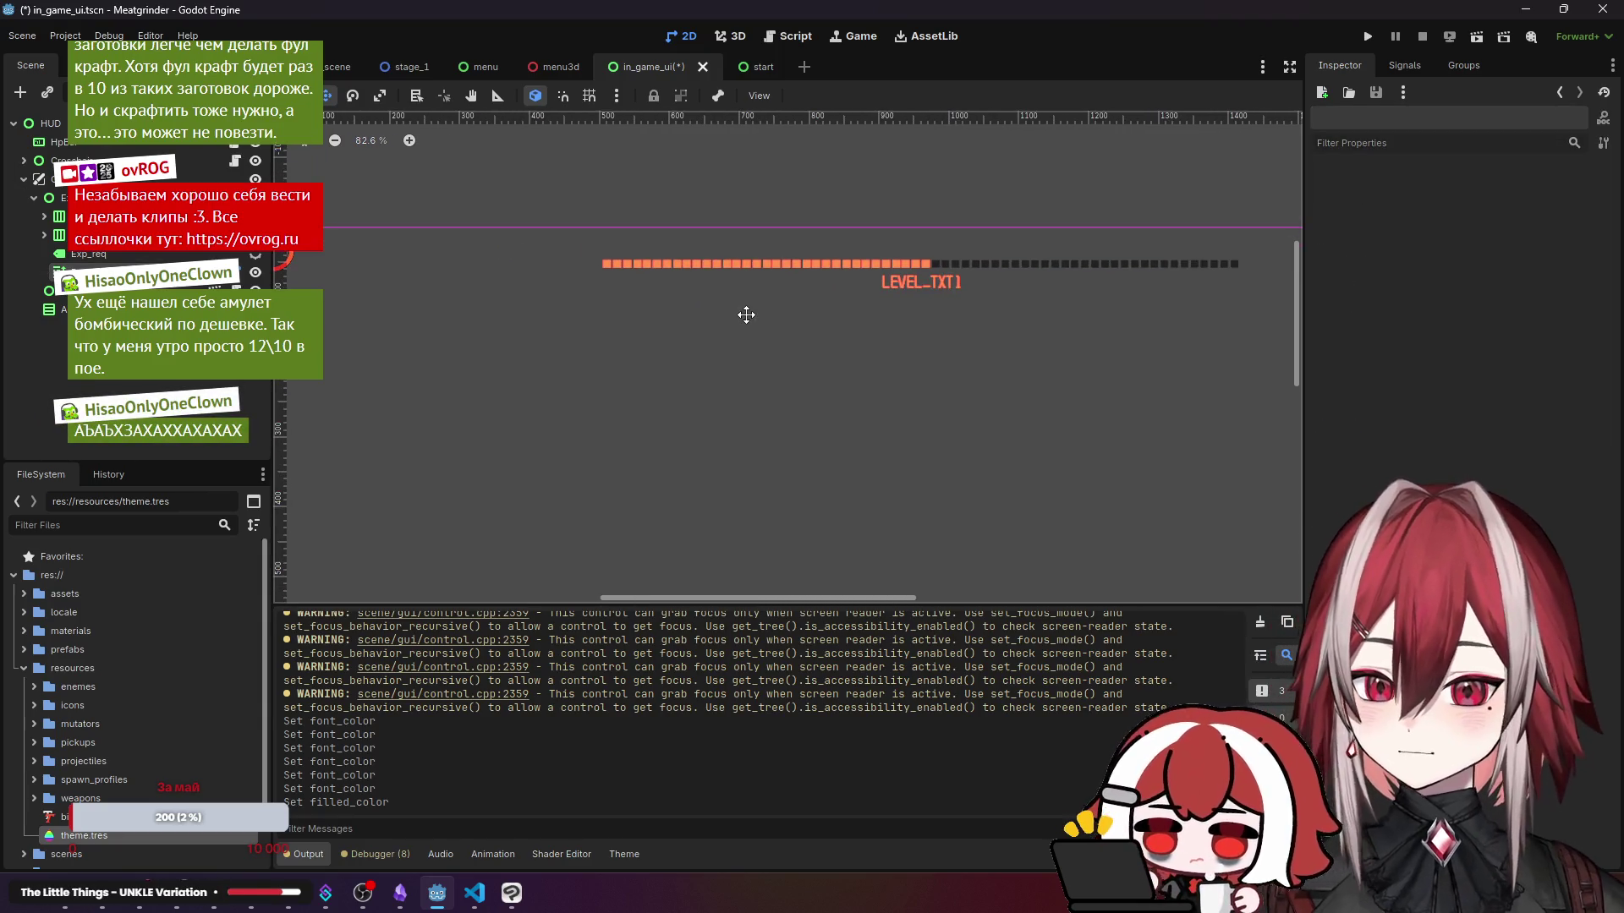
scroll(723, 349, down, 8)
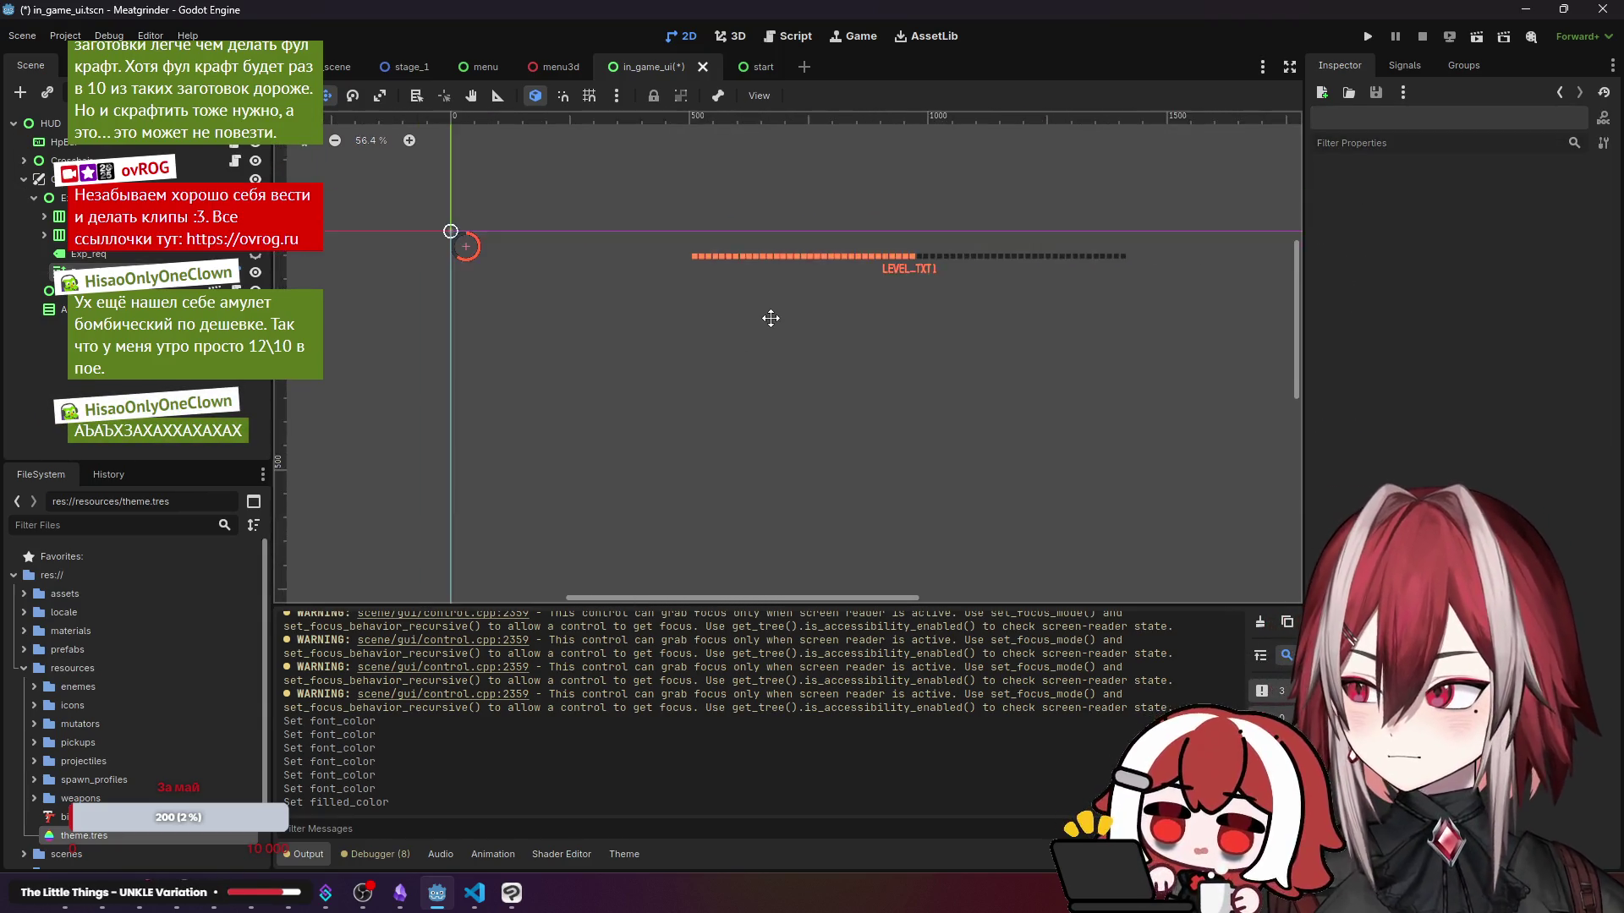
scroll(748, 286, up, 3)
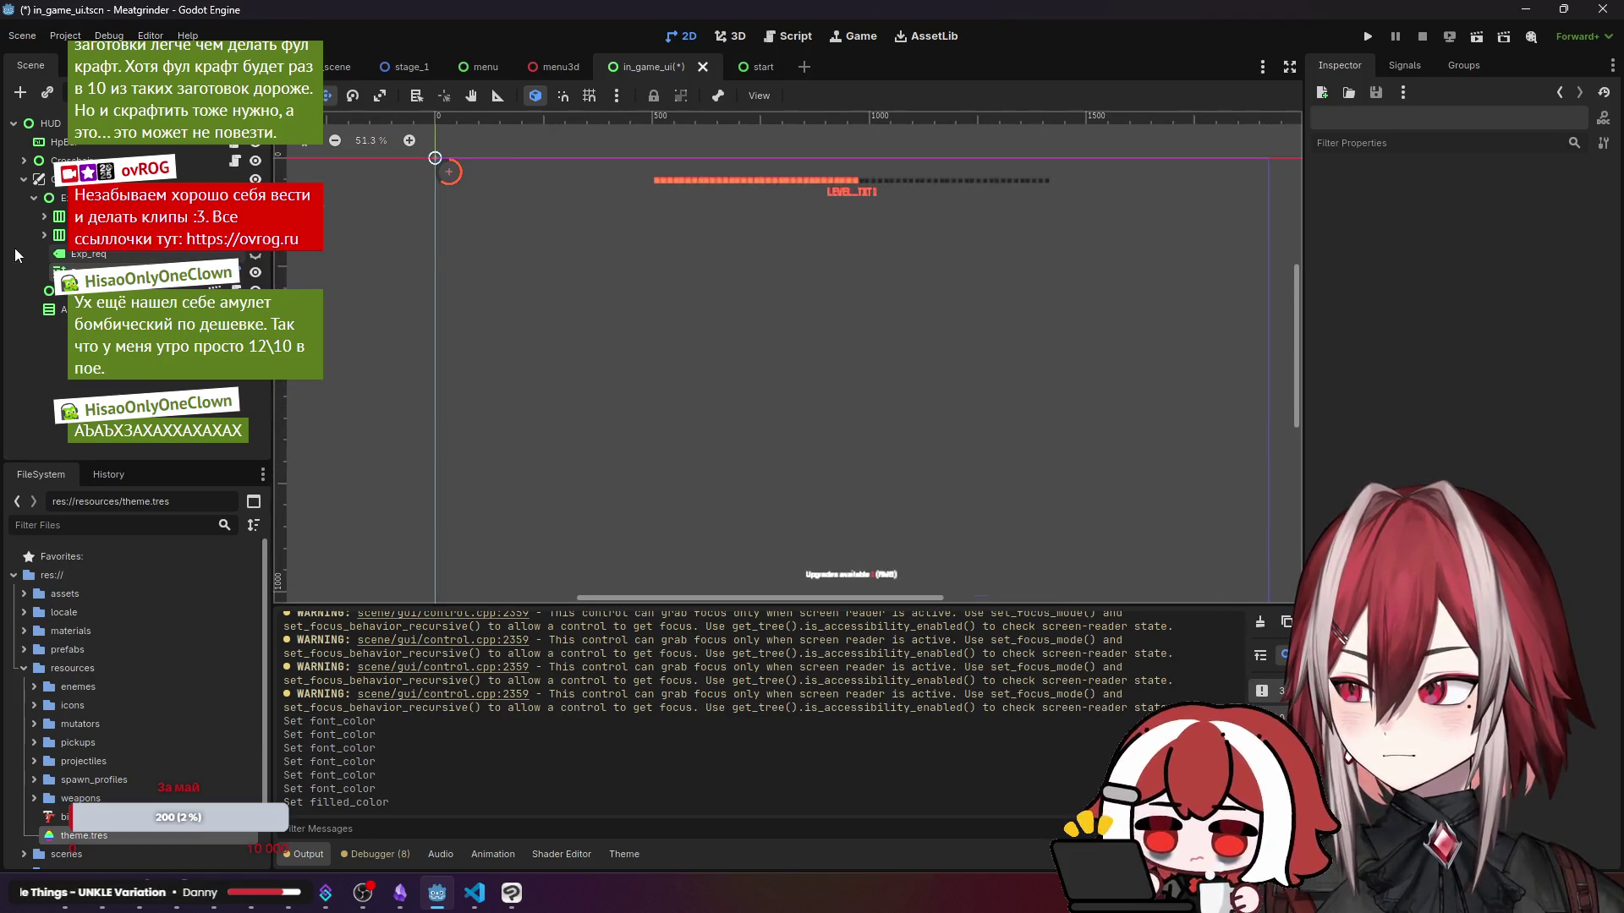
drag(931, 438, 872, 321)
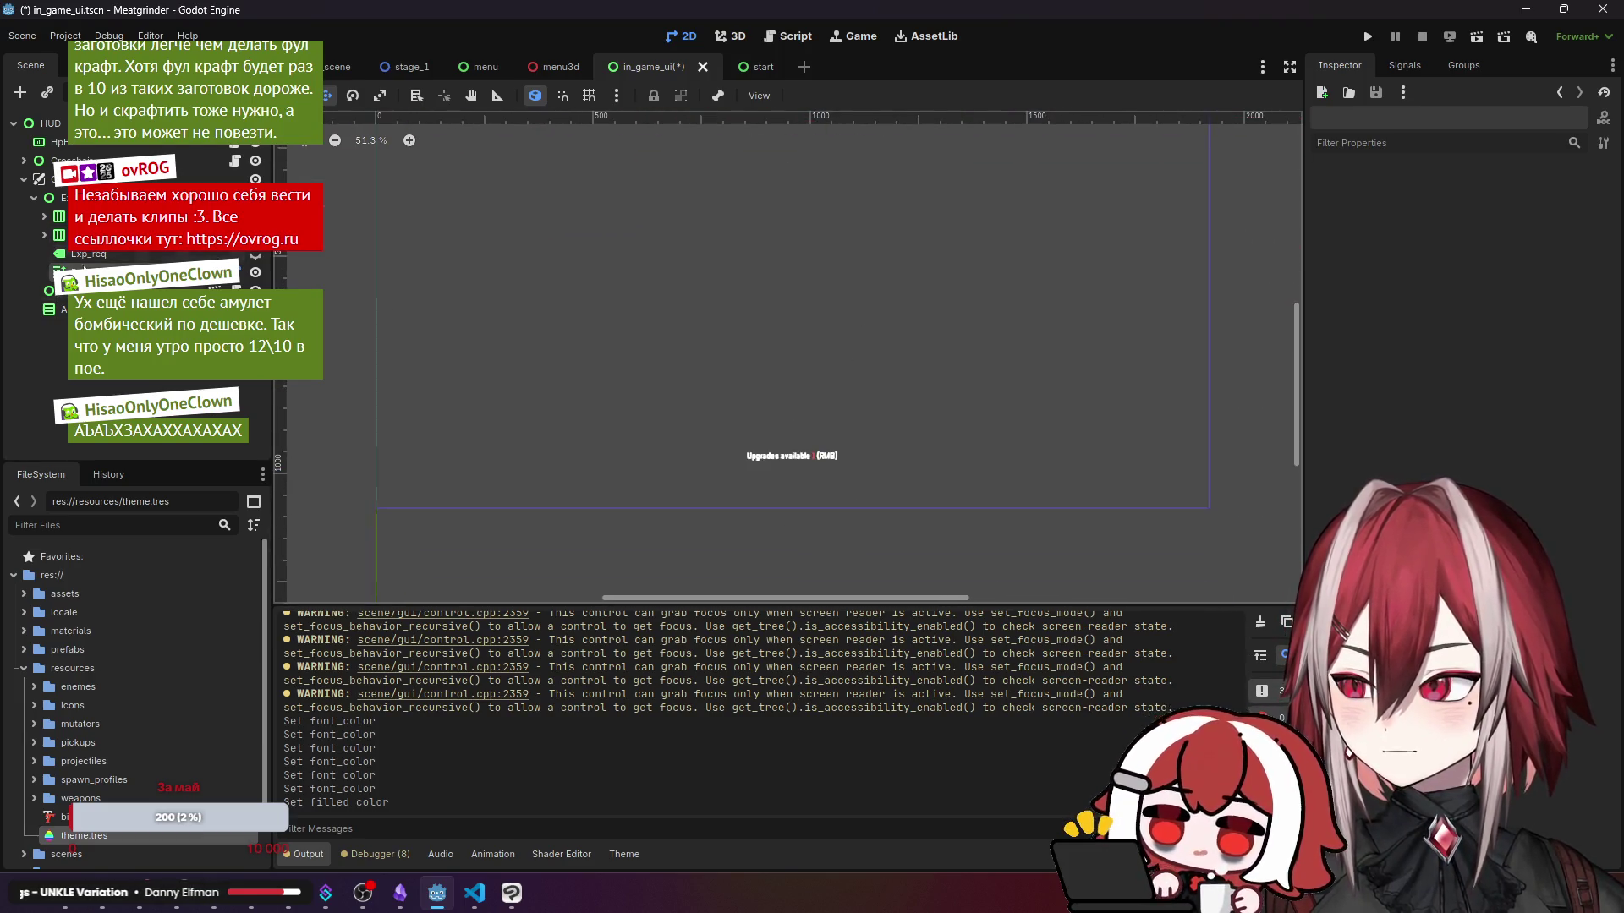
- Make the Upgrades available text red by pasting the colour into its font colour
click(778, 457)
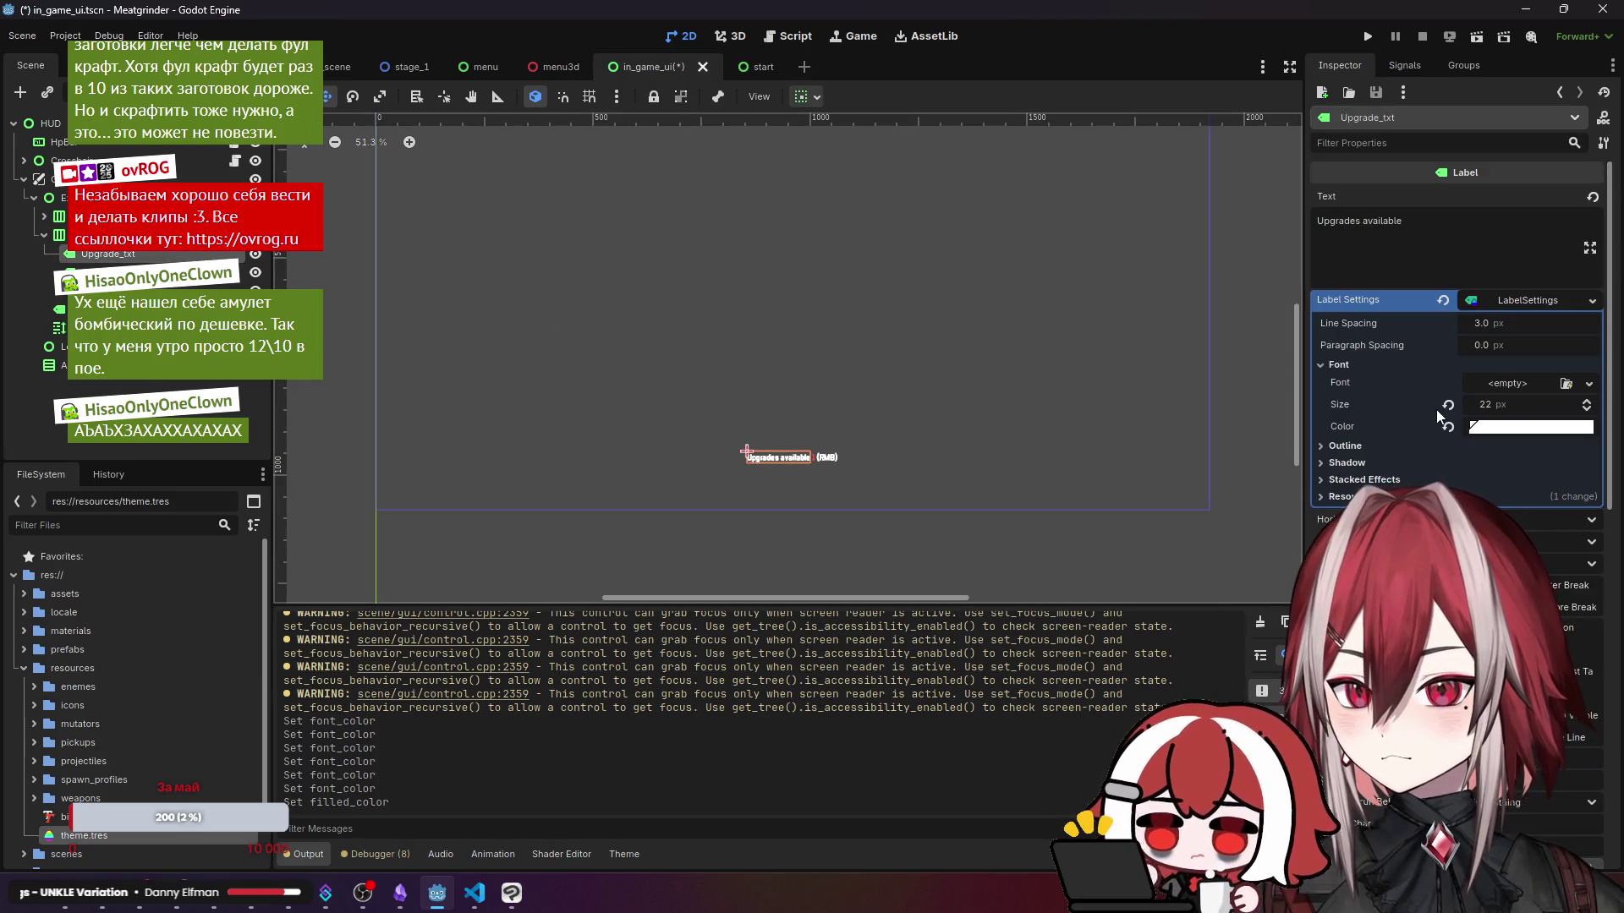
scroll(975, 341, down, 4)
scroll(936, 317, up, 6)
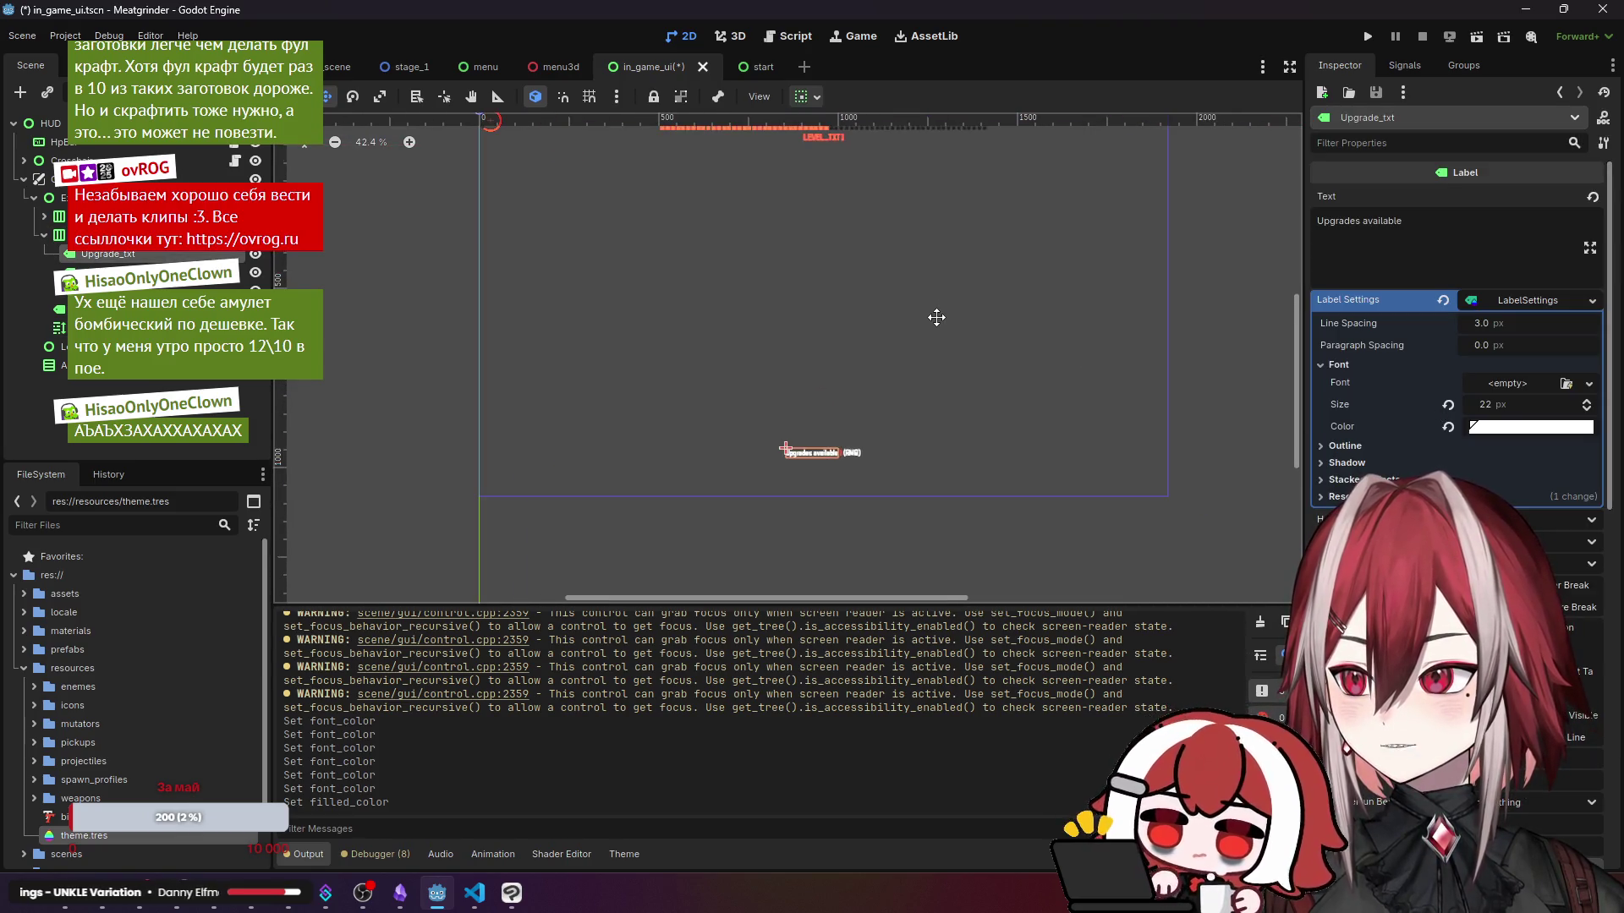
click(1513, 430)
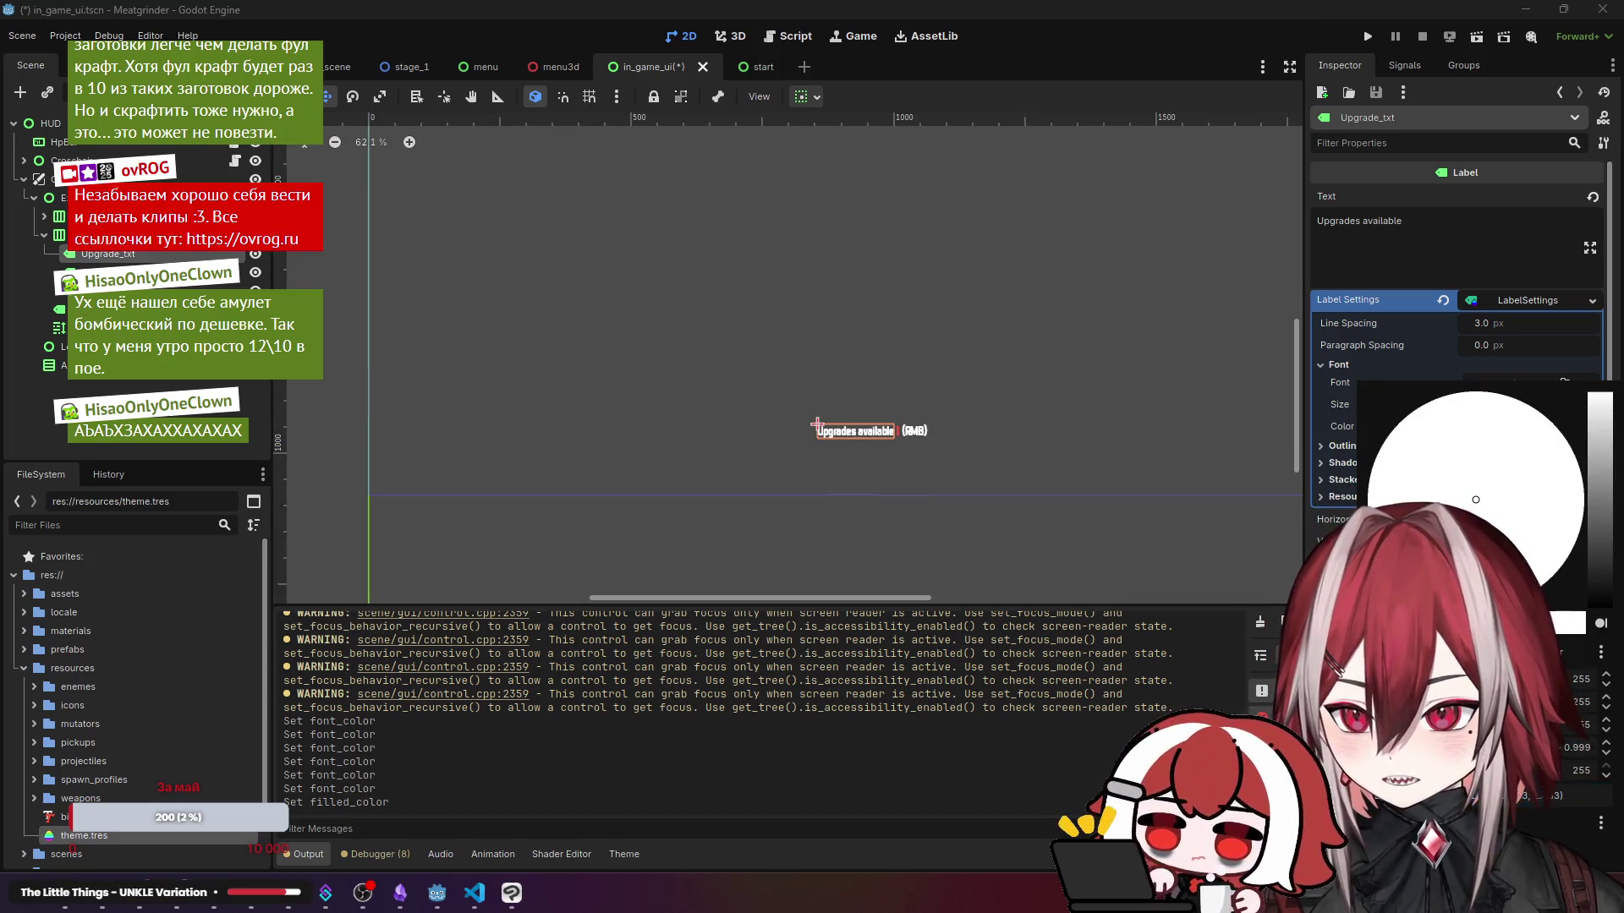
key(ctrl+v)
- Turn the (RMB) hint label's font colour red
click(817, 423)
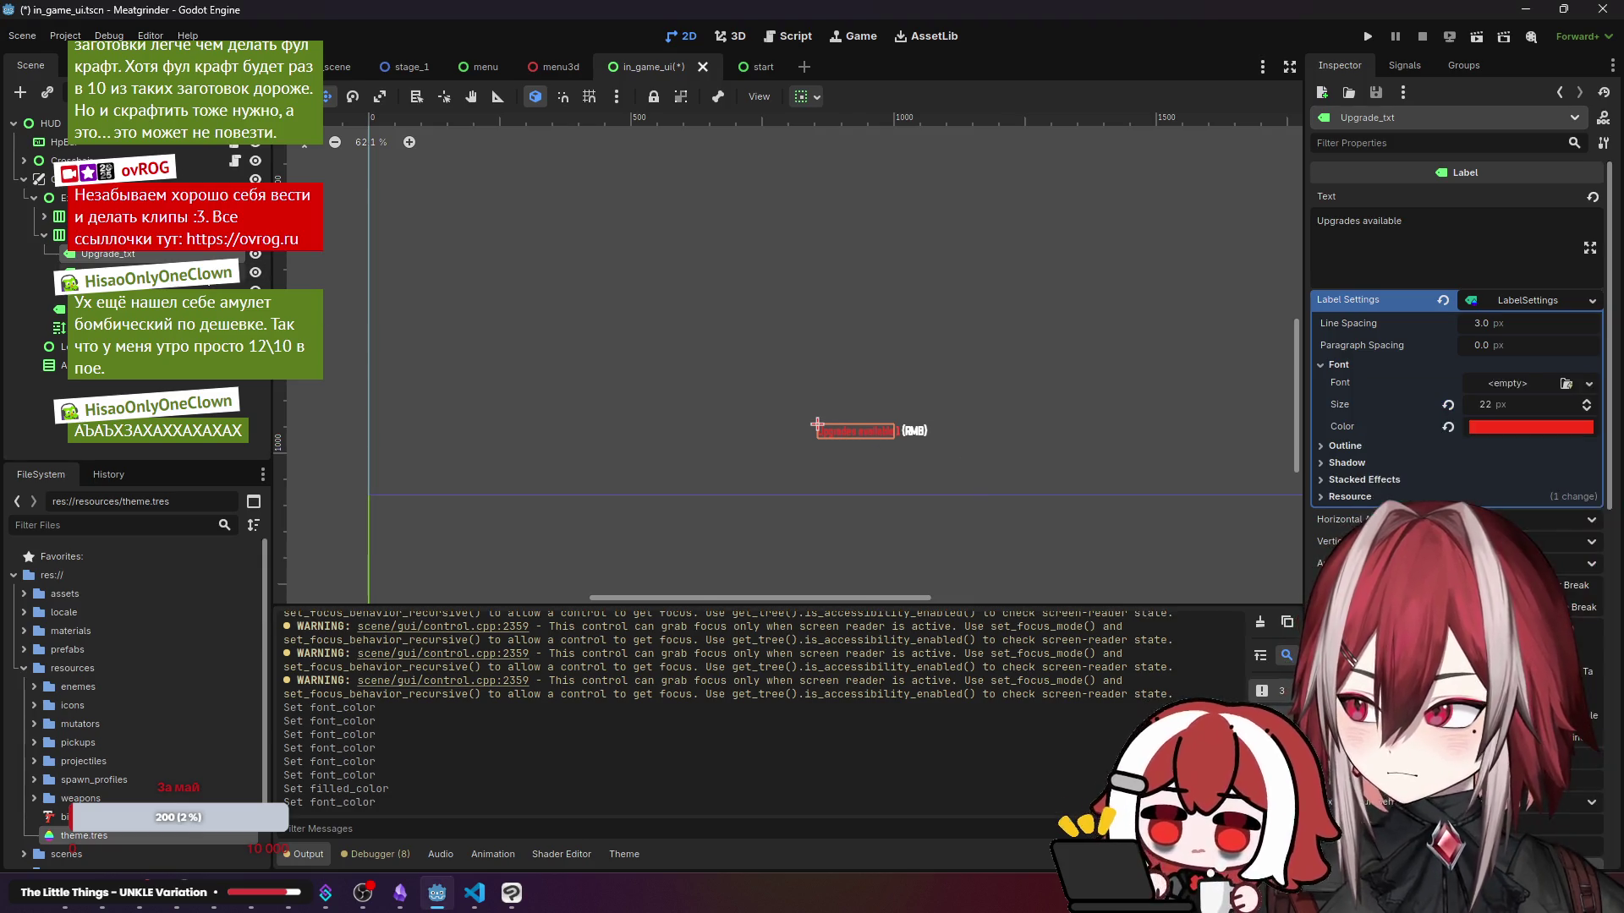
click(901, 422)
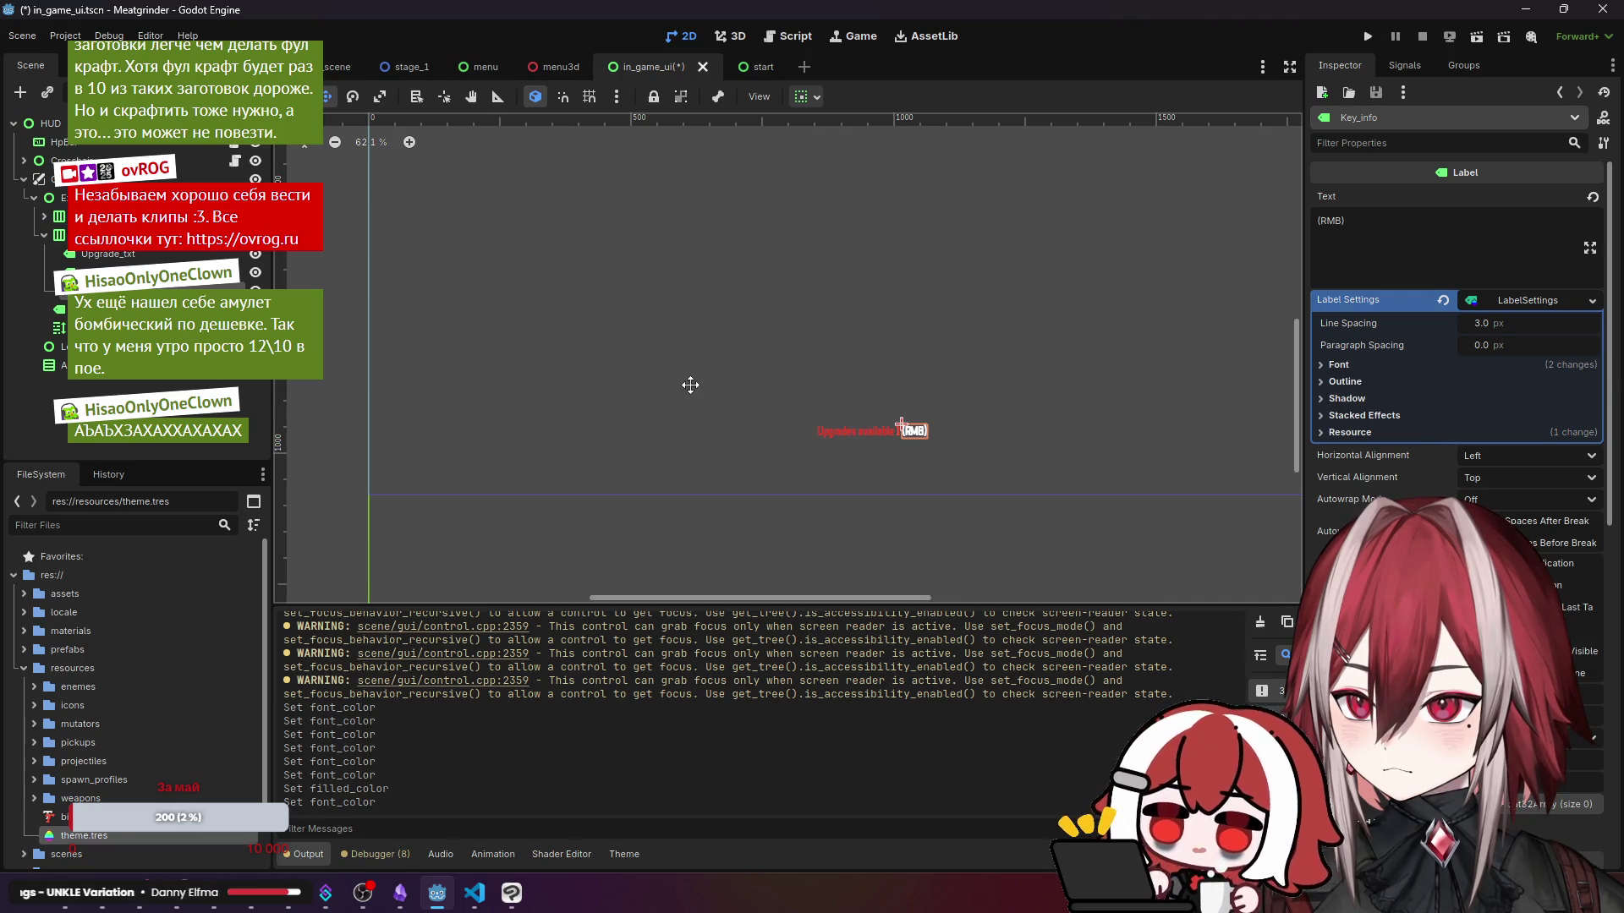
click(85, 258)
click(901, 423)
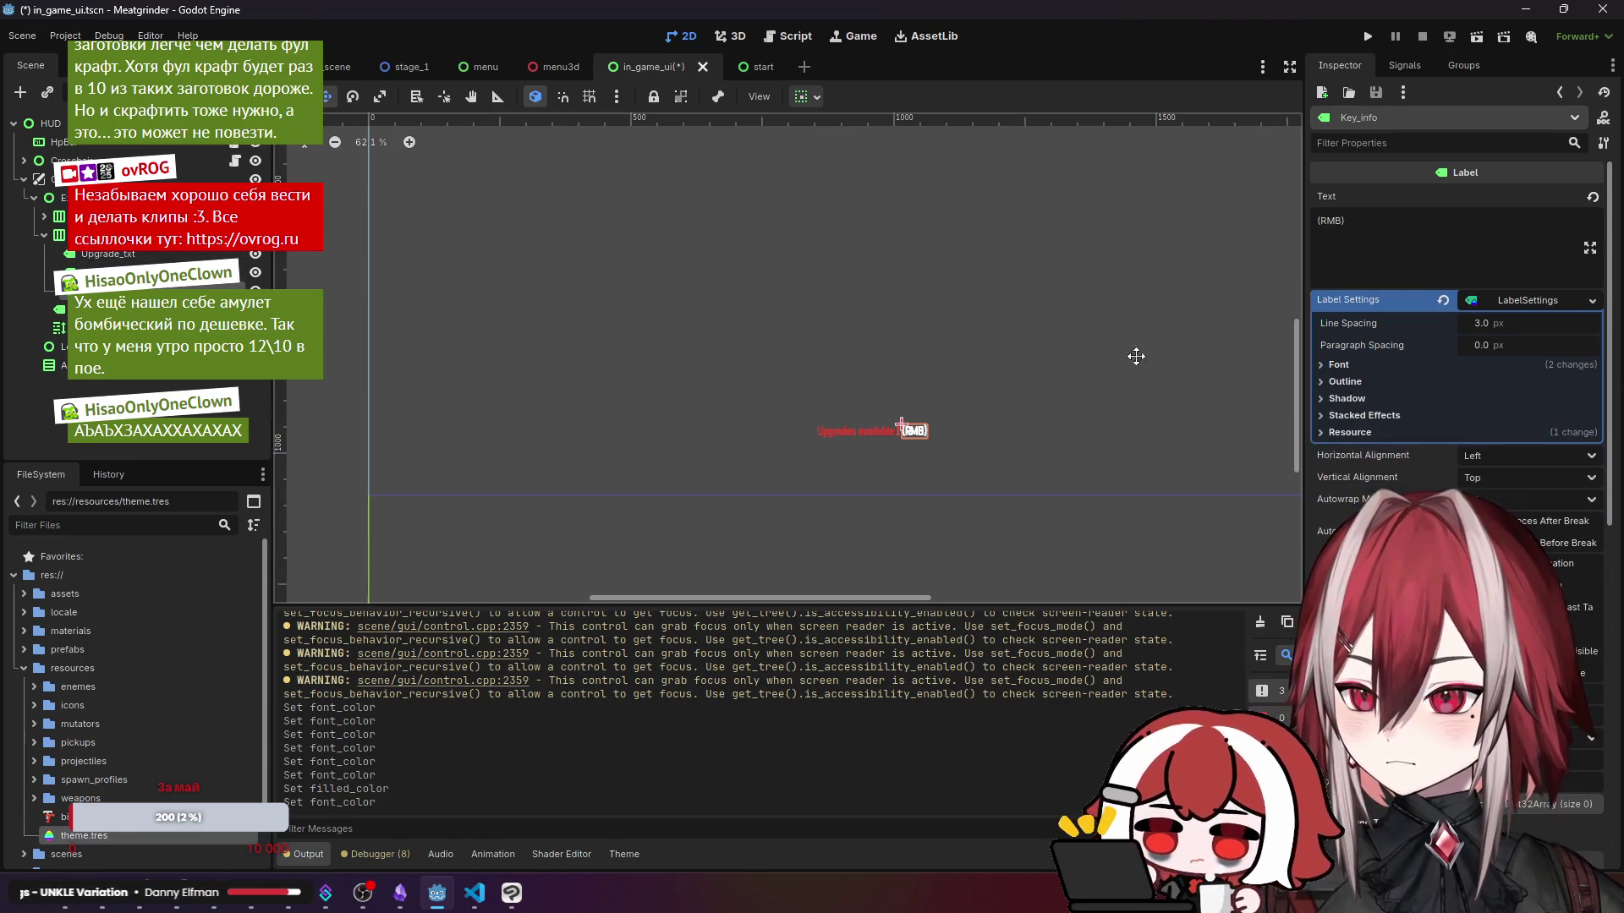
click(1530, 427)
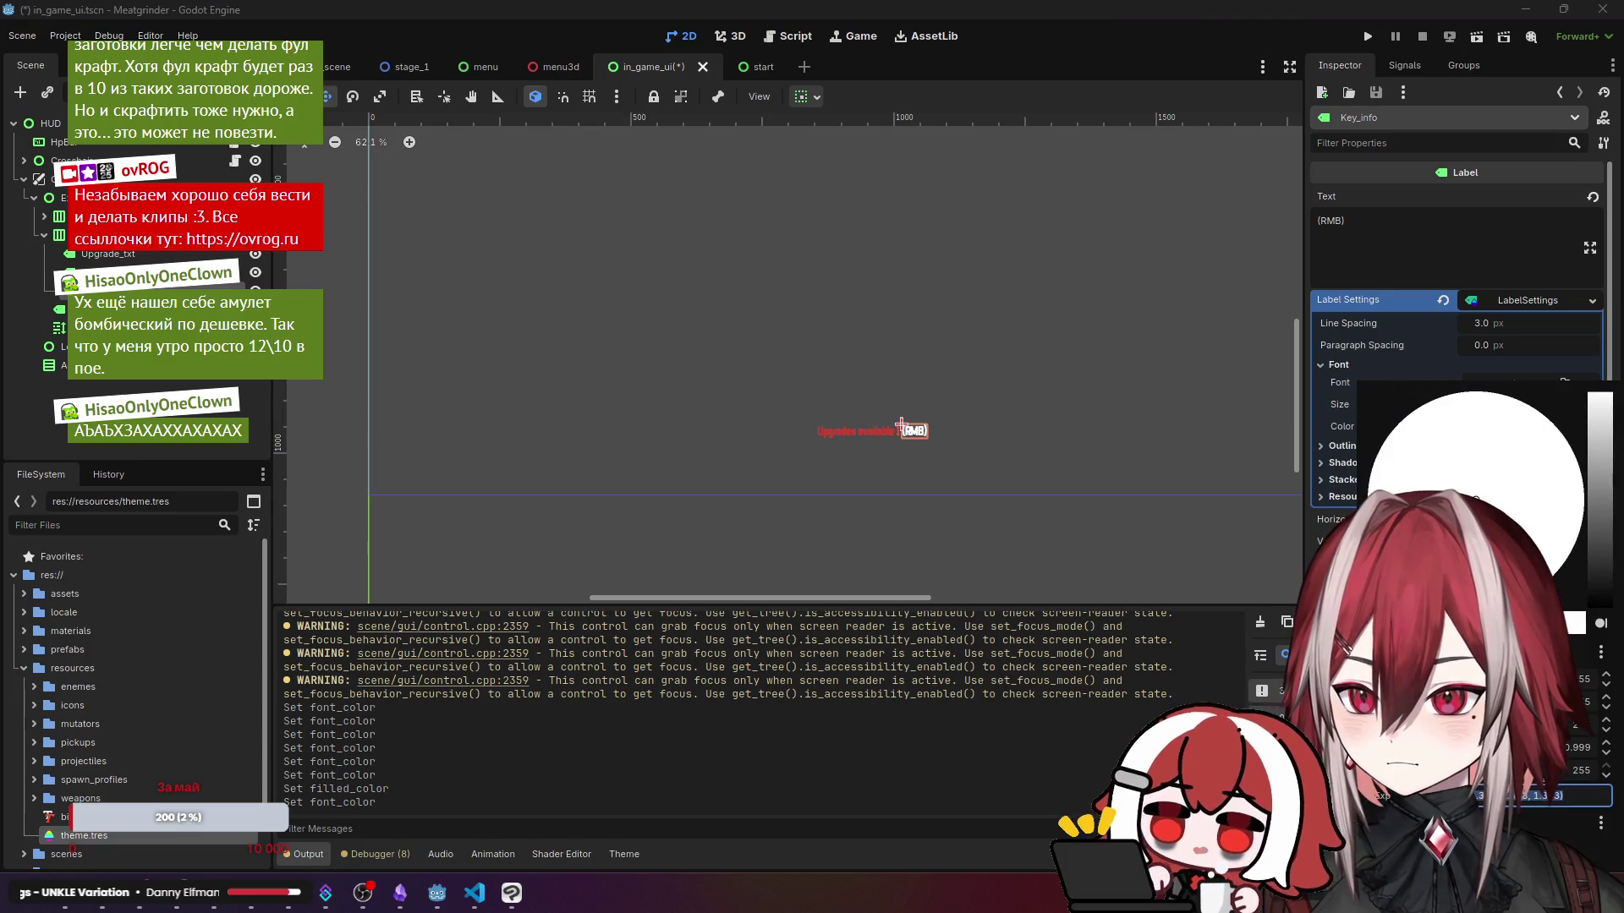
click(1566, 555)
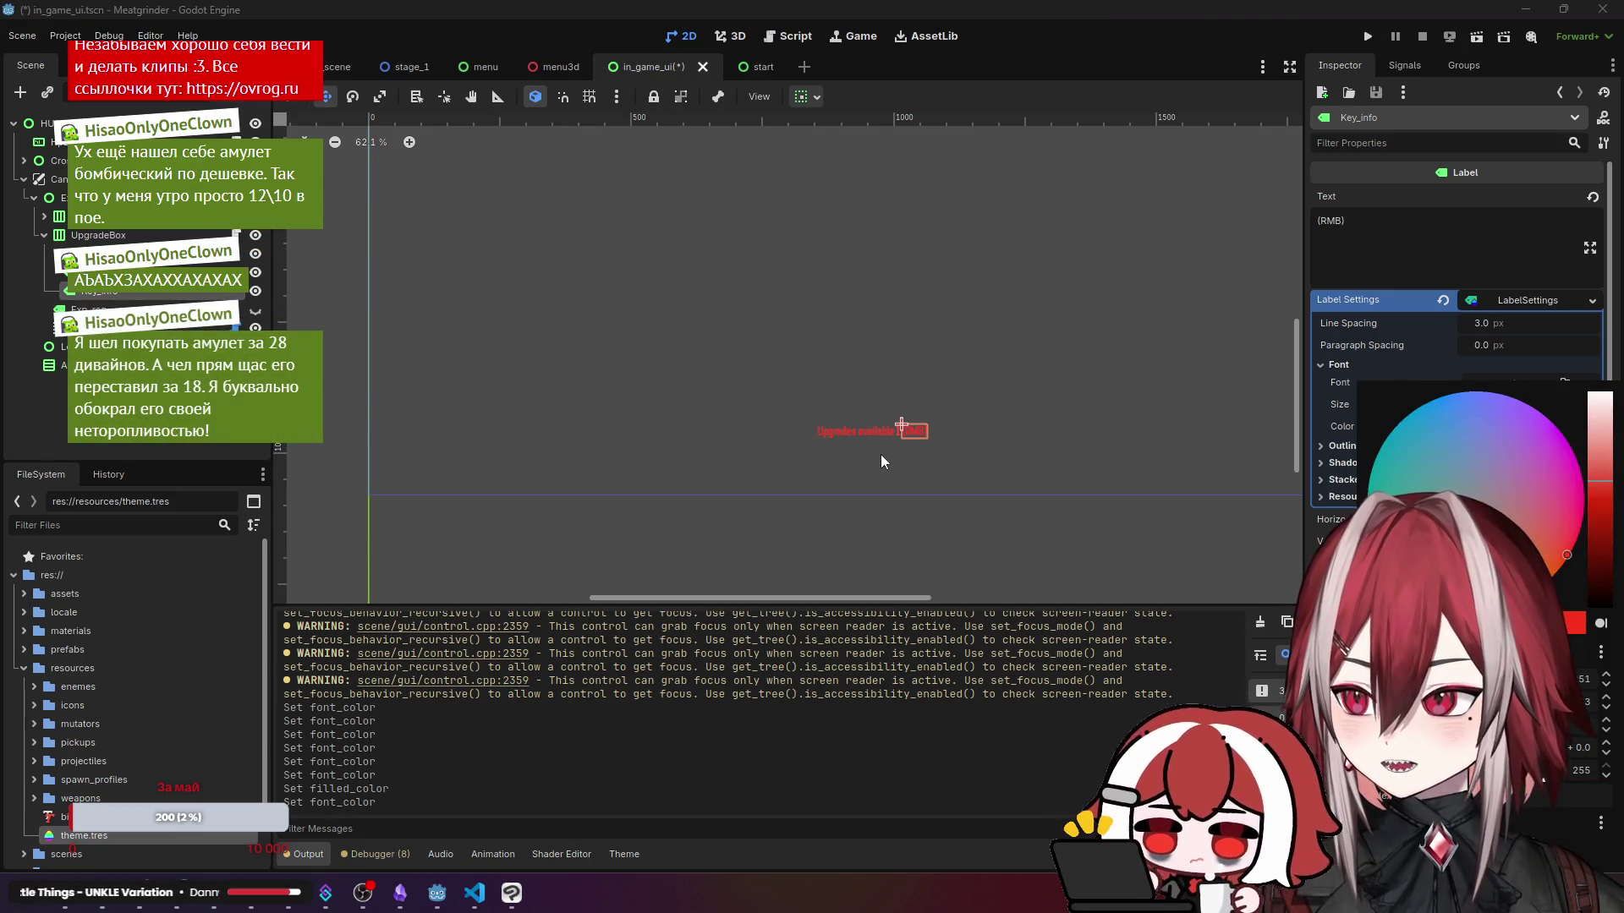
scroll(914, 451, up, 8)
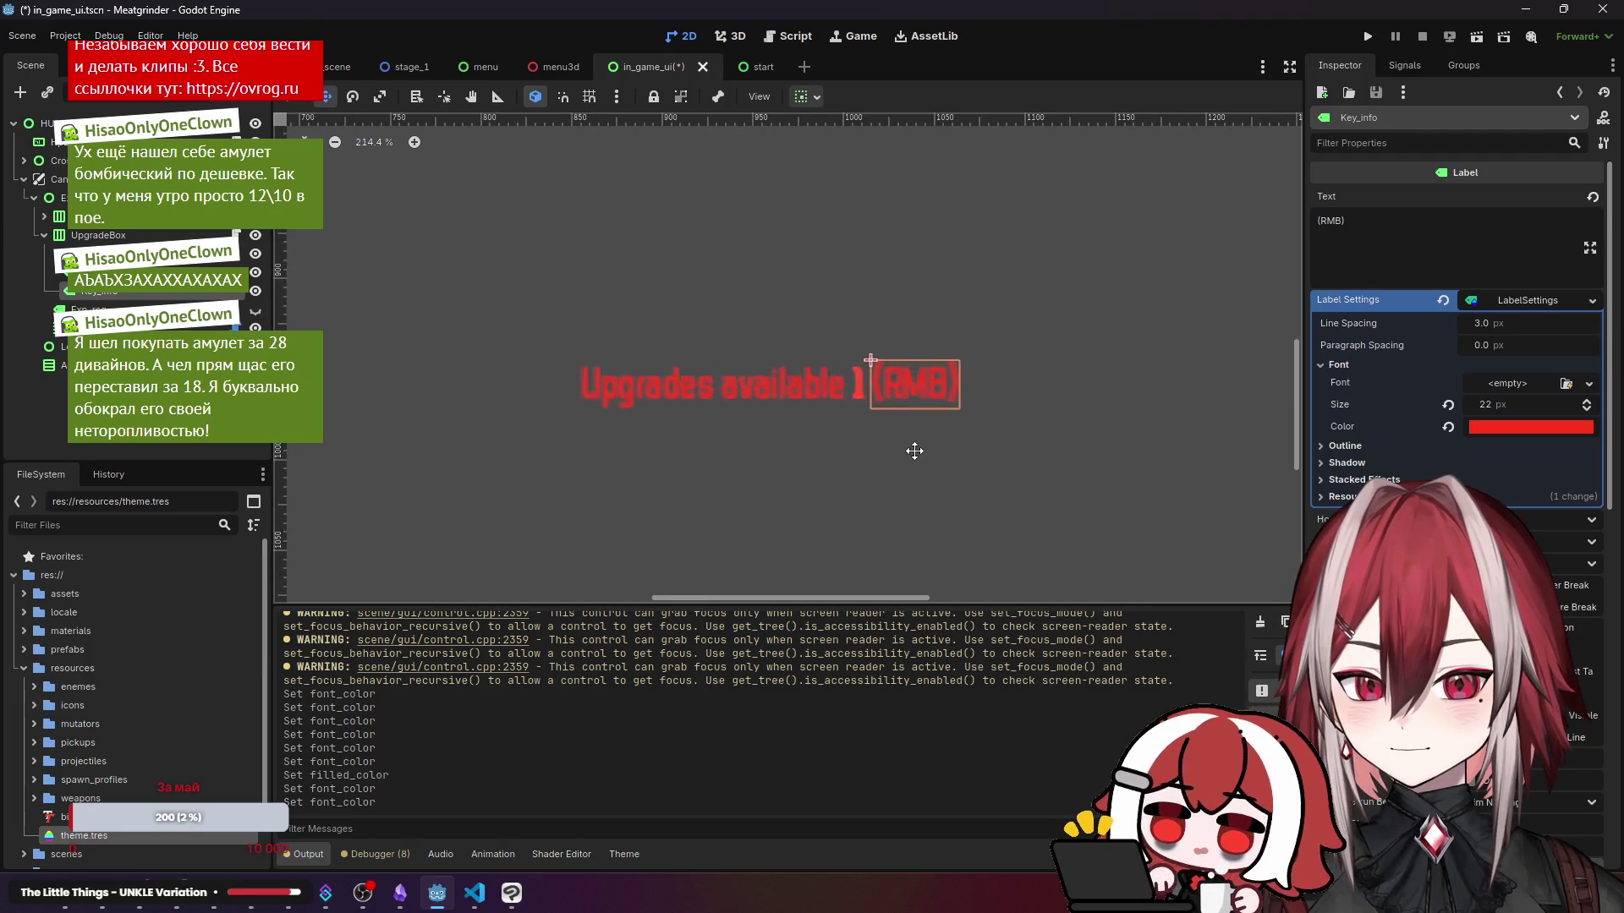
scroll(914, 450, down, 1)
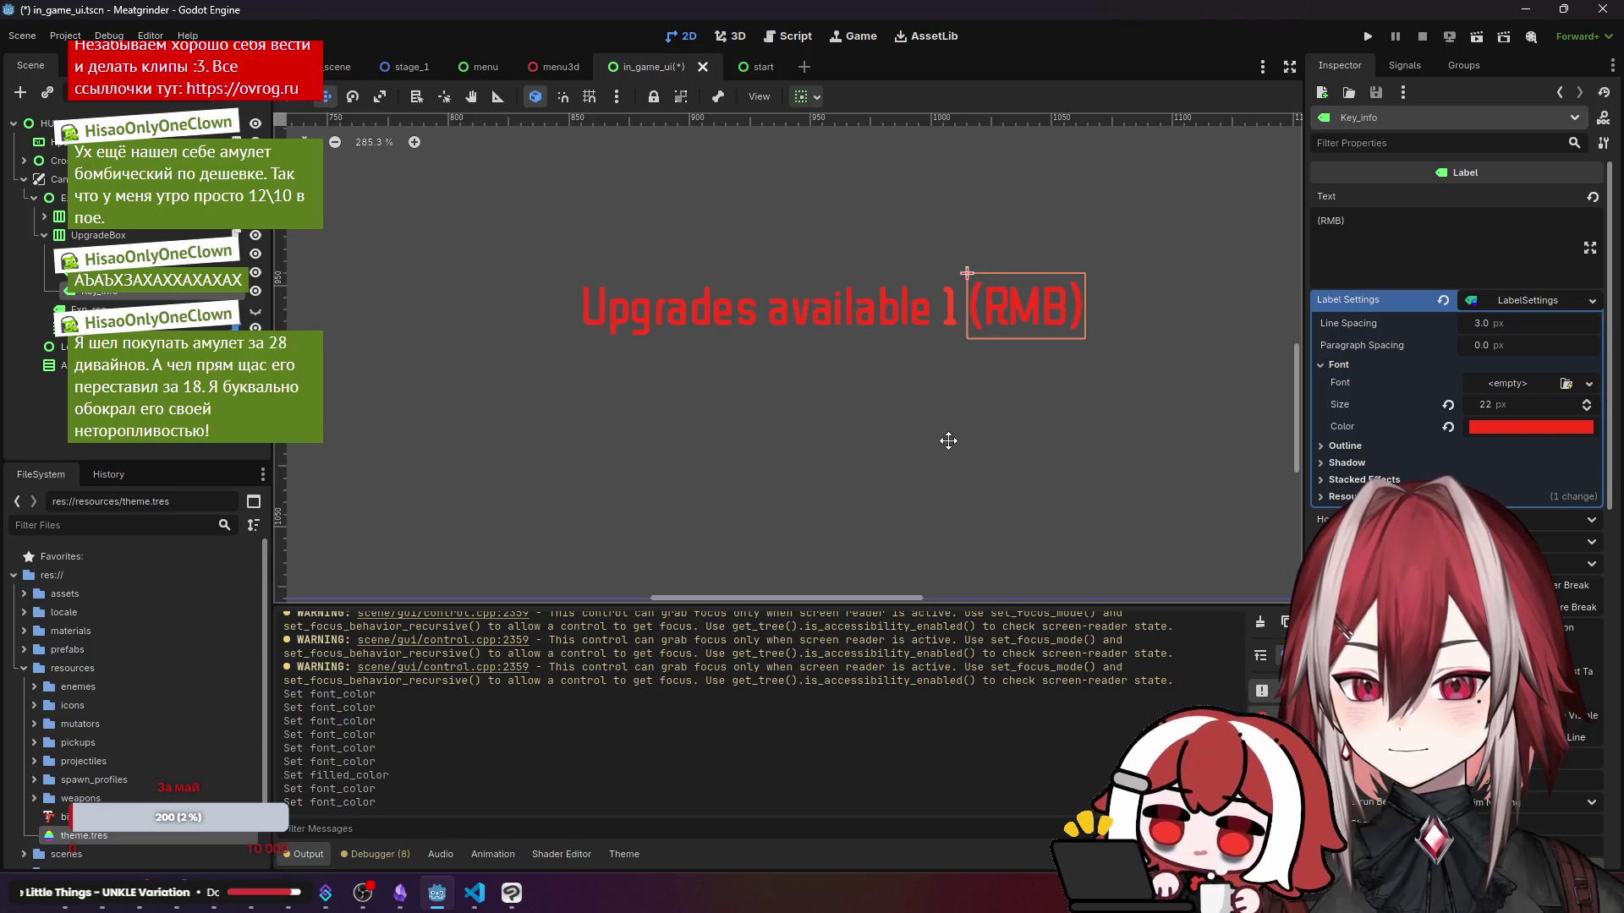
- Make the upgrade count label's font colour red
key(ctrl+z)
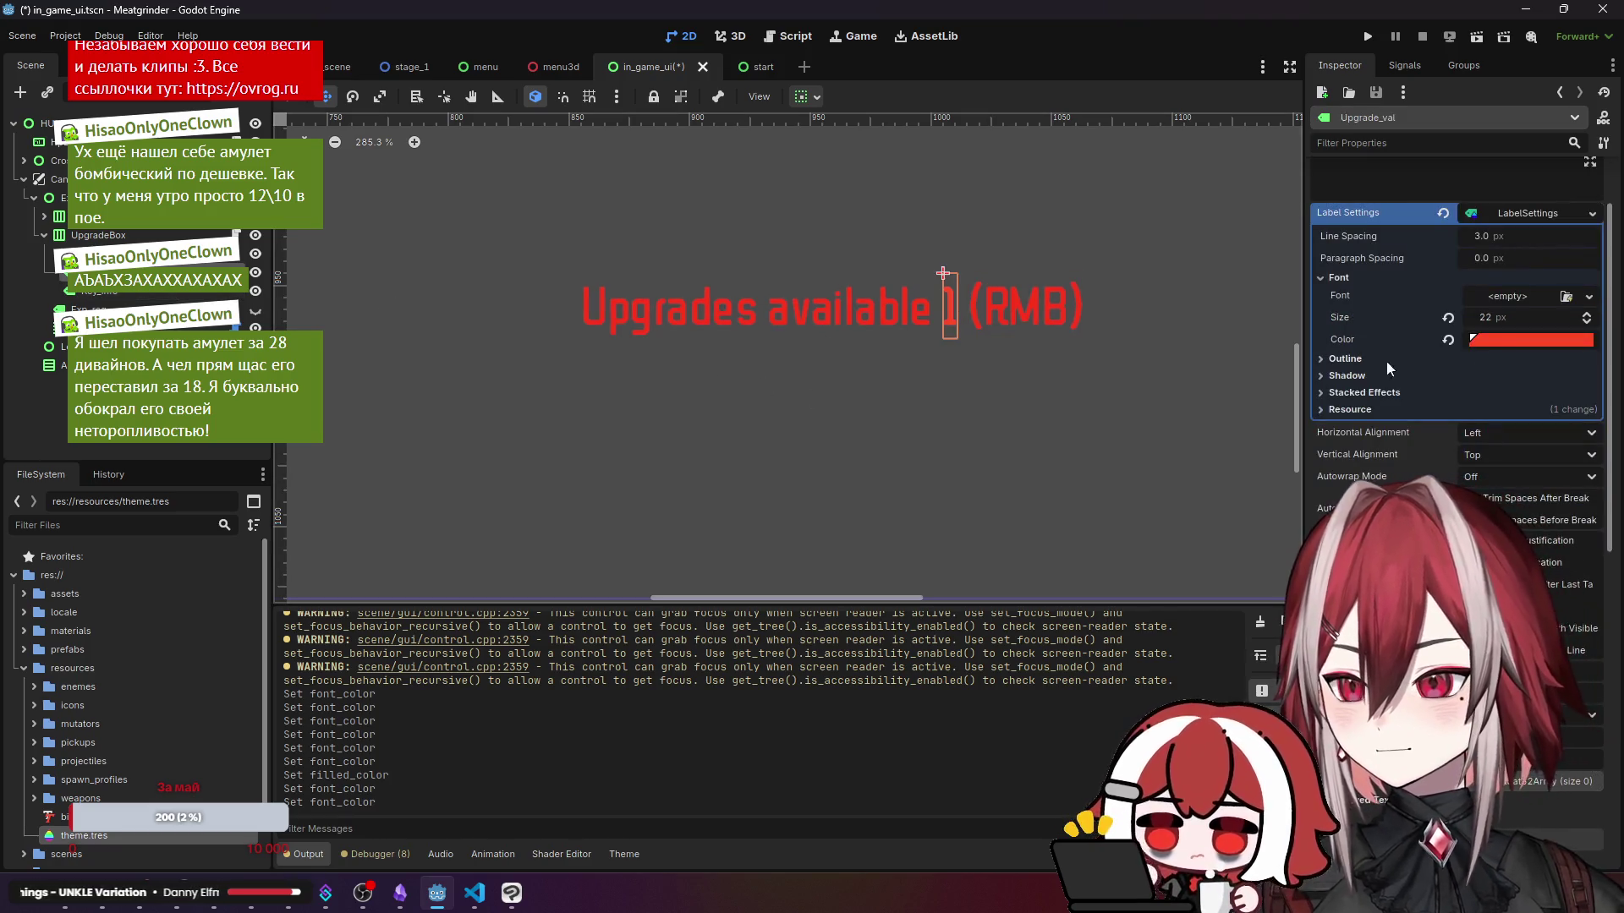
click(1490, 337)
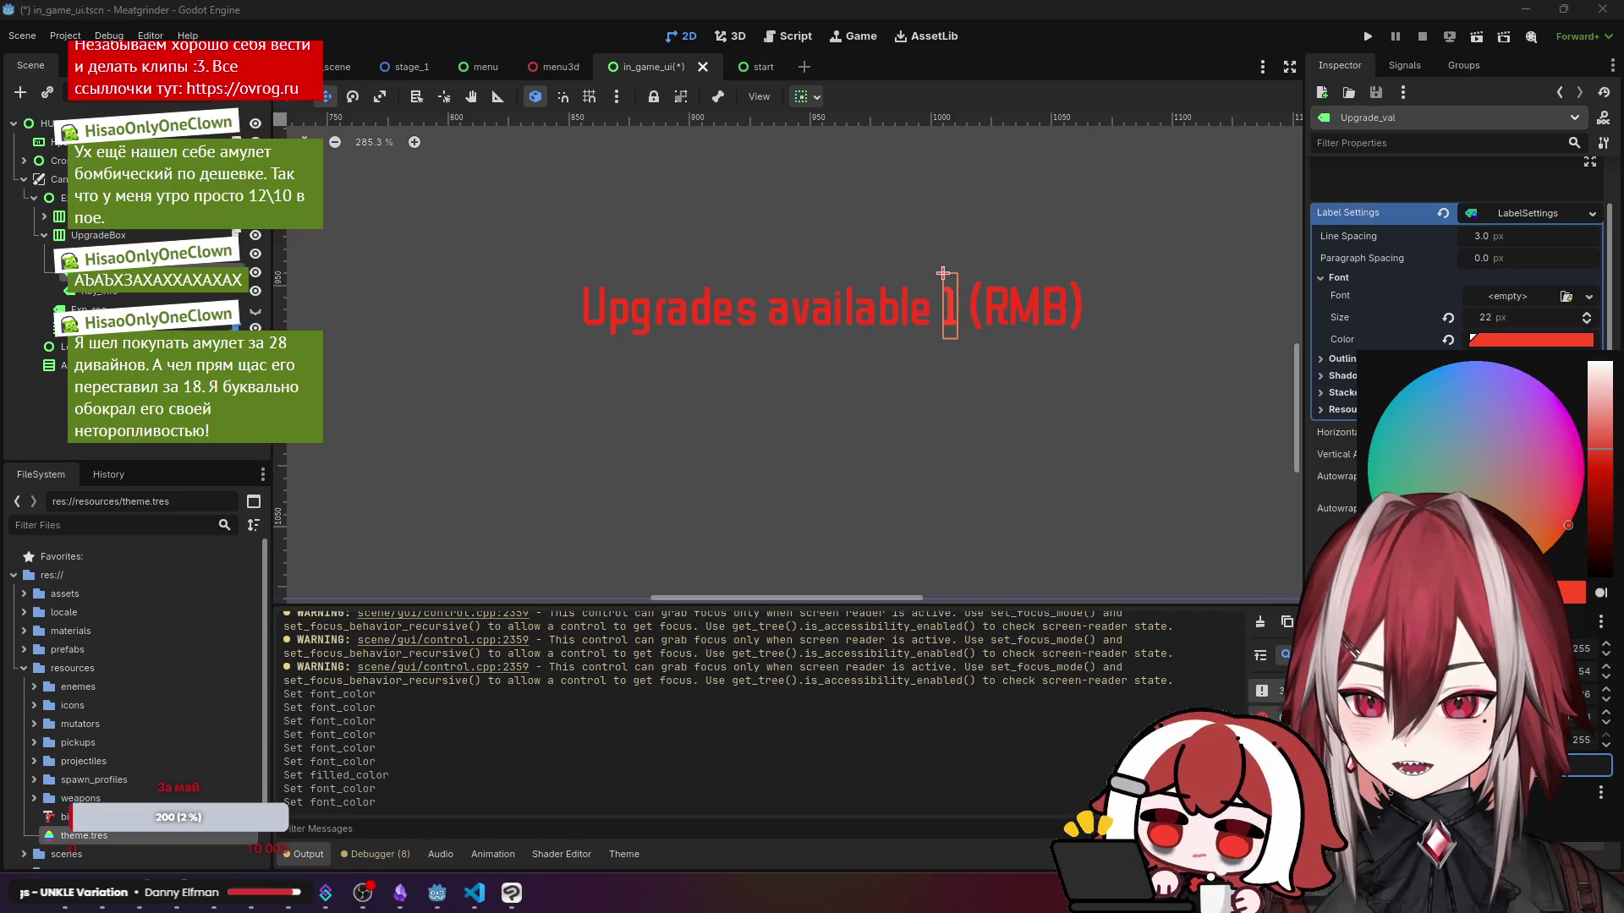
click(943, 273)
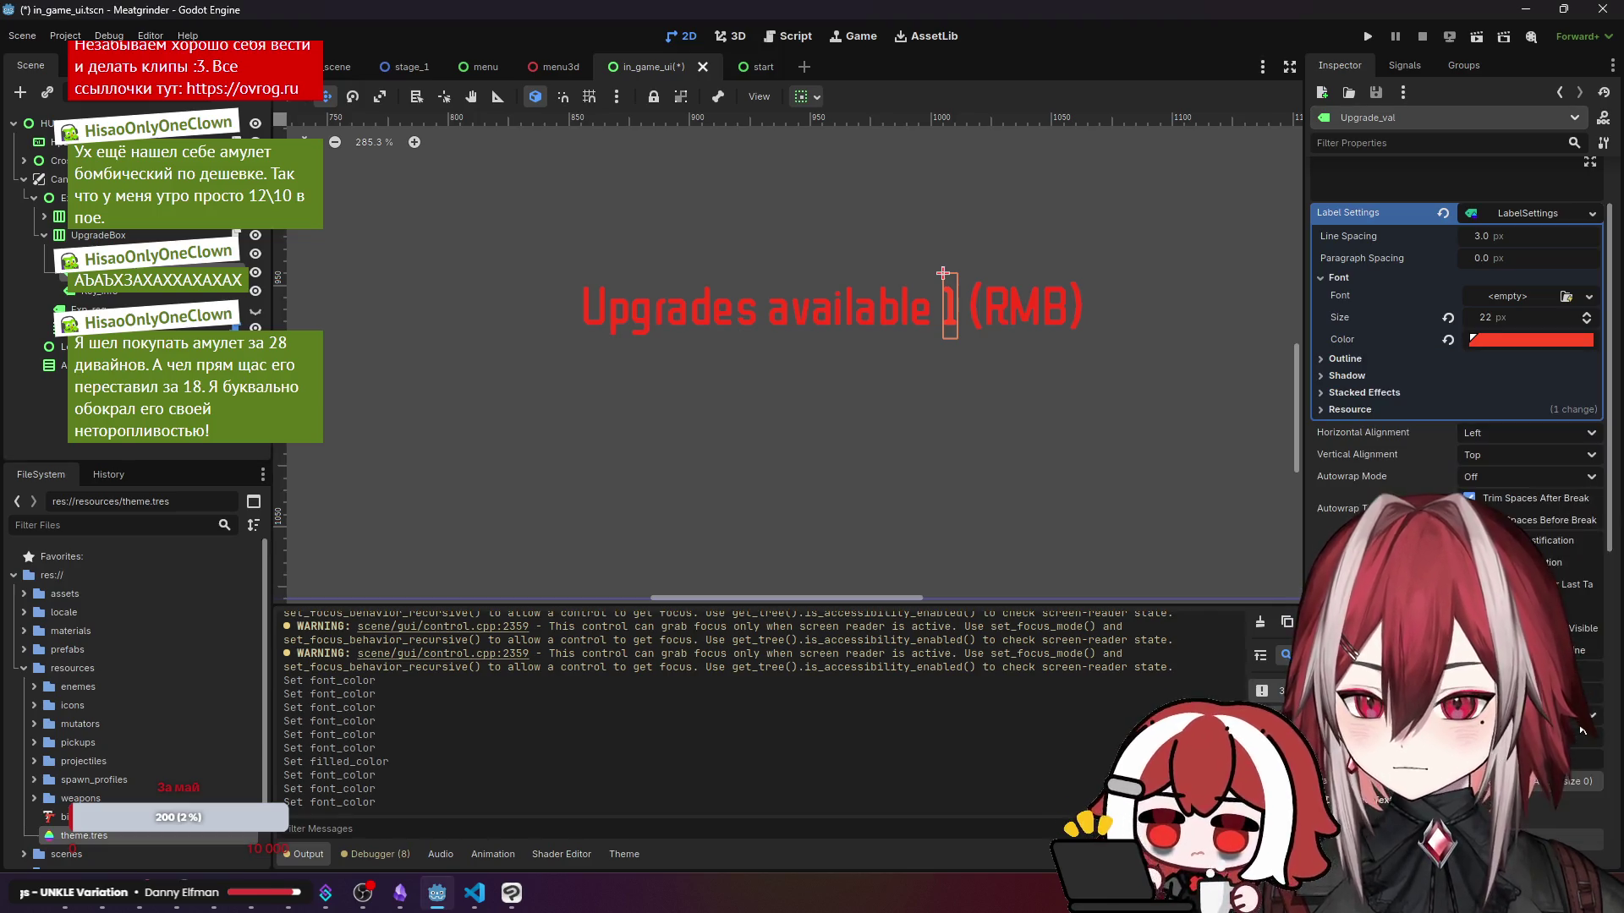
click(1508, 342)
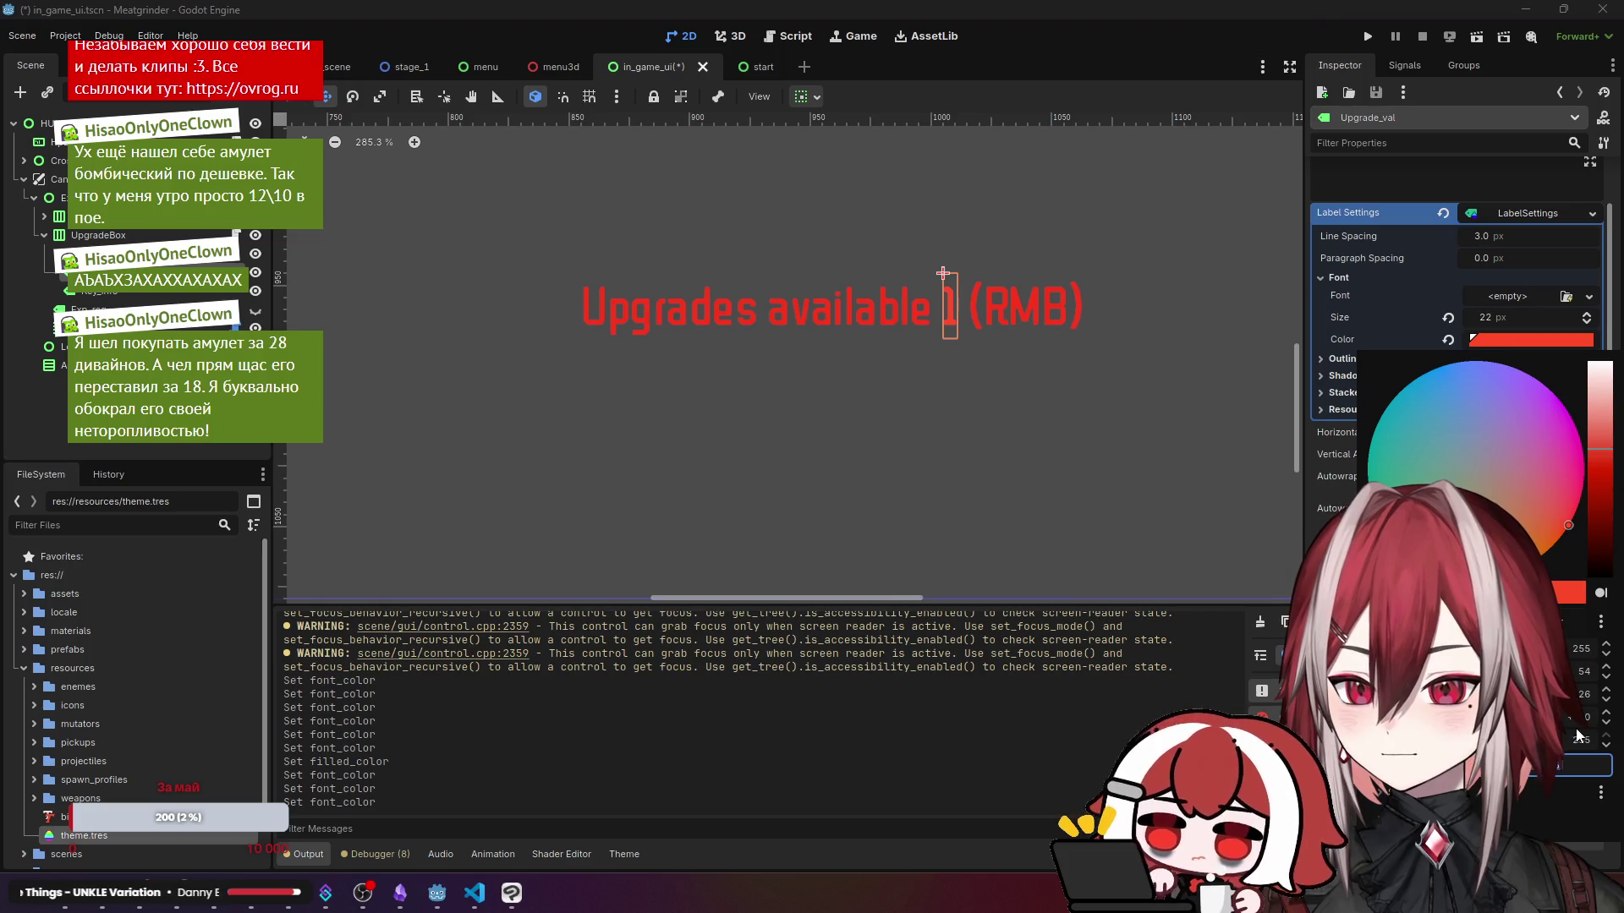
- Recheck the red font colours on the Upgrades available and (RMB) hint labels
click(753, 309)
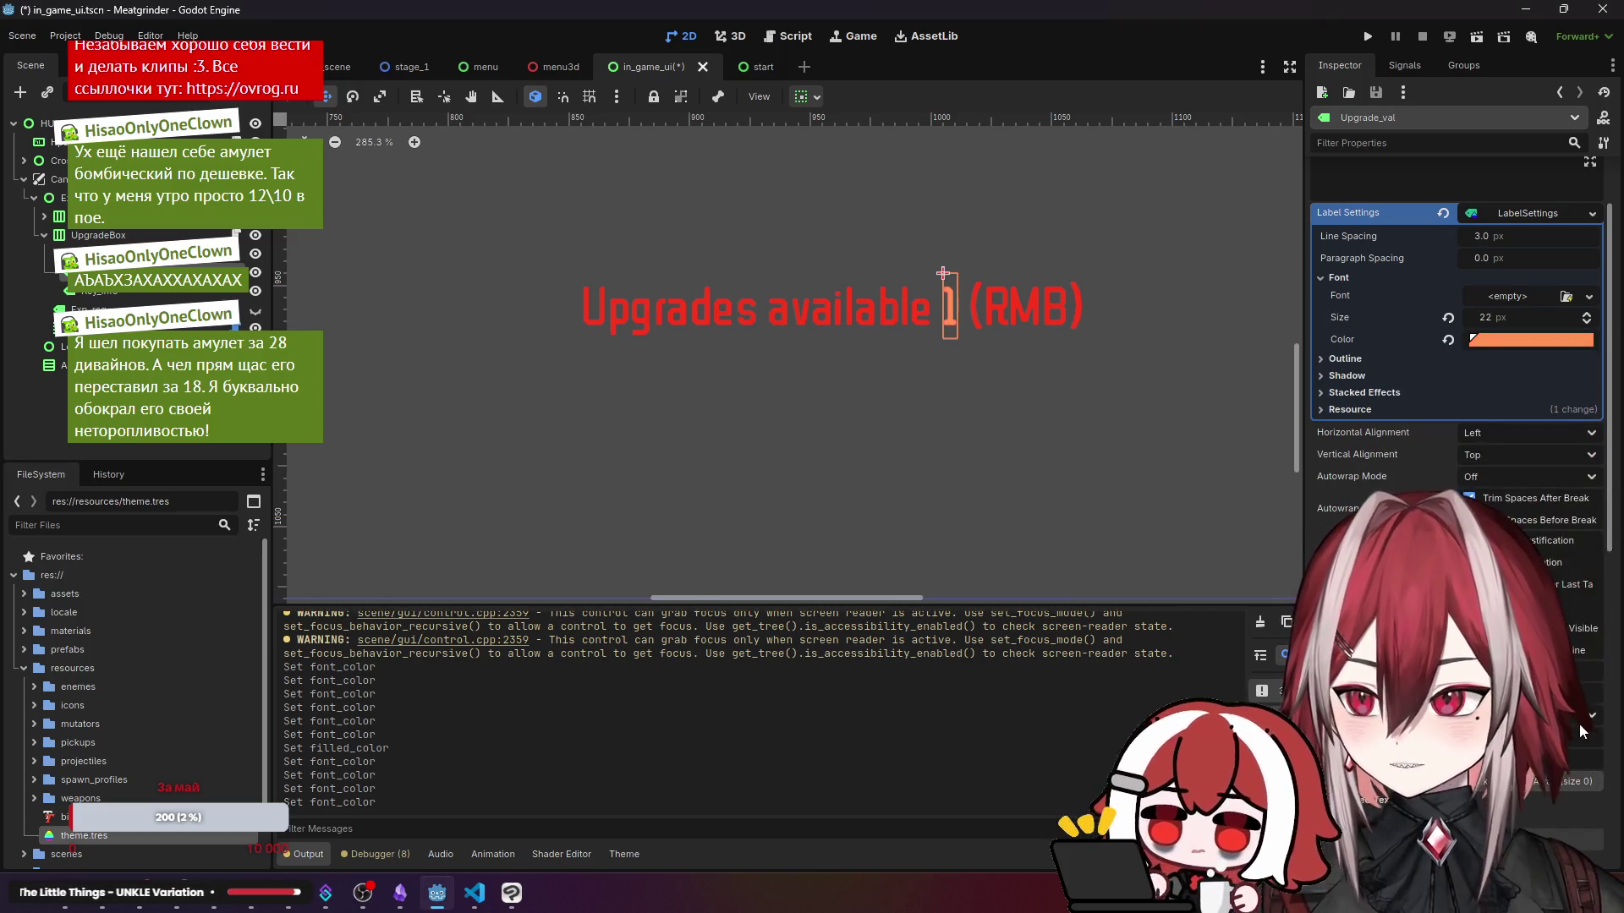
click(753, 308)
click(1491, 425)
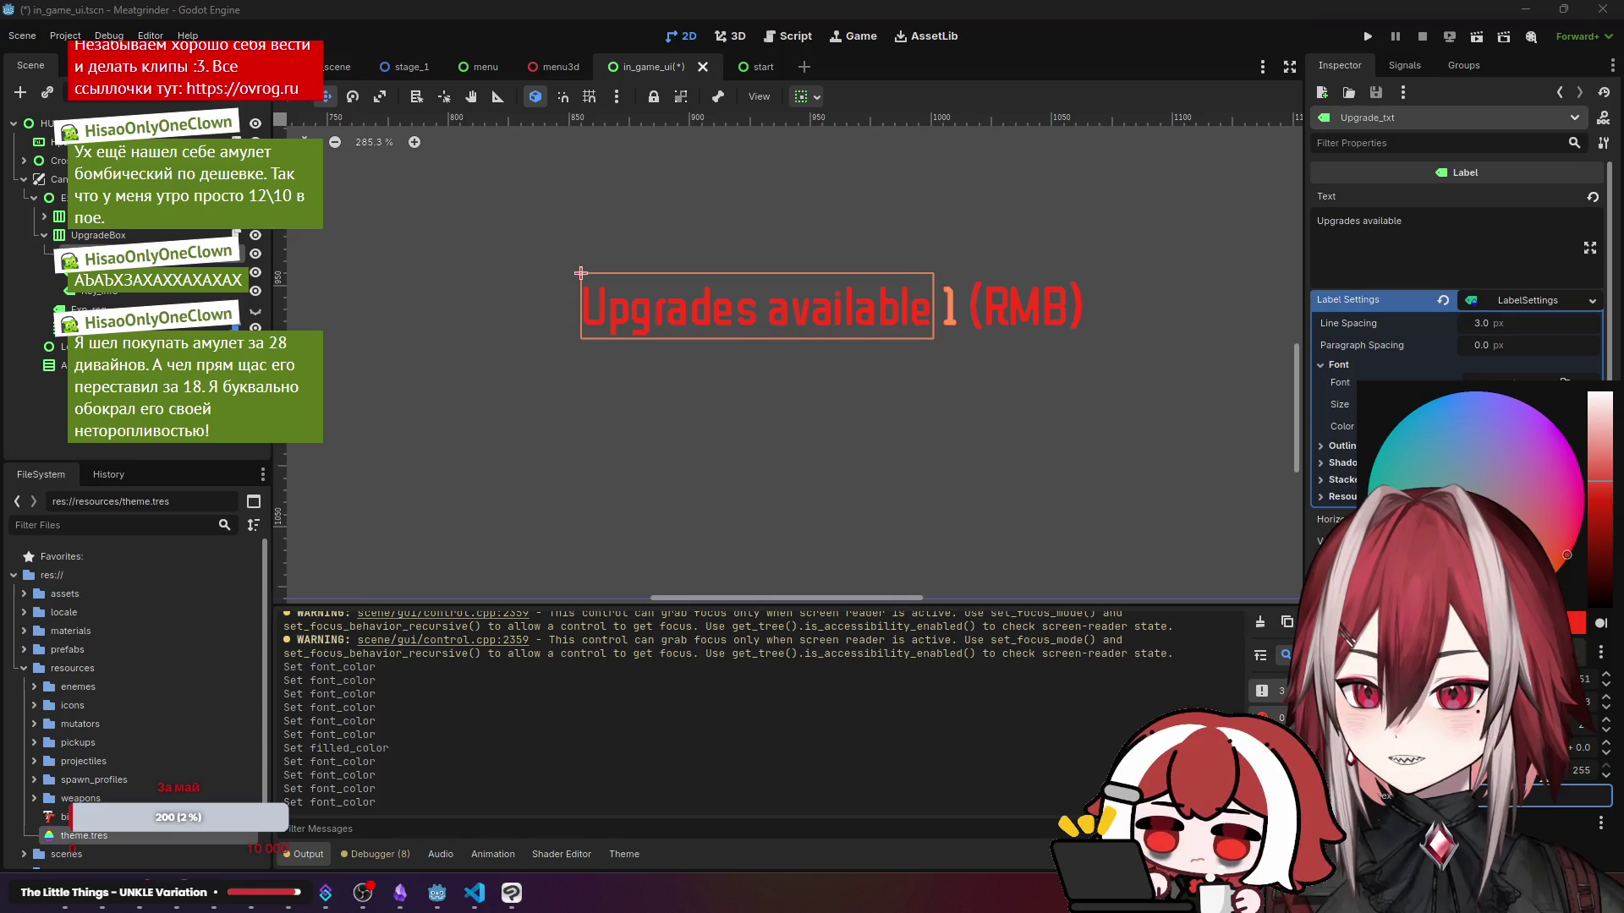
click(1025, 306)
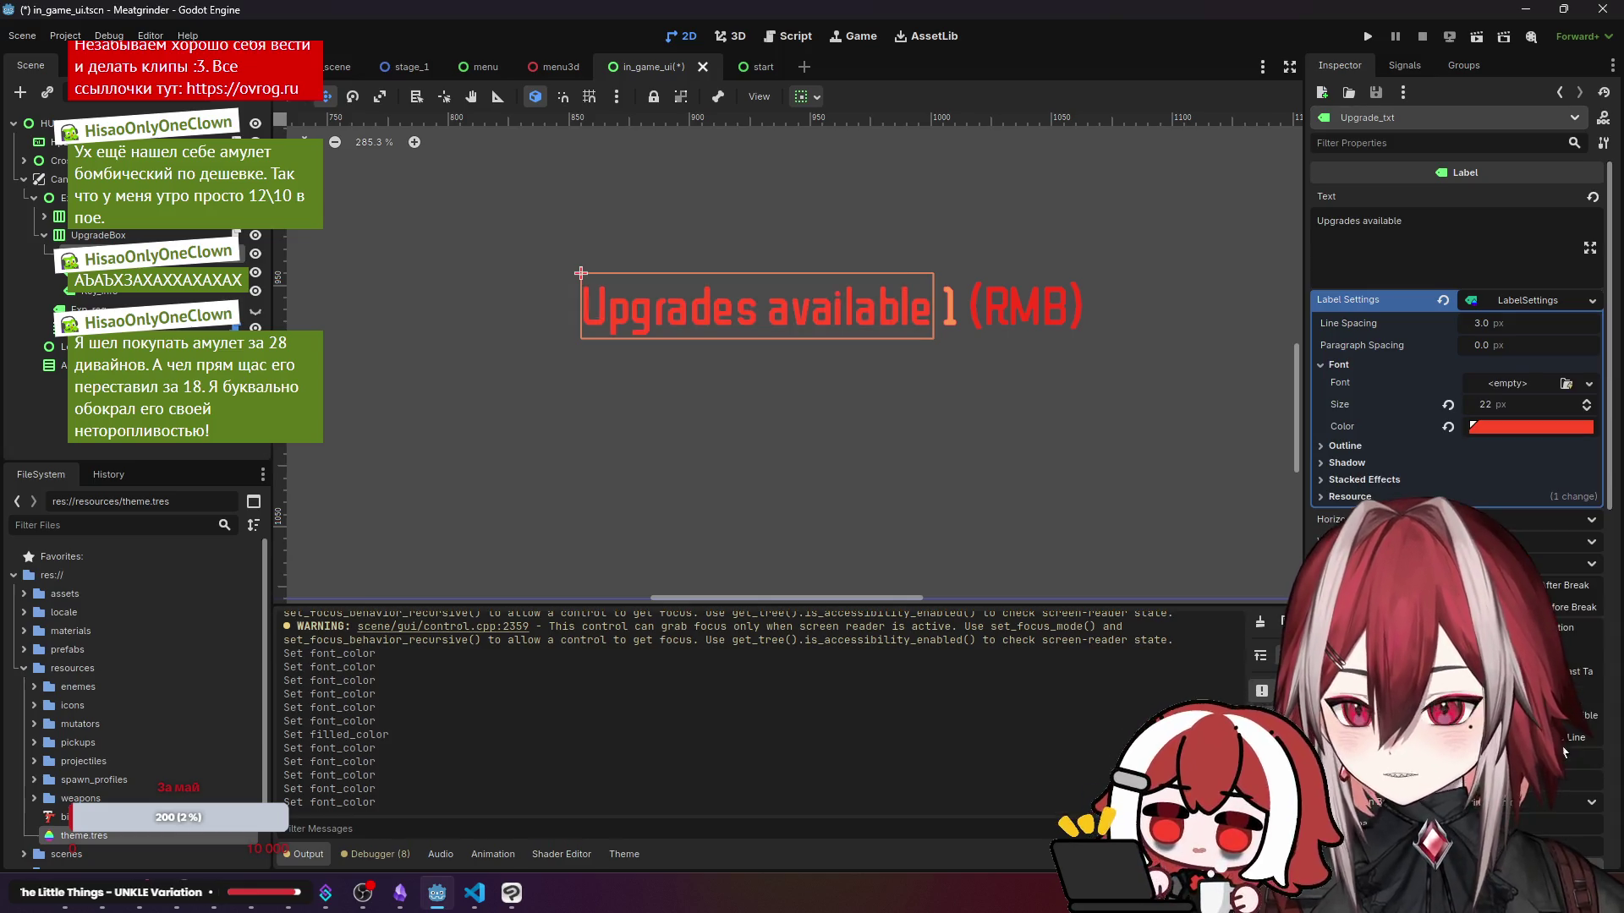
click(1024, 306)
click(1531, 426)
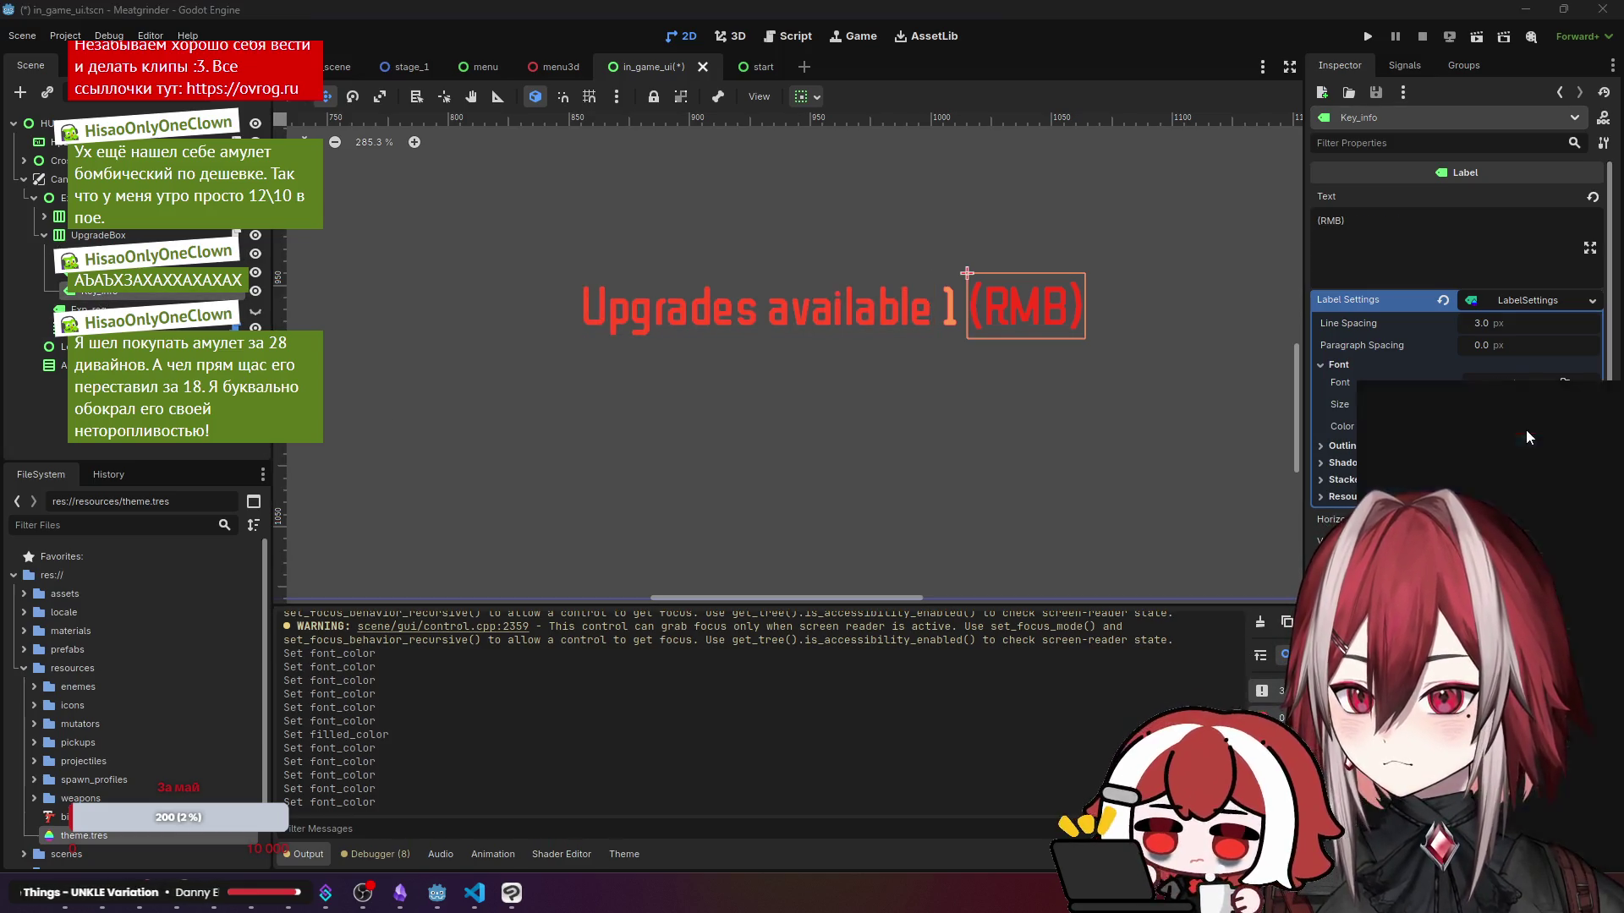
click(916, 417)
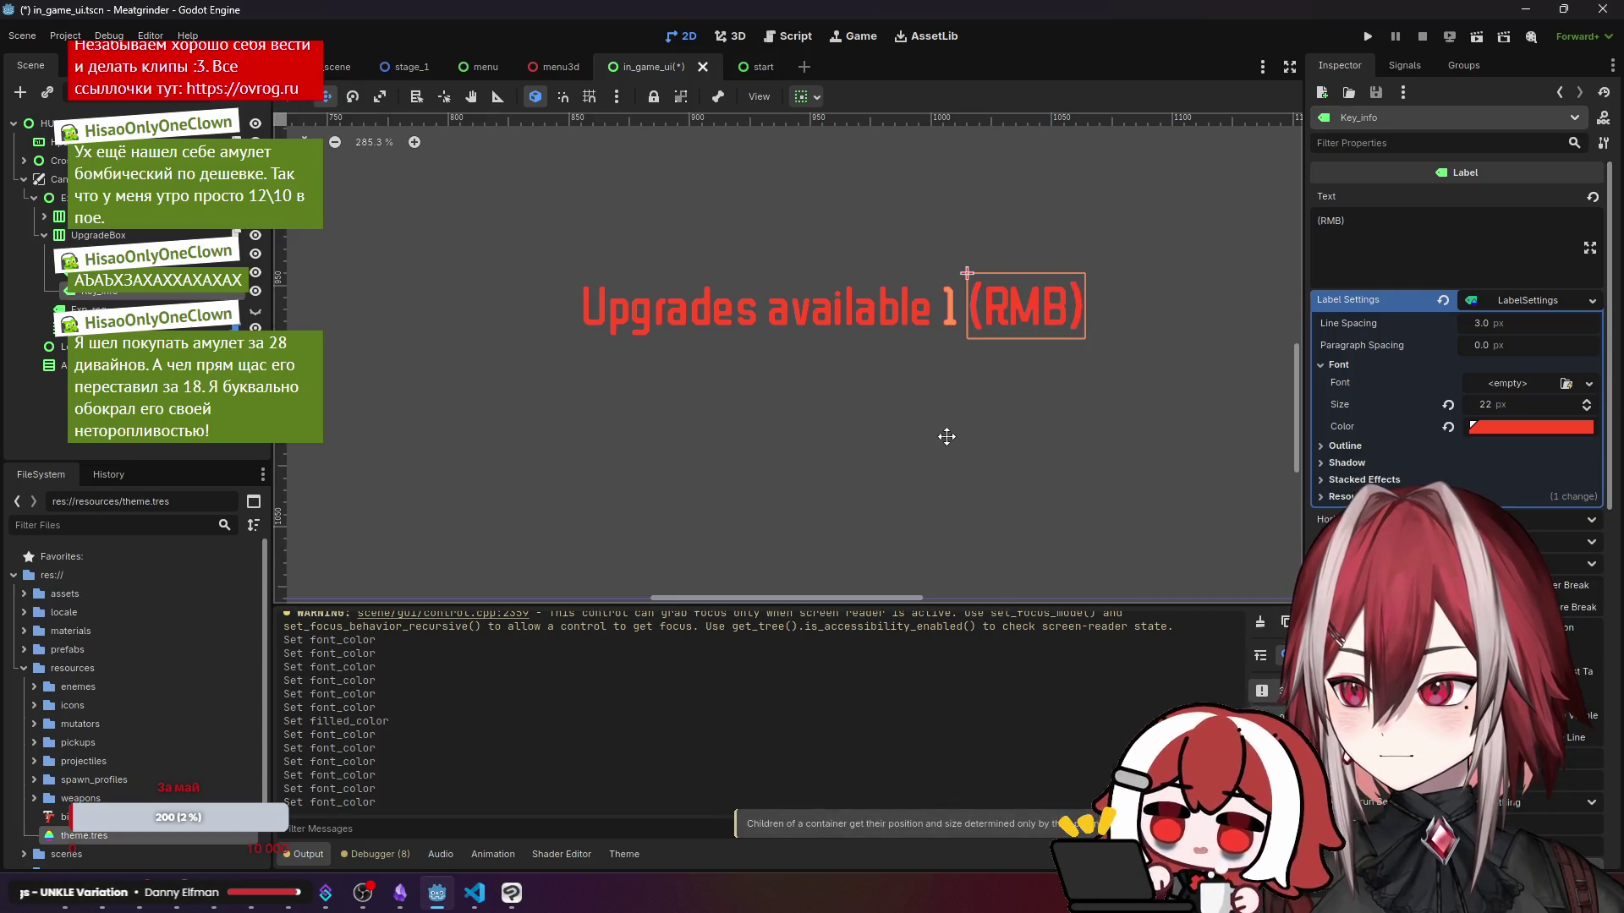
click(1496, 428)
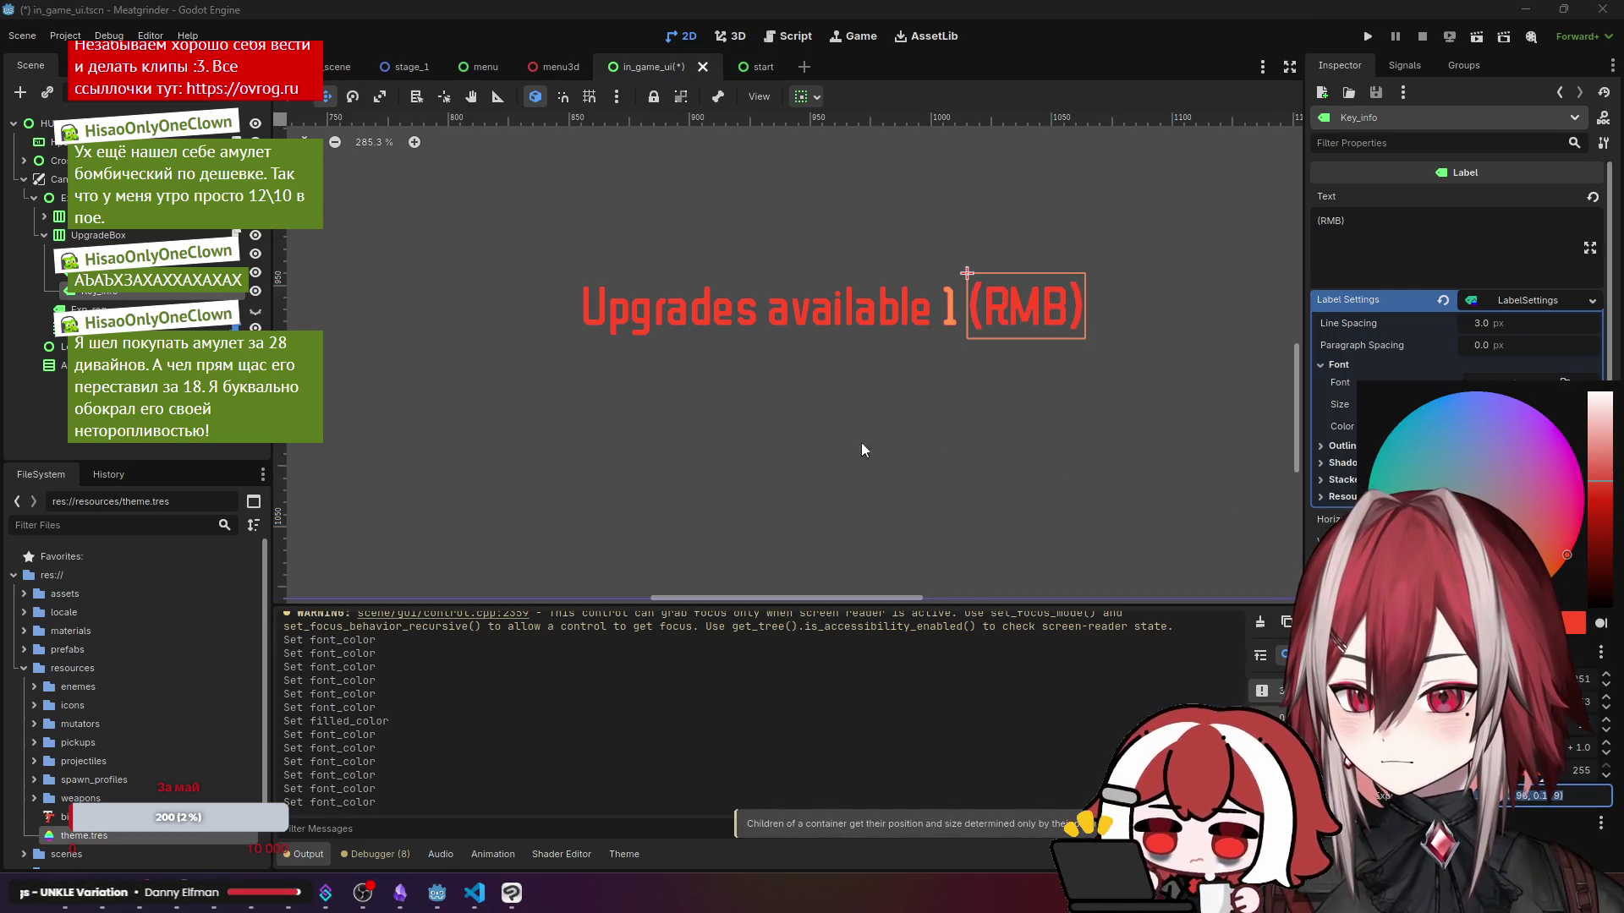
click(618, 386)
scroll(618, 386, down, 3)
scroll(618, 387, down, 6)
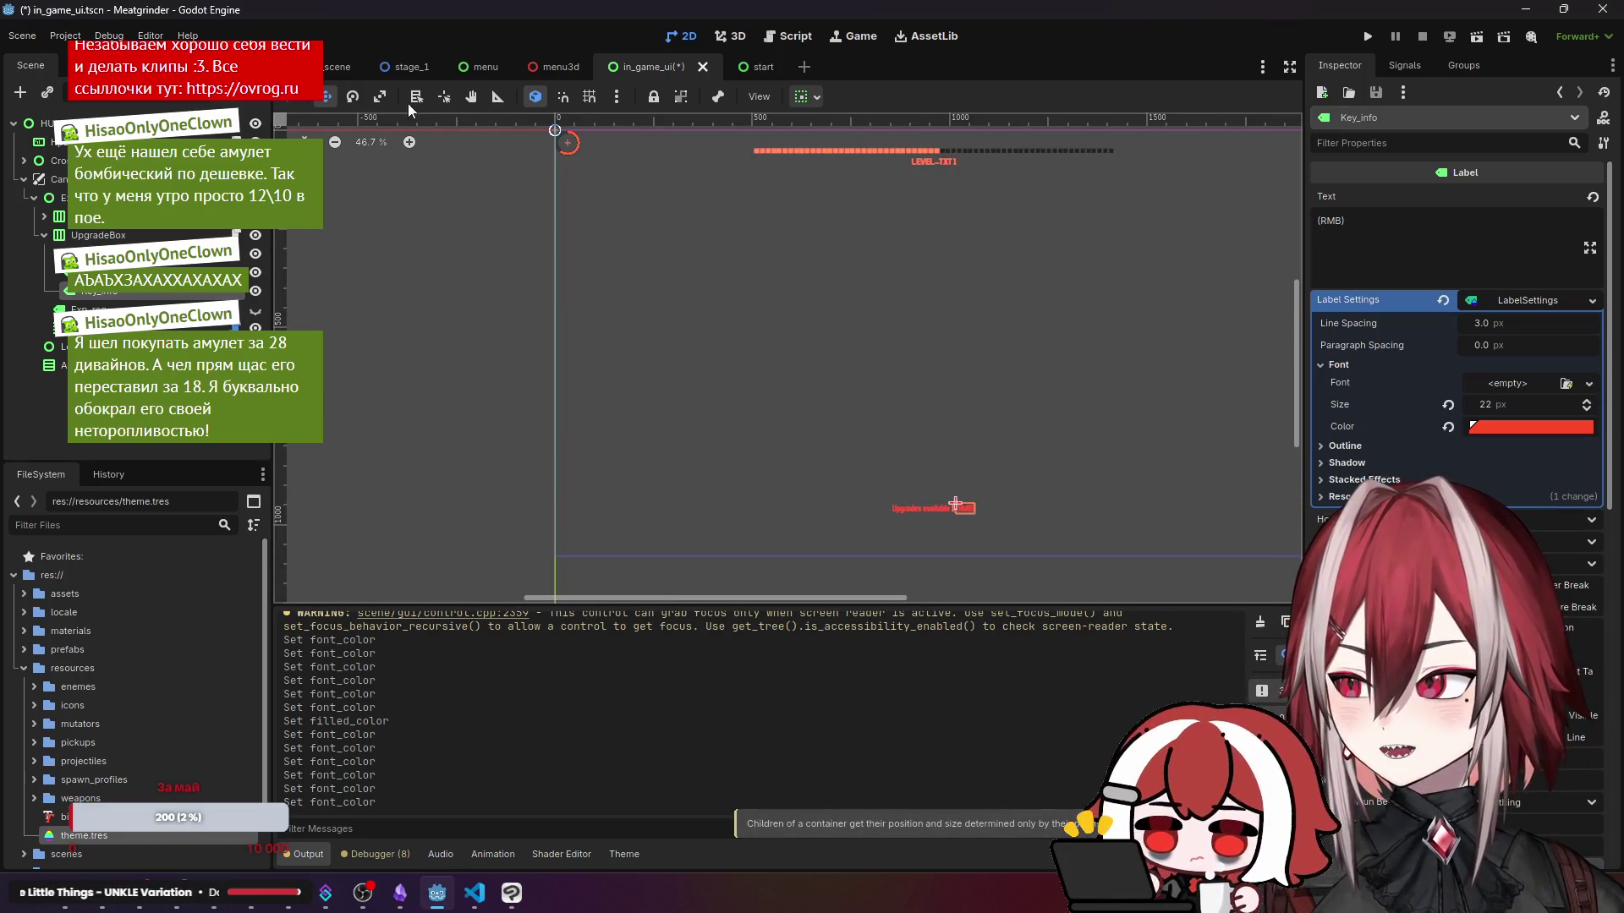
click(338, 67)
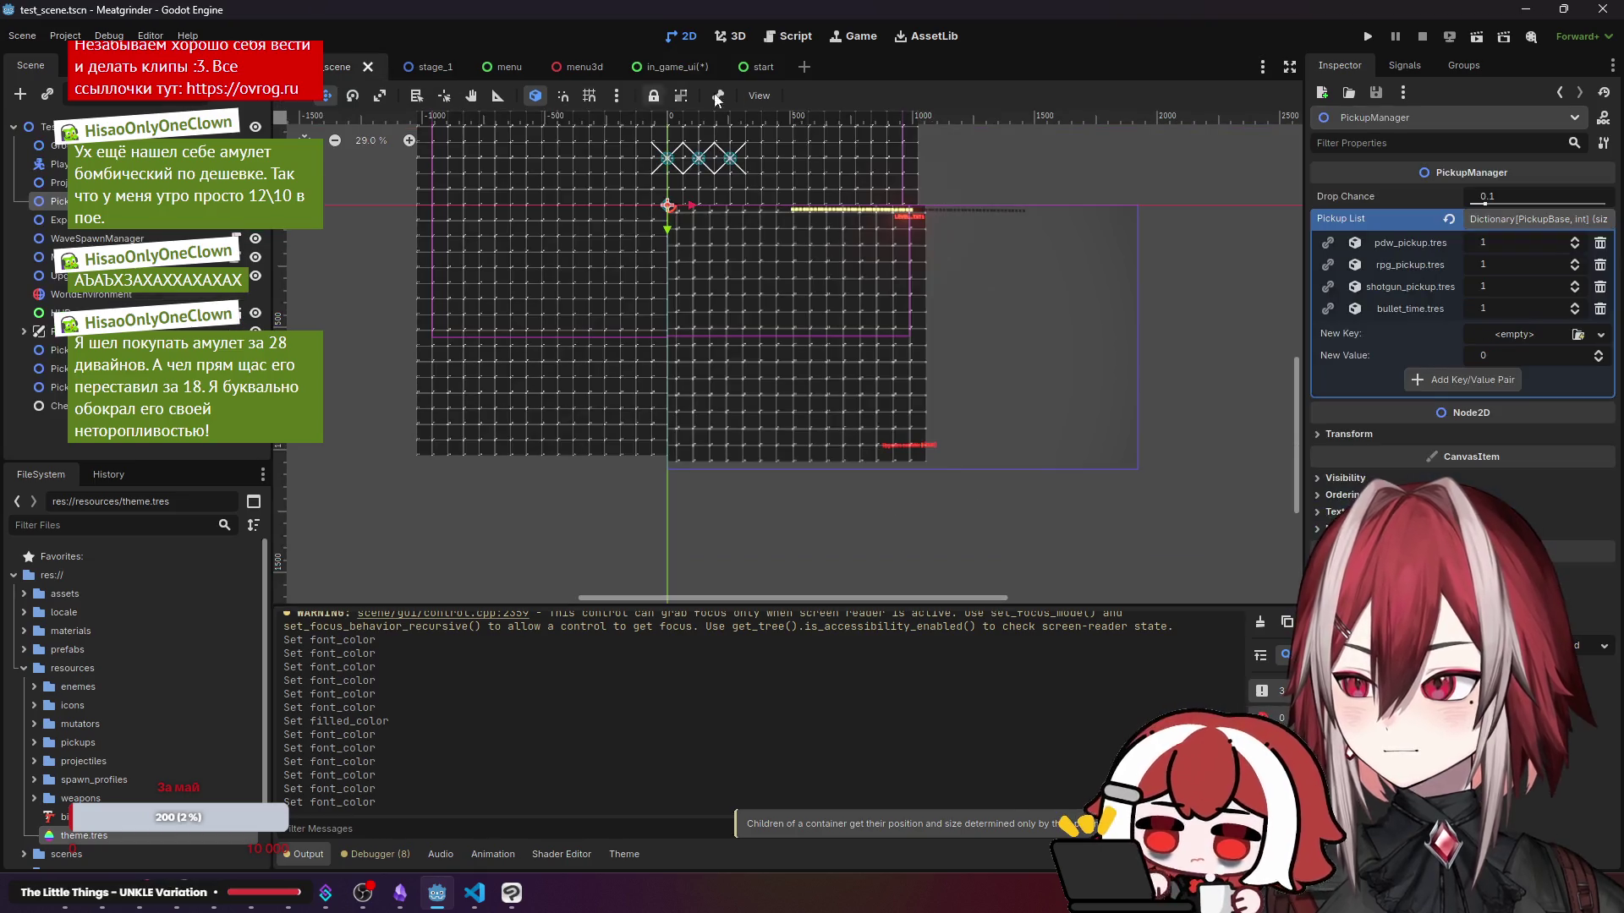
- Run the test scene, move around with WASD while fighting, then quit the game with Alt+F4
click(1502, 38)
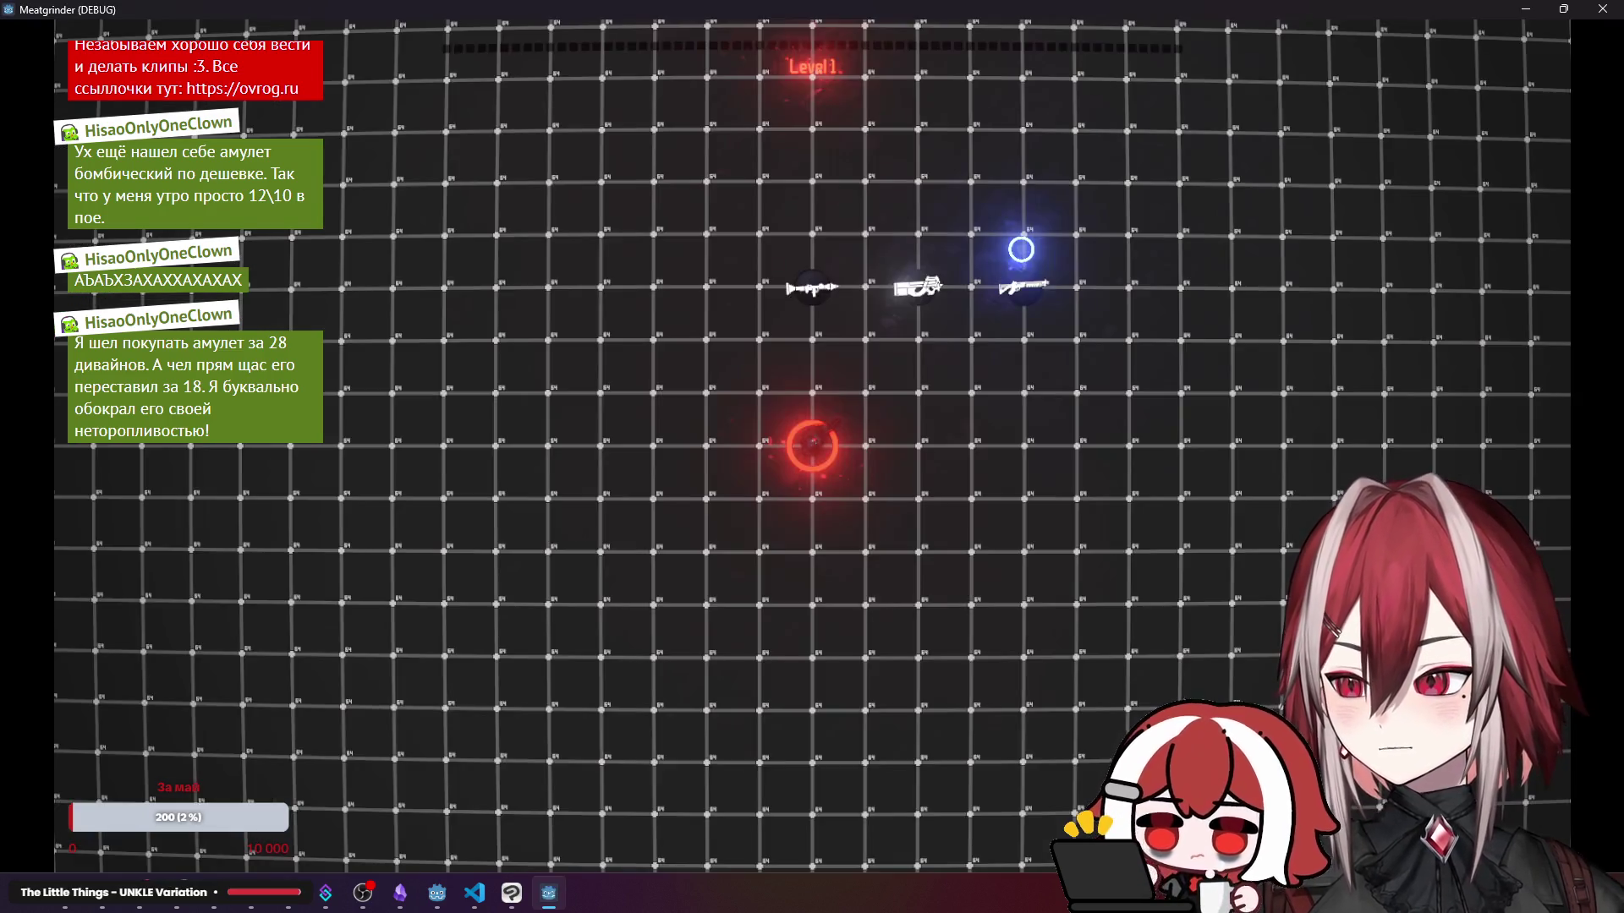
key(d)
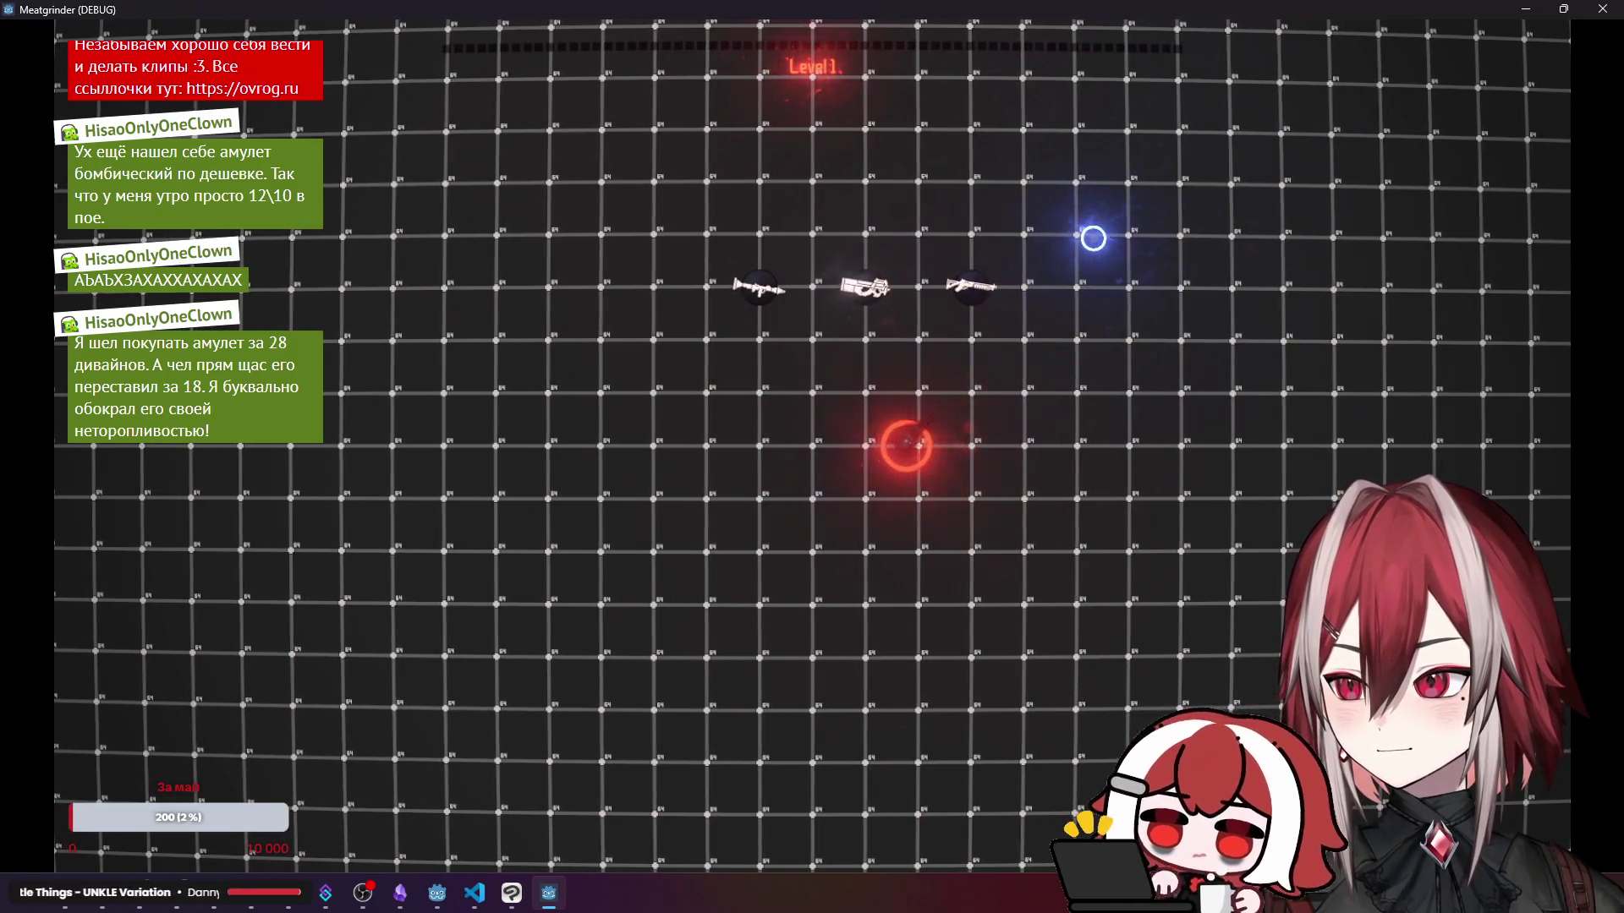
key(a)
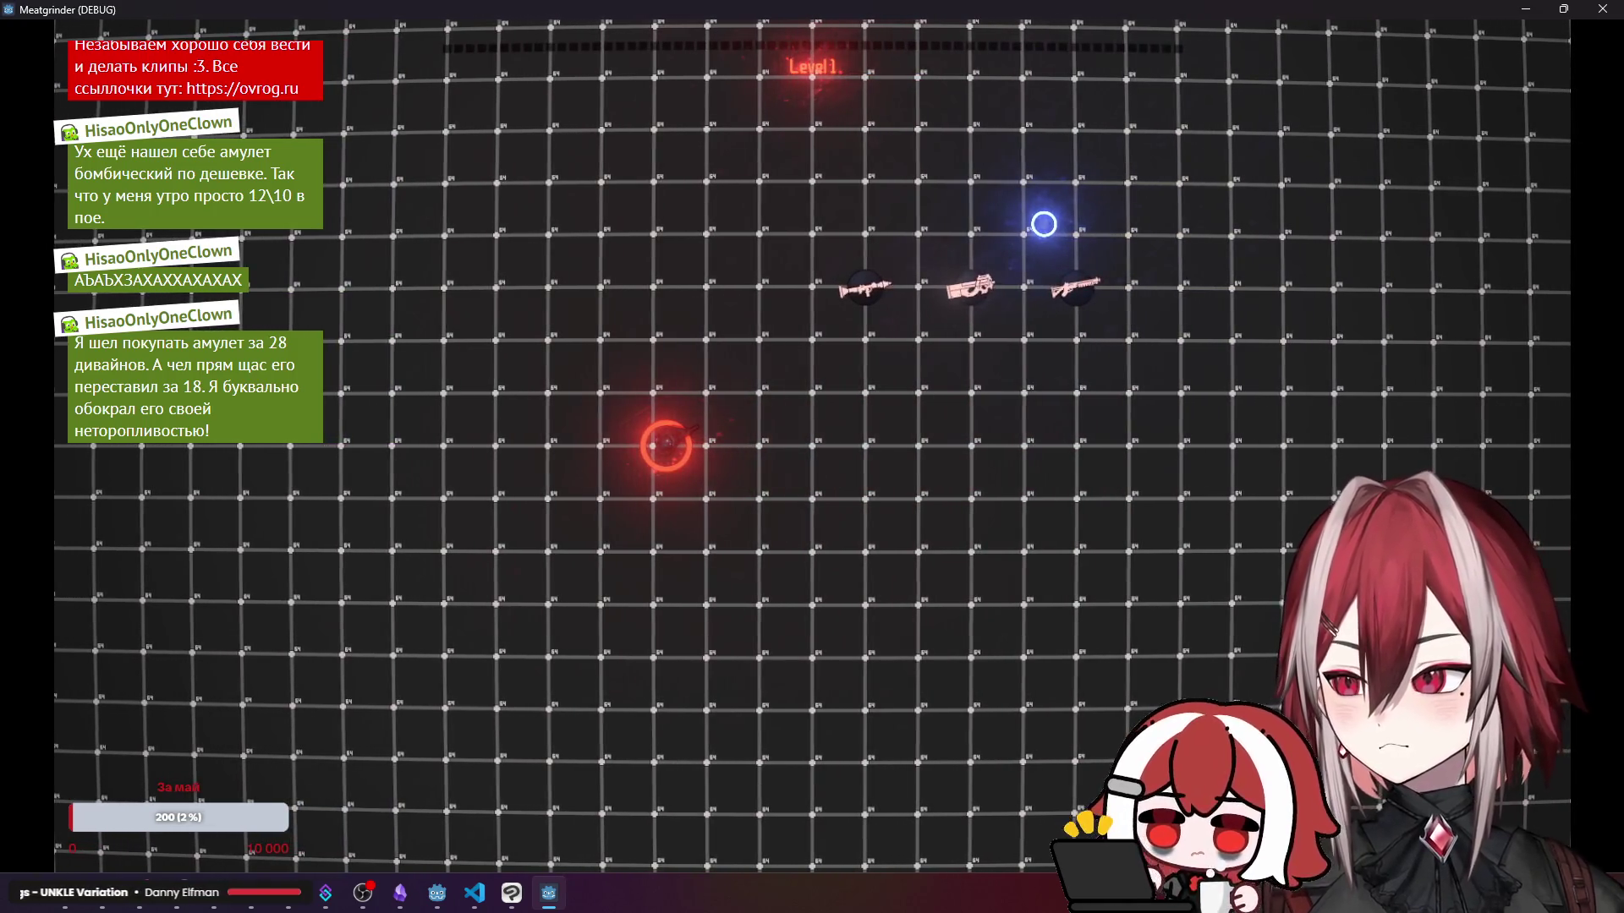
key(d)
key(w)
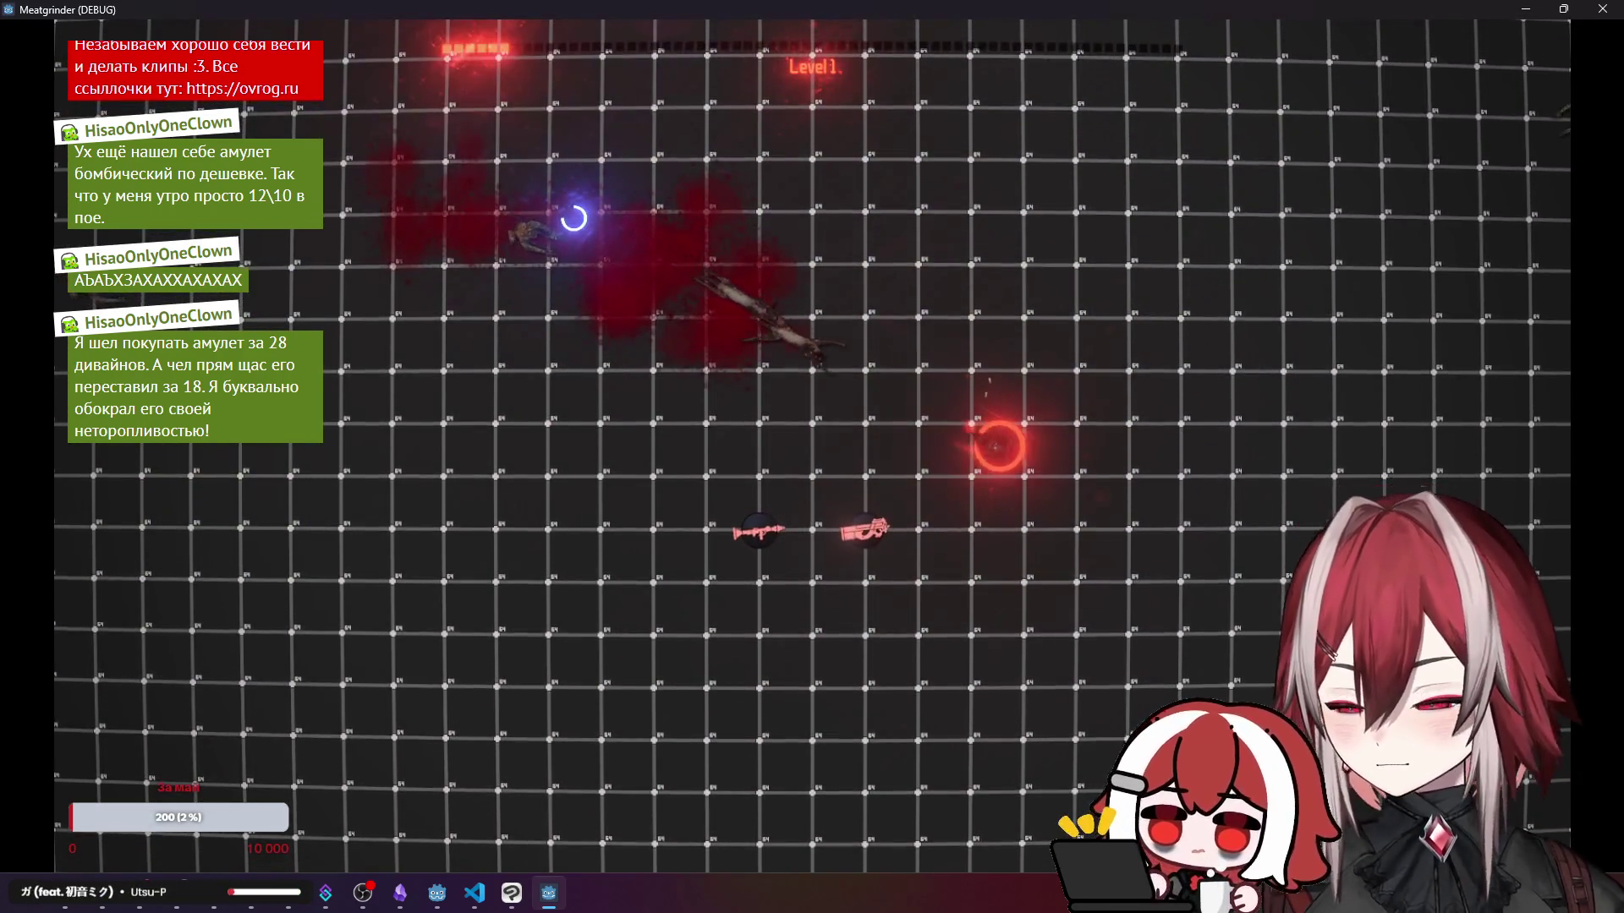
key(s)
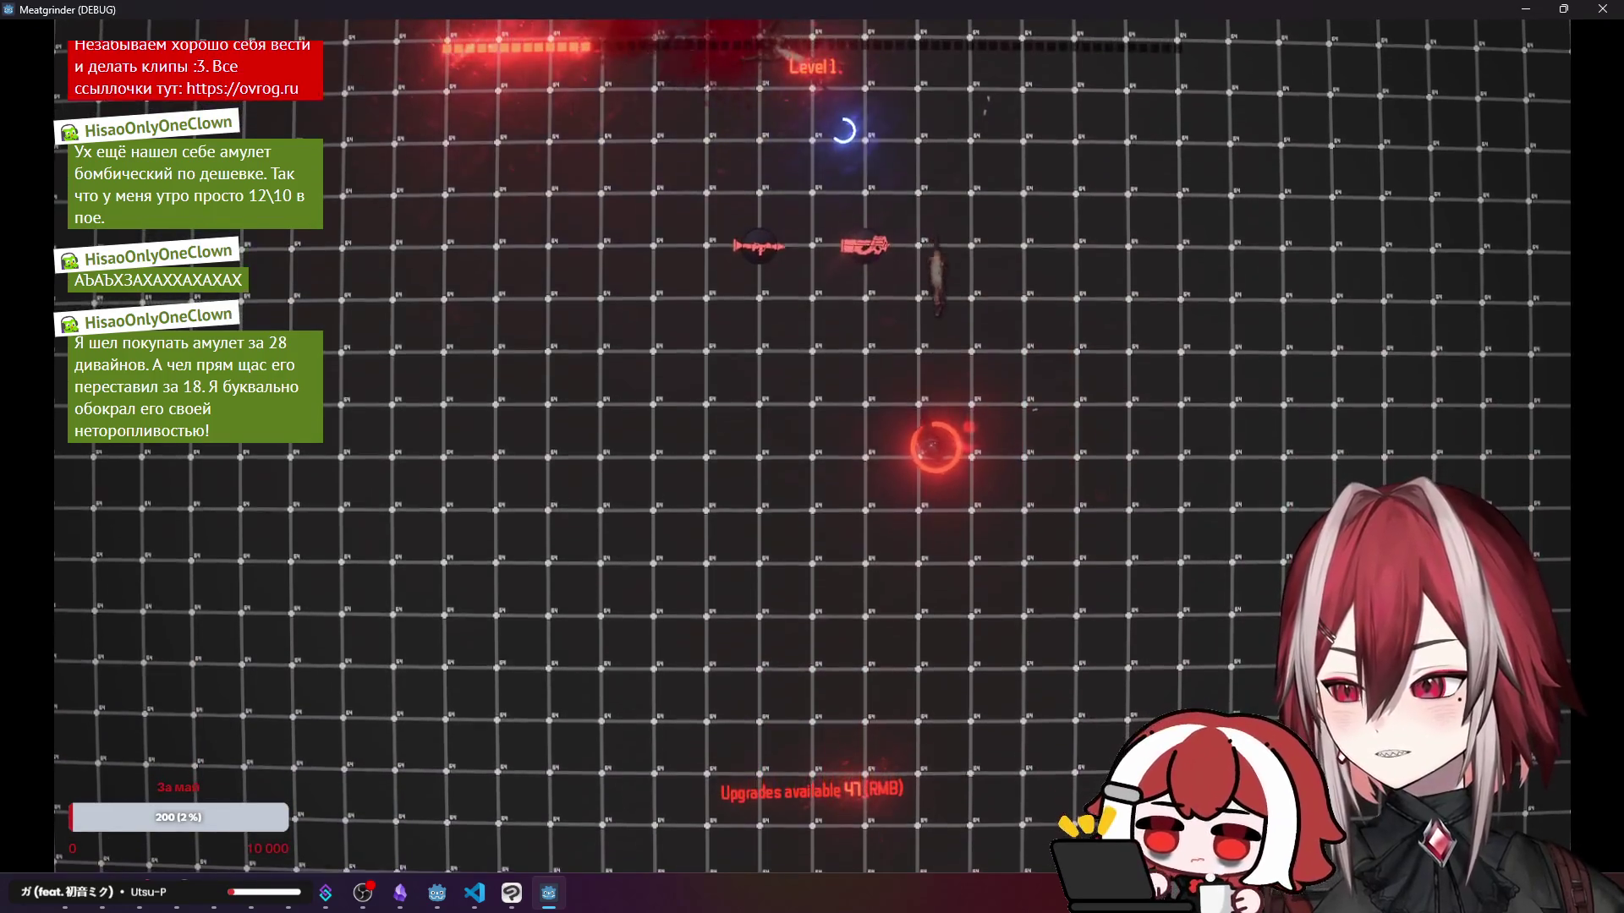
key(w)
key(a)
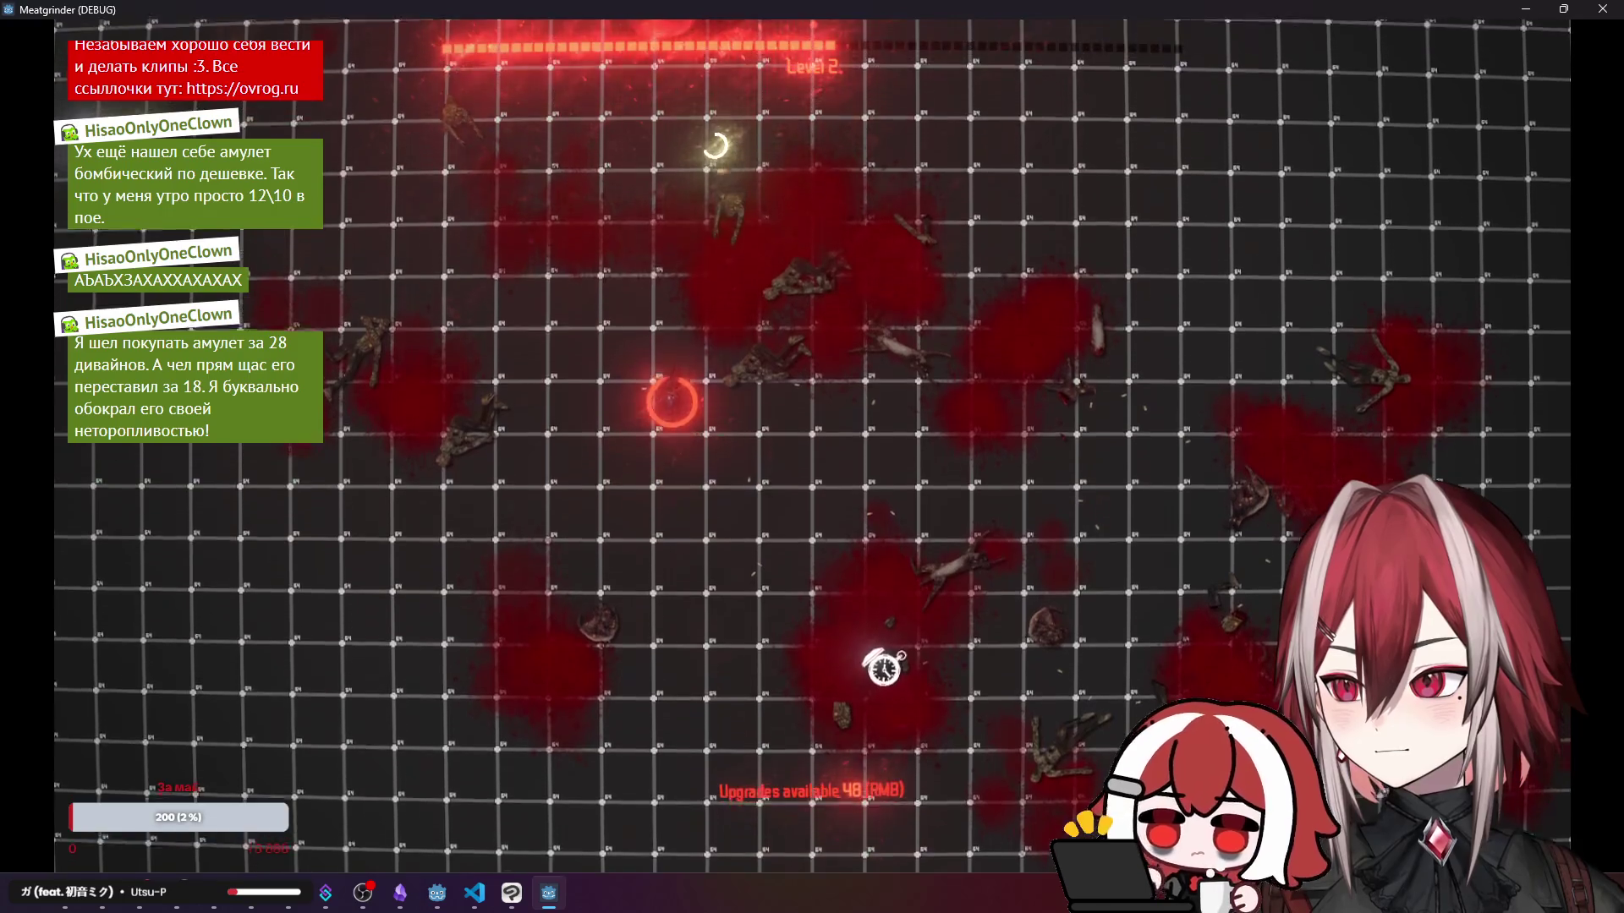
key(a)
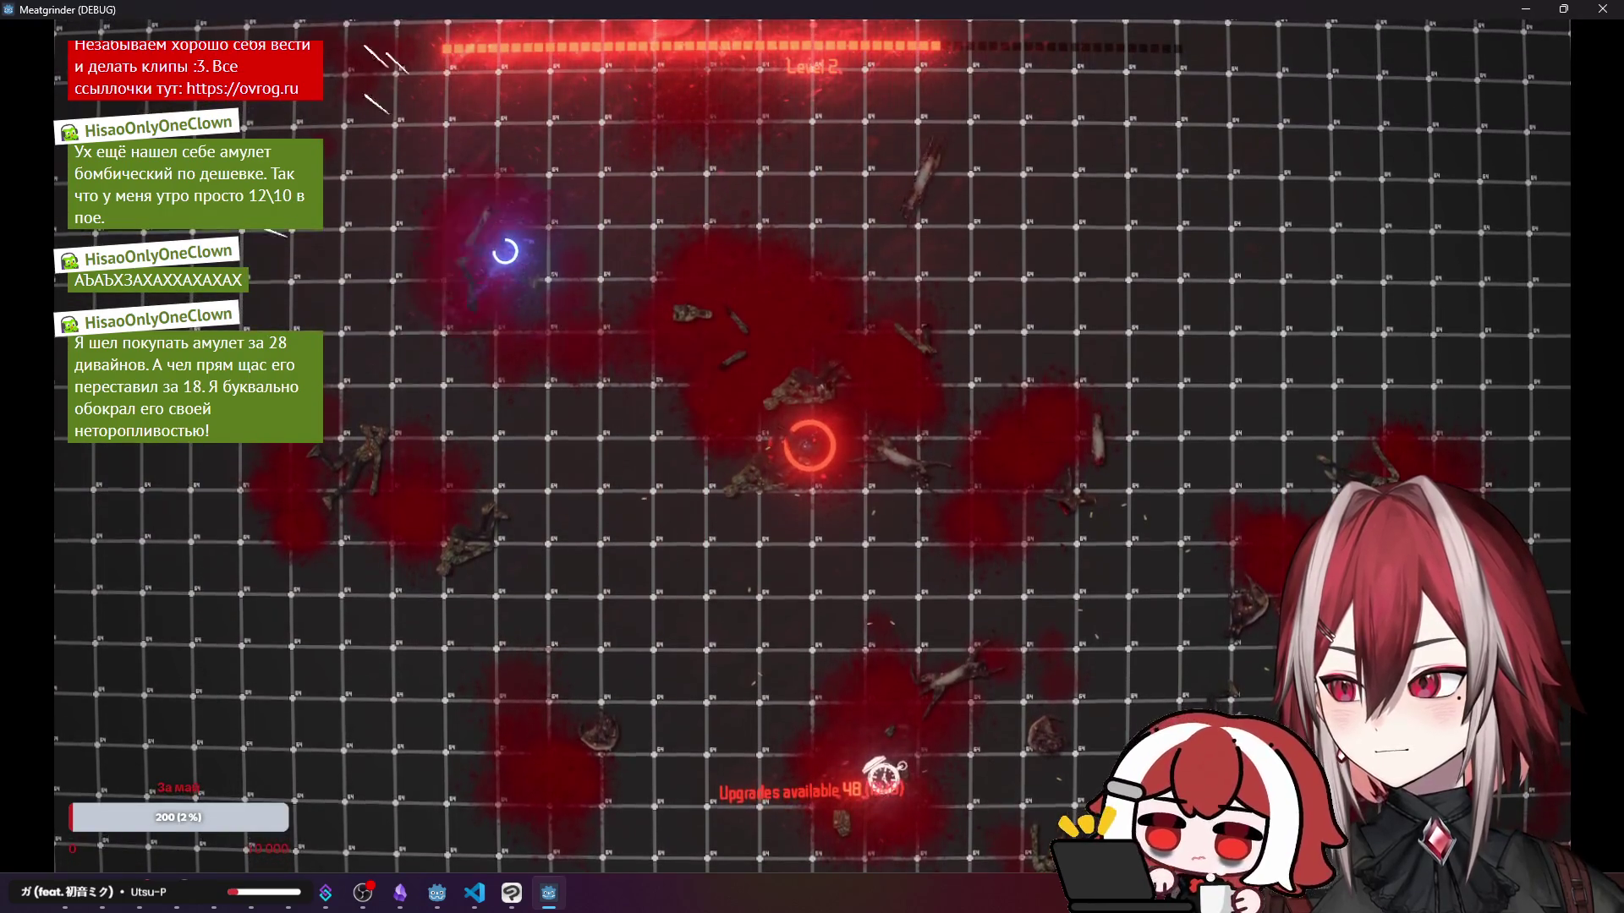
key(alt+F4)
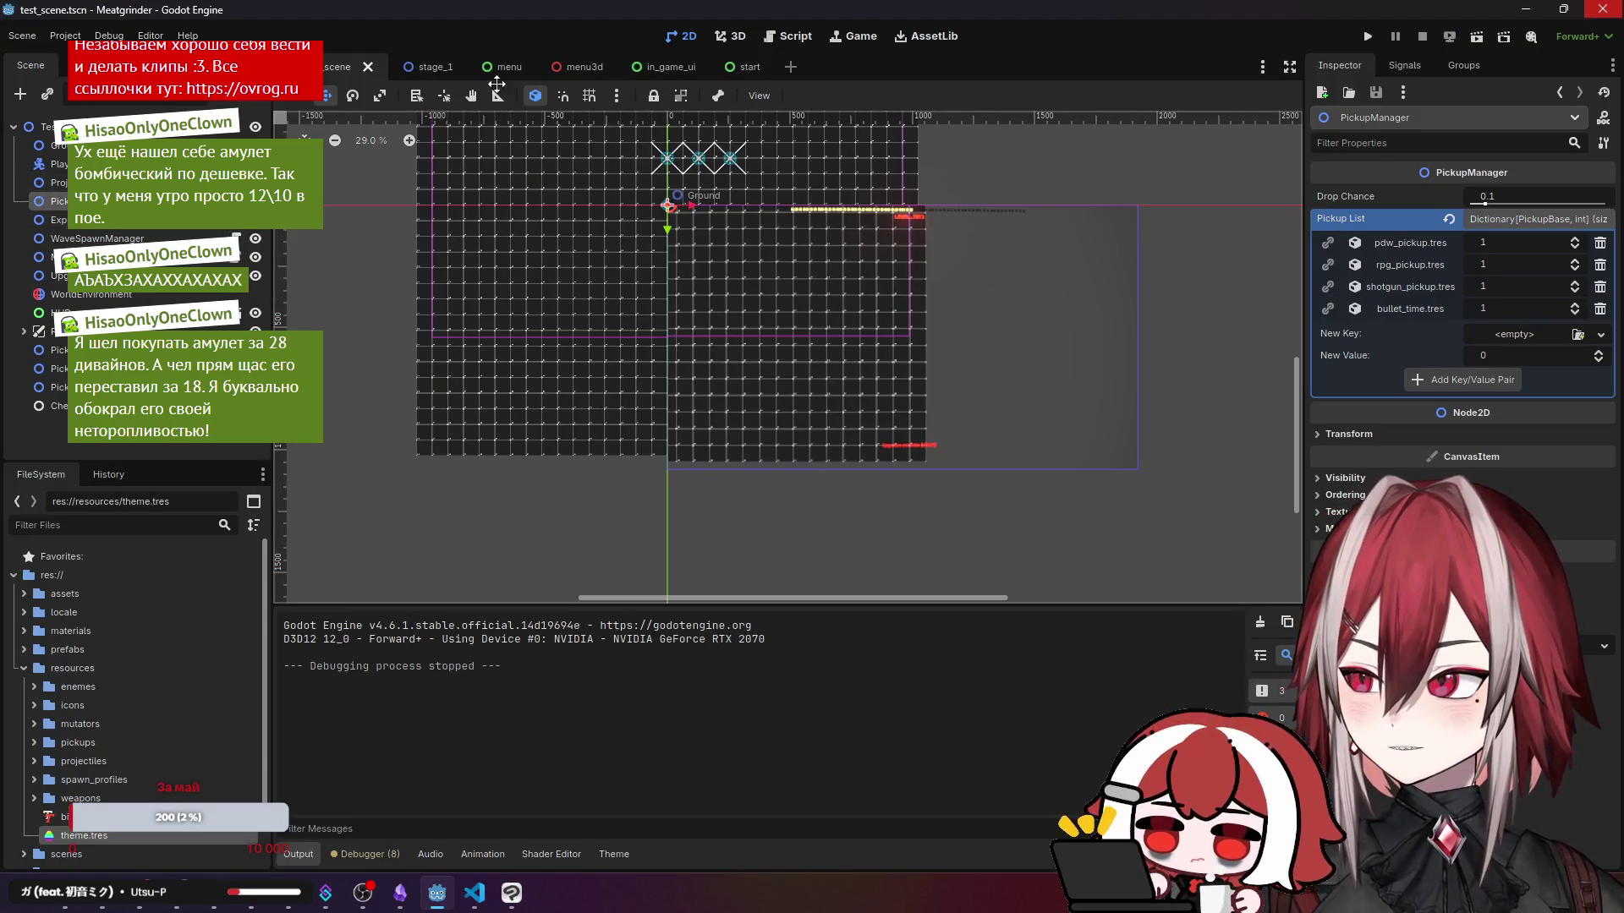
- In in_game_ui, expand the crosshair and check the AmmoBar ring's progress tint, leaving it unchanged
click(647, 68)
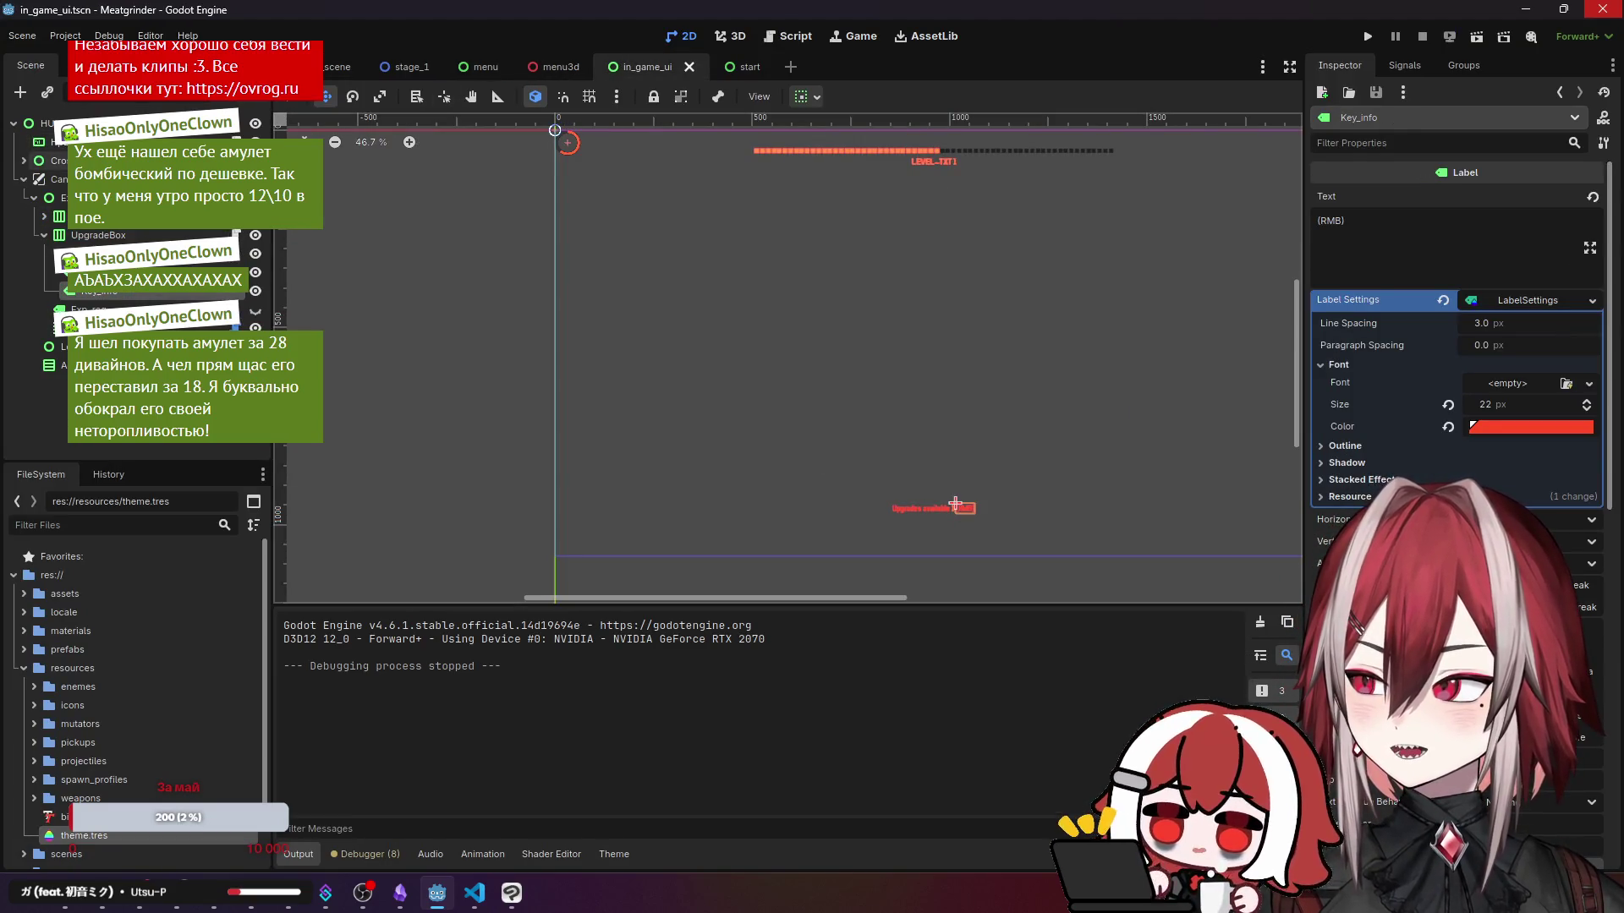
click(555, 133)
scroll(476, 175, up, 3)
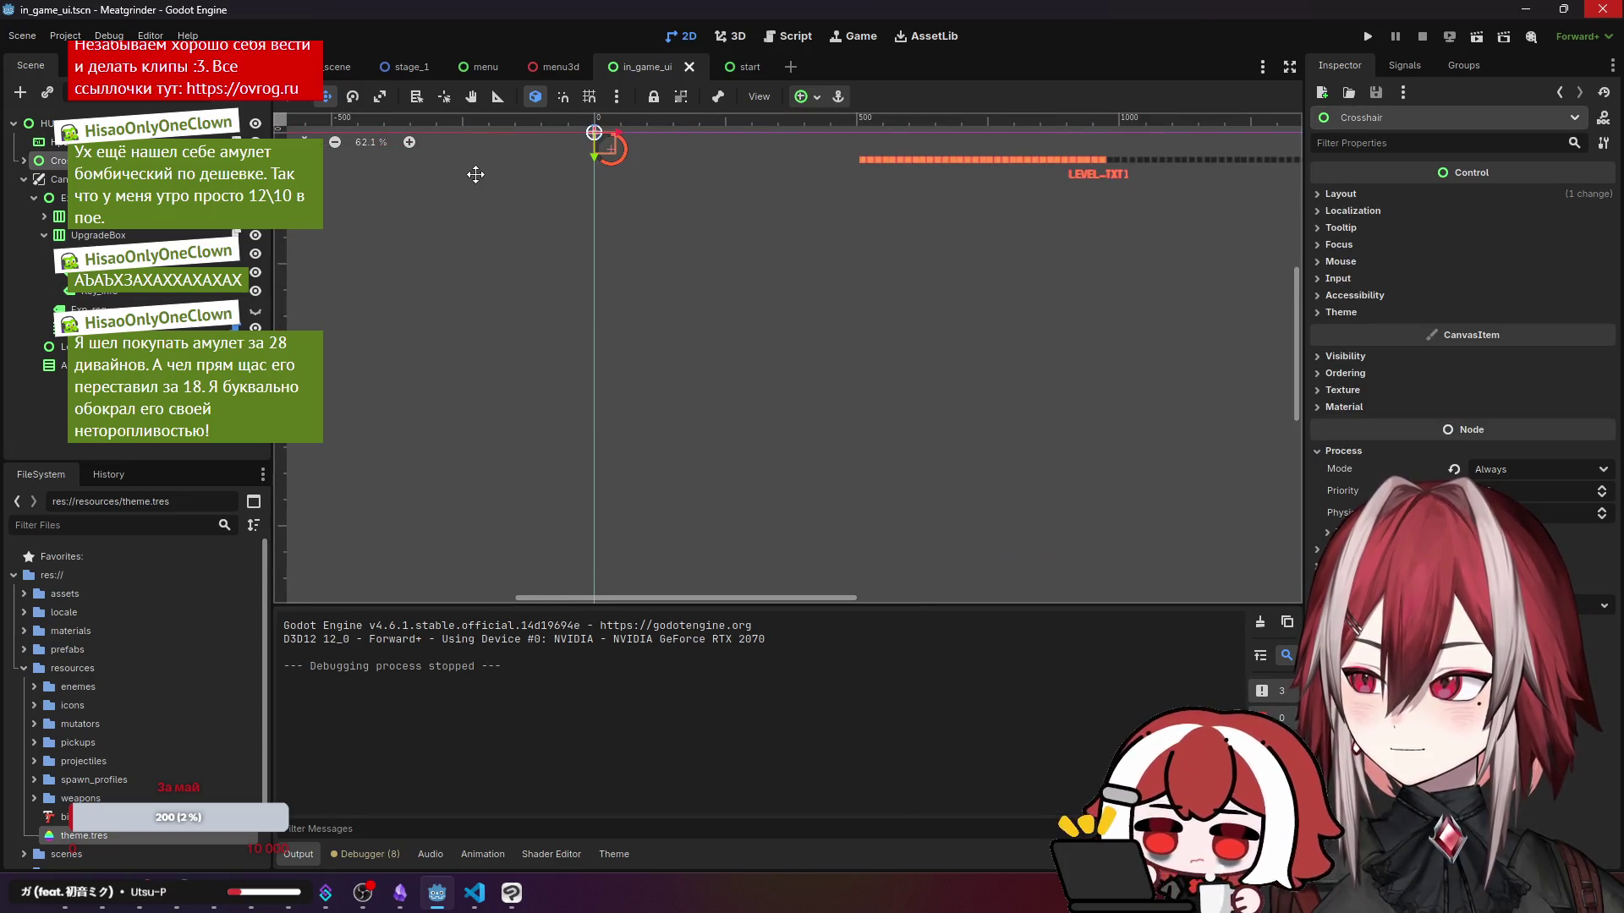
scroll(544, 167, up, 5)
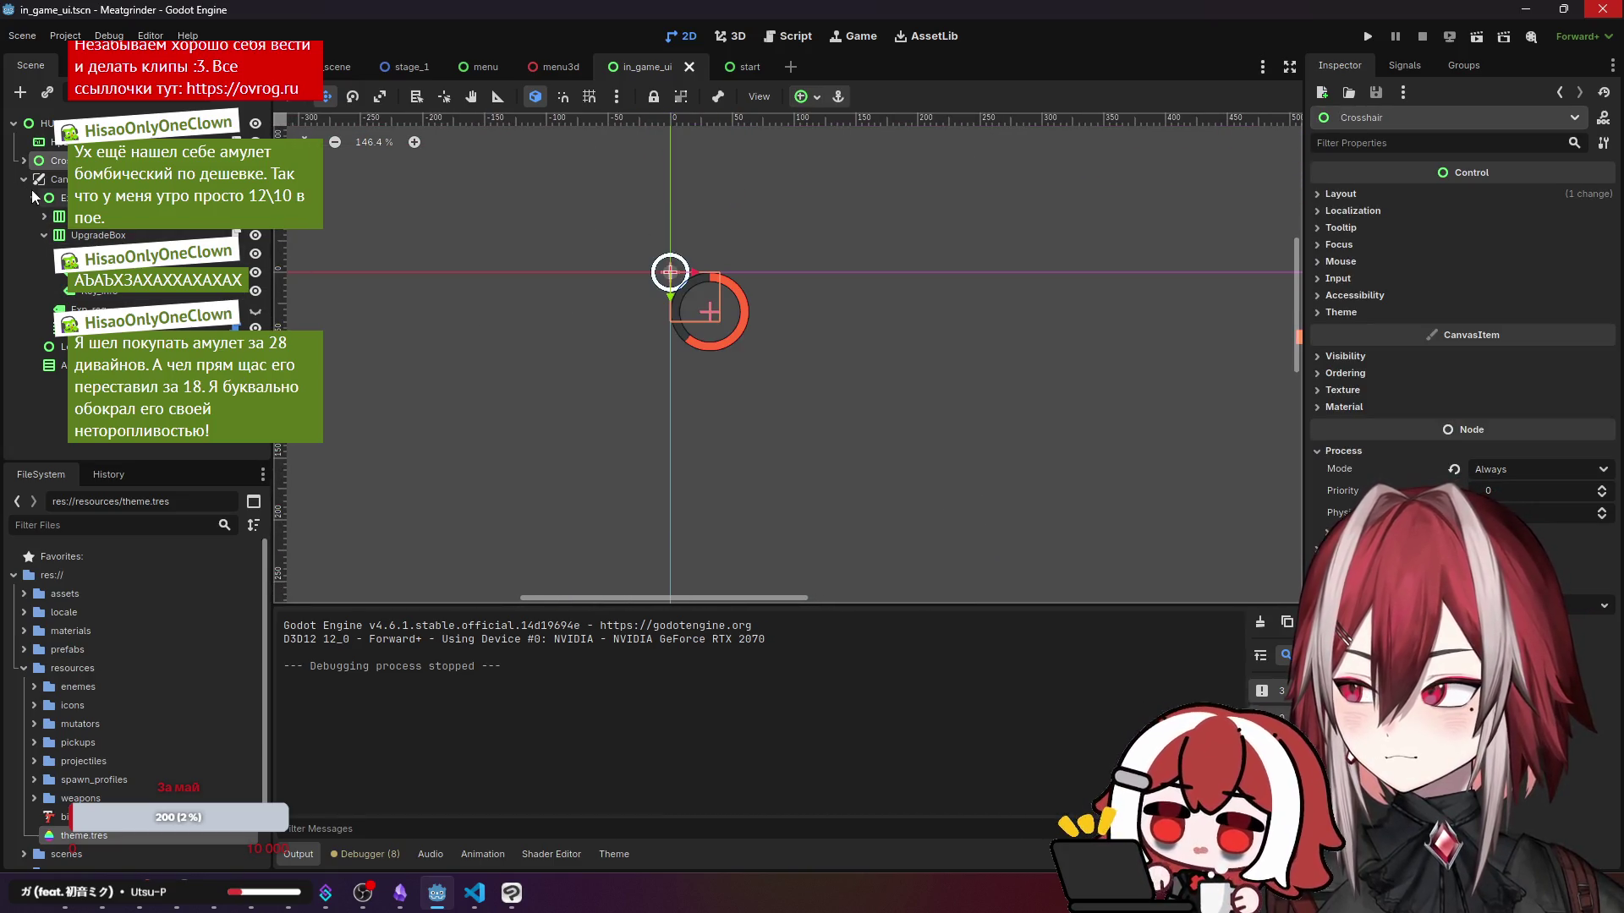
click(23, 162)
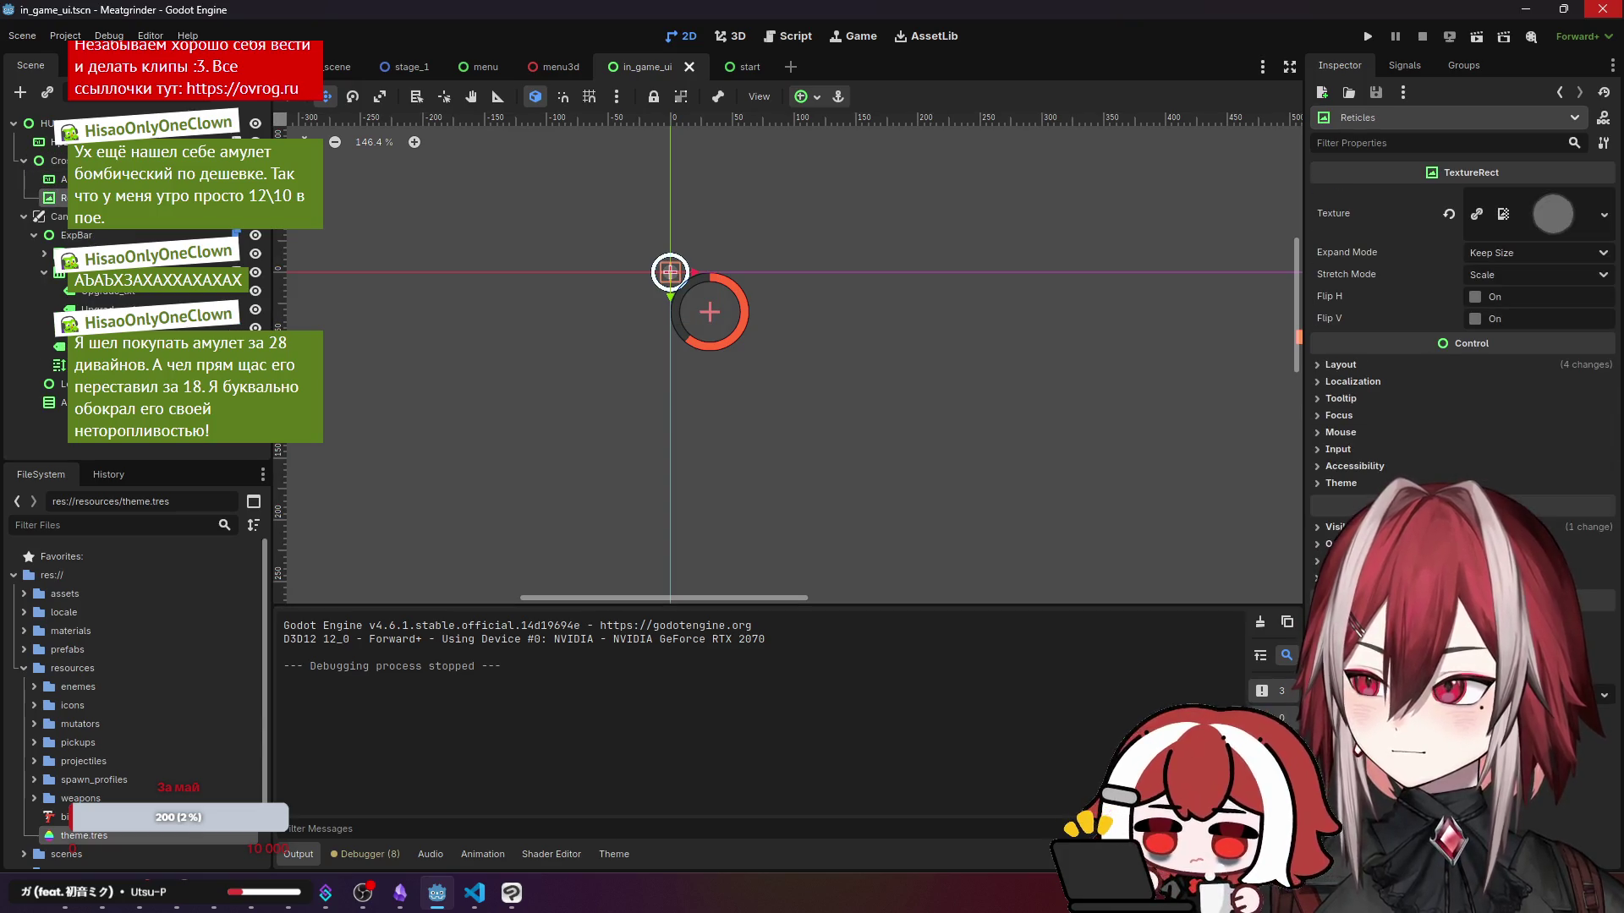
click(63, 178)
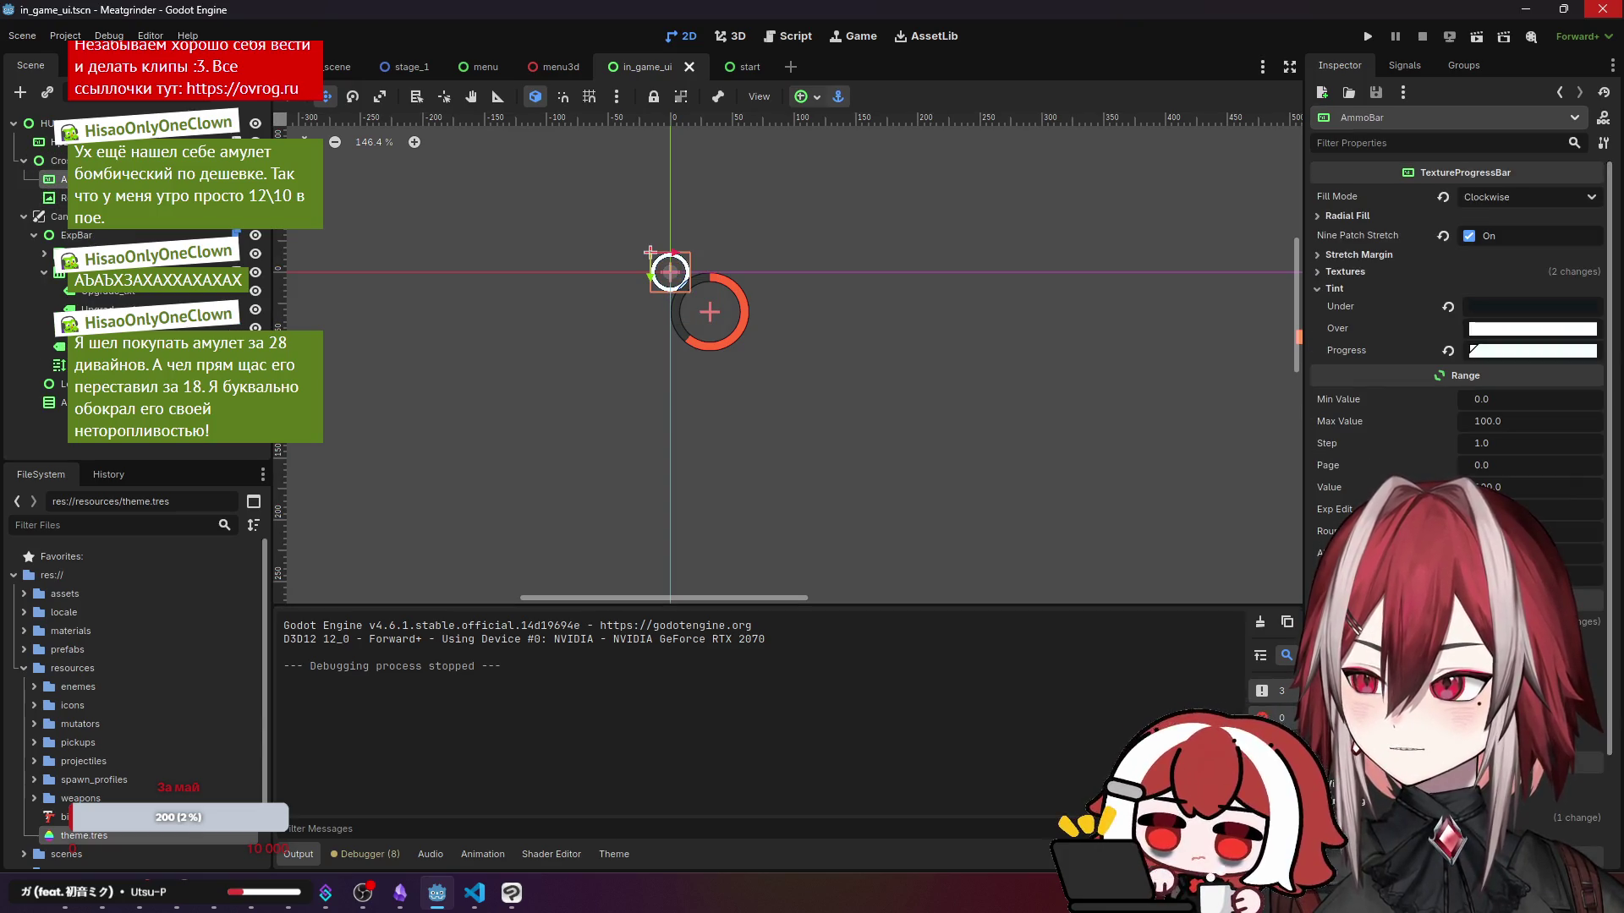
click(1511, 352)
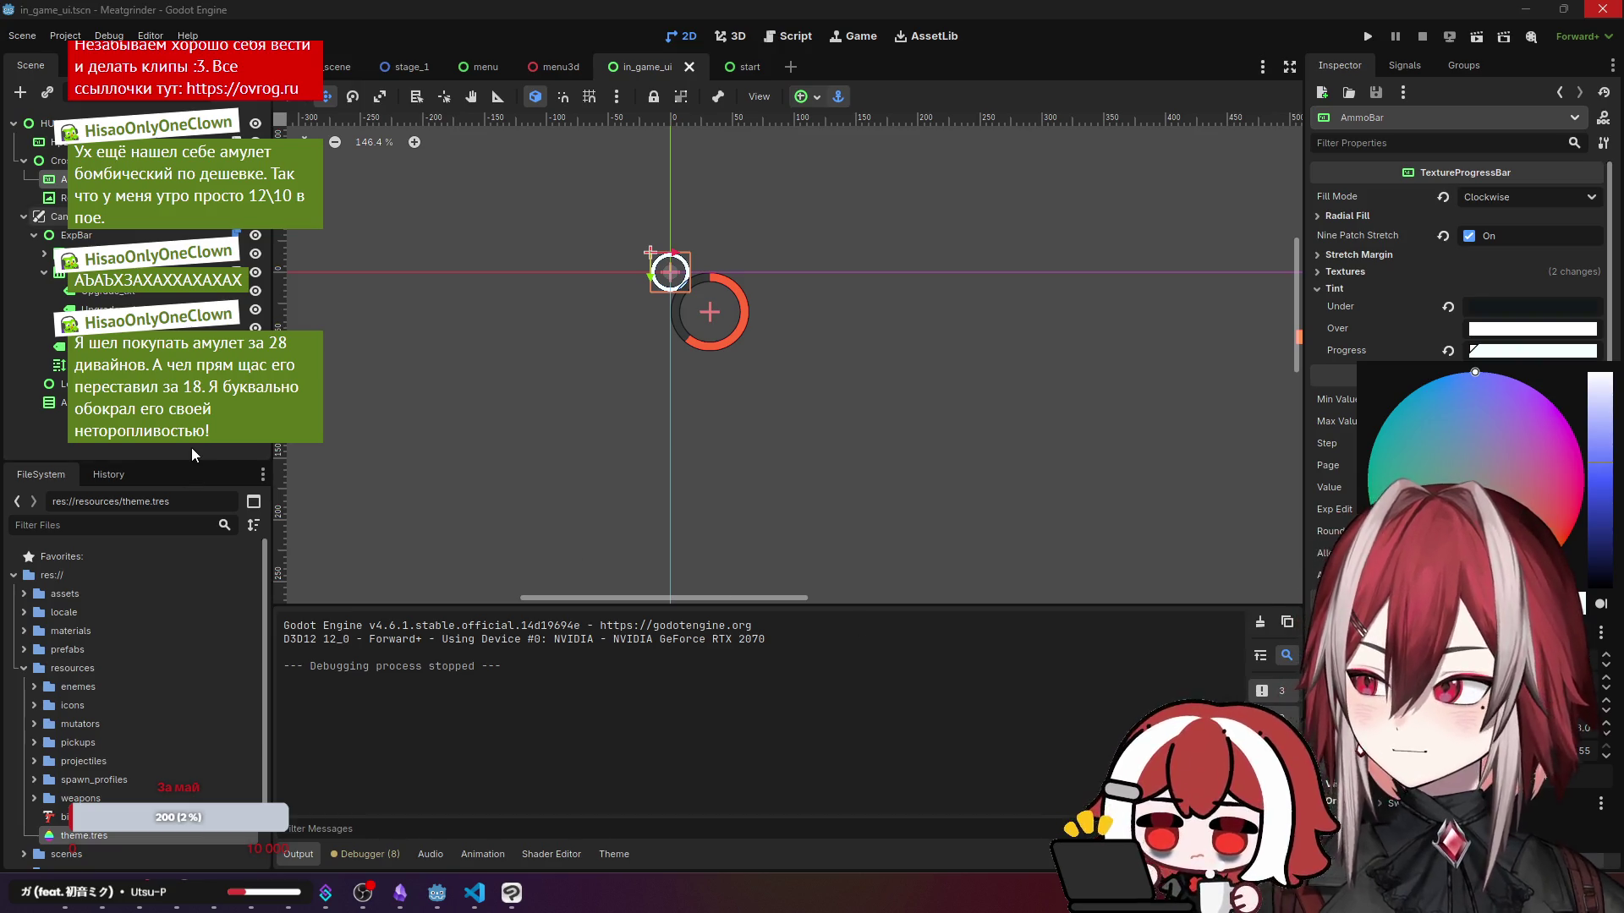
key(Escape)
scroll(837, 352, down, 5)
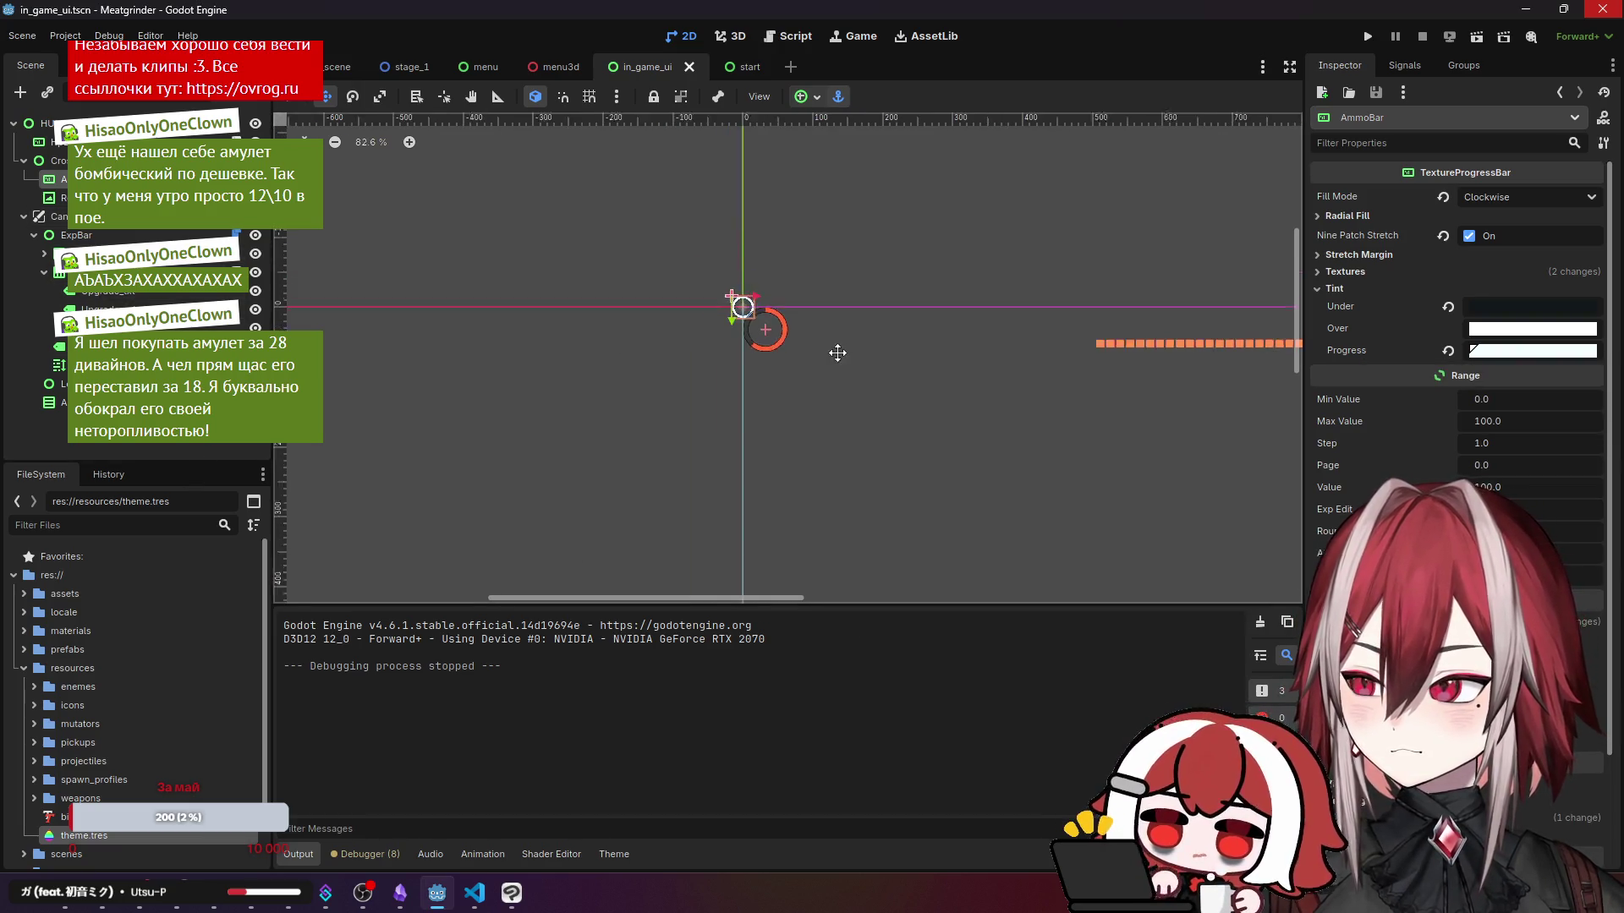
- Set the level progress bar's Filled Color to white
click(118, 365)
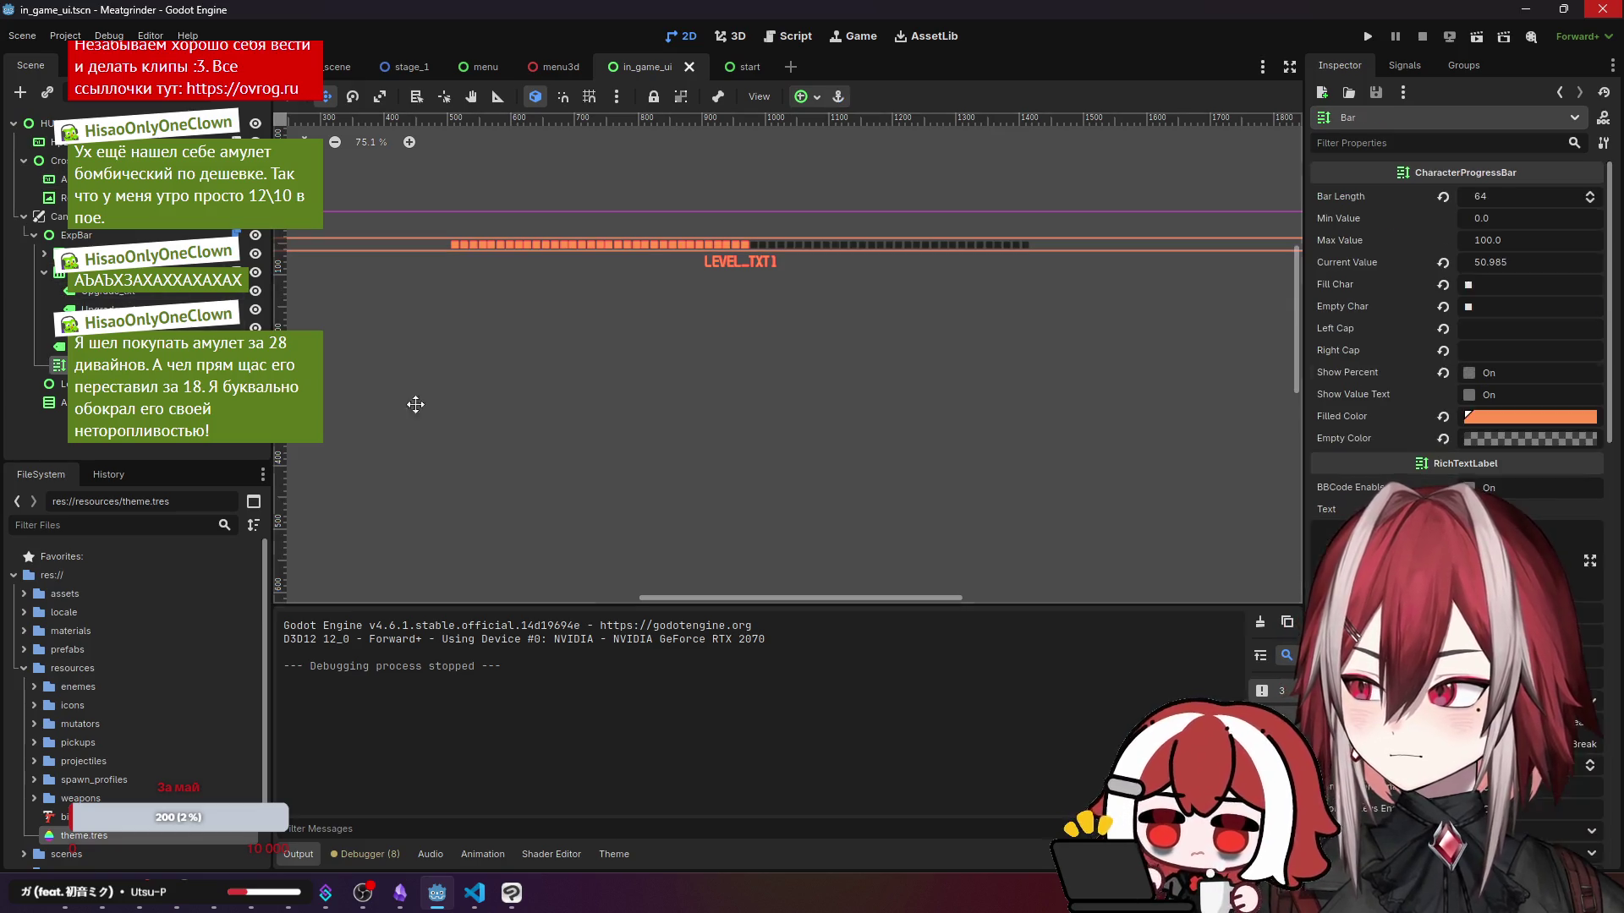
click(1510, 418)
click(1584, 794)
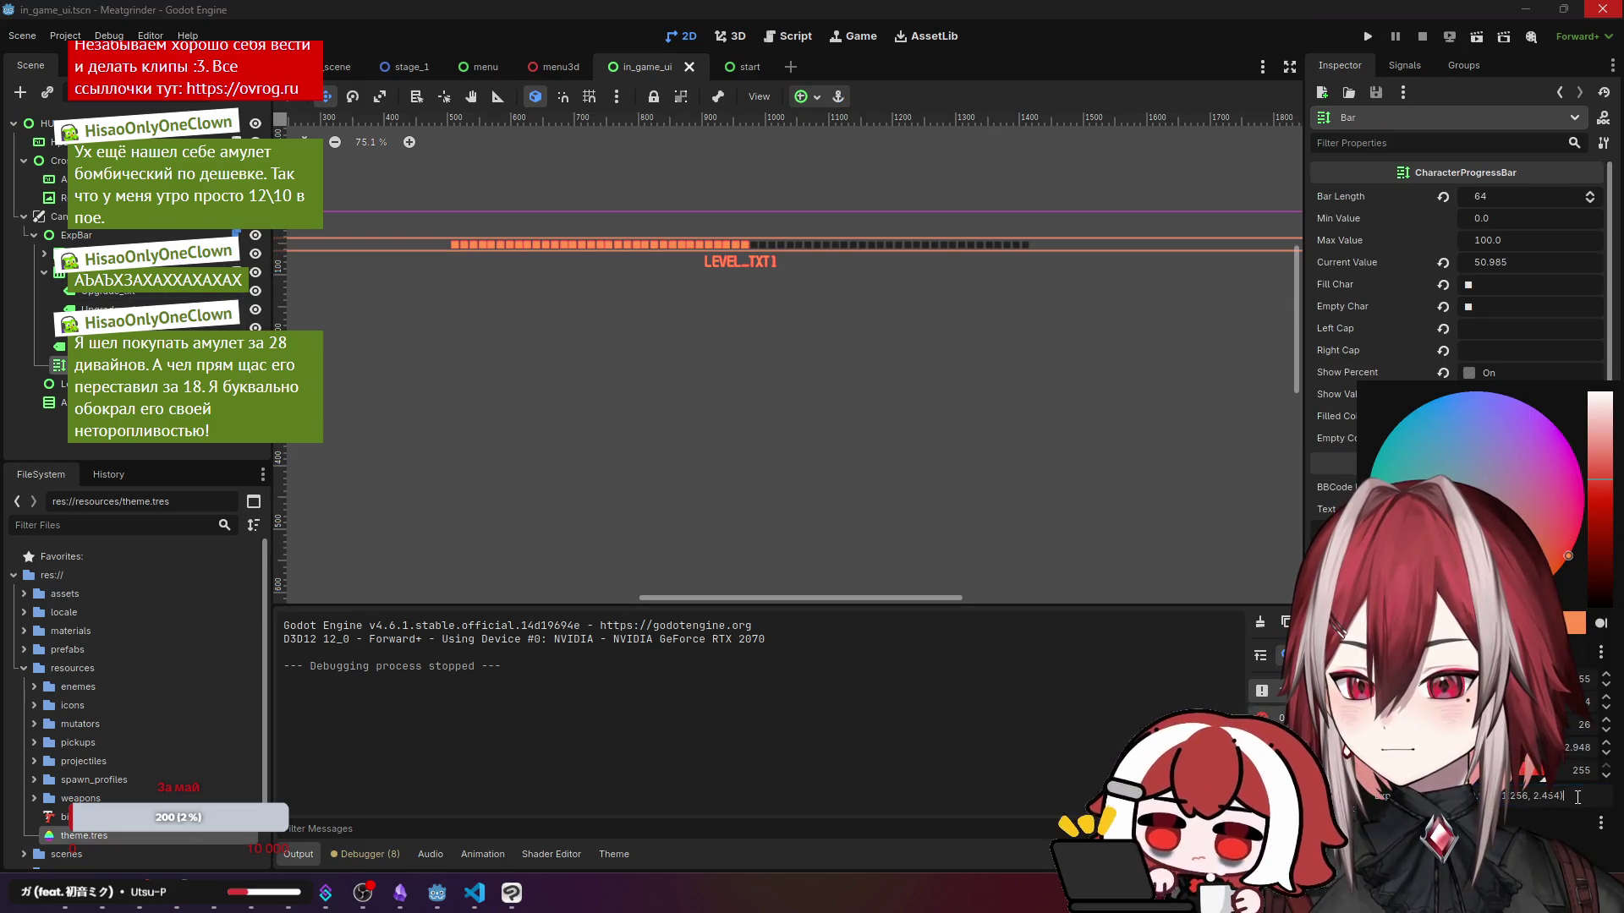
key(Return)
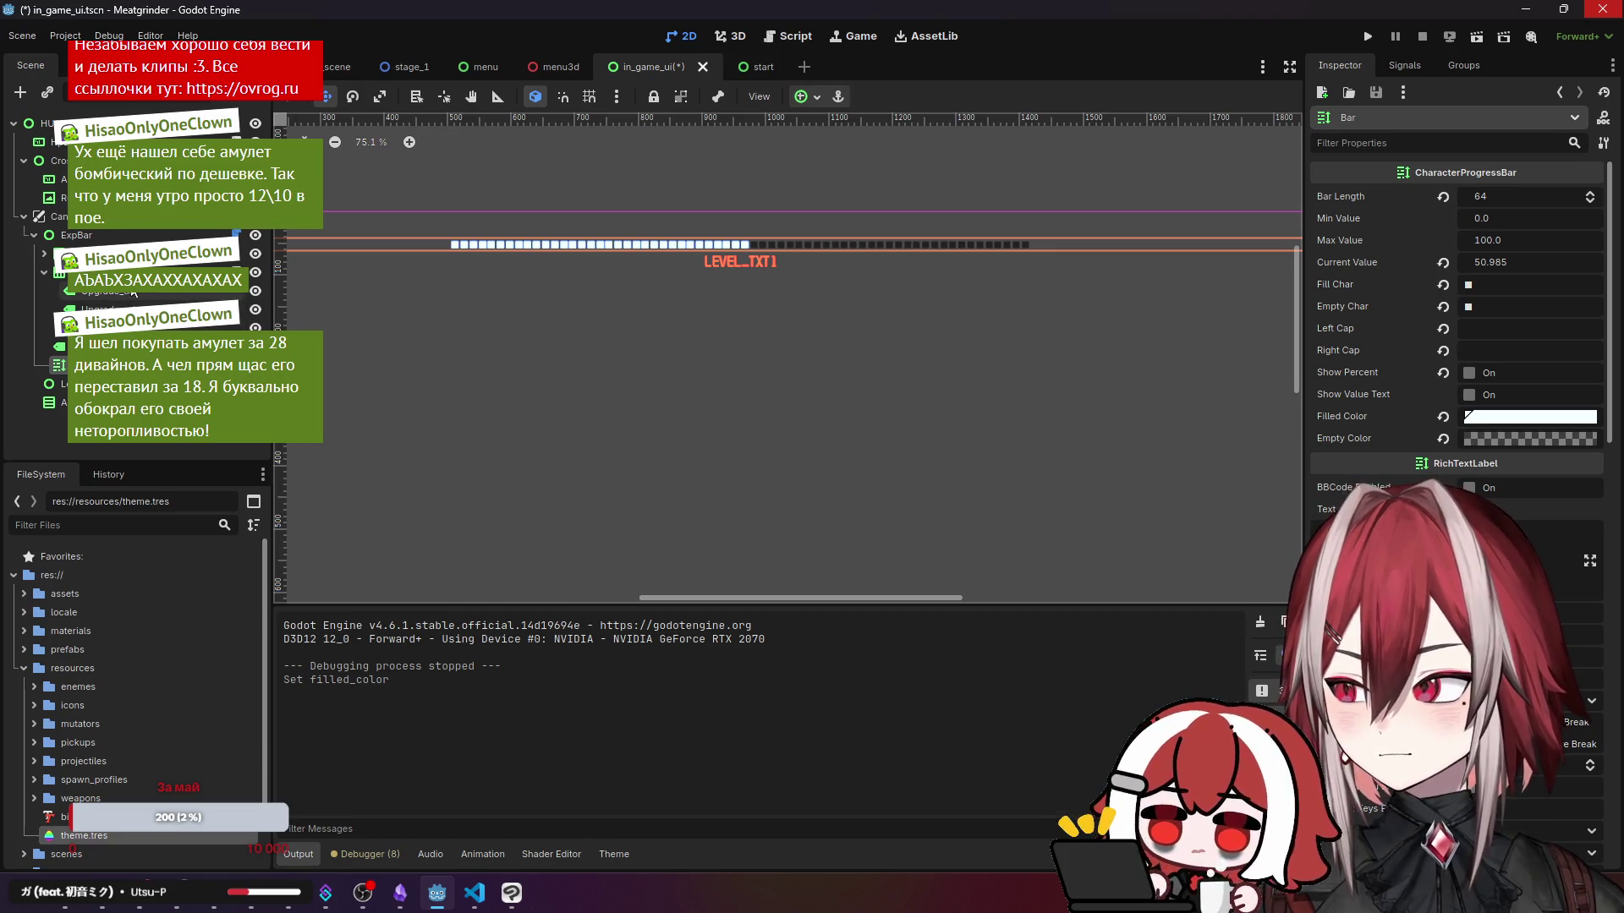
- Make the LEVEL_TXT label and level number font colours white, then return to test_scene
click(738, 262)
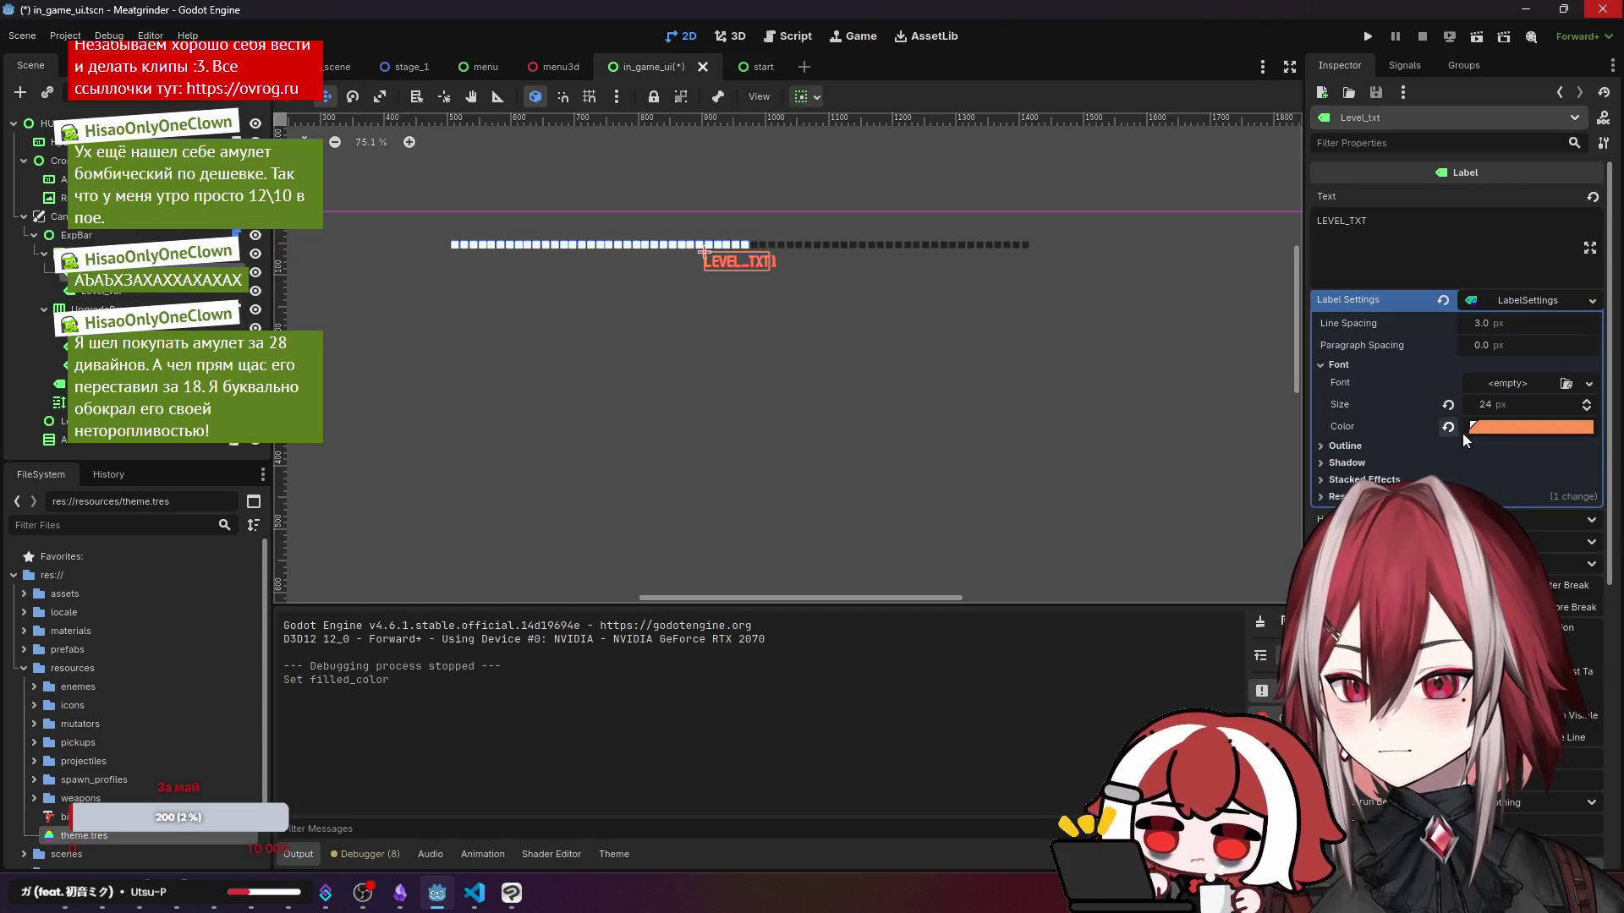
click(1472, 427)
click(703, 251)
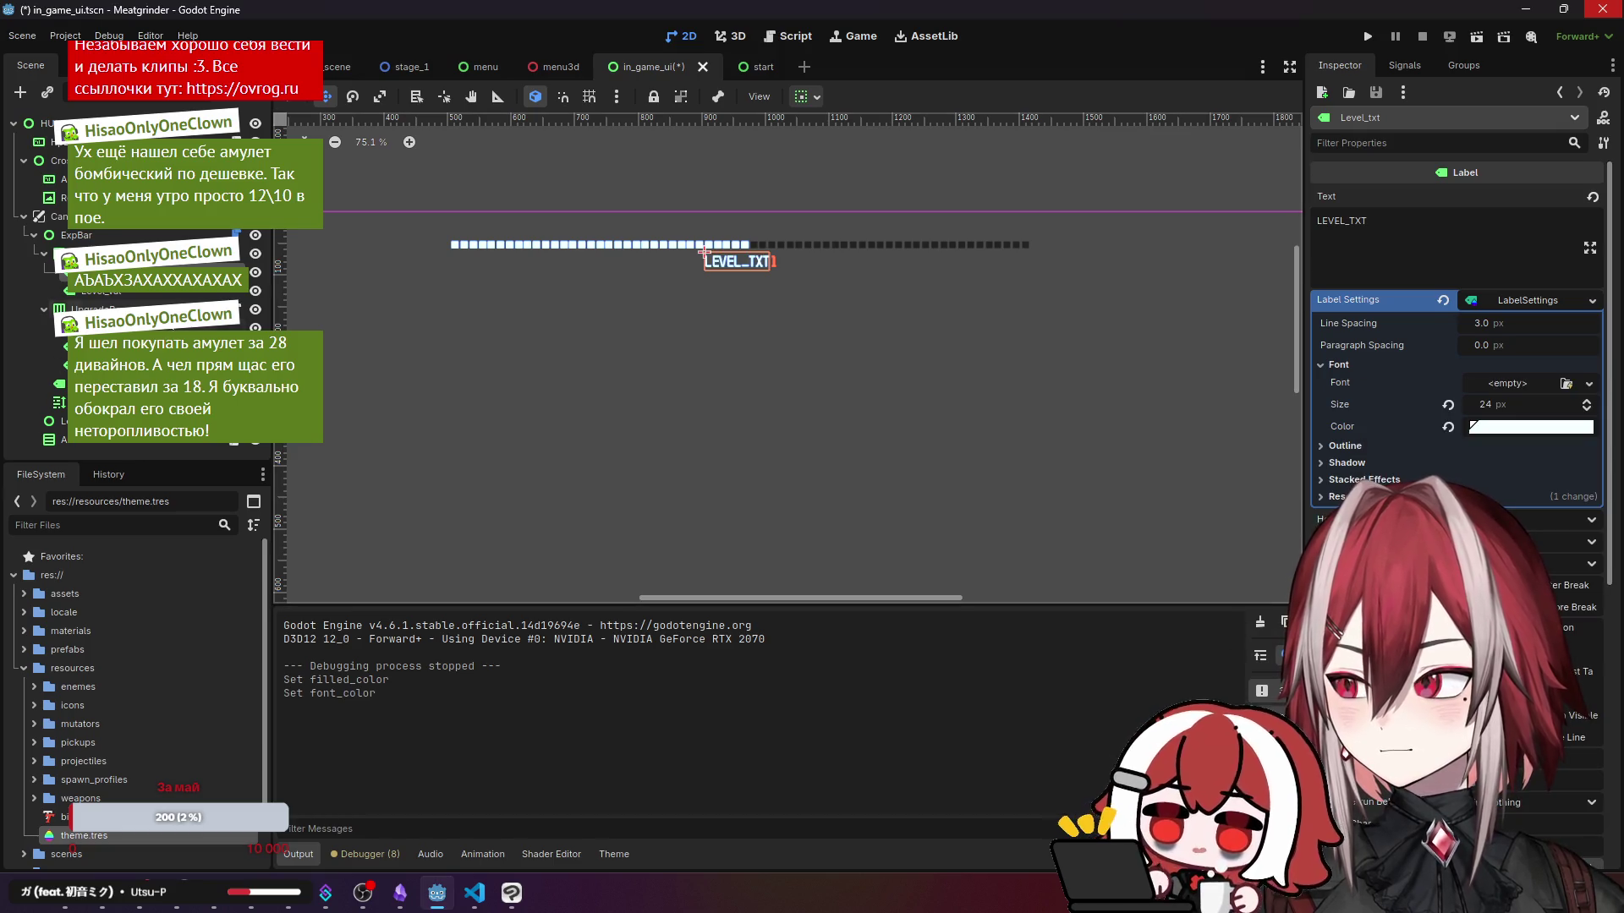
click(771, 261)
click(1526, 433)
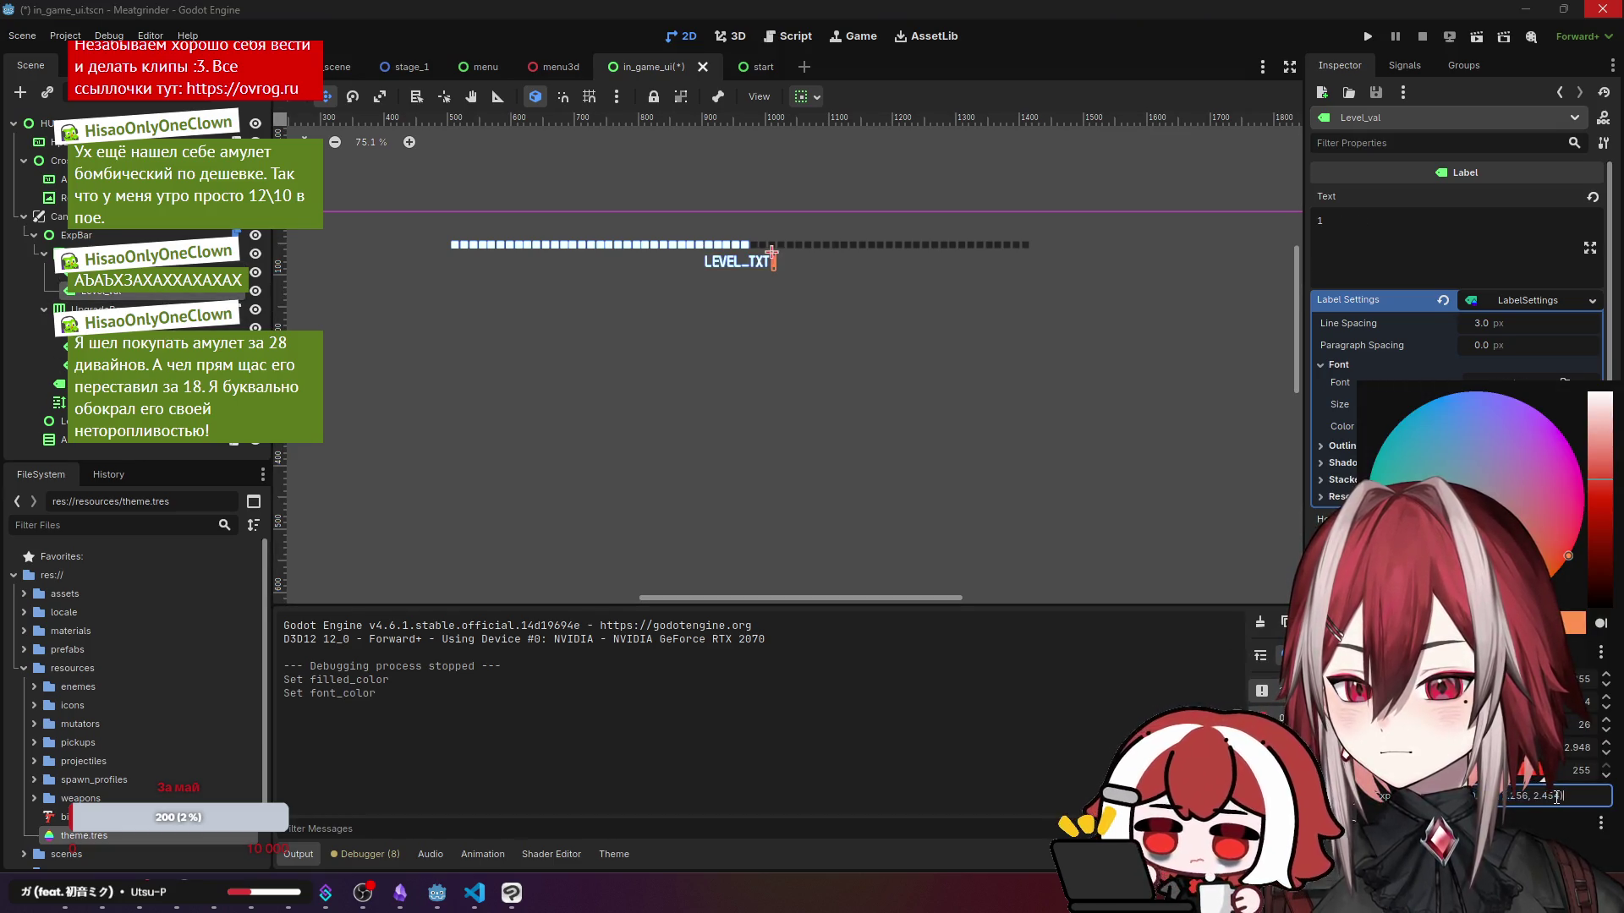
click(710, 511)
scroll(689, 467, down, 1)
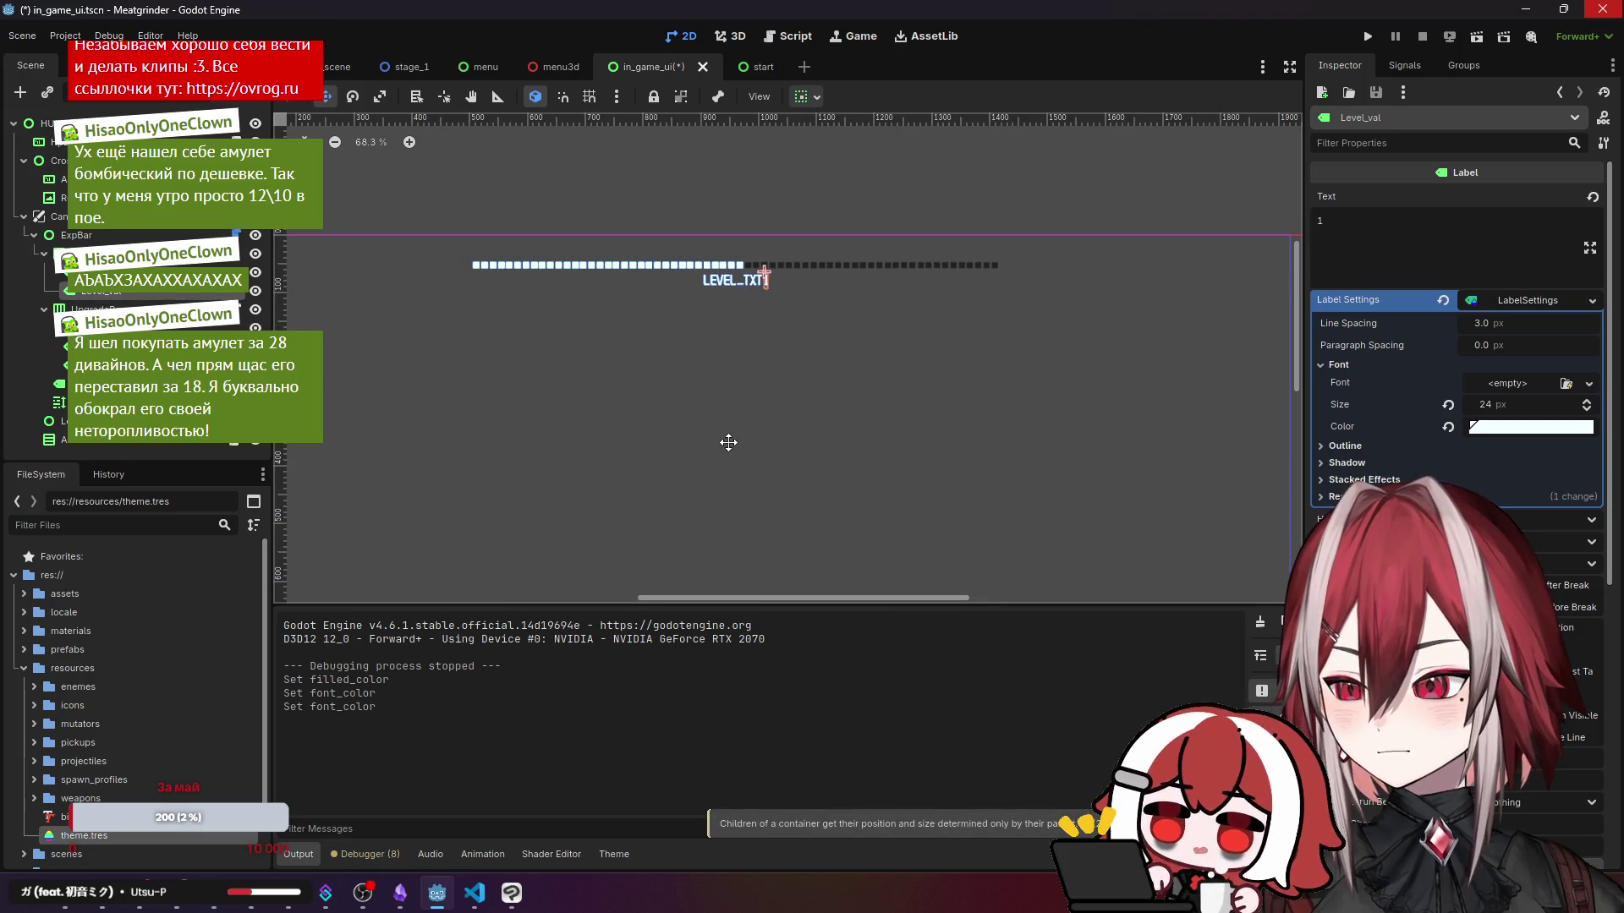
click(338, 67)
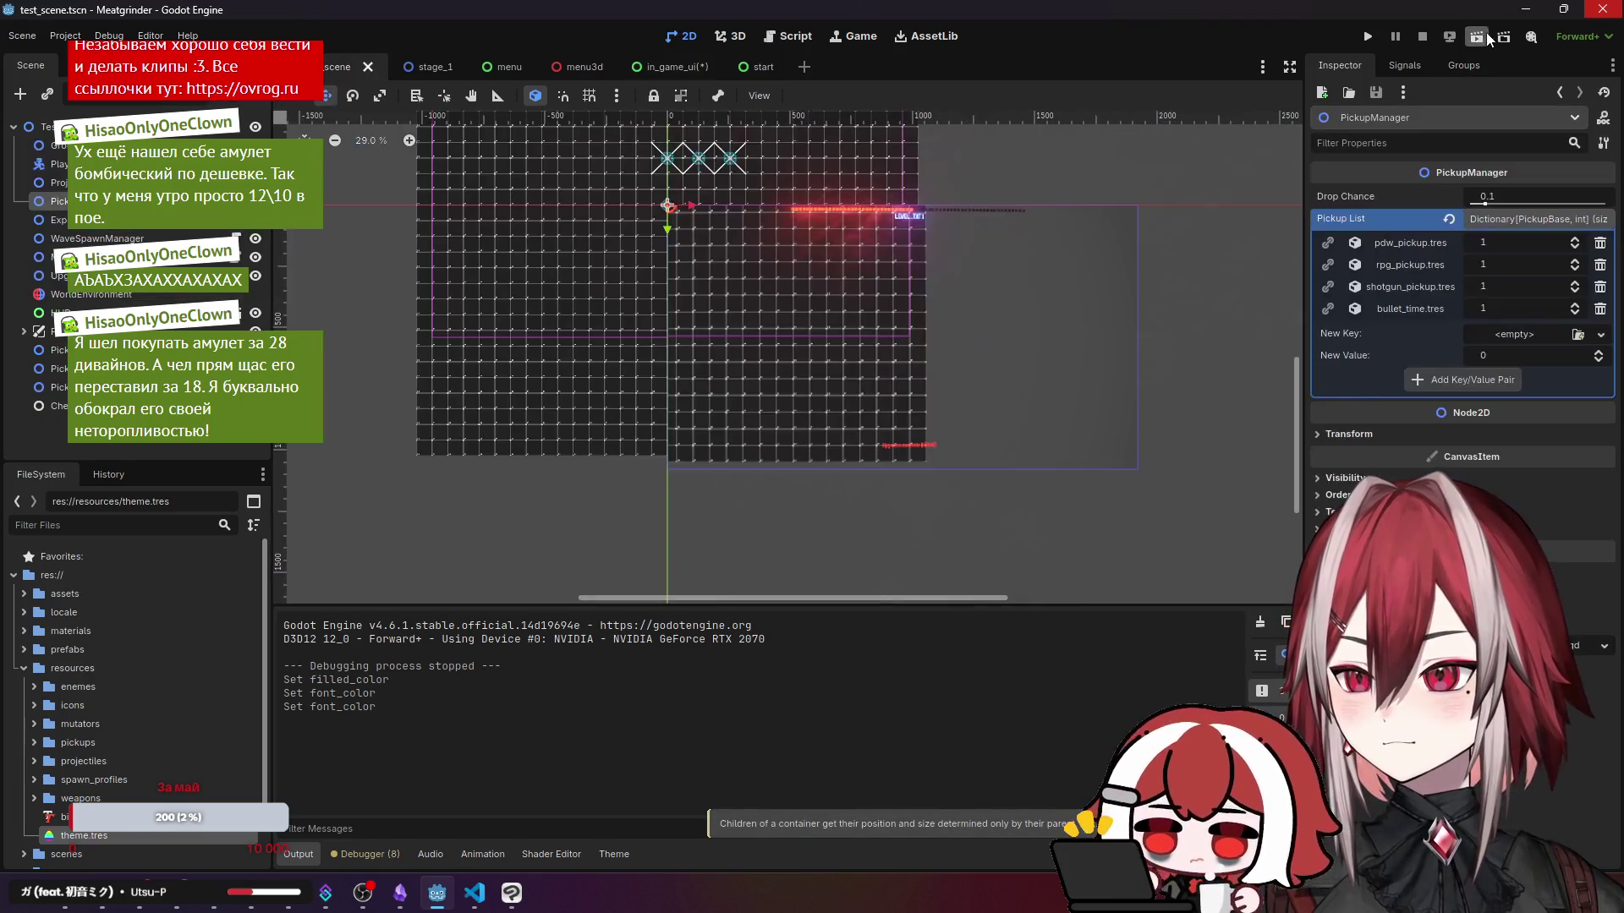
click(1479, 43)
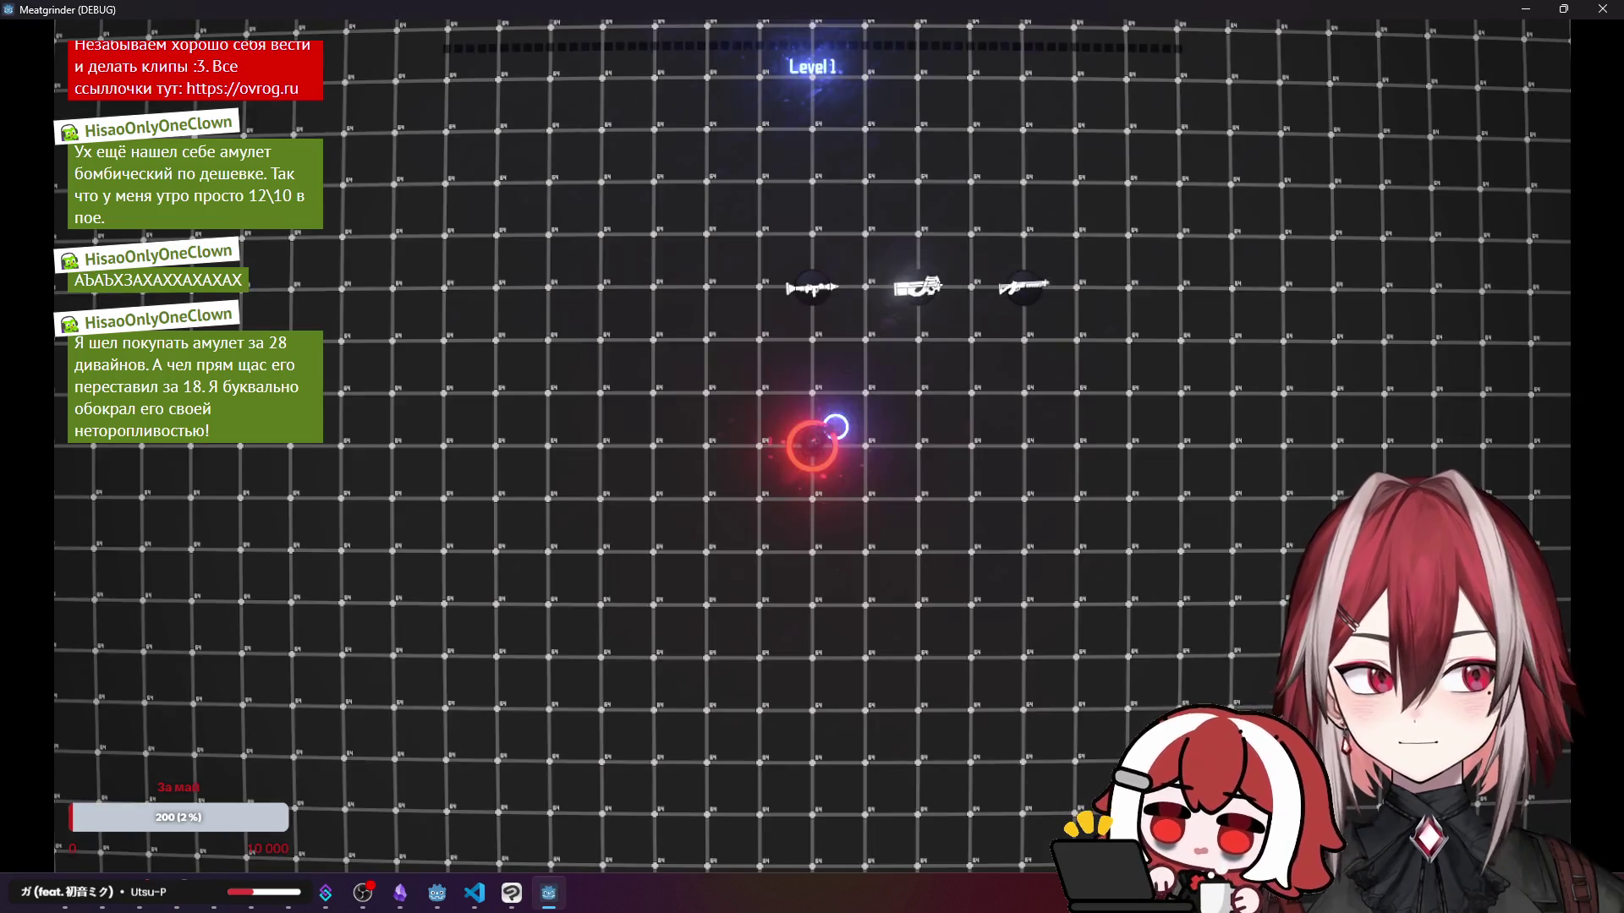
key(d)
key(w)
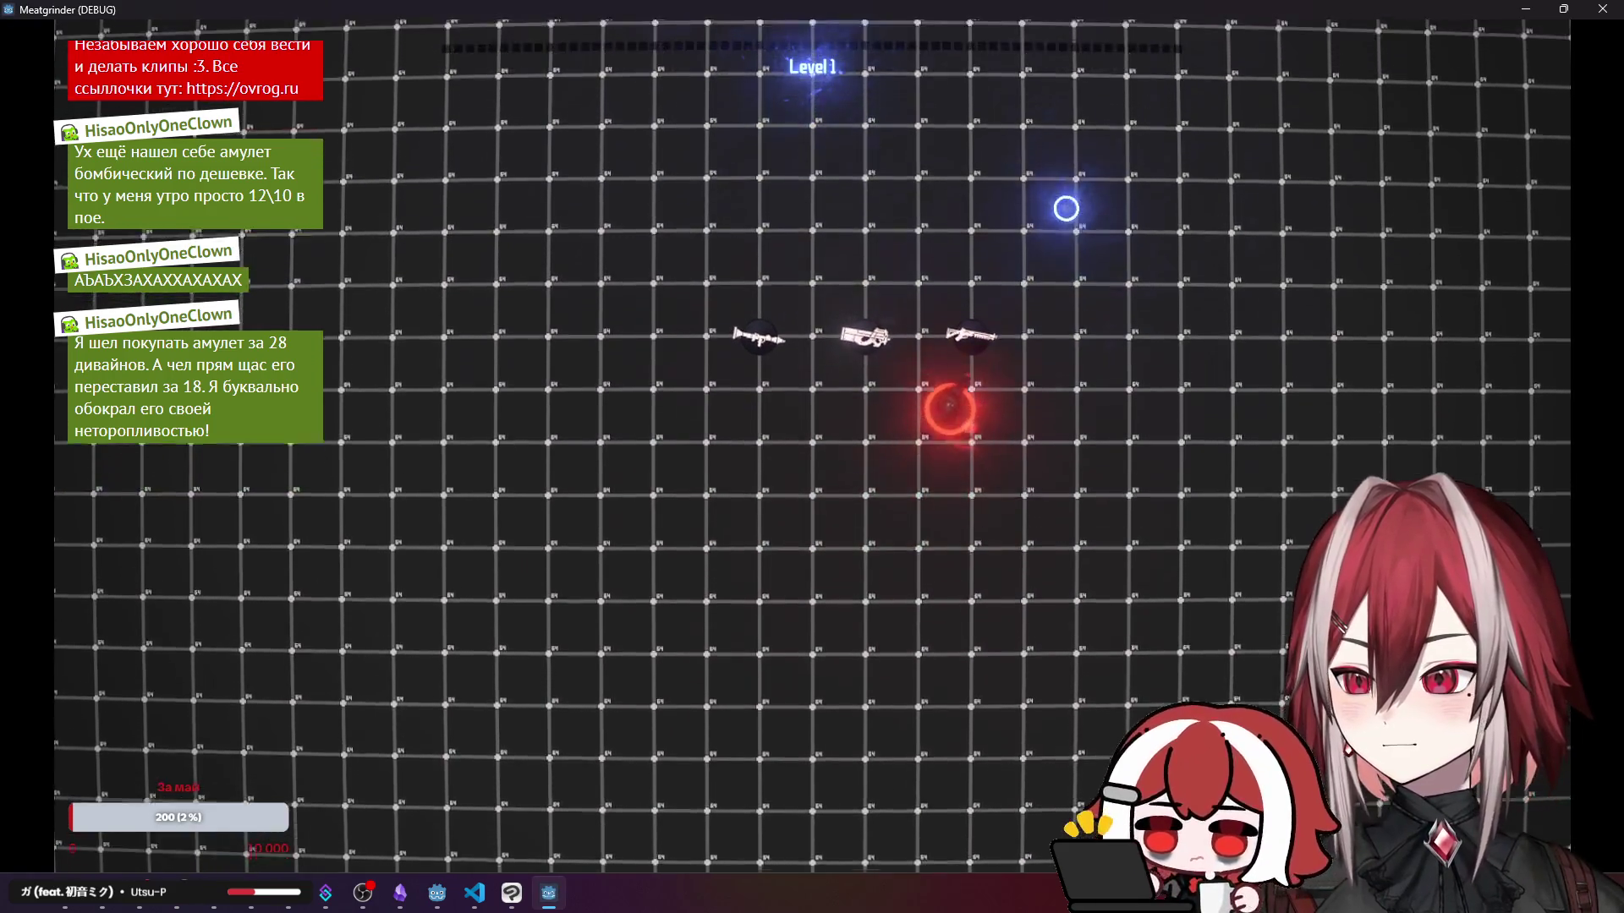
key(w)
key(a)
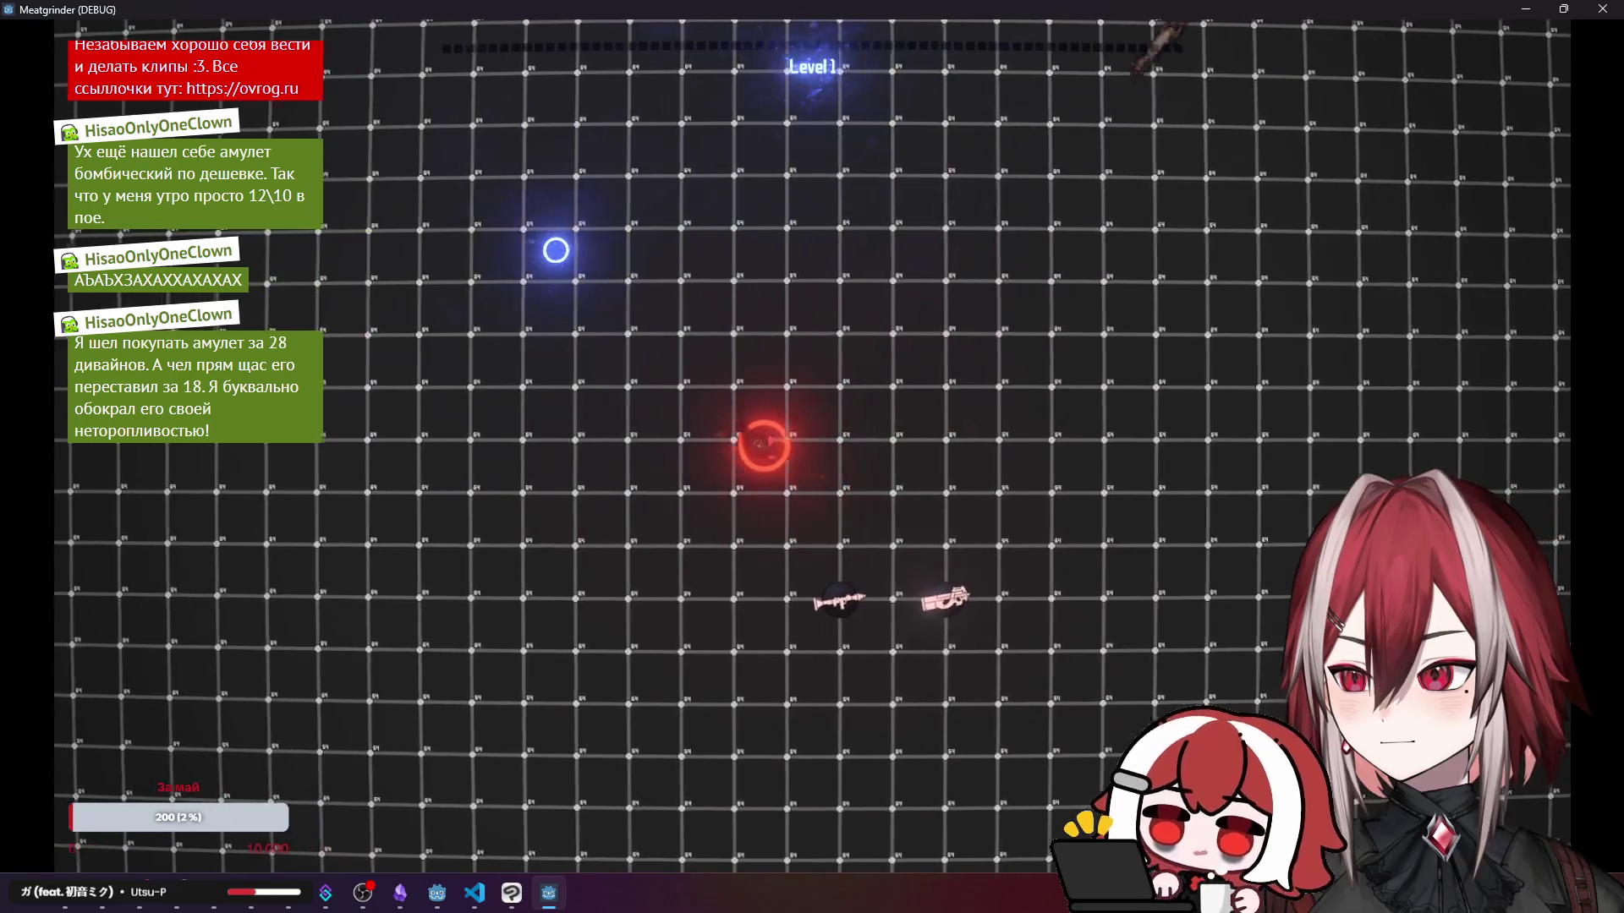
key(w)
click(1051, 207)
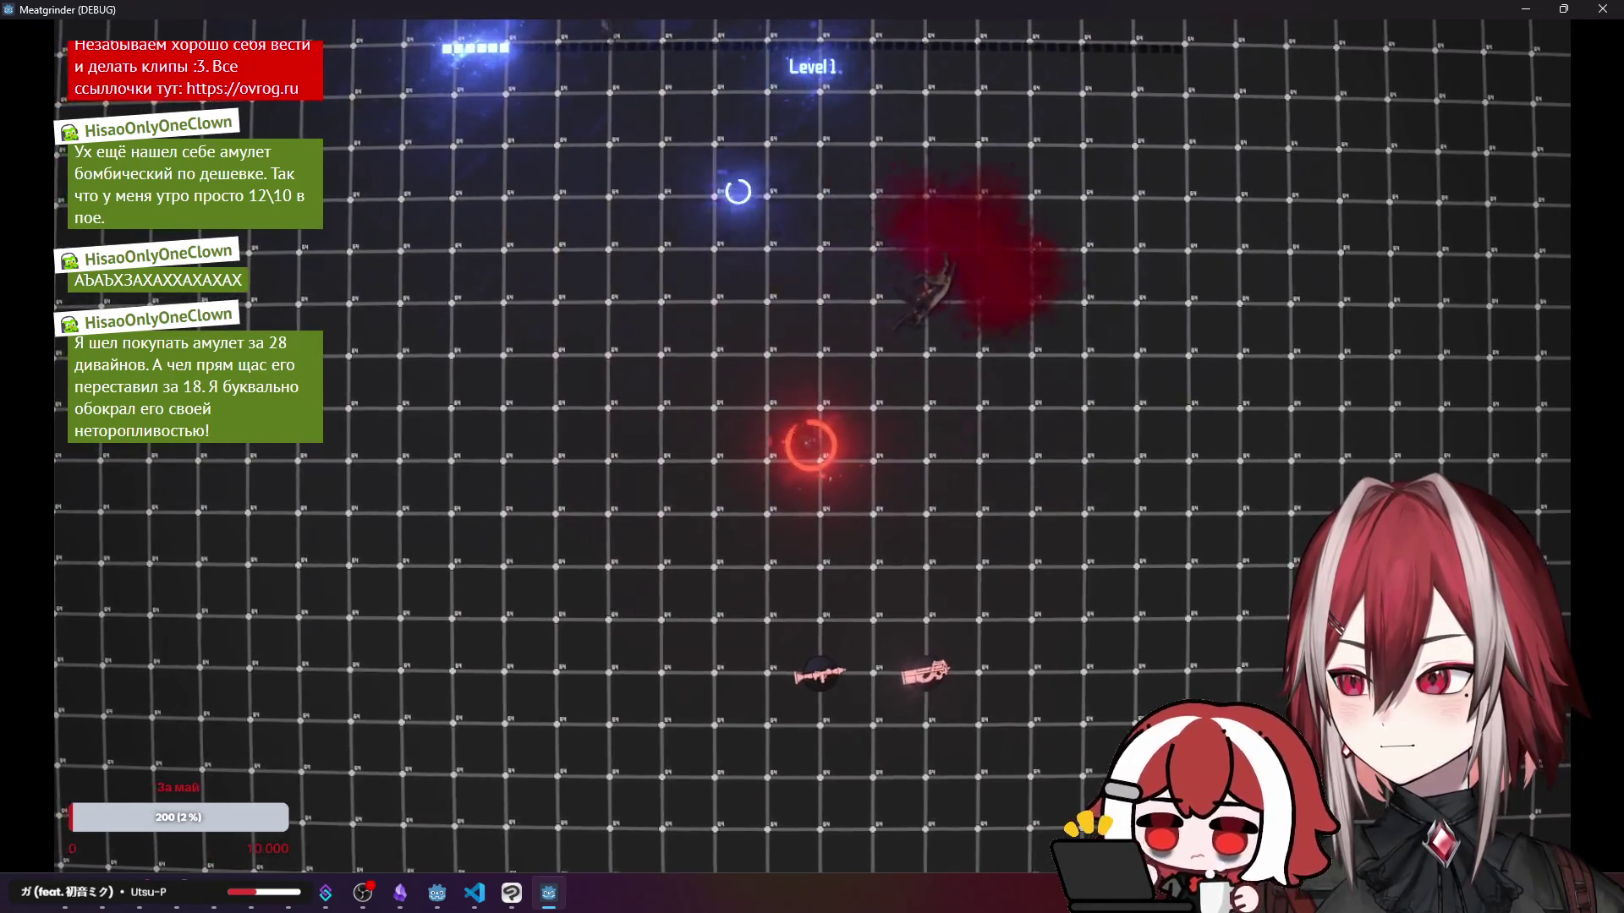
key(a)
click(697, 126)
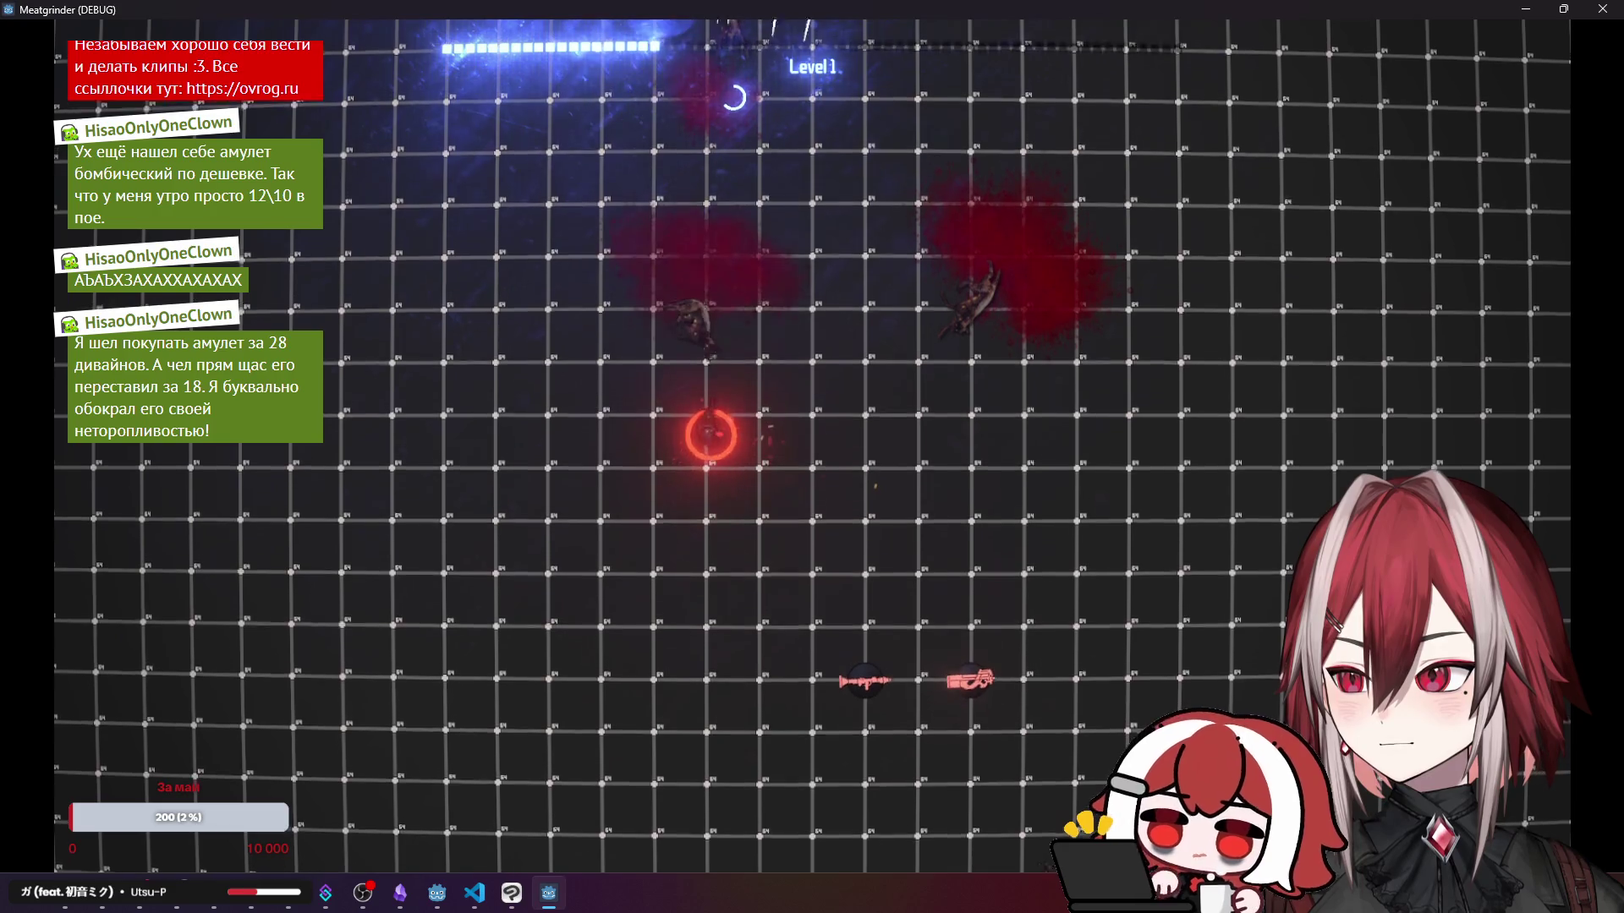
key(d)
click(956, 725)
key(d)
click(1076, 65)
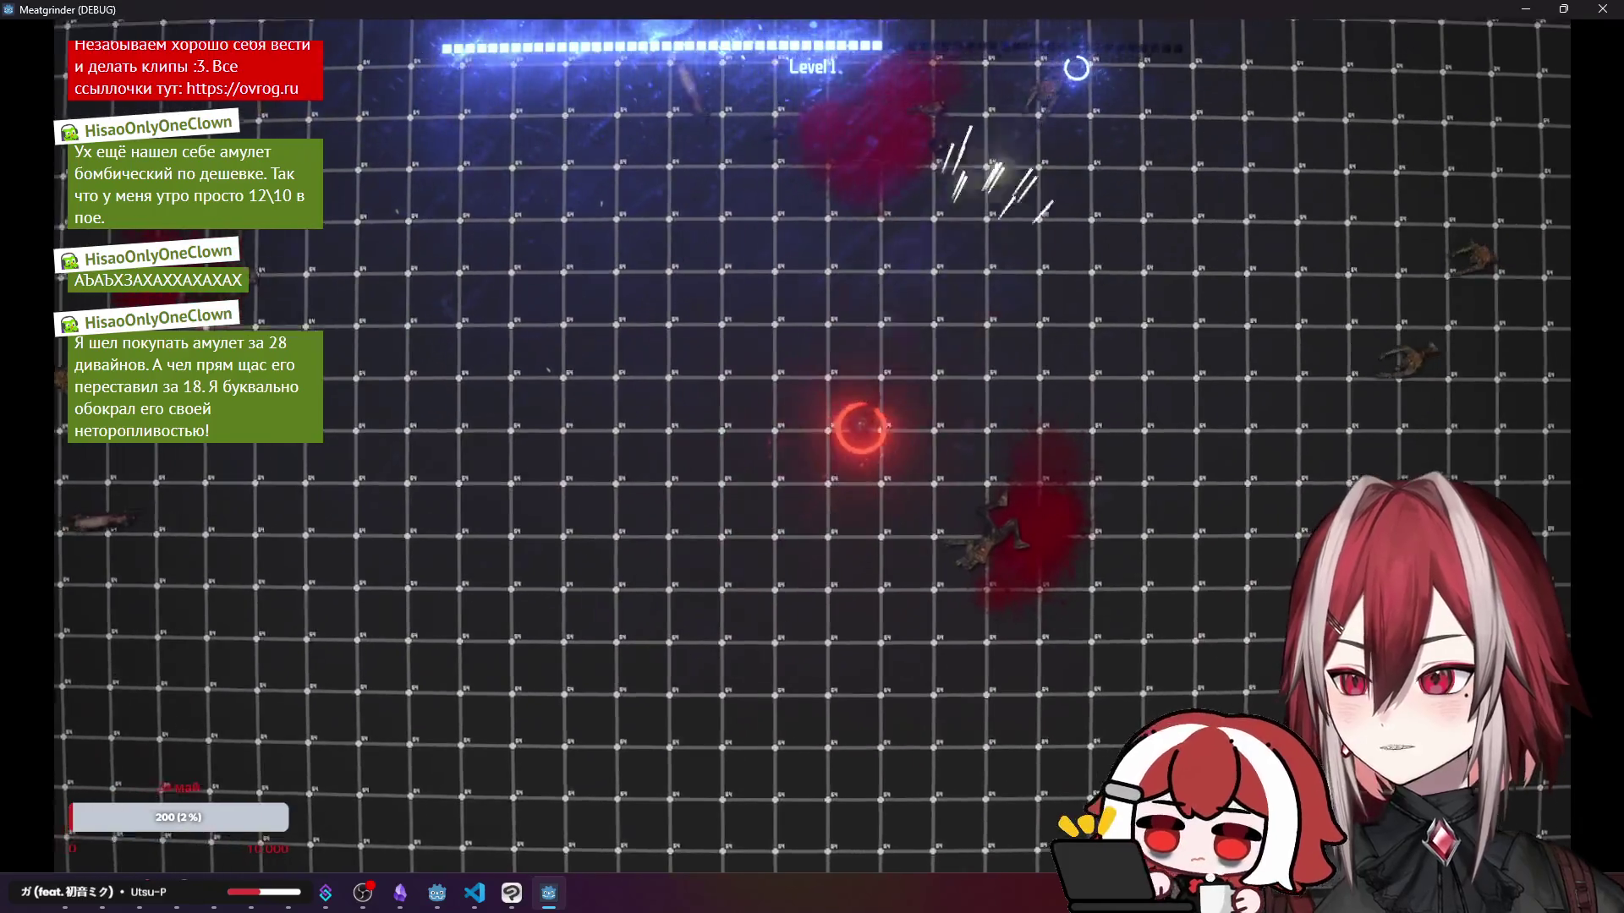
click(1356, 453)
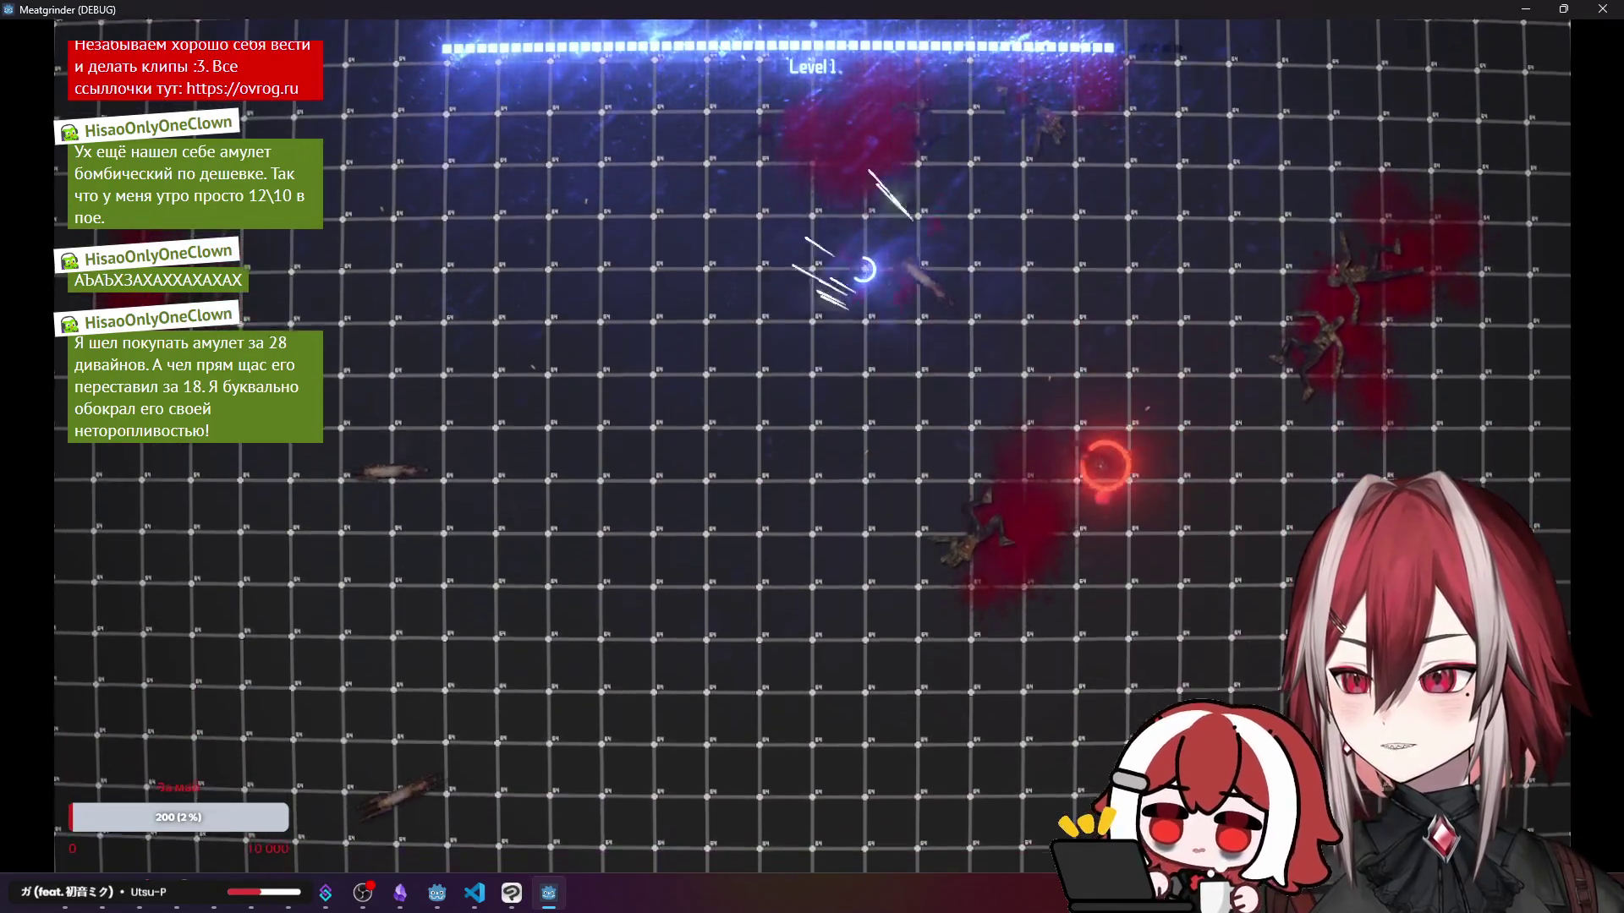
key(a)
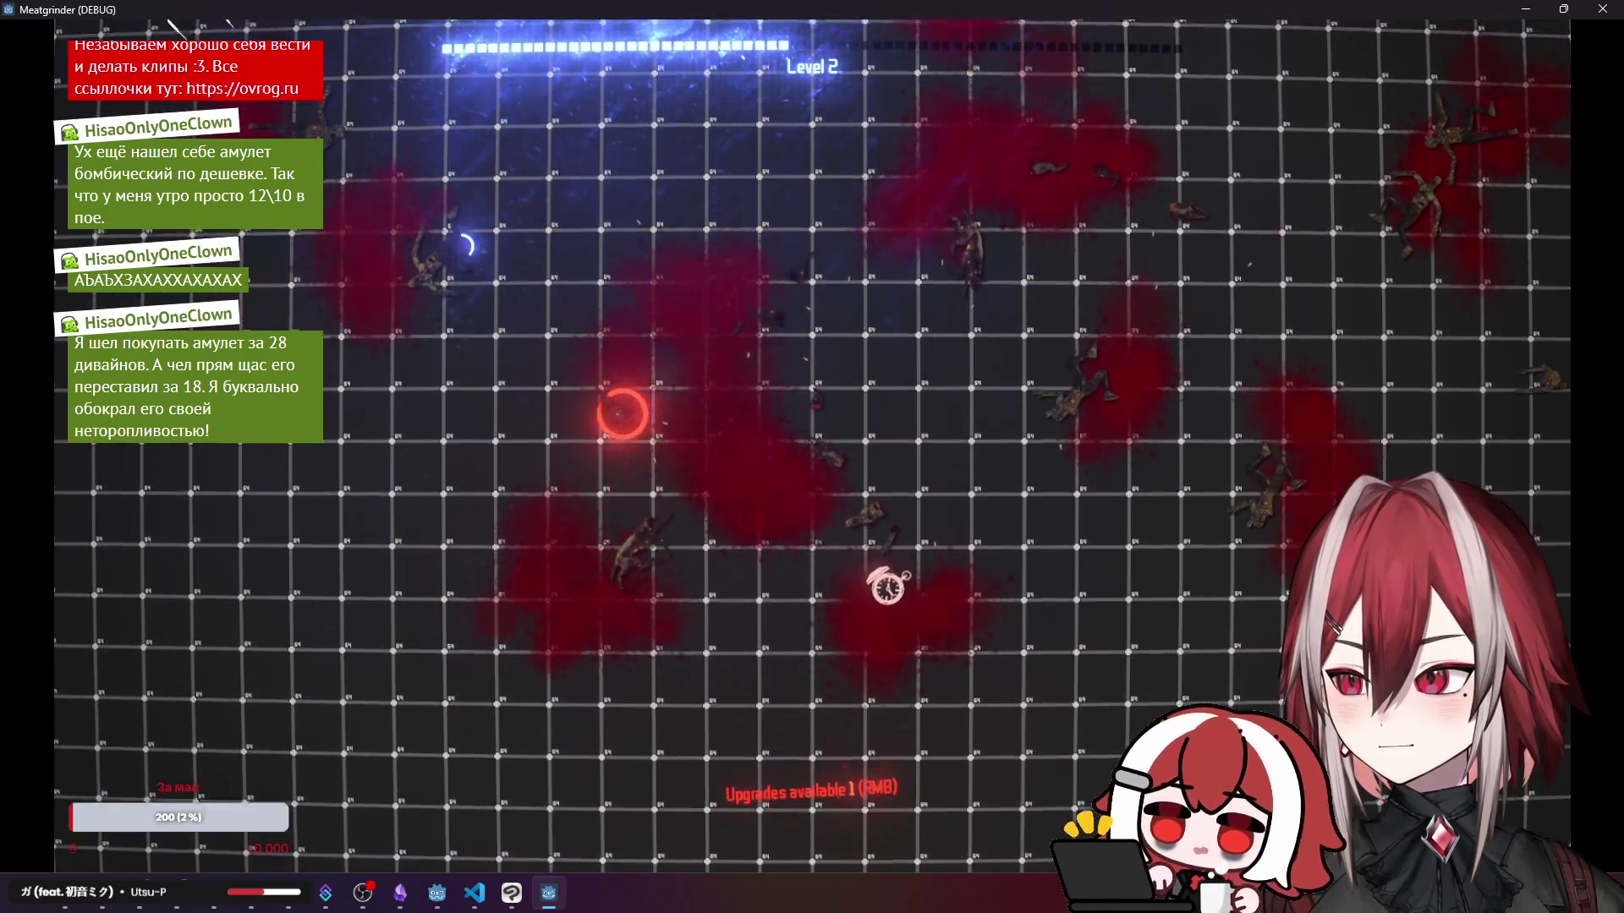
key(d)
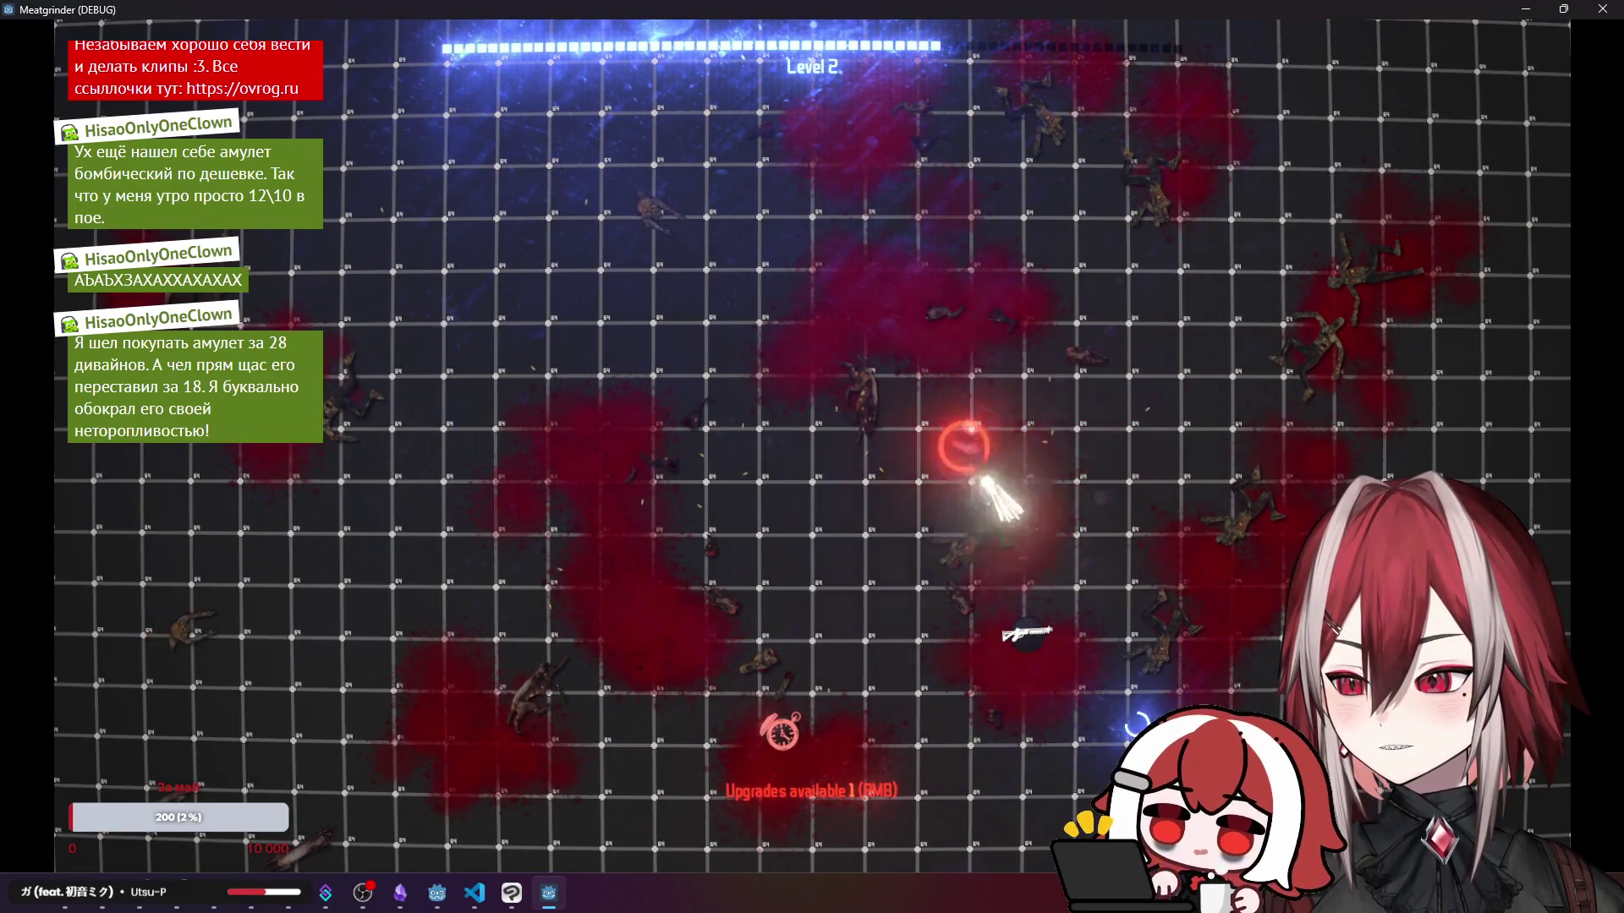
key(a)
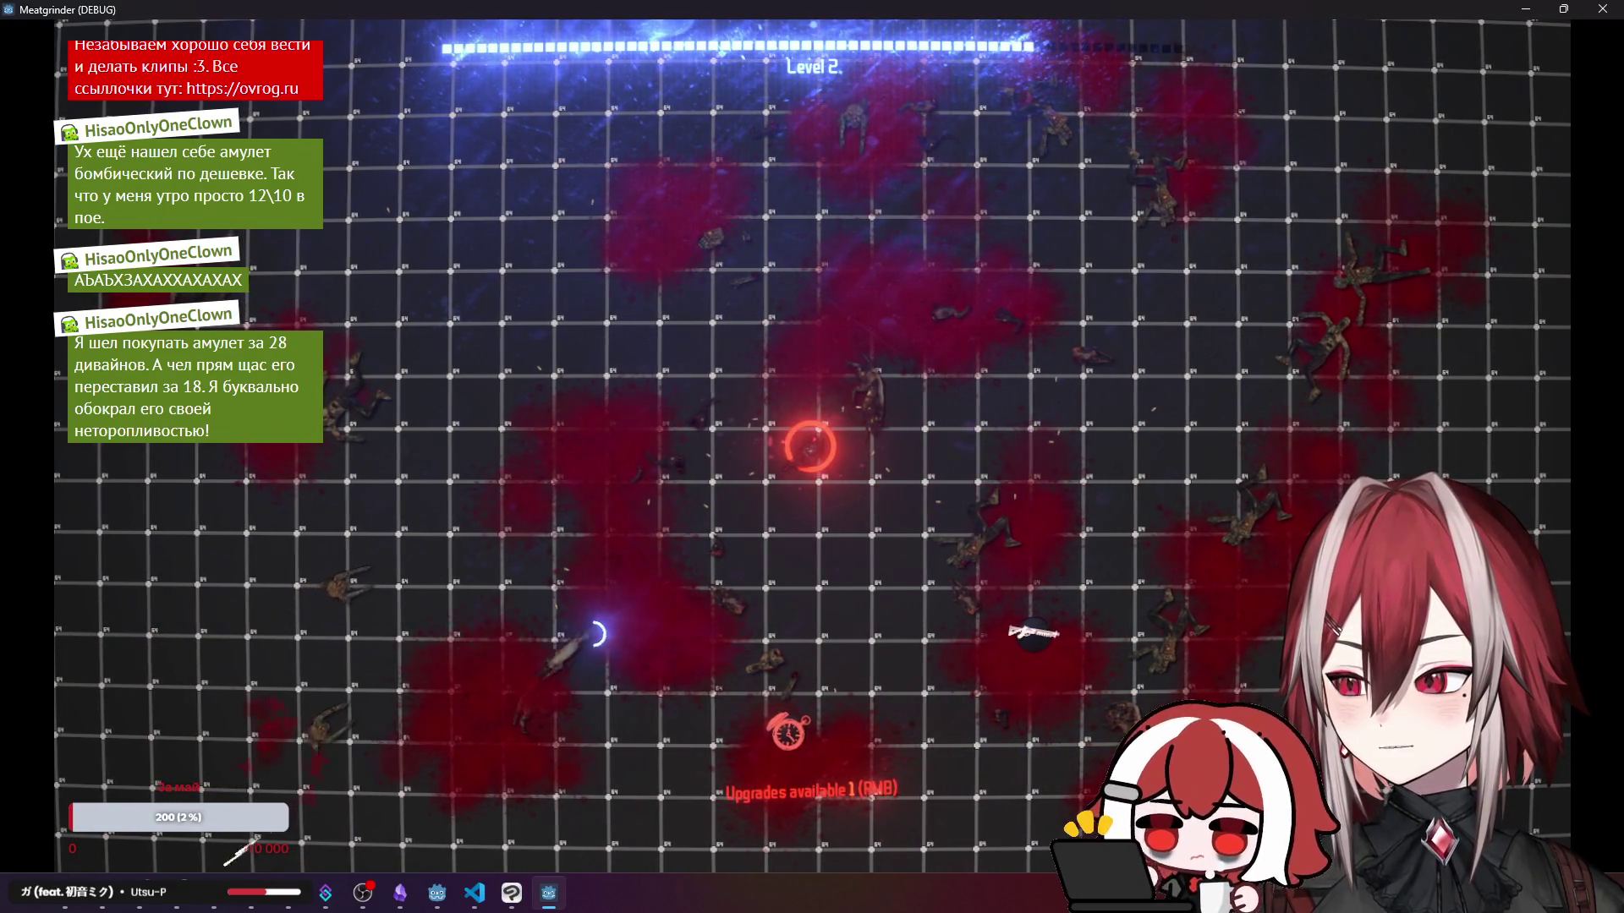
key(a)
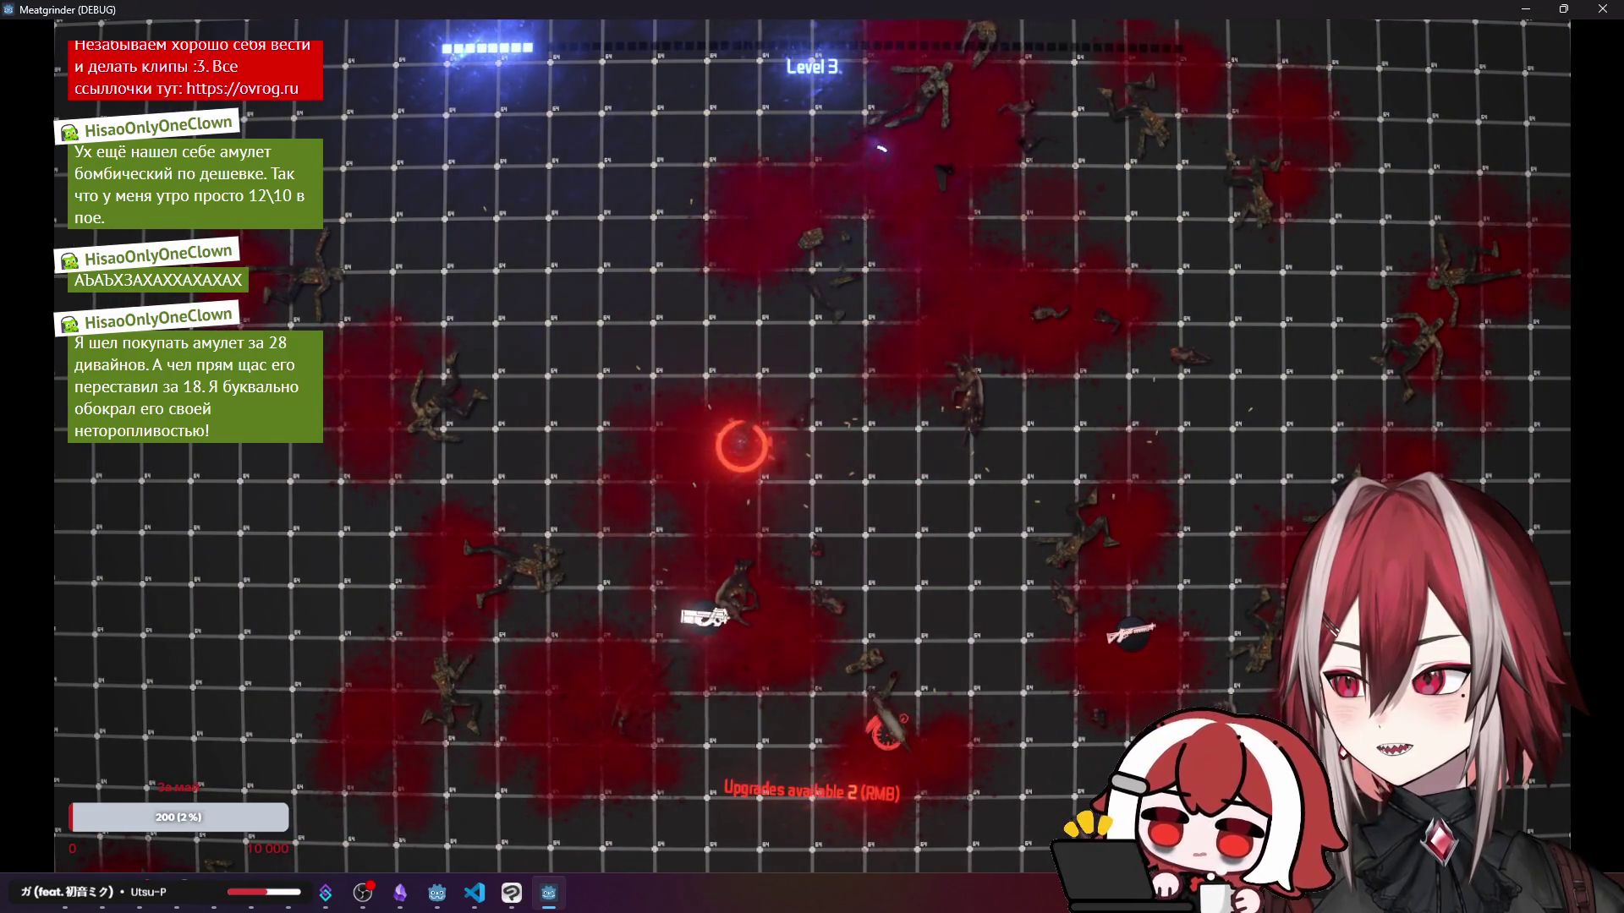
key(w)
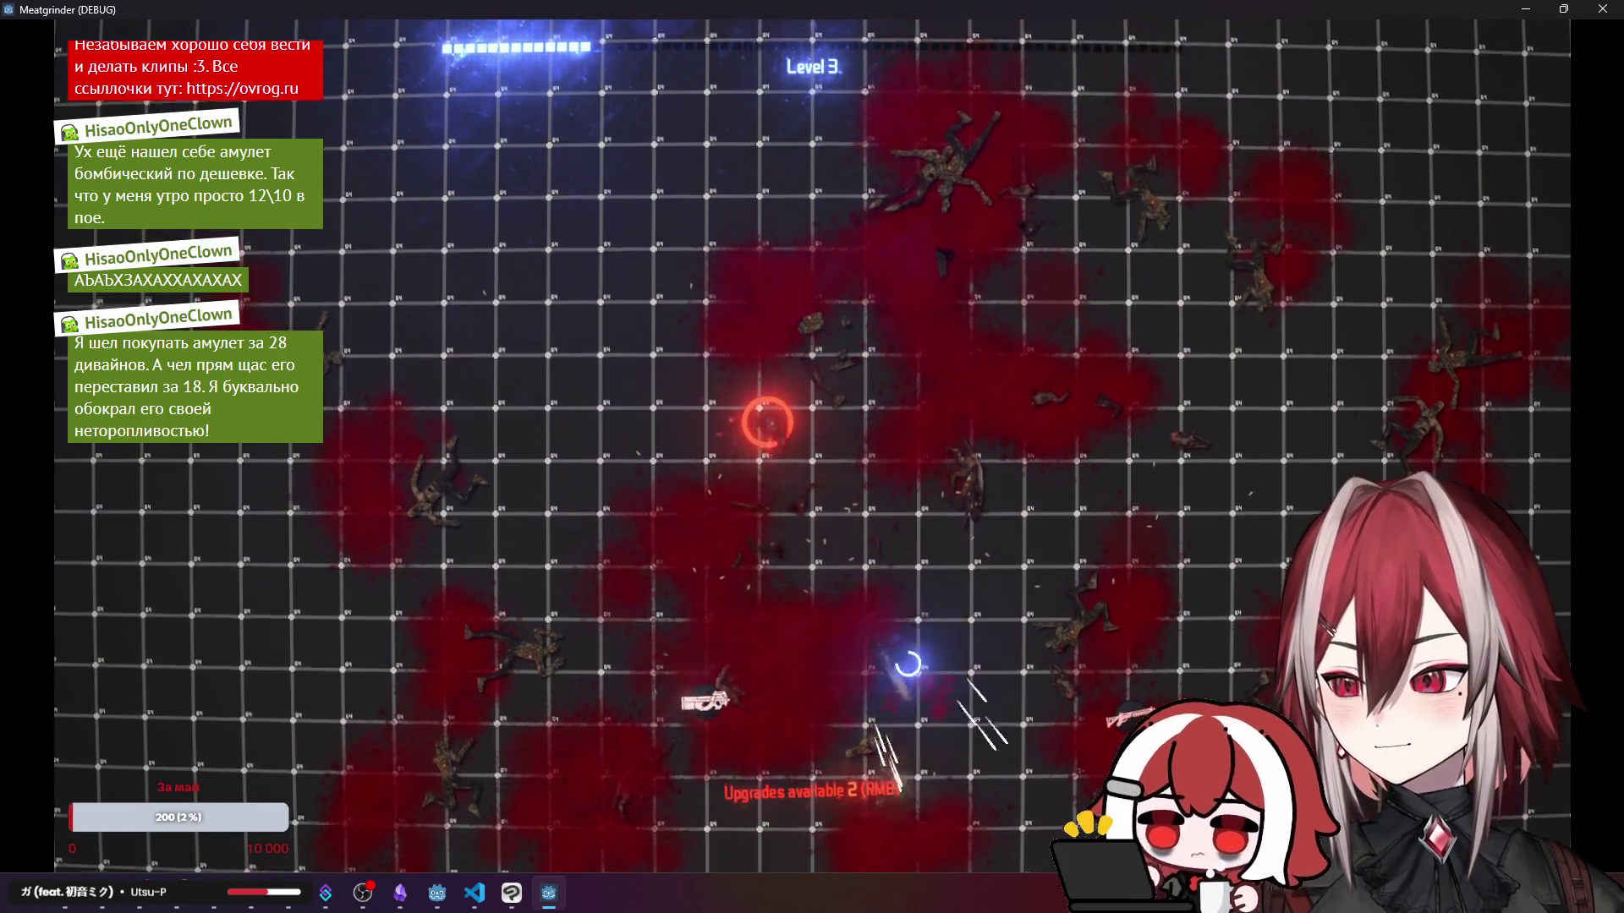
click(767, 420)
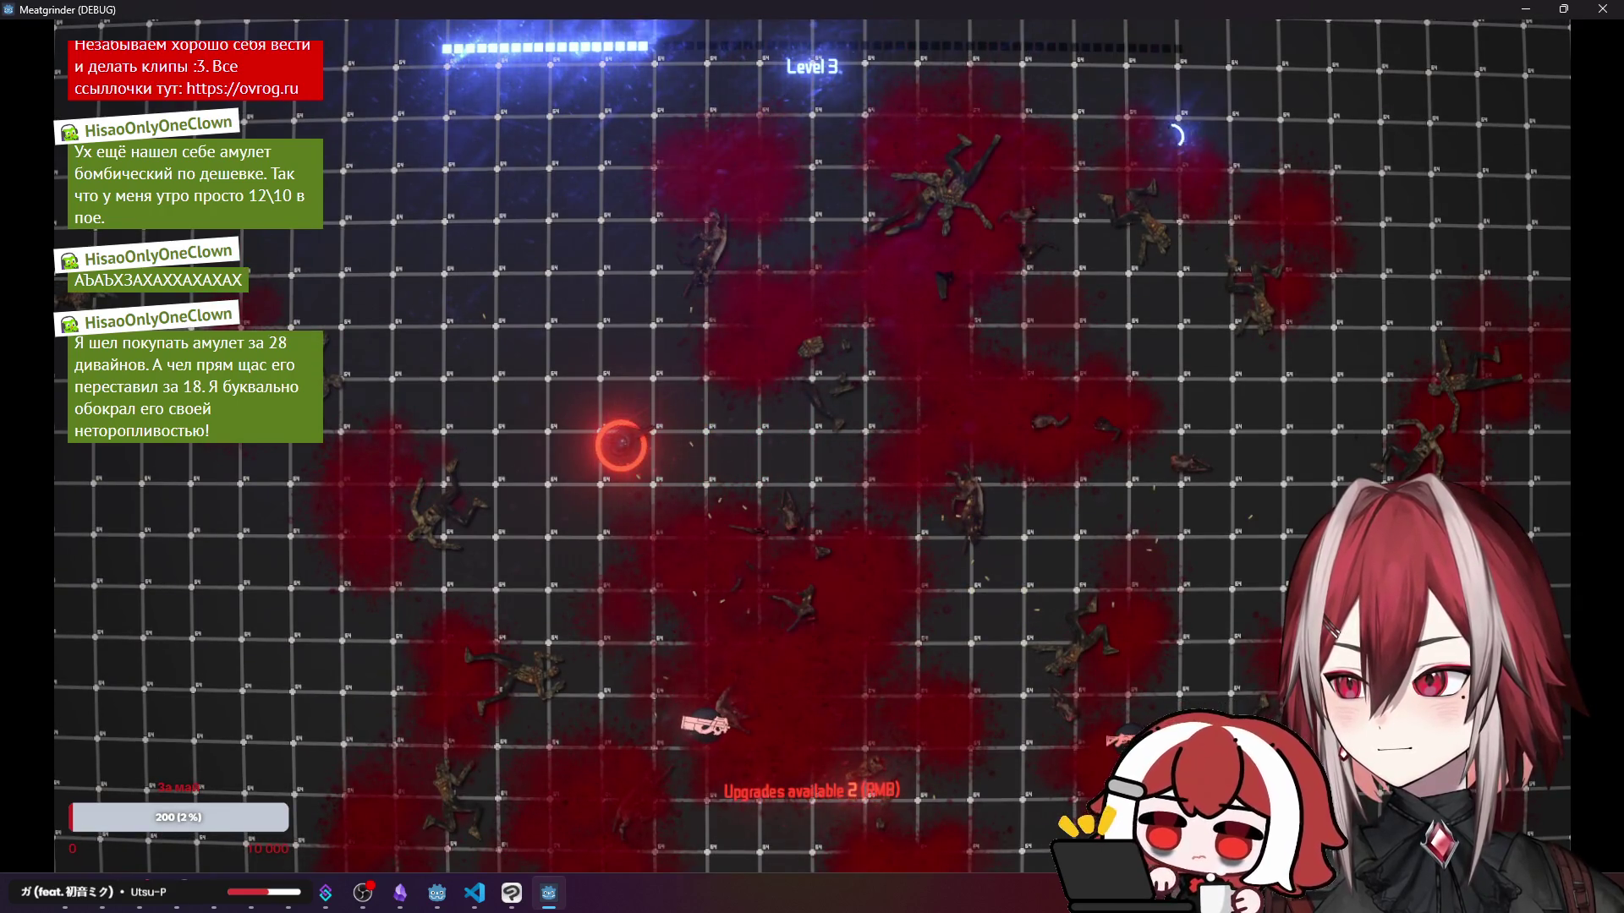
click(1588, 9)
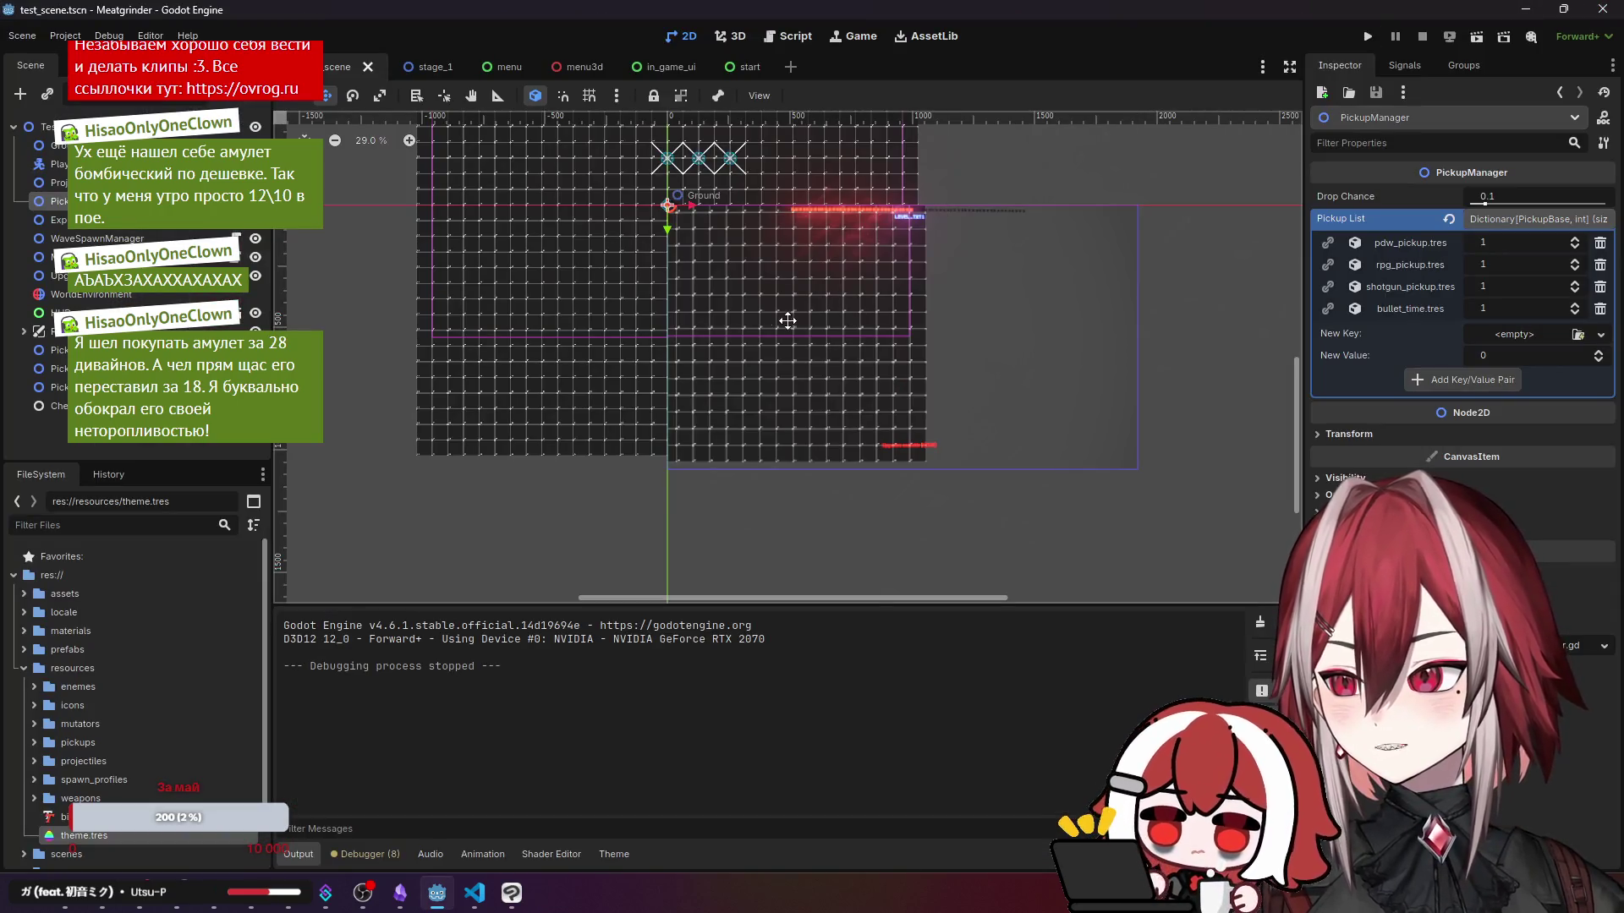
- Select WorldEnvironment and open the dropdown menu of its Environment resource in the Inspector
click(85, 291)
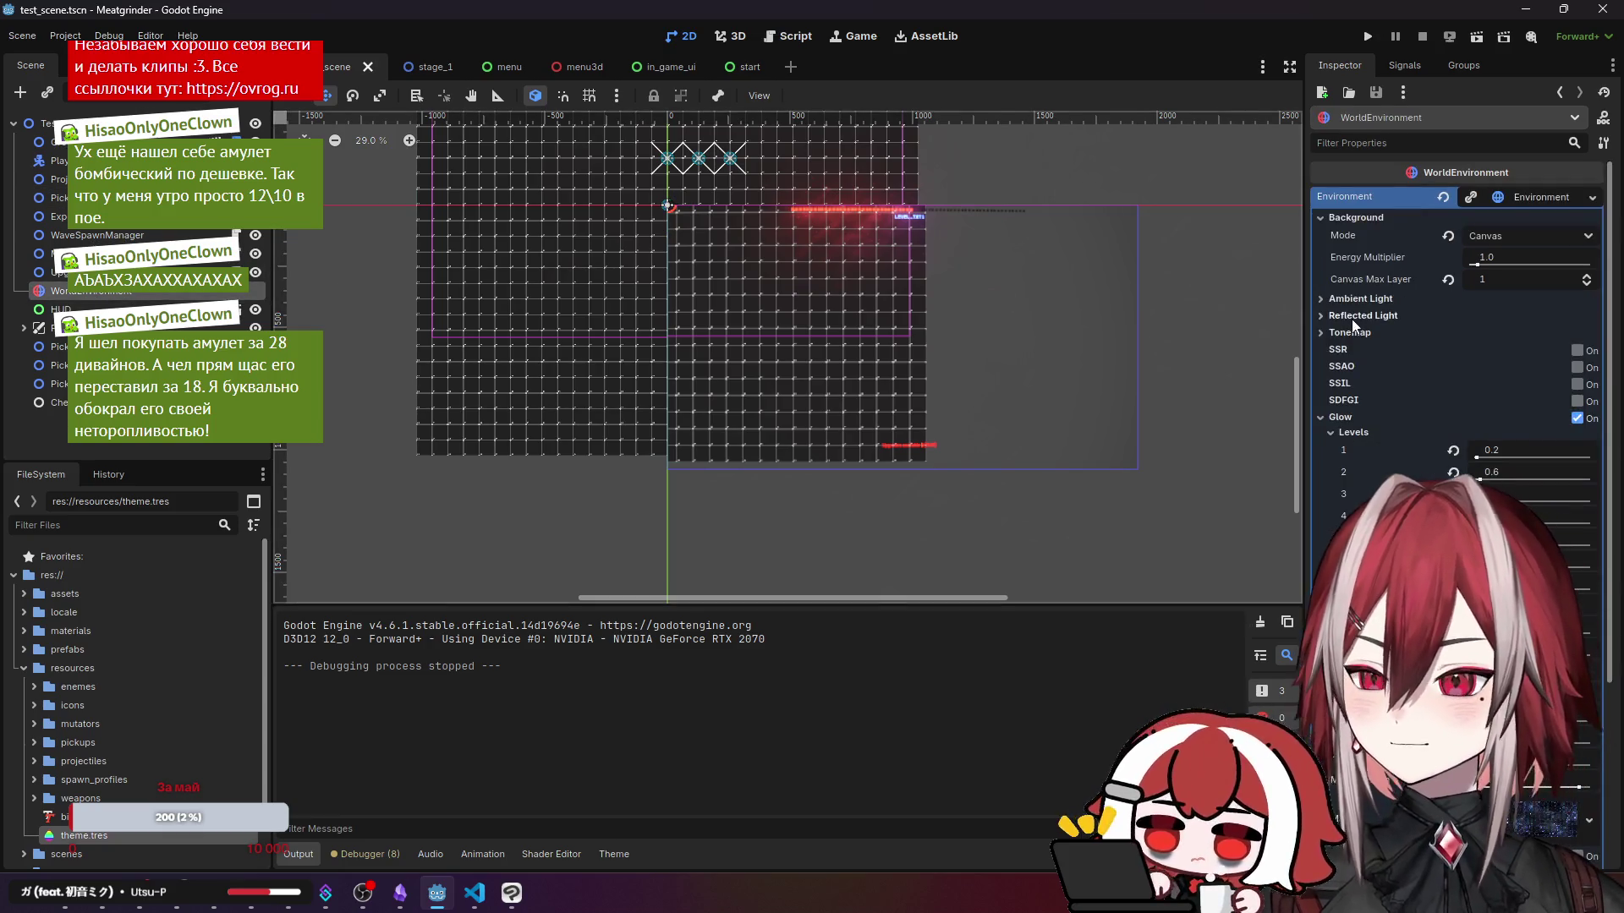
scroll(1412, 372, down, 5)
scroll(1373, 330, up, 2)
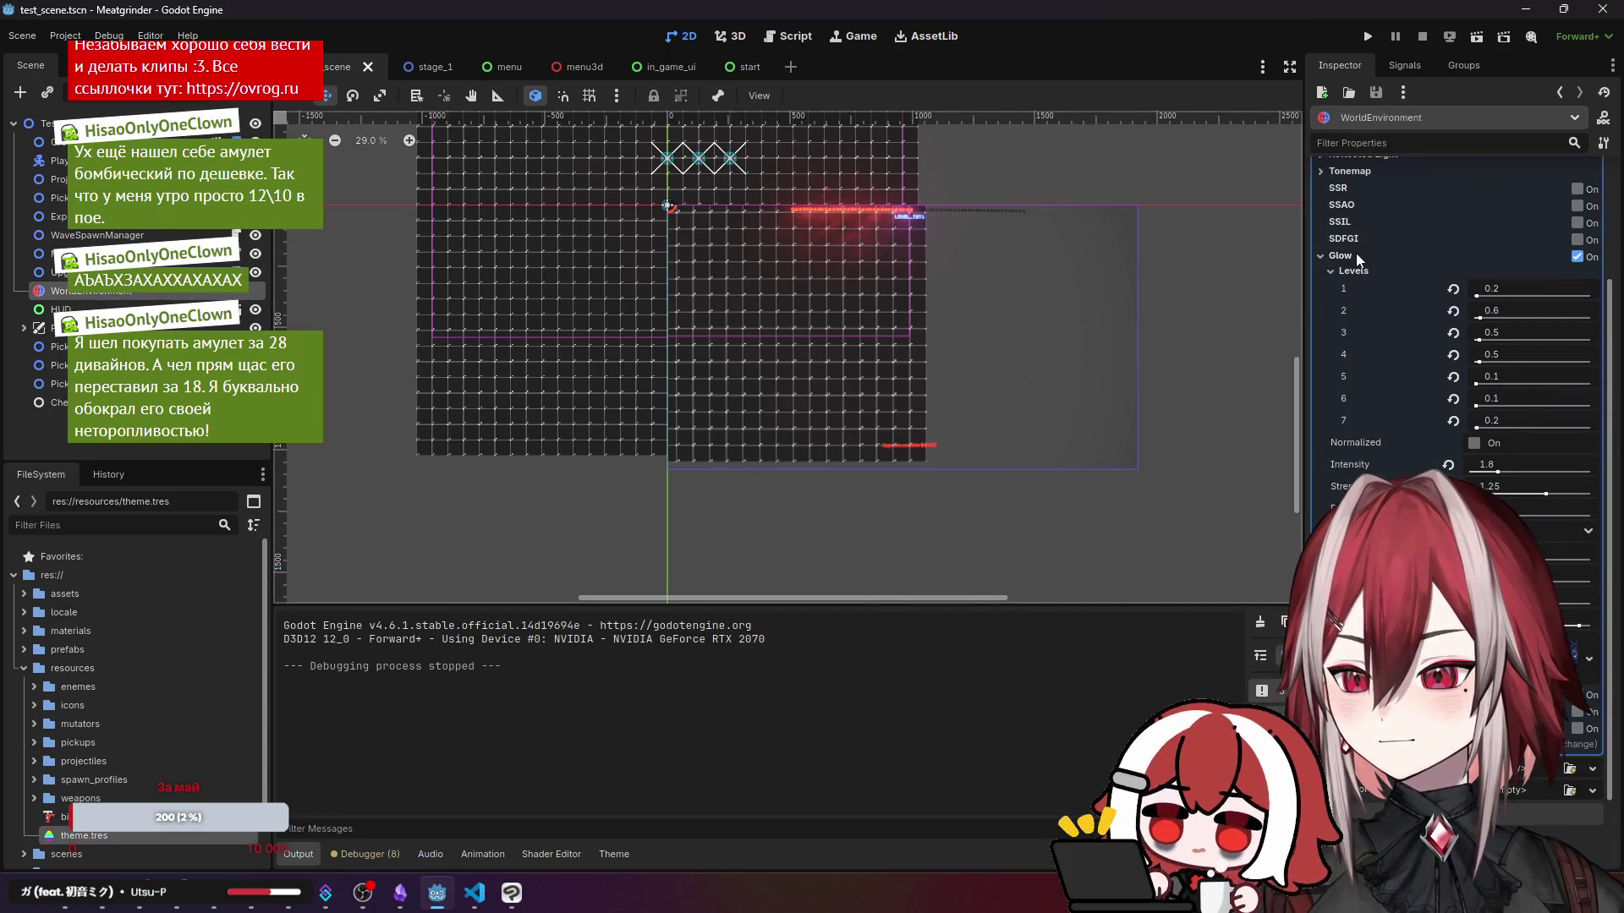
scroll(1348, 292, up, 4)
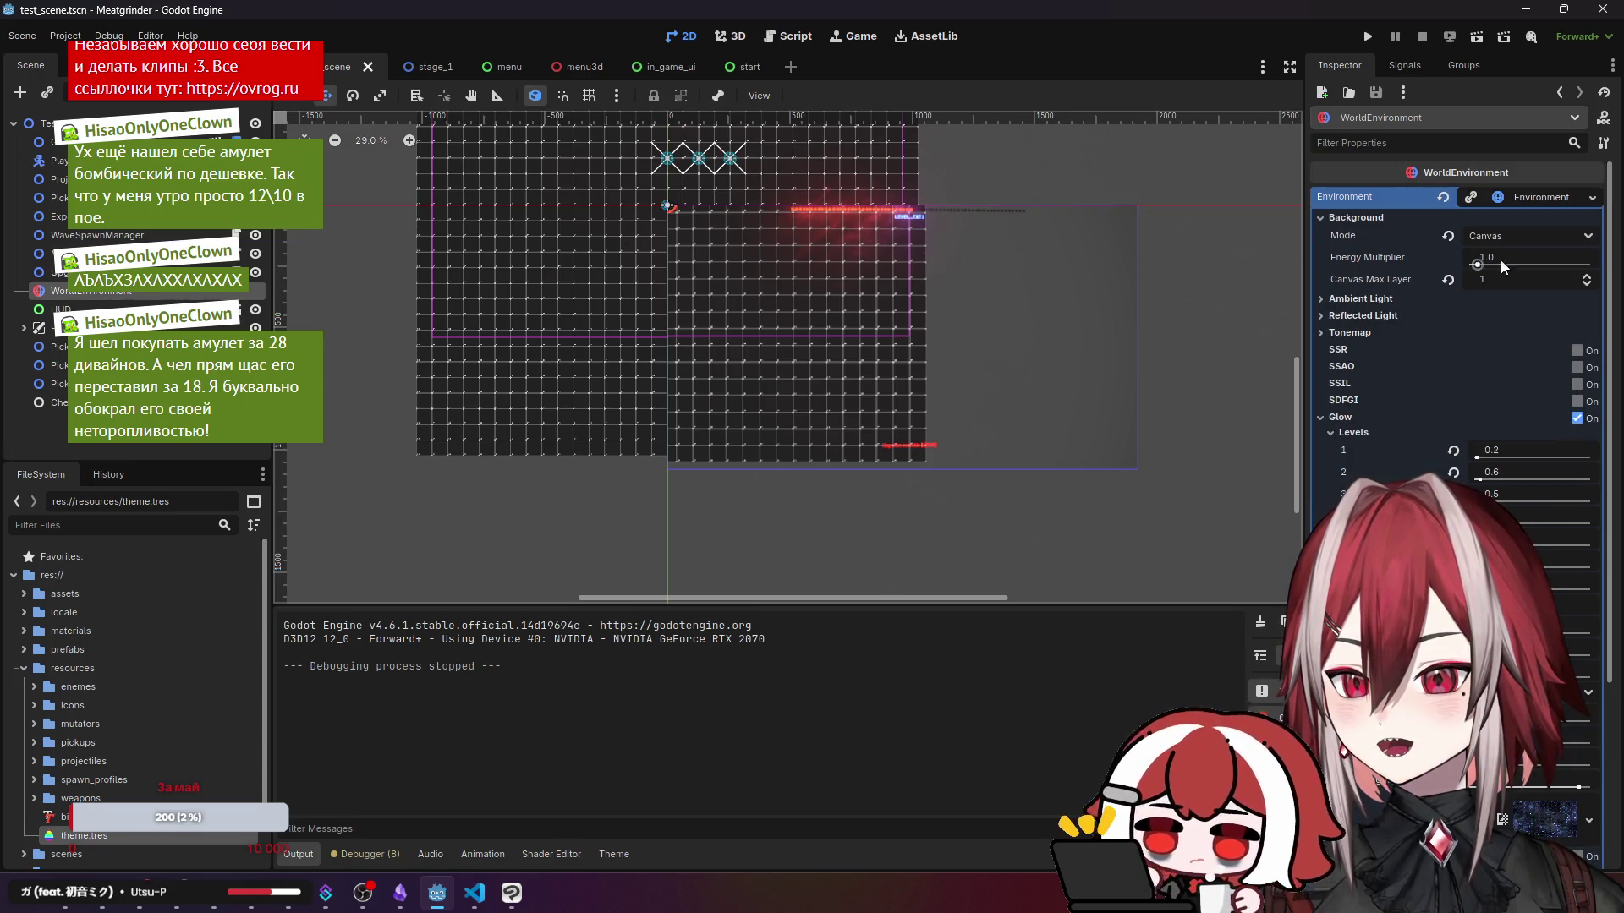
click(1533, 201)
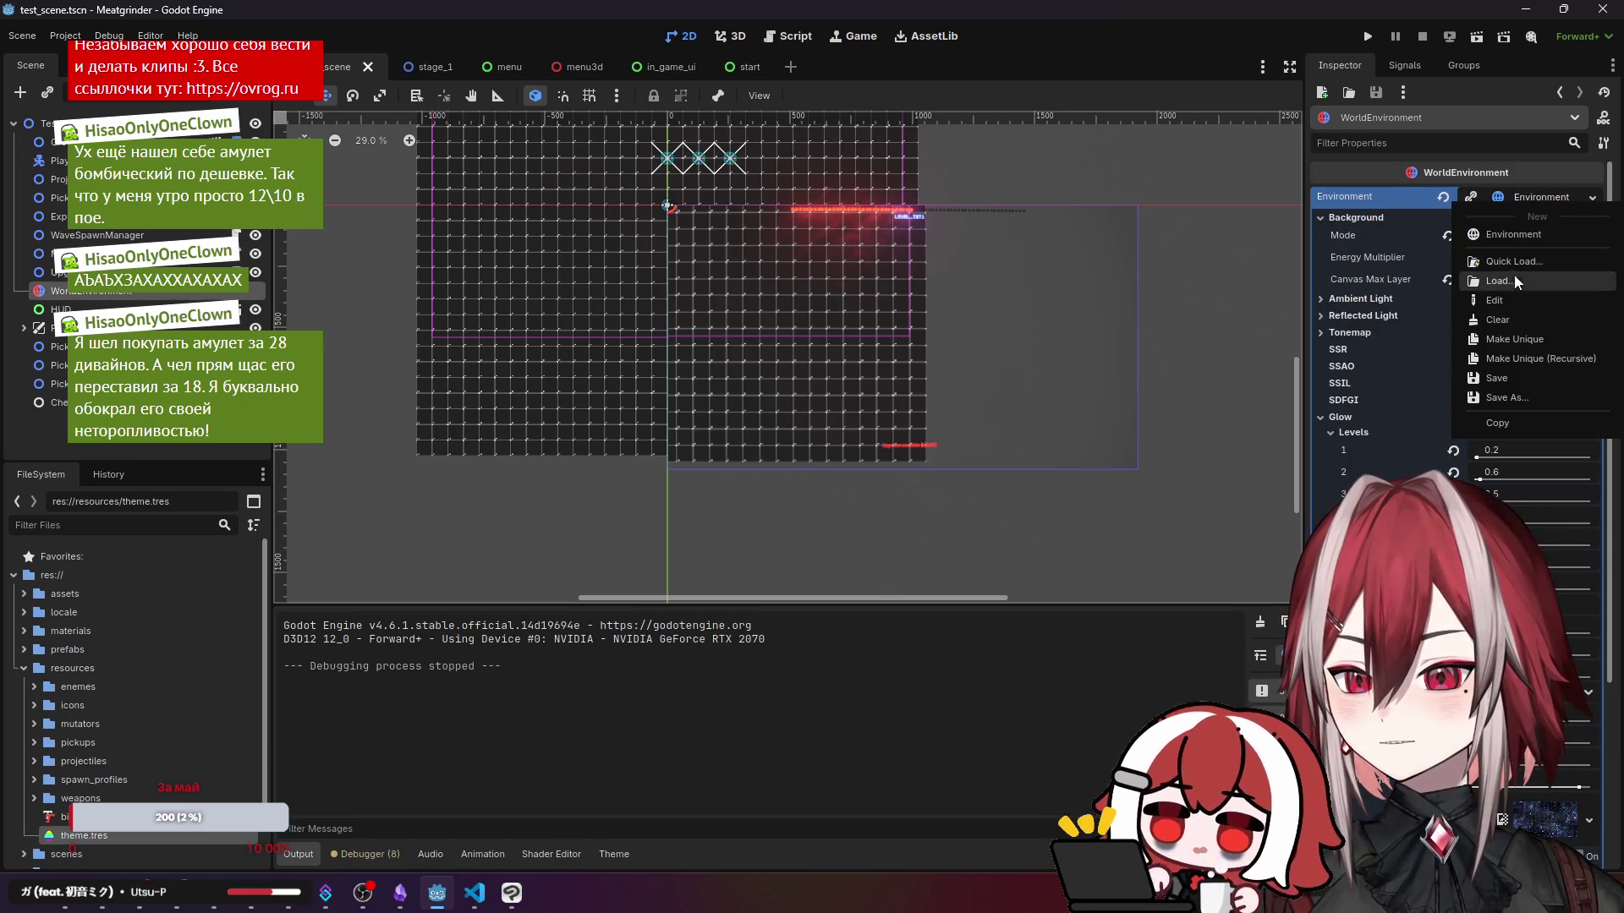
- Save the Environment resource as environment.tres in the res://resources folder
click(1518, 395)
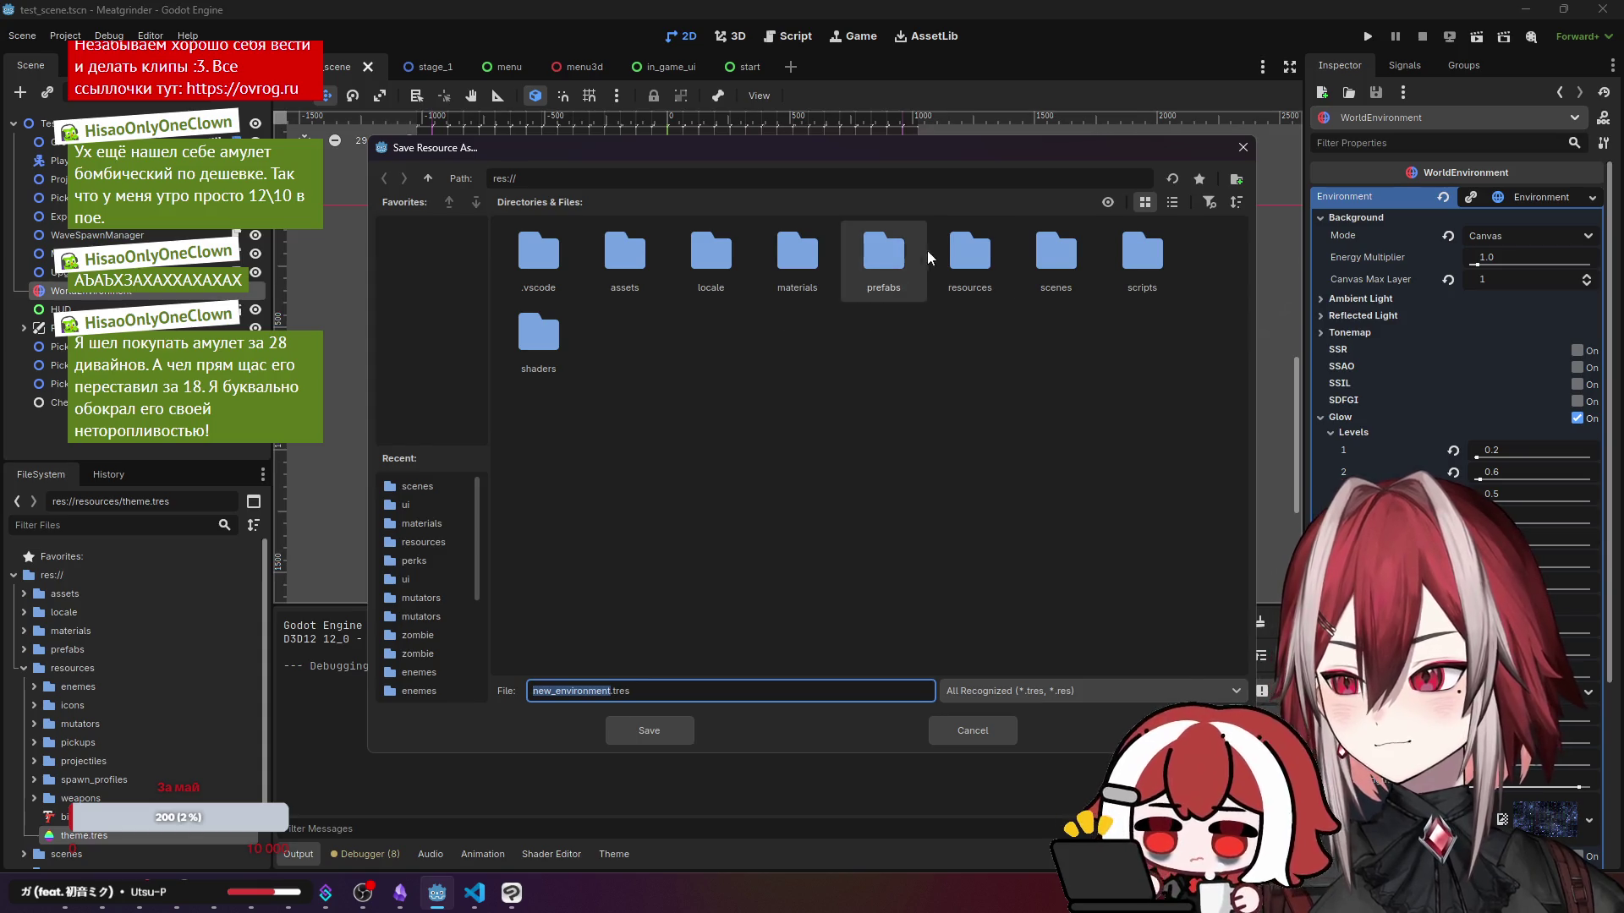
double_click(963, 252)
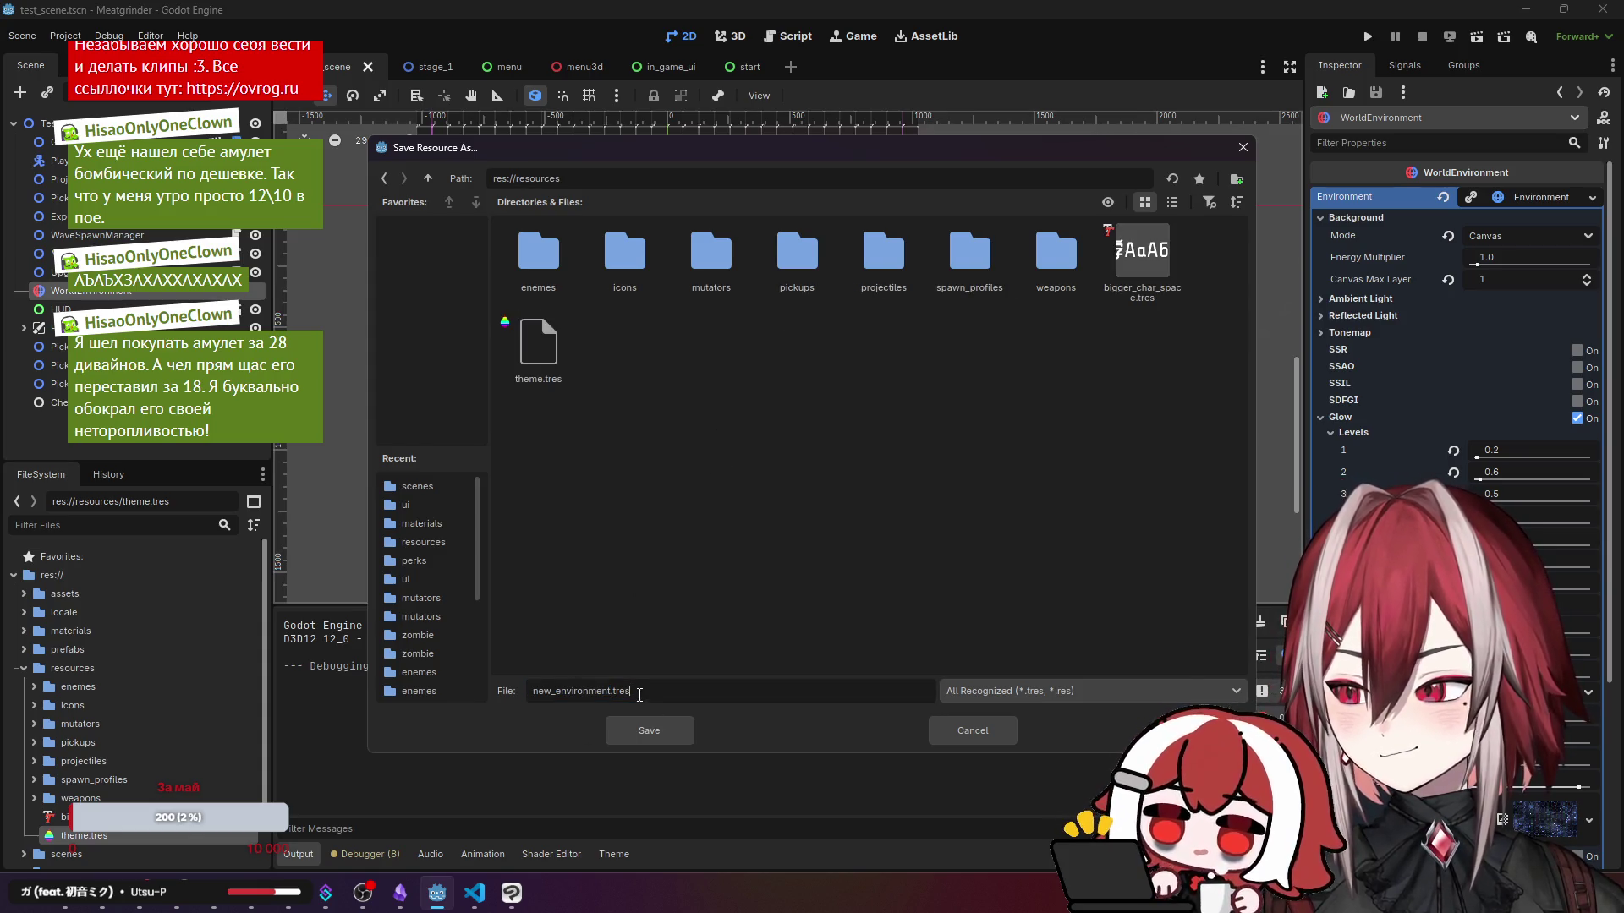
drag(554, 693, 531, 693)
key(BackSpace)
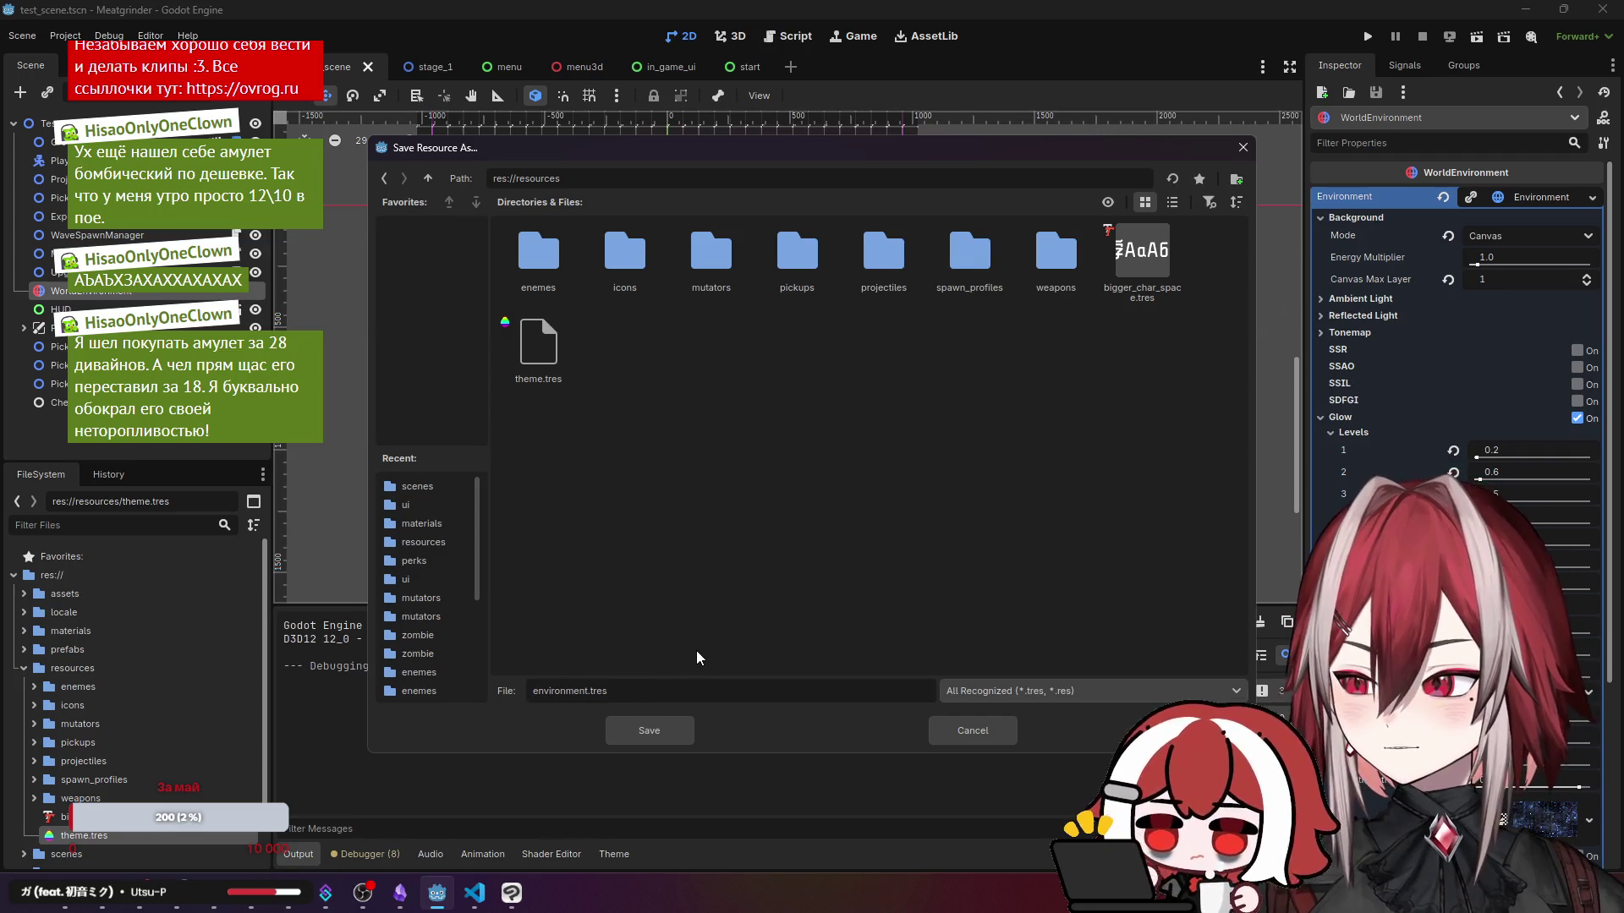
click(652, 731)
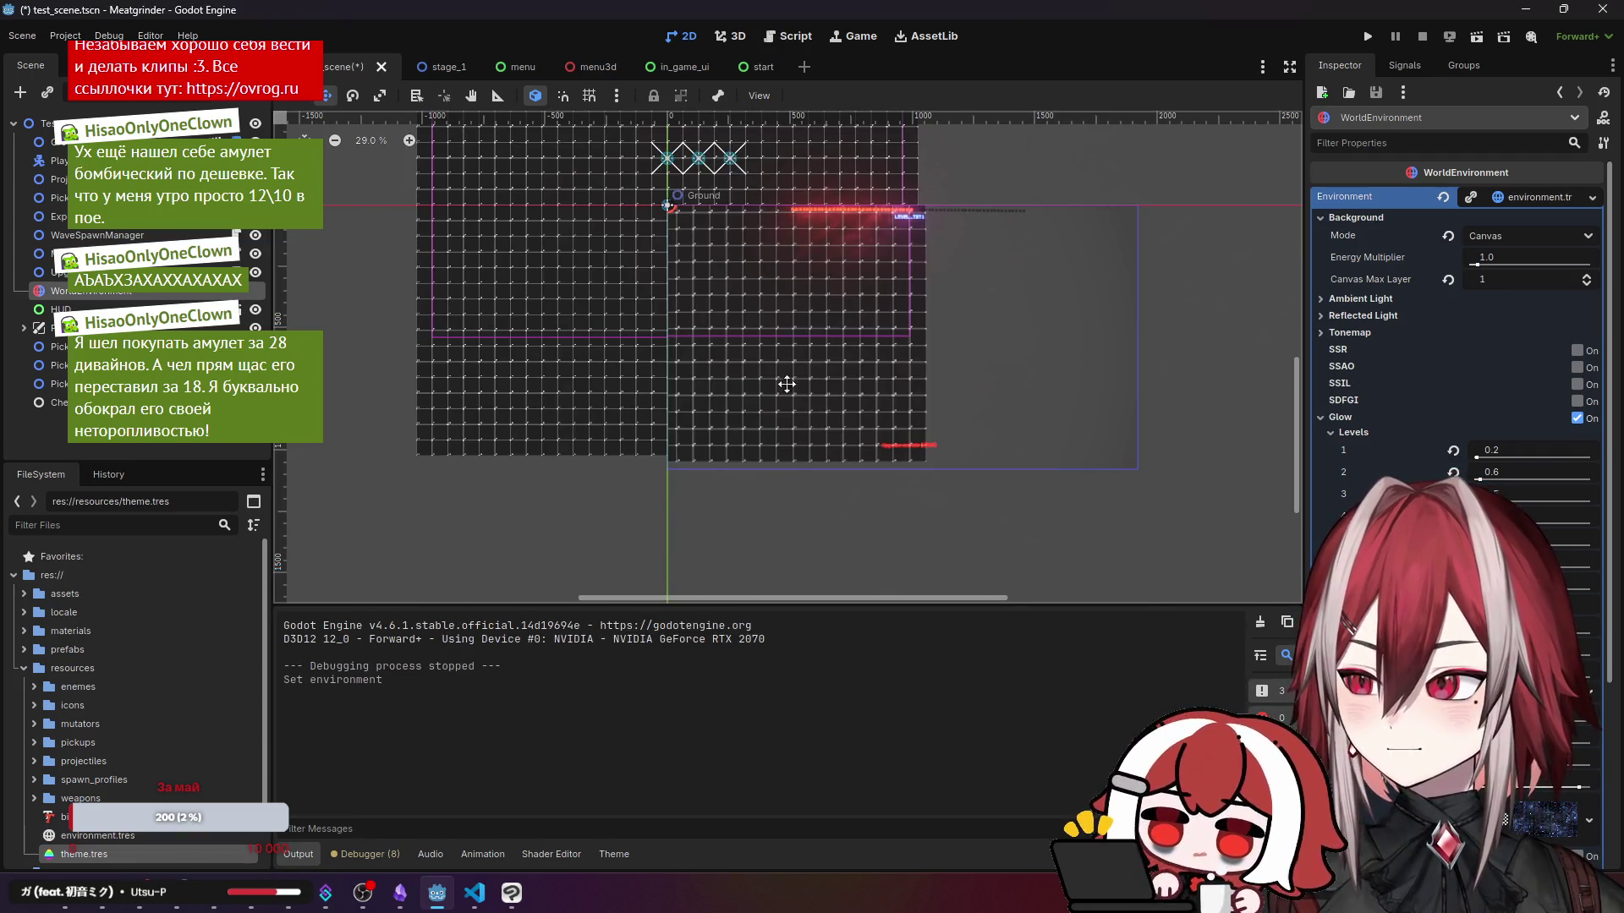
- Zoom in and pan the level view to look closely at the glow
scroll(1004, 309, up, 1)
scroll(1005, 309, up, 2)
mouse_move(1007, 308)
mouse_down()
mouse_move(902, 290)
mouse_move(779, 333)
mouse_move(801, 322)
mouse_up()
scroll(802, 322, up, 2)
scroll(996, 328, up, 2)
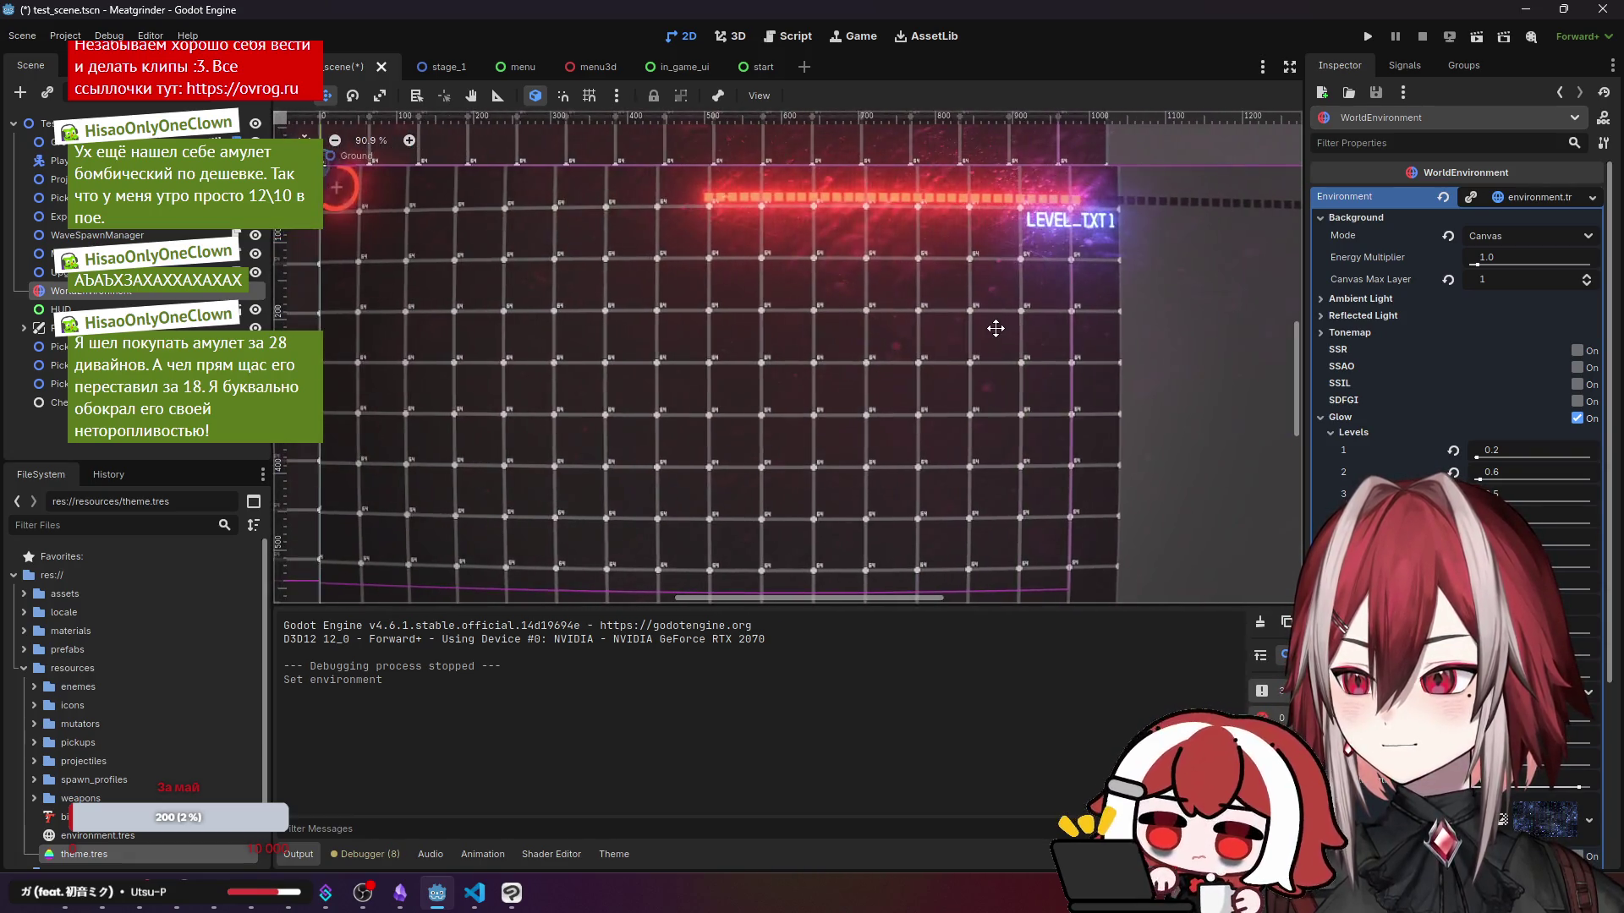
scroll(929, 363, up, 4)
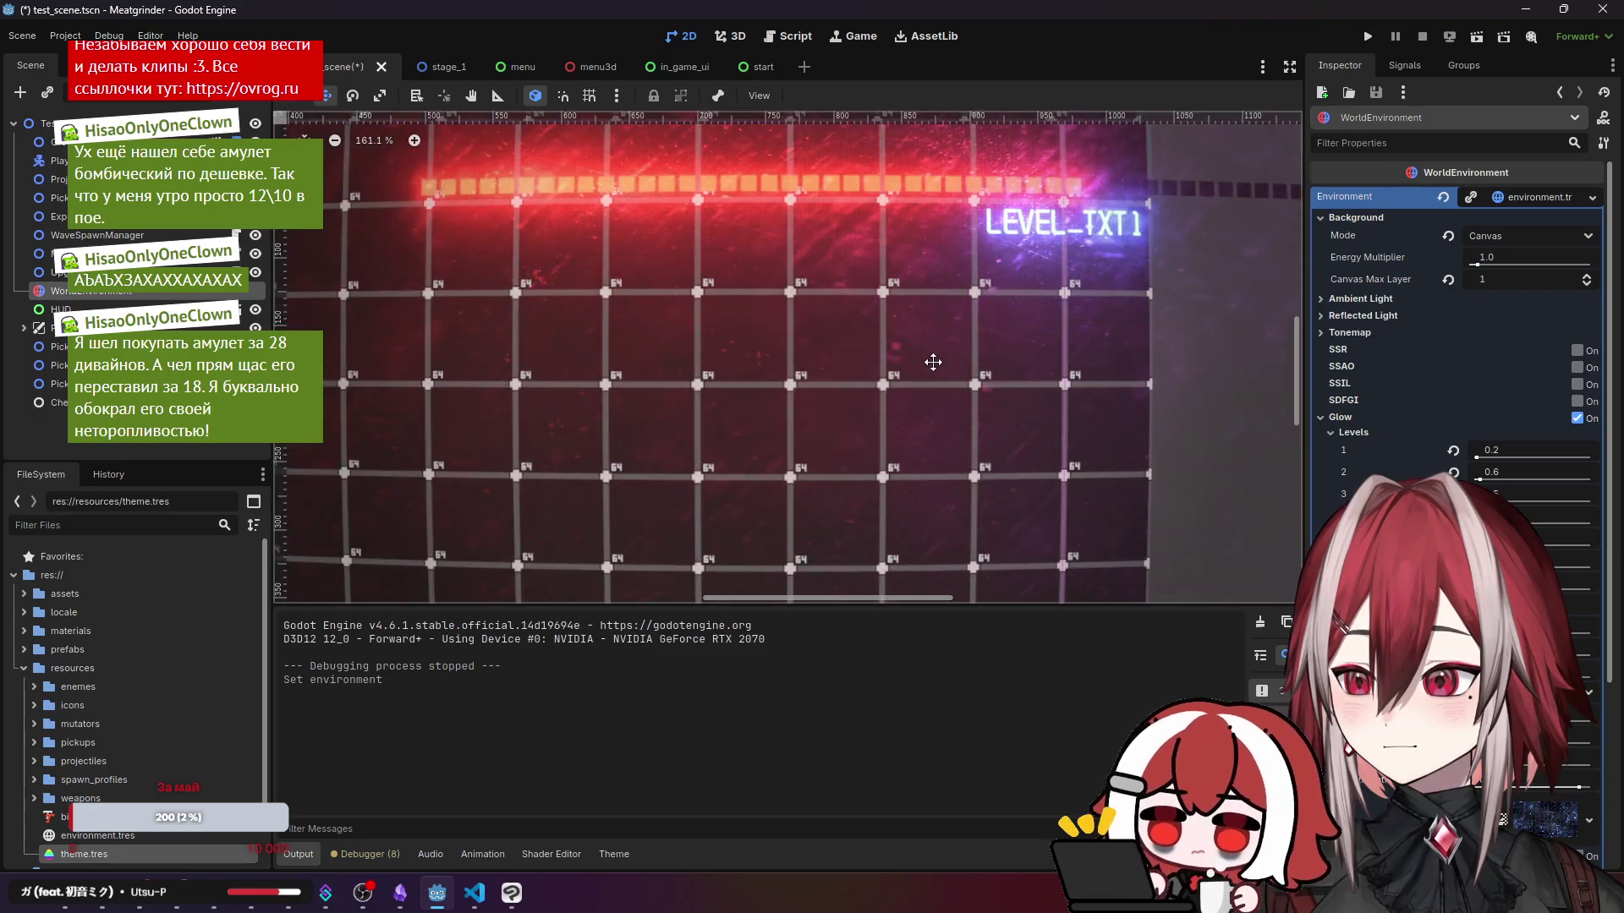
scroll(902, 352, up, 1)
drag(896, 332, 898, 345)
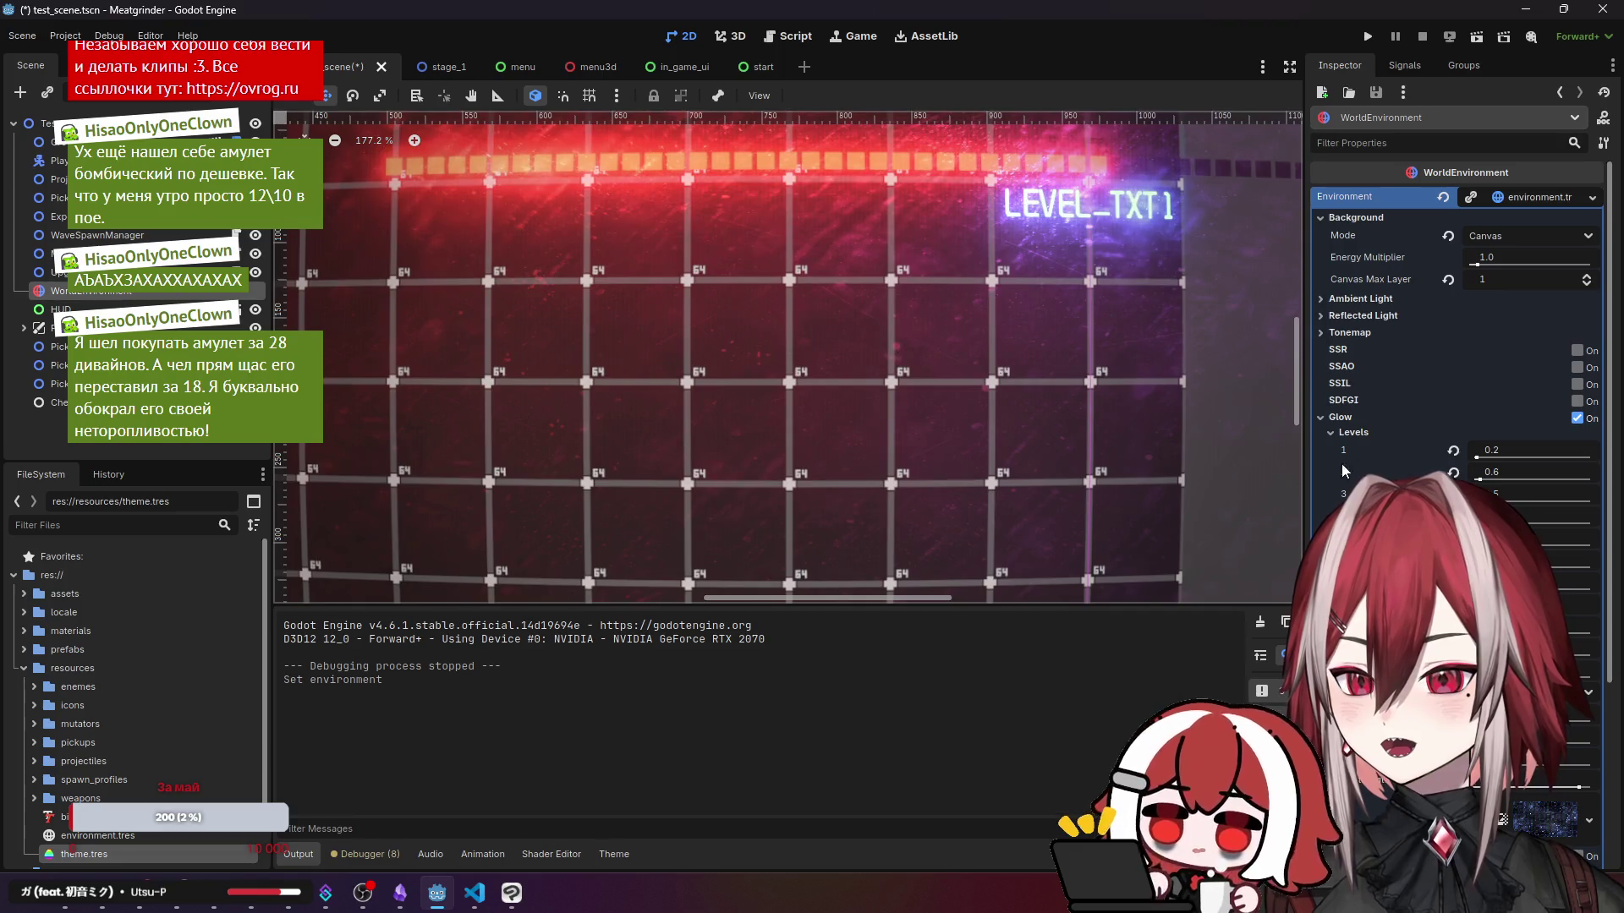
- Lower the WorldEnvironment glow intensity from 1.8 to 0.5 and return to in_game_ui
scroll(1353, 474, down, 5)
drag(1497, 457, 1478, 459)
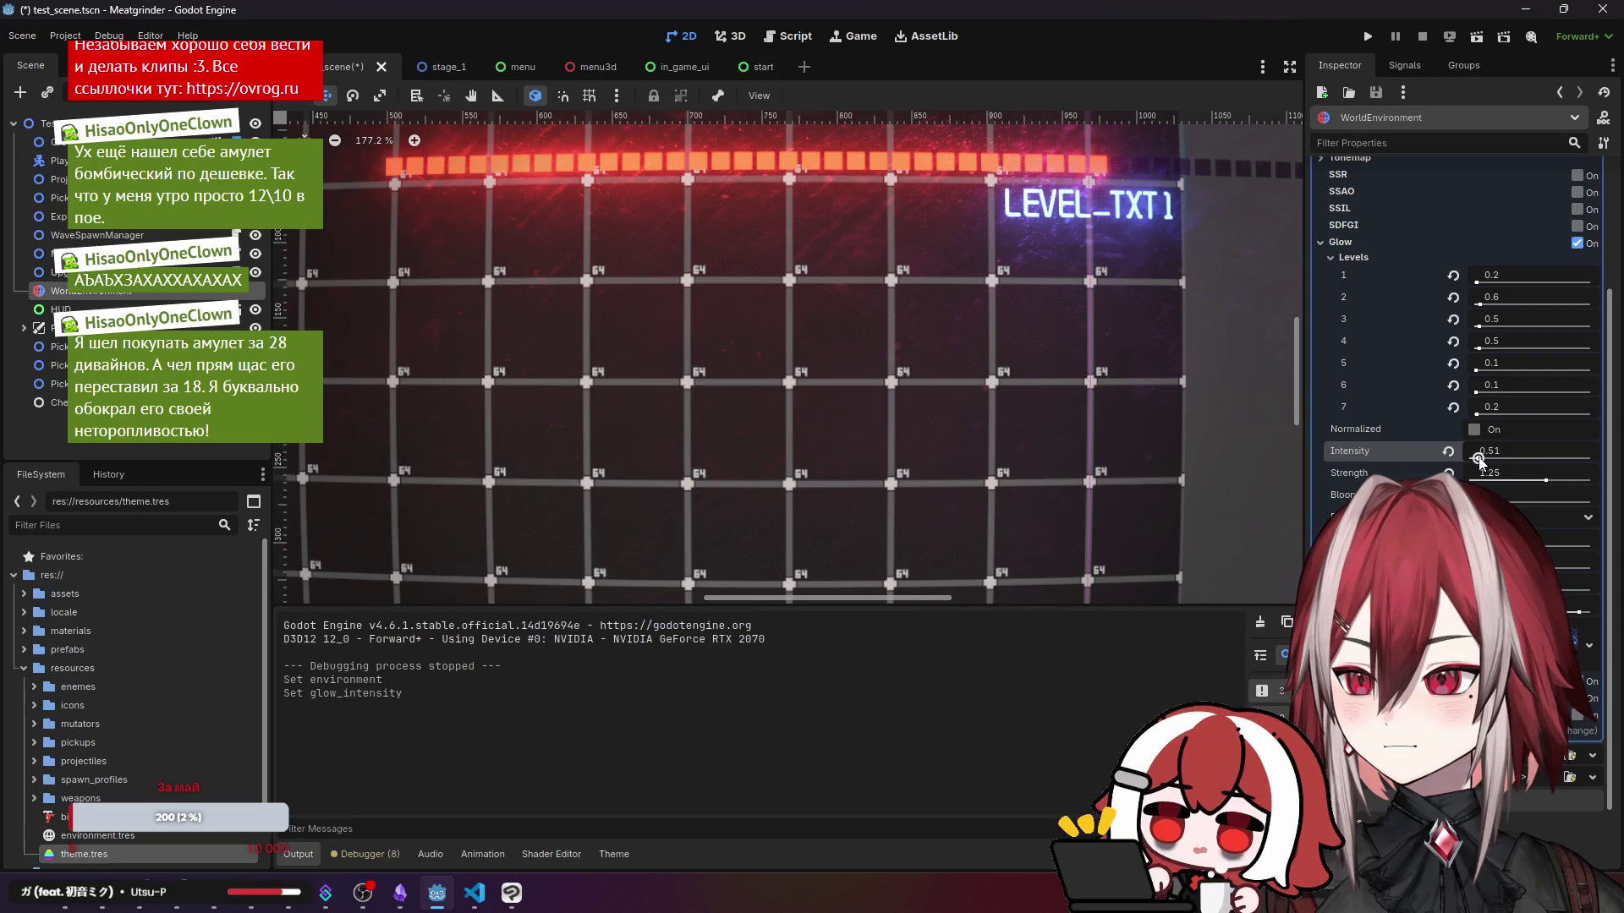
text(0.)
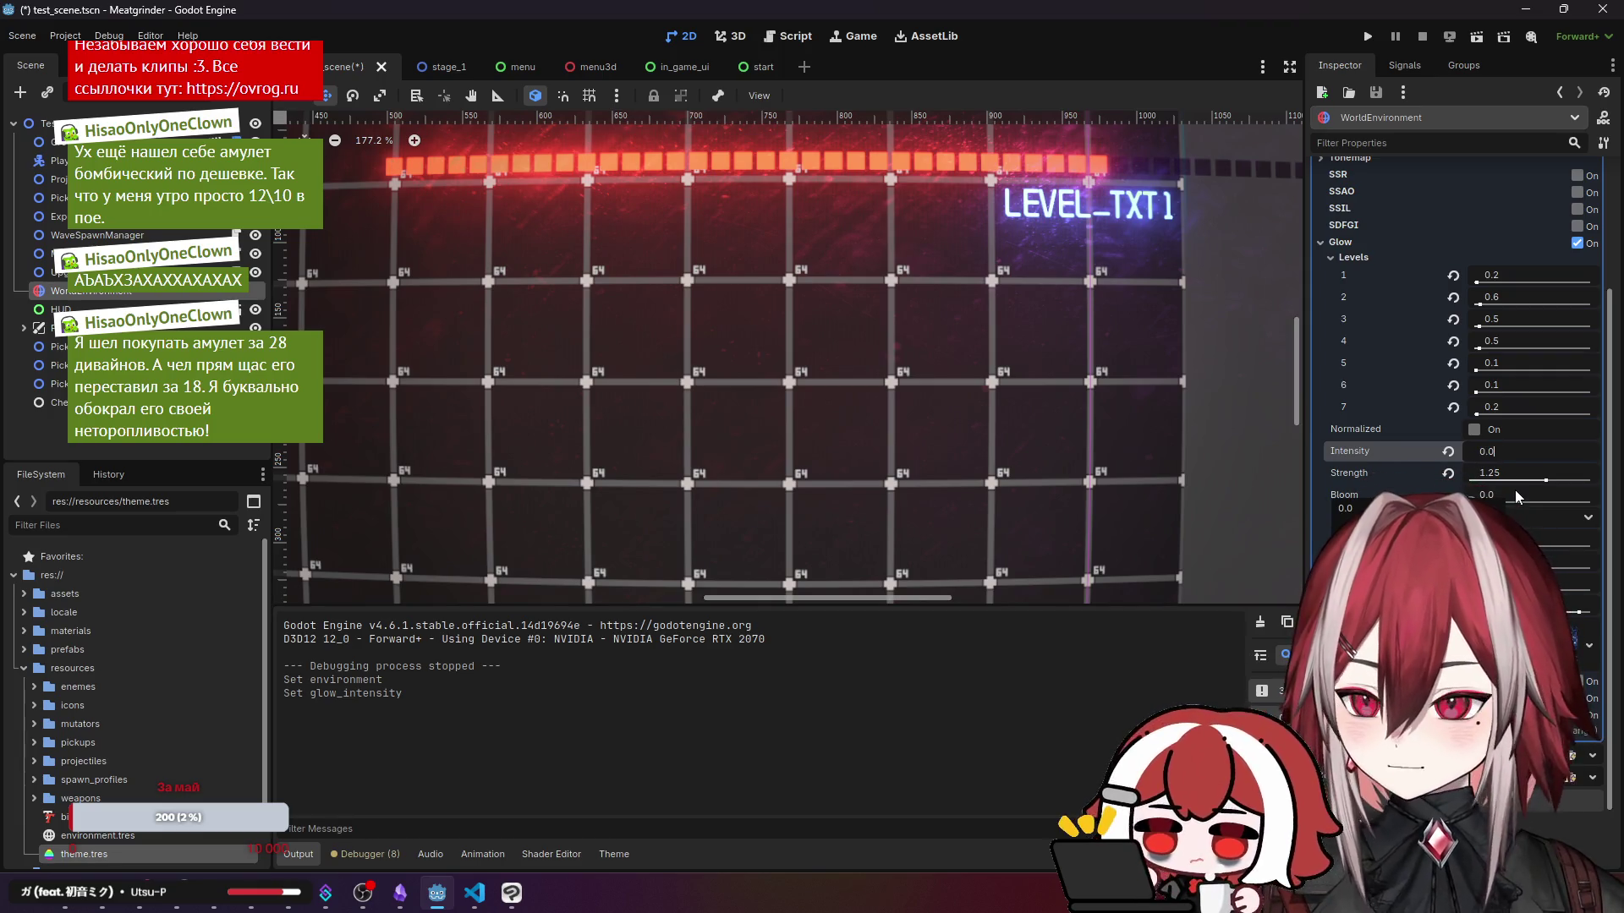
text(5)
key(Return)
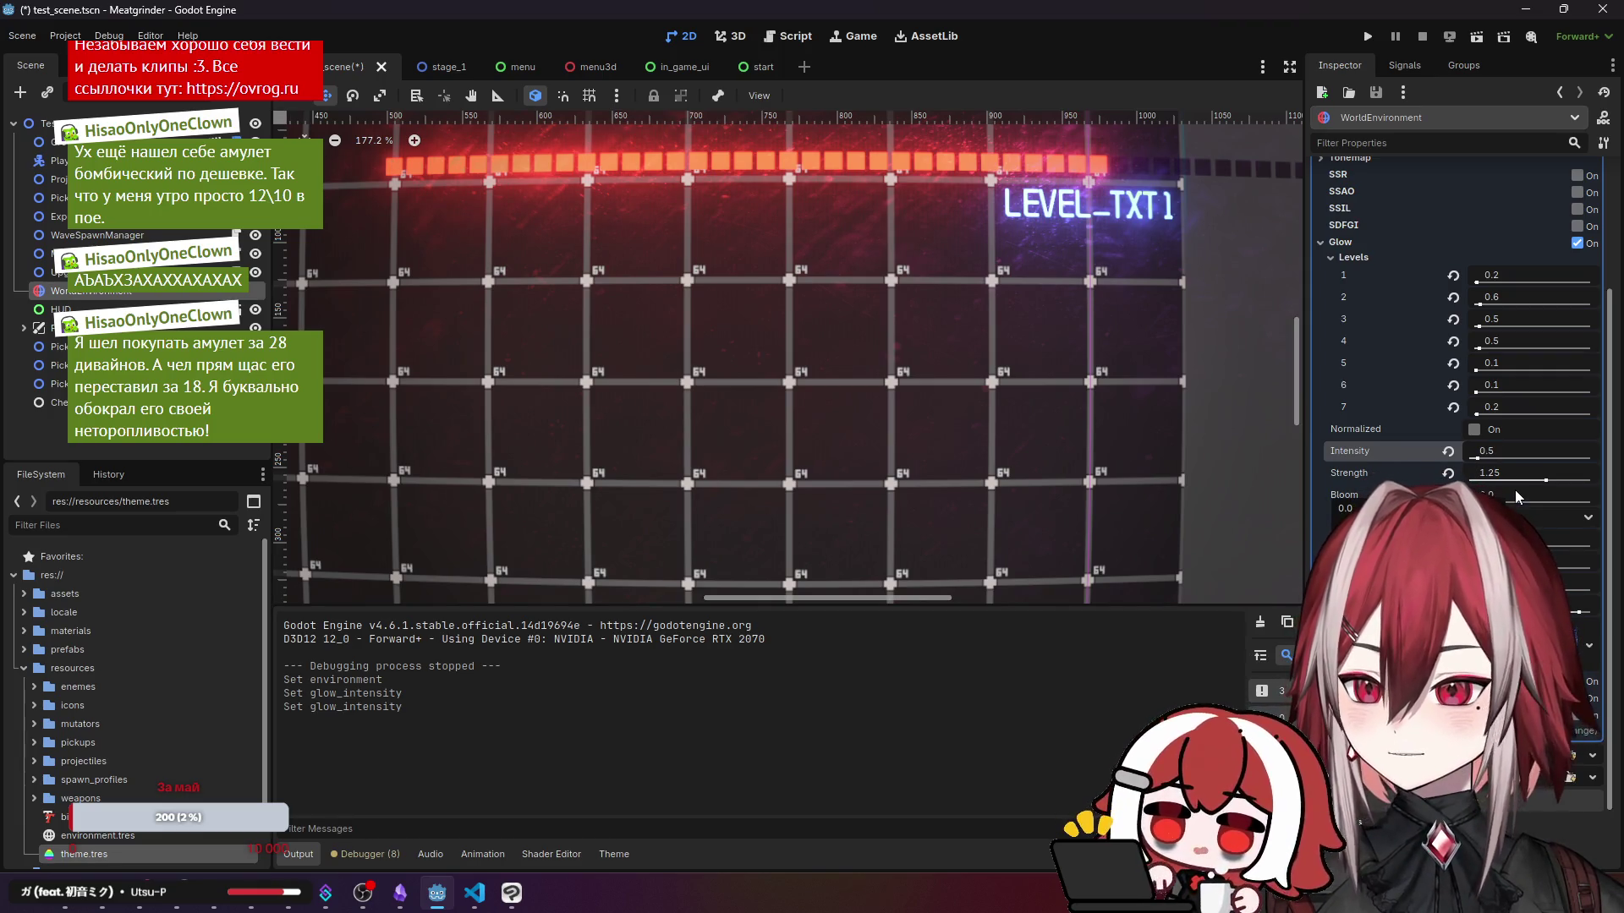
scroll(714, 326, down, 10)
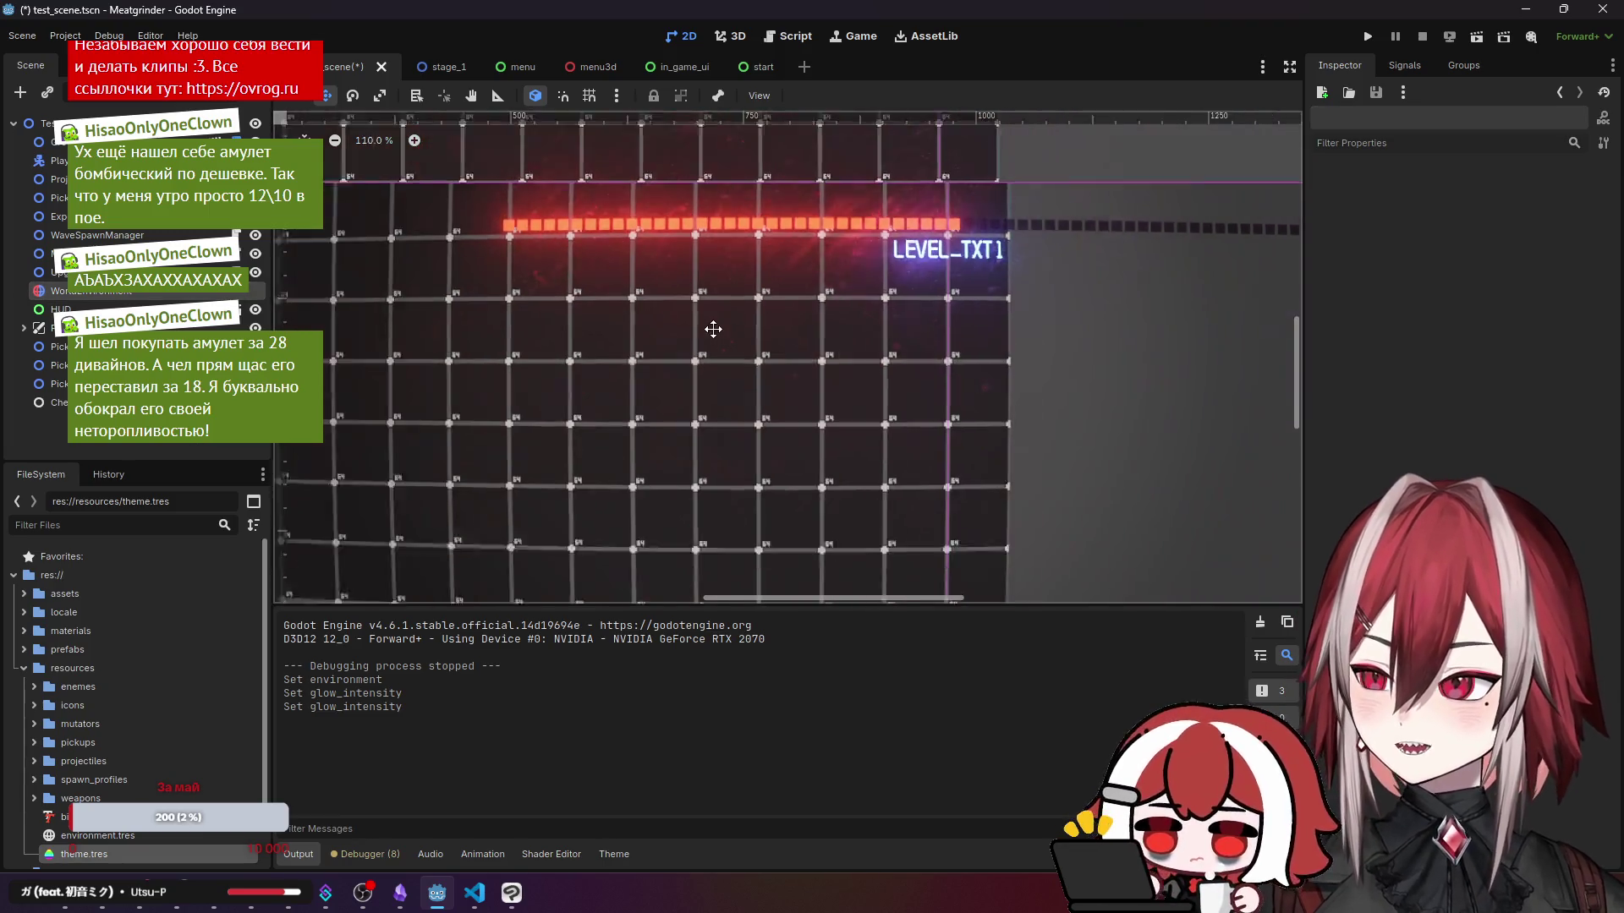
scroll(821, 270, down, 2)
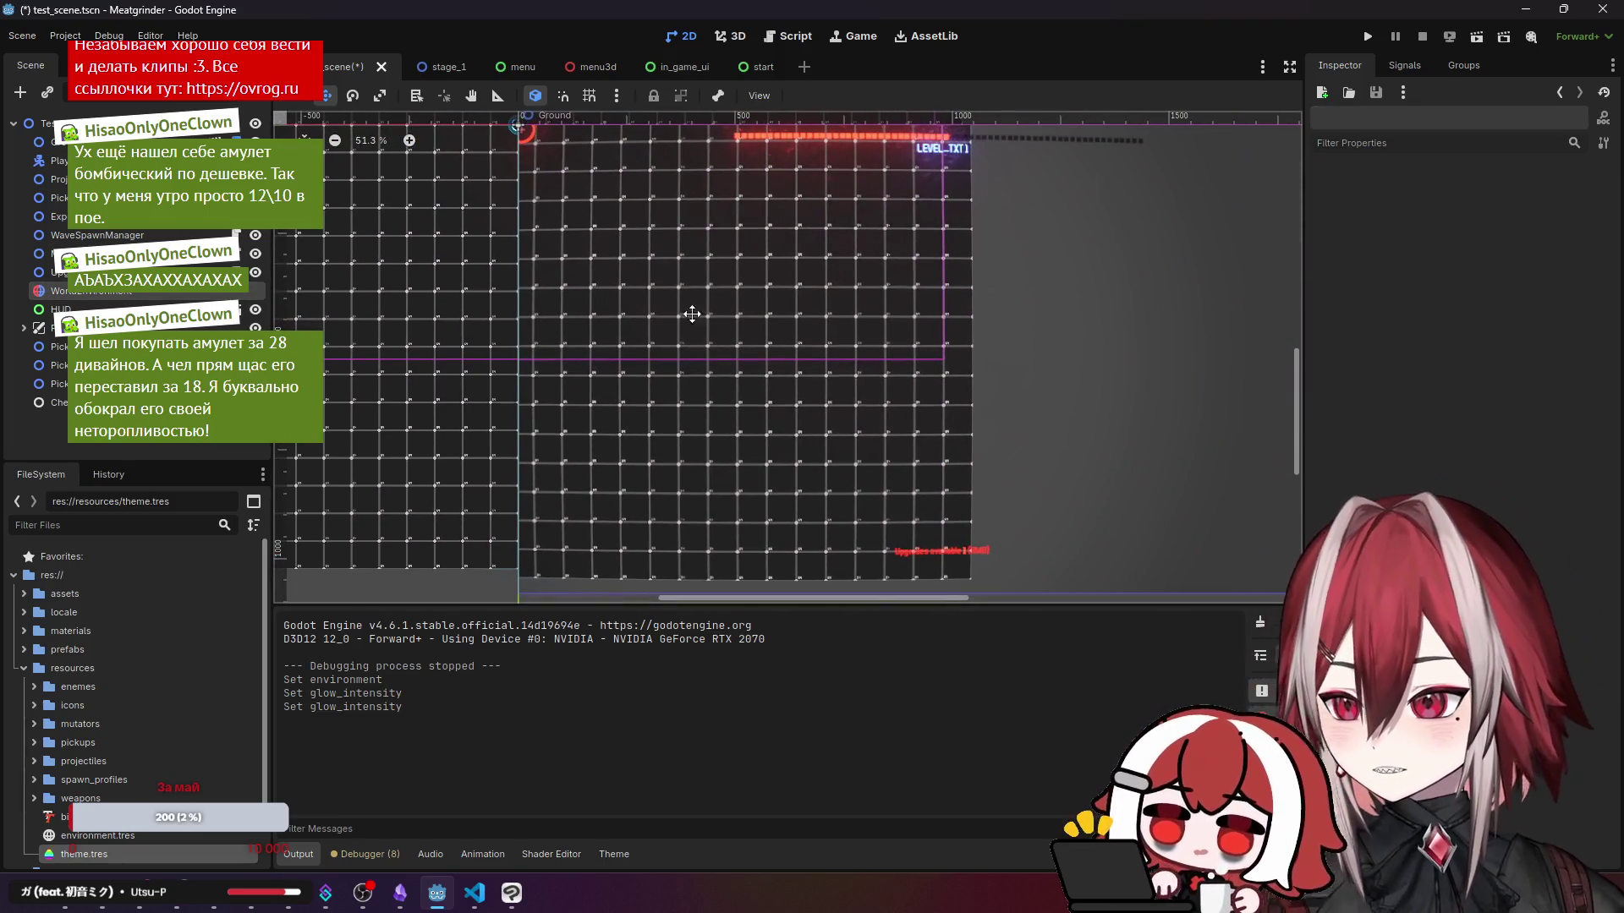
click(672, 66)
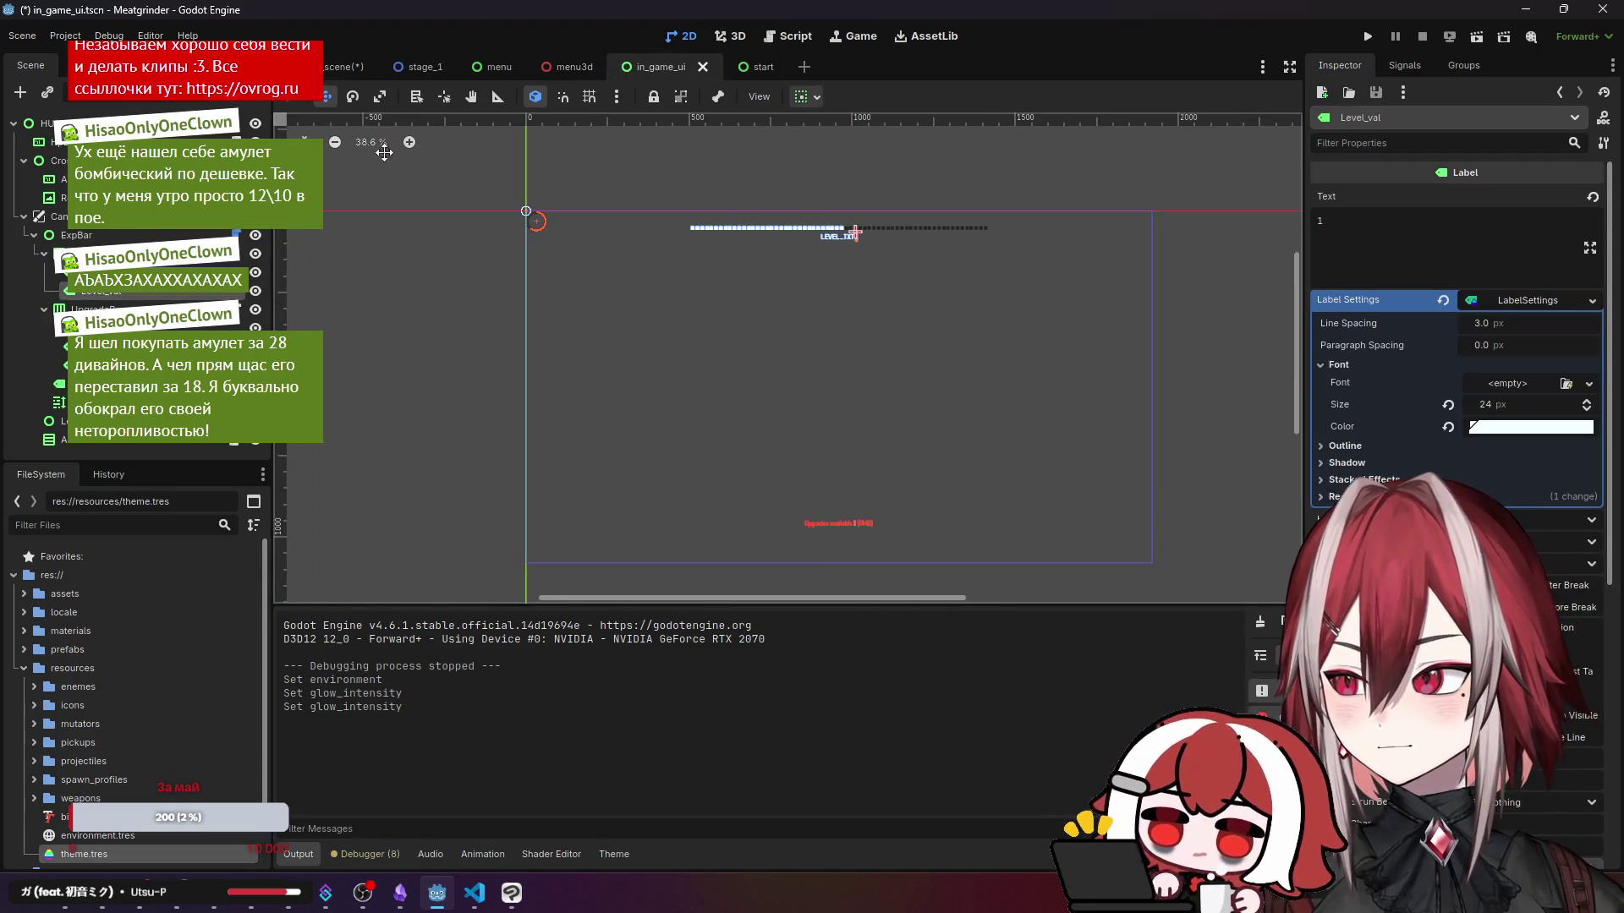
- Back in in_game_ui, set the Upgrades available label text to white
click(330, 71)
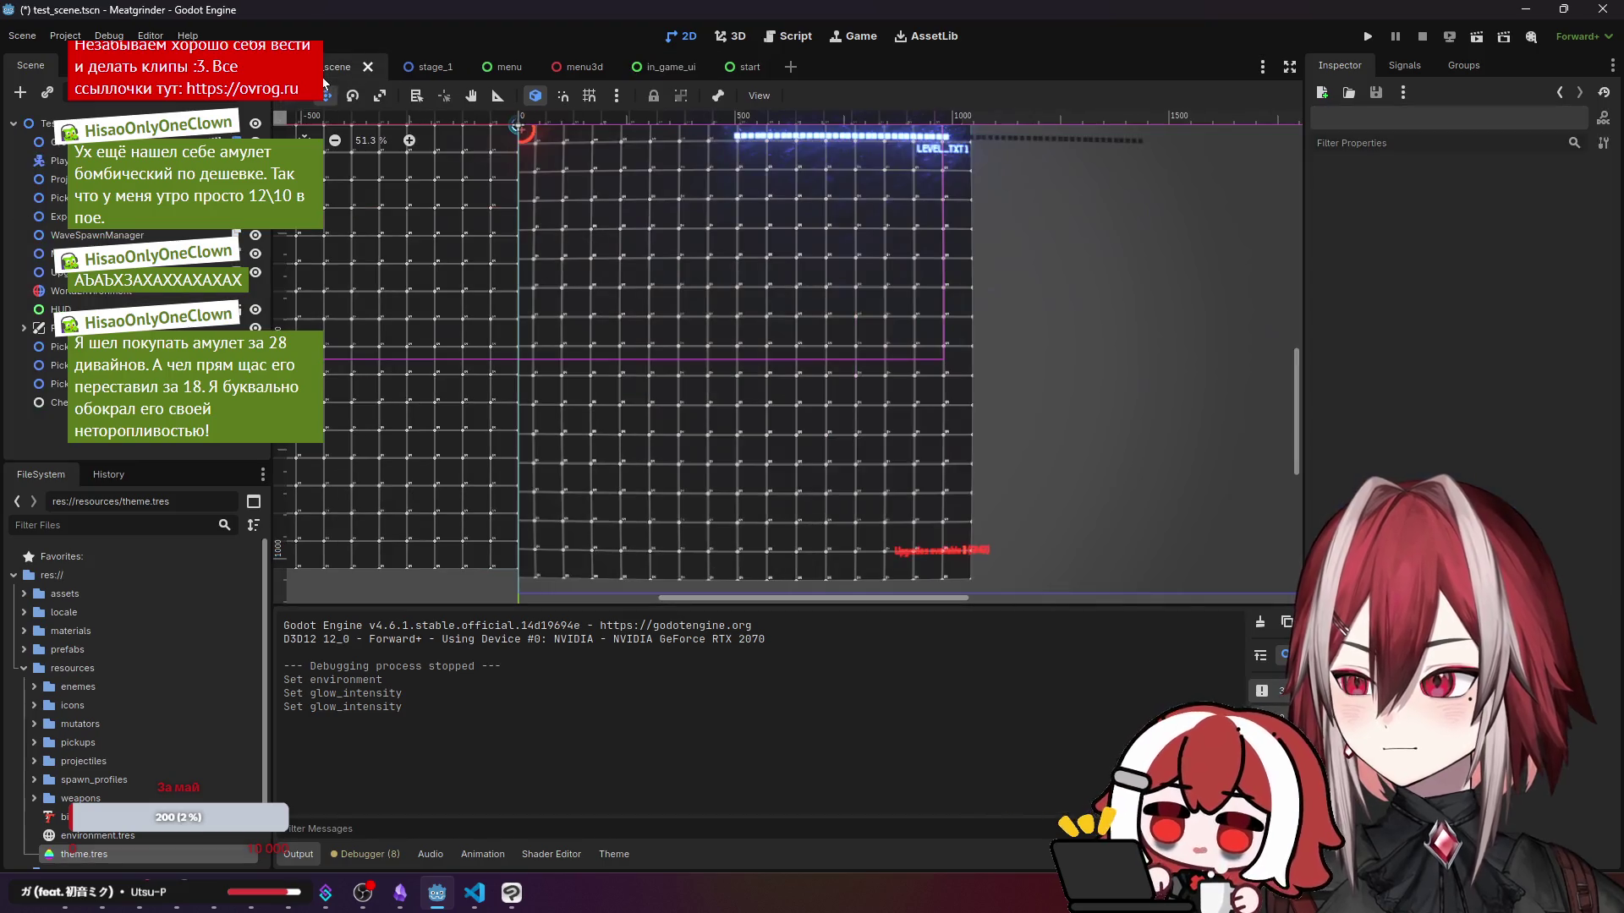
click(672, 73)
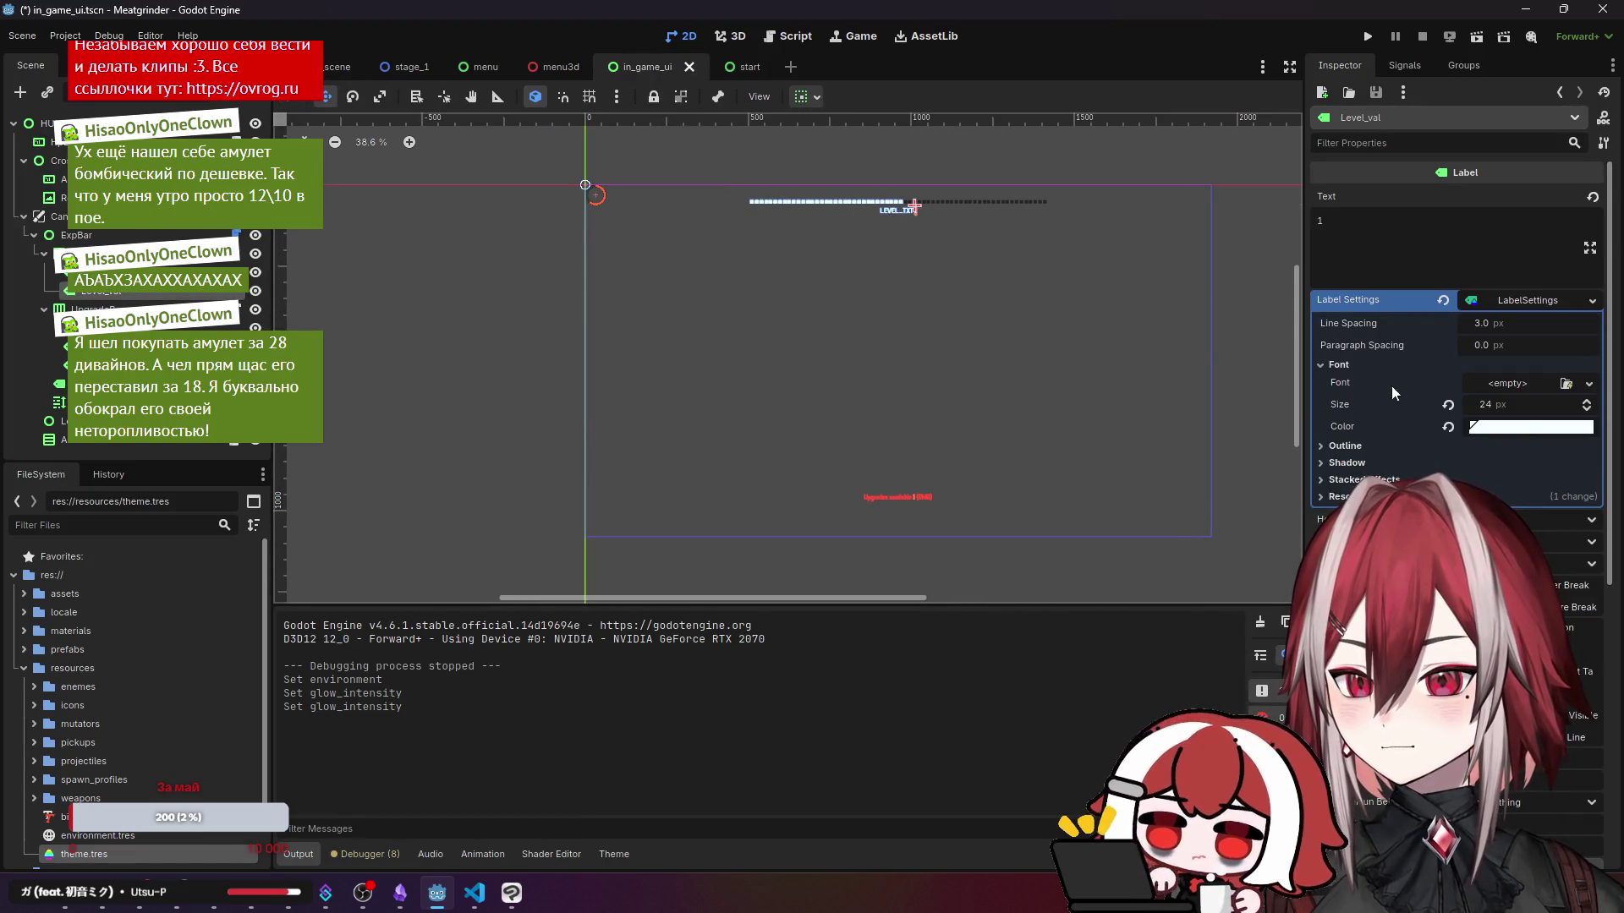
click(1531, 426)
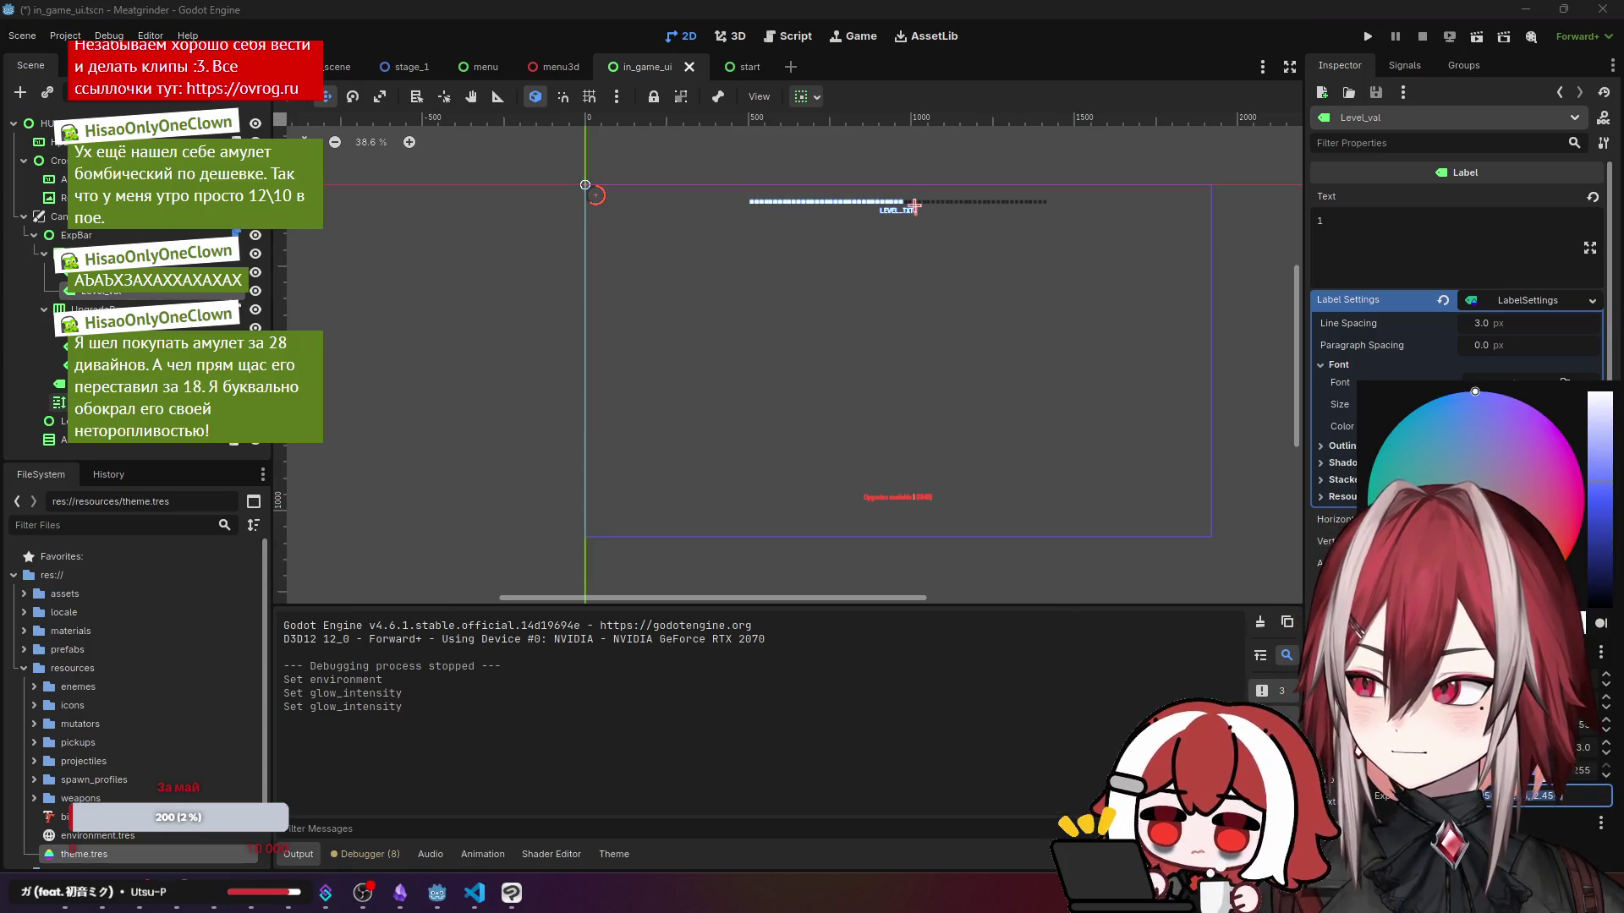
key(Escape)
click(912, 493)
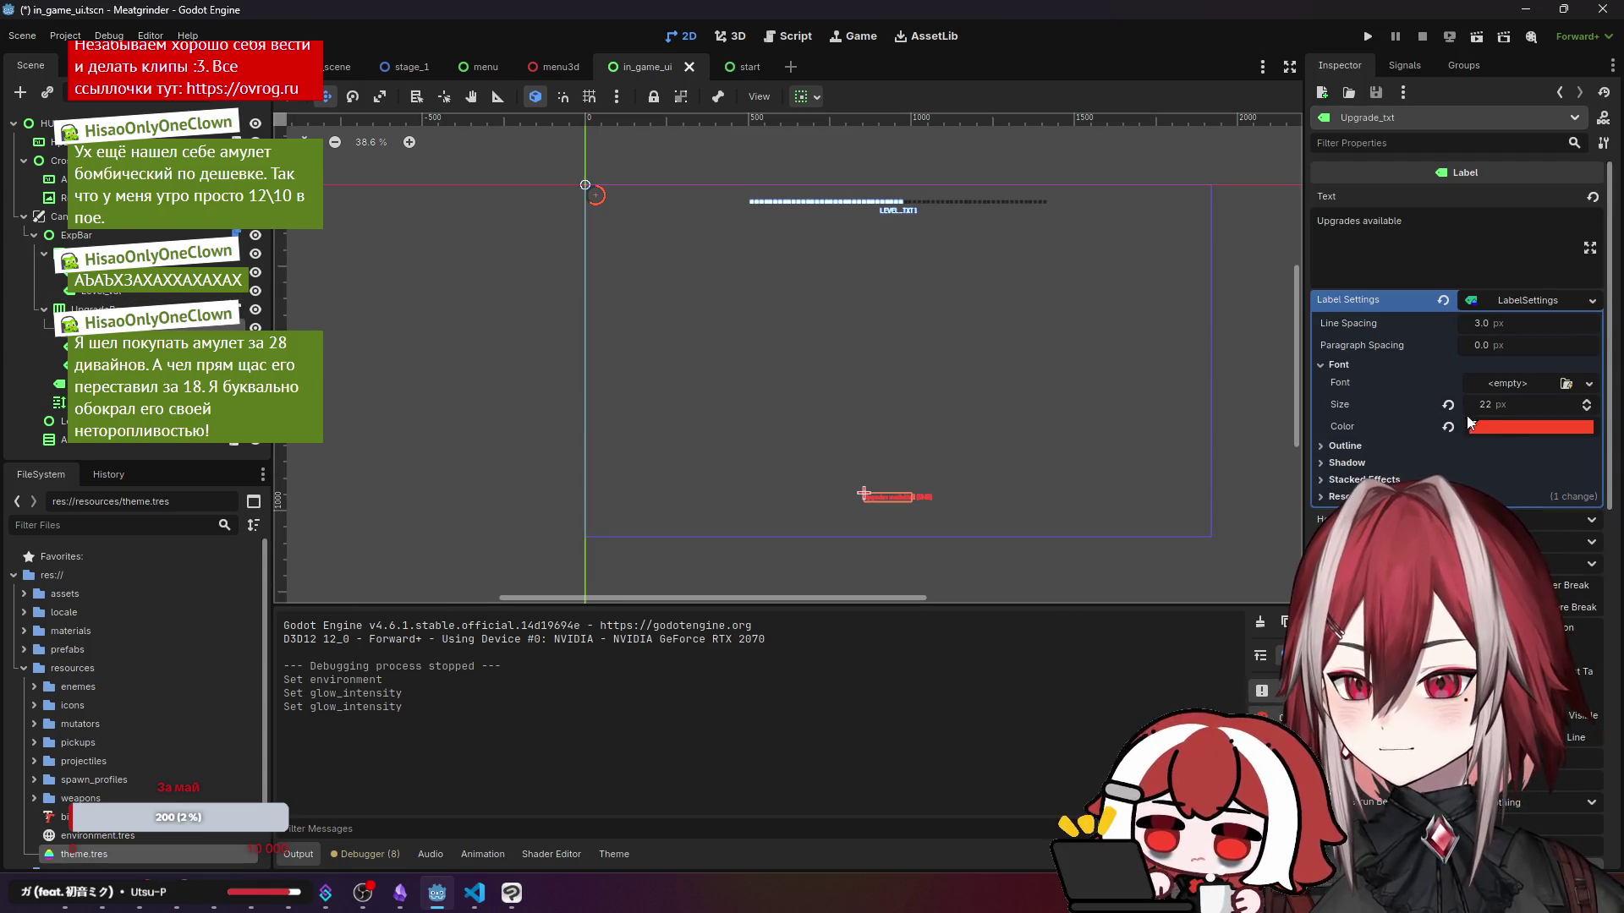
click(1508, 428)
key(Escape)
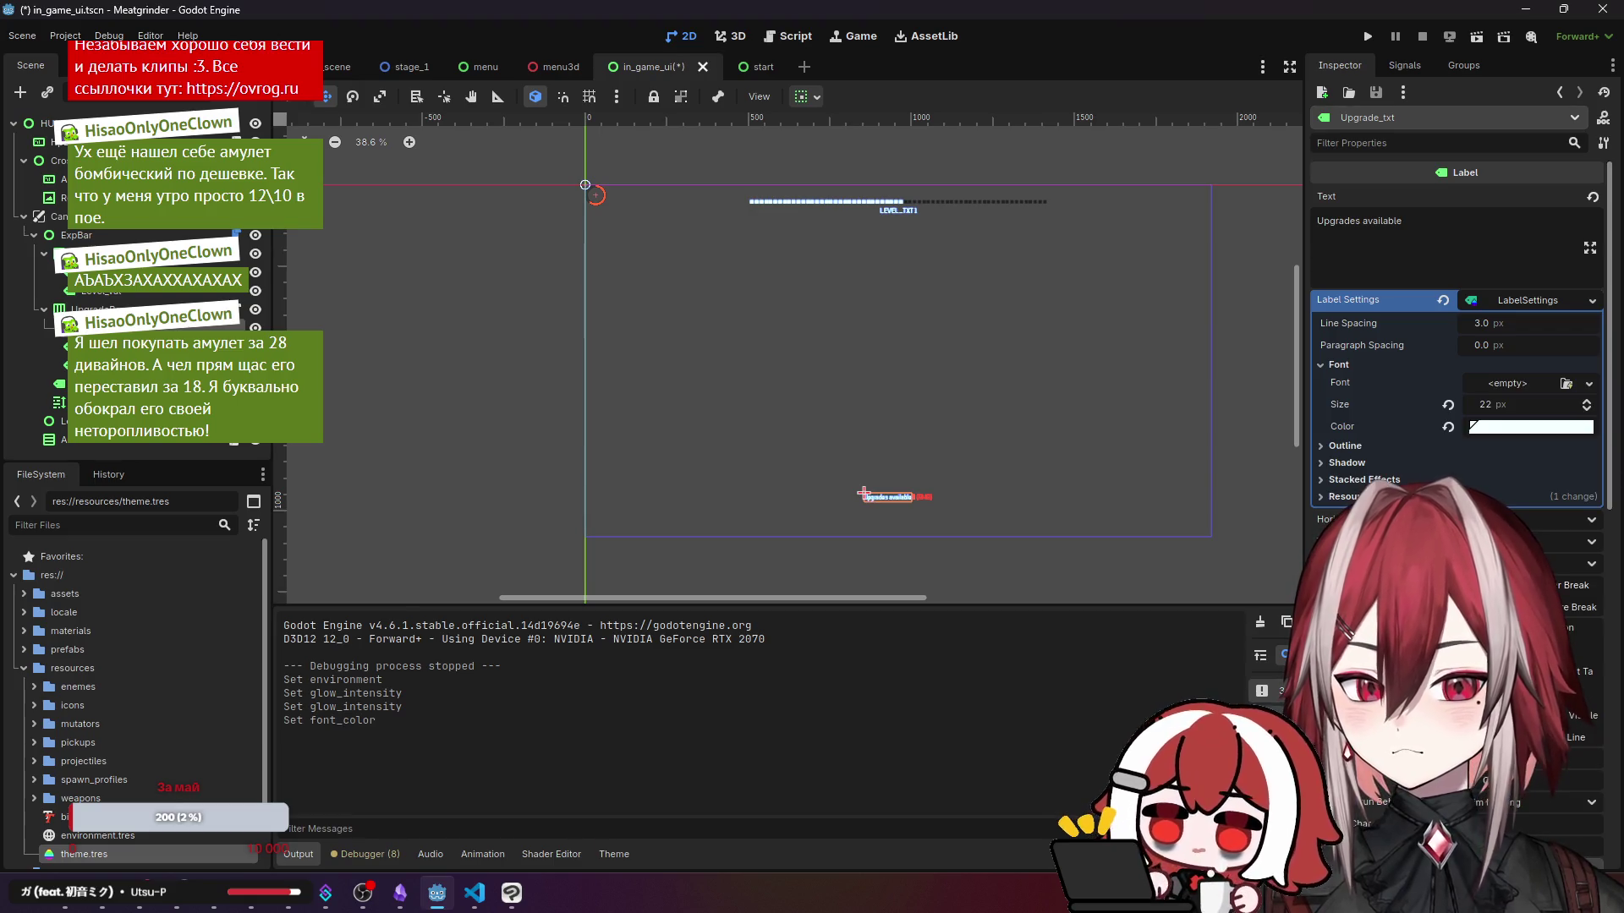
- Make the upgrade count and (RMB) hint label font colours white
click(923, 497)
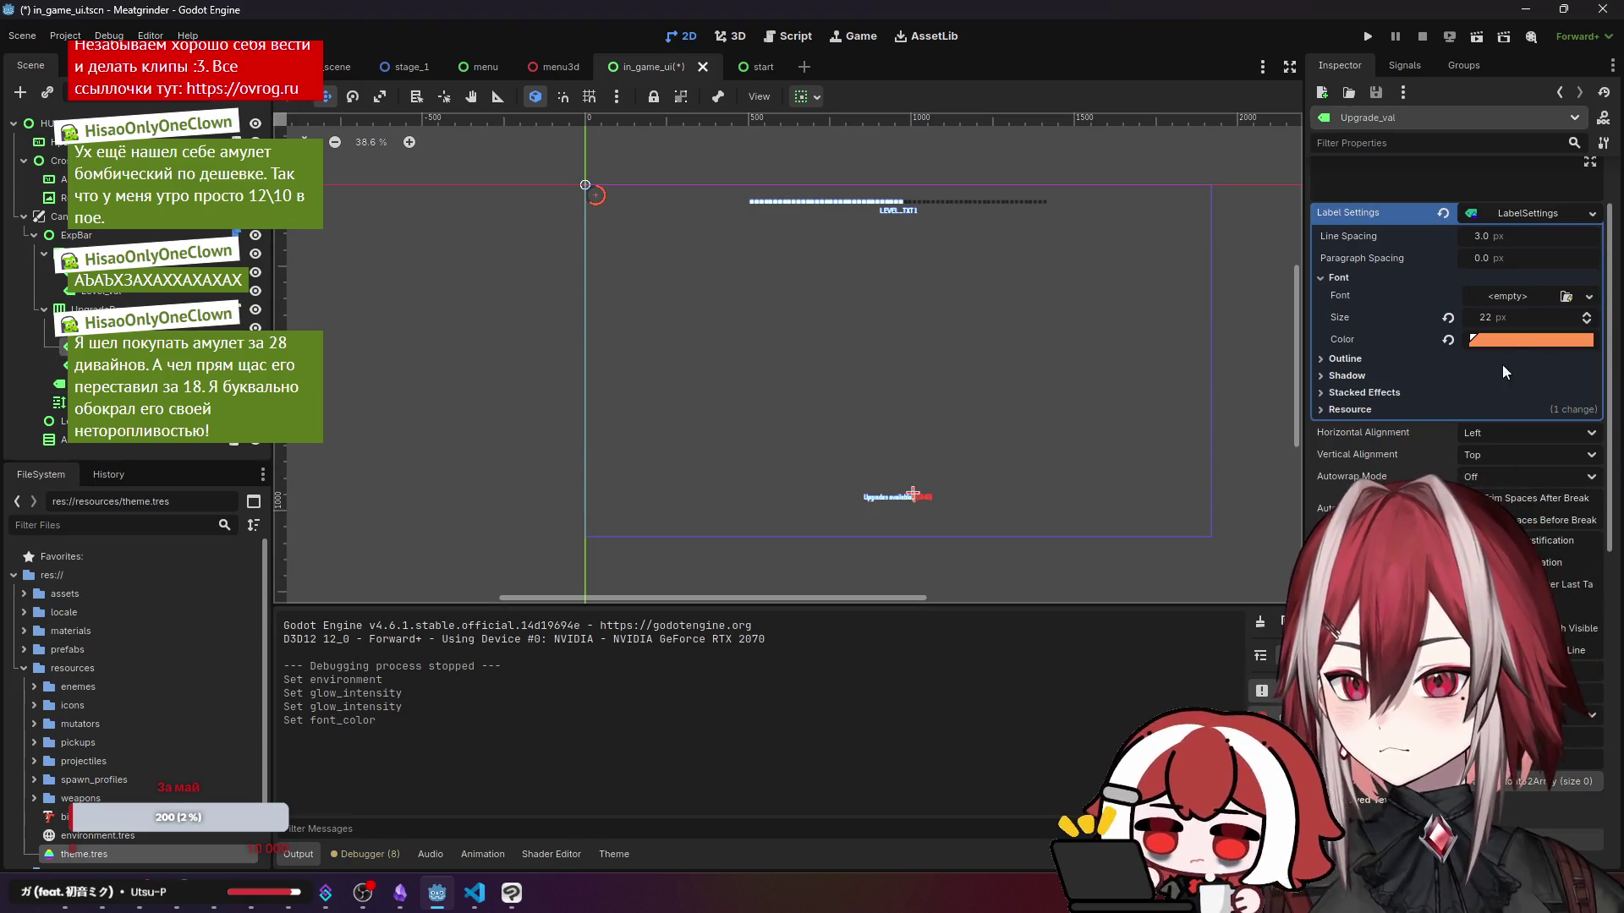
click(1522, 339)
click(1504, 464)
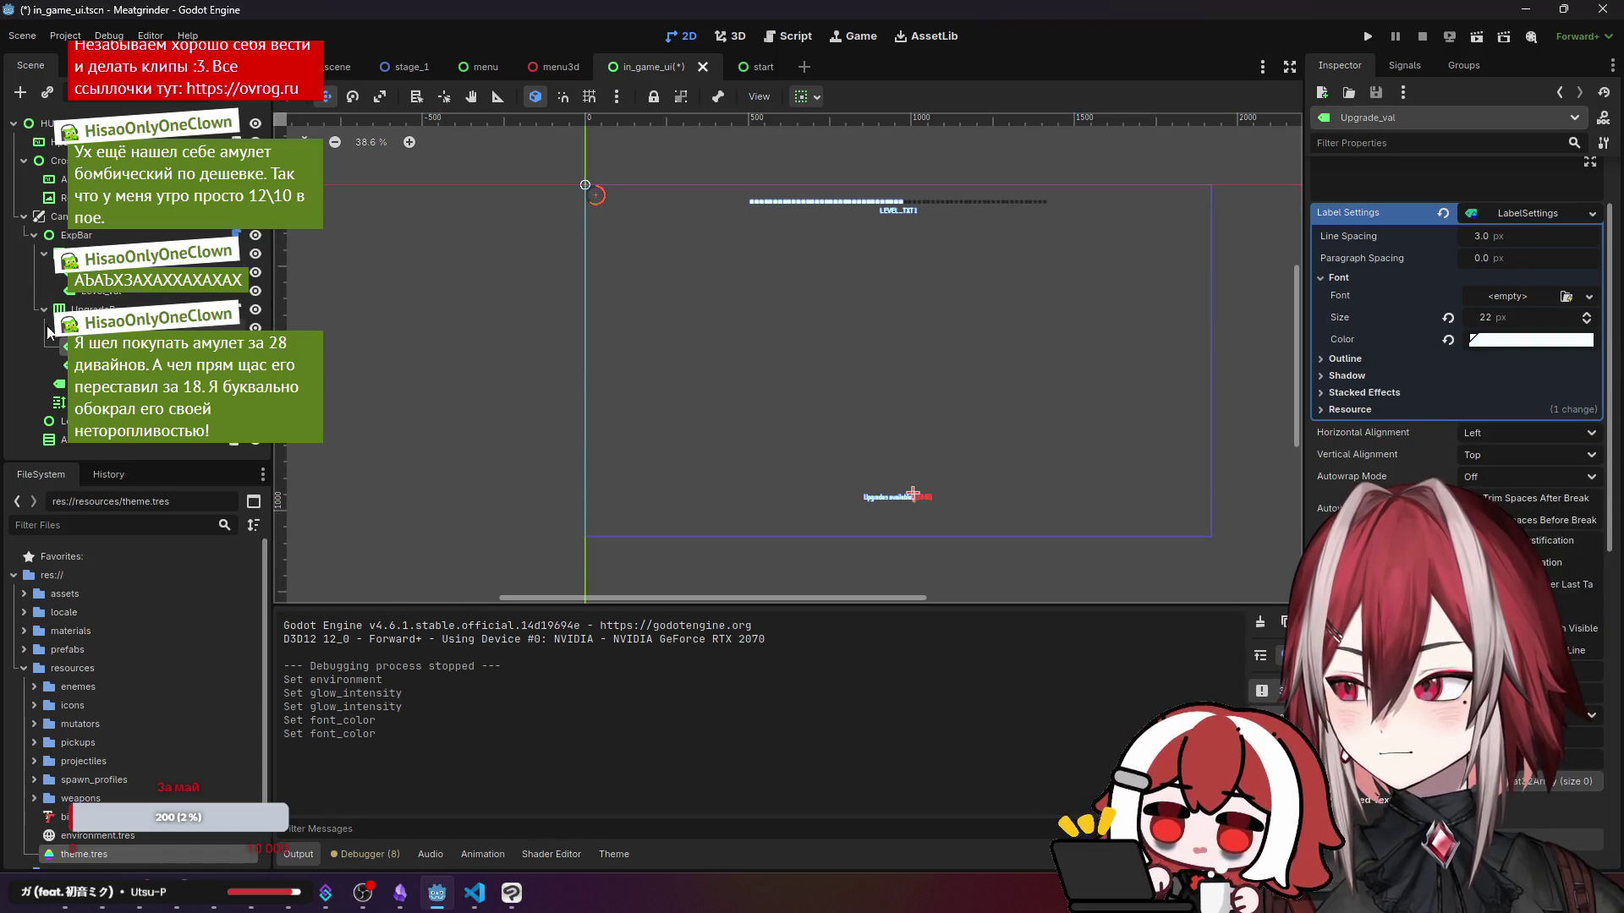
click(923, 496)
click(1514, 407)
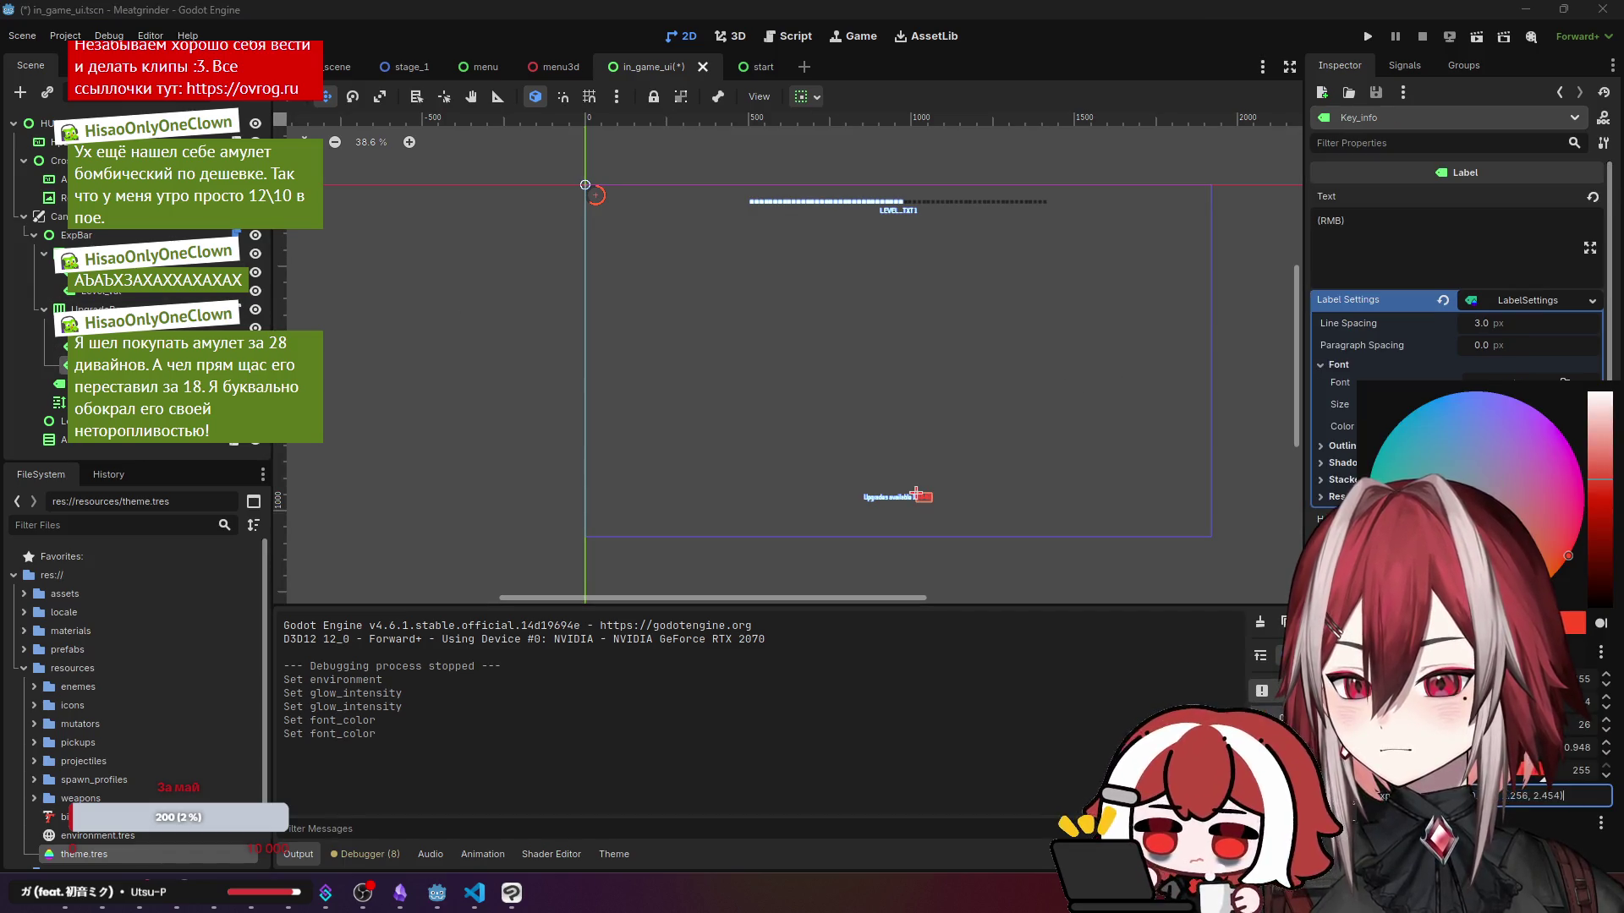
click(1396, 541)
- Deselect the label and run the game with F5 to test the colours
scroll(910, 533, up, 6)
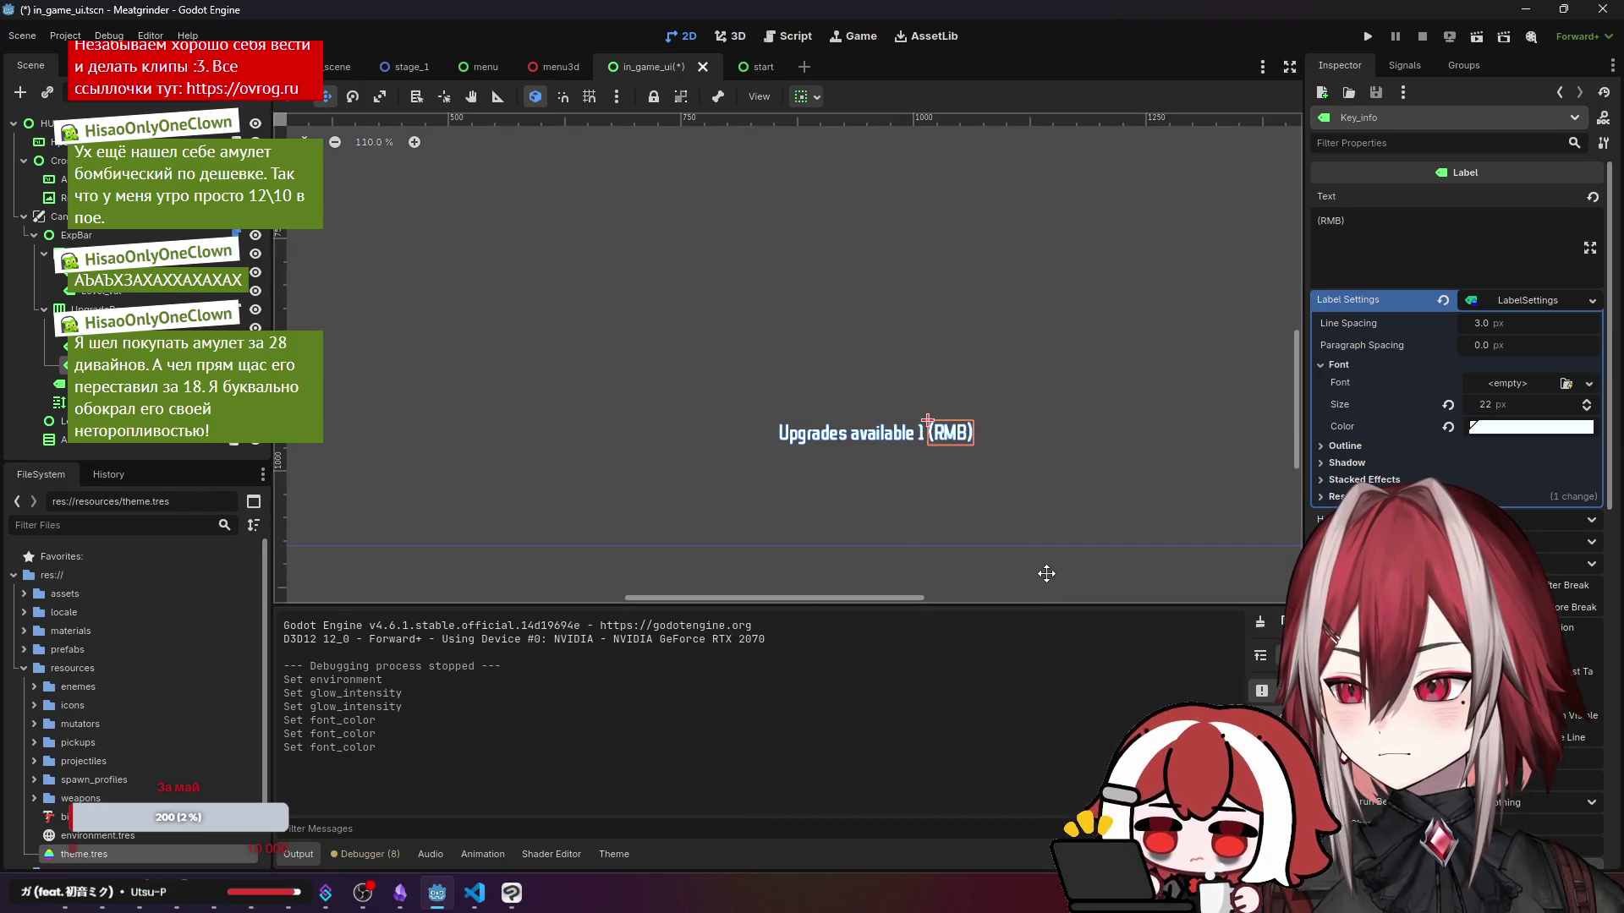
scroll(1039, 562, down, 4)
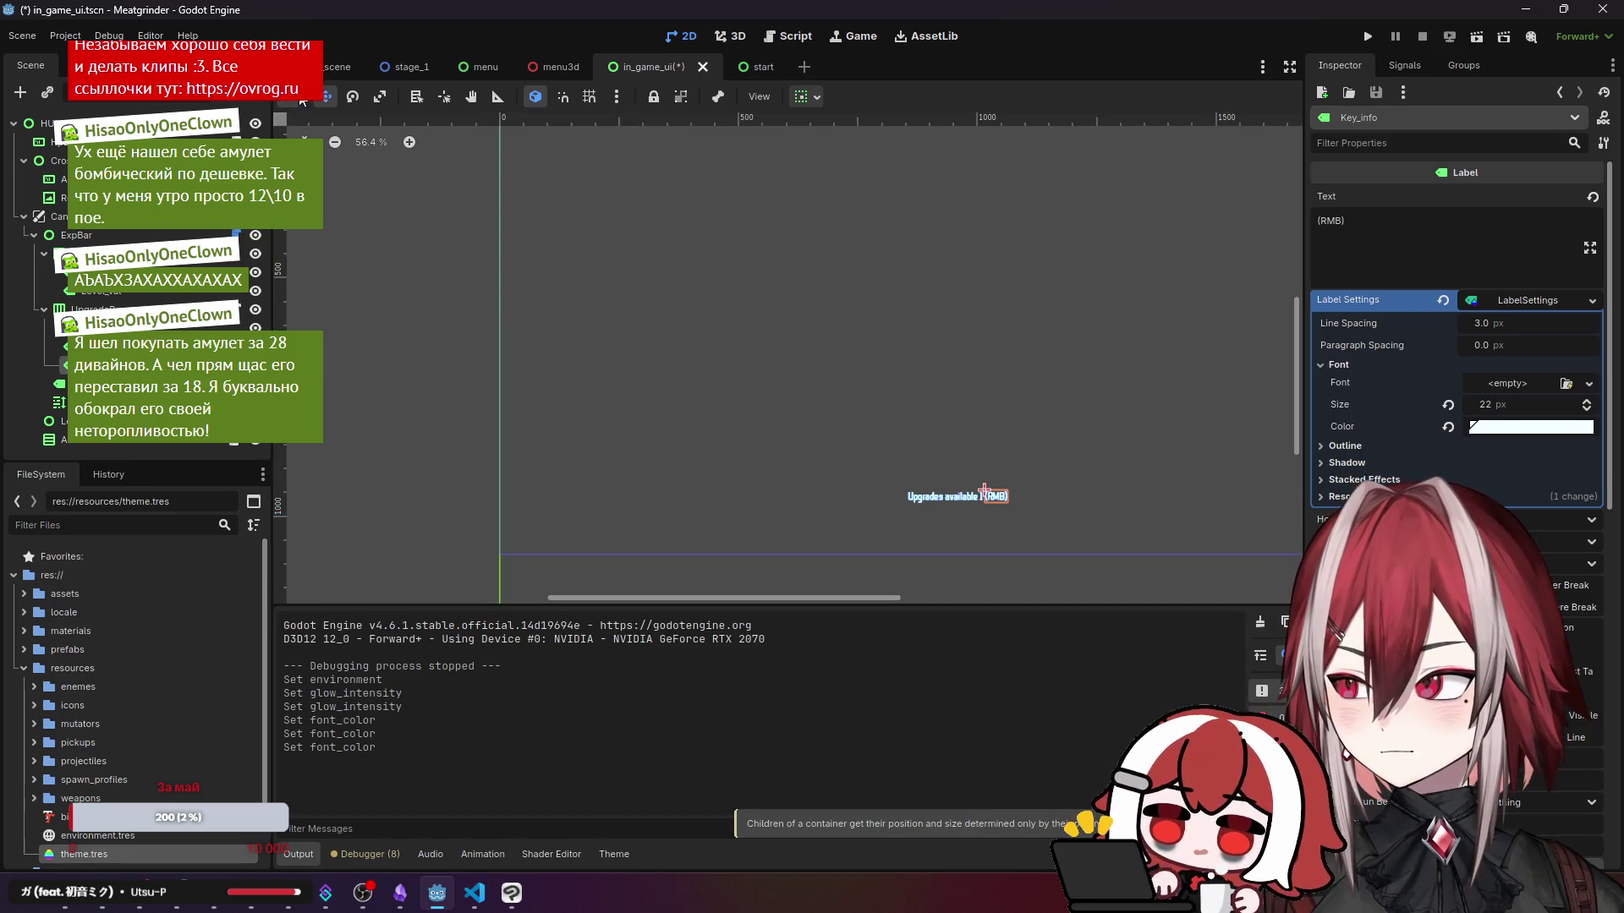
click(430, 374)
scroll(924, 459, up, 4)
scroll(915, 448, down, 6)
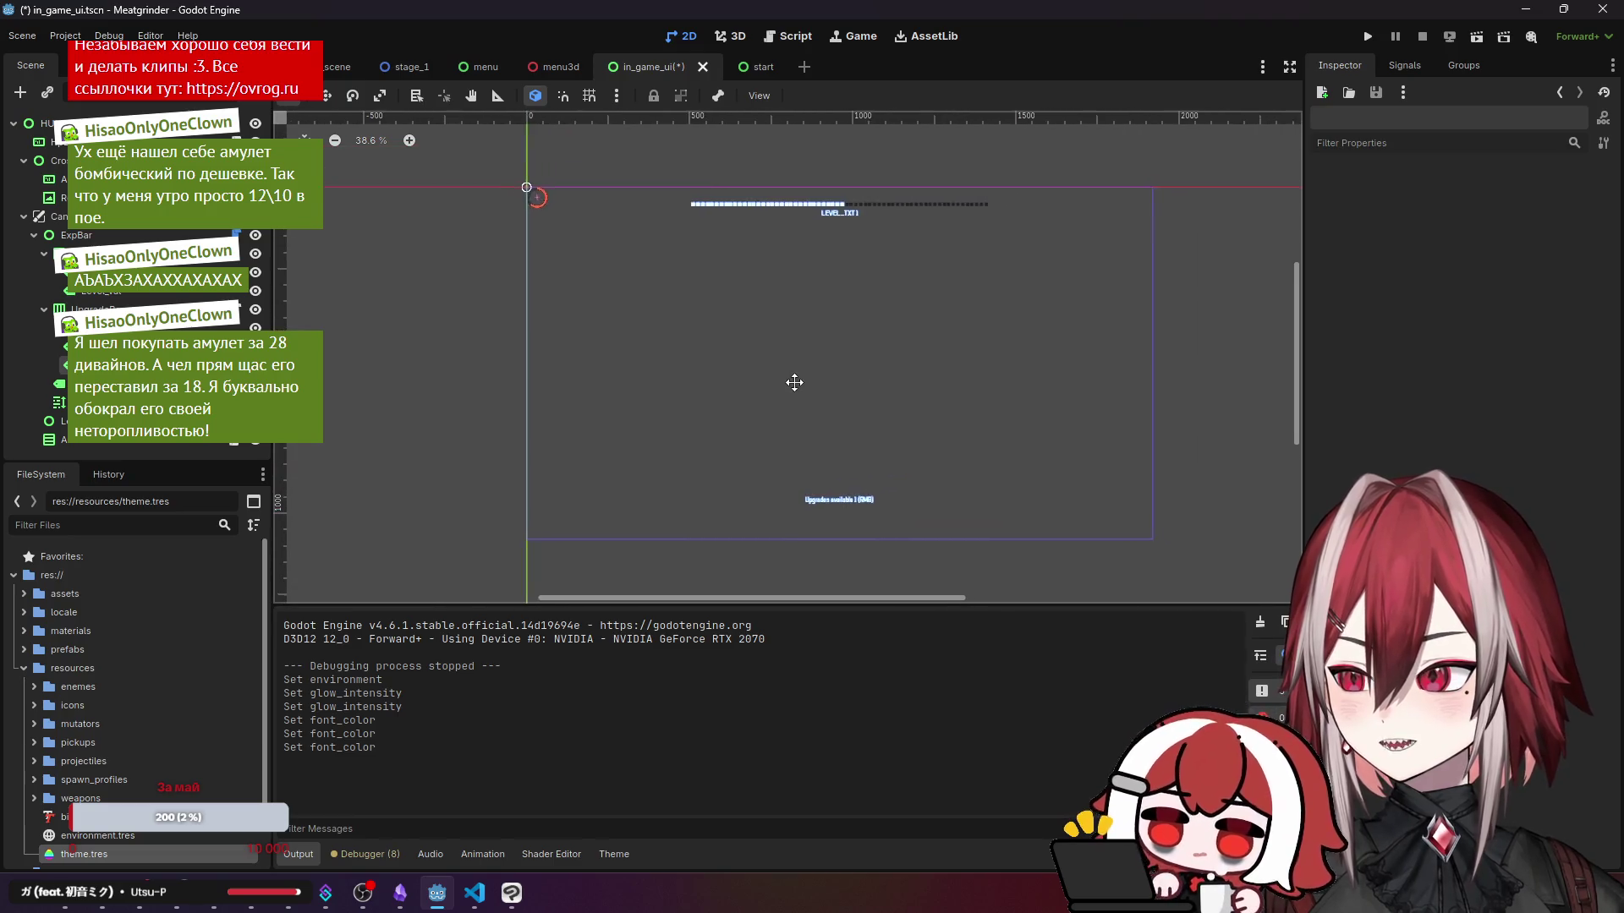
scroll(742, 337, up, 2)
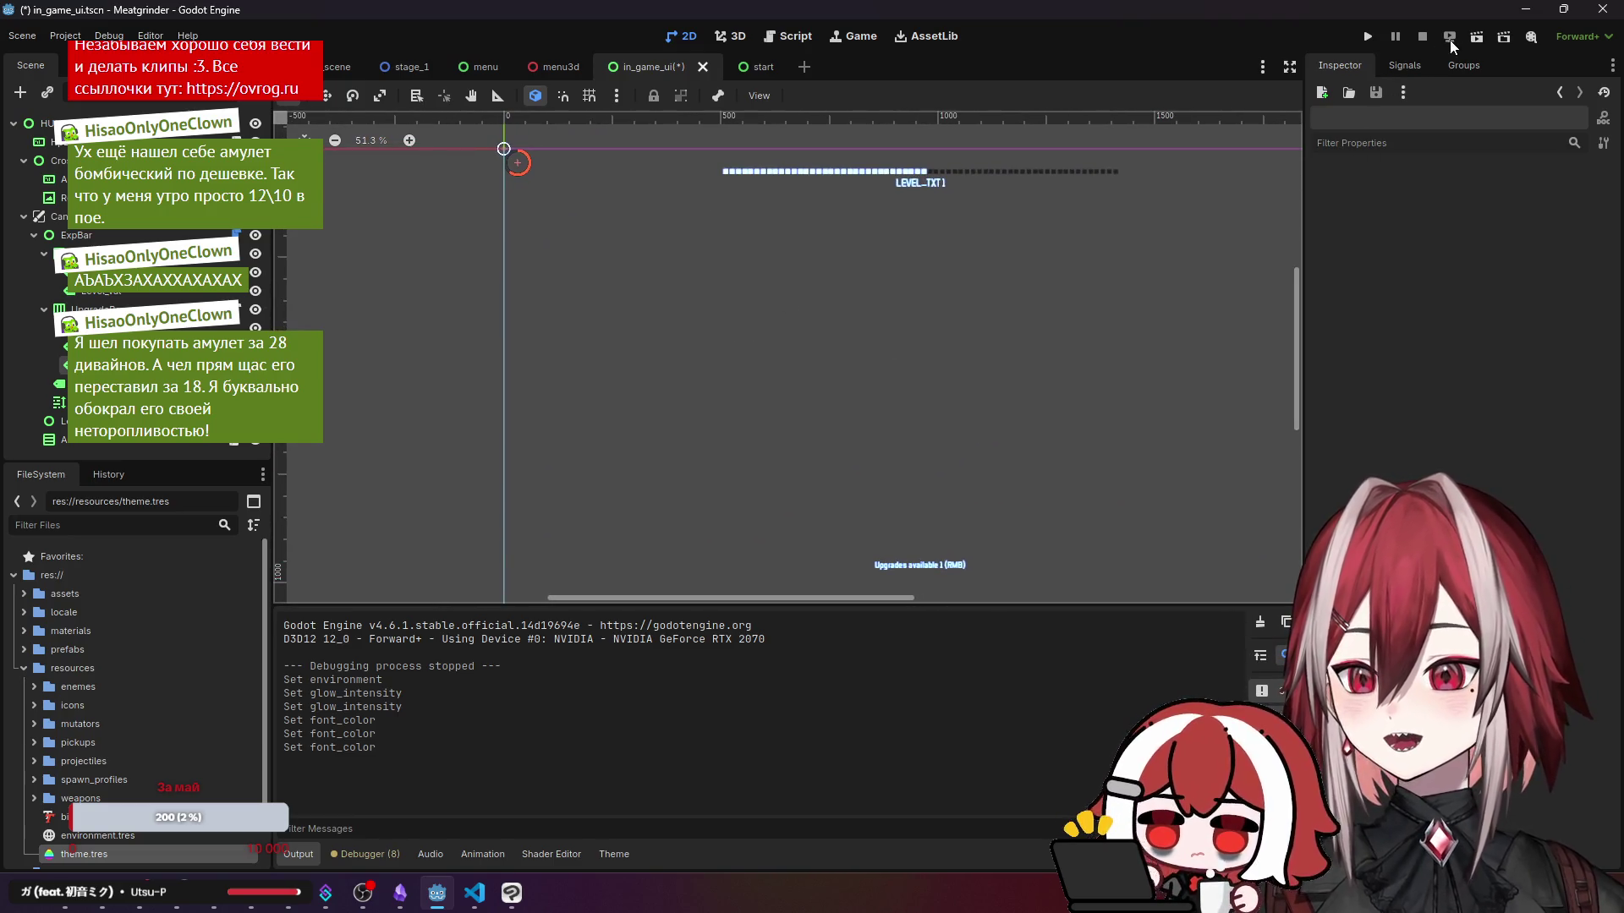
key(F5)
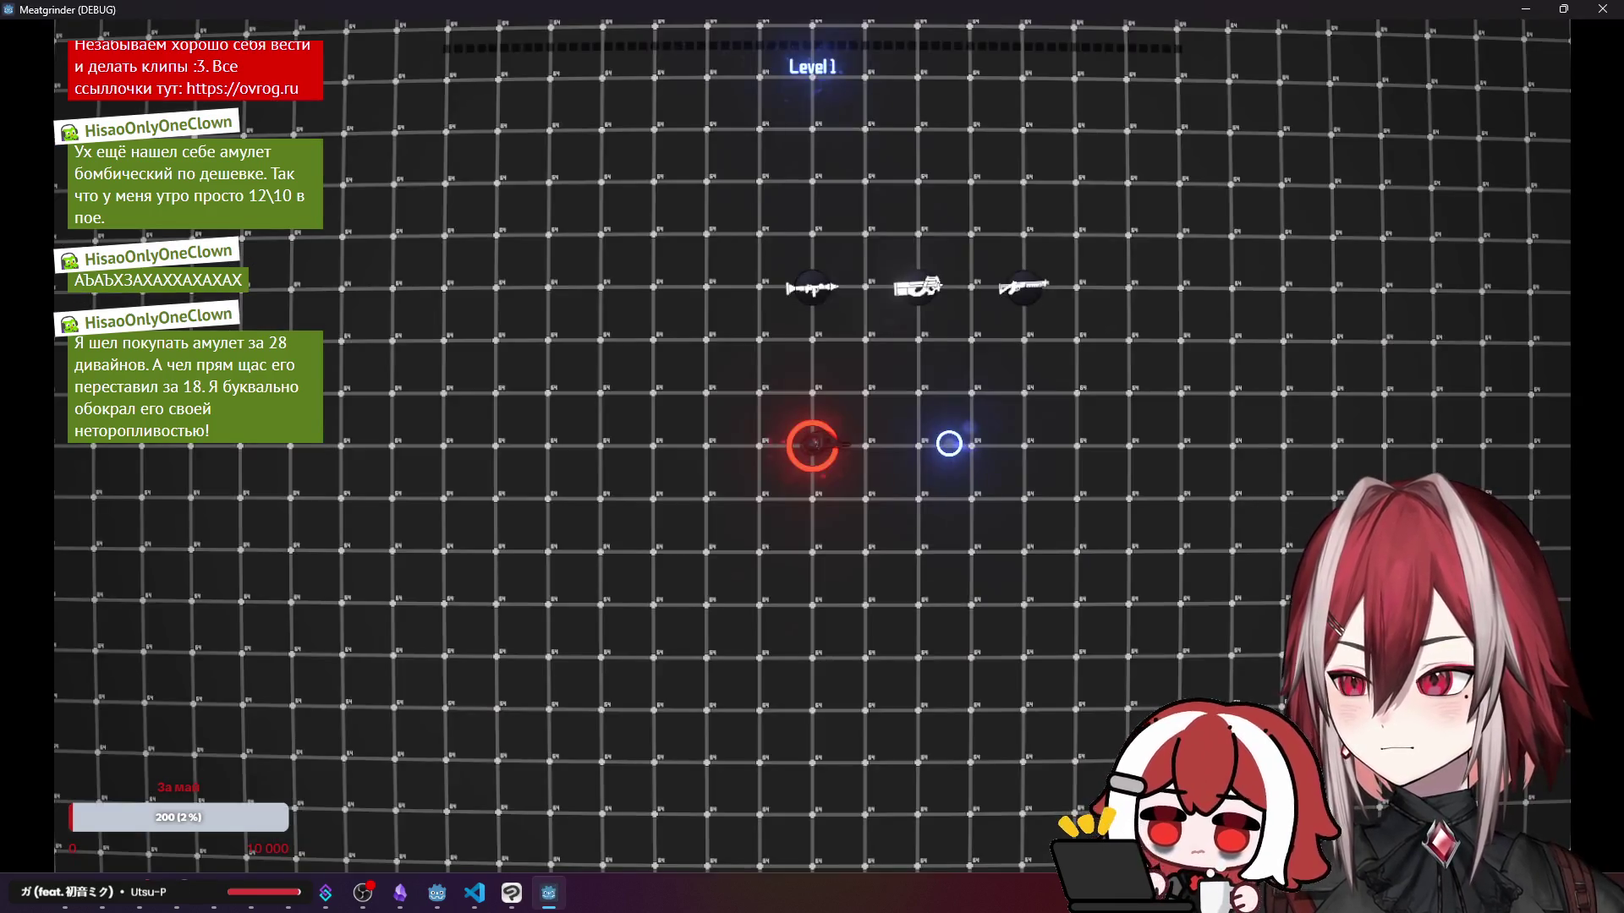
- Move with WASD and shoot enemies across the arena, climbing from Level 1 toward Level 4
key(d)
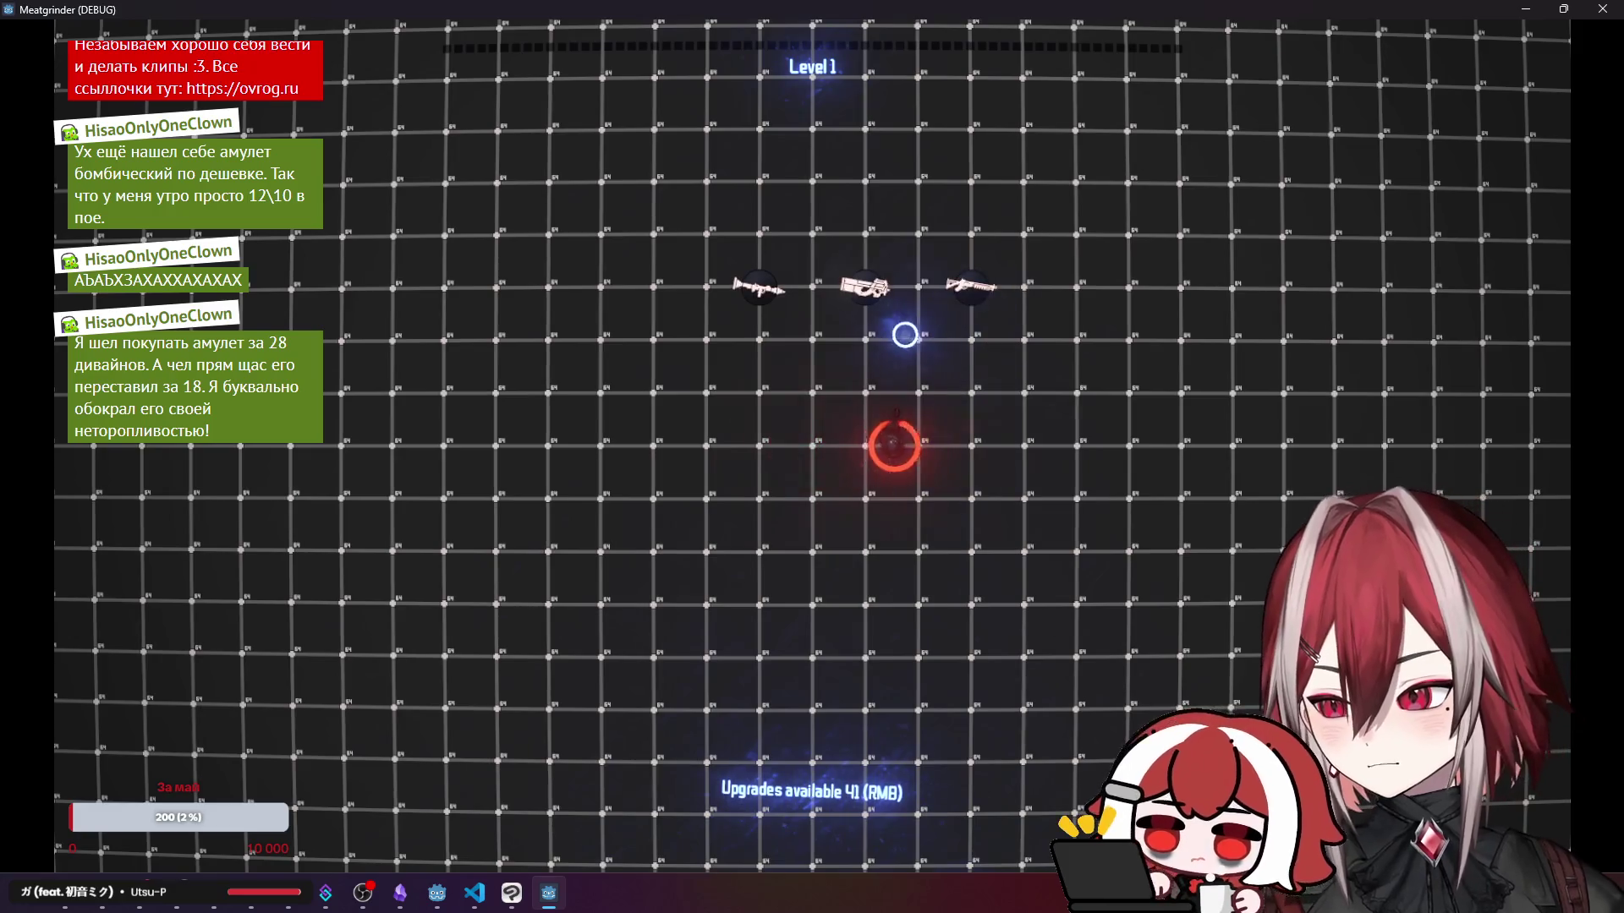
key(w)
key(a)
key(a)
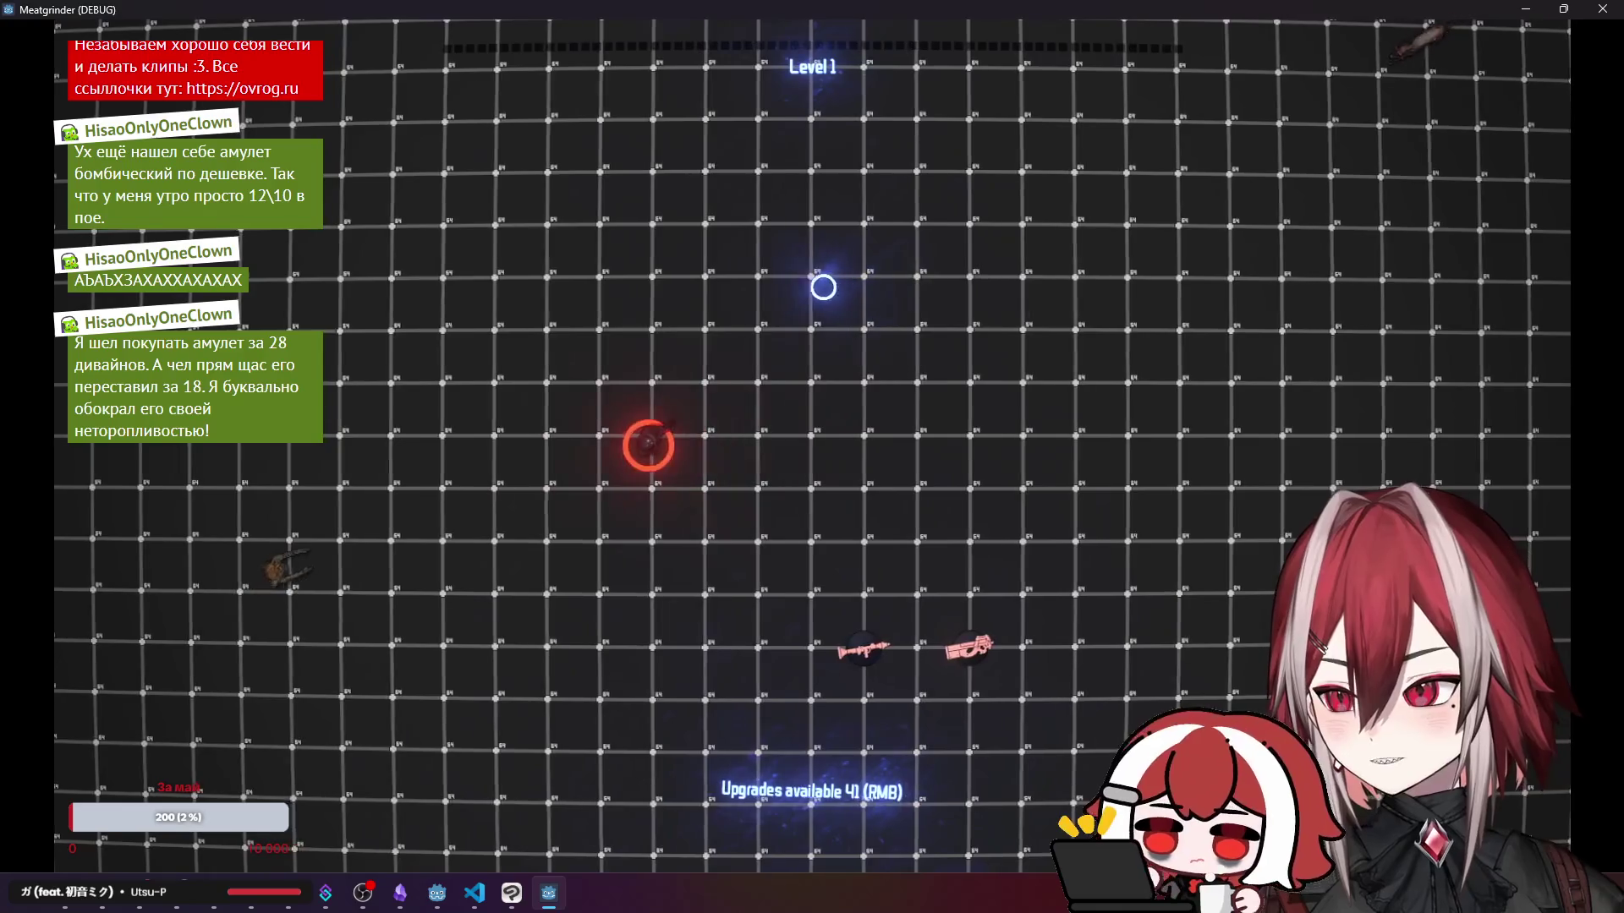
click(311, 525)
key(d)
click(1063, 170)
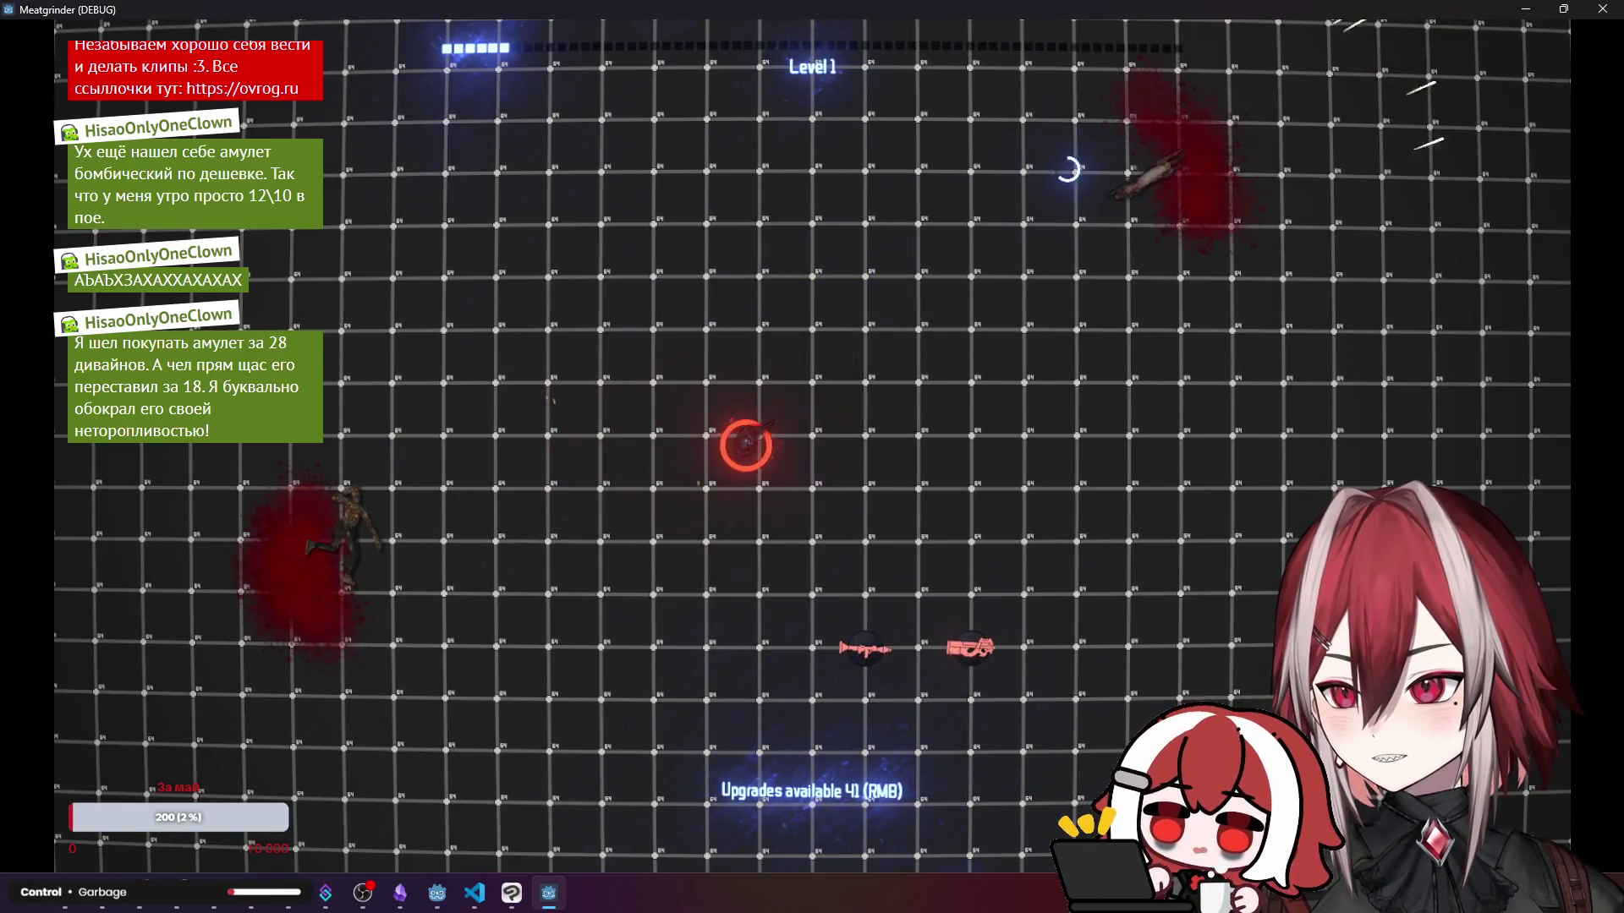
key(s)
click(643, 583)
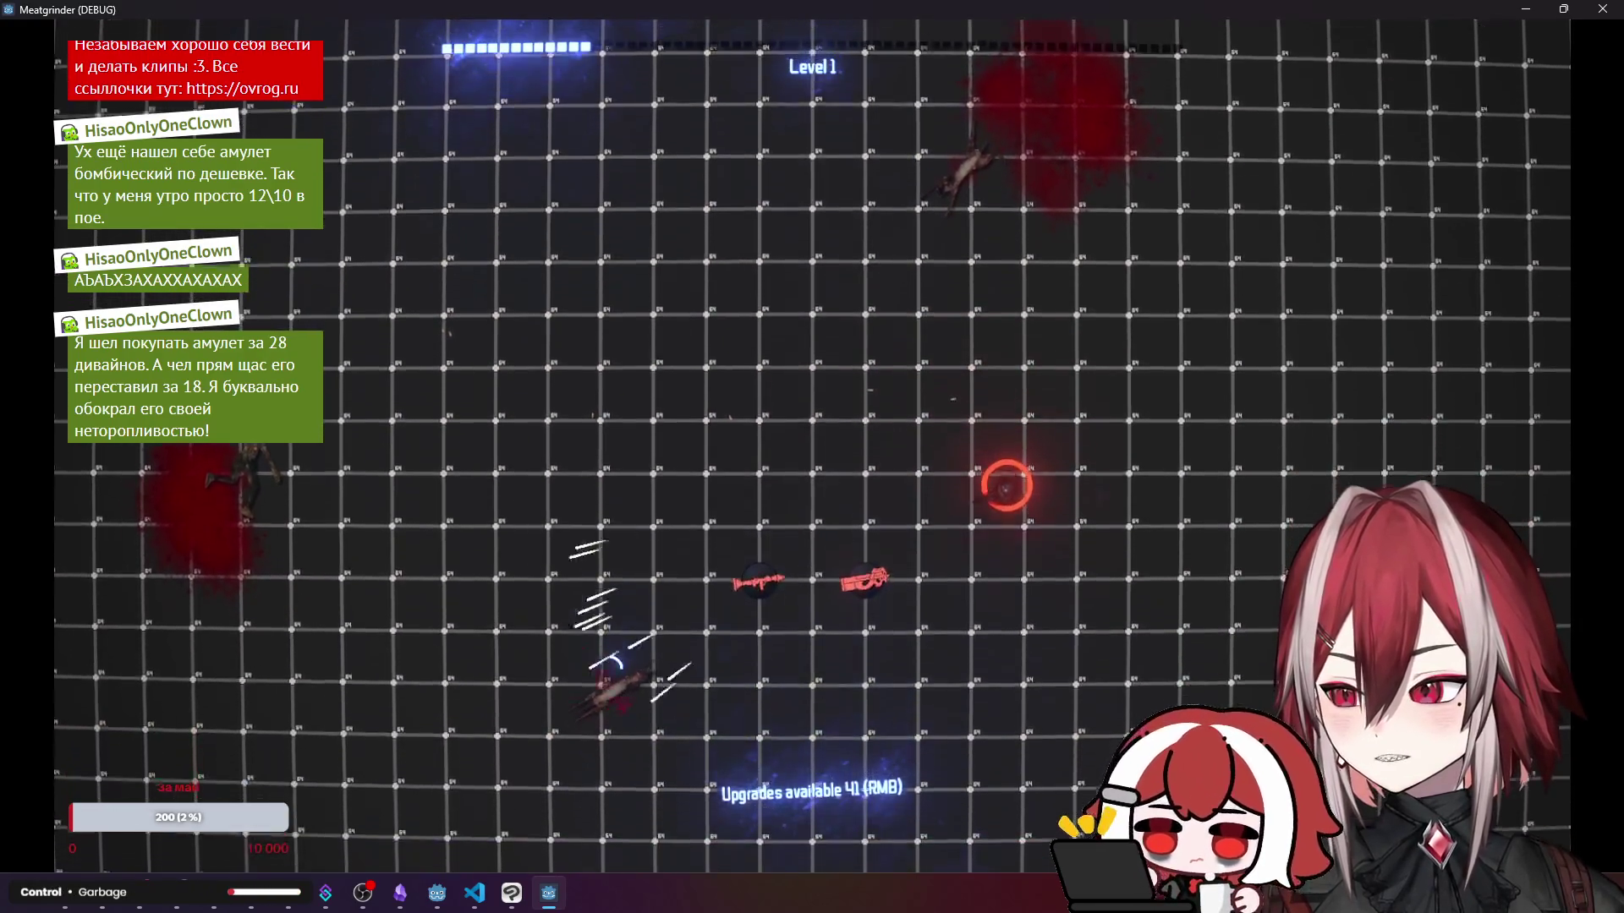
key(d)
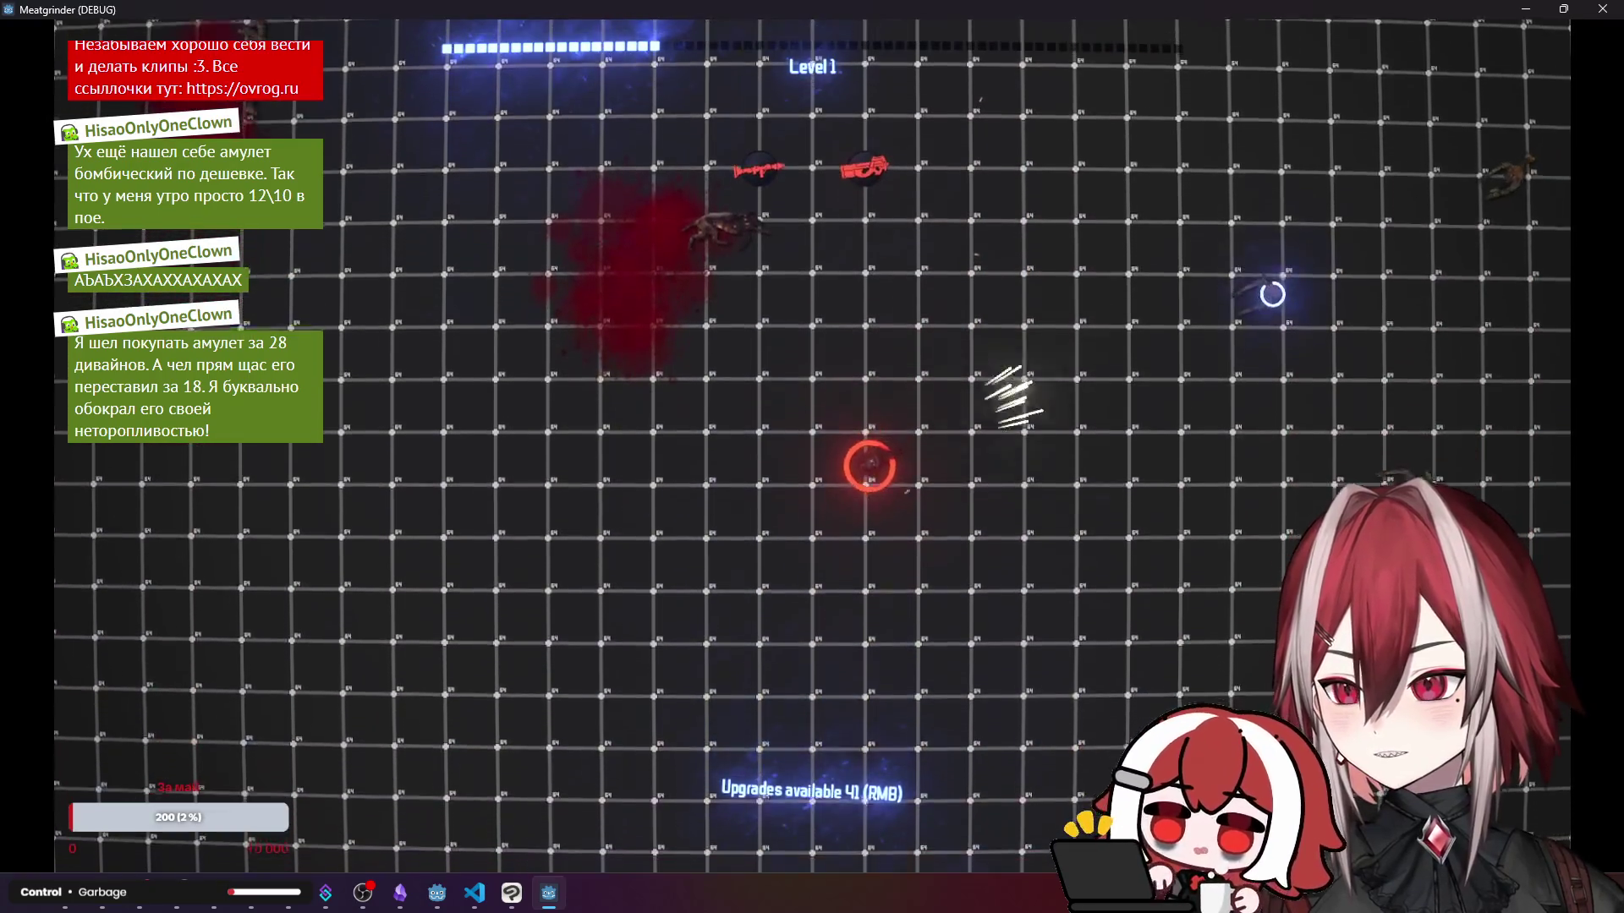
click(1383, 228)
key(w)
click(1383, 228)
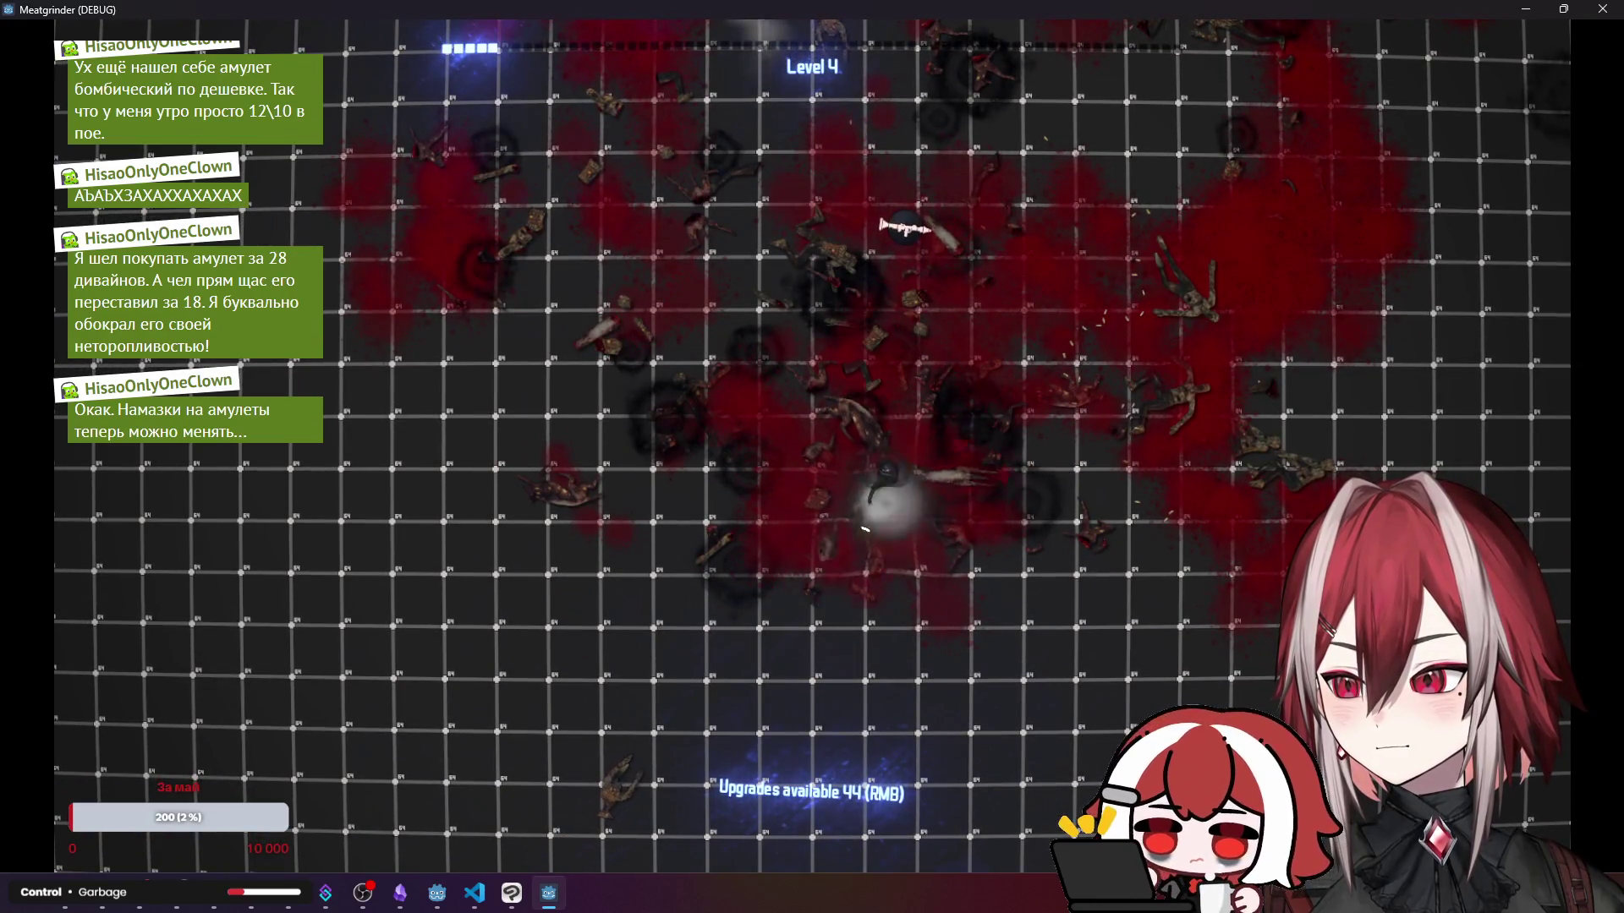
- Move around the arena with WASD to collect XP up to Level 5, then stop the game
key(w)
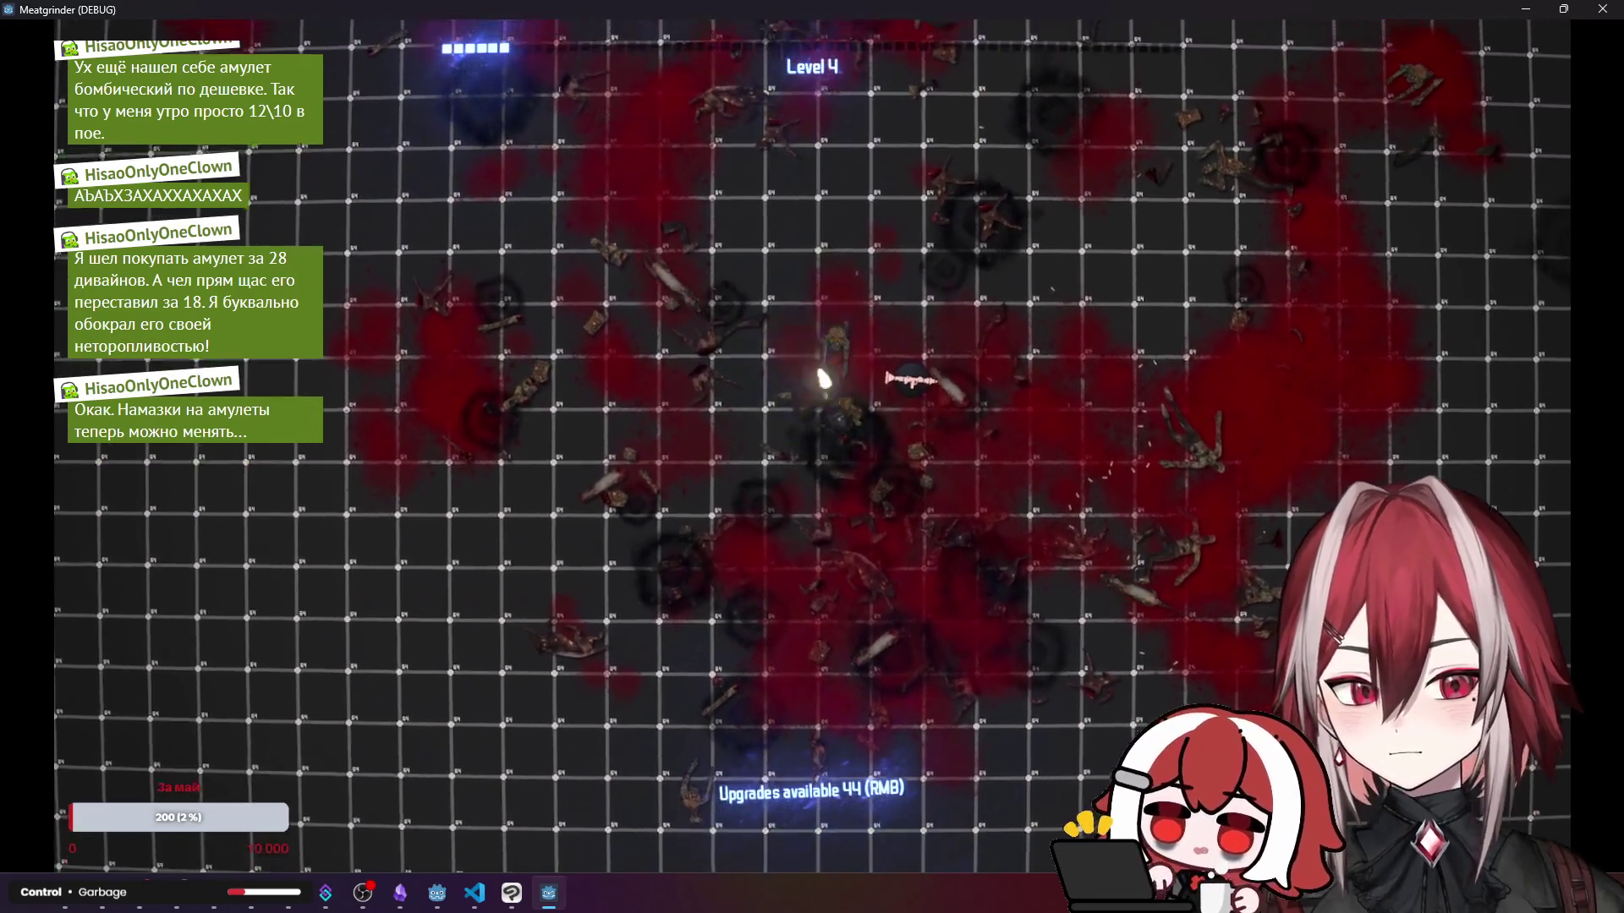
key(a)
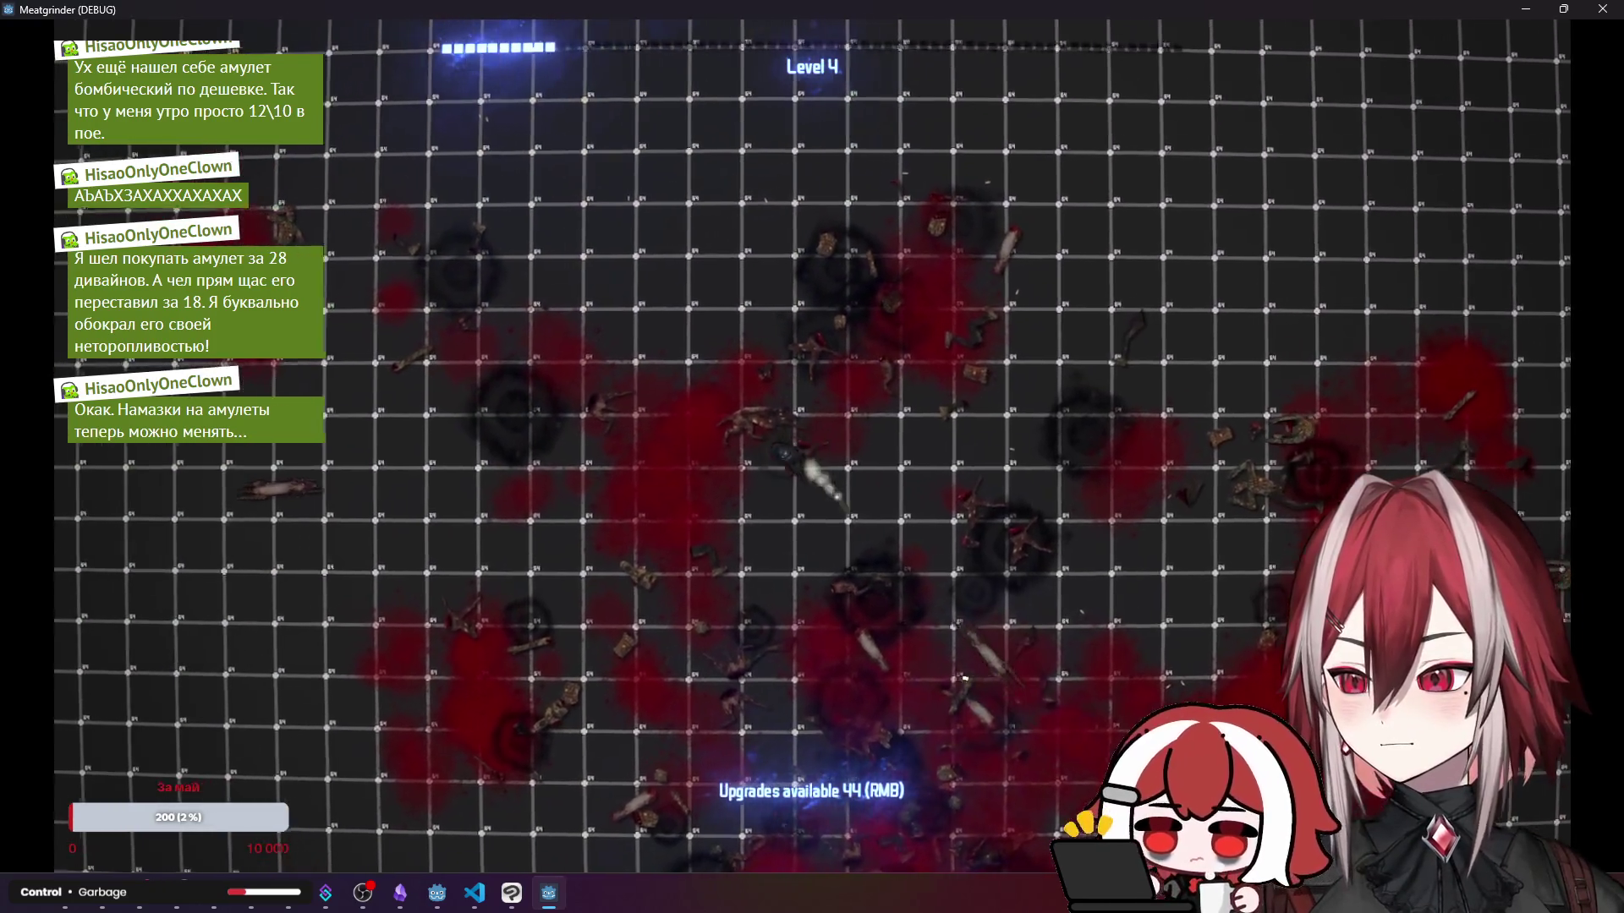
key(s)
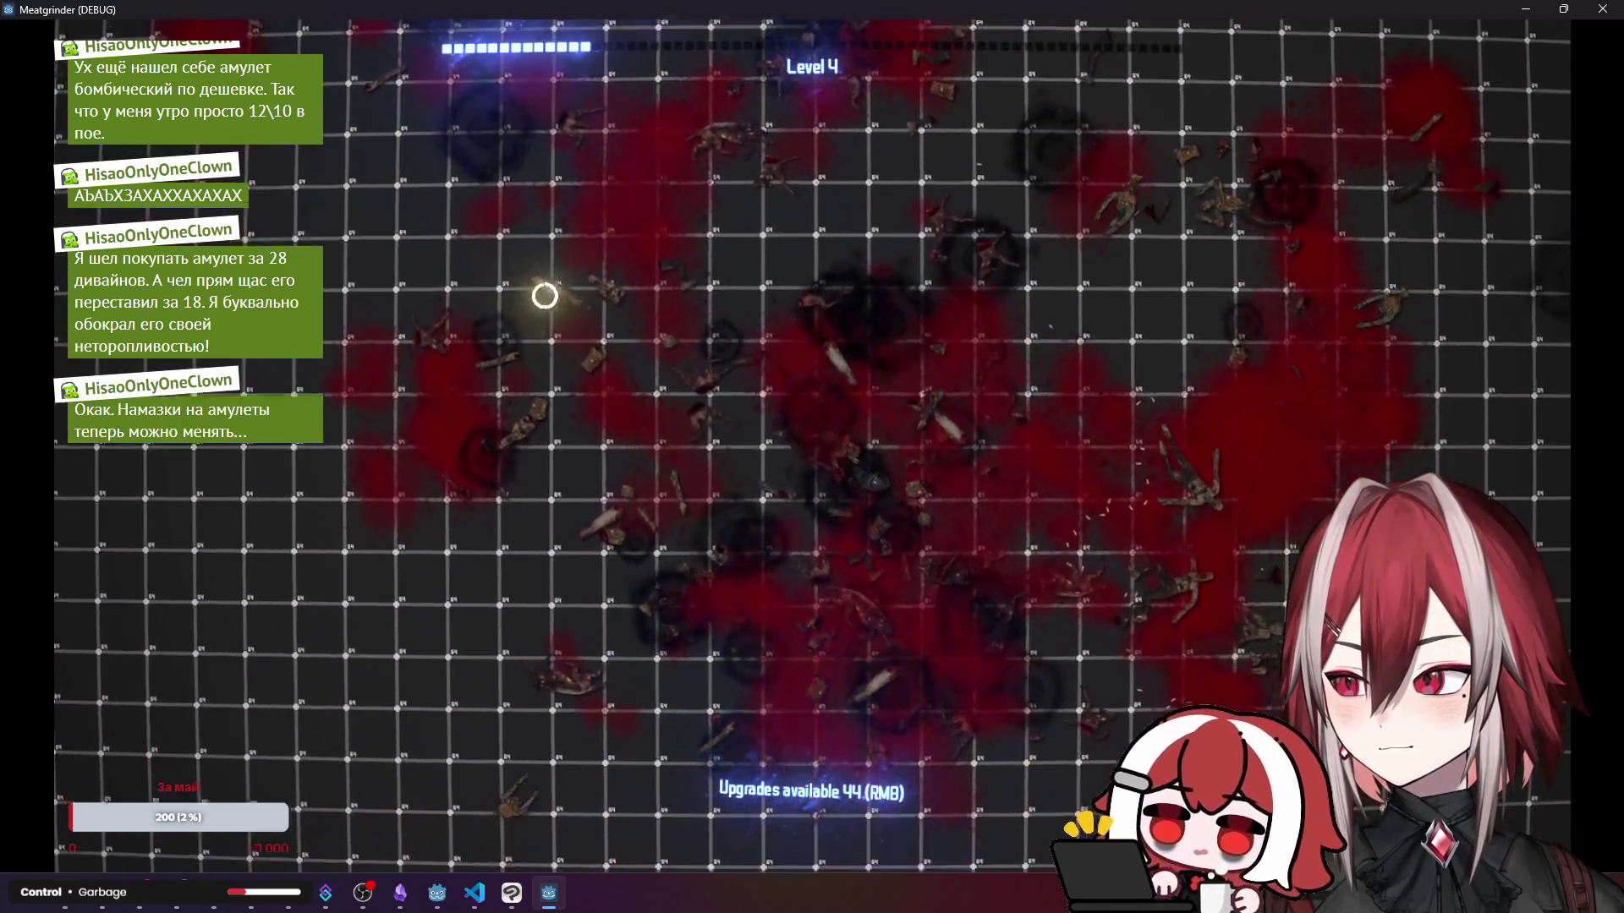
key(w)
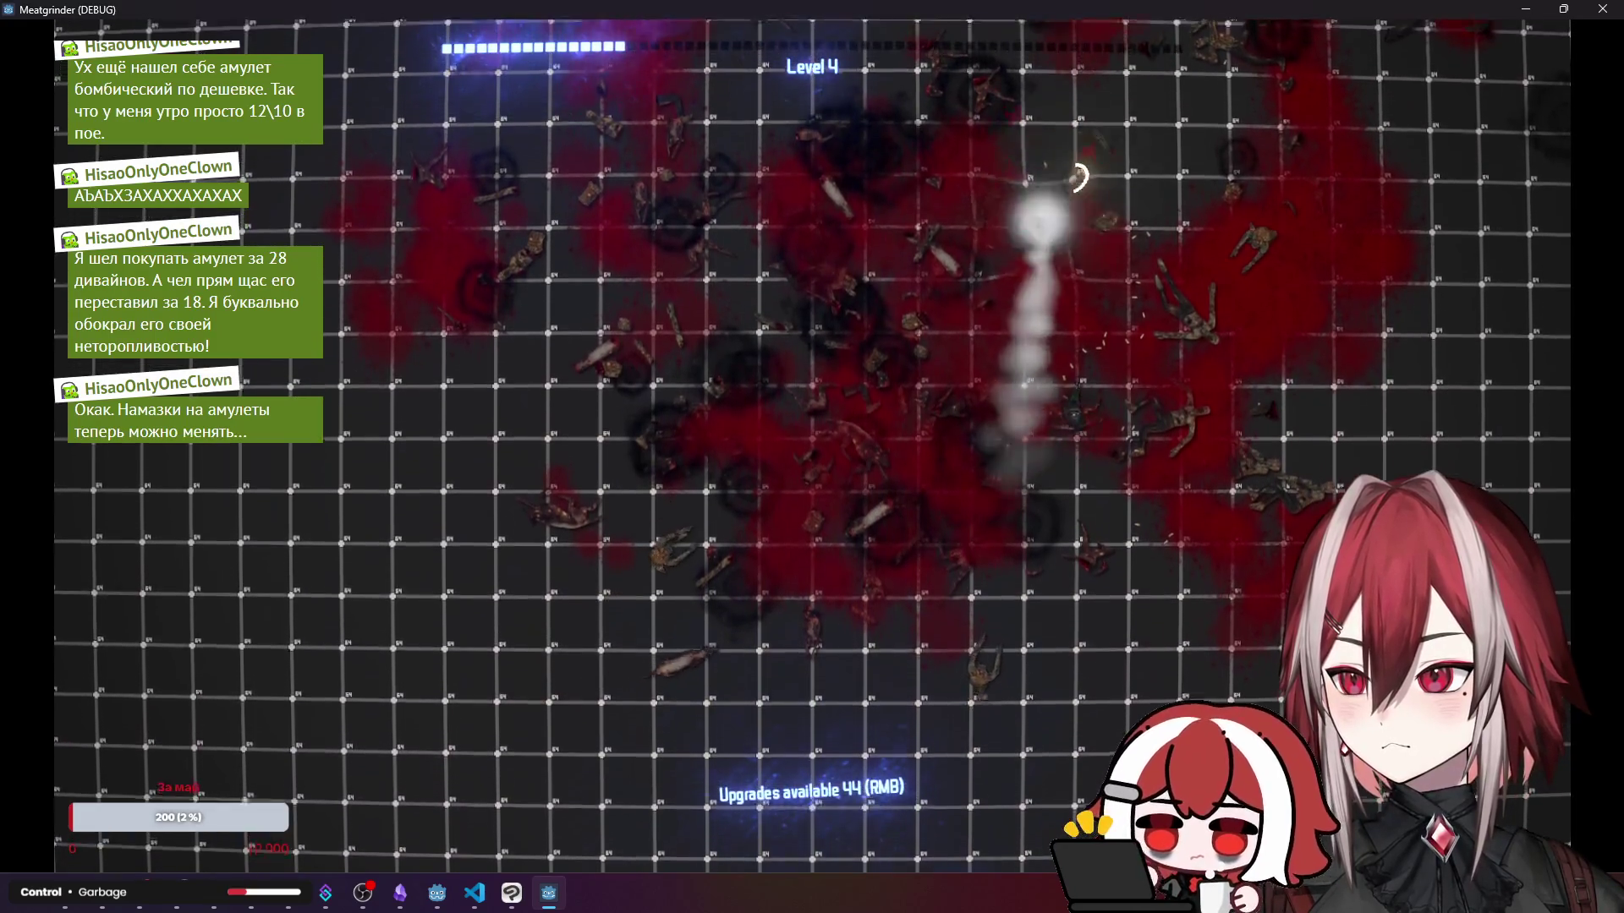
key(s)
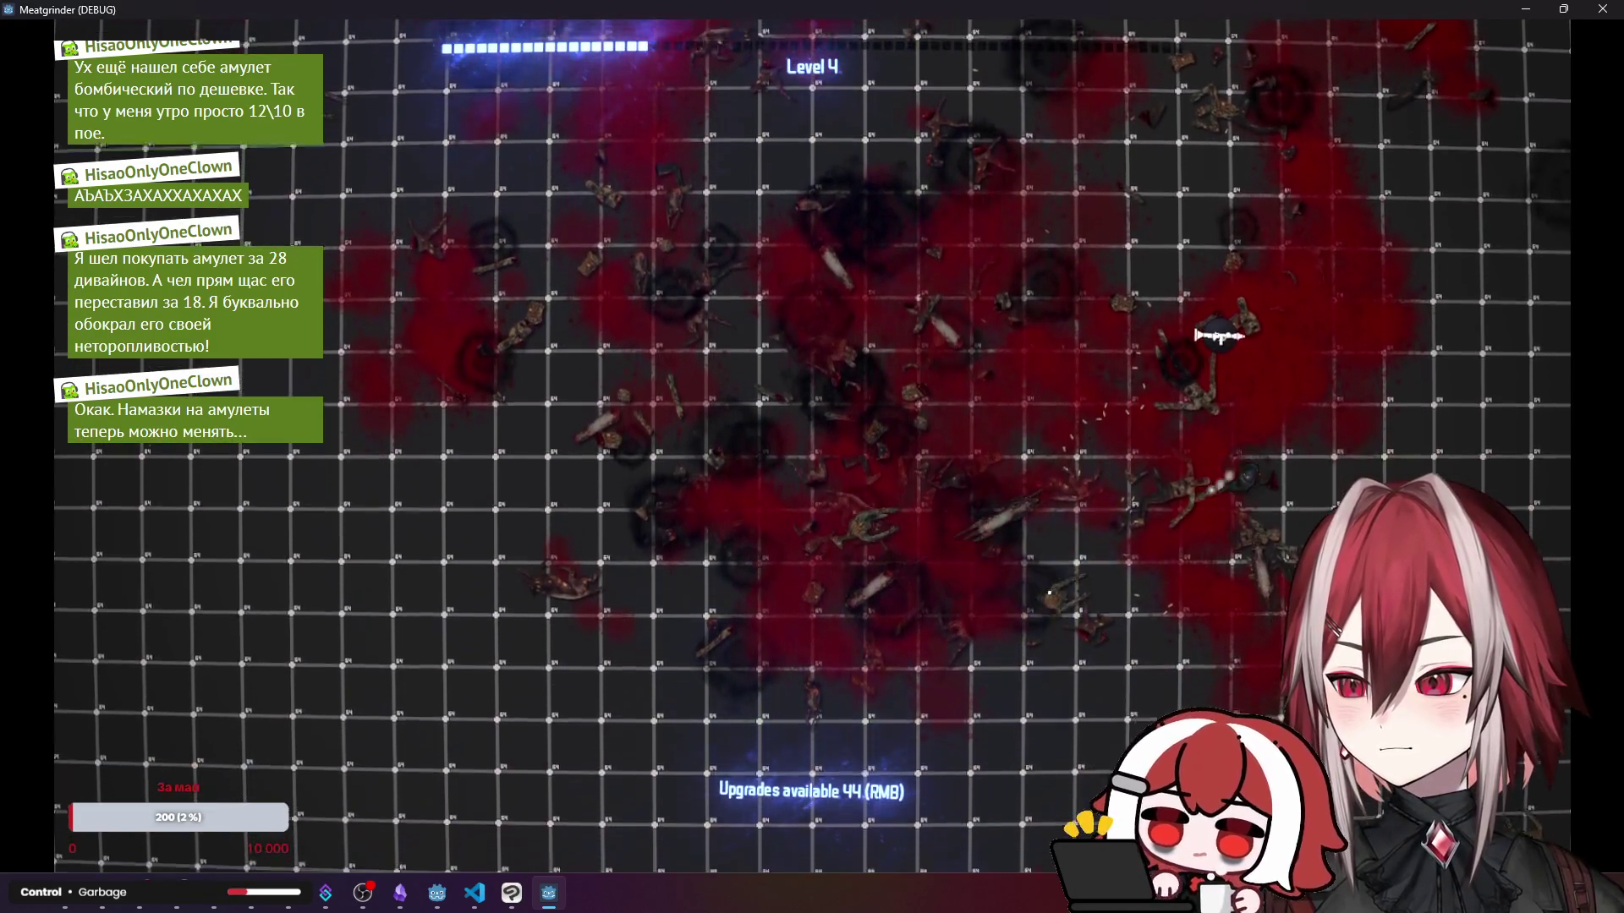
key(w)
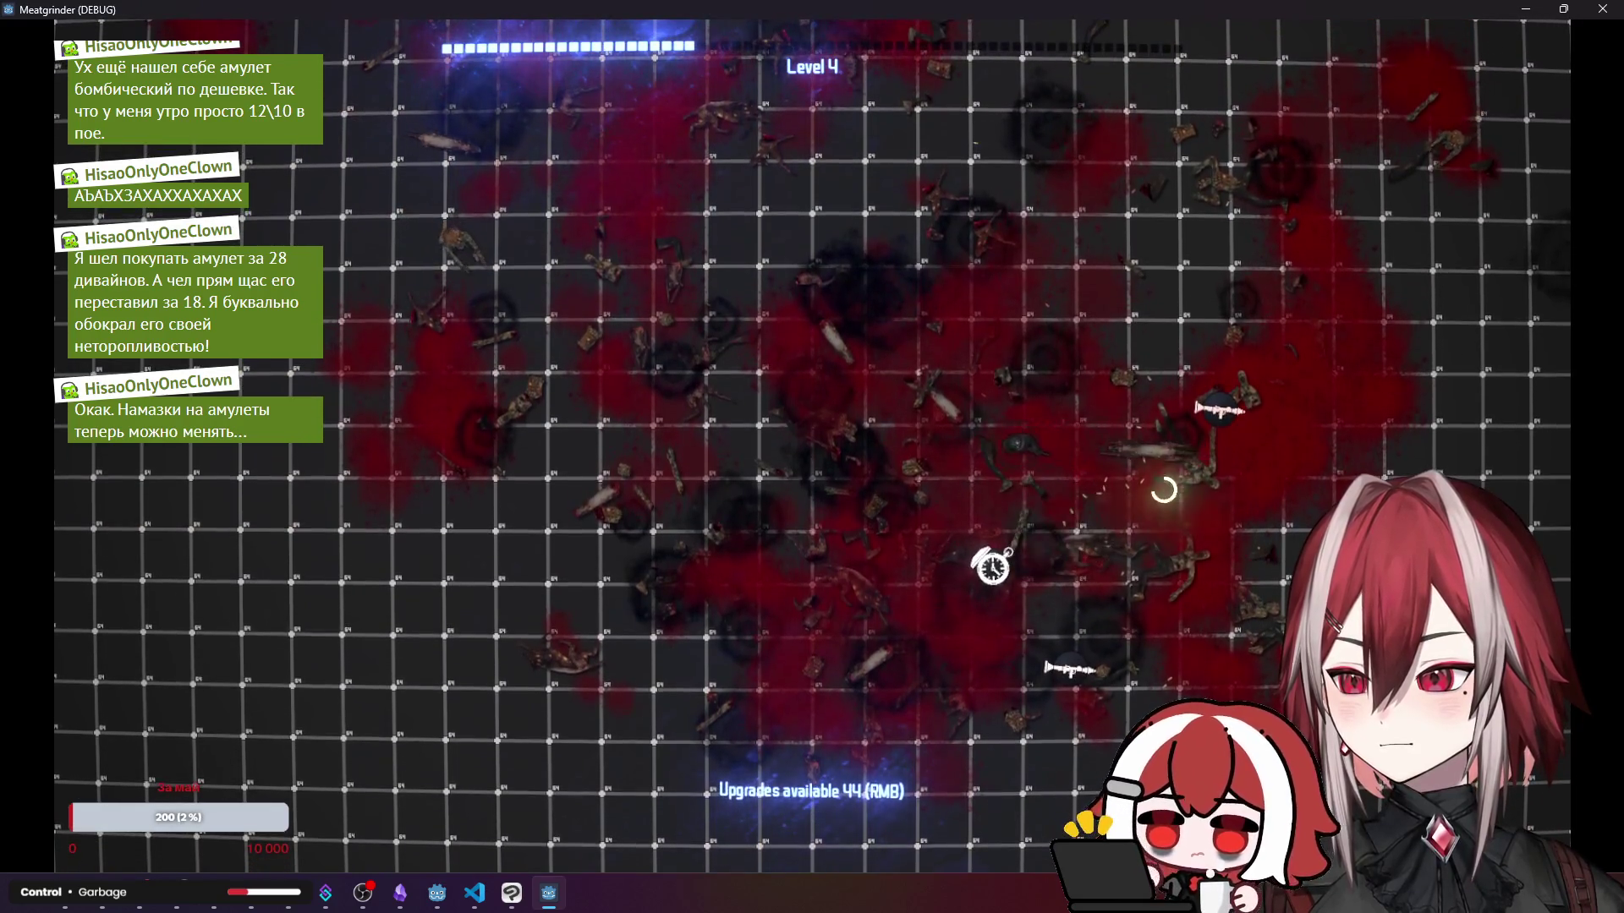
key(d)
key(s)
key(w)
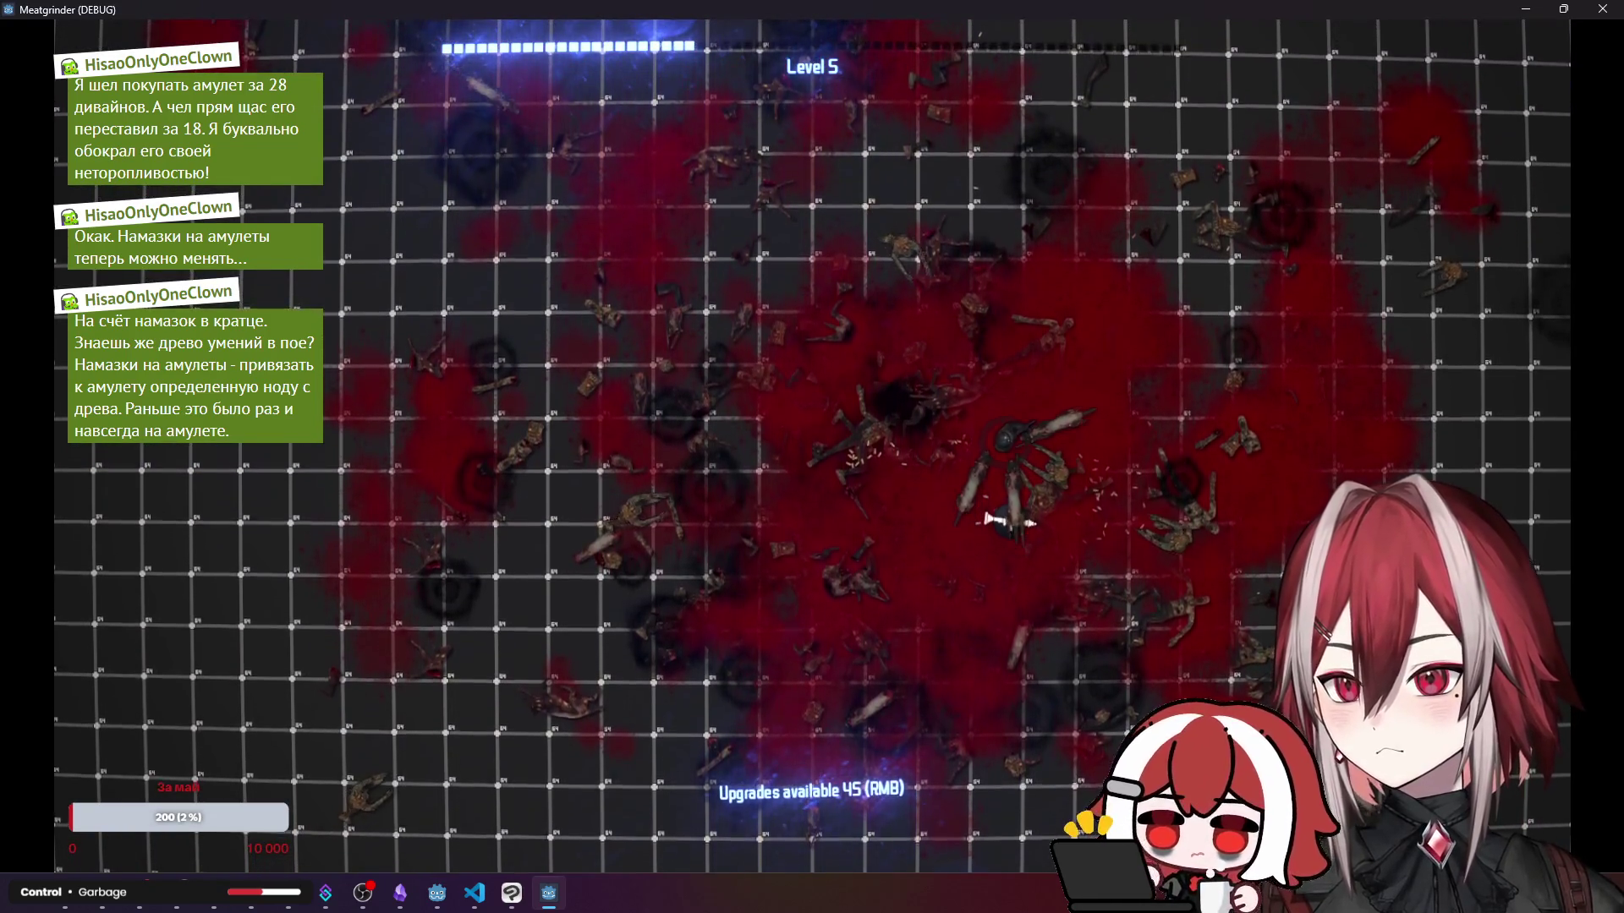
click(1597, 15)
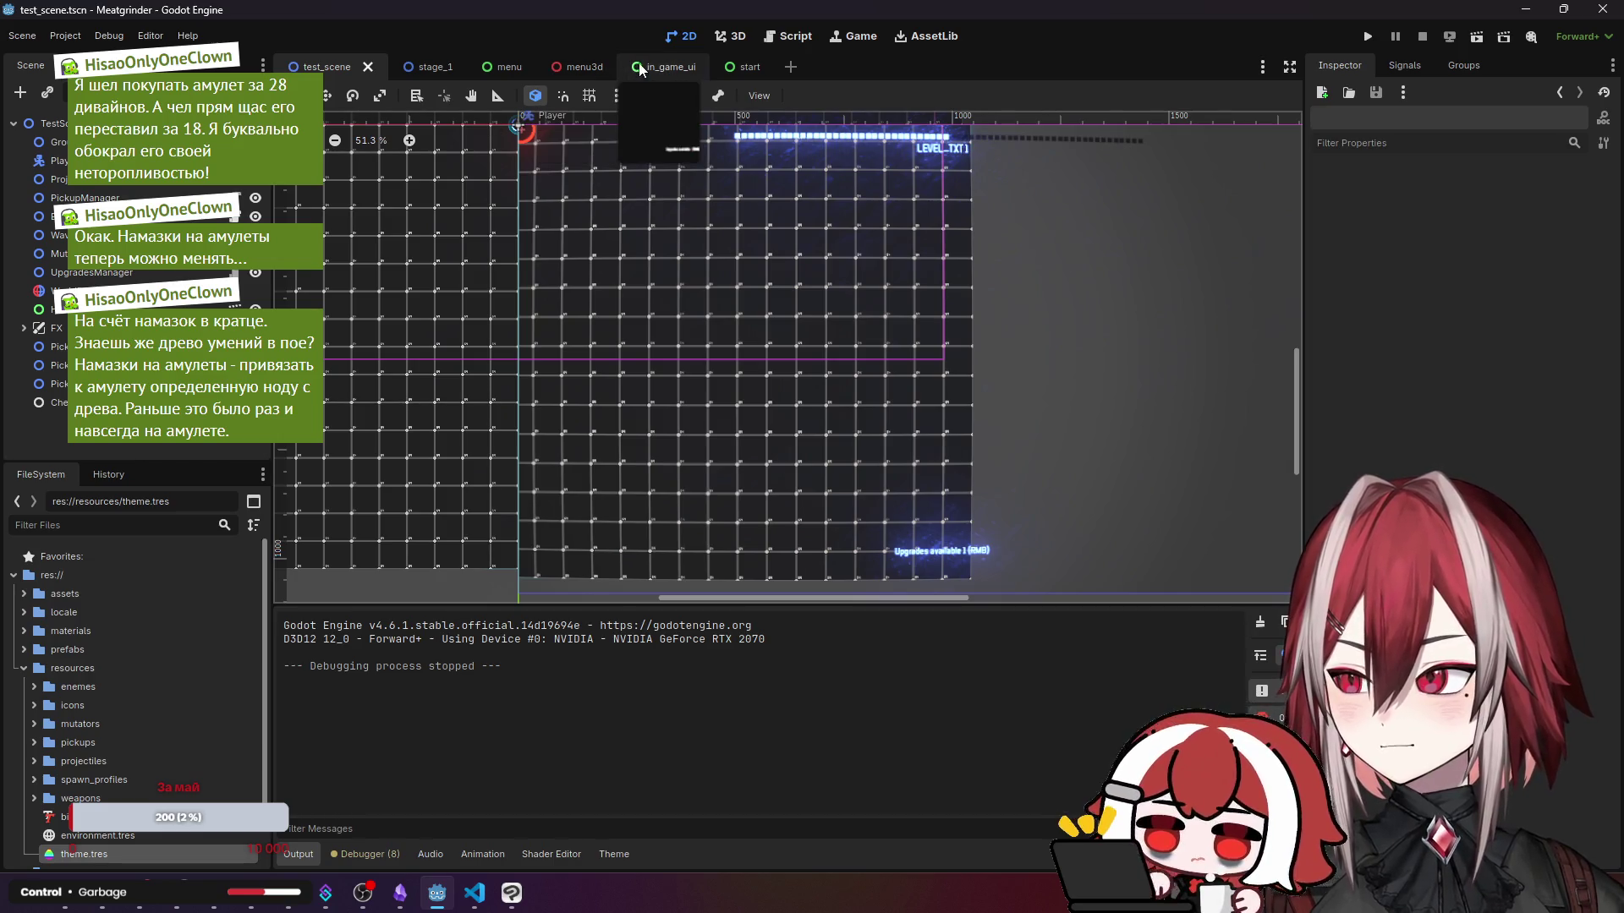
- In in_game_ui, give the Upgrades available label a light blue font colour
click(668, 67)
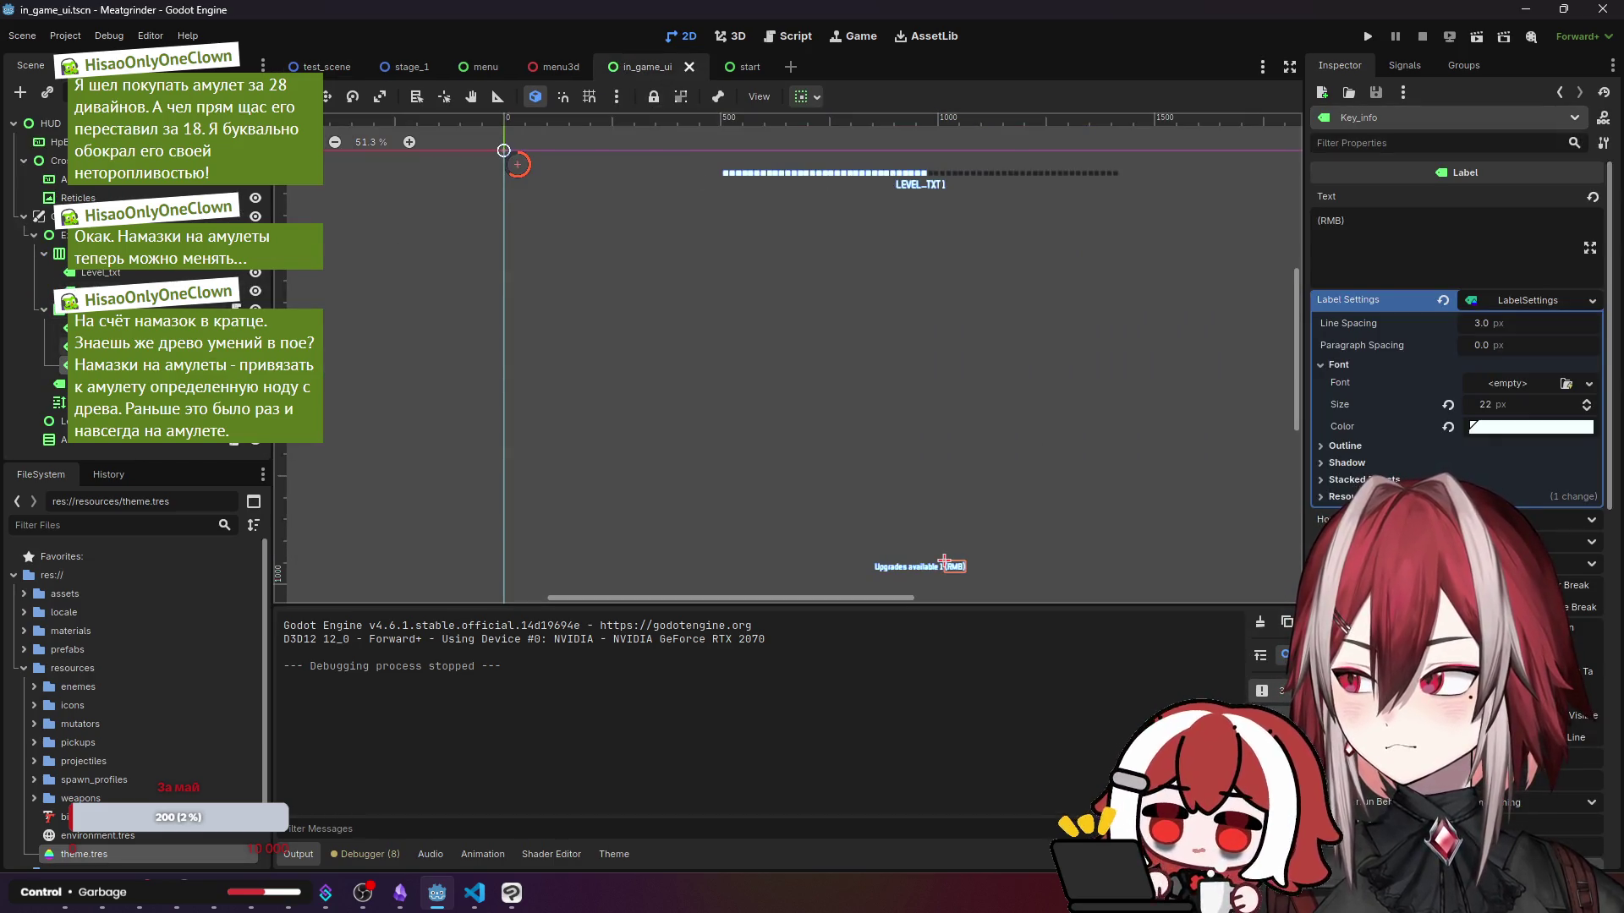
click(907, 566)
click(1530, 426)
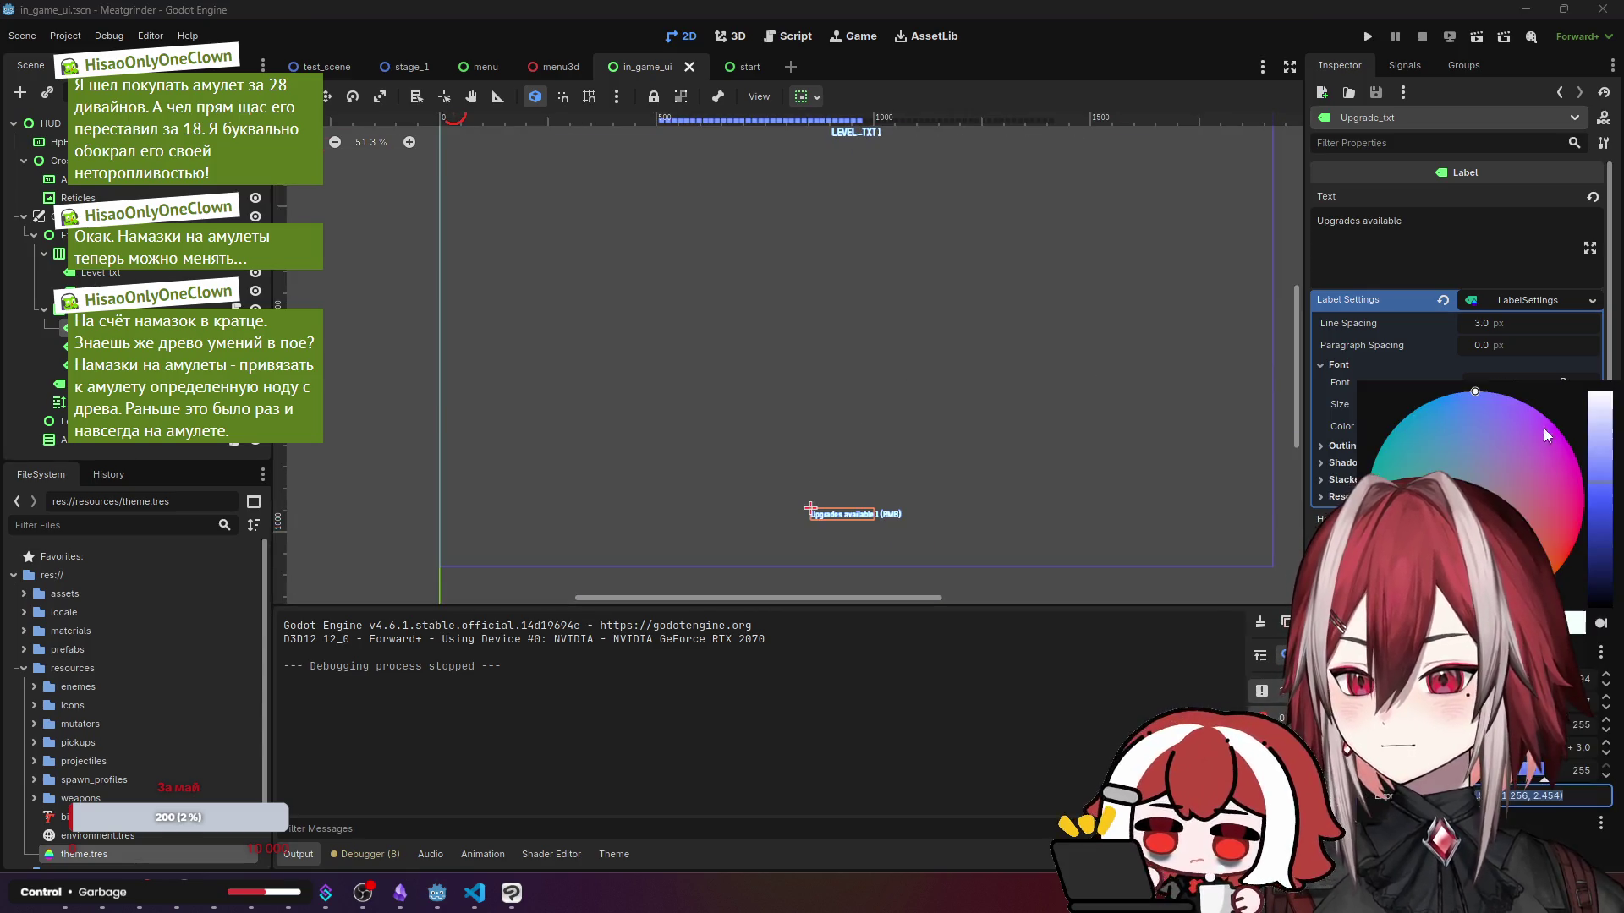
click(1582, 749)
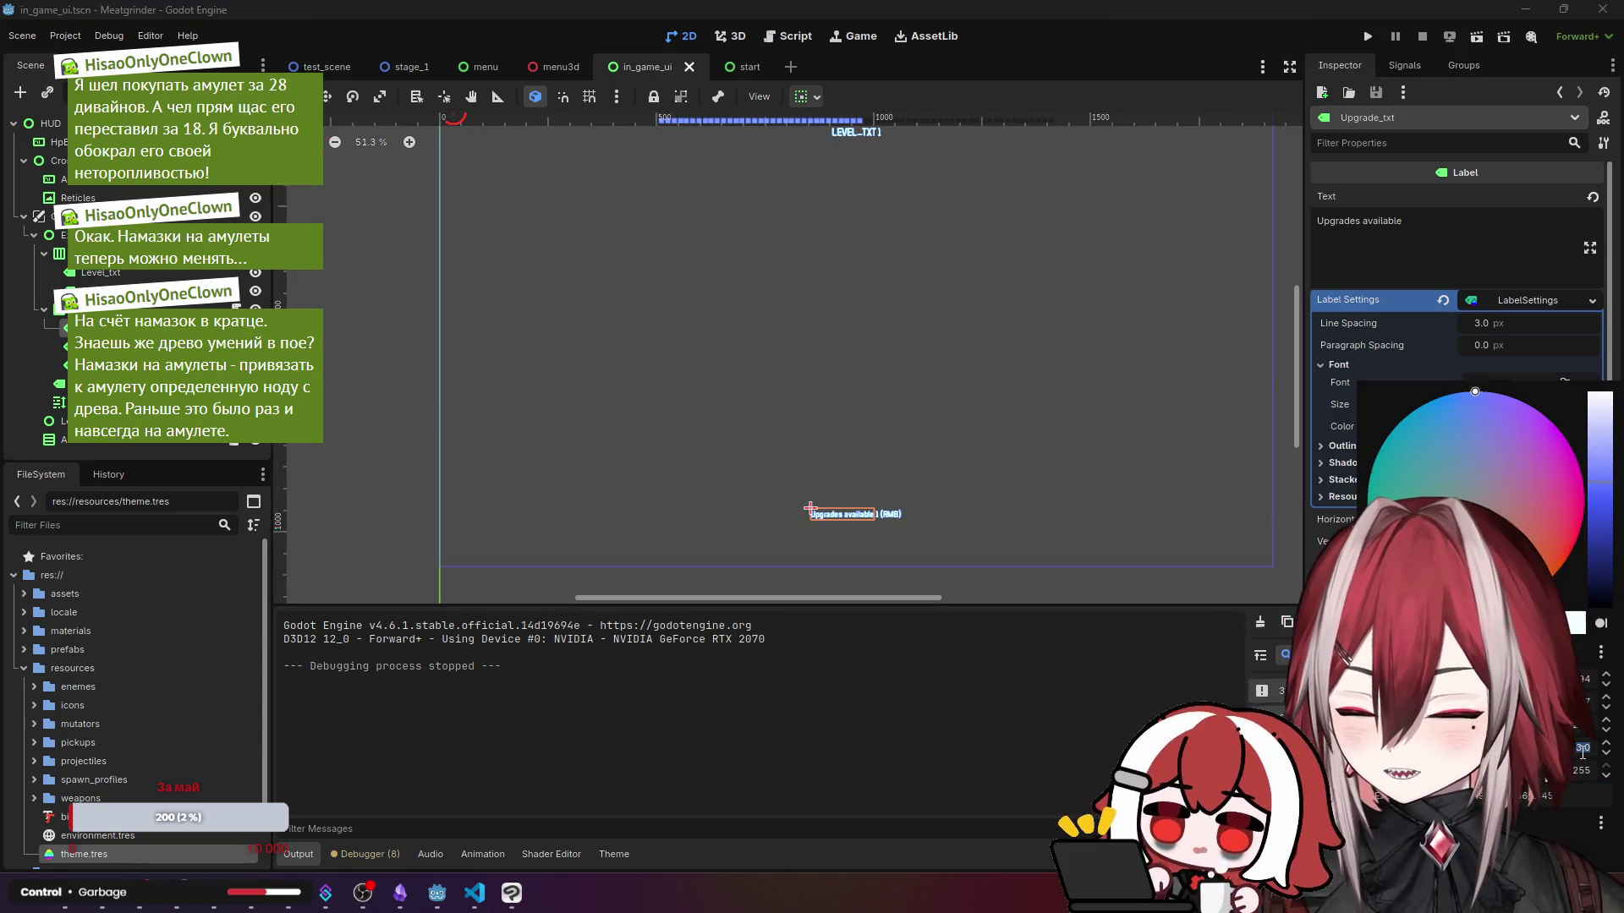
click(1057, 507)
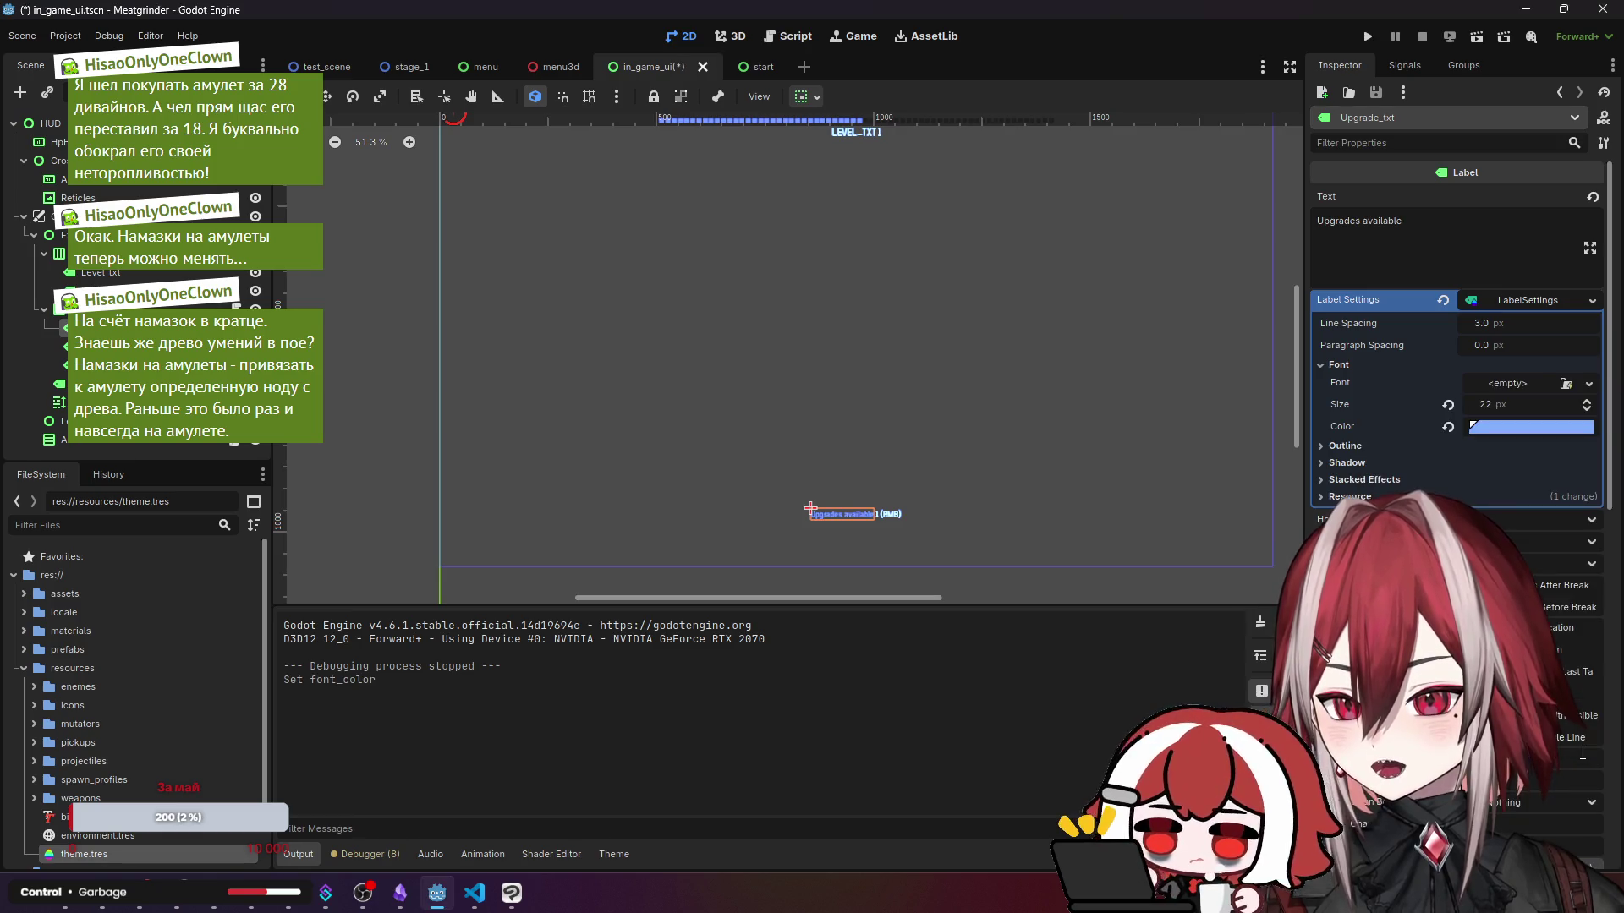
scroll(972, 520, up, 5)
scroll(803, 533, up, 4)
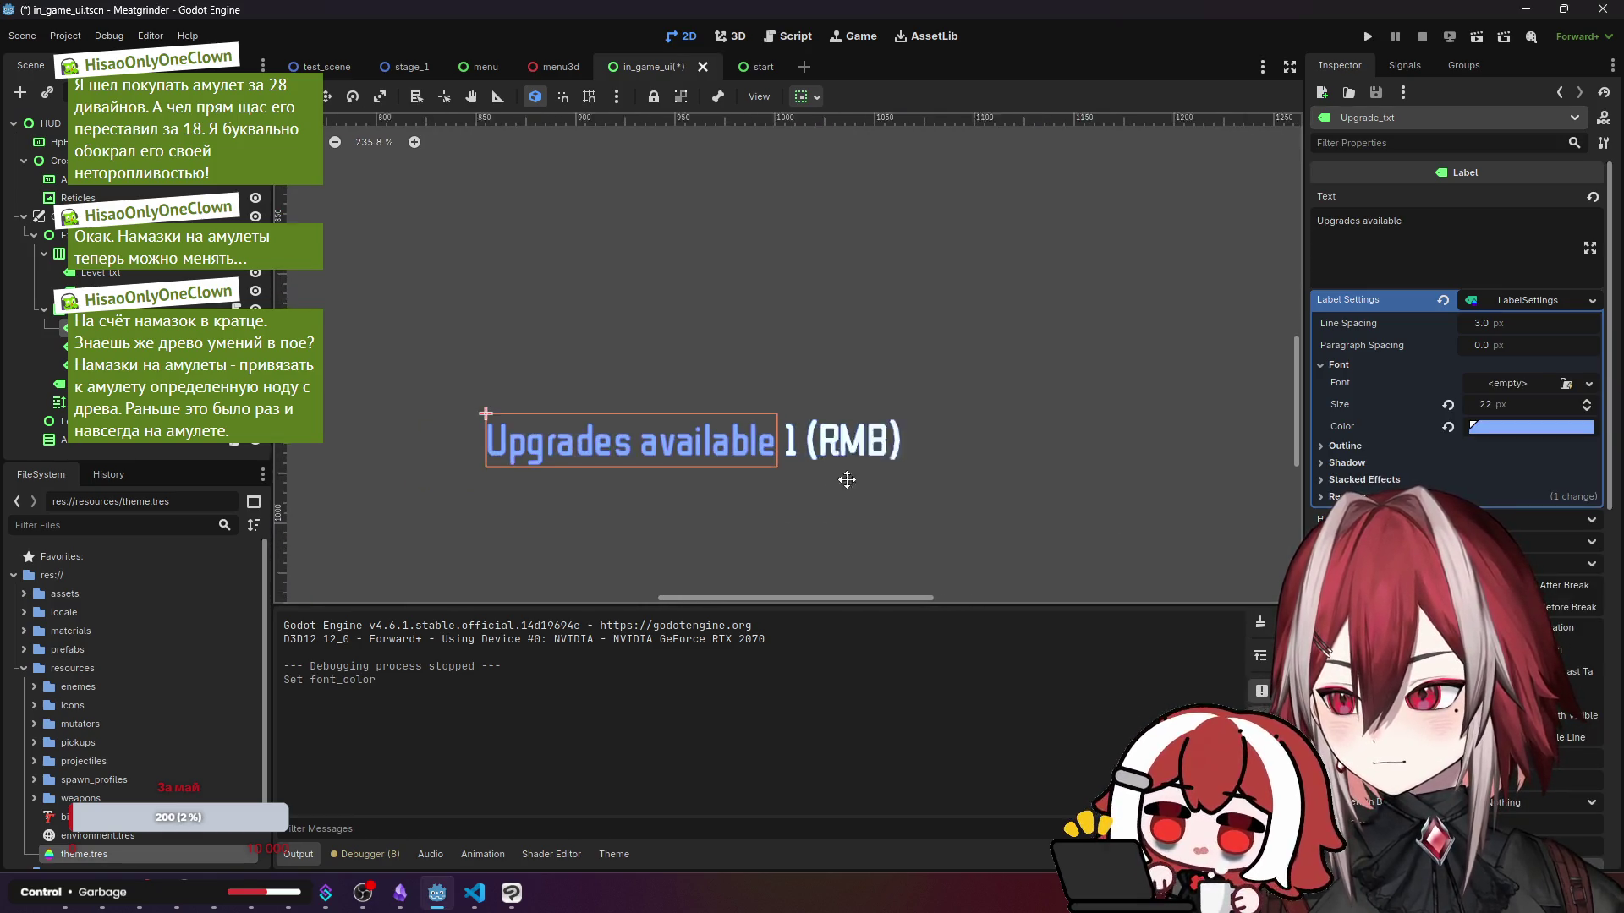
- Colour the upgrade count blue and push the (RMB) hint's font colour to full white
click(1520, 340)
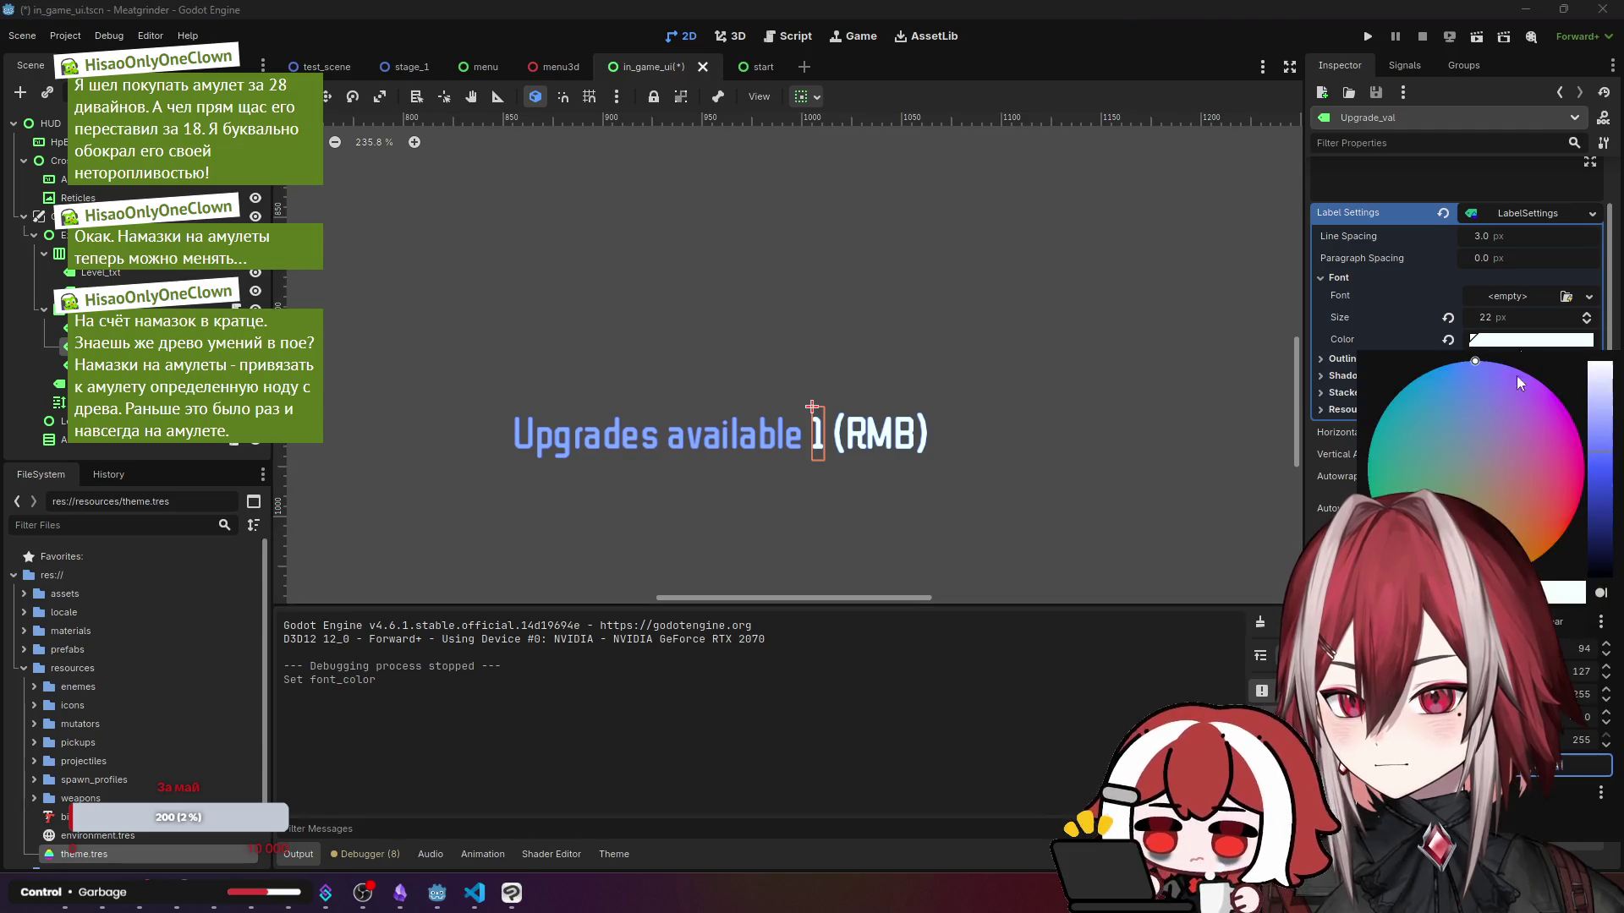
click(879, 434)
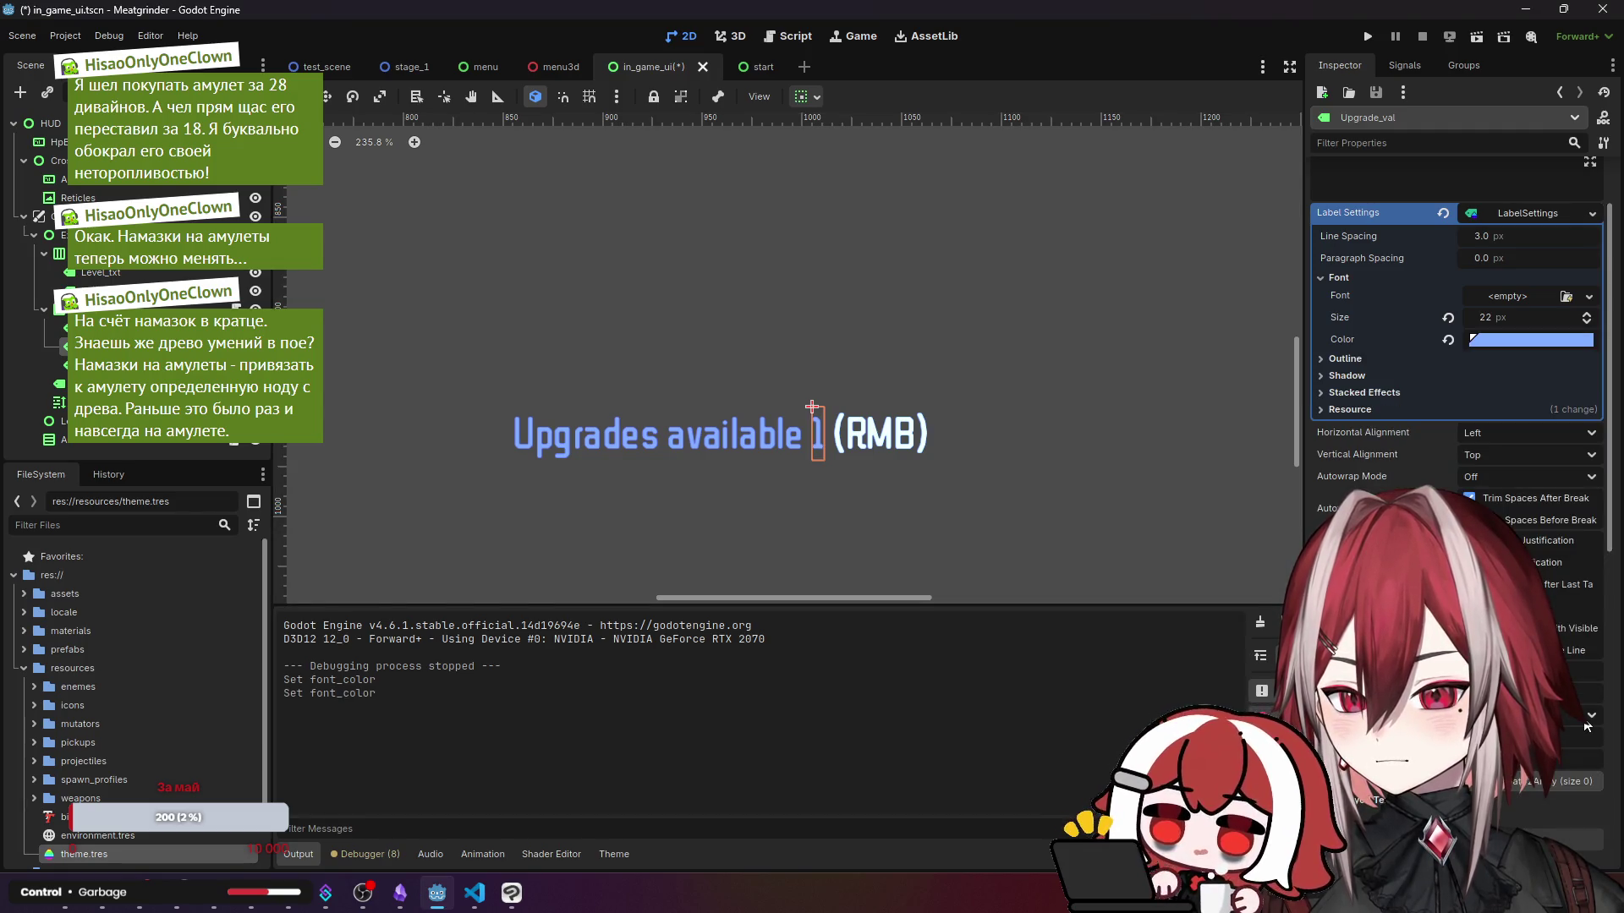
click(880, 434)
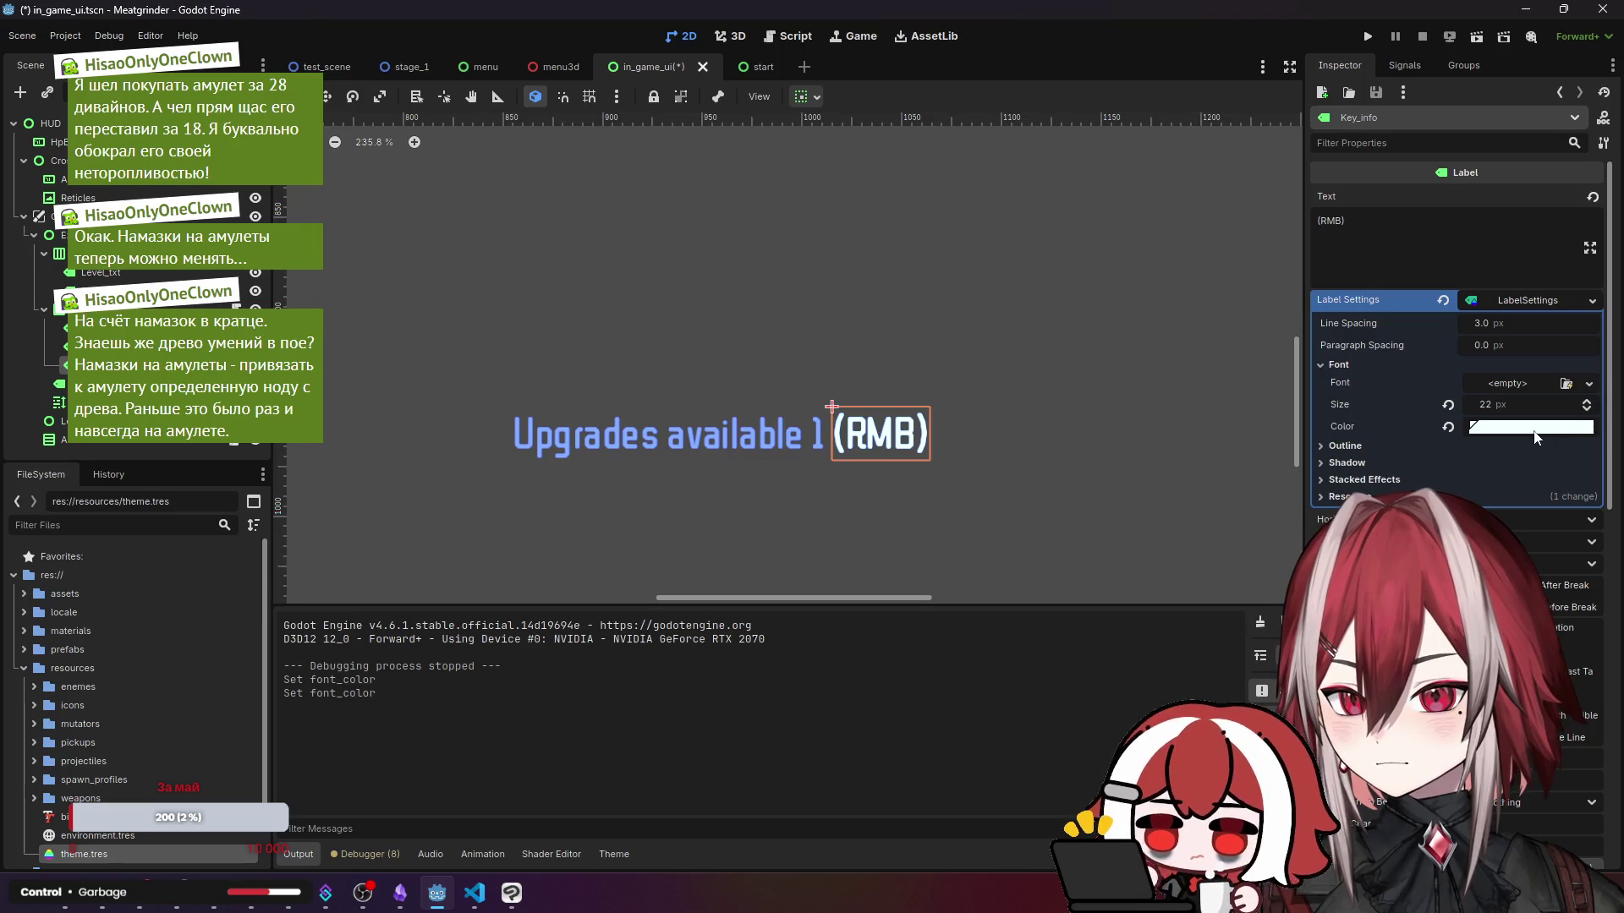
click(1589, 429)
text(1)
key(Tab)
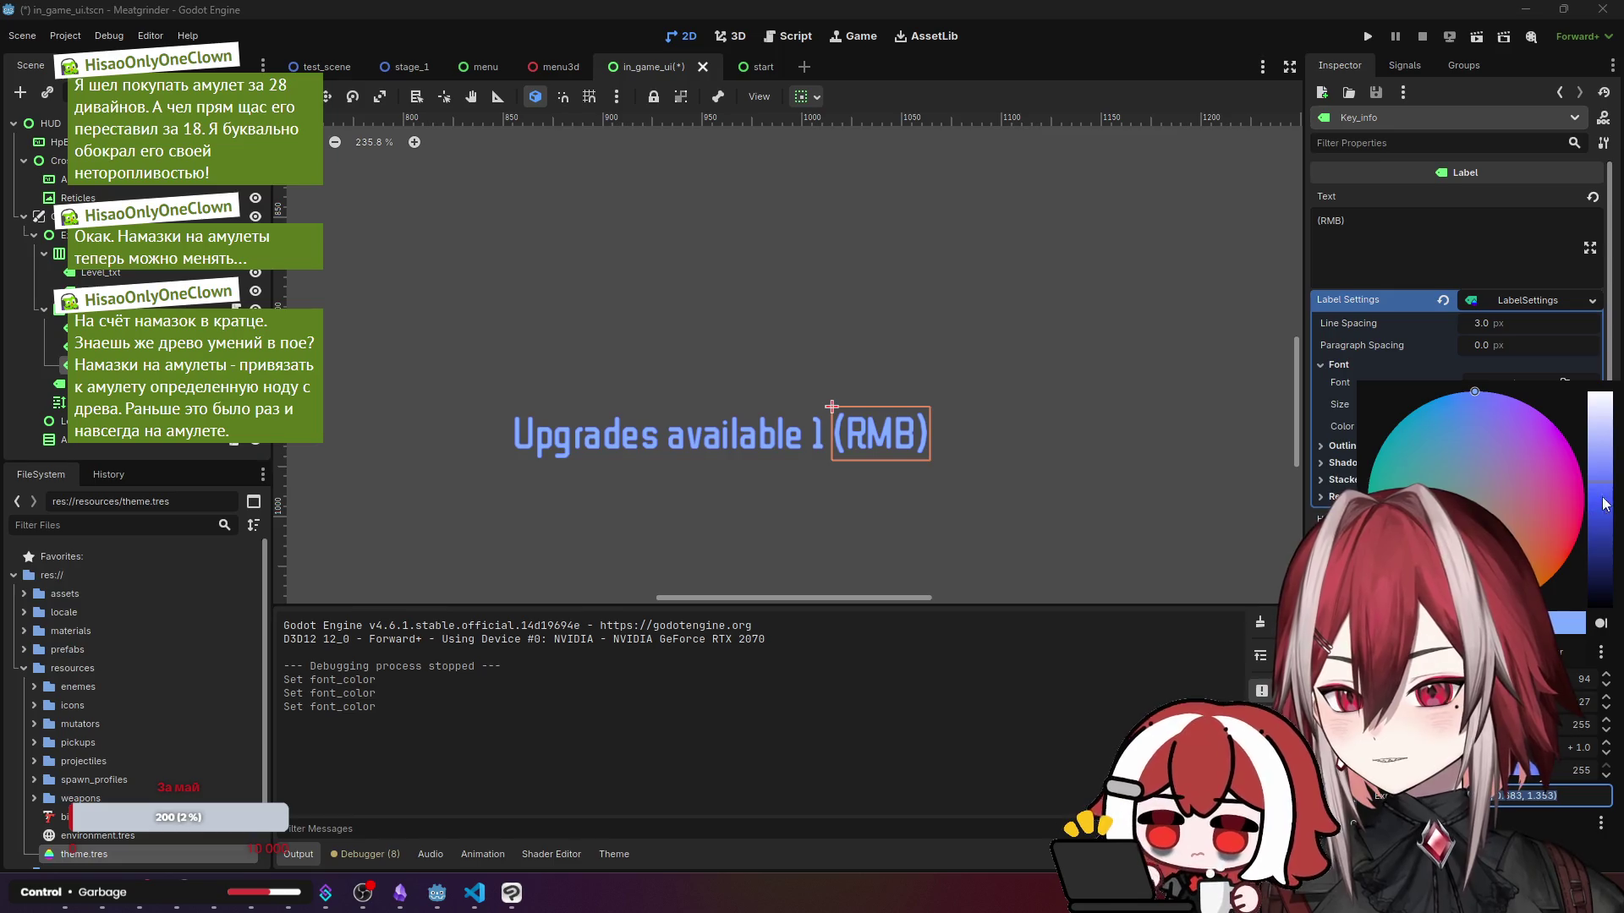
click(1604, 442)
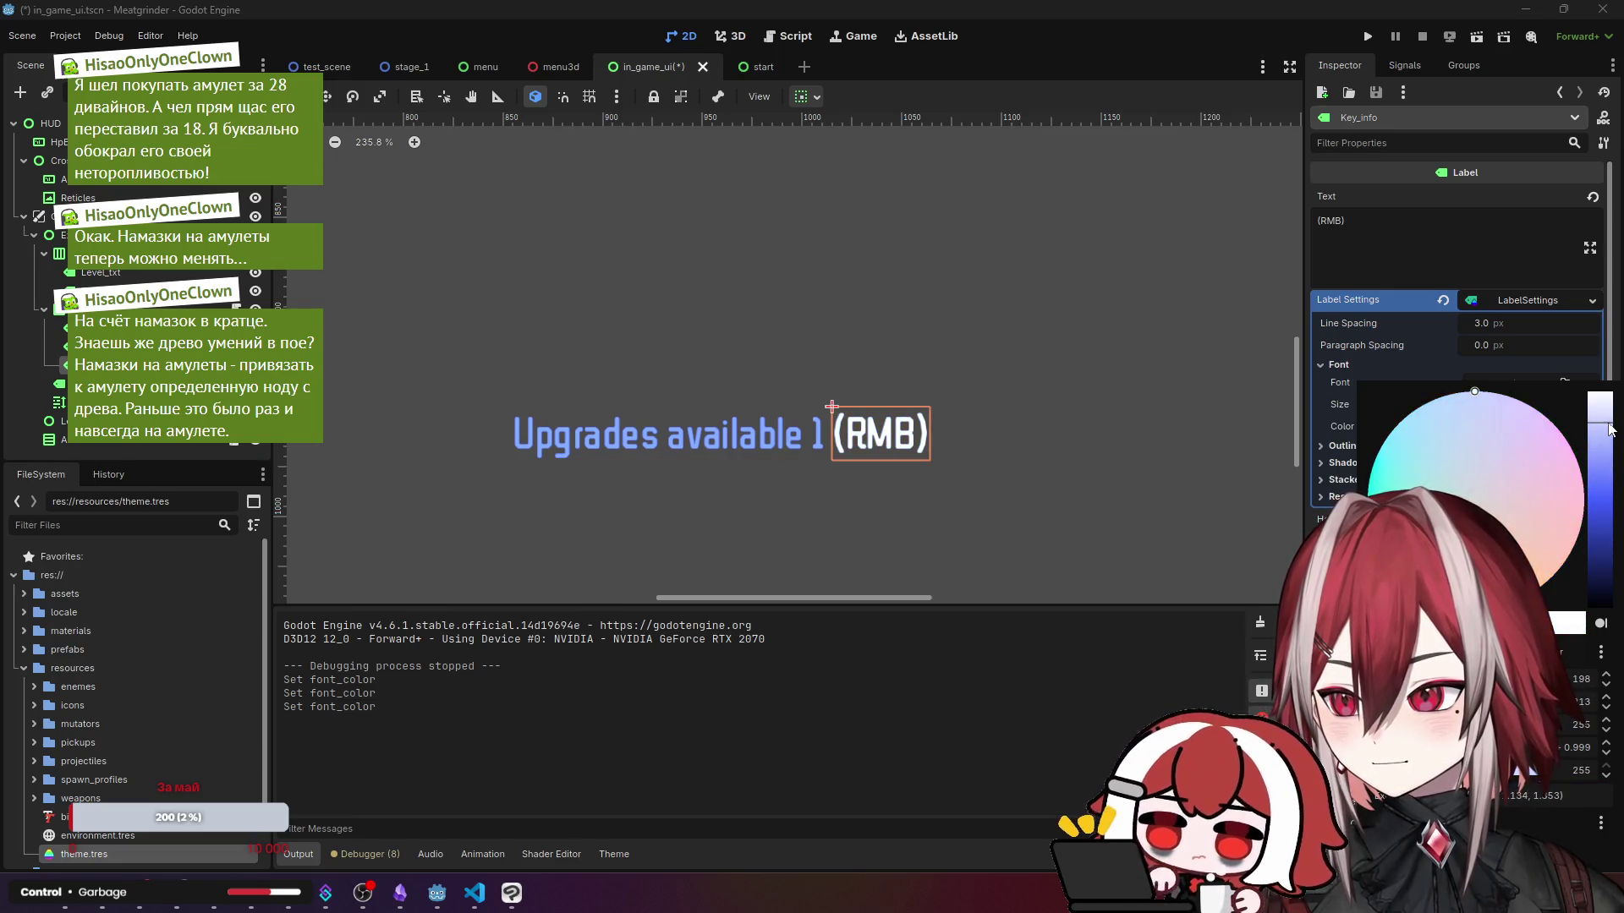
mouse_move(1607, 448)
mouse_down()
mouse_move(1615, 395)
mouse_move(1614, 439)
mouse_up()
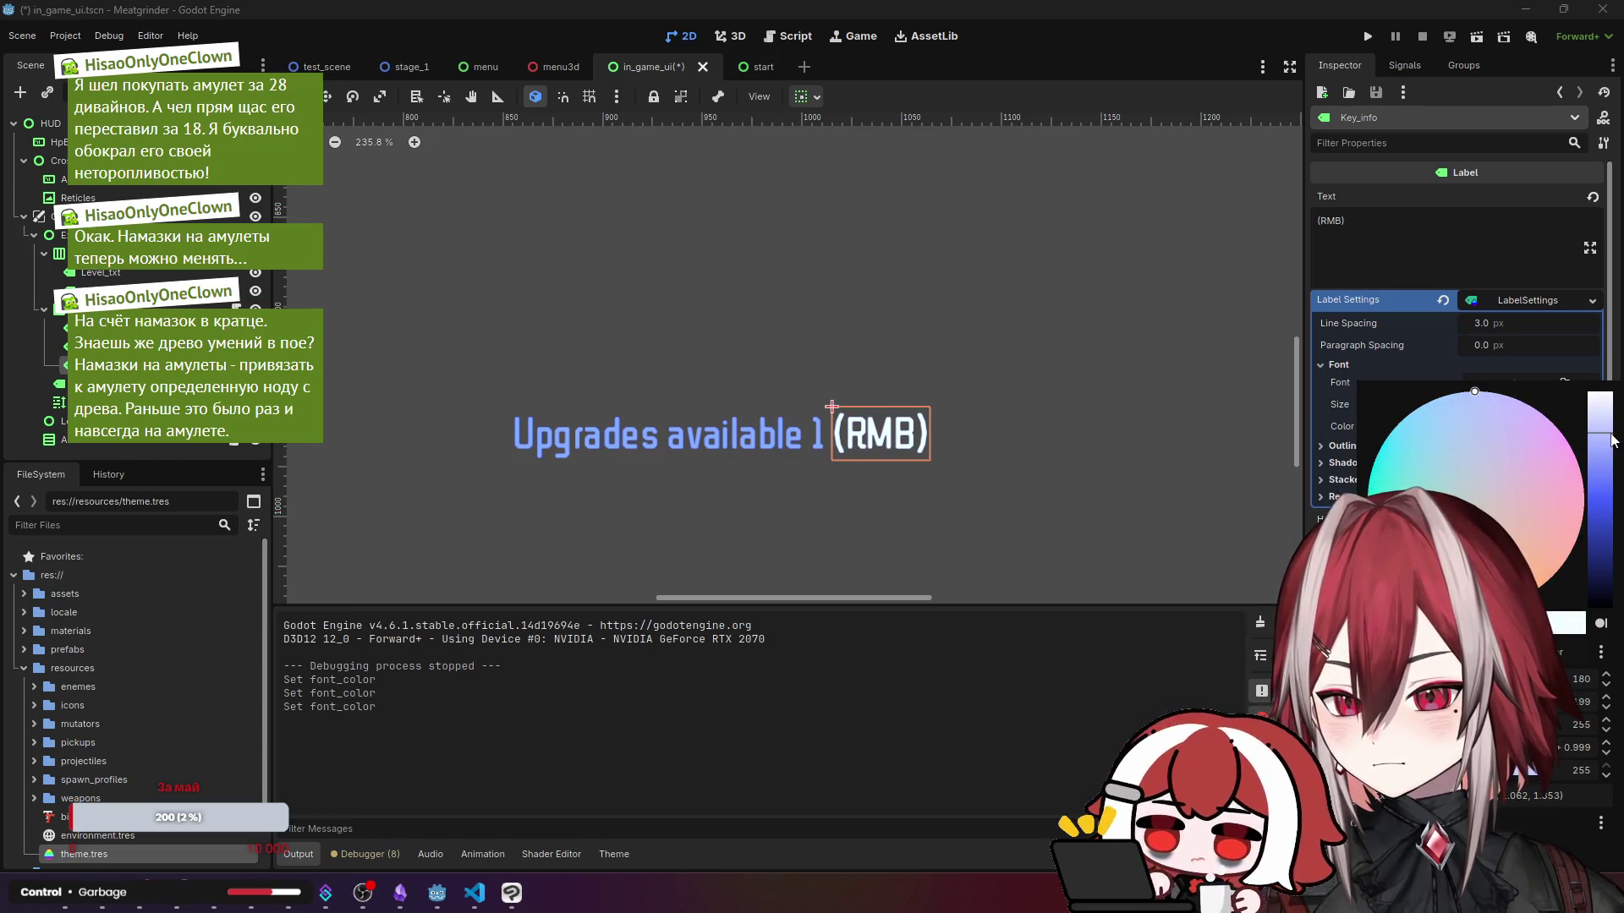
click(1556, 795)
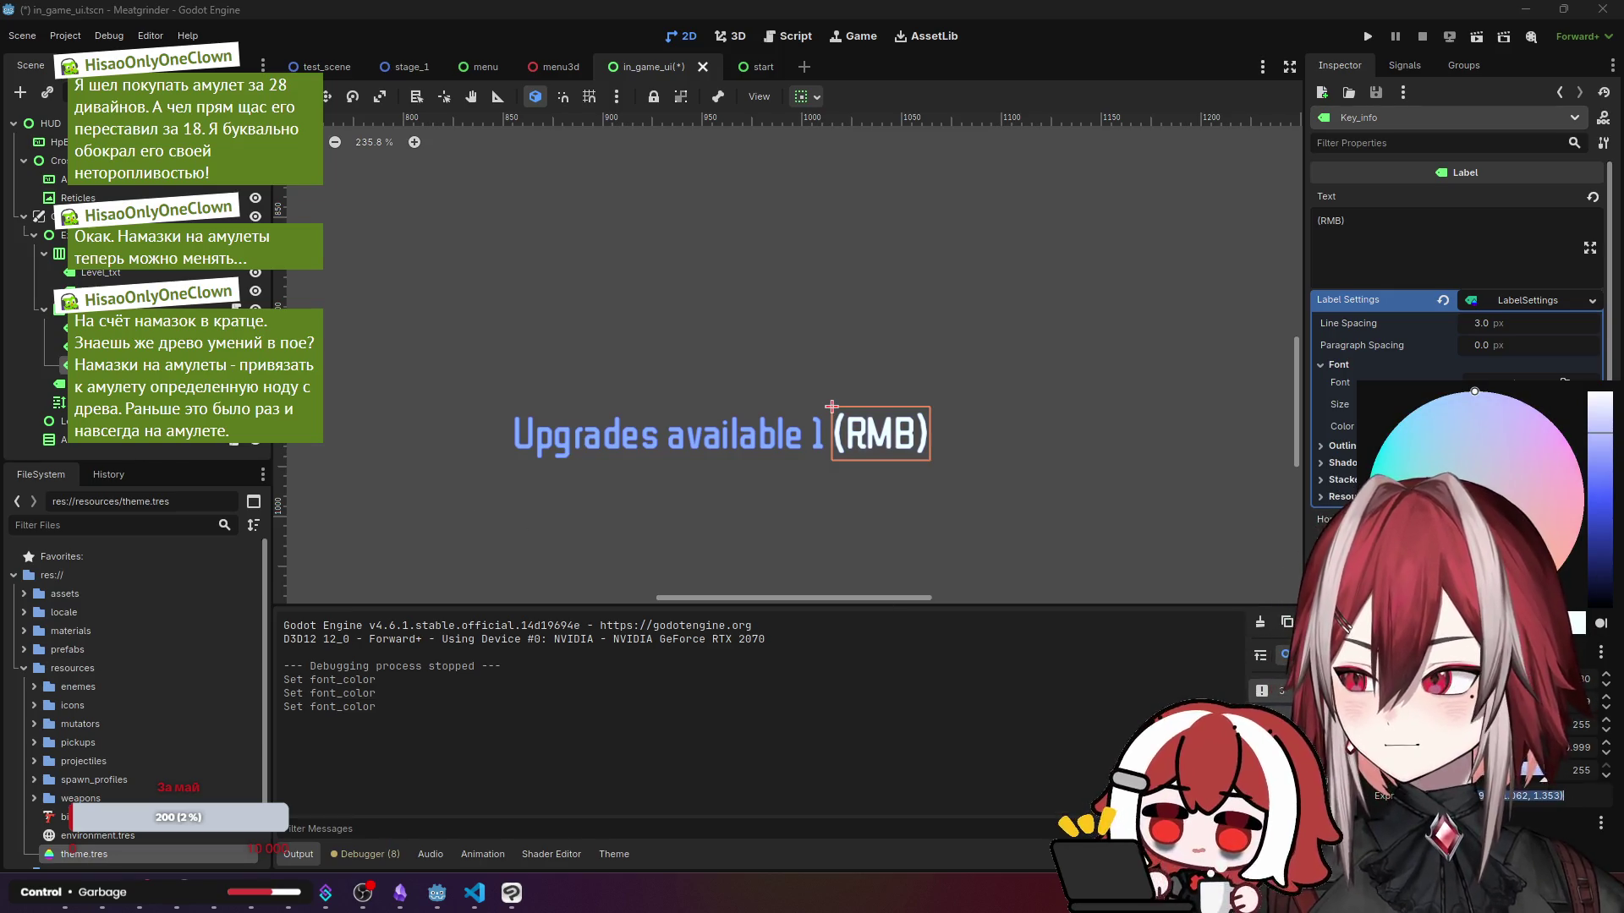
key(Escape)
- Set the Upgrades available label font colour to white, then run the test scene again
click(816, 433)
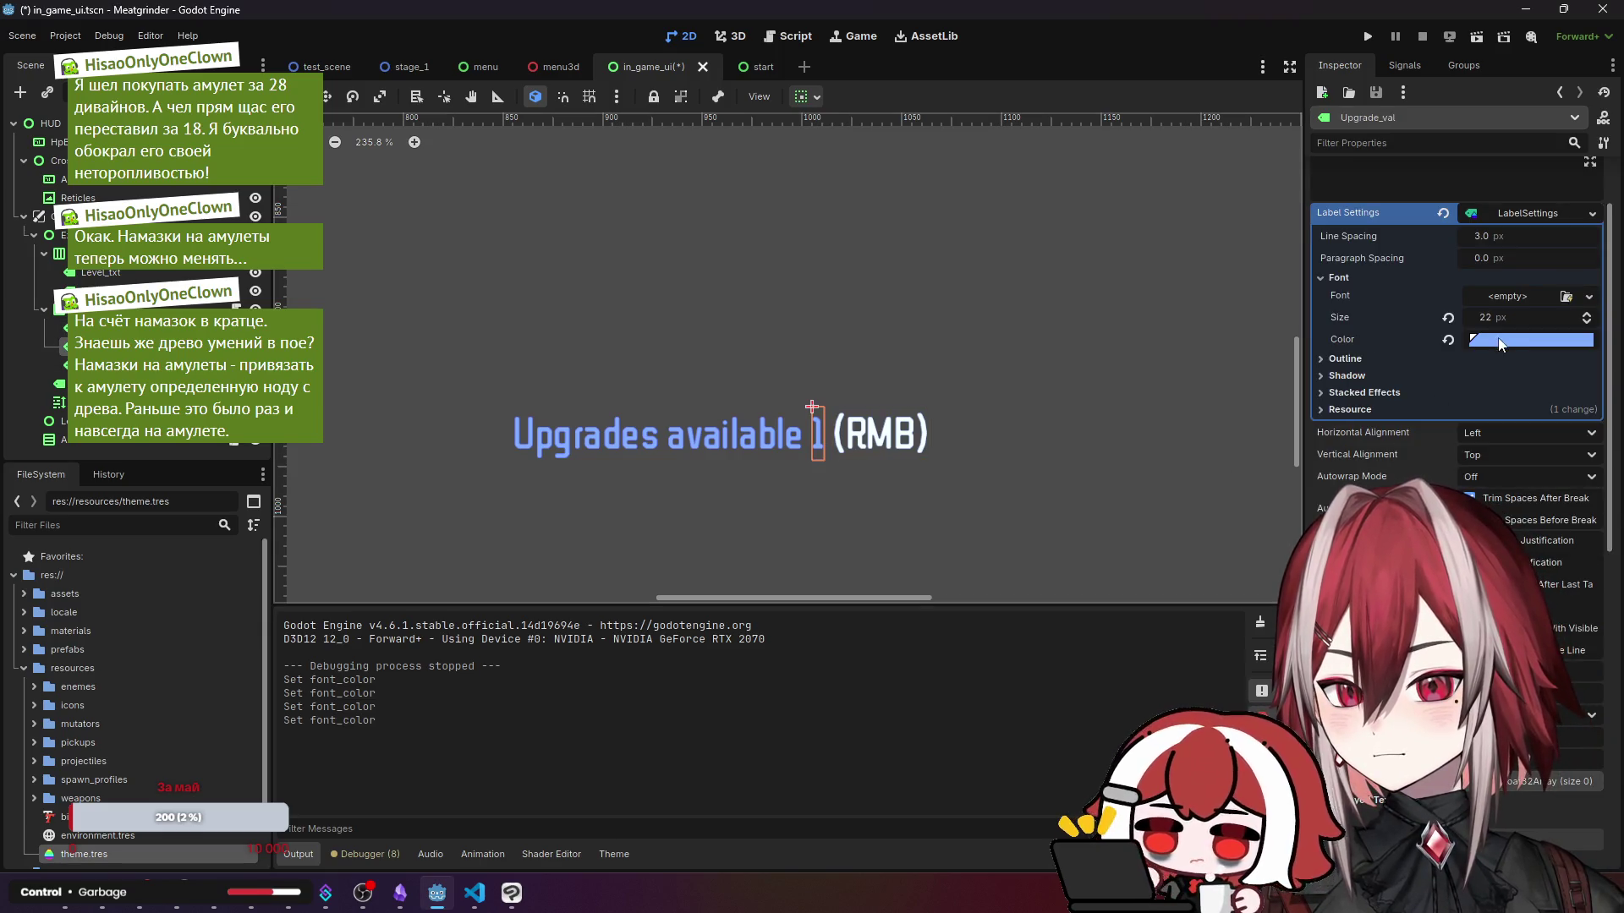
click(1522, 339)
key(Escape)
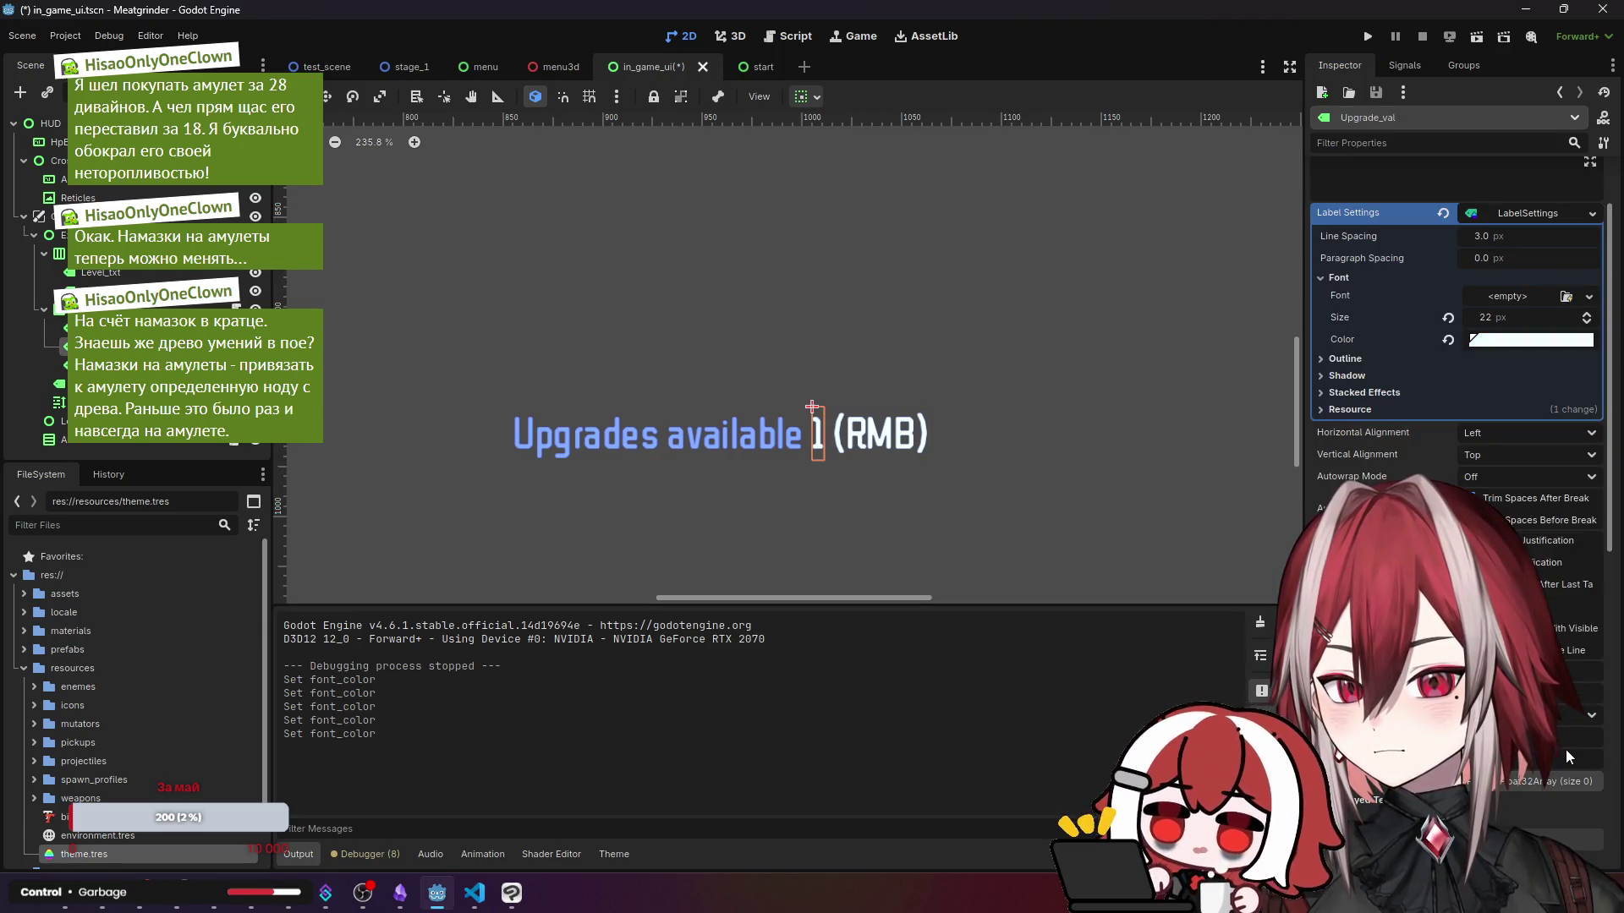
click(592, 434)
click(1530, 427)
click(1492, 617)
key(Escape)
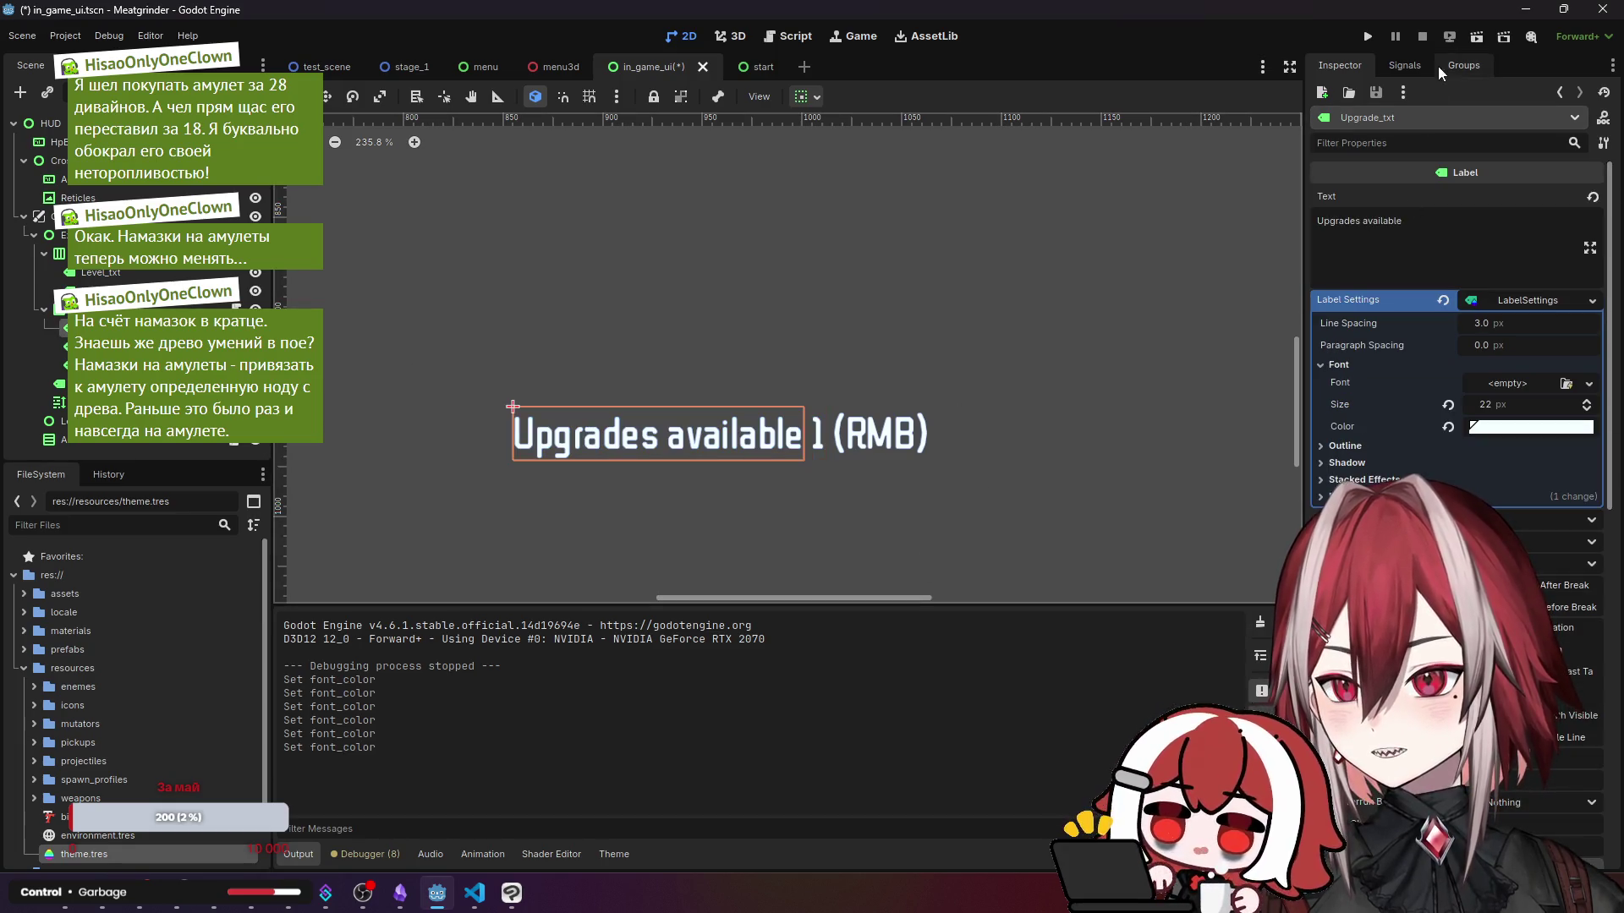
click(327, 67)
click(1531, 38)
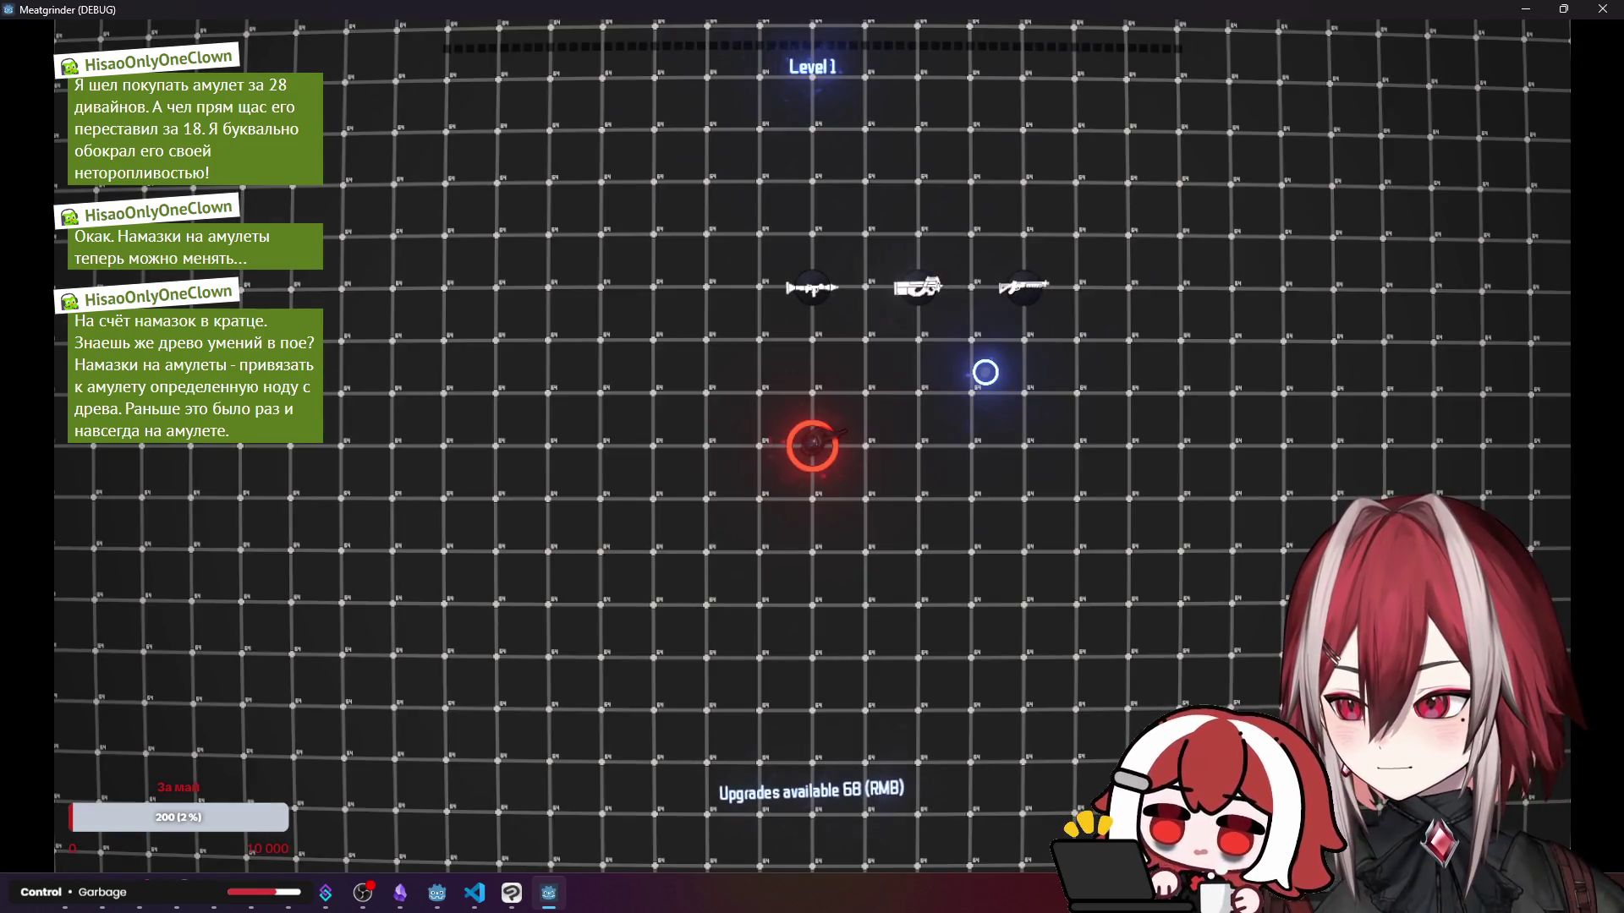
- Move the player around the arena with WASD, fighting enemies until Level 2 with 69 upgrades
key(d)
key(a)
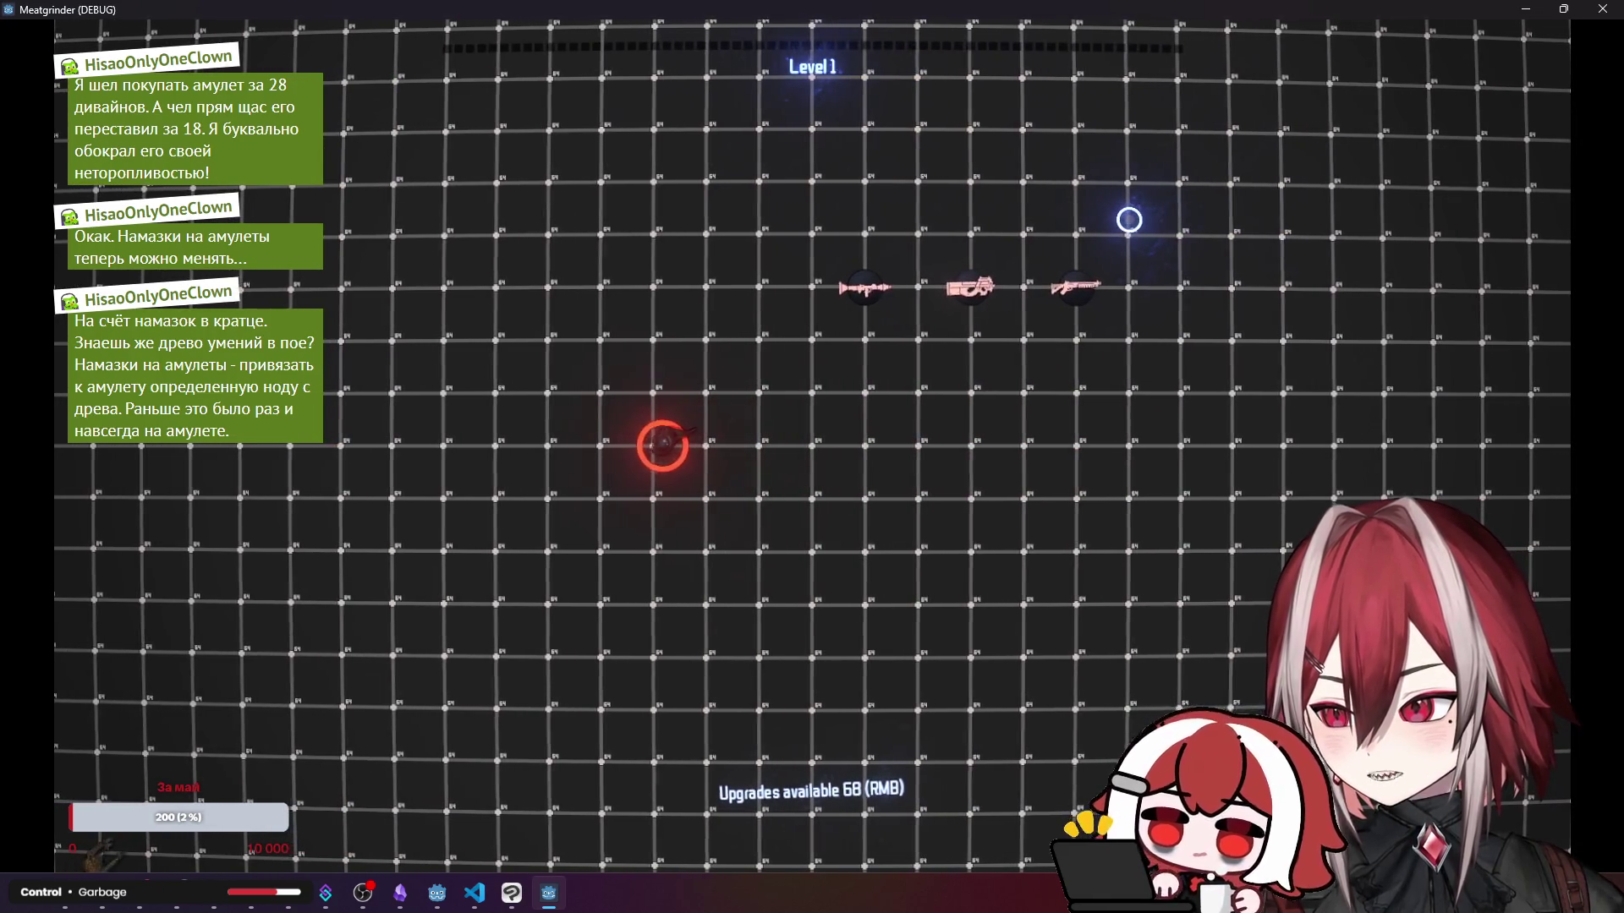
key(d)
key(w)
key(s)
key(a)
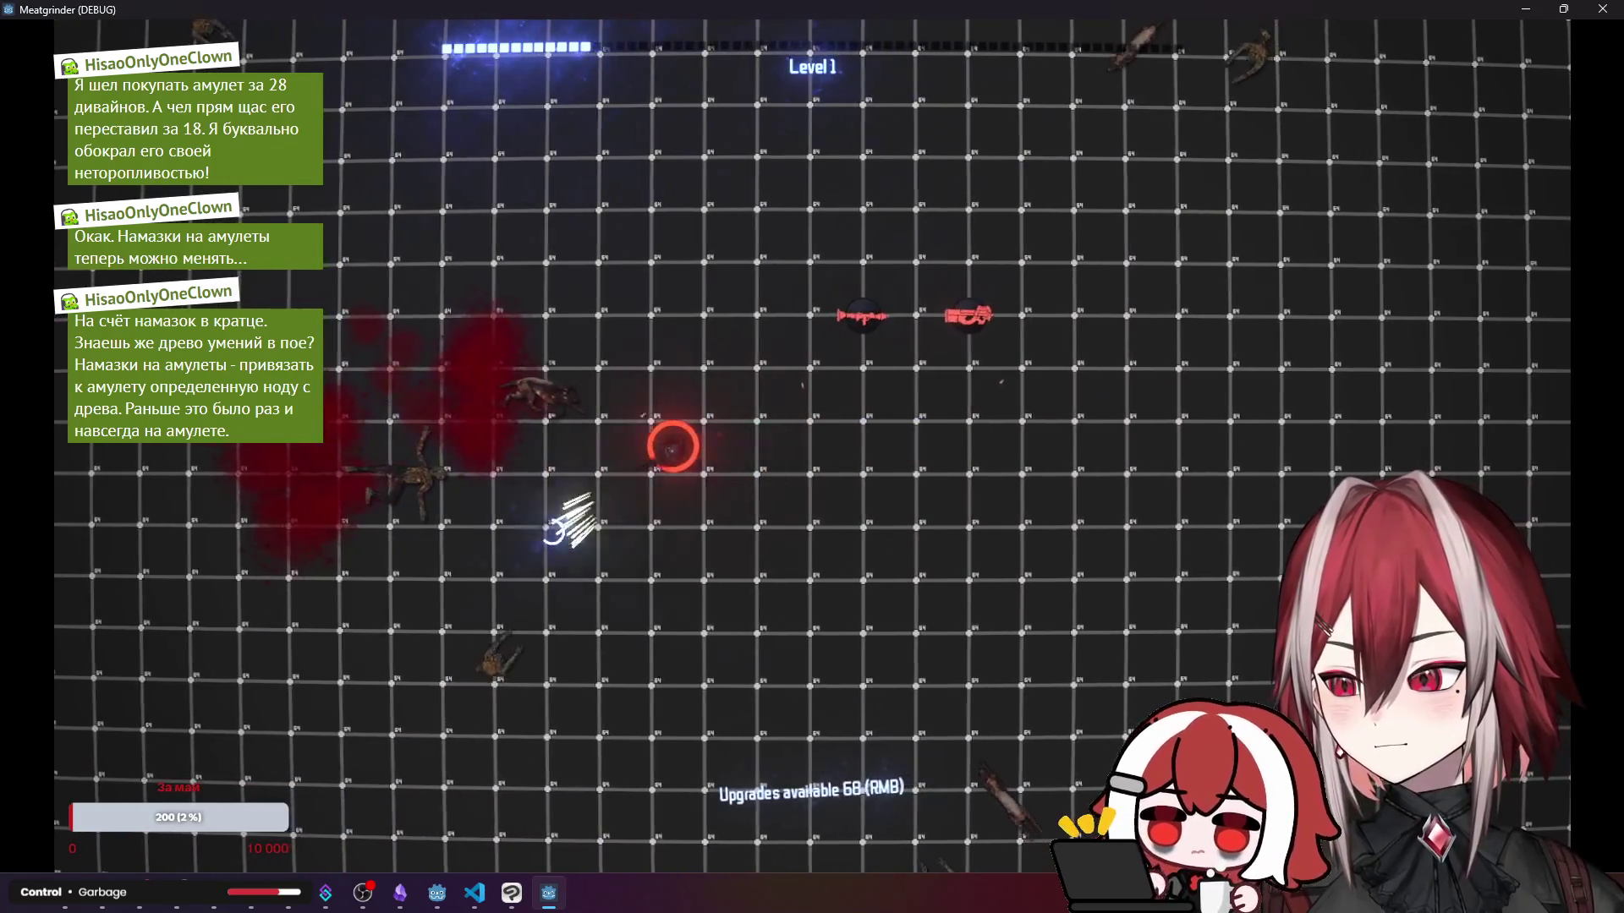
key(s)
key(d)
key(s)
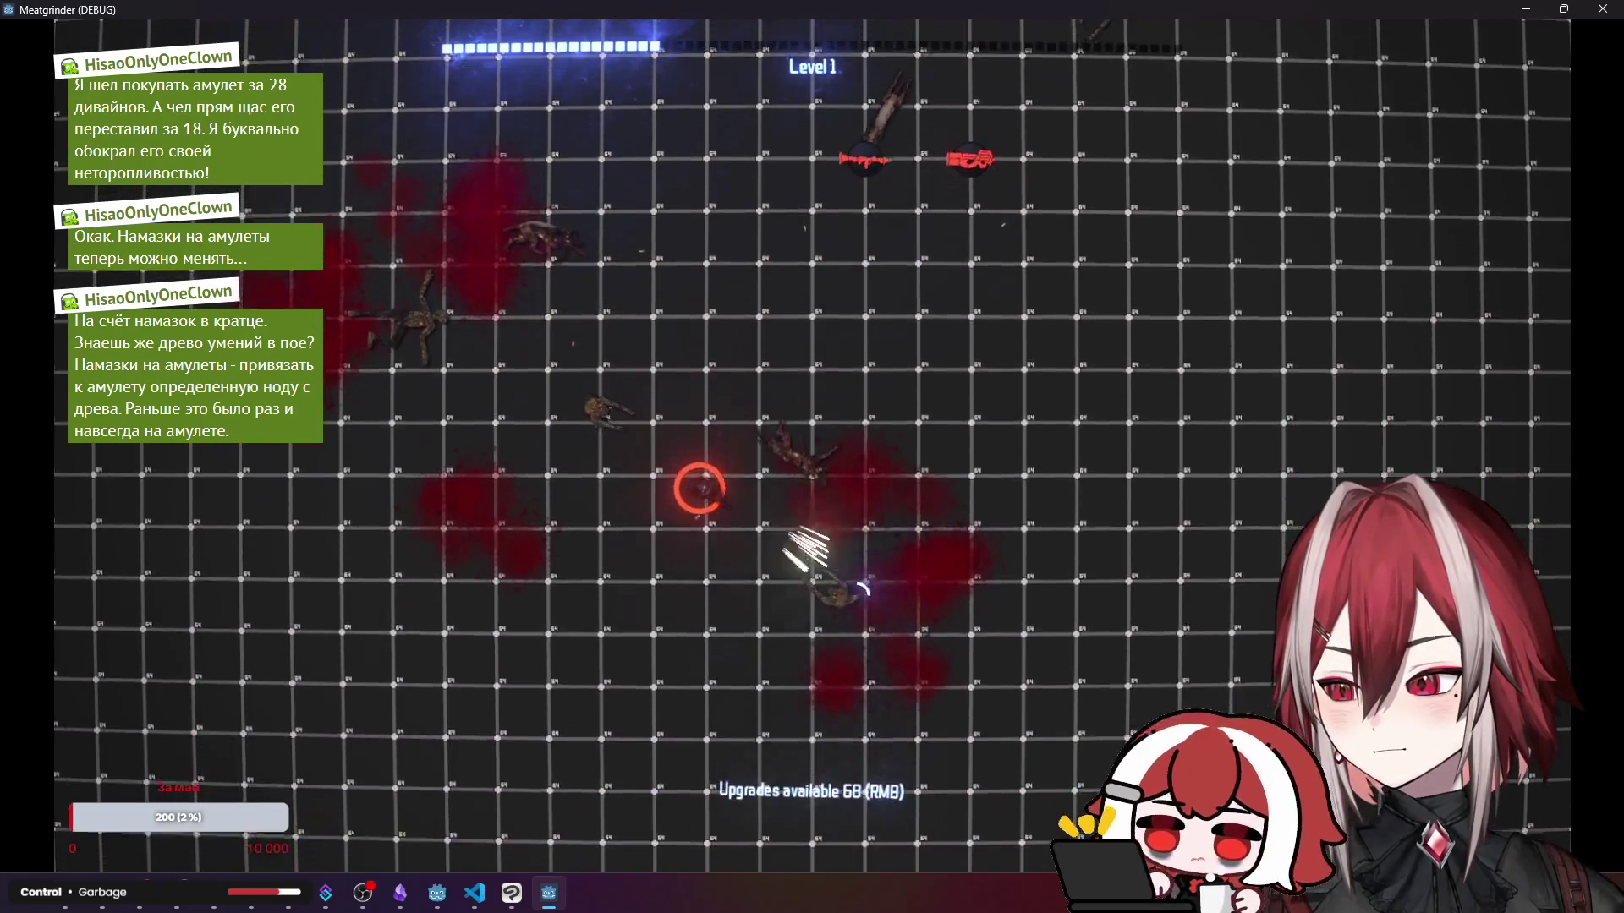
key(d)
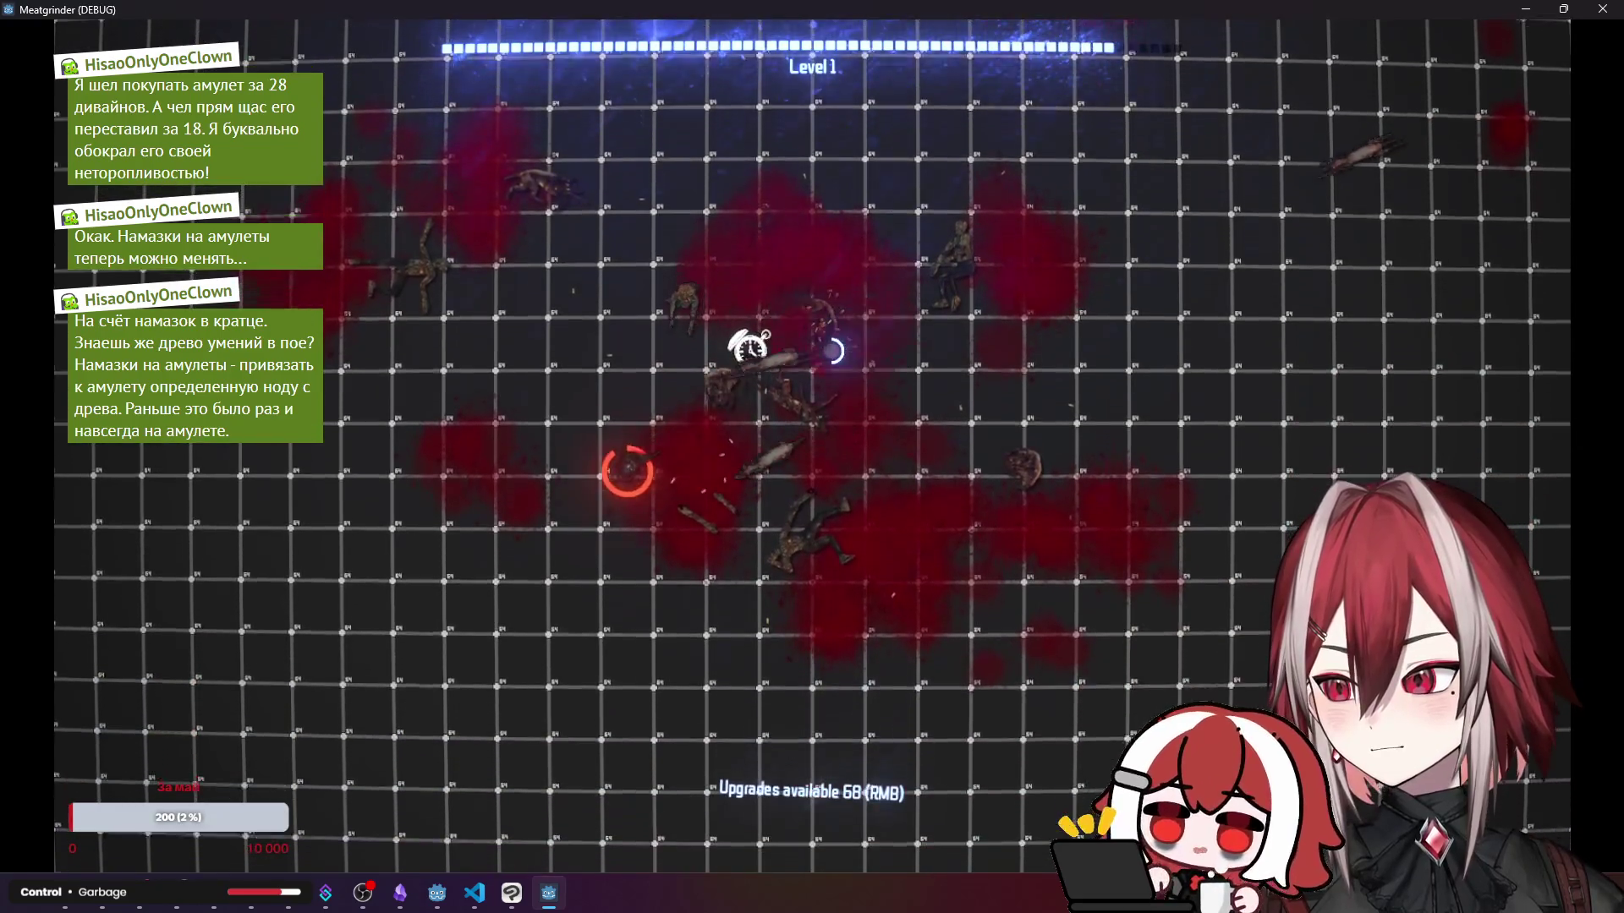
key(w)
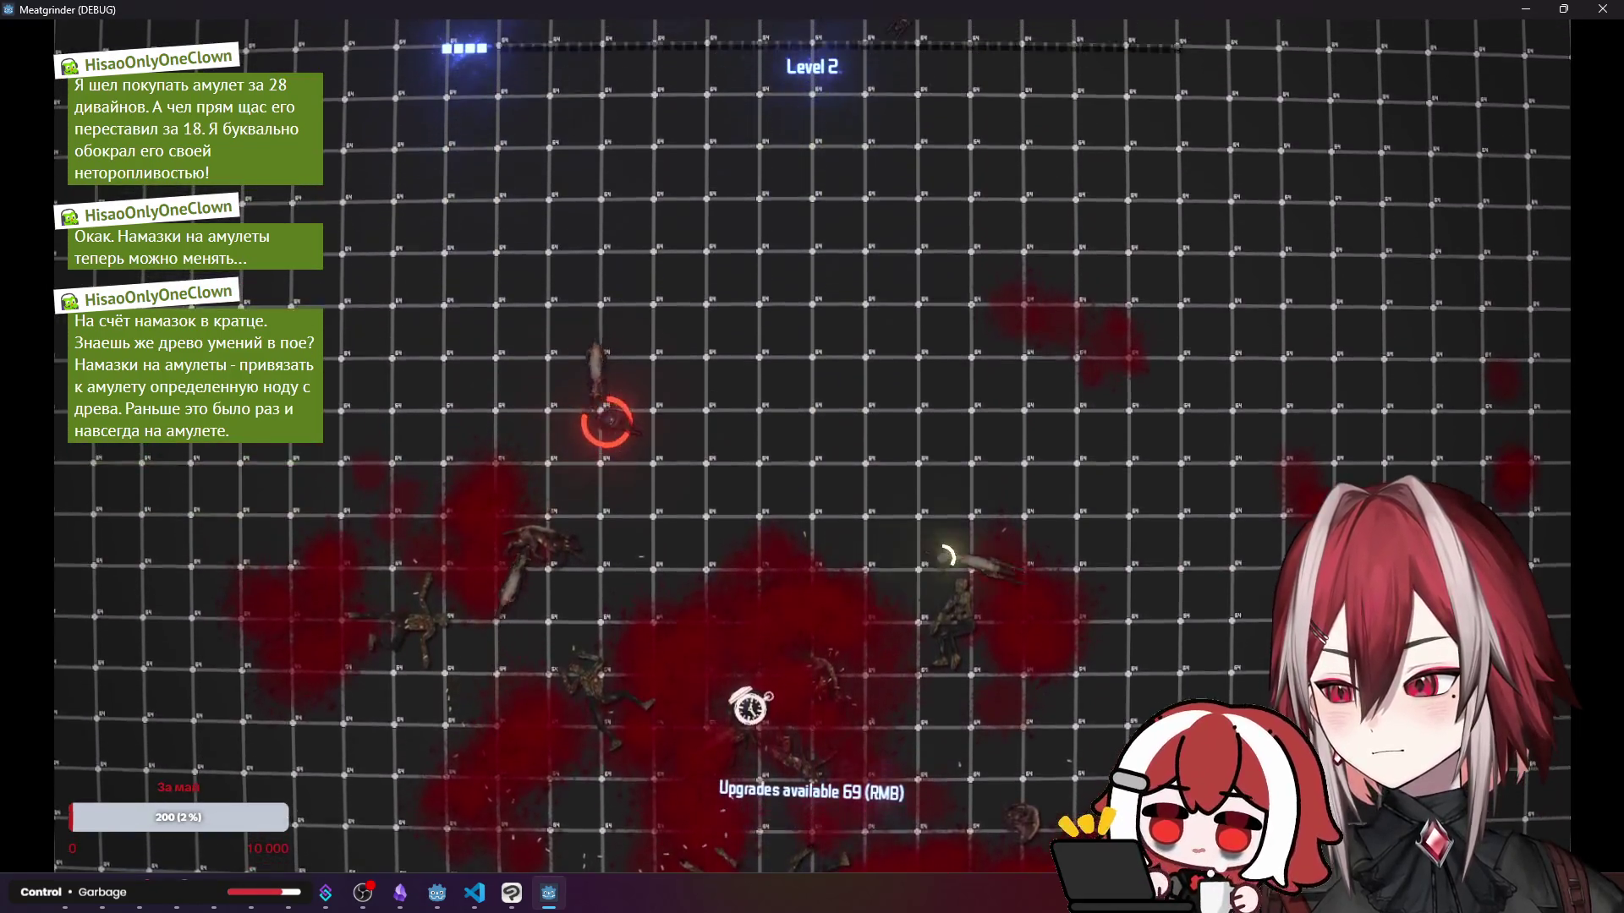
key(w)
key(d)
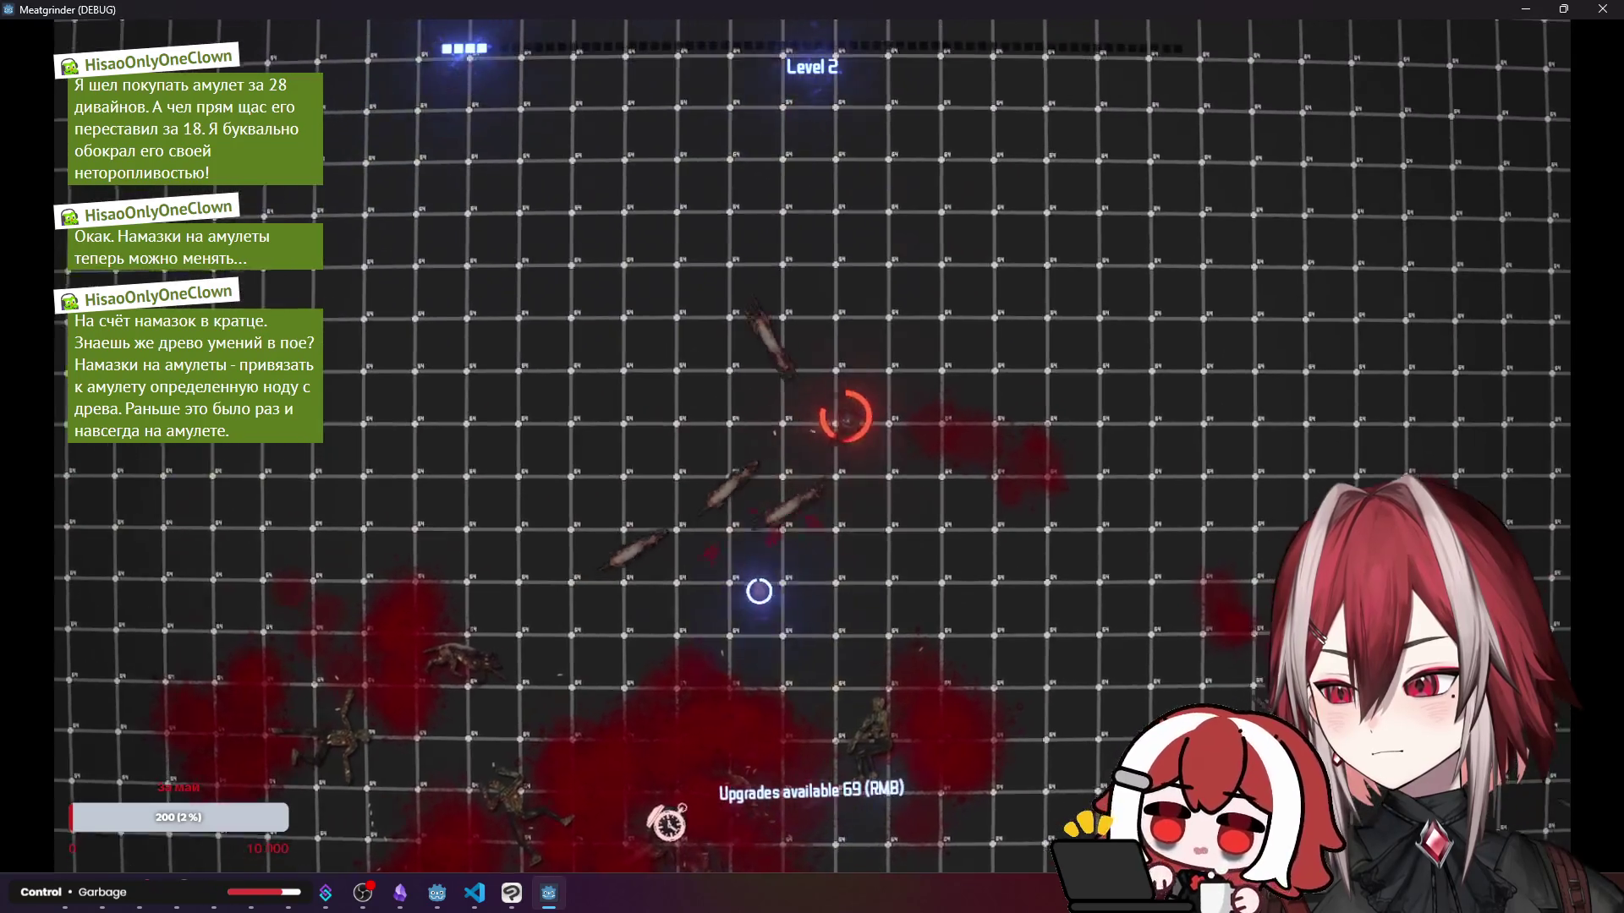
key(w)
key(d)
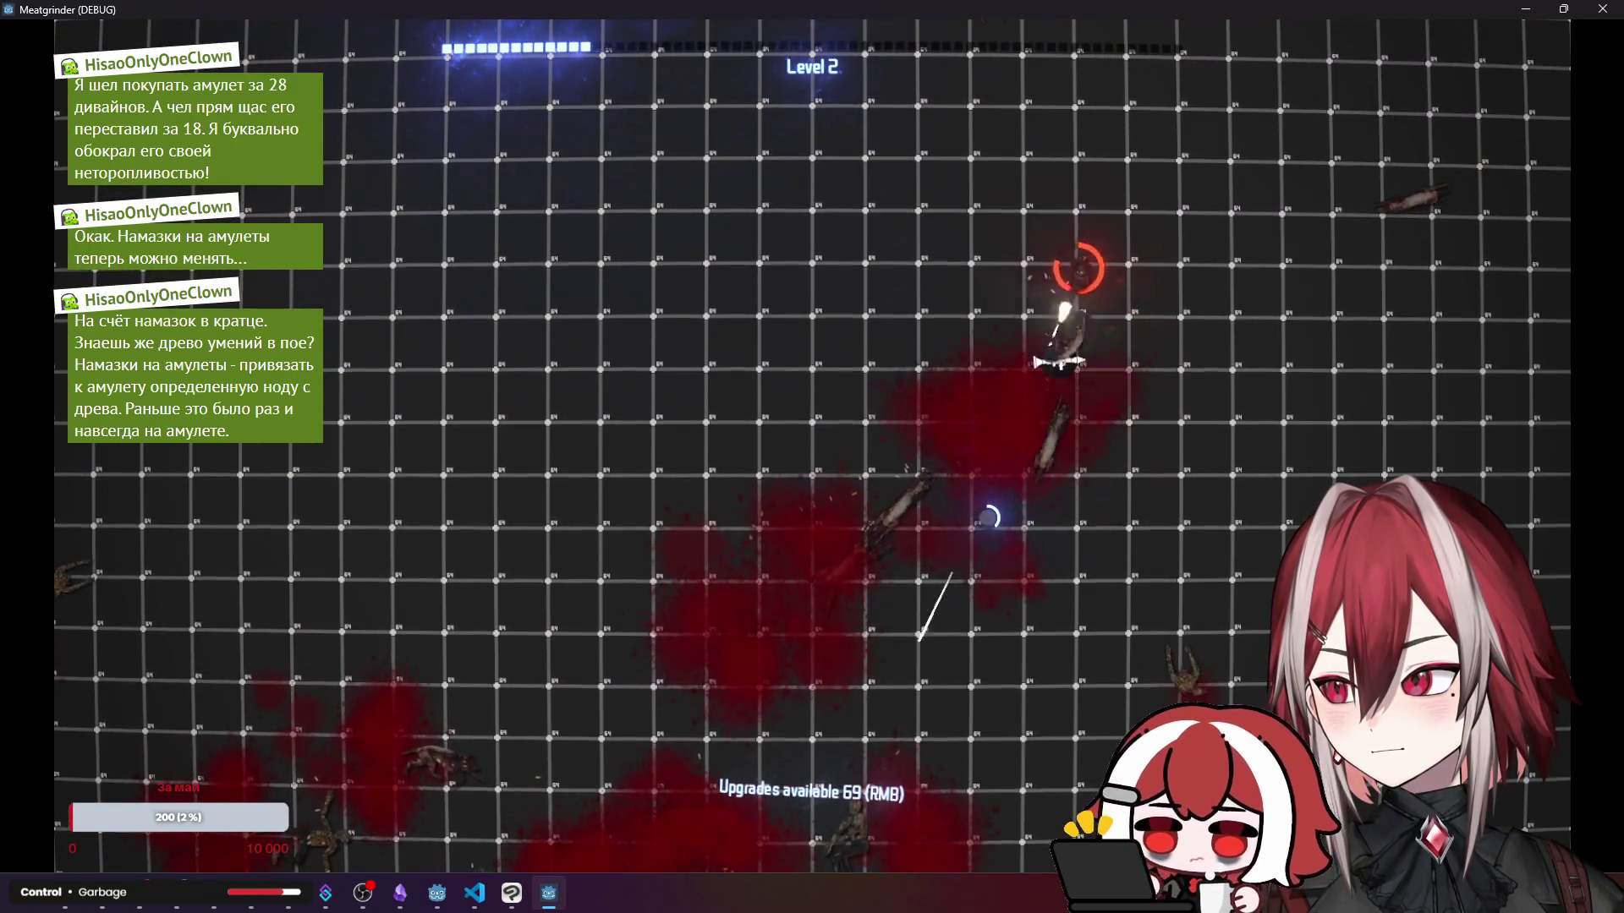
key(s)
key(d)
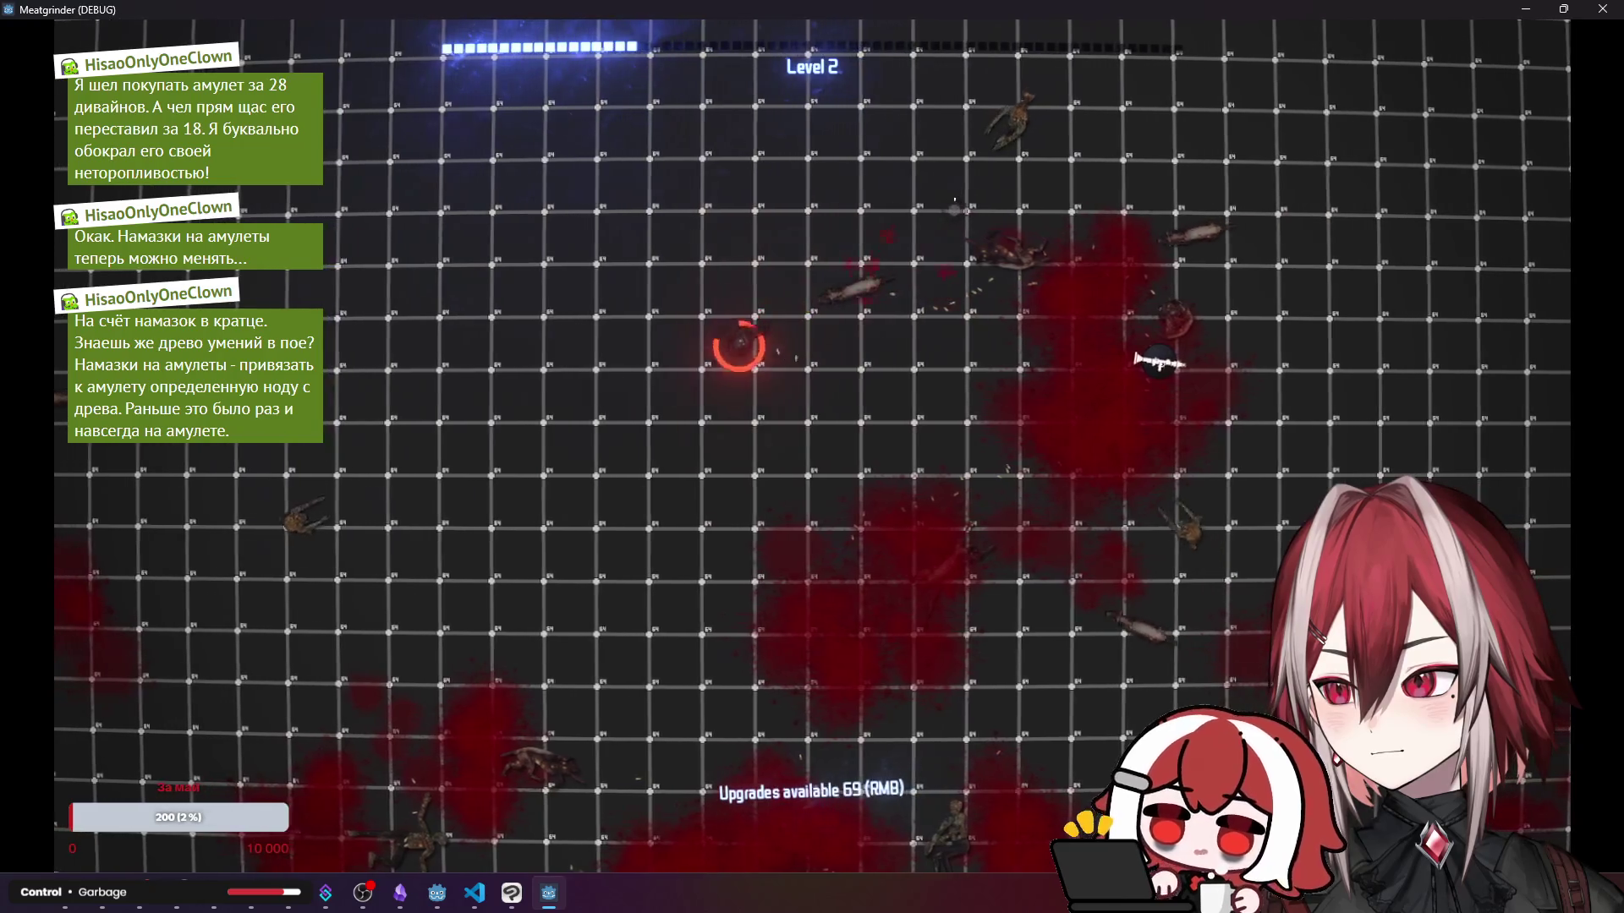
key(s)
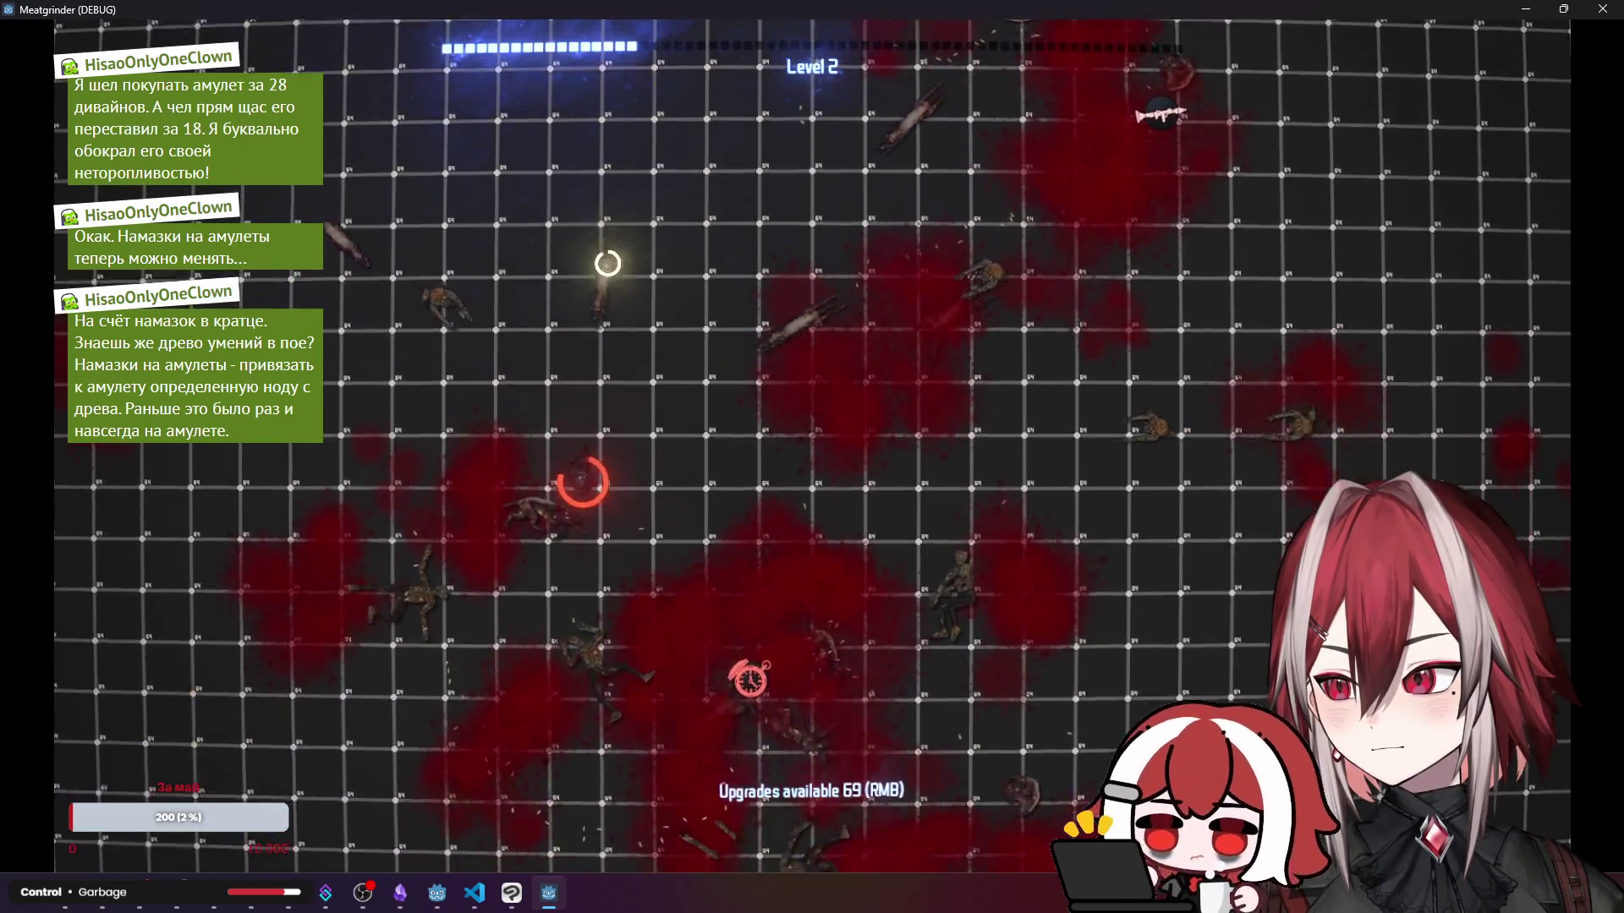
key(s)
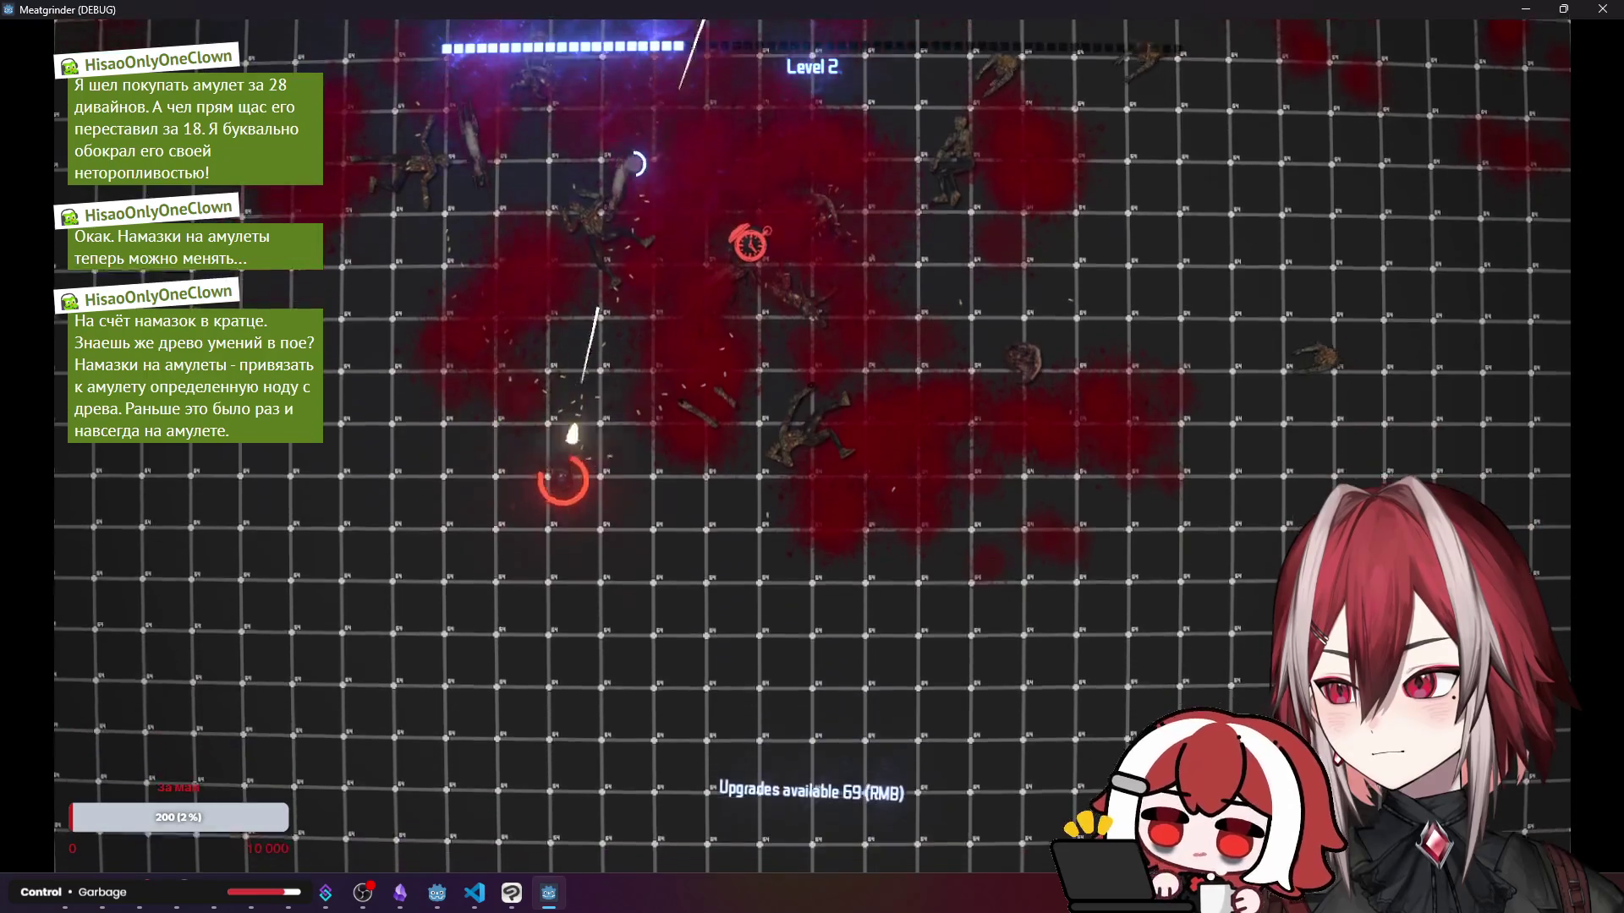
key(s)
key(d)
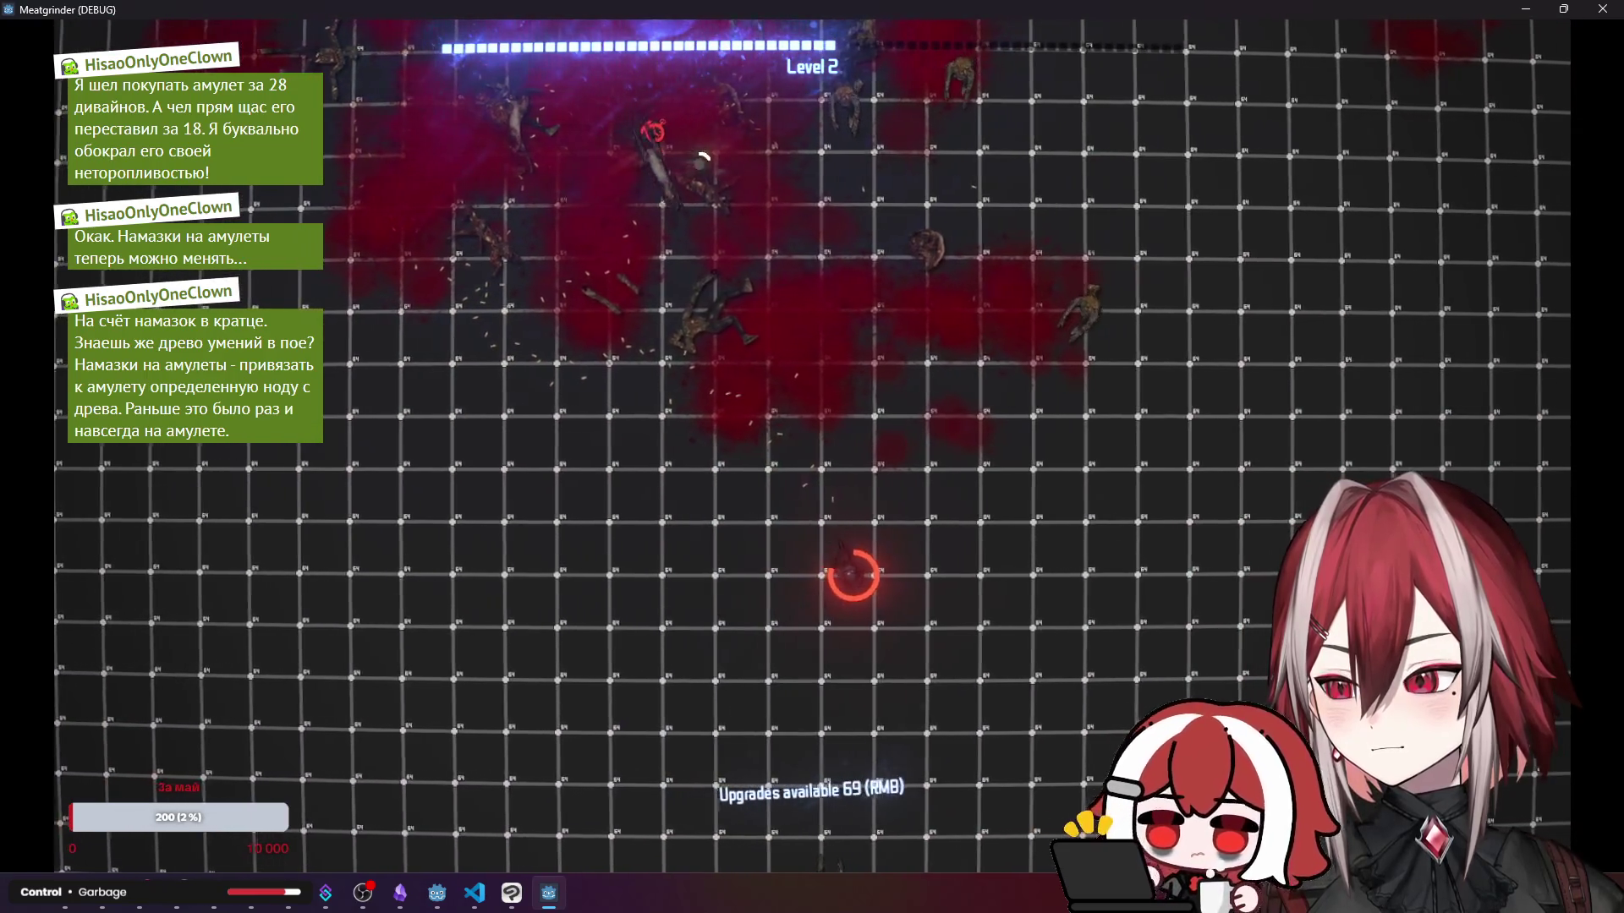
- Stop the game and set the Level_txt and Level_val label font colours to white in in_game_ui
click(1603, 10)
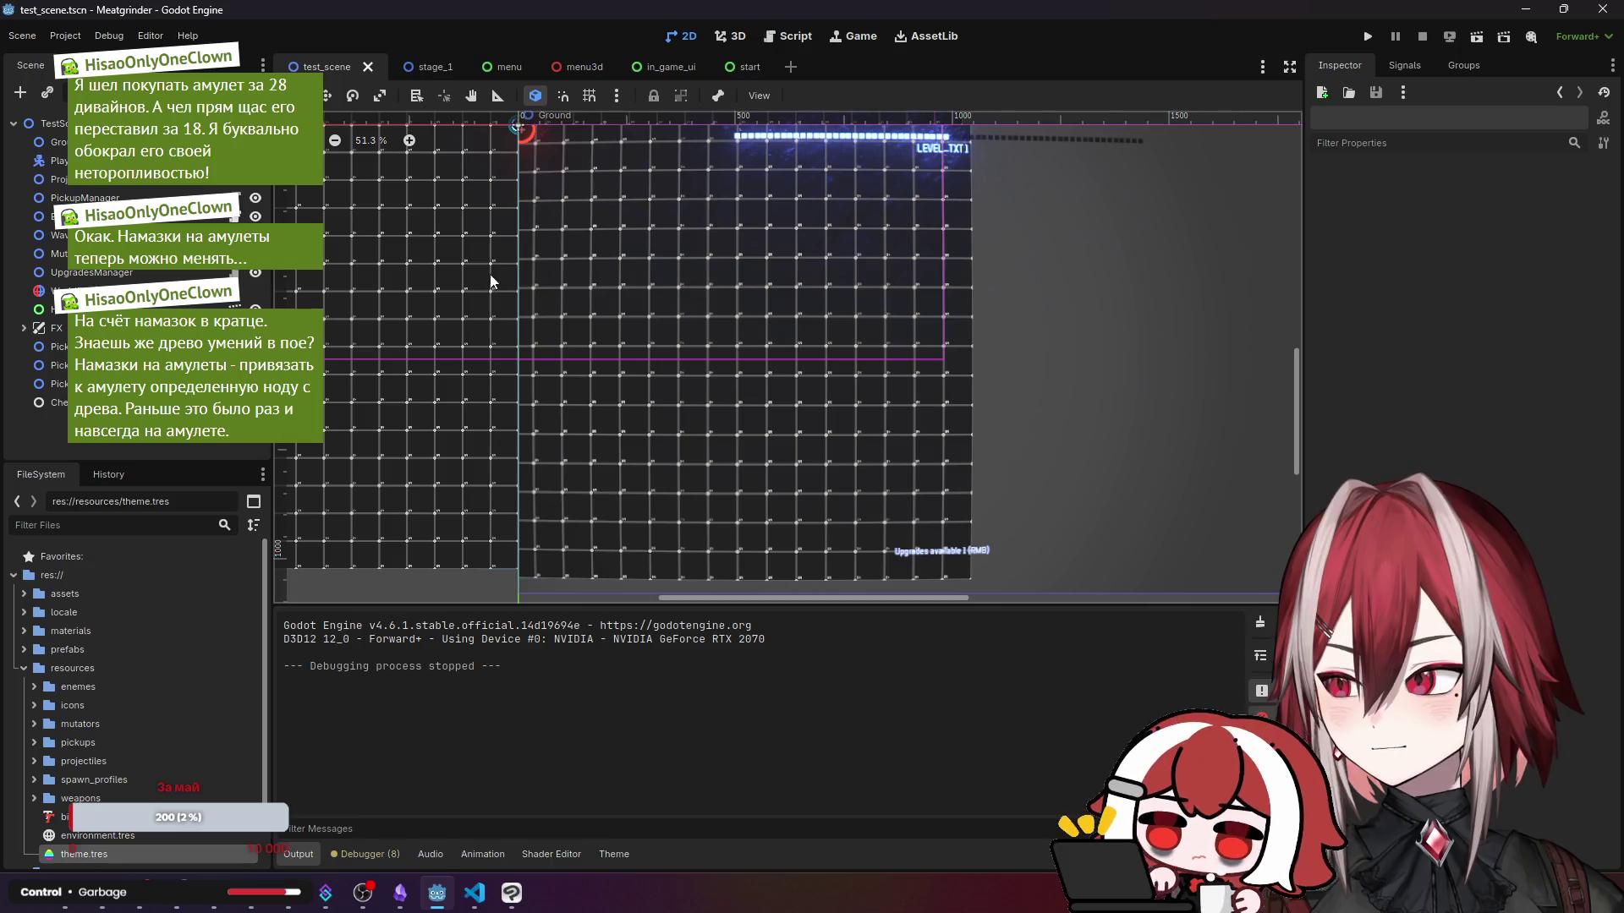
click(668, 67)
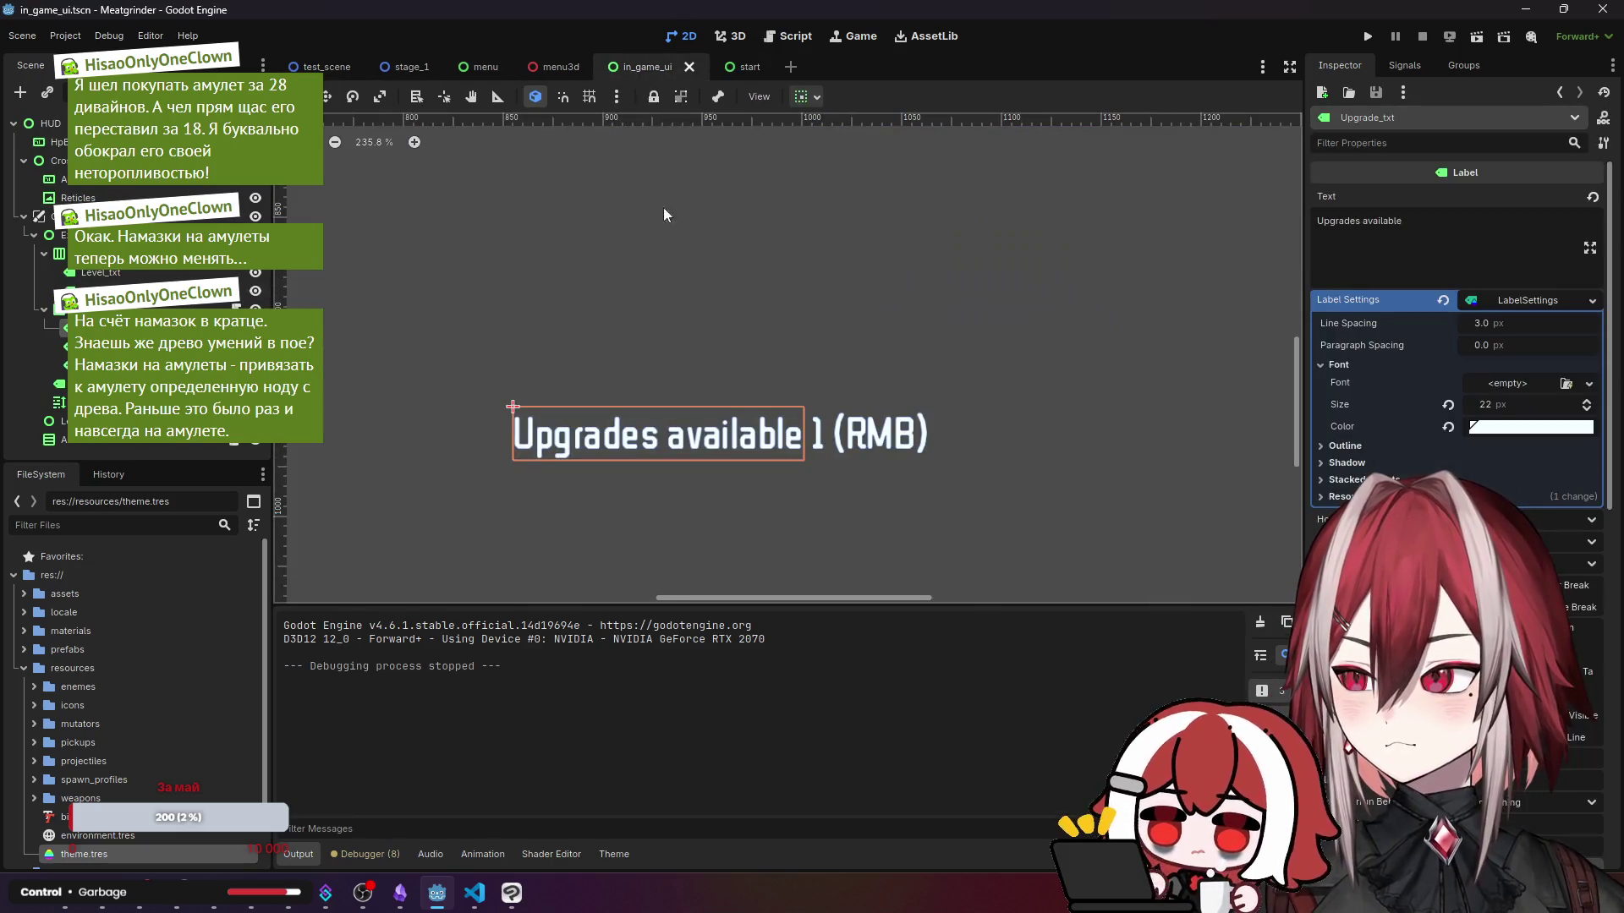
scroll(767, 456, down, 6)
scroll(775, 271, up, 2)
click(157, 273)
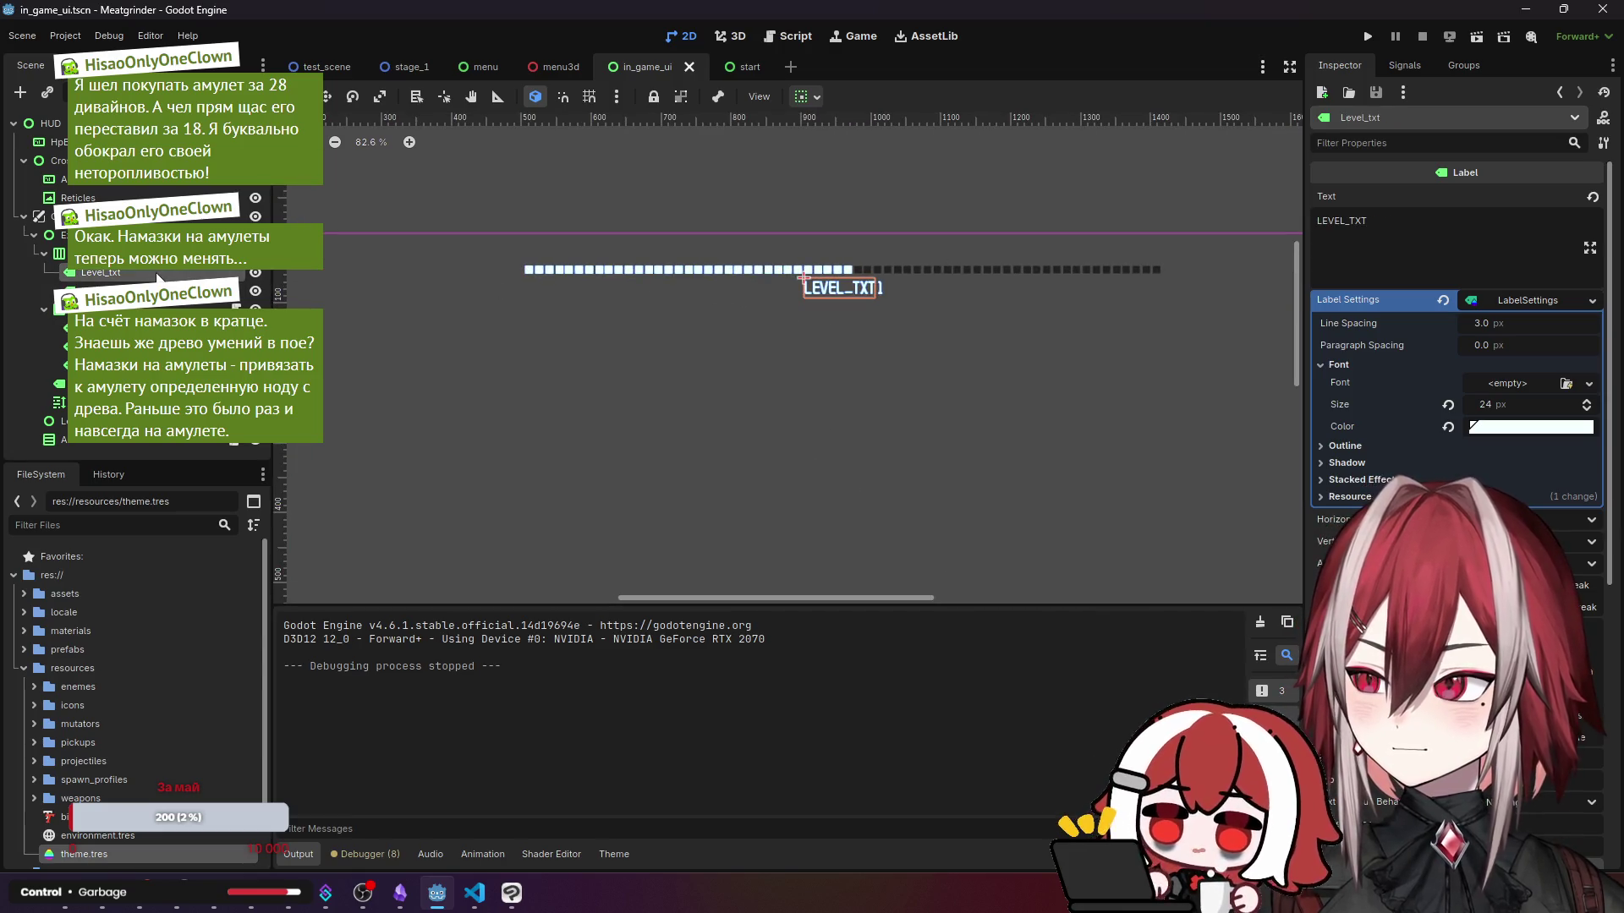
click(1522, 427)
click(879, 287)
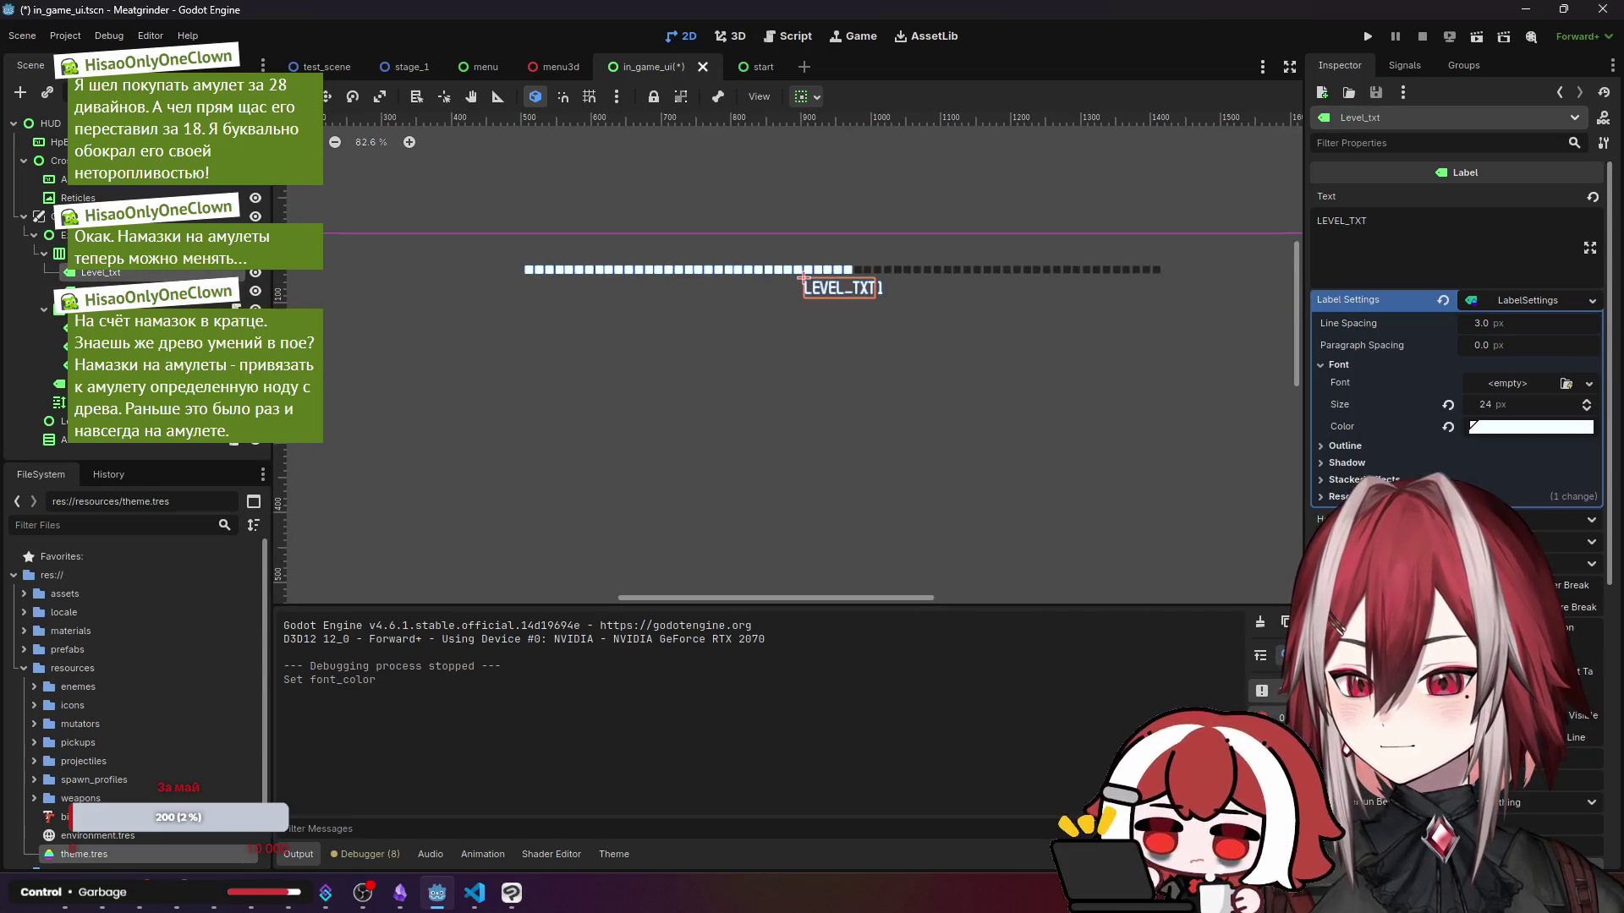
click(1531, 427)
click(503, 381)
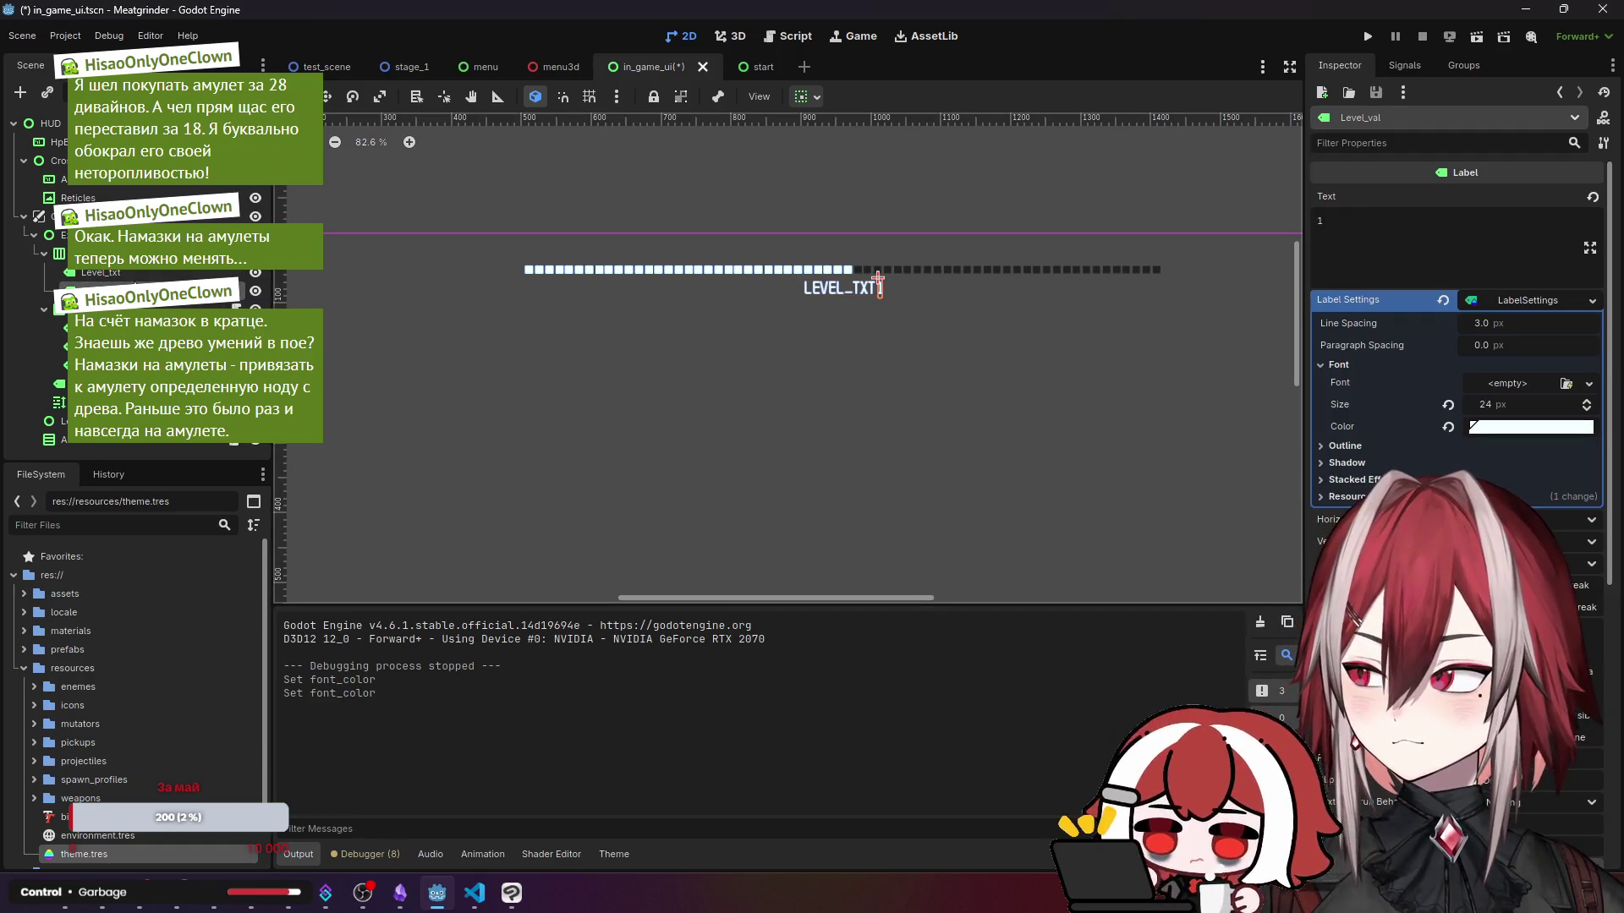
- Make the level progress bar's filled colour white, then run the test scene again
click(842, 270)
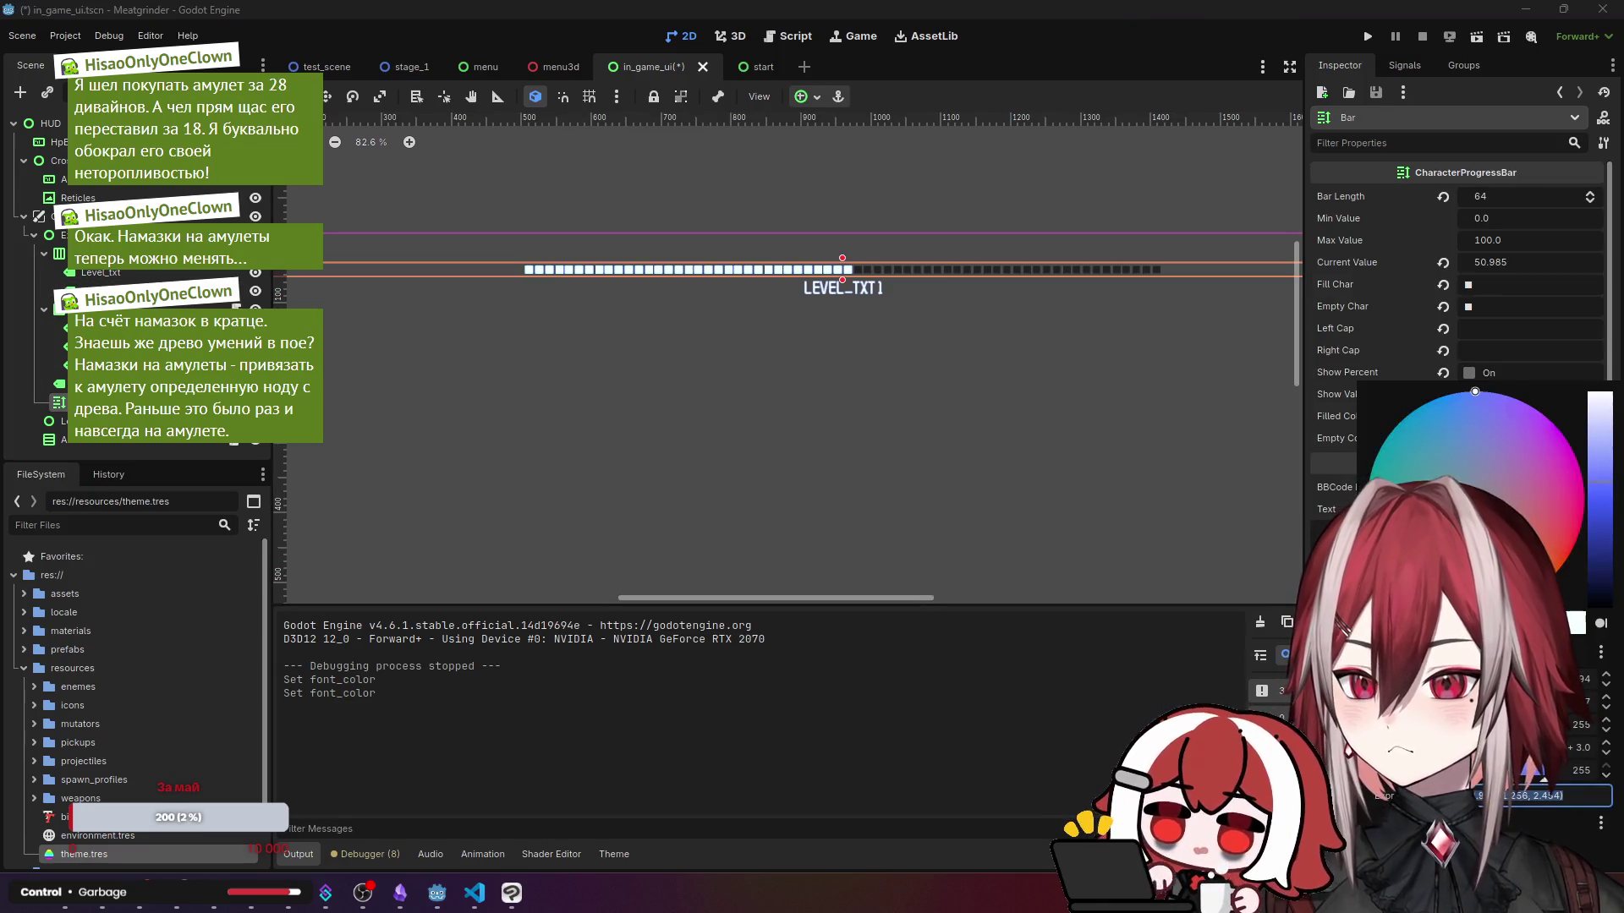
click(1130, 591)
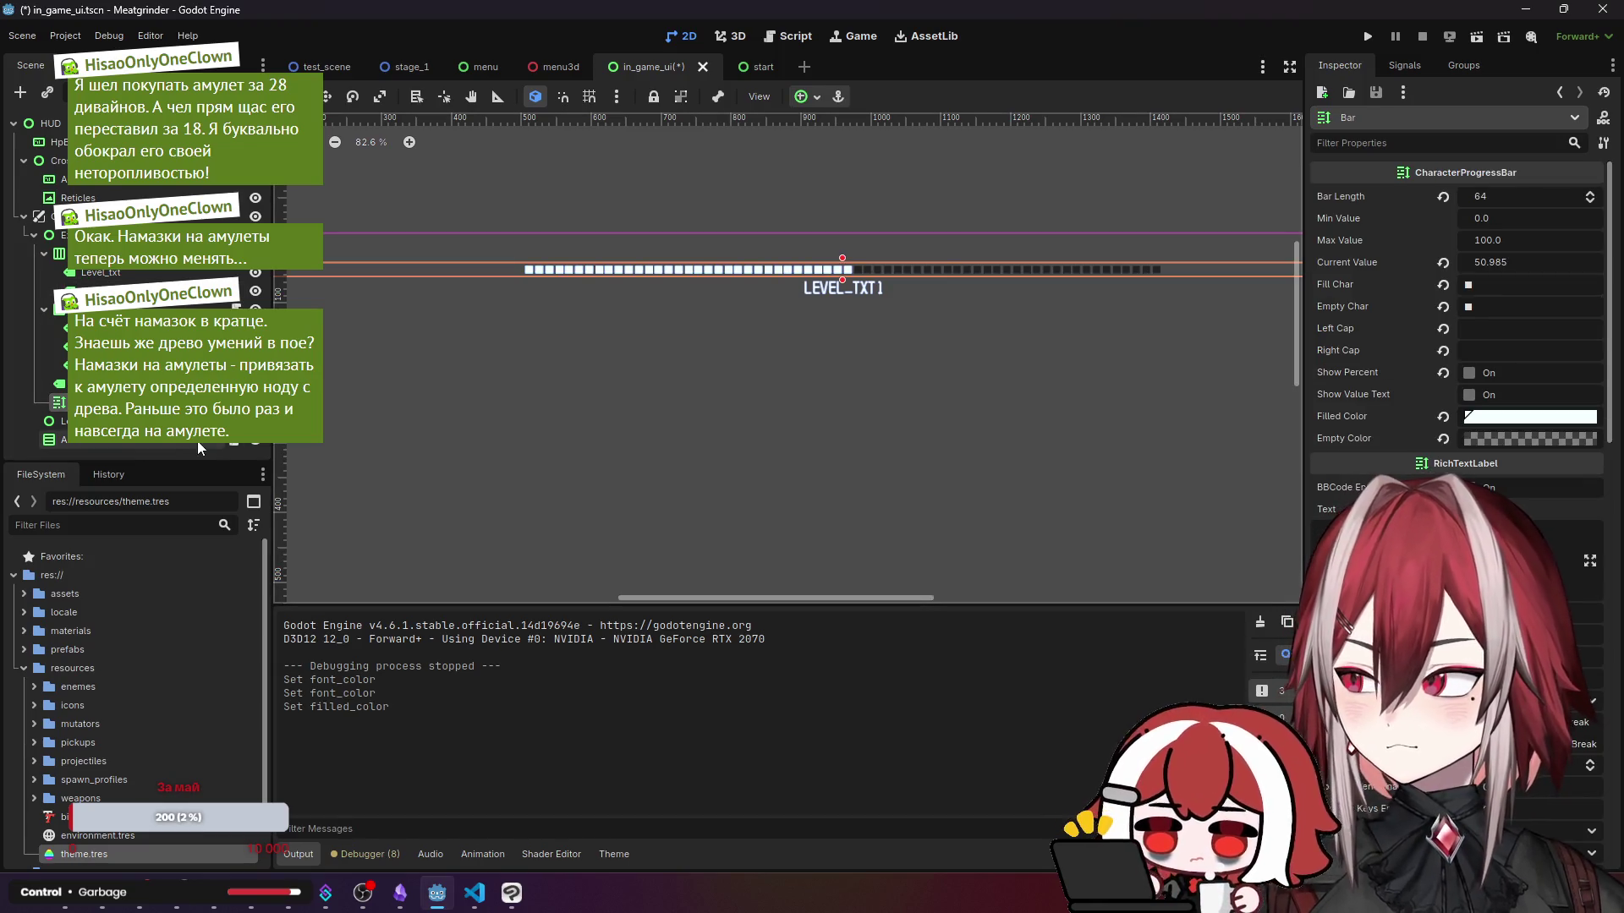
click(135, 449)
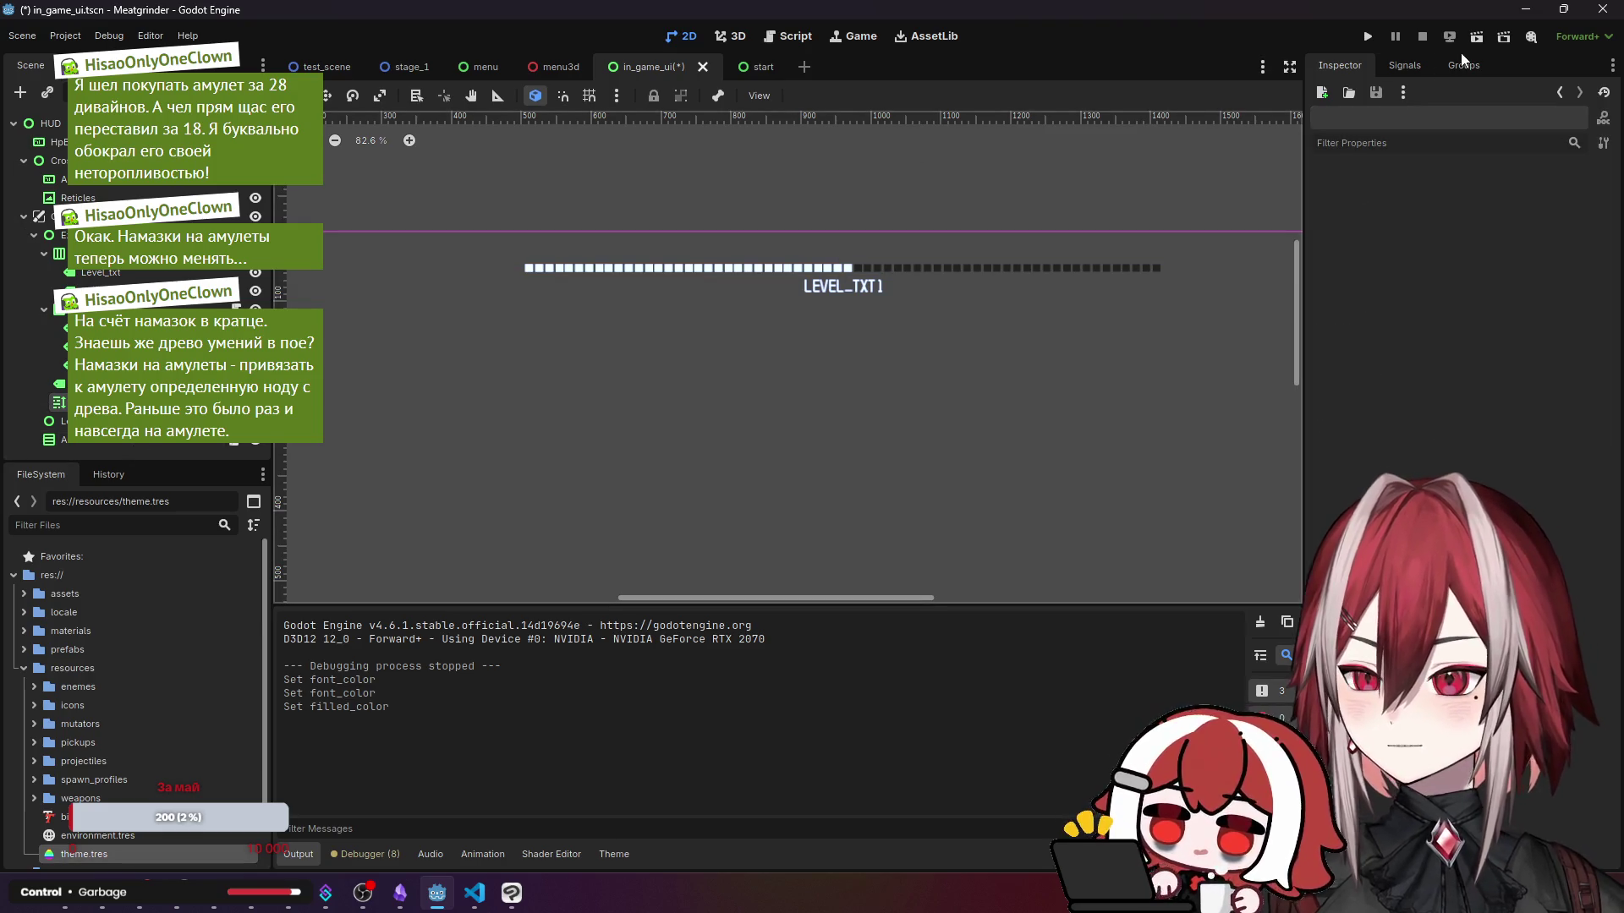
click(321, 67)
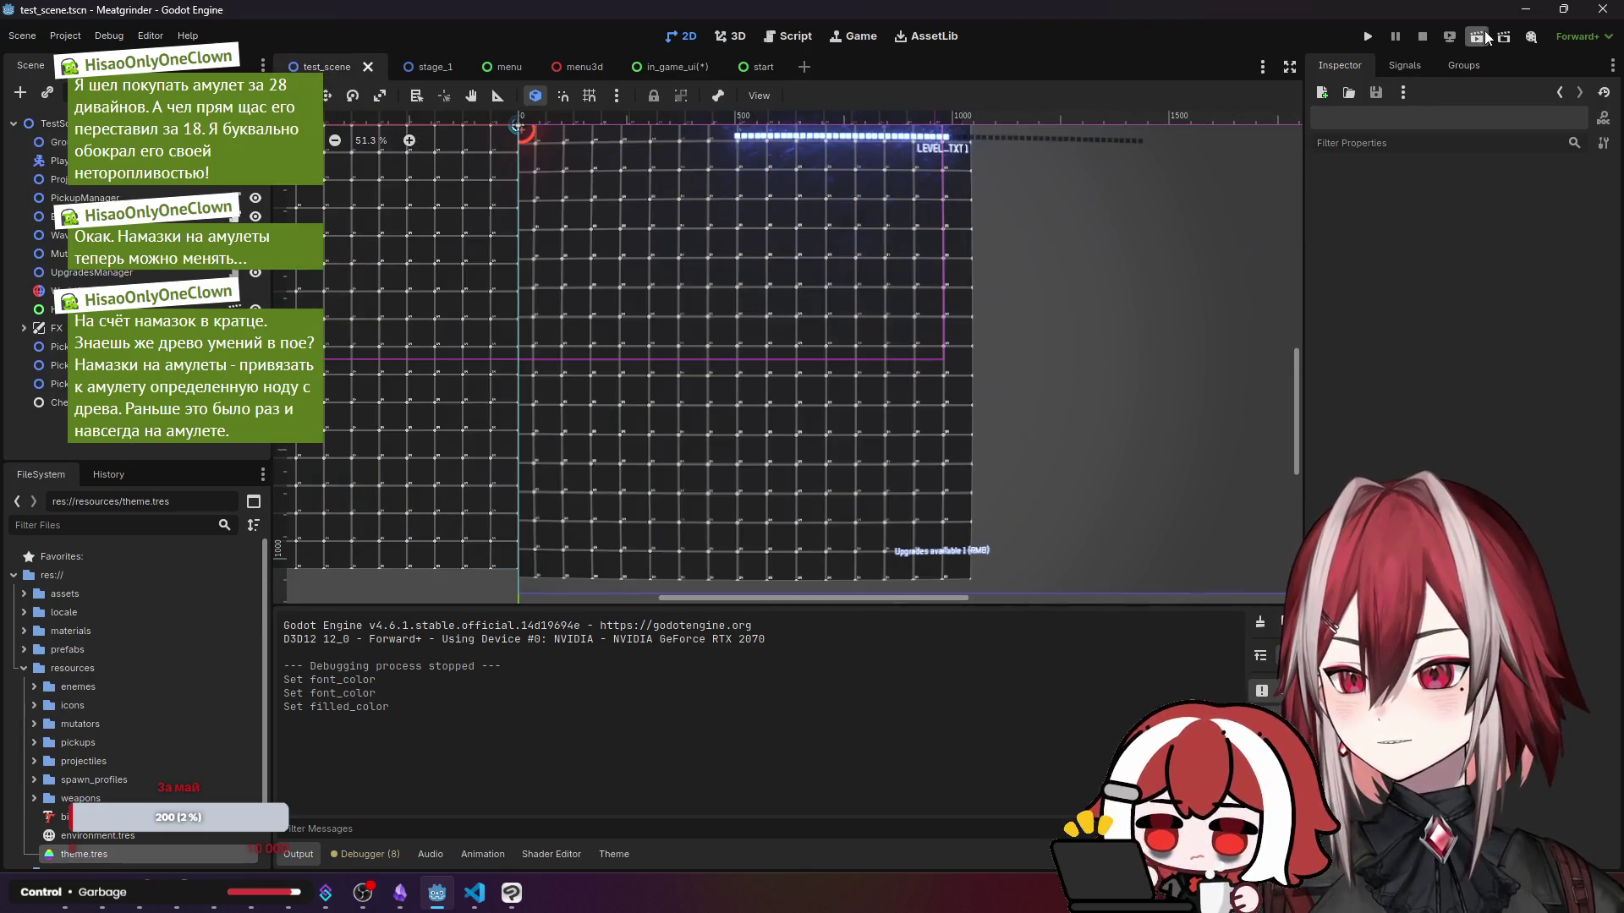
scroll(758, 227, up, 6)
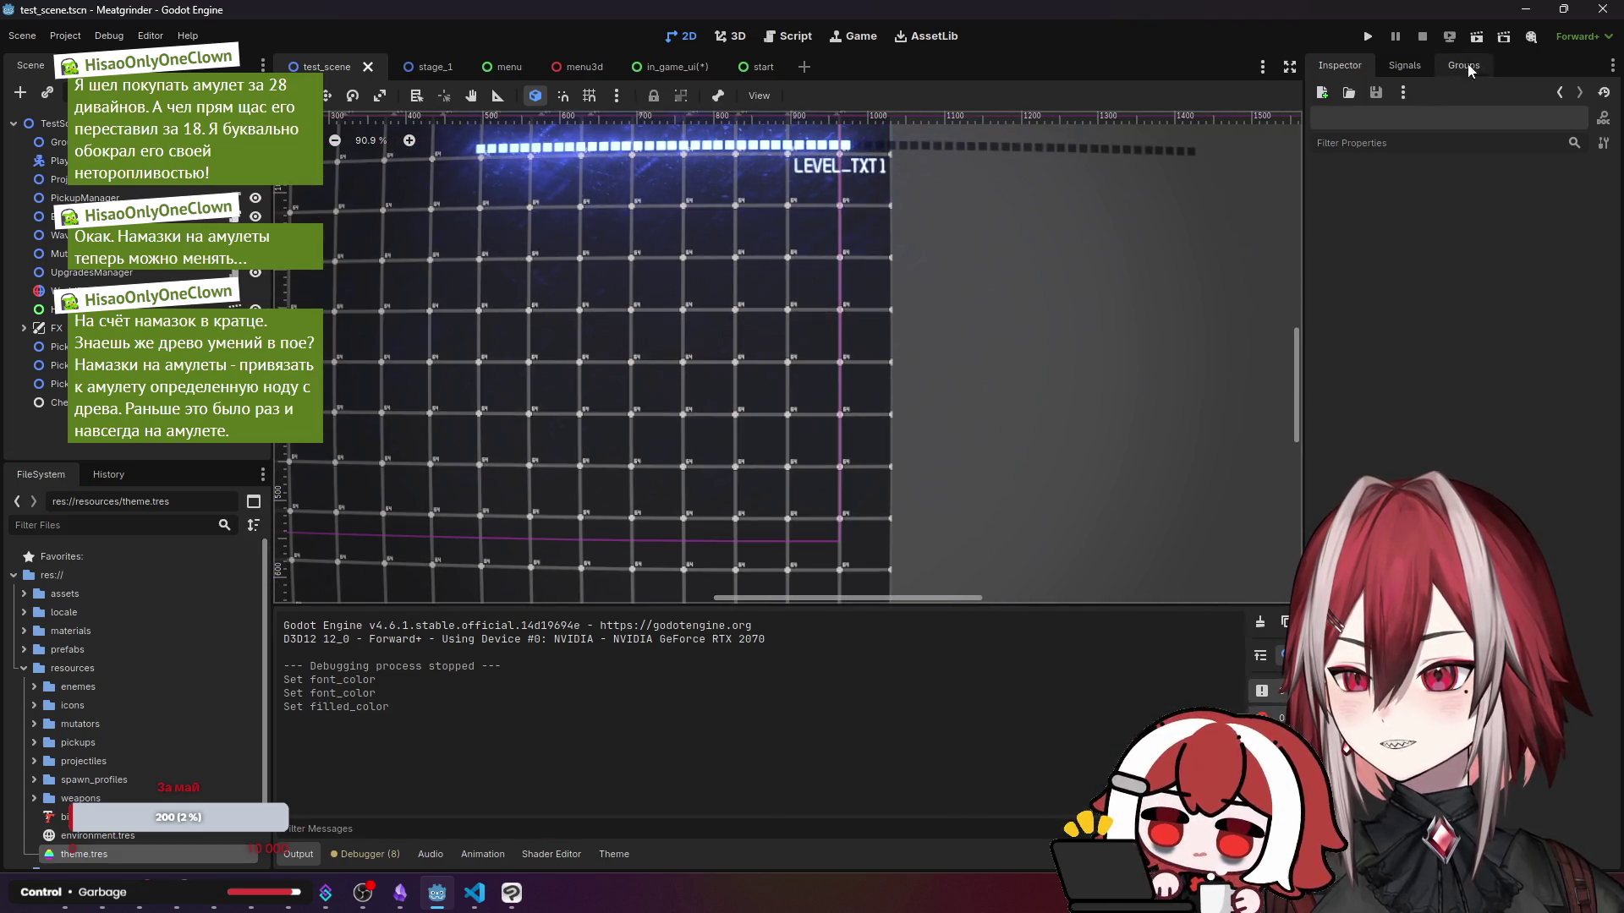
click(1476, 36)
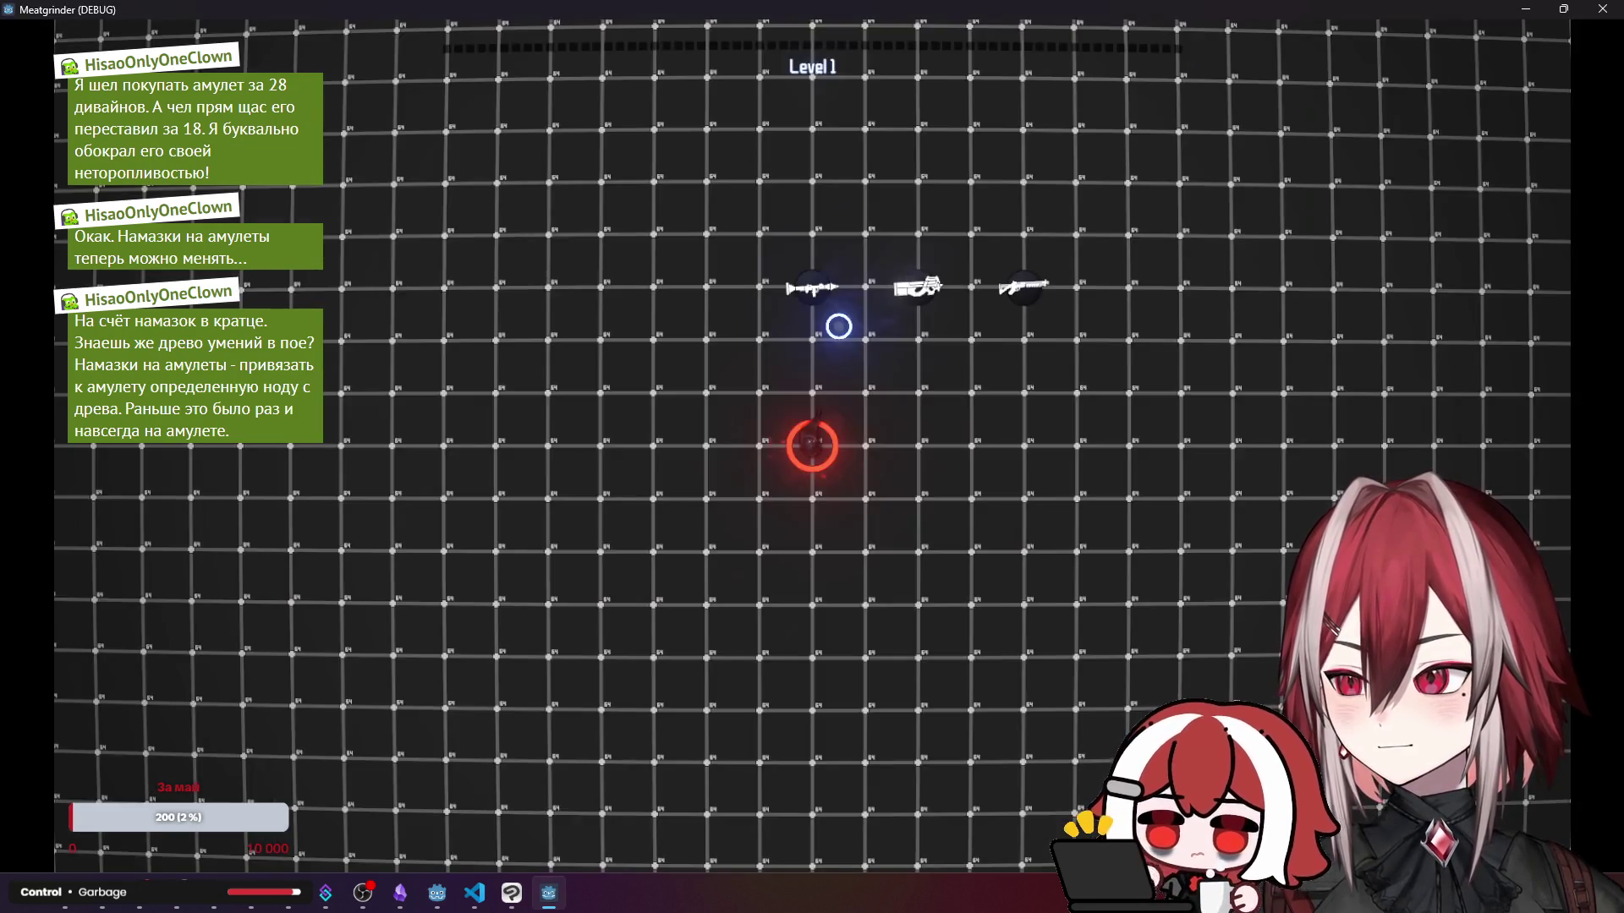
- Move the player around the level with WASD to watch the recoloured HUD
key(d)
key(w)
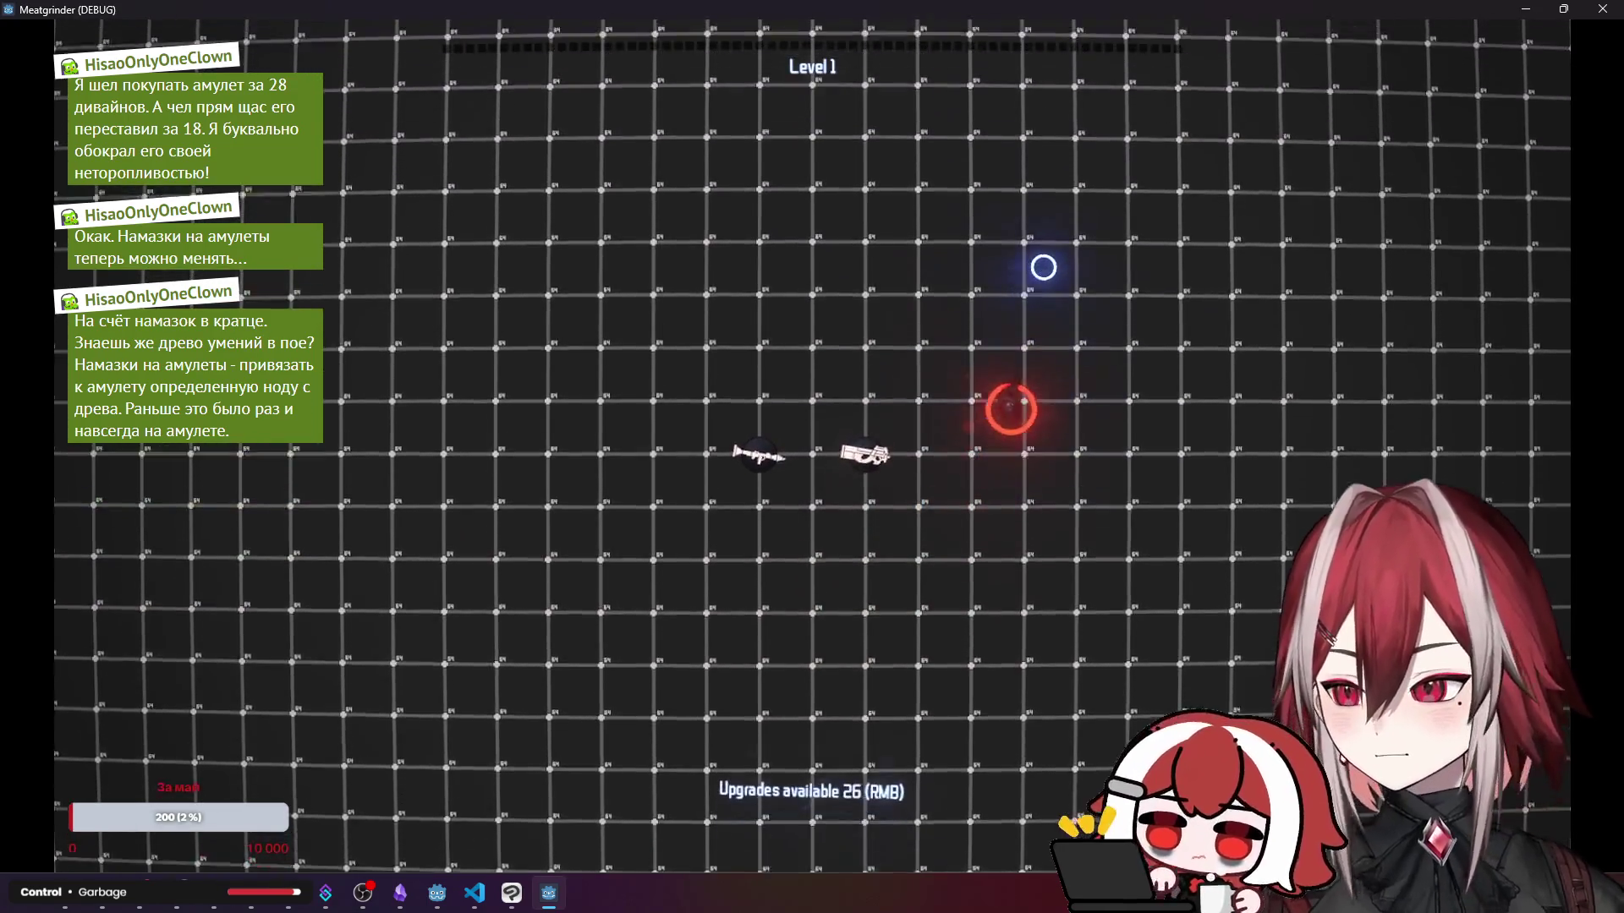
key(a)
key(s)
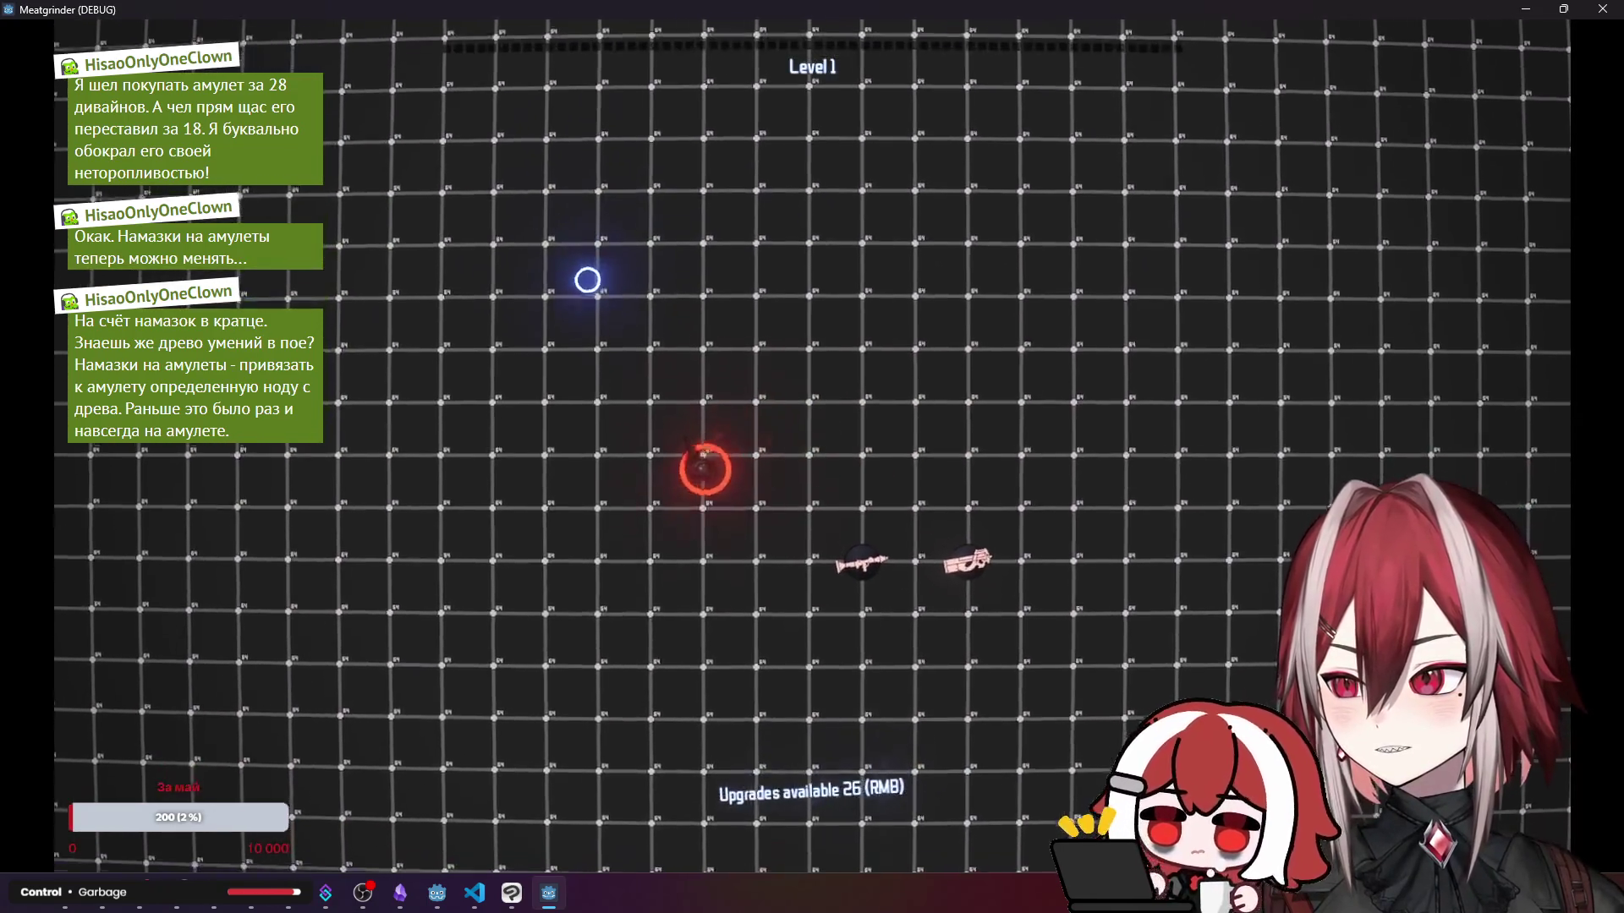
key(s)
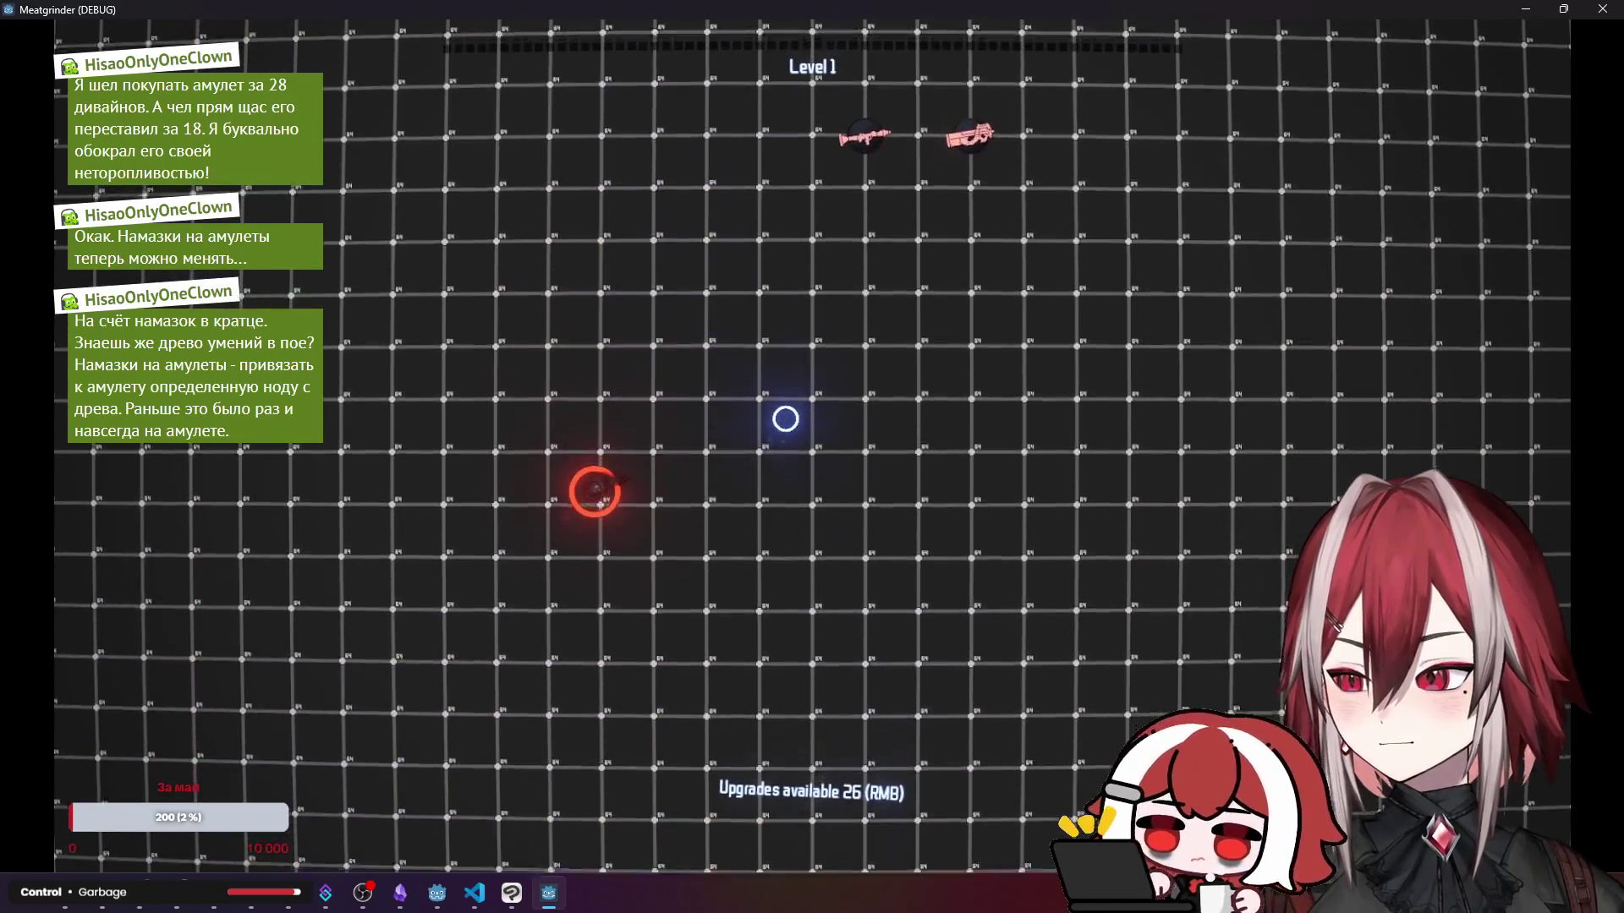
key(d)
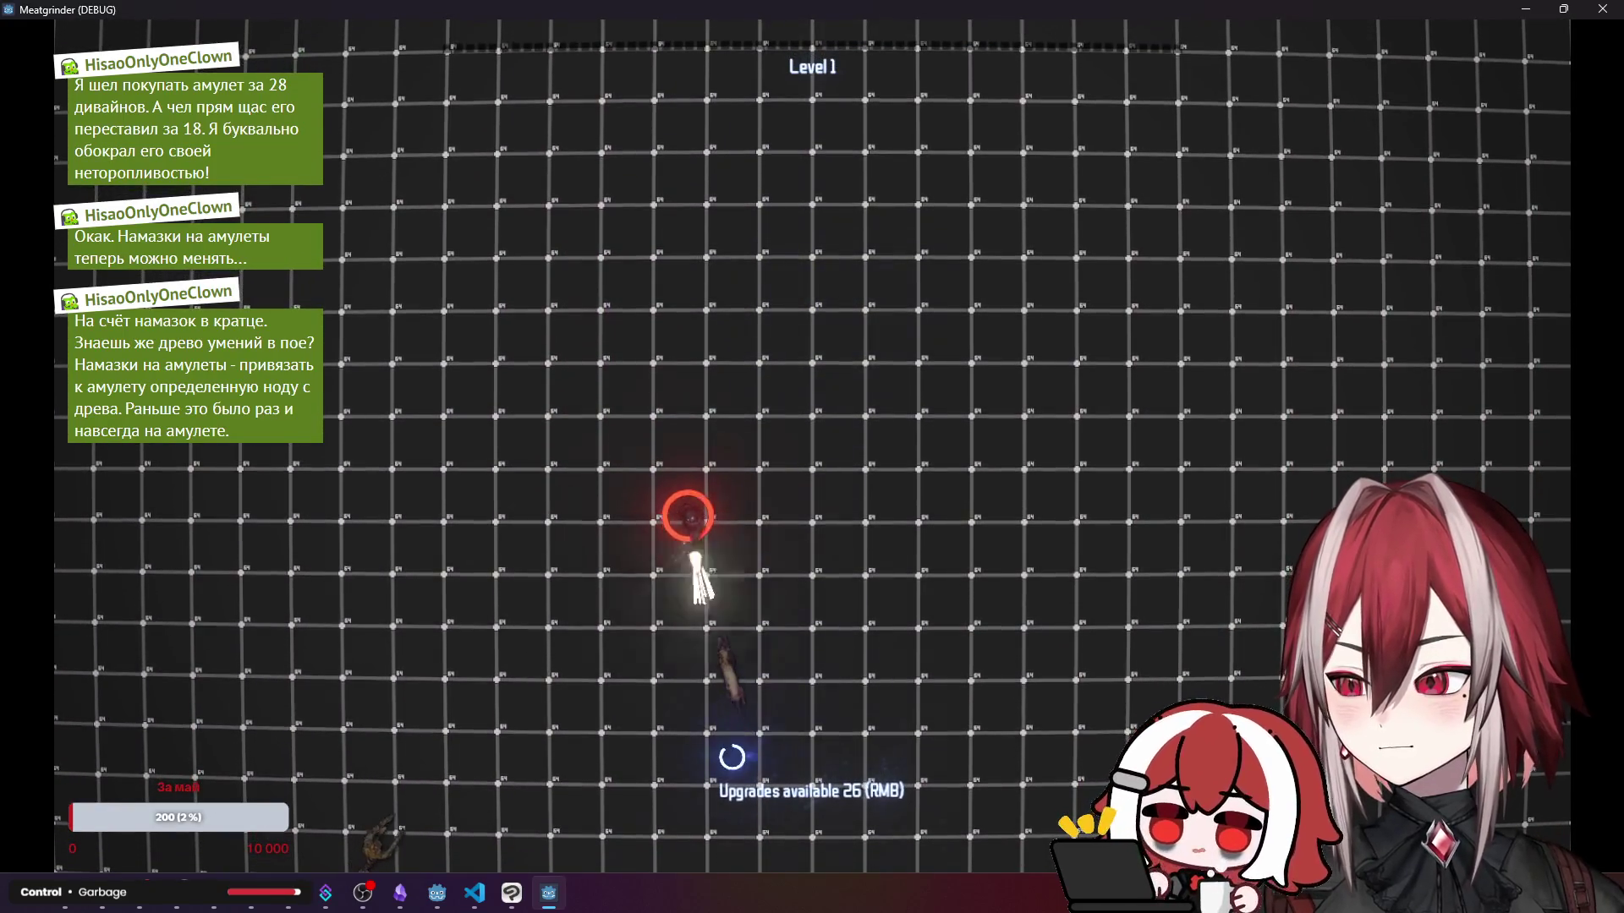
key(s)
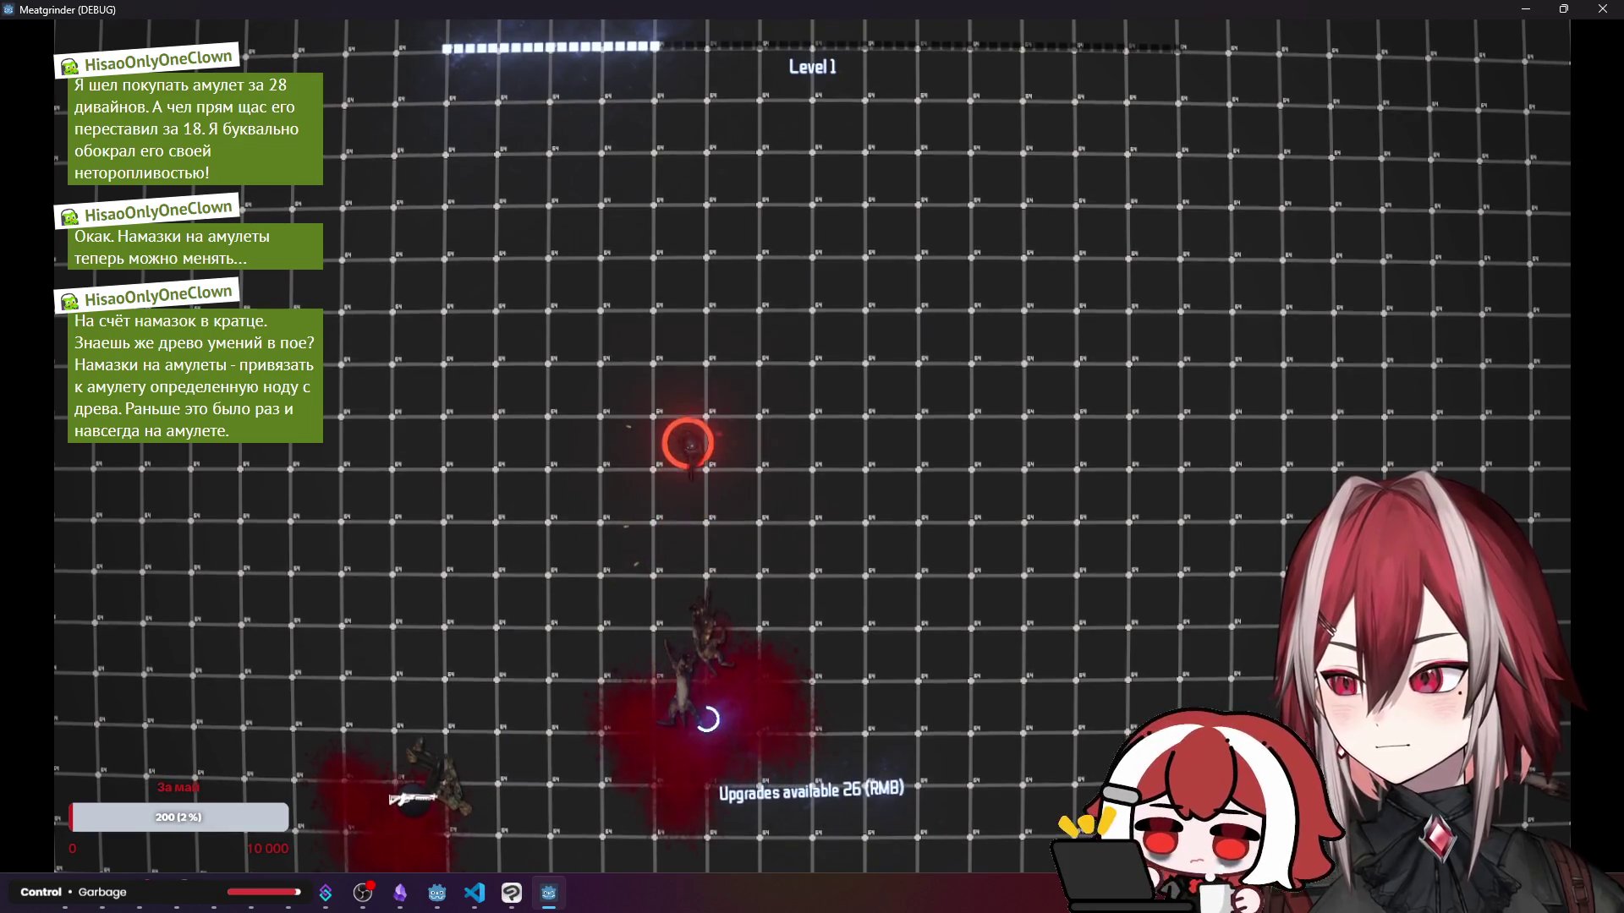
key(s)
key(d)
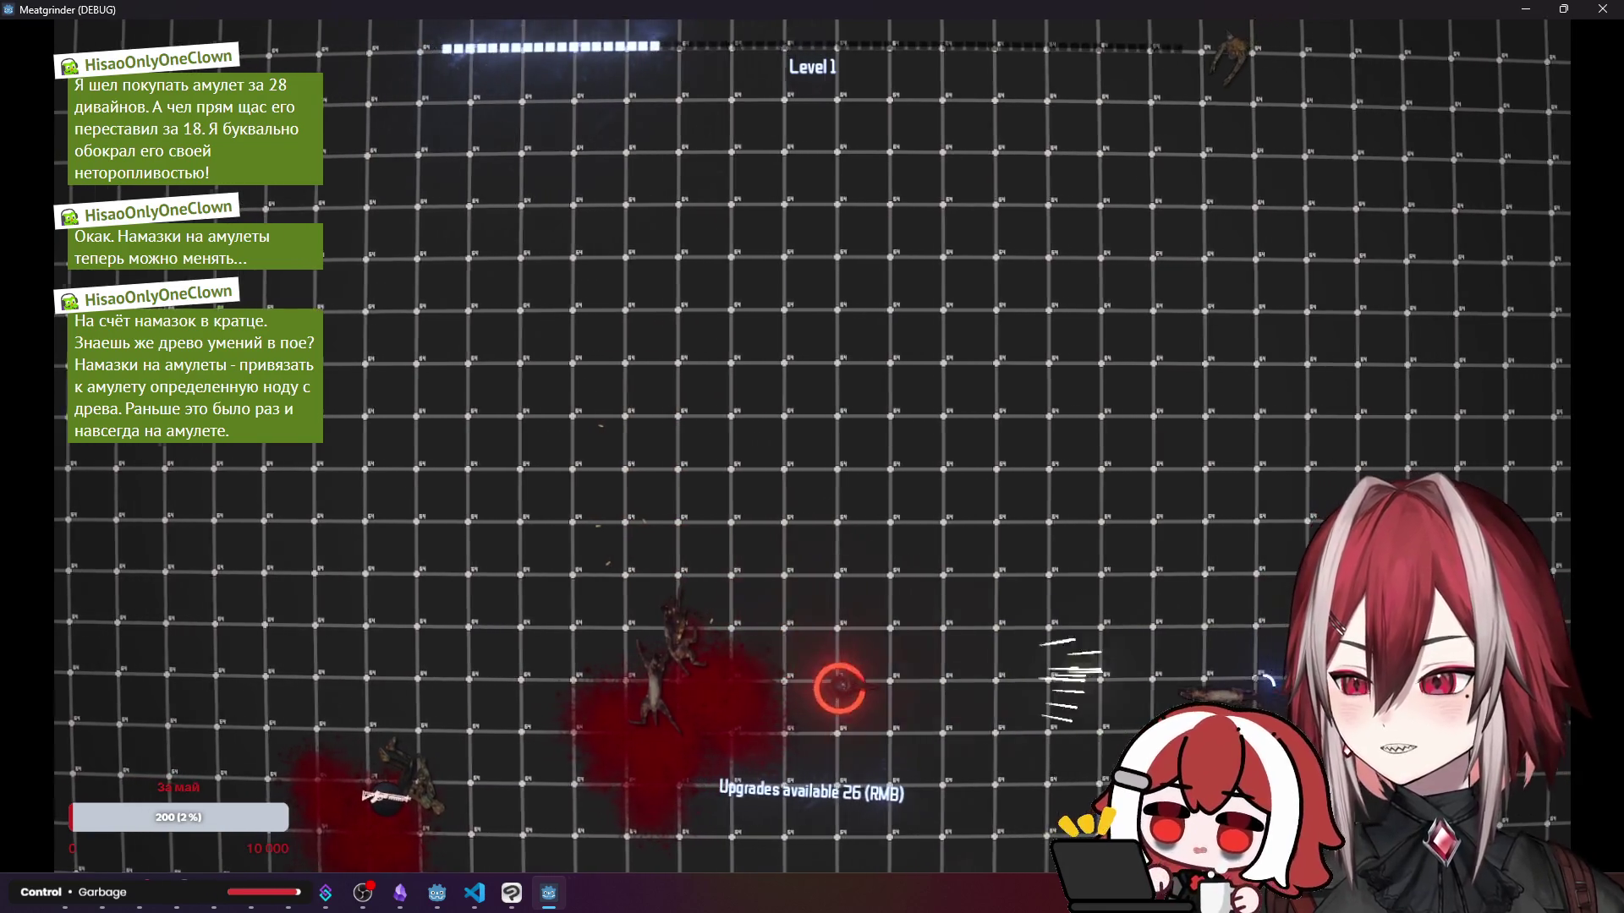
key(w)
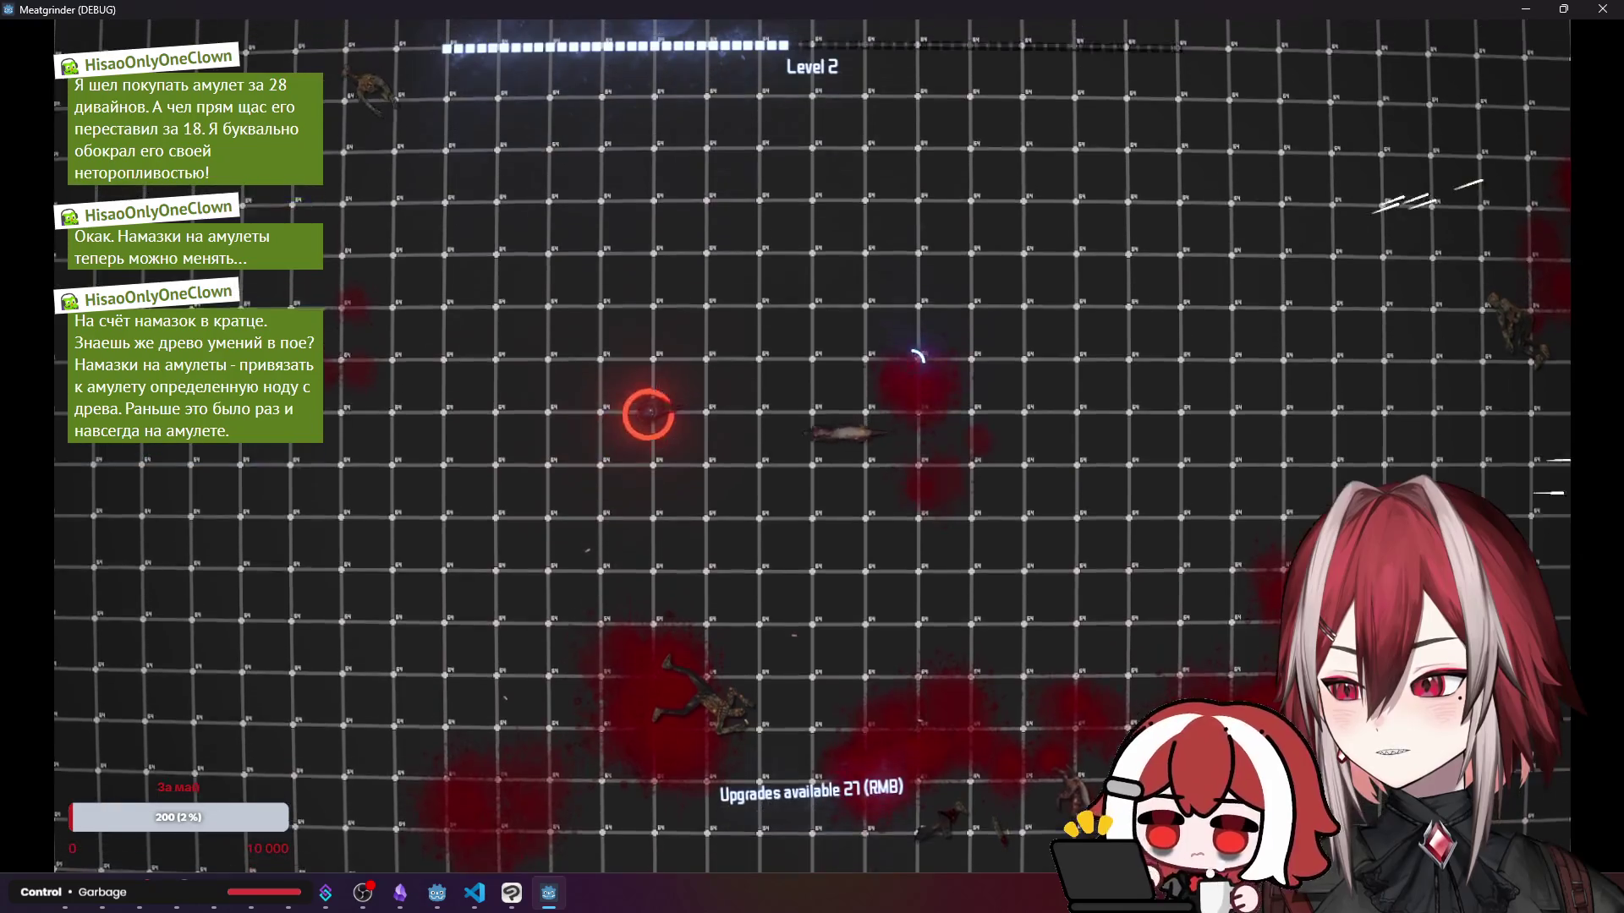
- Keep fighting enemies with WASD until Level 3, then stop the game with F8
key(s)
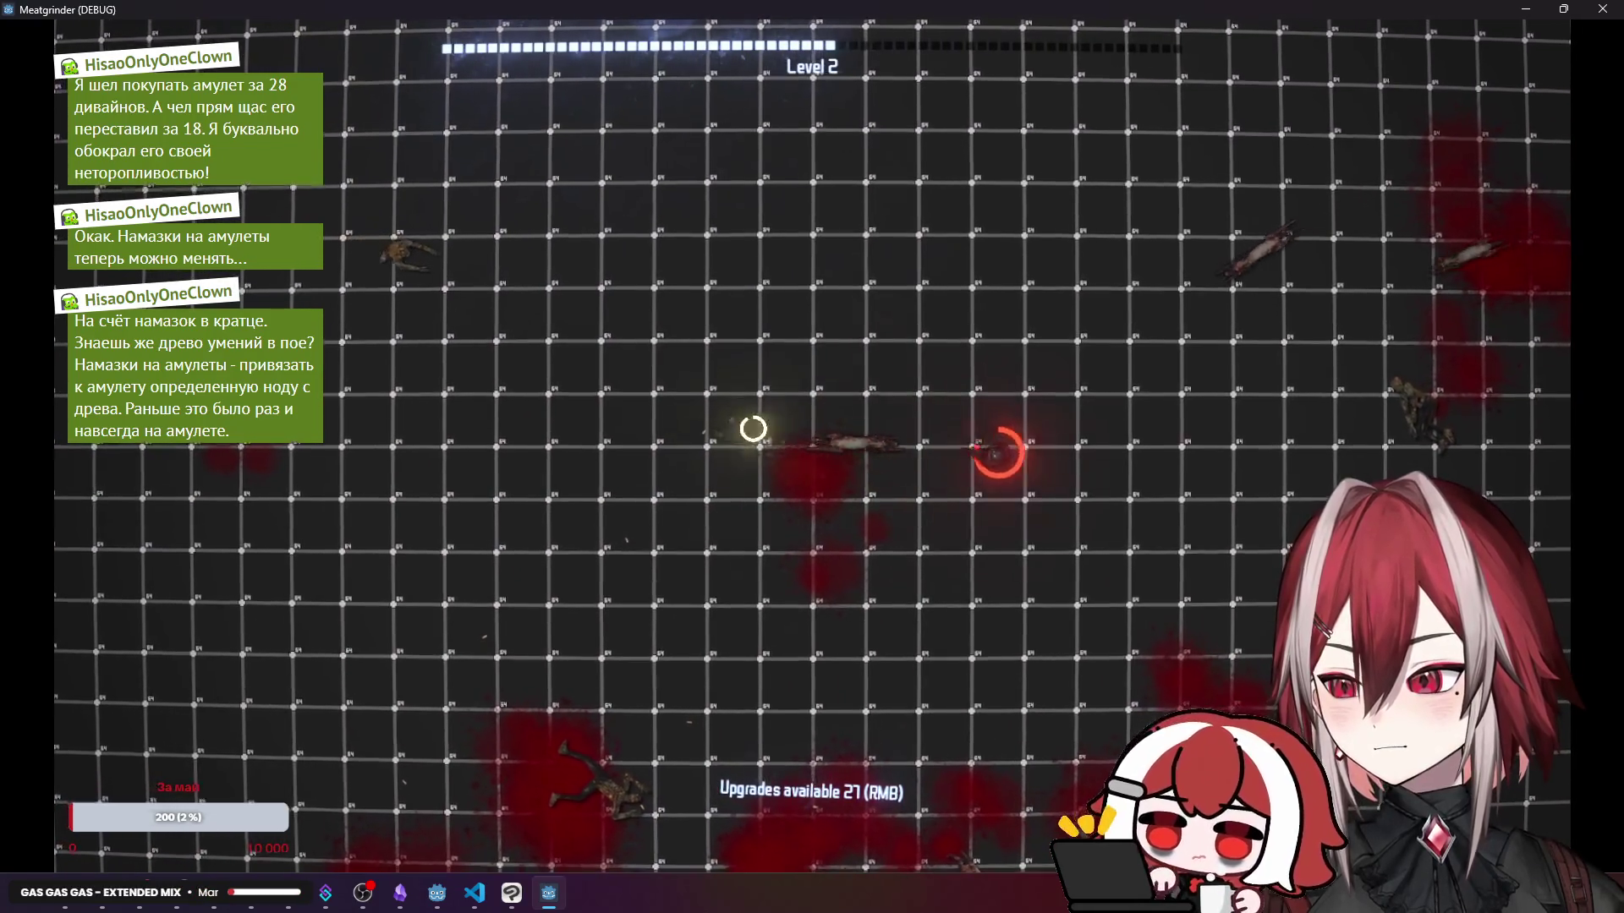
key(a)
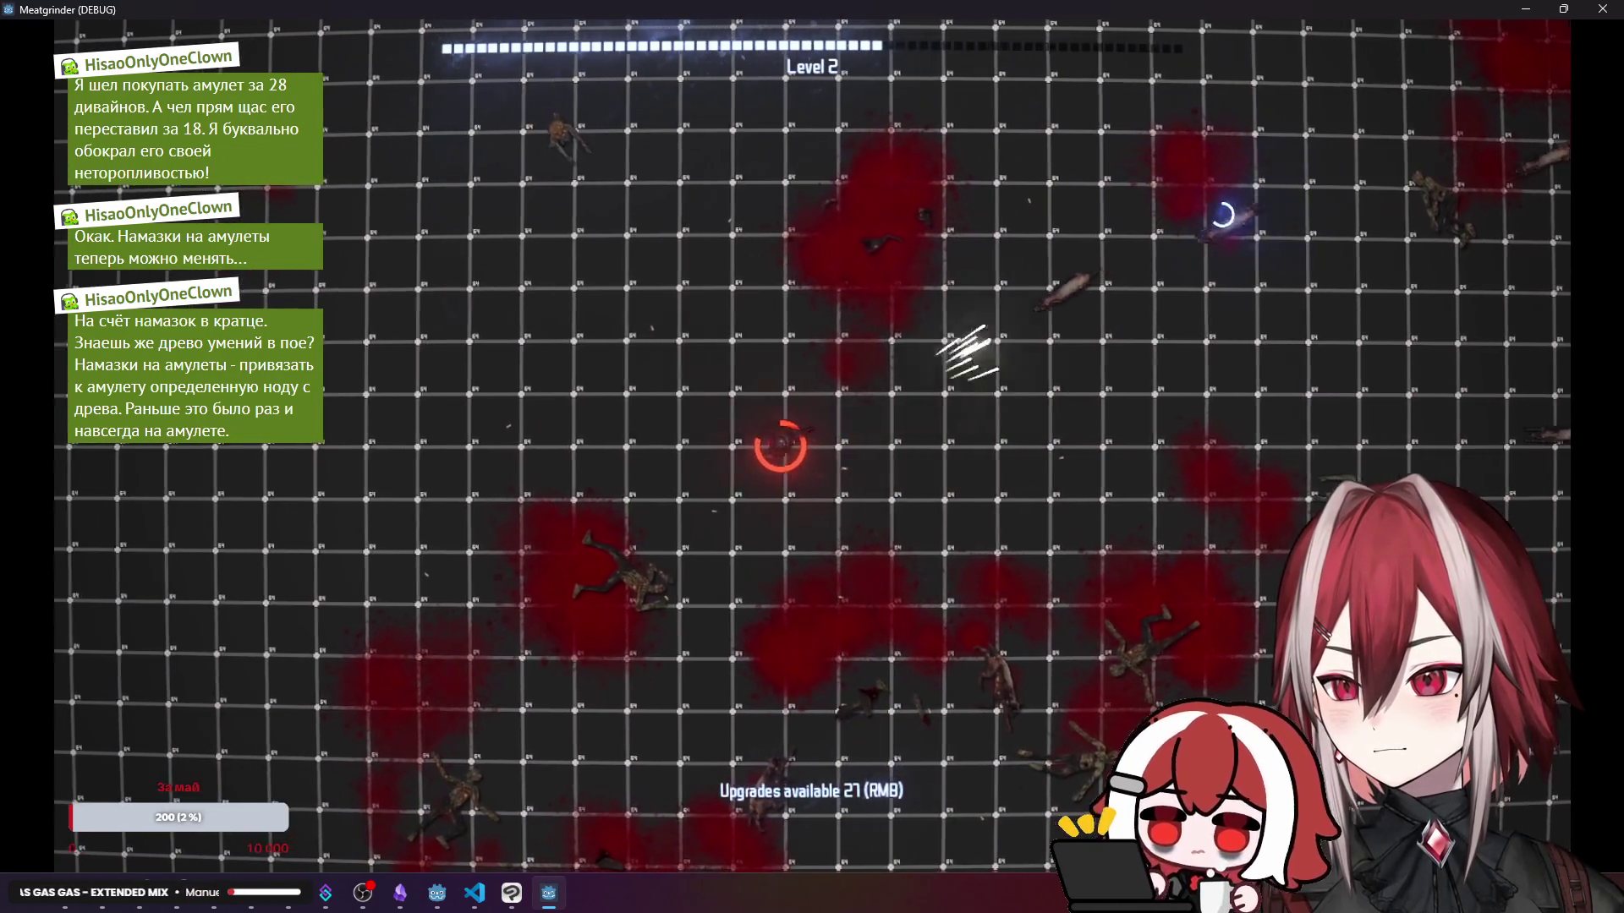
key(a)
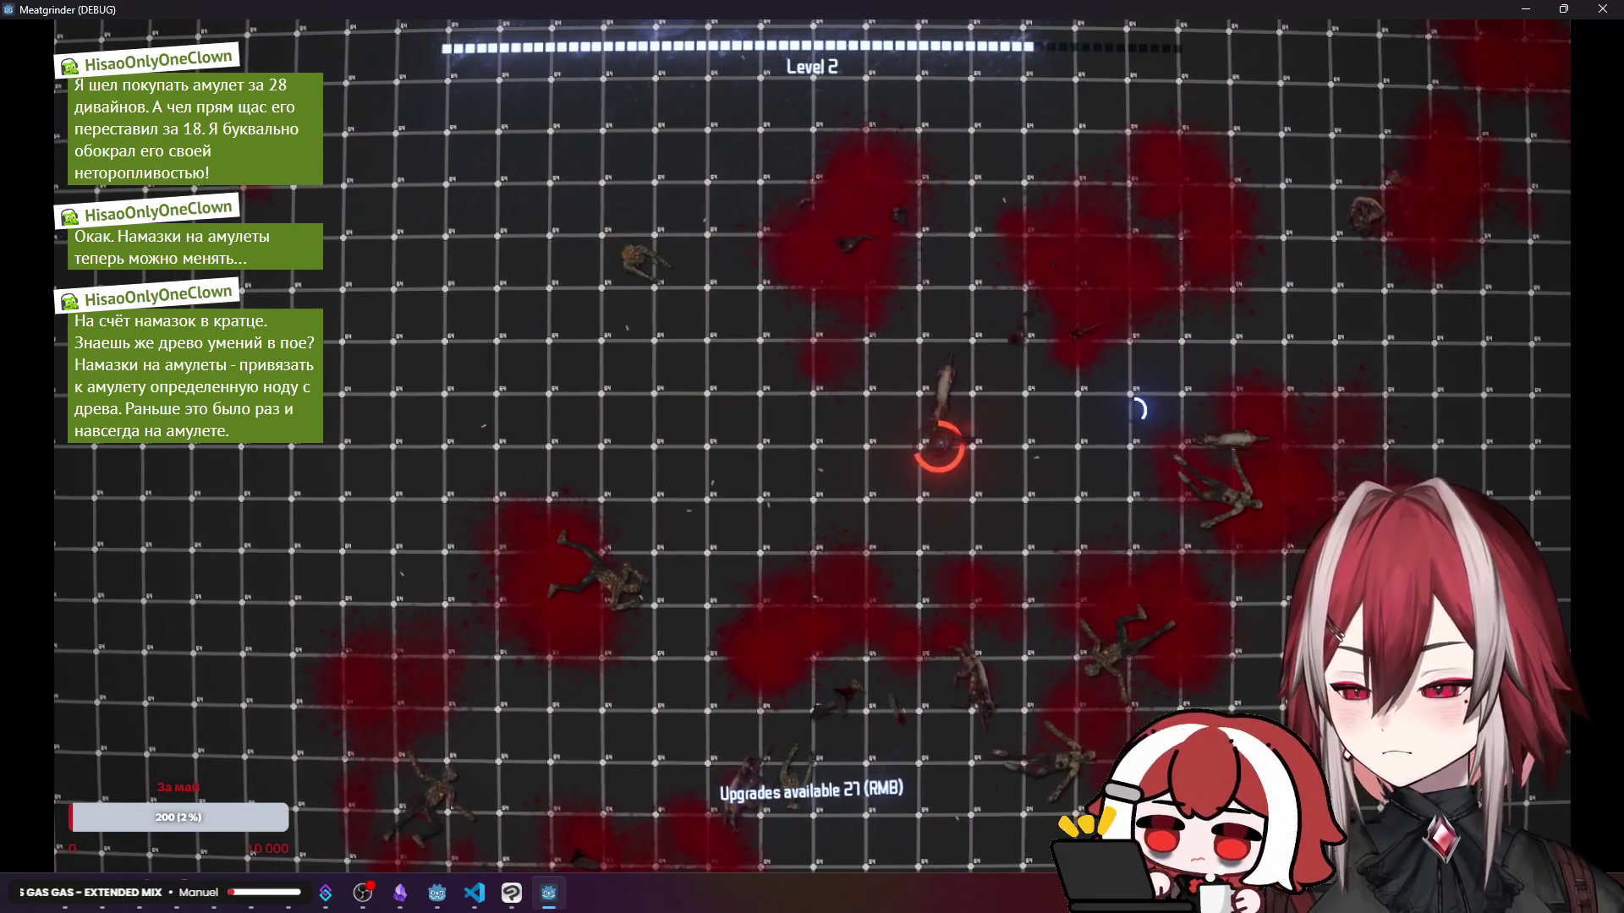
key(w)
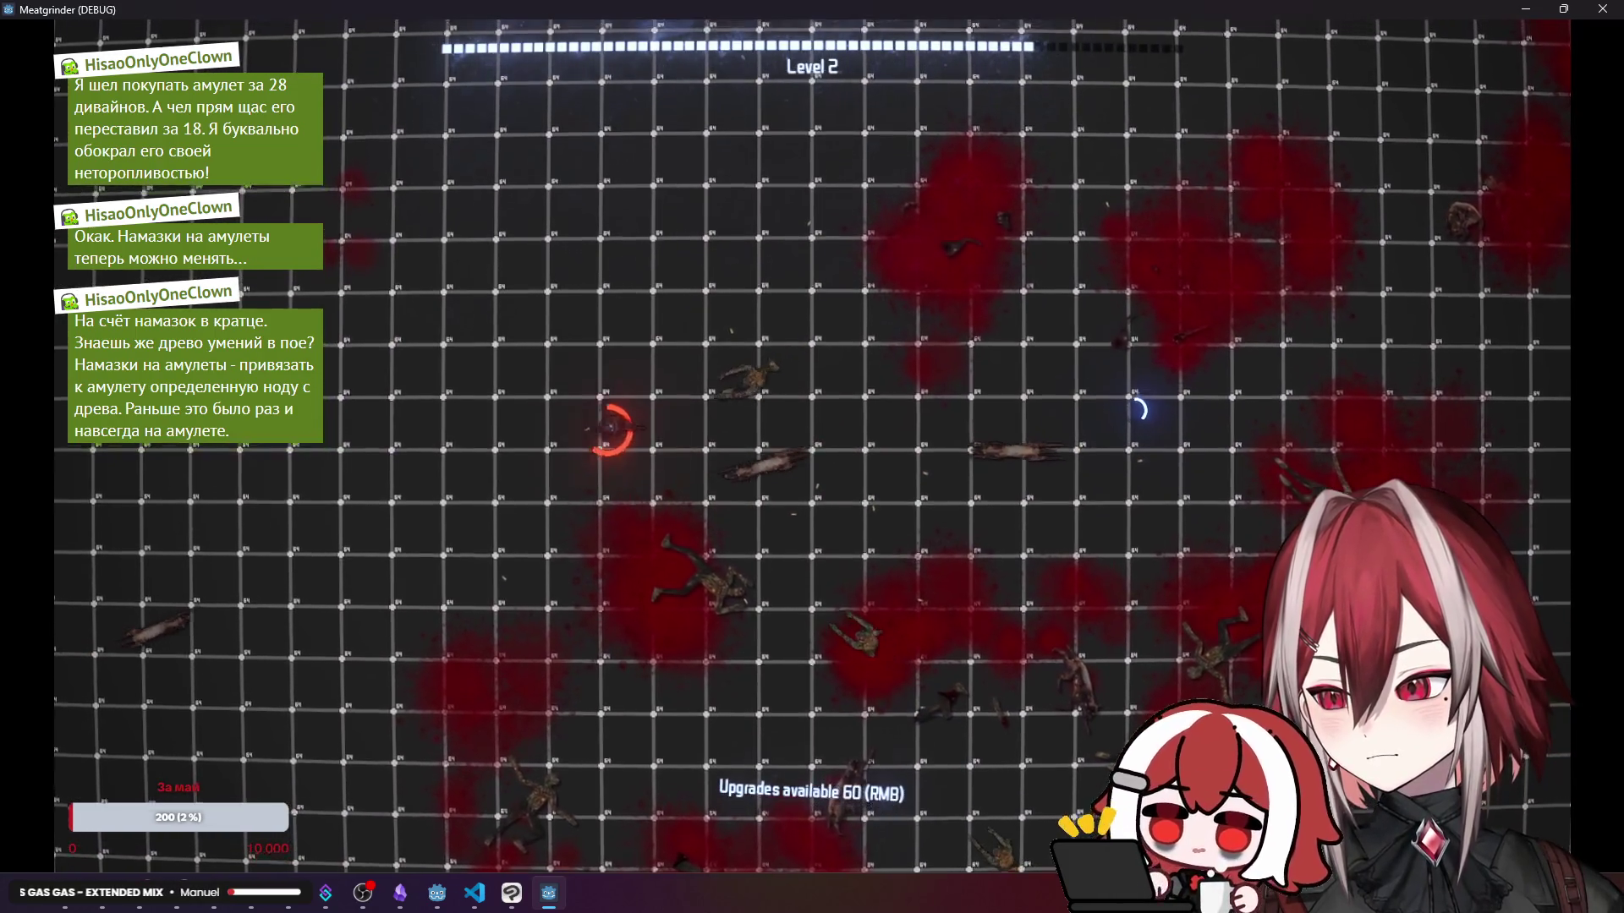
key(d)
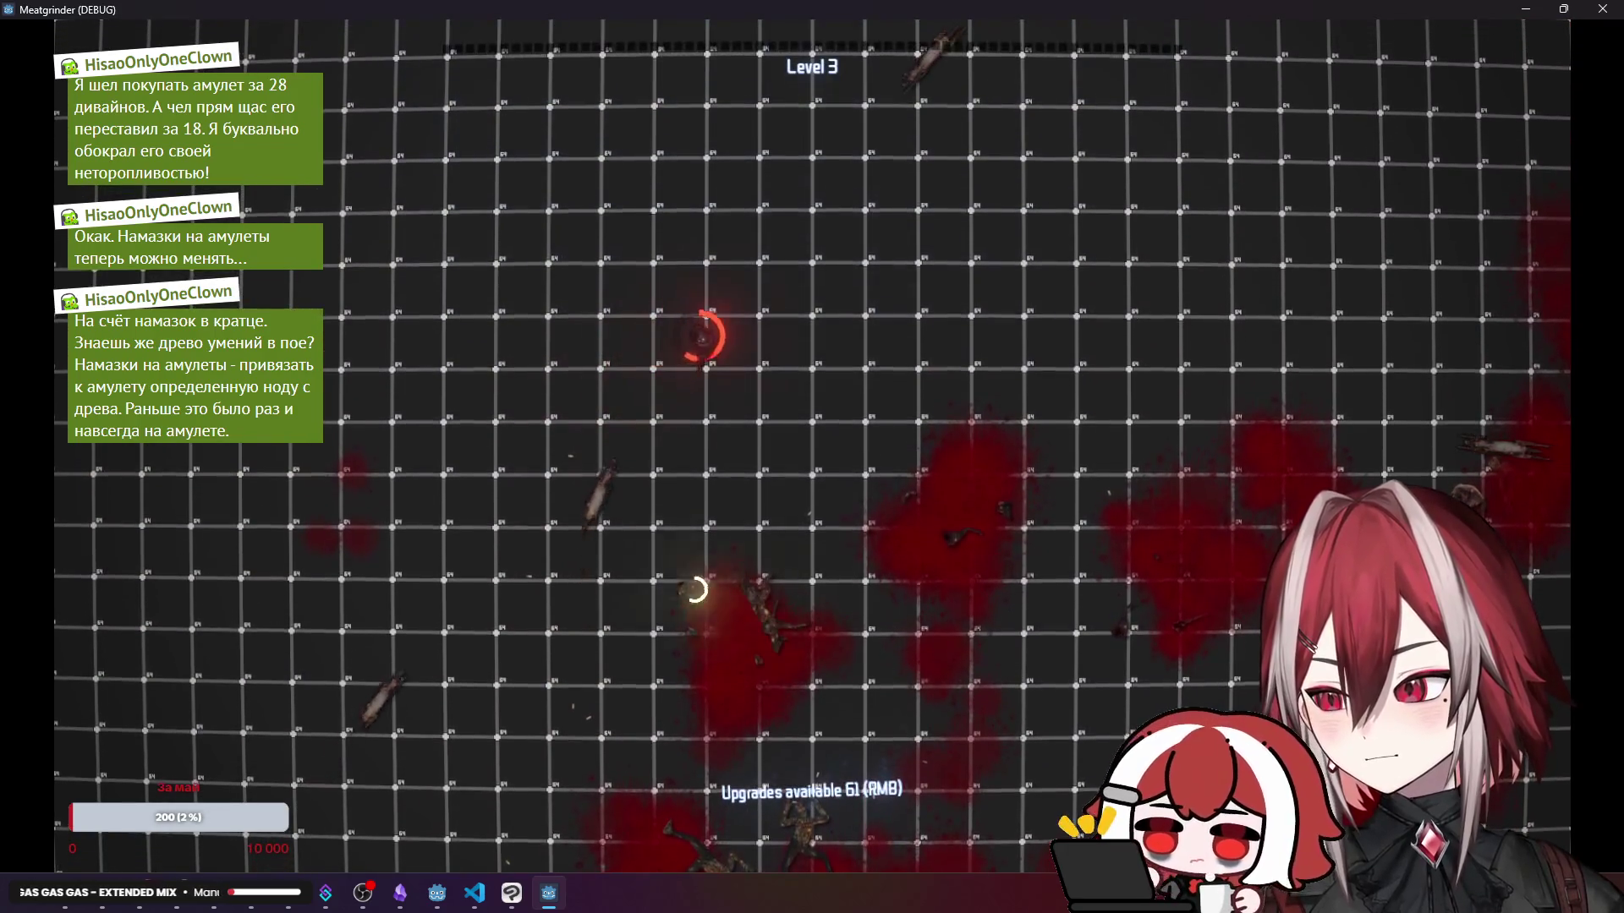
key(s)
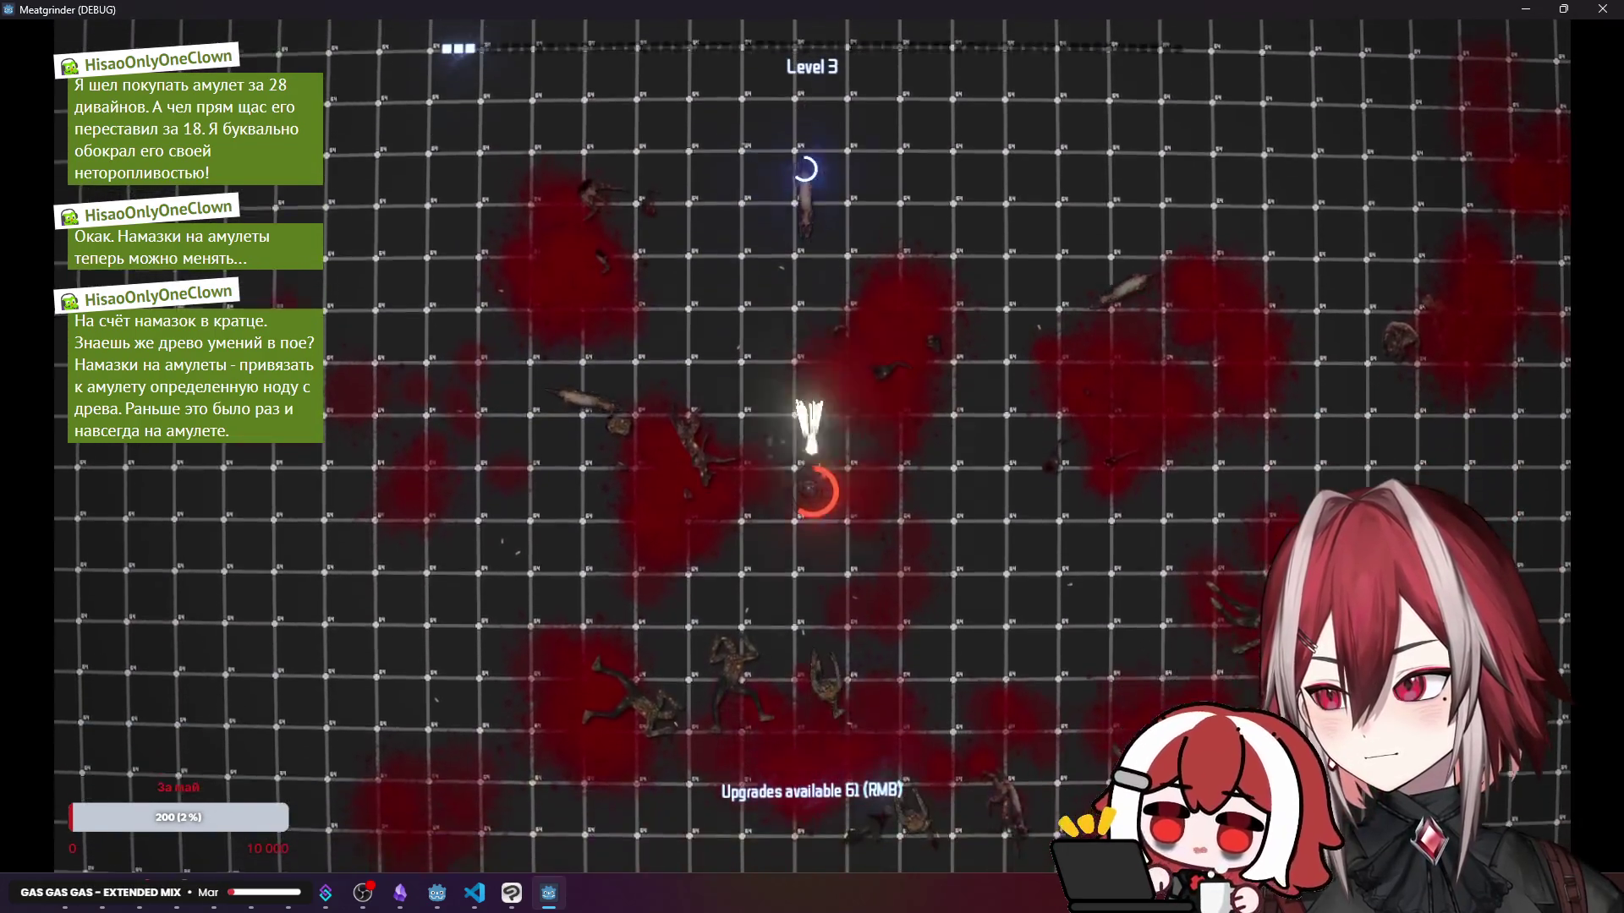
key(s)
key(a)
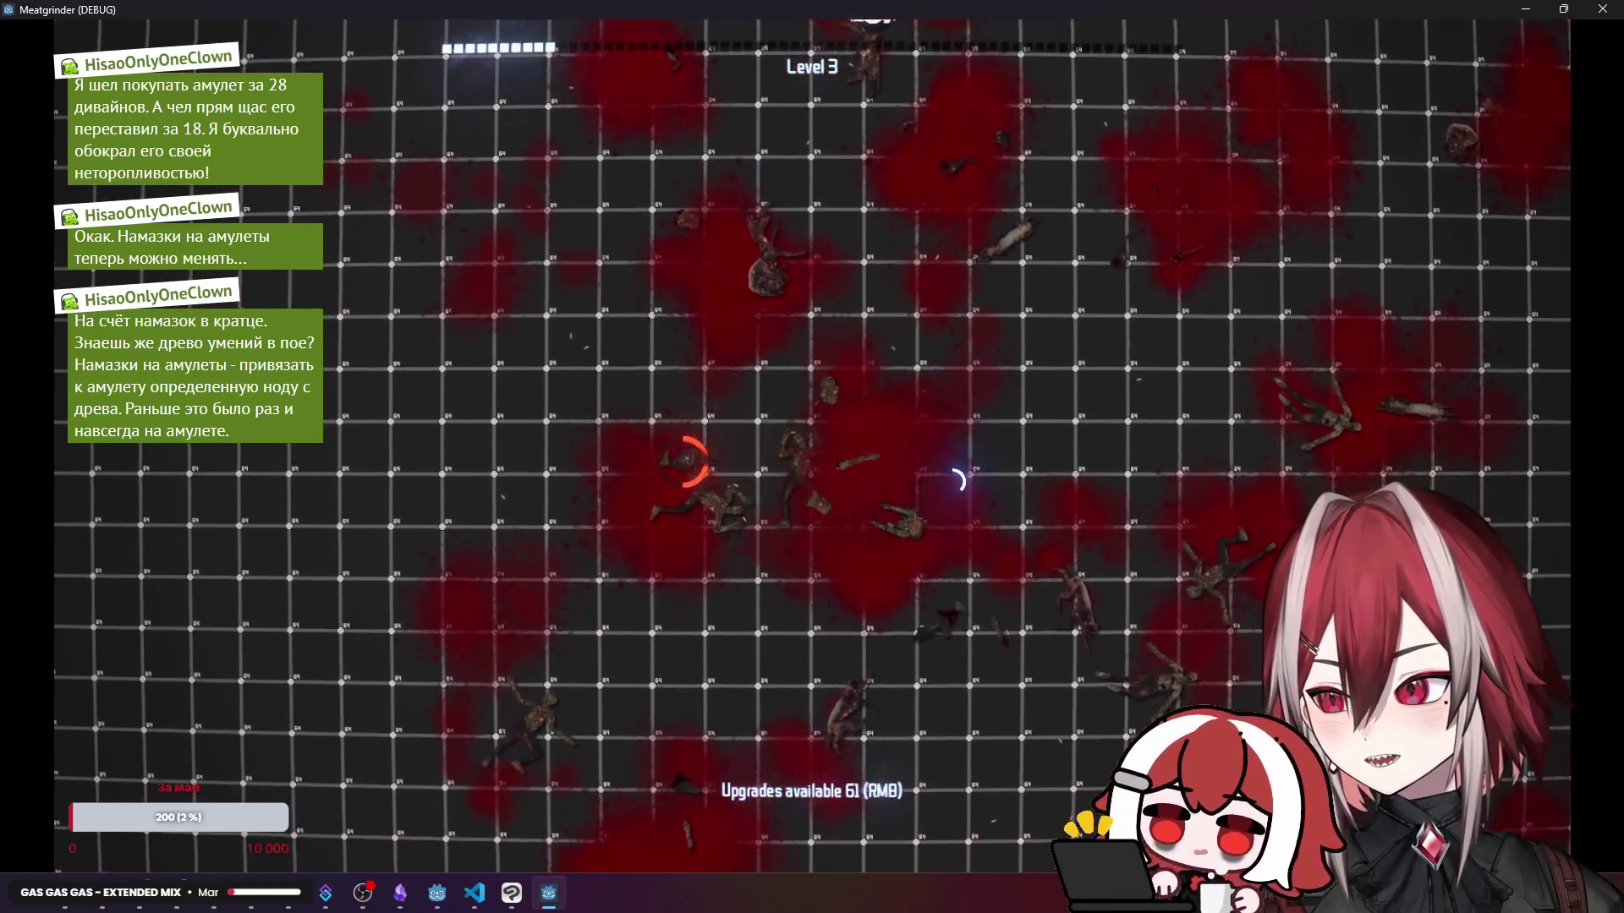
key(s)
key(d)
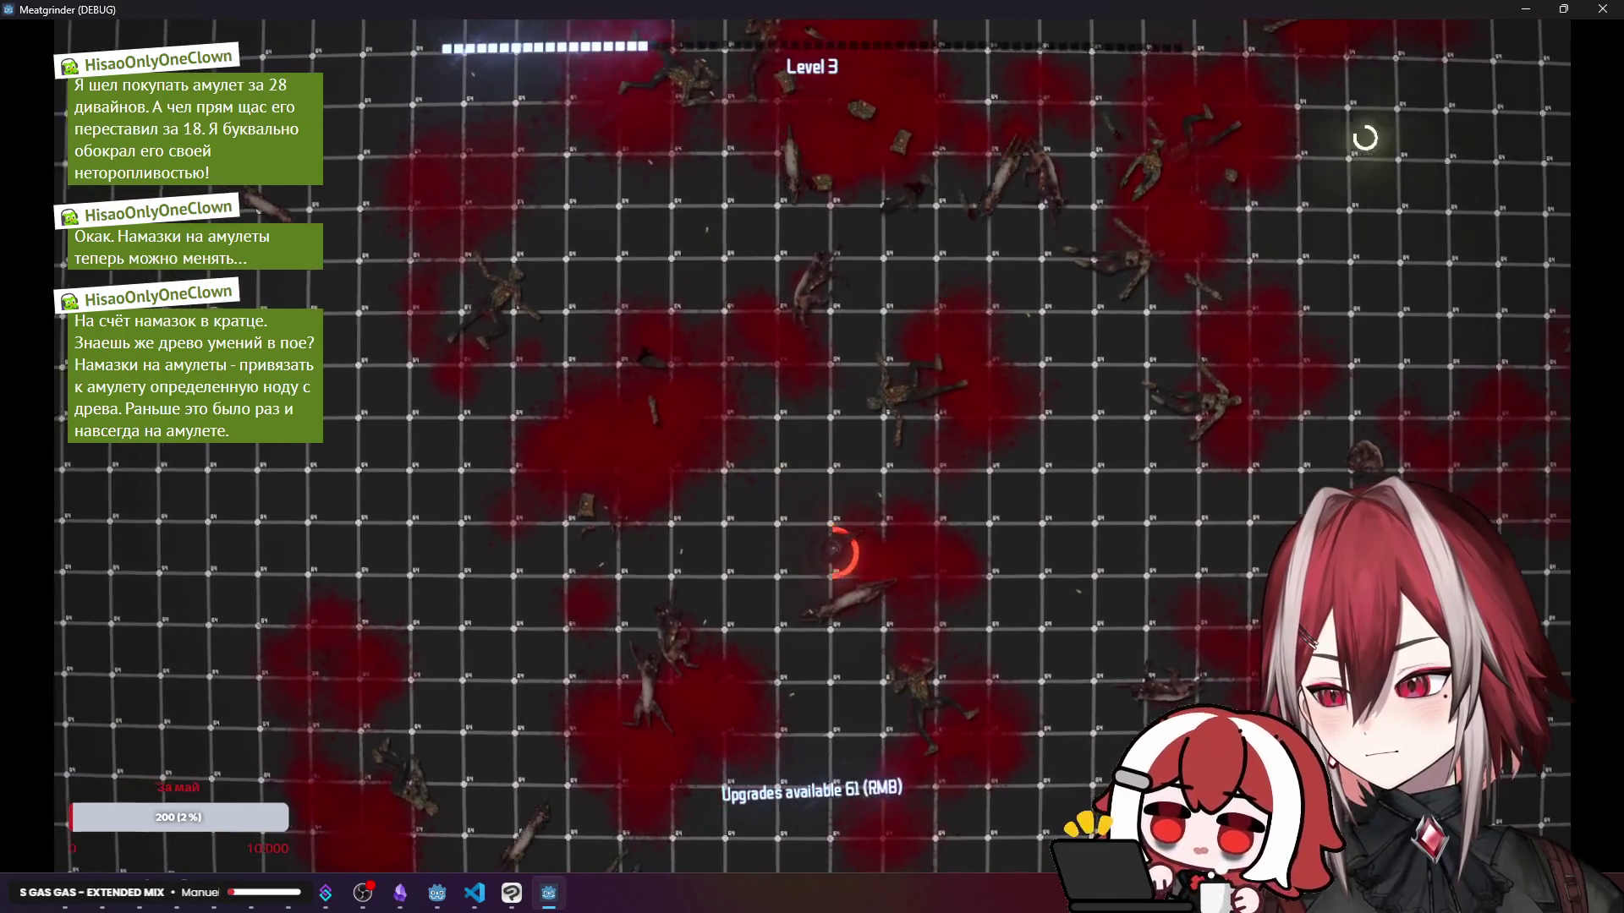
key(F8)
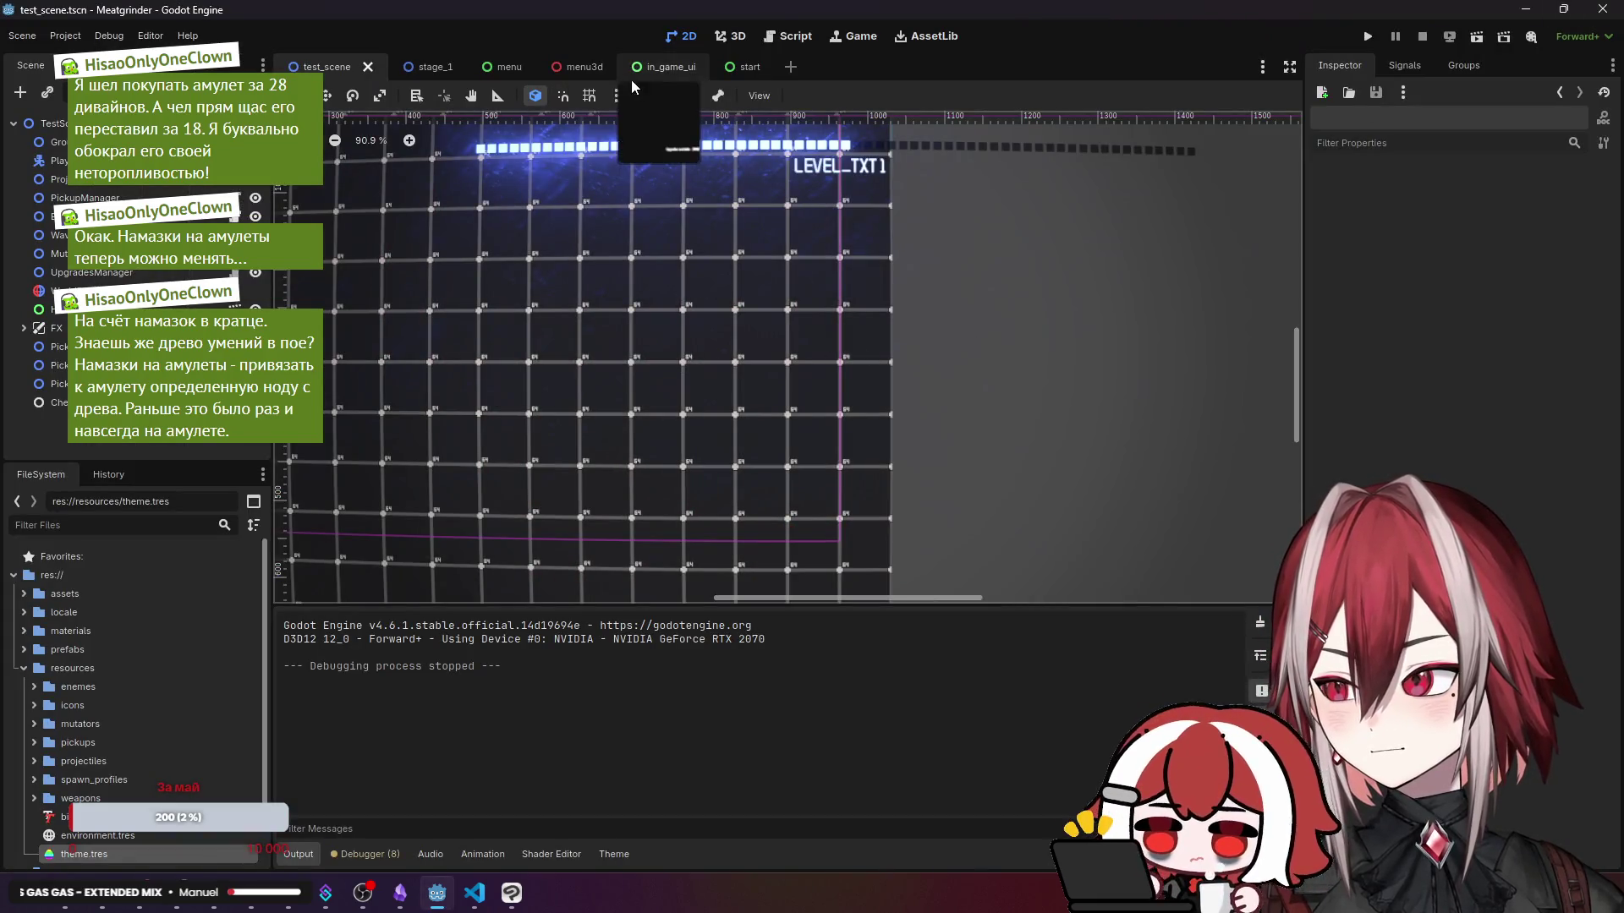
- Edit Upgrade_txt's text in in_game_ui to read 'Upgrades available:' with a colon
click(661, 67)
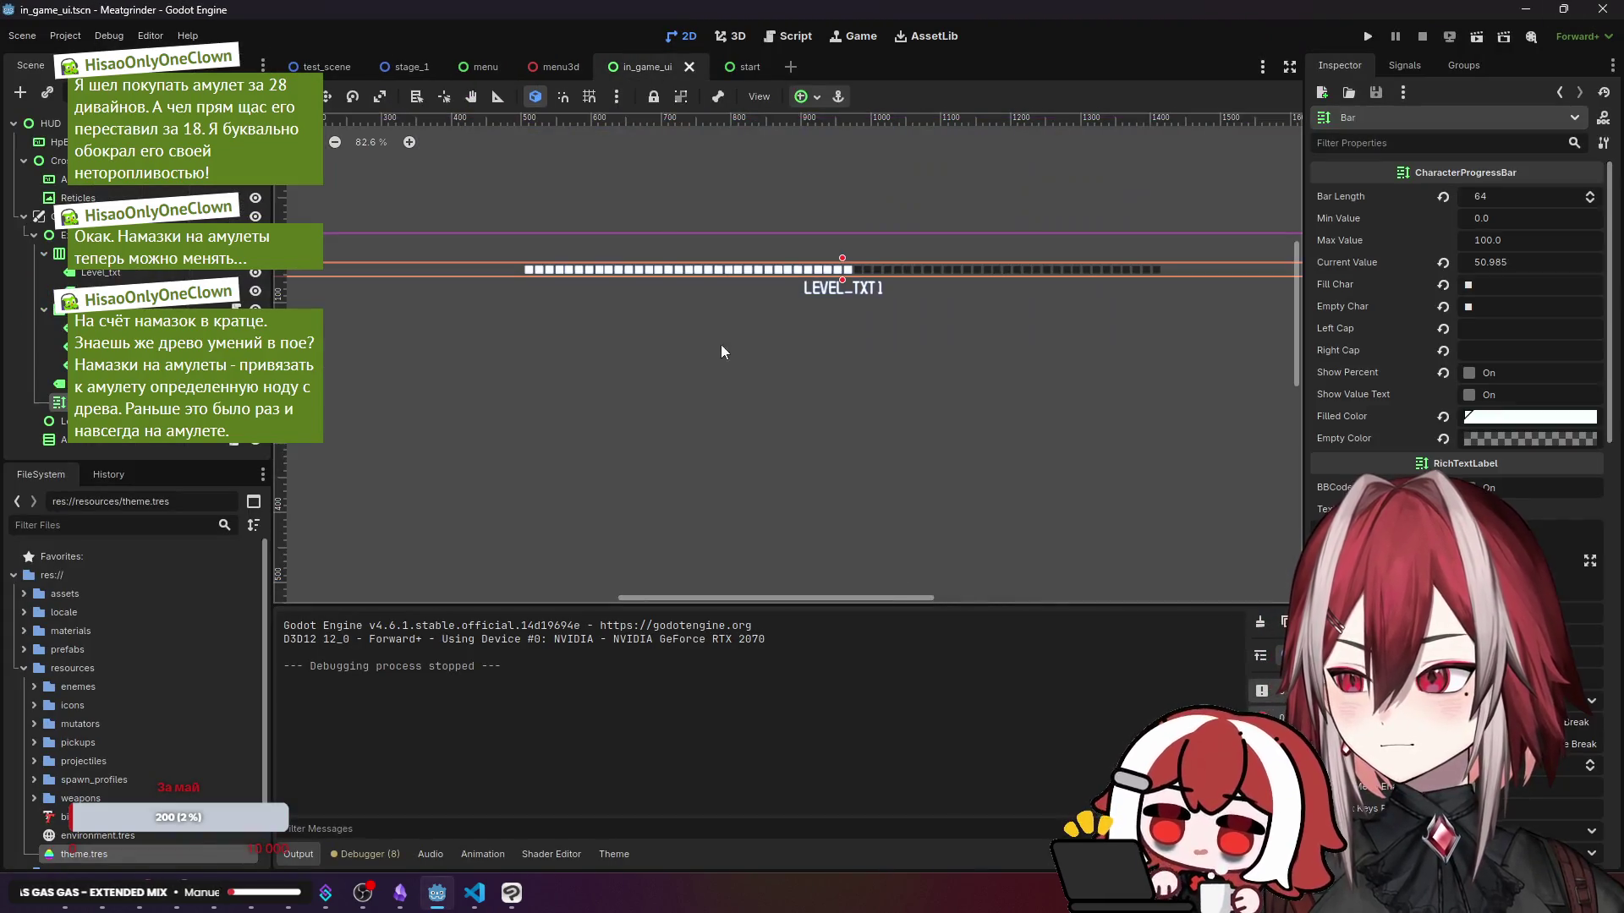
scroll(663, 315, down, 10)
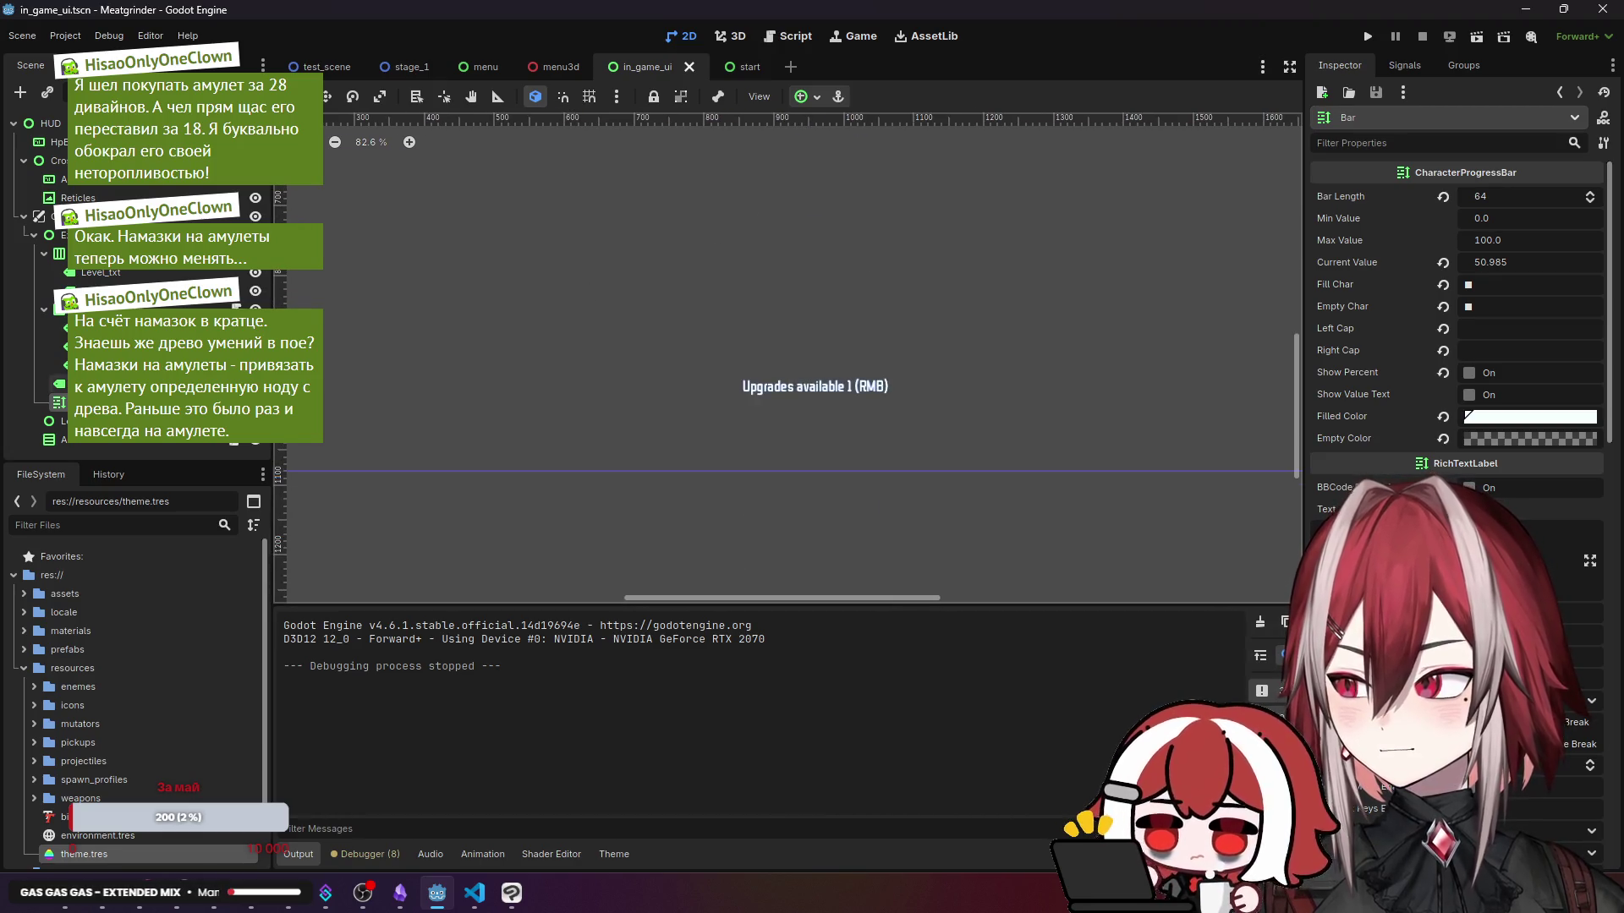
click(794, 386)
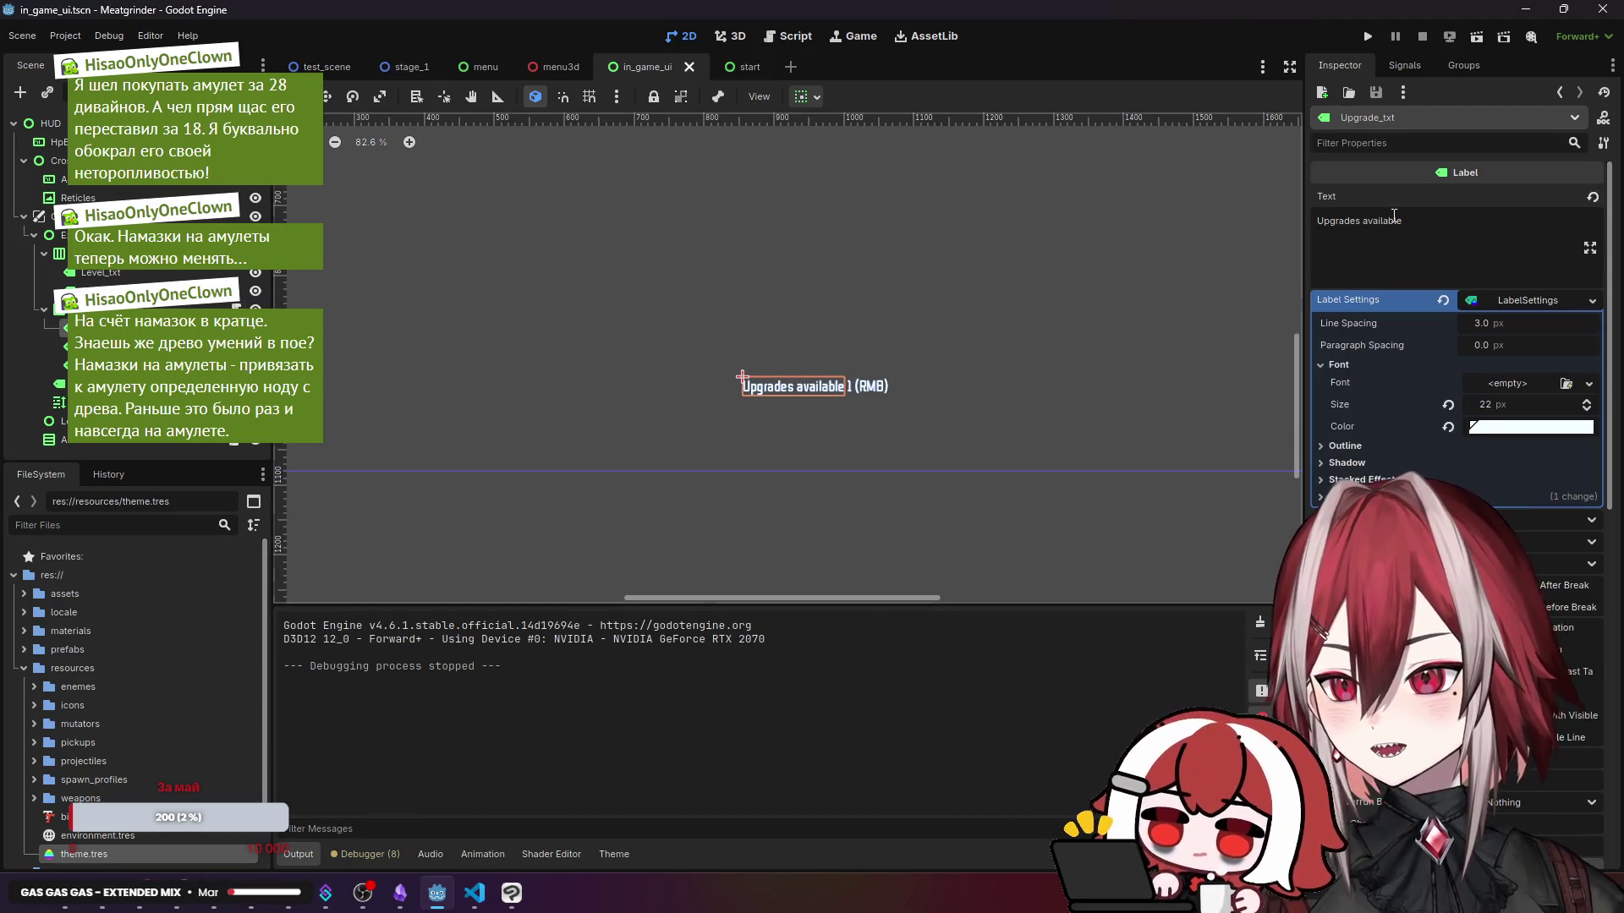
click(1410, 218)
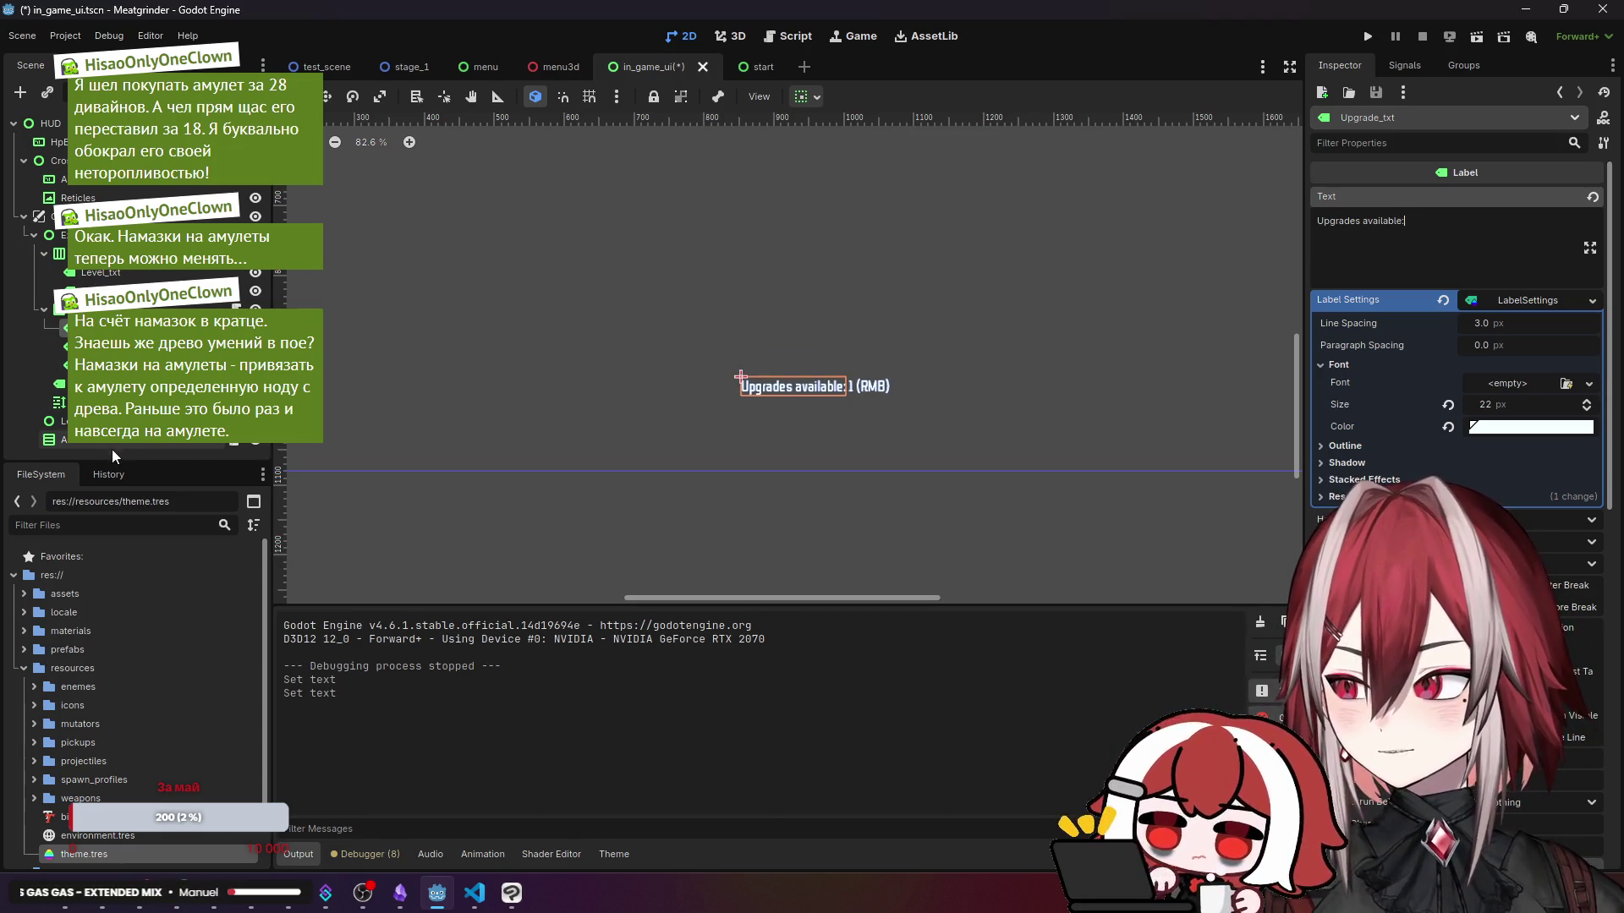
click(744, 423)
scroll(778, 394, up, 3)
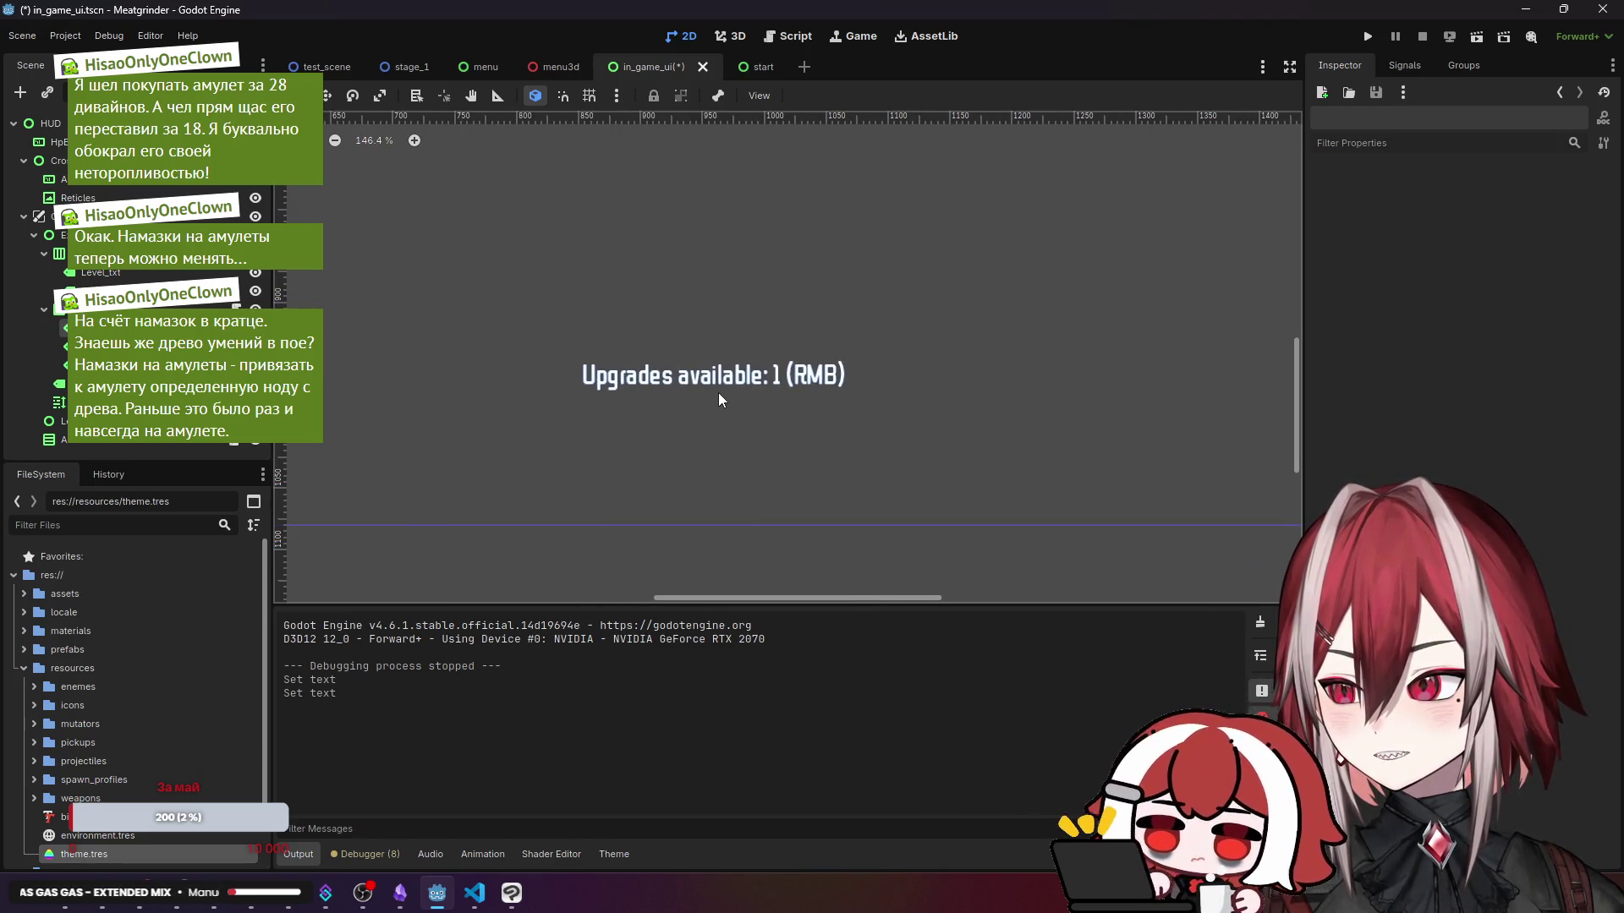
scroll(728, 385, down, 4)
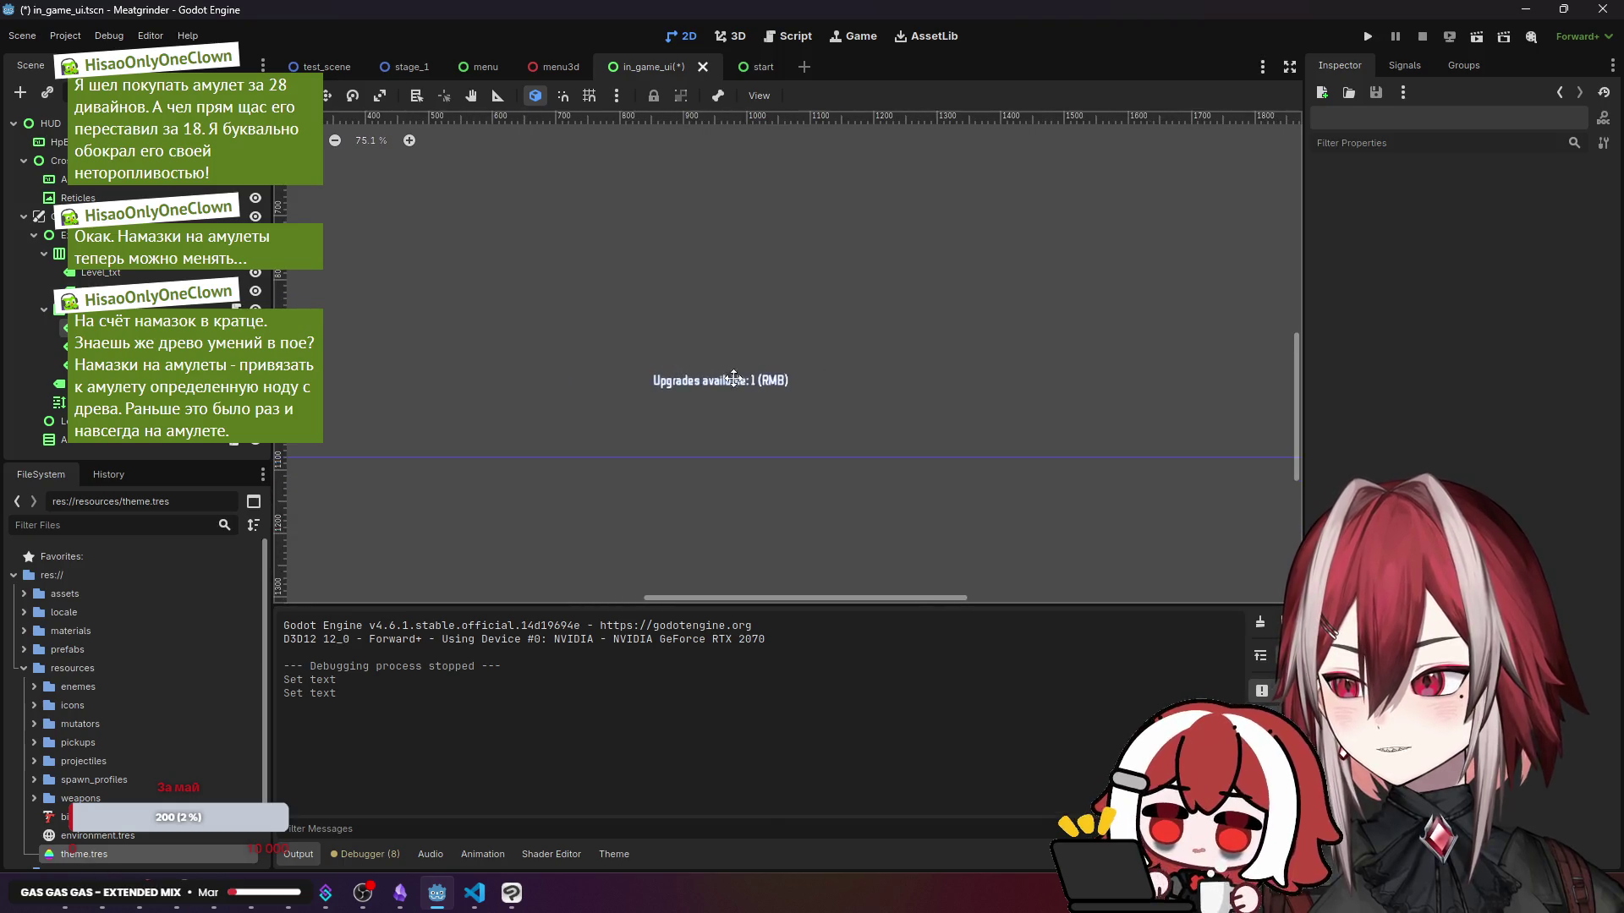
click(846, 430)
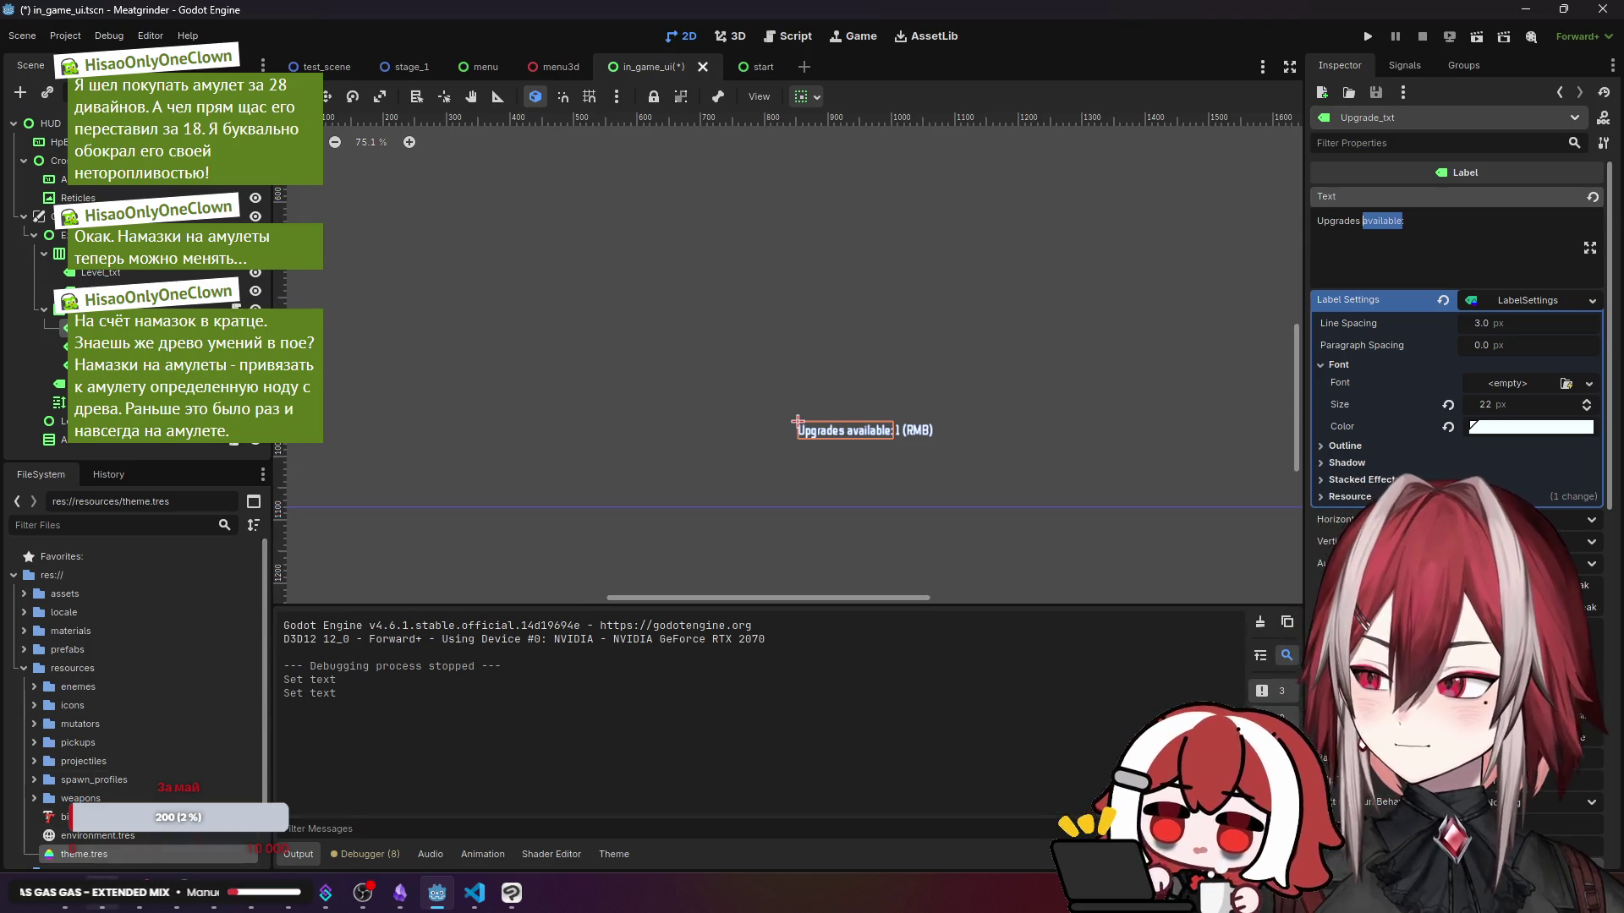
- Search the web for 'available' in a new browser tab, then close it and return
key(alt+Tab)
click(447, 19)
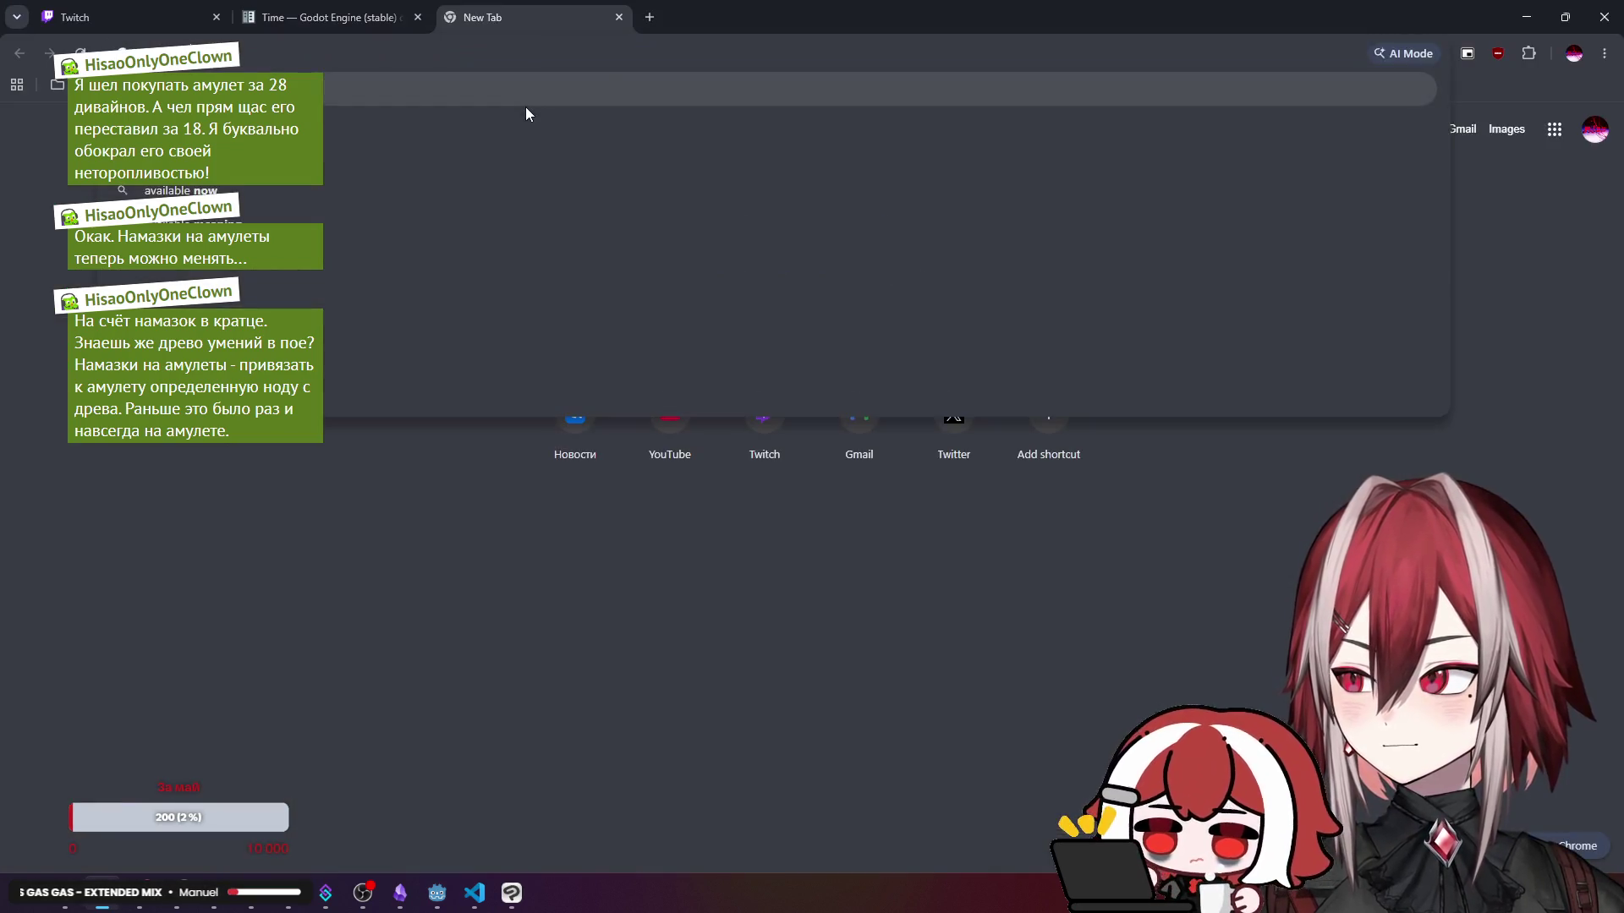
text(available)
key(Return)
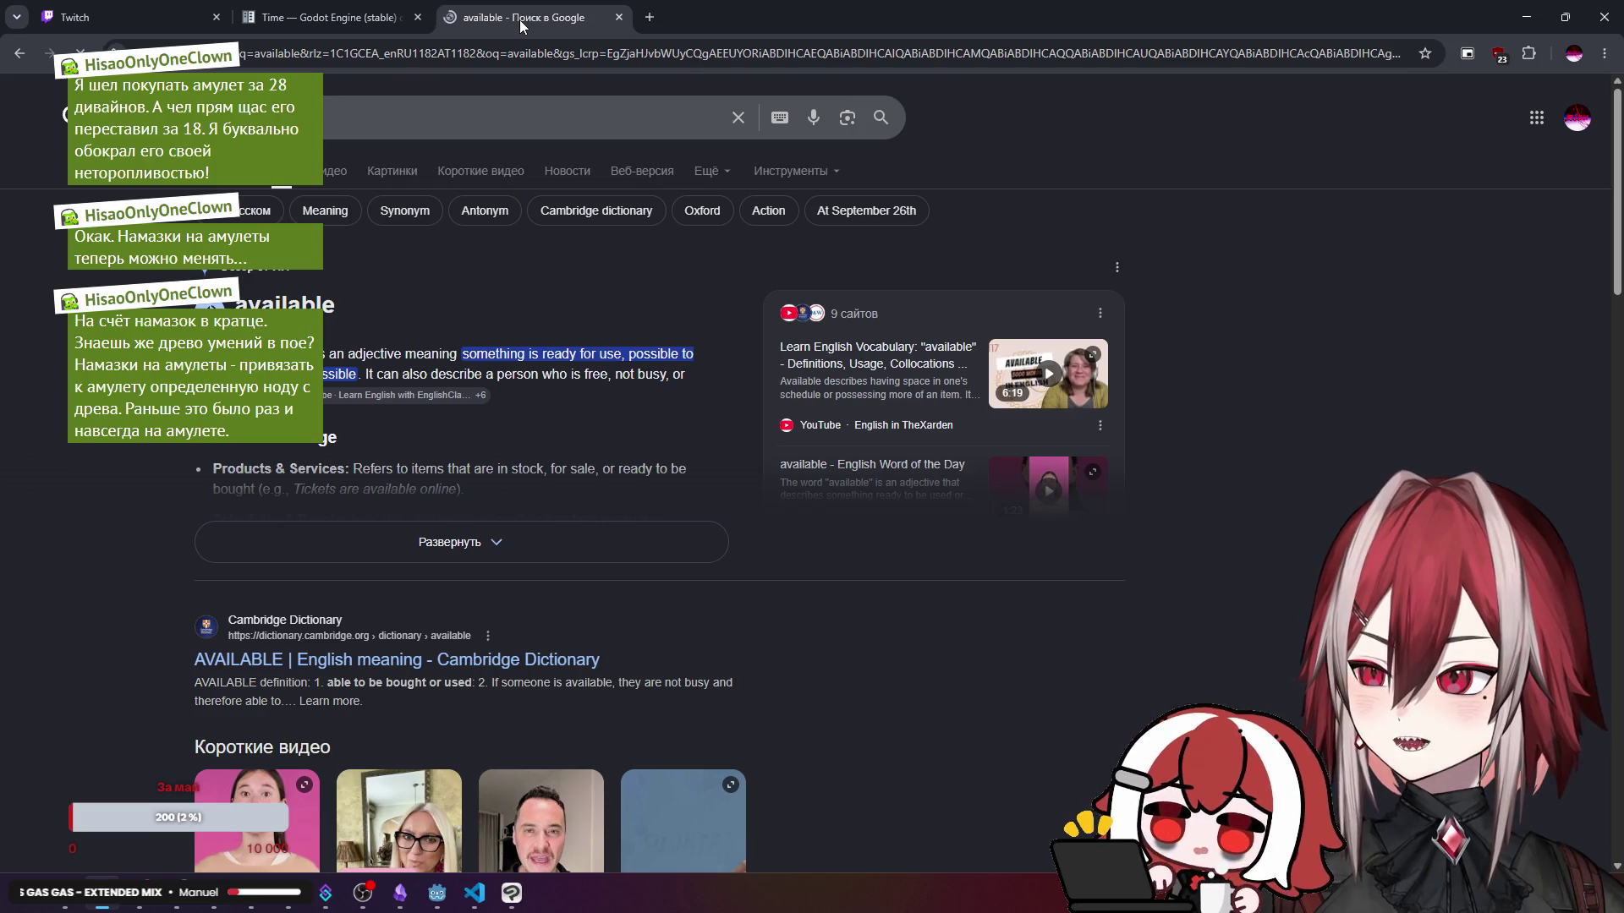
key(ctrl+w)
key(alt+Tab)
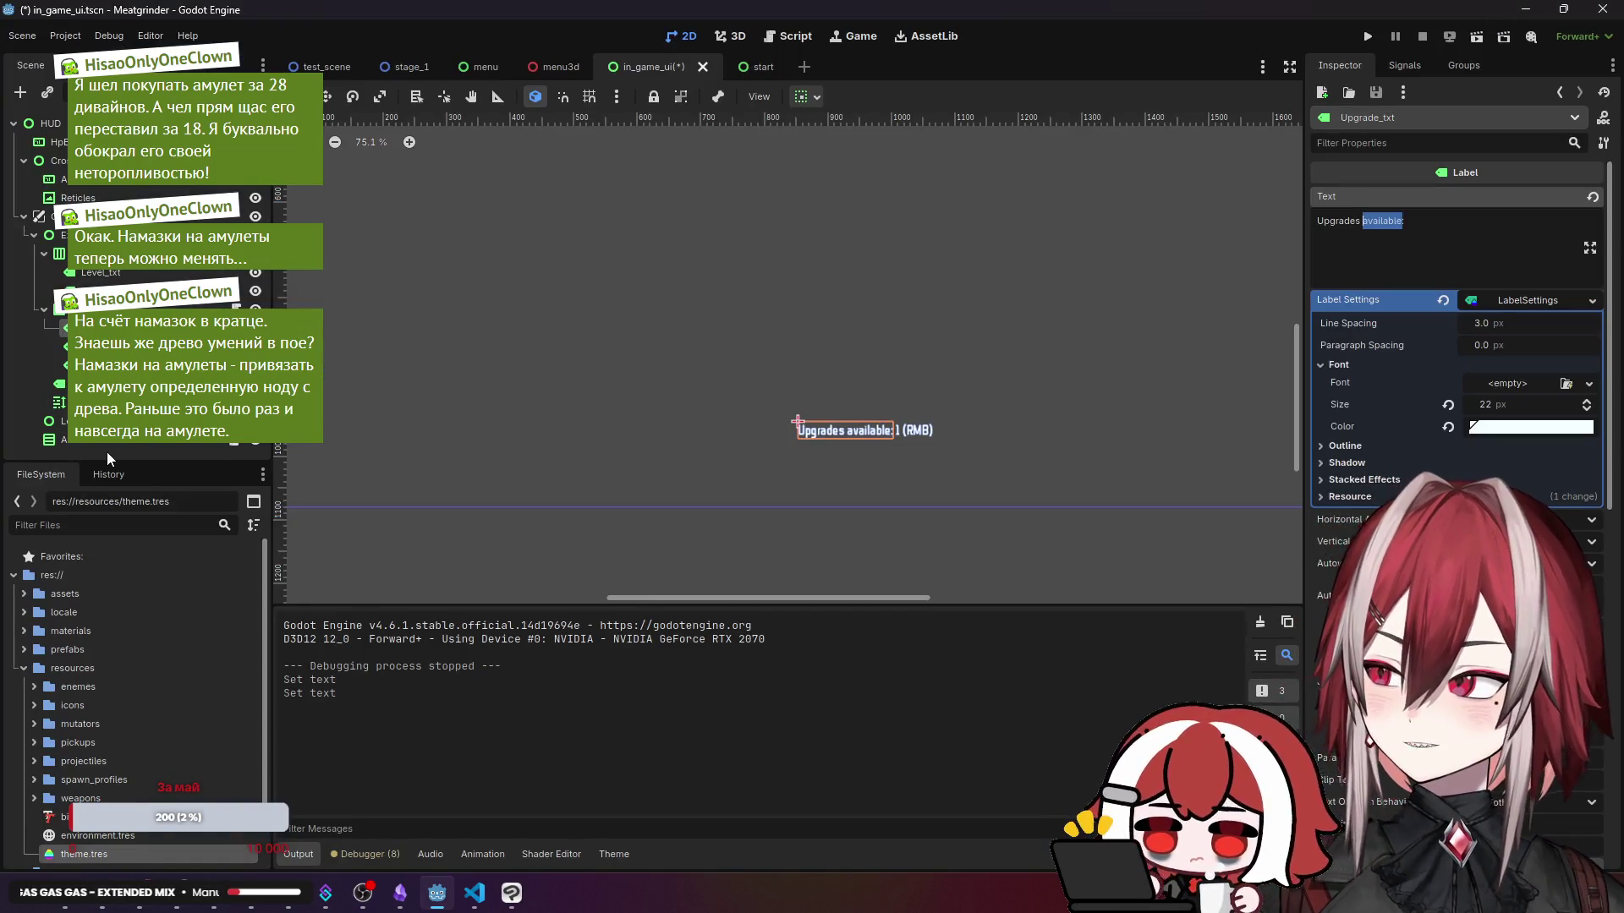
- Check that the Level_txt label's font colour is white, leaving it unchanged
click(107, 452)
scroll(705, 283, down, 2)
drag(749, 276, 784, 313)
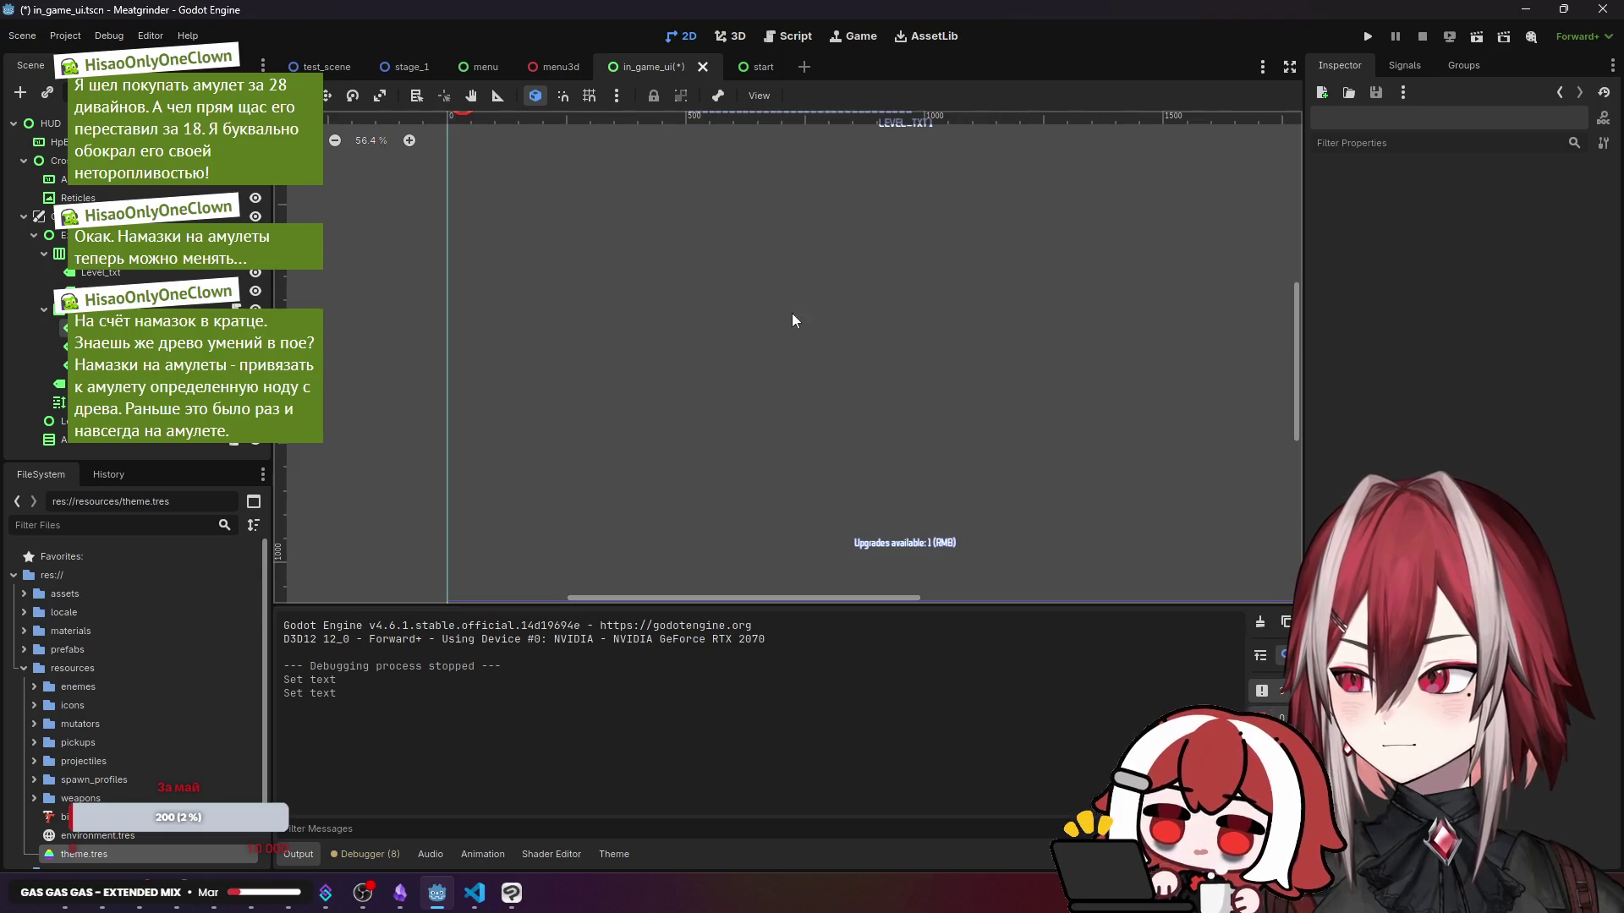
click(903, 541)
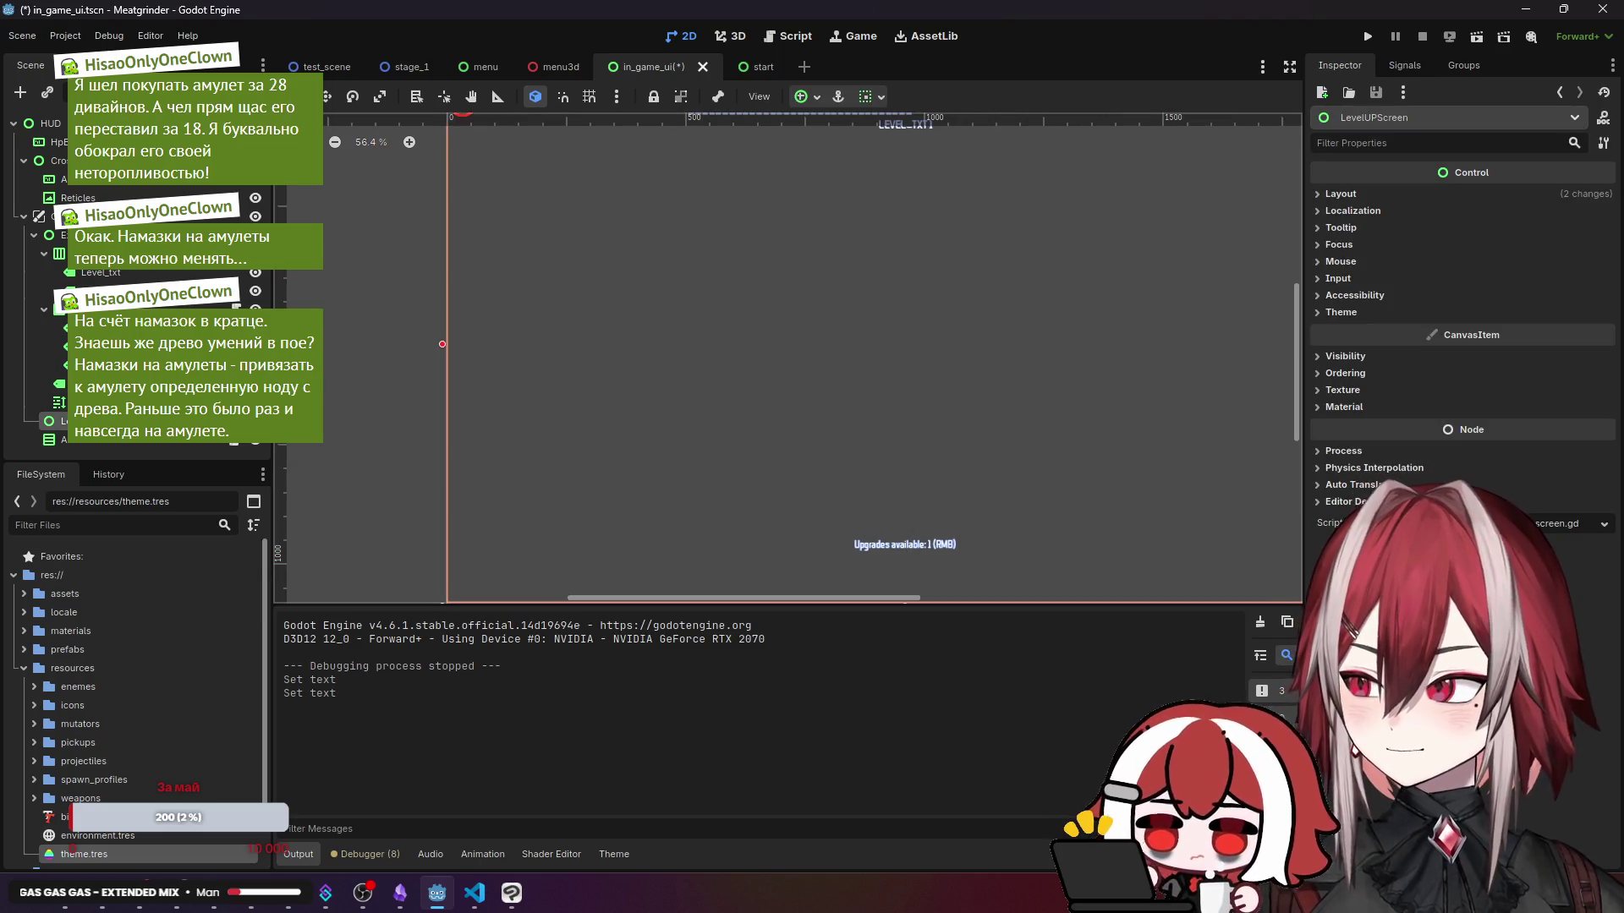
click(101, 272)
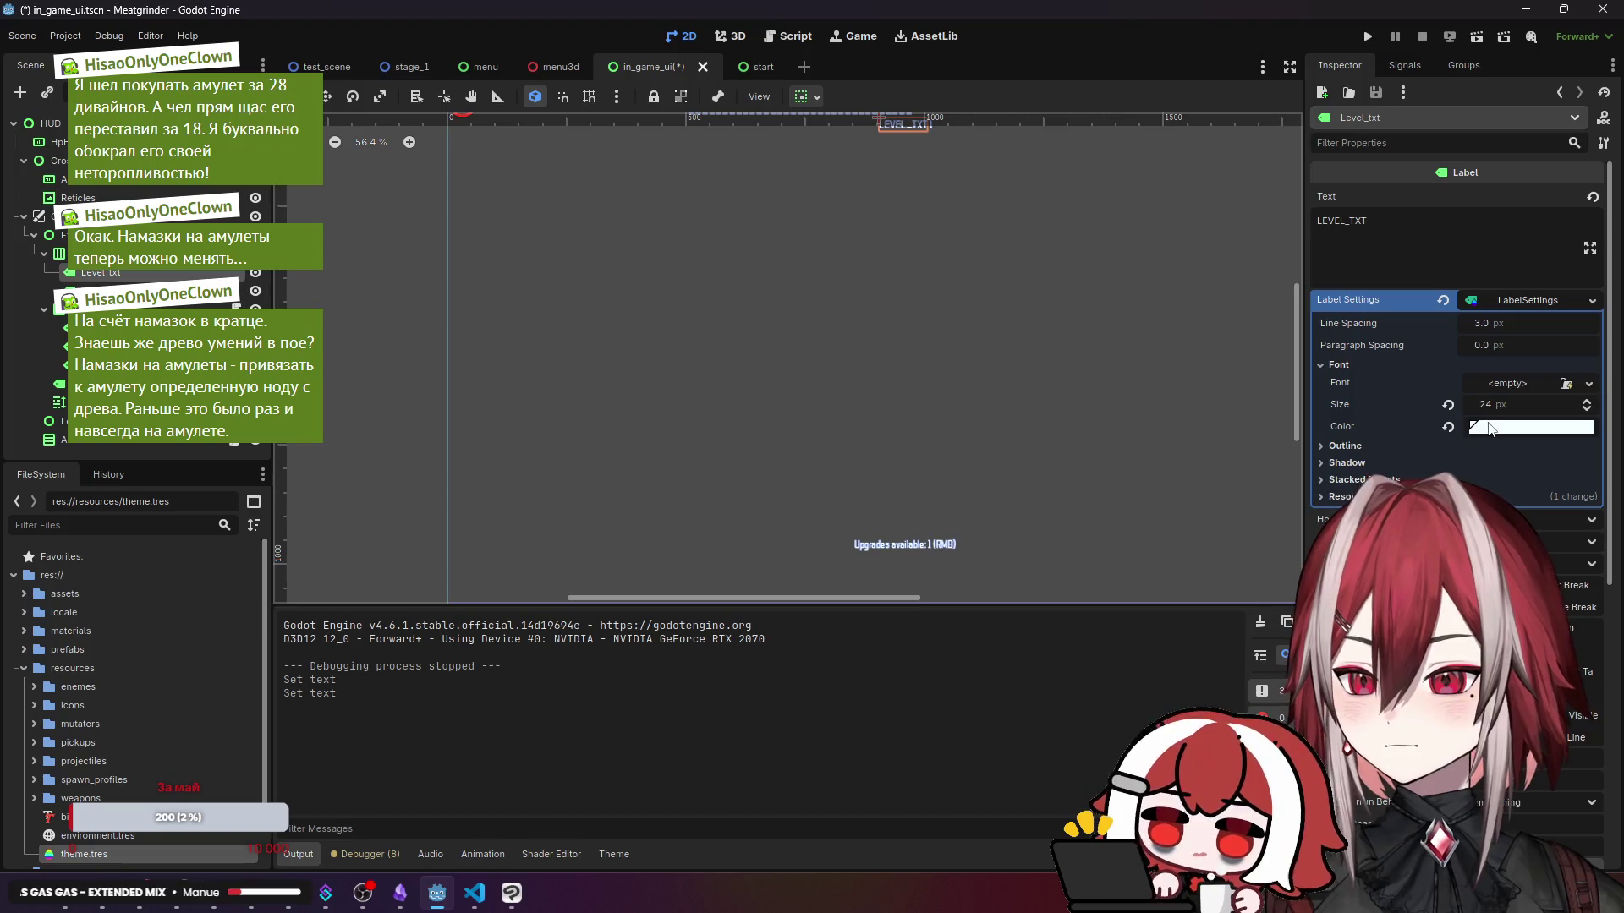
click(1489, 428)
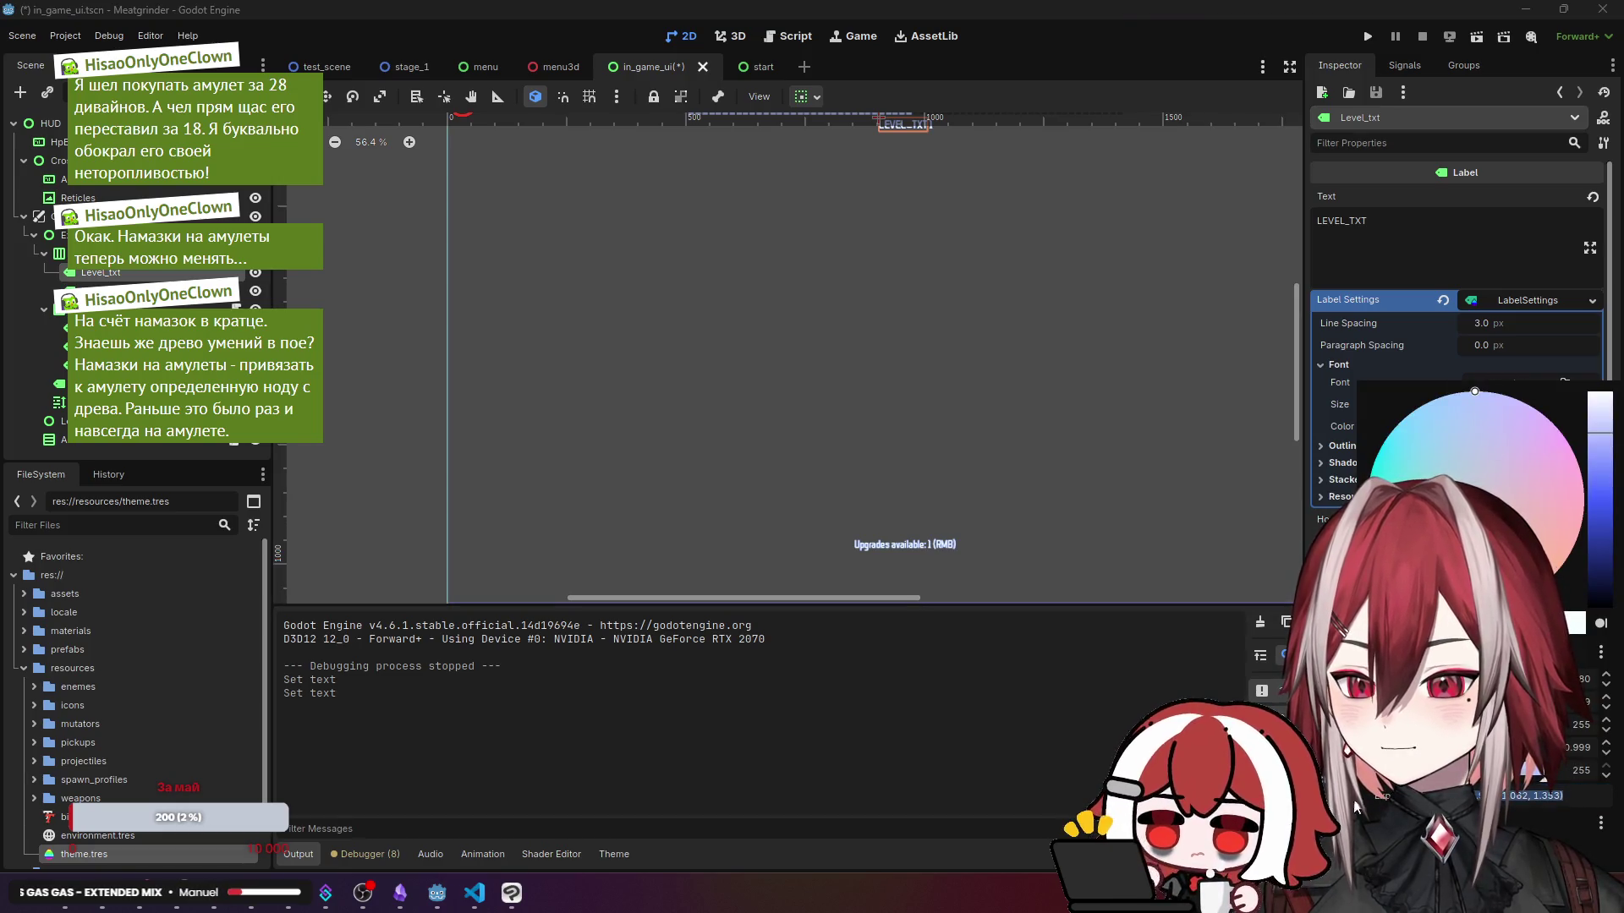
click(101, 463)
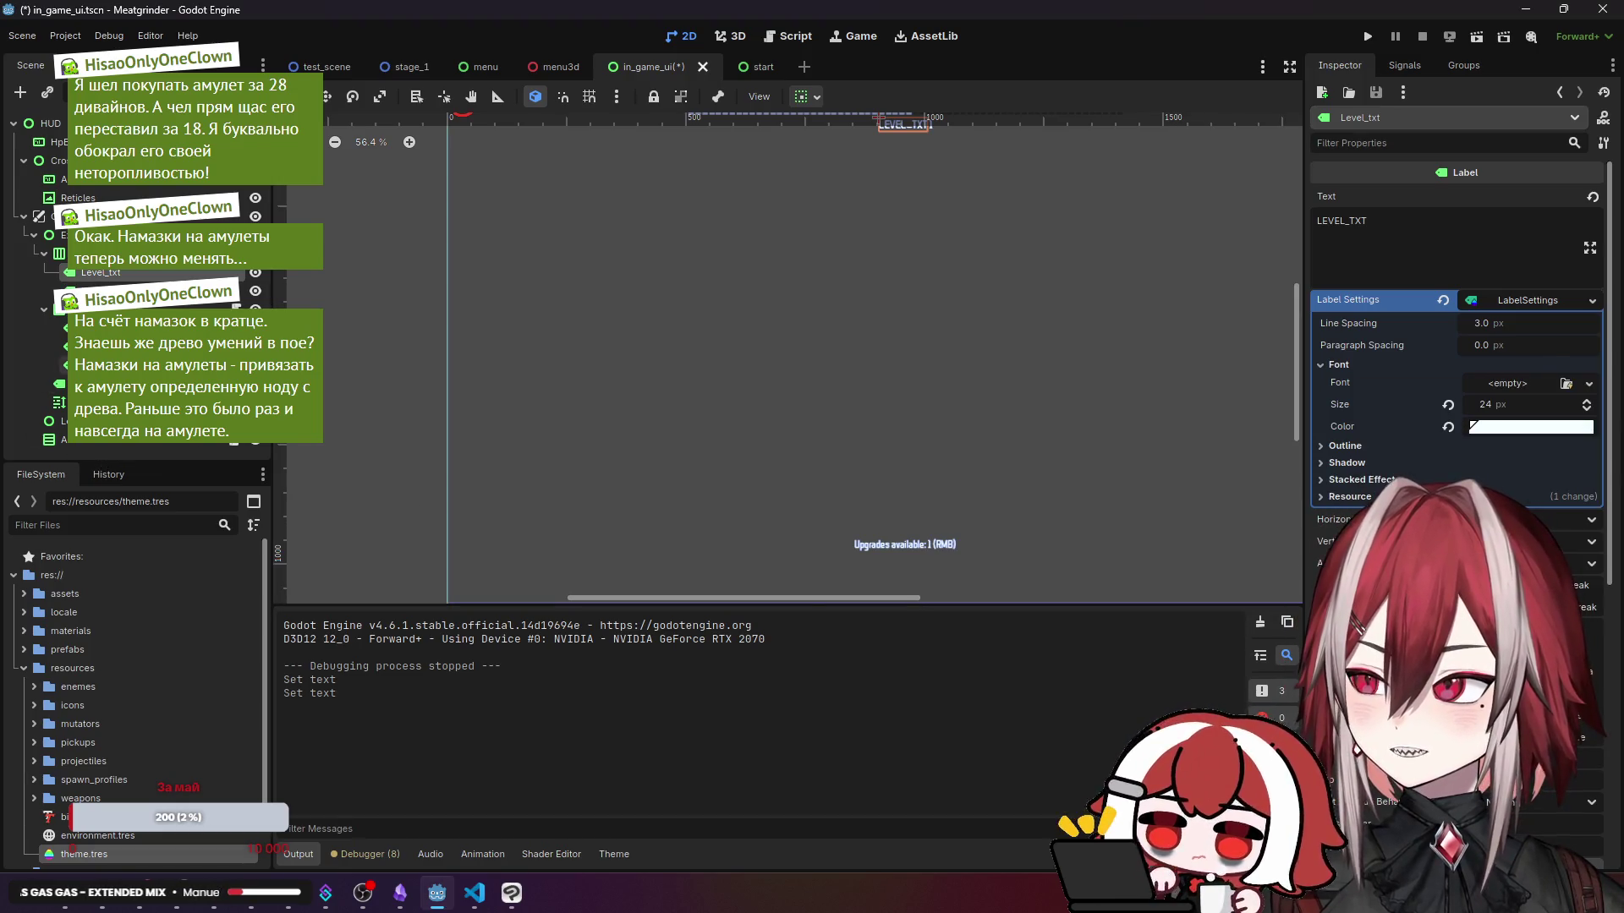
- Open active_timed_mutator.tscn from the prefabs > ui folder
scroll(127, 642, down, 2)
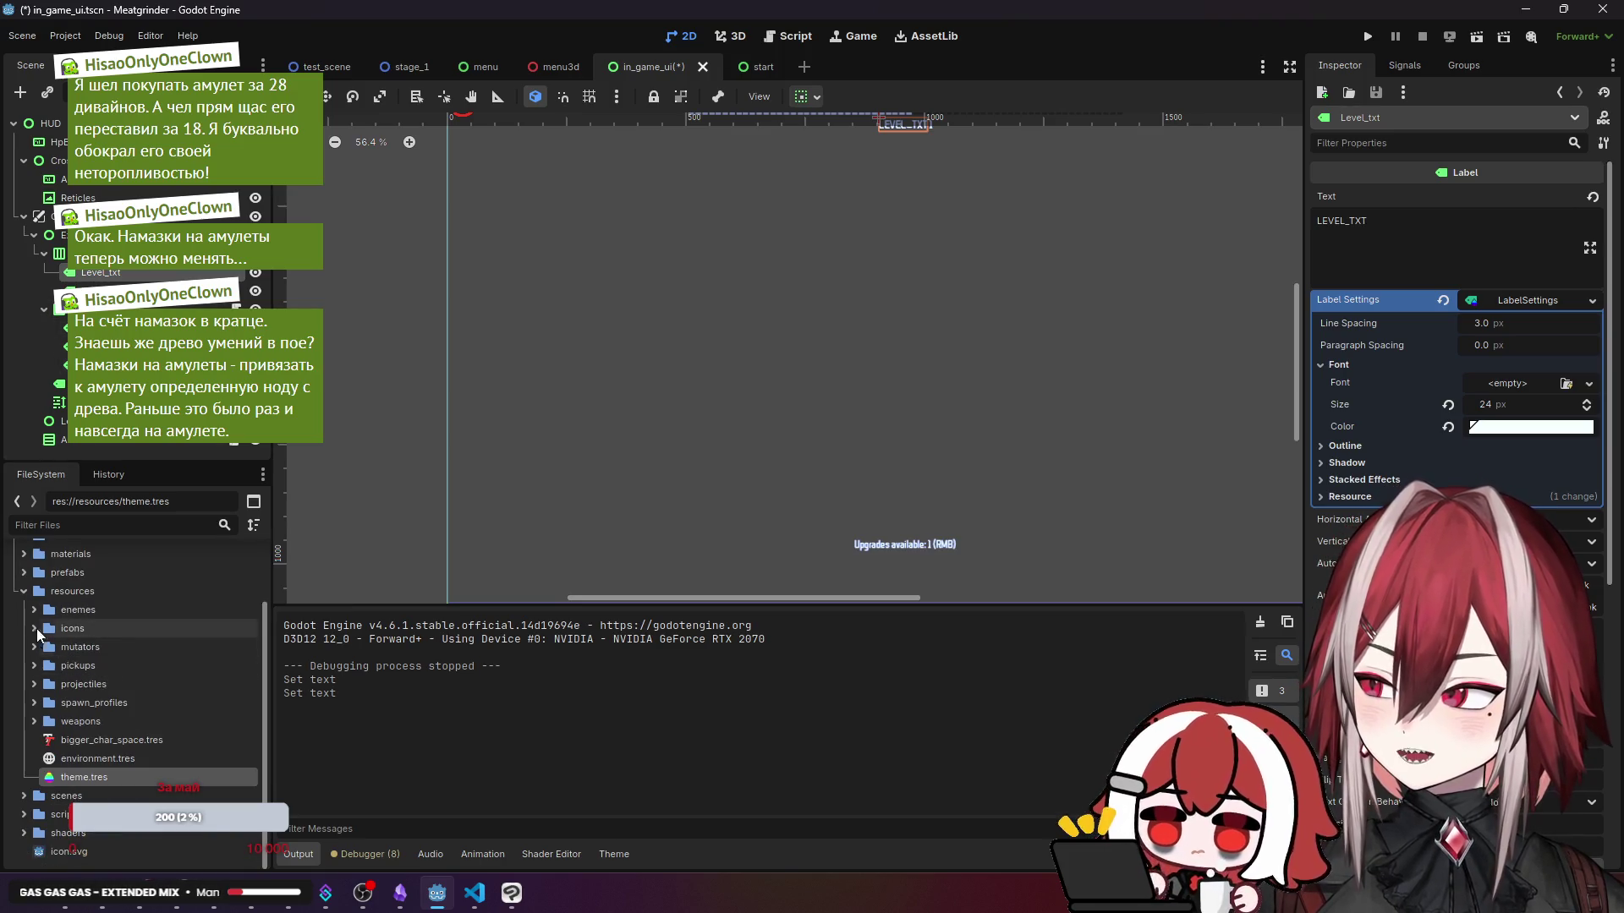
click(25, 575)
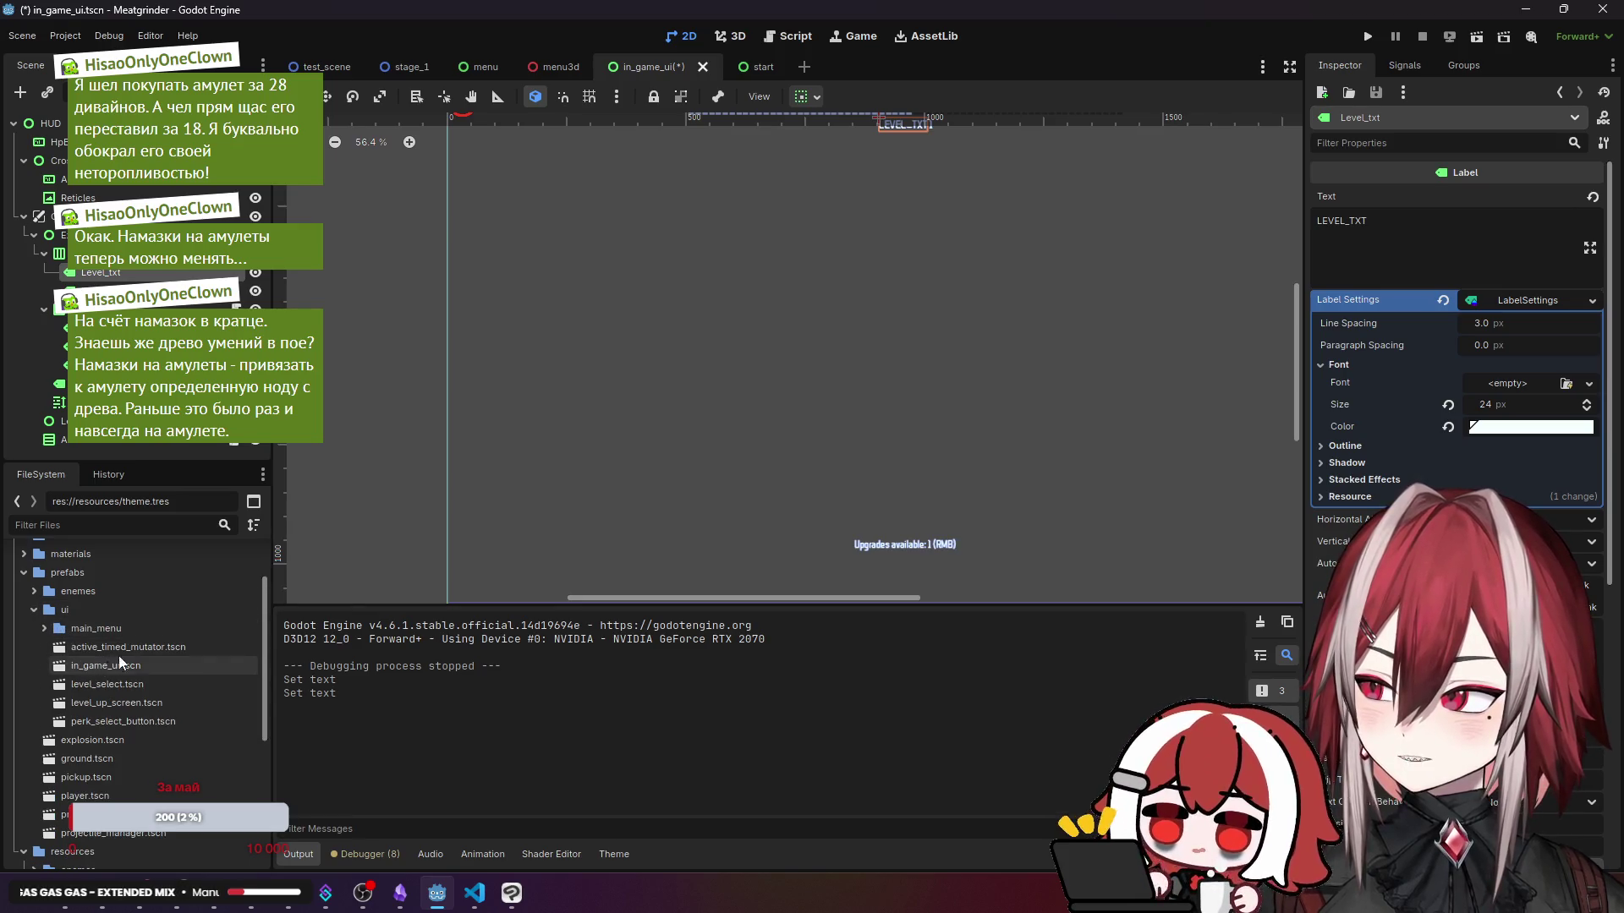
double_click(127, 648)
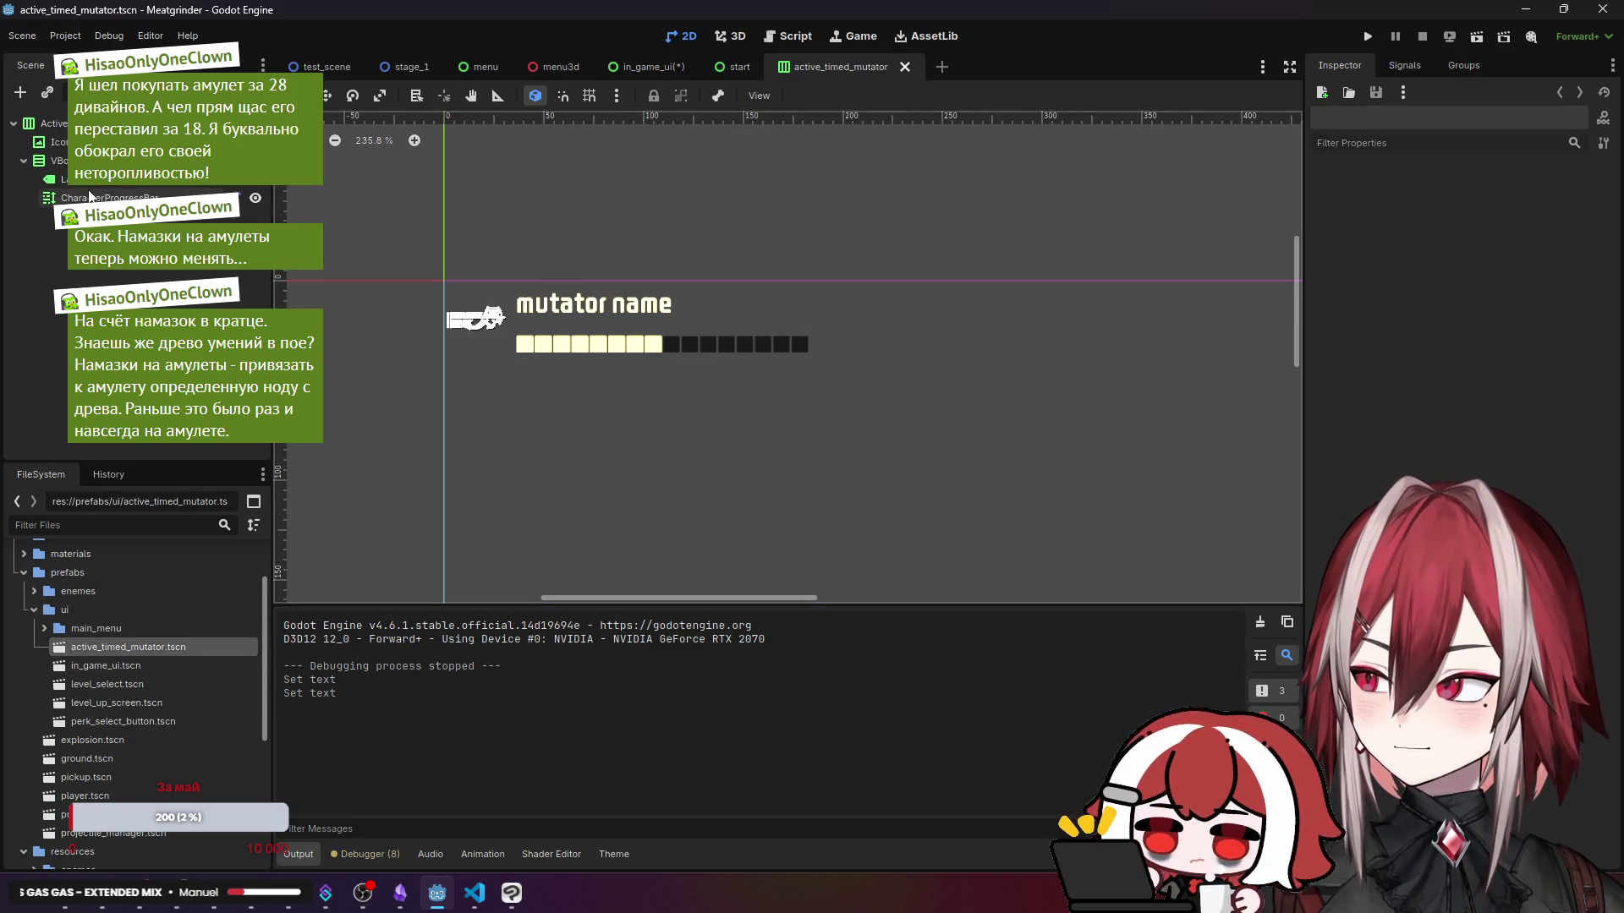
- Set the mutator bar's fill to white and recolour the mutator name label's font
click(516, 329)
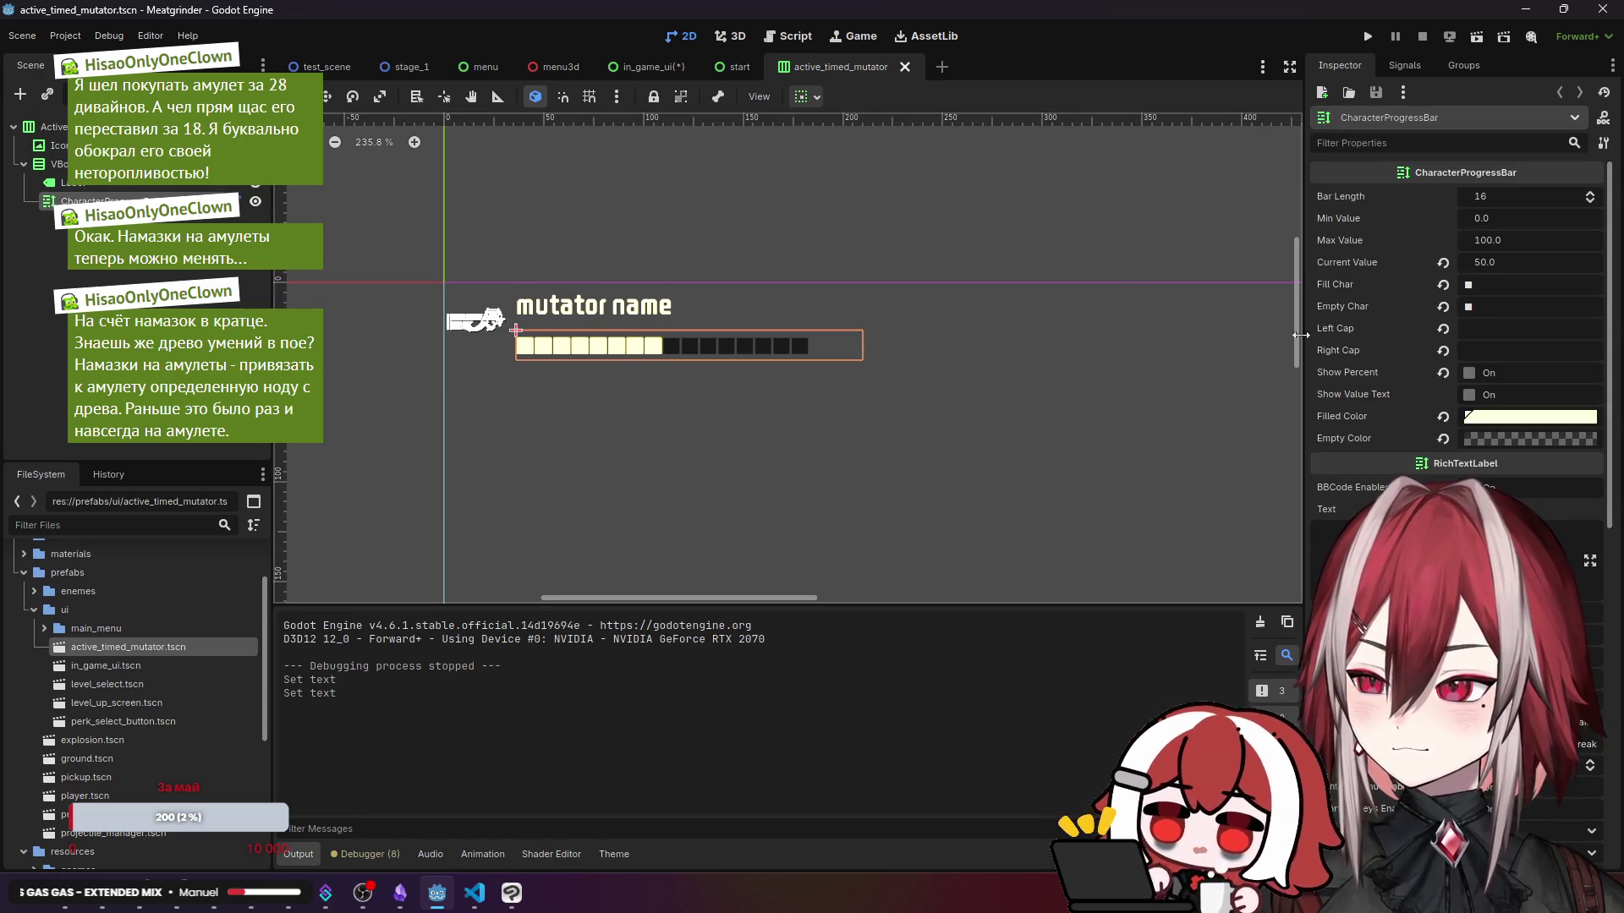
key(Return)
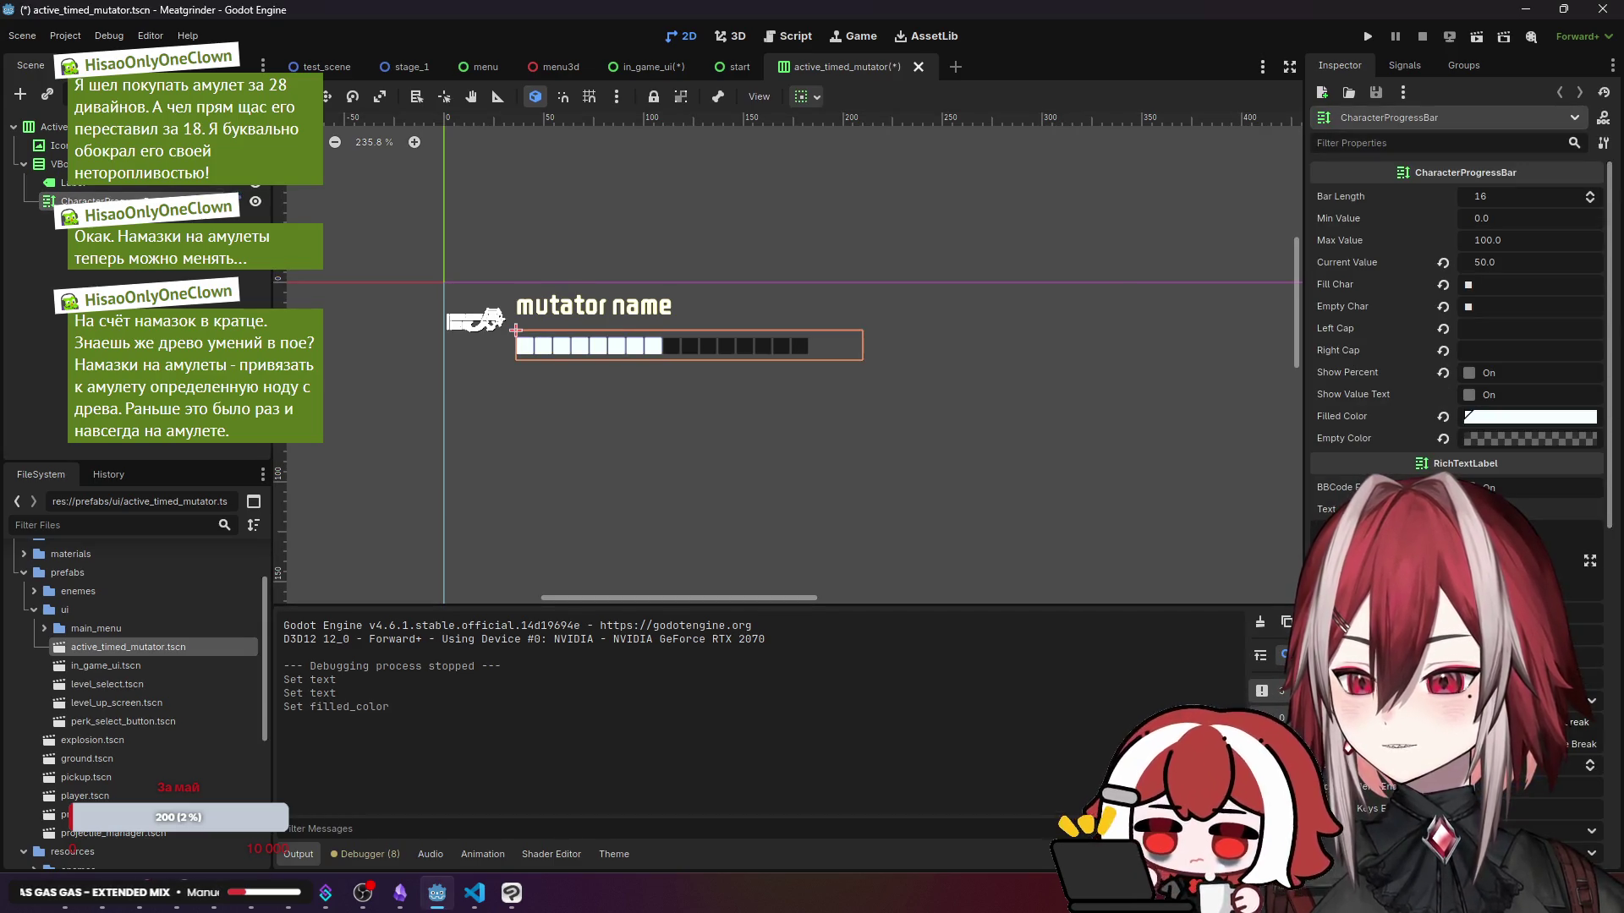
click(602, 306)
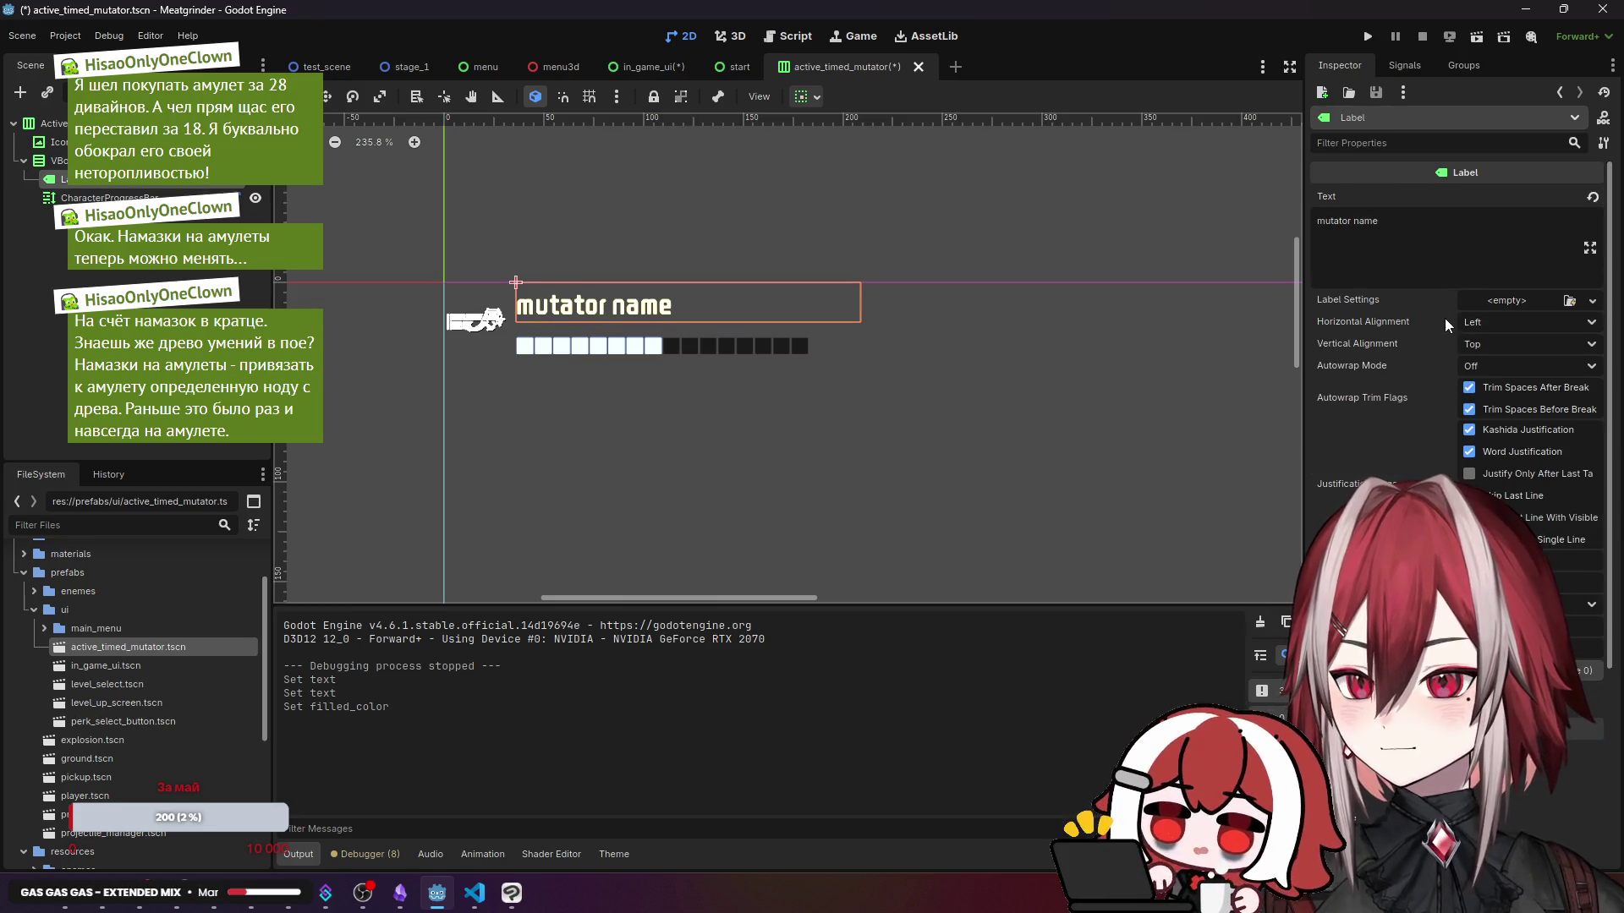
scroll(1375, 455, down, 4)
scroll(1375, 455, up, 4)
scroll(1375, 455, down, 4)
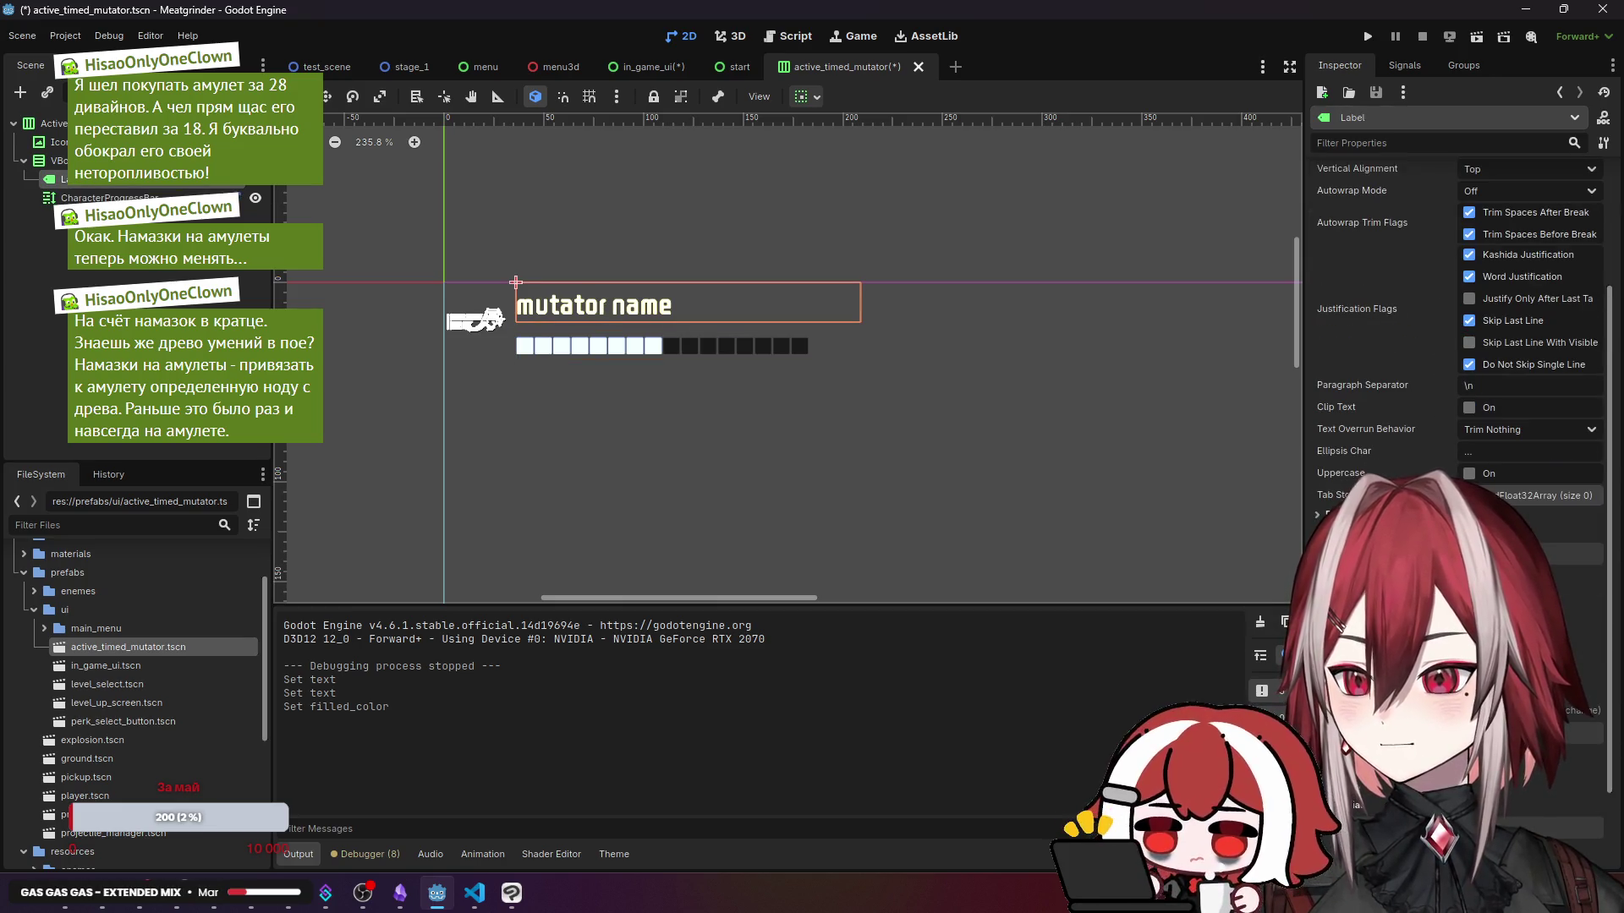
scroll(1375, 455, down, 2)
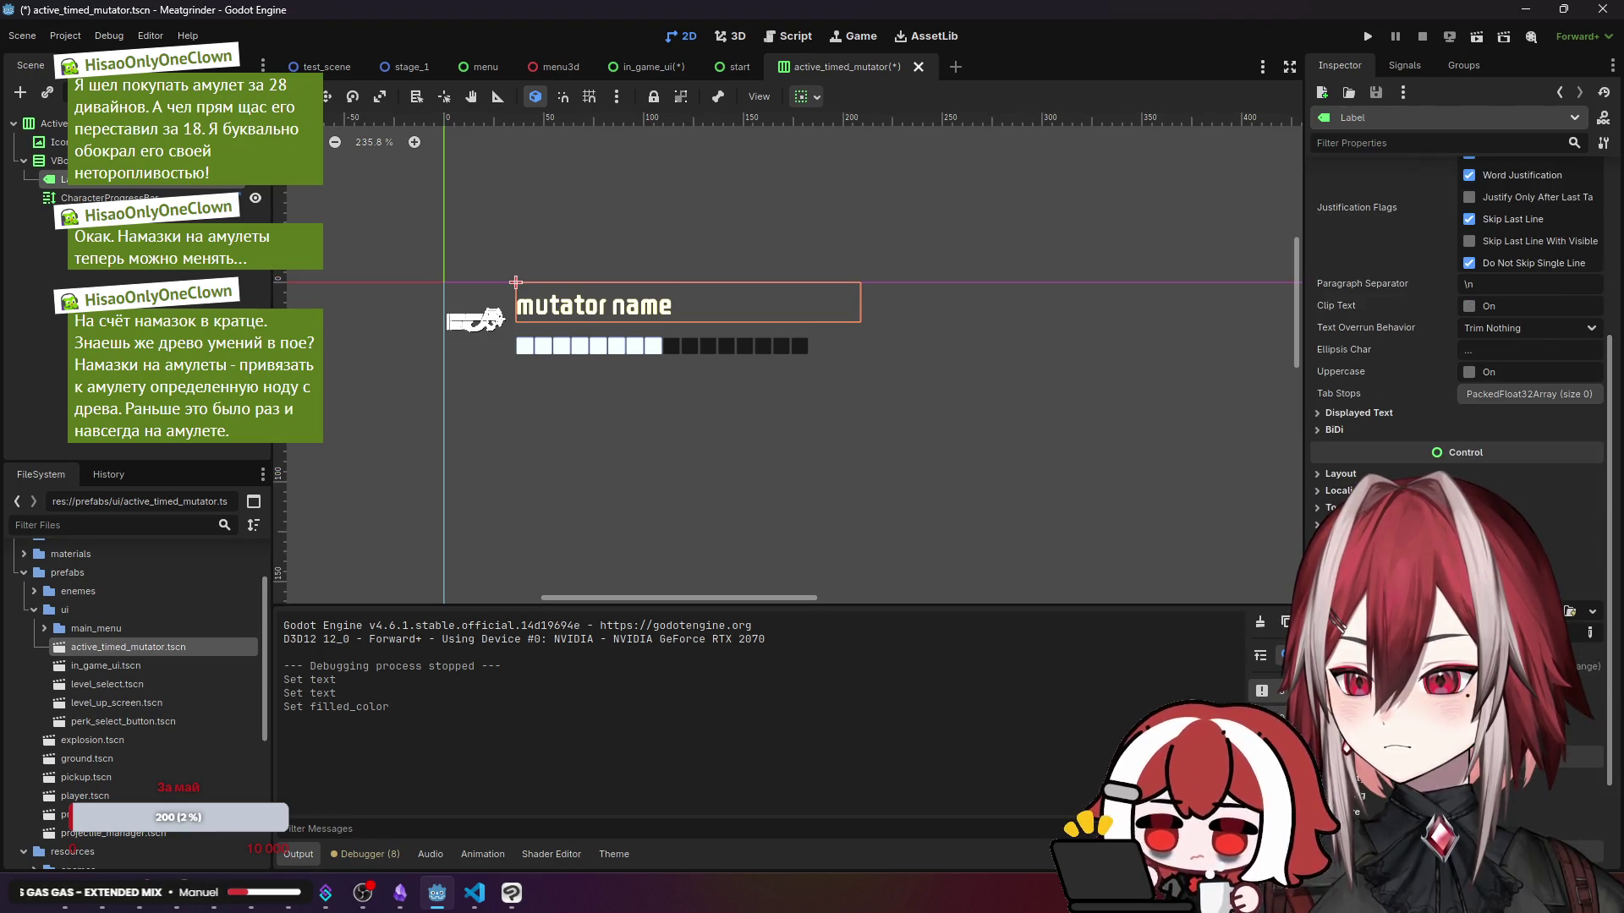
click(1581, 685)
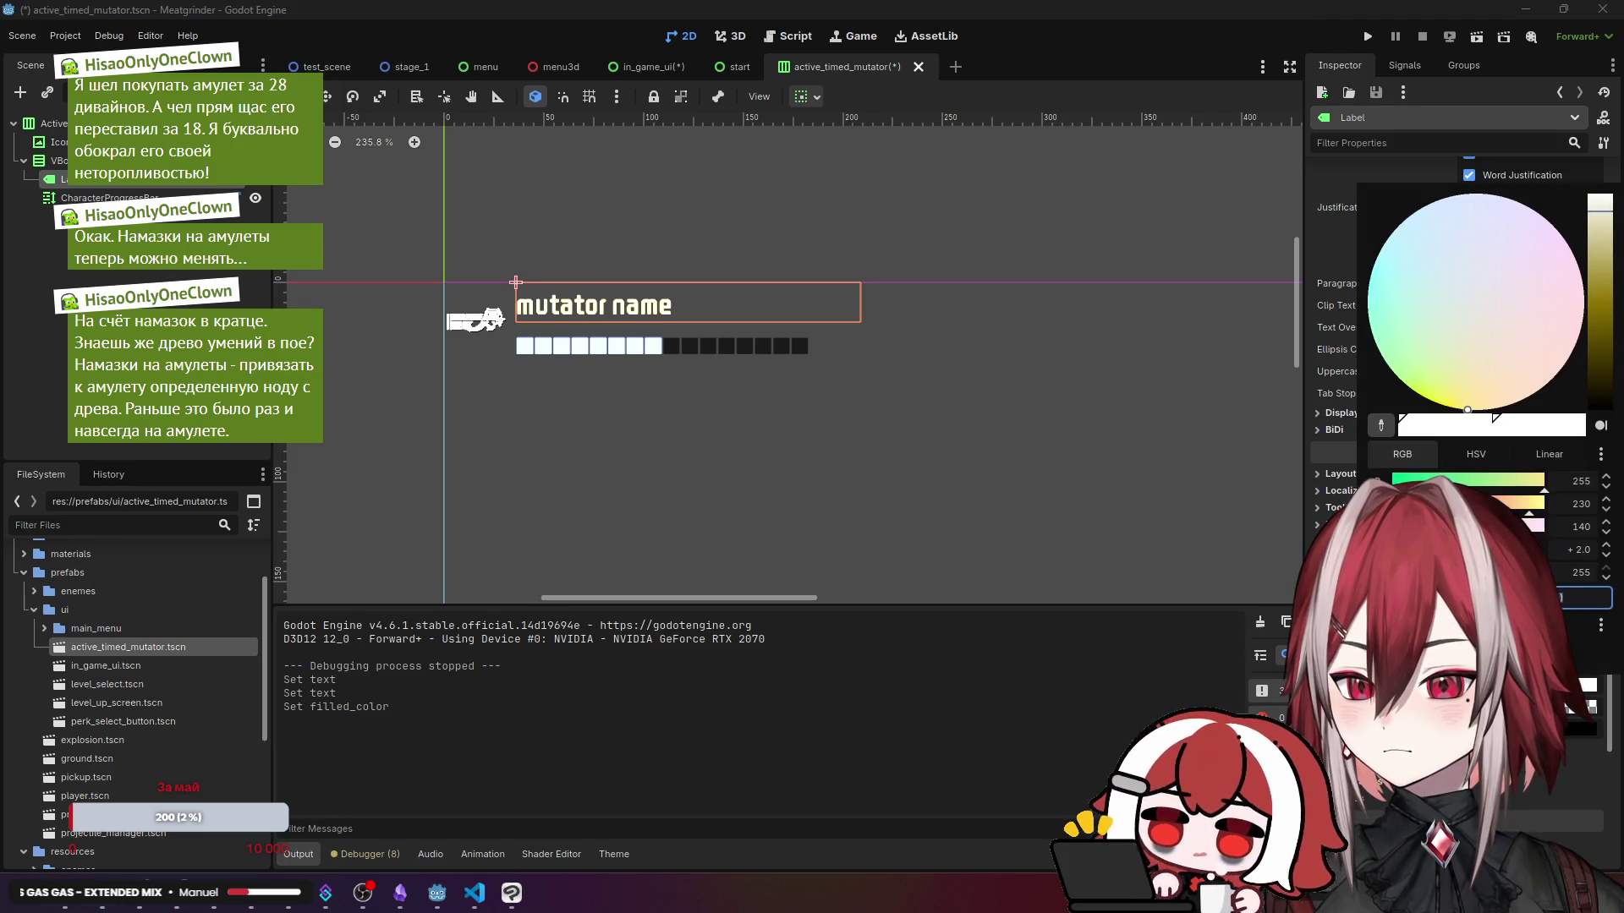
key(Return)
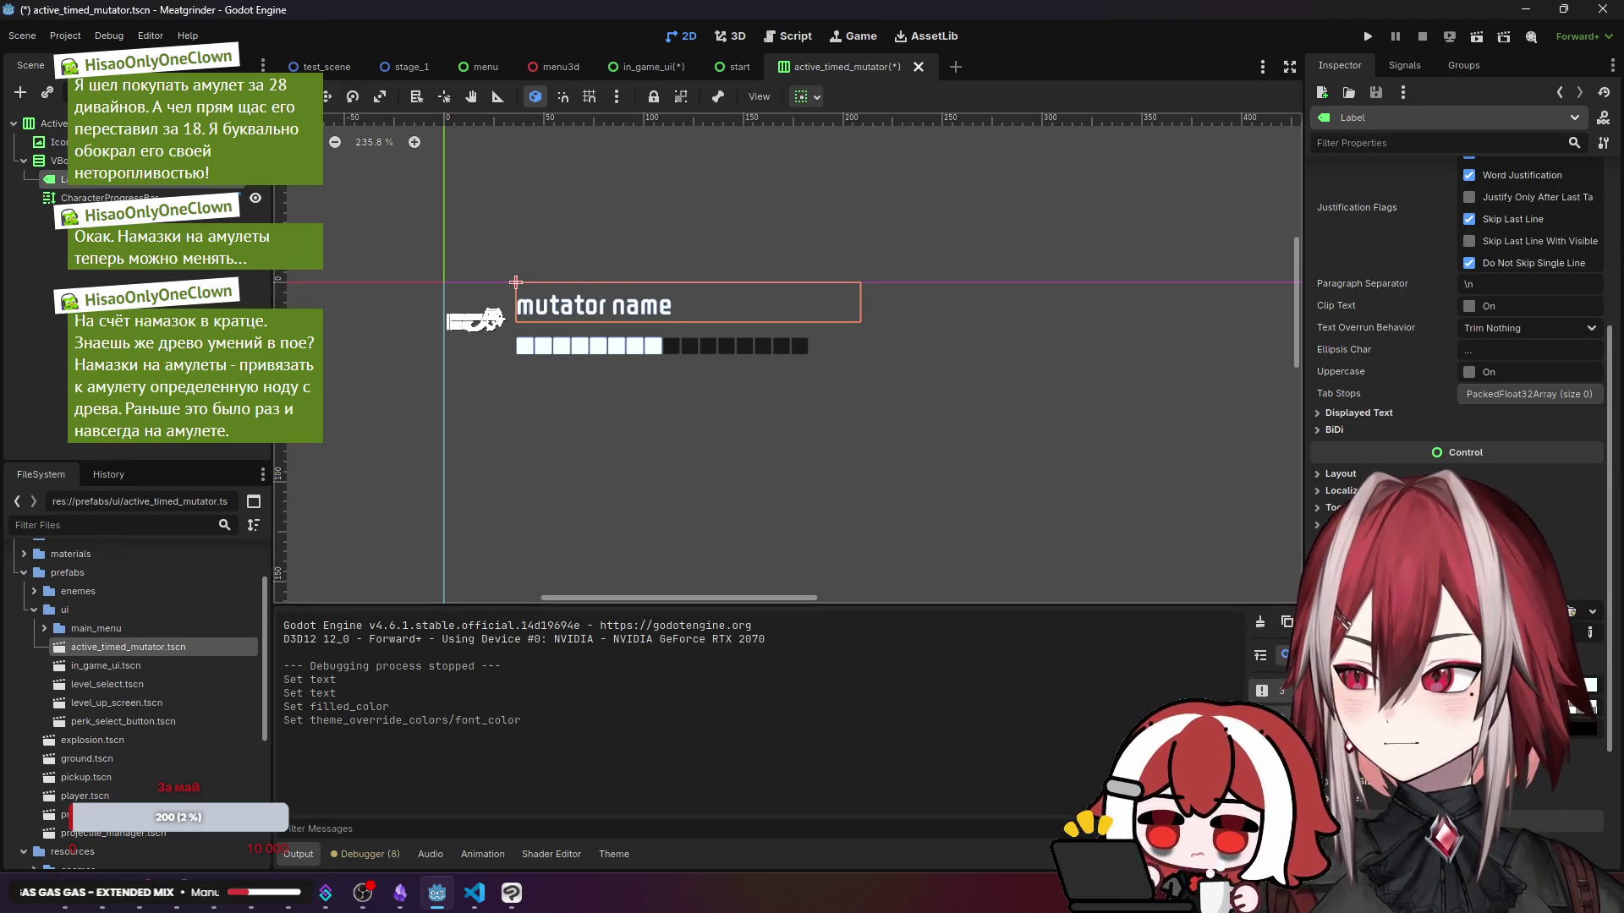
- Lower the mutator Icon's overbright modulate to white at intensity 2.0 and save the scene
click(52, 142)
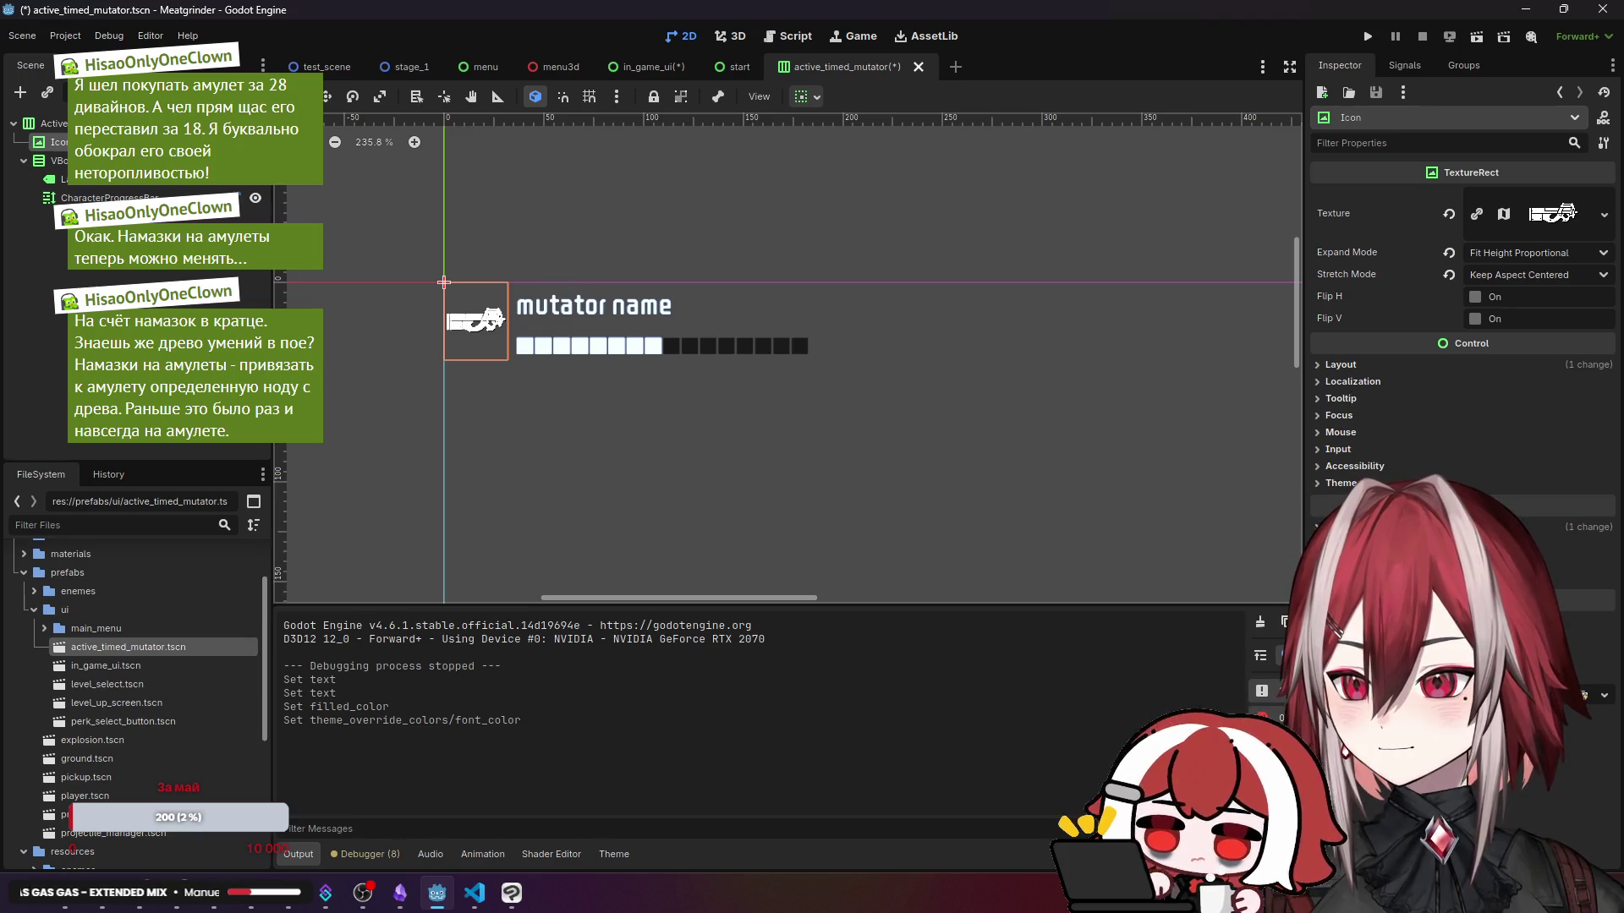
click(1353, 526)
click(1571, 568)
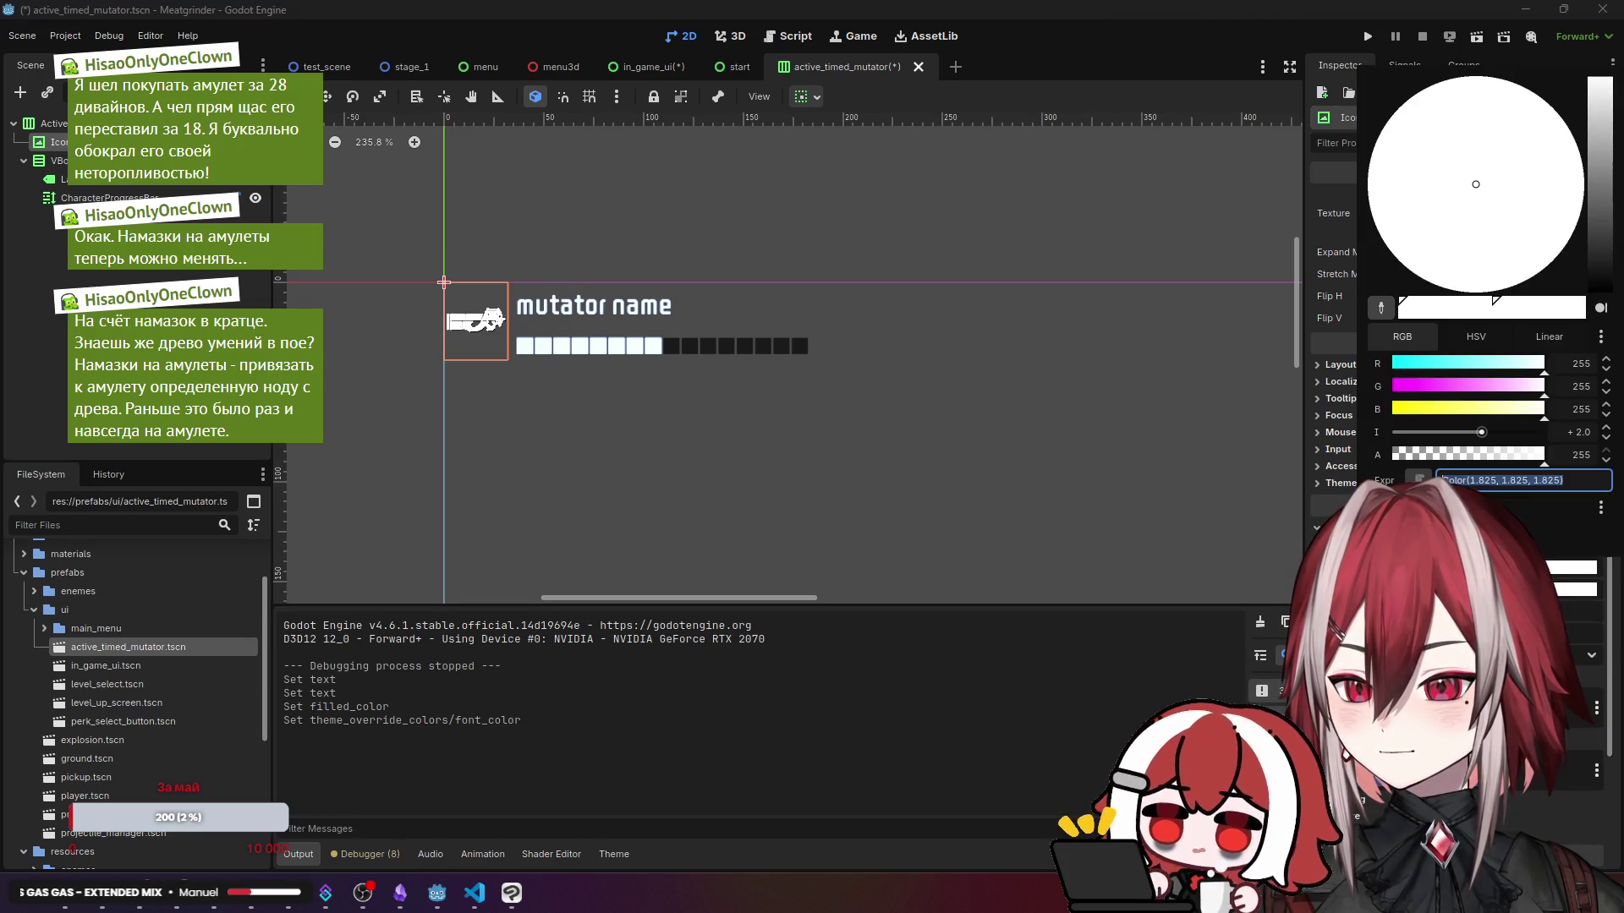
drag(1564, 482, 1518, 480)
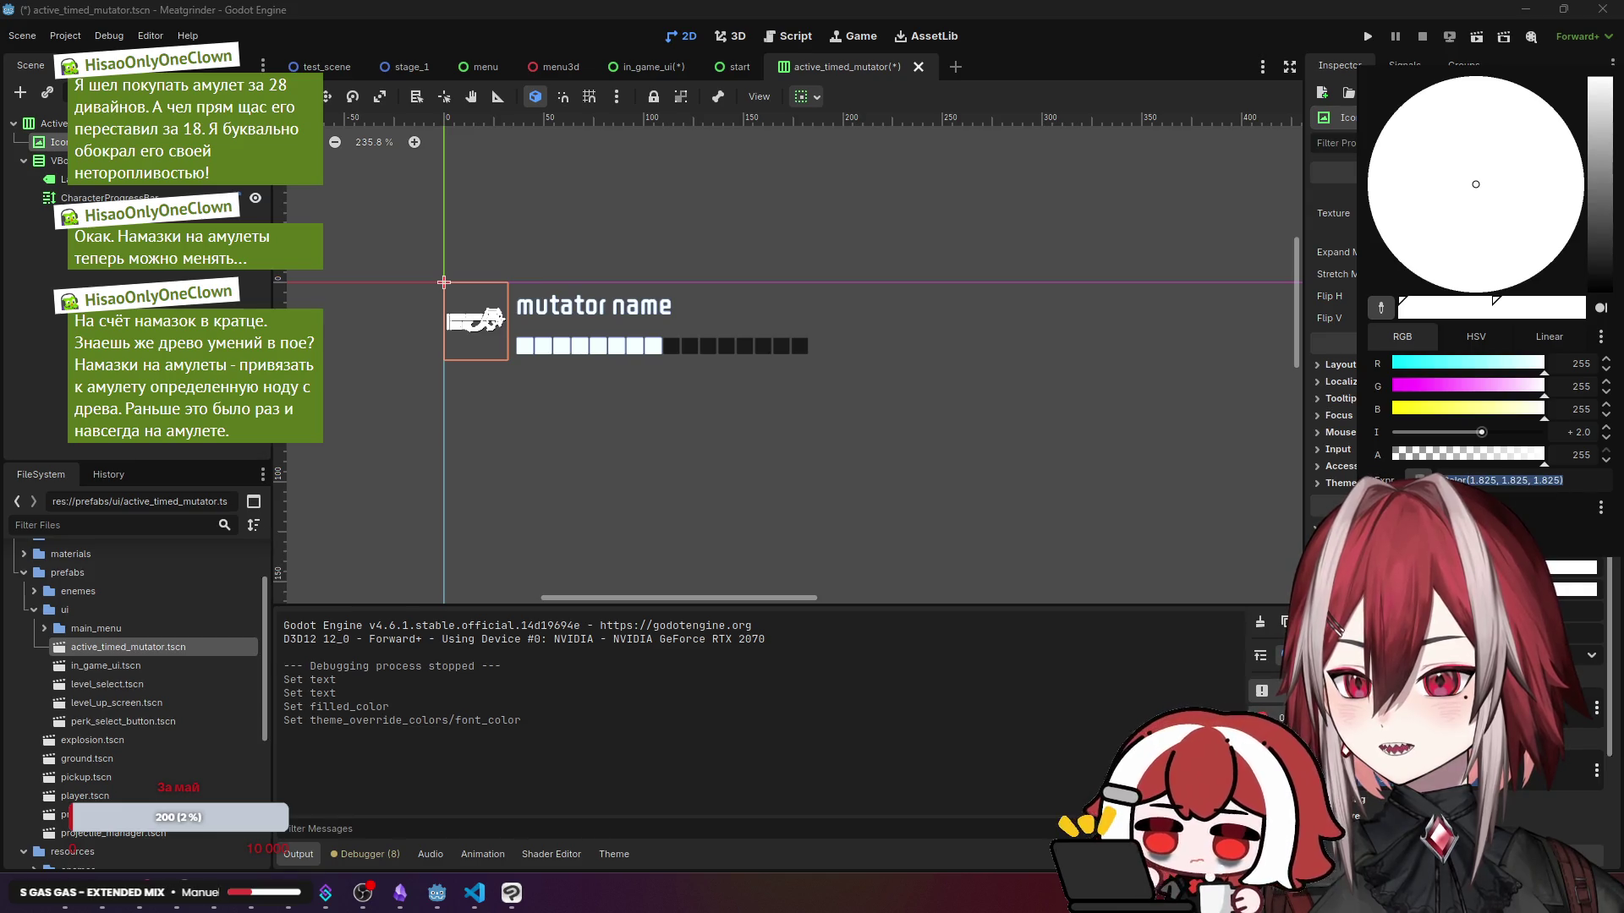
key(Return)
scroll(444, 326, up, 5)
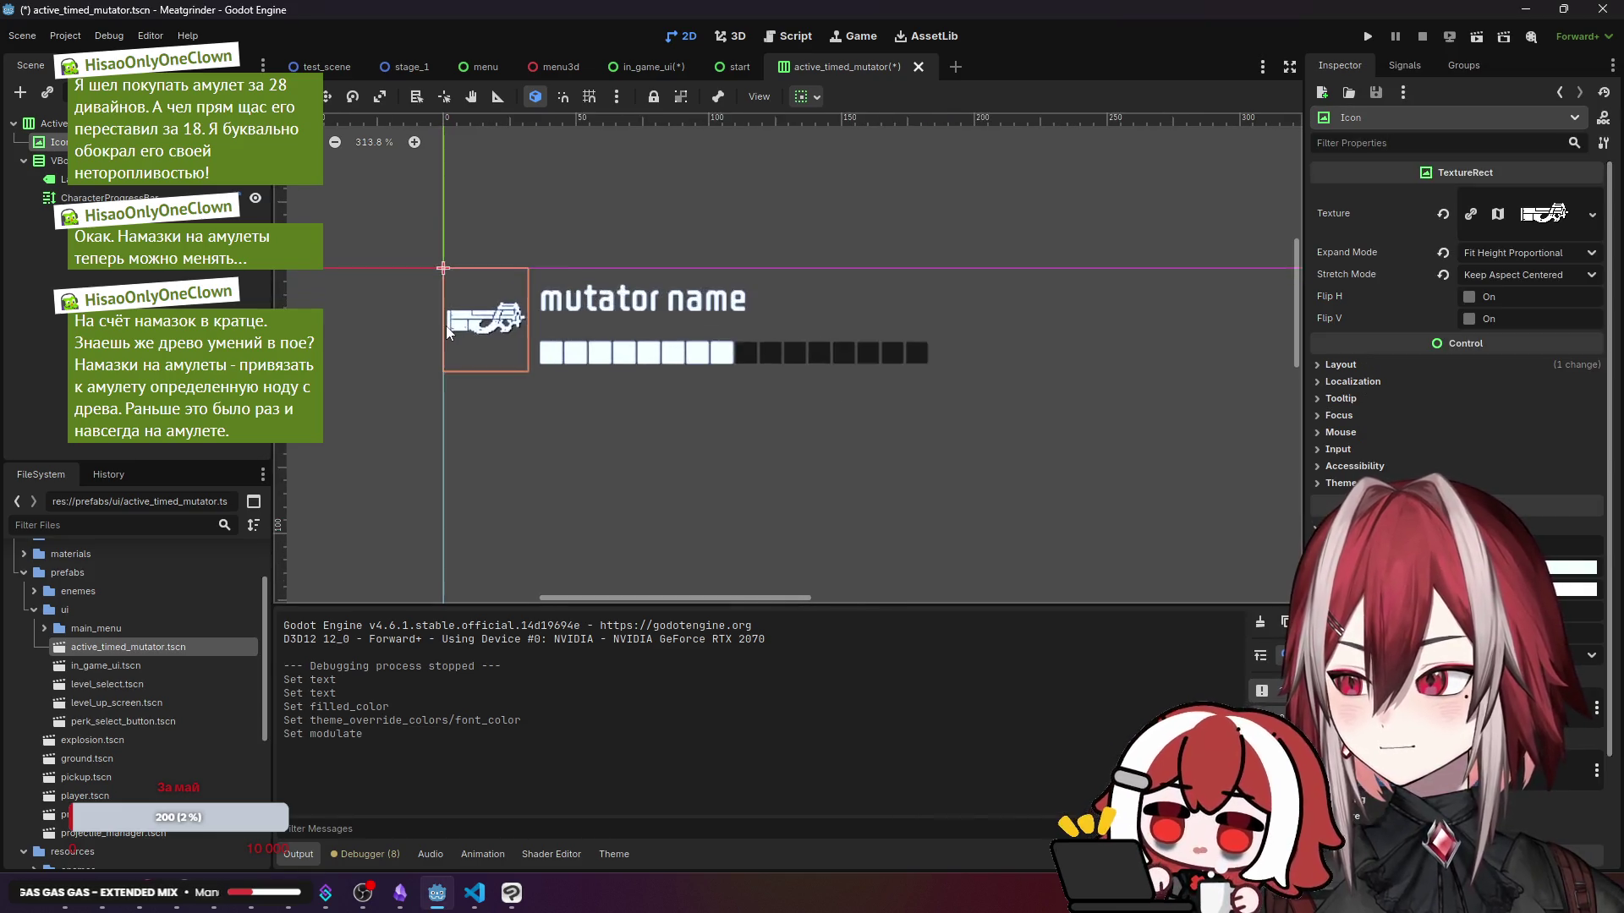
scroll(445, 326, down, 4)
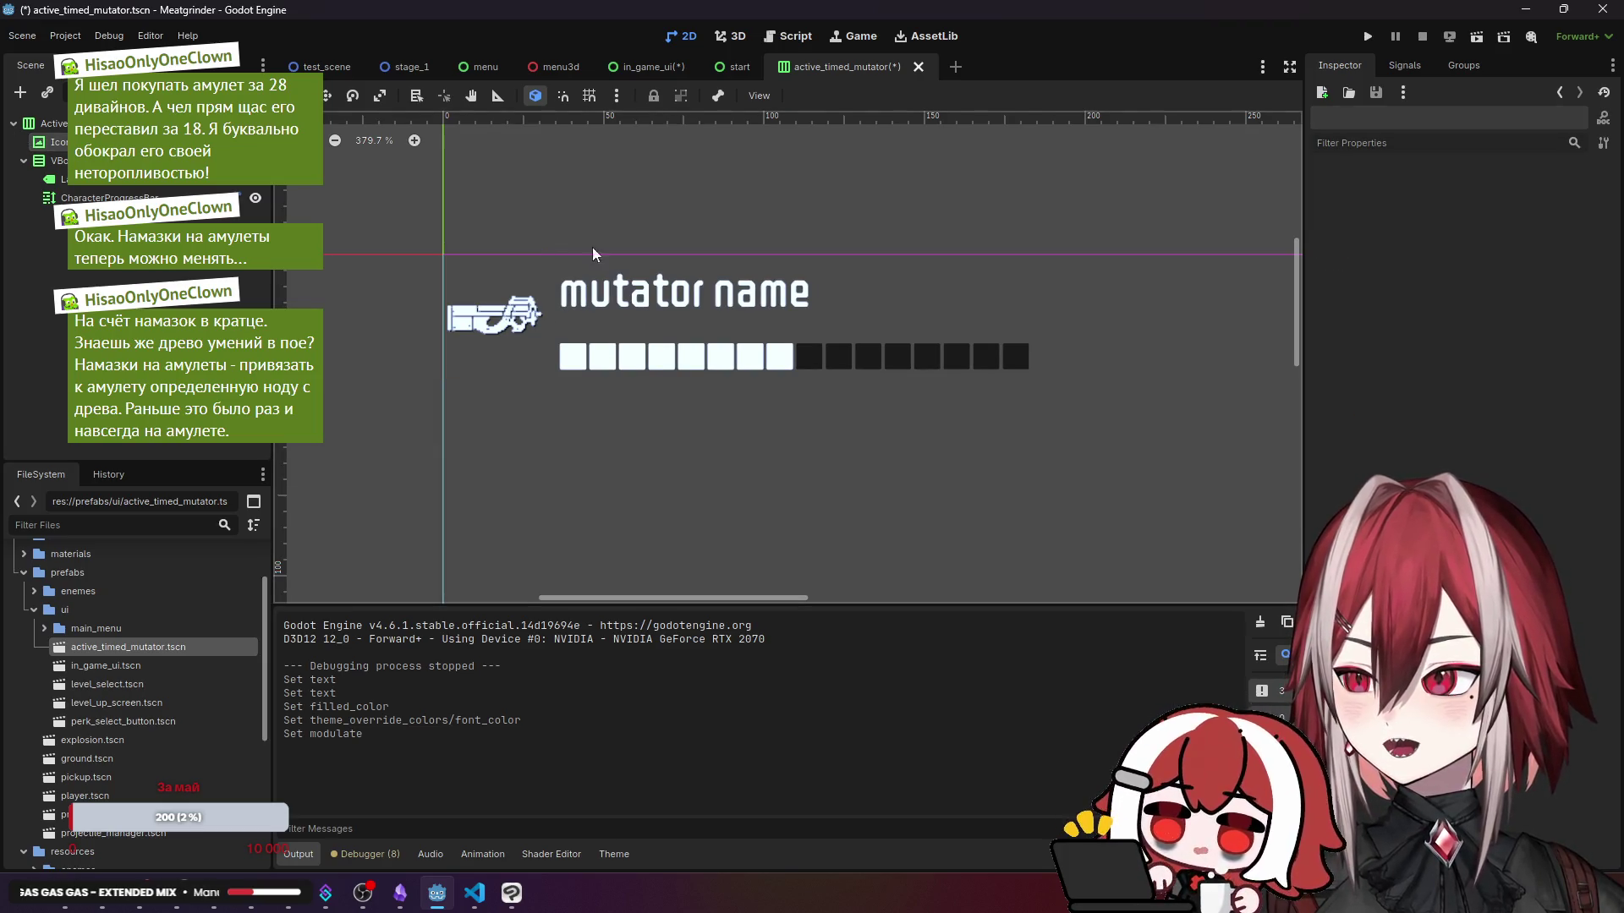
key(ctrl+s)
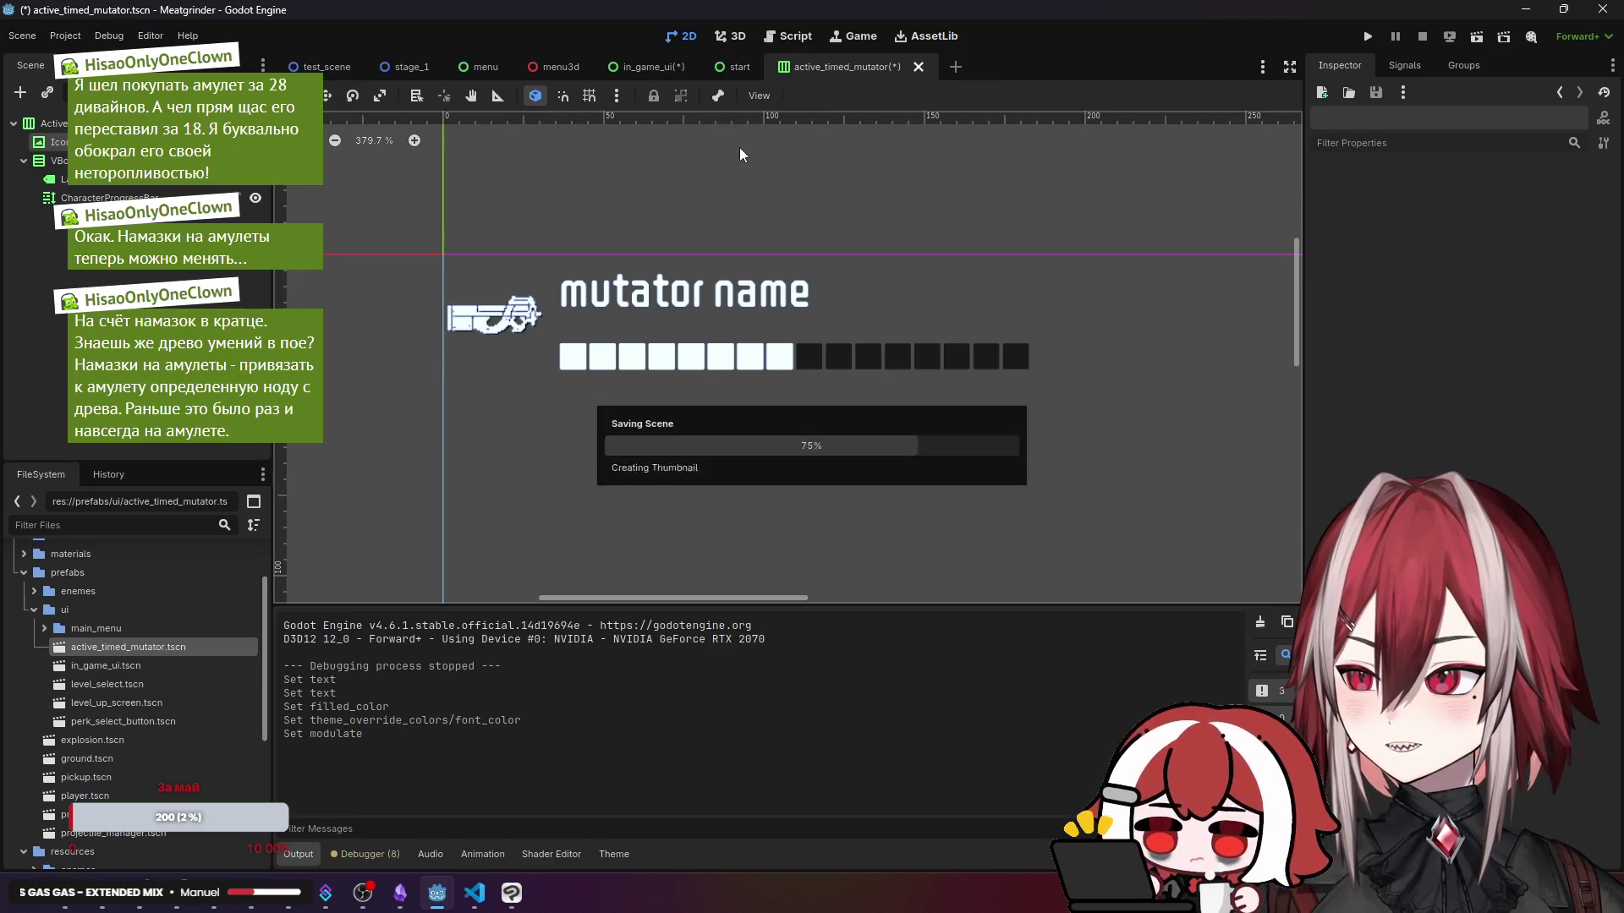
- Save the in_game_ui scene and open pickup.tscn
click(656, 71)
key(ctrl+s)
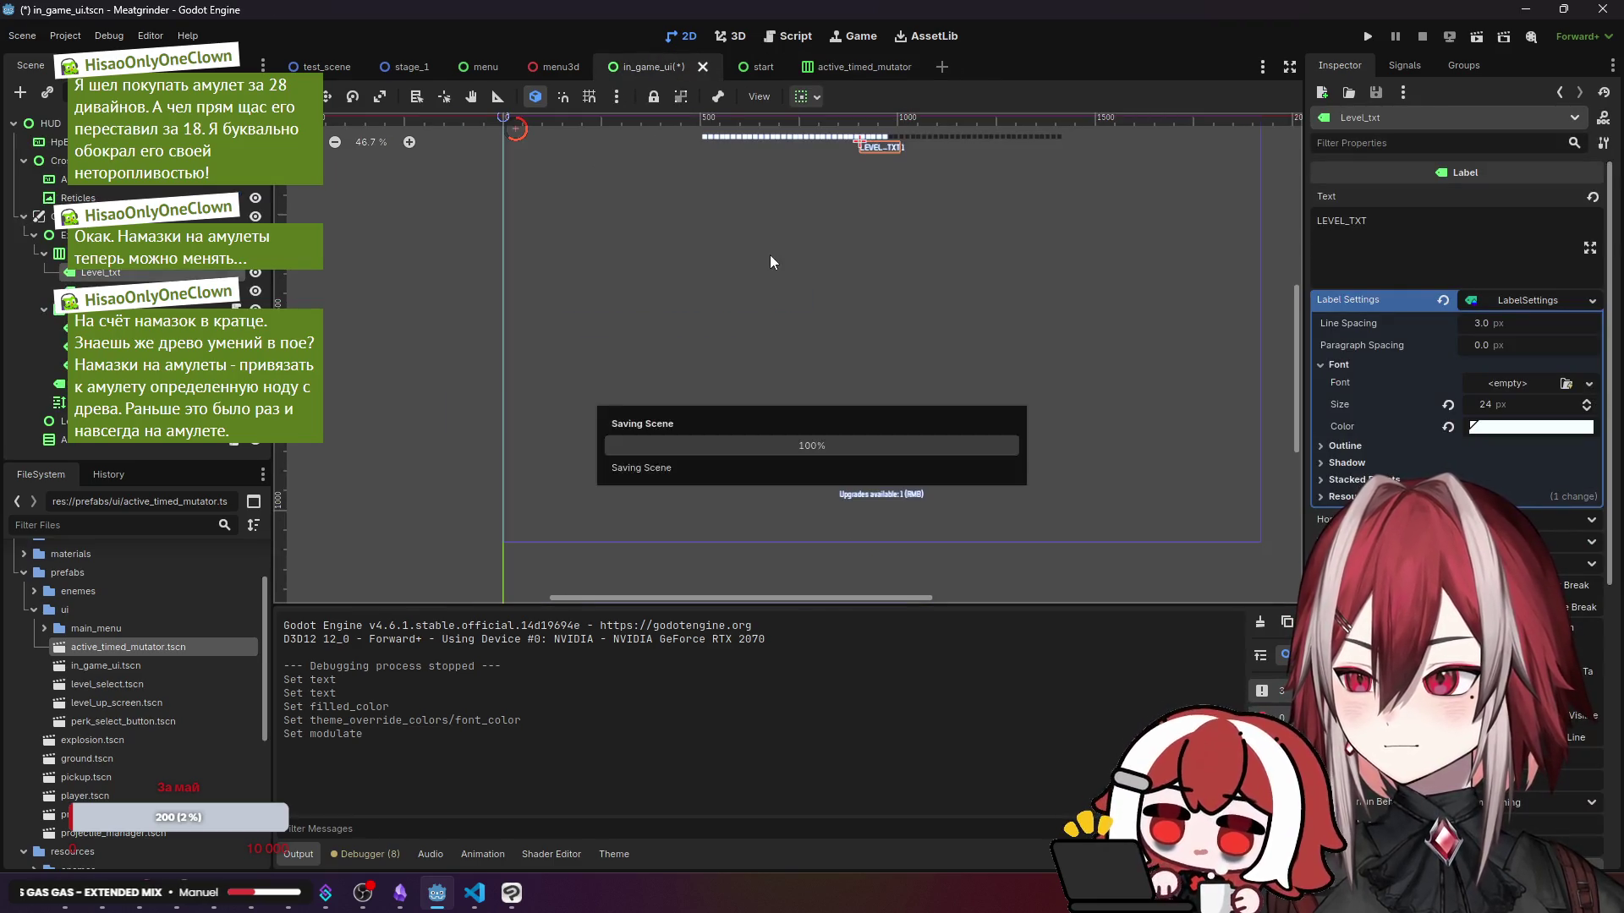
click(323, 67)
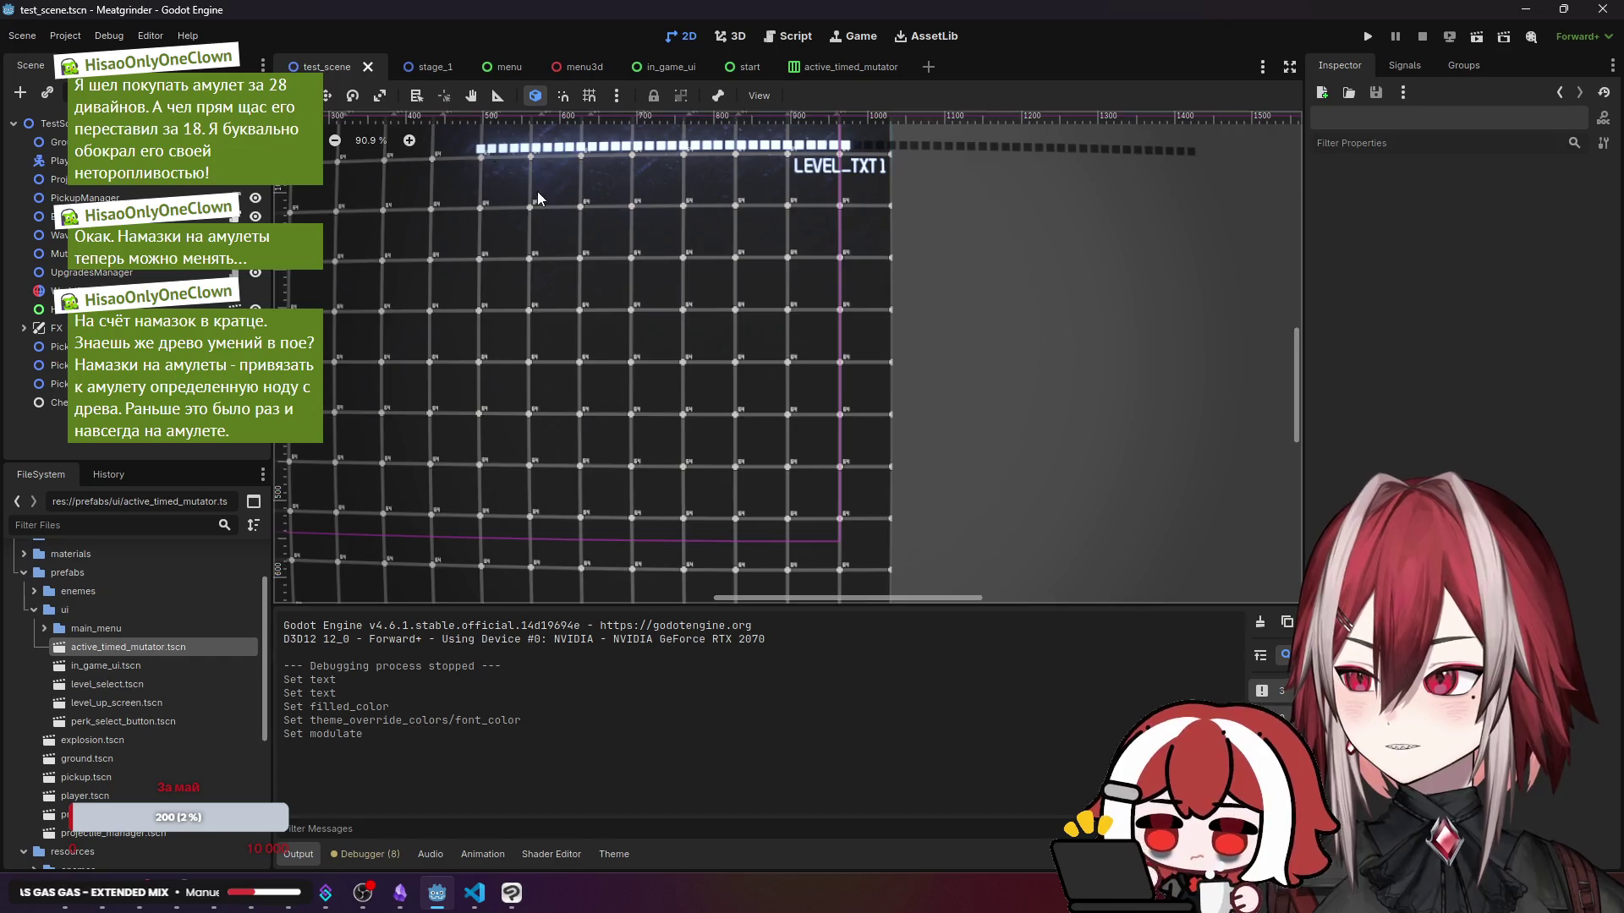
scroll(676, 237, left, 5)
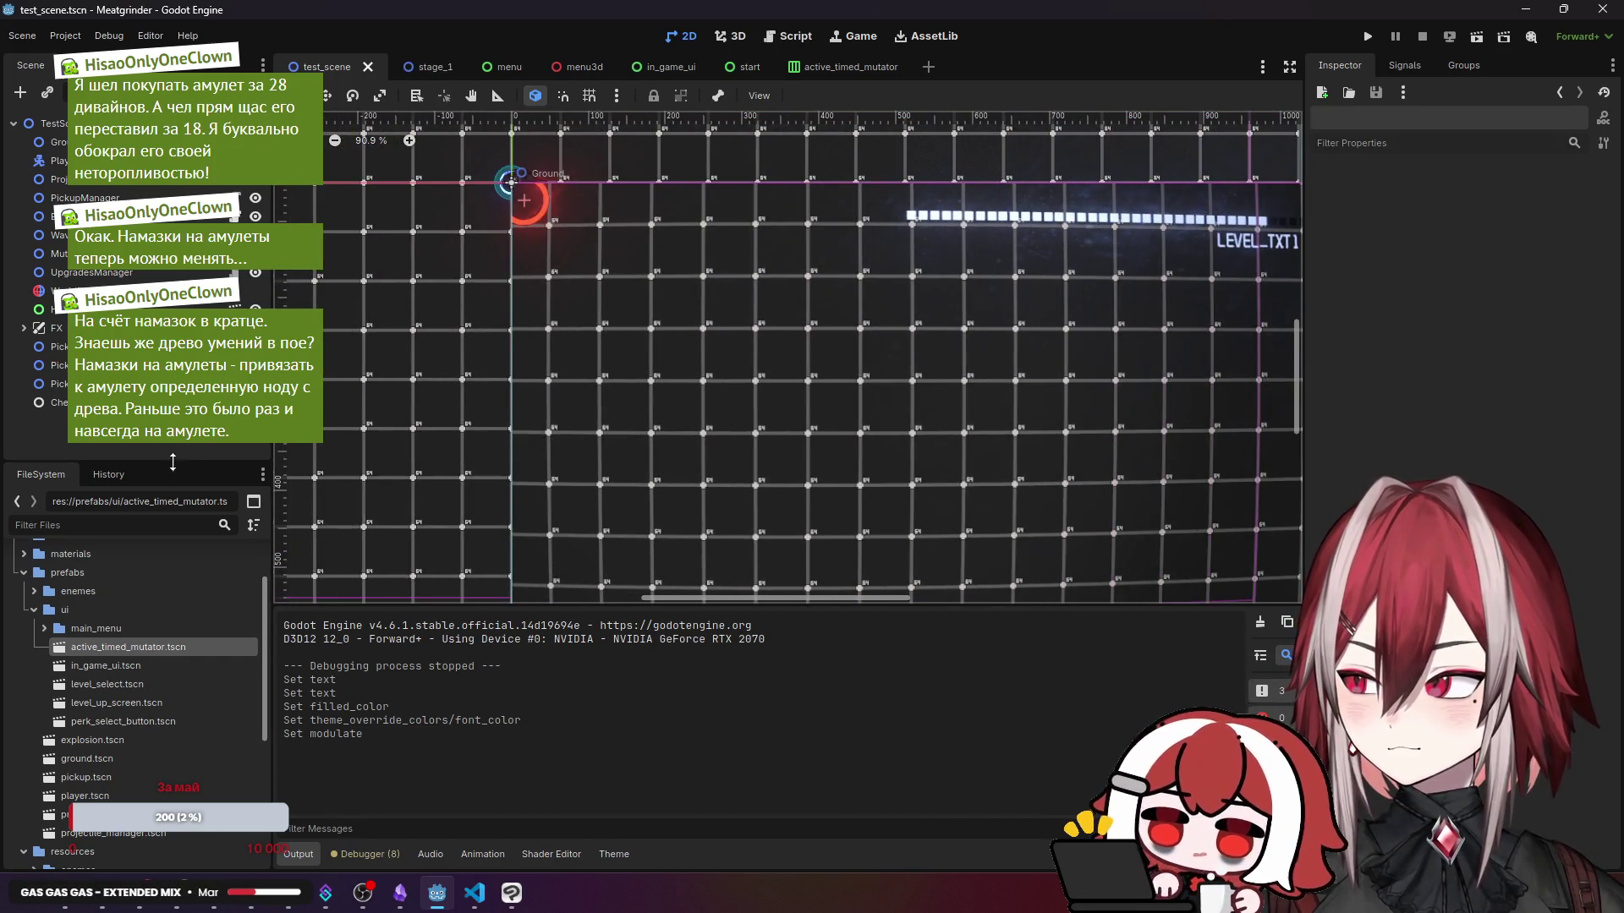
scroll(94, 656, down, 1)
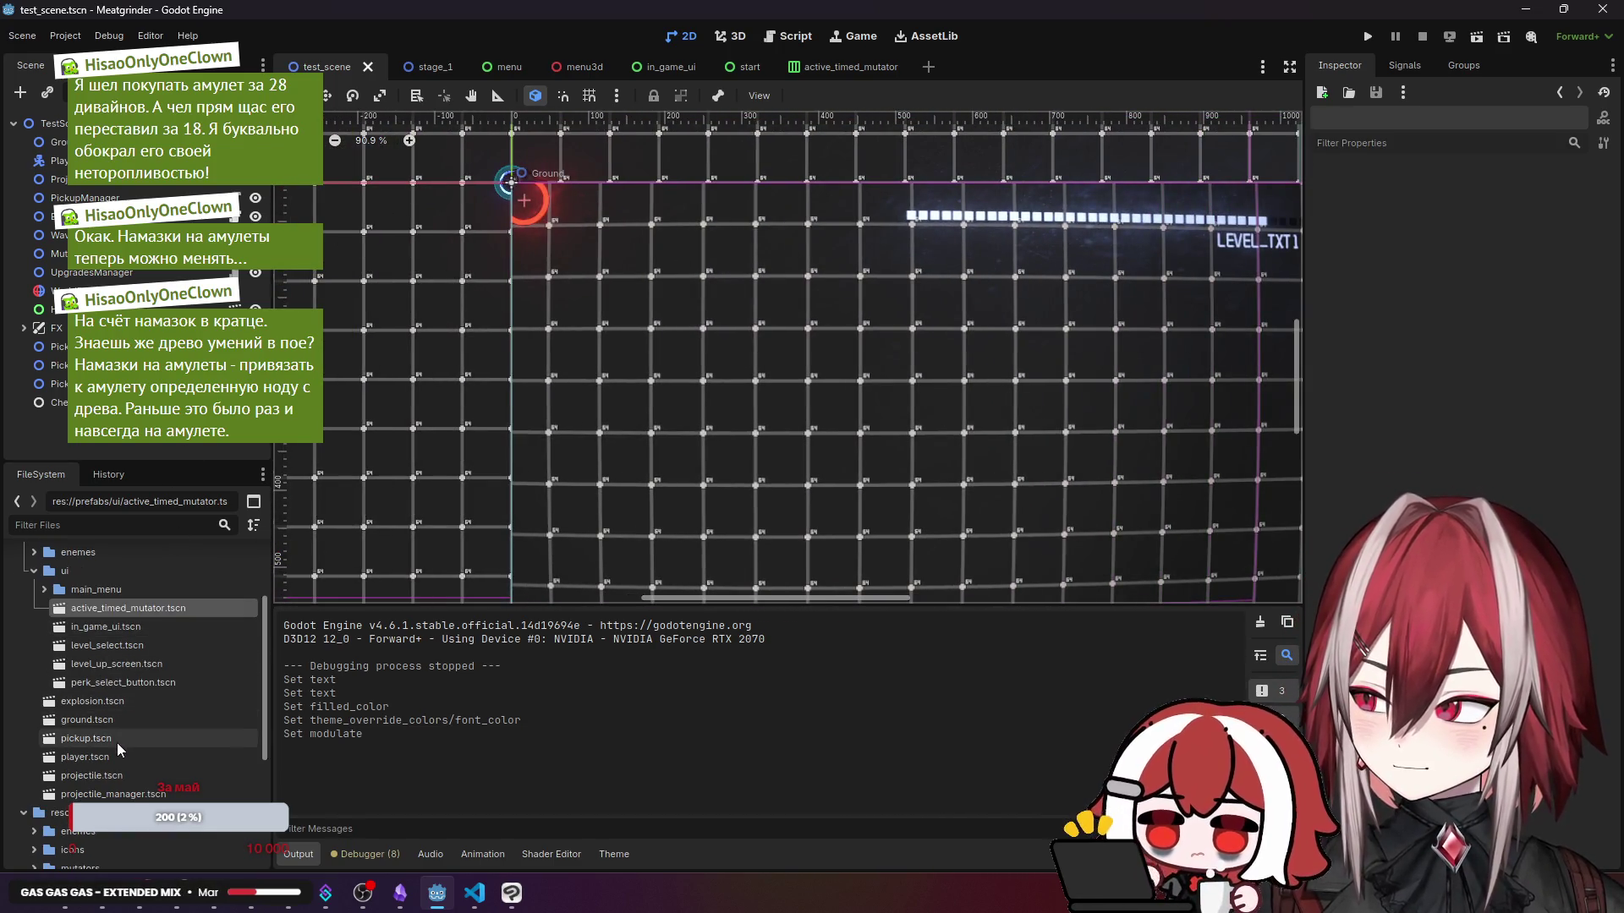
double_click(117, 741)
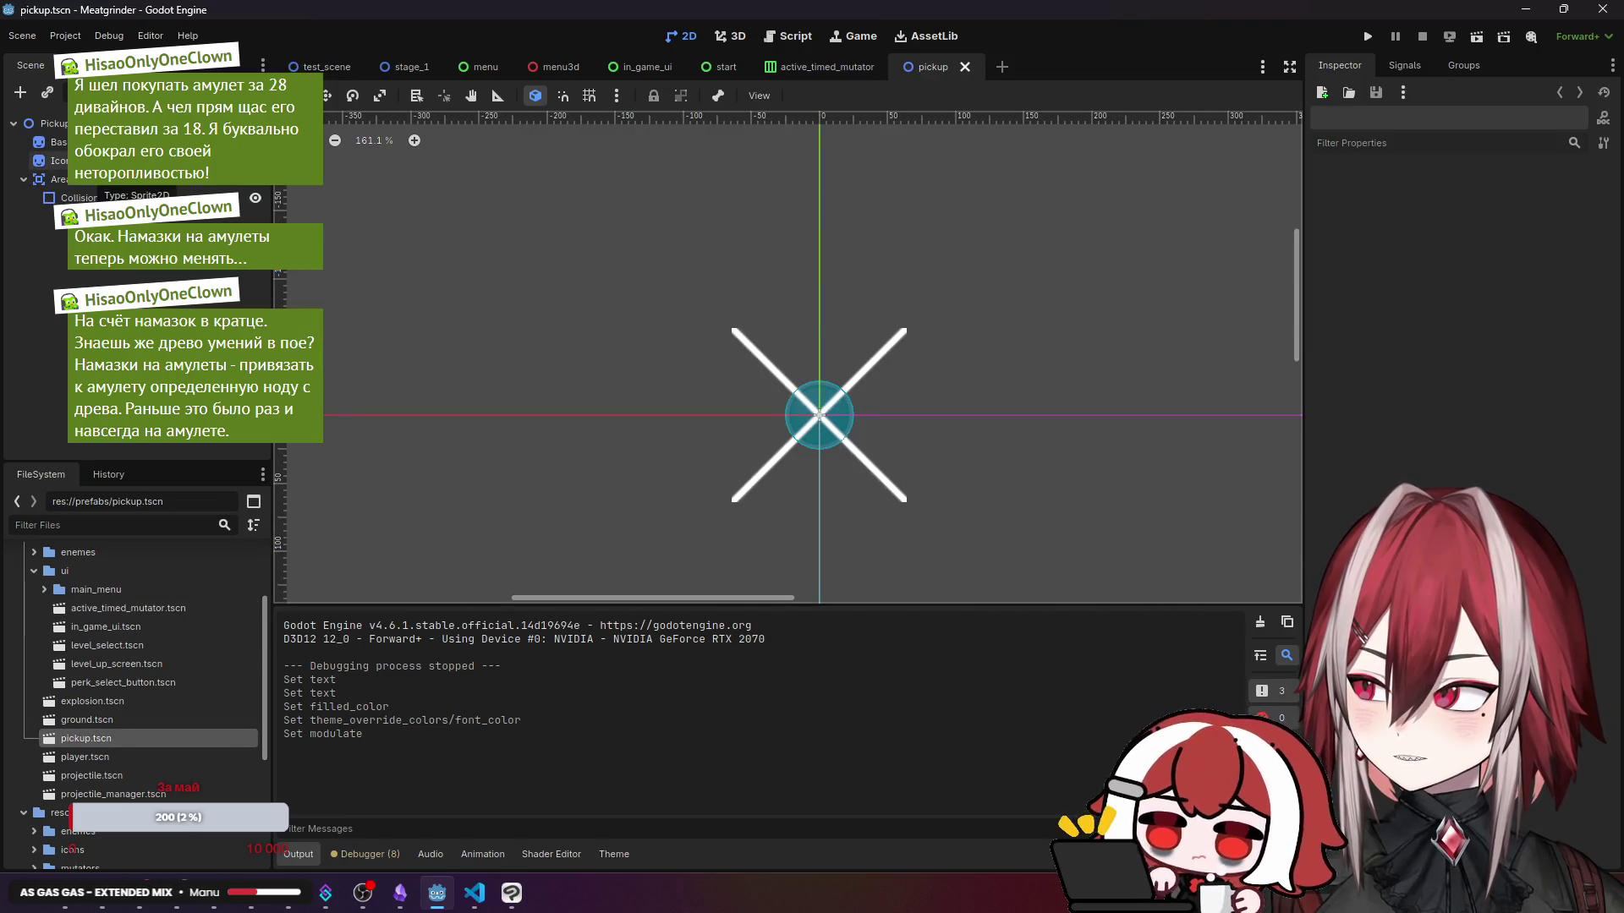
- Tint the pickup's Icon sprite modulate light blue
click(84, 161)
click(1527, 413)
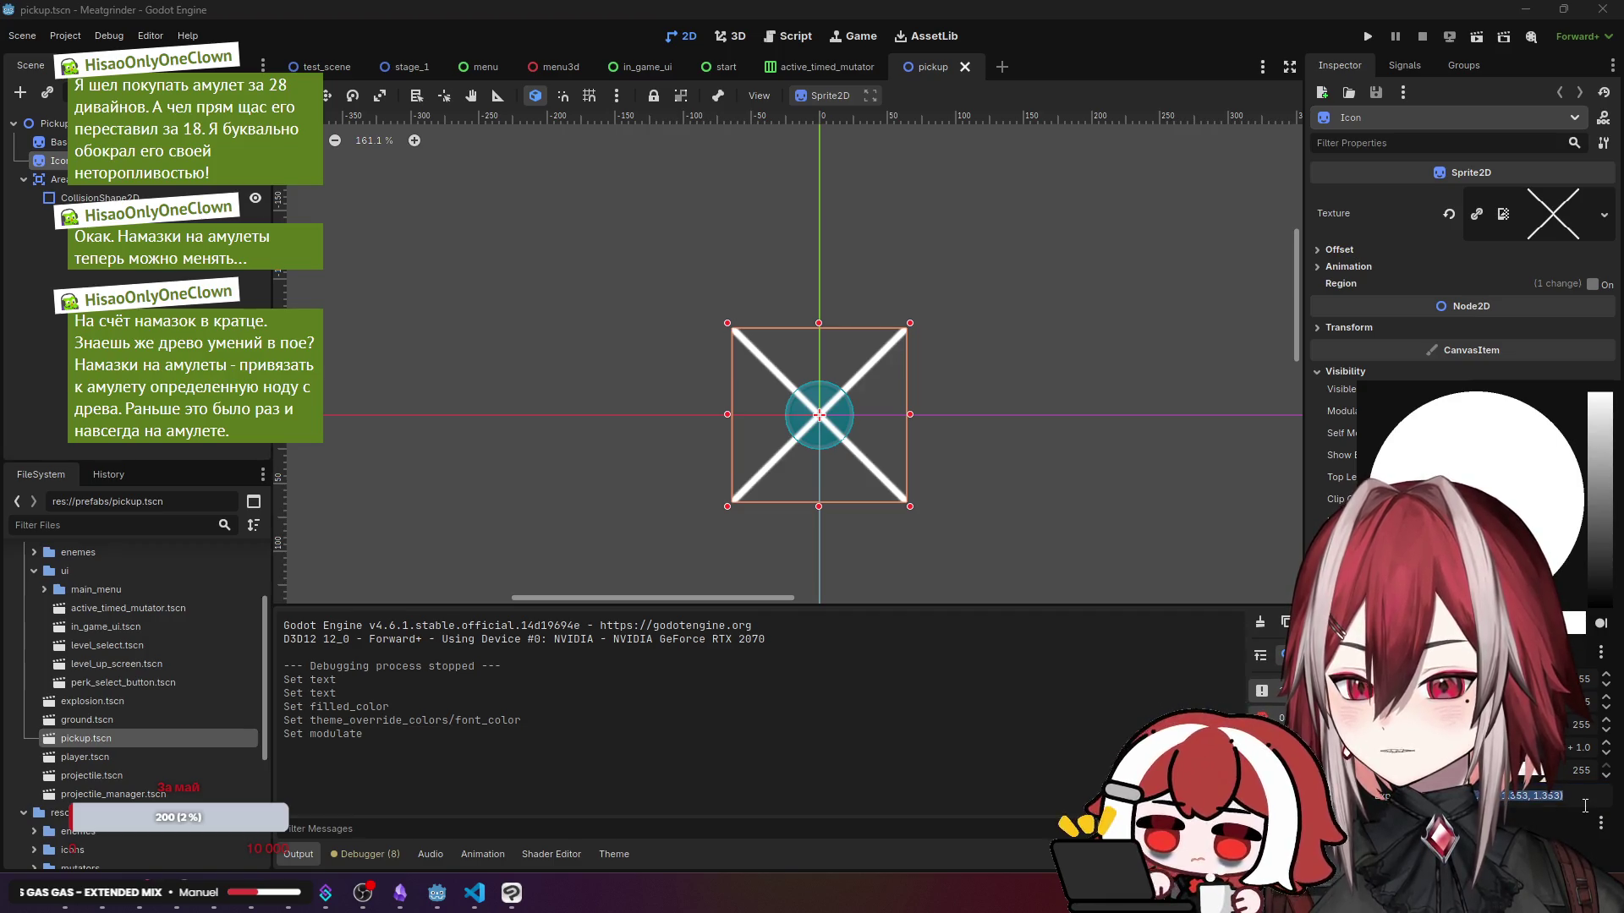
key(Escape)
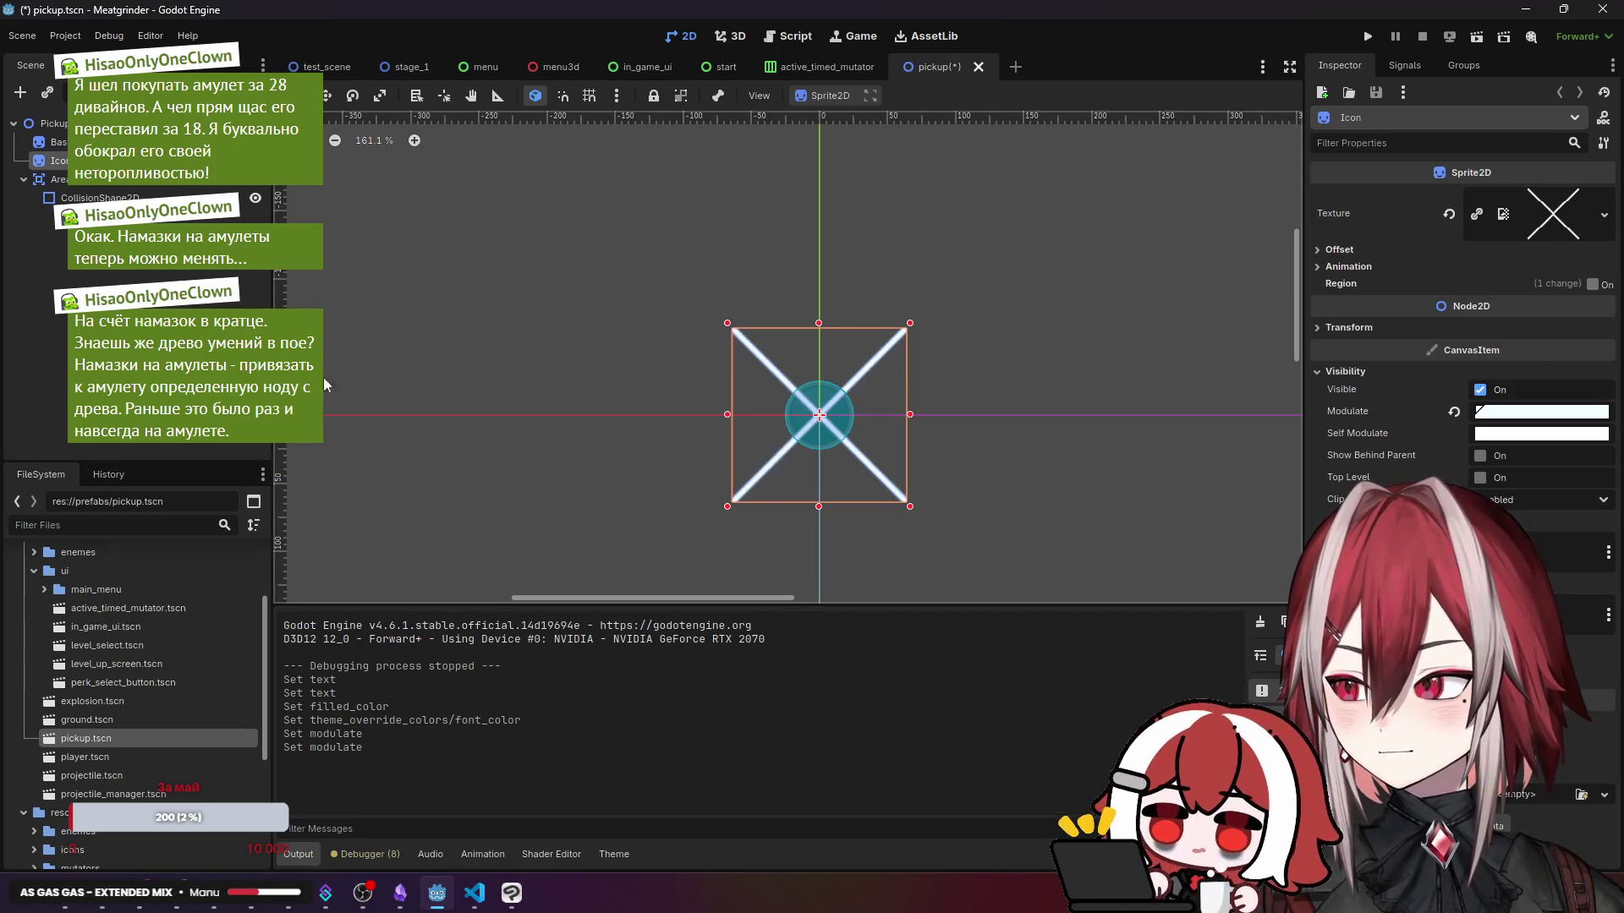
key(Escape)
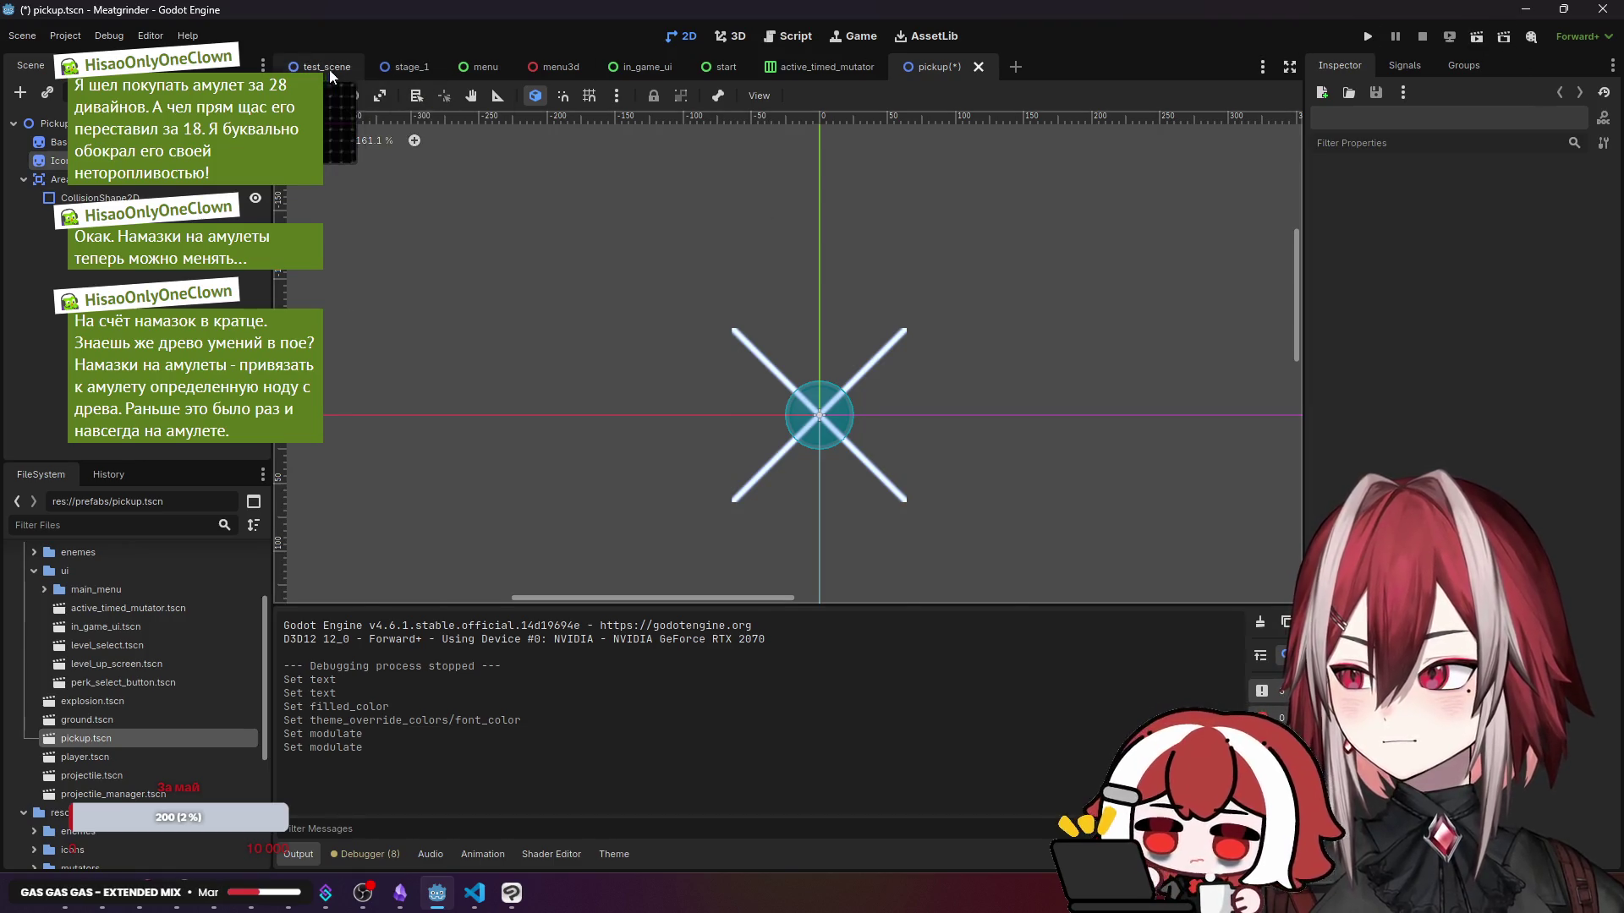
- Run the test scene briefly to see the pickups, then close the game
click(326, 67)
click(1476, 37)
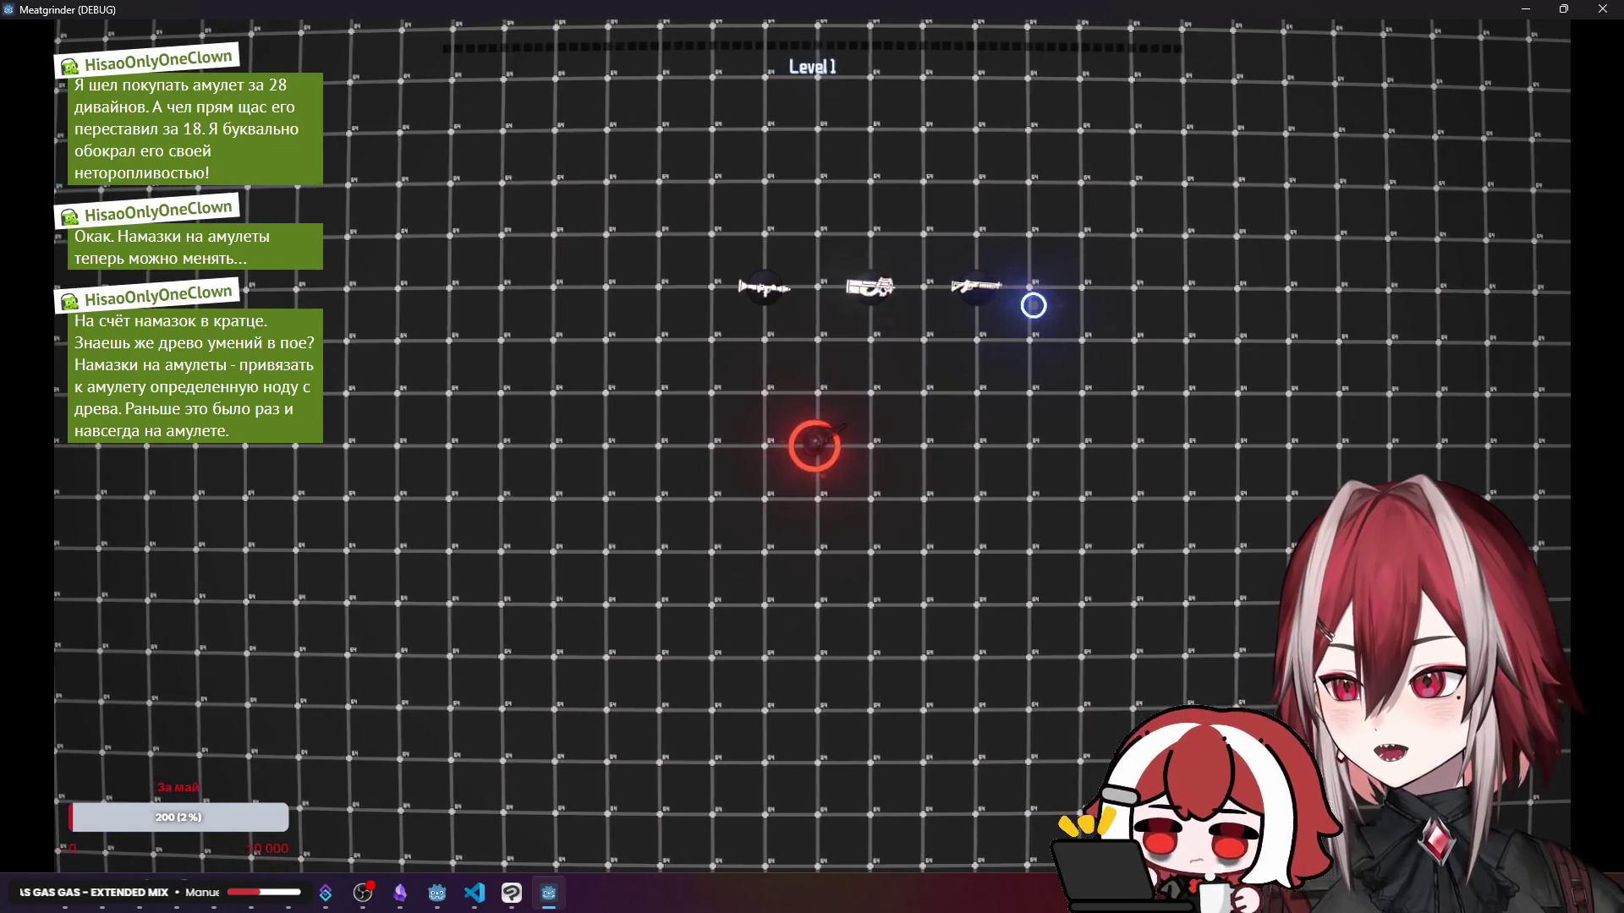
key(d)
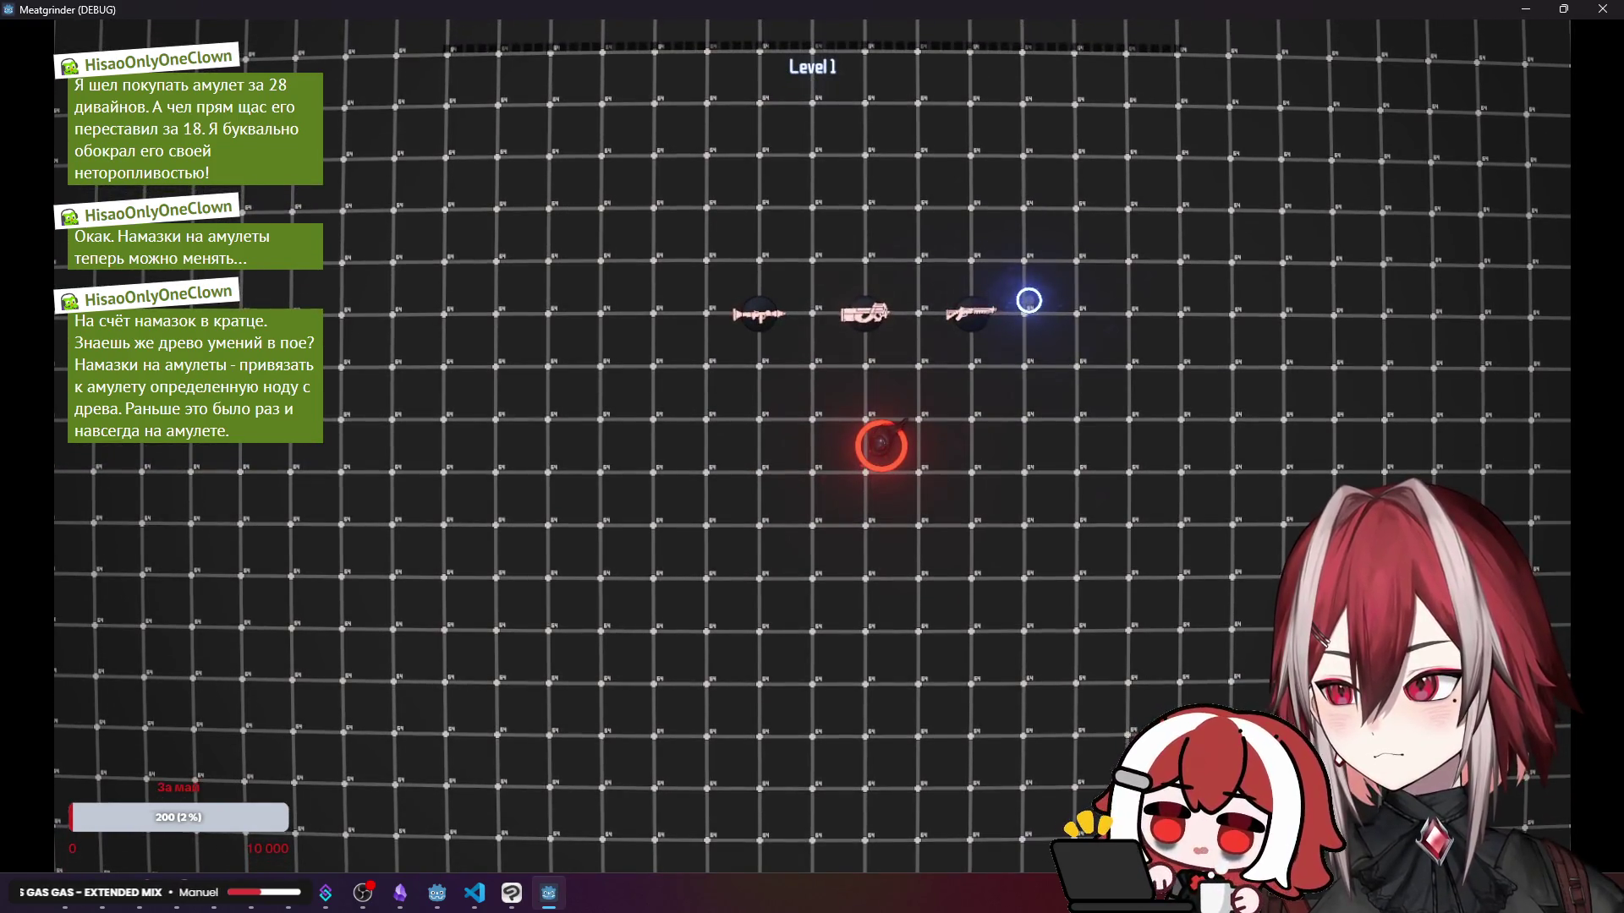
click(1601, 9)
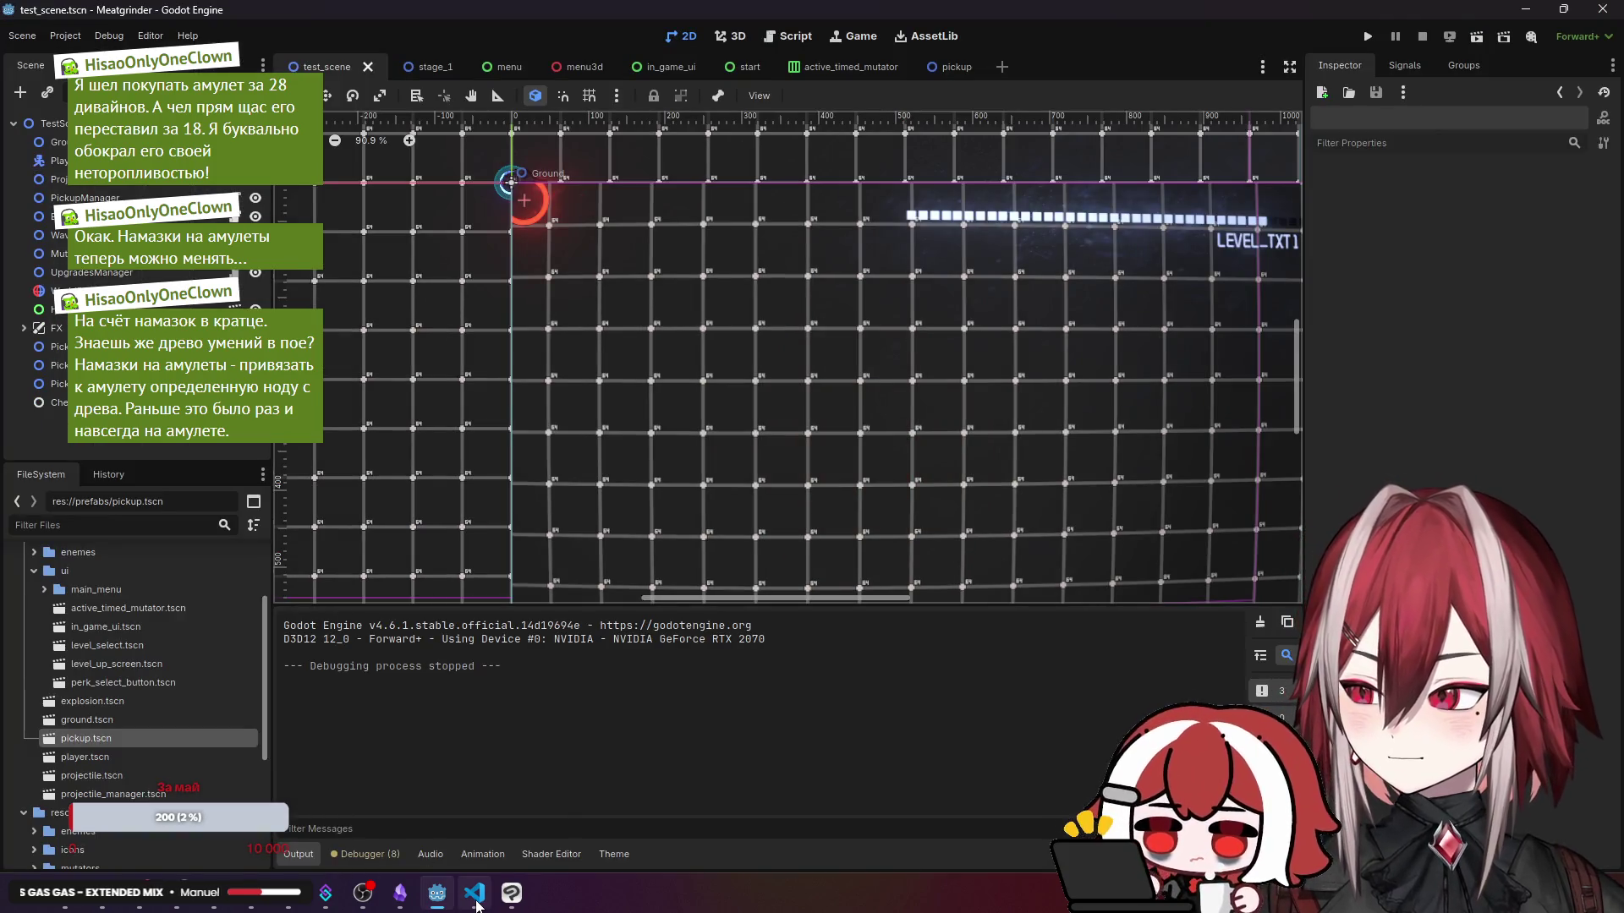
- Open scripts/pickup.gd in VS Code and inspect how icon_color and low_time_color tint the icon
click(475, 894)
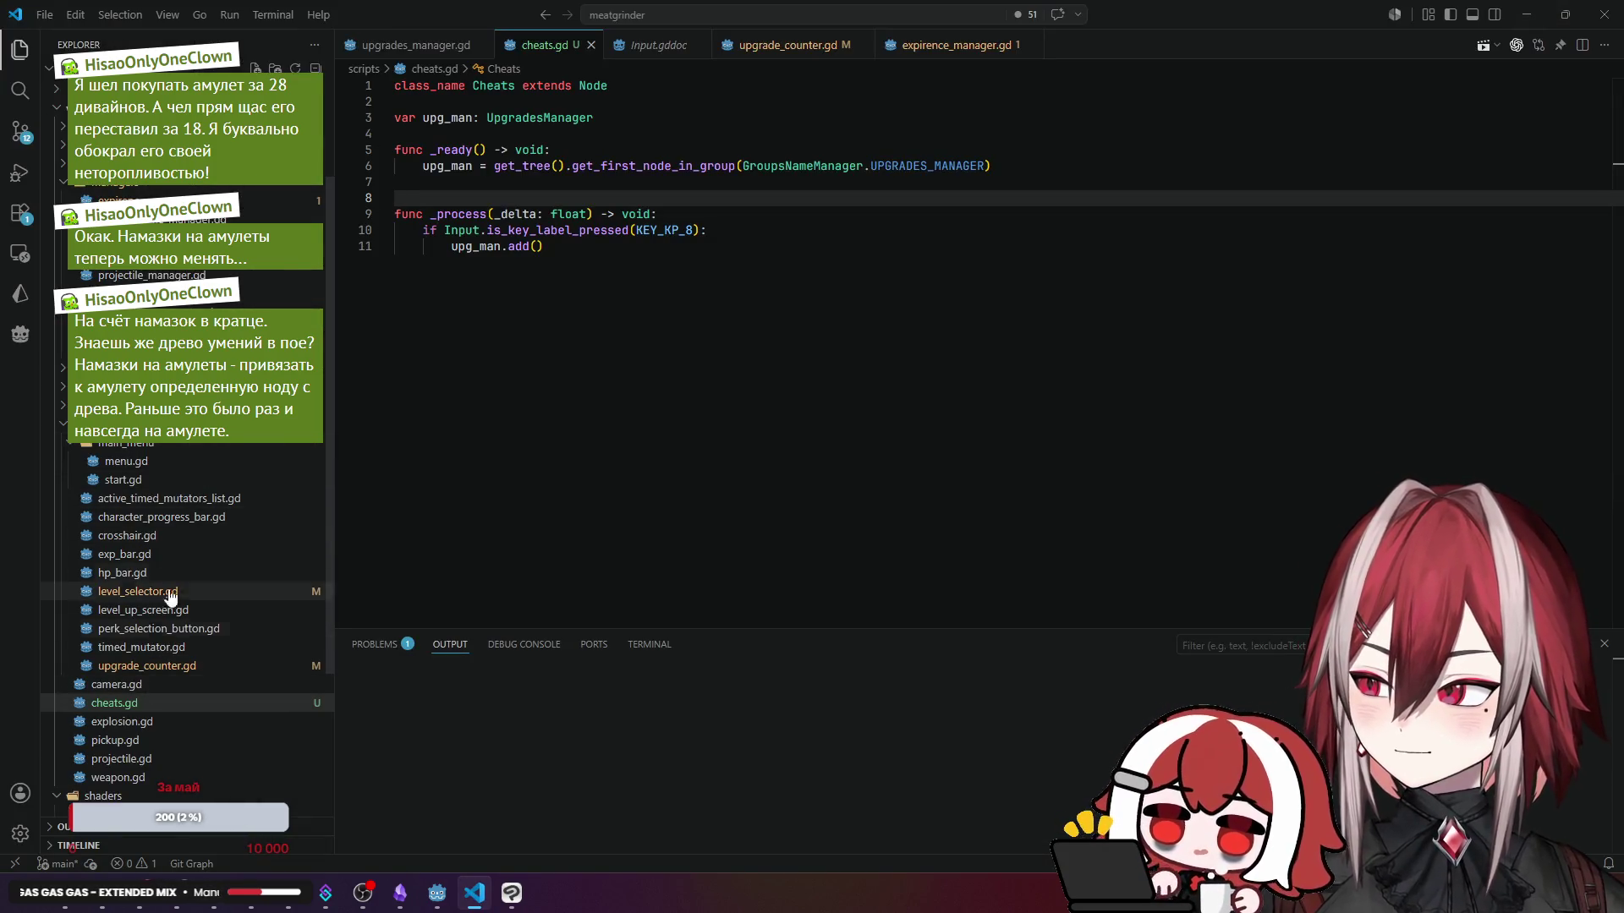
scroll(164, 620, down, 5)
click(118, 528)
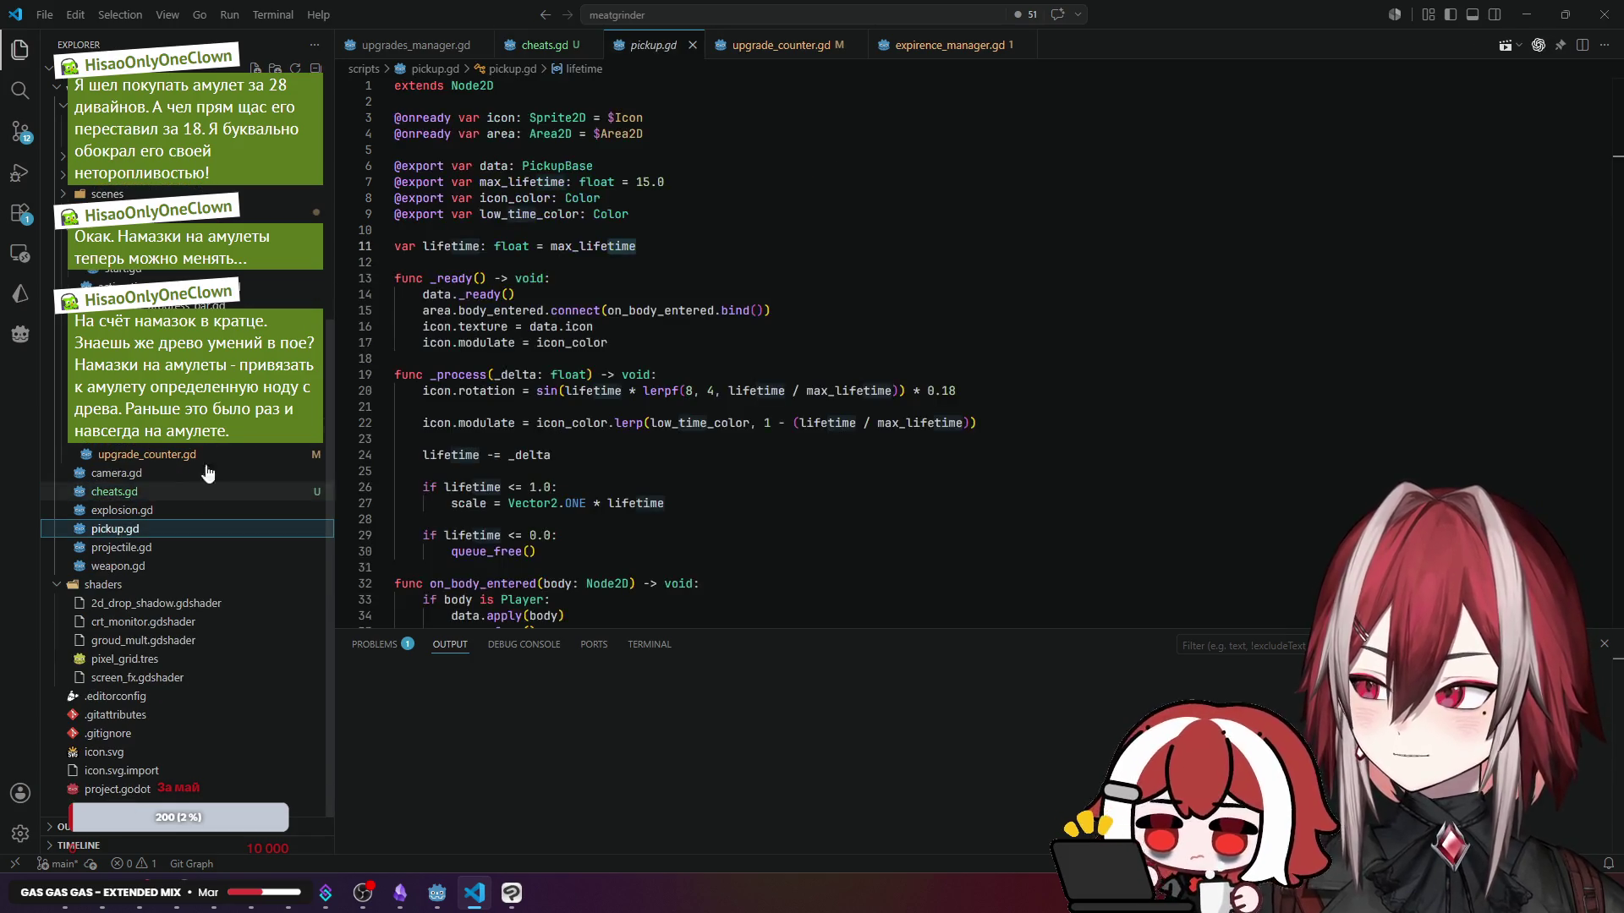
click(505, 167)
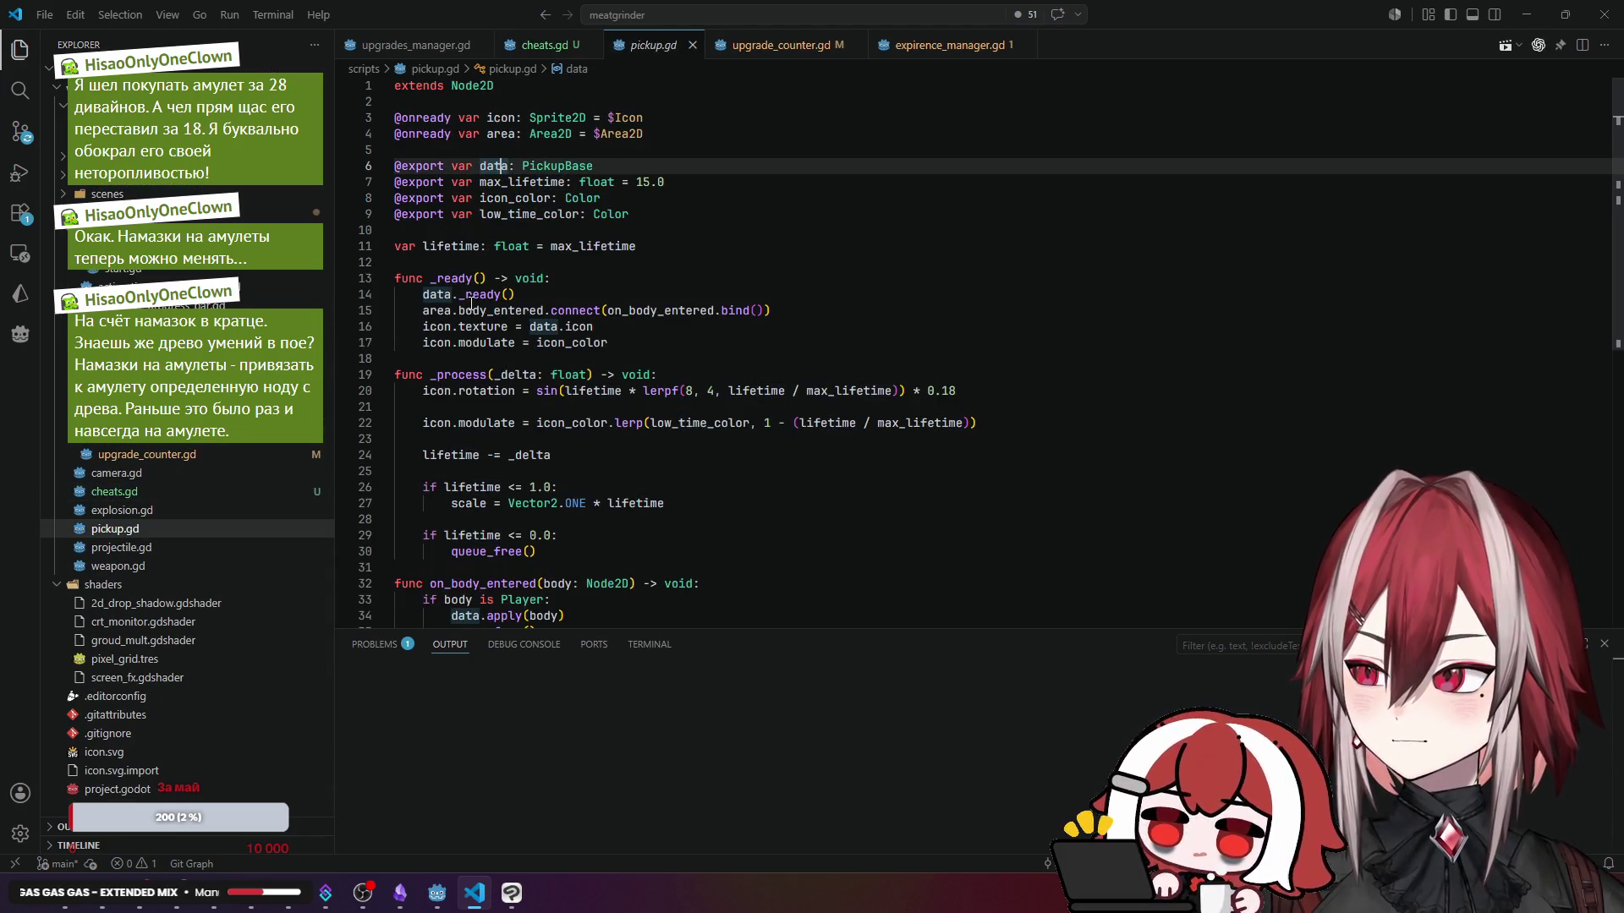
scroll(484, 273, down, 3)
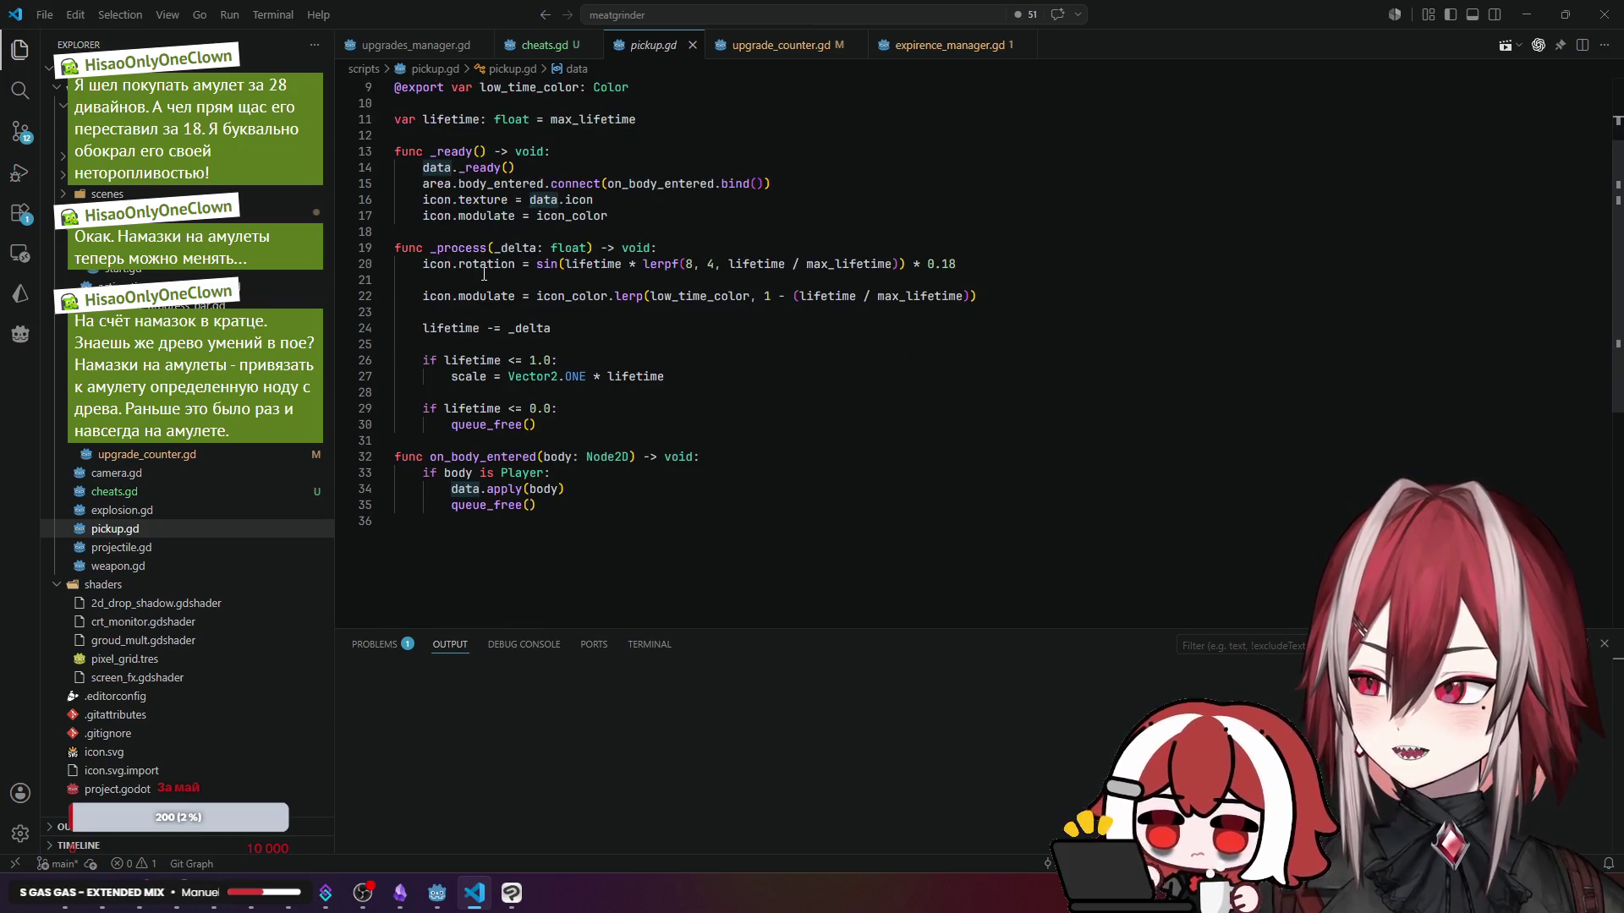
click(489, 296)
click(692, 295)
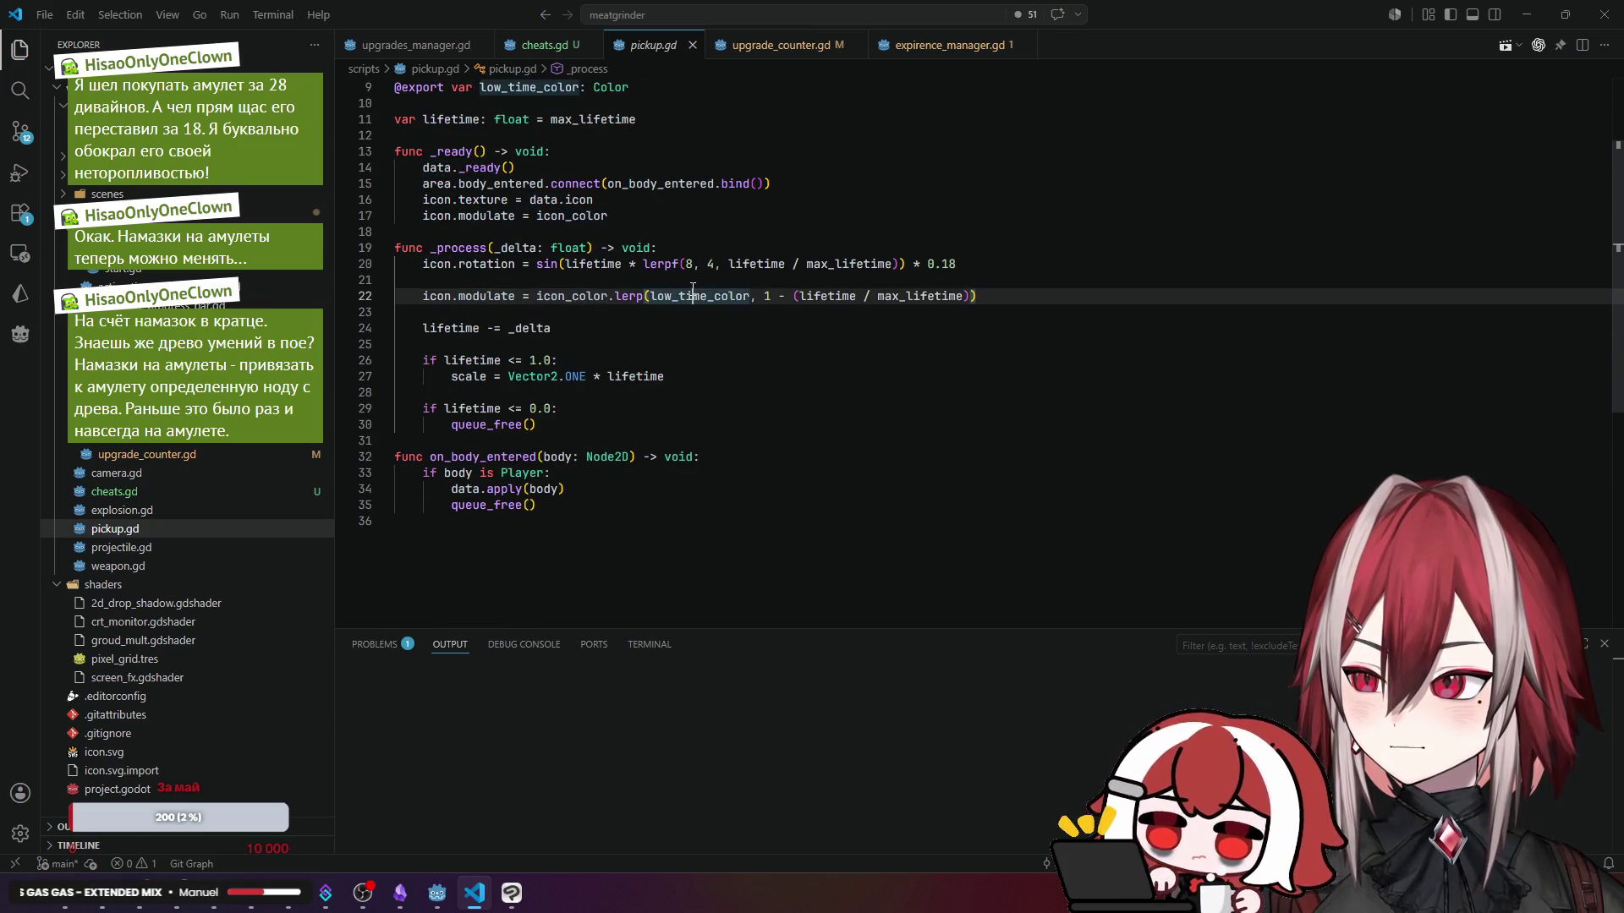
click(724, 302)
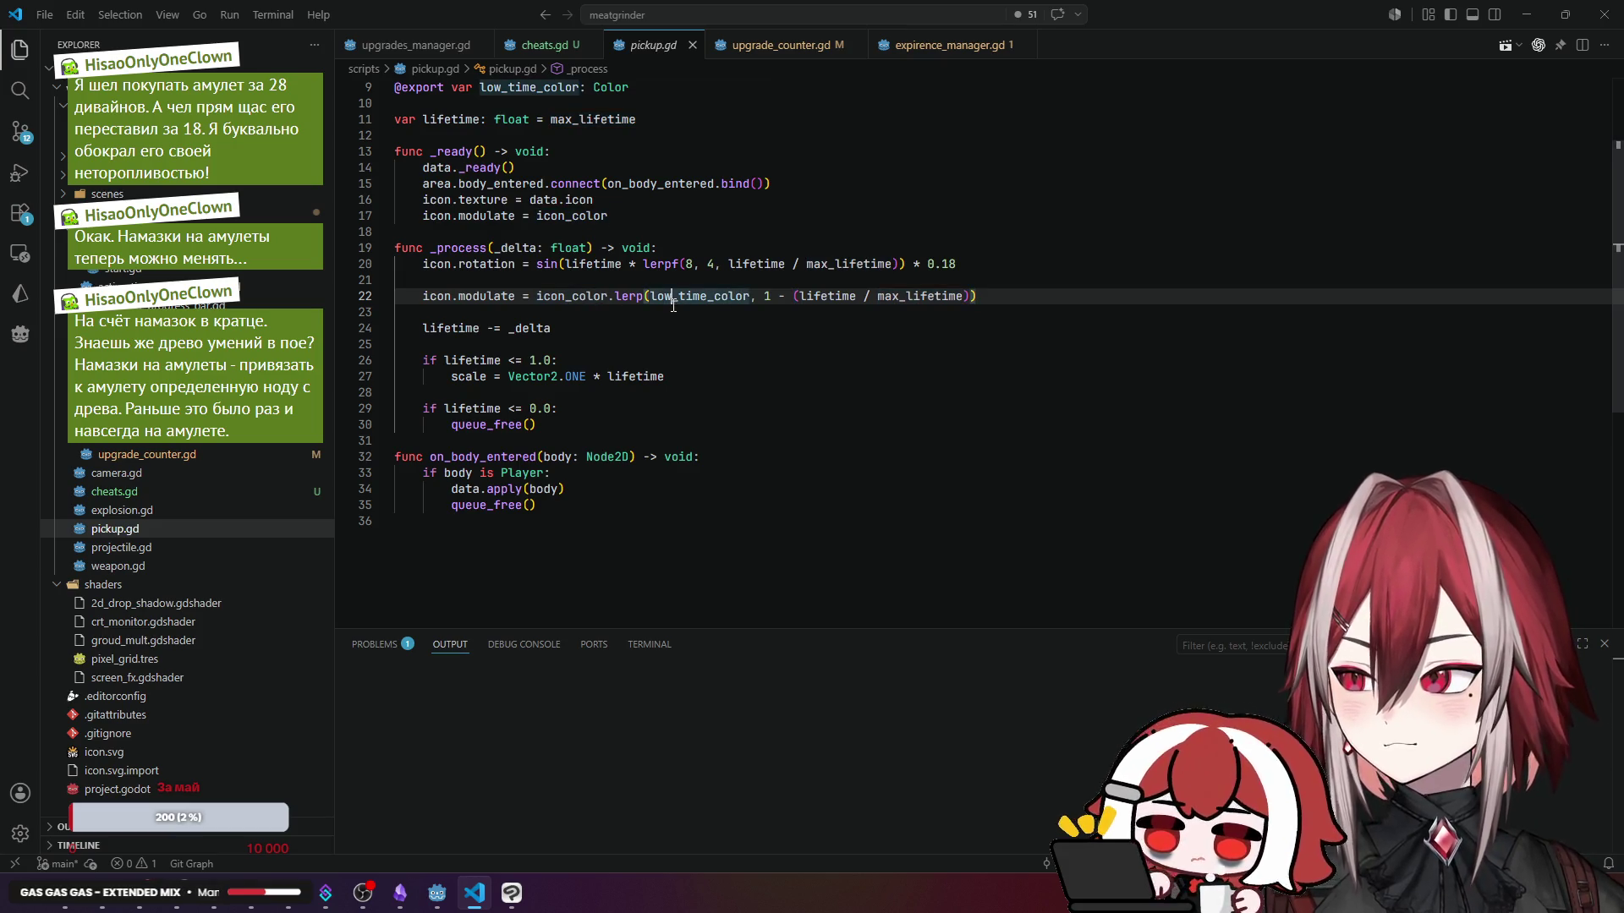
scroll(614, 236, up, 3)
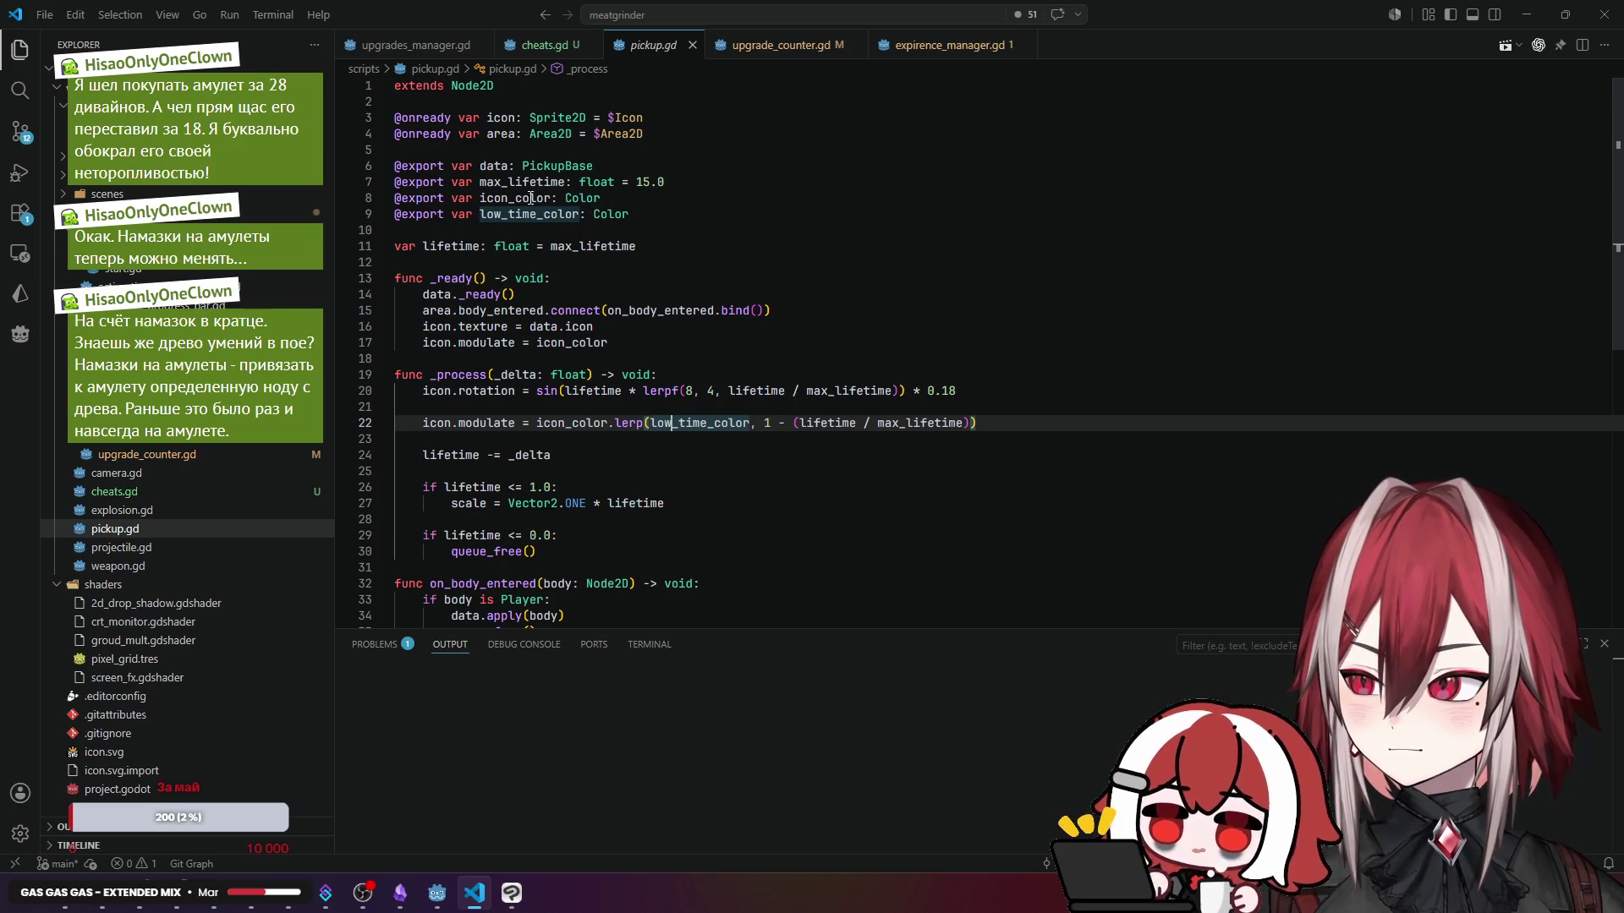
ctrl+click(575, 422)
mouse_move(511, 896)
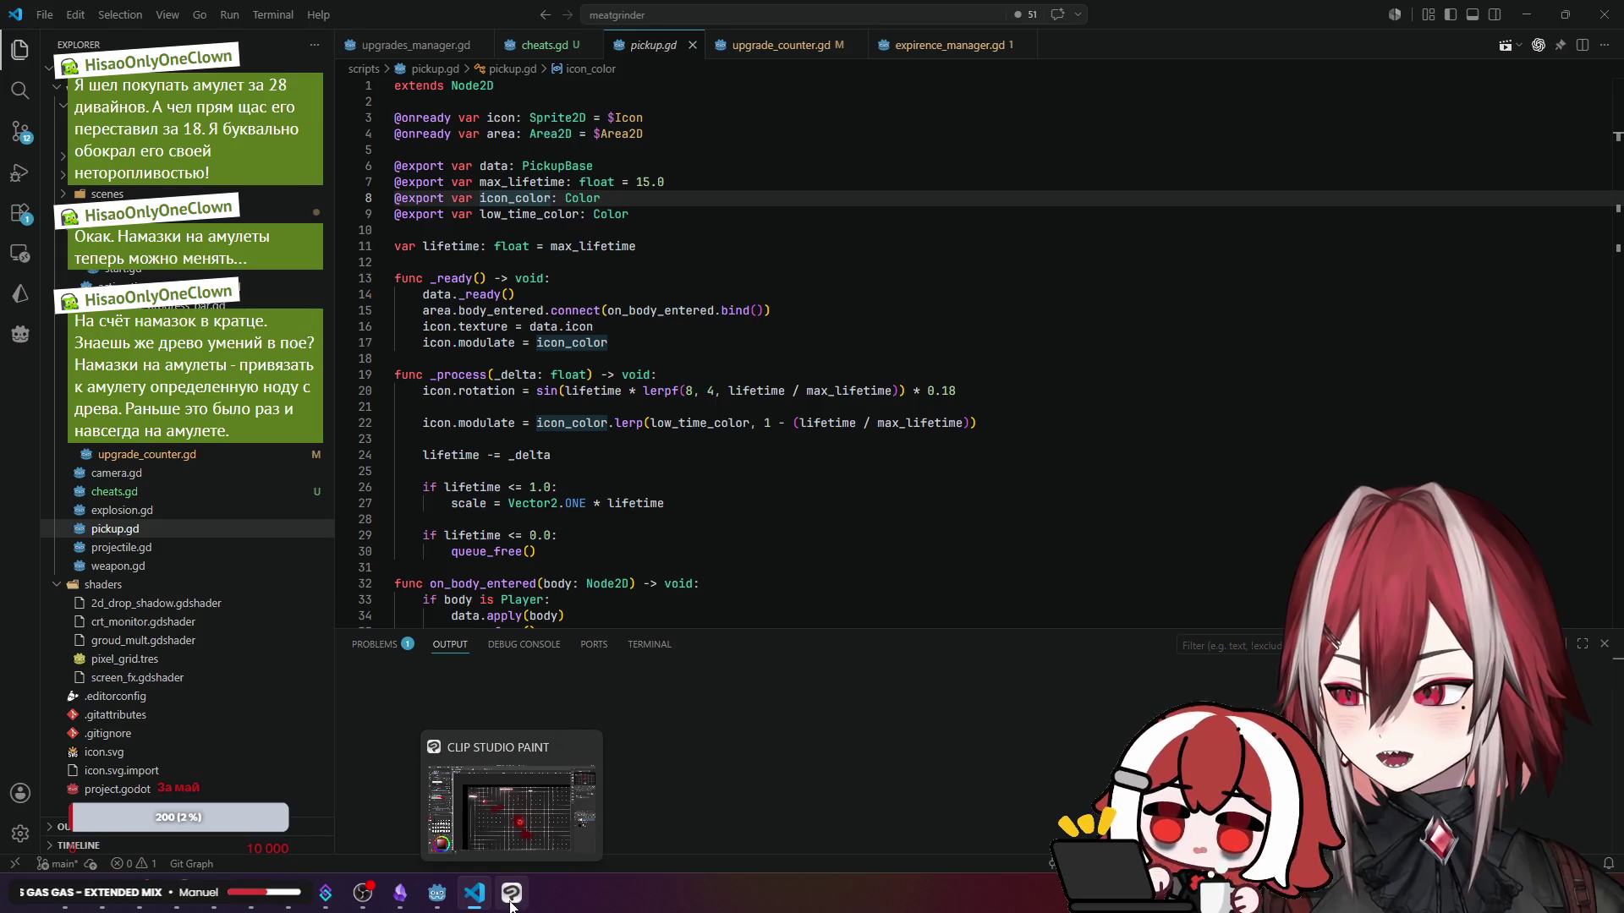
- Try resetting the pickup Icon's tint, then undo to keep the light-blue modulate
click(431, 905)
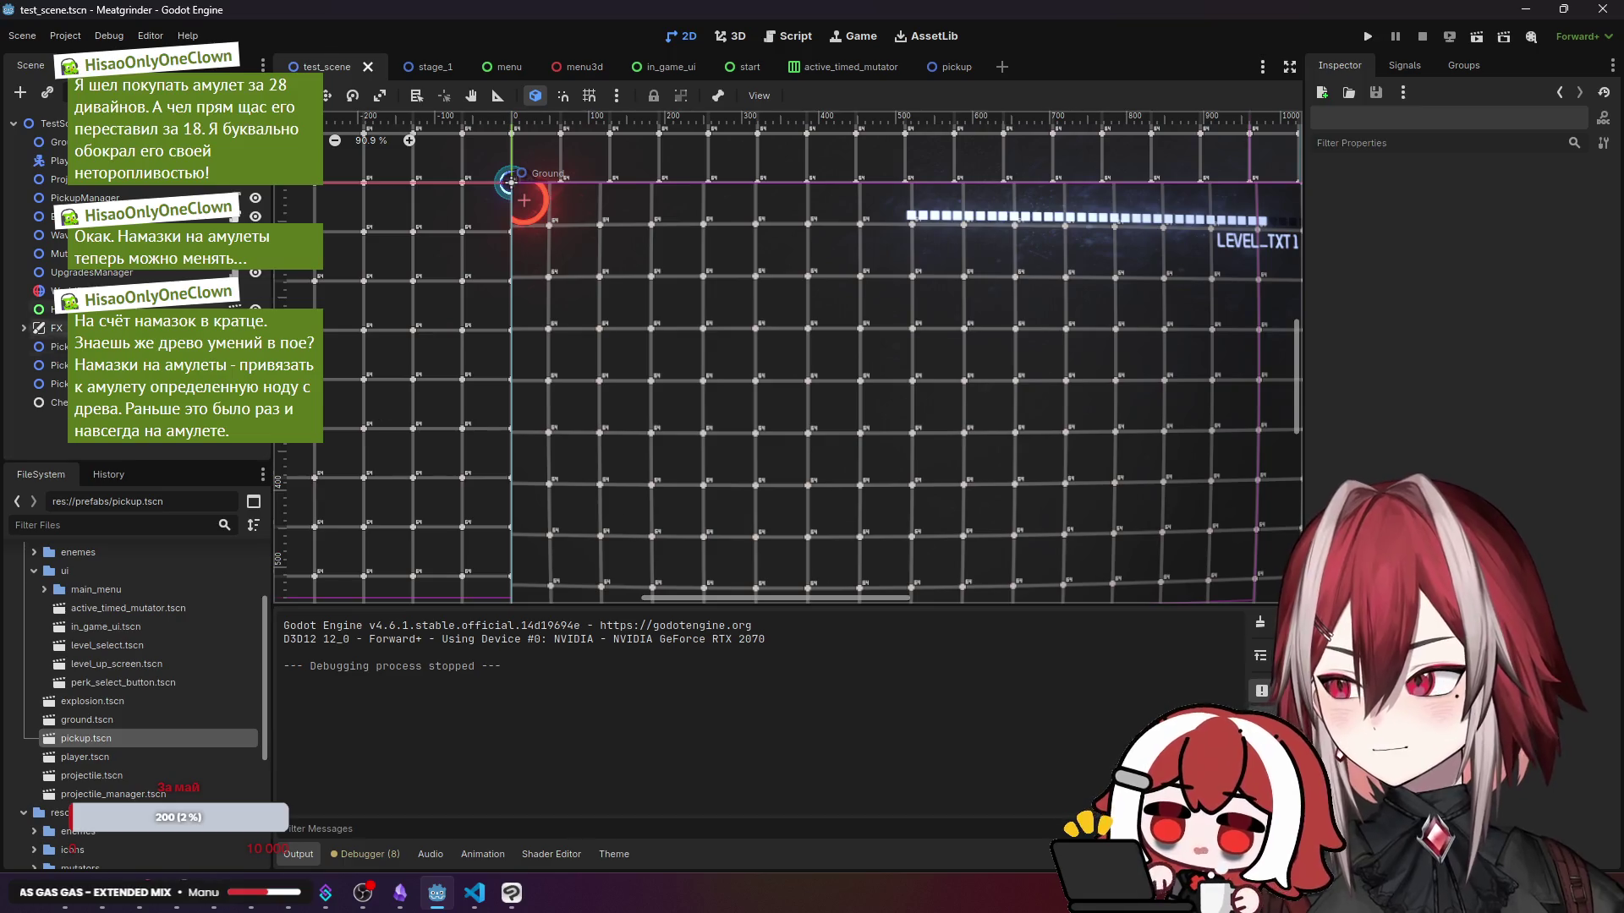
click(945, 68)
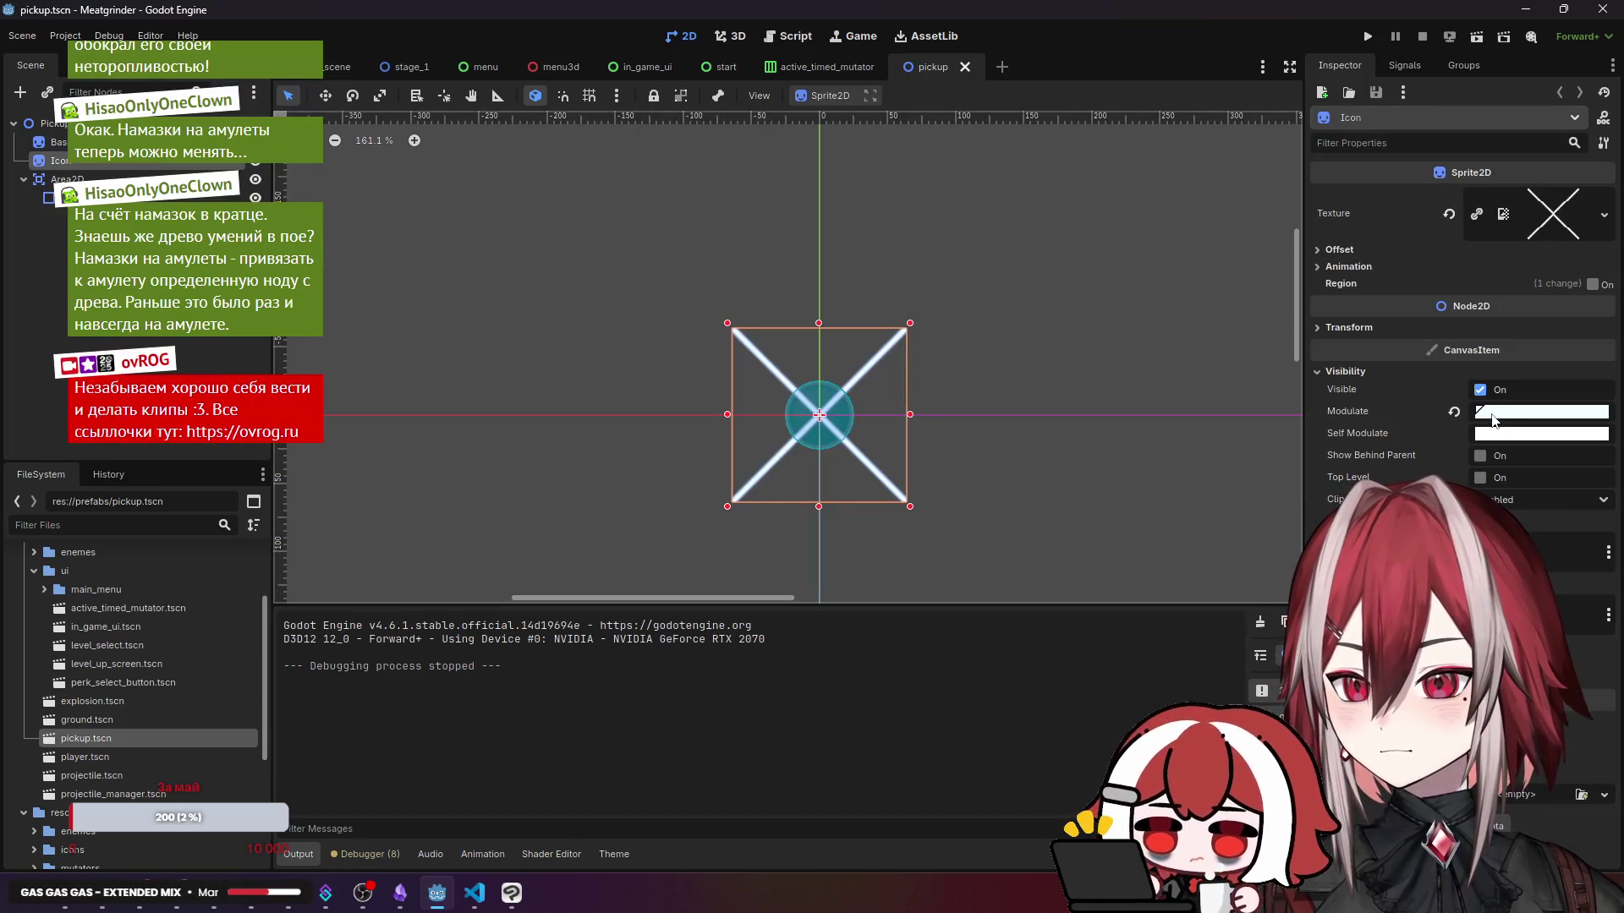
click(1459, 415)
click(1357, 247)
click(1357, 247)
click(1356, 249)
click(1353, 251)
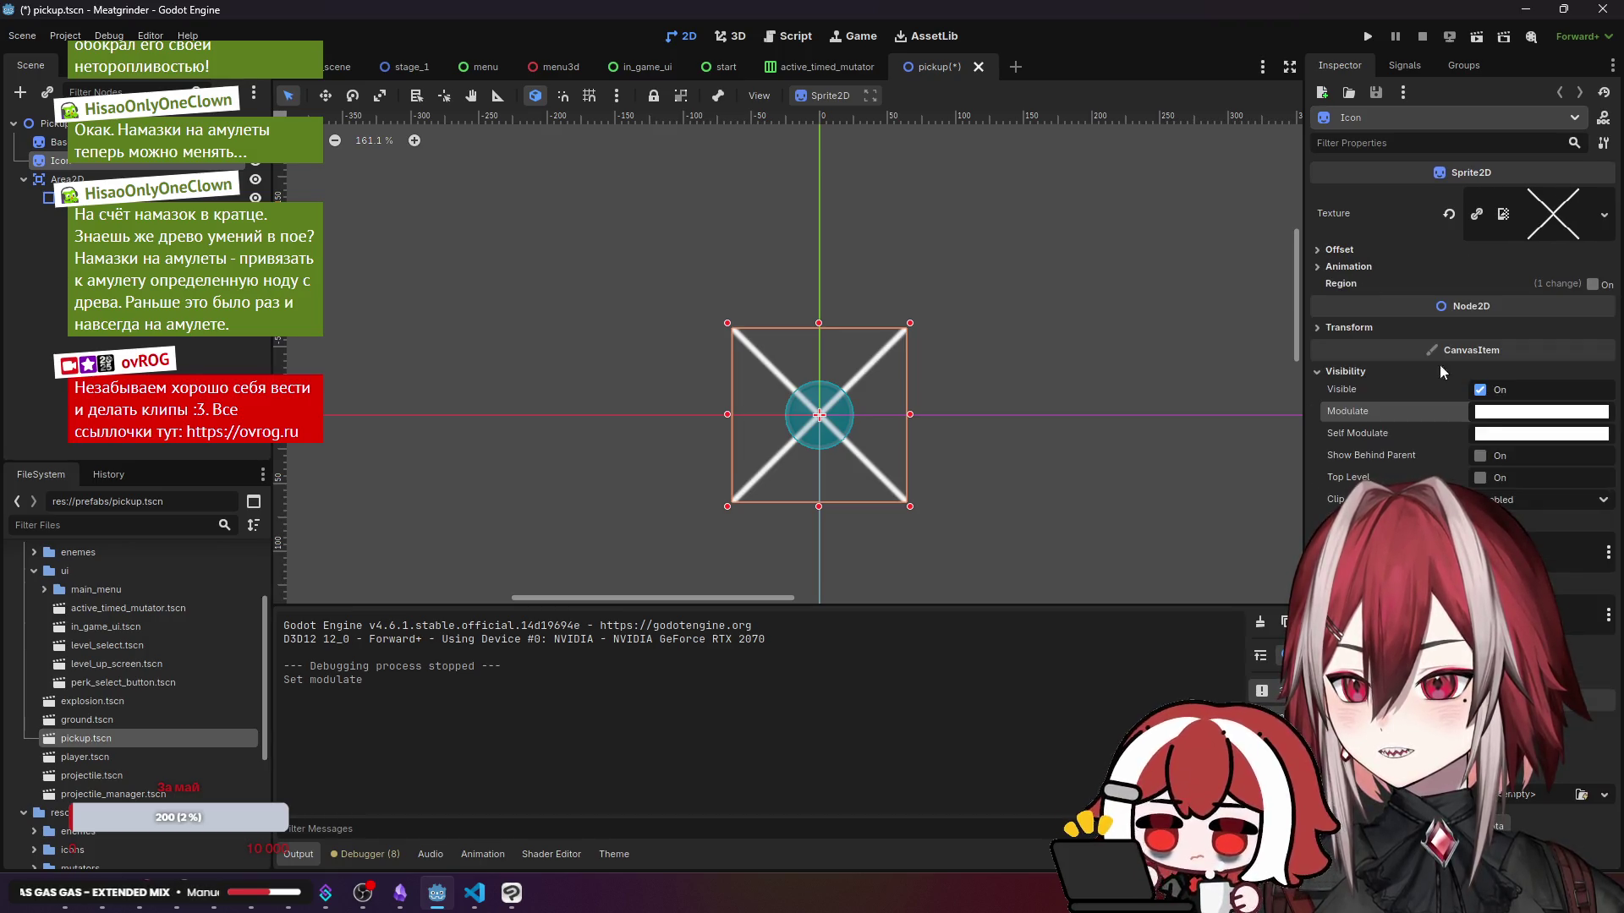
key(ctrl+z)
key(ctrl+z)
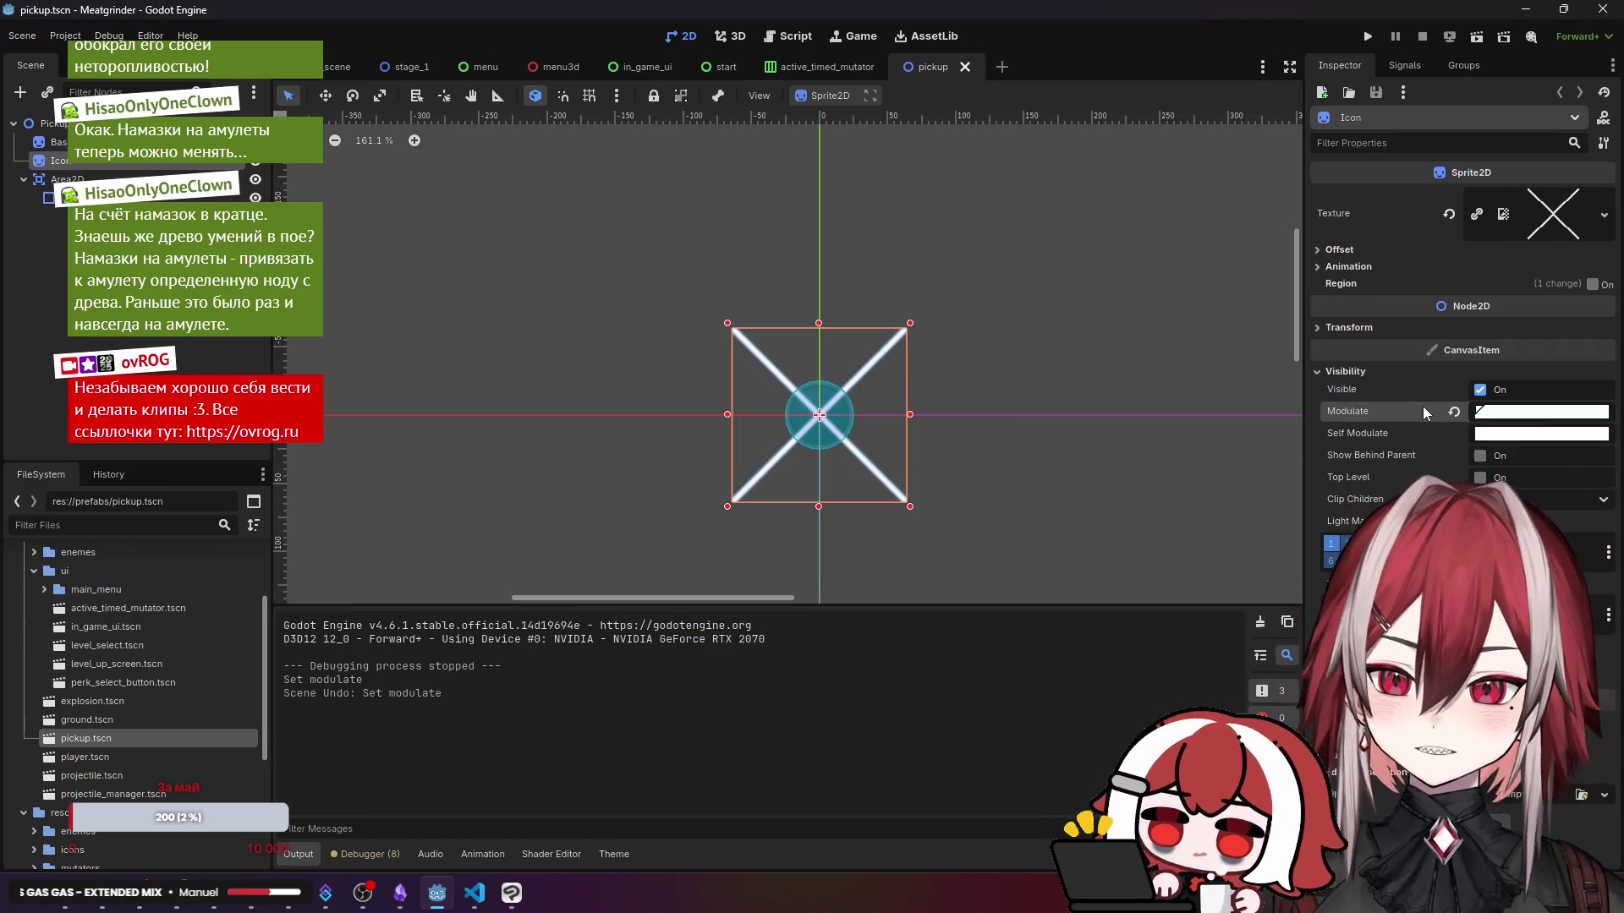
click(1514, 412)
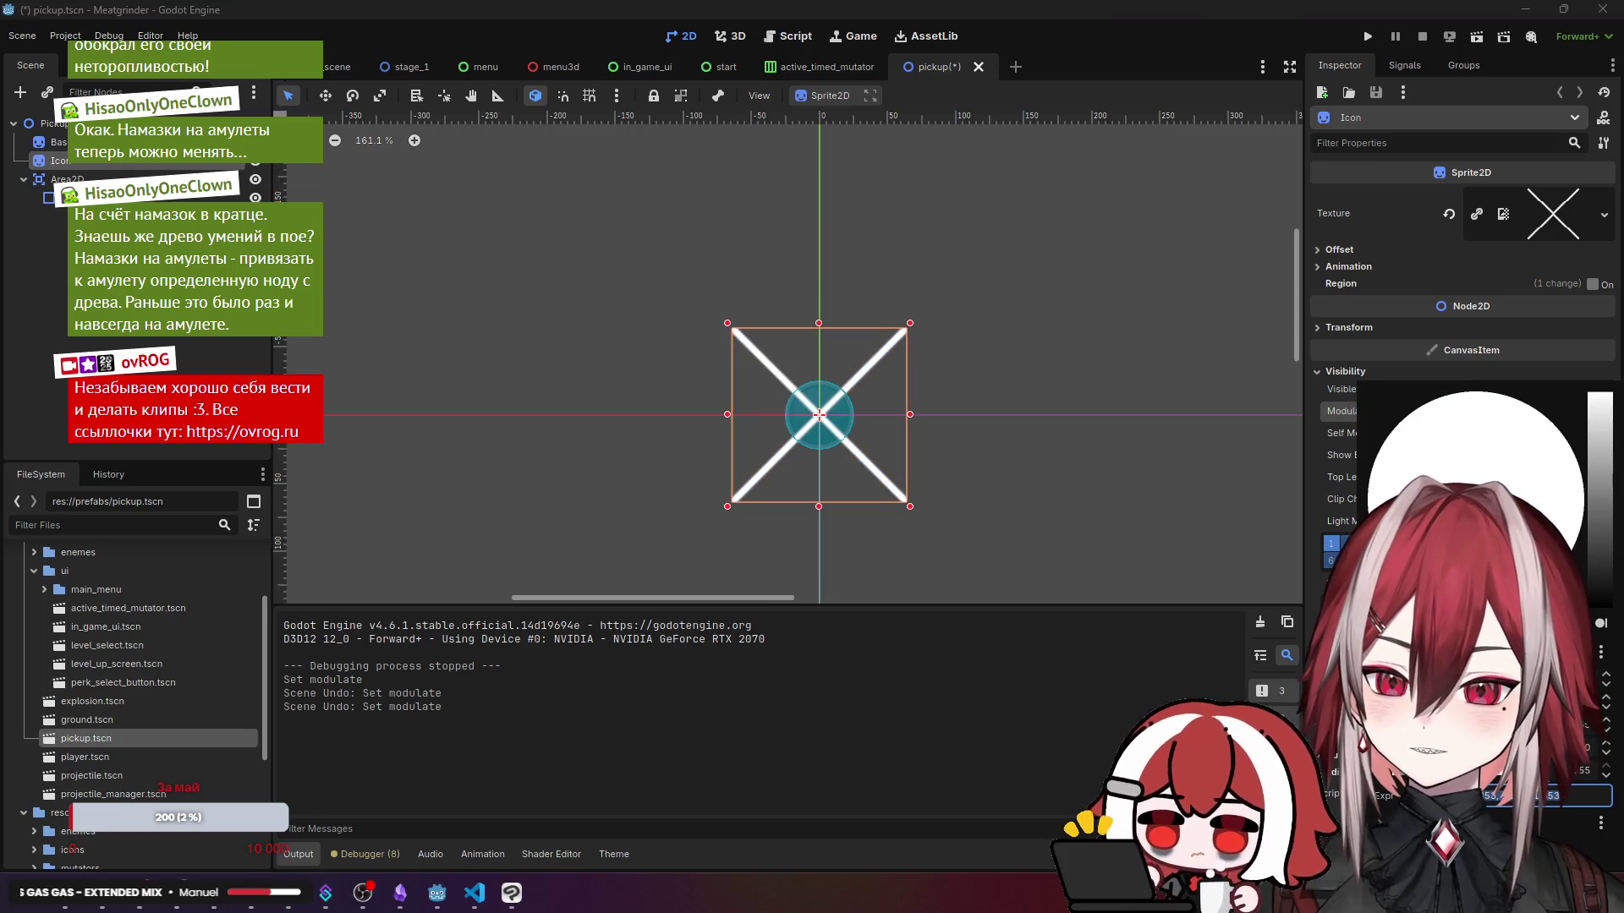
click(1316, 444)
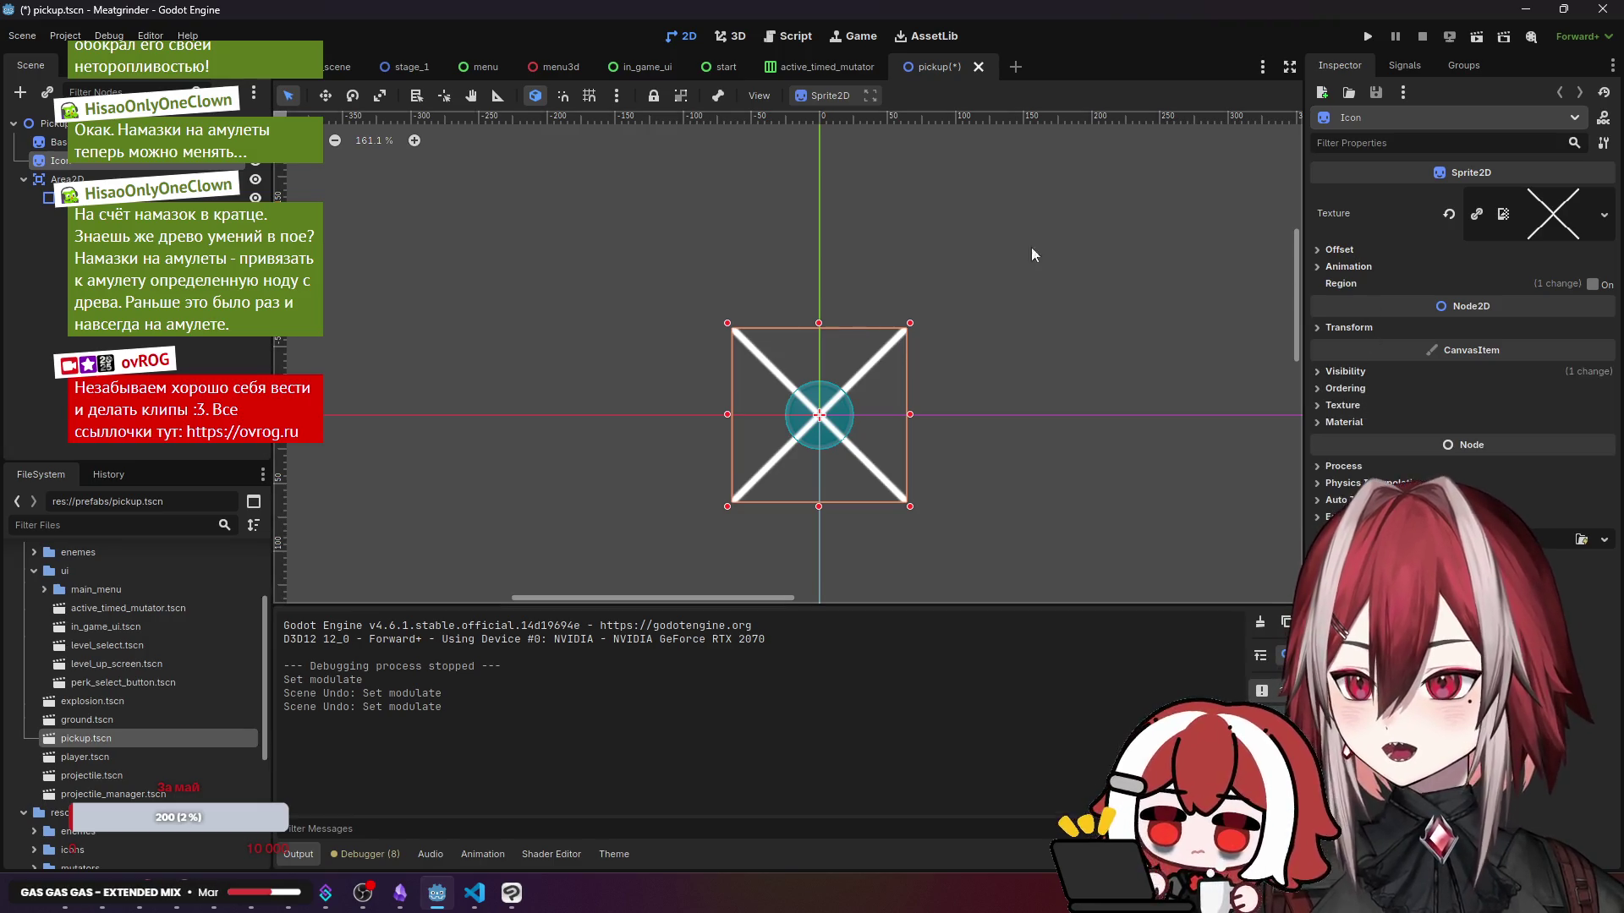
- Set the Pickup root's Icon Color to white and Low Time Color to red
click(49, 123)
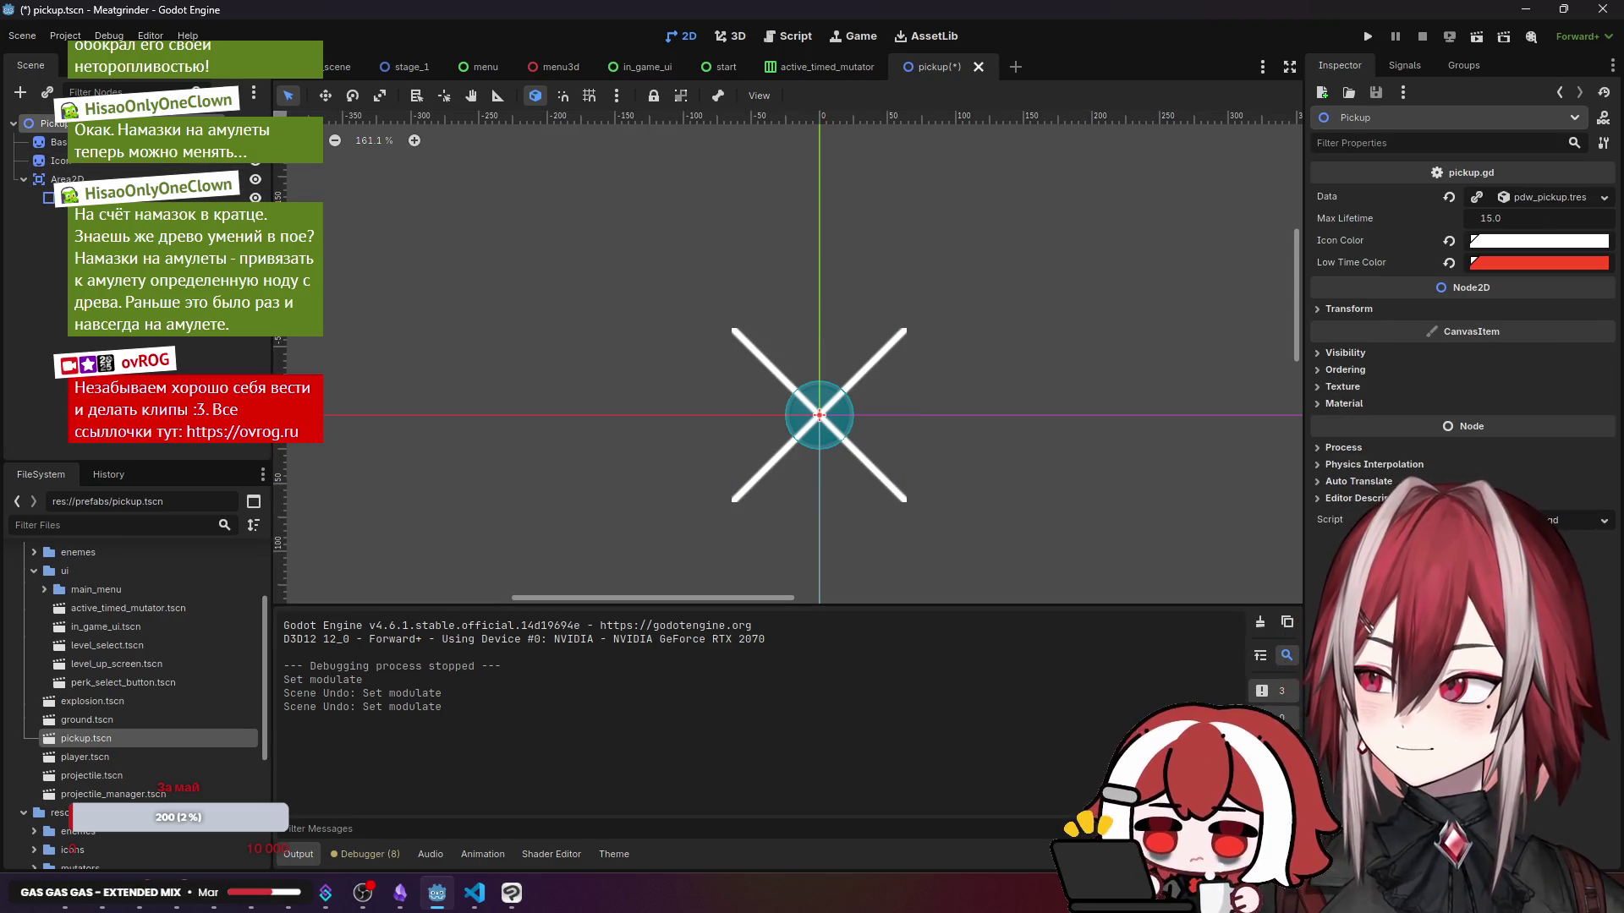
click(1509, 241)
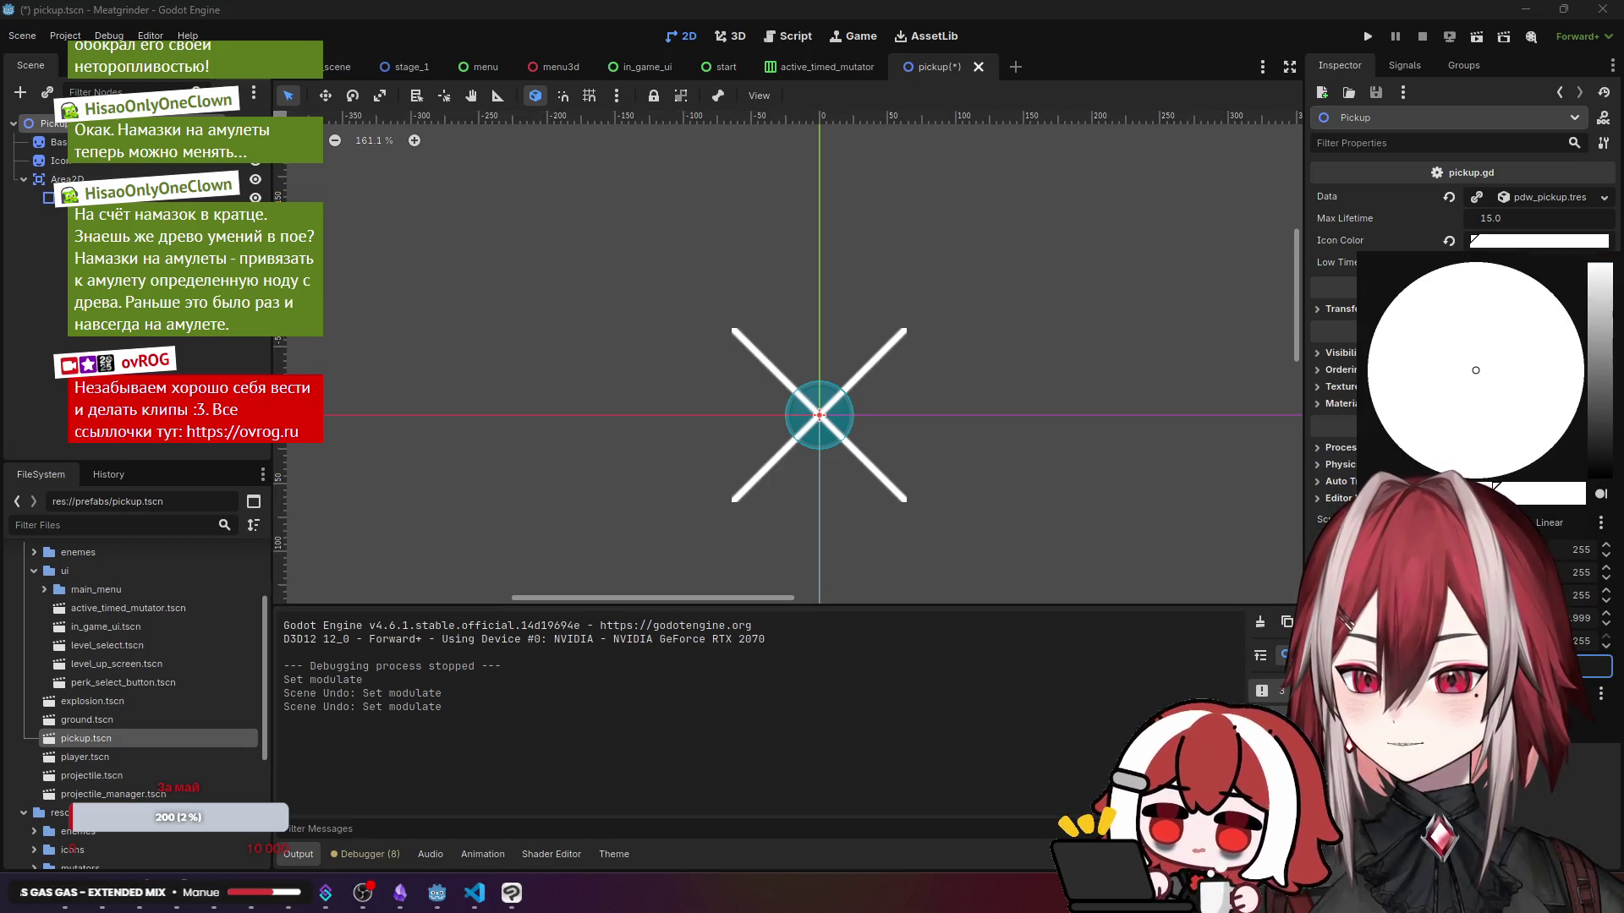
key(Escape)
click(1490, 264)
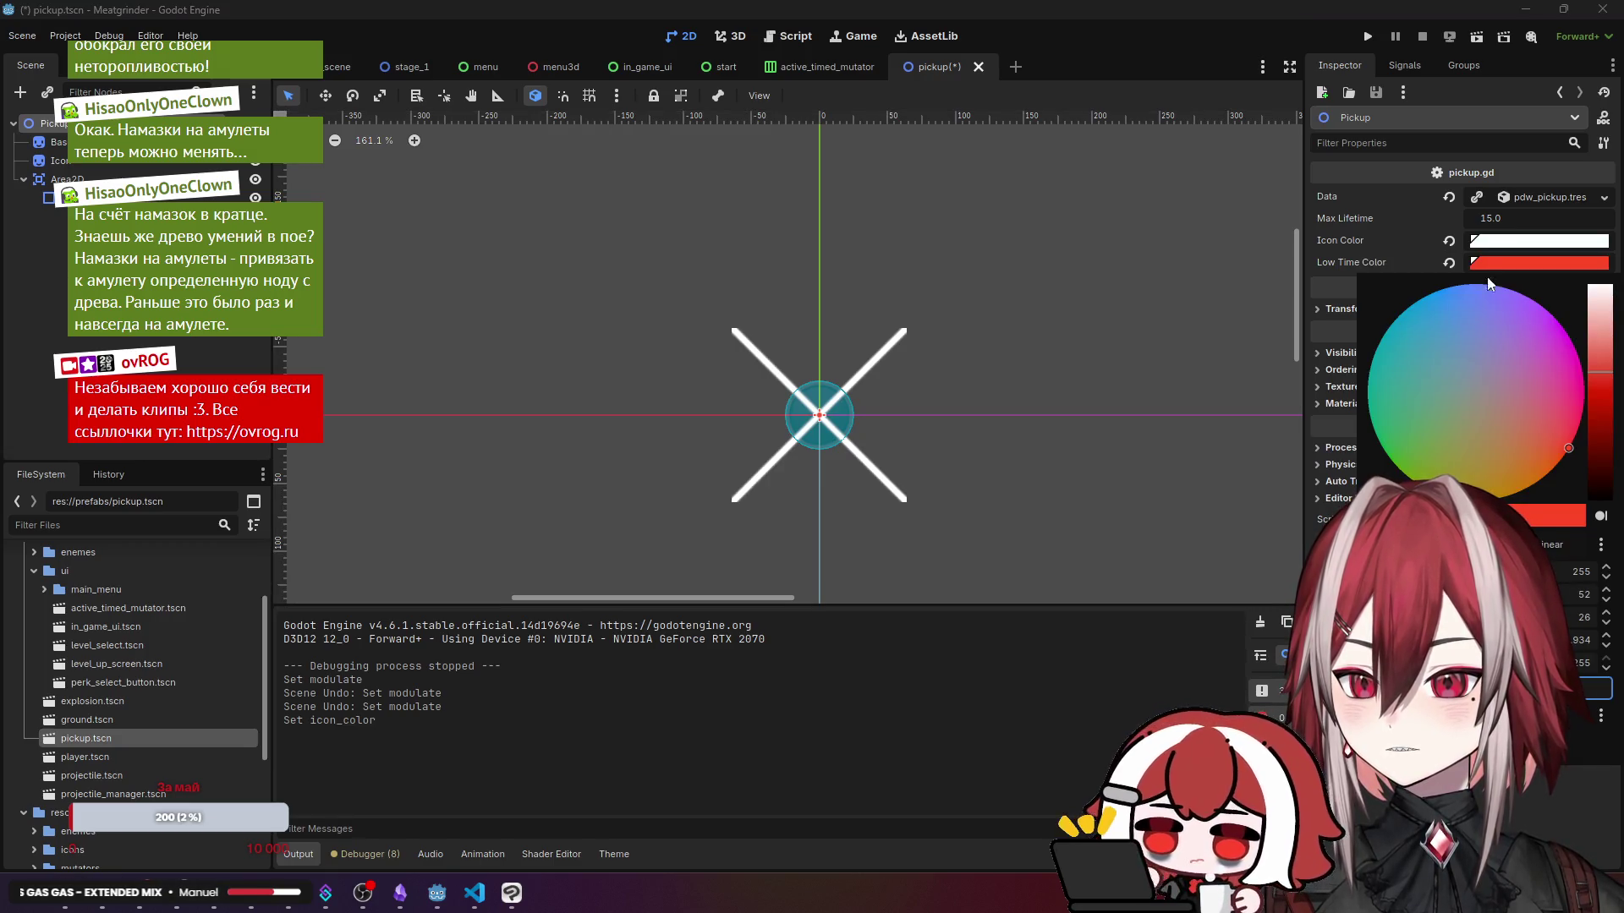
key(Escape)
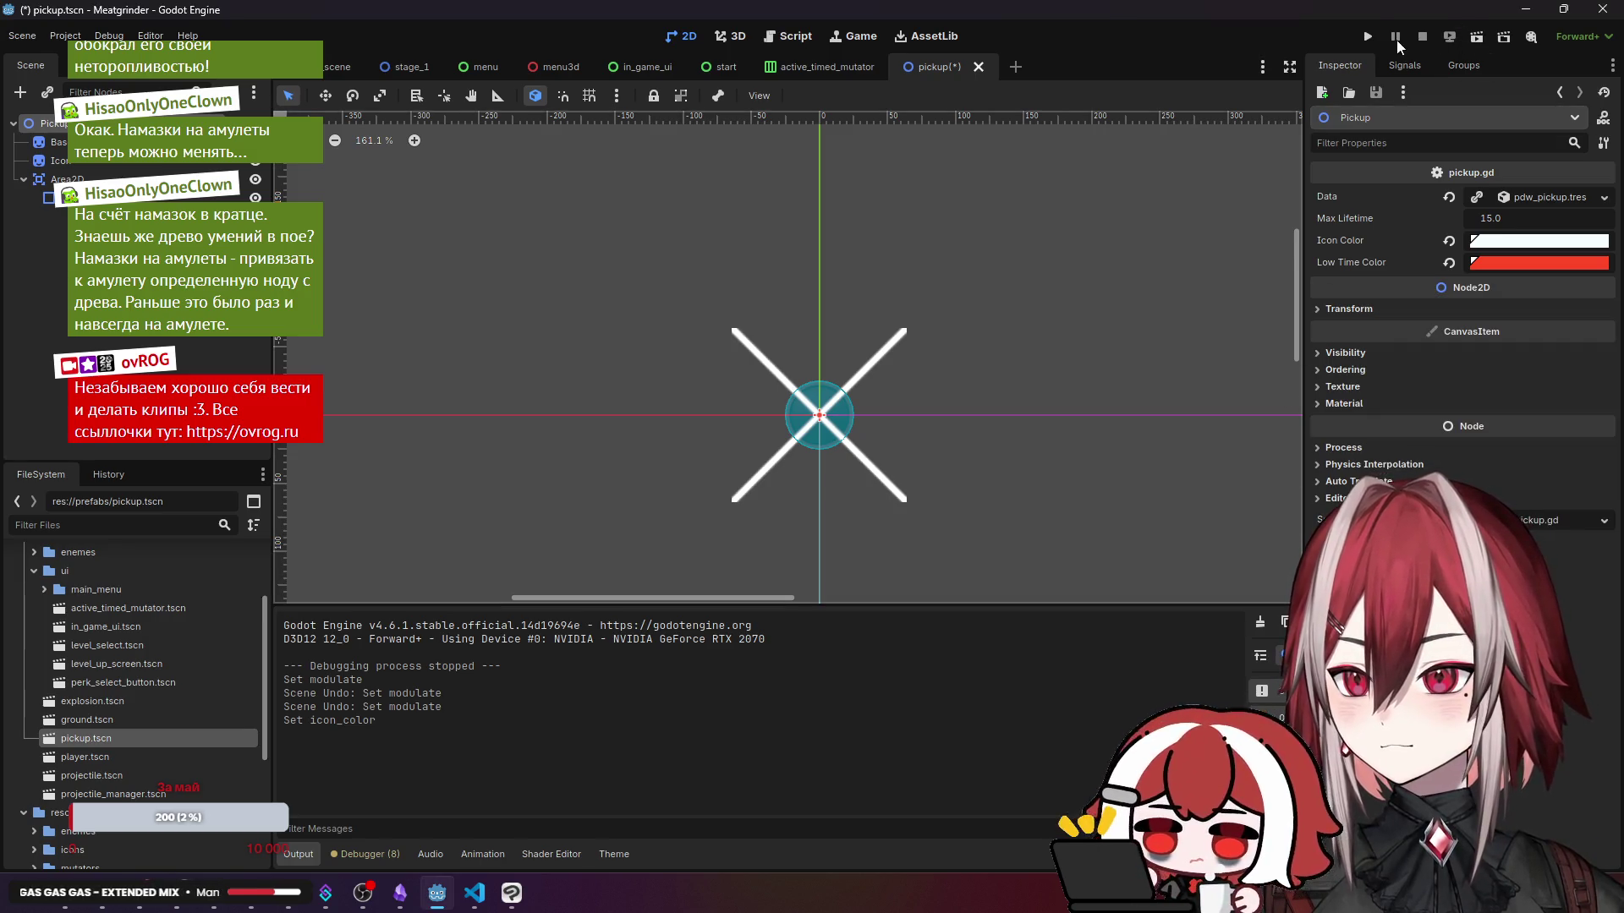
click(335, 64)
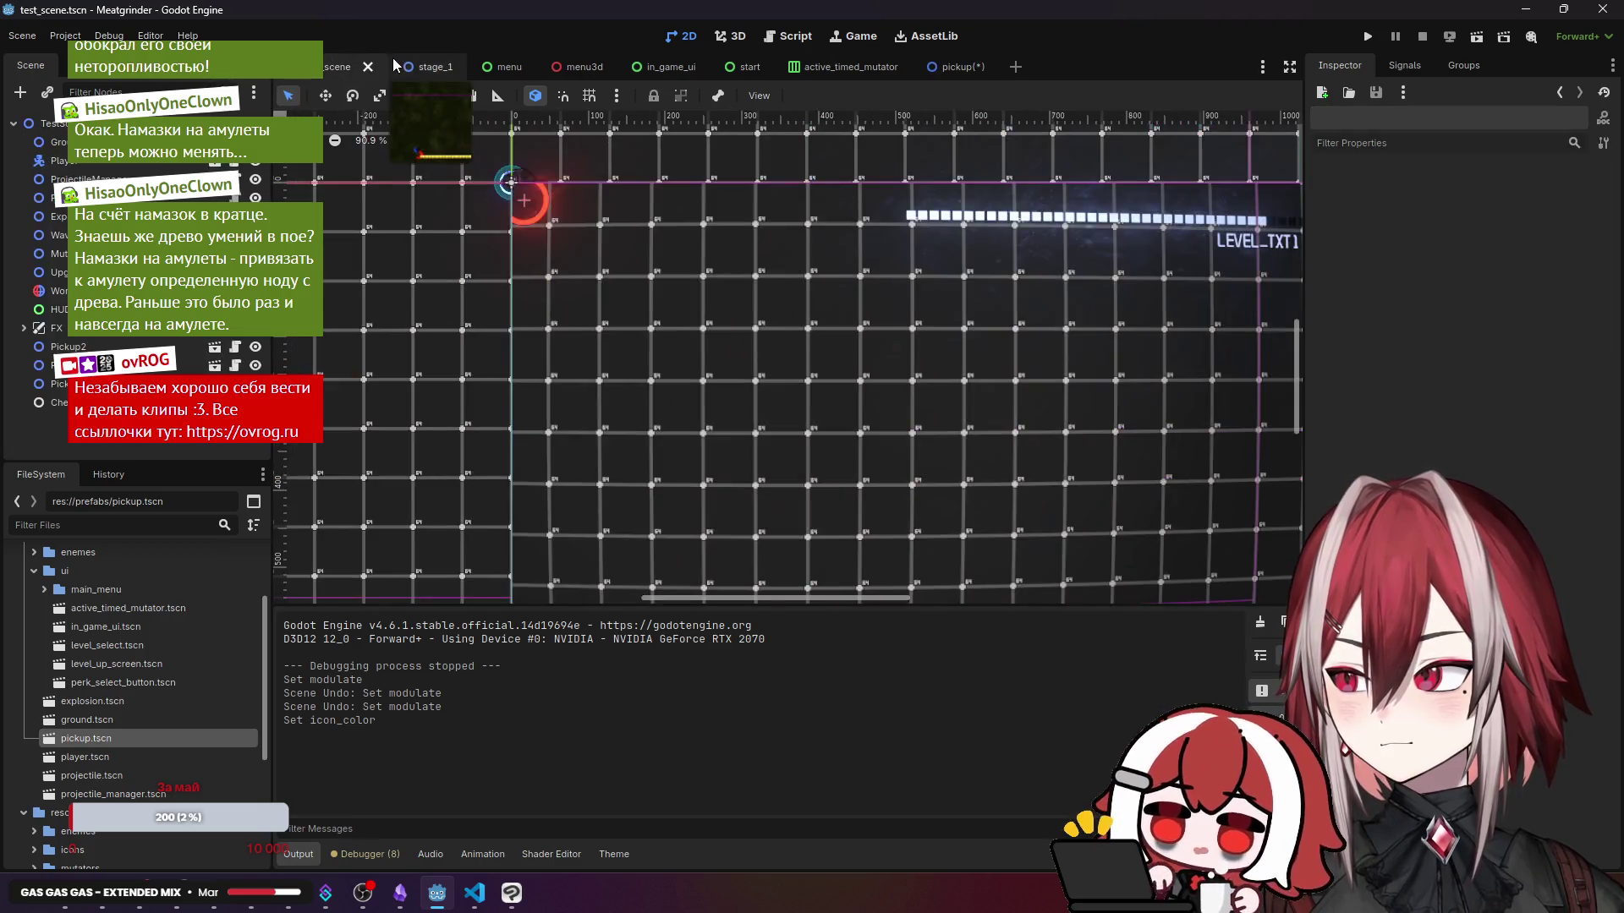
- Run the test scene, move right briefly, and close the game
click(1476, 38)
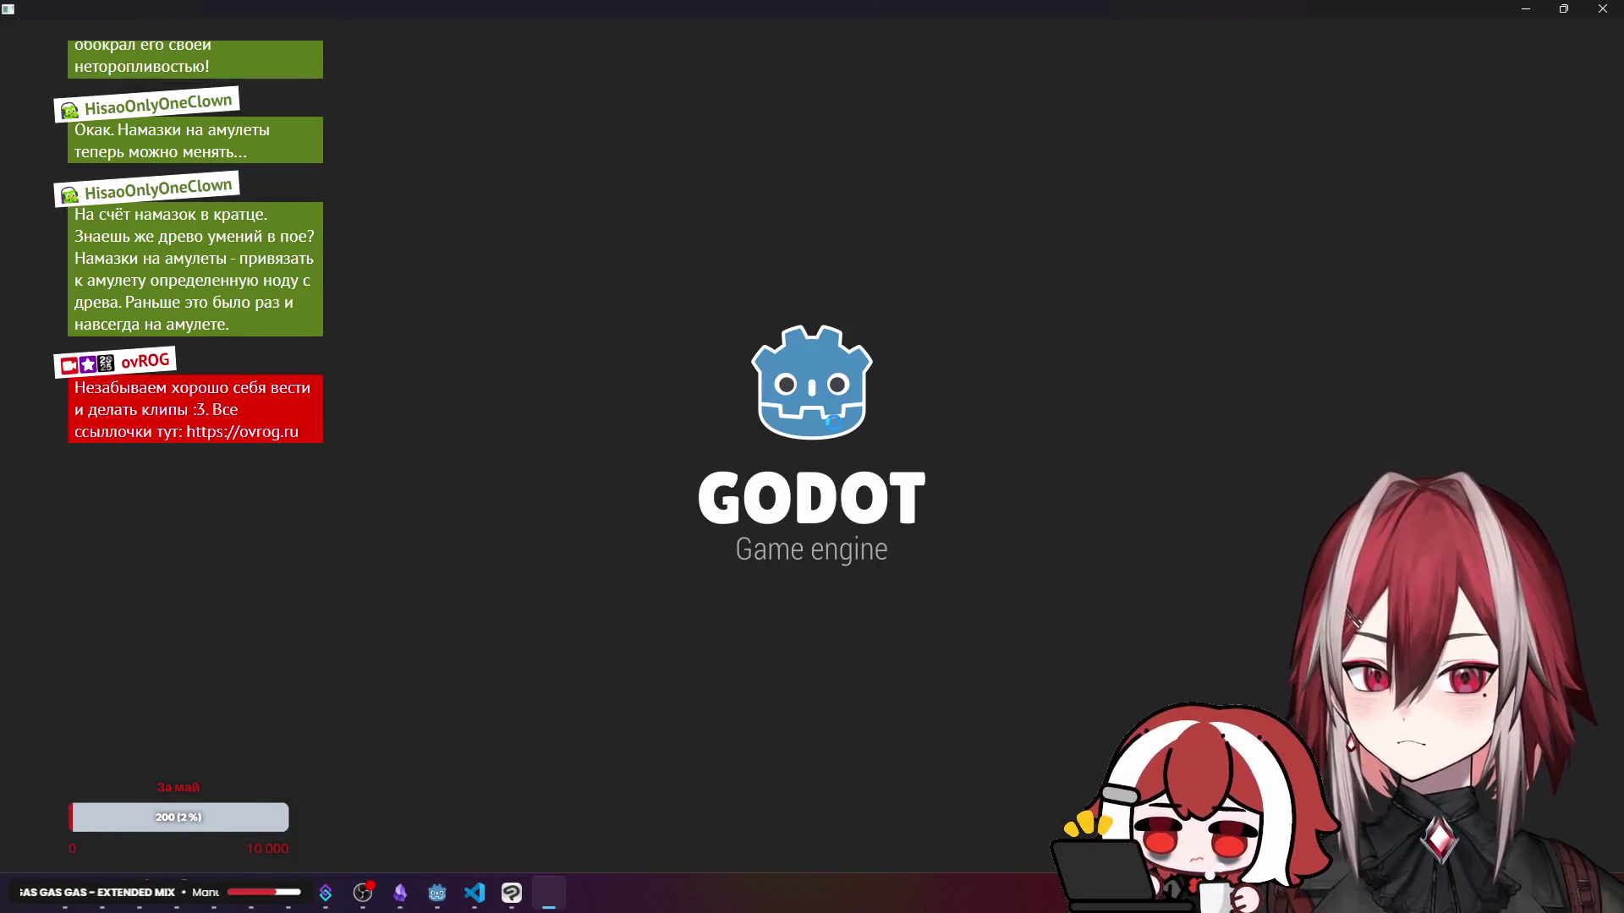
key(d)
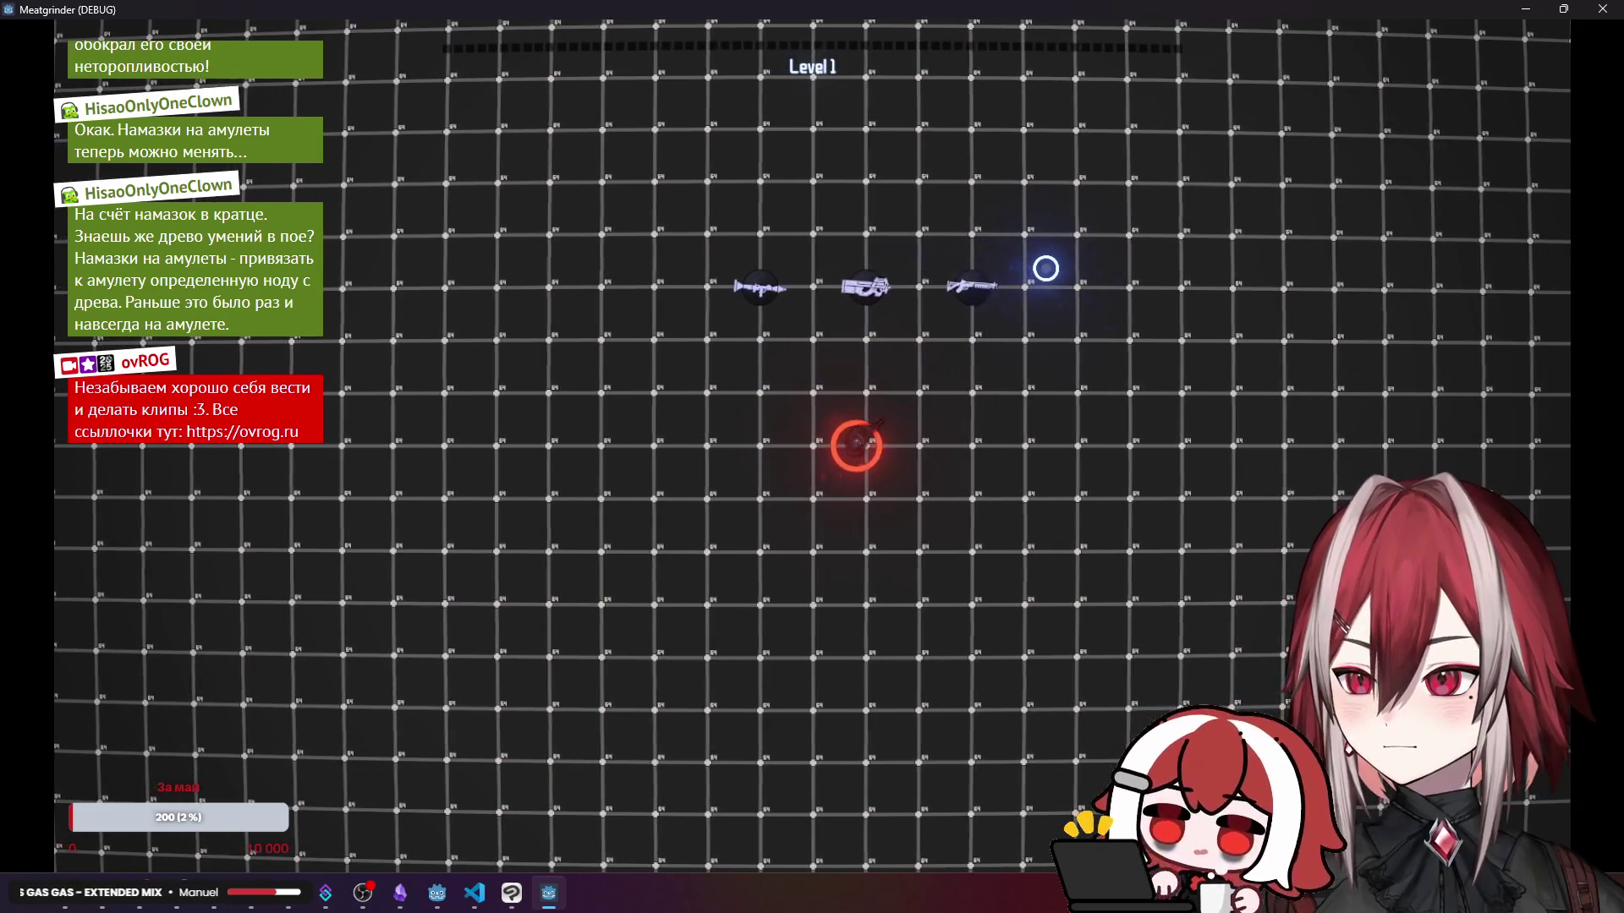
click(1602, 9)
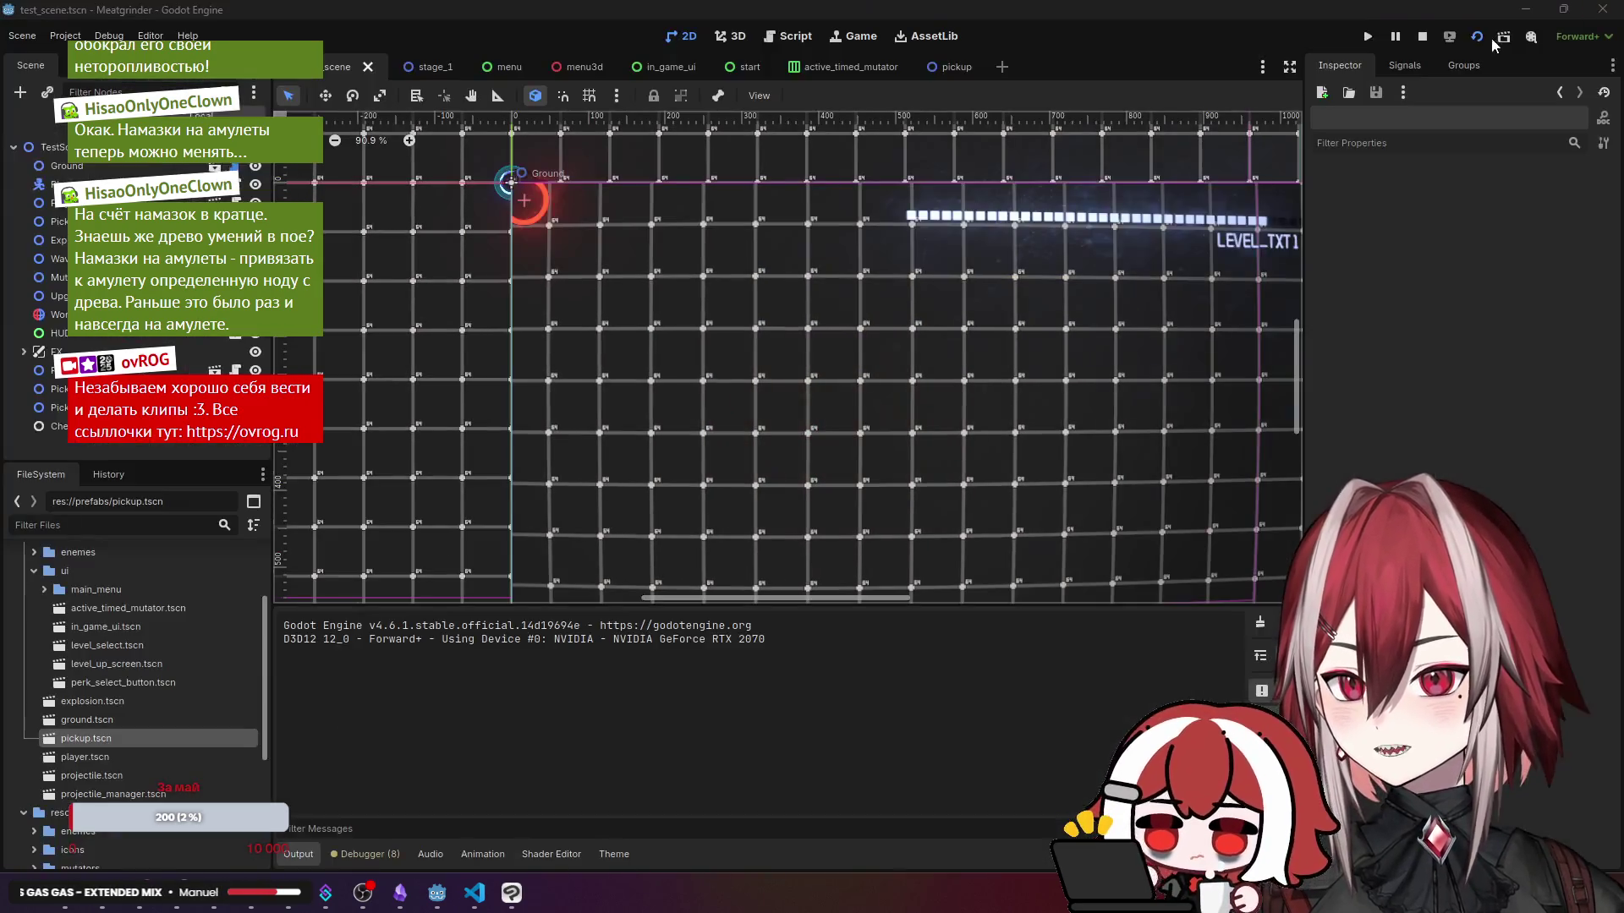
- Change the pickup's Icon Color to light blue 180/199/255
click(930, 66)
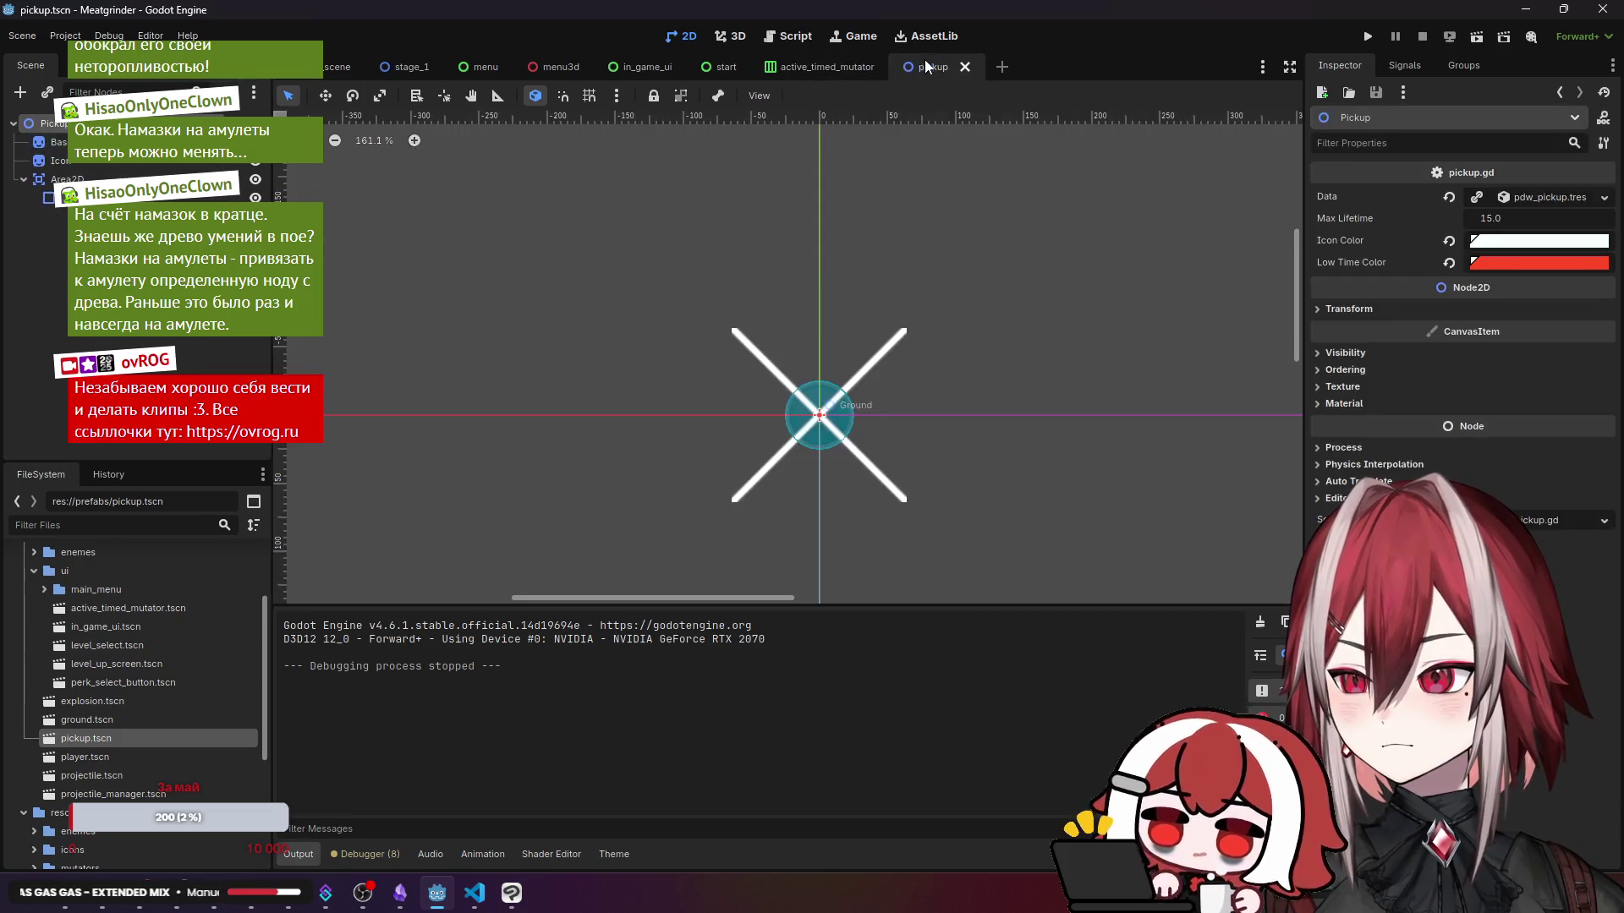
click(1522, 241)
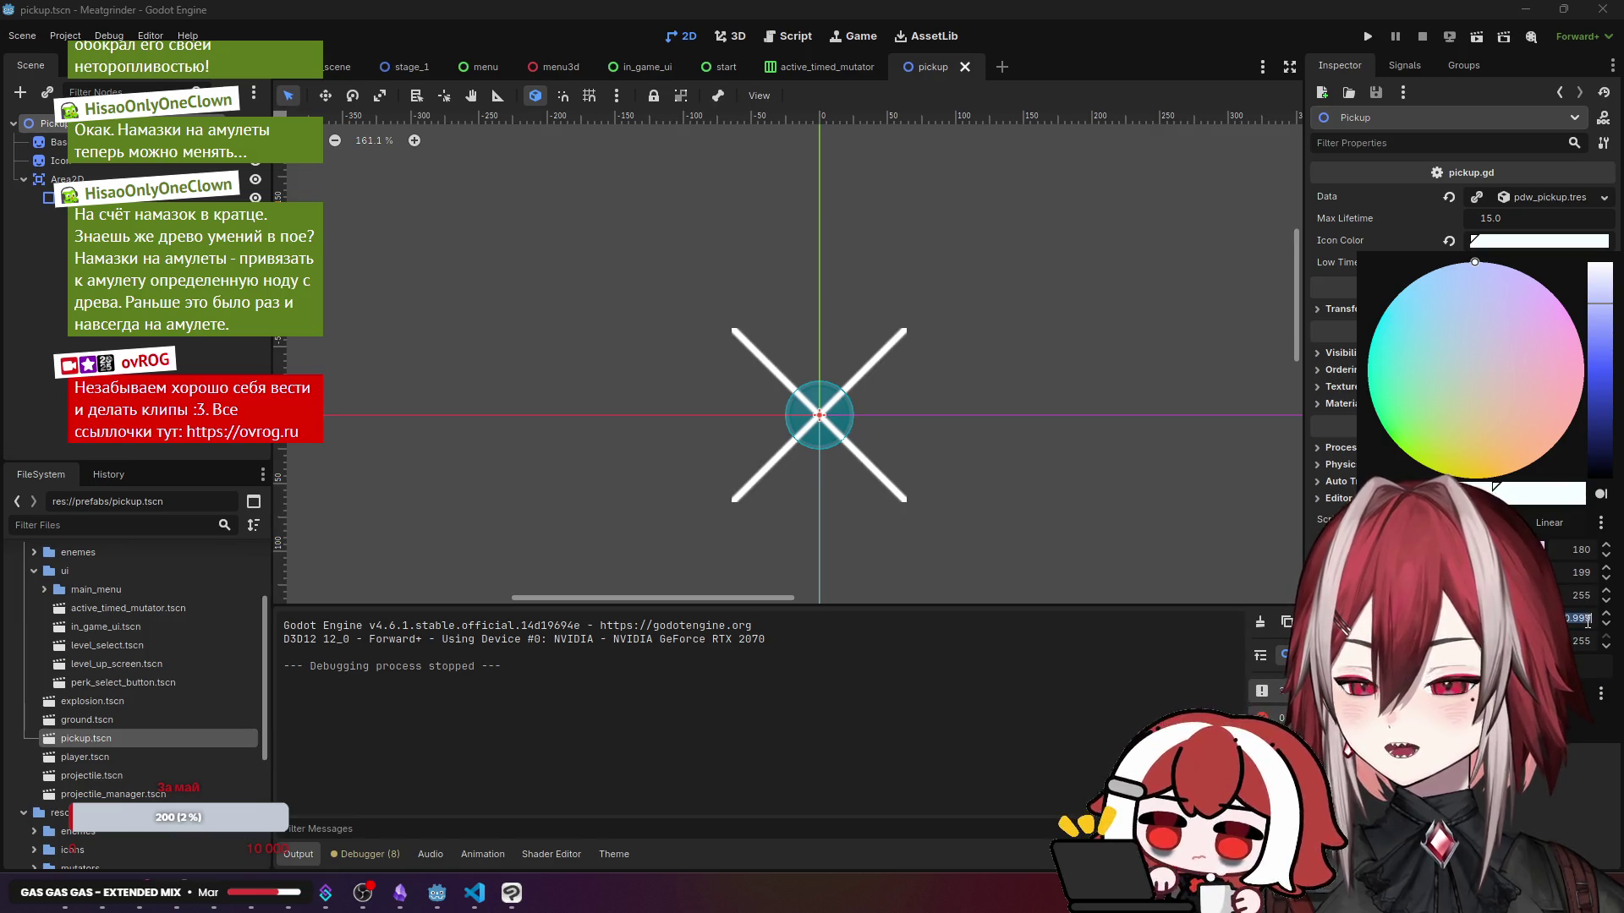
key(Escape)
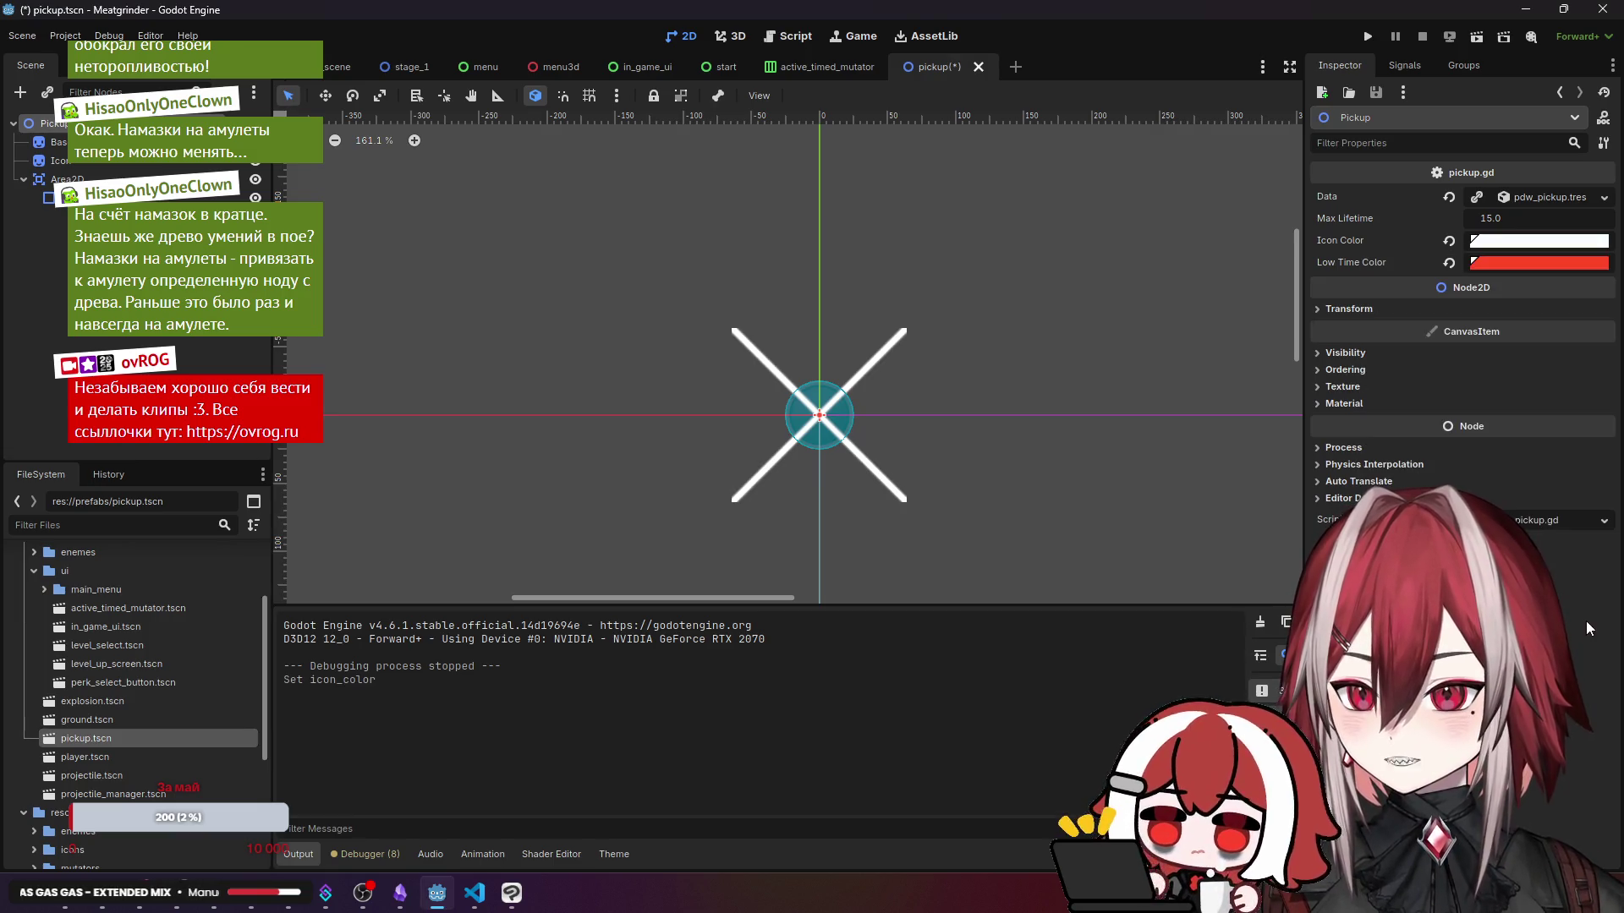
click(338, 66)
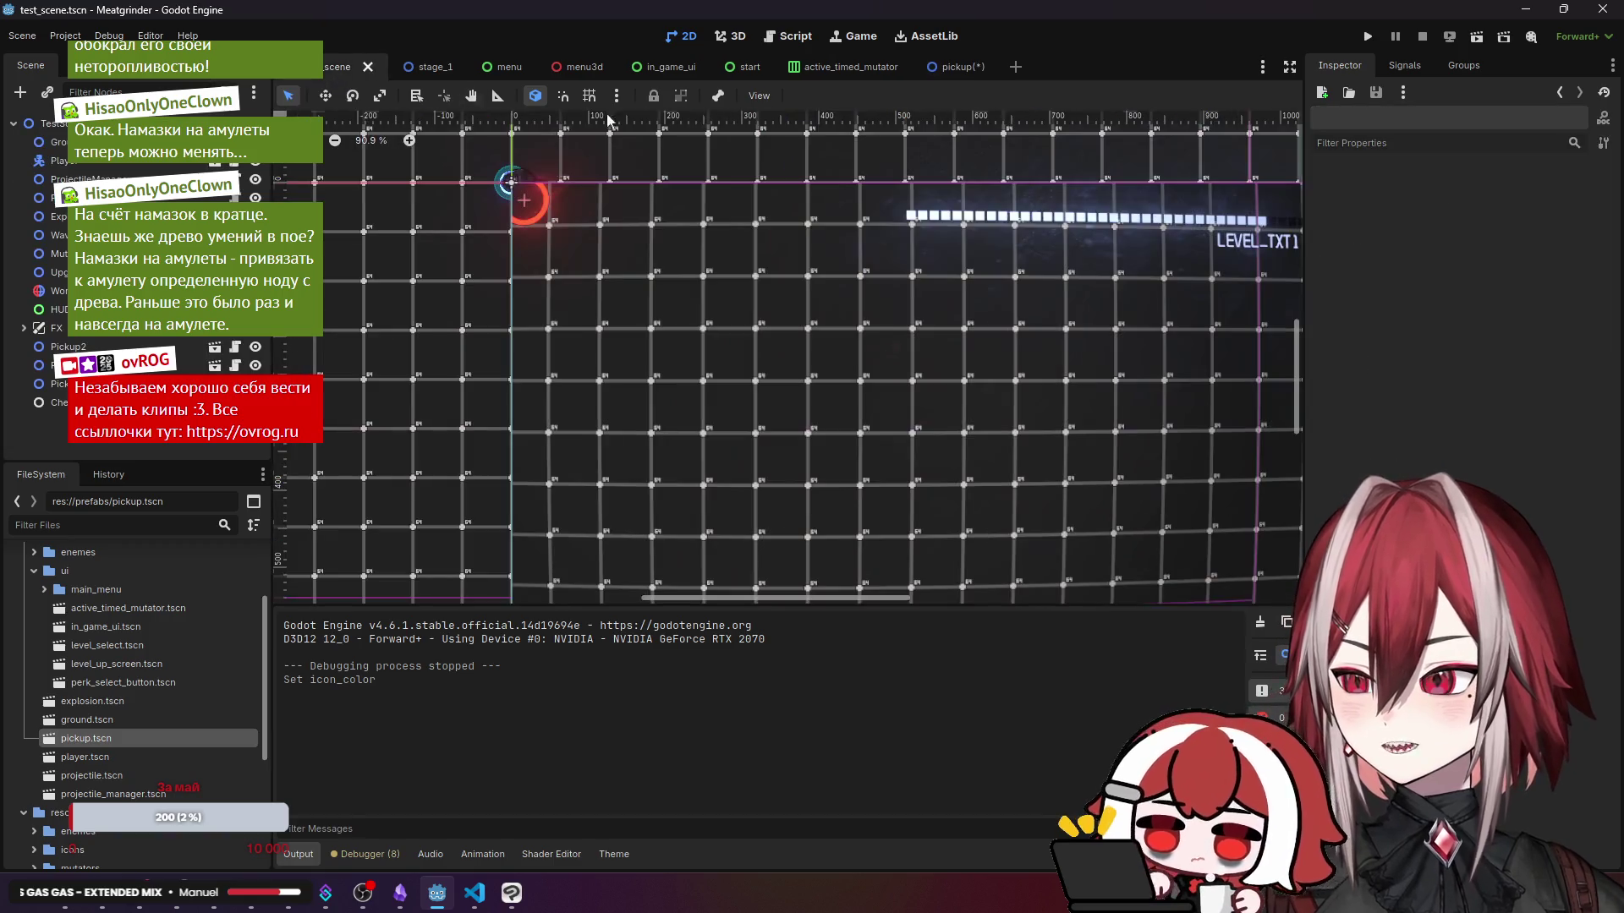
click(1476, 38)
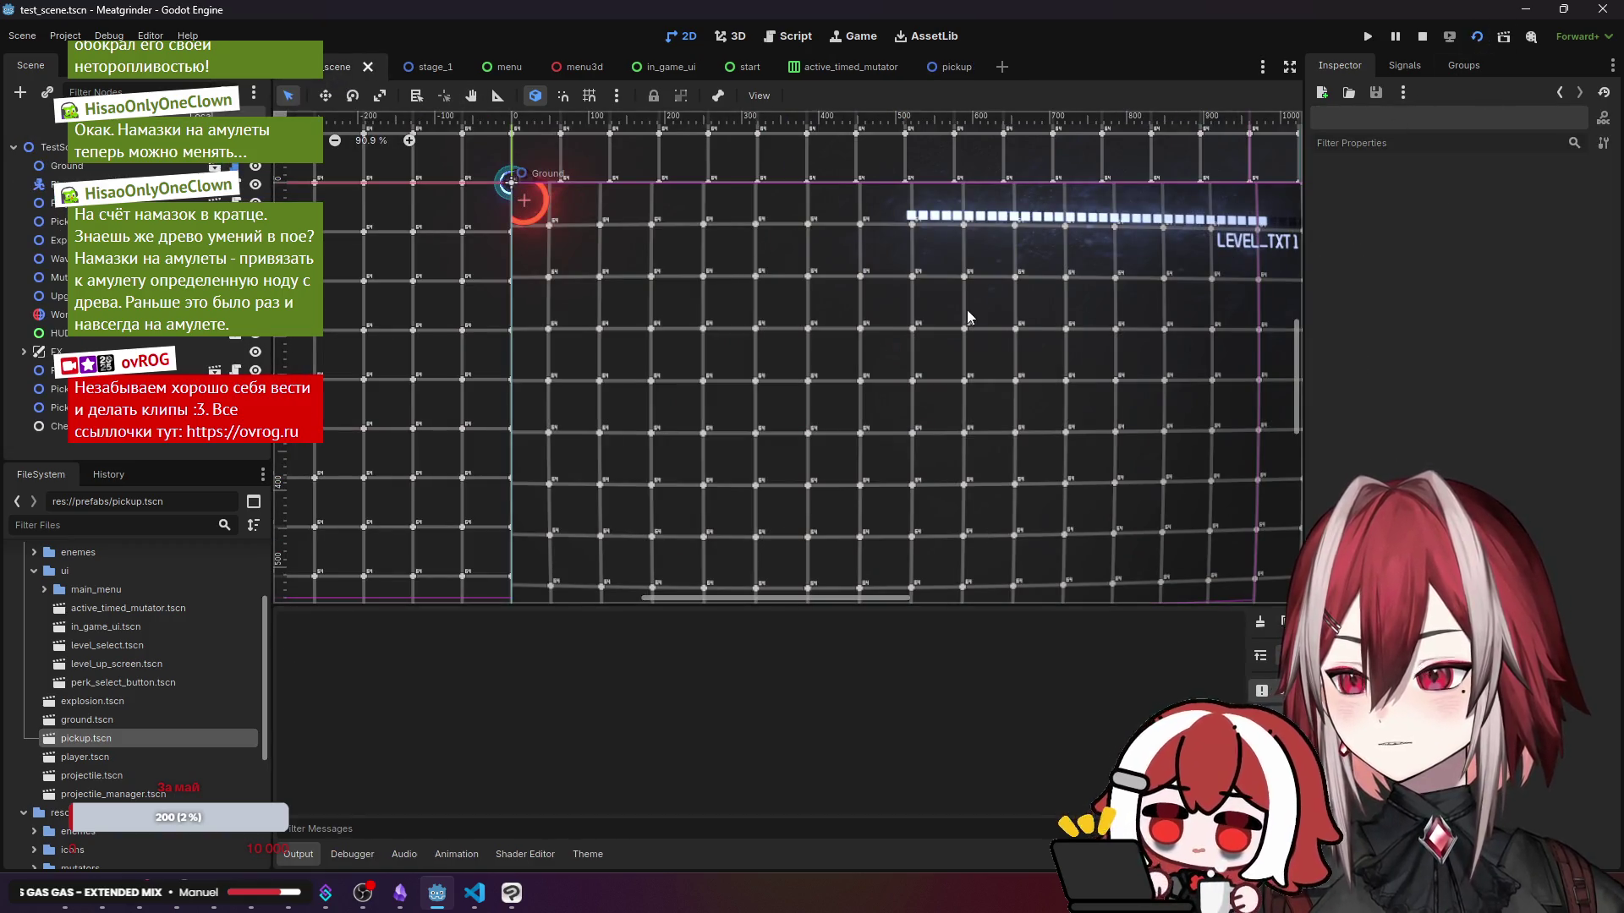
key(d)
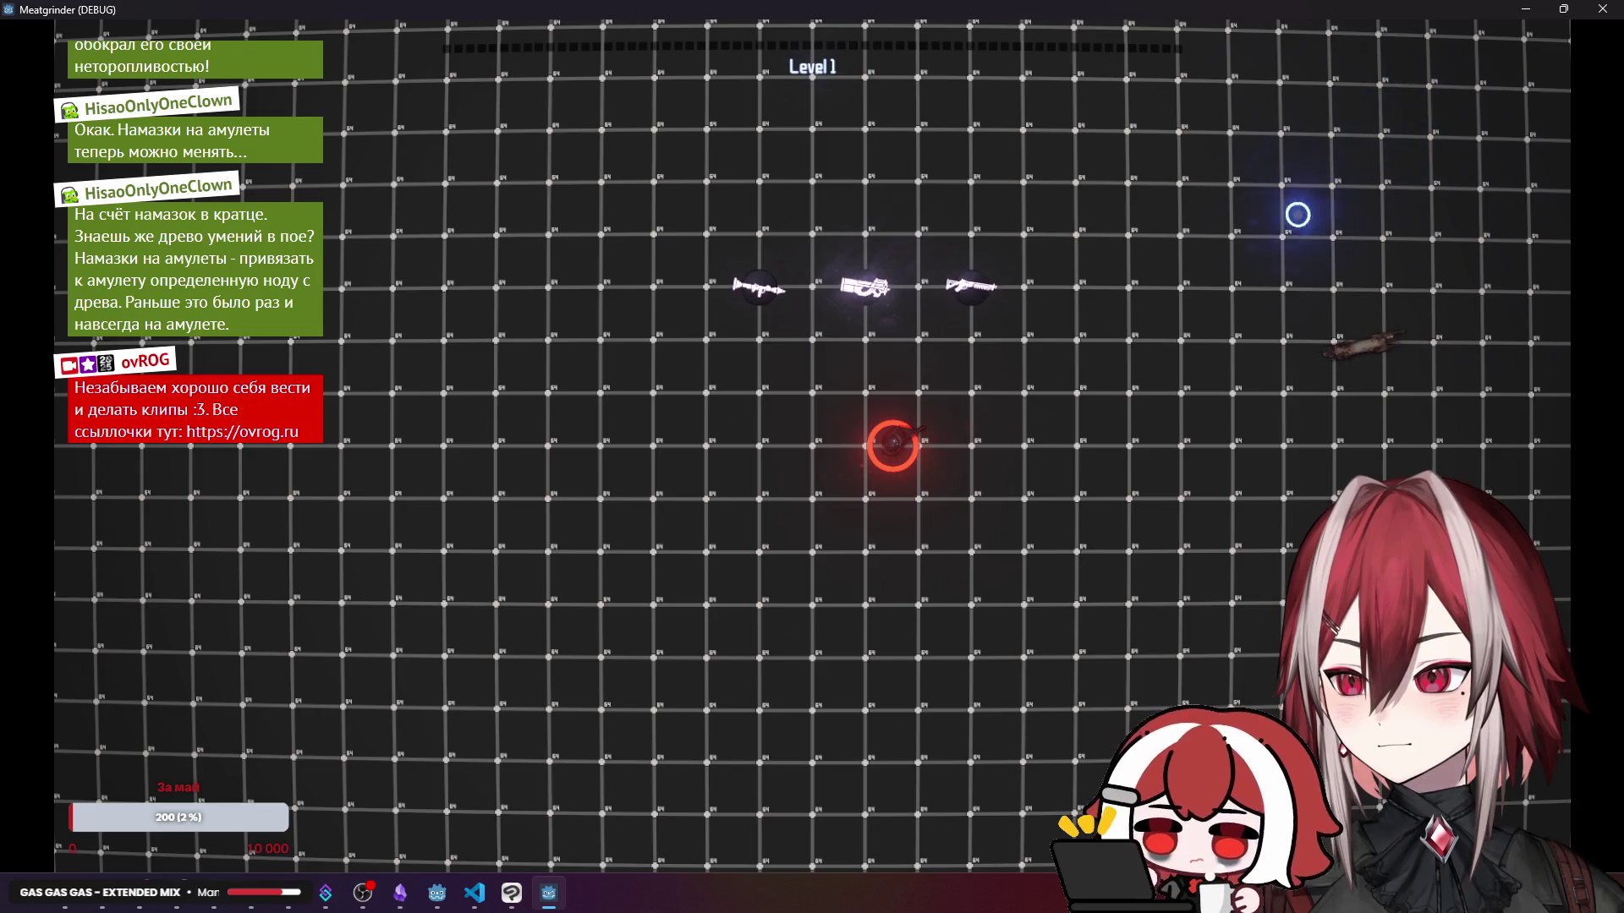
key(w)
key(d)
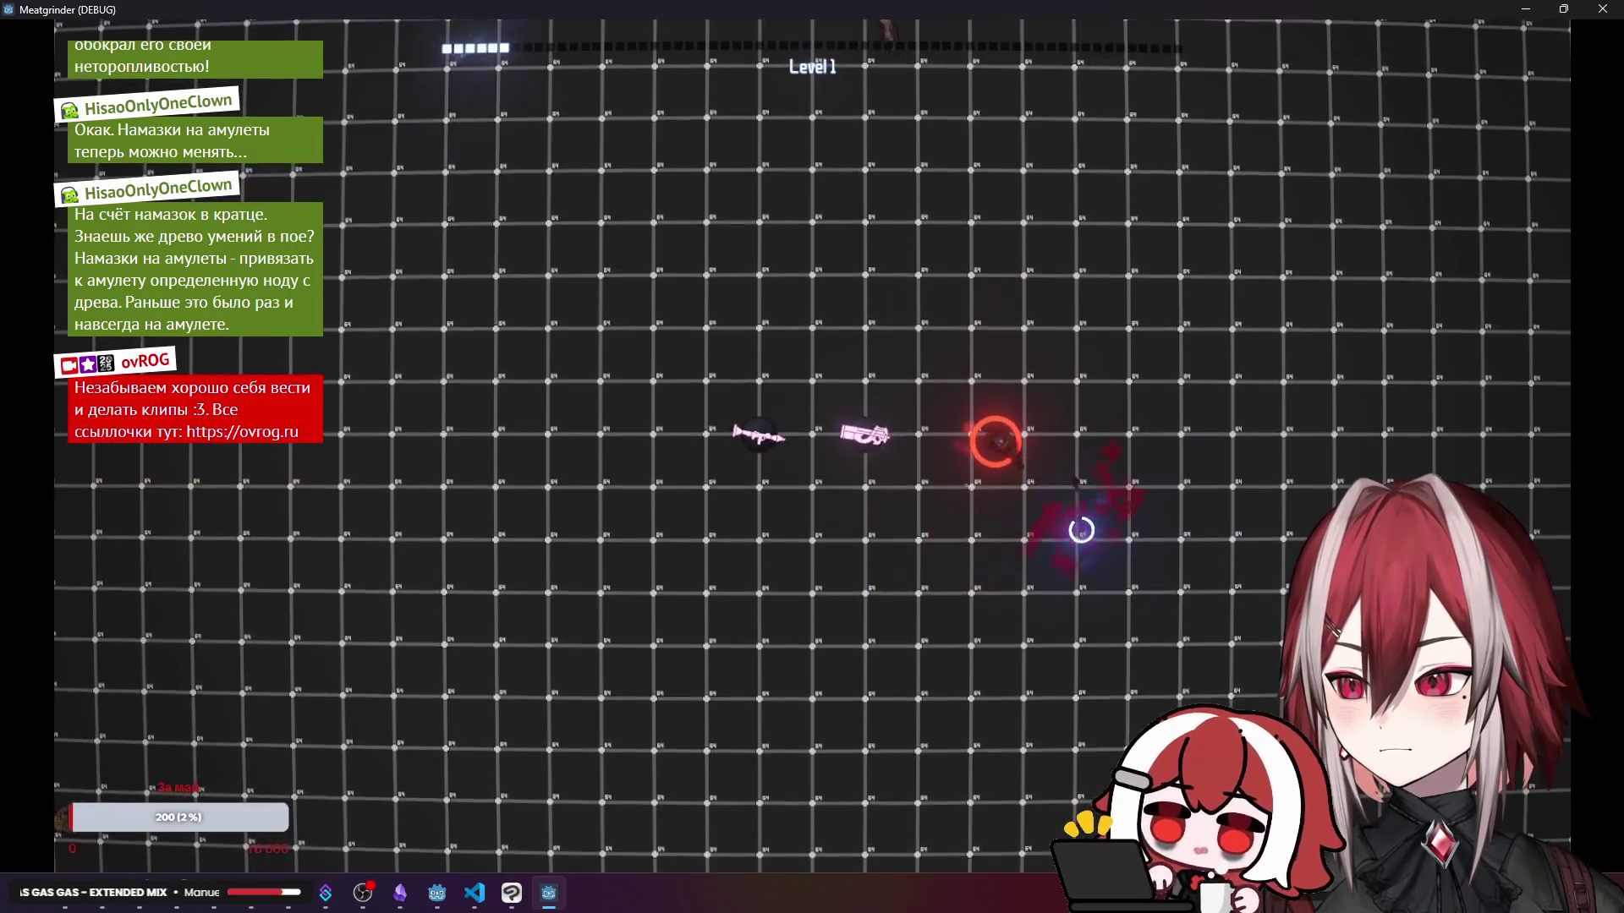
click(1077, 530)
key(s)
key(a)
key(d)
click(907, 246)
key(s)
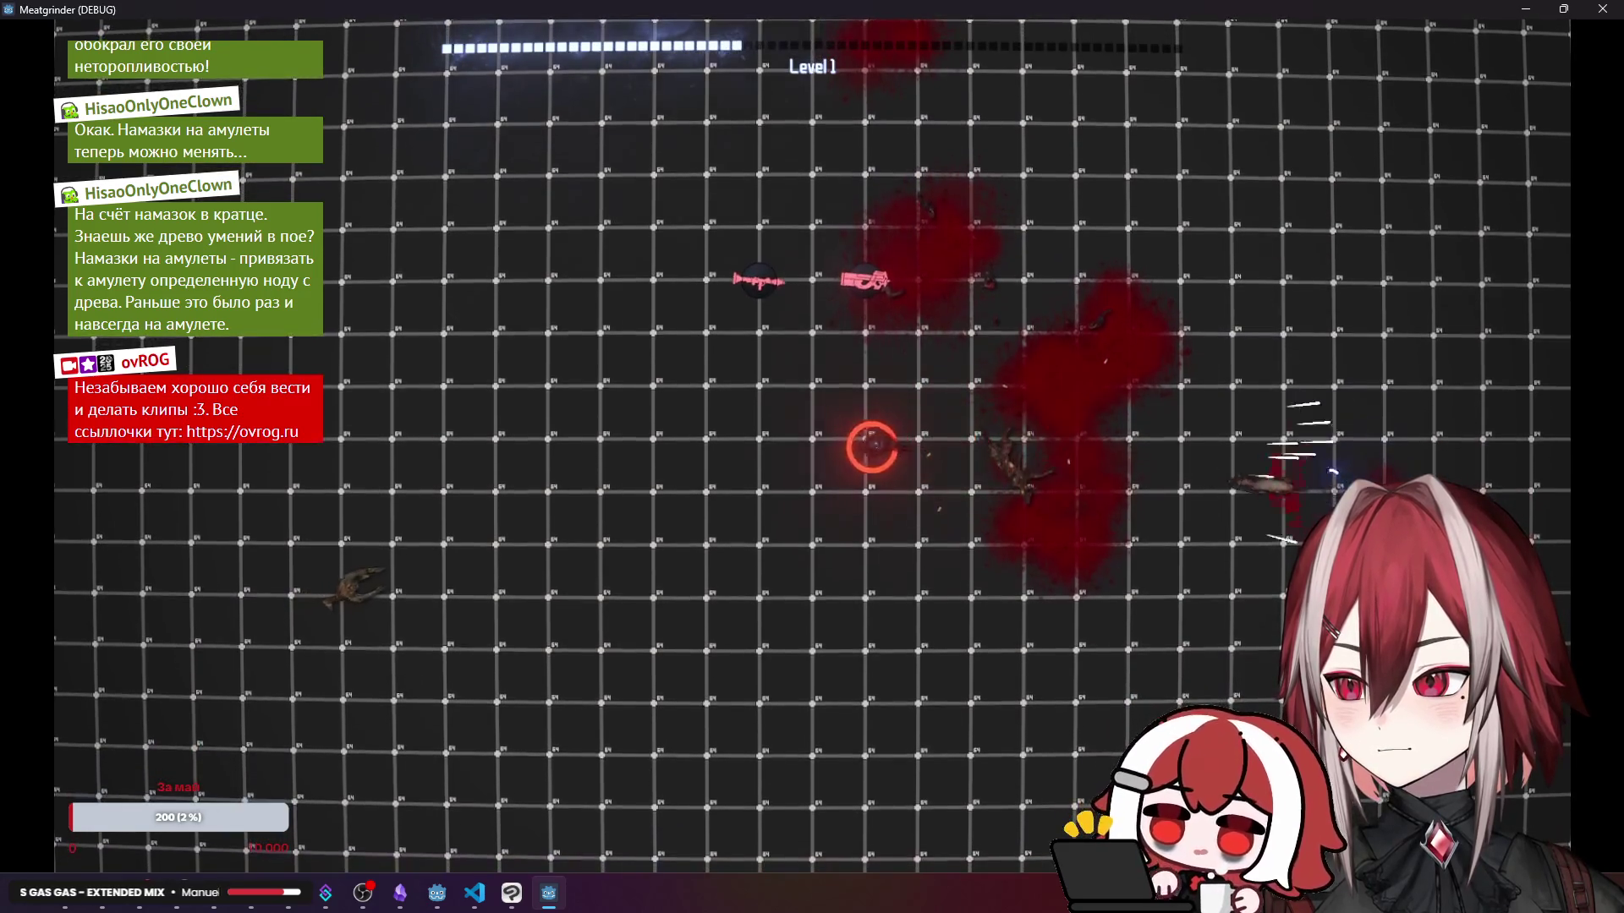
key(F8)
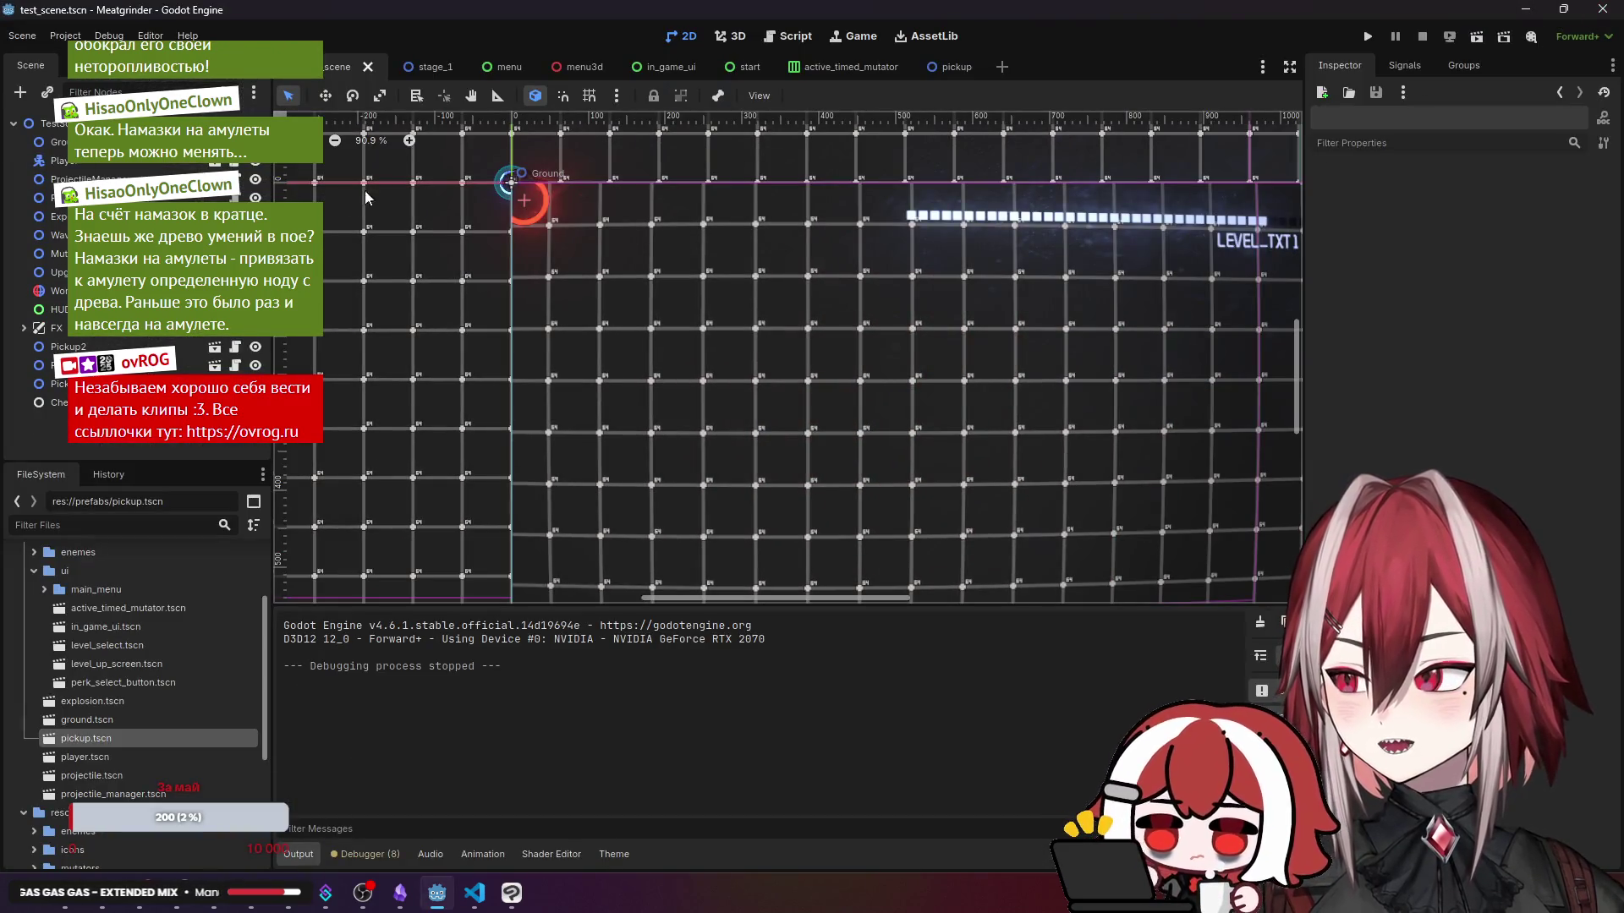
- Retune the pickup's Low Time Color to a red-orange
click(938, 67)
click(1500, 267)
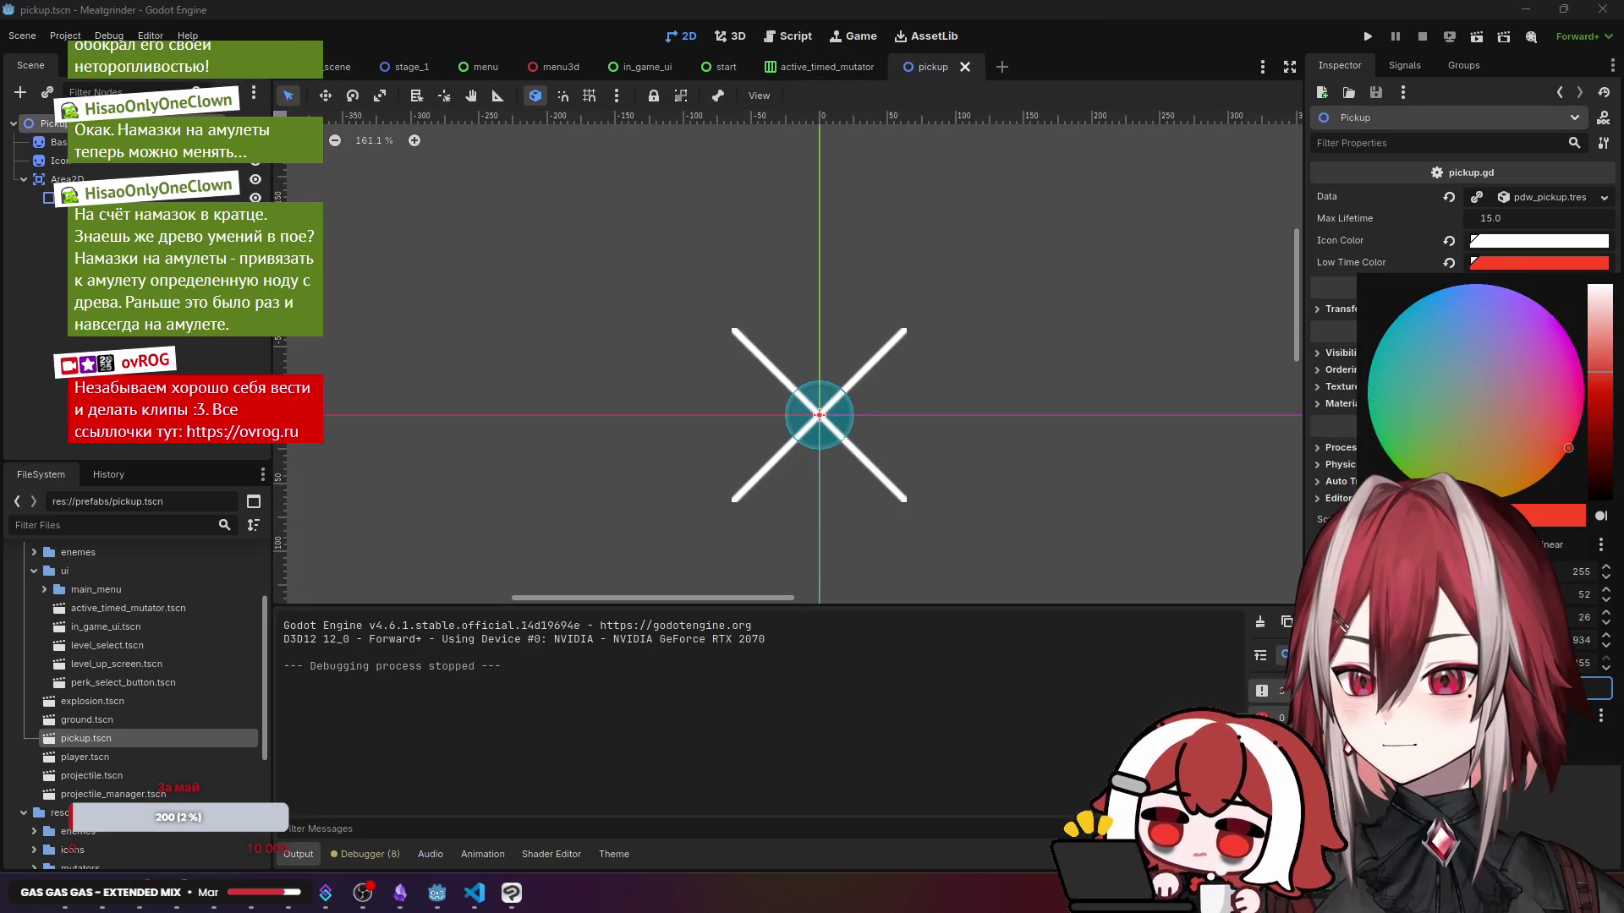
key(Escape)
- Brighten the pickup's Icon Color to 208/220/255, then run the test scene
click(1539, 240)
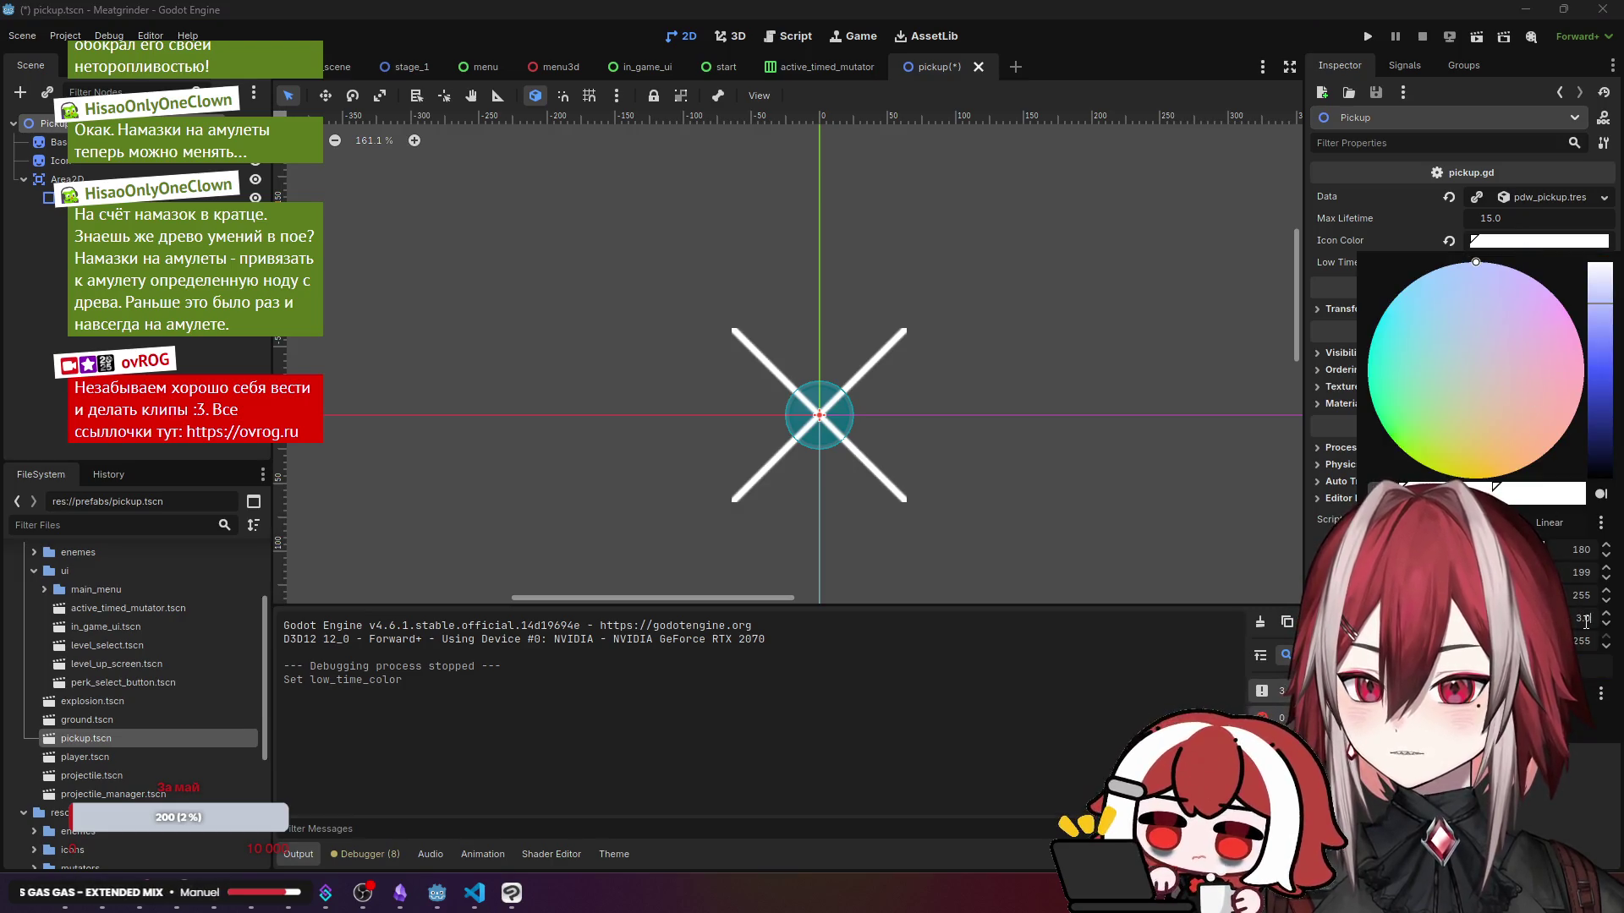
key(Escape)
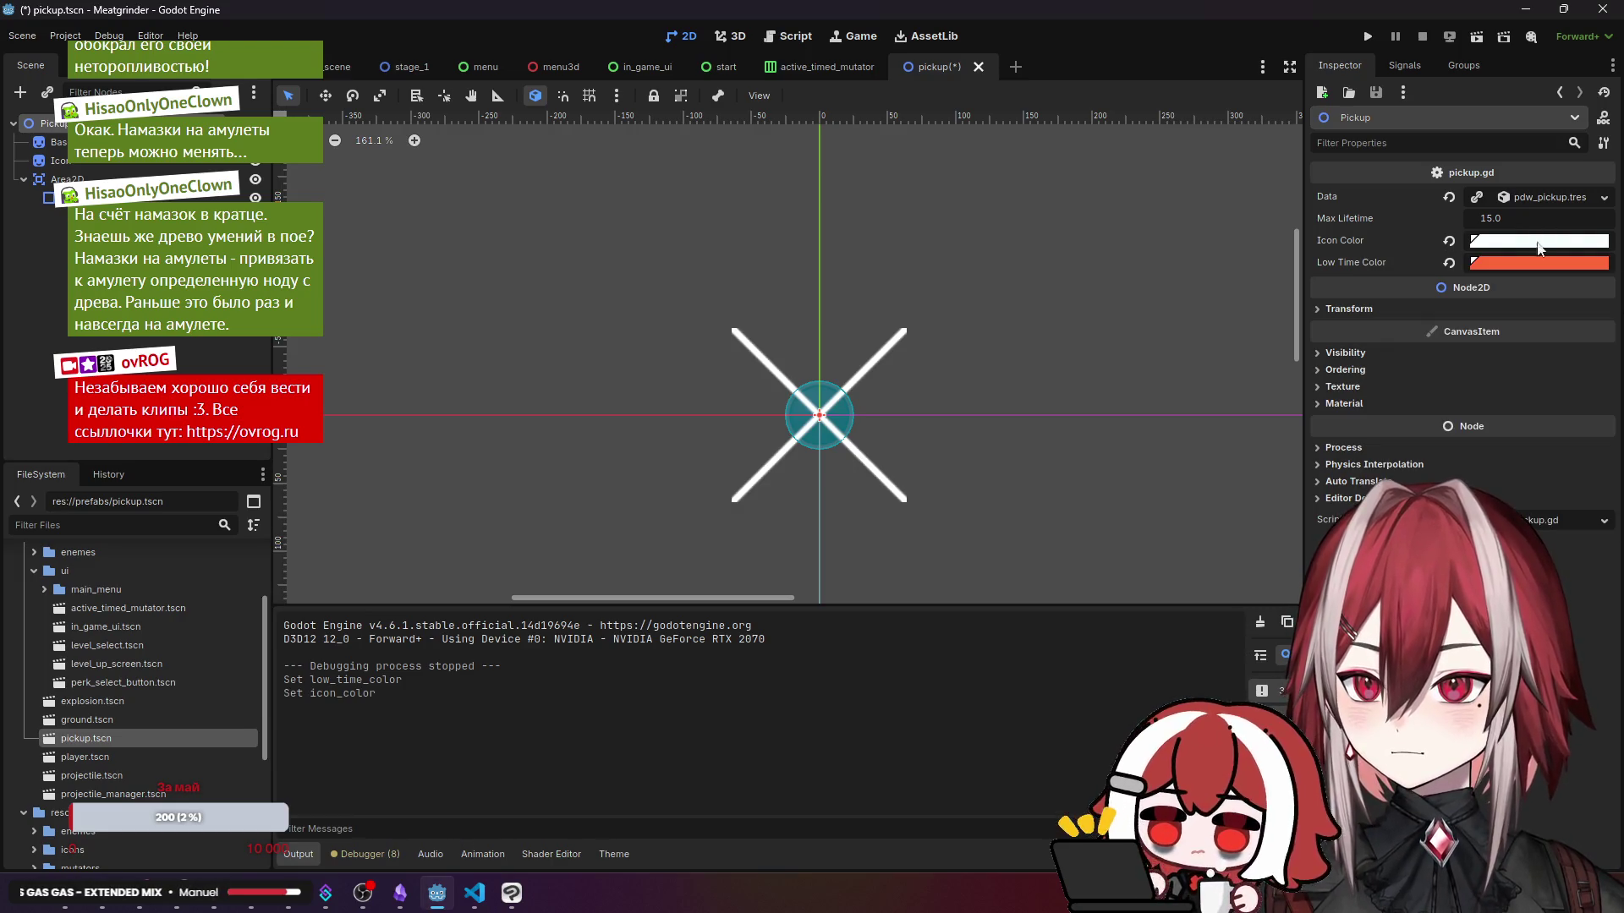
click(1540, 243)
drag(1597, 301, 1597, 283)
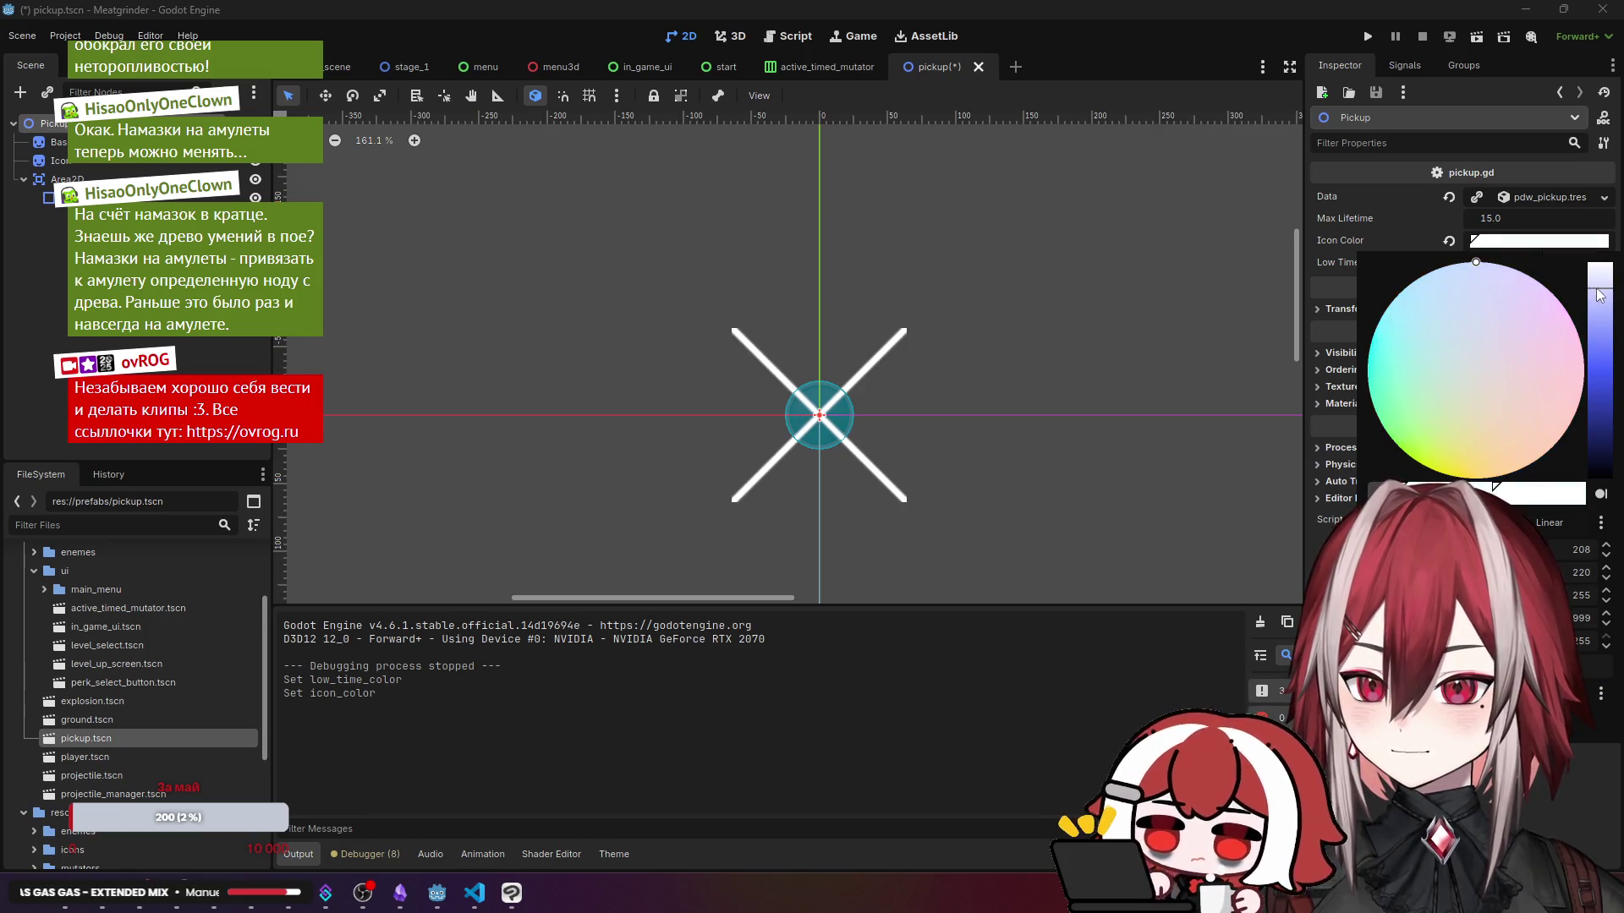
key(Escape)
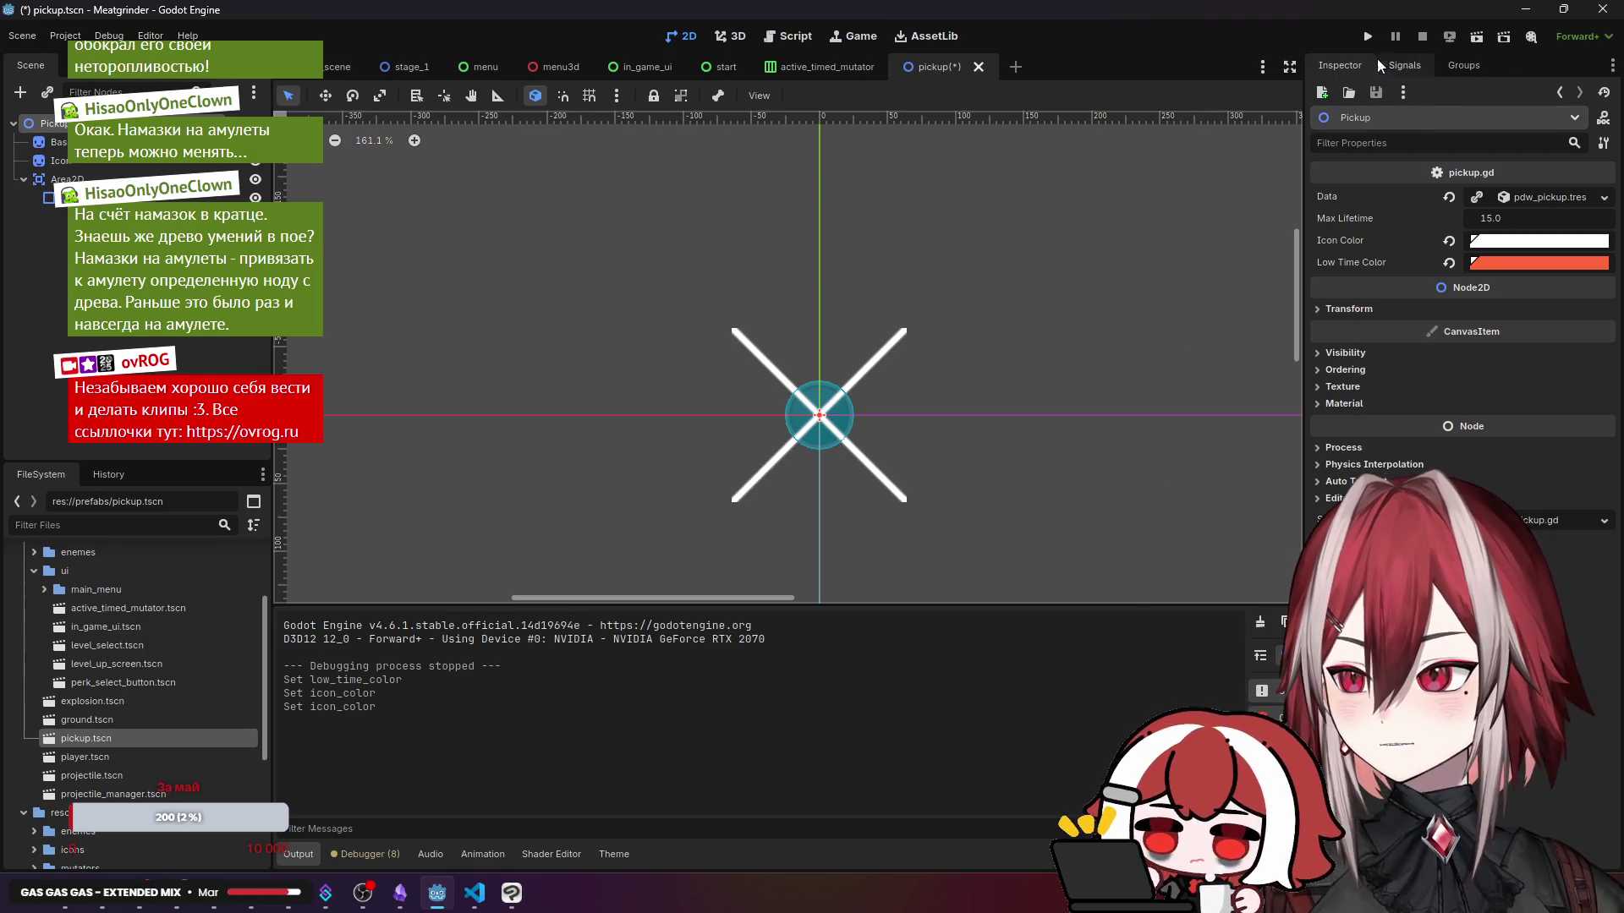
key(ctrl+Tab)
click(1480, 38)
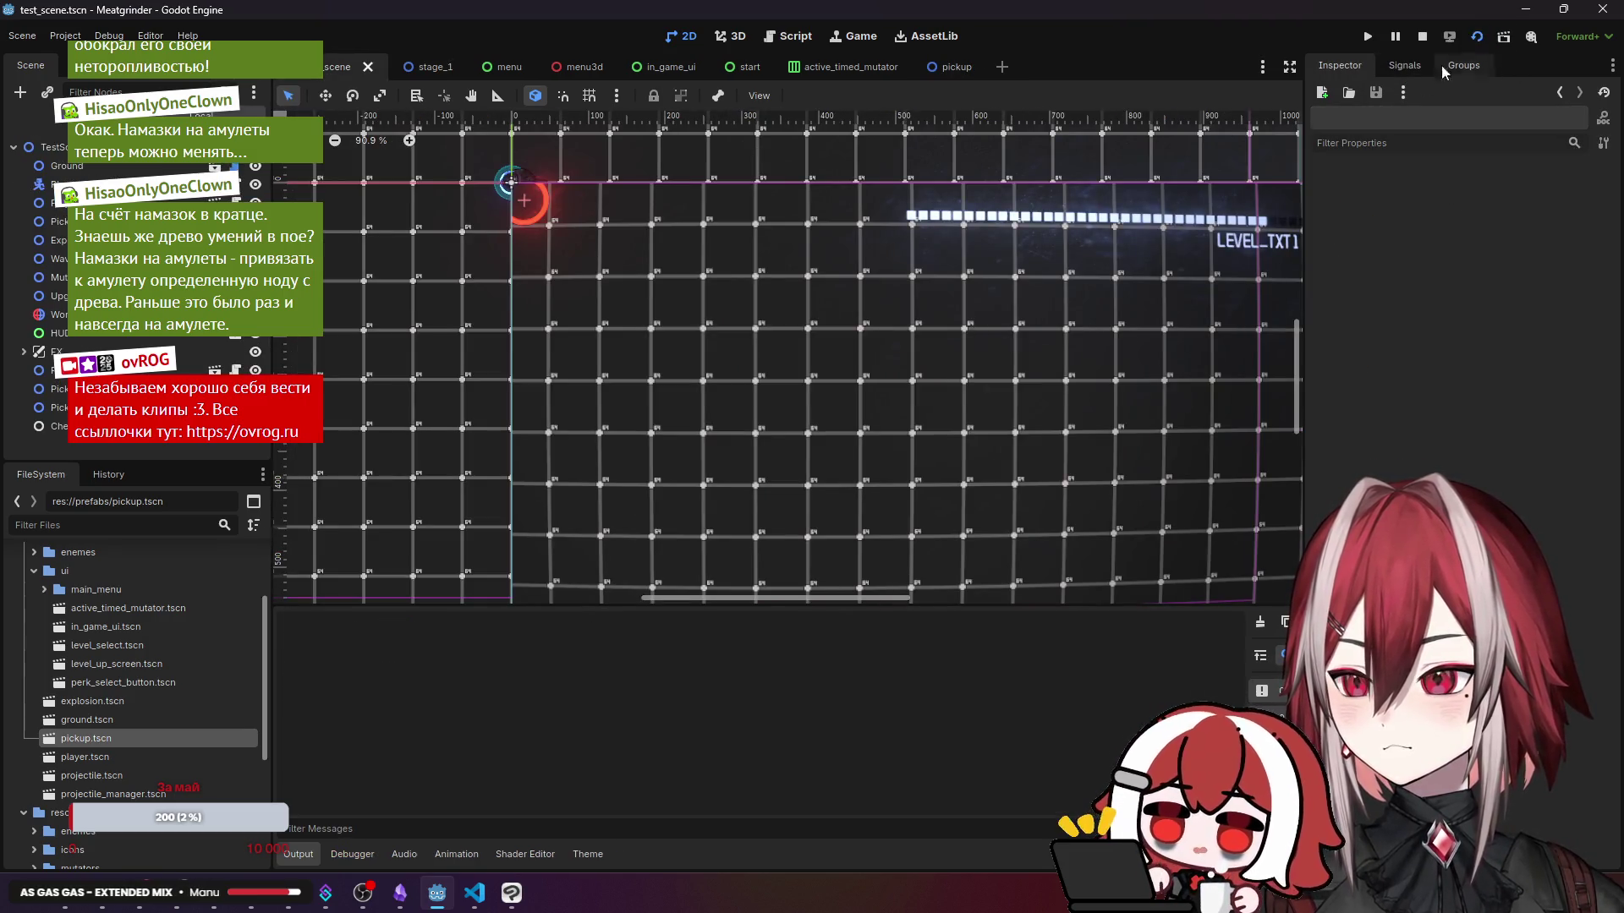
- Play Level 1 of Meatgrinder, moving and shooting enemies to watch the pickups turn red as time runs low
key(d)
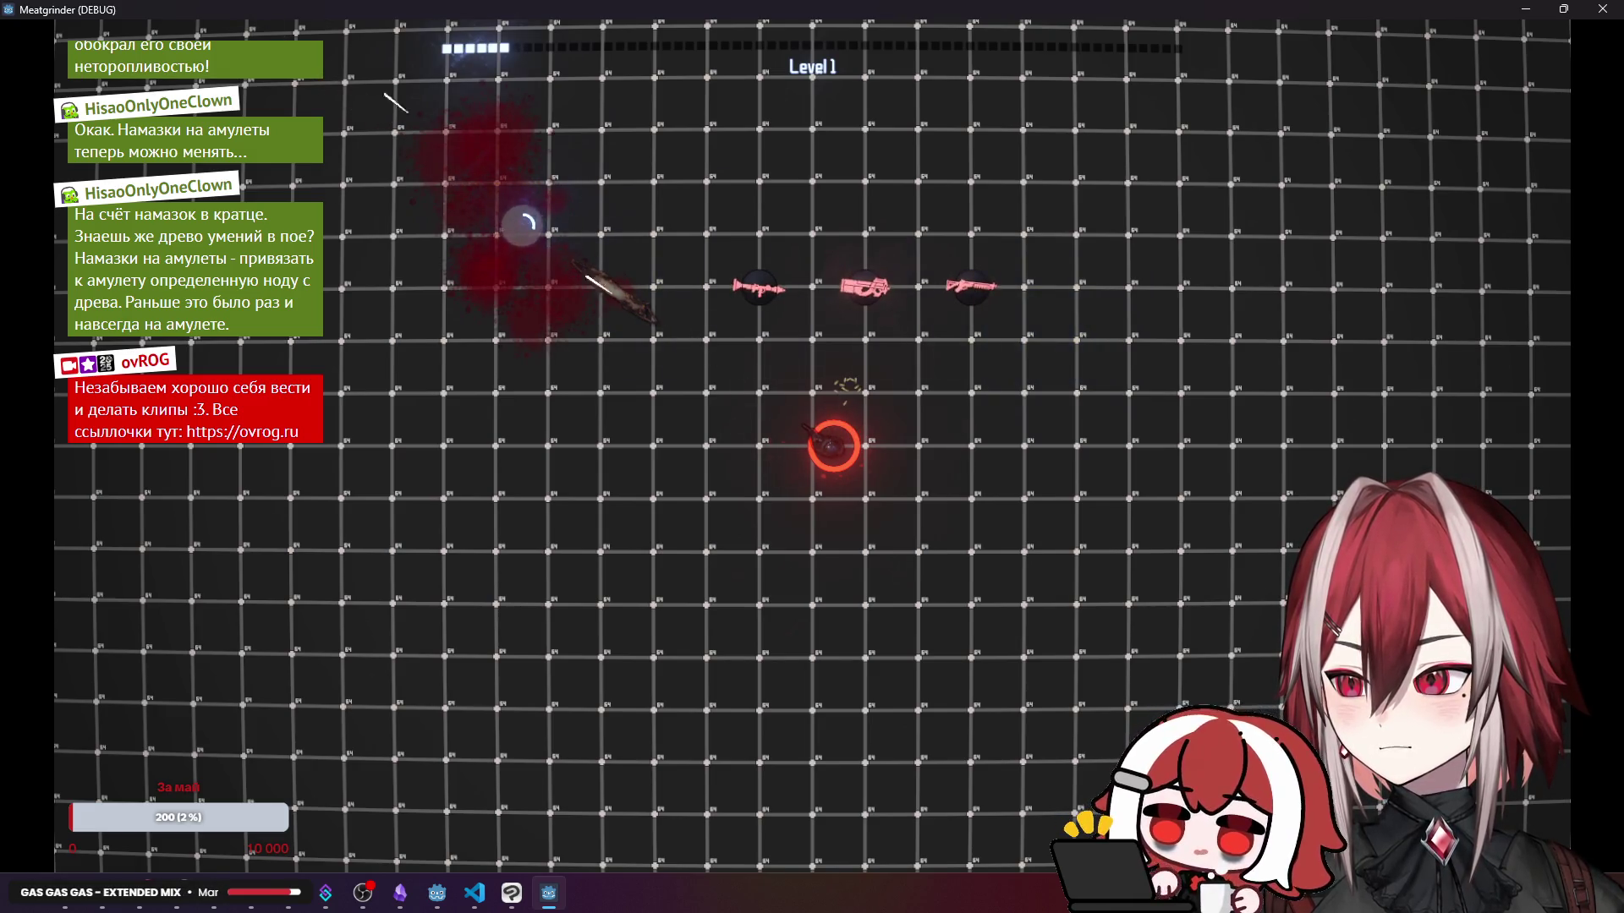
click(385, 317)
key(d)
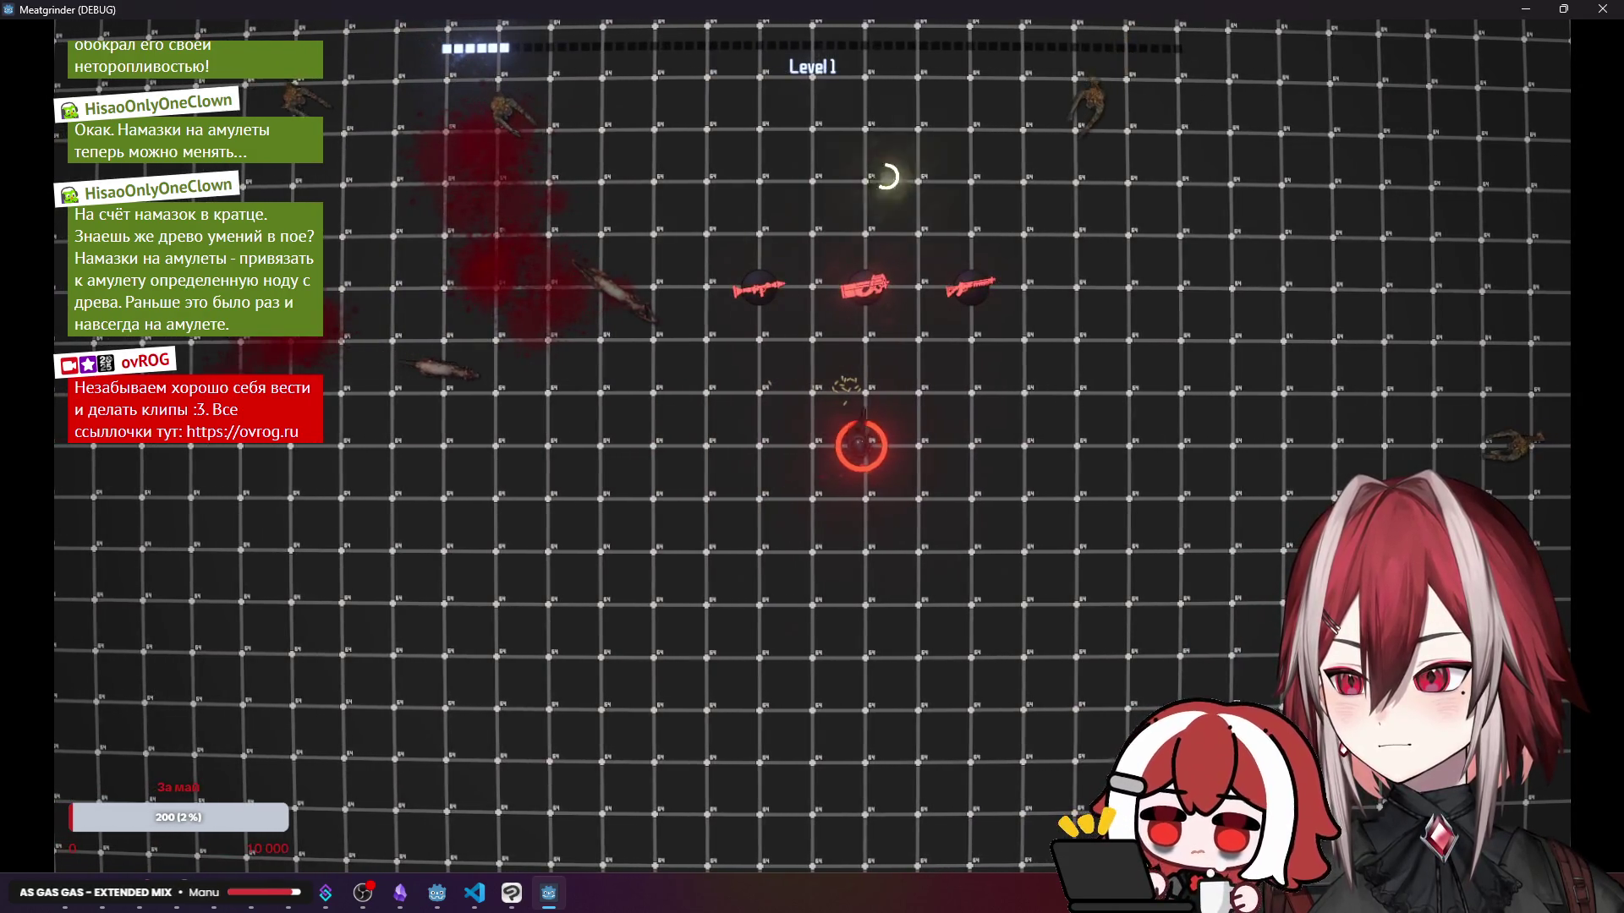
click(1051, 109)
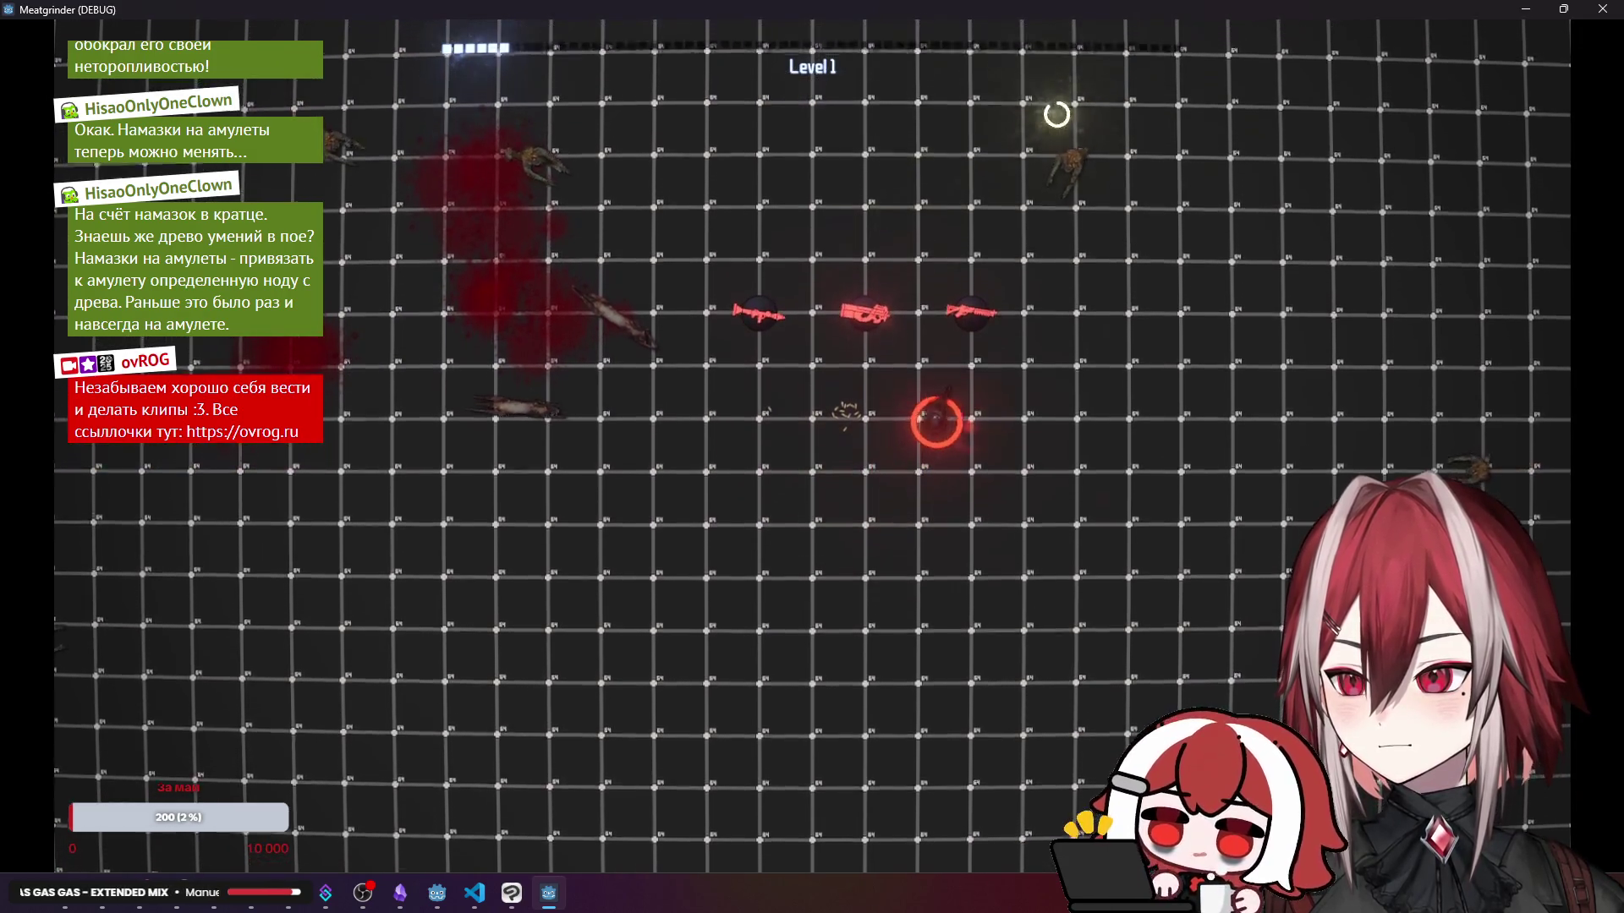
key(w)
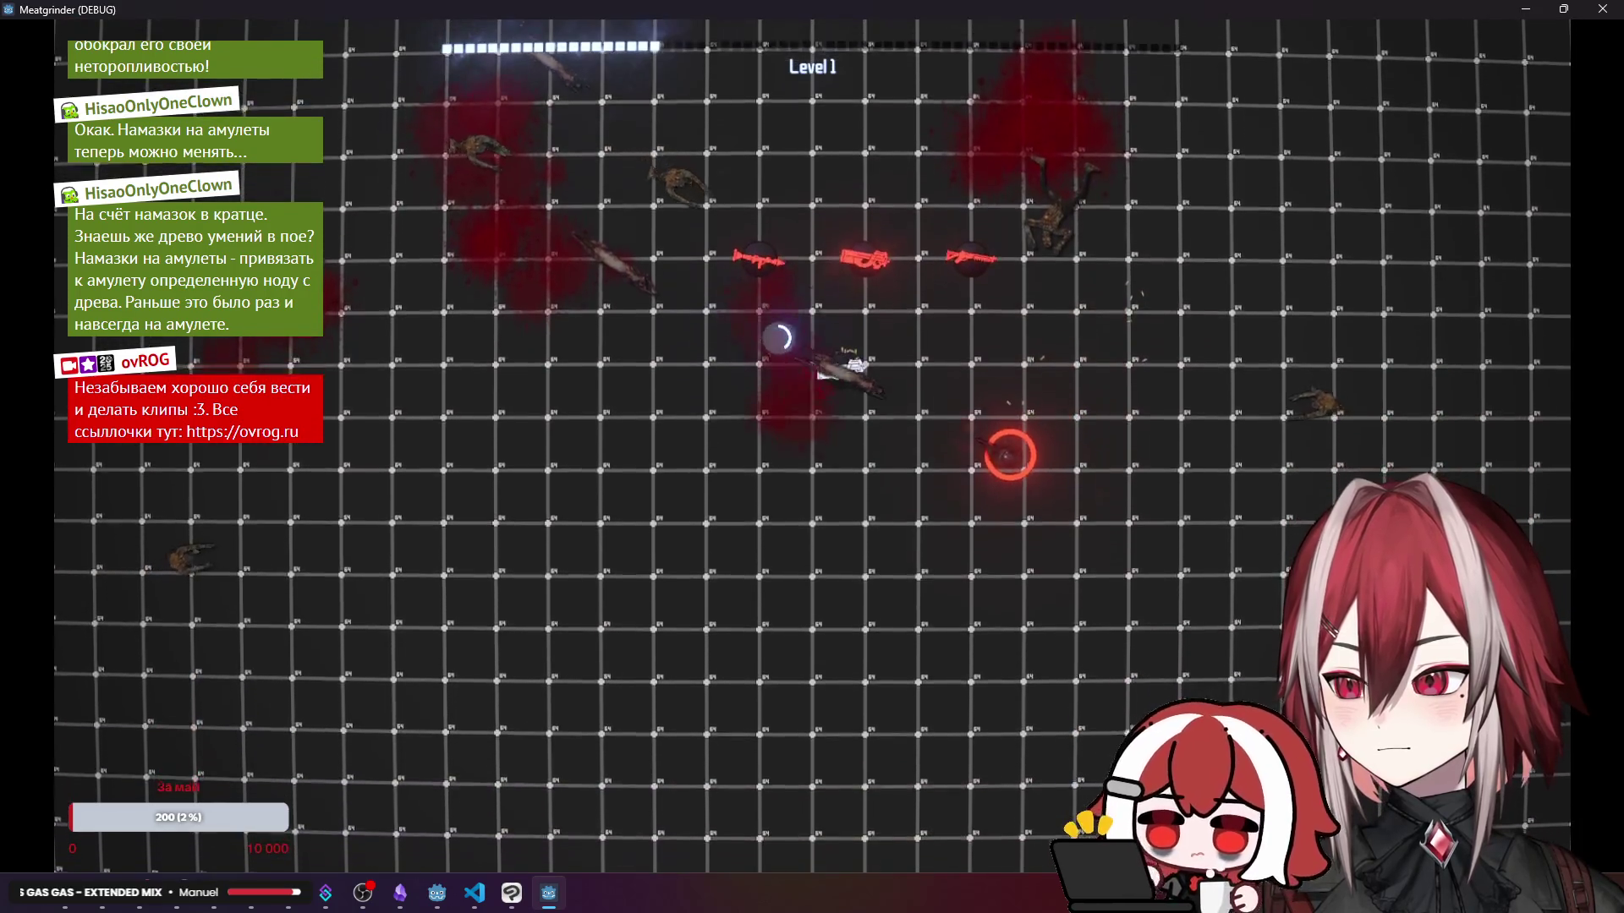
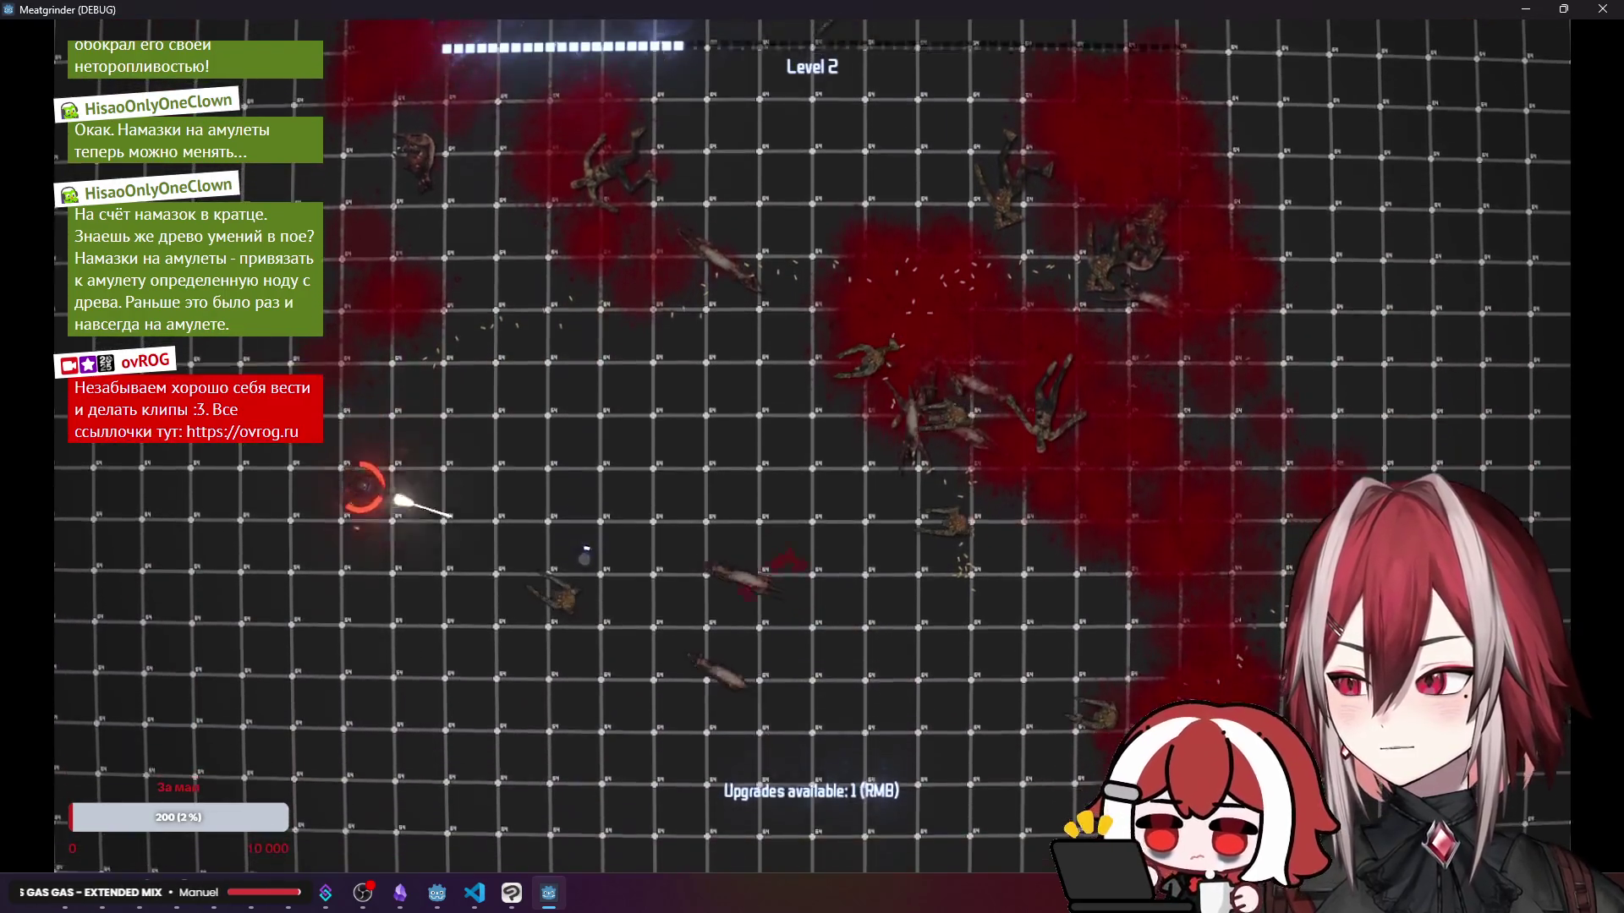
- Spend the Level 2 upgrade on Bullet Time, move around the arena briefly, then stop the run
right_click(732, 423)
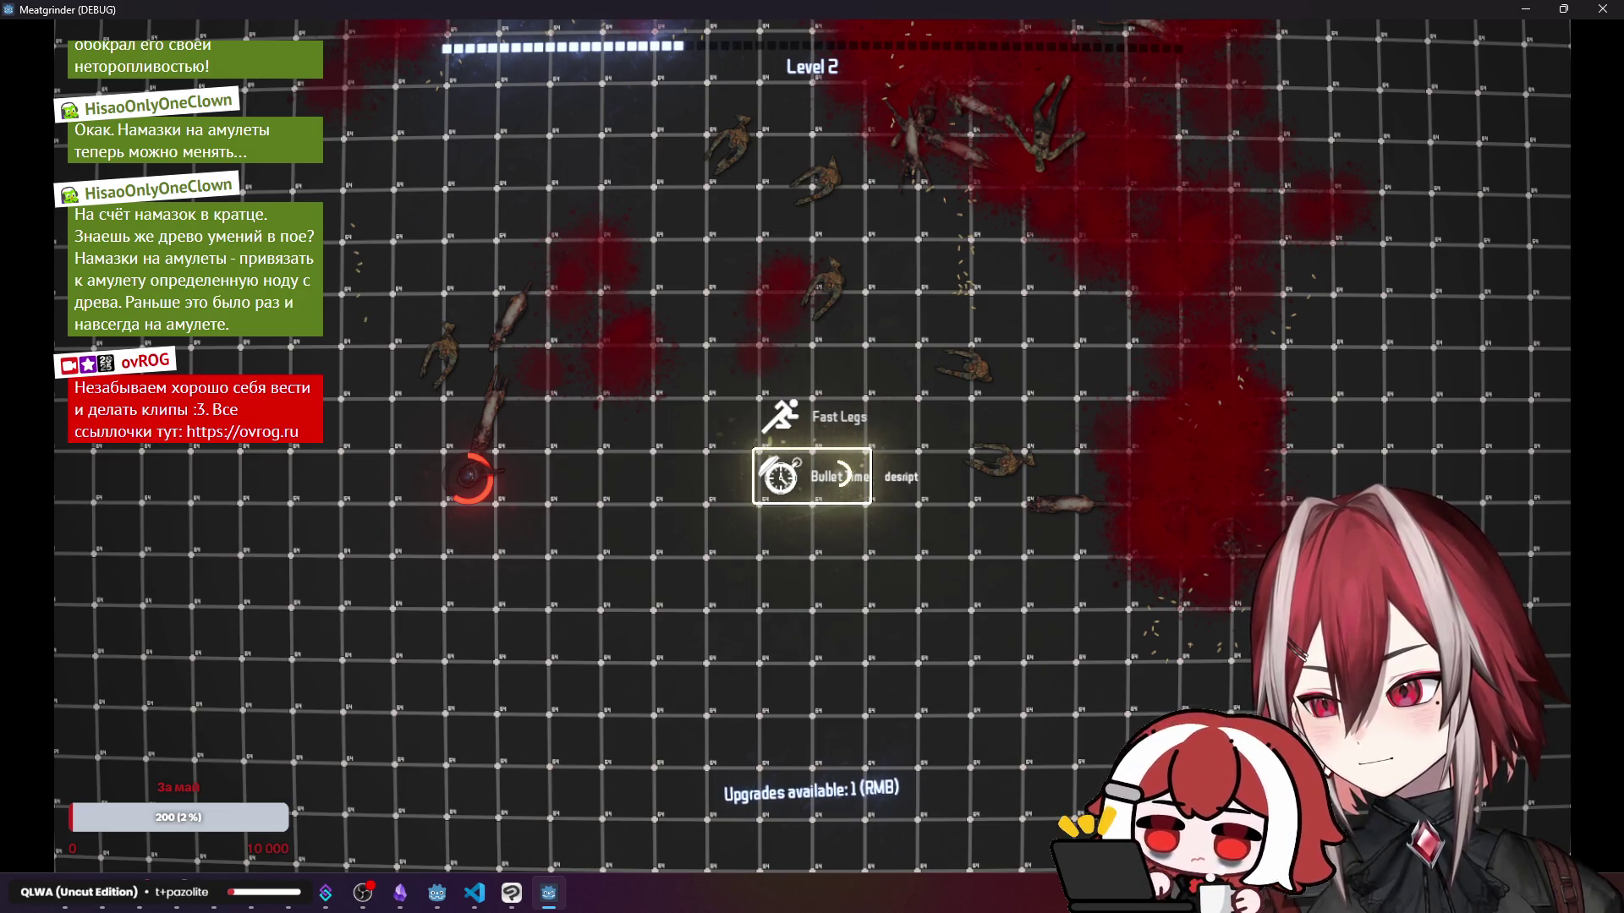
click(833, 467)
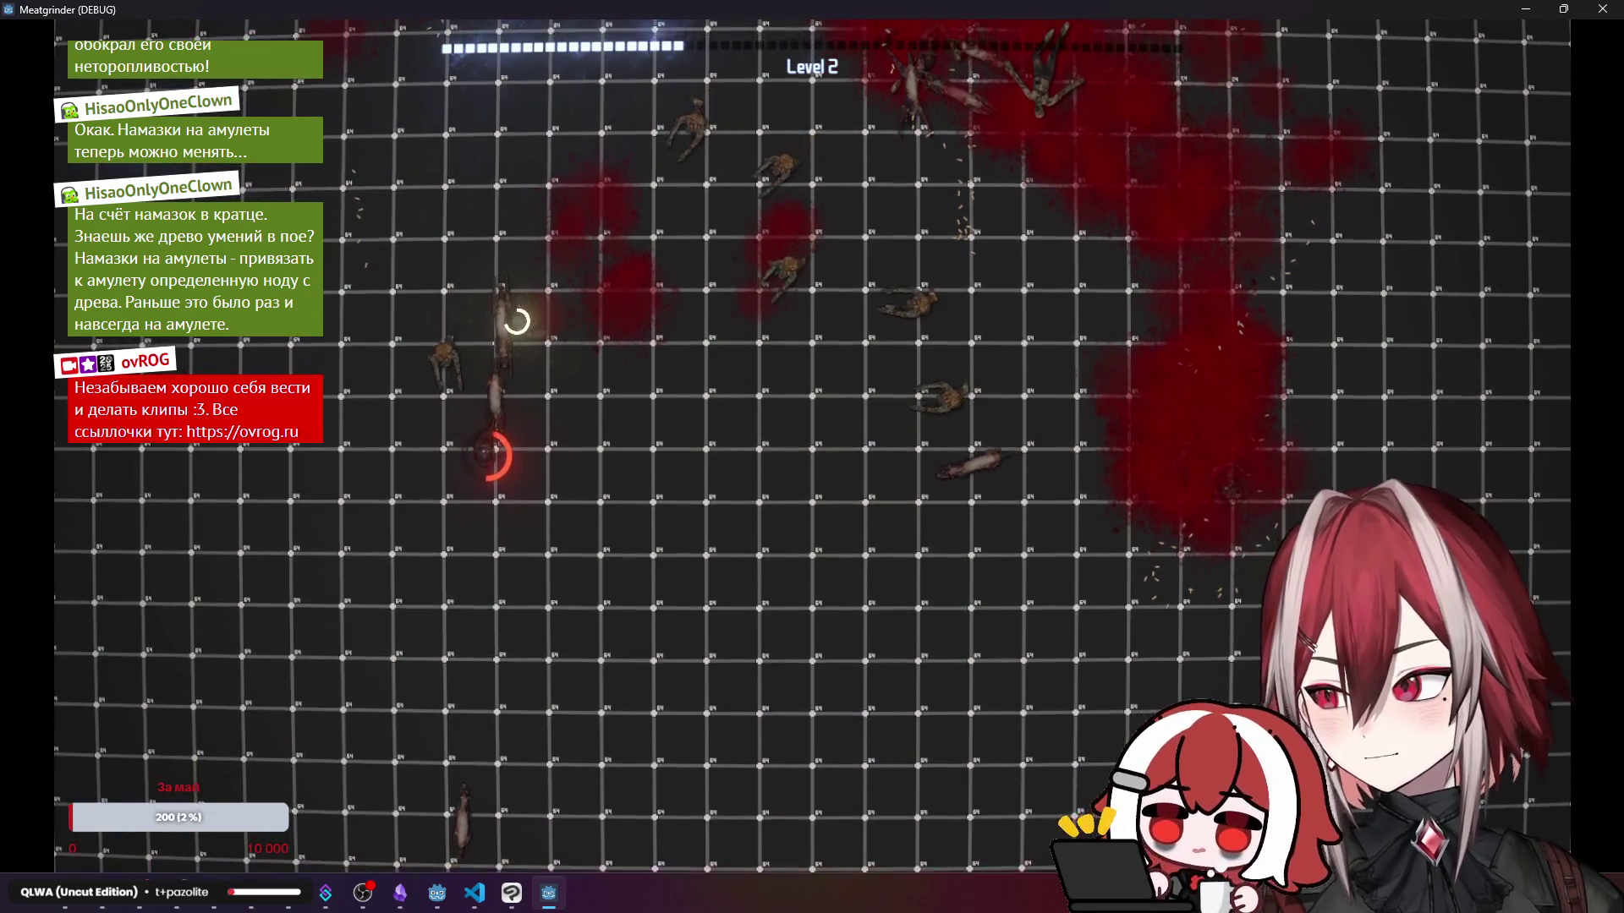
key(s)
key(d)
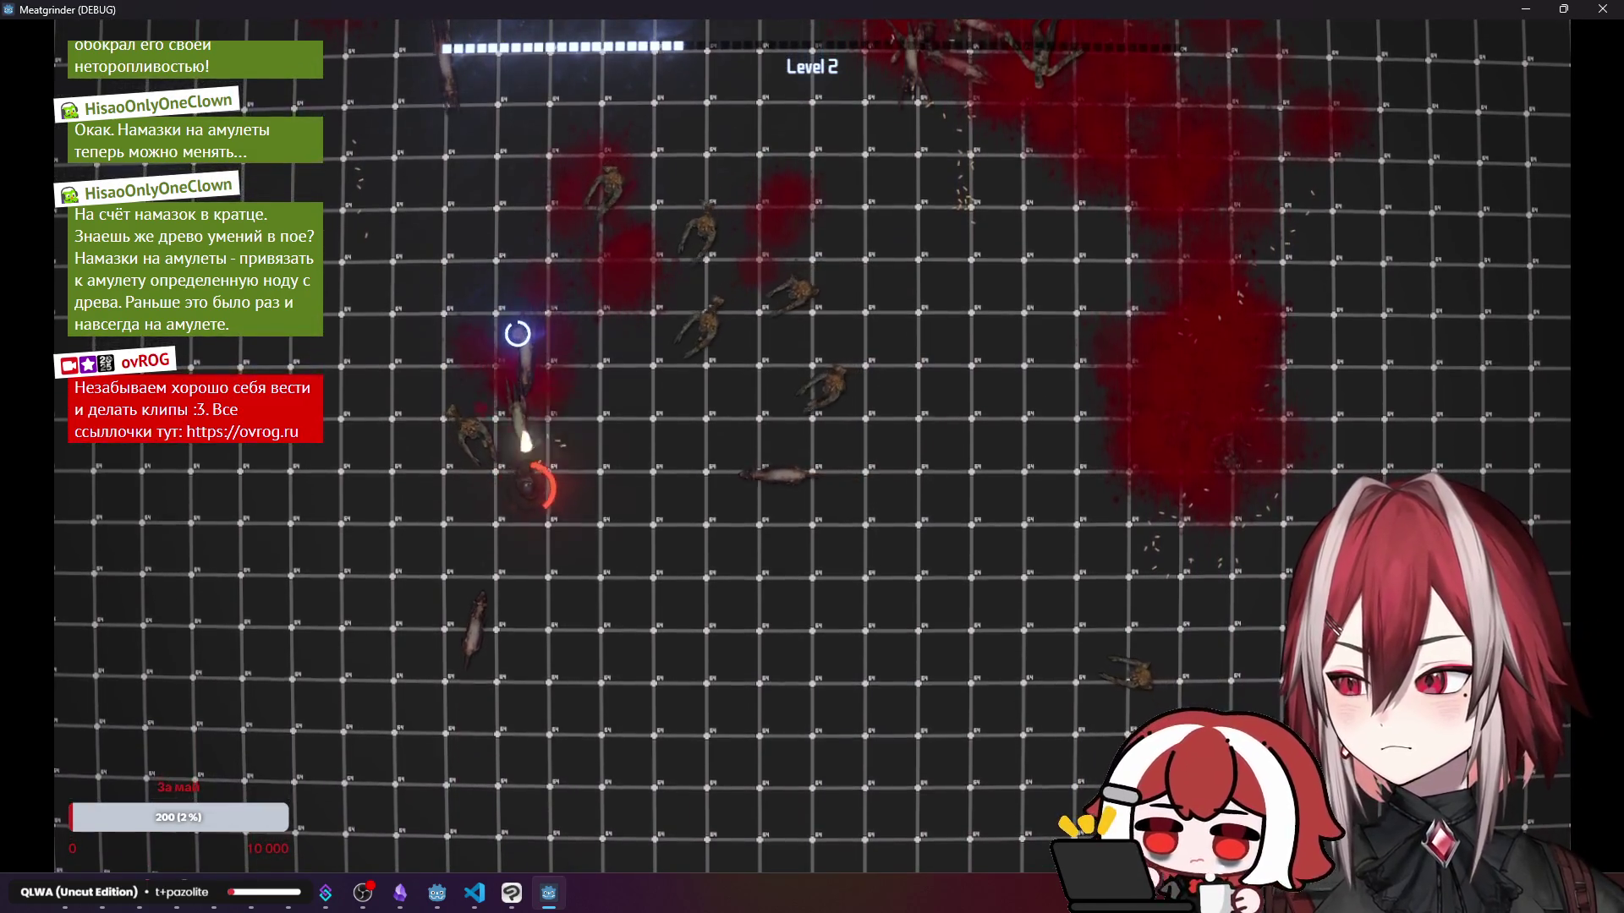
key(F8)
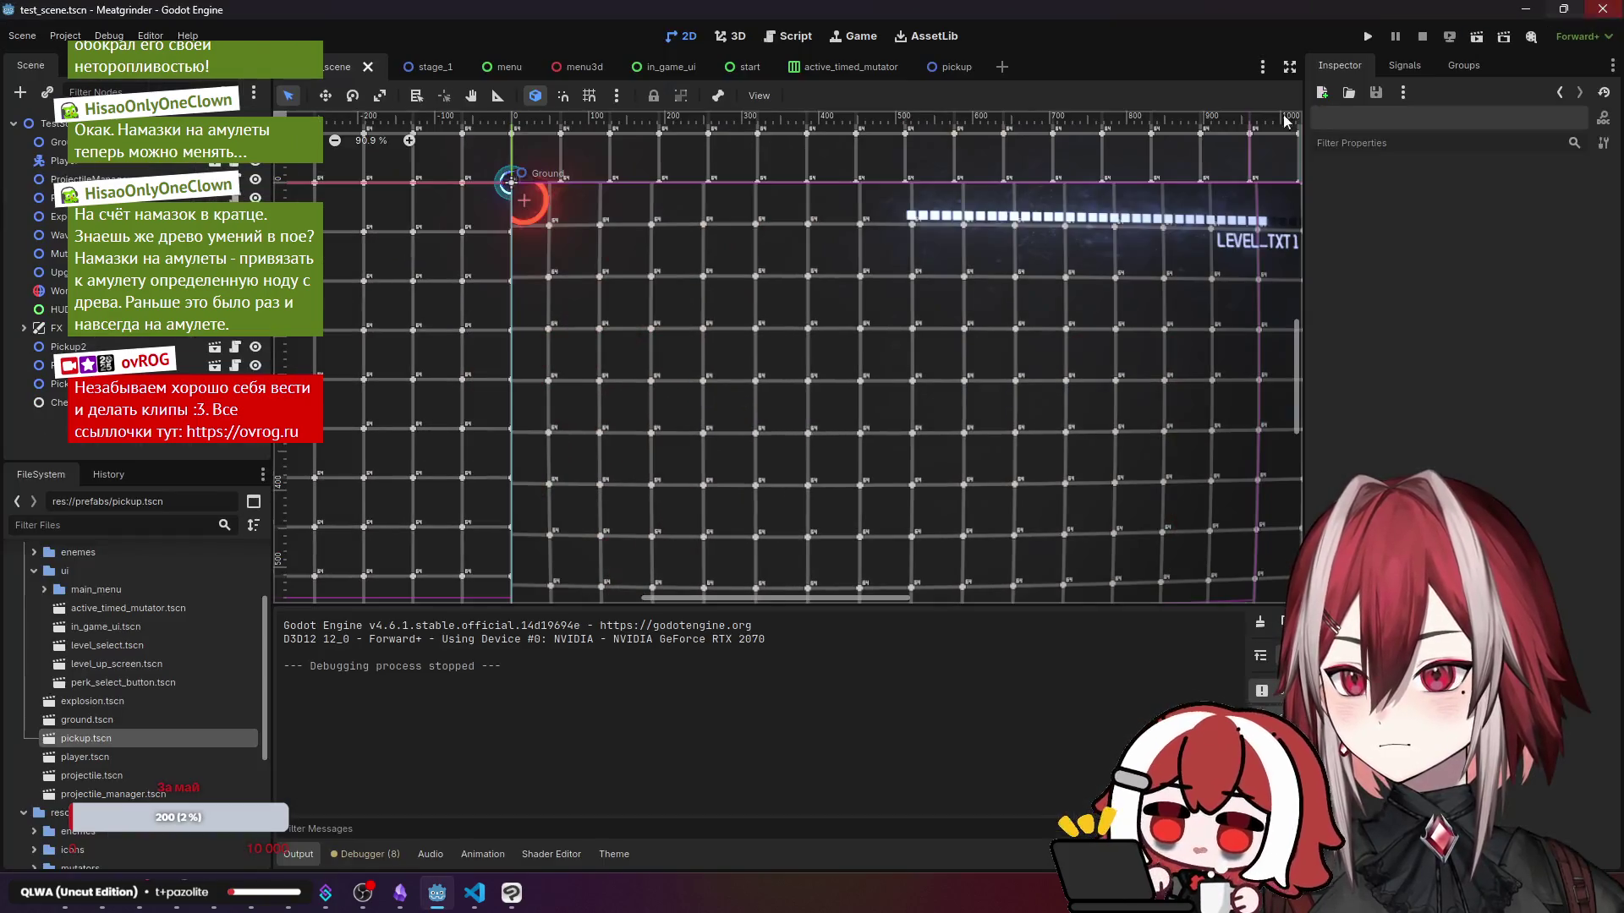
- Open level_up_screen.tscn and inspect its CenterContainer, VBoxContainer and LevelUPScreen root nodes
click(664, 67)
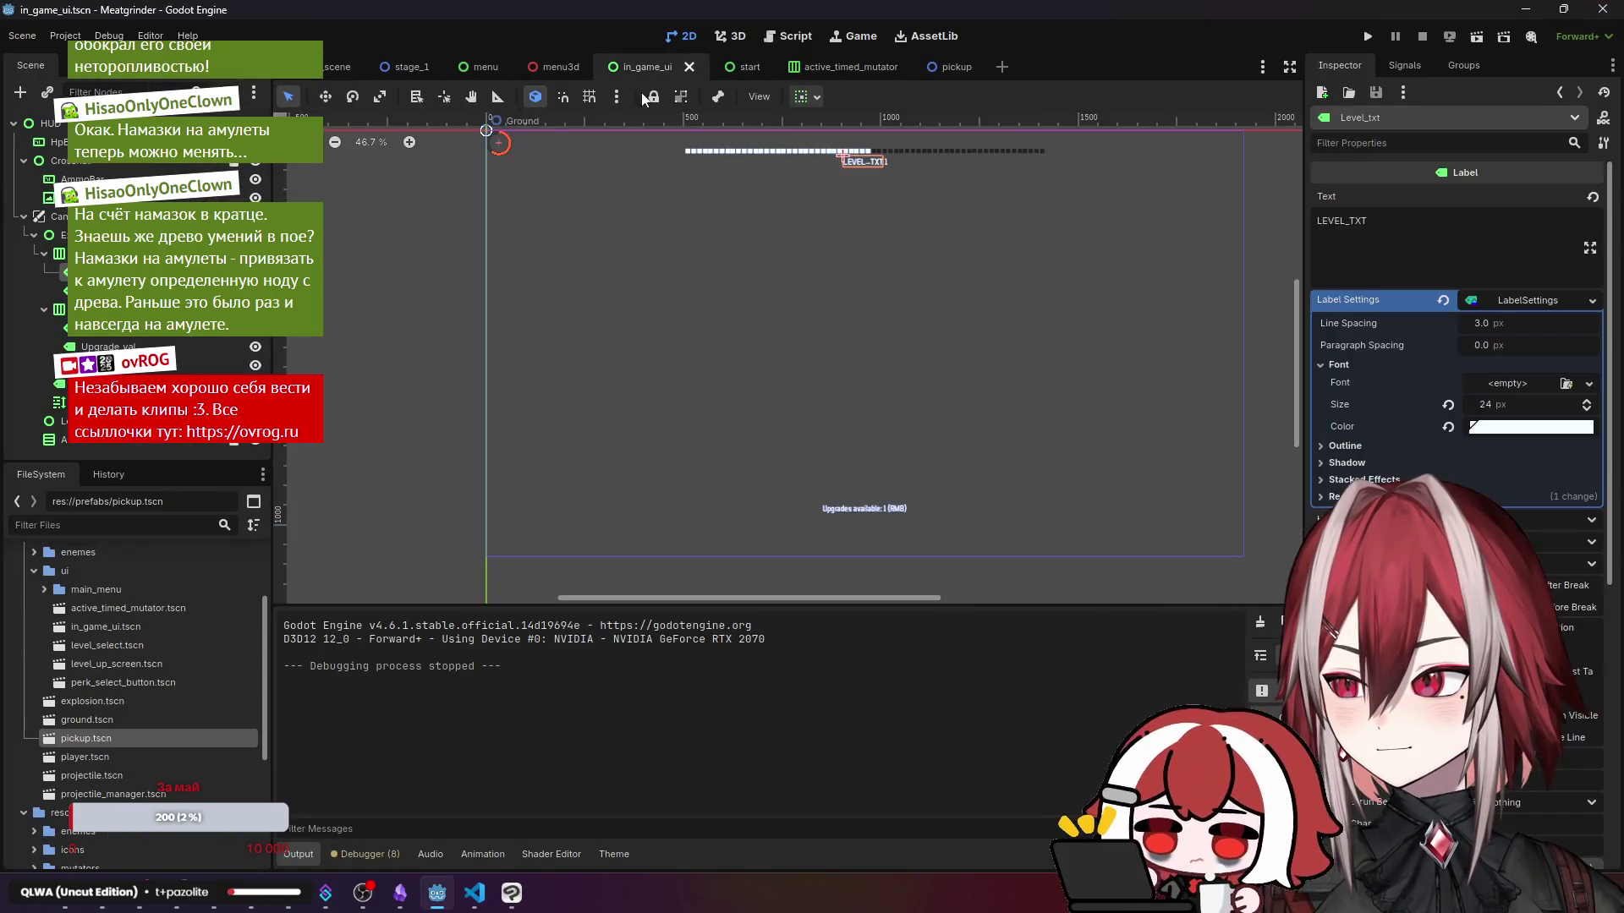
click(33, 236)
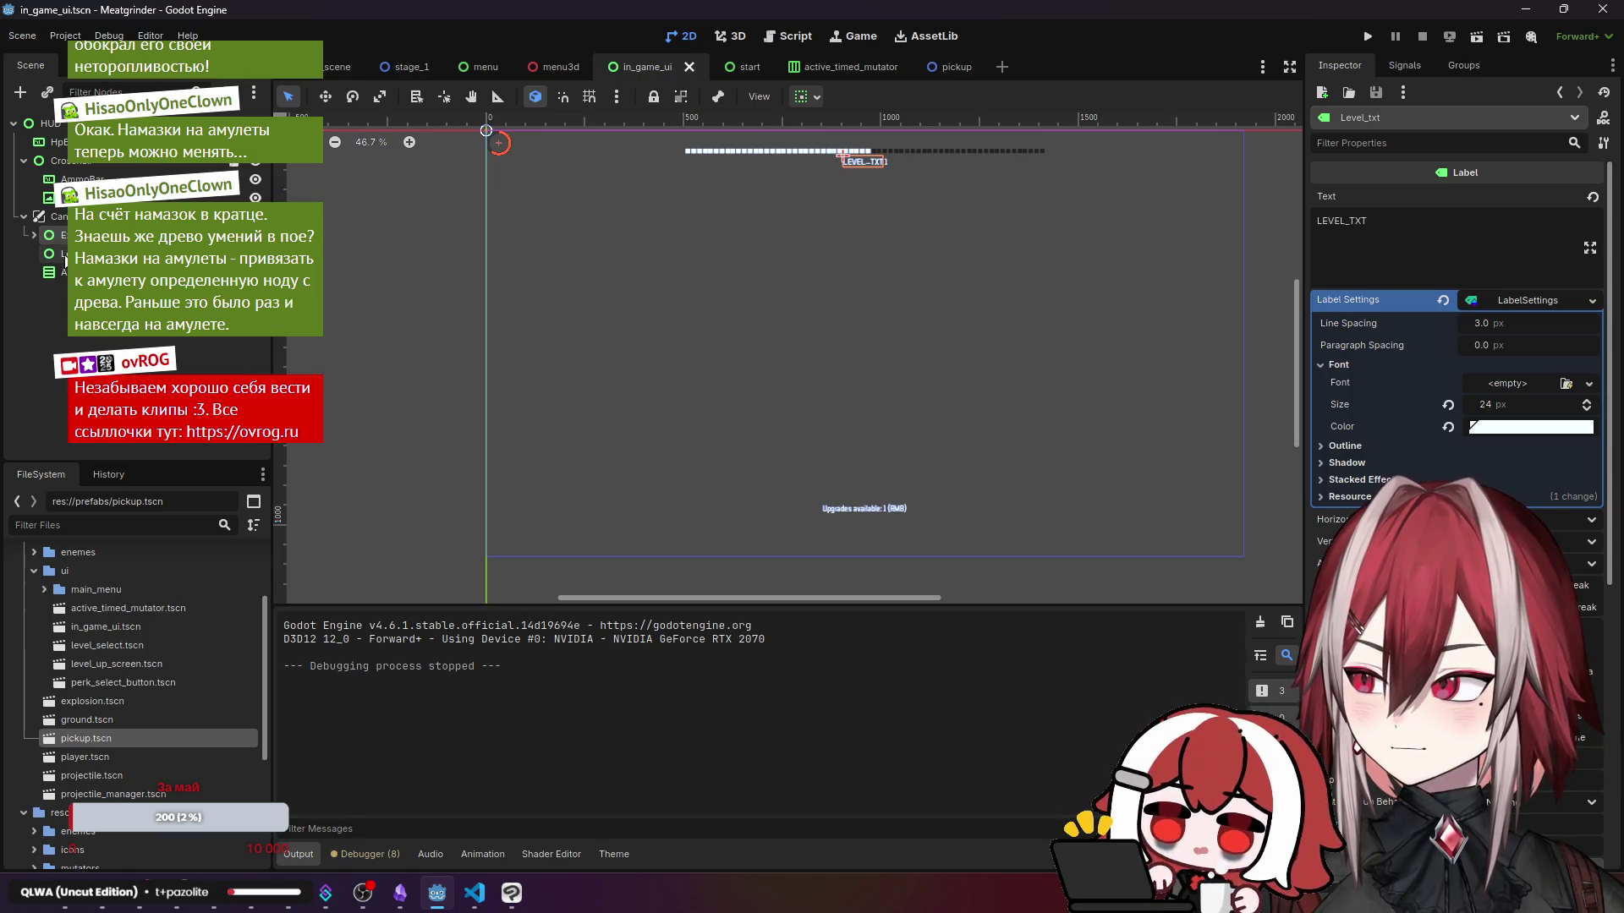
double_click(117, 664)
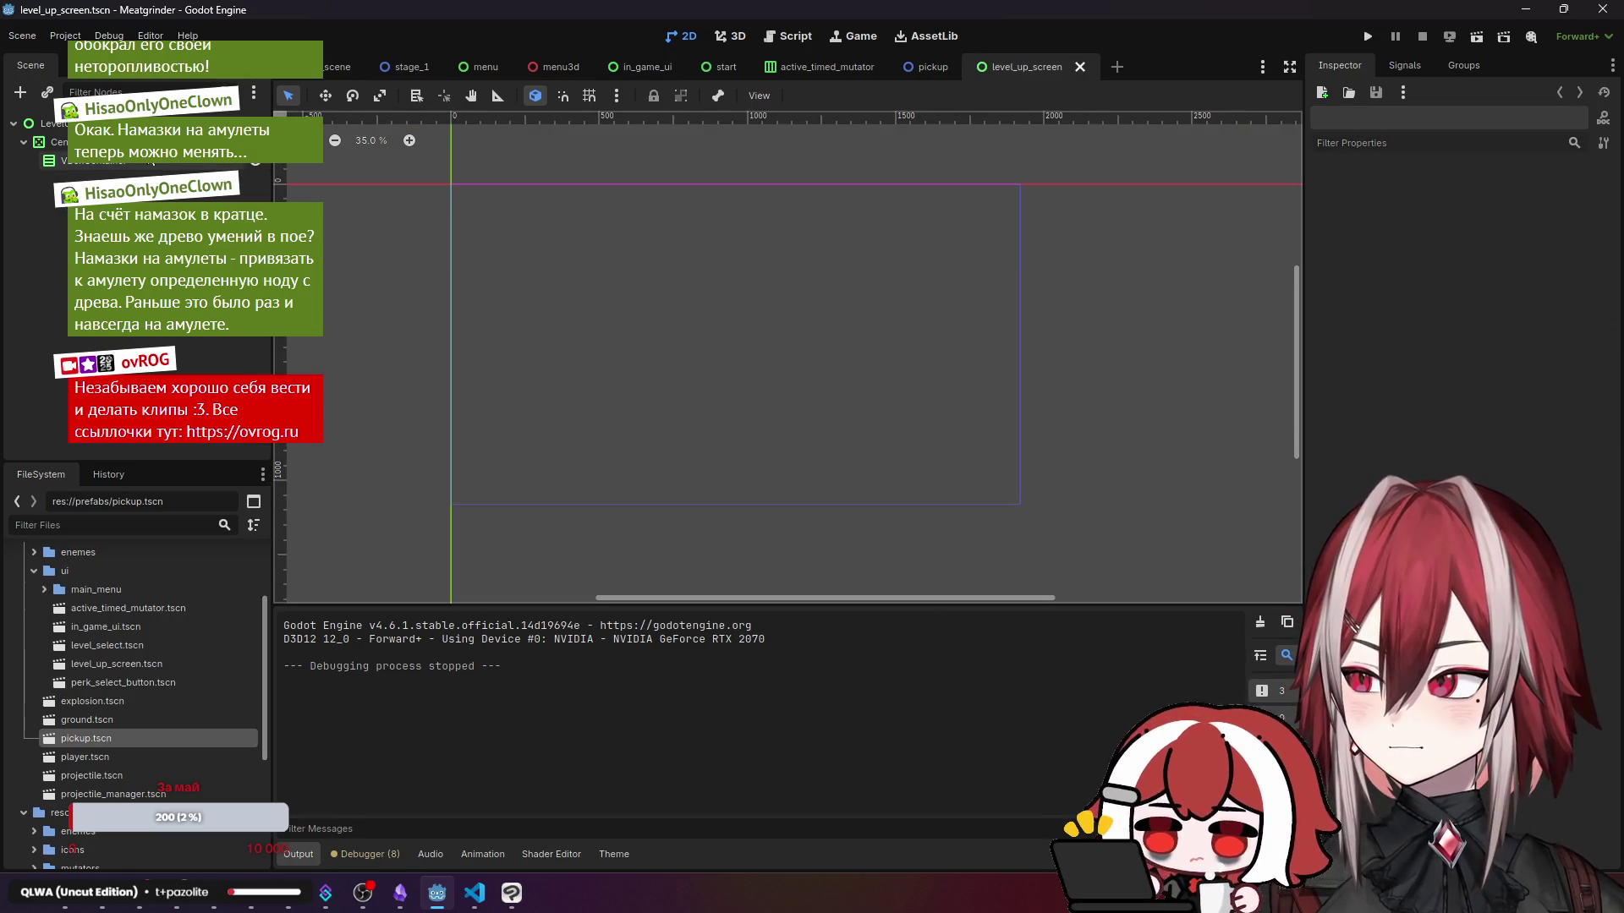
click(84, 141)
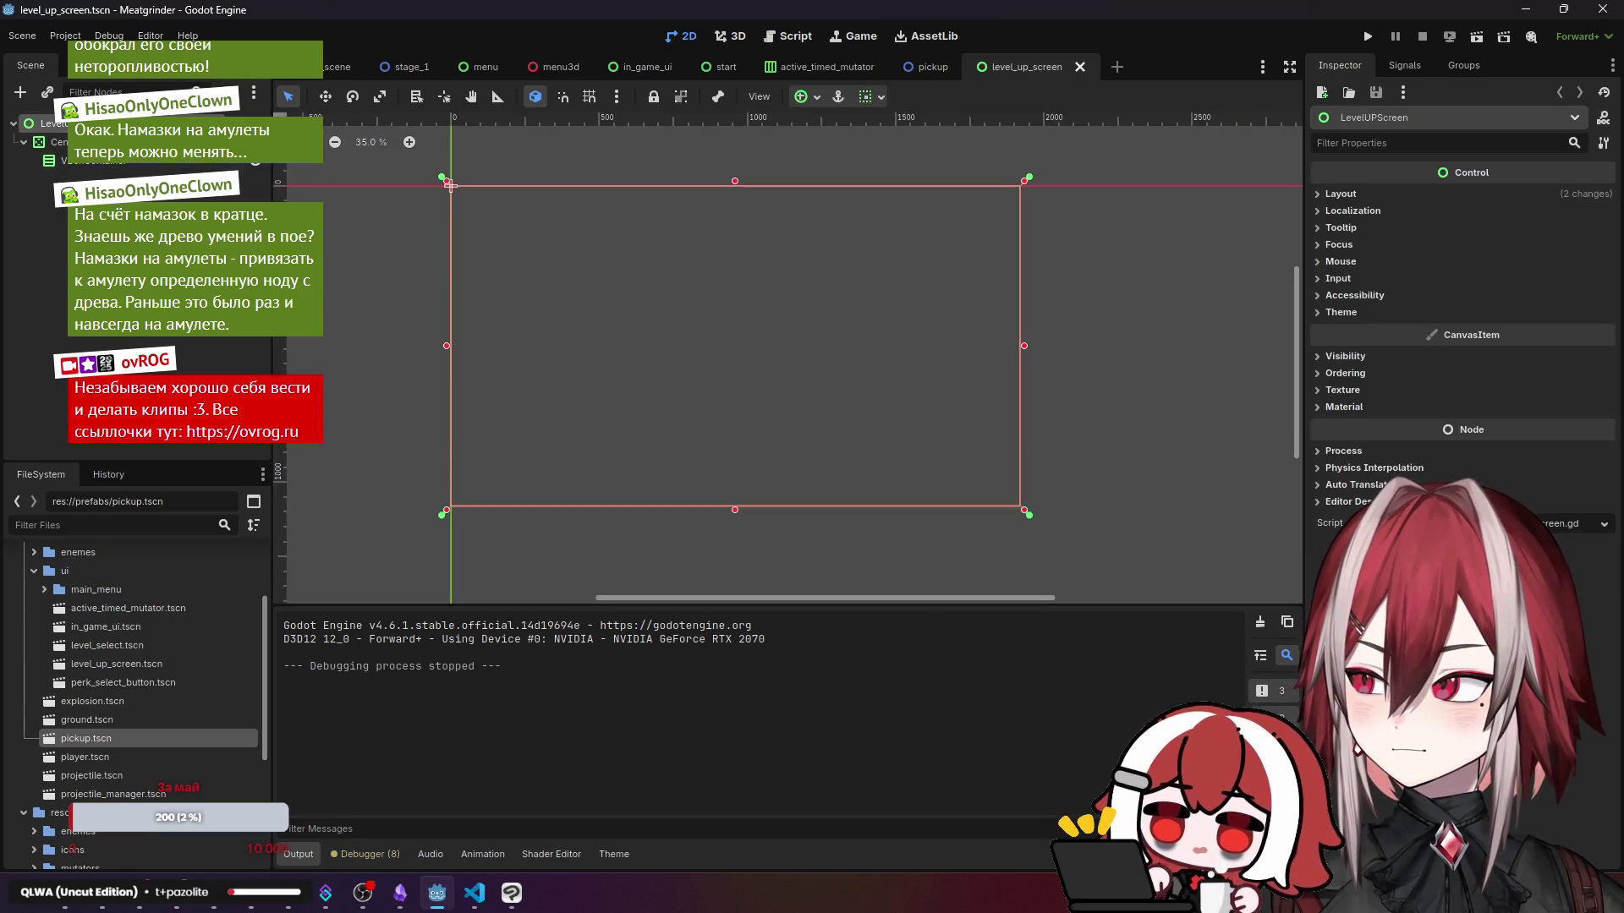
click(145, 160)
click(144, 161)
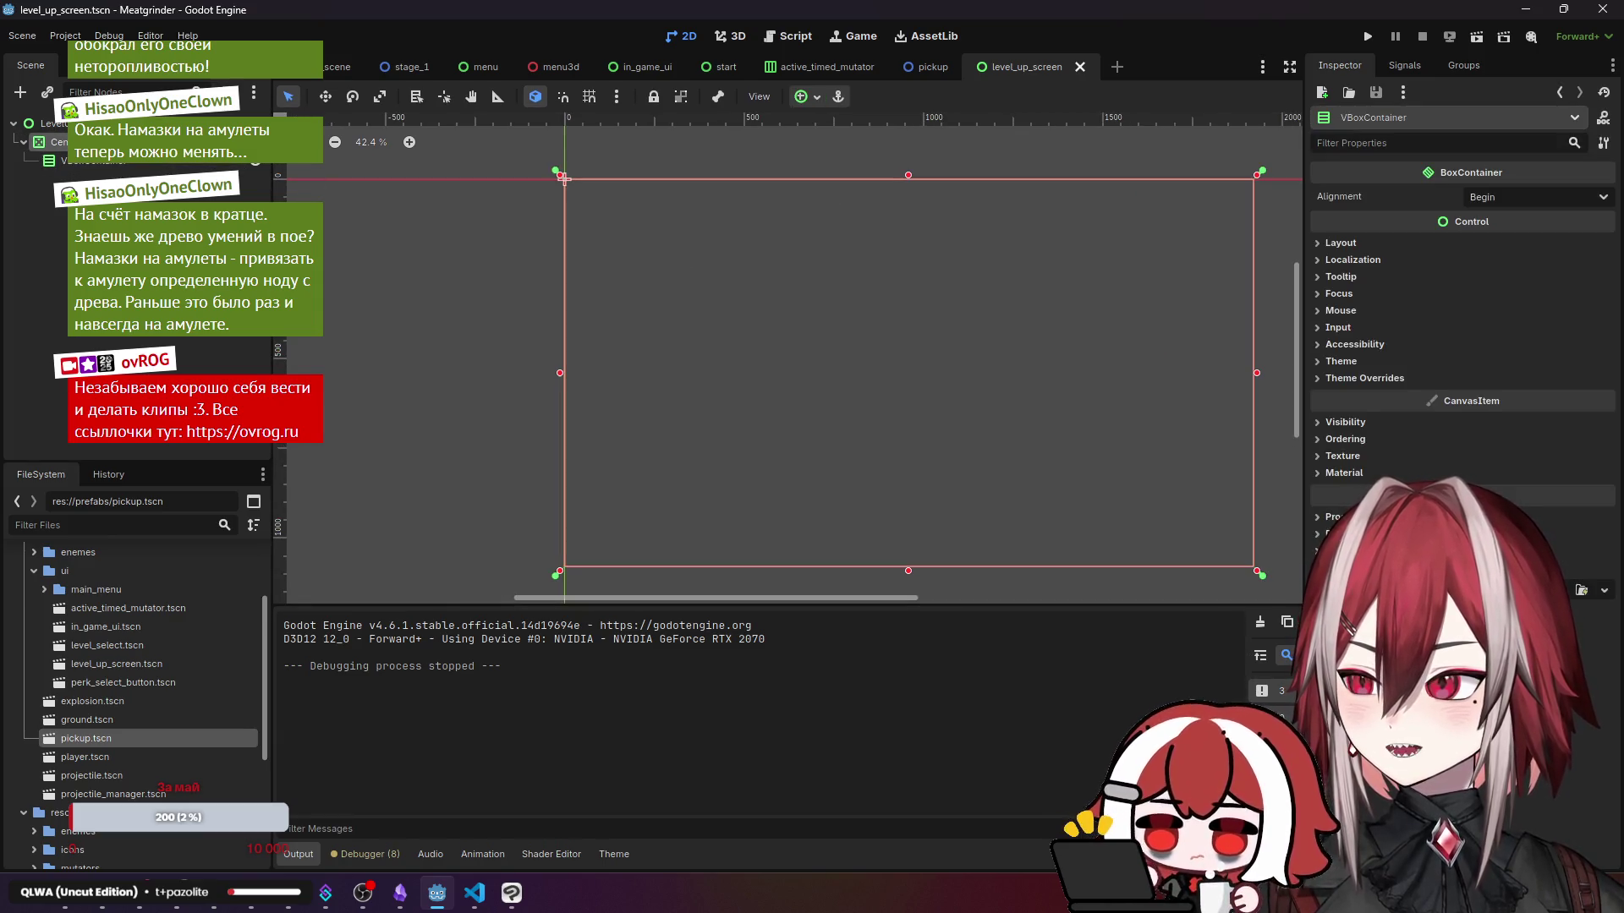
click(144, 160)
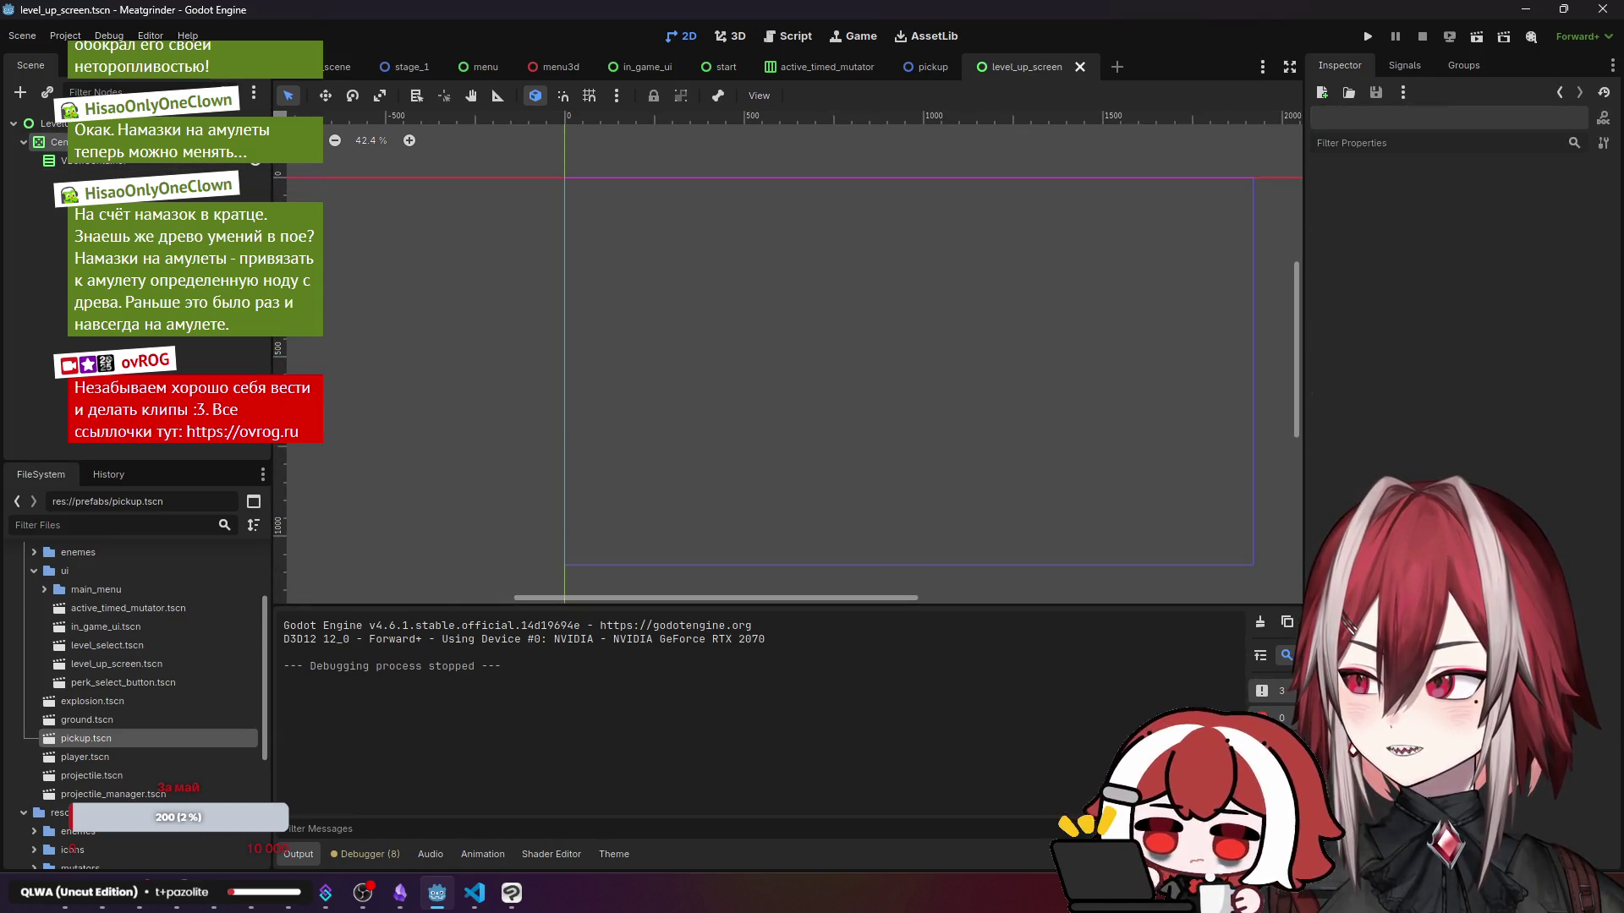
click(906, 370)
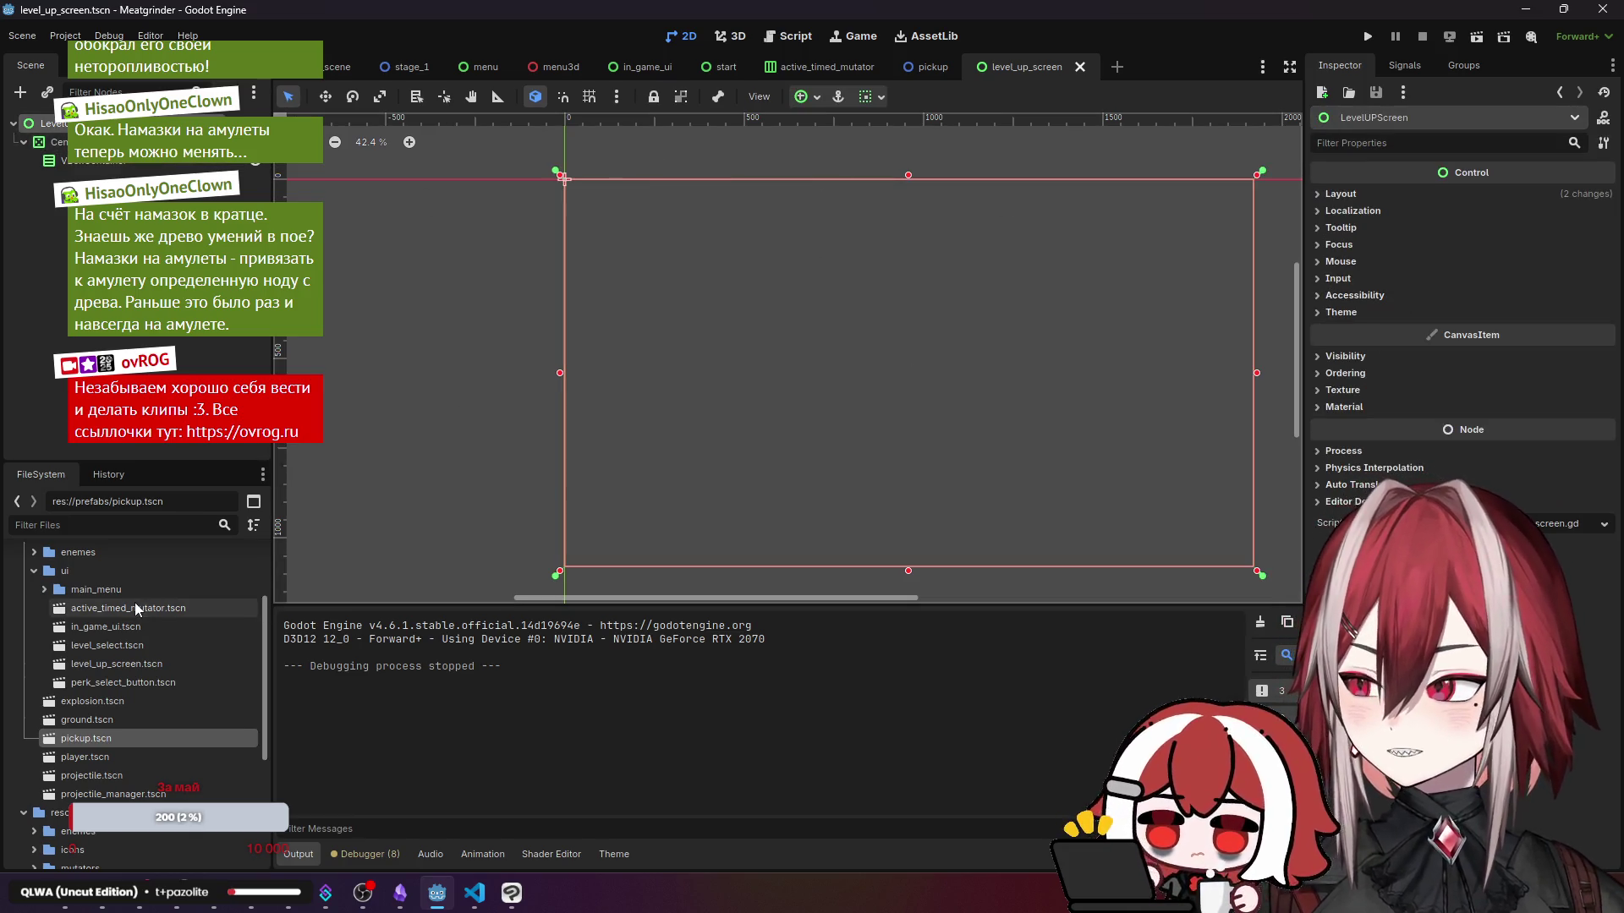
scroll(111, 677, up, 3)
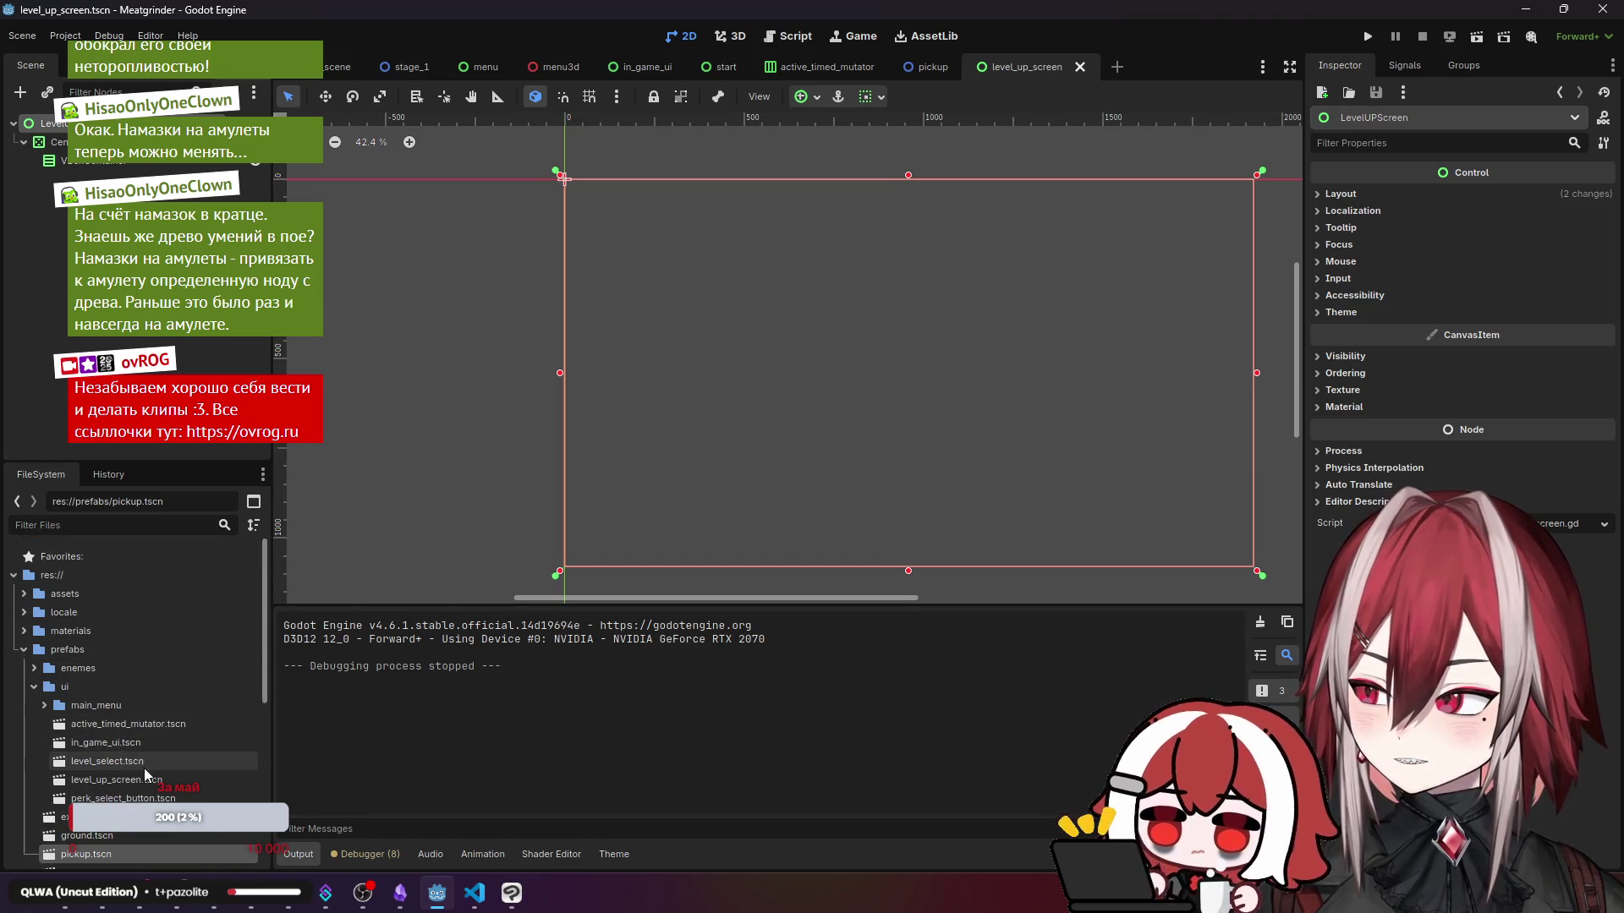
- Open the perk_select_button.tscn scene from the FileSystem dock
click(159, 799)
double_click(159, 798)
scroll(642, 424, up, 5)
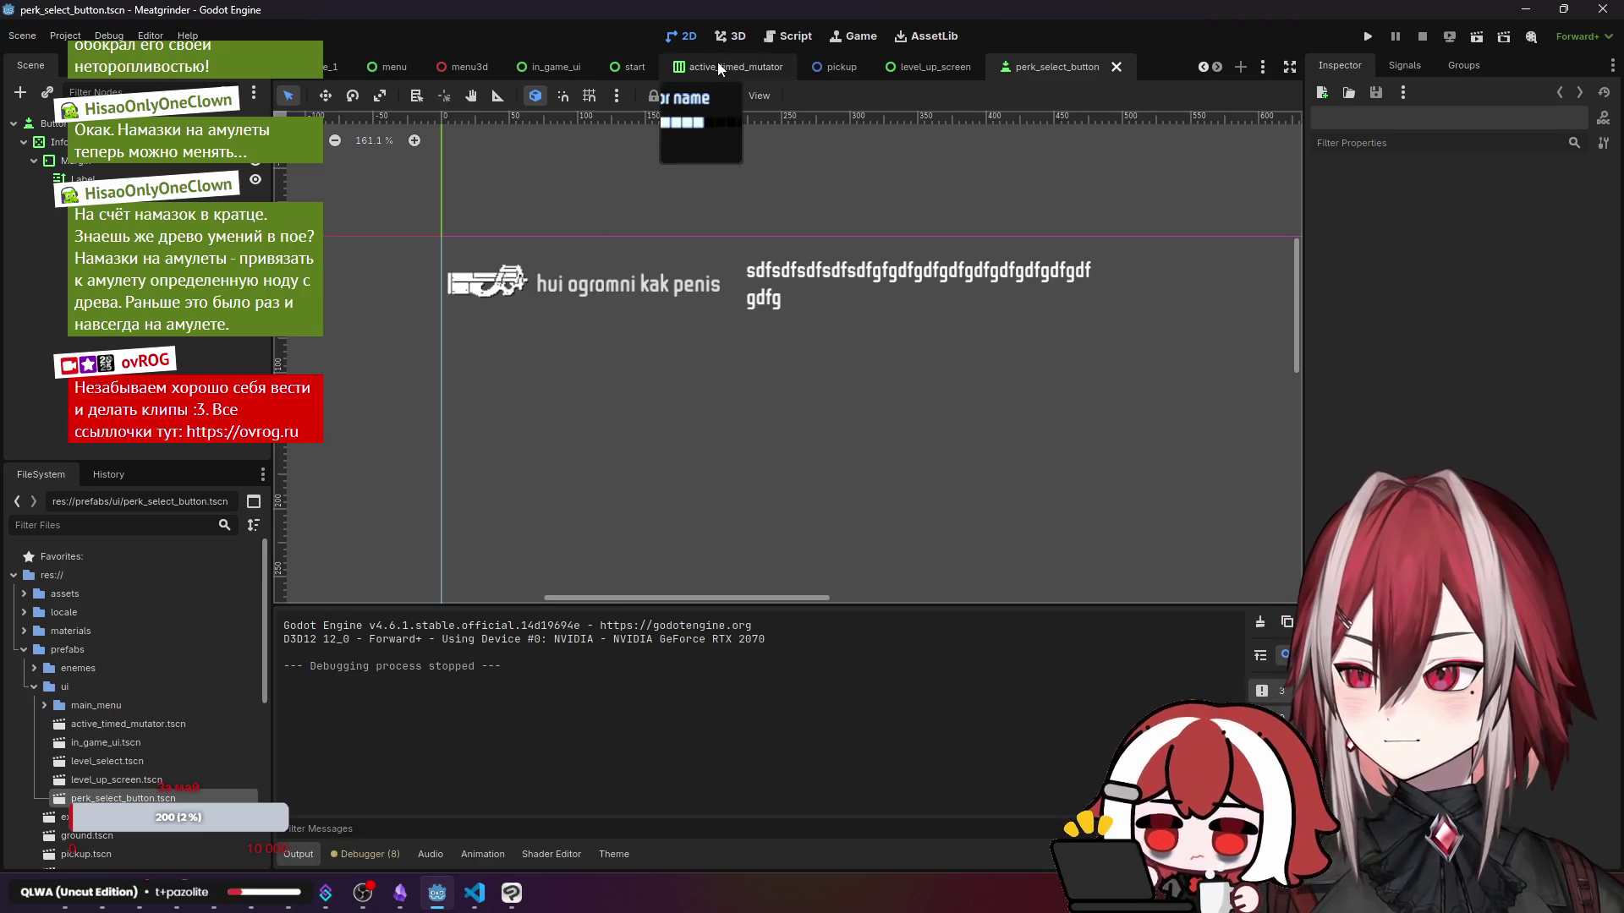
- Switch to the test scene and run the project
click(329, 66)
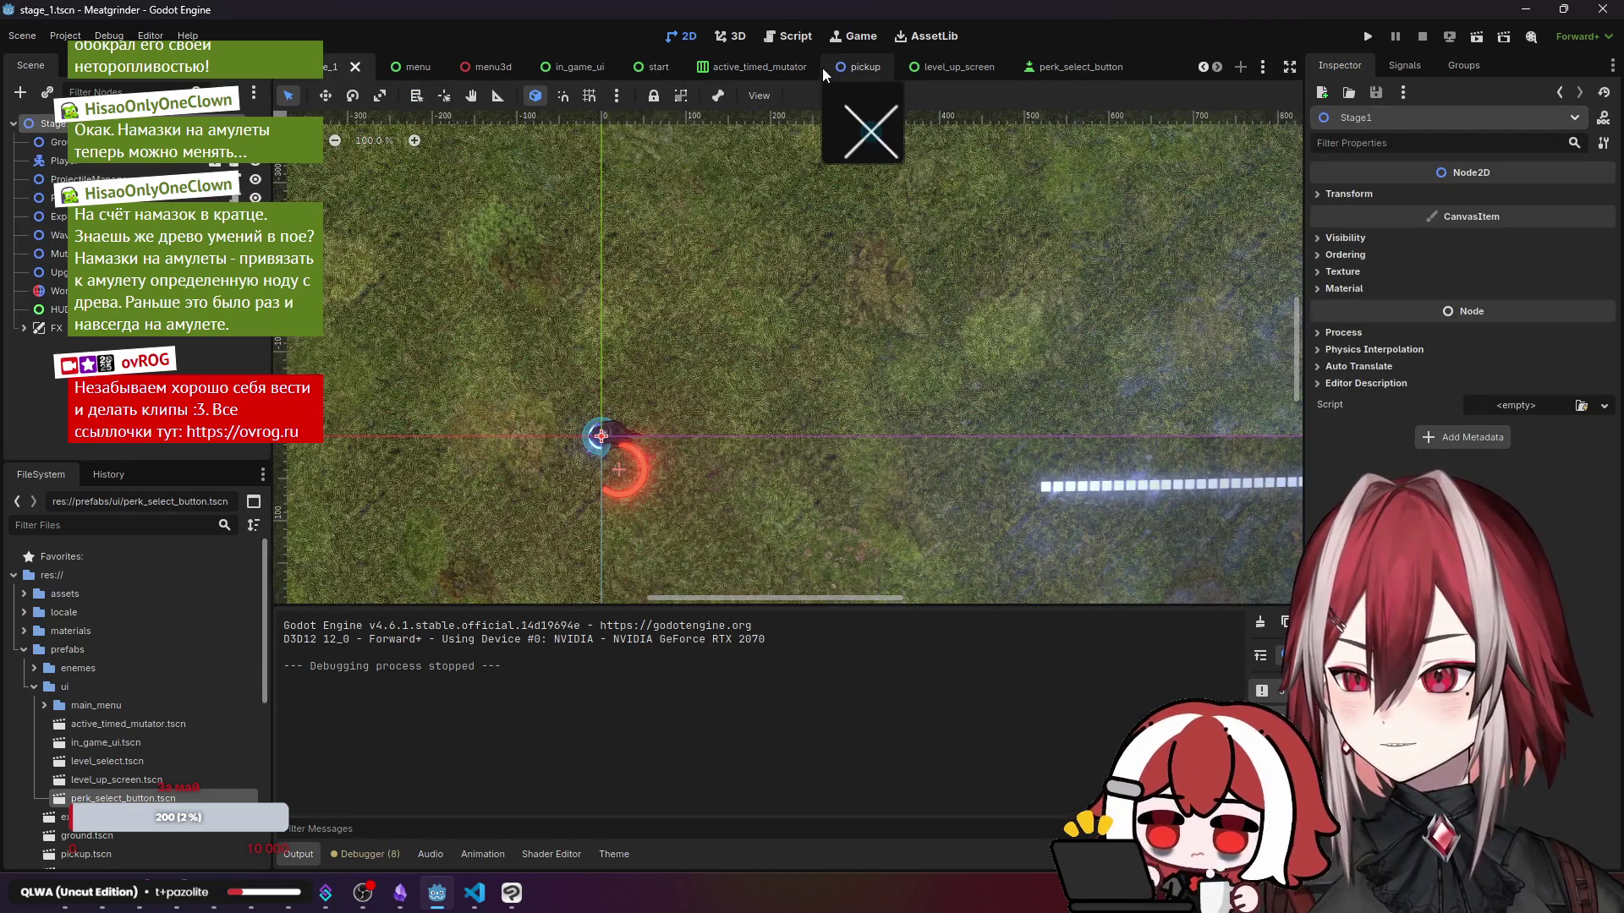
scroll(448, 66, up, 1)
click(331, 65)
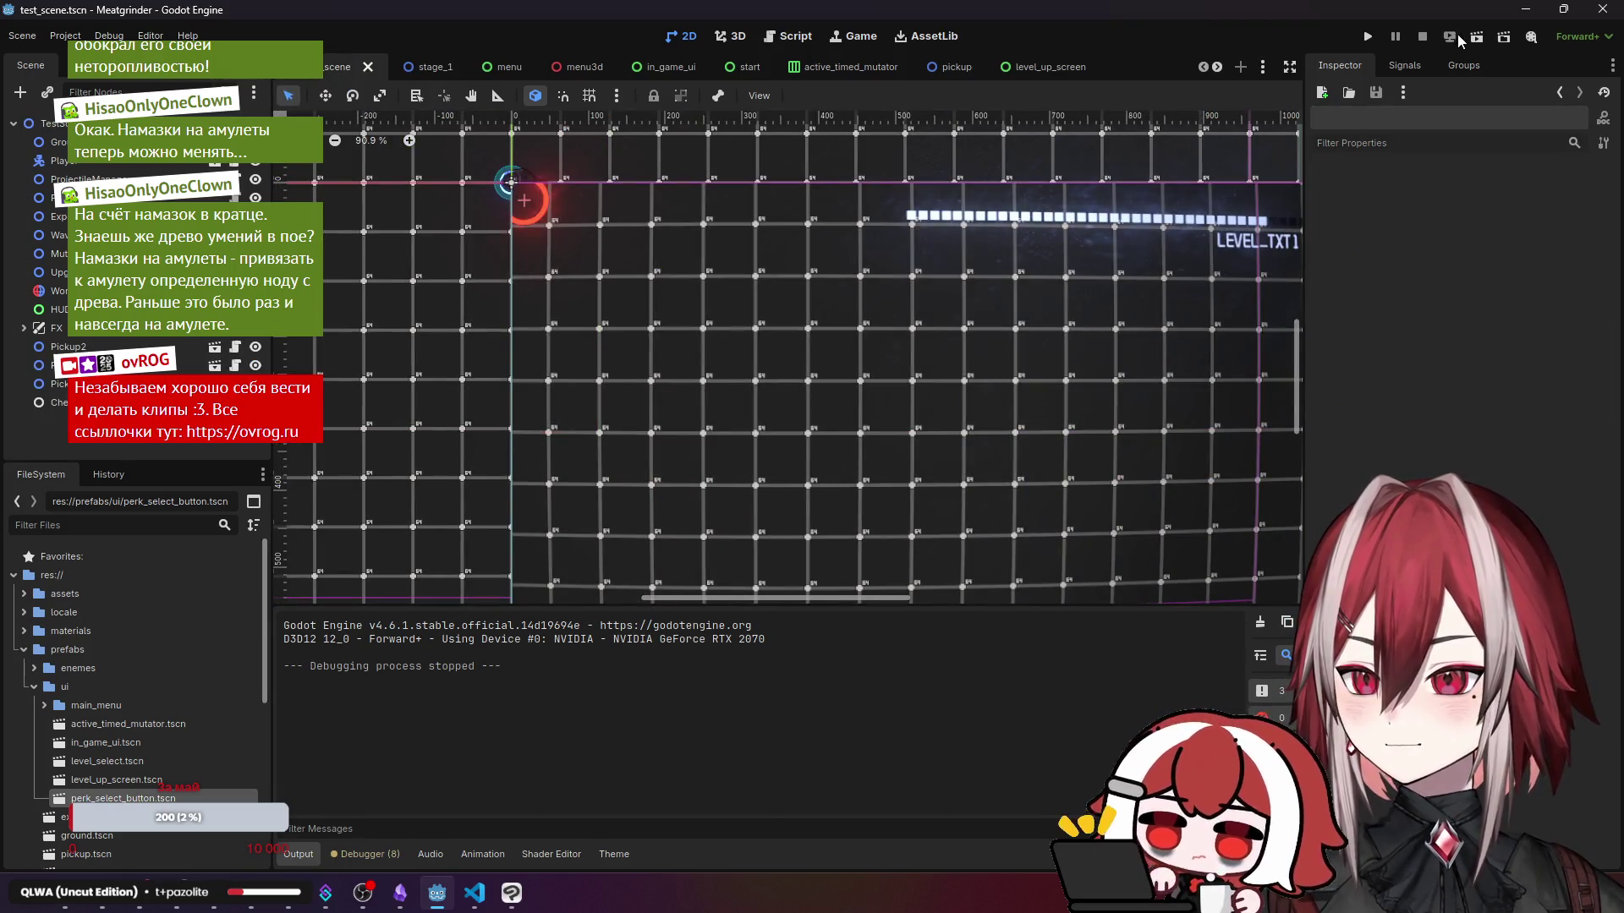
click(1370, 37)
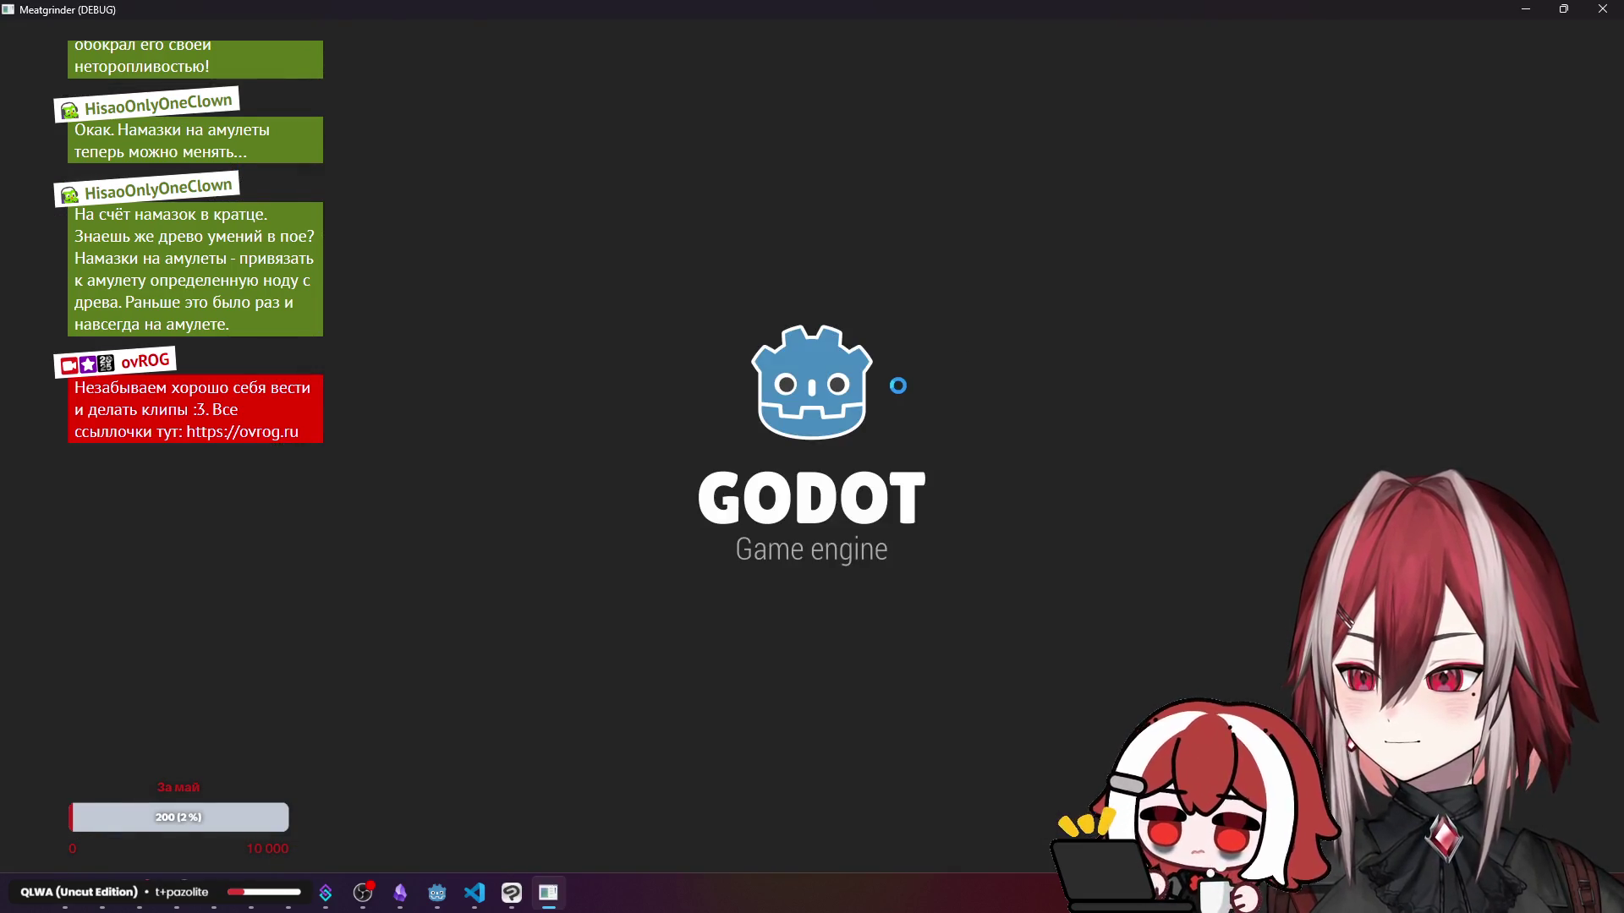
- In Level 1, bring up the perk menu offering Fast Legs and Bullet Time, then stop the run
key(a)
right_click(902, 382)
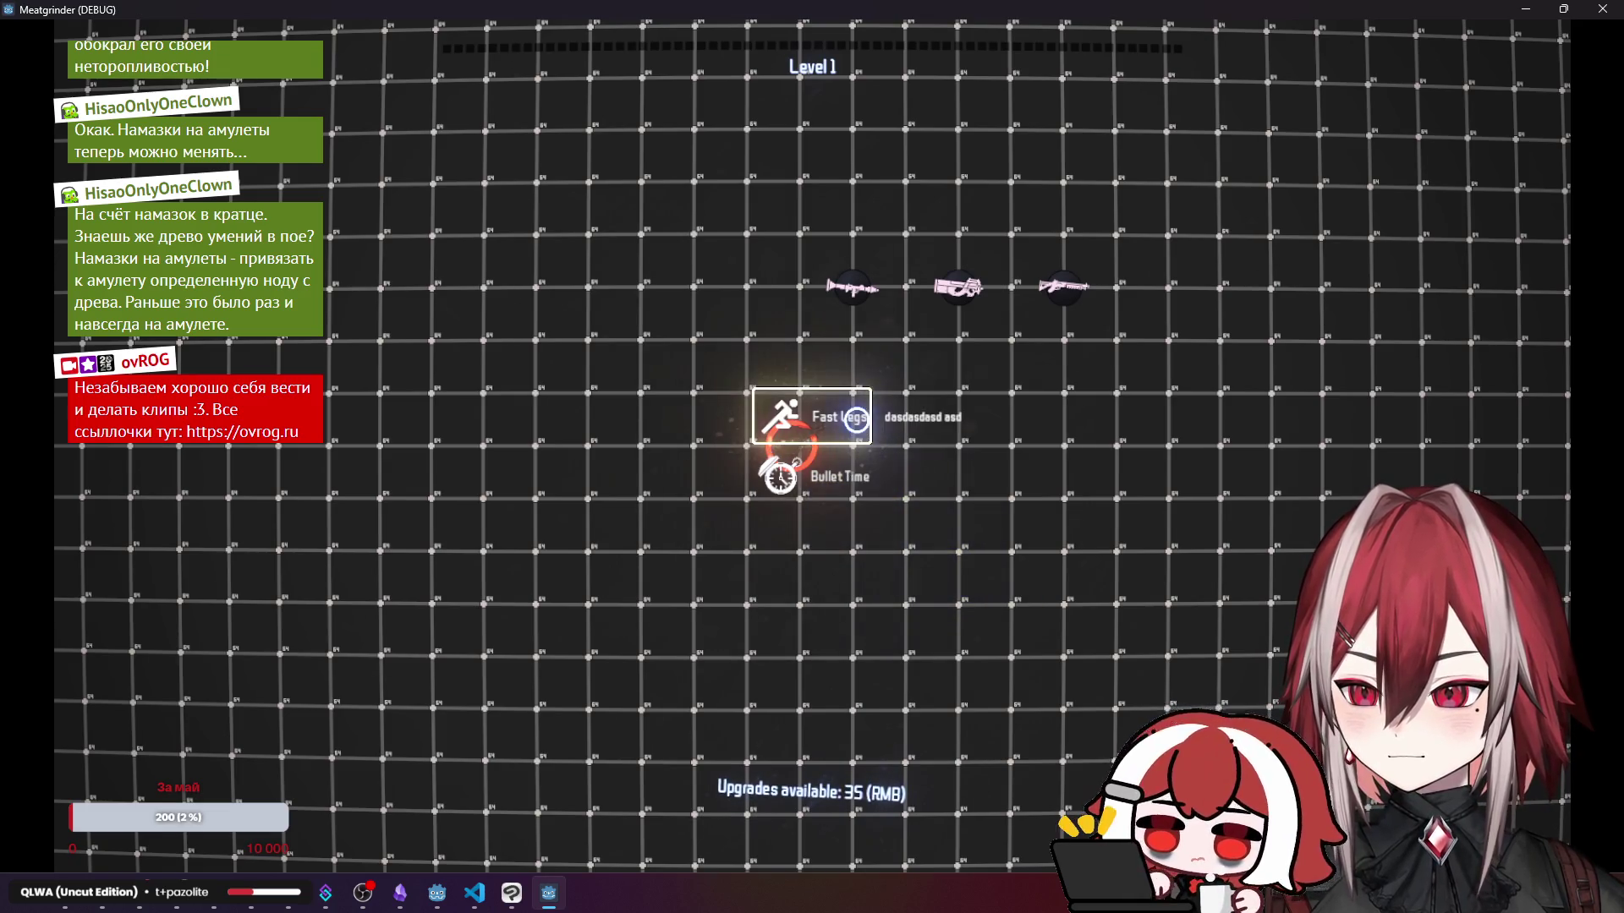
key(F8)
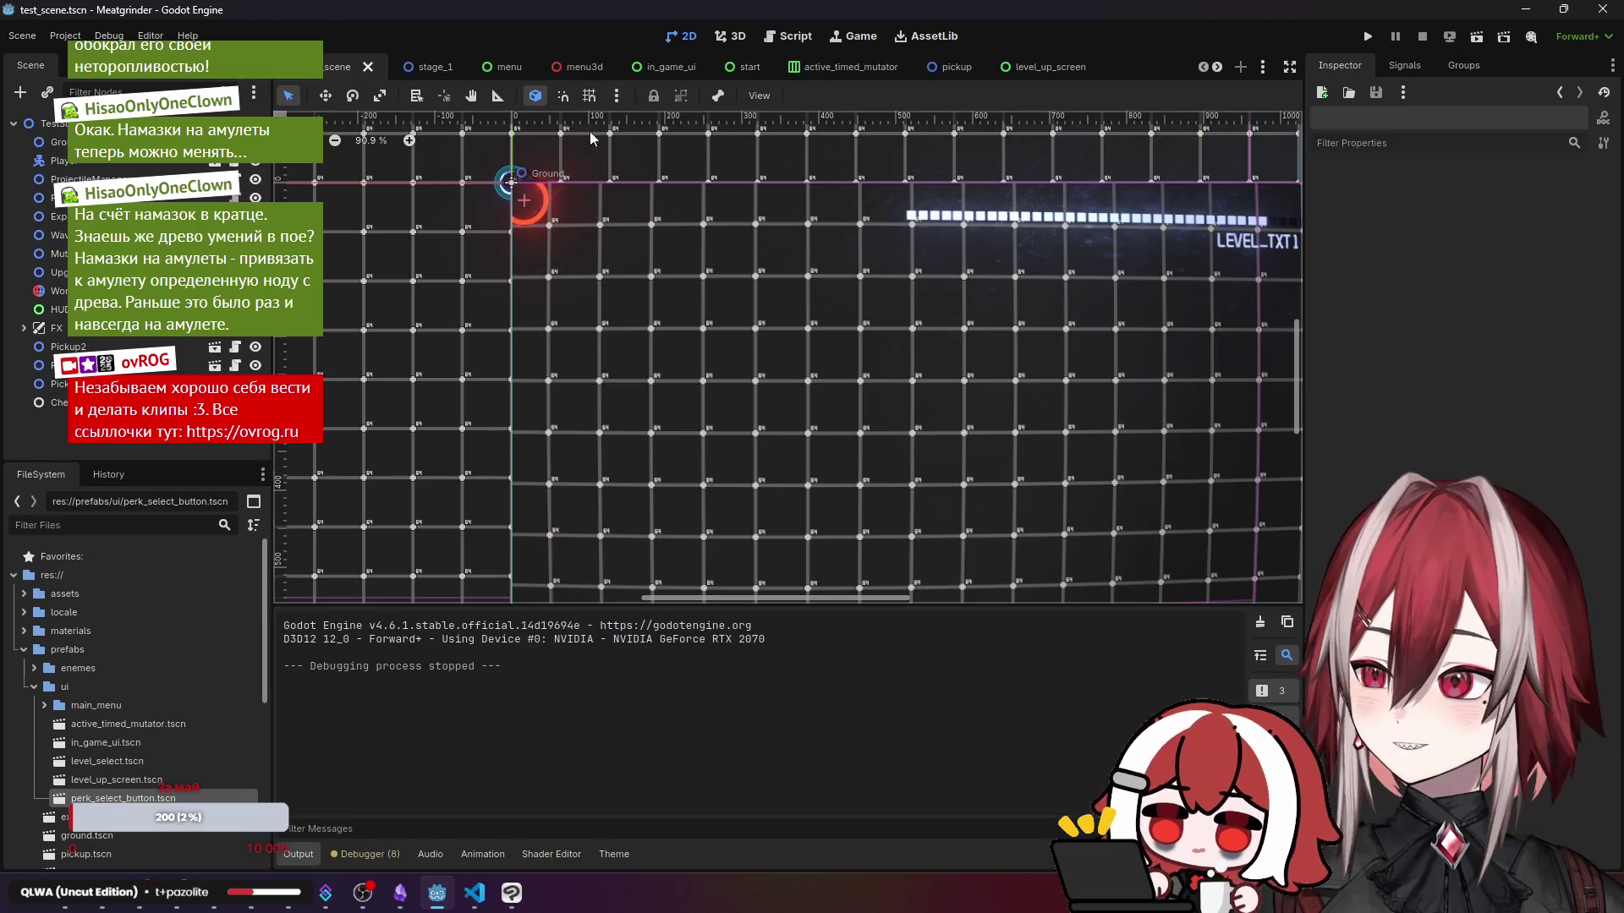
- On the level_up_screen tab, select the VBoxContainer and CenterContainer nodes to review them
click(1016, 69)
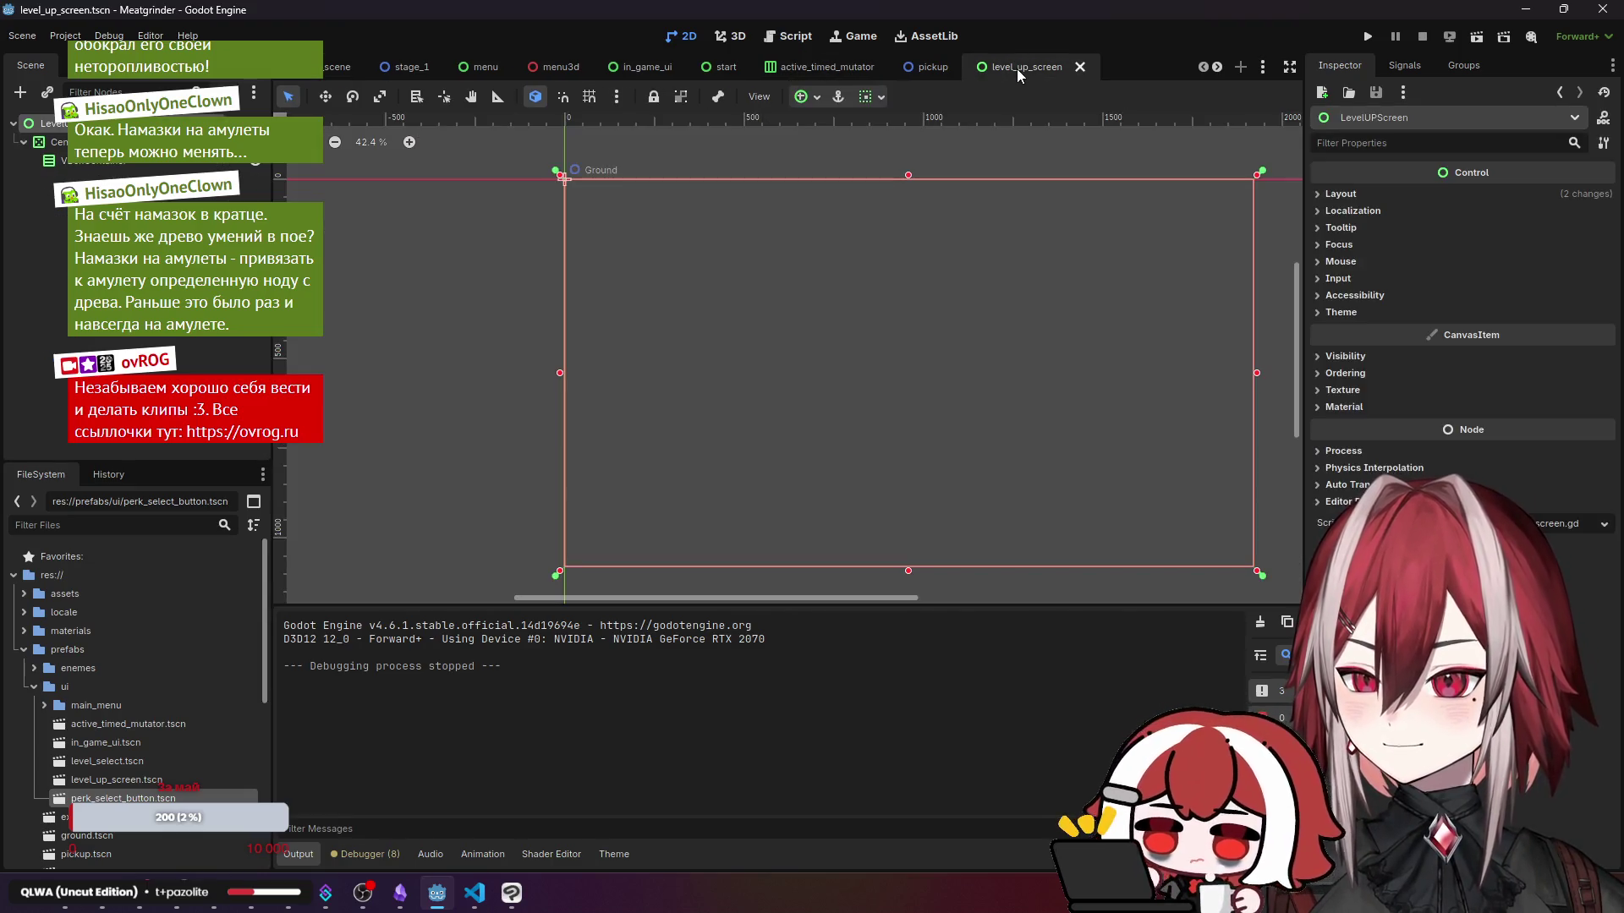
click(145, 160)
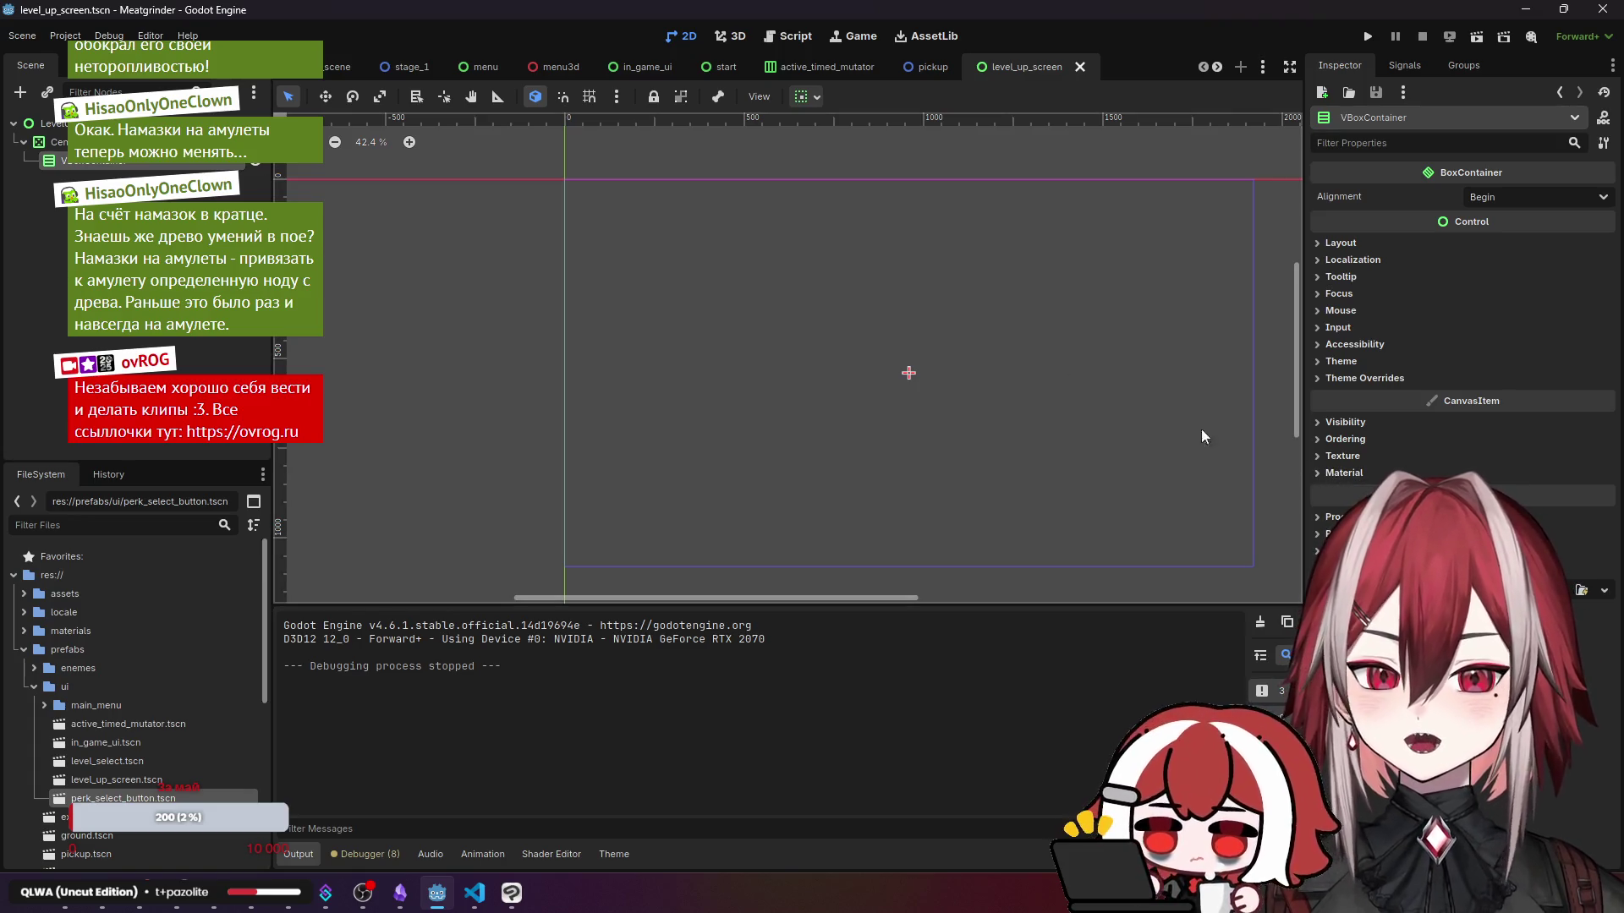
click(564, 178)
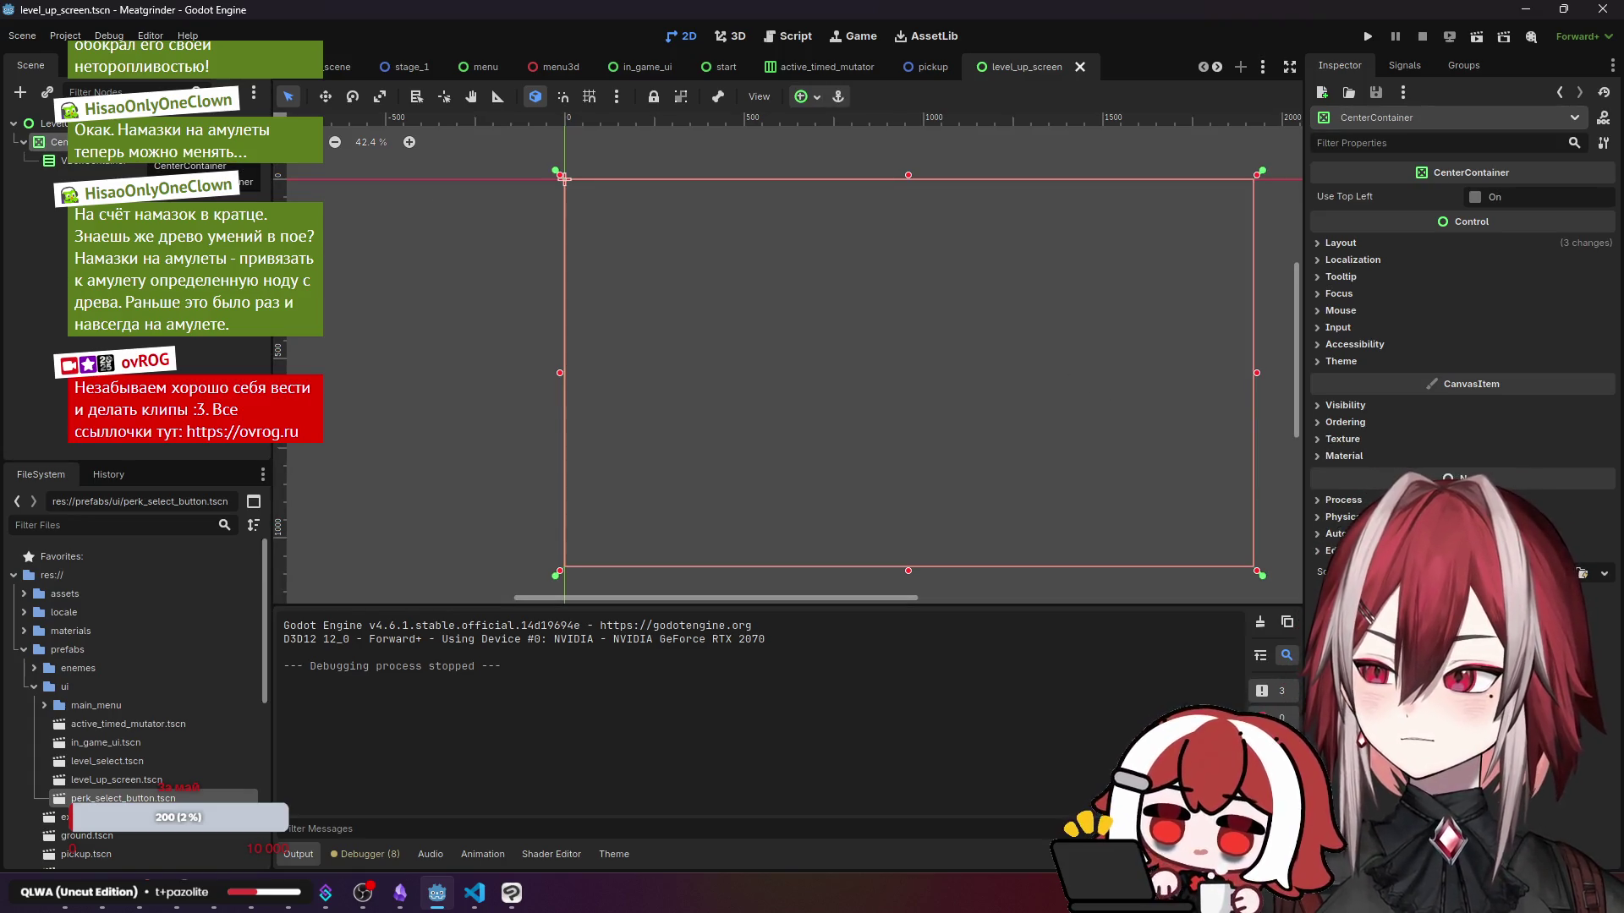
right_click(140, 145)
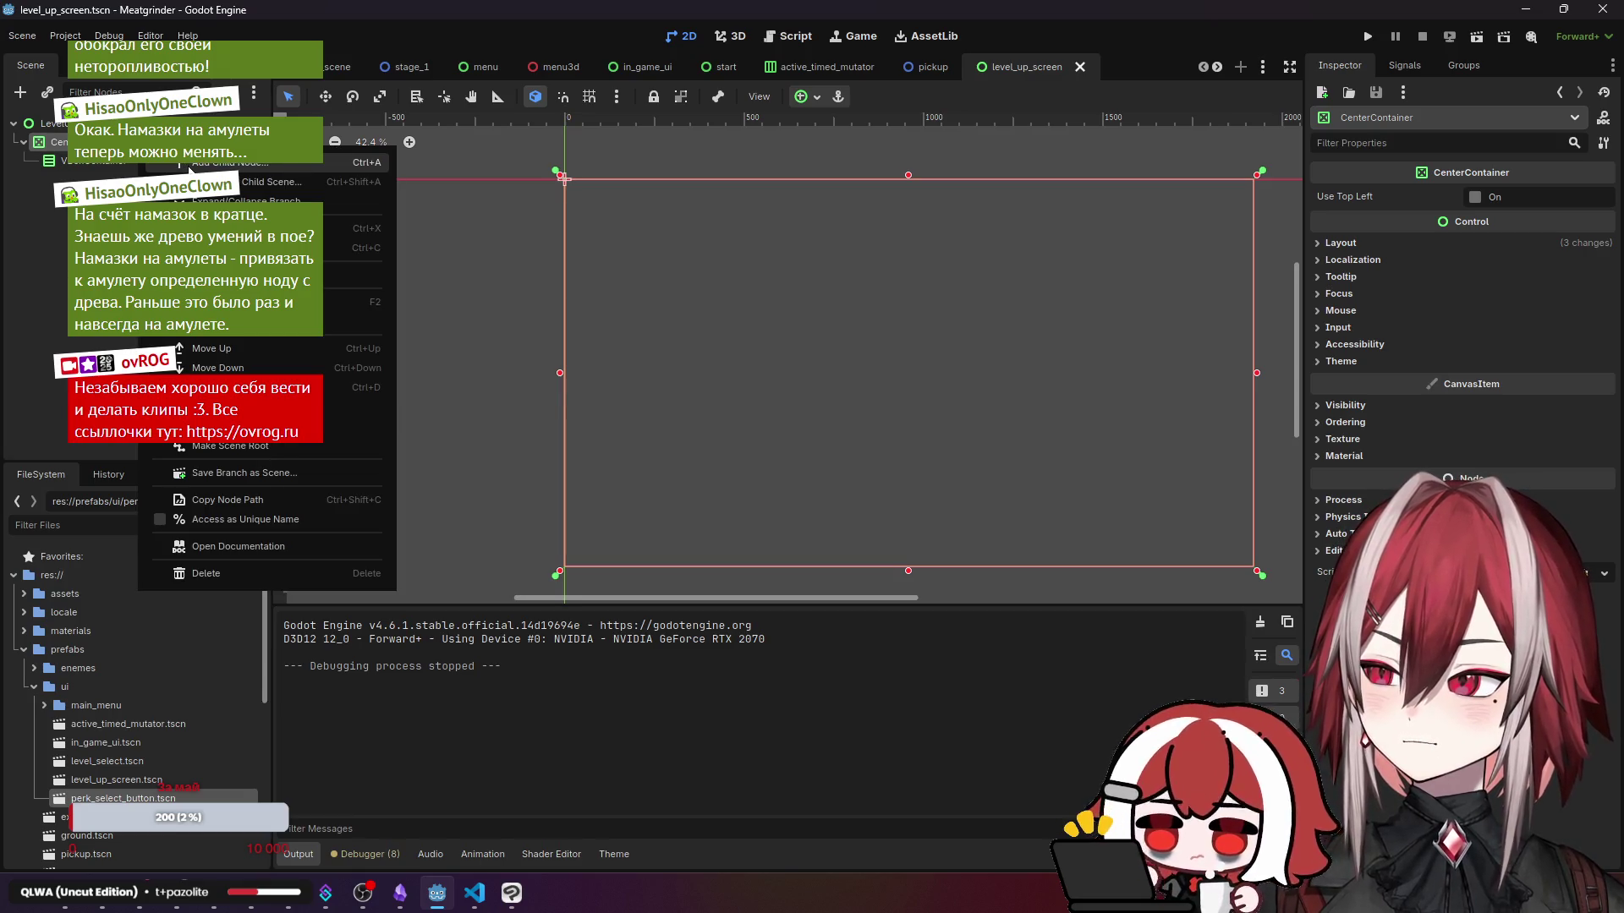
key(Escape)
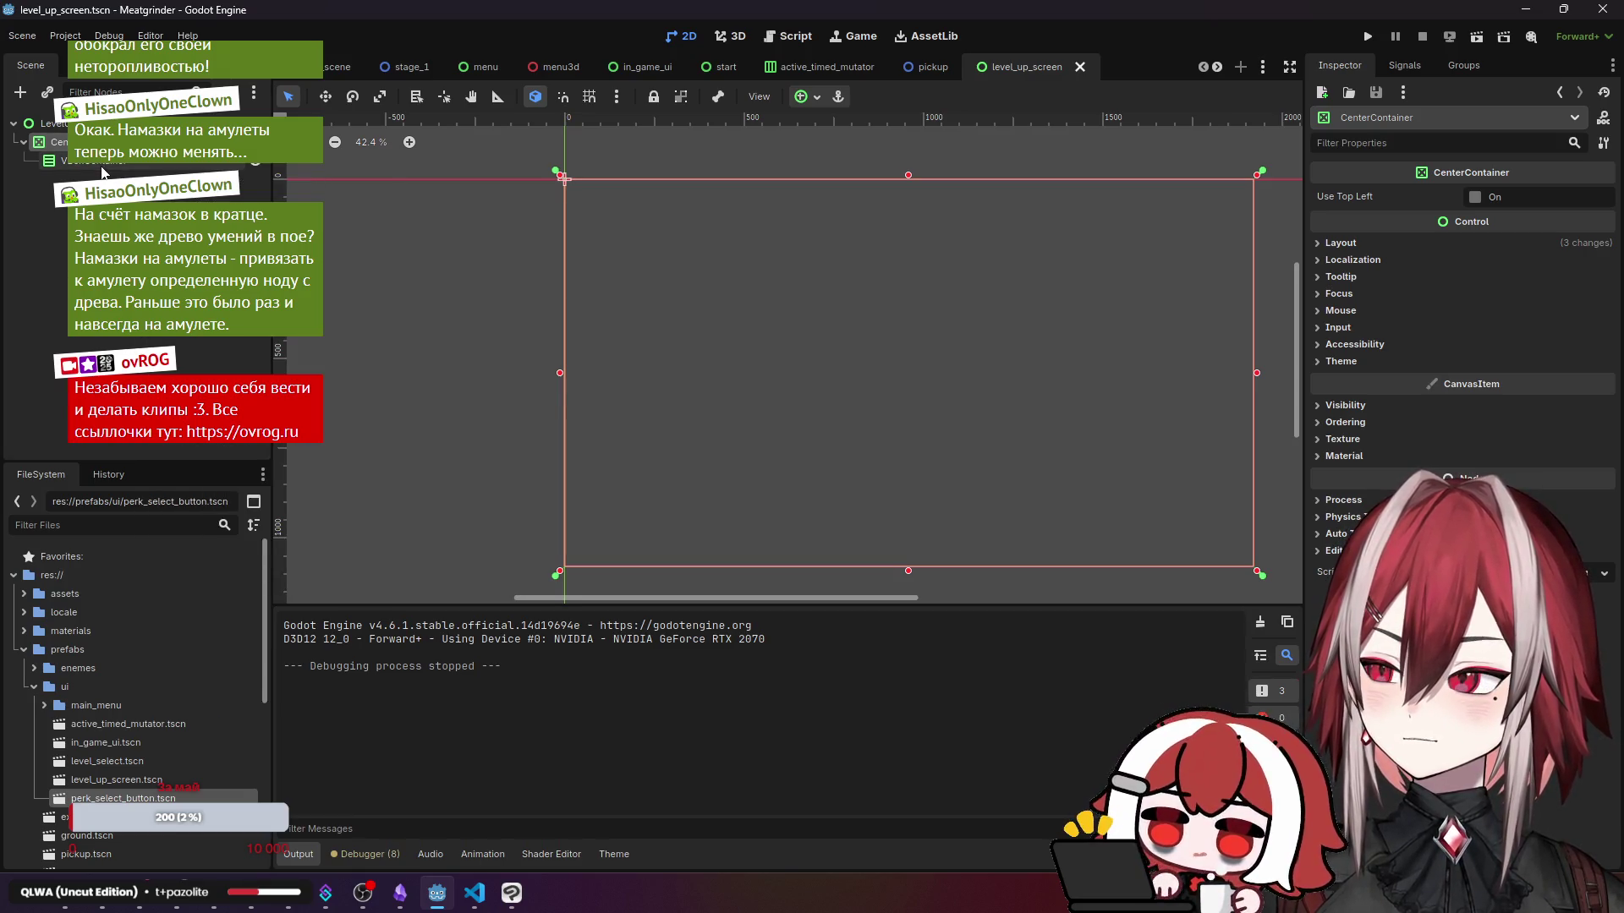
click(93, 161)
- Review the VBoxContainer's Layout, Theme and Theme Overrides sections in the Inspector
click(1355, 243)
click(1354, 242)
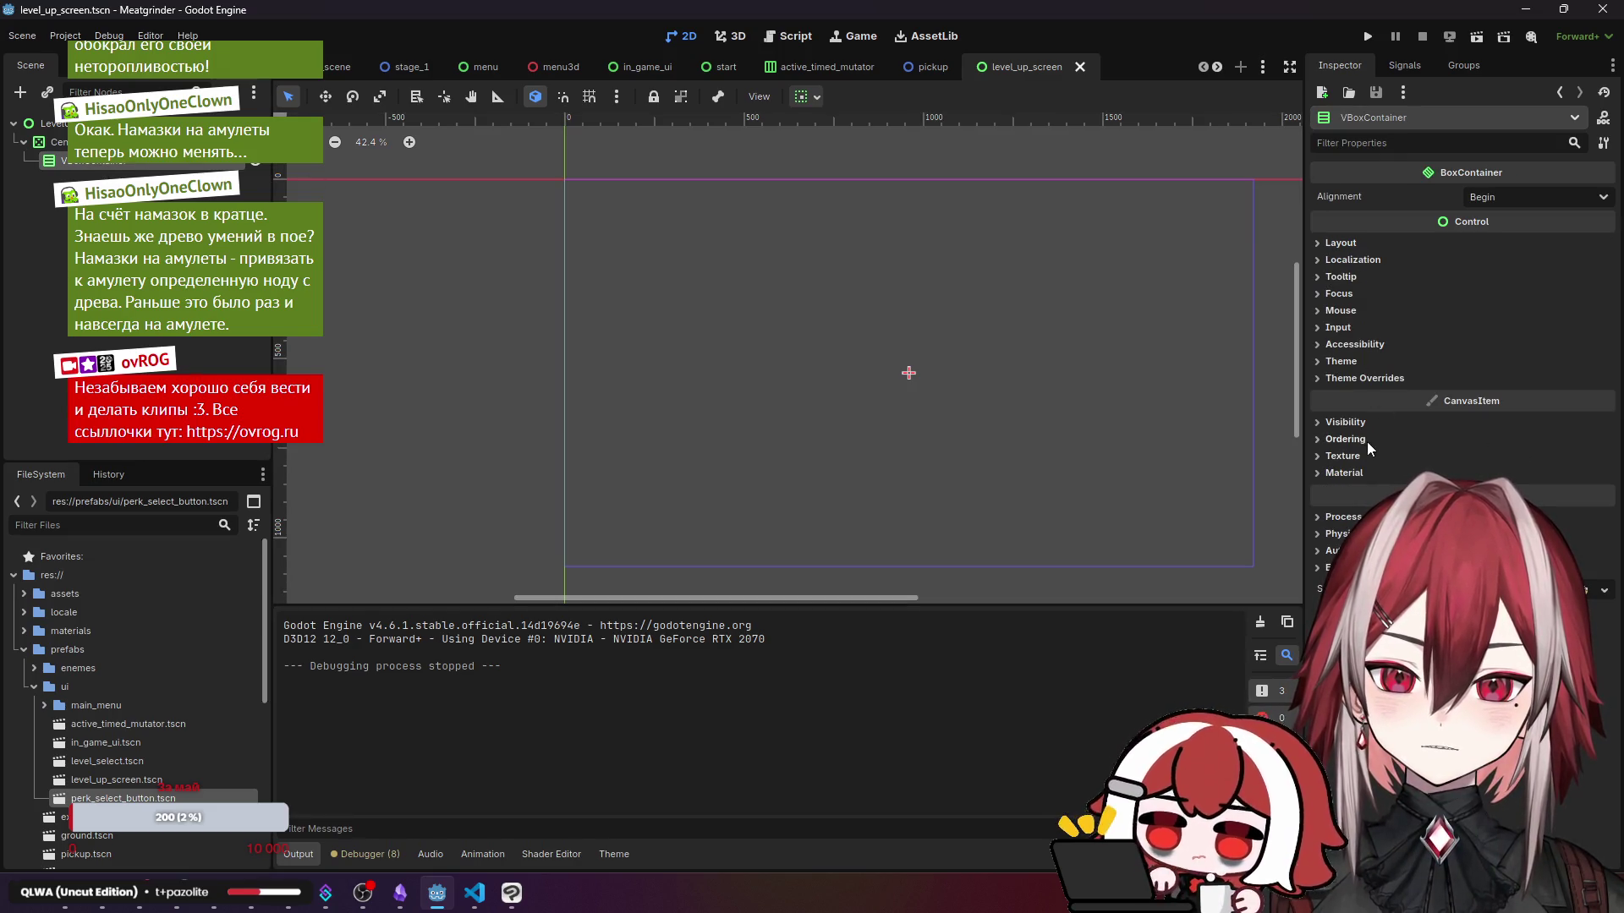
click(1361, 379)
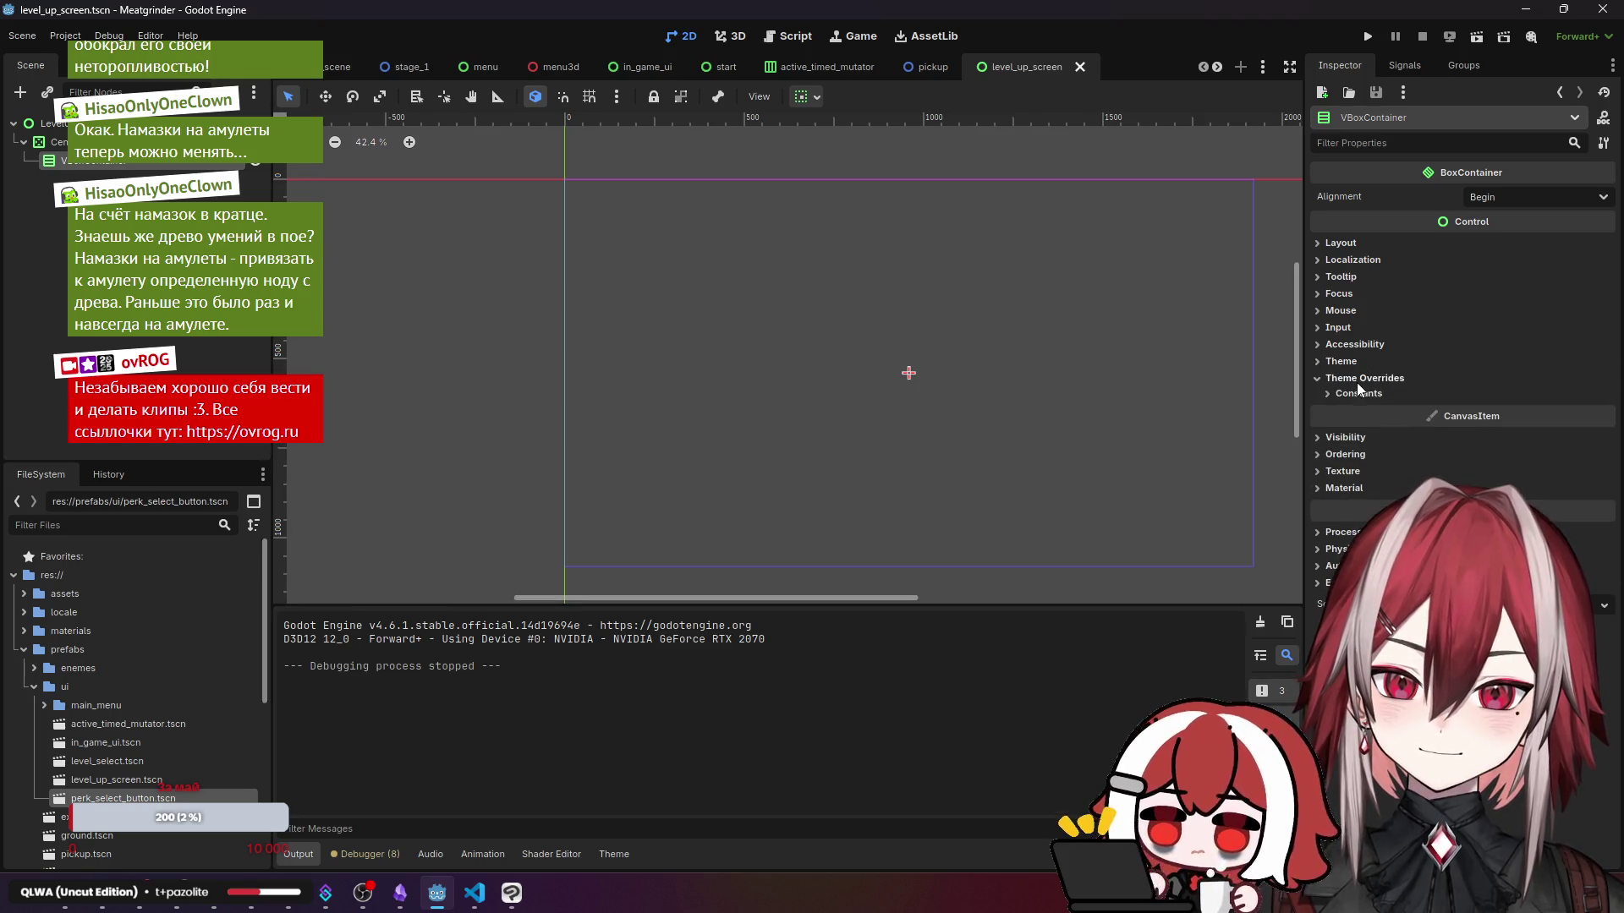
click(1353, 361)
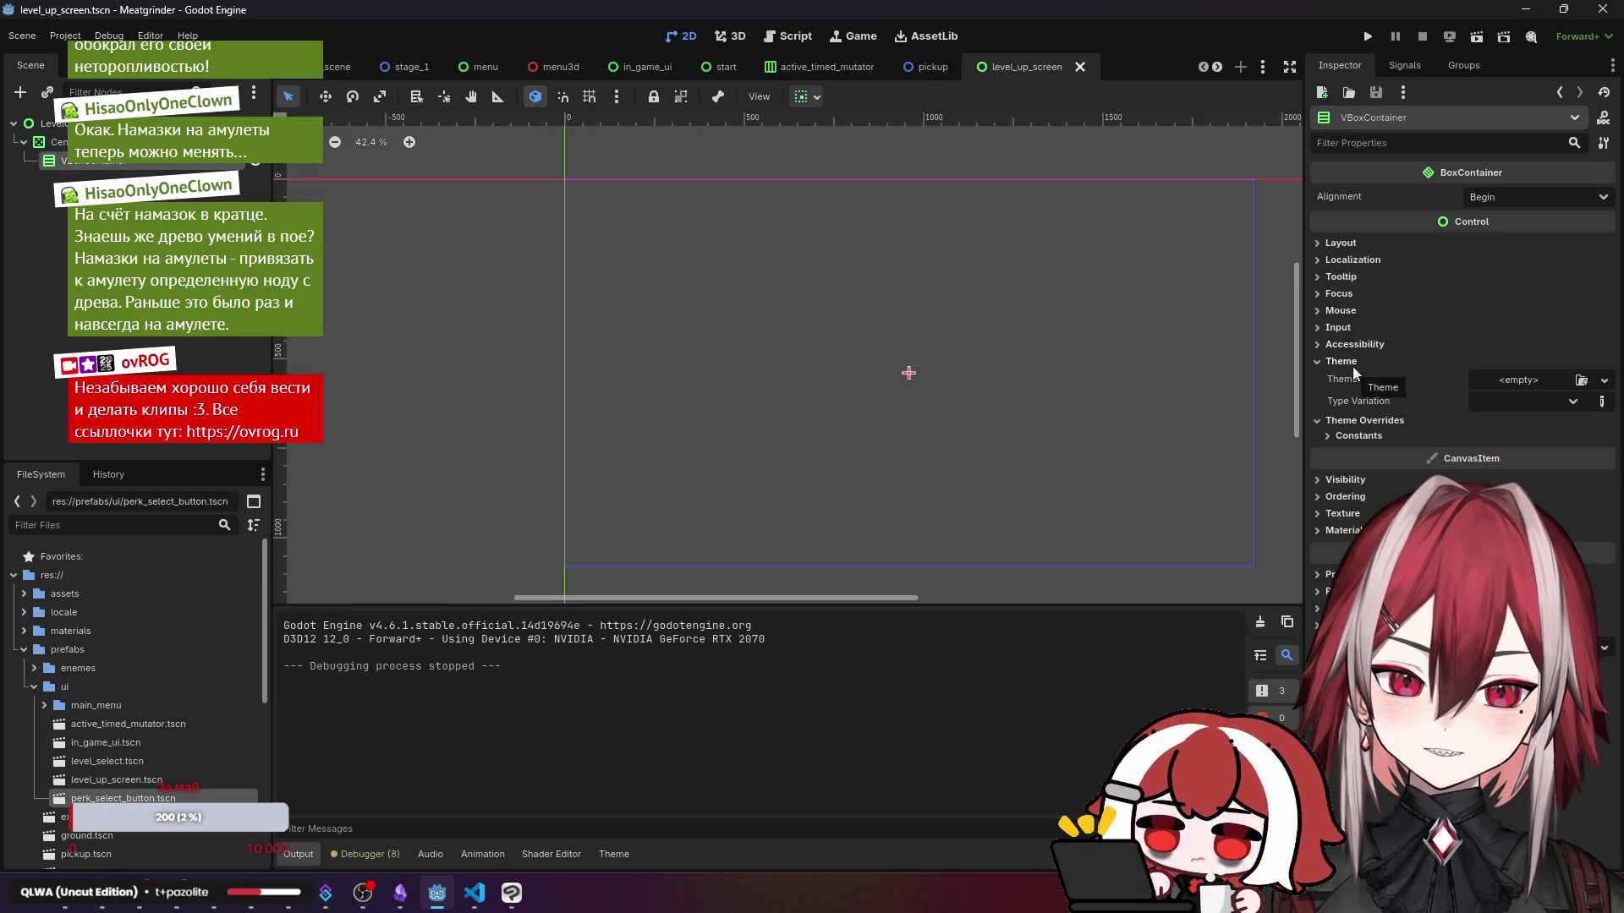
click(1352, 362)
click(1353, 378)
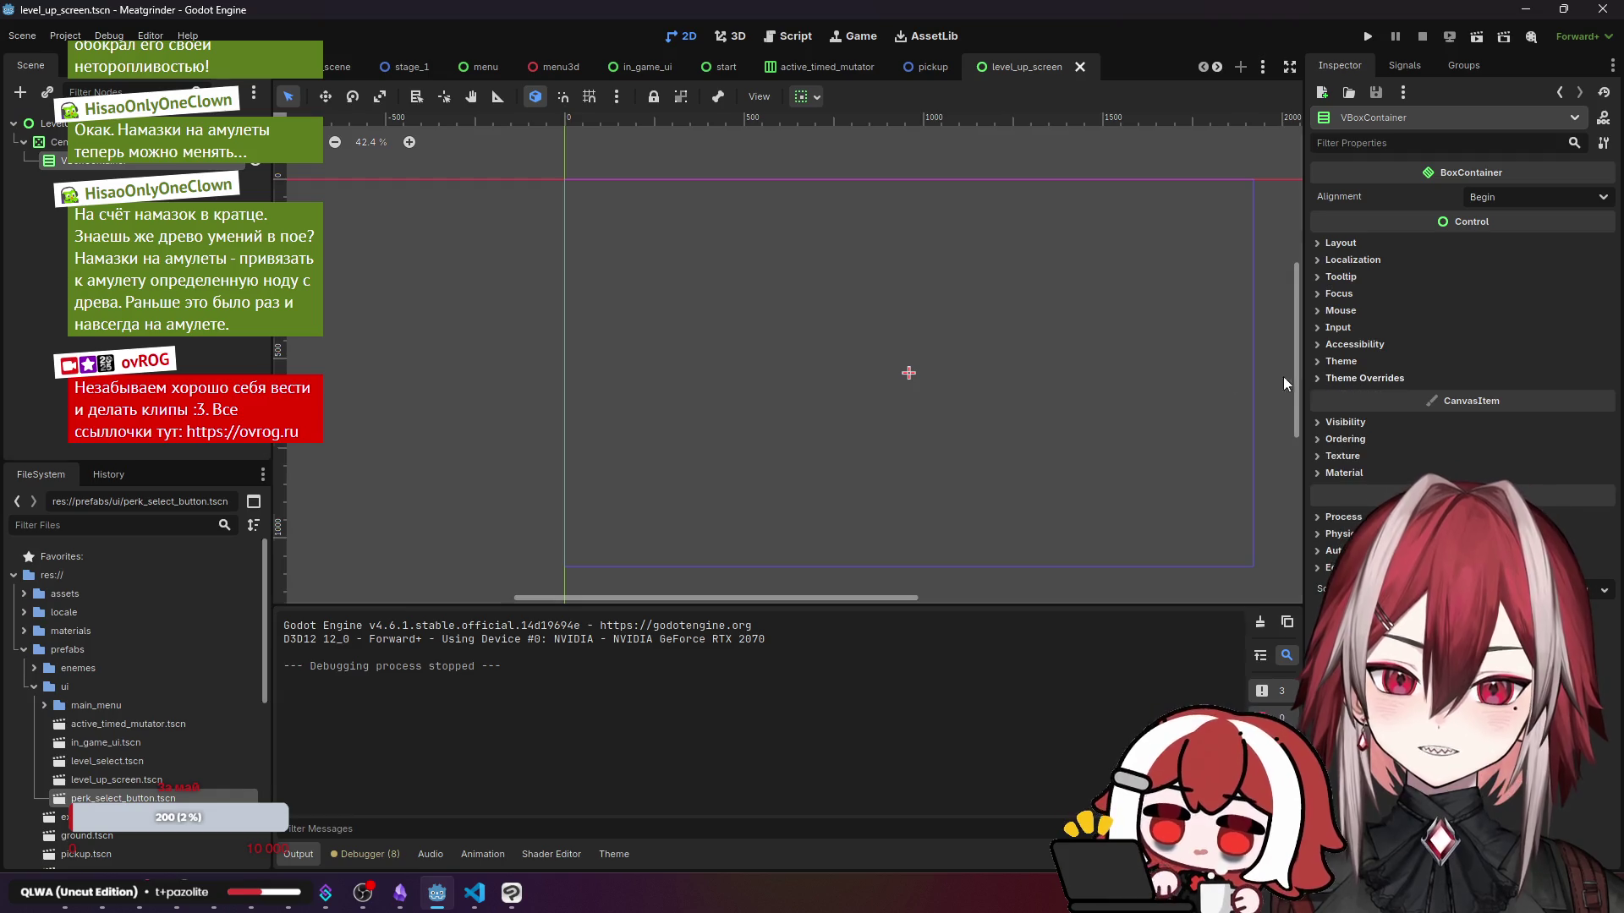
right_click(127, 142)
- Add a Panel under CenterContainer and nest the VBoxContainer inside it
click(188, 163)
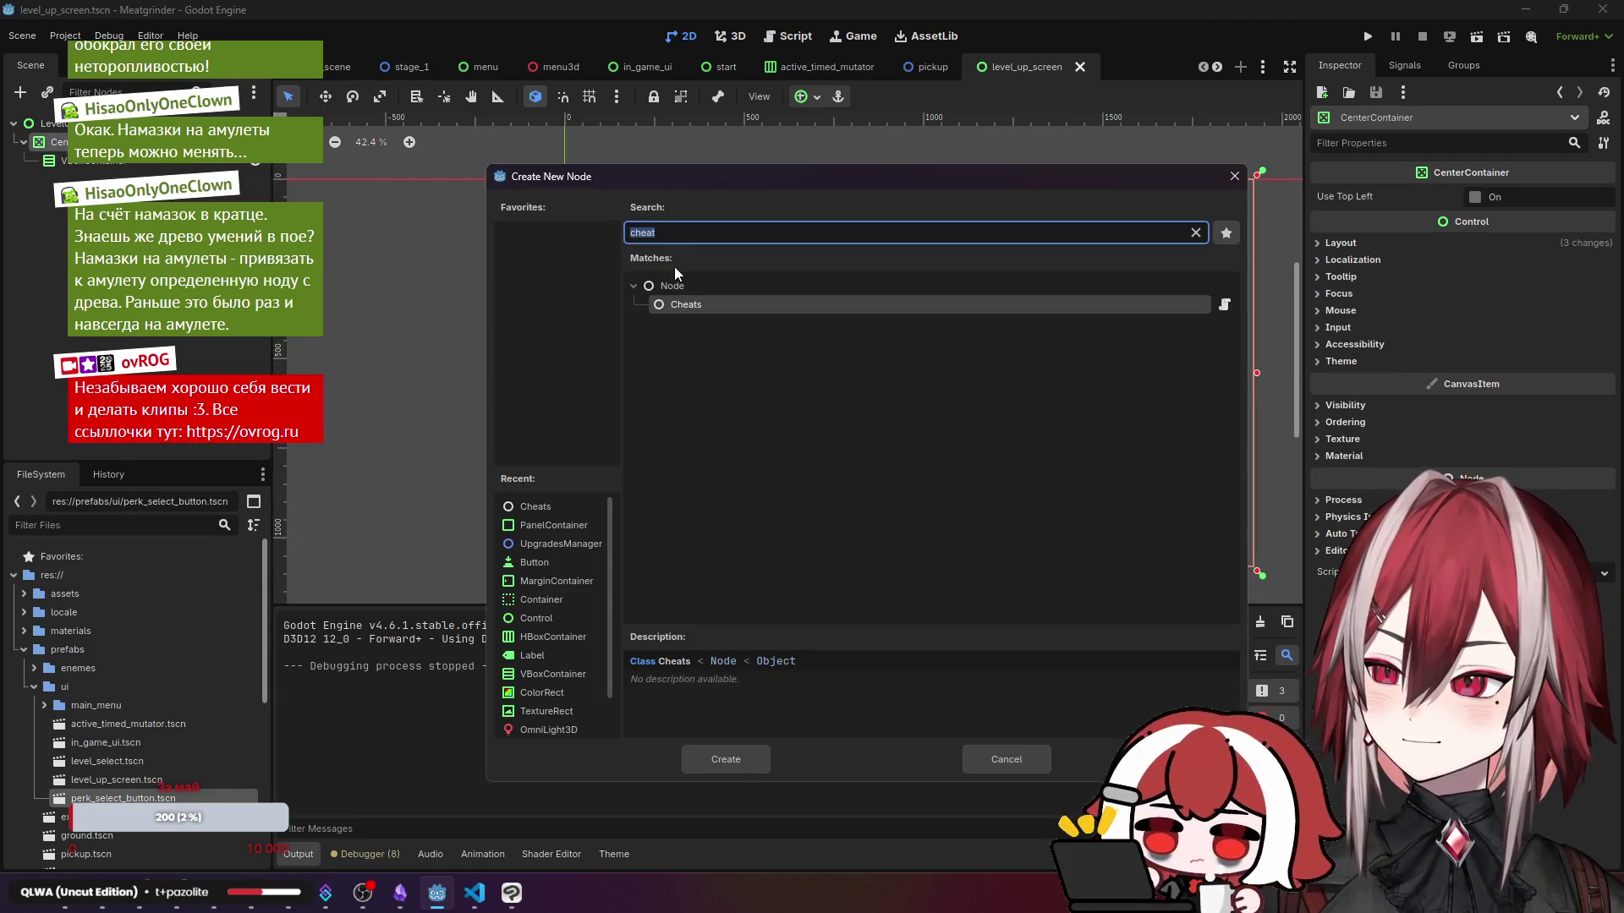
text(panel)
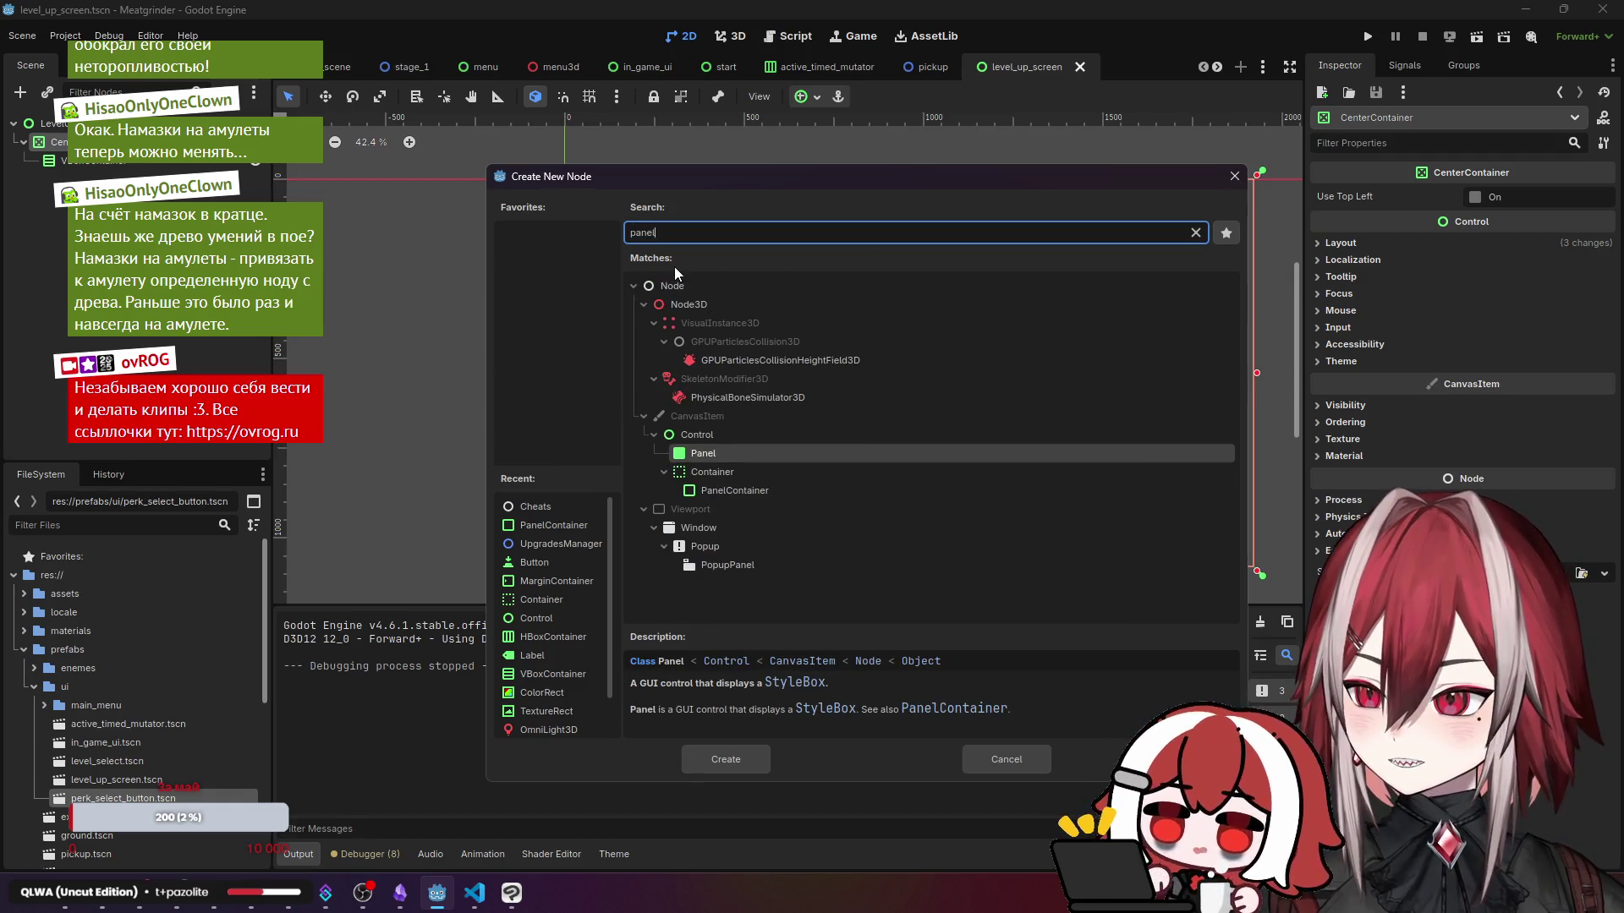
key(Return)
click(118, 165)
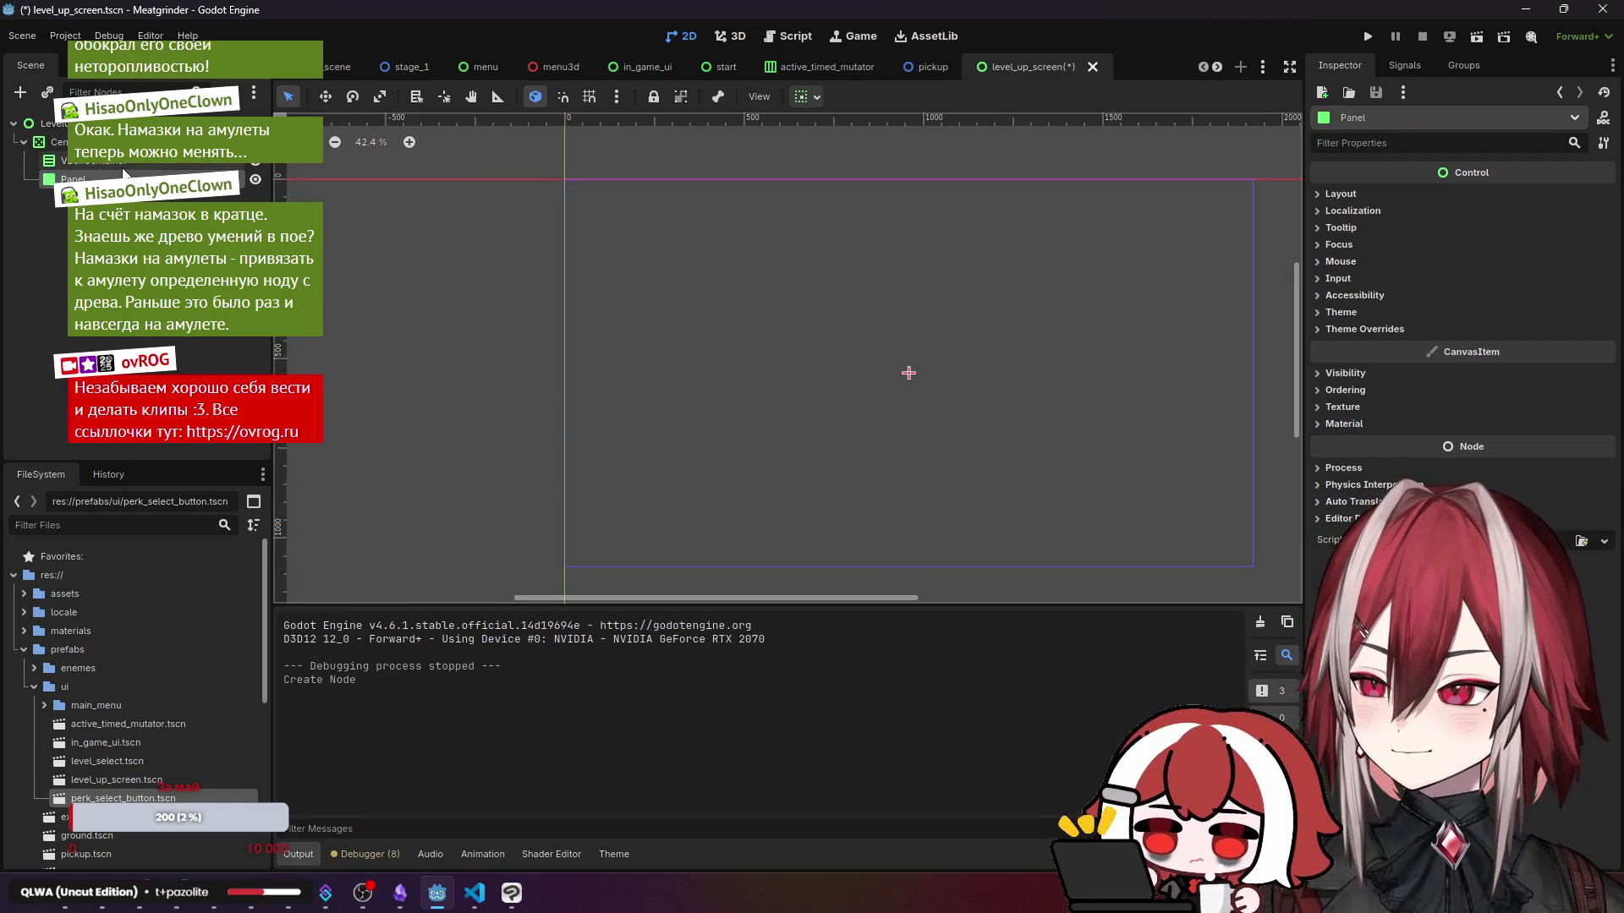
drag(102, 161, 93, 178)
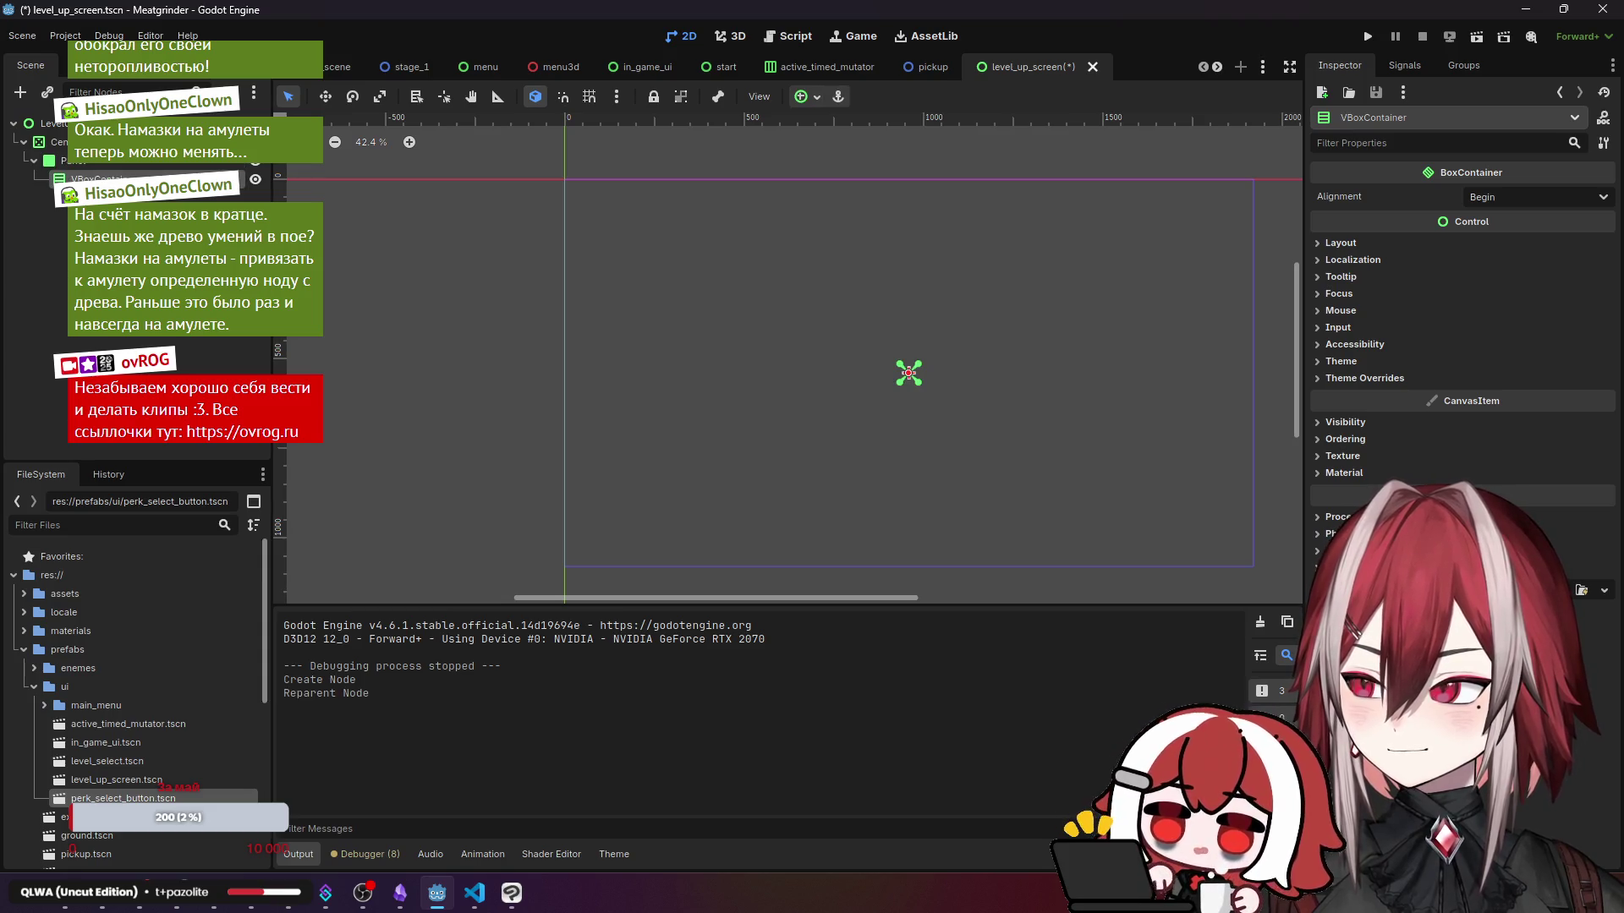
scroll(873, 337, up, 3)
- Review the Panel's layout, transform and container sizing settings
click(597, 296)
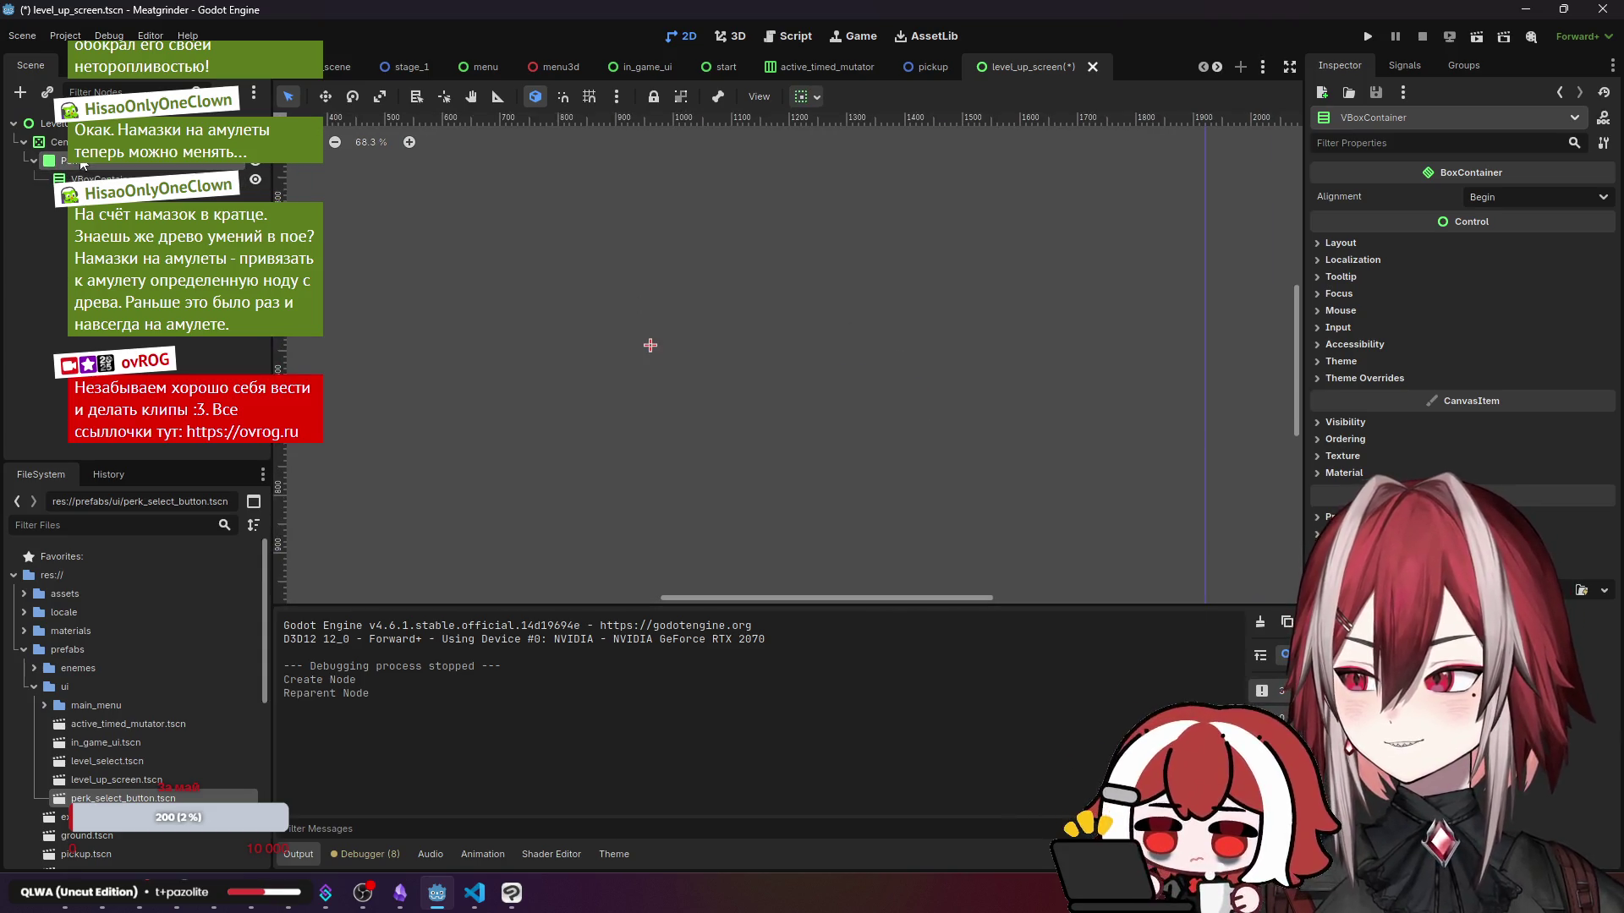
click(1353, 193)
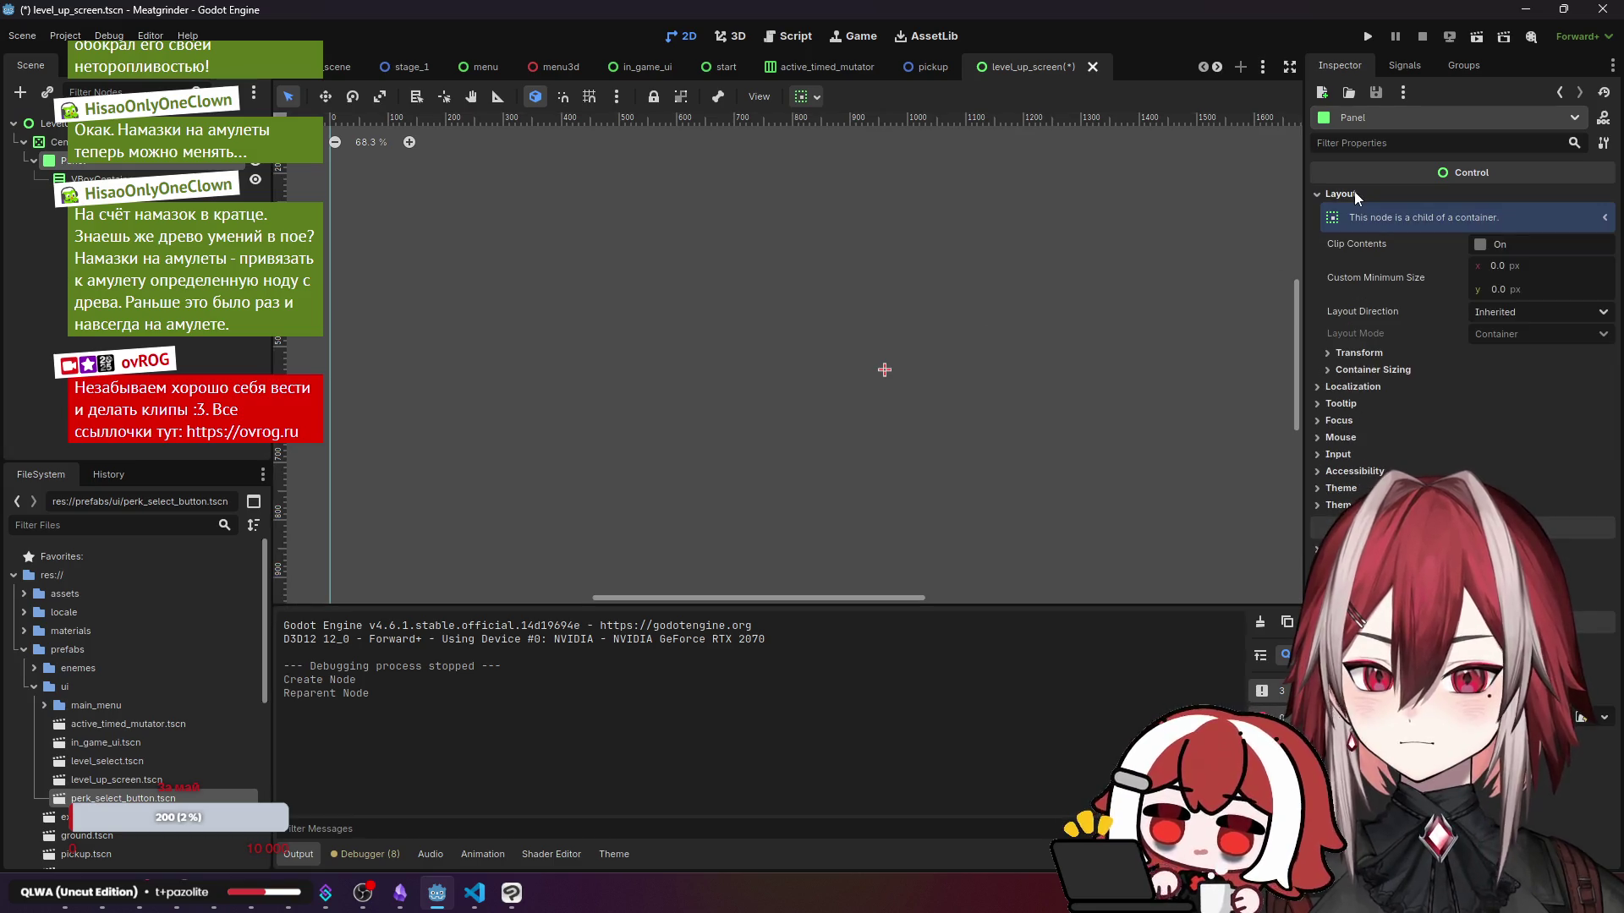
click(1356, 193)
click(1358, 198)
click(1380, 349)
click(1380, 349)
click(1383, 368)
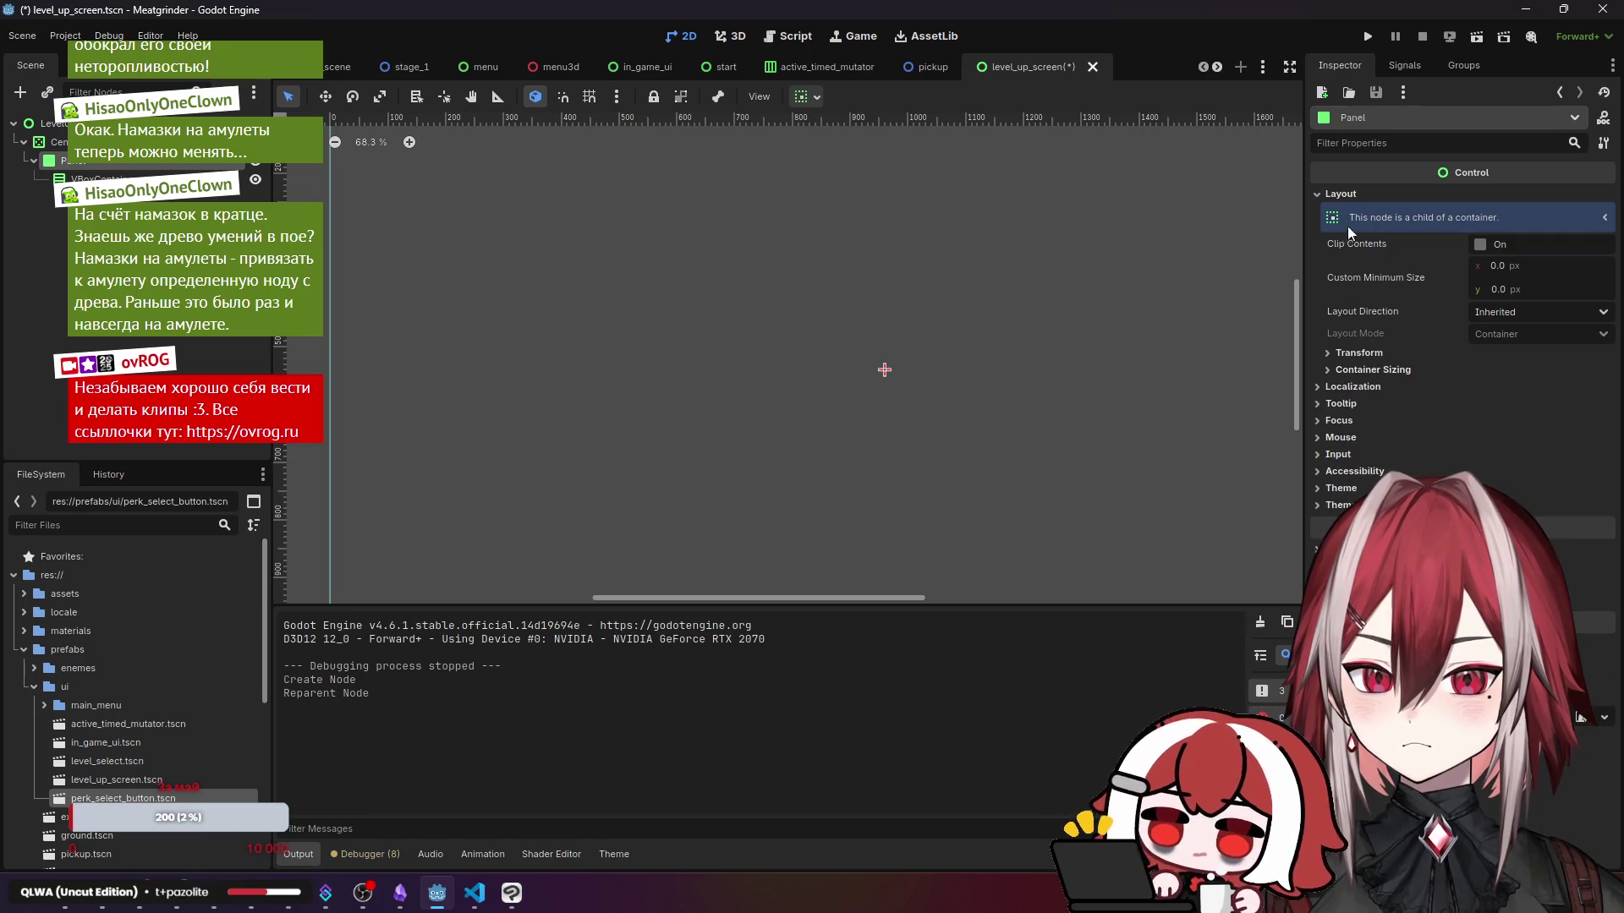
click(1351, 196)
- Inspect the Panel's Theme Overrides > Styles, expanding its StyleBoxFlat panel style
click(1357, 330)
scroll(896, 359, up, 5)
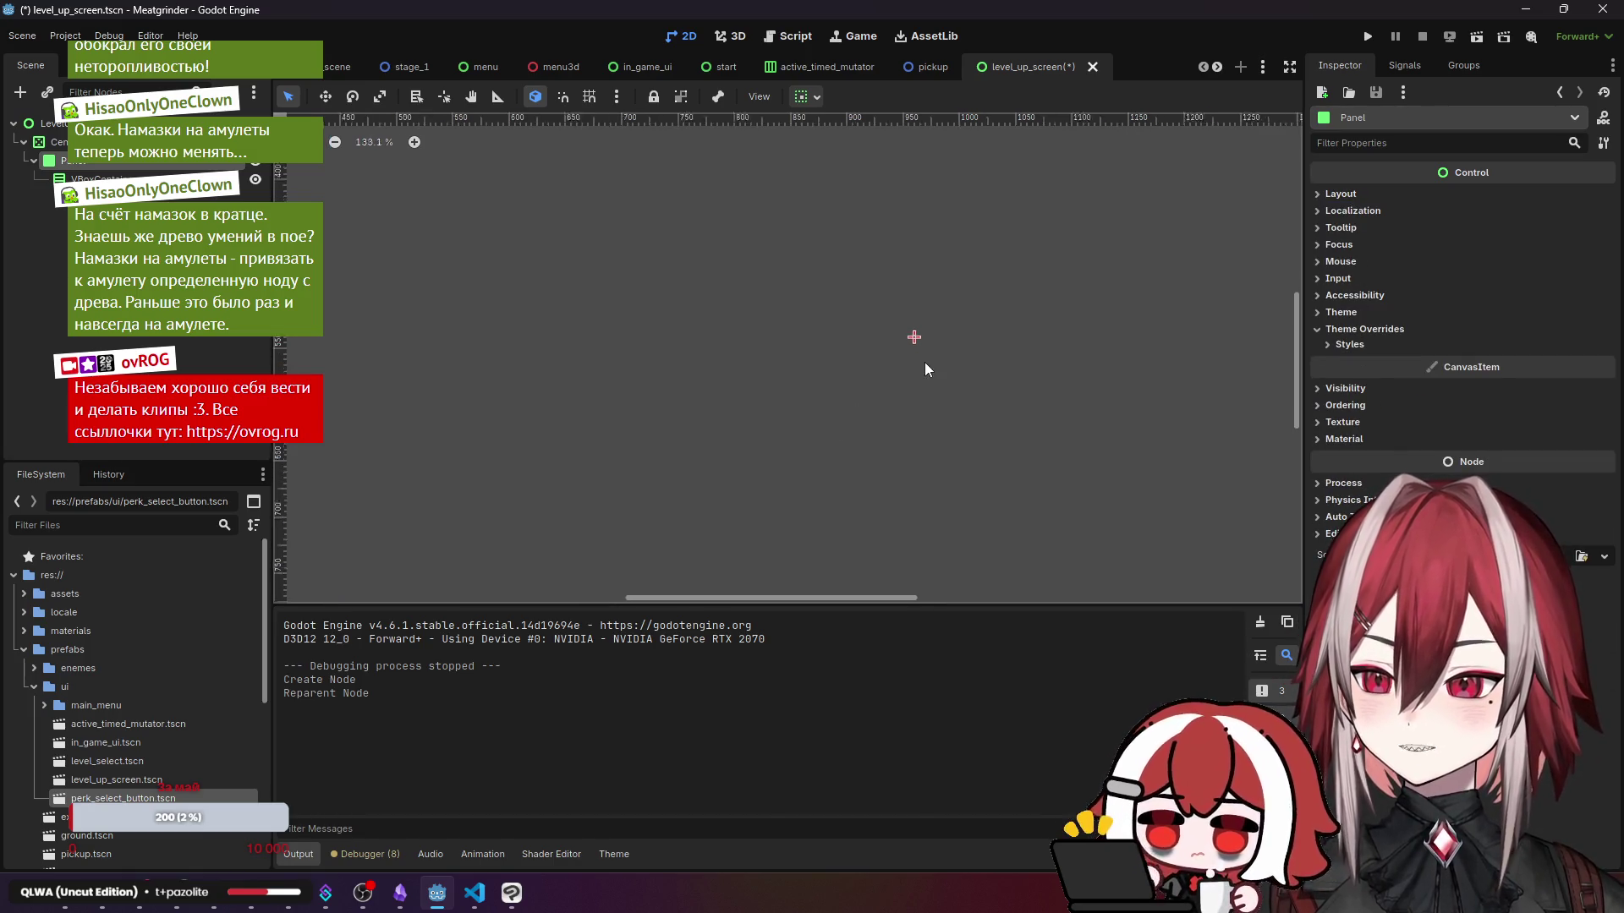
click(1353, 200)
click(1349, 198)
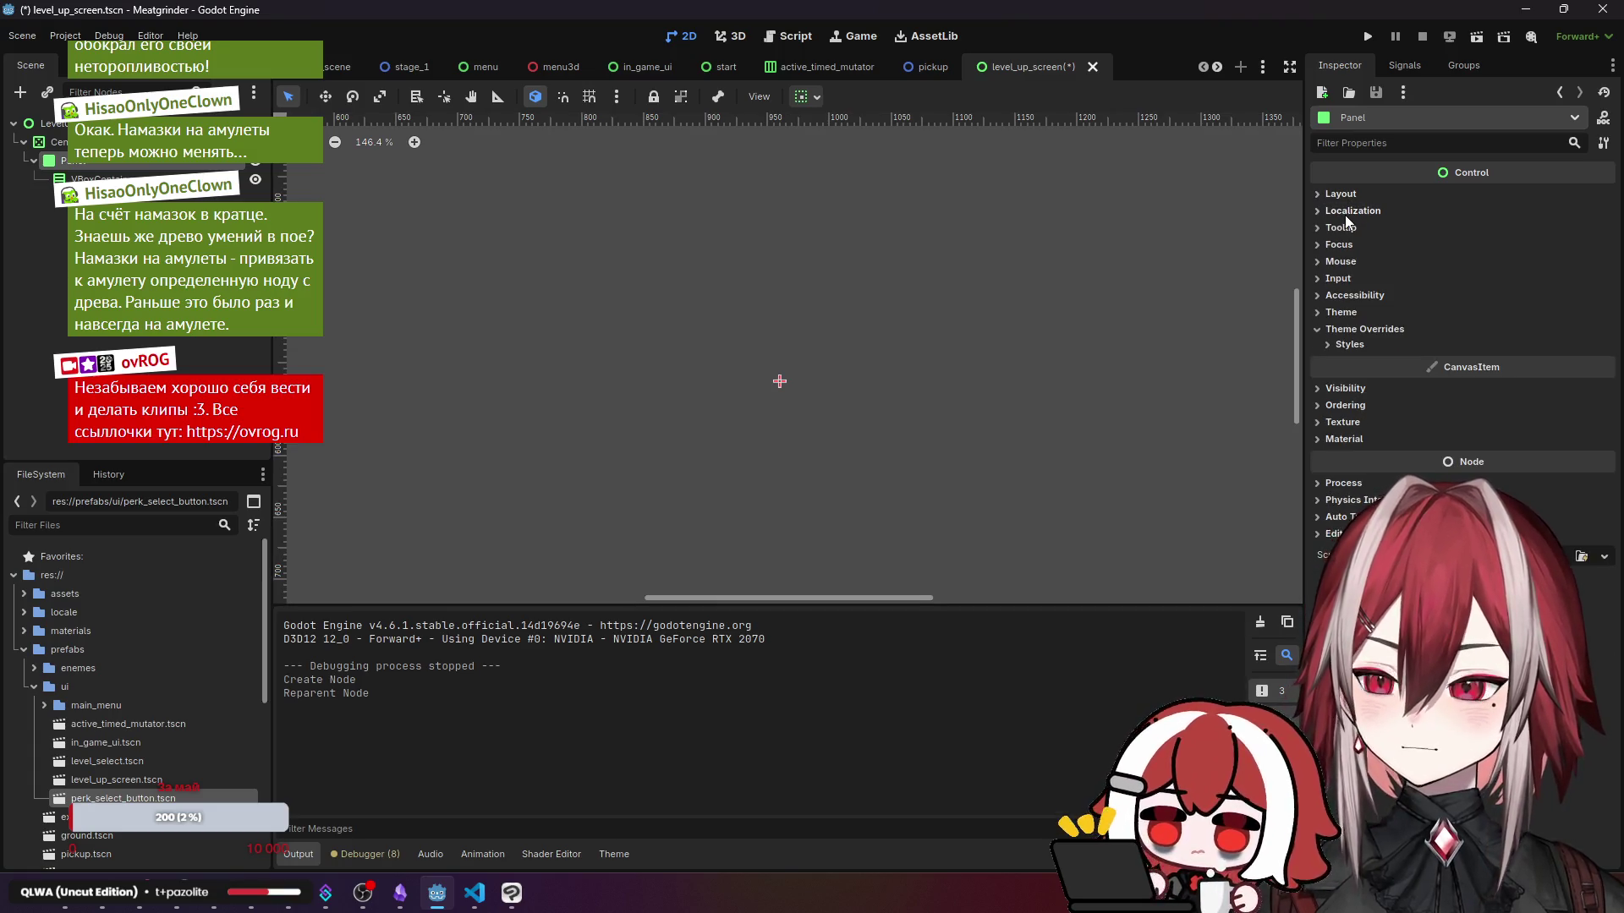
click(1350, 344)
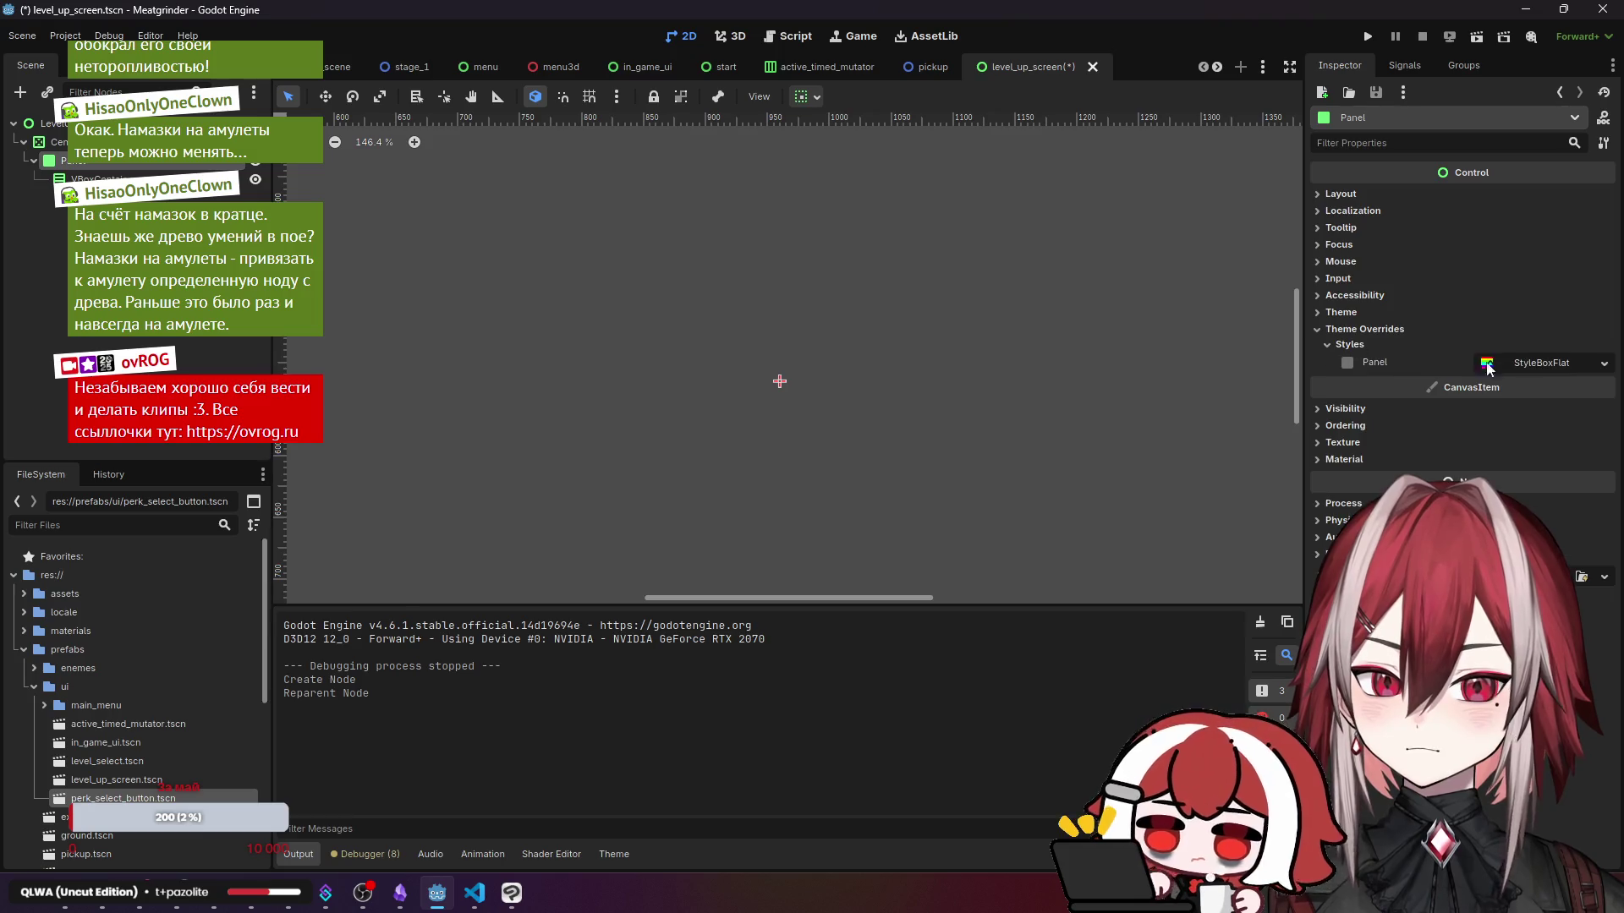
click(1532, 363)
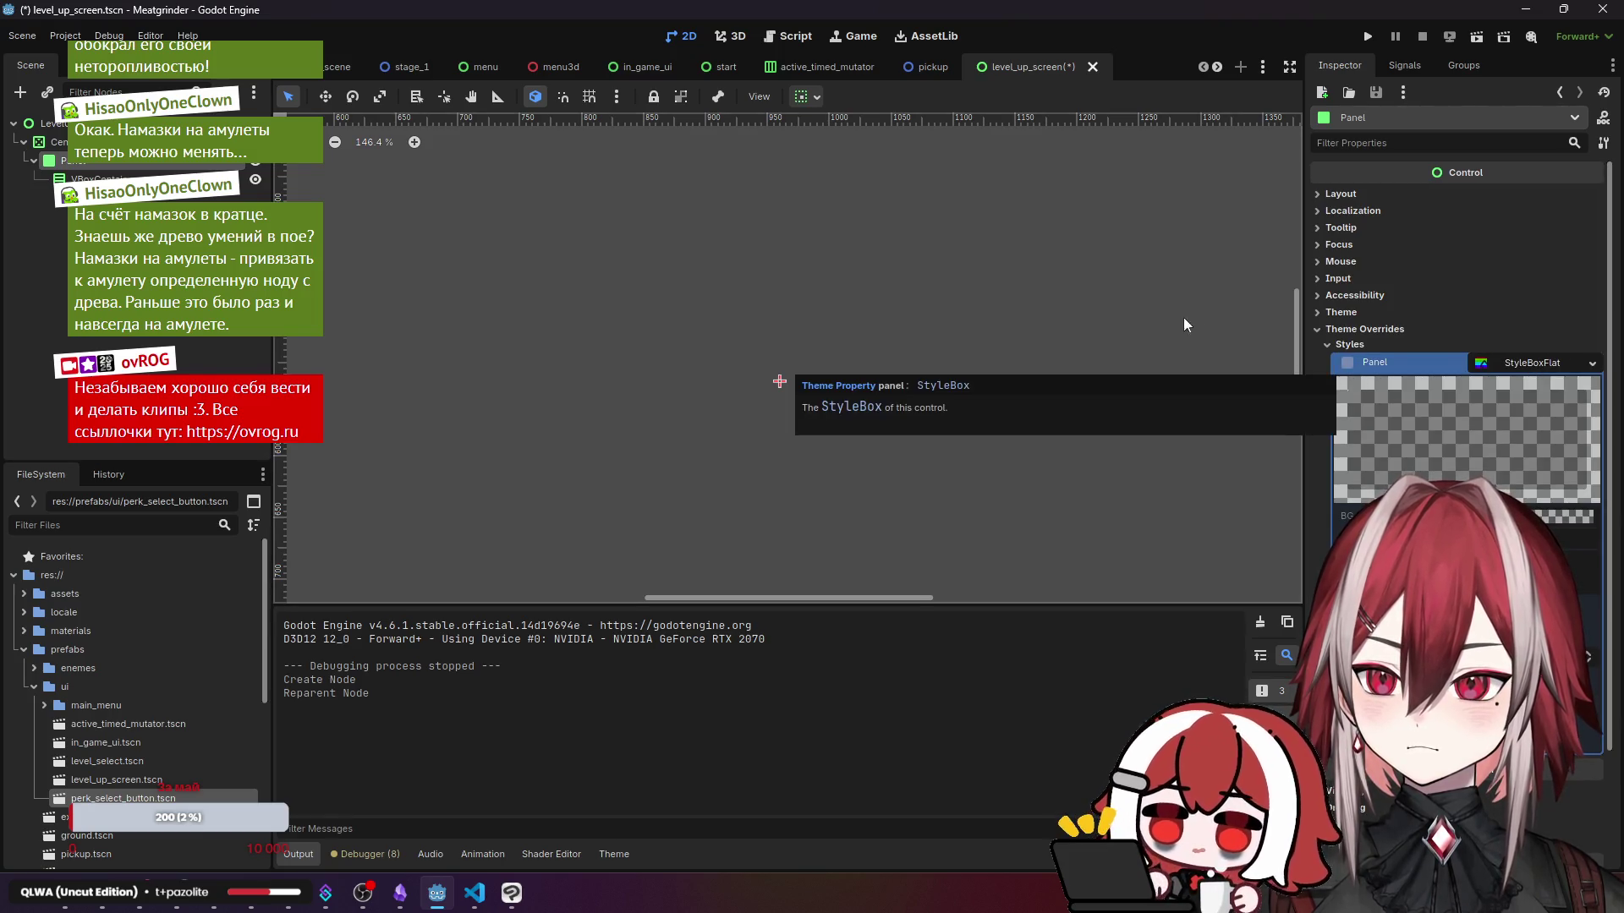
click(337, 67)
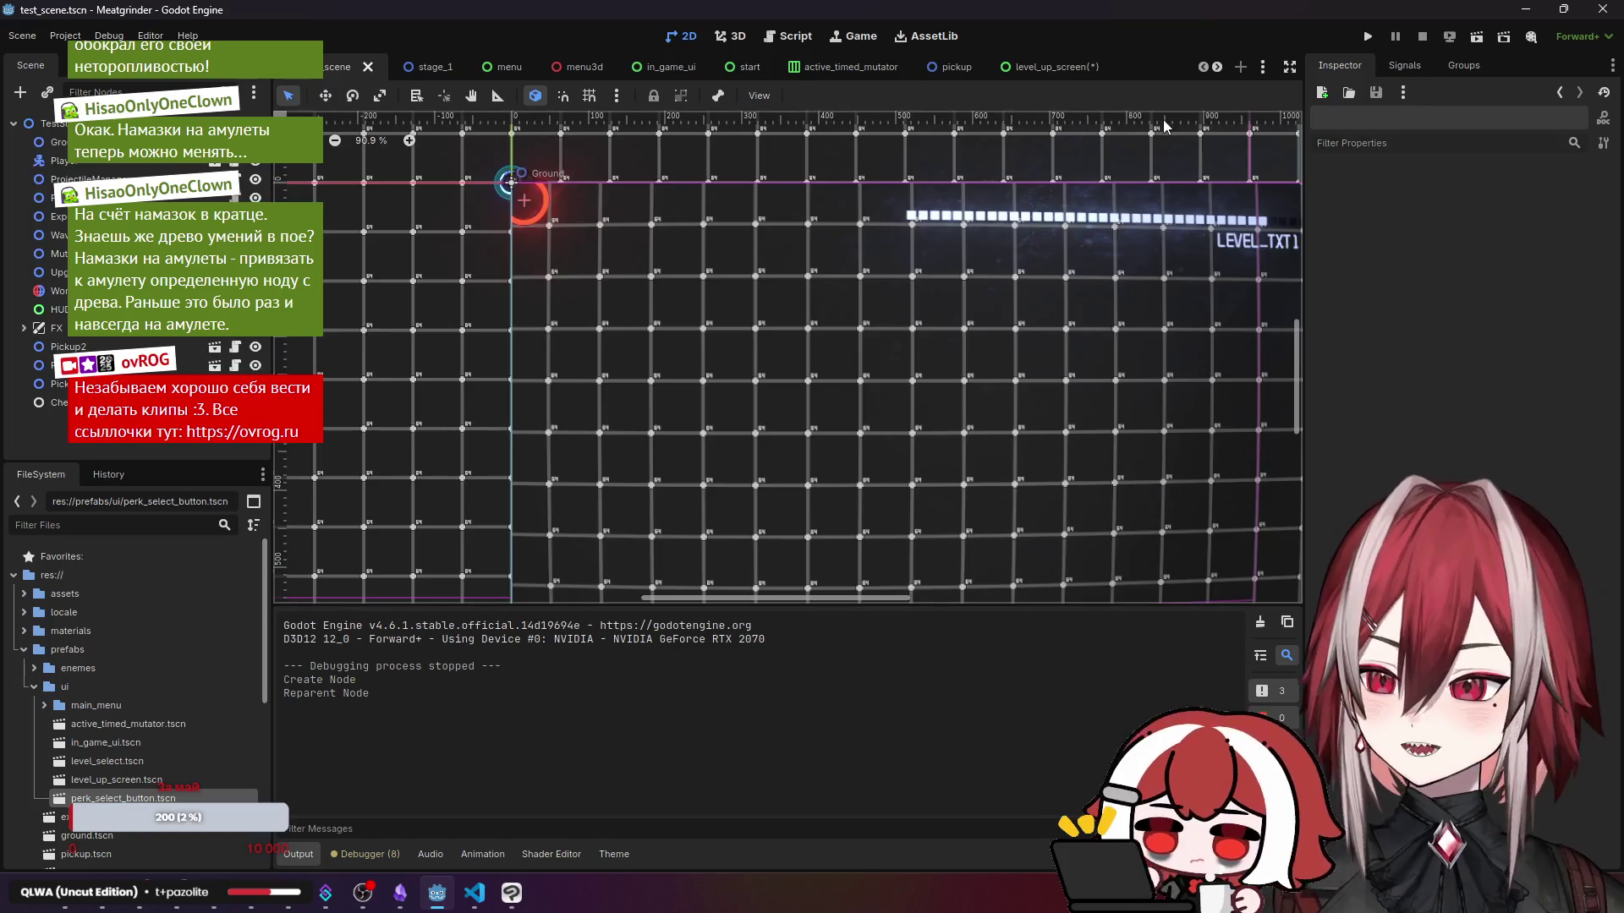
- Run the test scene and stop it after the null add_child error
click(1476, 38)
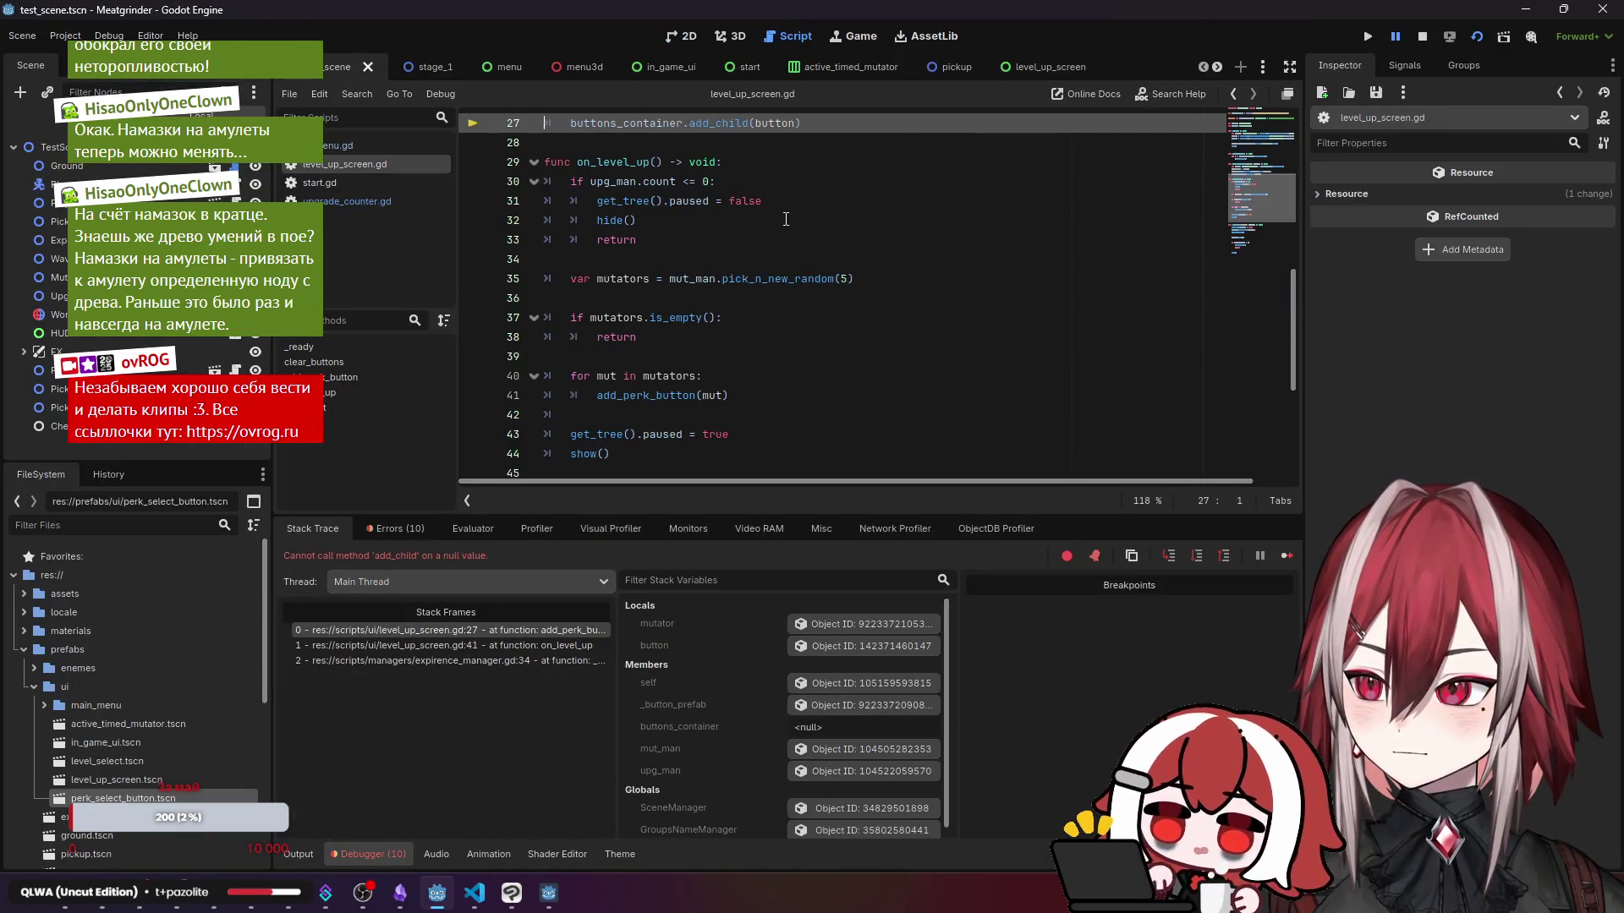
scroll(785, 219, up, 2)
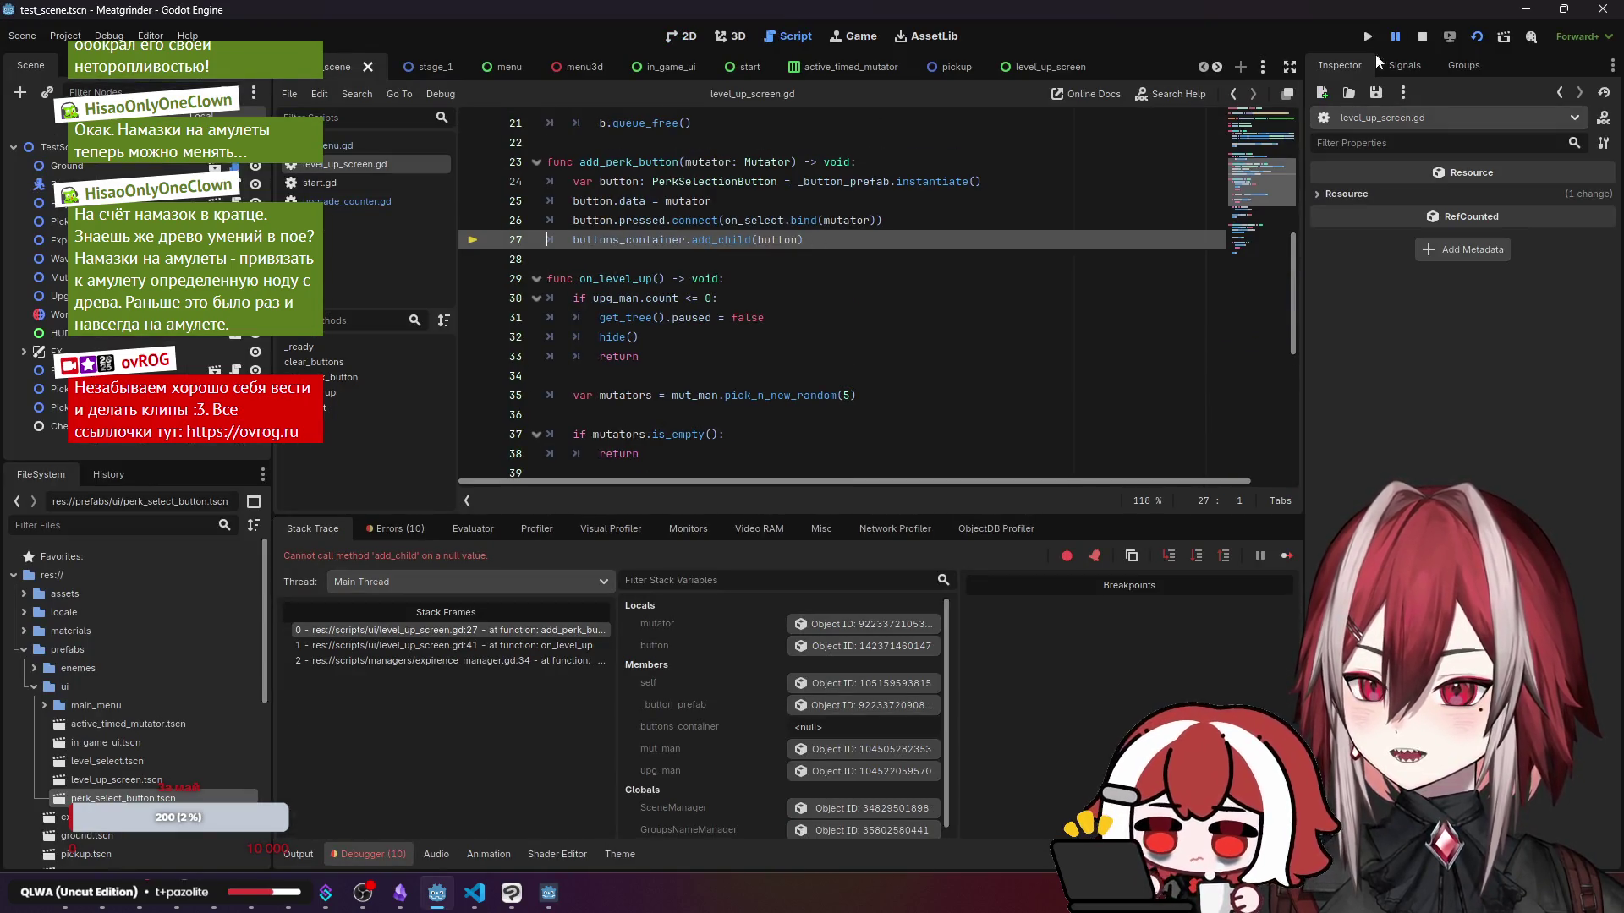
click(1425, 36)
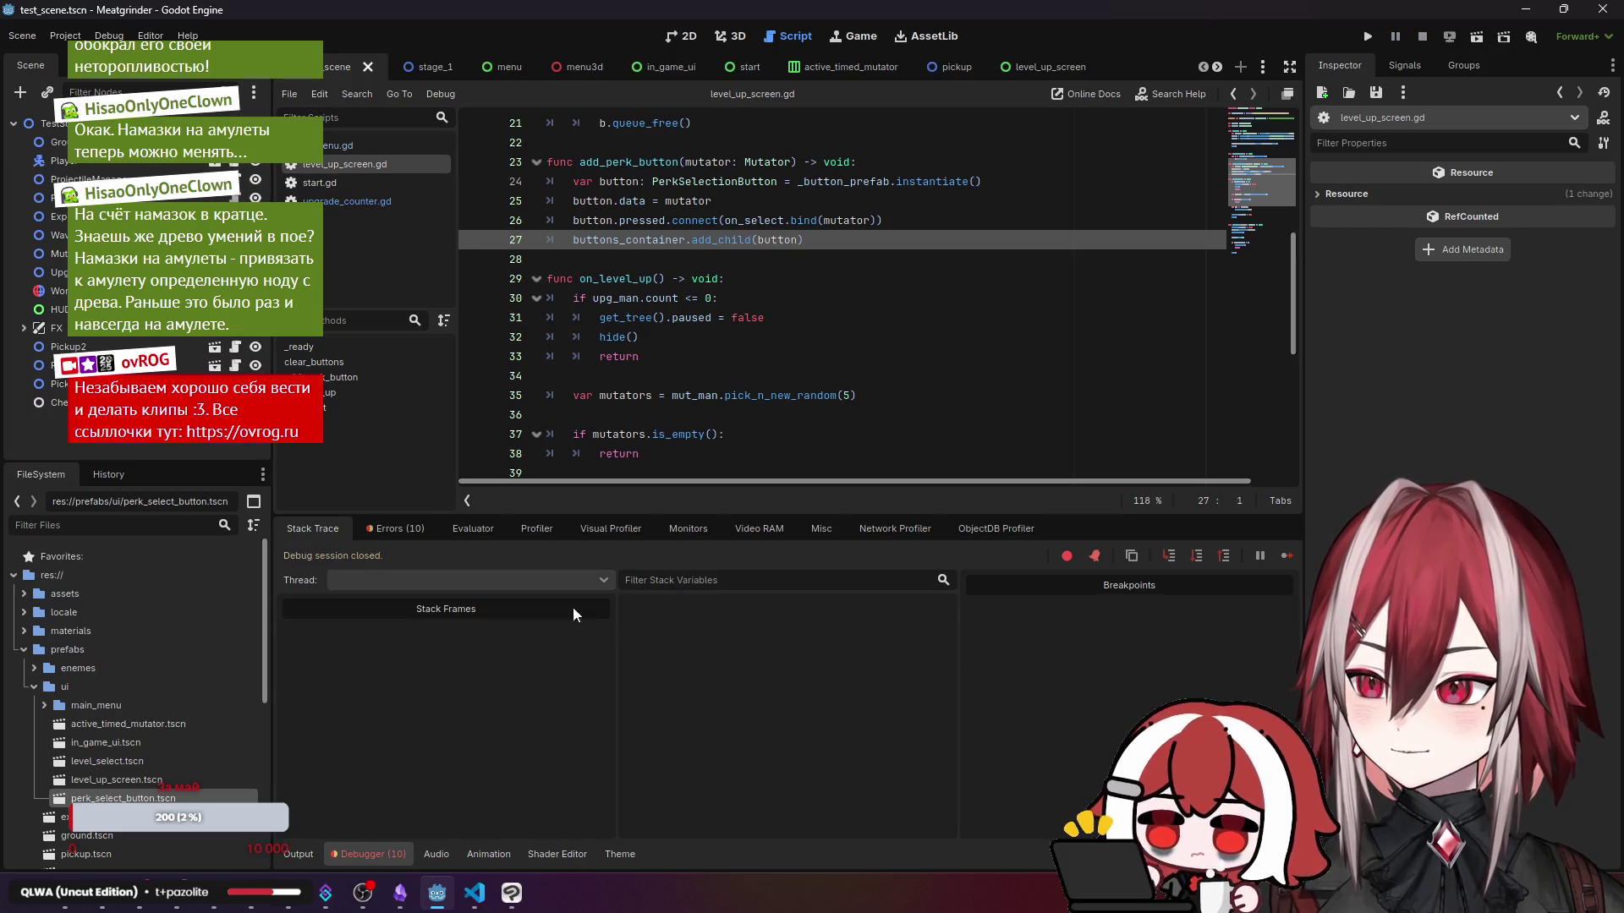
- Select the LevelUPScreen root in level_up_screen, then bring up VS Code
click(477, 892)
click(482, 892)
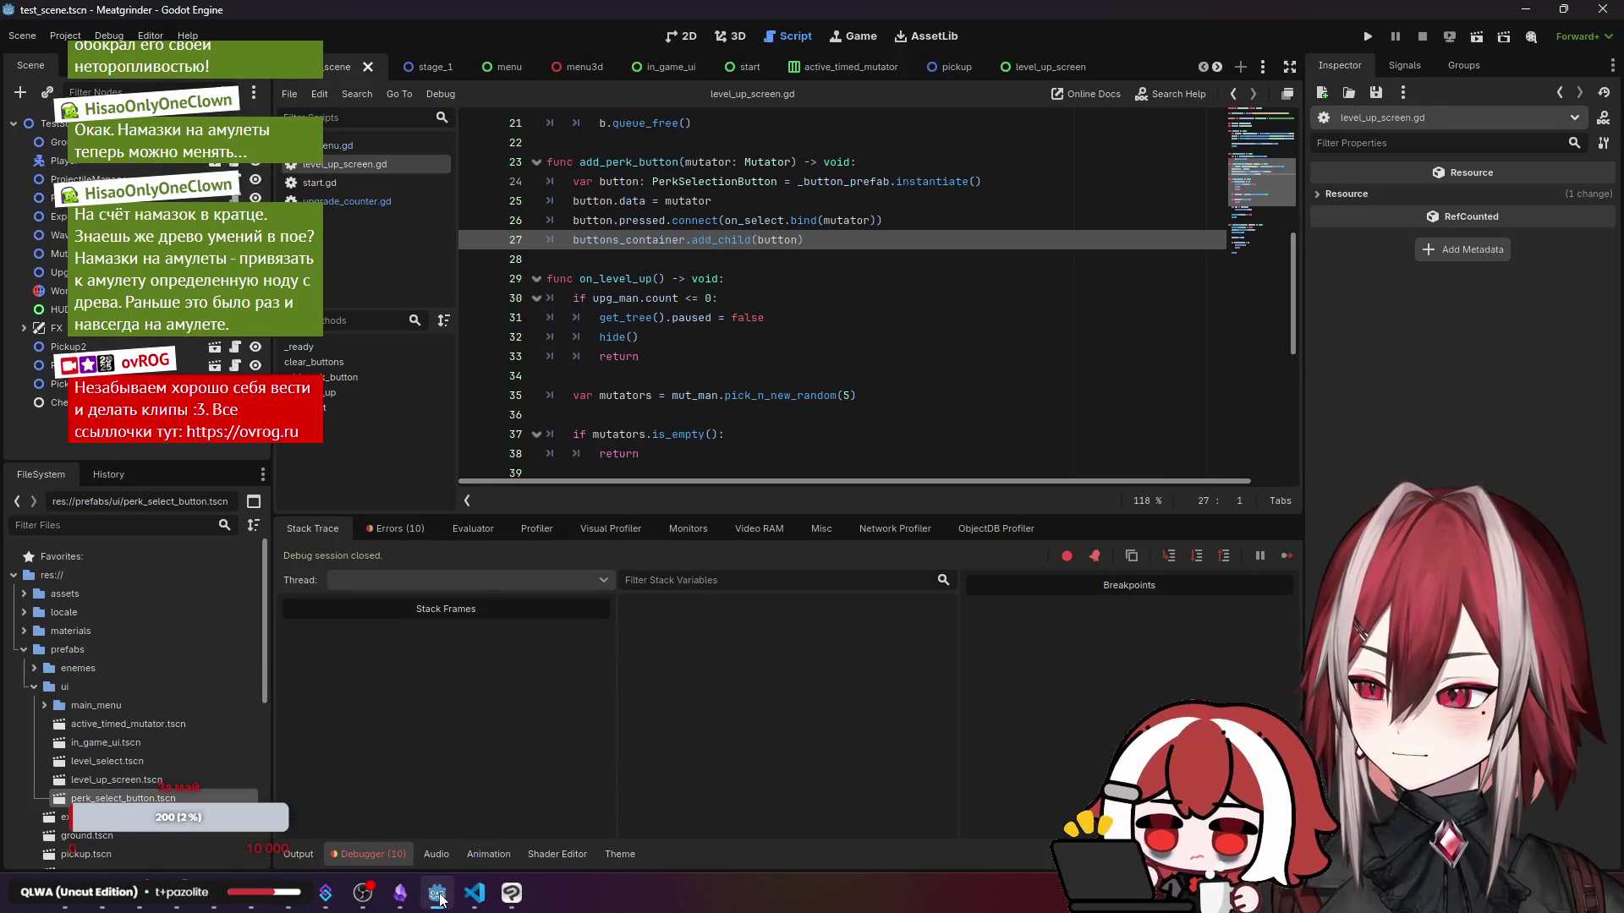
mouse_move(530, 900)
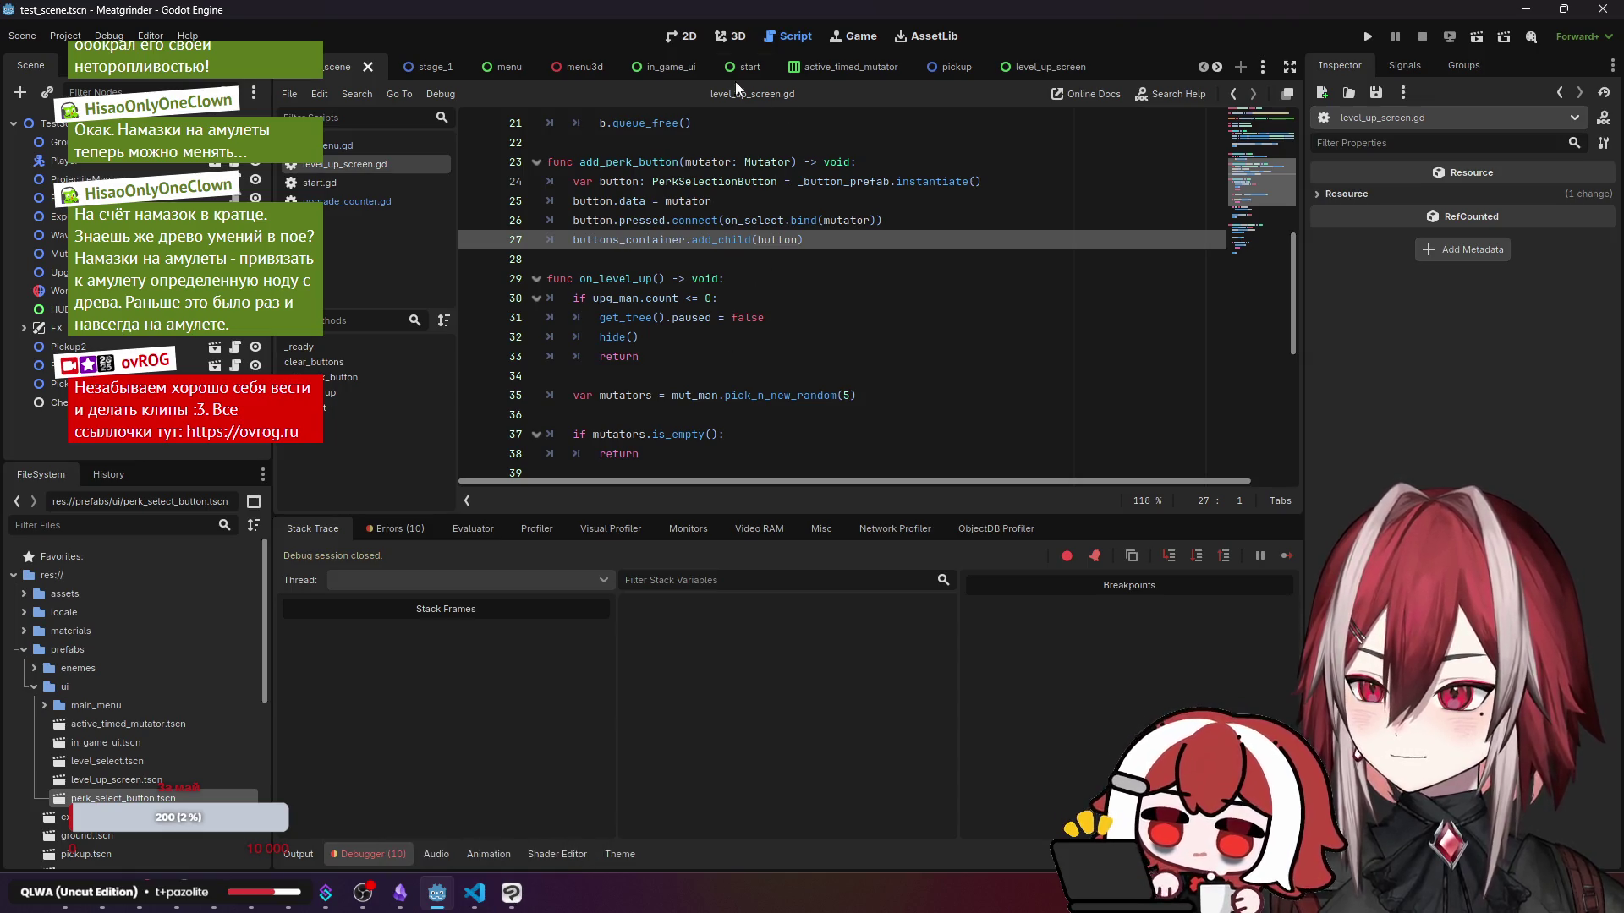
mouse_move(447, 73)
mouse_down()
mouse_move(981, 62)
mouse_move(869, 60)
mouse_move(981, 47)
mouse_move(656, 56)
mouse_up()
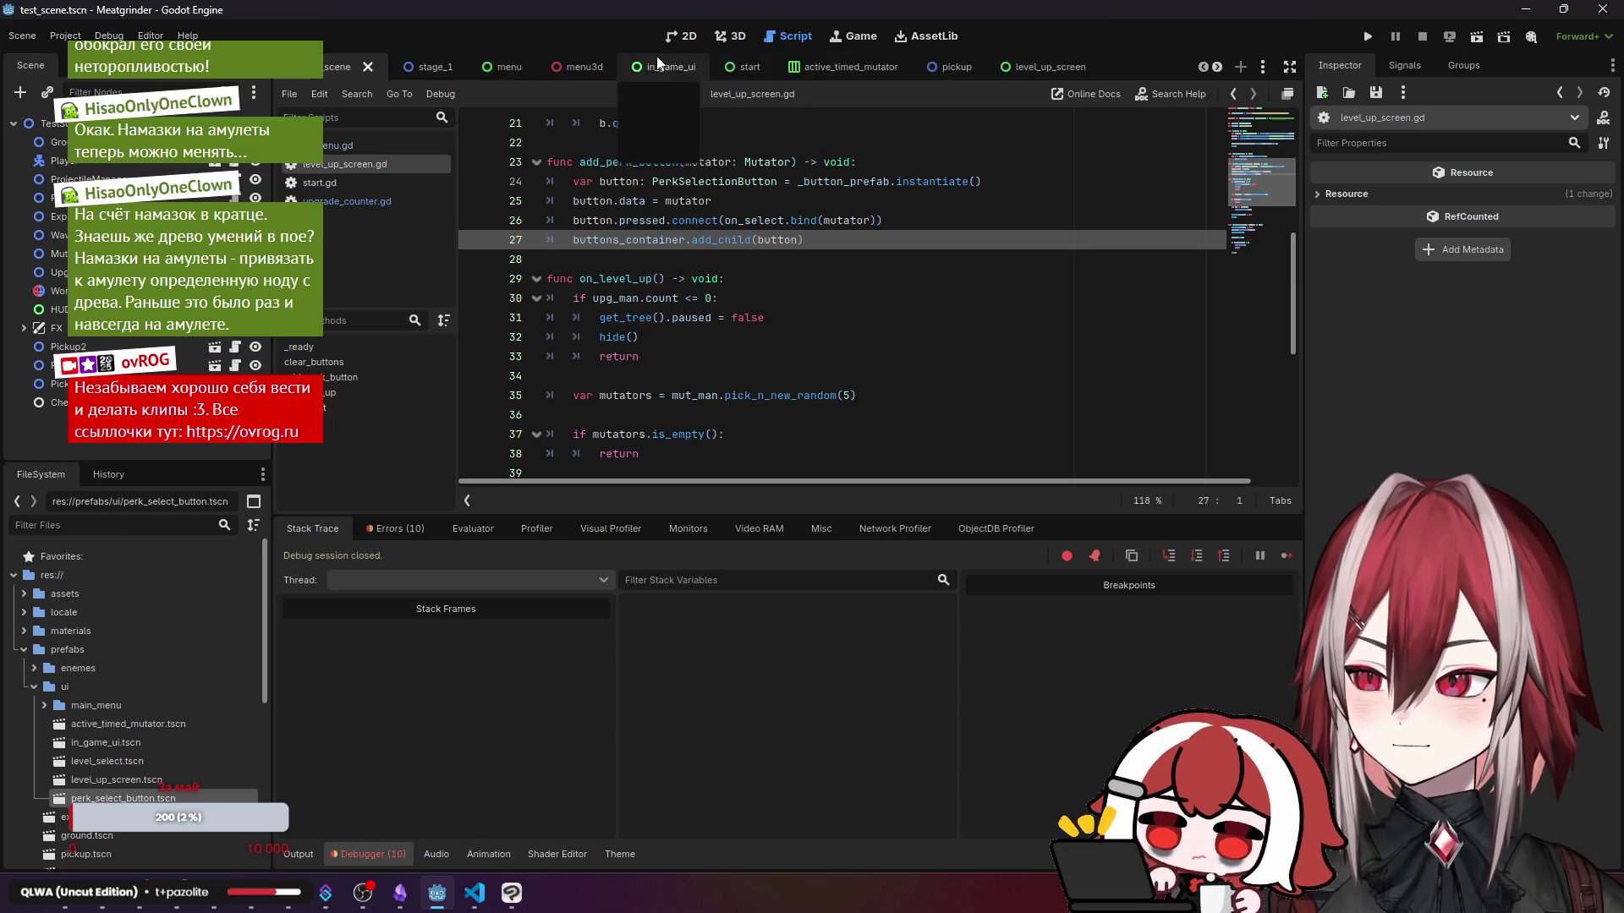
click(1025, 66)
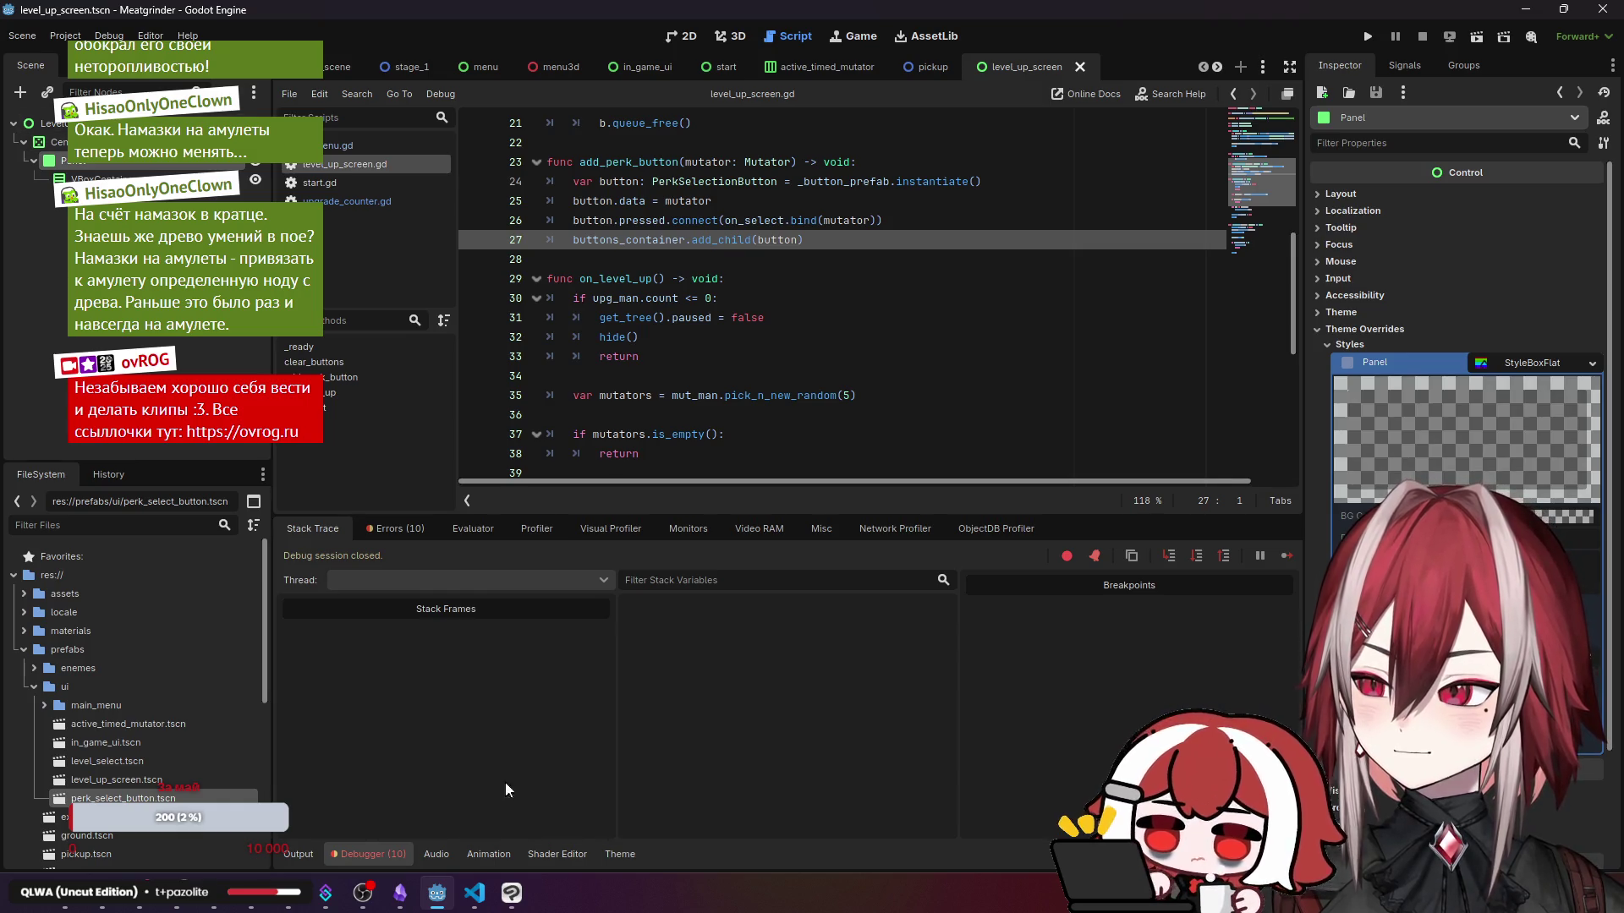
click(51, 123)
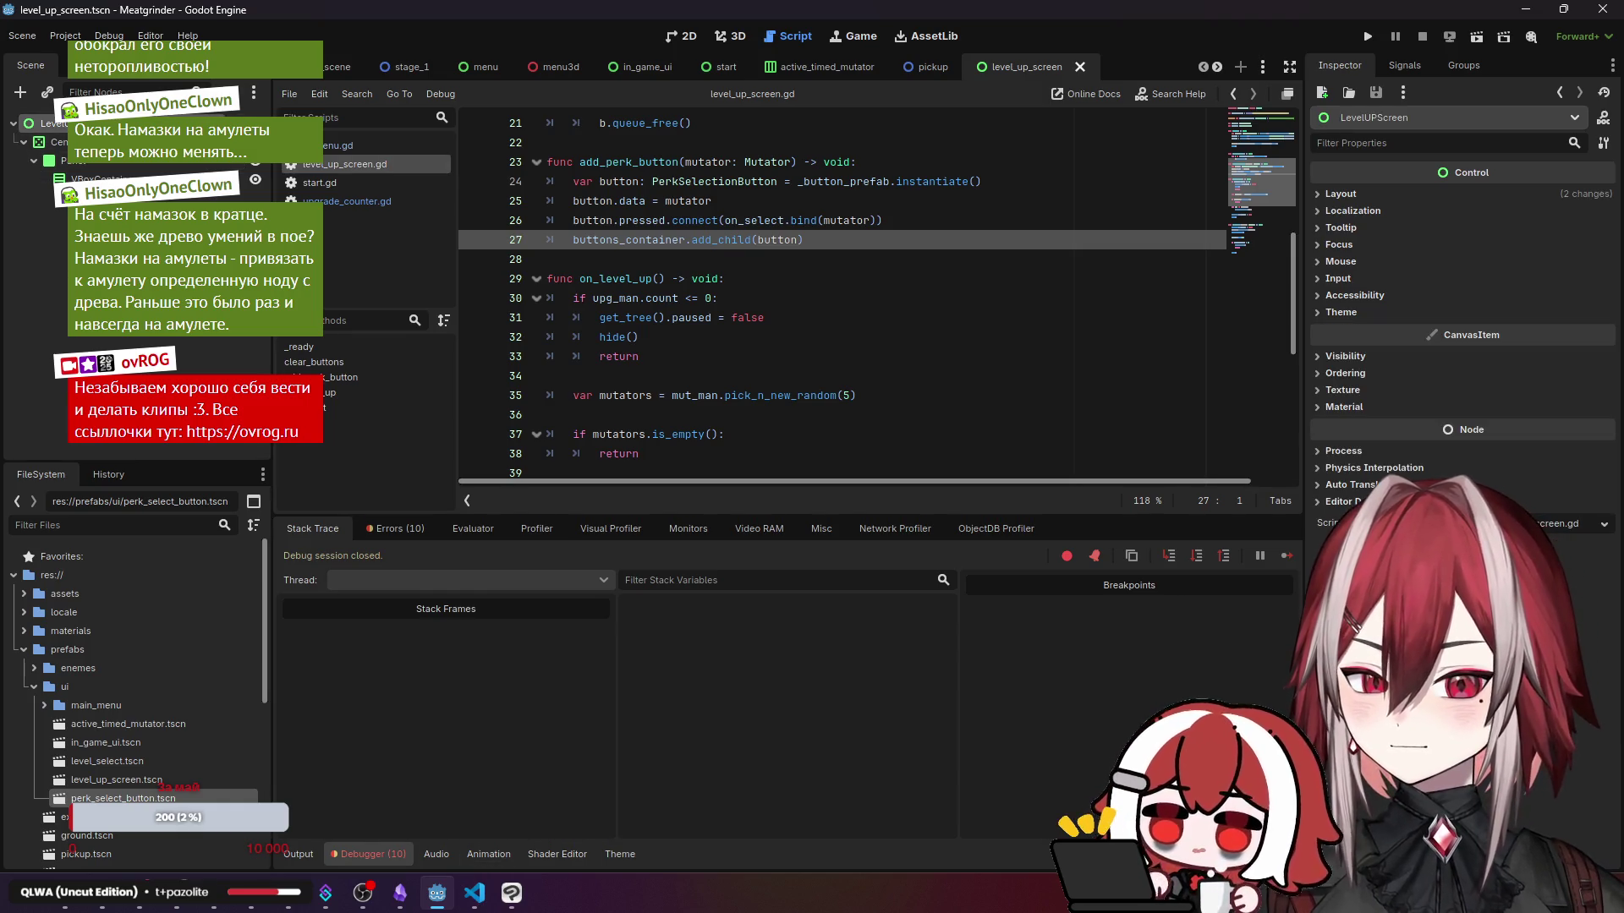
click(475, 892)
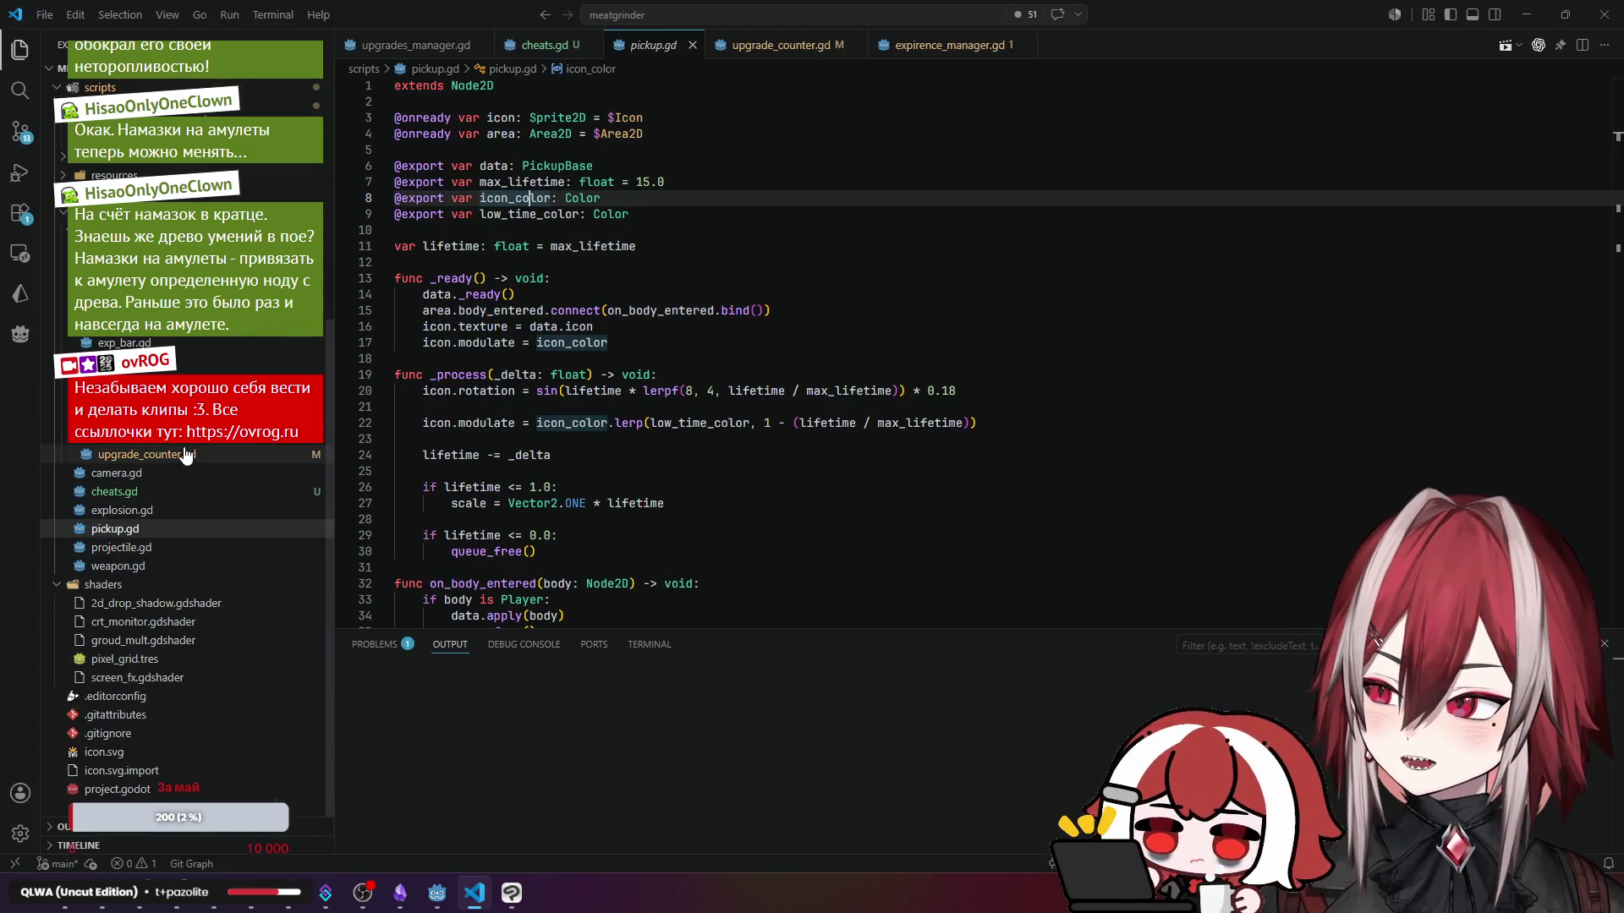
- Open level_up_screen.gd at the buttons_container declaration and compare it with Godot's VBoxContainer node
click(126, 399)
scroll(566, 279, up, 5)
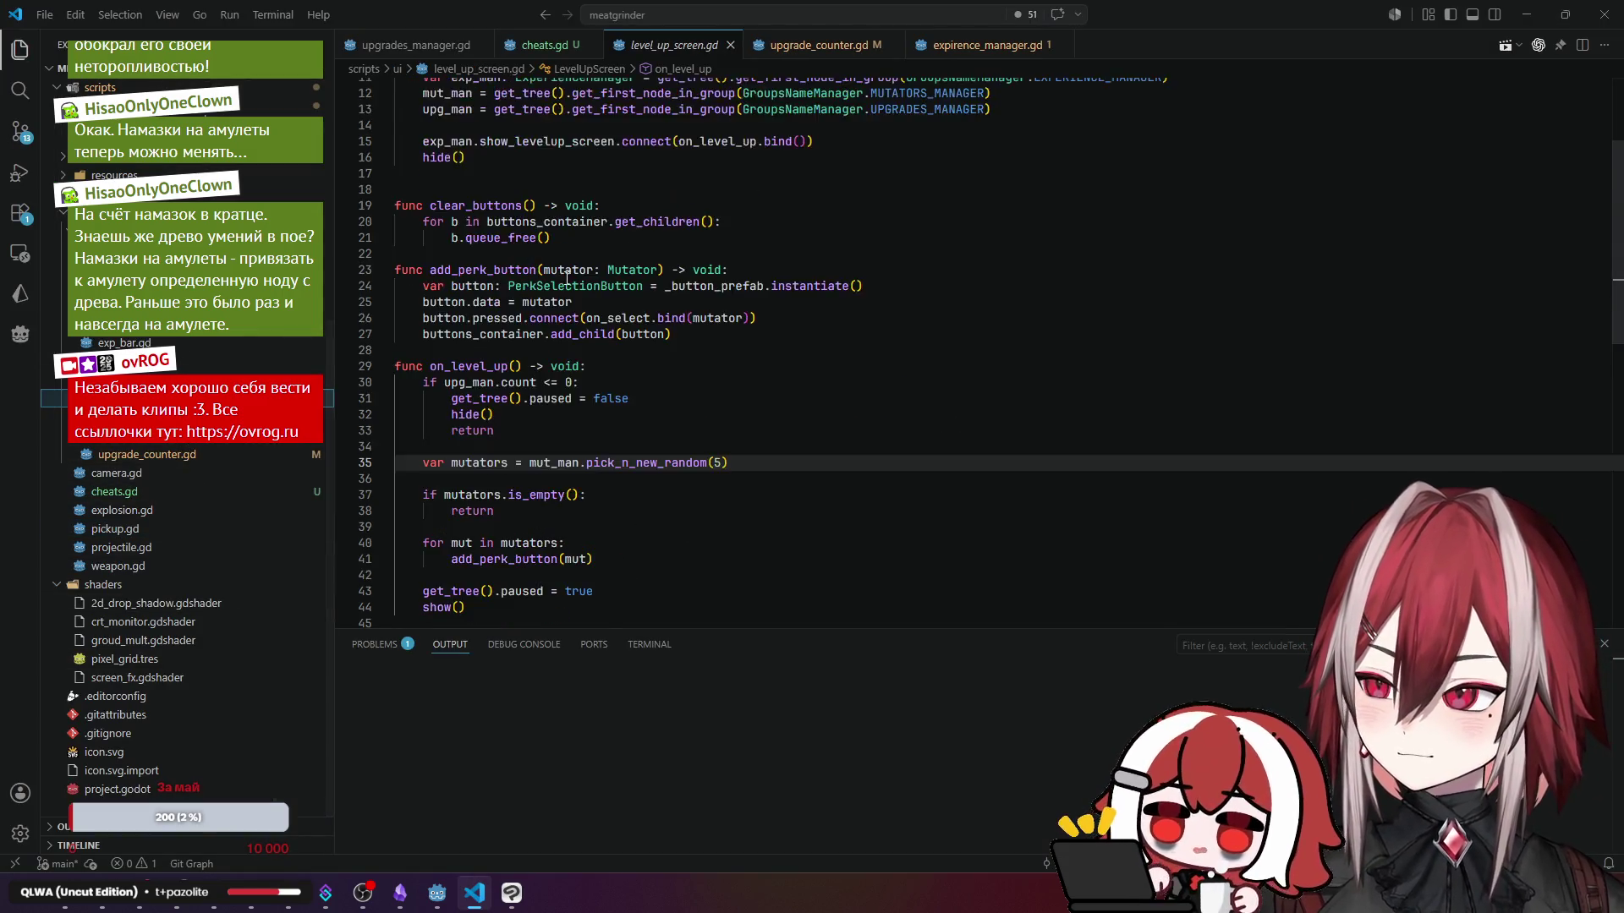
click(588, 149)
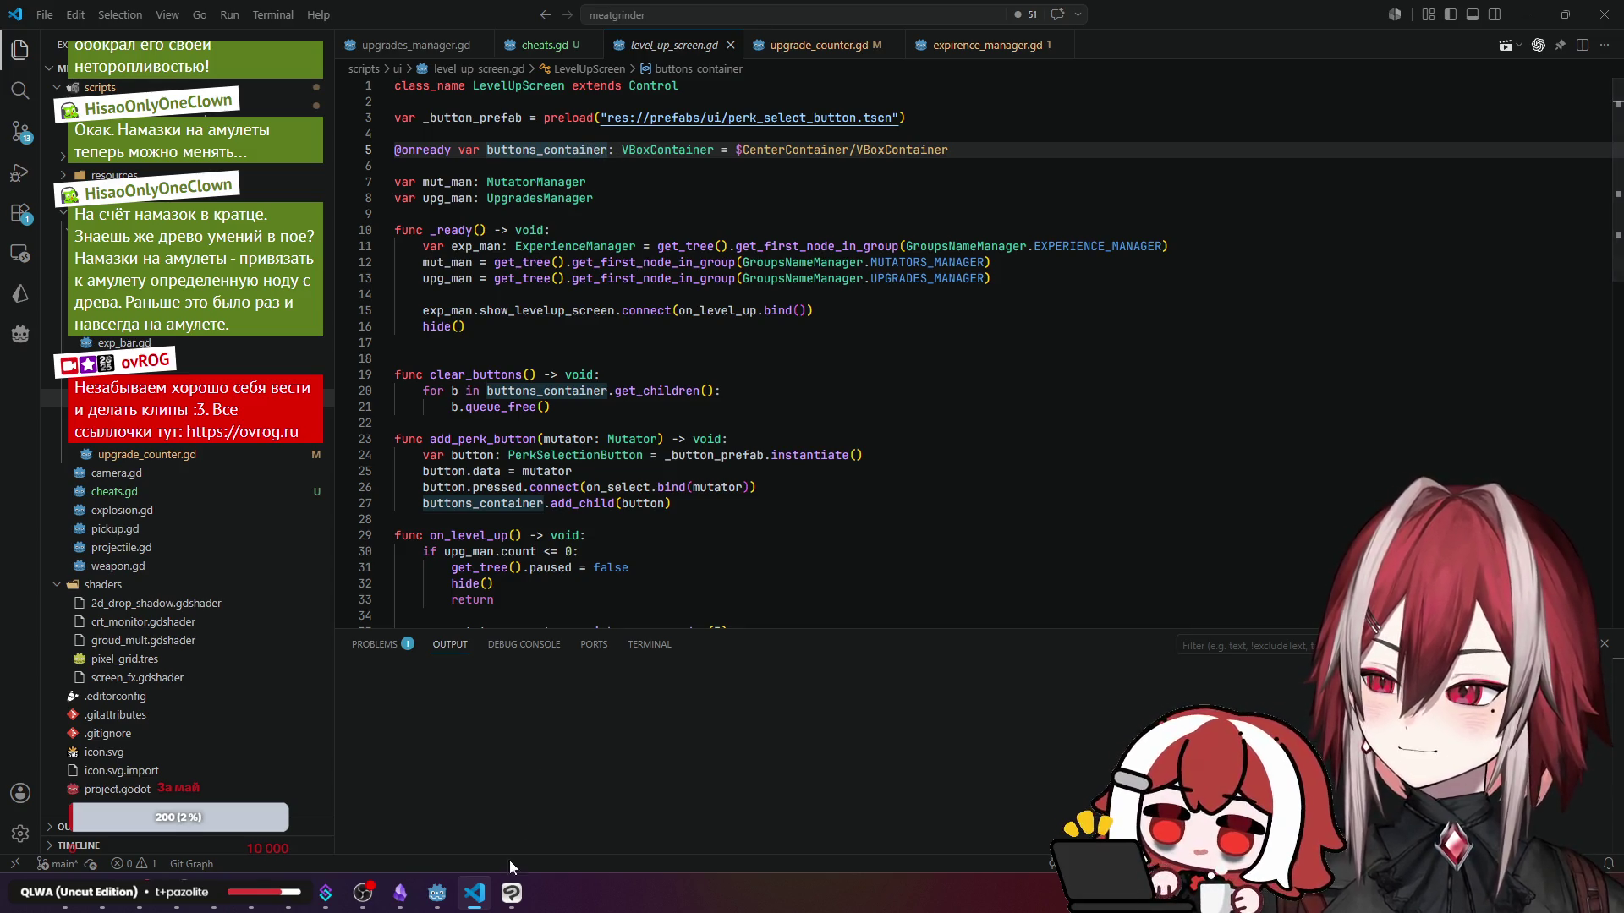
click(434, 895)
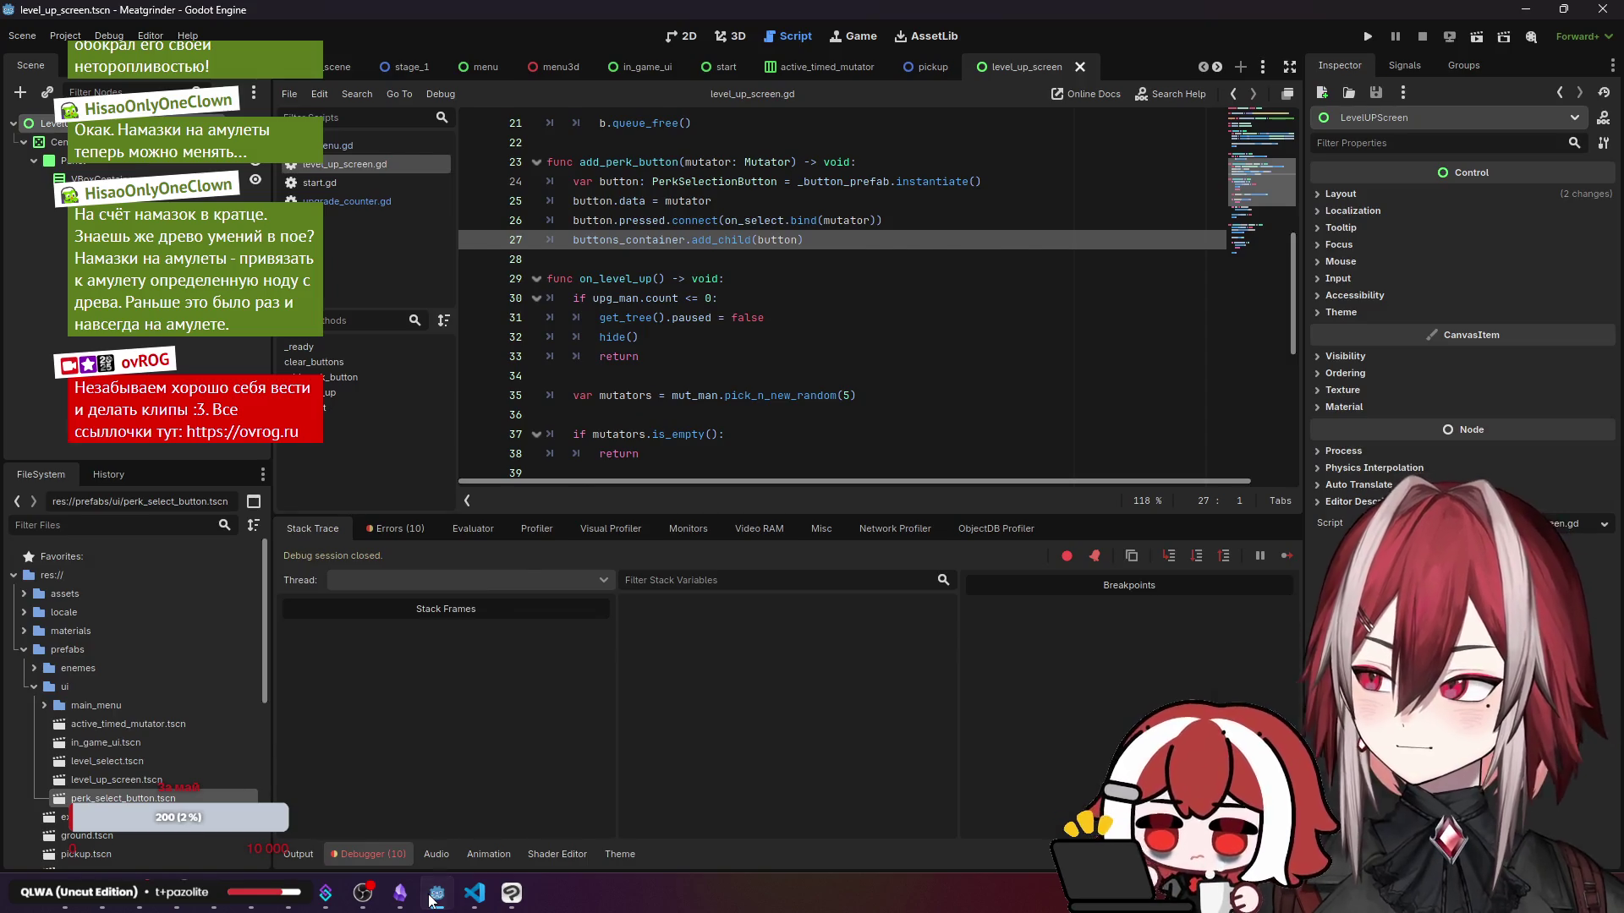
click(473, 897)
mouse_move(512, 895)
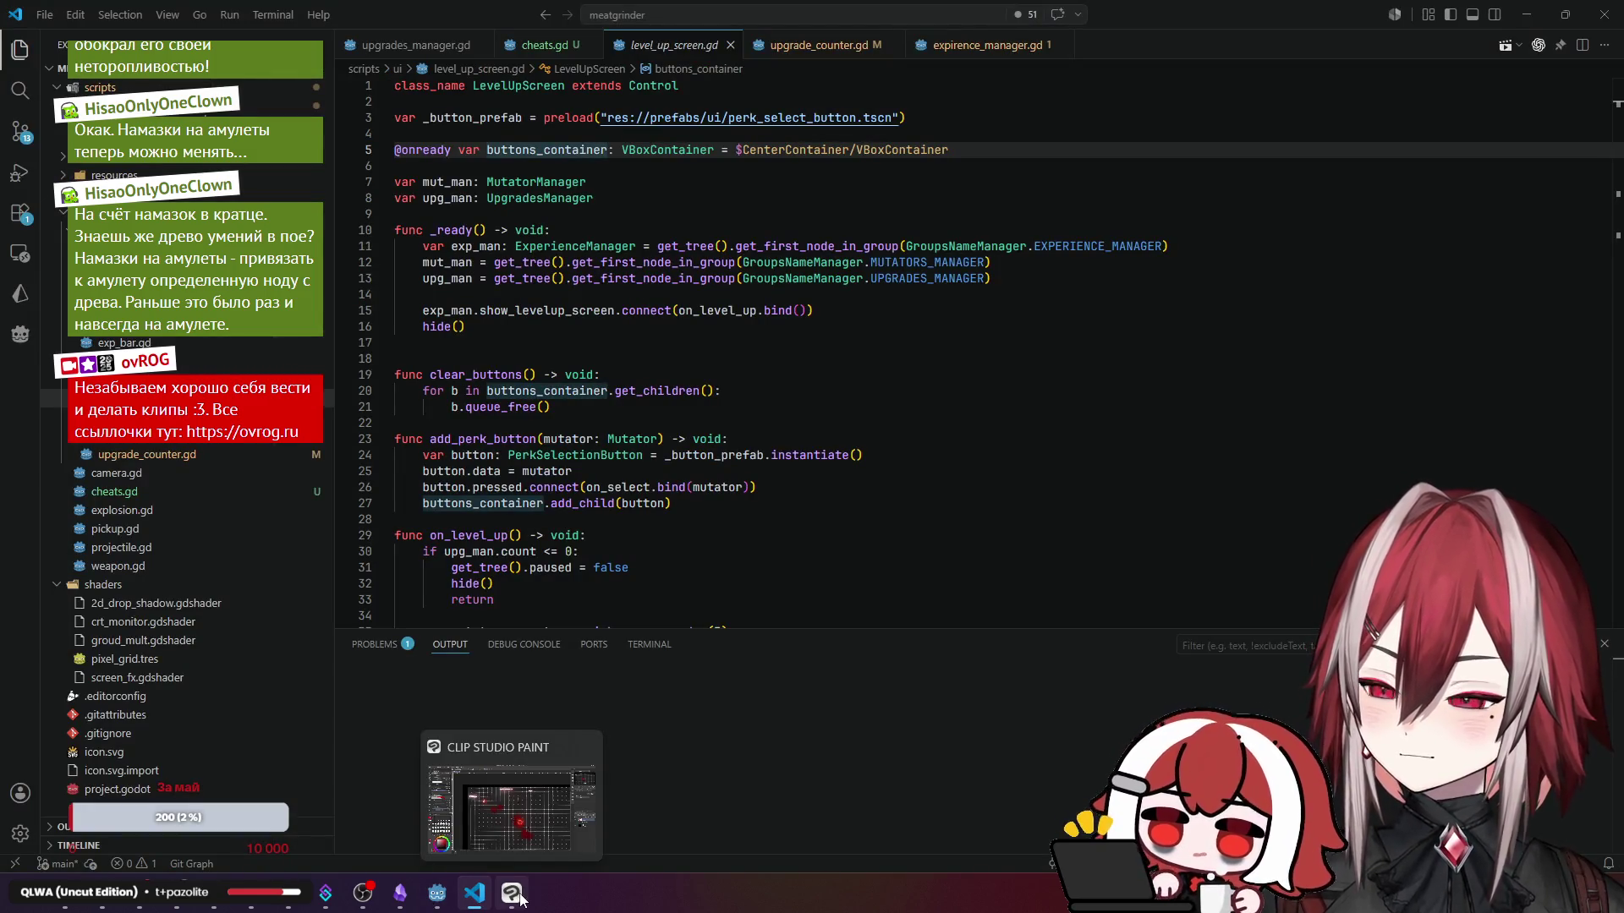
key(alt+Tab)
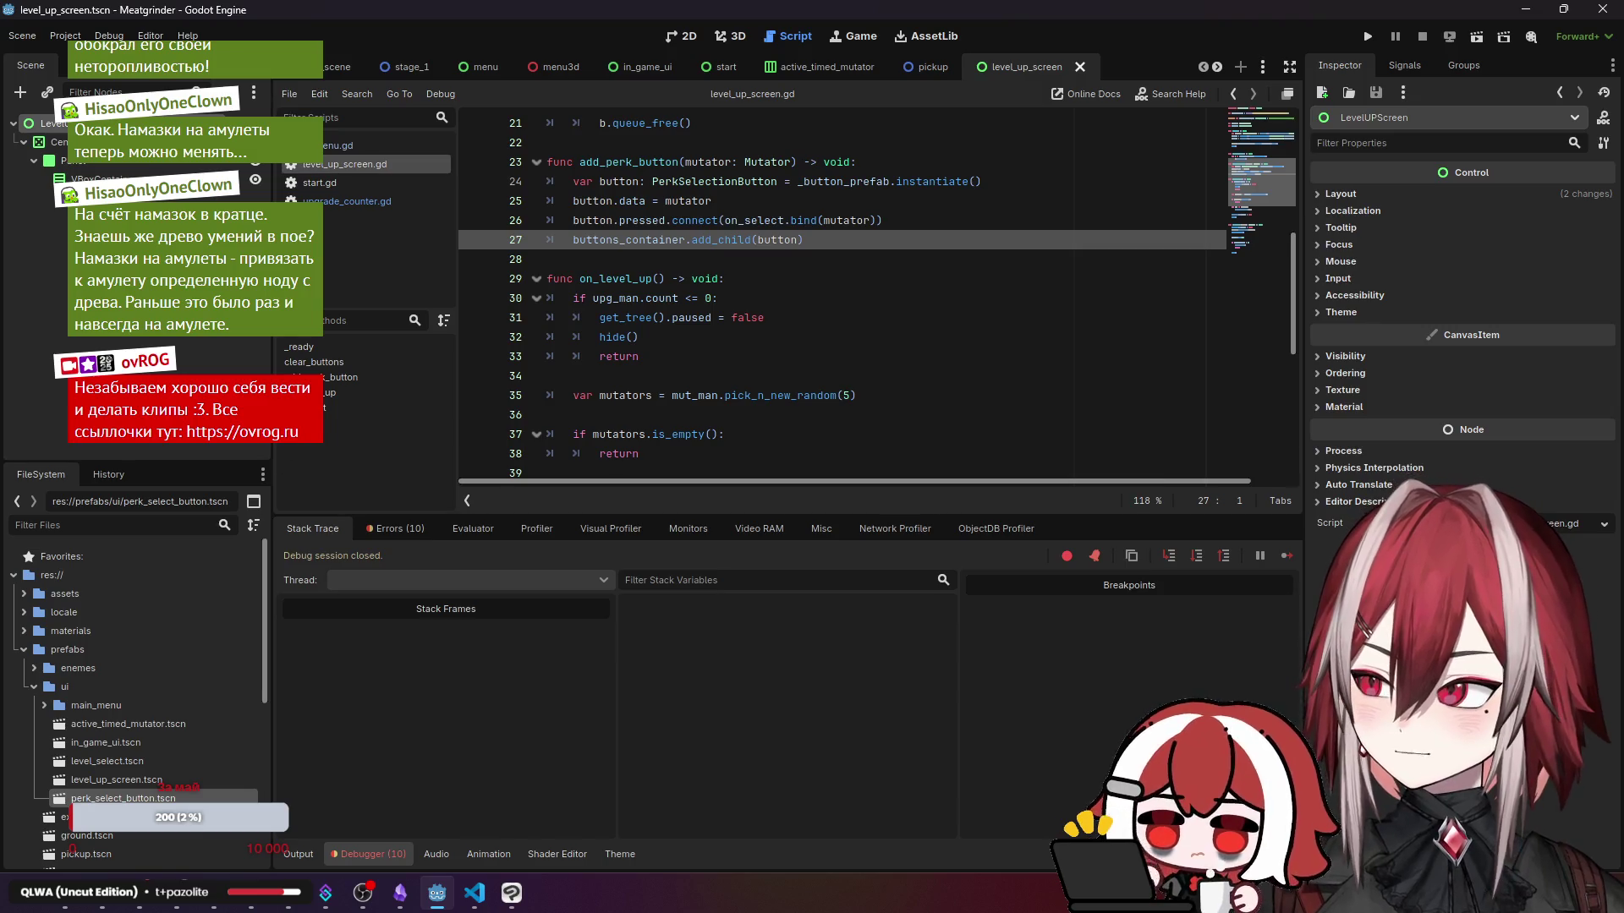
right_click(118, 179)
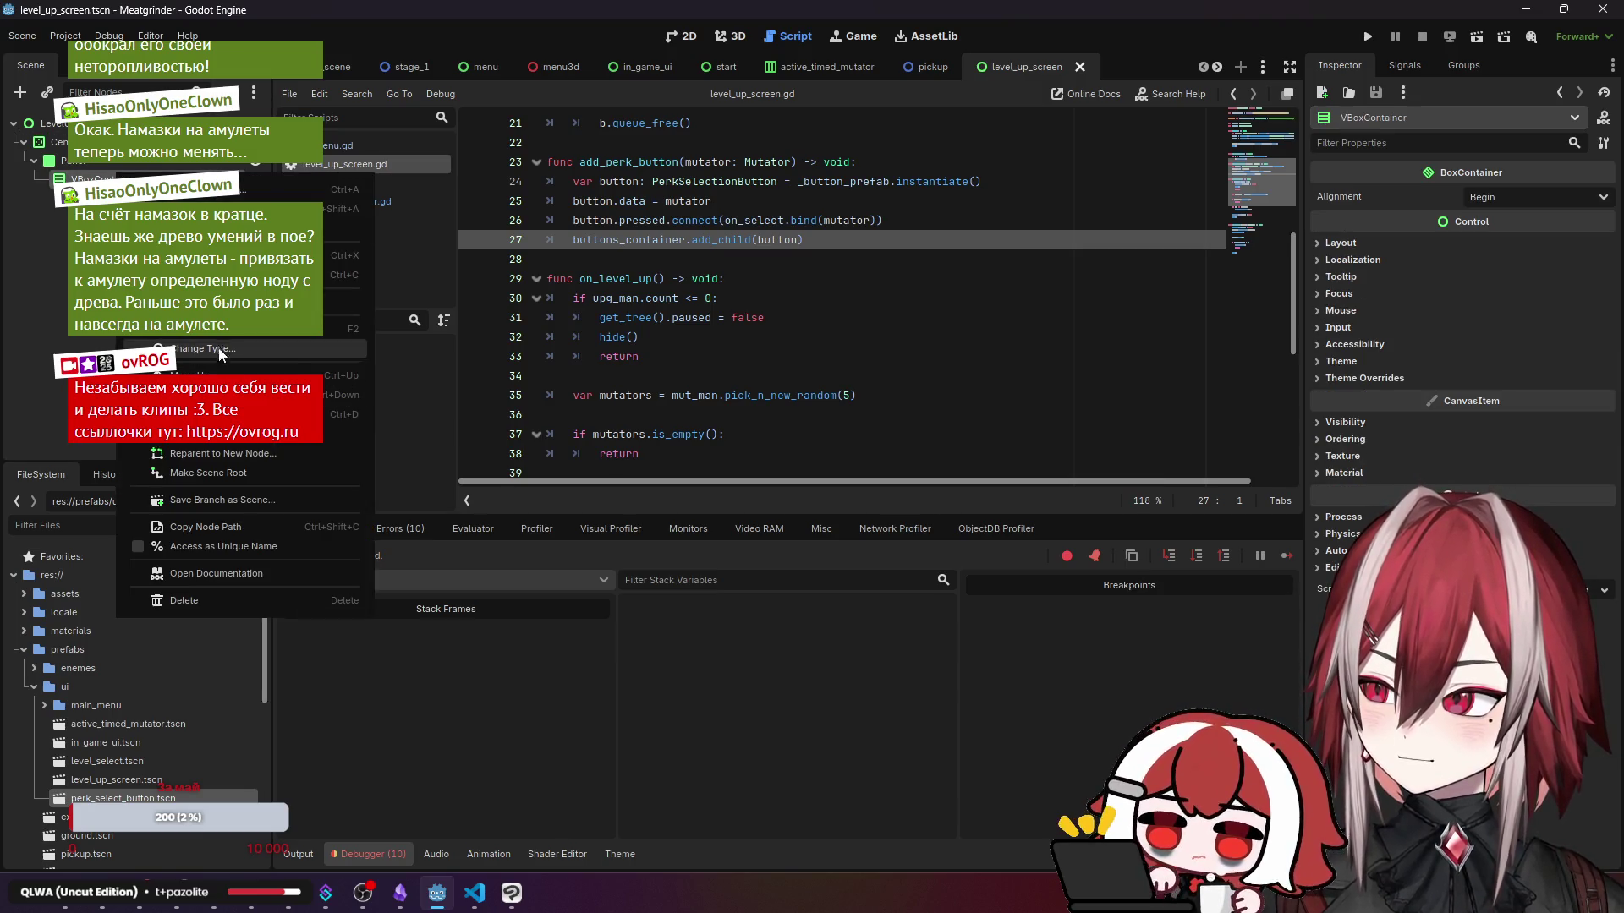
click(186, 338)
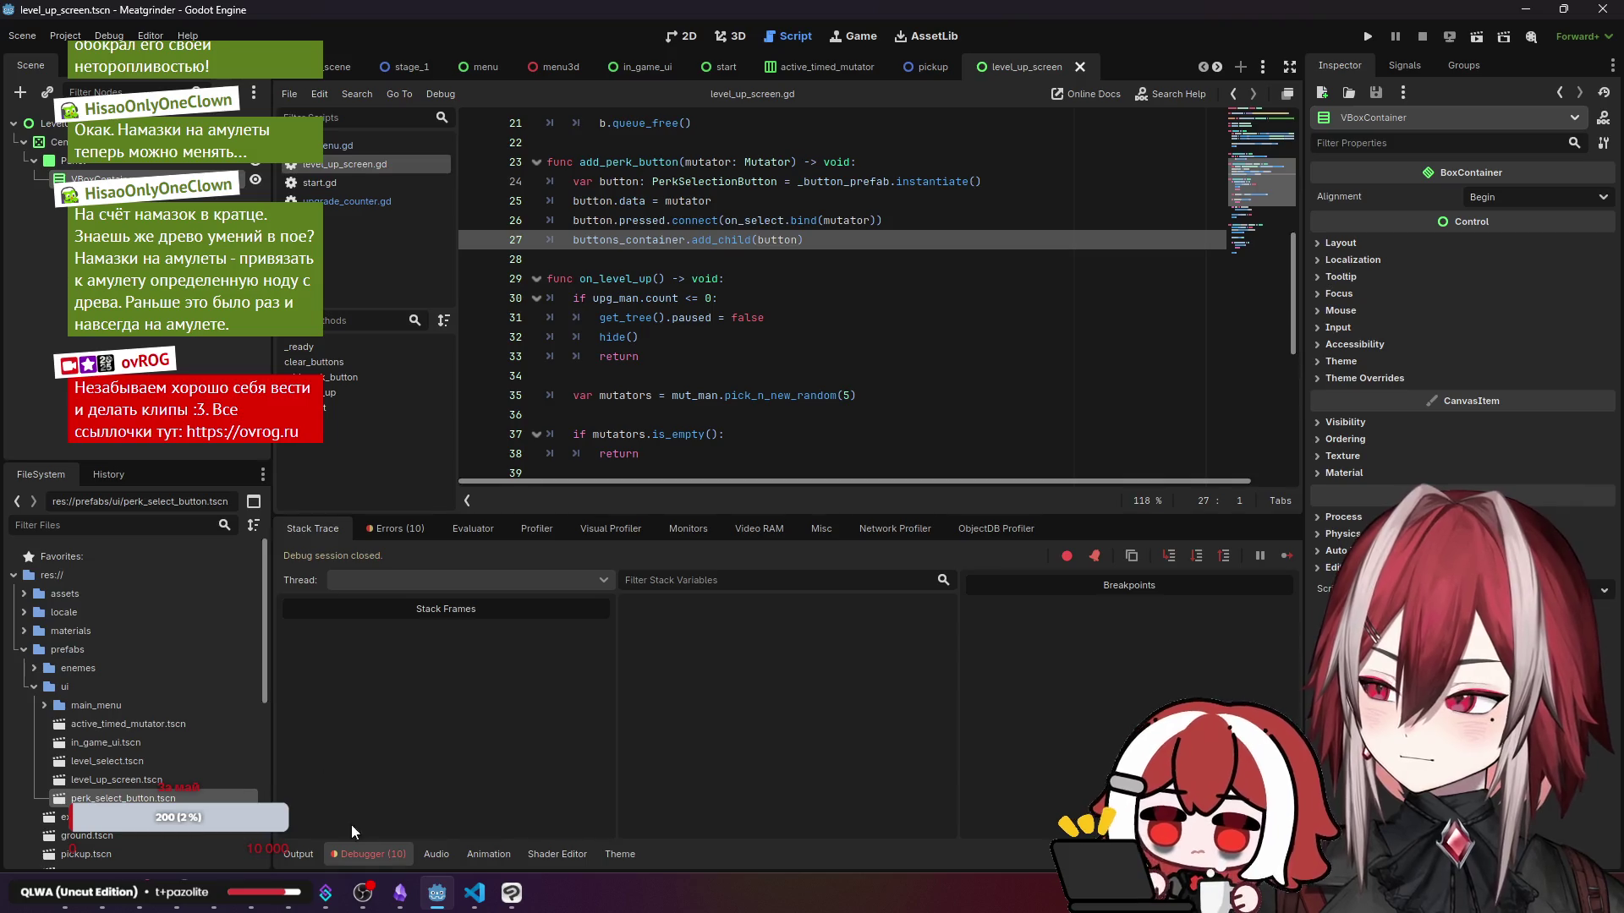
click(475, 893)
click(626, 203)
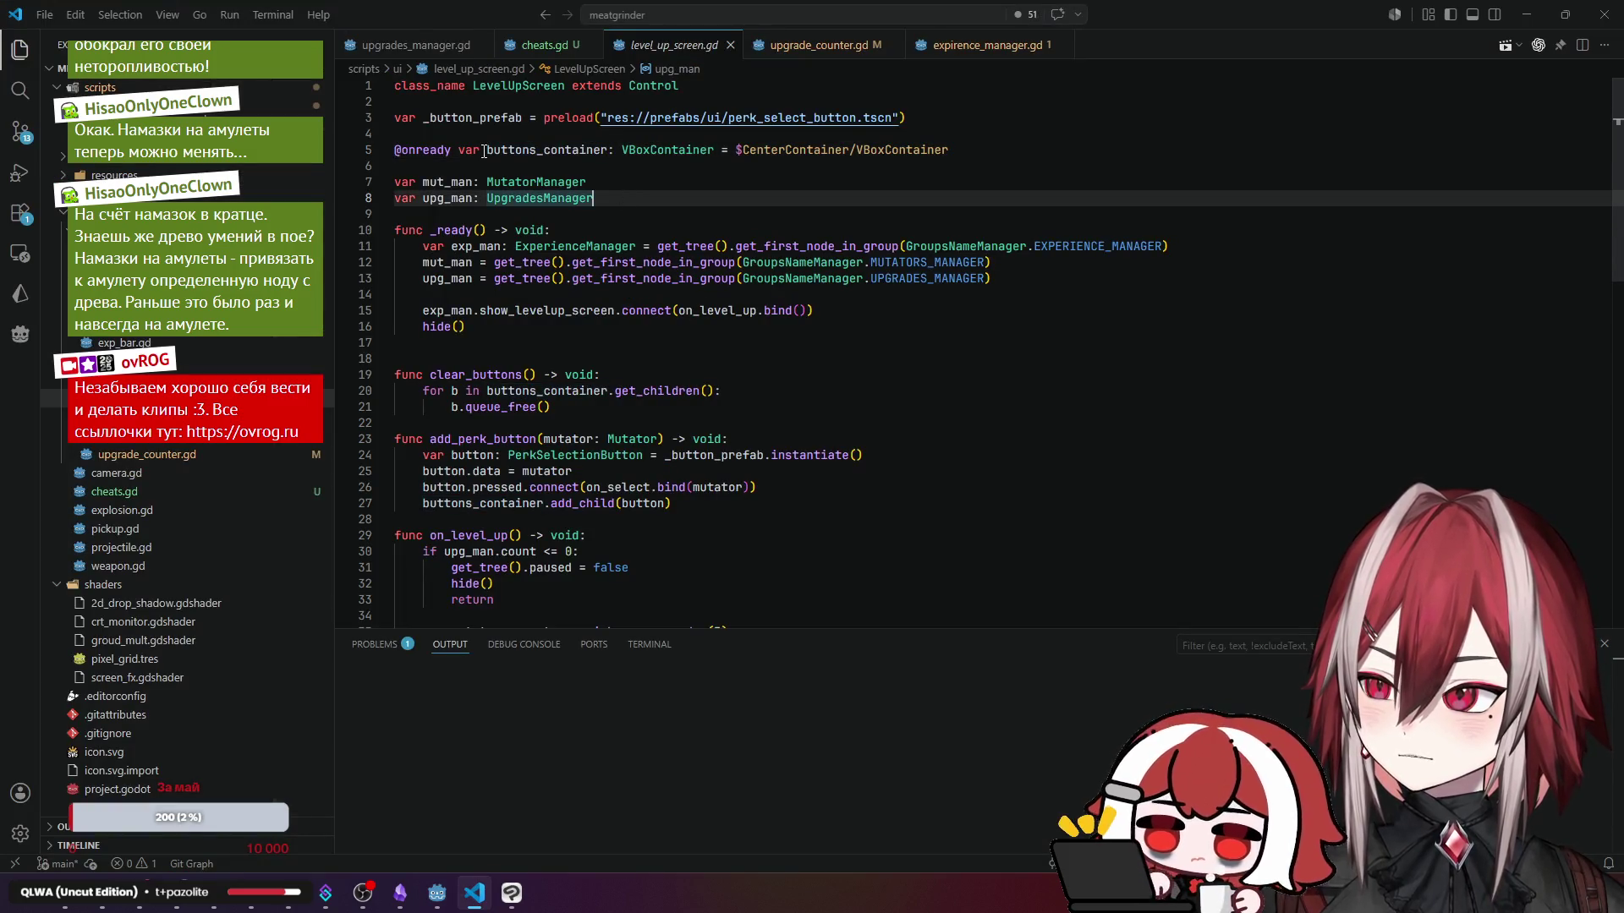
drag(449, 149, 400, 150)
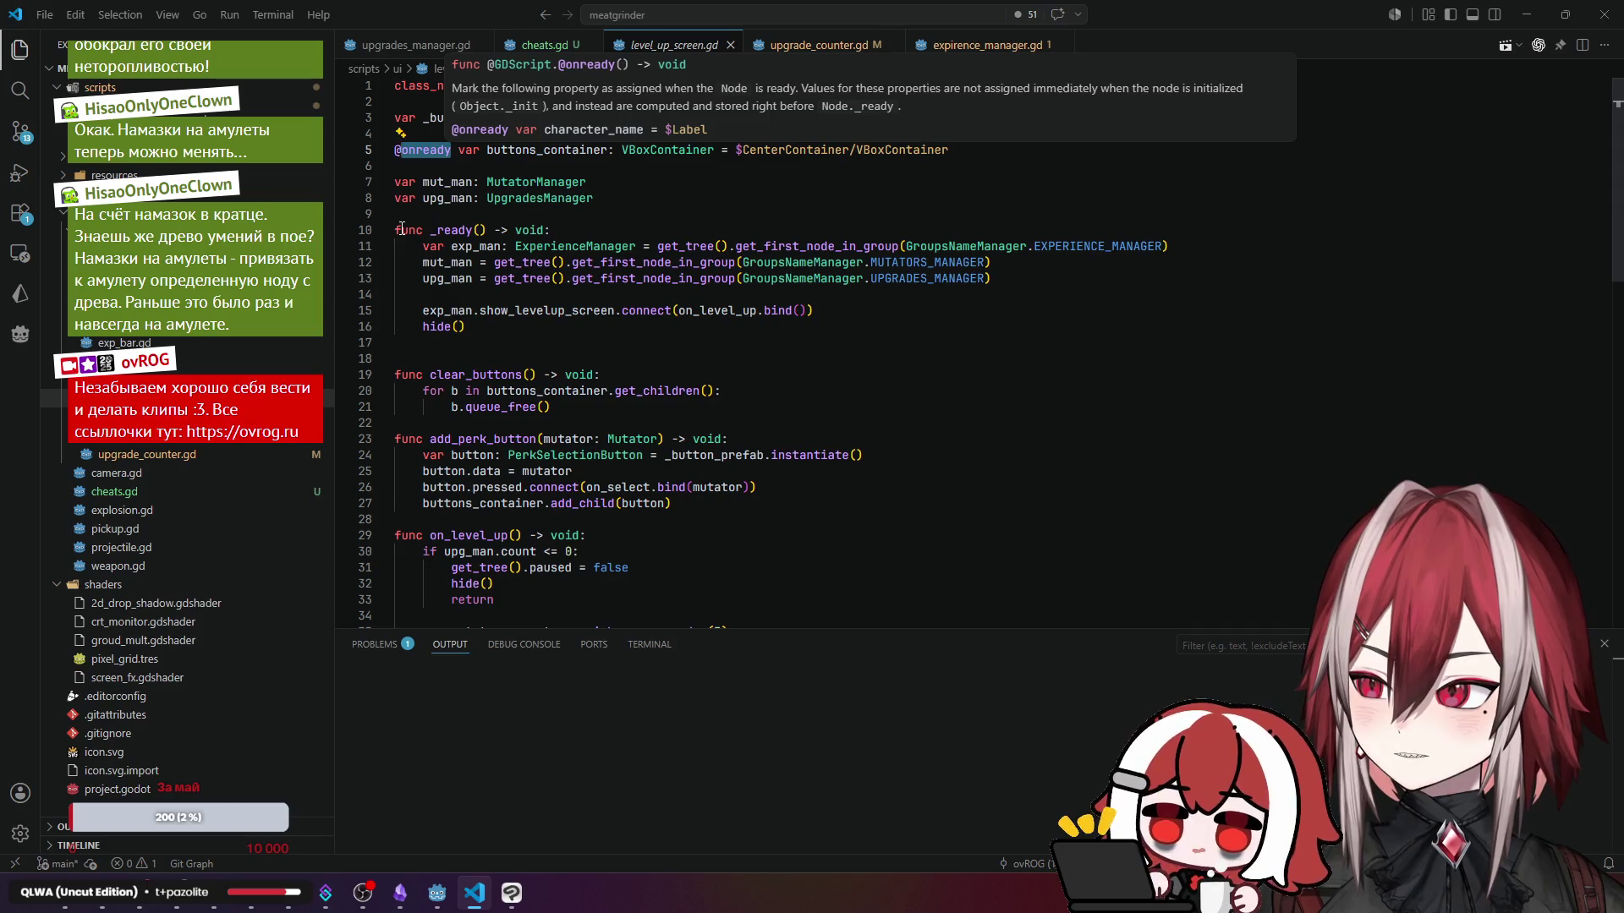
text(expor)
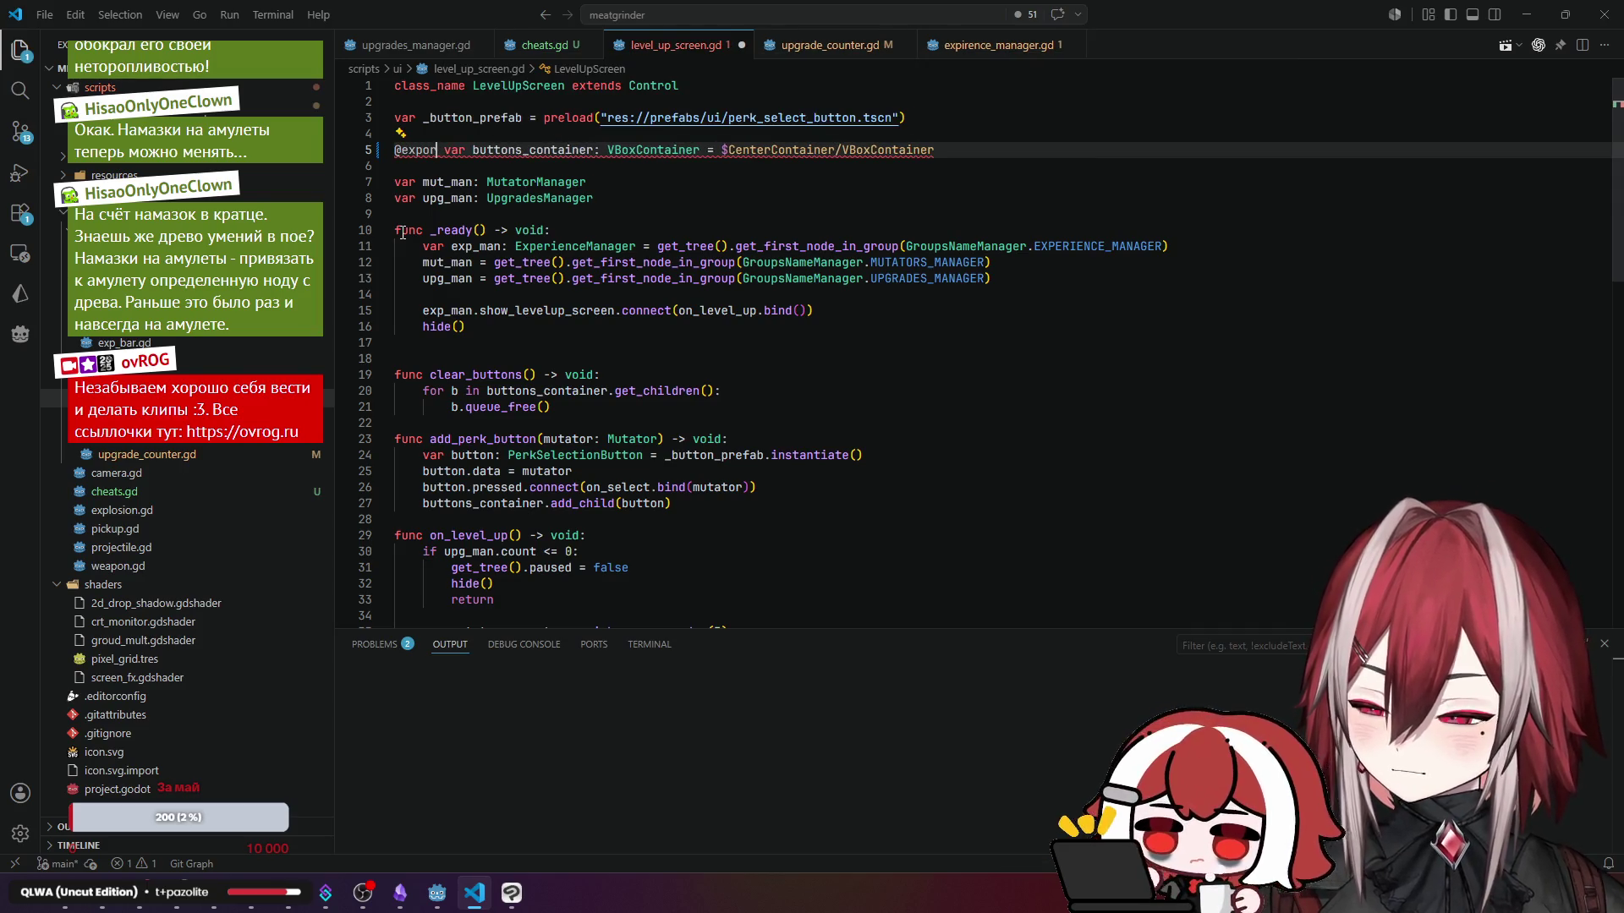
text(t)
key(Down)
key(Down)
key(Down)
drag(713, 150, 989, 154)
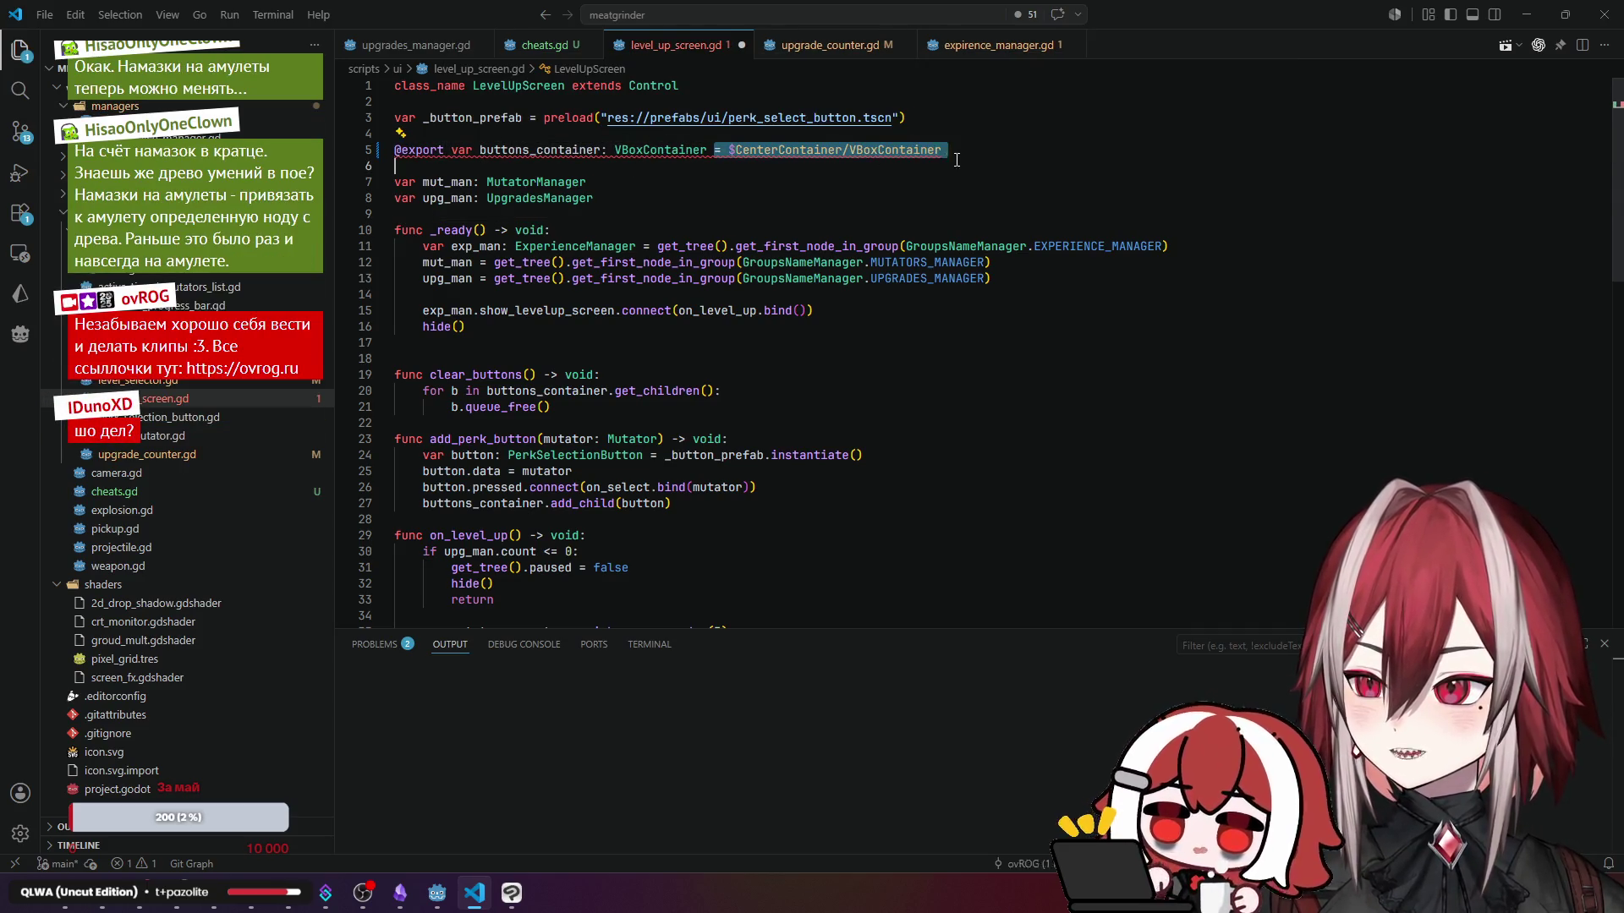
key(BackSpace)
click(678, 196)
click(661, 181)
key(ctrl+s)
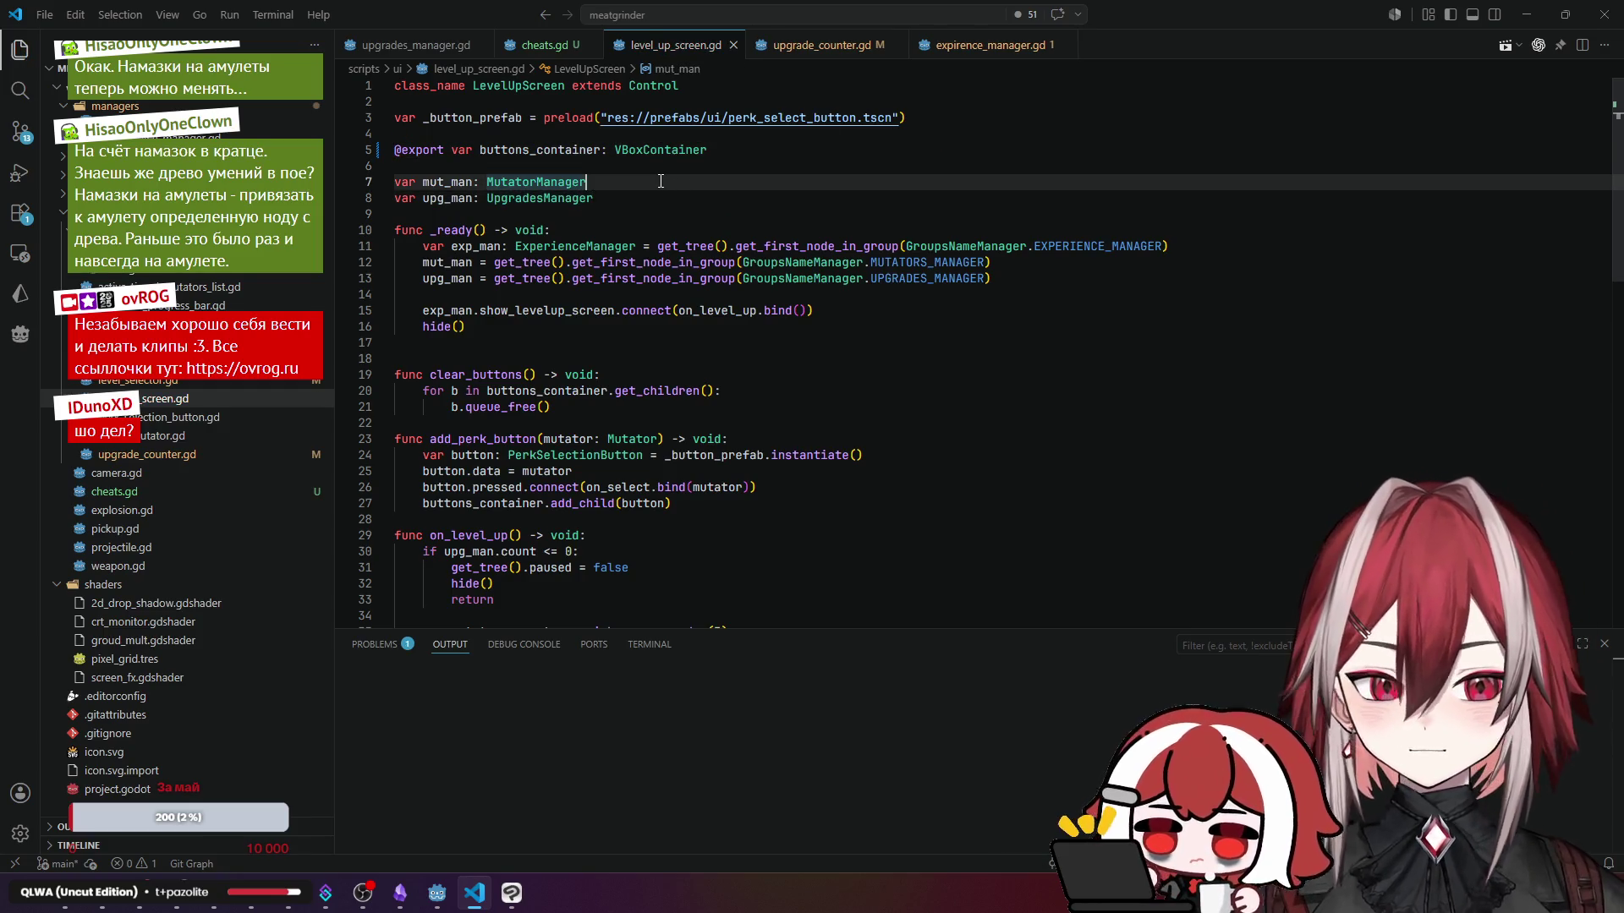
key(alt+Tab)
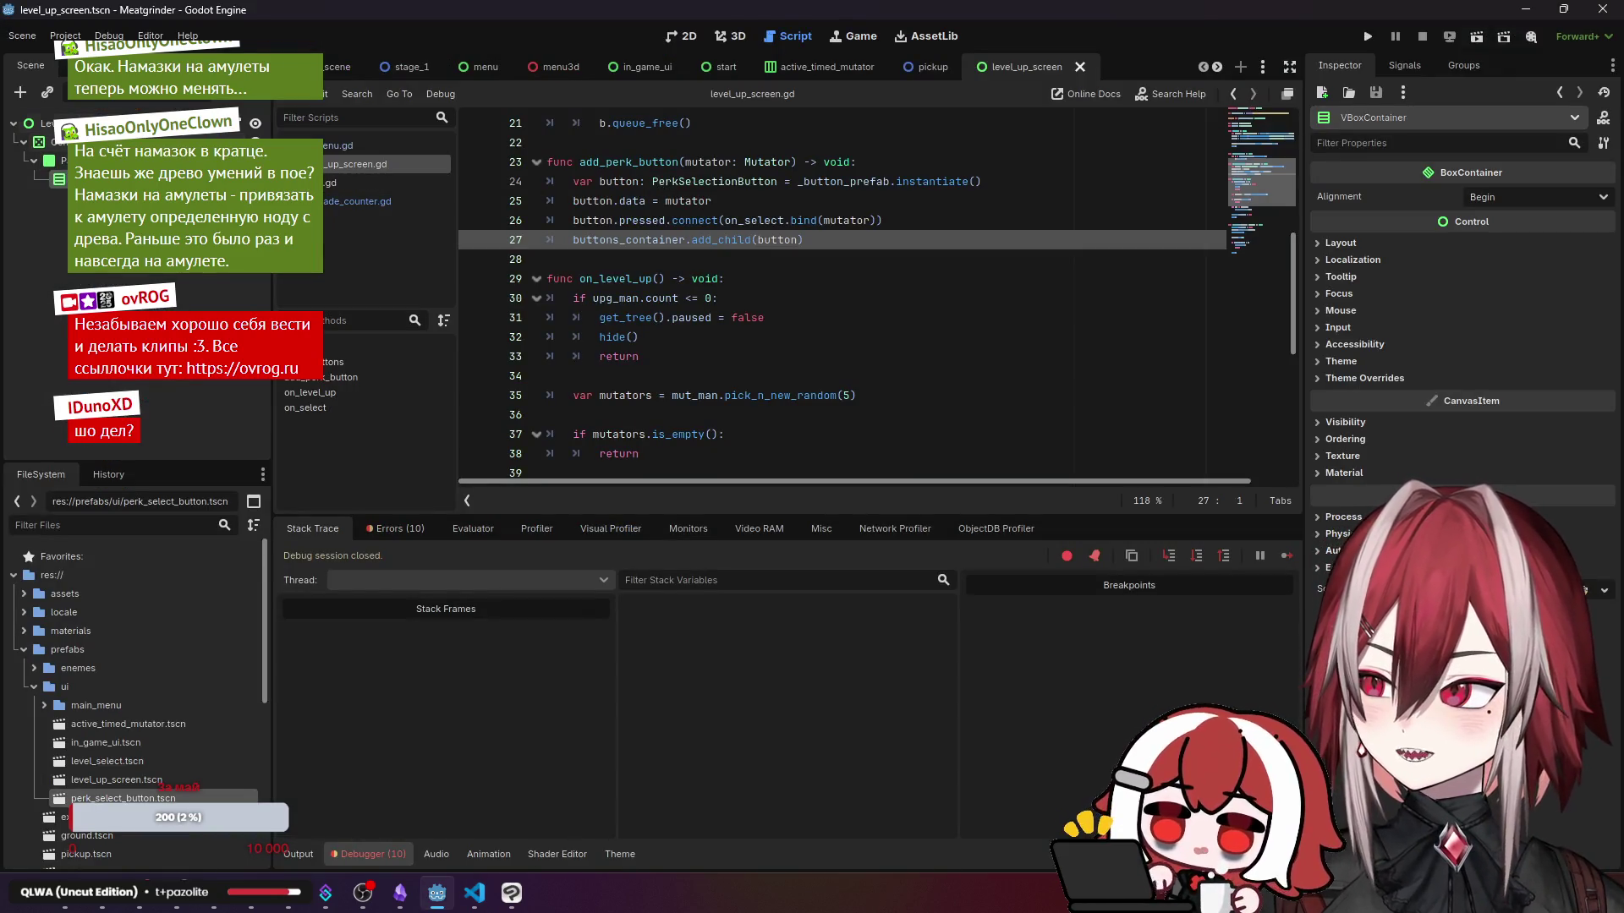
- Assign VBoxContainer to LevelUPScreen's Buttons Container, then run test_scene from the 2D view
click(47, 123)
drag(59, 180, 1480, 203)
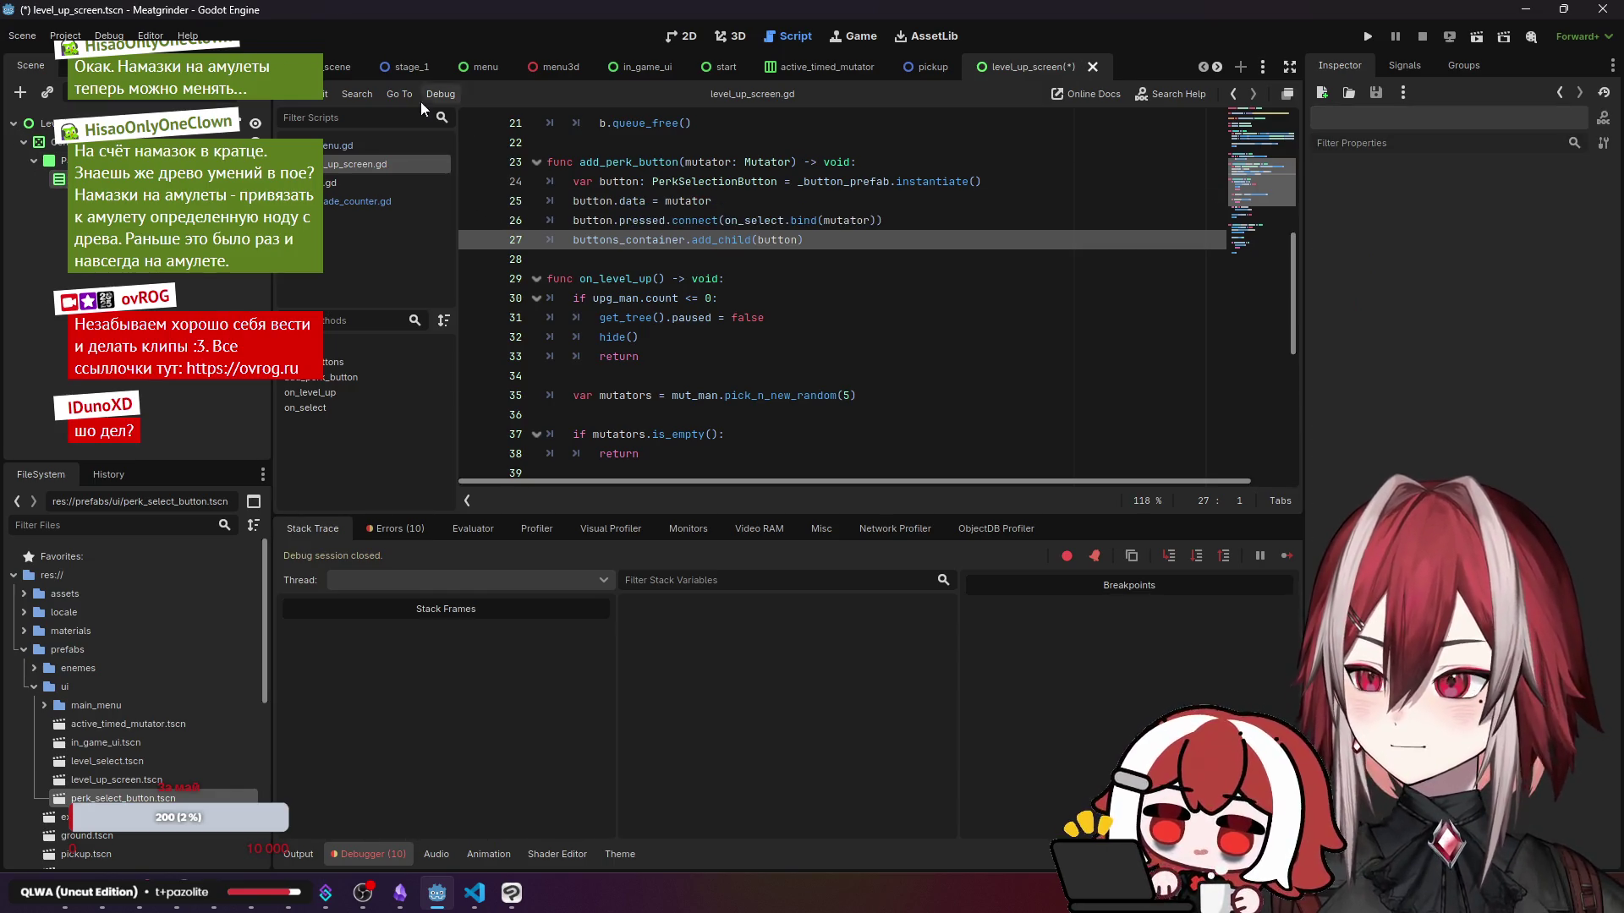
click(333, 61)
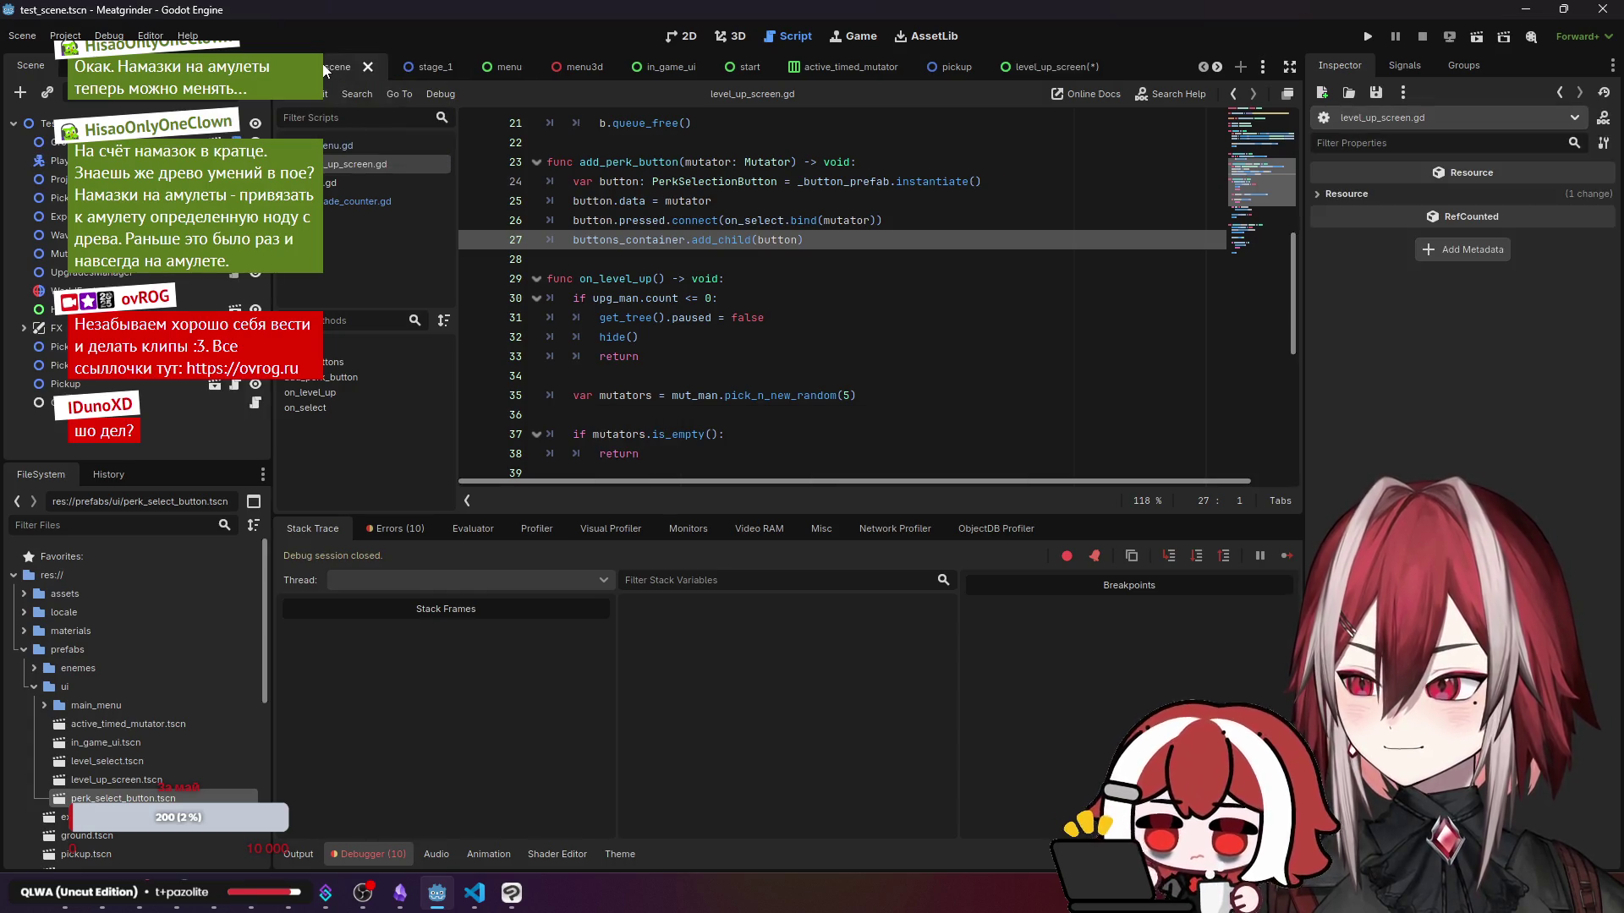
click(673, 37)
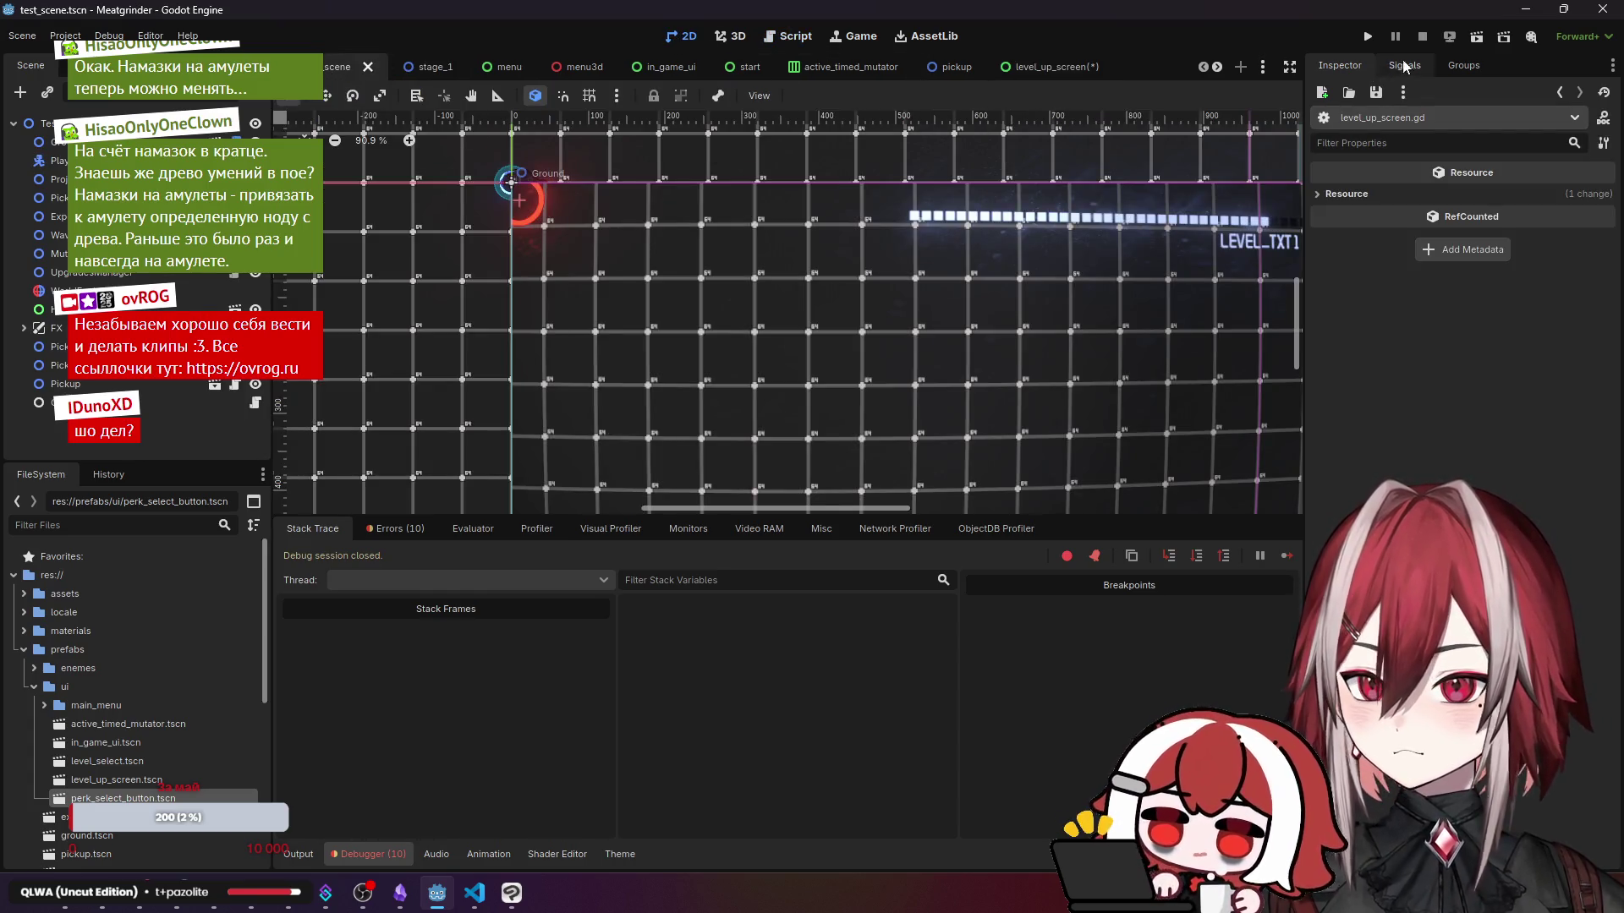
click(1475, 39)
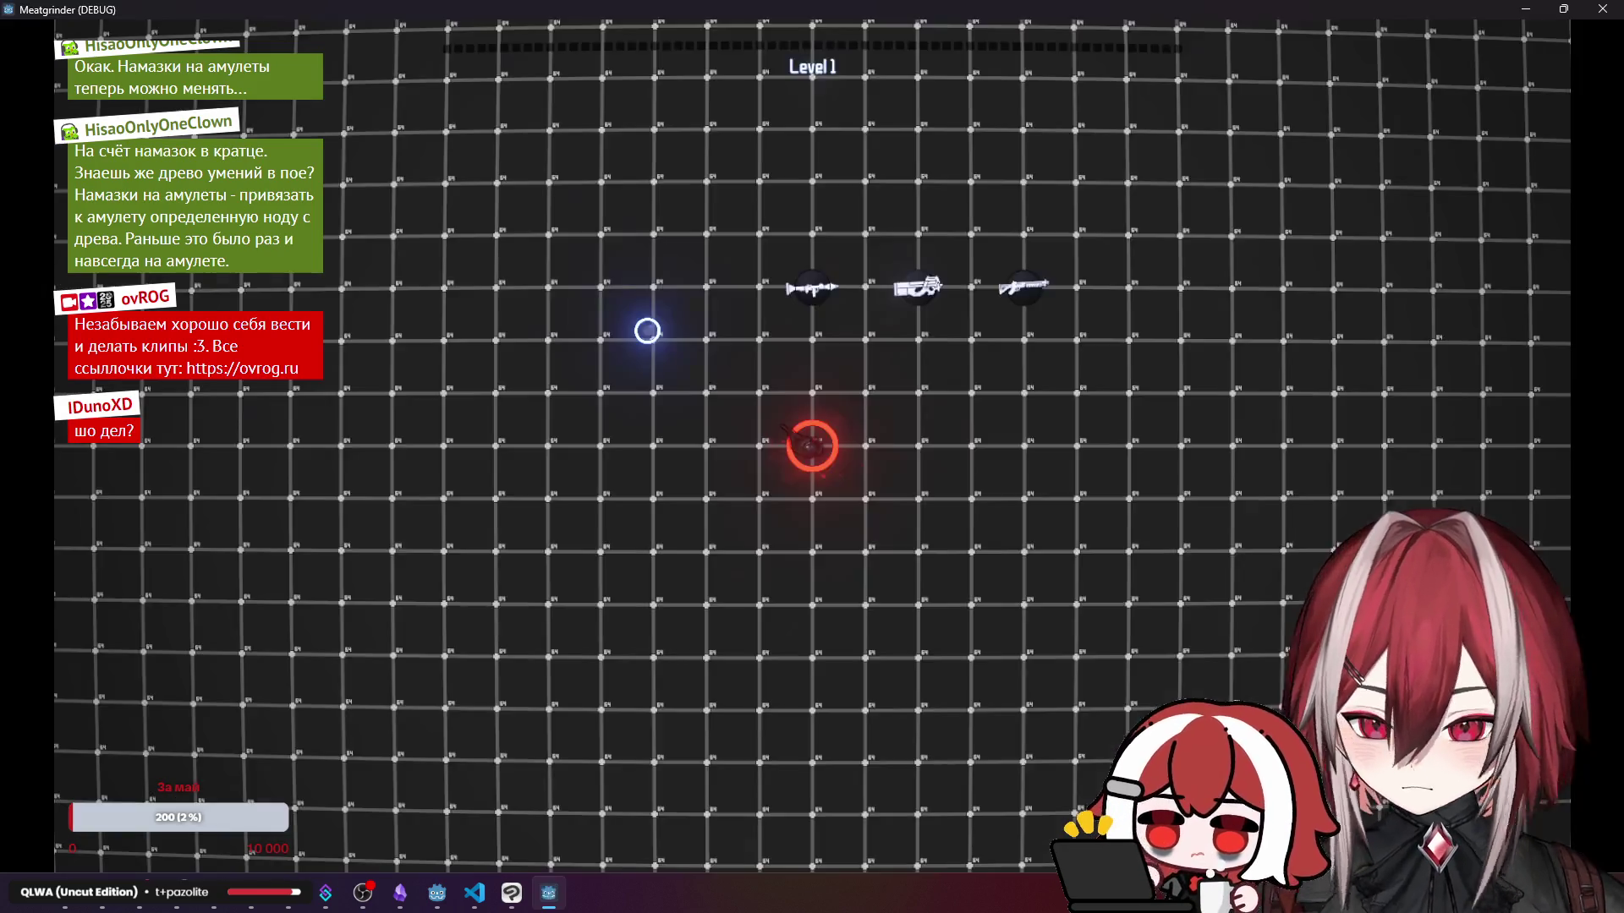
- Open the in-game upgrade menu showing Bullet Time and Fast Legs, then close the game
right_click(637, 330)
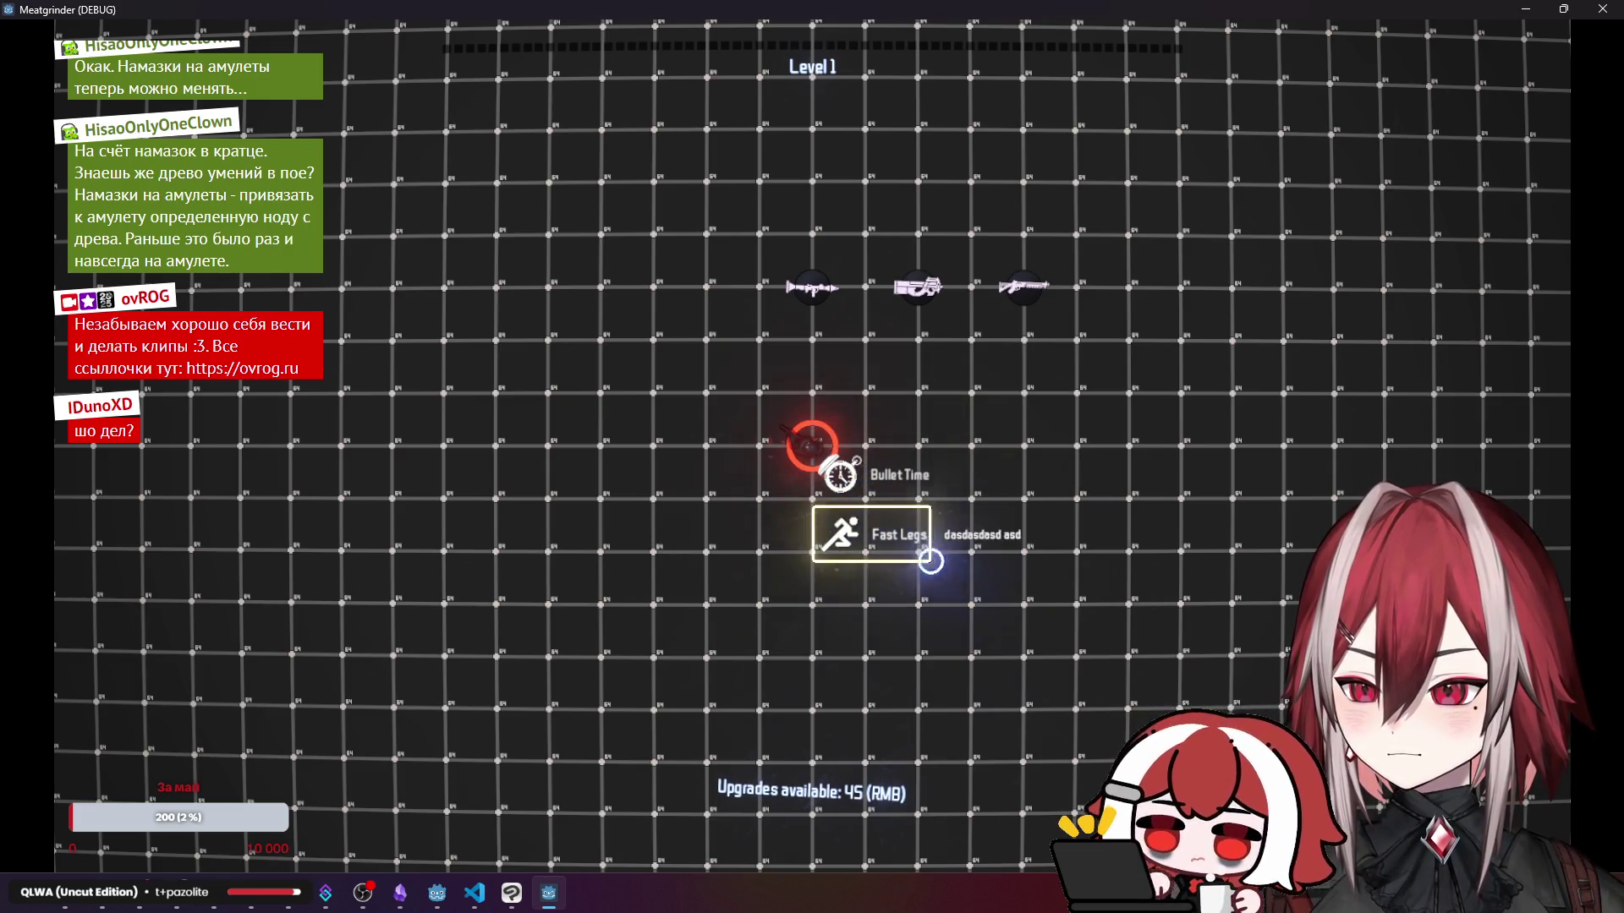
click(1602, 9)
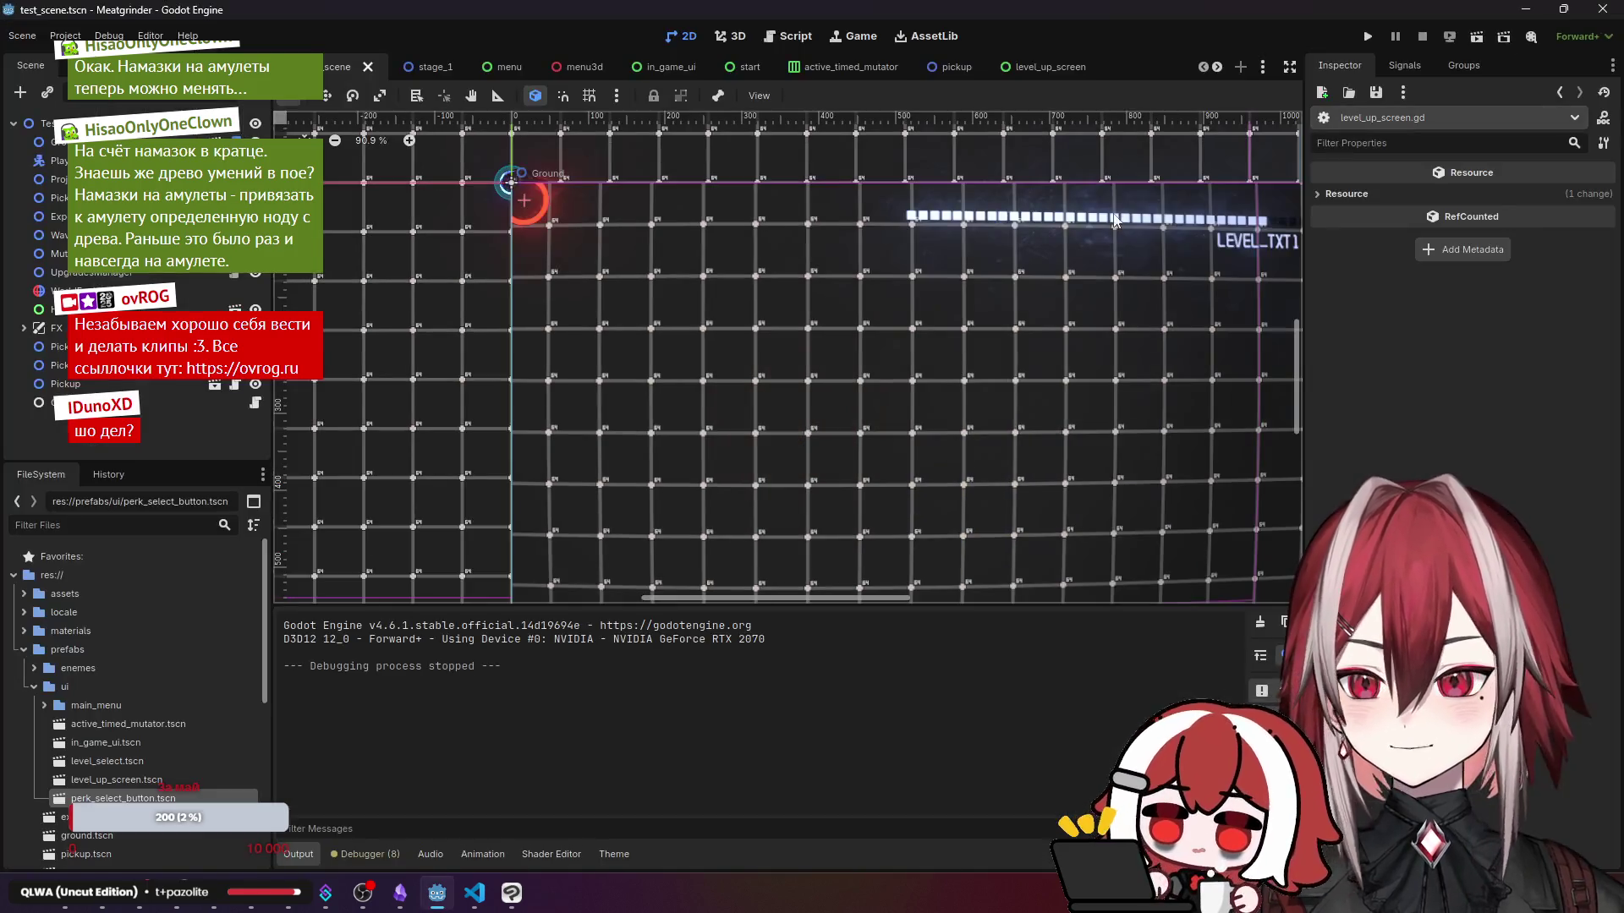
- Drop two perk_select_button.tscn instances into the level_up_screen scene
click(1028, 68)
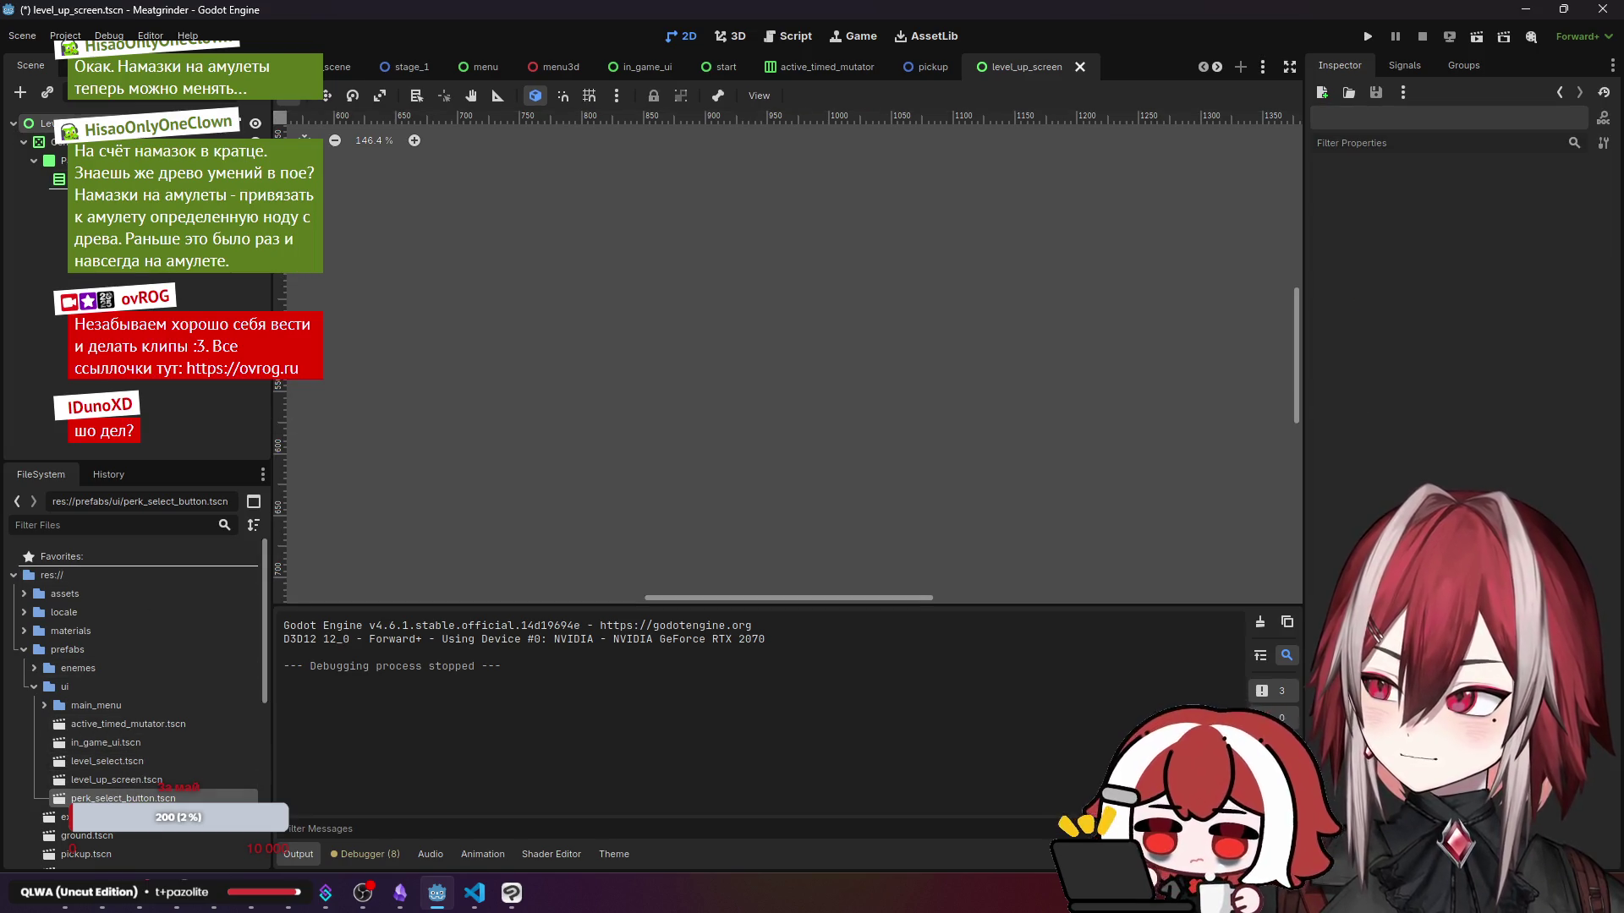
drag(123, 798, 778, 381)
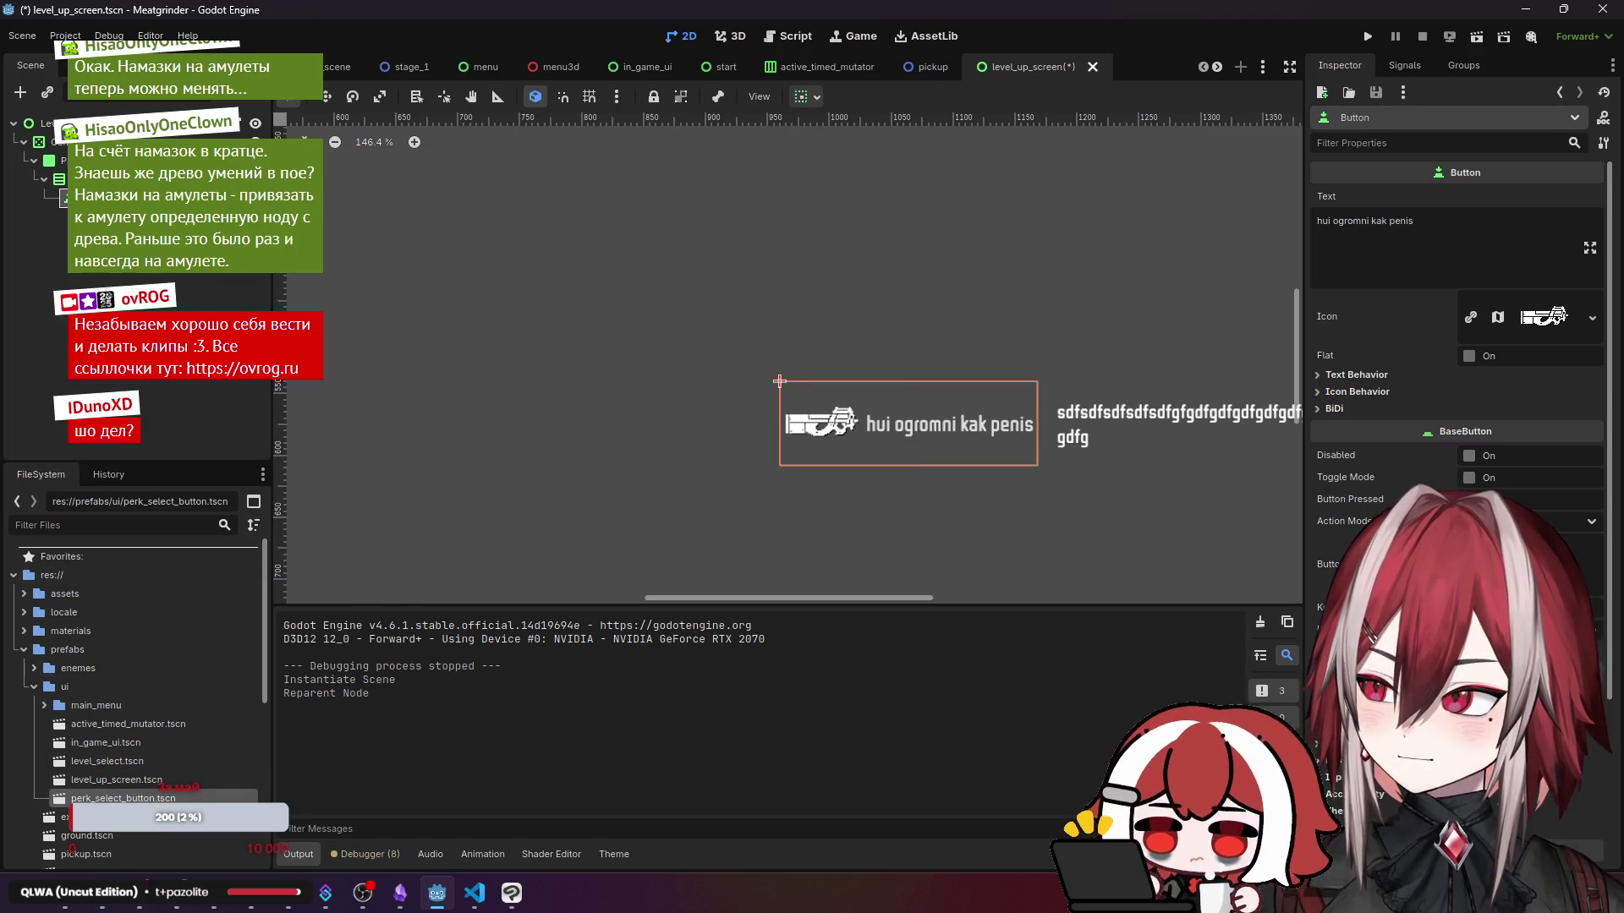
drag(123, 798, 626, 302)
scroll(626, 302, down, 2)
- Select the CenterContainer, Panel and VBoxContainer nodes in turn on the canvas
click(626, 303)
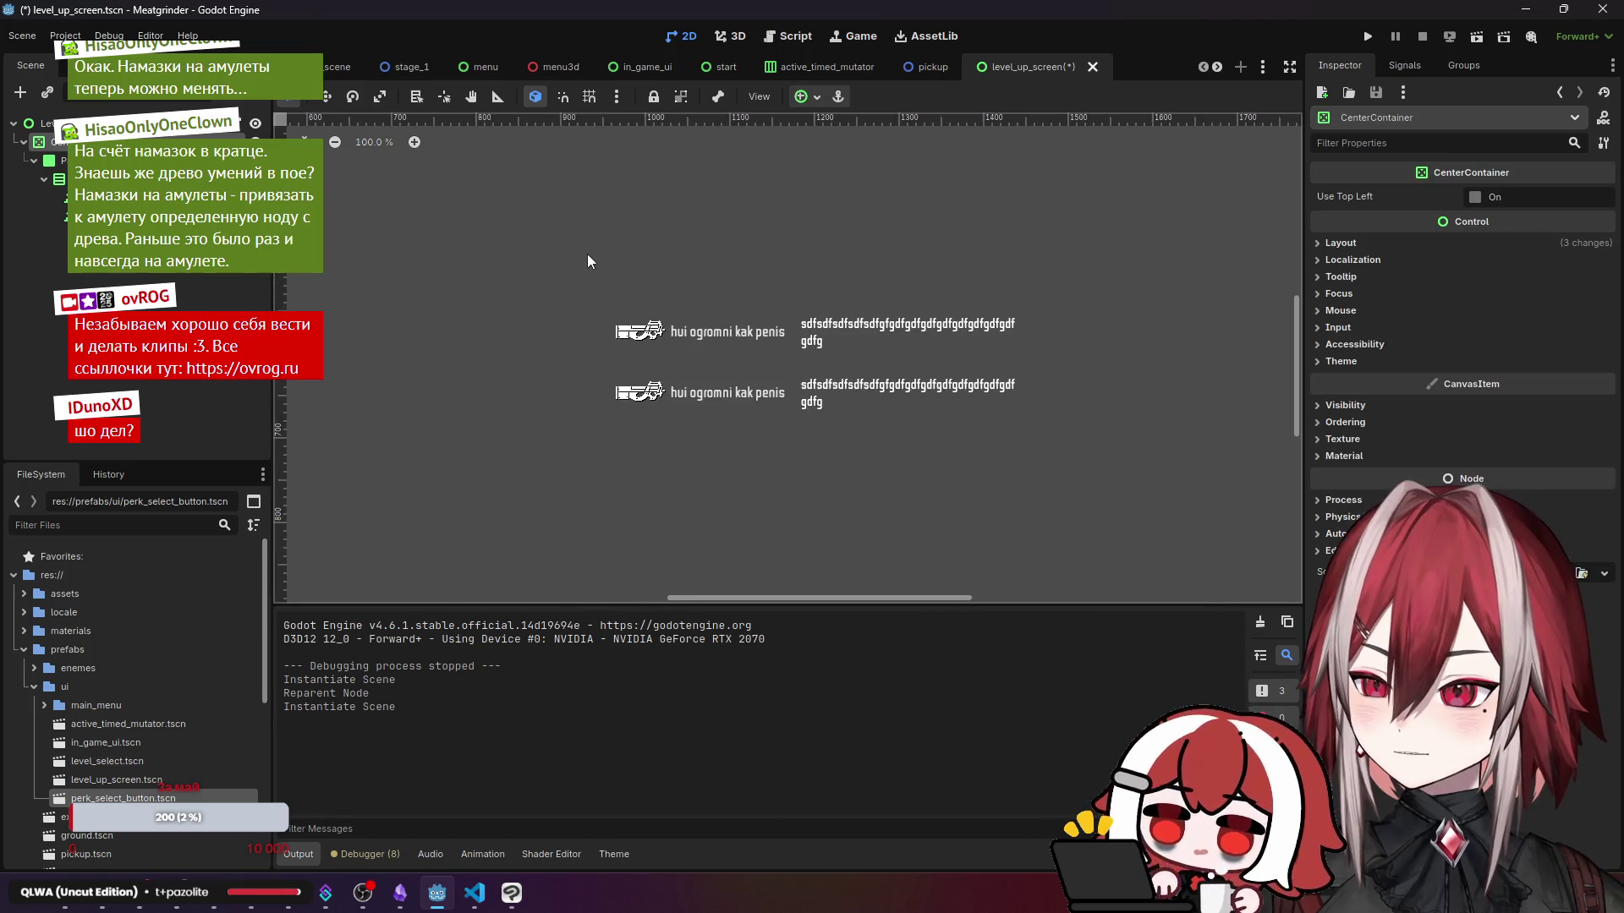
click(995, 370)
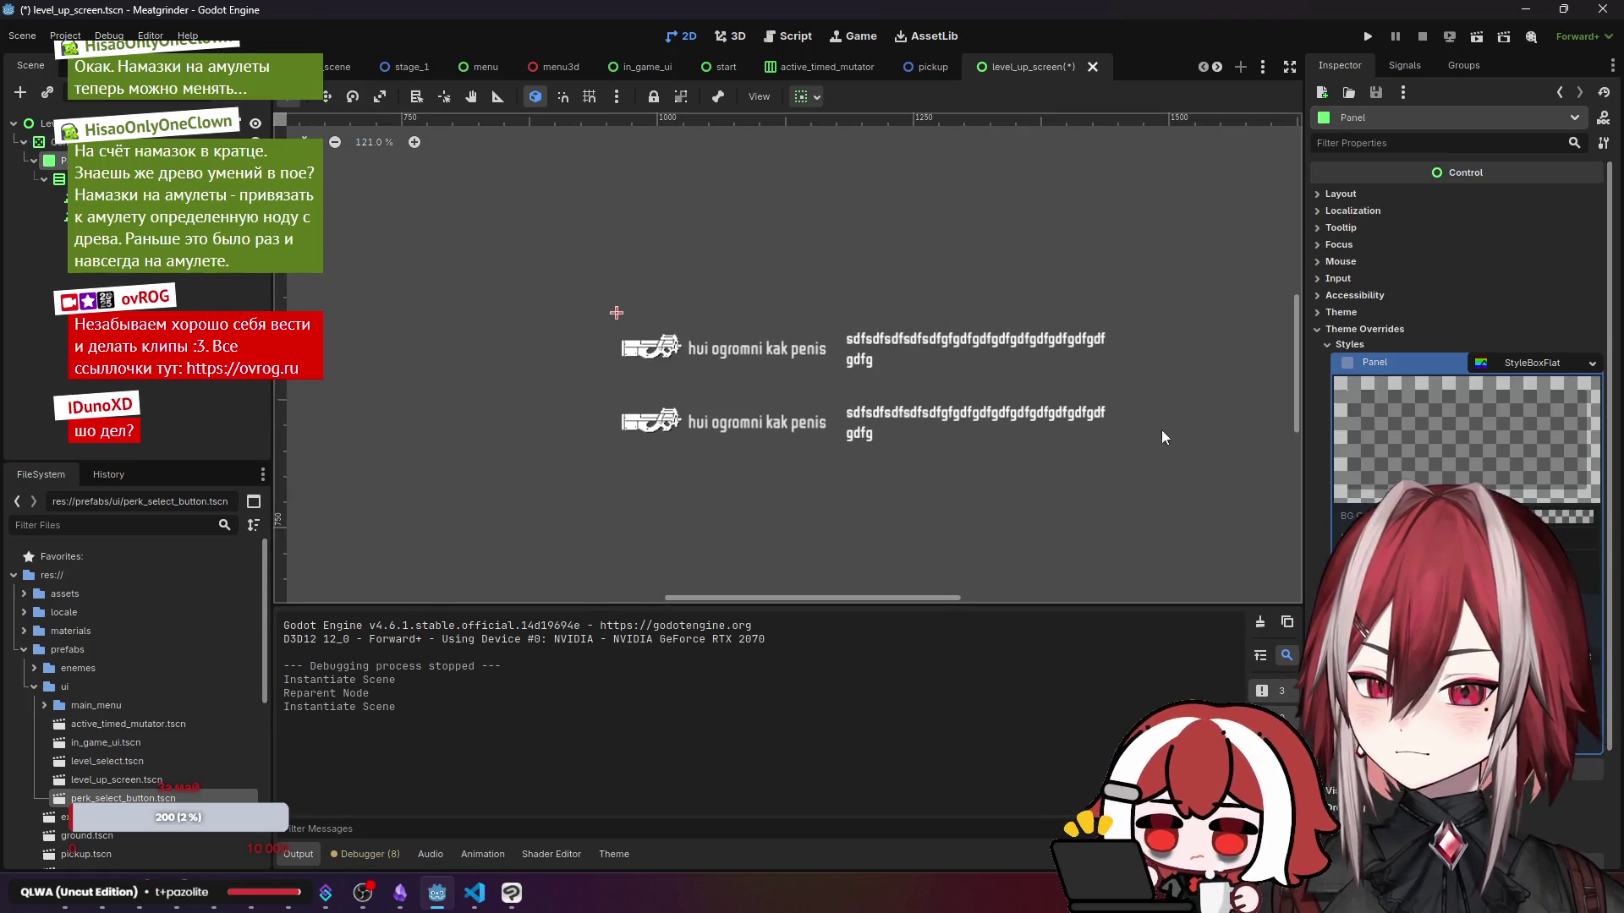
click(600, 280)
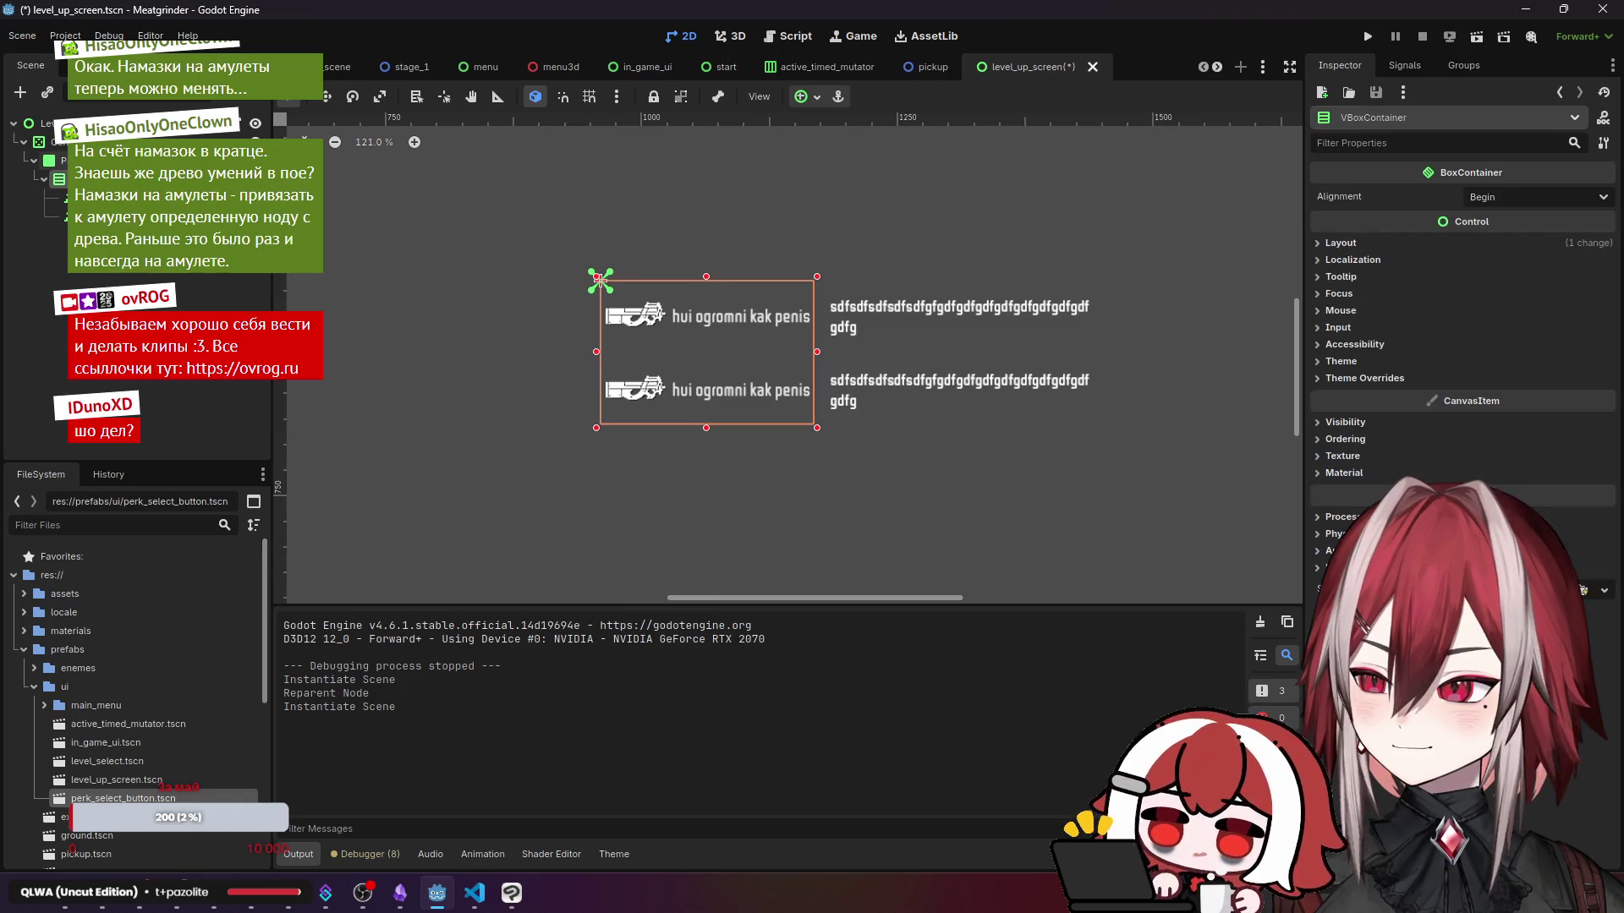
click(600, 281)
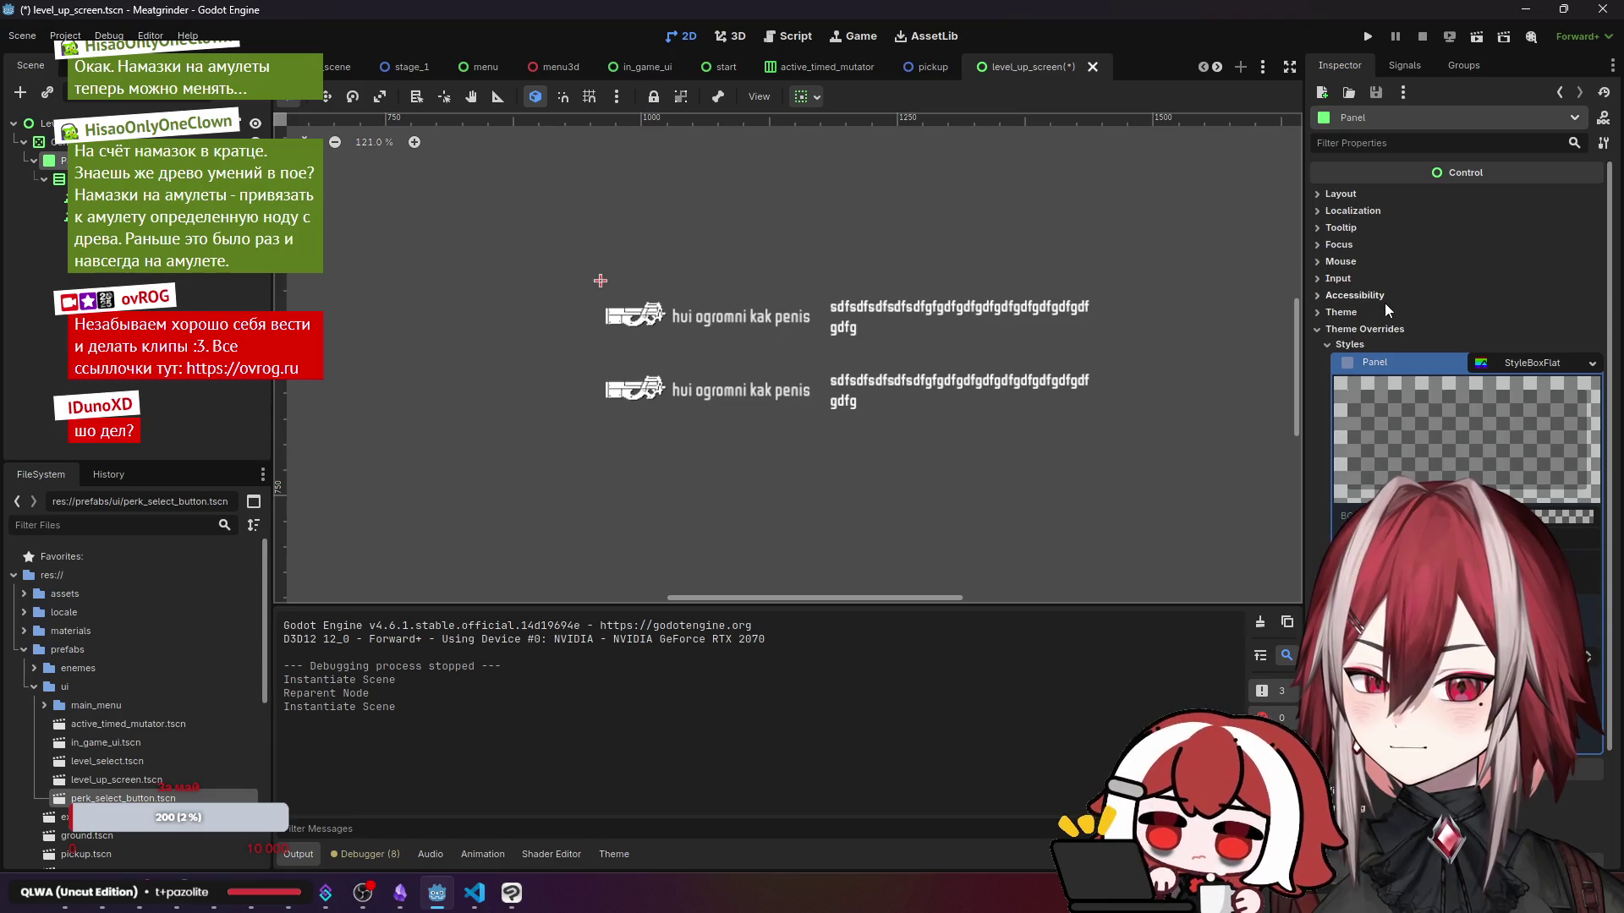
click(46, 142)
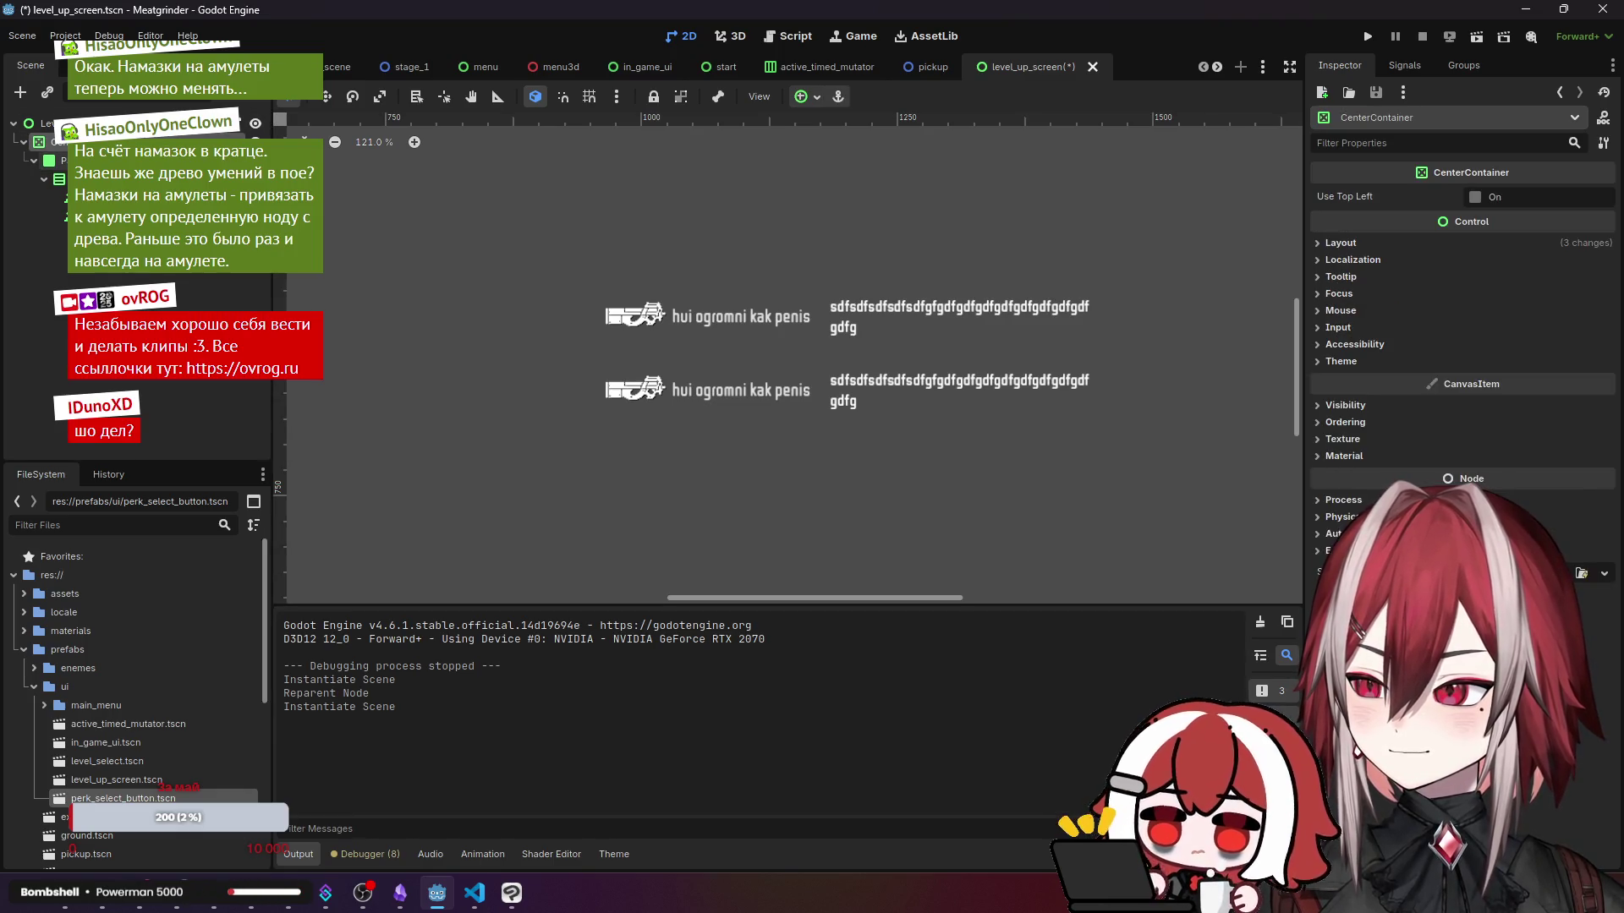
scroll(712, 257, down, 3)
scroll(712, 257, down, 6)
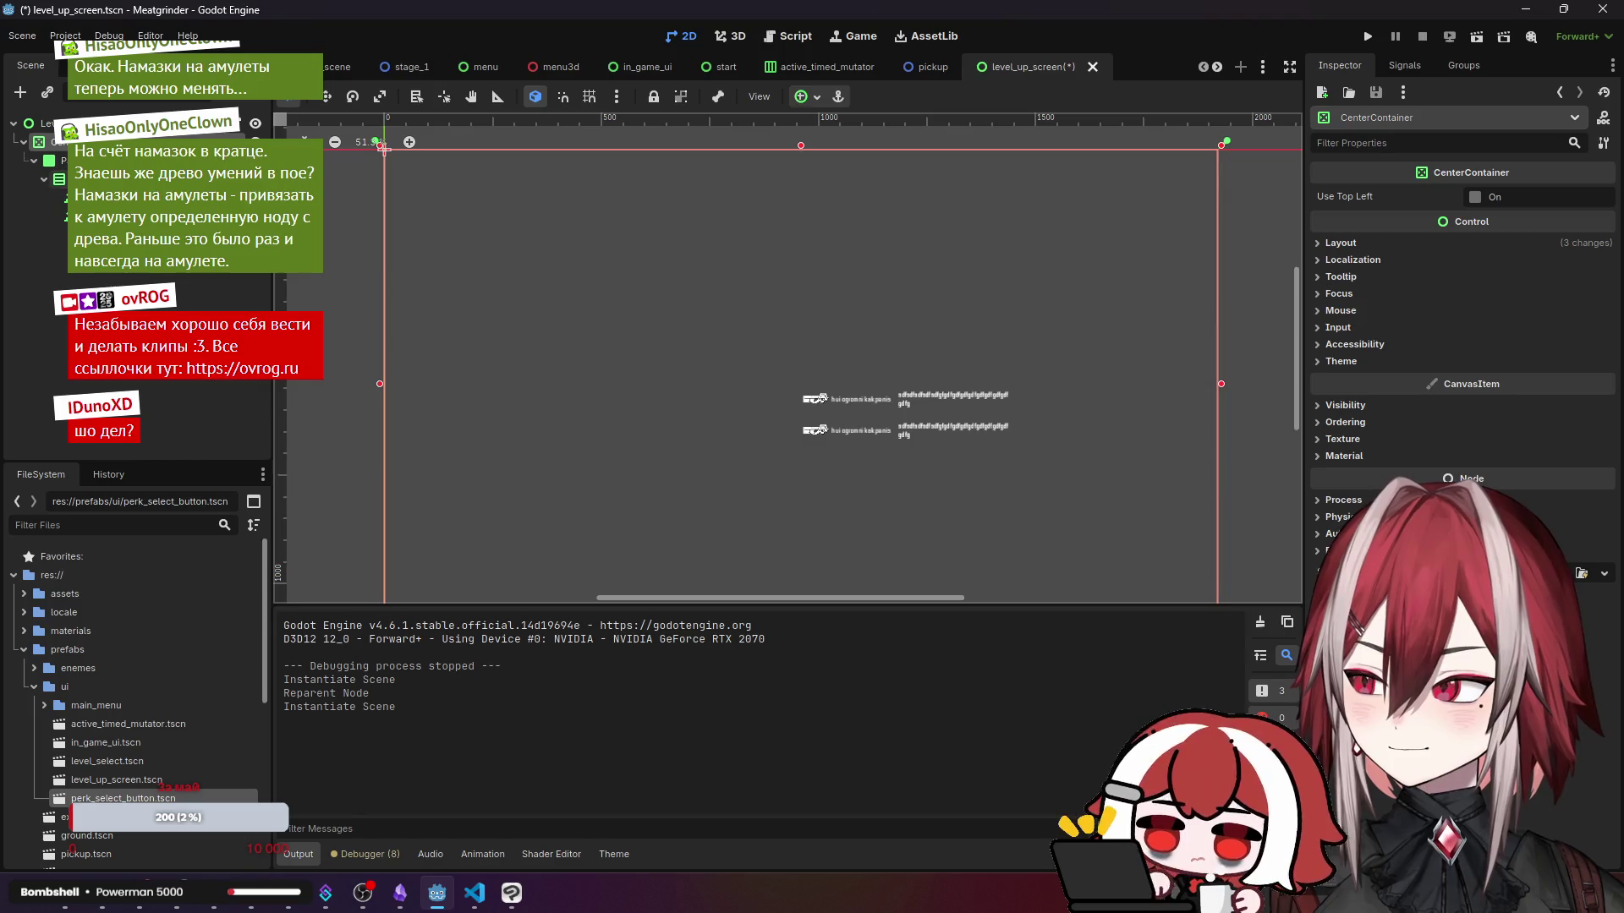
click(800, 383)
click(800, 383)
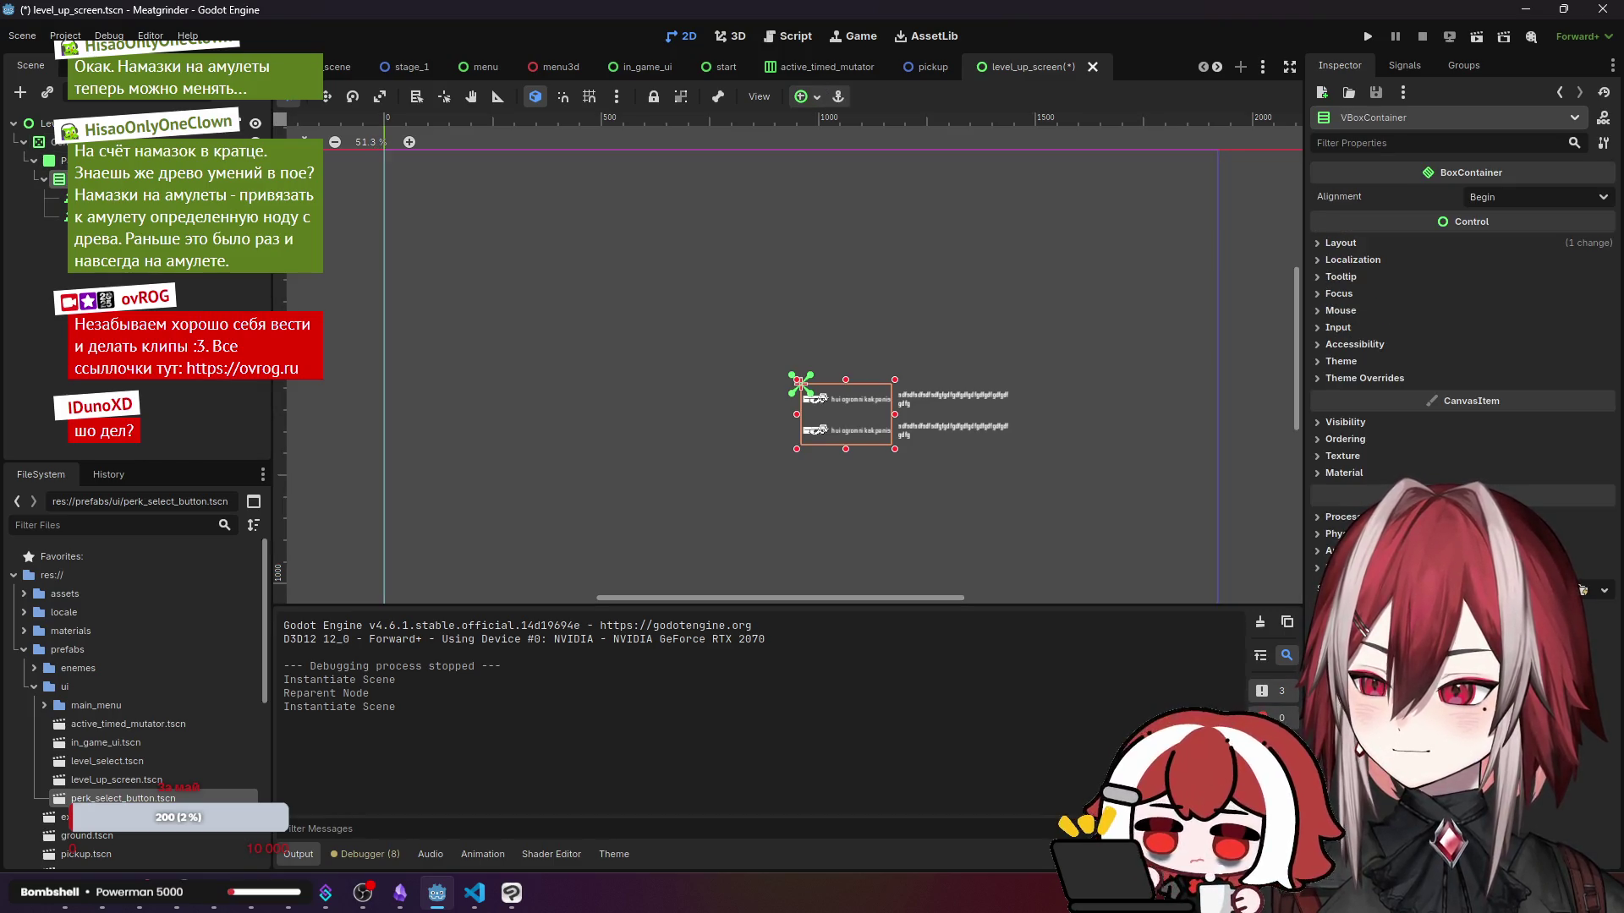
click(800, 383)
scroll(981, 355, up, 5)
- Turn on the Panel's Clip Contents and review its style, layout direction and transform
click(1347, 364)
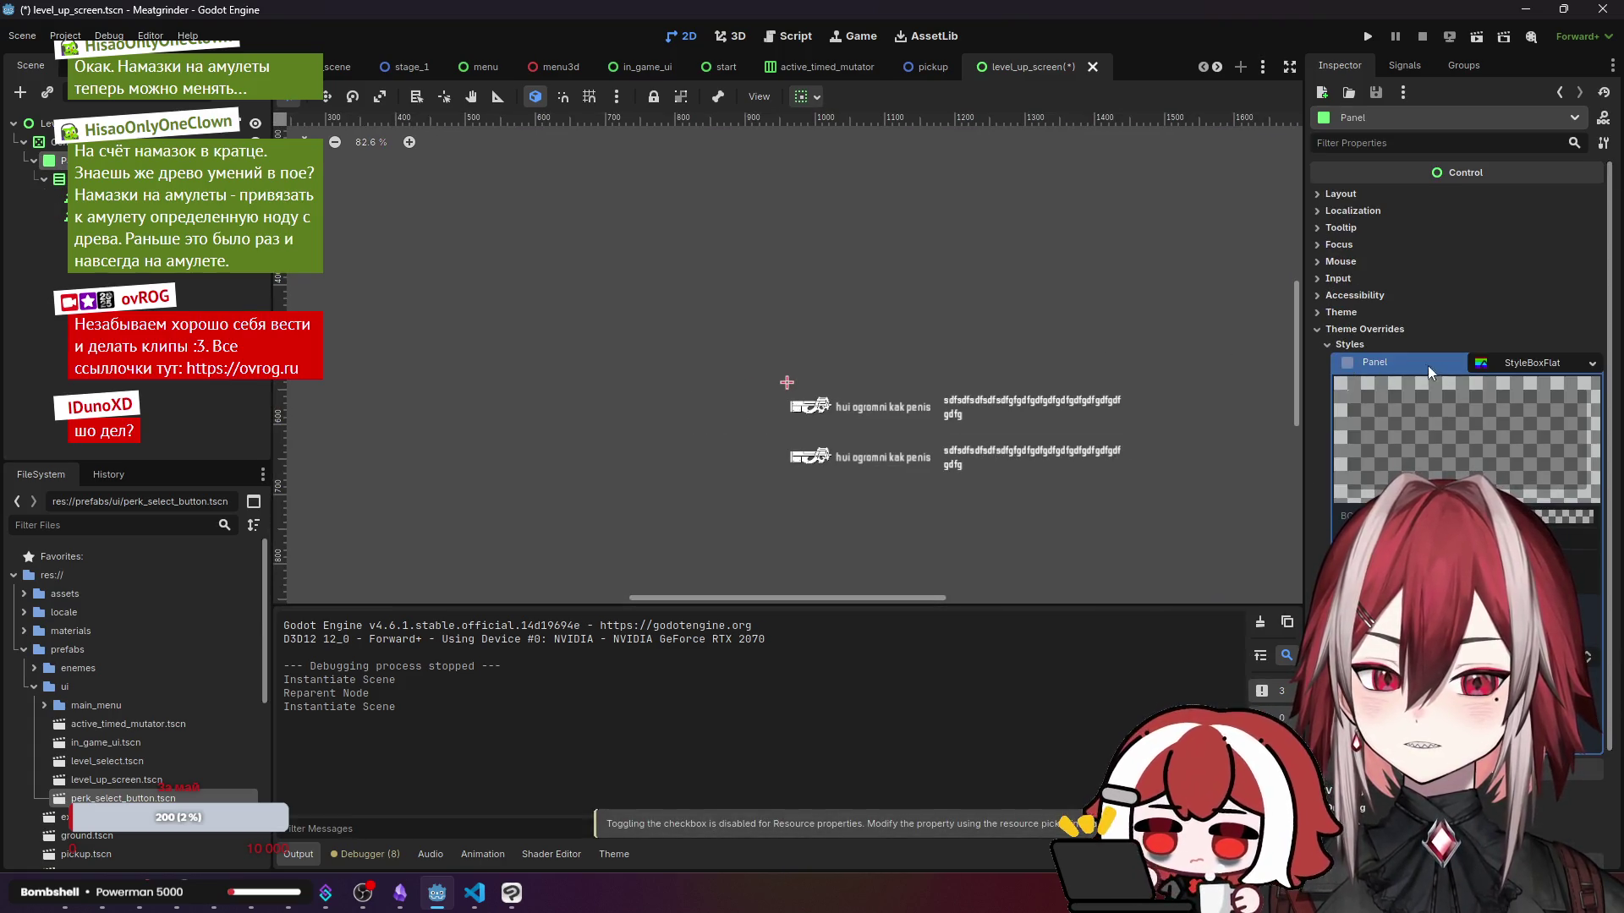
click(1363, 340)
click(1328, 194)
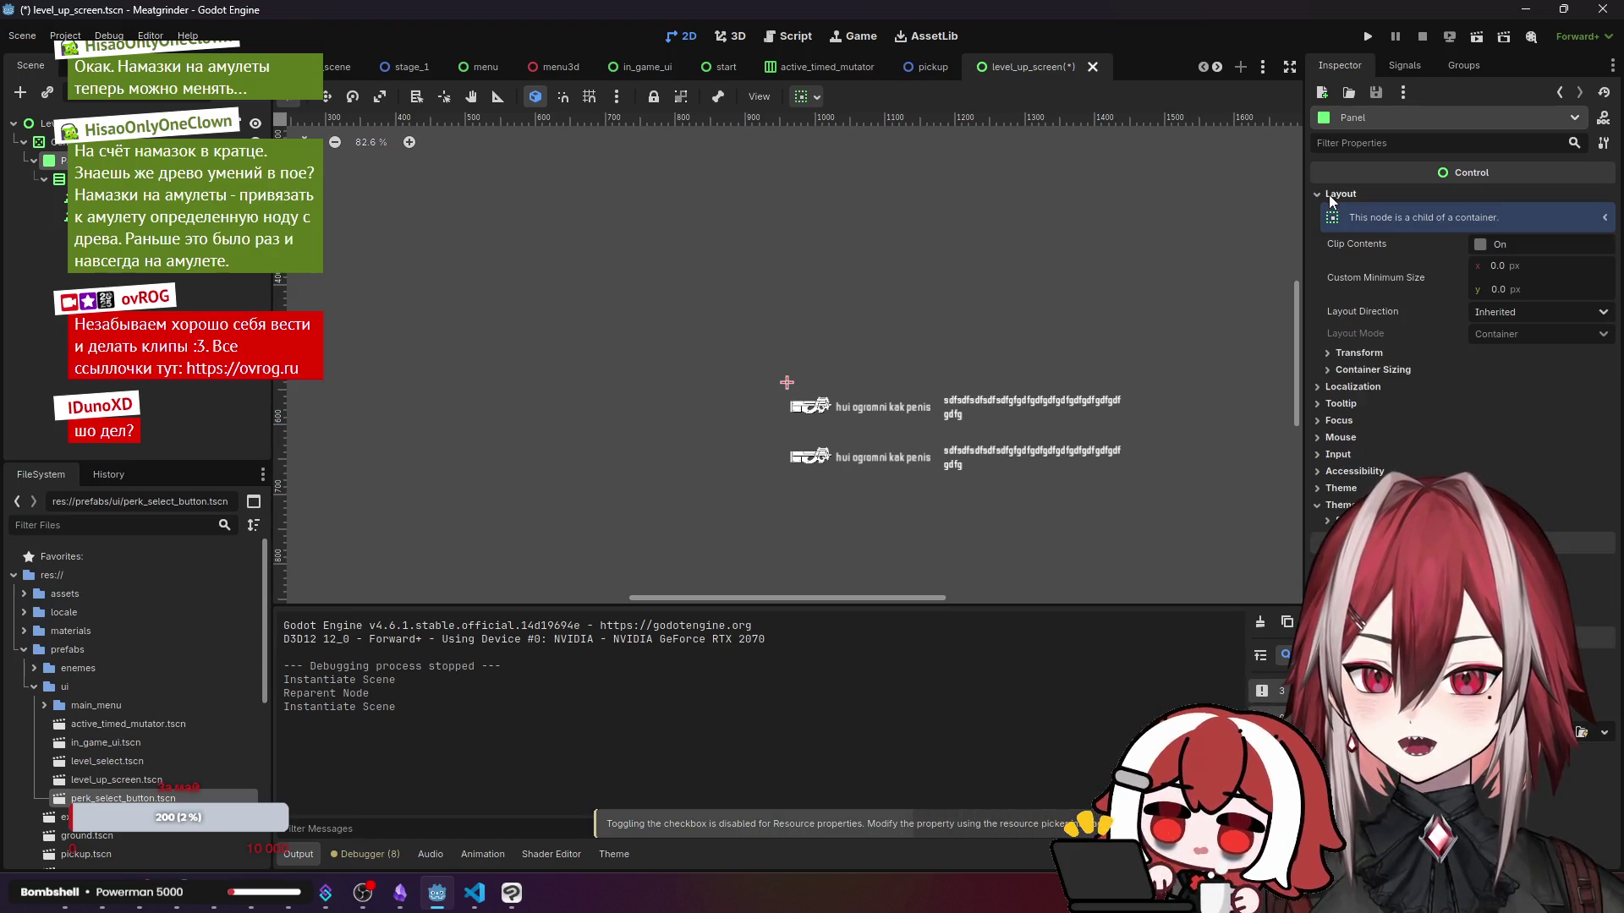
click(1488, 243)
click(1520, 311)
click(1359, 353)
click(1367, 353)
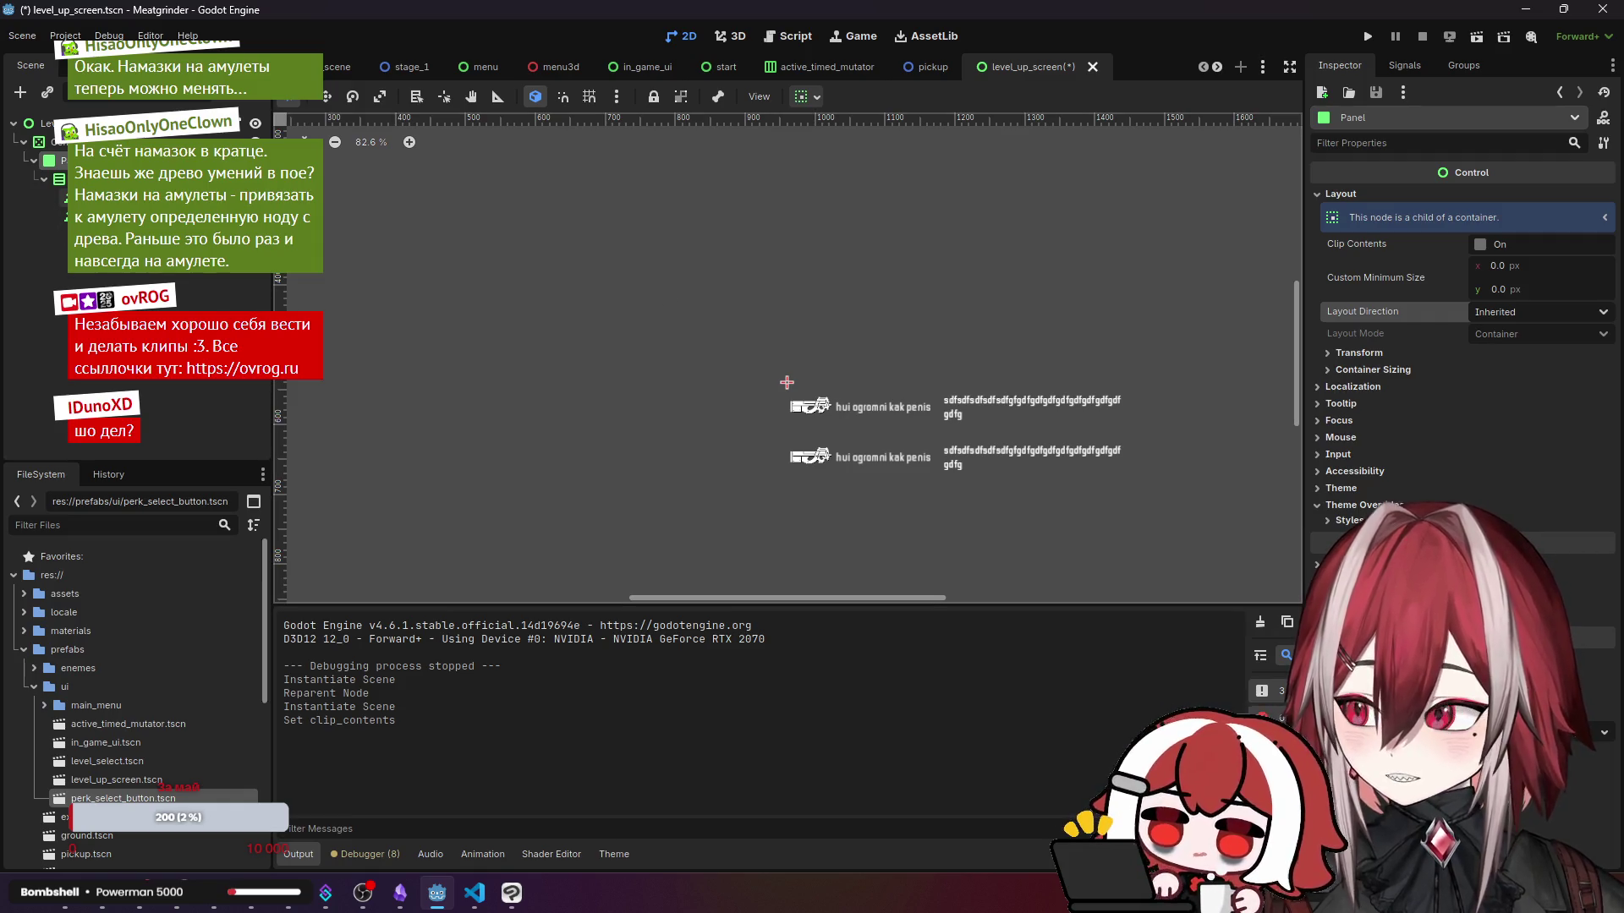
- Move the VBoxContainer out of the Panel and delete the Panel node
click(787, 382)
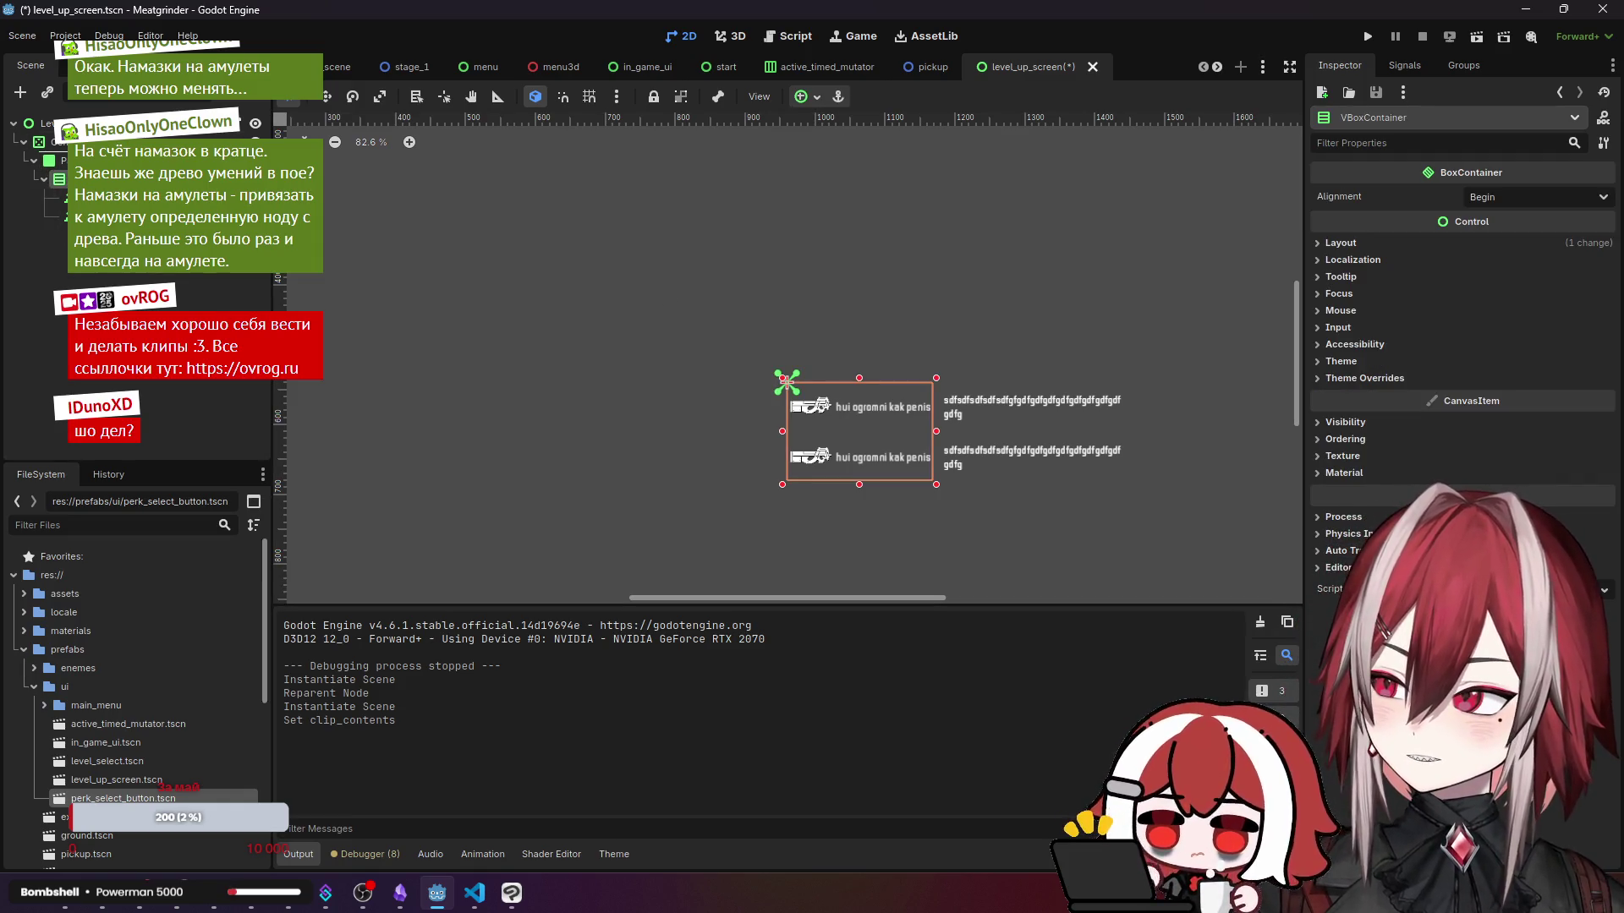
drag(786, 378, 714, 334)
click(741, 448)
key(Delete)
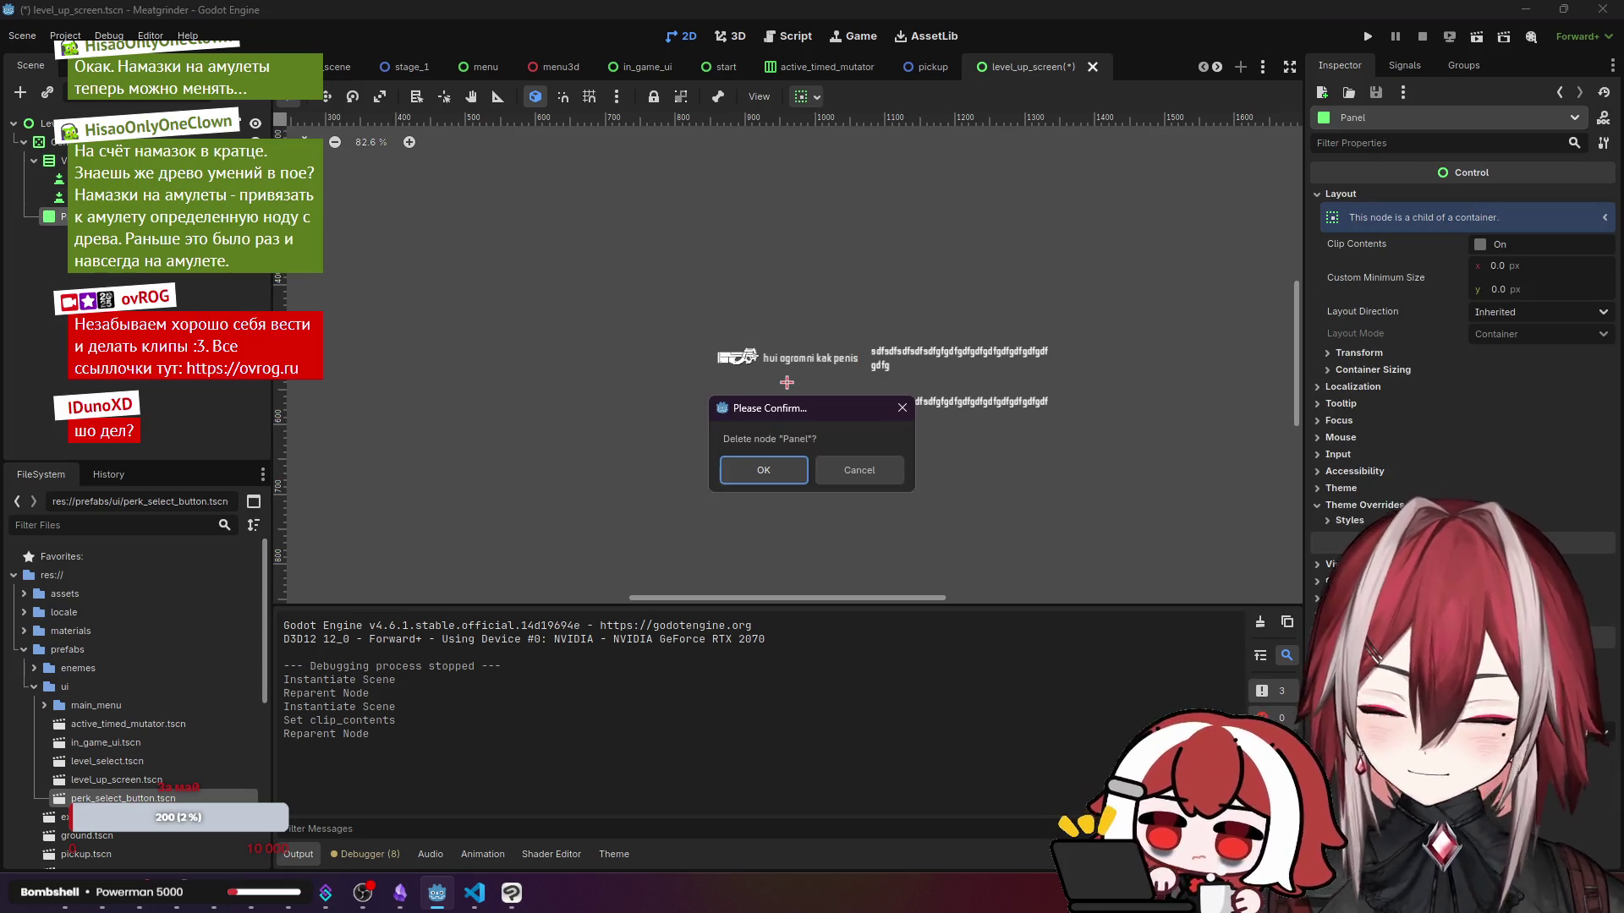
- Confirm the Panel deletion and give the VBoxContainer a new CanvasItemMaterial
key(Return)
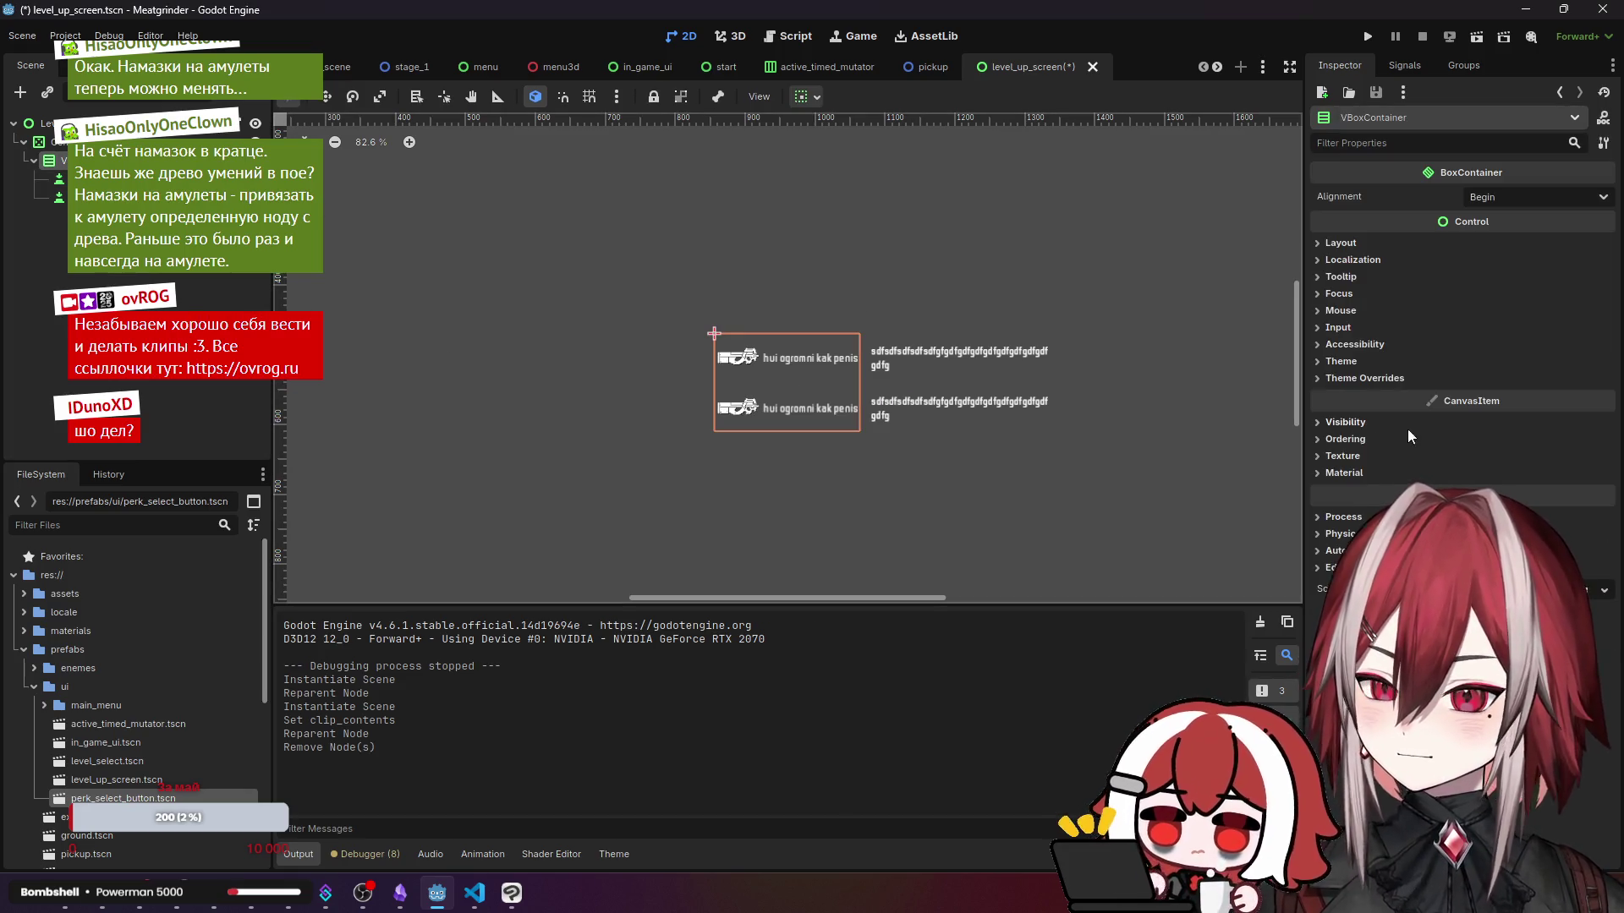
click(1351, 472)
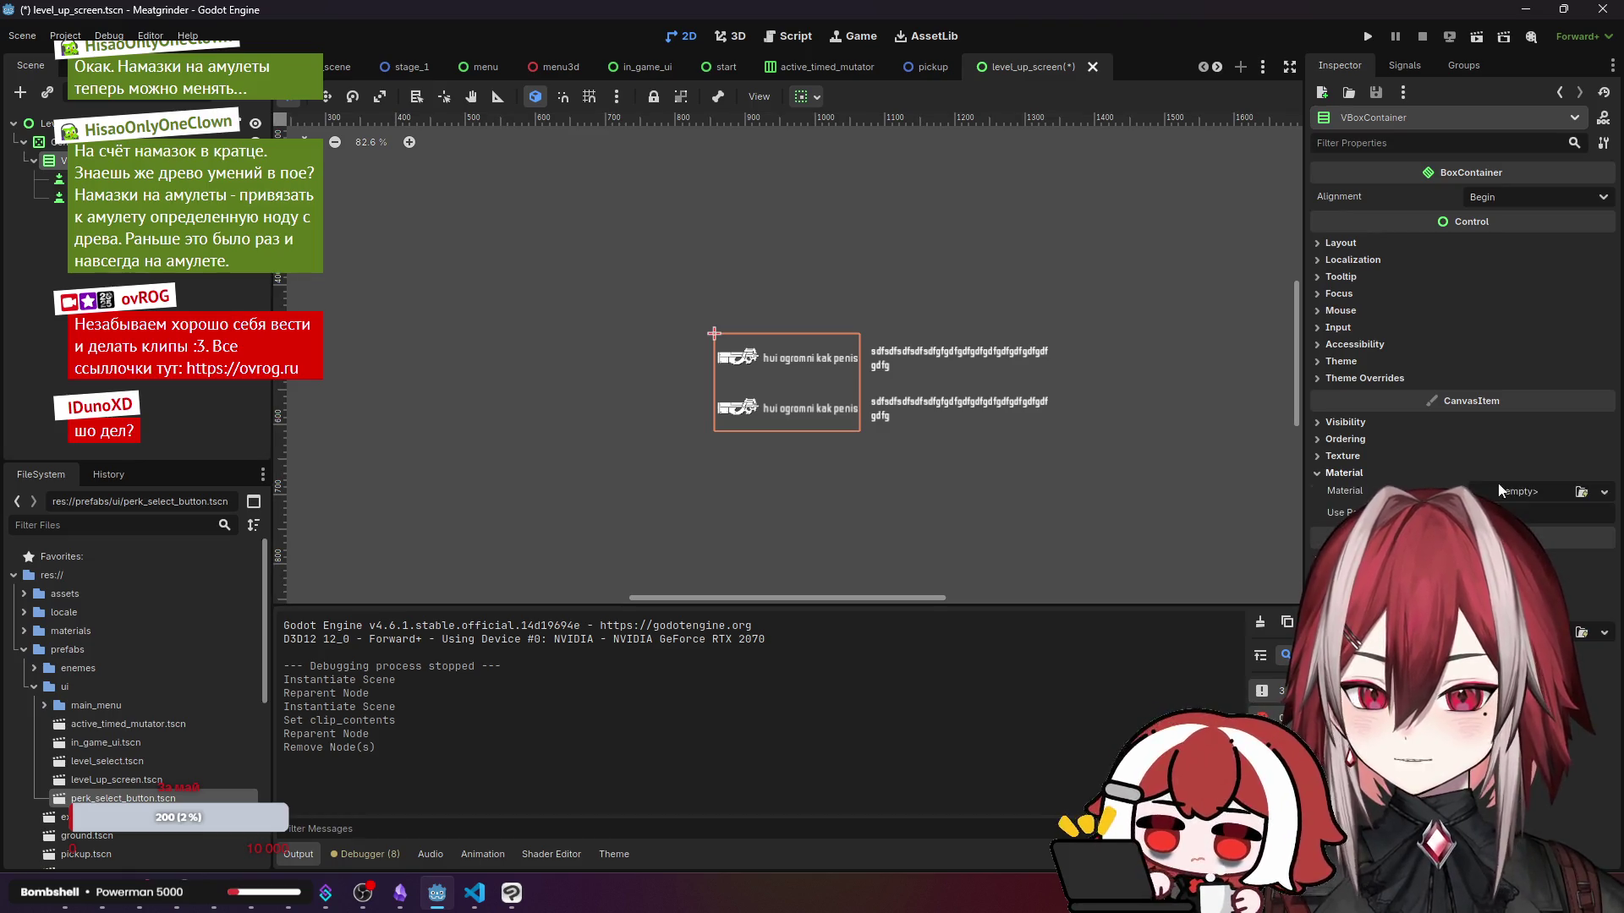
click(1604, 492)
click(1556, 535)
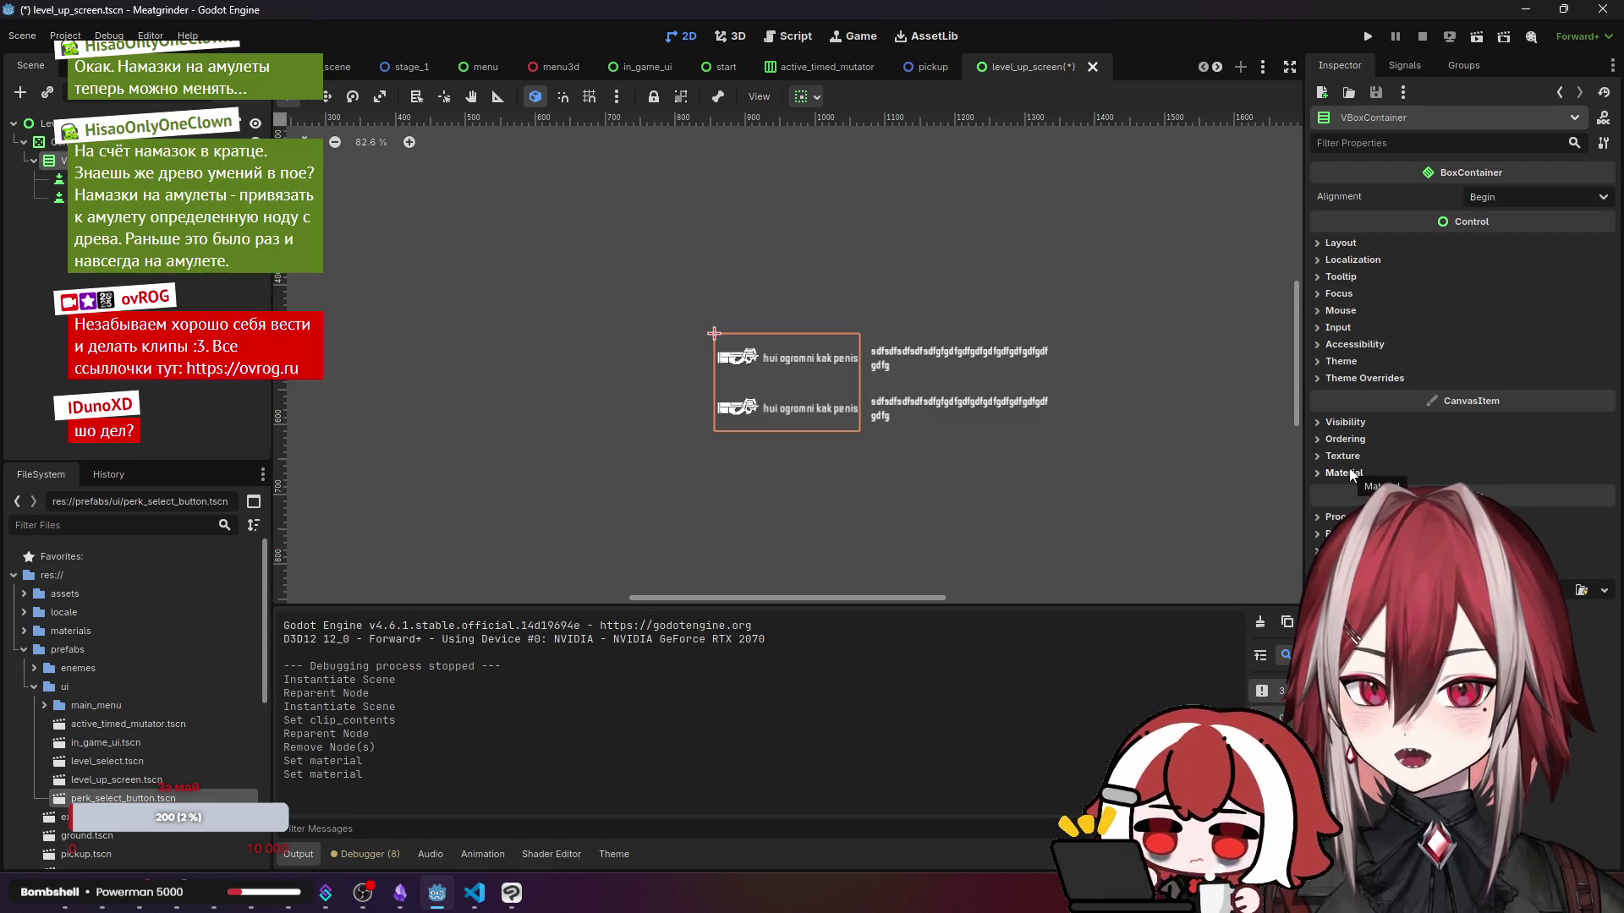
- Browse the VBoxContainer's layout, focus, mouse, input and theme property groups in the Inspector
click(1344, 244)
click(1344, 244)
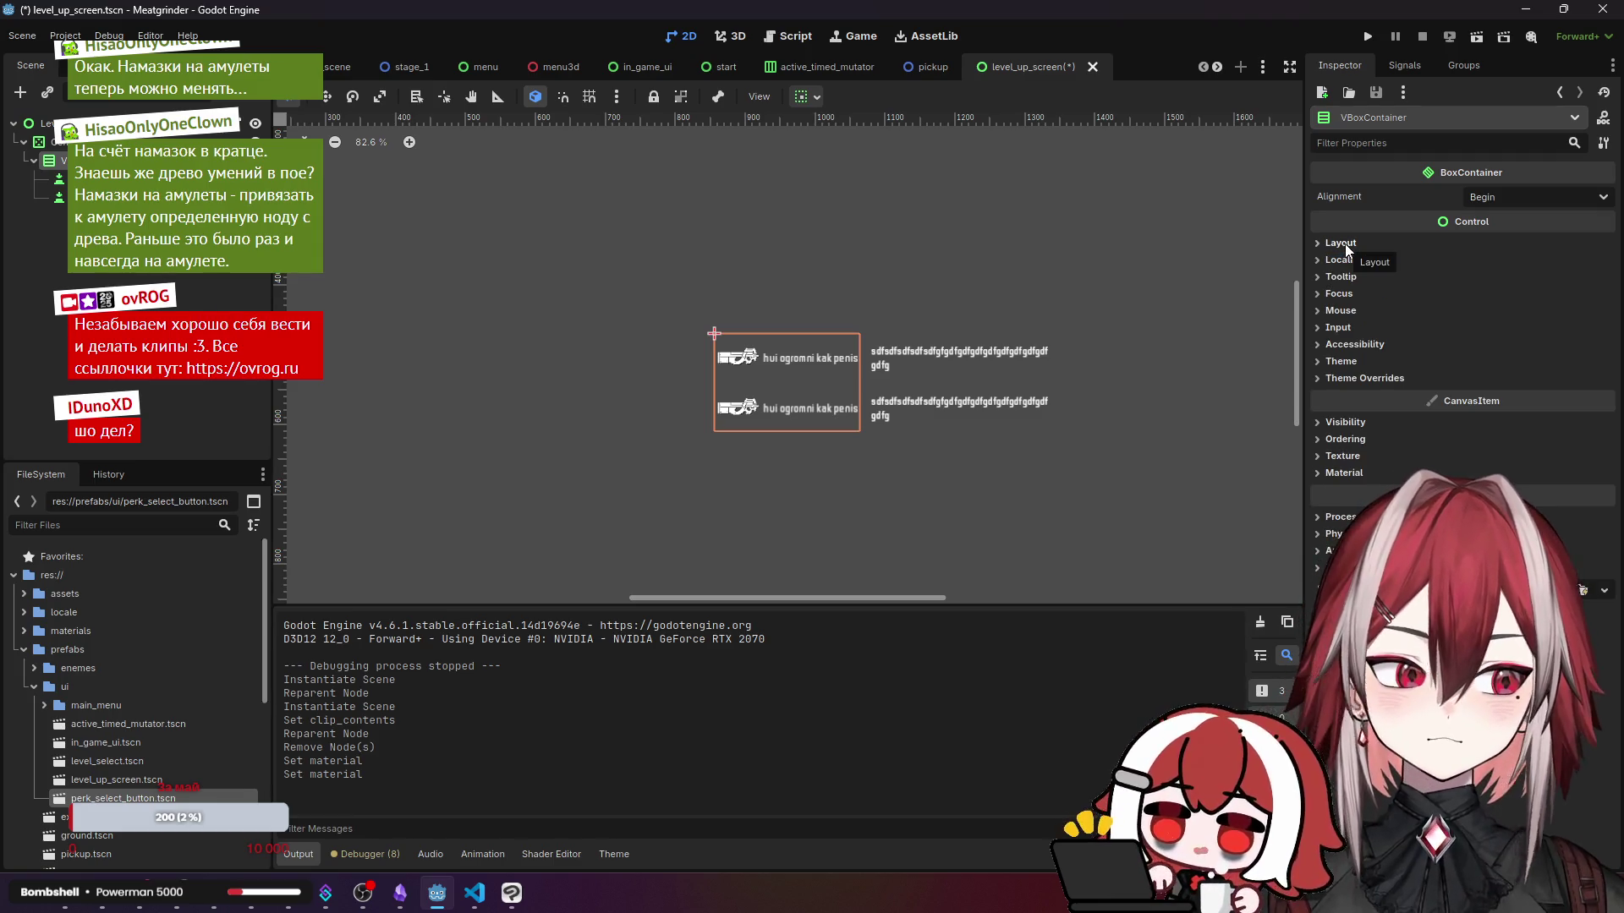
click(1348, 259)
click(1348, 259)
click(1344, 279)
click(1343, 282)
click(1341, 293)
click(1341, 292)
click(1340, 310)
click(1339, 311)
click(1338, 328)
click(1339, 328)
click(1341, 345)
click(1341, 345)
click(1341, 362)
click(1341, 361)
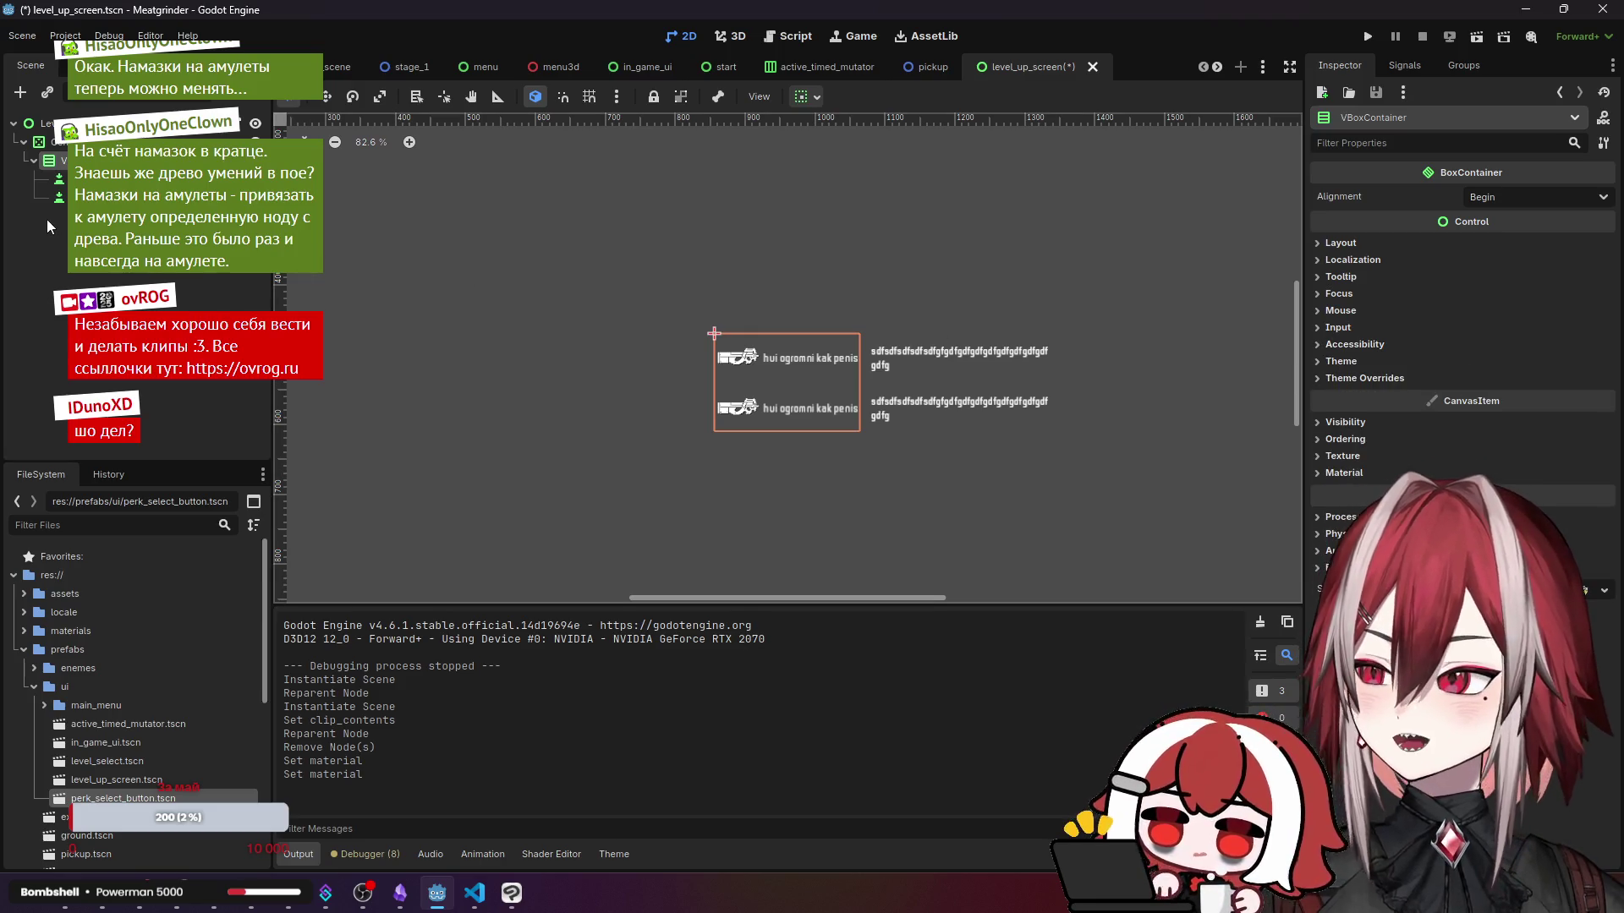
- Clear the selection, then reselect the CenterContainer and VBoxContainer nodes
key(Escape)
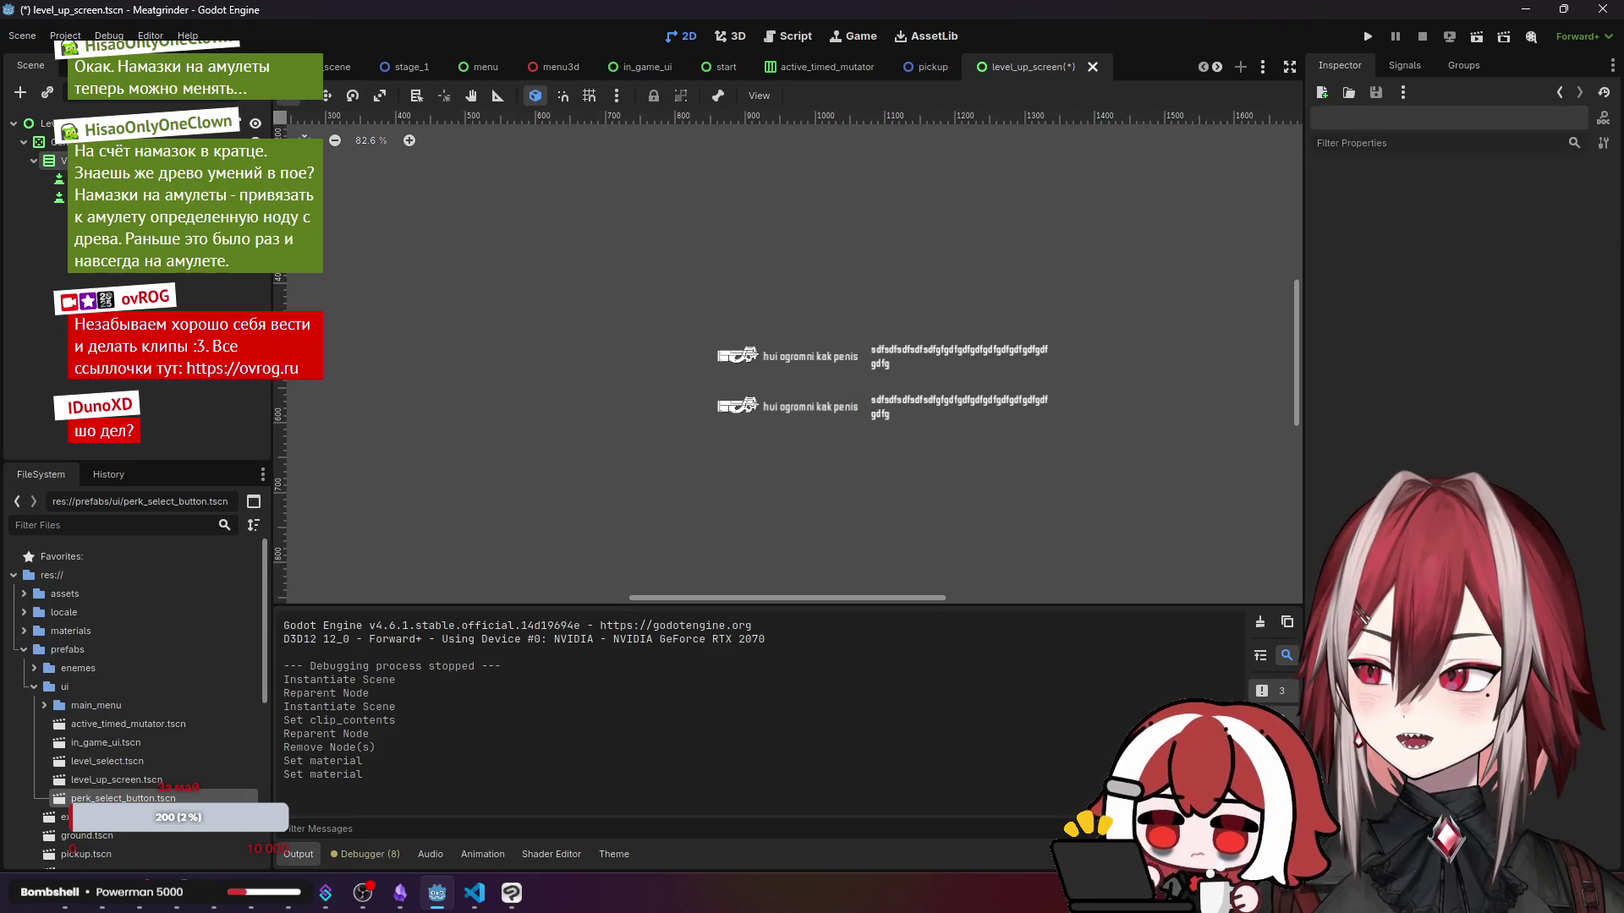
click(51, 141)
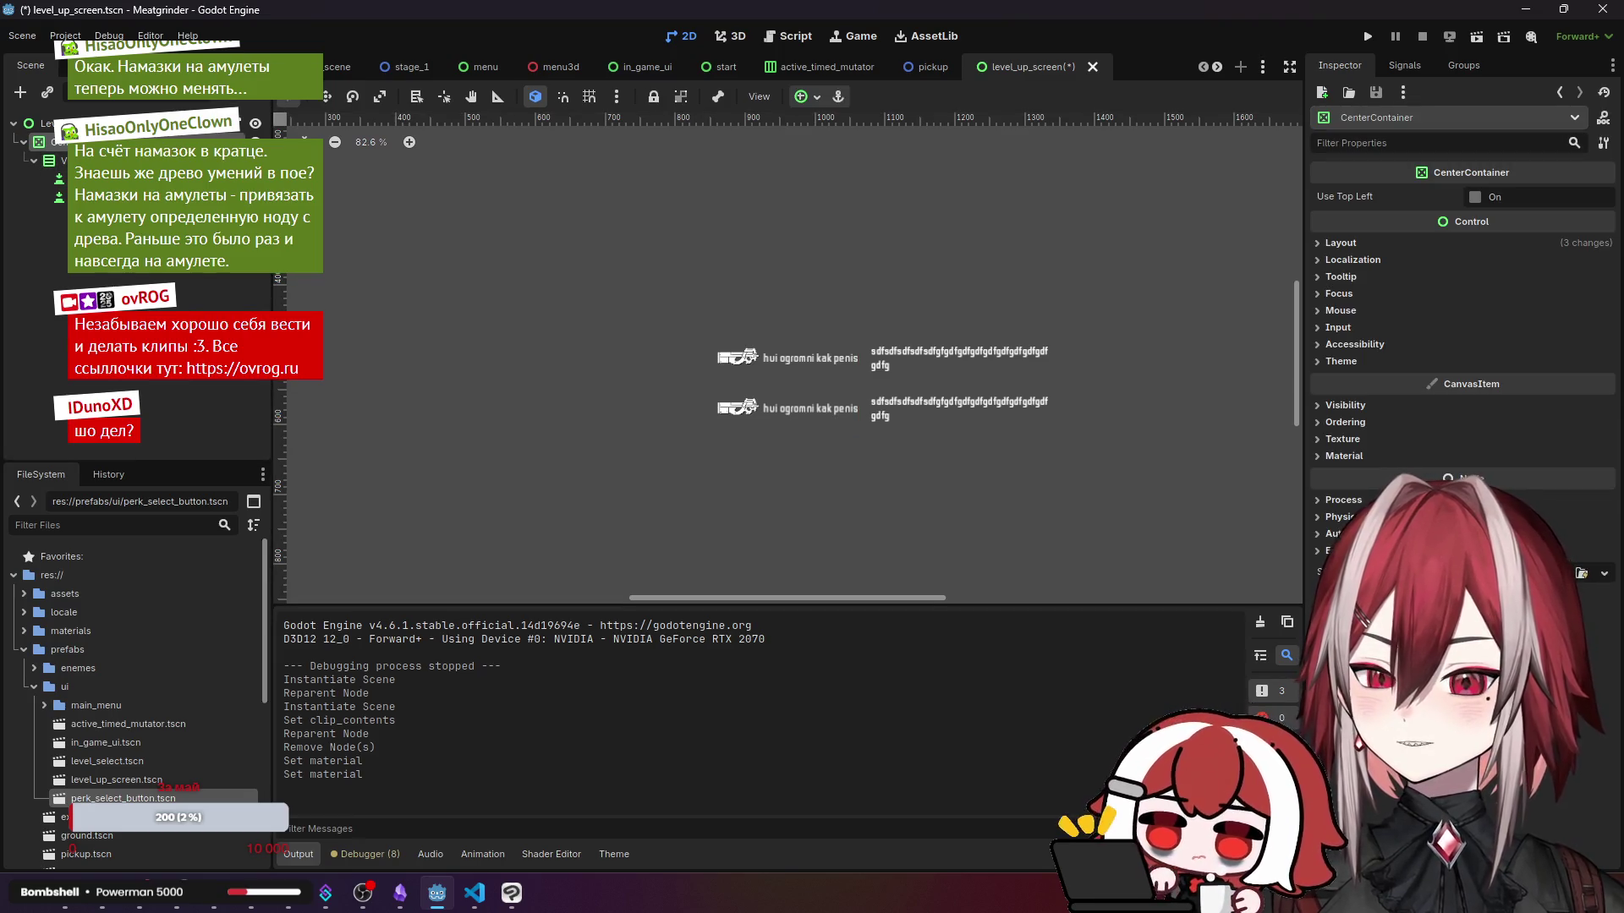
click(51, 160)
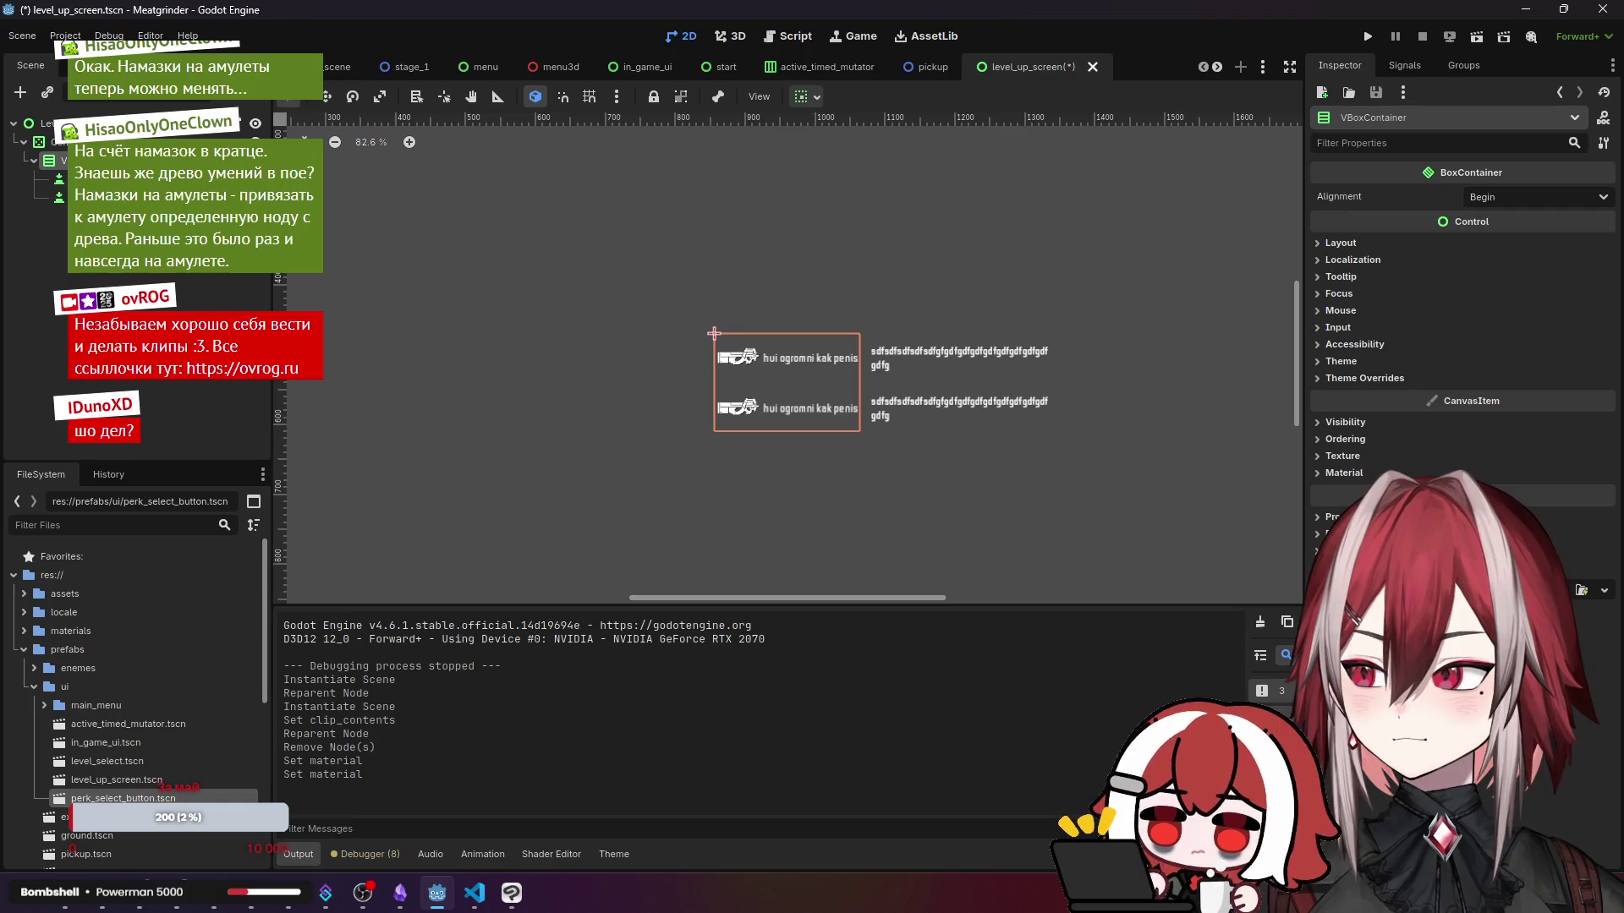
right_click(71, 380)
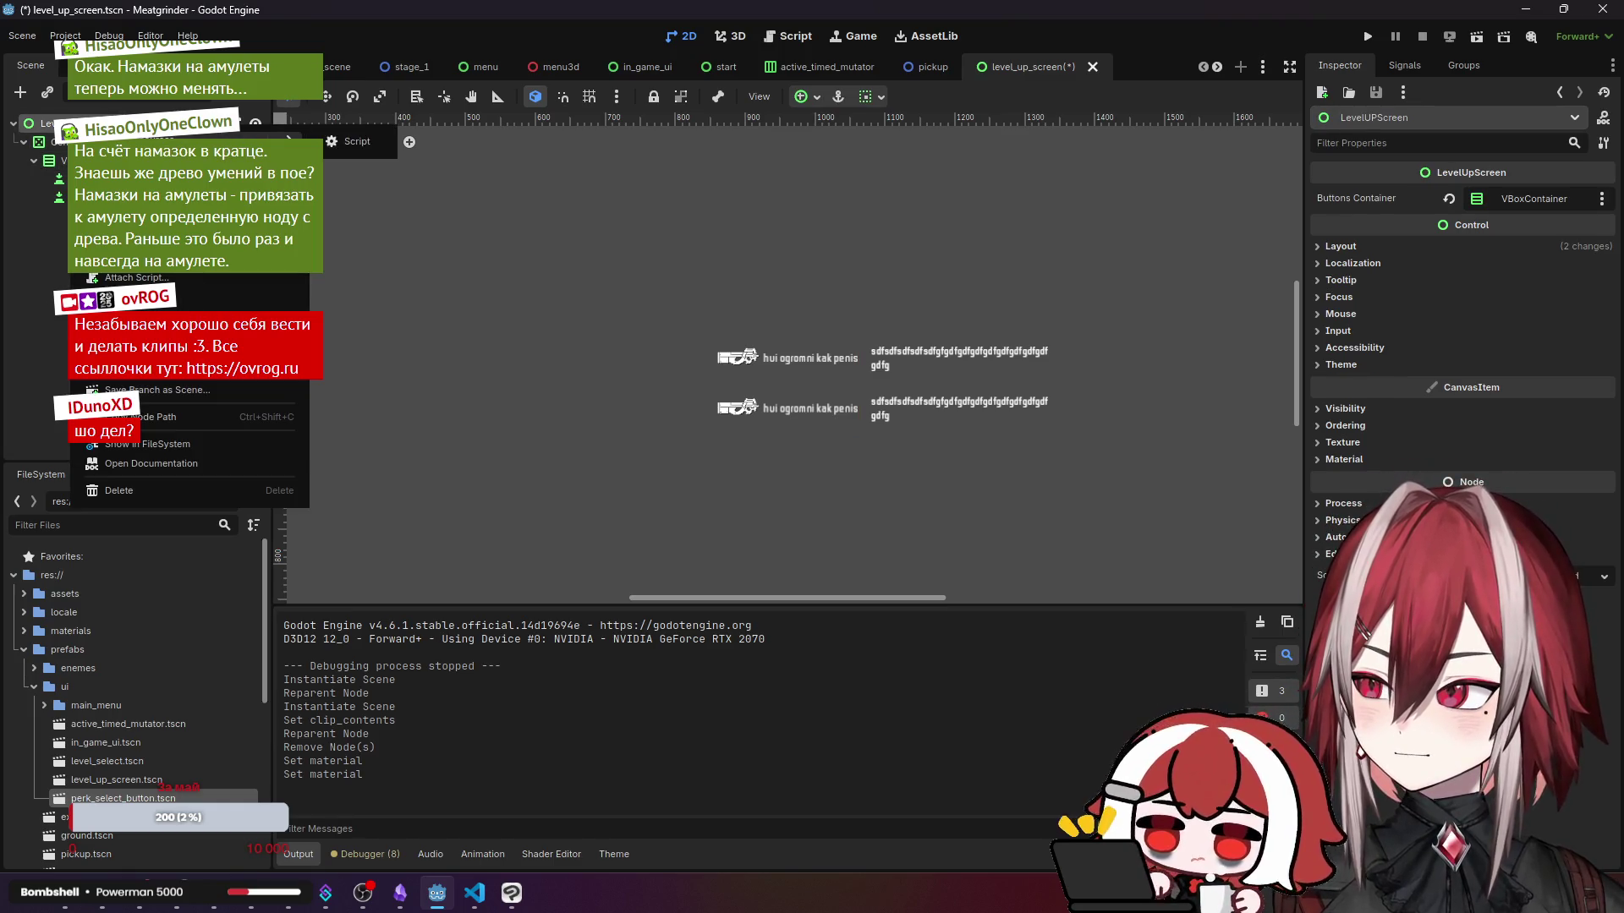
- Add a PanelContainer under LevelUPScreen and move the VBoxContainer inside it
click(110, 390)
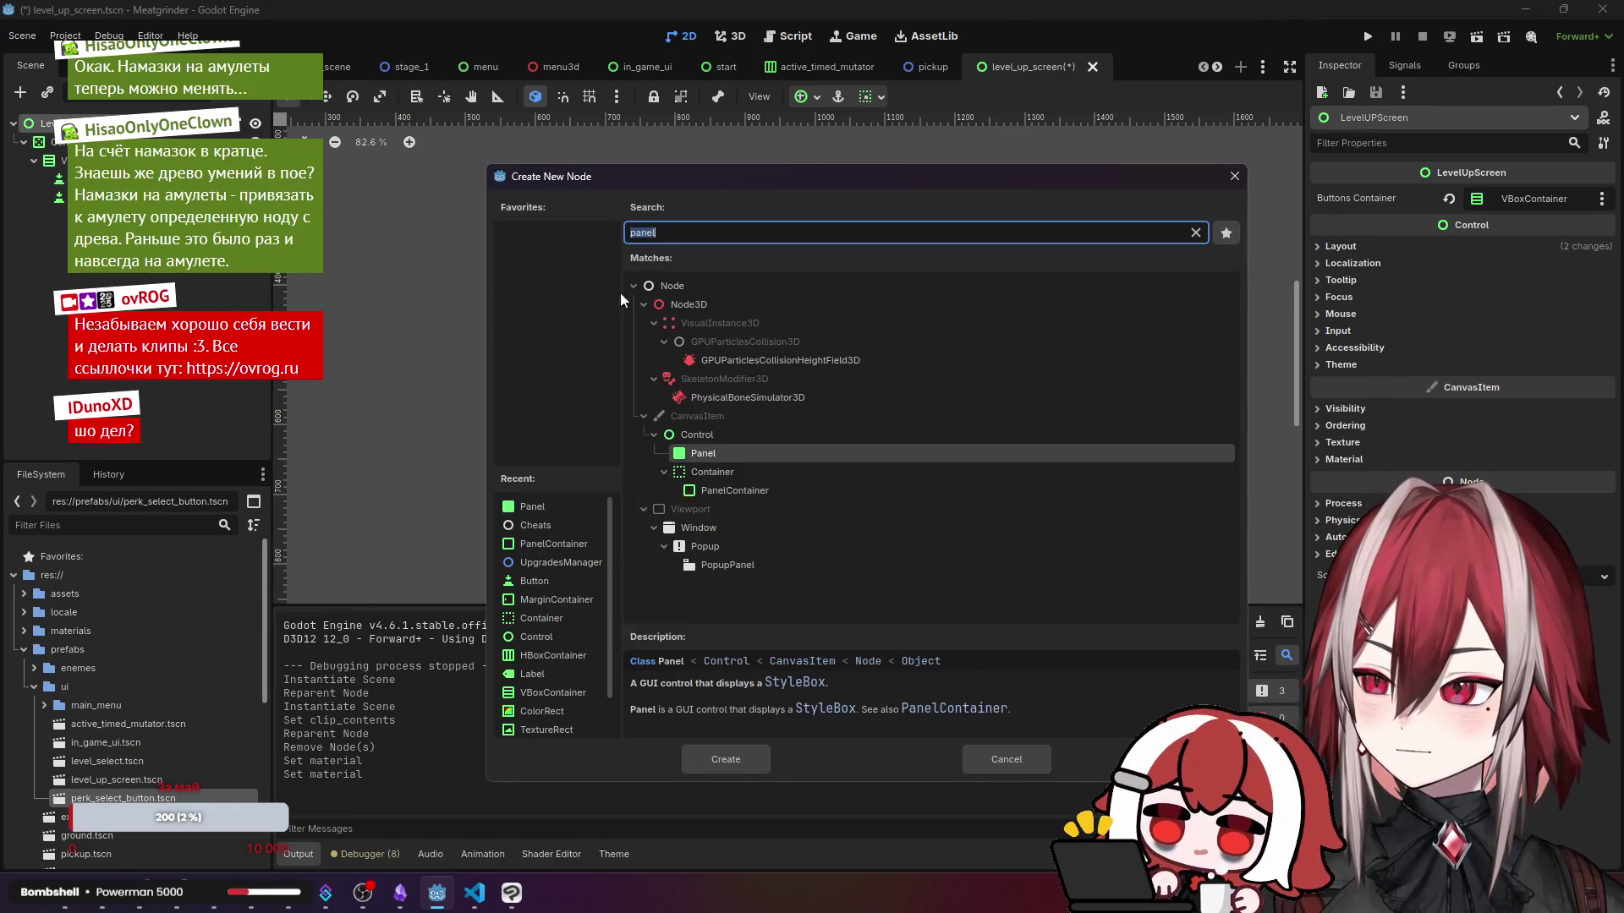
click(736, 489)
click(748, 757)
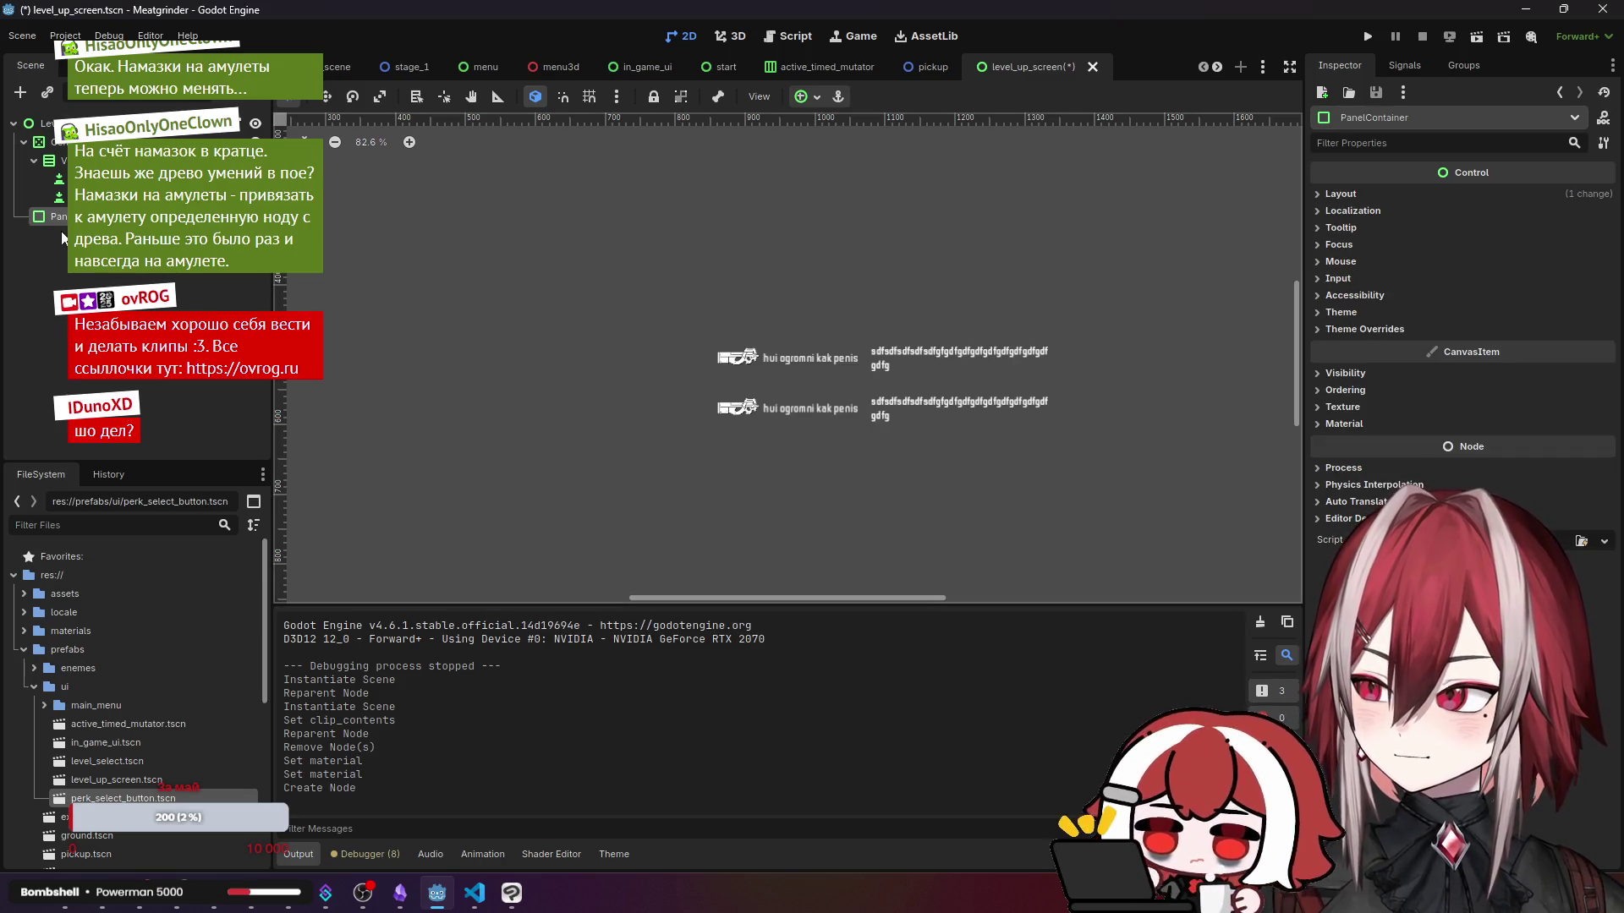
drag(59, 161, 51, 216)
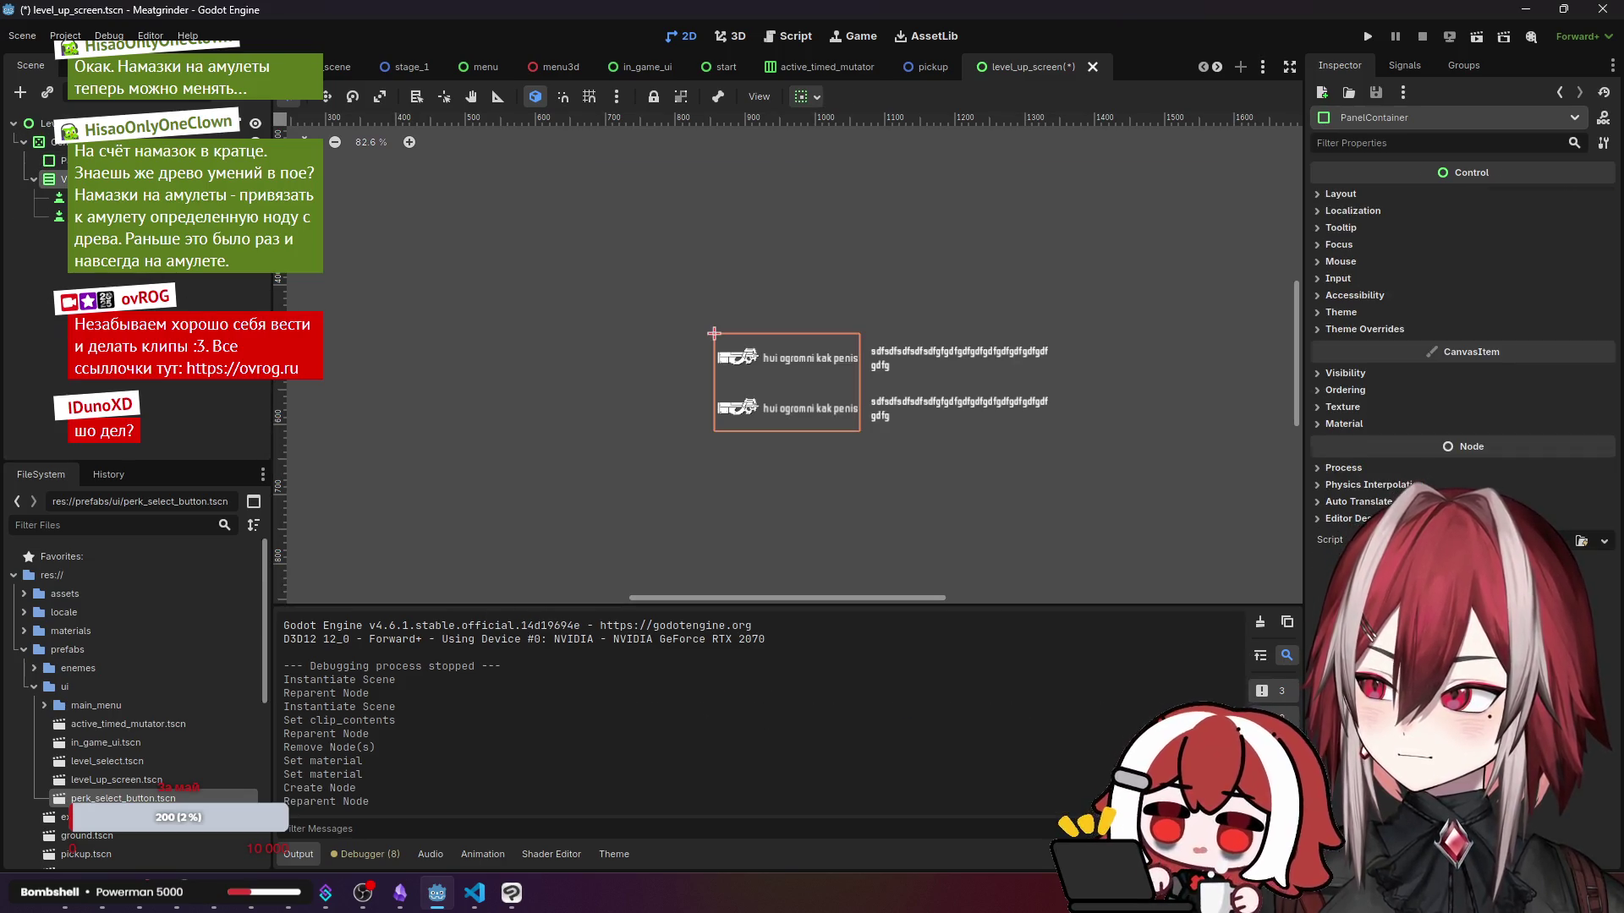
click(67, 160)
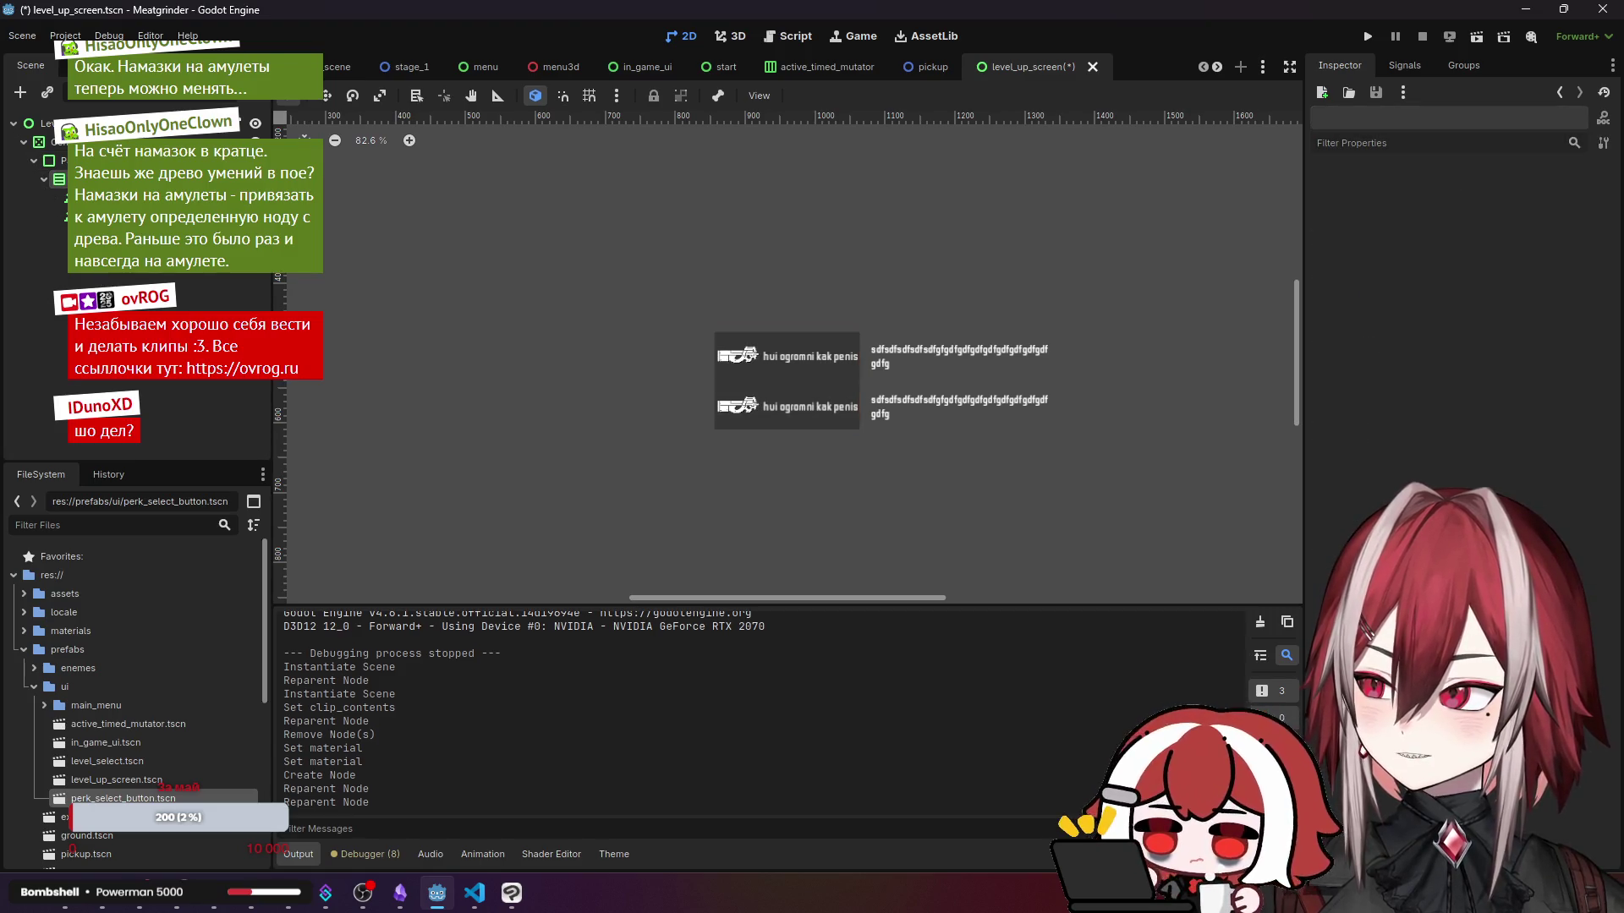
- Check the new PanelContainer in the viewport, then switch to test_scene
scroll(957, 459, up, 4)
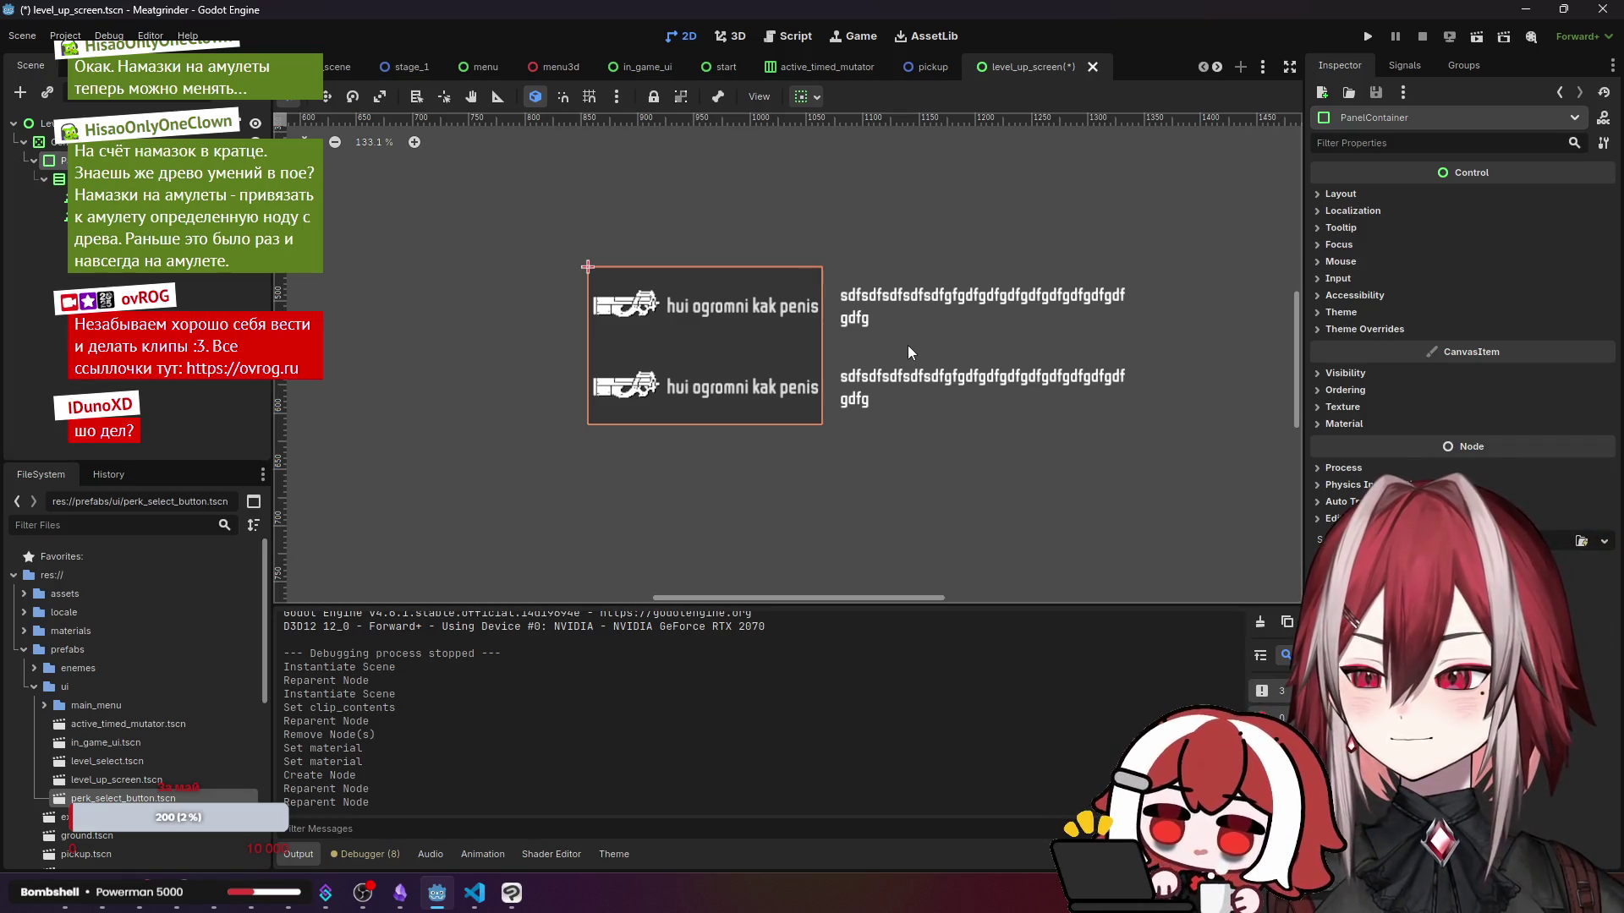
click(178, 298)
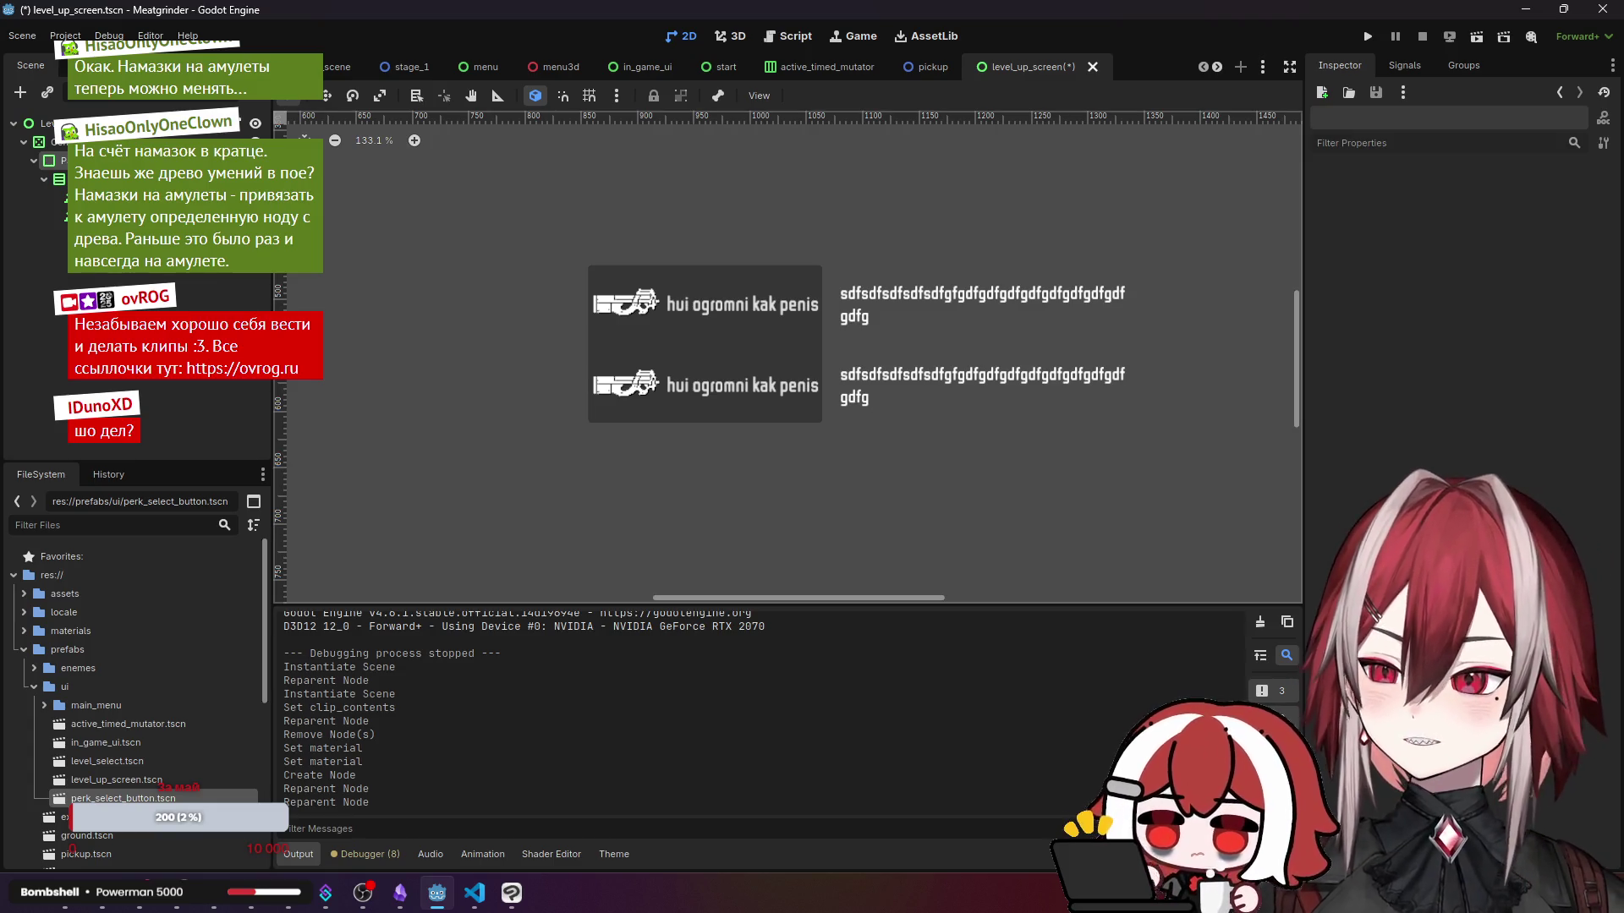
click(587, 267)
click(569, 326)
scroll(568, 322, up, 5)
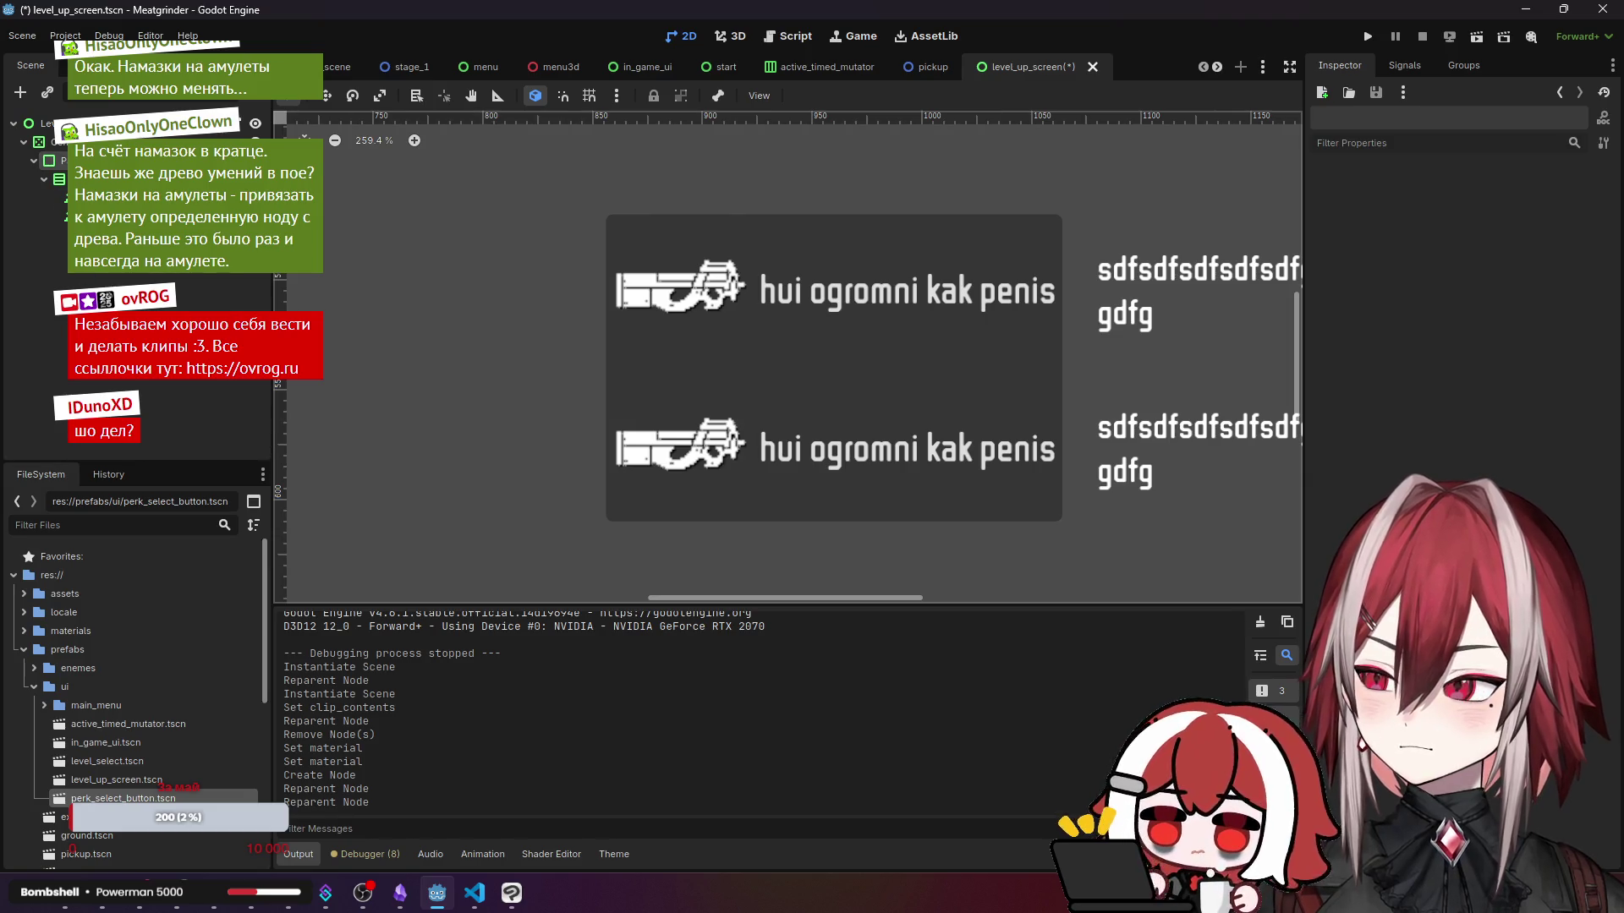
click(338, 67)
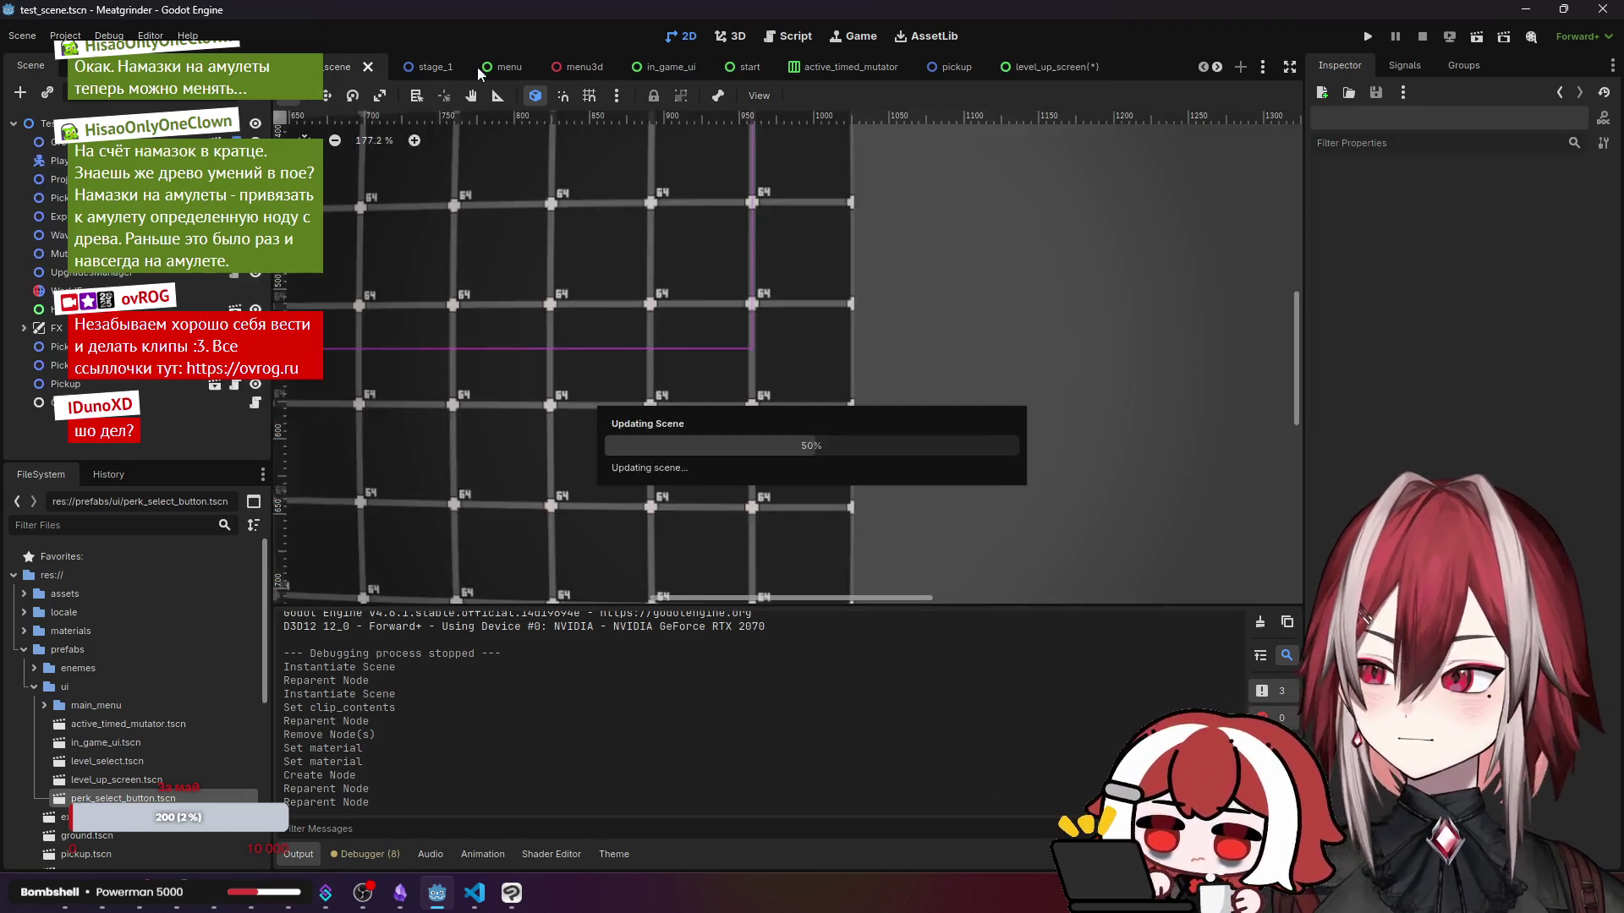
- Run the test scene, stop the broken session, and return to level_up_screen's 2D view
click(1449, 36)
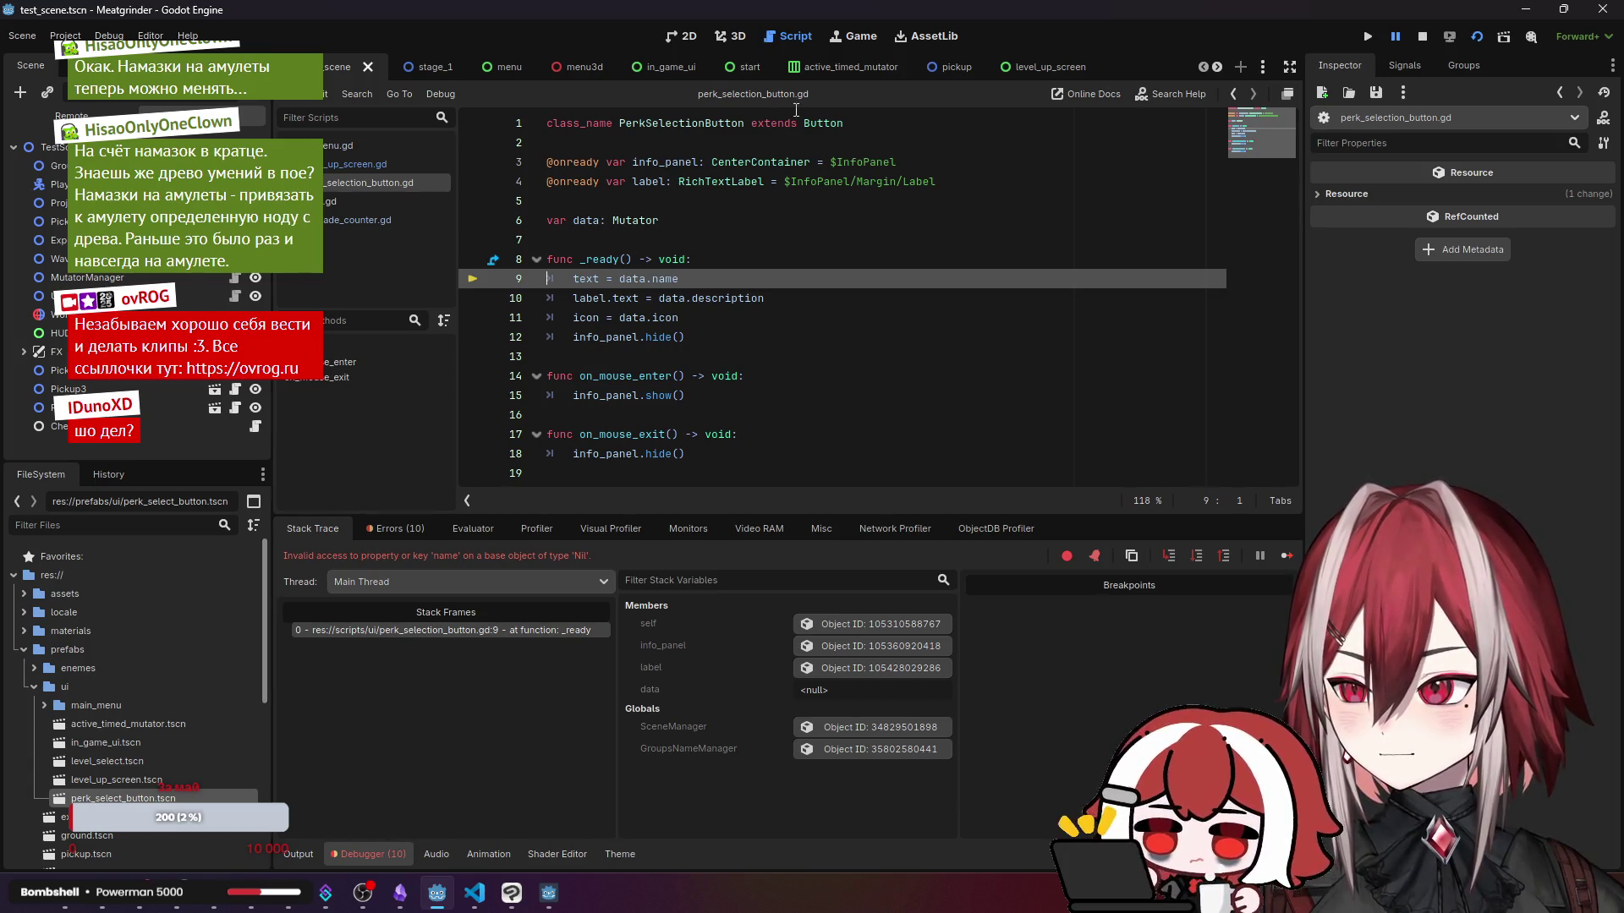
click(1424, 38)
click(1027, 67)
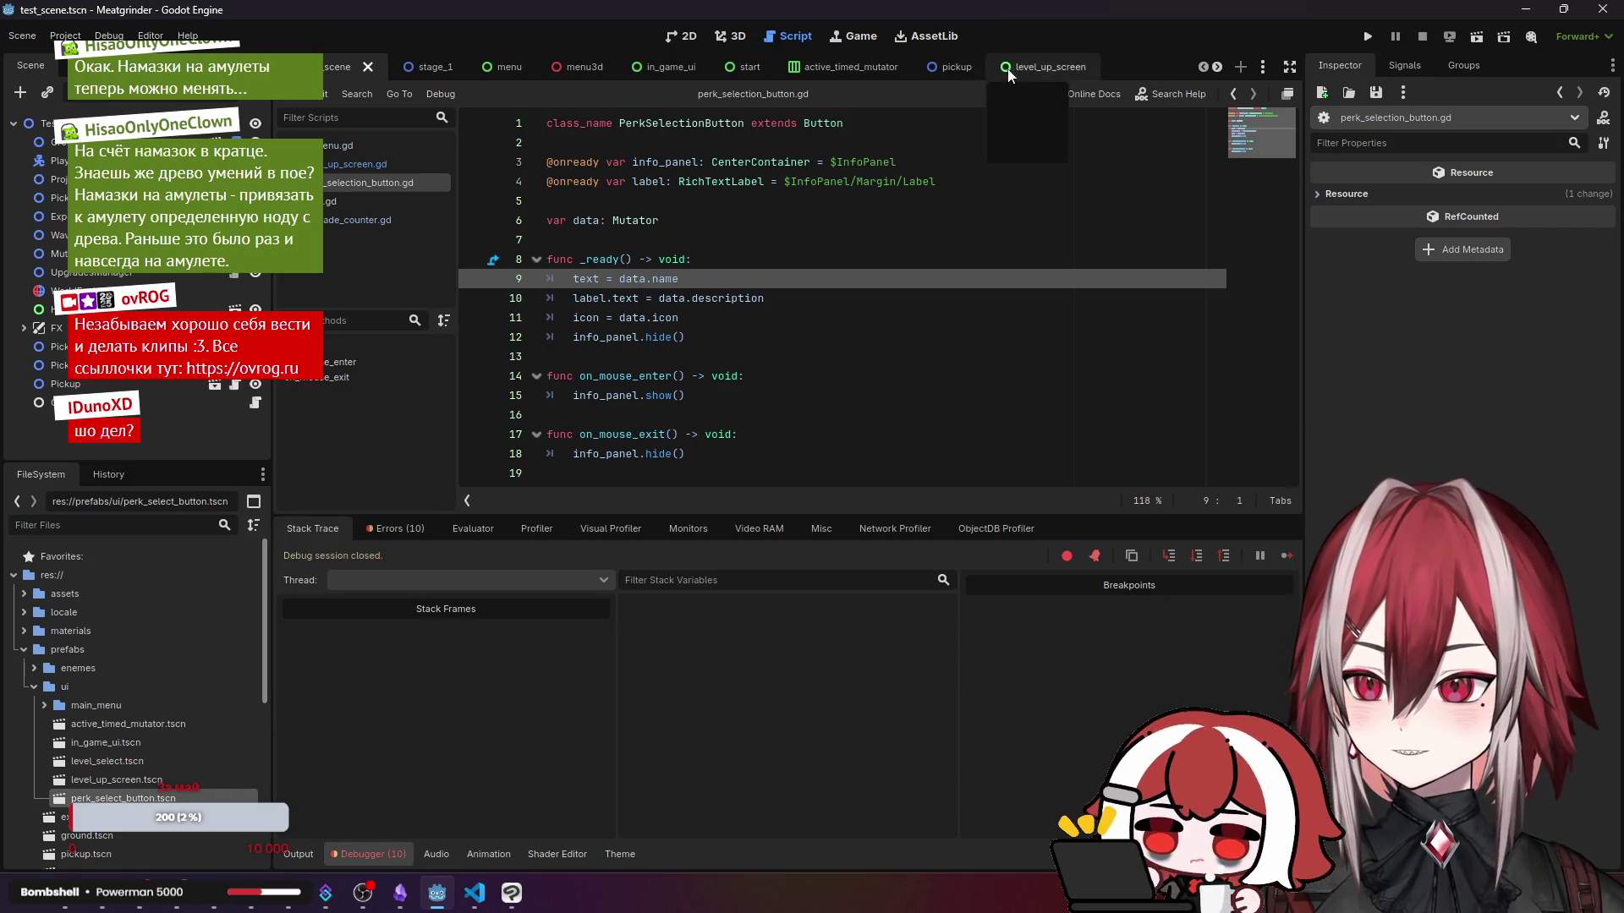
click(688, 35)
- Delete both placeholder perk buttons, save level_up_screen, and relaunch the game from test_scene
key(Delete)
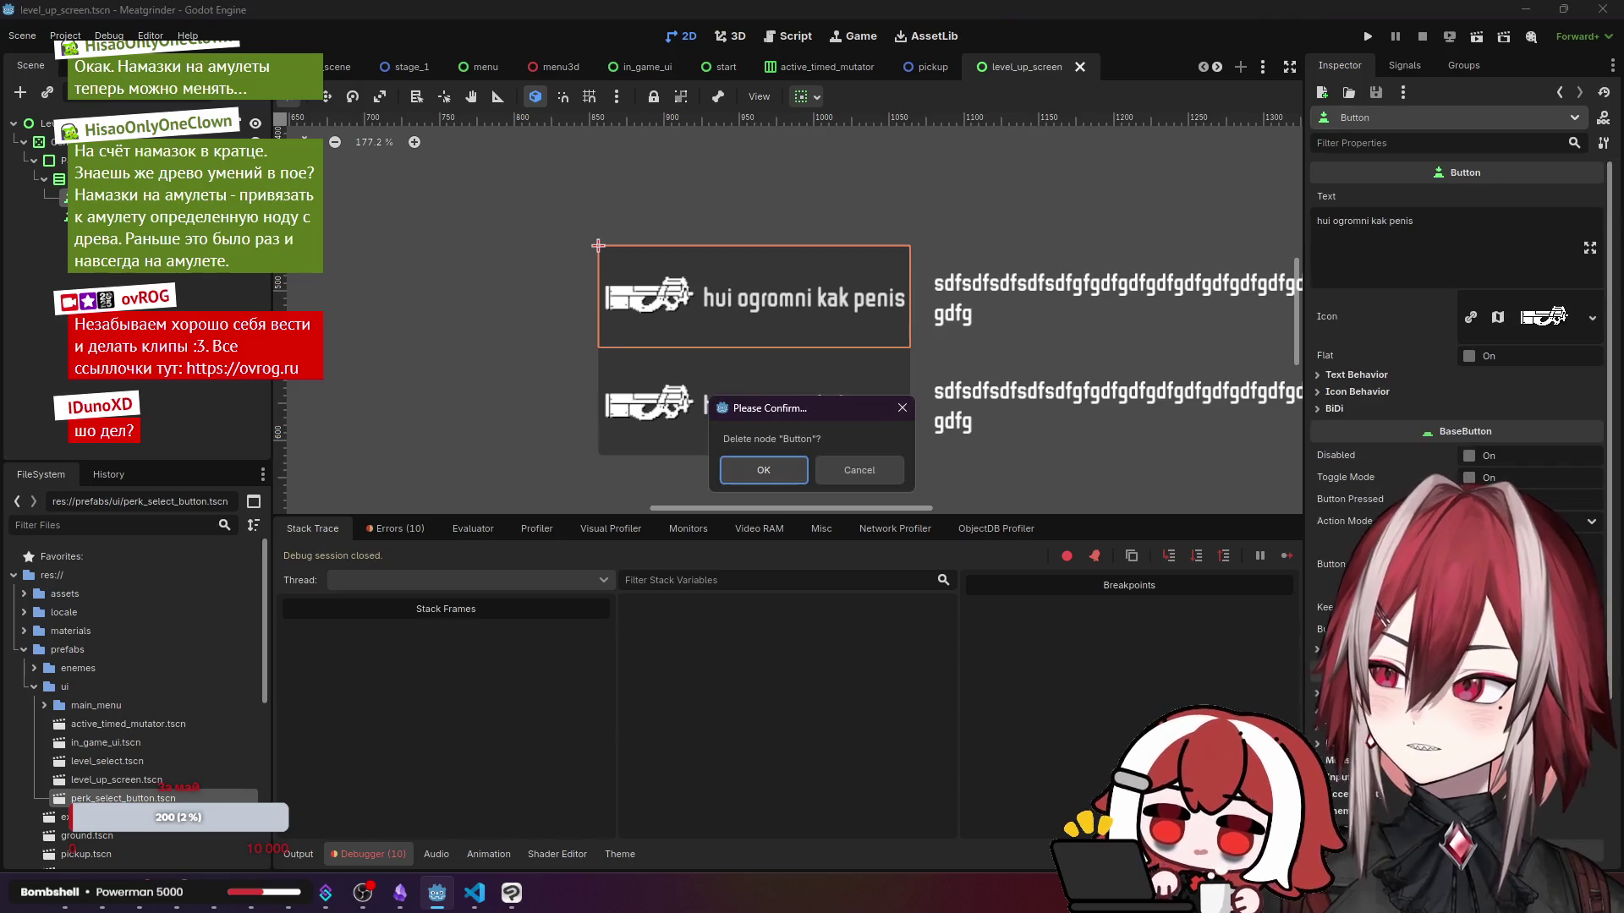
key(Return)
click(753, 349)
key(Delete)
click(764, 470)
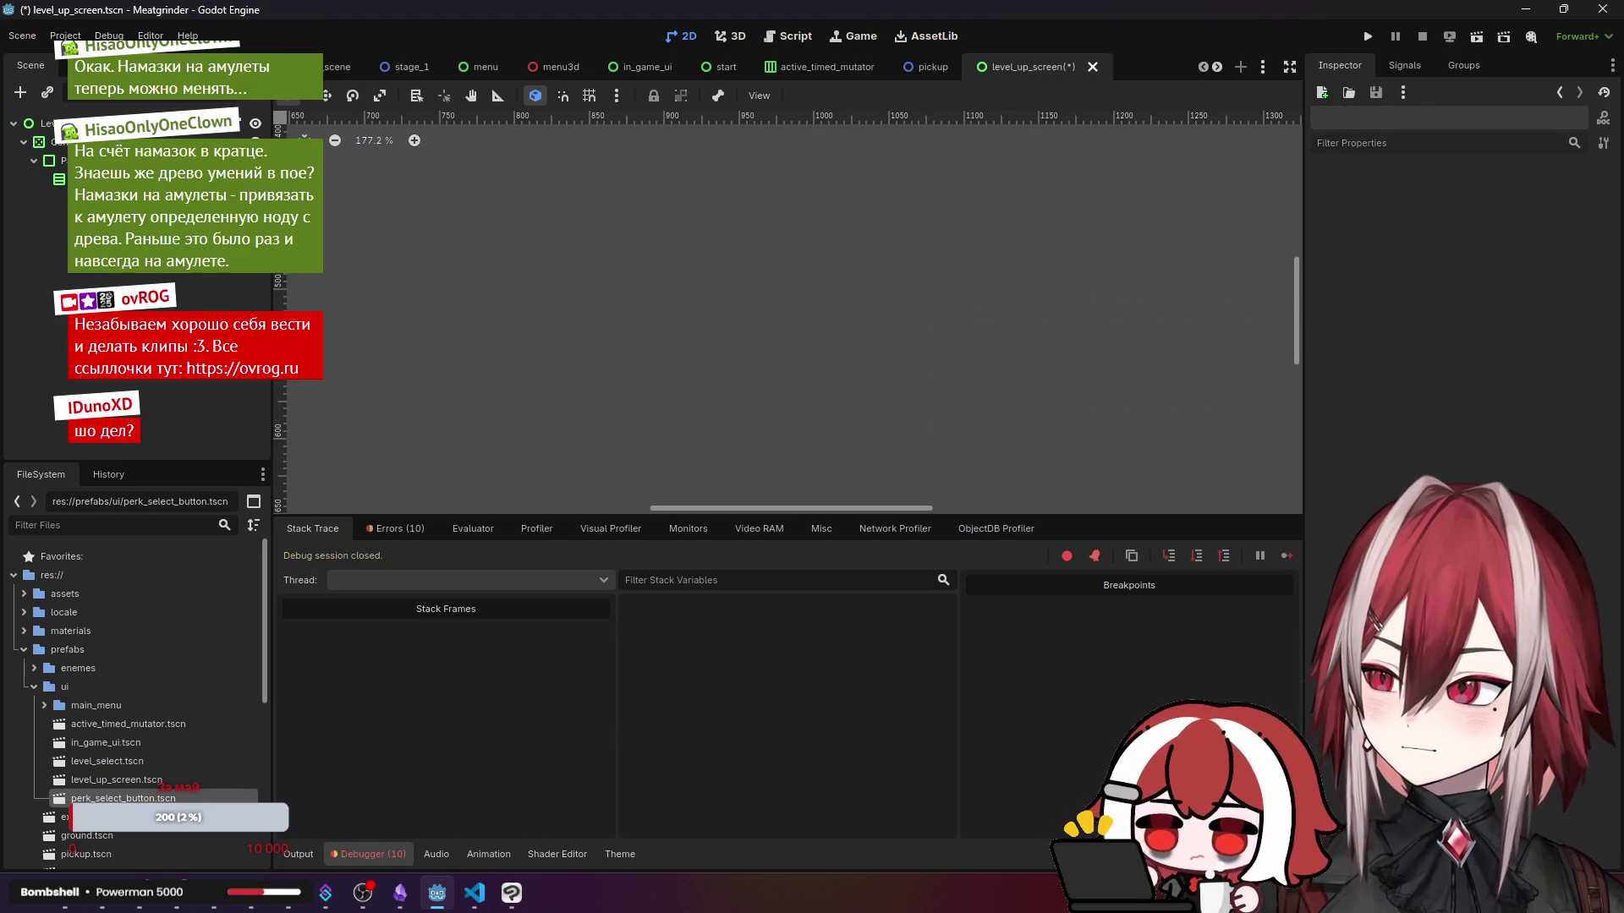
key(ctrl+s)
click(338, 67)
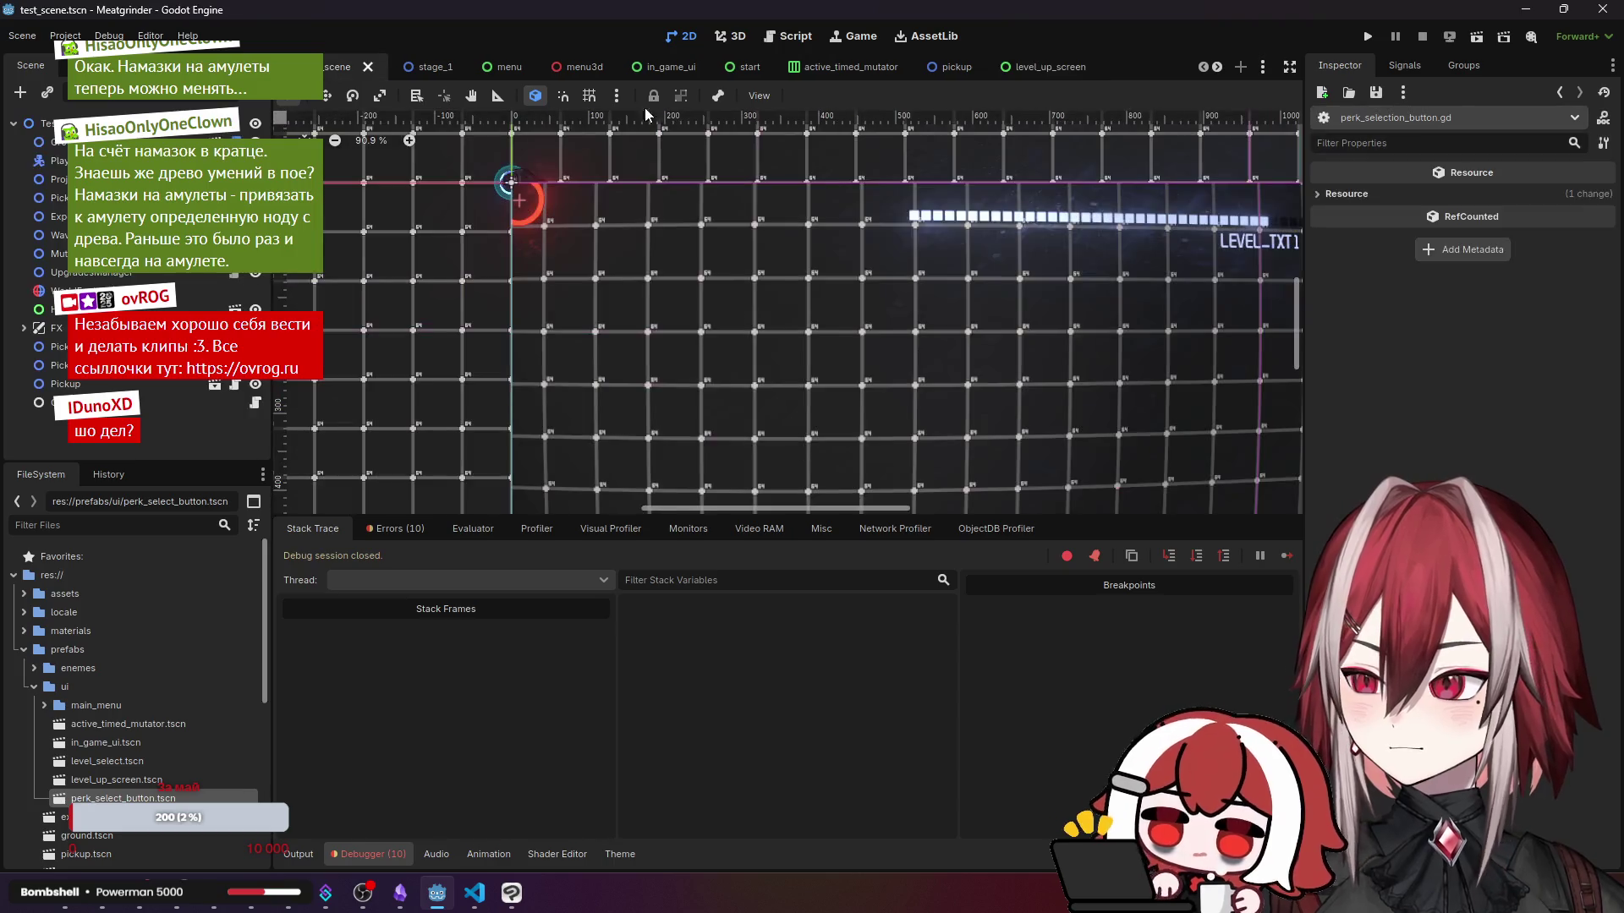
click(1474, 38)
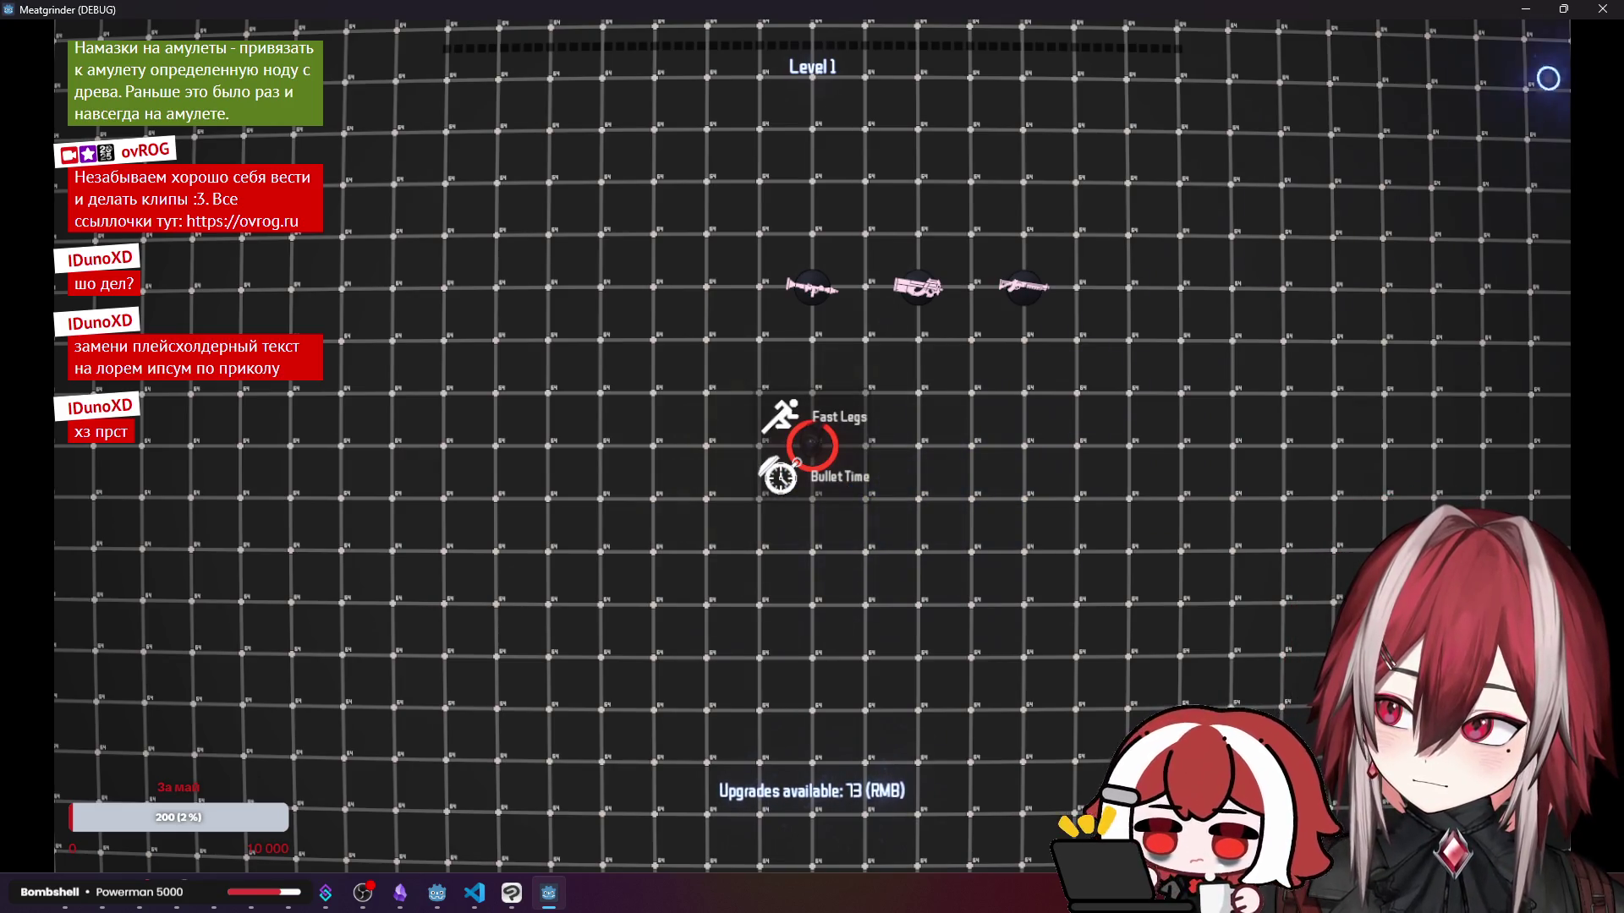
- Close the Meatgrinder debug window after checking the Fast Legs and Bullet Time perks
click(1598, 17)
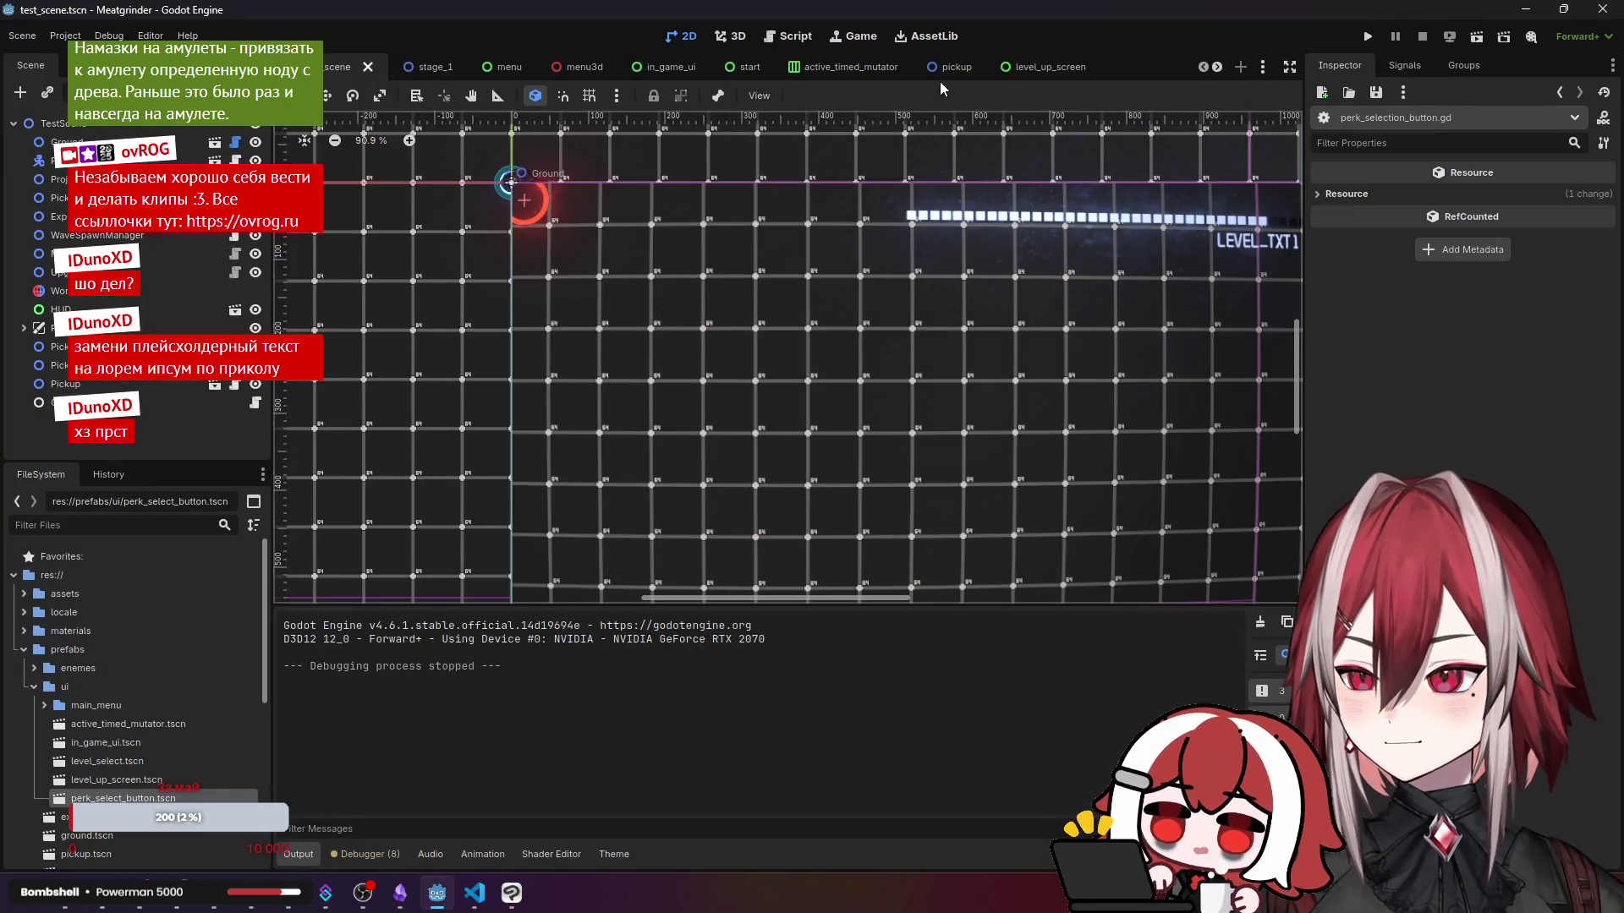
- Assign a new StyleBoxFlat as the PanelContainer's Panel style theme override
click(1062, 68)
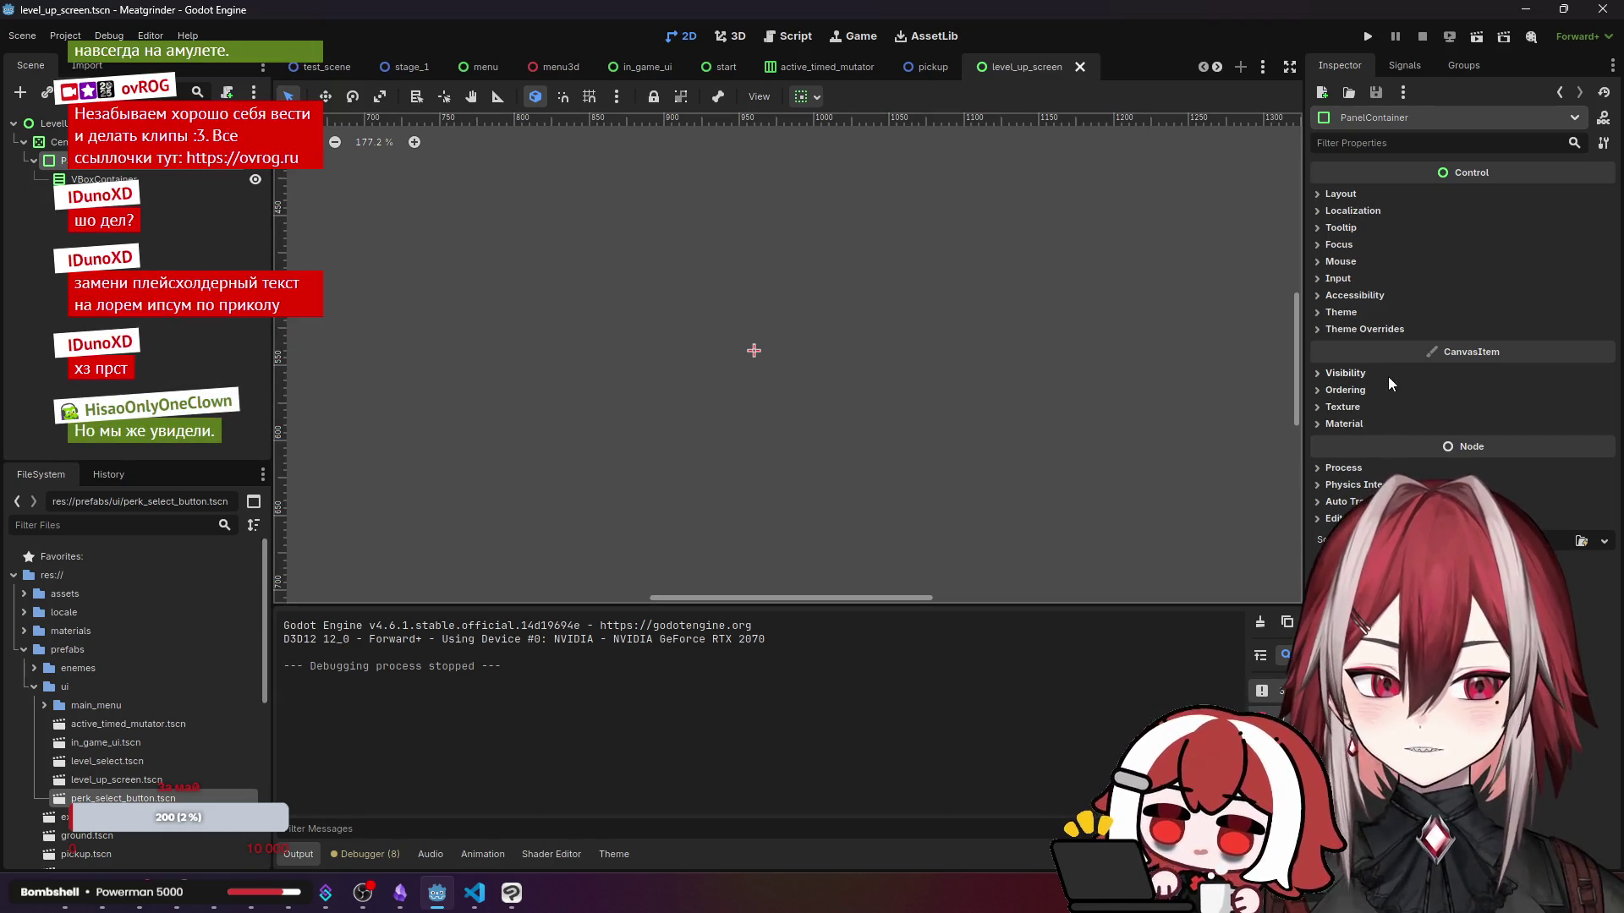
click(1375, 330)
click(1351, 345)
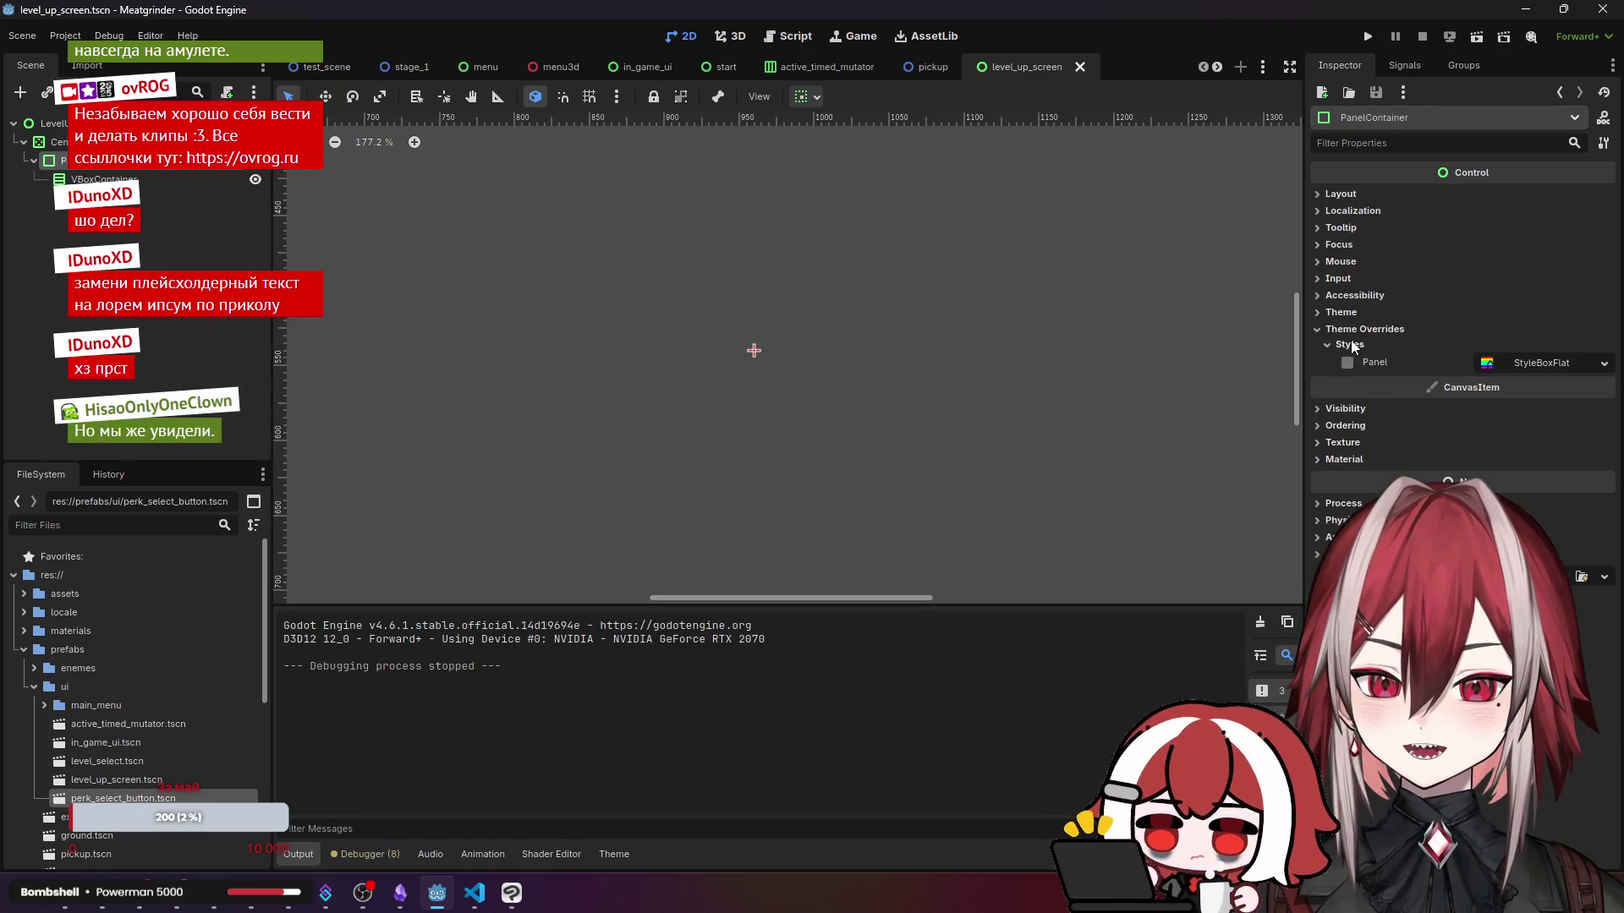
click(1534, 360)
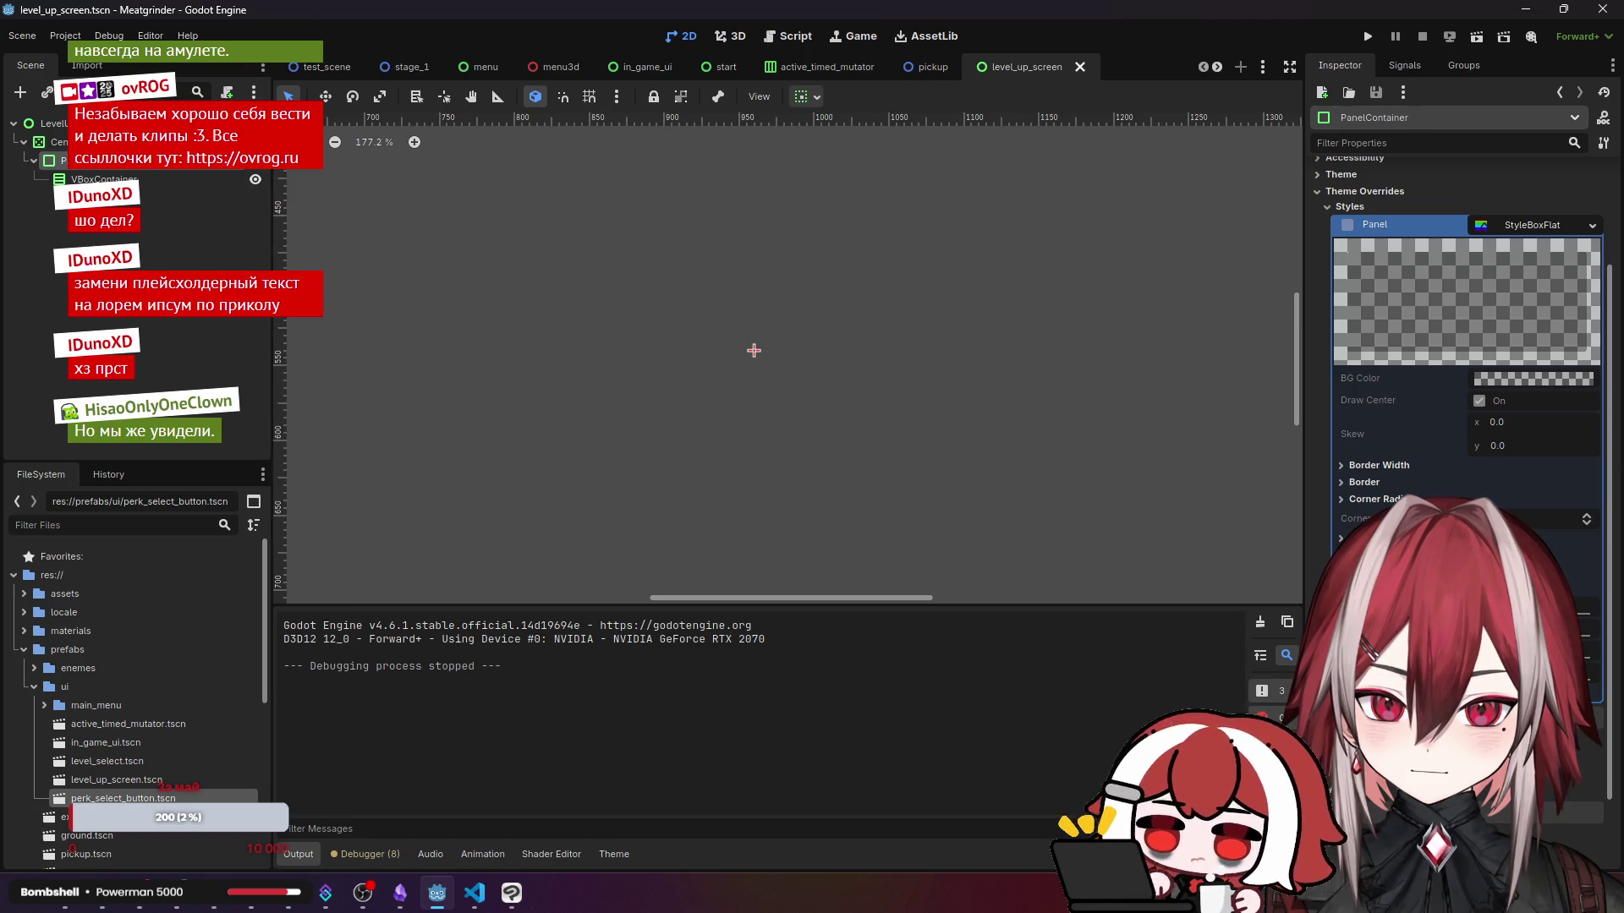
click(1347, 224)
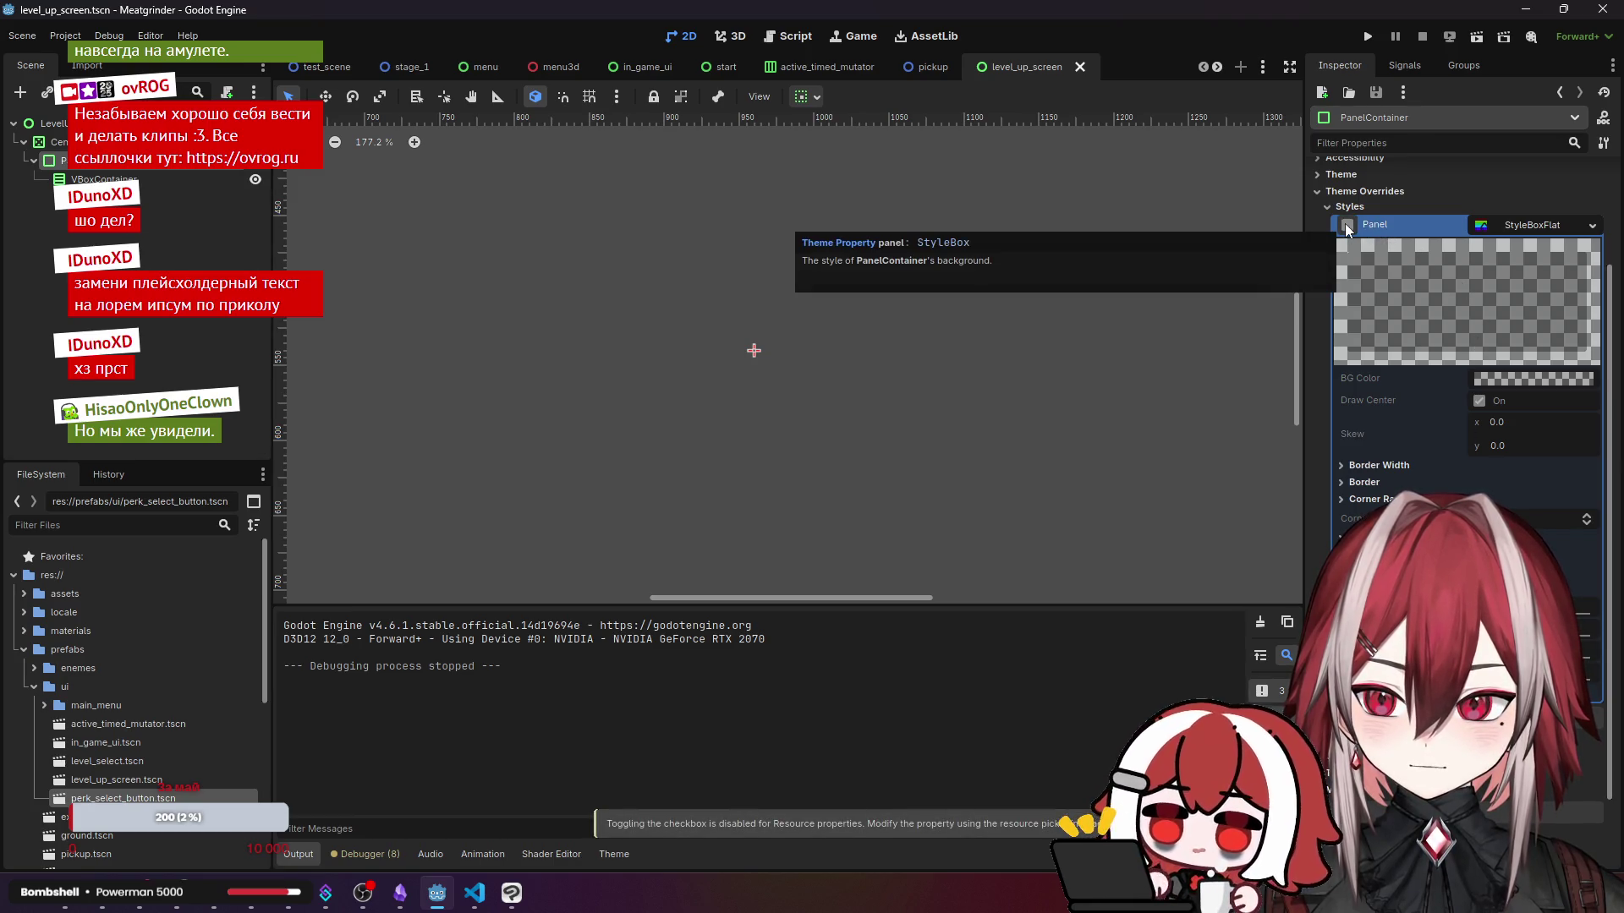
click(1591, 225)
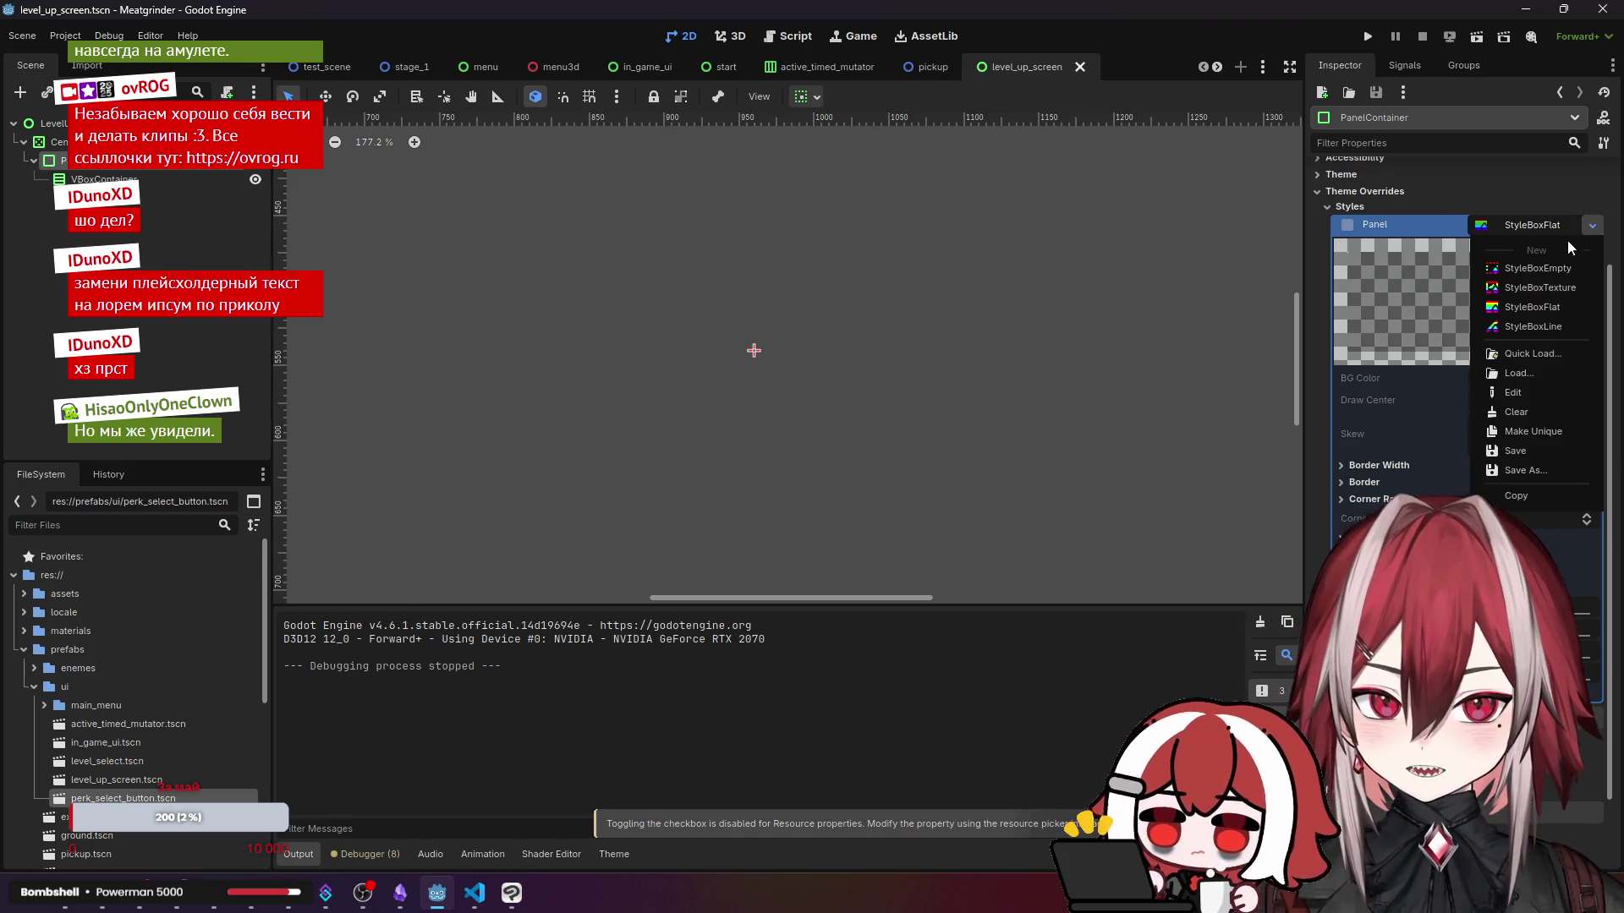
click(1573, 307)
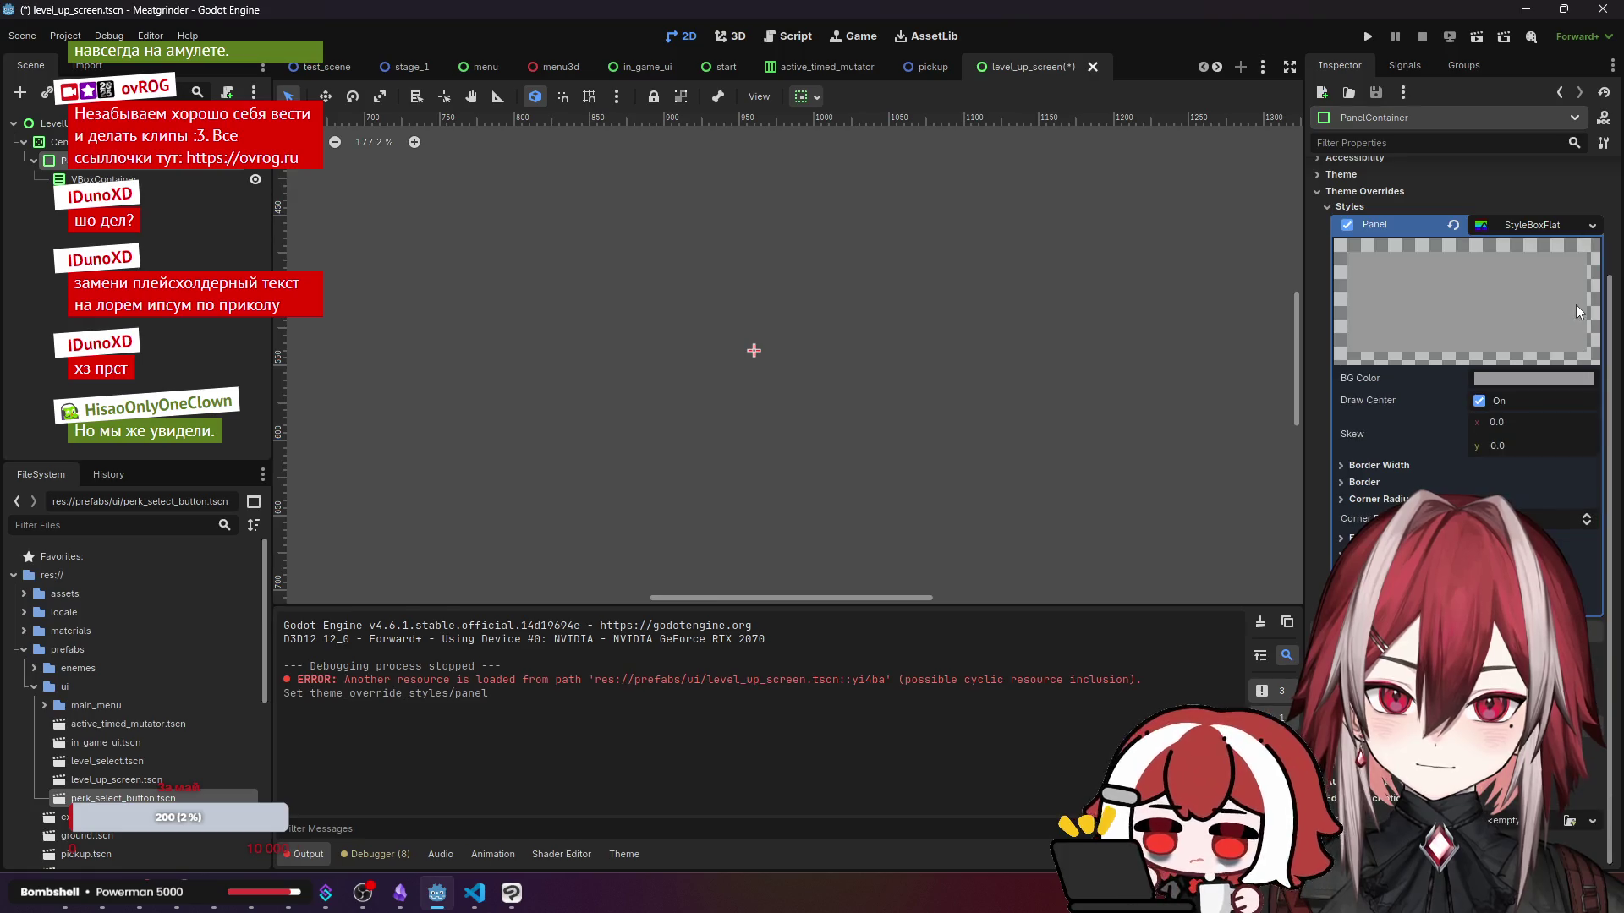
- Make the panel's background colour translucent black and save the level-up screen
click(1514, 378)
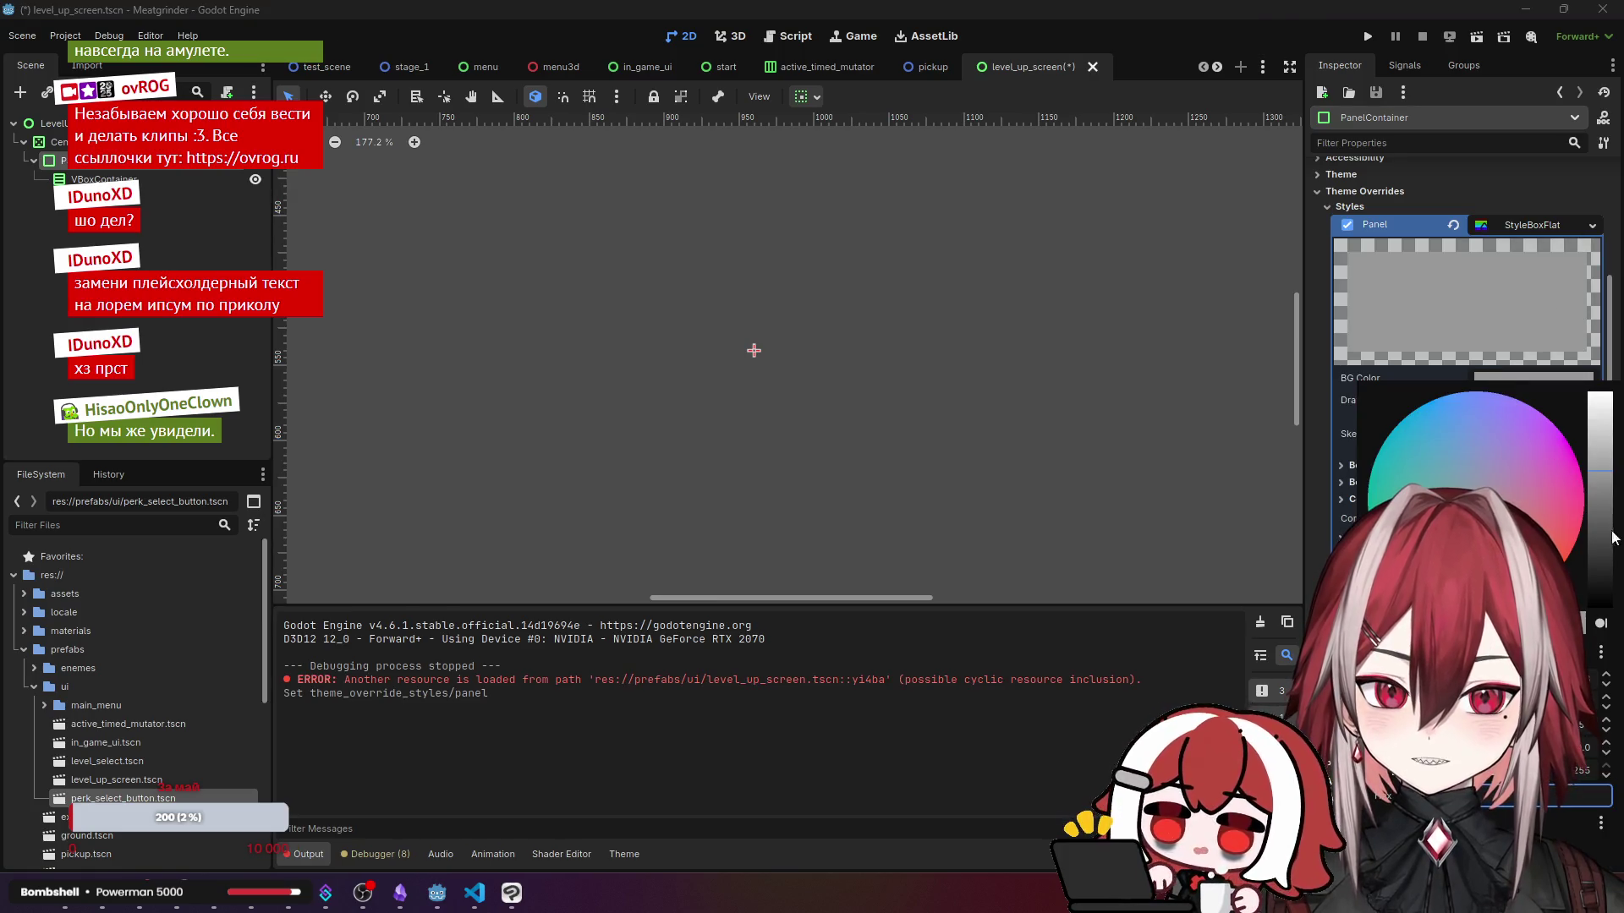
drag(1555, 744, 1437, 744)
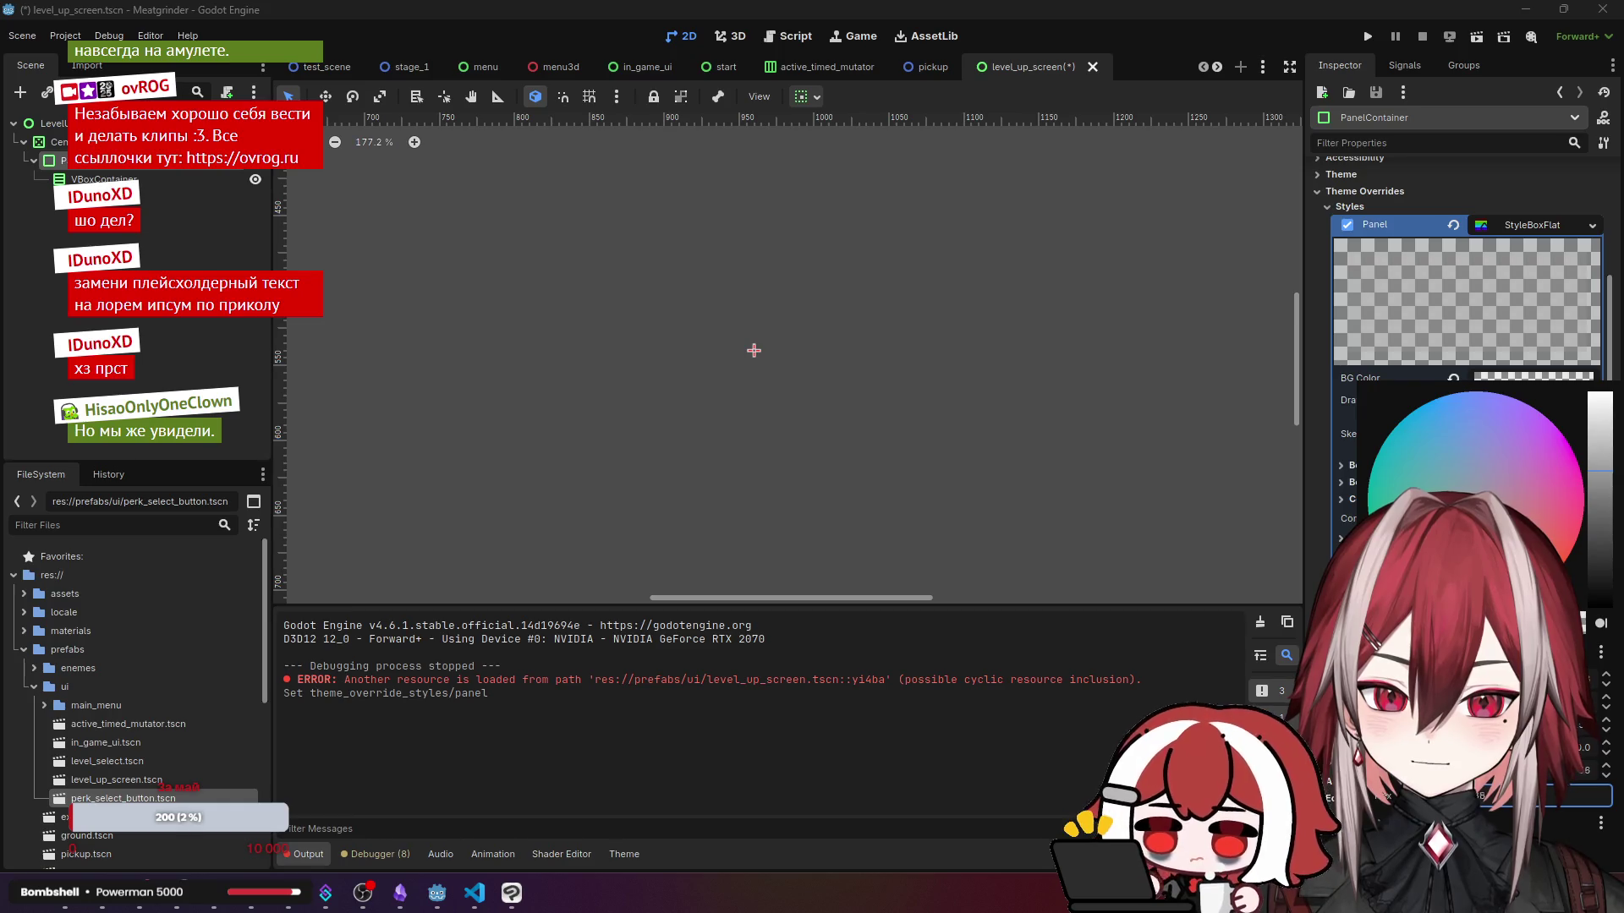
drag(1592, 567, 1592, 608)
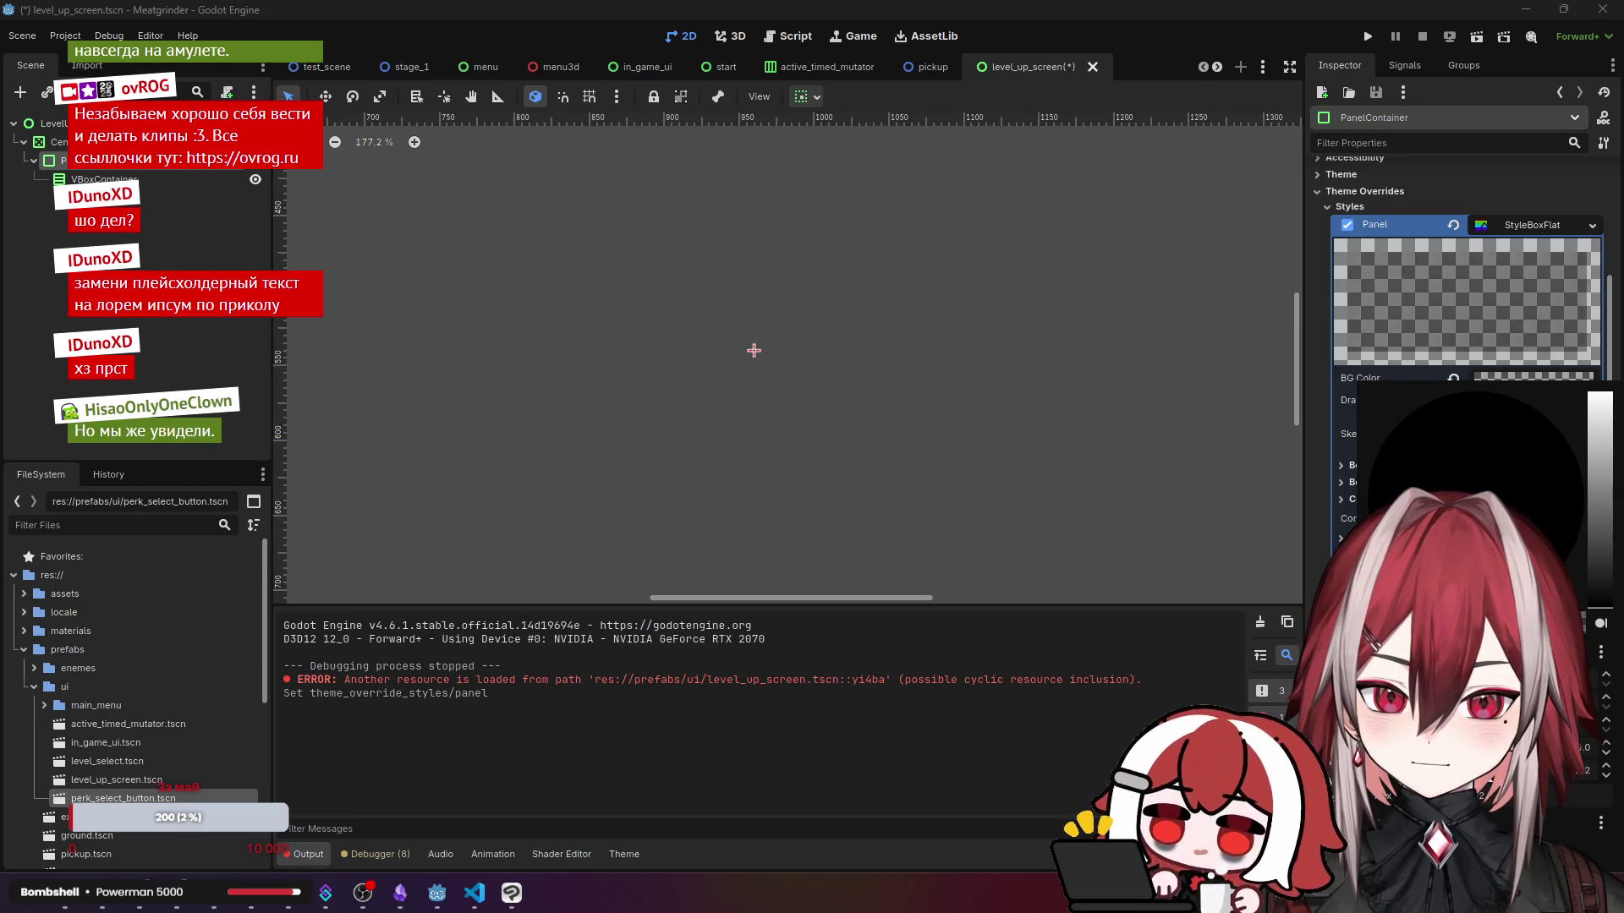
click(1580, 773)
text(0)
key(Return)
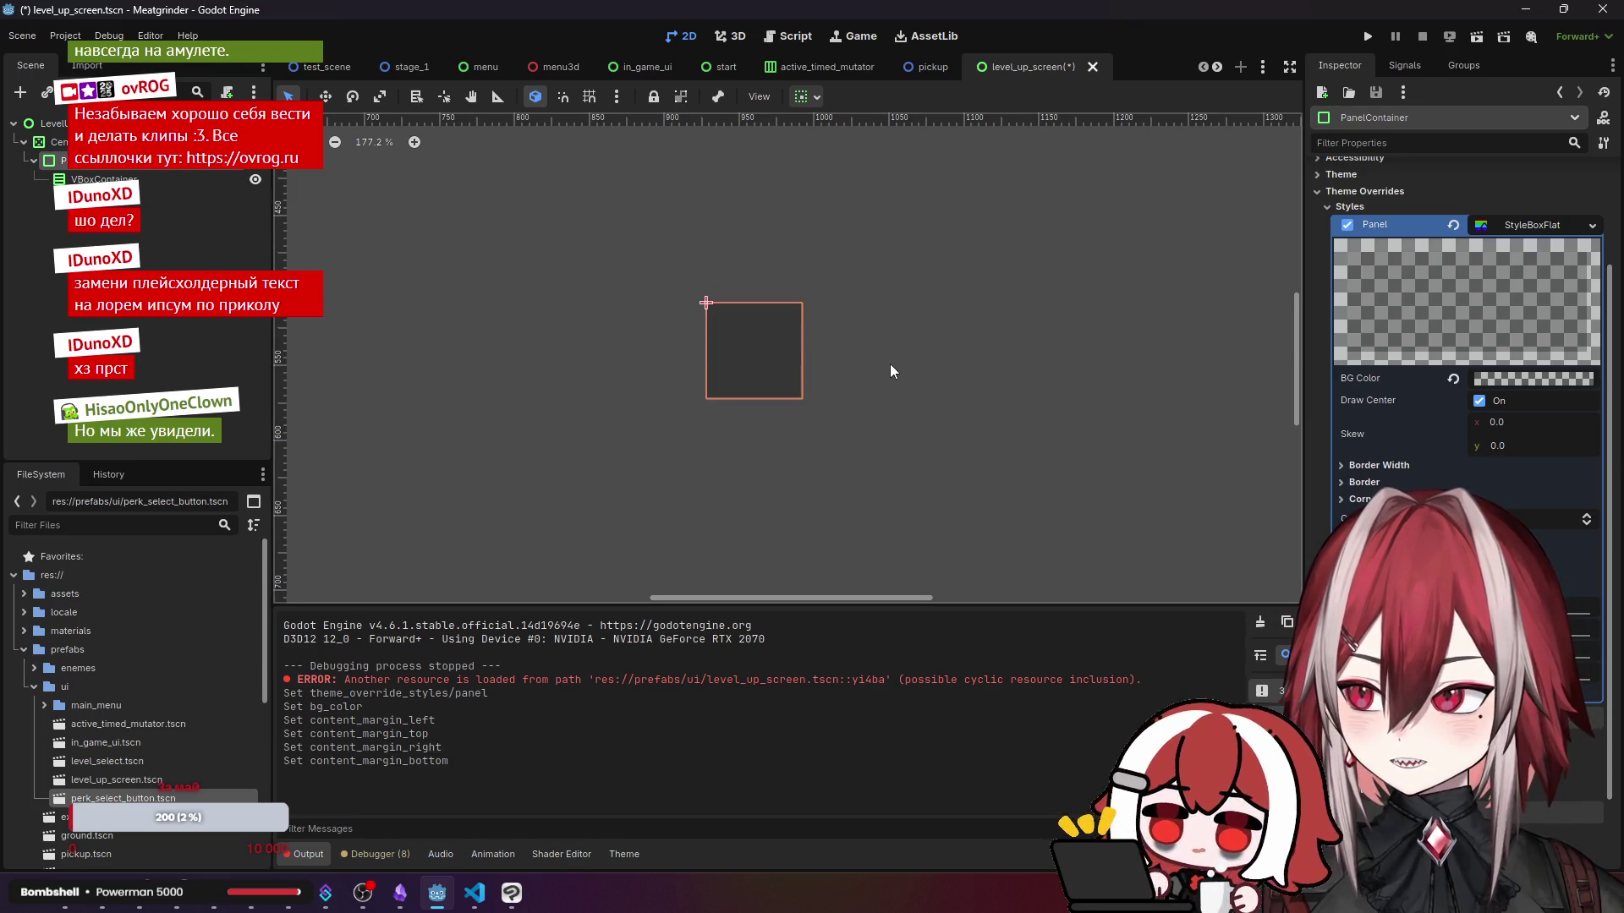
key(ctrl+s)
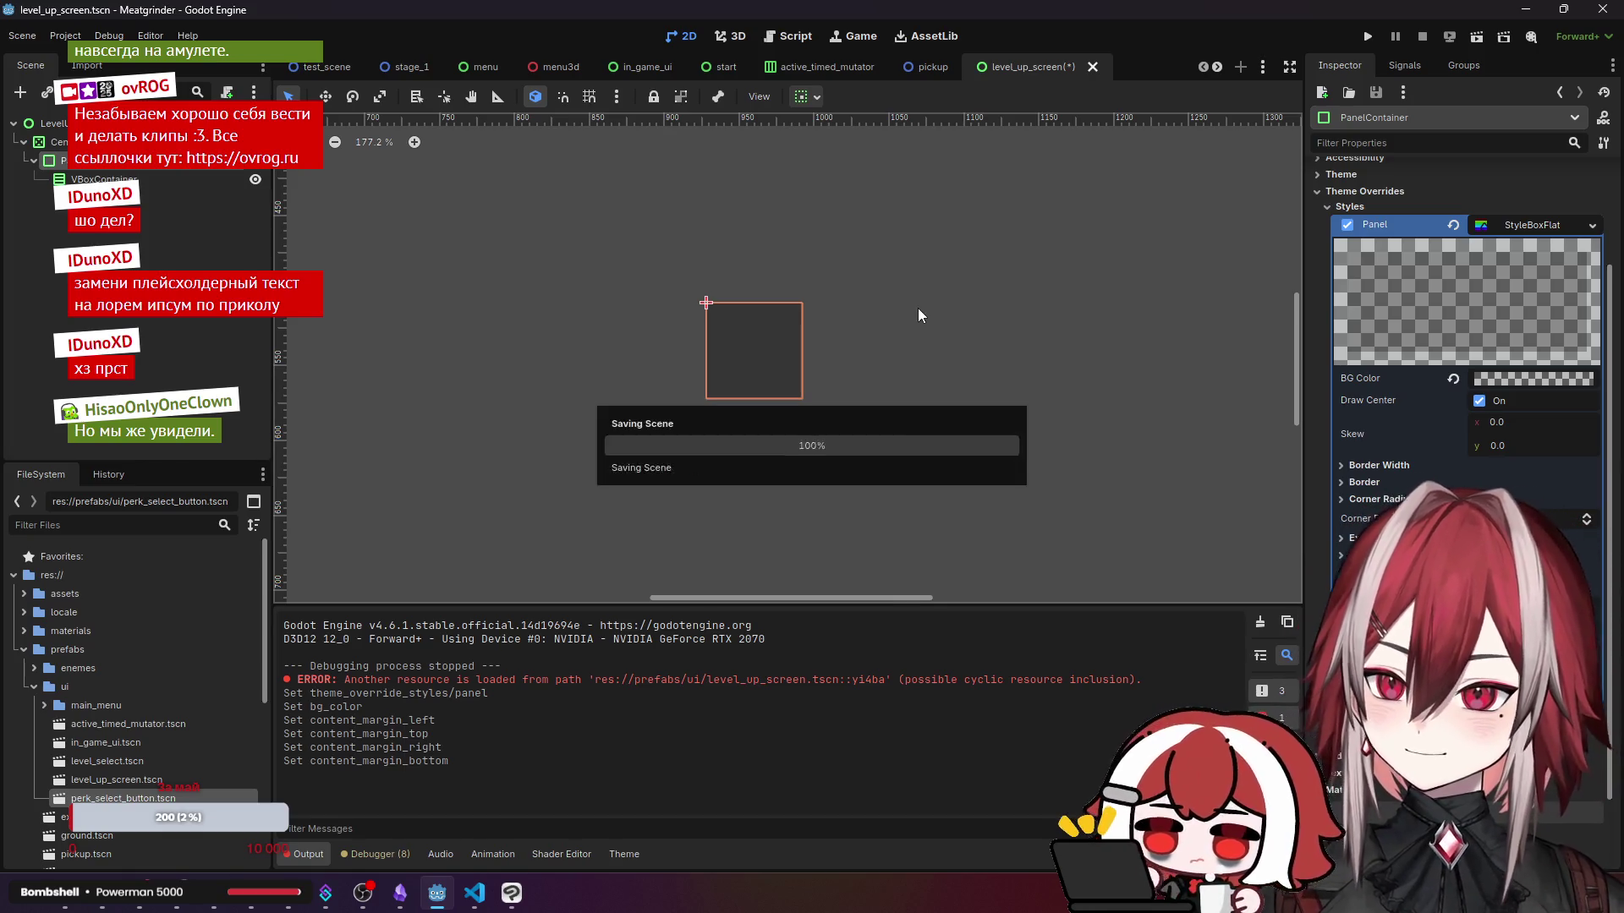
- Run the game from test_scene, view the perk menu's dark backdrop, then return to level_up_screen
click(325, 67)
click(1475, 36)
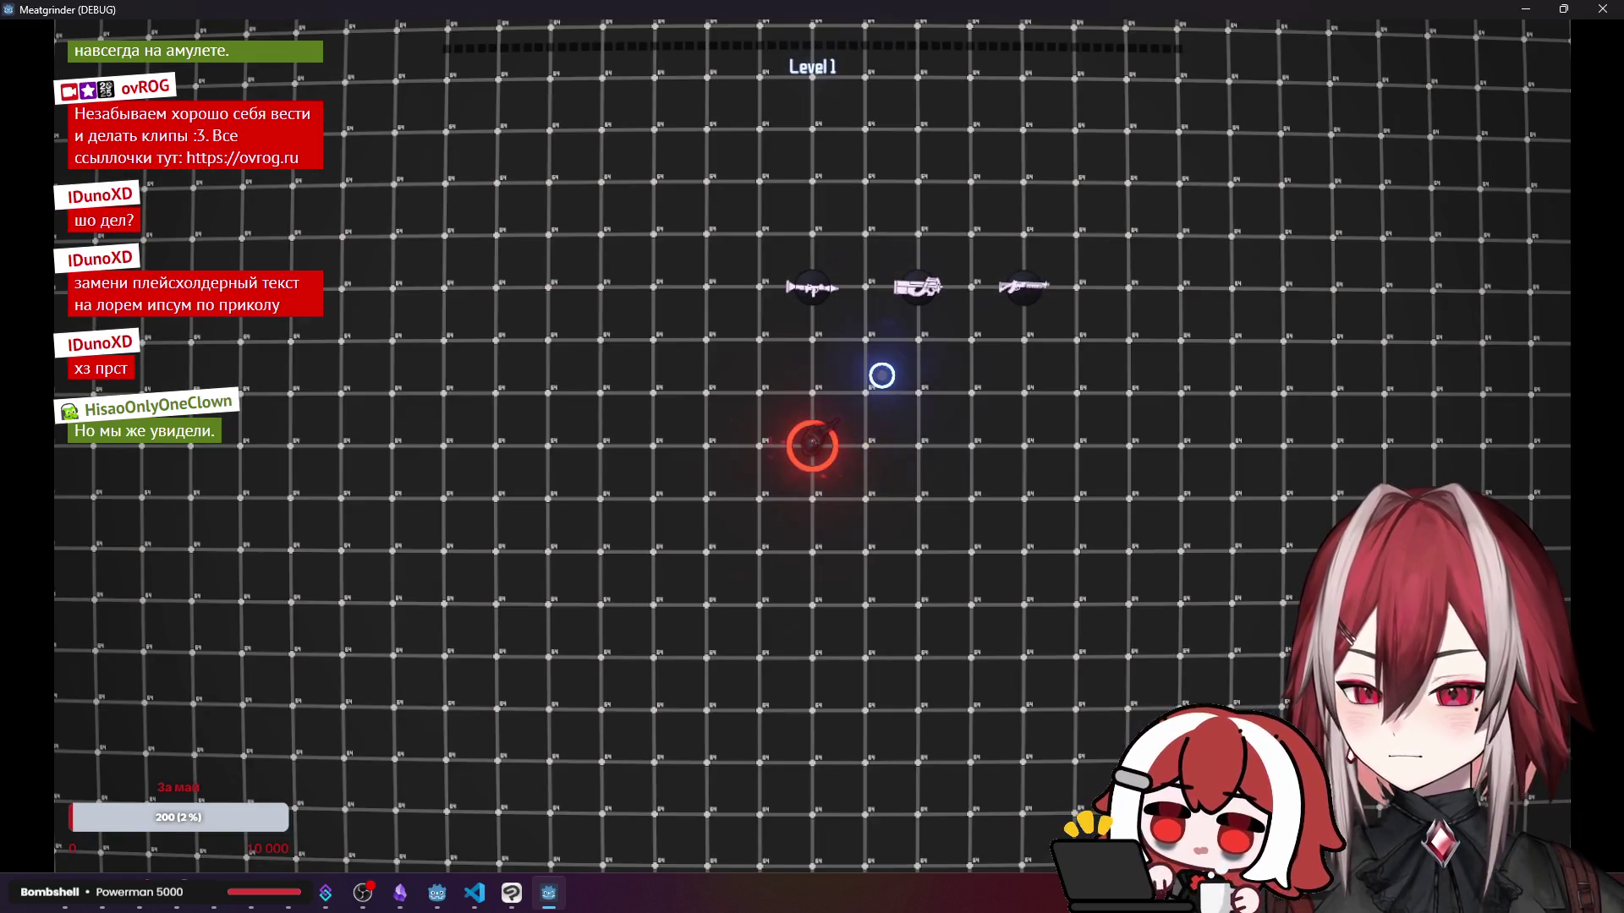
right_click(881, 375)
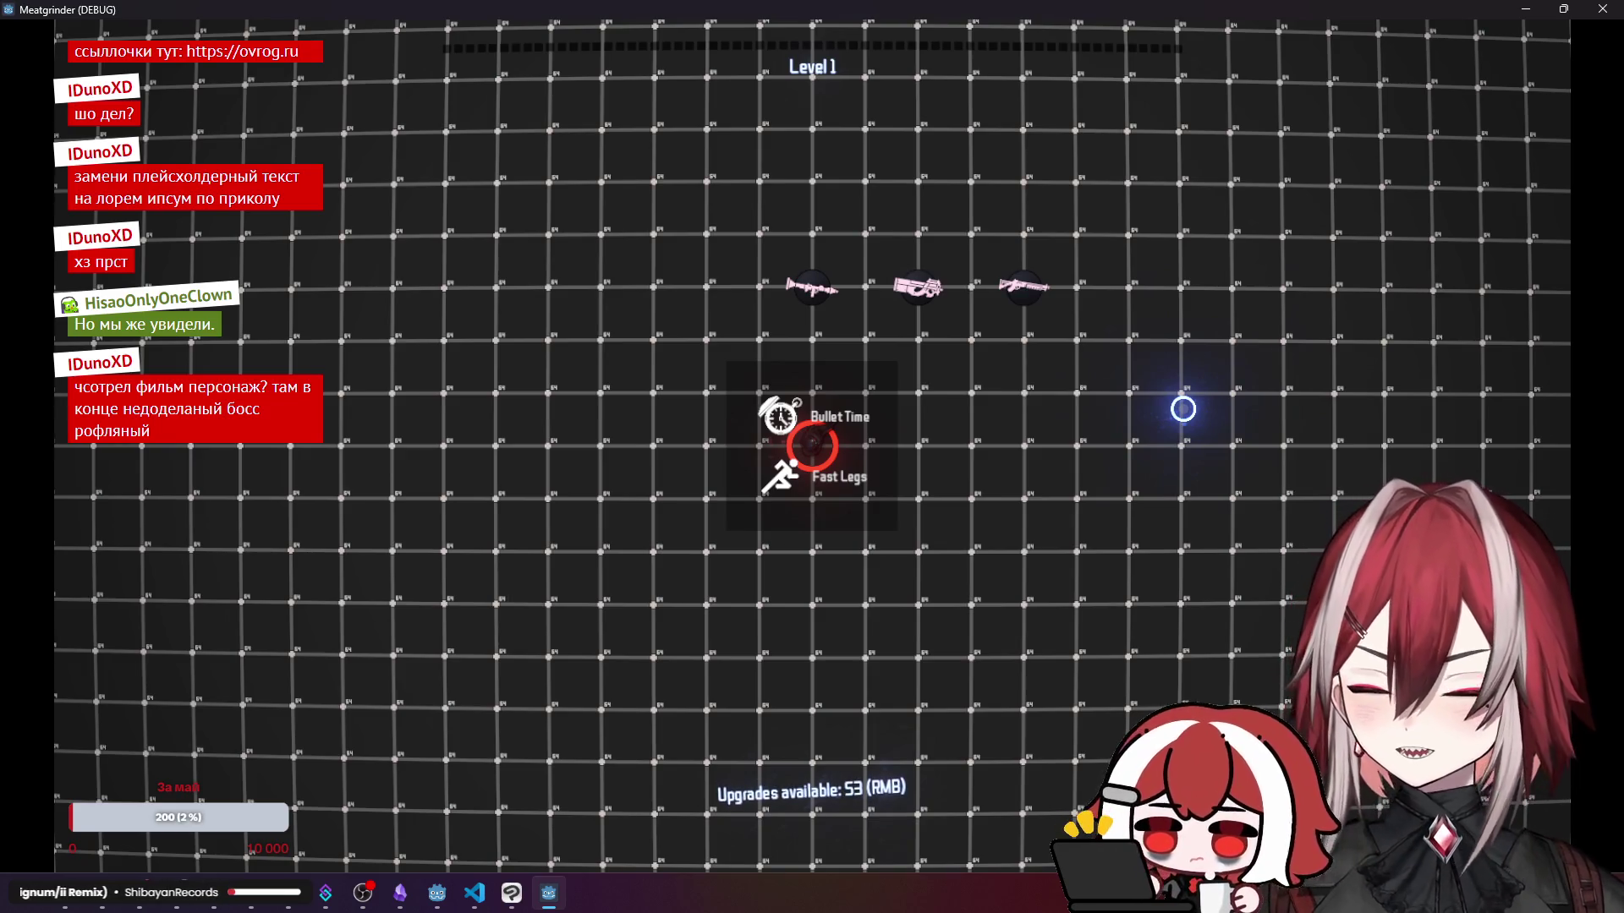
click(1602, 8)
click(1057, 69)
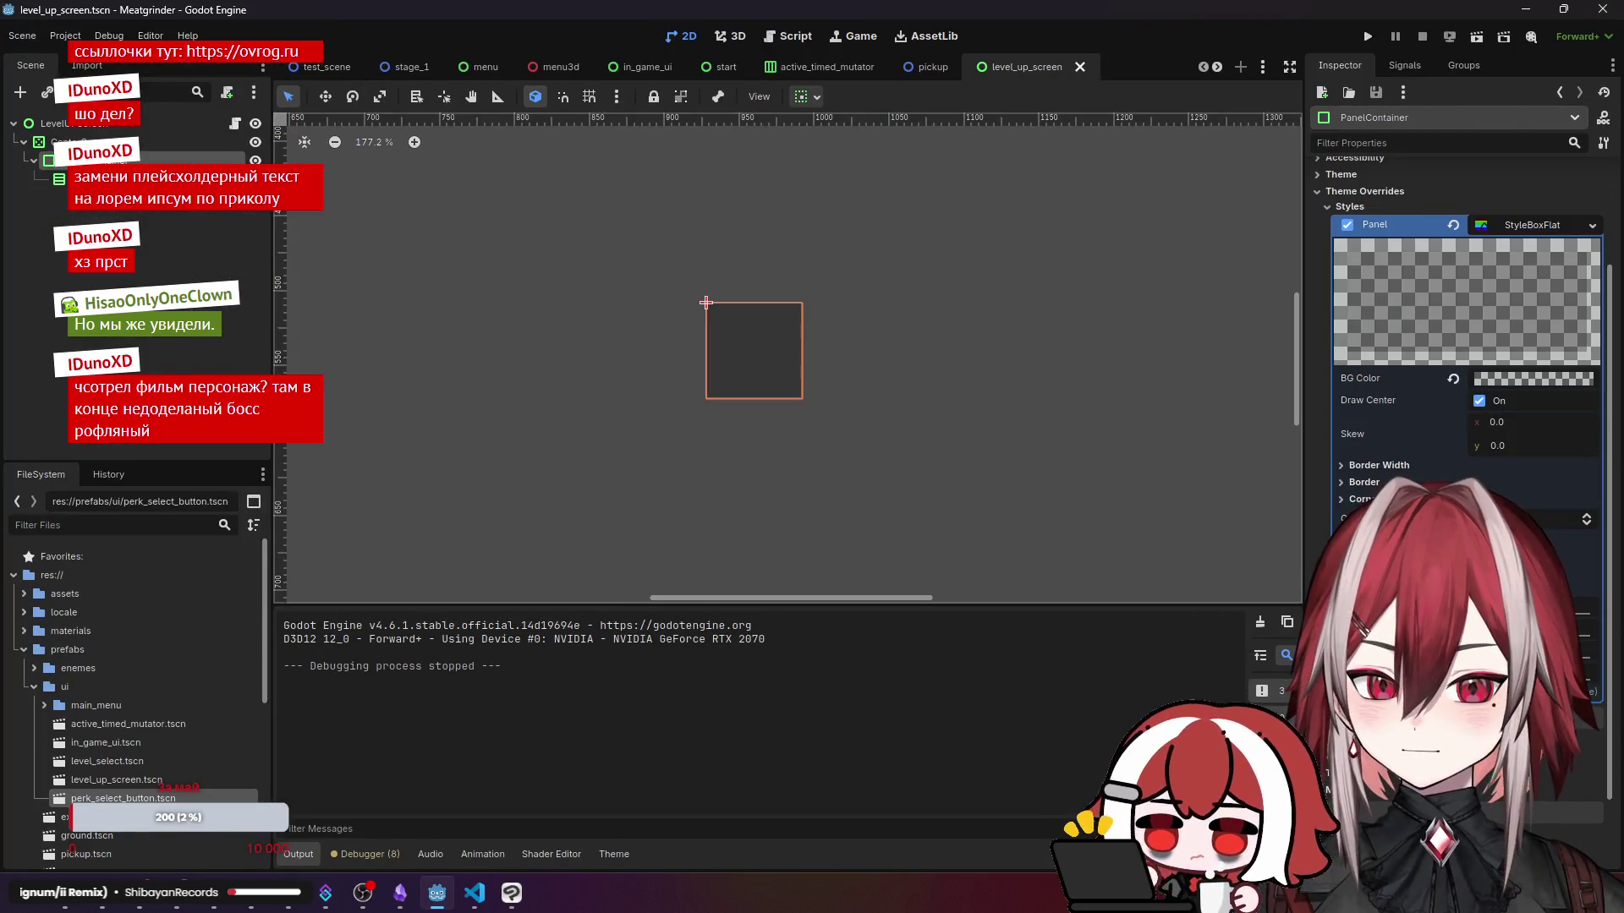
- Widen the panel's left content margin and playtest the Bullet Time and Fast Legs perk menu
drag(706, 302, 730, 326)
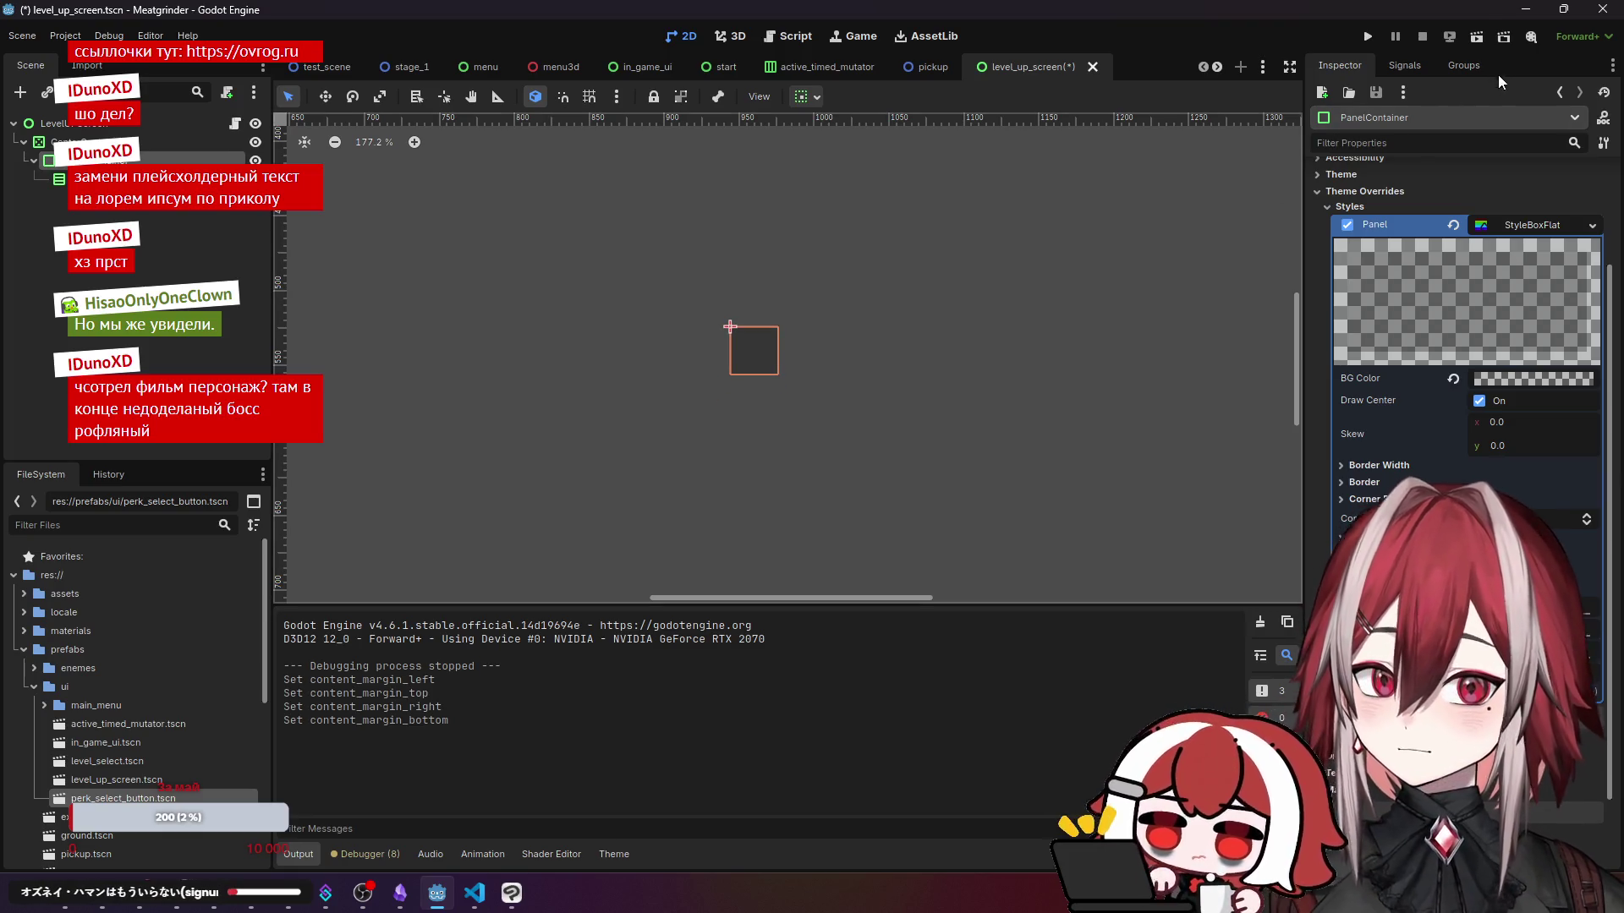
click(1475, 42)
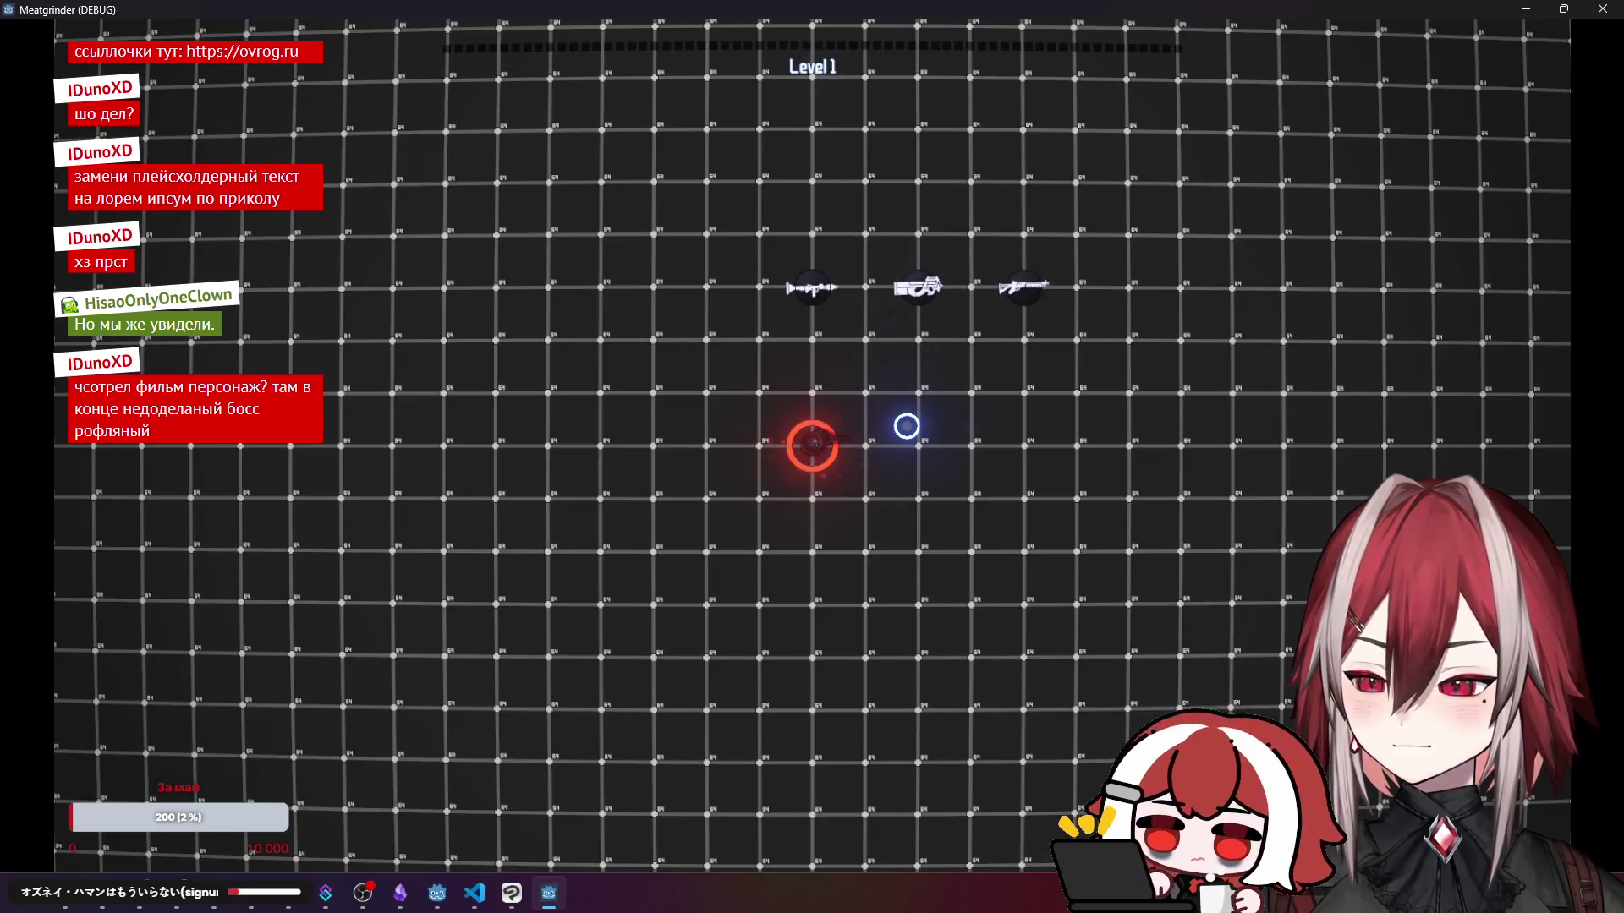
right_click(916, 386)
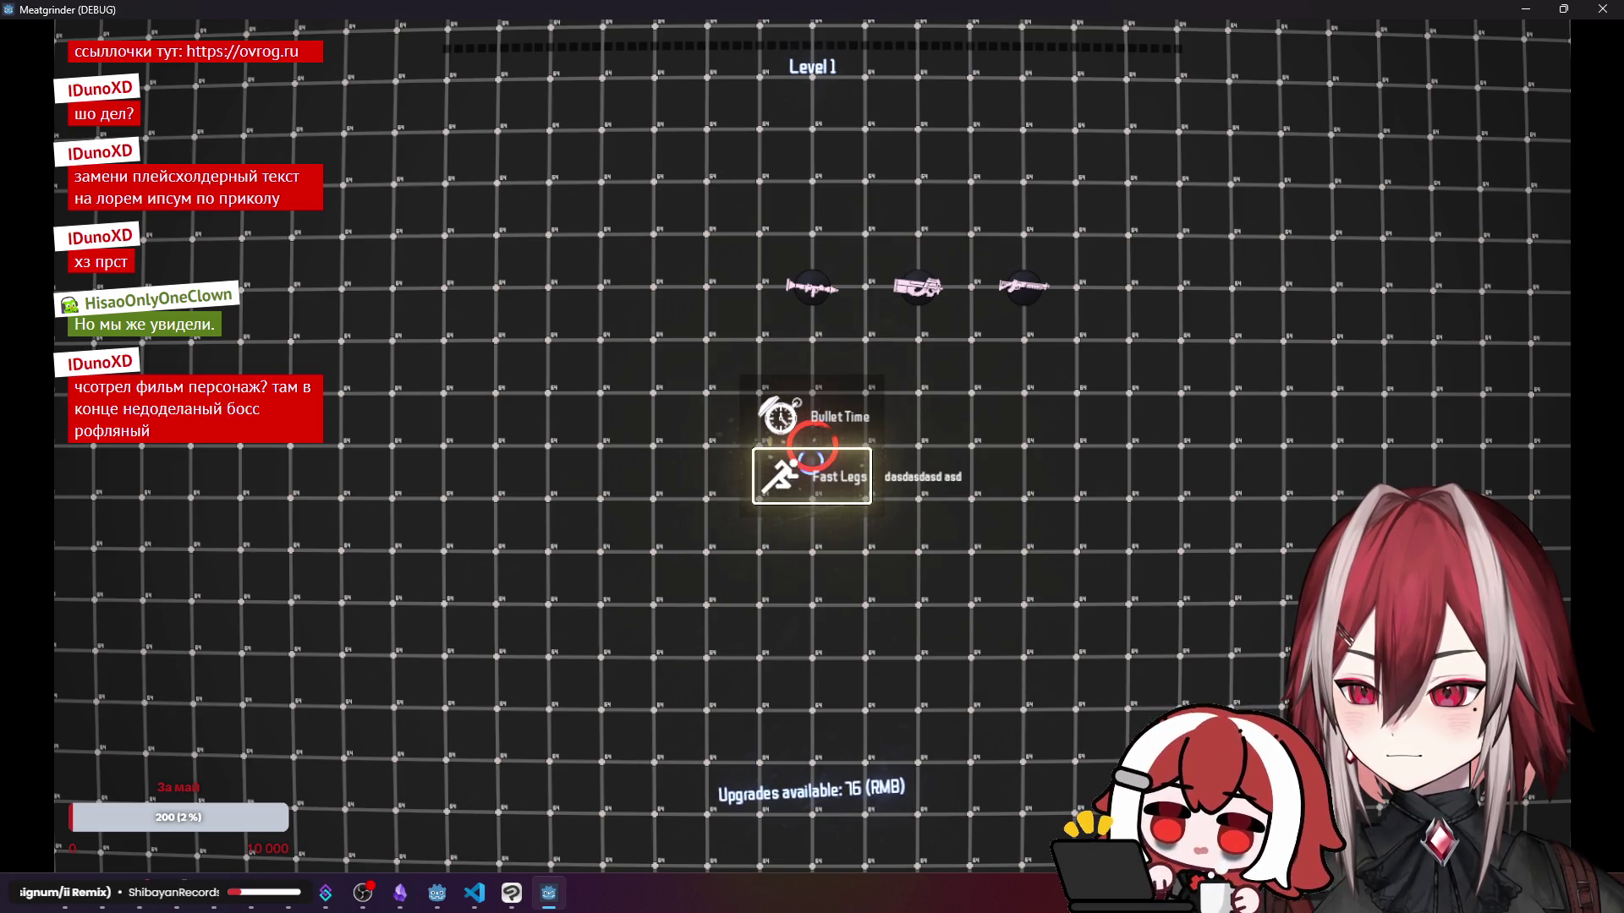
click(1603, 9)
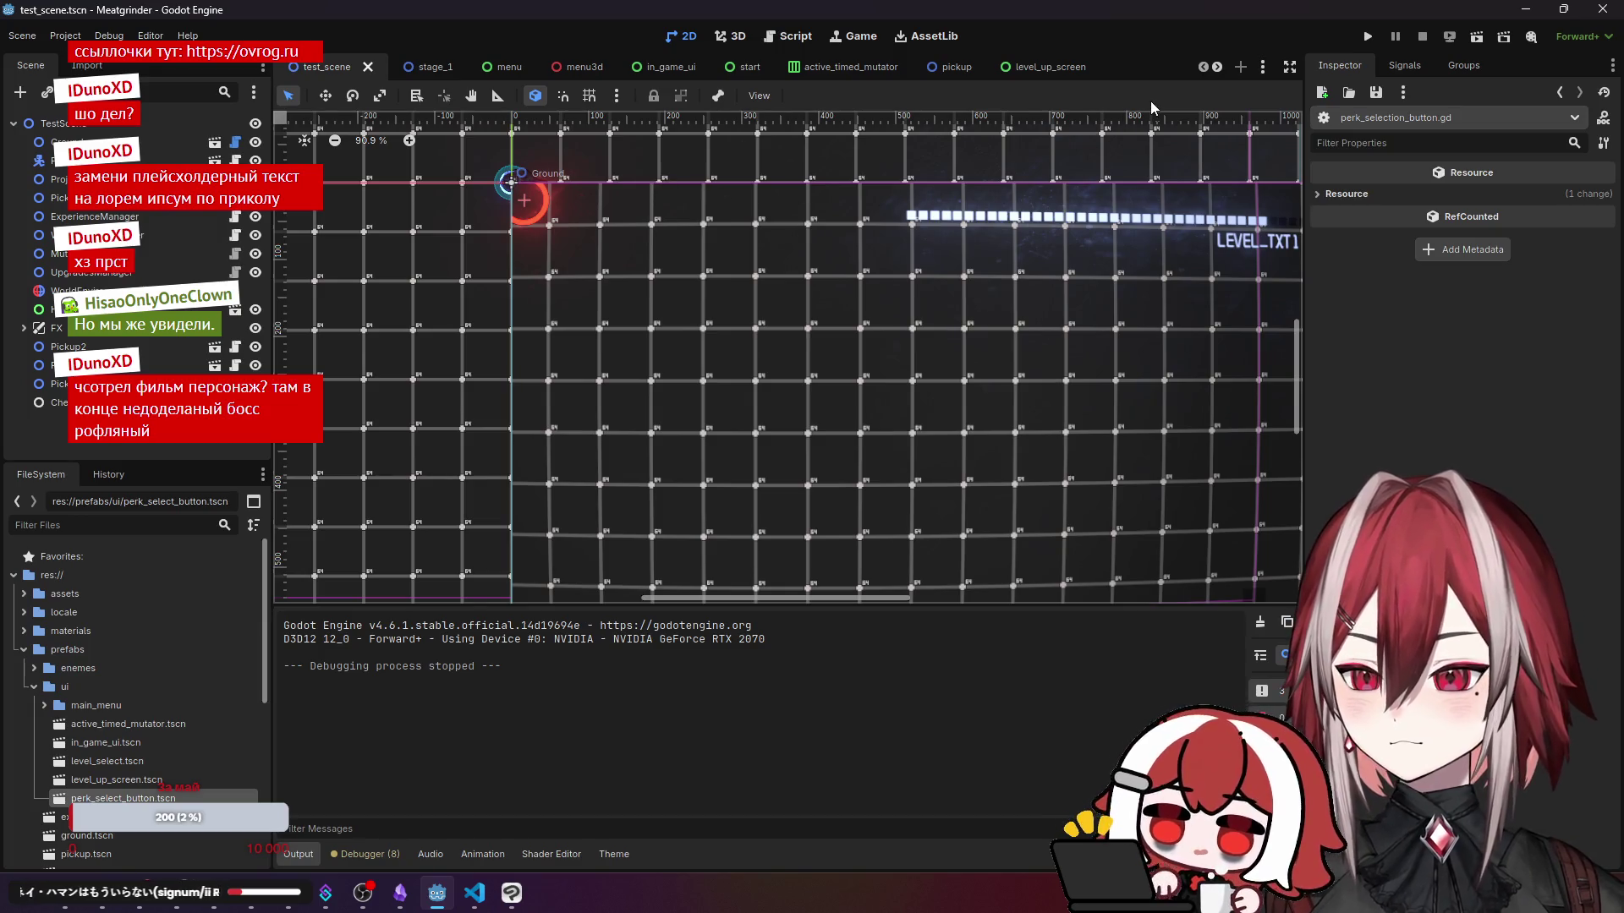
- Open perk_select_button.tscn, inspect its Margin and root Button nodes, then switch to VS Code
click(1035, 68)
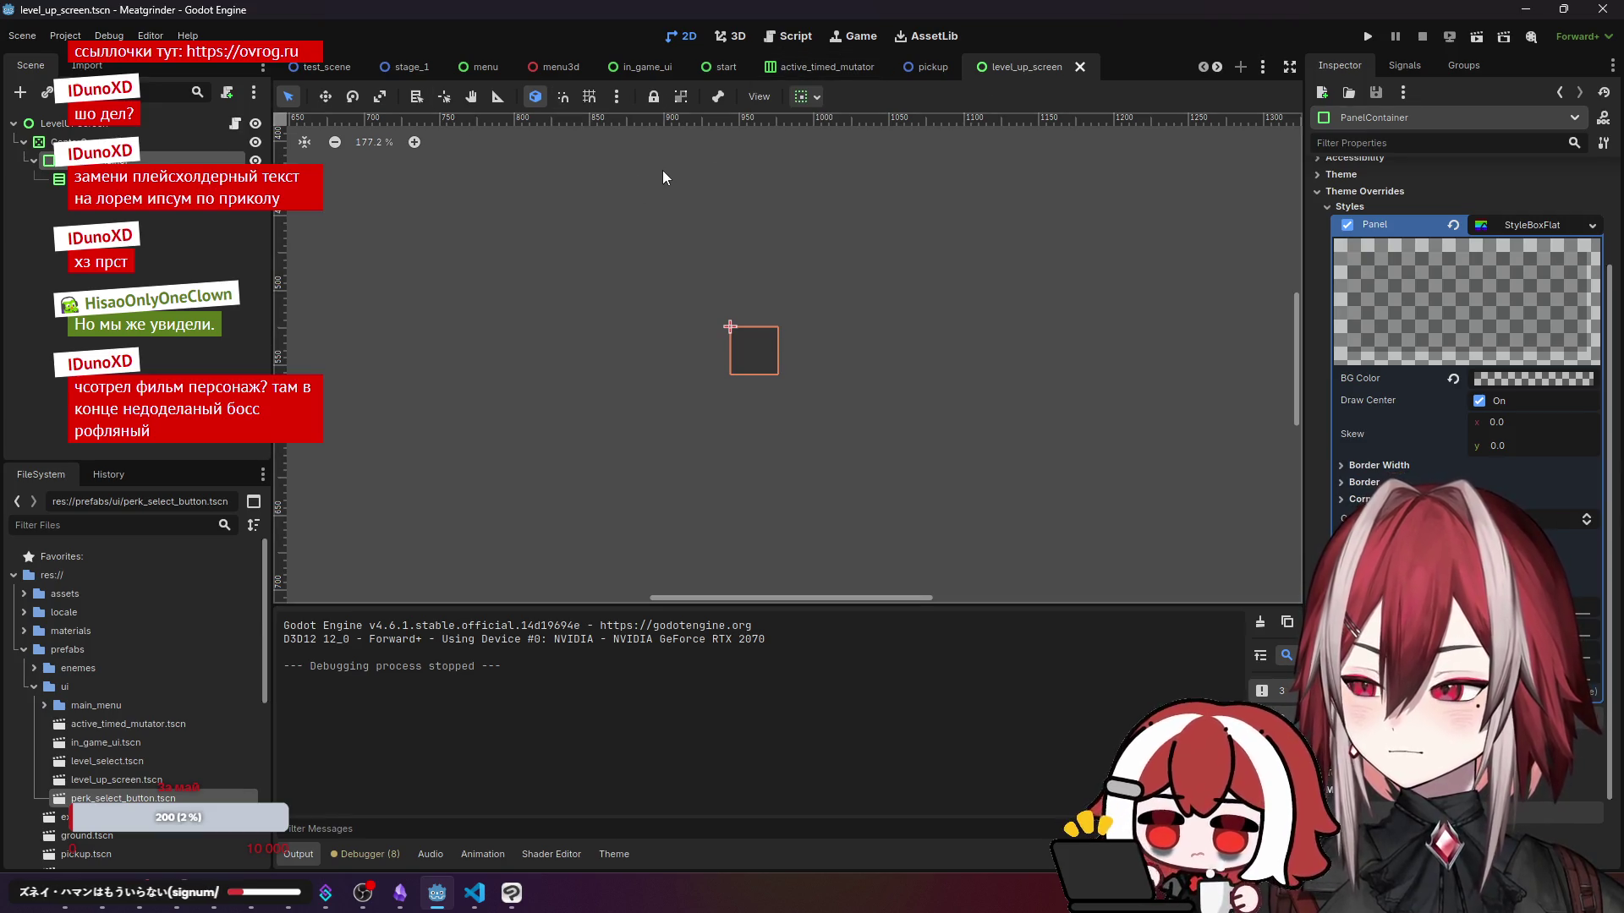
scroll(174, 754, down, 2)
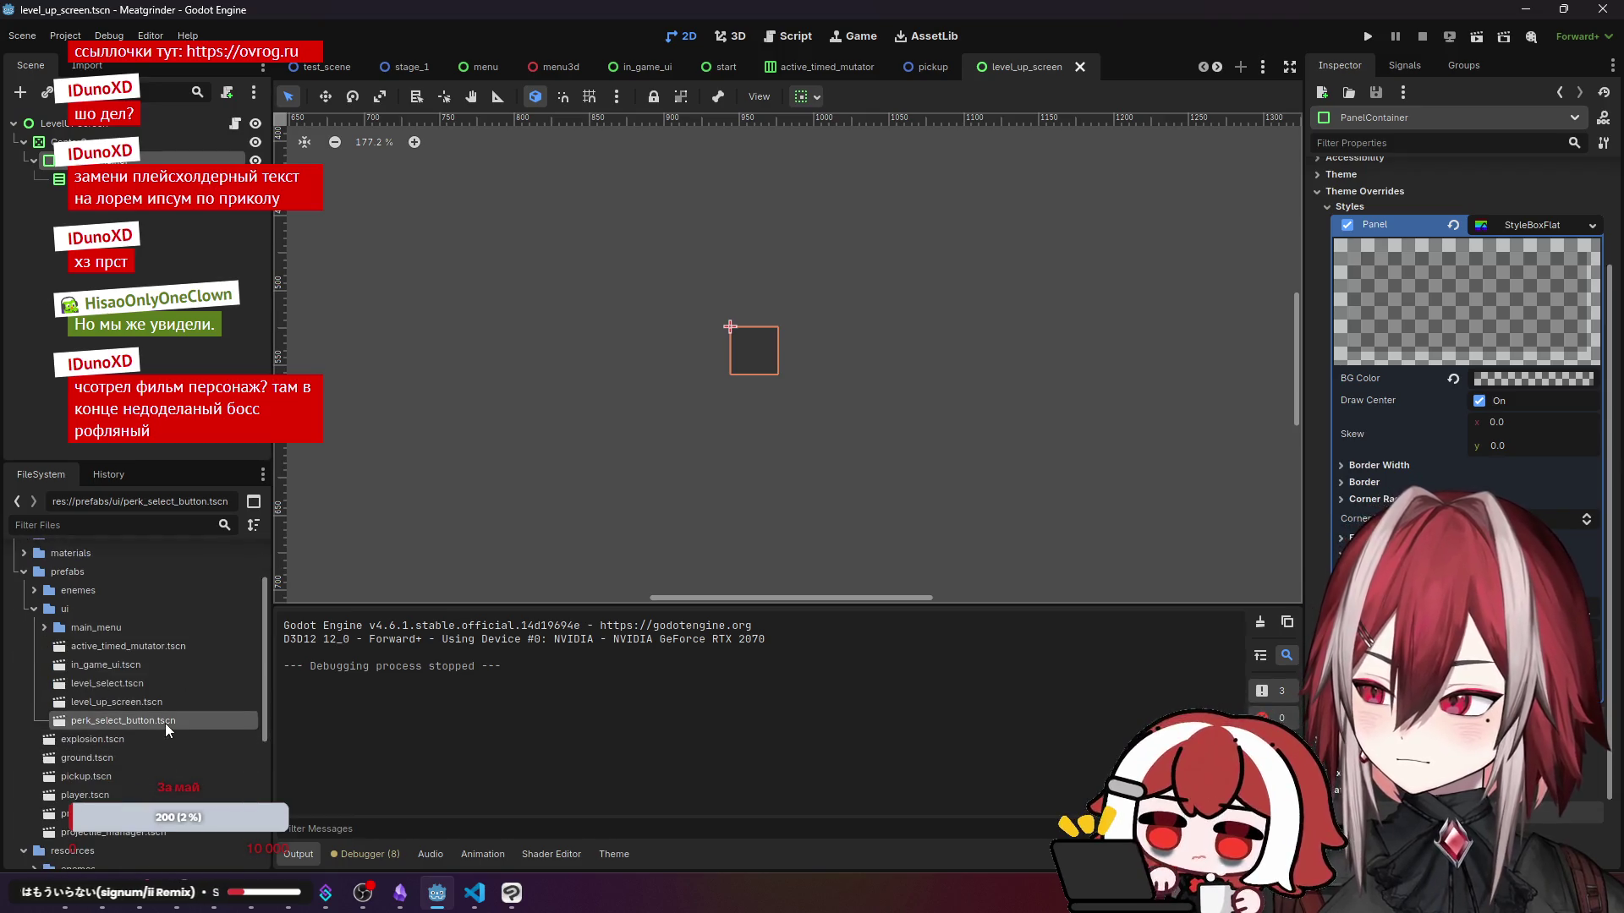
double_click(165, 720)
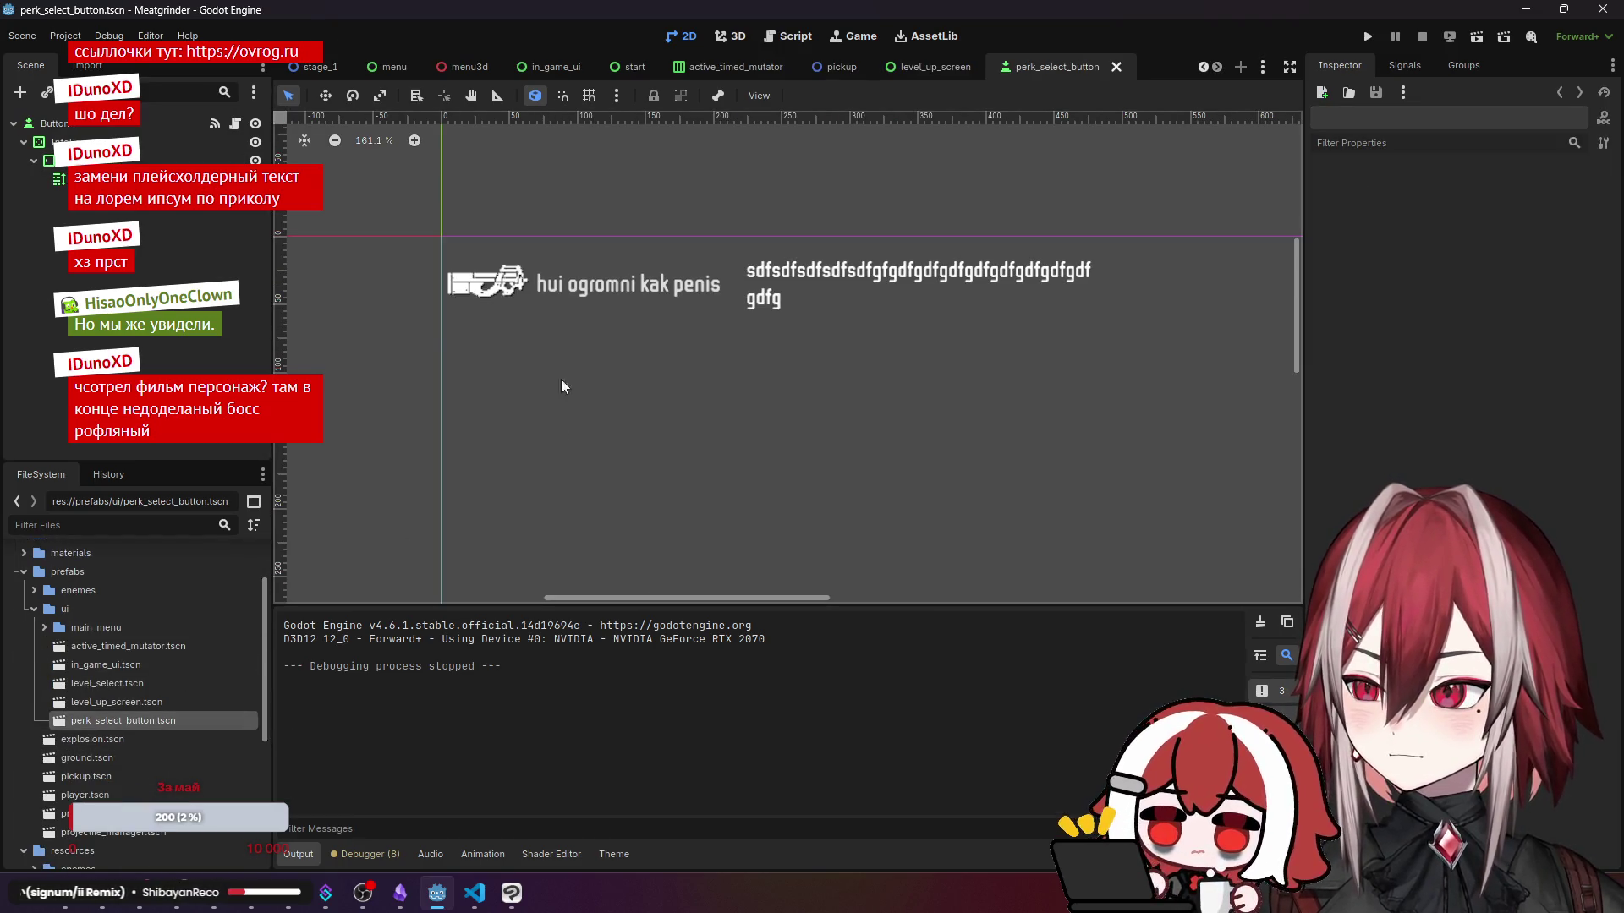
click(64, 161)
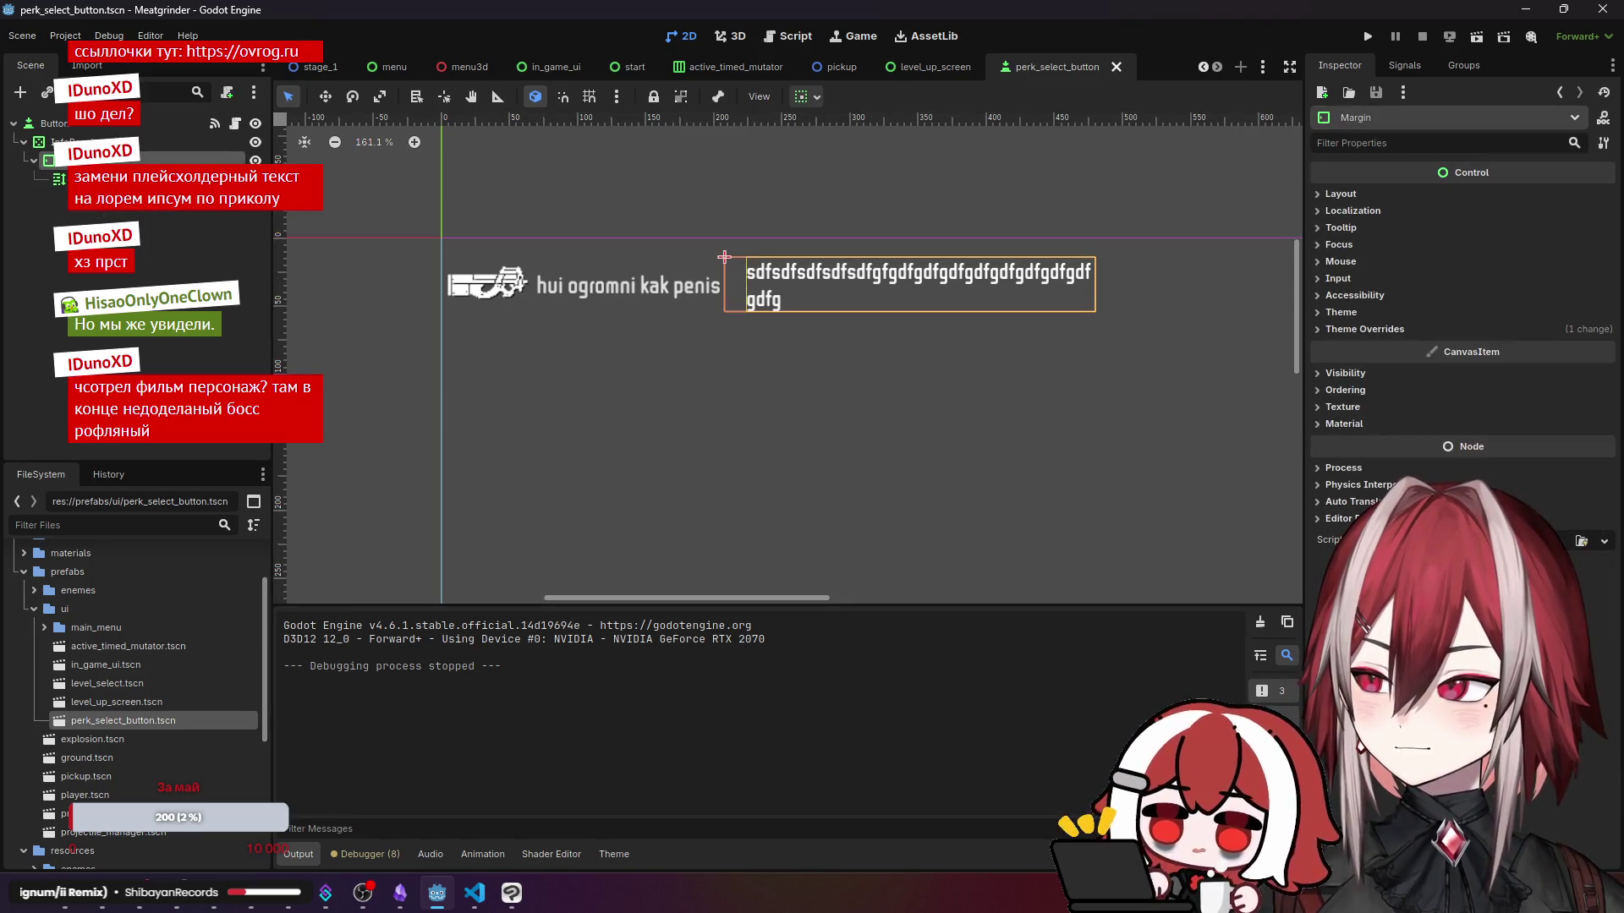
right_click(100, 163)
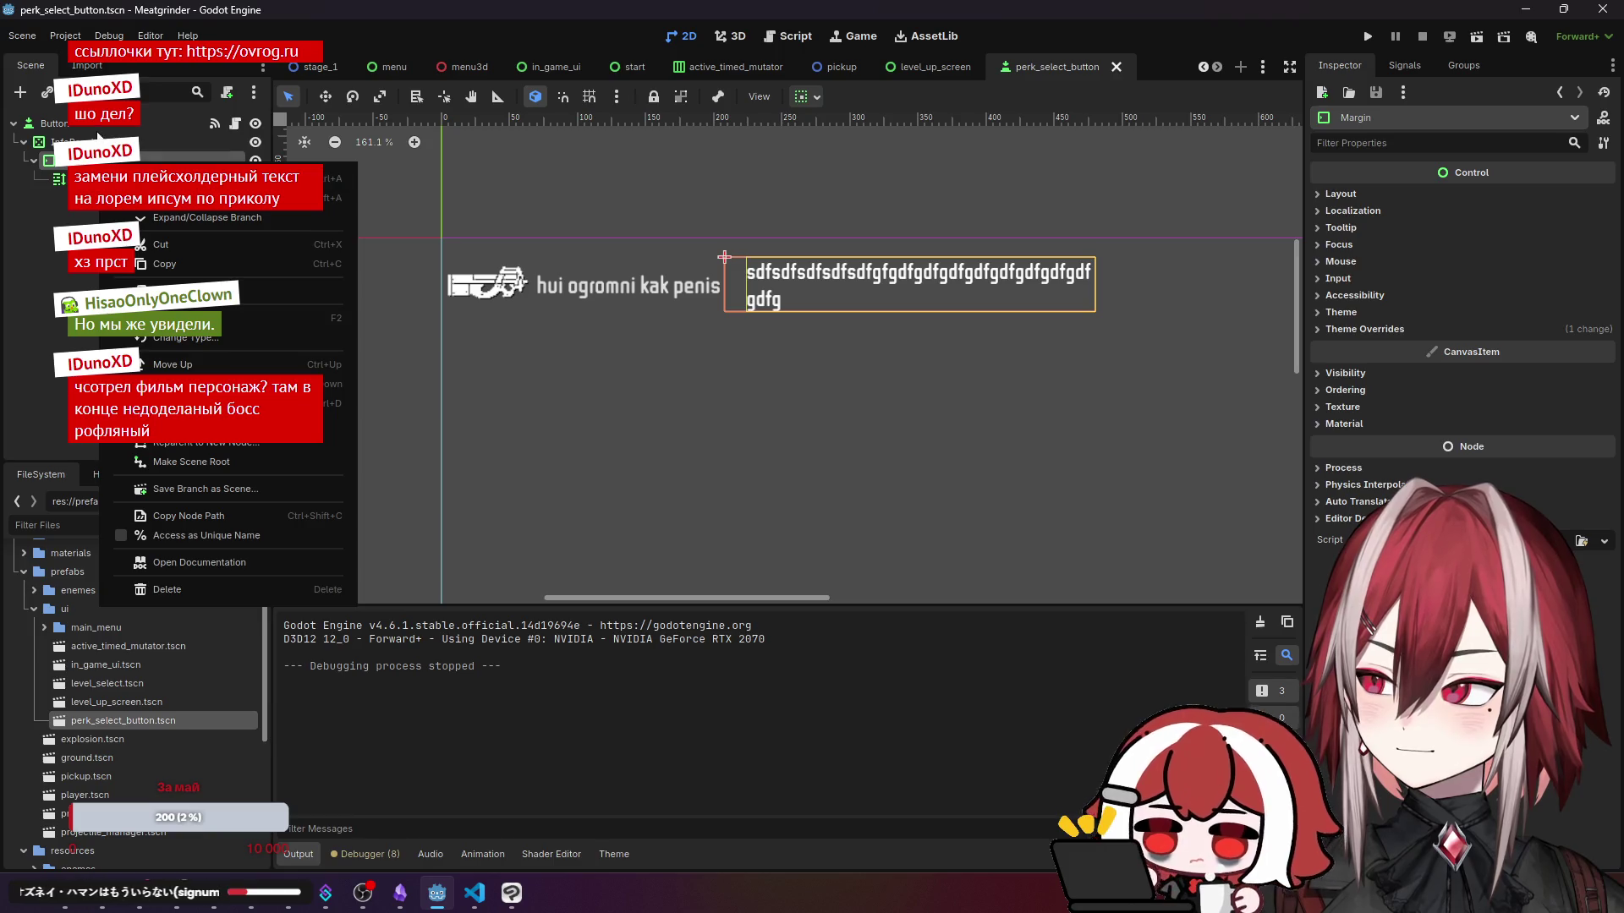
click(474, 759)
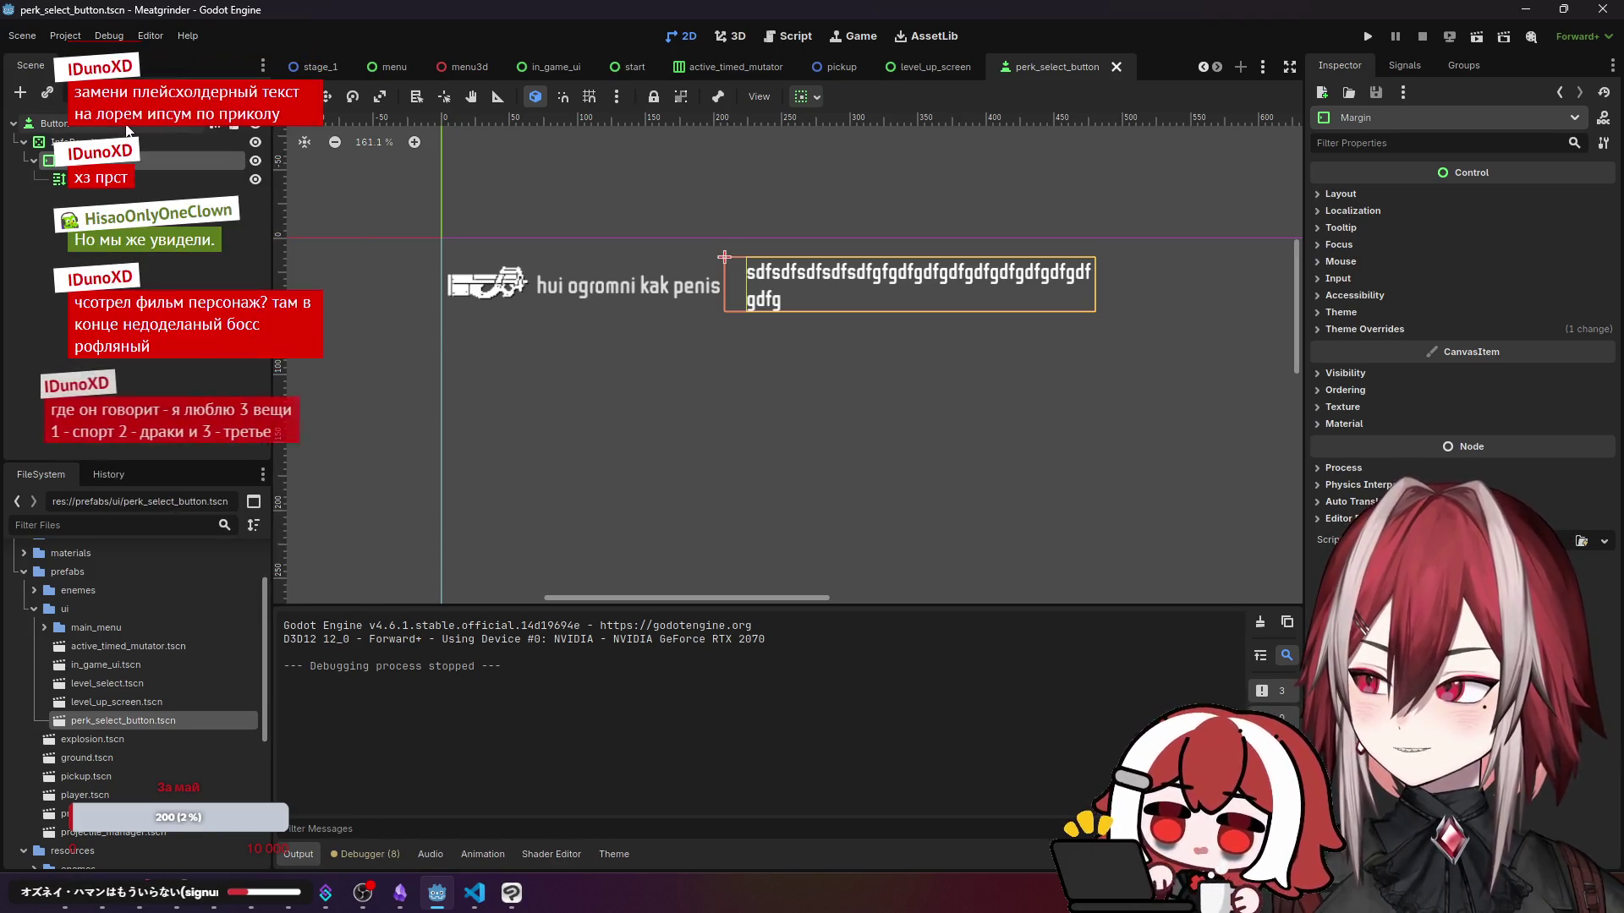
click(702, 322)
scroll(1454, 355, down, 10)
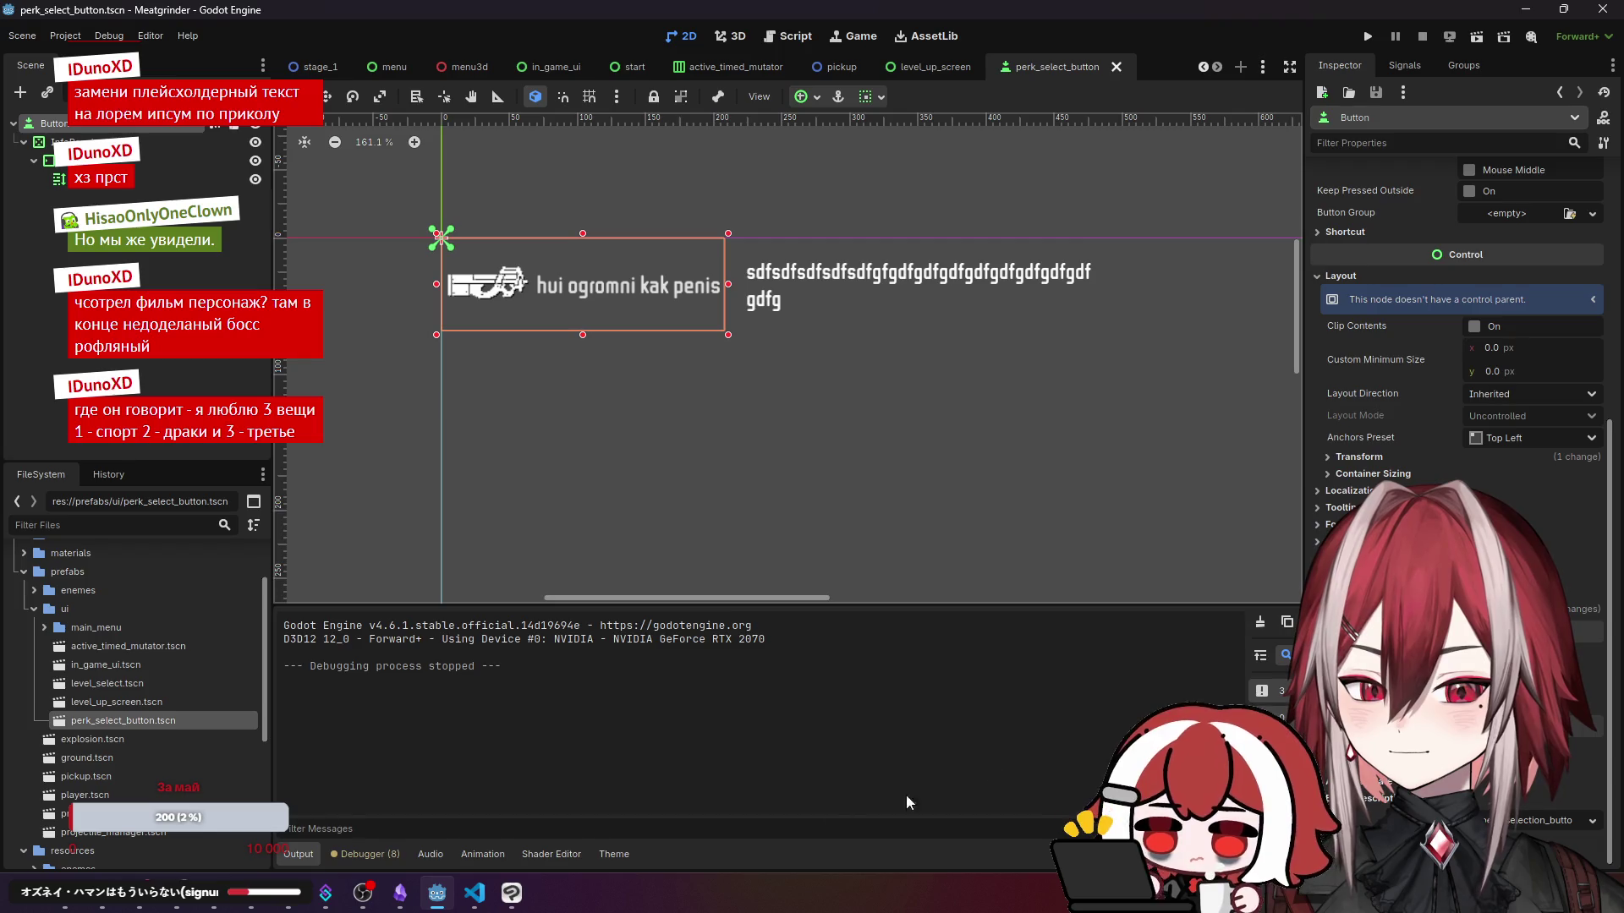
click(474, 892)
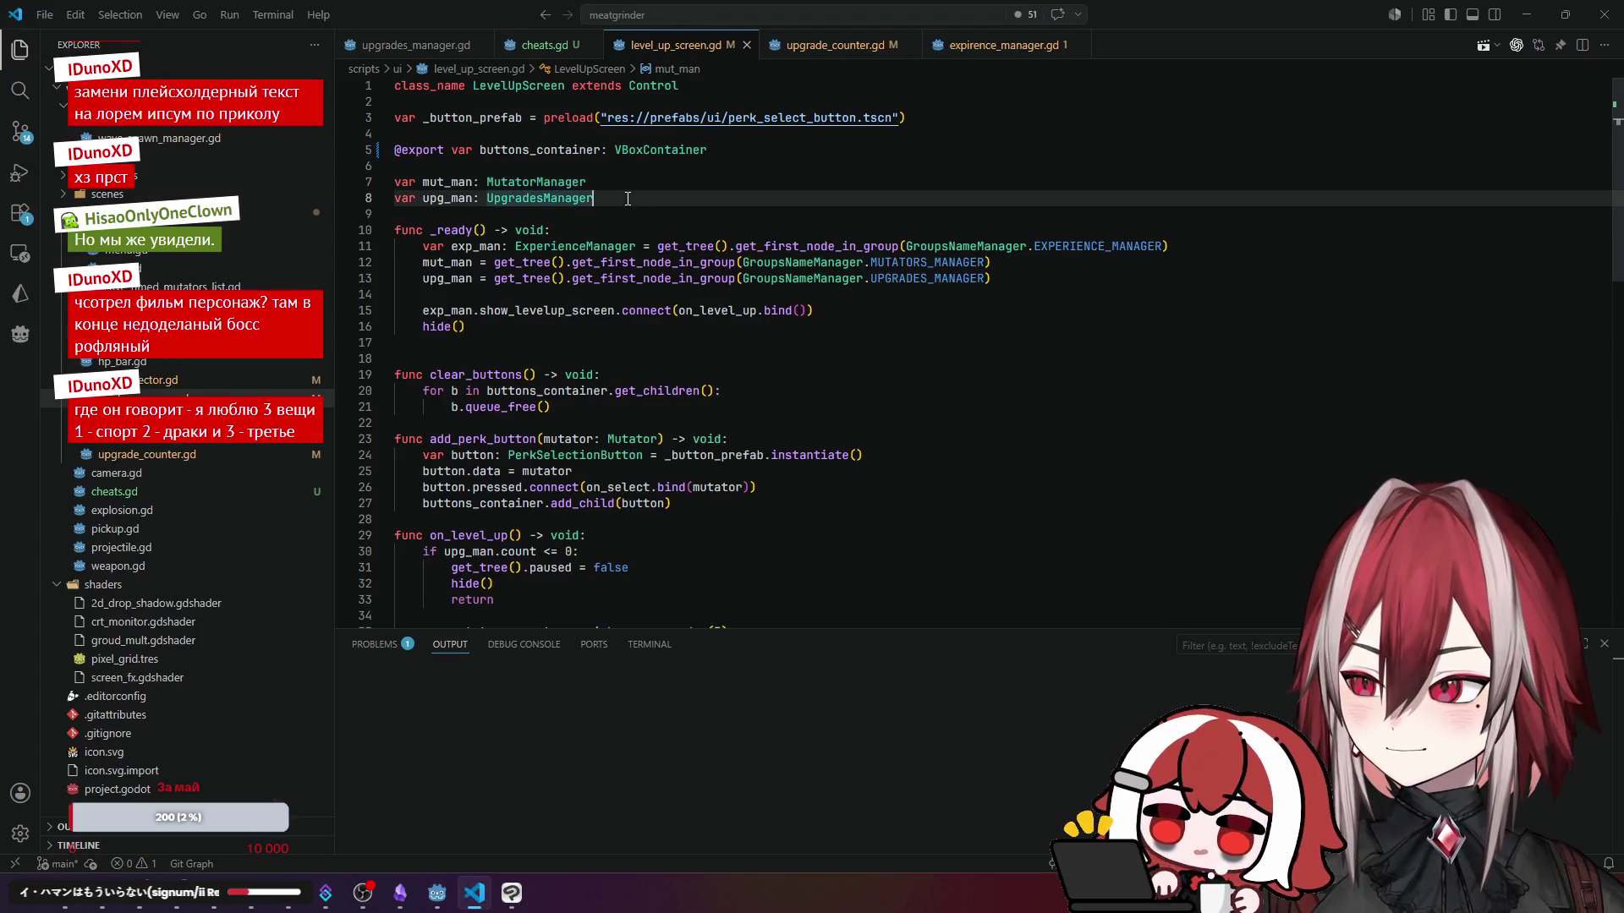
- Open perk_selection_button.gd, check the label node path on line 4, and minimize VS Code
click(126, 416)
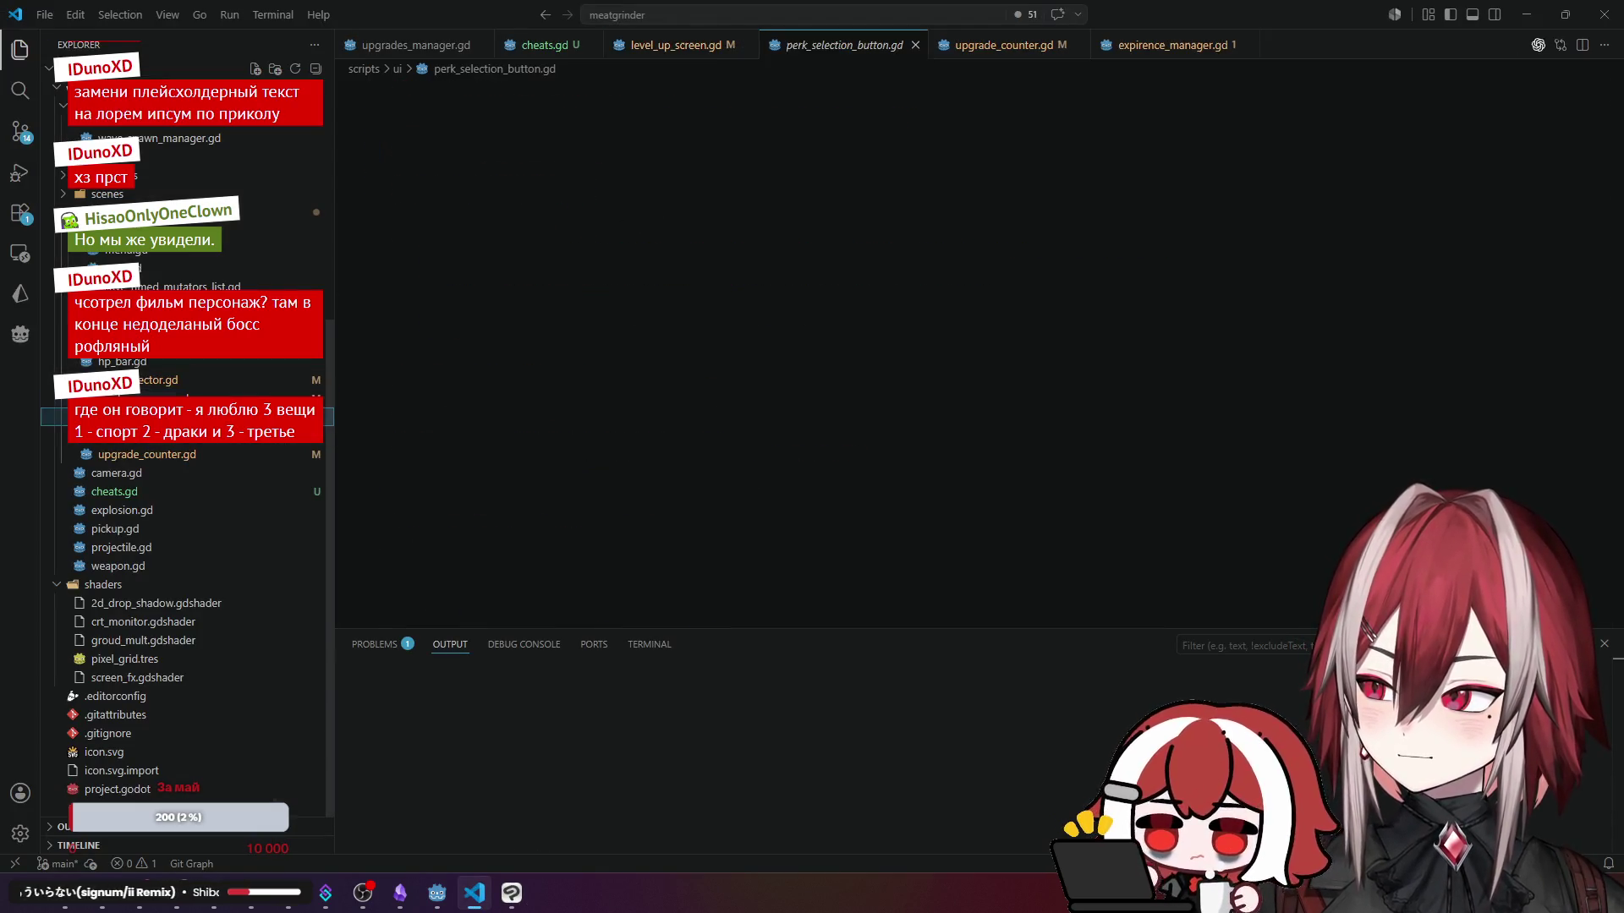
click(808, 134)
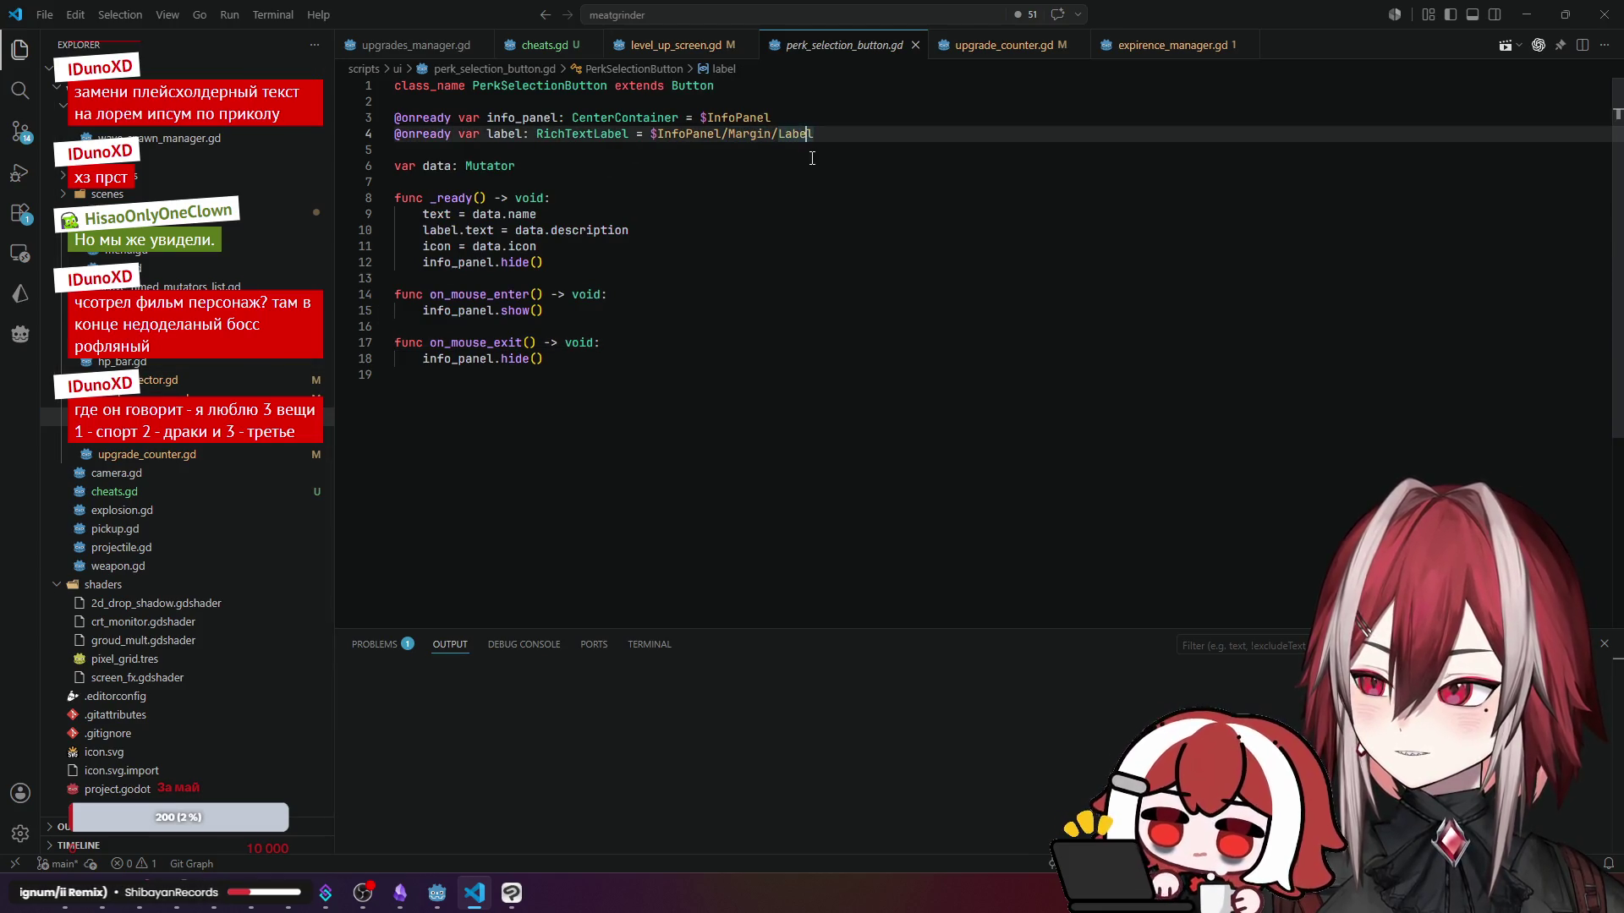
click(1526, 15)
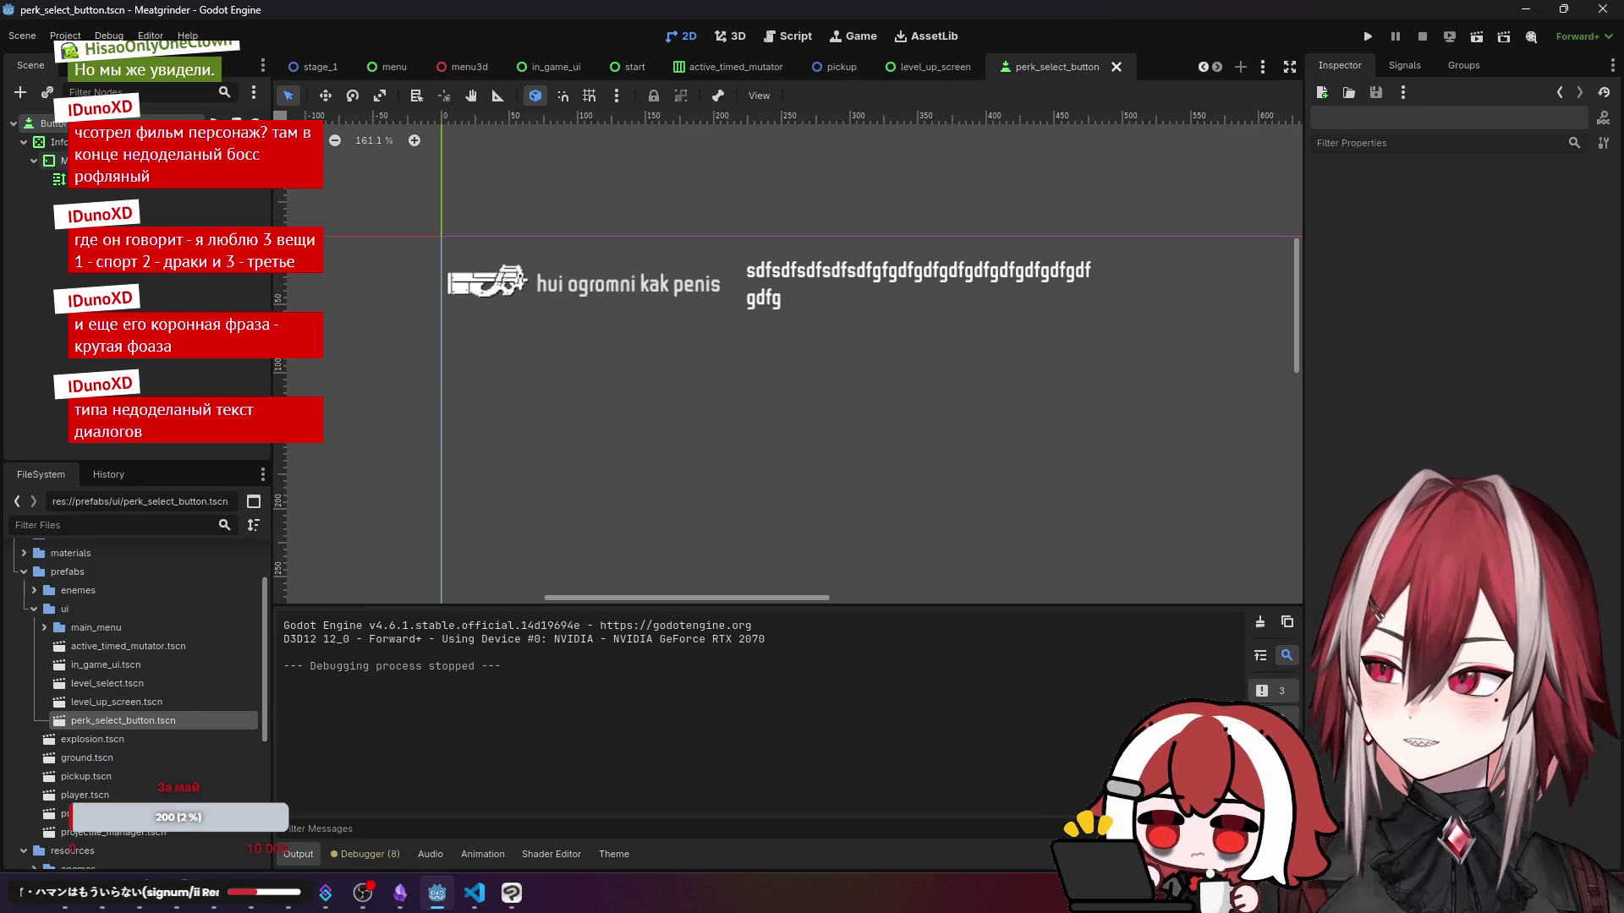
- Add a PanelContainer to the perk button scene and move the description label inside it
click(97, 180)
click(97, 193)
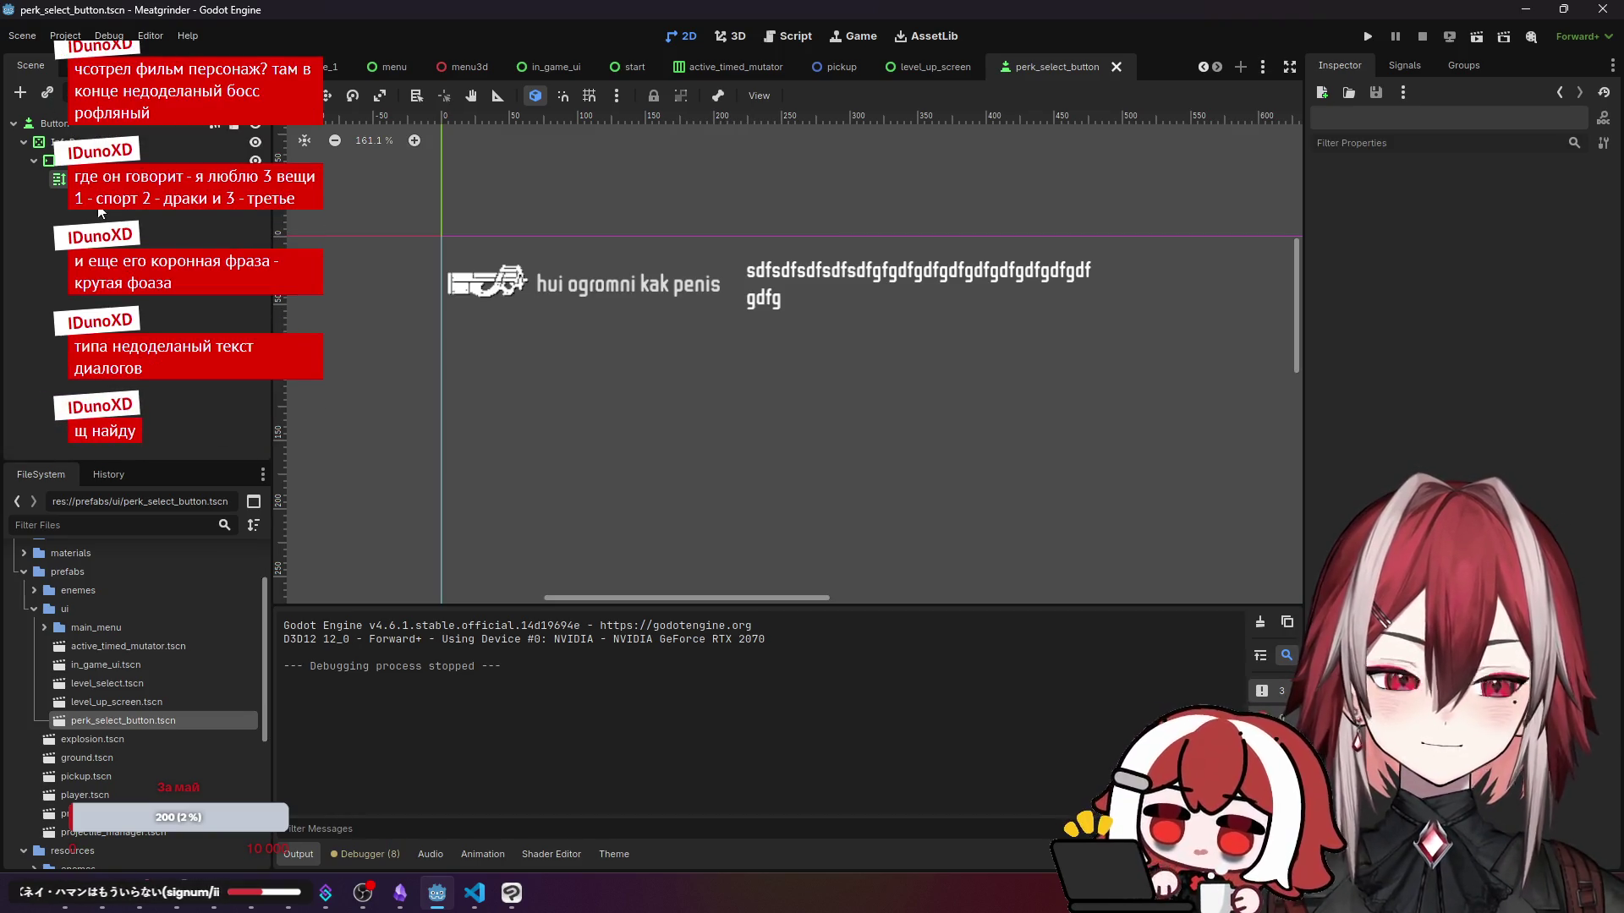
right_click(127, 179)
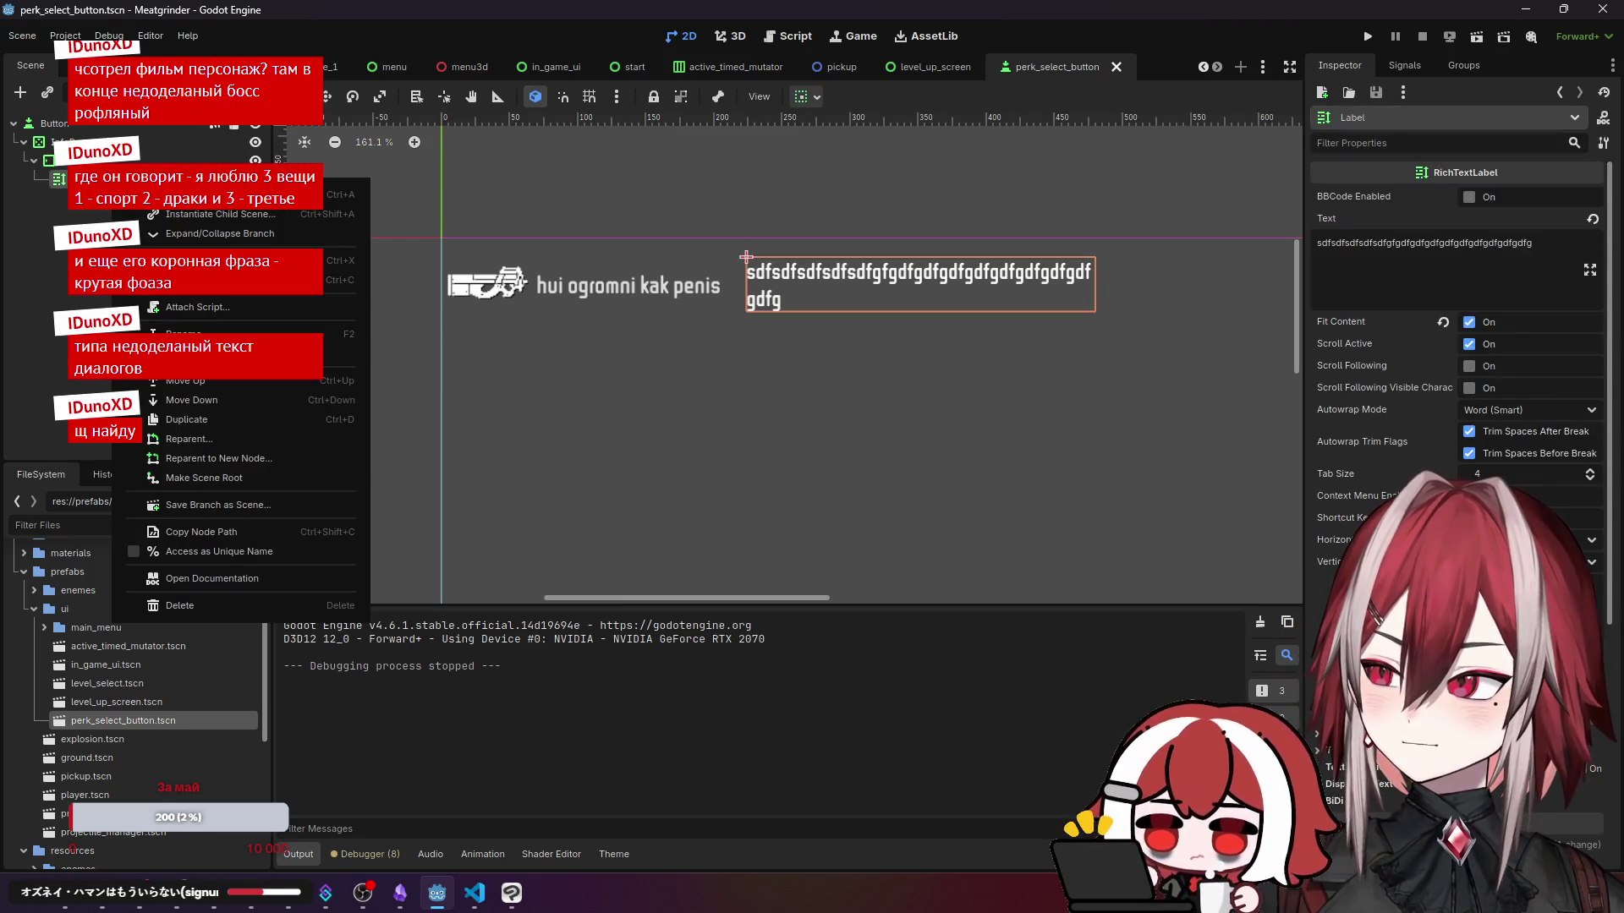
click(254, 194)
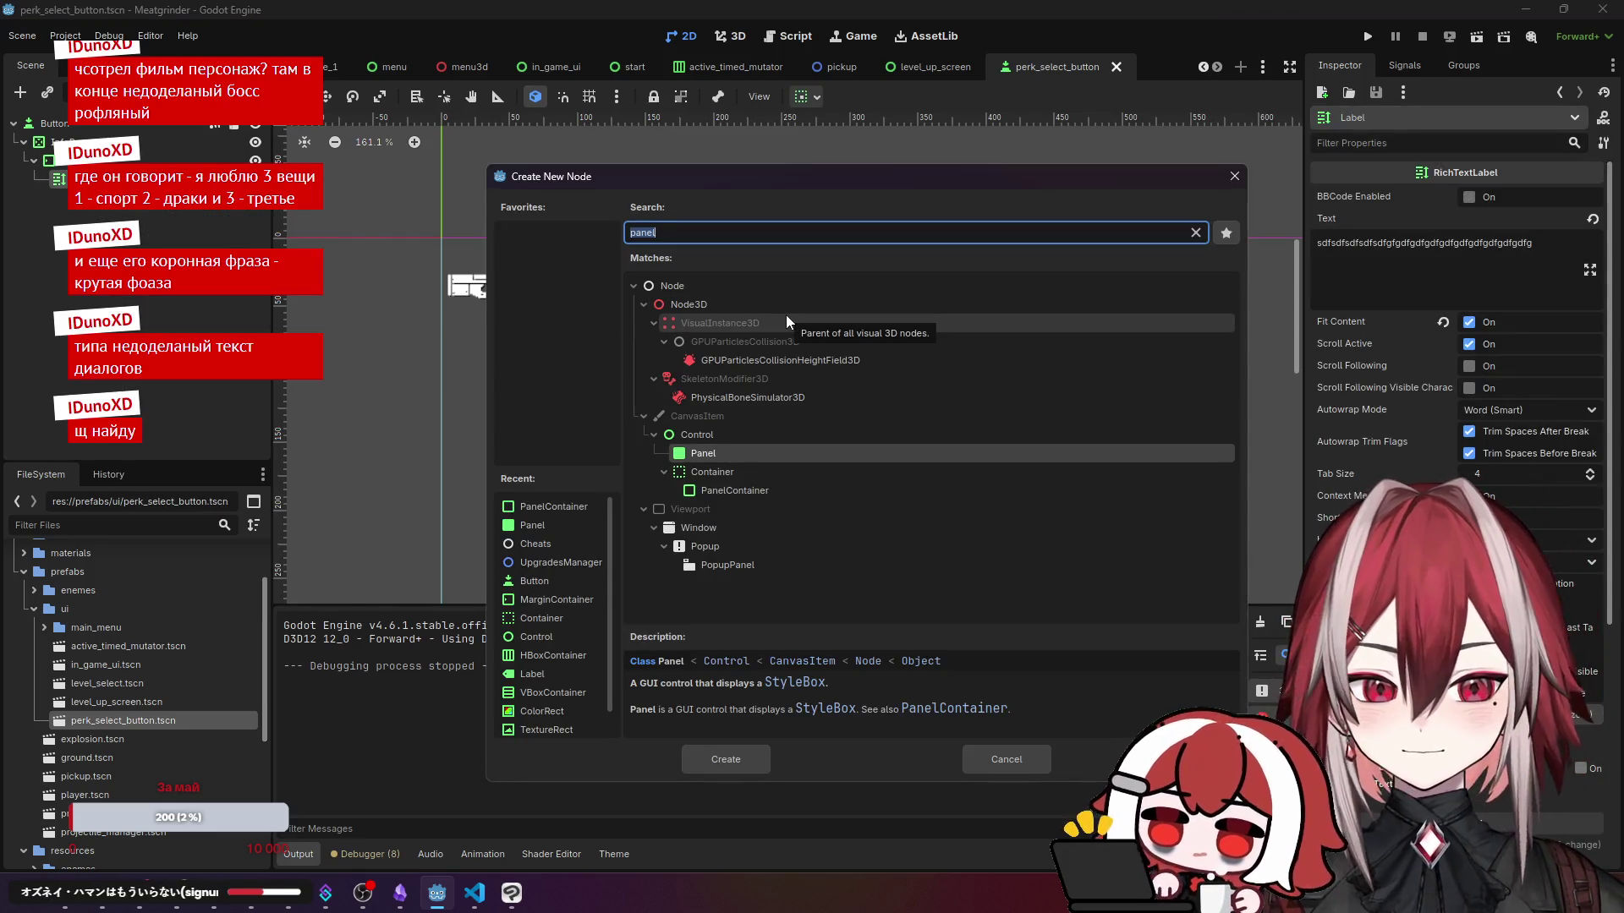
click(725, 490)
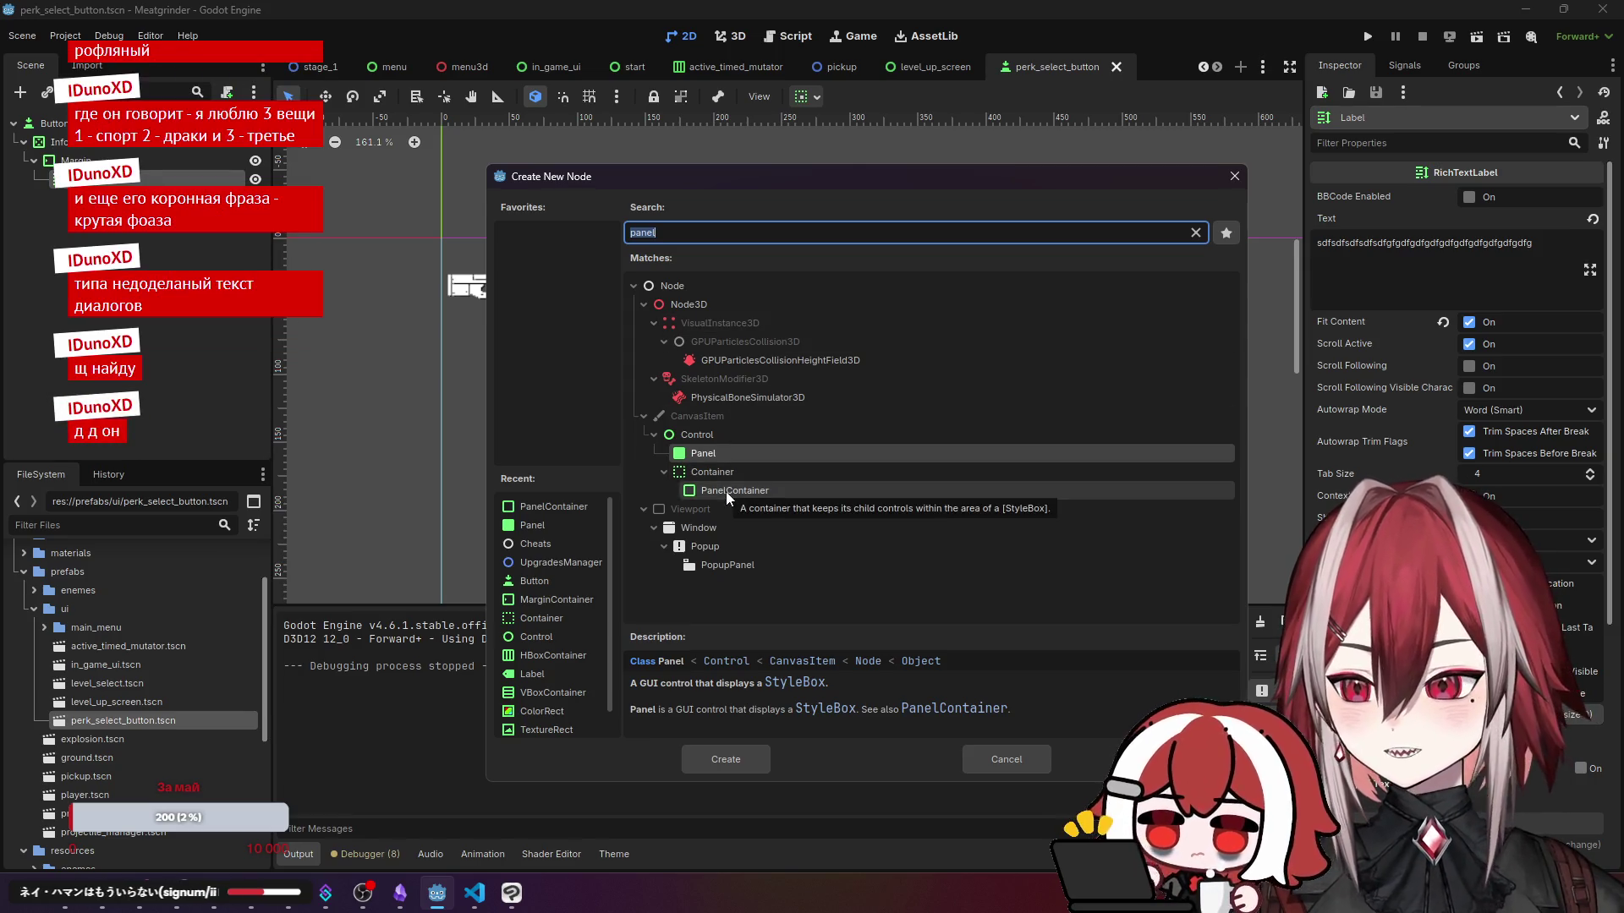
click(743, 759)
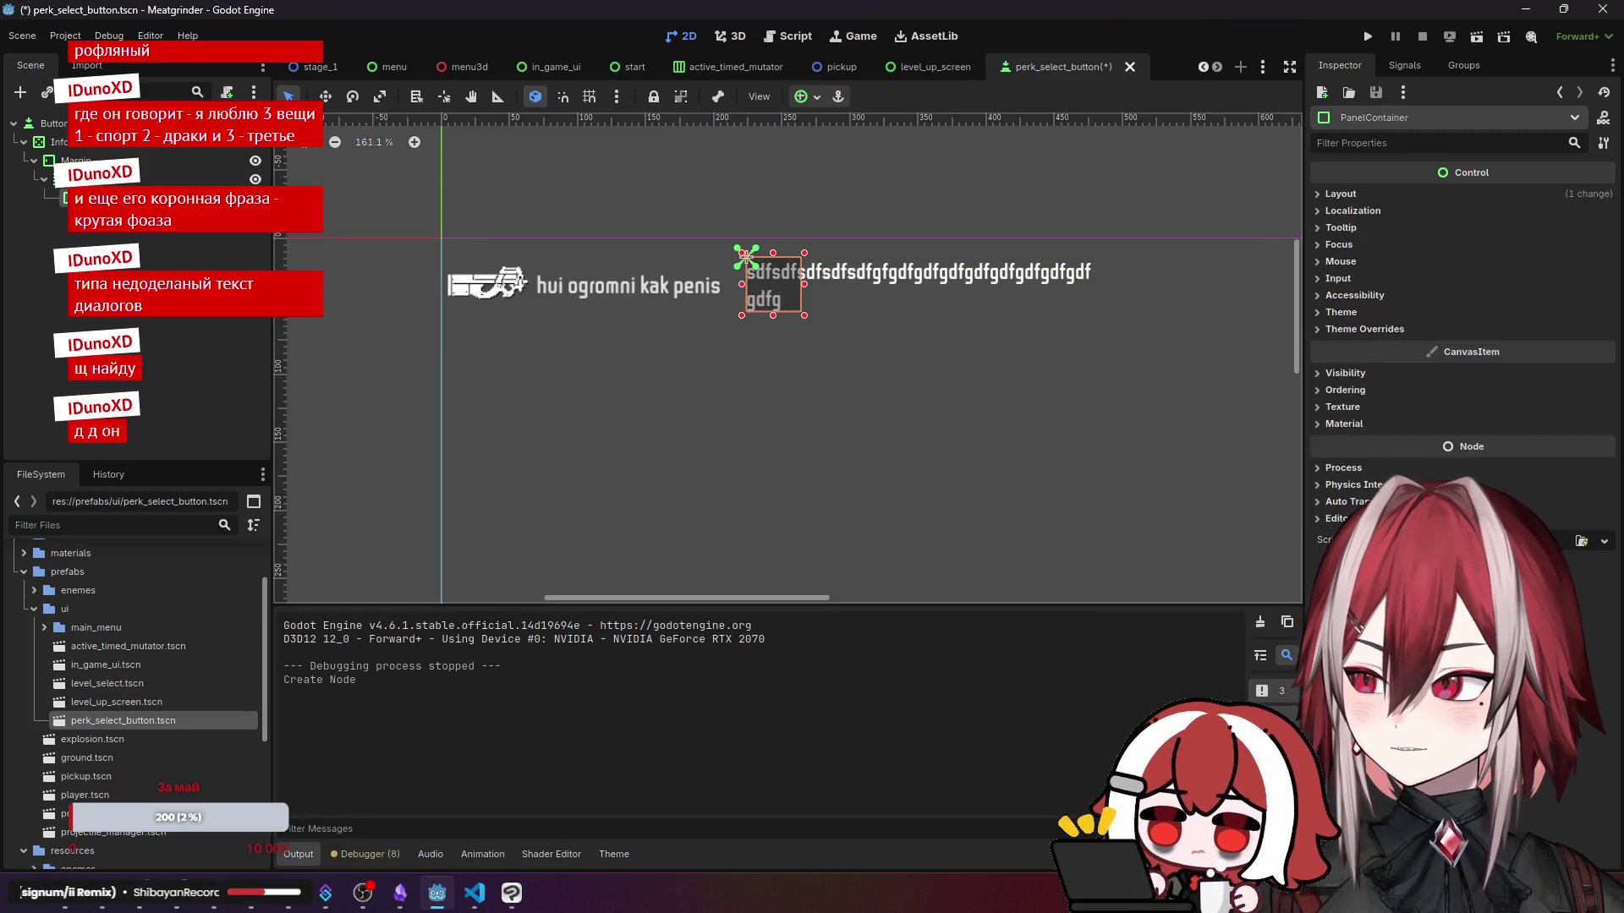
drag(101, 216, 101, 198)
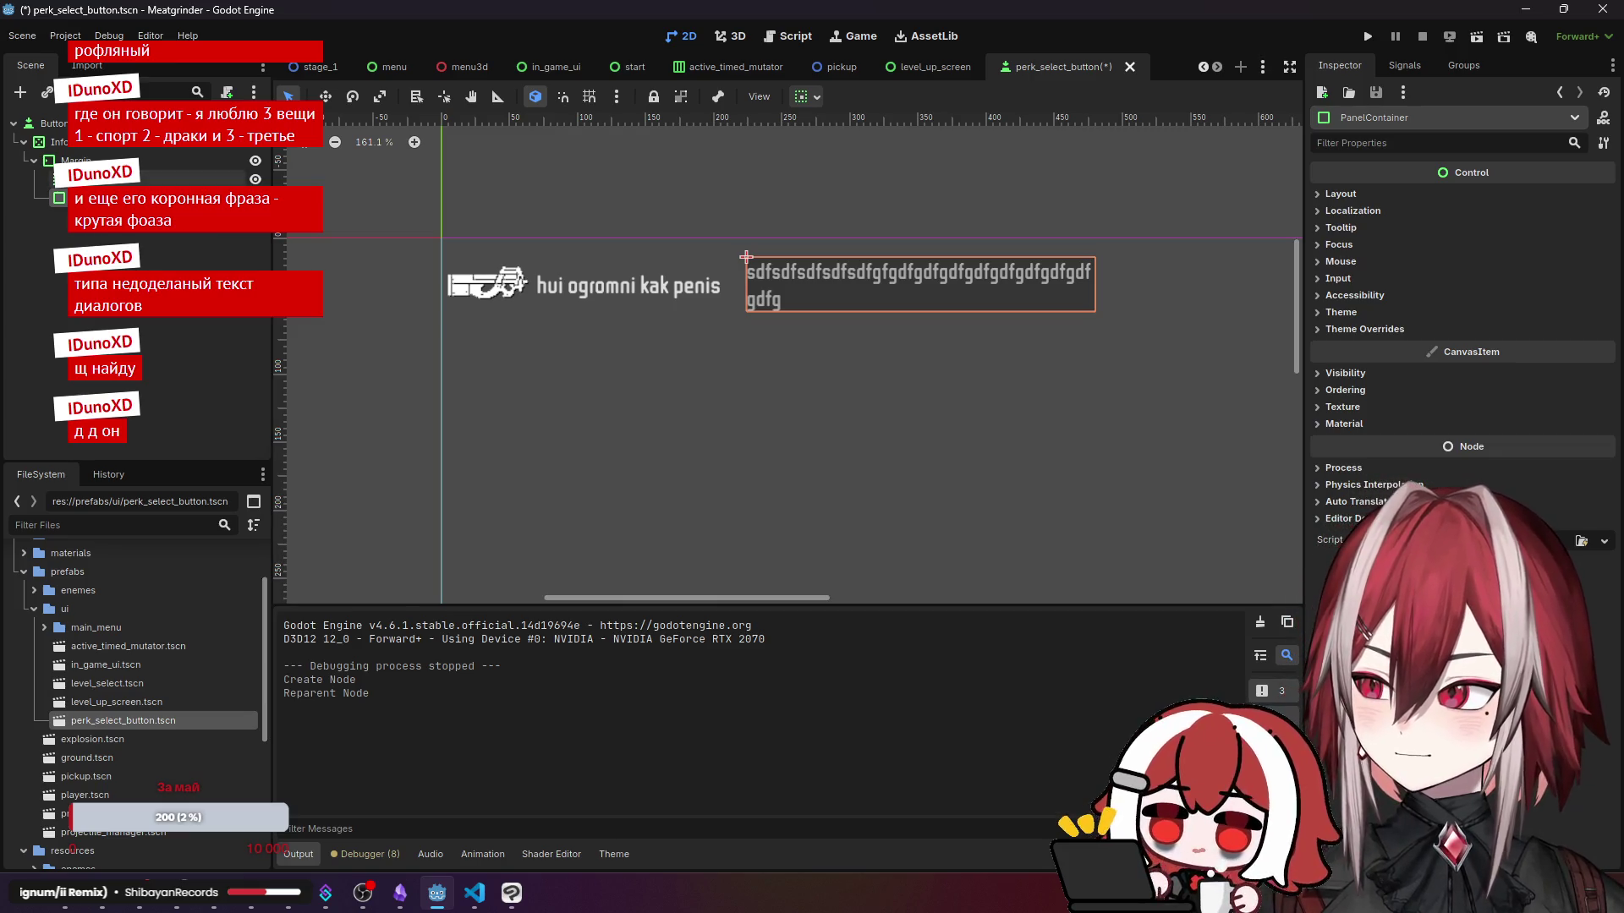
click(169, 178)
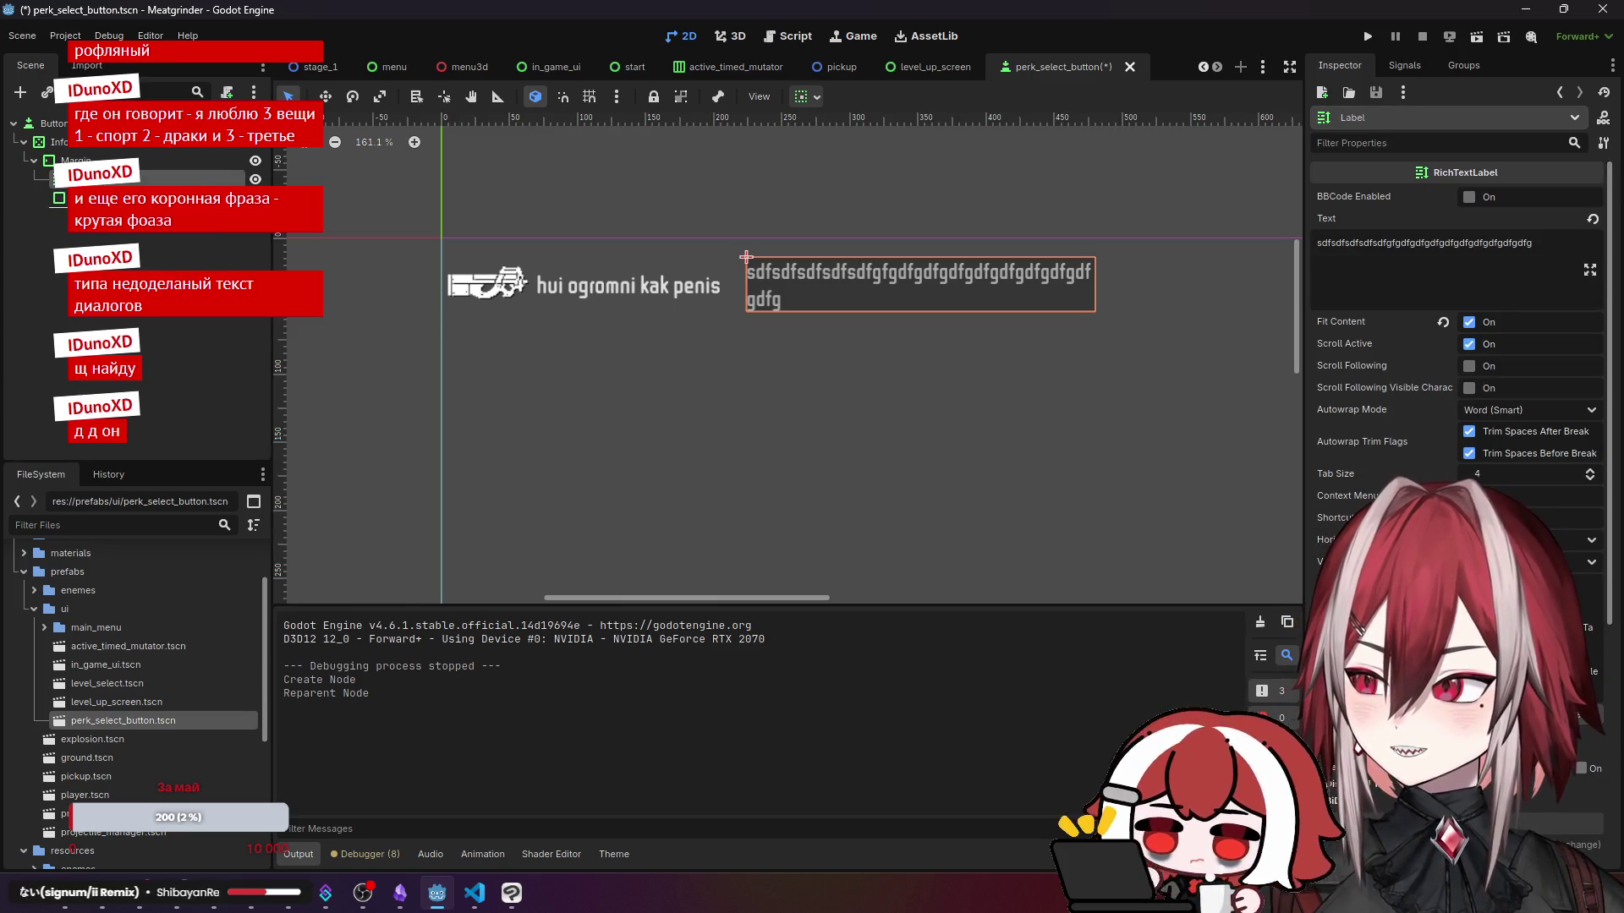
drag(126, 179, 126, 198)
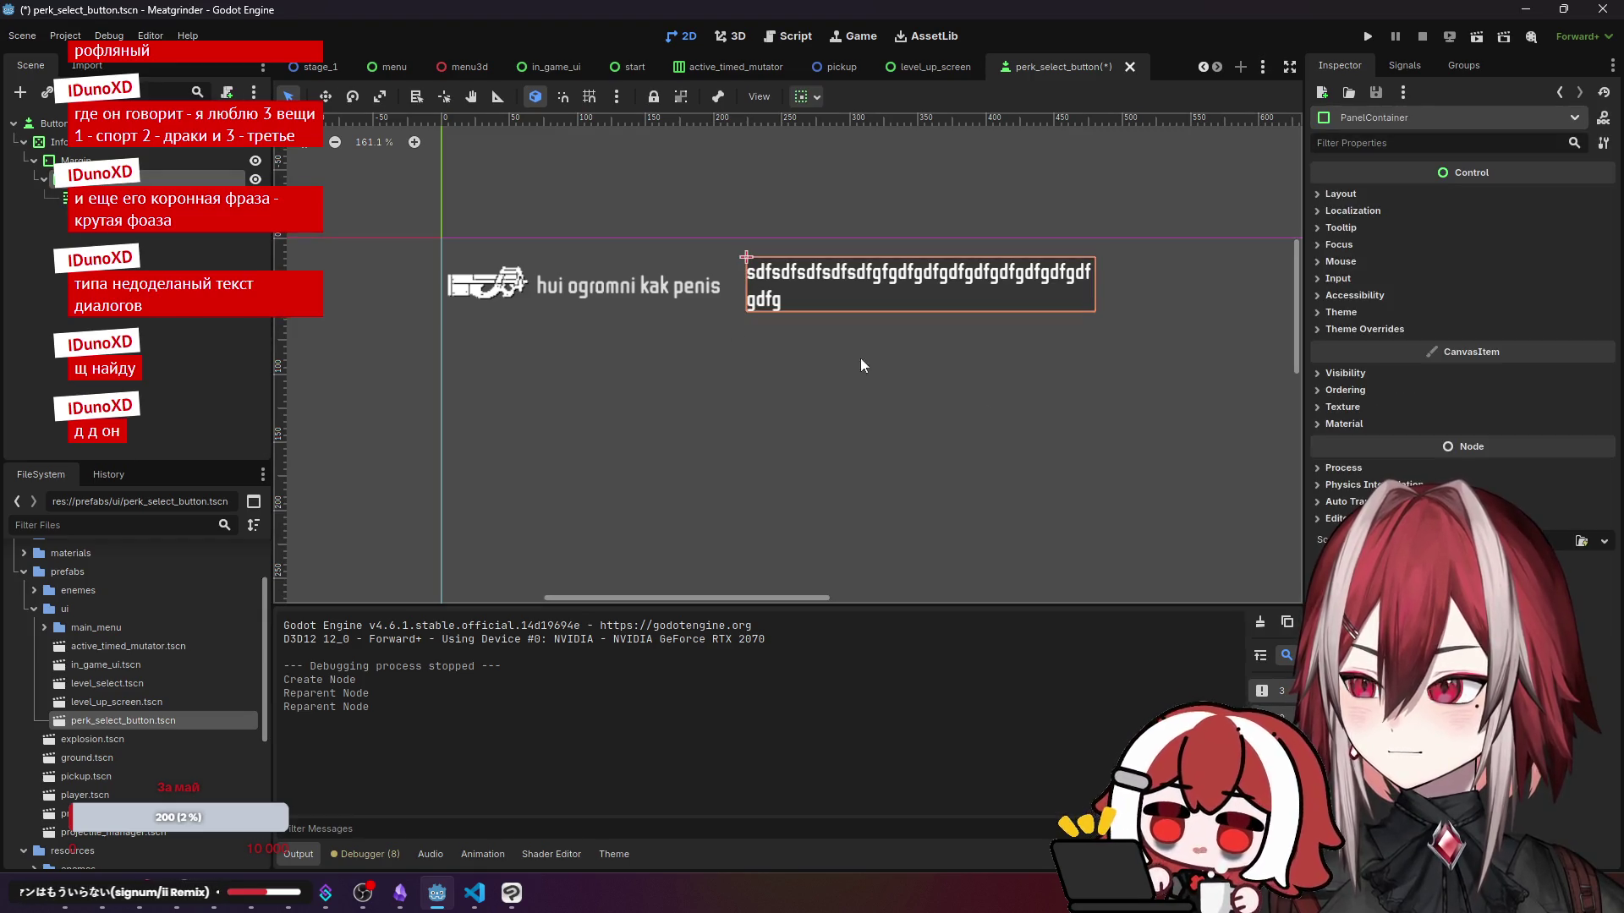
click(1351, 408)
- Give the description PanelContainer a flat StyleBox with a black (000000) background
click(1355, 407)
click(1362, 331)
click(1345, 345)
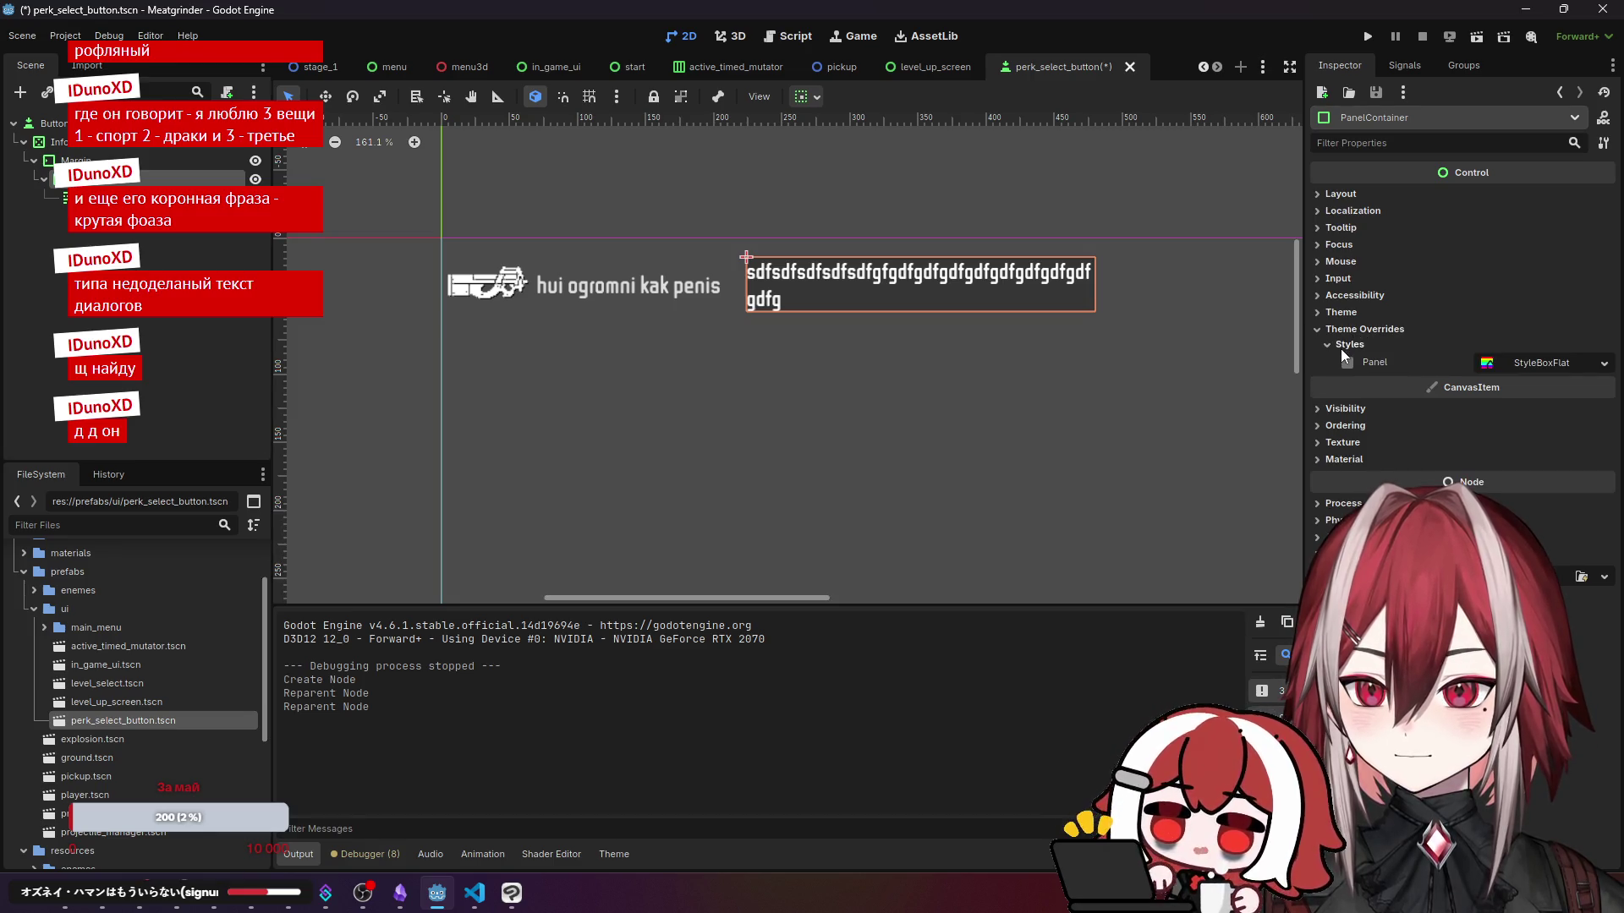
click(1531, 362)
click(1592, 363)
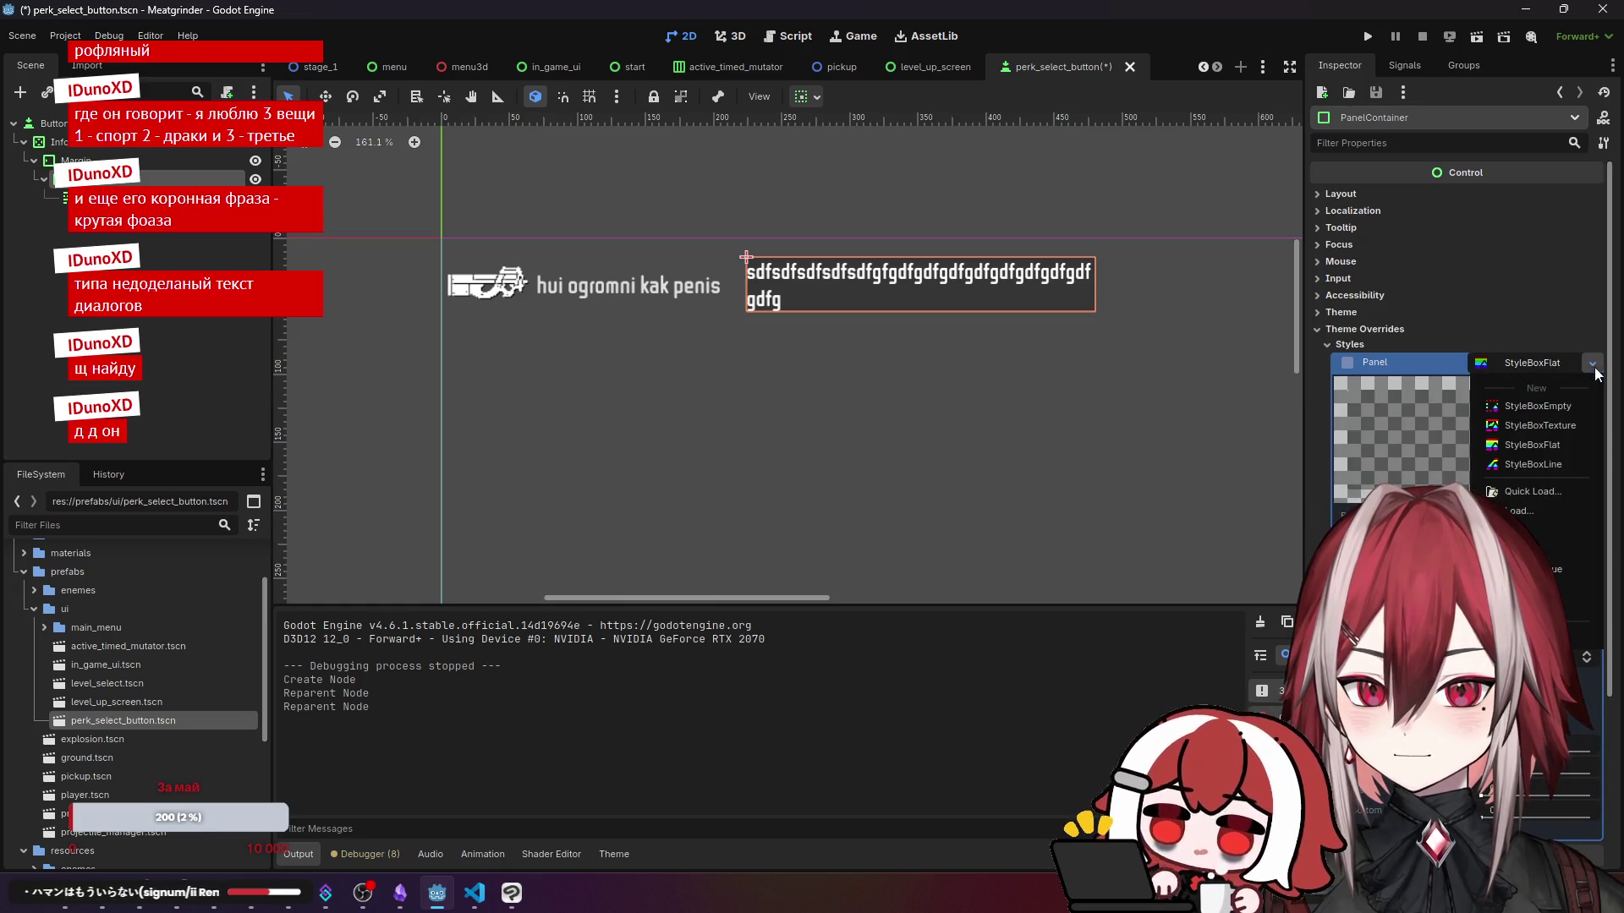
click(1573, 438)
click(1551, 516)
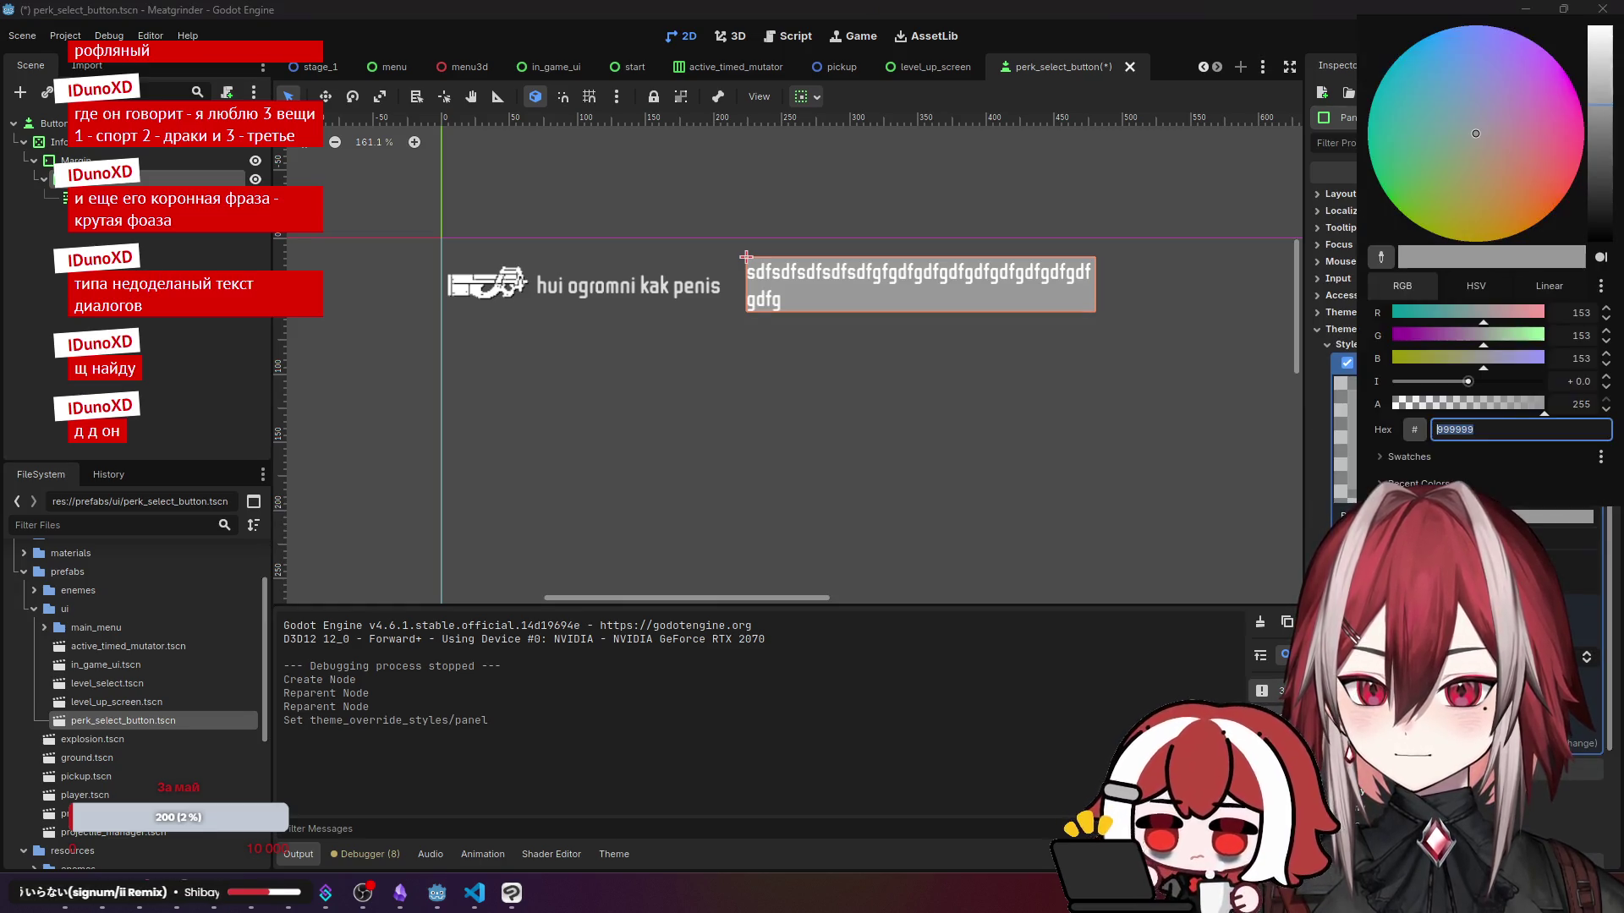
text(000000)
key(Return)
- Set the background alpha to 128 and all four content margins to 8
click(1578, 404)
text(128)
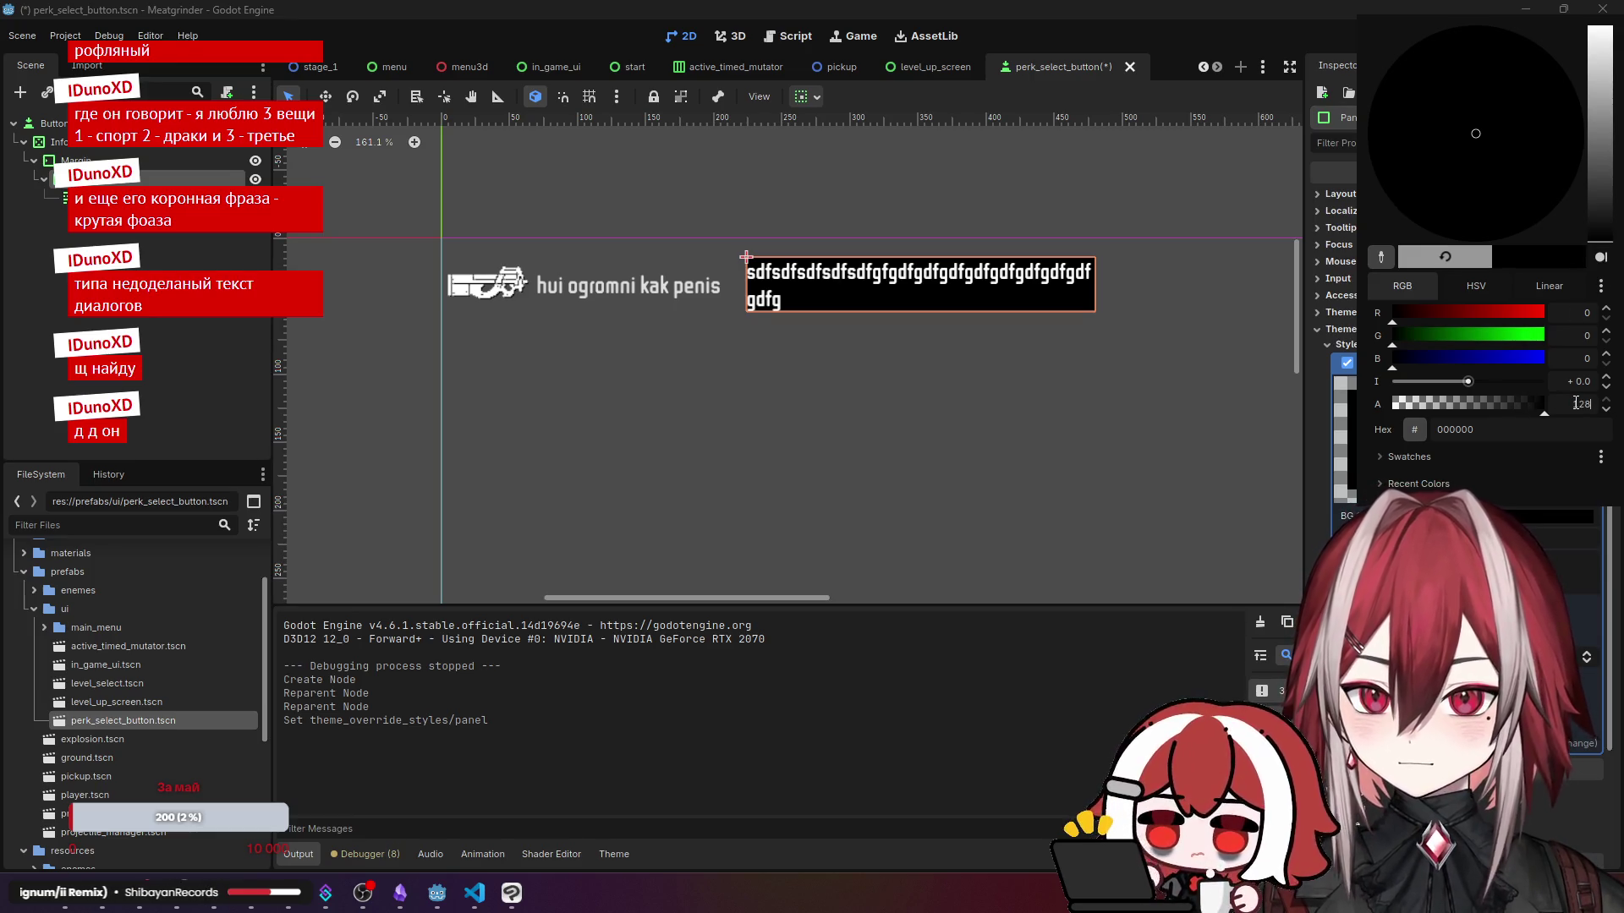
key(Return)
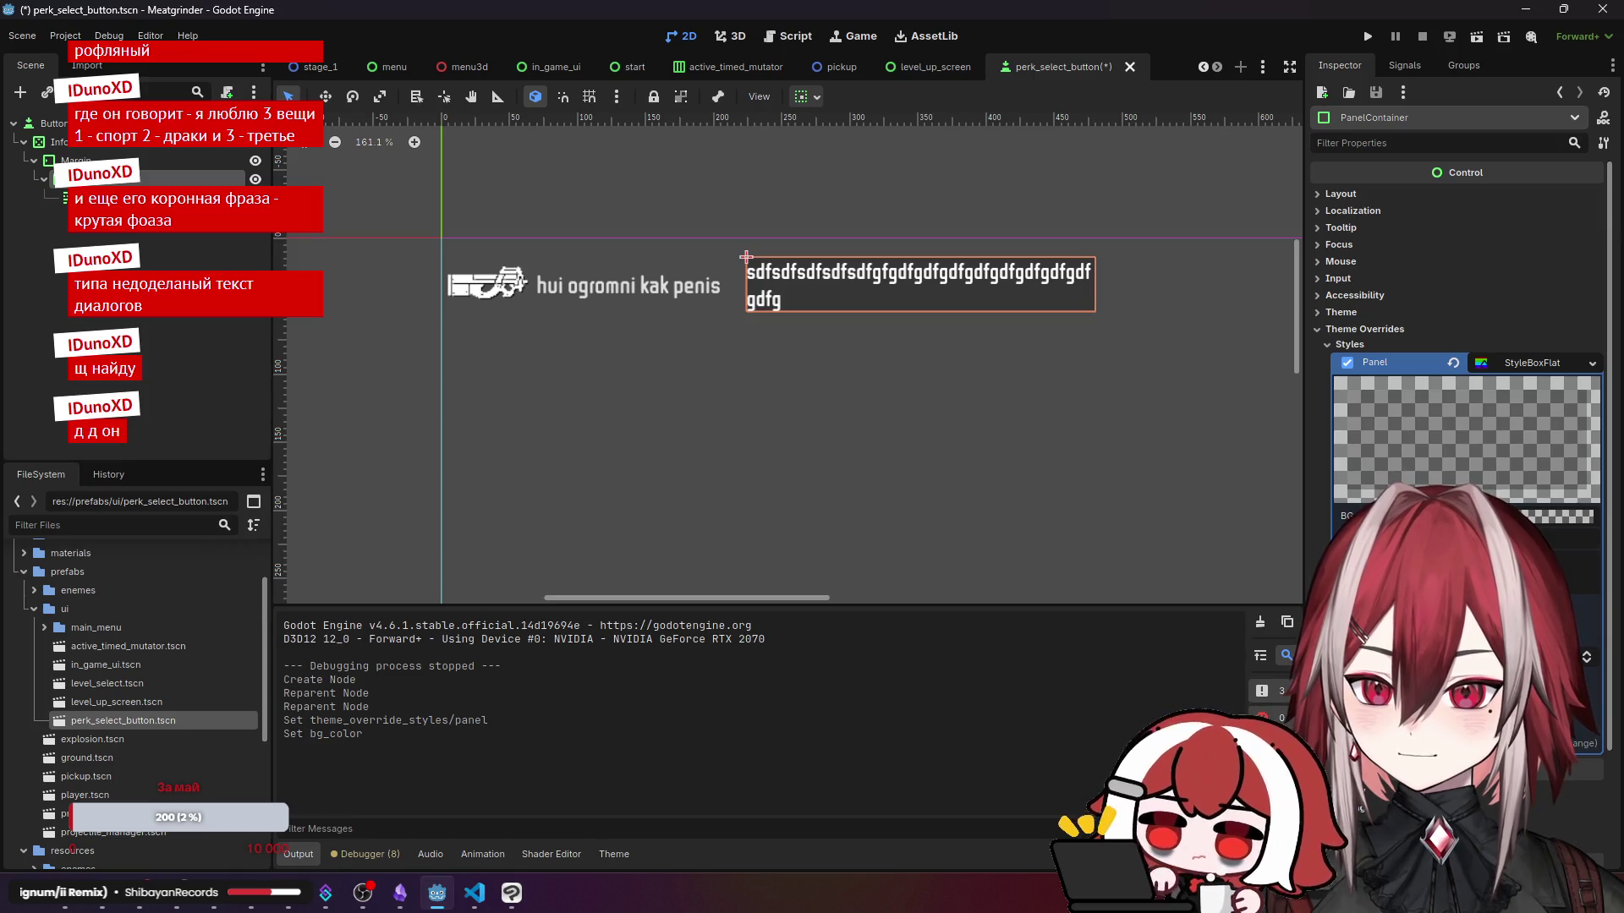
scroll(1455, 338, down, 3)
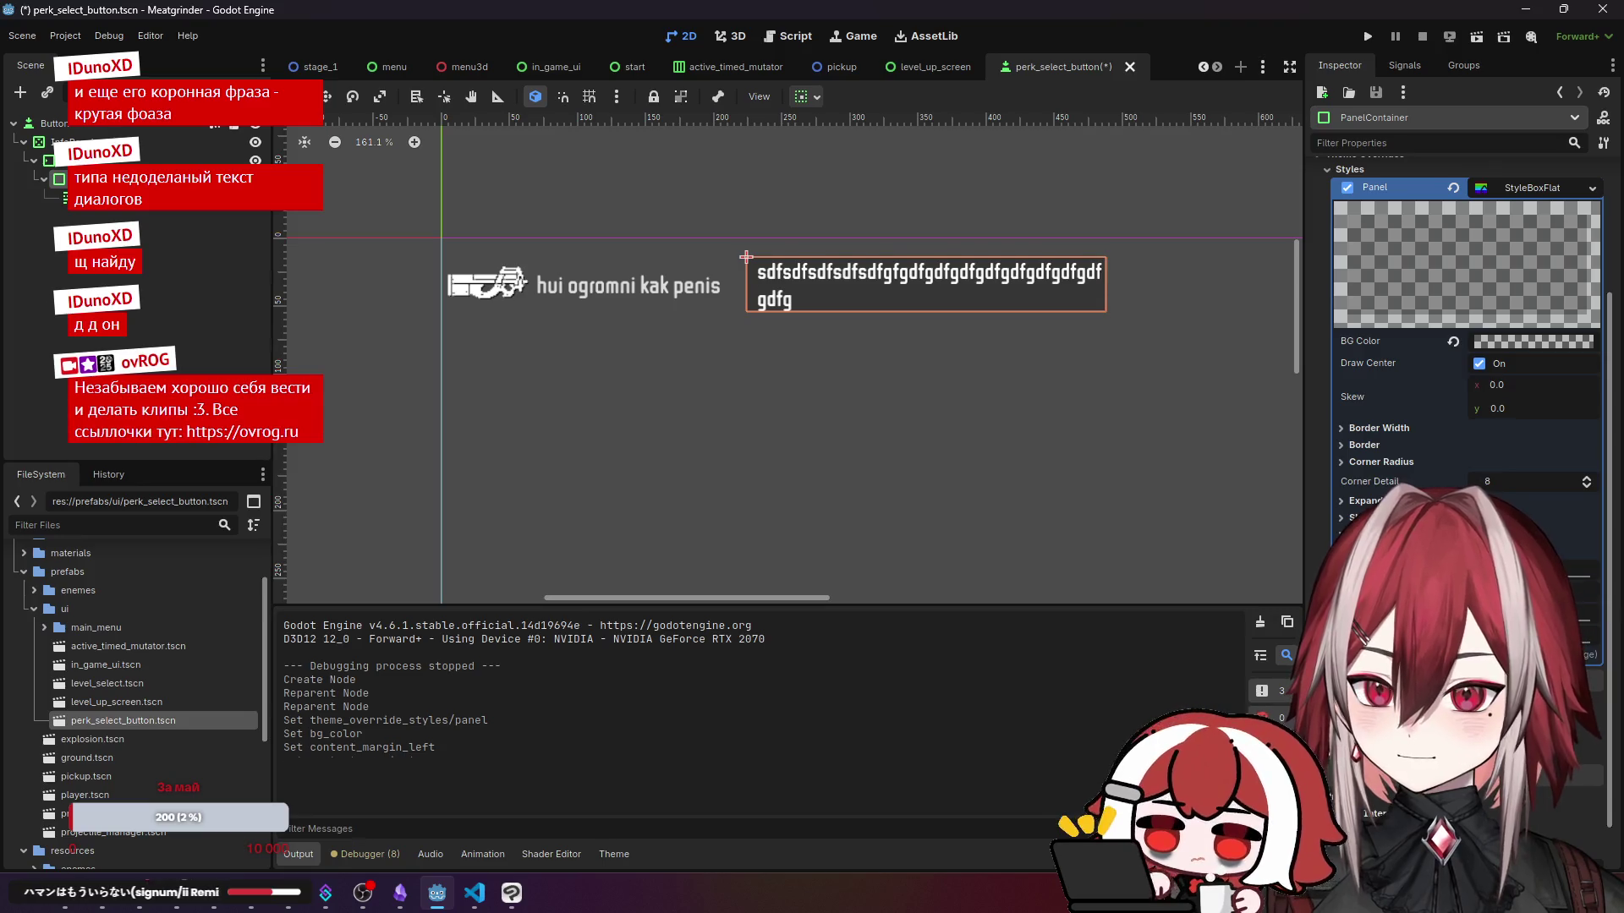
text(8	8	8	8)
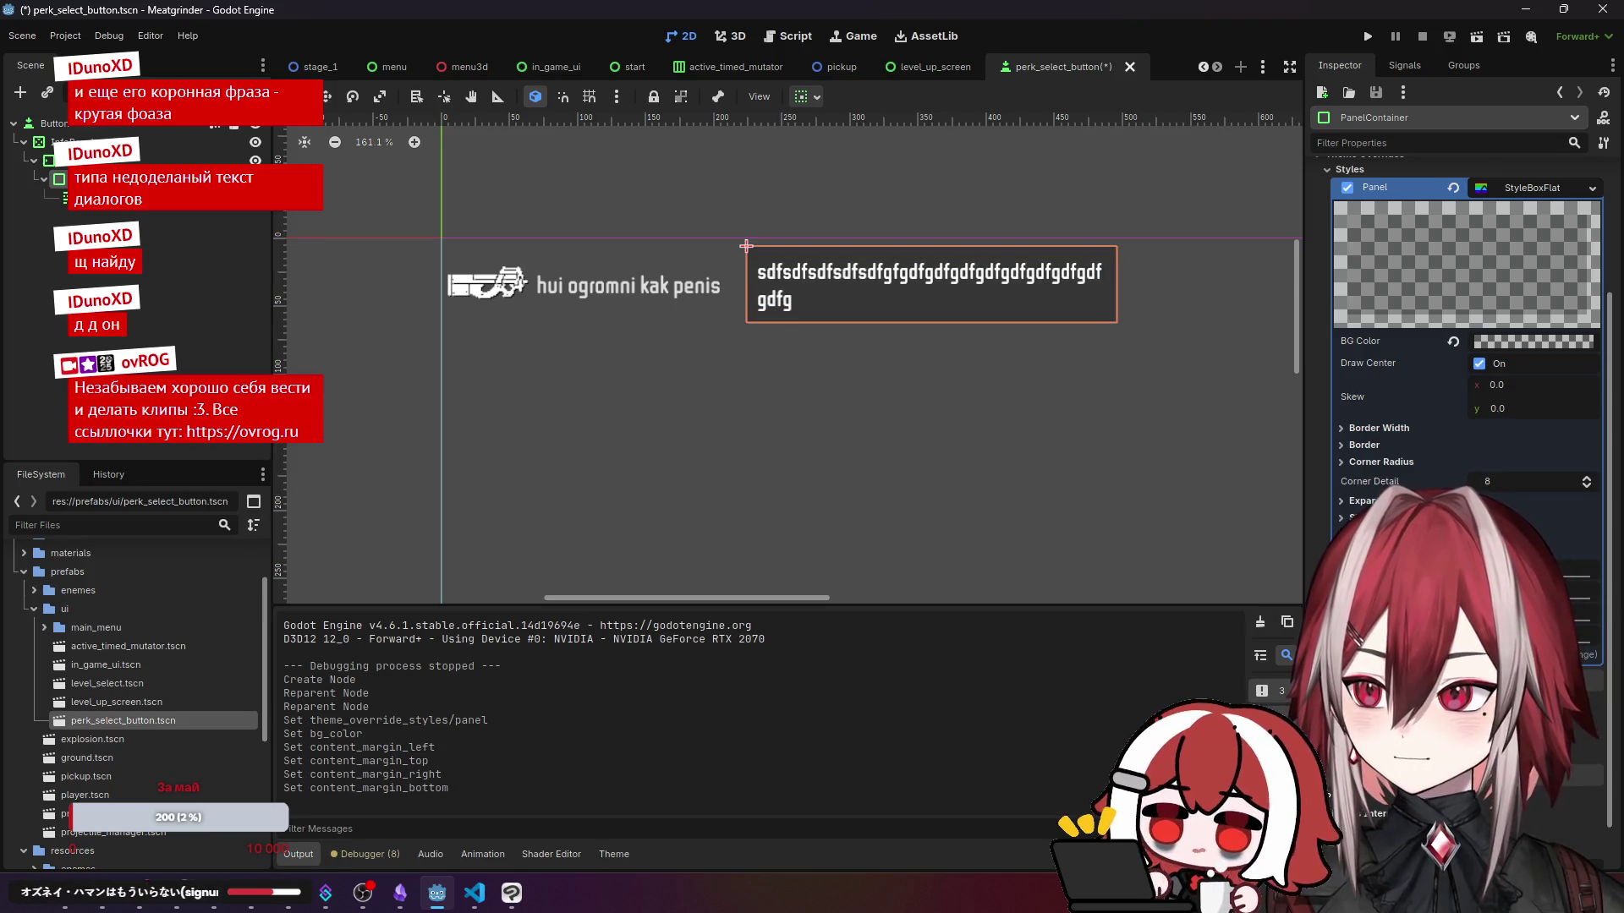
- Save perk_select_button.tscn and close its scene tab
click(216, 341)
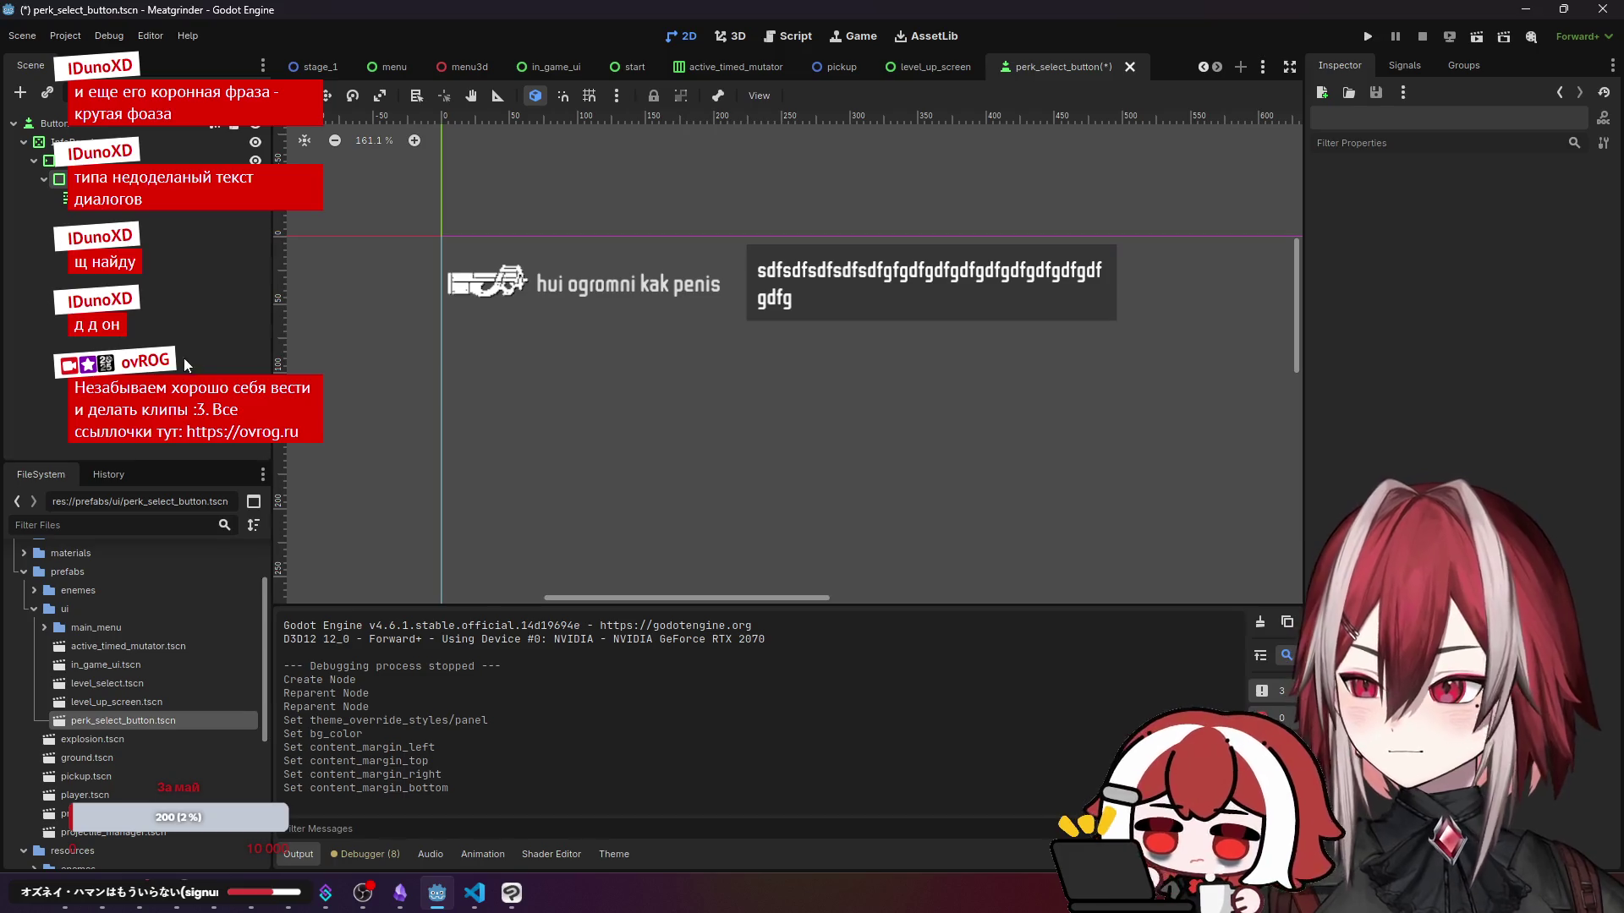
key(ctrl+s)
key(ctrl+shift+w)
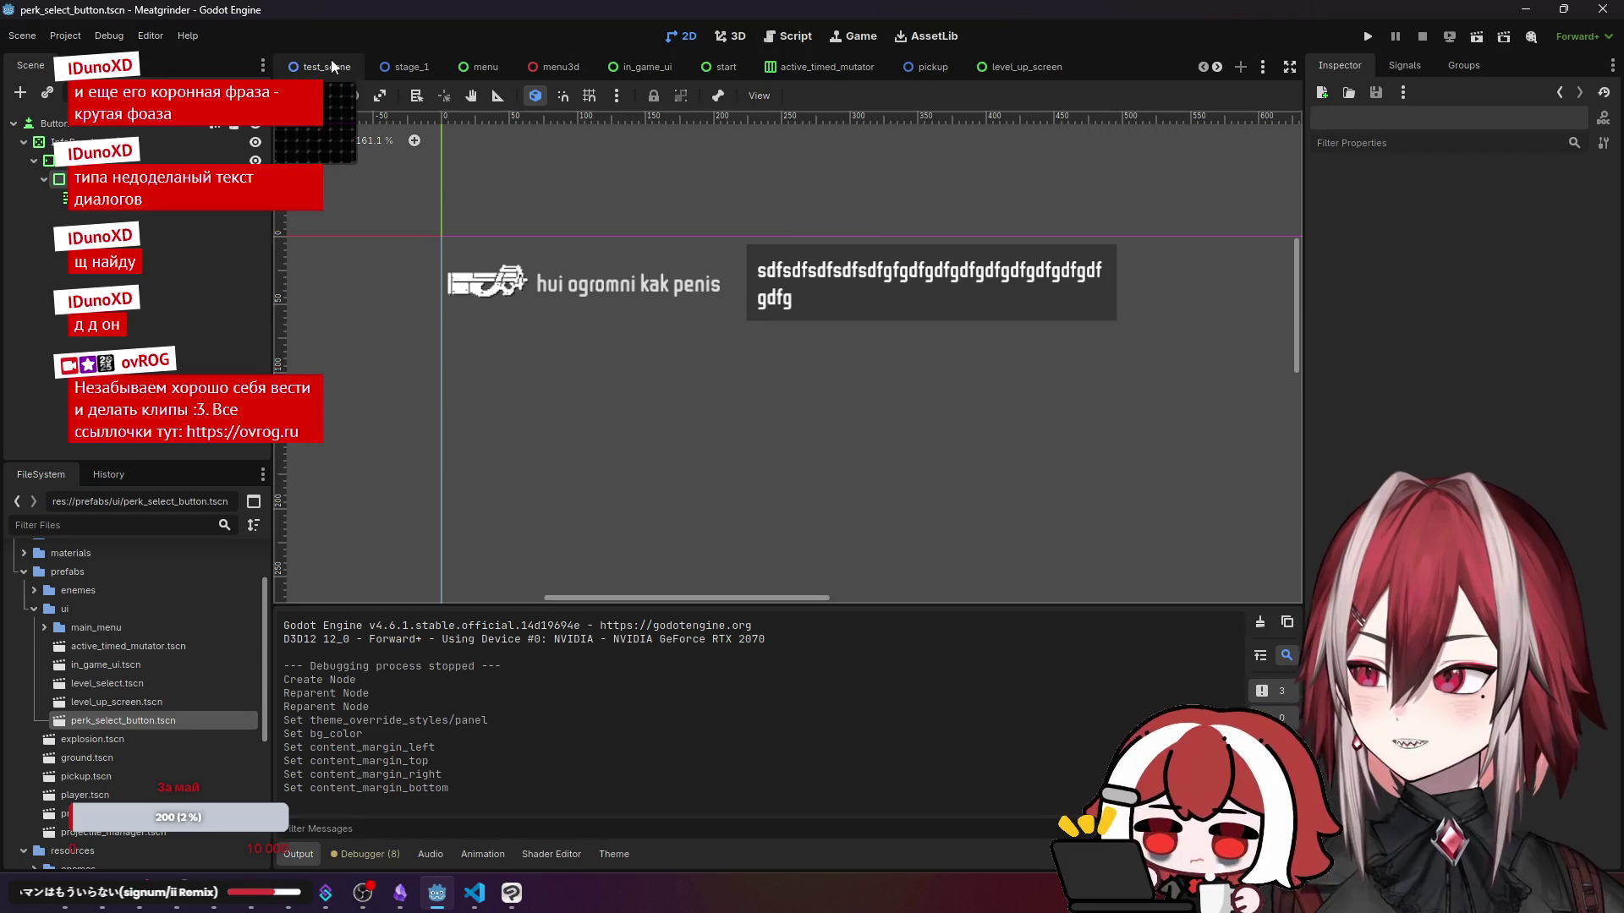
- Run the test scene and level up to hit the null label error, then stop and return to the code
click(1476, 36)
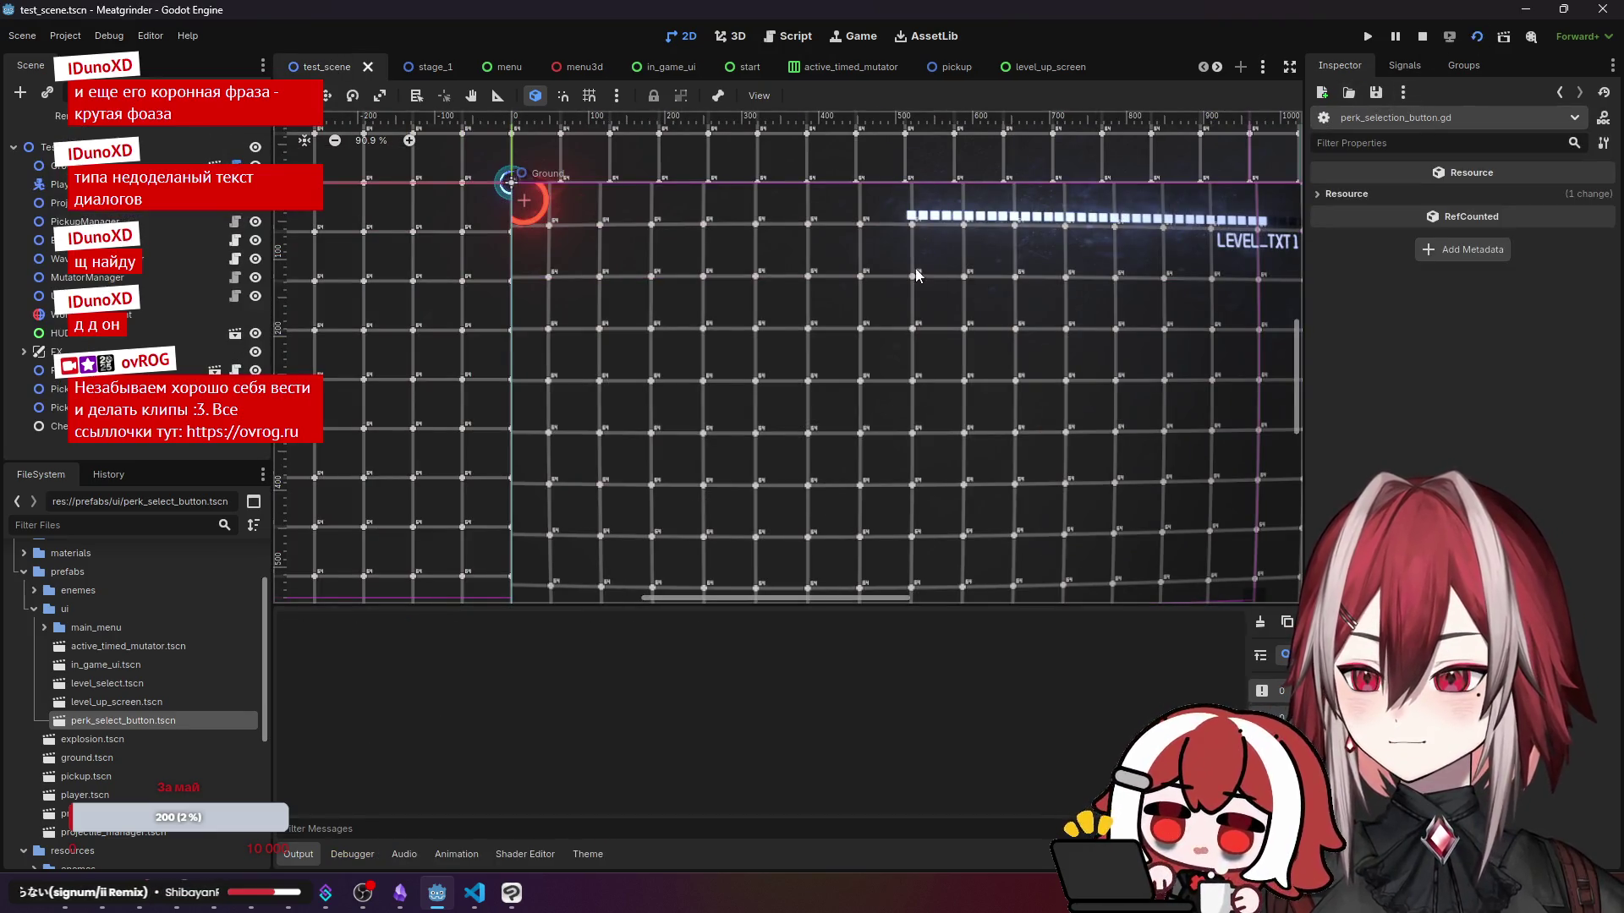
key(d)
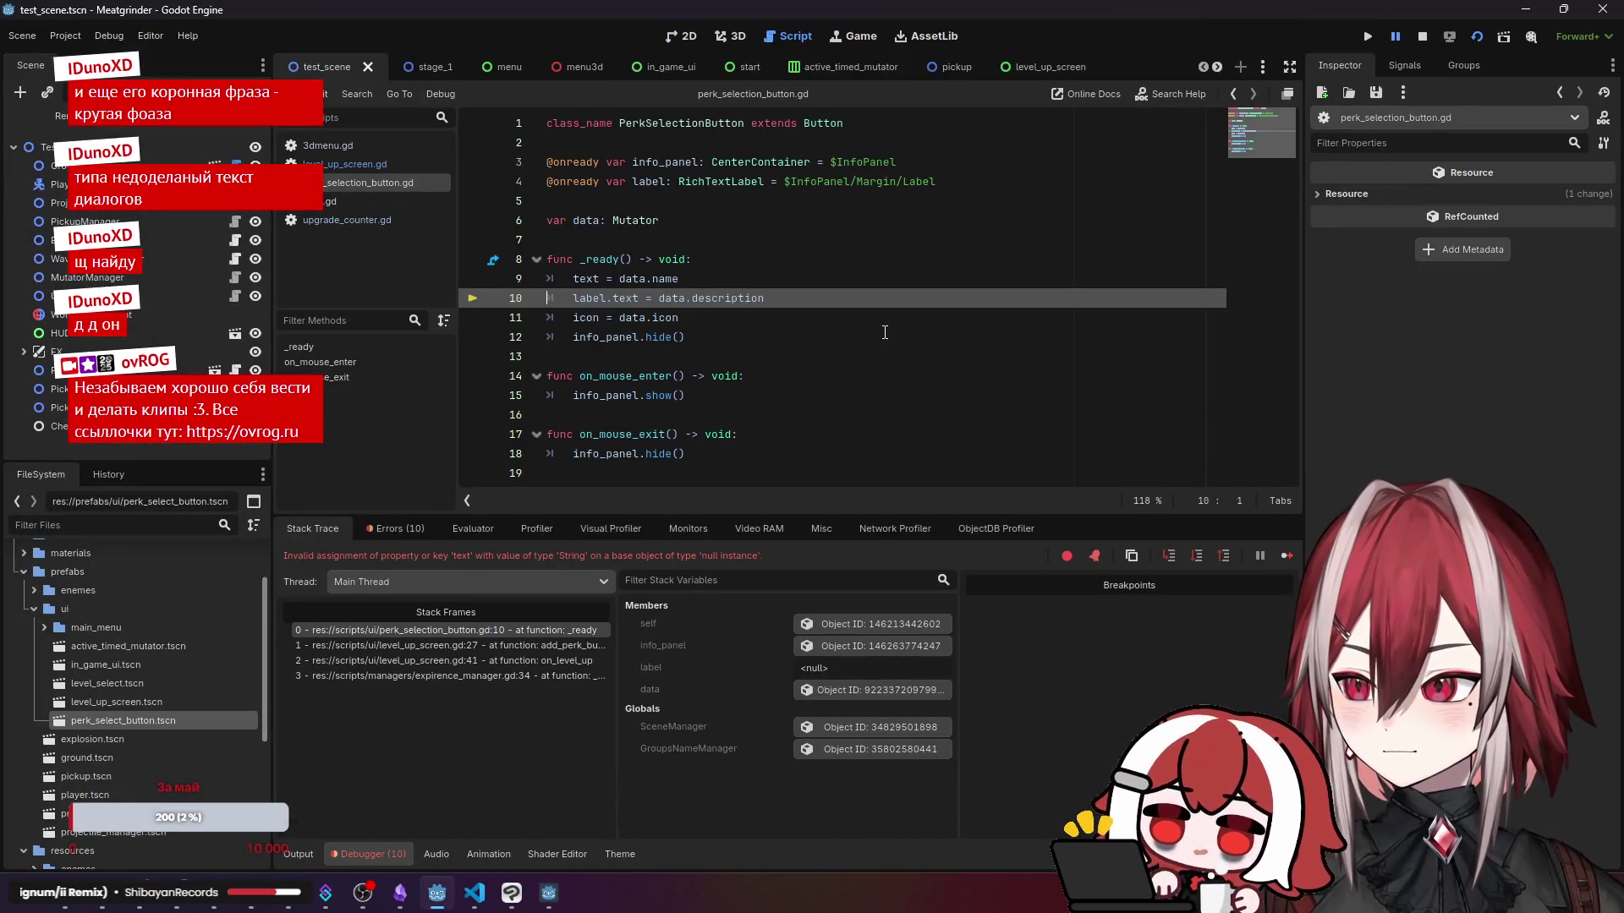
click(1424, 36)
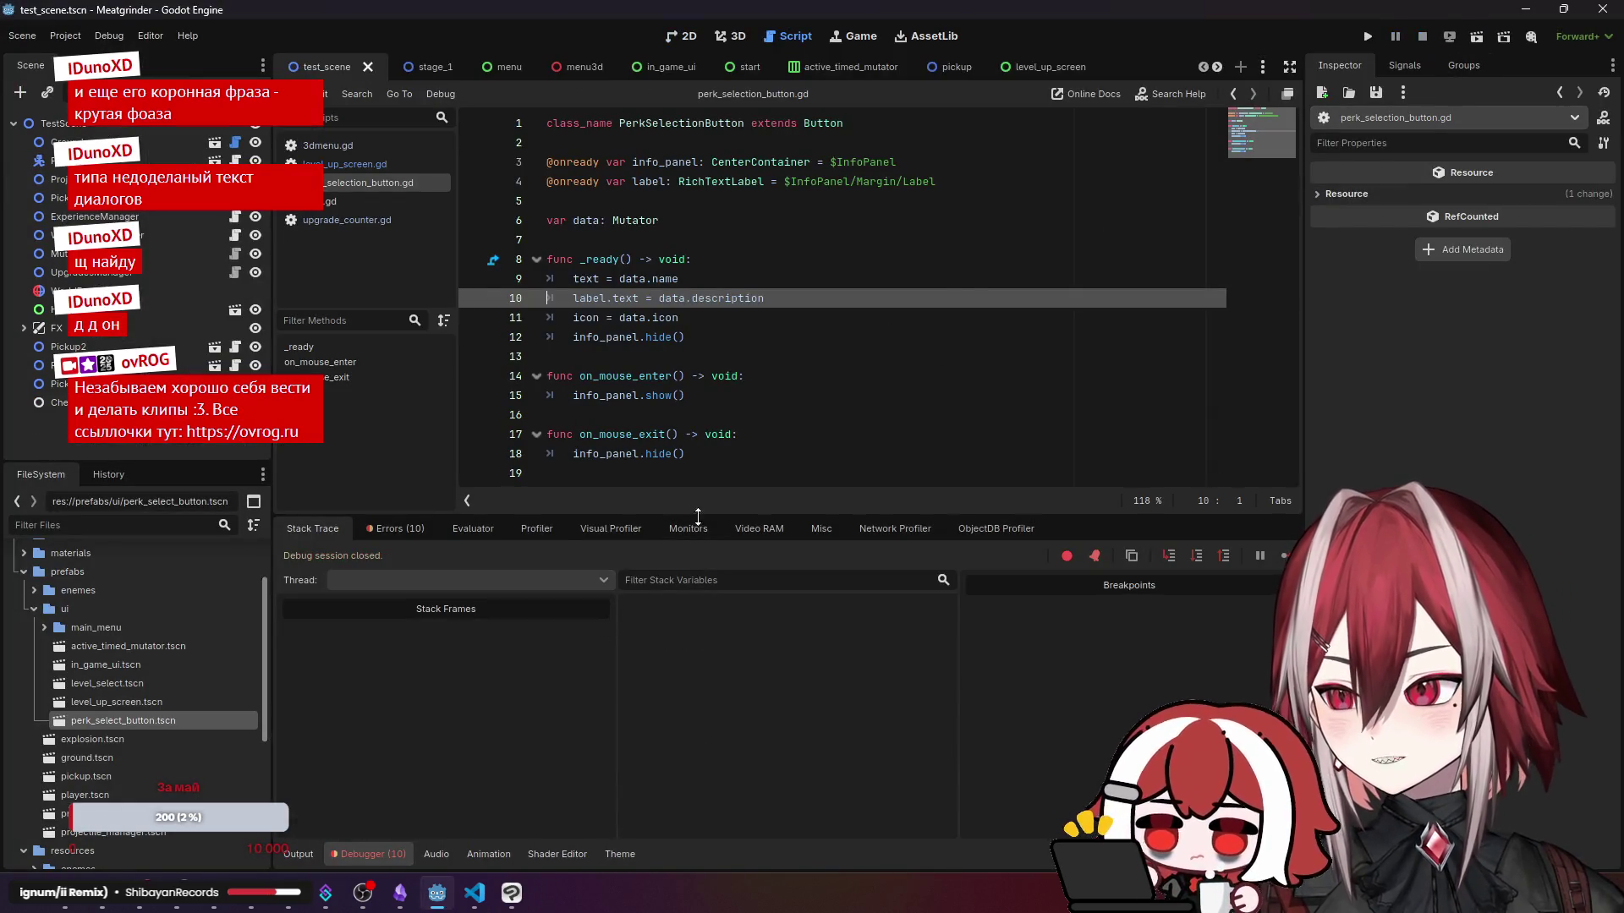
key(alt+Tab)
click(680, 154)
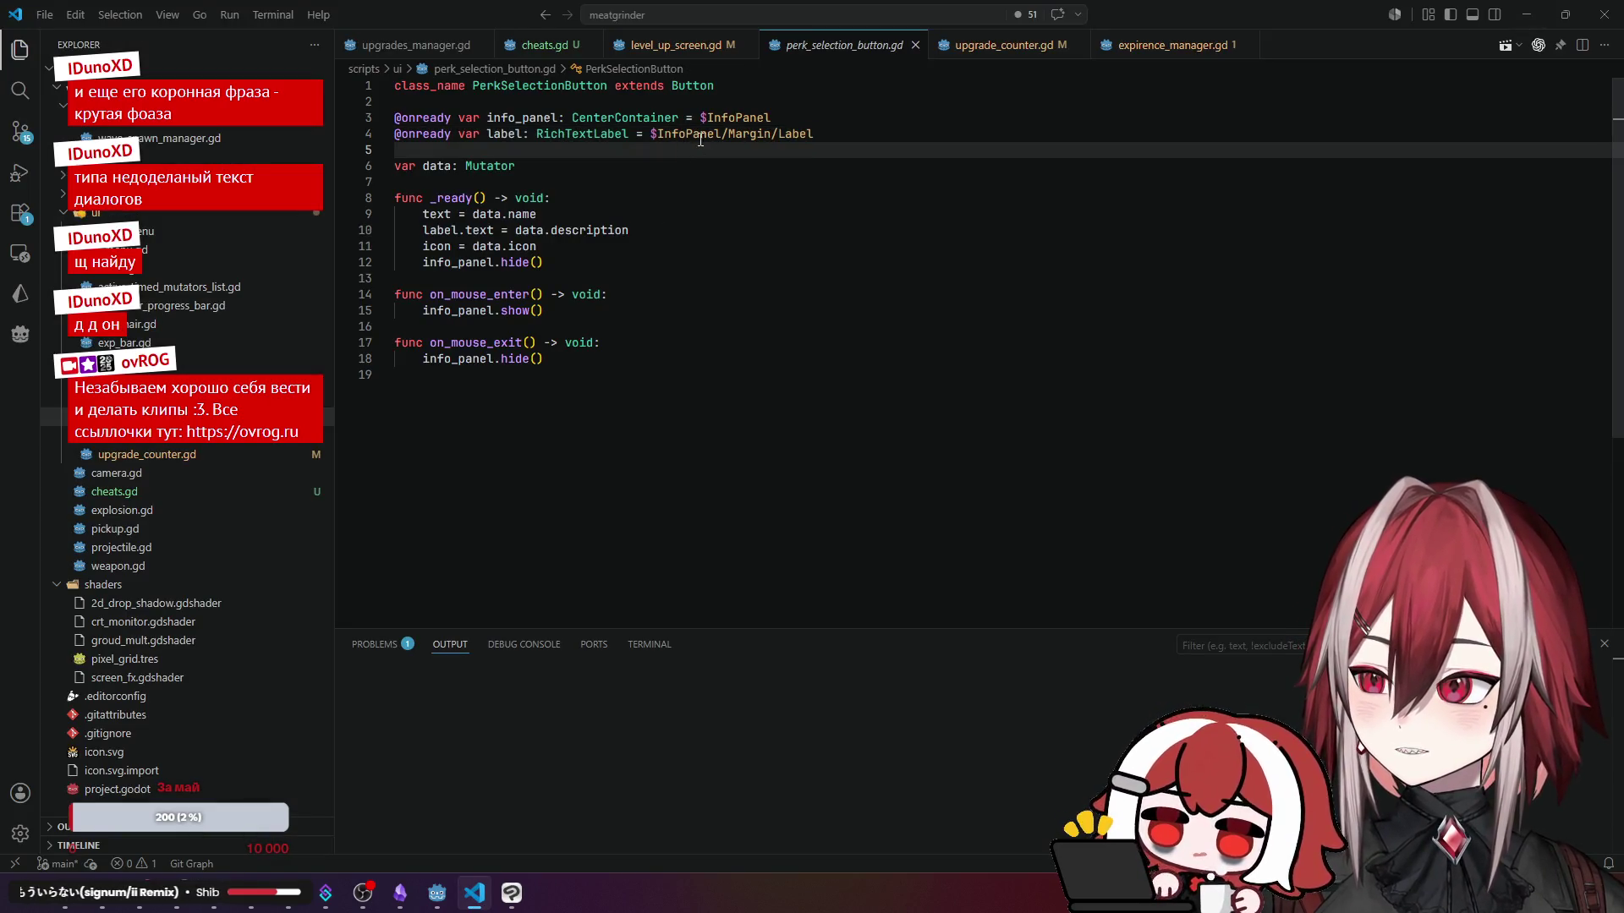
click(449, 135)
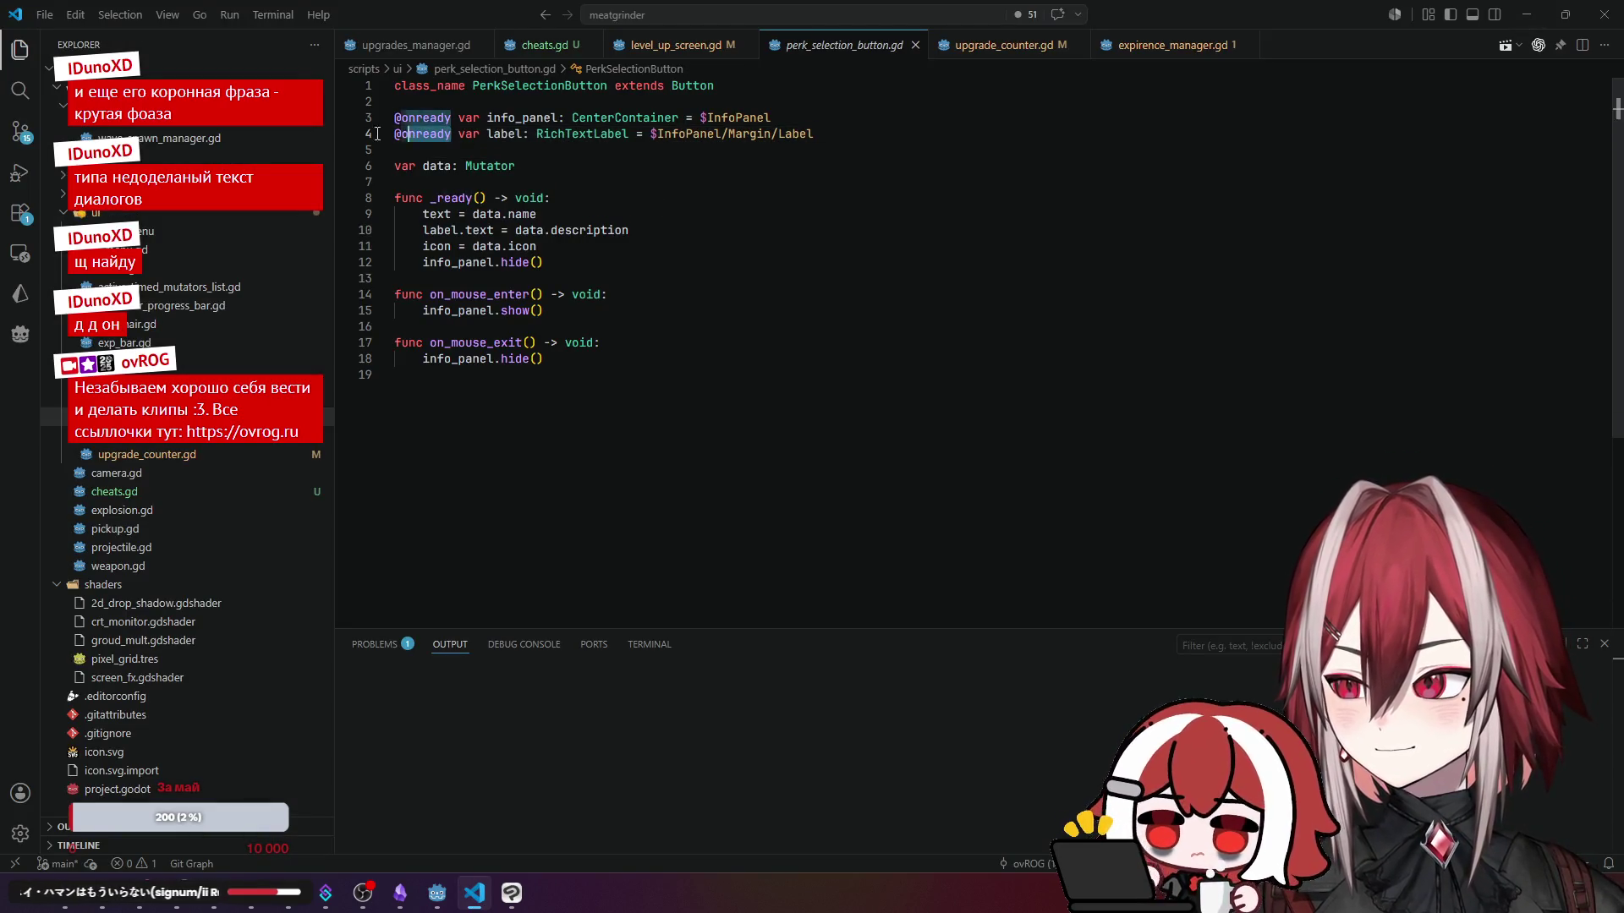
text(@export)
key(ctrl+space)
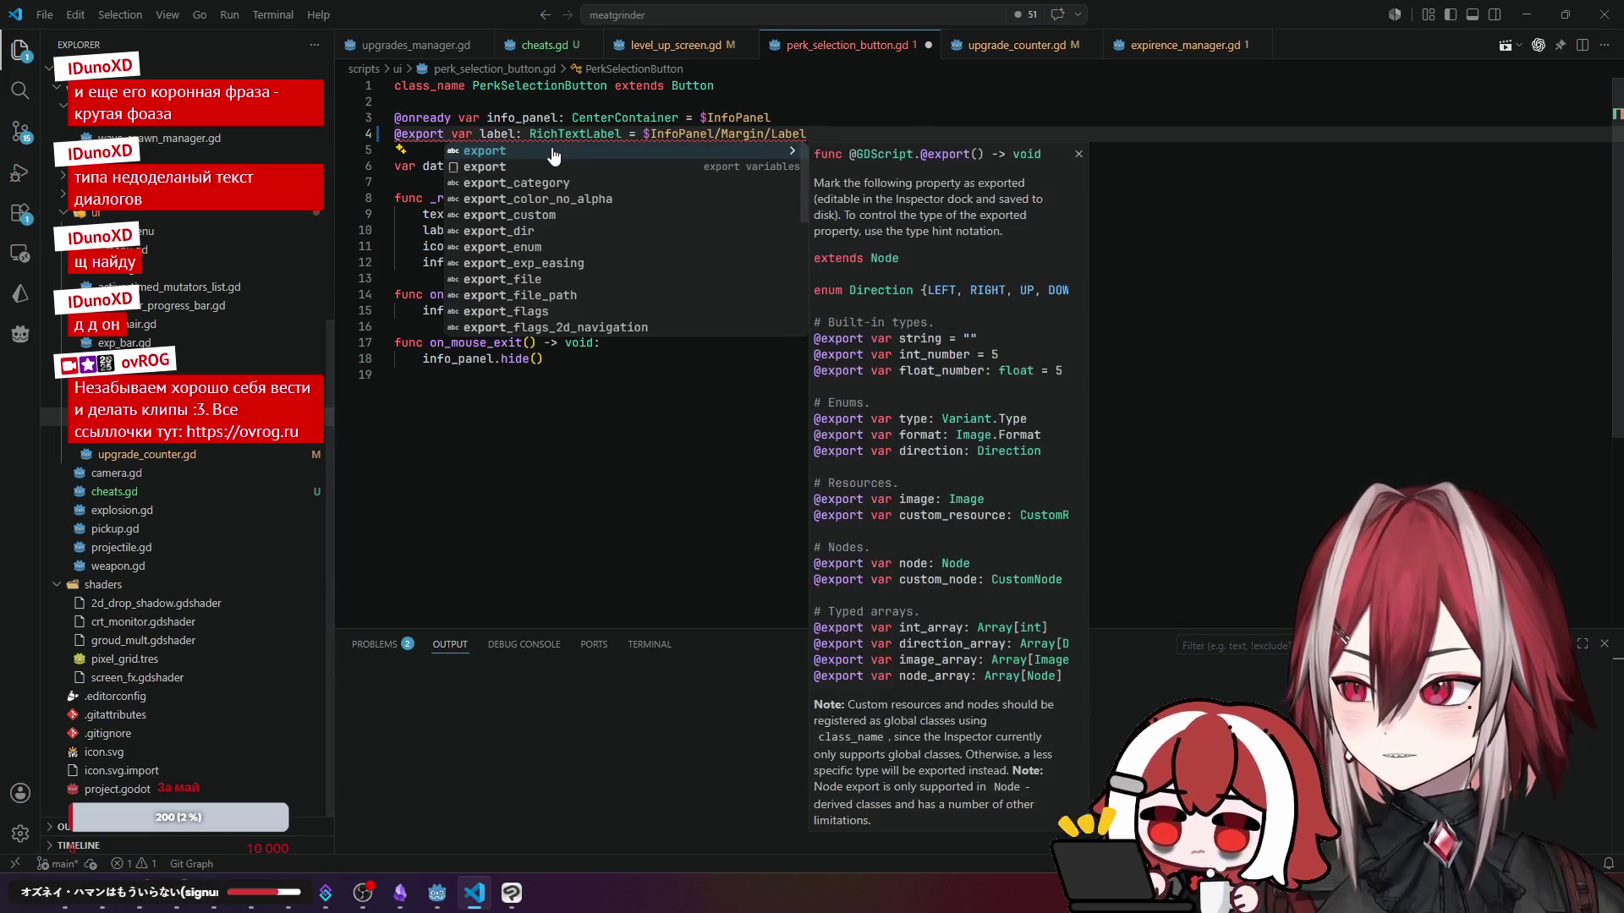
drag(623, 133, 807, 134)
key(BackSpace)
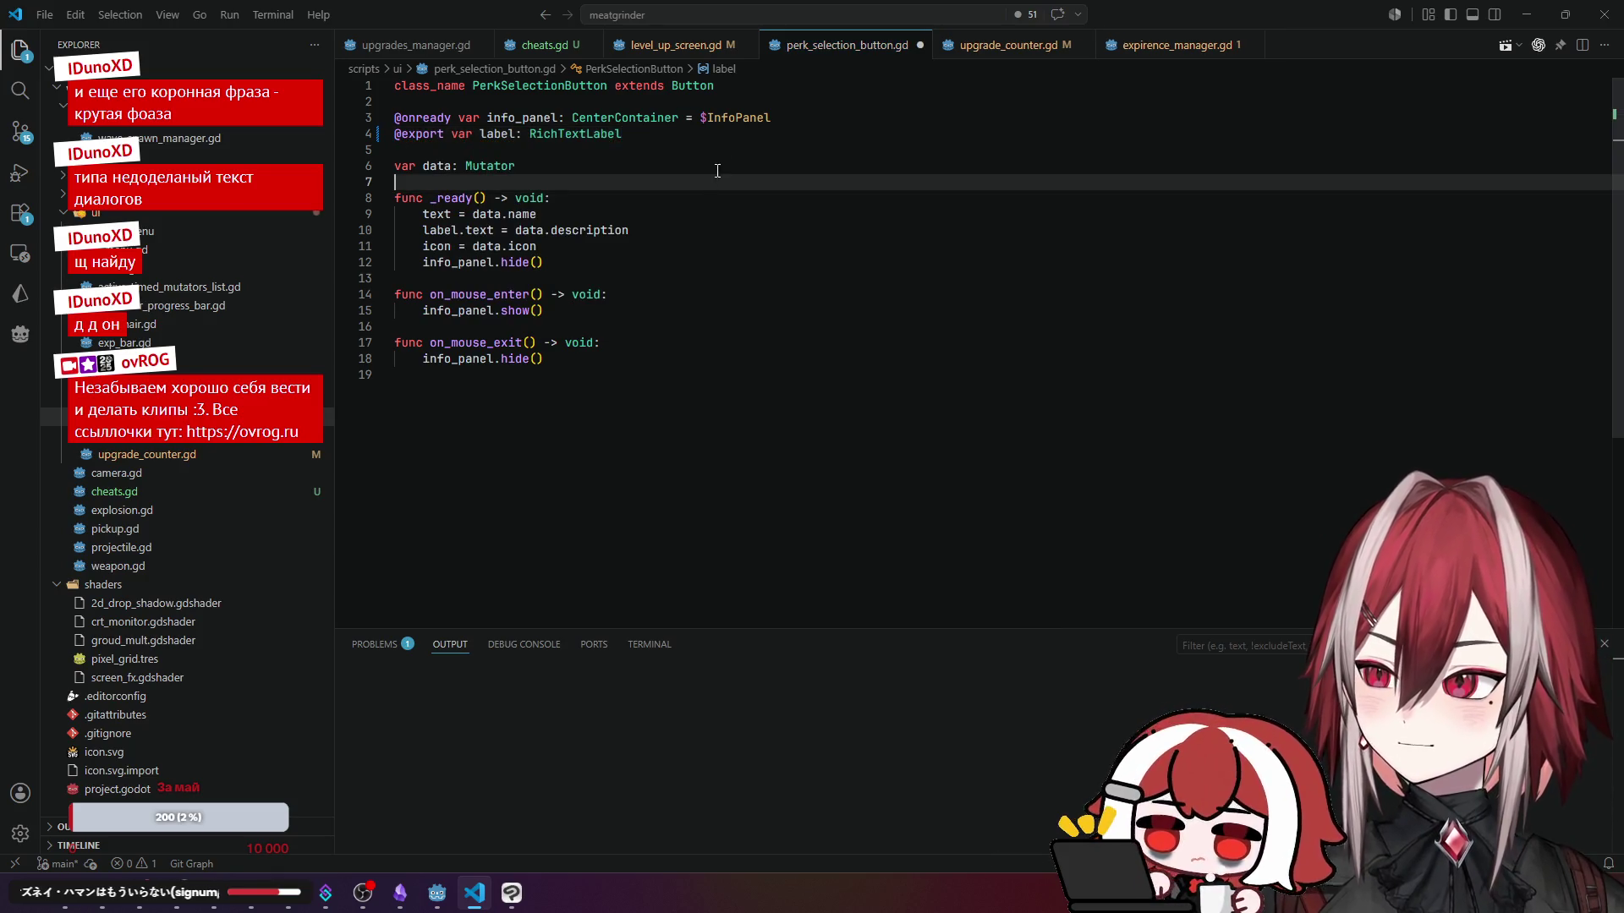
click(437, 893)
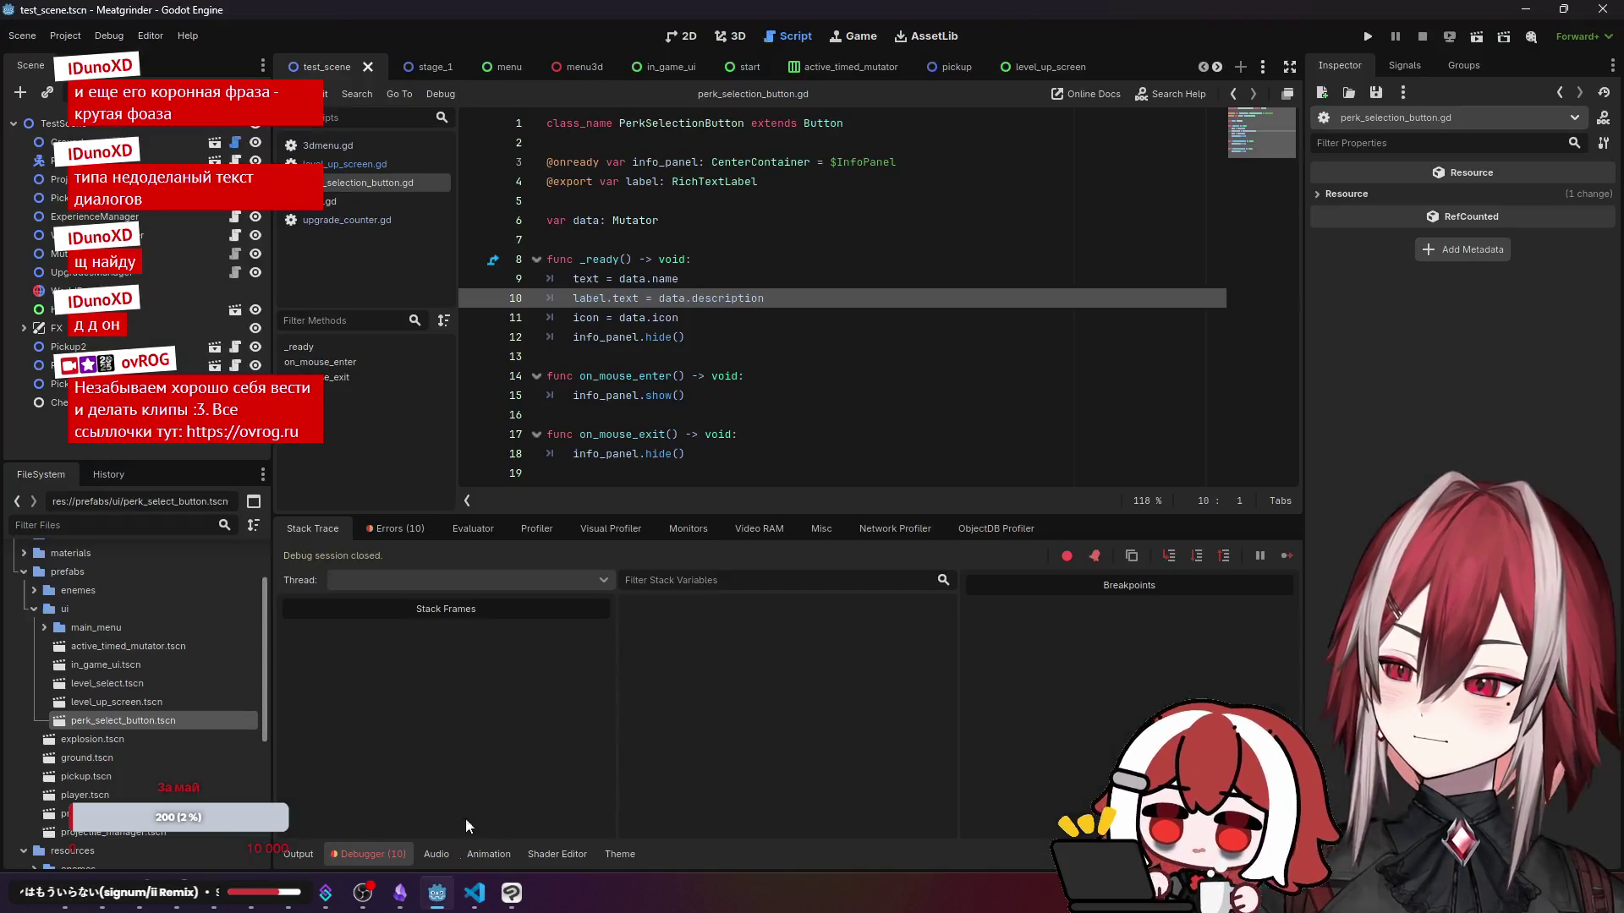
- Point perk_select_button's exported Label property at the description Label node, then go back to test_scene
click(1042, 67)
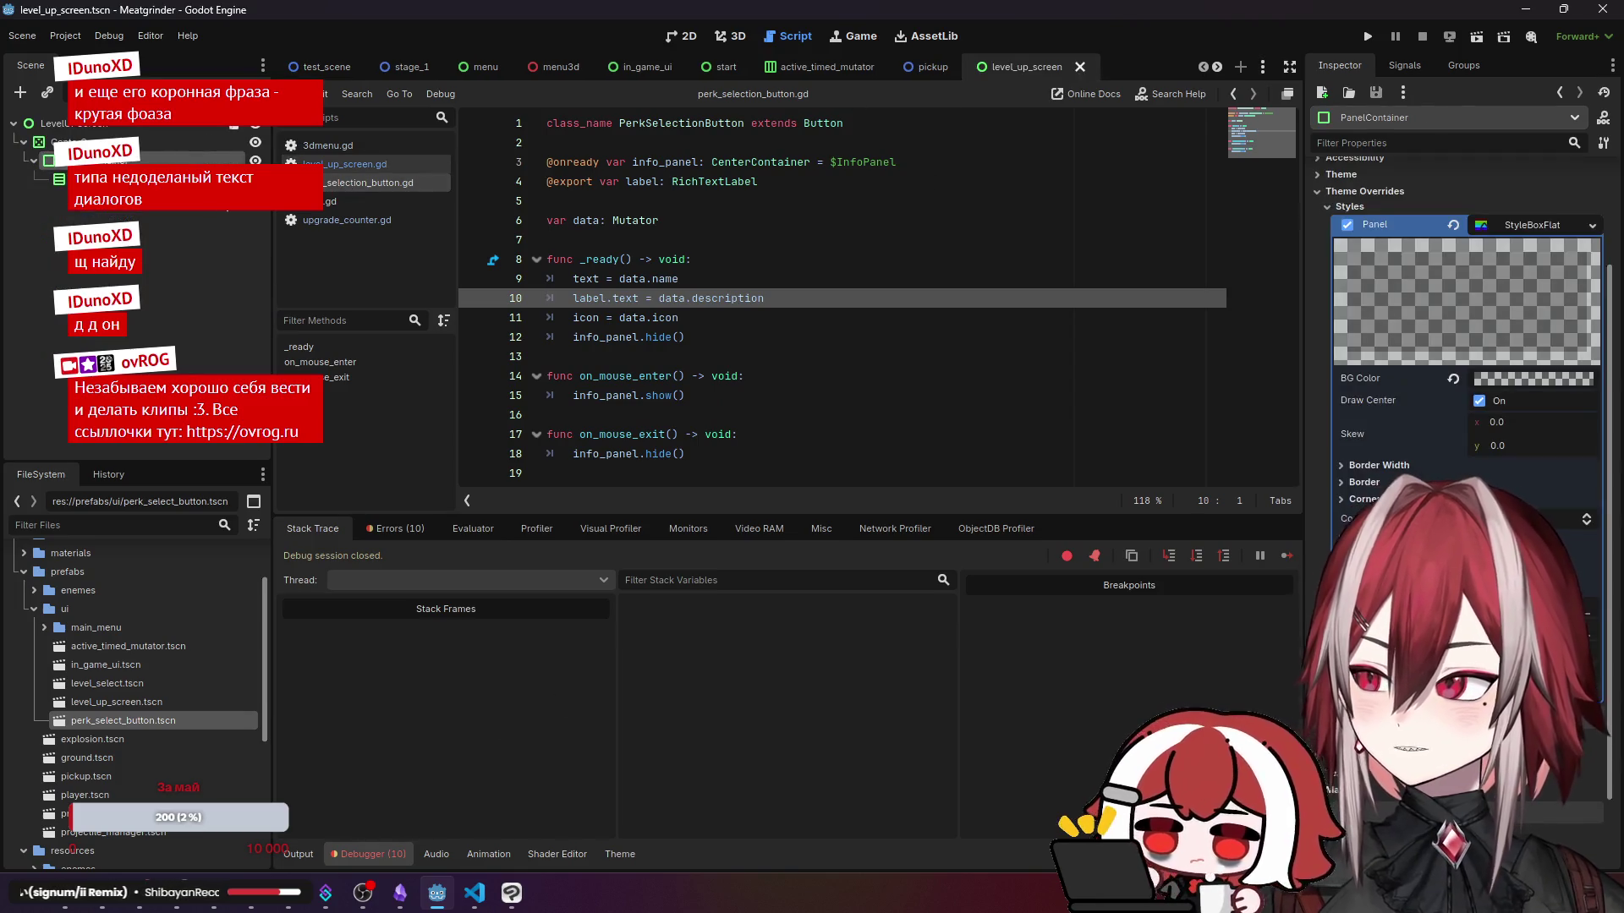
key(ctrl+shift+t)
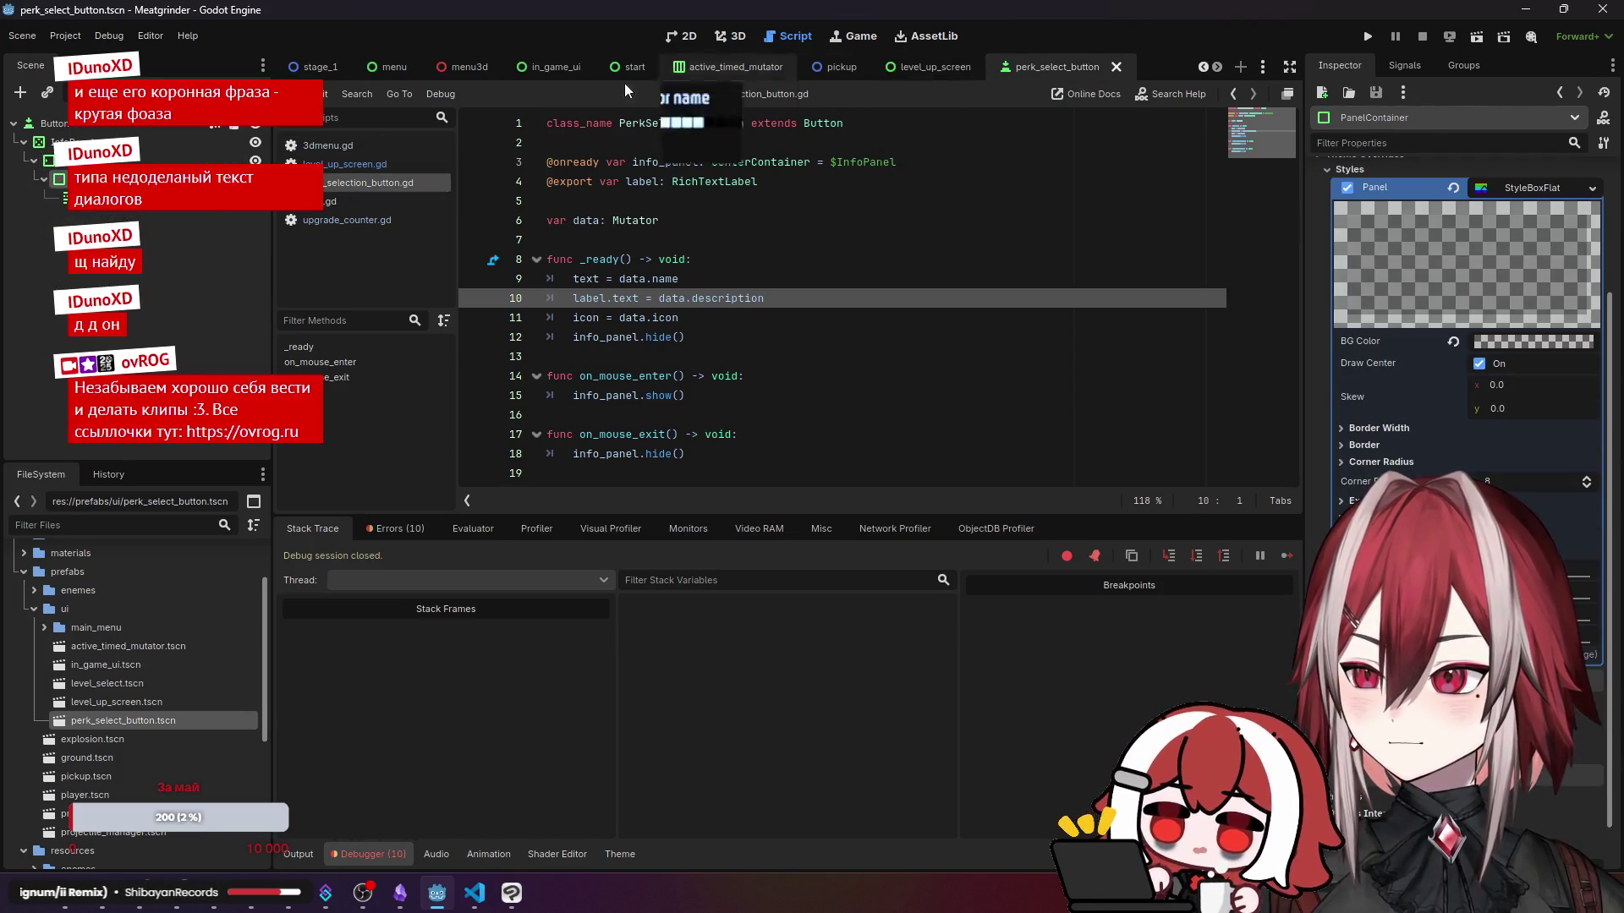
scroll(1332, 244, up, 5)
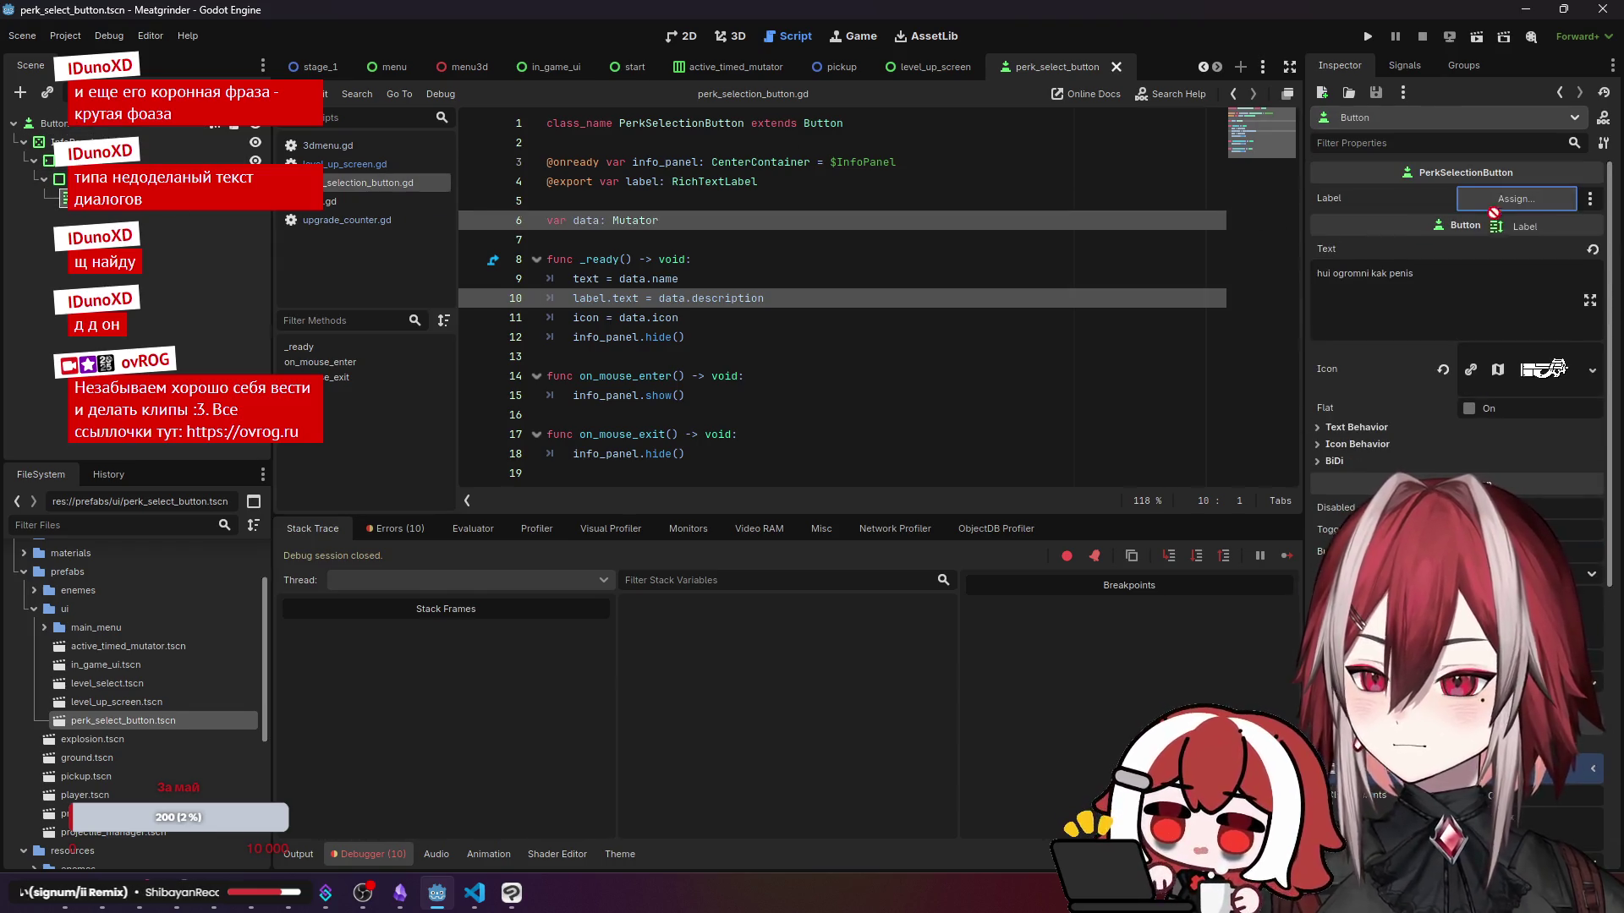
click(691, 40)
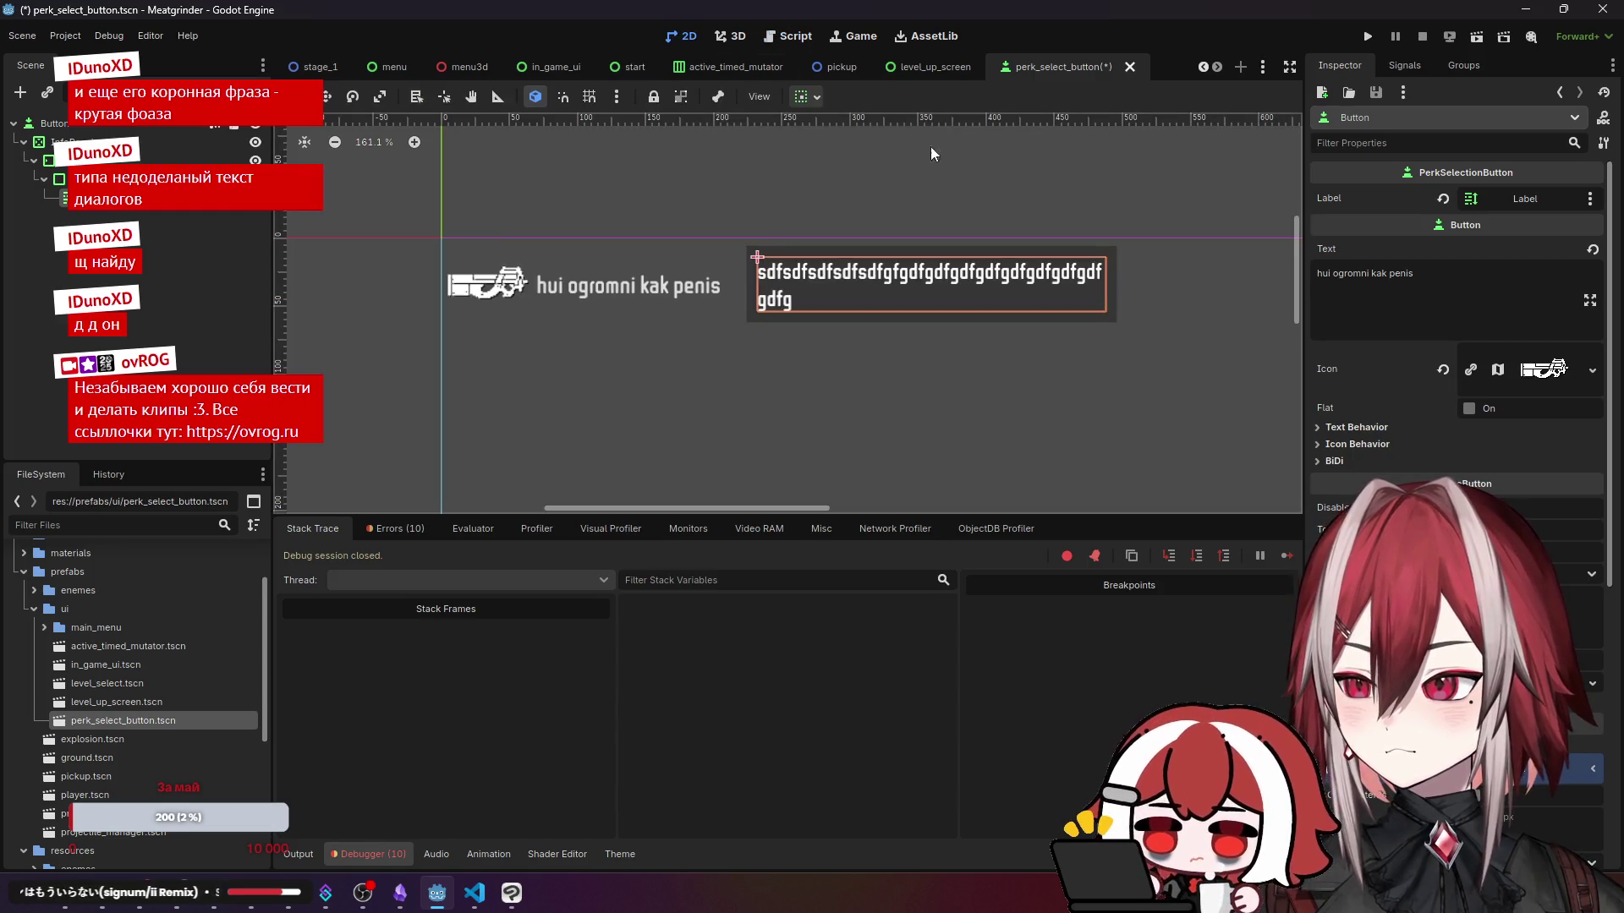
scroll(326, 68, up, 1)
click(326, 68)
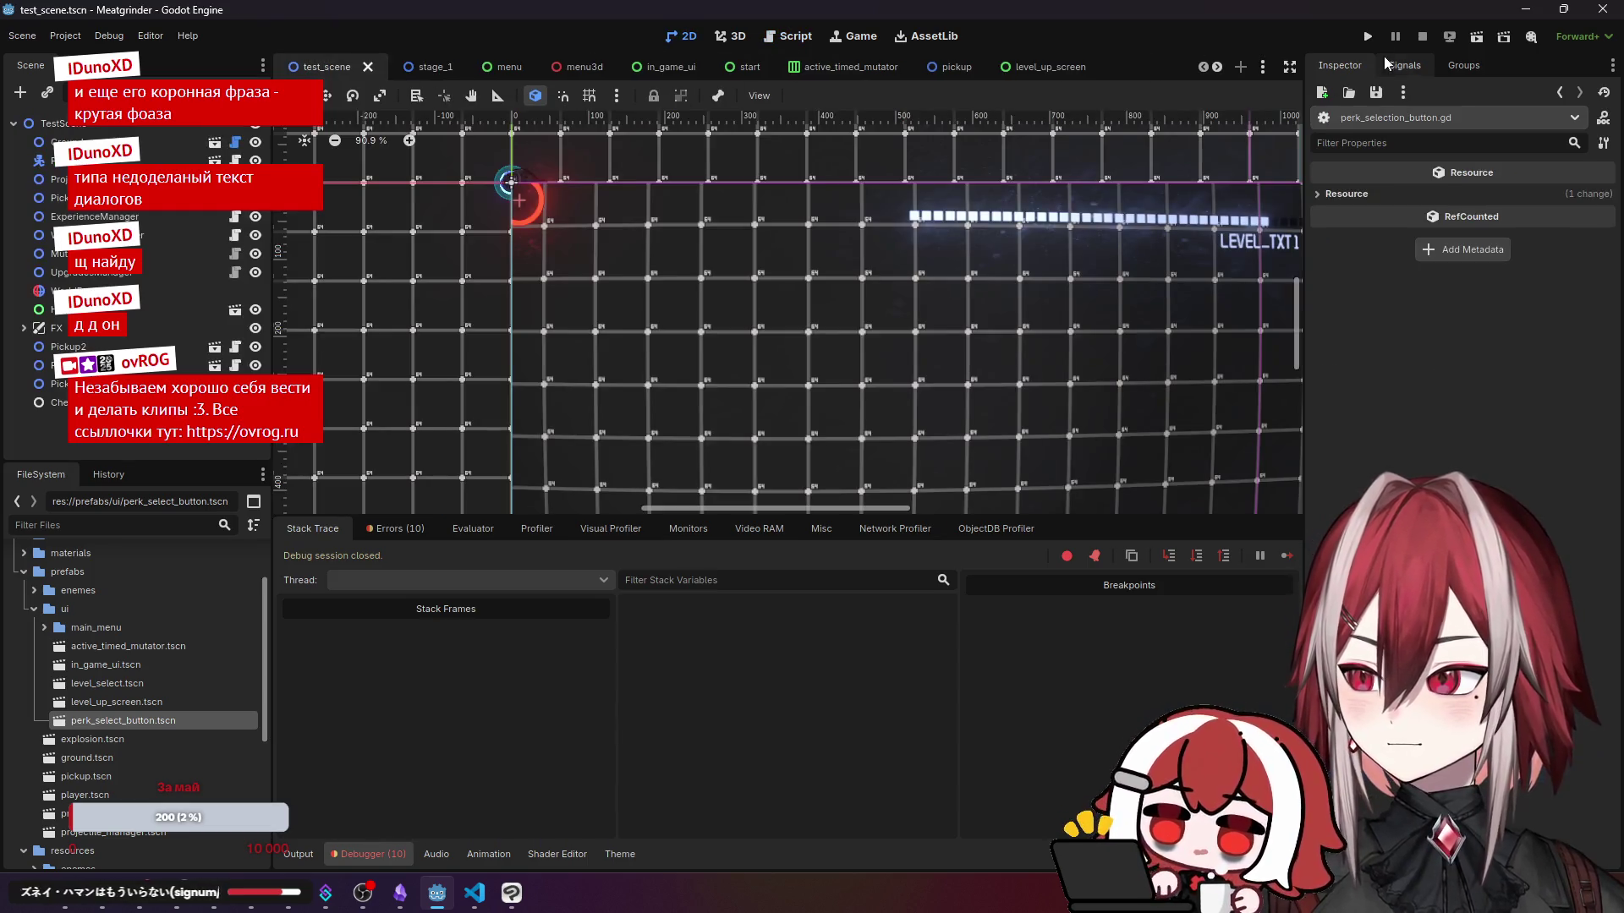
- Run the test scene, level up, and buy the Bullet Time and Fast Legs upgrades
click(1477, 37)
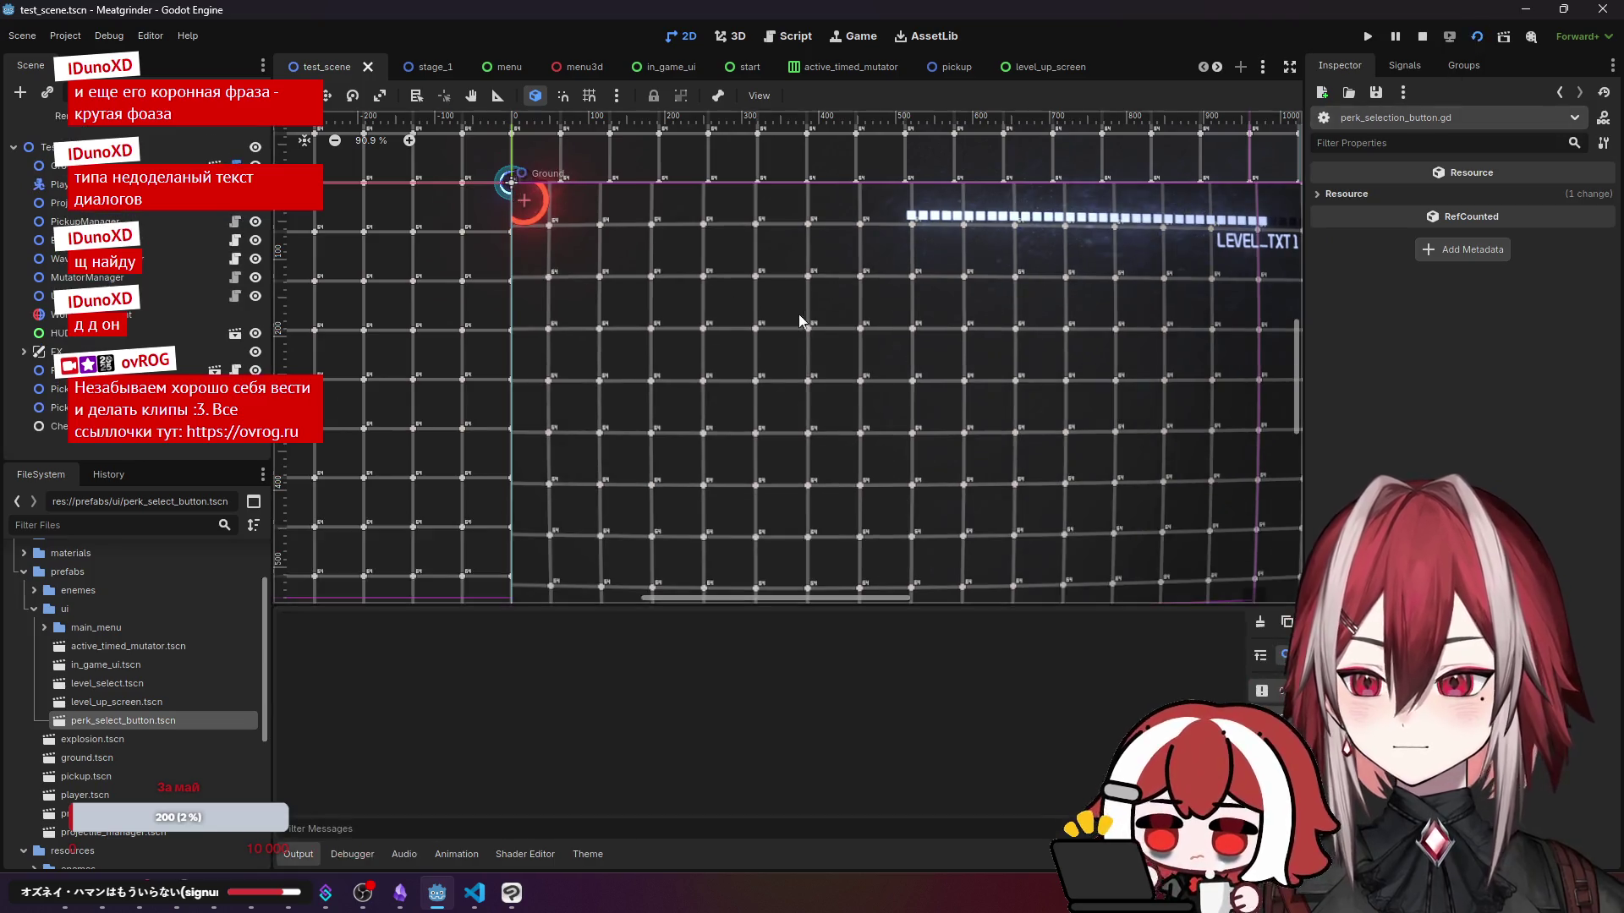
key(d)
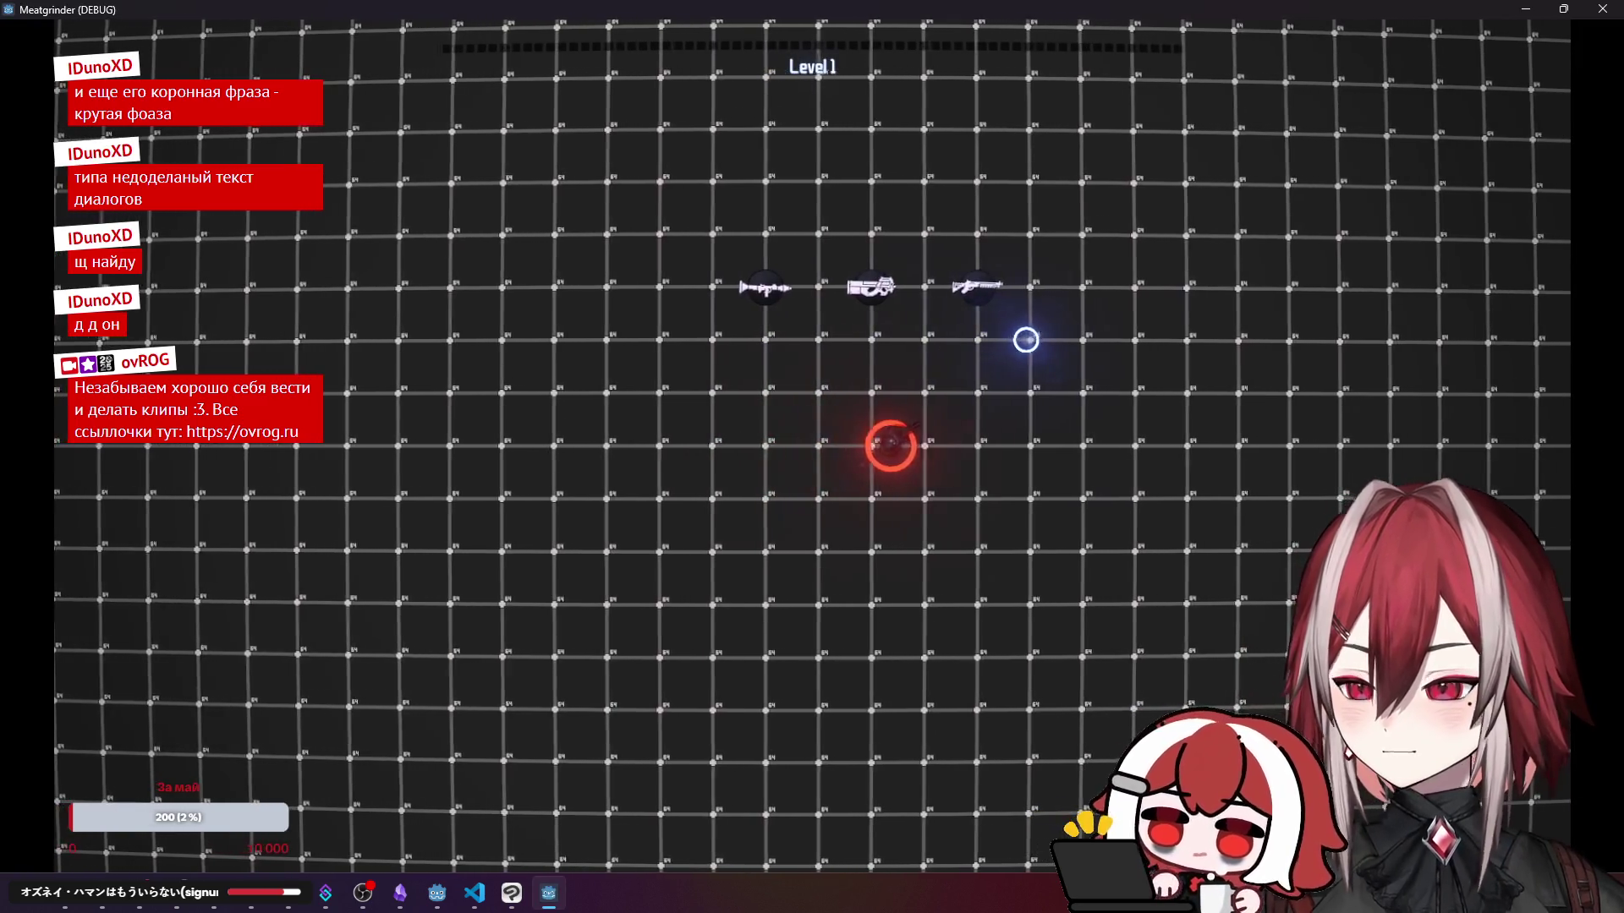
right_click(840, 393)
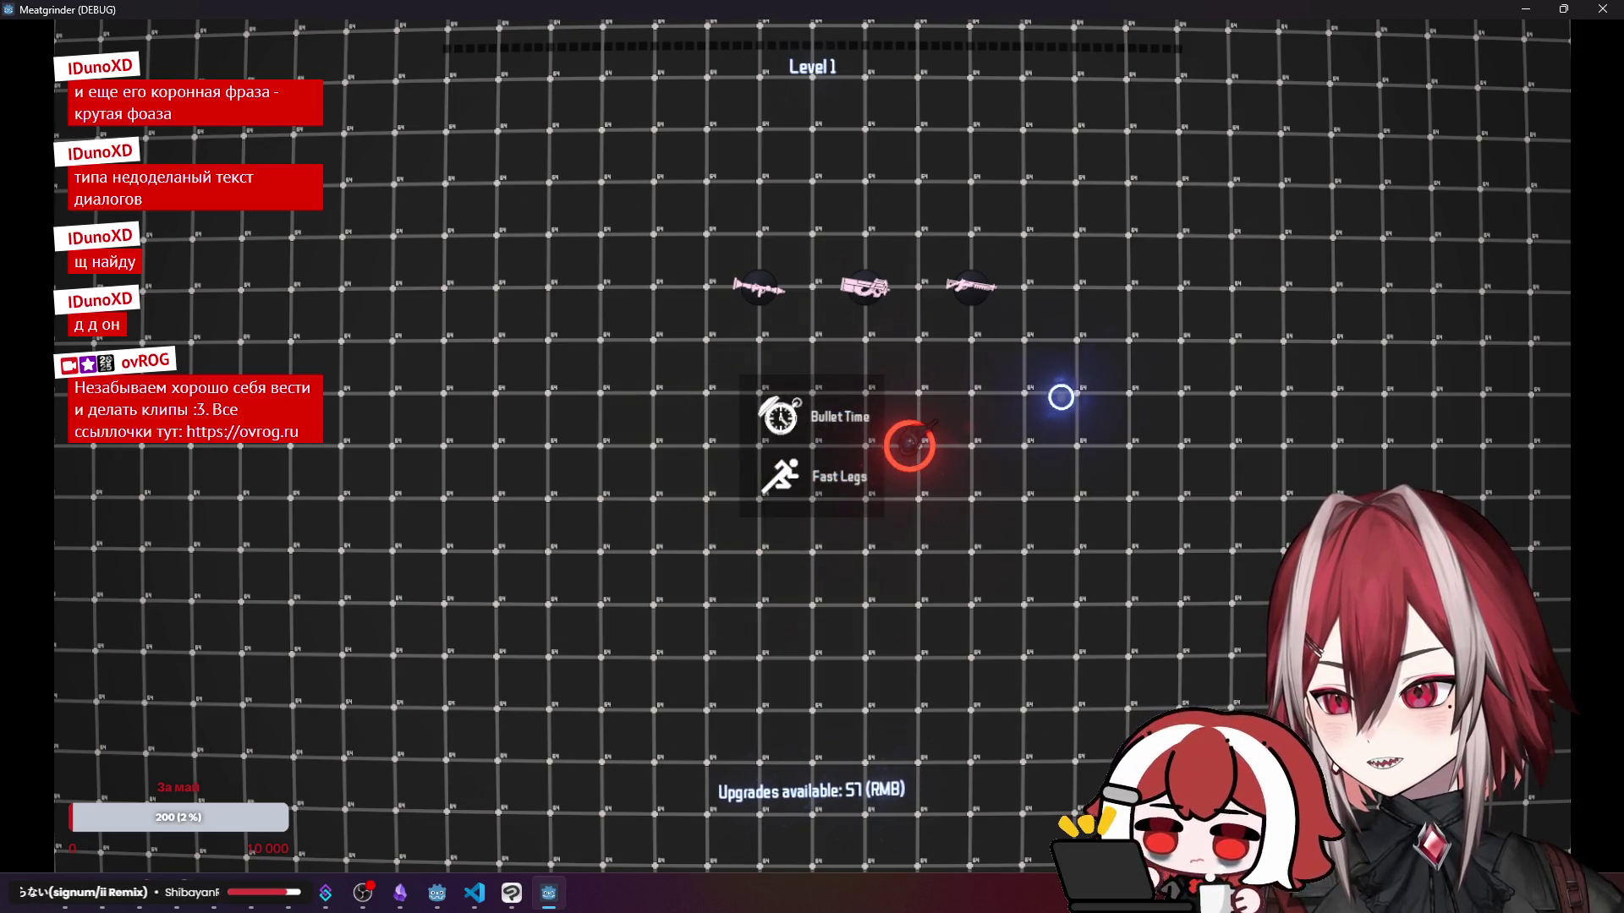
click(846, 404)
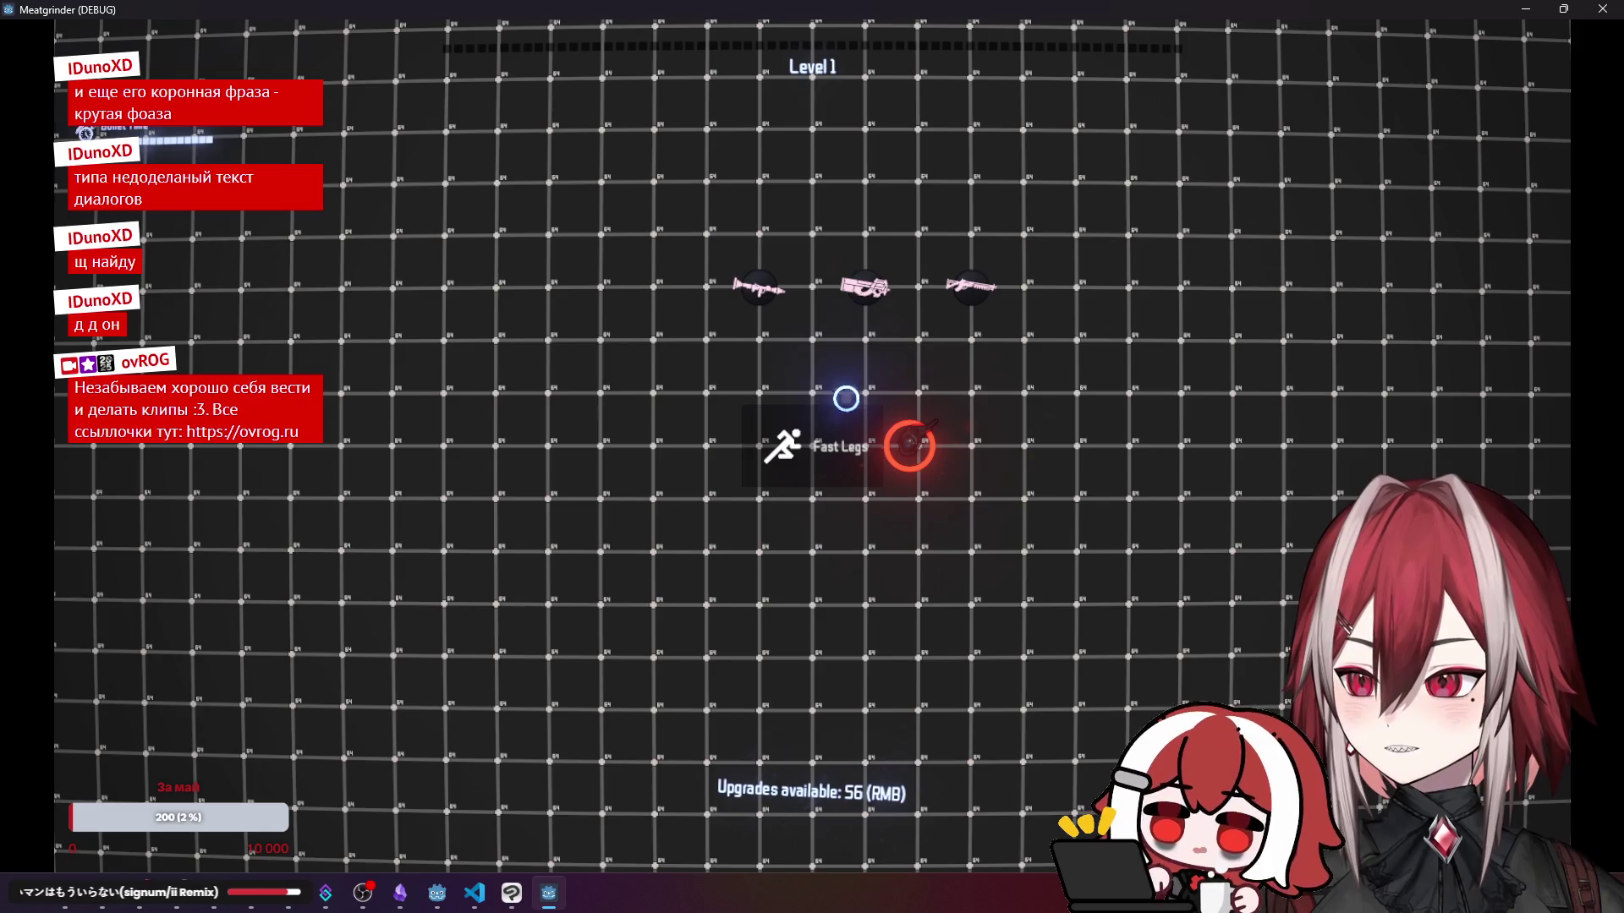
click(787, 441)
- Play around shooting enemies, restart the Test stage in Normal mode, then close the game
key(a)
key(w)
key(a)
key(s)
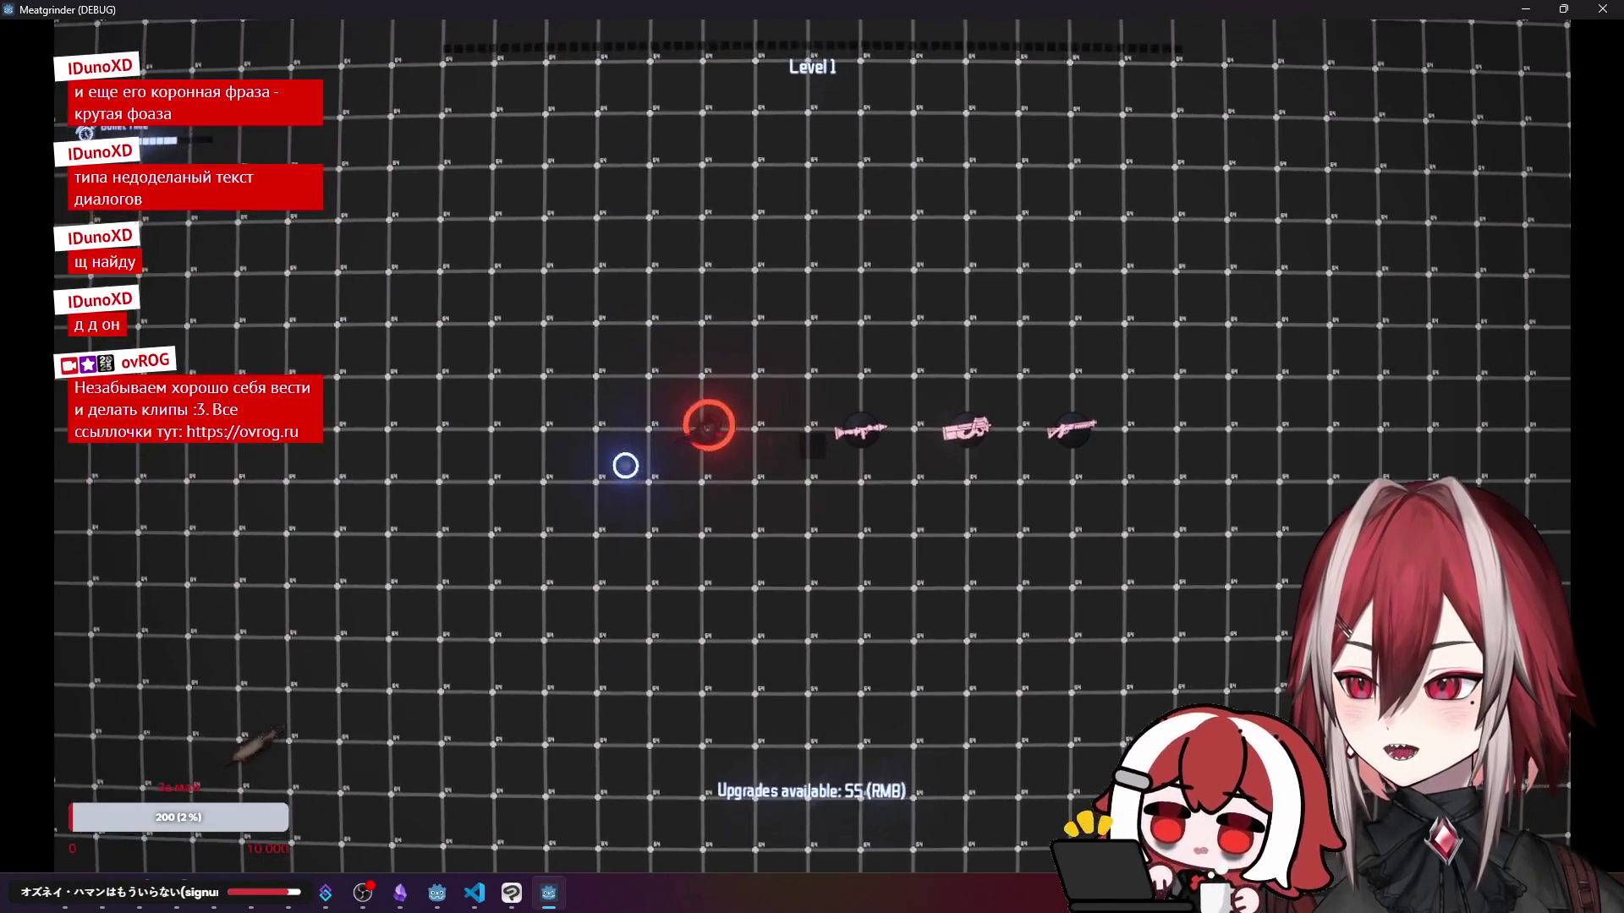
key(s)
key(d)
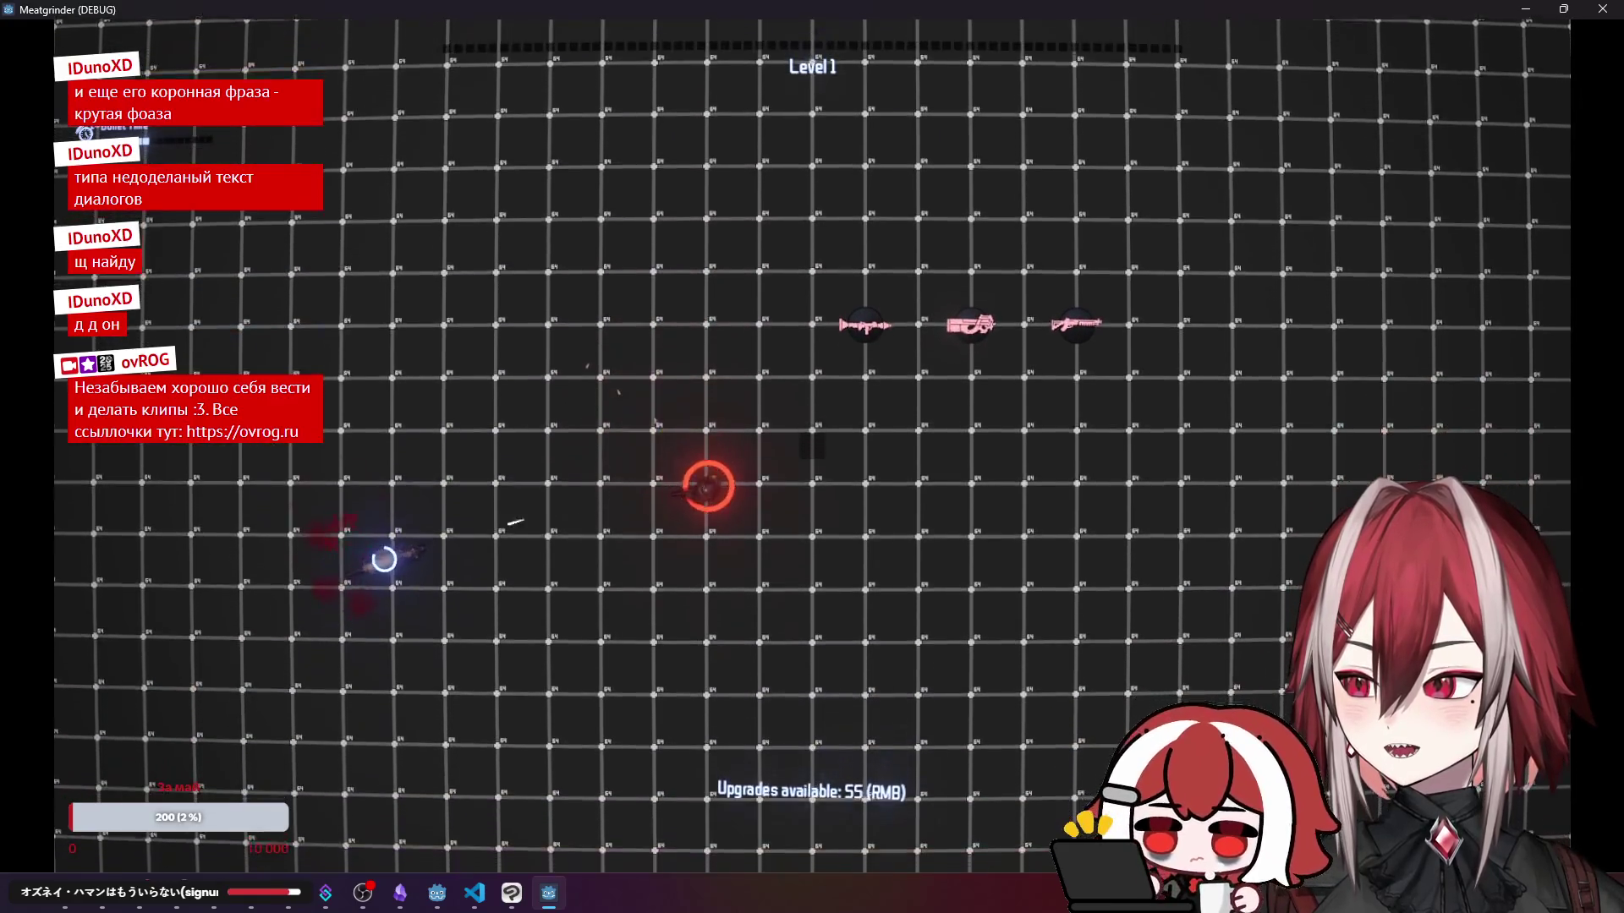
key(d)
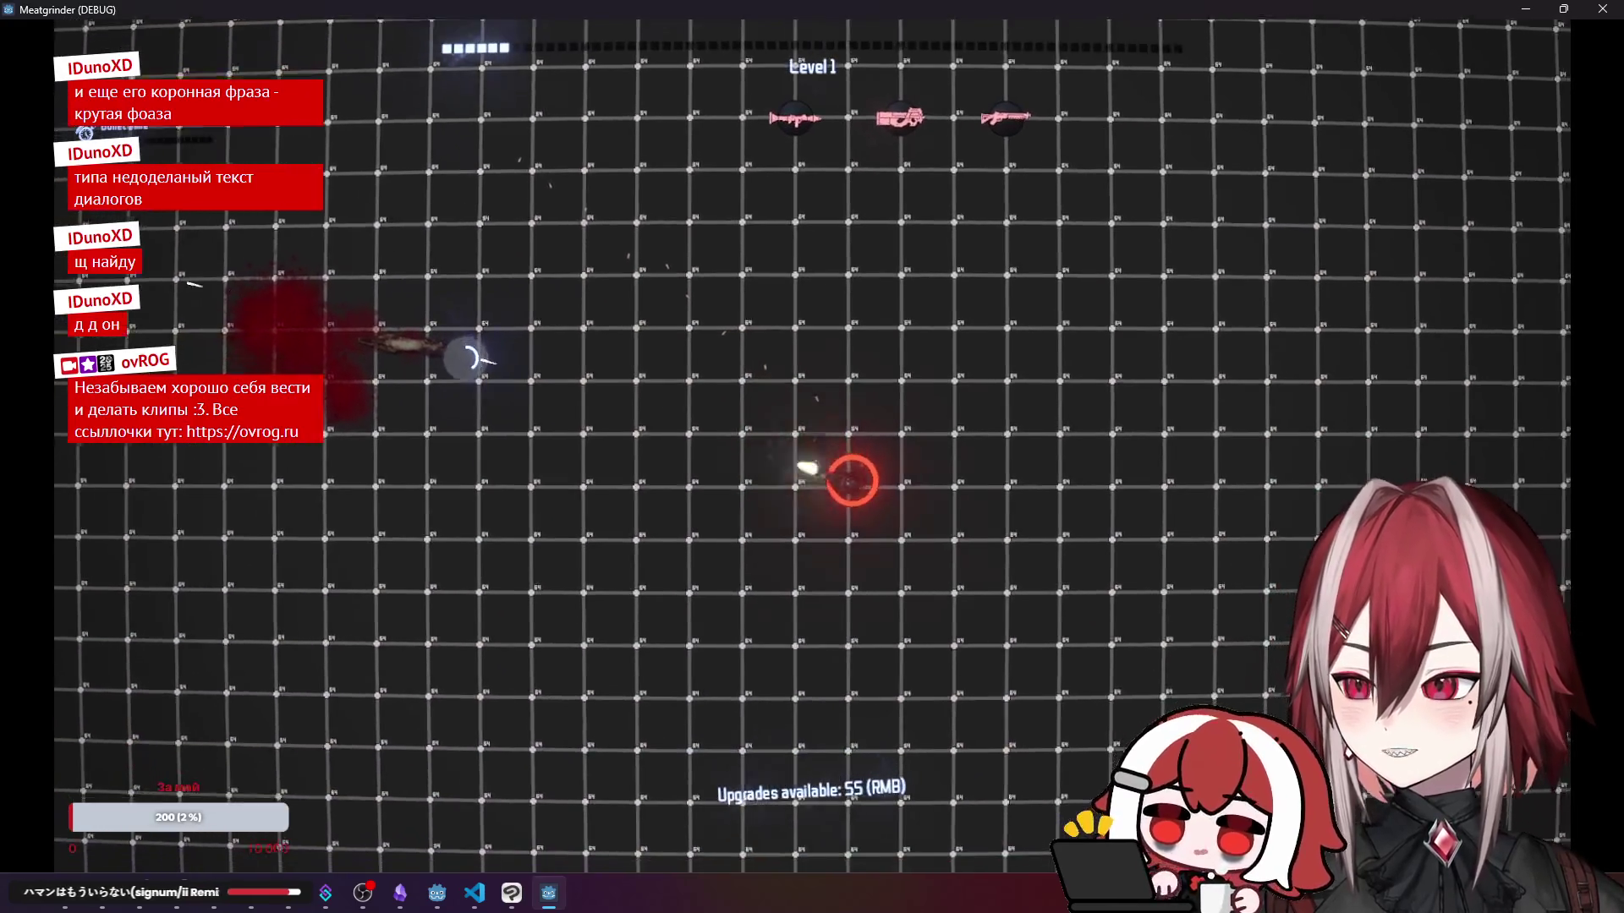
key(w)
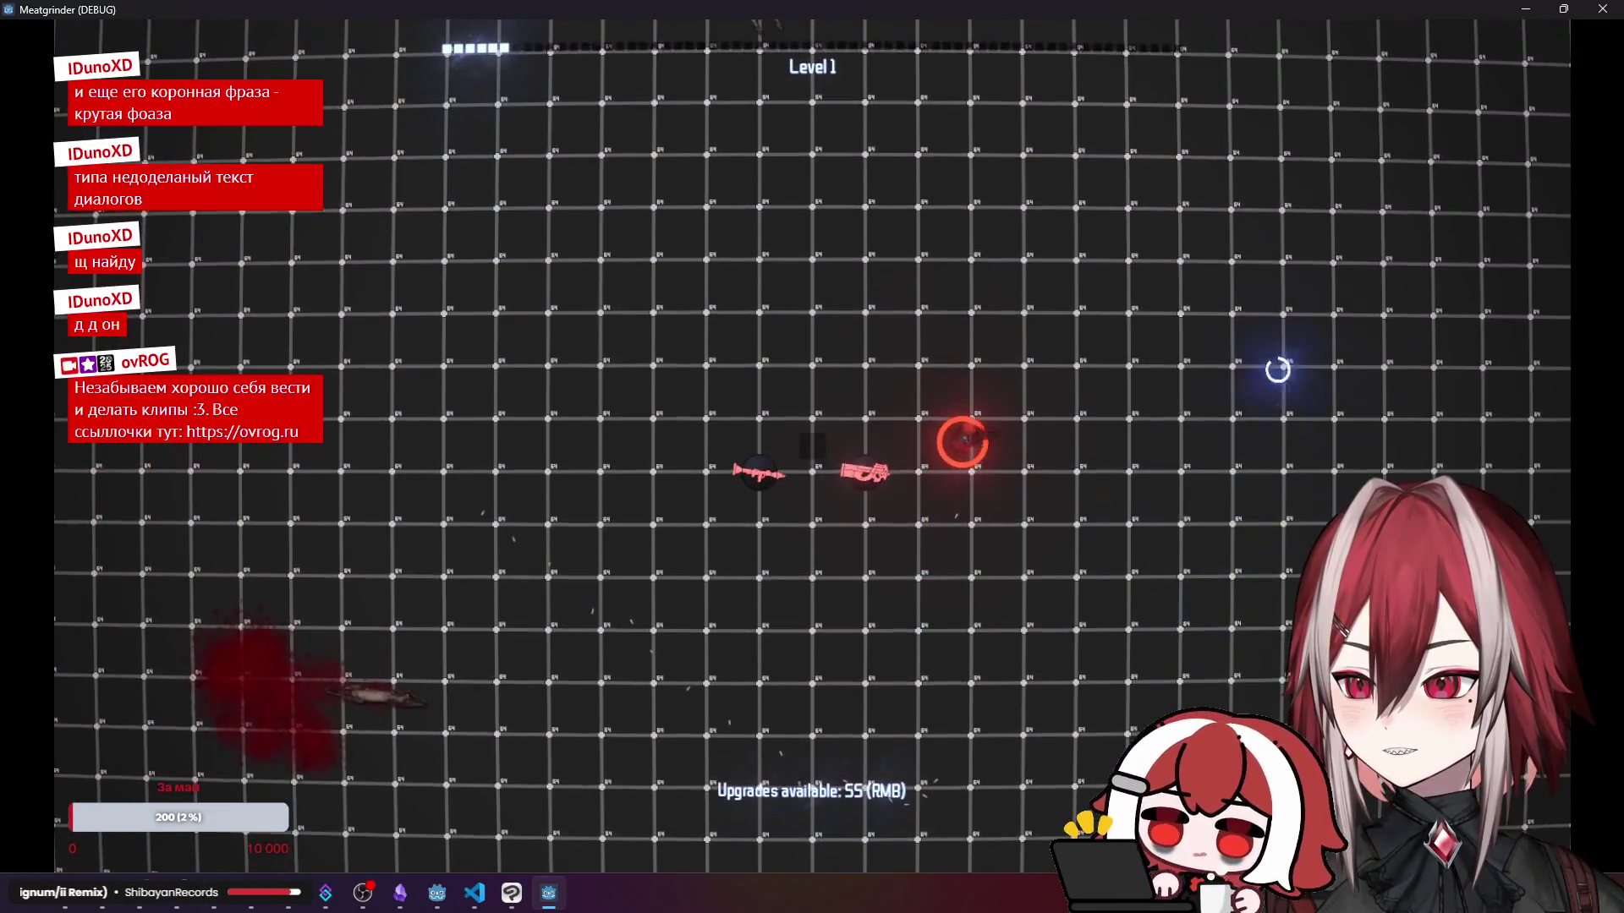
key(alt+F4)
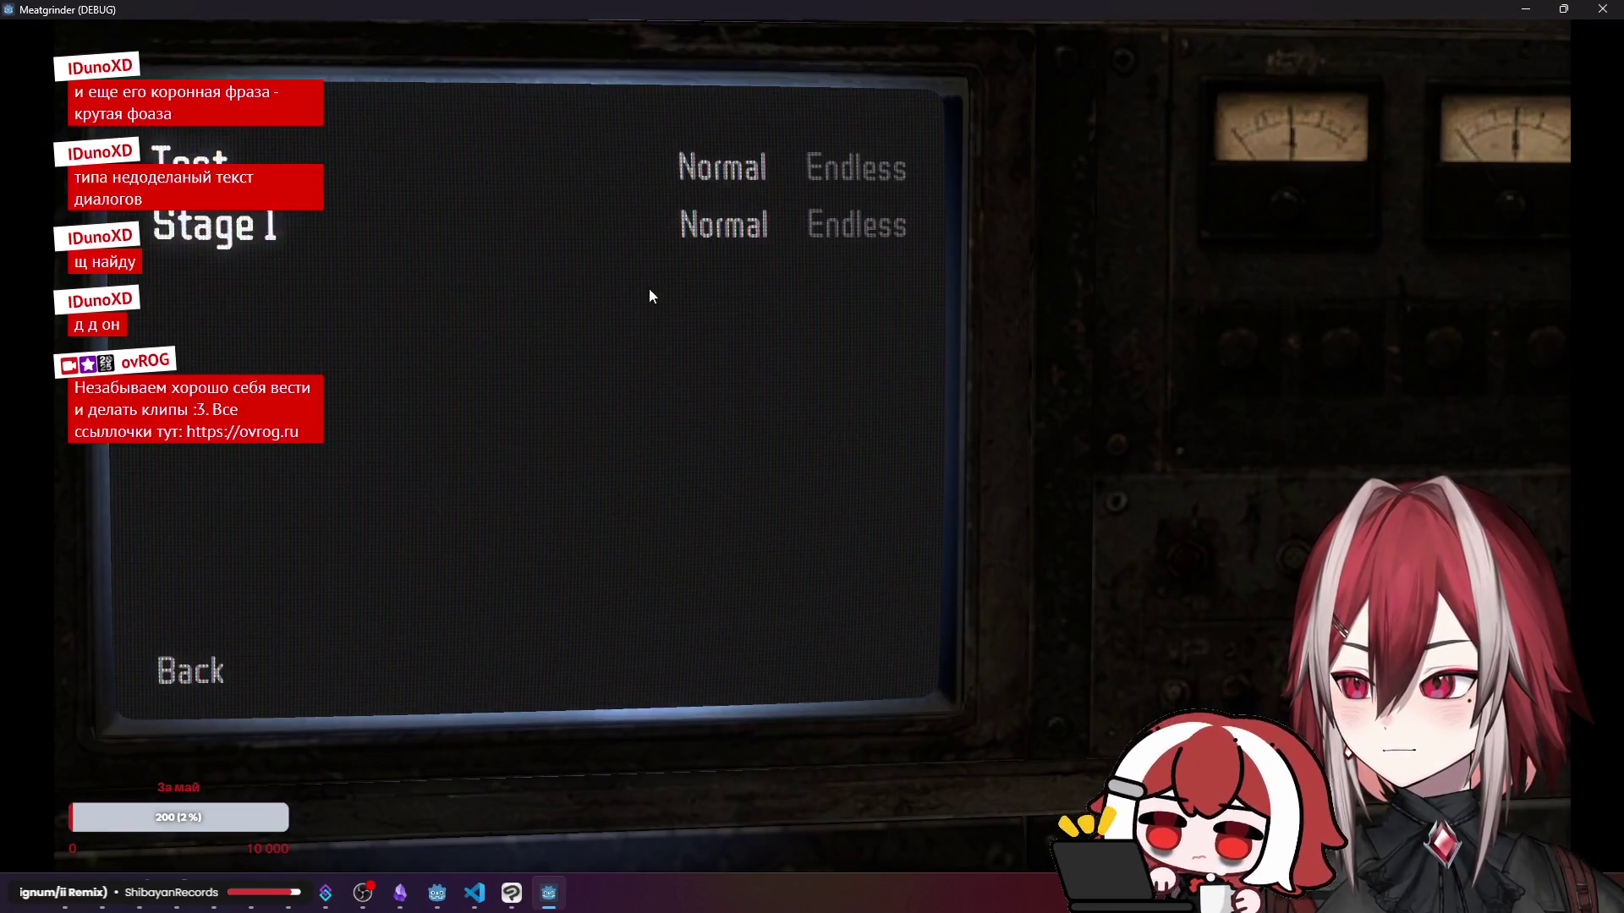
click(723, 166)
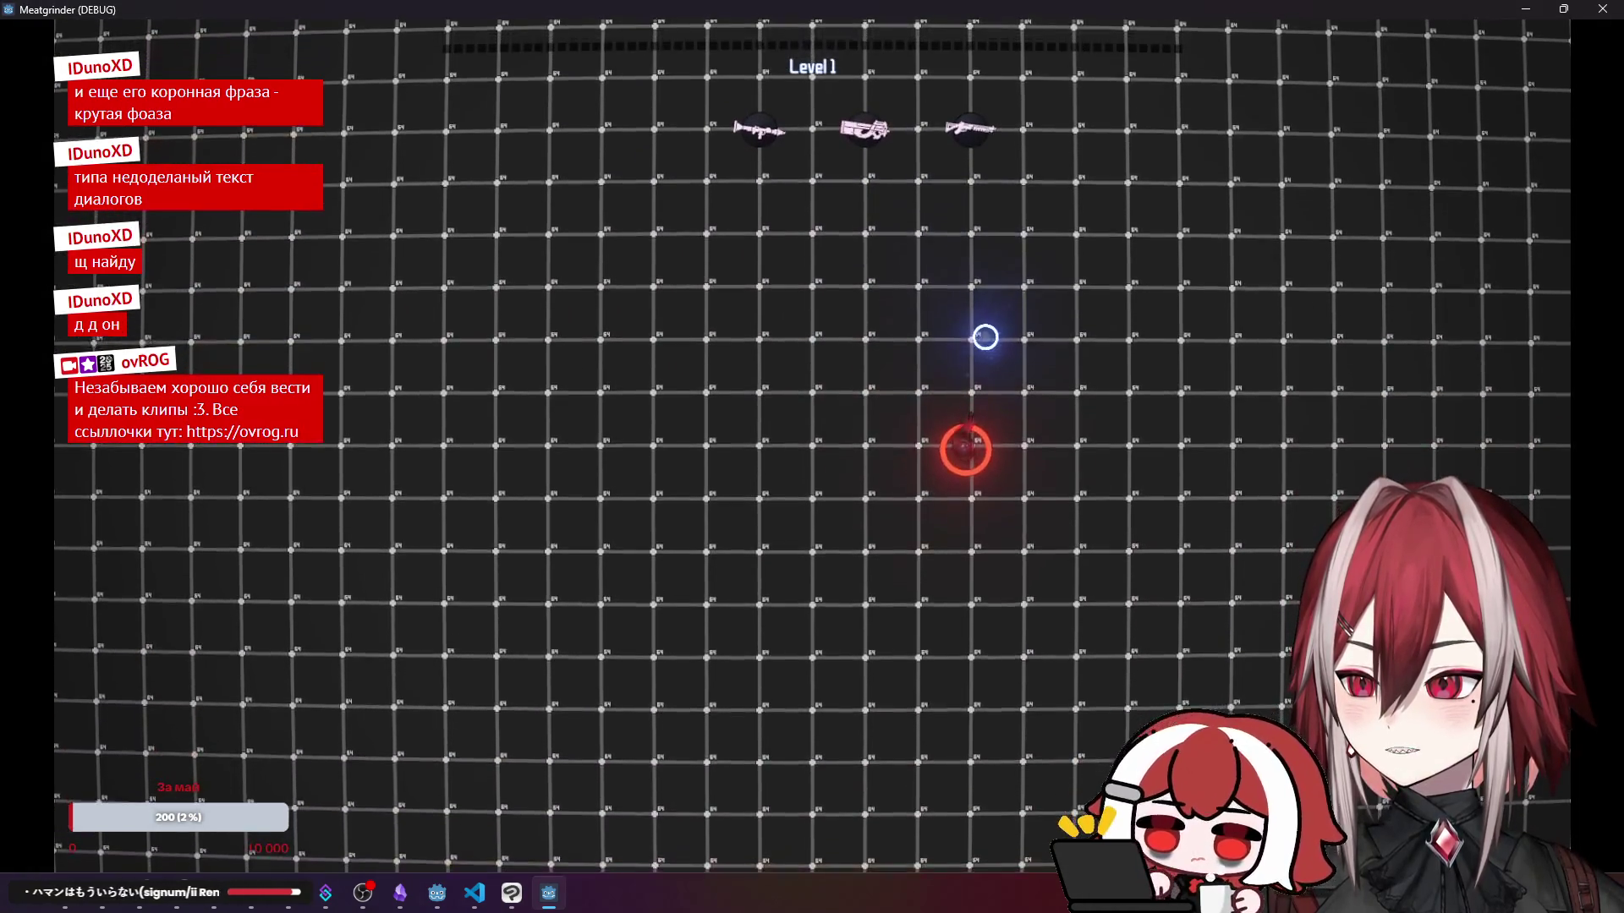
click(1601, 9)
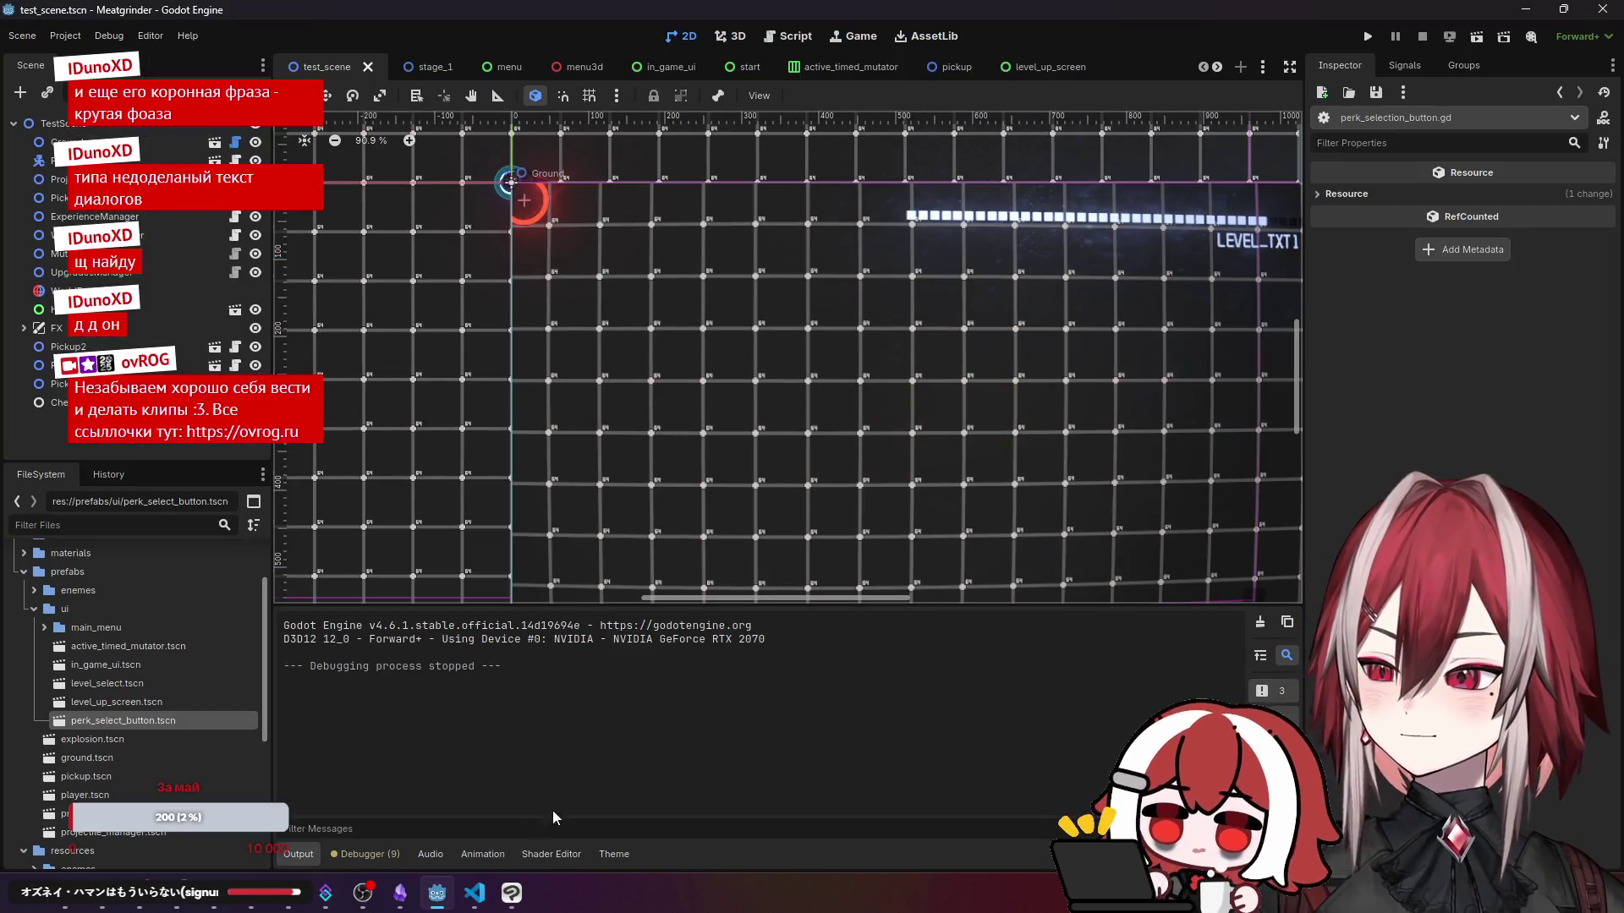
- Open the level_up_screen scene, then bring Visual Studio Code to the front
mouse_move(475, 893)
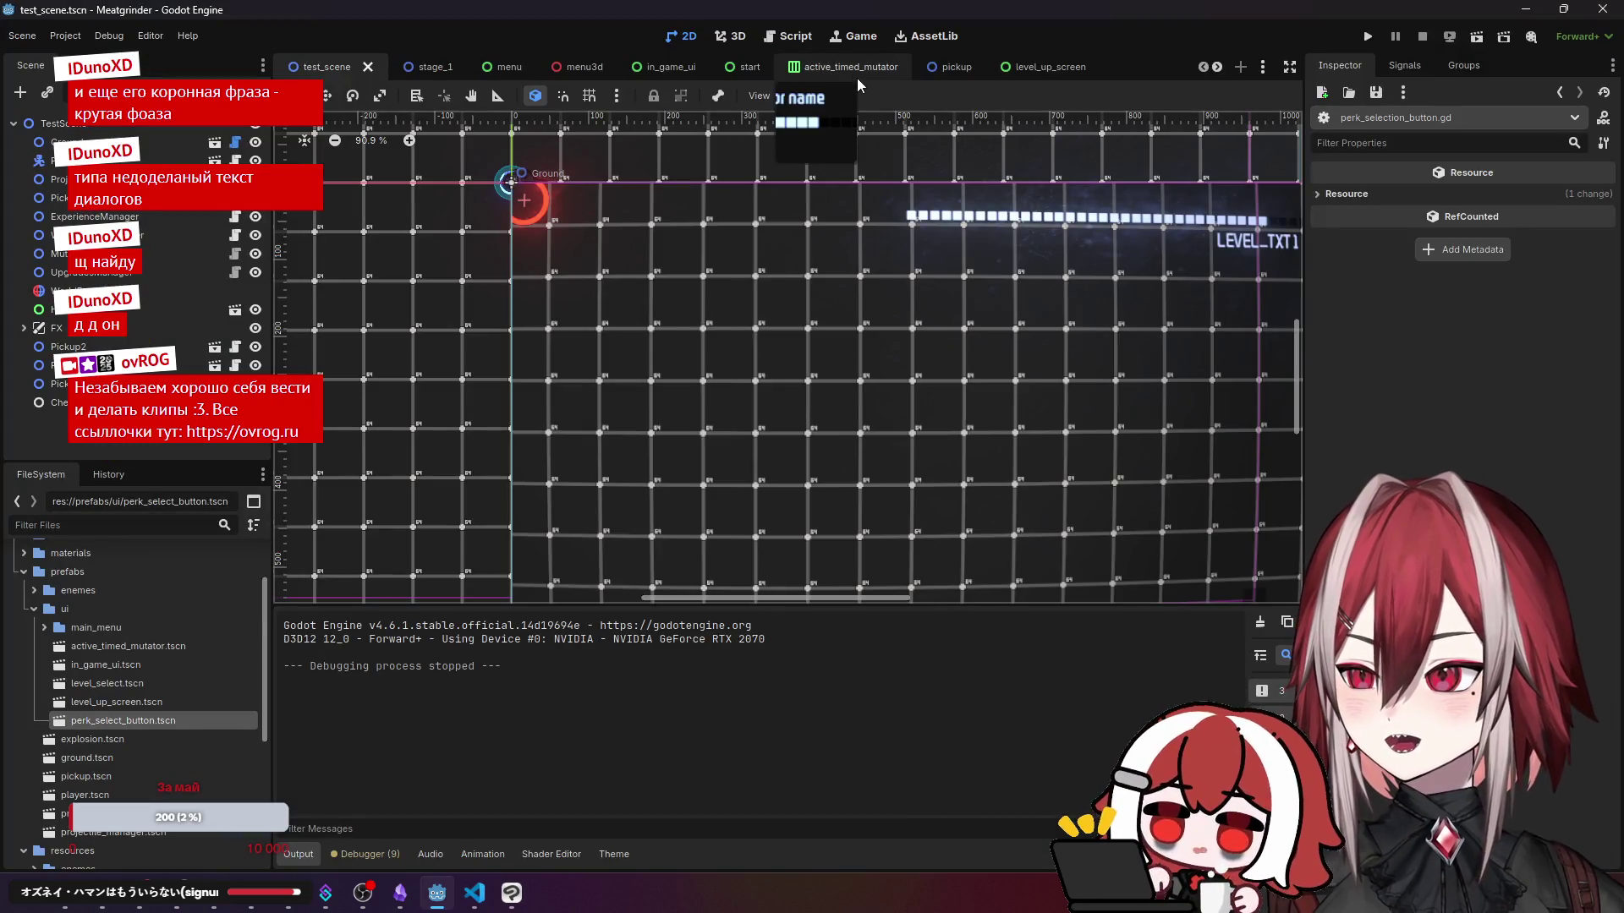
click(1046, 71)
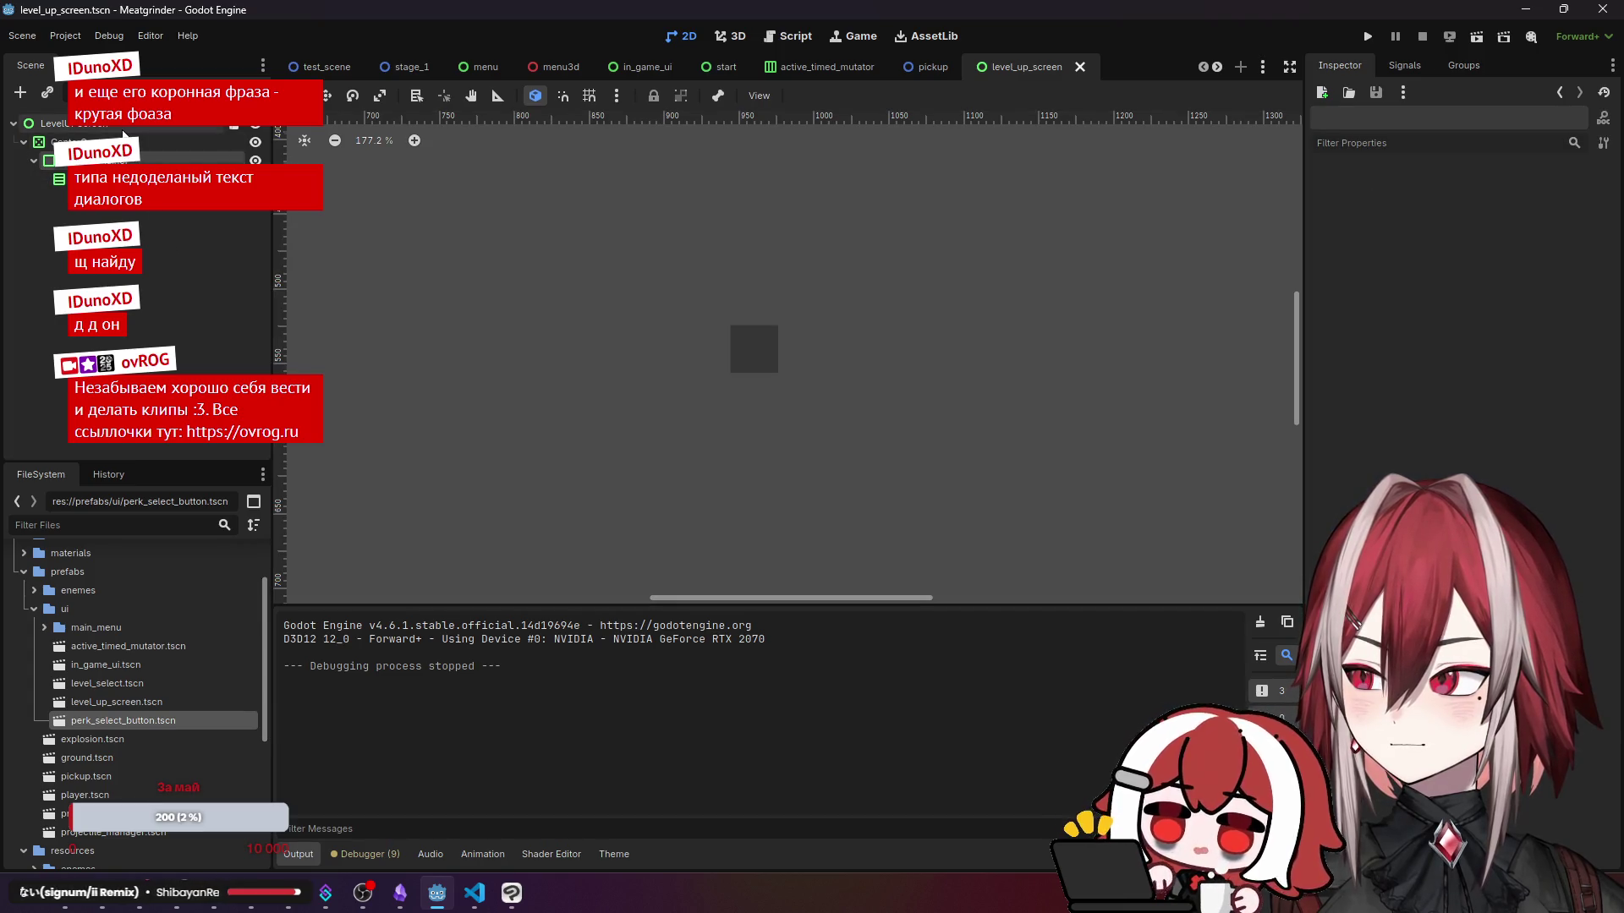
click(474, 893)
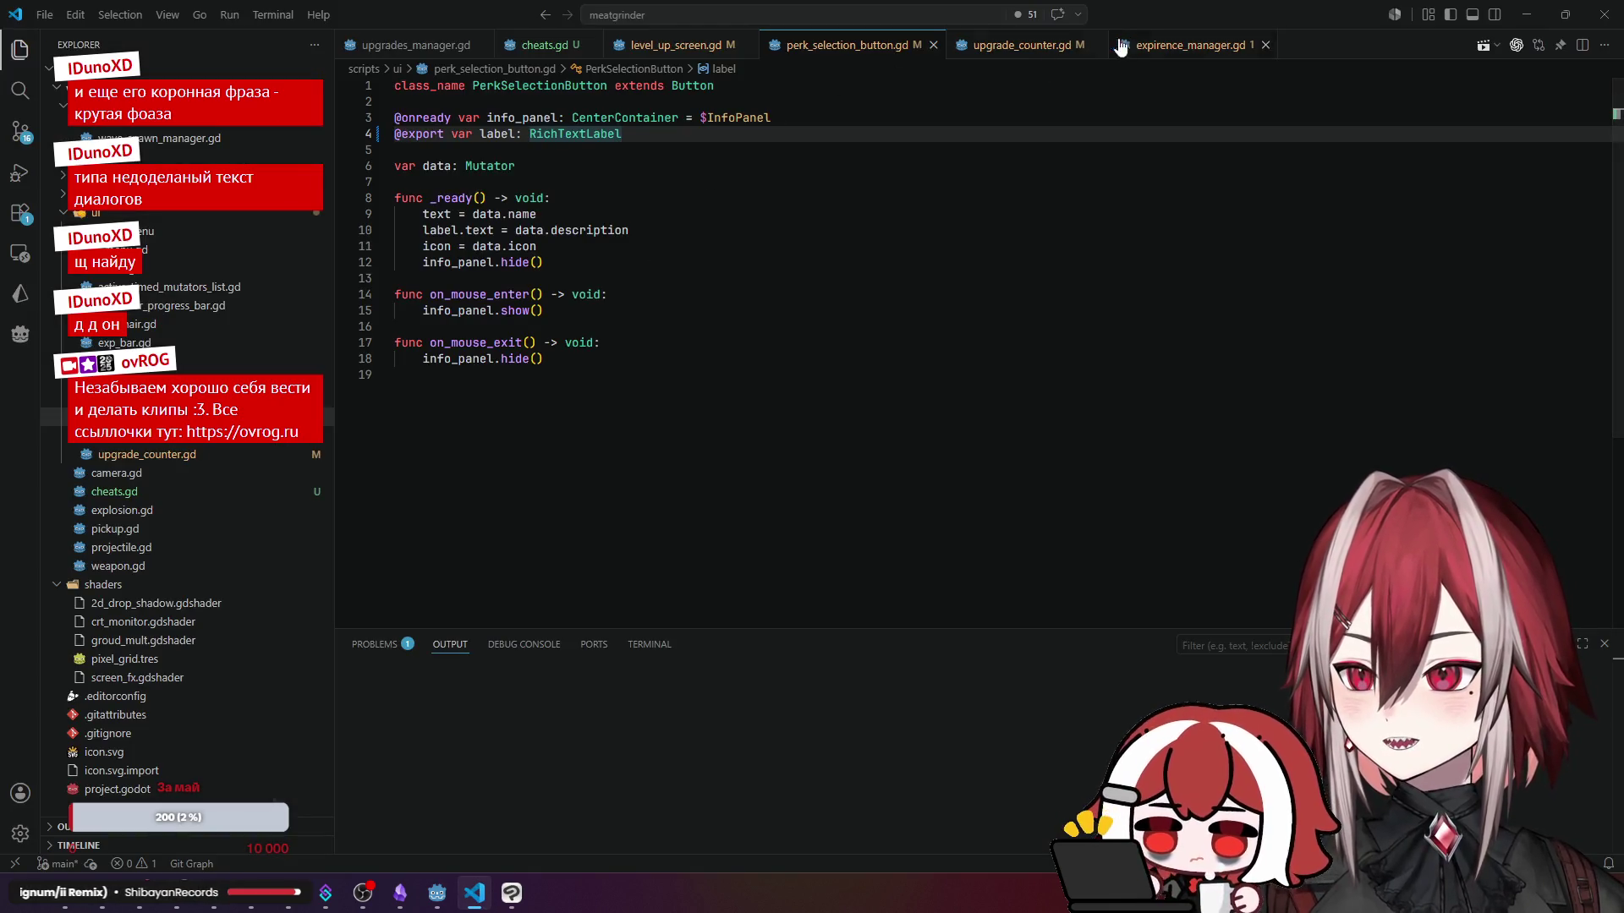
- Read through level_up_screen.gd's buttons_container declaration and on_level_up hide() call, then return to Godot
click(677, 44)
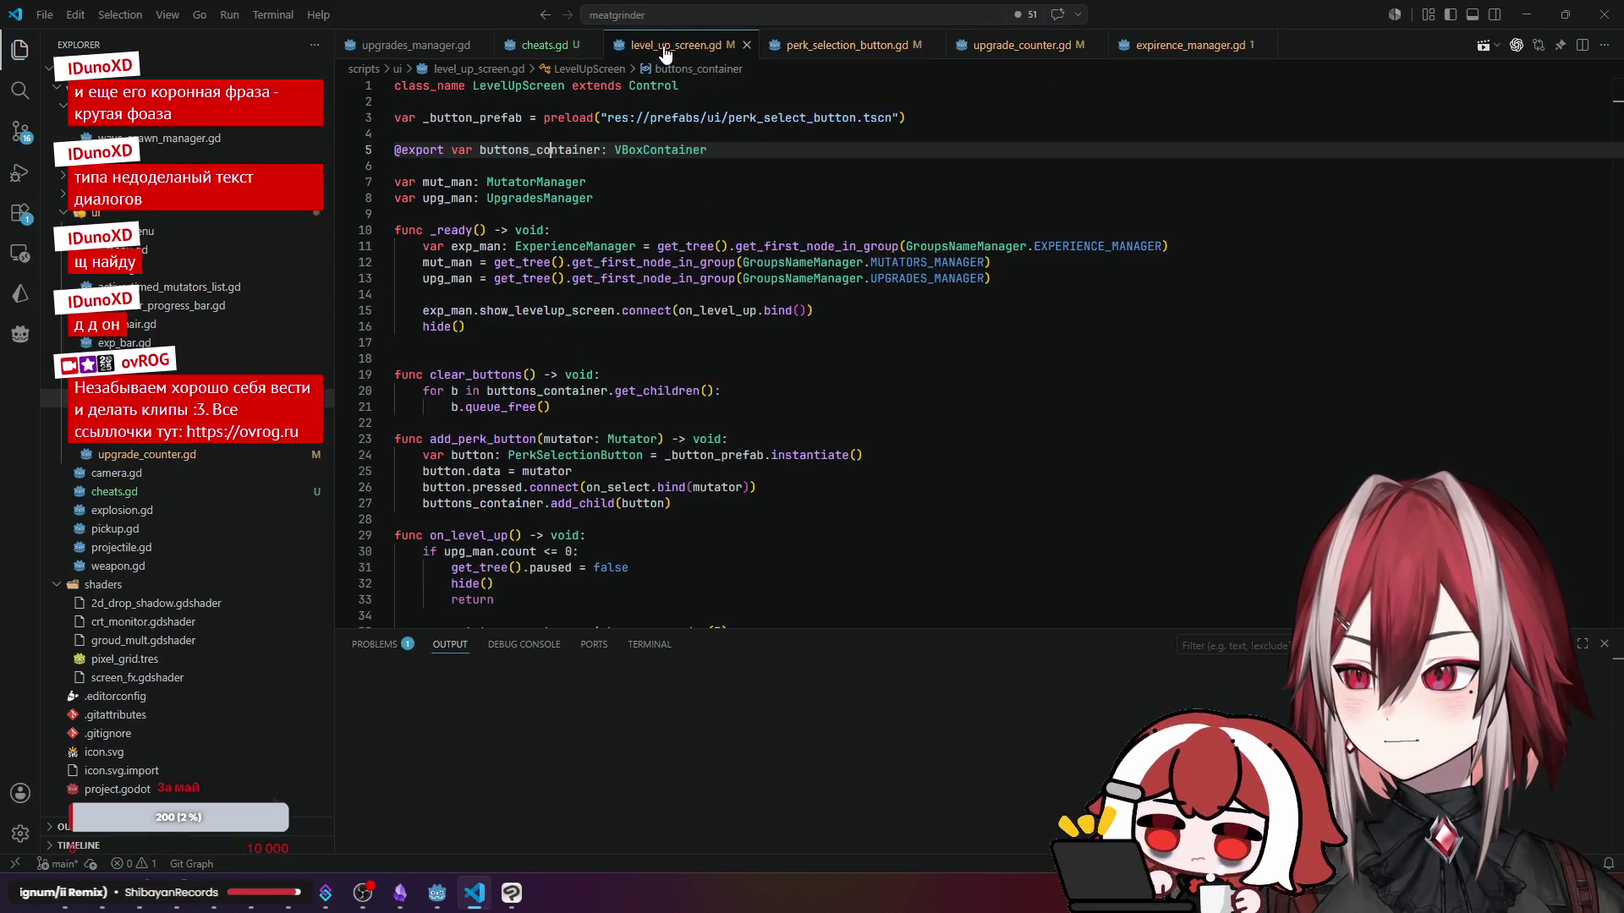
click(597, 166)
click(579, 149)
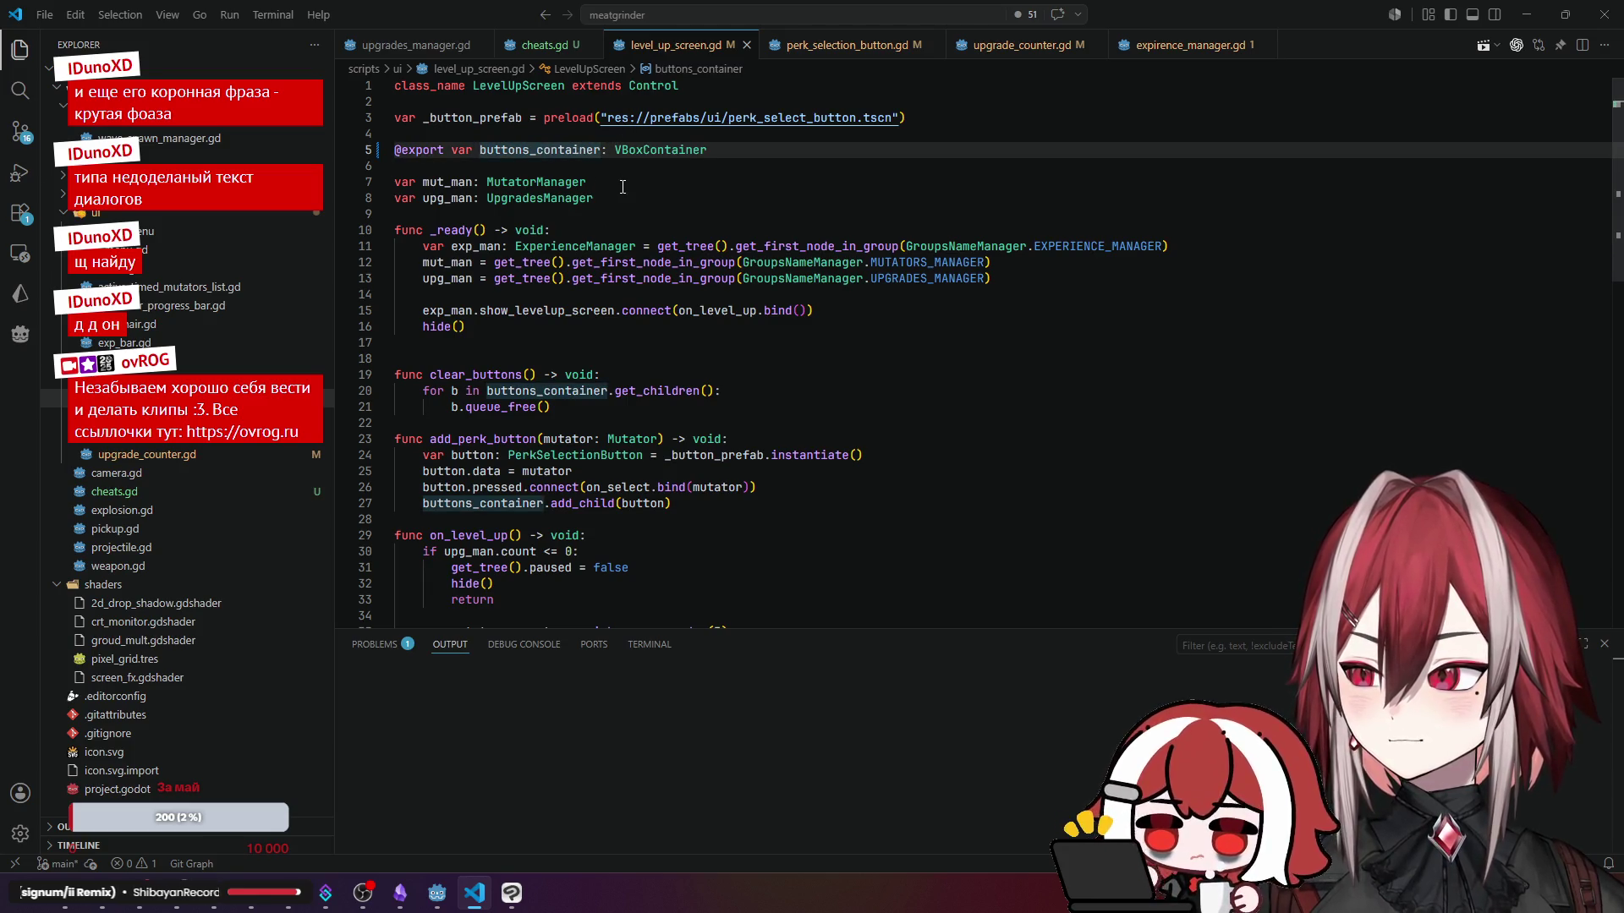
scroll(541, 296, down, 4)
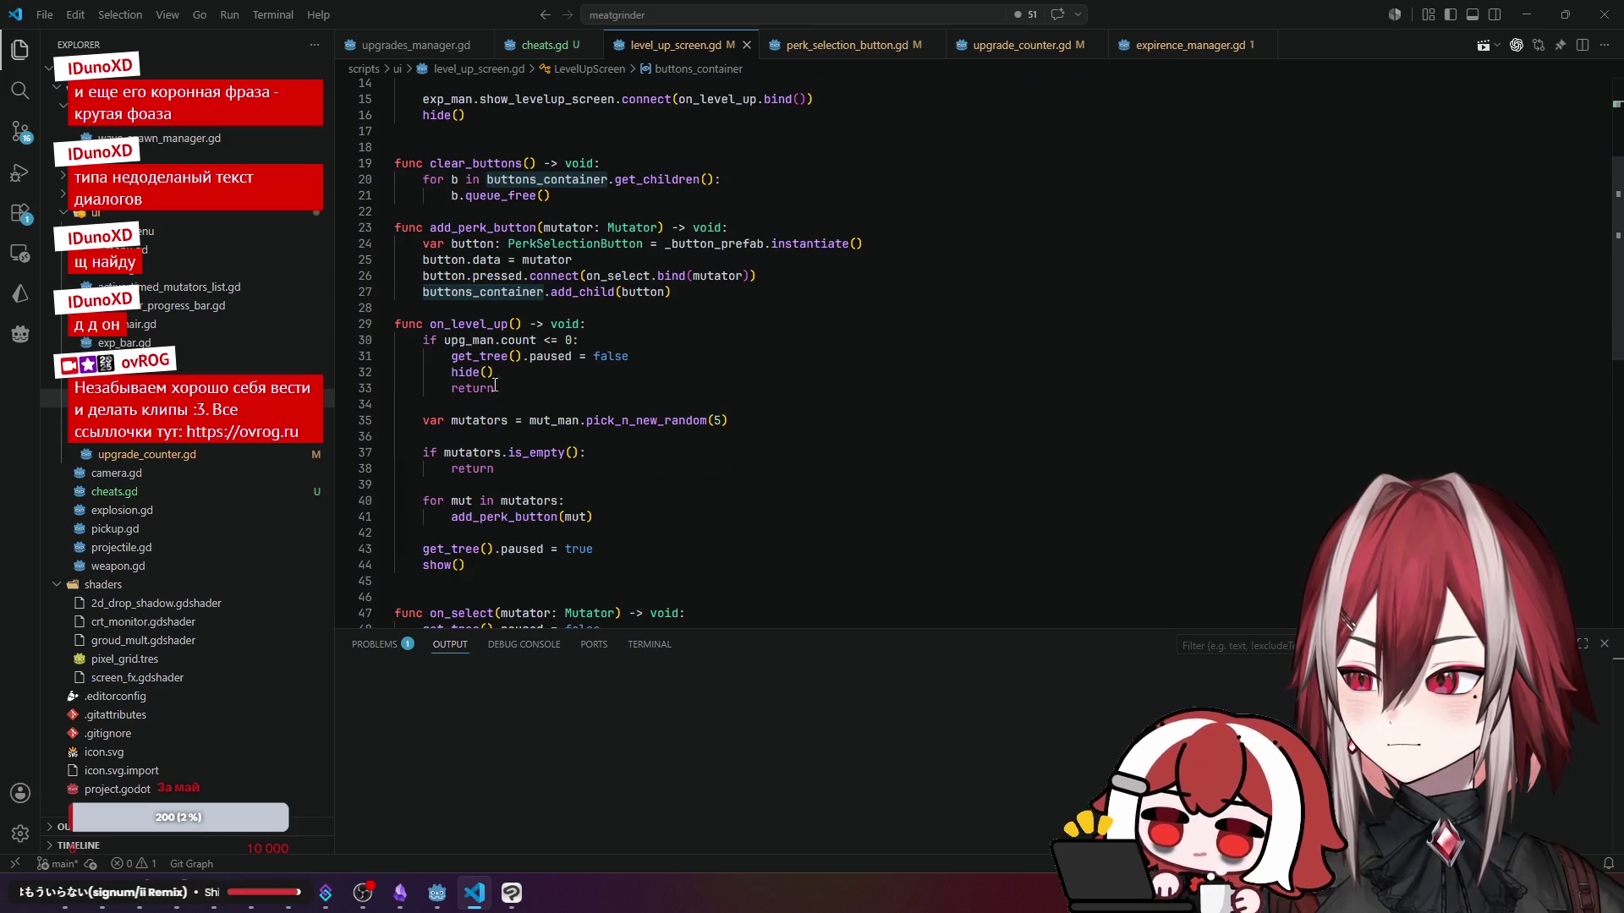
click(477, 375)
scroll(709, 377, down, 7)
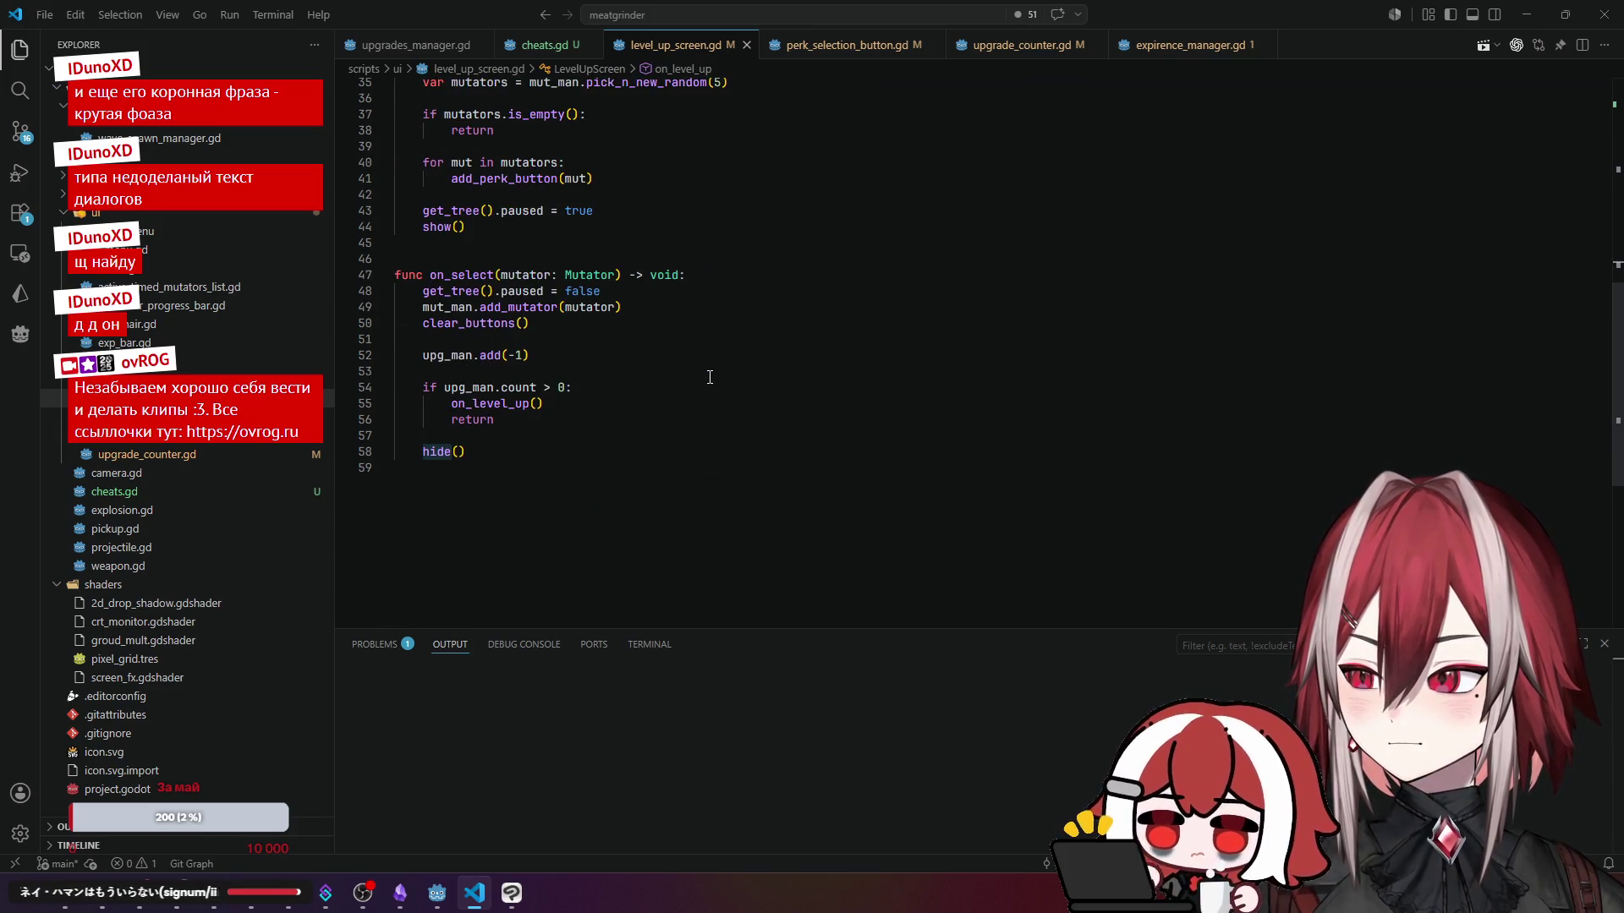
scroll(710, 377, up, 11)
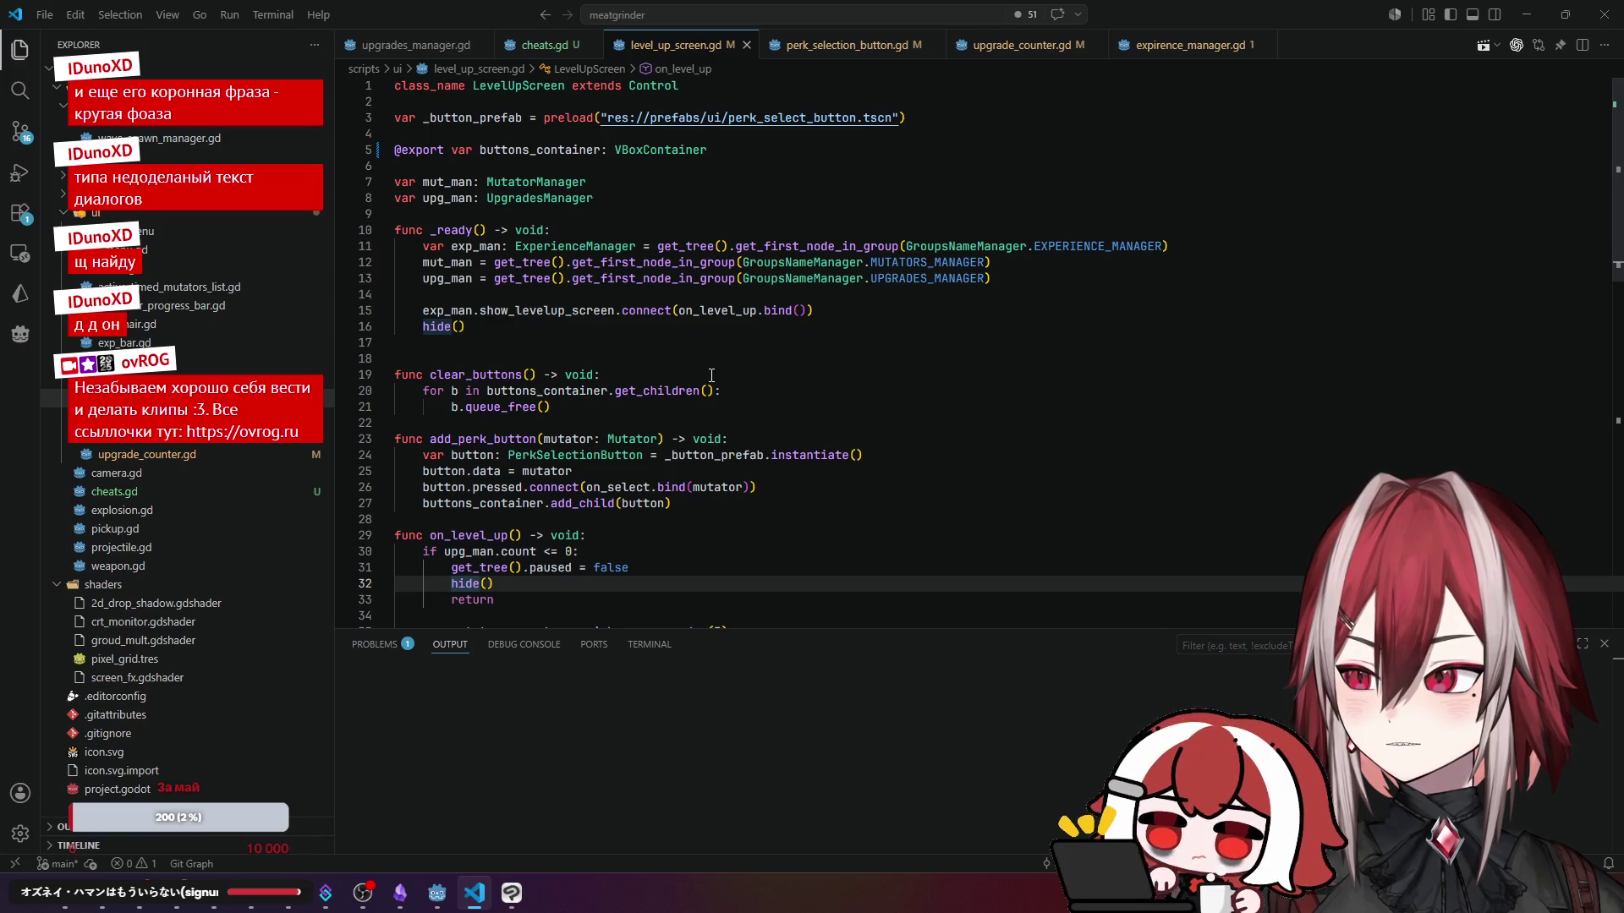
click(438, 893)
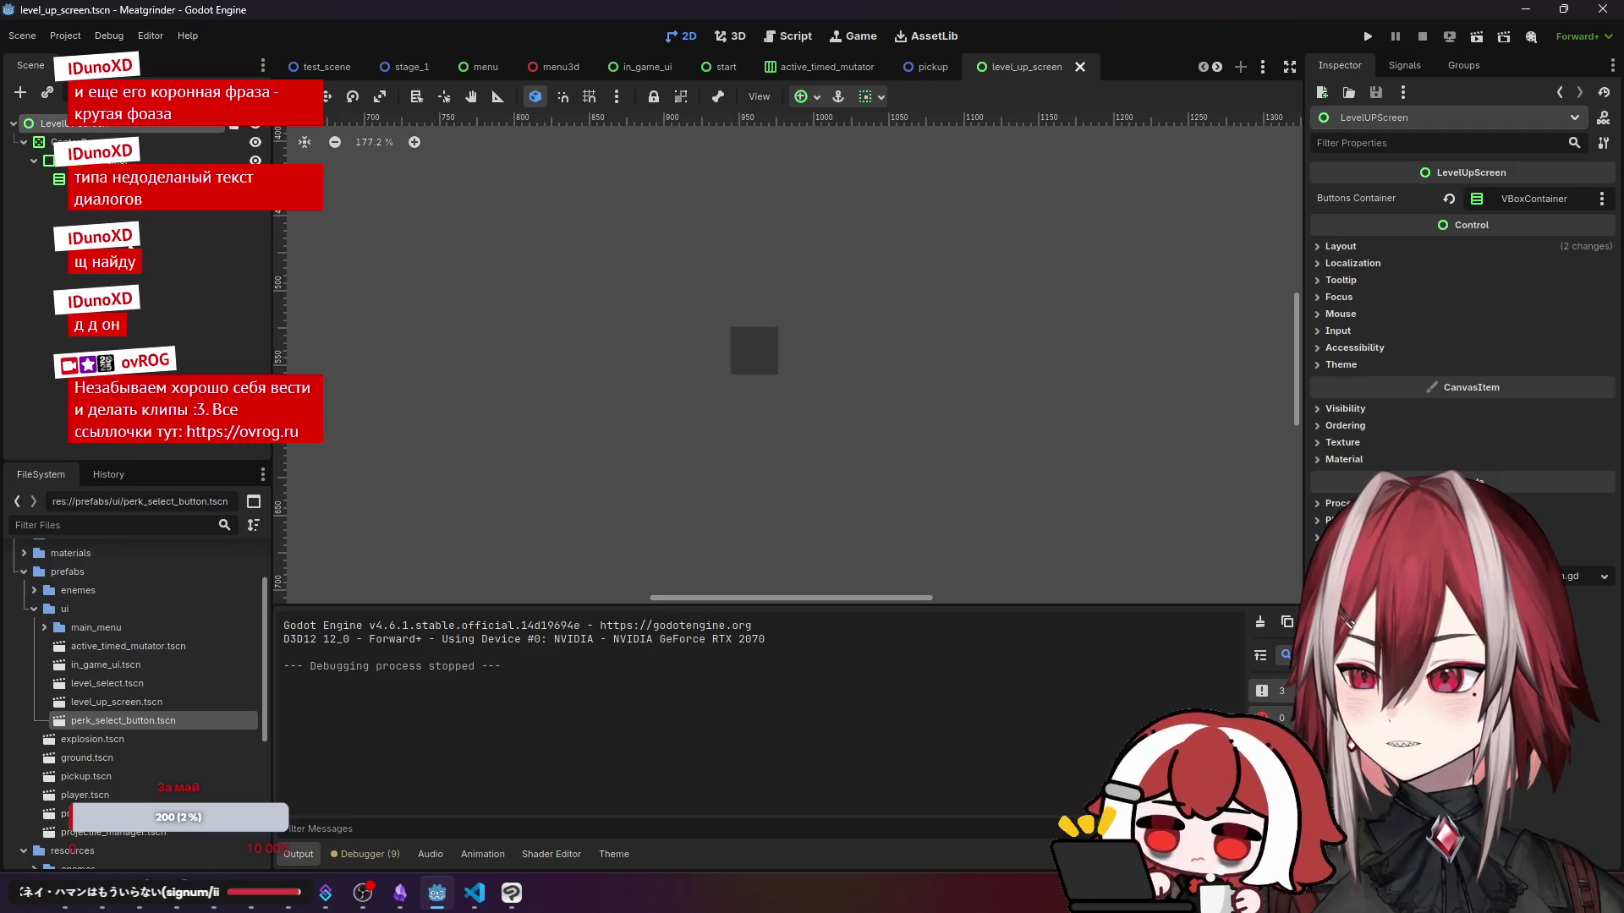
- Run the level_up_screen scene with F6 and stop it after it errors
click(594, 196)
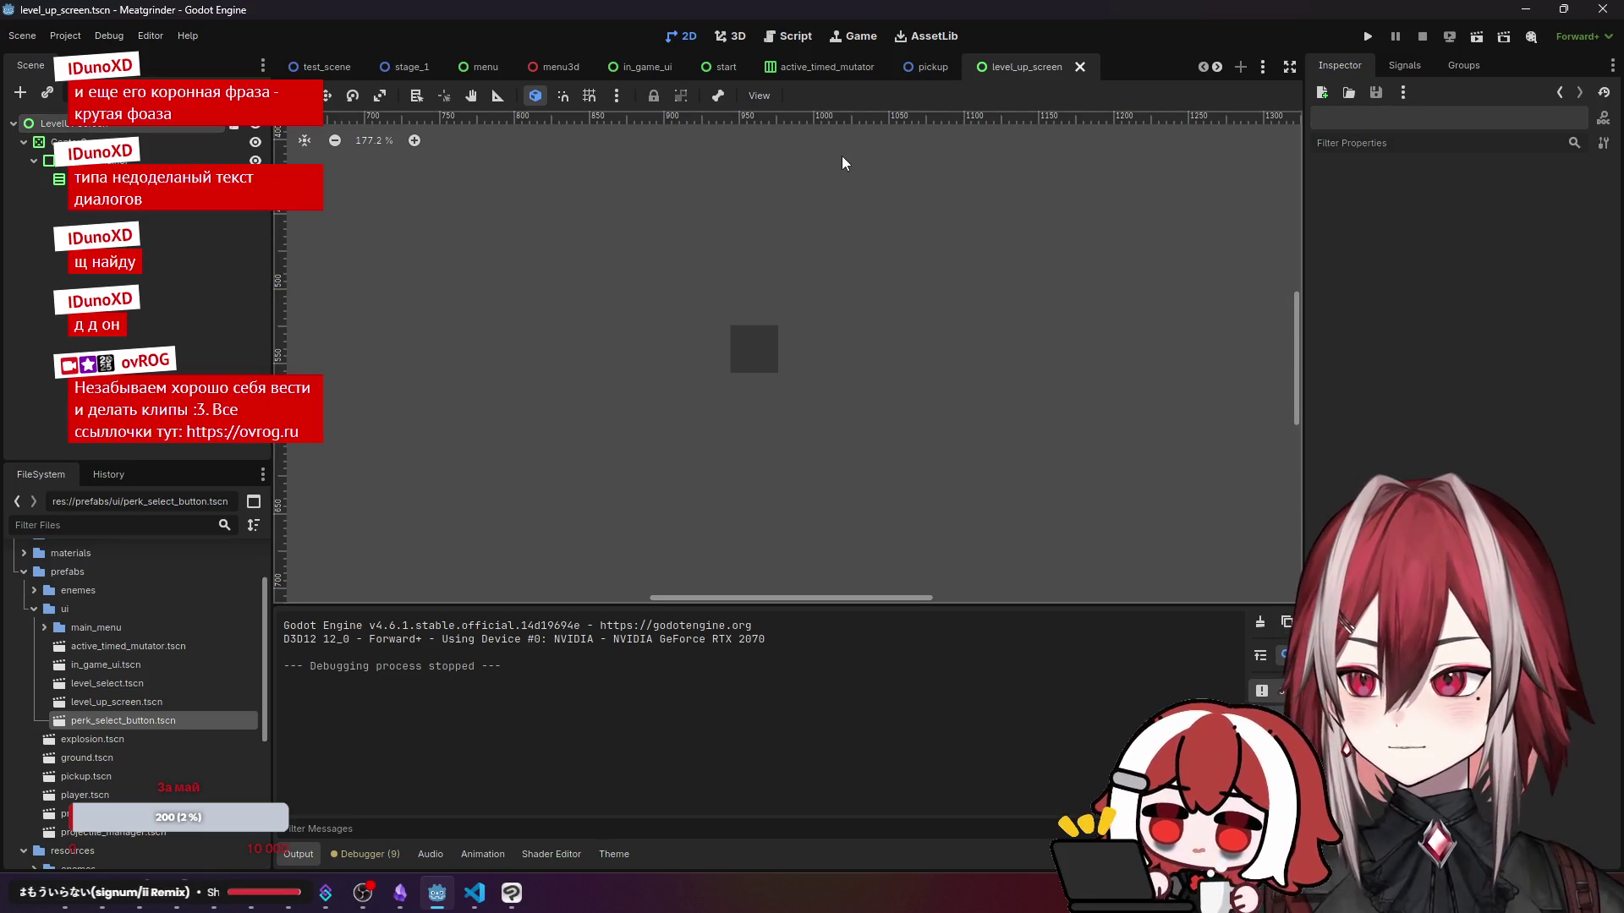
key(F6)
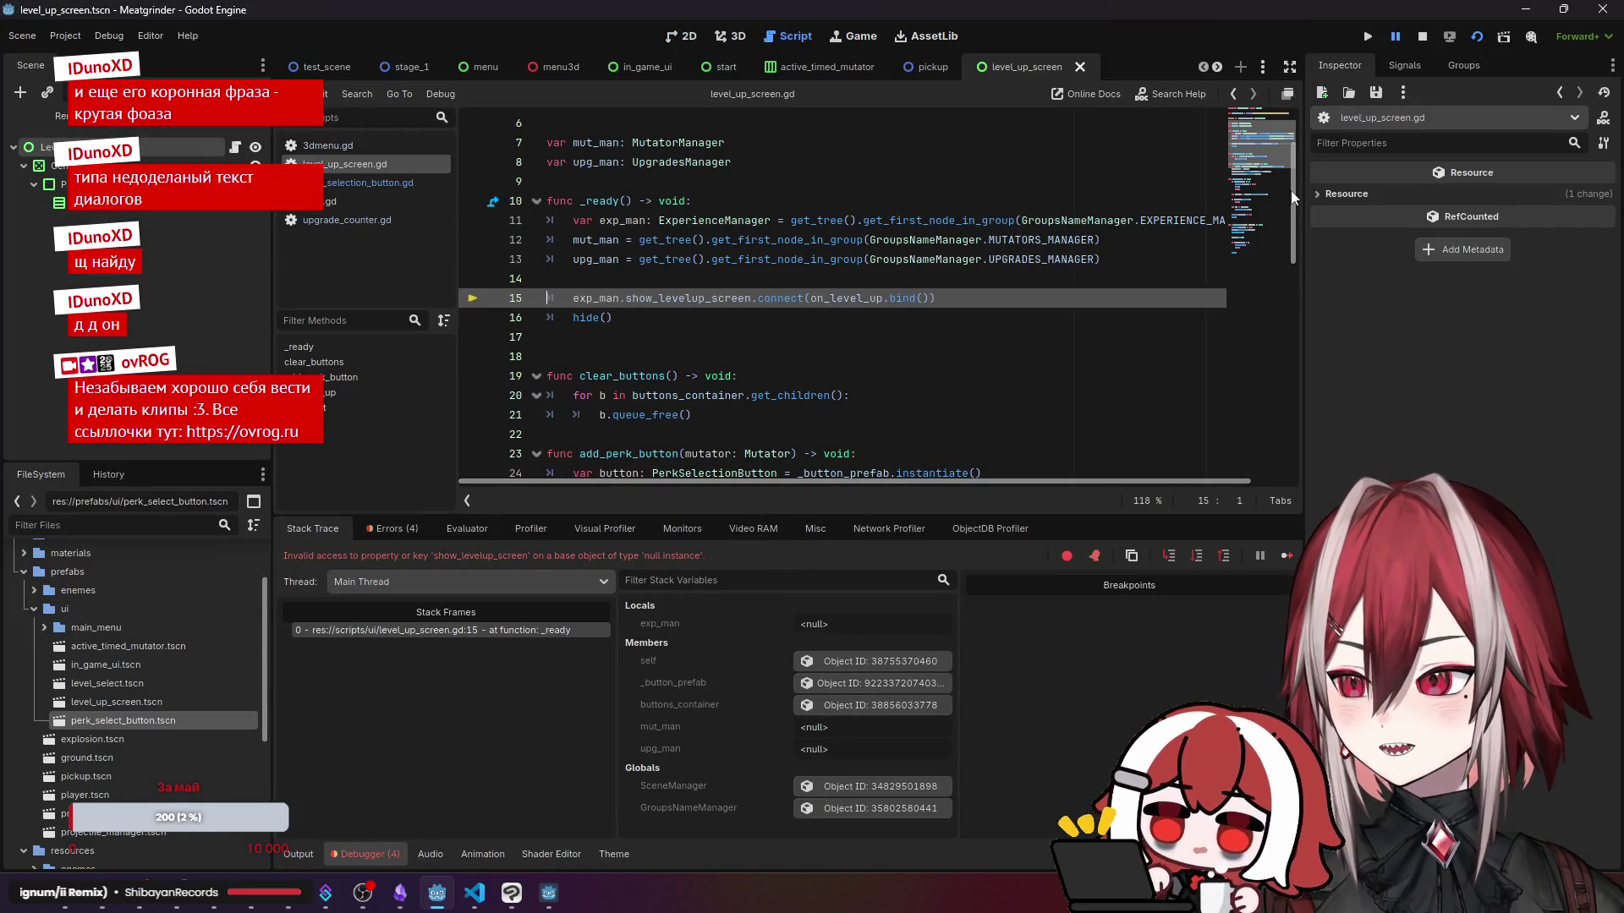
click(1421, 35)
- Run test_scene, take Bullet Time and another upgrade, move around, then stop with F8
click(334, 67)
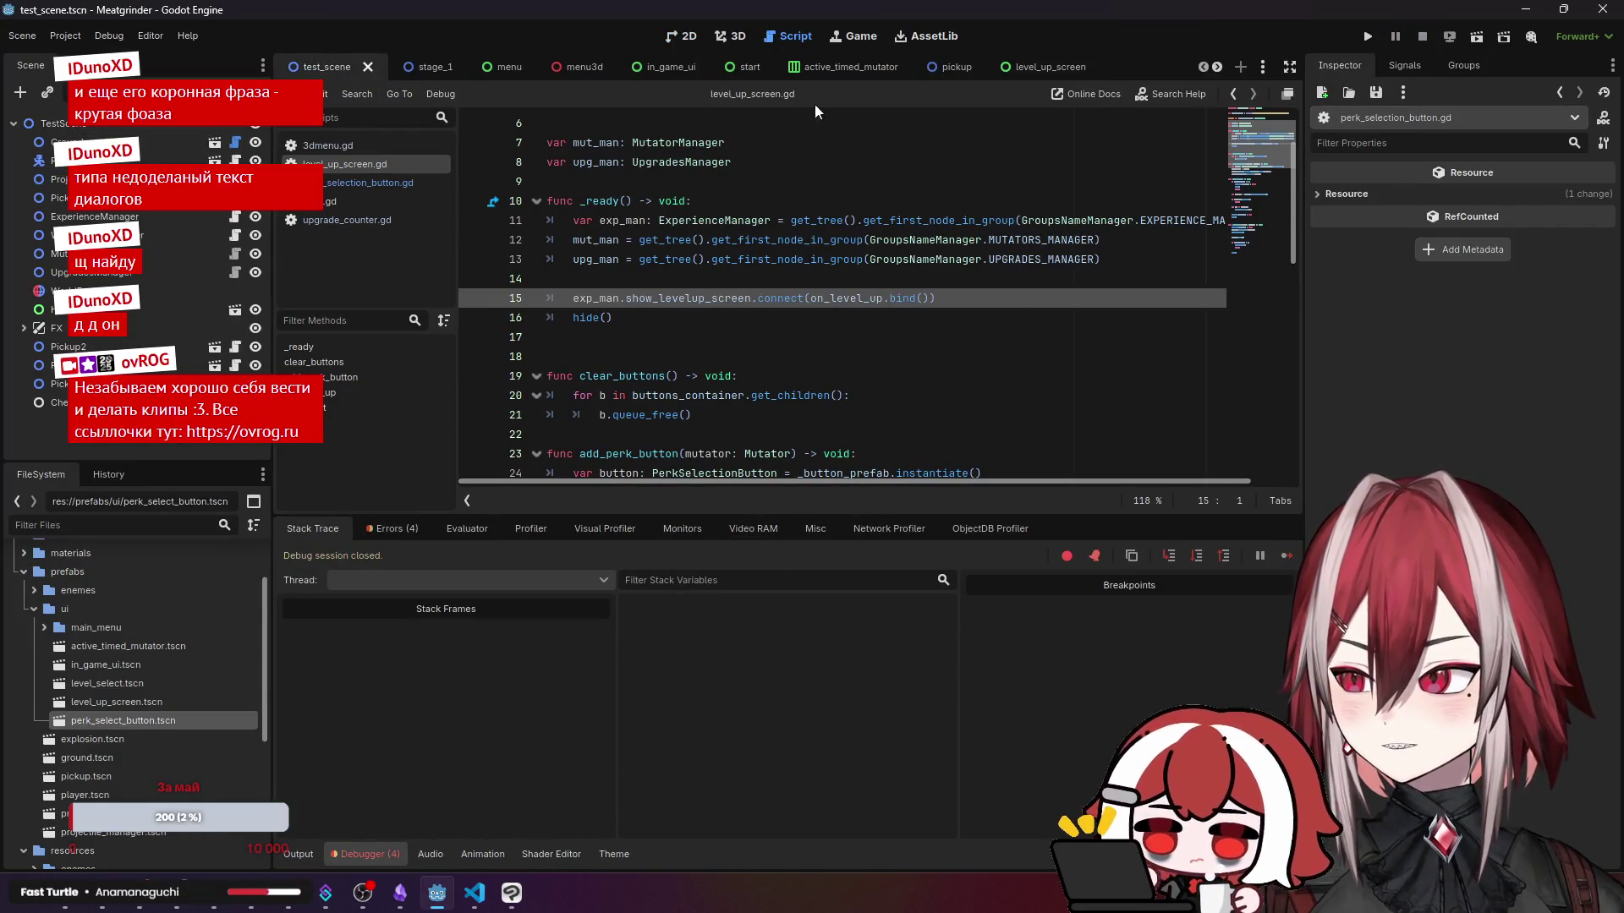
click(1451, 37)
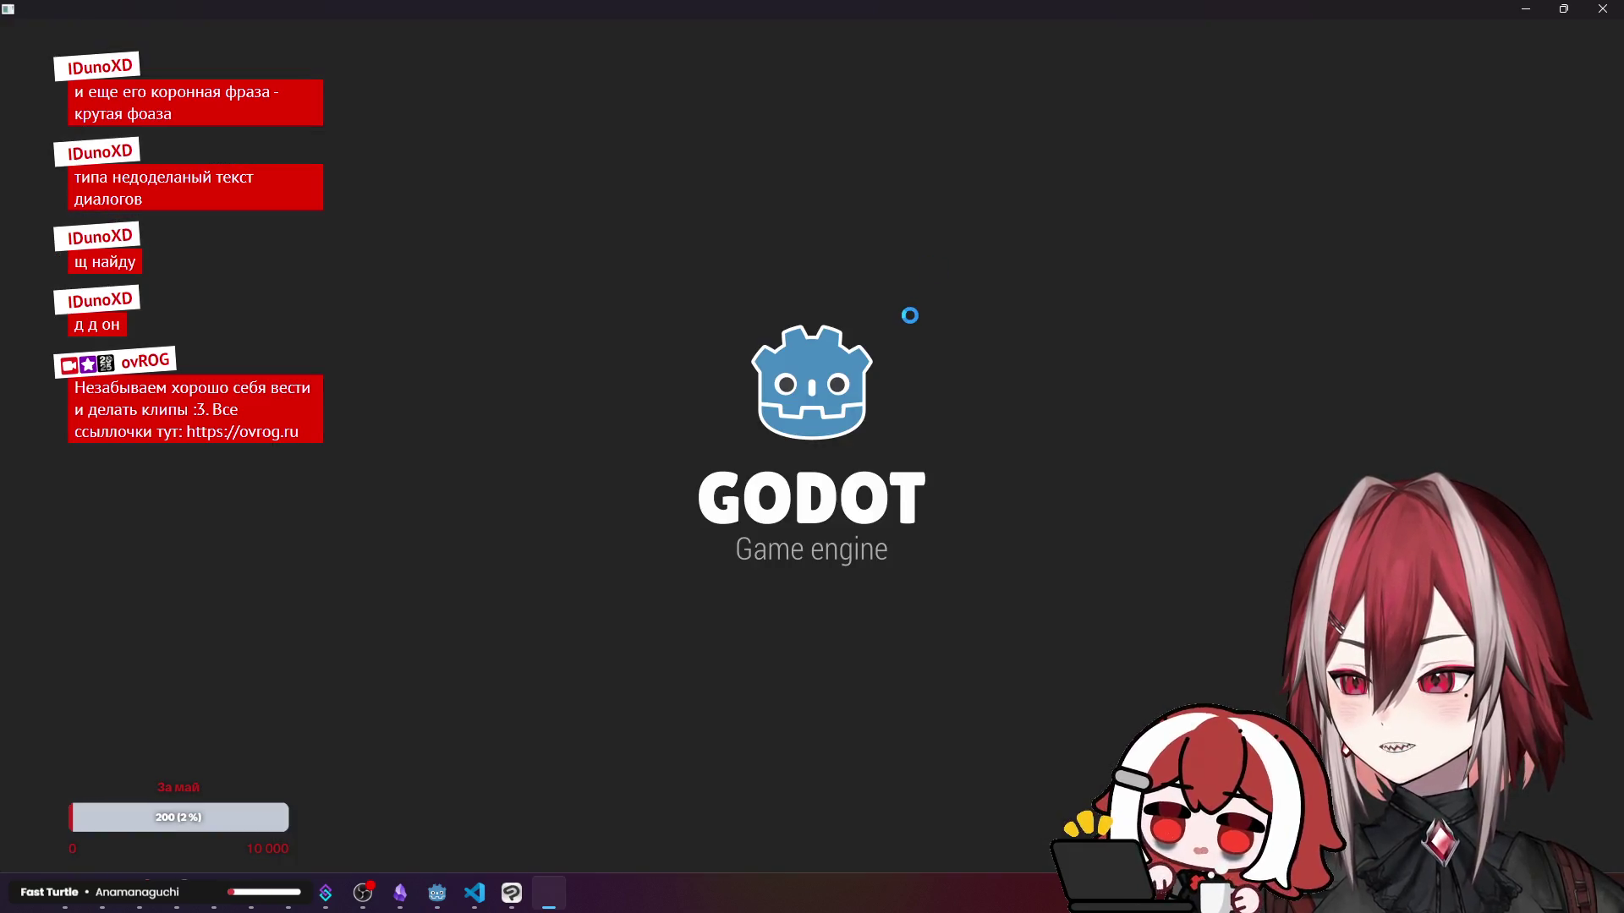
key(a)
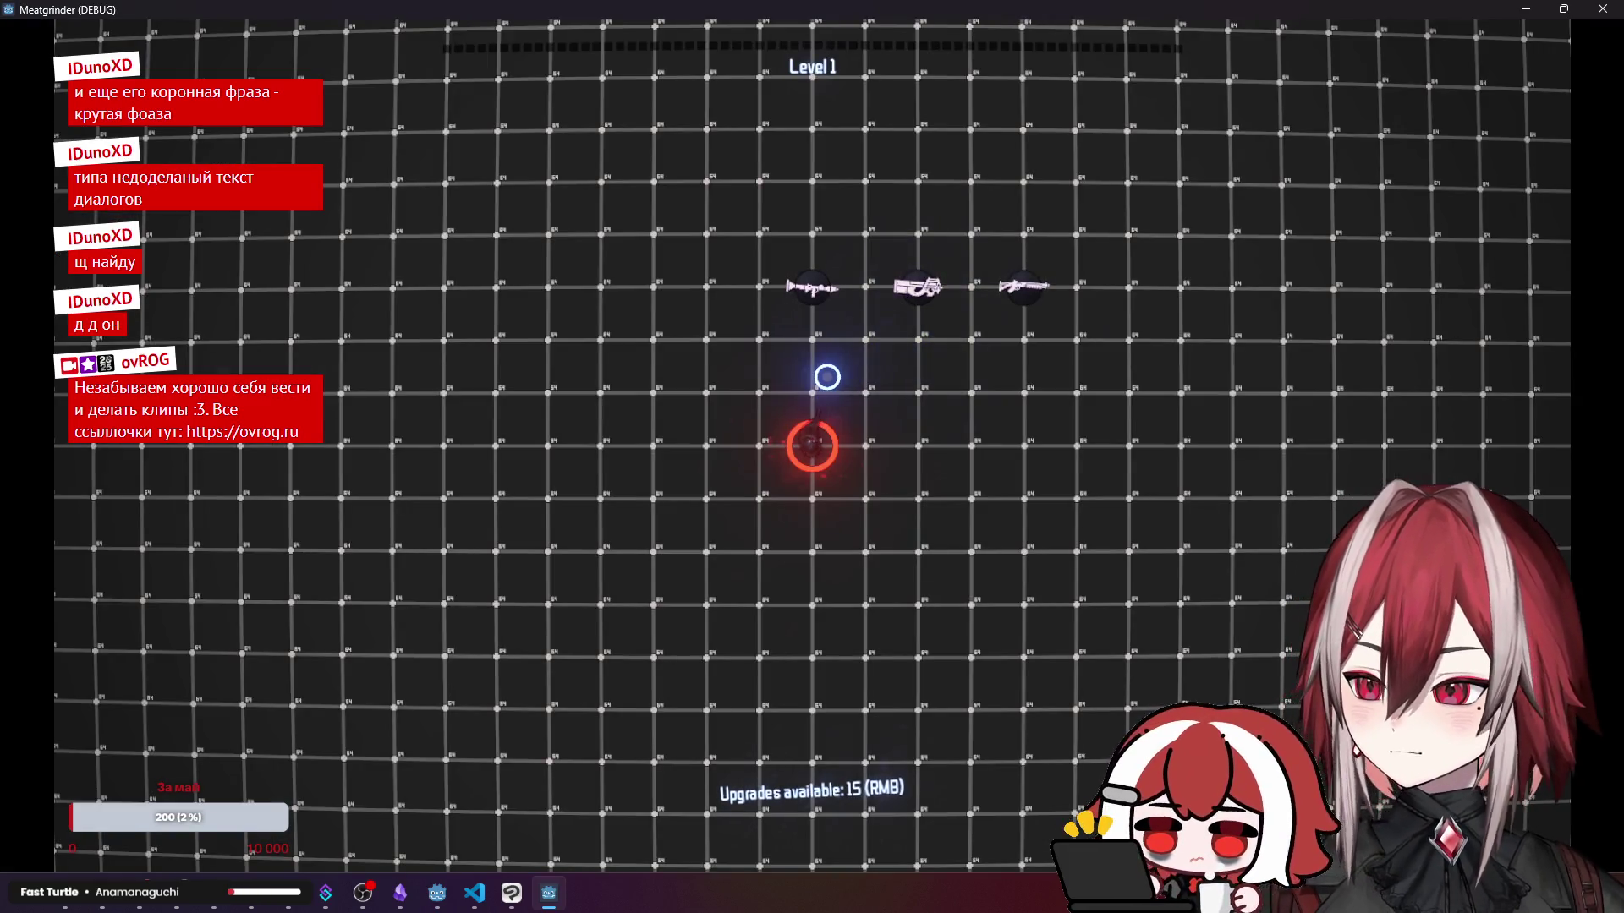
right_click(812, 446)
click(841, 434)
click(841, 434)
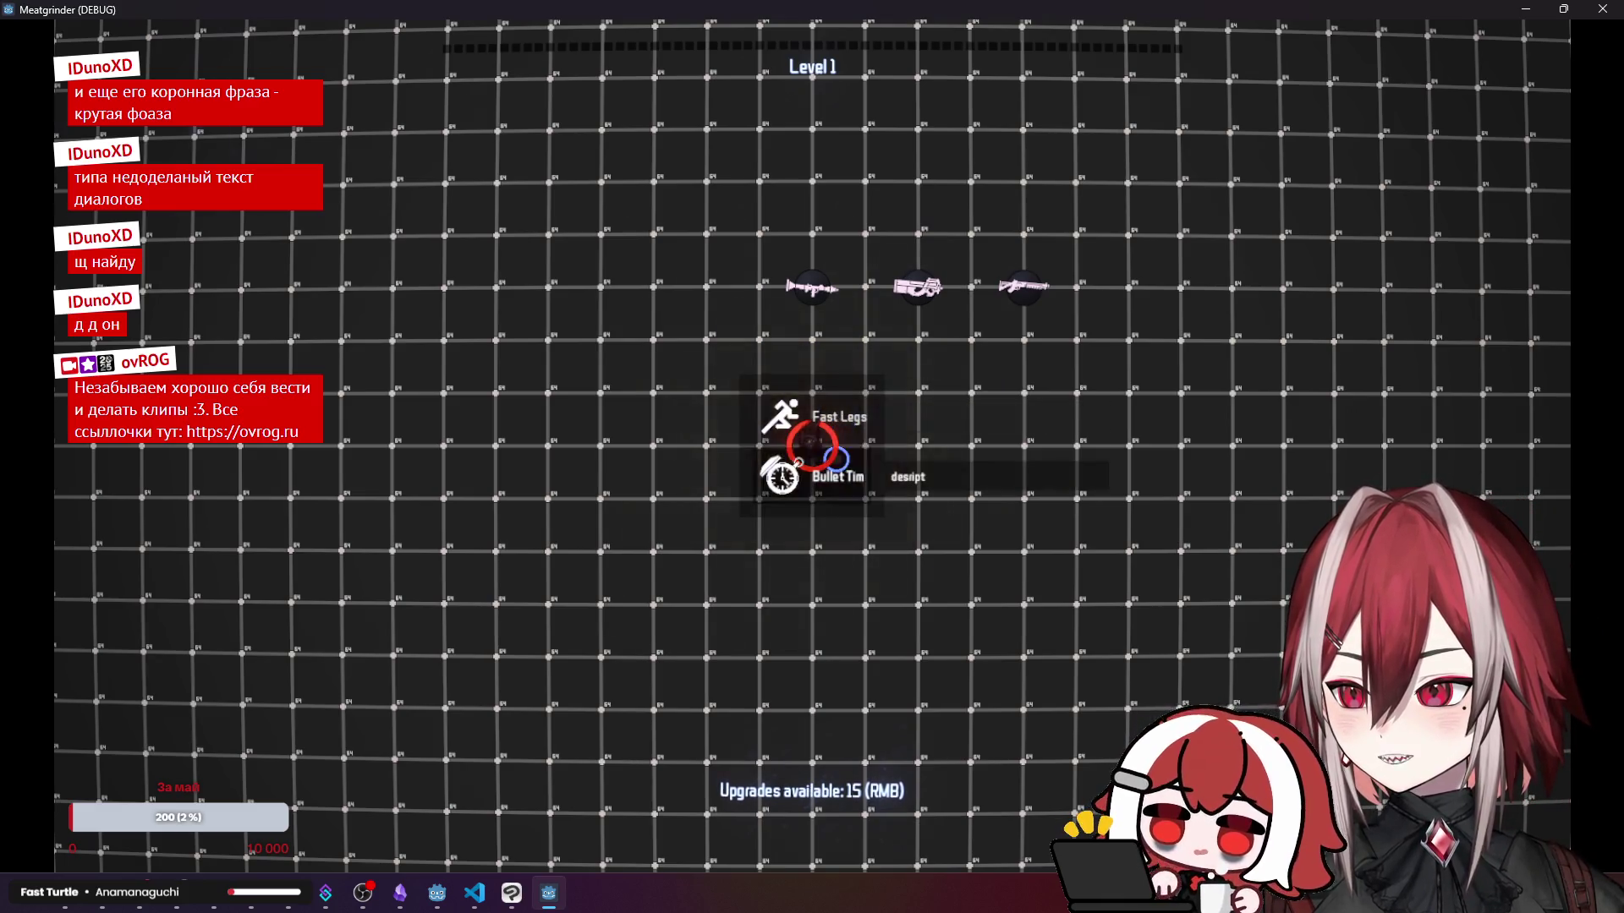
key(d)
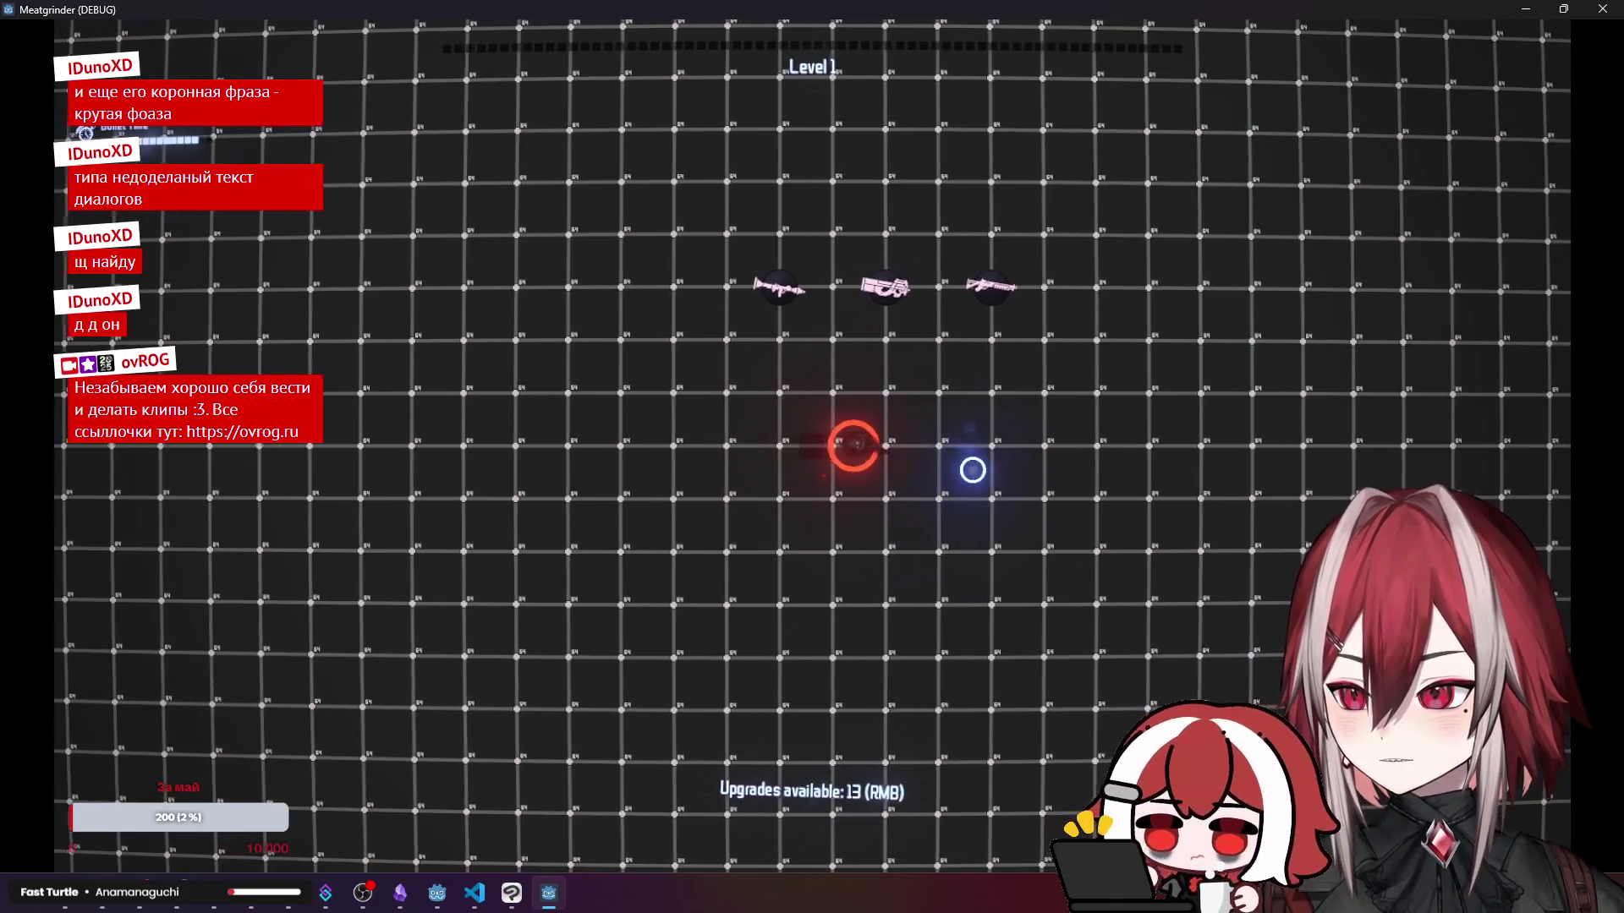
key(s)
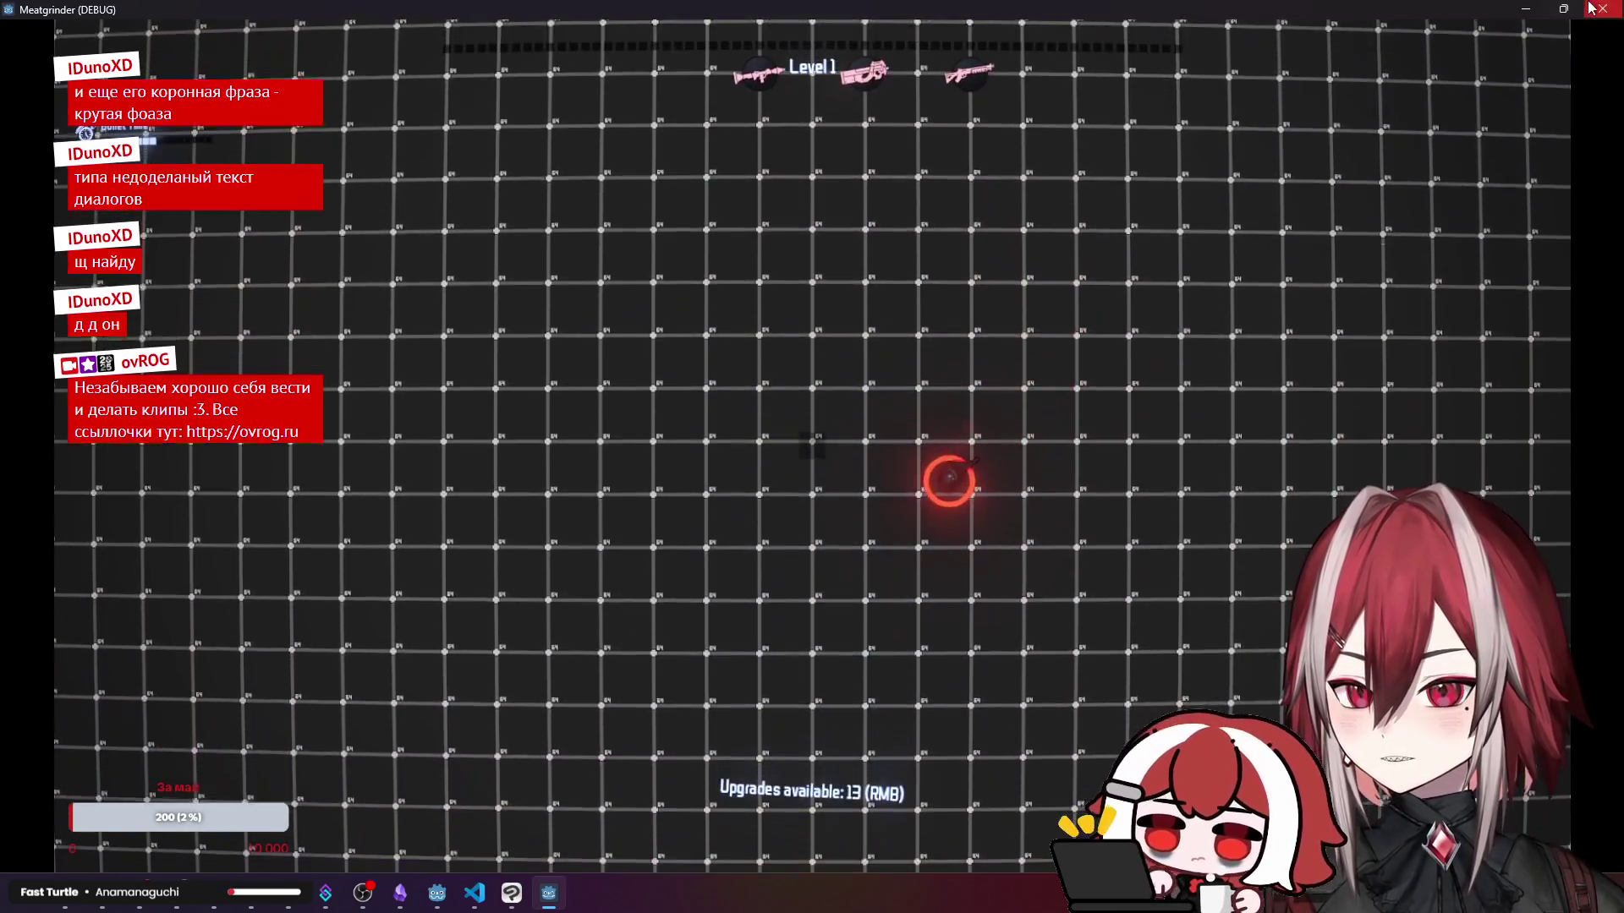
key(F8)
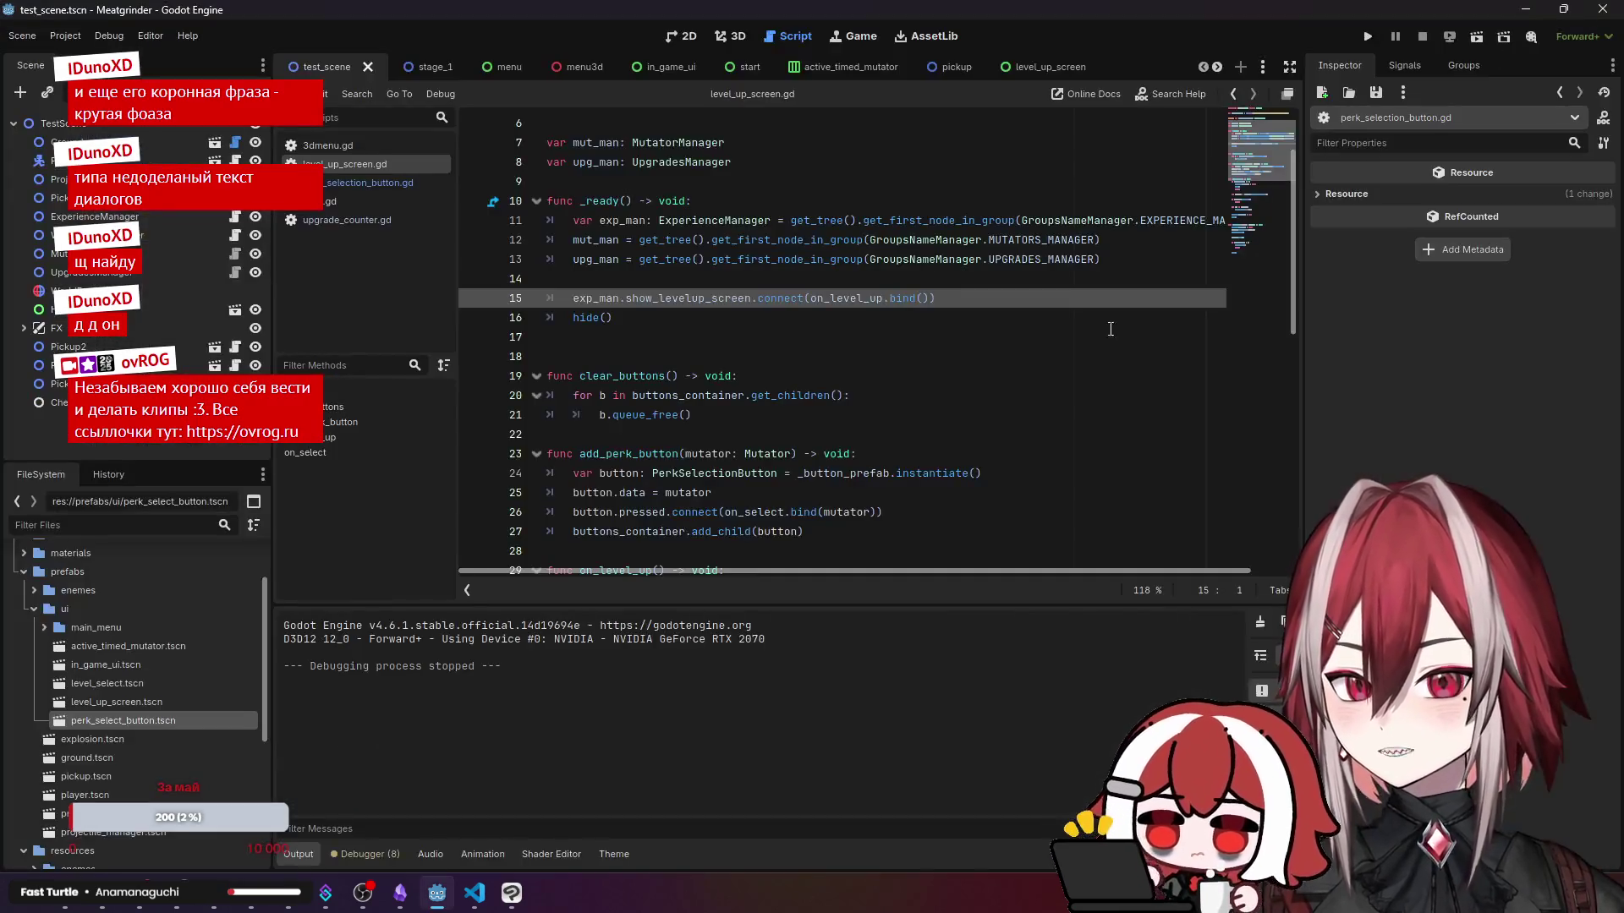
- Review level_up_screen.gd's _ready, clear_buttons and add_perk_button functions
click(478, 896)
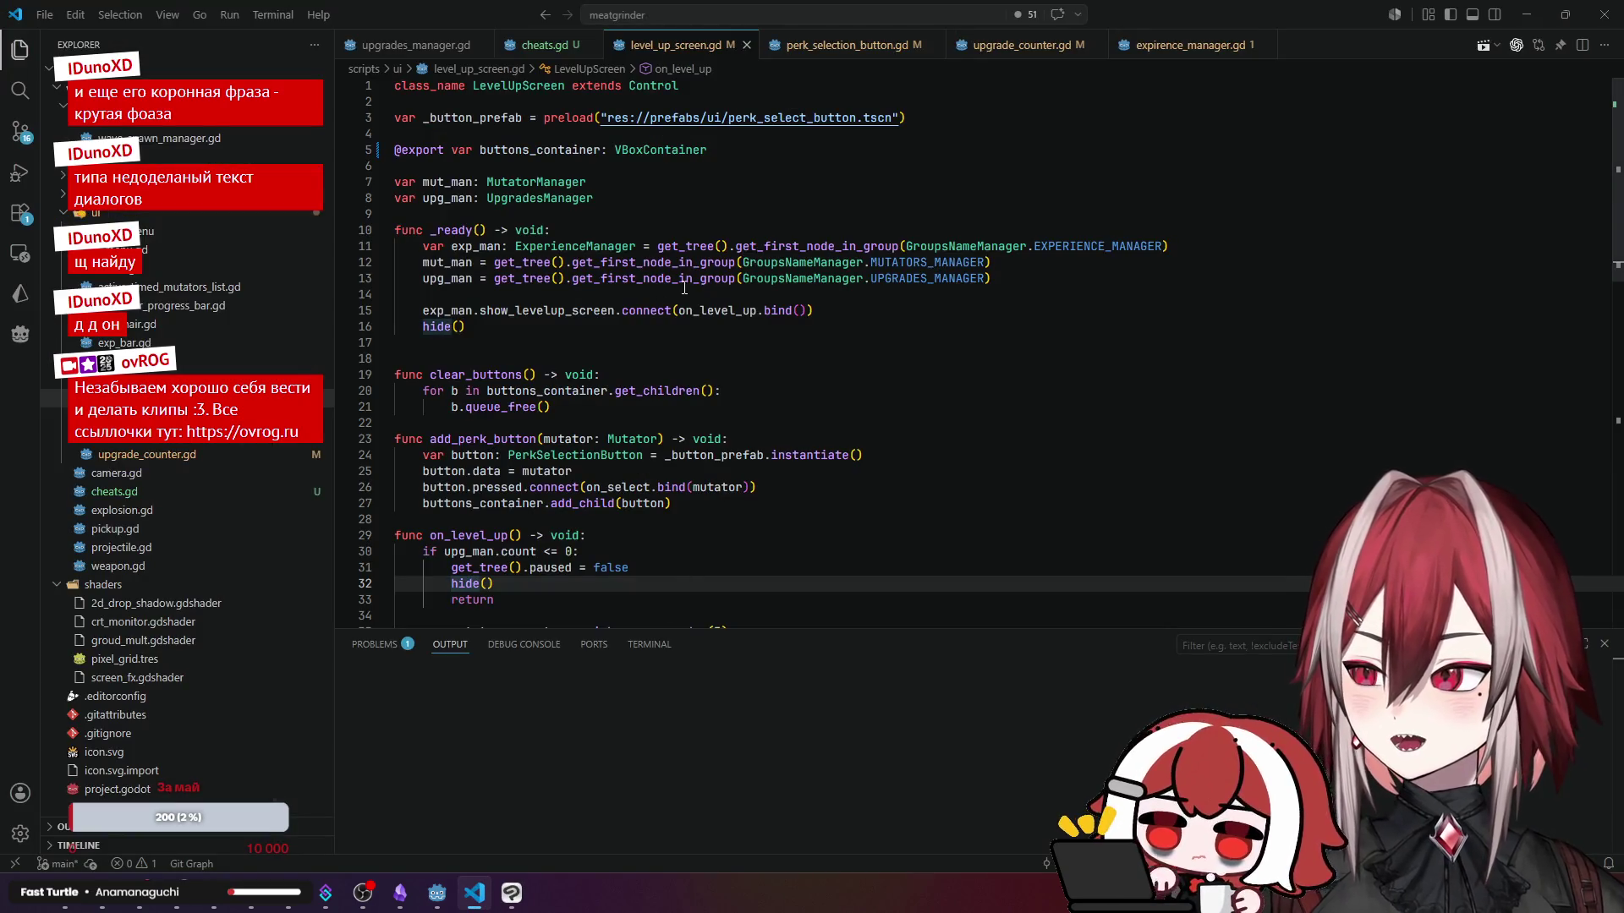
click(497, 241)
scroll(498, 241, down, 3)
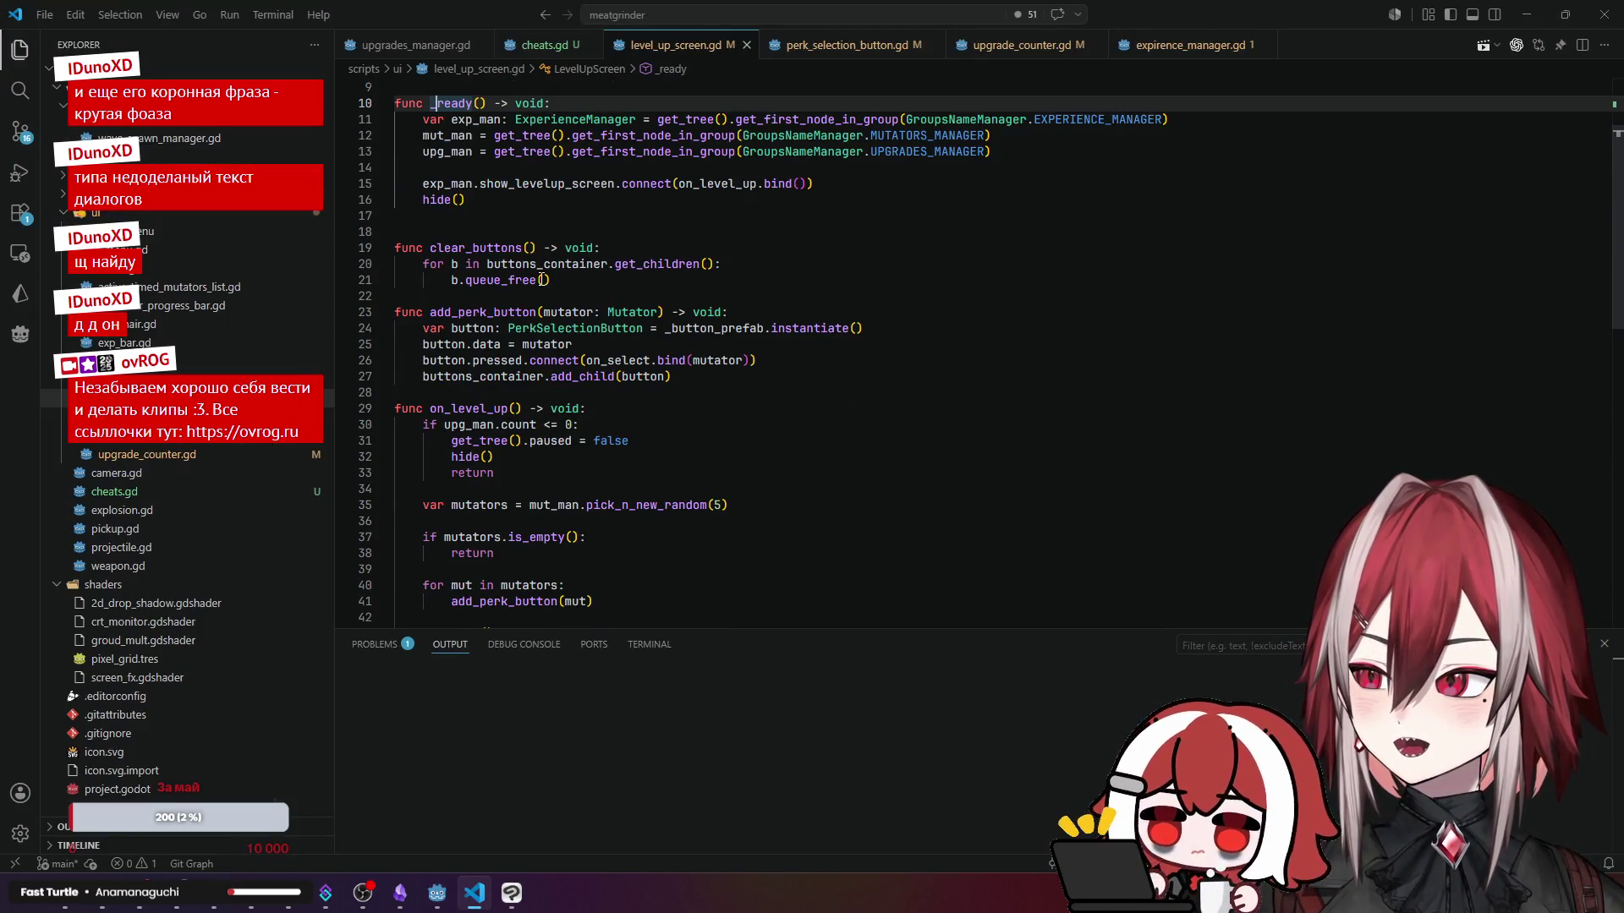
click(488, 248)
click(482, 312)
scroll(605, 315, down, 2)
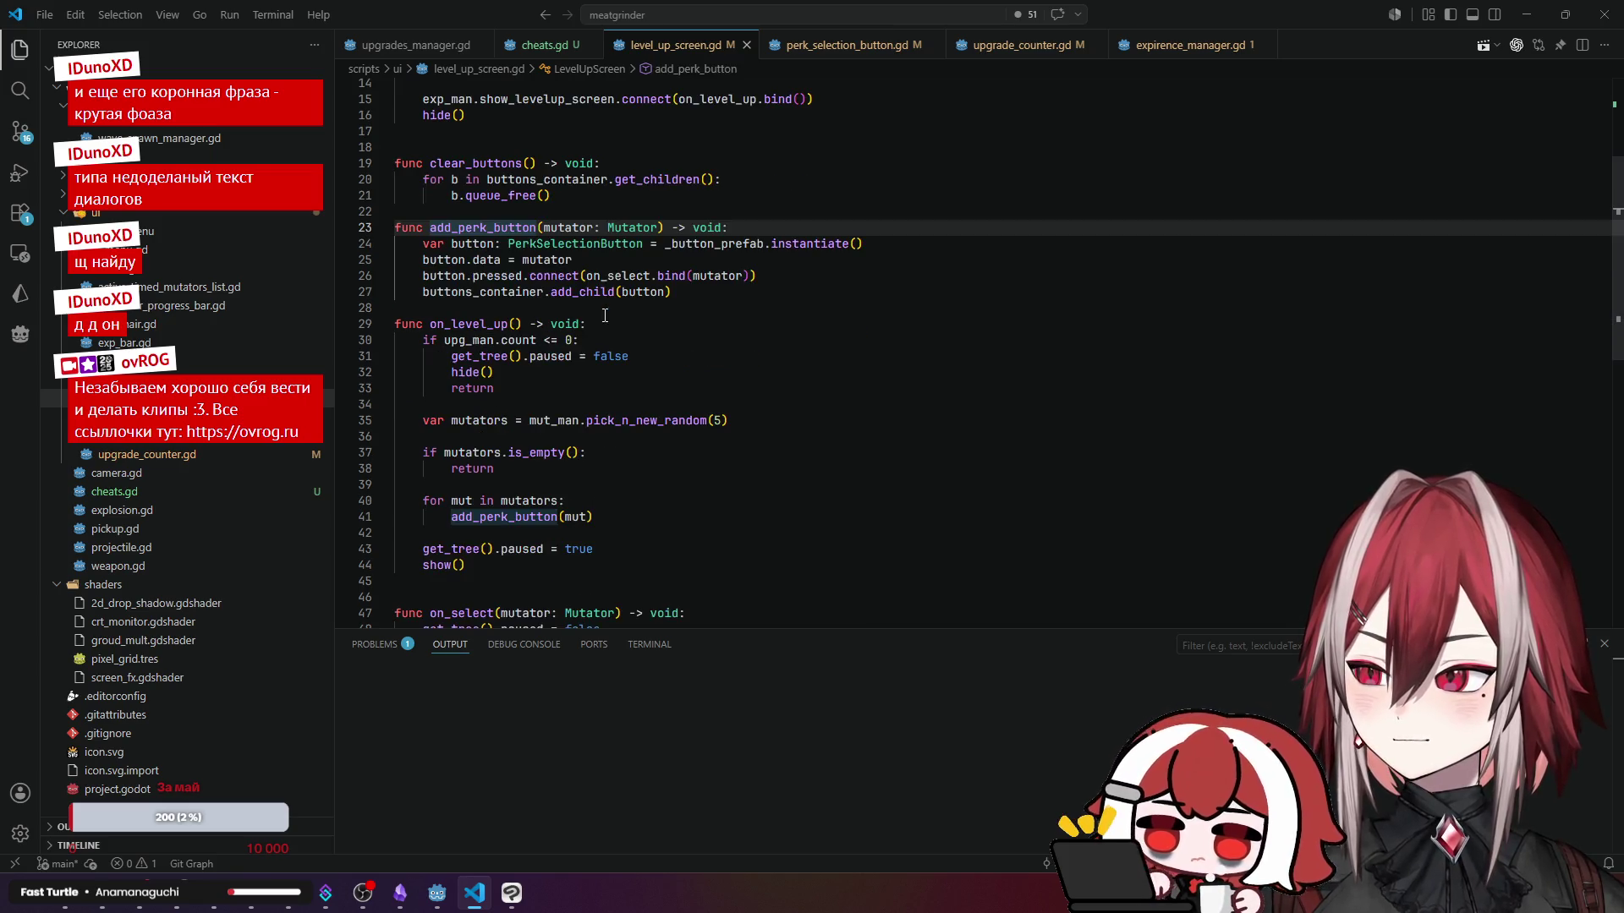
- Trace on_level_up's upgrade count check, paused flag, mutators.is_empty() check and its return
click(478, 324)
scroll(666, 302, down, 2)
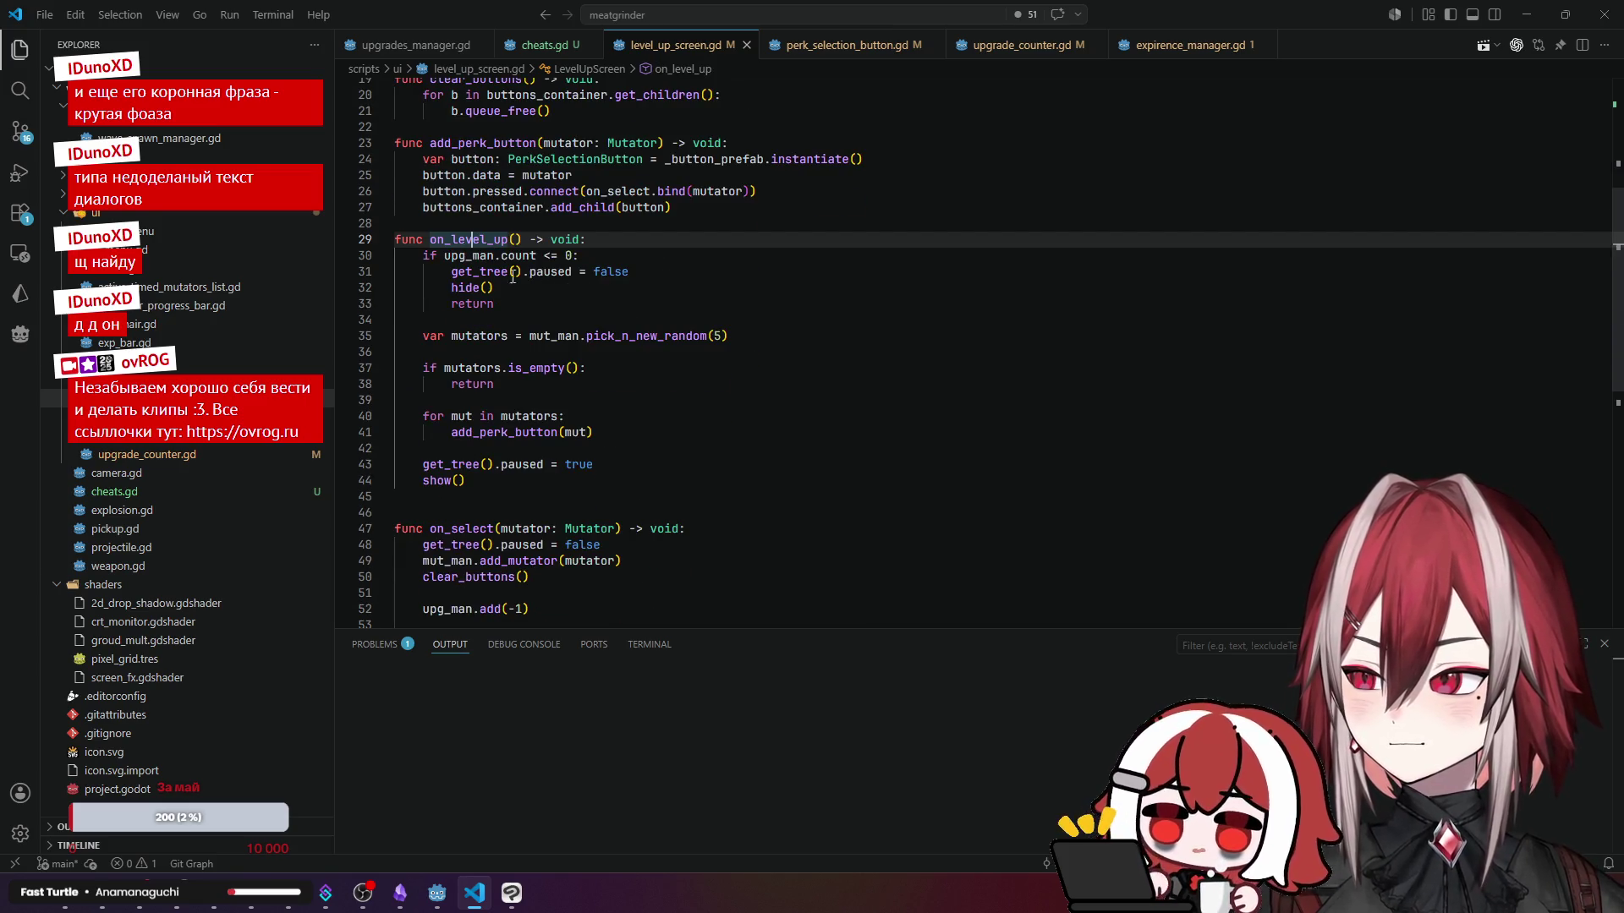
click(496, 258)
click(472, 271)
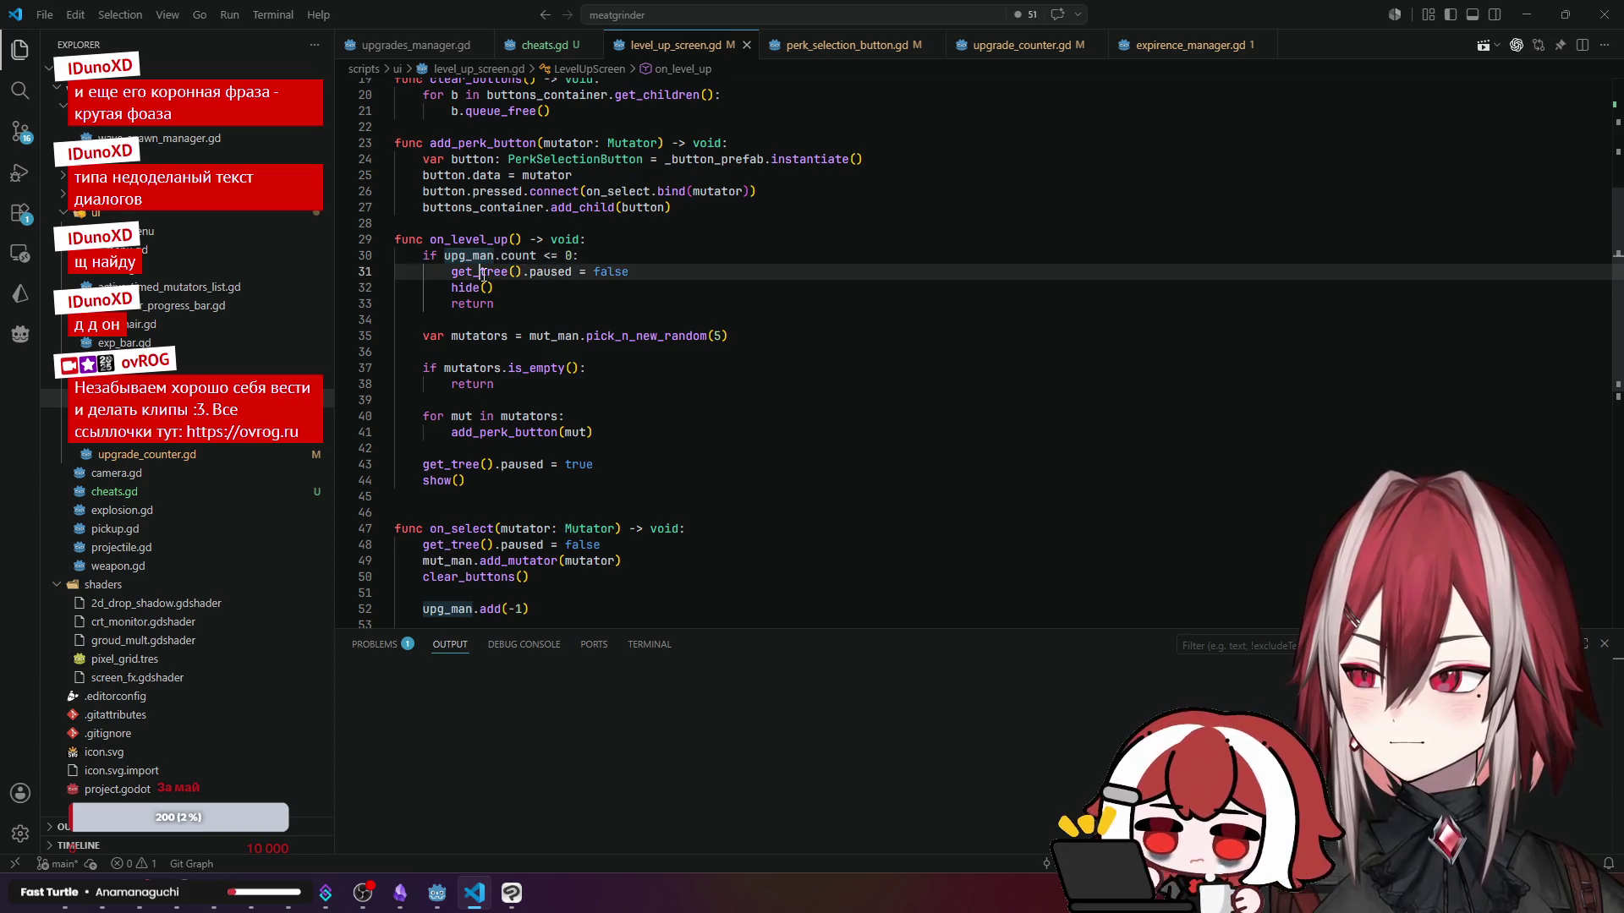
key(Down)
scroll(545, 301, down, 1)
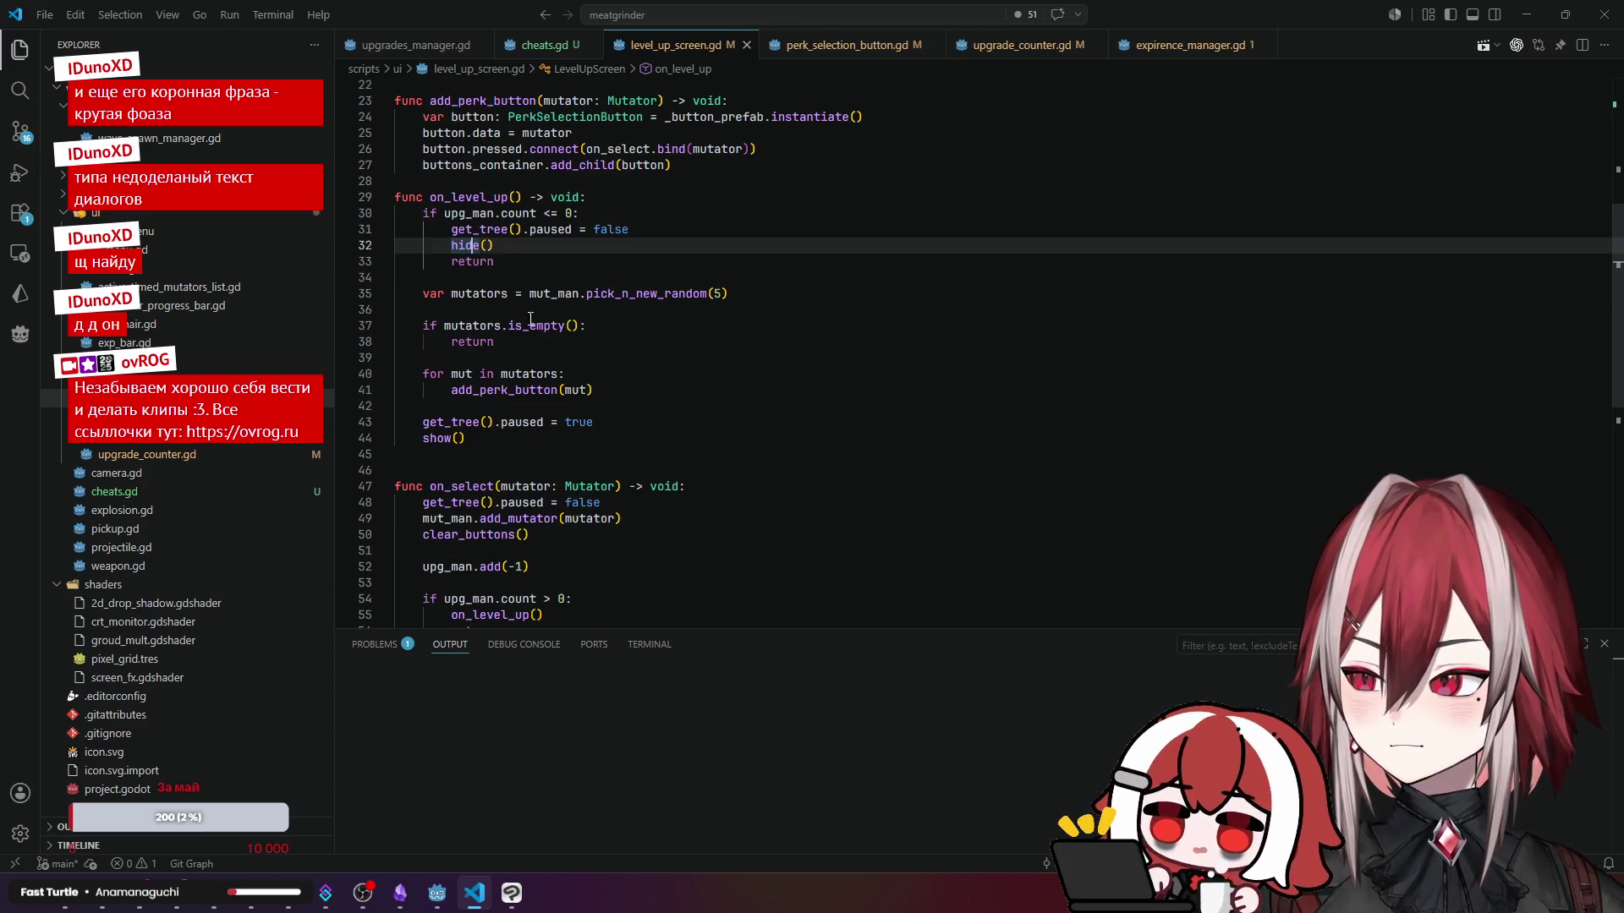
key(Down)
key(Down)
key(Down)
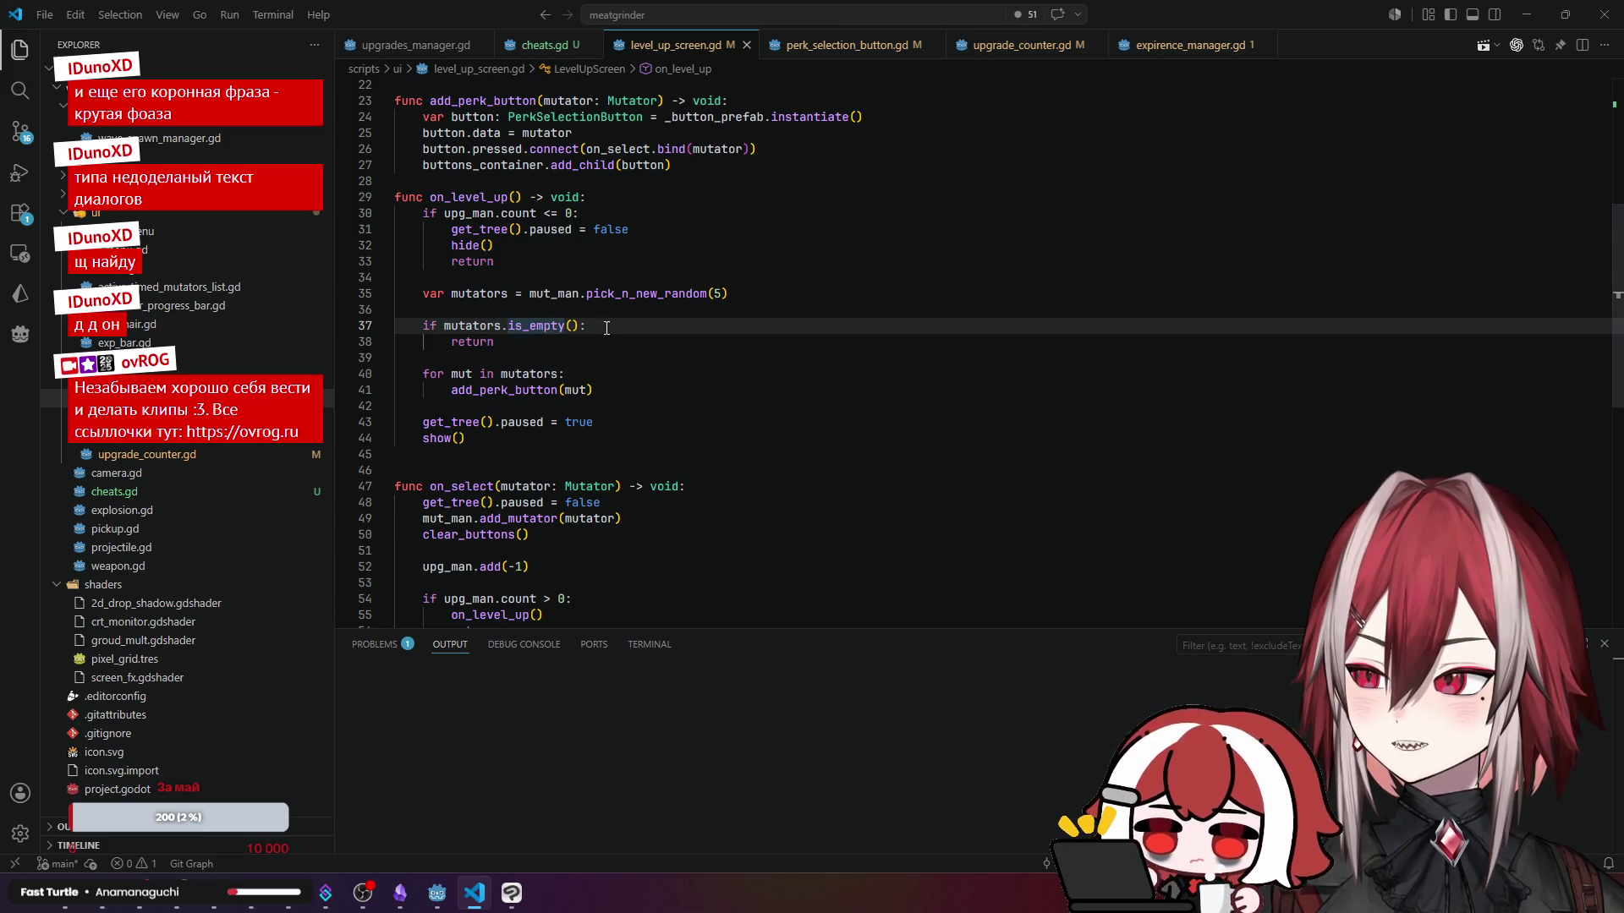
click(499, 343)
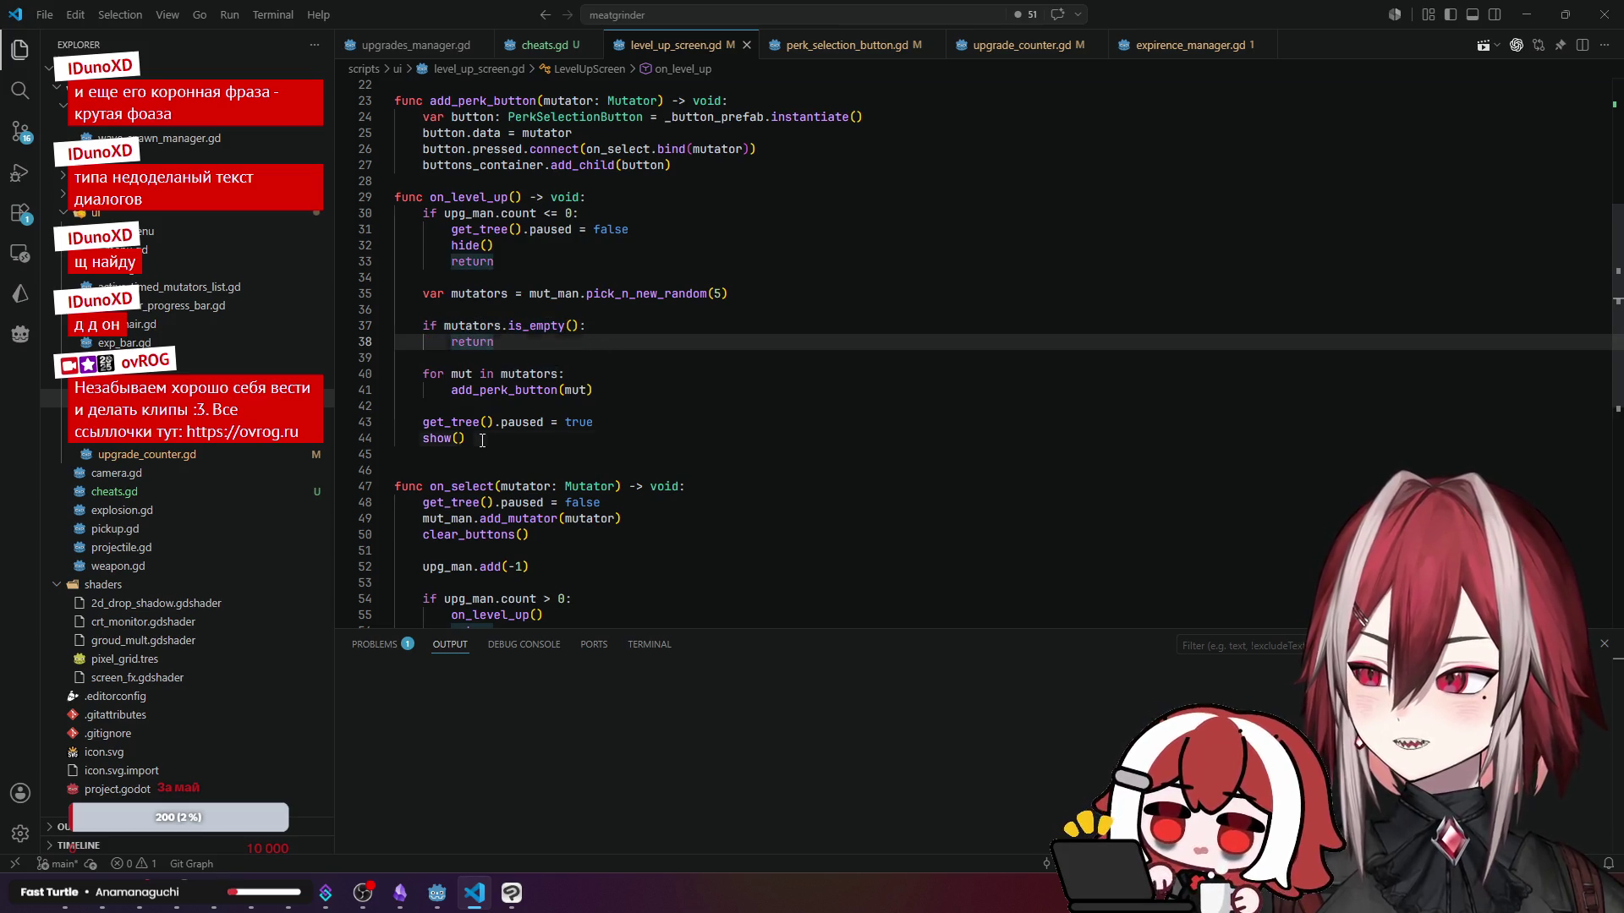
drag(482, 440, 426, 441)
click(604, 321)
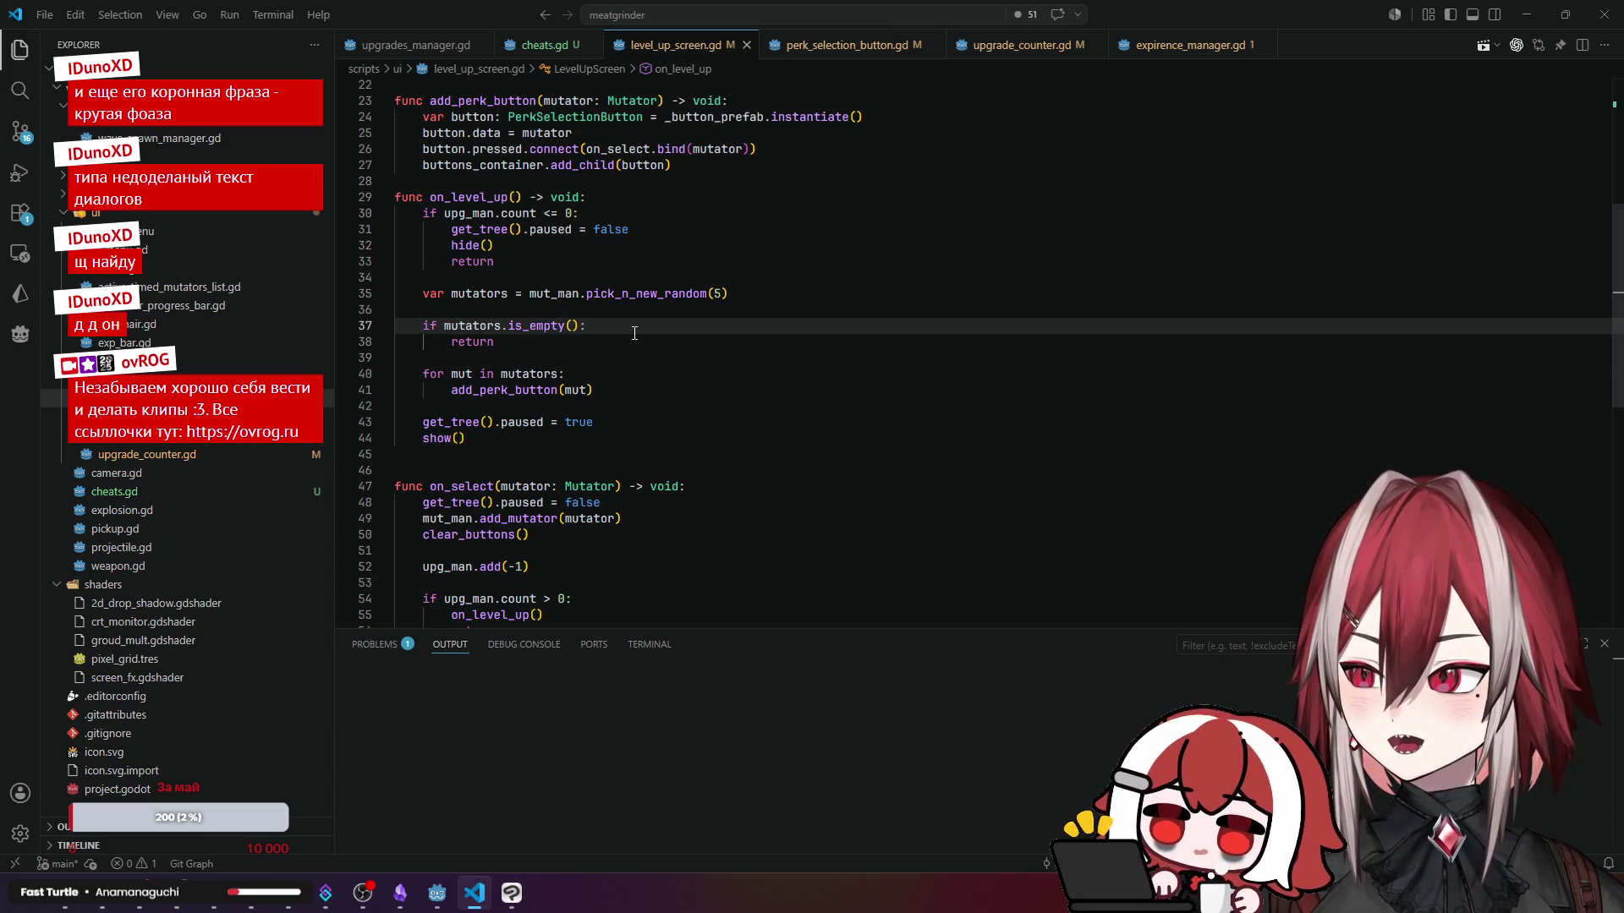
scroll(651, 324, down, 1)
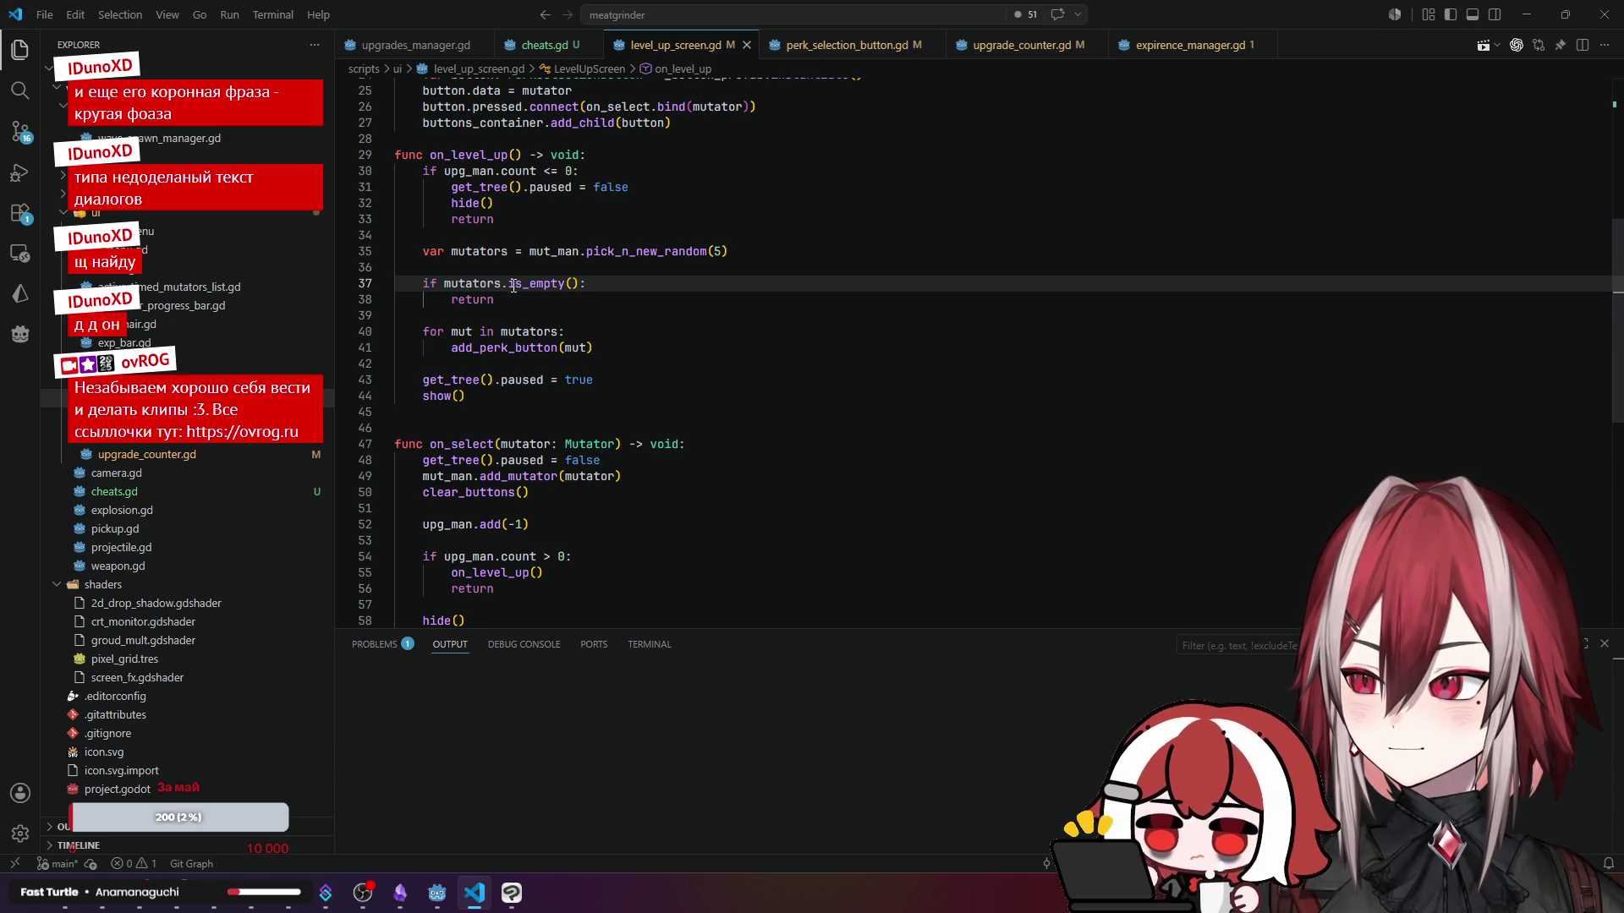
click(488, 300)
- Try adding show() under the is_empty check, undo it, and compare with hide() on line 32
click(624, 288)
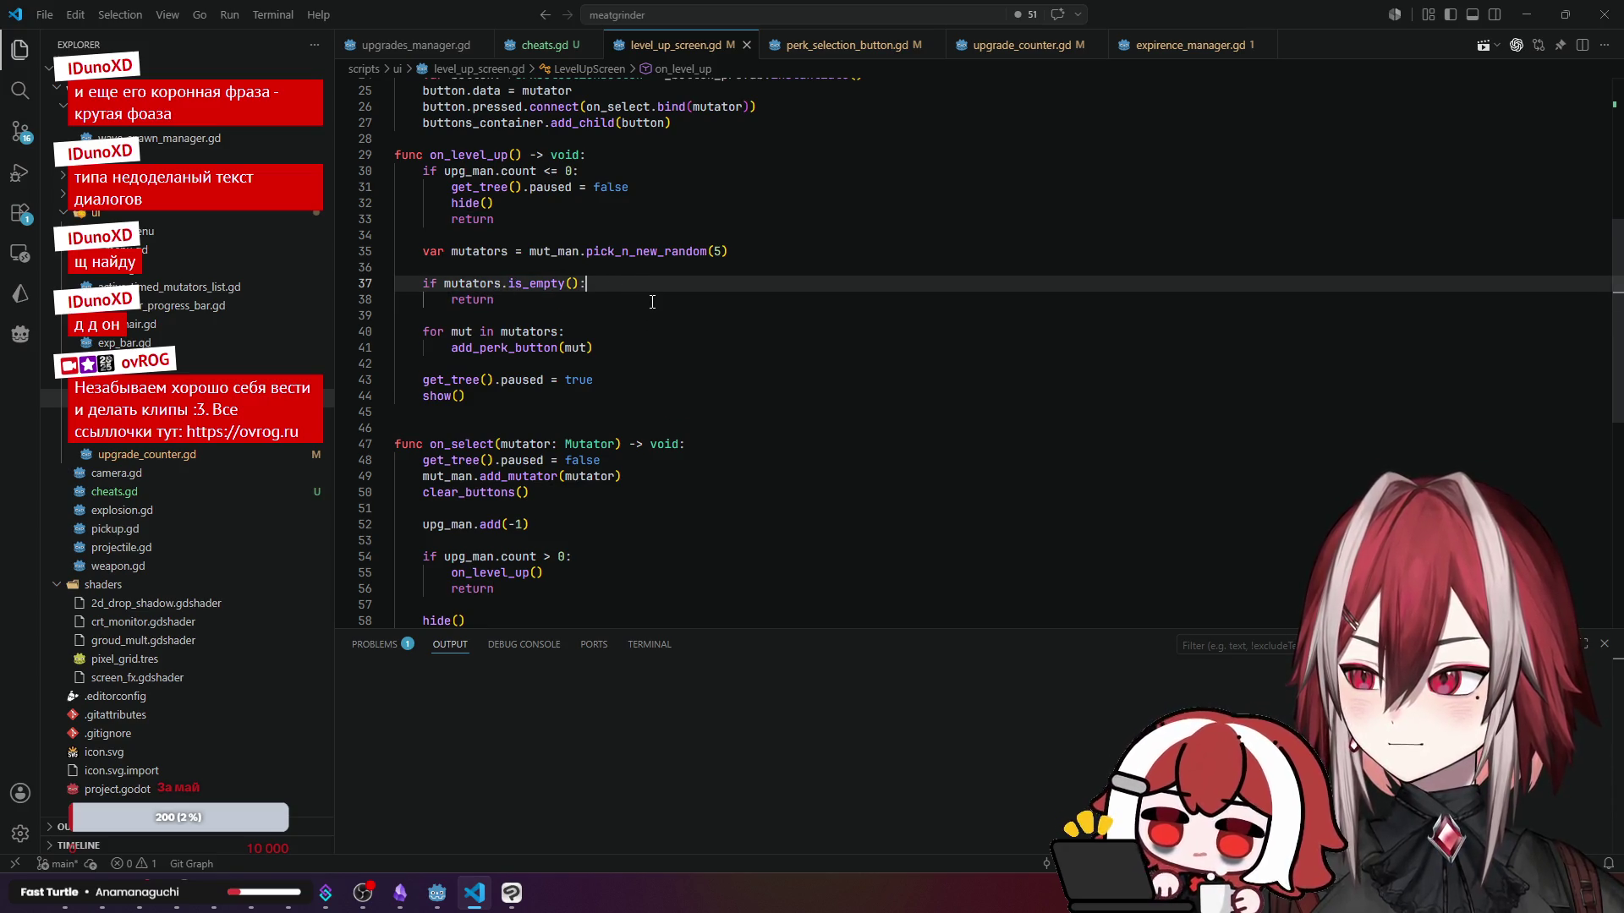
key(Return)
text(show())
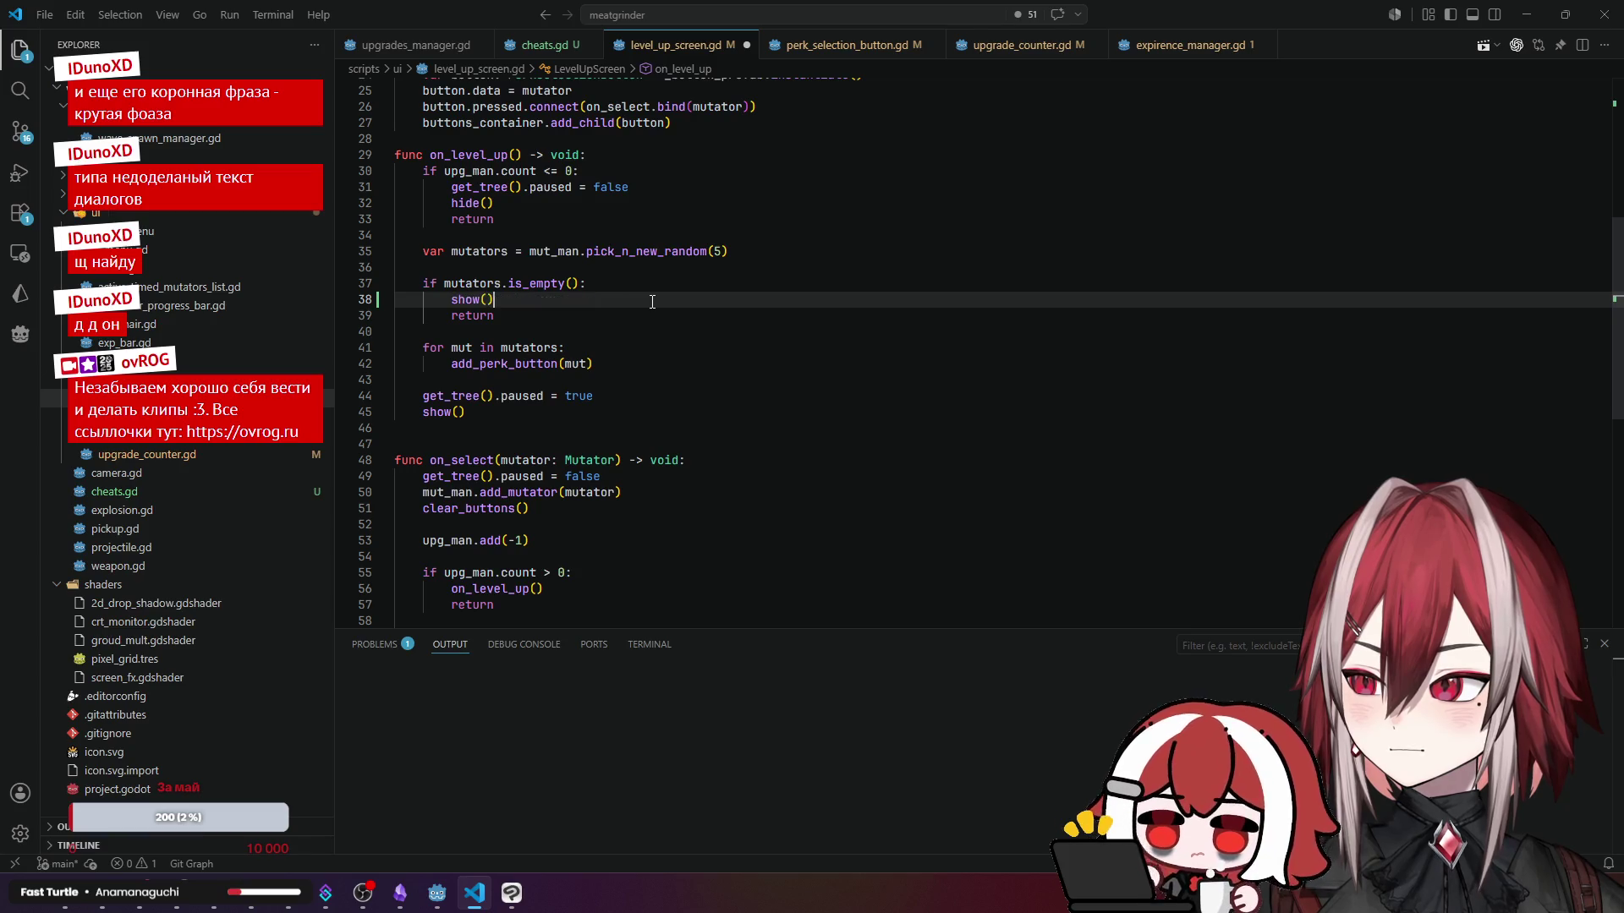
key(Down)
key(Down)
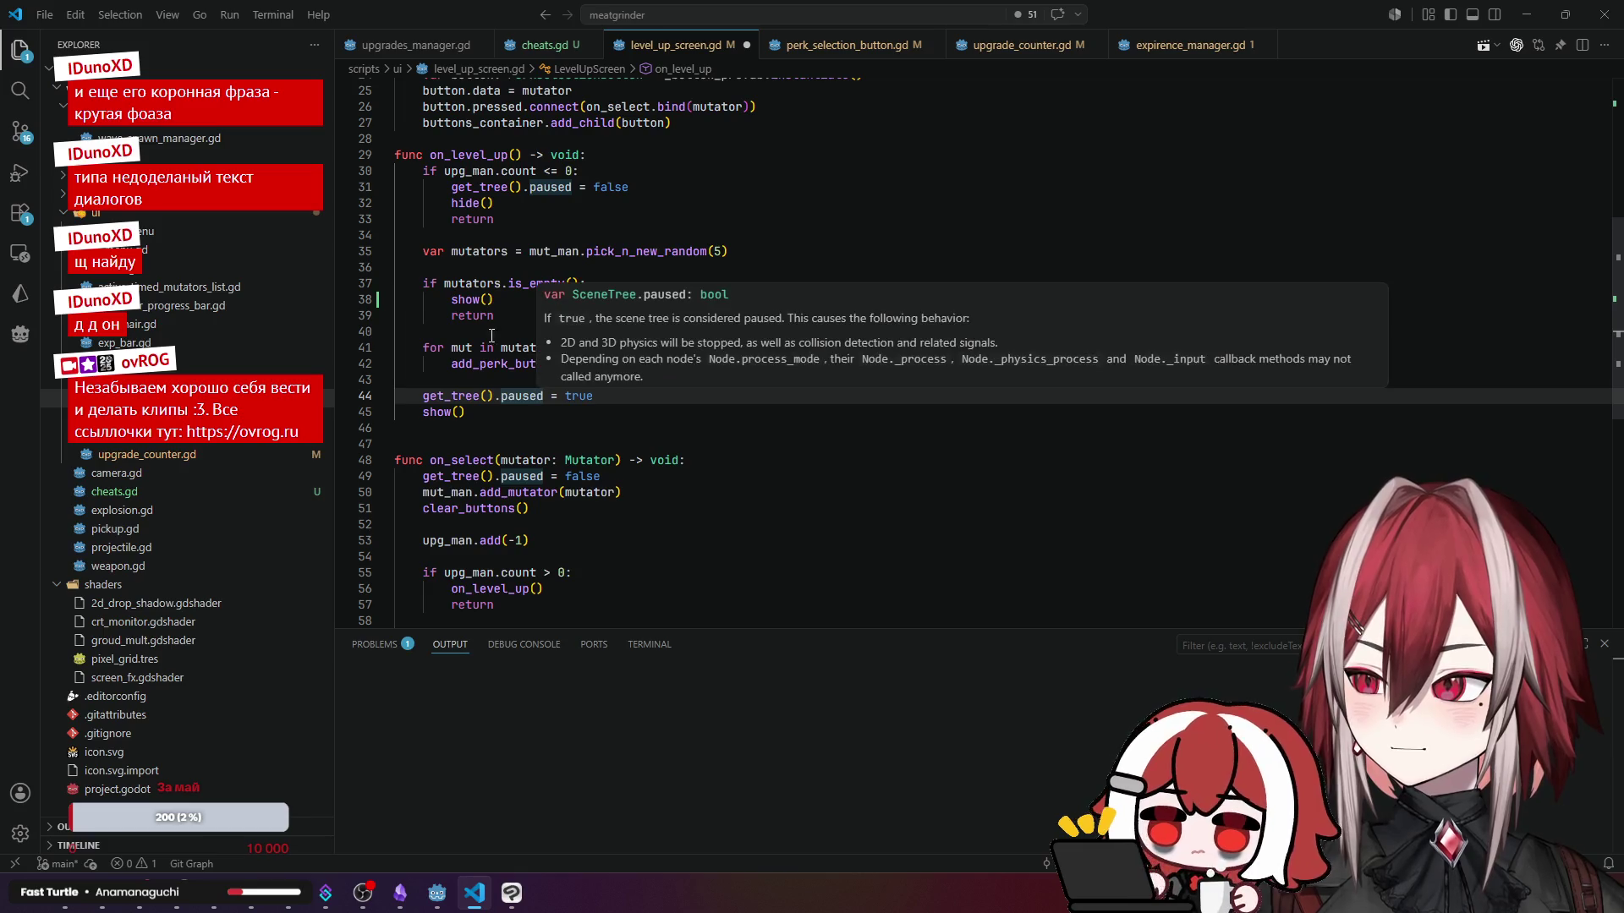
click(471, 299)
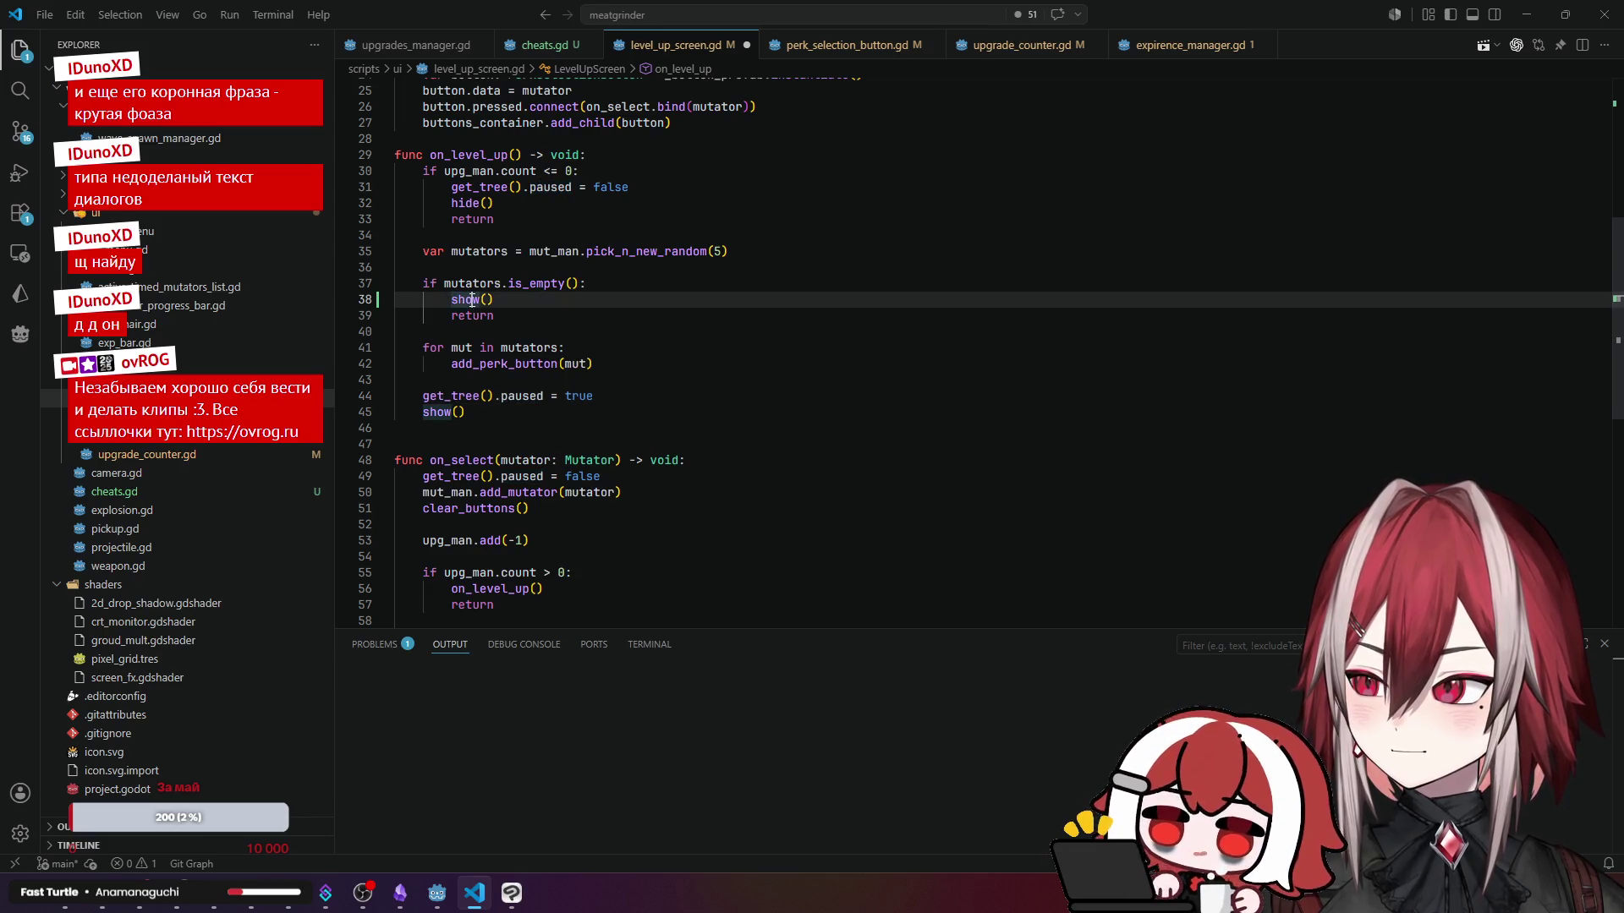
key(ctrl+z)
key(ctrl+z)
click(572, 332)
drag(494, 204, 451, 204)
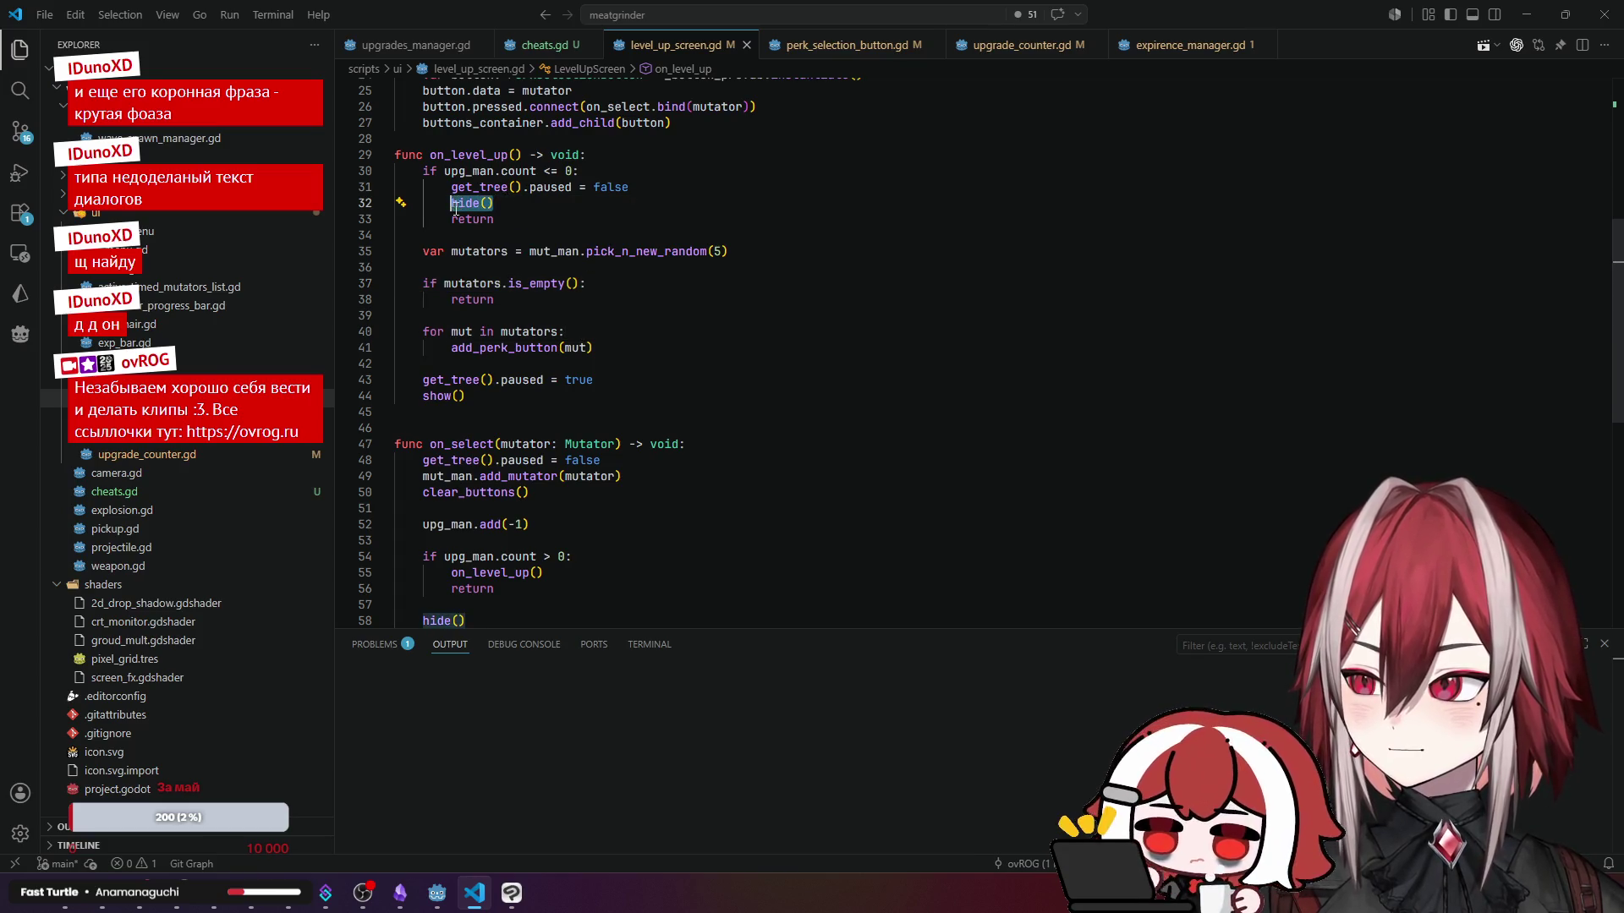
click(614, 288)
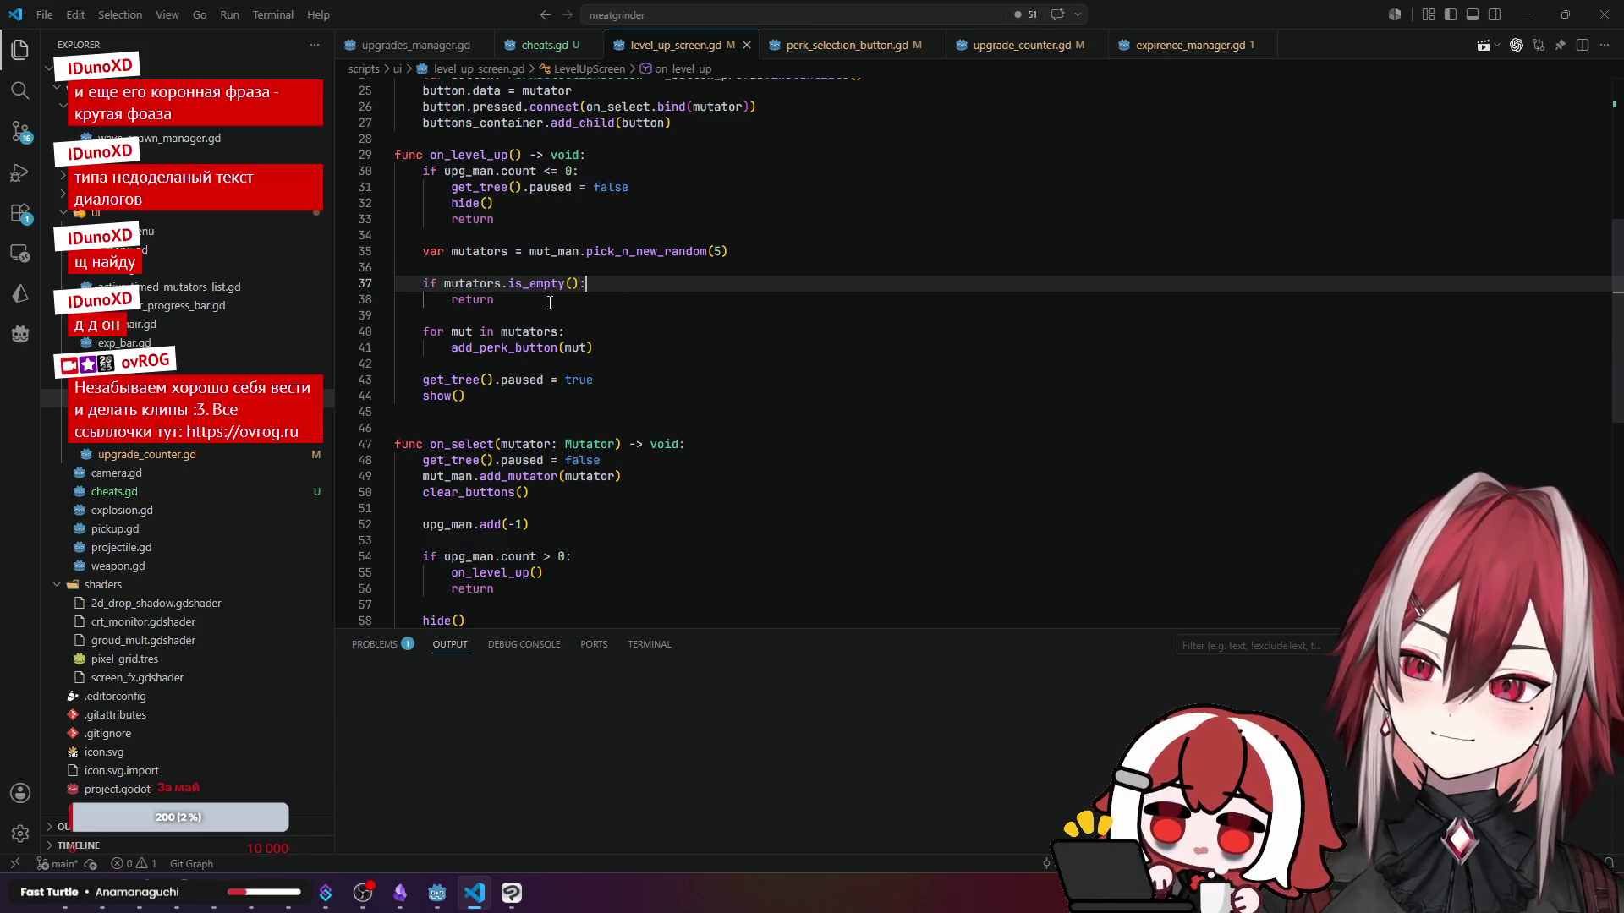
- Examine on_select's add_mutator, clear_buttons, upgrade count check and repeated on_level_up call
scroll(550, 301, down, 2)
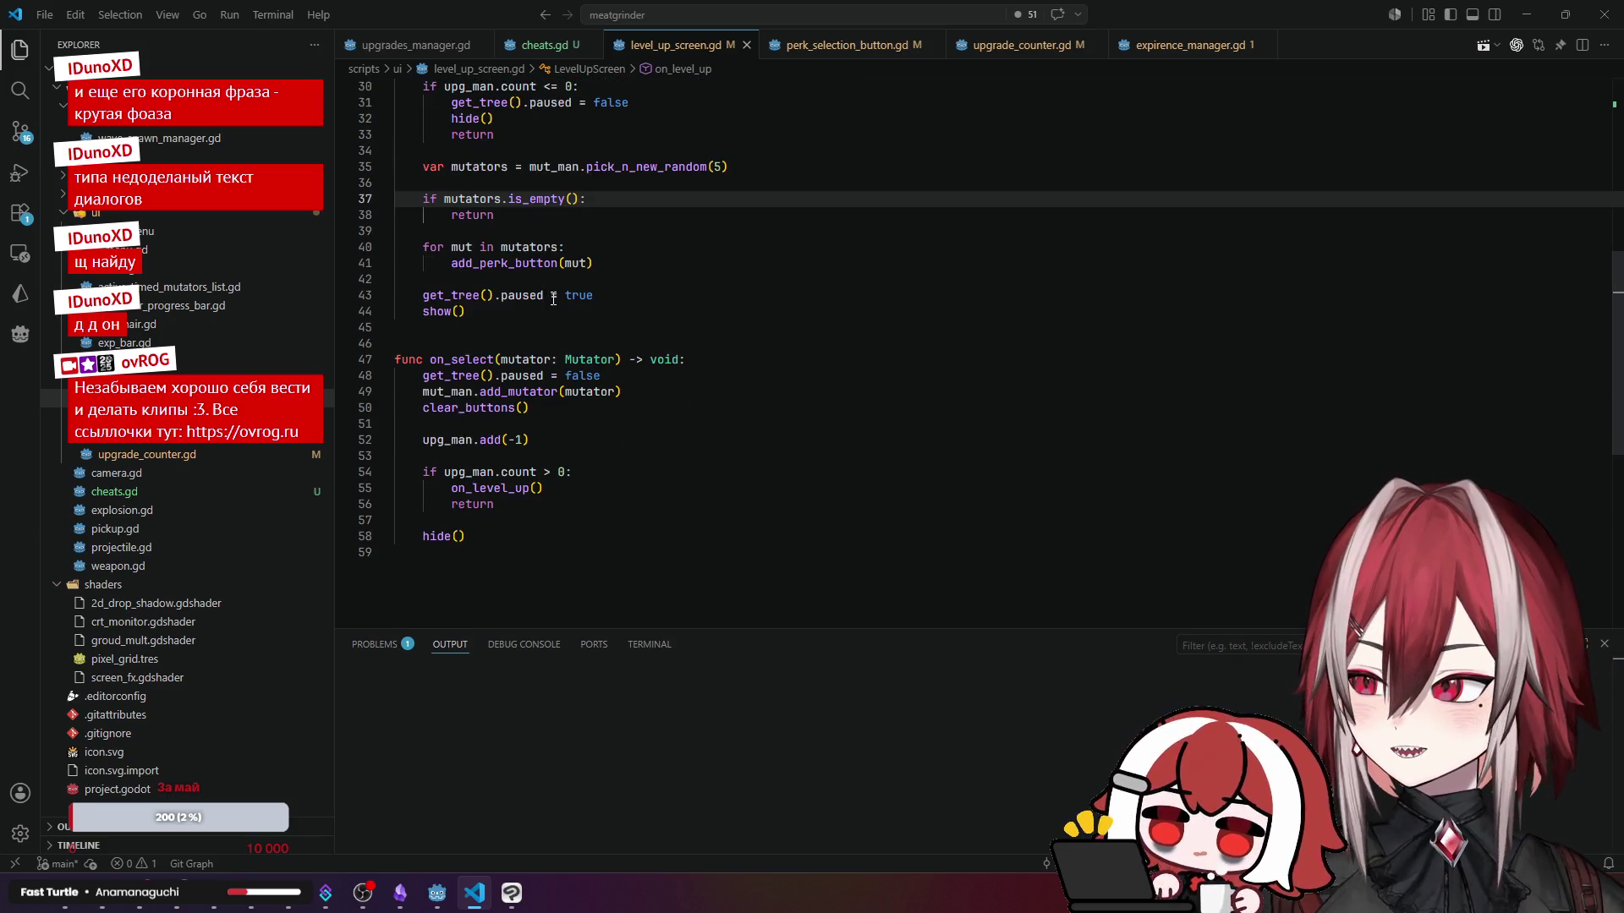
click(463, 356)
scroll(511, 339, up, 4)
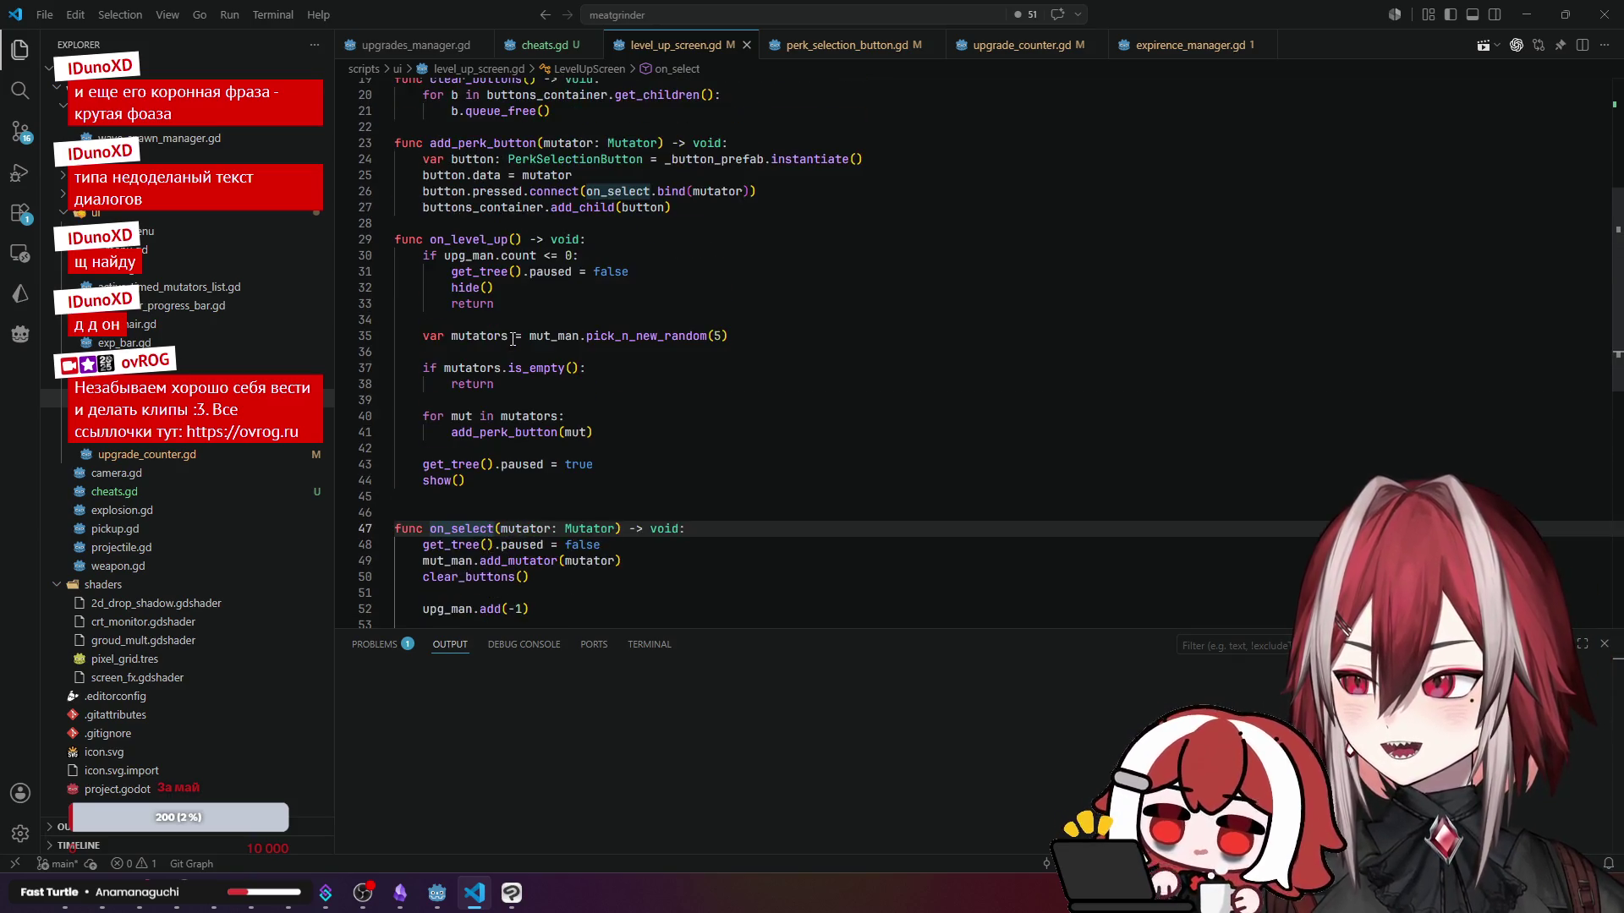
scroll(623, 387, down, 3)
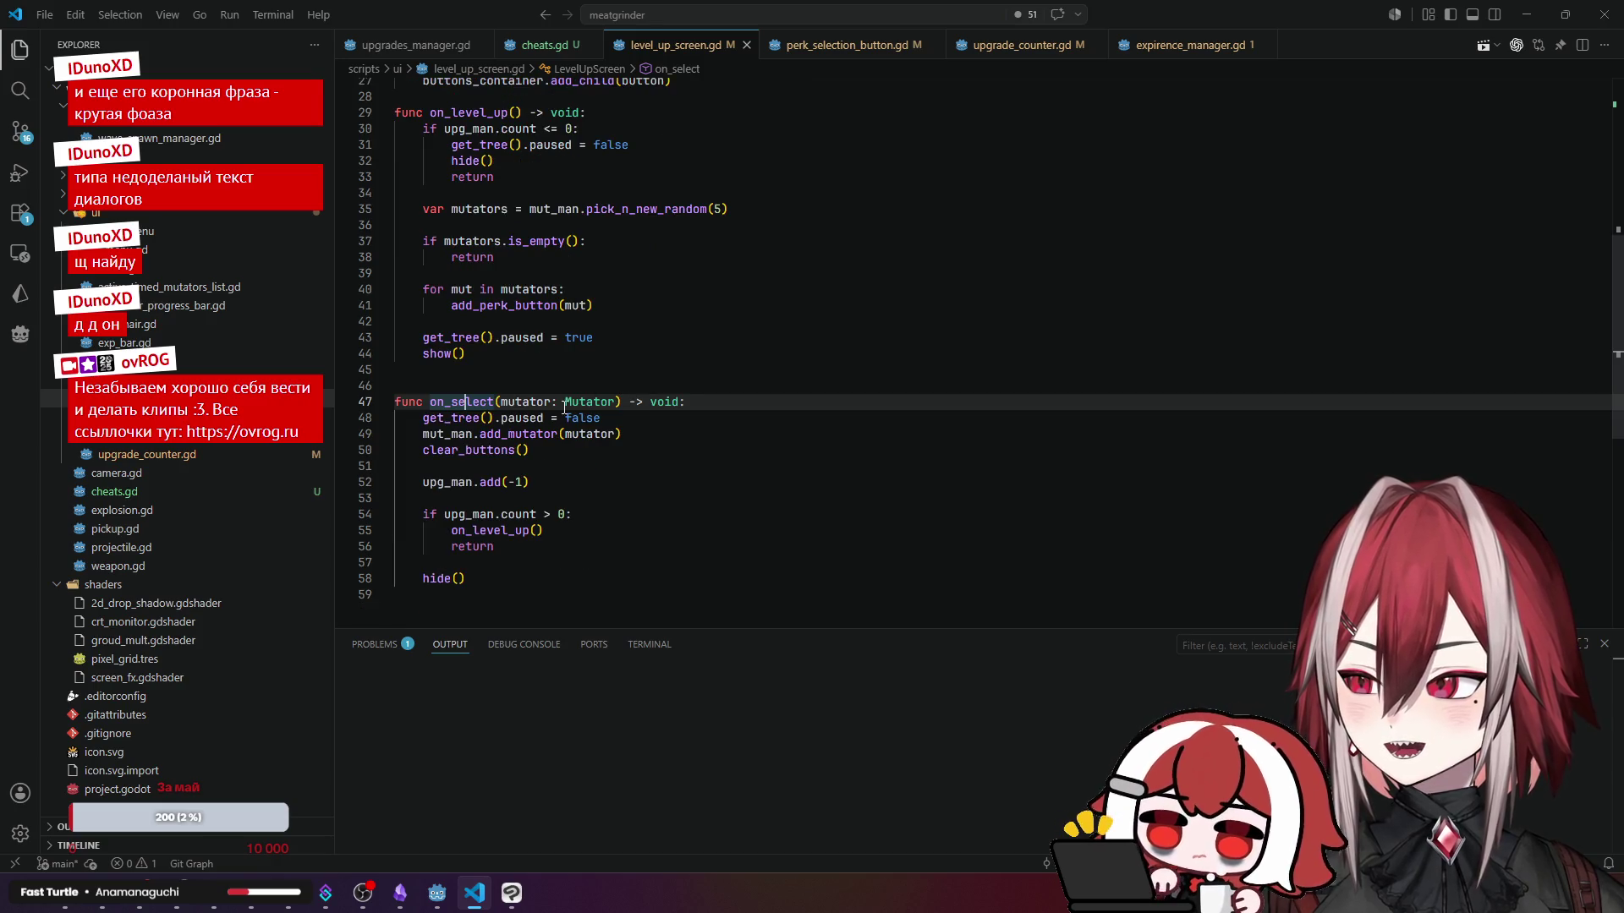
click(469, 417)
click(510, 434)
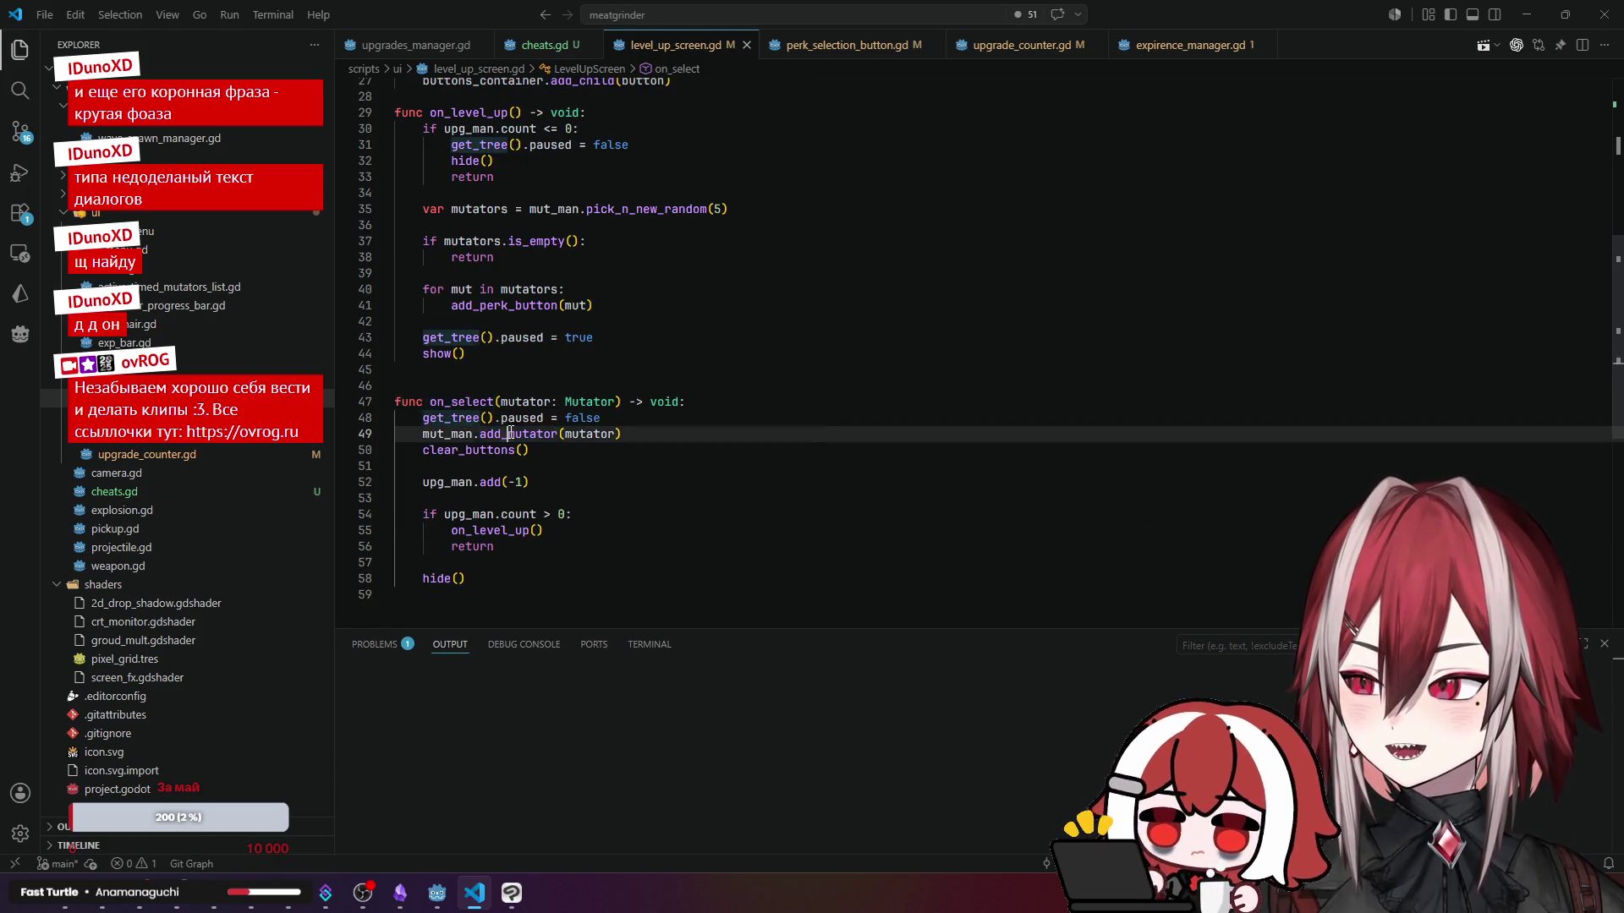
click(488, 450)
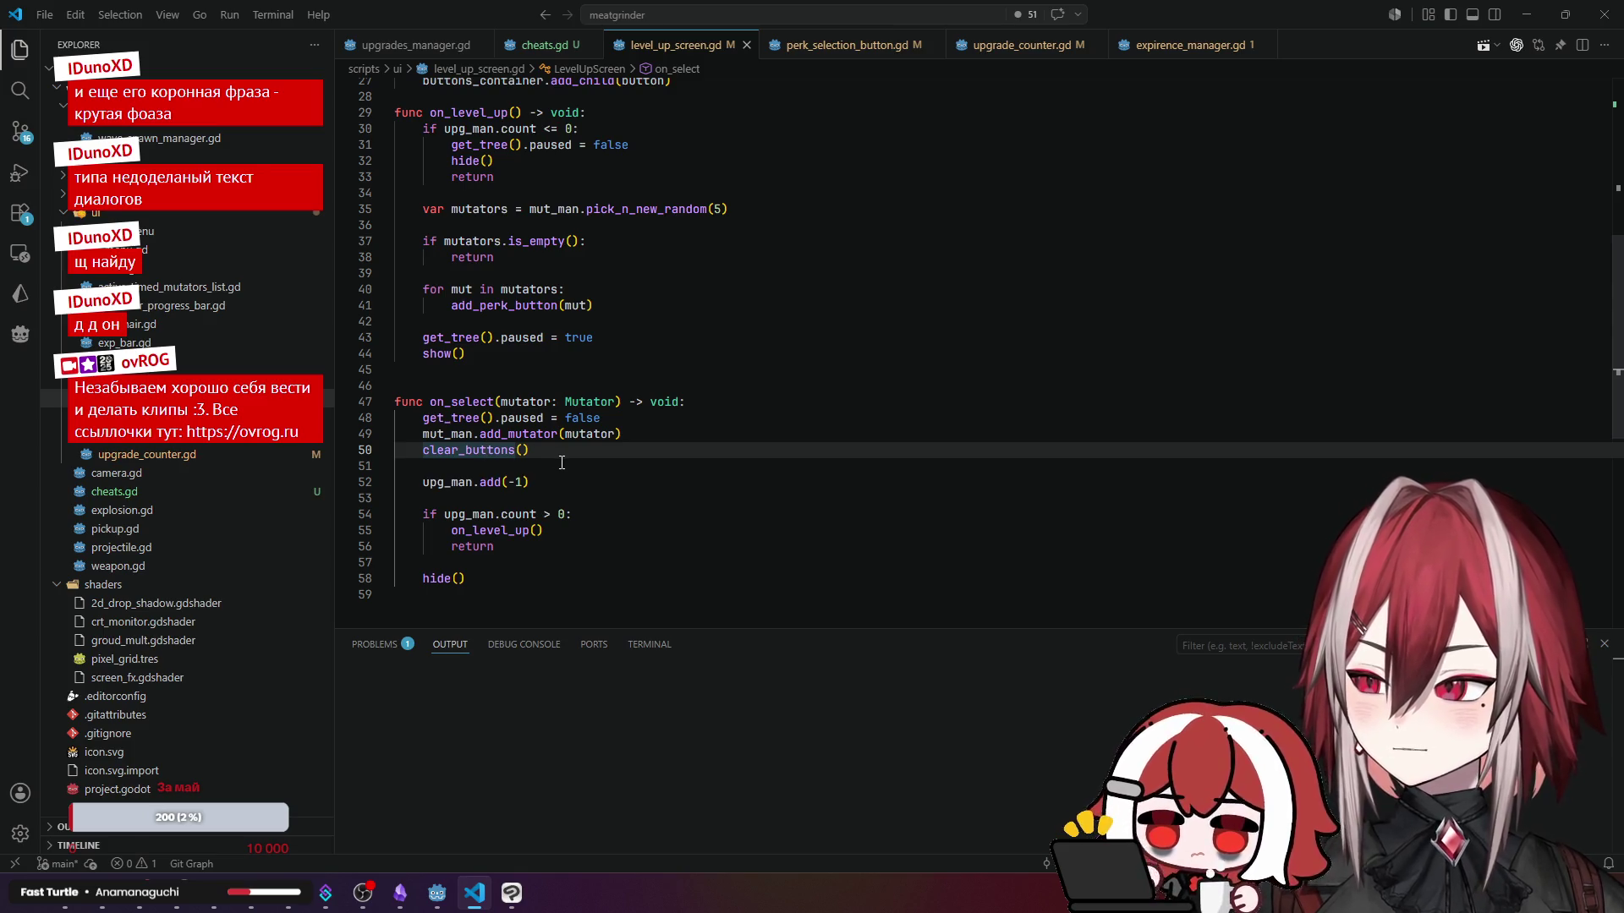
click(478, 514)
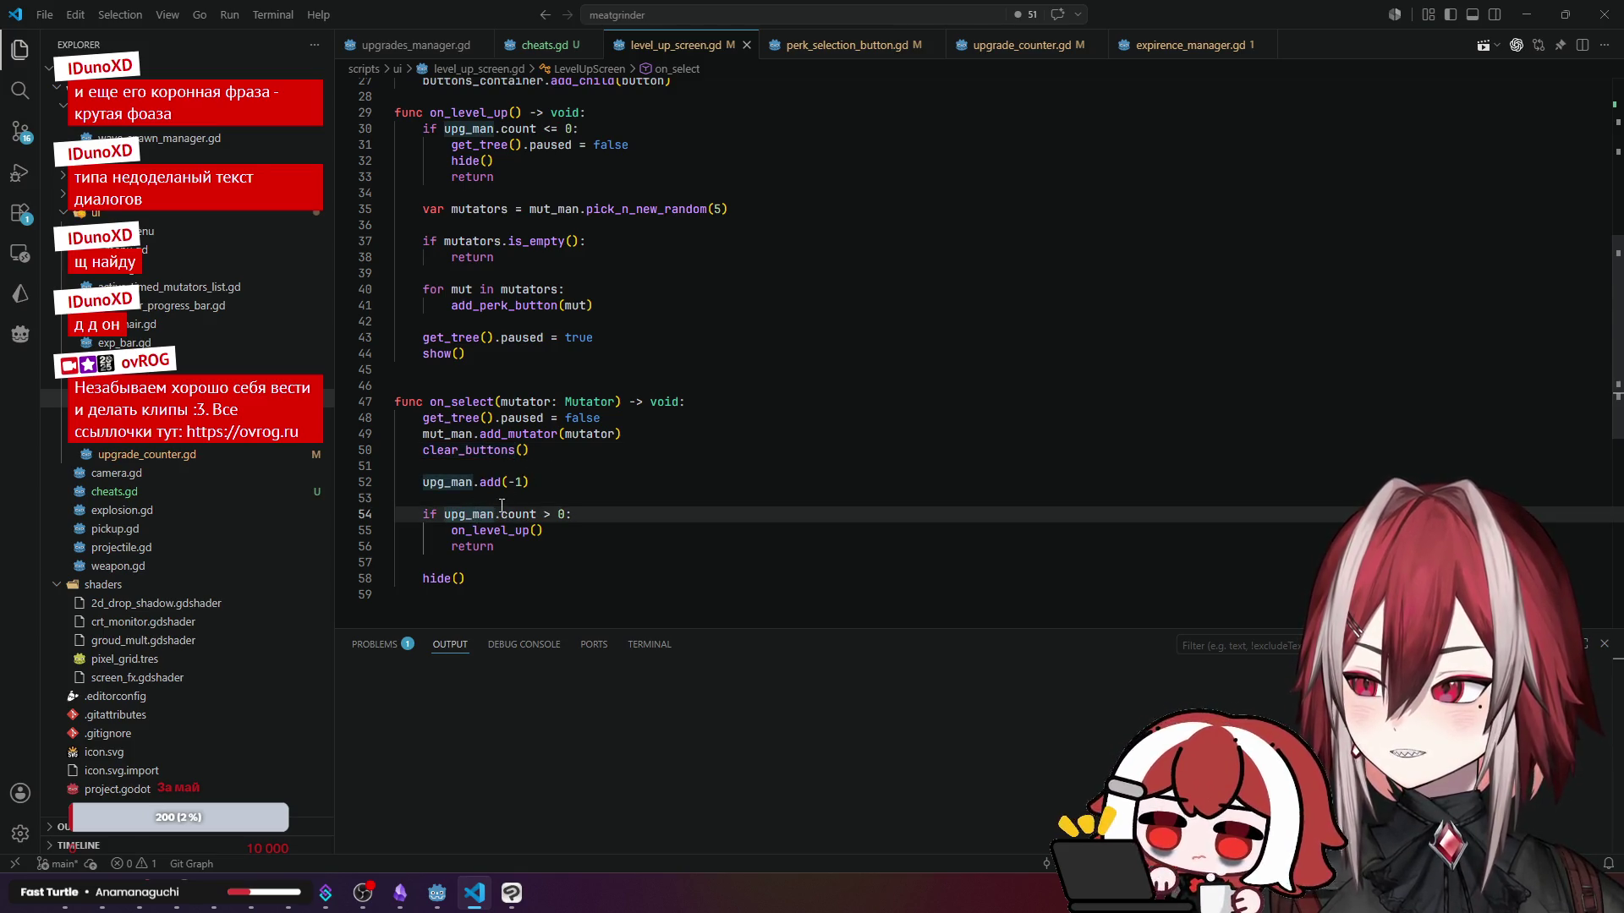
click(508, 514)
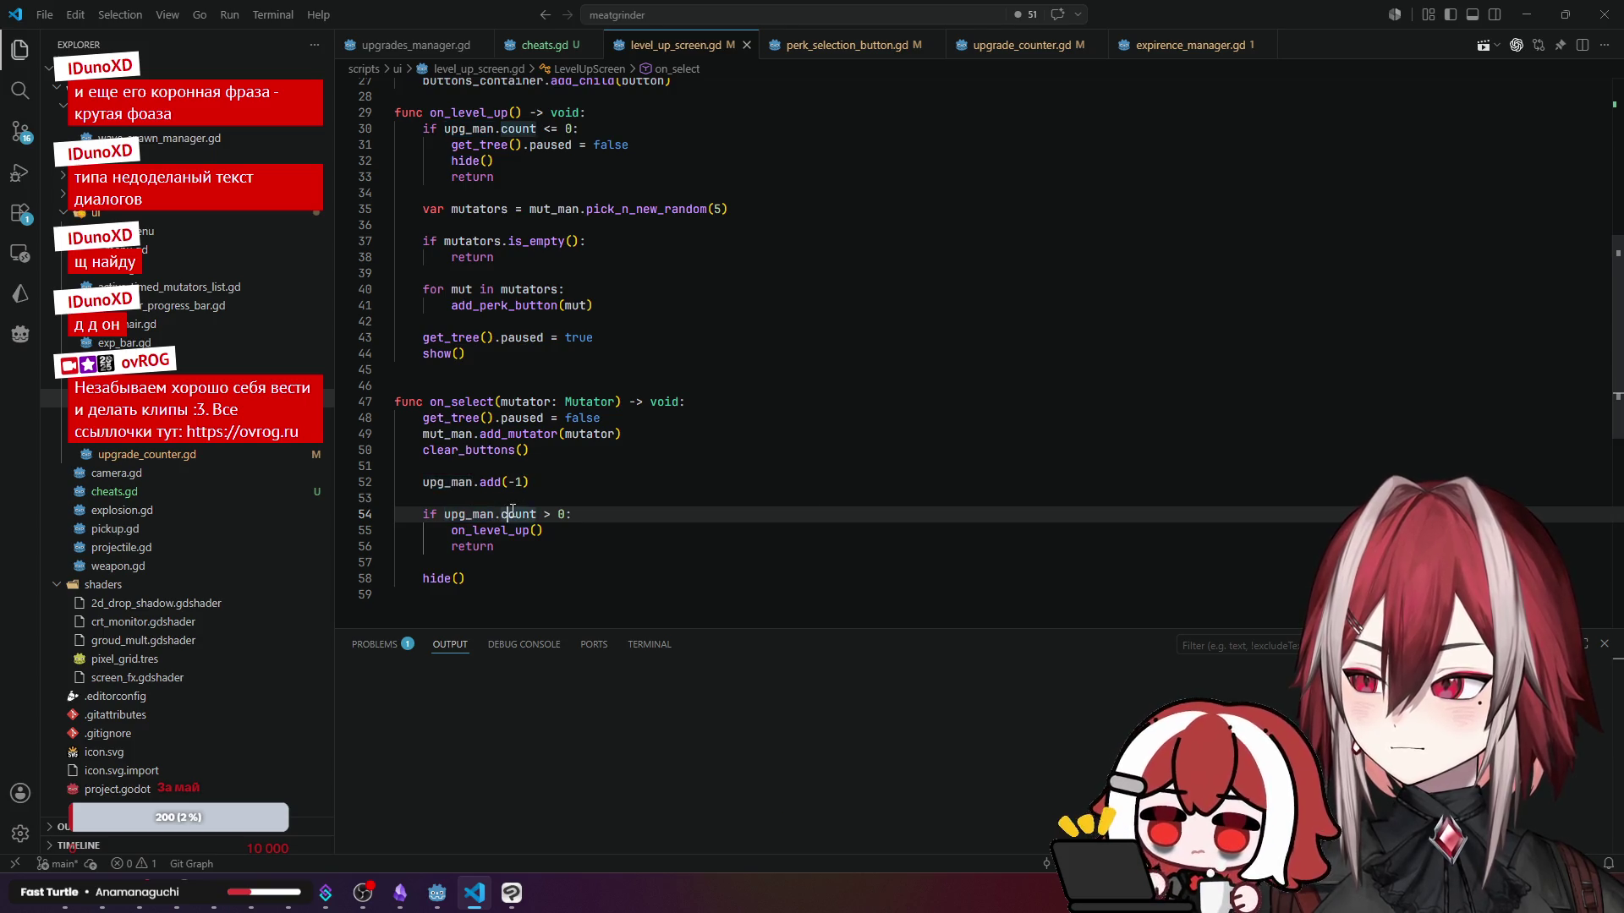
click(507, 530)
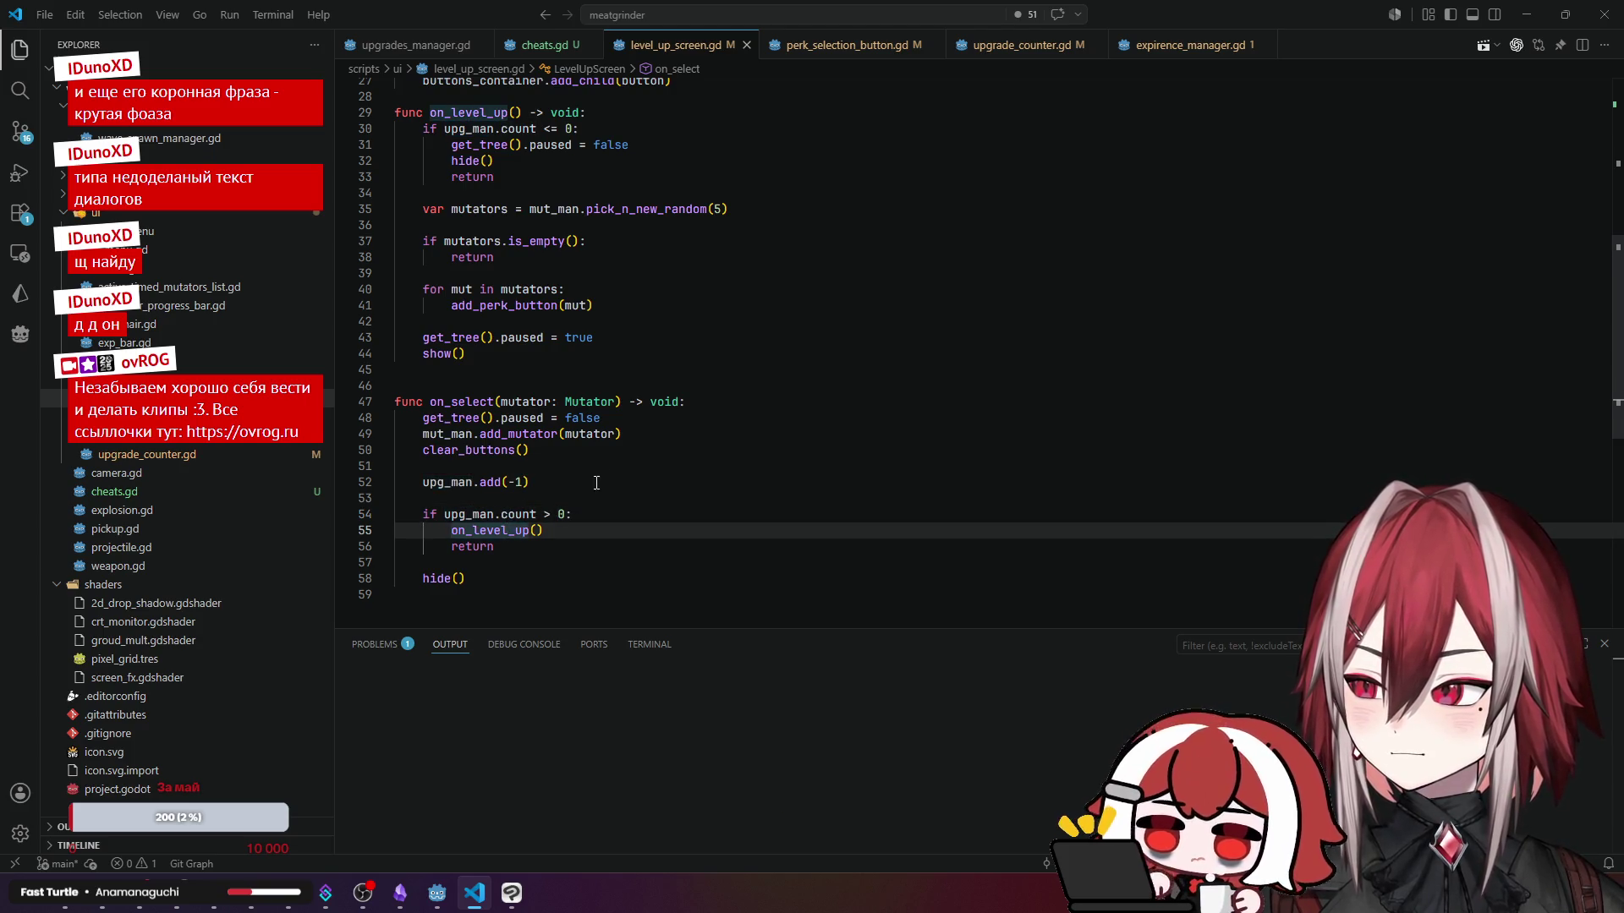
scroll(568, 397, up, 2)
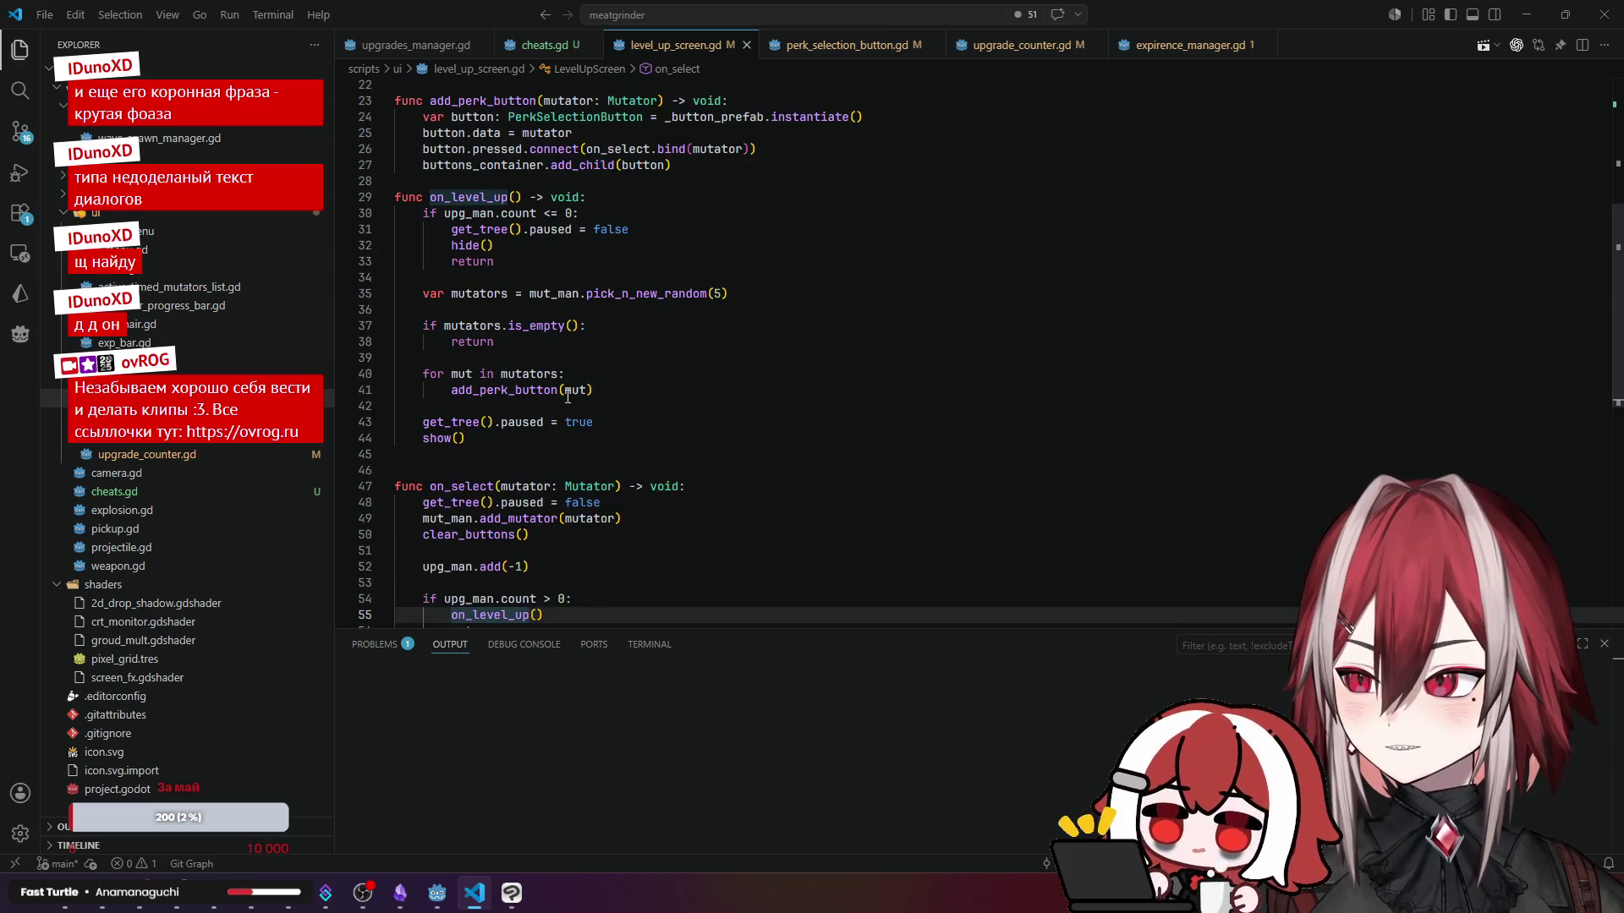
- Re-examine on_level_up's count check, random mutator pick on line 35 and is_empty check
click(502, 213)
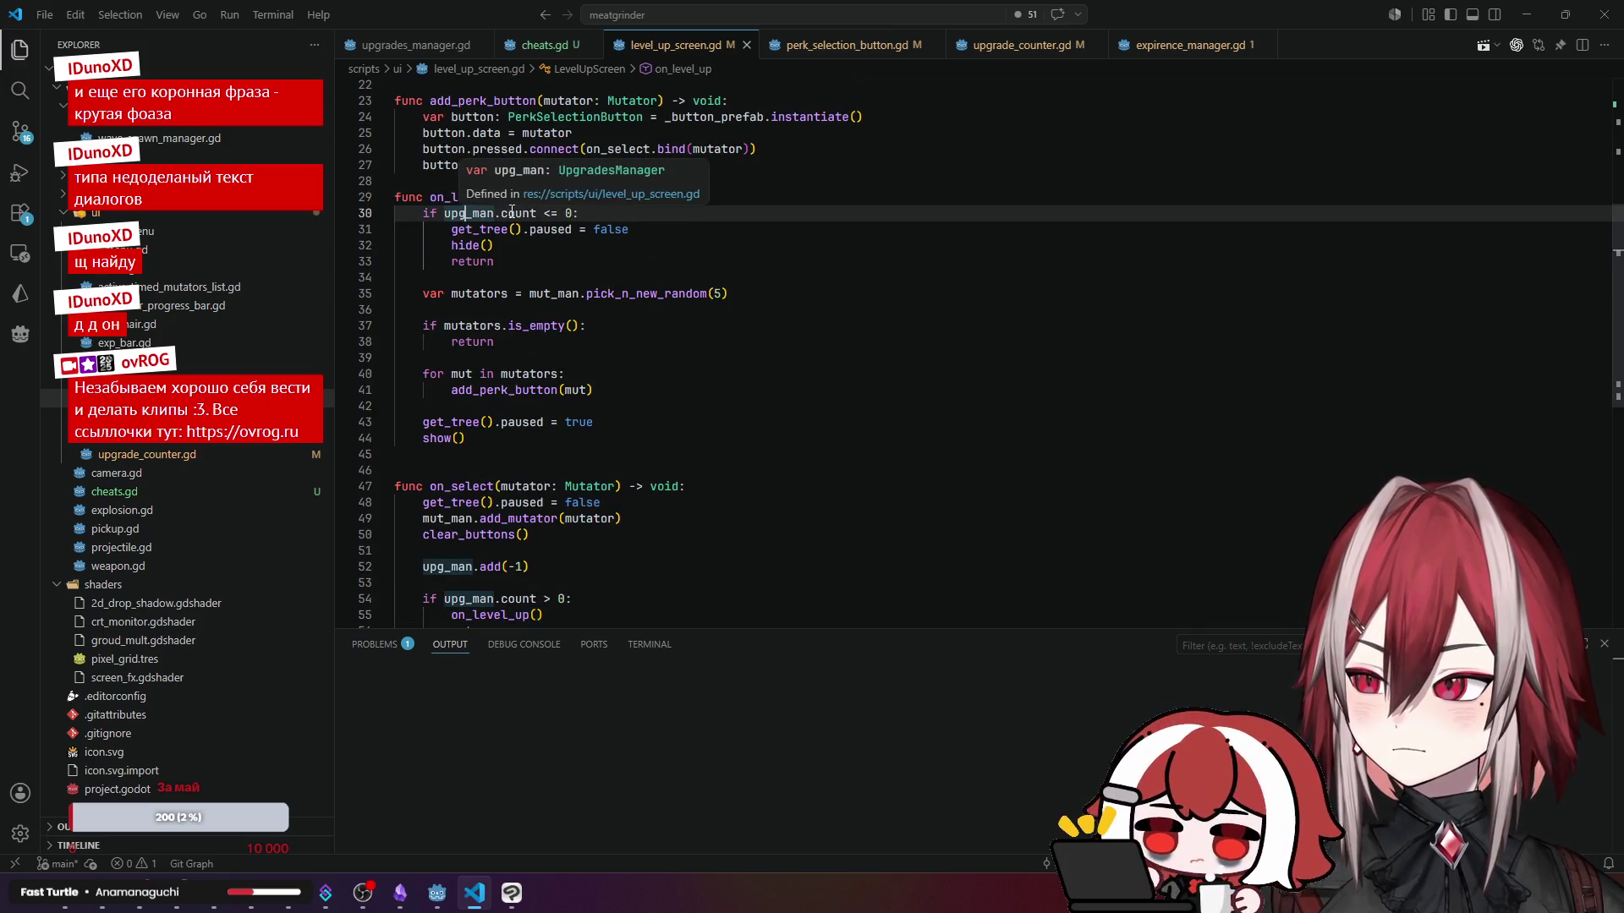
click(502, 294)
click(617, 292)
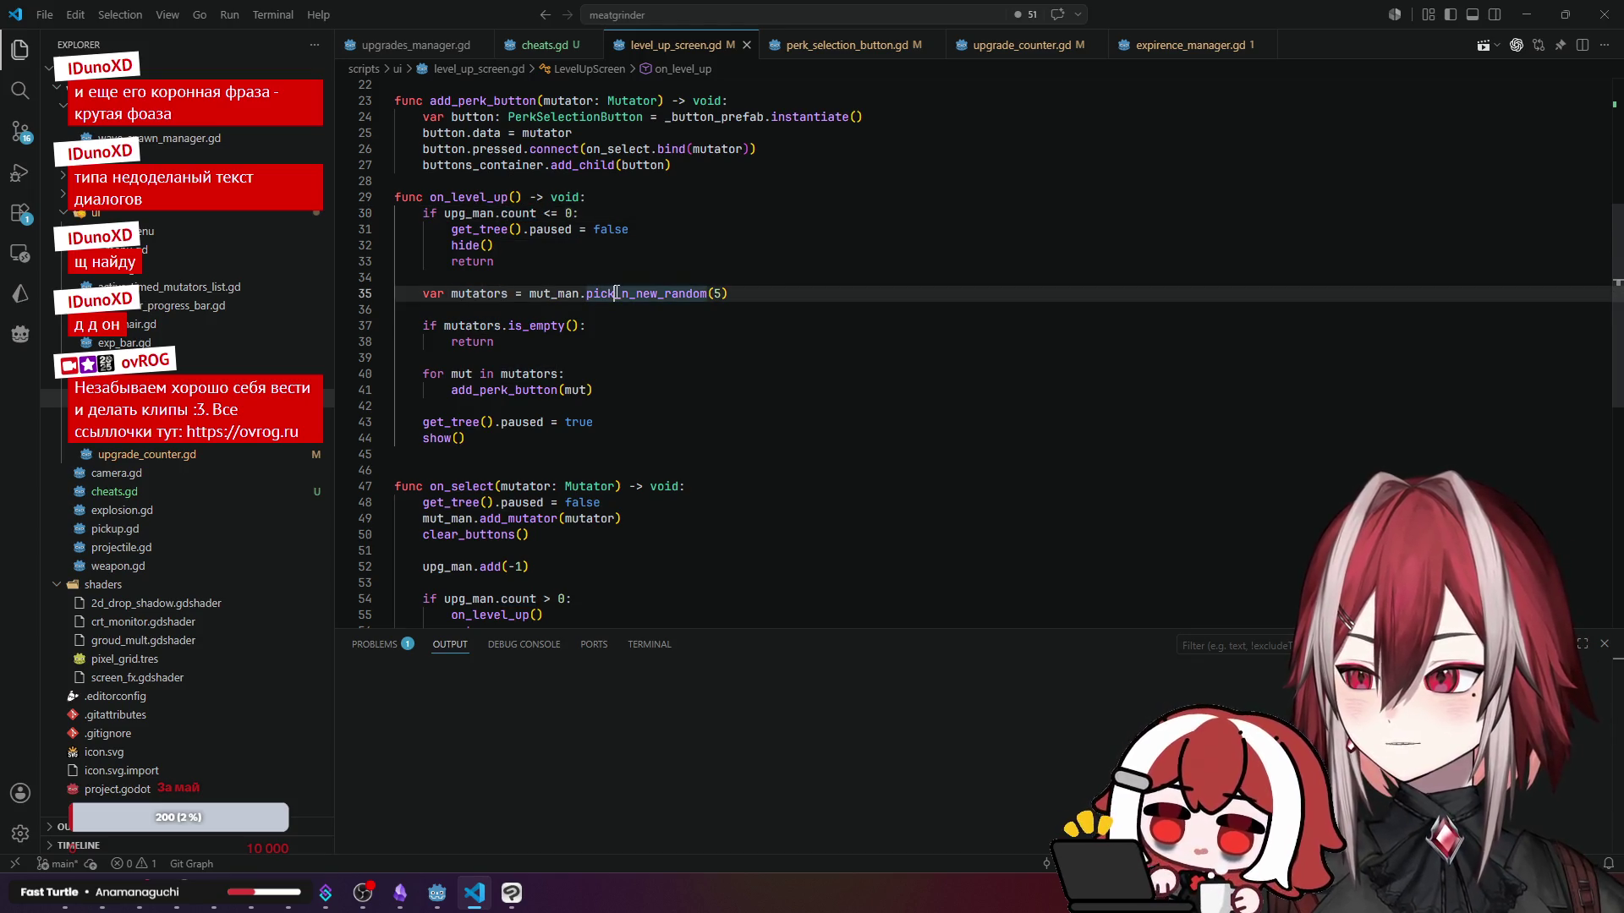
click(450, 326)
click(545, 326)
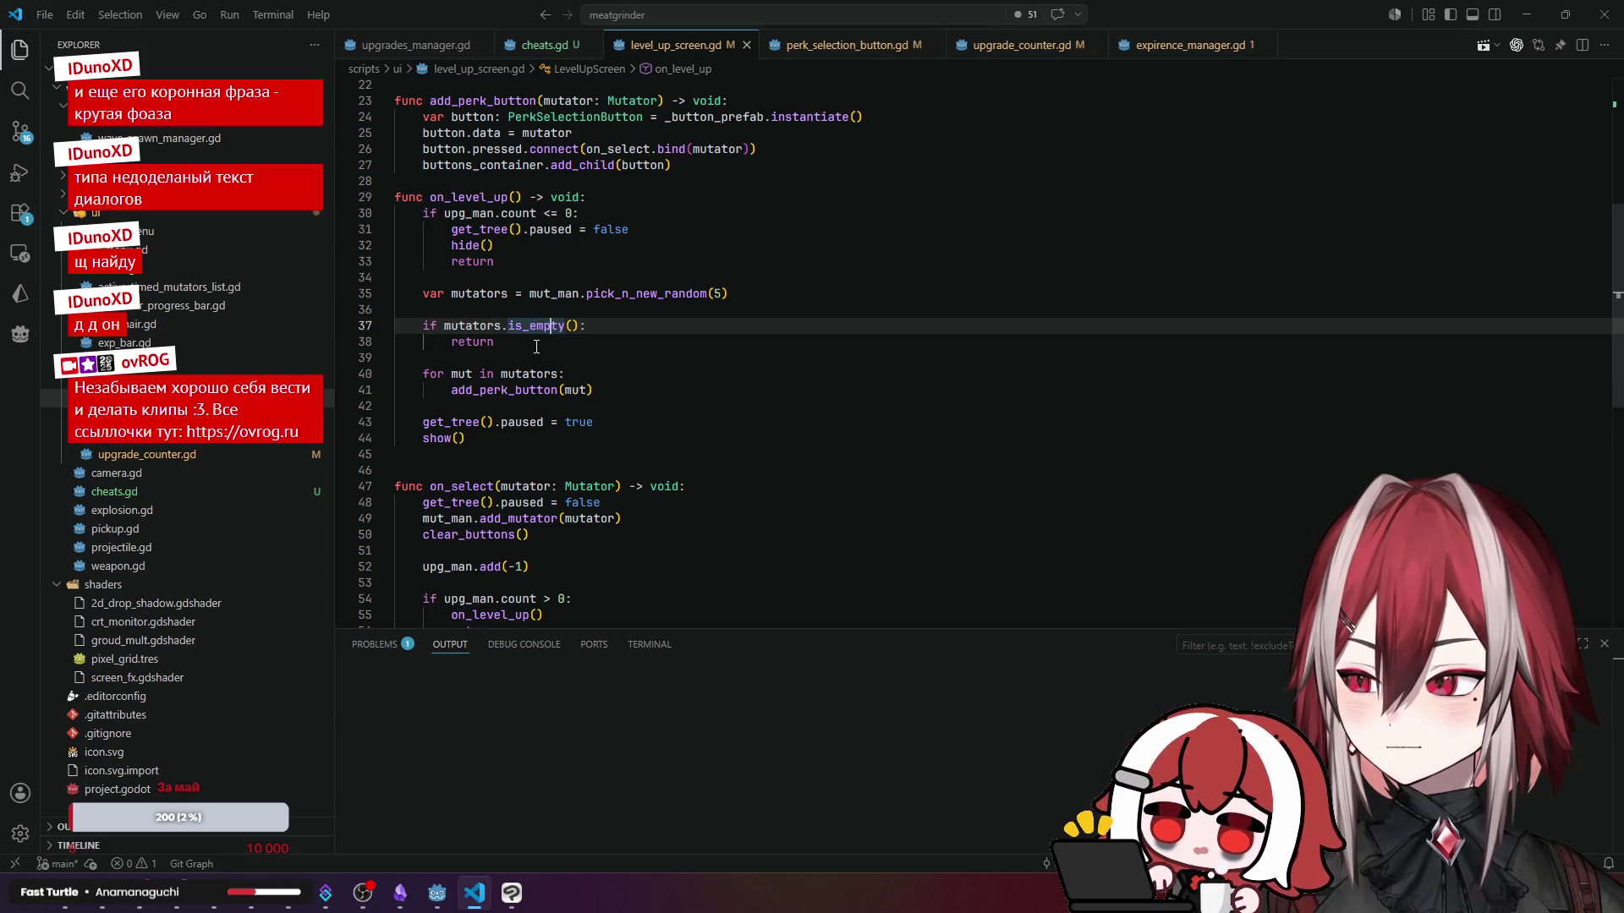
scroll(536, 347, down, 1)
scroll(535, 348, down, 1)
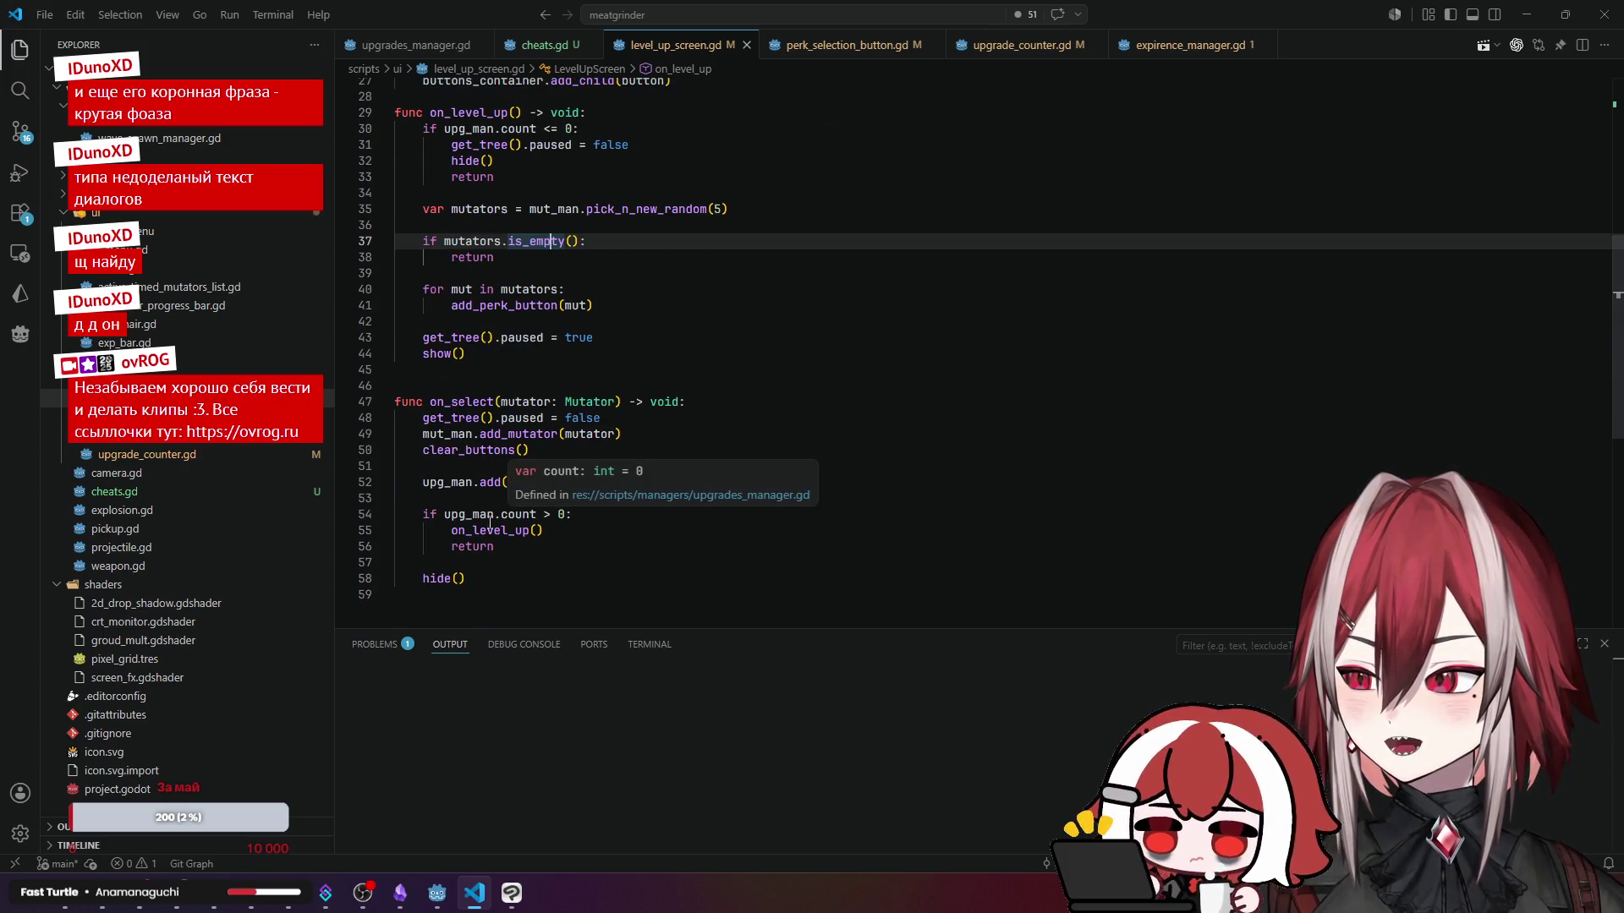
drag(466, 579, 422, 578)
- Insert a hide() line under 'if mutators.is_empty():' before the return
click(629, 486)
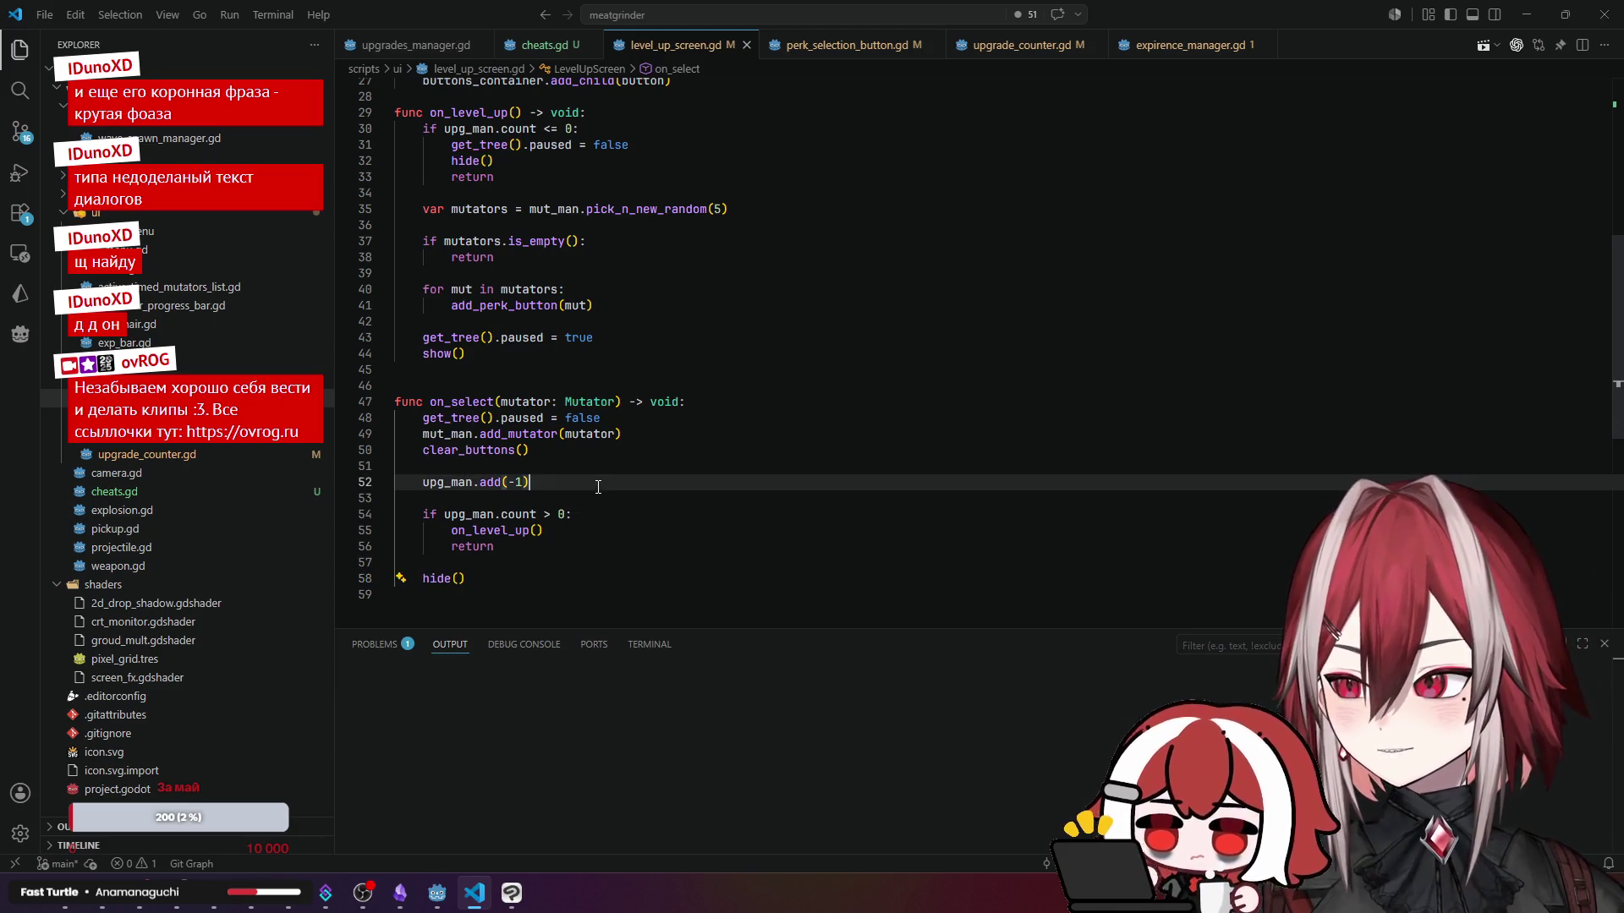
click(595, 241)
key(Return)
text(hide())
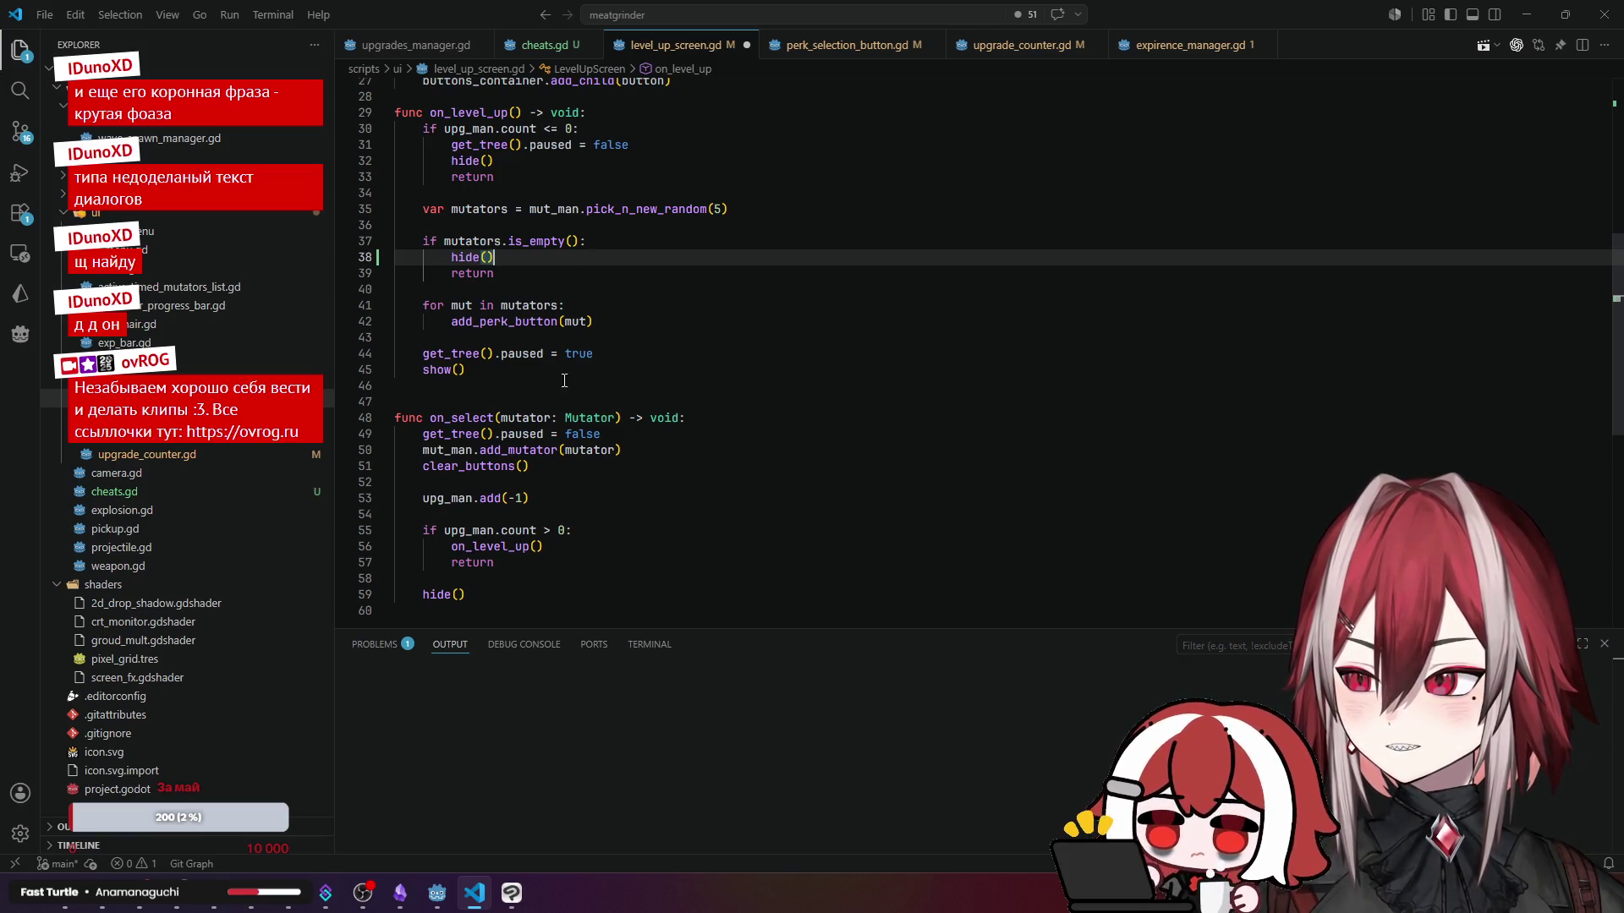
click(538, 433)
click(572, 434)
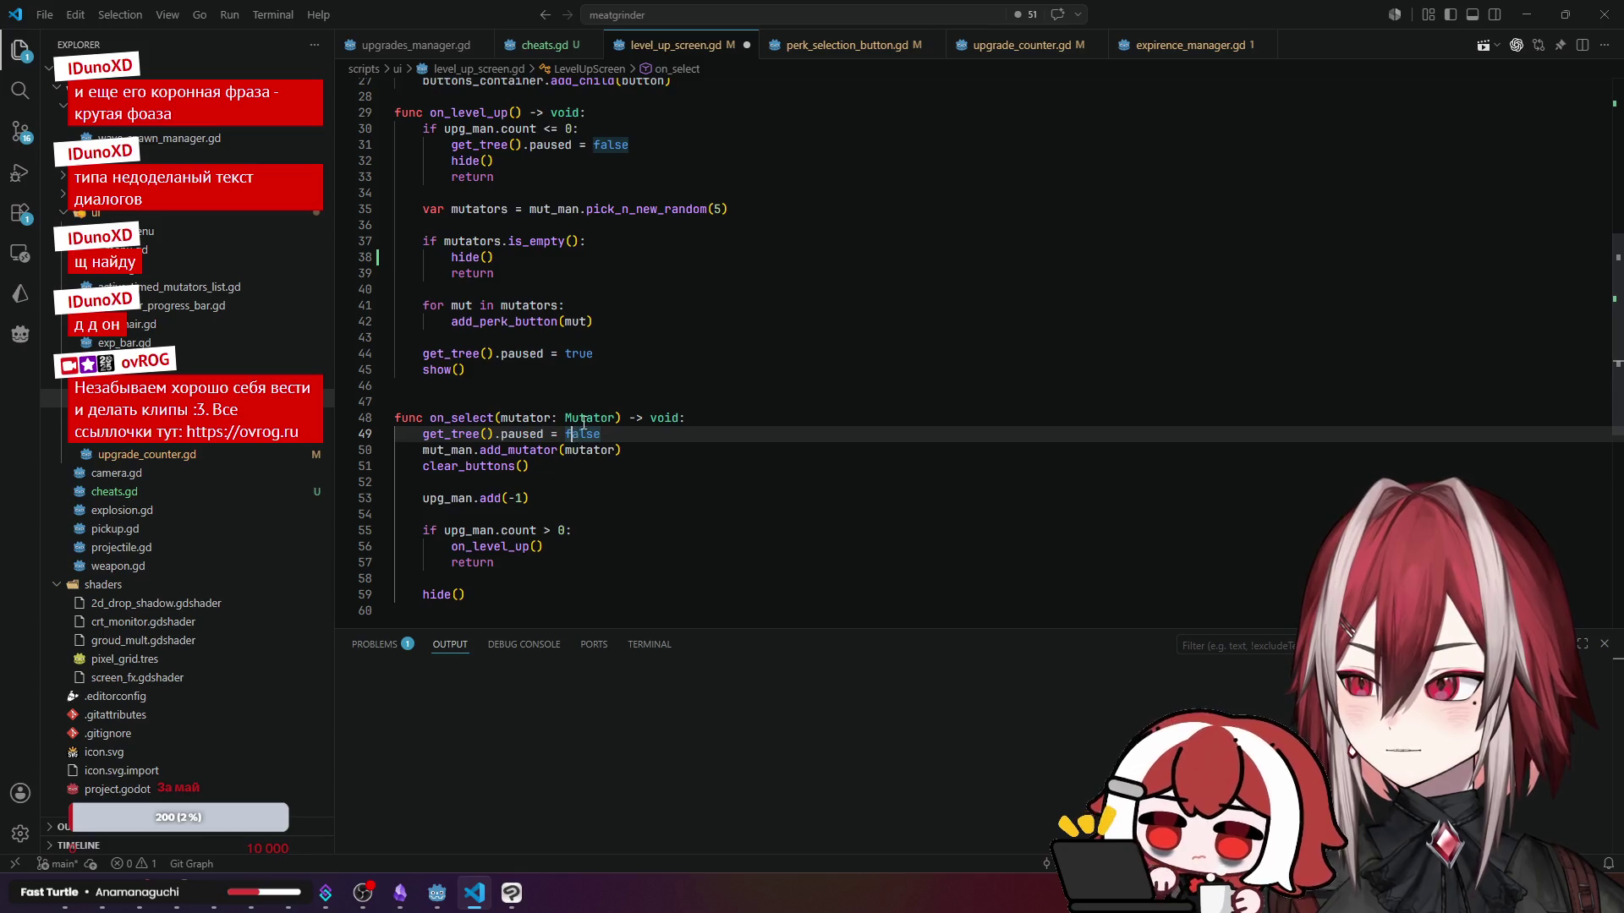
scroll(616, 357, up, 2)
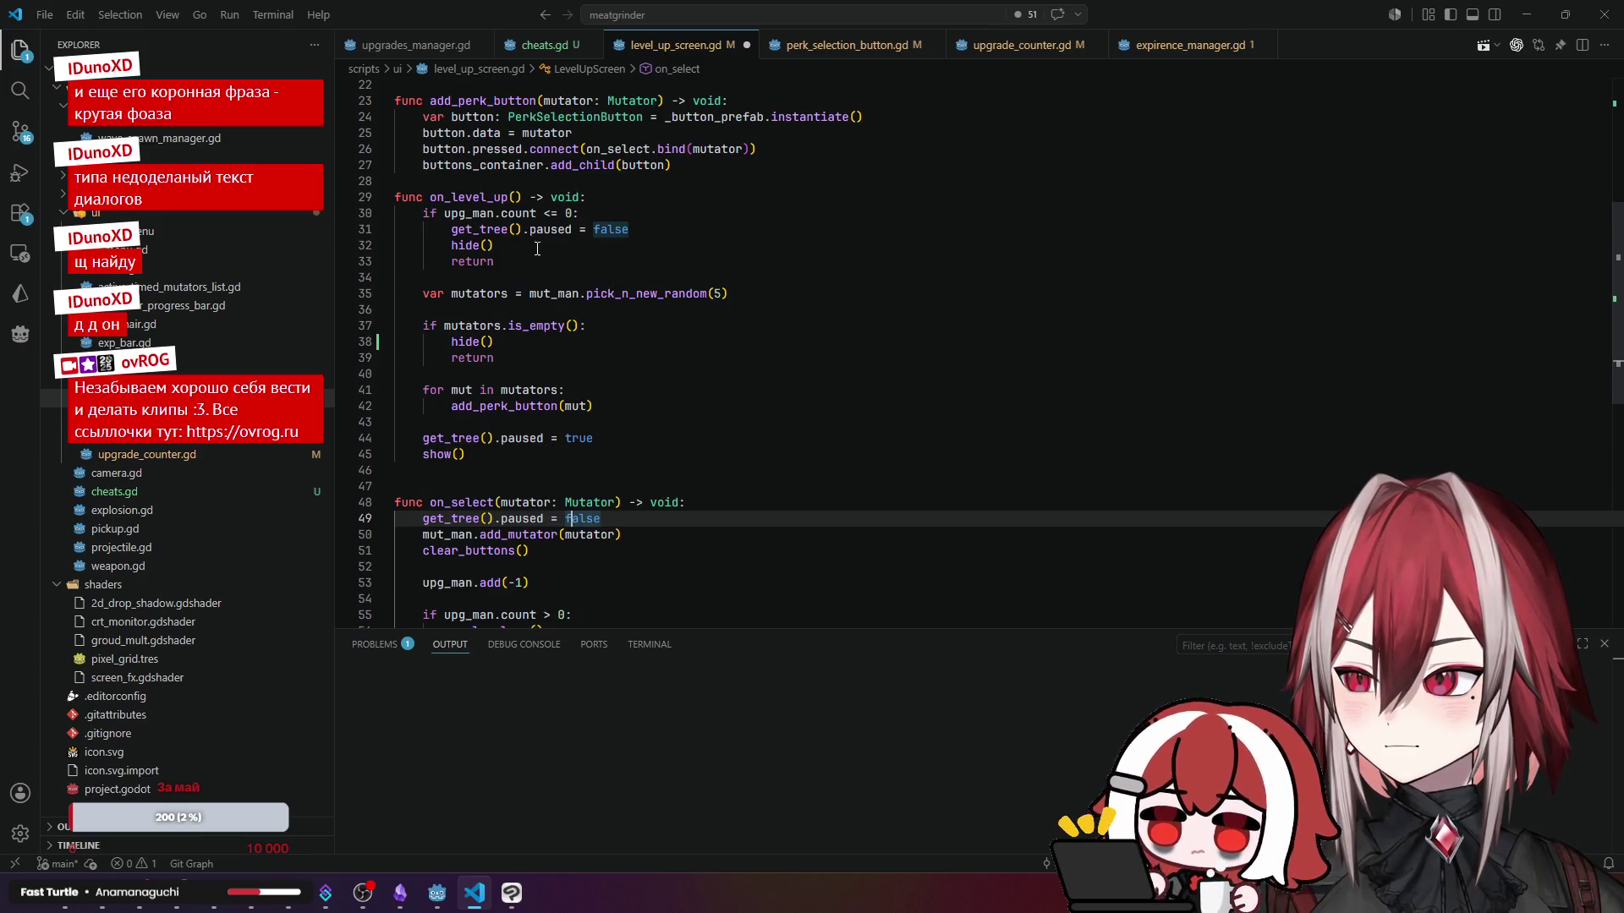
click(566, 345)
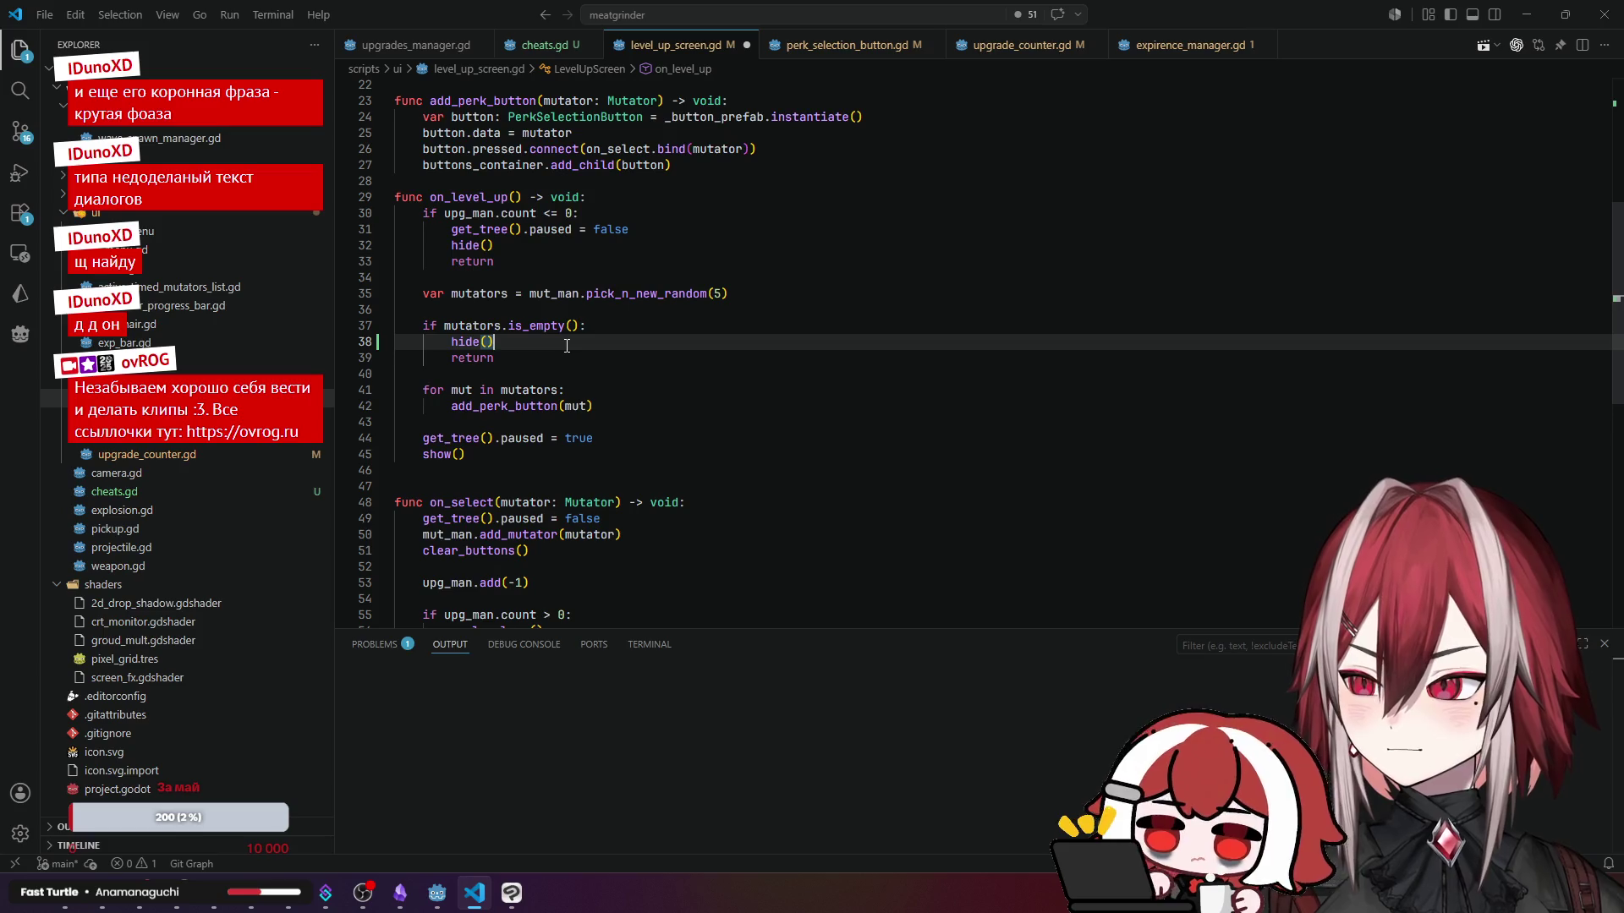
- Save level_up_screen.gd and return to the Godot editor
scroll(567, 345, down, 3)
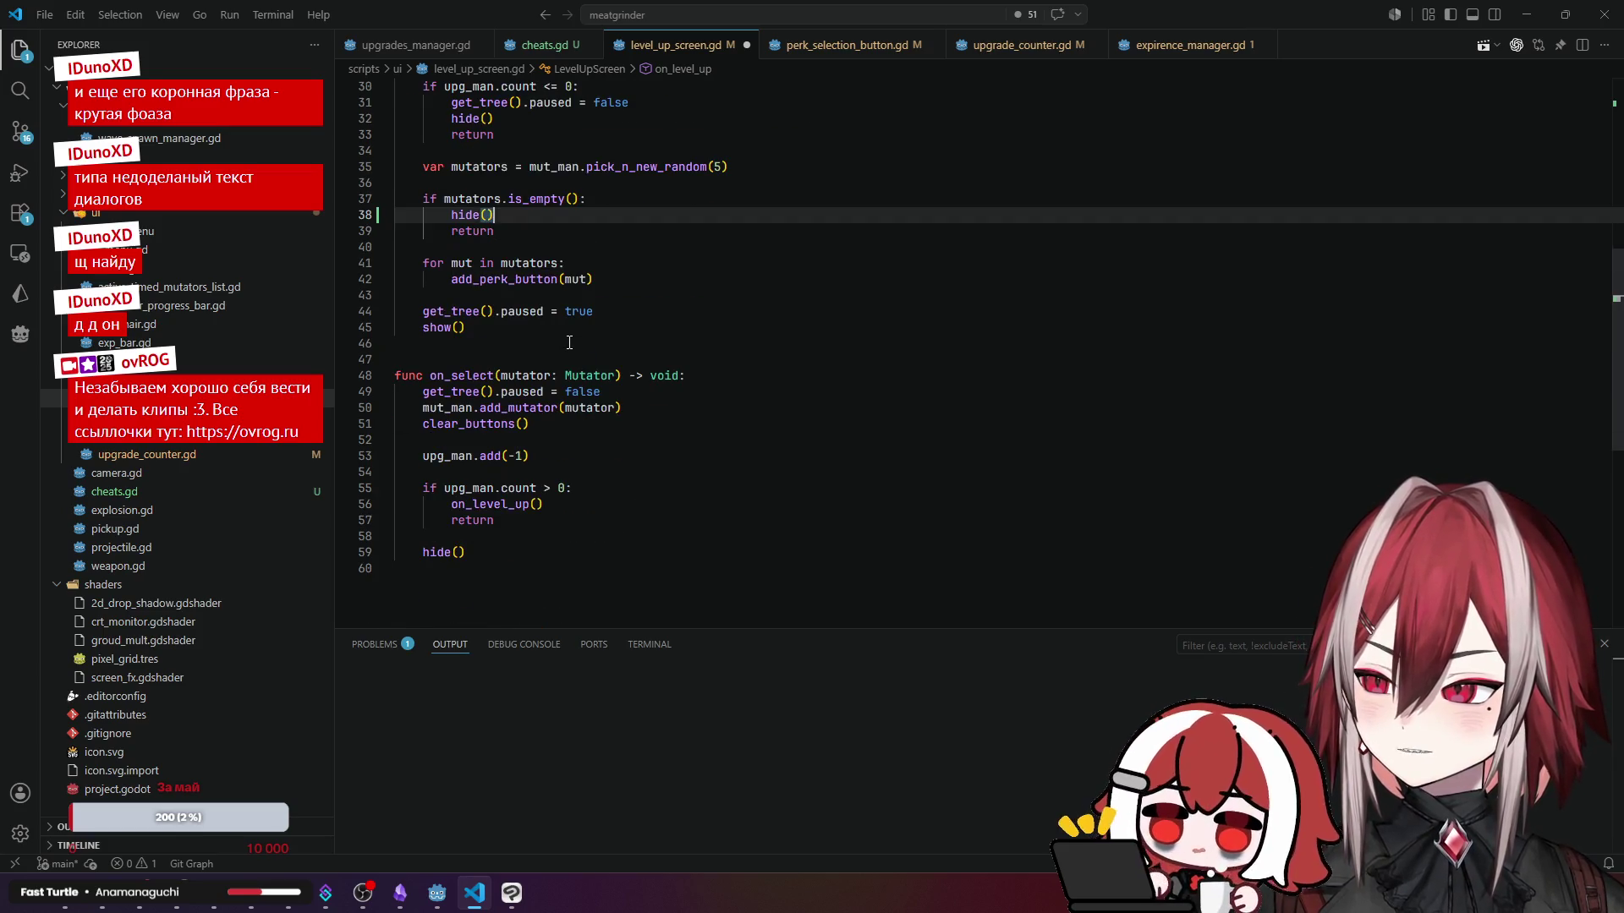
scroll(569, 342, up, 2)
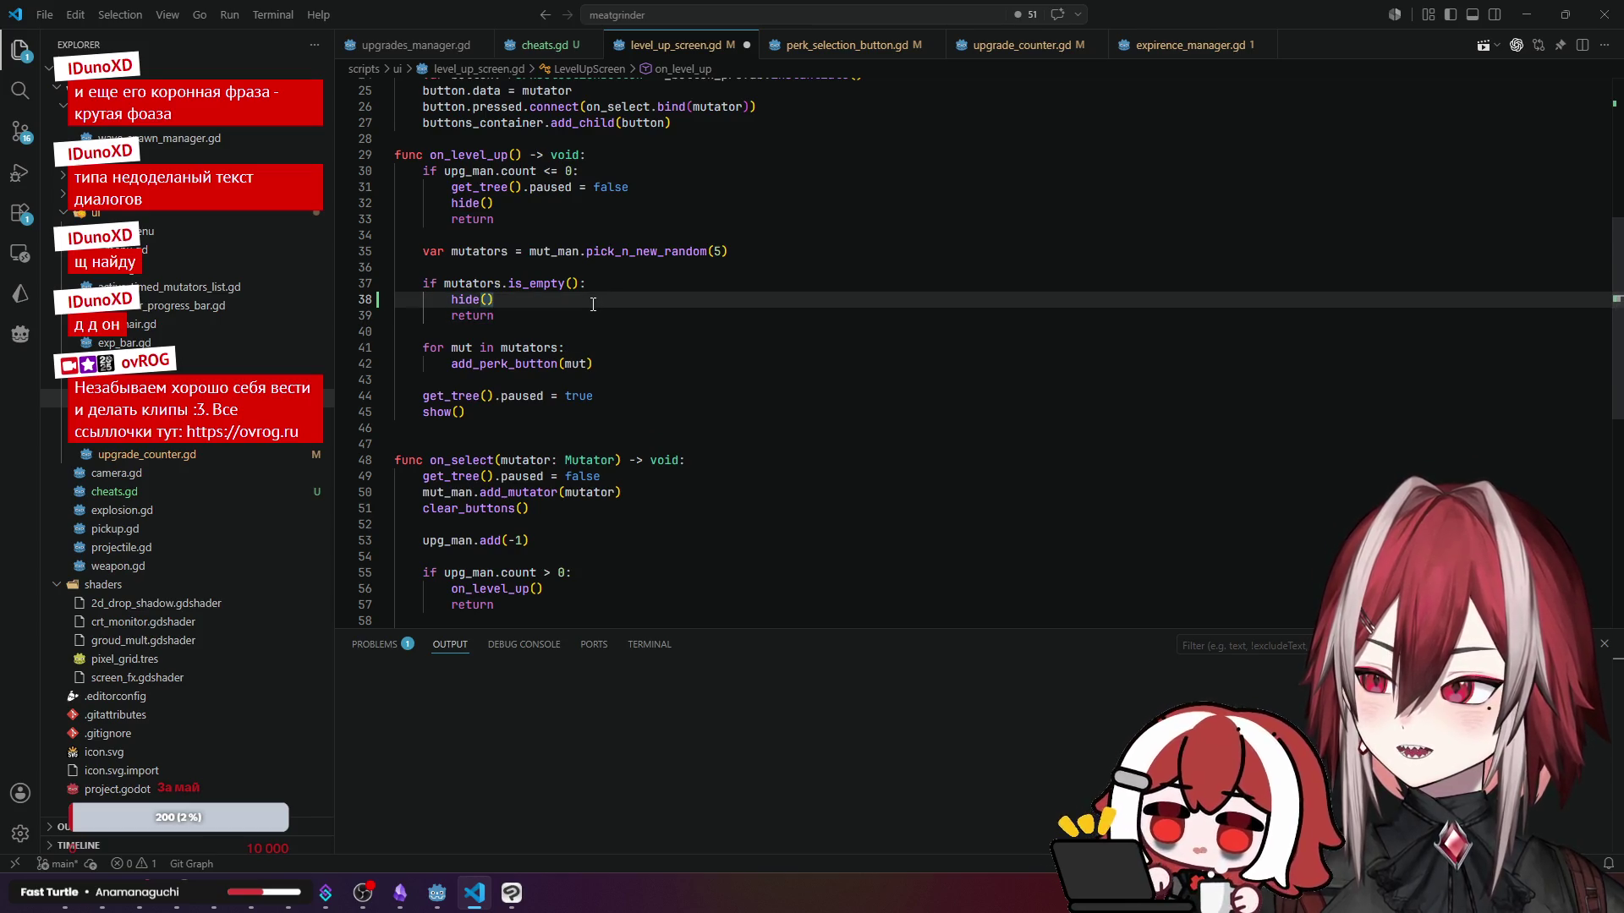
scroll(593, 304, down, 3)
scroll(593, 305, up, 2)
key(Down)
key(ctrl+s)
click(446, 898)
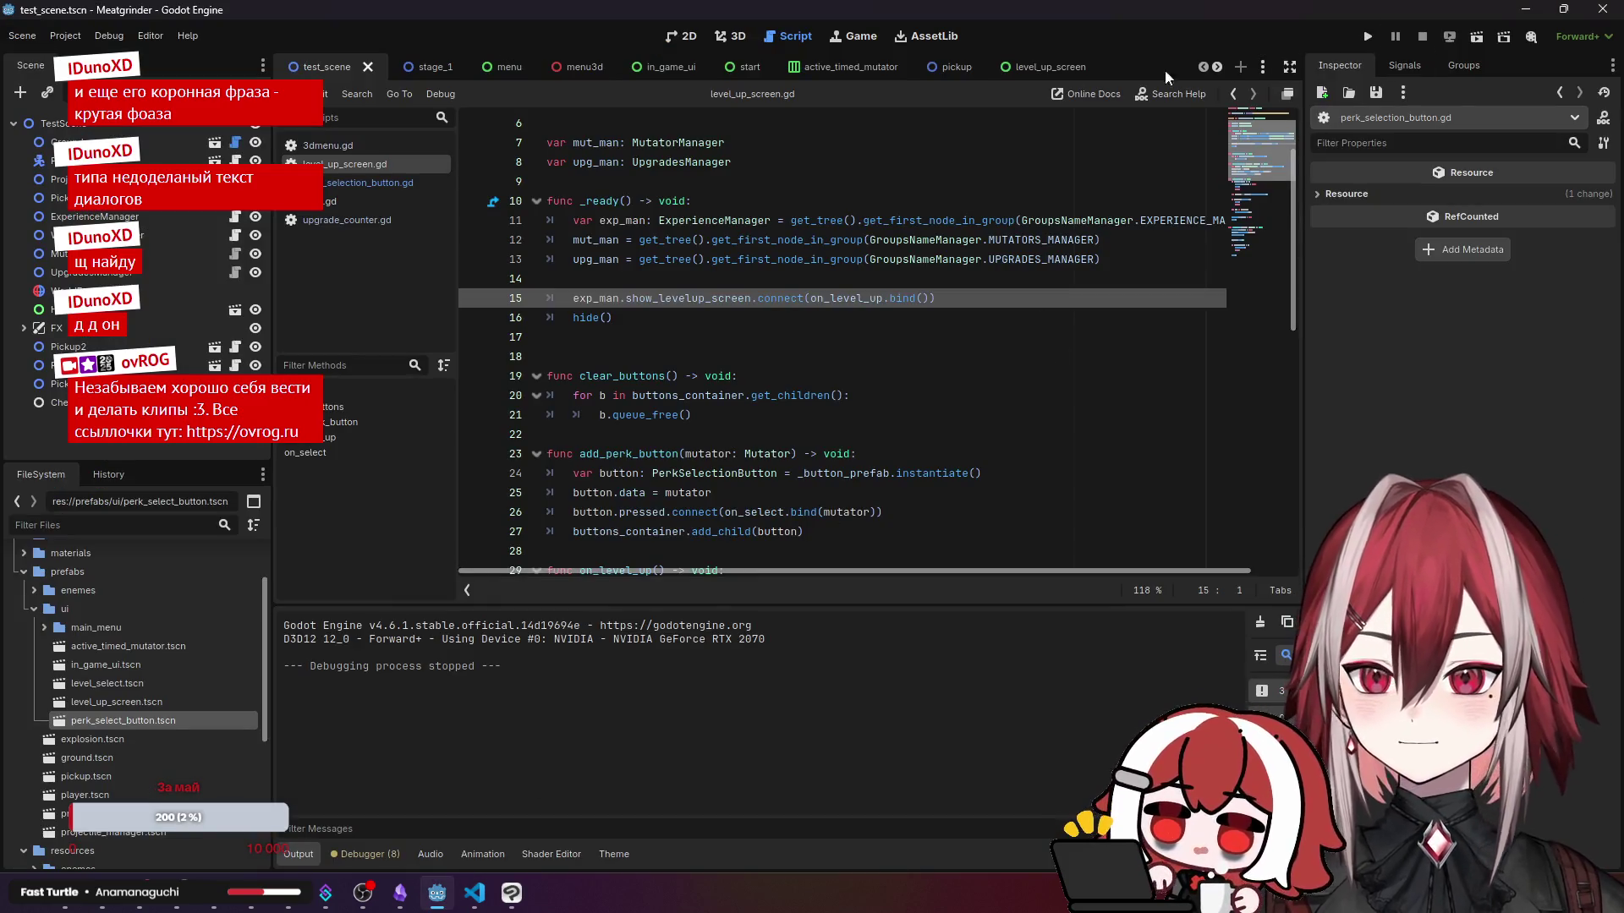
click(1478, 38)
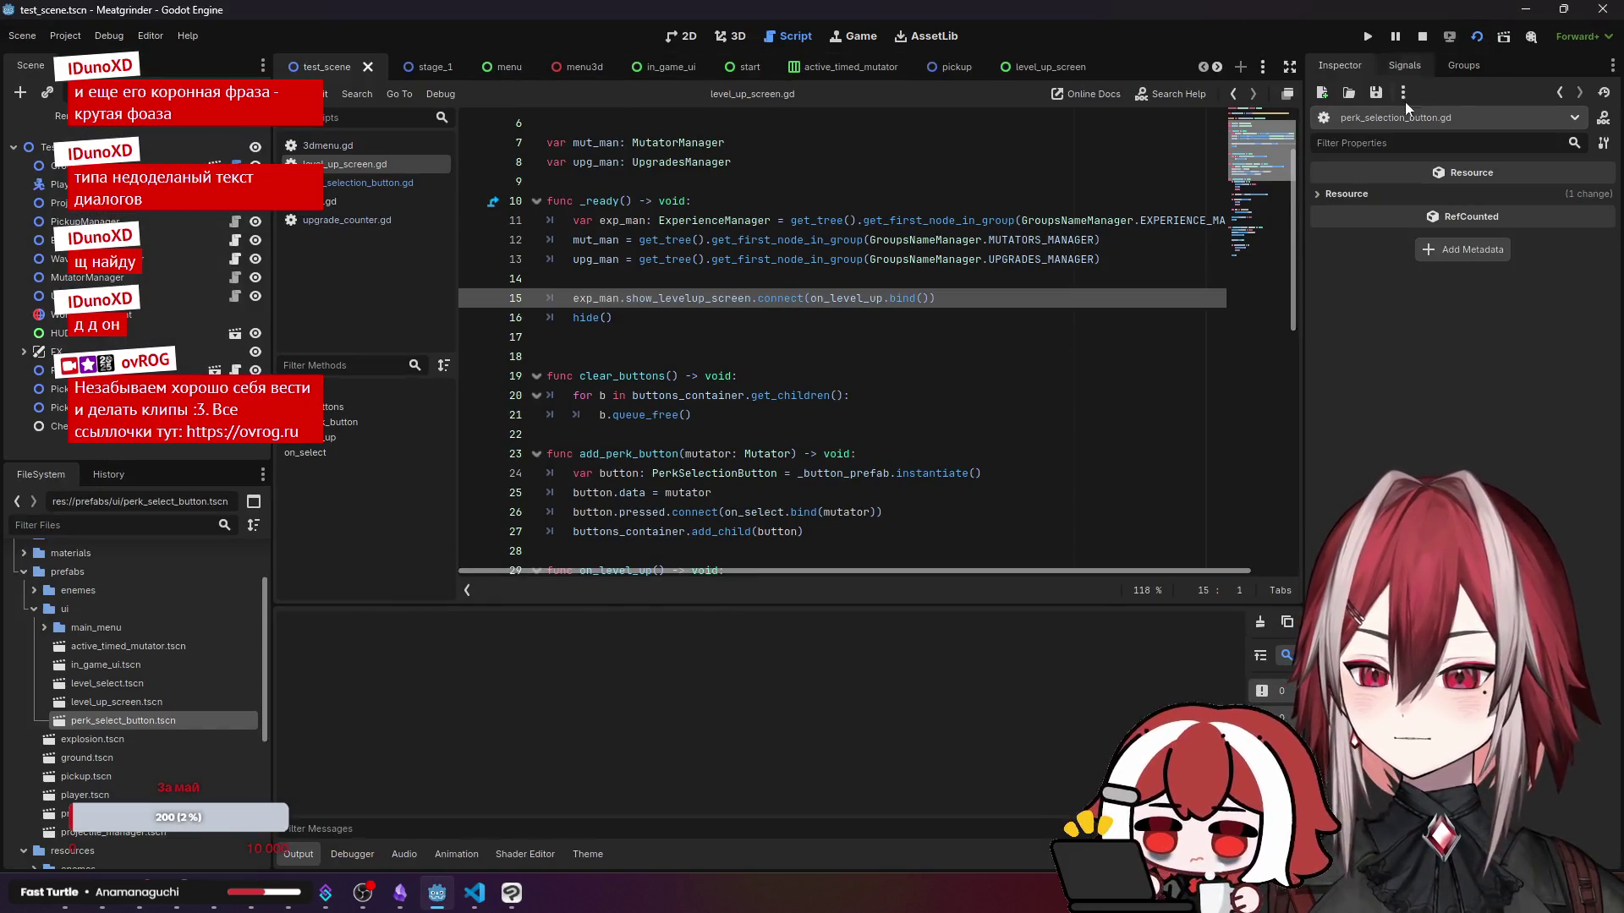
key(d)
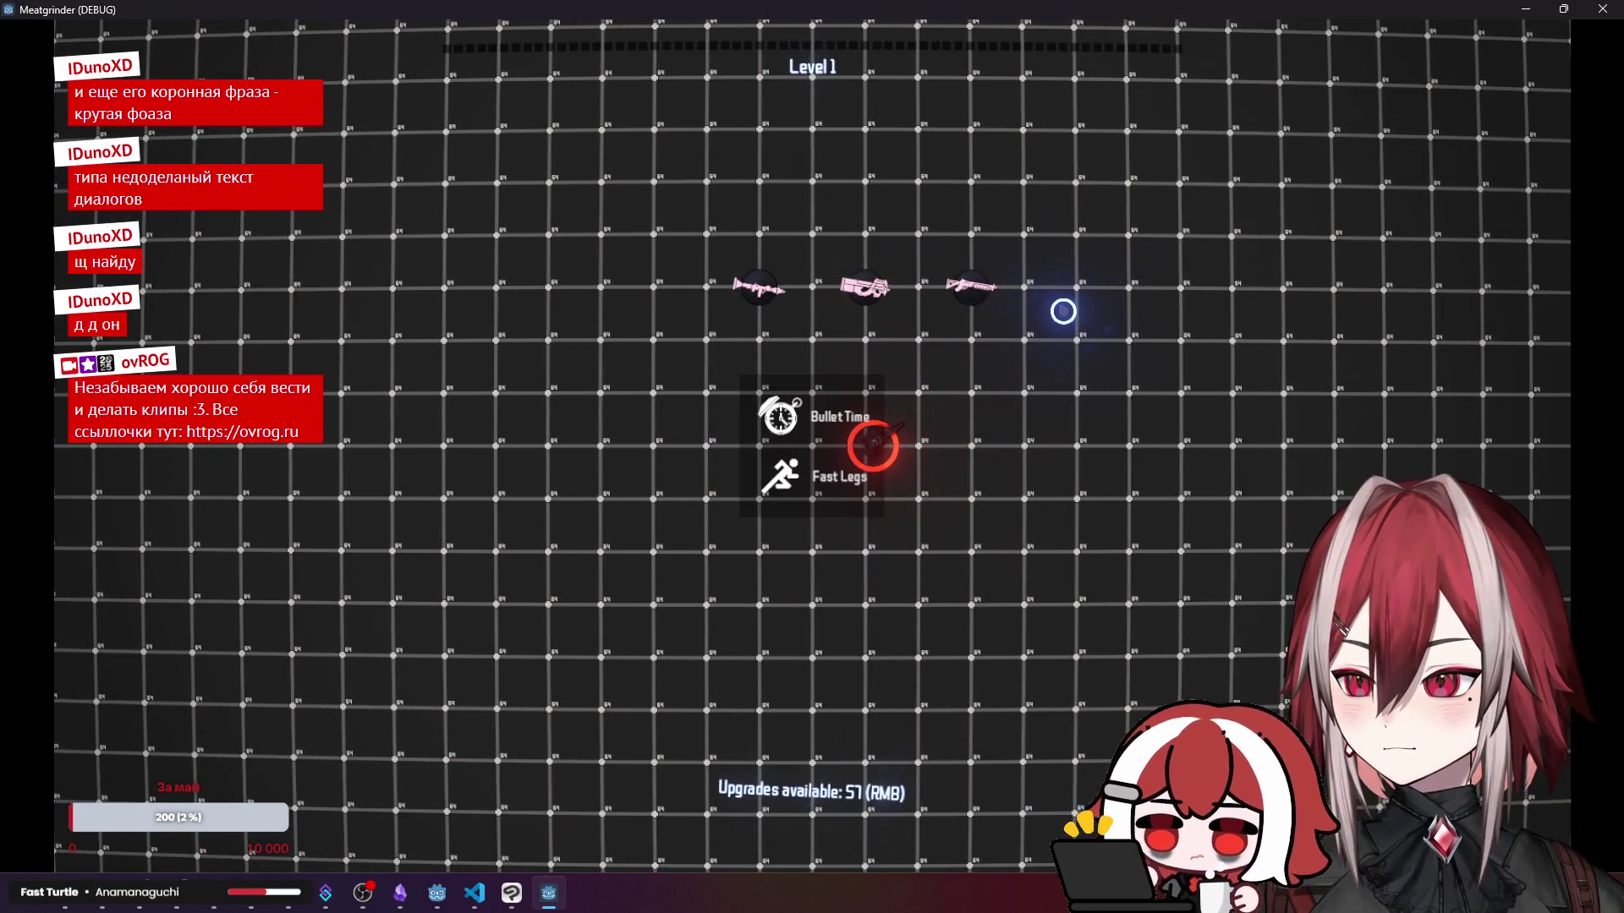
click(838, 440)
key(a)
key(w)
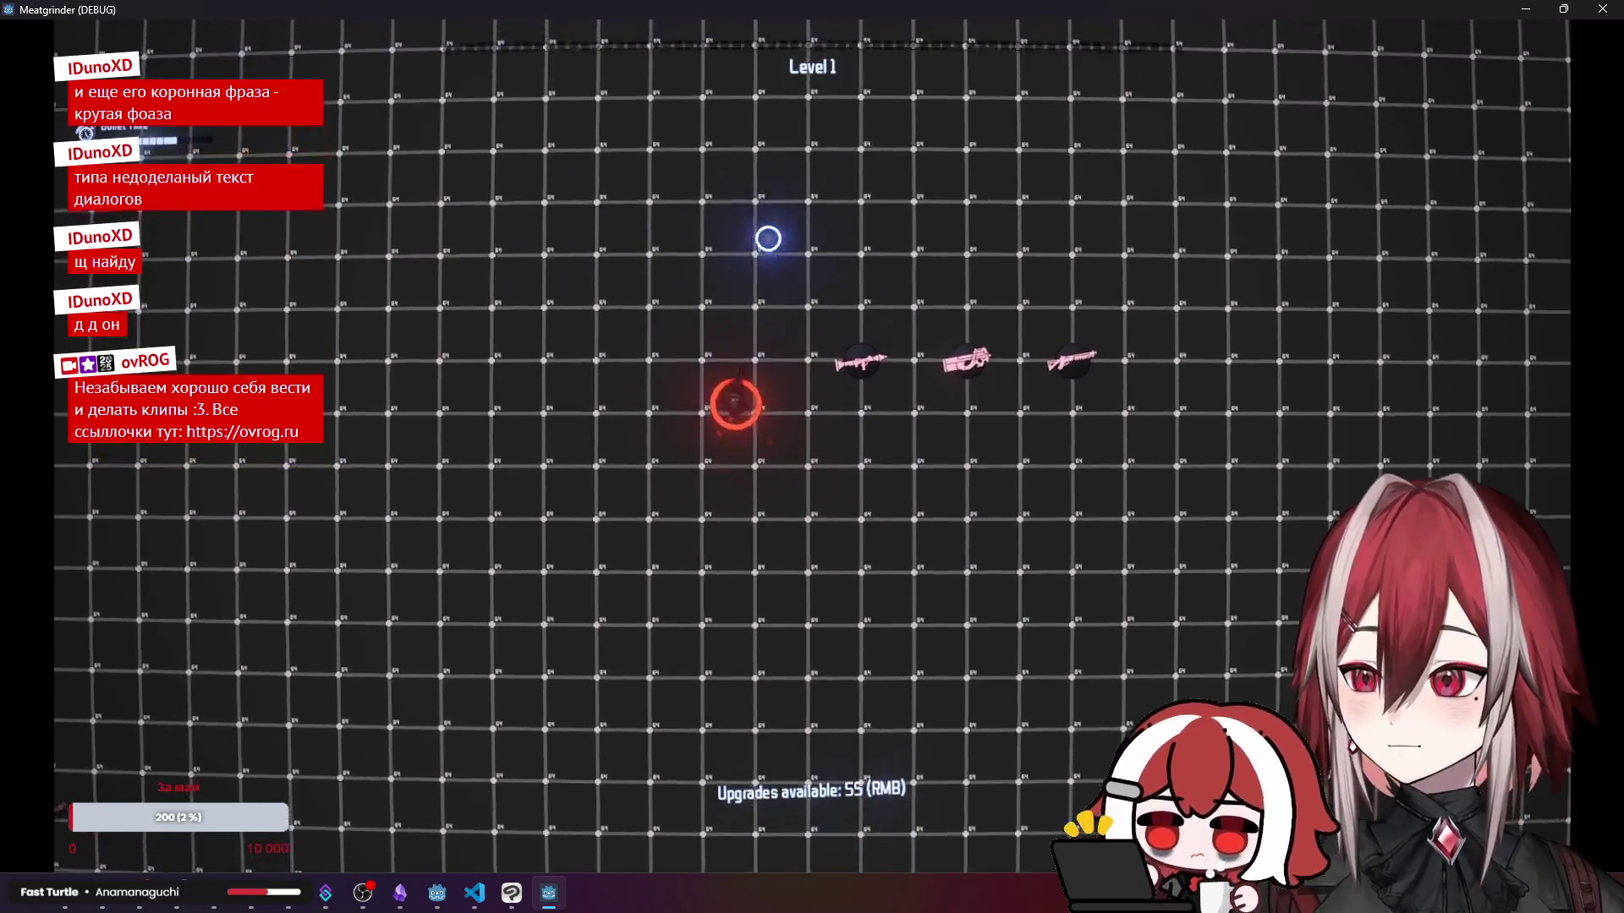
key(w)
key(a)
key(s)
key(s)
click(351, 500)
key(d)
click(981, 700)
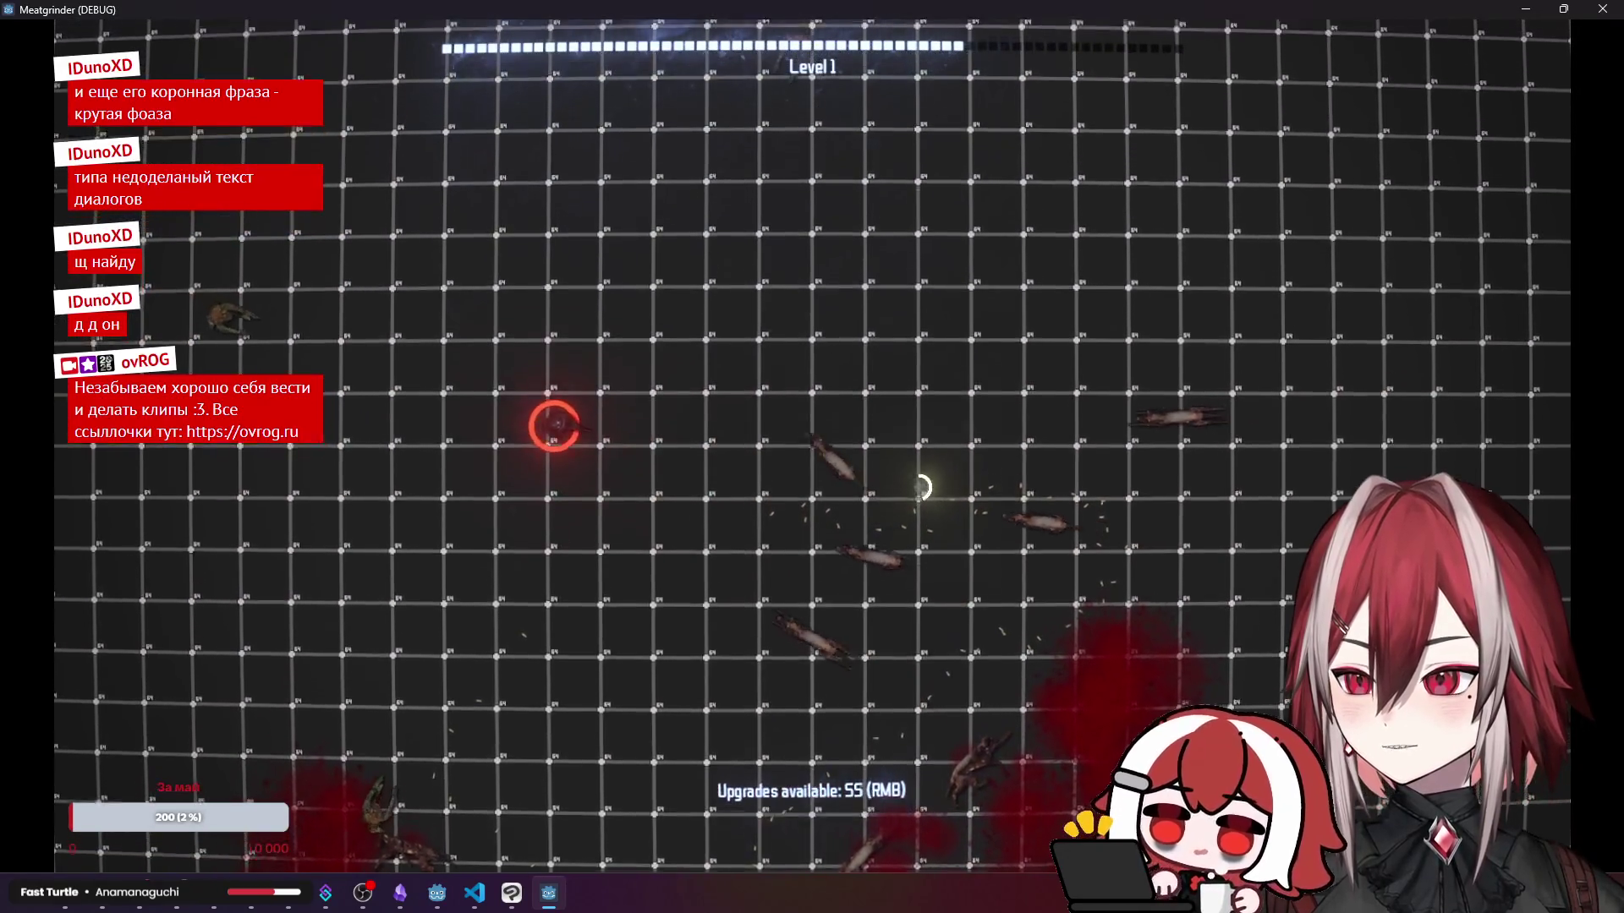
drag(834, 215, 1031, 218)
mouse_move(1216, 418)
mouse_down()
mouse_move(1200, 482)
mouse_move(1022, 499)
mouse_up()
mouse_move(885, 286)
mouse_down()
mouse_move(1015, 290)
mouse_move(986, 460)
mouse_move(841, 551)
mouse_move(722, 525)
mouse_move(761, 519)
mouse_up()
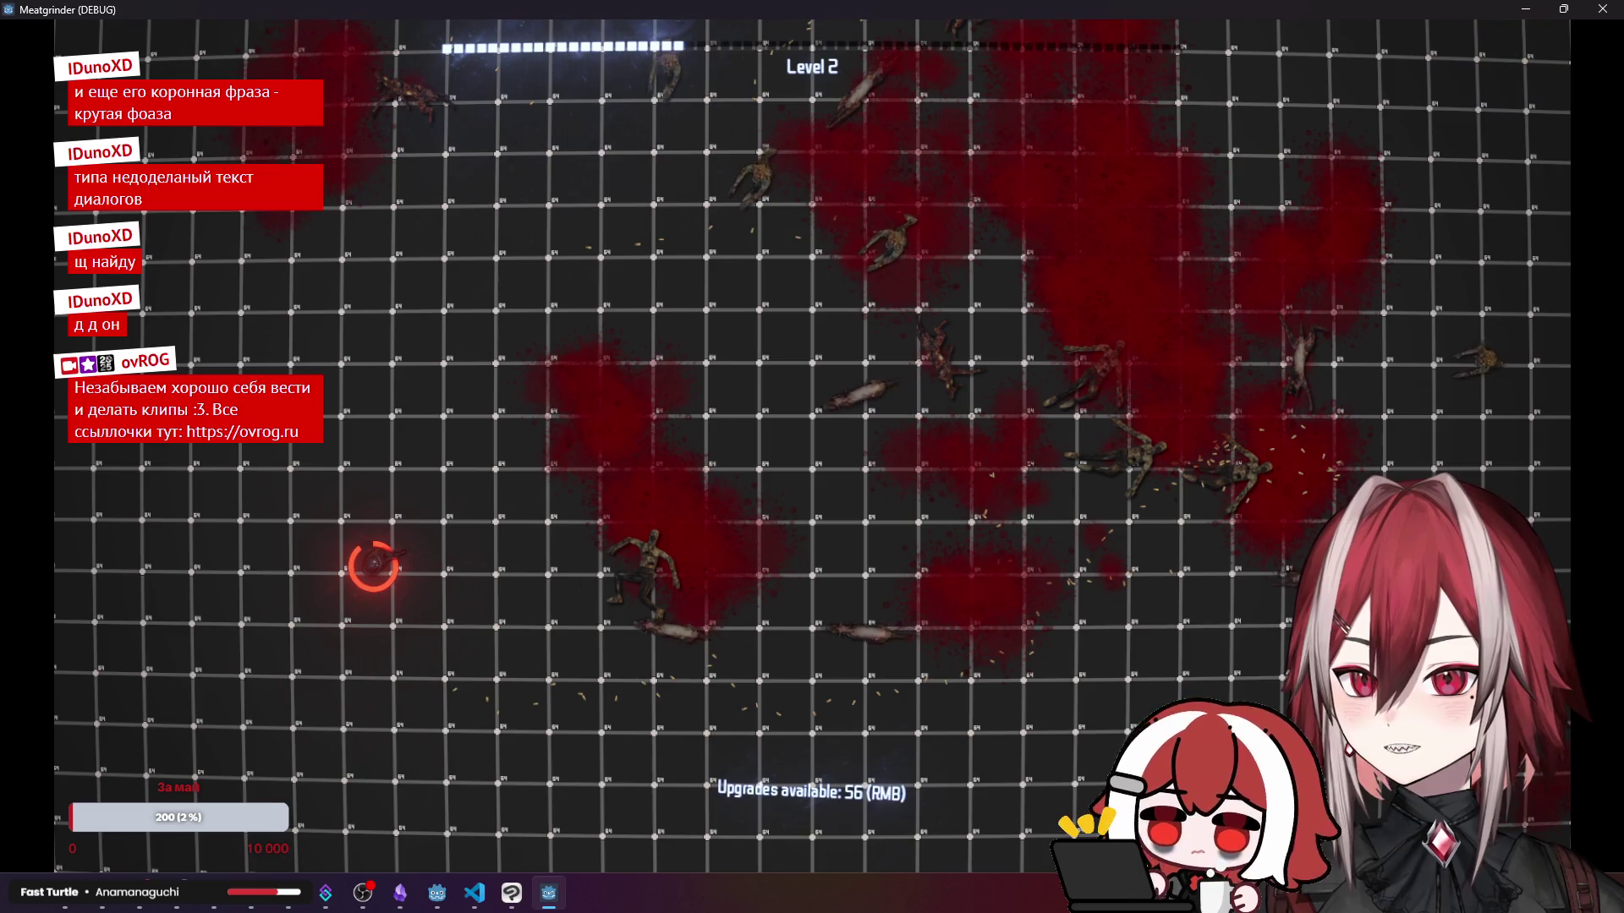
key(F8)
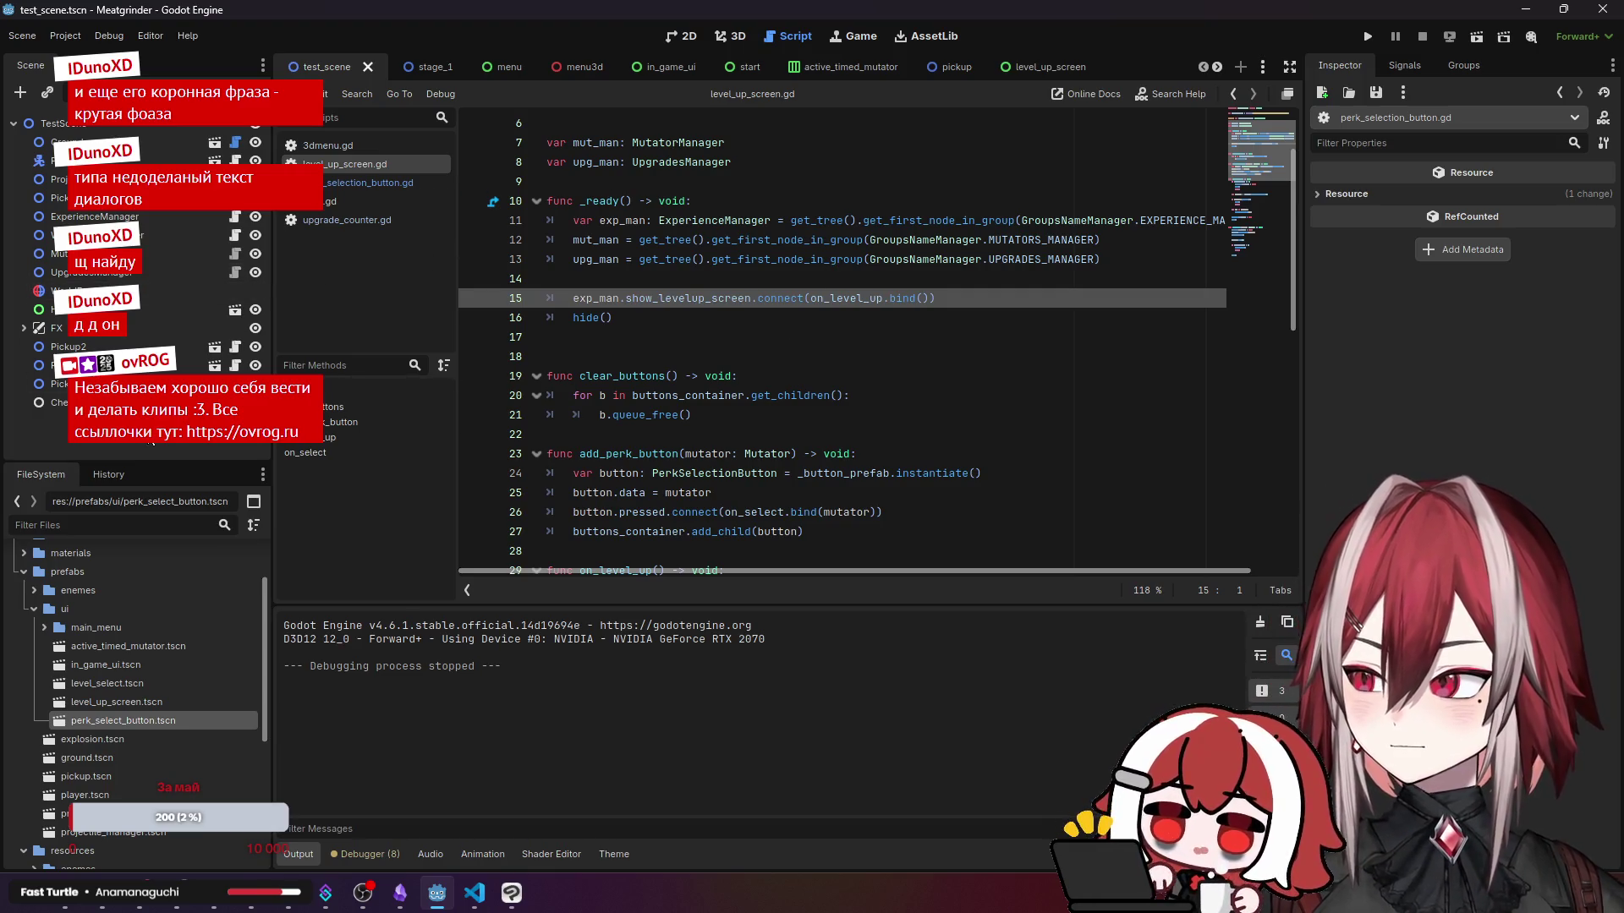
- Open locale.csv from the locale folder and place the cursor after the LEVEL_TXT line
scroll(82, 626, up, 2)
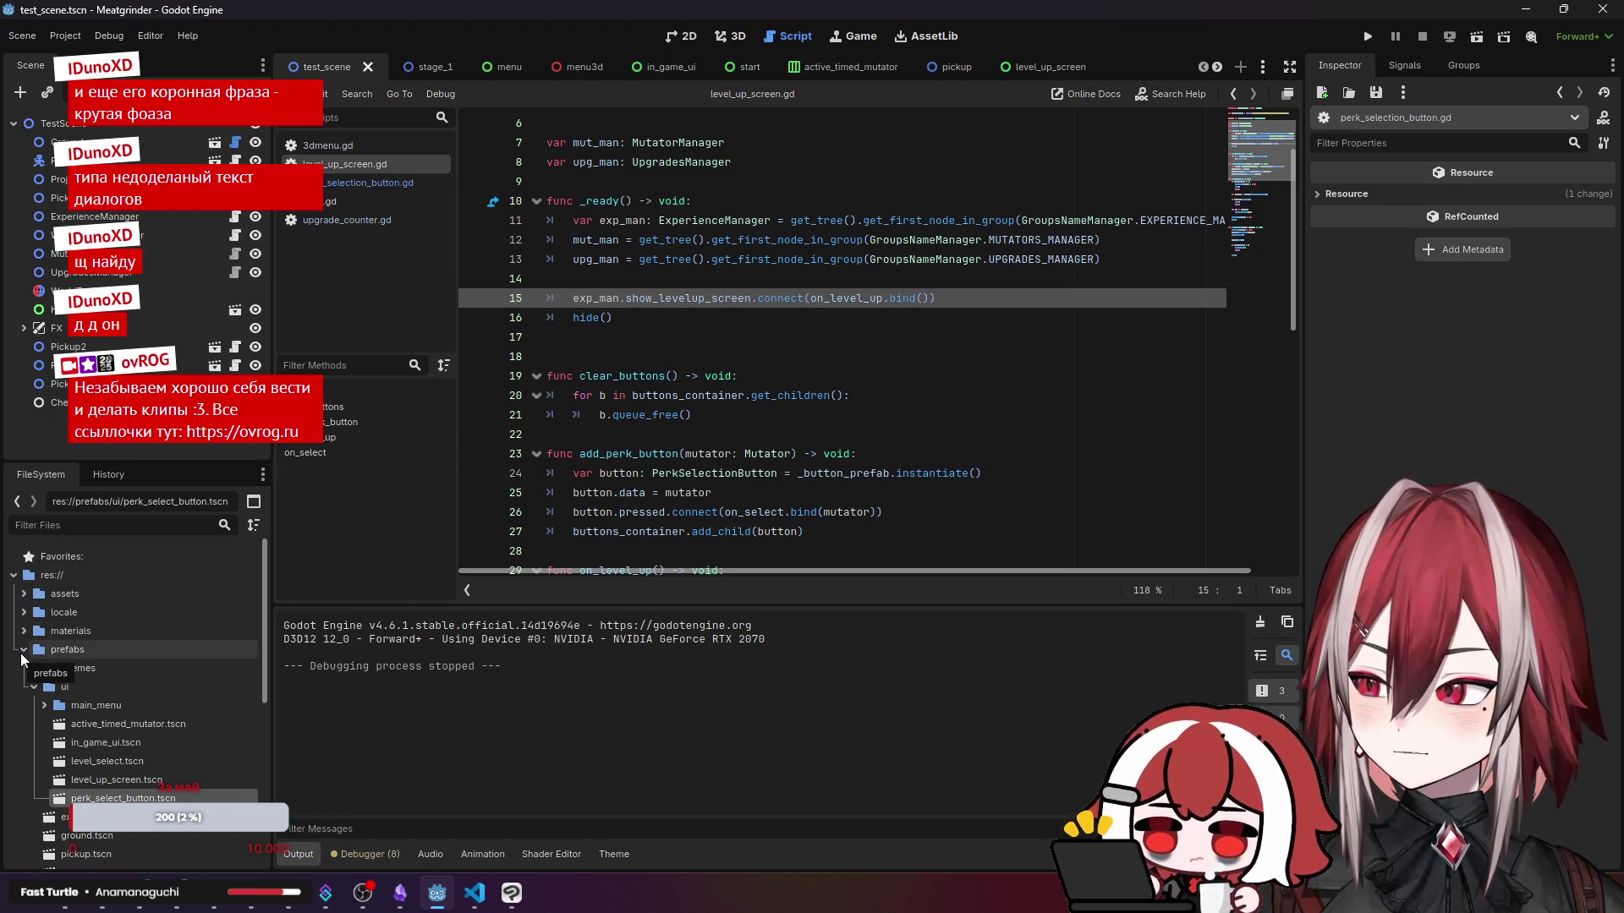
click(20, 652)
click(23, 613)
double_click(56, 636)
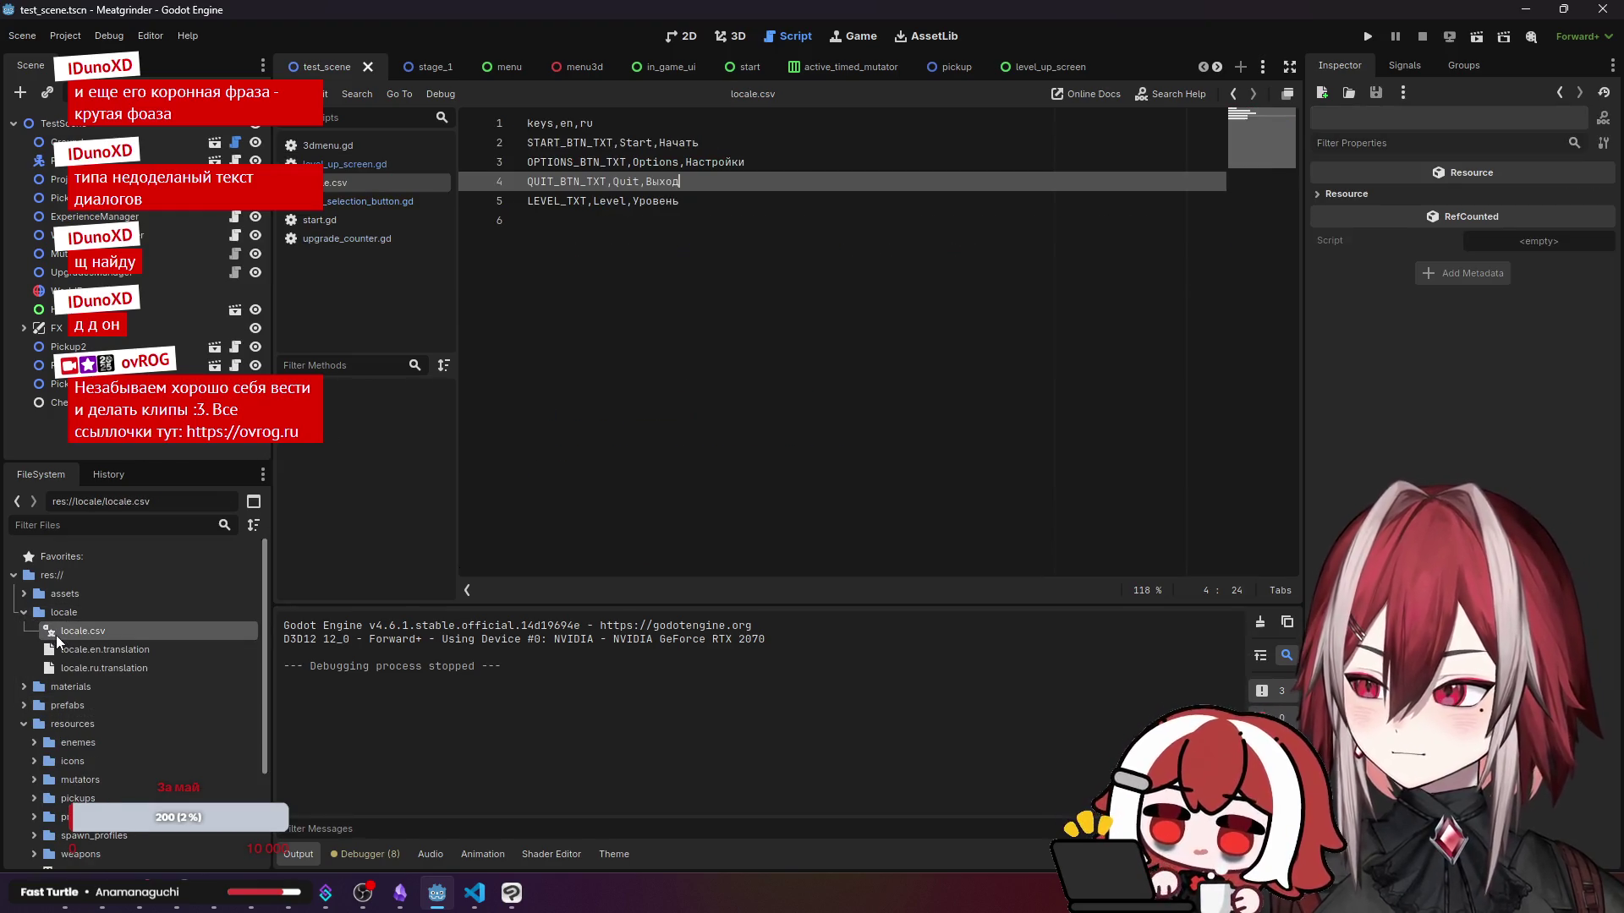
click(642, 271)
click(686, 201)
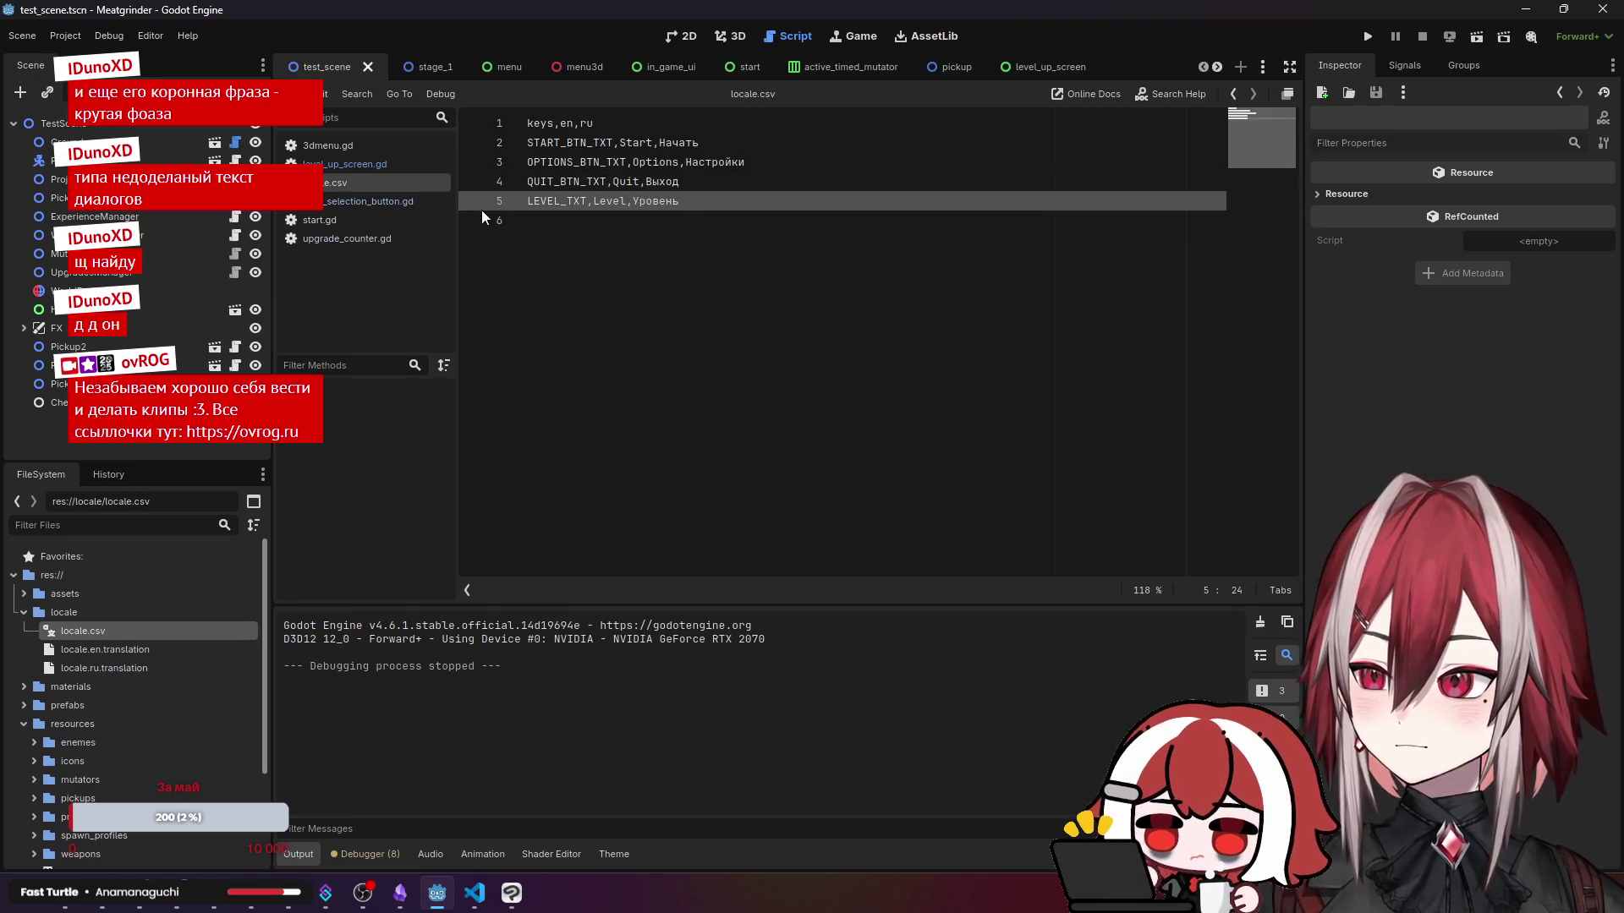
- Close the extra open scene tabs
middle_click(438, 63)
middle_click(438, 62)
middle_click(438, 63)
middle_click(438, 63)
middle_click(438, 63)
middle_click(438, 62)
middle_click(438, 62)
middle_click(438, 63)
middle_click(438, 63)
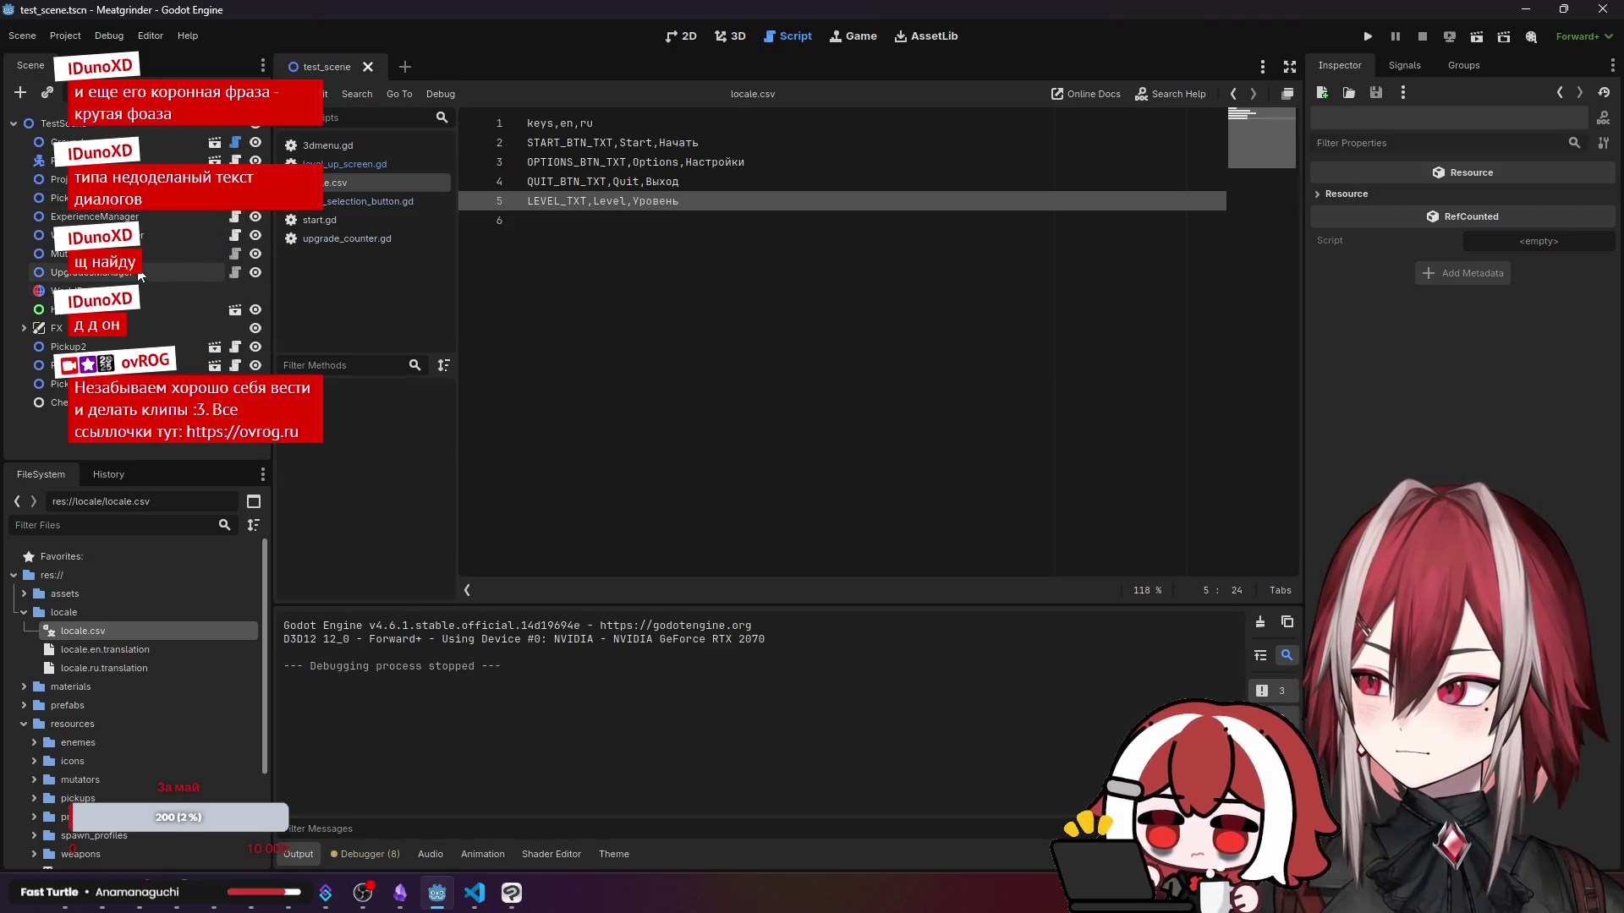
- Open the menu3d scene and check it in both the 2D and 3D views
scroll(123, 630, down, 3)
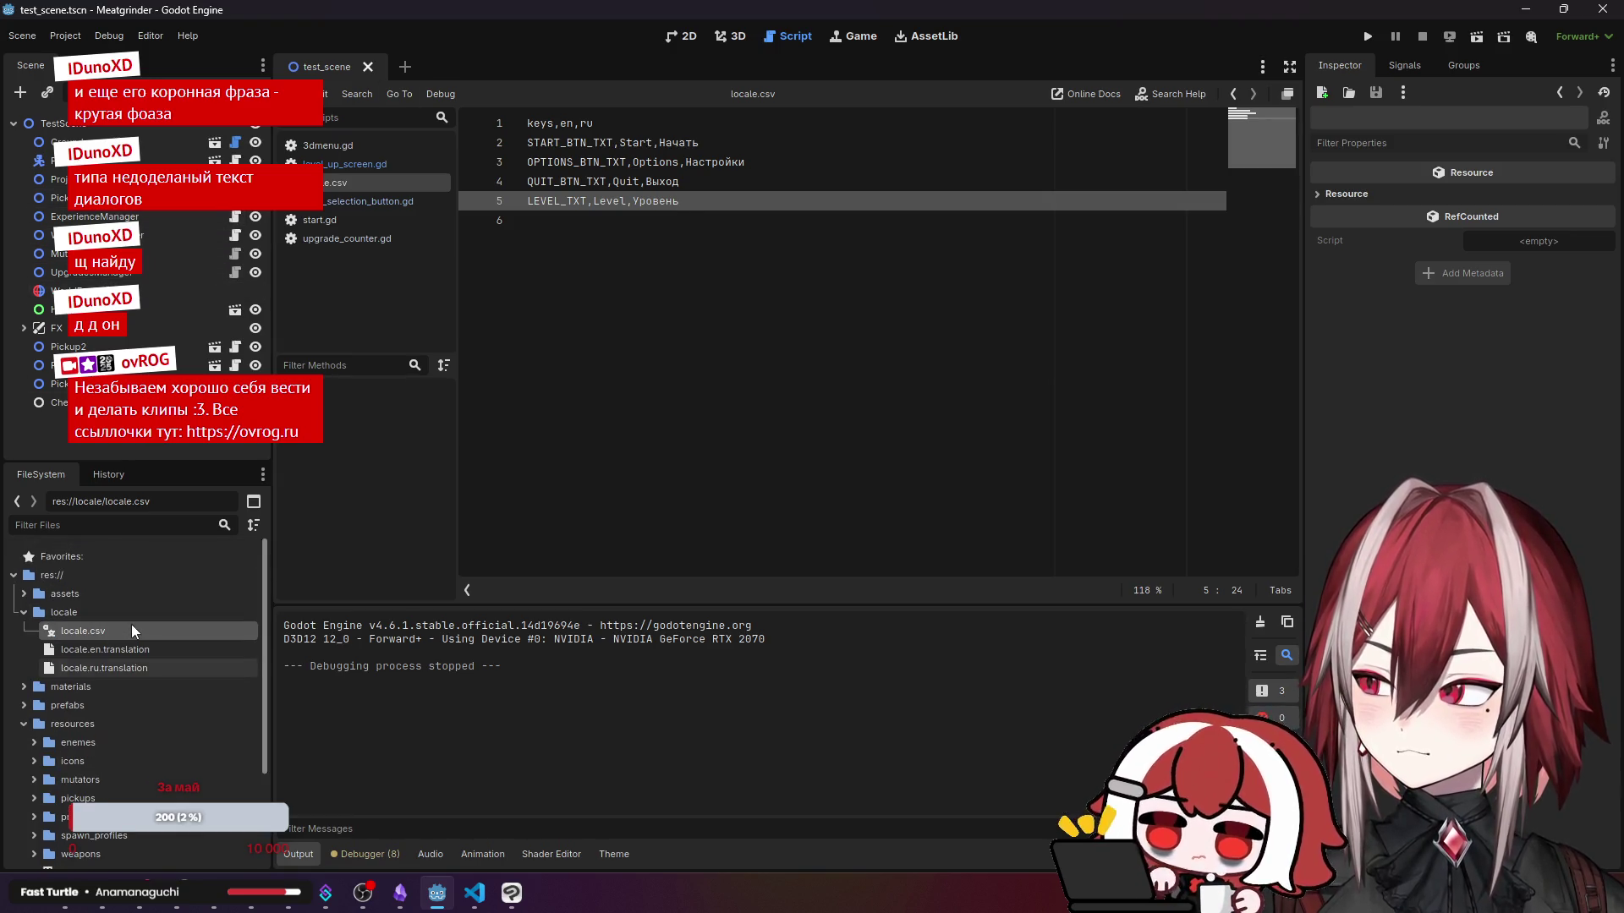
scroll(36, 689, down, 1)
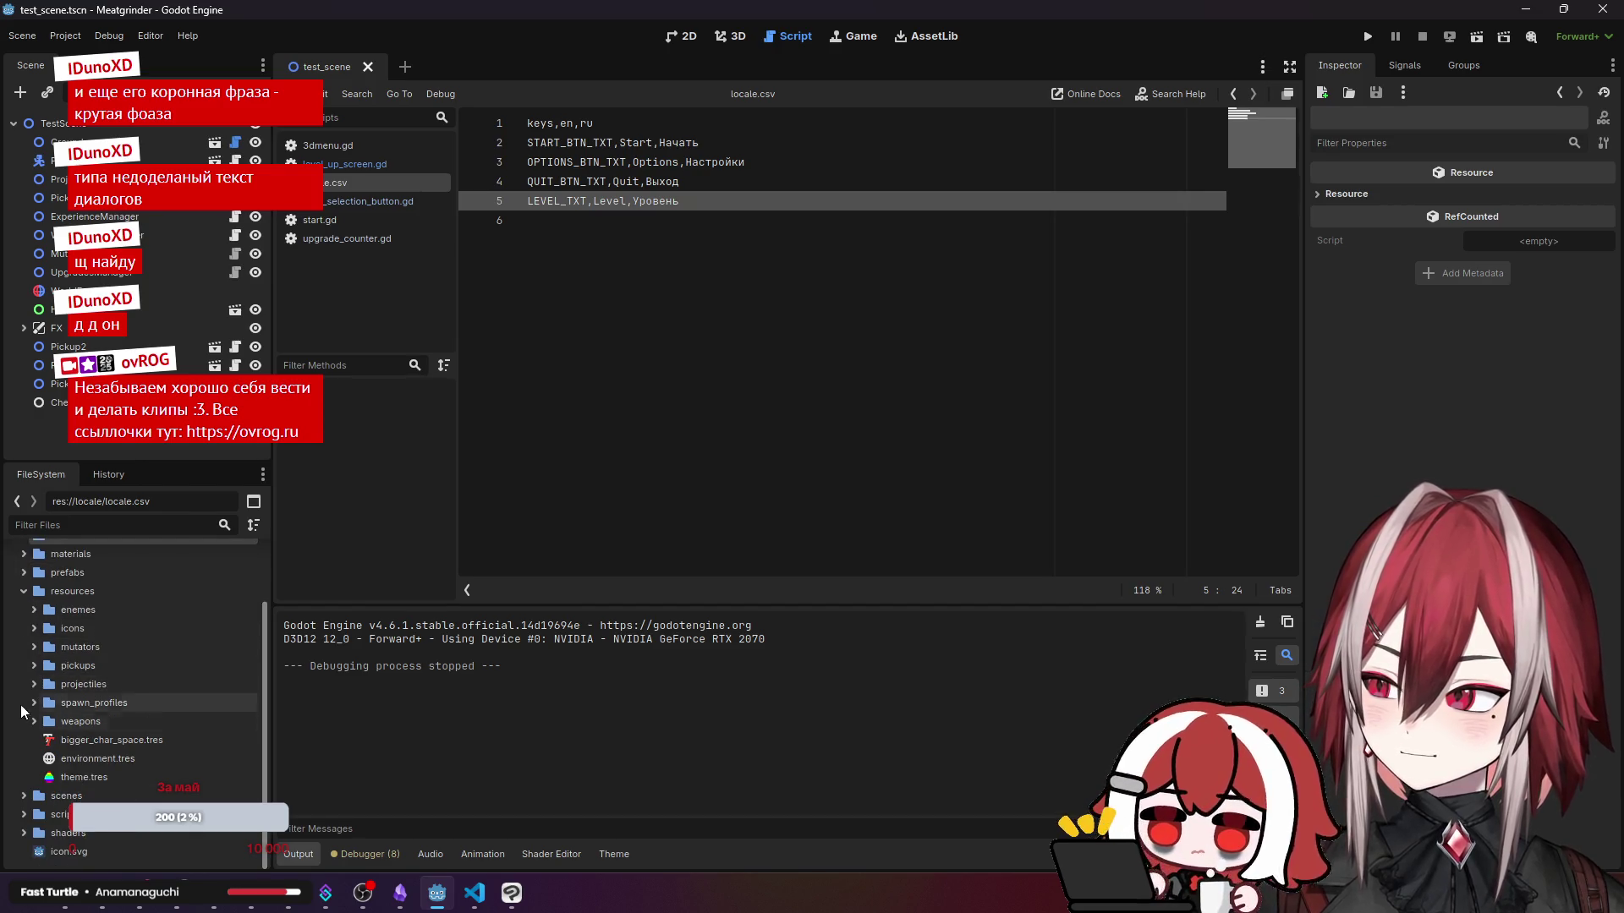
scroll(67, 770, down, 2)
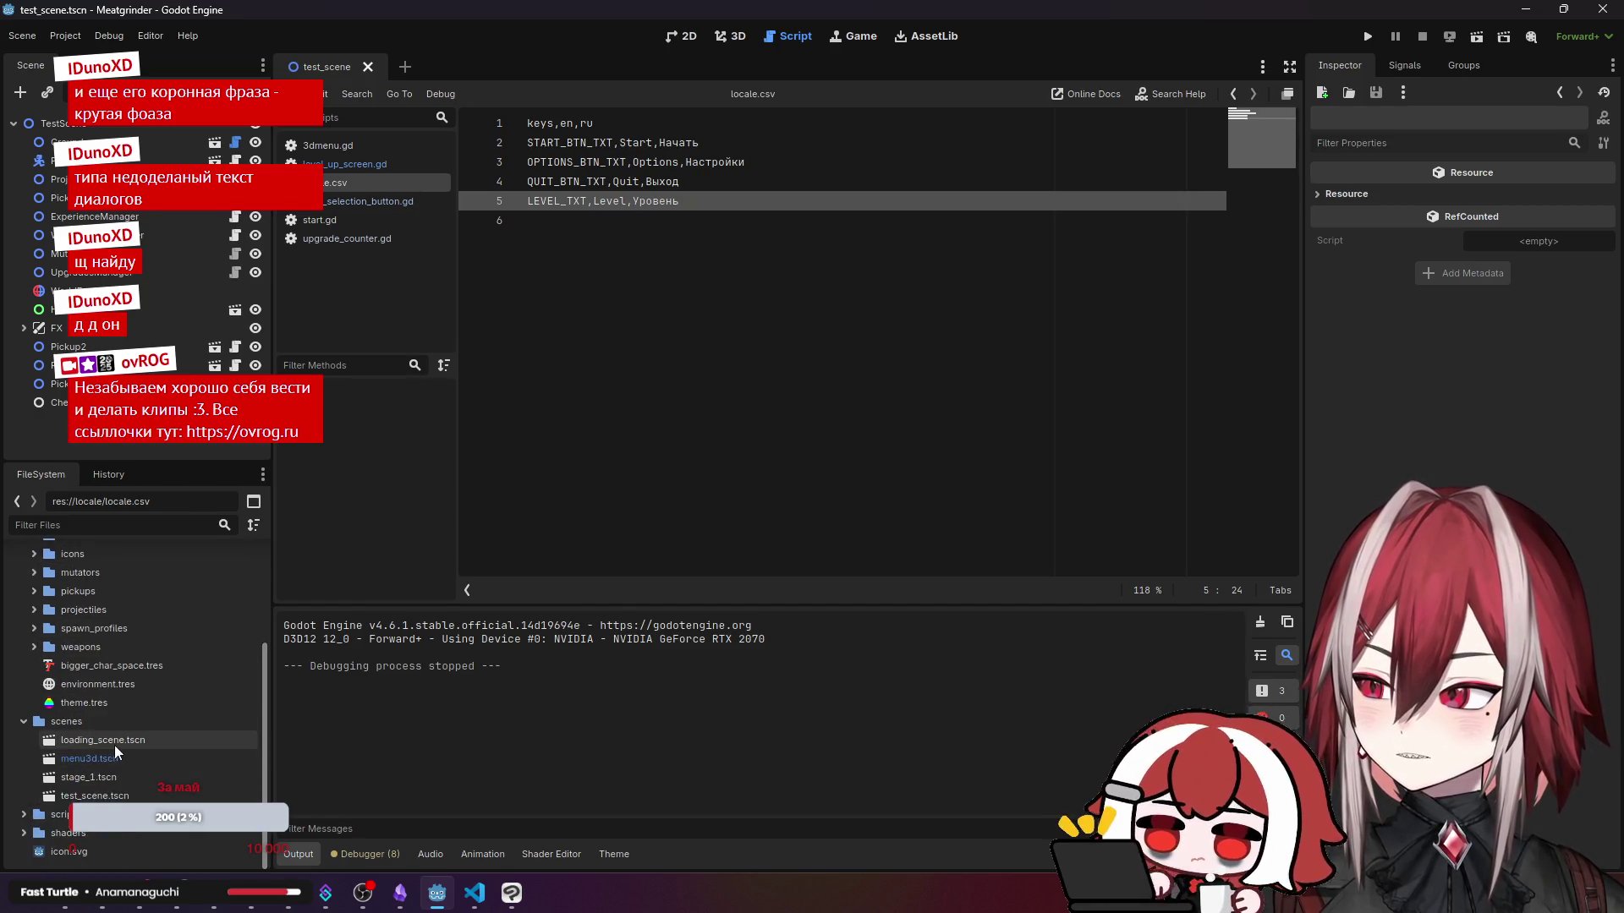
double_click(141, 760)
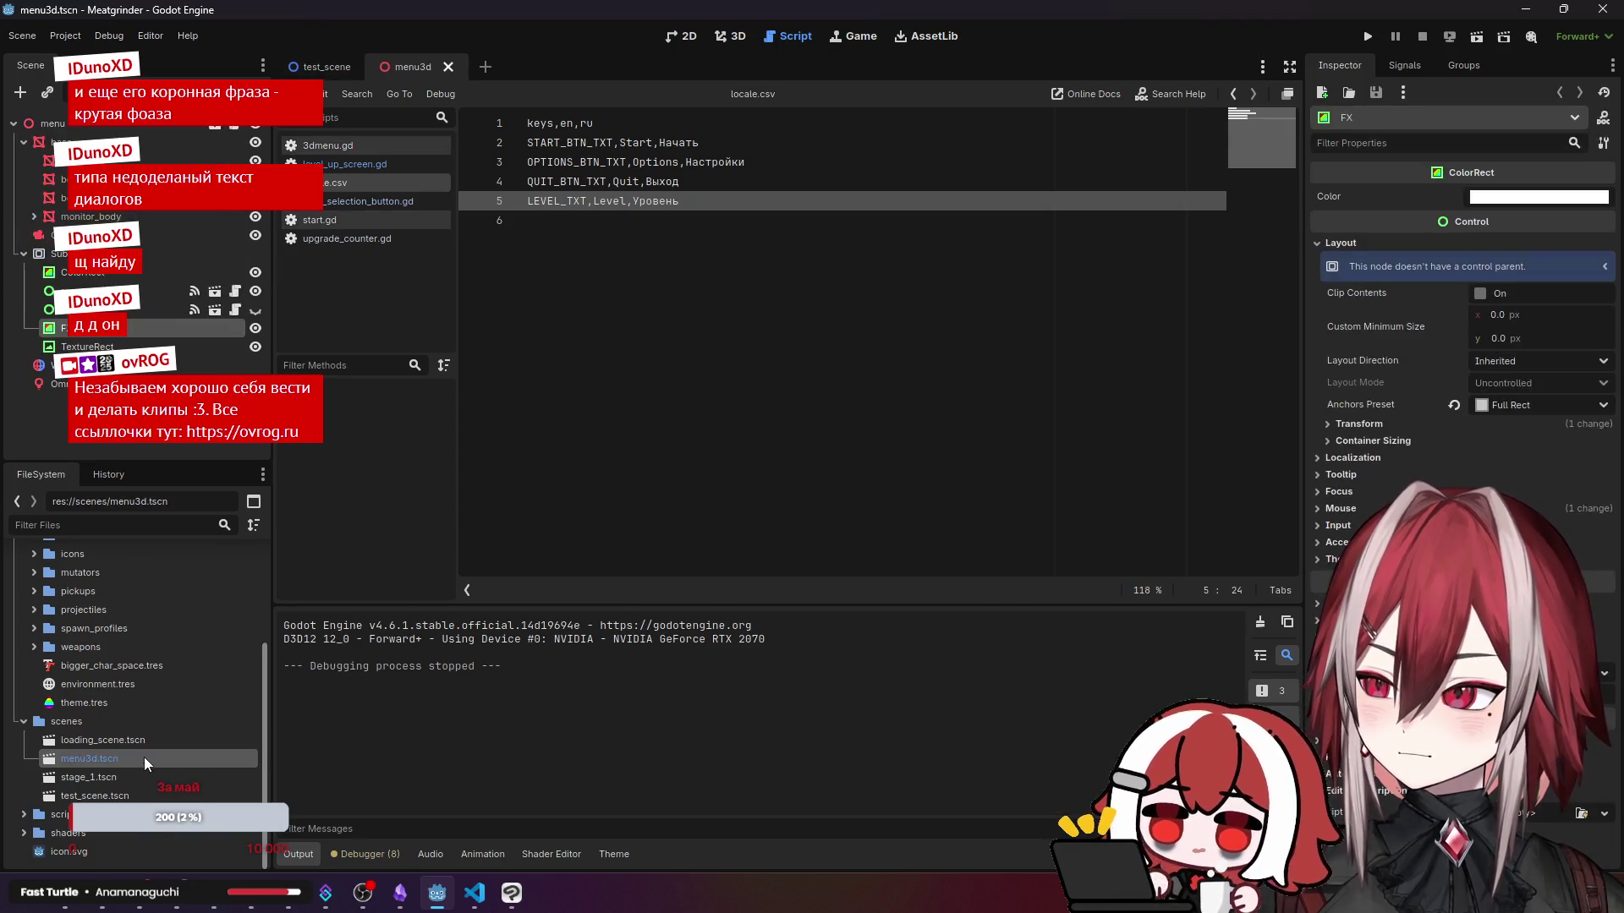
click(687, 40)
click(729, 36)
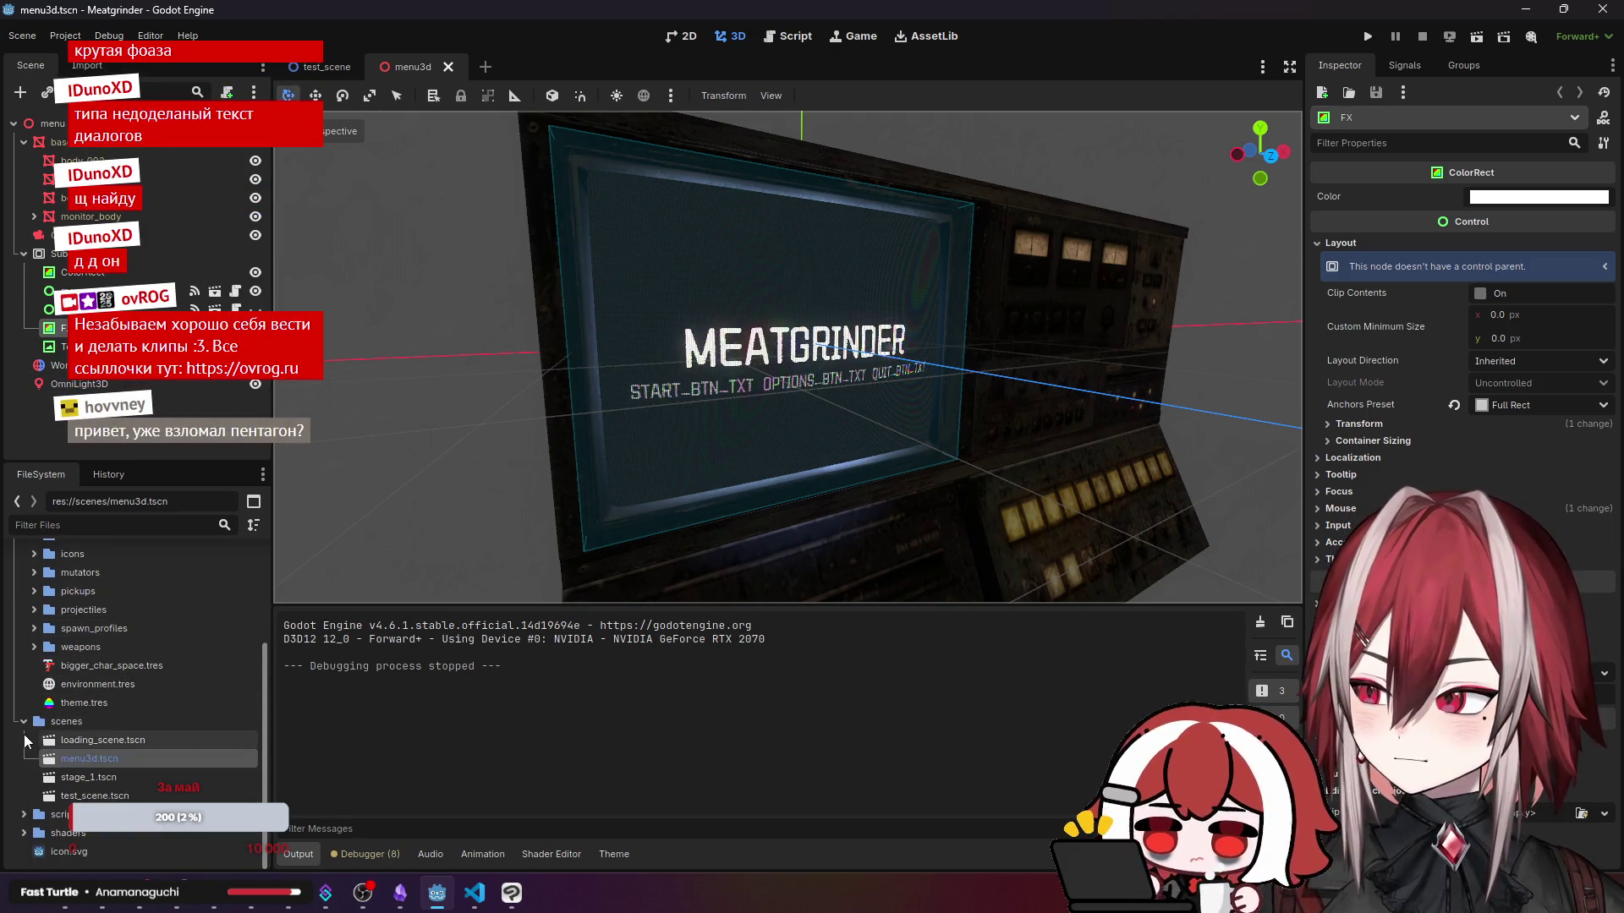
- Open the main menu and start level-select scenes from prefabs/main_menu, then return to VS Code
scroll(26, 733, up, 3)
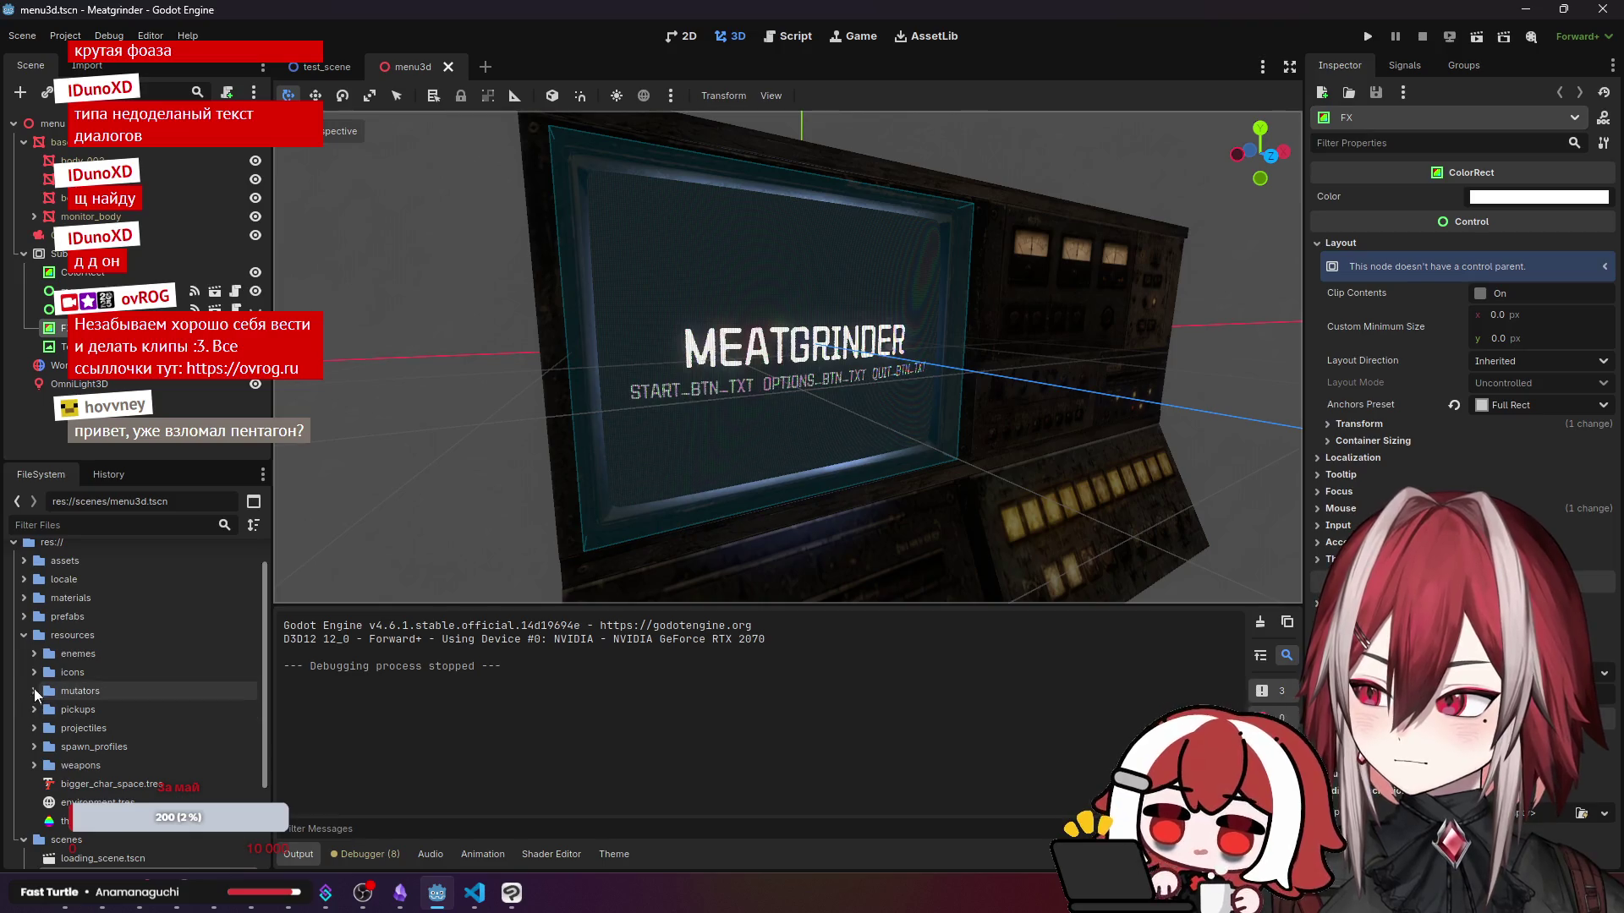
click(24, 635)
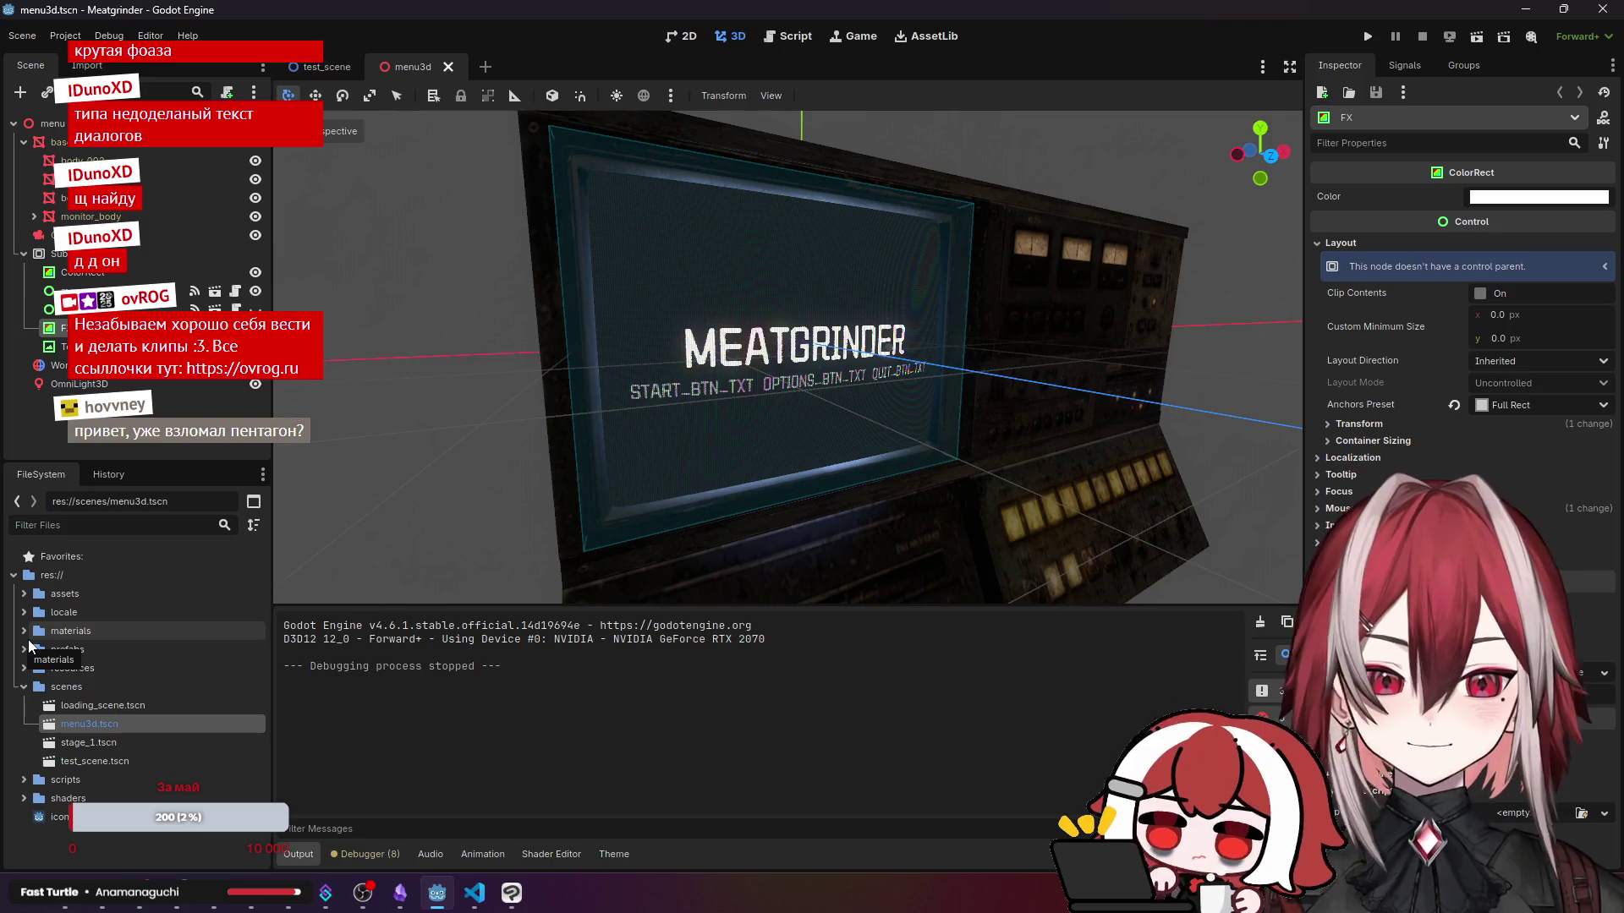
click(26, 649)
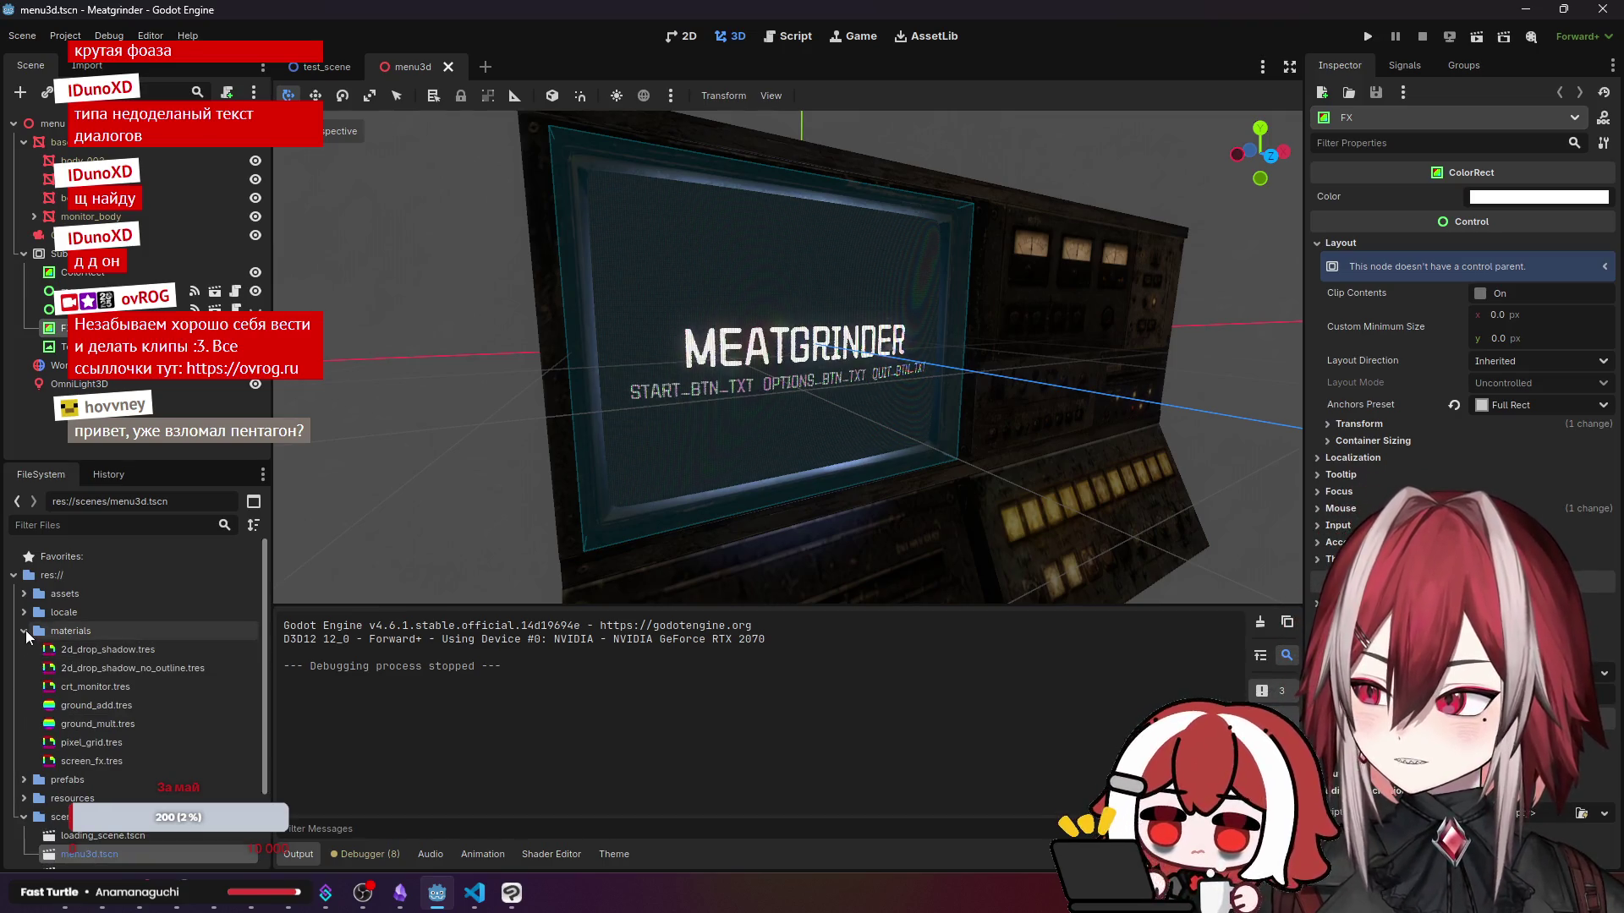
click(26, 650)
click(24, 651)
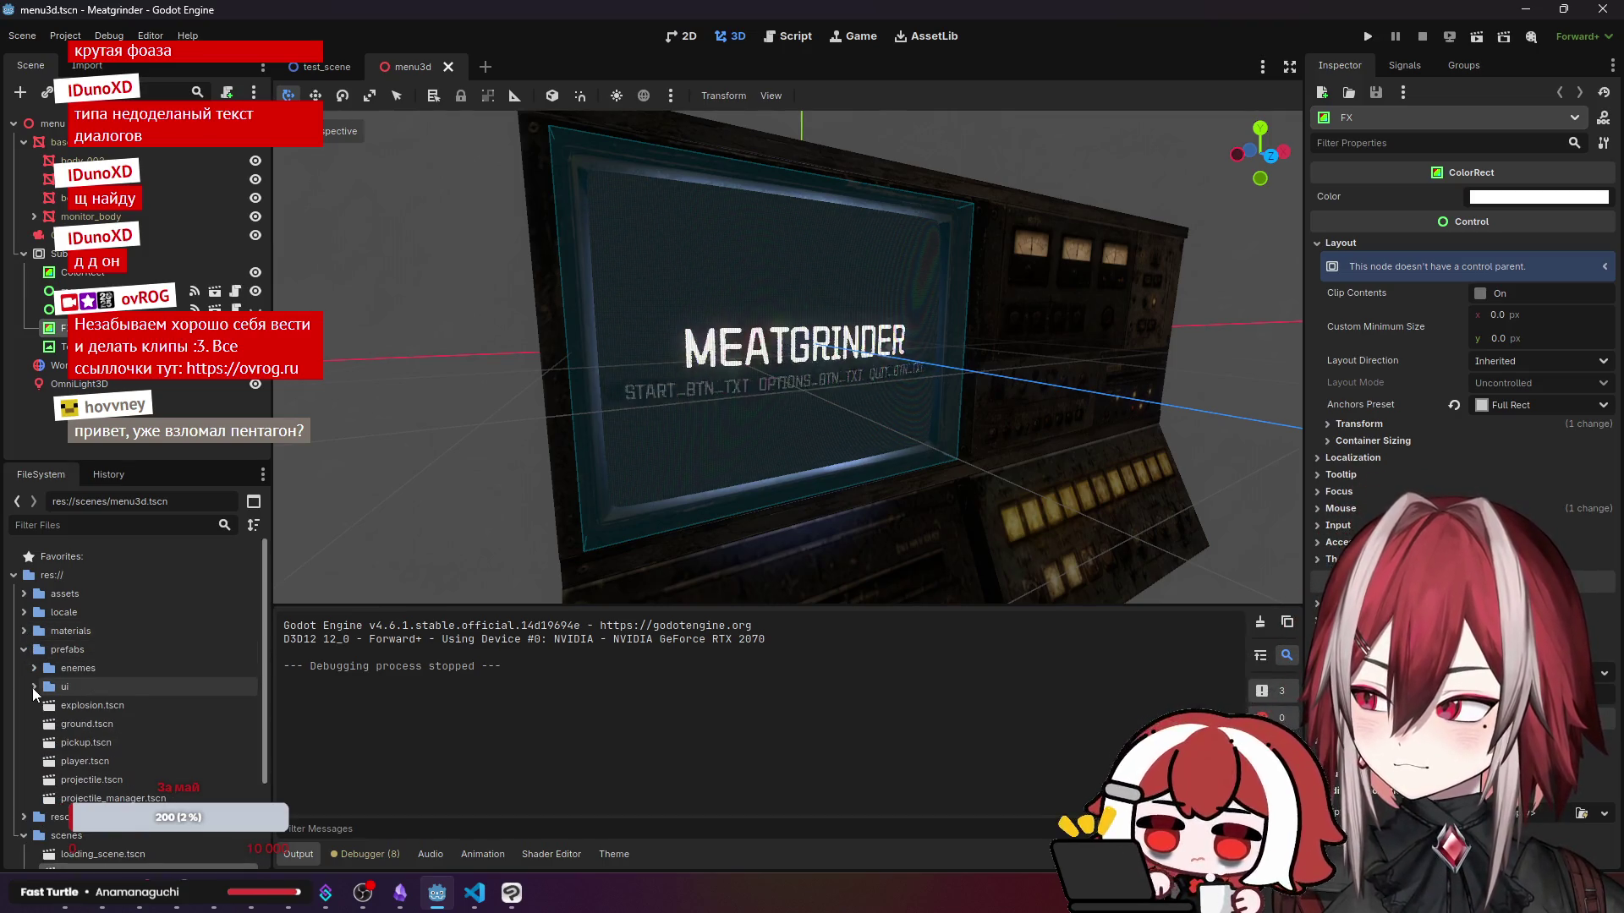
scroll(93, 692, down, 2)
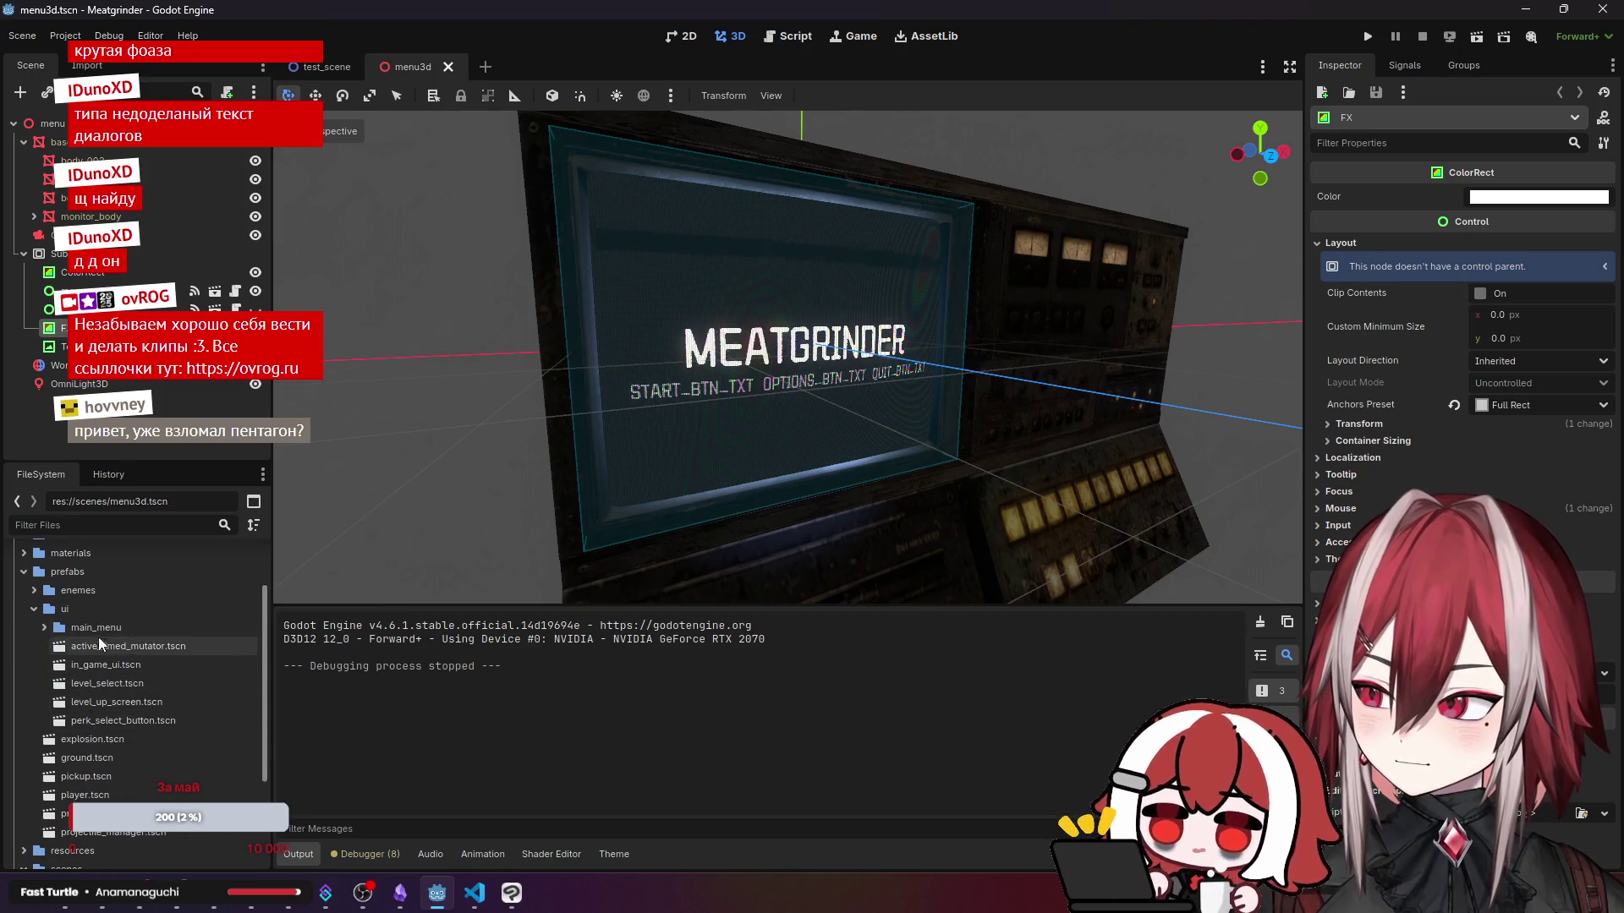
click(45, 628)
double_click(104, 652)
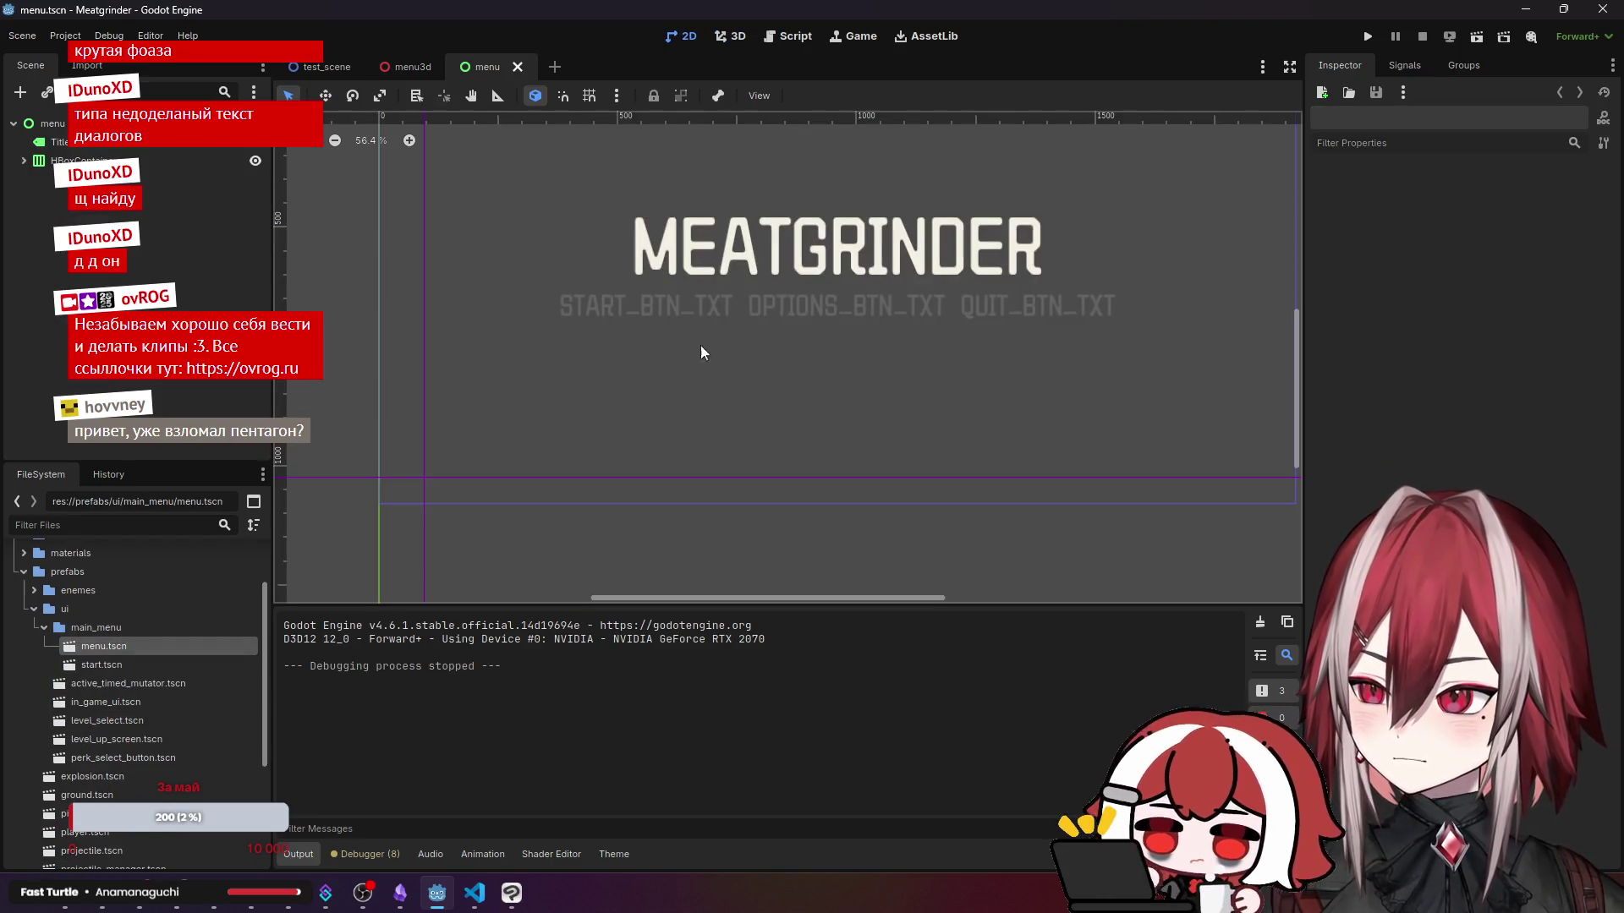
double_click(120, 659)
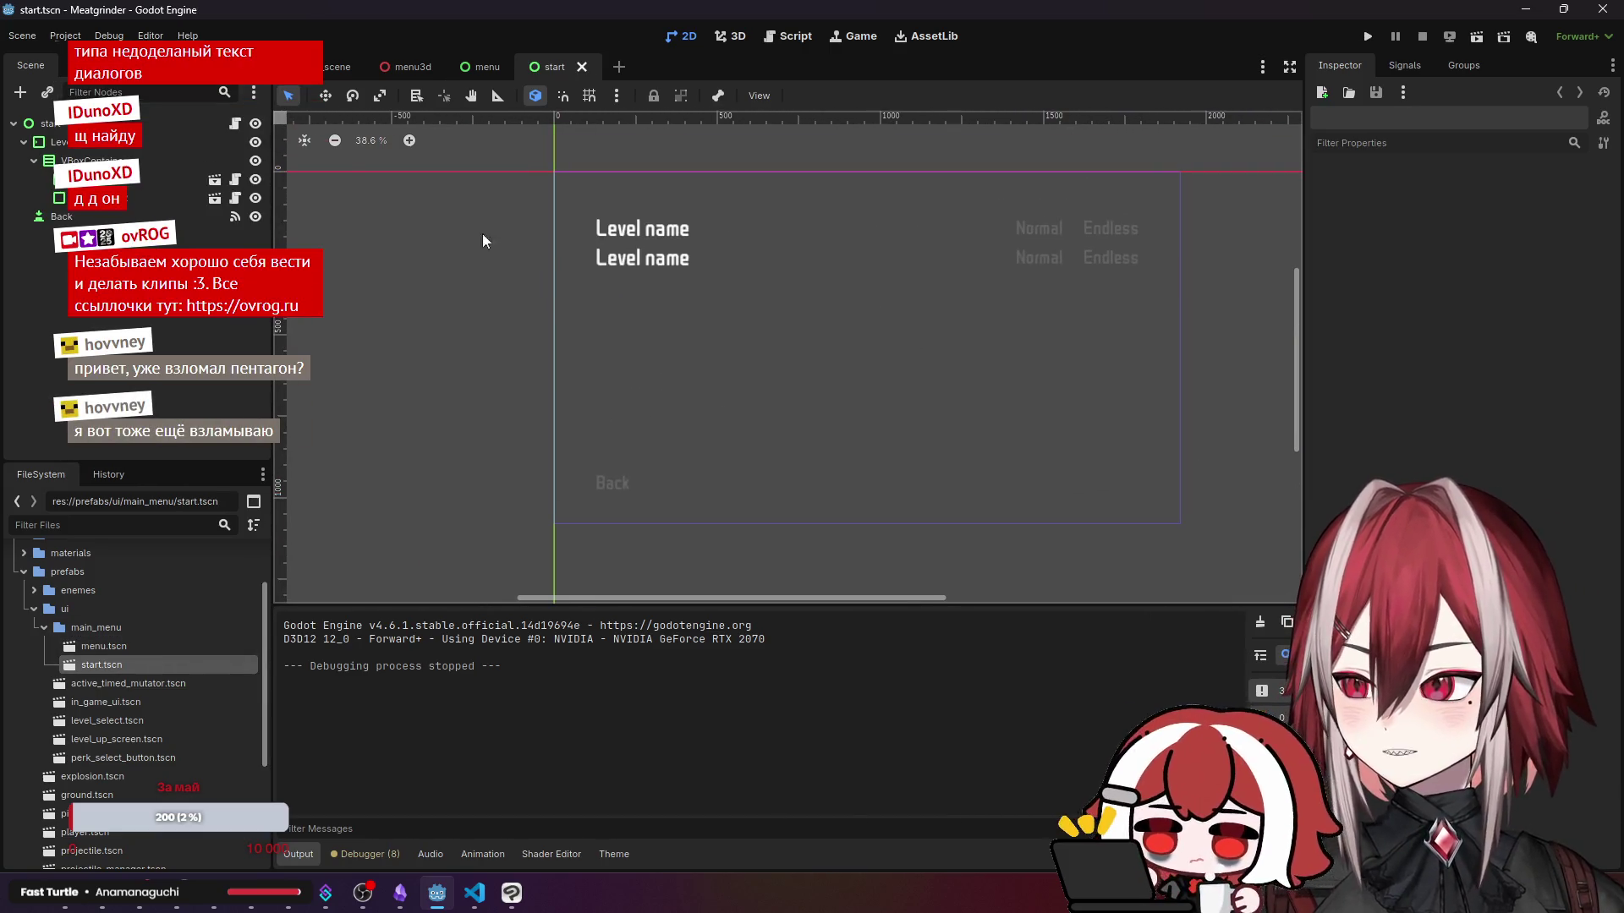
click(337, 67)
click(554, 67)
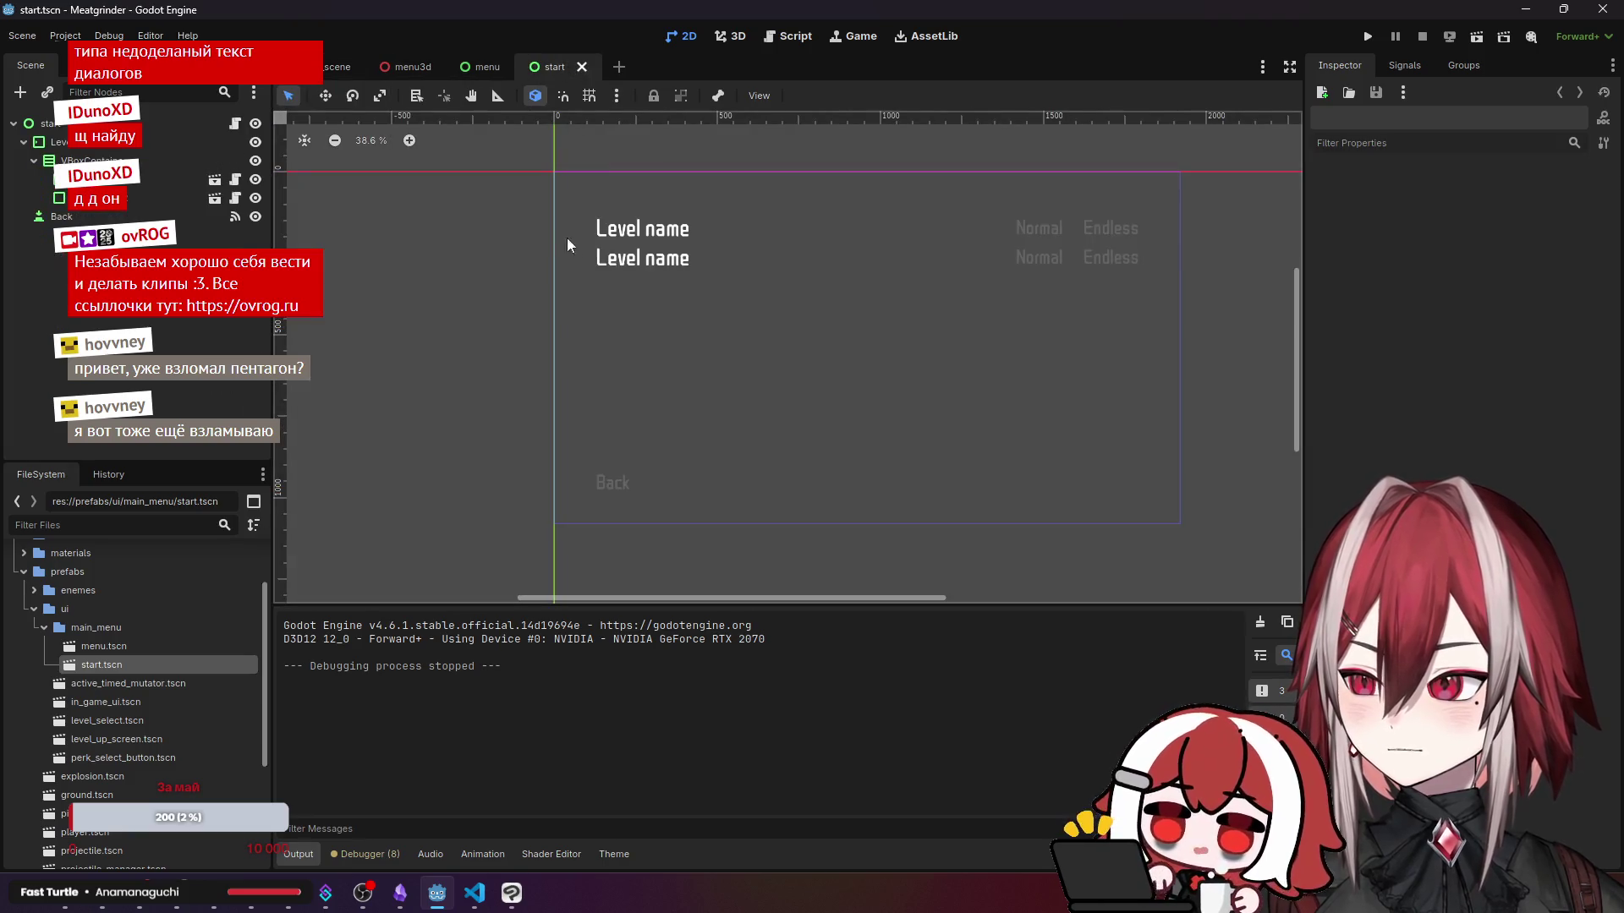
click(472, 893)
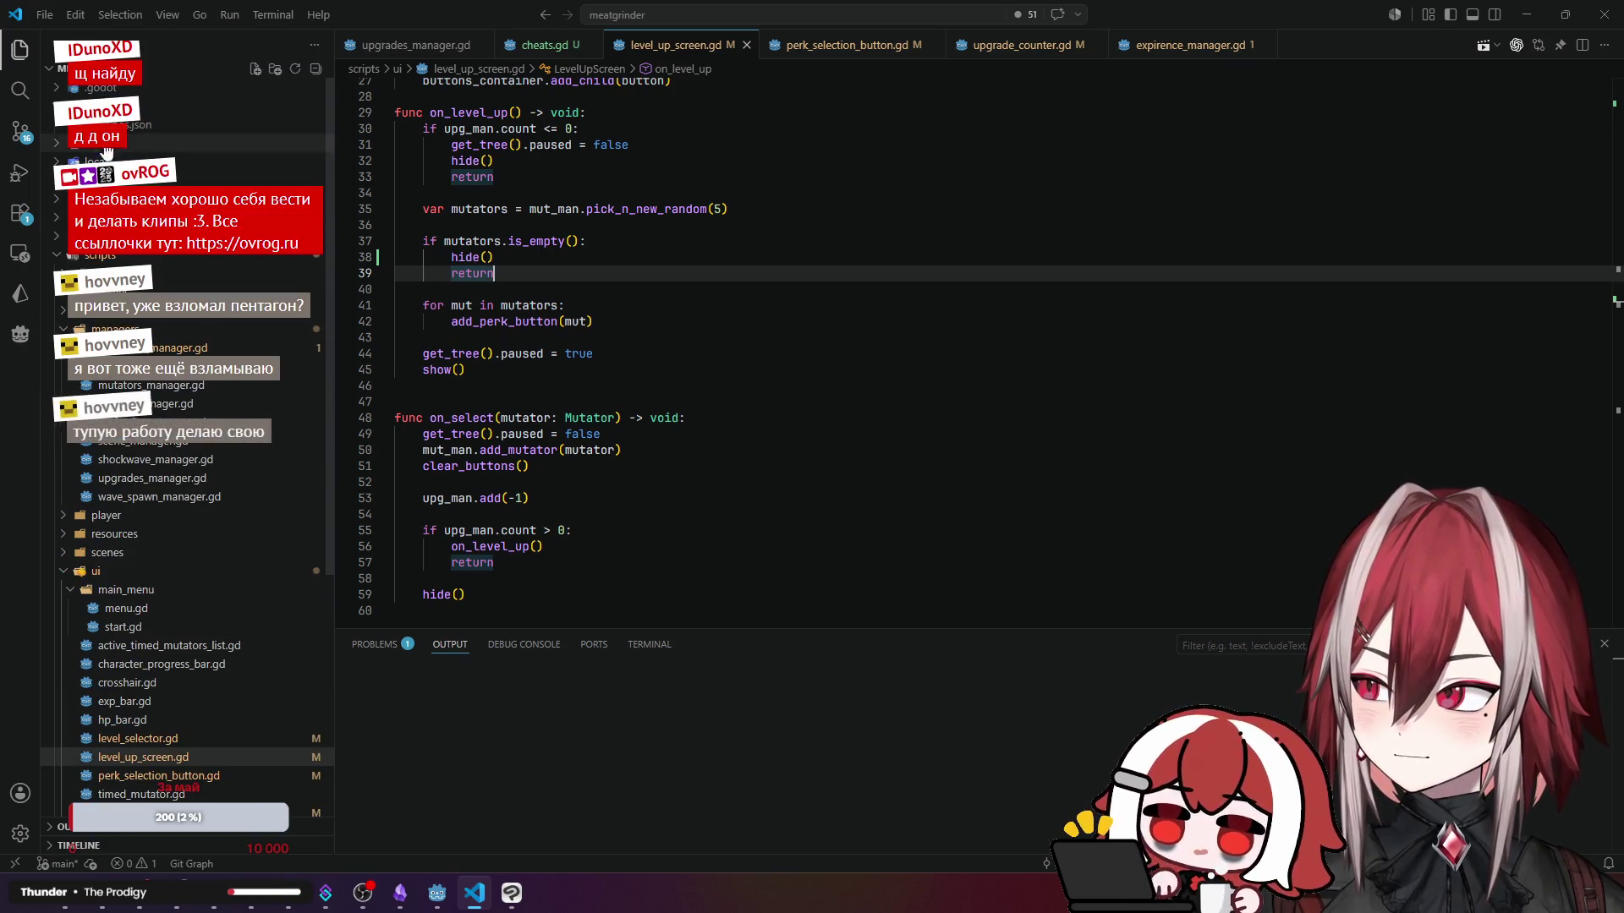
- Open locale/locale.csv and go to the end of the QUIT_BTN_TXT line
click(102, 161)
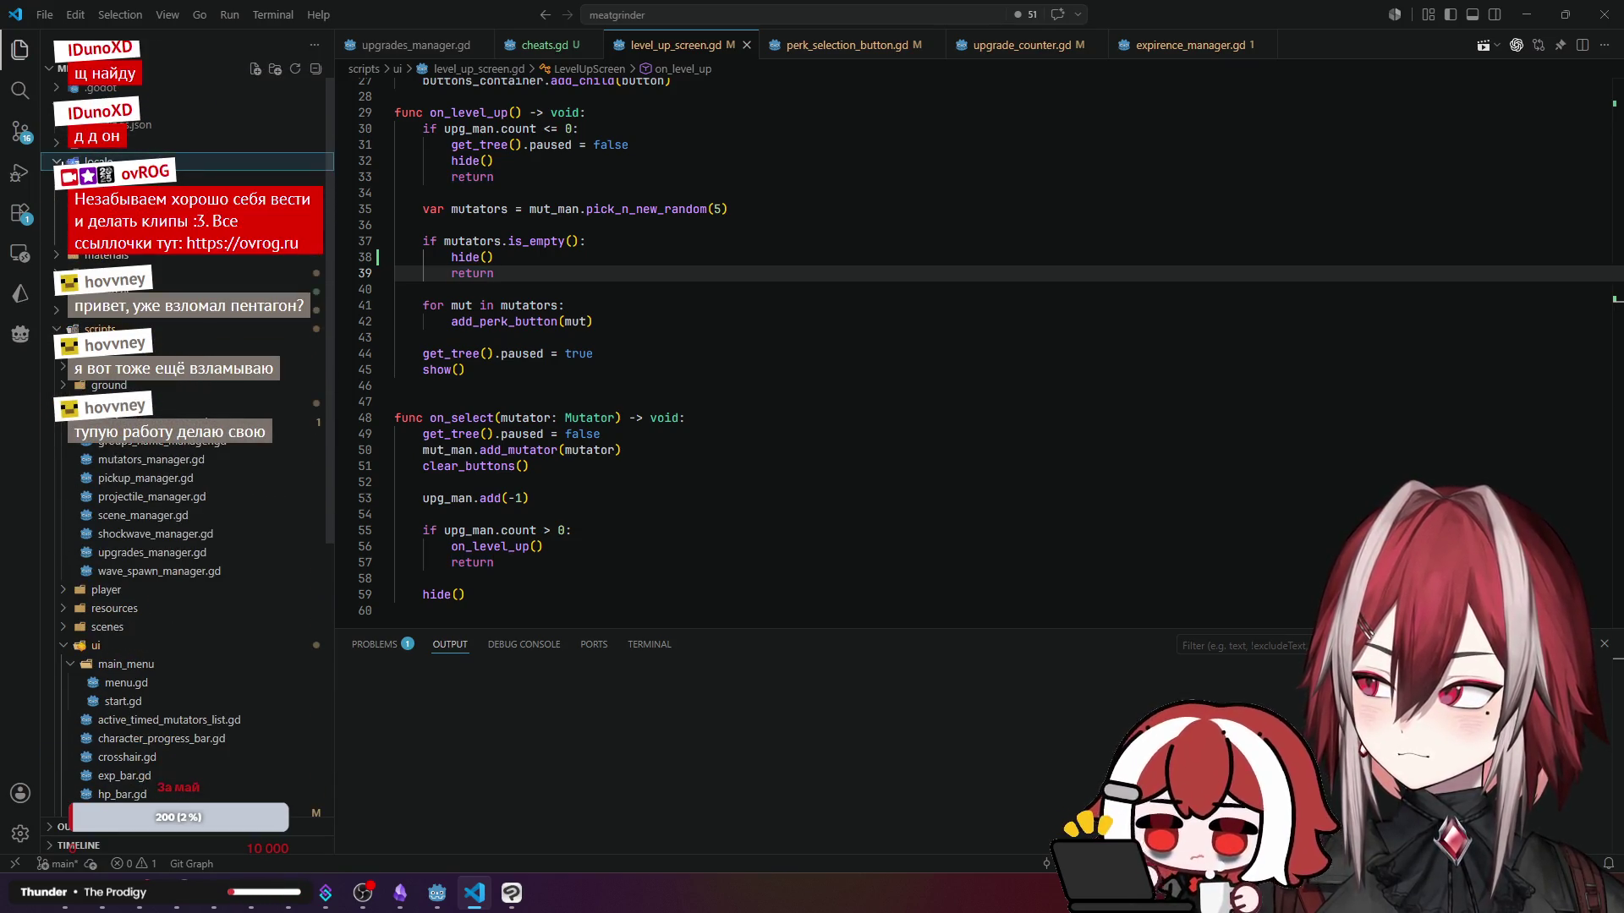
click(119, 180)
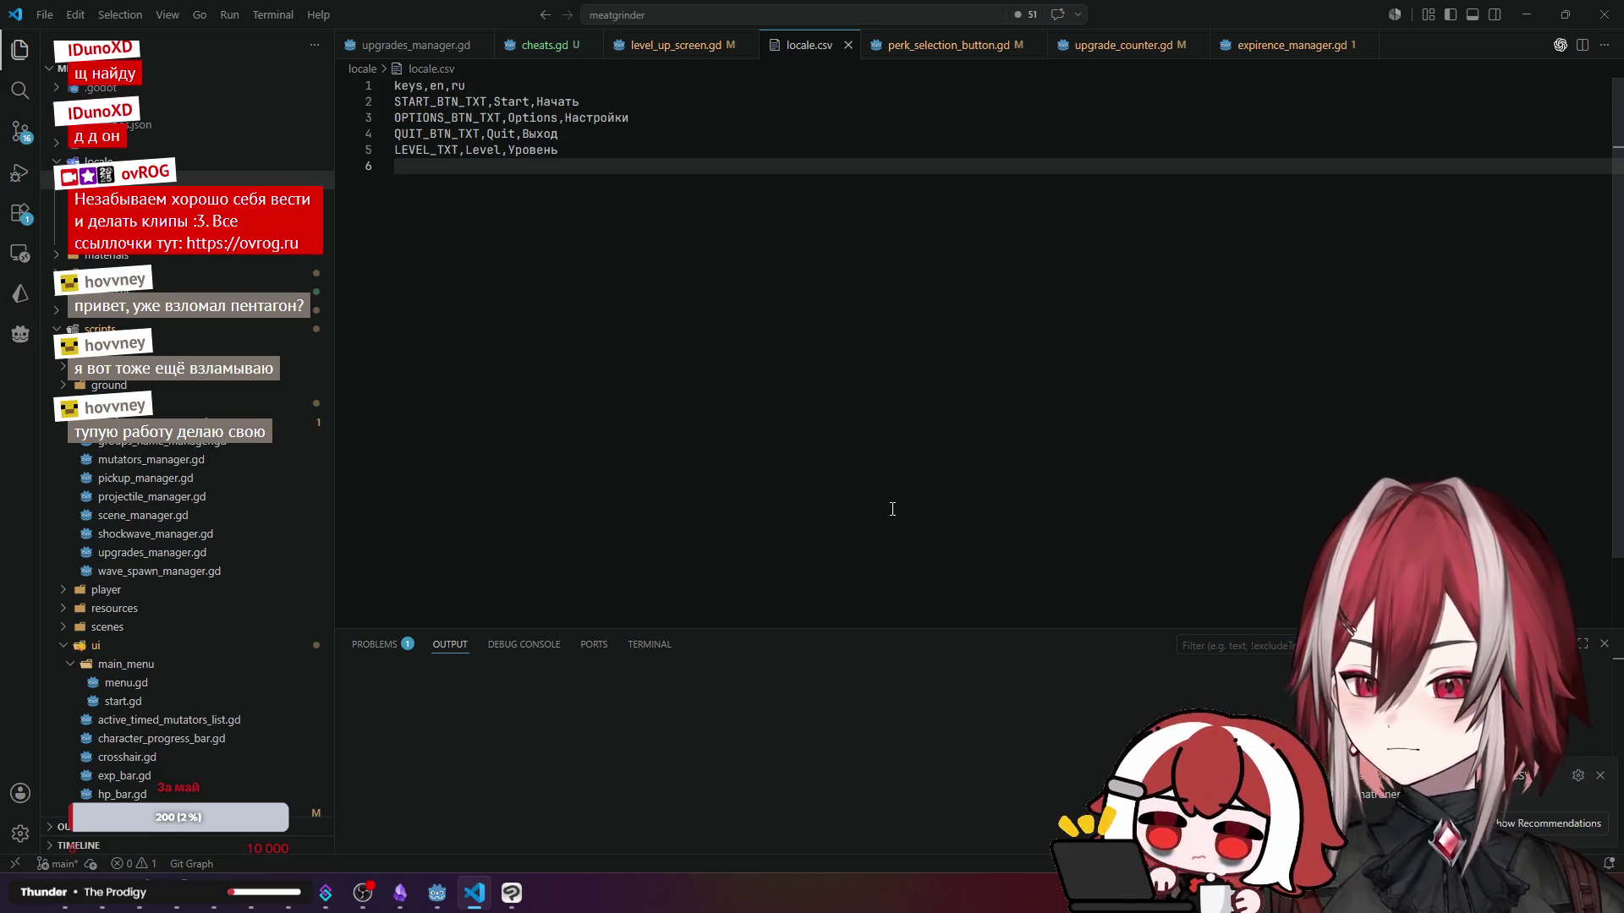
click(1598, 778)
double_click(558, 152)
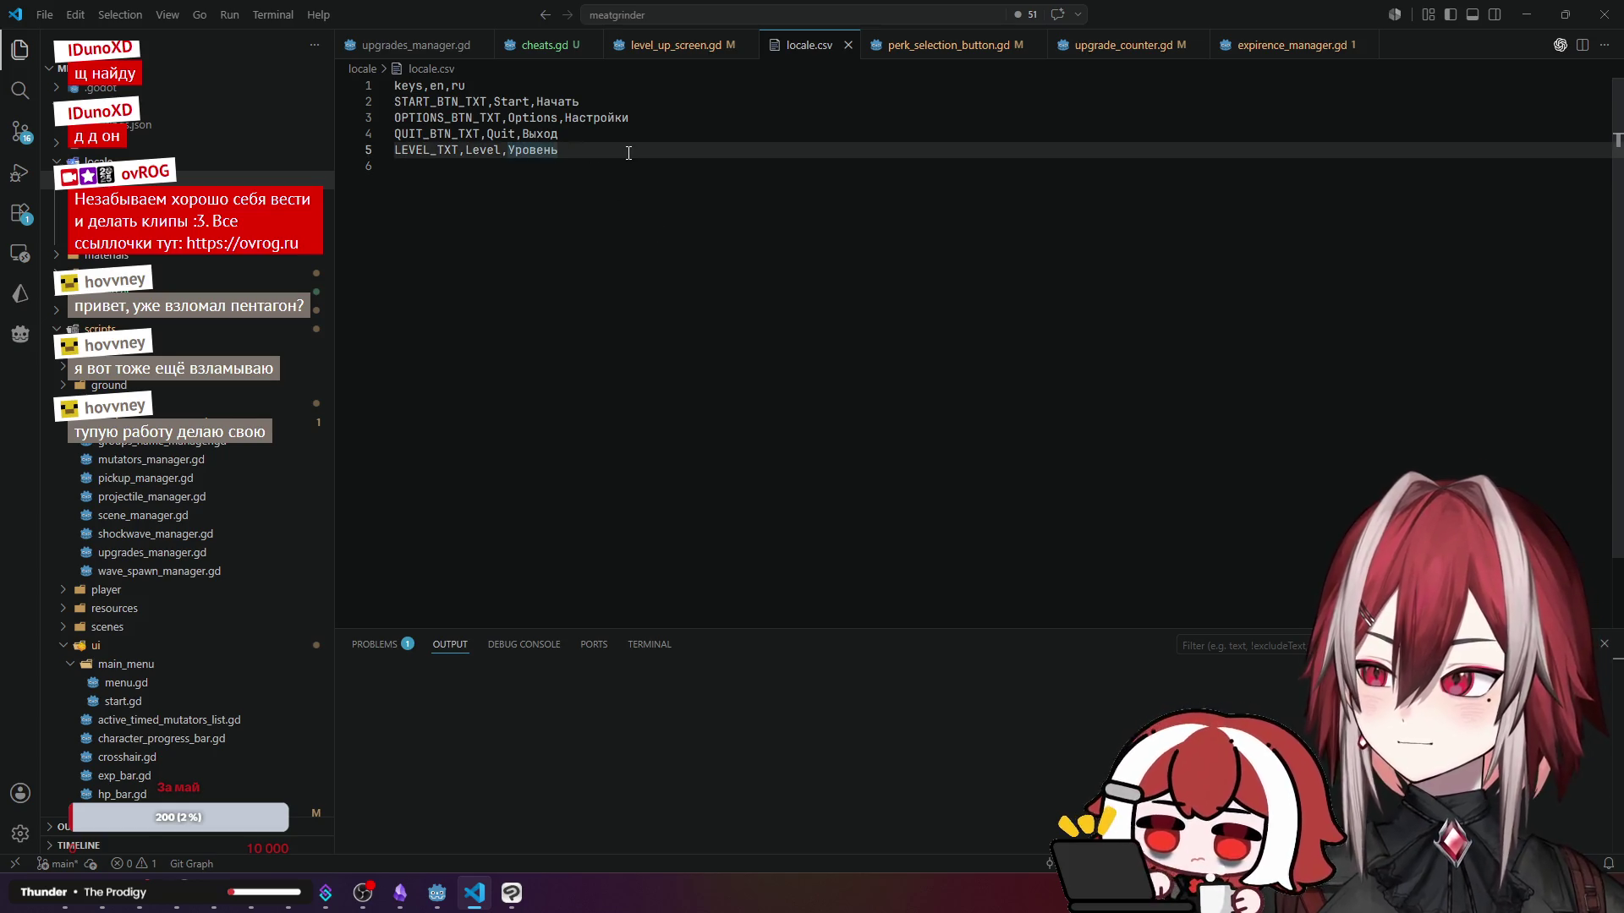
click(596, 118)
click(605, 134)
- Add a BACK_BTN_TXT,Back,Назад row below QUIT_BTN_TXT, copy the key, and return to Godot
key(Return)
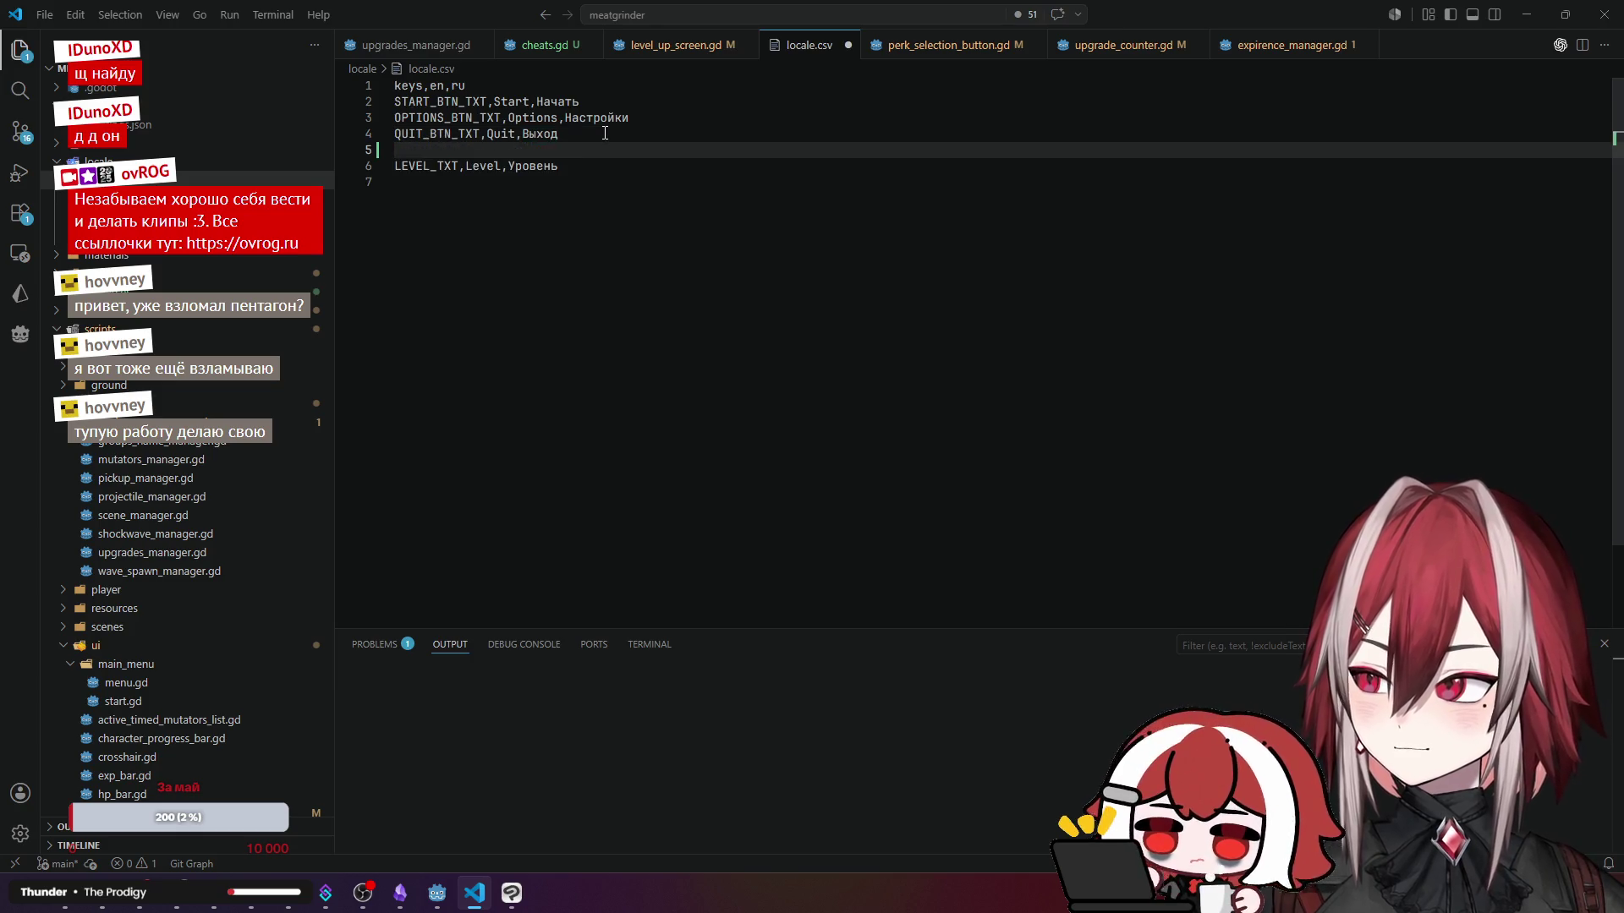
text(BACK_BTN_TXT)
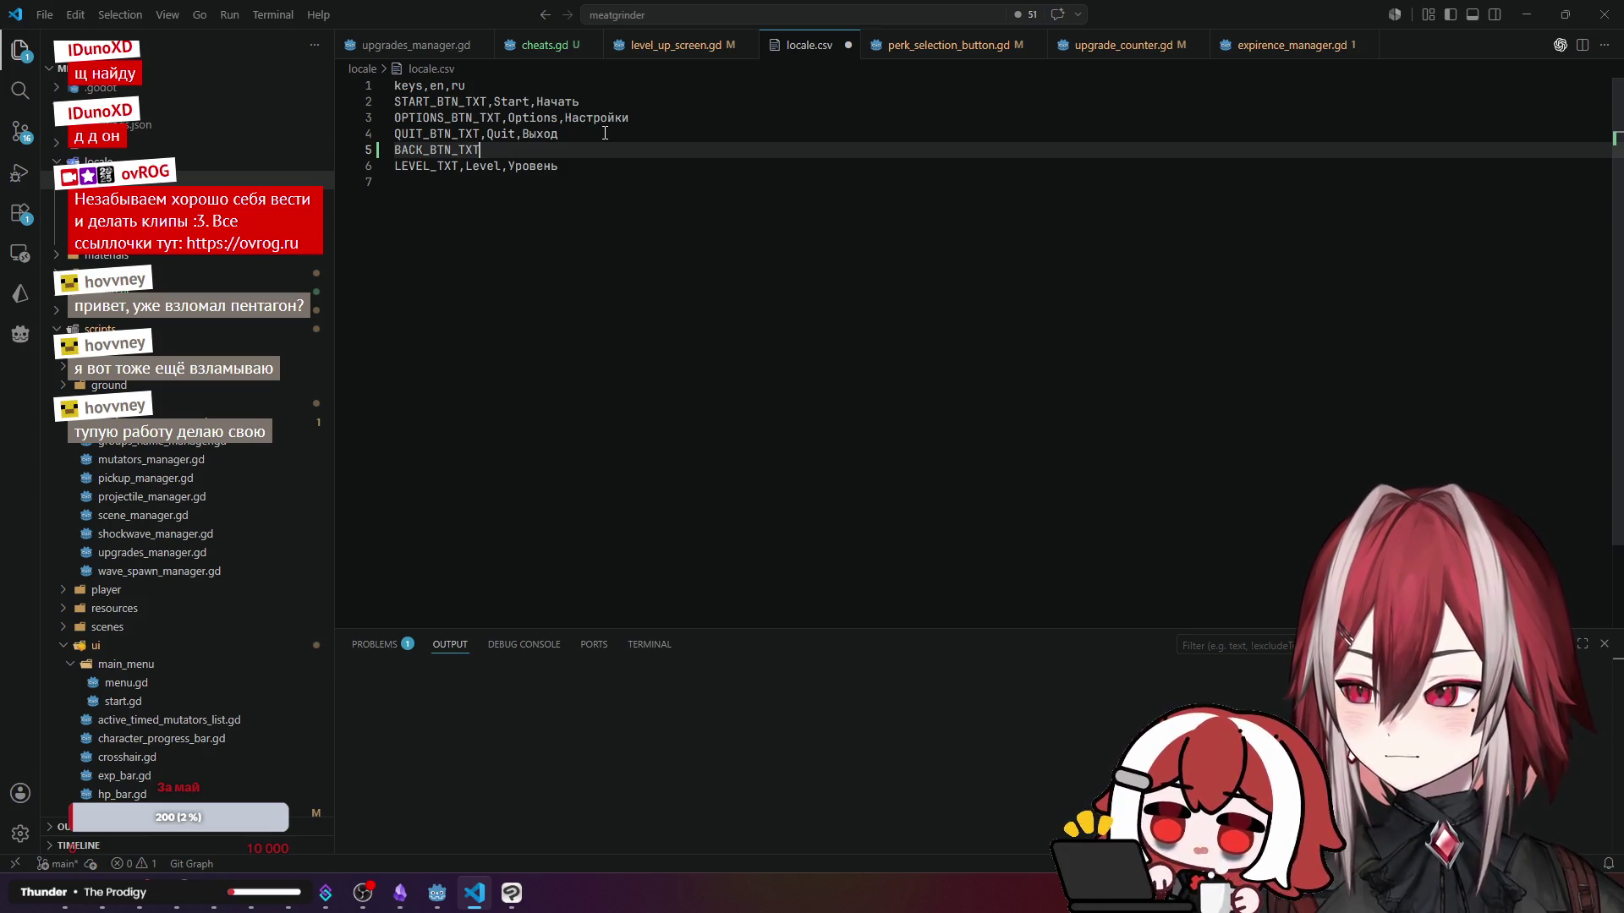
text(,Bac)
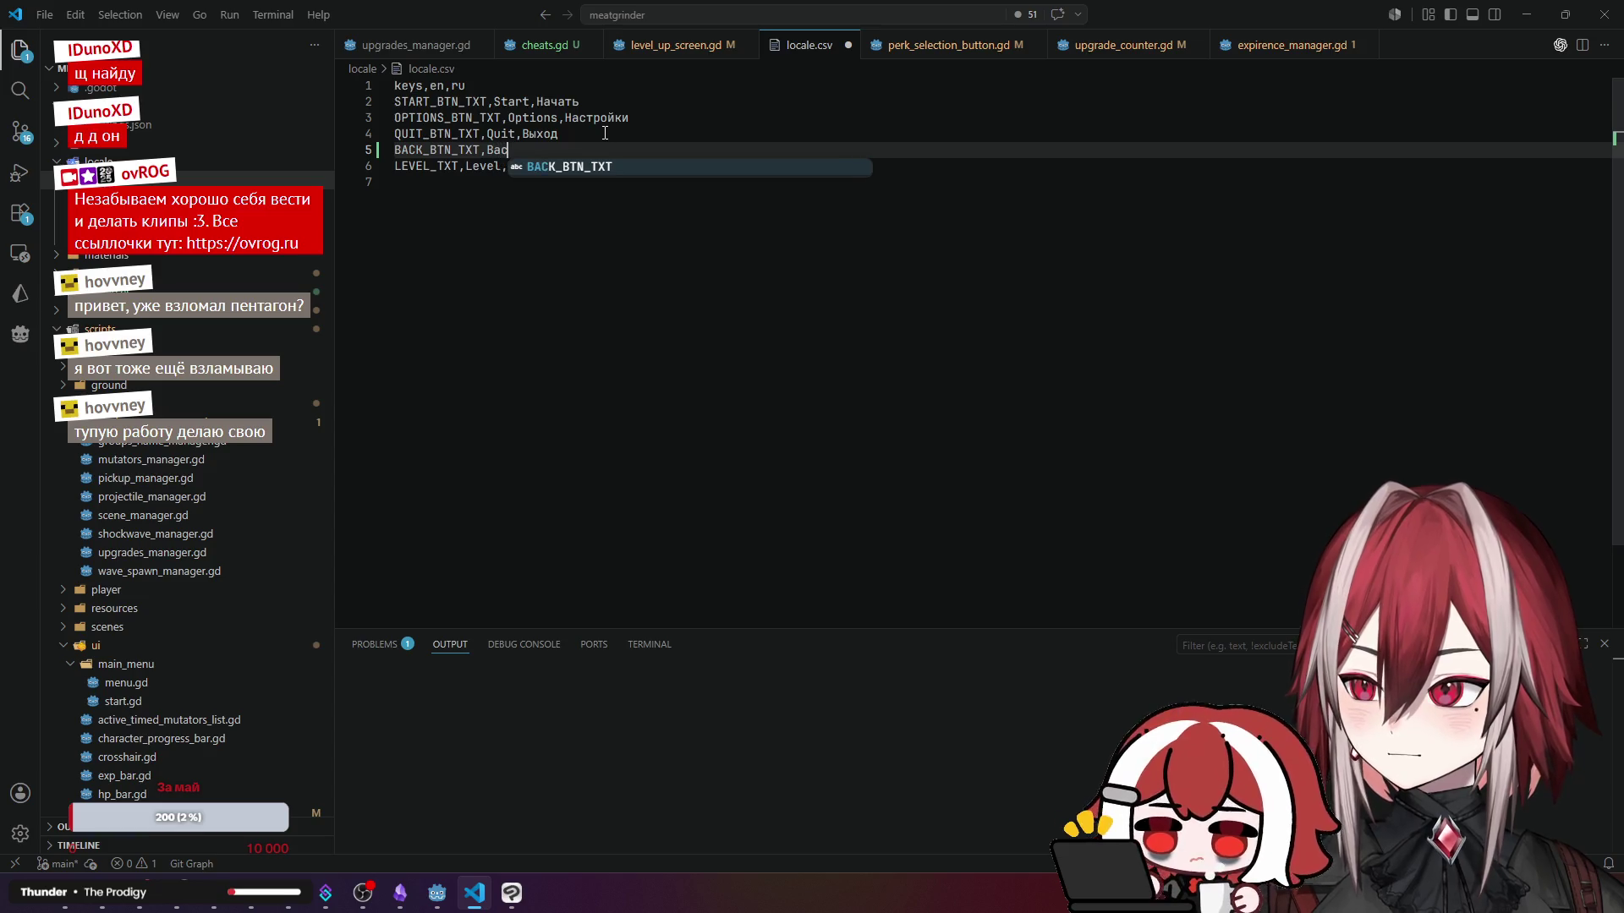
text(k,Назад)
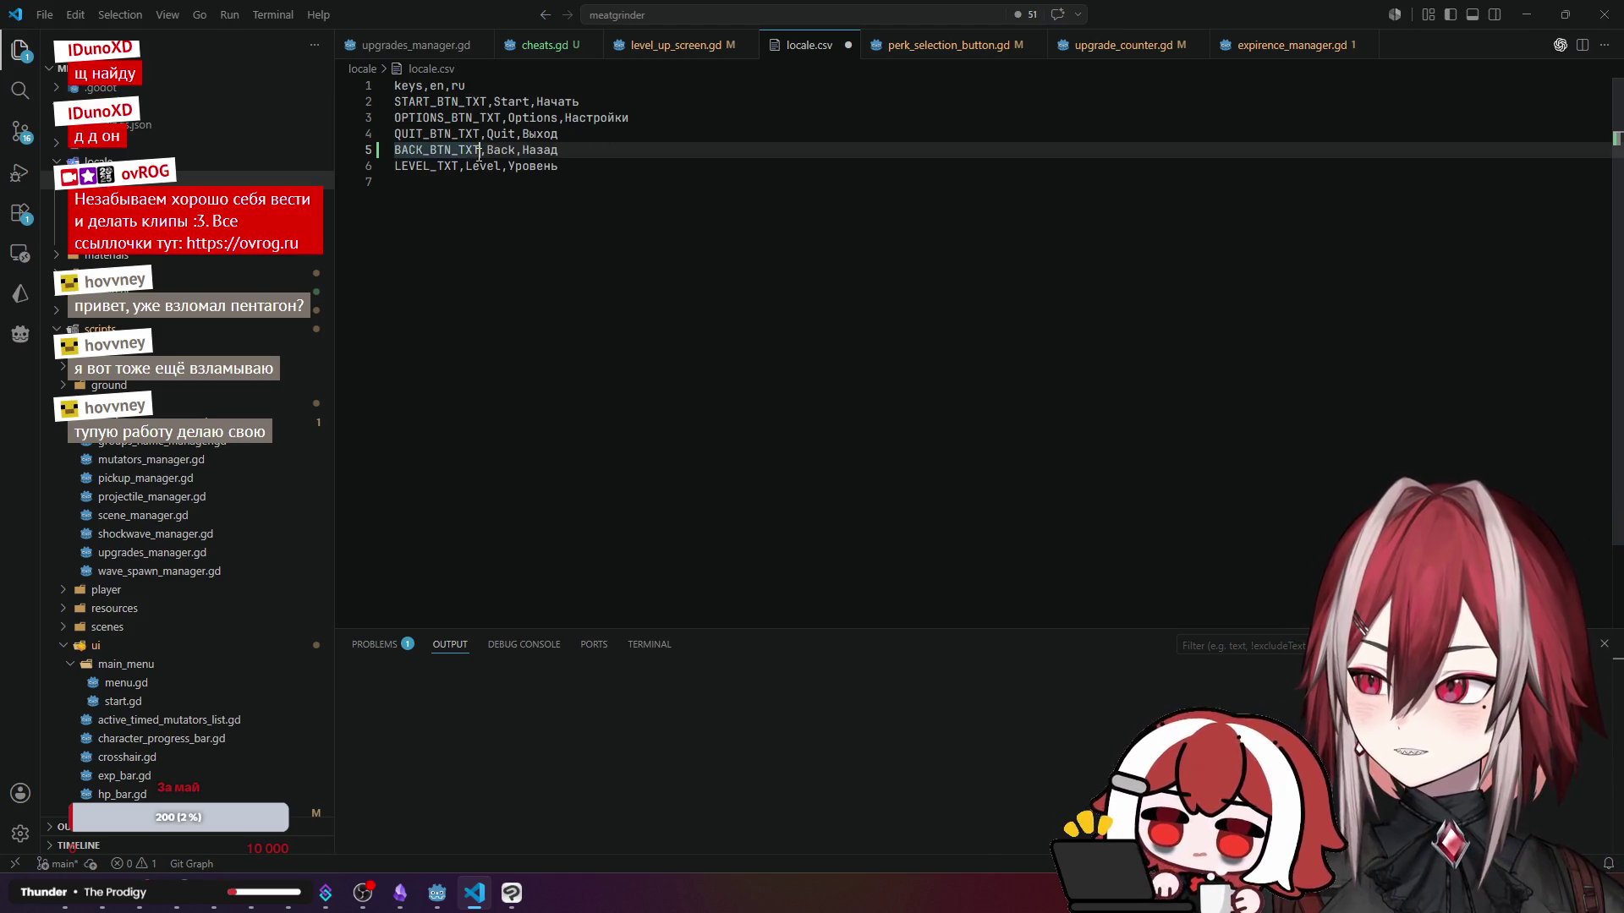
drag(480, 154, 398, 157)
click(759, 192)
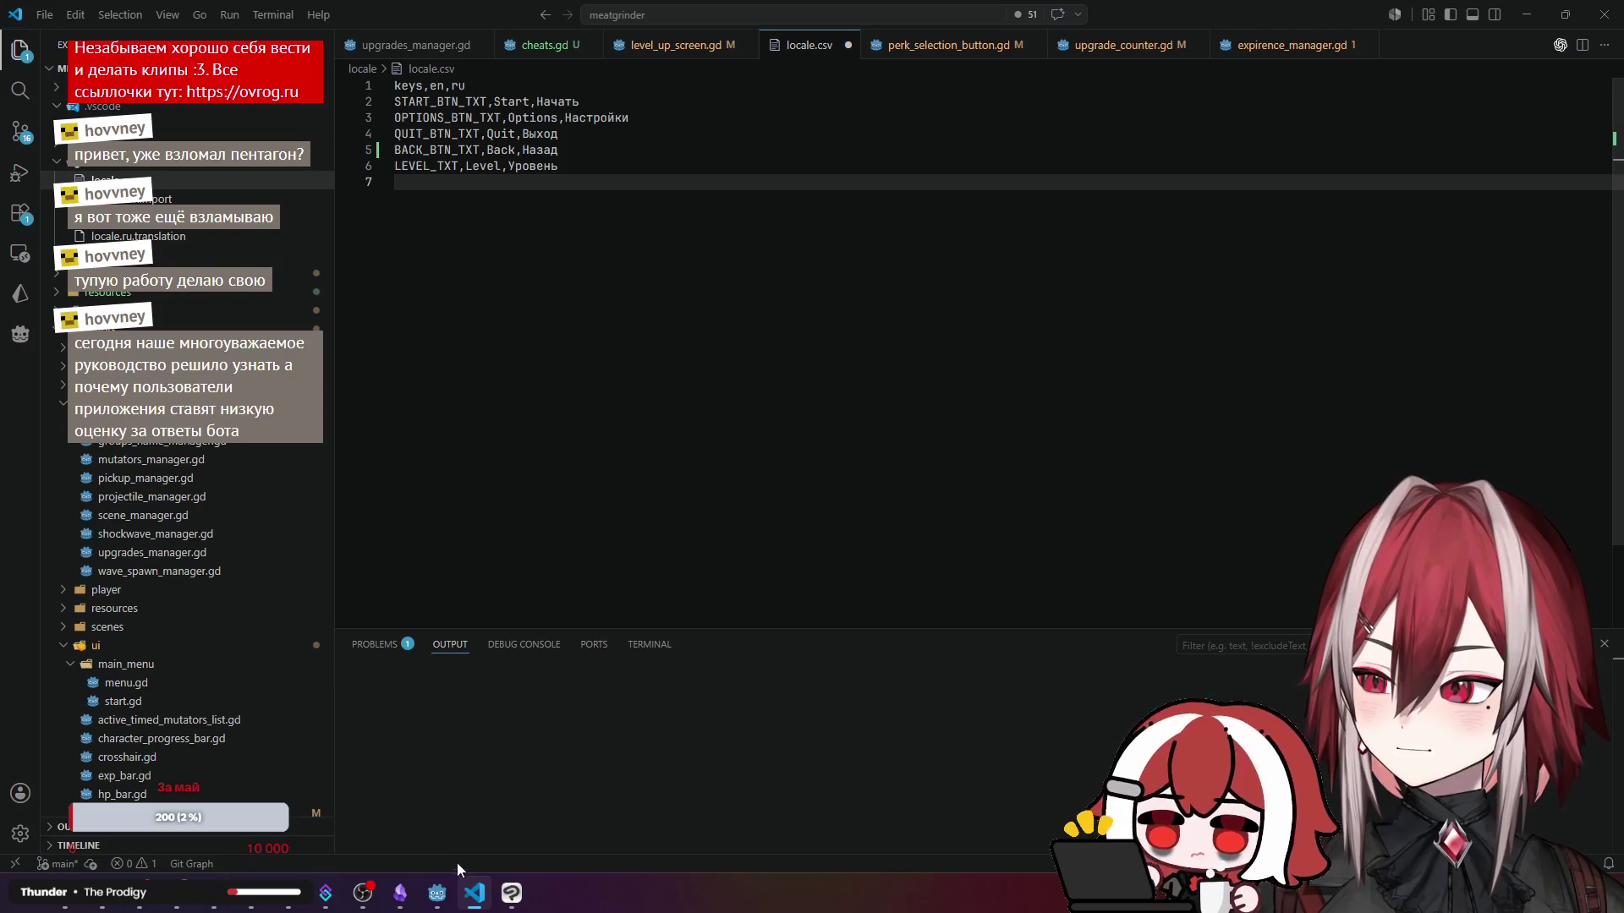
click(436, 894)
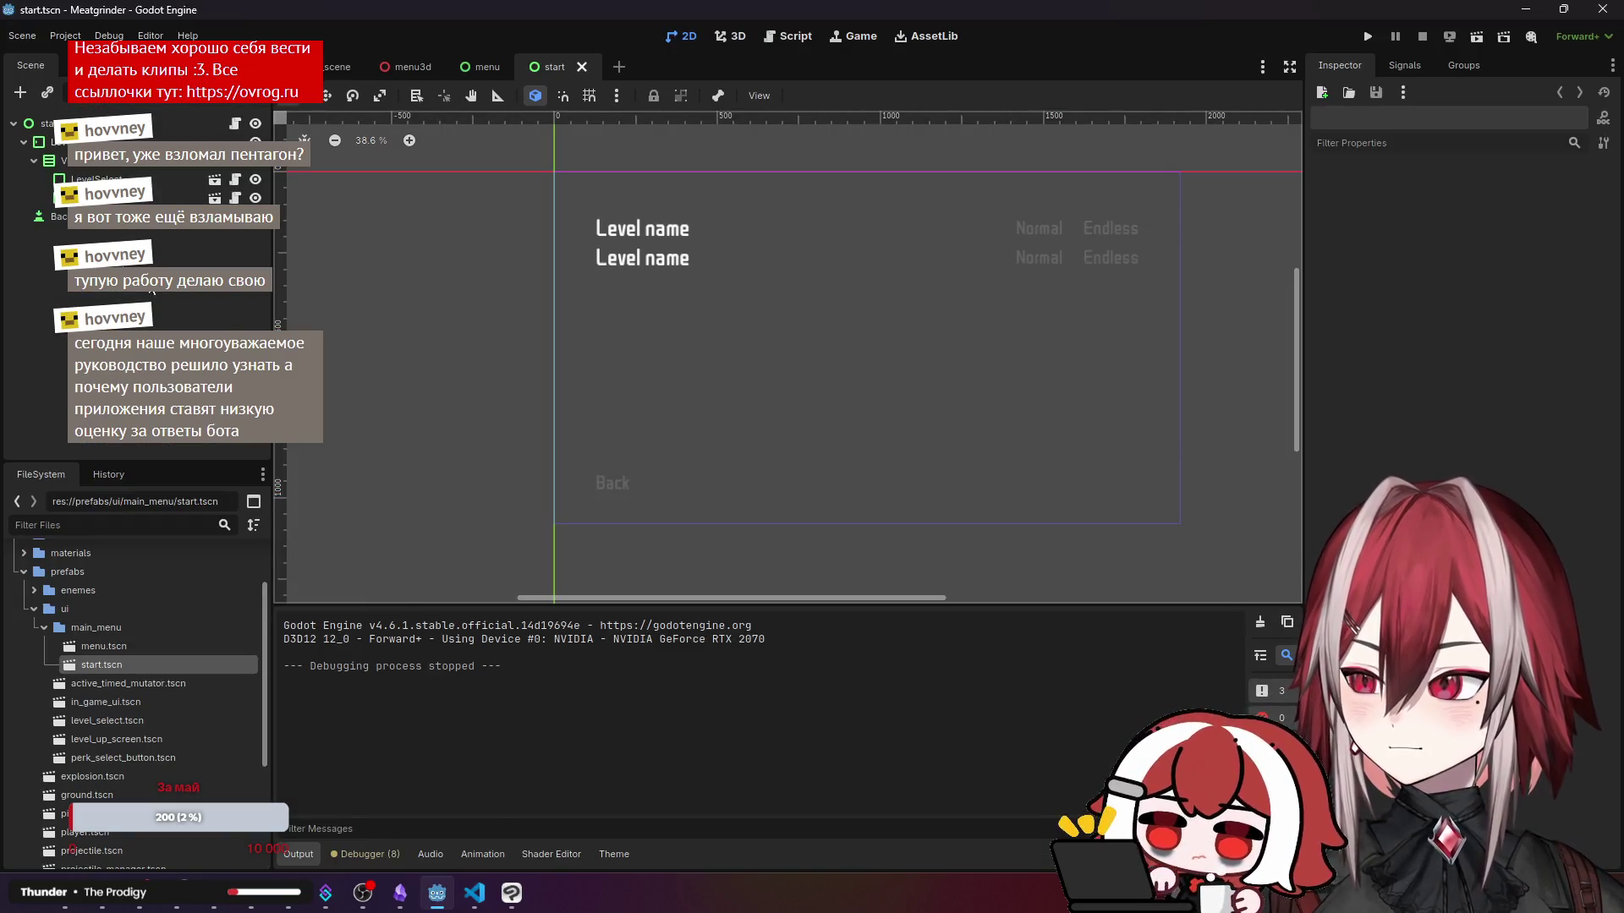
- Replace the level-select Back button's Inspector Text with BACK_BTN_TXT, then deselect it
click(612, 483)
click(1344, 254)
key(ctrl+a)
text(BACK_BTN_TXT)
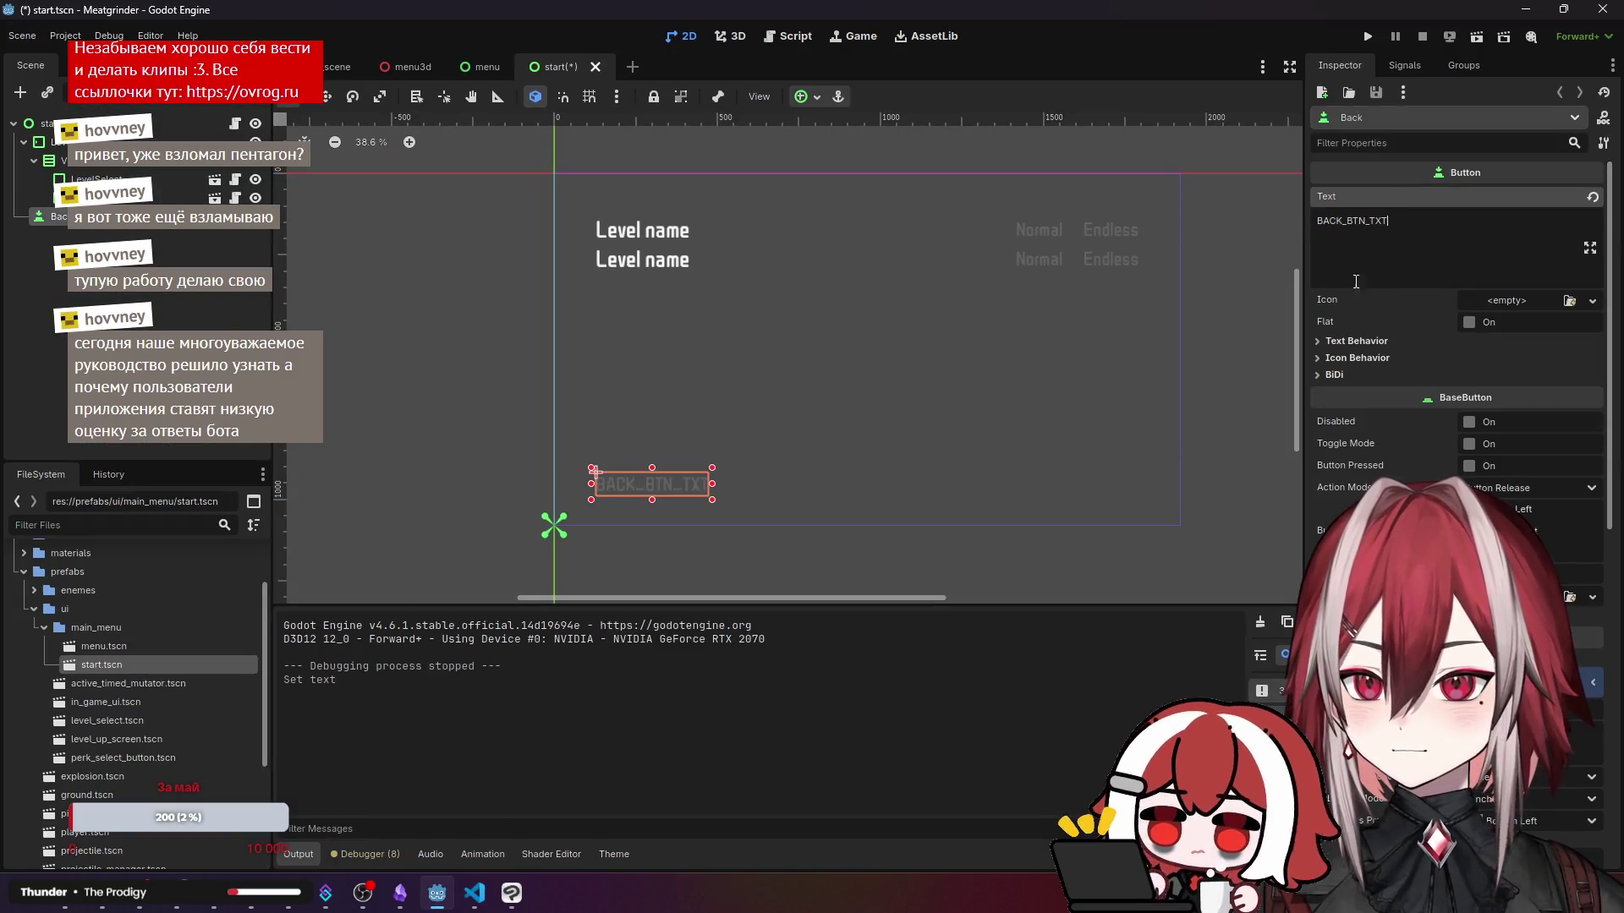
key(Escape)
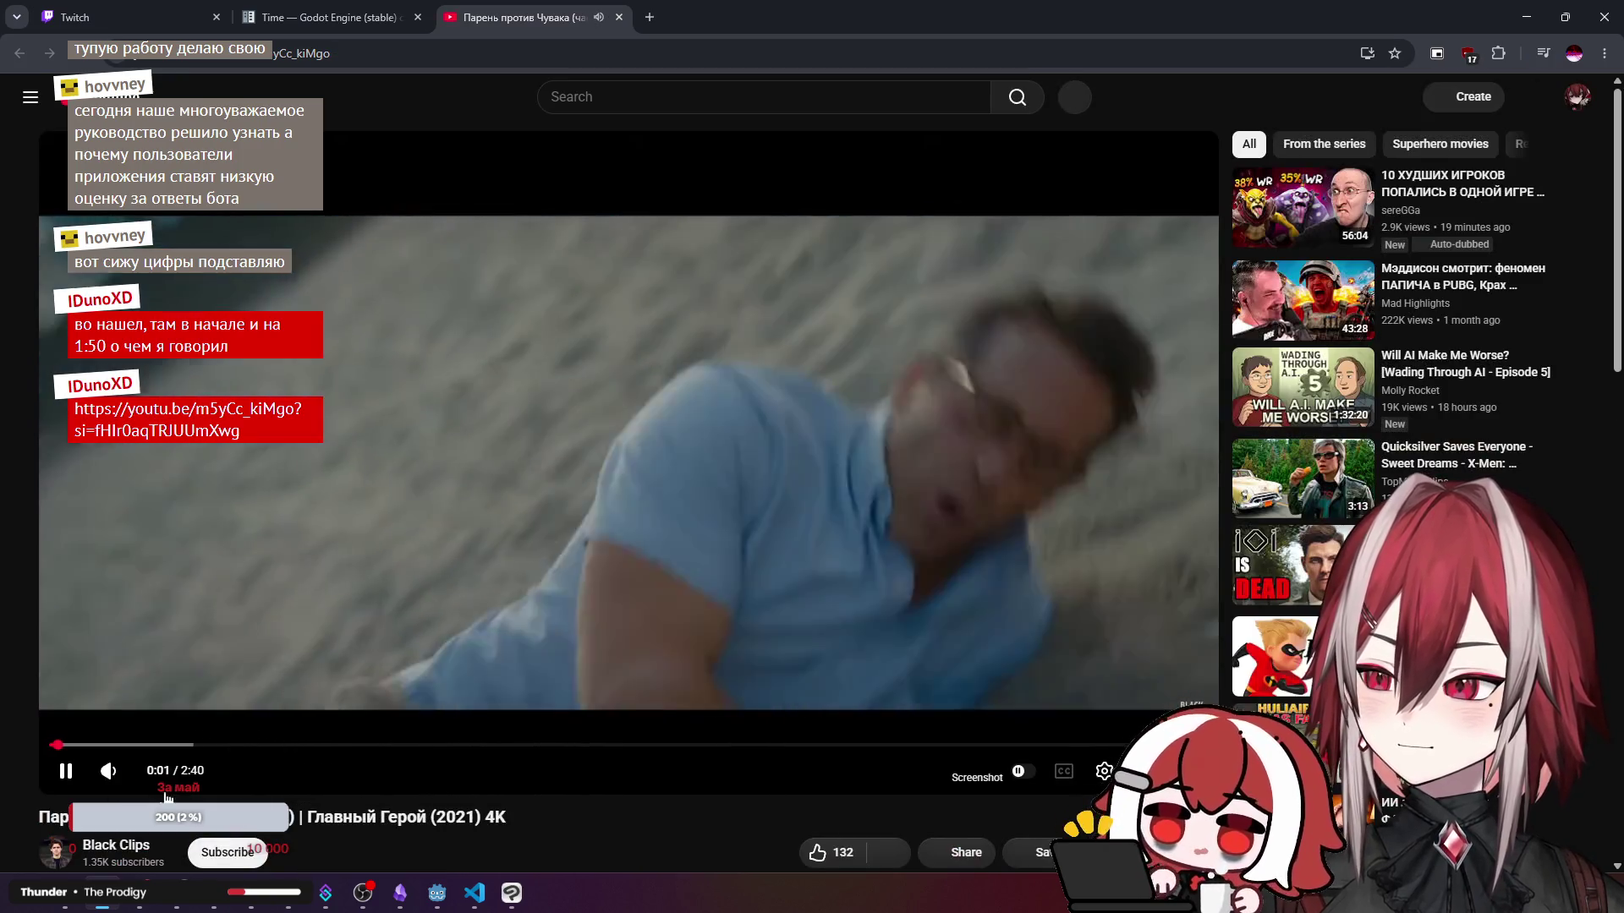
- Jump the YouTube video ahead to the 1:50 mark
mouse_move(131, 776)
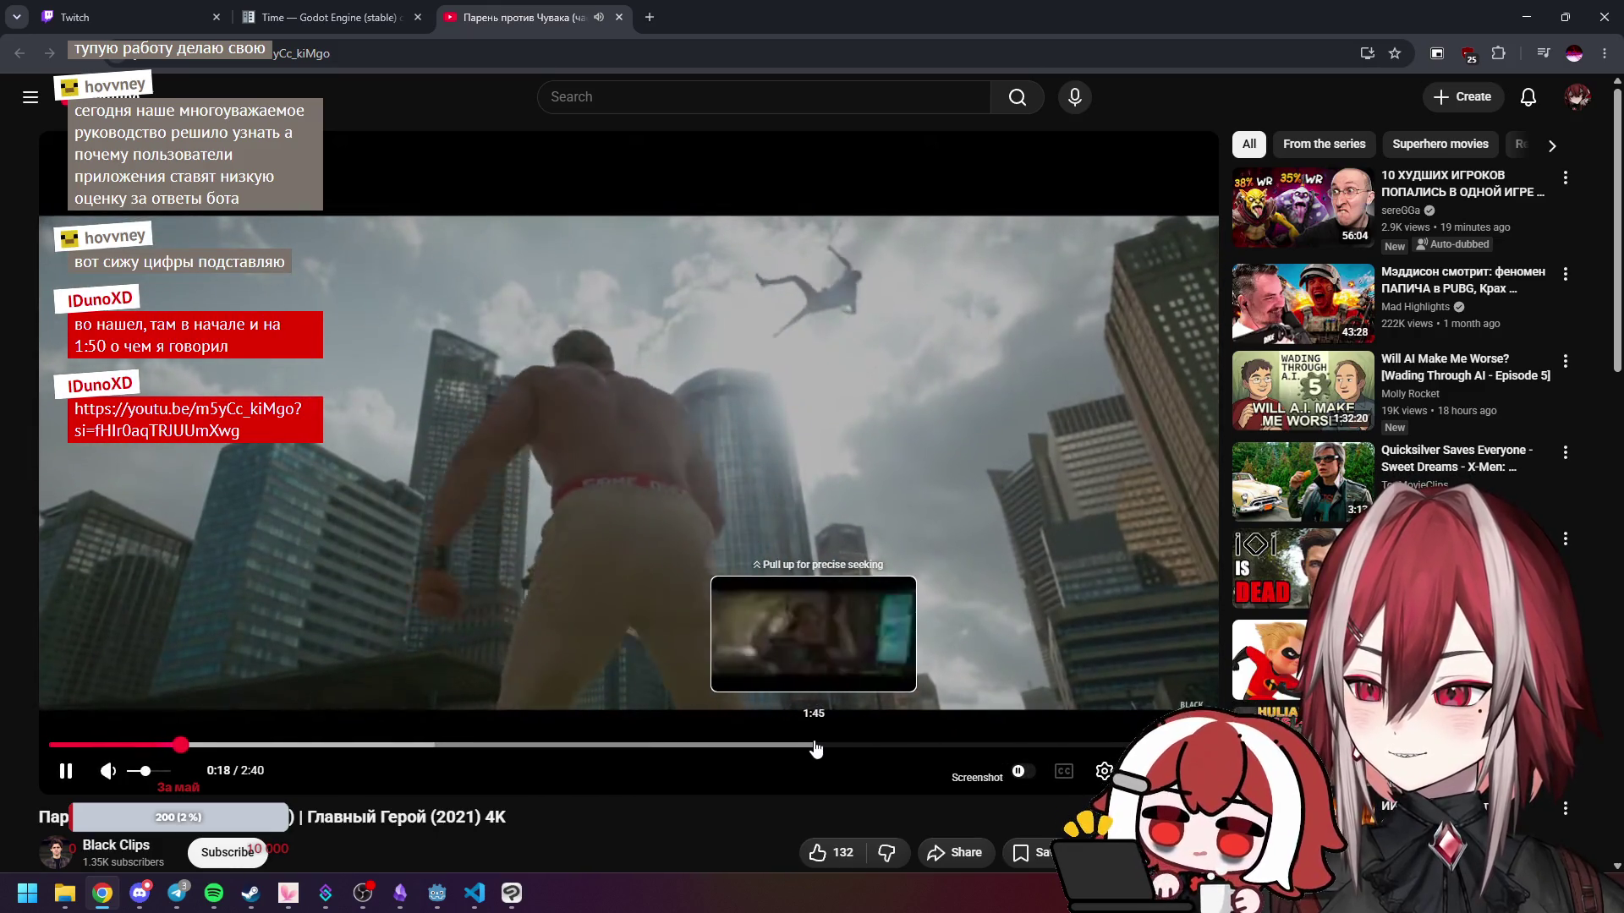
click(842, 745)
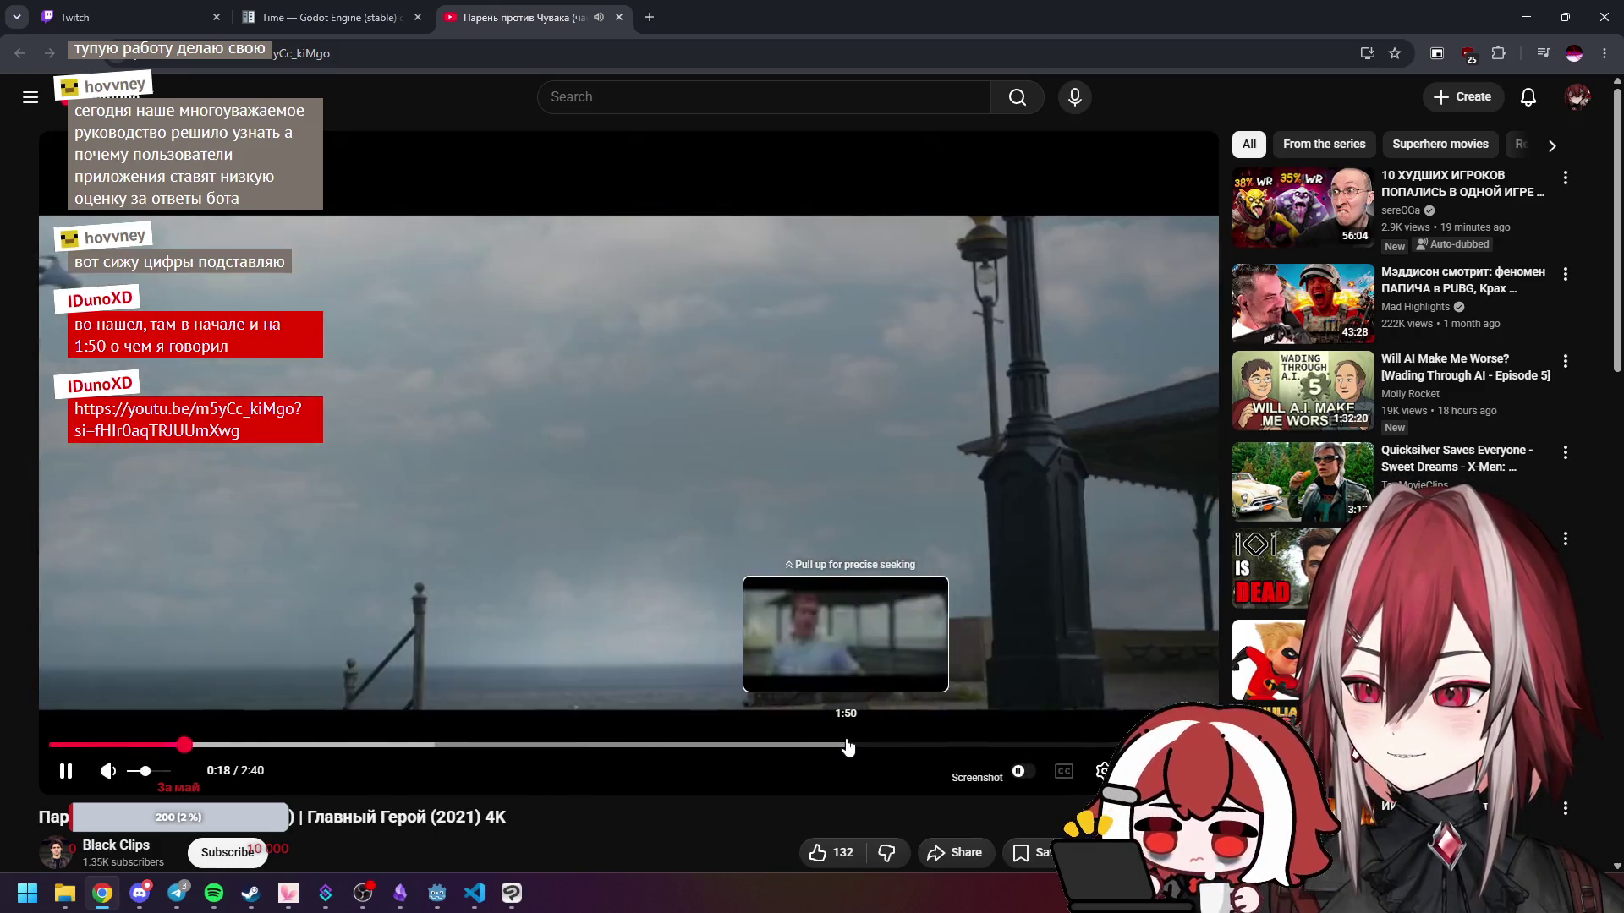
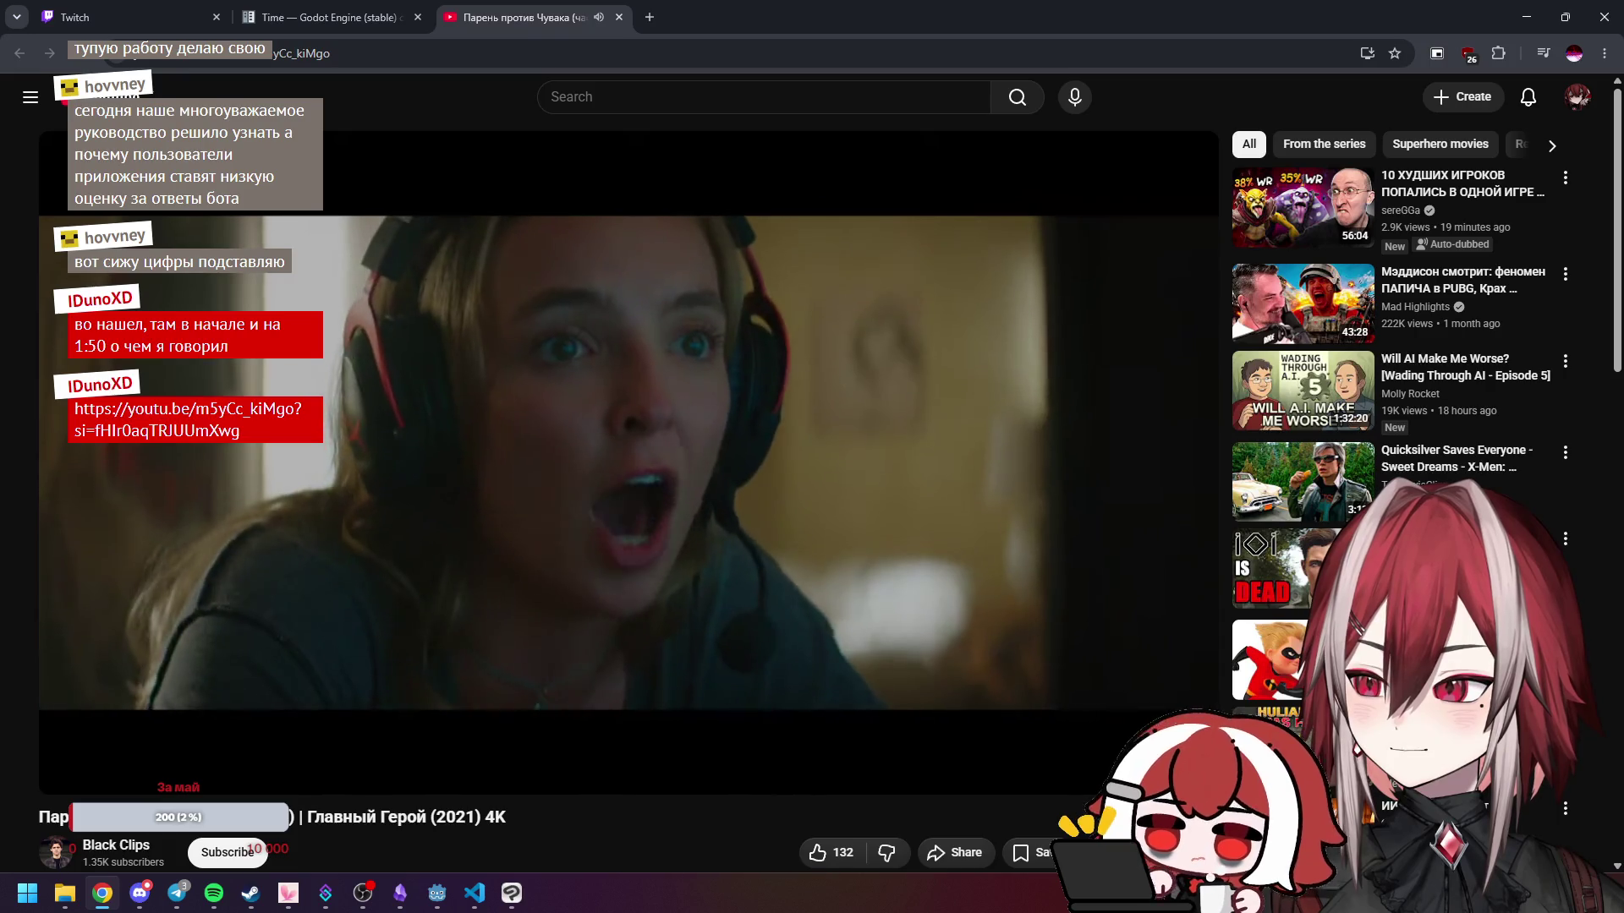
- Close the YouTube video tab and minimize the browser to get back toward the Godot editor
mouse_move(723, 469)
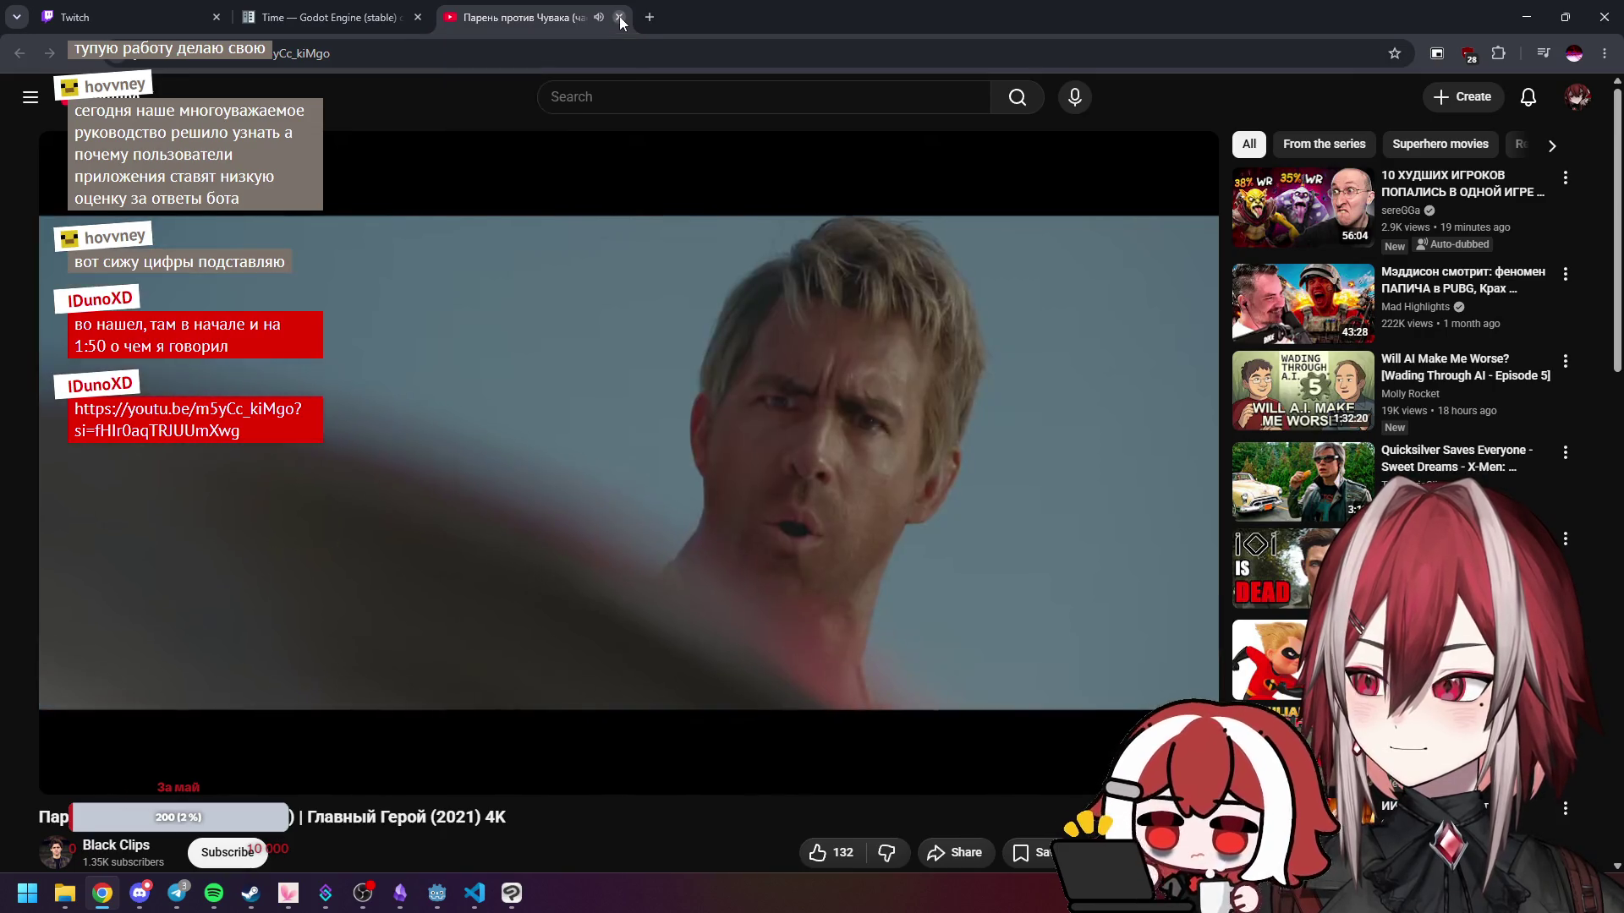
click(620, 17)
click(1526, 17)
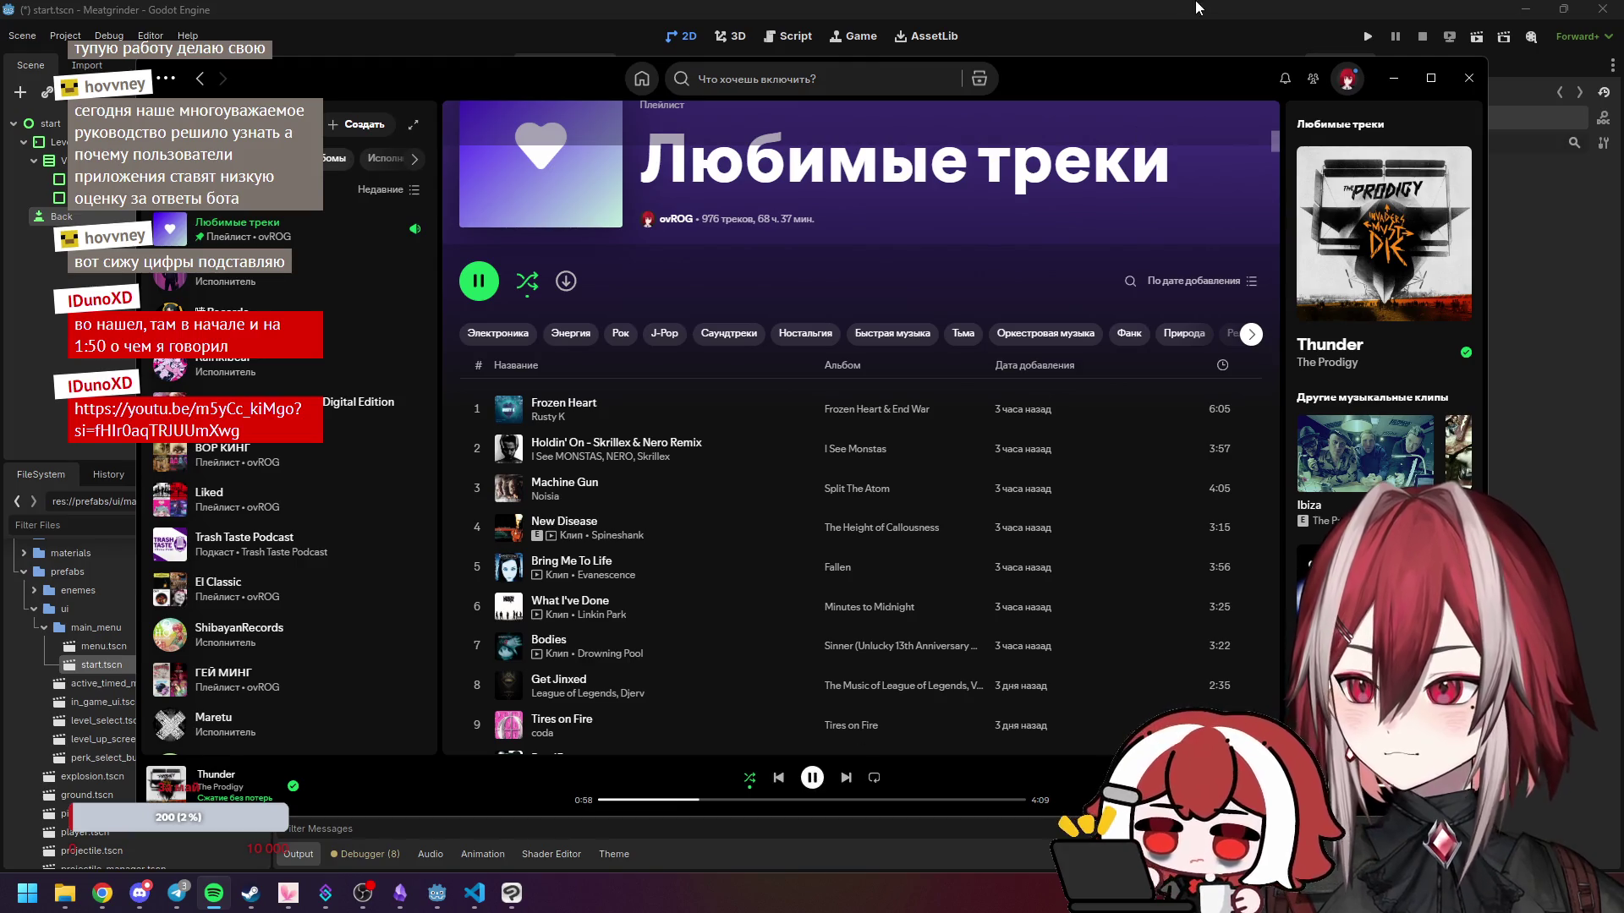
- In start.tscn, inspect the Test and Stage 1 level selector rows, then switch to locale.csv
key(alt+Tab)
scroll(661, 271, up, 2)
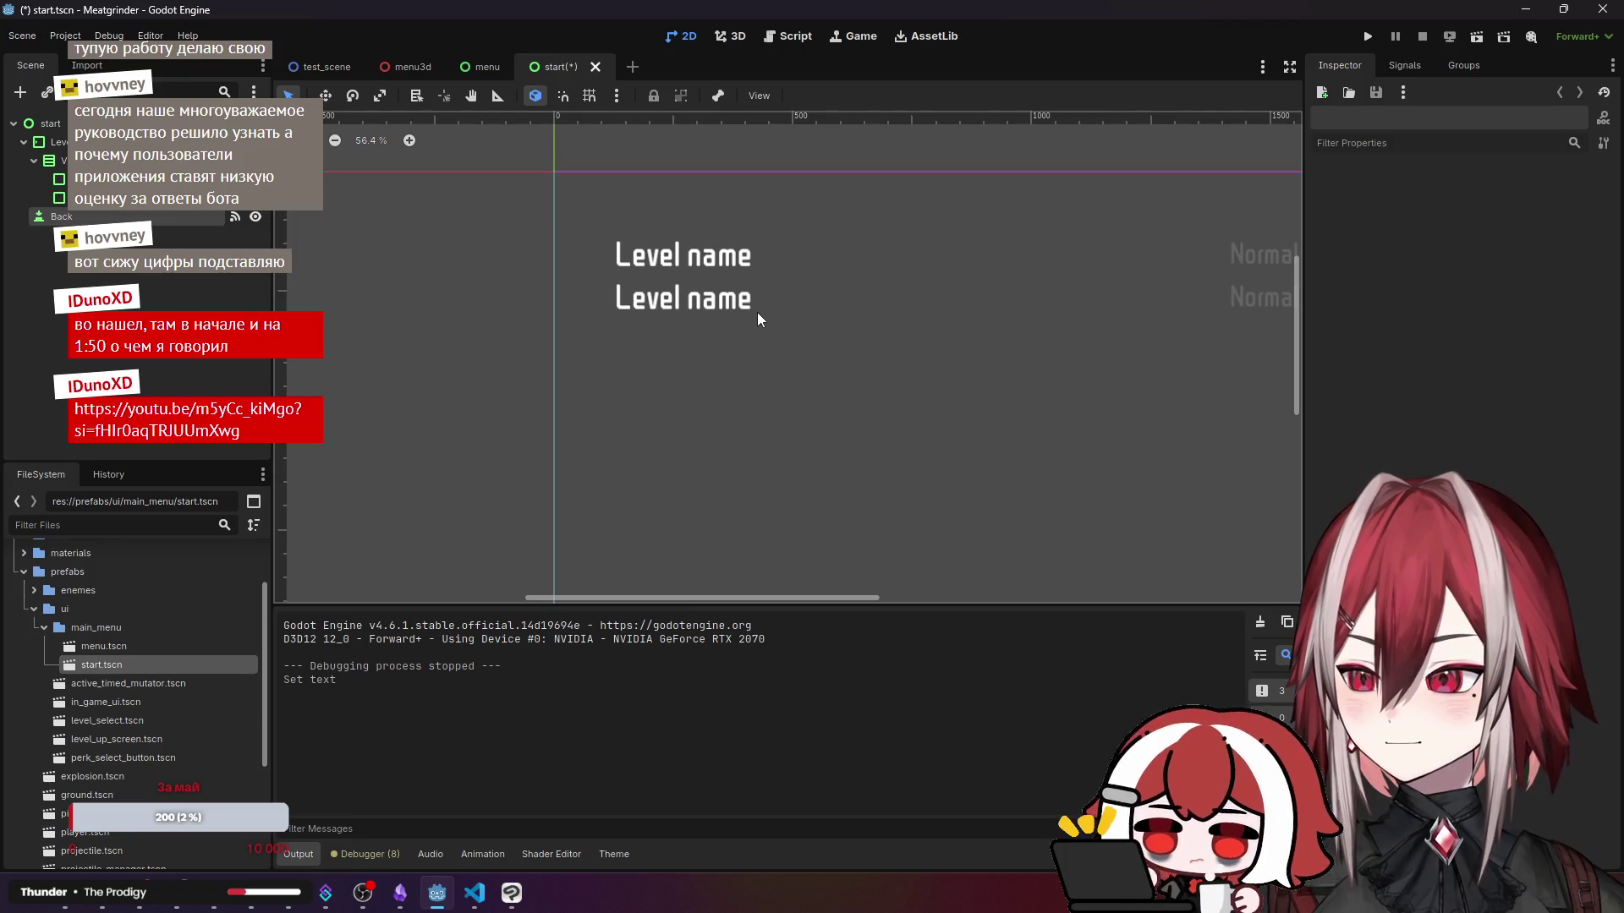
scroll(758, 313, right, 2)
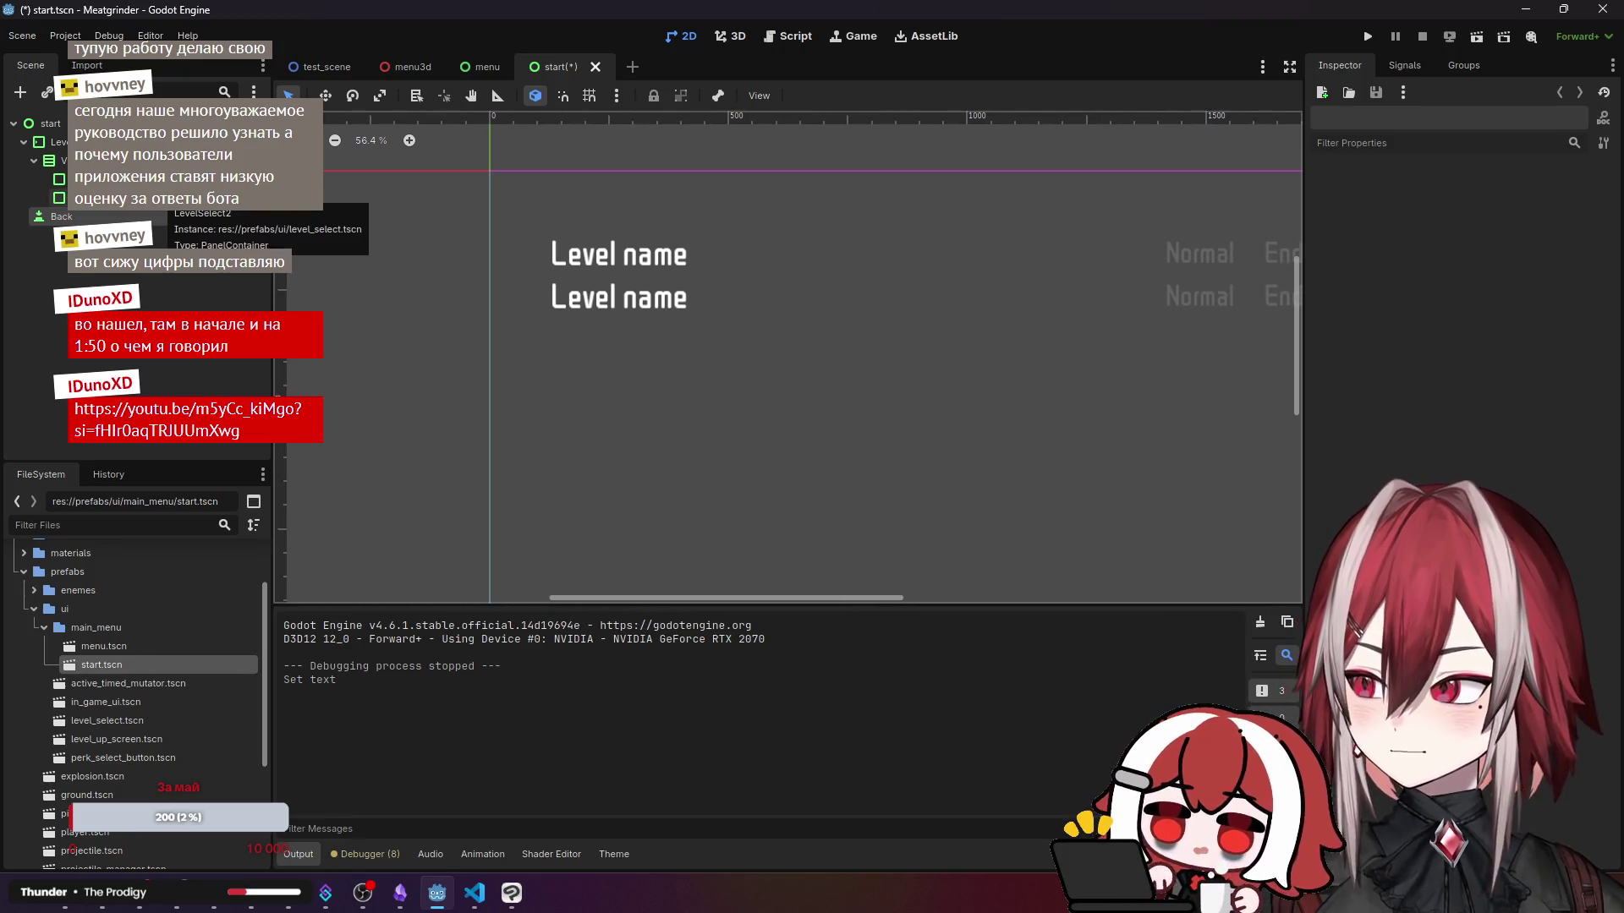
scroll(438, 251, right, 2)
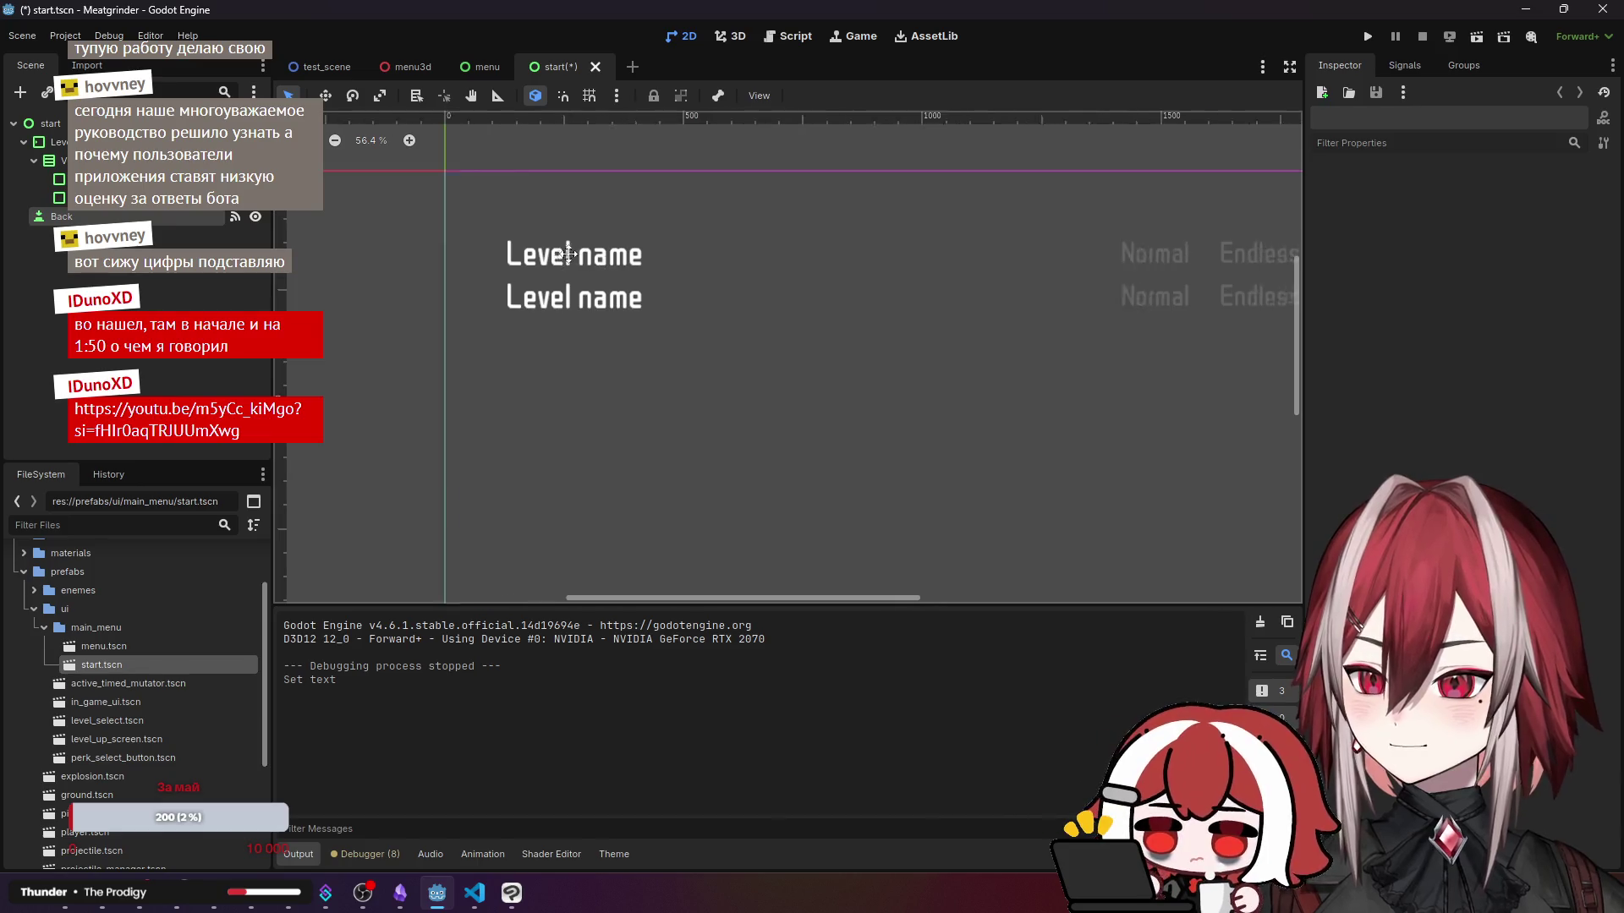
scroll(438, 251, down, 2)
click(443, 236)
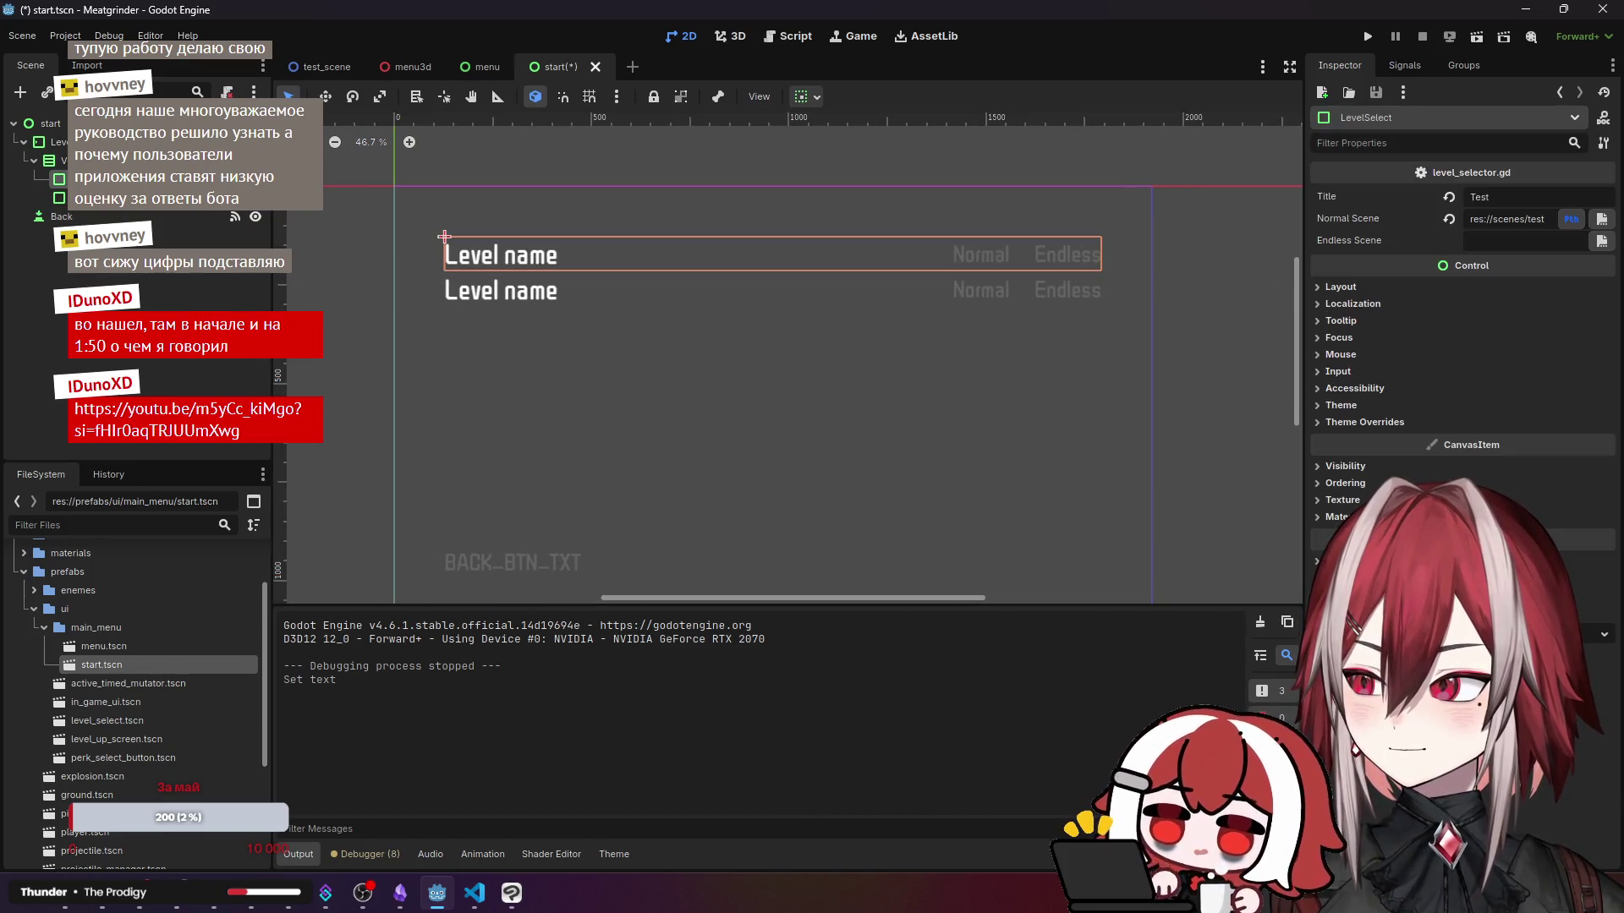
key(Down)
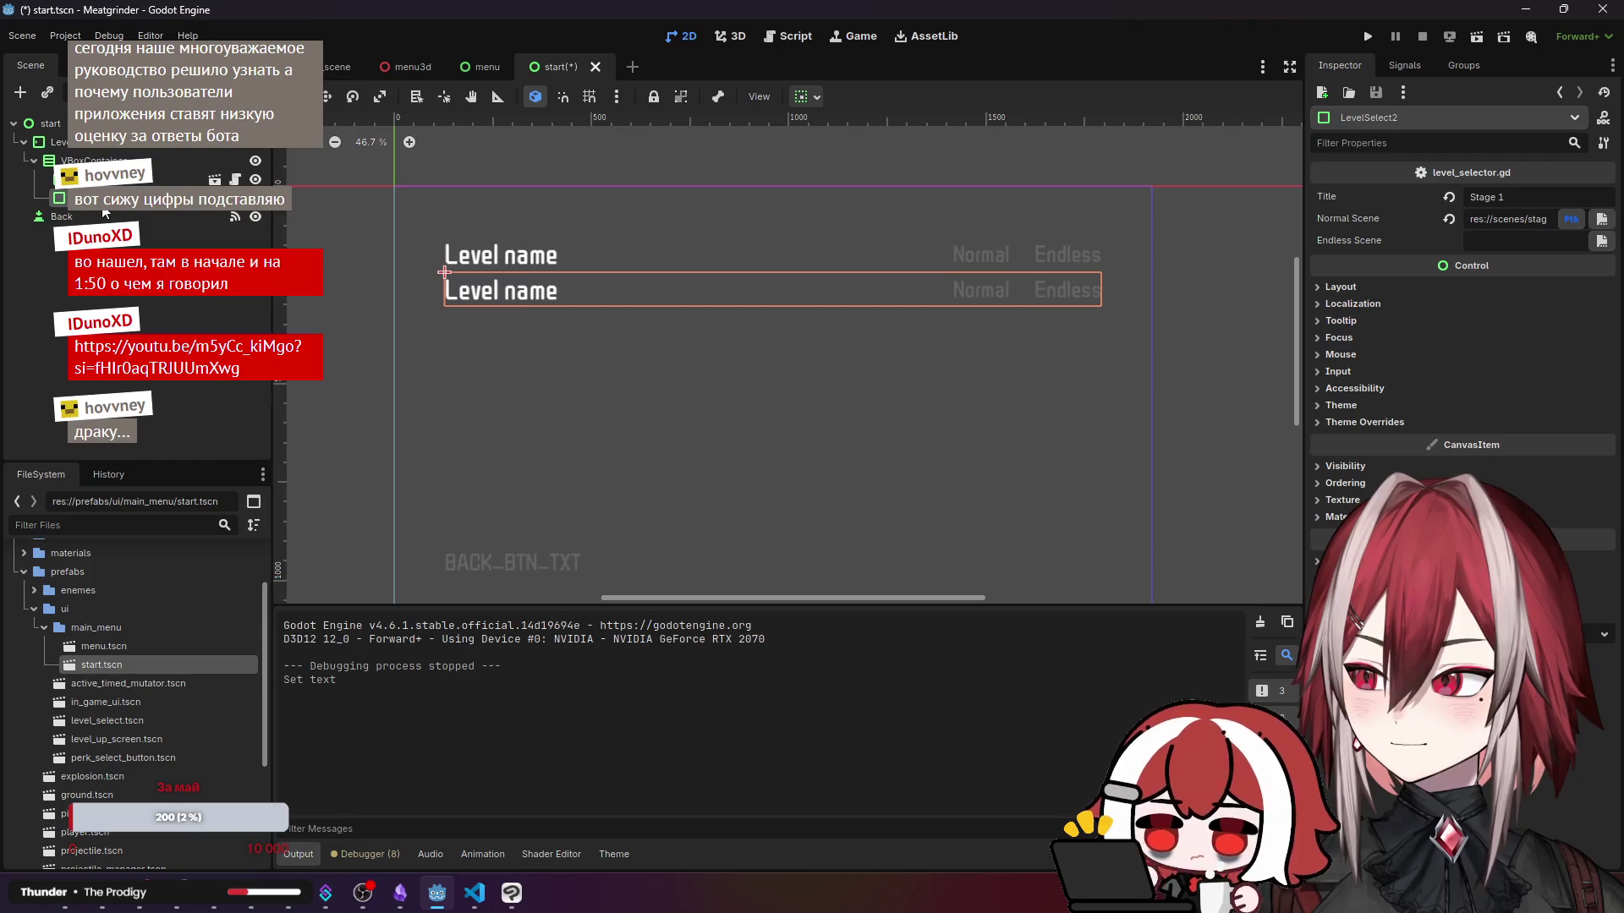
key(Up)
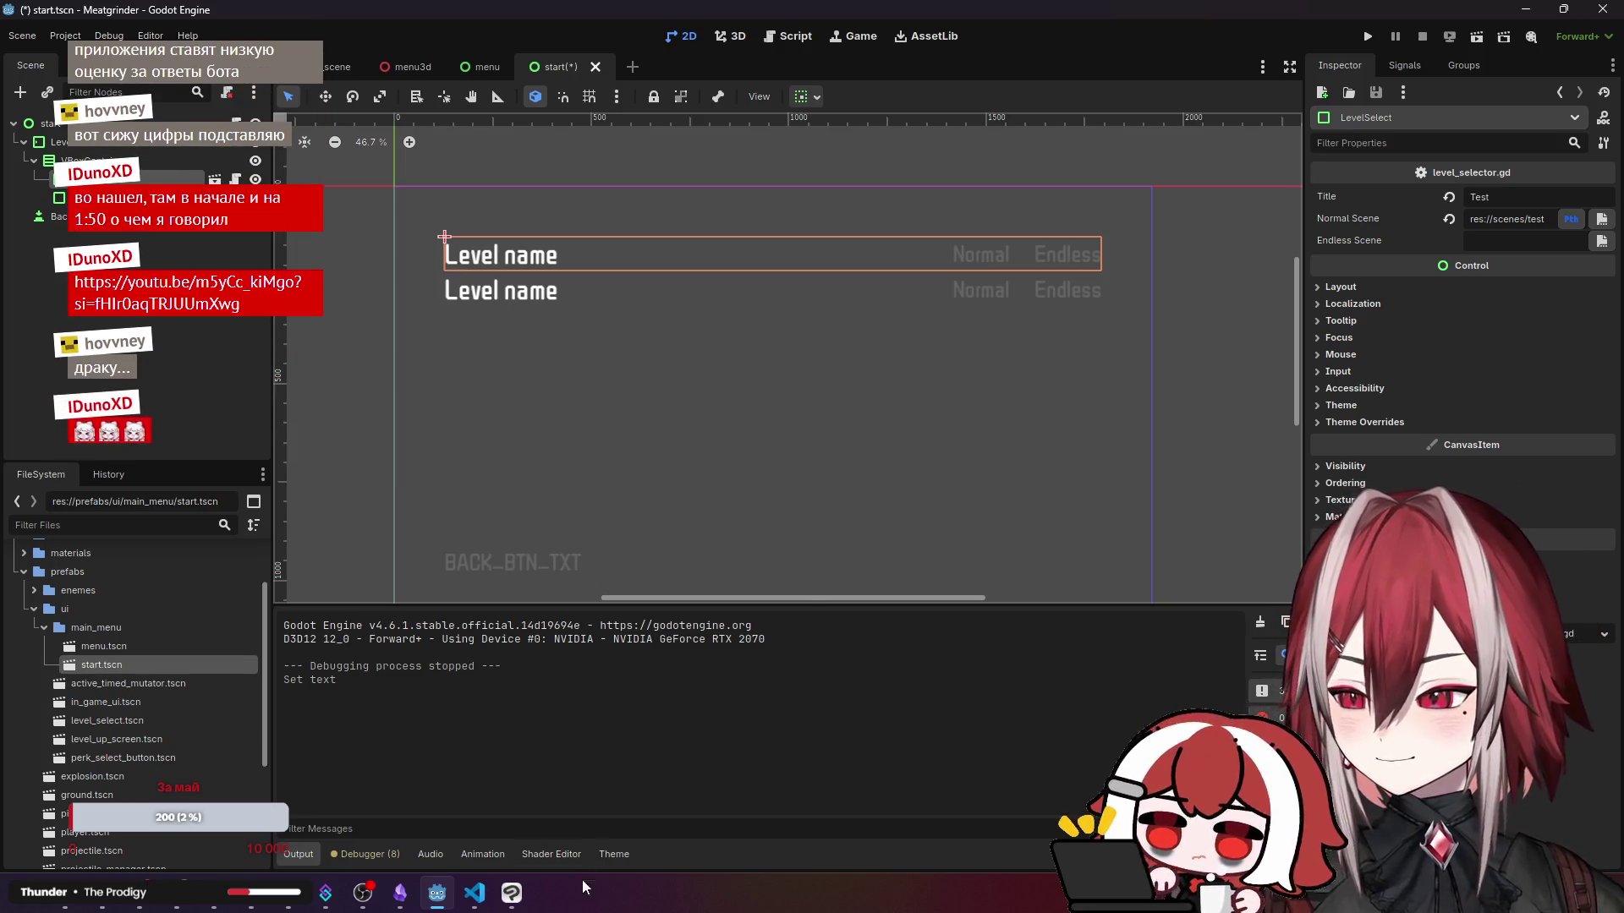
click(476, 899)
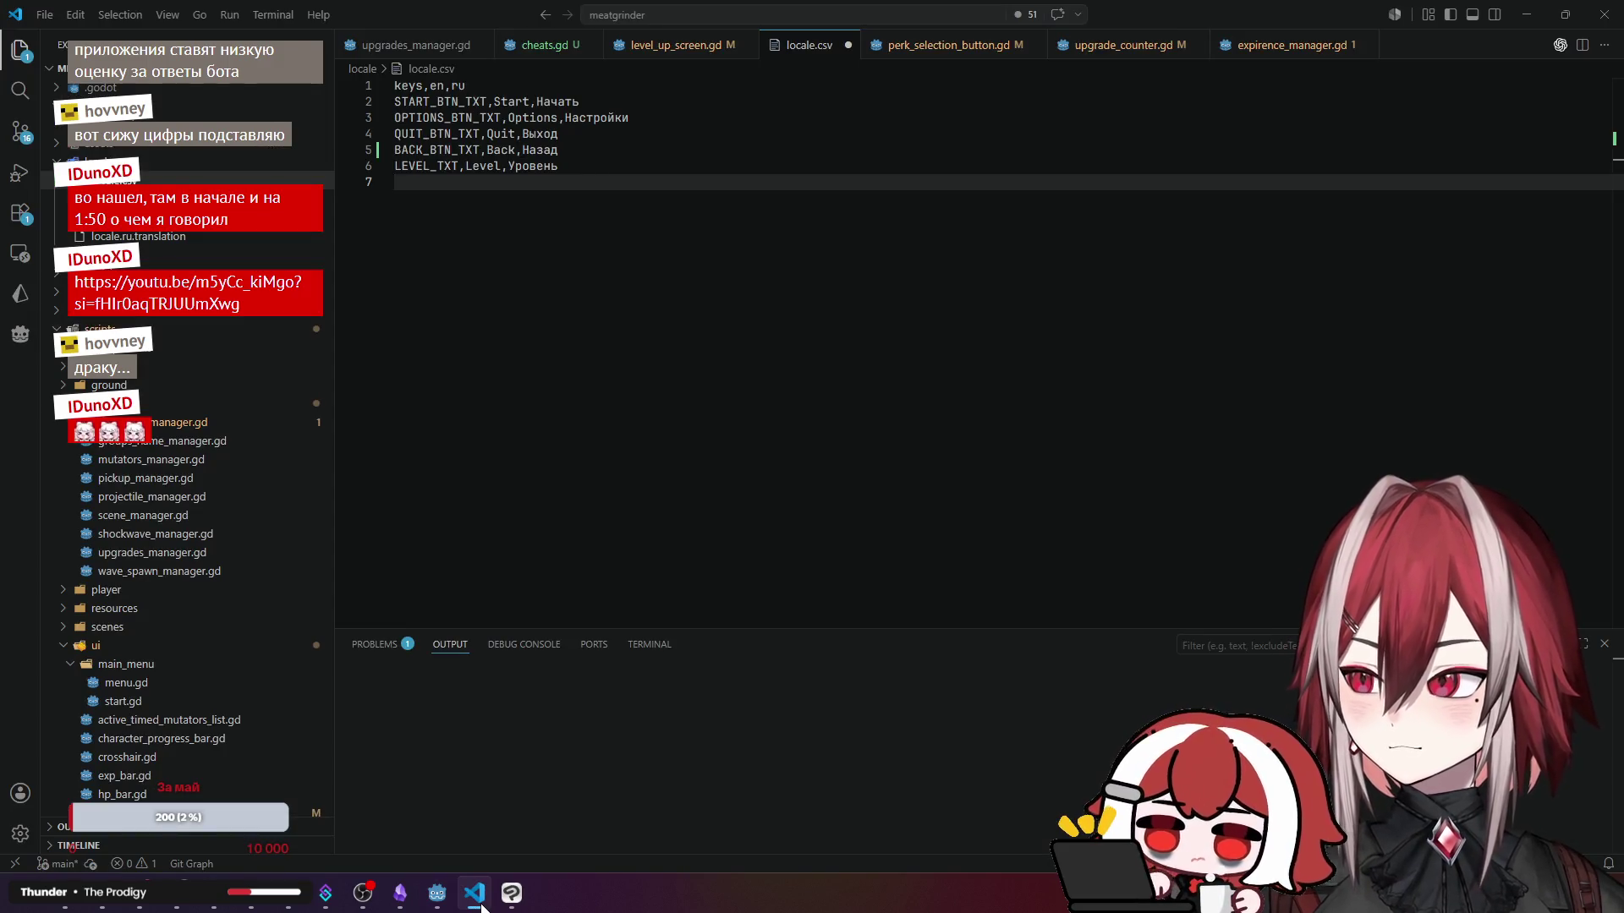
- Add a TEST_LEVEL_NAME,Test,Тест row as line 7 of locale.csv
click(480, 907)
click(479, 903)
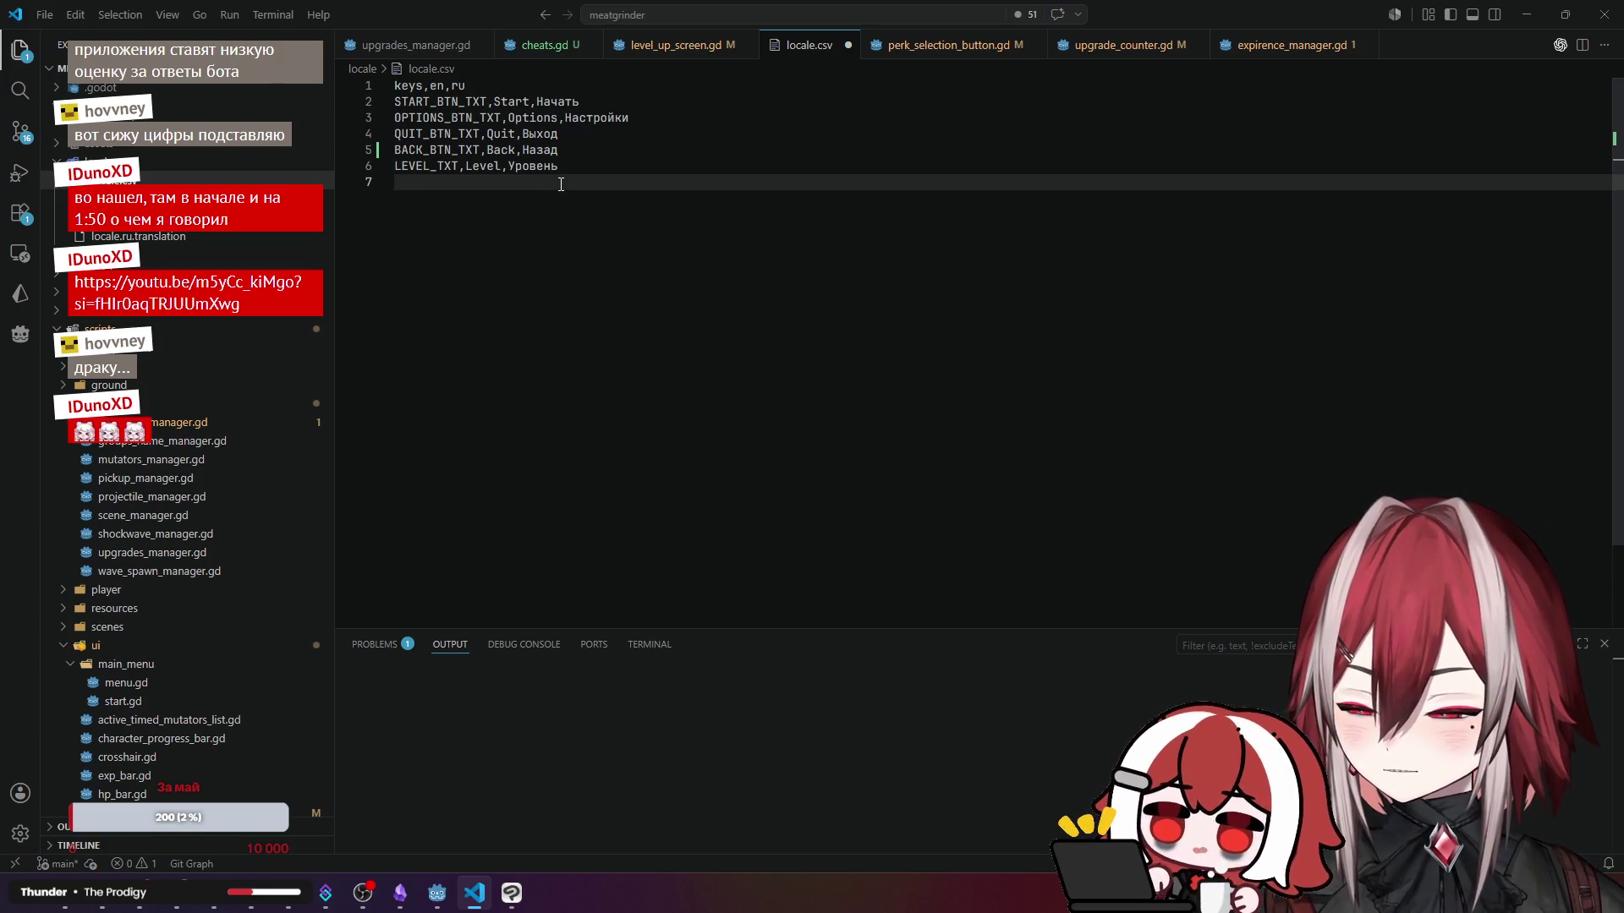
text(EY)
key(BackSpace)
key(BackSpace)
text(TE)
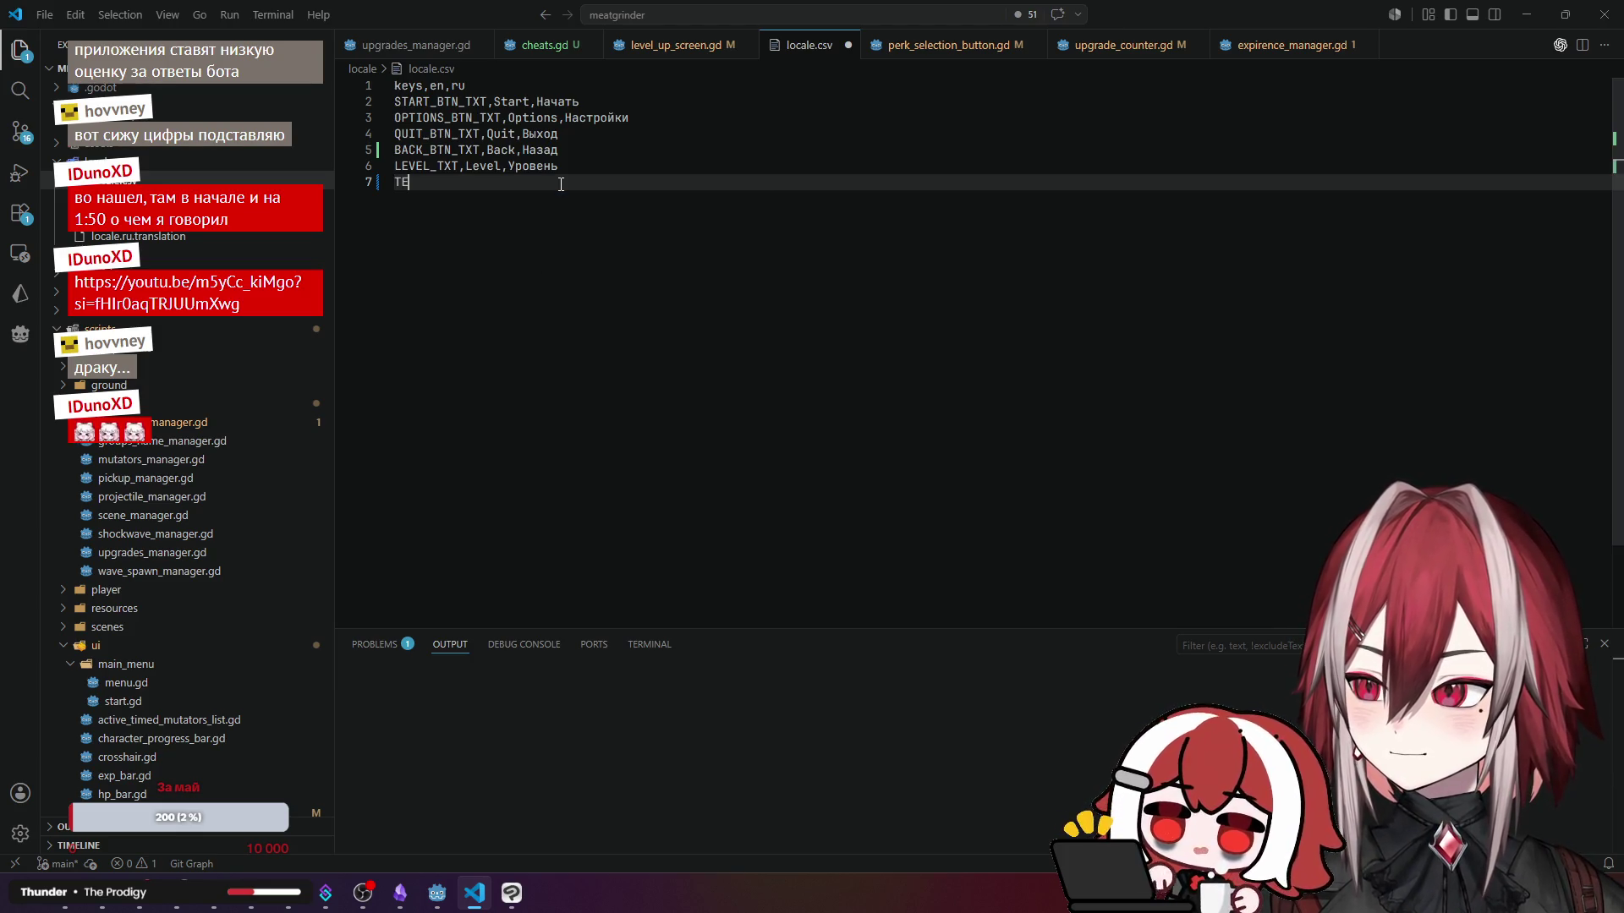
text(ST_)
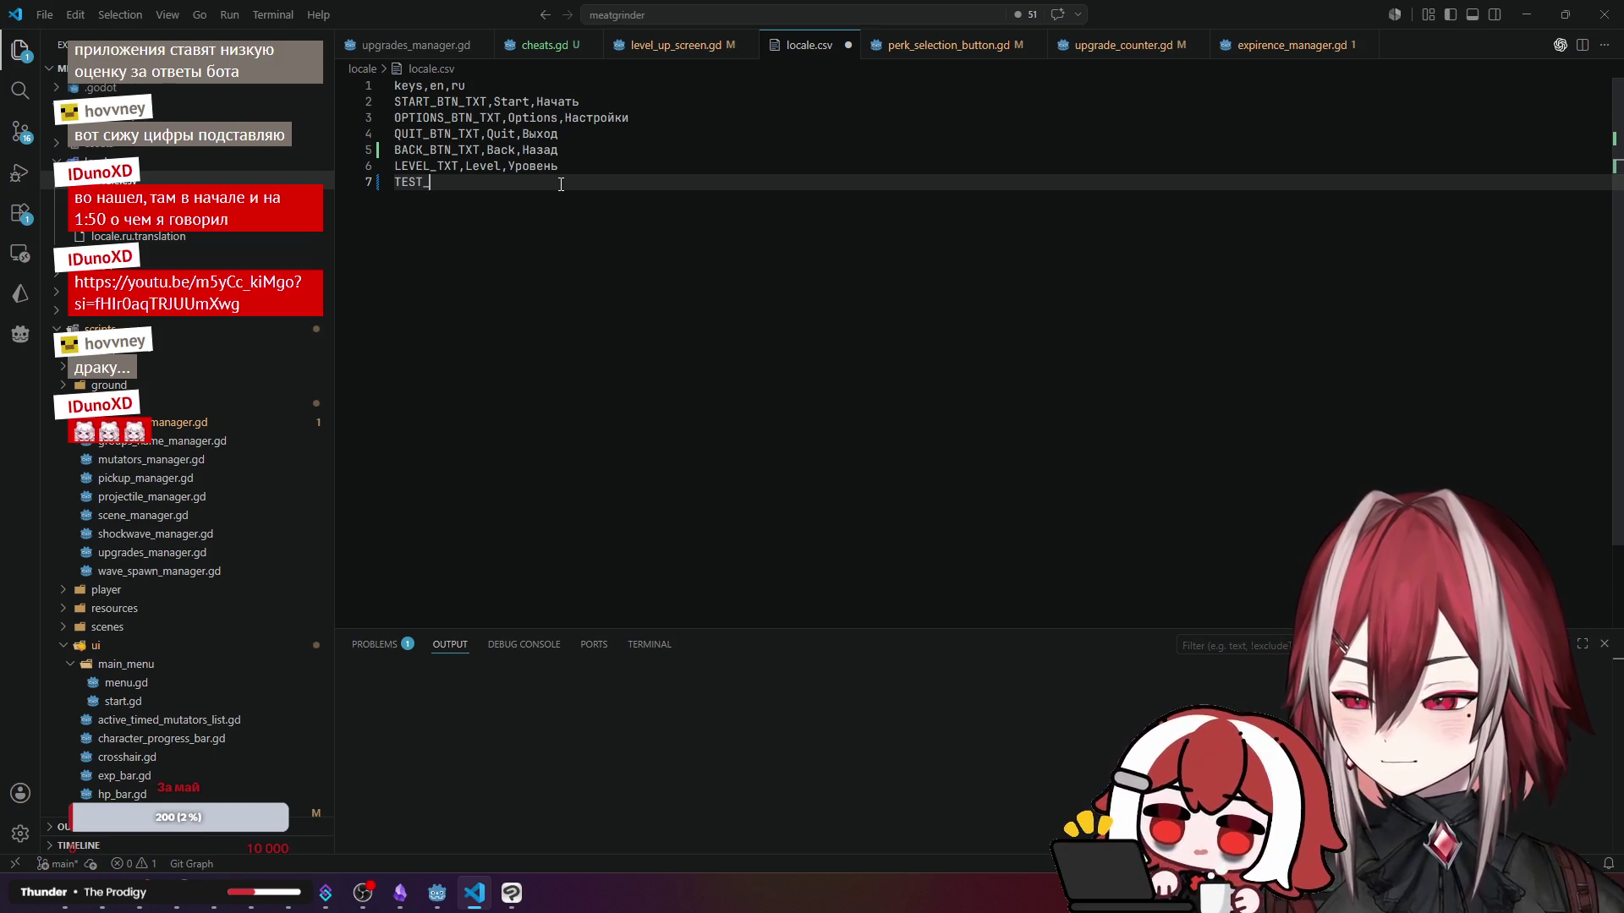
text(LEVEL_N)
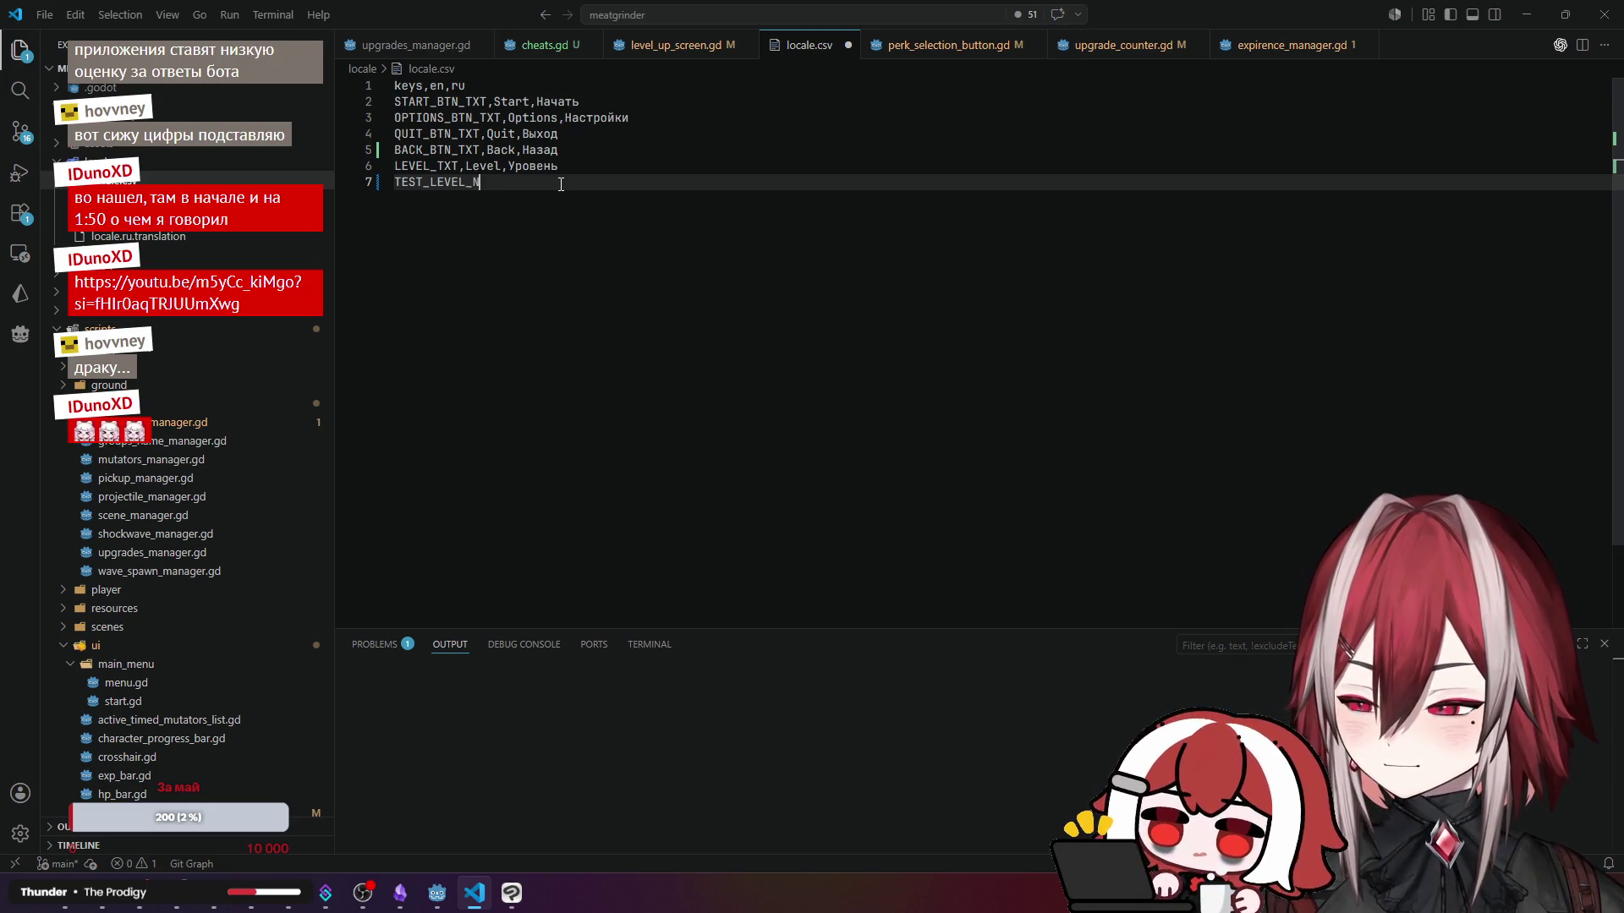
text(AME)
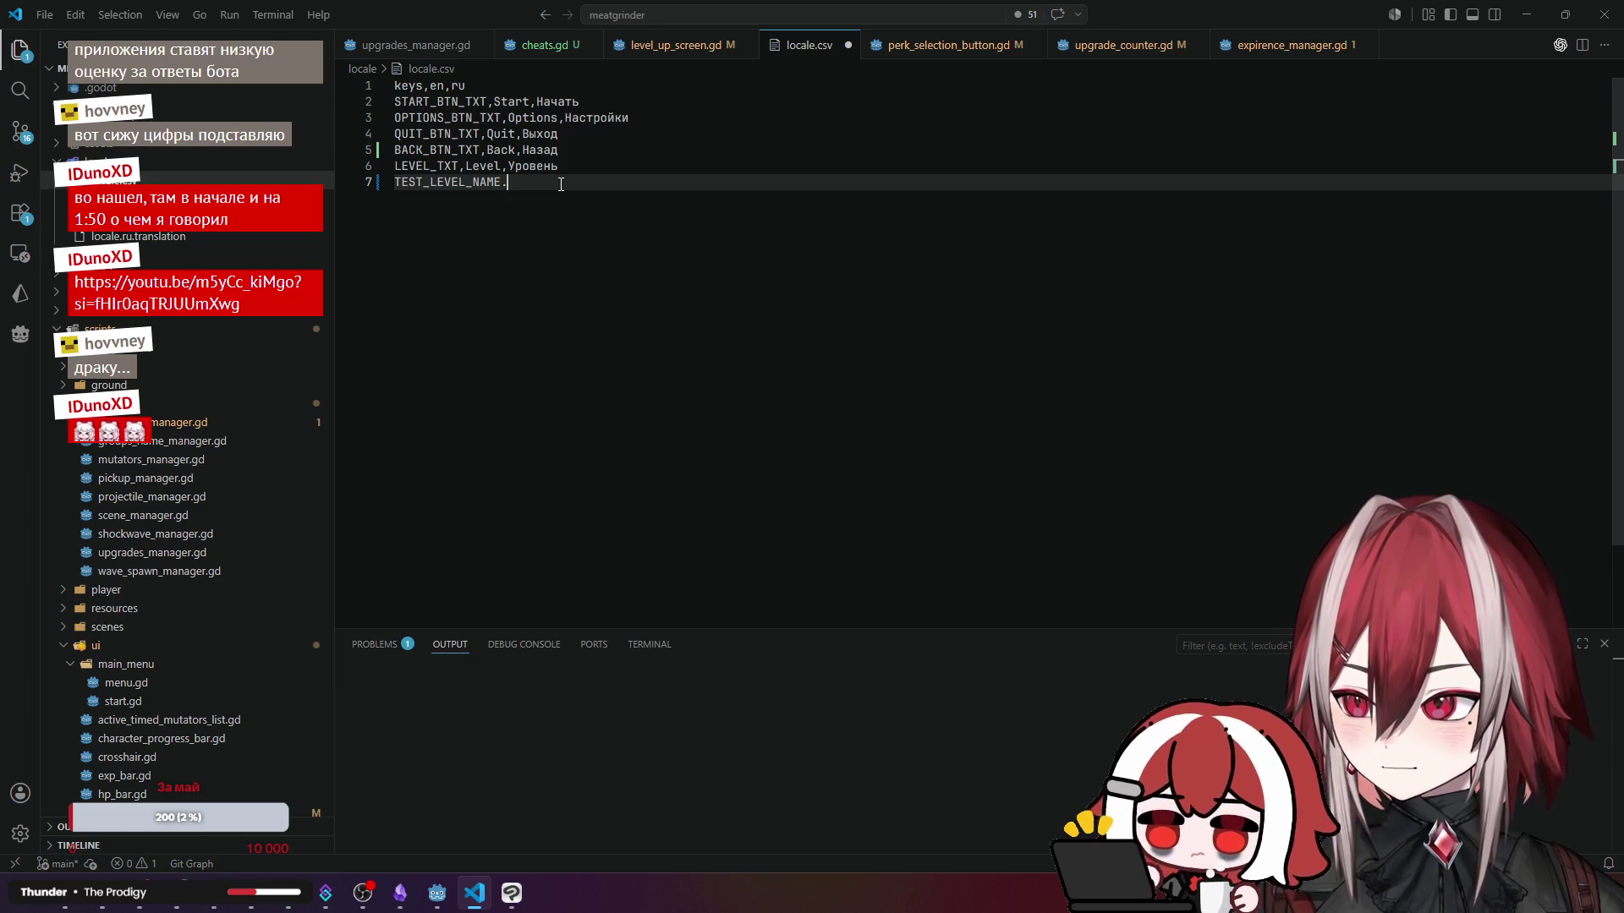
key(BackSpace)
text(,)
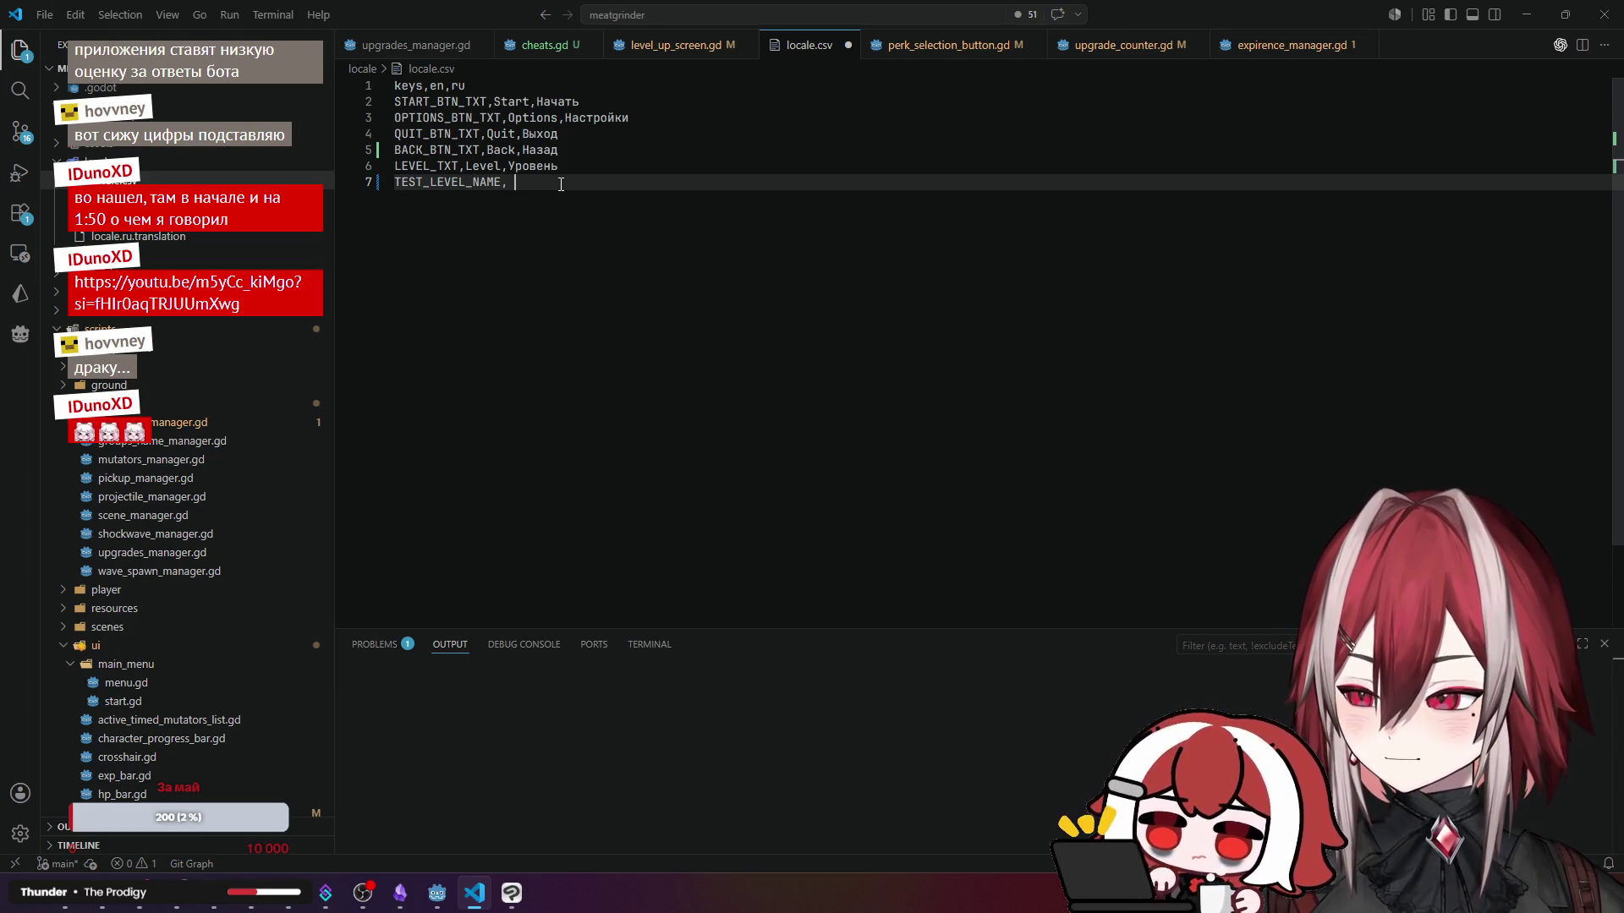
text(Tes)
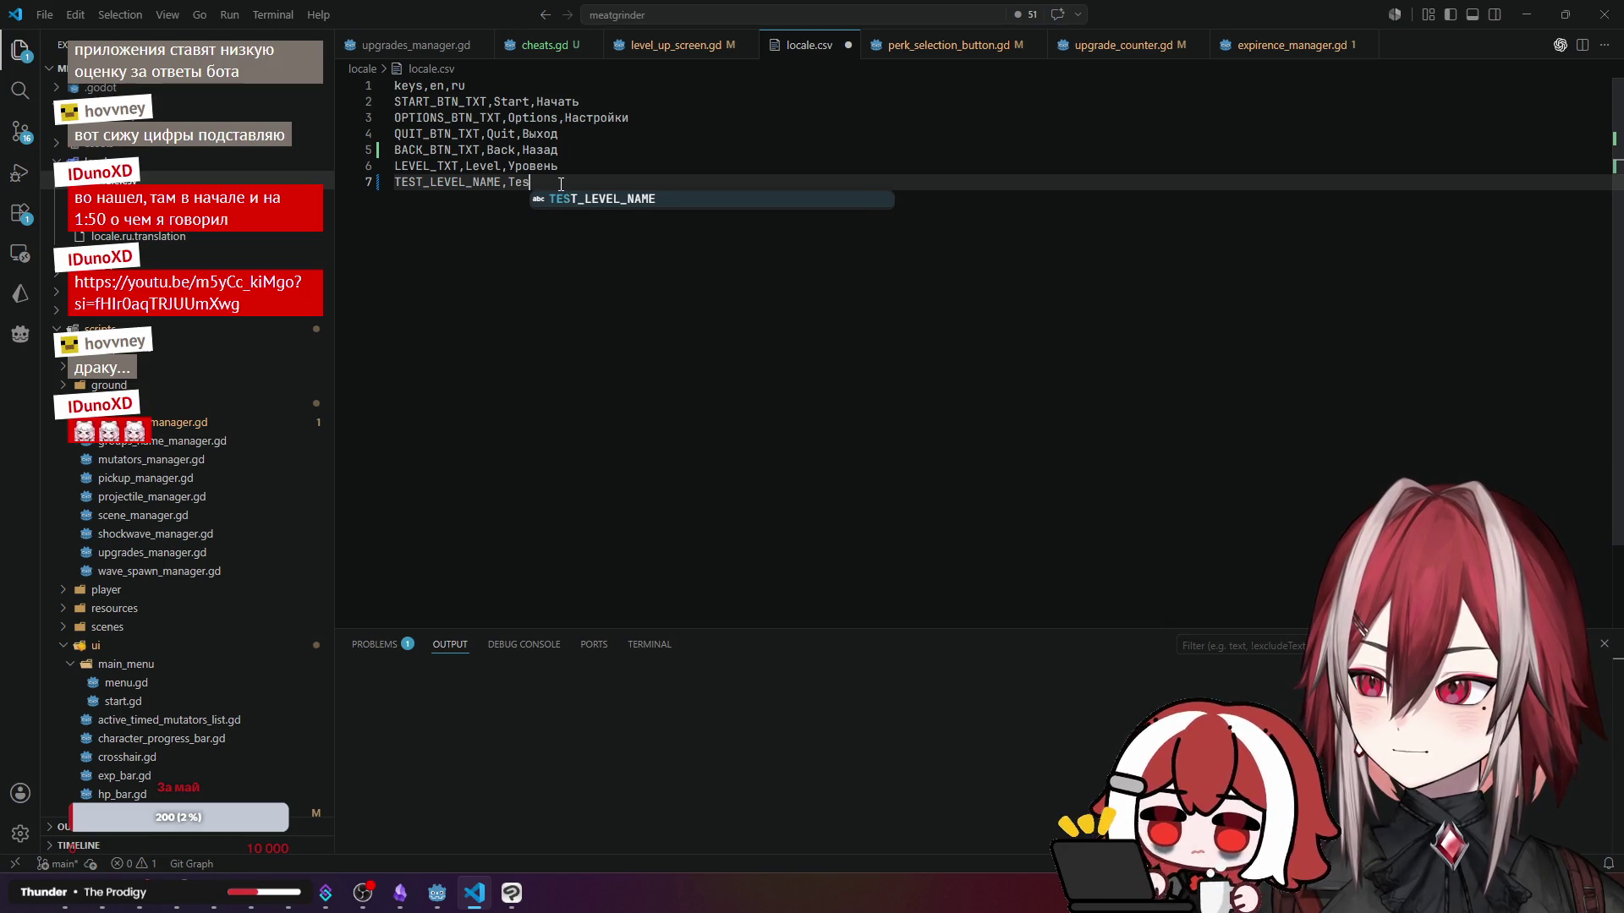
text(t,Тест)
key(Return)
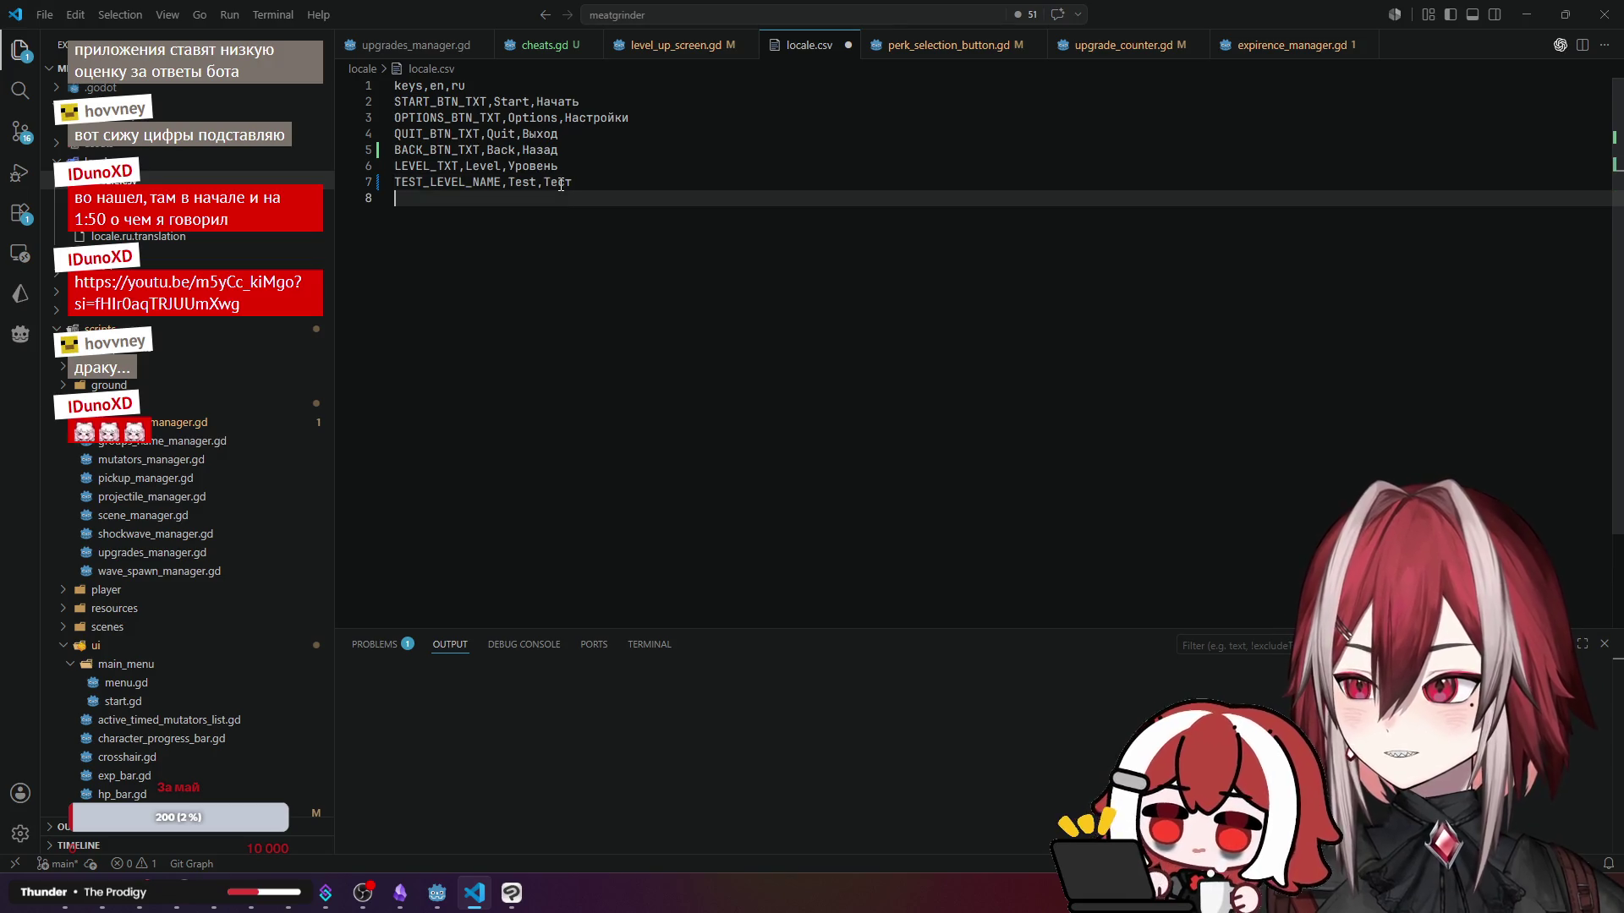
- Add a STAGE1_LEVEL_NAME row with 'Stage 1' for both languages on line 8
key(alt+Tab)
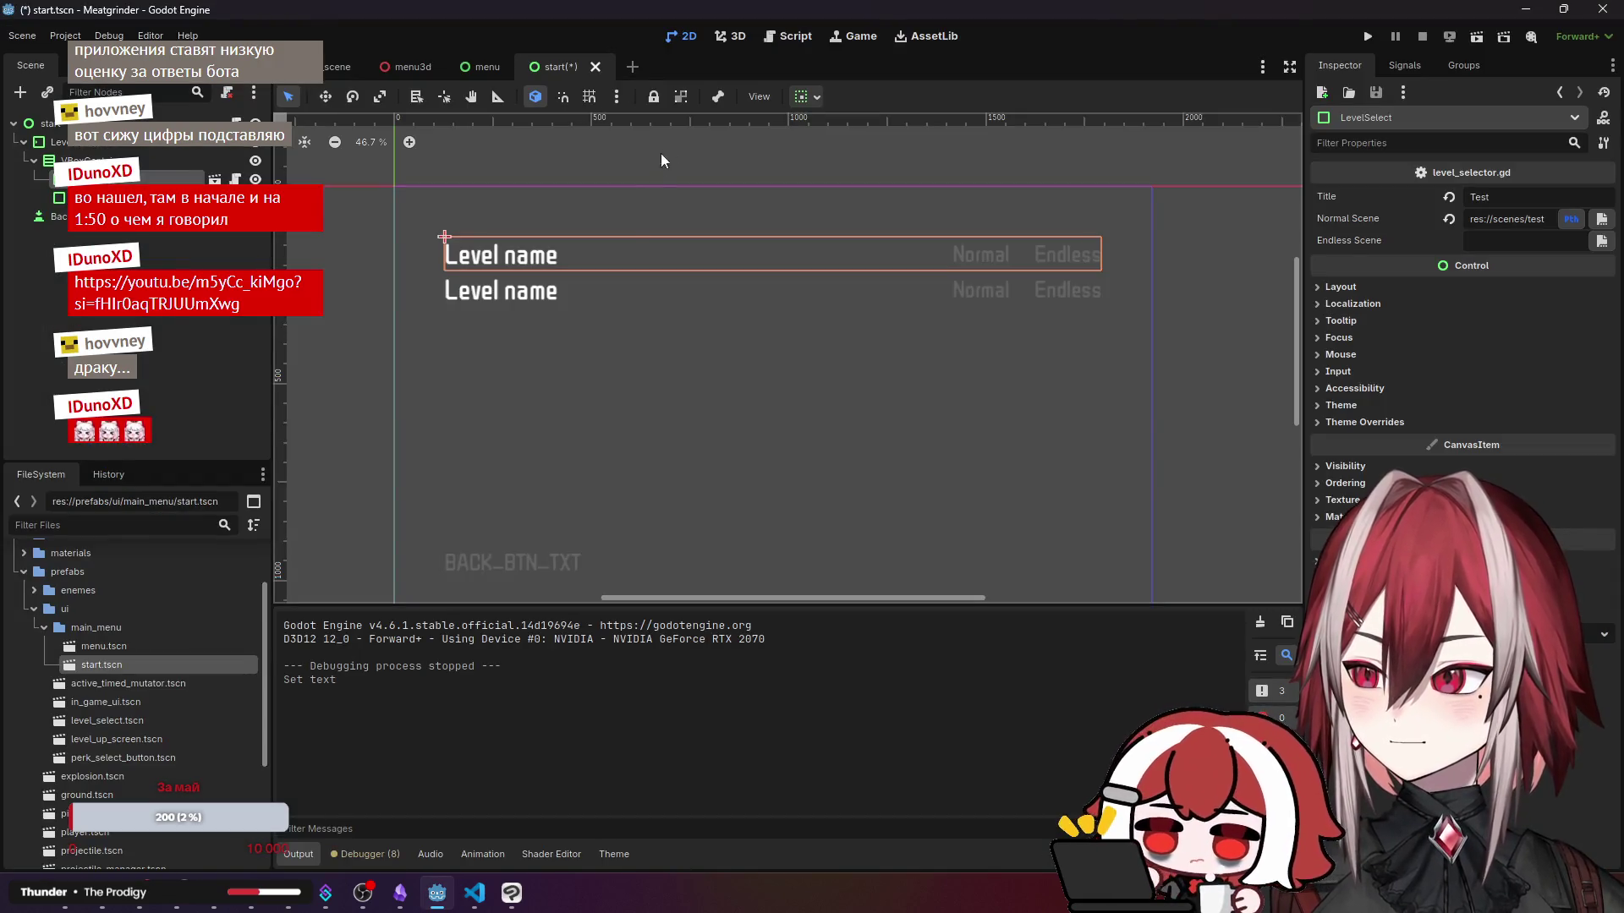
key(alt+Tab)
text(STAGE1)
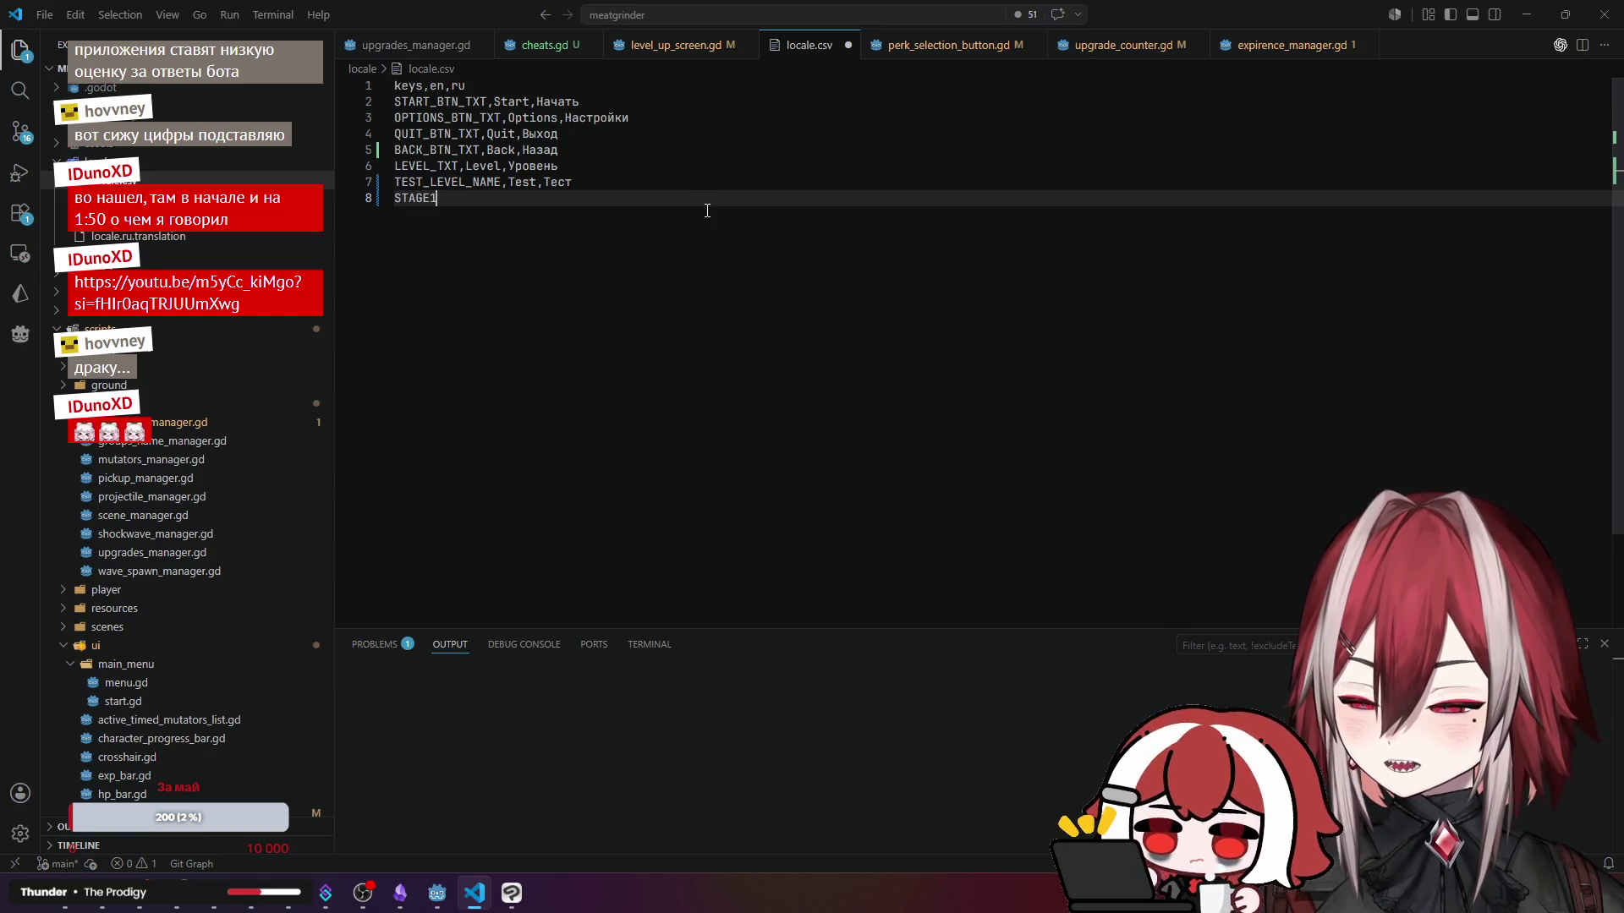
text(_LEVEL_NAME,)
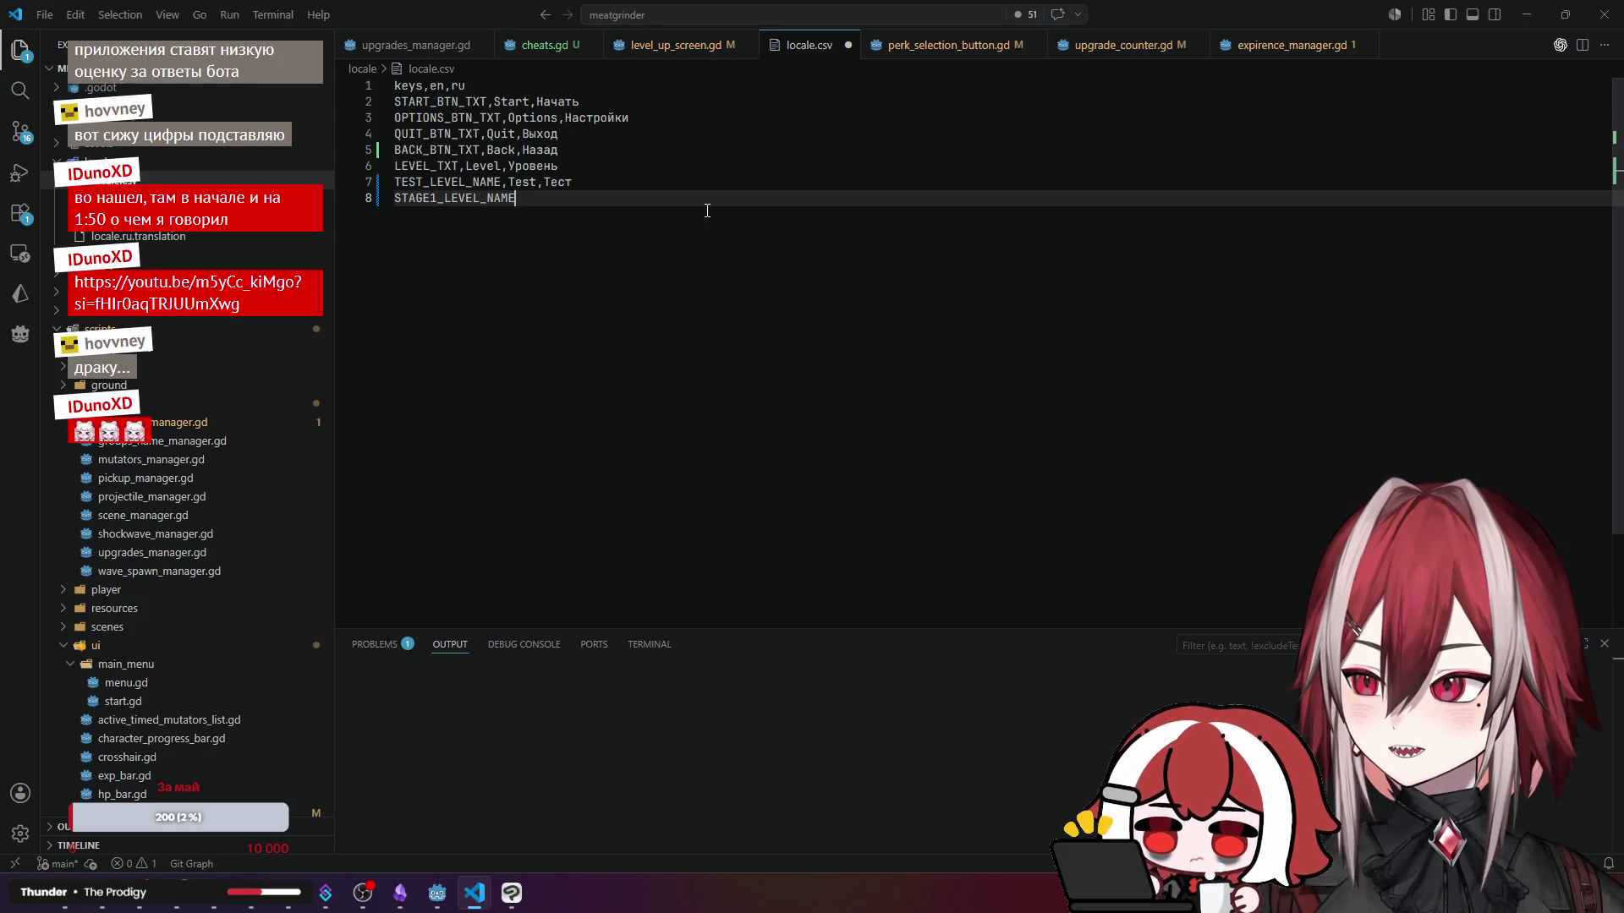
text(Stage)
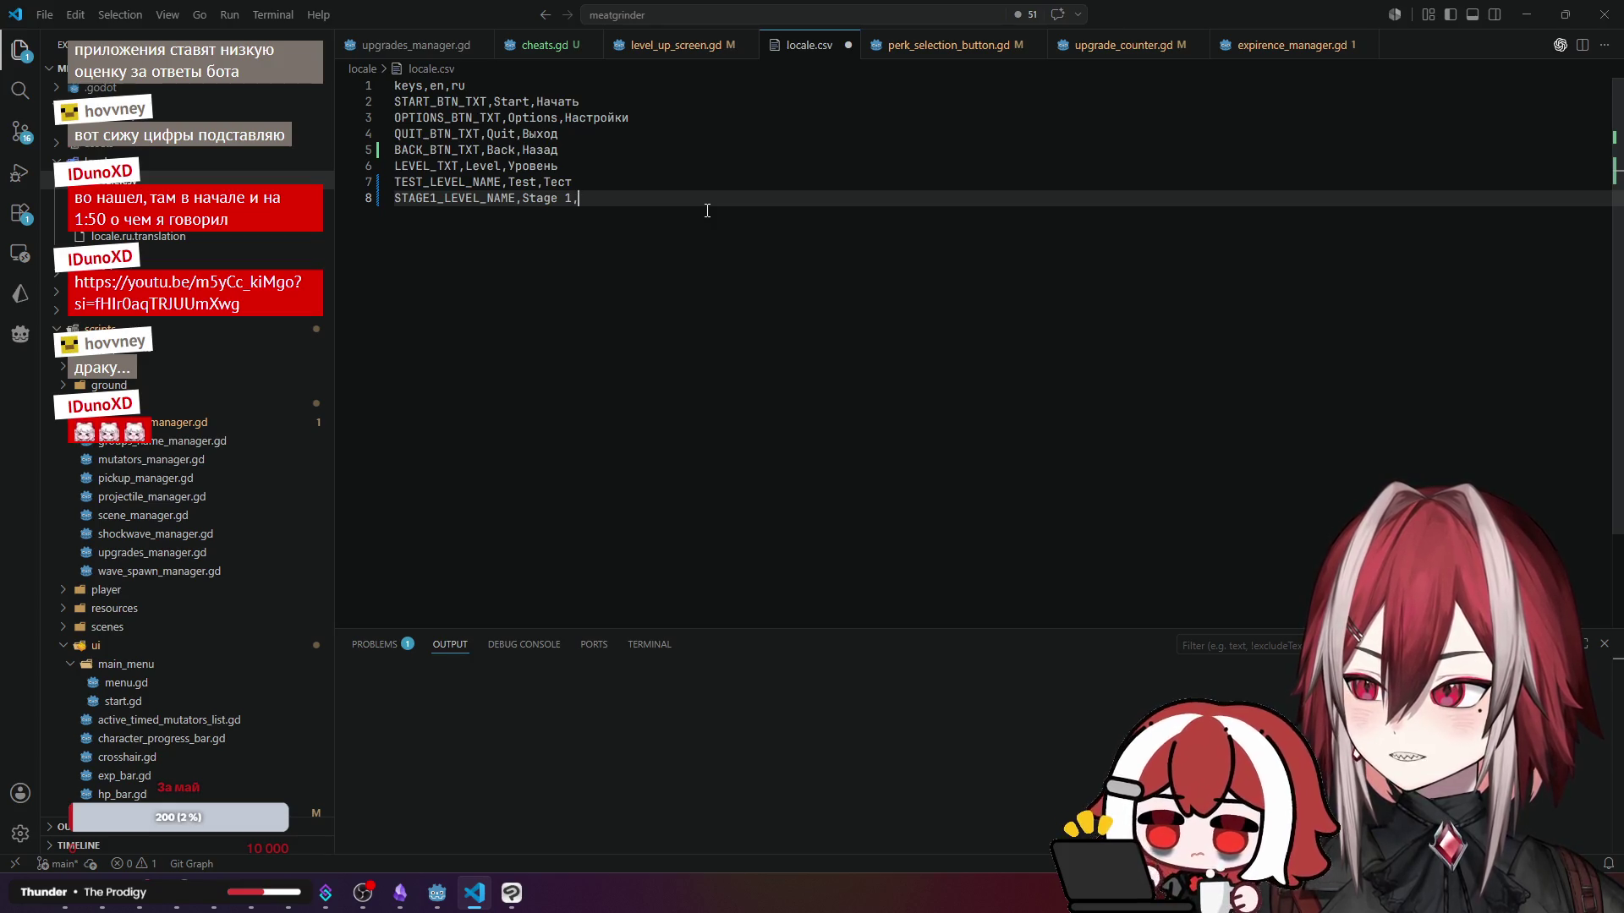
text(1,)
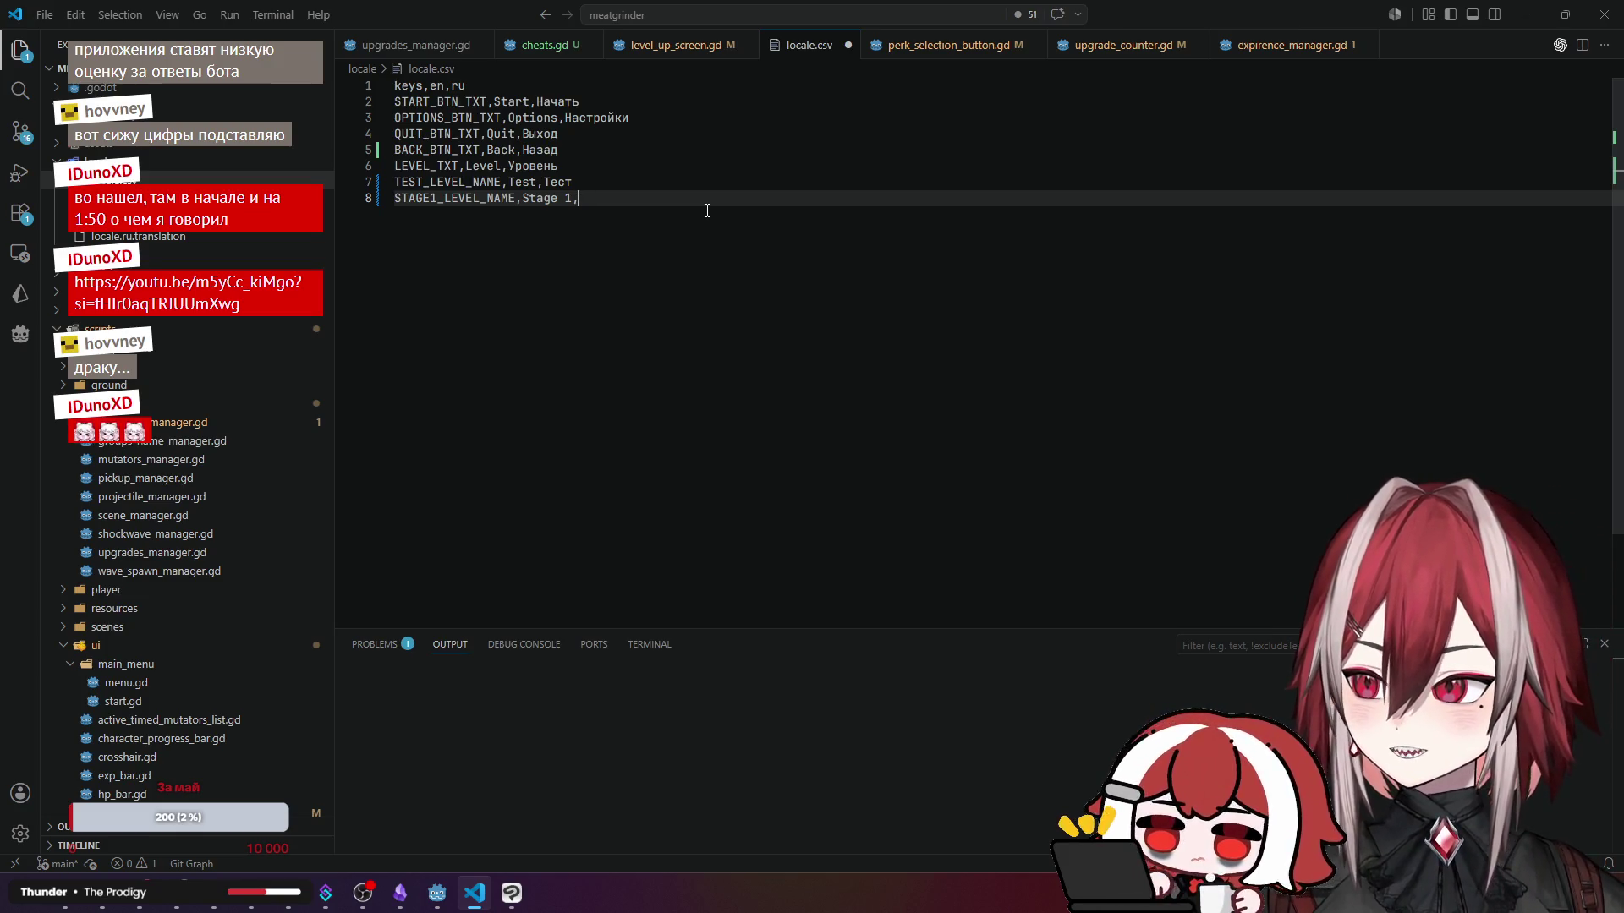
text(Stage)
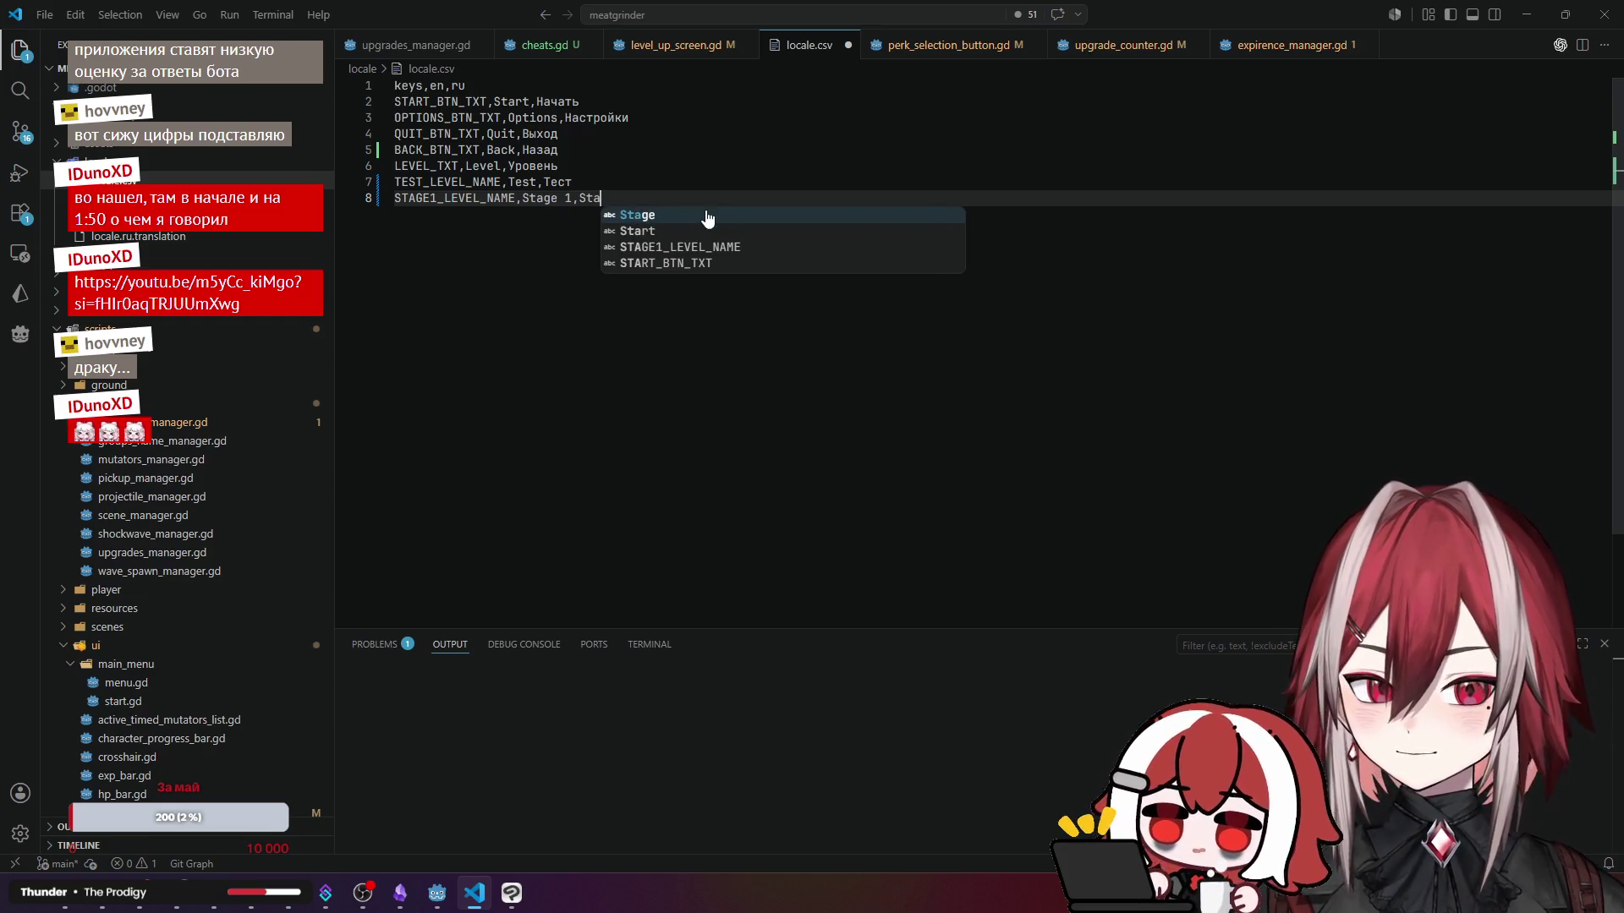
text( 1)
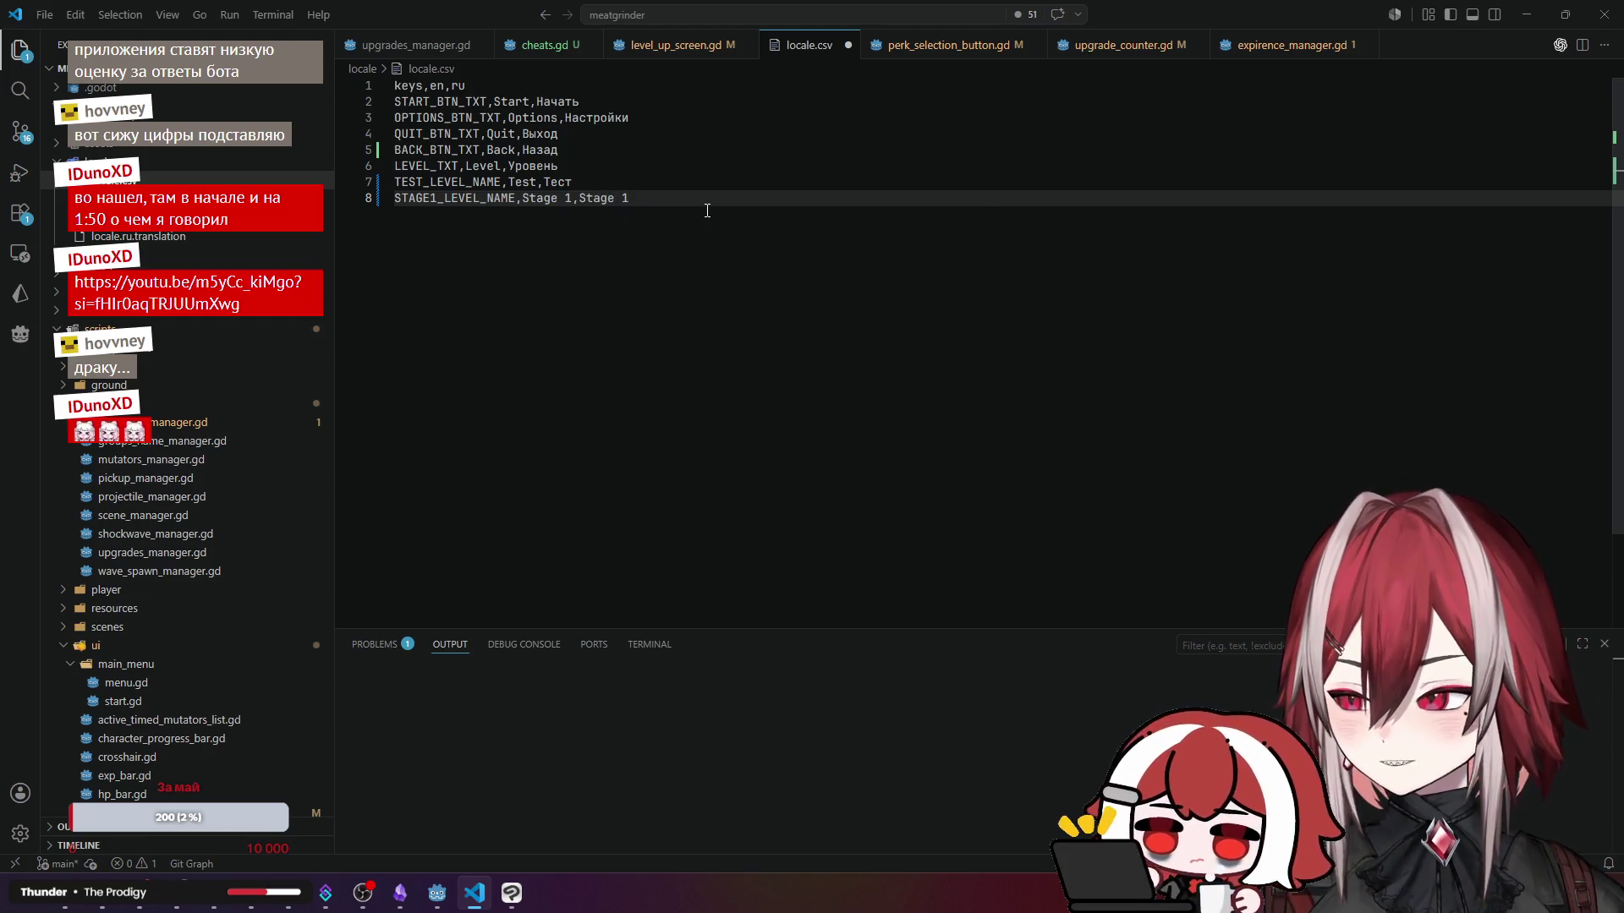
- Try auto-formatting locale.csv, dismiss the no-formatter notice, and return to Godot
double_click(669, 155)
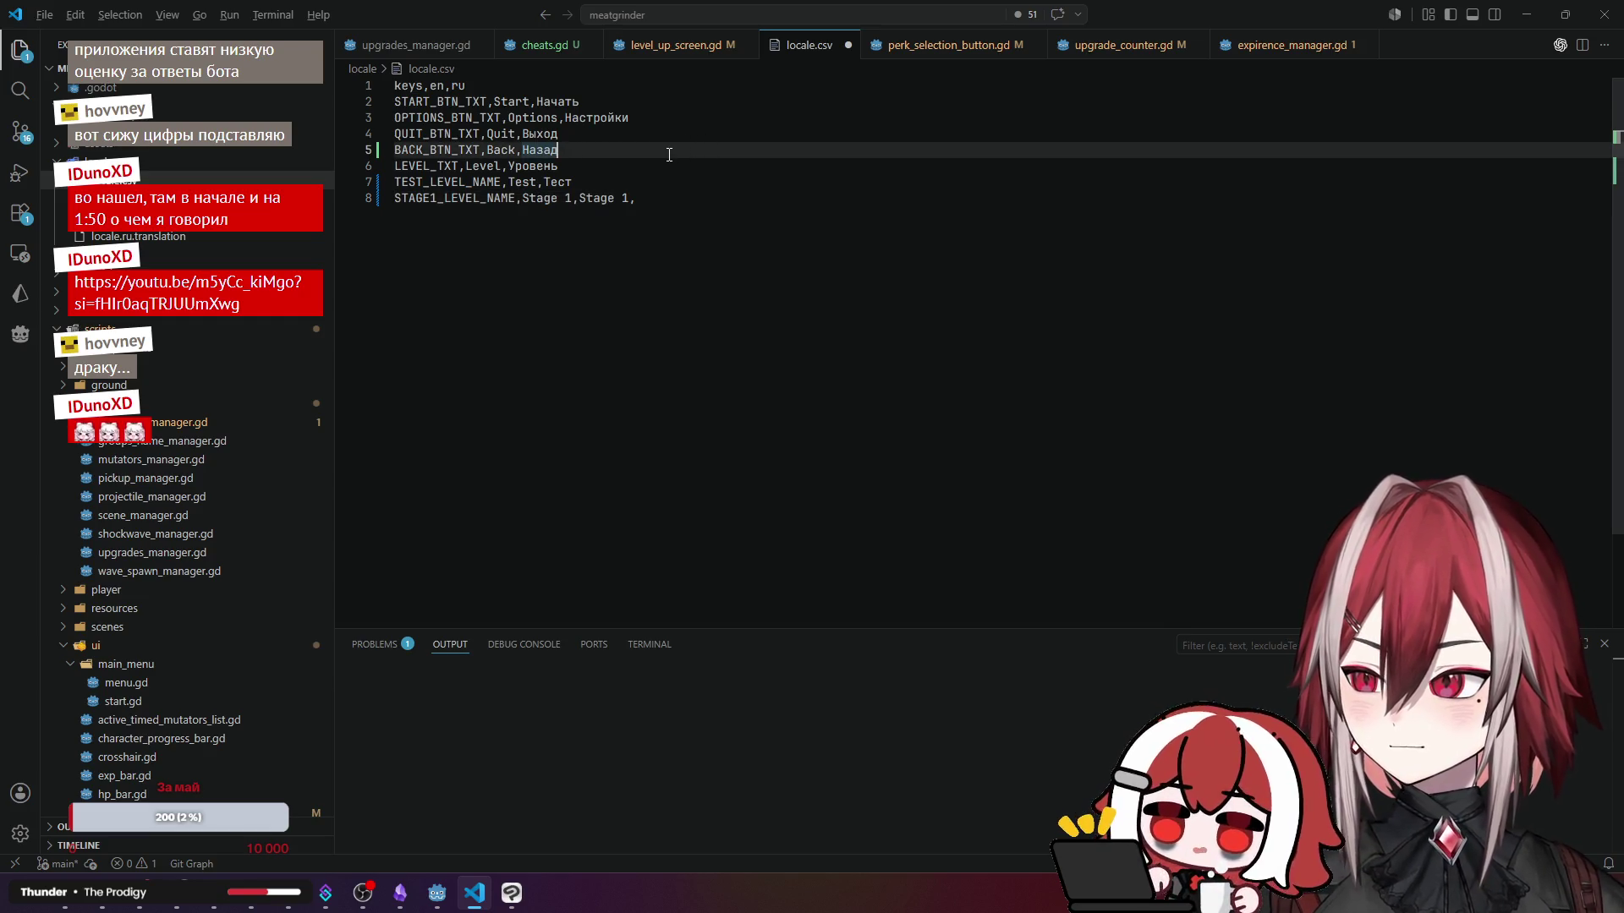
key(shift+alt+f)
click(913, 442)
click(734, 198)
click(734, 185)
key(alt+Tab)
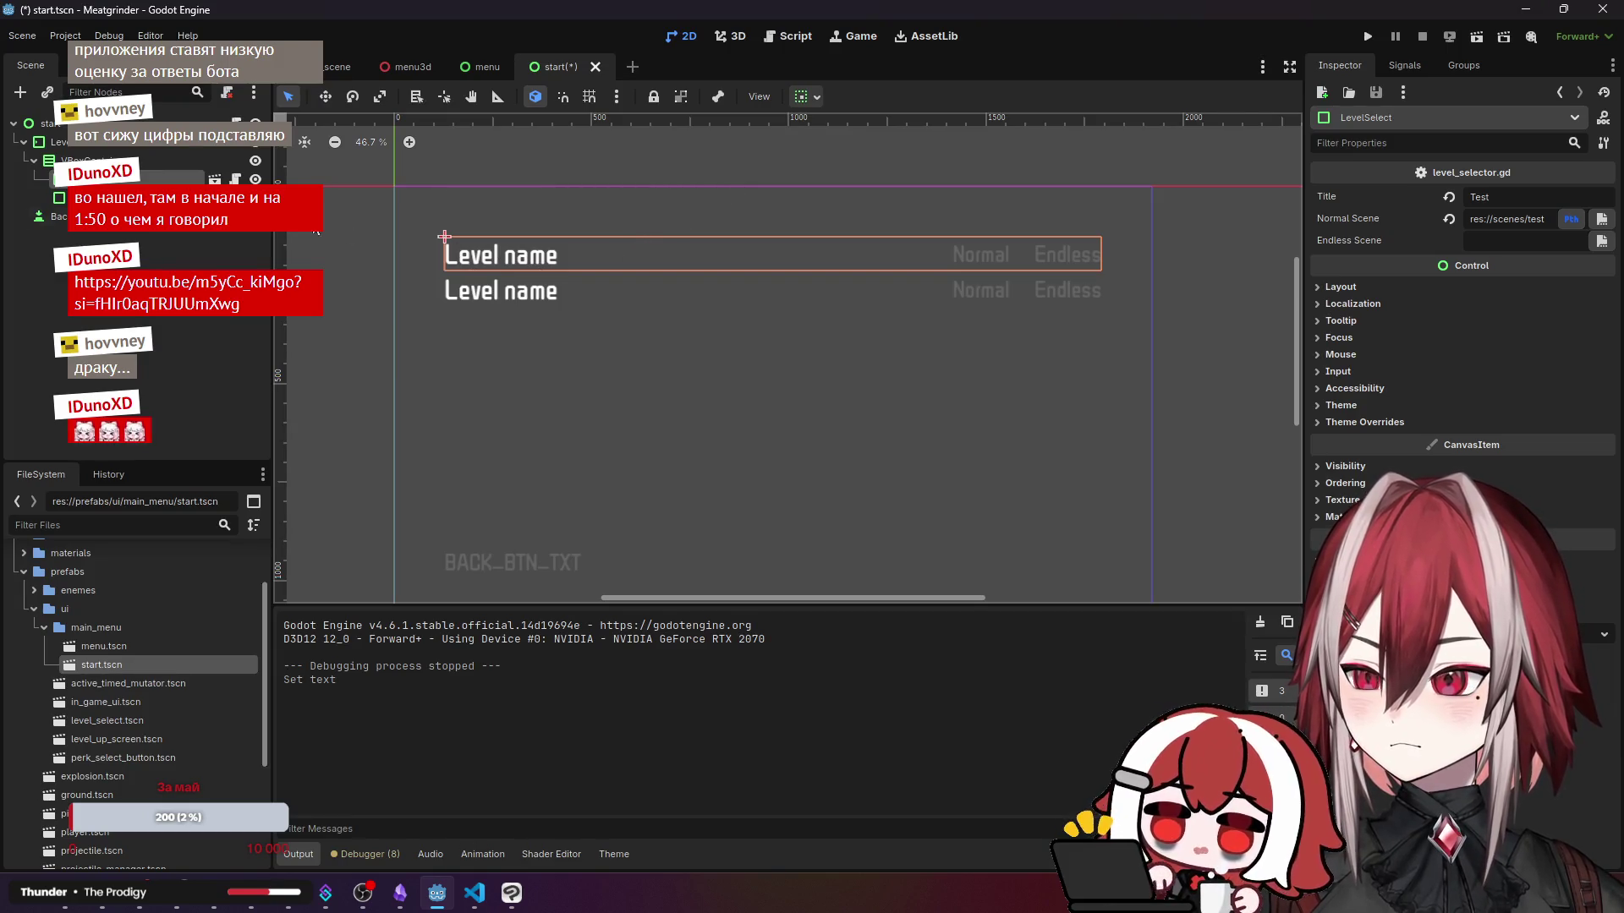
- Paste the TEST_LEVEL_NAME key from locale.csv into the first level row's Title
key(Down)
key(Up)
key(Down)
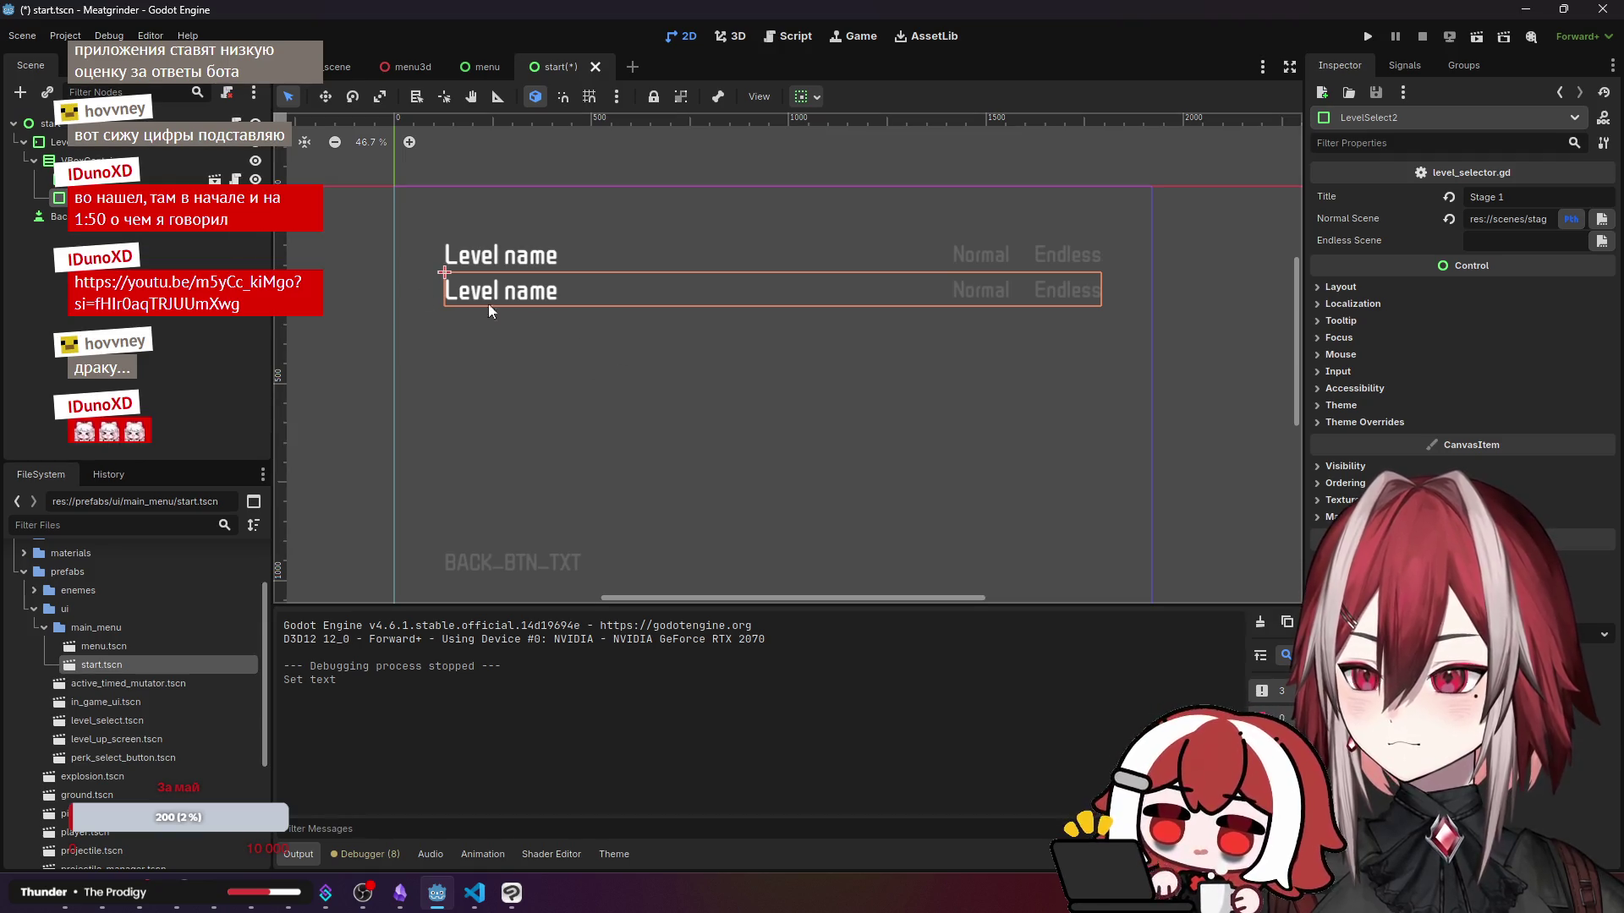
key(alt+Tab)
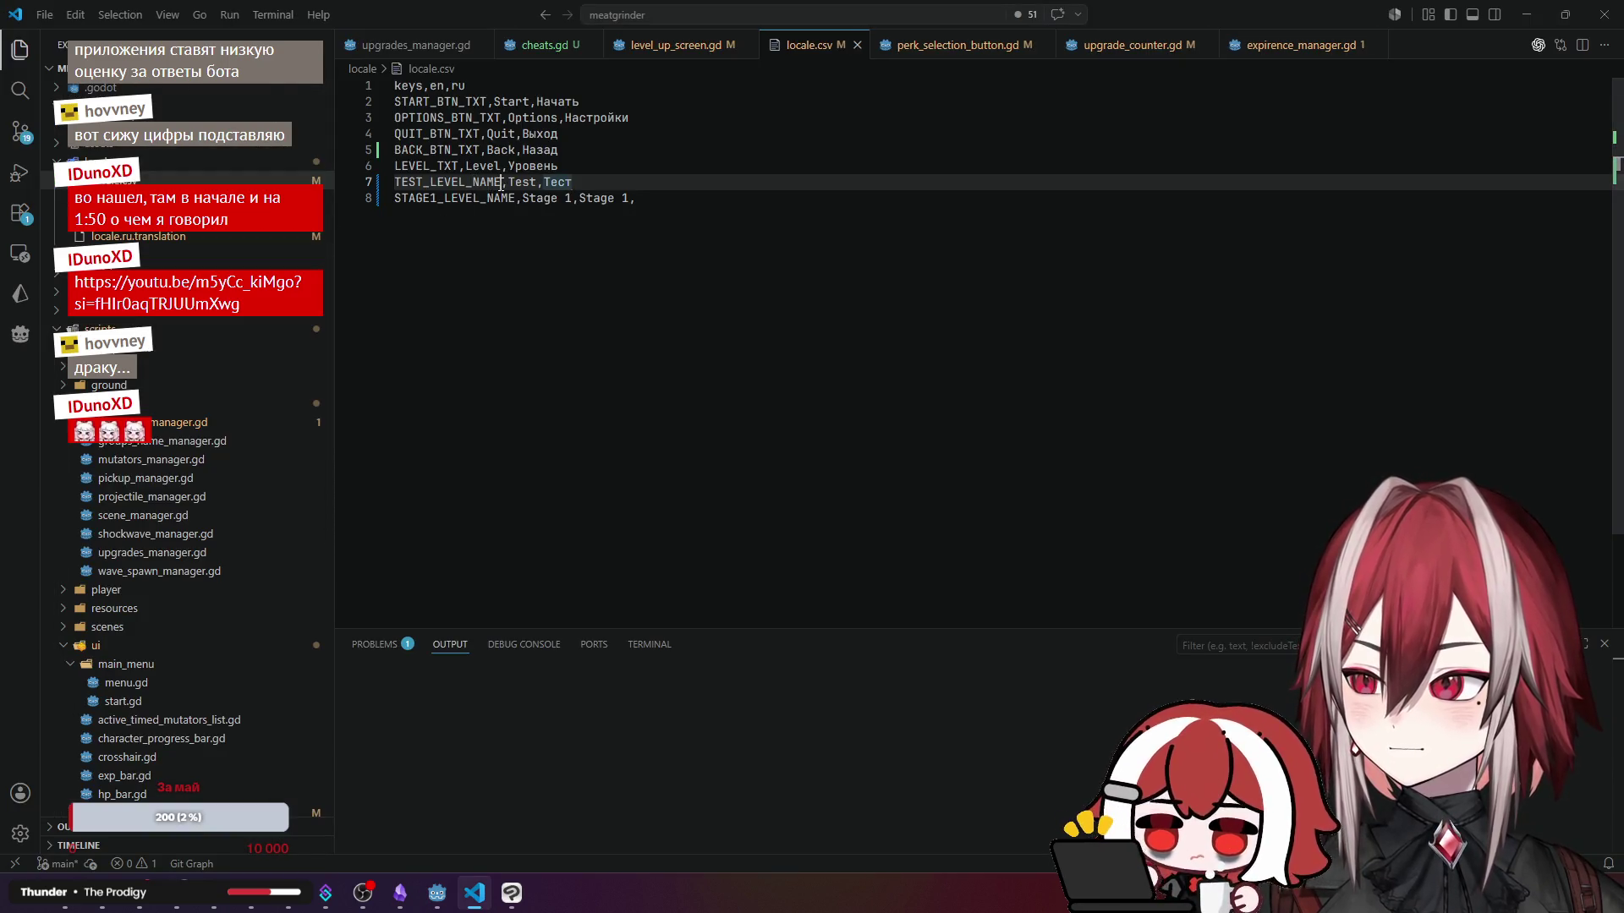
triple_click(501, 183)
key(alt+Tab)
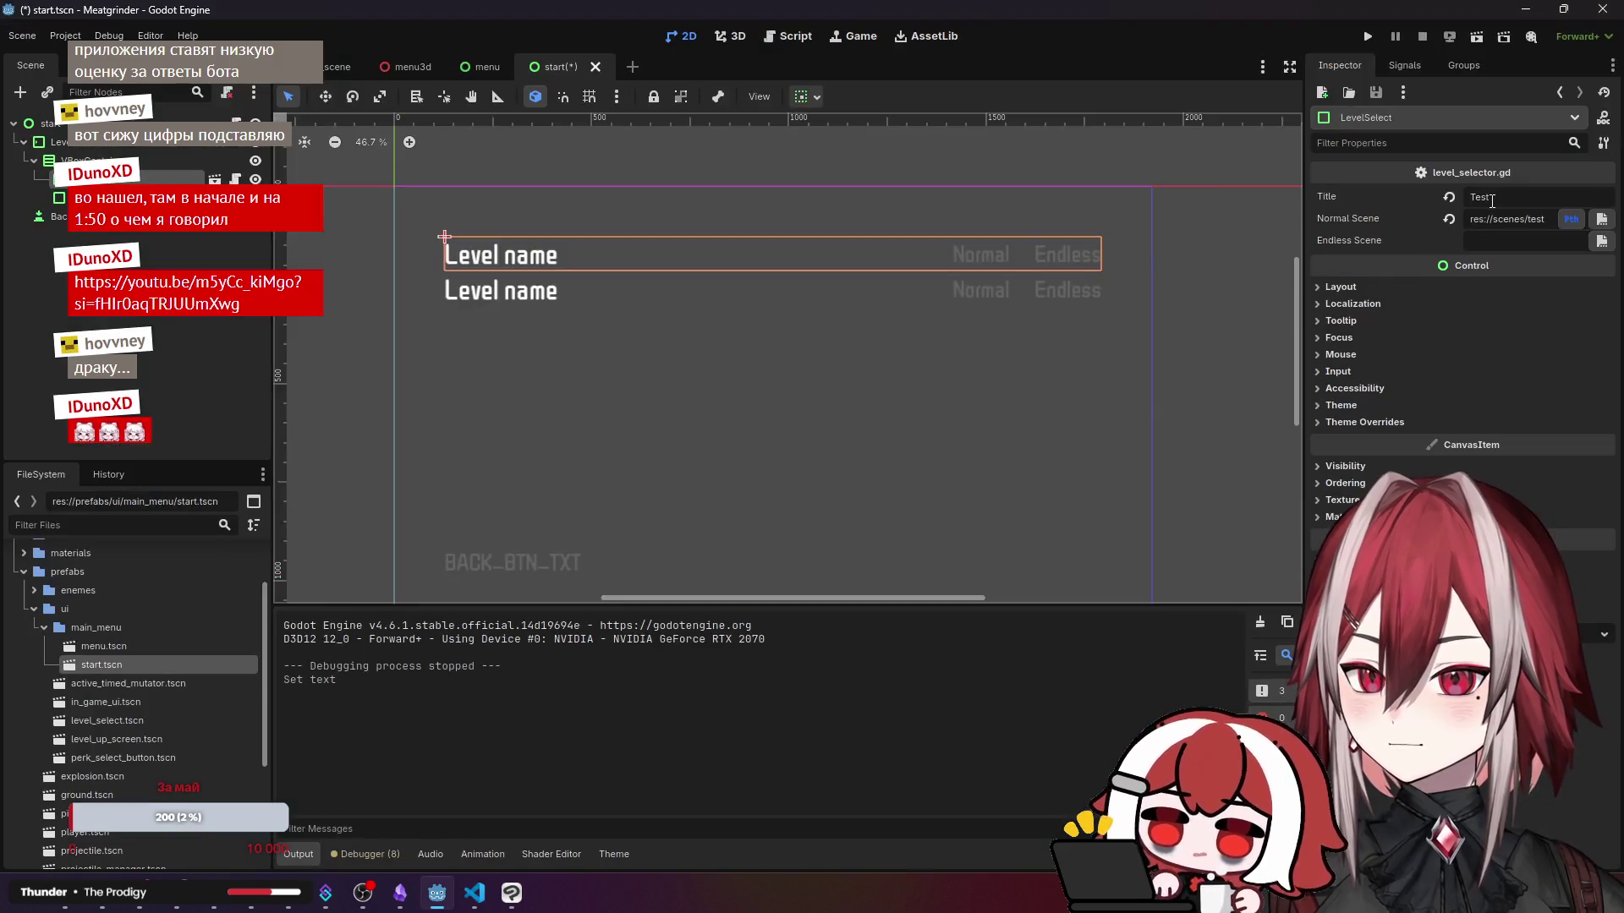
text(TEST_LEVEL_NAME)
- Set the second level row's Title to STAGE1_LEVEL_NAME, copied from locale.csv
key(alt+Tab)
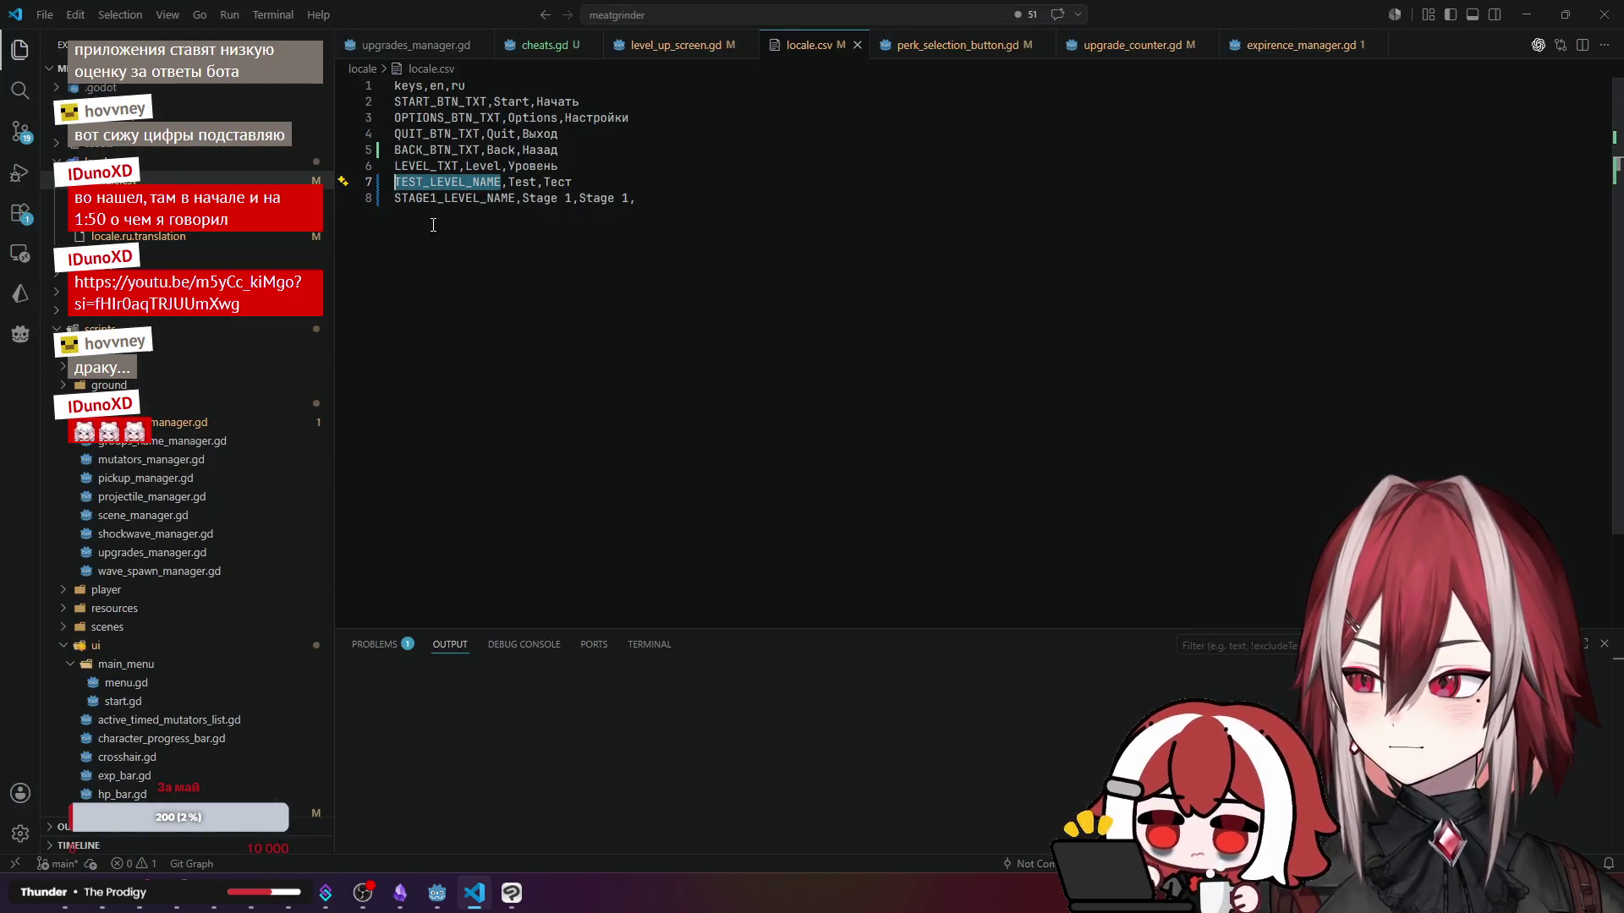
drag(515, 197, 395, 198)
key(ctrl+c)
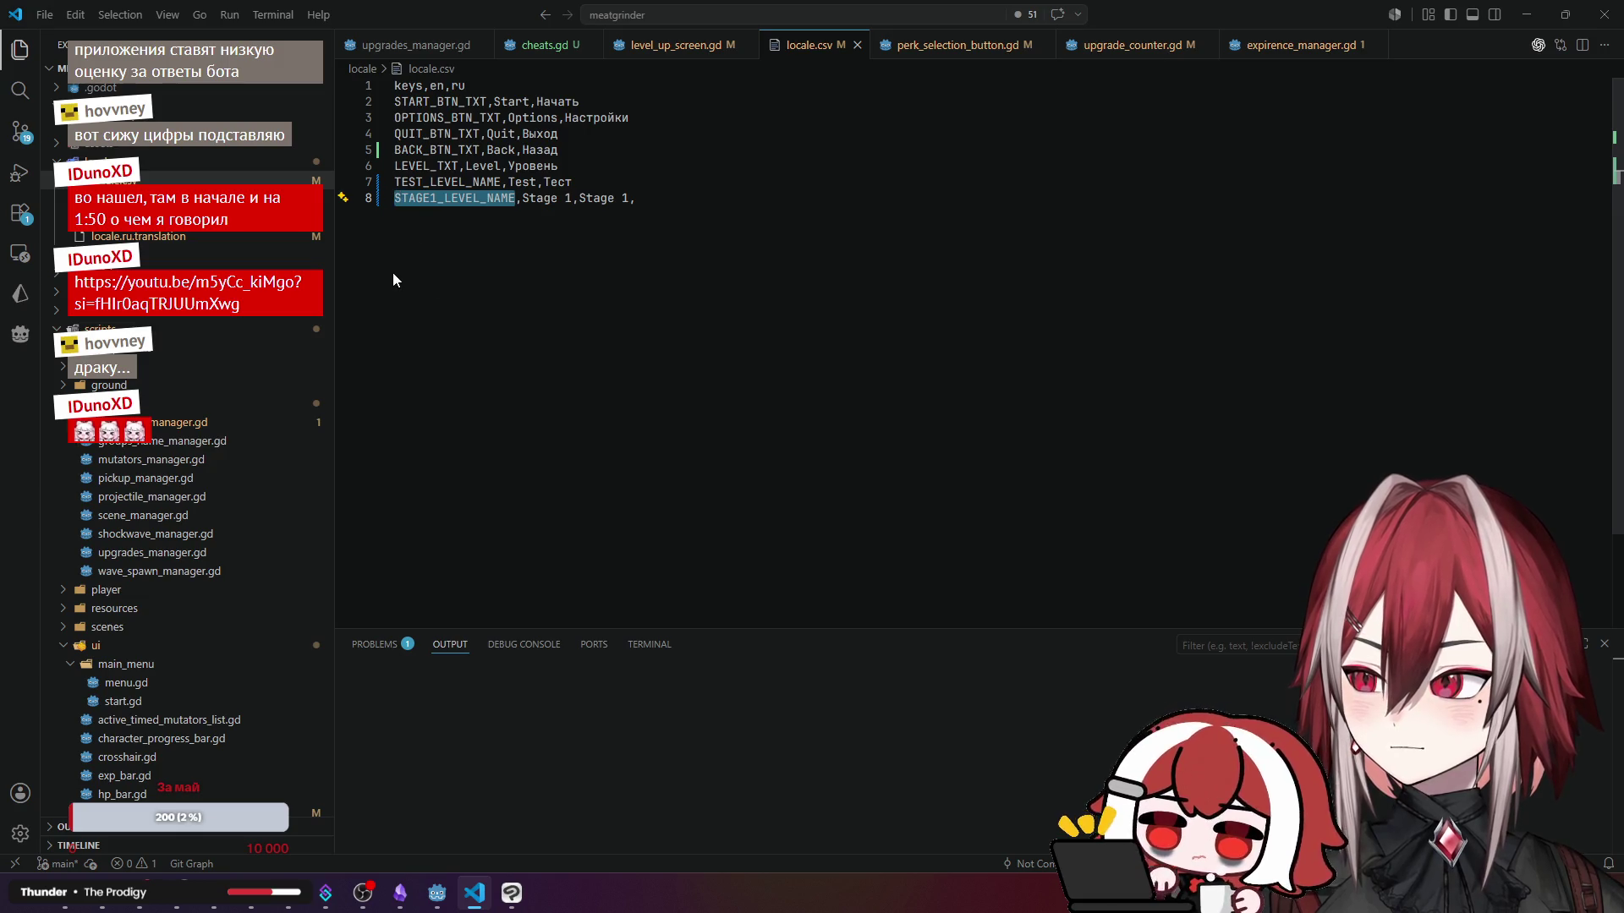
key(alt+Tab)
click(127, 197)
click(1568, 193)
key(ctrl+v)
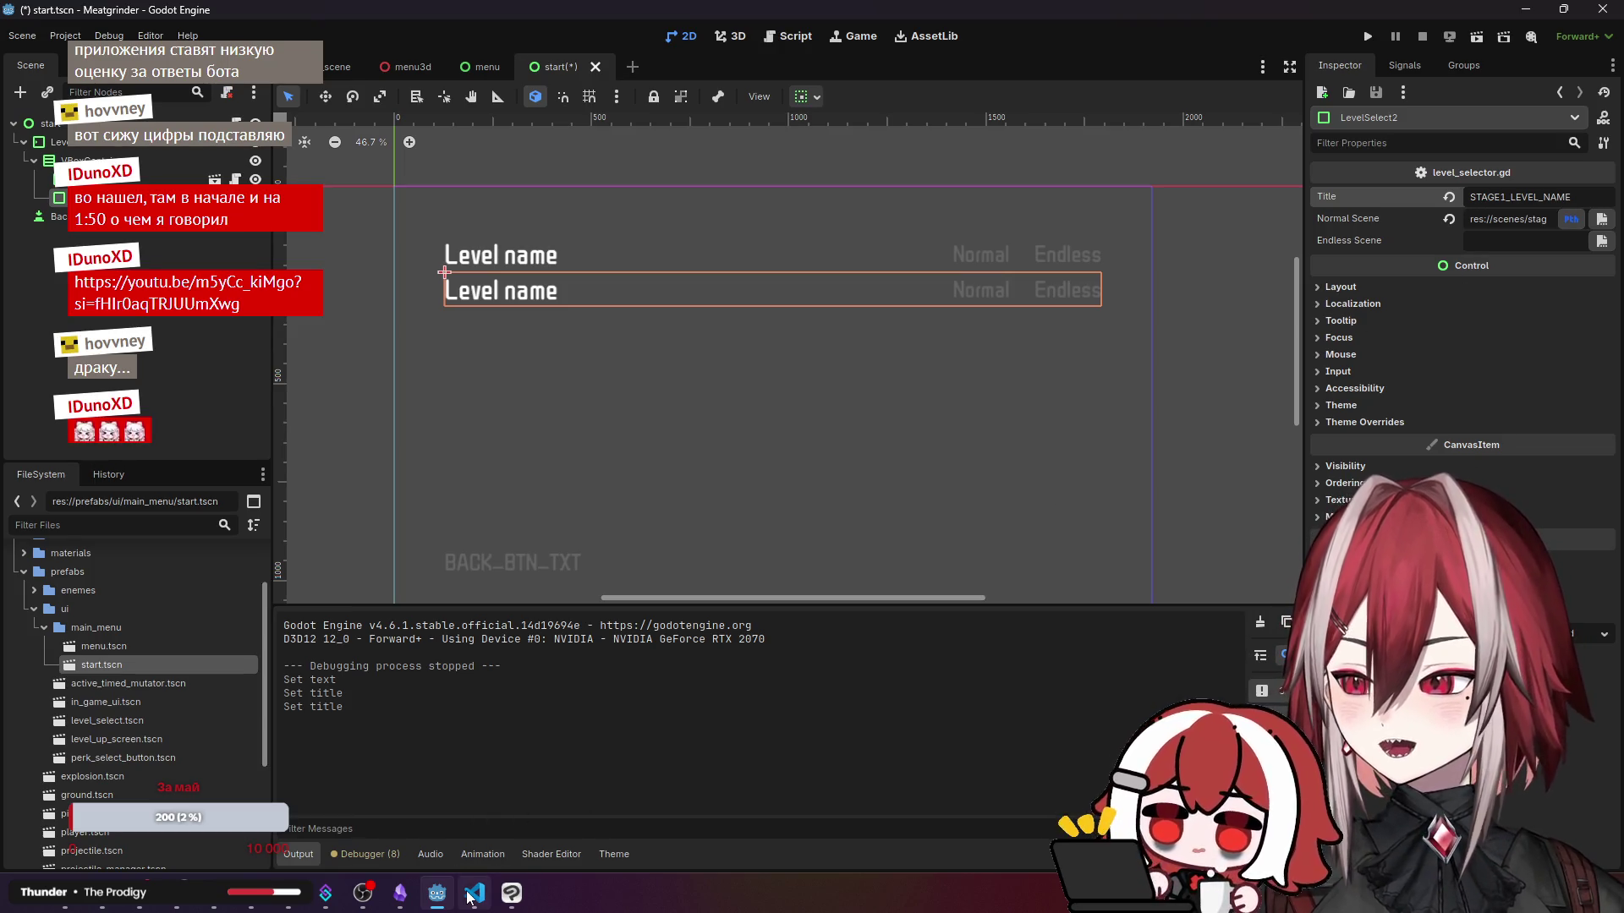
mouse_move(471, 893)
click(470, 809)
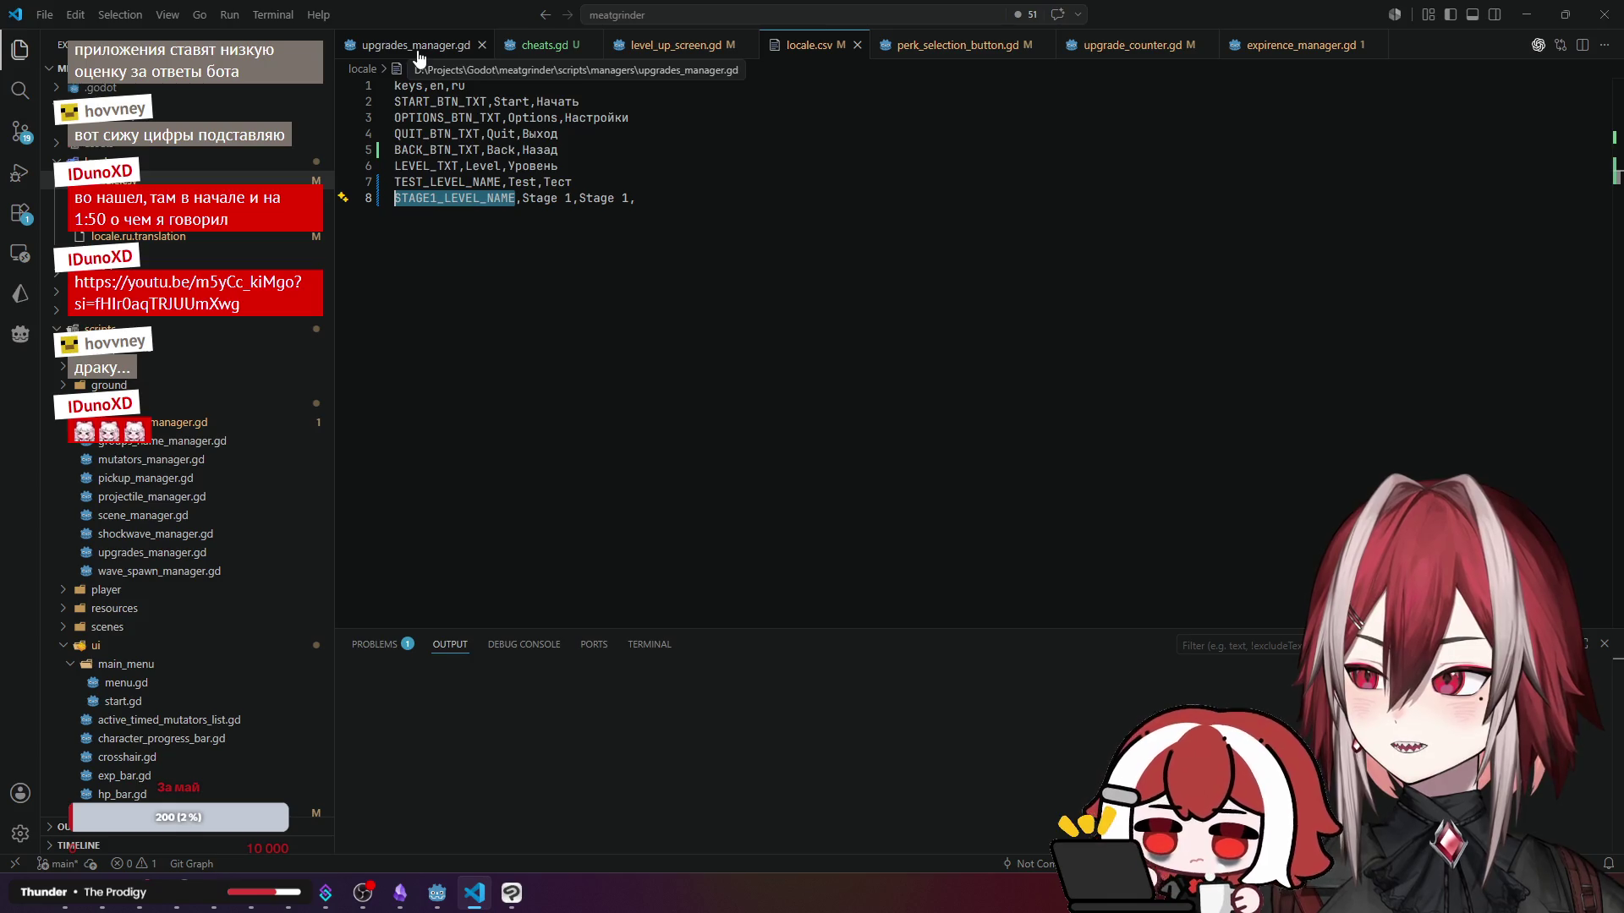
click(437, 892)
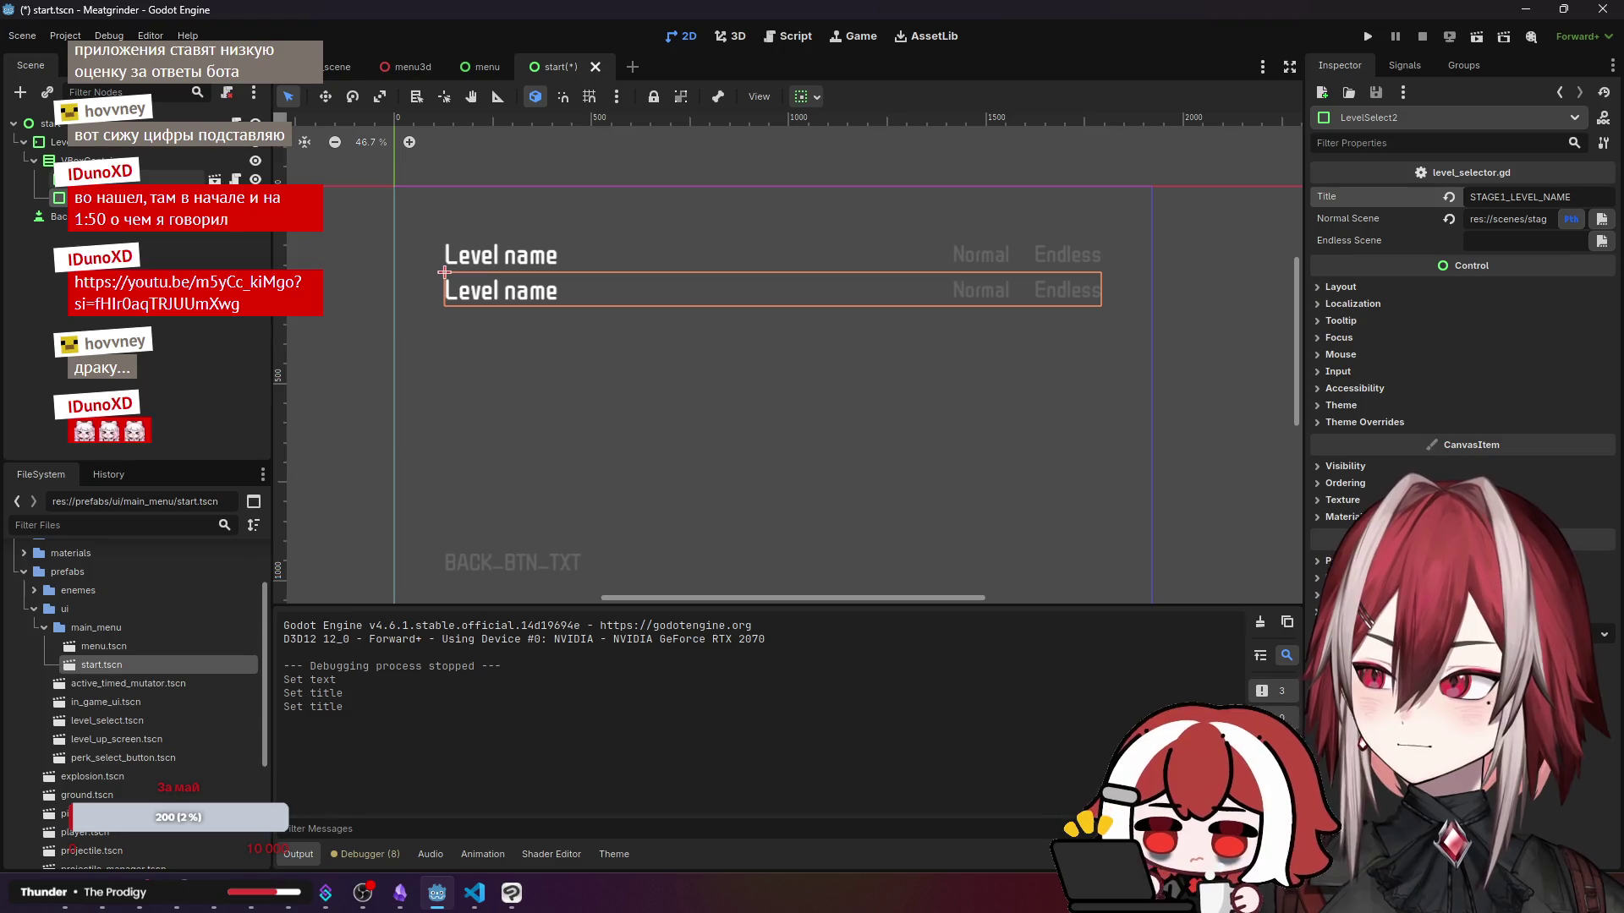
- Open level_select.tscn, inspect its Level name label and Normal button, then return to locale.csv
click(50, 178)
click(444, 272)
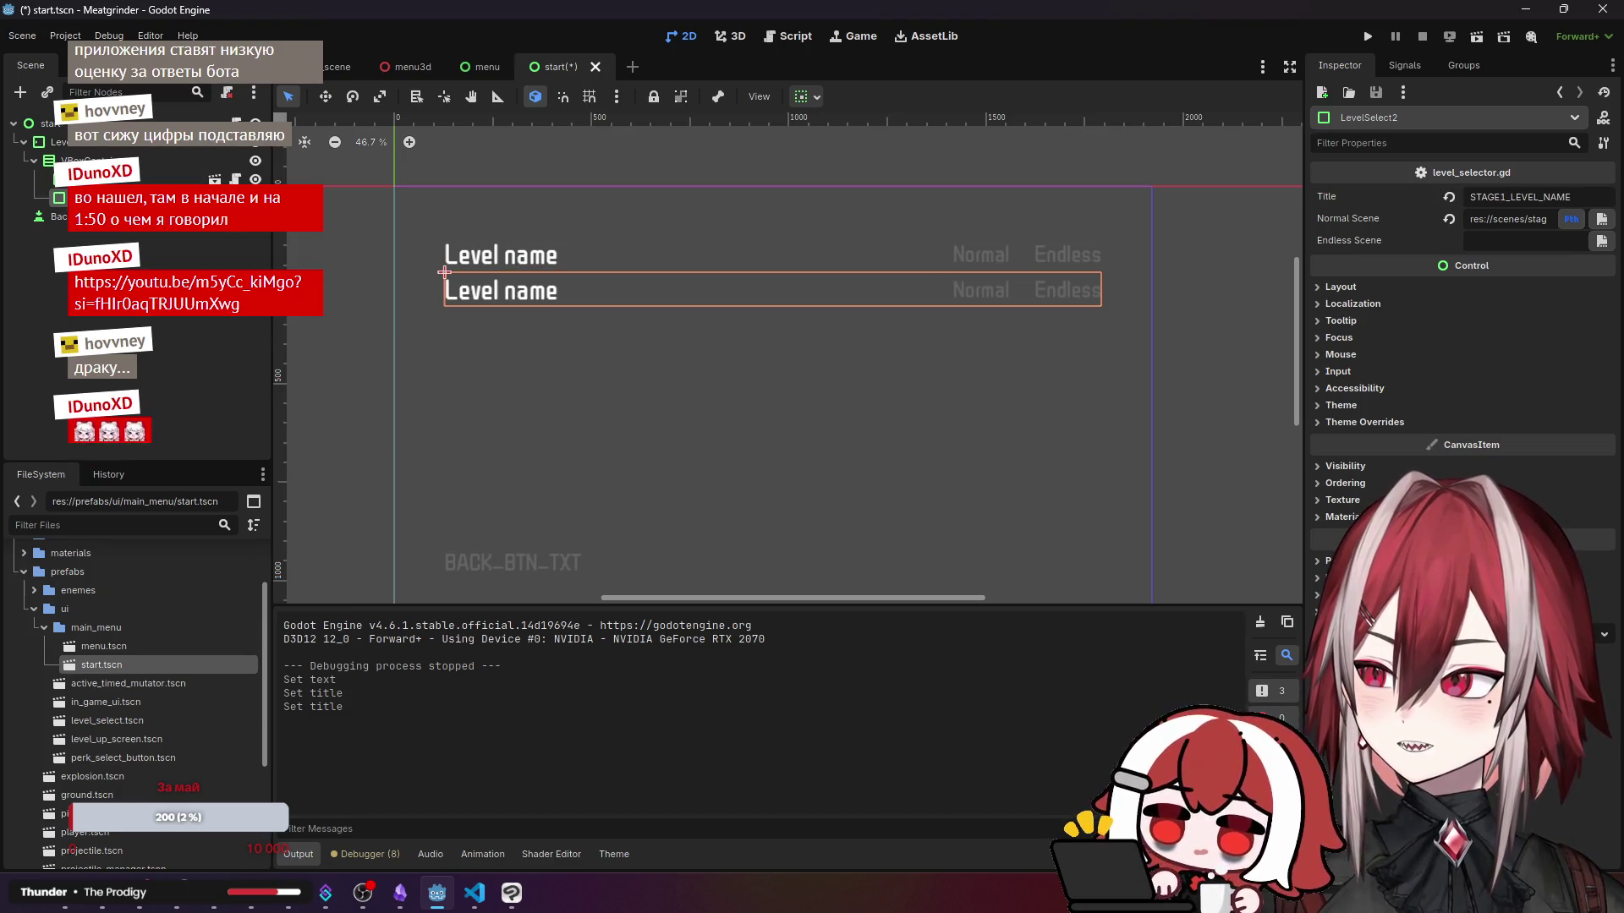
double_click(444, 272)
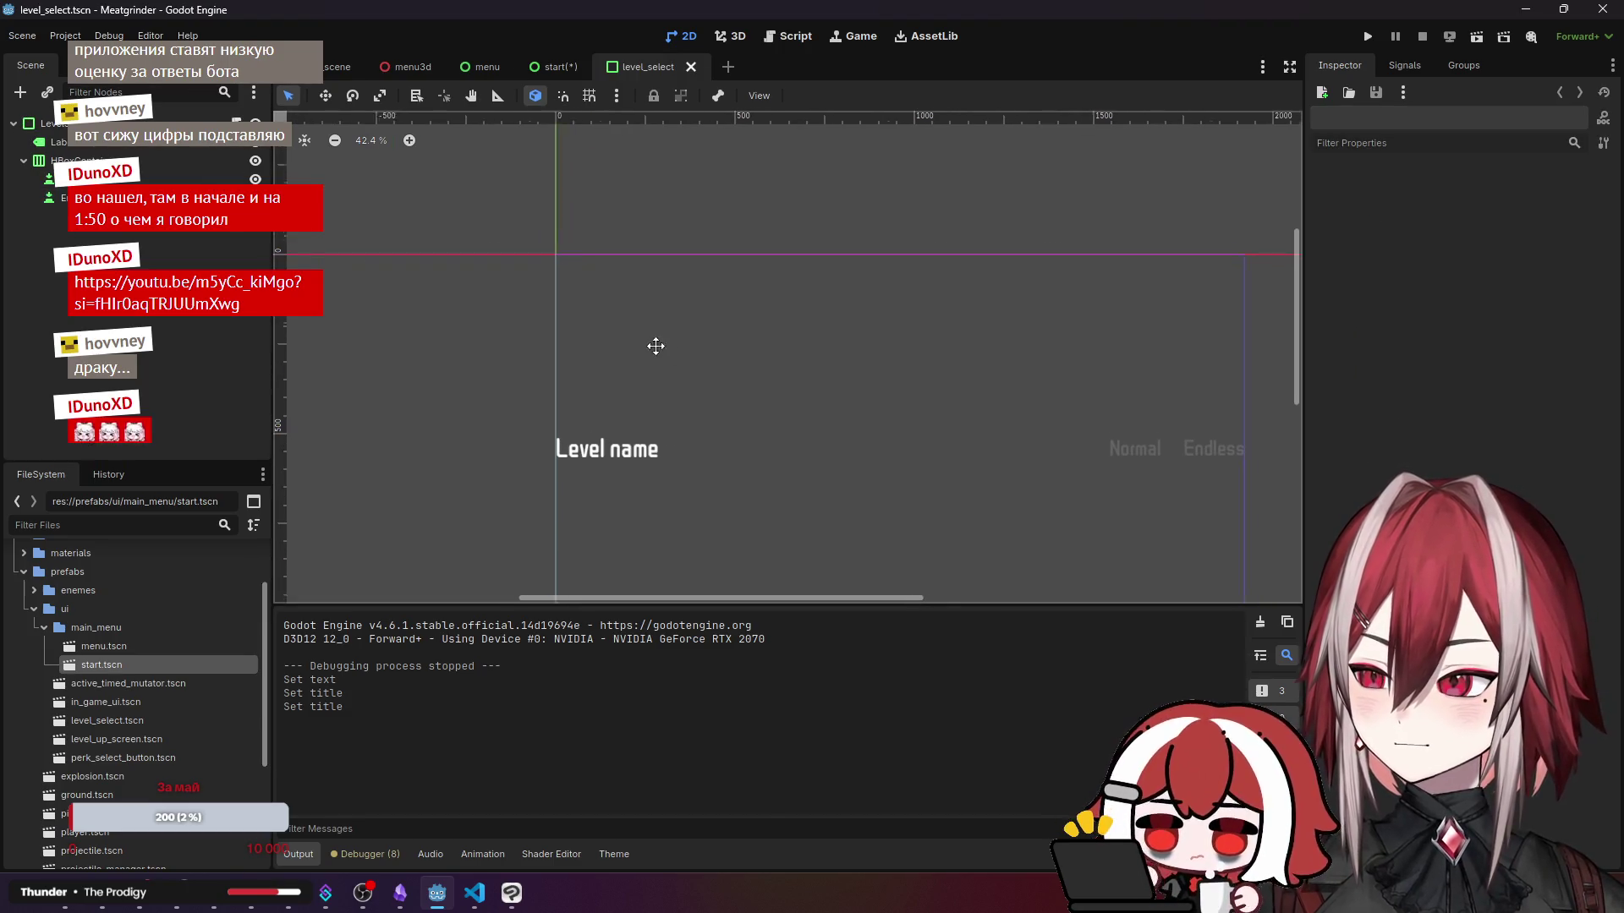
click(88, 146)
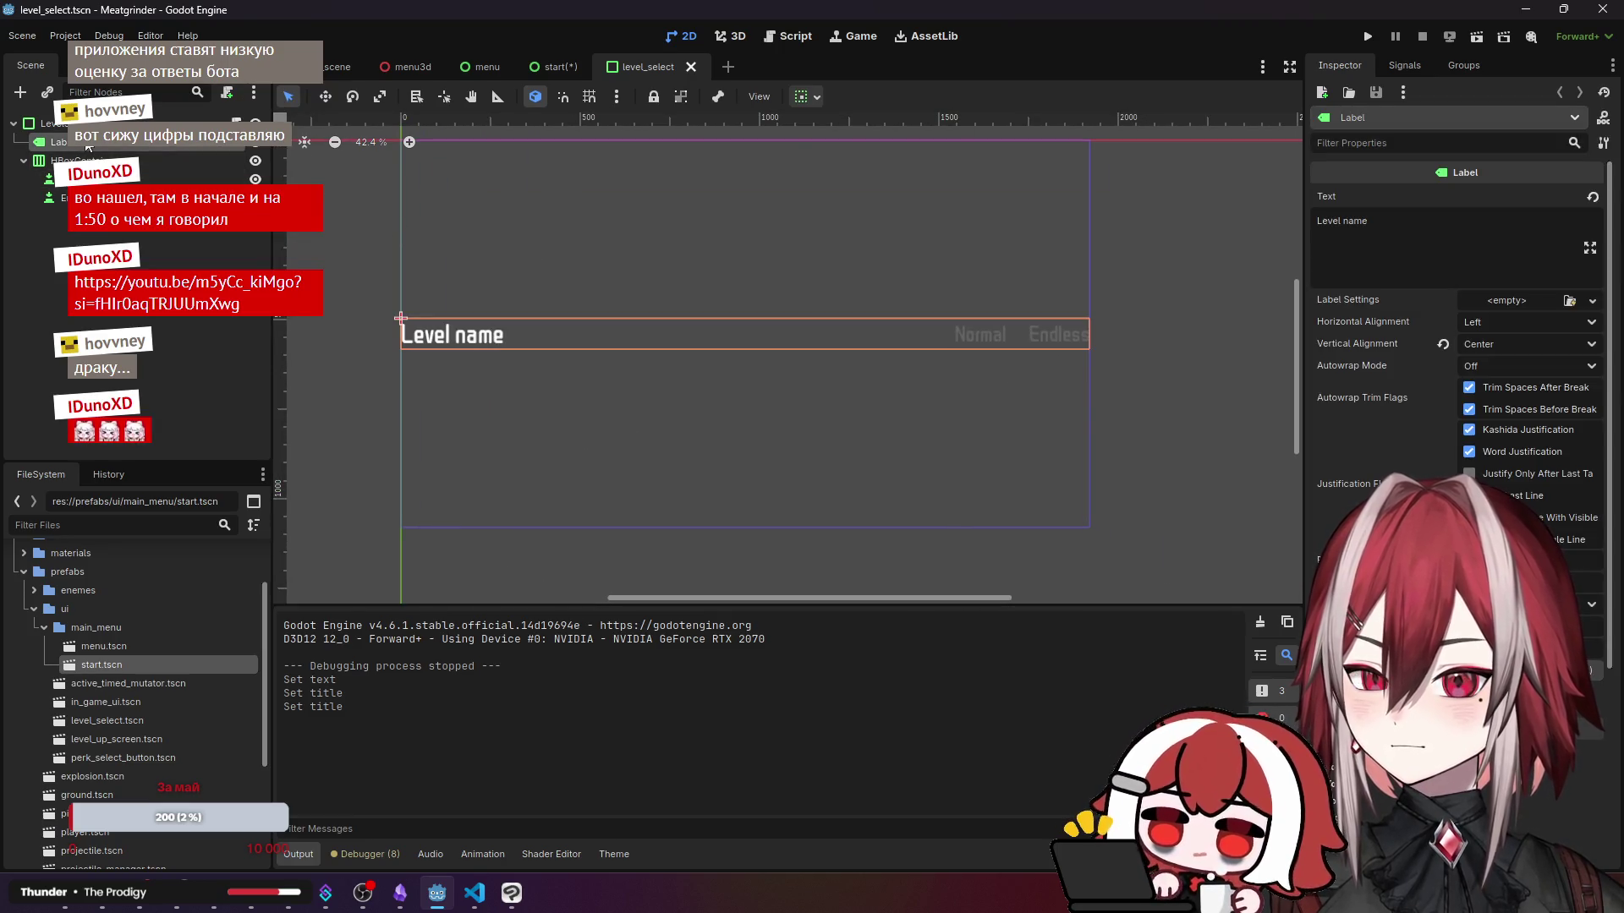
click(954, 318)
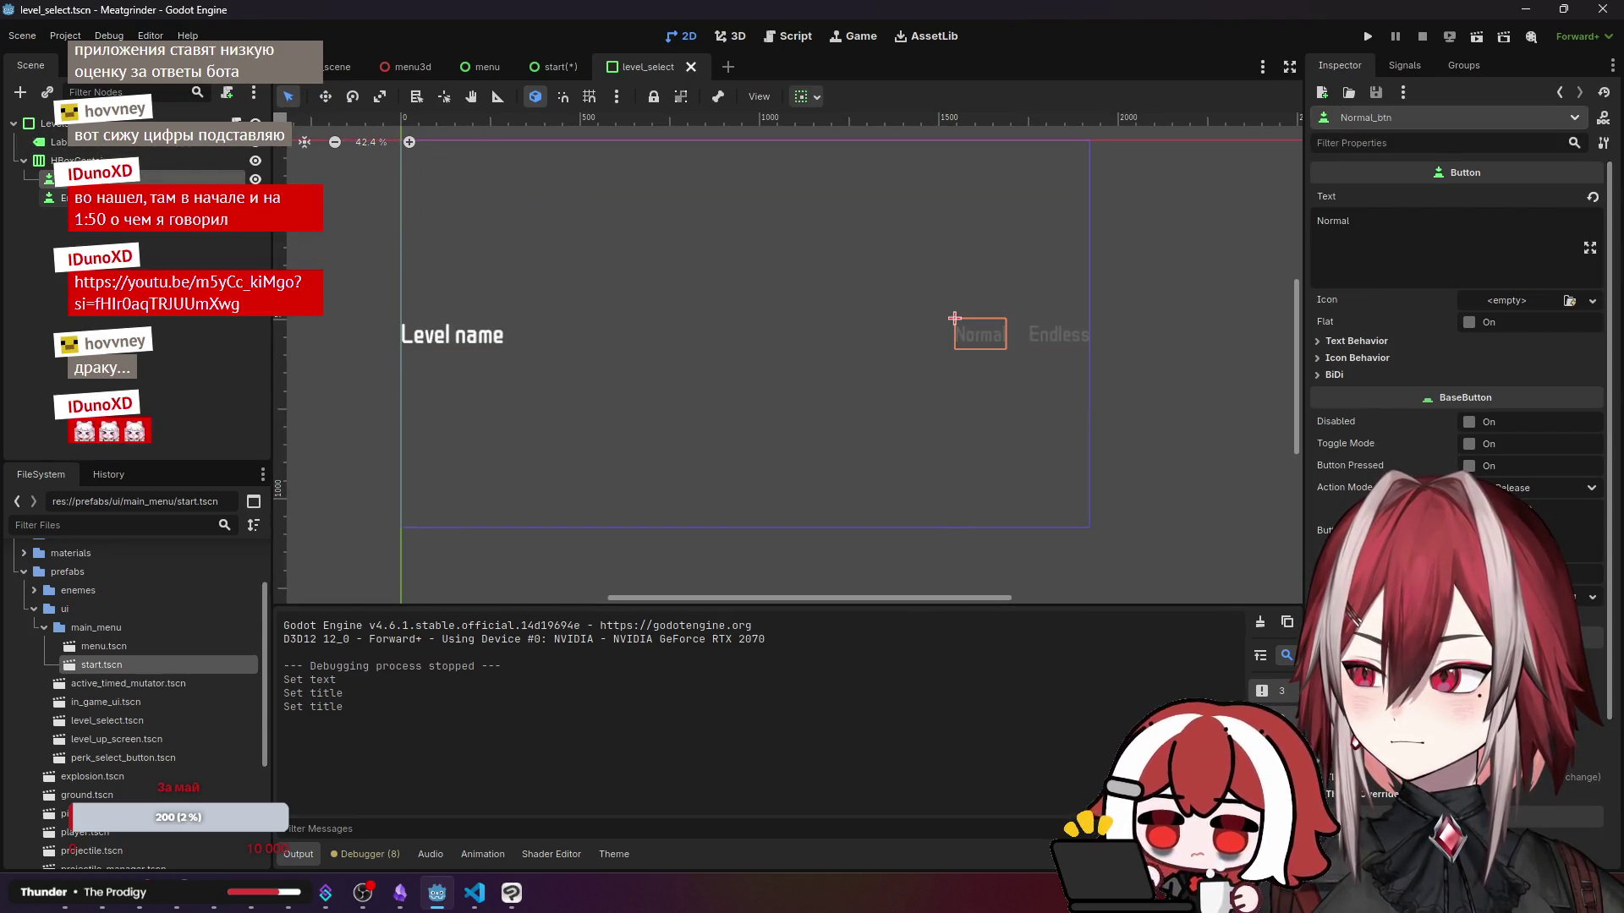
key(Down)
key(Up)
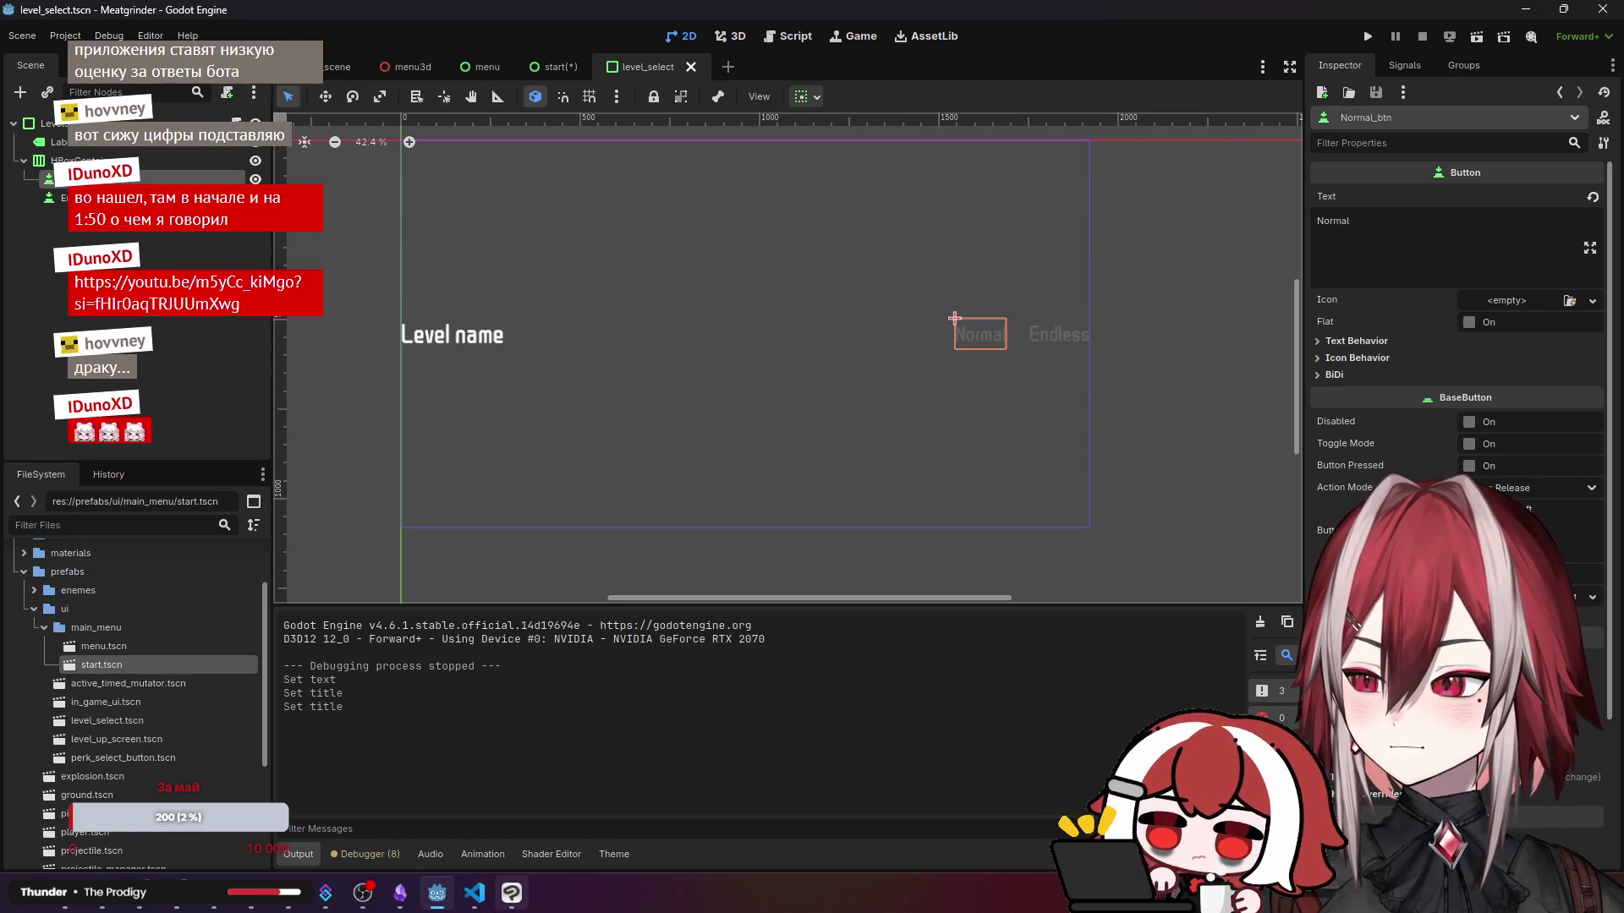
key(alt+Tab)
click(608, 179)
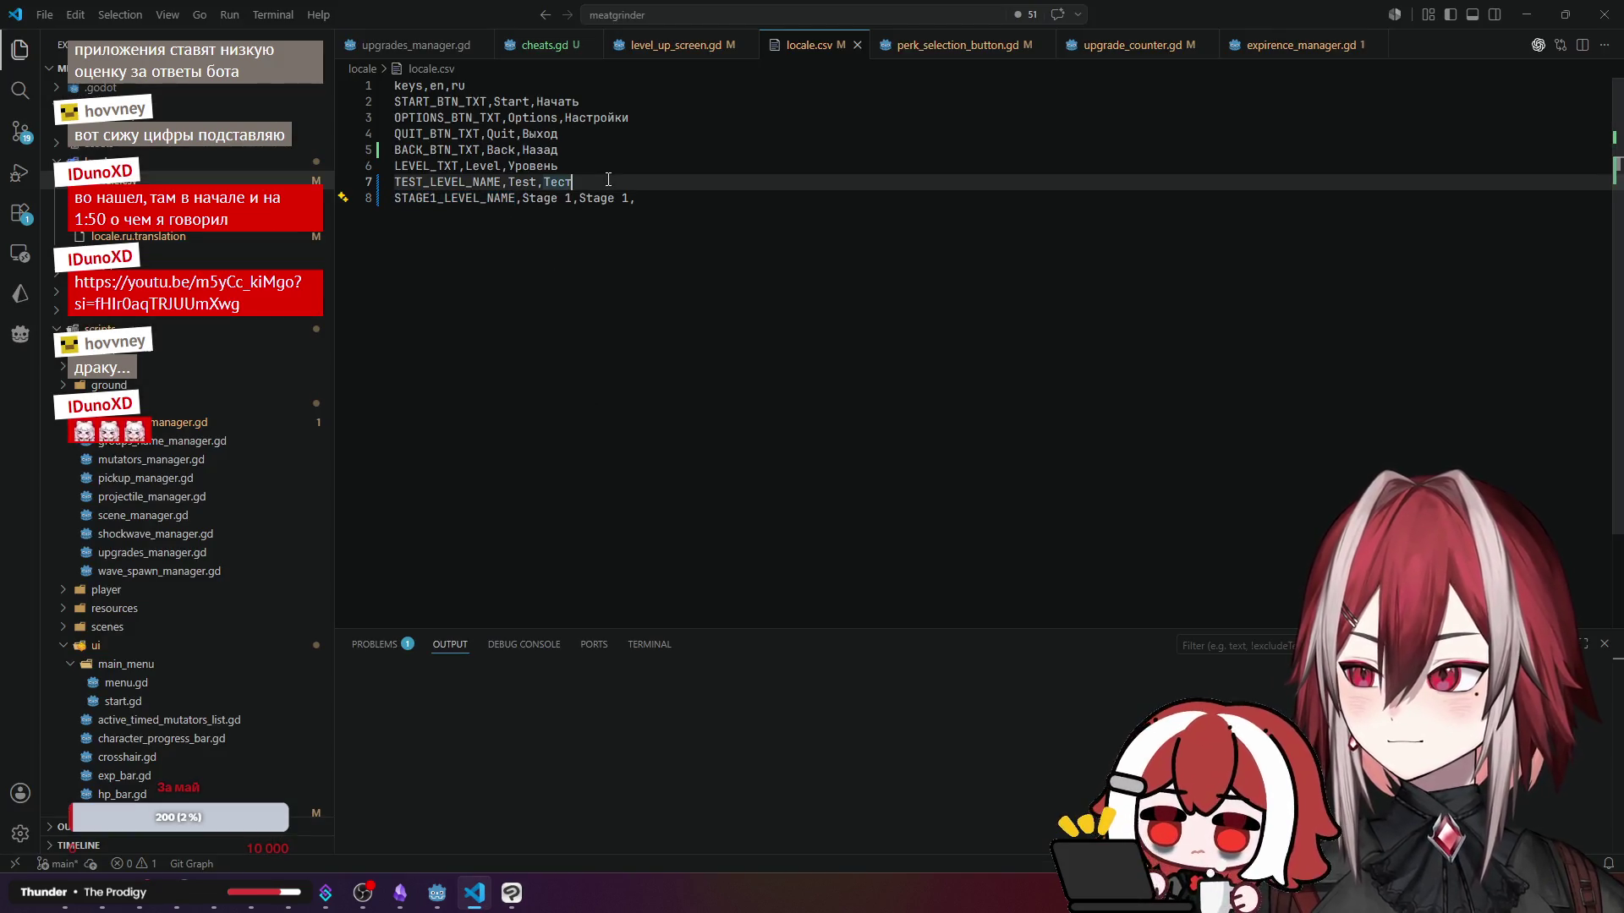
- Insert a NORMAL_BTN_TXT,Normal,Обычный row after the BACK_BTN_TXT line
click(609, 197)
click(715, 149)
key(Return)
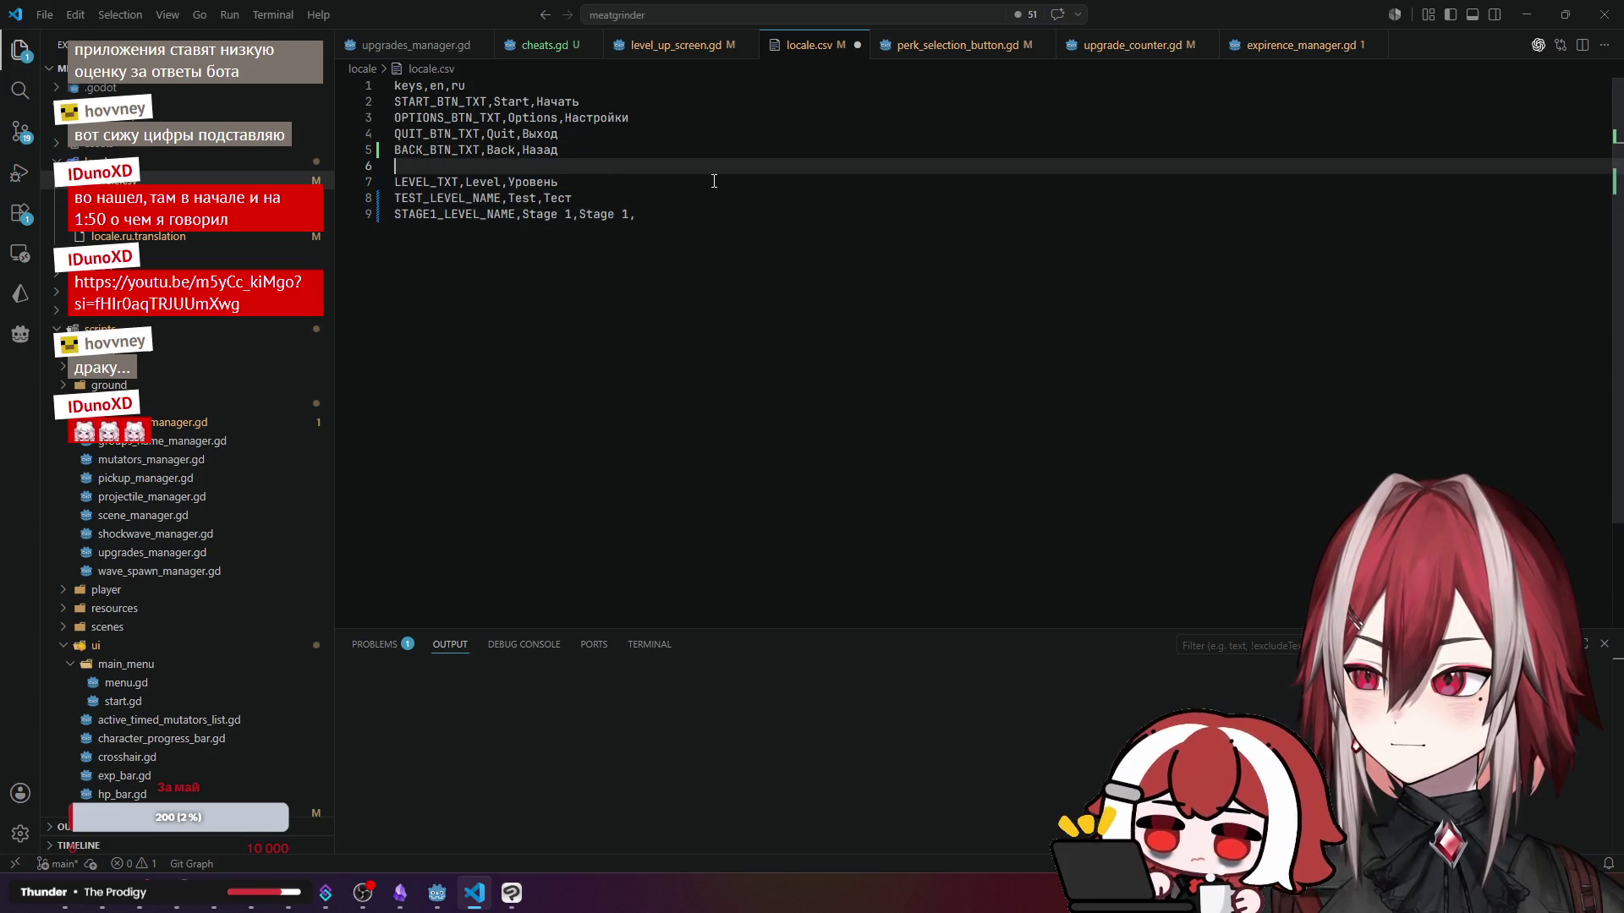
text(No)
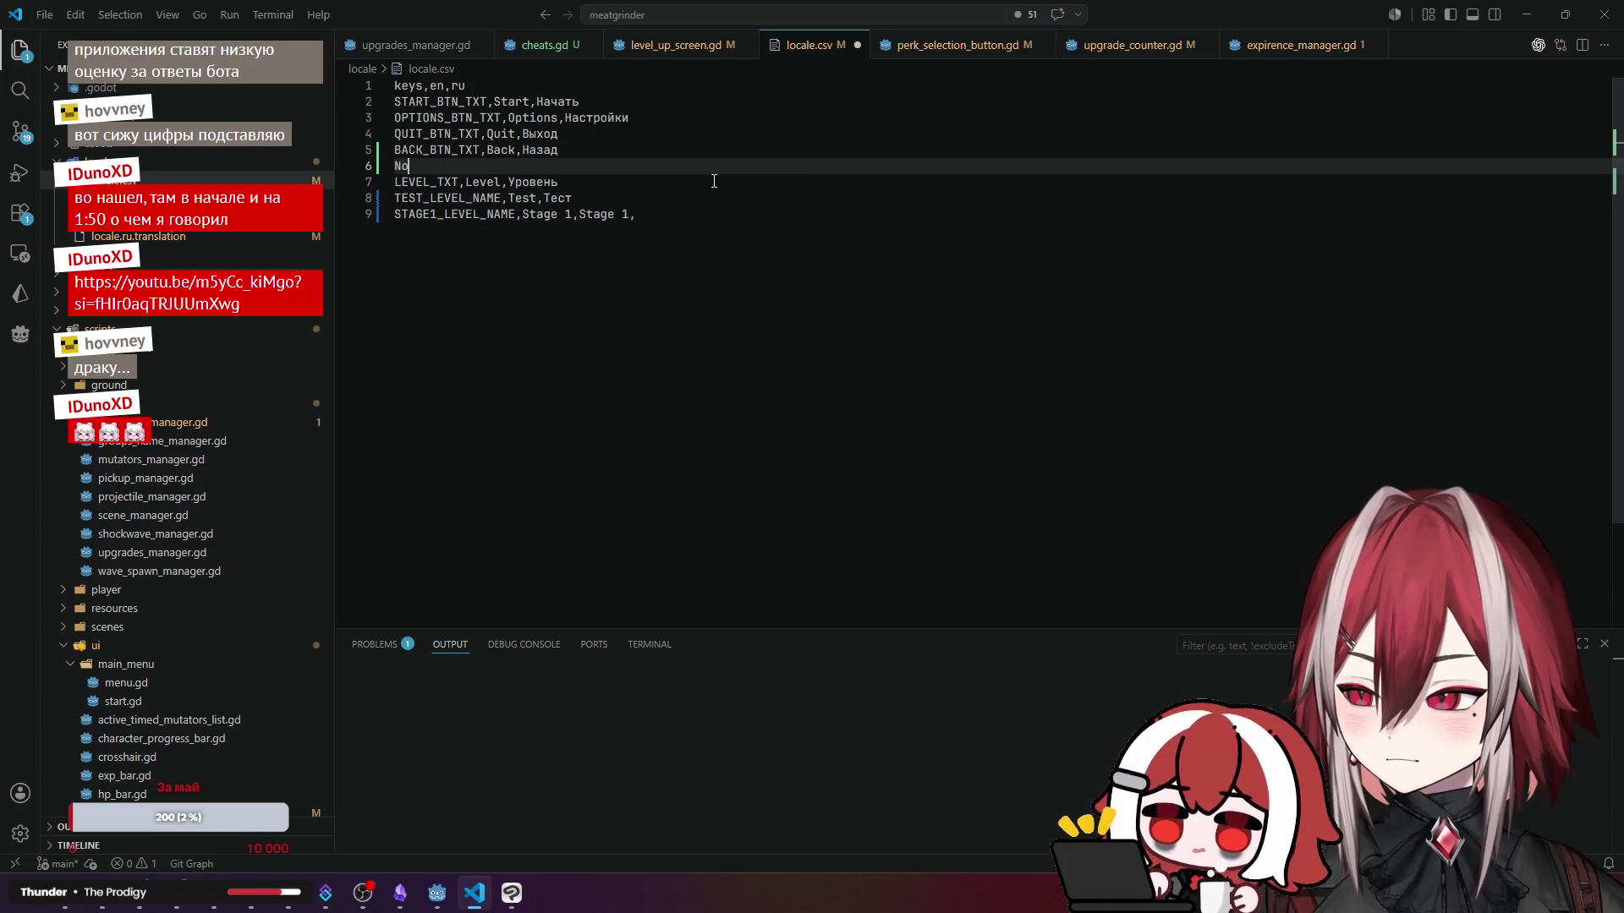
text(MAL)
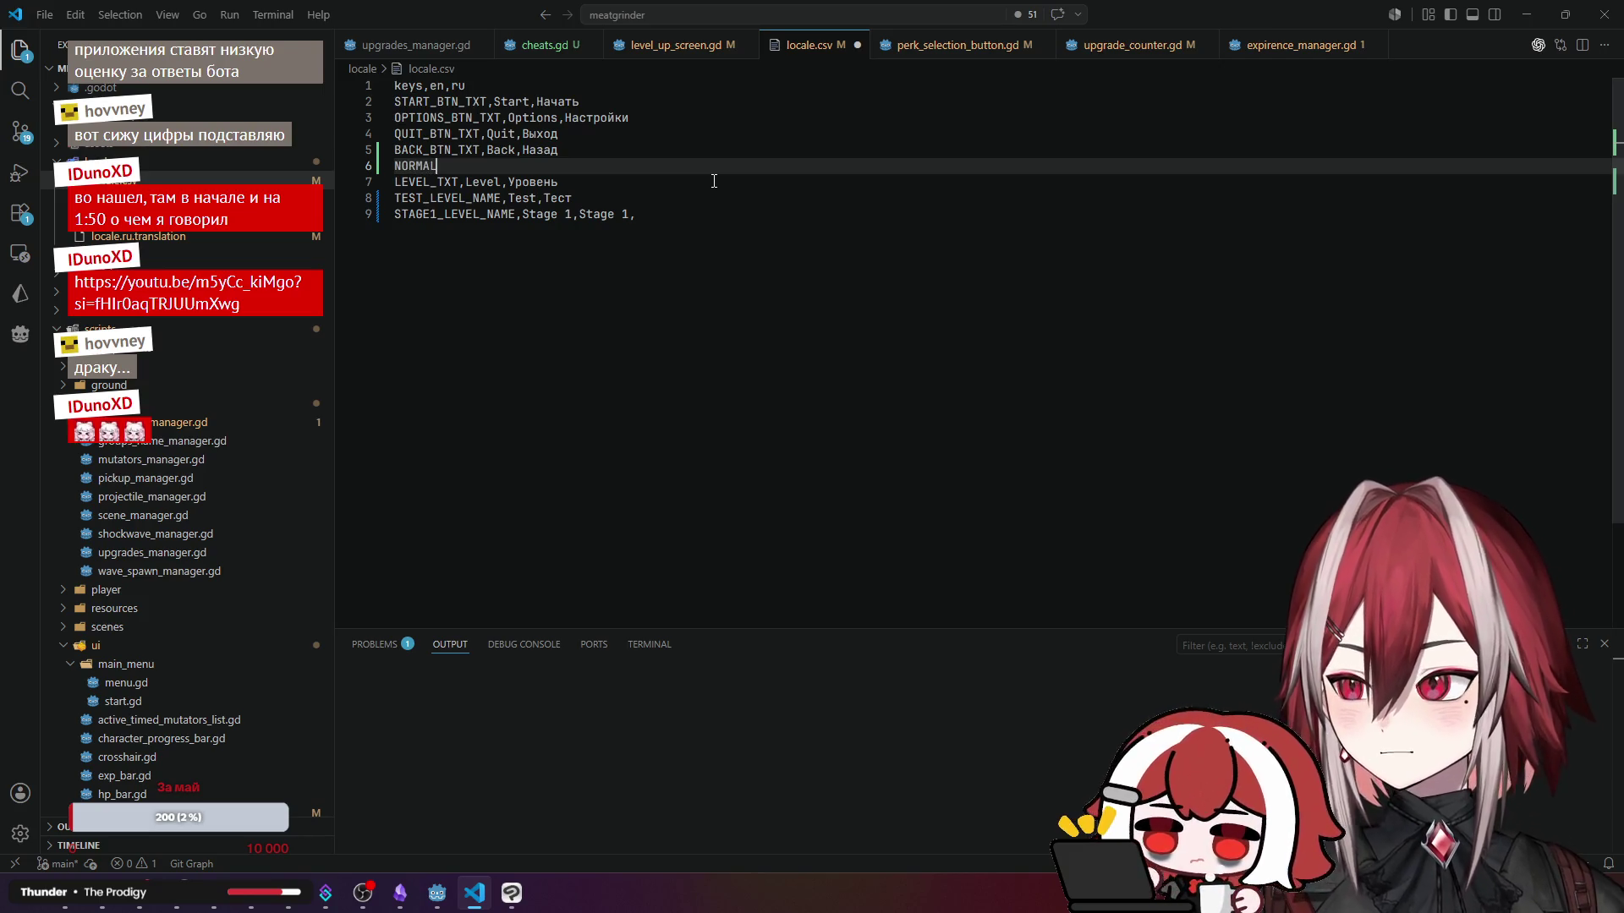
text(_BTN_TXT,)
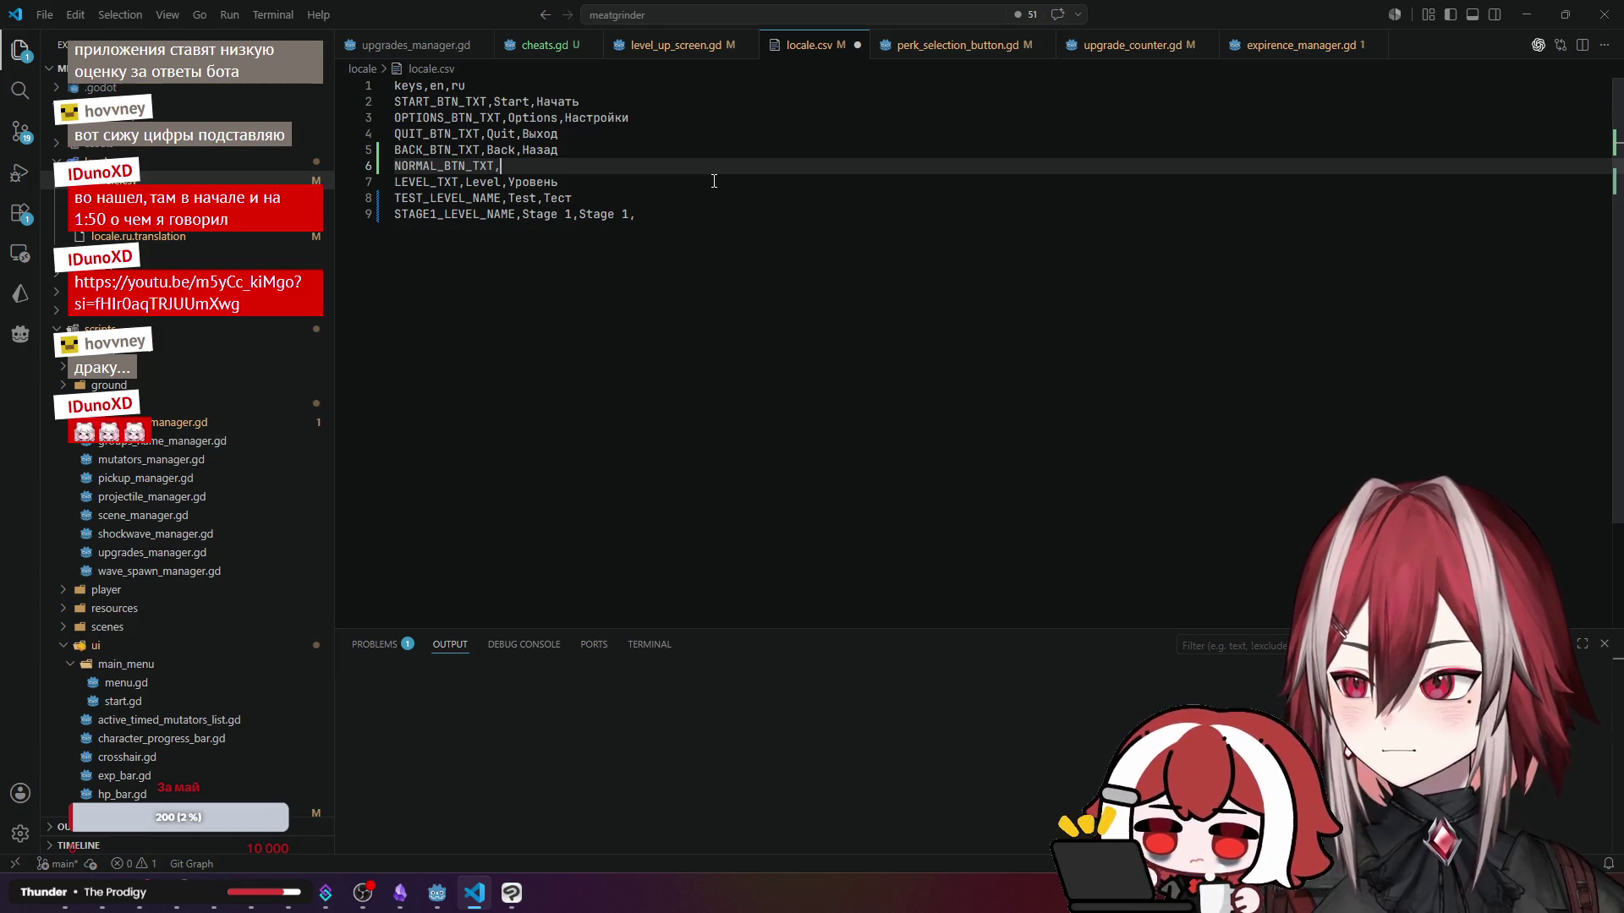
text(Normal)
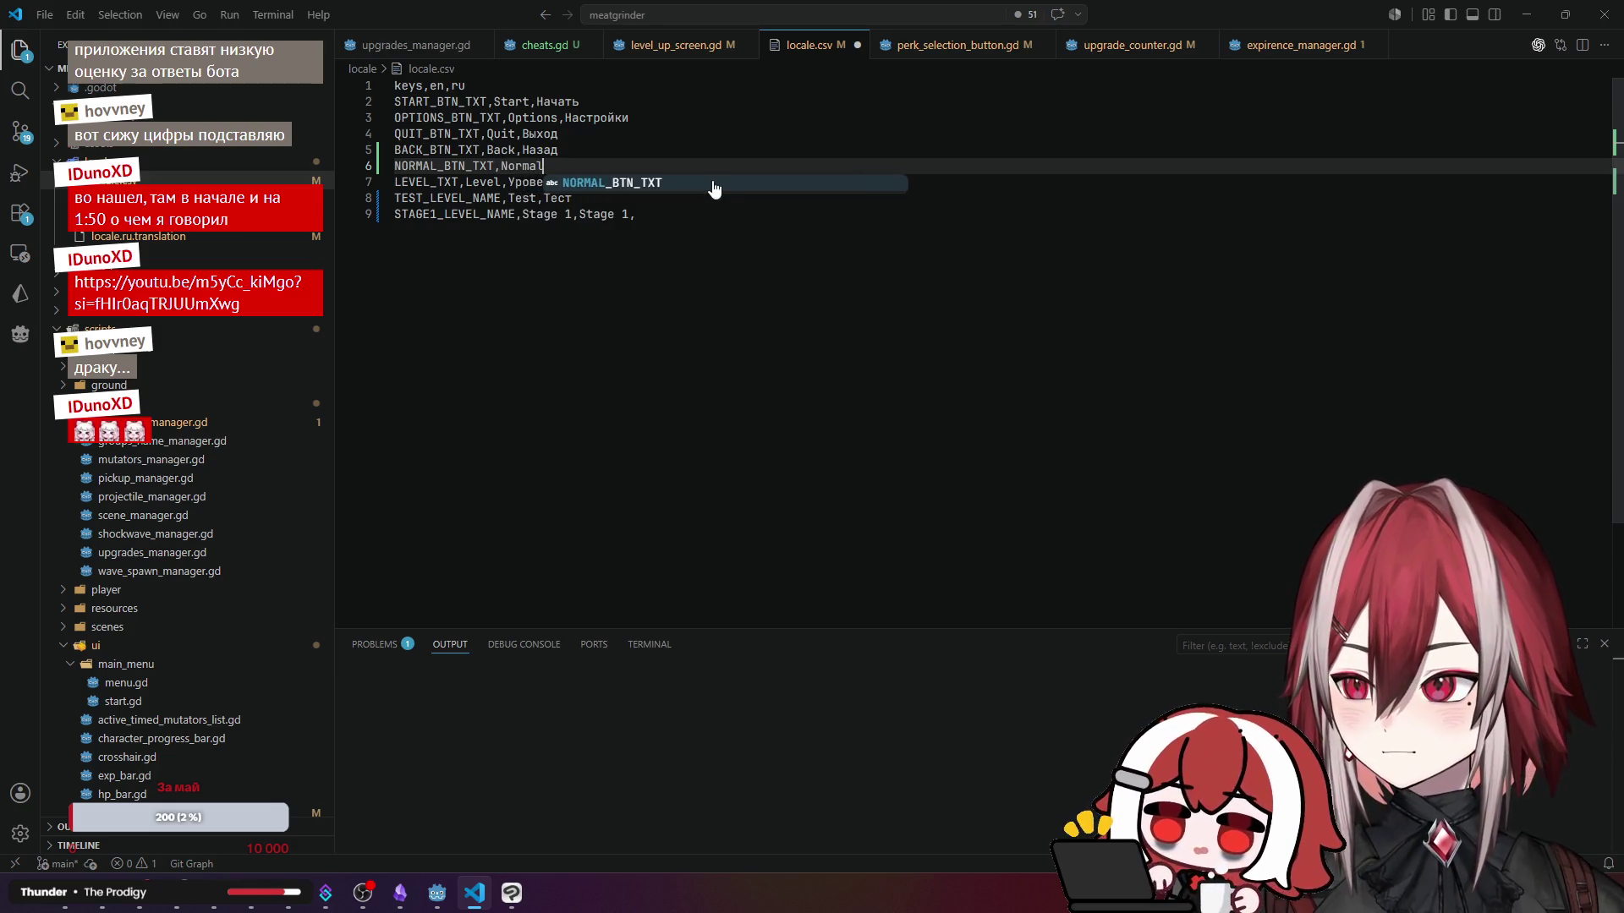
text(,)
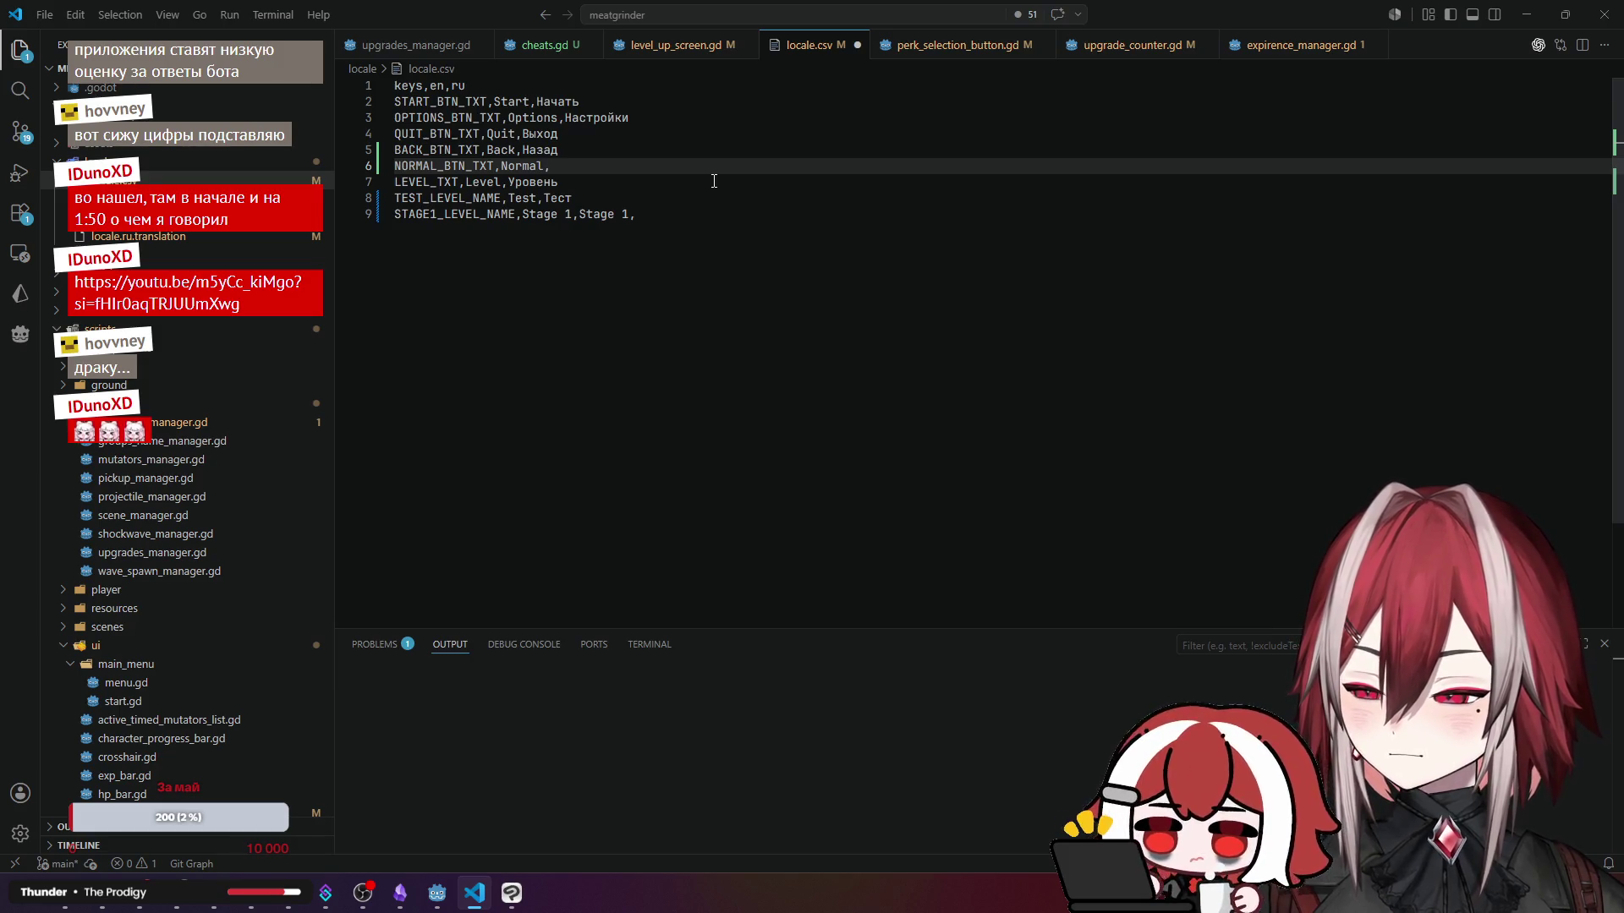
text(Обычный)
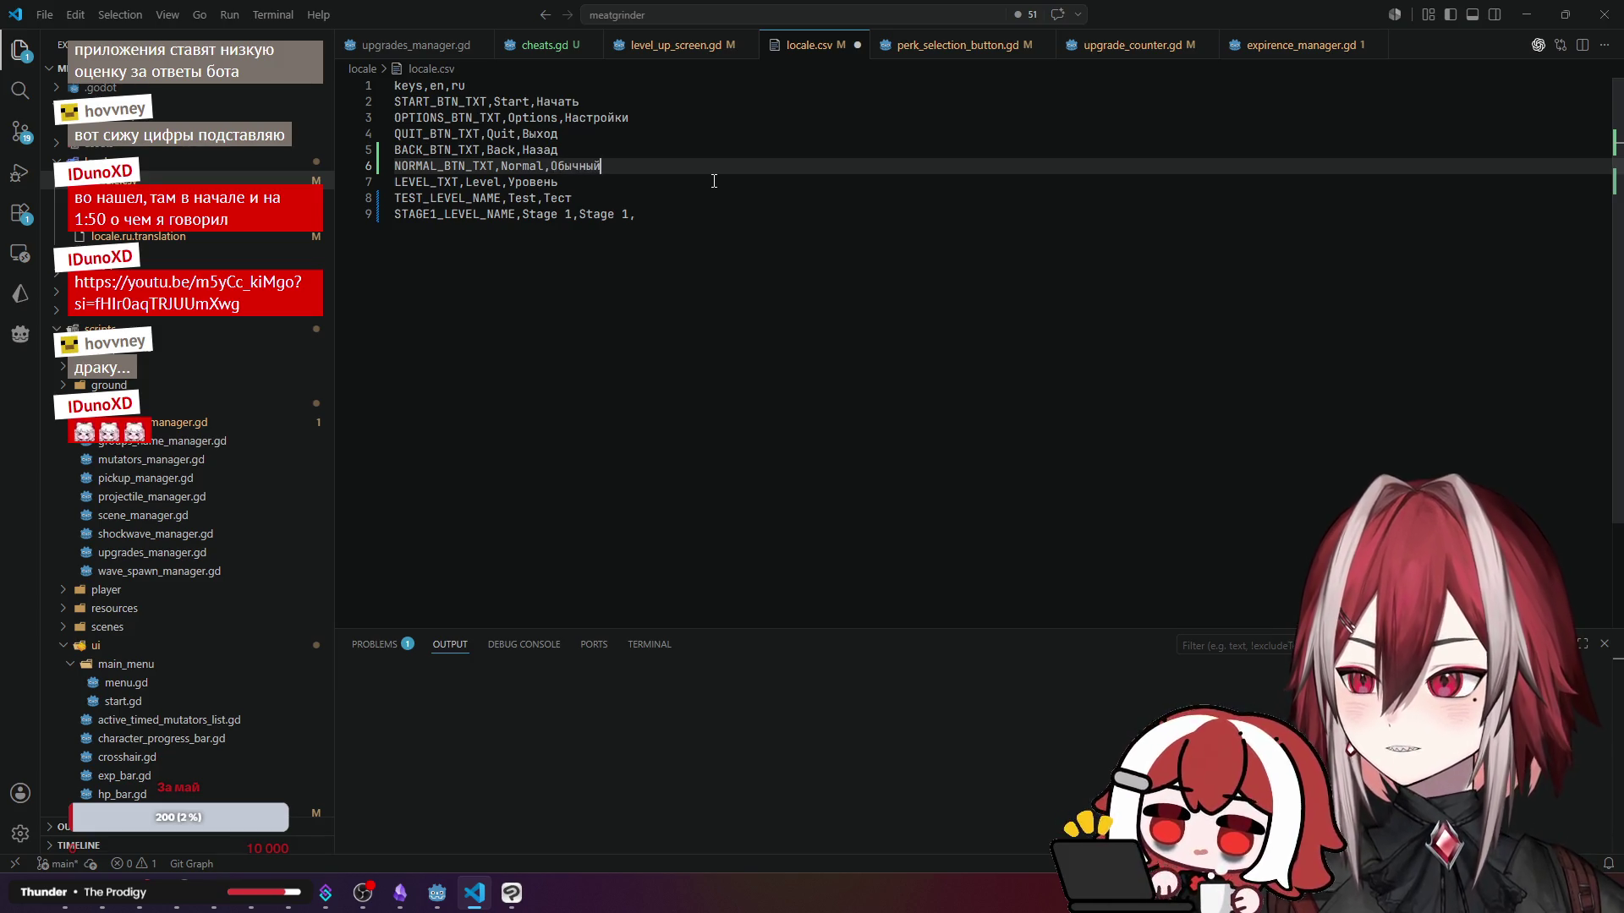
key(ctrl+shift+Left)
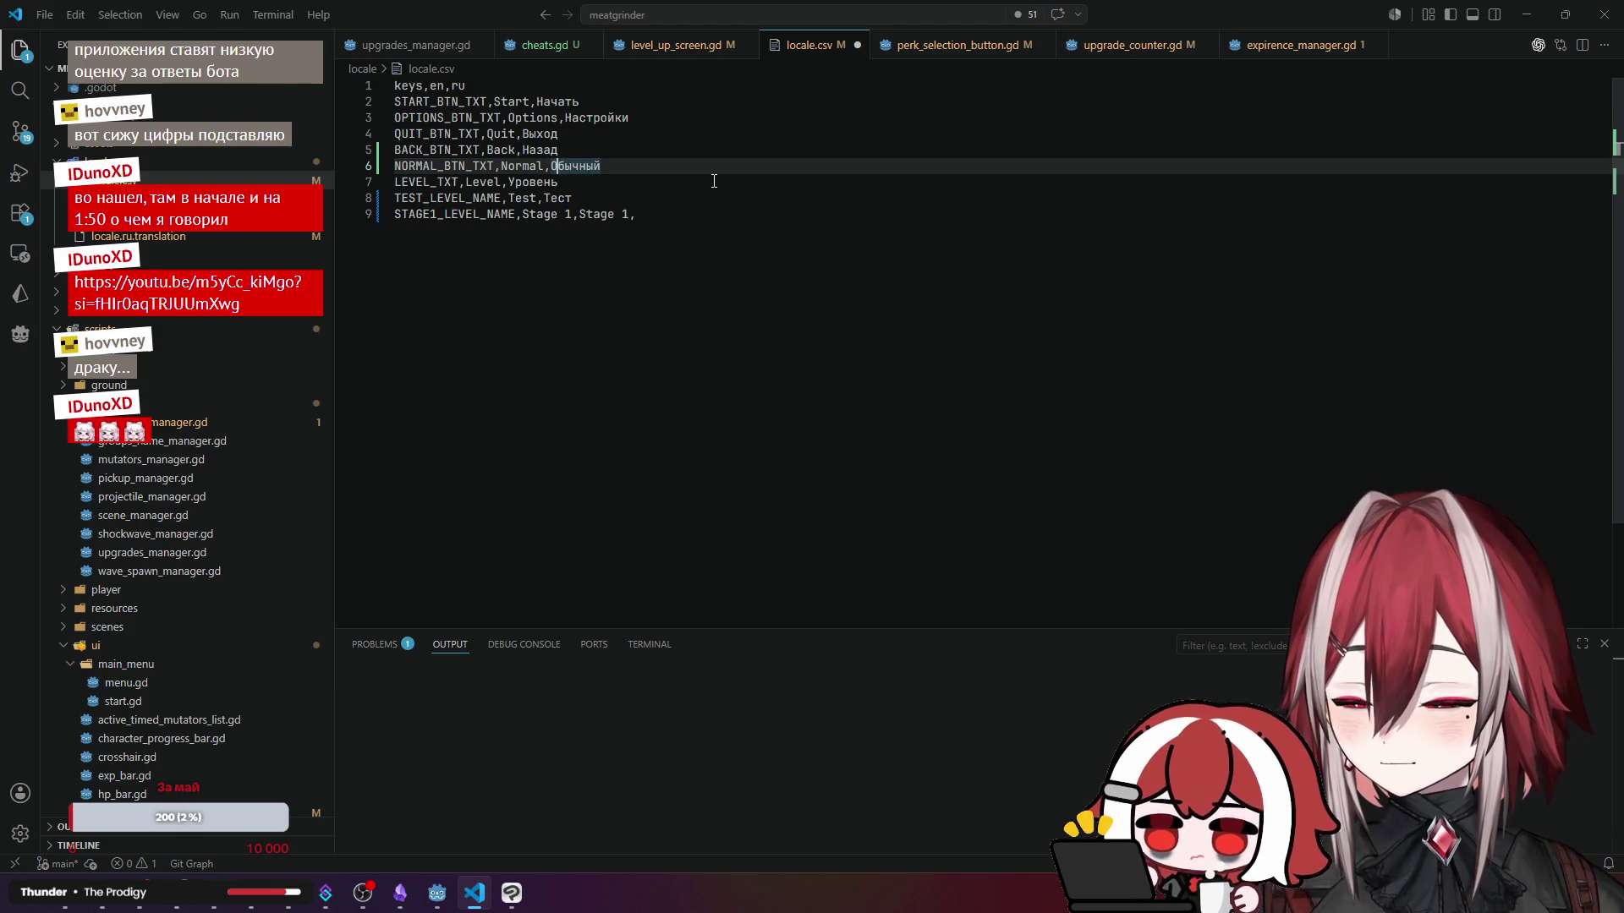
key(End)
- Add an ENDLESS_BTN_TXT,Endless,Бесконечный row below it and save locale.csv
key(Return)
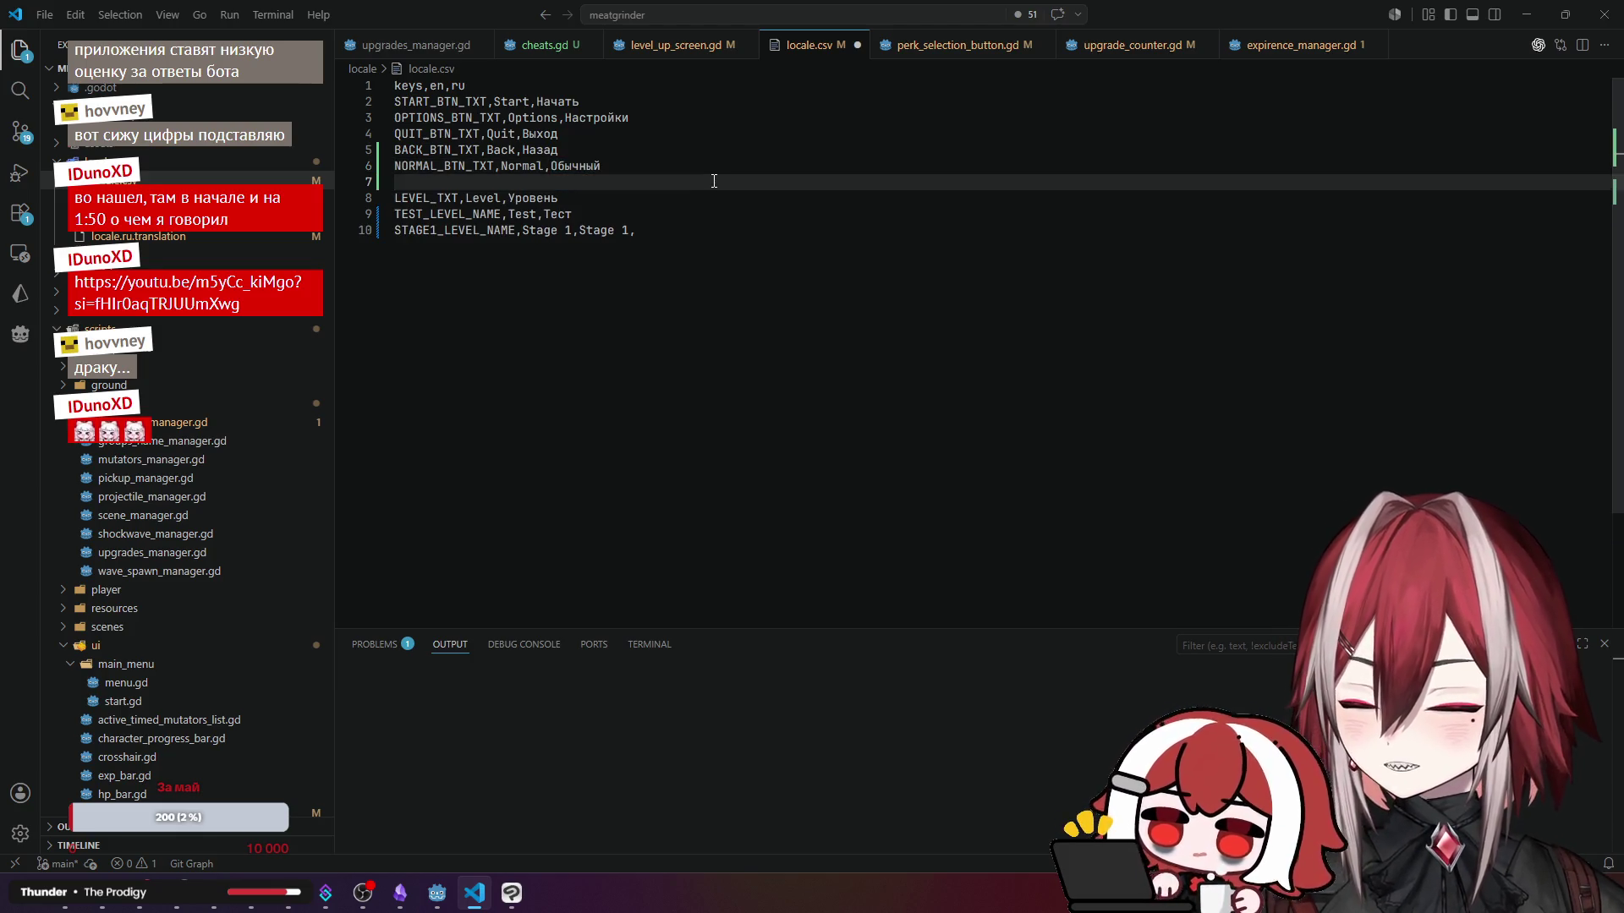
text(E)
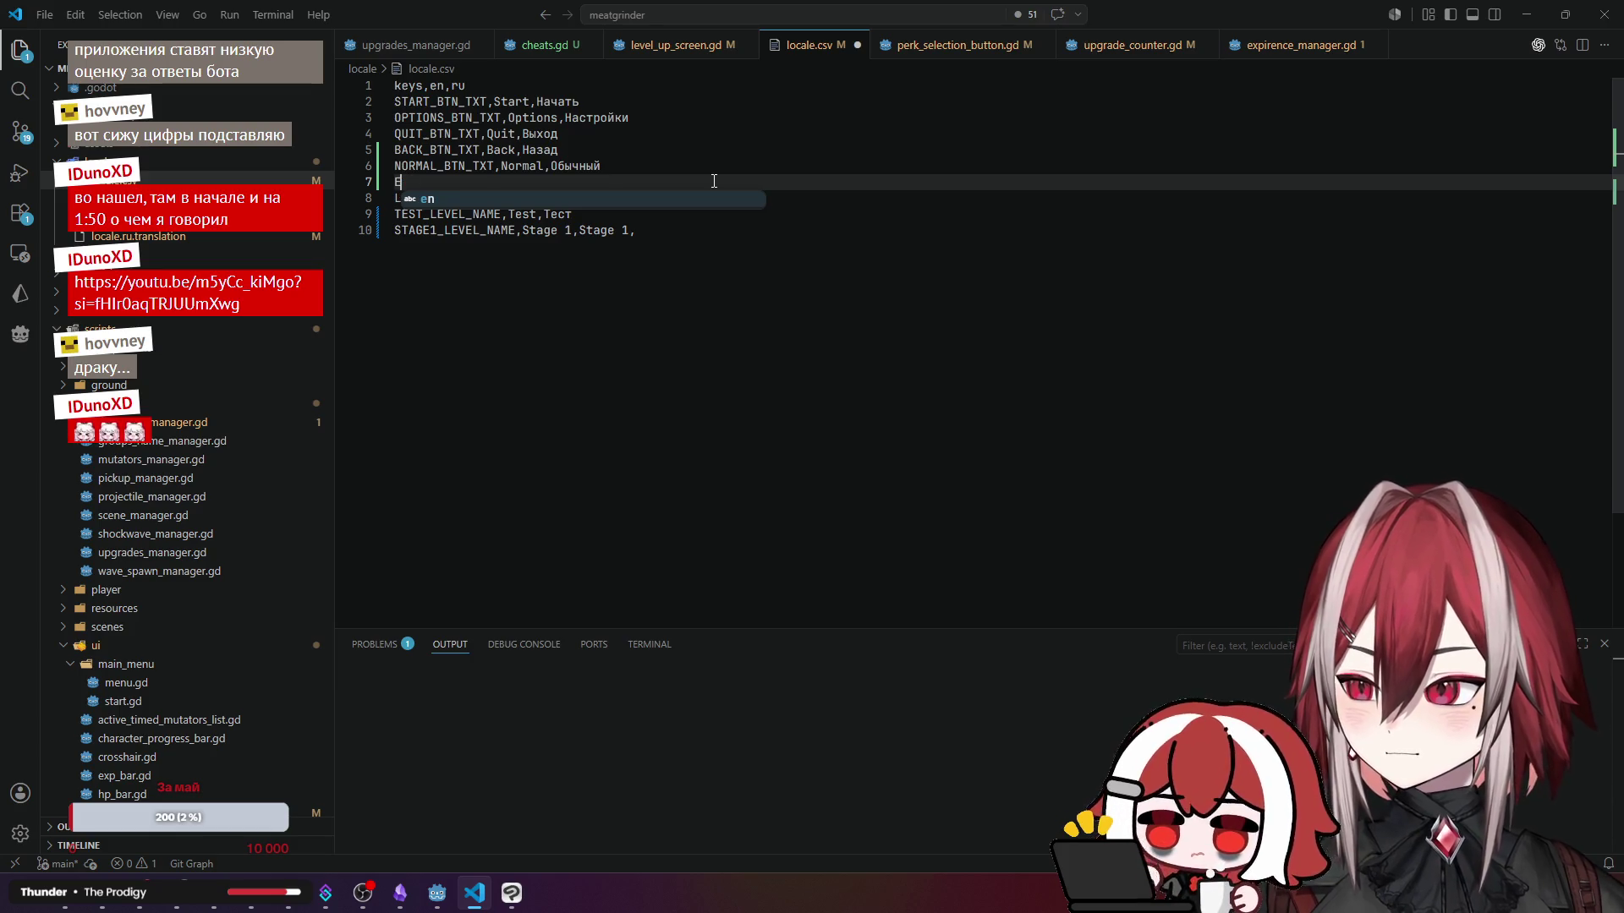
text(NLE)
key(BackSpace)
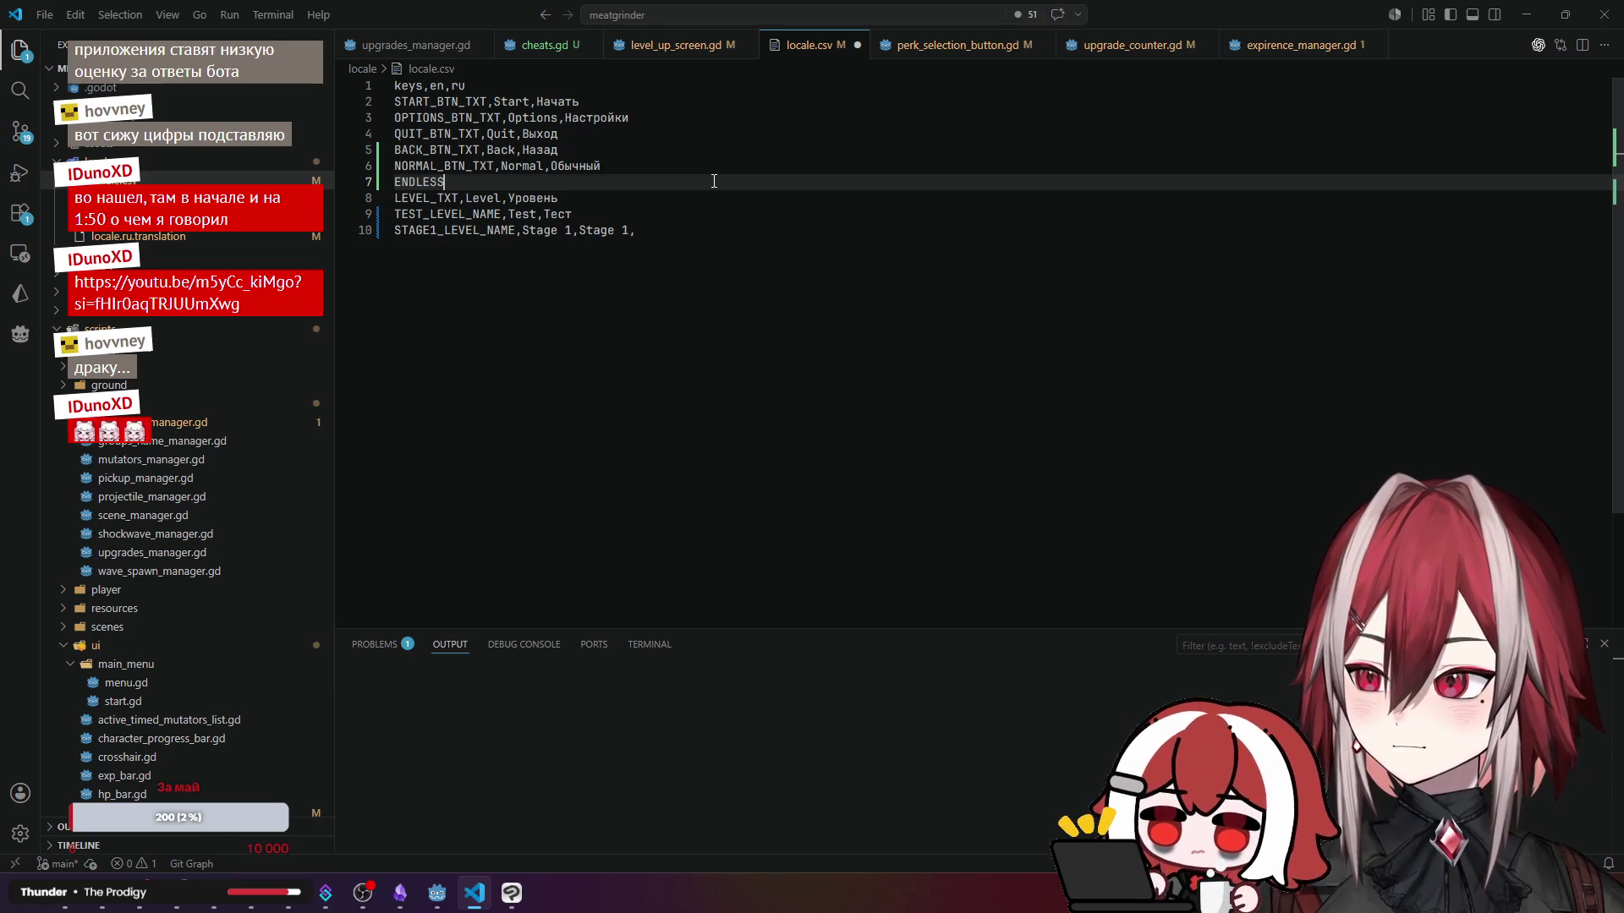
text(_)
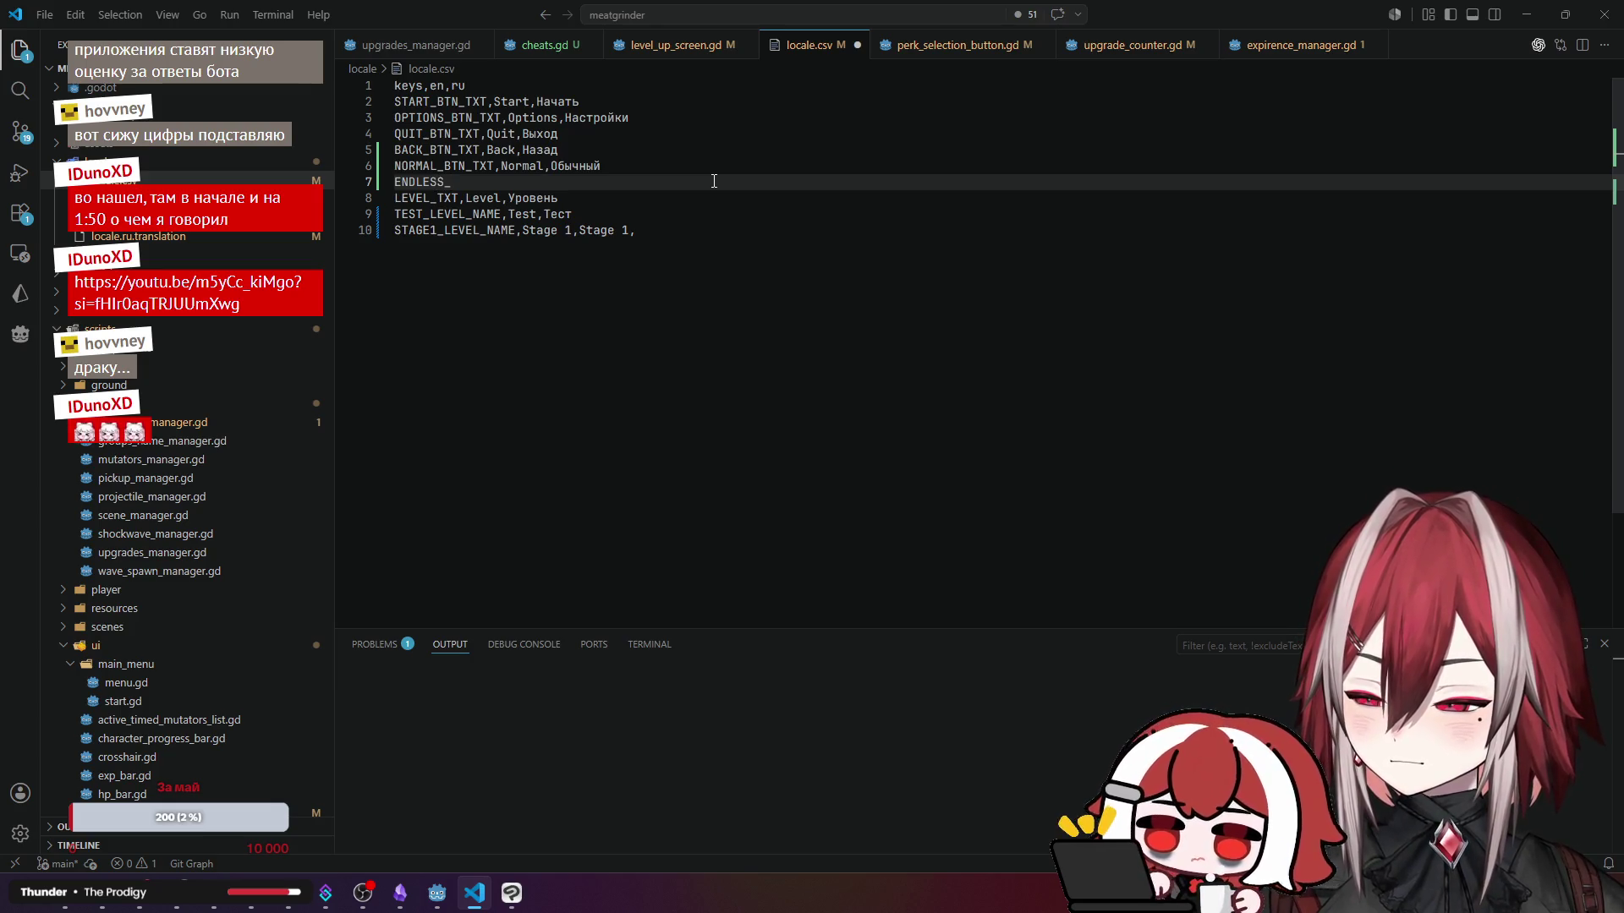
text(BTN_TXT,)
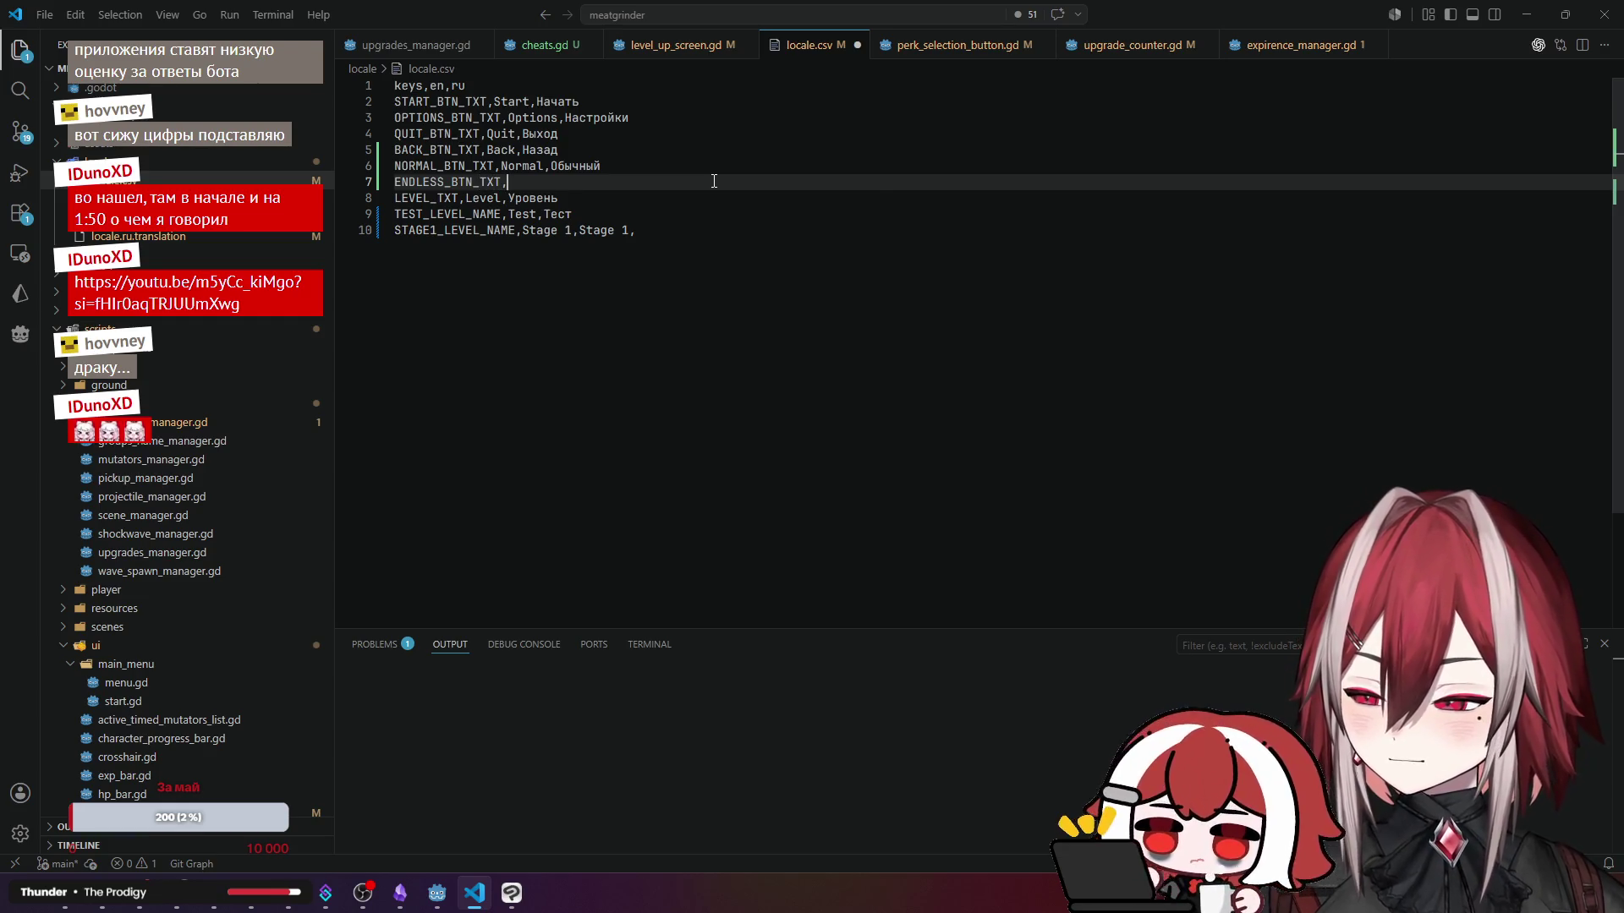
text(Endless,Бе)
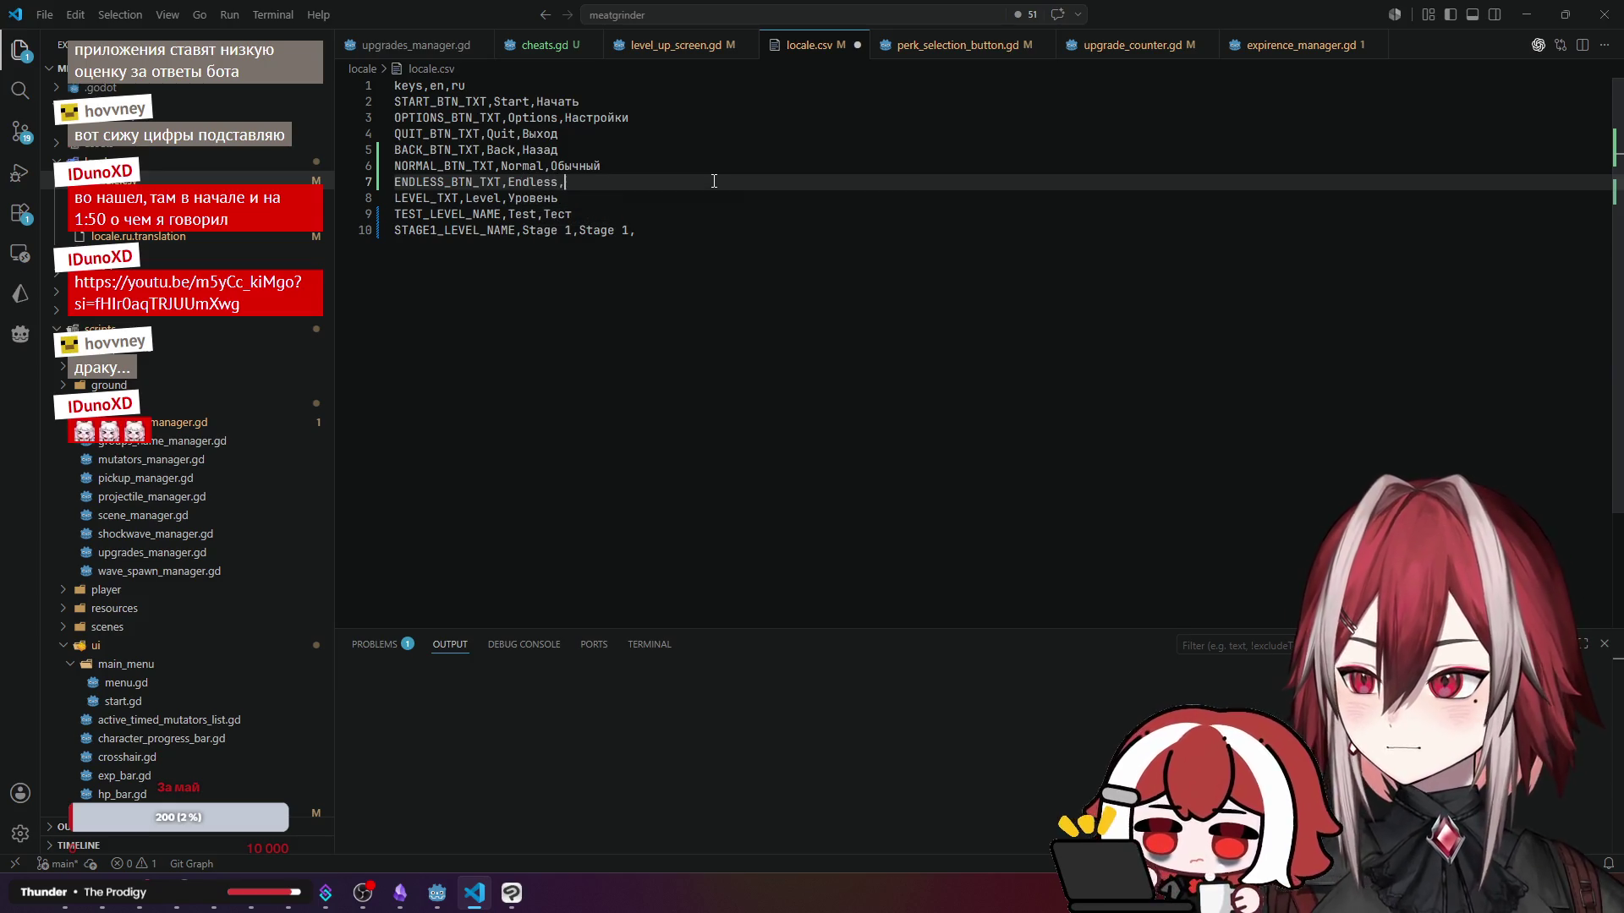
text(сконечный)
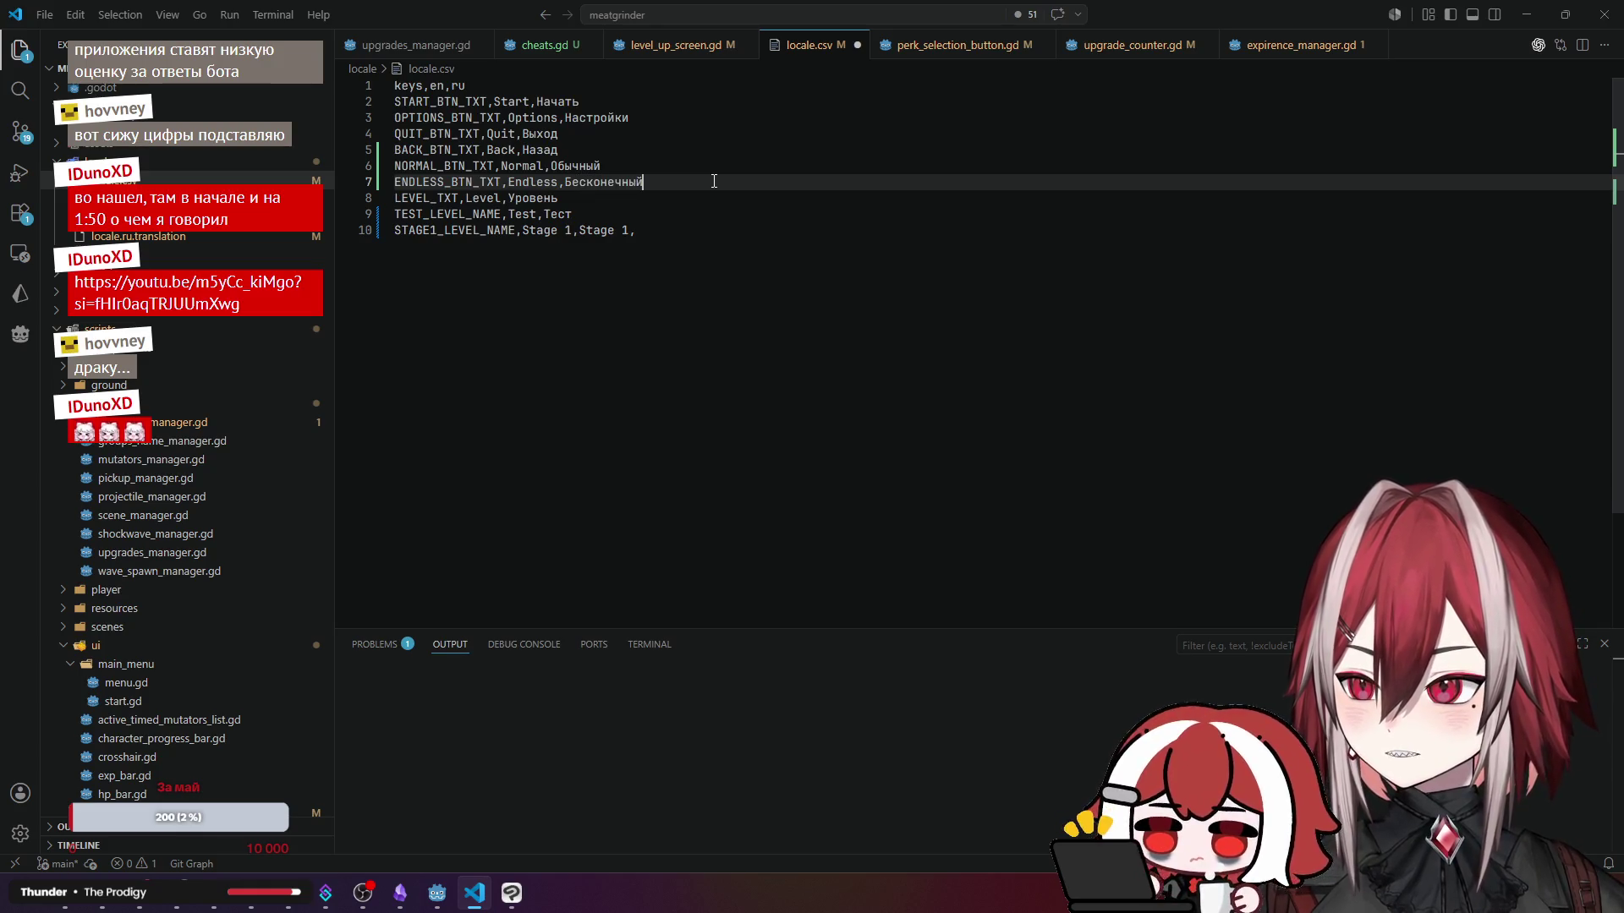
key(ctrl+s)
- Cut the NORMAL_BTN_TXT key and select the Normal button's text field in Godot
key(alt+Tab)
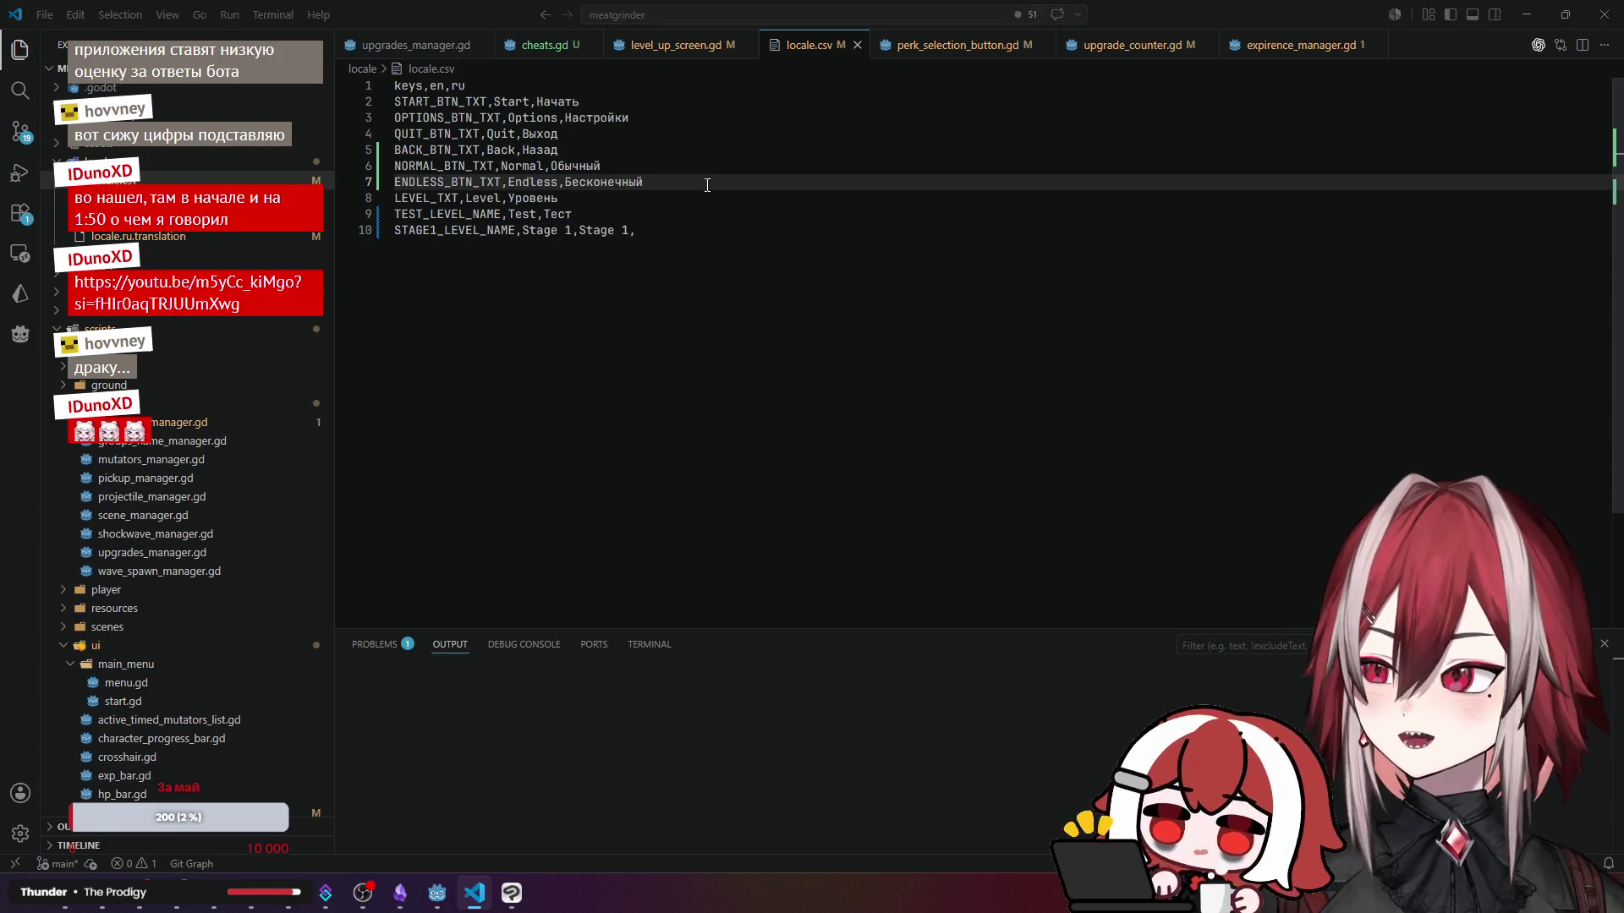
key(alt+Tab)
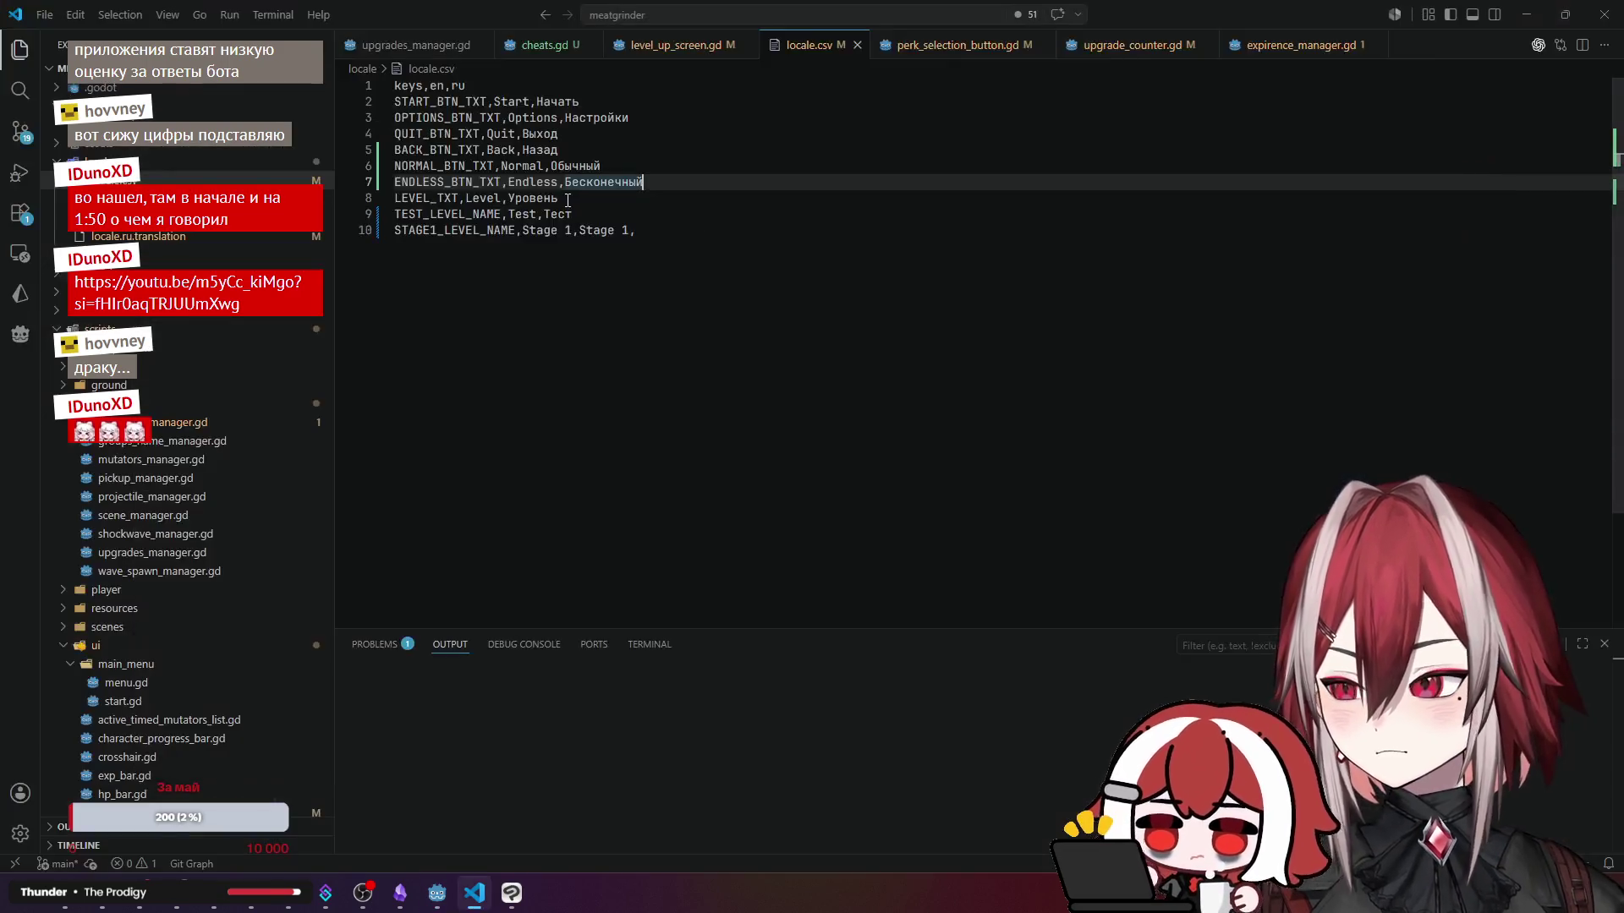
double_click(479, 163)
key(ctrl+x)
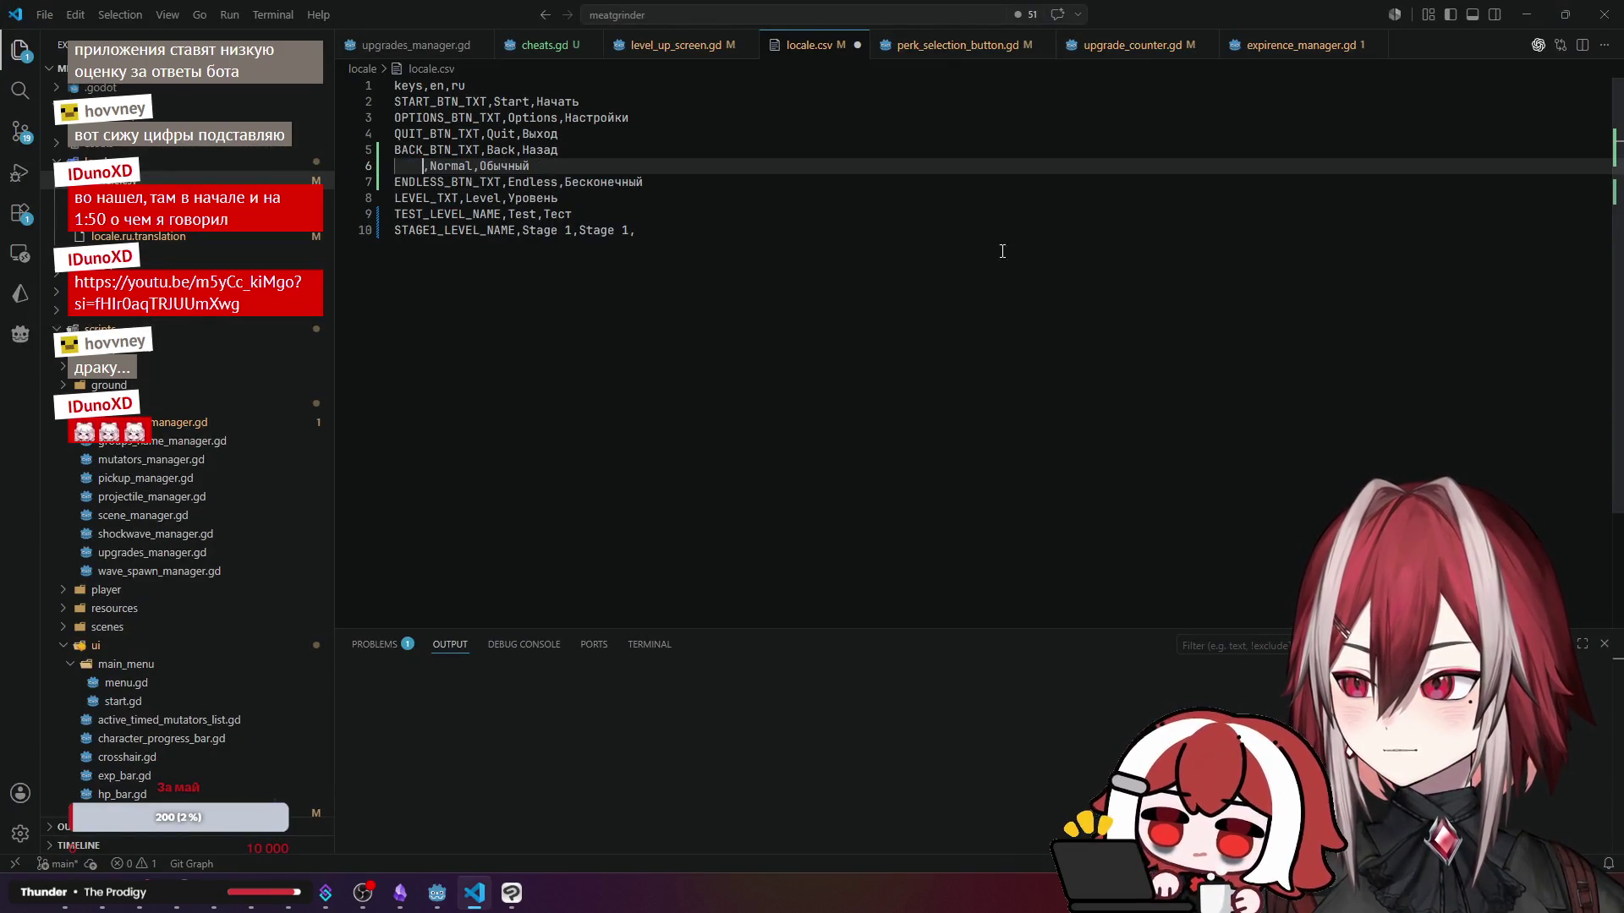
key(alt+Tab)
click(1346, 240)
- Set the Normal button's text to NORMAL_BTN_TXT and restore the cut key in locale.csv
key(ctrl+a)
key(ctrl+v)
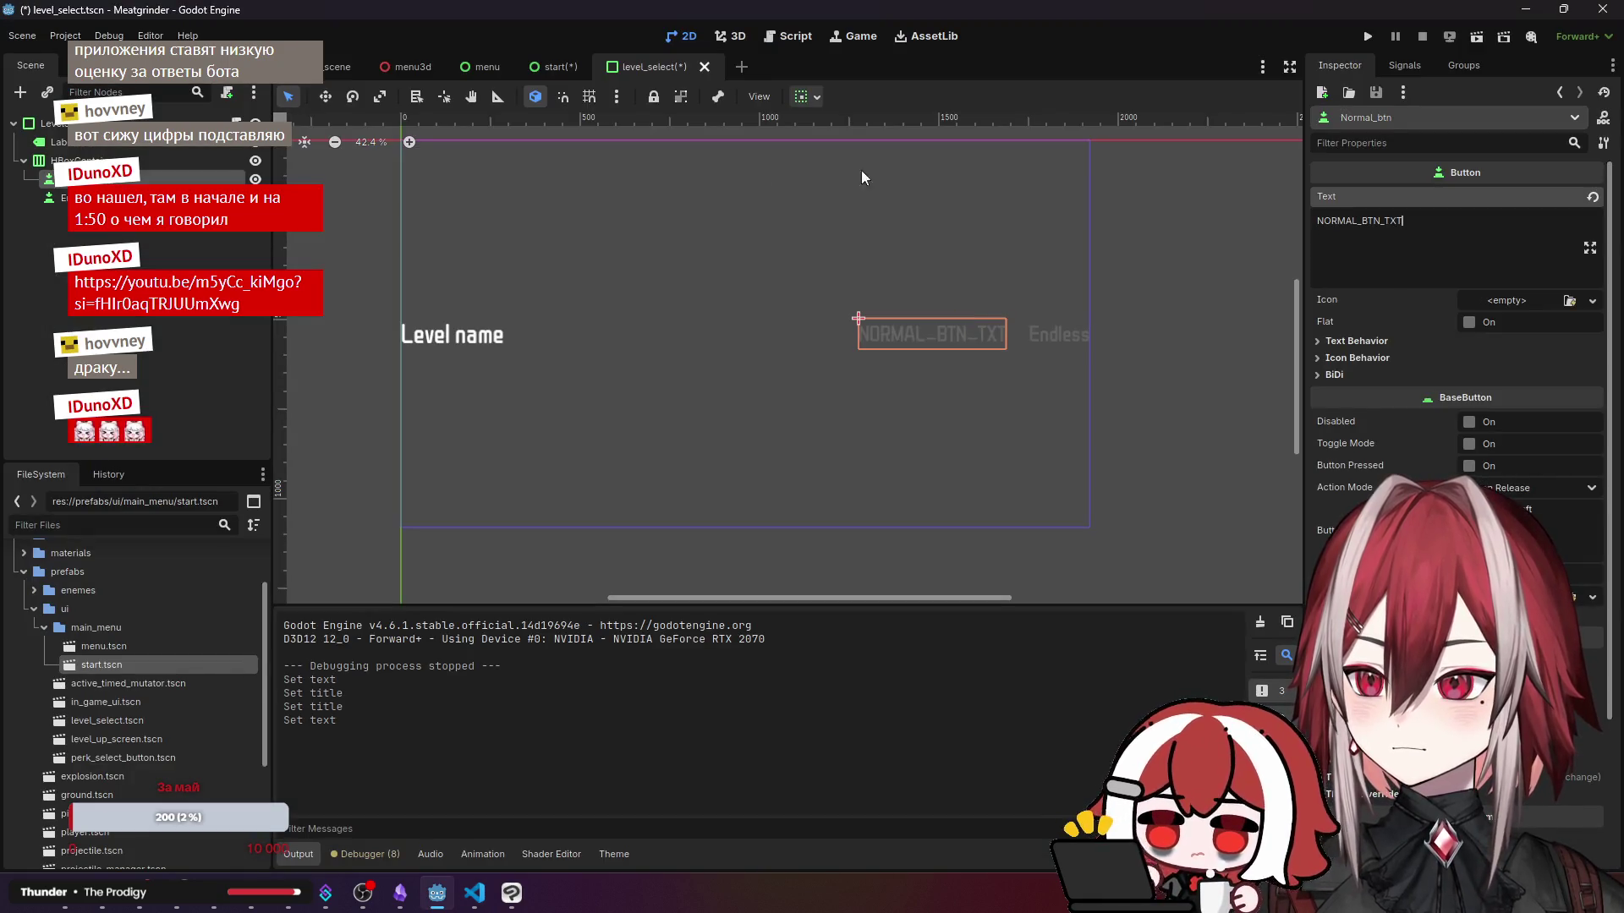
key(alt+Tab)
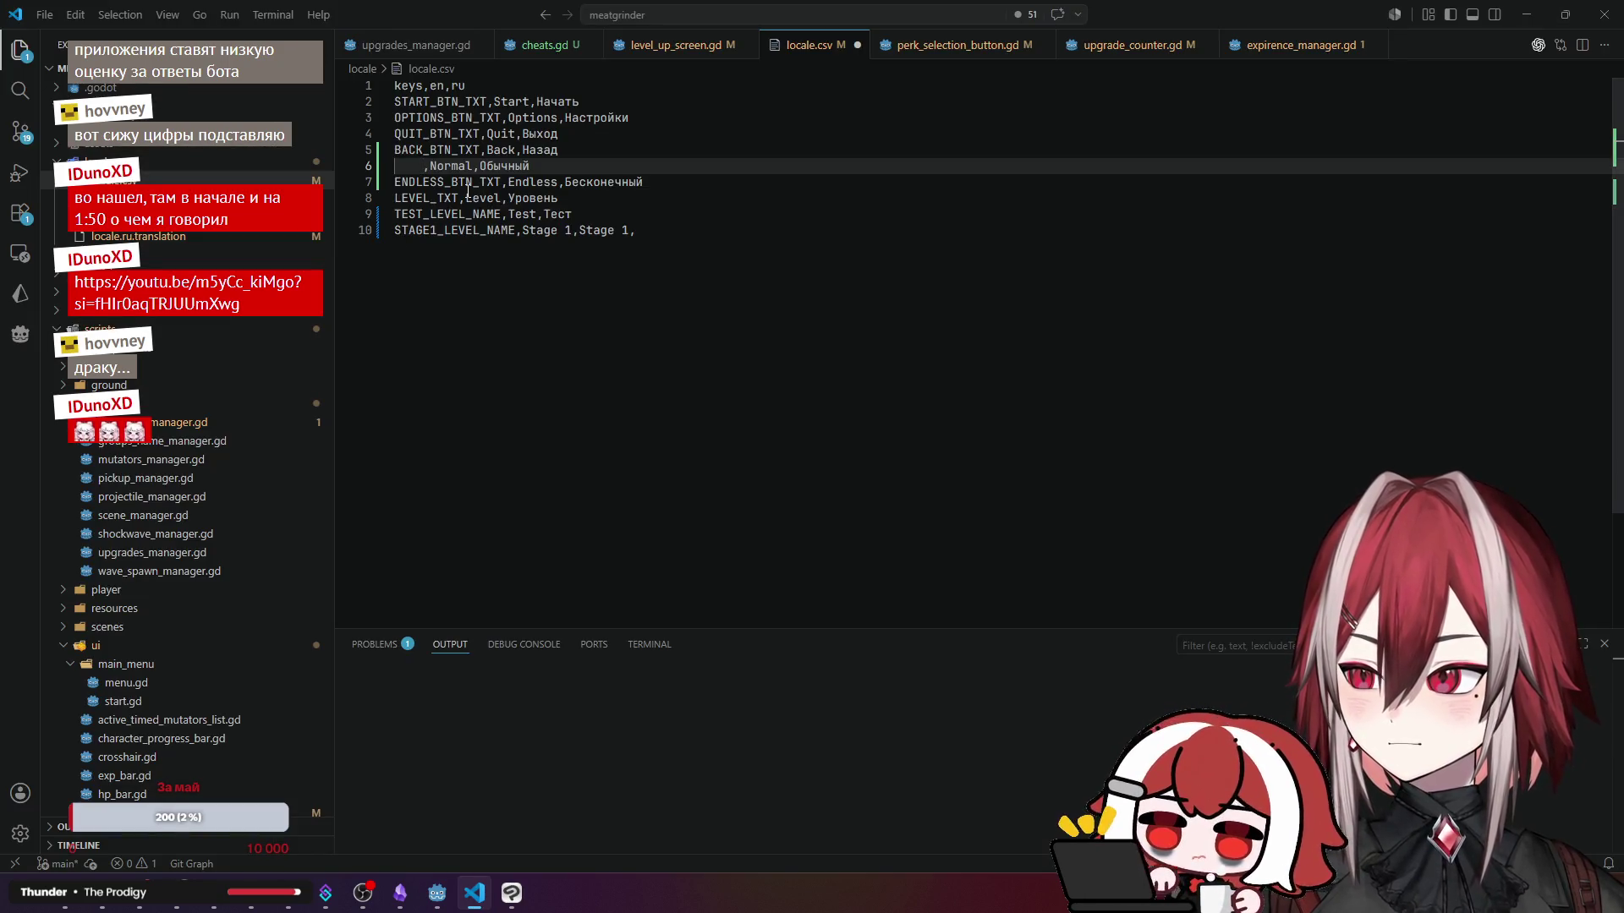
key(ctrl+z)
- Set the Endless button's text to ENDLESS_BTN_TXT and save the level_select scene
double_click(500, 184)
key(ctrl+c)
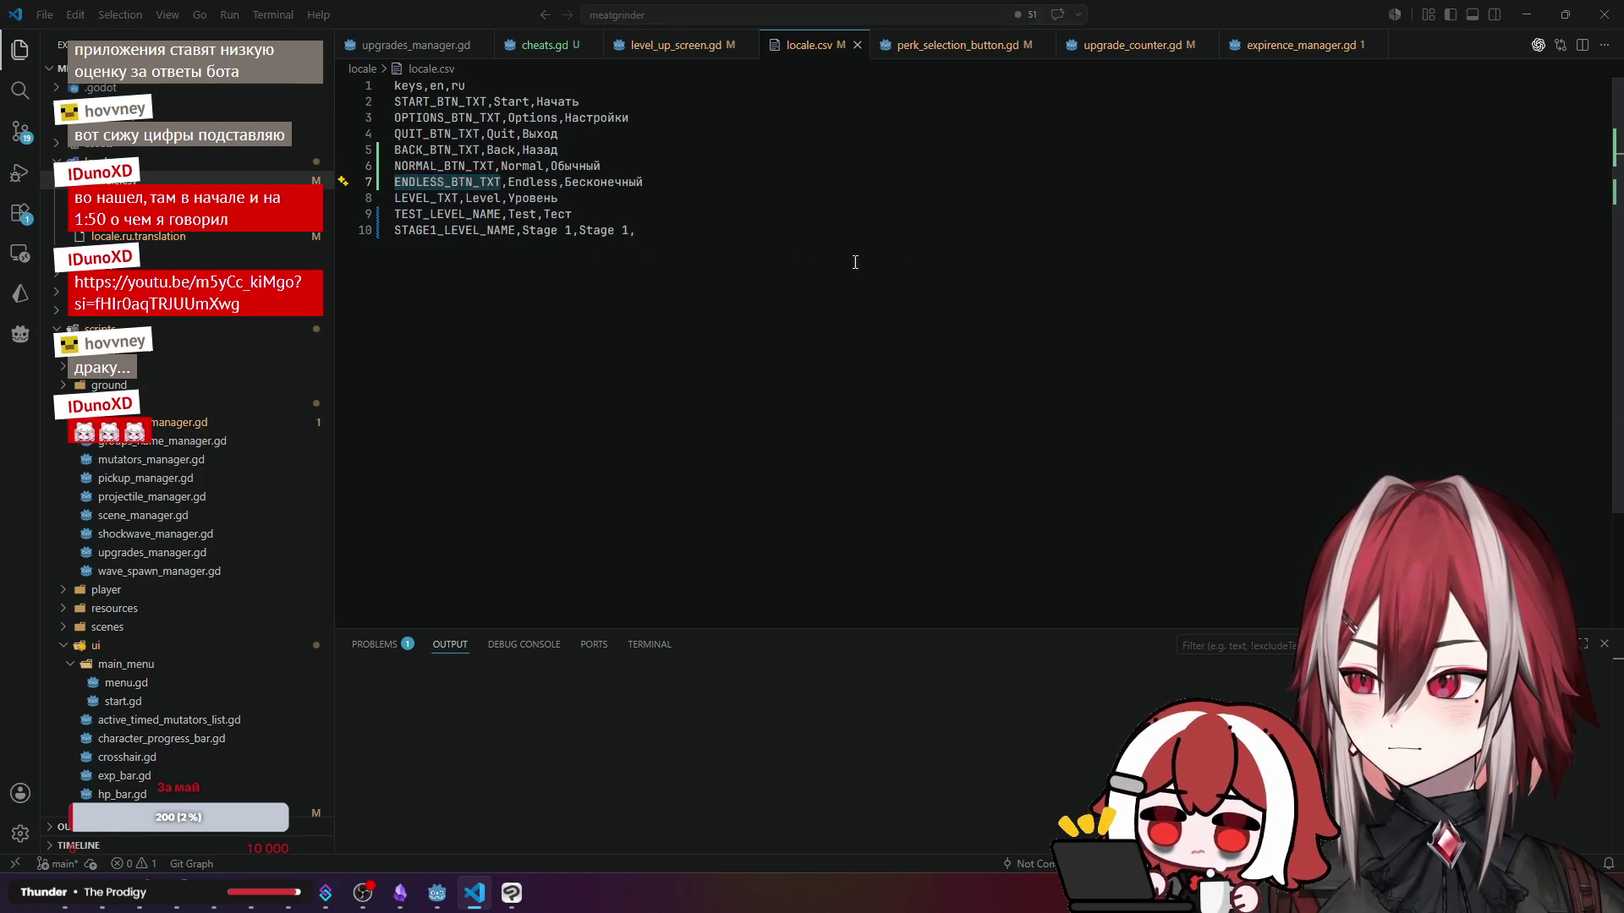
key(alt+Tab)
click(1399, 246)
key(ctrl+a)
key(ctrl+v)
click(1129, 284)
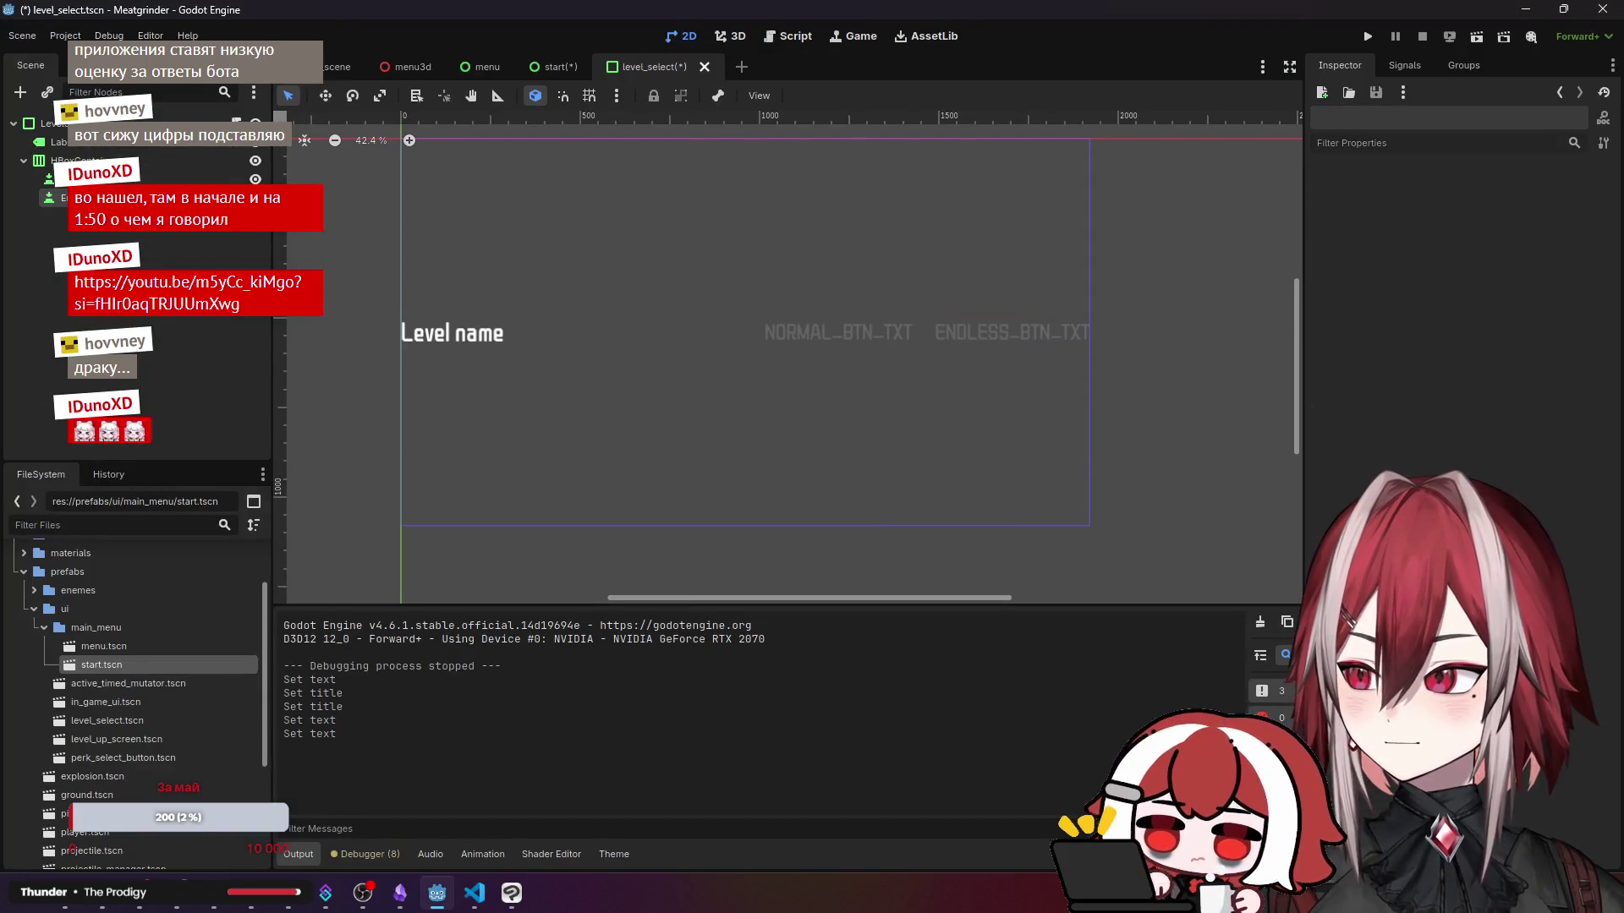
key(ctrl+s)
- Review the start, menu and menu3d scenes, viewing menu3d in the 3D editor
click(554, 66)
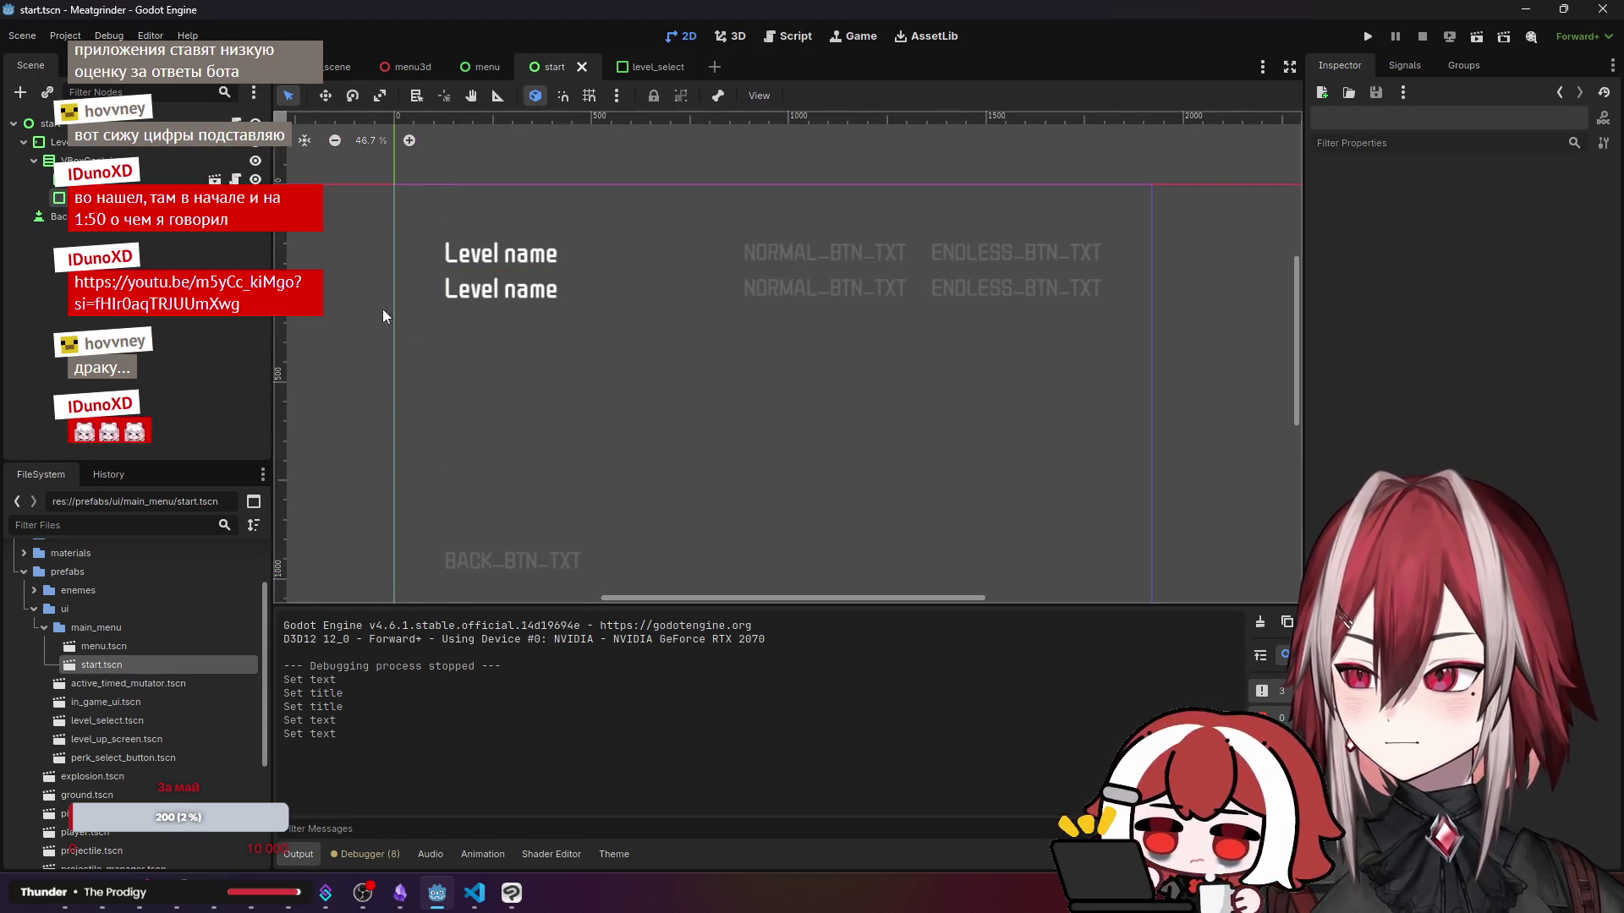
scroll(464, 302, left, 2)
scroll(570, 301, down, 1)
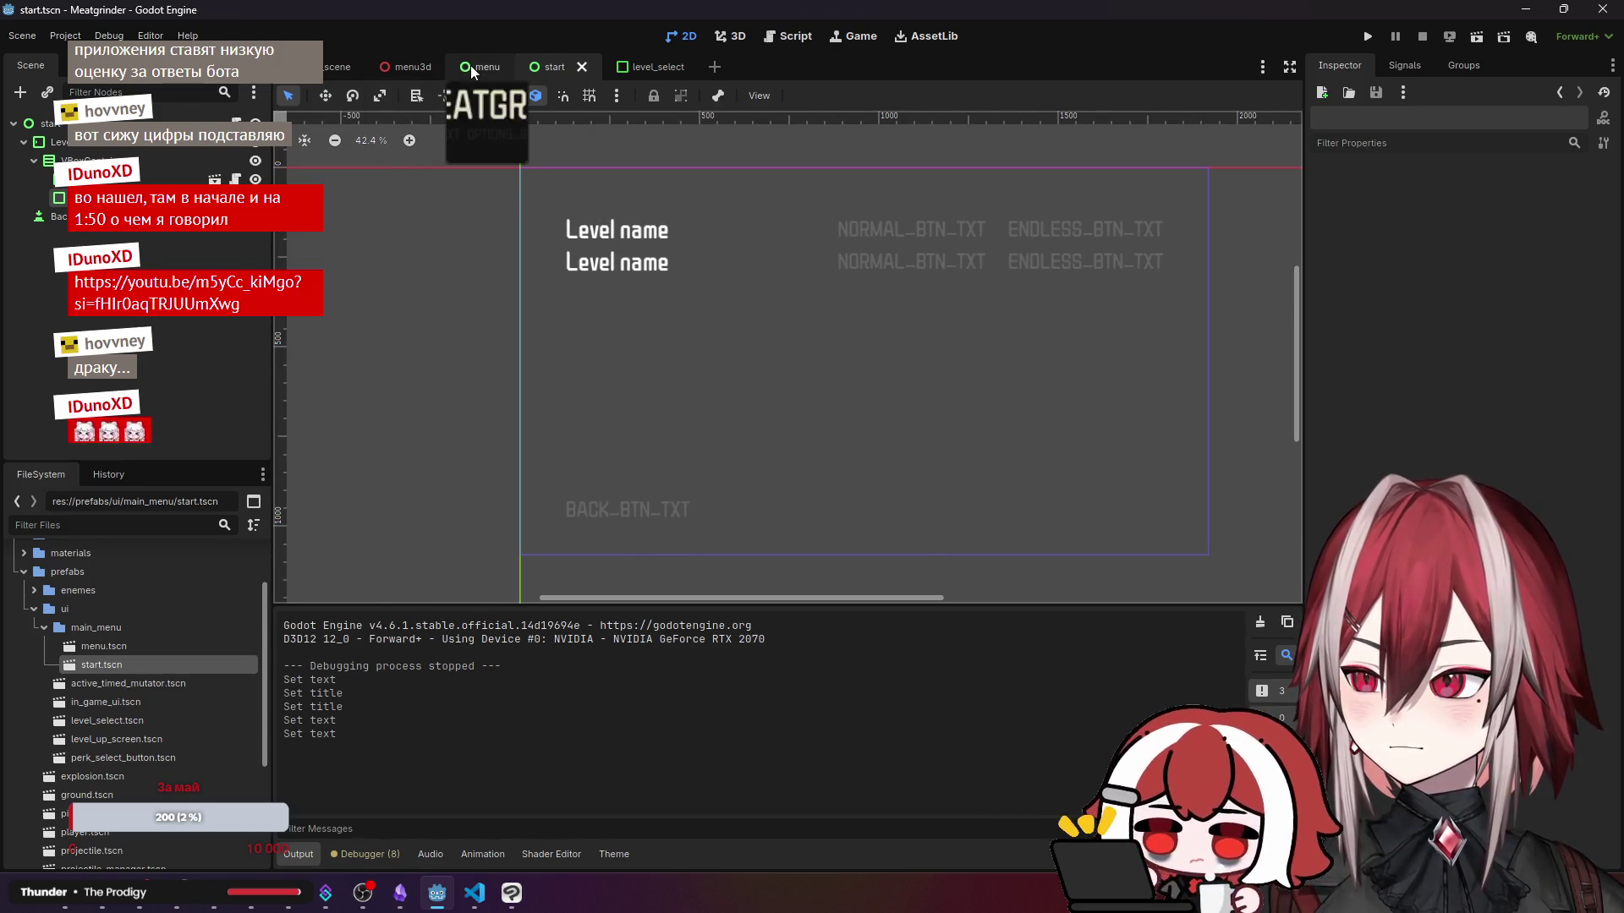
click(470, 65)
click(334, 66)
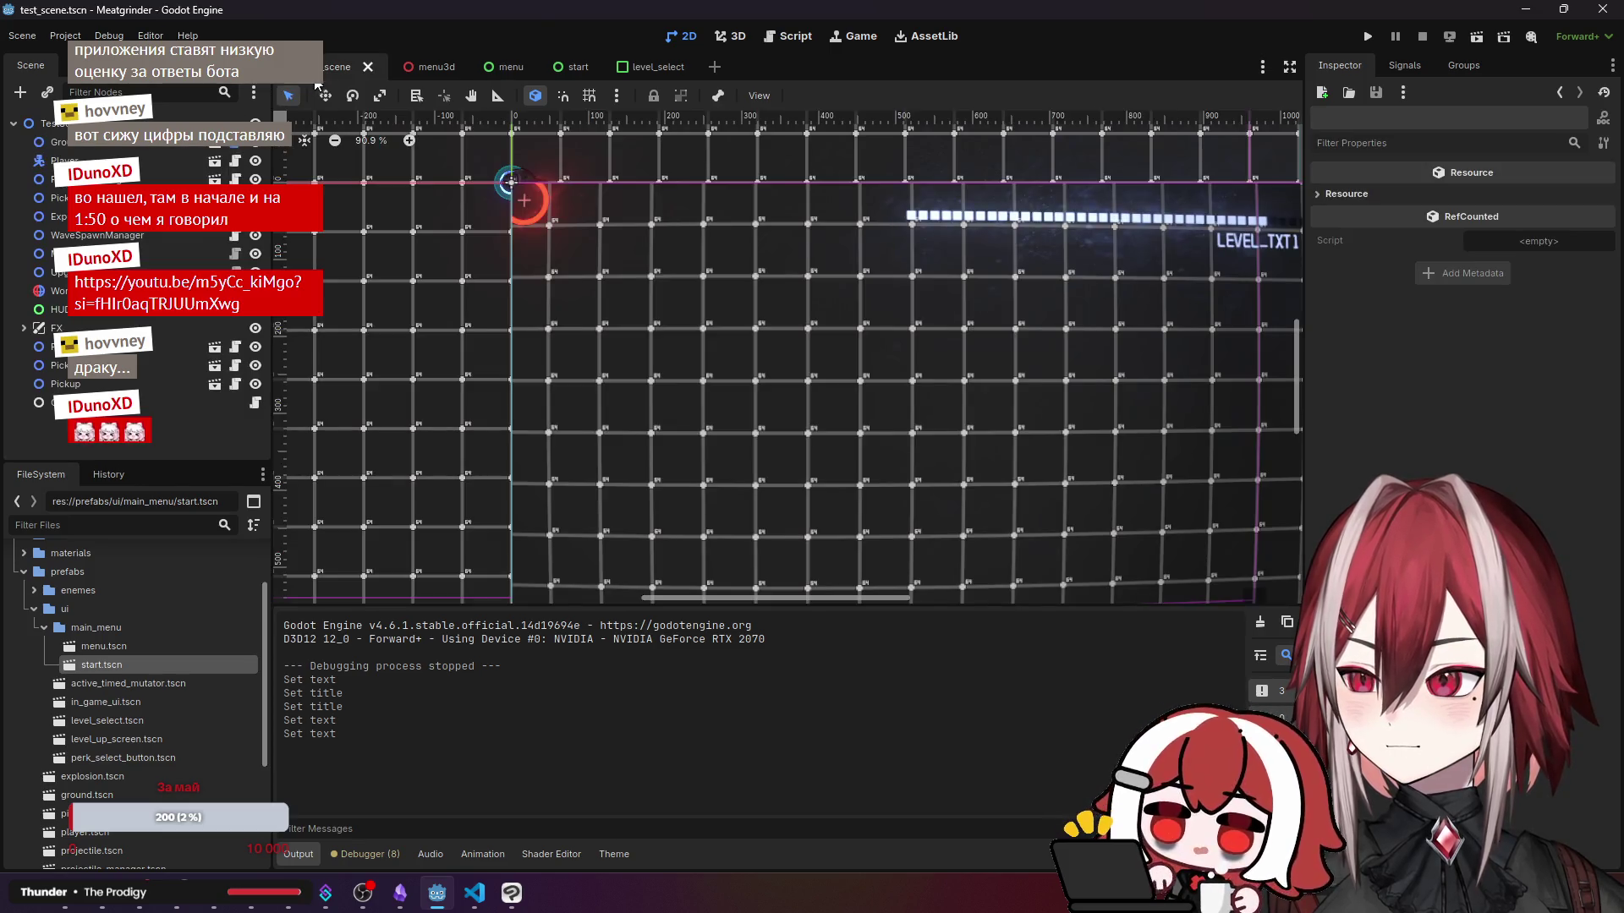
click(404, 65)
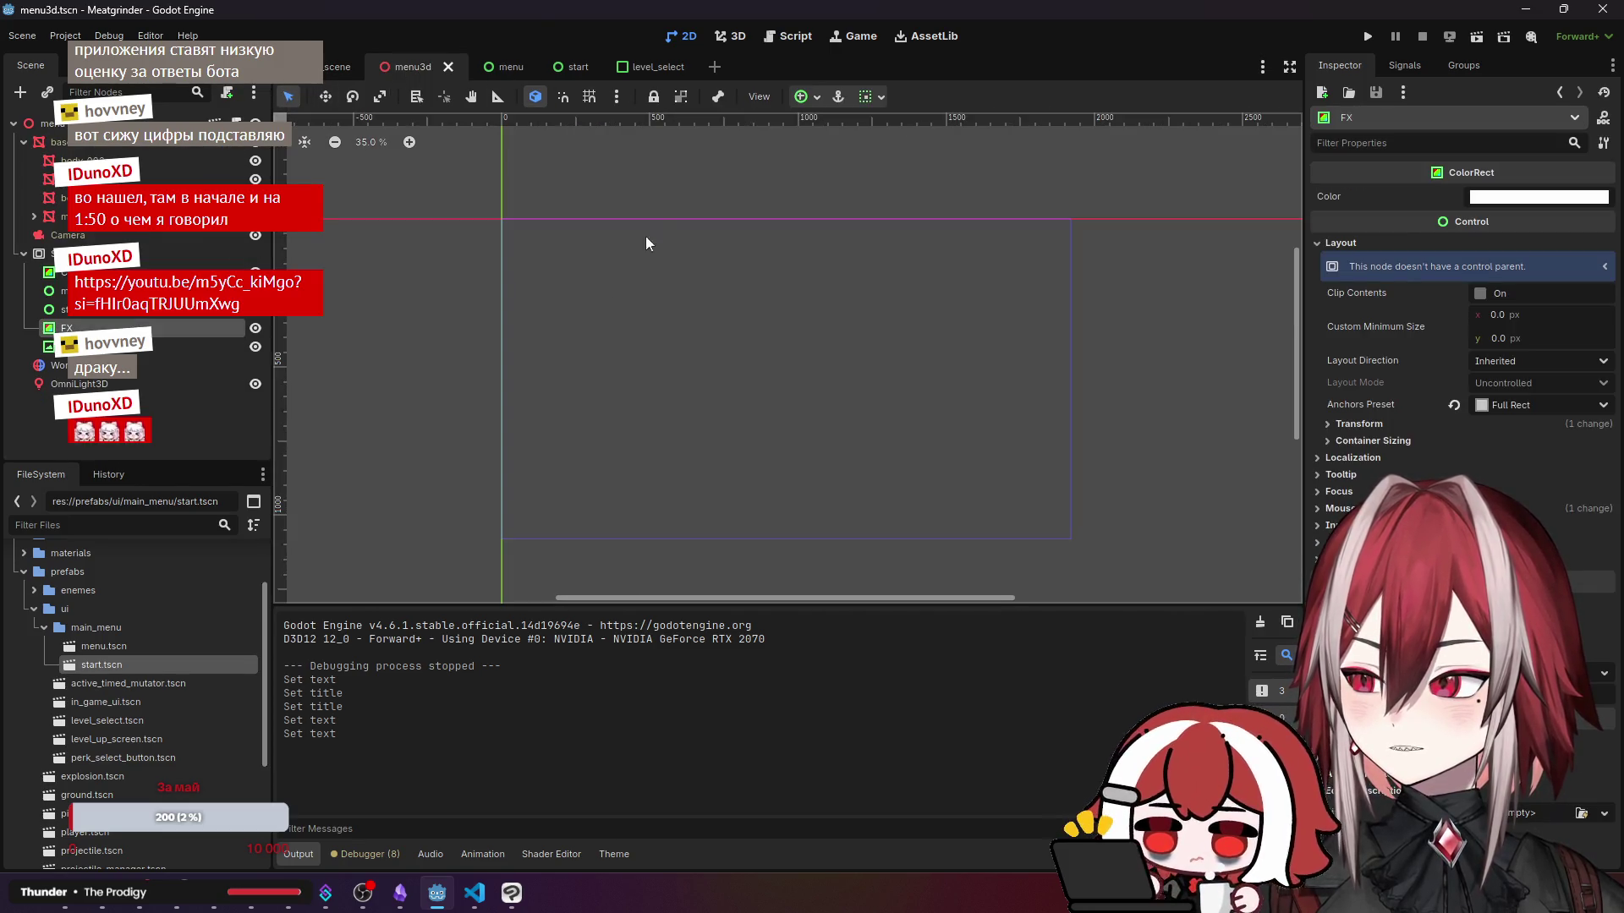
click(731, 36)
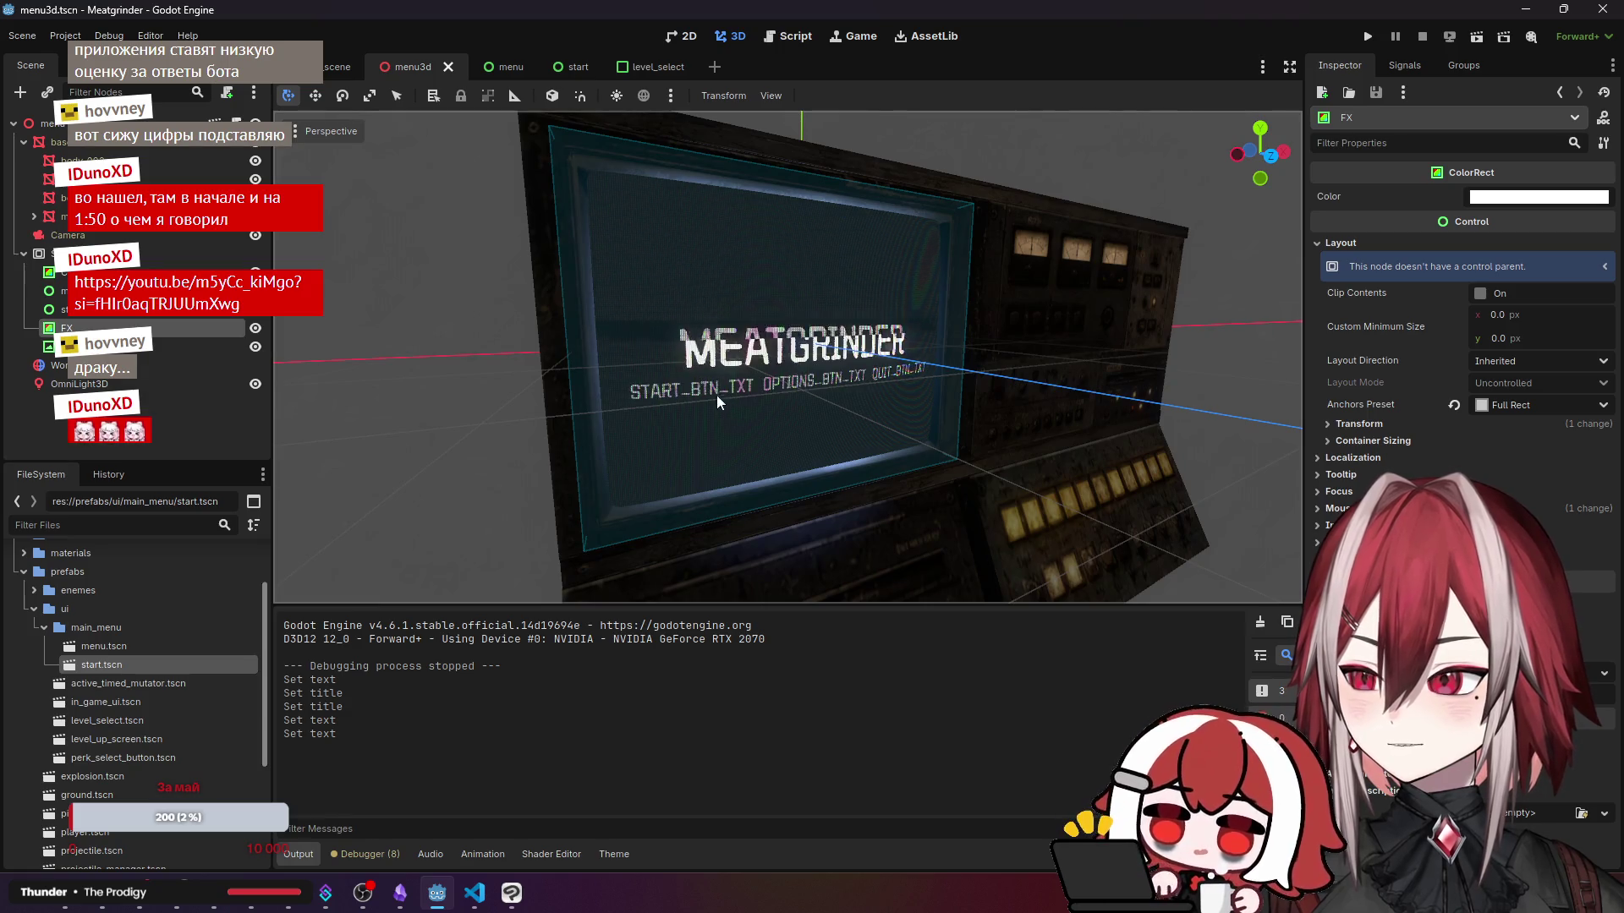
- Switch to test_scene.tscn and pan around its 2D canvas
click(336, 66)
drag(652, 259, 587, 253)
scroll(587, 253, down, 5)
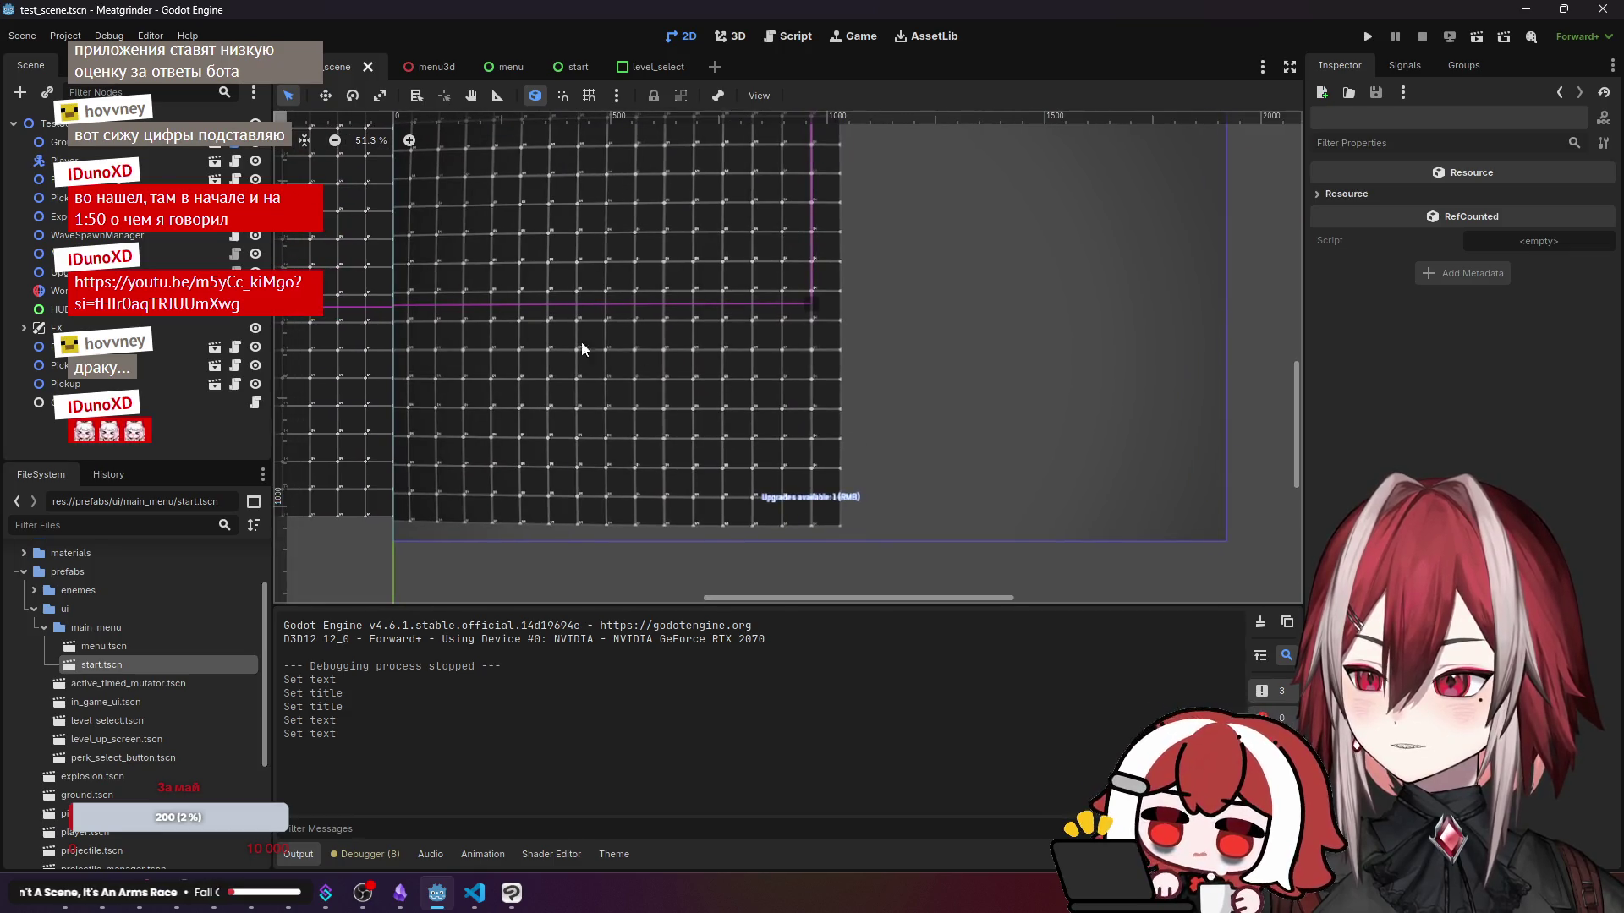
scroll(120, 673, down, 2)
scroll(121, 672, down, 2)
scroll(123, 708, up, 3)
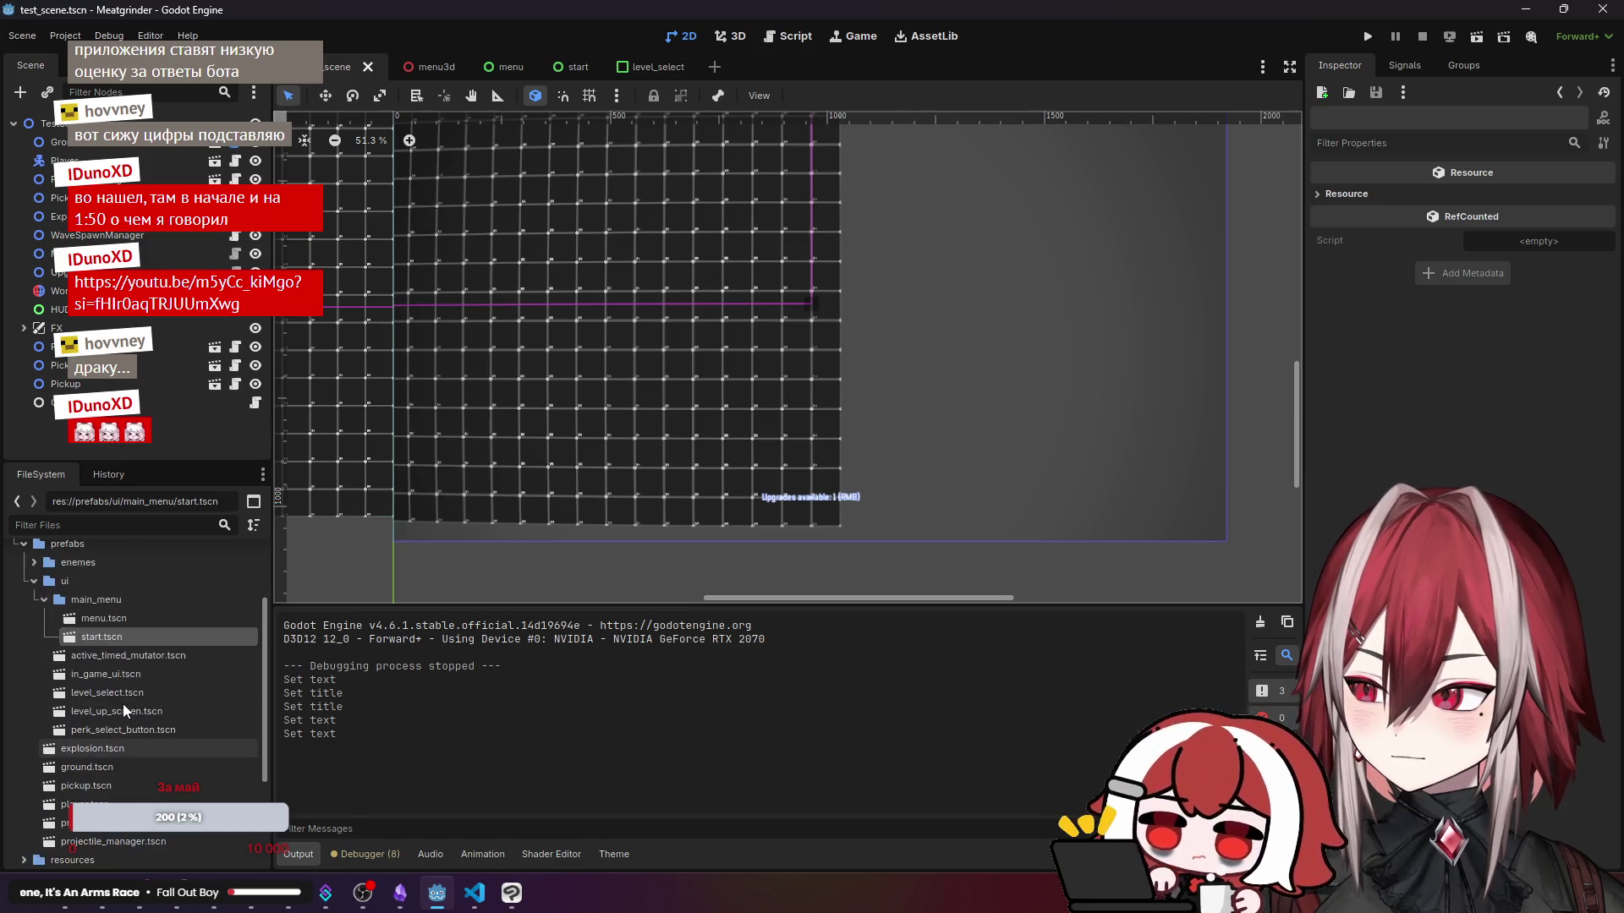
scroll(123, 708, up, 2)
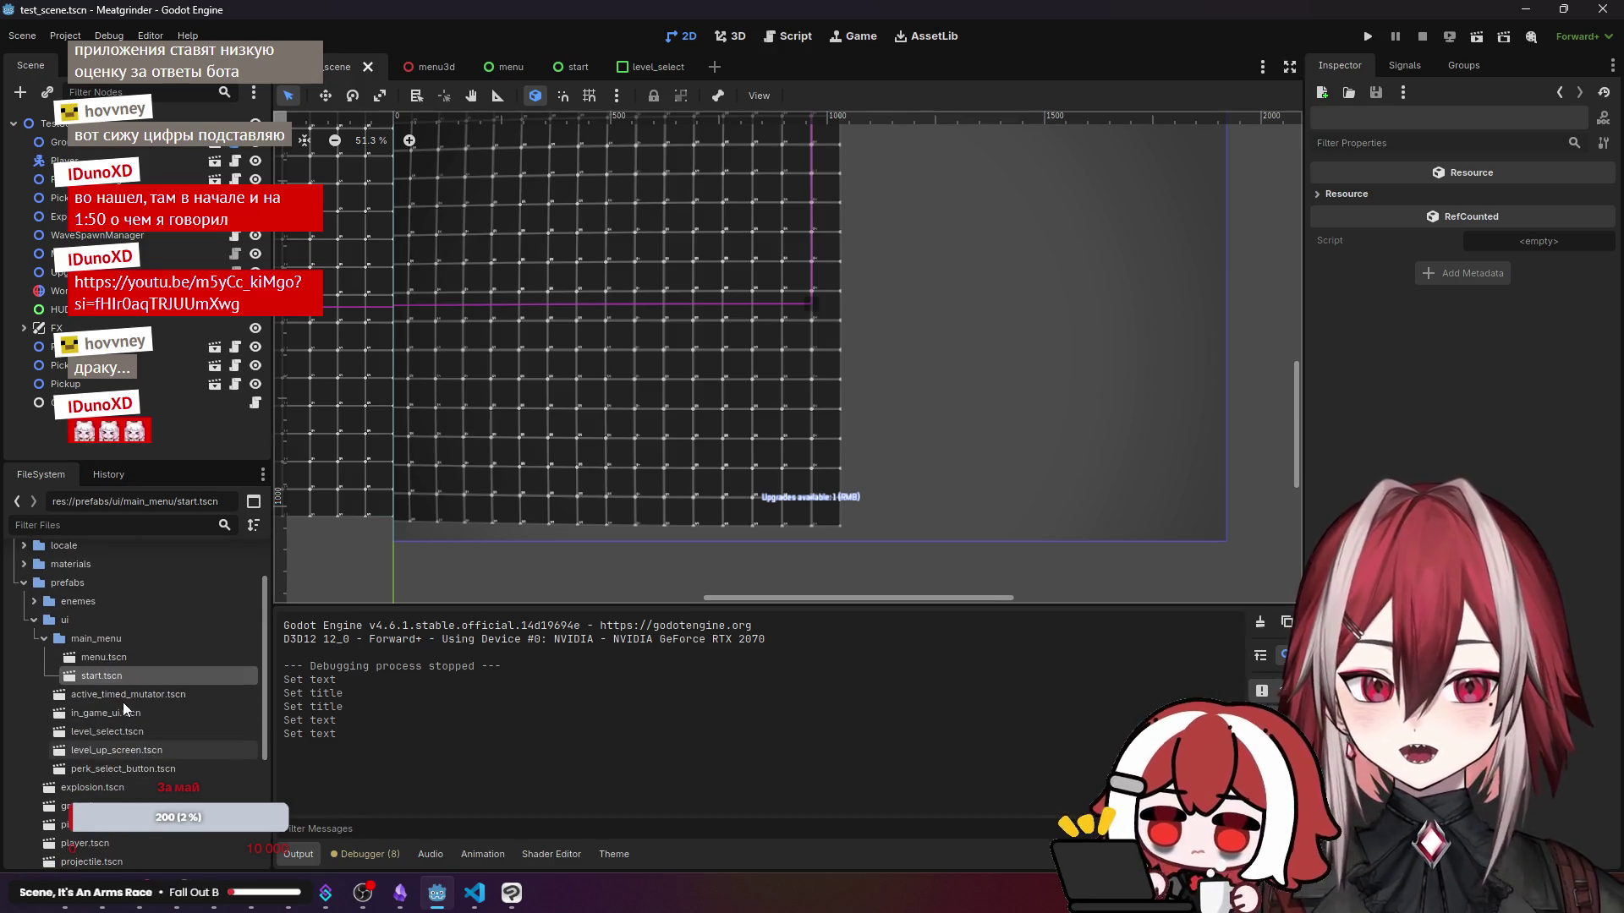
- Open in_game_ui.tscn and select its LevelUPScreen node
double_click(146, 720)
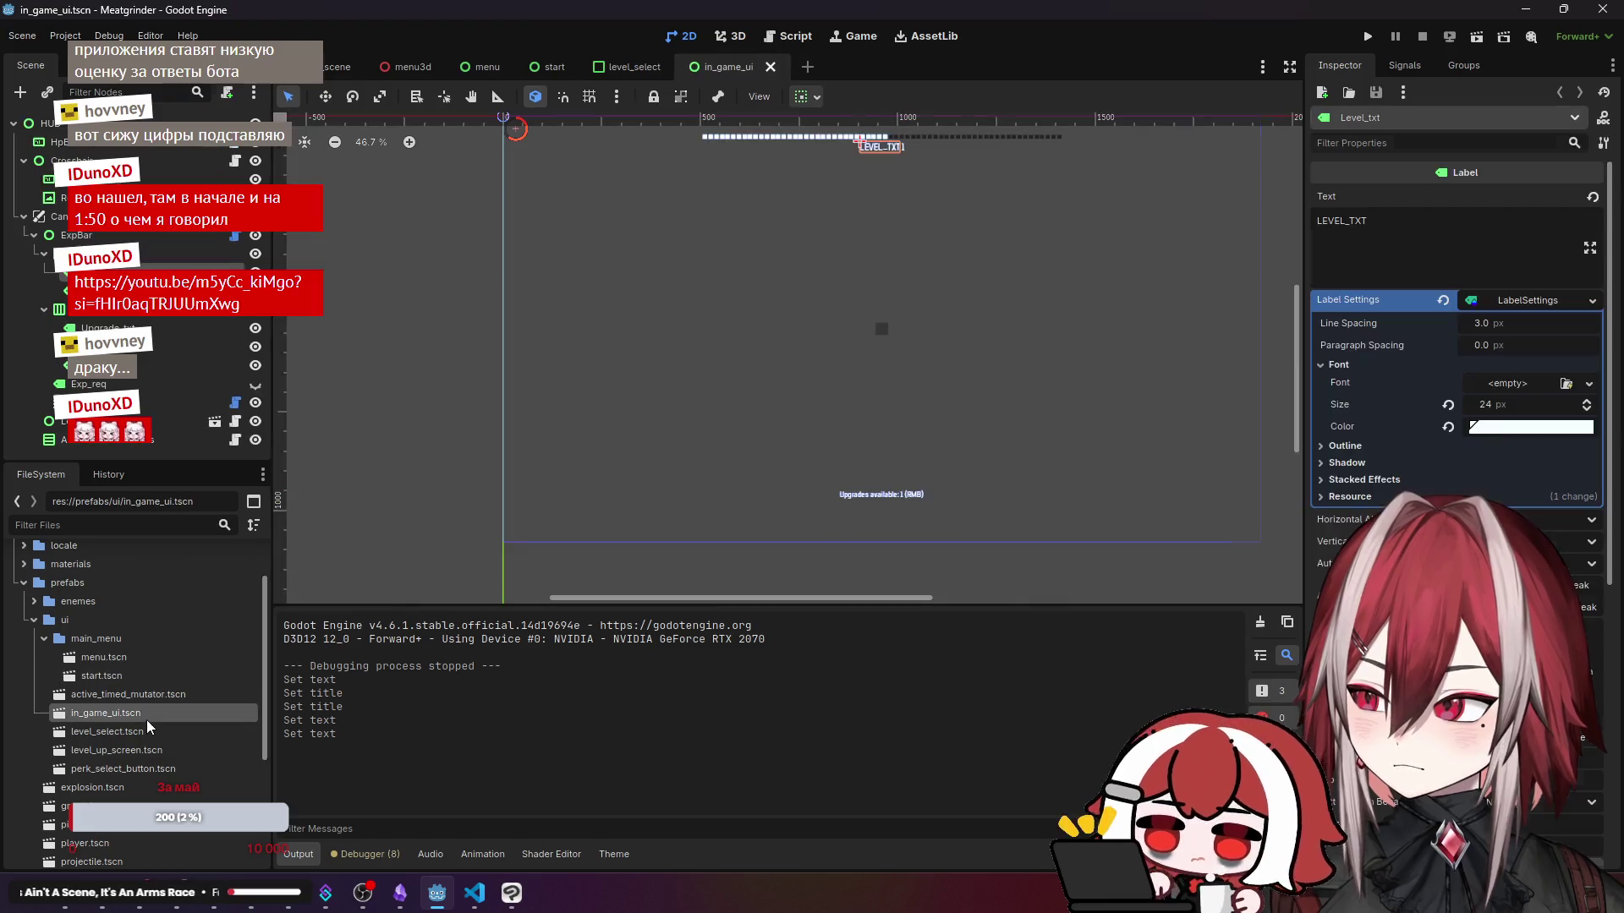
scroll(607, 464, down, 3)
scroll(617, 389, up, 2)
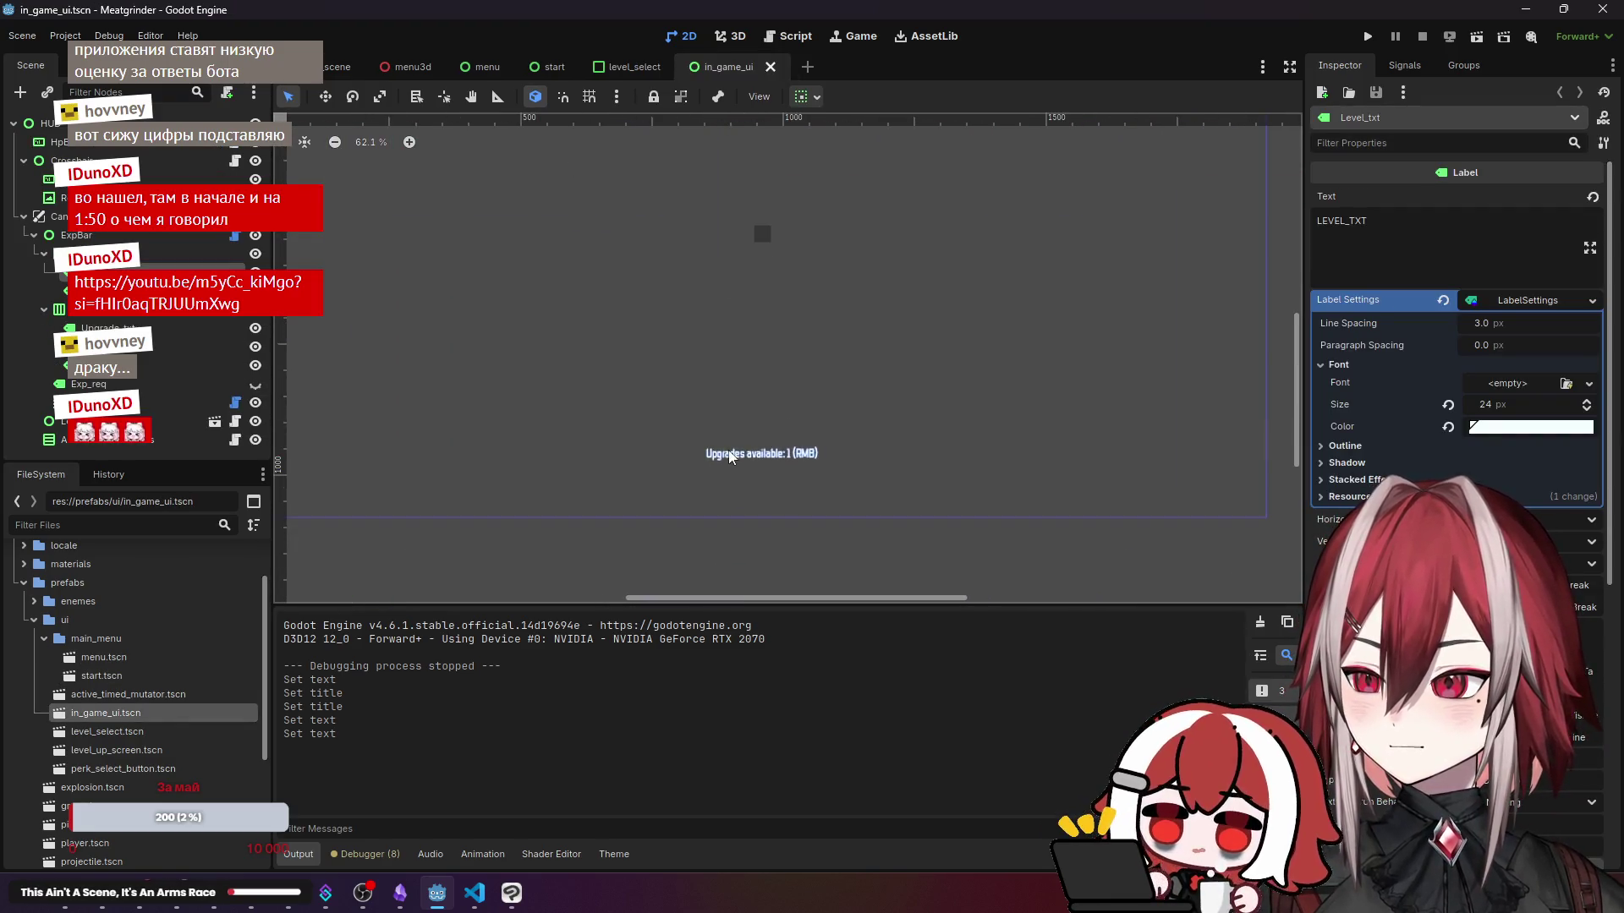
click(626, 338)
scroll(626, 322, down, 2)
scroll(727, 360, up, 1)
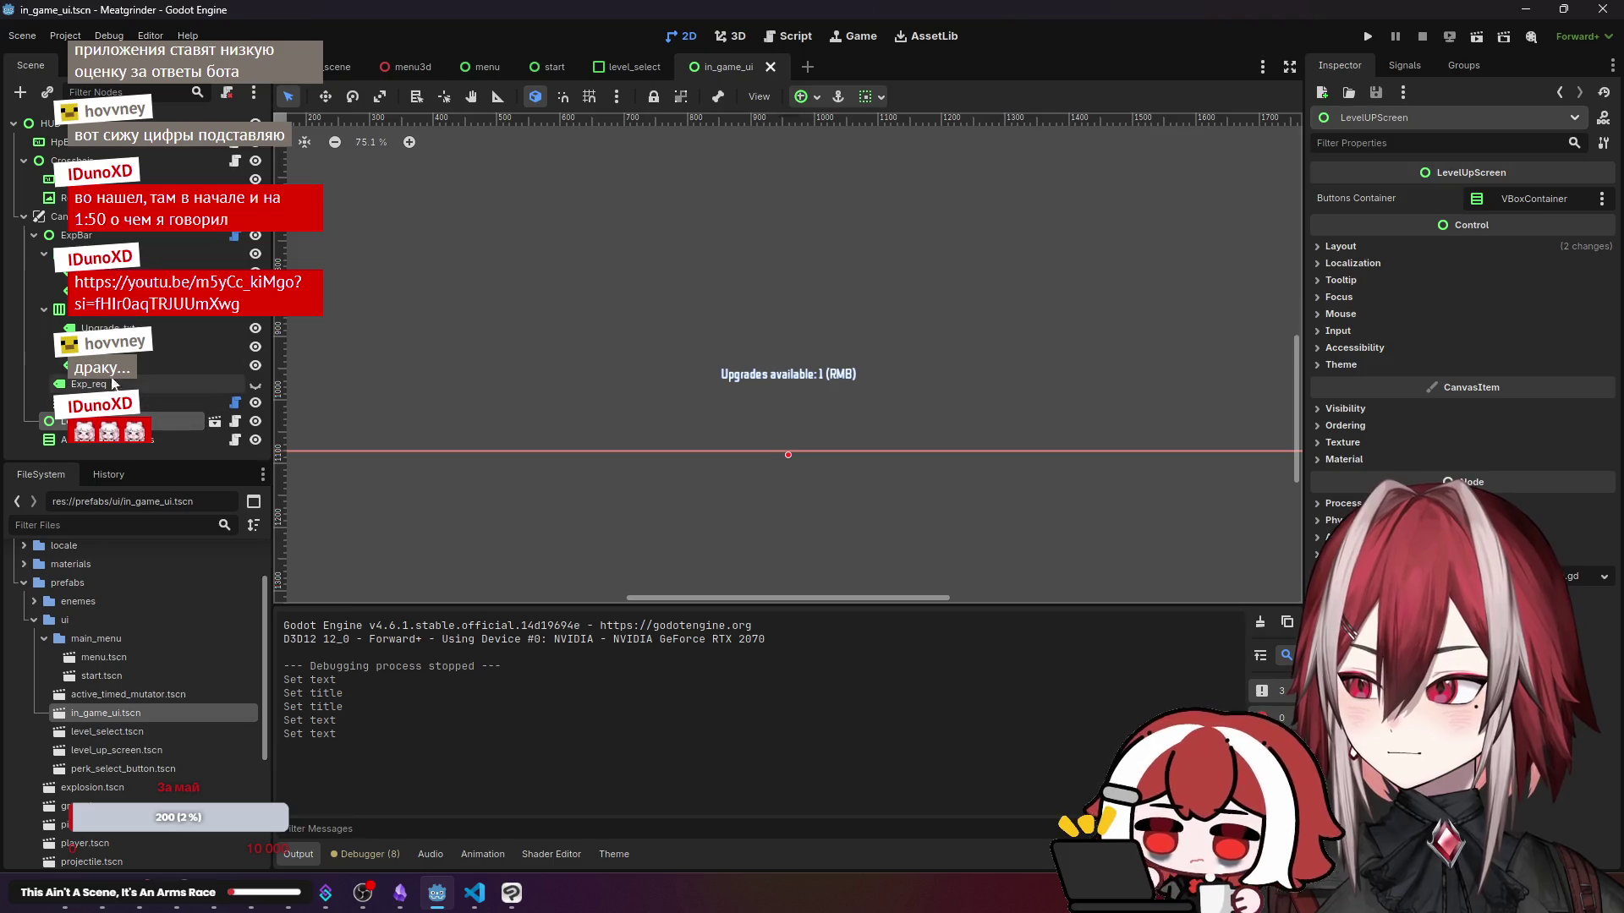
scroll(715, 377, up, 4)
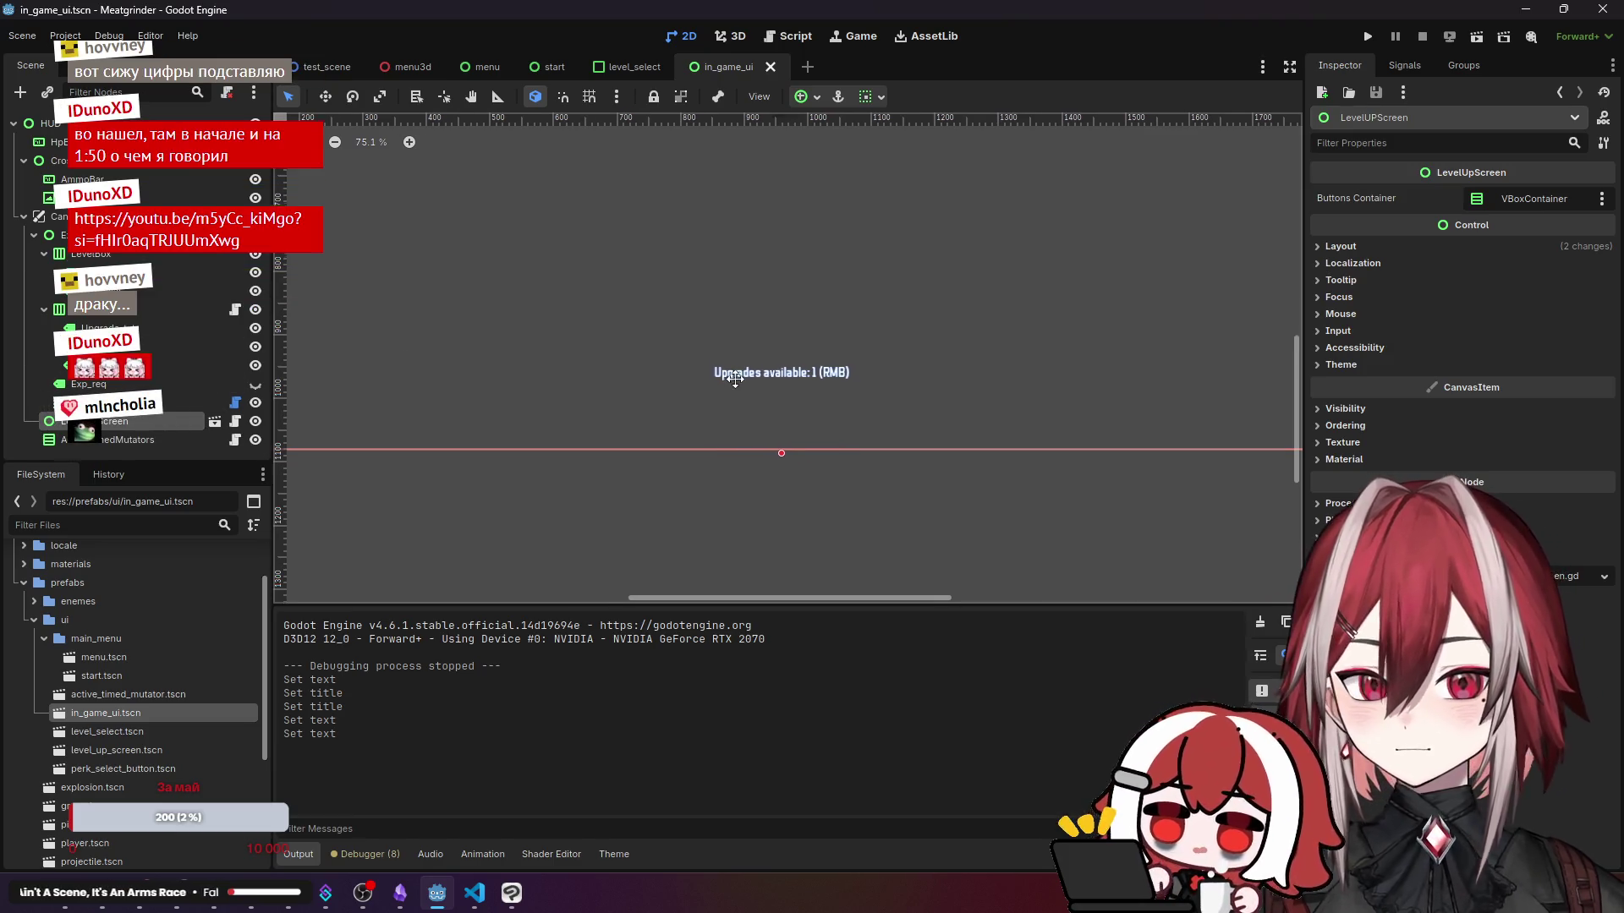
scroll(714, 377, up, 1)
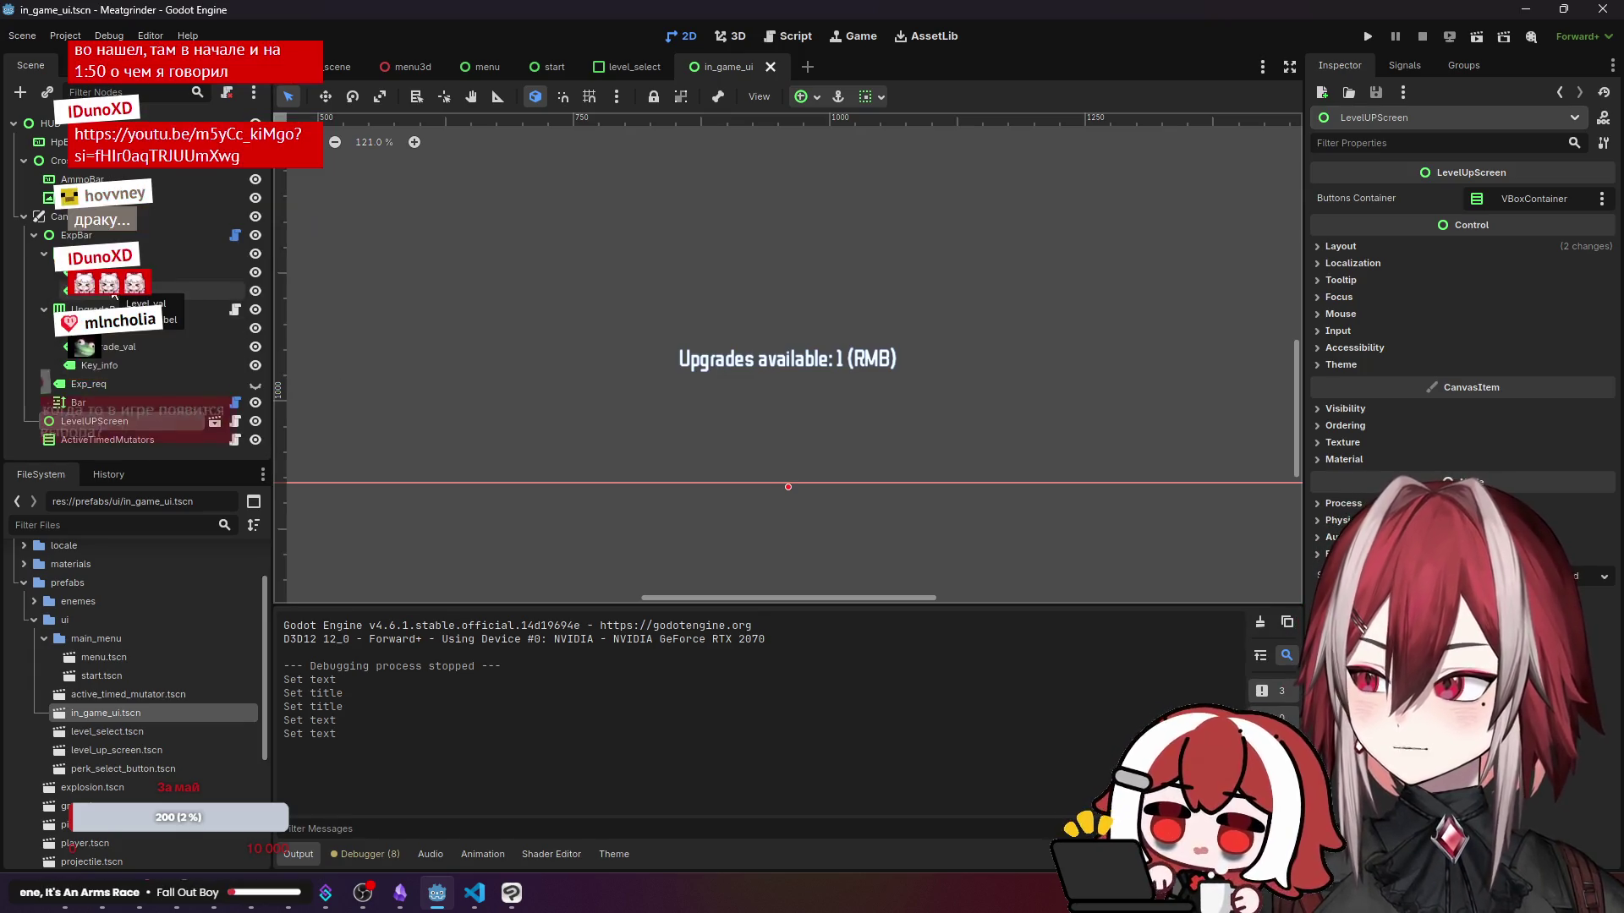
- Inspect the Exp_req, Level_txt and Upgrade_txt ('Upgrades available:') labels, then go to locale.csv
click(89, 384)
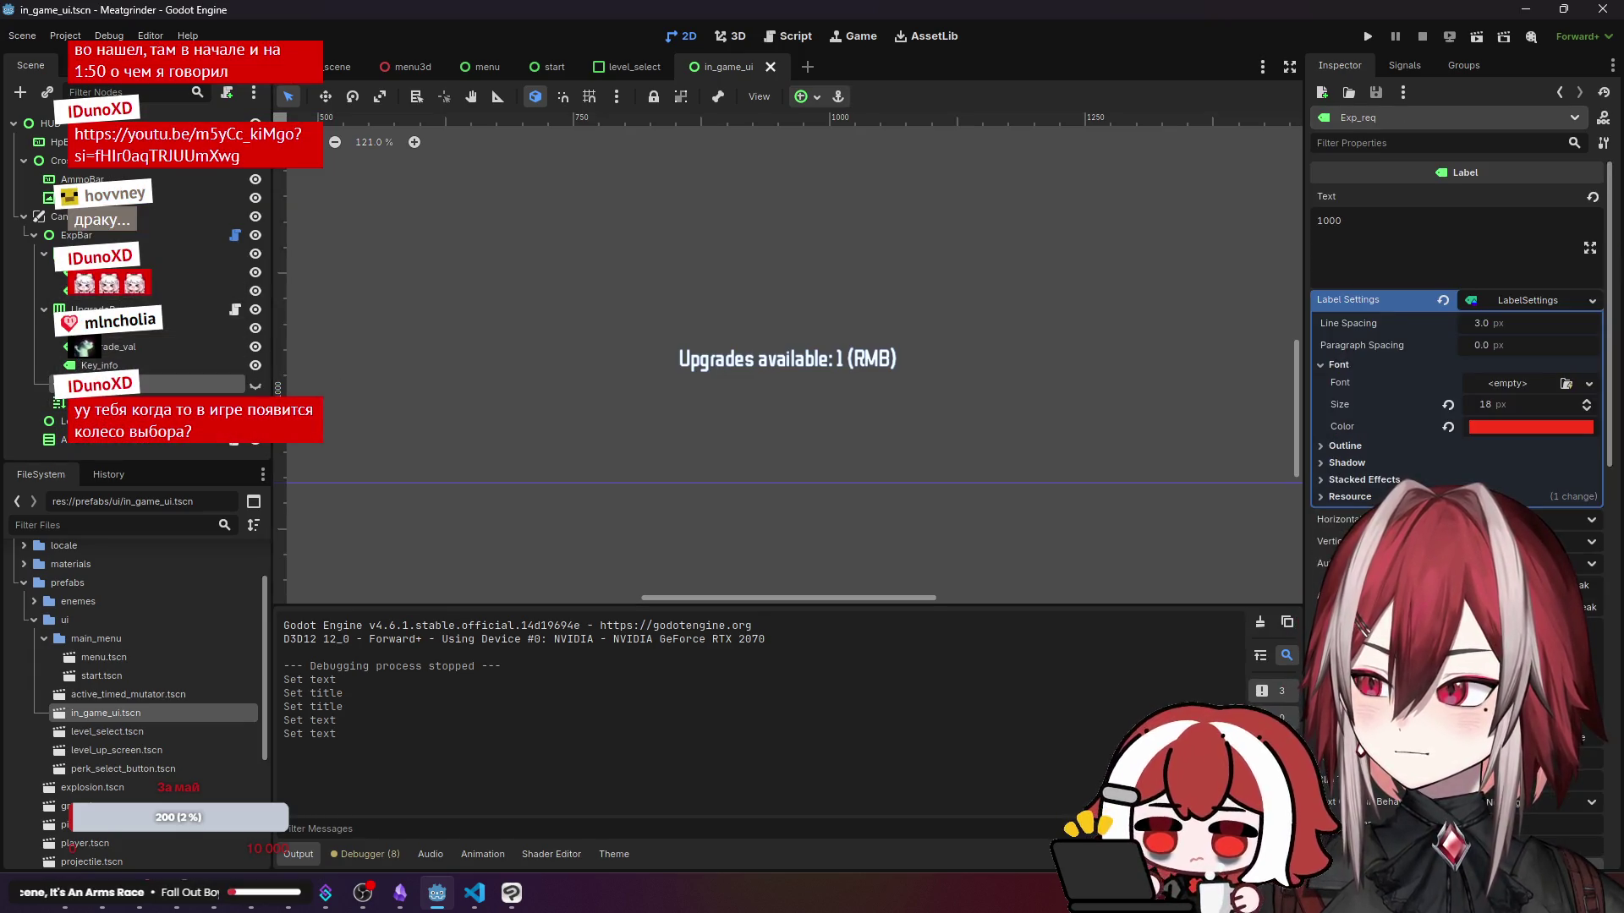
click(169, 271)
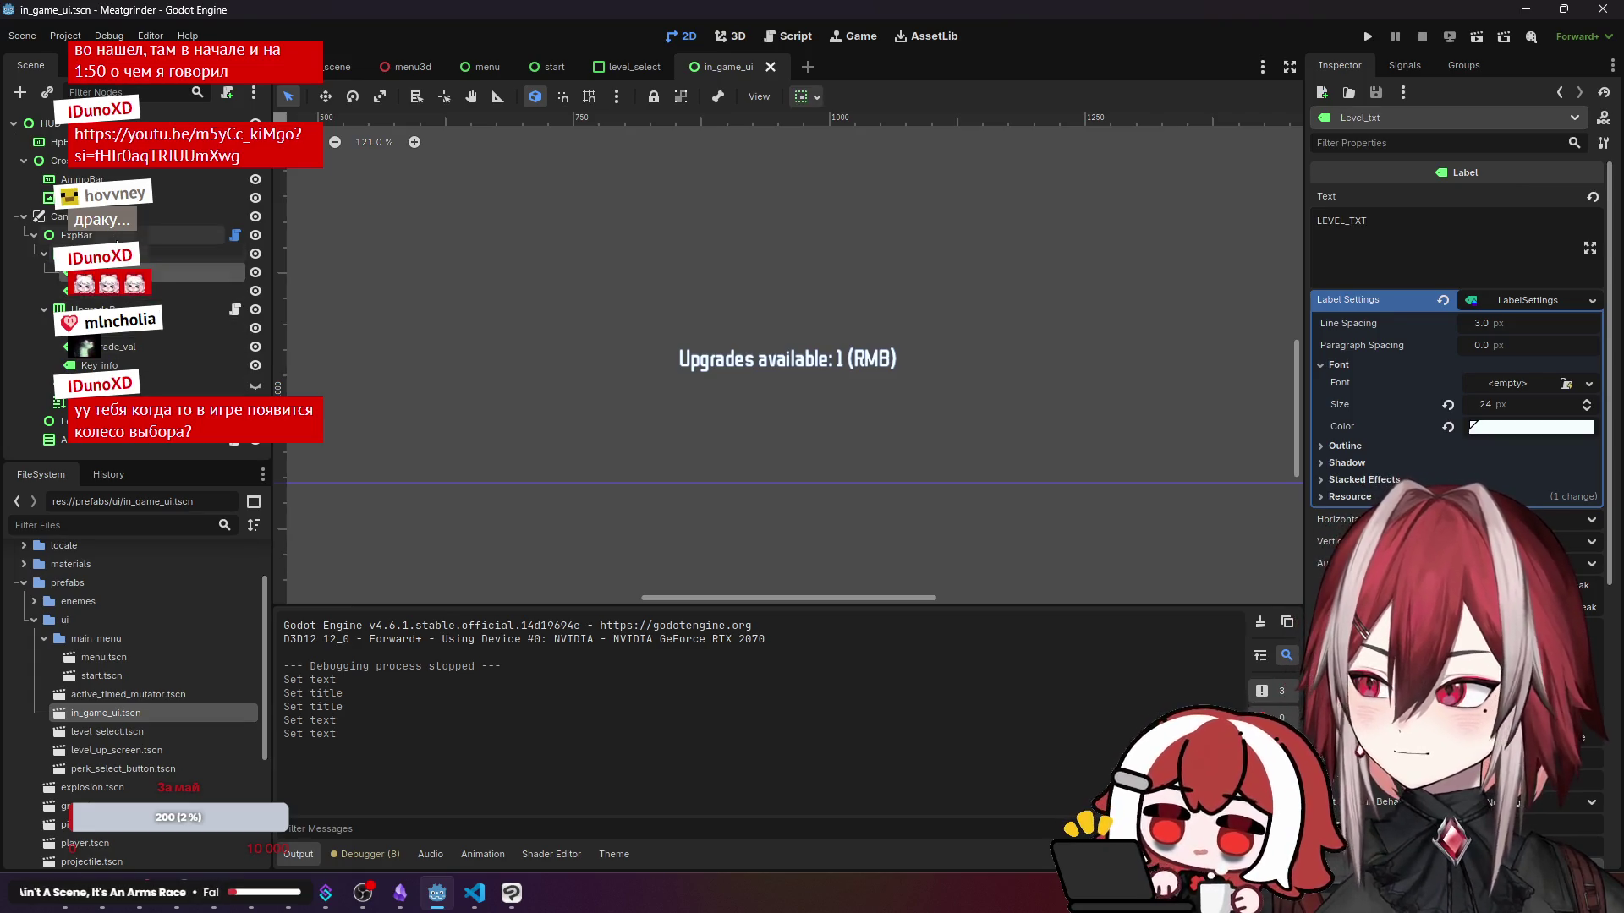
click(144, 328)
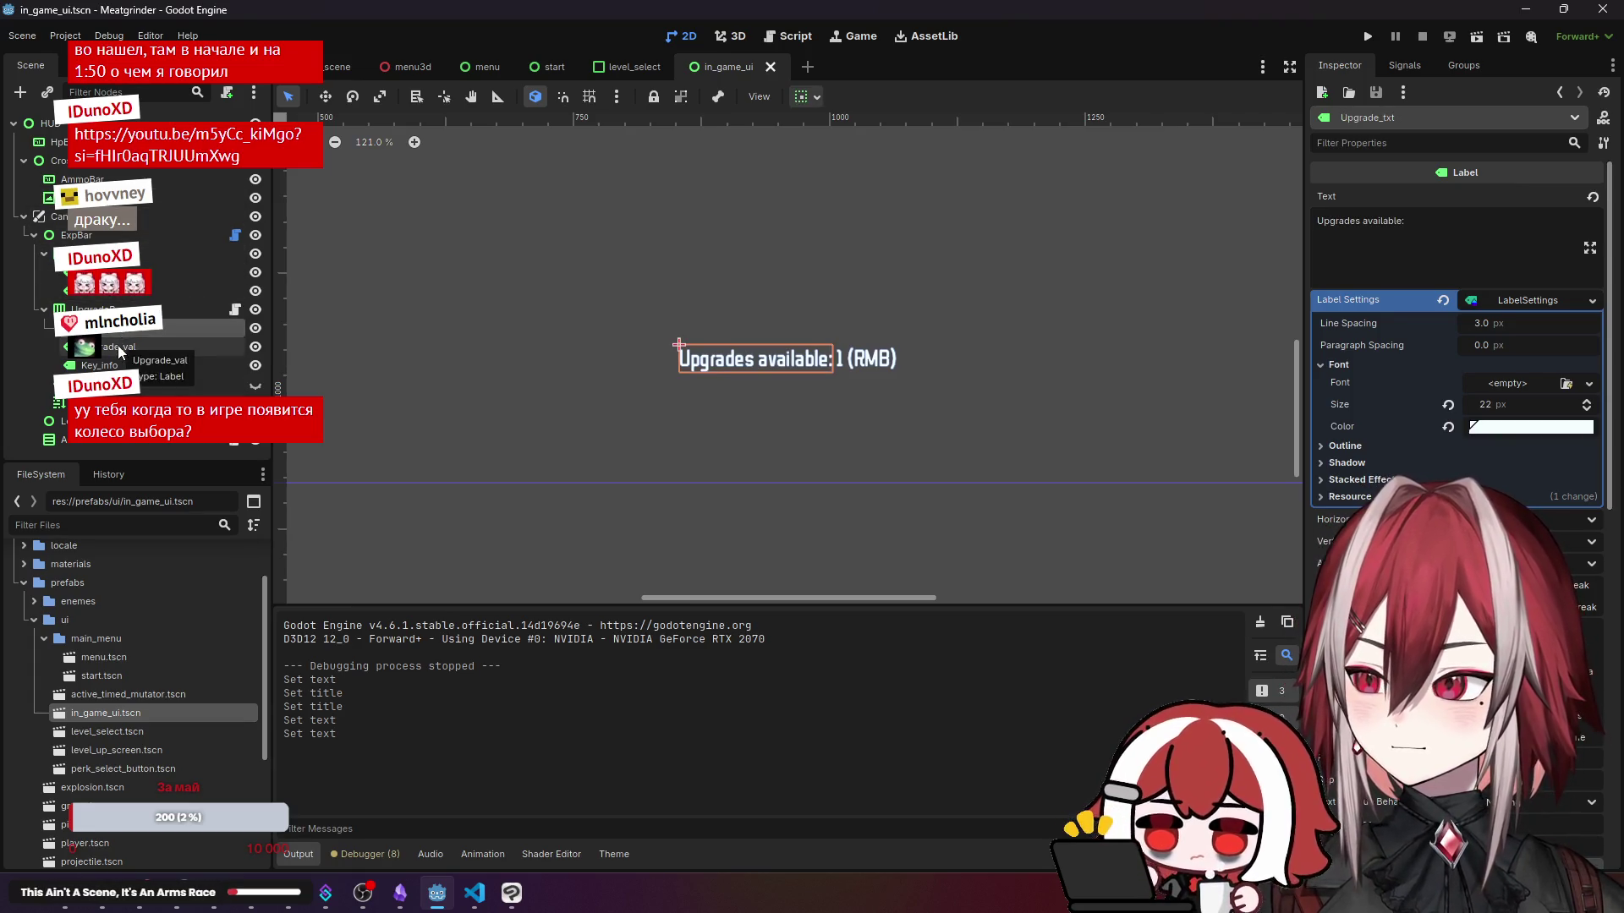
click(474, 893)
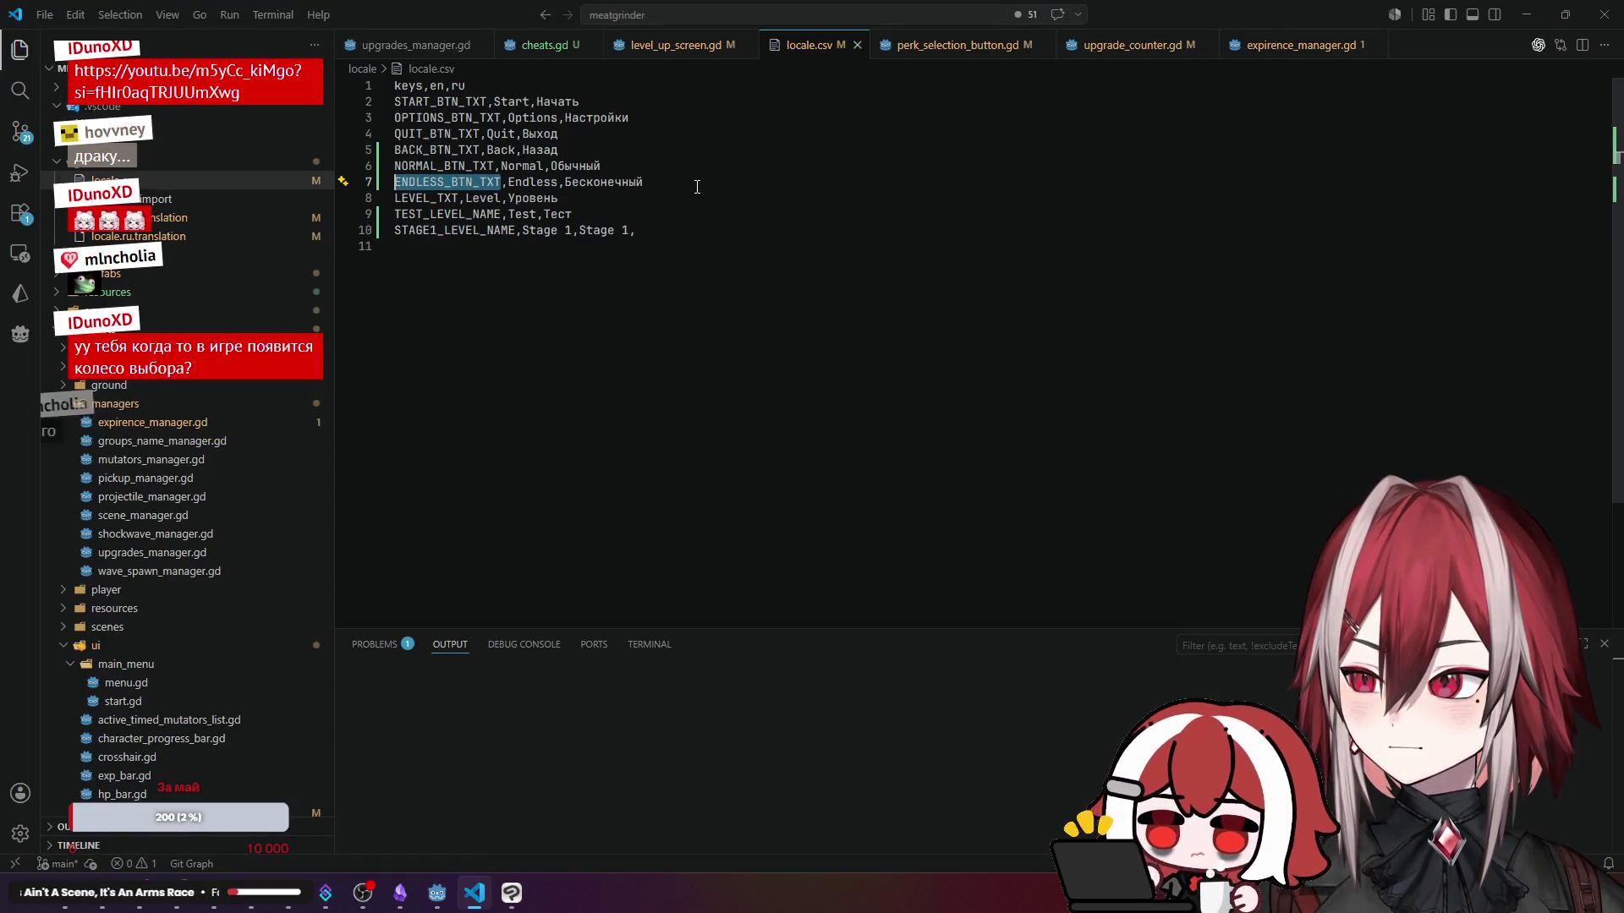
- Add a new line 9 after LEVEL_TXT holding the key UPGRADES_AVALIBLE_TXT, without translations yet
drag(565, 182, 697, 186)
drag(508, 198, 700, 194)
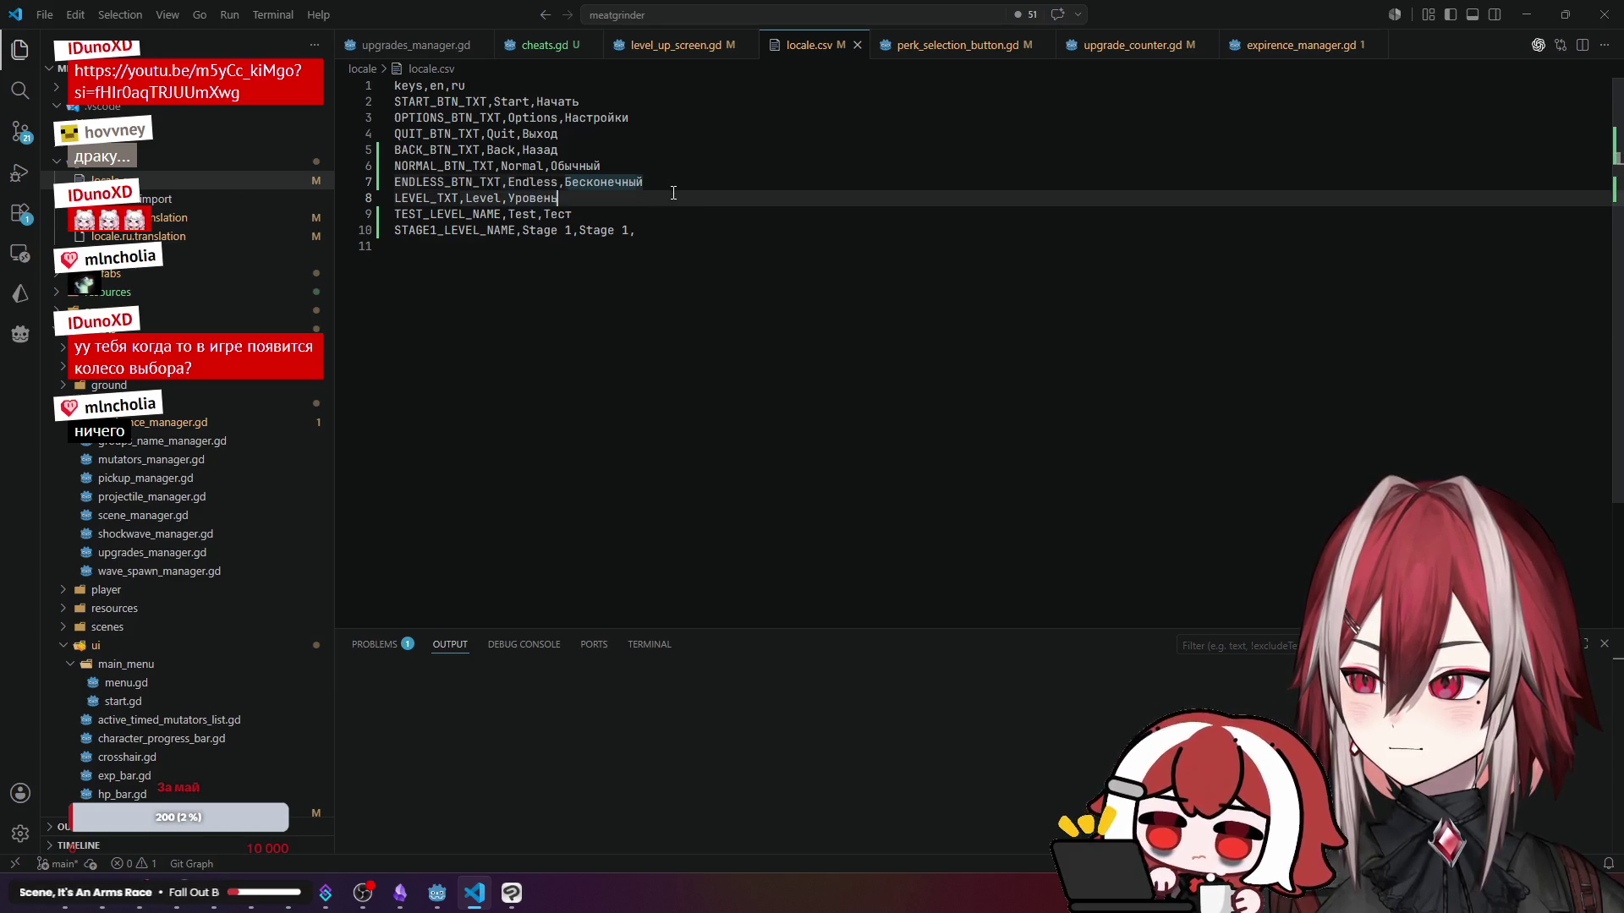
key(ctrl+Return)
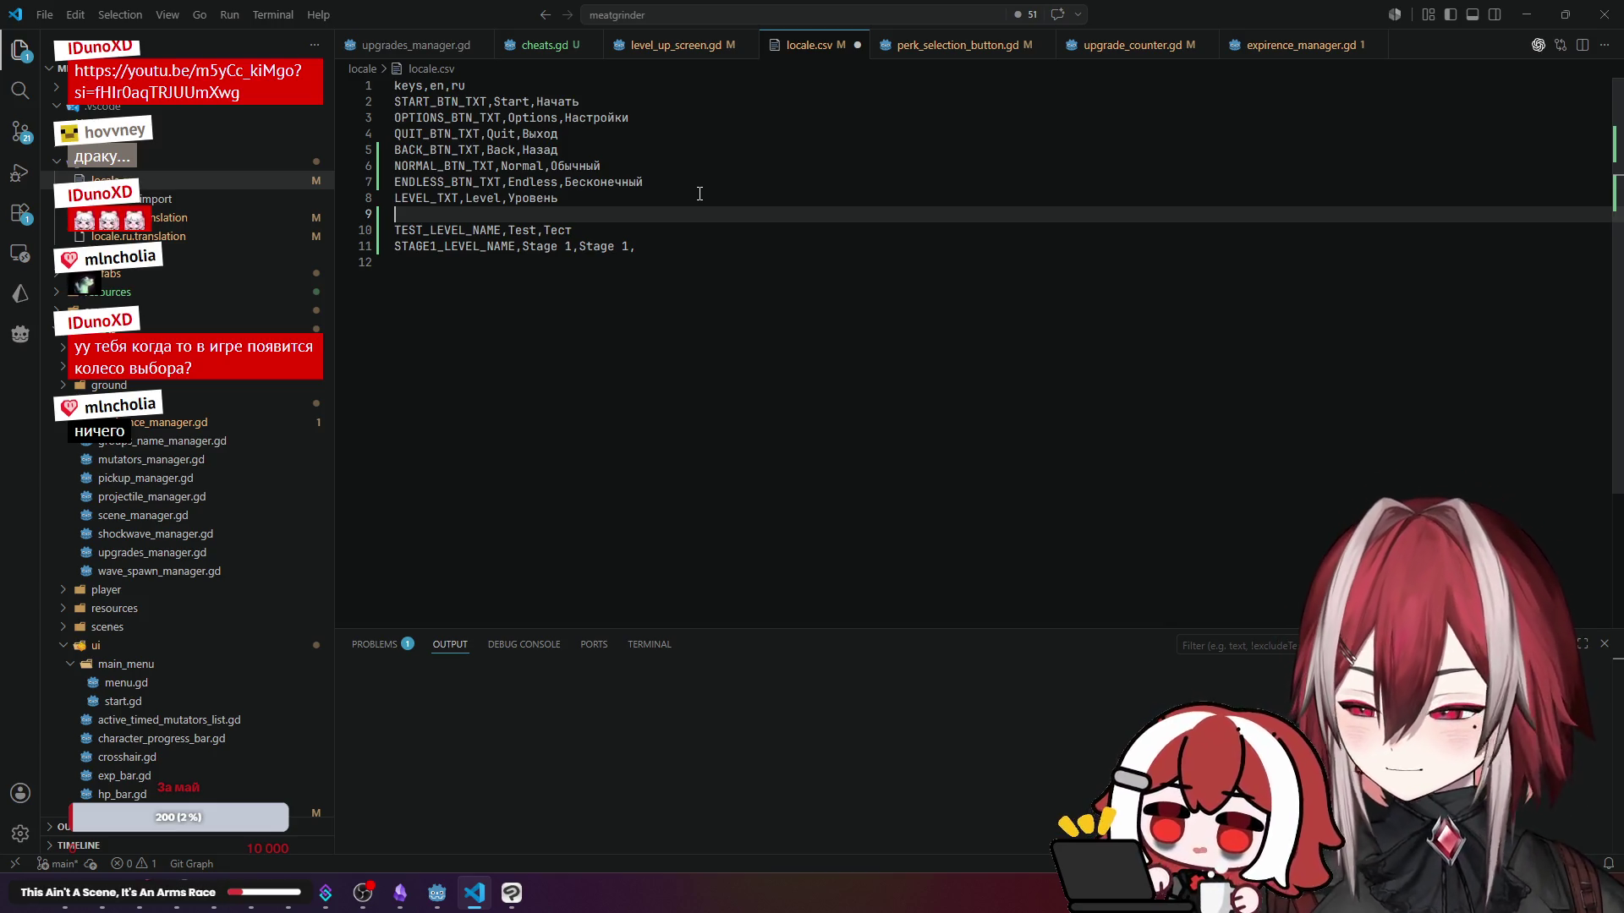
text(L)
key(BackSpace)
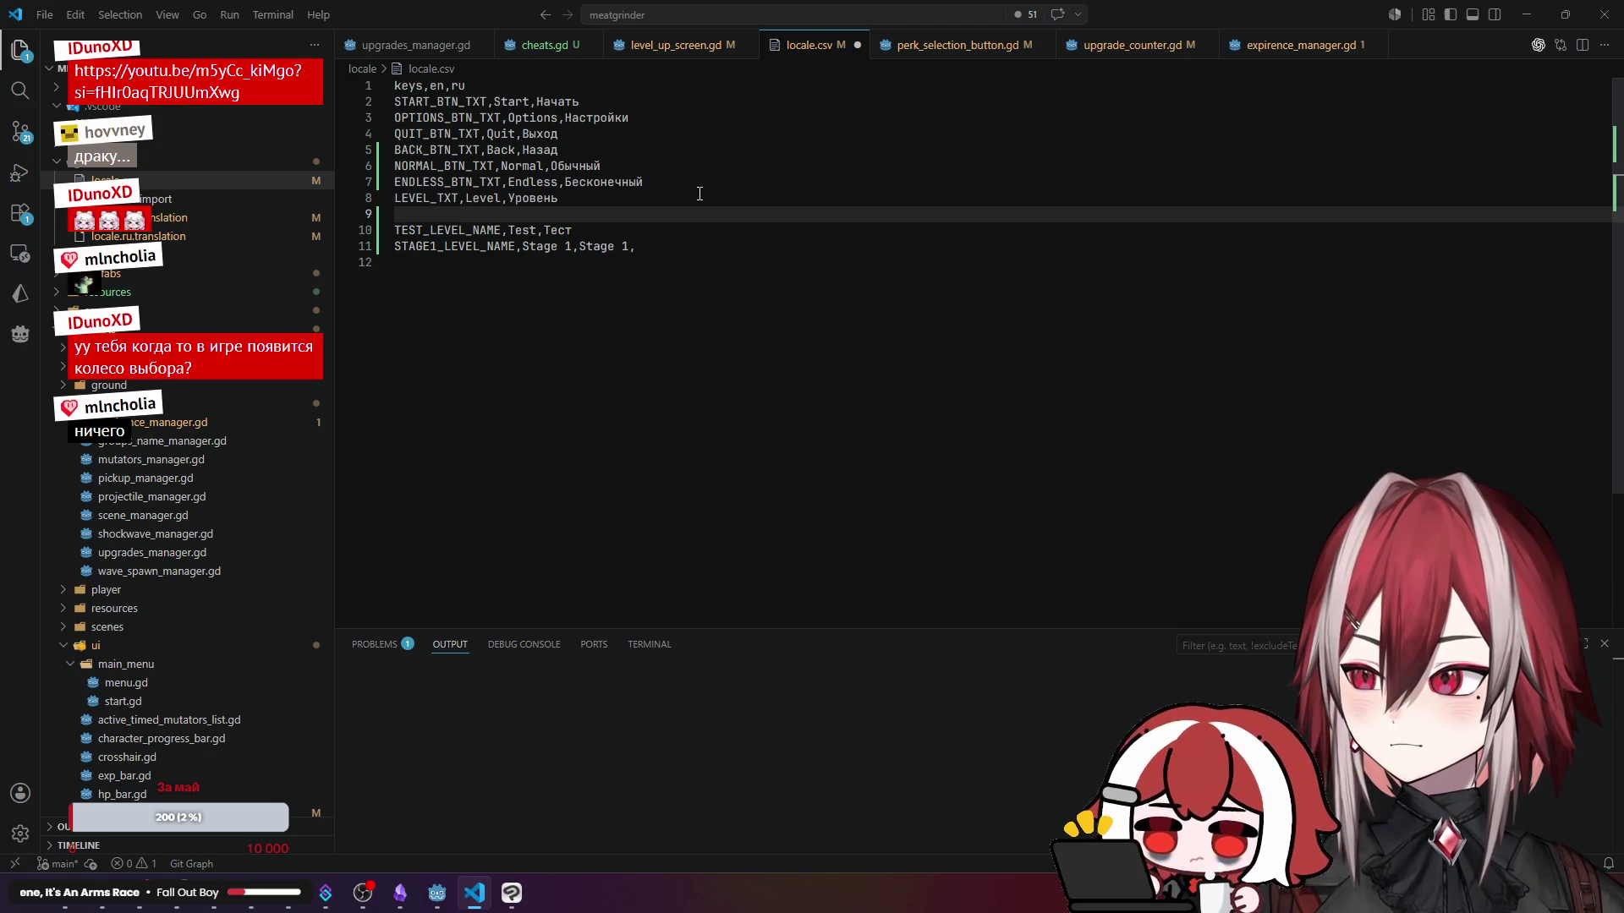
text(UP)
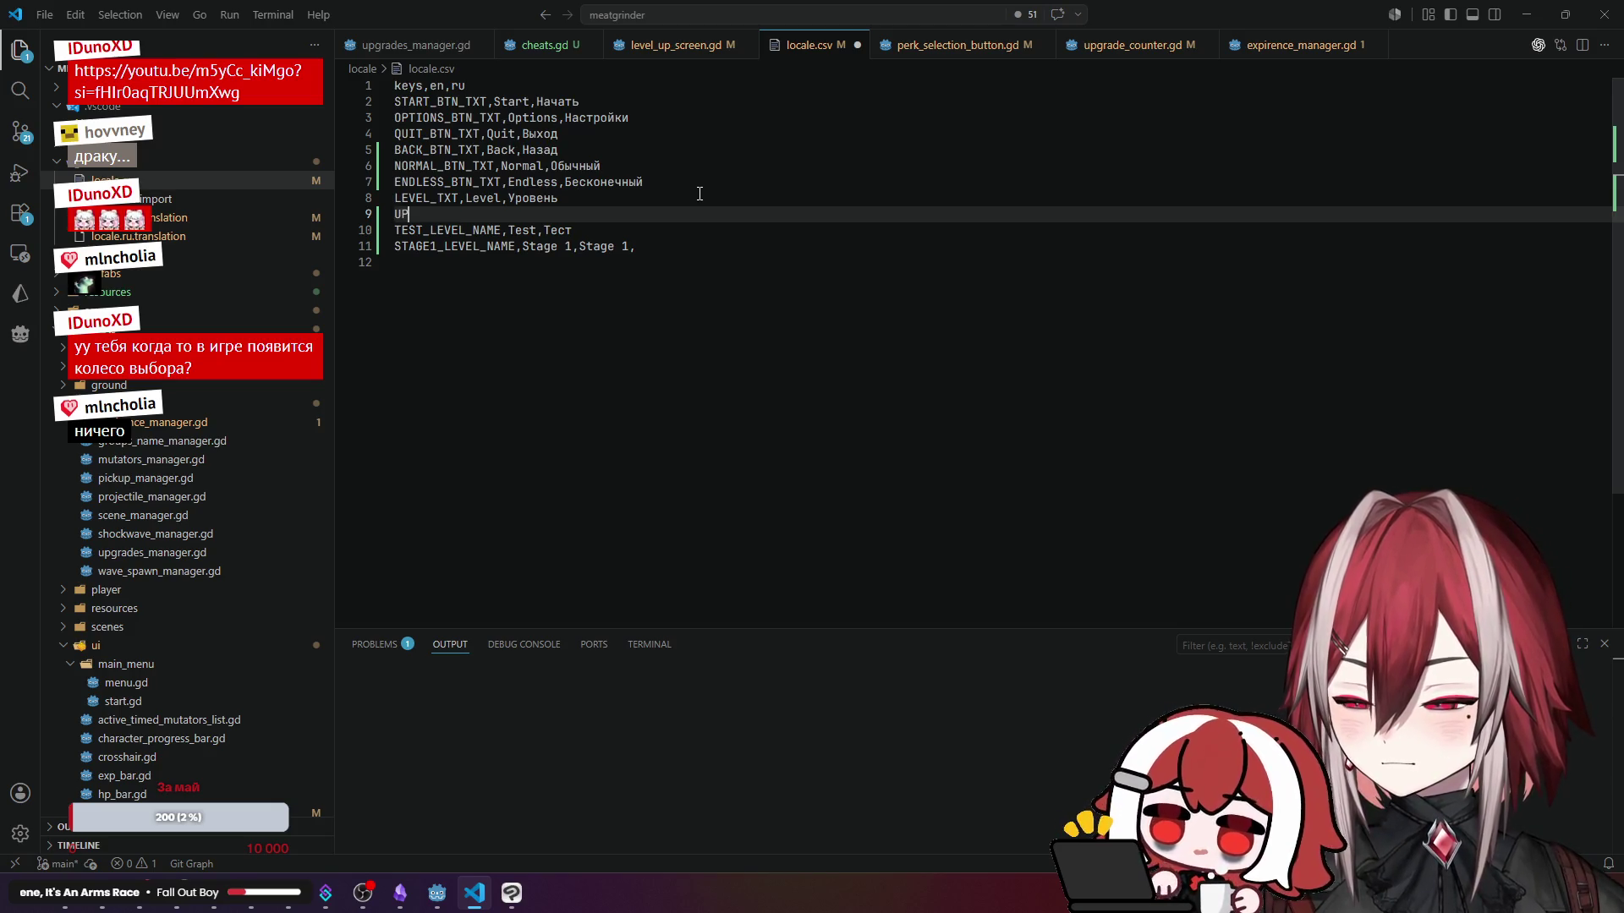
text(GRADS)
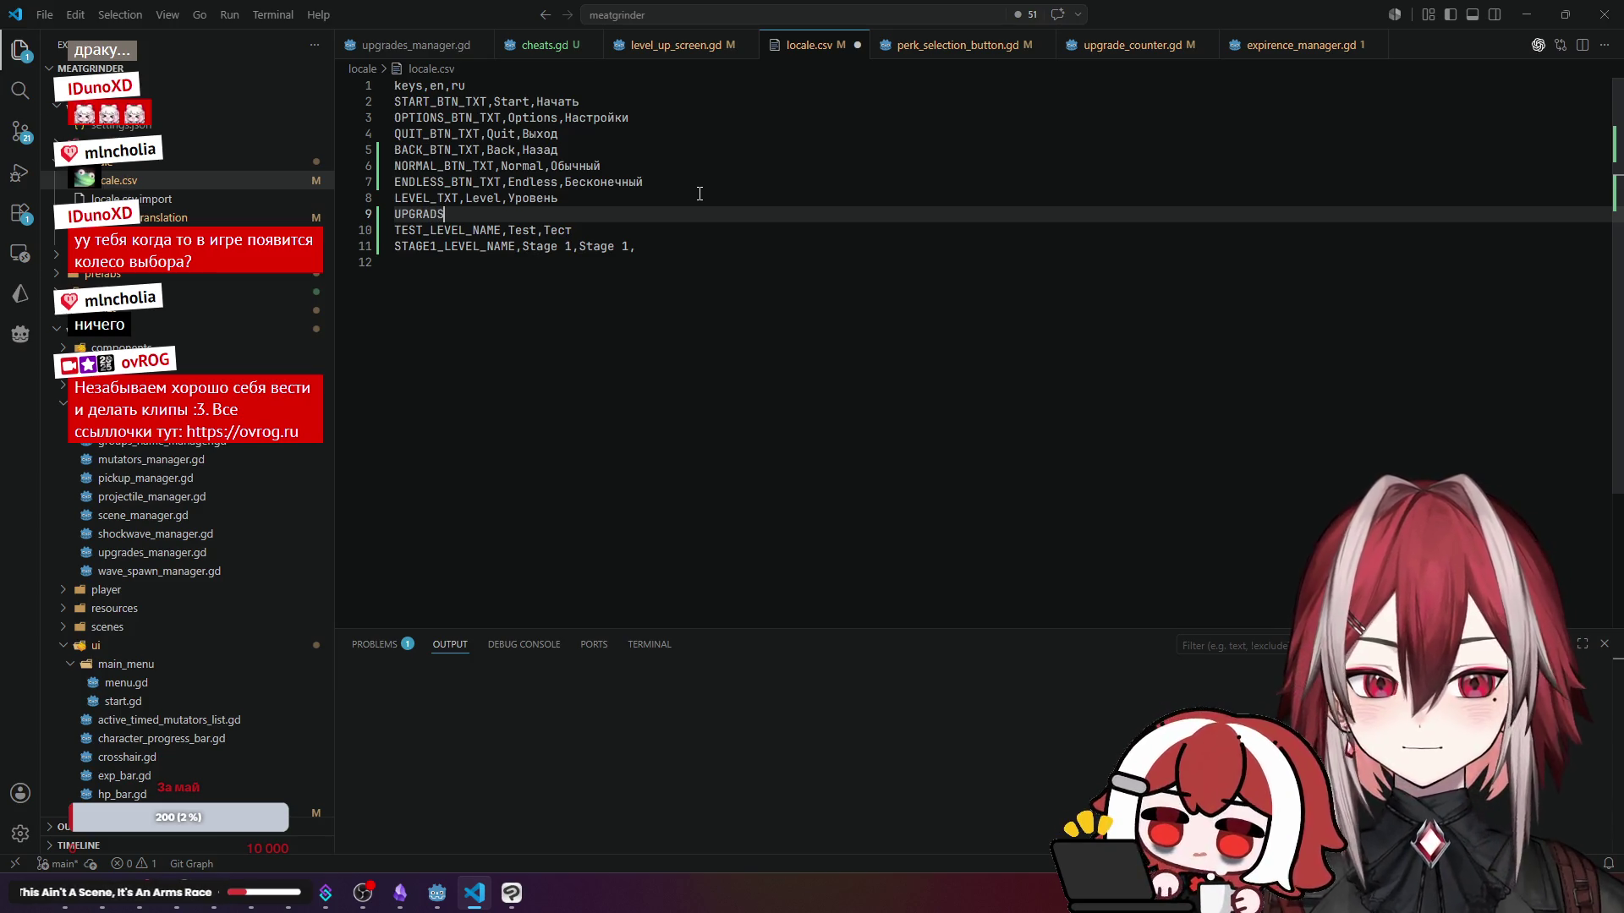
key(BackSpace)
key(BackSpace)
key(BackSpace)
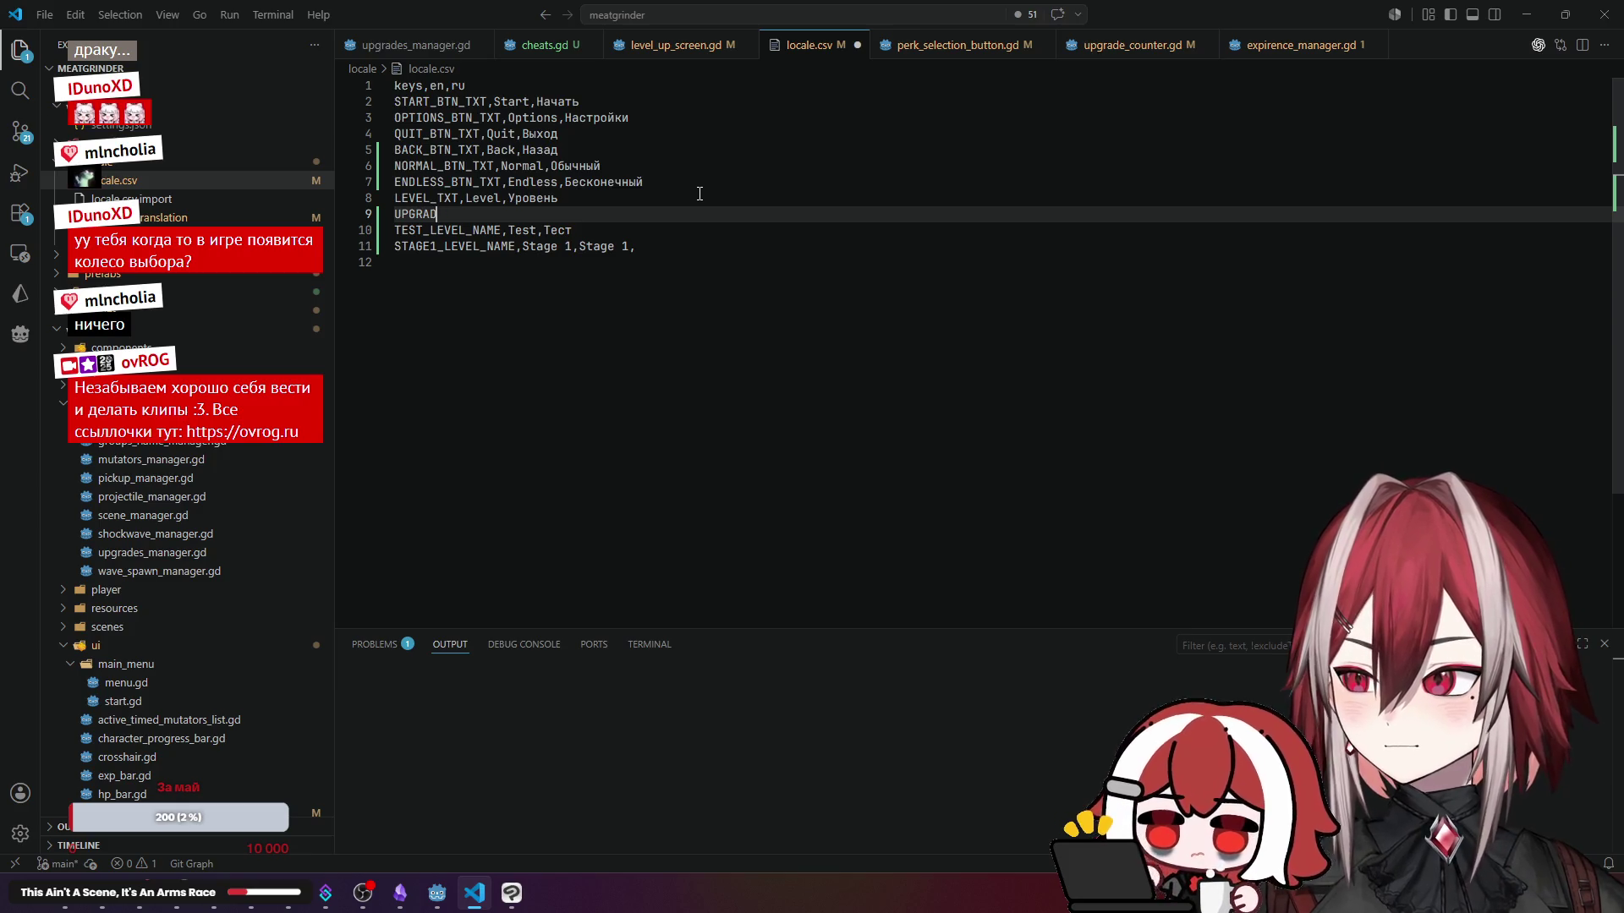
text(ADES)
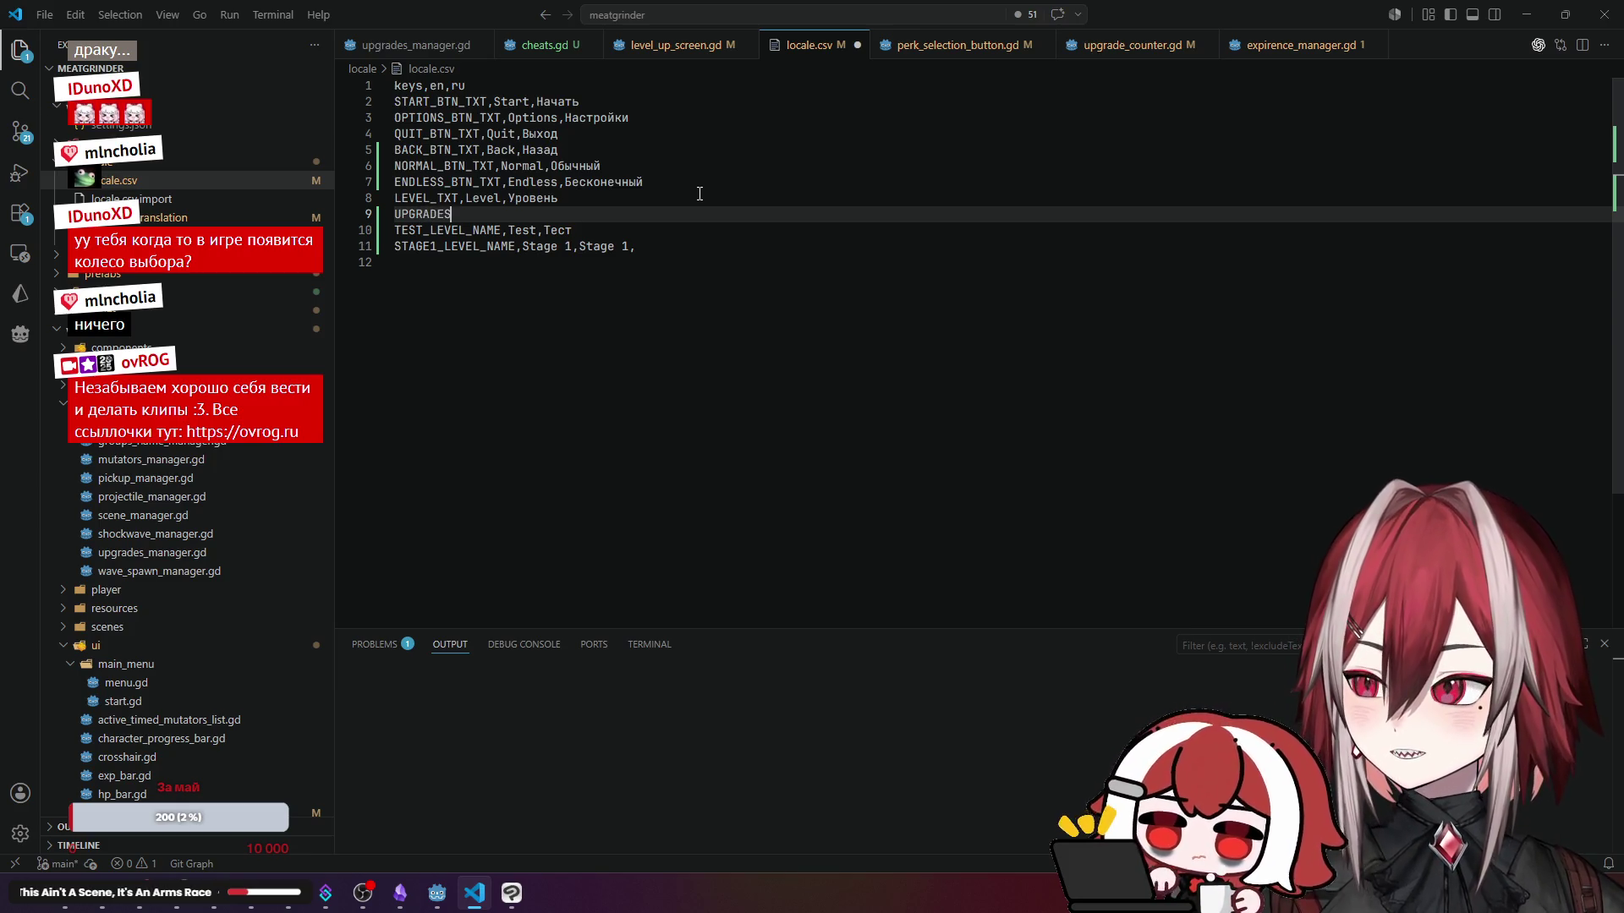
text(_)
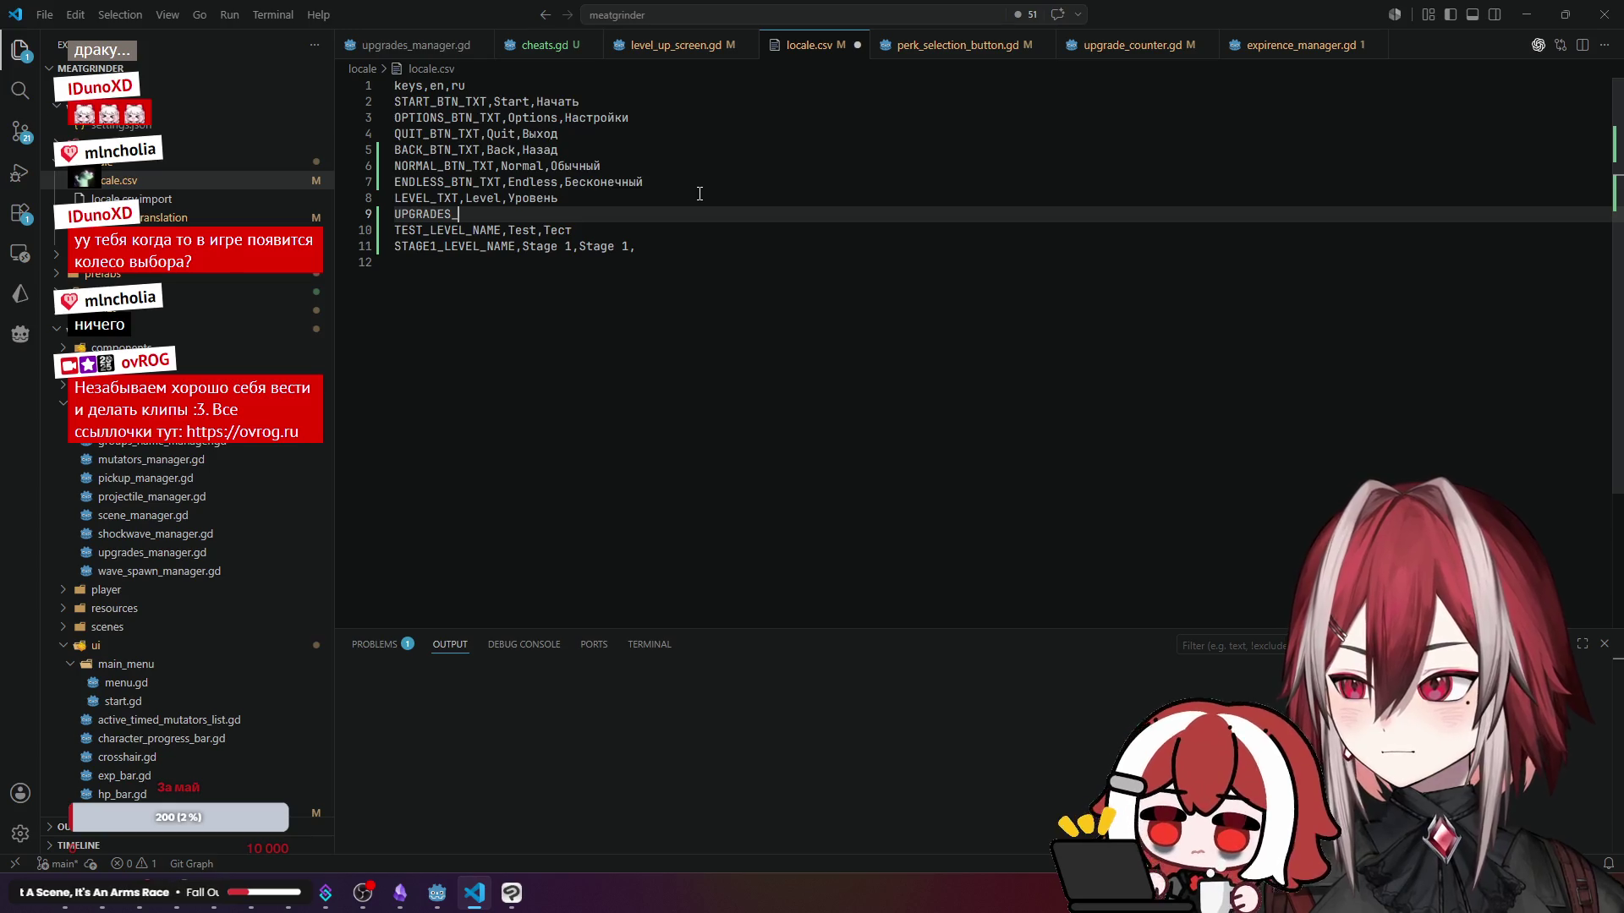
text(TXT)
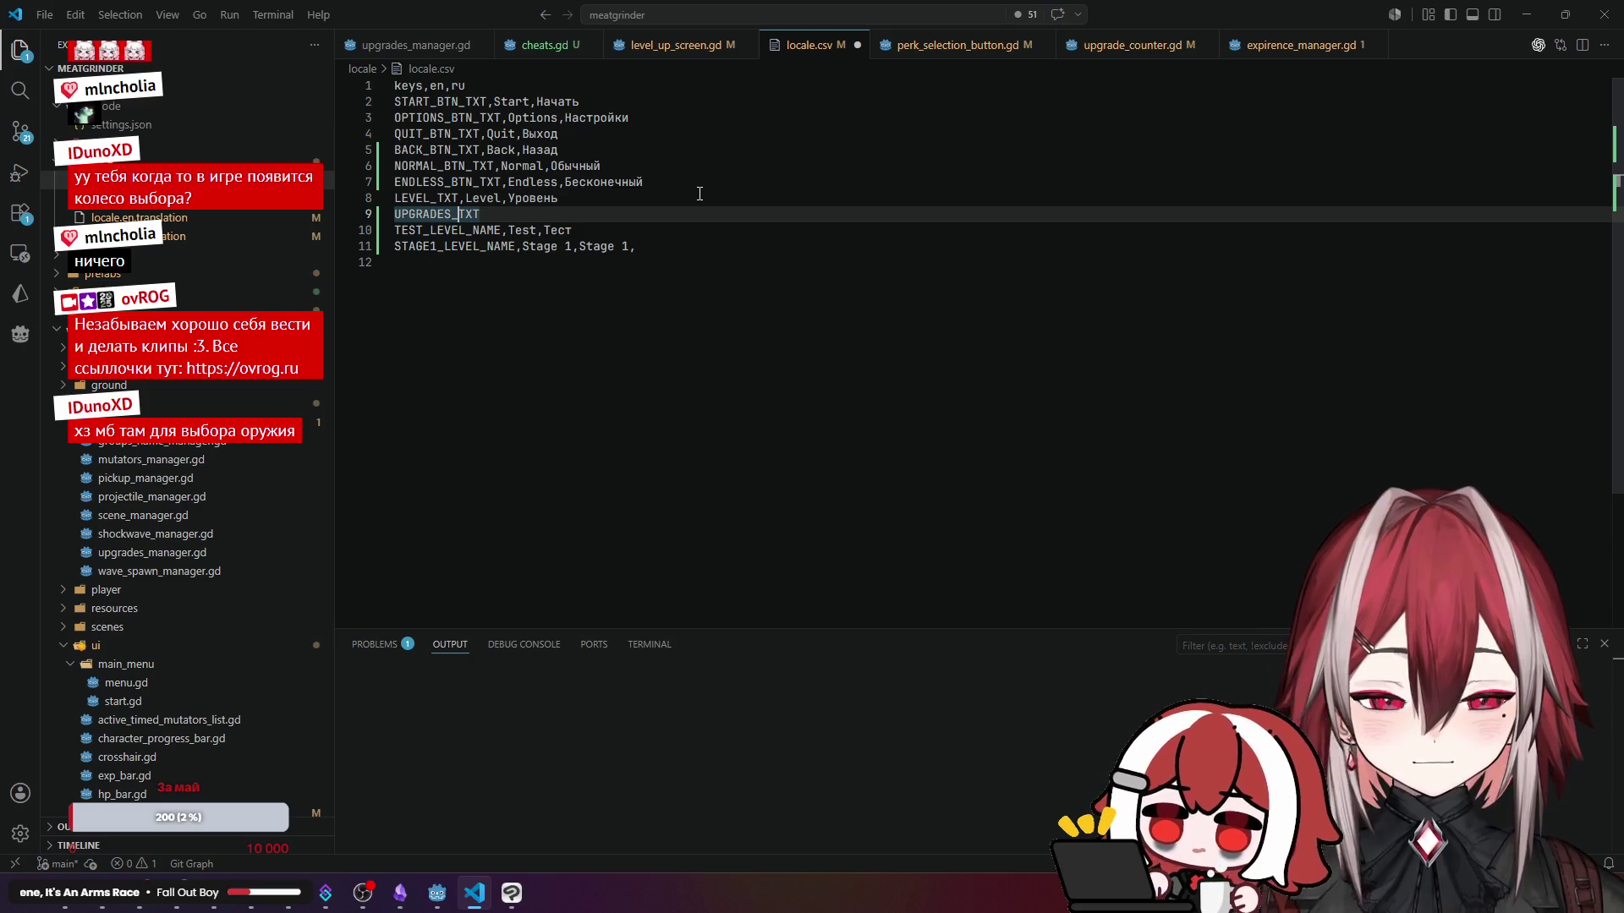
key(Left)
key(Left)
key(Left)
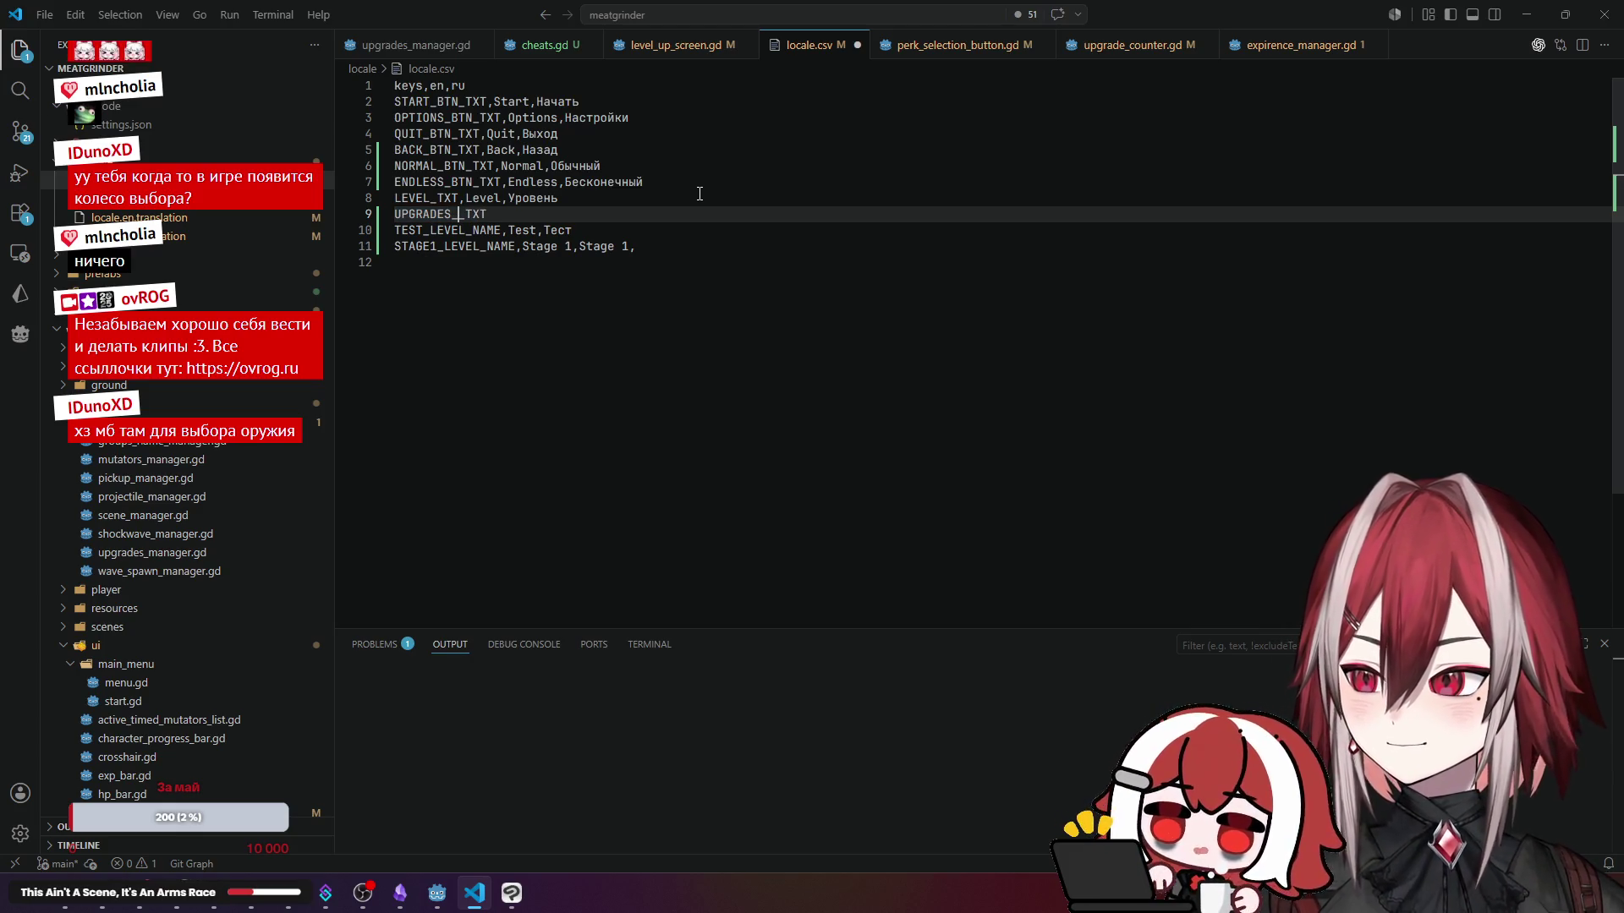
text(_)
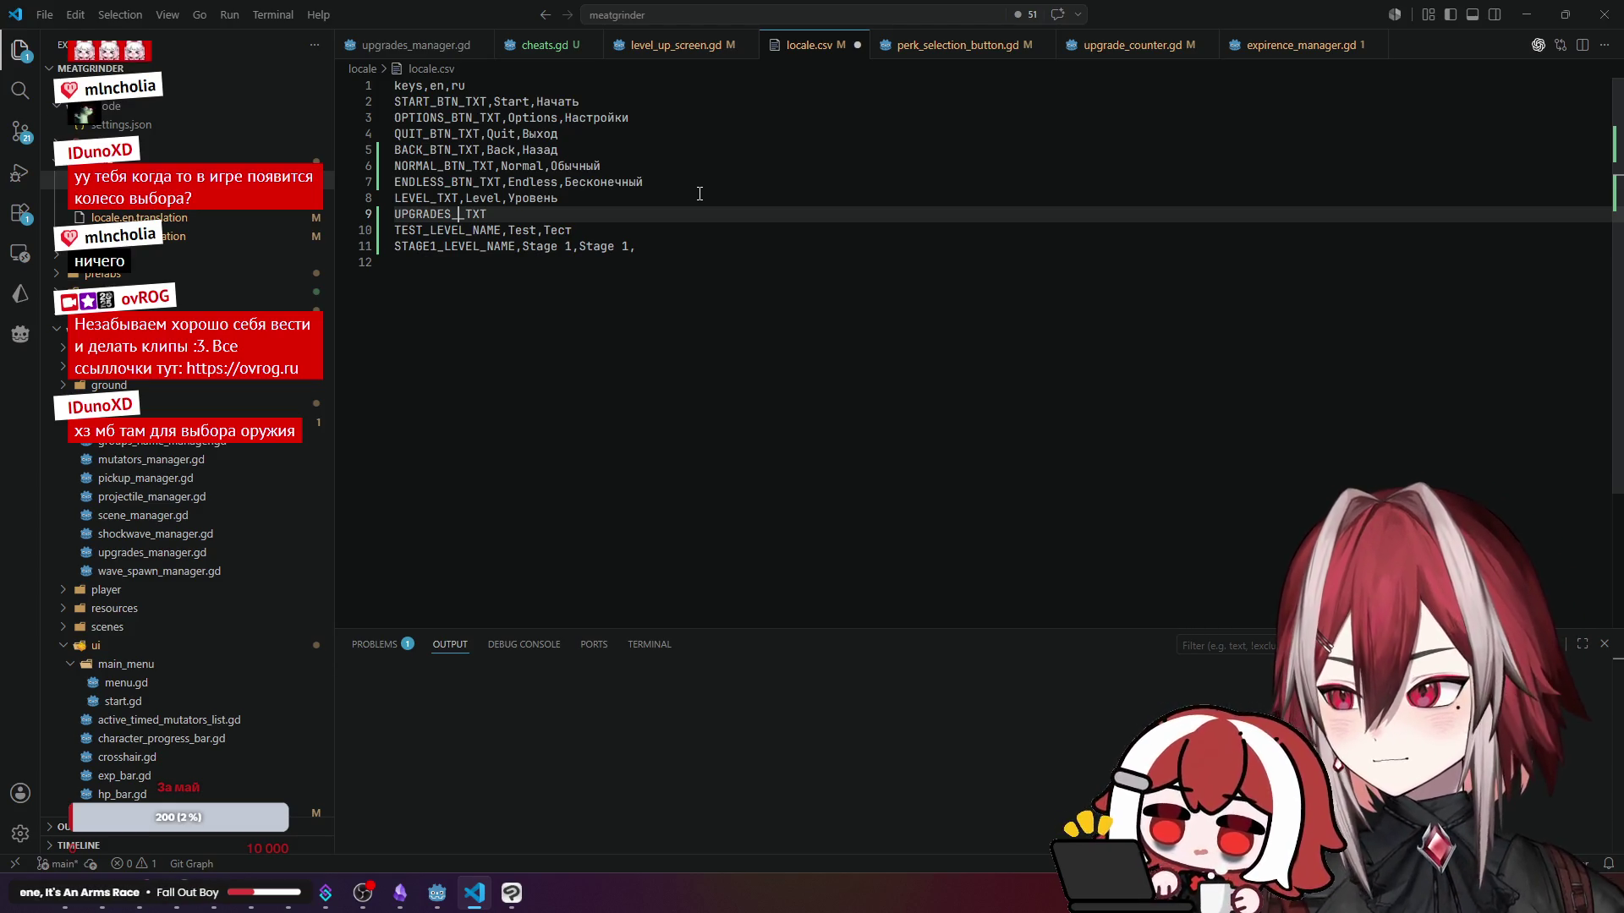
text(AVA)
text(ILABLE)
key(alt+Tab)
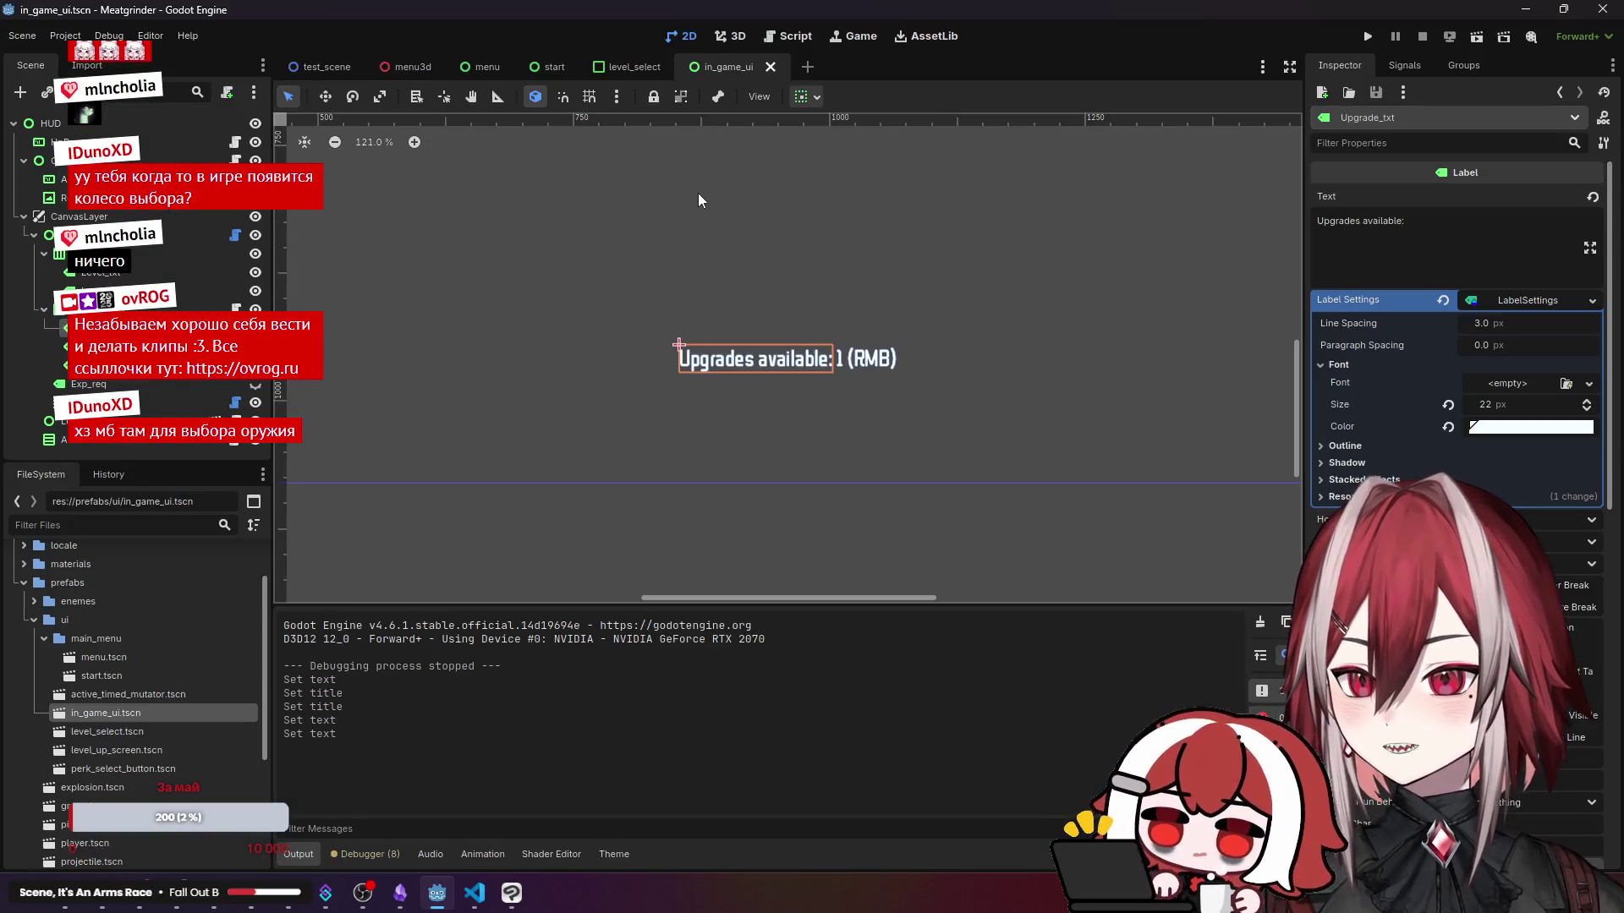
key(alt+Tab)
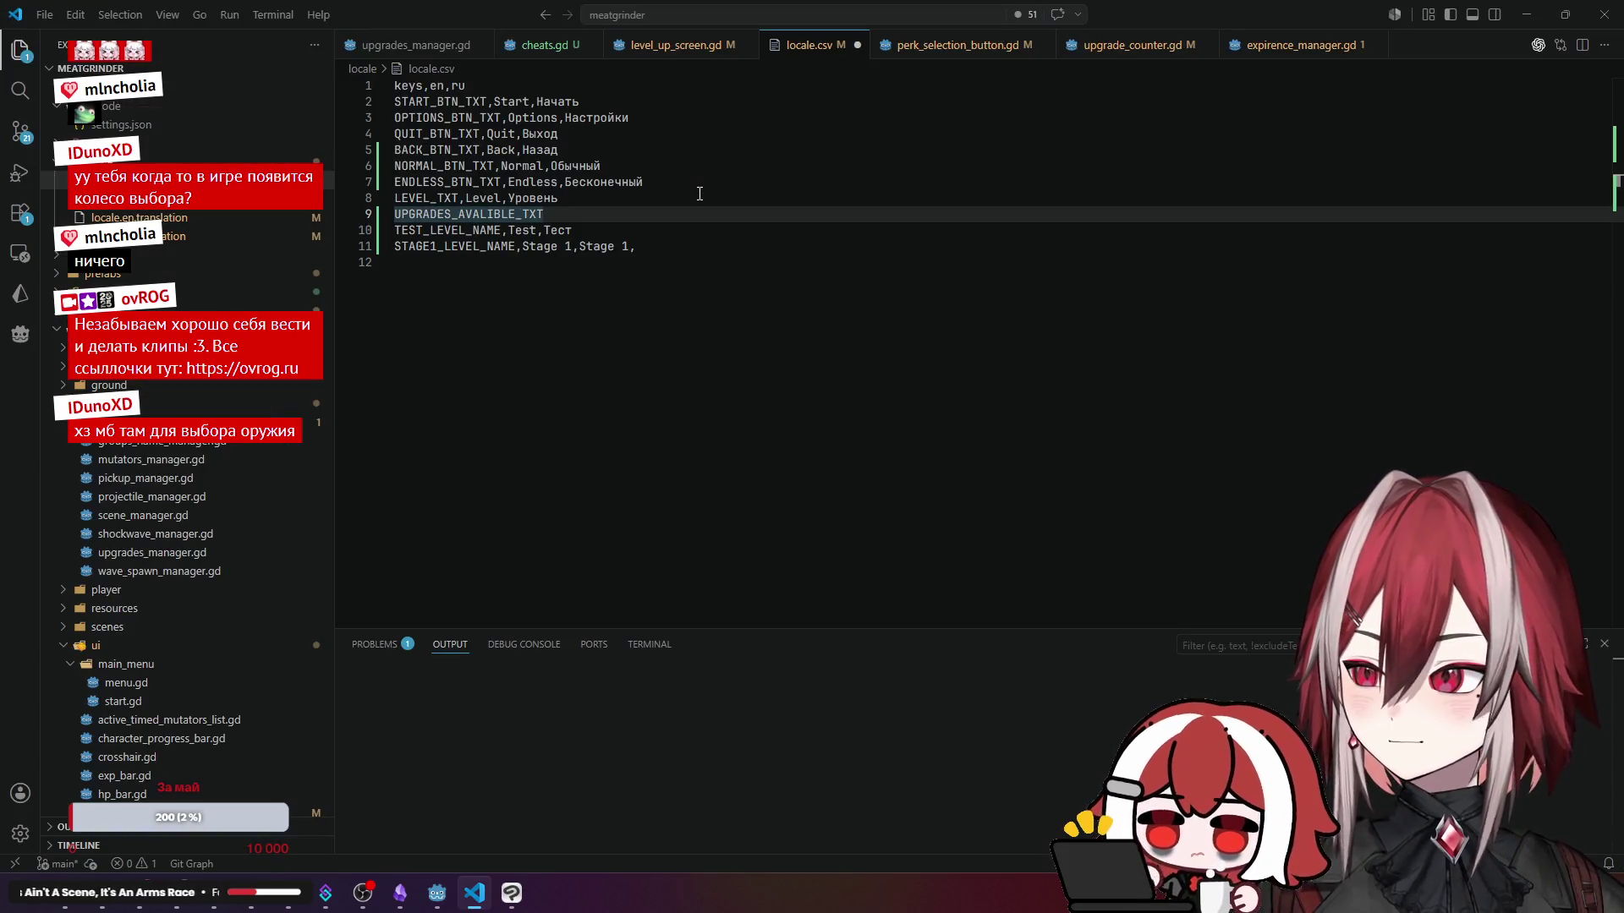
- Respell the line 9 key in locale.csv as UPGRADES_AVAILBLE_TXT, checking it against the Godot label
key(alt+Tab)
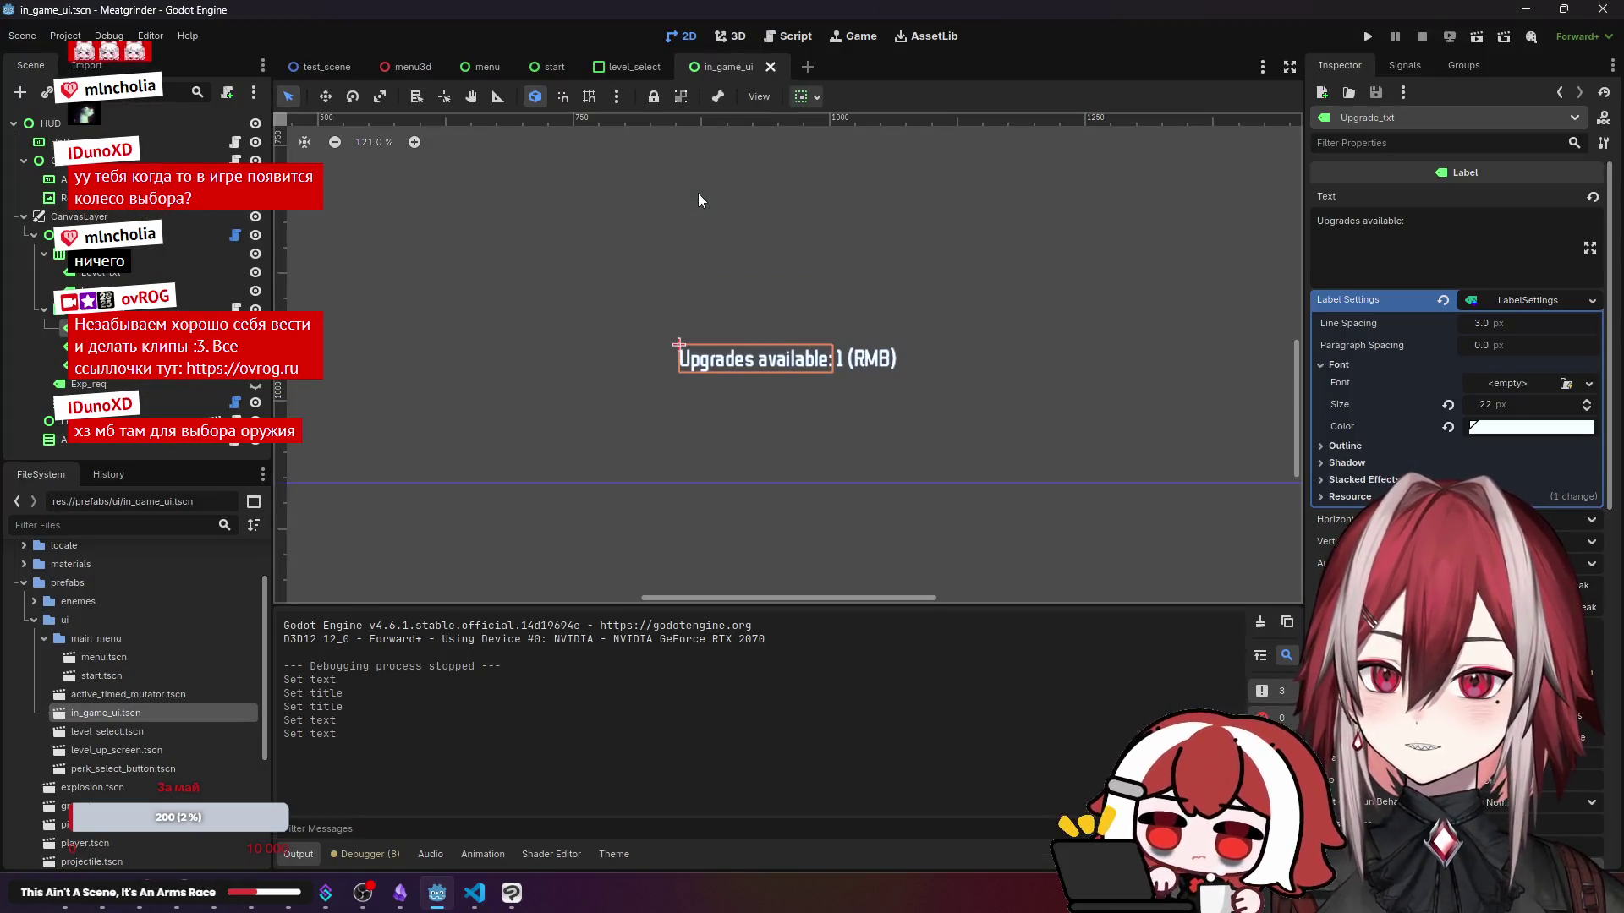
key(alt+Tab)
key(Left)
key(Left)
key(Left)
text(I)
key(alt+Tab)
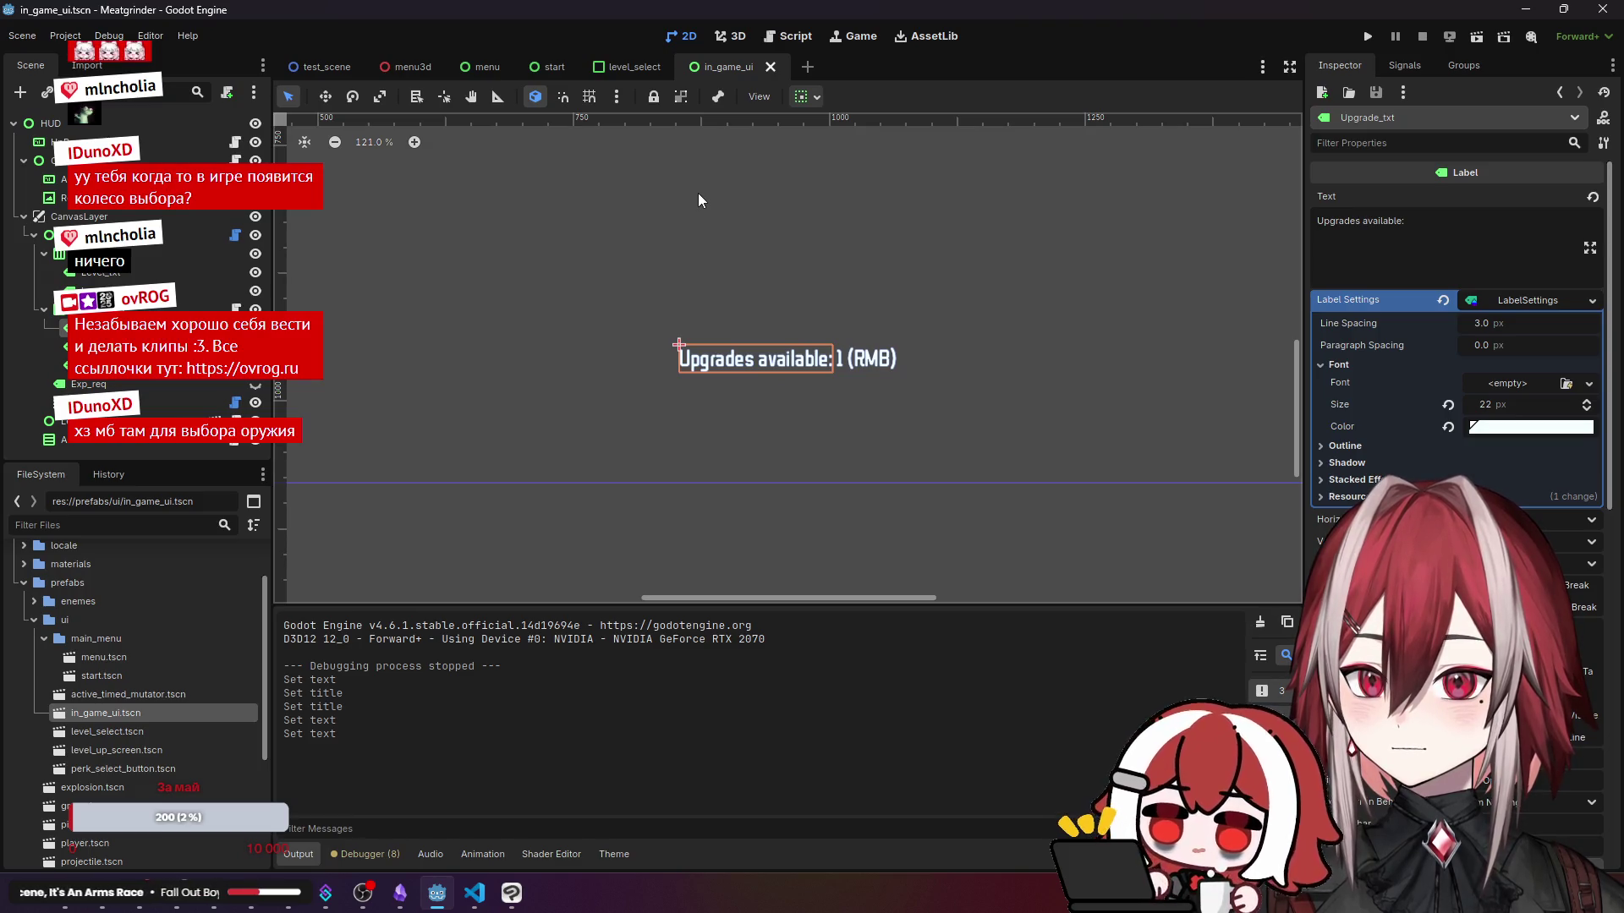
key(alt+Tab)
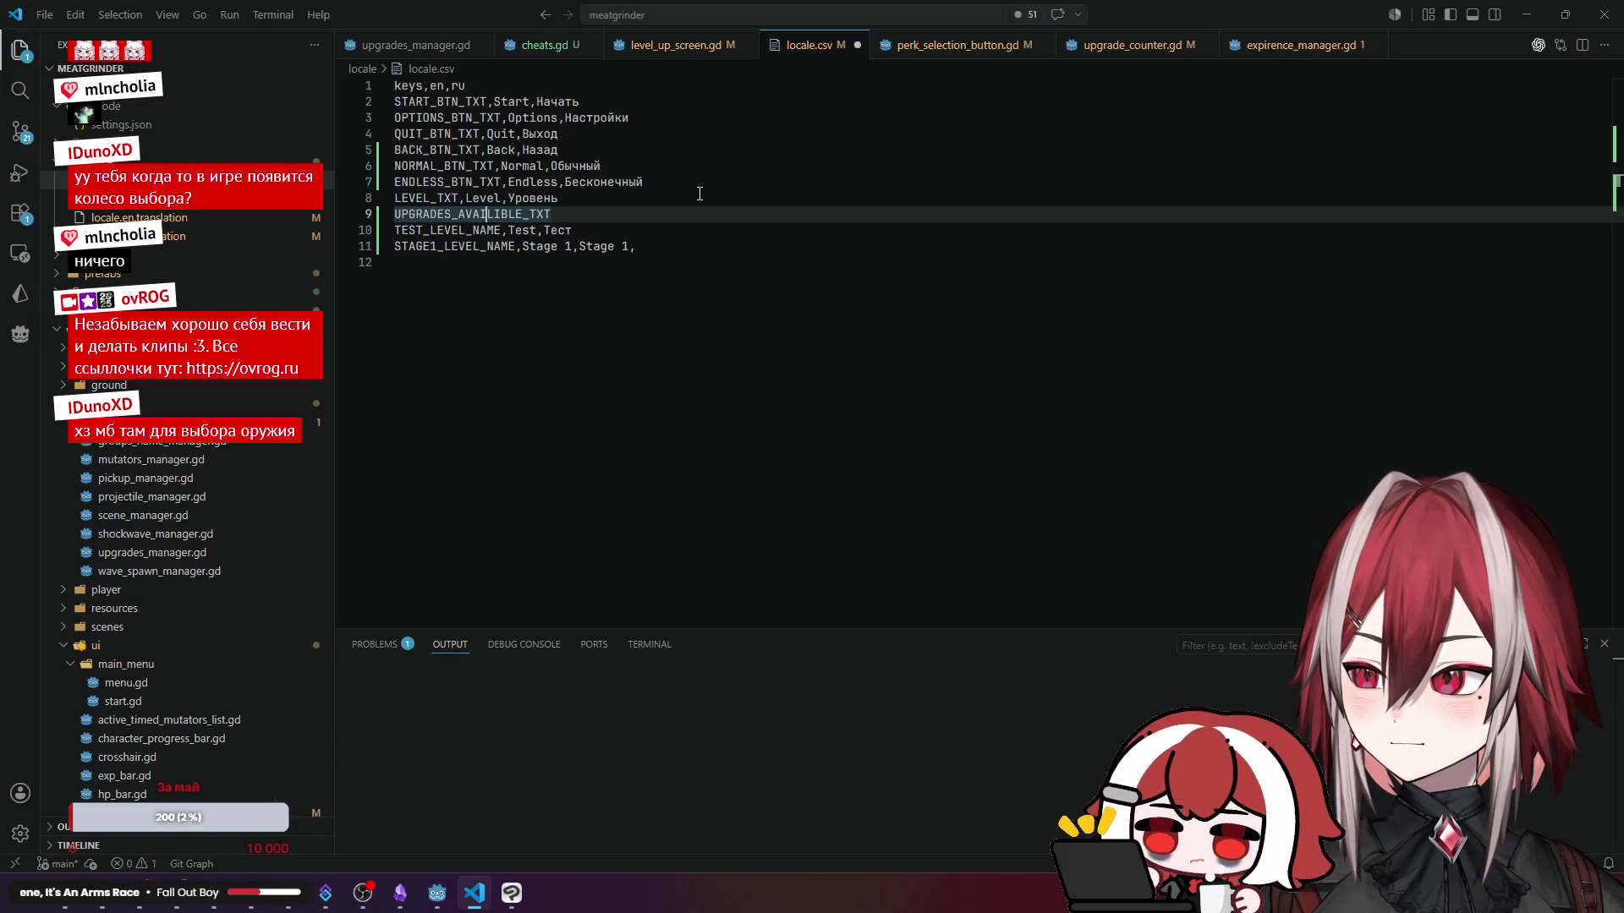
key(Right)
key(Right)
key(BackSpace)
key(BackSpace)
key(BackSpace)
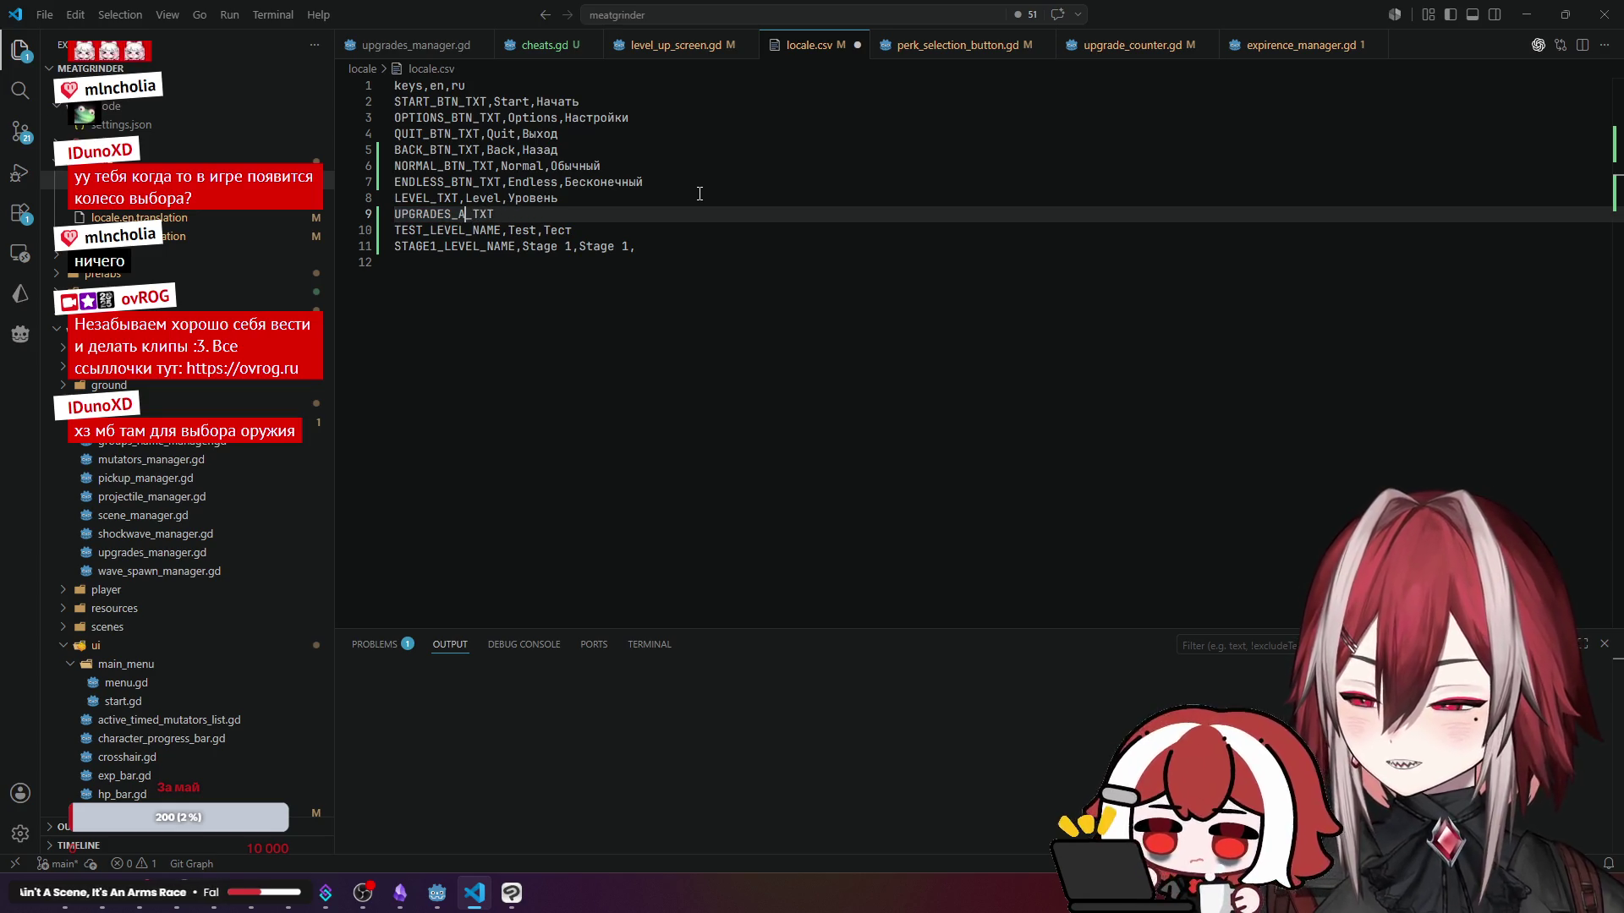
key(alt+Tab)
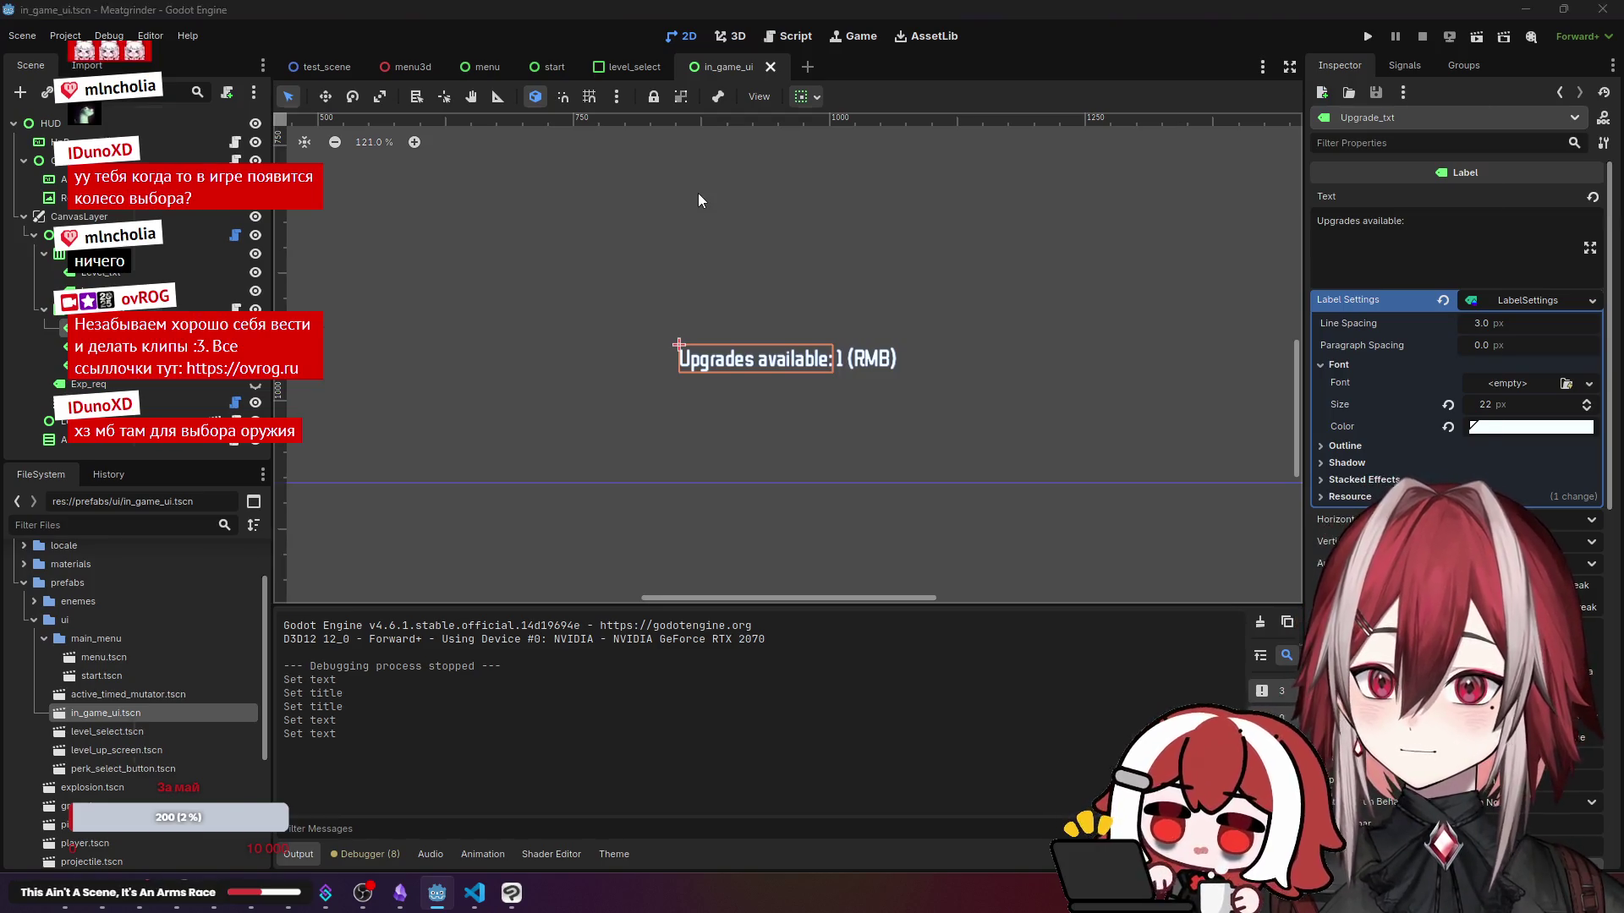
key(alt+Tab)
text(VAIL)
key(alt+Tab)
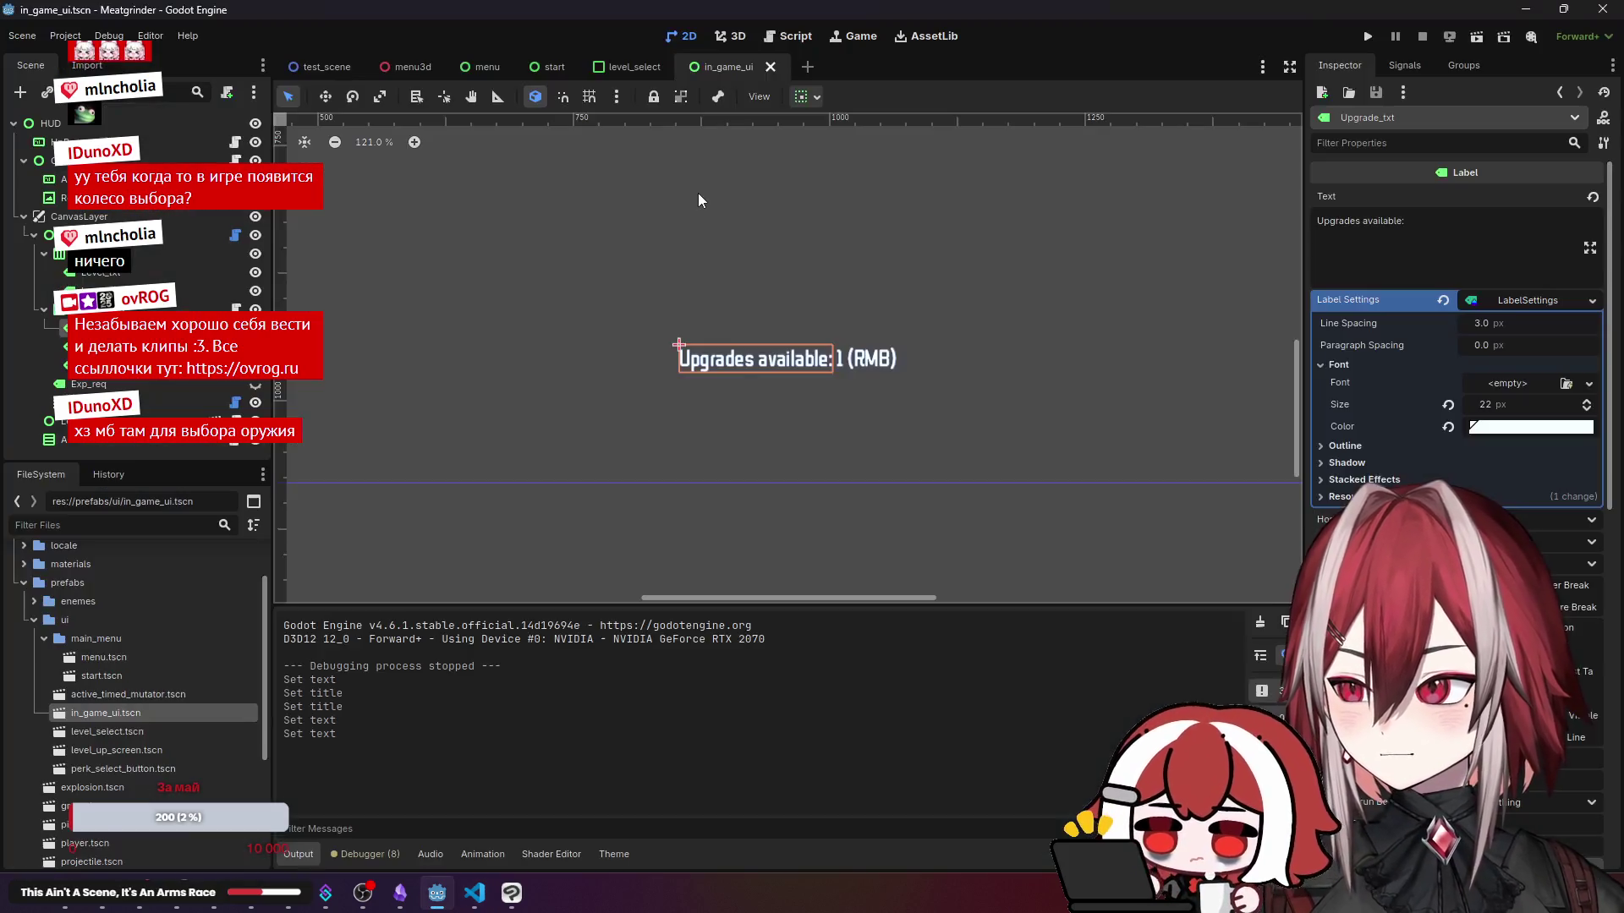
key(alt+Tab)
text(BLE)
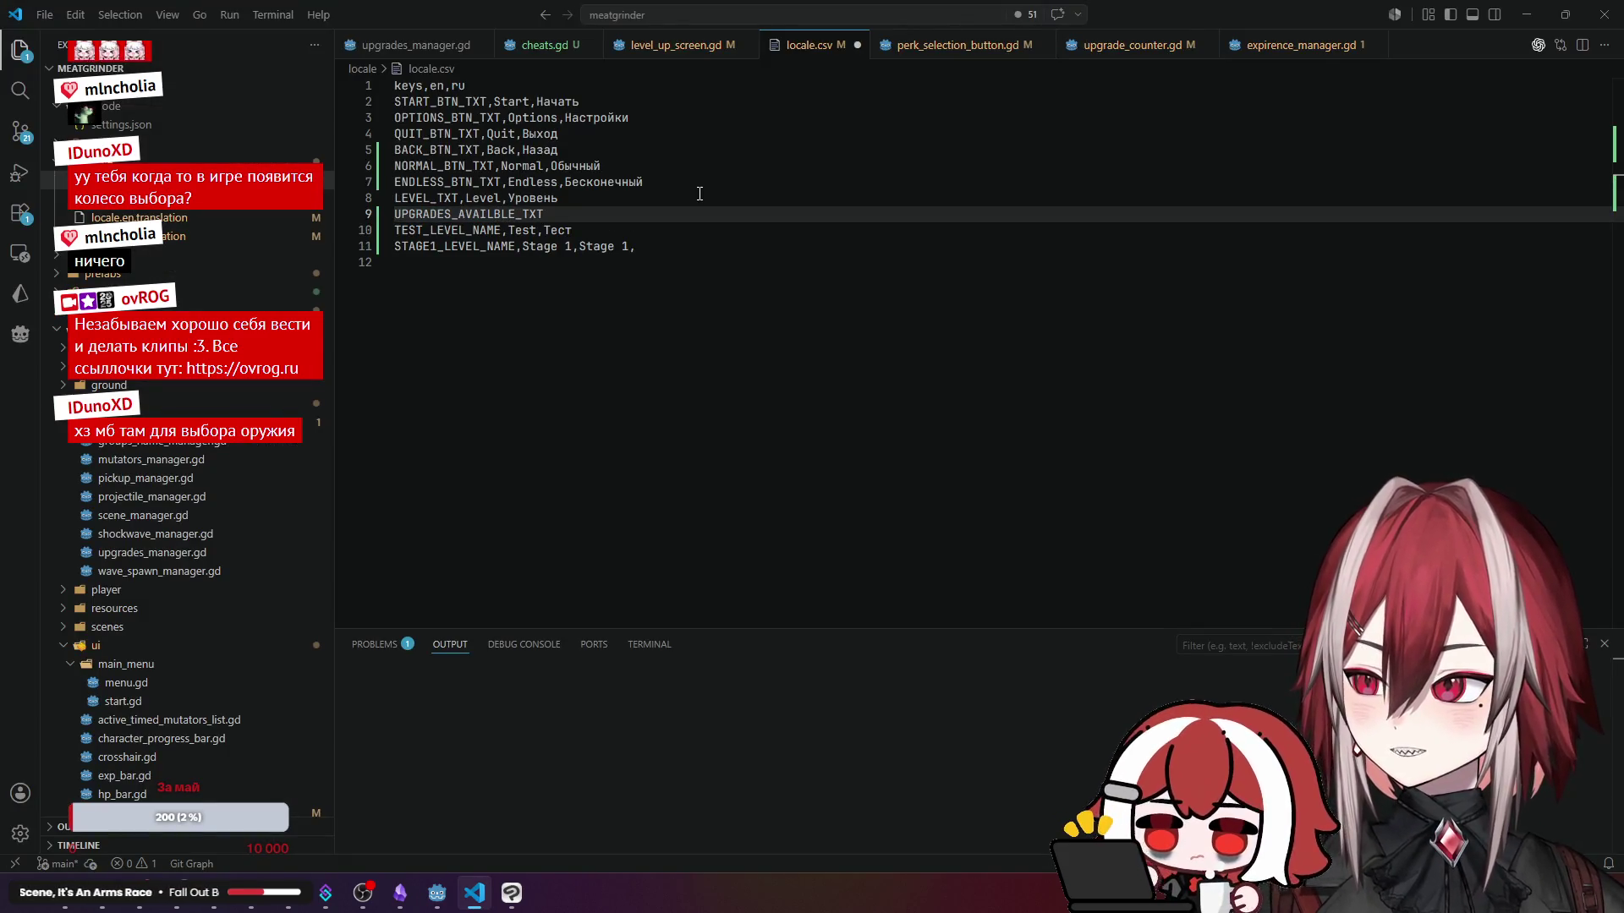
key(Right)
key(Right)
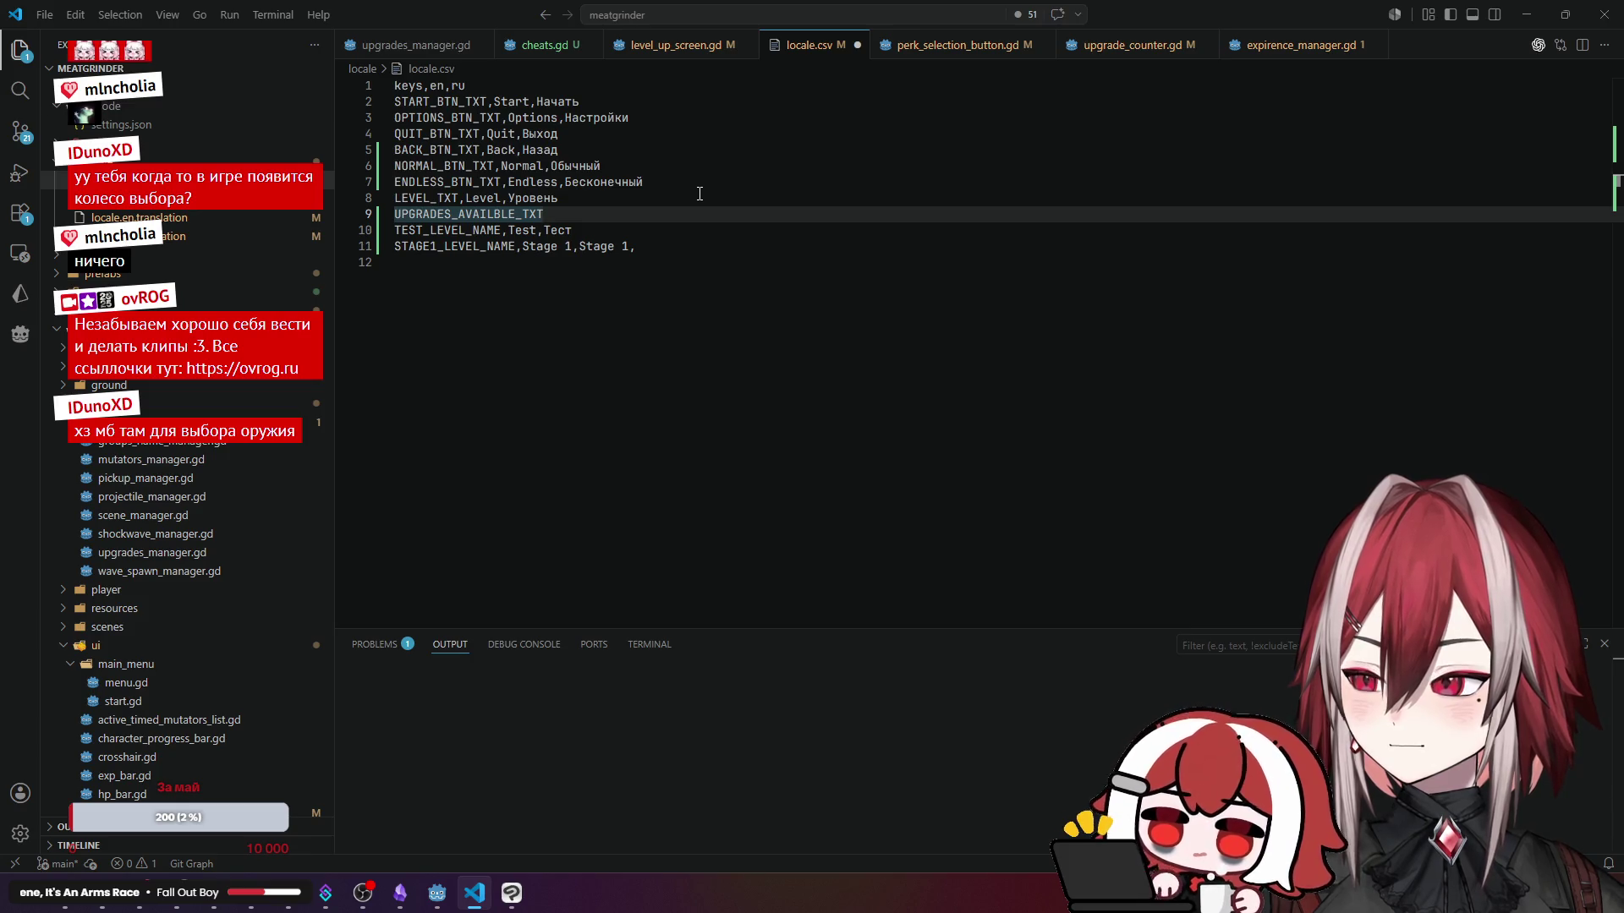
- Add the English value 'Upgrades availble:' after the key, ending line 9 with a comma
text(,)
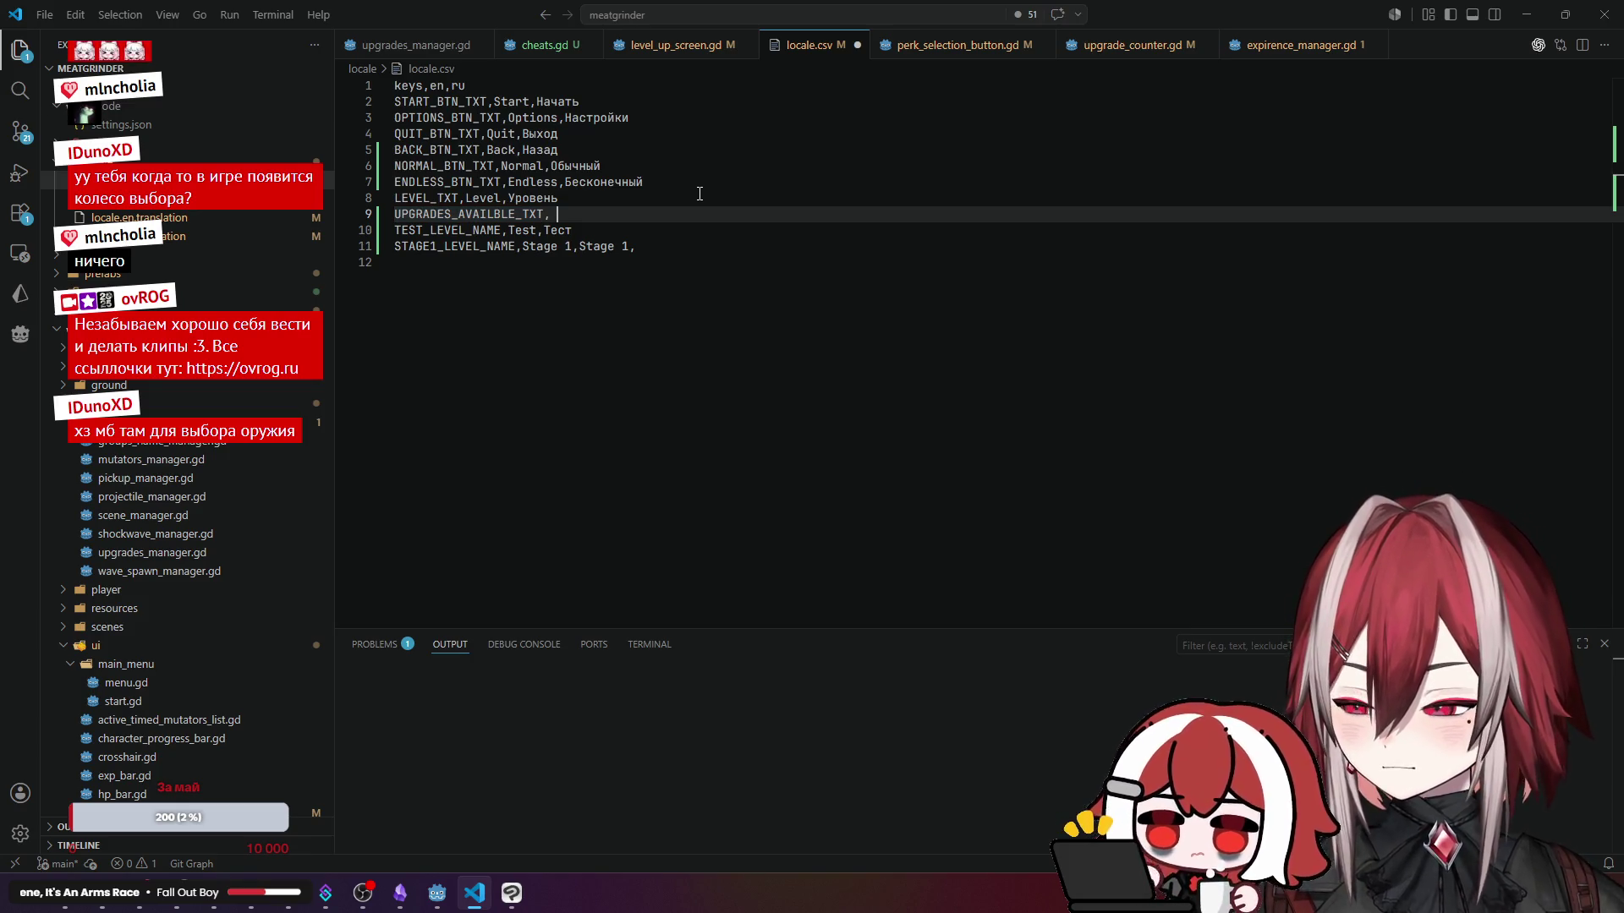
text( U)
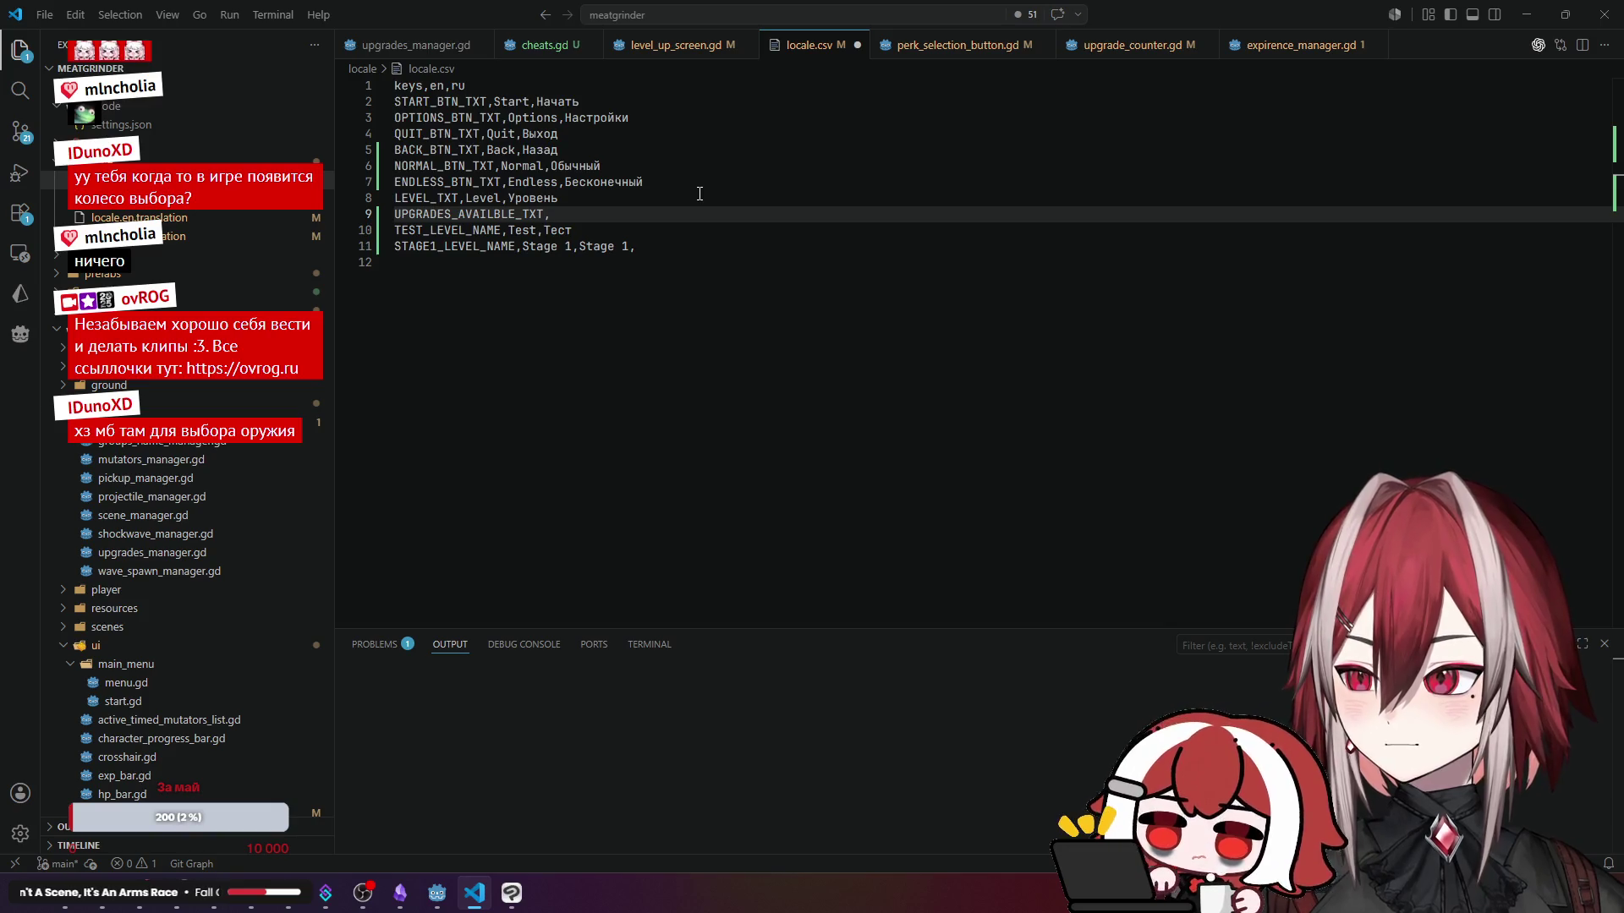
key(BackSpace)
key(BackSpace)
text(Up)
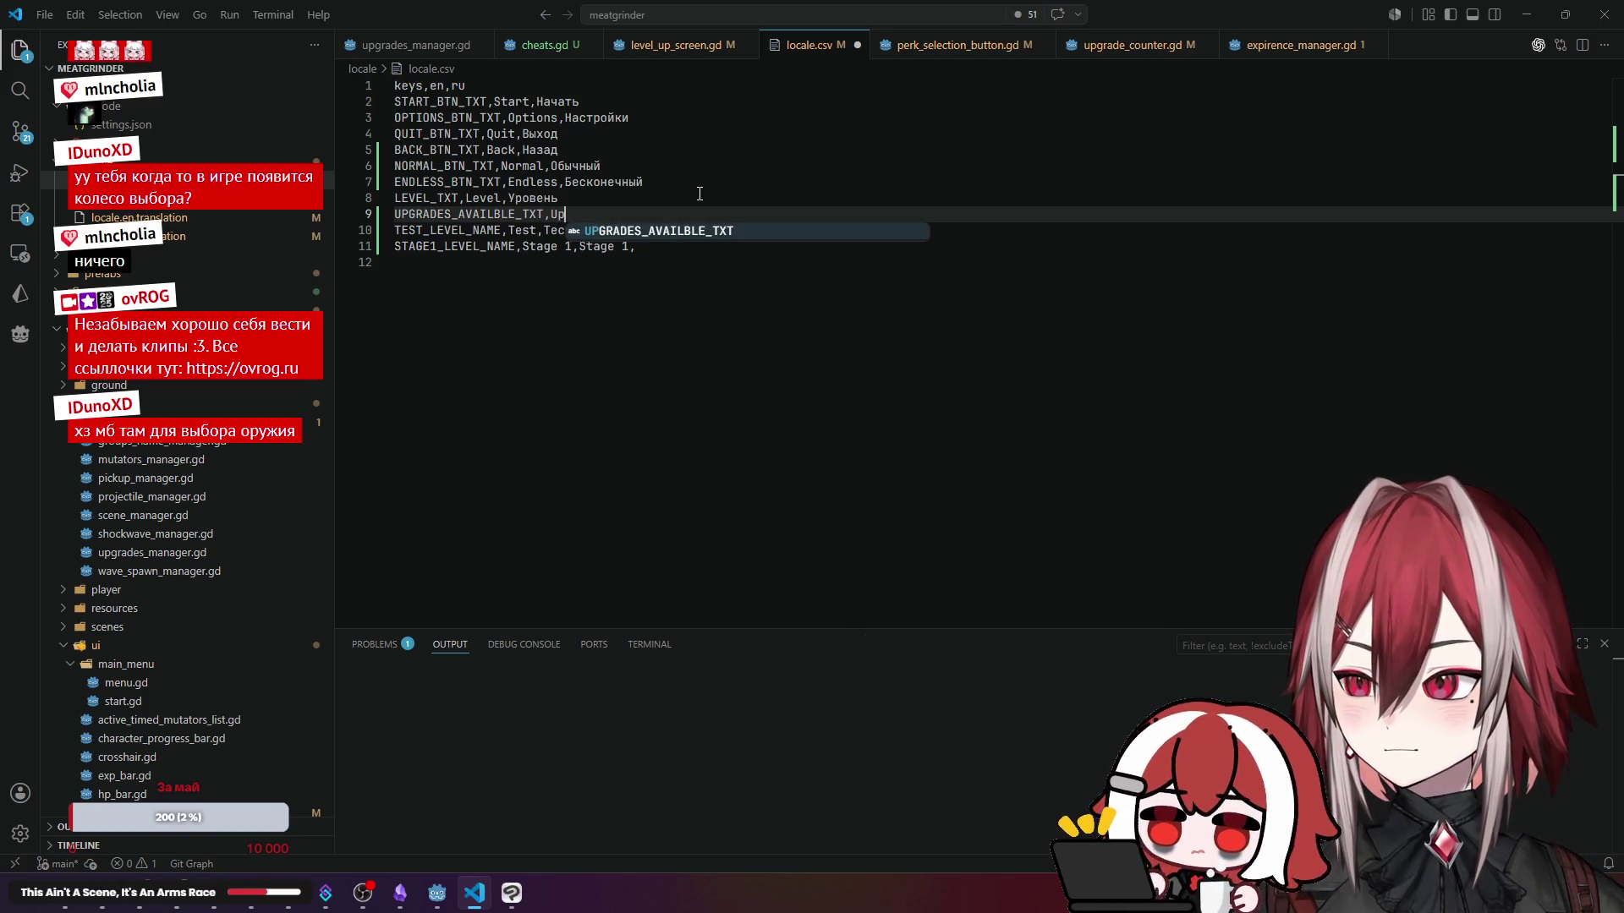
text(grades )
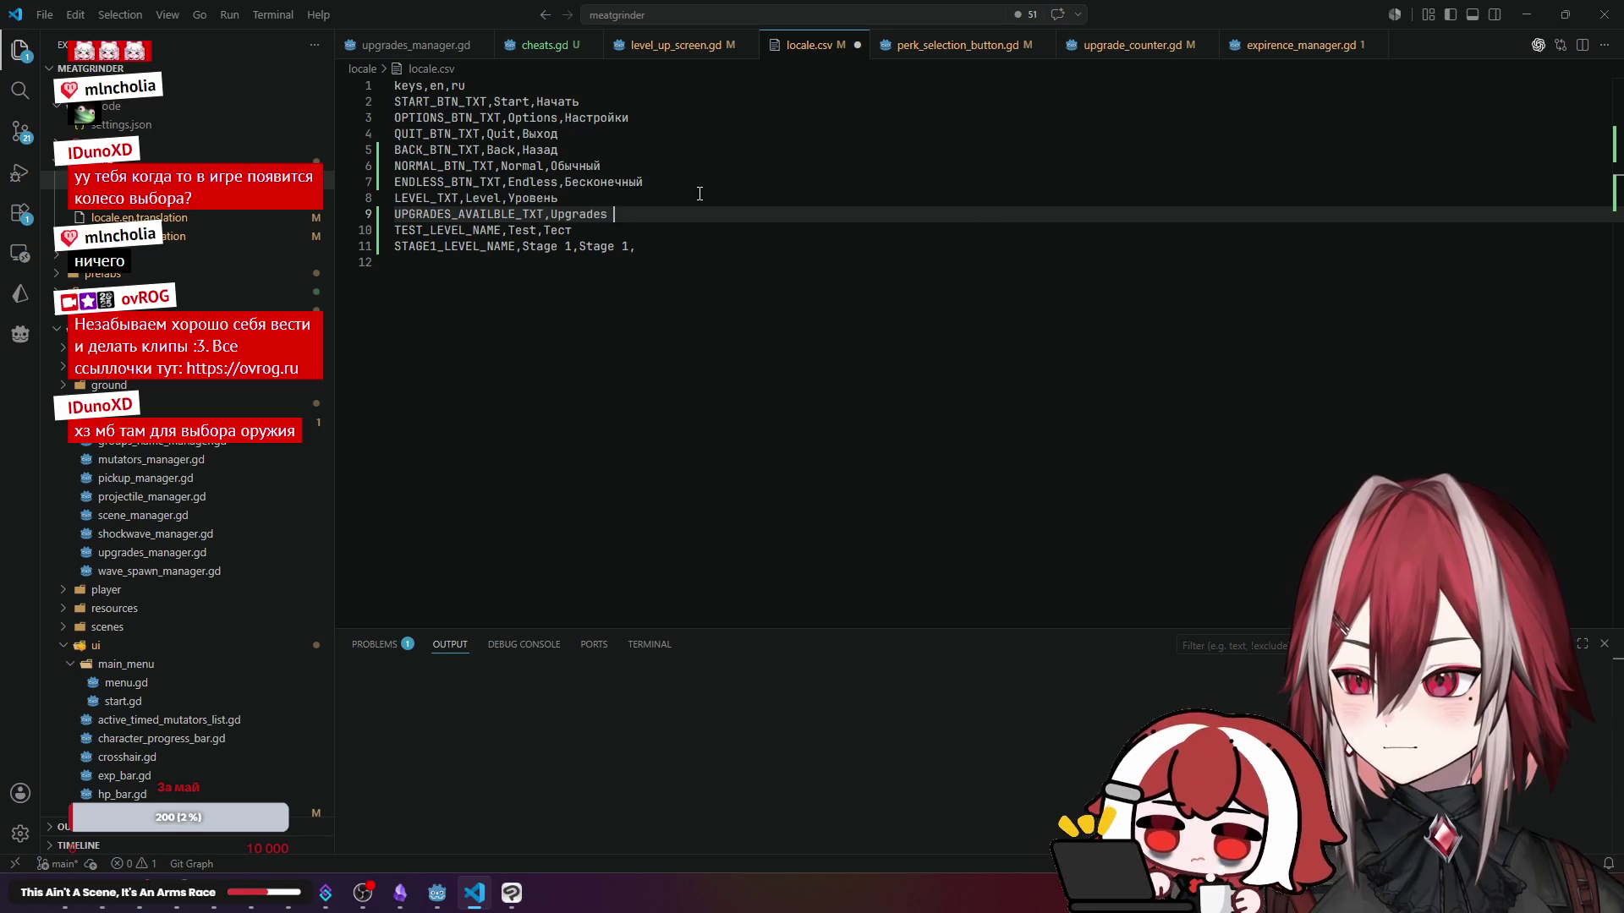
text(avai)
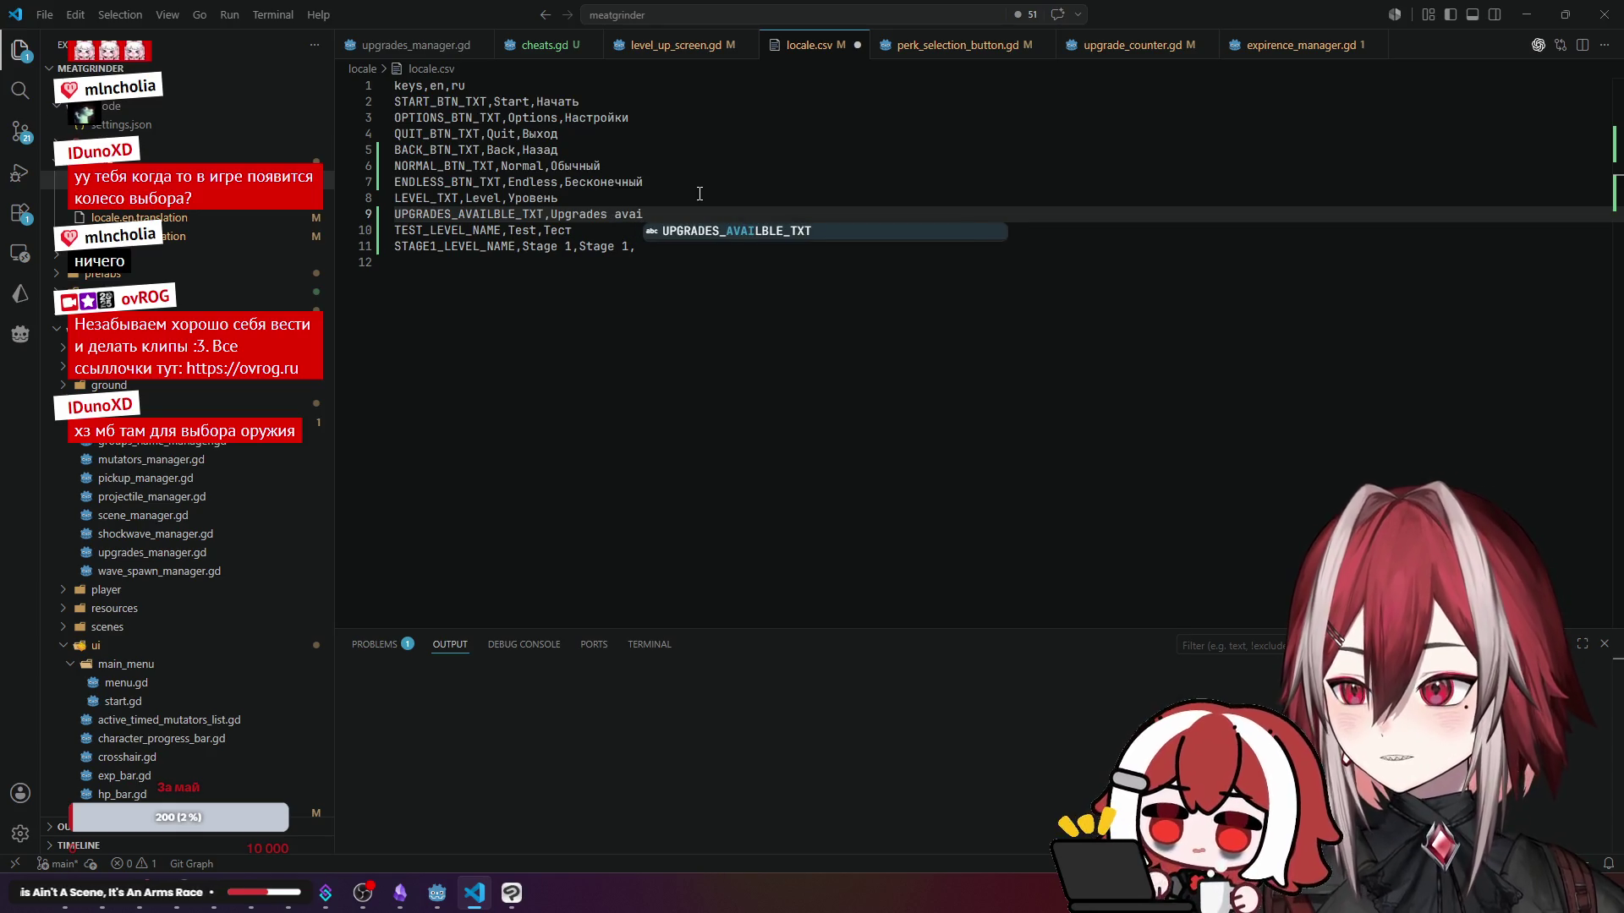
text(lble:,)
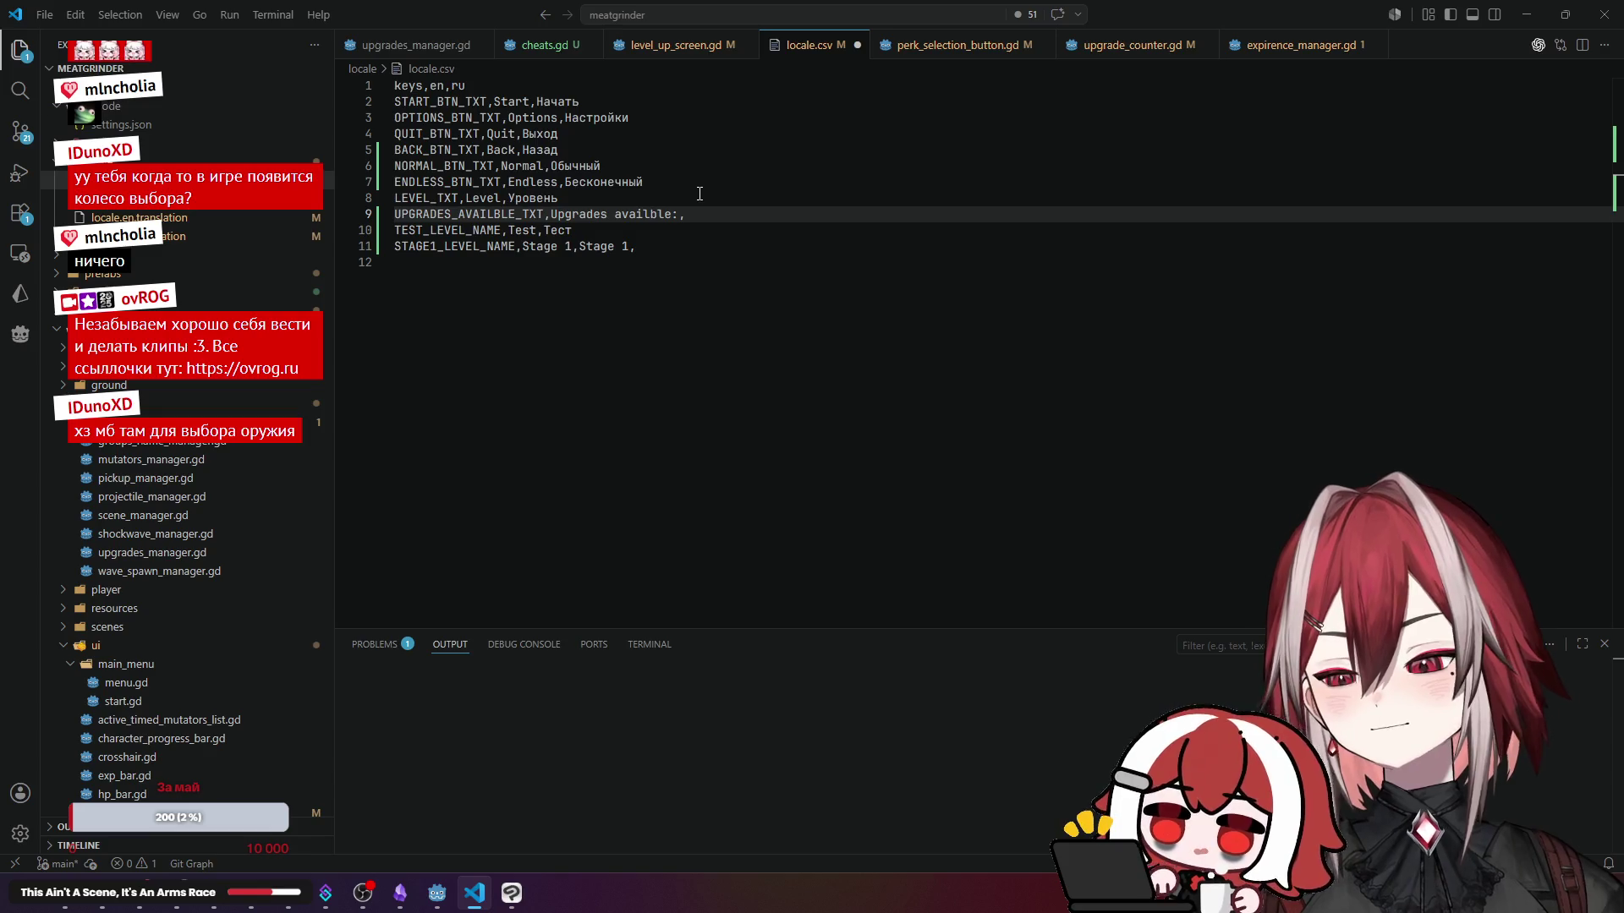
key(alt+Tab)
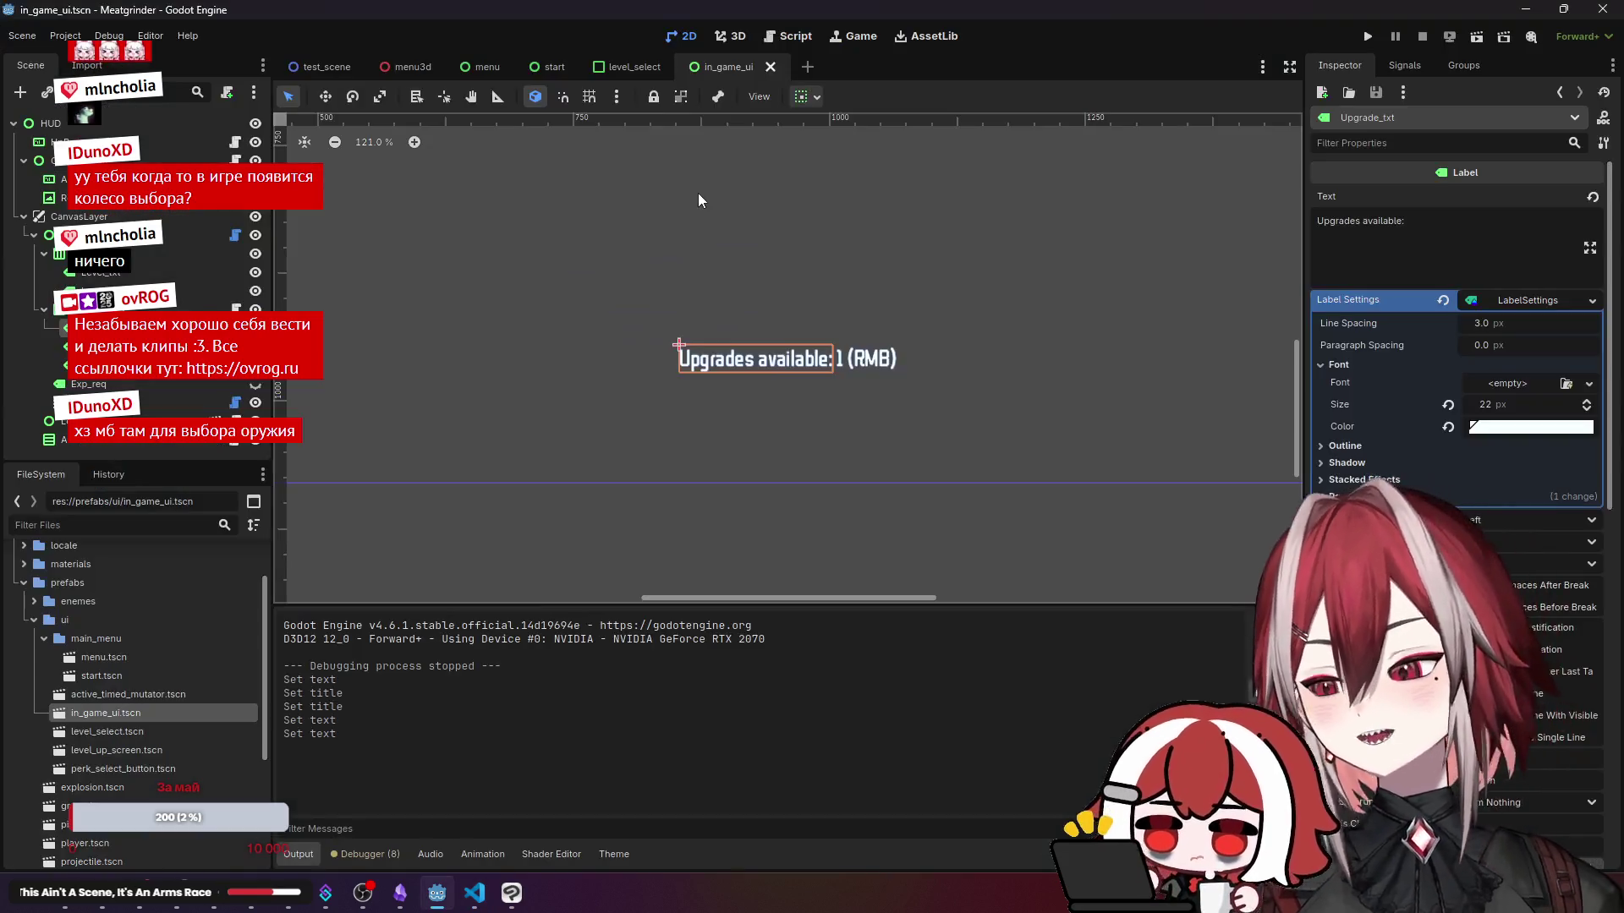
key(alt+Tab)
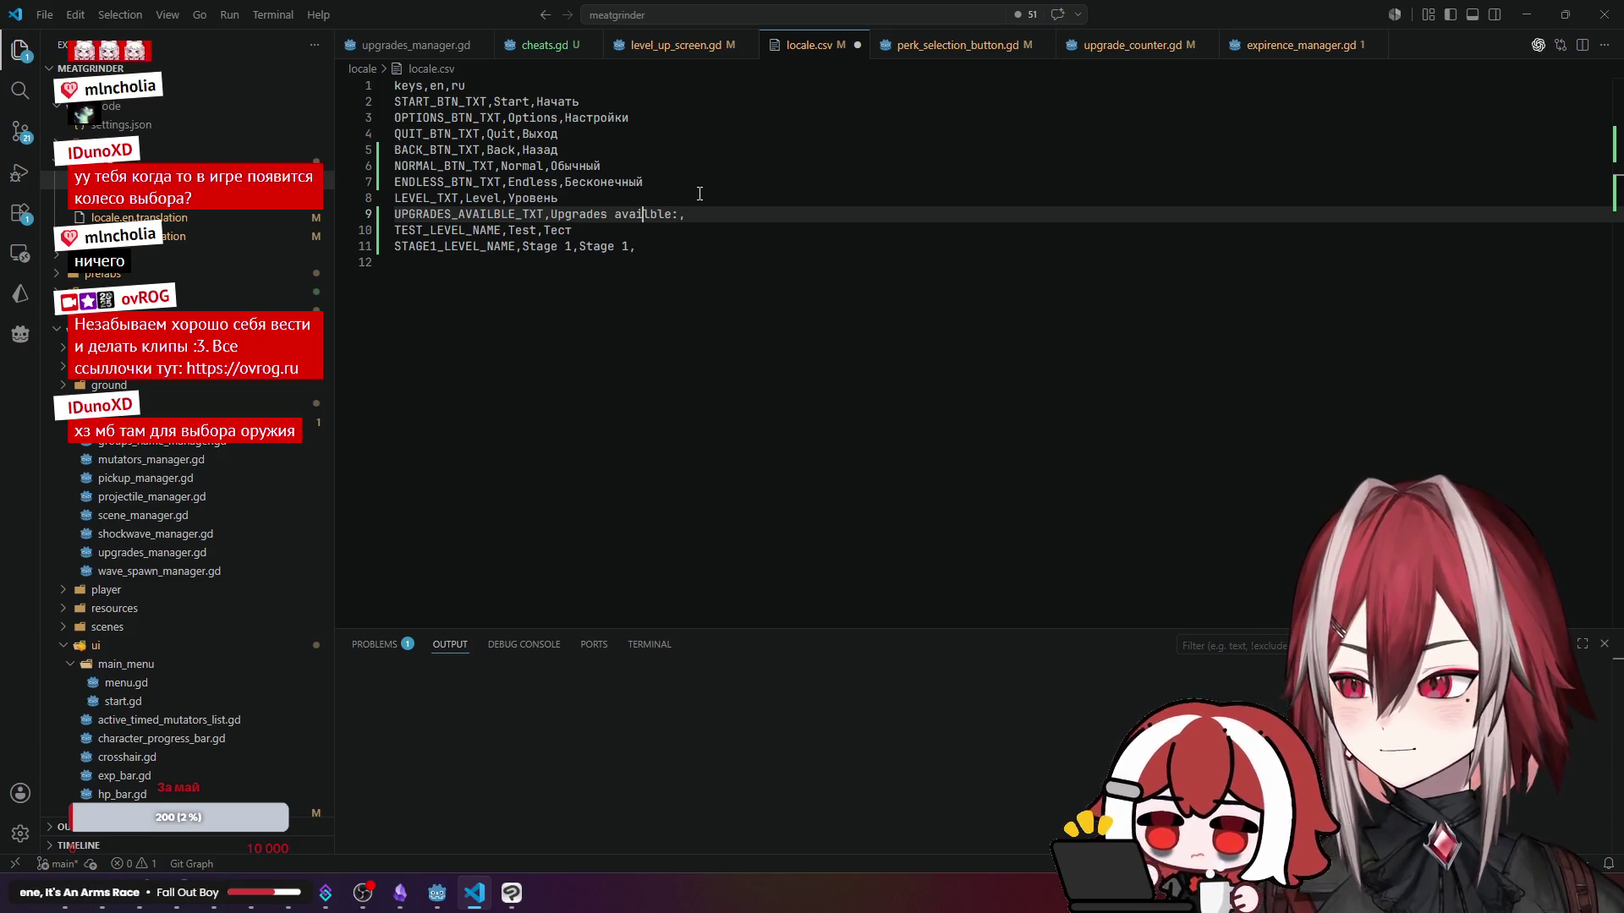
double_click(479, 214)
key(alt+Tab)
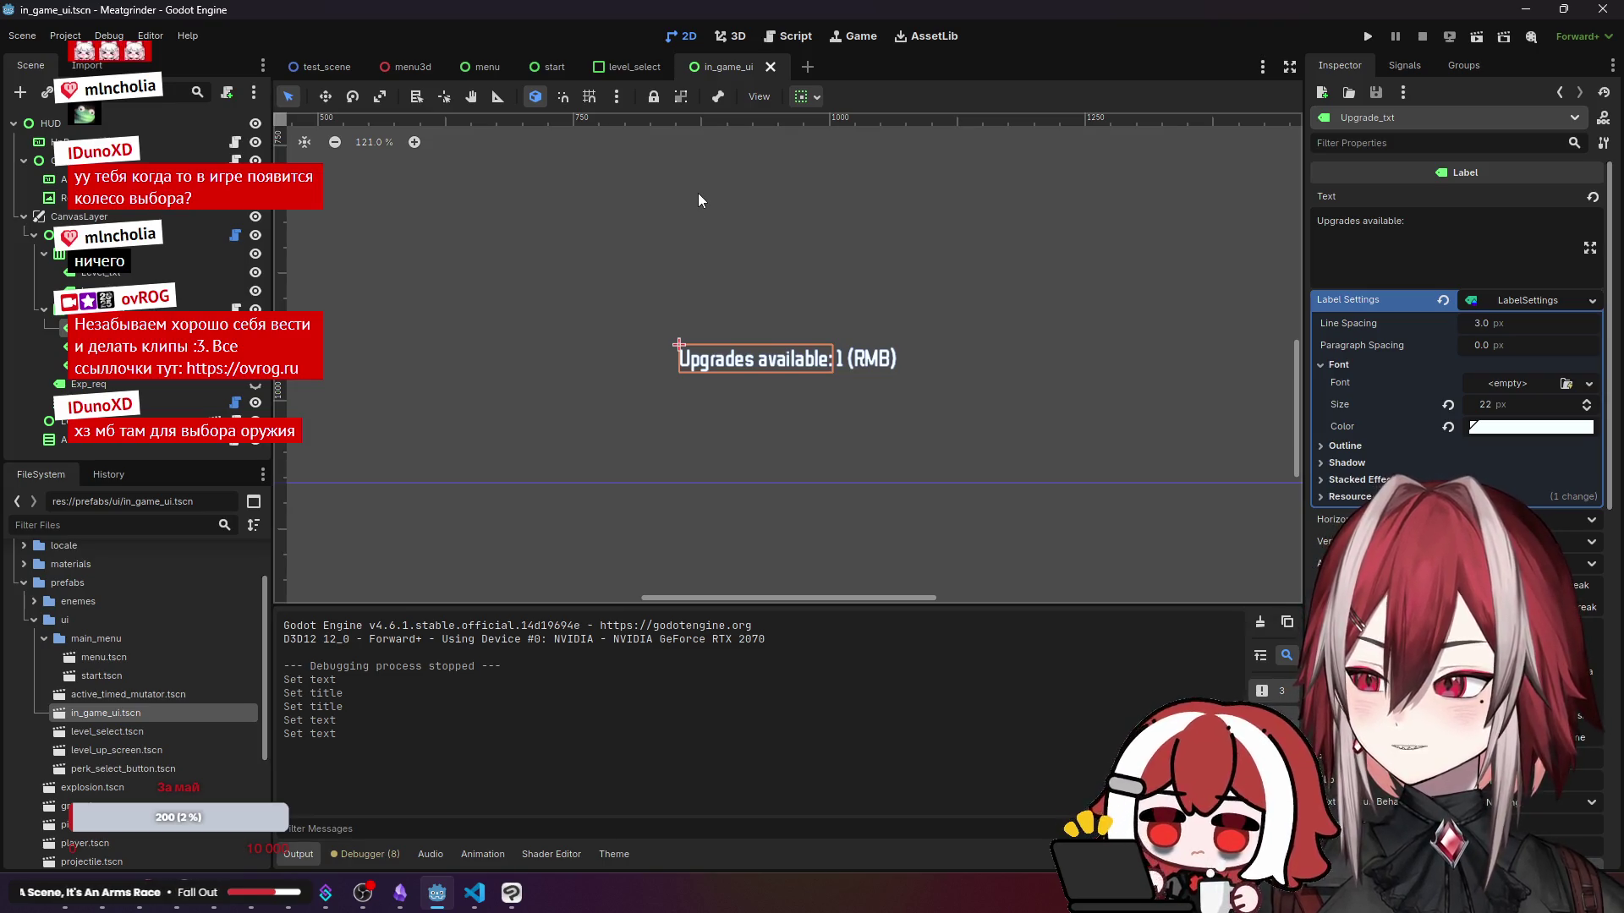
key(alt+Tab)
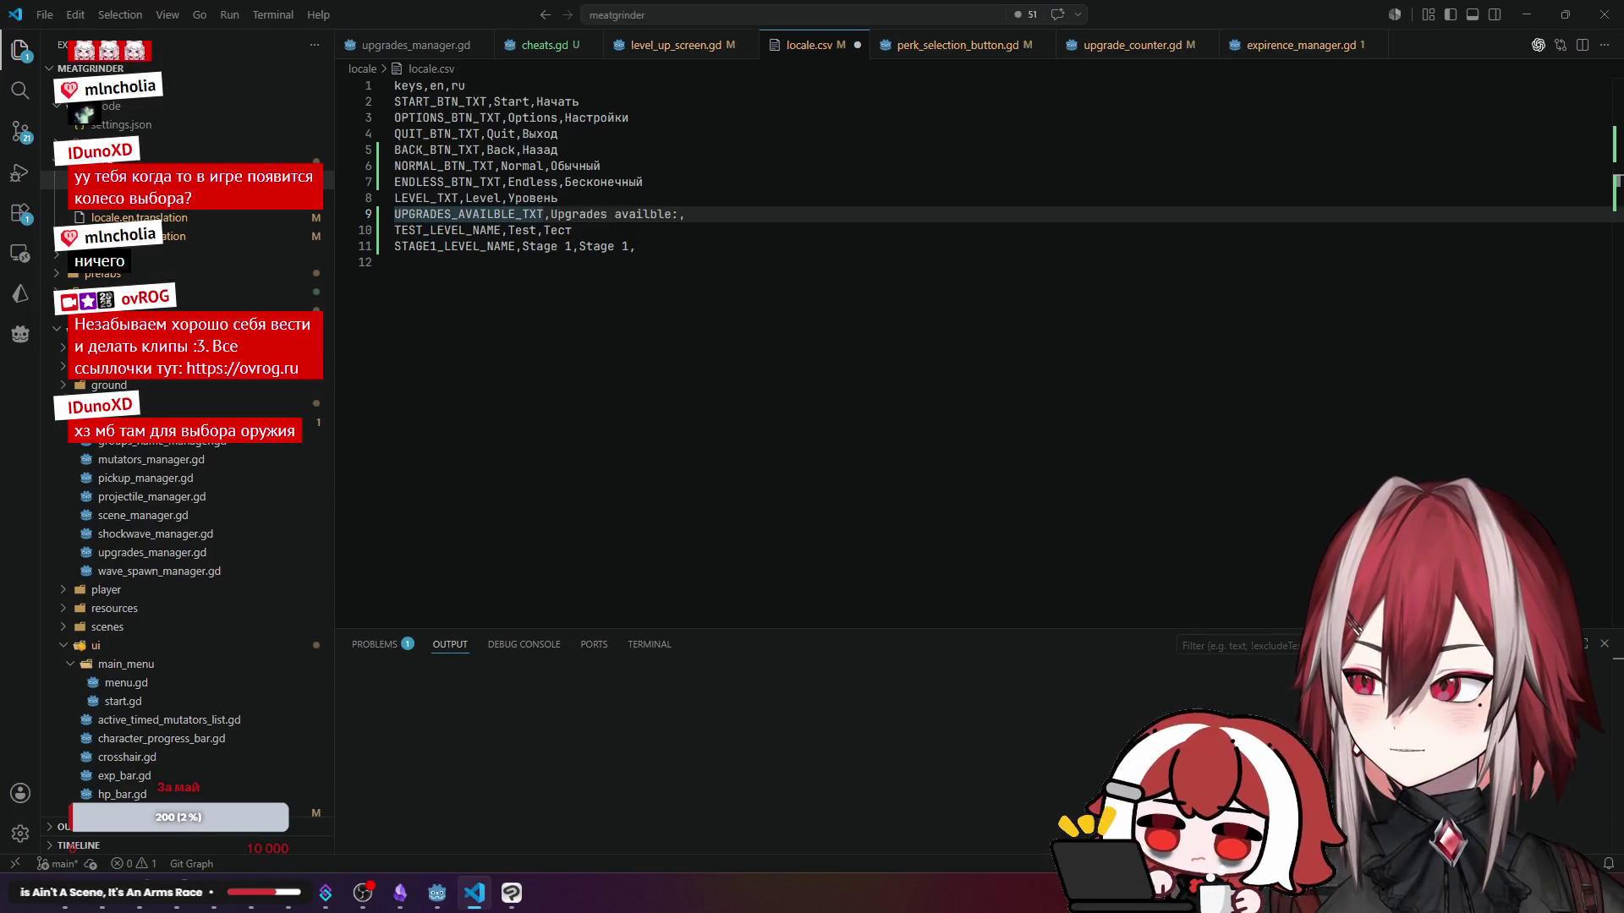
click(476, 909)
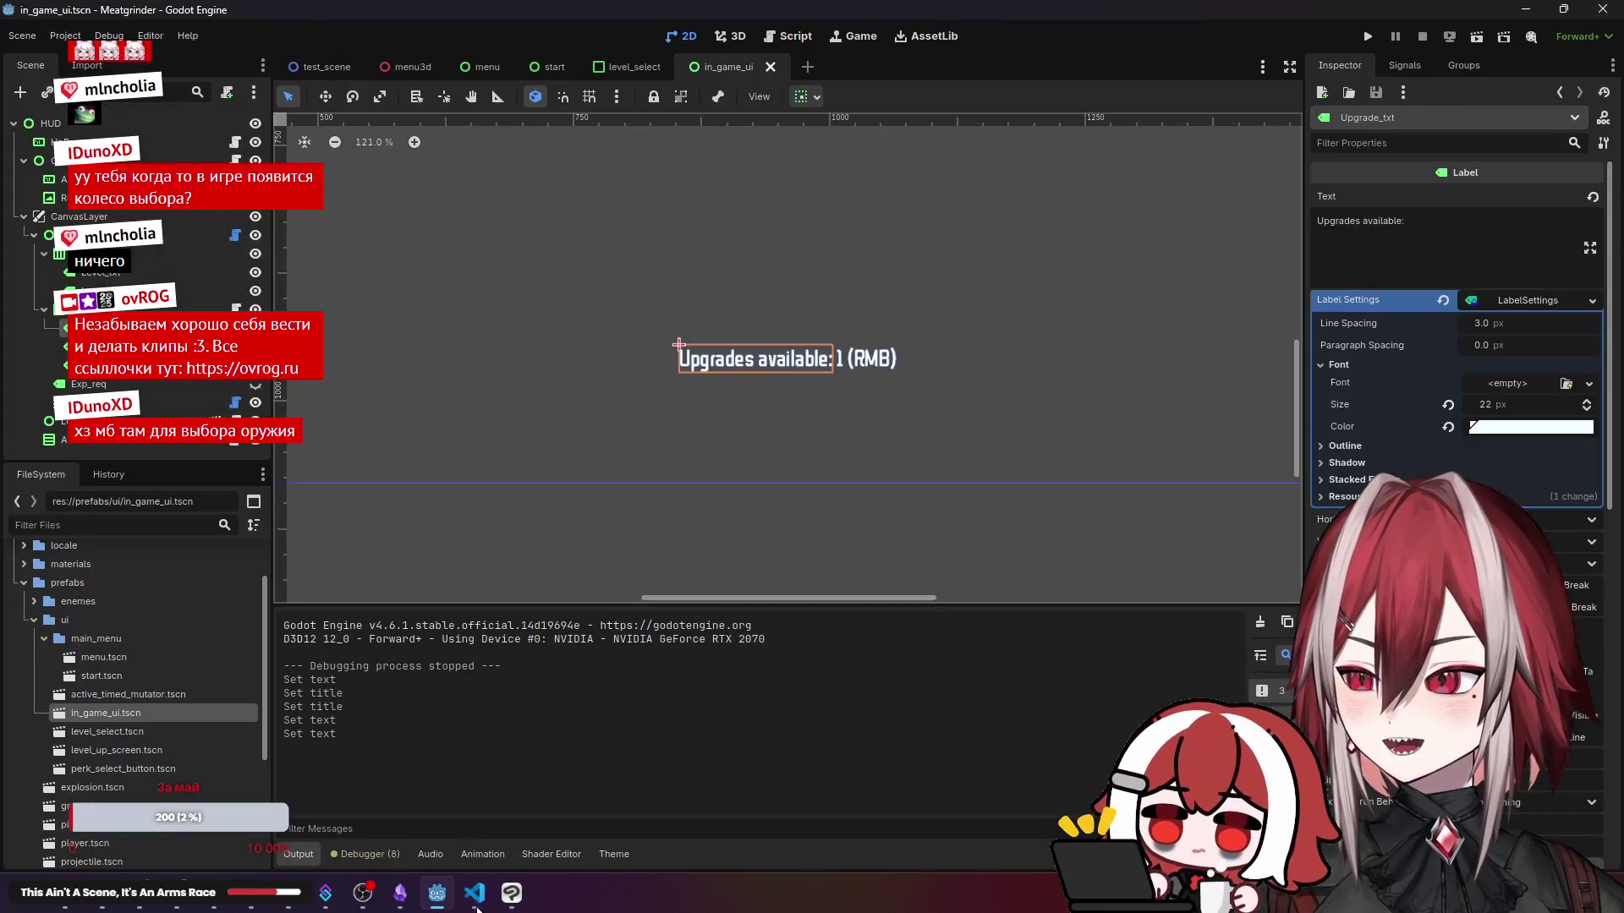
click(476, 898)
click(476, 898)
click(476, 898)
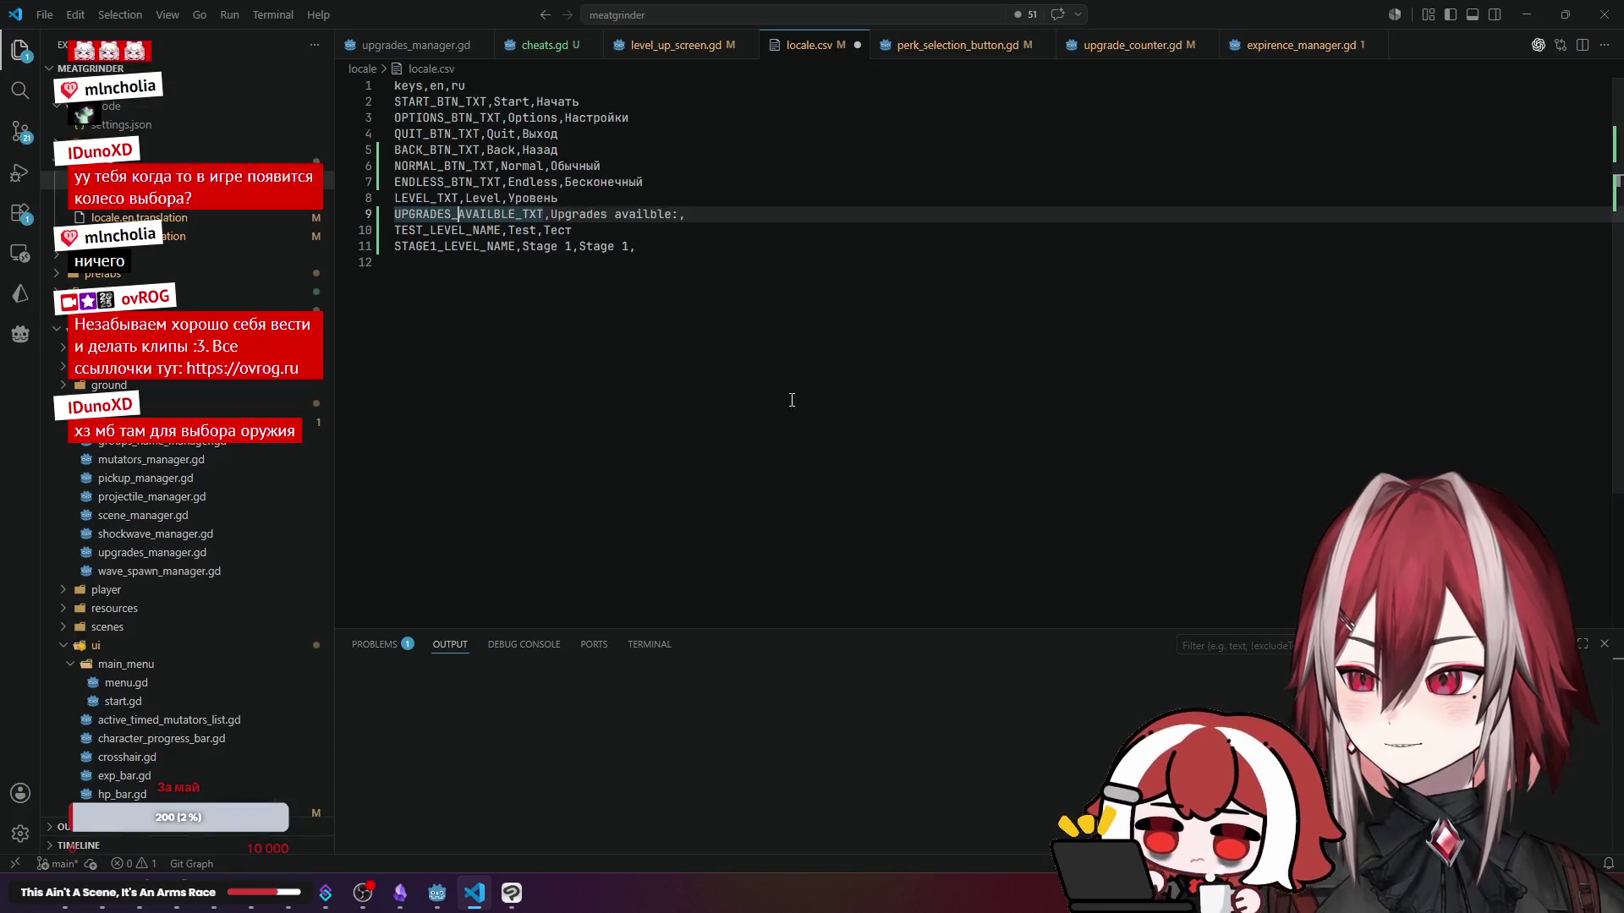
click(681, 215)
text(,)
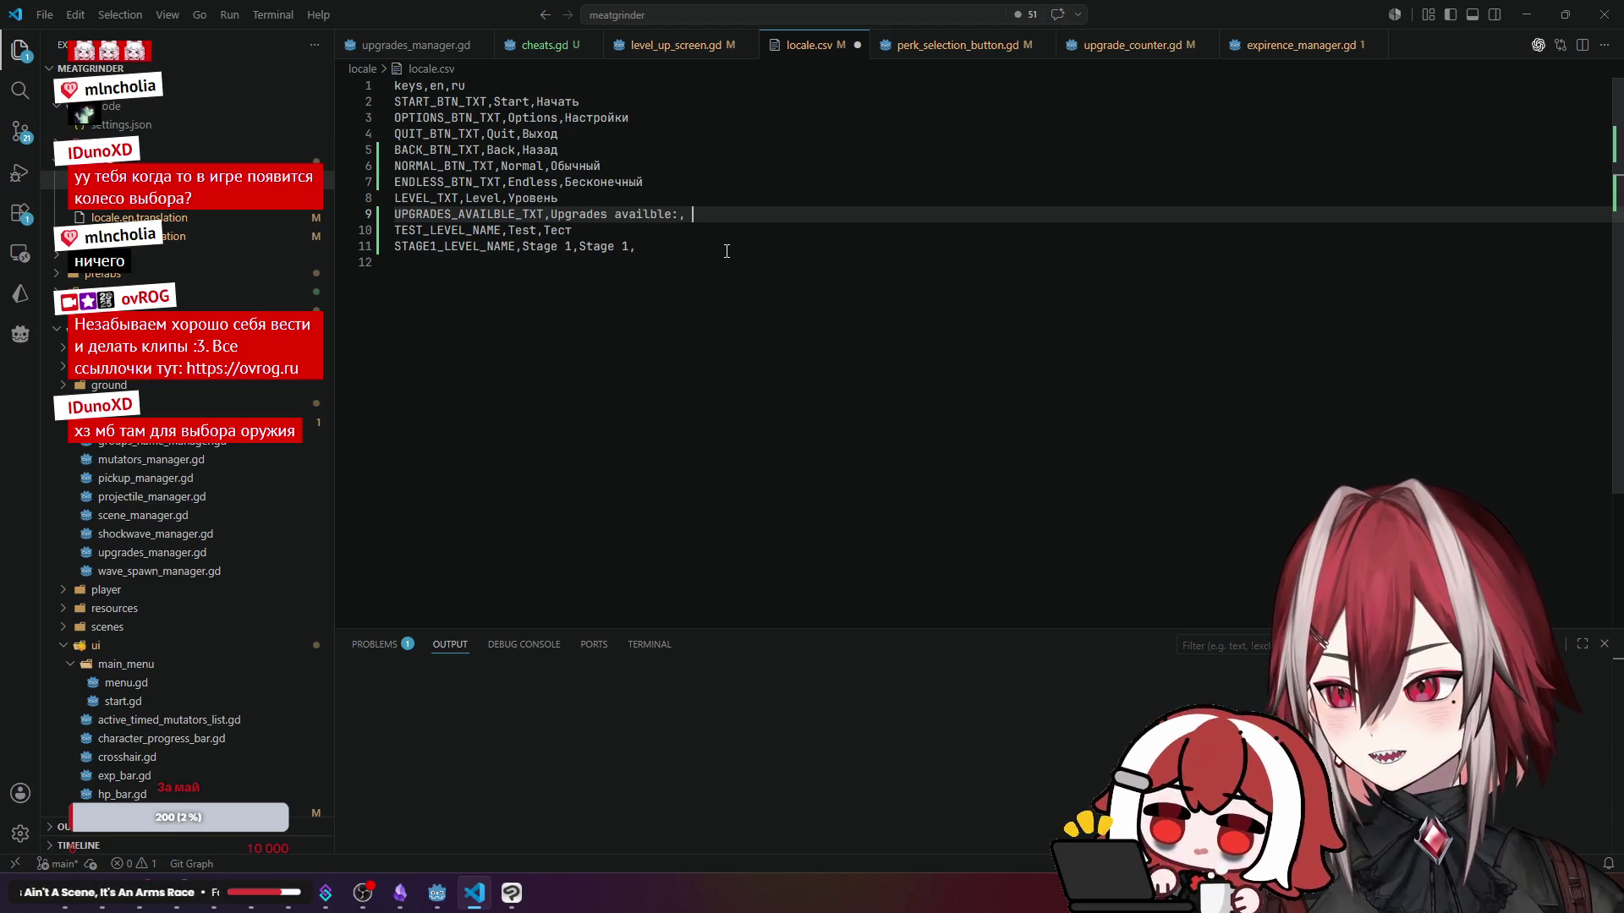
- Type the Russian value 'Доступные Улучшения:' at the end of line 9 and save locale.csv
text(Eke)
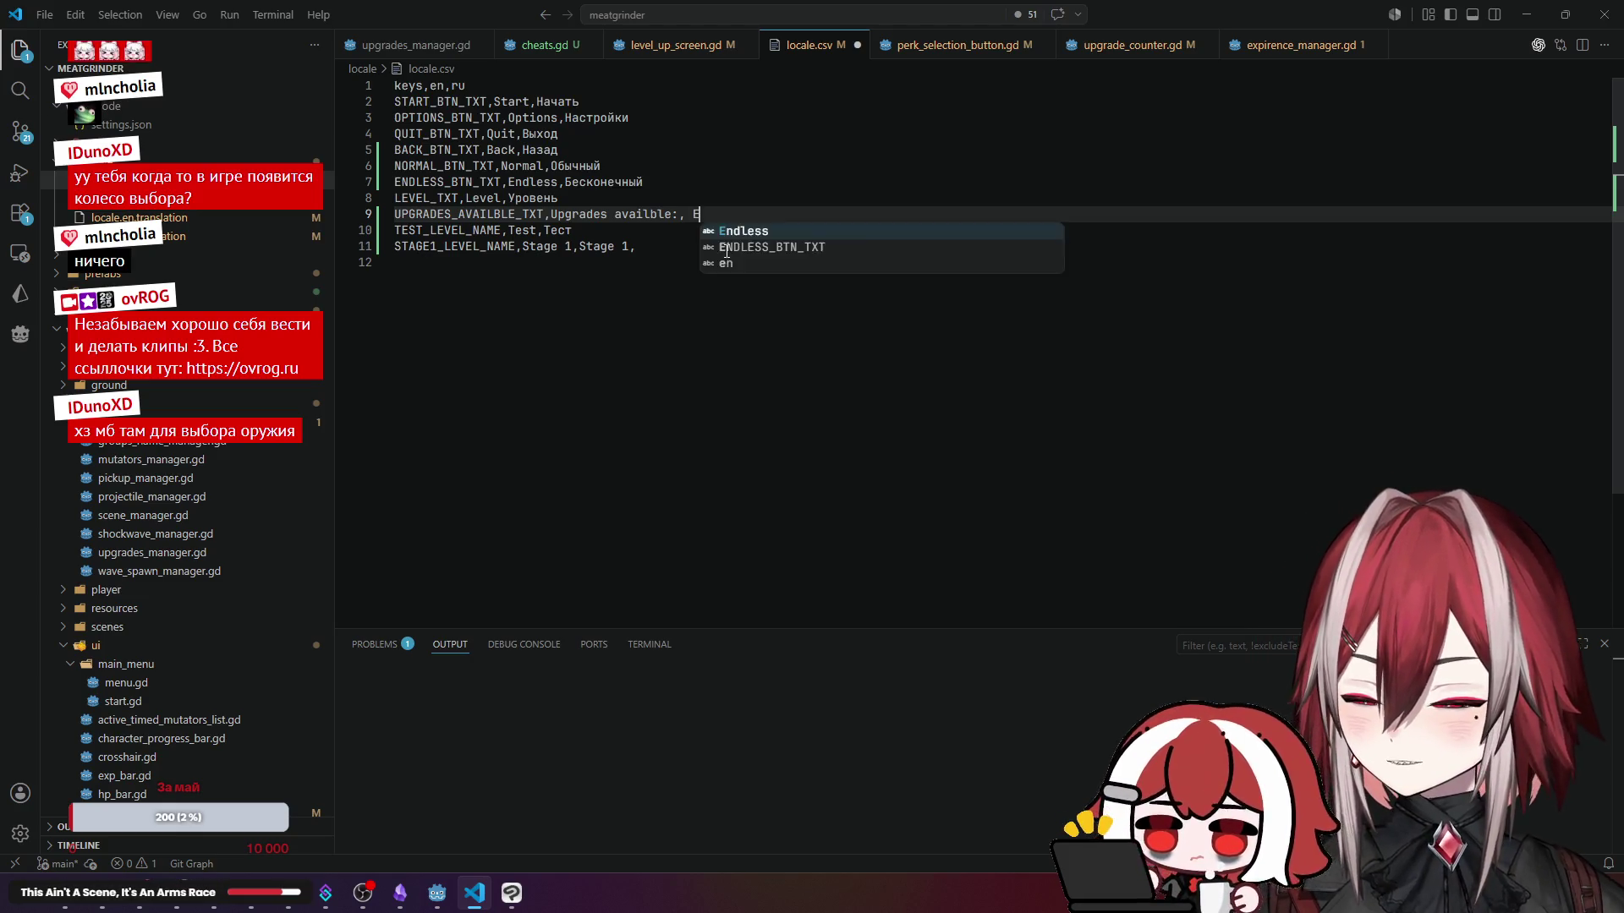
key(BackSpace)
key(BackSpace)
key(BackSpace)
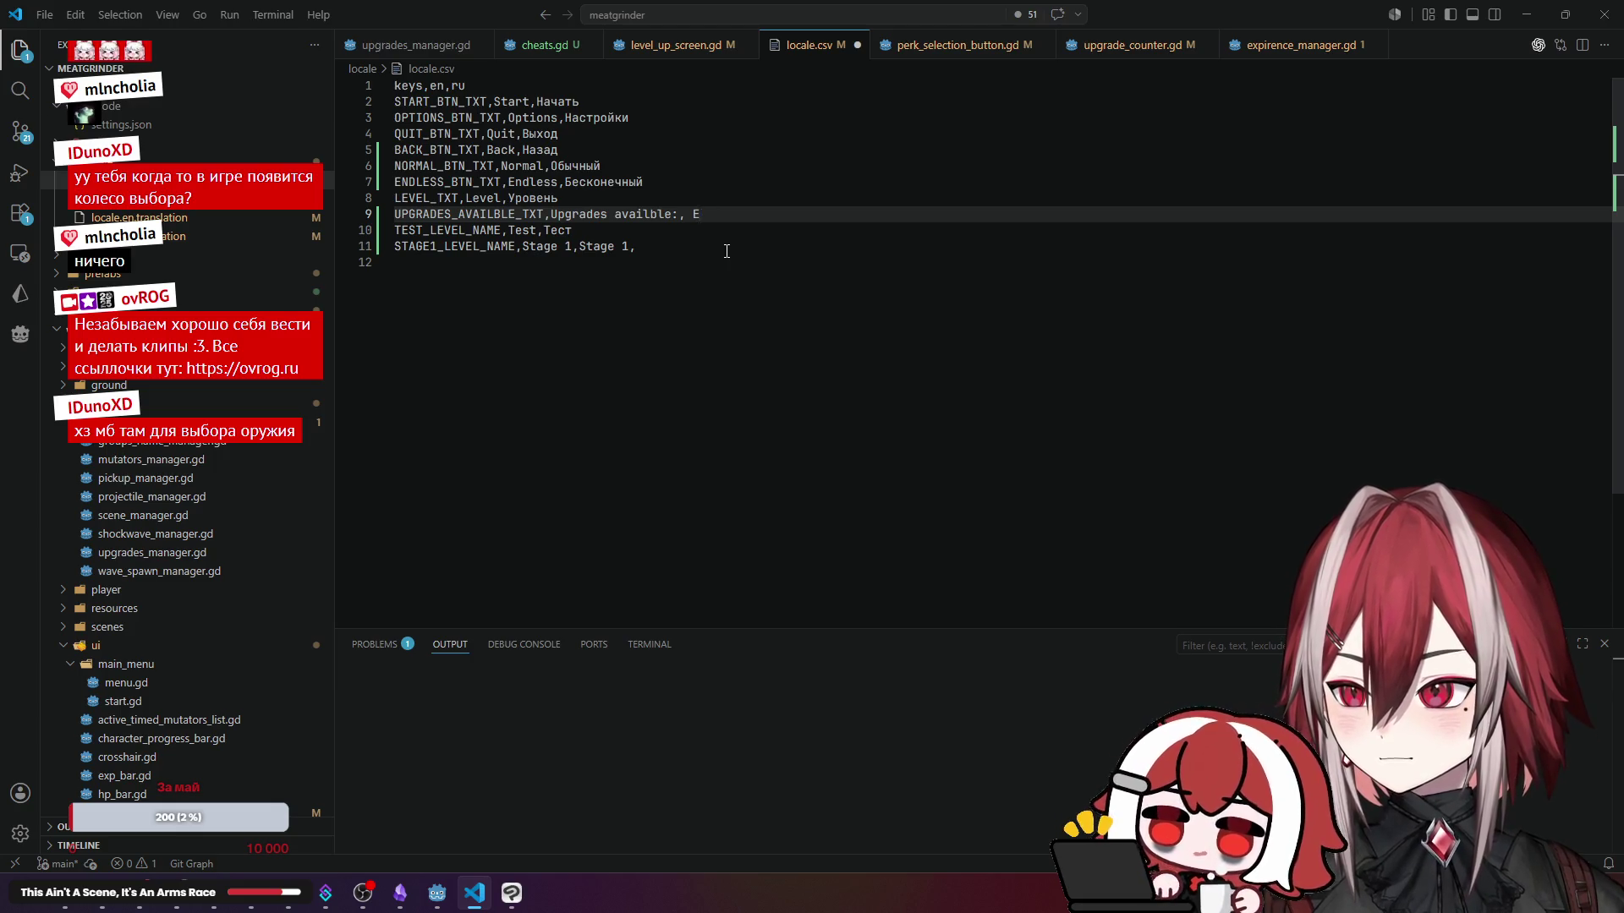
text(У)
key(BackSpace)
text(Доступны )
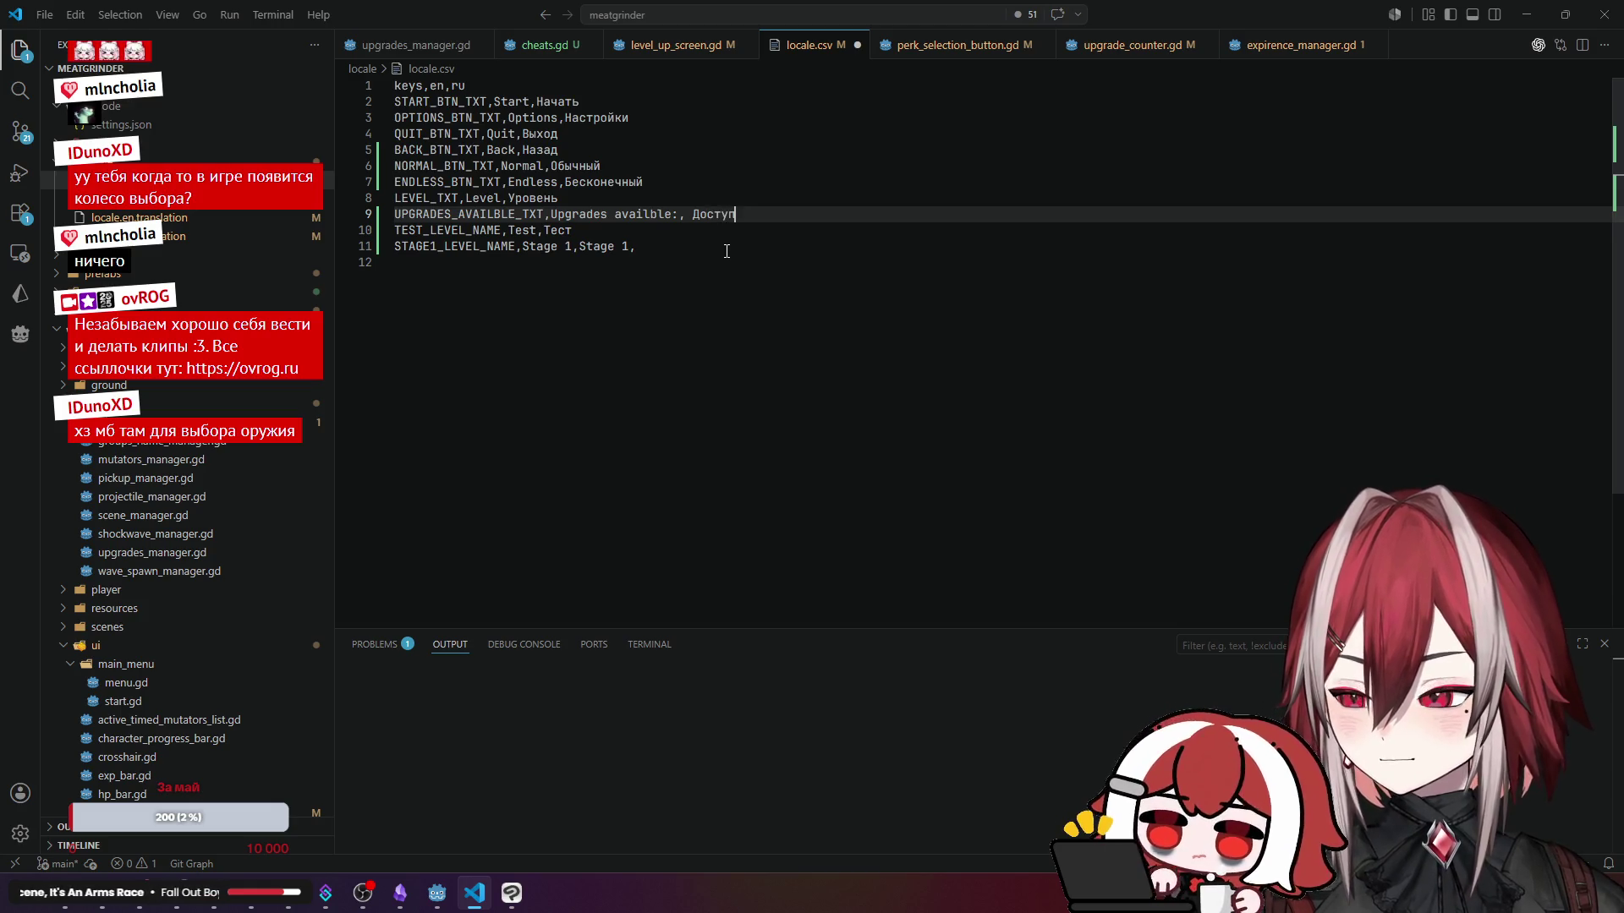
text(Улучшения)
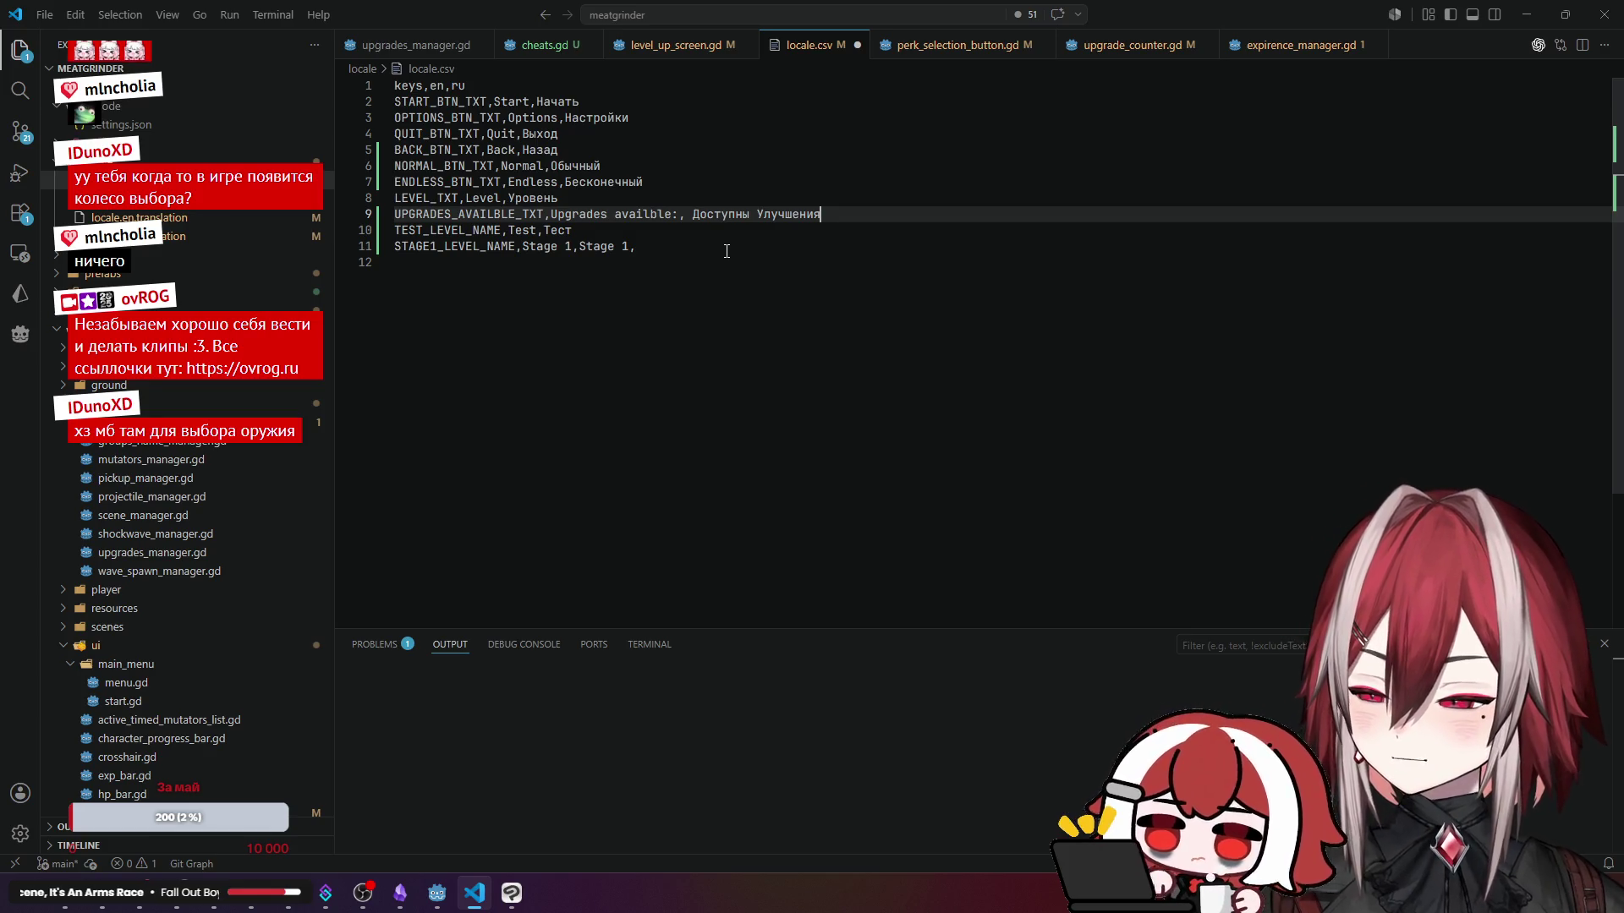
key(ctrl+Left)
key(Left)
text(е)
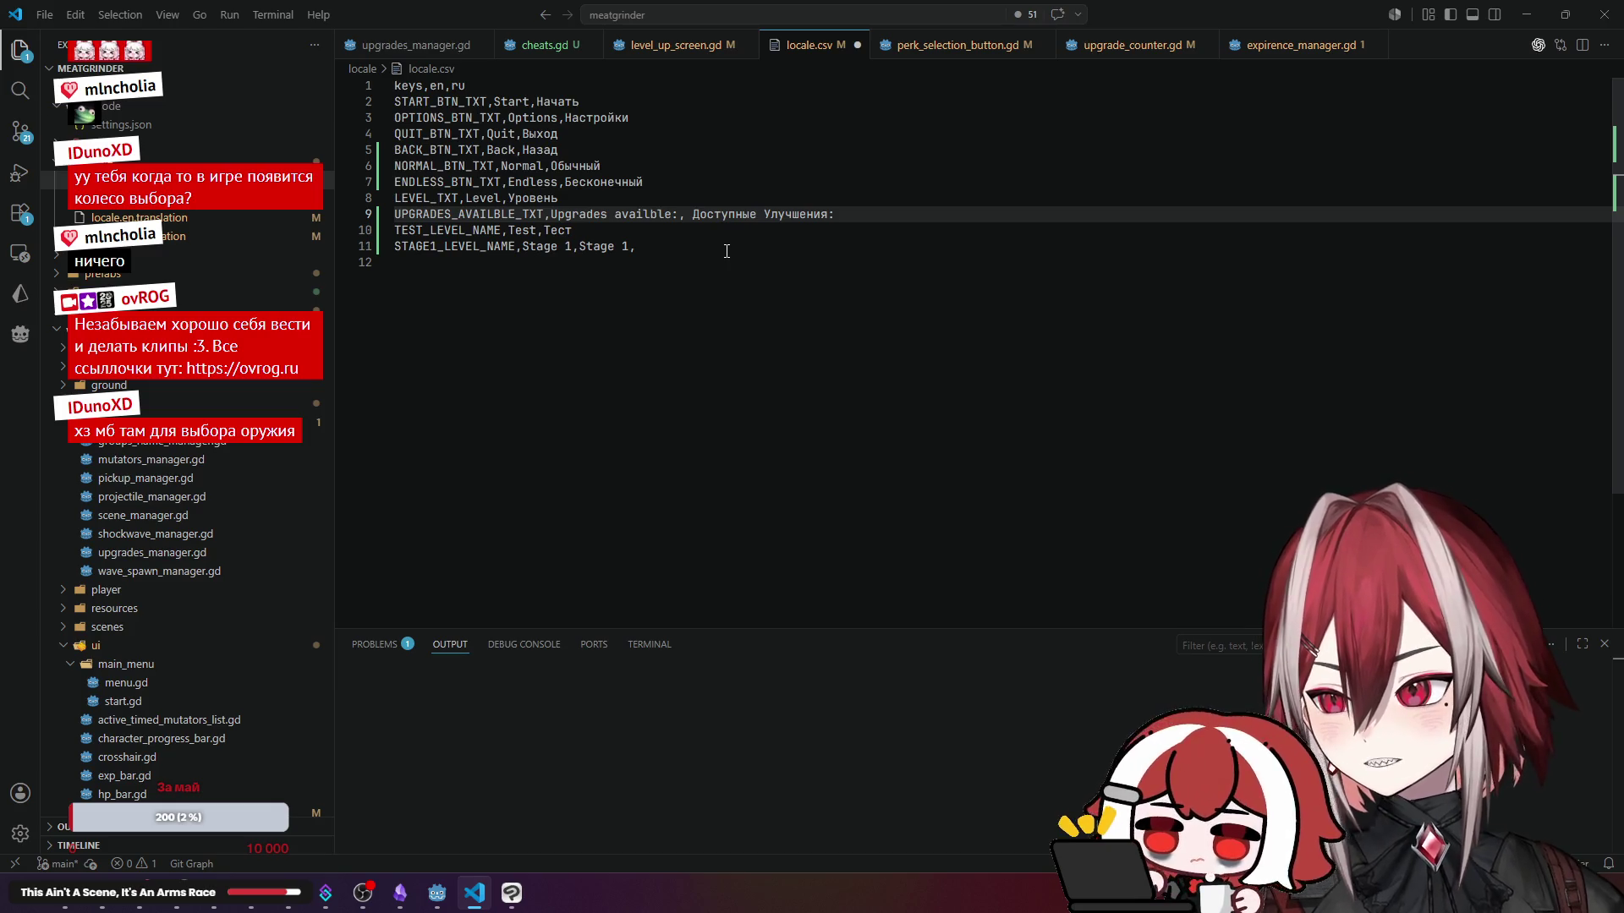
click(727, 251)
key(shift+alt+f)
key(Escape)
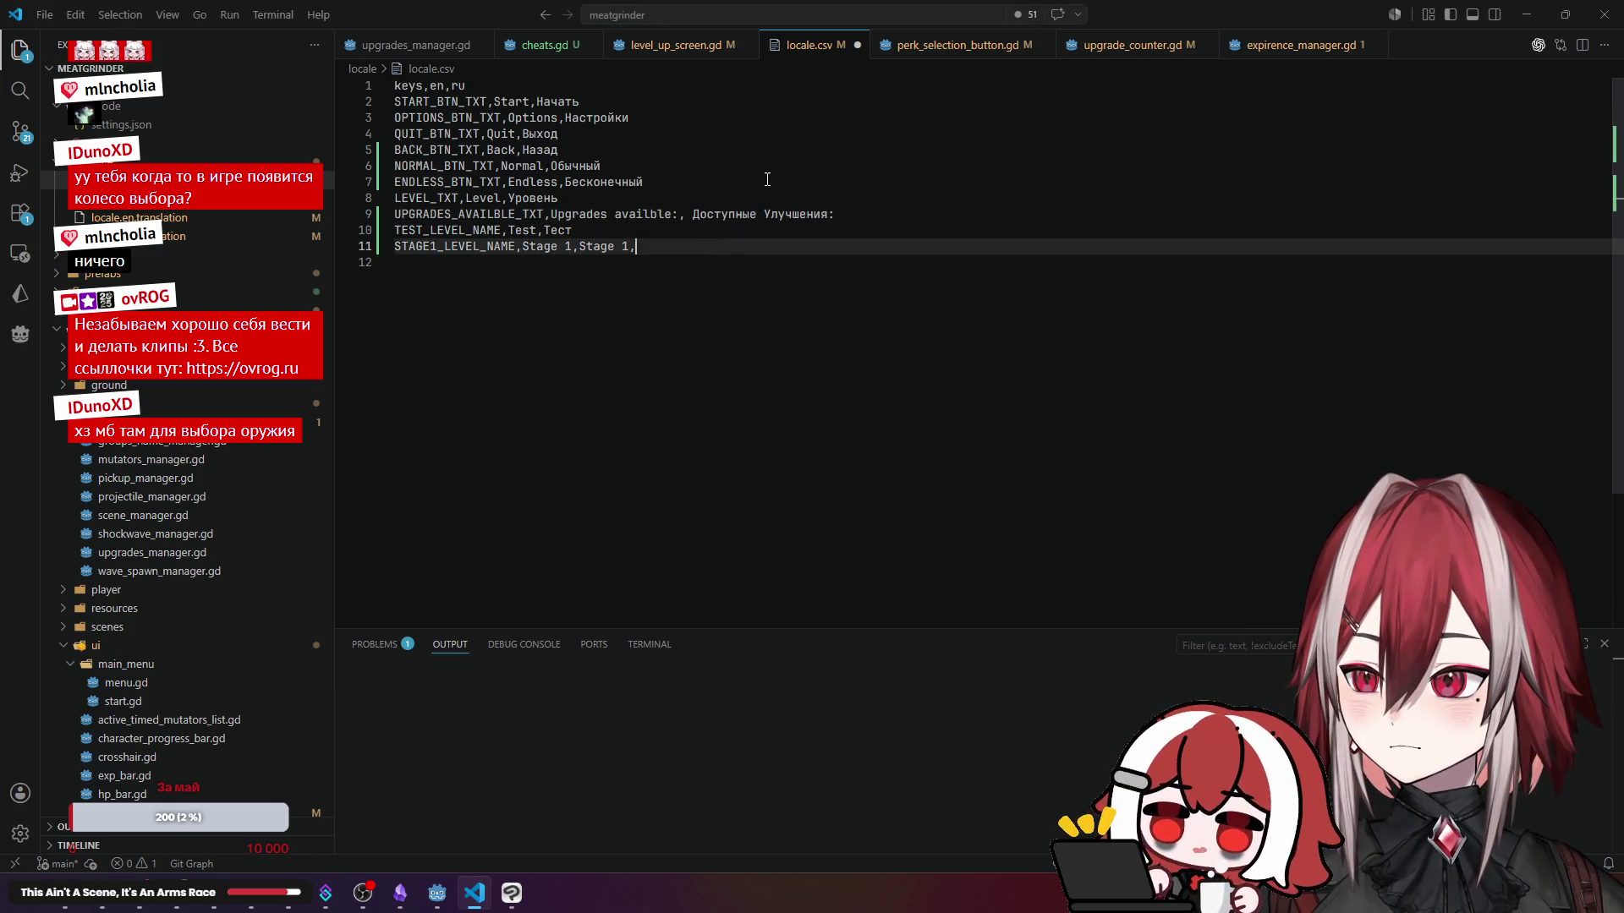
click(767, 179)
key(Down)
key(ctrl+s)
- Replace the Upgrade_txt label's text in Godot with the copied UPGRADES_AVAILBLE_TXT key
double_click(413, 214)
key(ctrl+c)
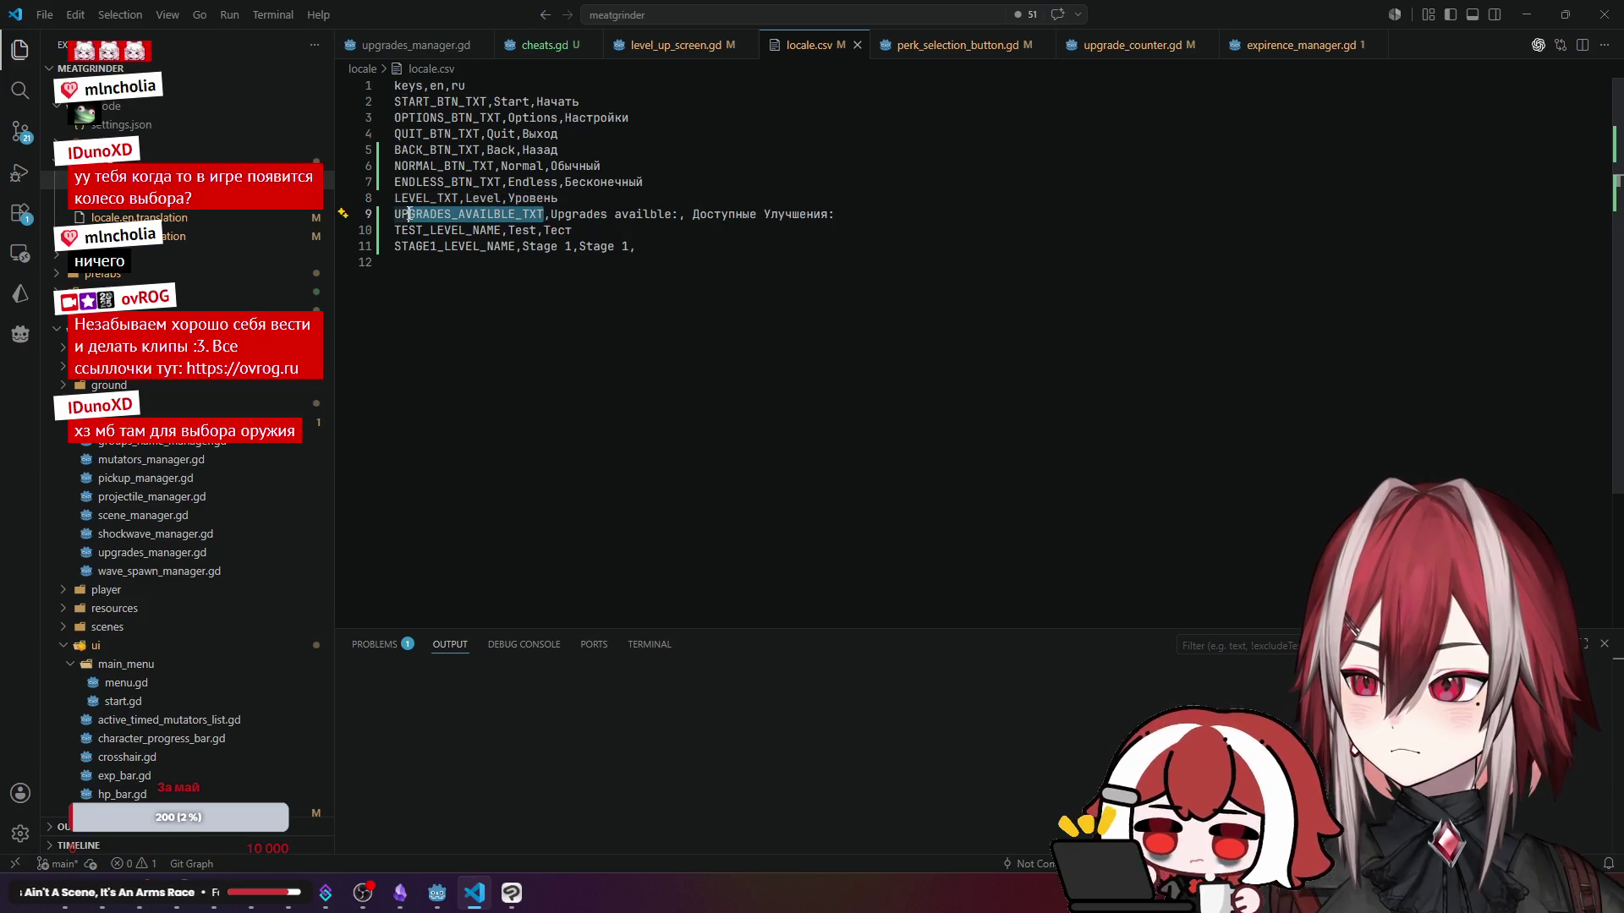
key(alt+Tab)
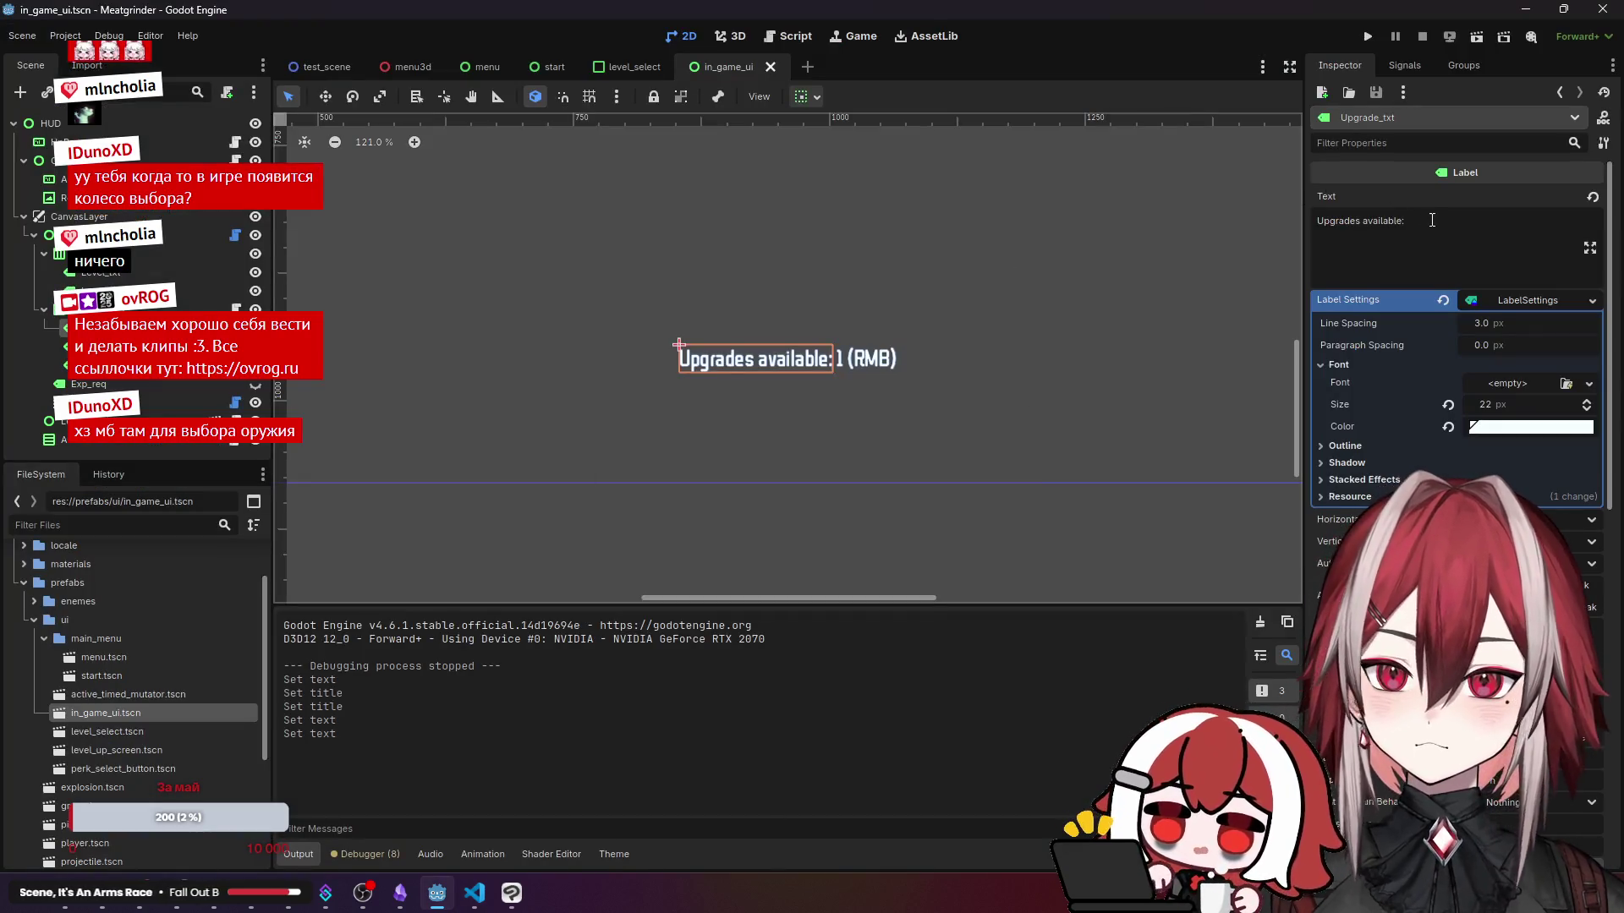
click(1432, 220)
key(ctrl+a)
key(ctrl+v)
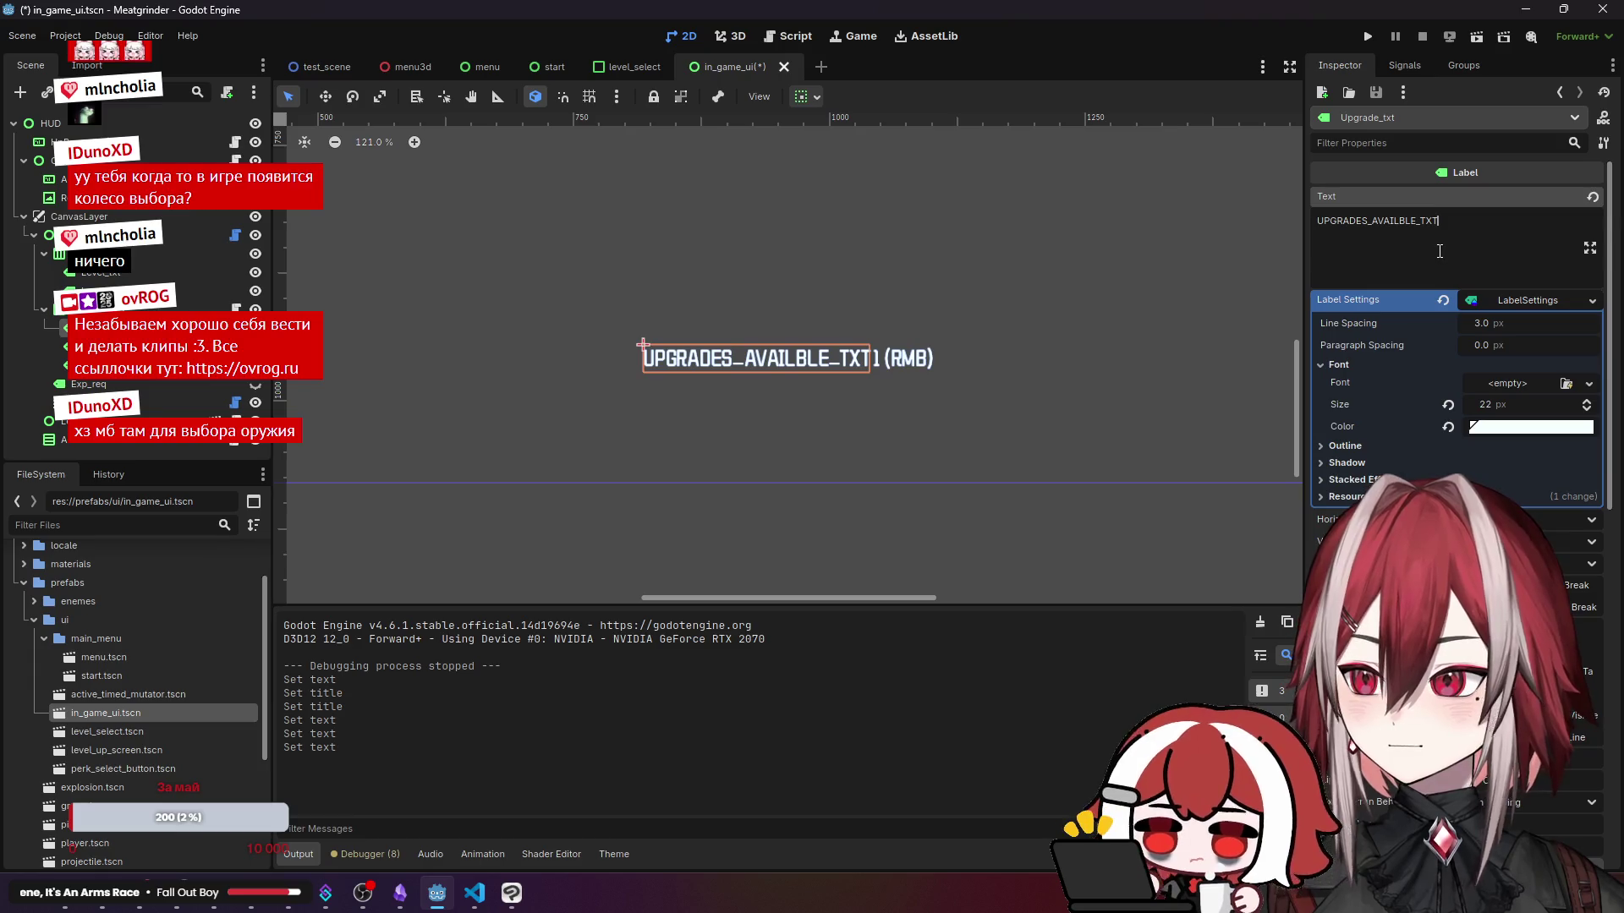
click(61, 345)
click(61, 366)
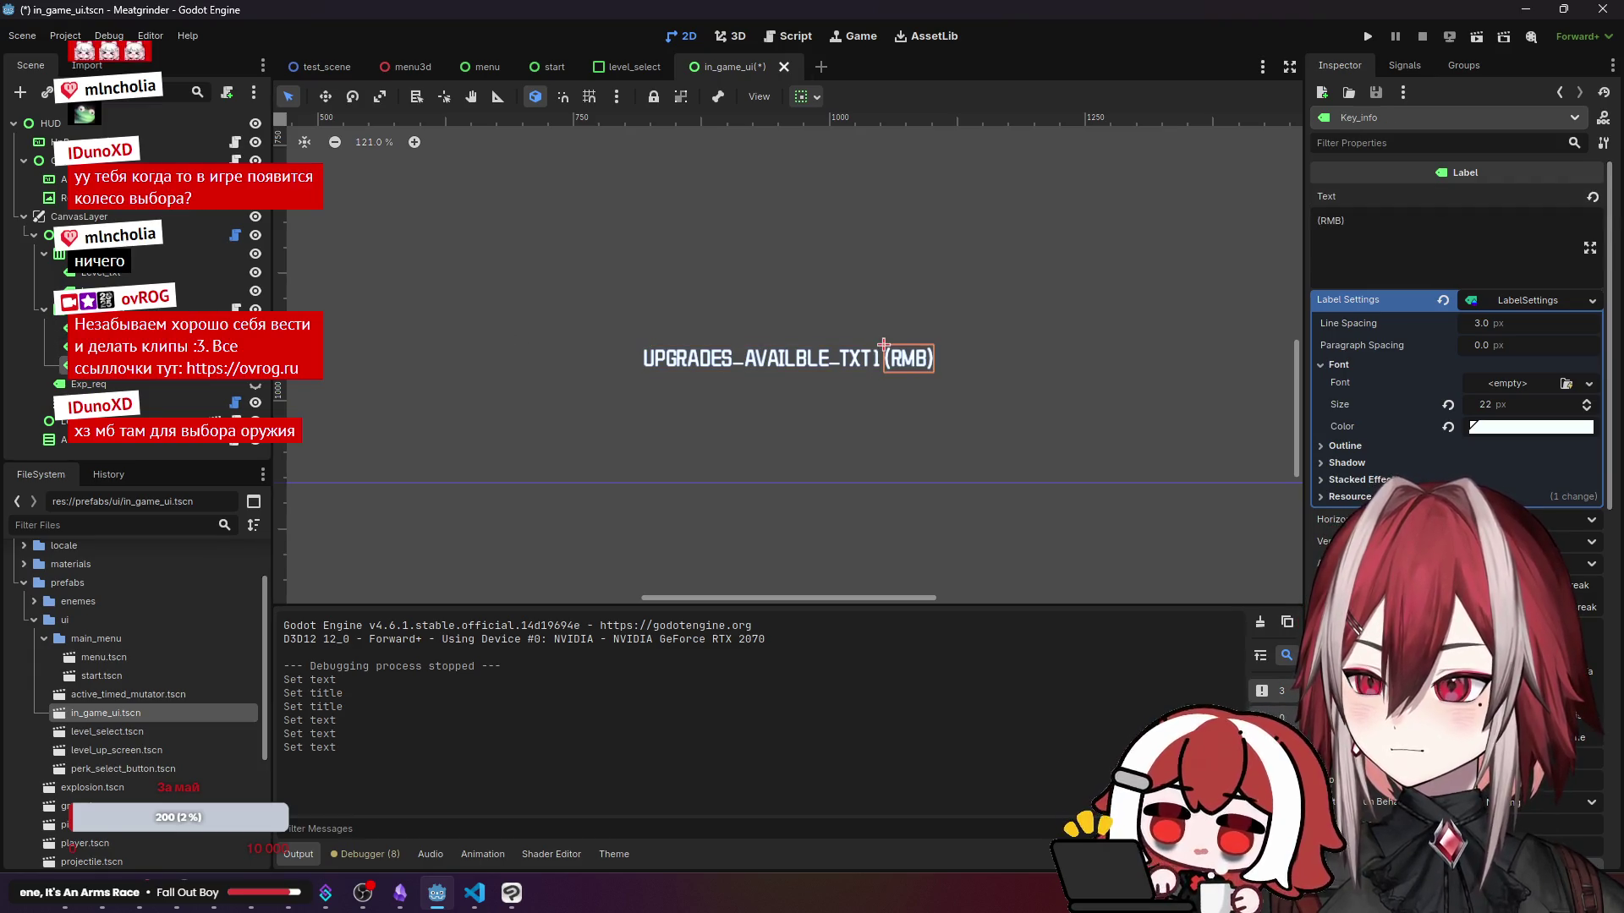
key(alt+Tab)
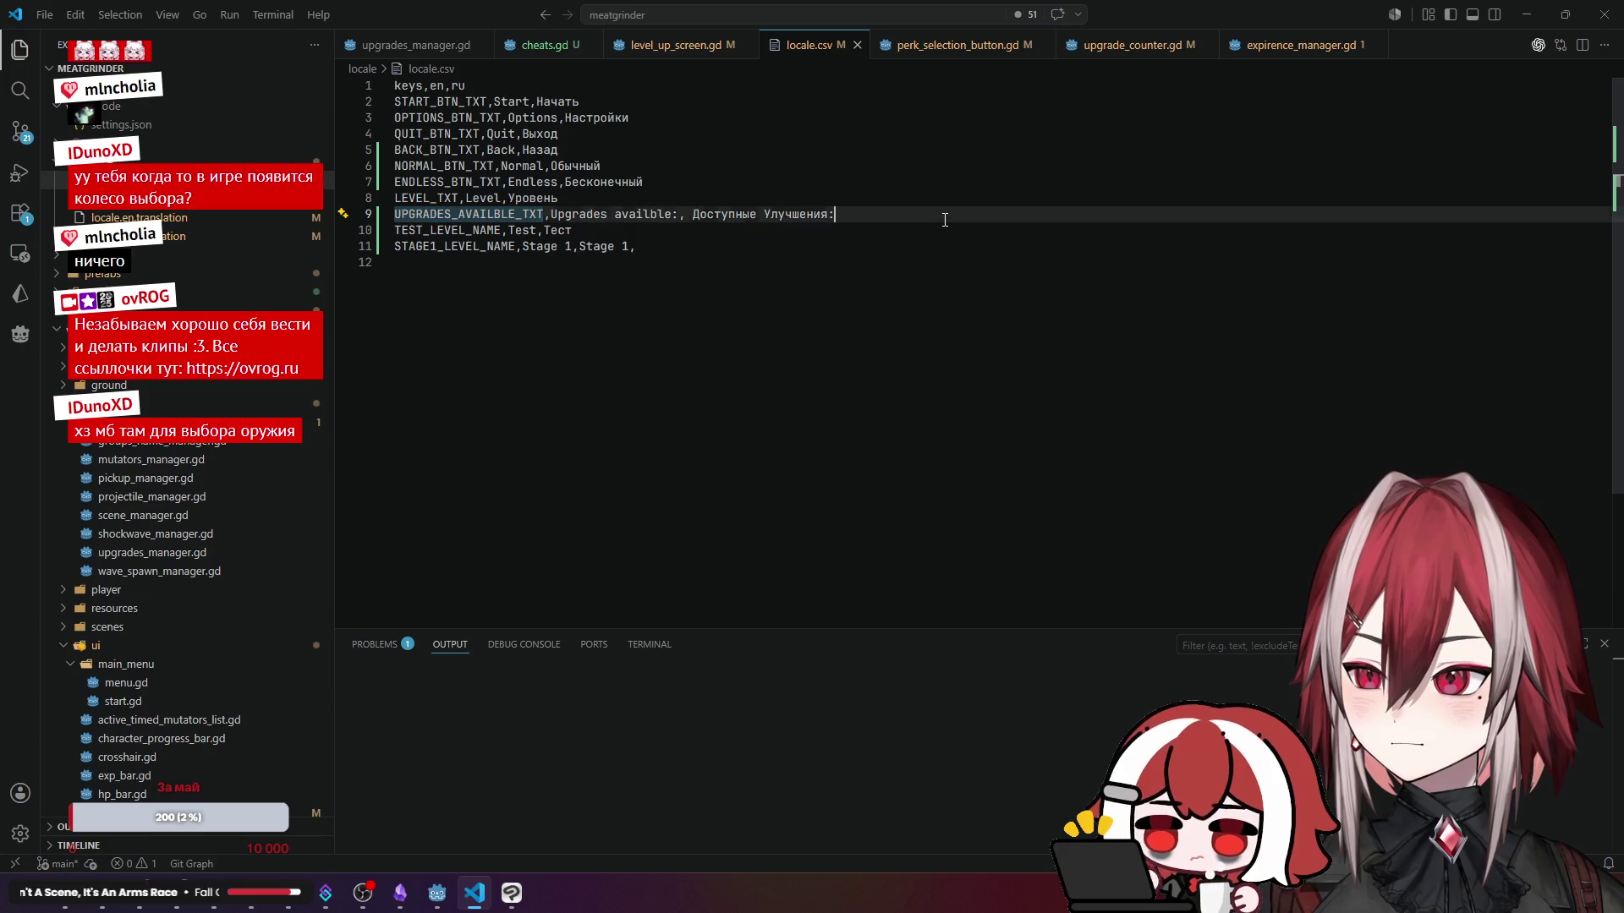
- Add a new last line to locale.csv for RMB_TXT with values RMB and ПКМ
click(945, 216)
key(Return)
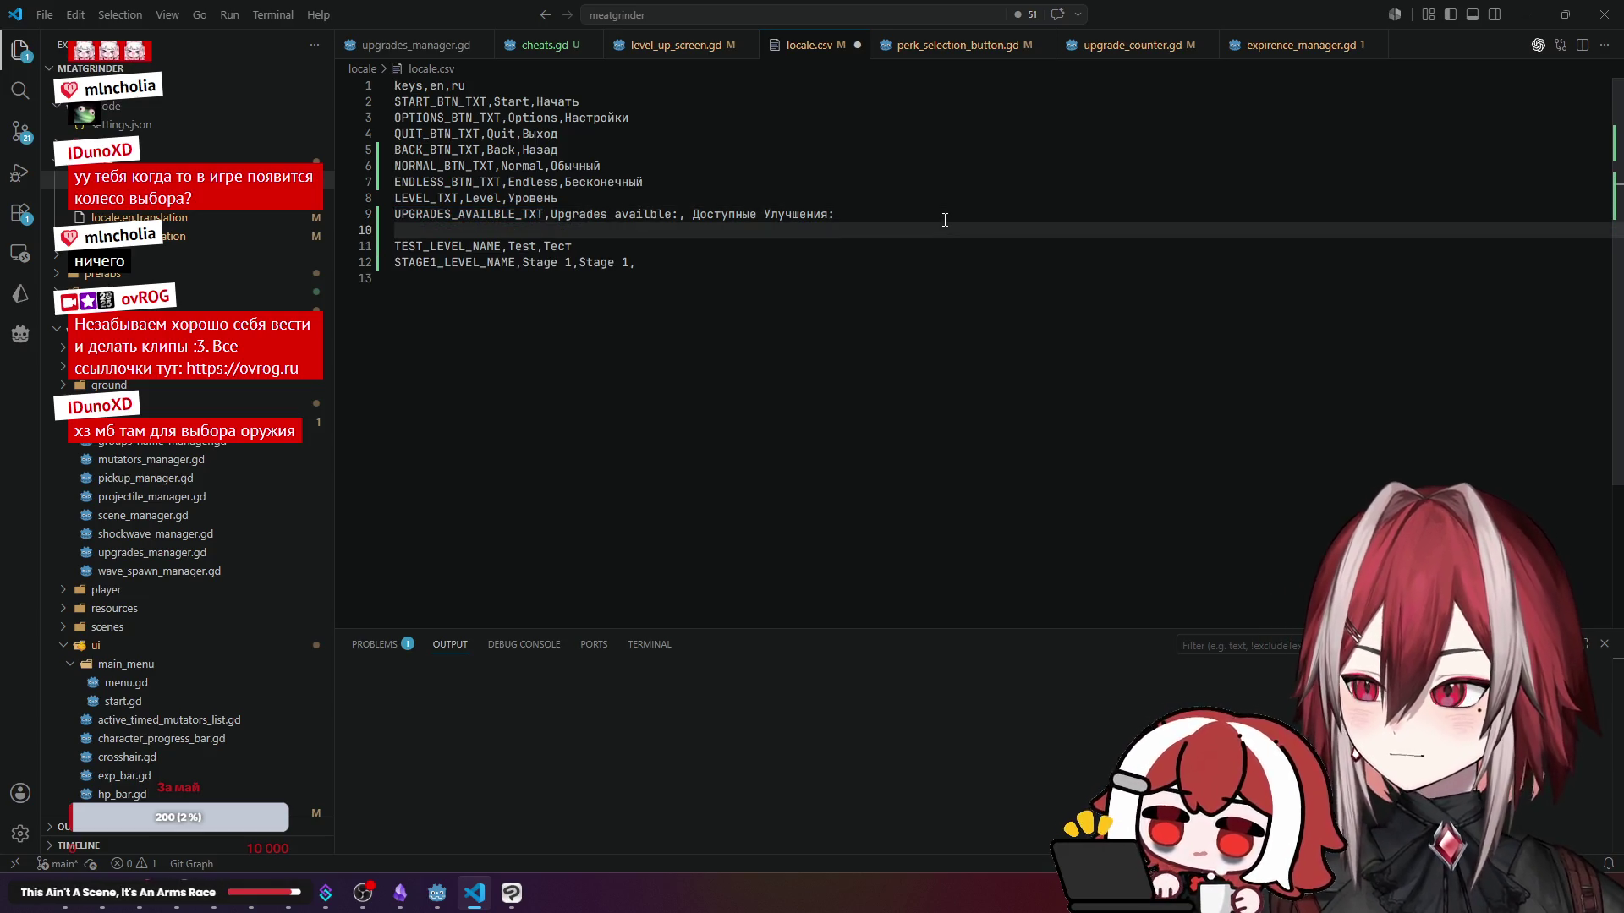
key(BackSpace)
click(750, 248)
key(Return)
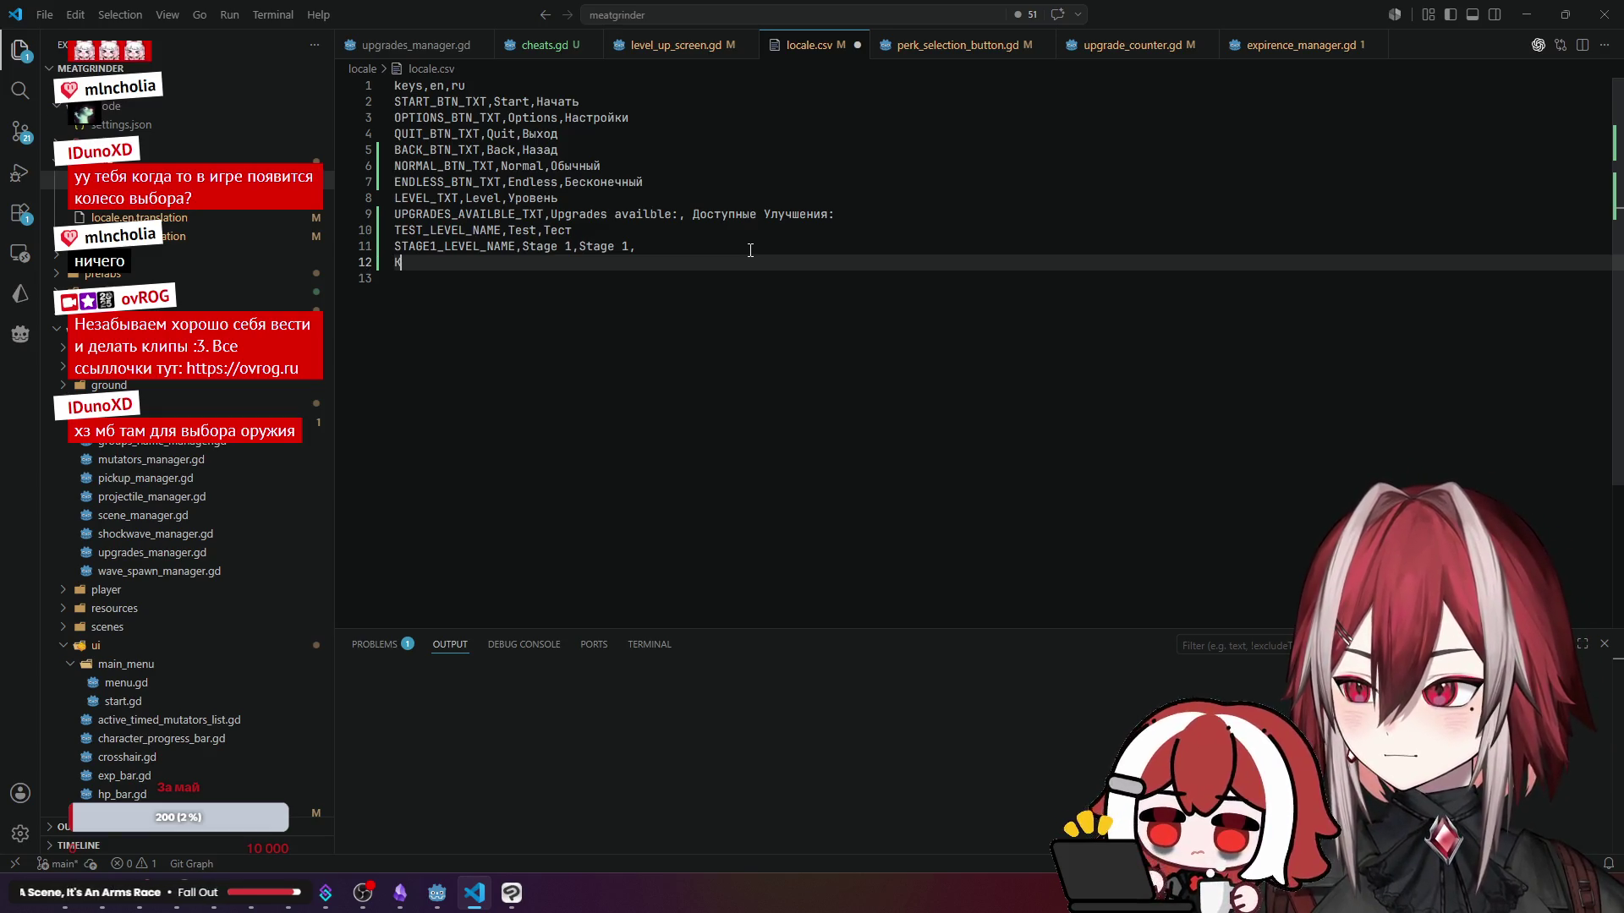
text(RMB)
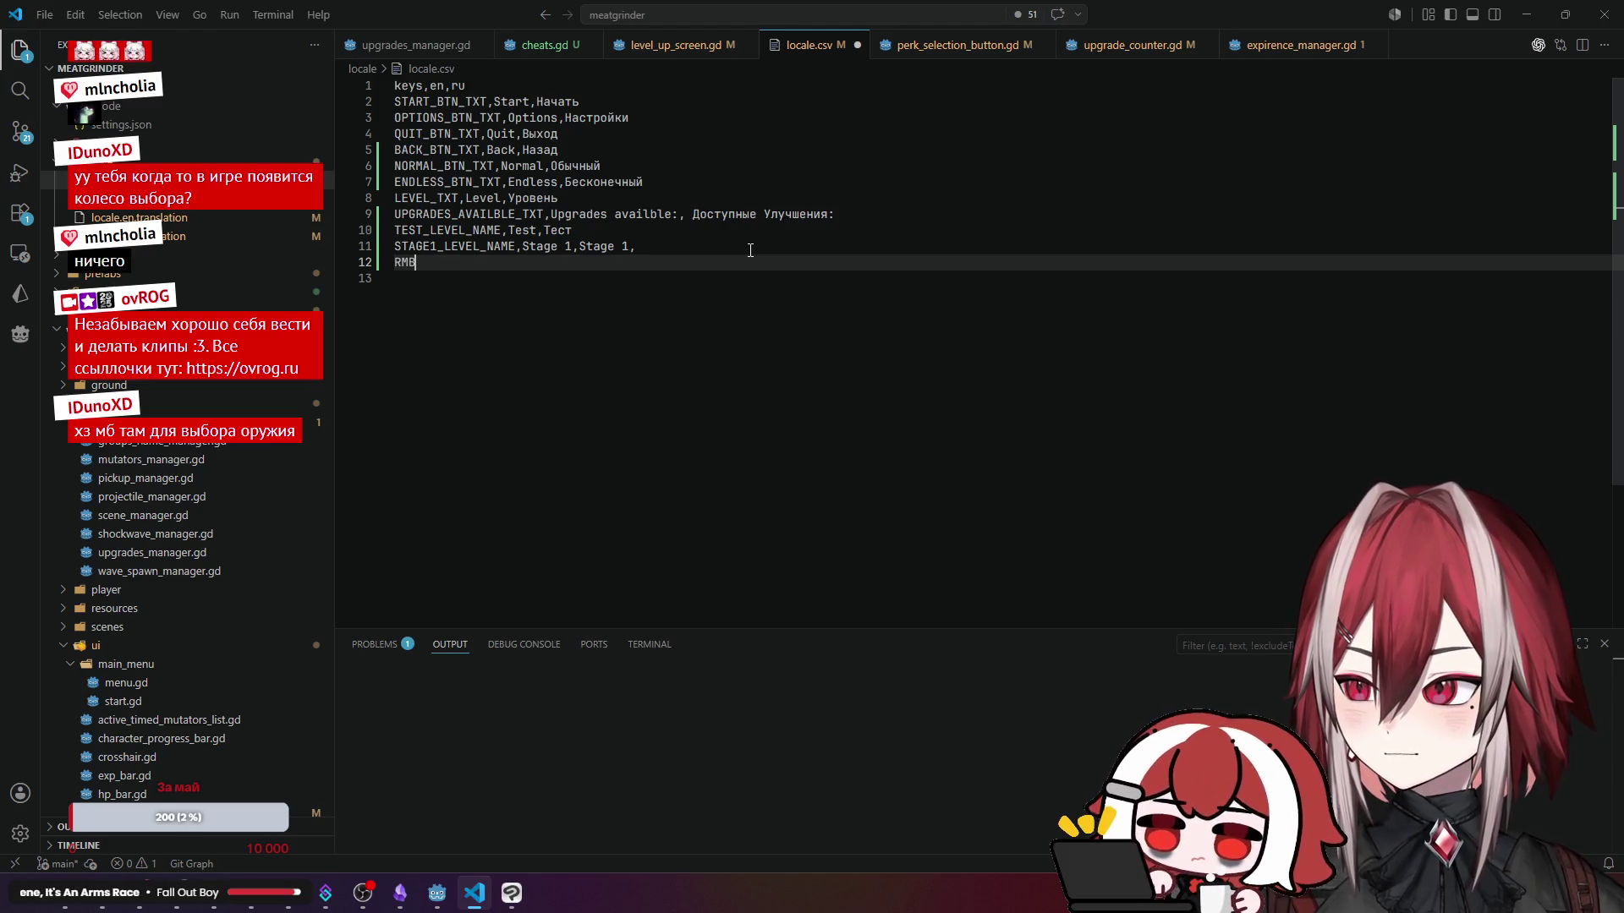
text(_TX)
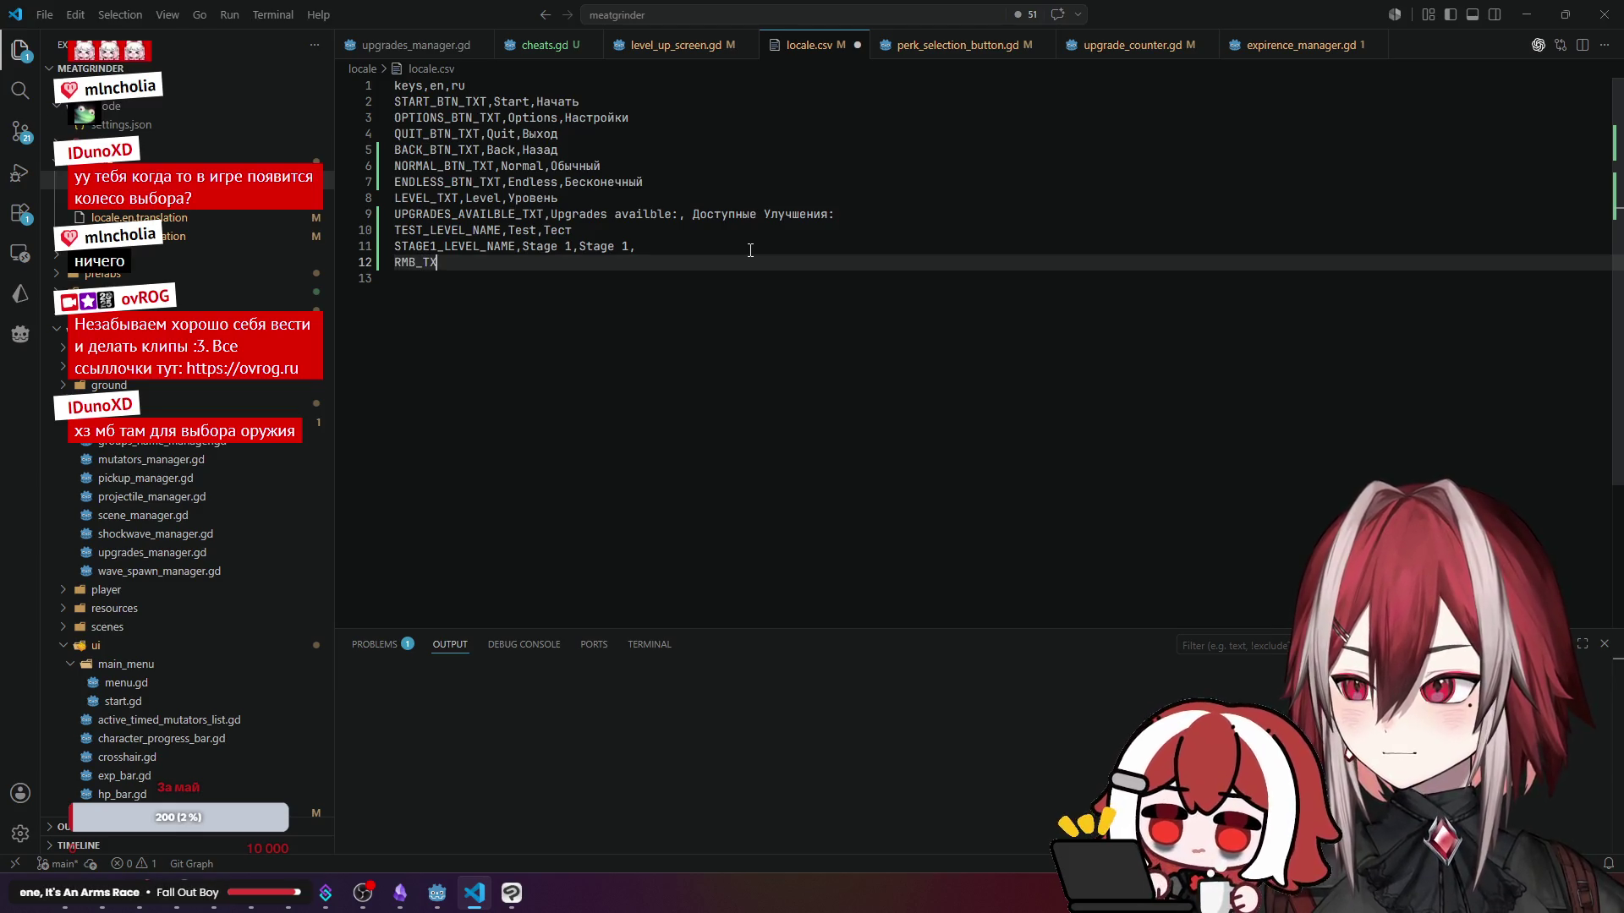
text(T, )
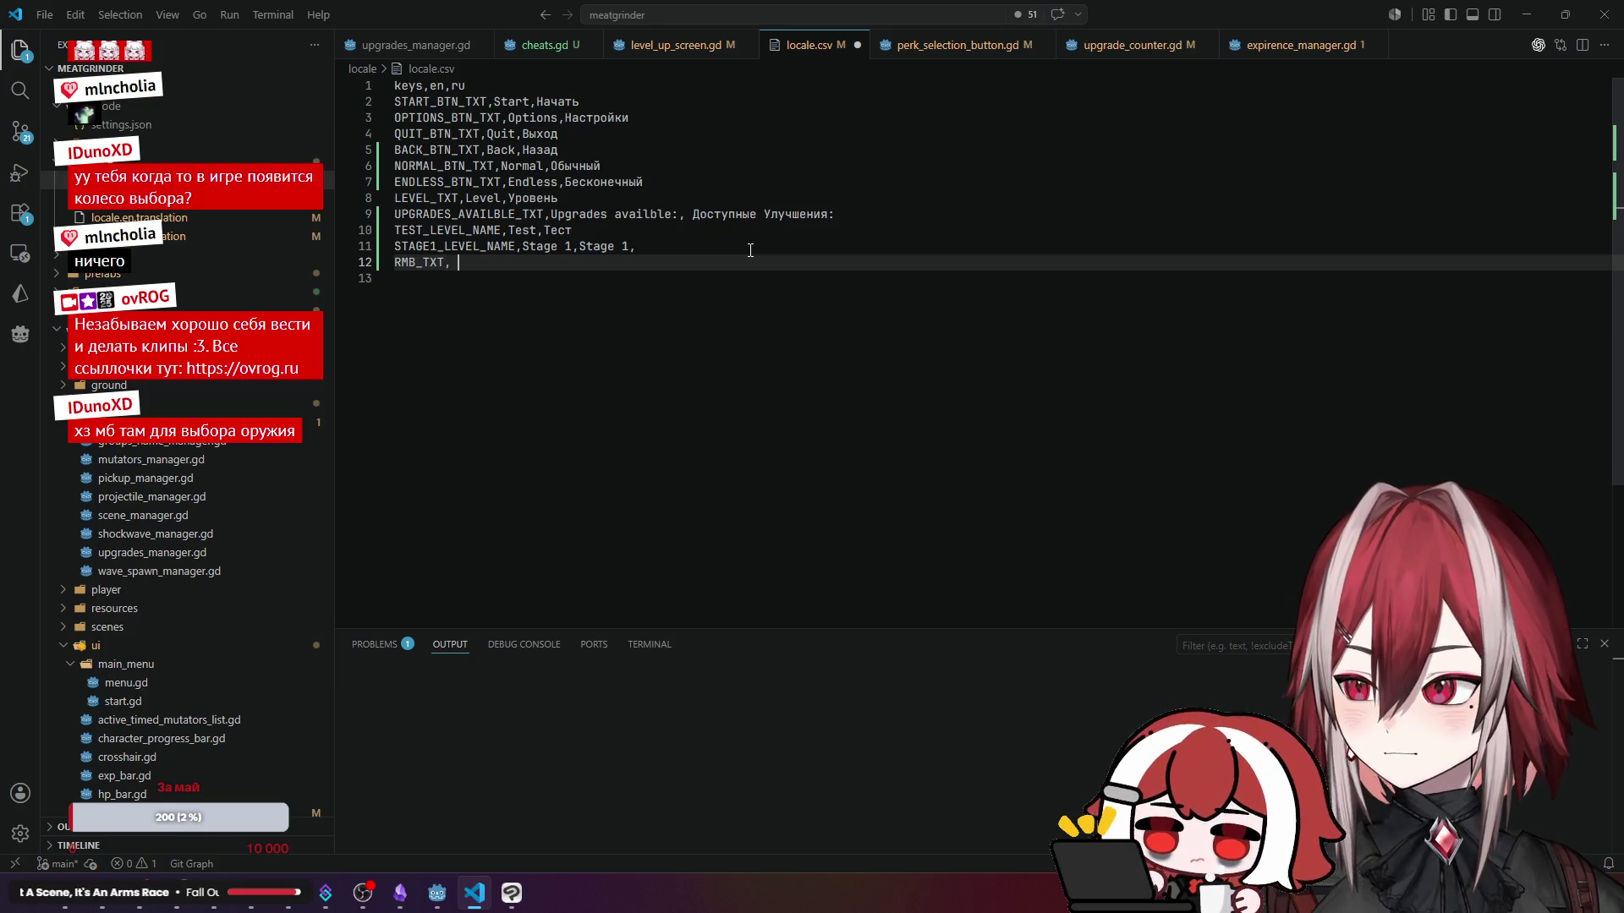
text(RMB)
key(Home)
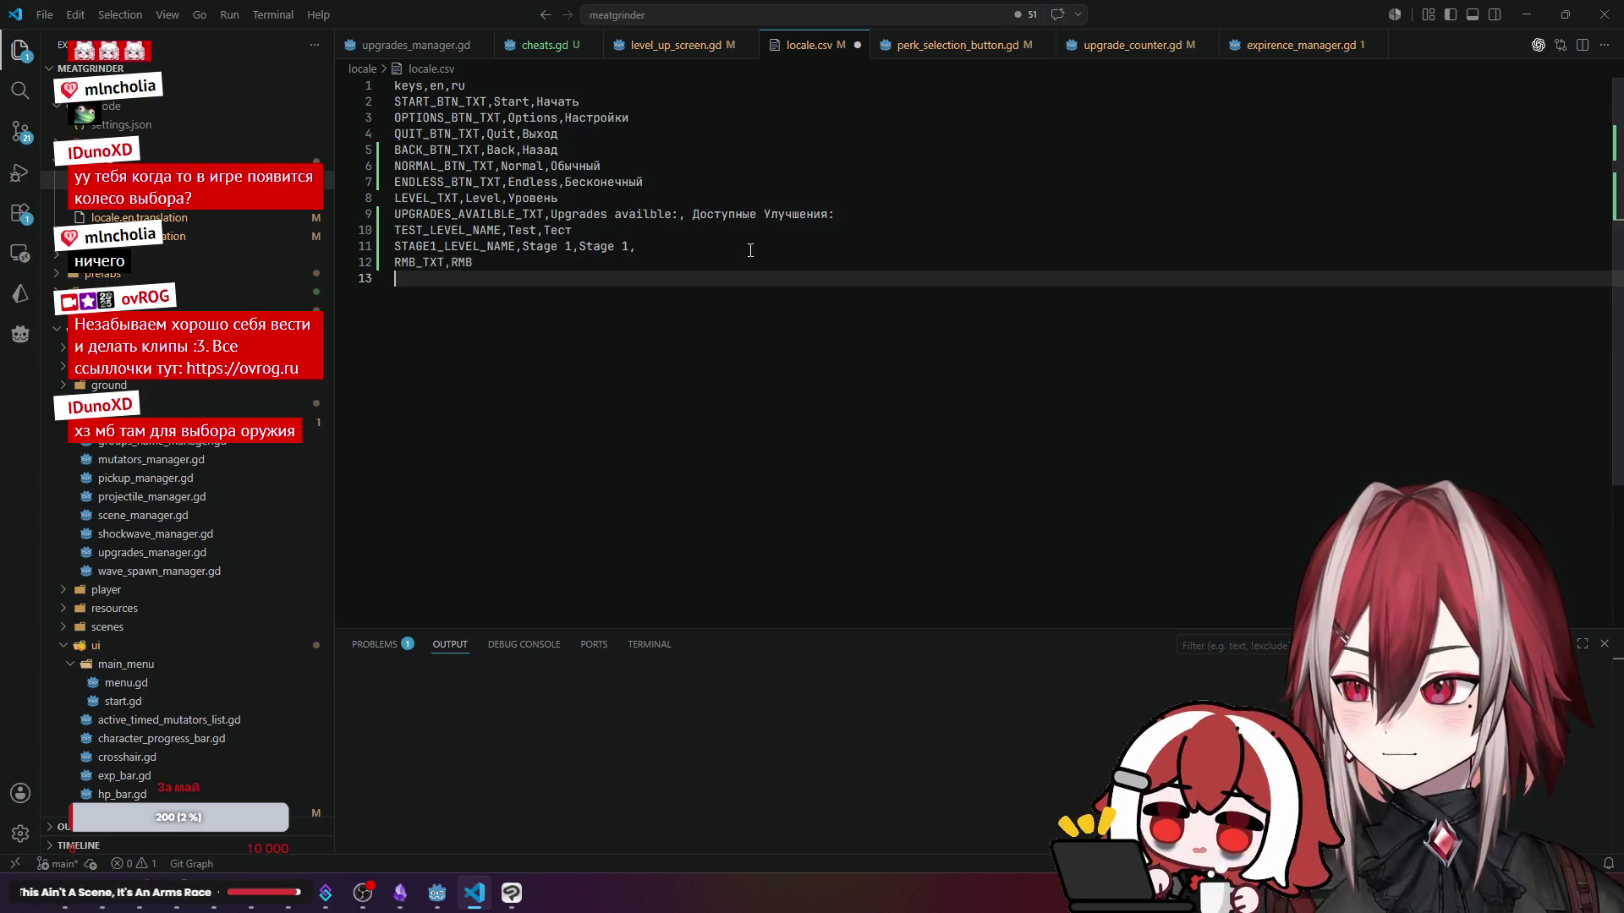
key(End)
key(ctrl+shift+Left)
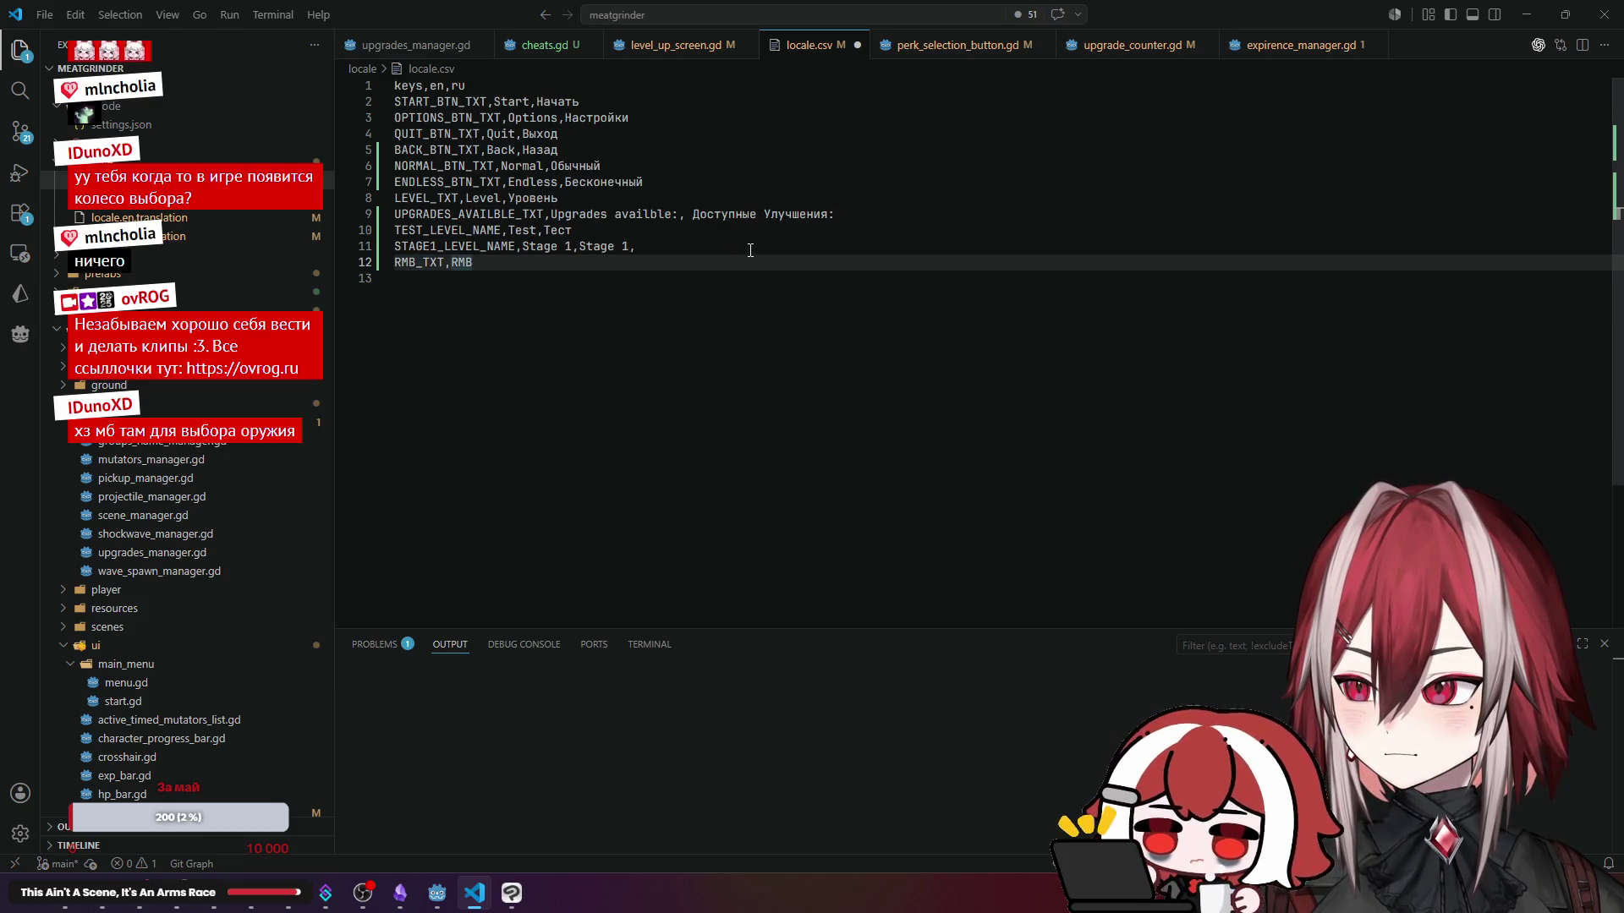
text(,)
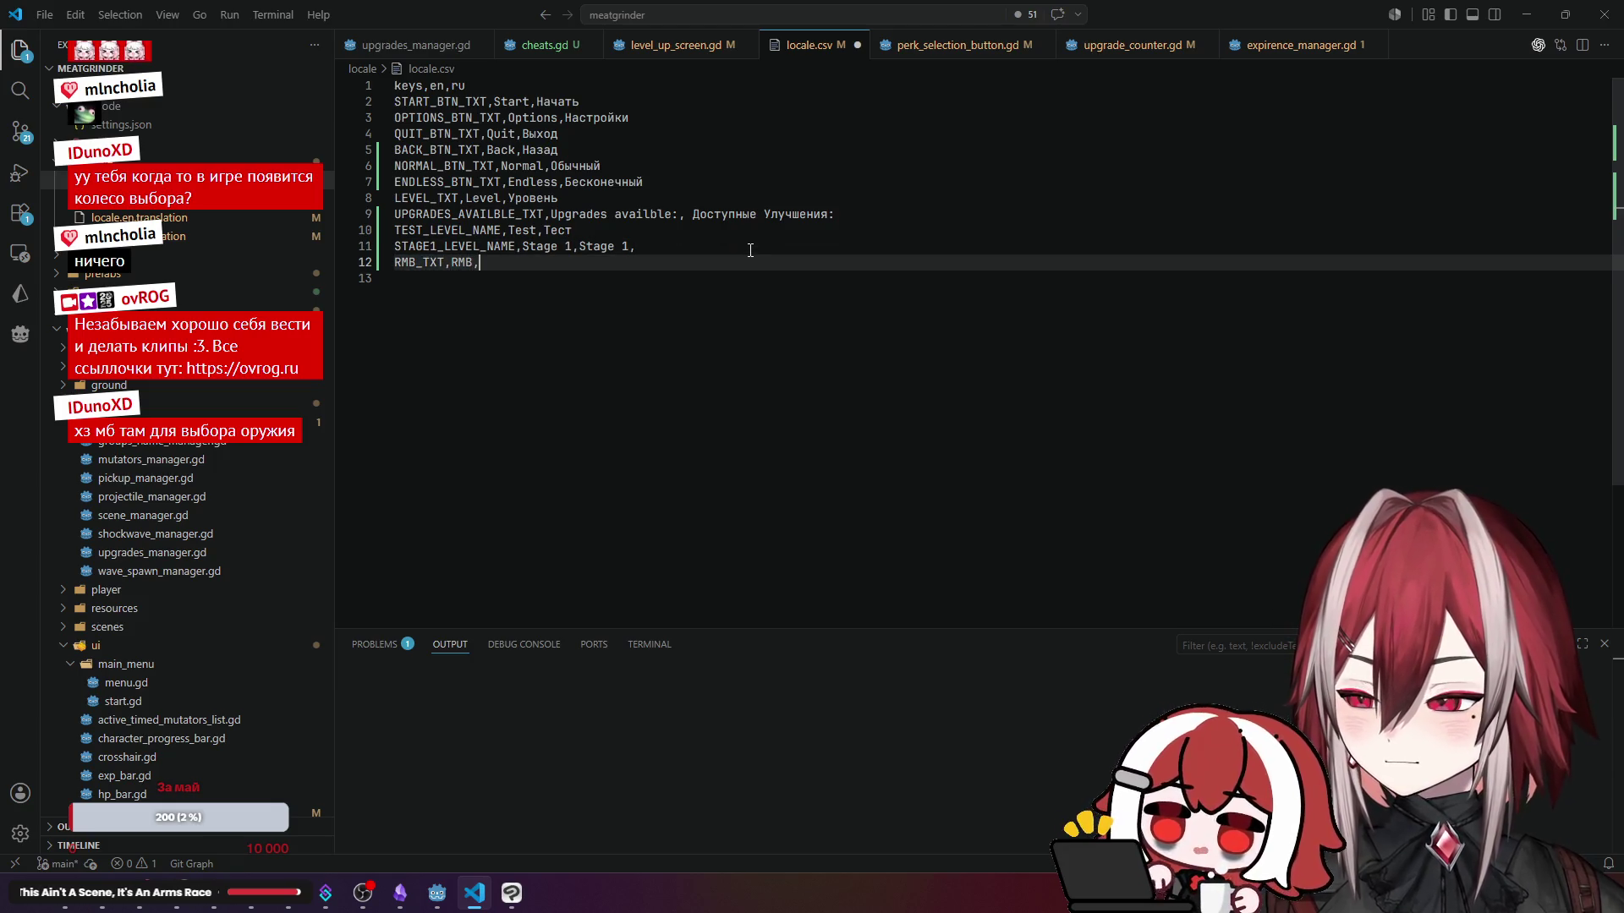
text(ПКМ)
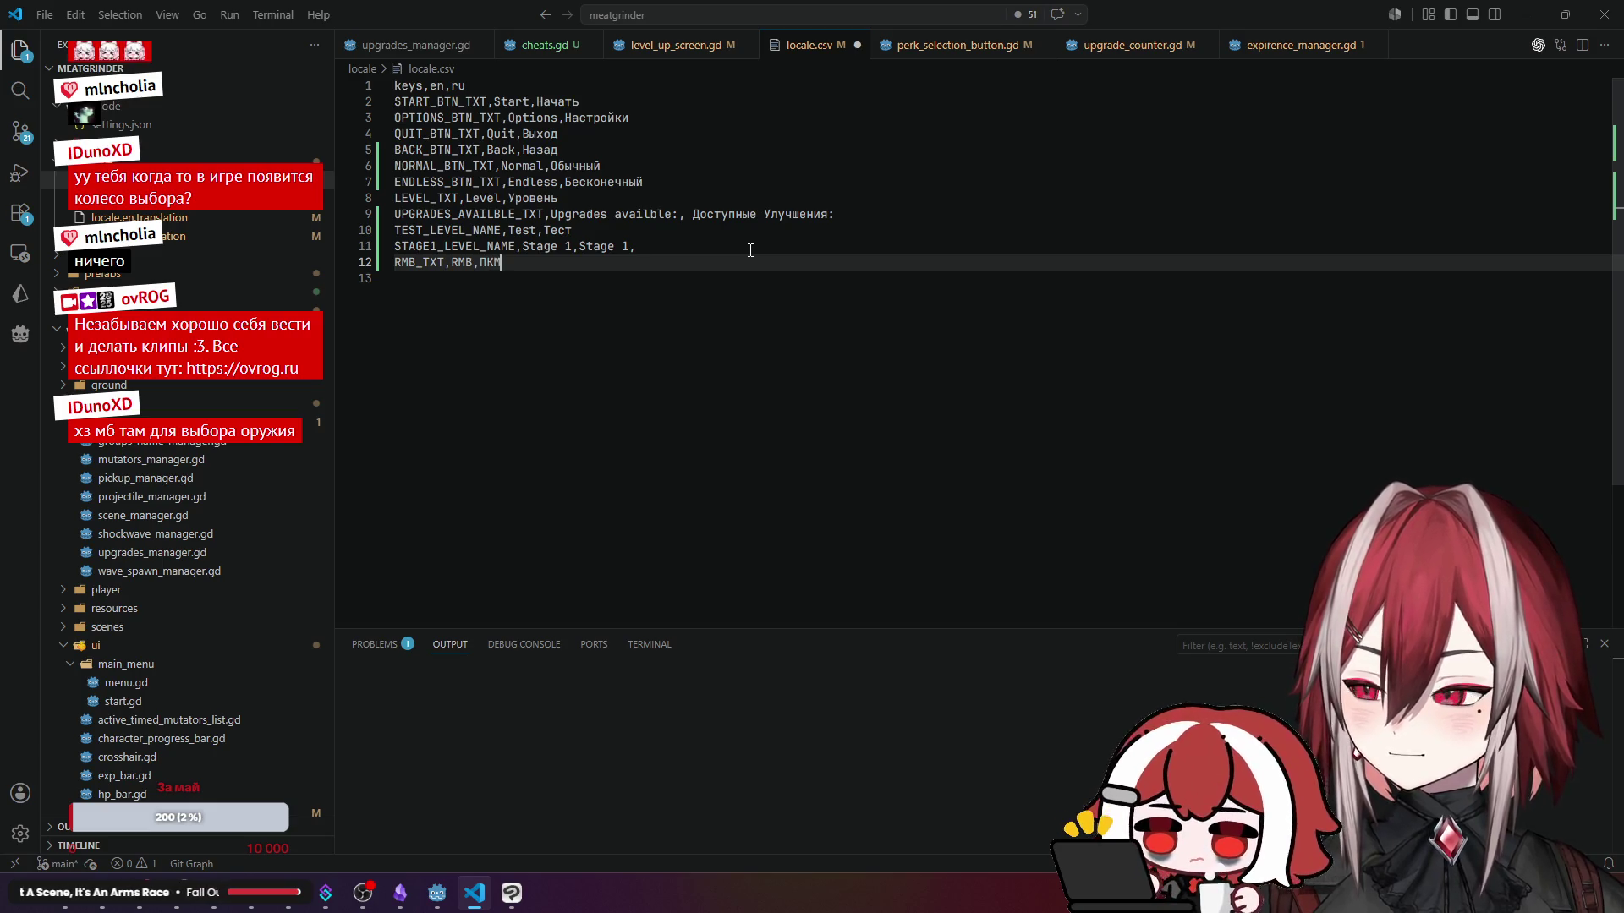
- Dismiss the missing-formatter notice and copy the RMB_TXT key name
click(649, 302)
key(shift+alt+f)
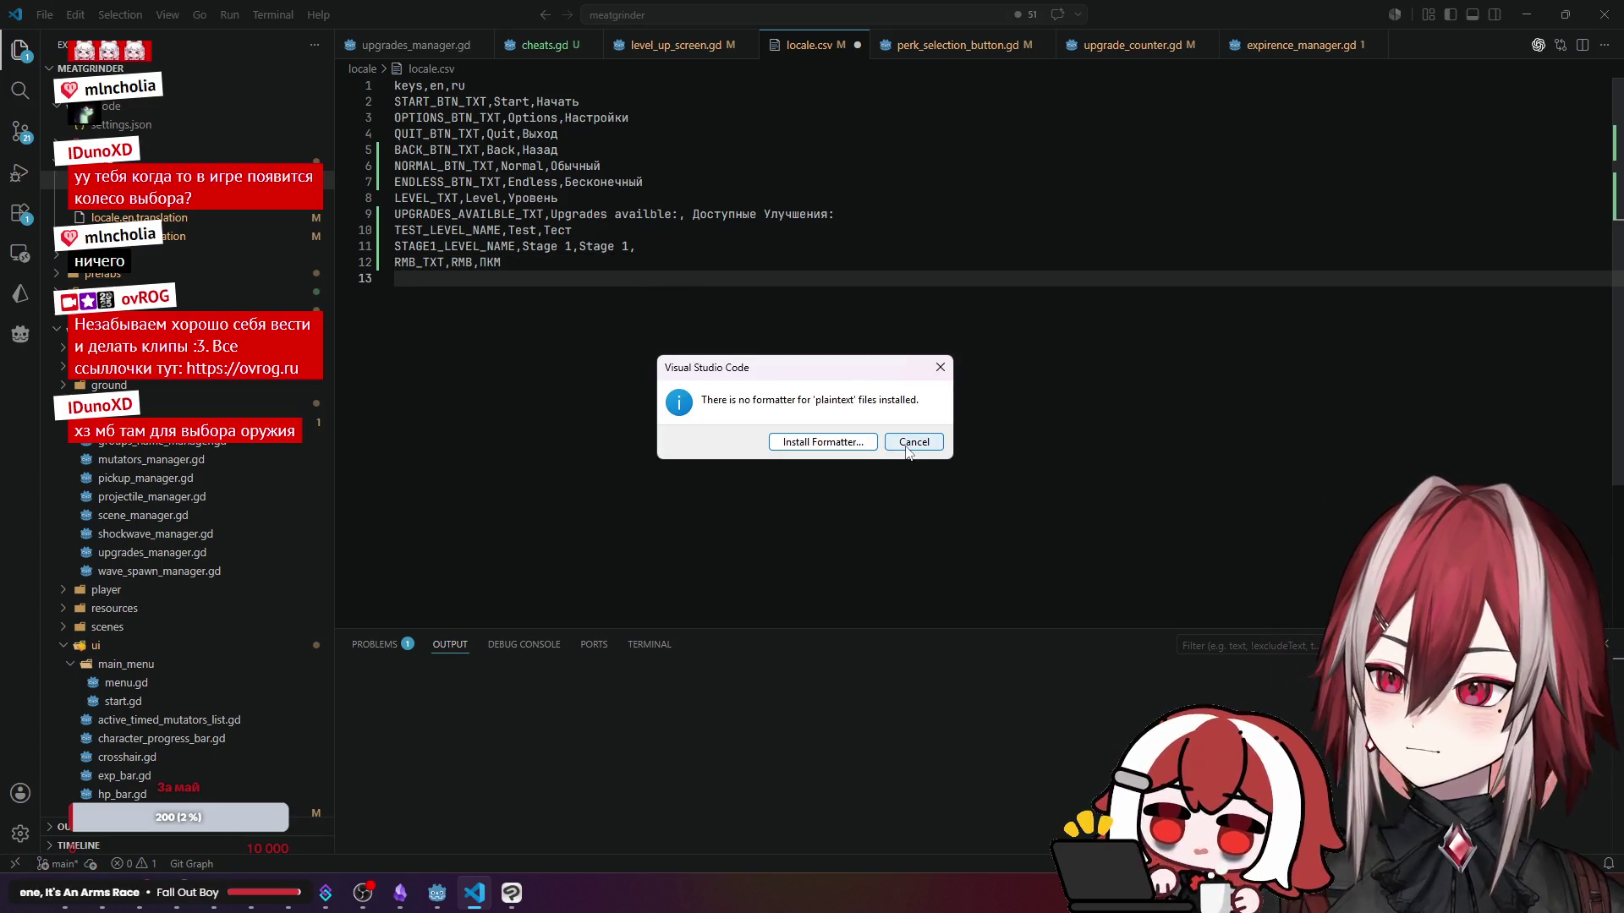
click(912, 441)
double_click(443, 265)
key(ctrl+c)
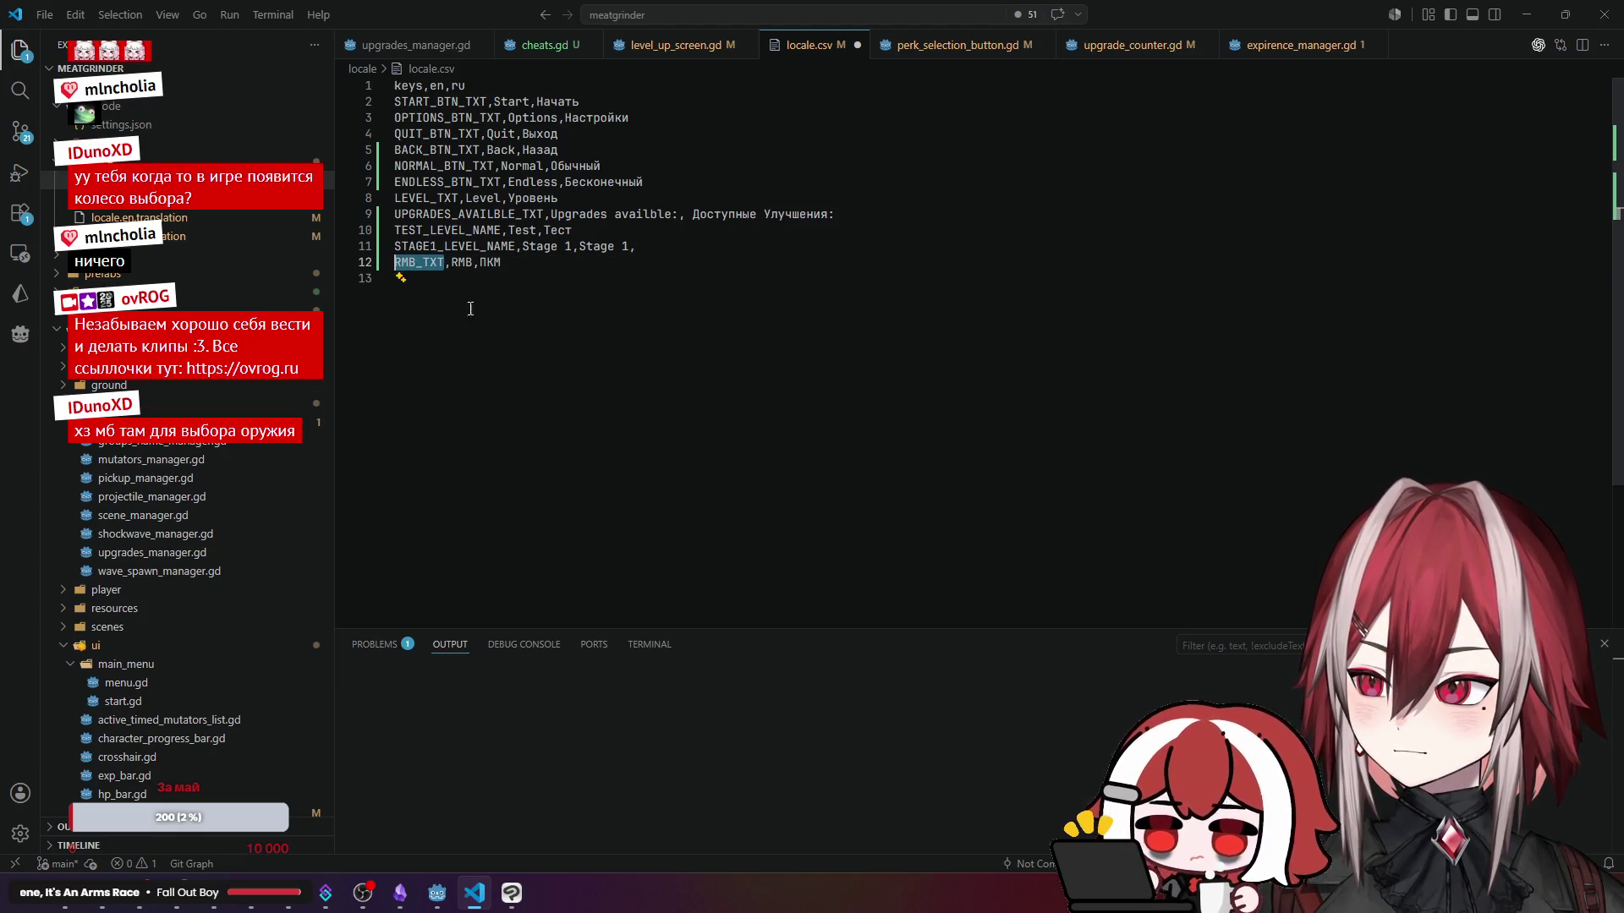
key(alt+Tab)
- Change the Key_info label text from (RMB) to (RMB_TXT) and save the in_game_ui scene
double_click(1334, 220)
key(ctrl+v)
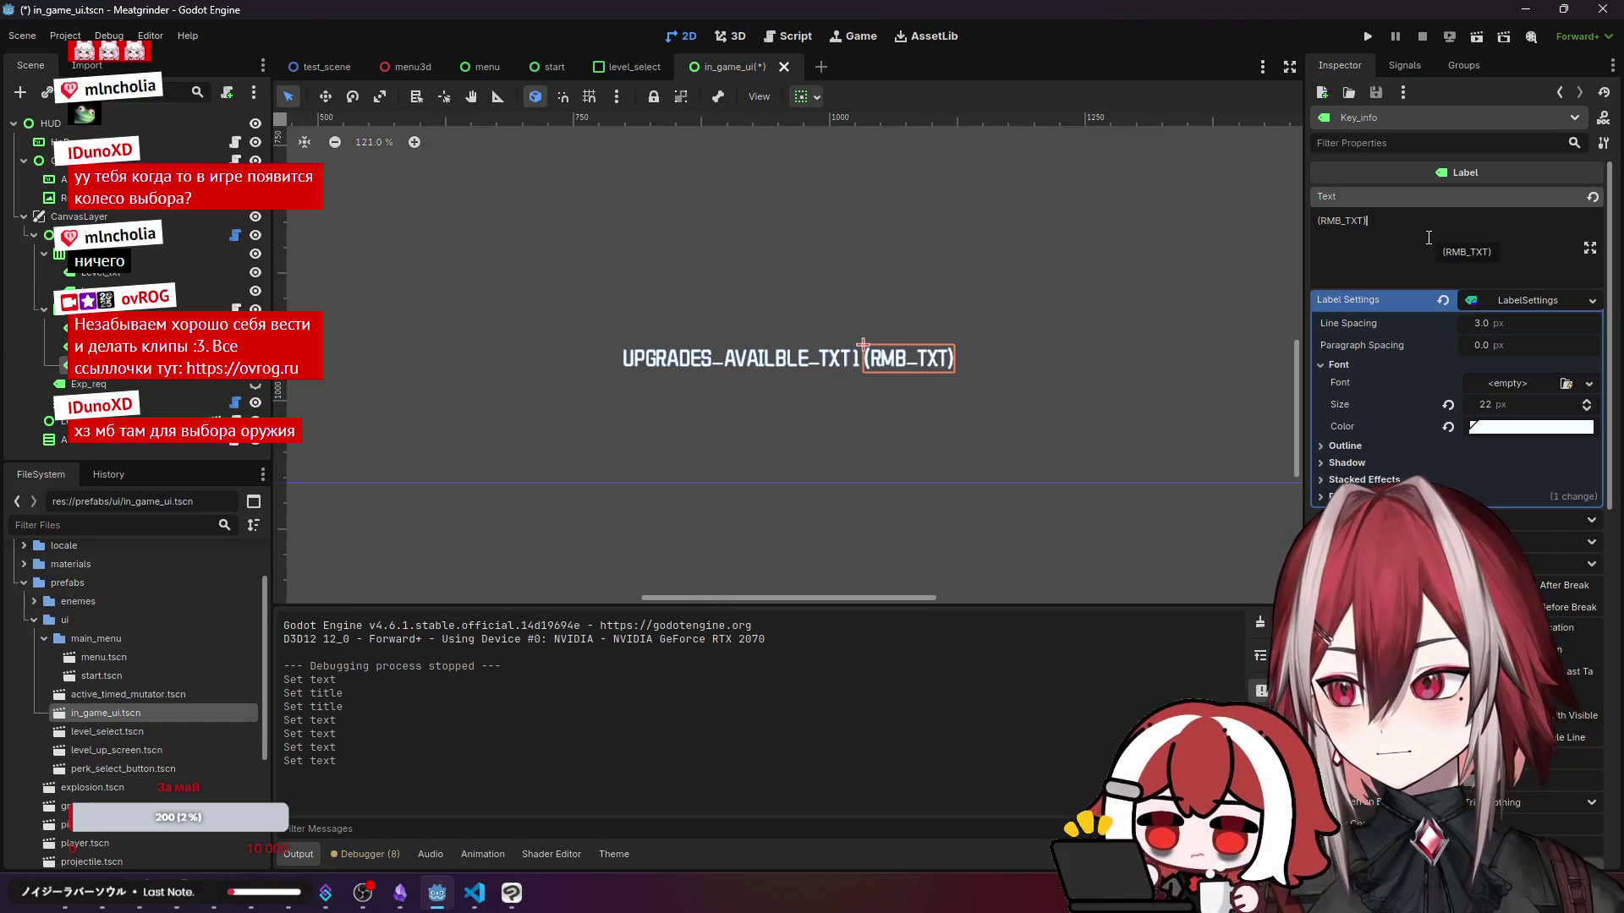
key(ctrl+s)
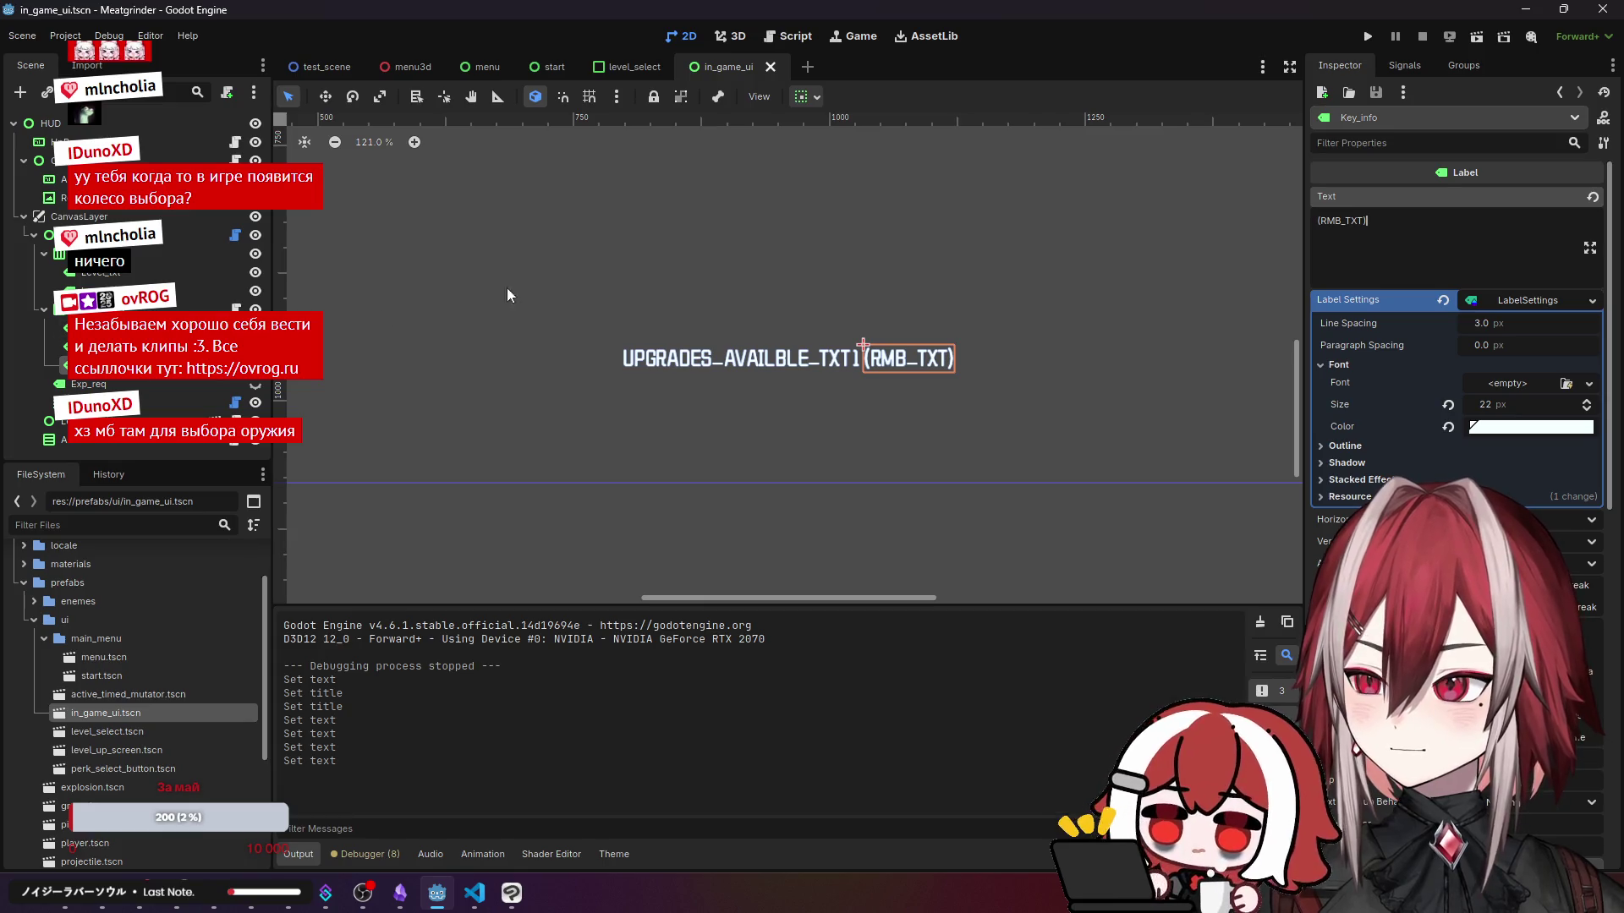
scroll(479, 300, down, 3)
drag(533, 290, 883, 398)
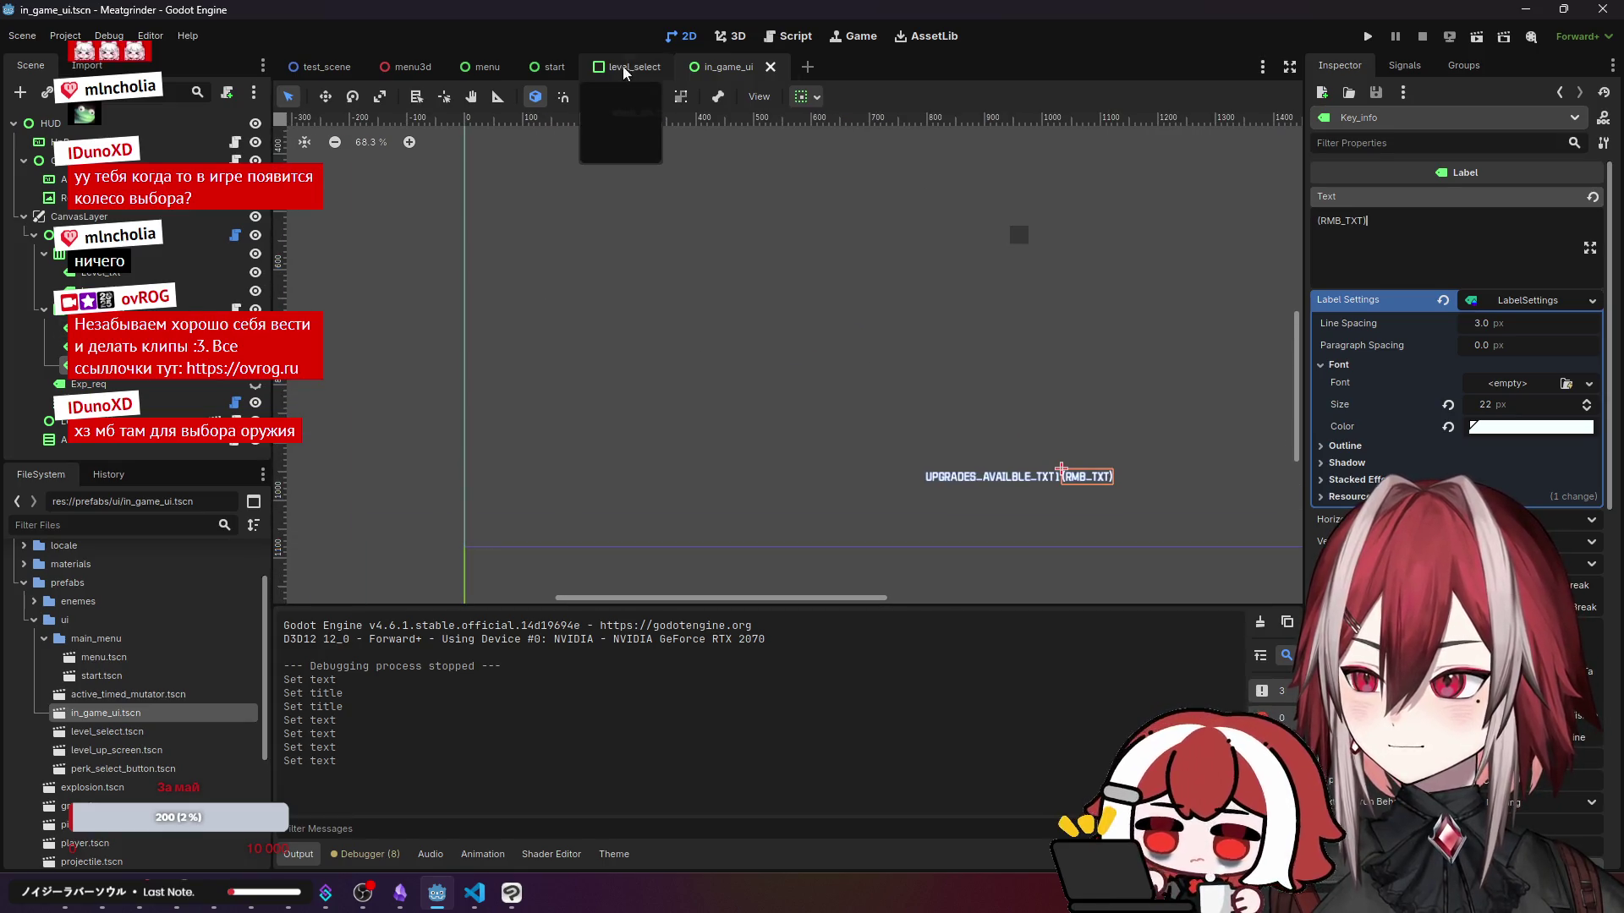
- Reimport res://locale/locale.csv from the Import dock so the new keys load
click(327, 69)
scroll(99, 617, up, 3)
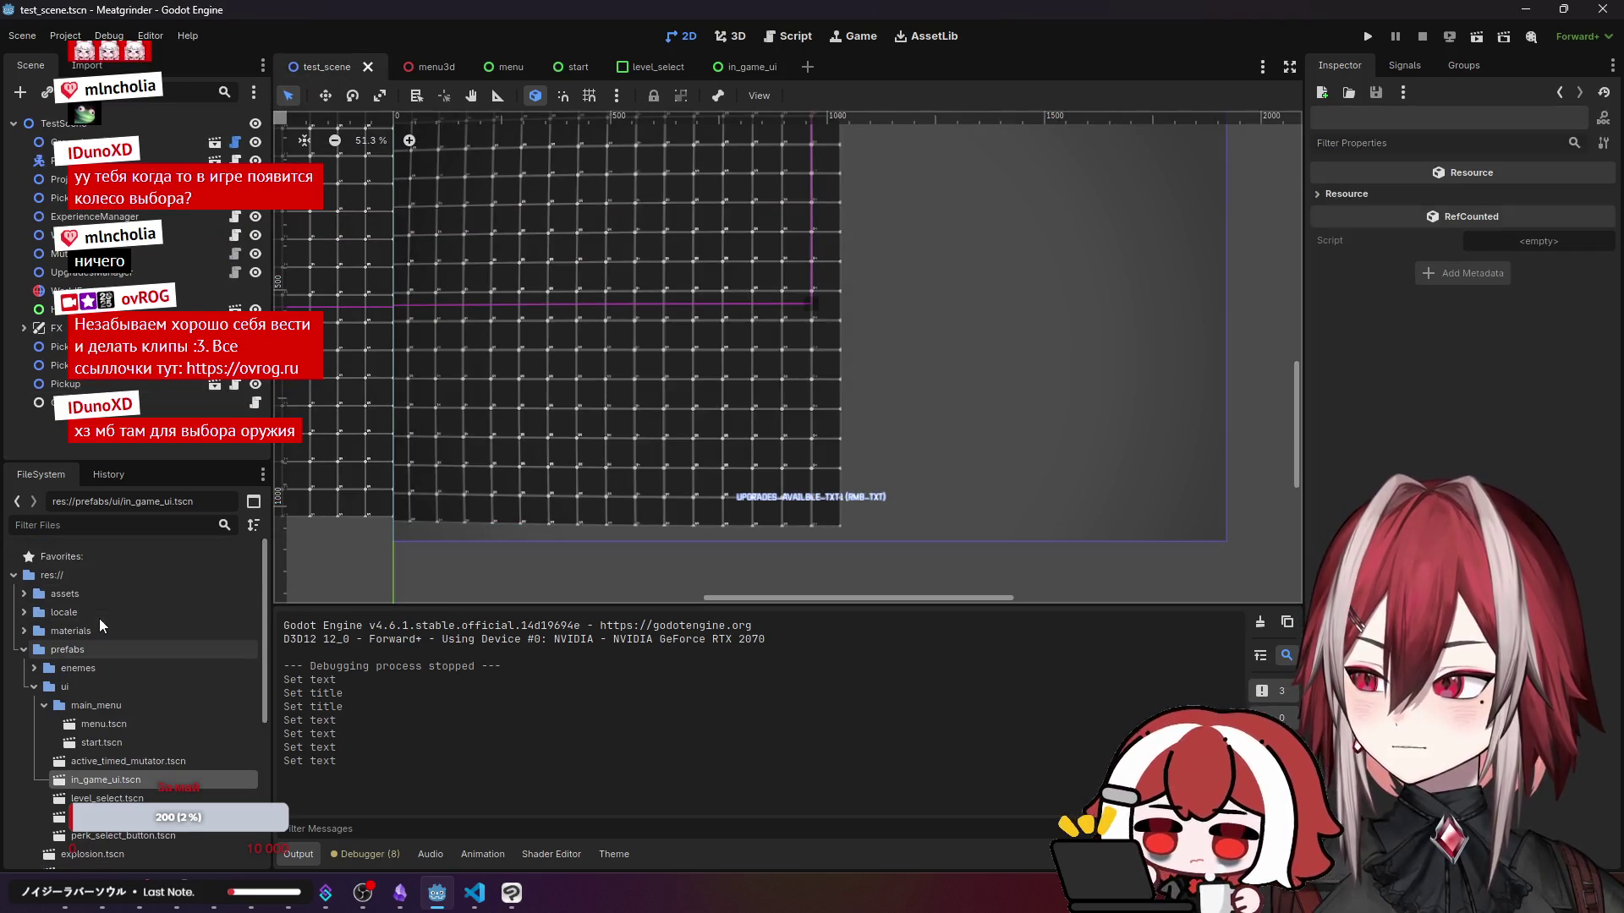
double_click(46, 613)
click(63, 632)
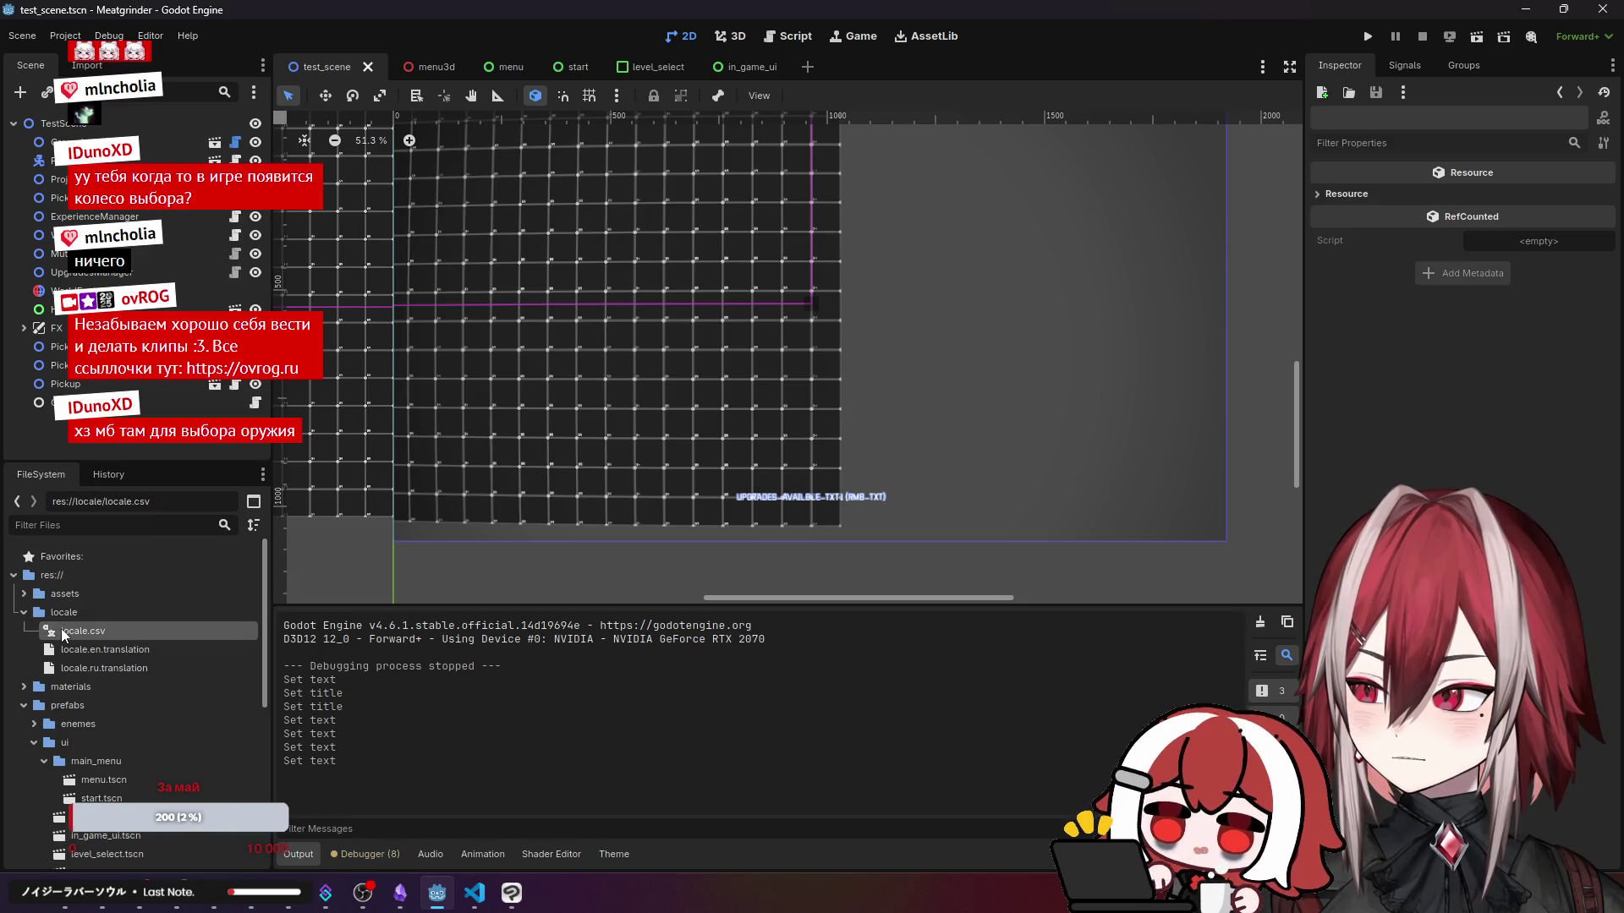
click(87, 65)
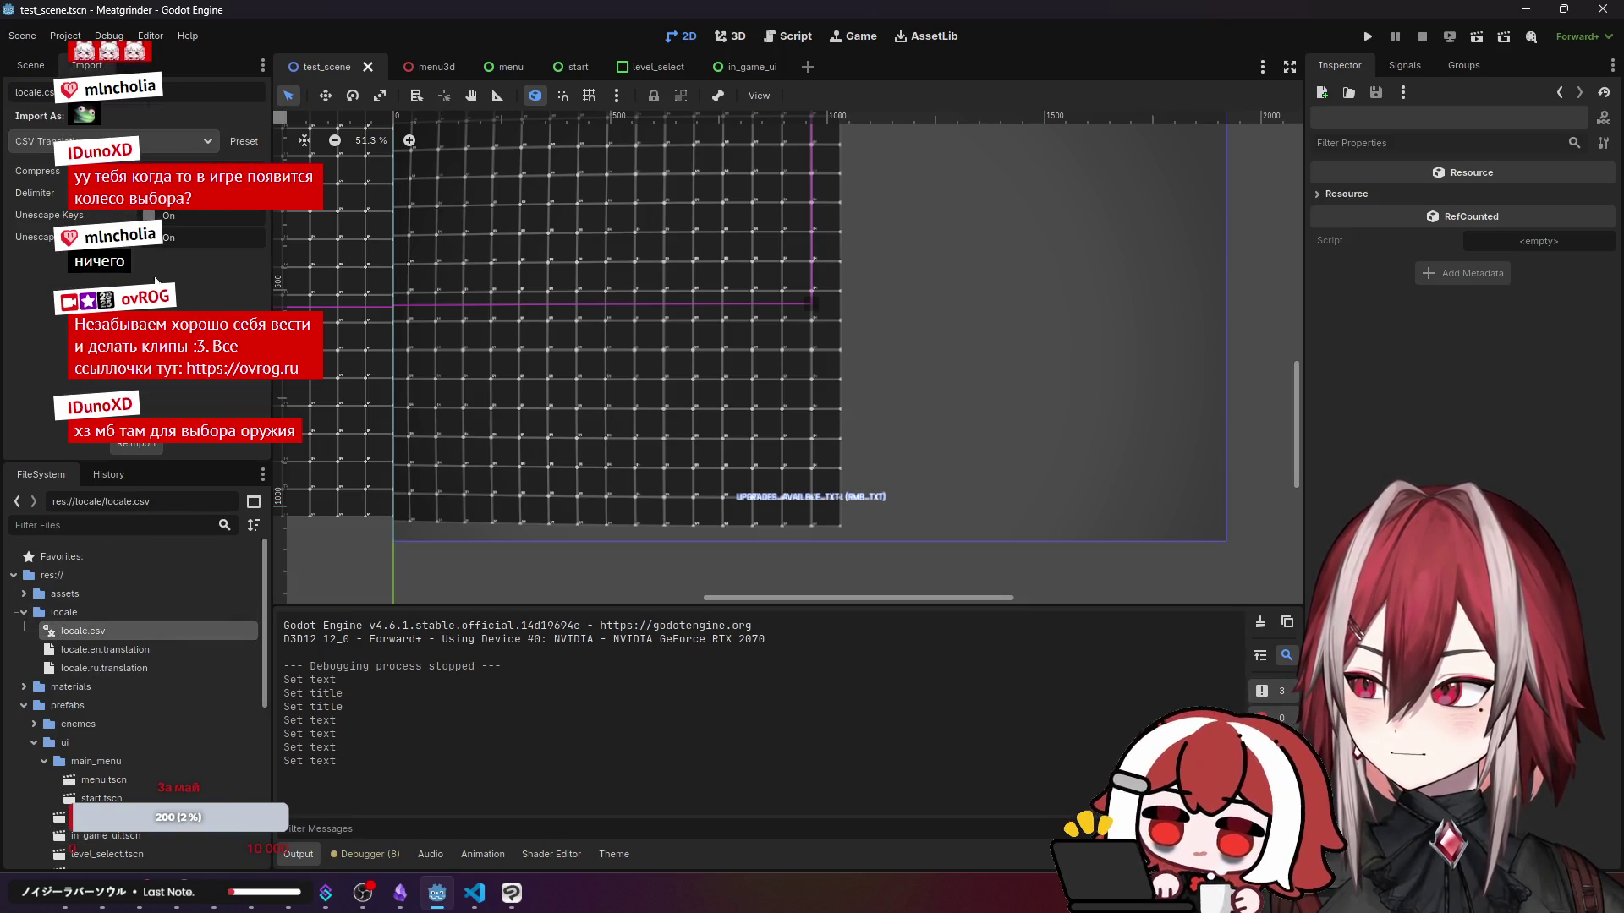
click(151, 446)
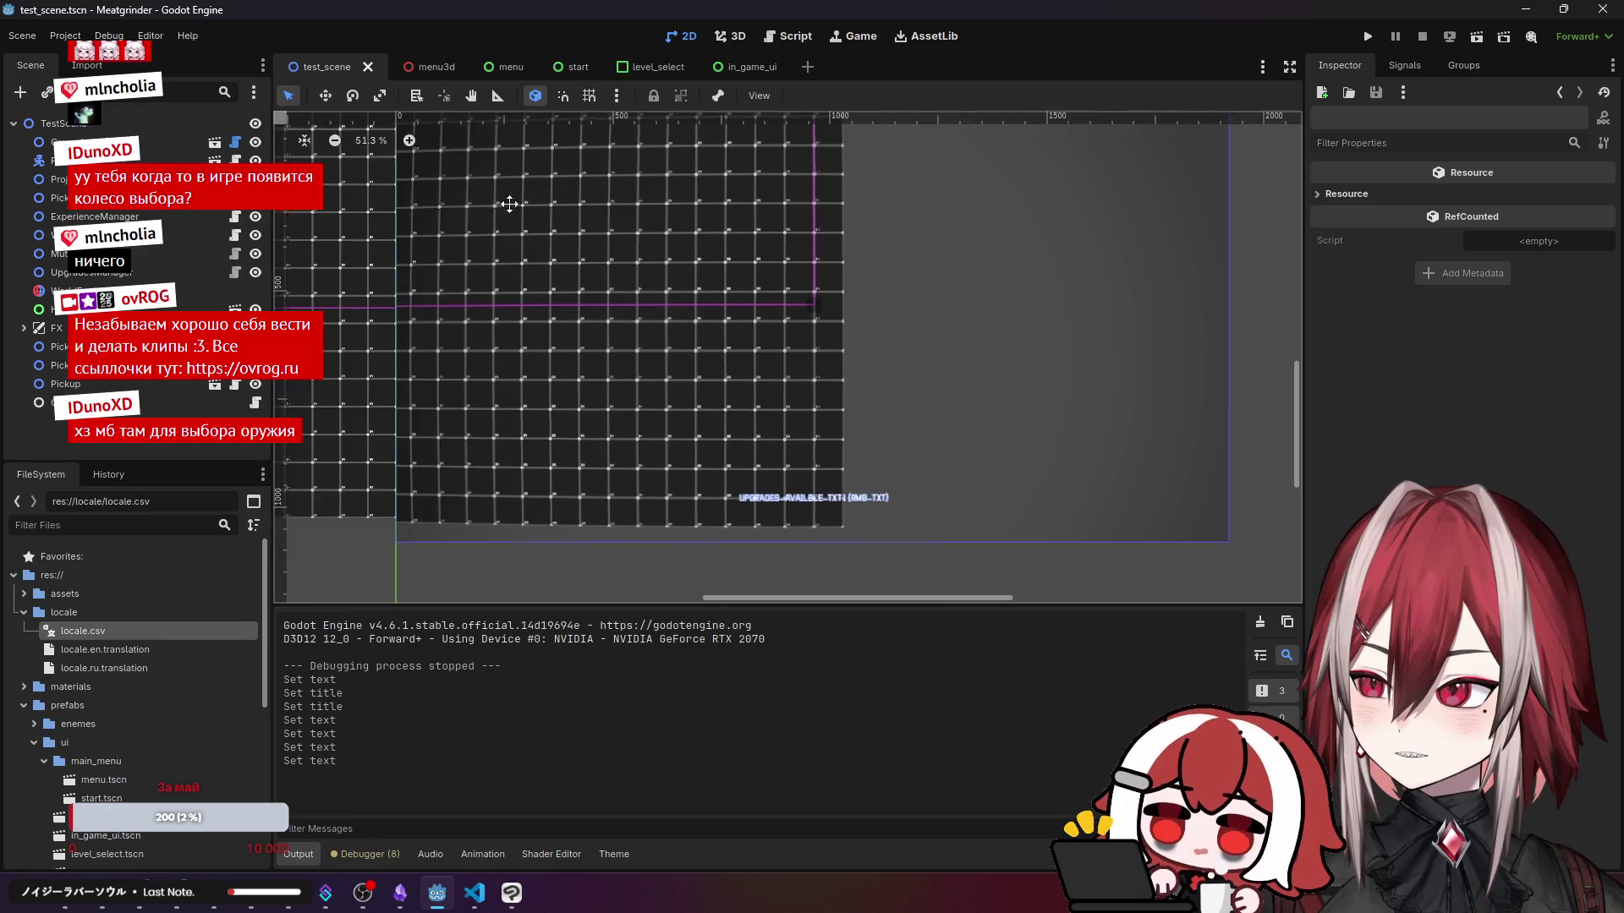
- Run the game to check the translated menus, then close it
click(1376, 37)
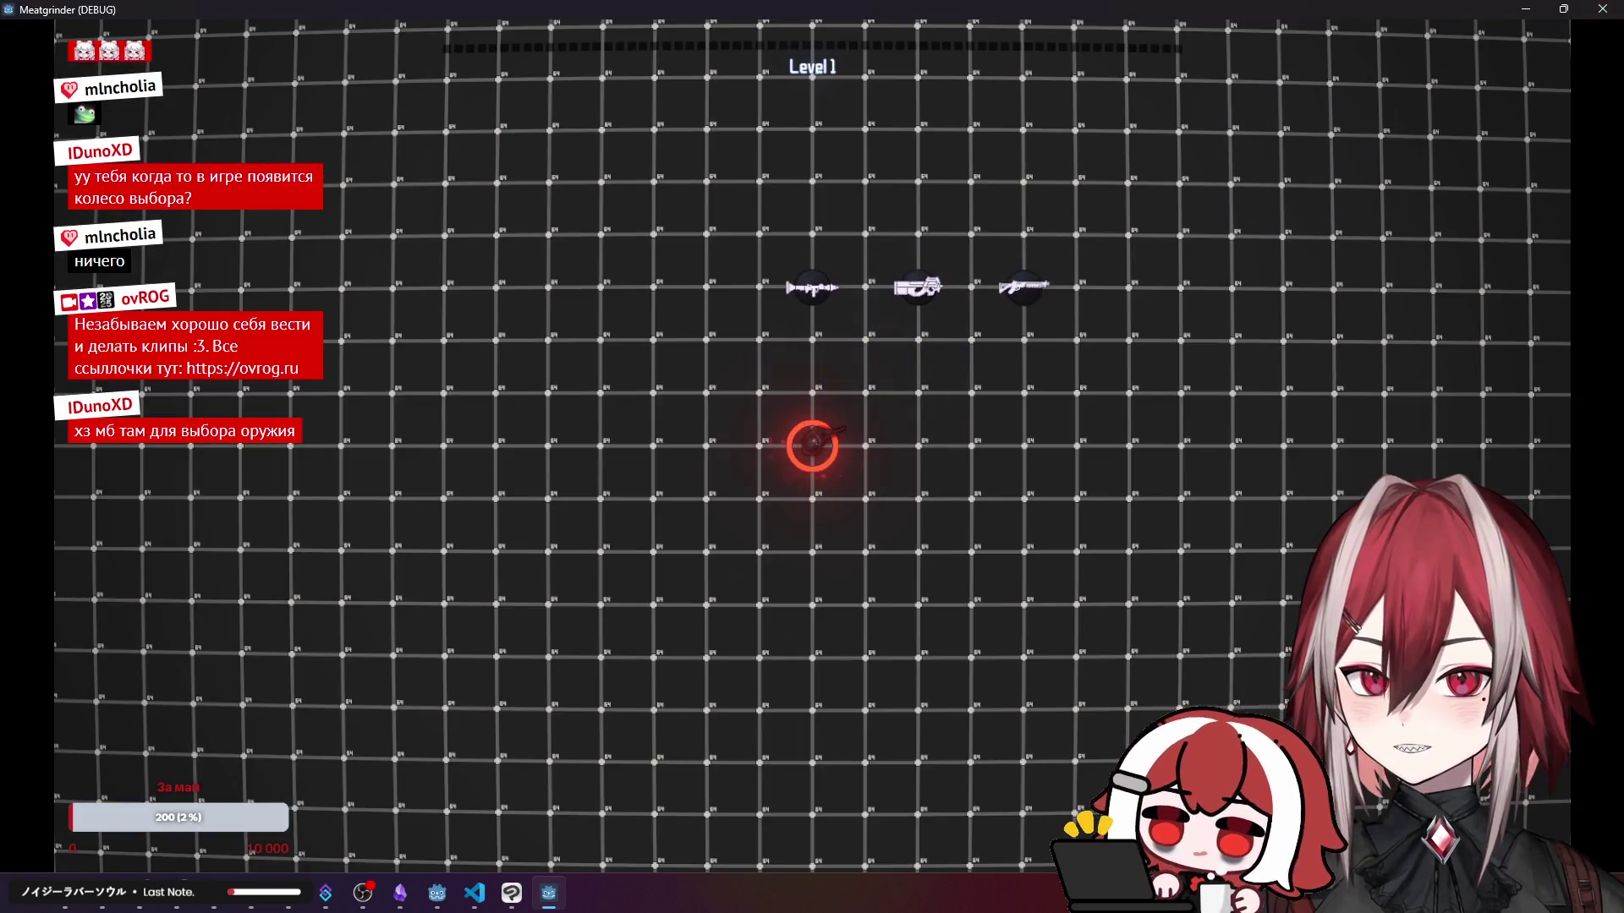
click(1603, 8)
click(1367, 36)
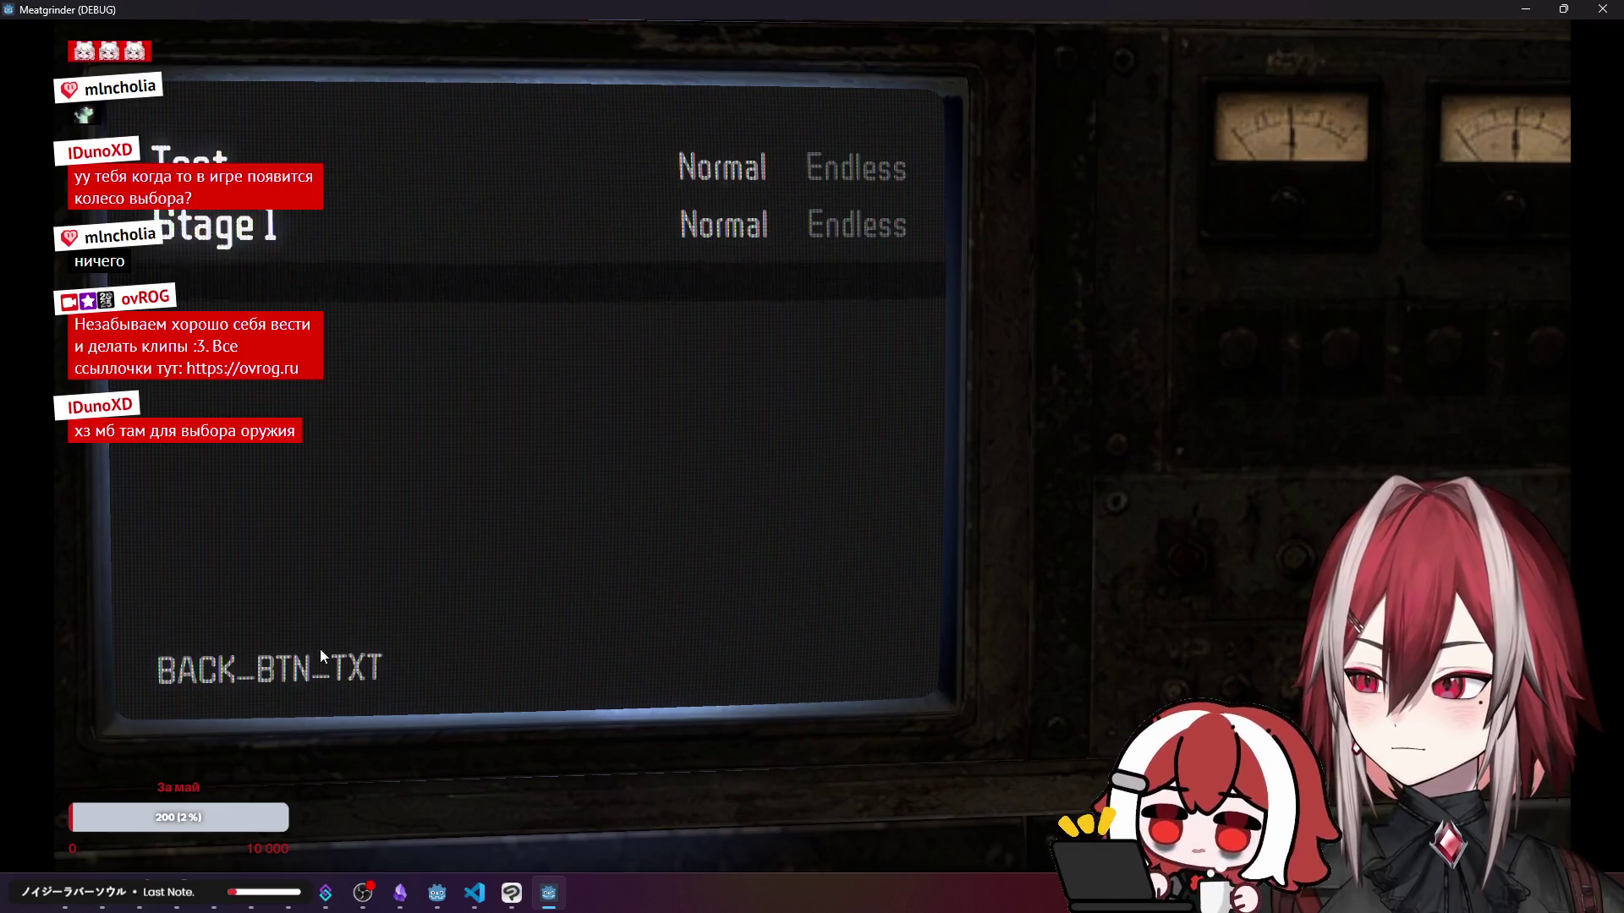
click(1601, 9)
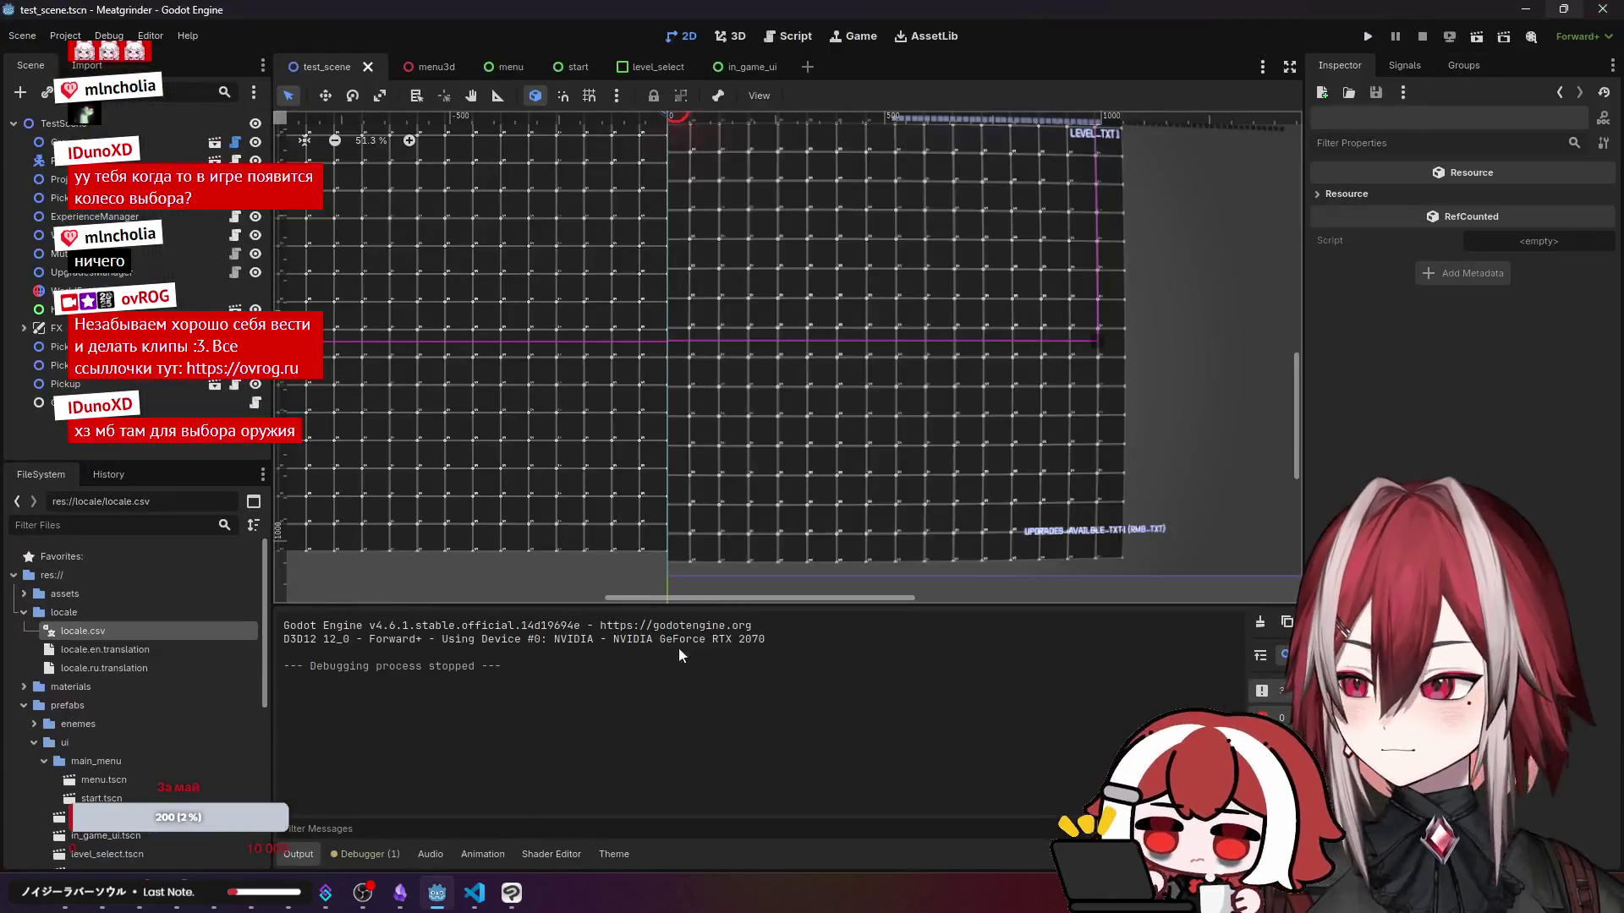
- Copy the BACK_BTN_TXT key from line 5 of locale.csv and return to Godot
click(474, 894)
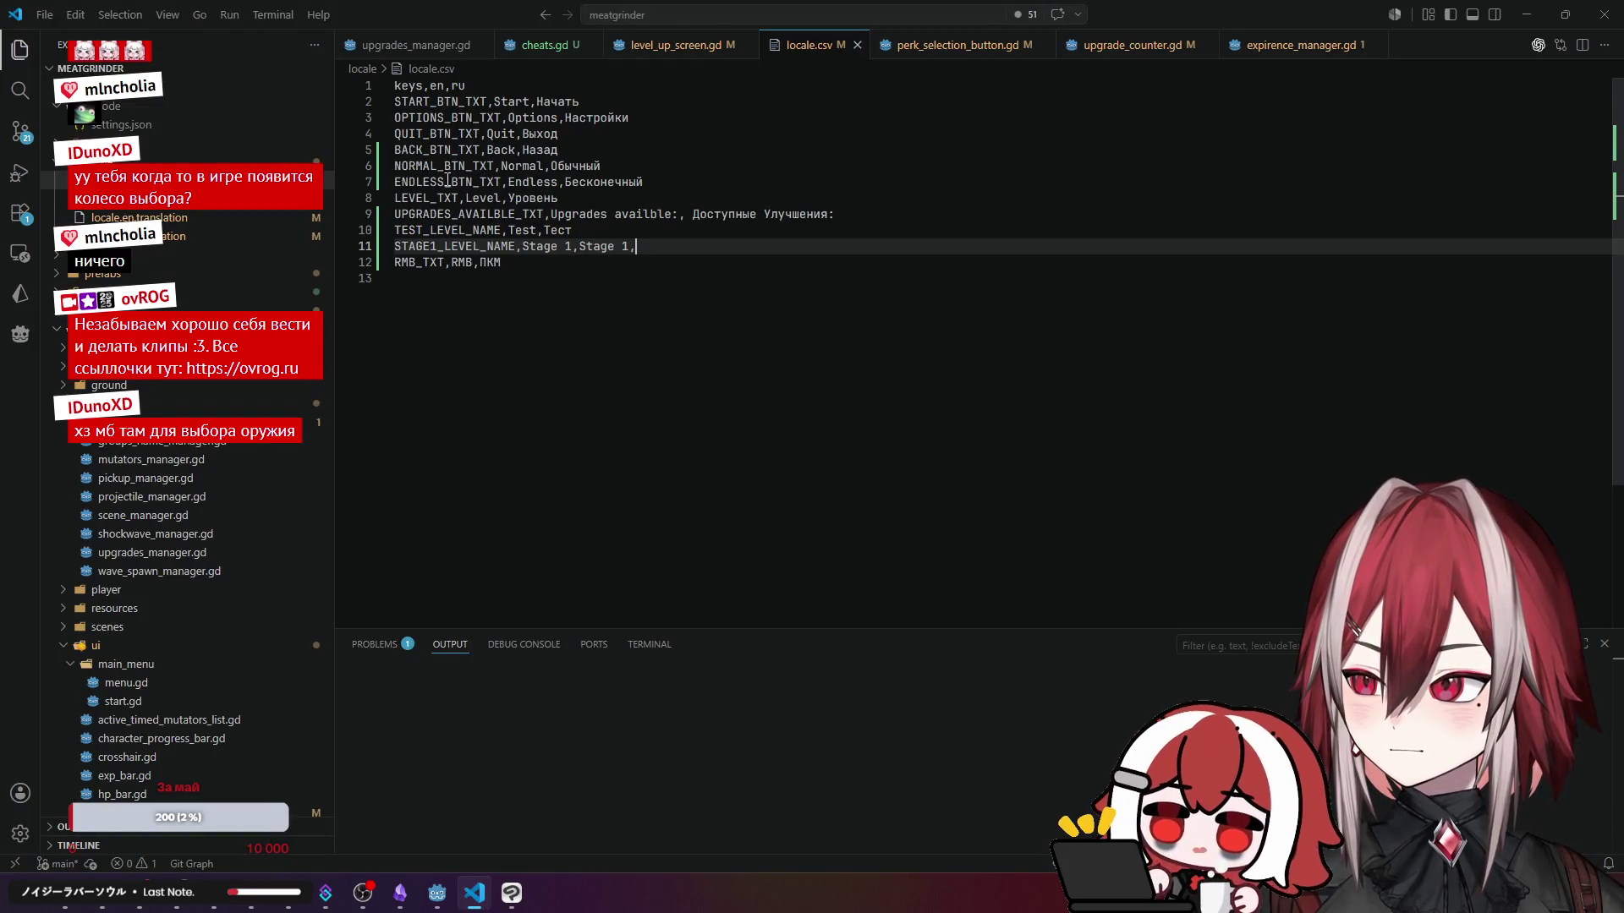
click(424, 150)
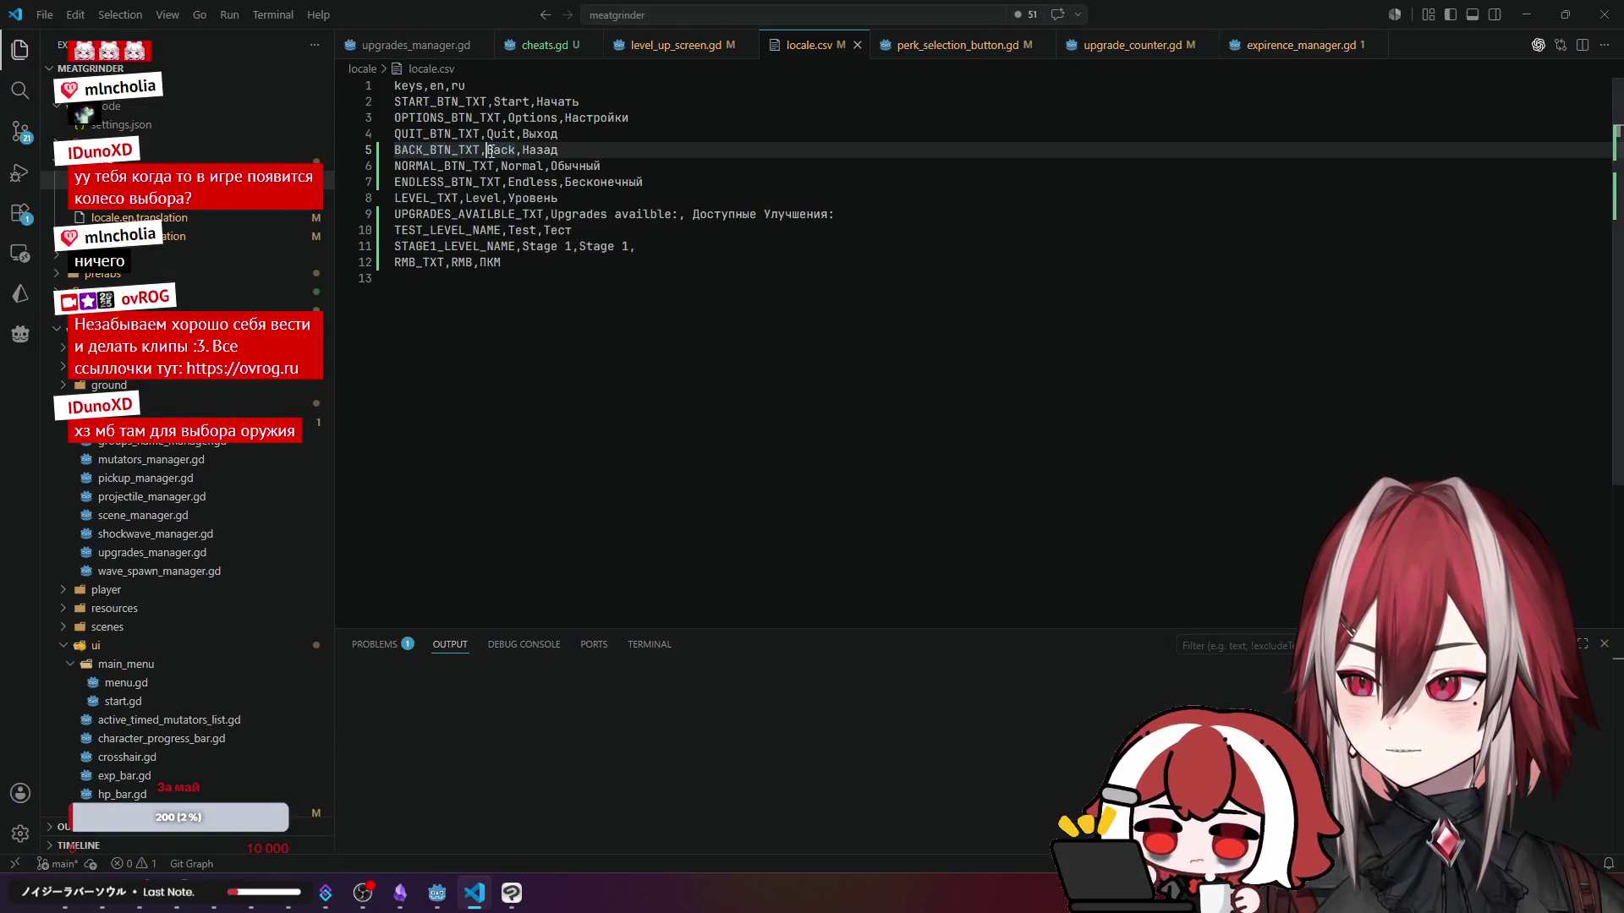
drag(481, 149, 385, 156)
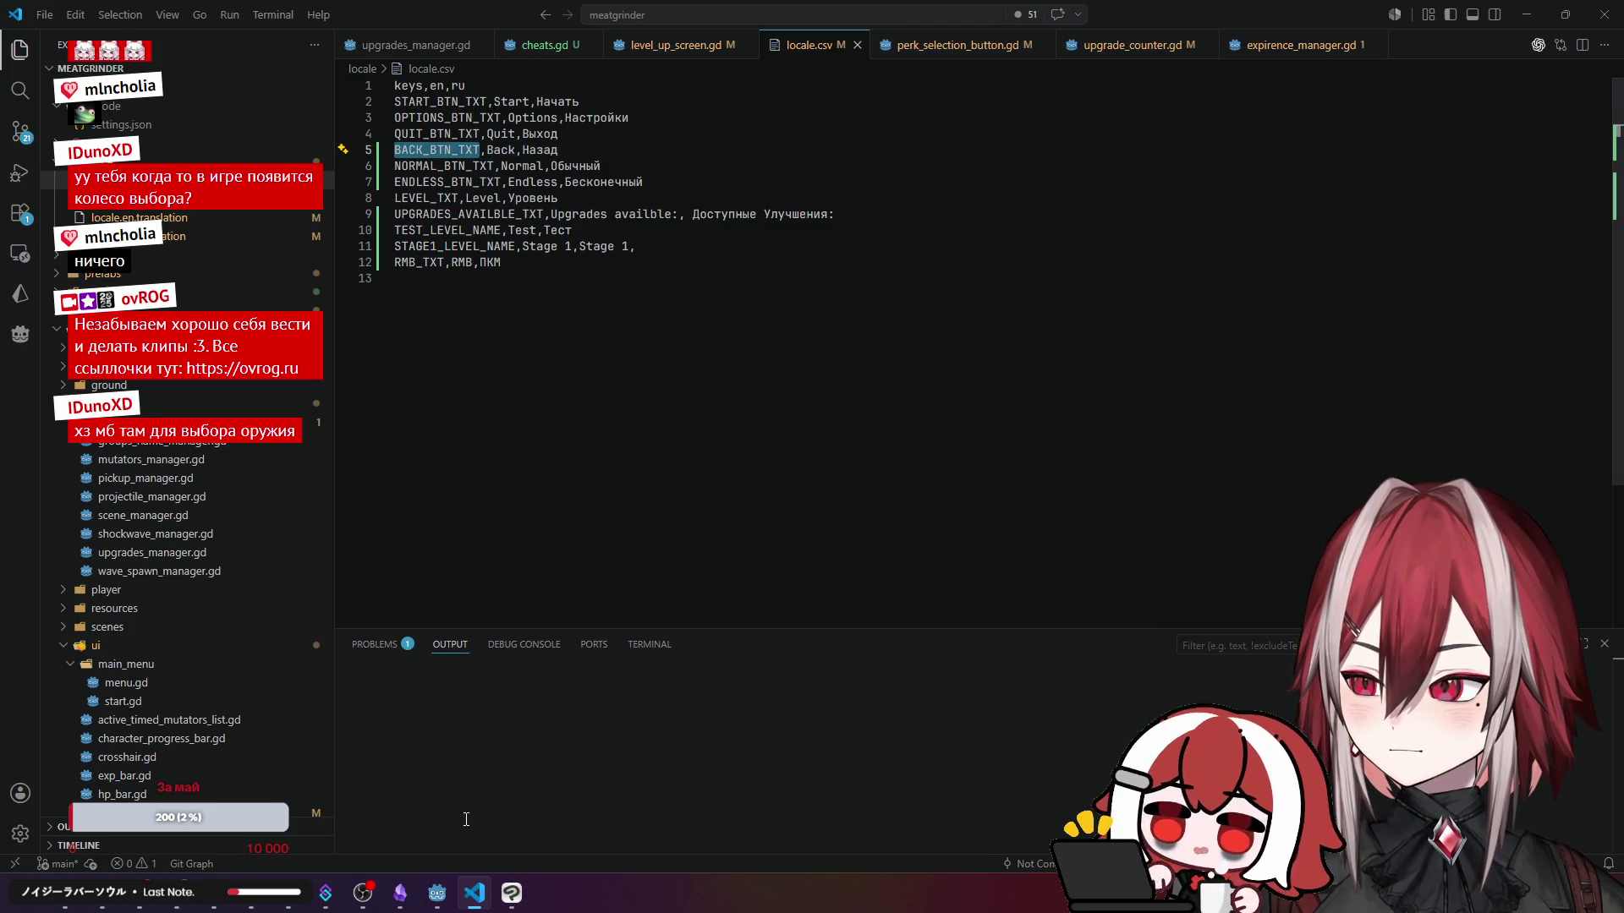
click(451, 886)
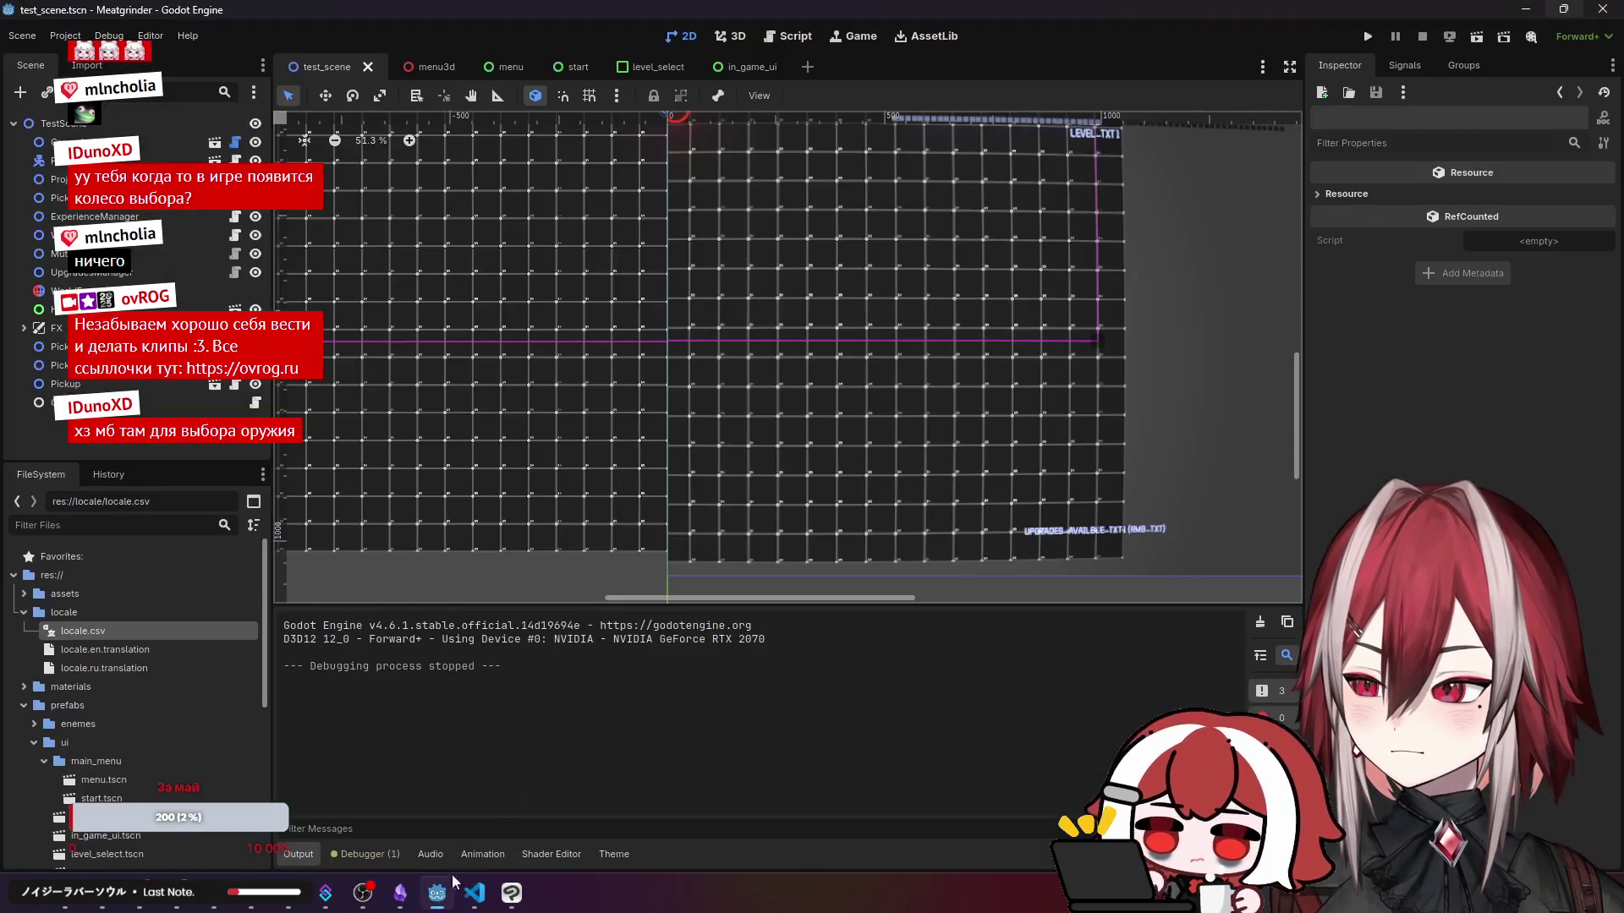
- Set the start scene's Back button text to BACK_BTN_TXT without a trailing newline and save
click(574, 68)
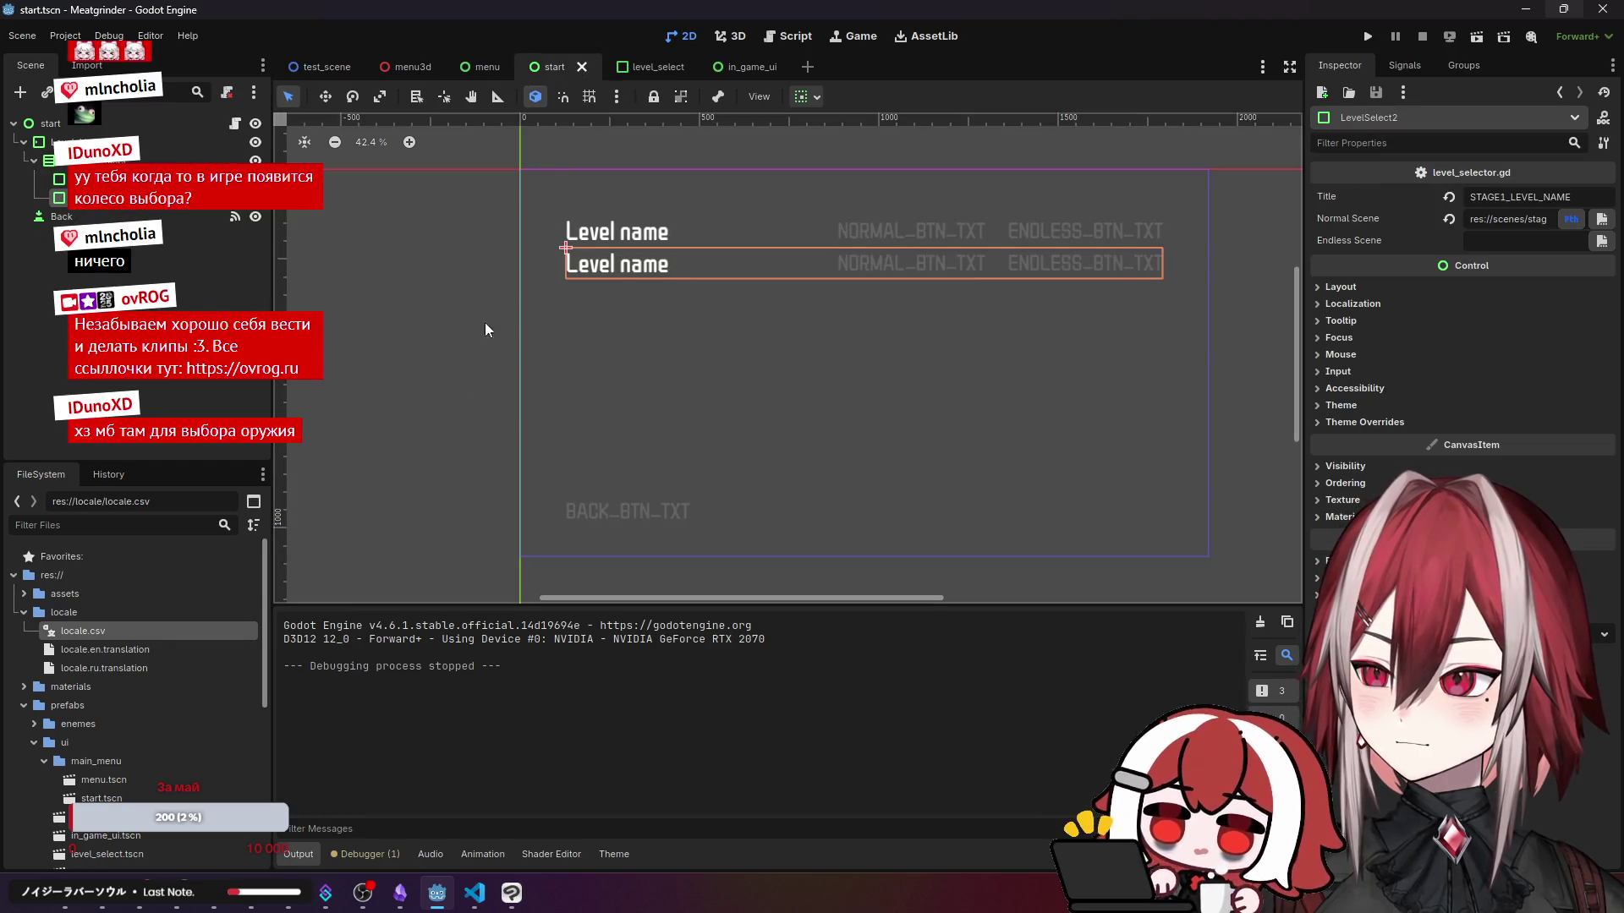
click(628, 511)
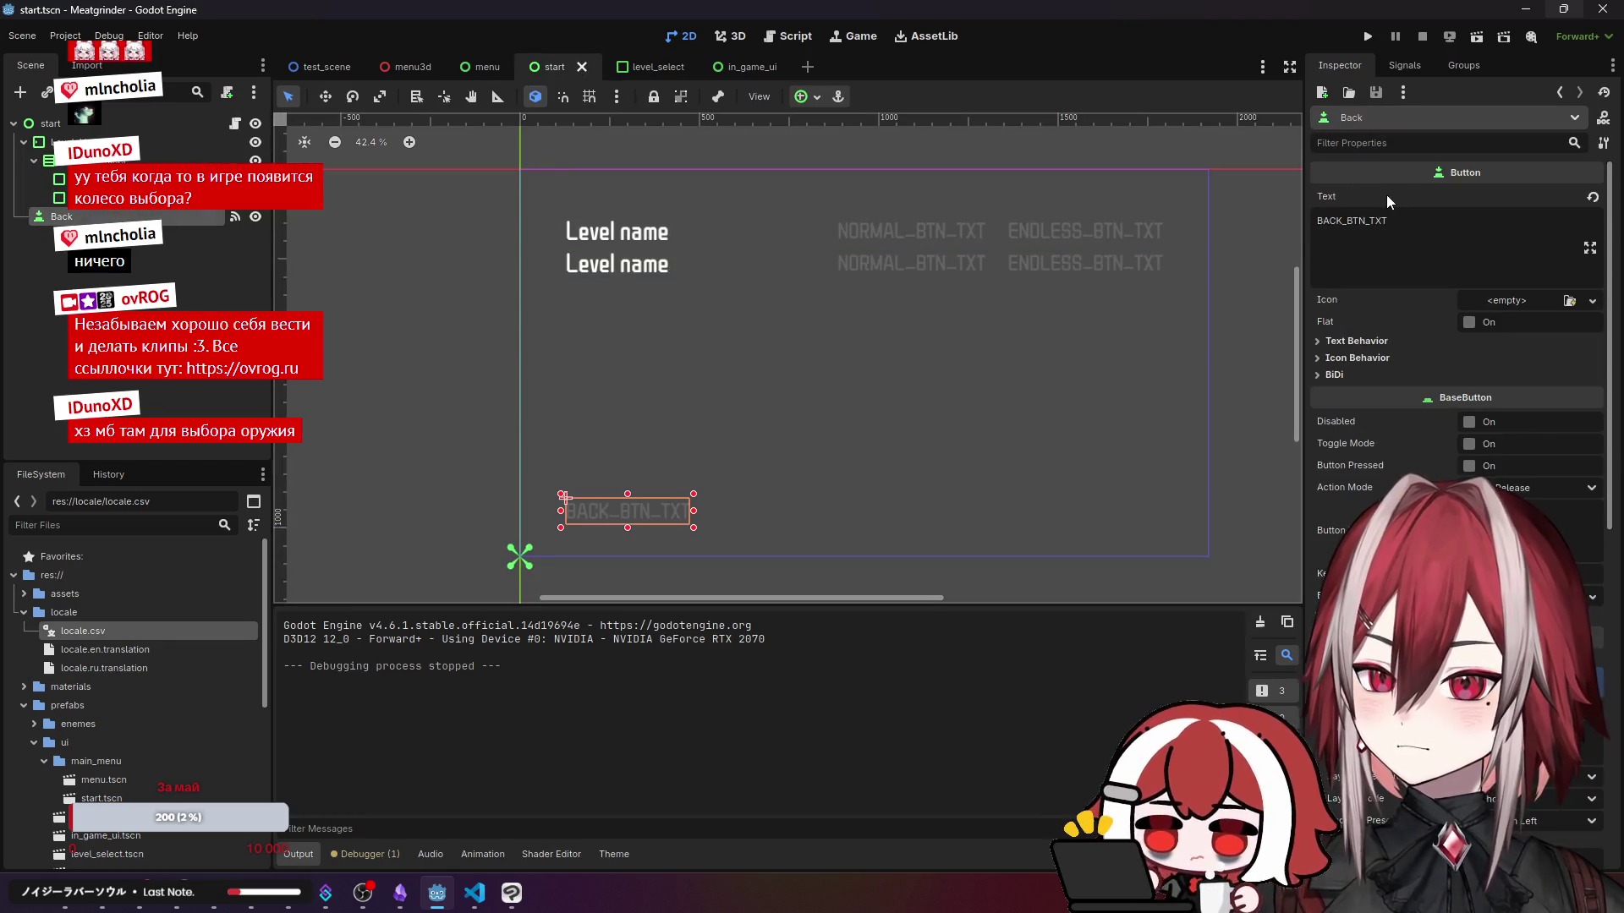
click(1405, 222)
click(1448, 235)
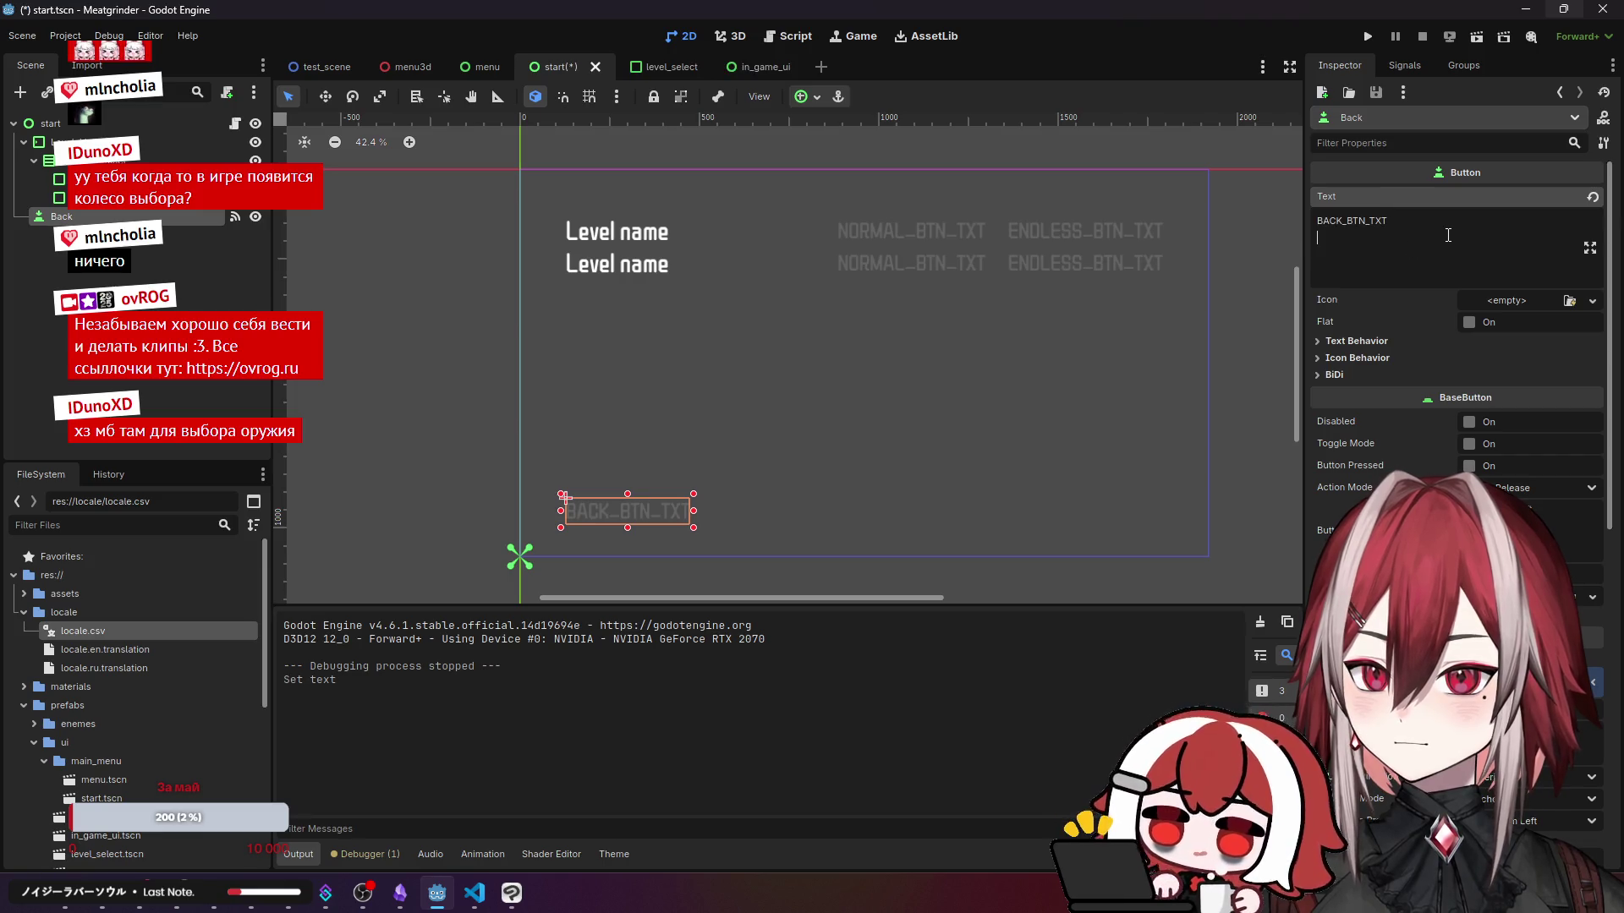
key(ctrl+s)
key(BackSpace)
key(ctrl+s)
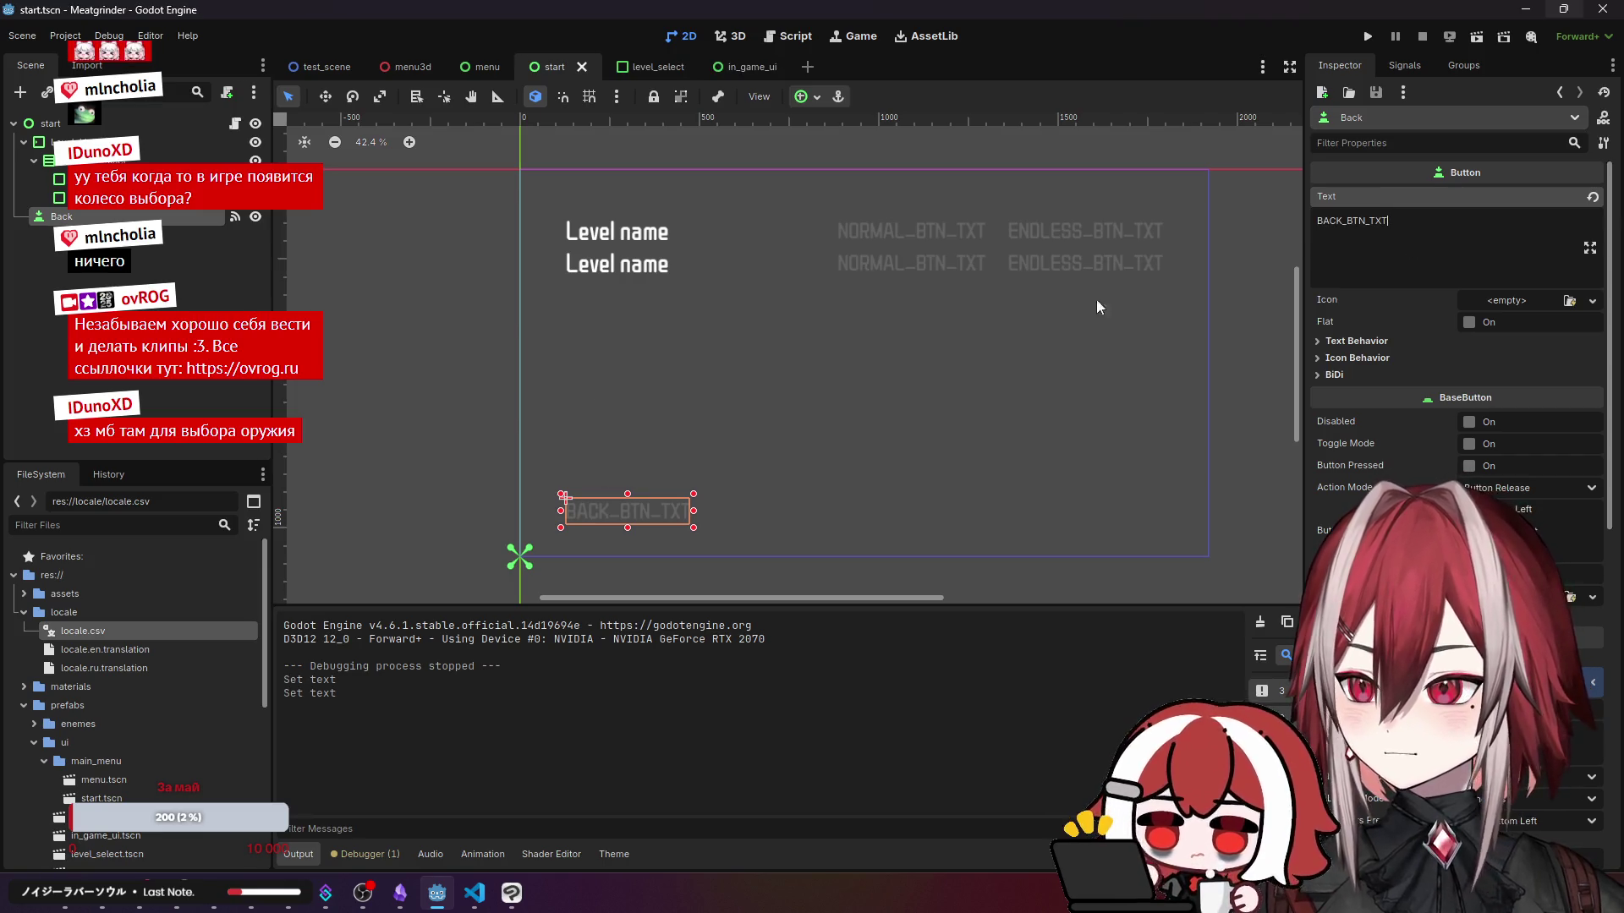
- Reimport locale.csv with the new translations and run the project
click(489, 905)
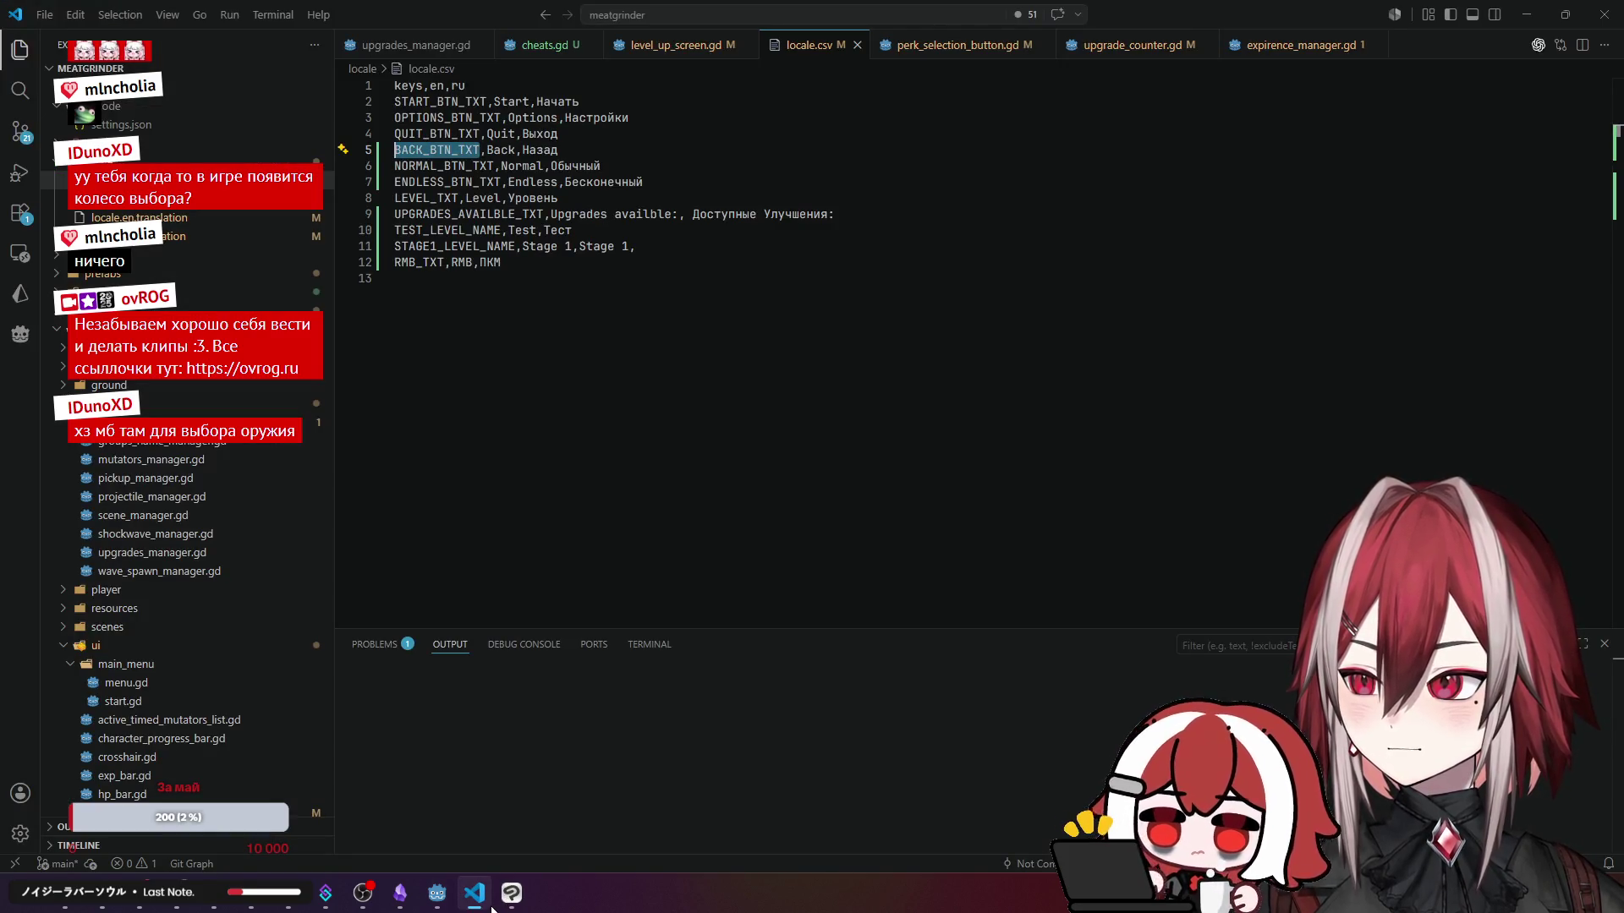
click(438, 893)
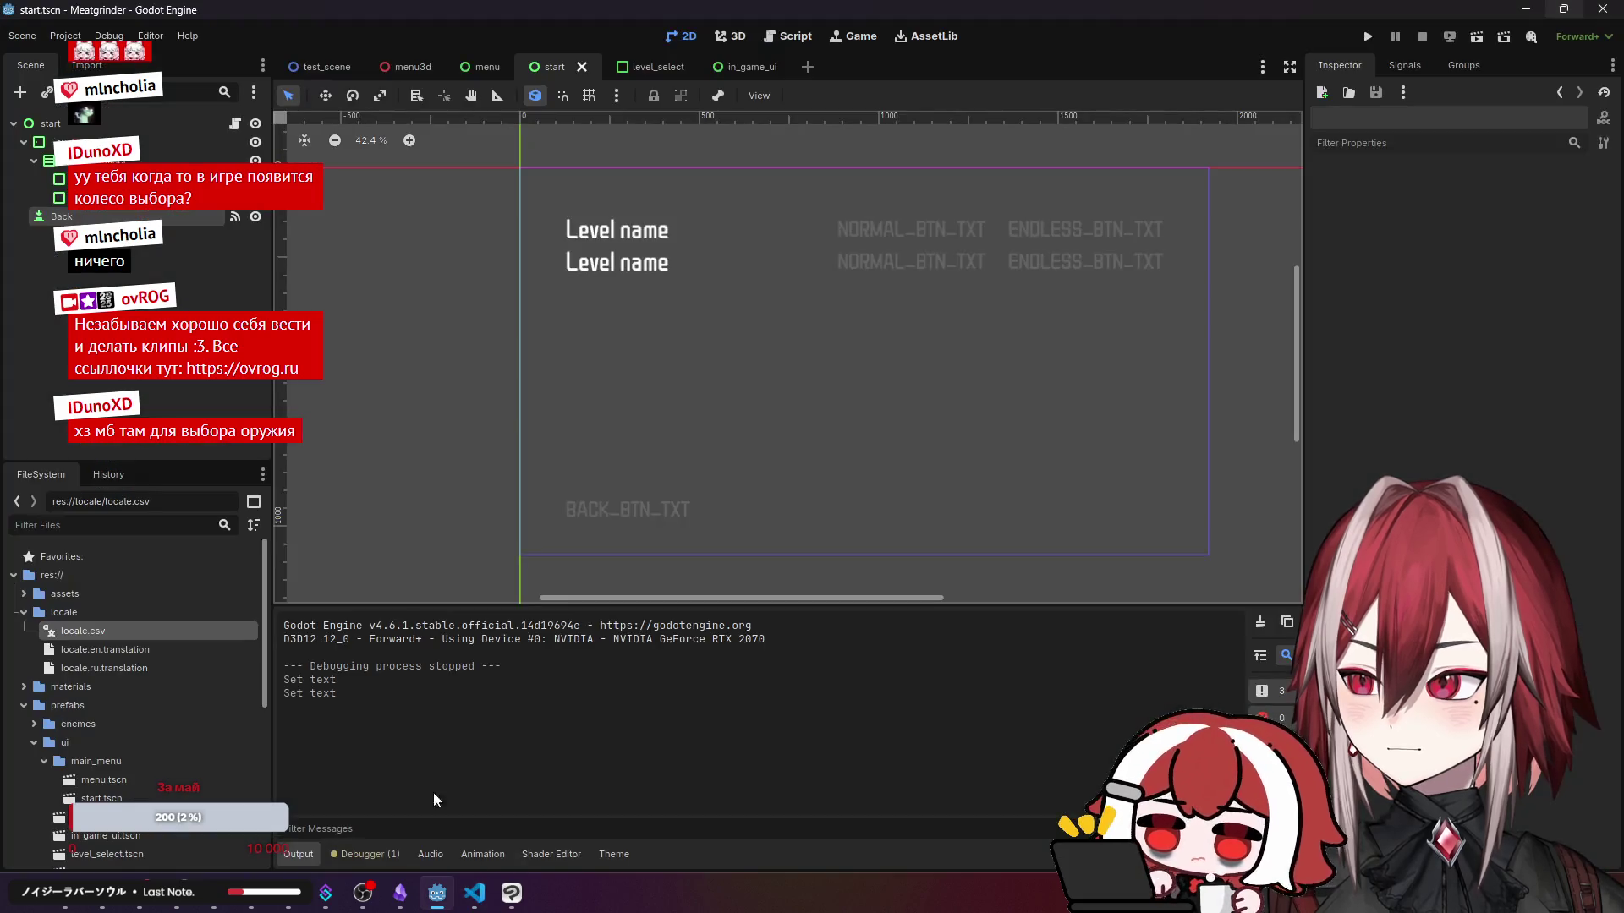
click(316, 57)
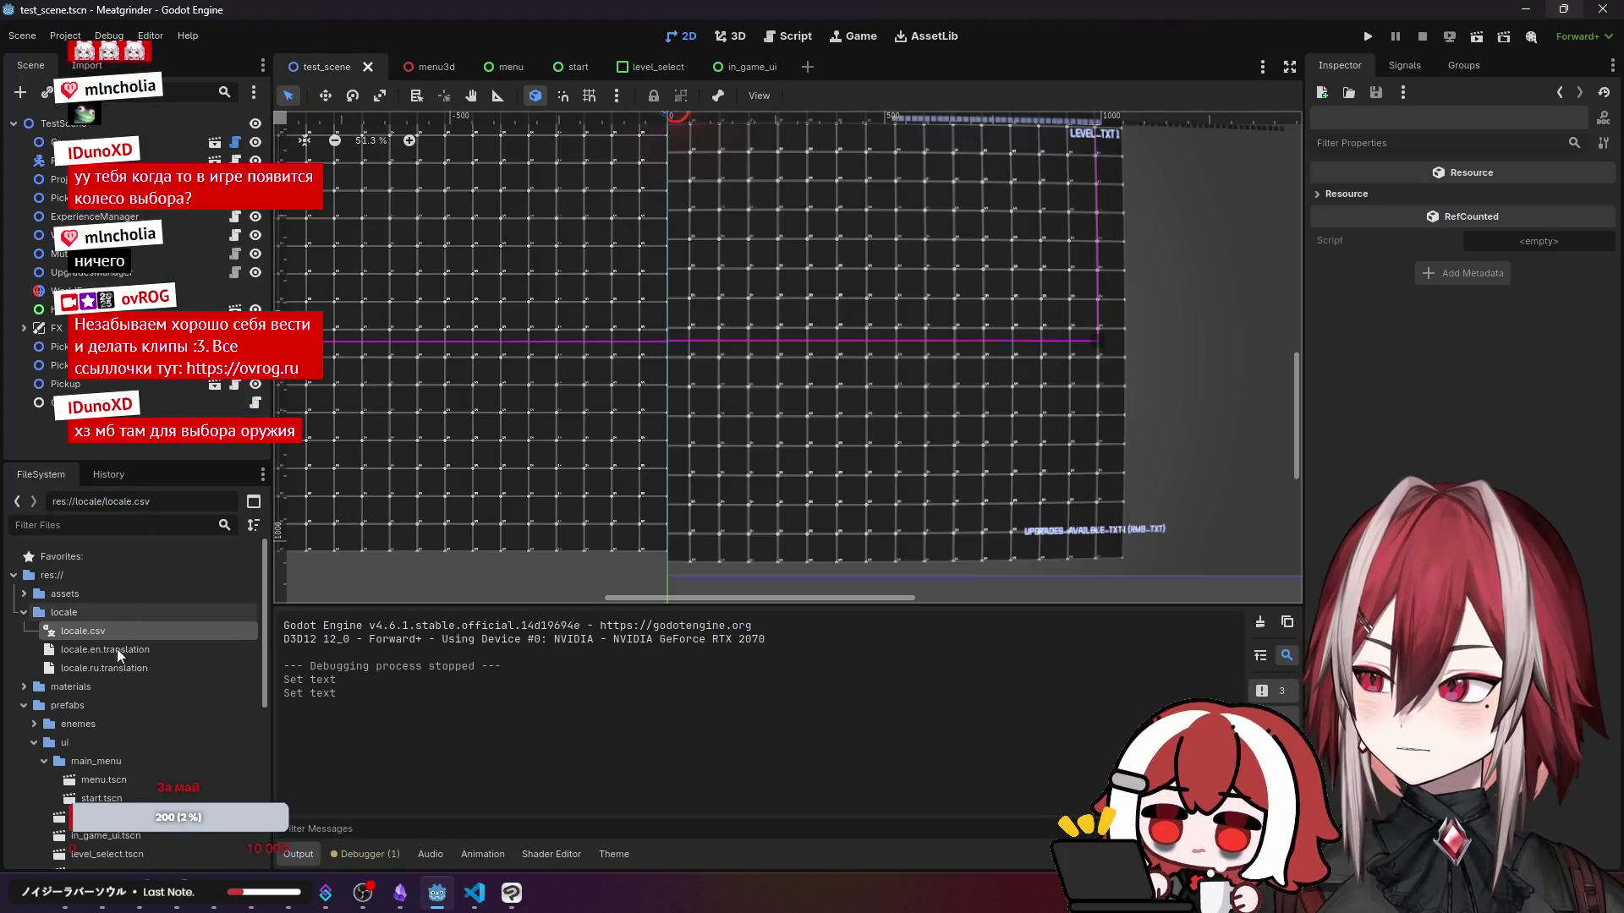
click(85, 65)
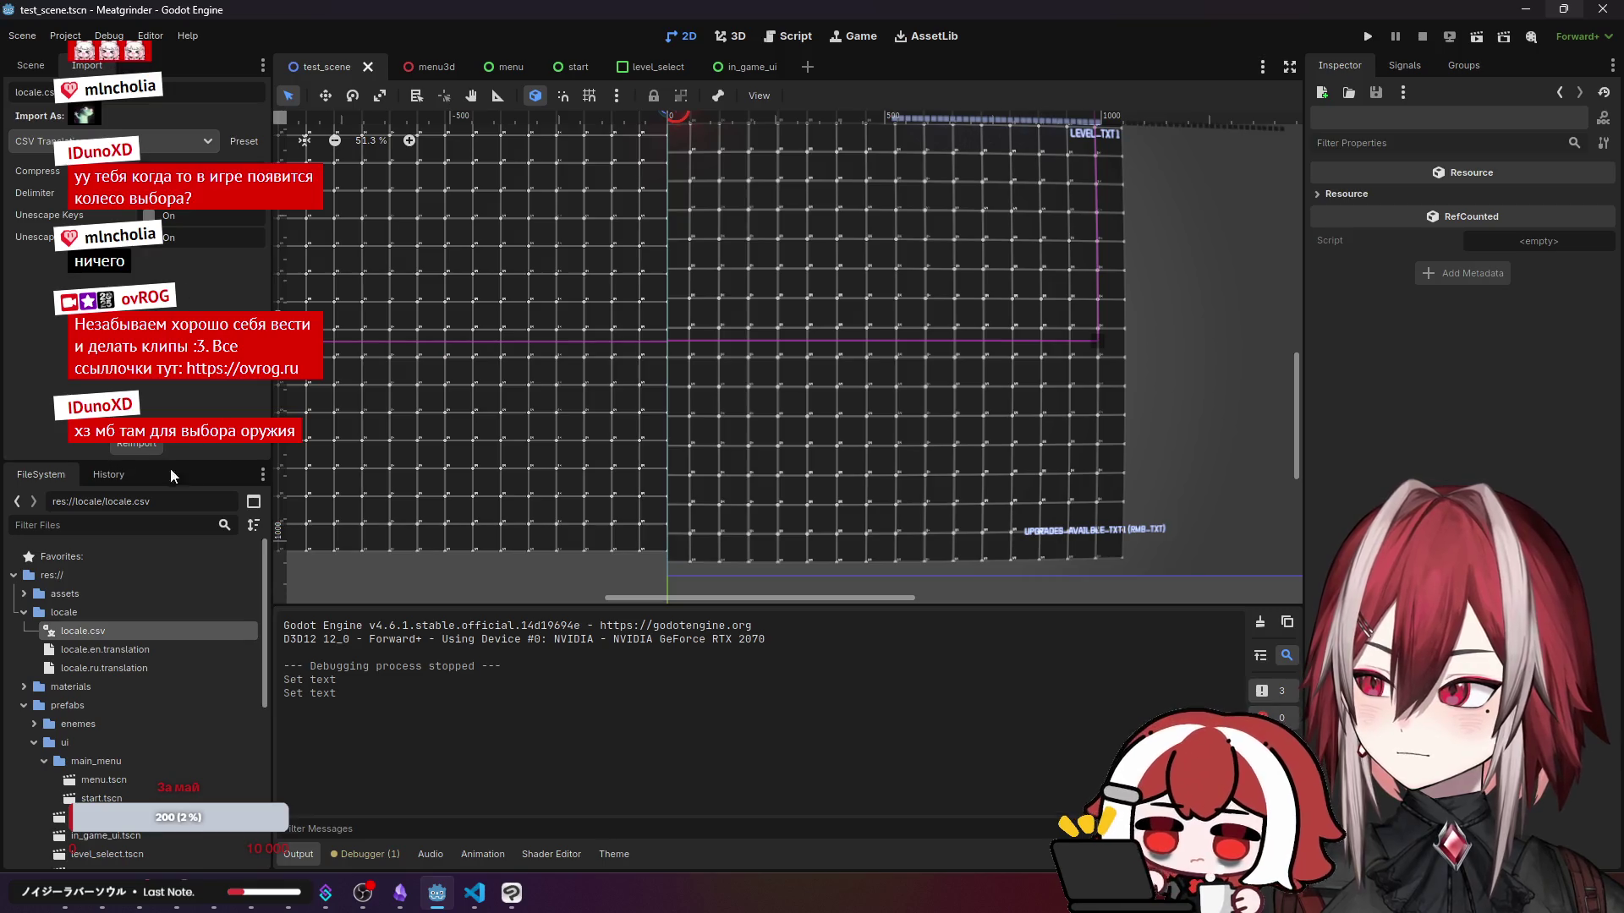
click(132, 450)
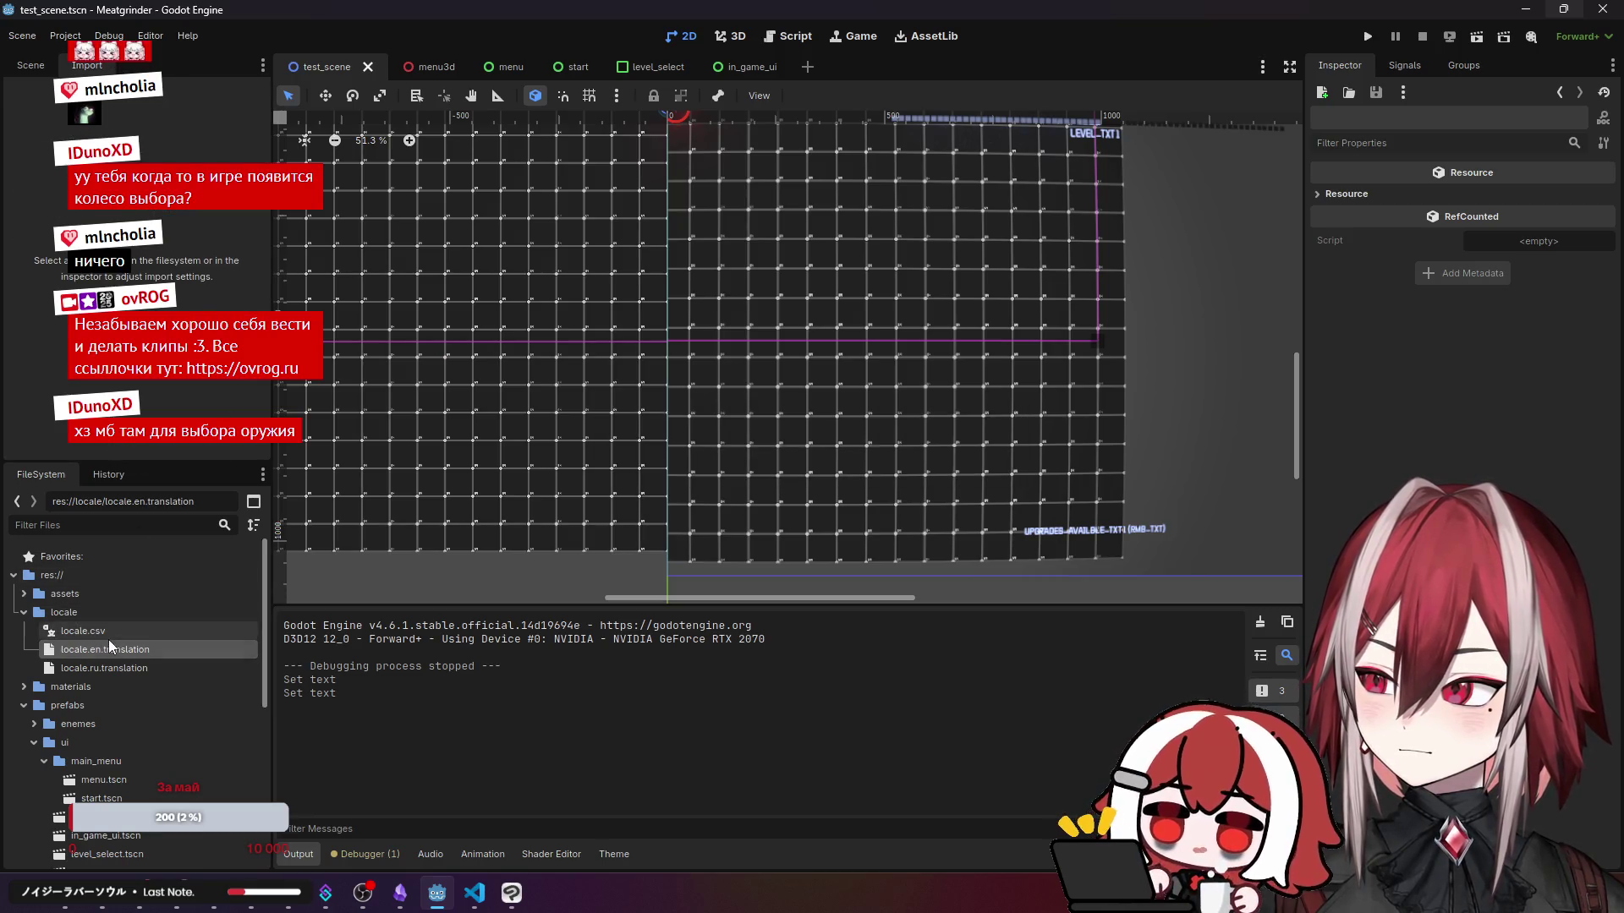
click(36, 64)
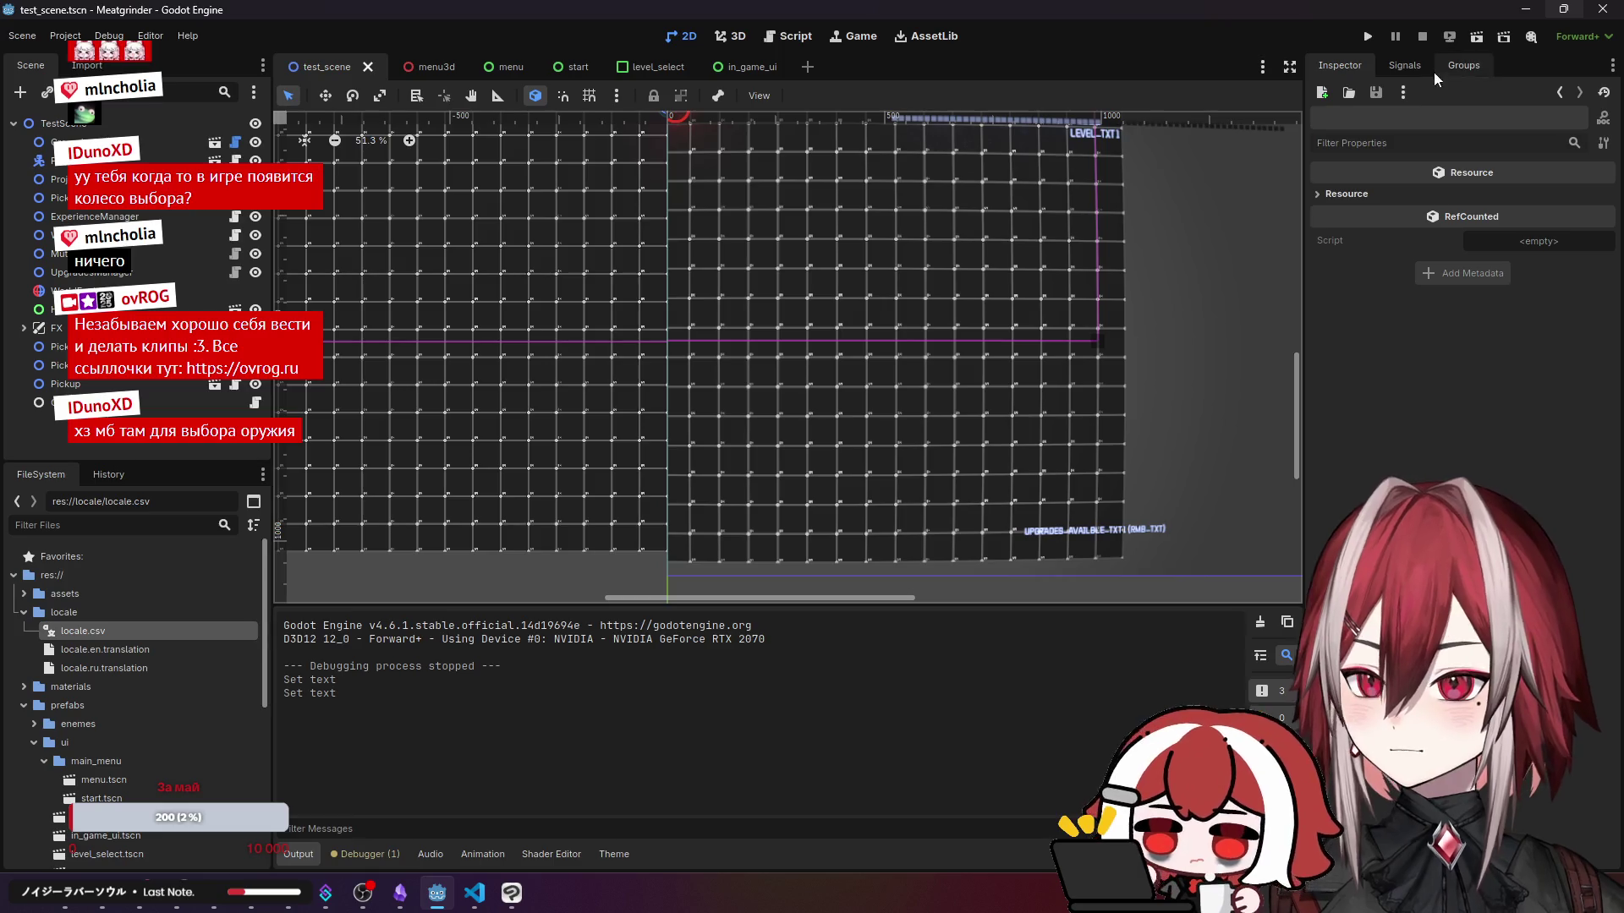
click(1378, 40)
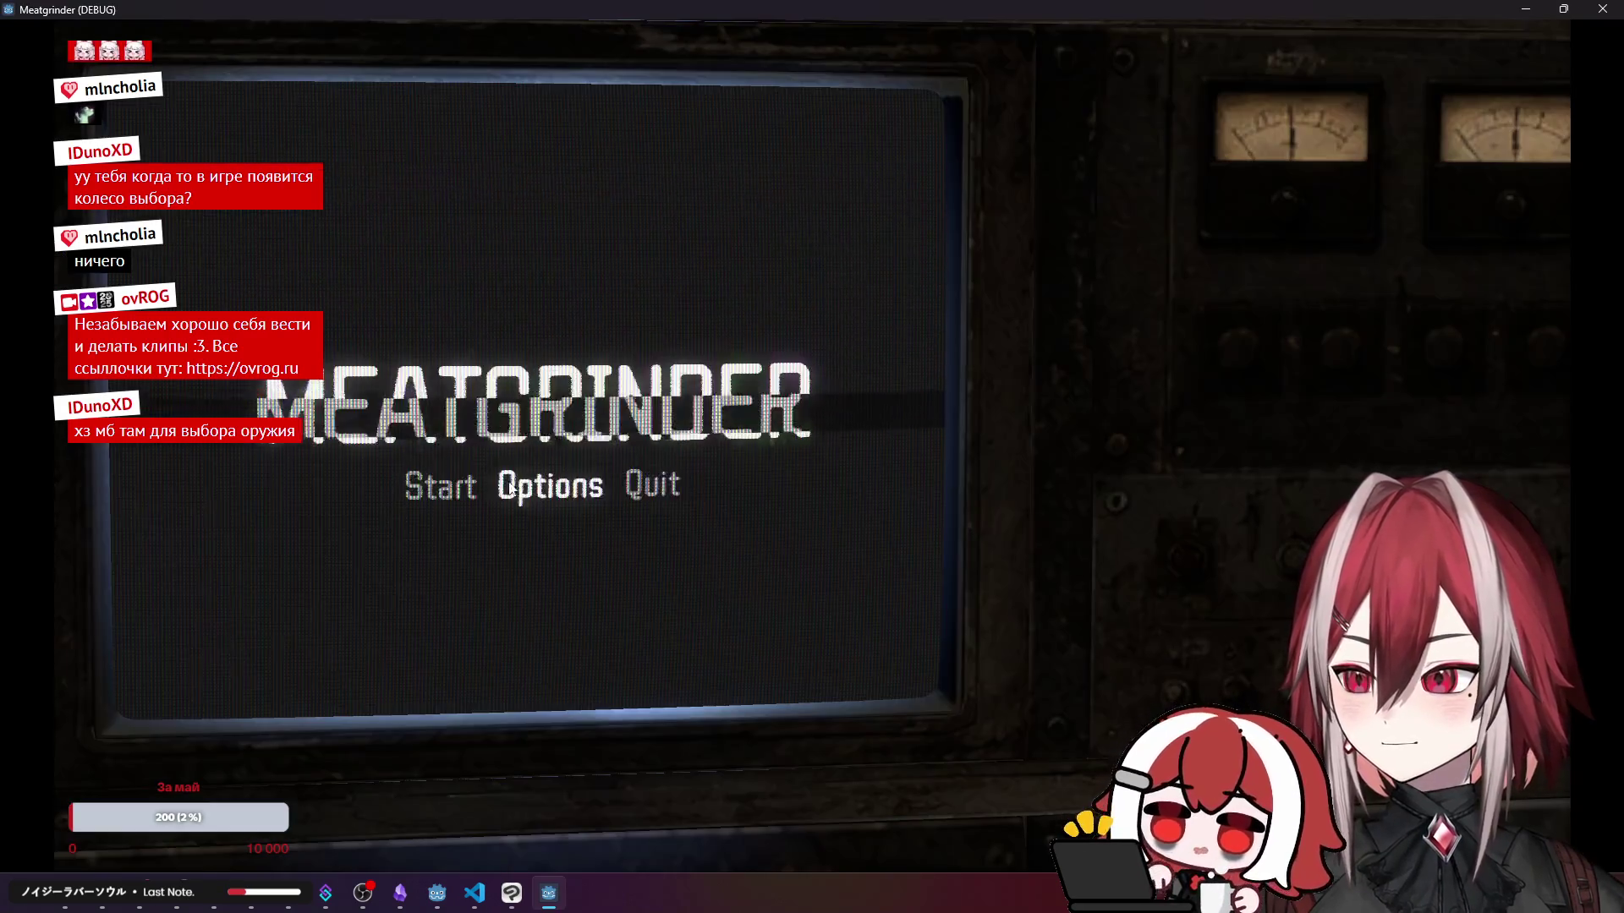
- Start Stage 1 in Normal mode, move around and shoot enemies, then stop with F8
click(460, 487)
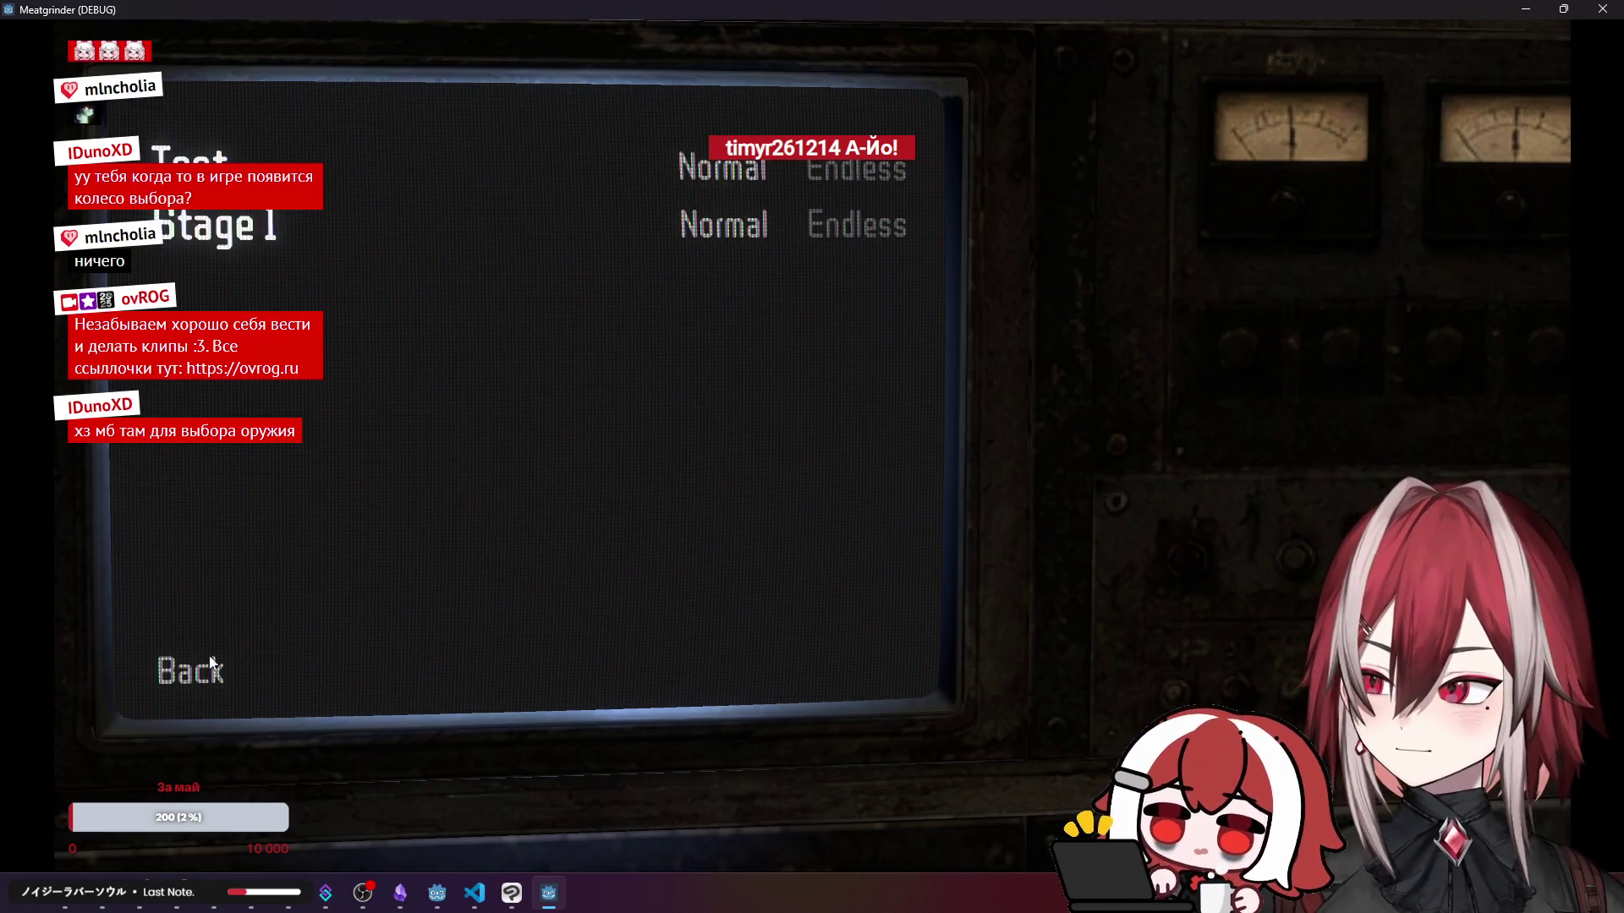
click(729, 239)
key(d)
key(a)
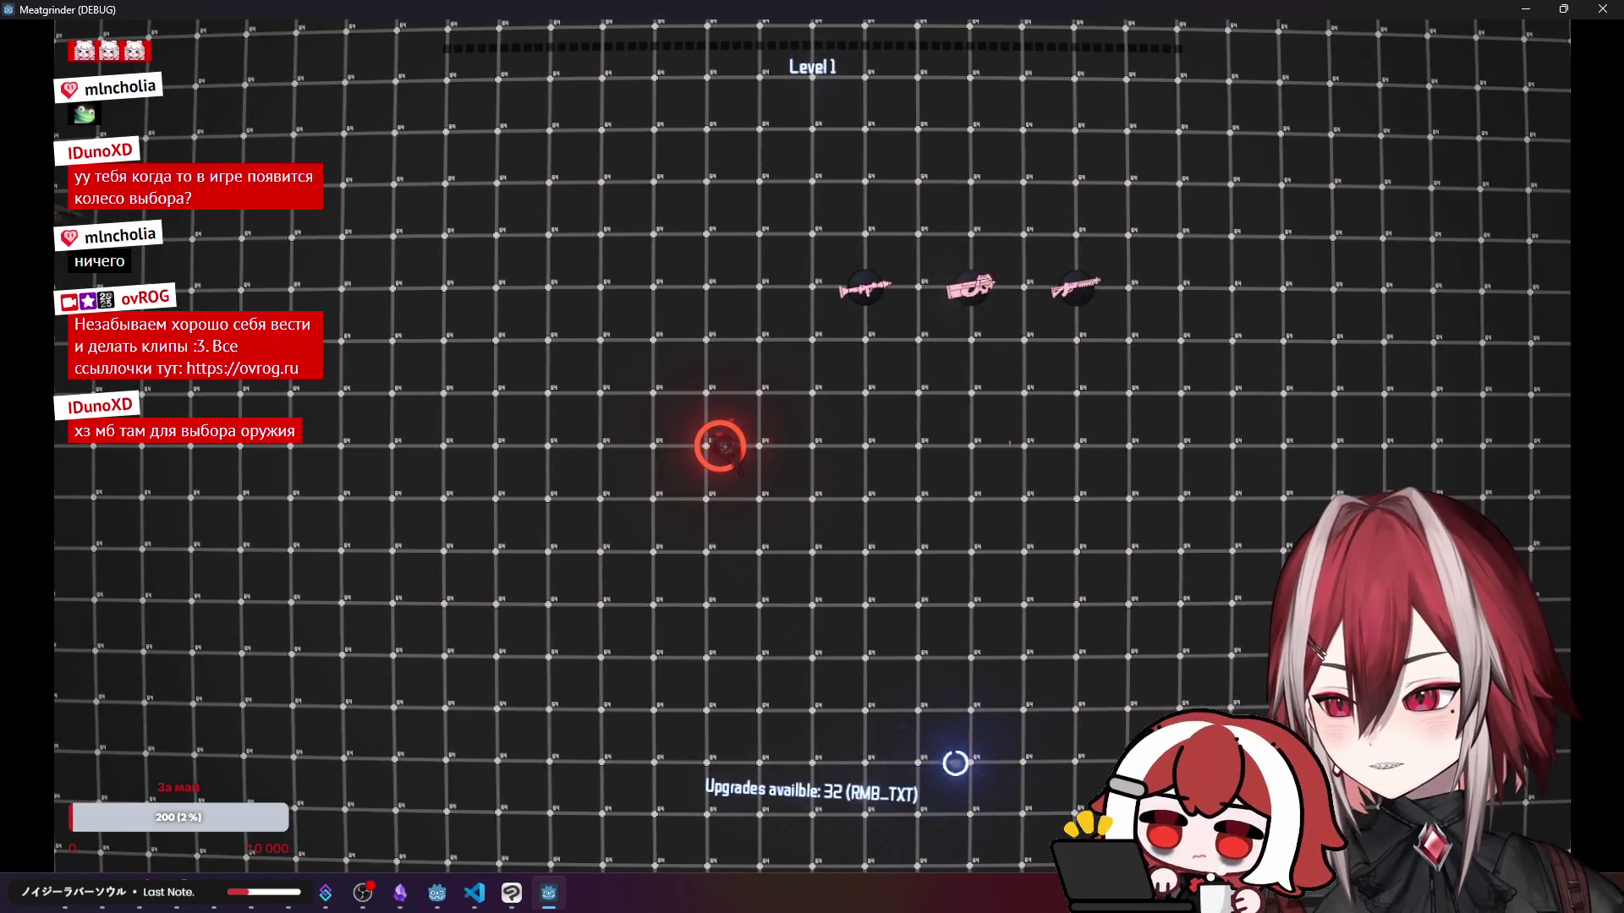
key(d)
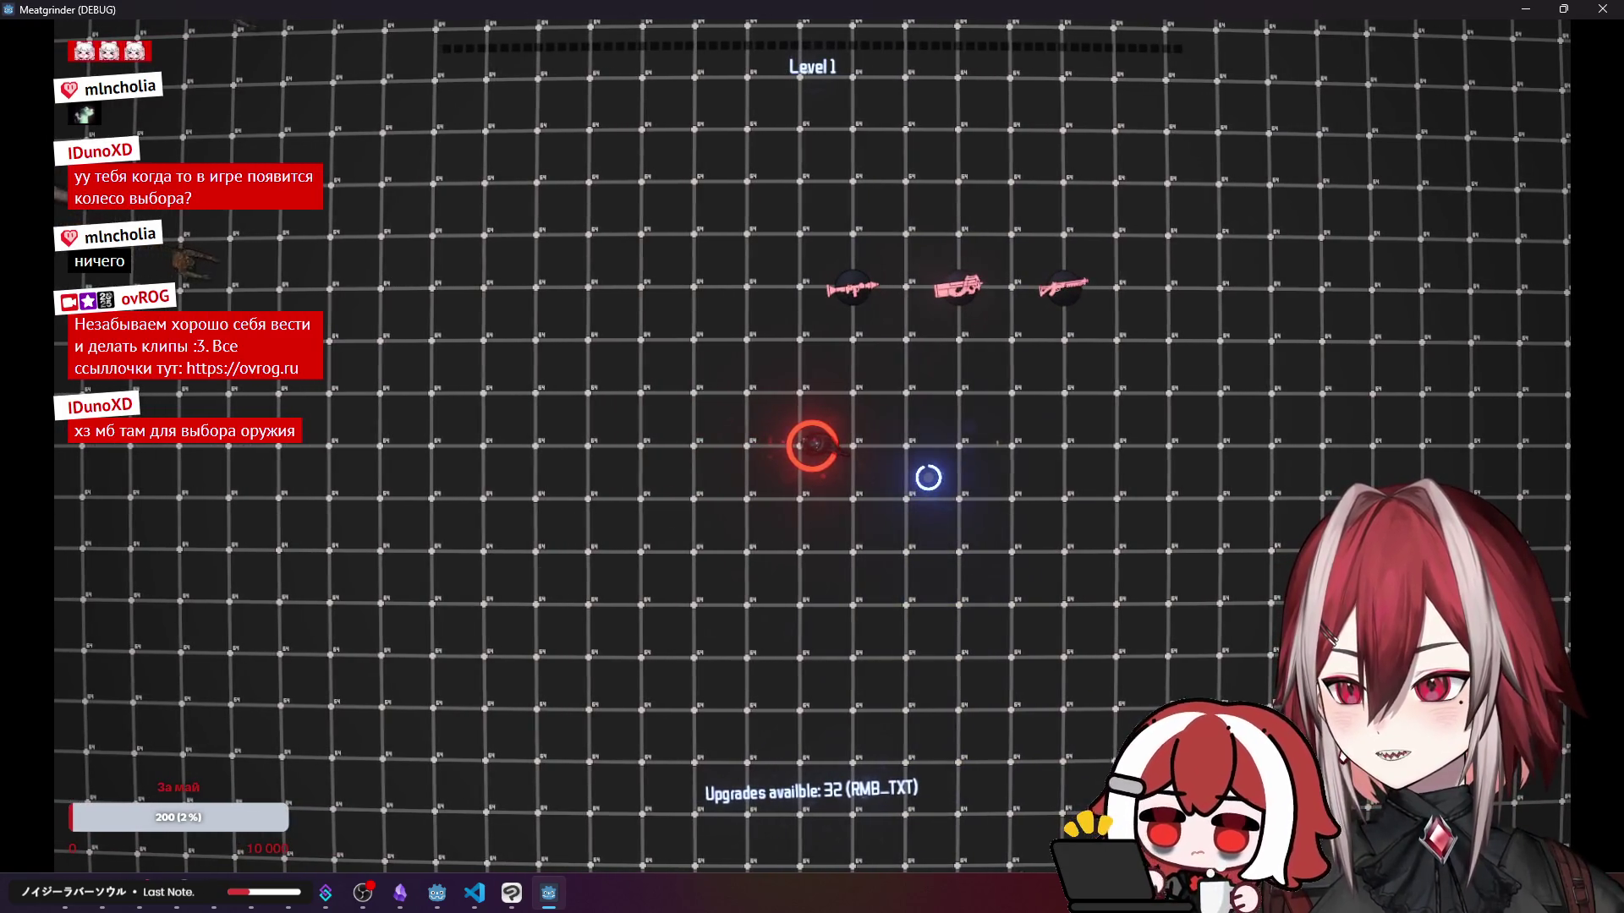
key(d)
click(953, 710)
key(w)
click(859, 378)
key(w)
click(875, 488)
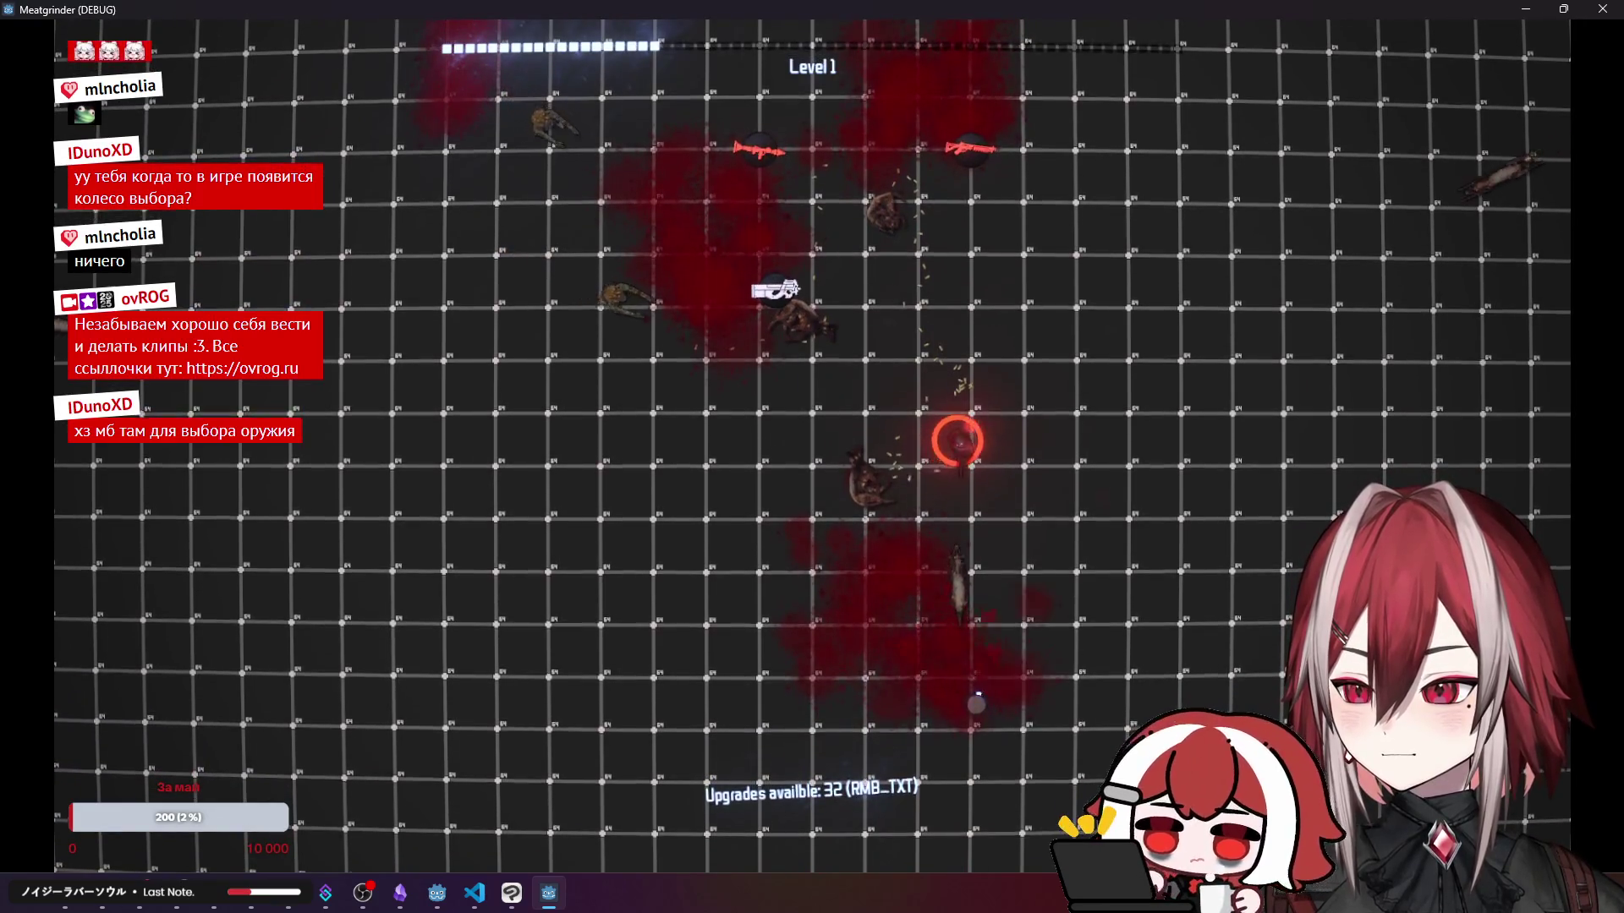
key(w)
key(F8)
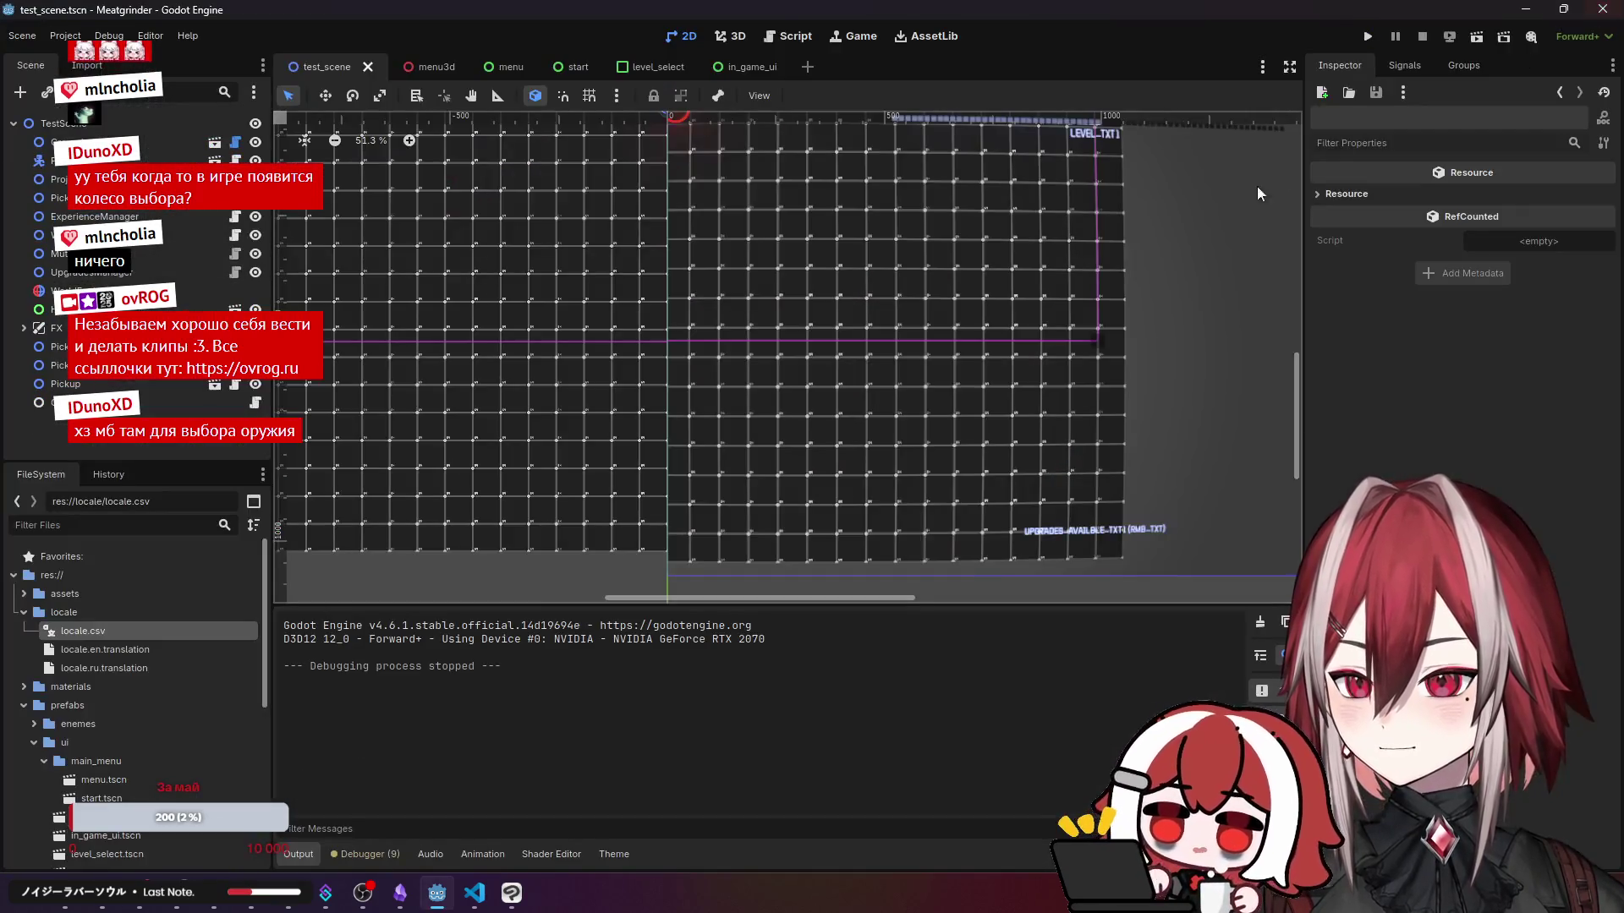
- Add spaces inside the parentheses of the Key_info label text and save in_game_ui
click(659, 67)
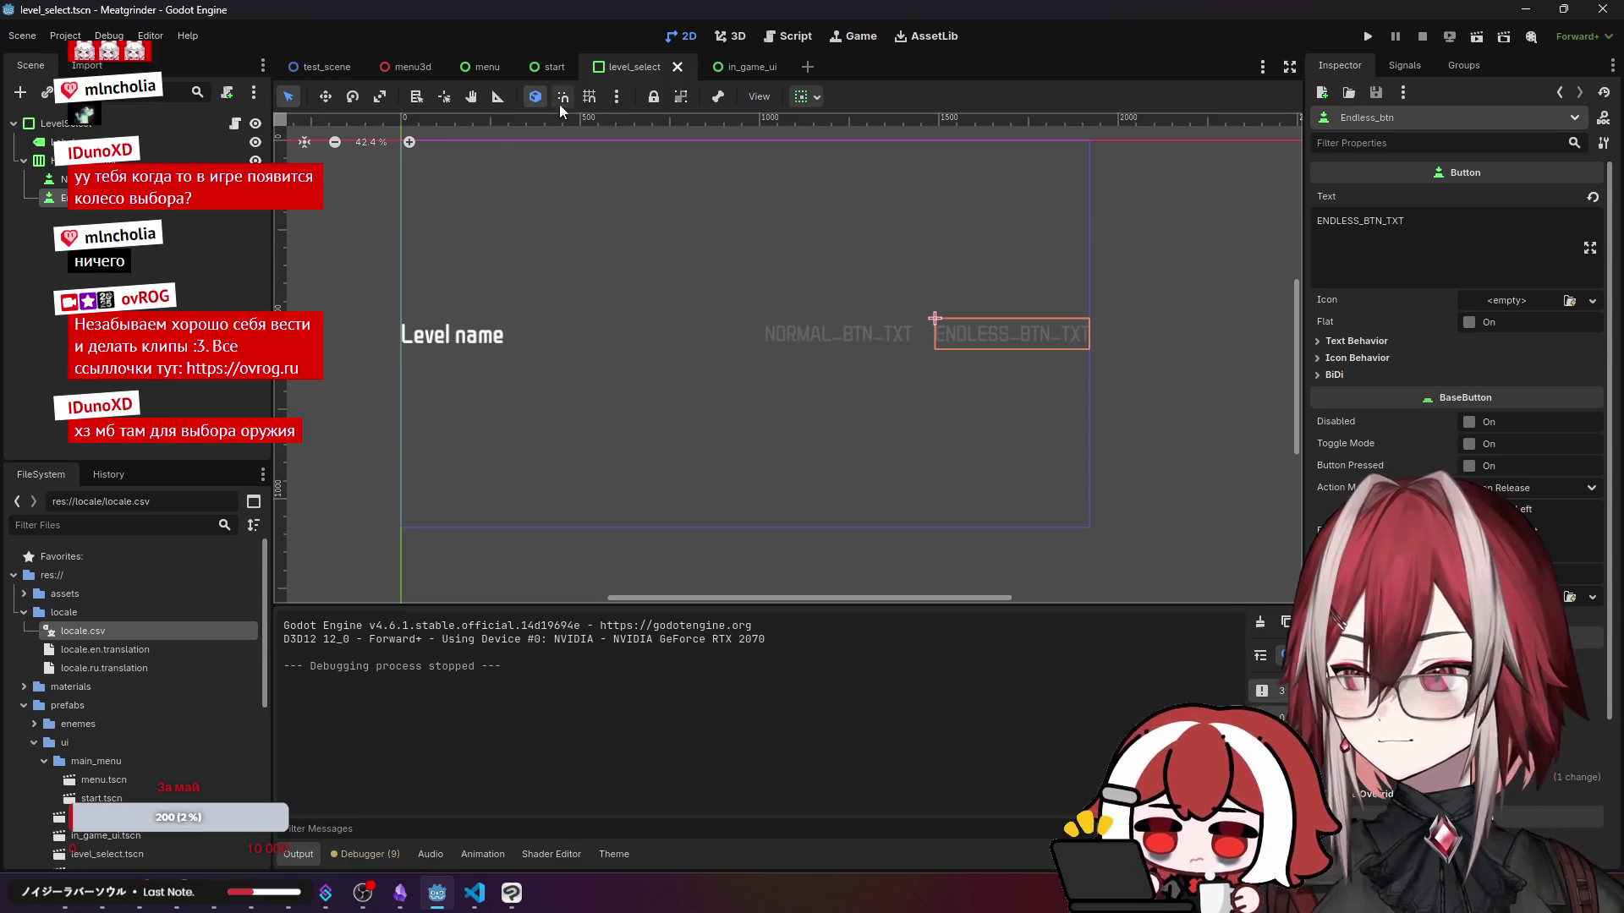
click(744, 66)
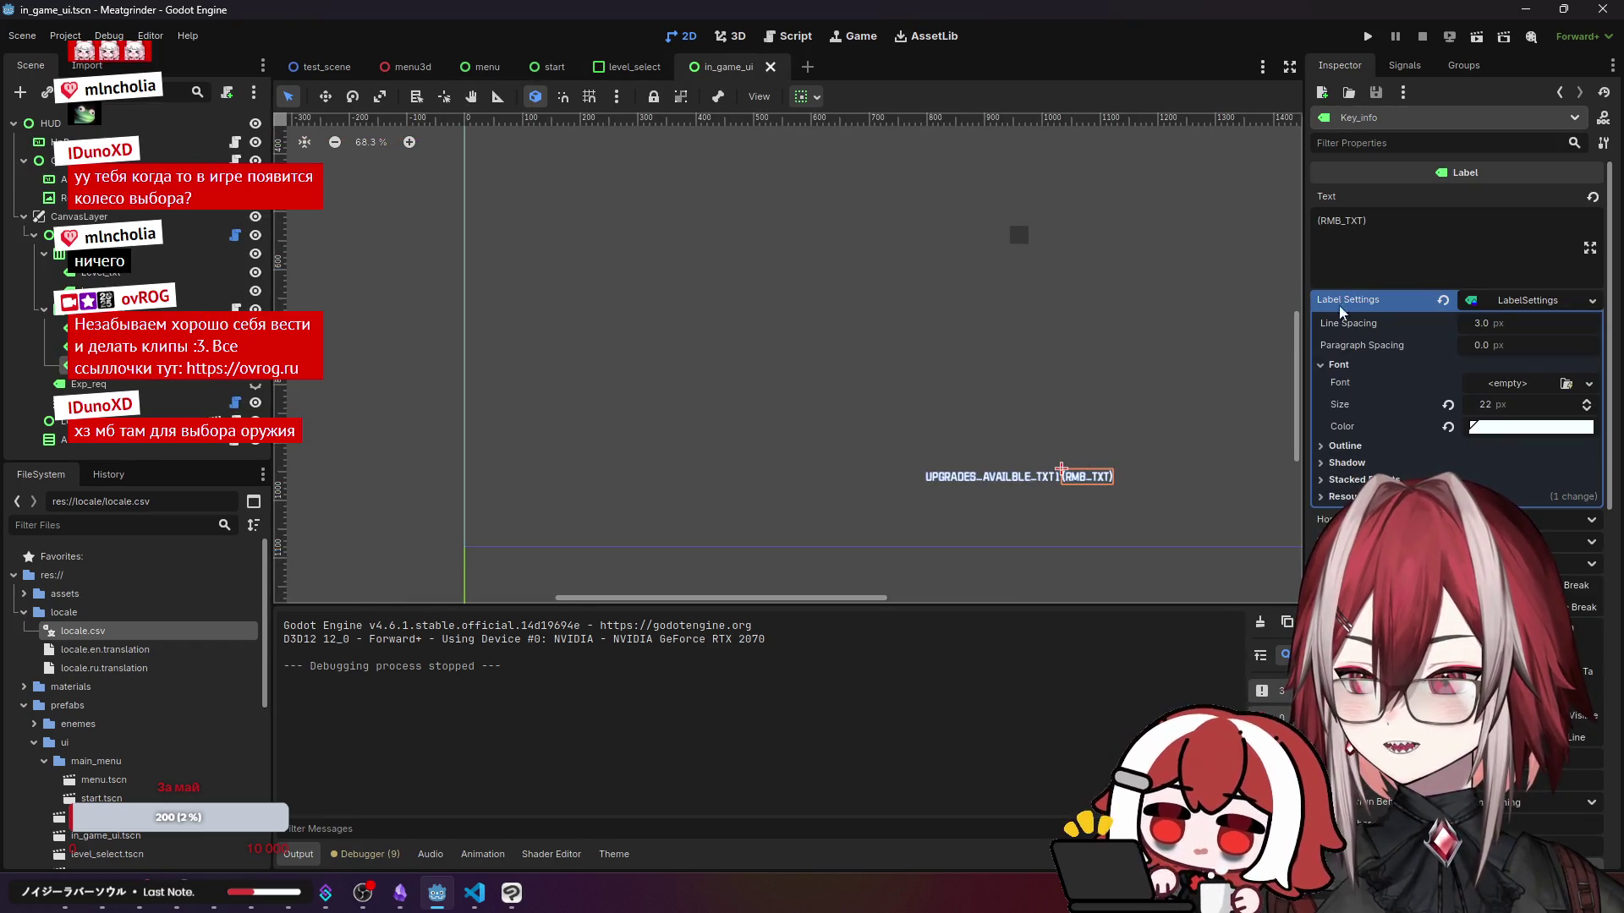
click(1325, 225)
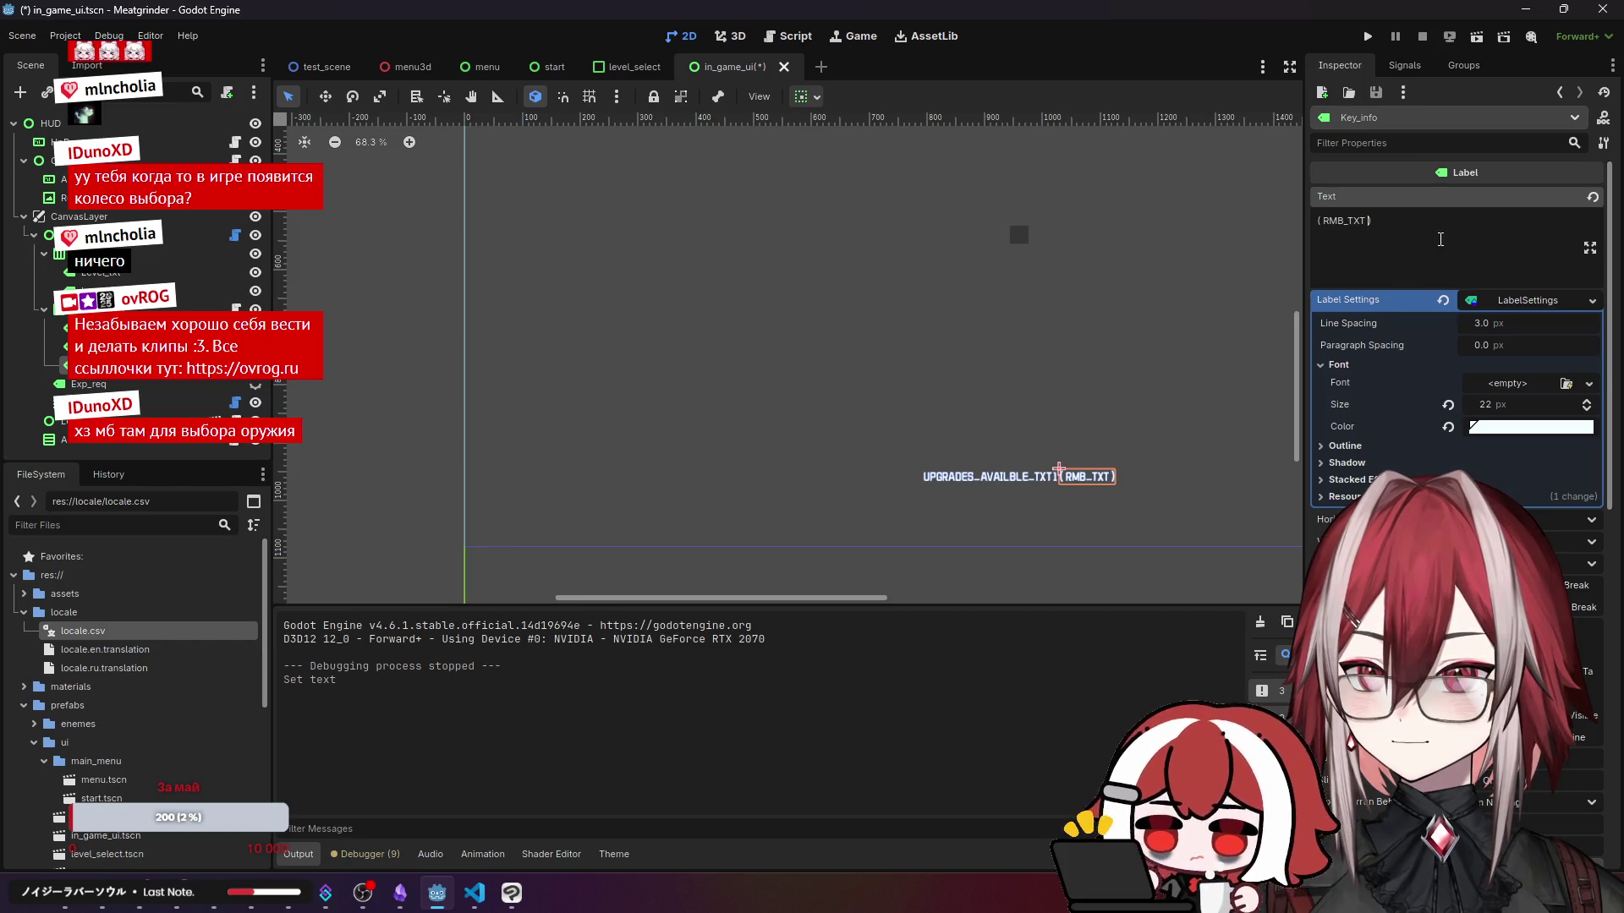
key(ctrl+s)
- Run the project, start the Test stage in Normal mode to check the hint, then close it
click(1485, 41)
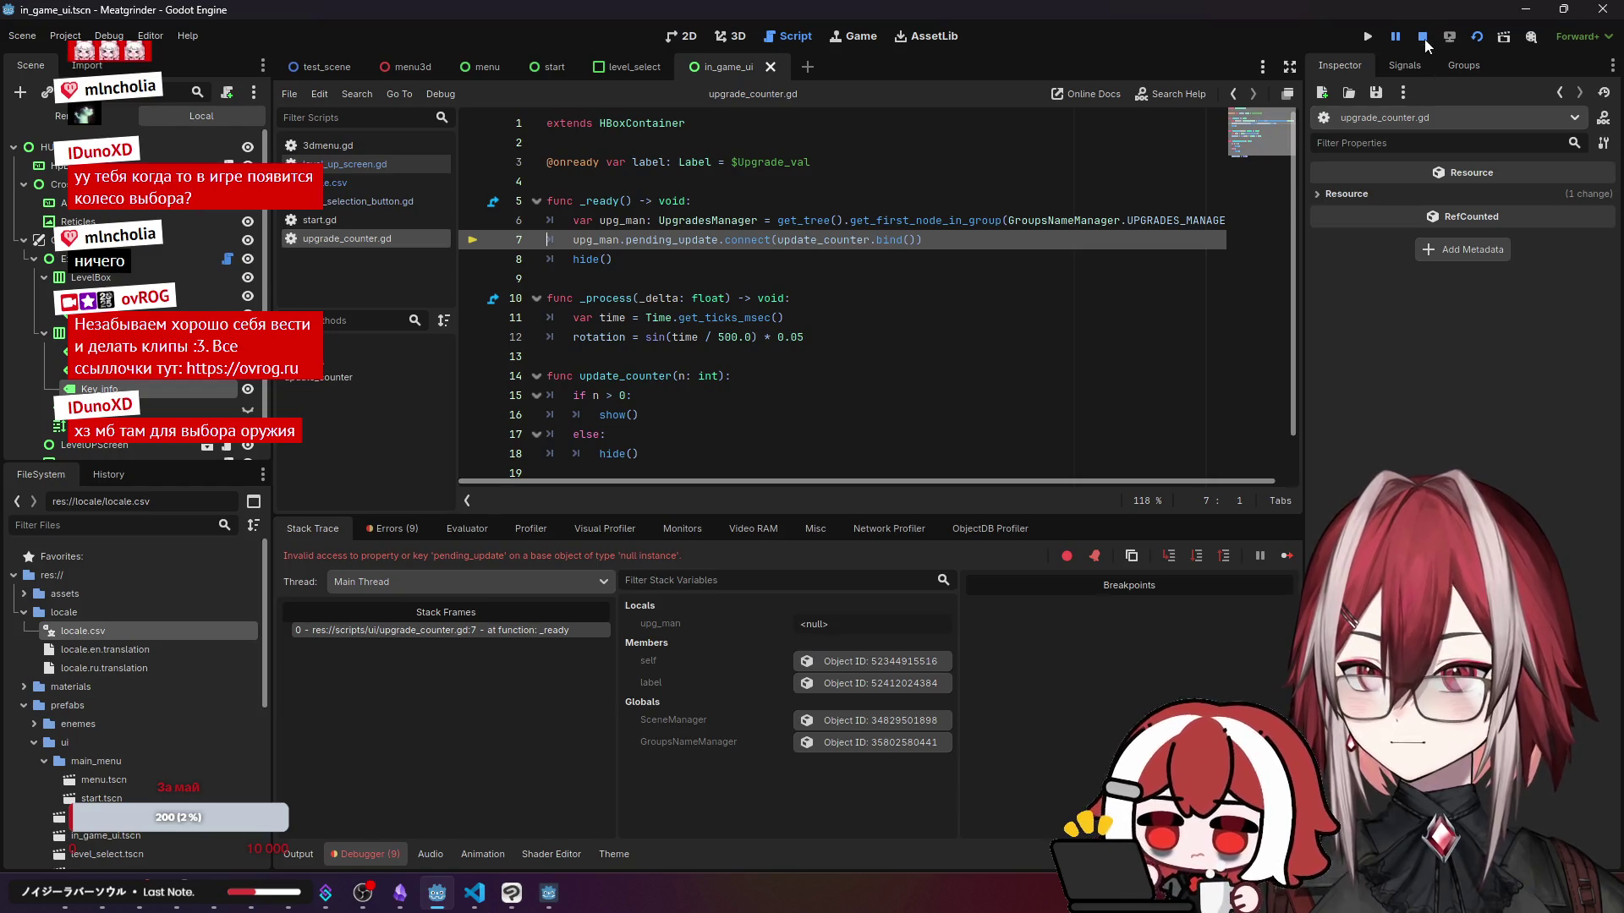
click(1369, 36)
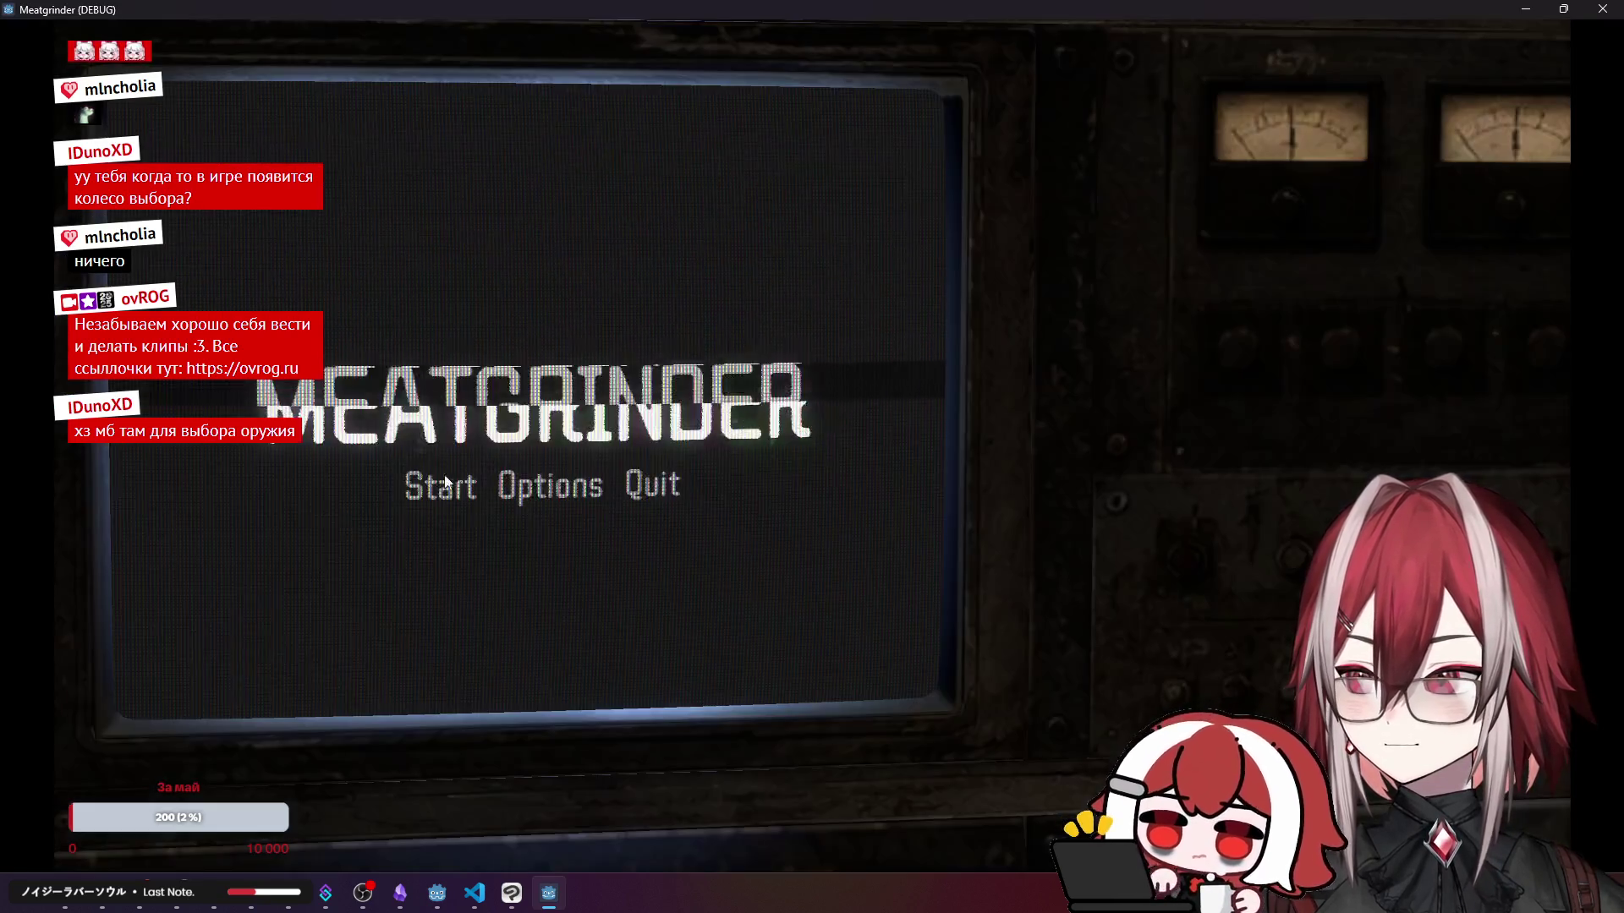
click(446, 484)
click(748, 173)
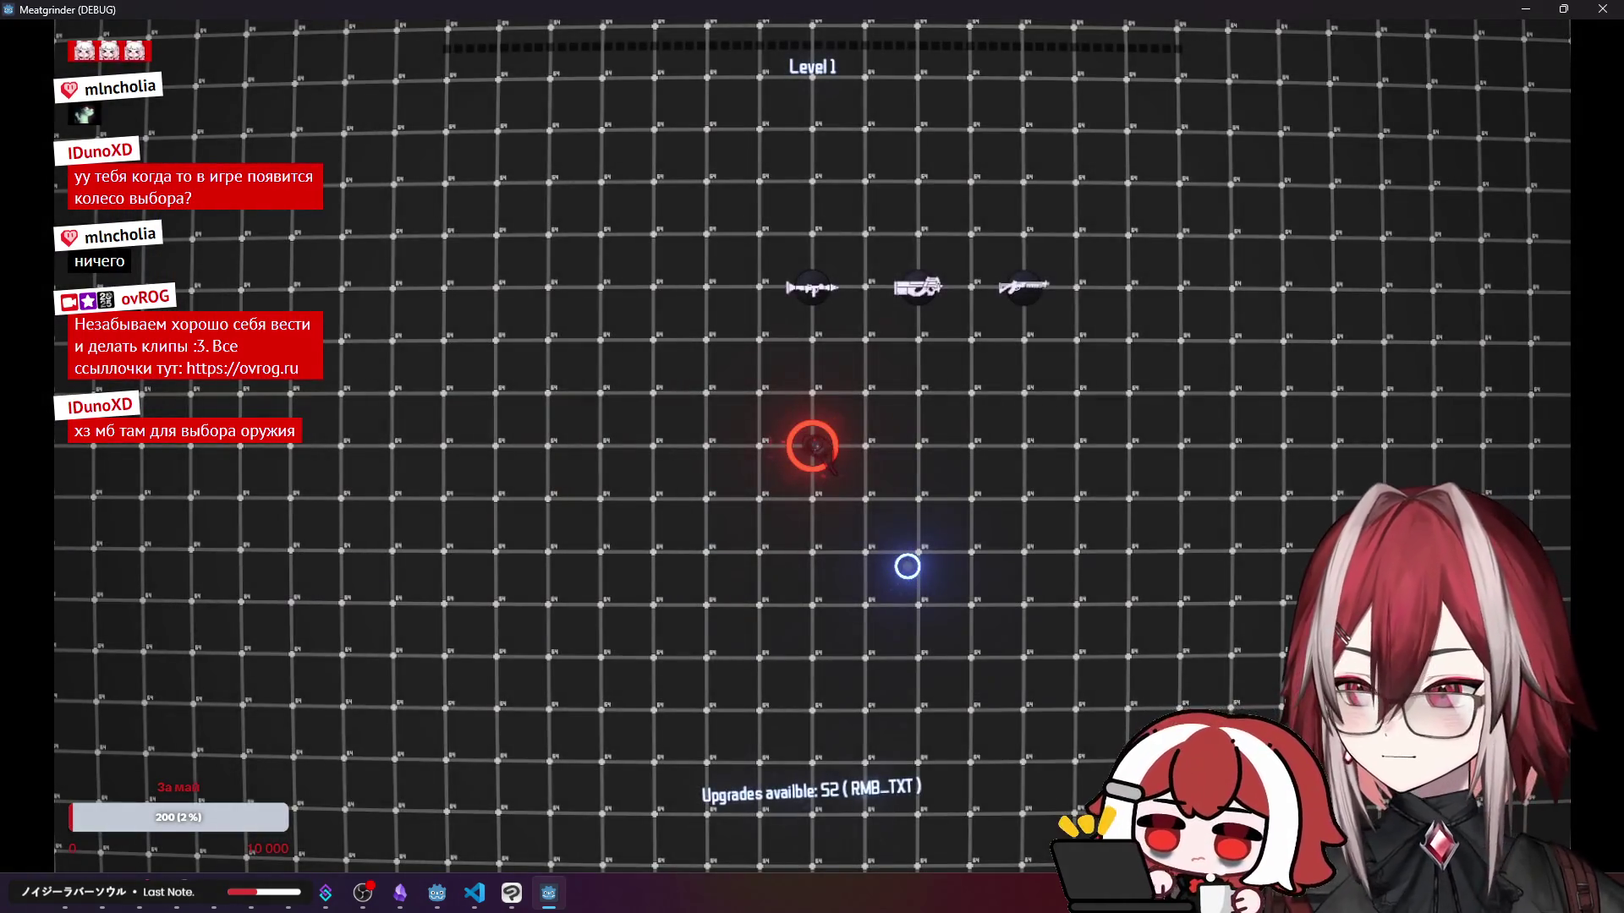
key(a)
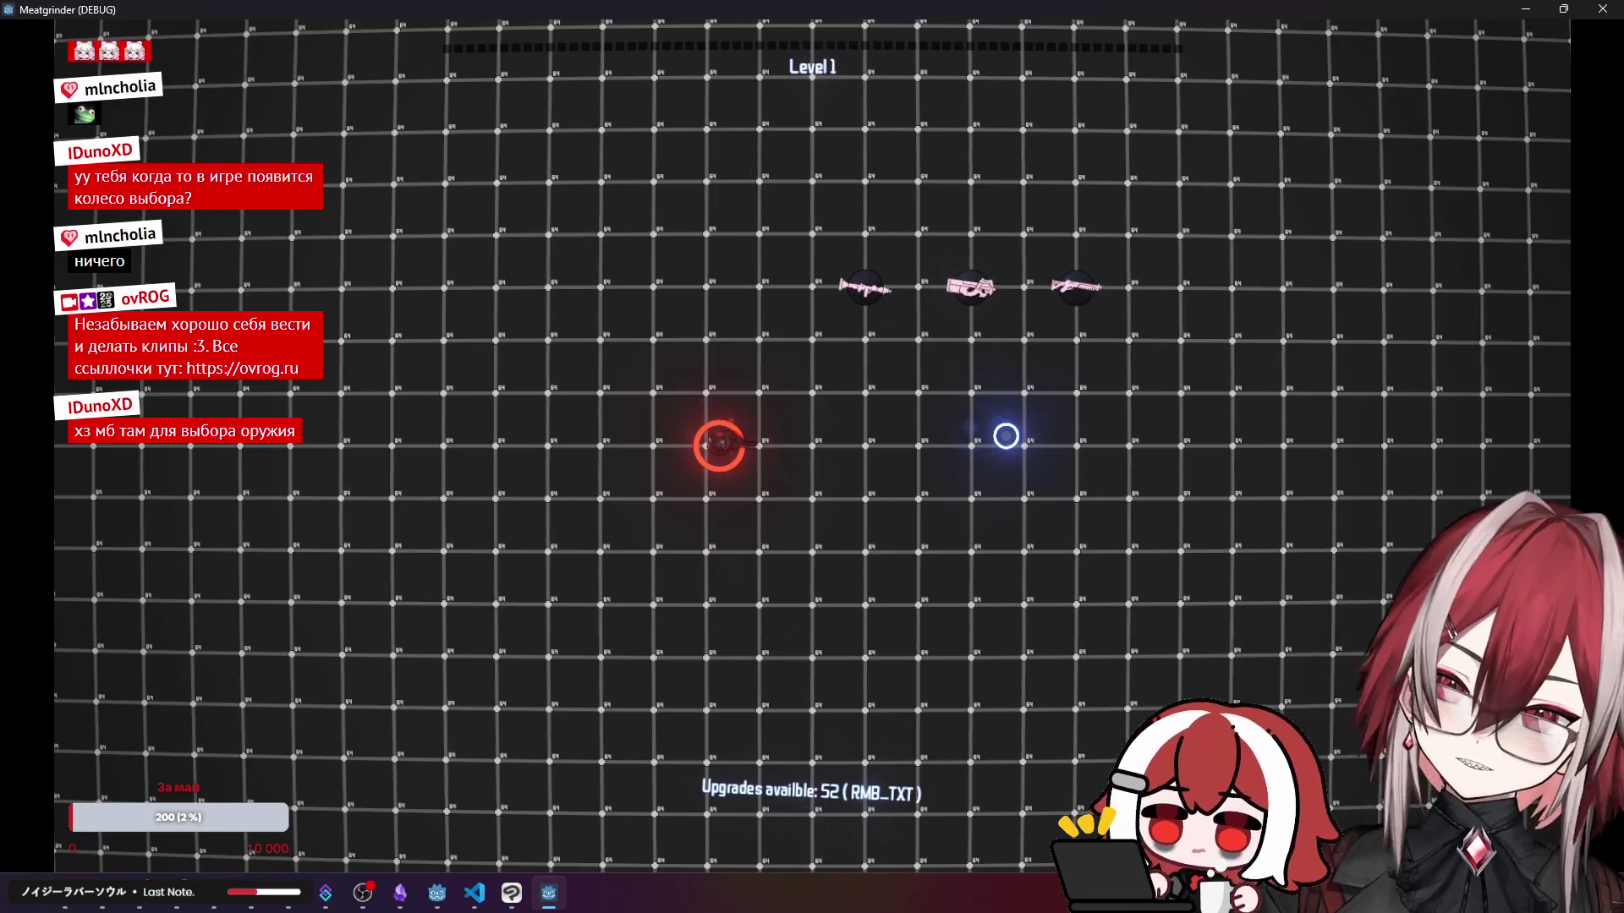
key(d)
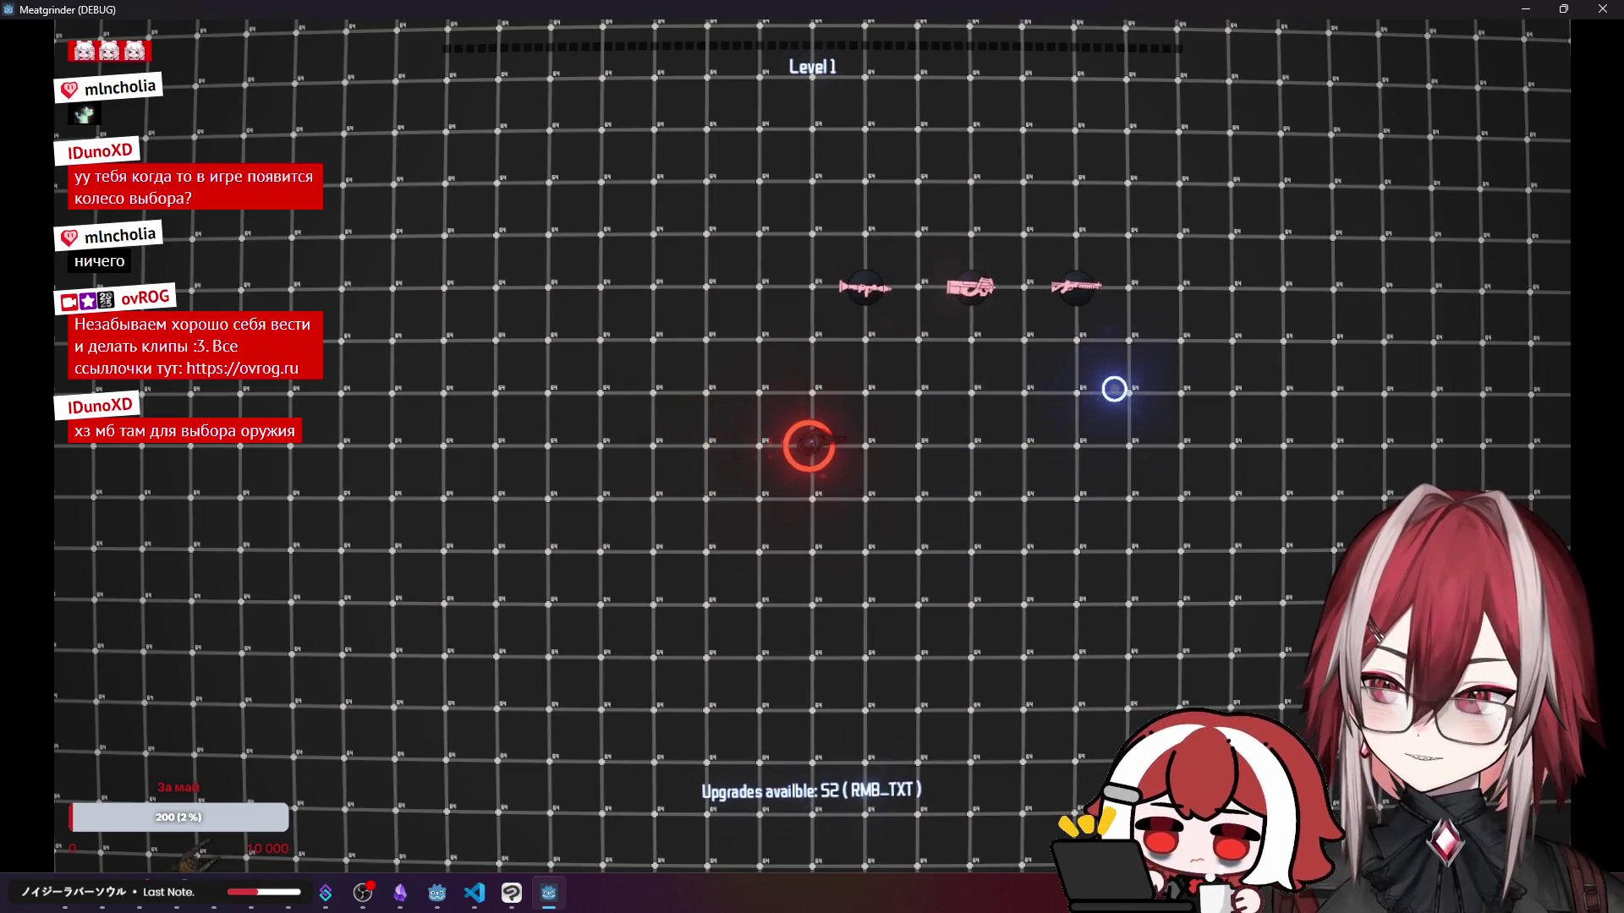
click(1601, 9)
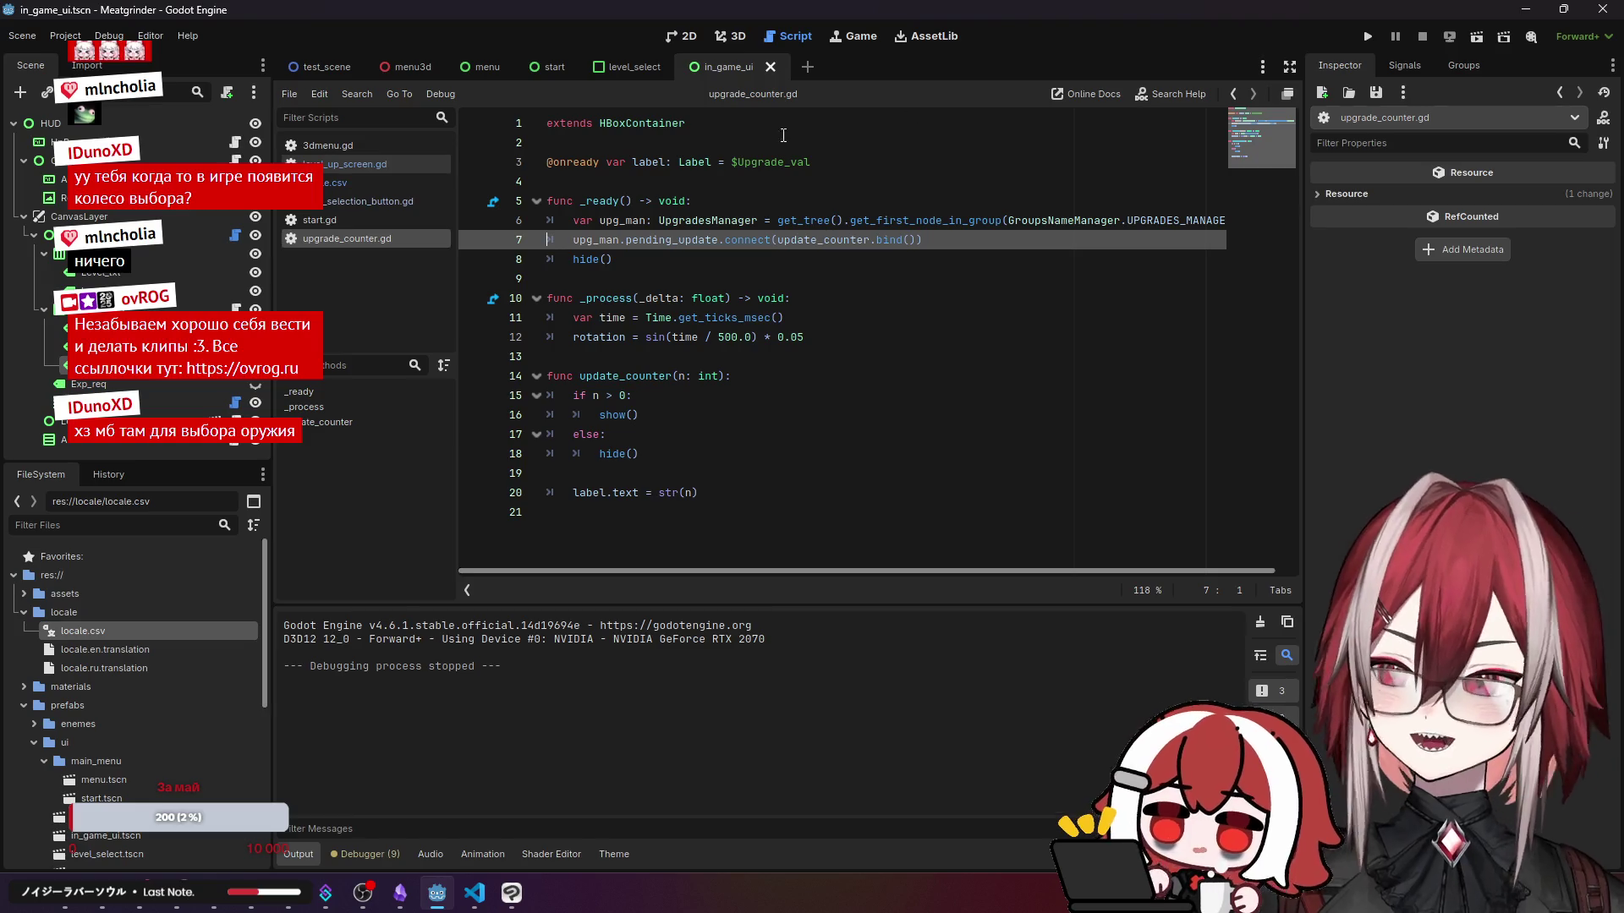
- Strip the parentheses from the Key_info label so it reads RMB_TXT, and save in_game_ui
click(684, 39)
scroll(964, 247, right, 3)
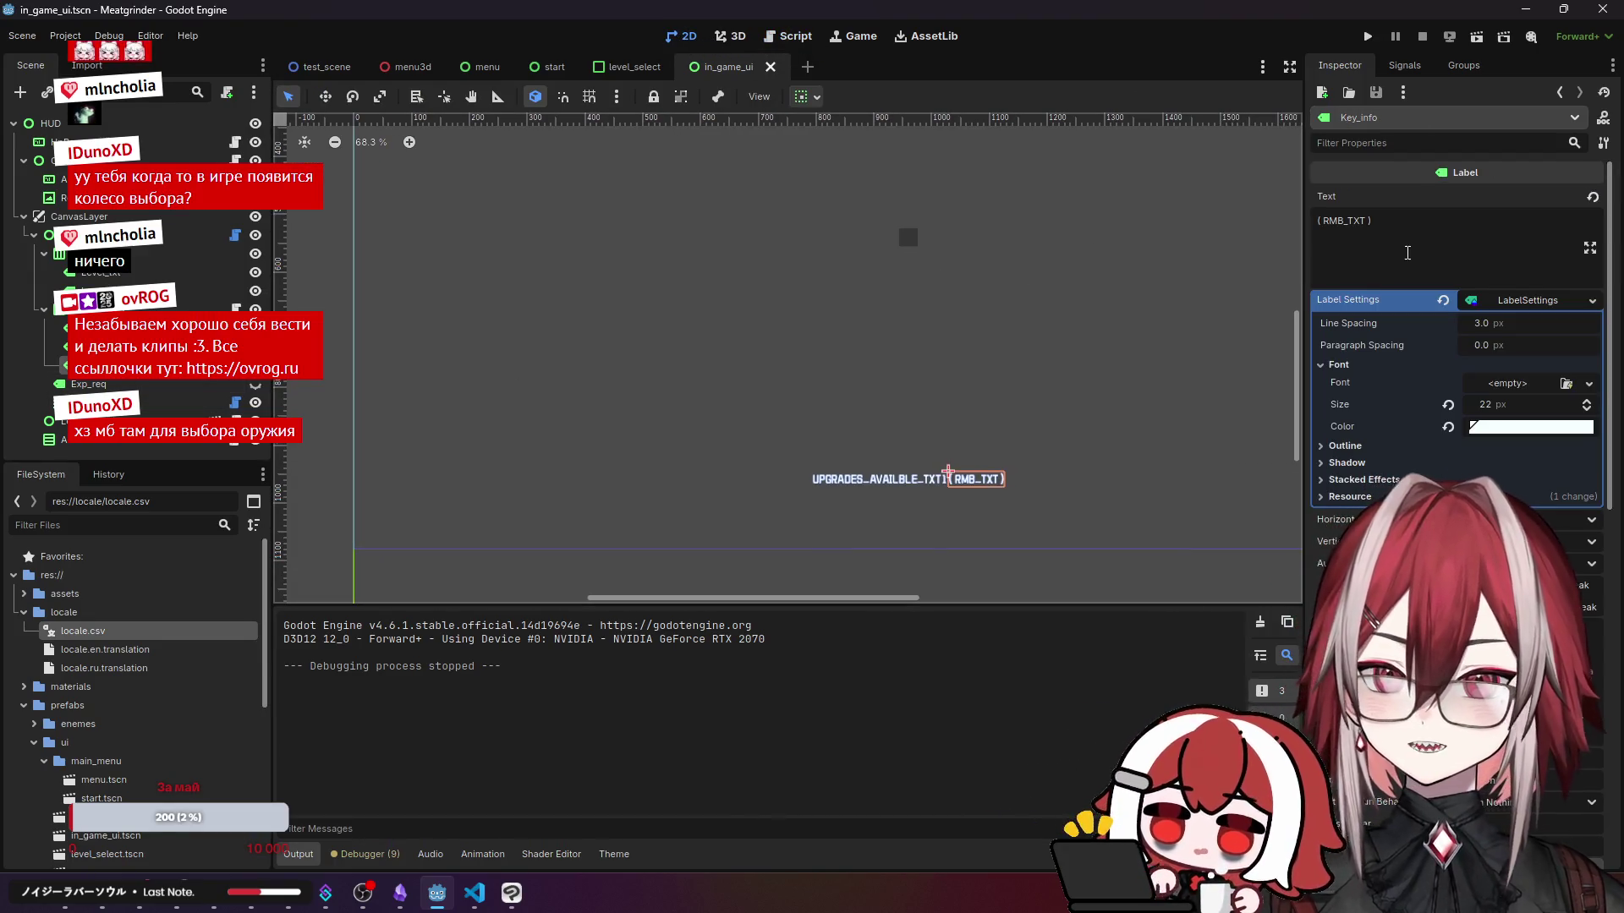
click(1404, 228)
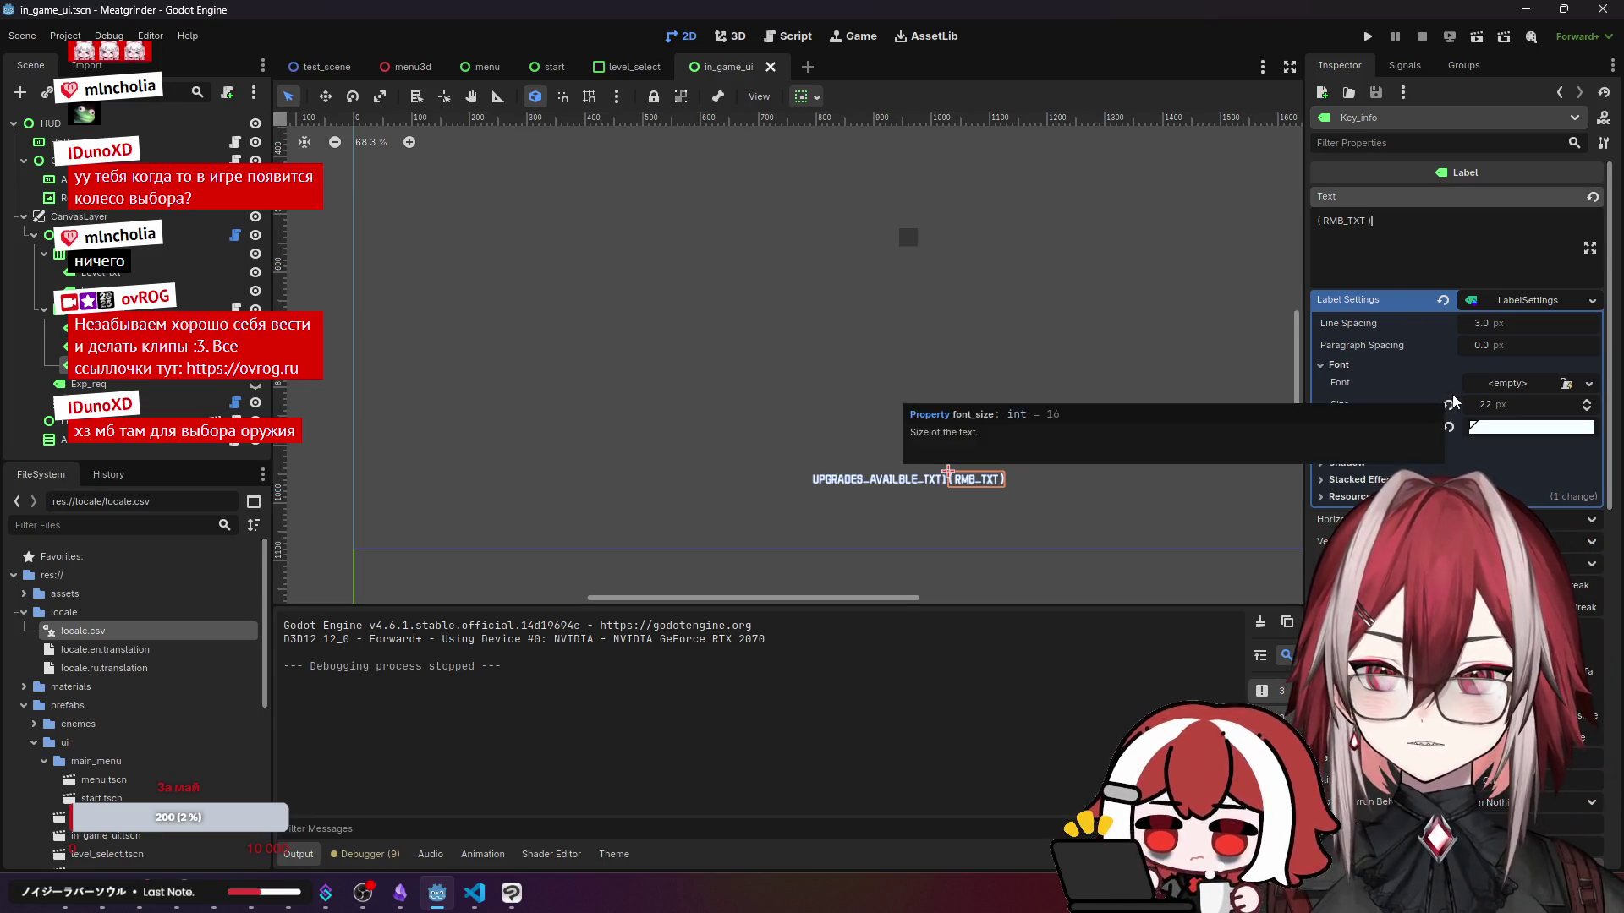
scroll(1454, 338, down, 5)
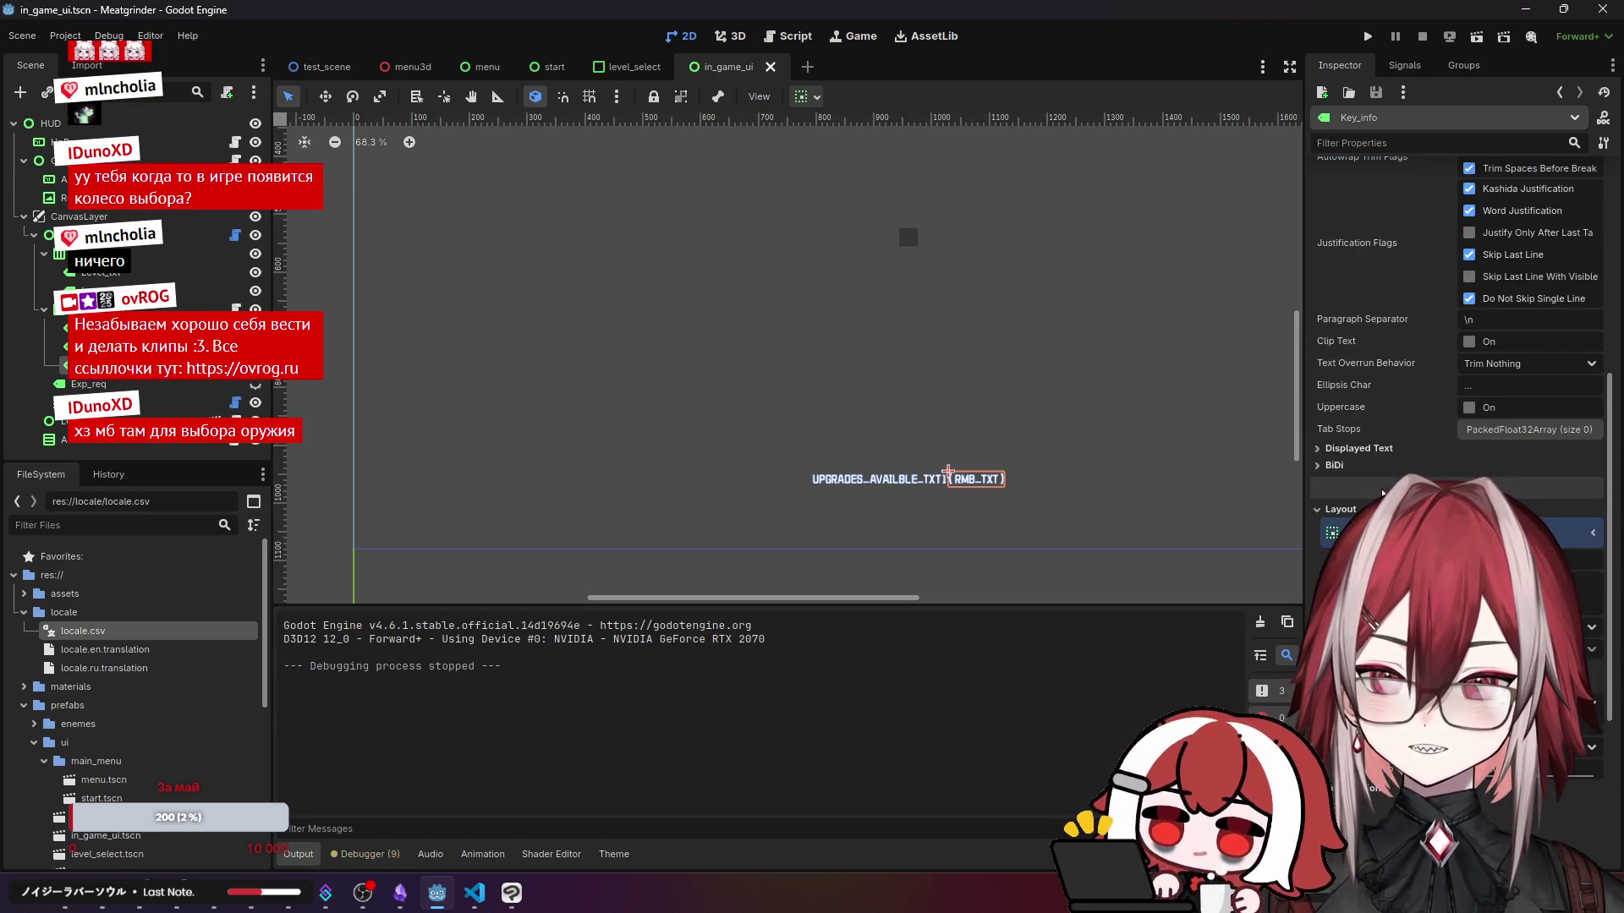
scroll(1345, 431, down, 1)
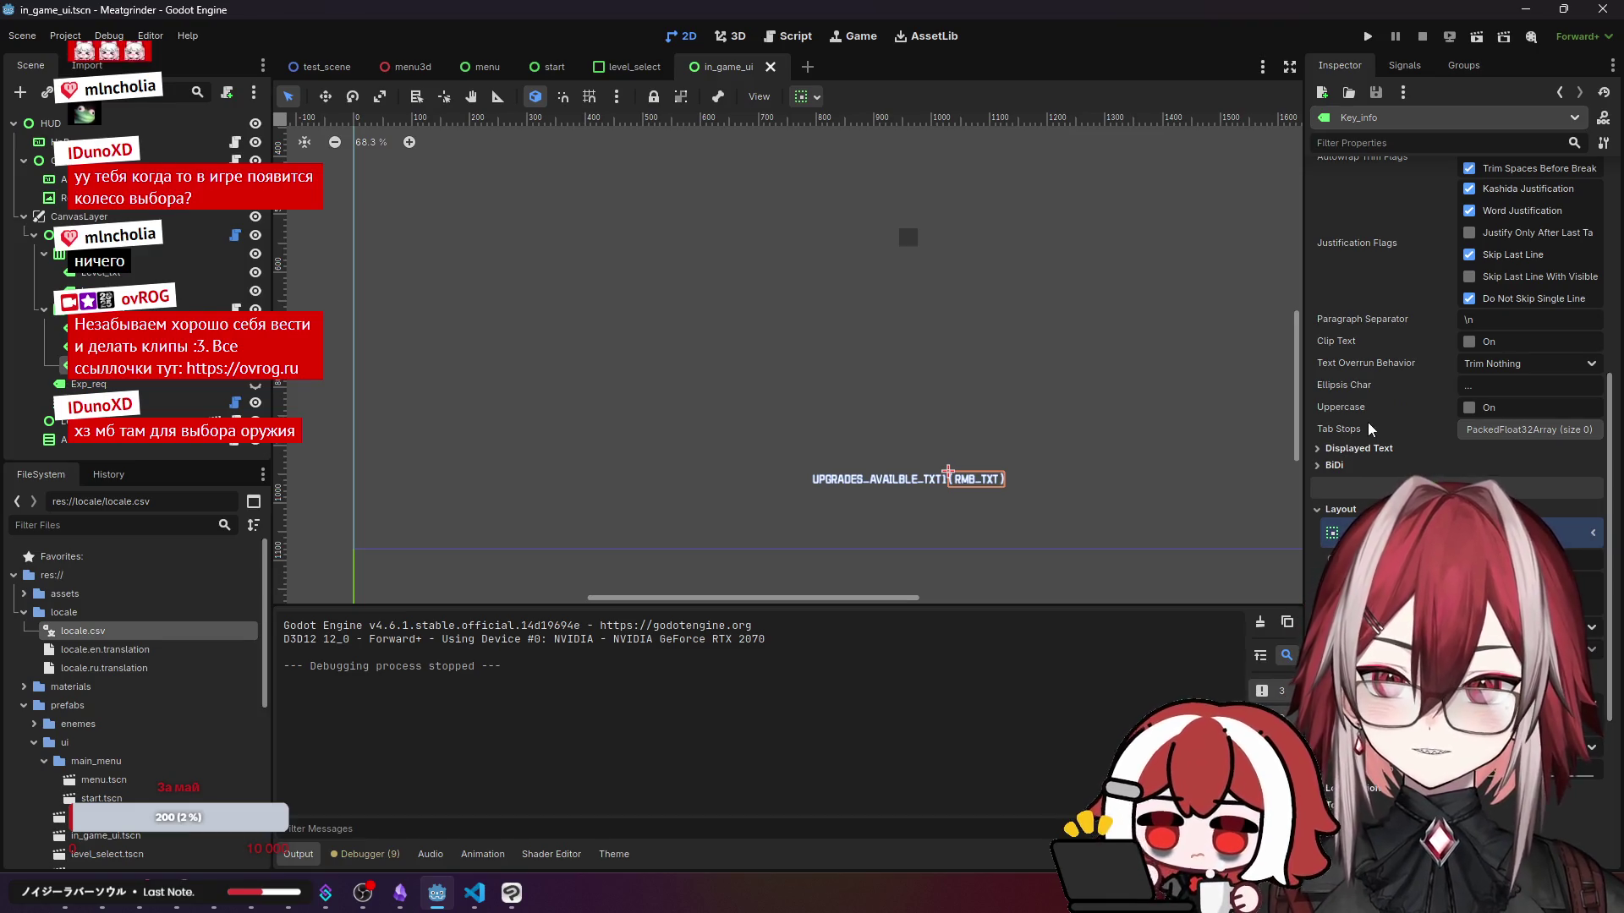
mouse_move(1351, 345)
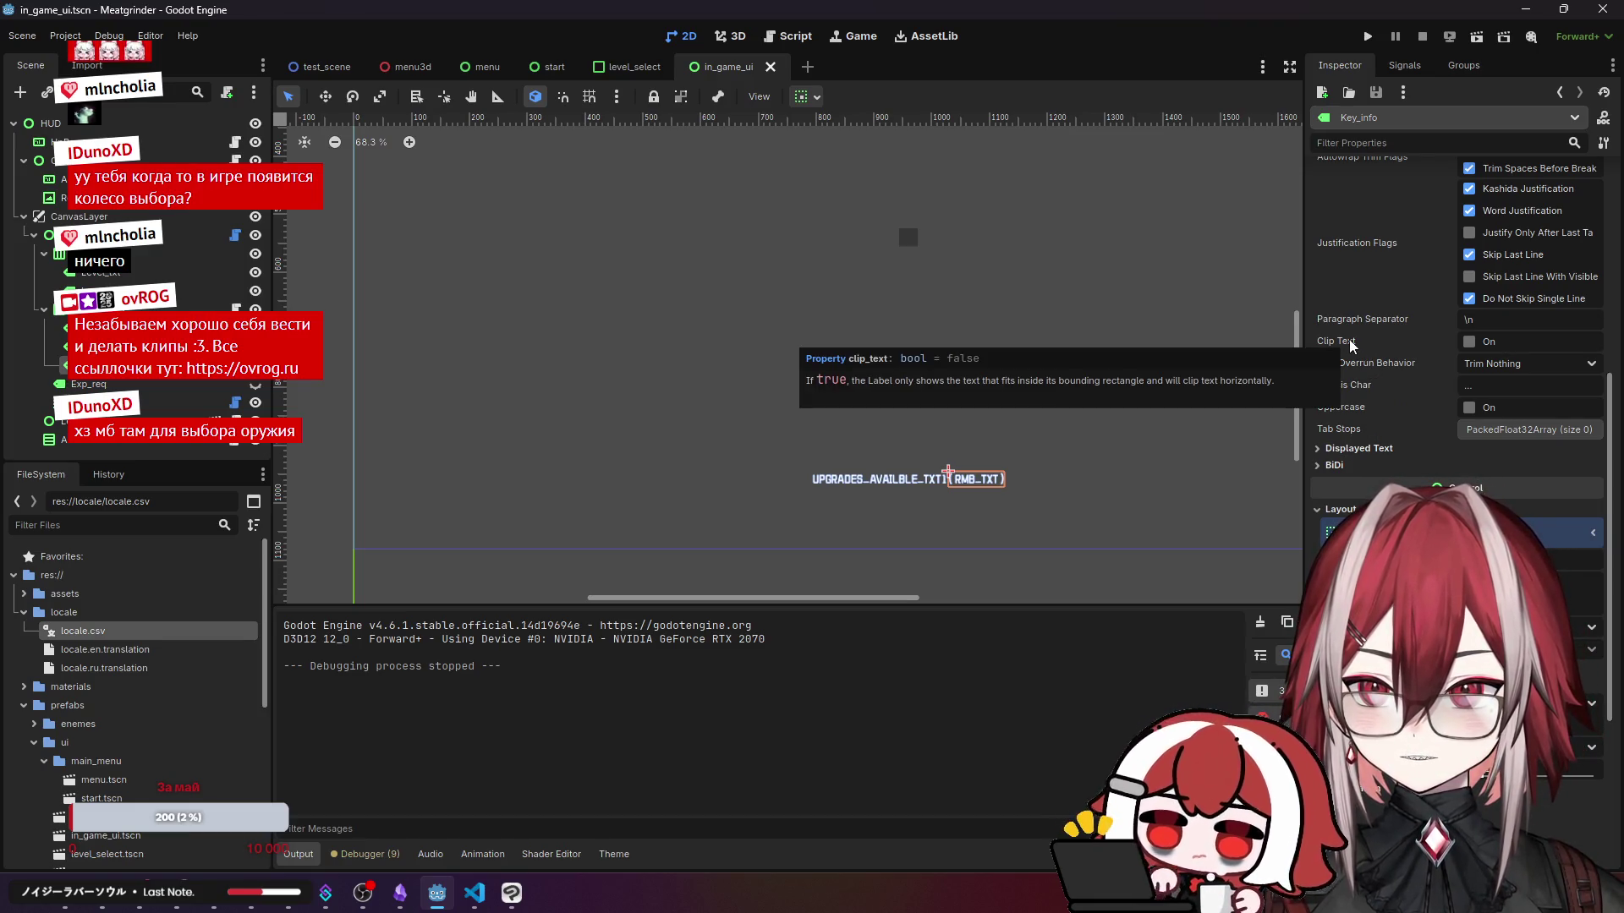
scroll(1362, 314, down, 3)
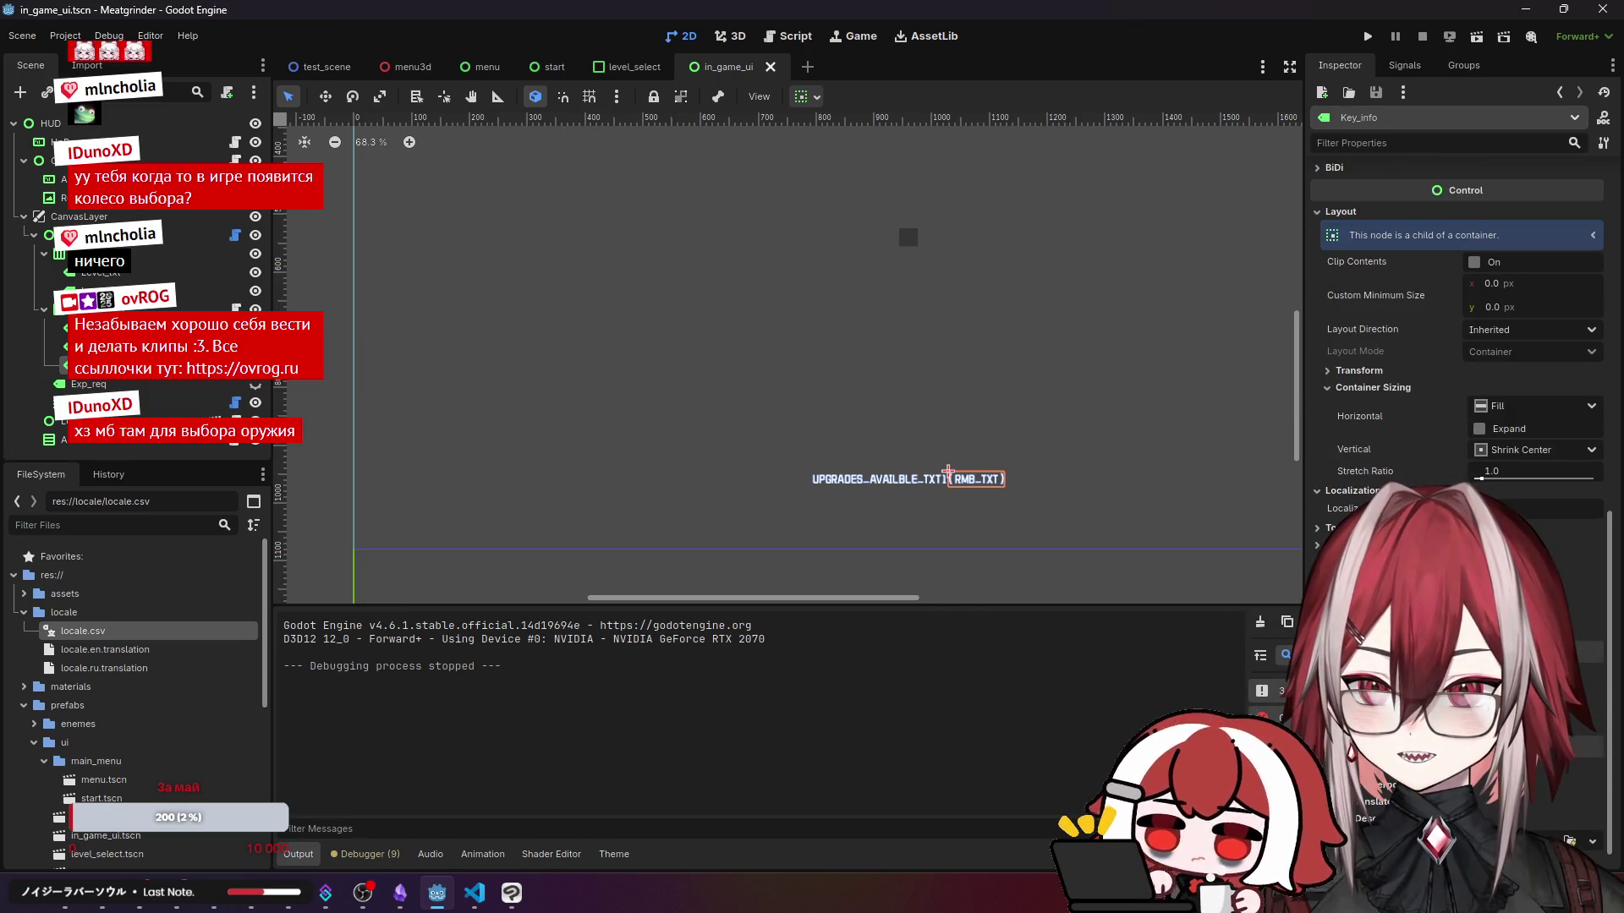
click(1365, 491)
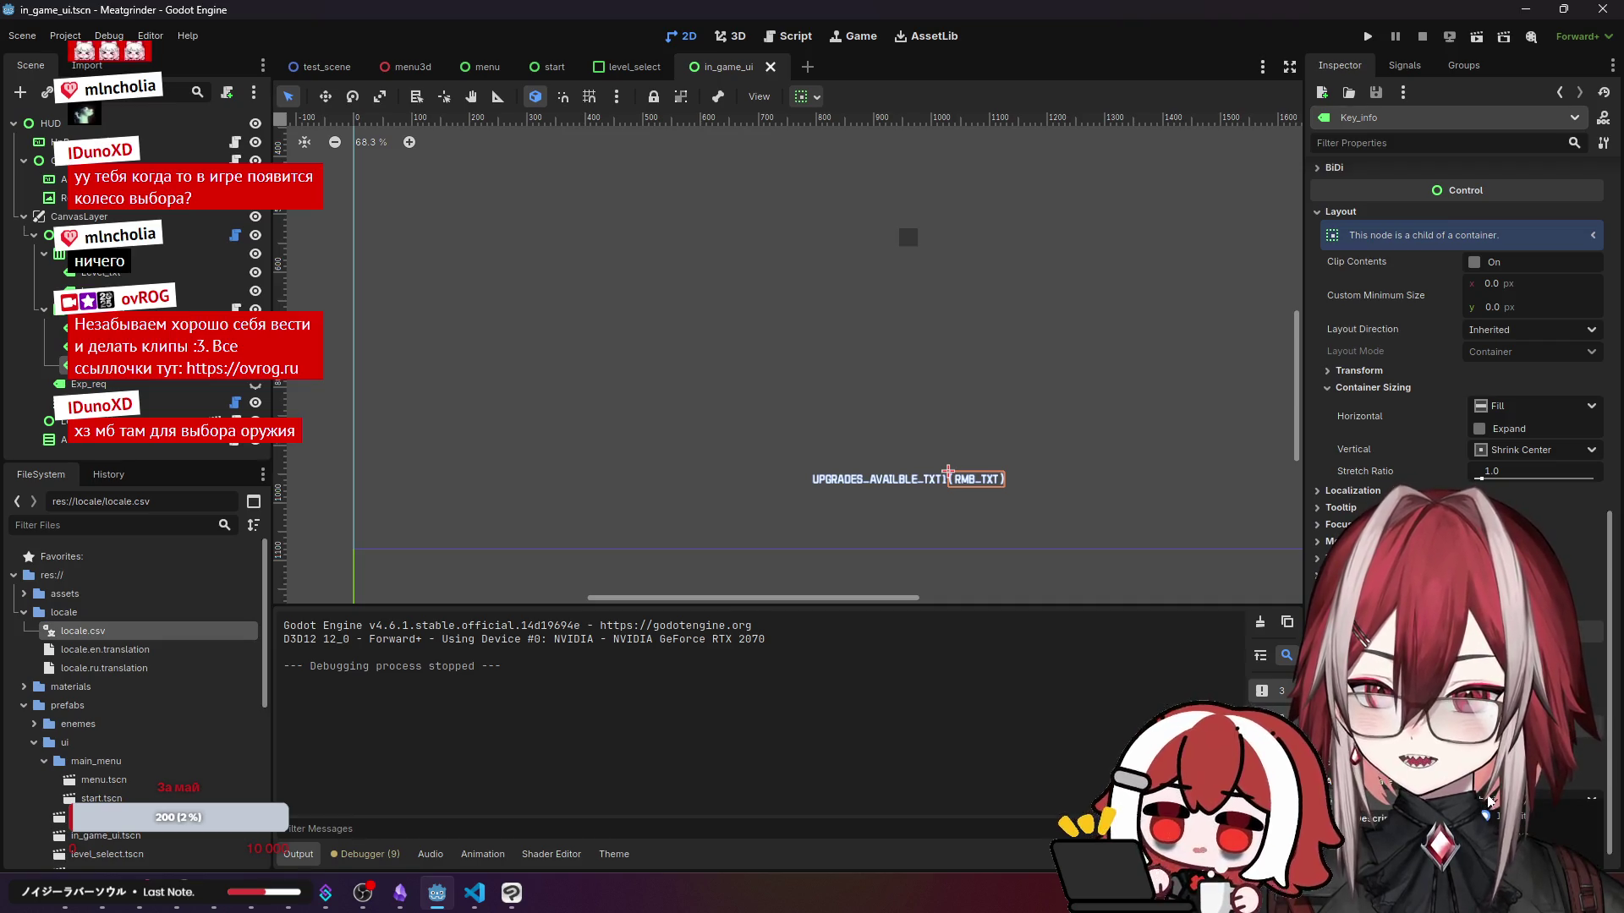
scroll(1486, 816, down, 1)
scroll(1386, 239, up, 10)
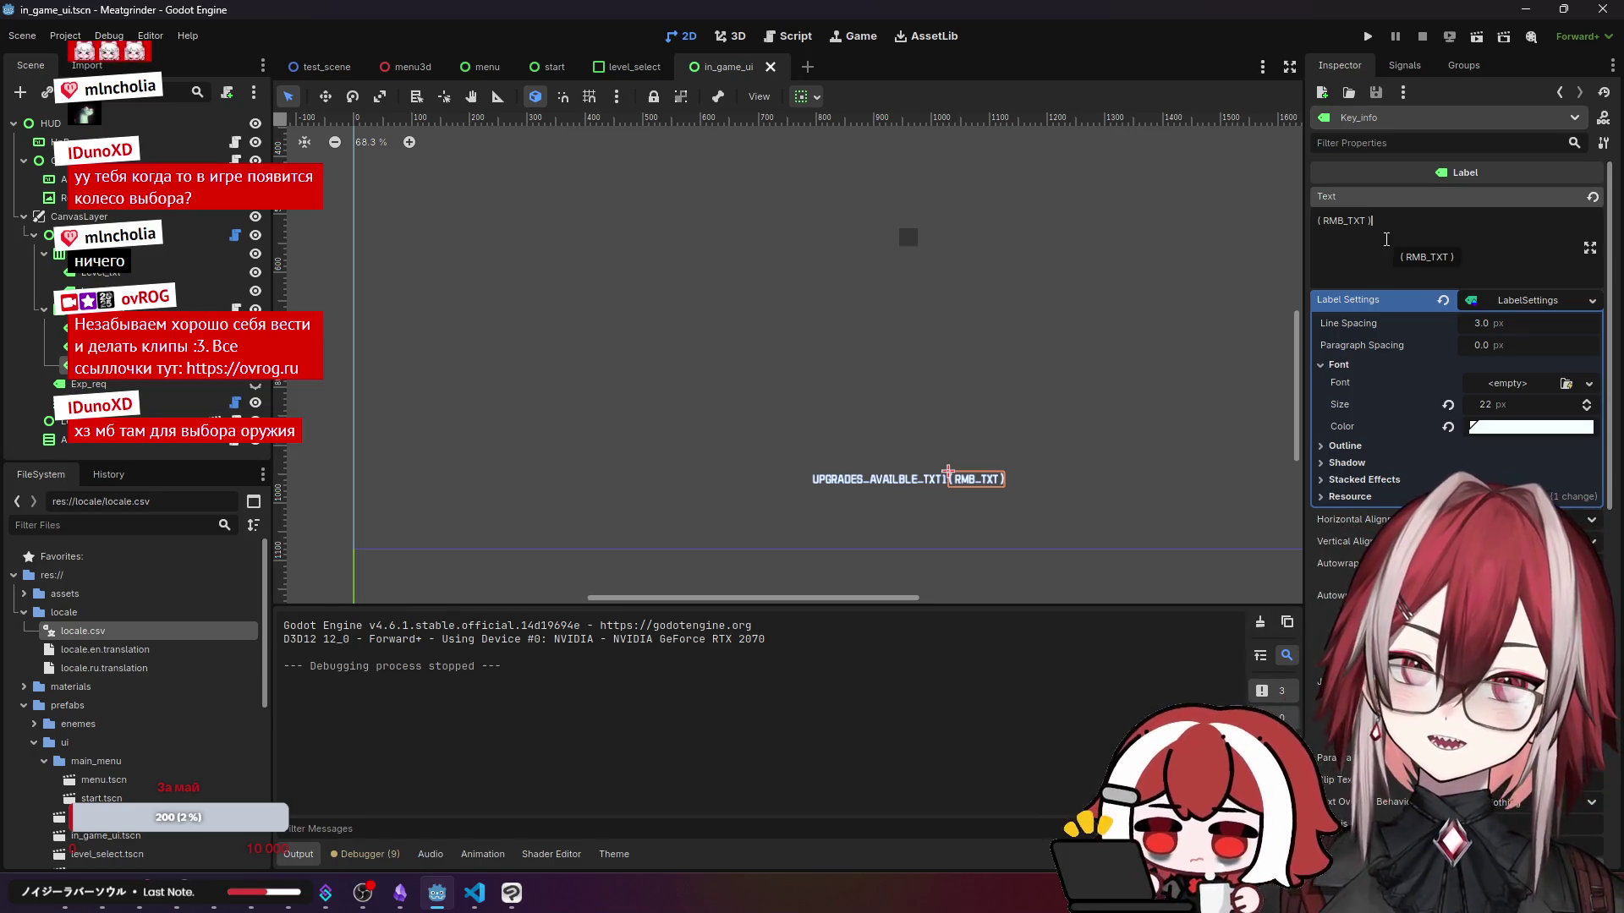
scroll(1039, 455, up, 6)
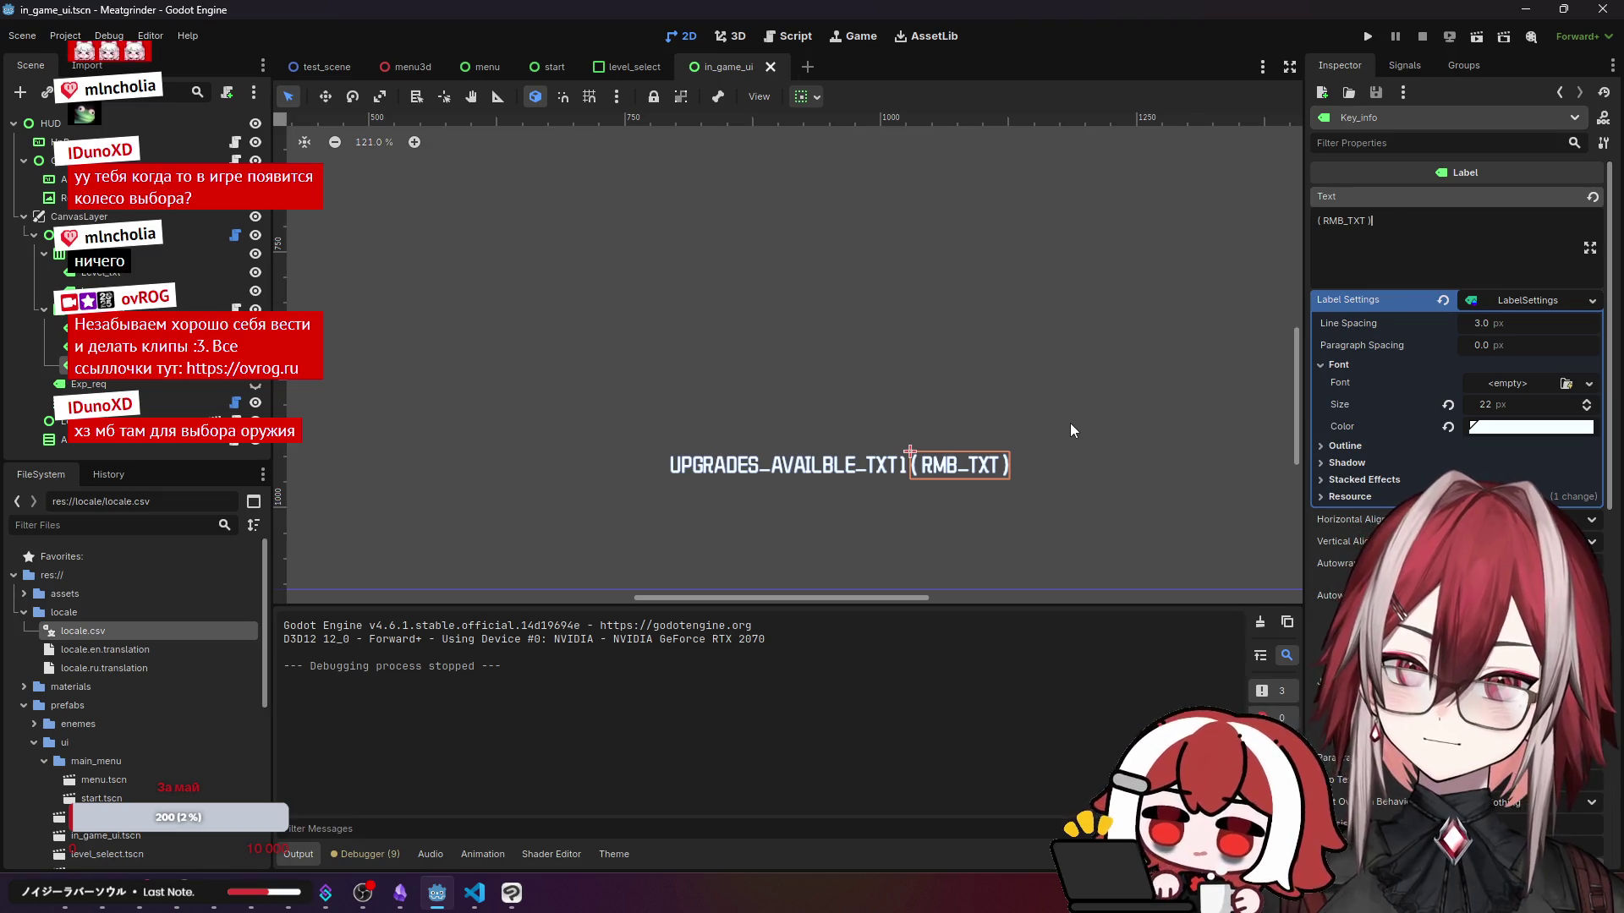
key(BackSpace)
key(BackSpace)
key(BackSpace)
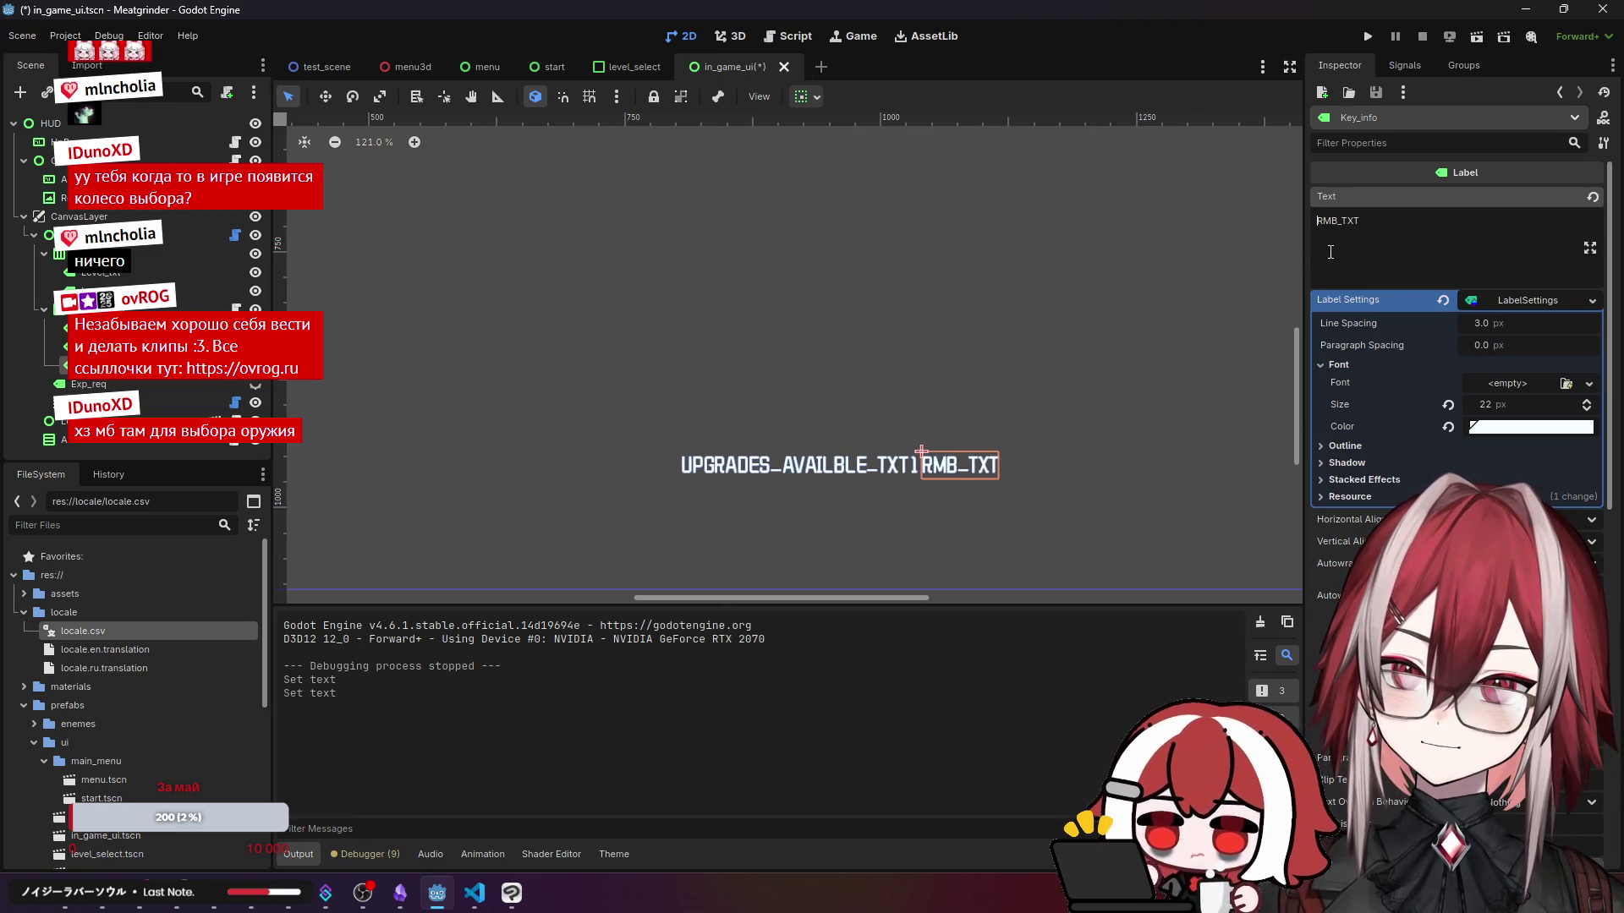
key(ctrl+s)
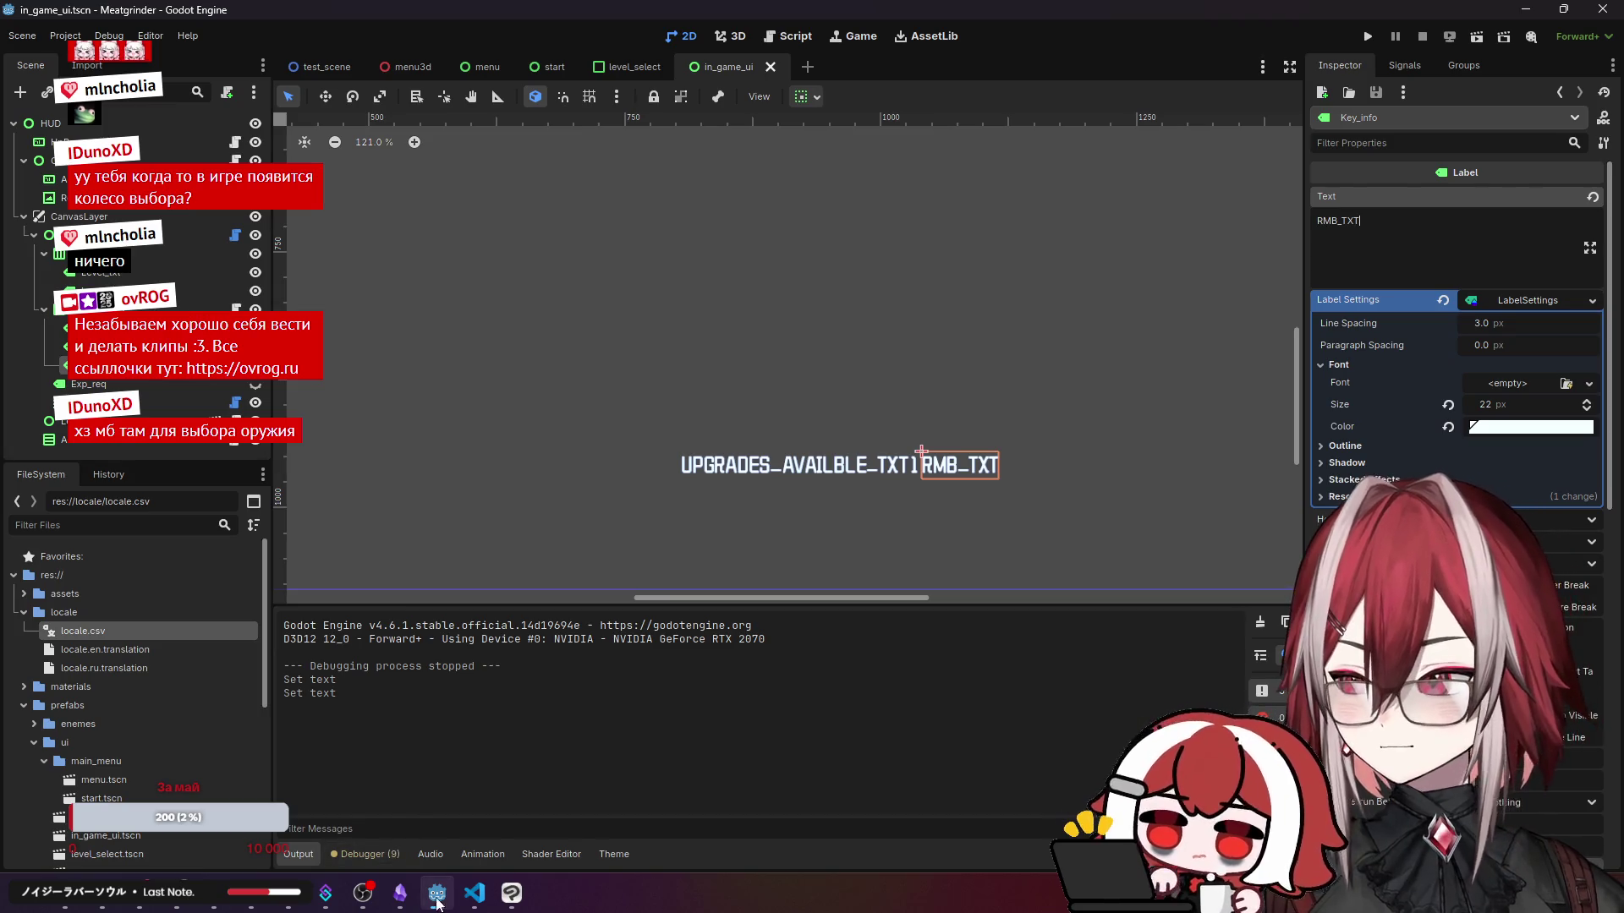
- Save locale.csv with the RMB_TXT row wrapping RMB and ПКМ in parentheses
click(474, 893)
click(456, 264)
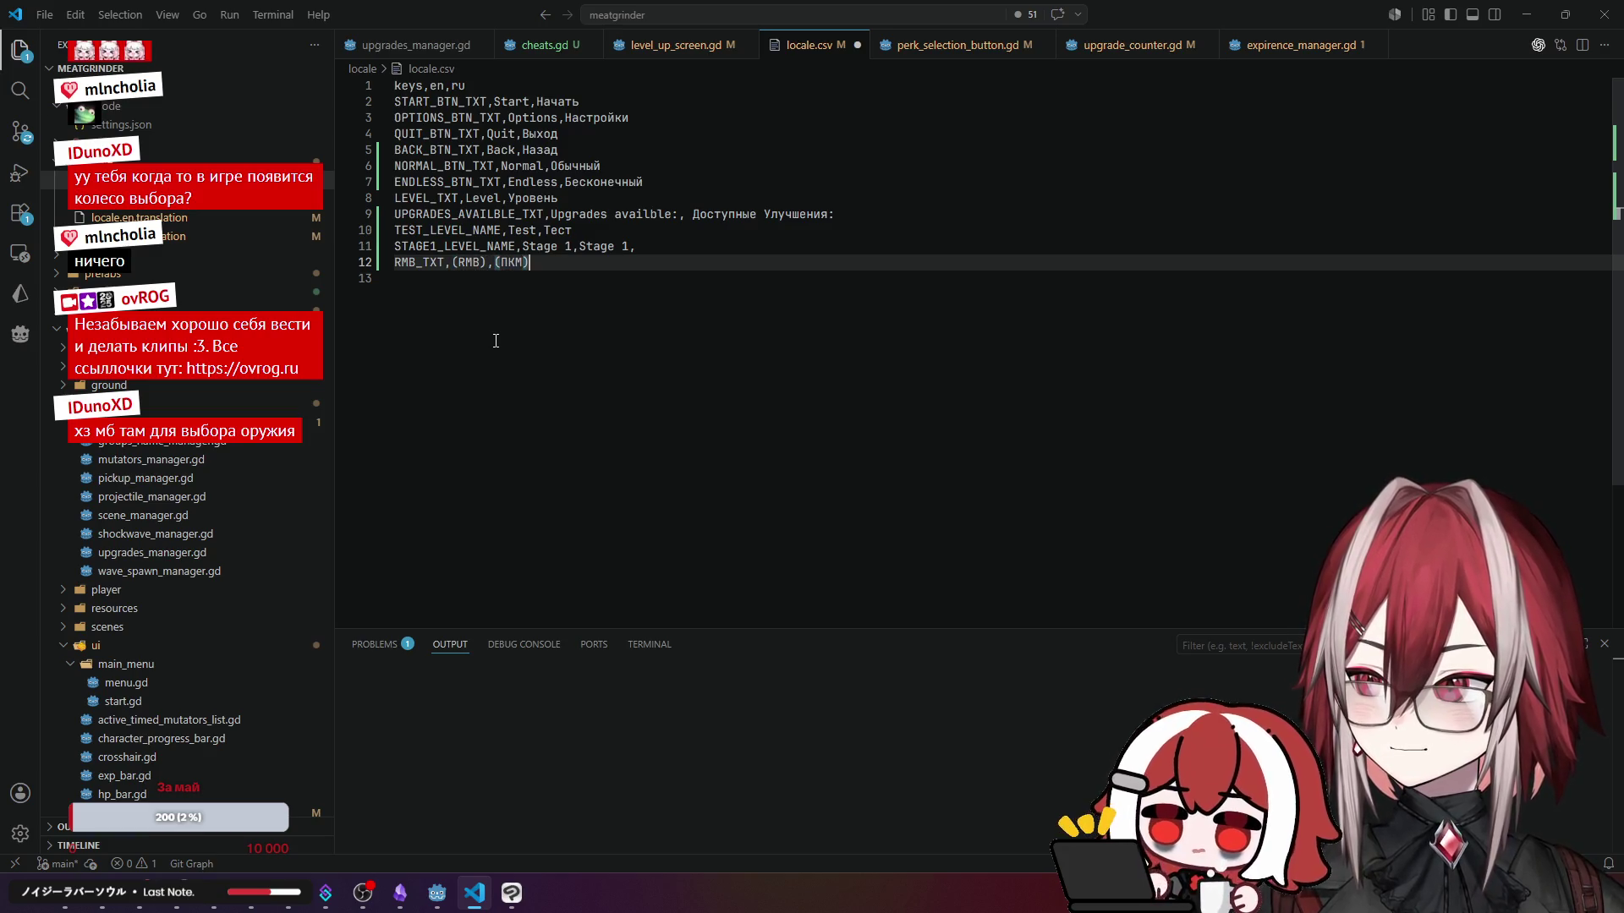
click(693, 279)
key(ctrl+s)
- Reimport locale.csv from the Import dock in Godot and run the project
click(431, 901)
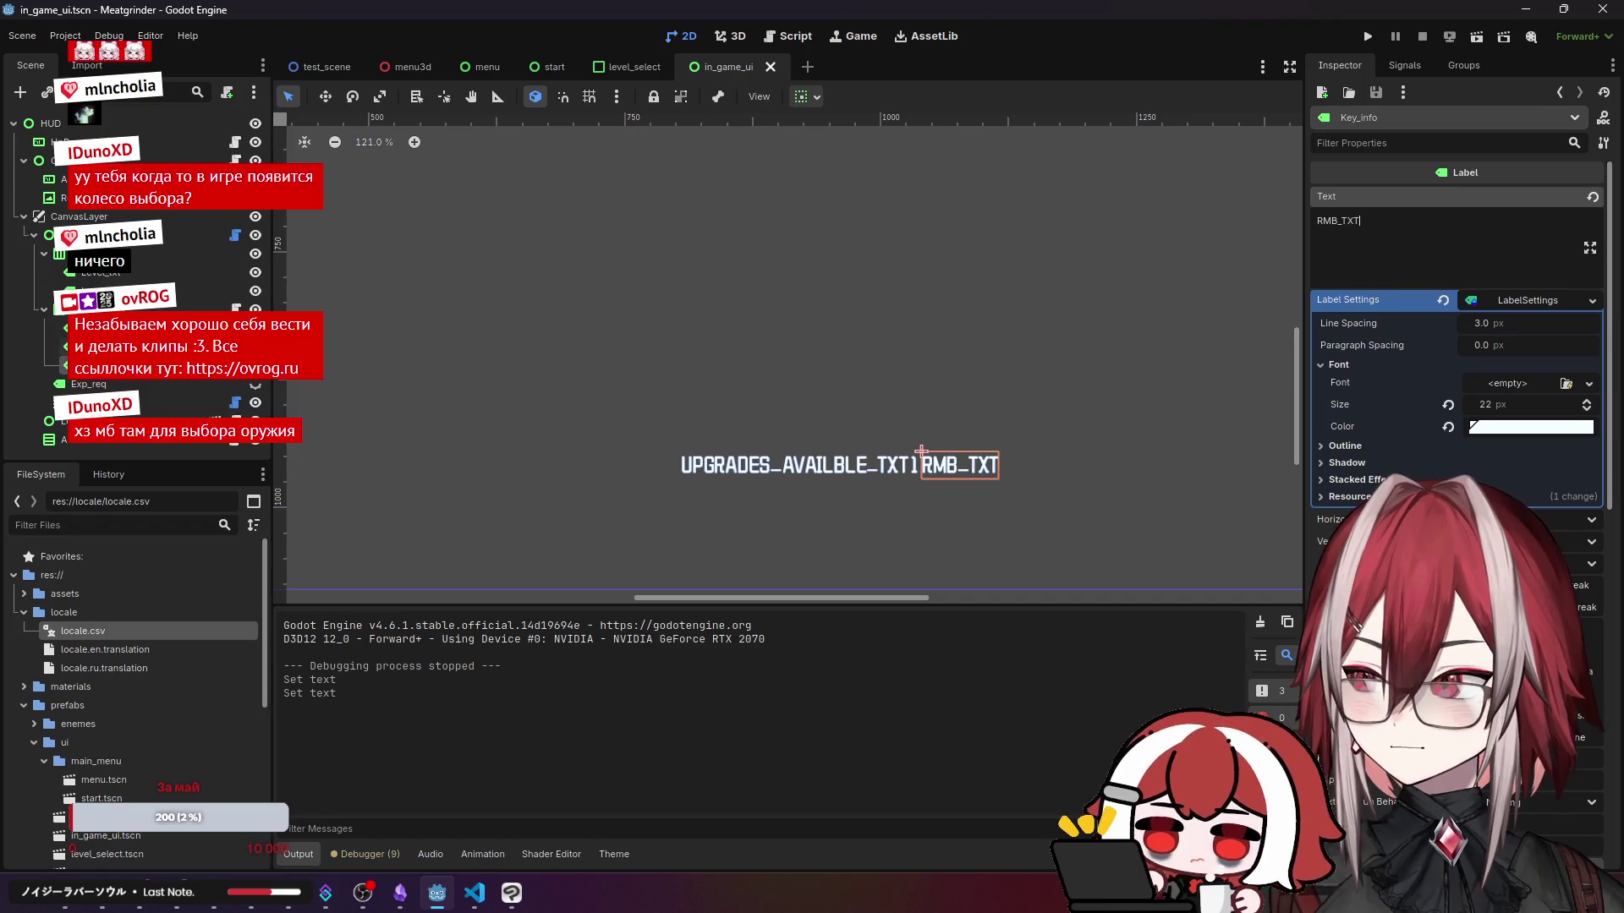
click(86, 65)
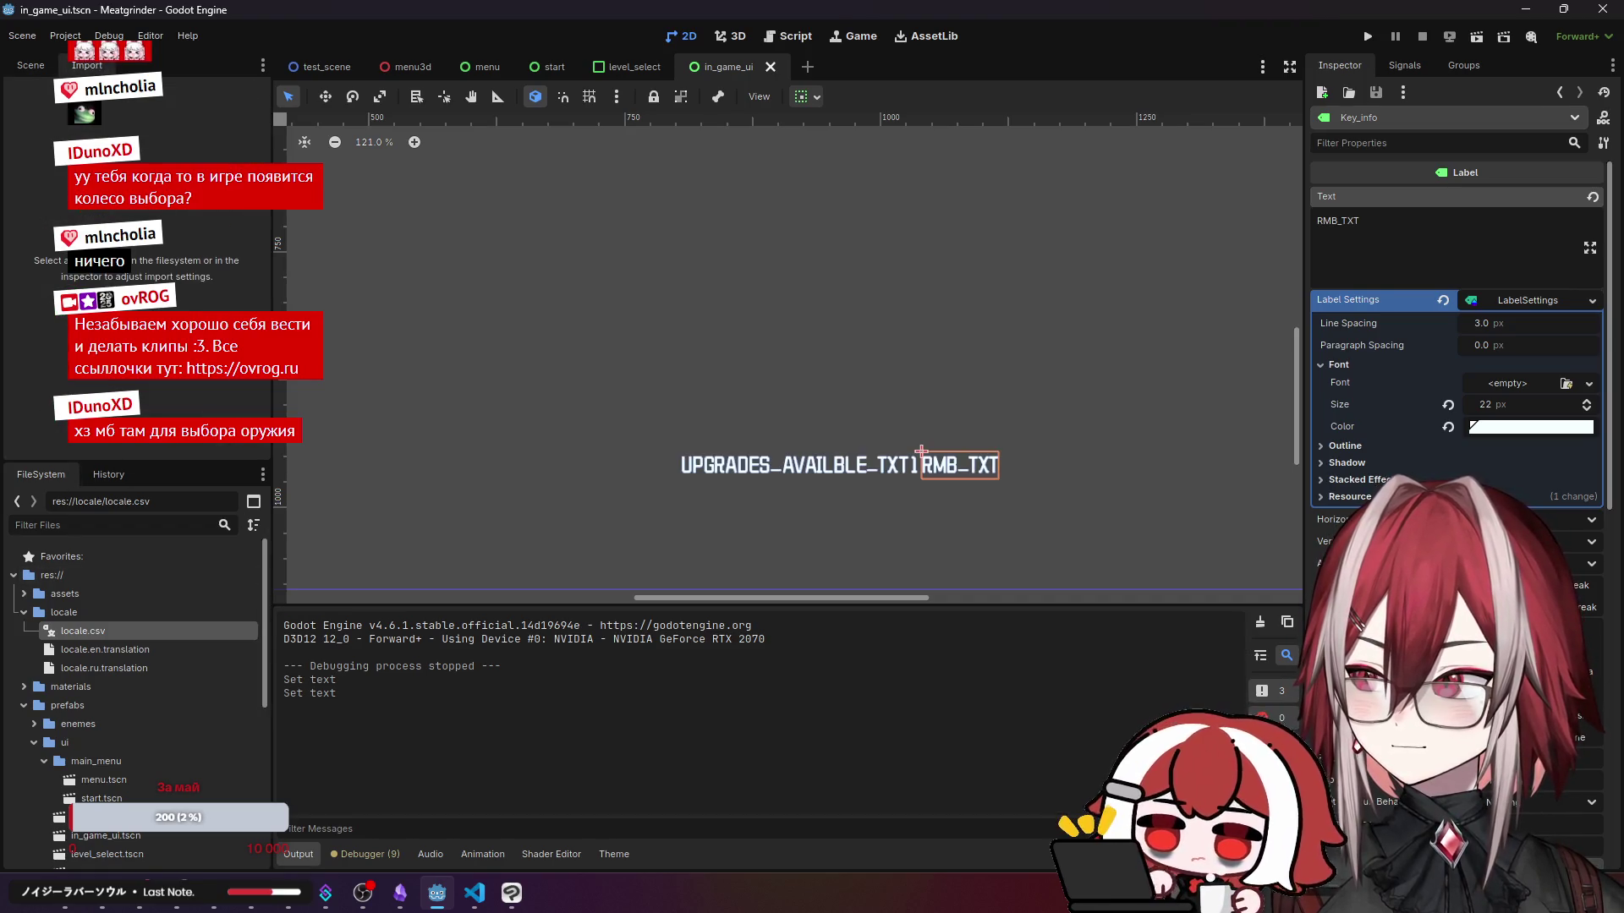
click(89, 631)
click(135, 444)
click(1376, 38)
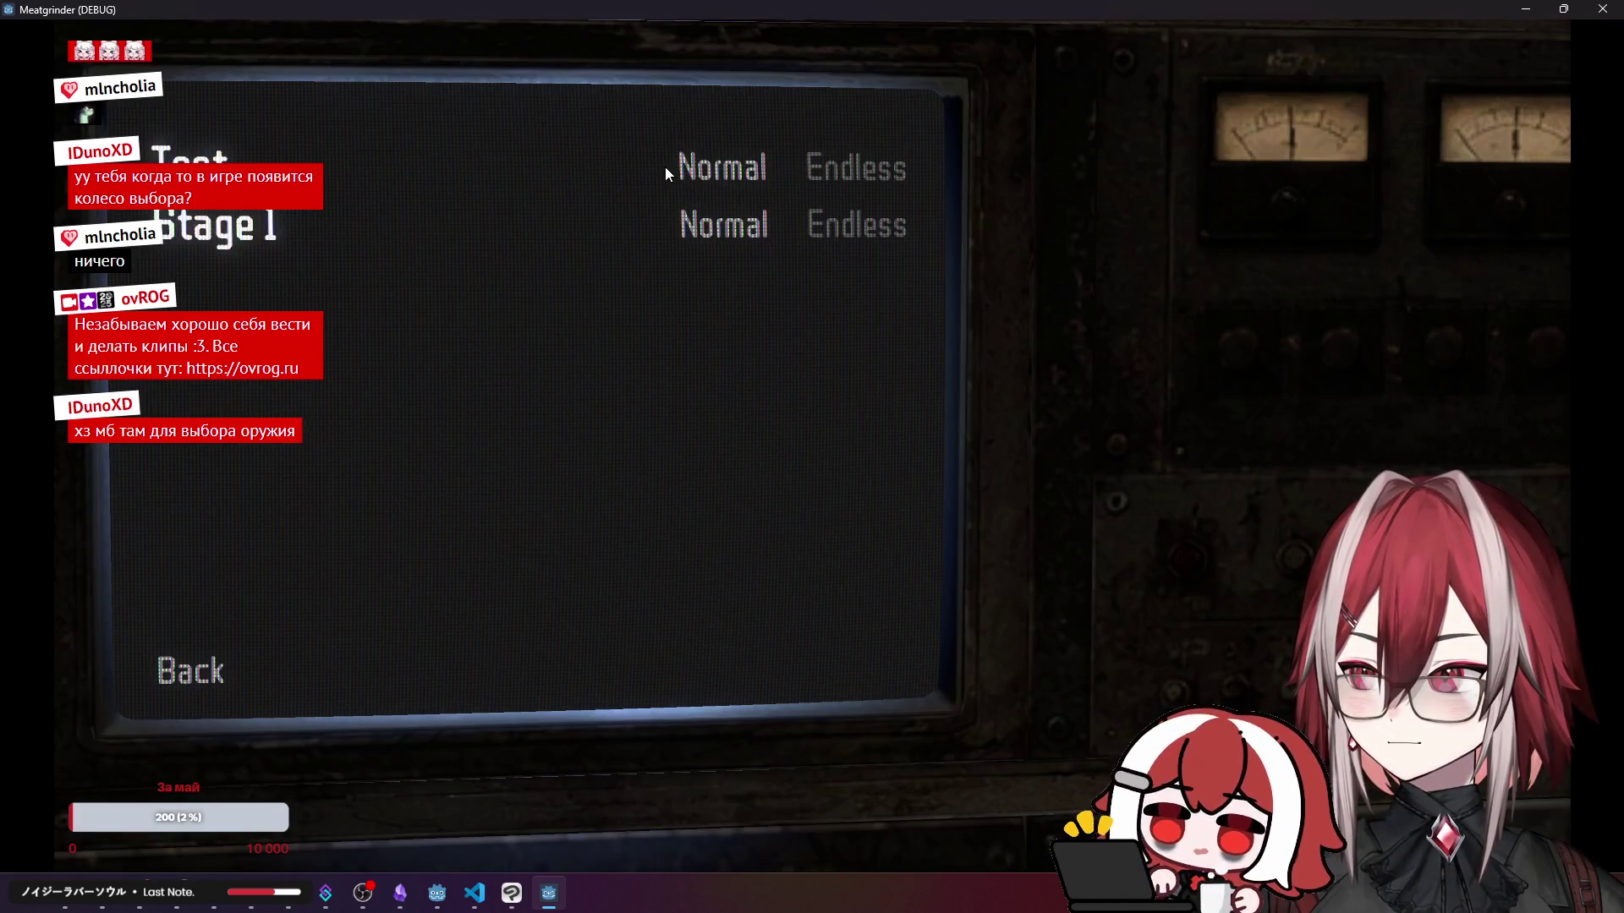
- Start the Test level on Normal, grab the rightmost rifle, and take the Bullet Time upgrade
click(667, 169)
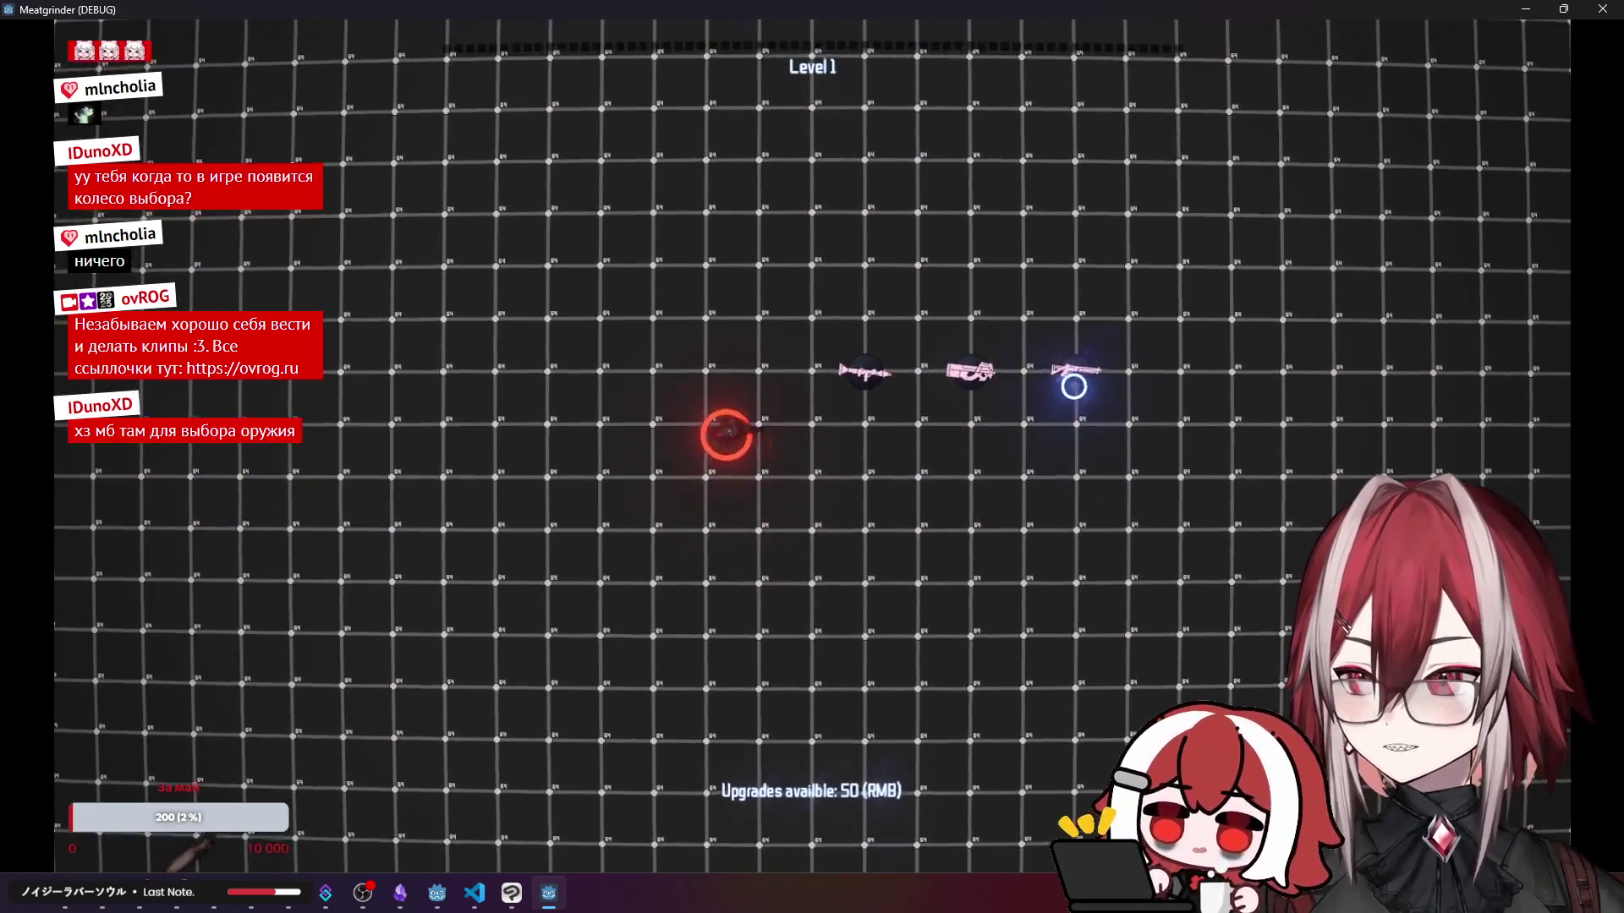
key(d)
key(d)
click(491, 619)
key(w)
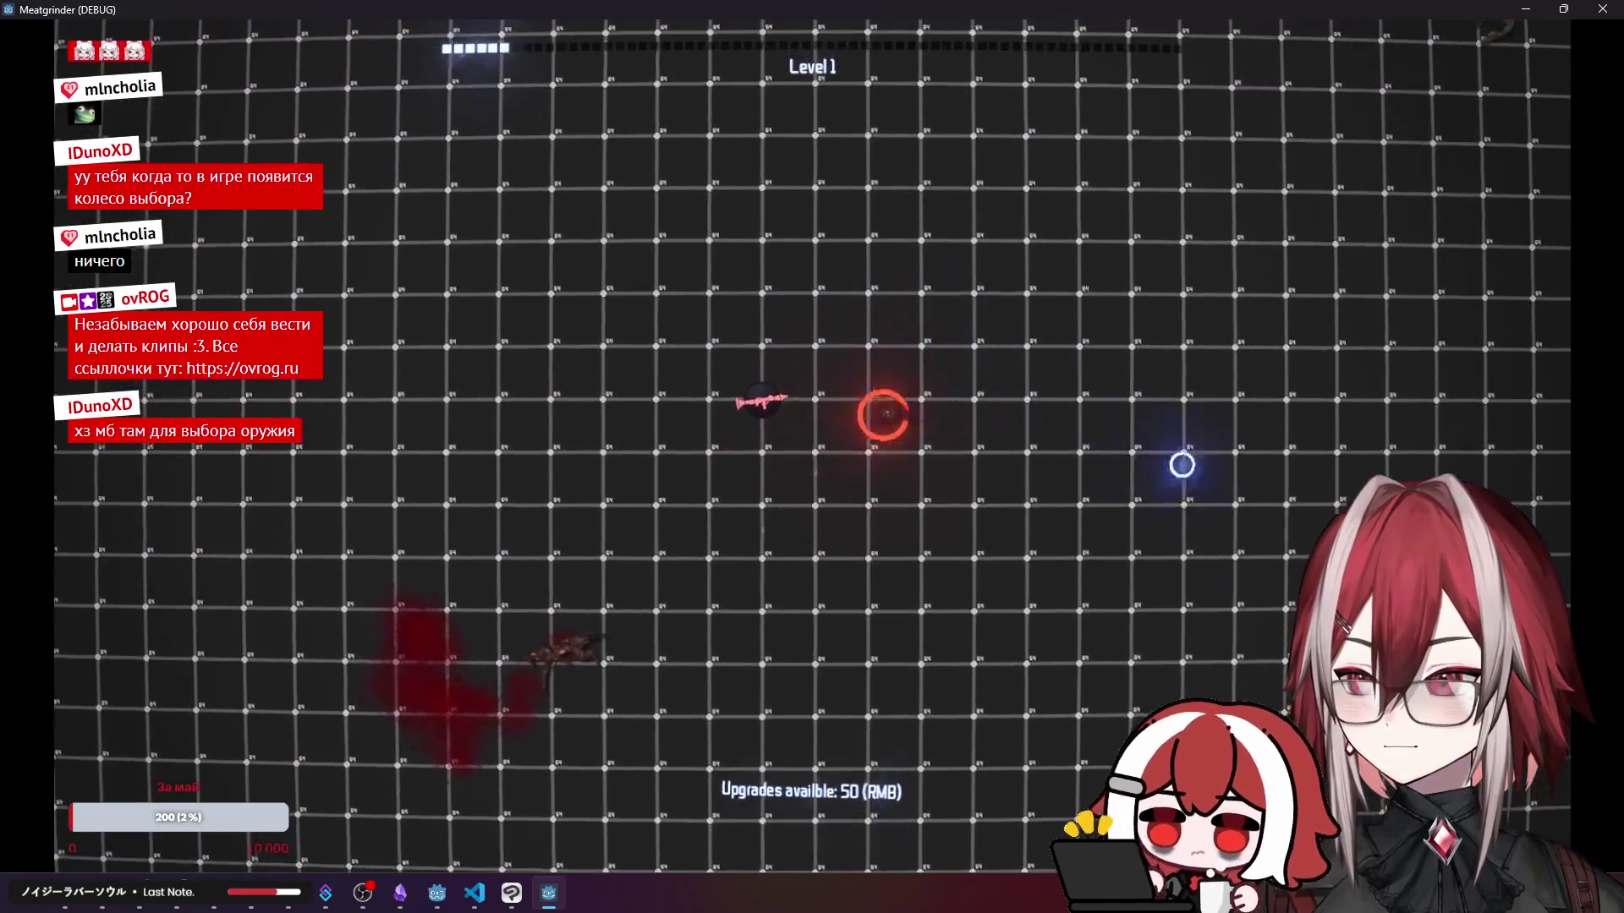
key(d)
click(1181, 465)
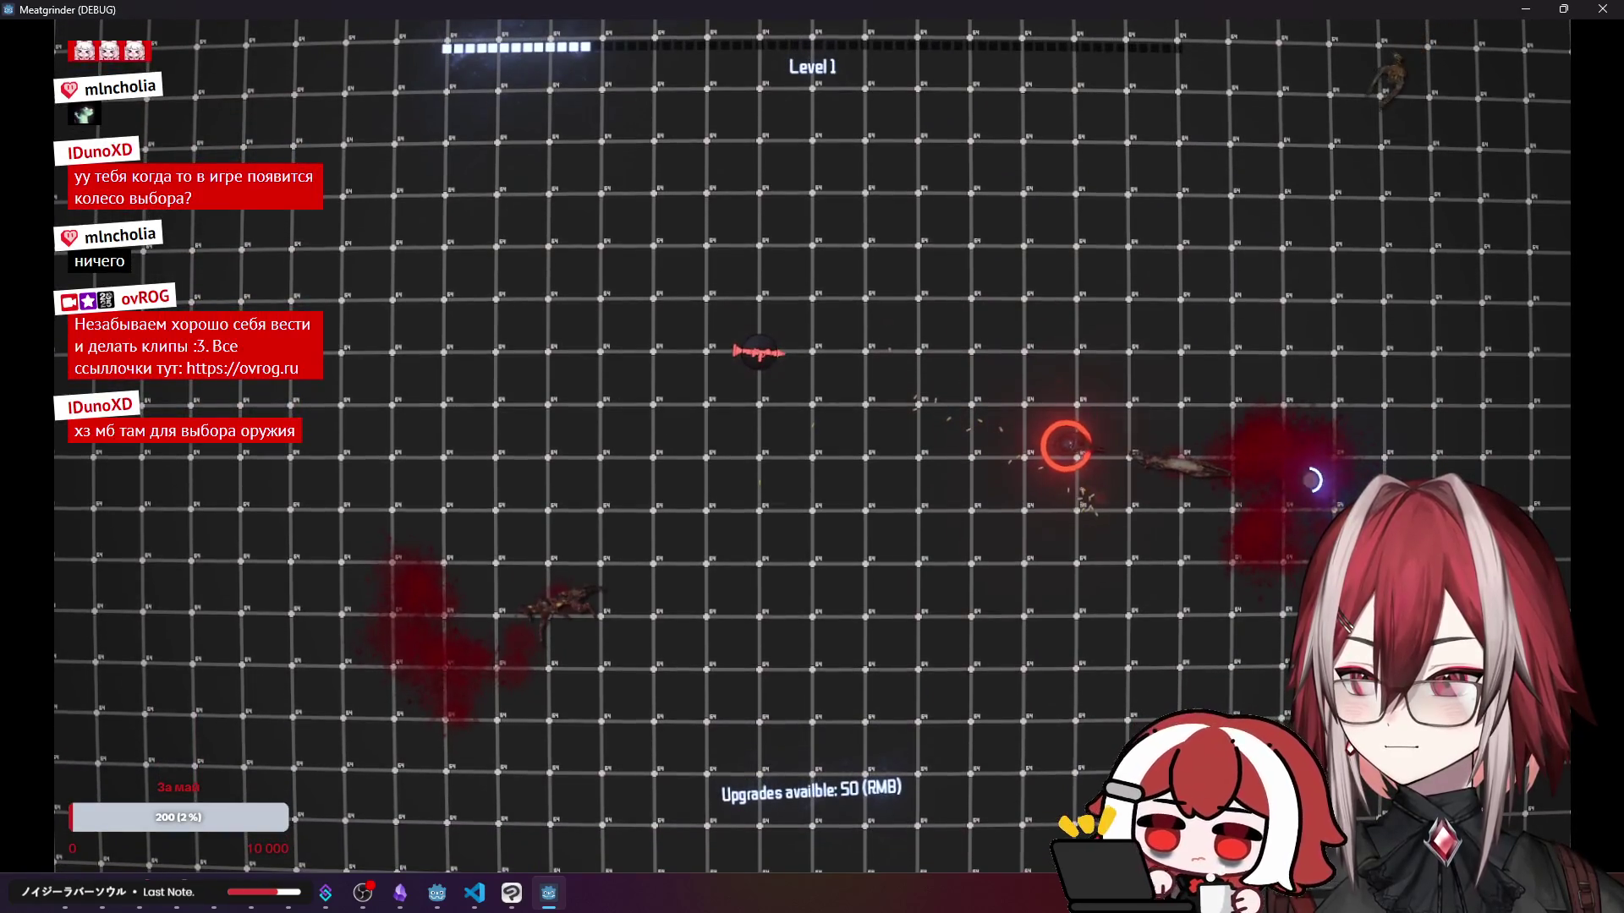
right_click(1062, 446)
click(1057, 446)
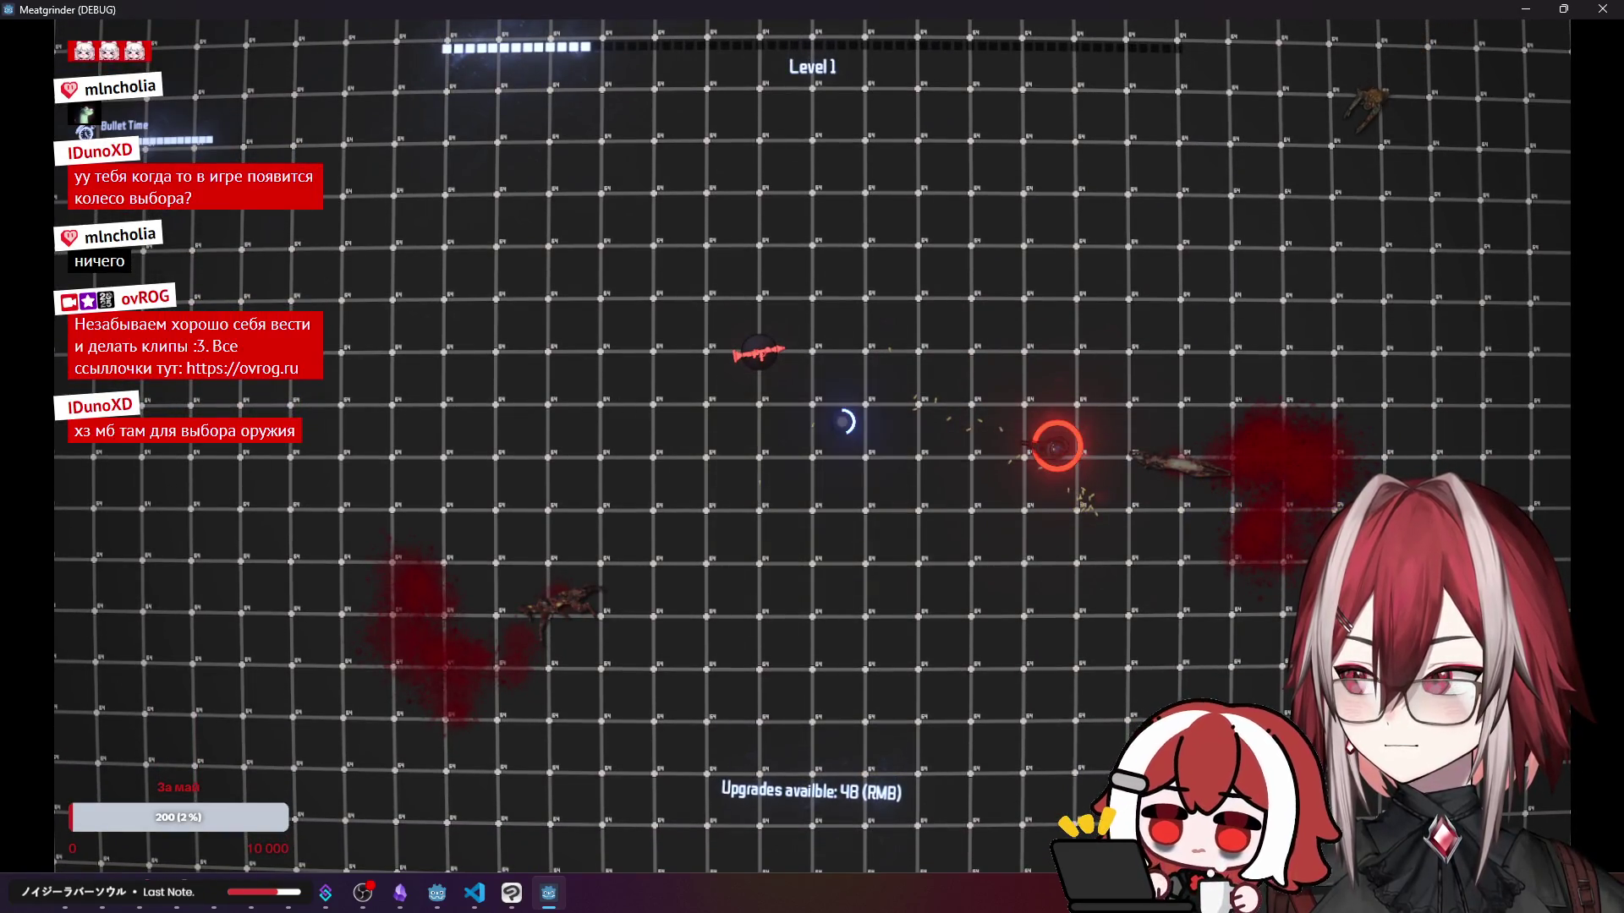
- Keep moving and shooting through the arena, then stop the game with F8 and return to locale.csv
key(w)
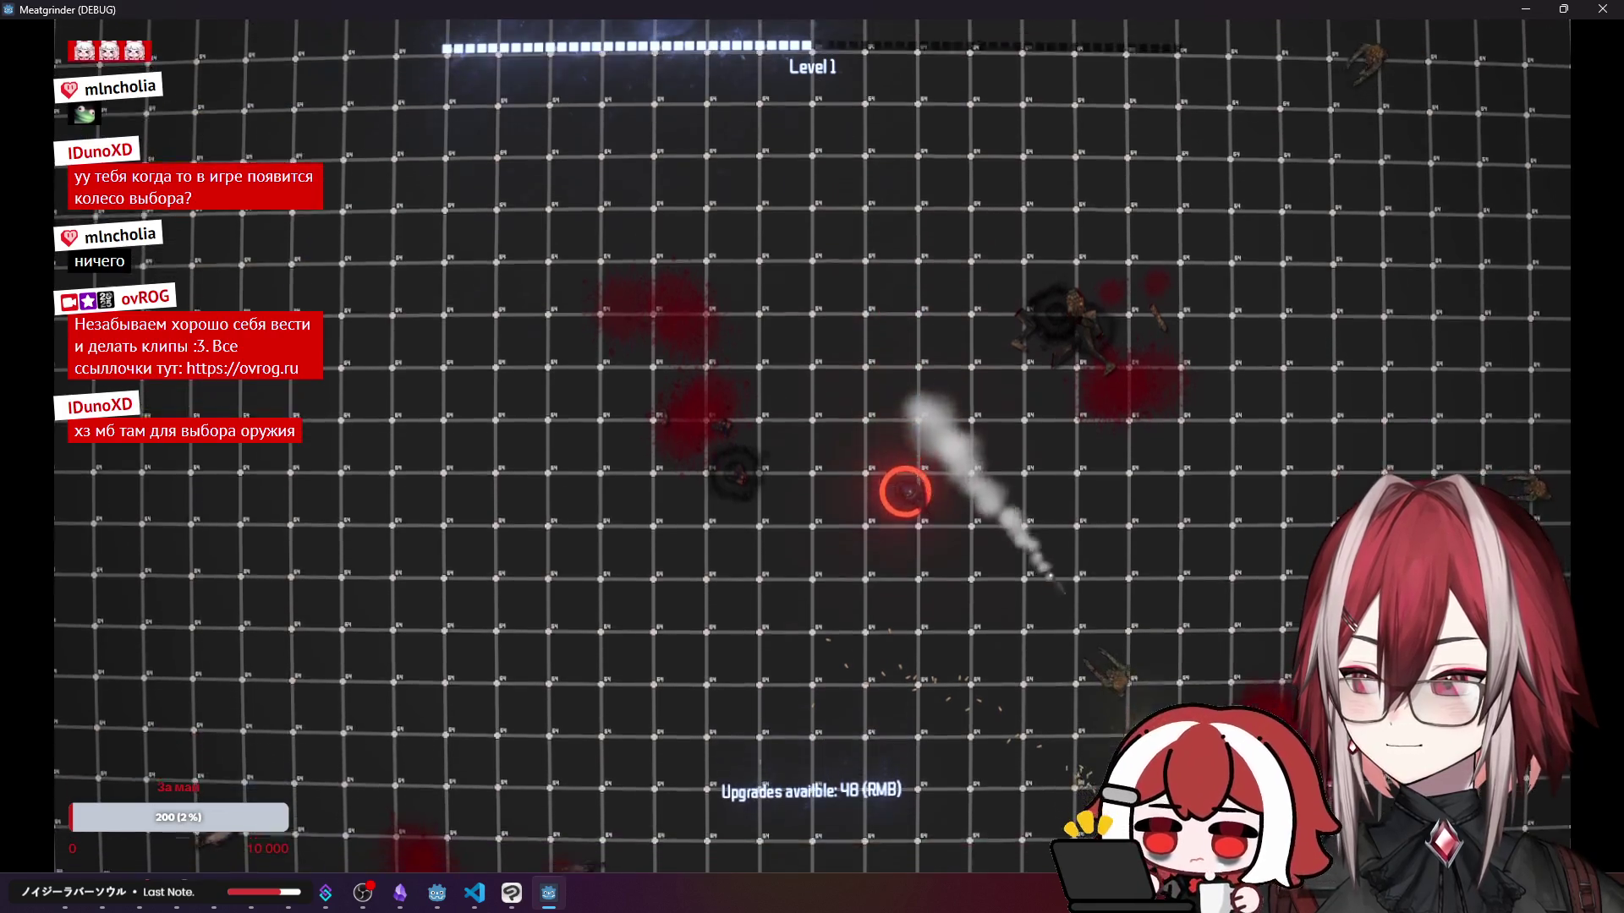
key(s)
key(w)
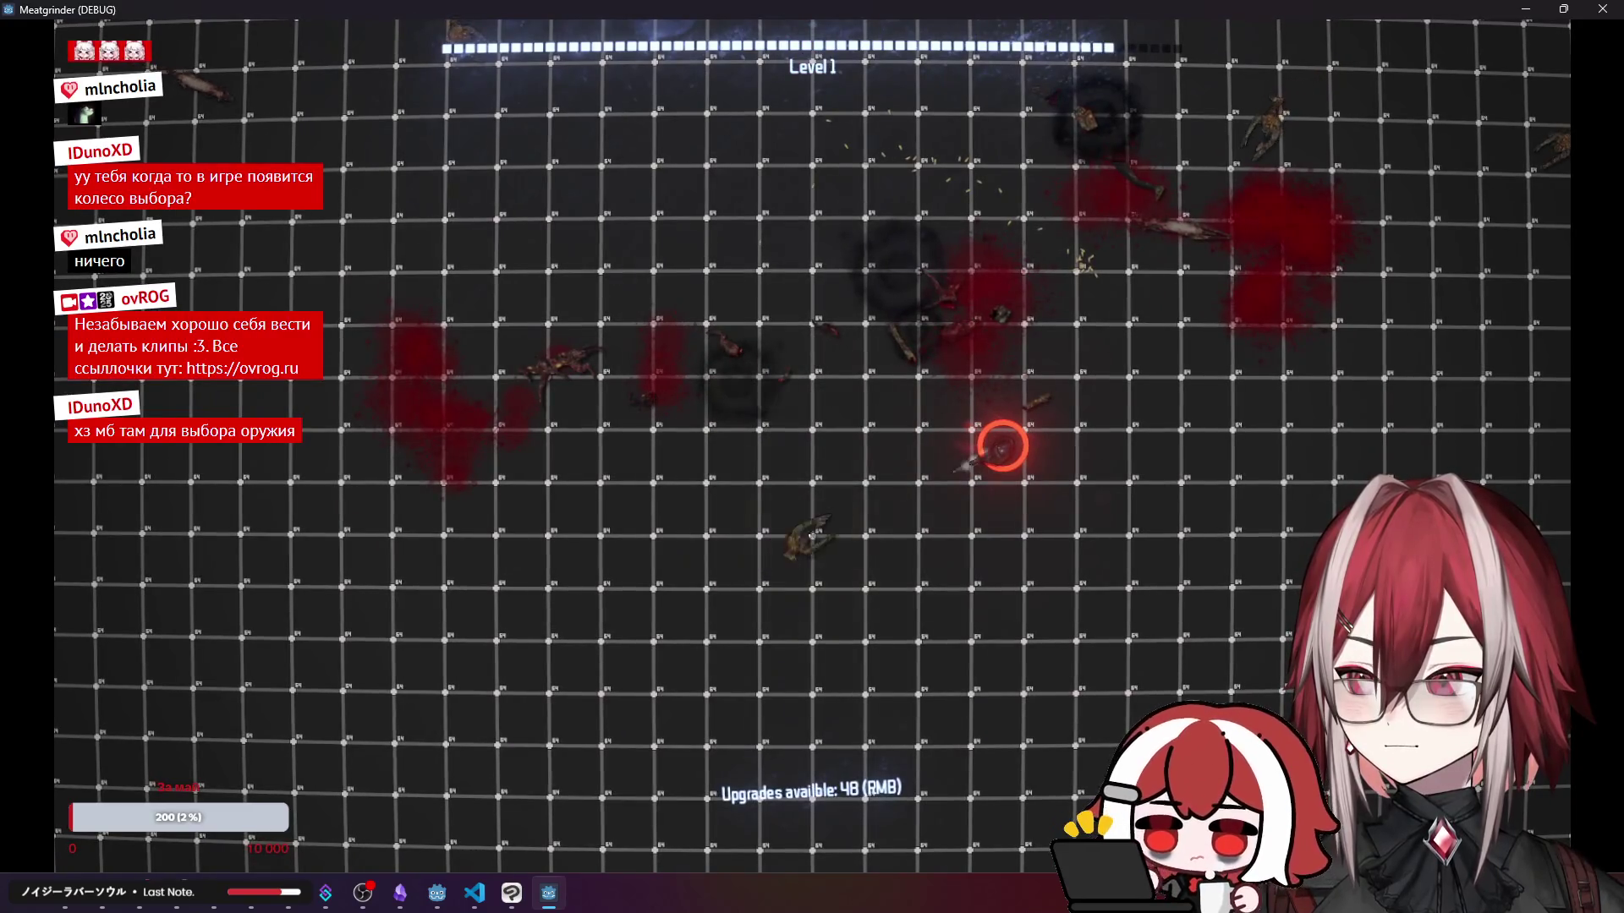
key(w)
click(1170, 272)
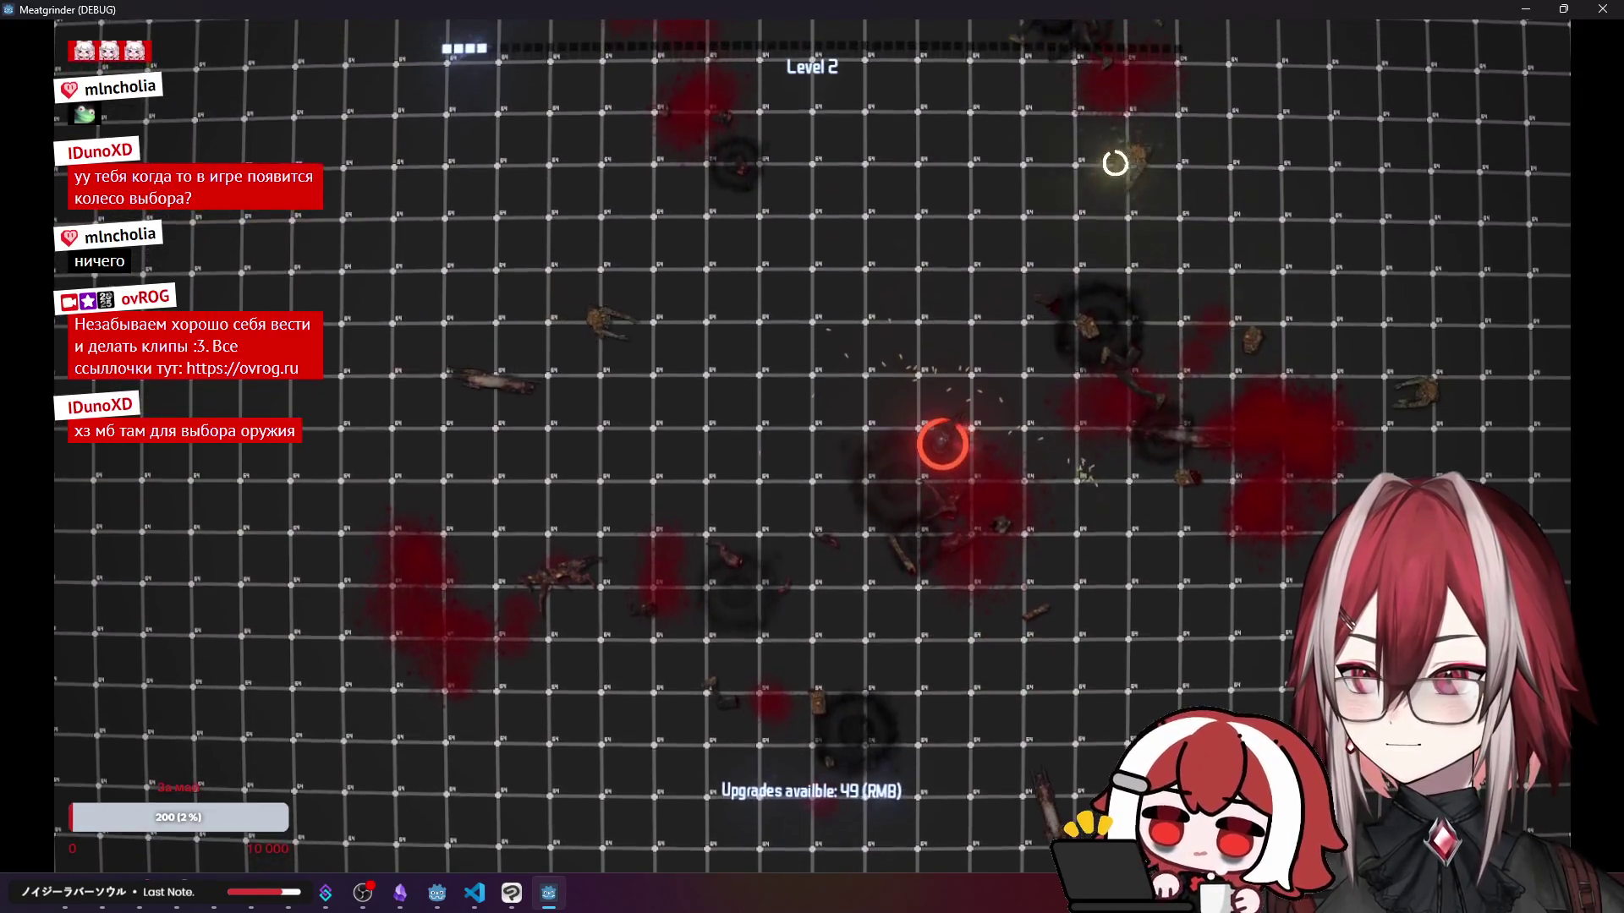
click(1091, 203)
key(w)
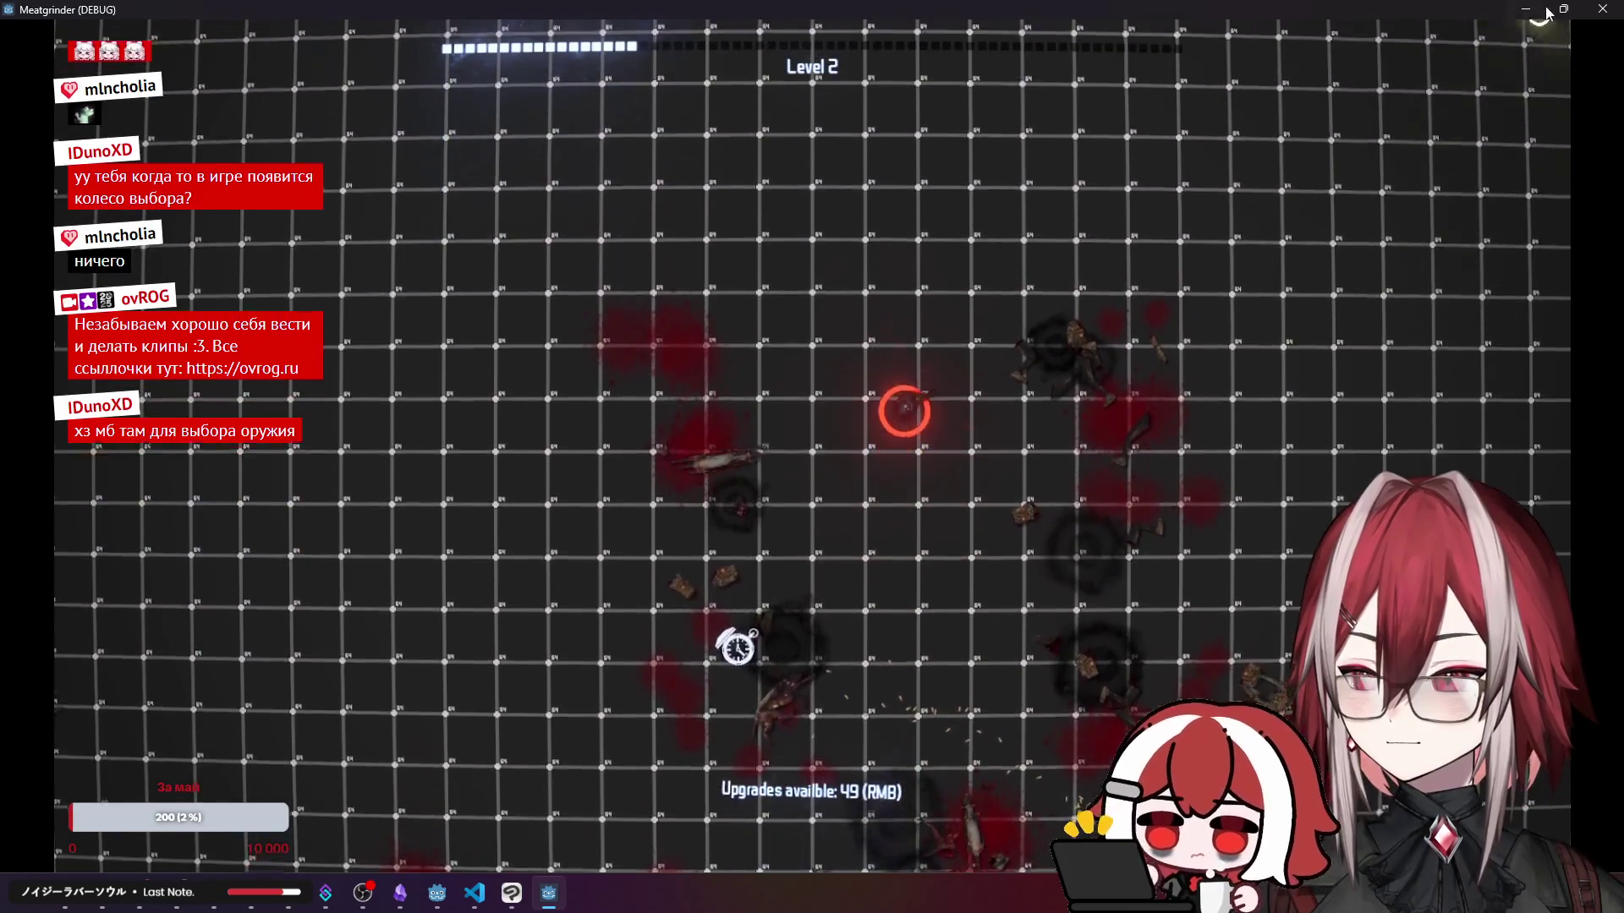
key(F8)
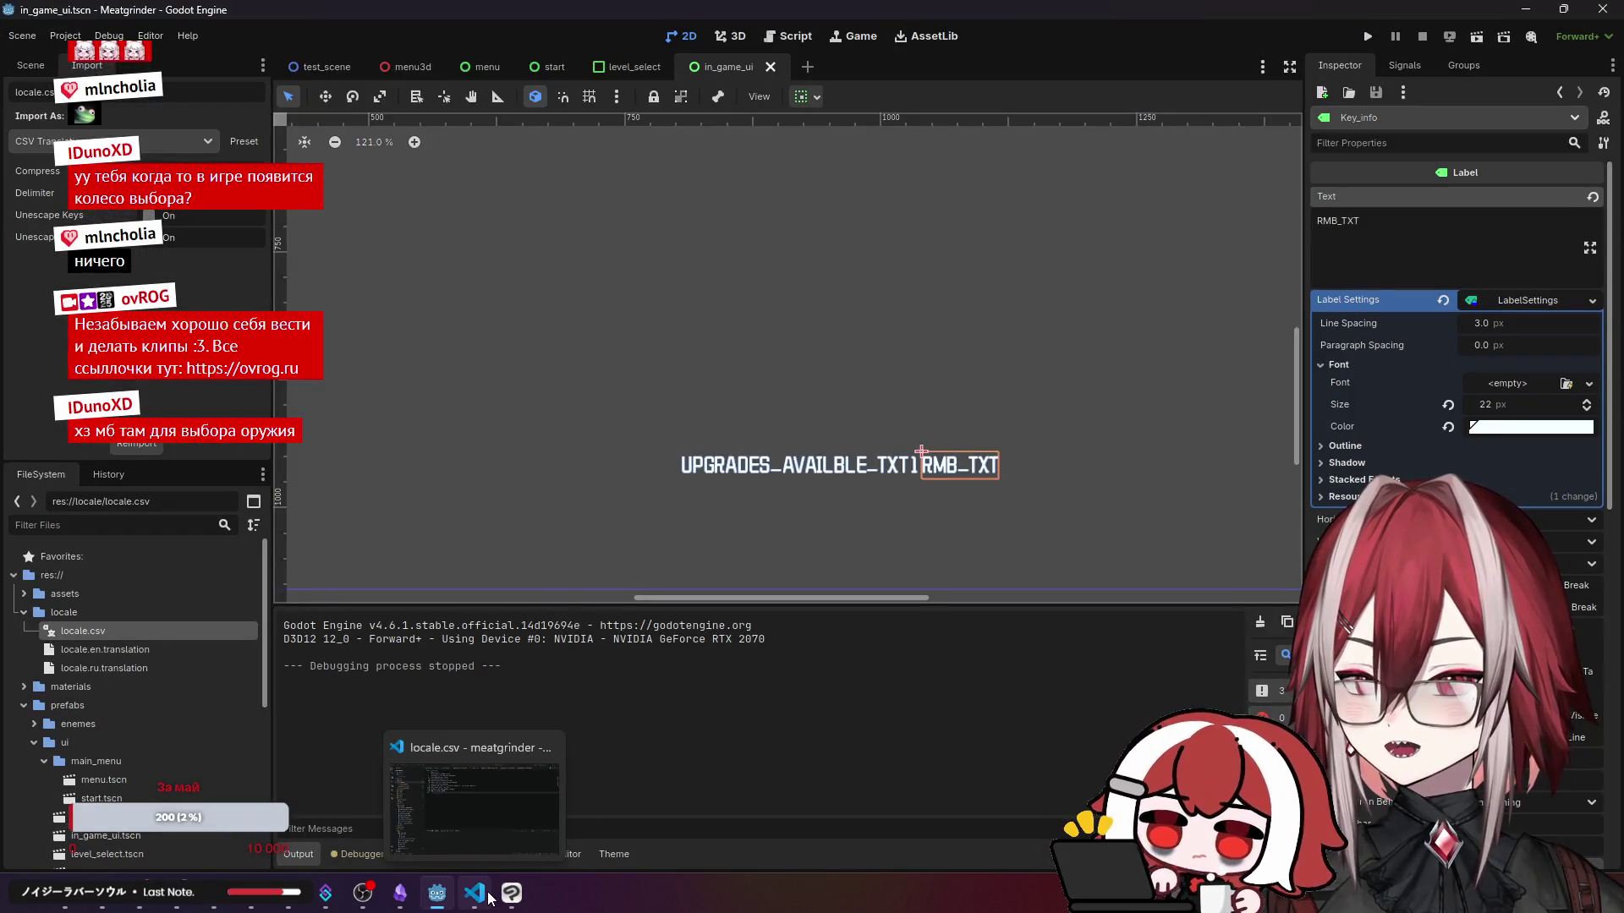
click(490, 896)
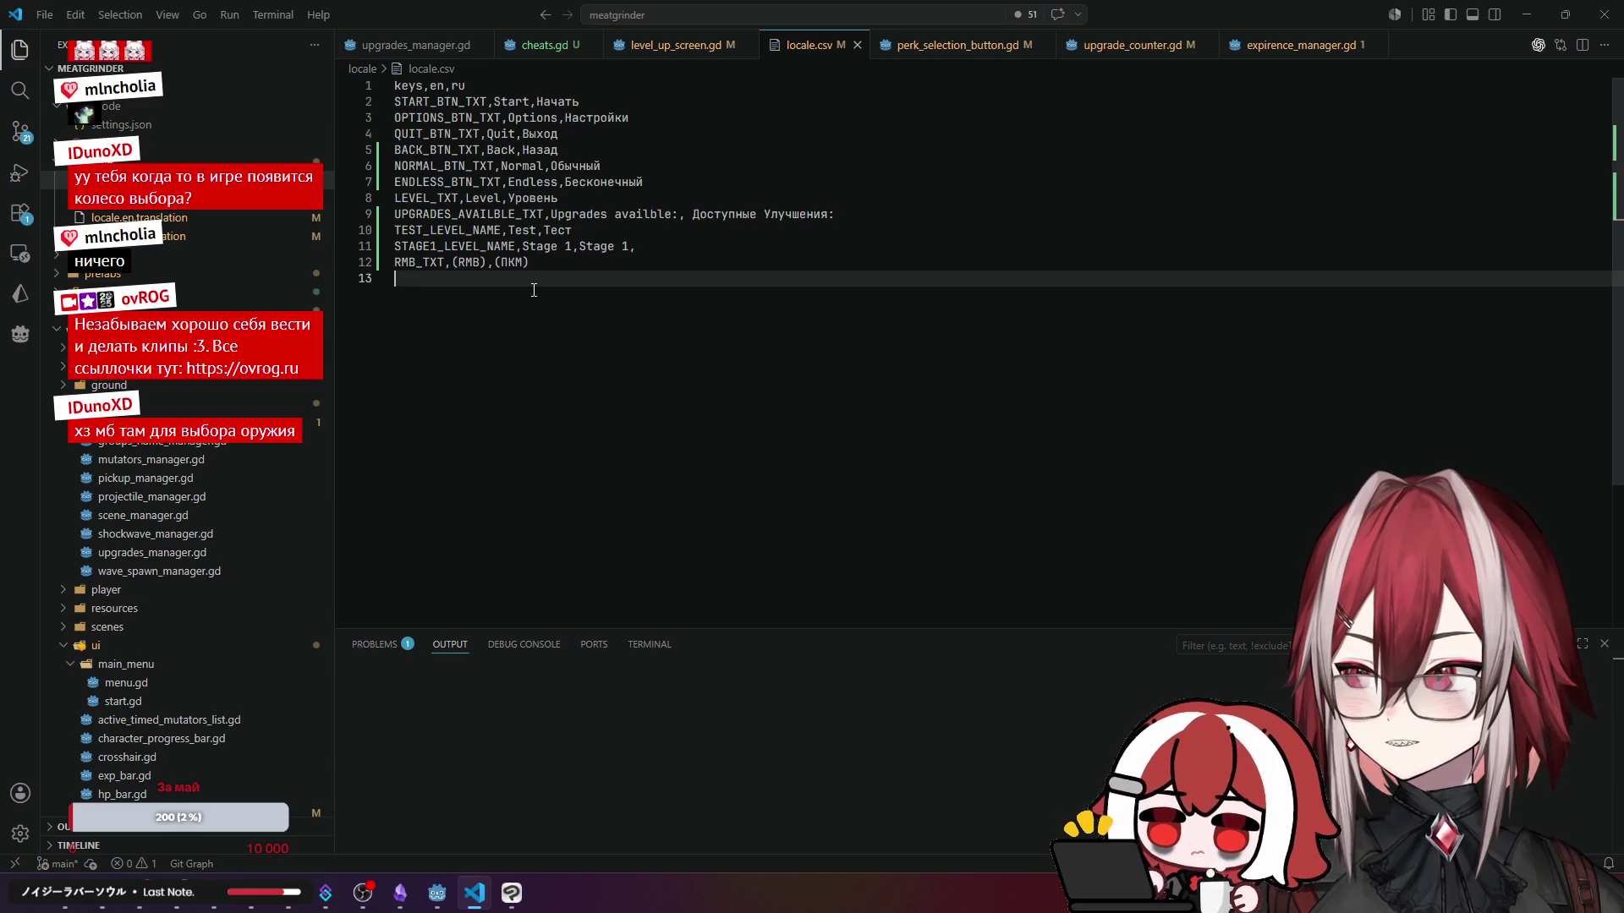
- Insert blank lines after the header, ENDLESS_BTN_TXT, UPGRADES_AVAILBLE_TXT and STAGE1_LEVEL_NAME rows
click(486, 87)
key(Return)
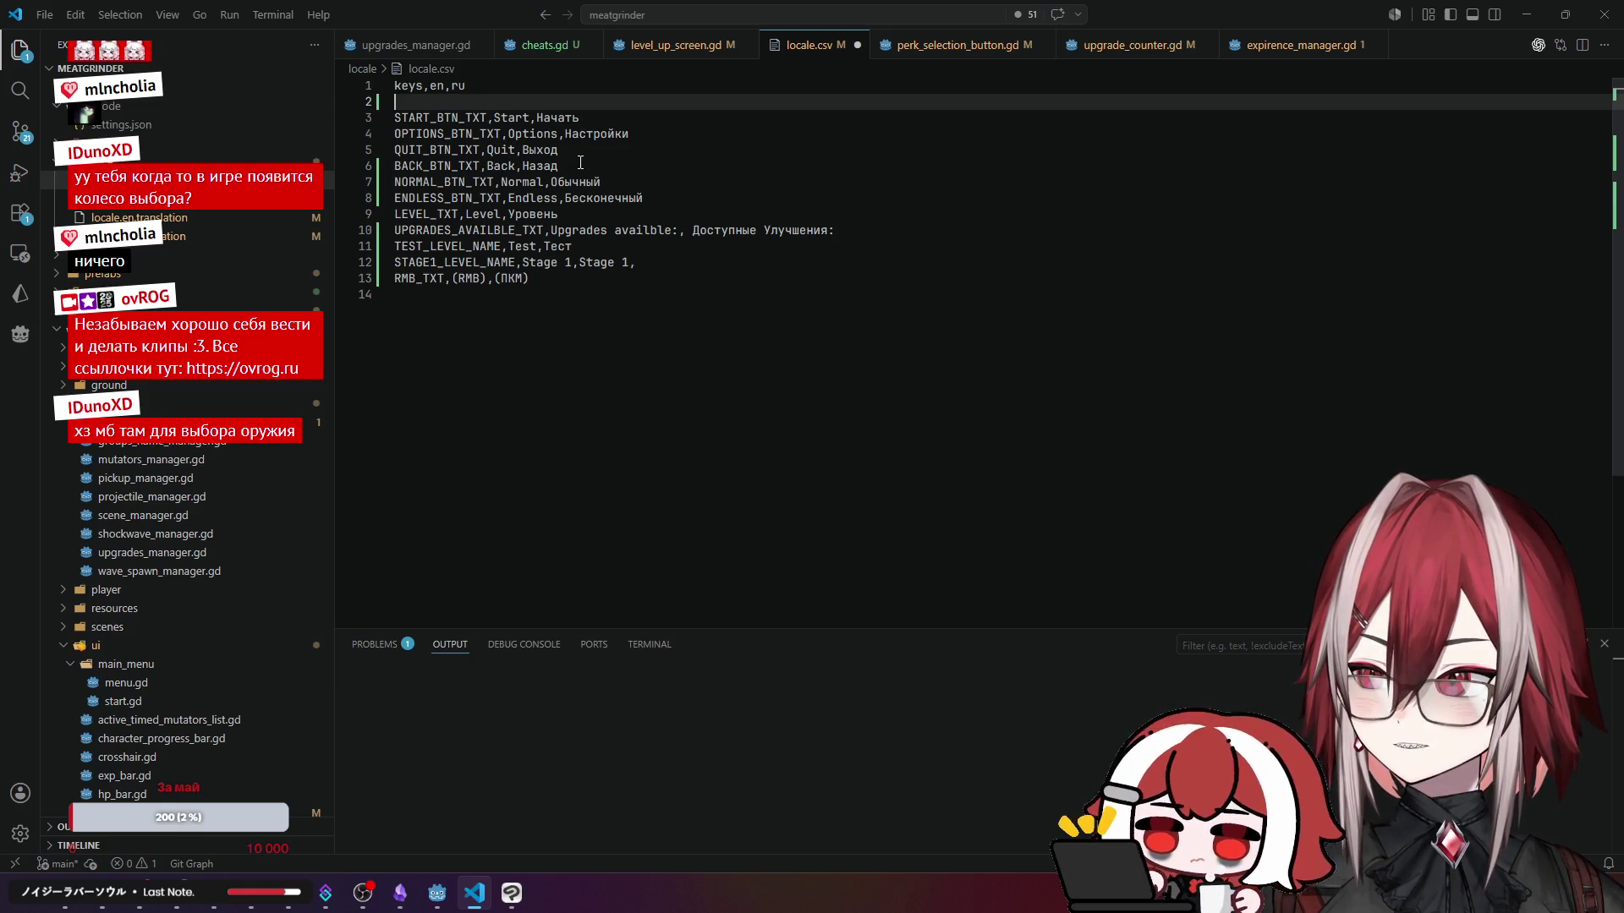
double_click(664, 200)
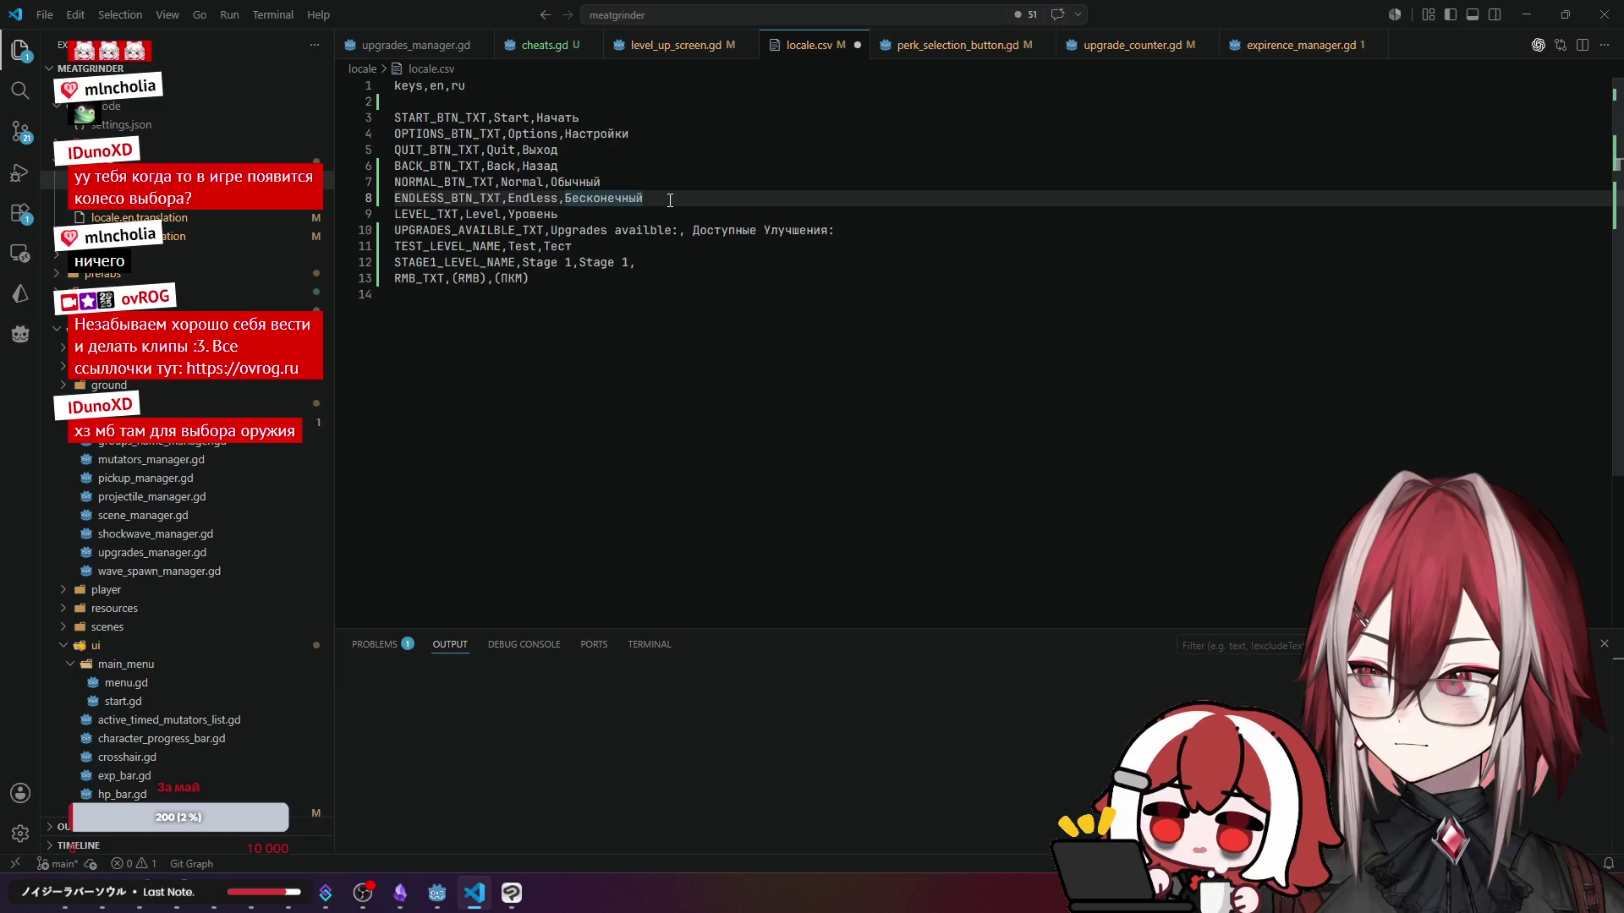
click(668, 200)
key(Return)
click(854, 248)
key(Return)
click(681, 293)
key(Return)
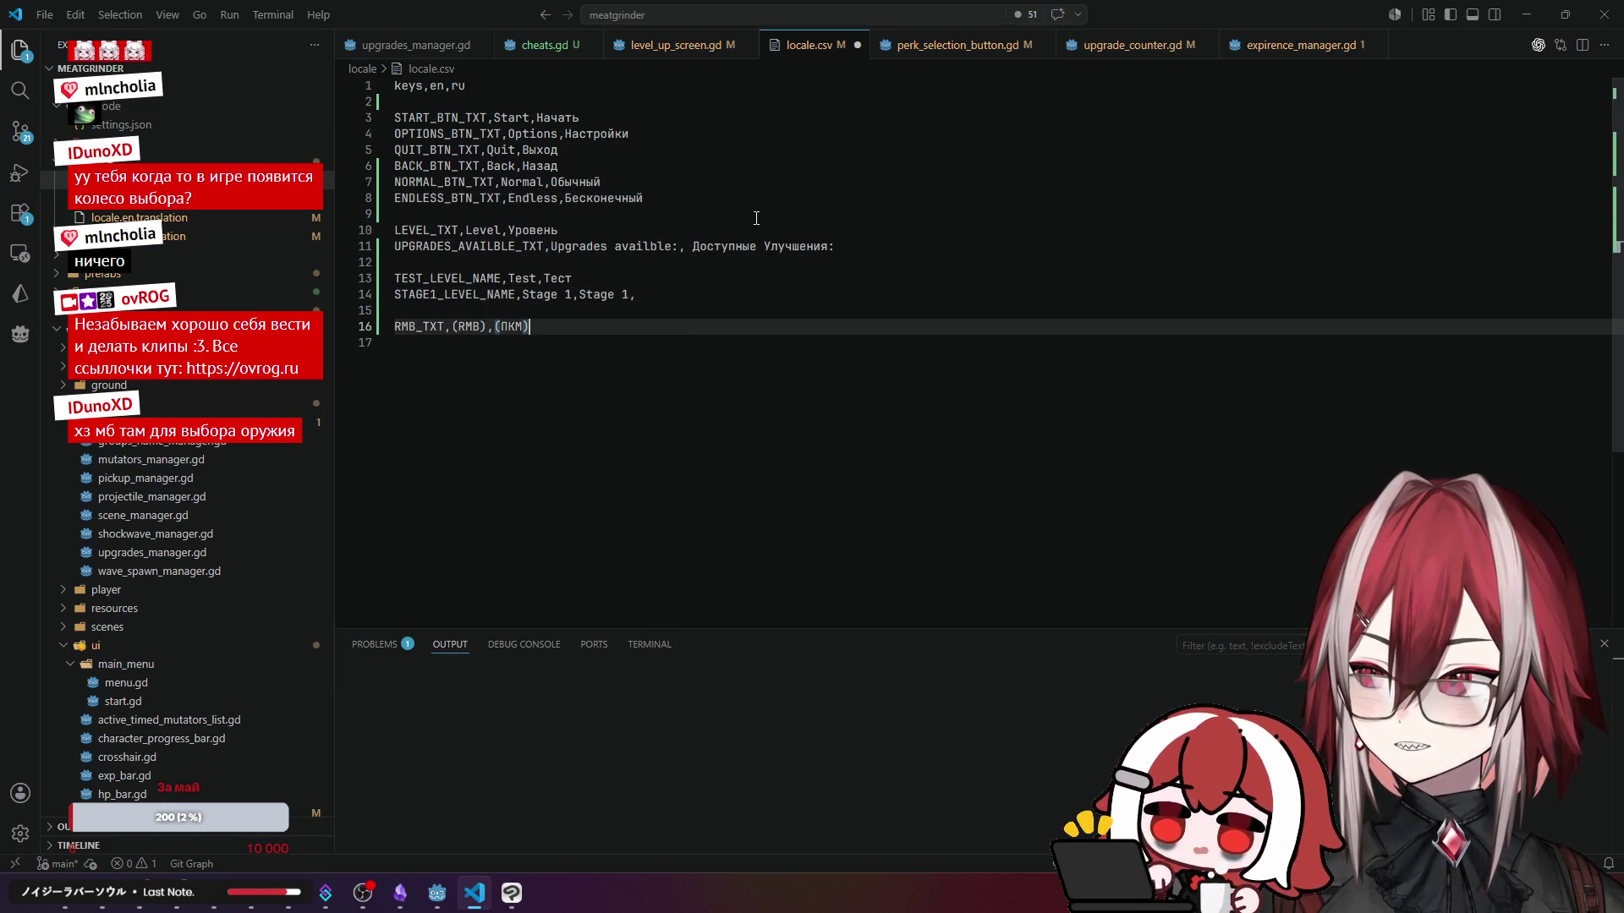
click(756, 216)
double_click(757, 205)
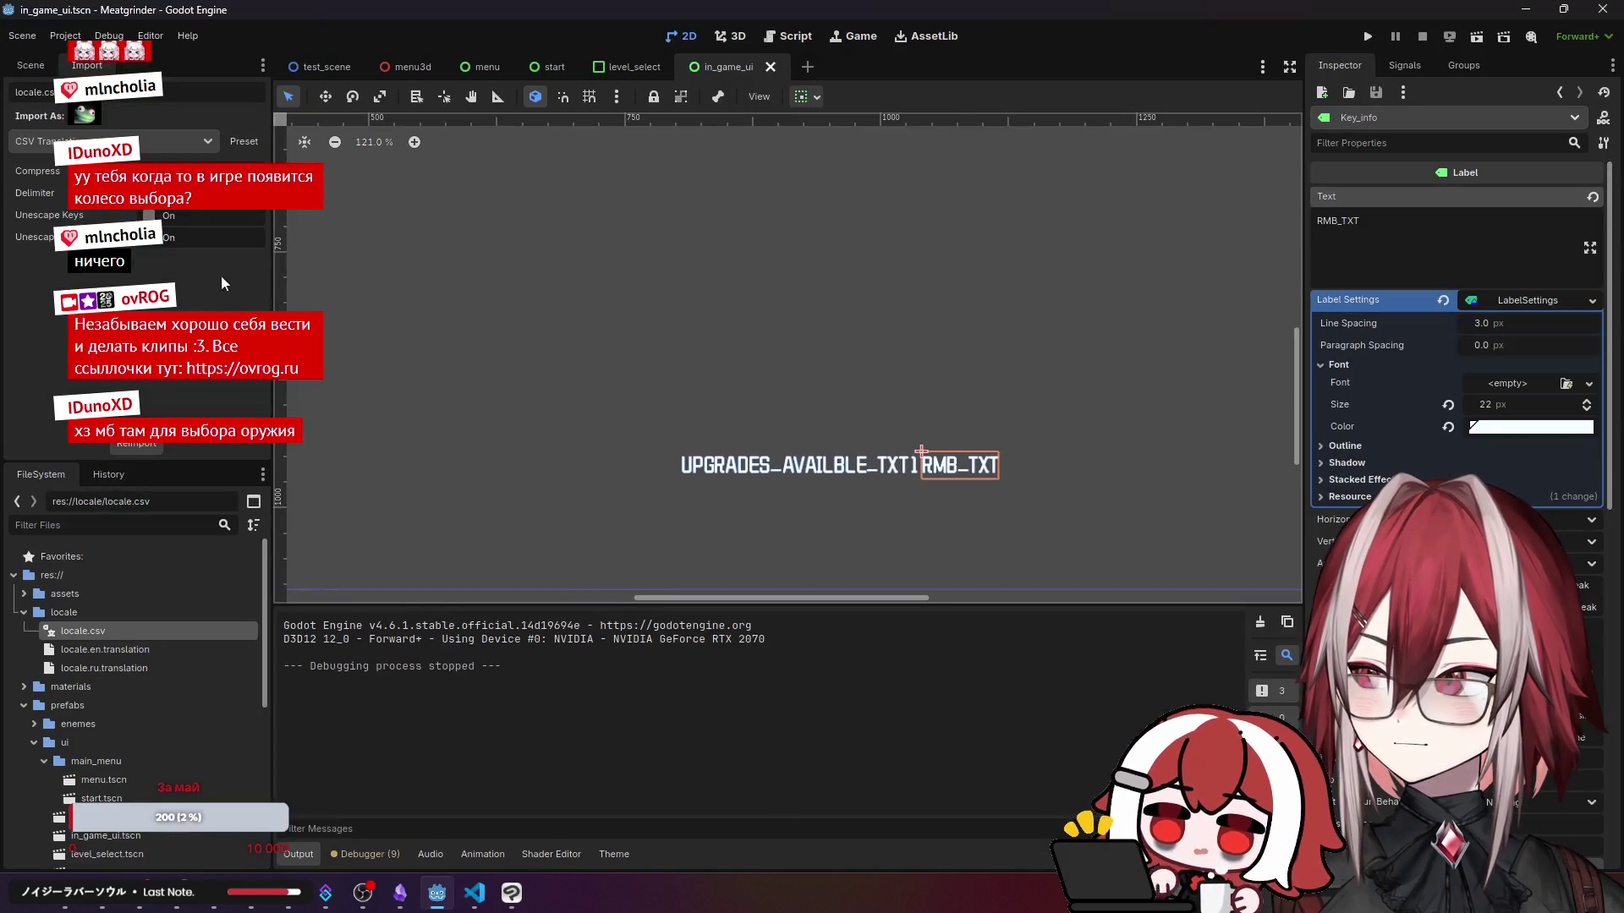
- Reimport locale.csv and open the Localization page of Project Settings
click(138, 444)
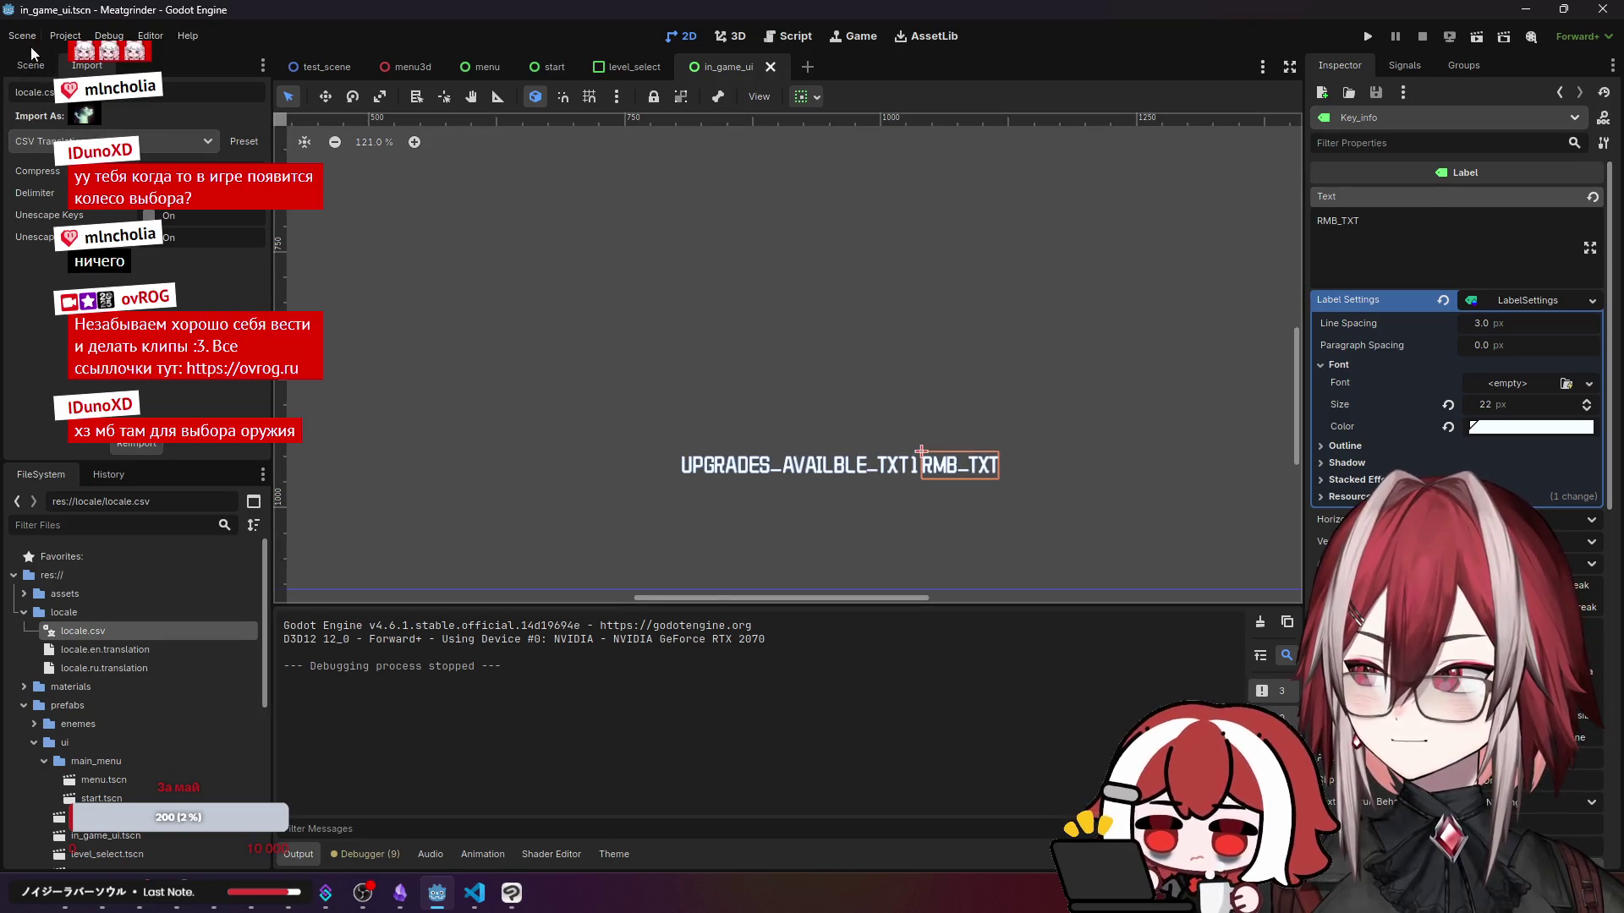
click(65, 35)
click(101, 59)
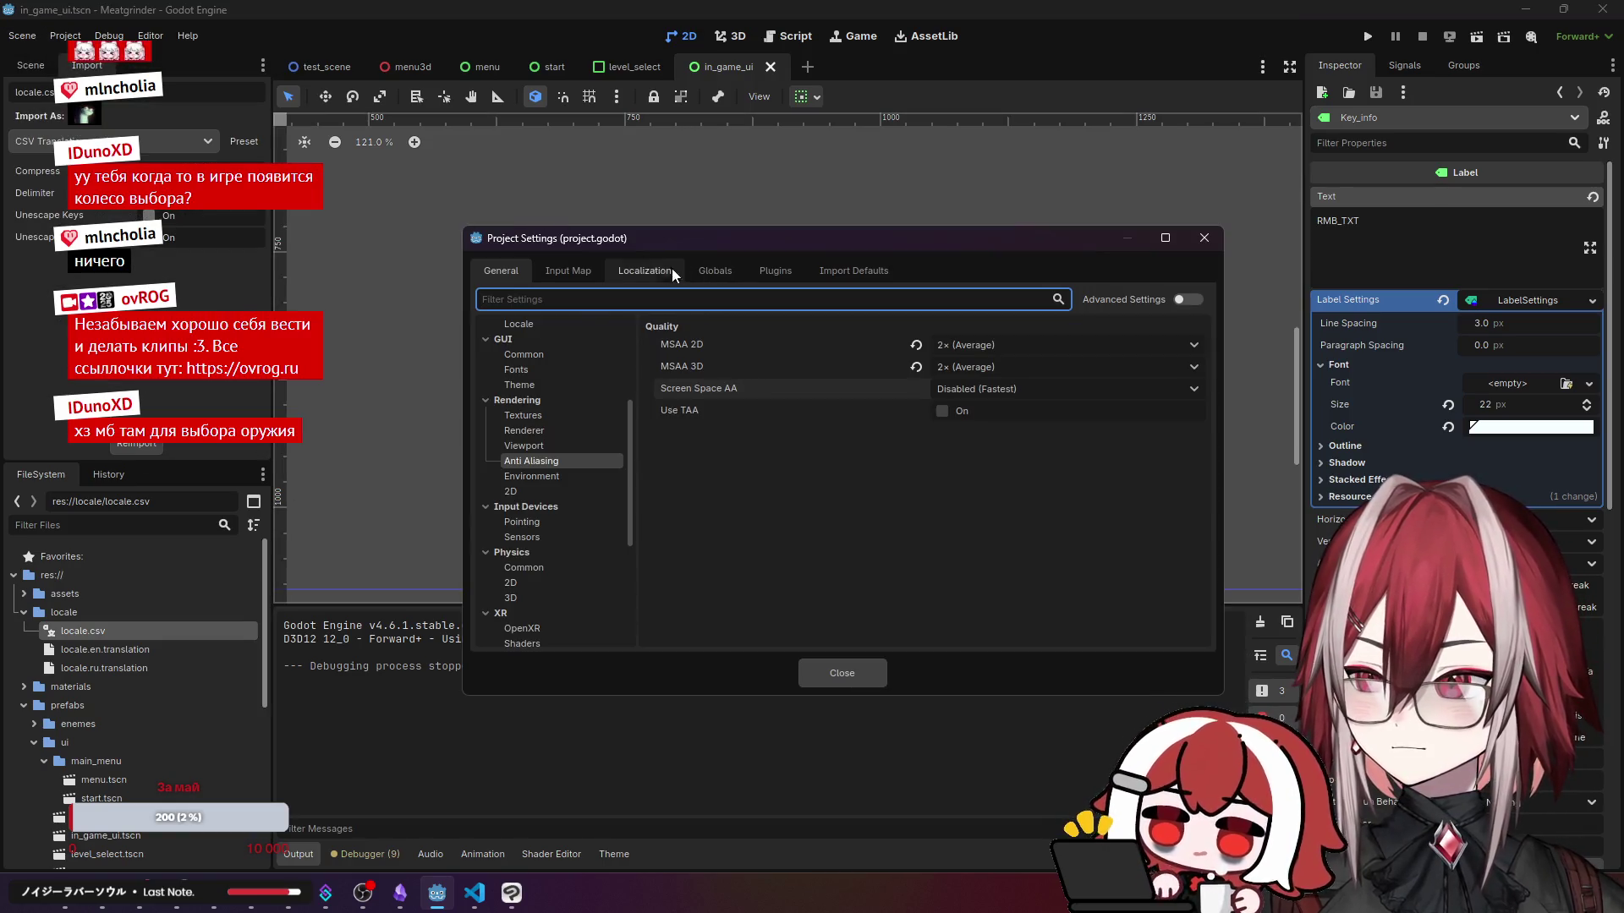
click(676, 271)
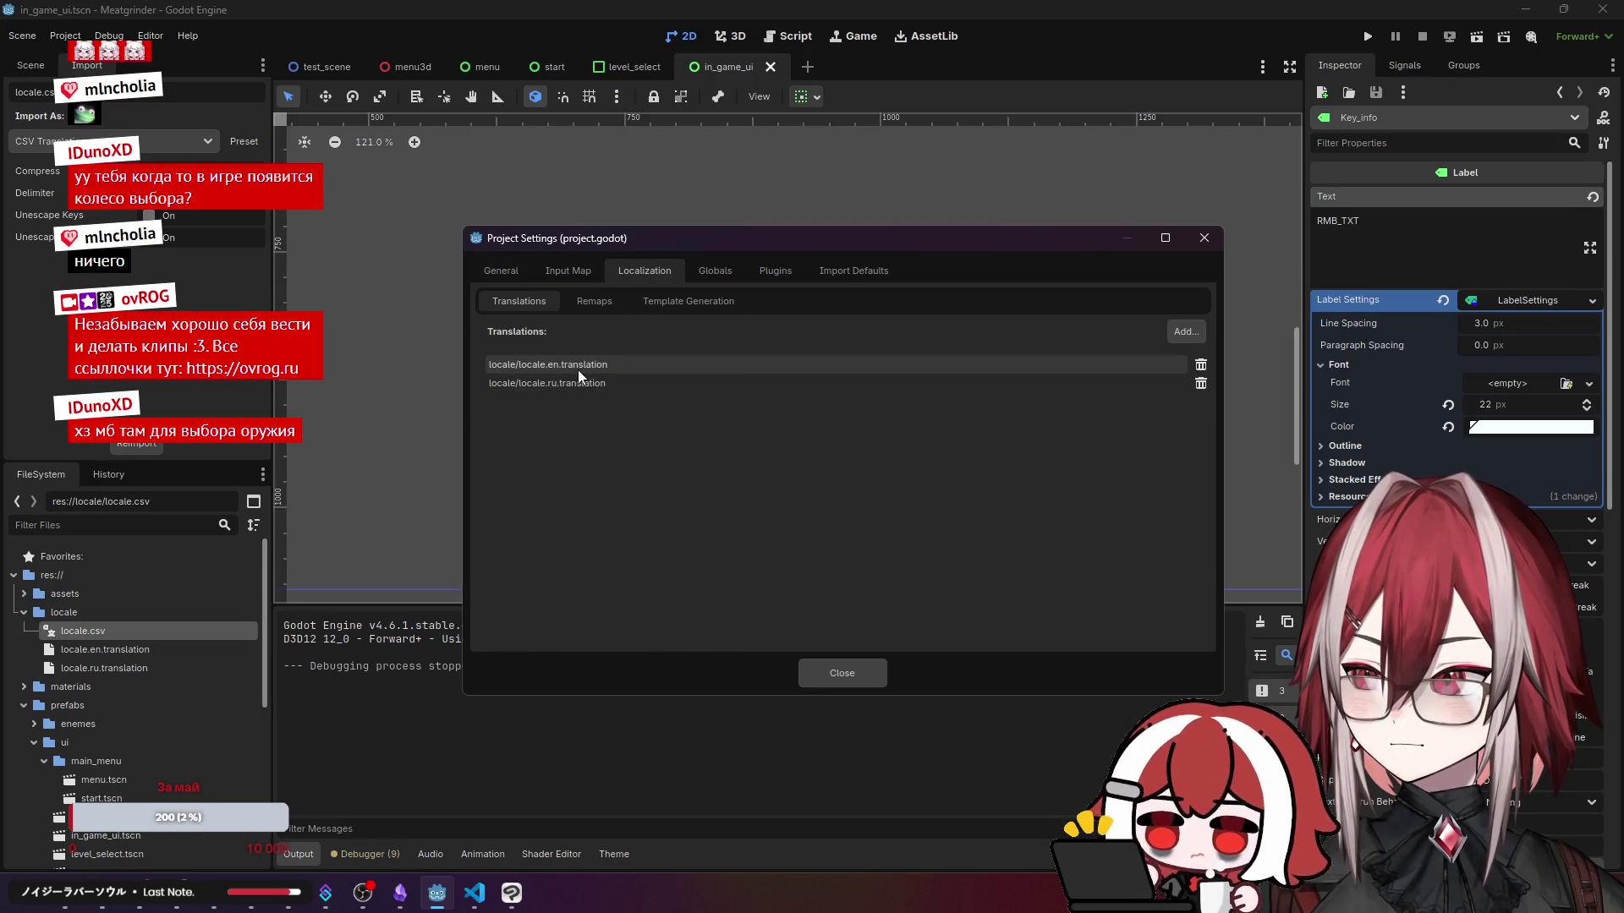
- Check the Translations, Remaps and Template Generation tabs for locale.en and locale.ru, then close and rerun
click(591, 302)
click(636, 302)
click(594, 302)
click(524, 302)
click(594, 302)
click(666, 298)
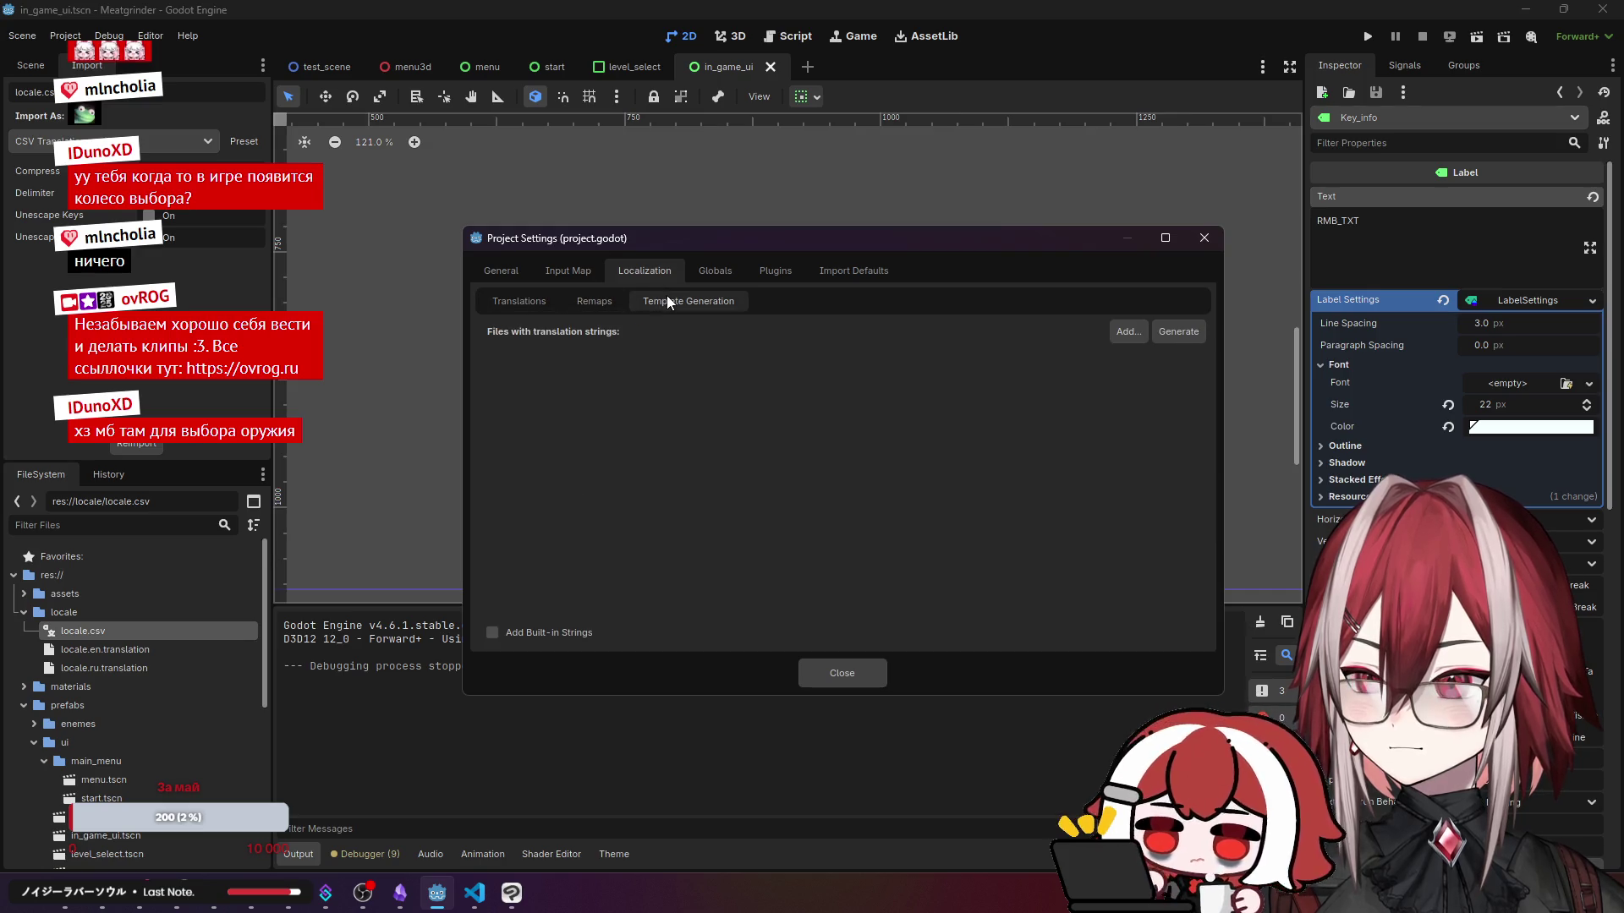
click(526, 302)
click(575, 298)
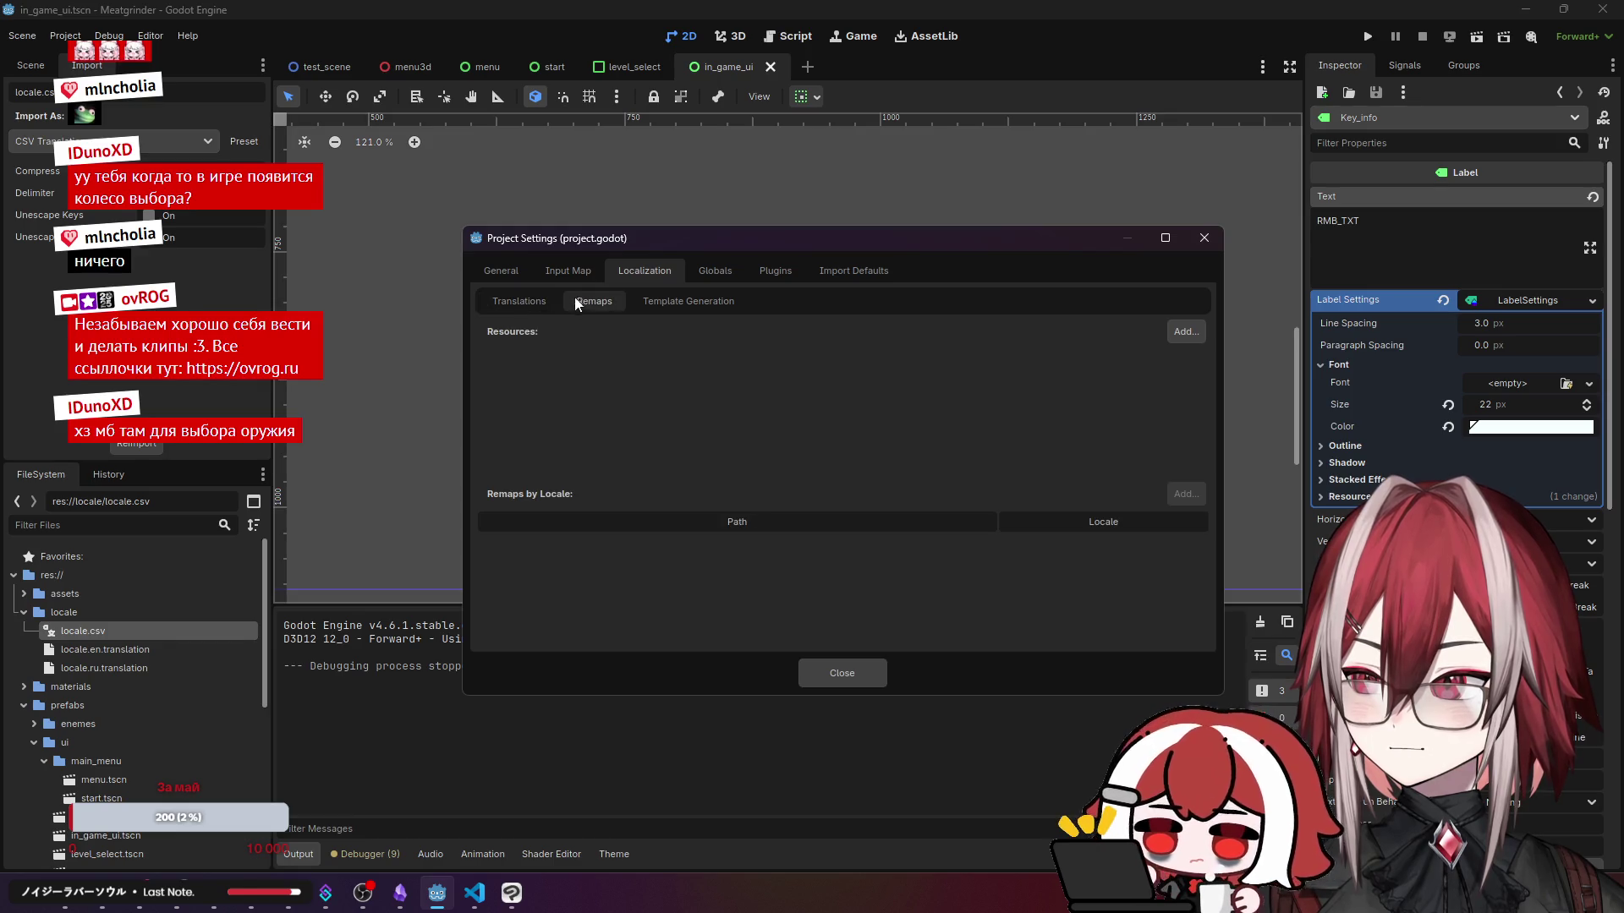
click(531, 302)
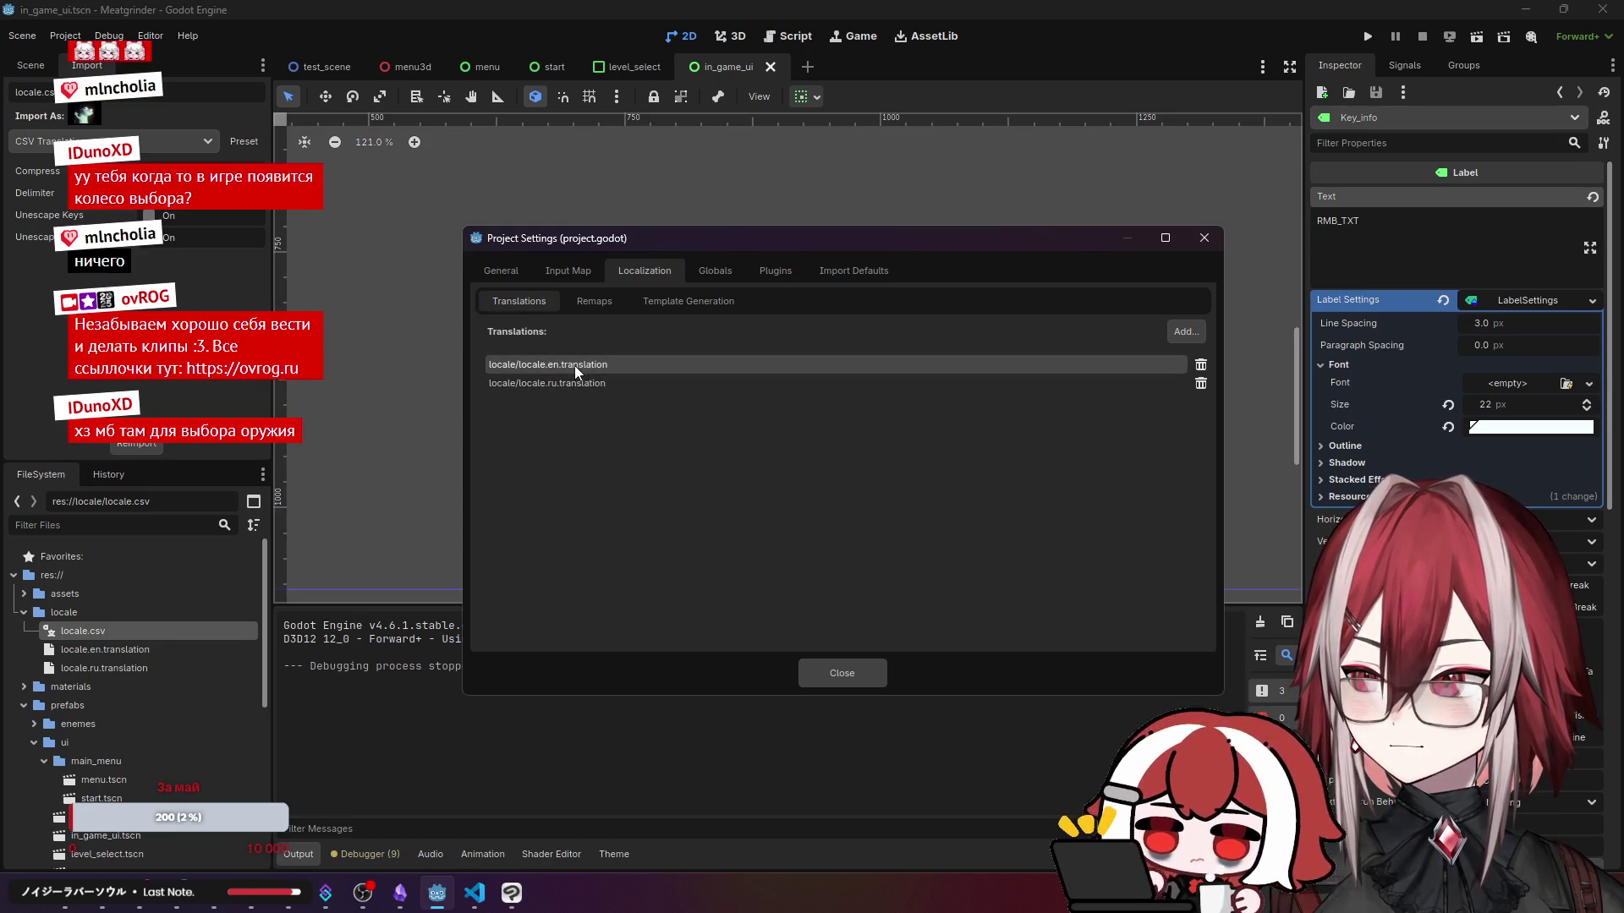
click(1209, 238)
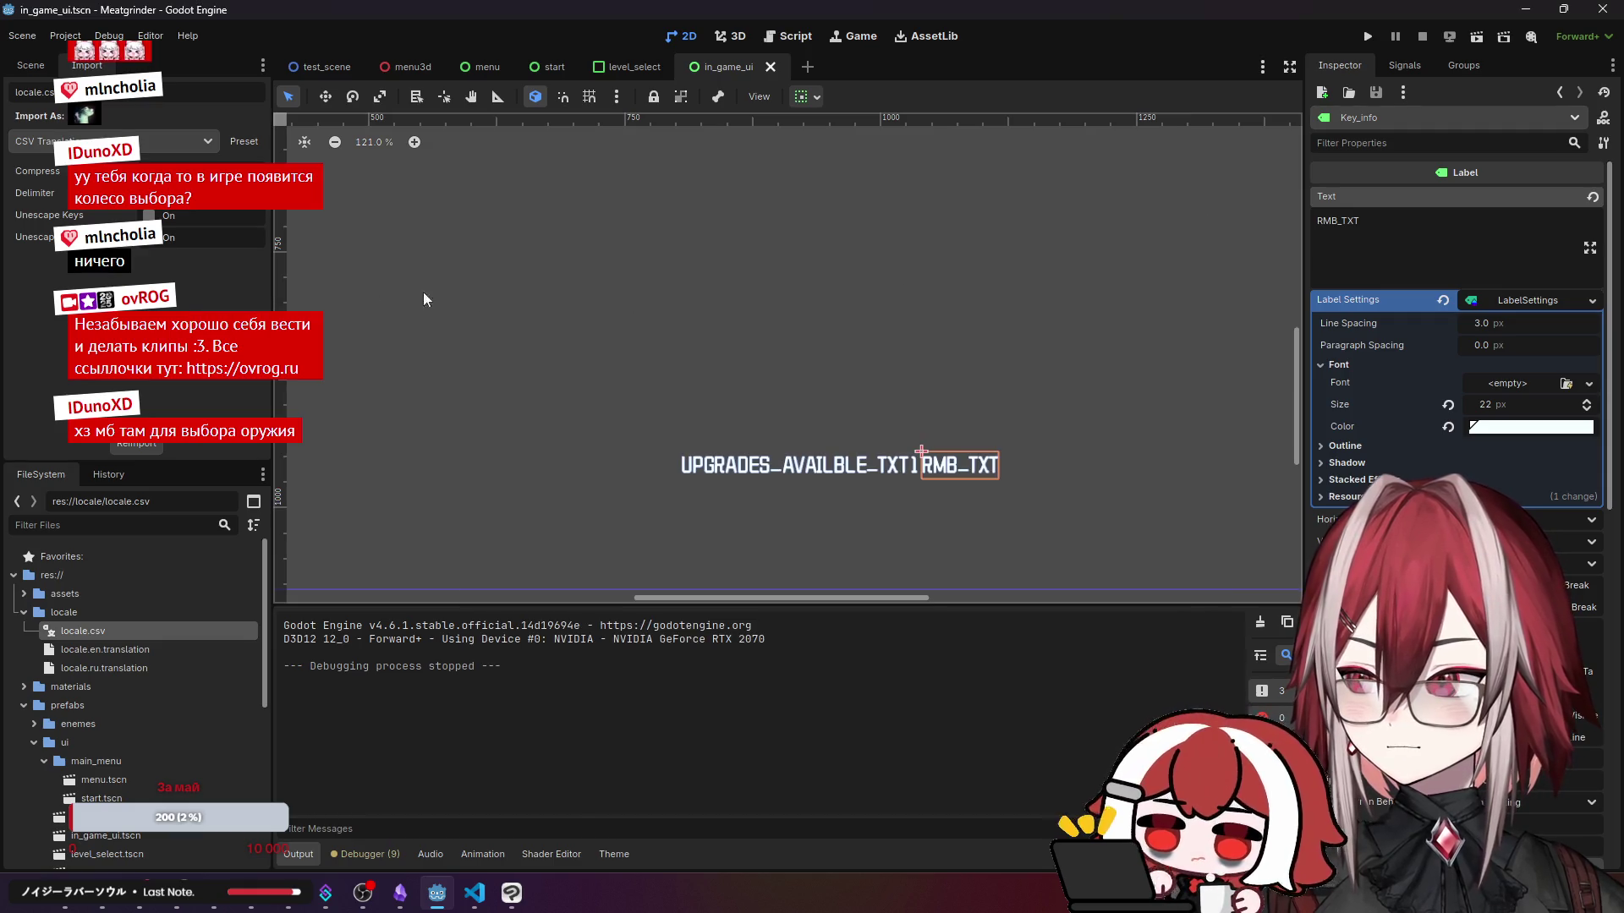
click(1369, 39)
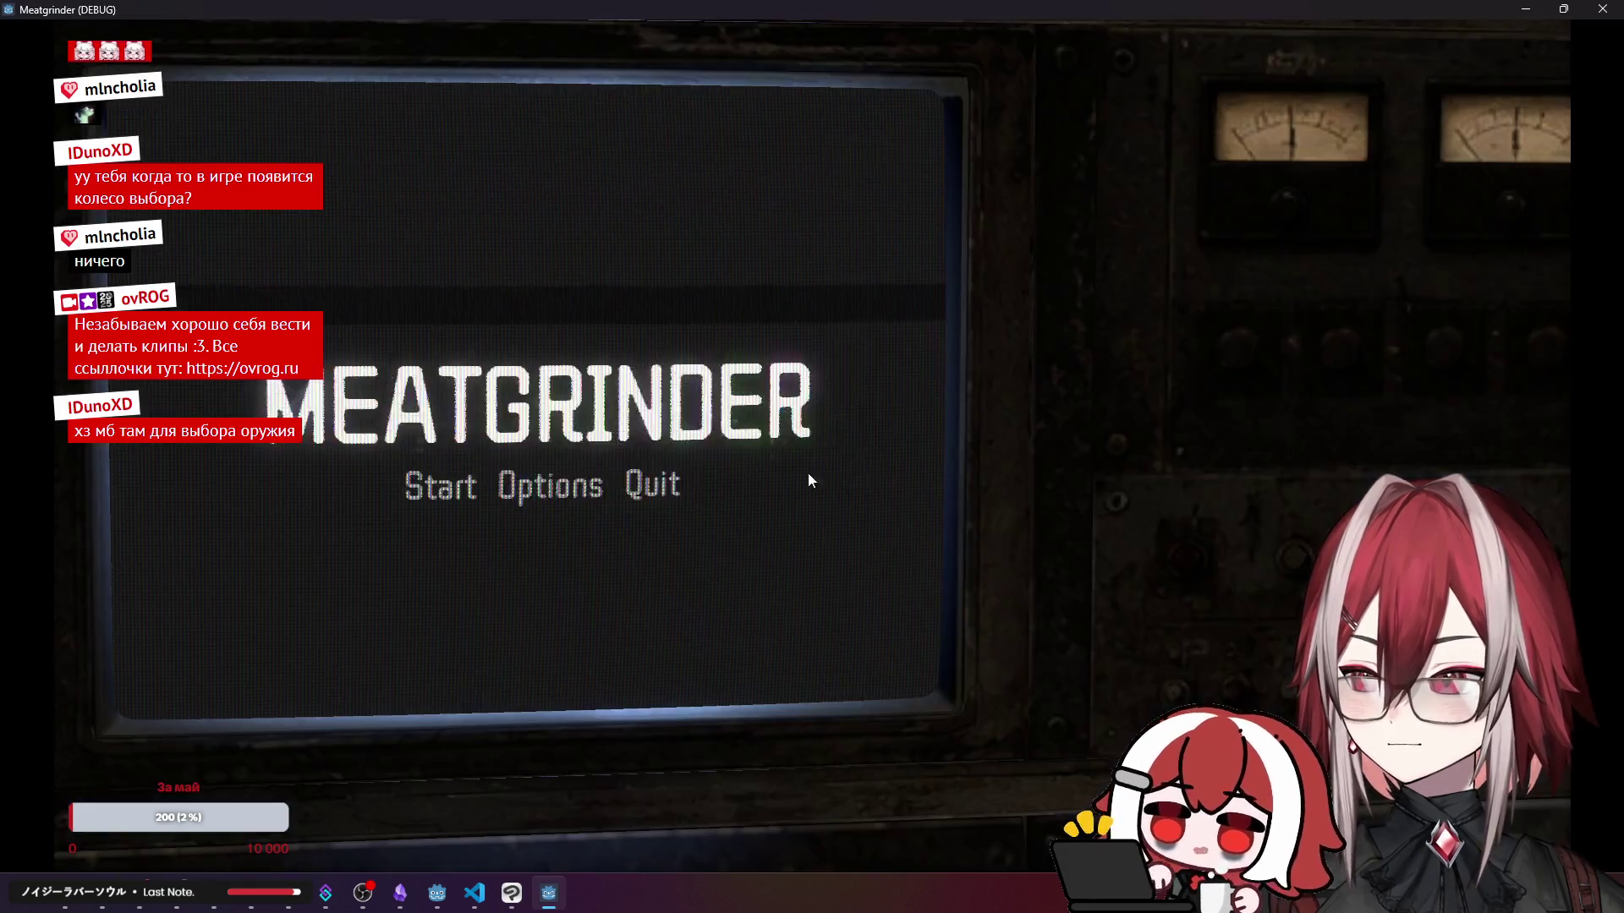
- Start the Test level on Normal from the stage menu, then close the game and return to locale.csv
click(435, 499)
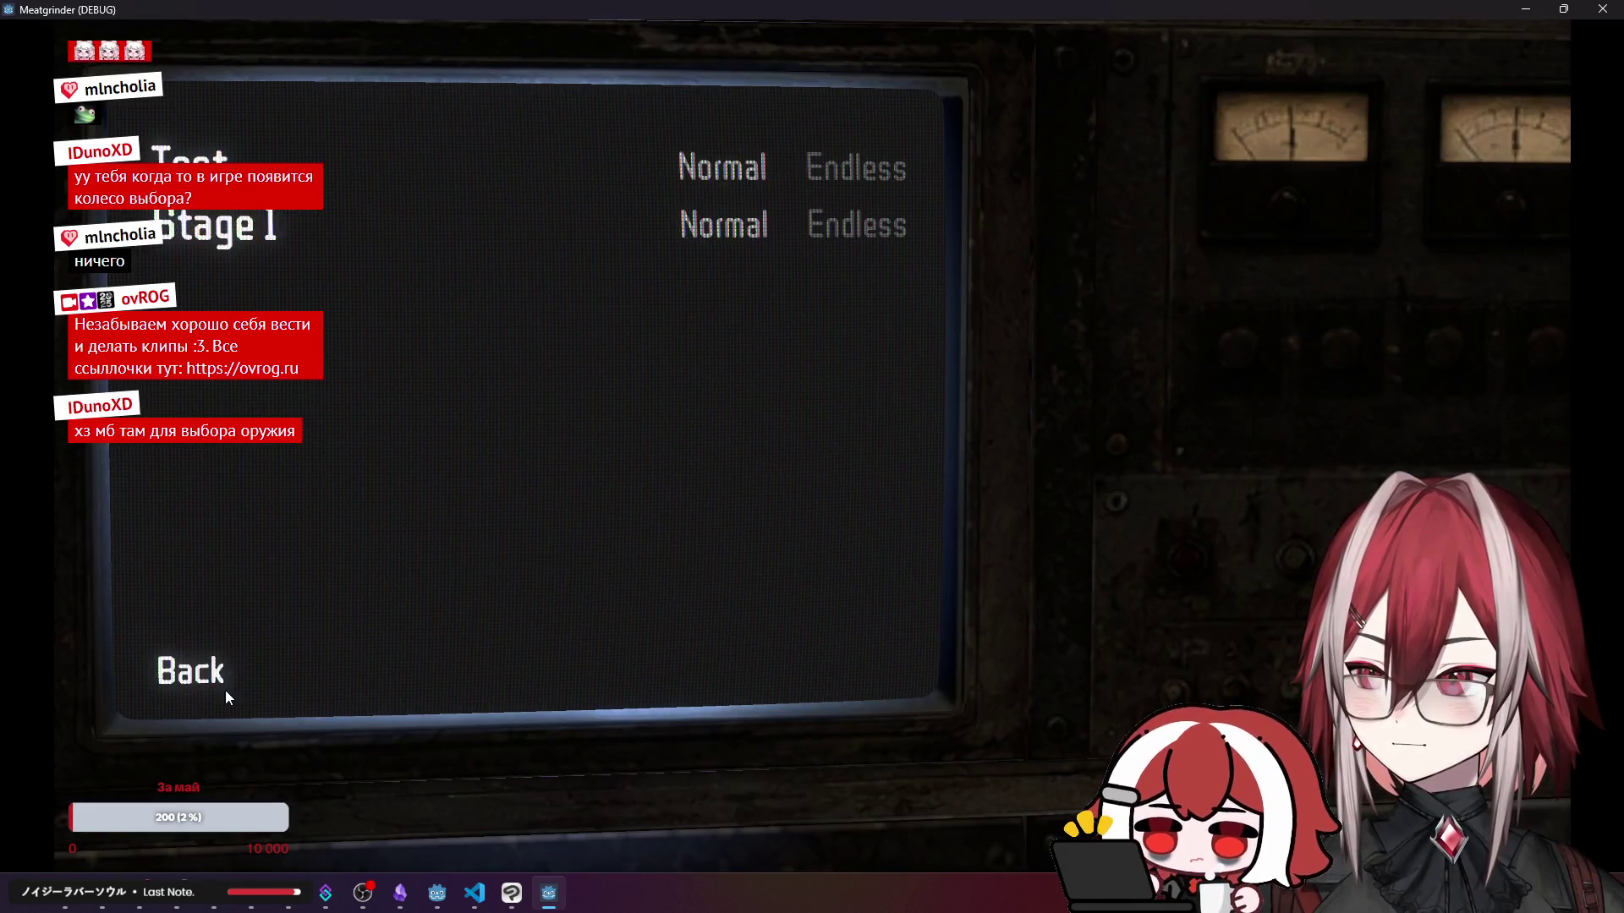
click(723, 169)
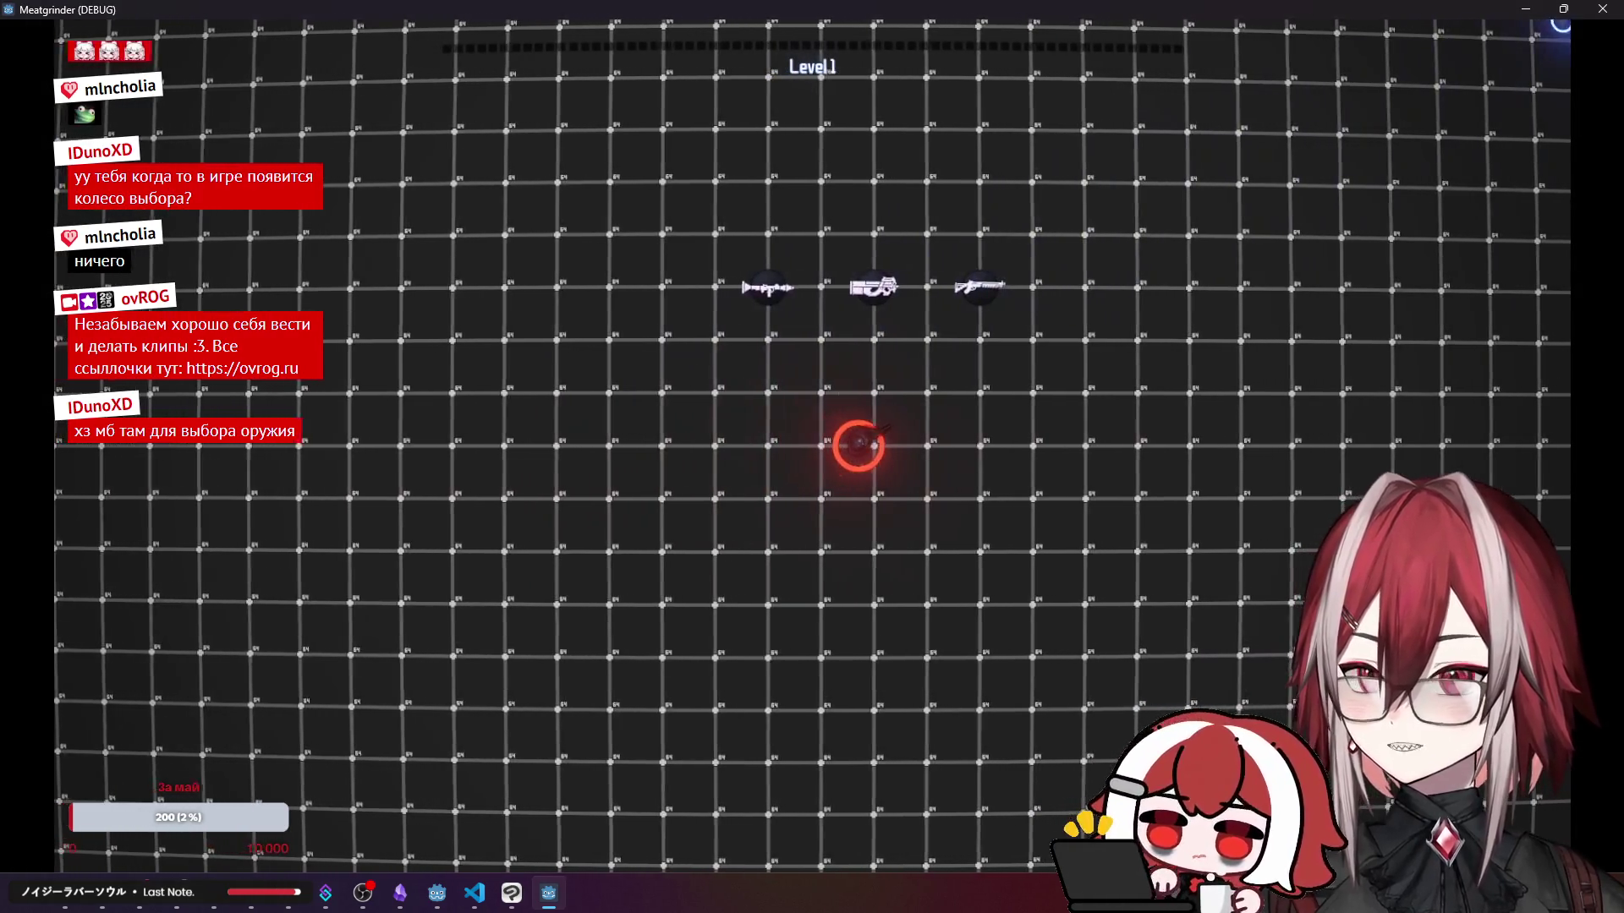
click(1601, 11)
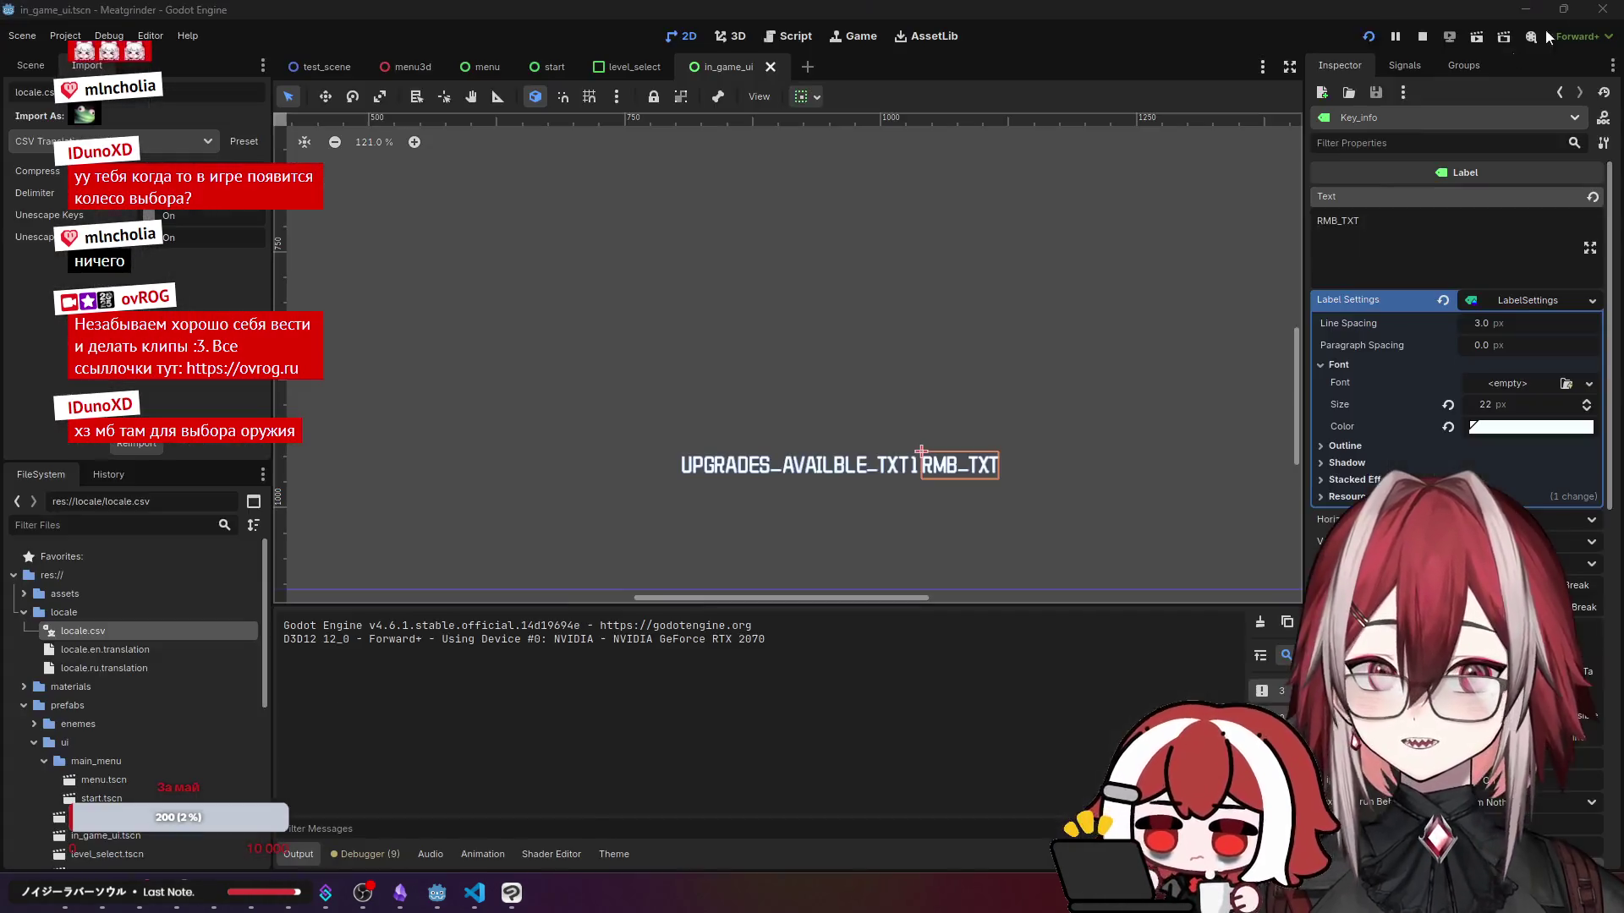
click(475, 893)
click(541, 326)
click(570, 217)
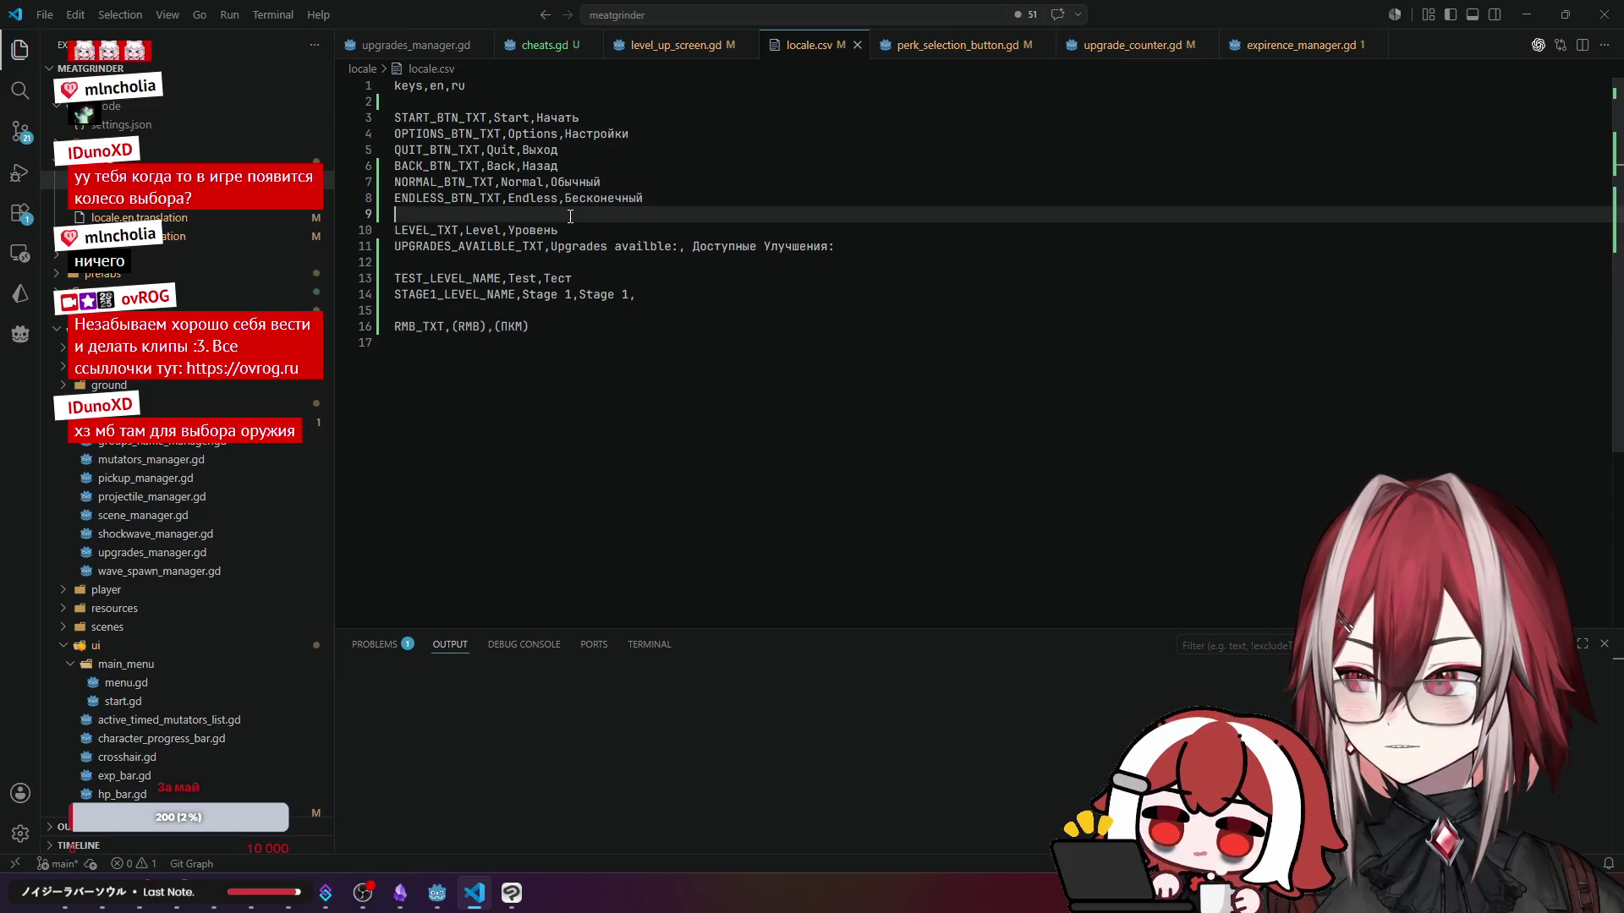
click(745, 187)
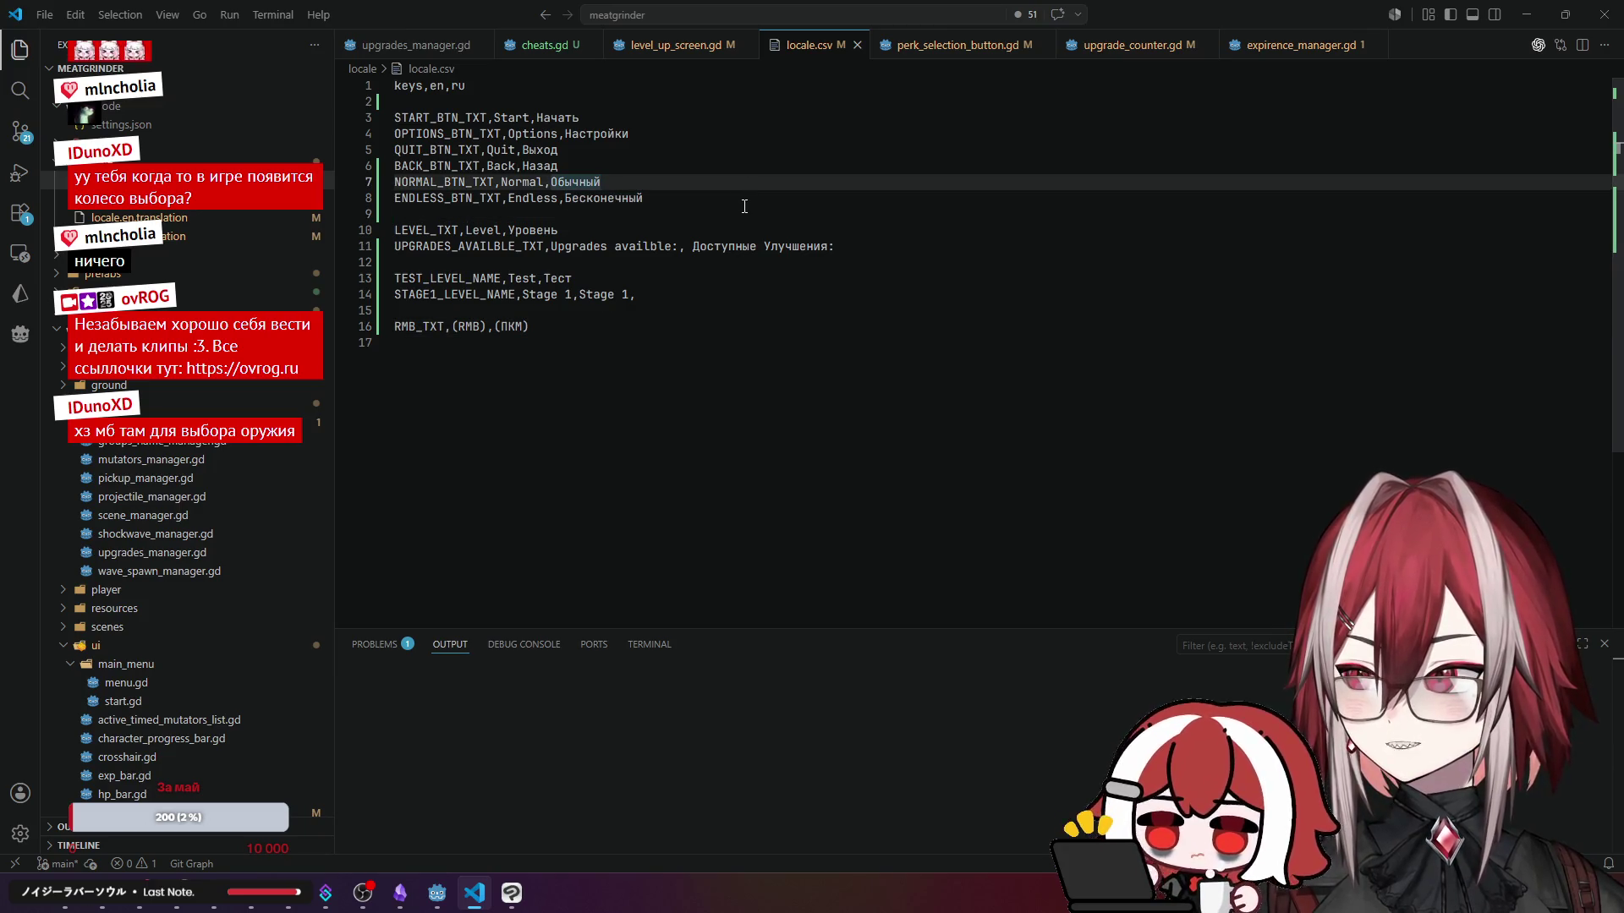
click(709, 204)
scroll(709, 205, down, 1)
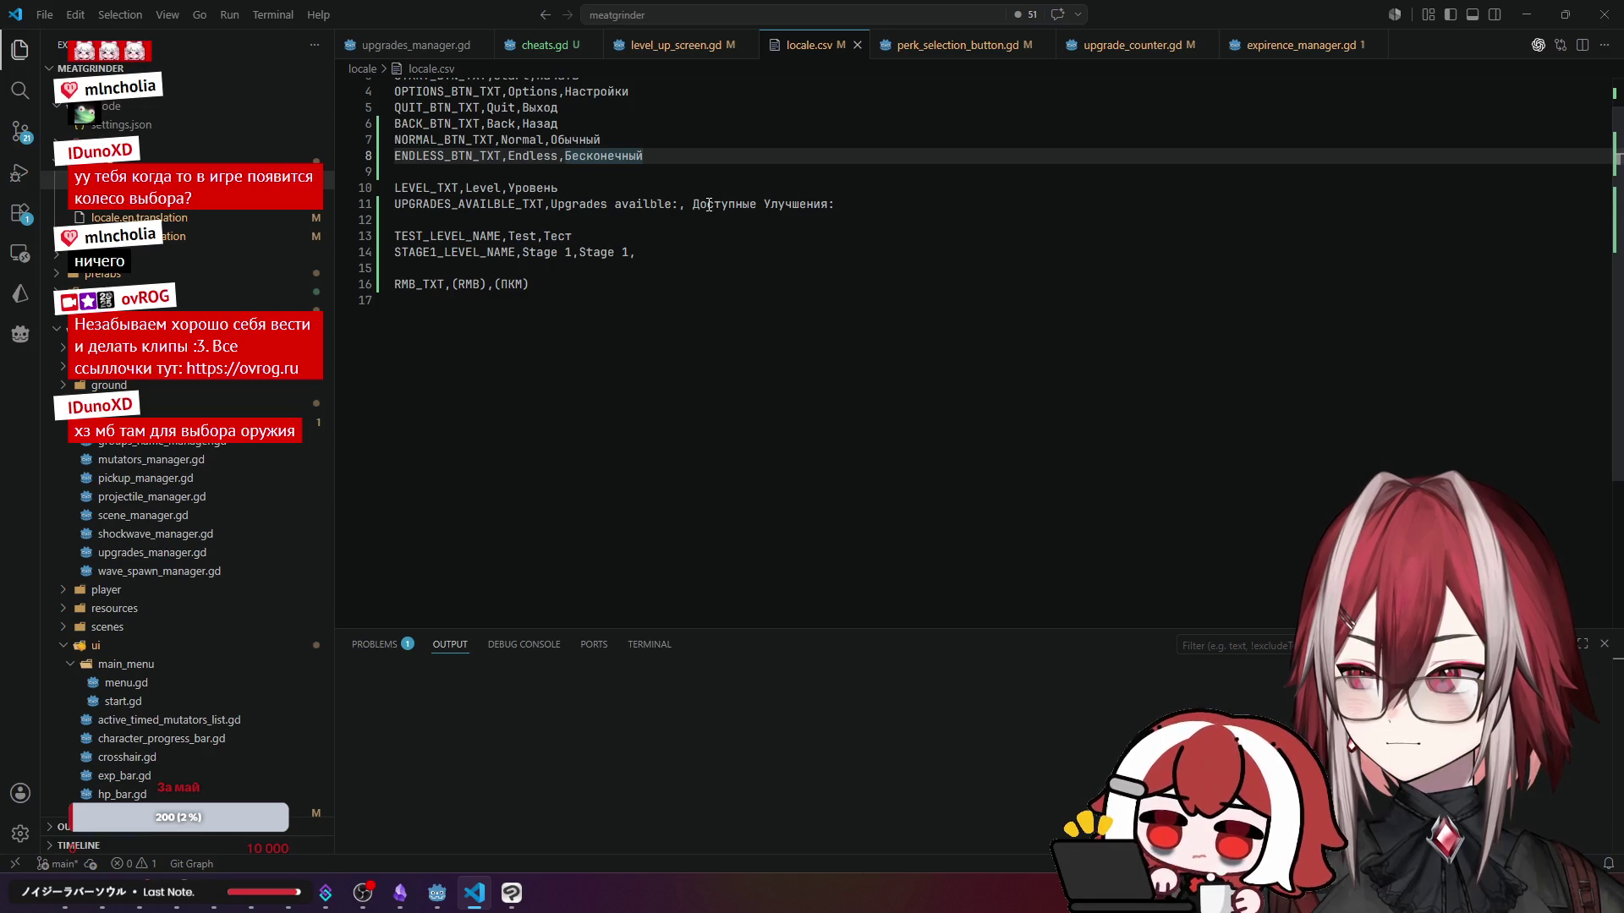
scroll(709, 204, up, 1)
click(668, 284)
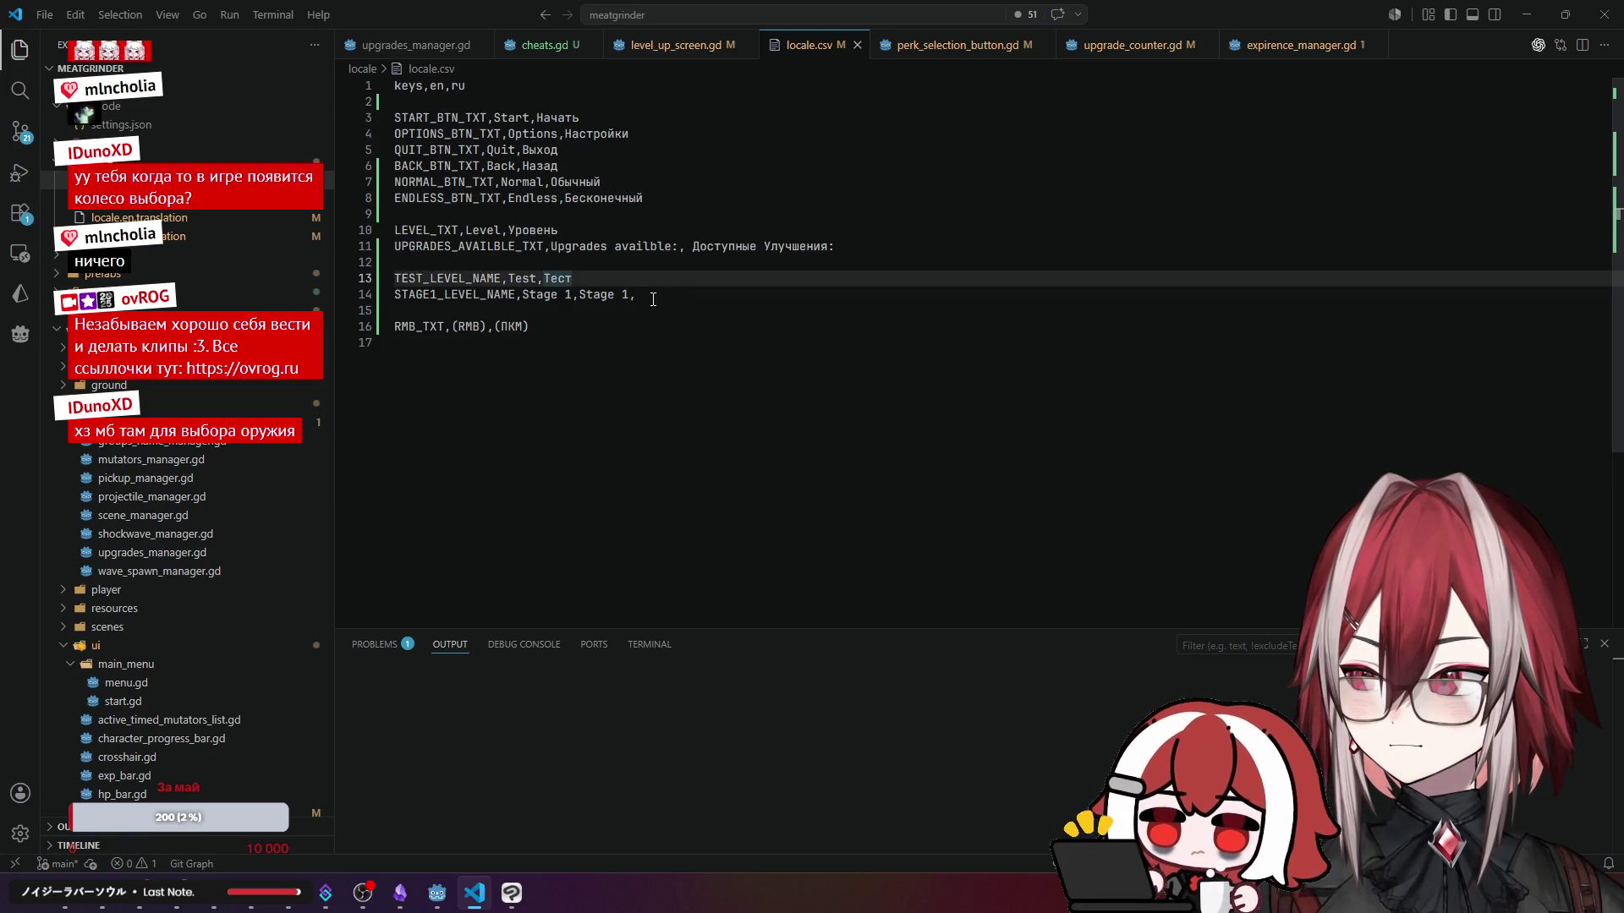
click(623, 343)
click(437, 892)
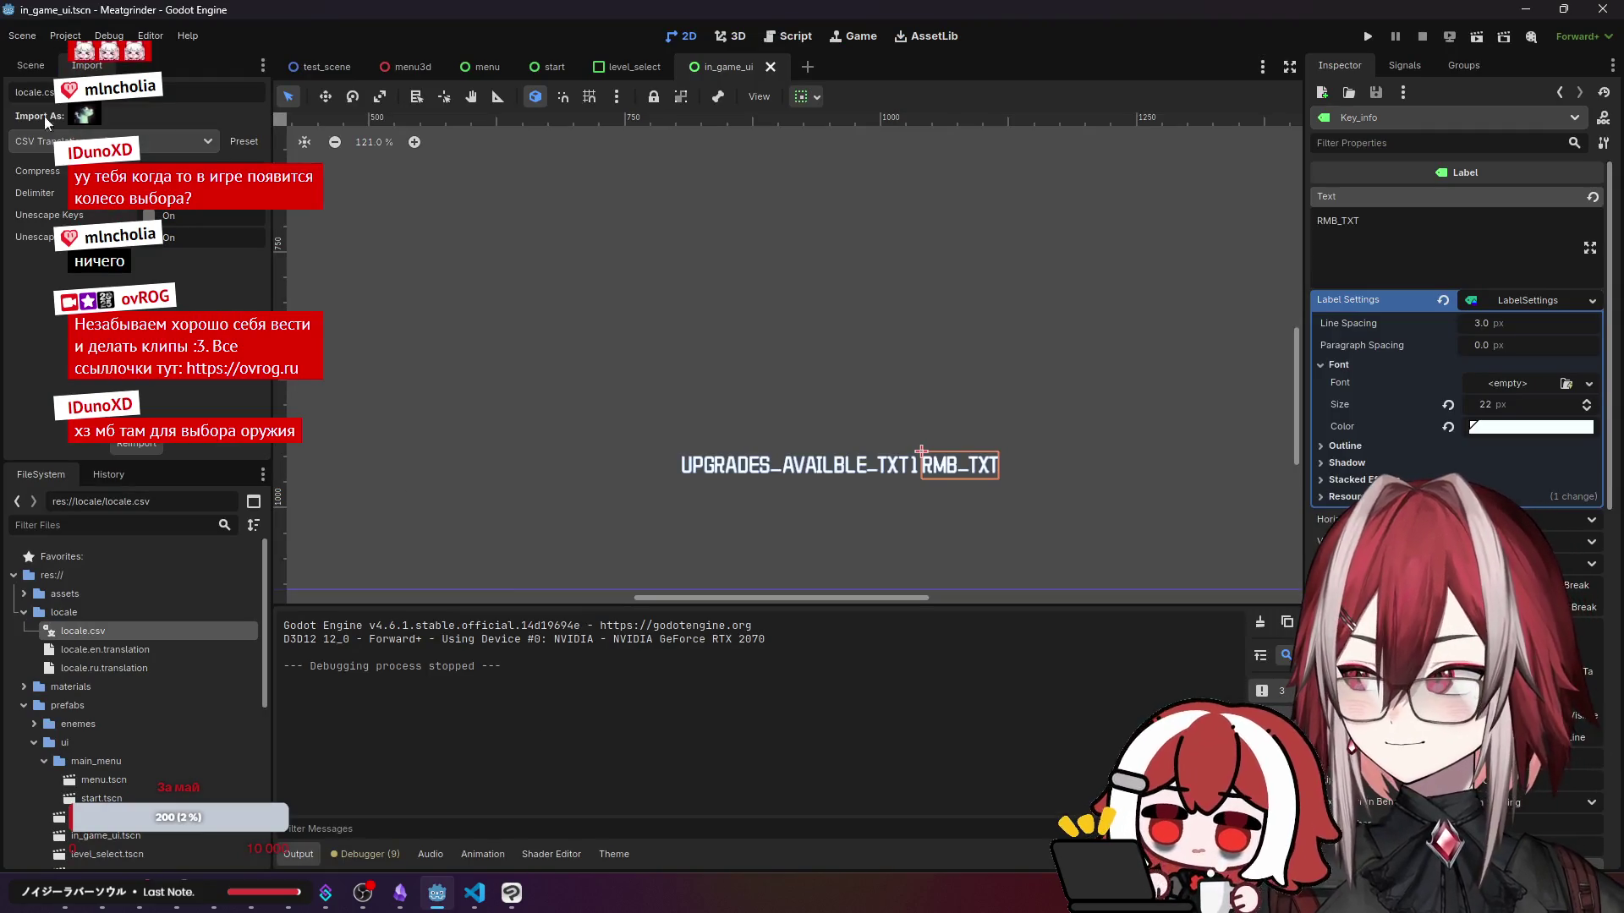
click(31, 65)
click(65, 35)
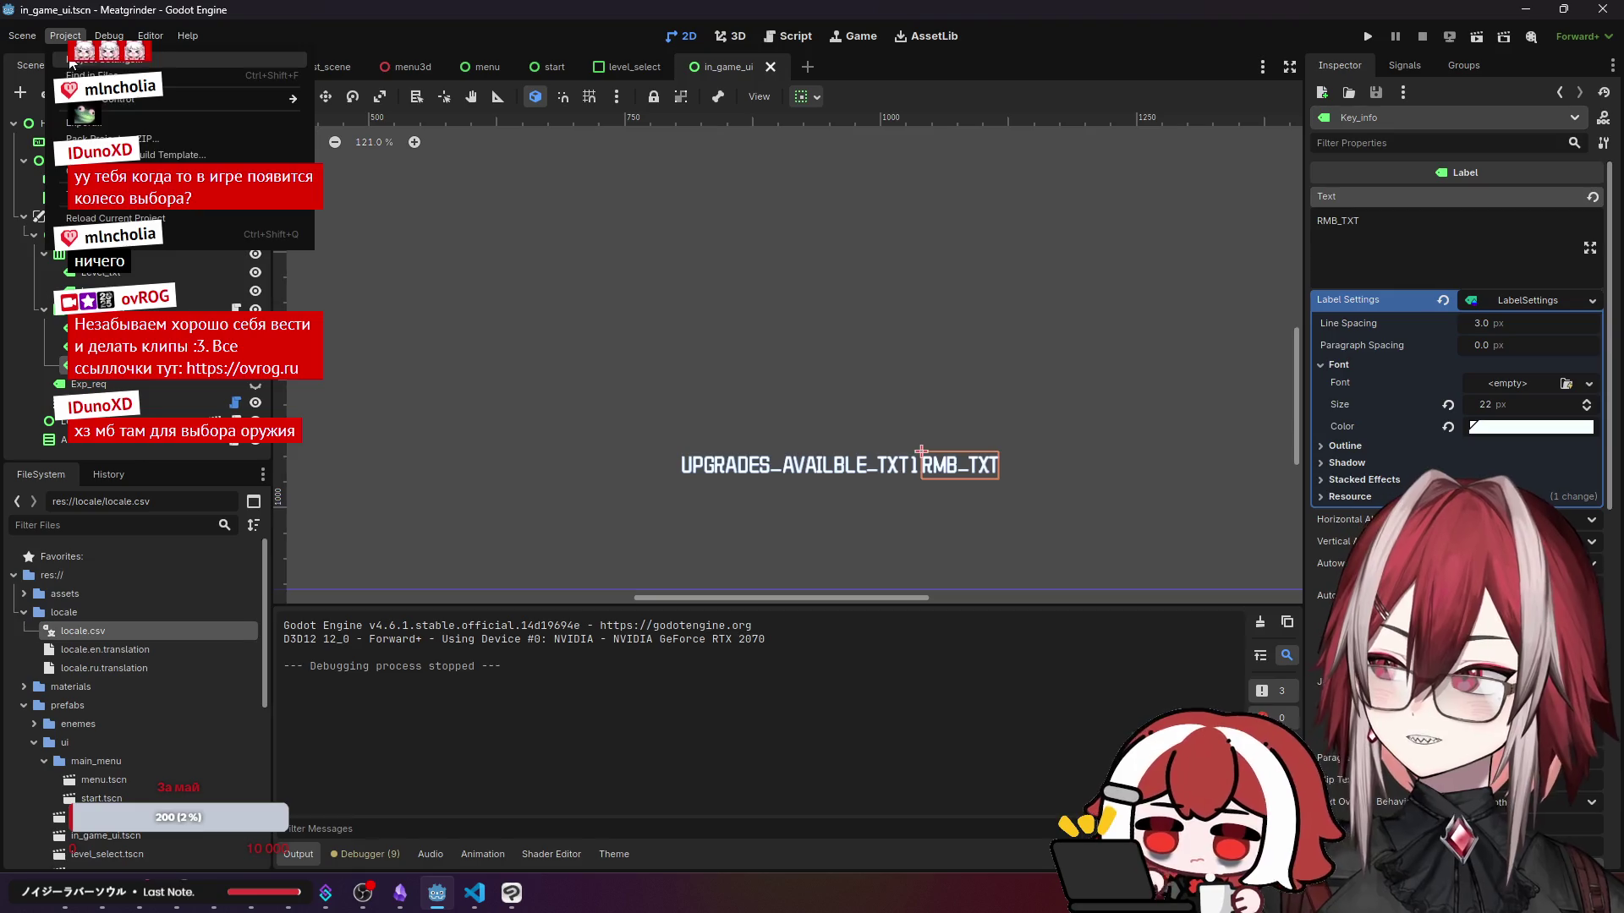
click(71, 61)
click(499, 271)
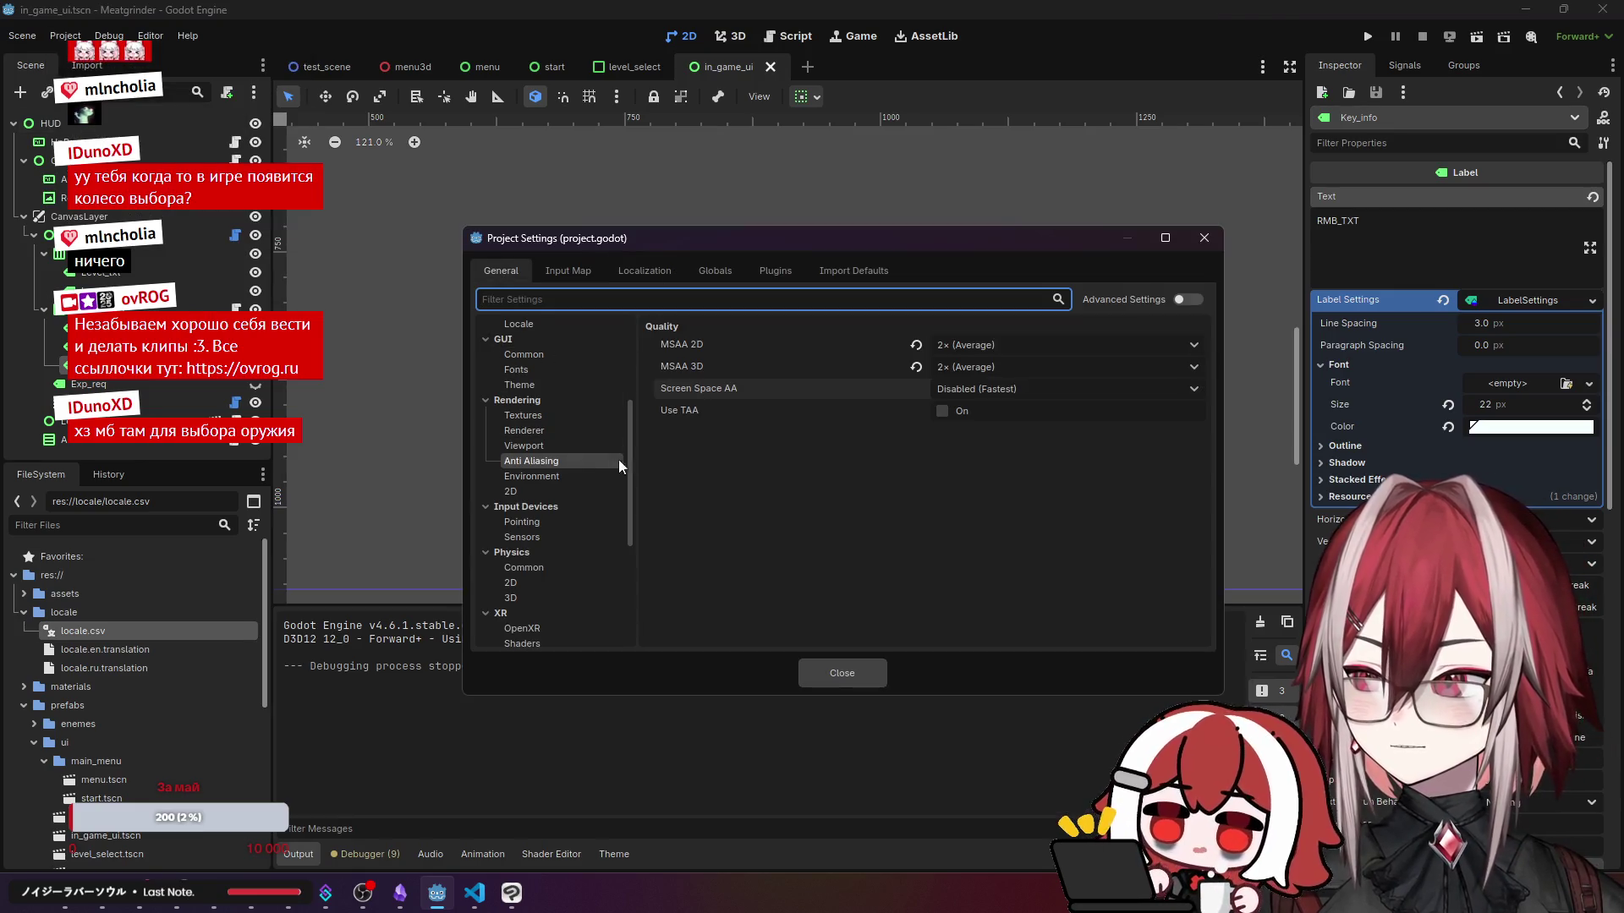
scroll(631, 480, down, 5)
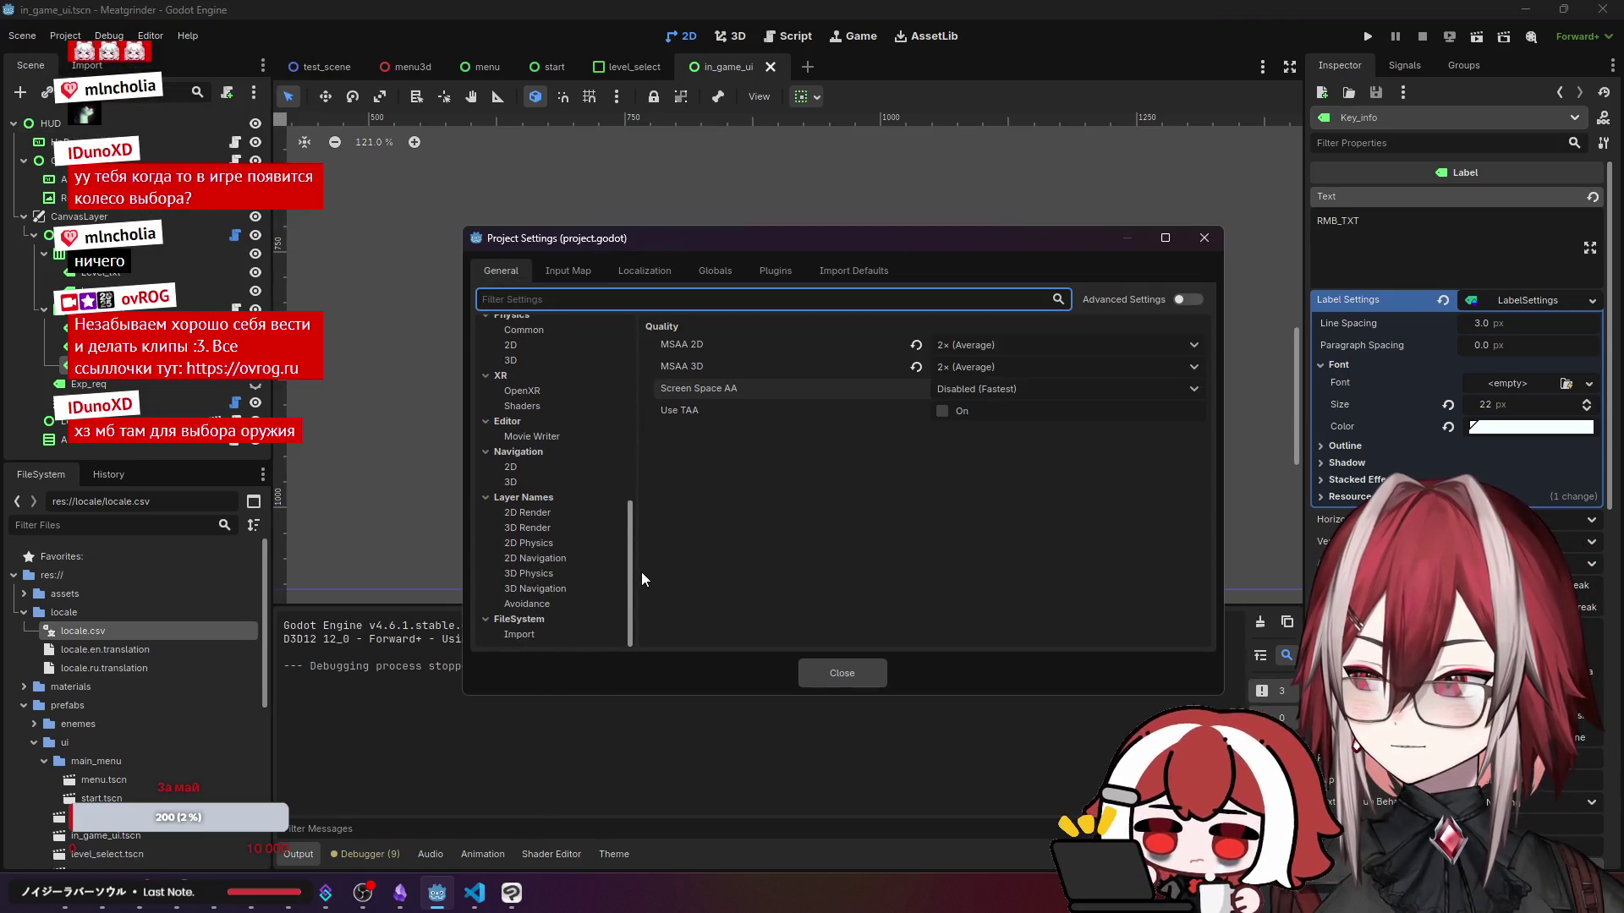
scroll(645, 532, up, 5)
click(573, 353)
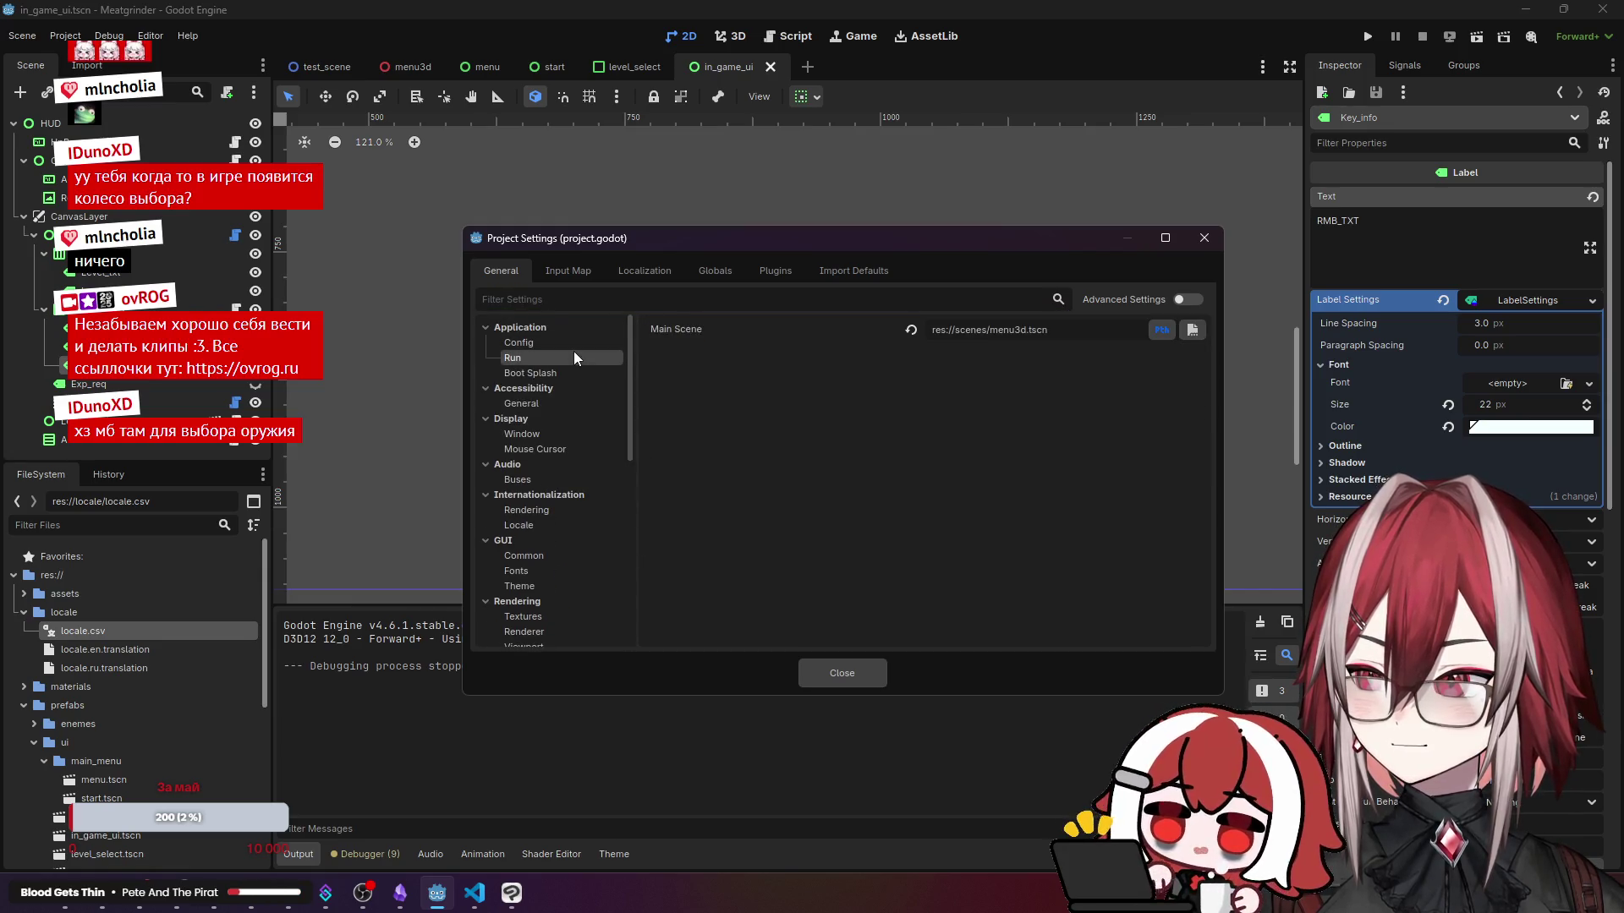
click(551, 371)
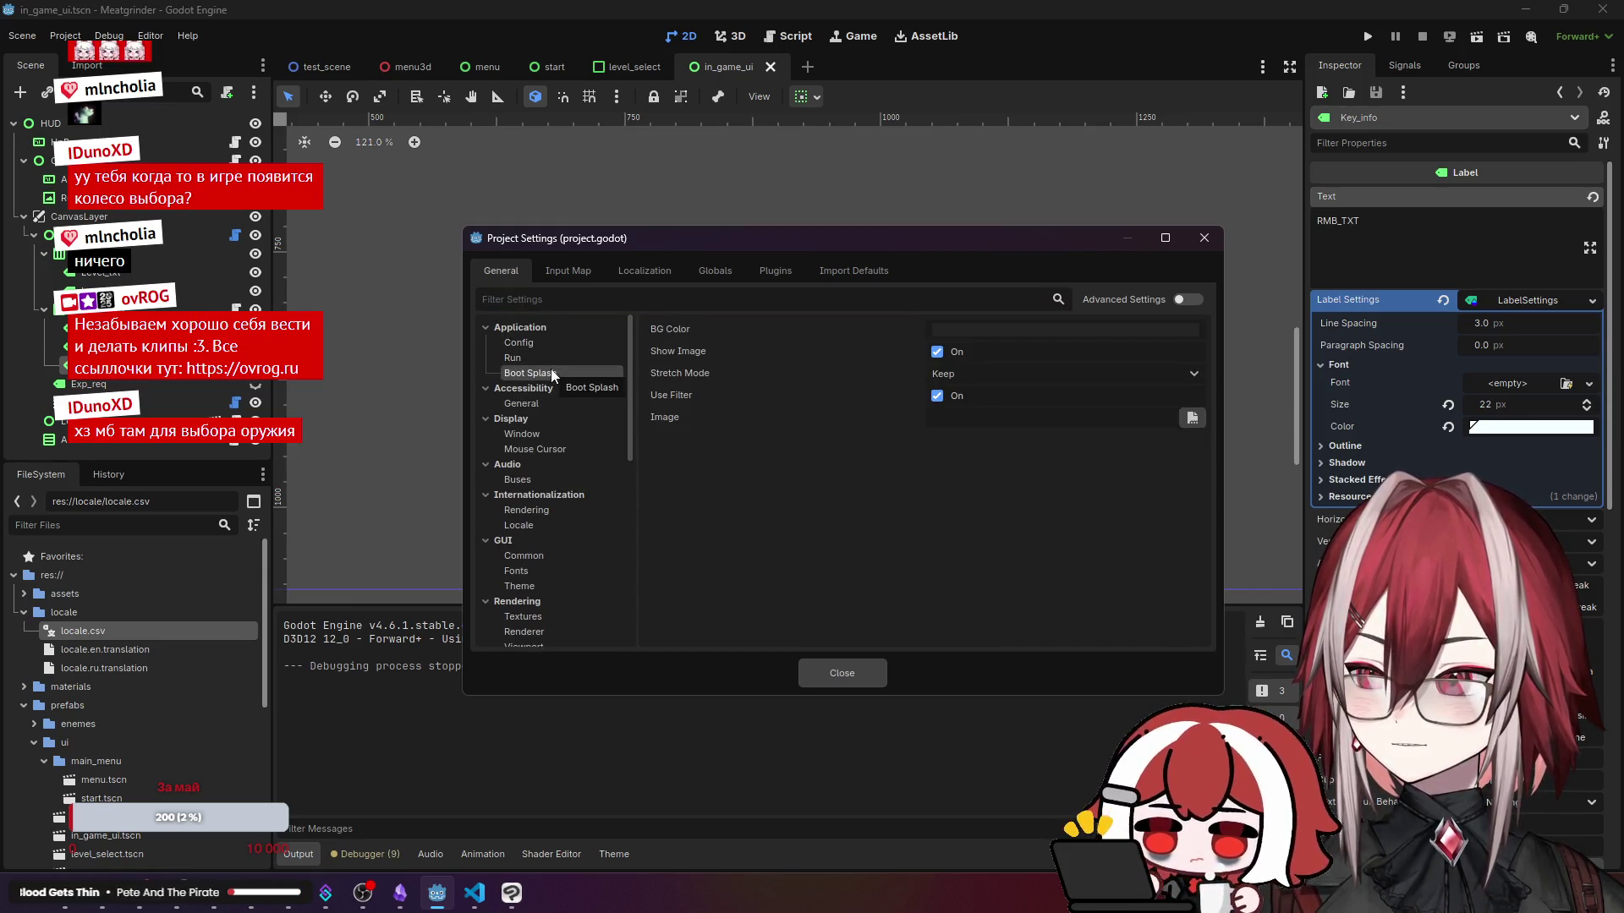
click(544, 408)
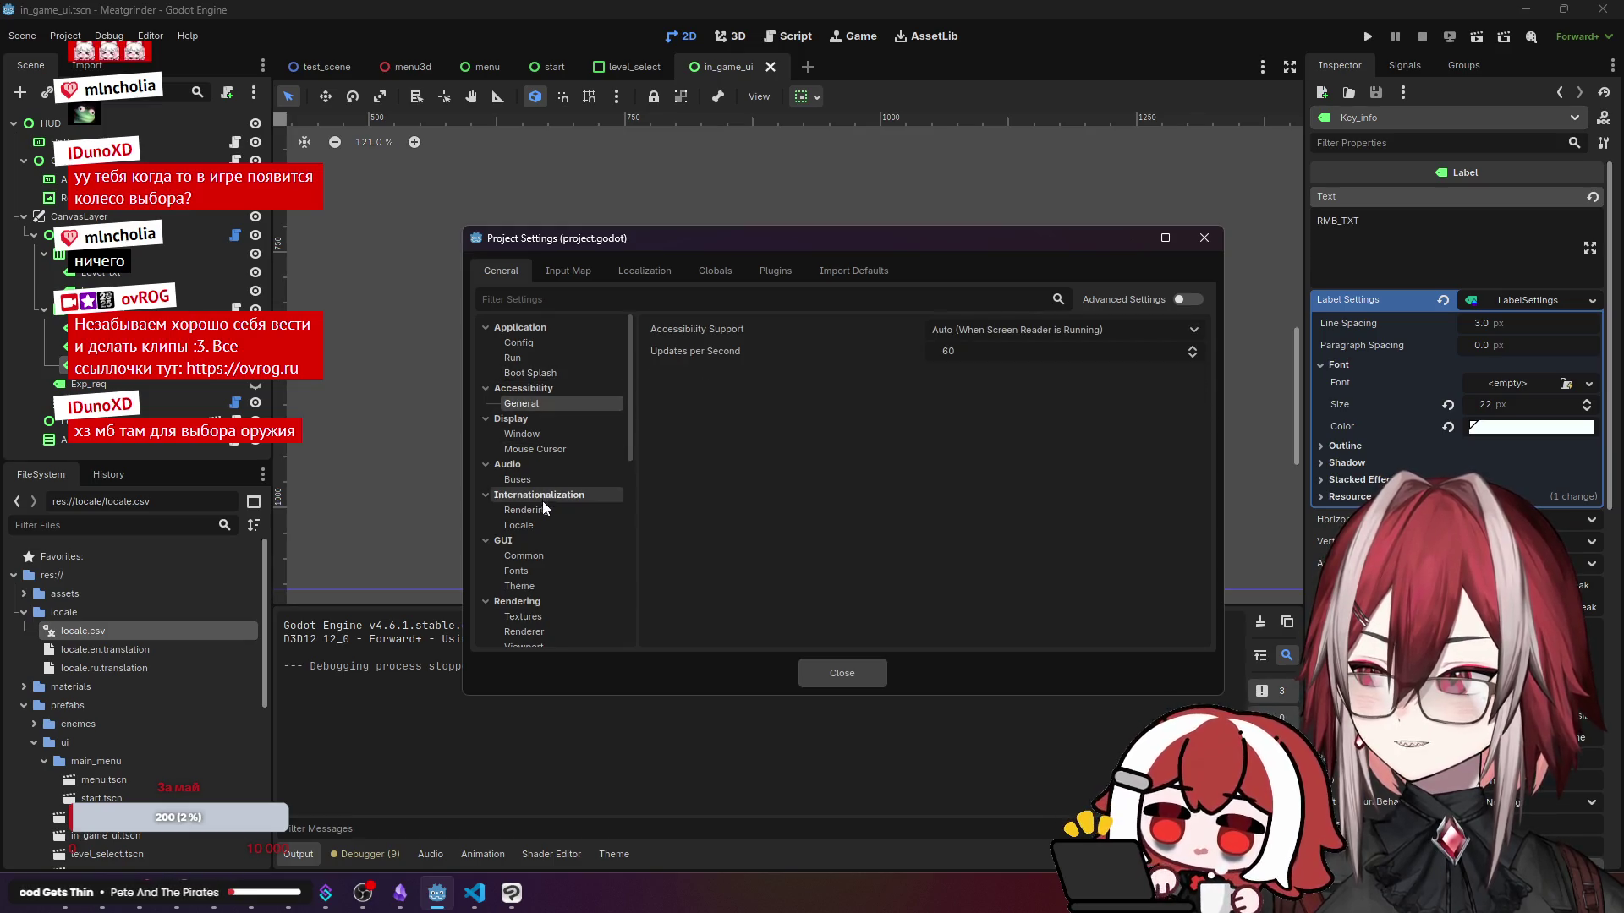
click(547, 525)
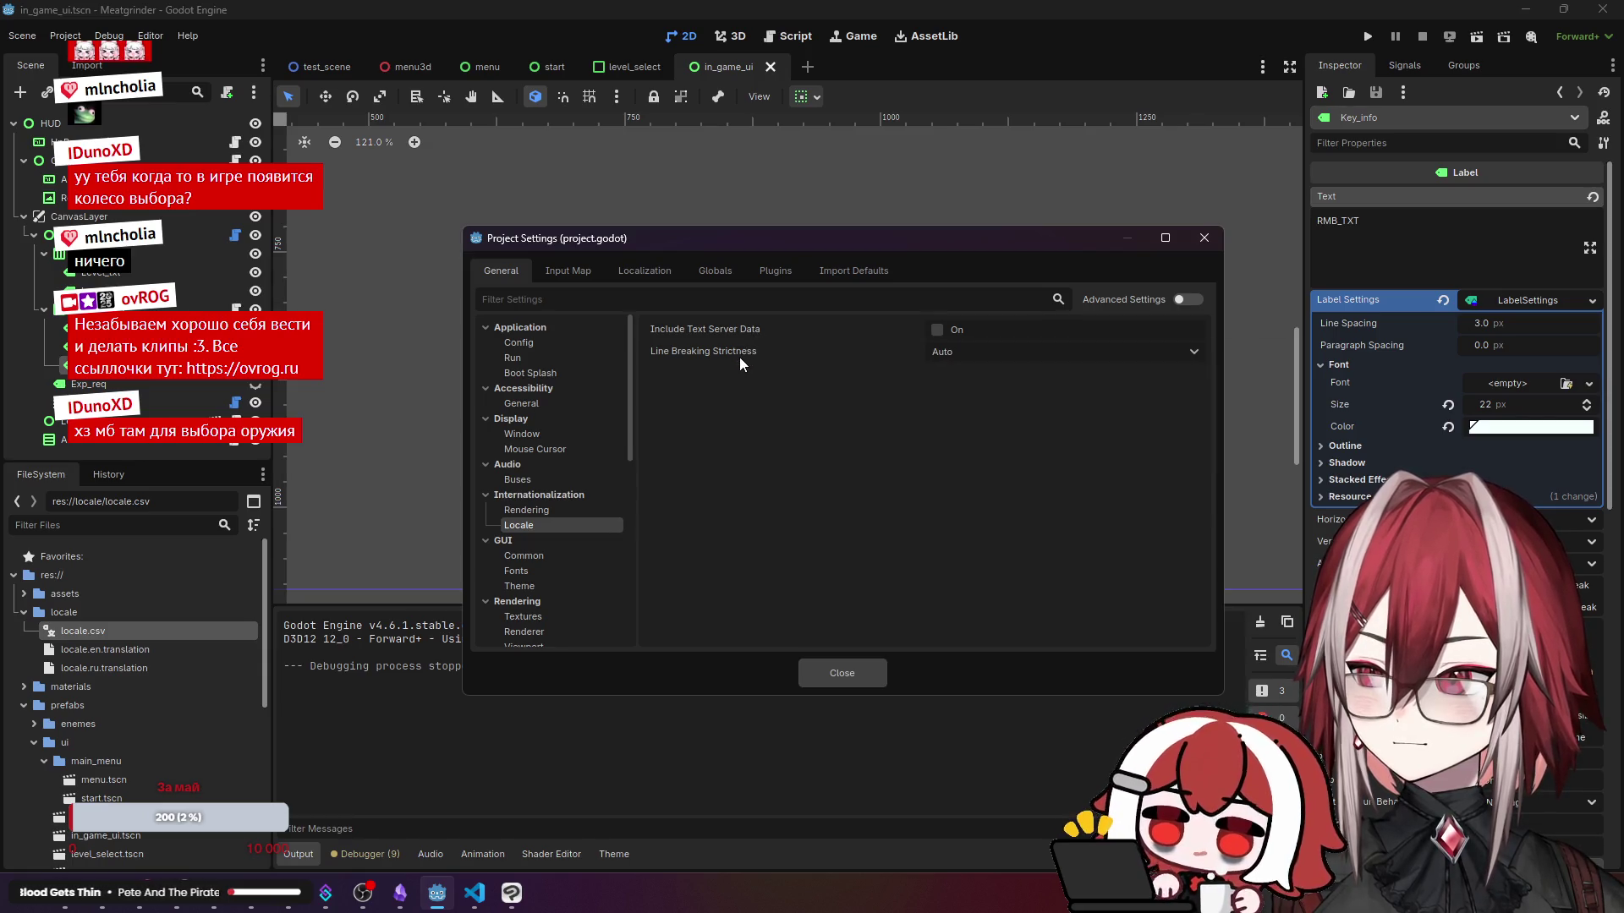
mouse_move(740, 362)
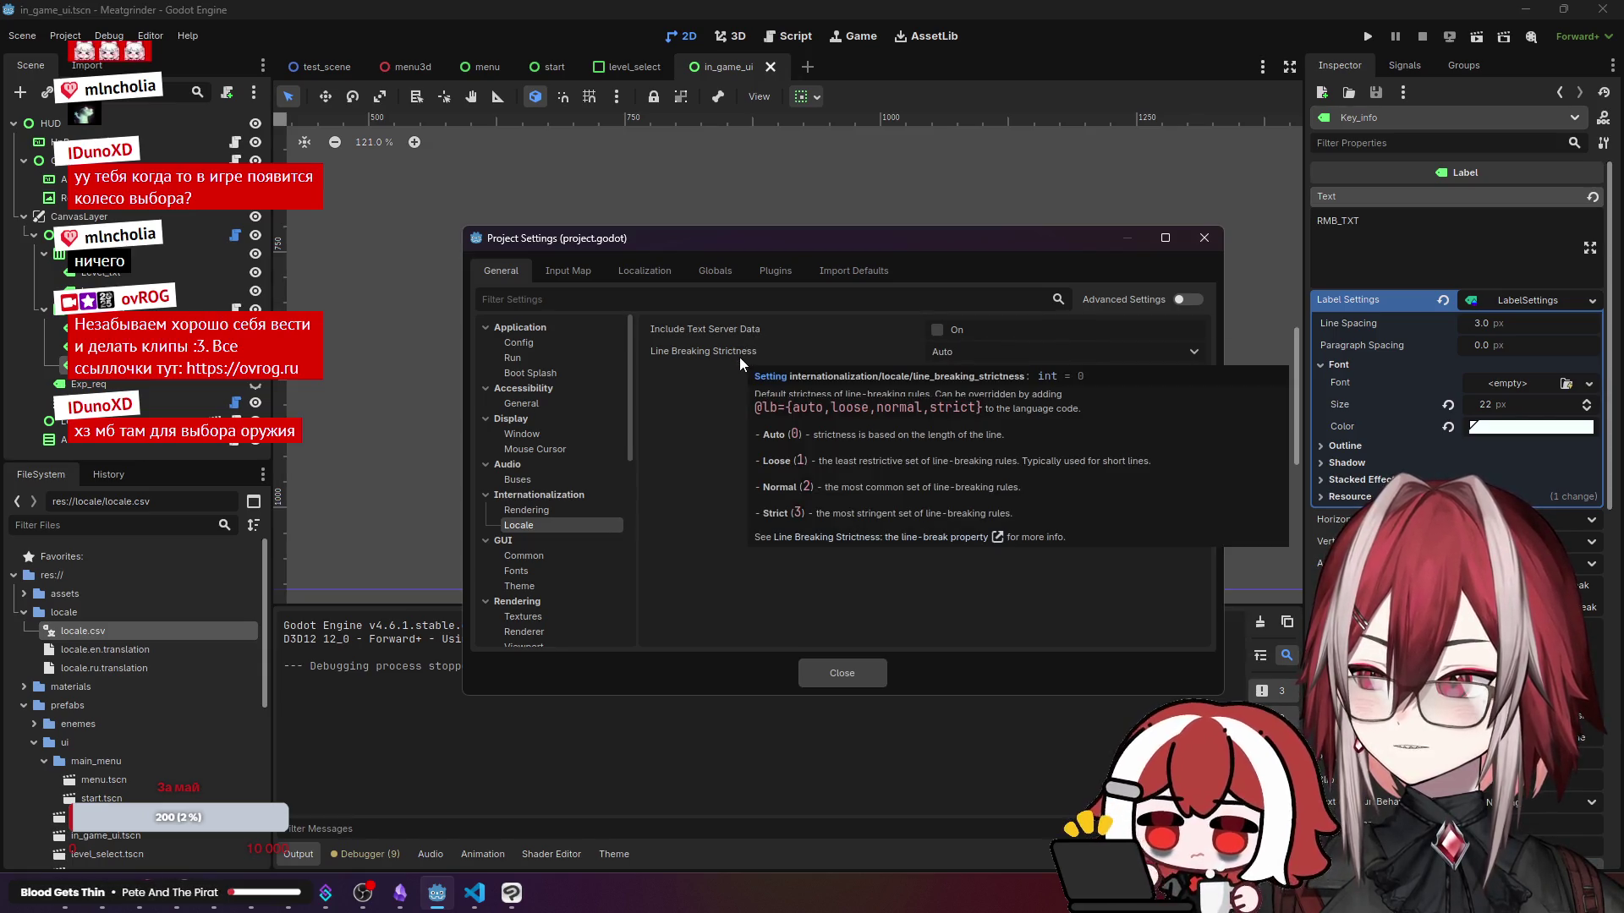
click(555, 512)
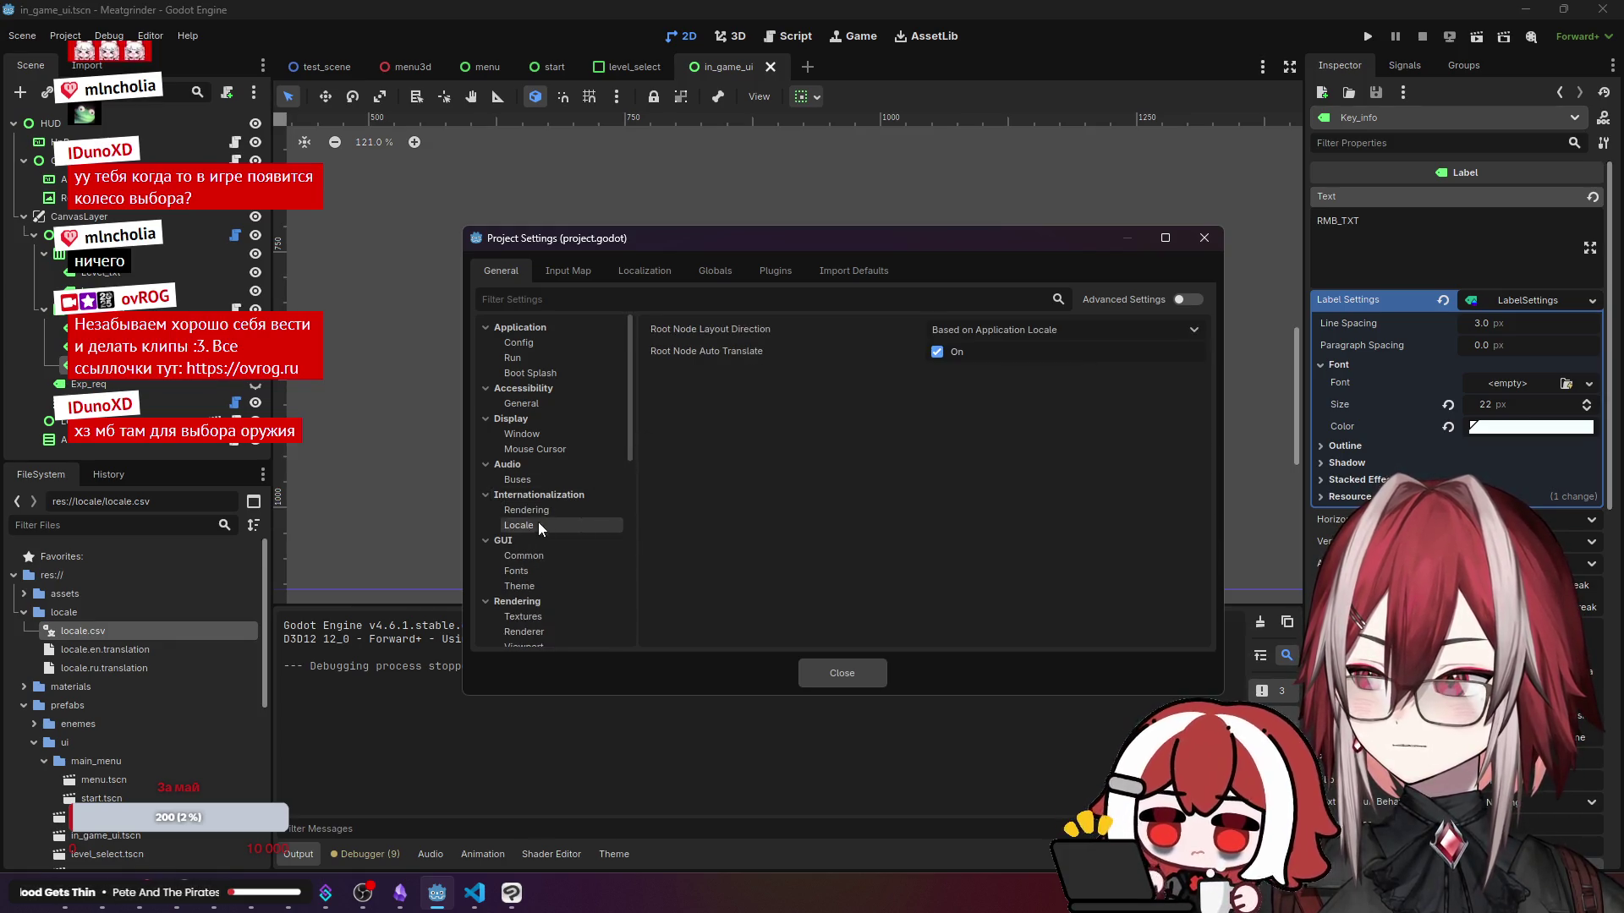
scroll(545, 554, down, 5)
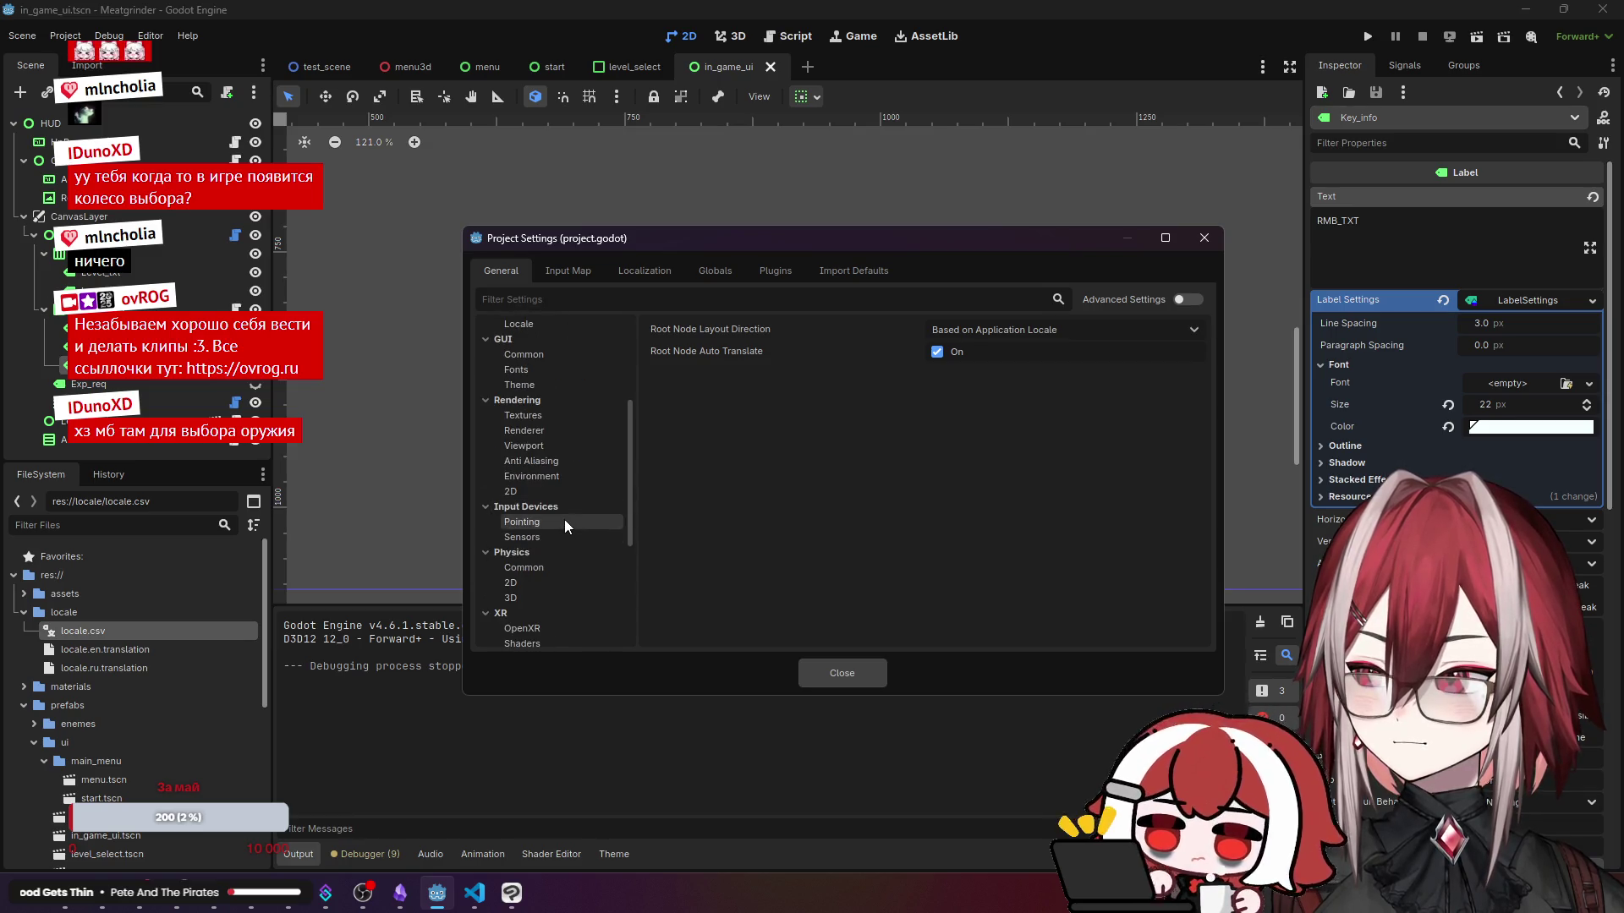
scroll(565, 527, down, 3)
scroll(568, 513, down, 1)
scroll(567, 506, down, 1)
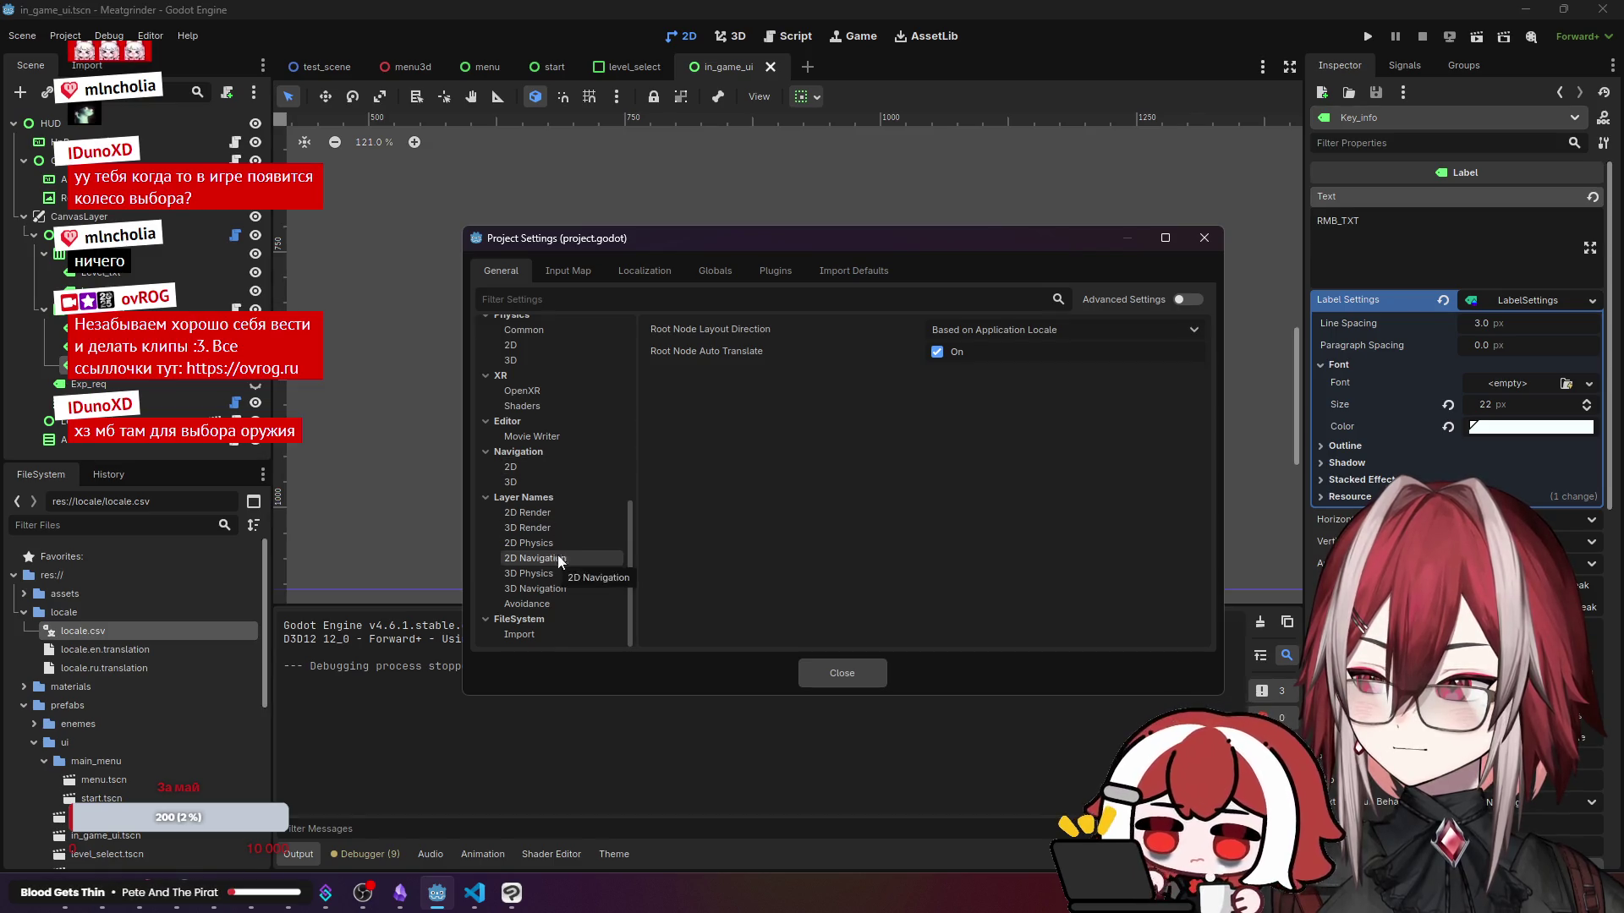
scroll(536, 480, up, 10)
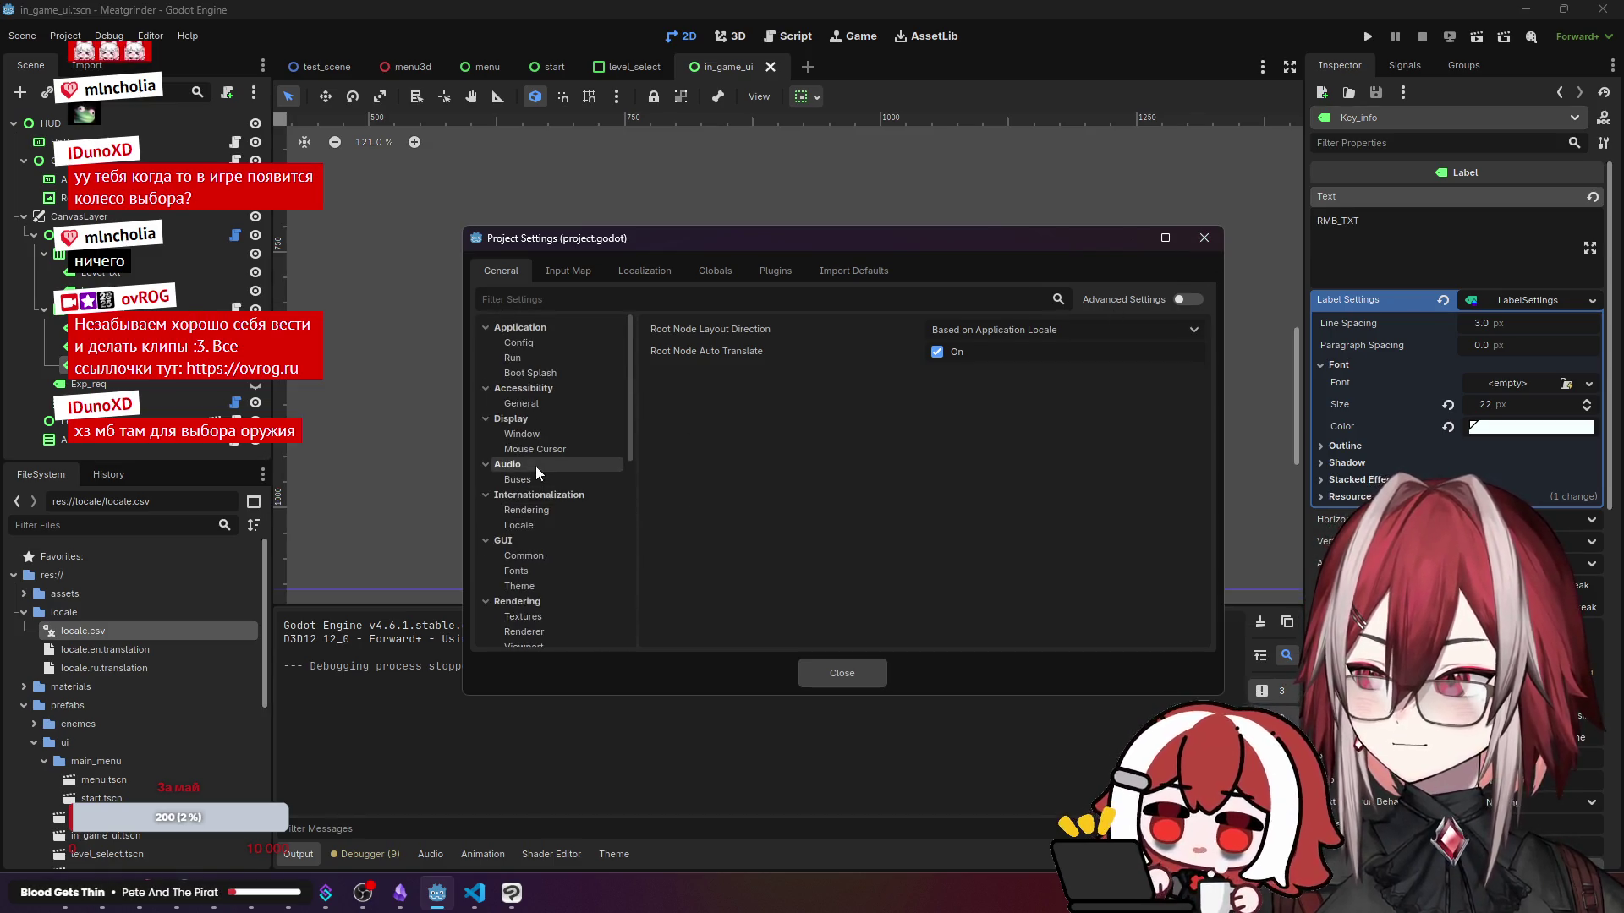
click(524, 342)
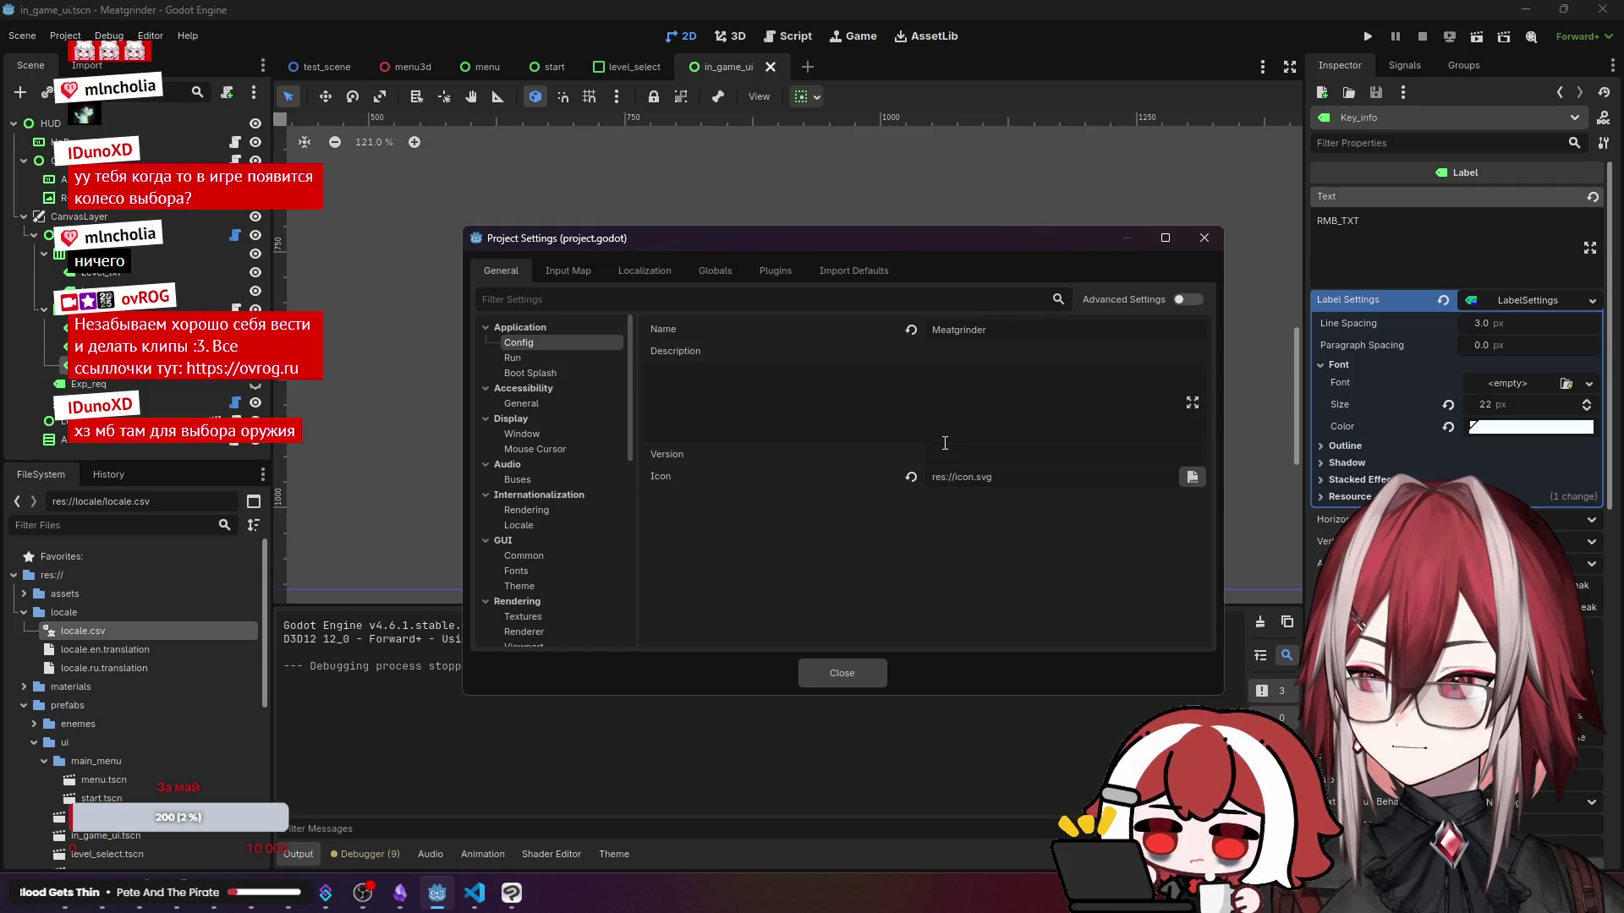
click(527, 357)
click(538, 372)
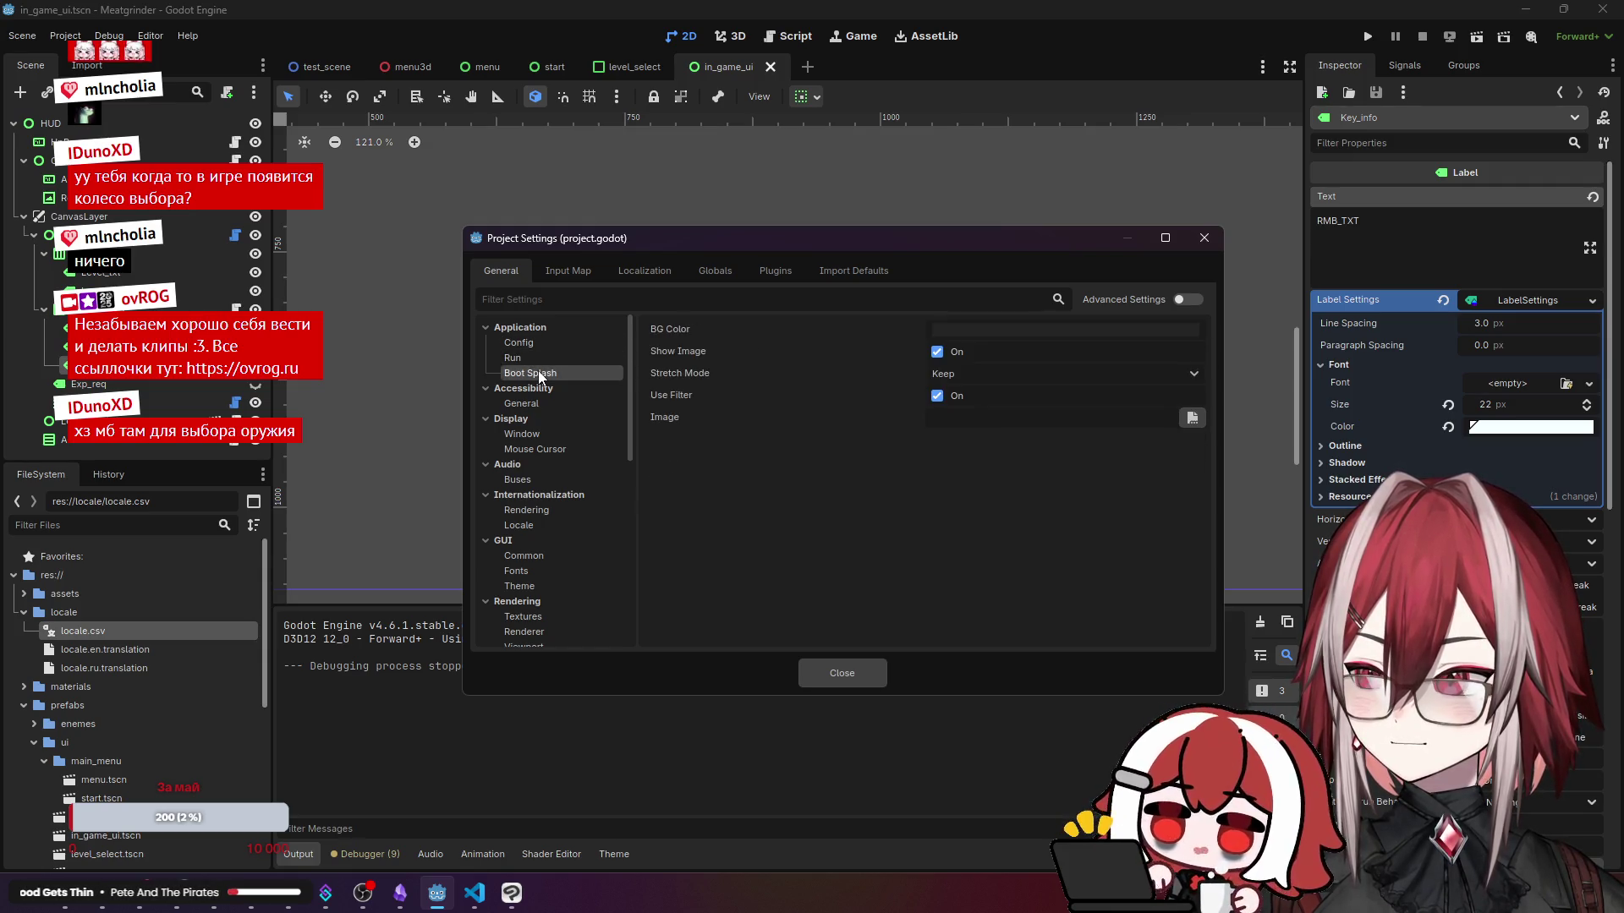
click(556, 269)
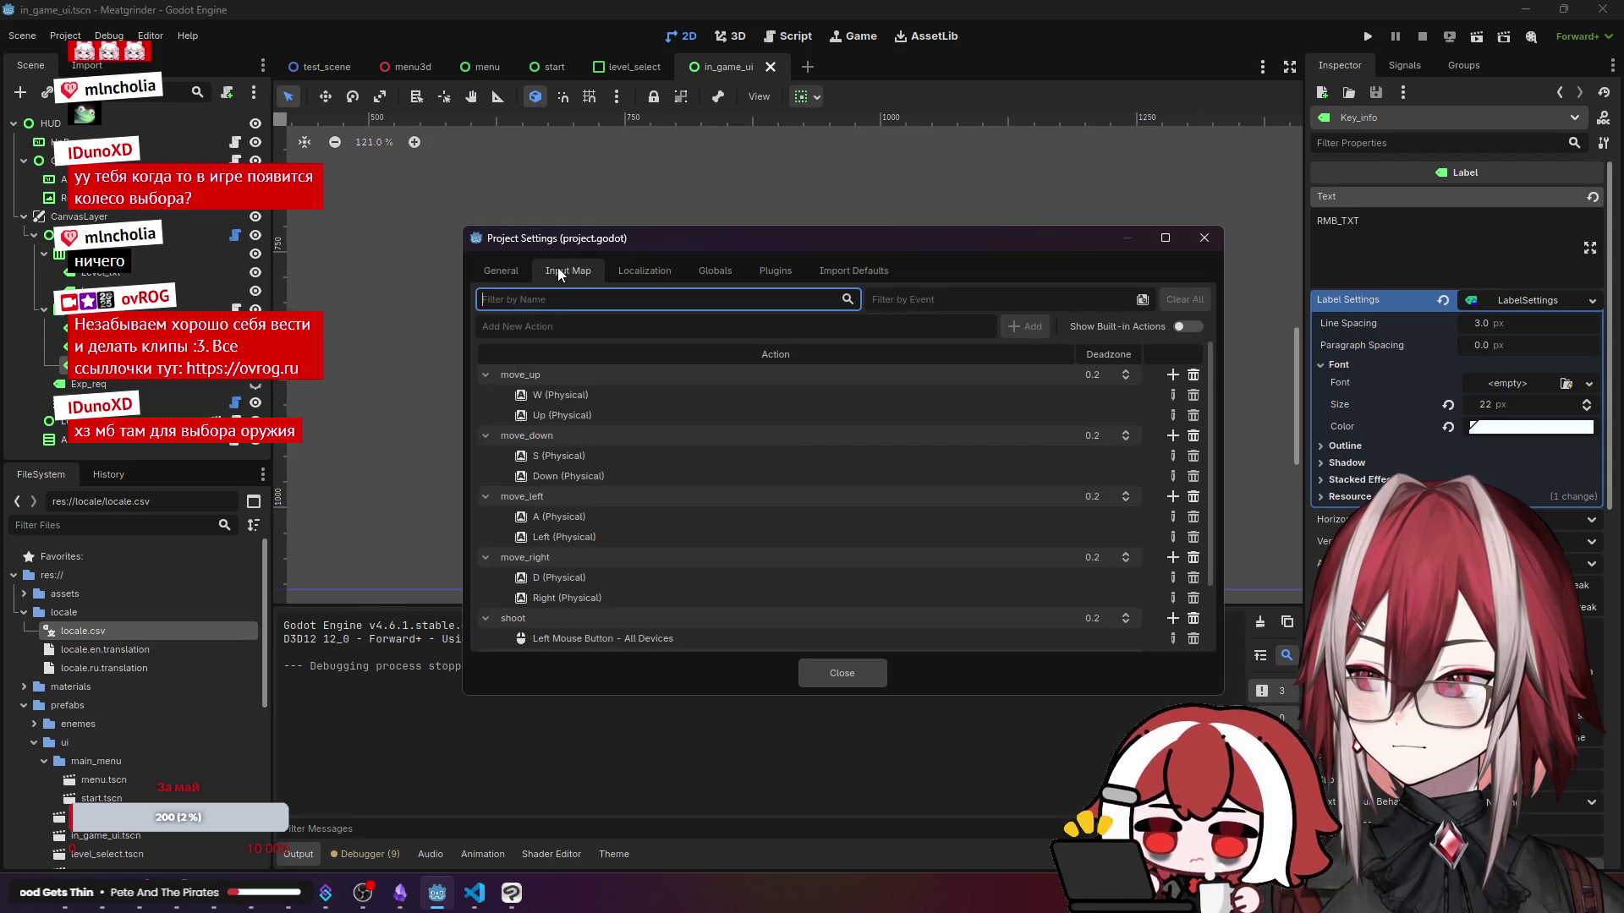
click(640, 270)
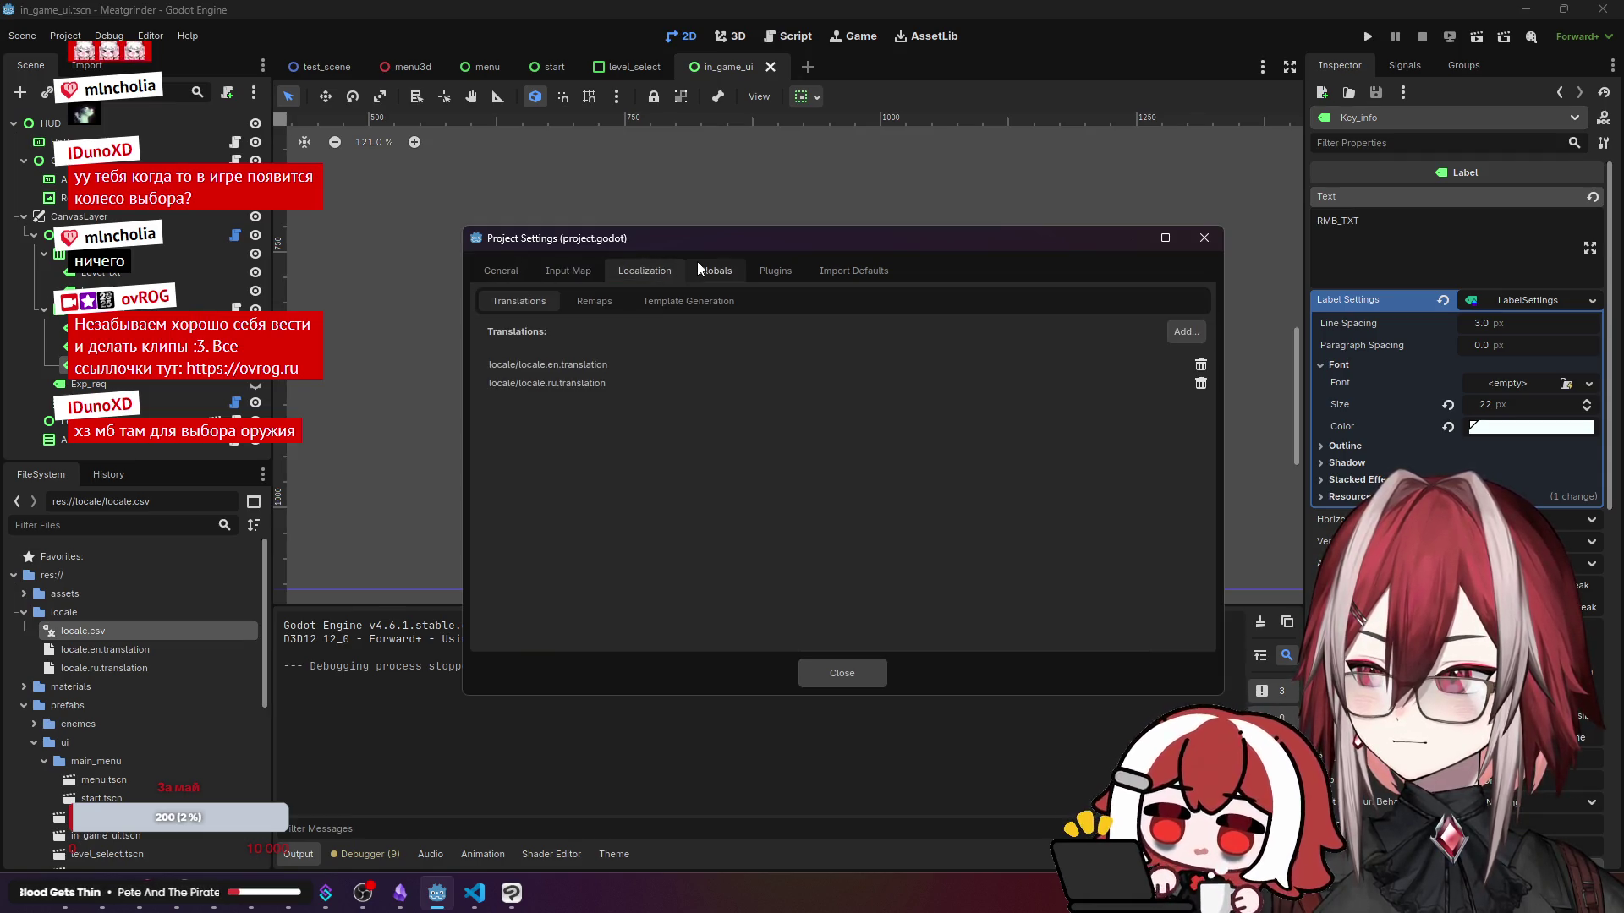
click(687, 272)
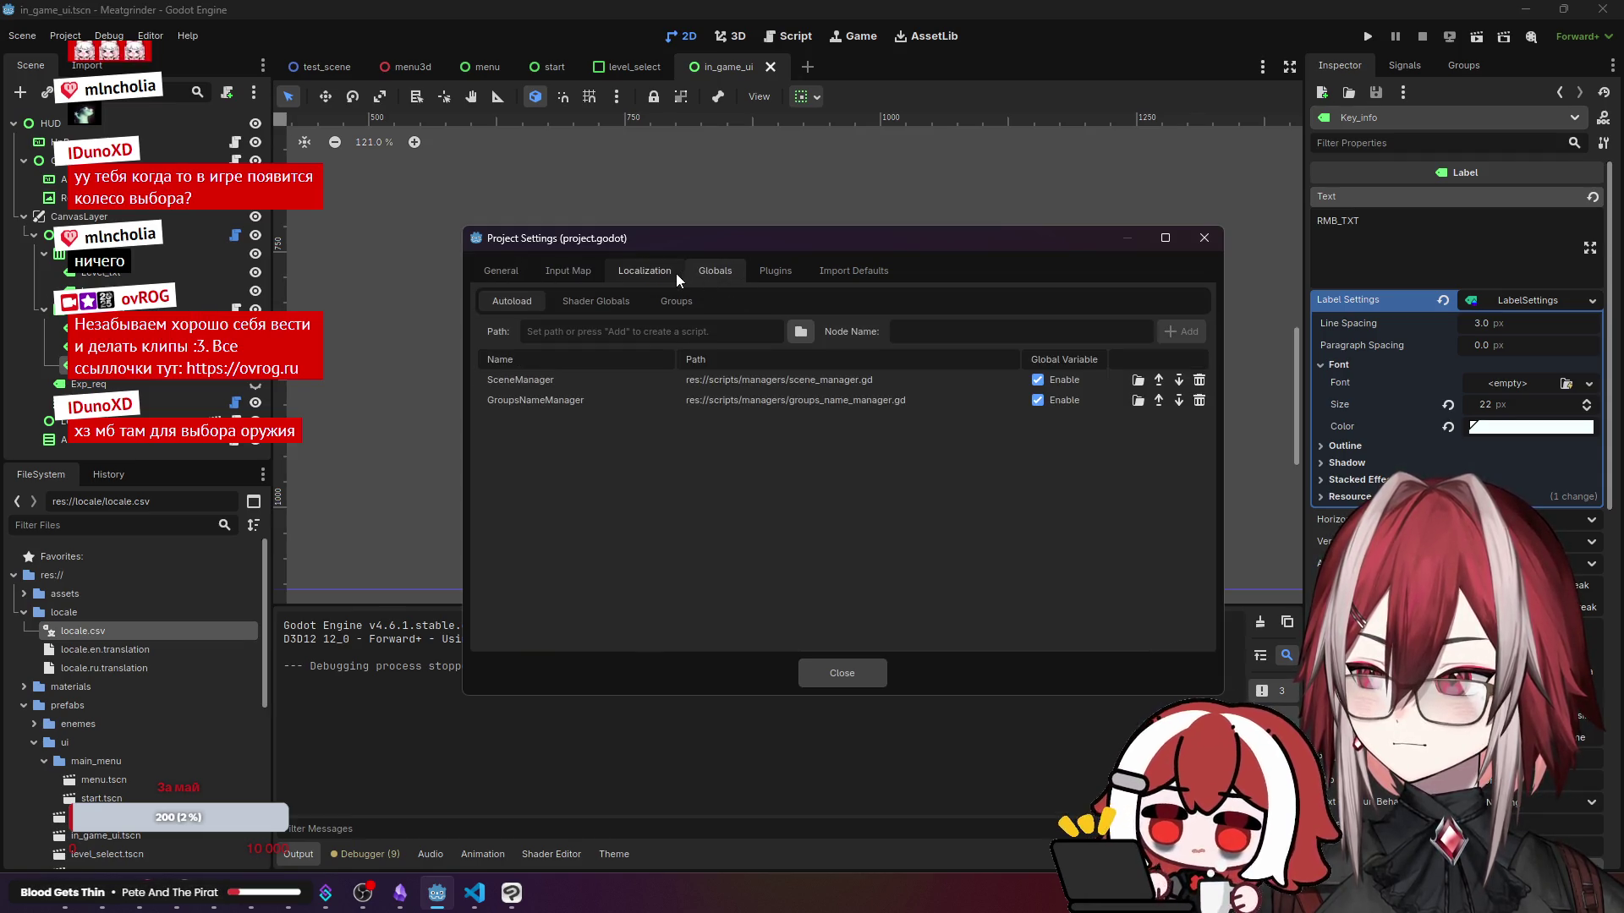
click(758, 261)
click(831, 261)
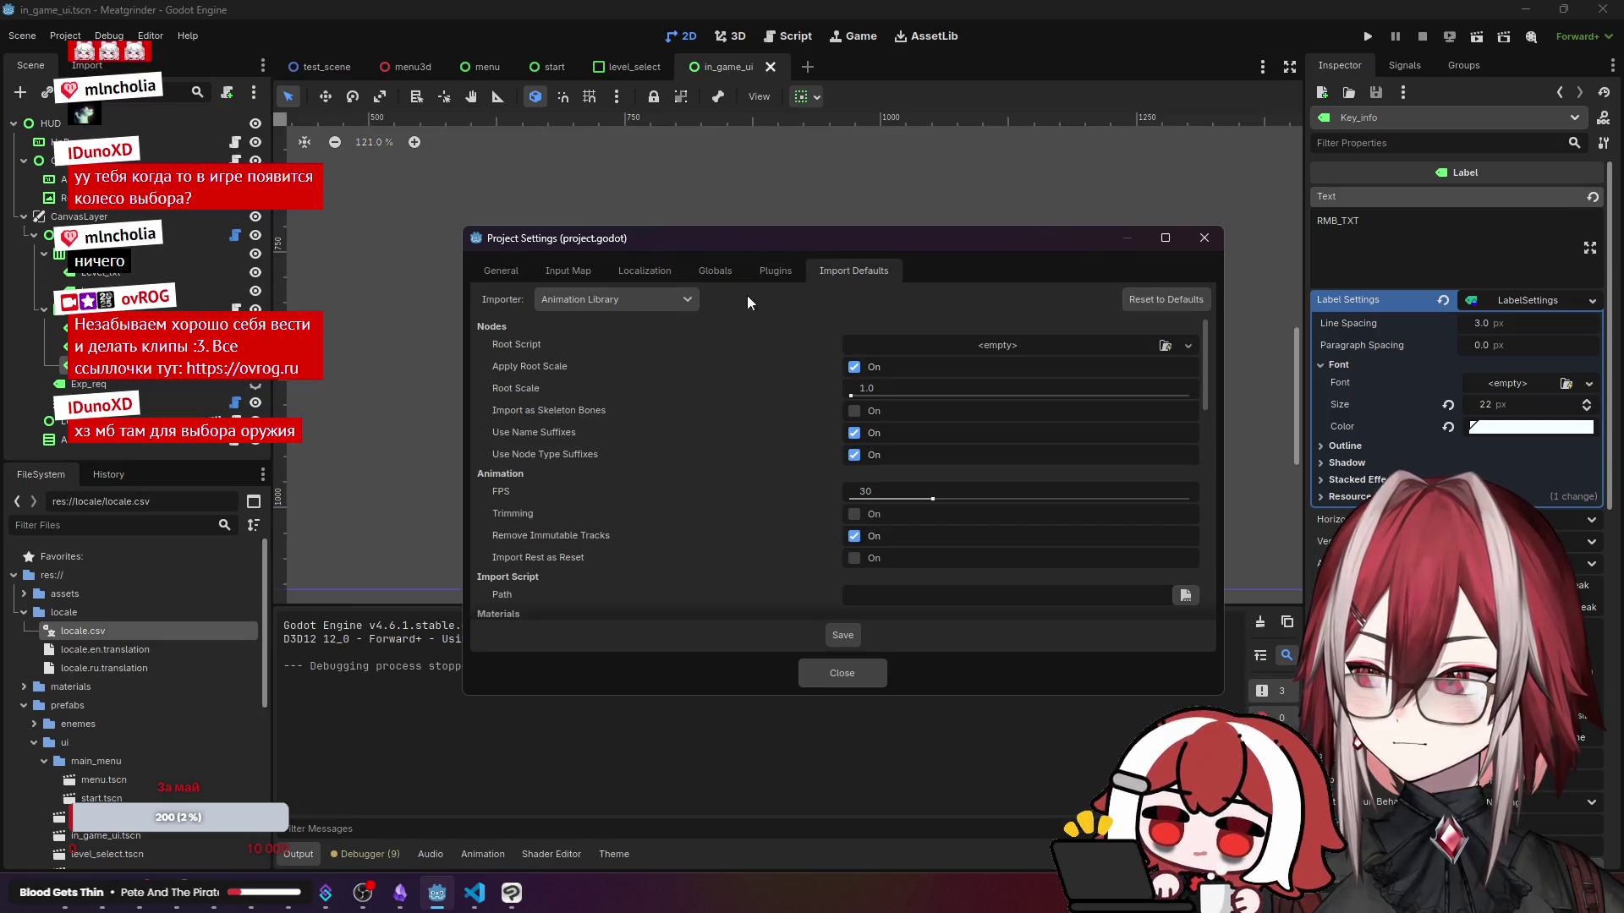
scroll(702, 377, down, 5)
scroll(687, 373, down, 5)
click(1204, 238)
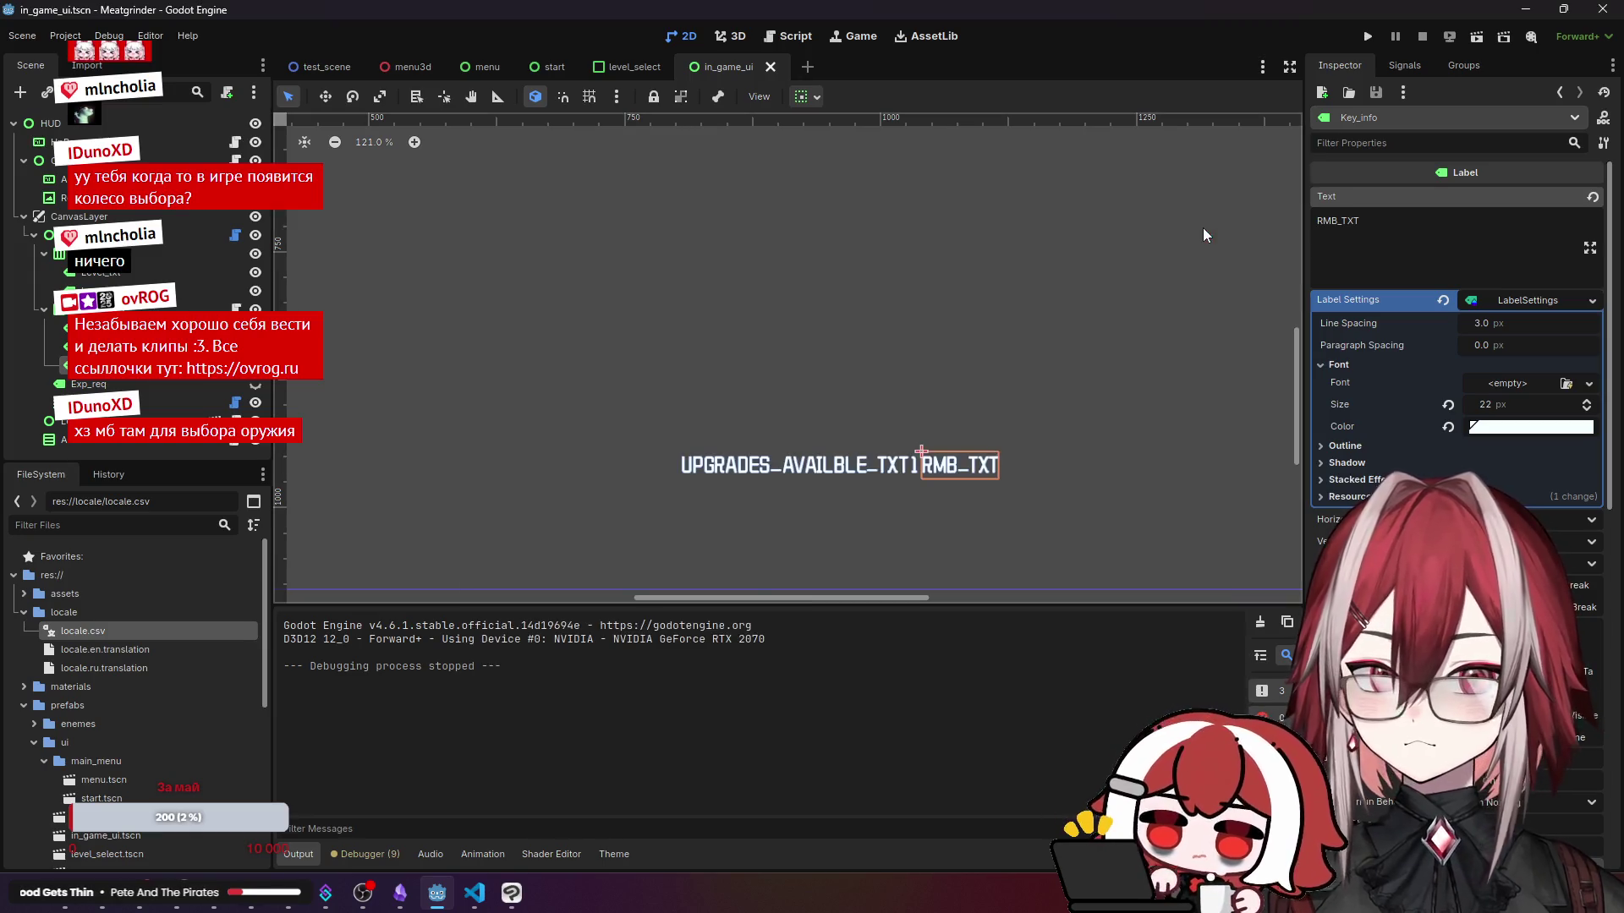
- Search Google in a new Chrome tab for 'godot change loclace' and scroll the results
key(alt+Tab)
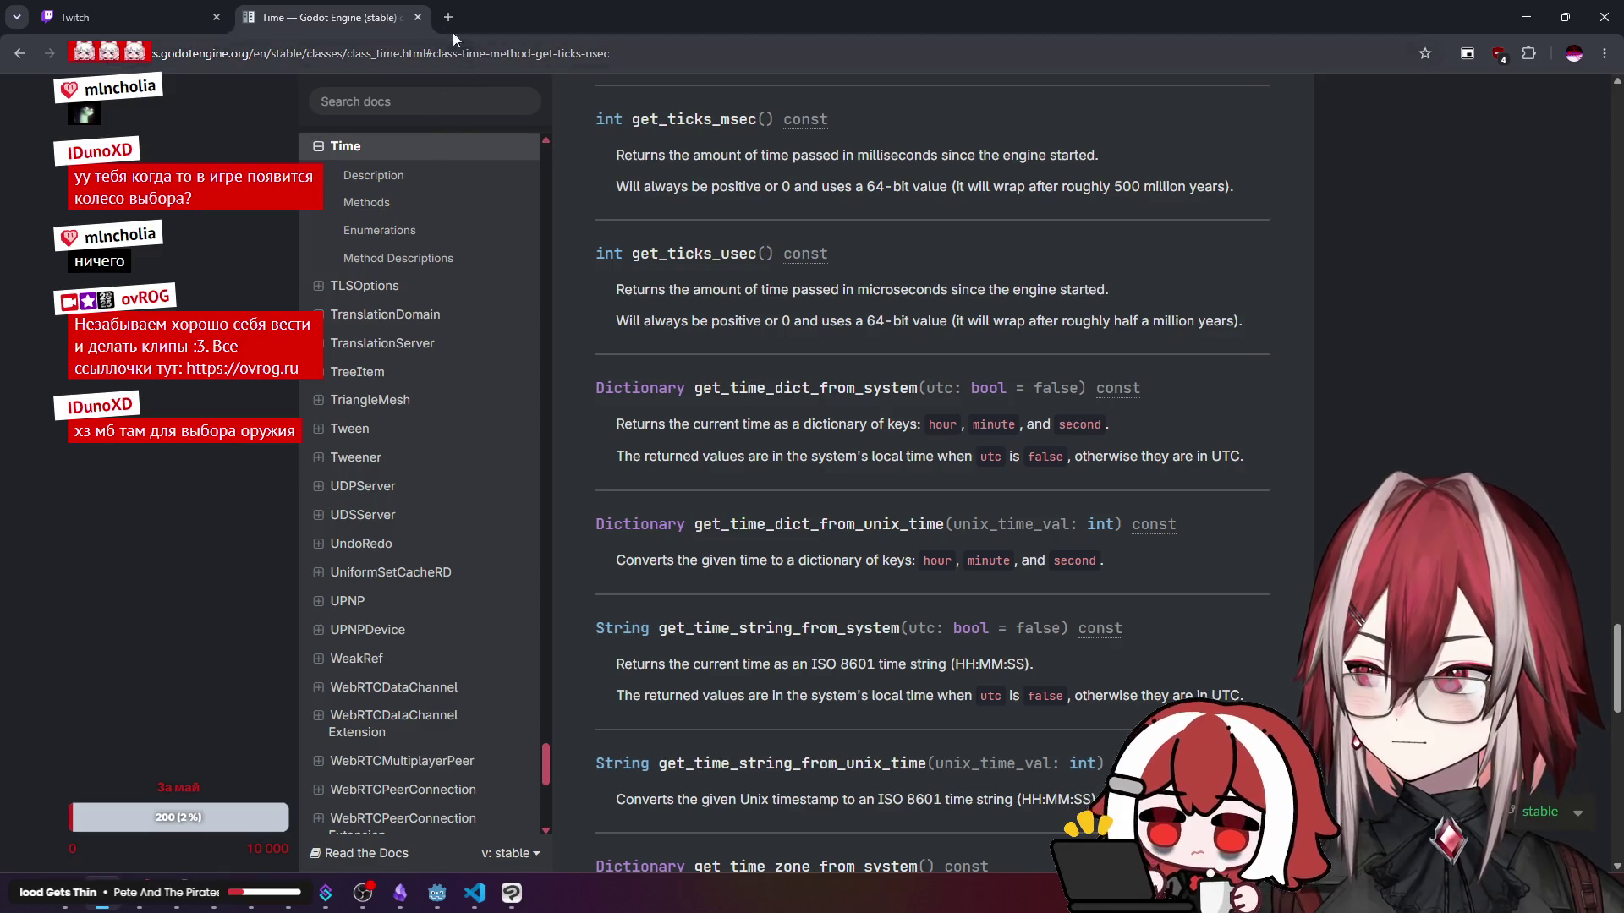
key(ctrl+t)
text(щвще)
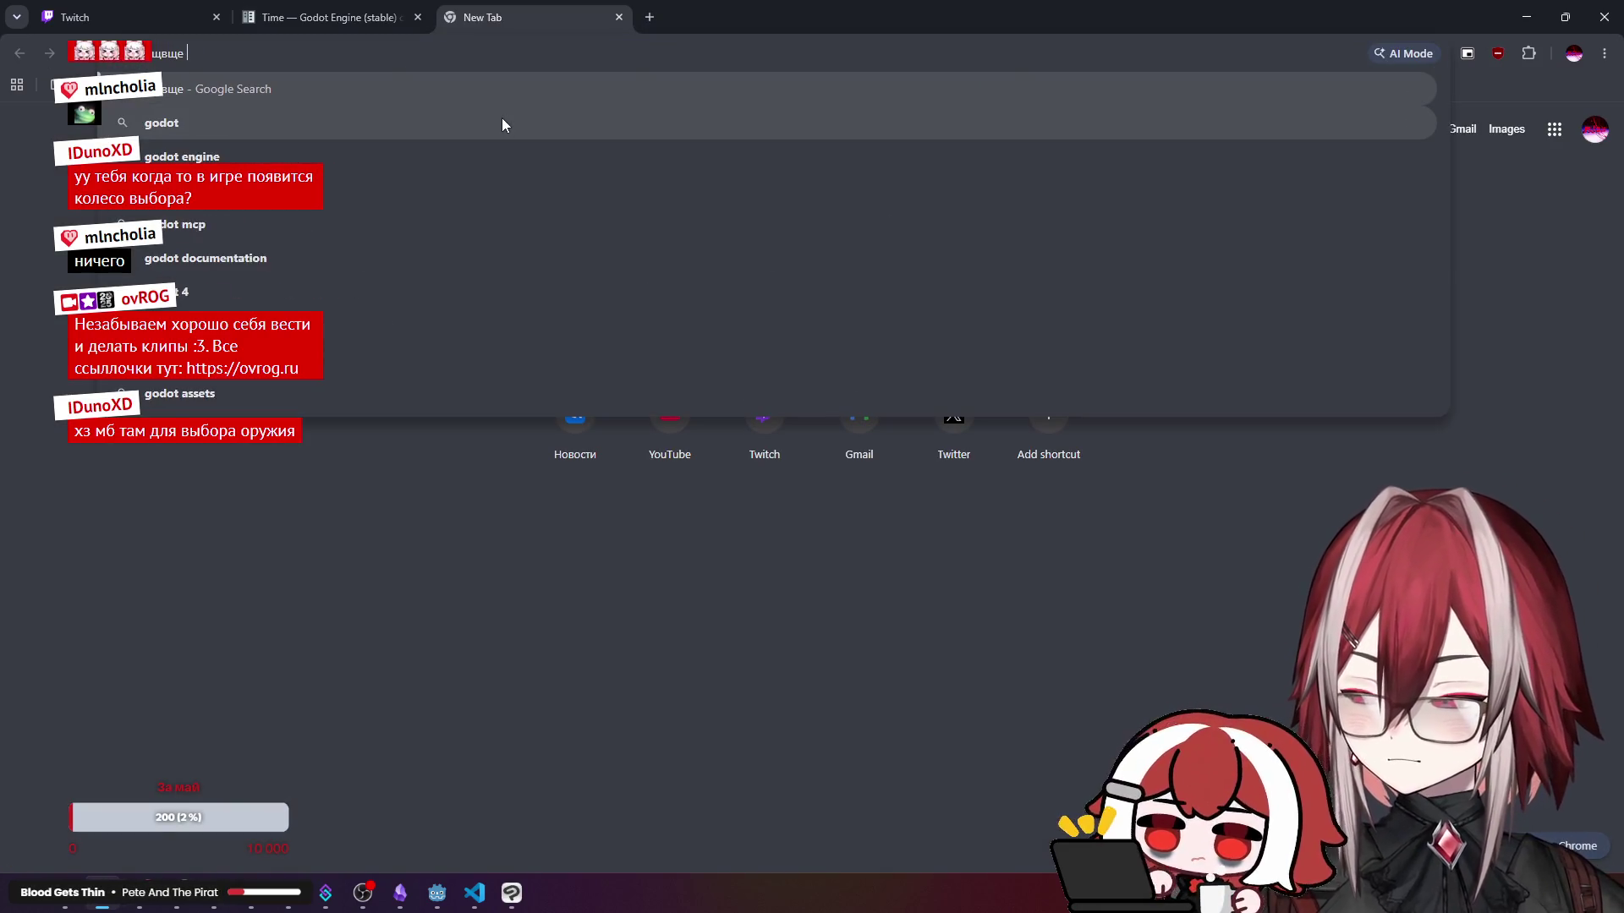
key(BackSpace)
key(BackSpace)
key(BackSpace)
key(alt+shift)
text(godot en)
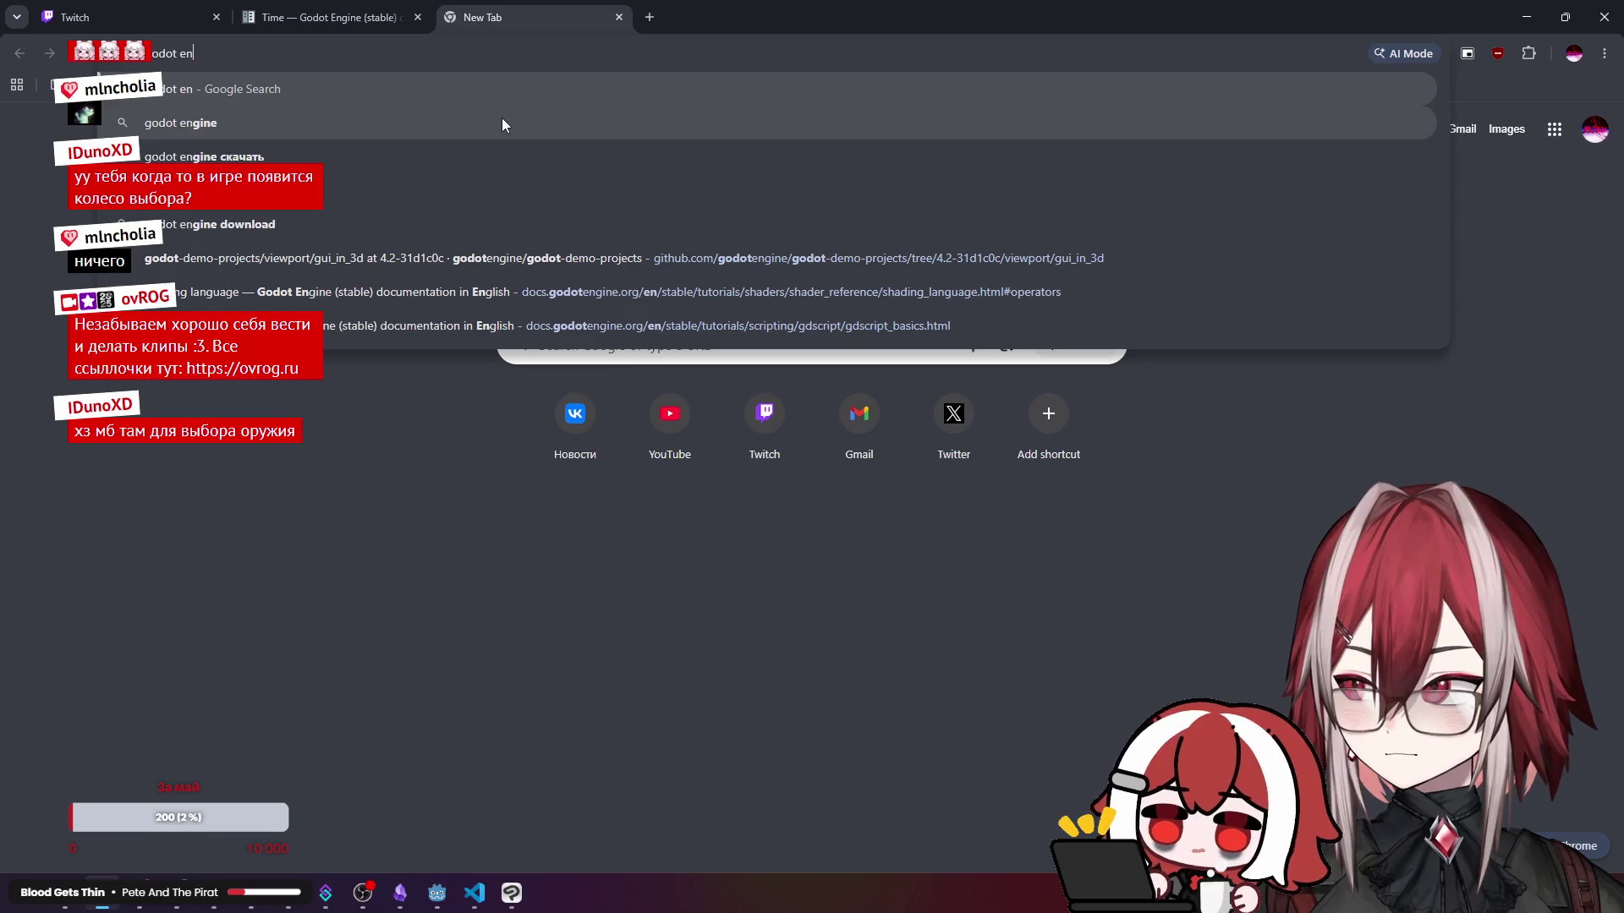
key(BackSpace)
key(BackSpace)
text(change )
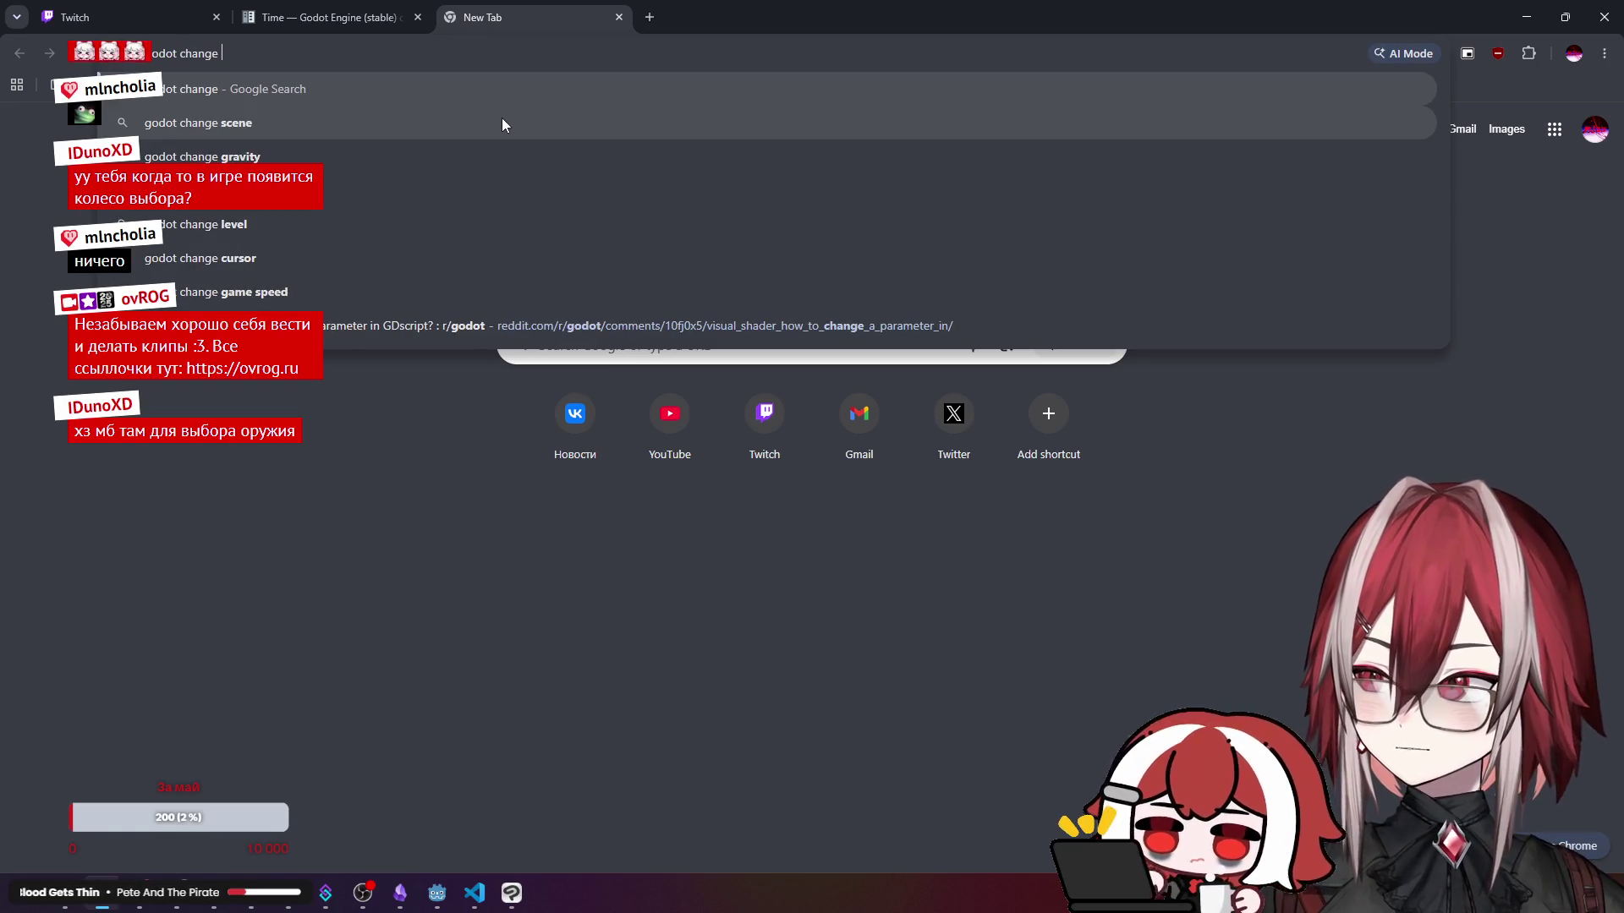
text(locl)
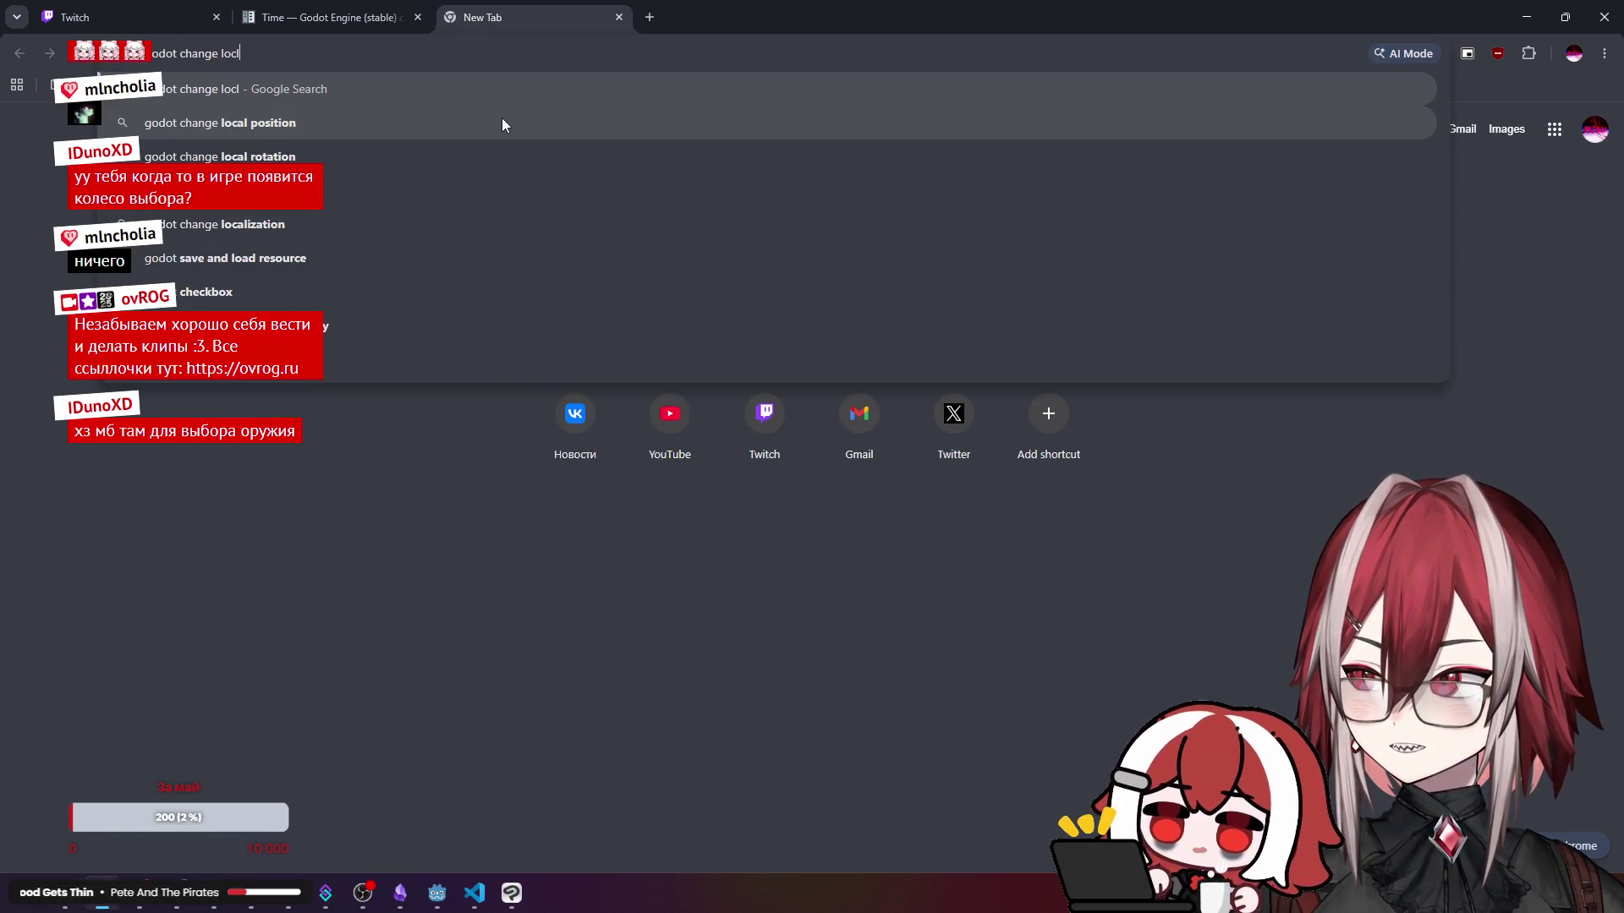
text(ace)
key(Return)
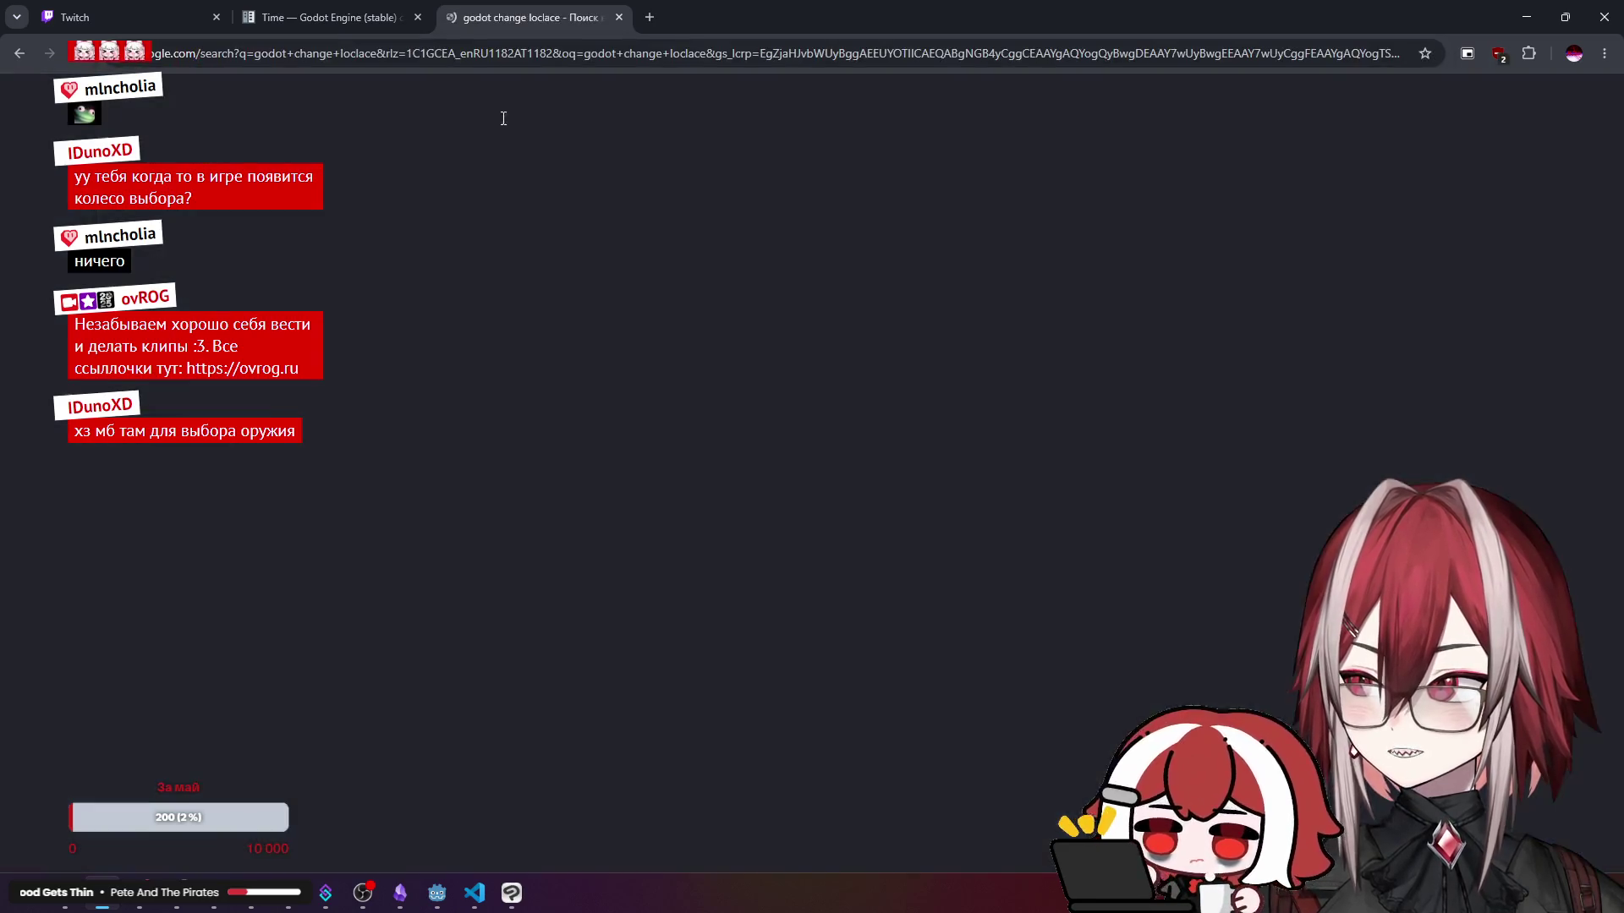
scroll(546, 213, down, 1)
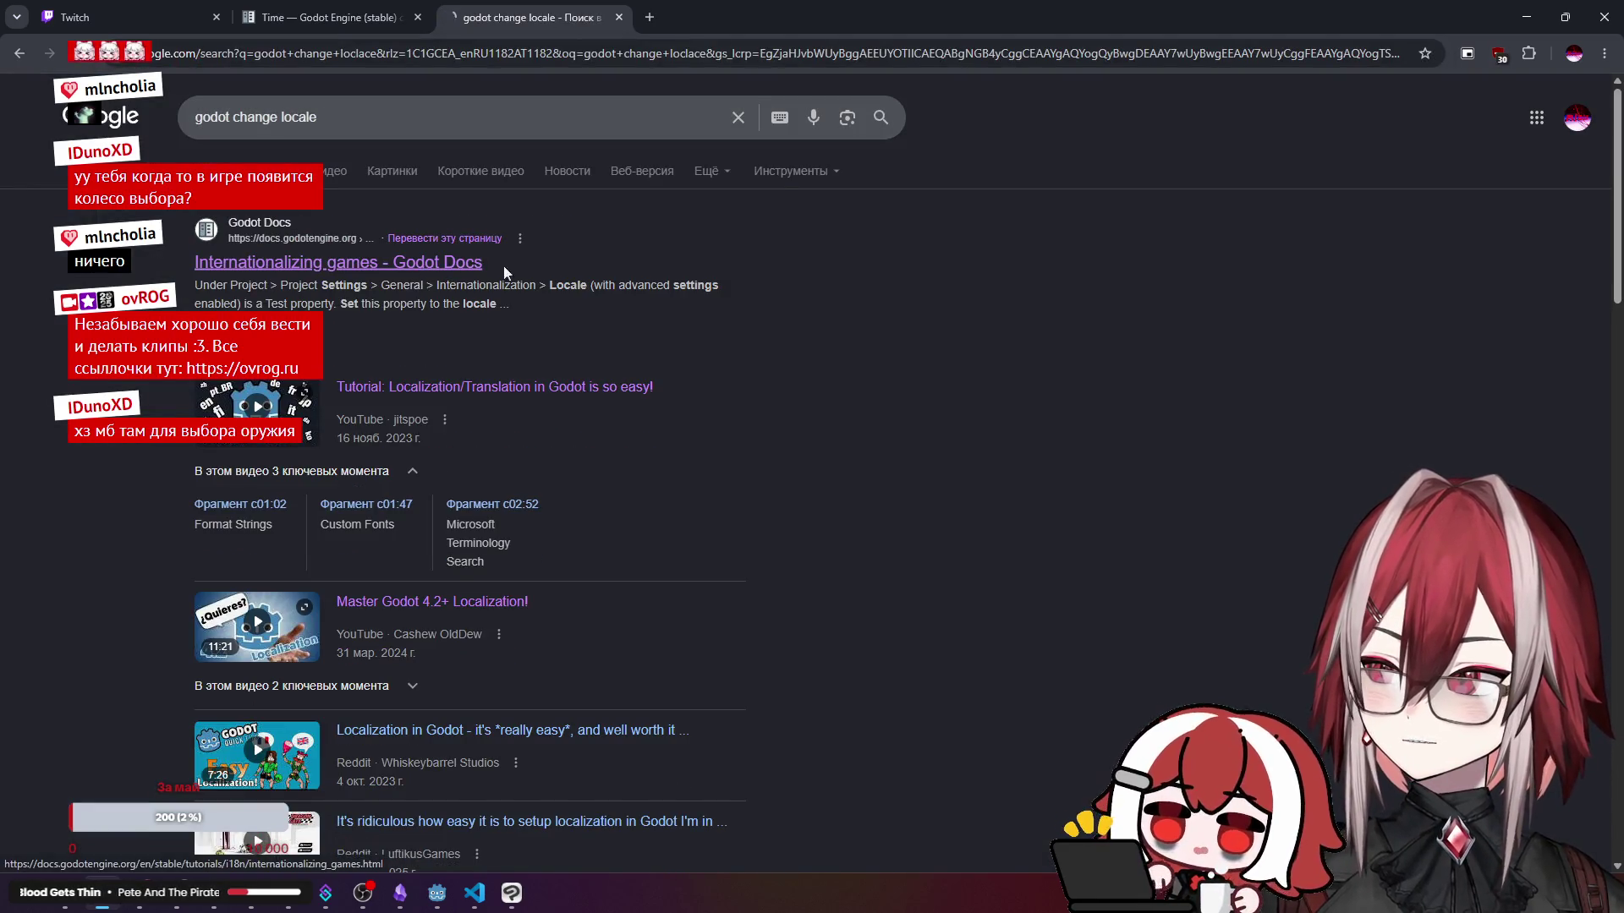
- Open the 'Internationalizing games' Godot Docs result and scroll to 'Automatically setting a language'
click(456, 268)
scroll(797, 296, down, 10)
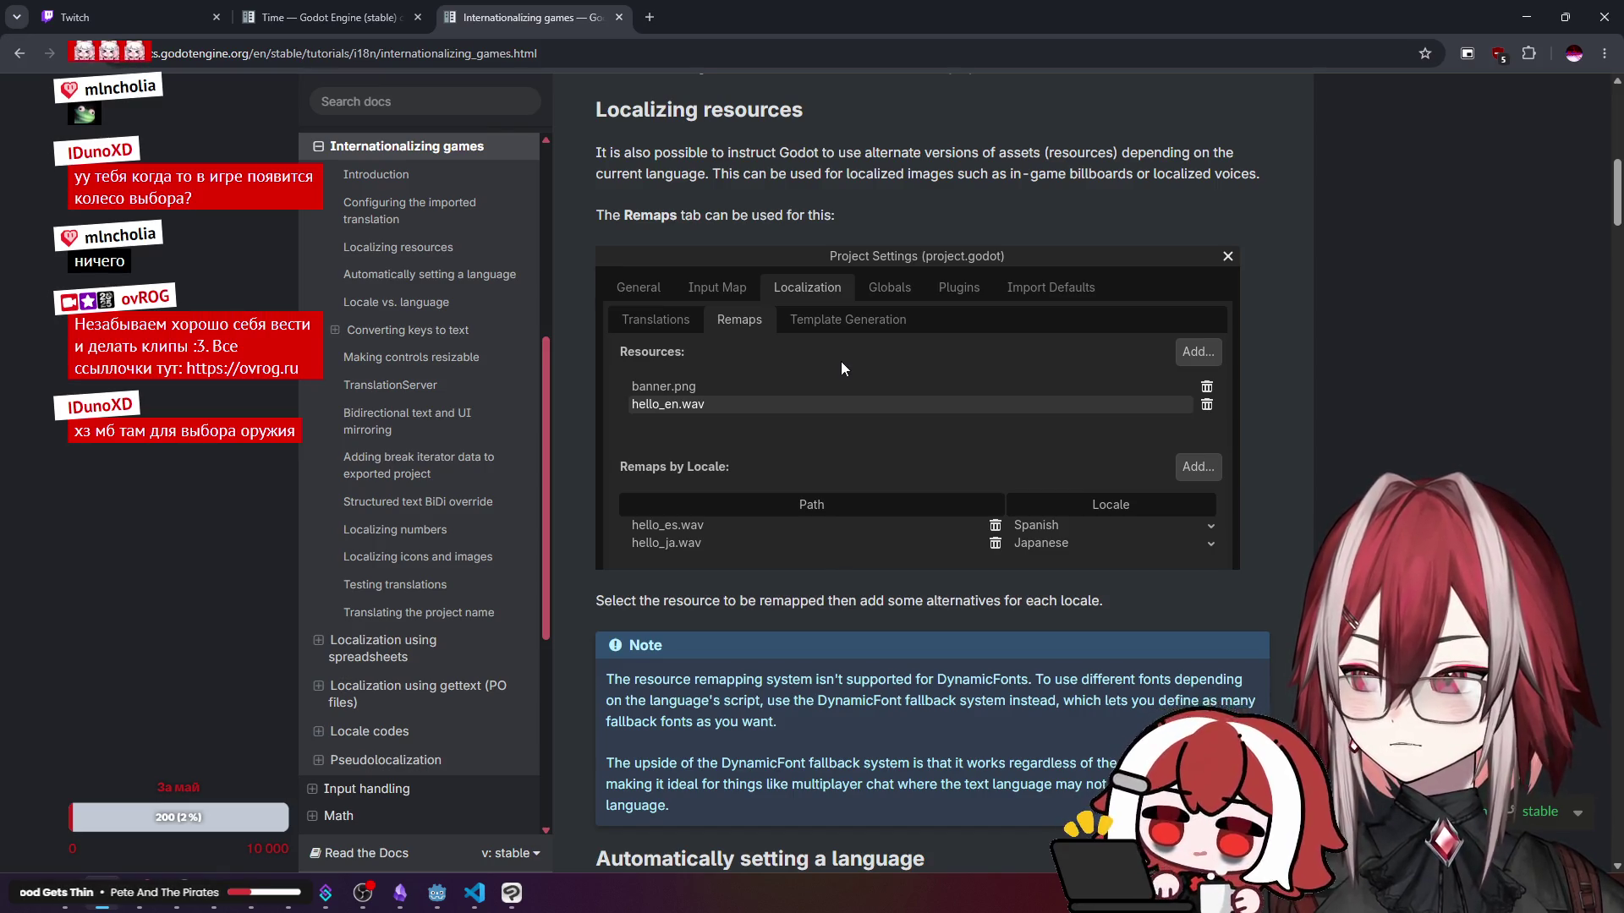
scroll(841, 368, down, 2)
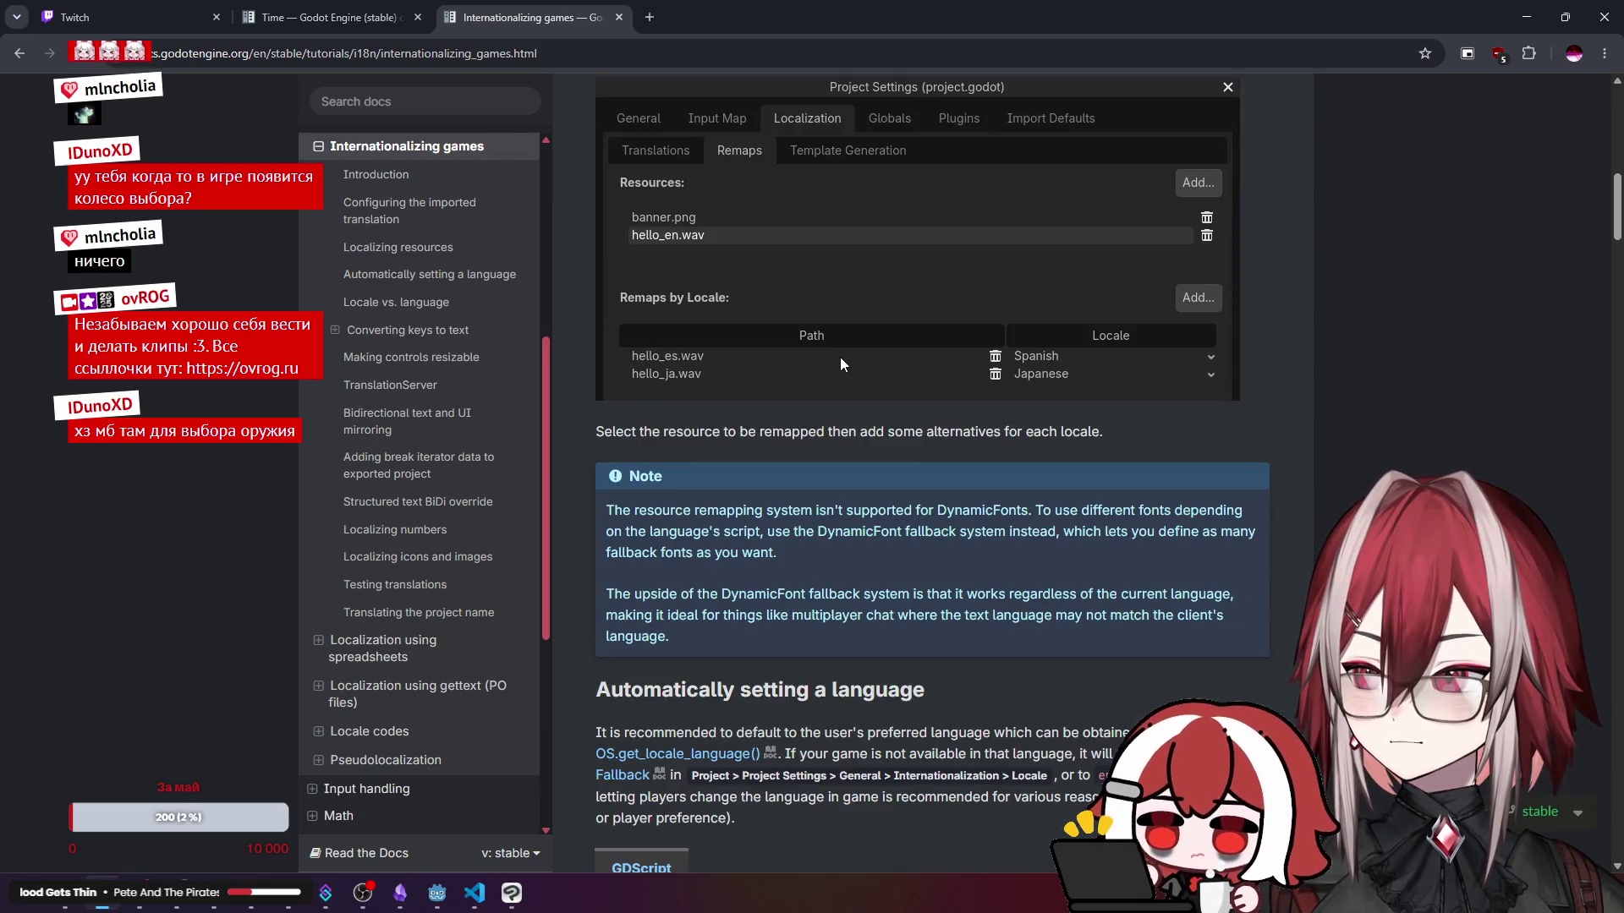
scroll(840, 356, down, 2)
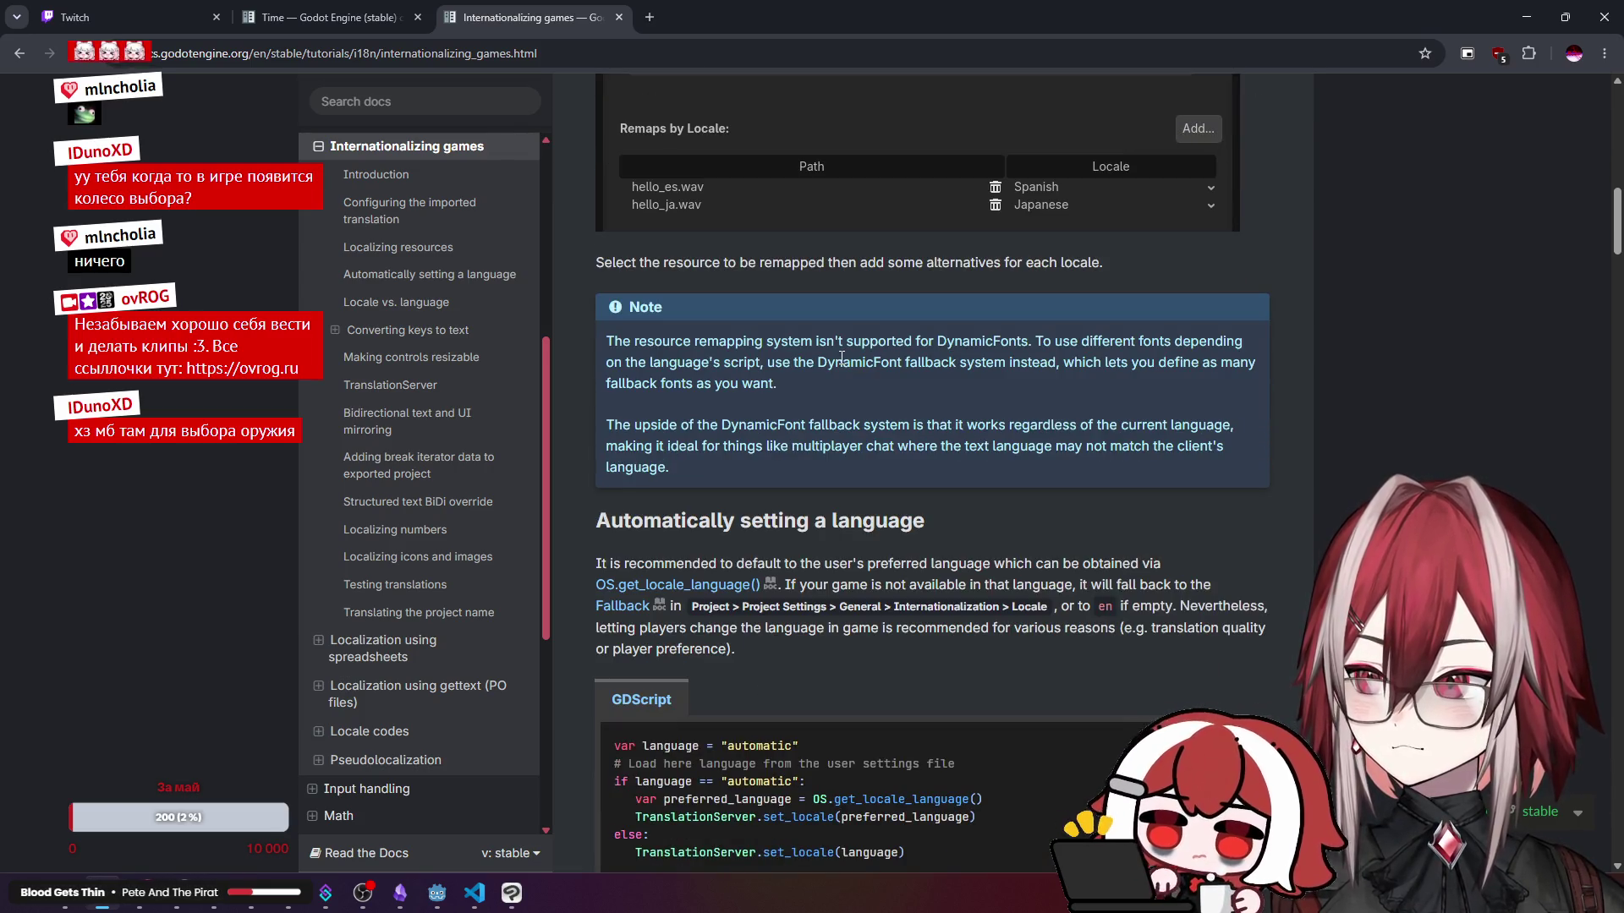
scroll(841, 358, down, 3)
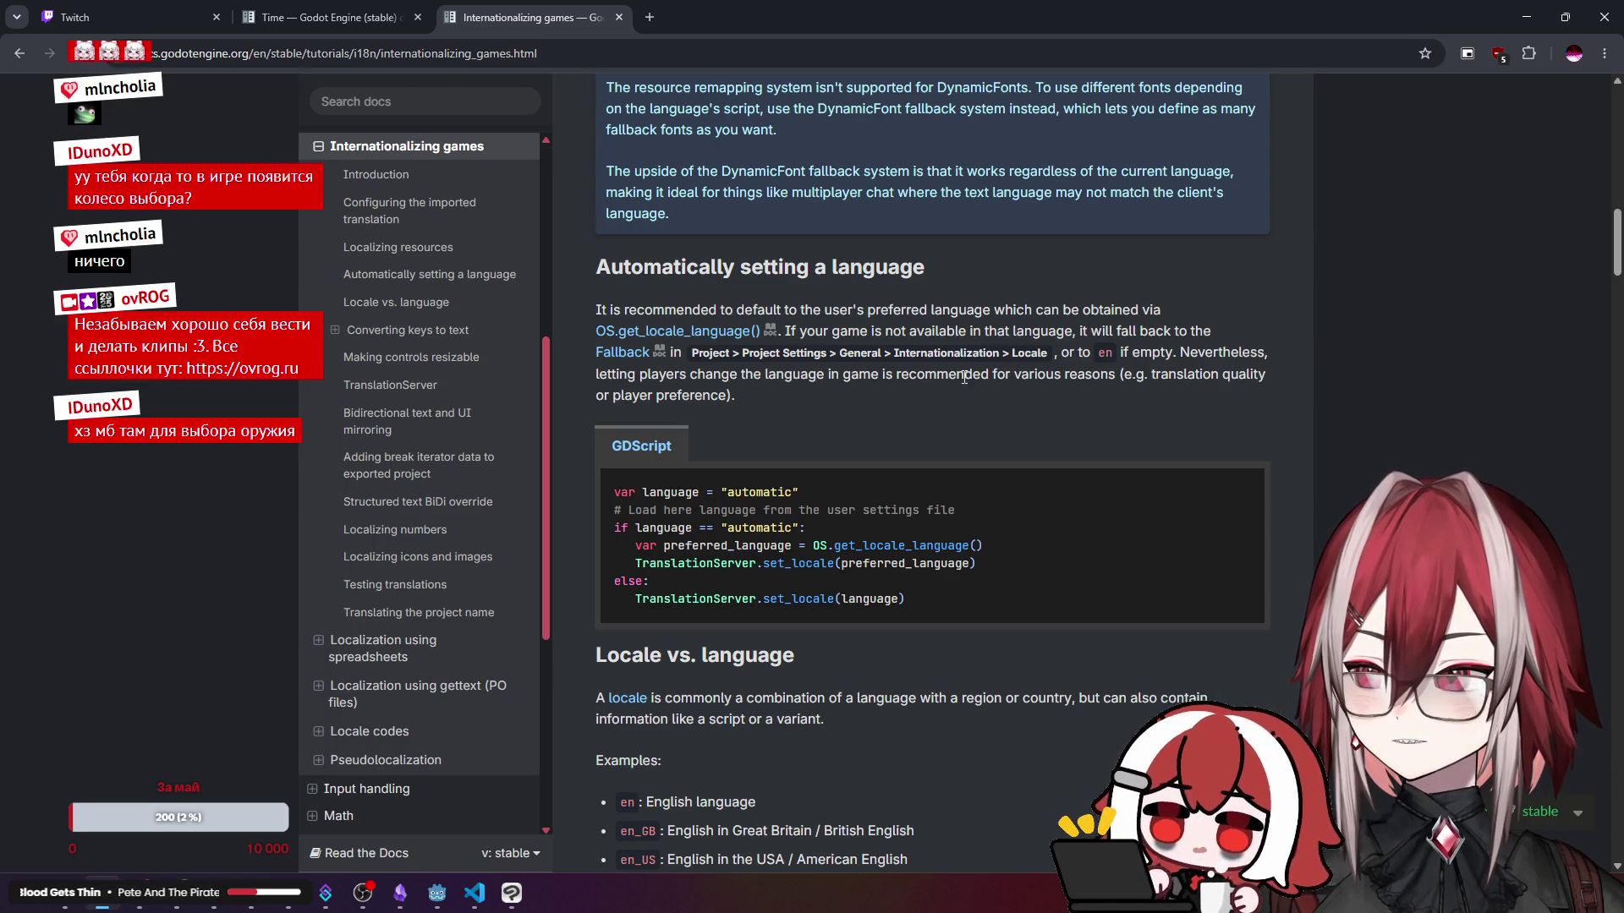
- Go to Project Settings > General > Internationalization > Locale in Godot
key(alt+Tab)
click(61, 35)
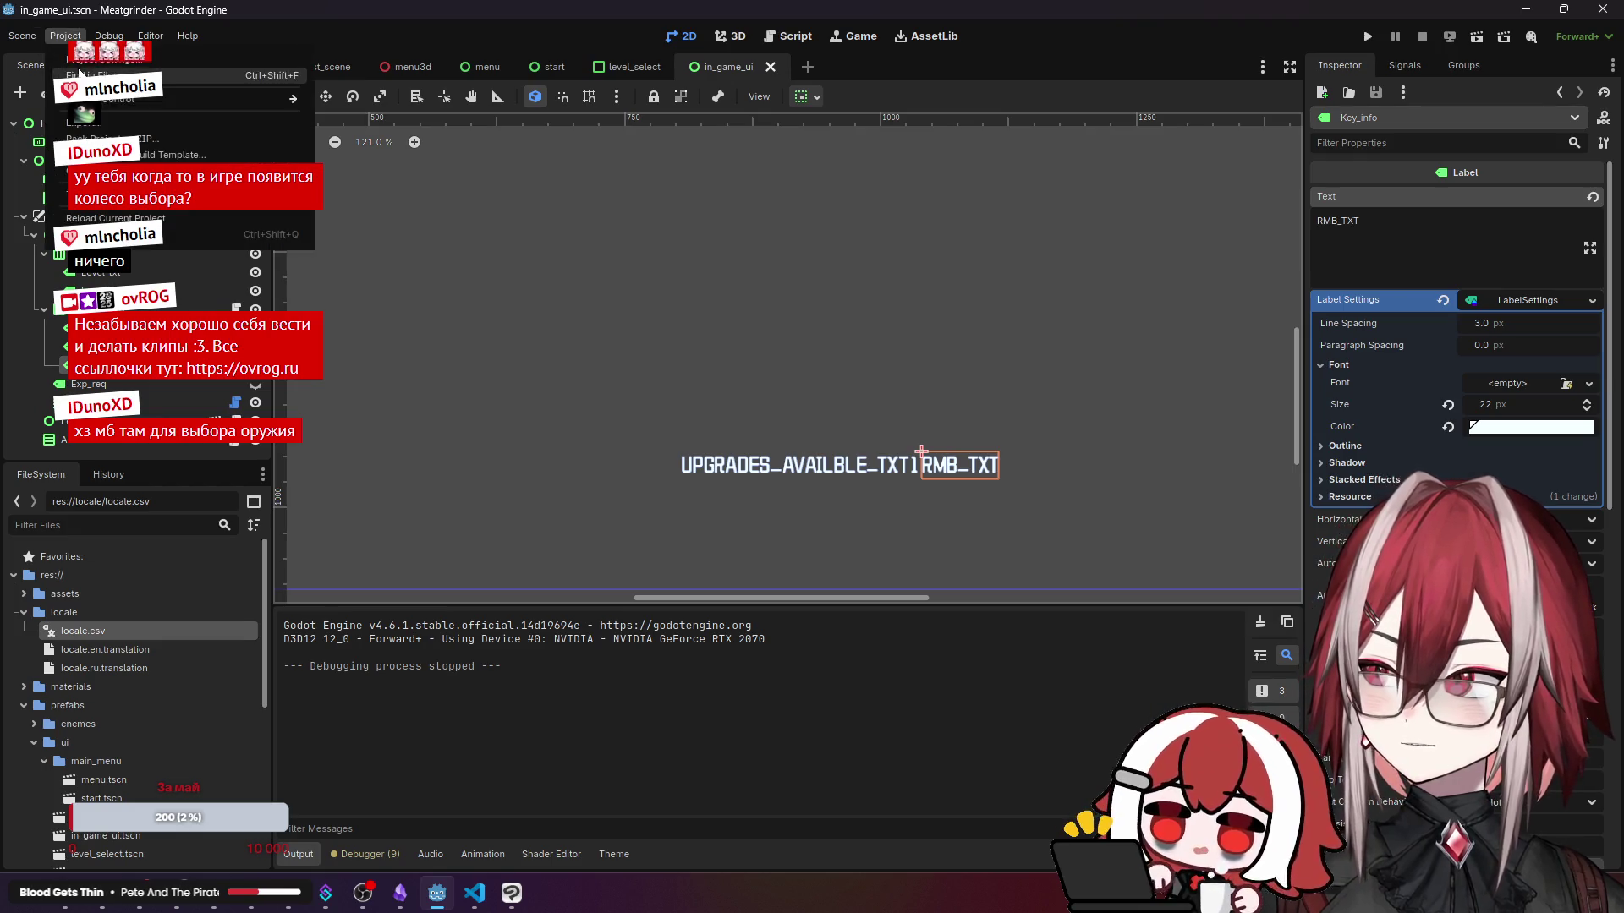
click(93, 69)
click(473, 266)
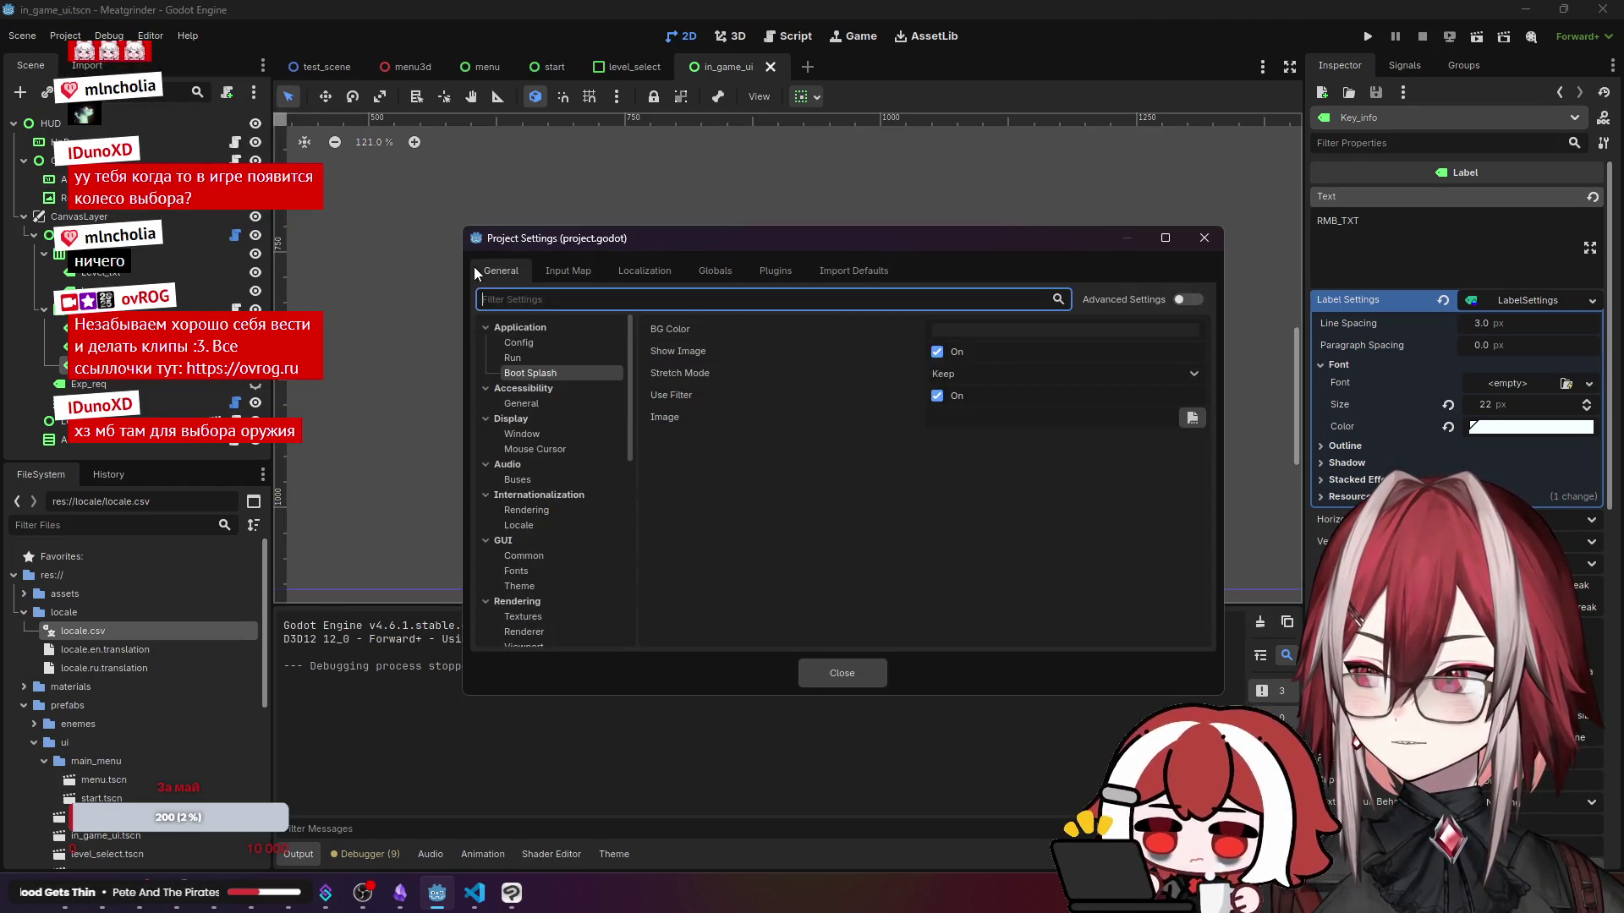
key(alt+Tab)
key(alt+Tab)
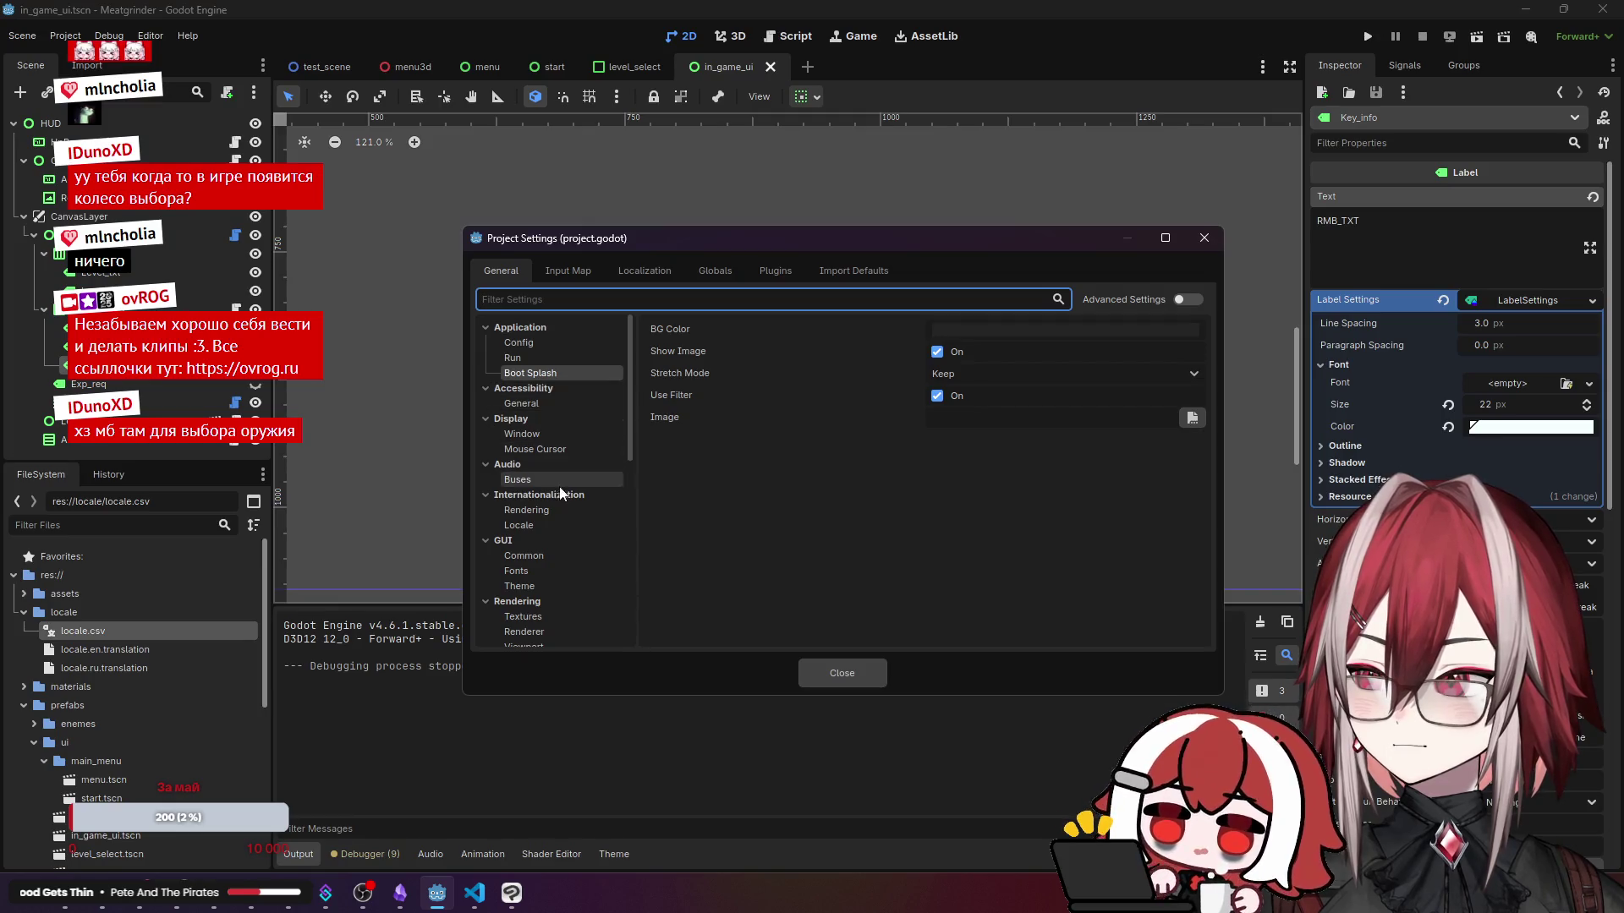
click(551, 521)
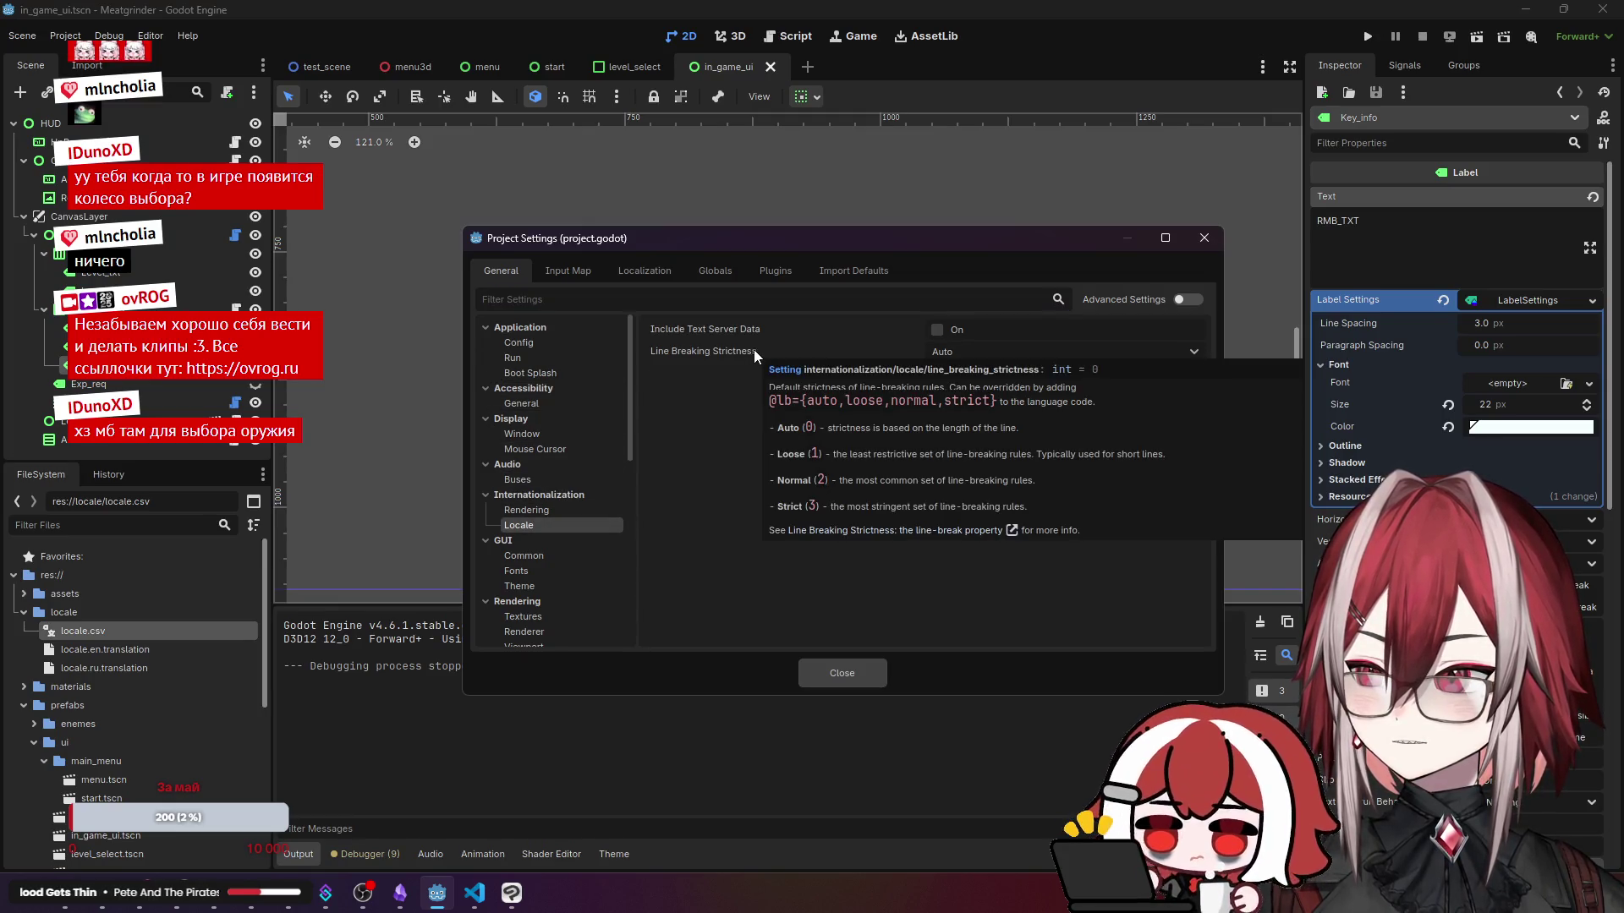
key(alt+Tab)
key(alt+Tab)
- Enable Advanced Settings, set the Test locale to ru, and close Project Settings
click(1188, 300)
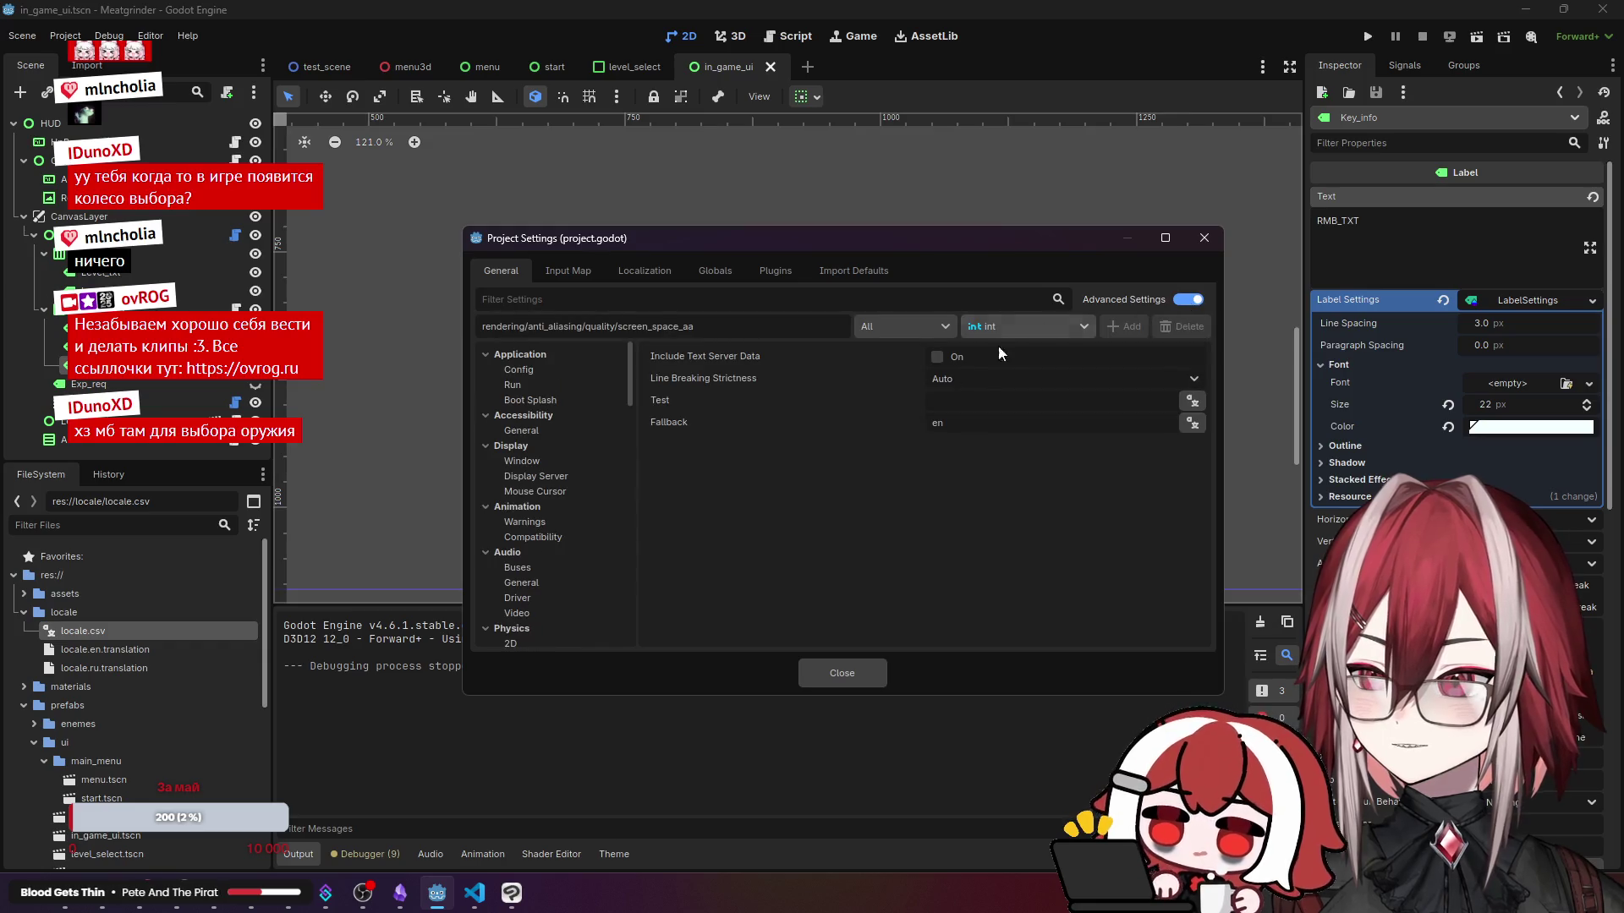
click(935, 397)
mouse_move(664, 404)
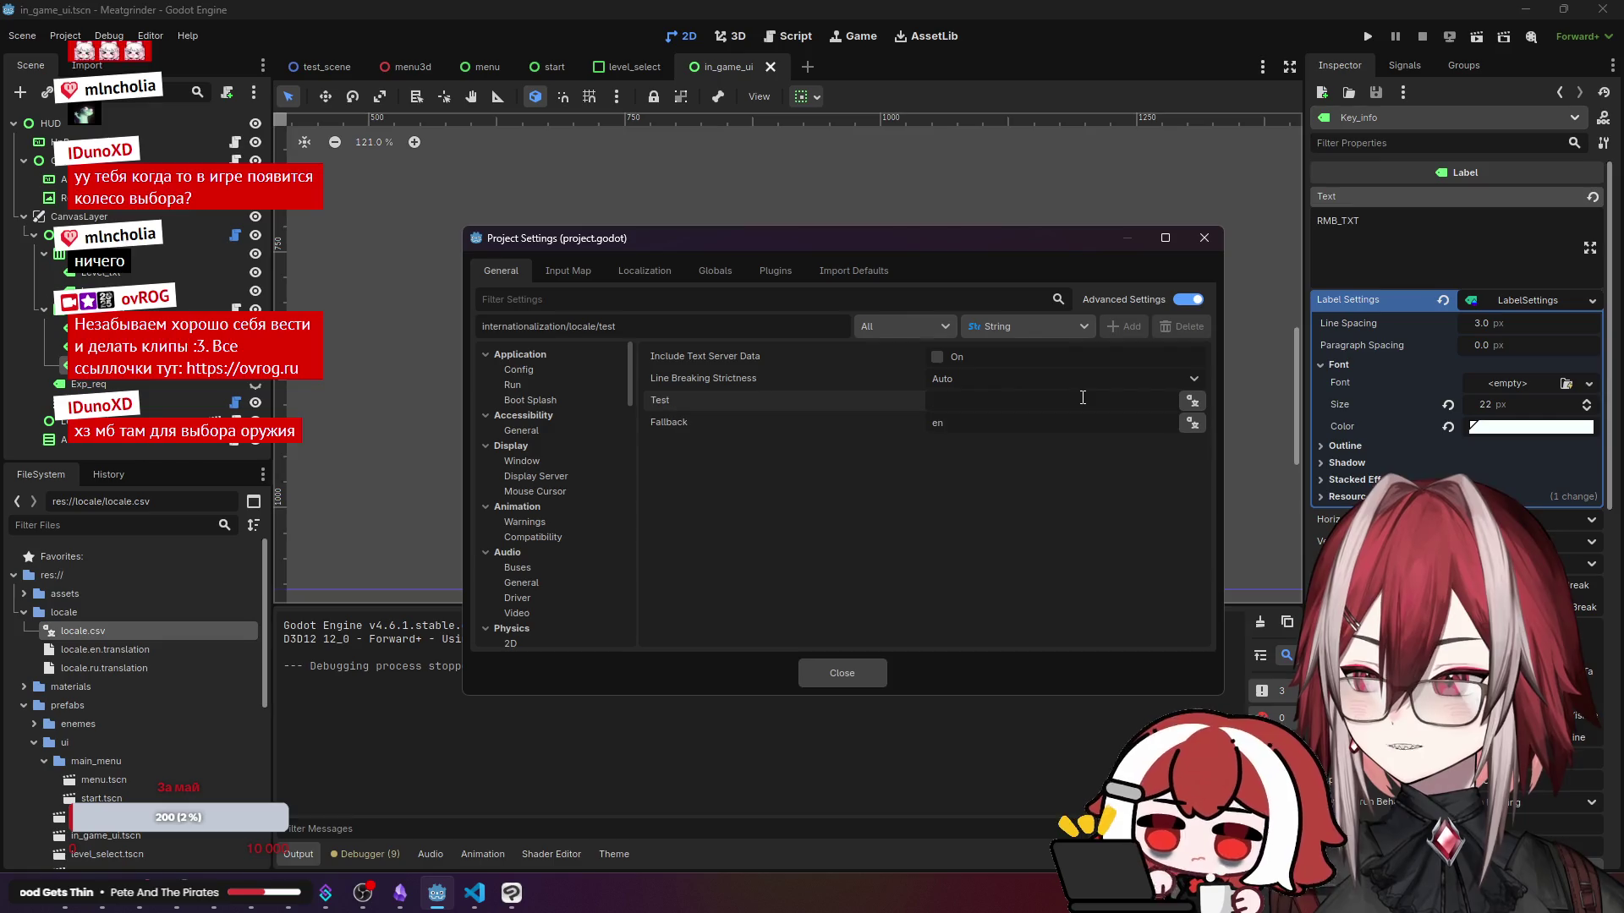
click(1187, 400)
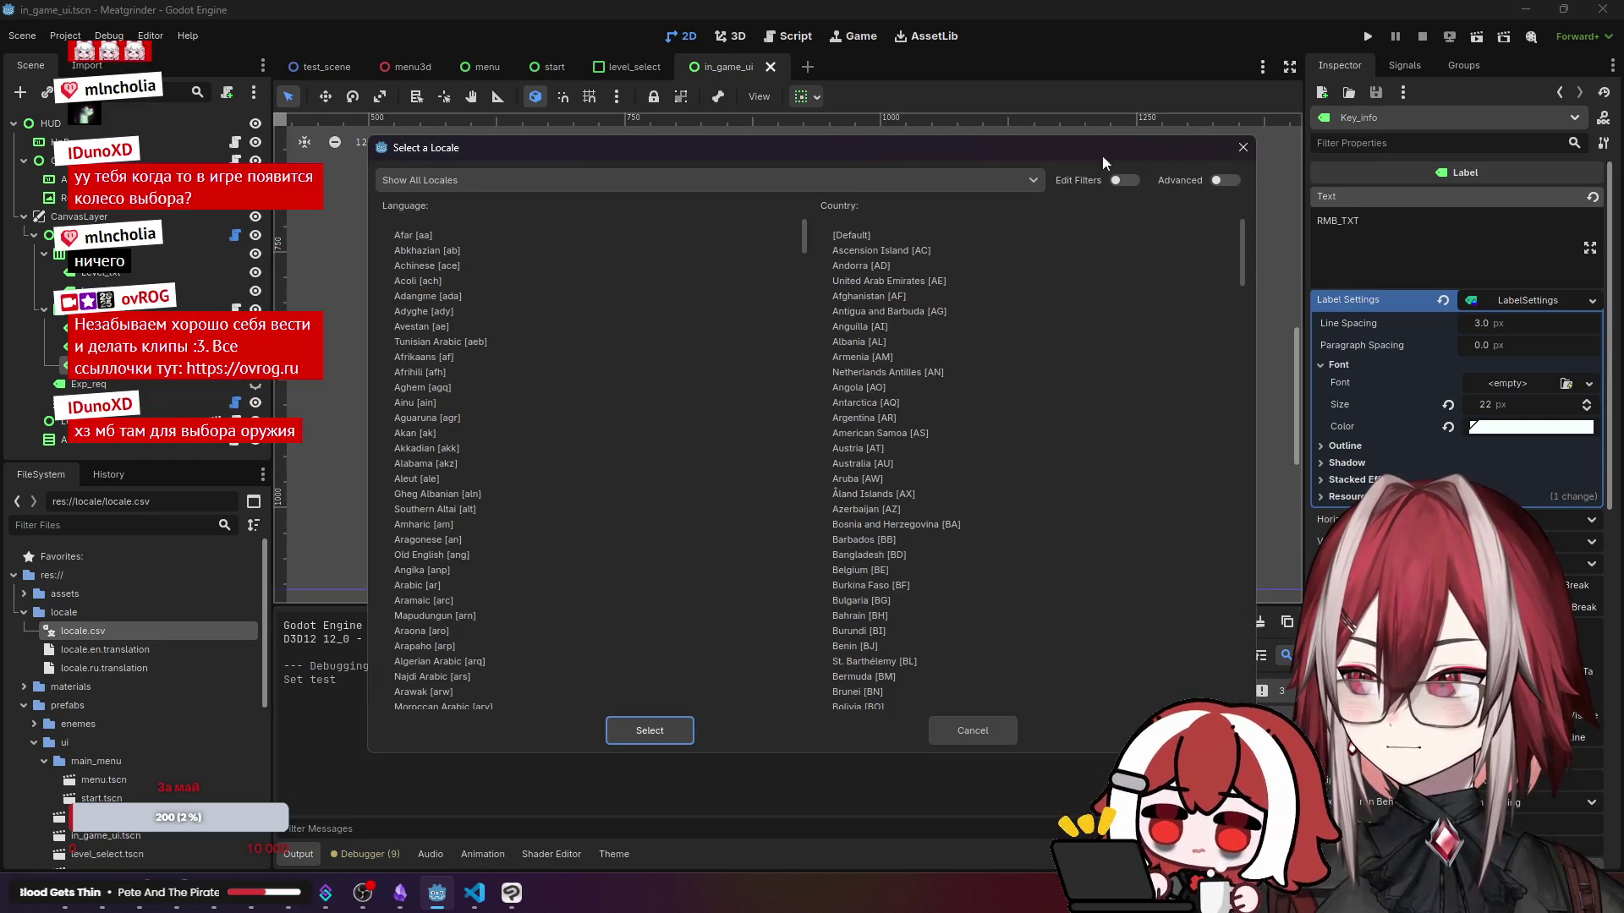
click(798, 185)
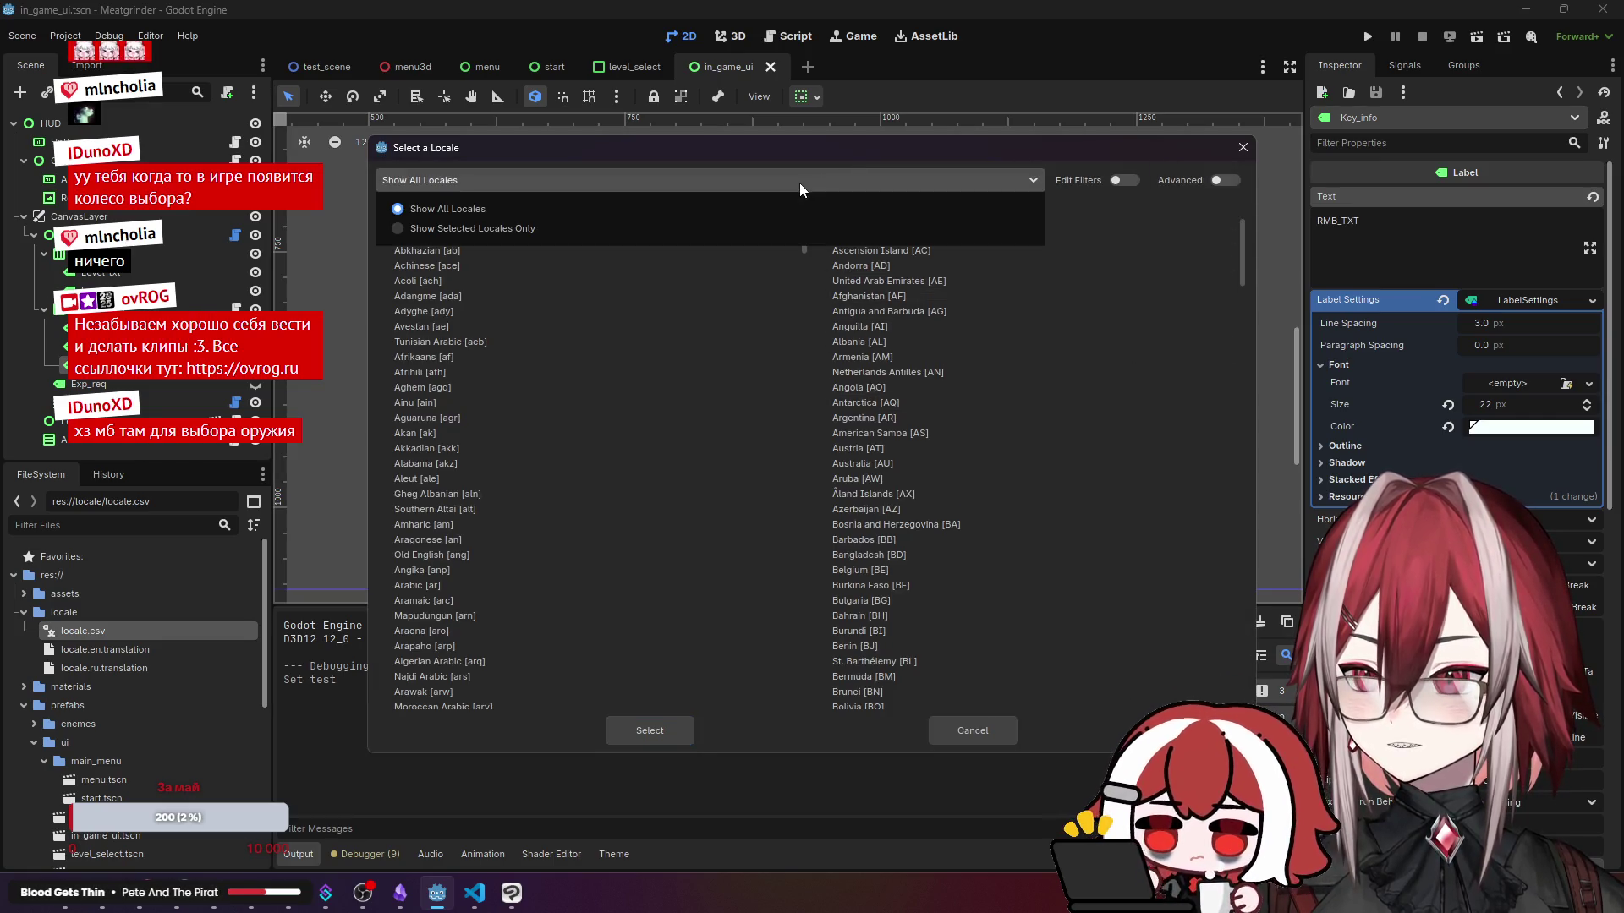
click(1277, 158)
click(1241, 148)
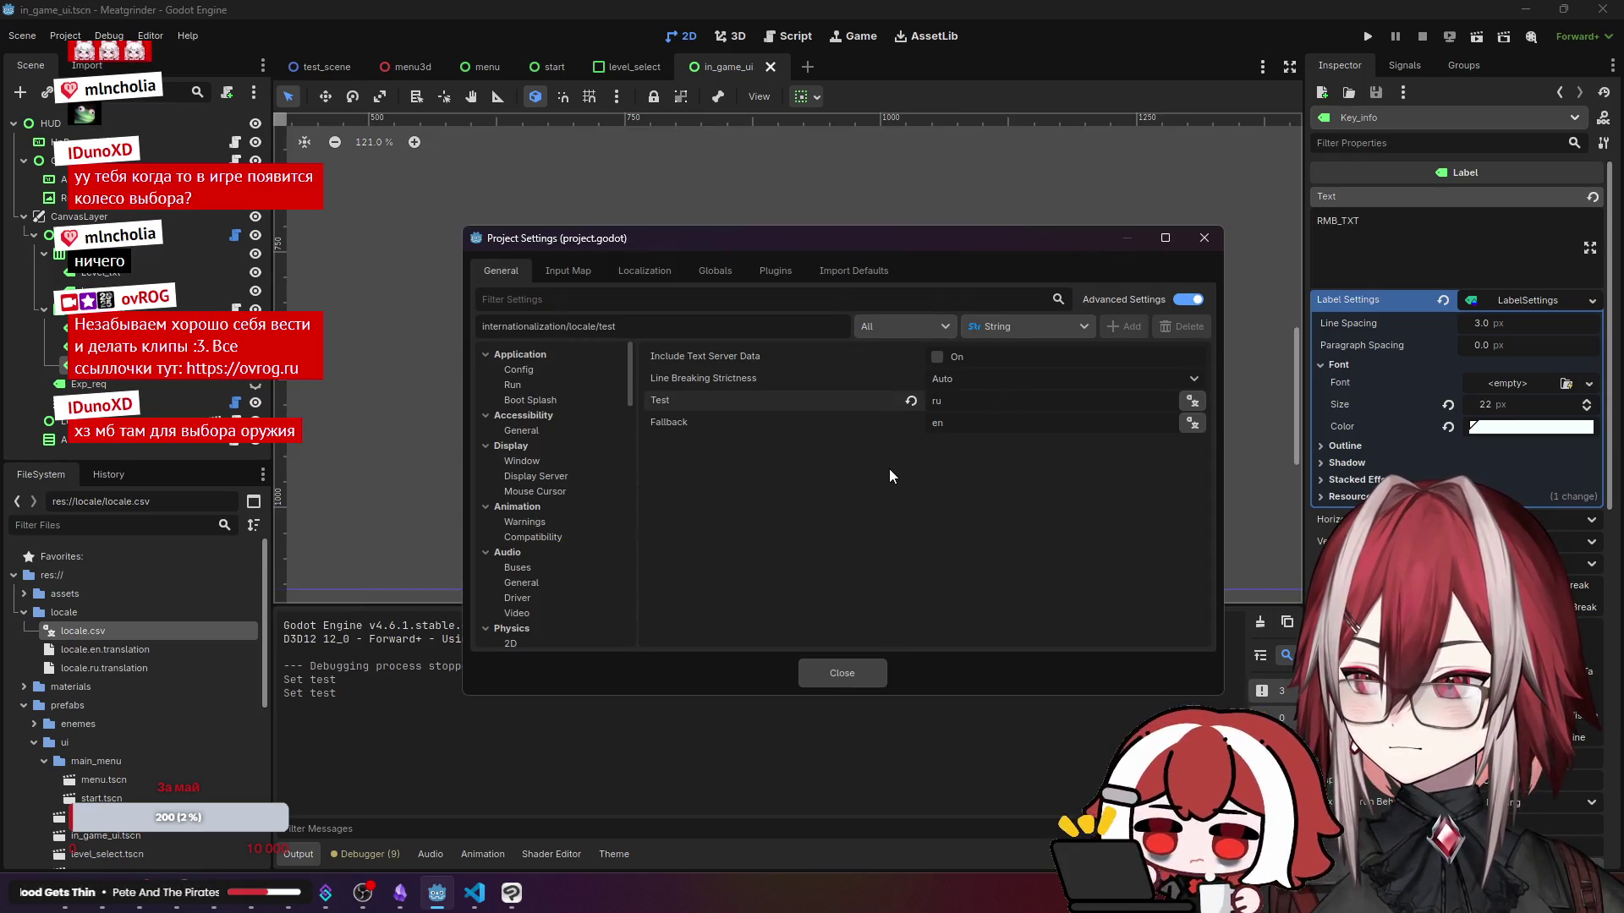
click(850, 671)
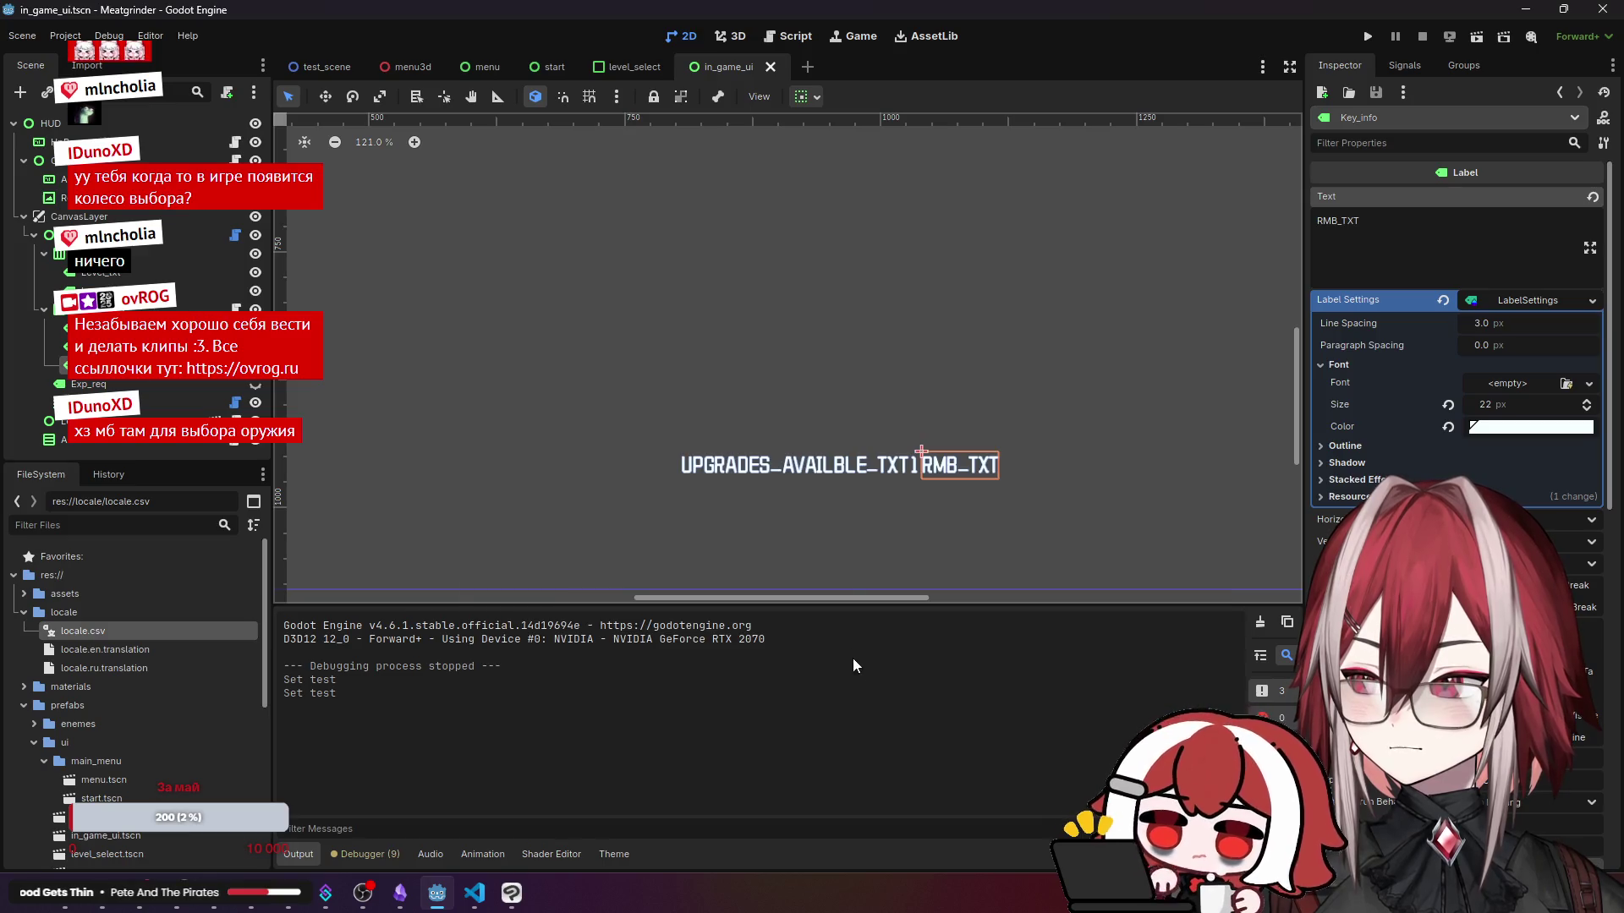
- Run the game, choose Начать, play Test on Обычный, and take Bullet Time and Fast Legs upgrades
click(1364, 36)
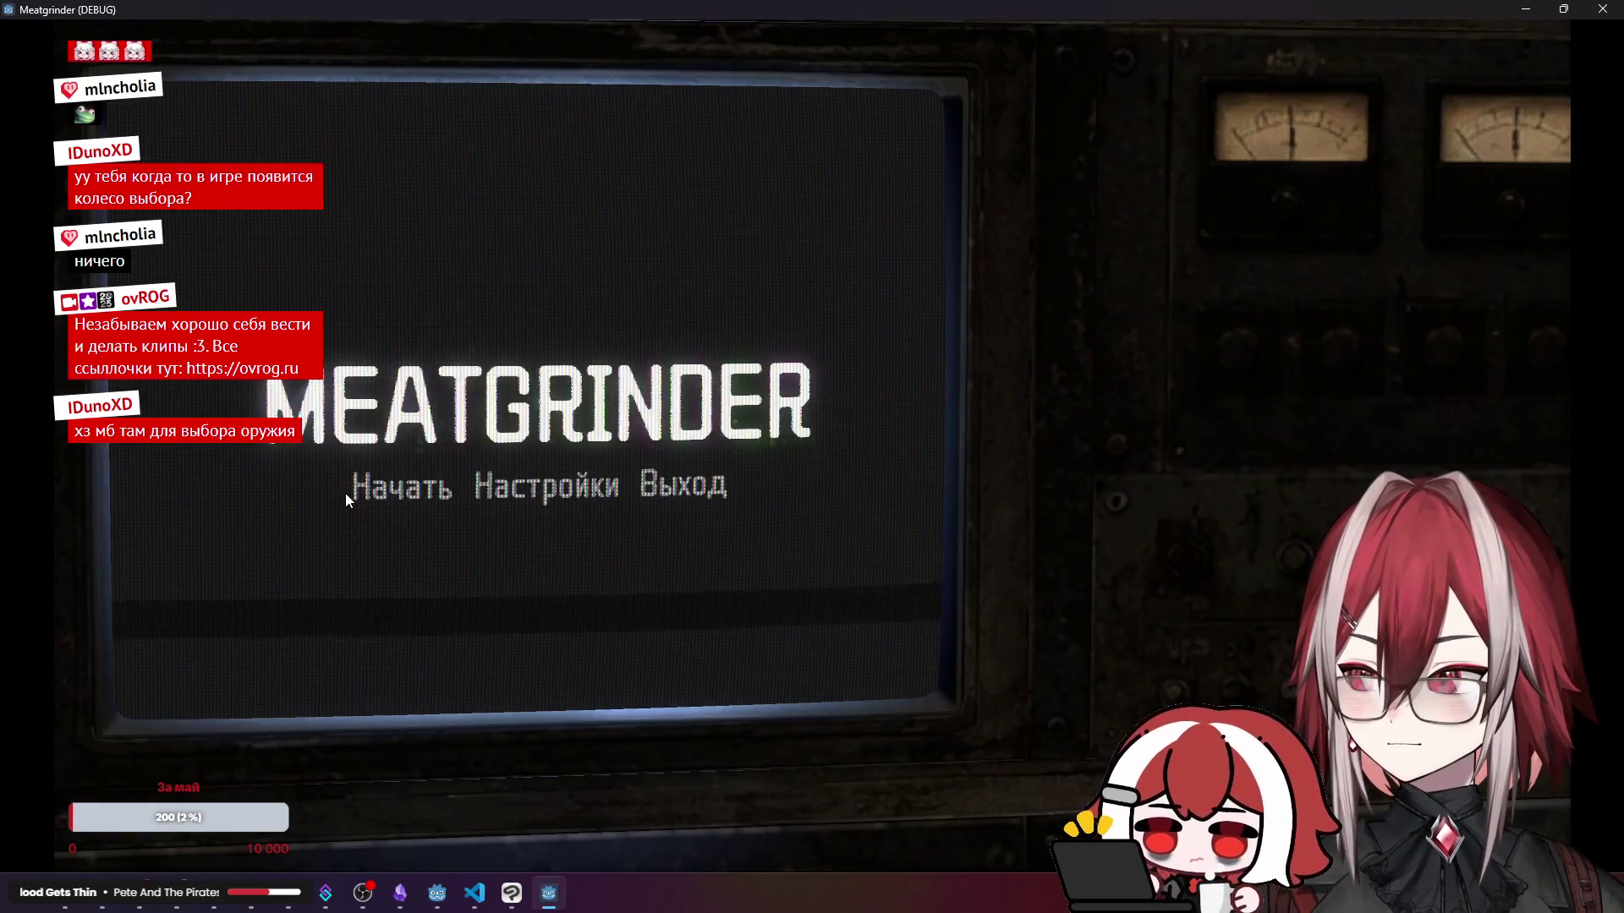
key(Right)
key(Right)
click(401, 497)
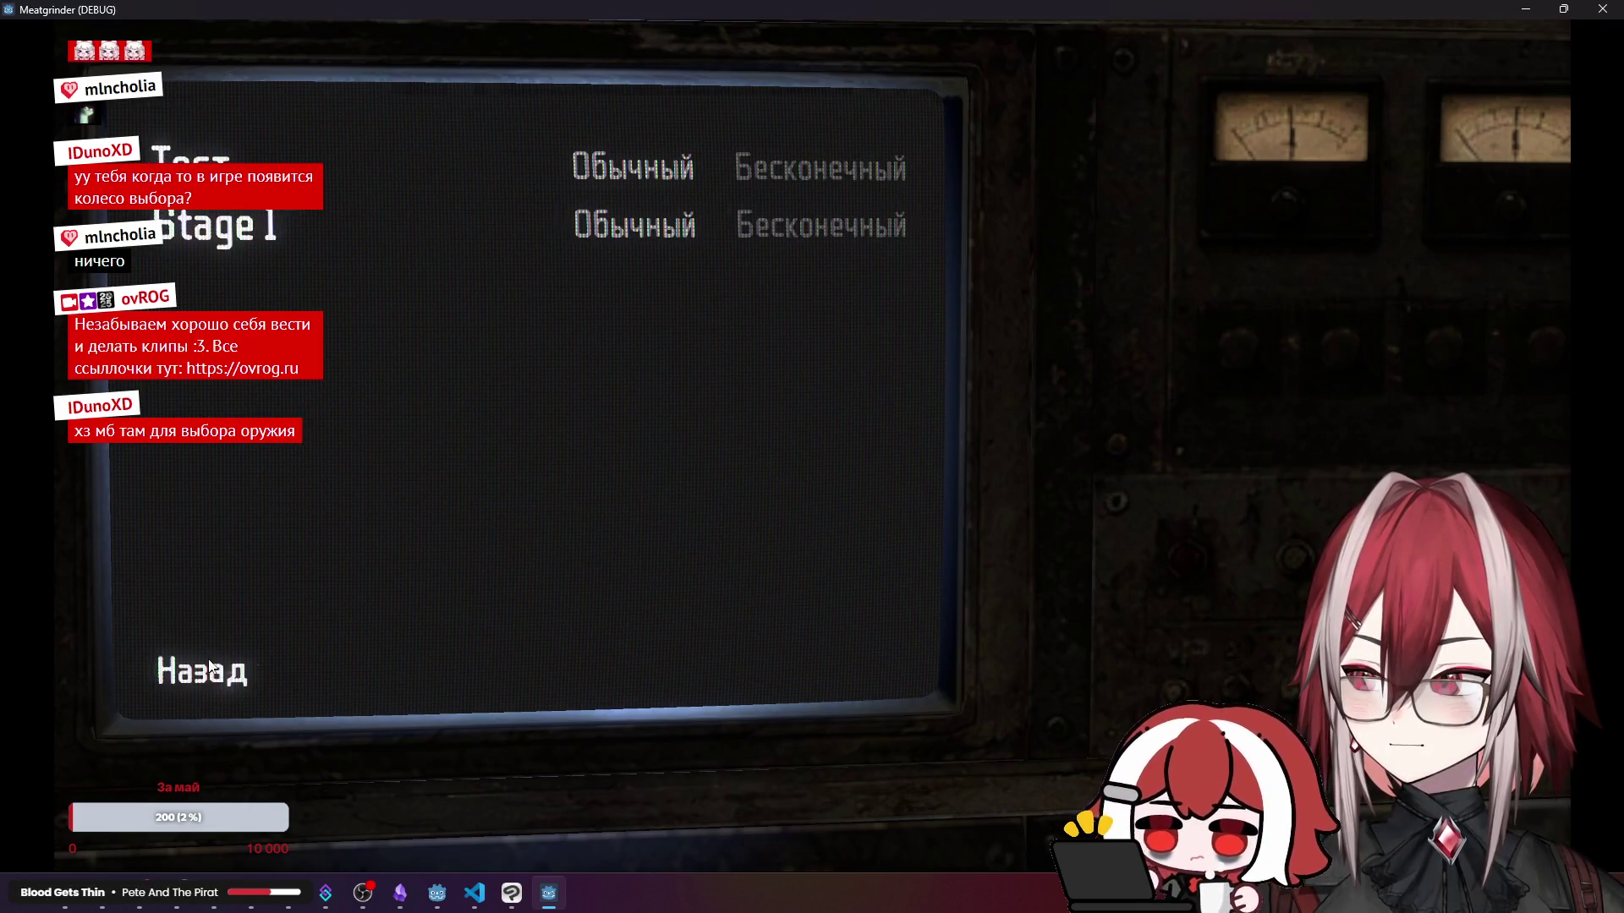
click(632, 168)
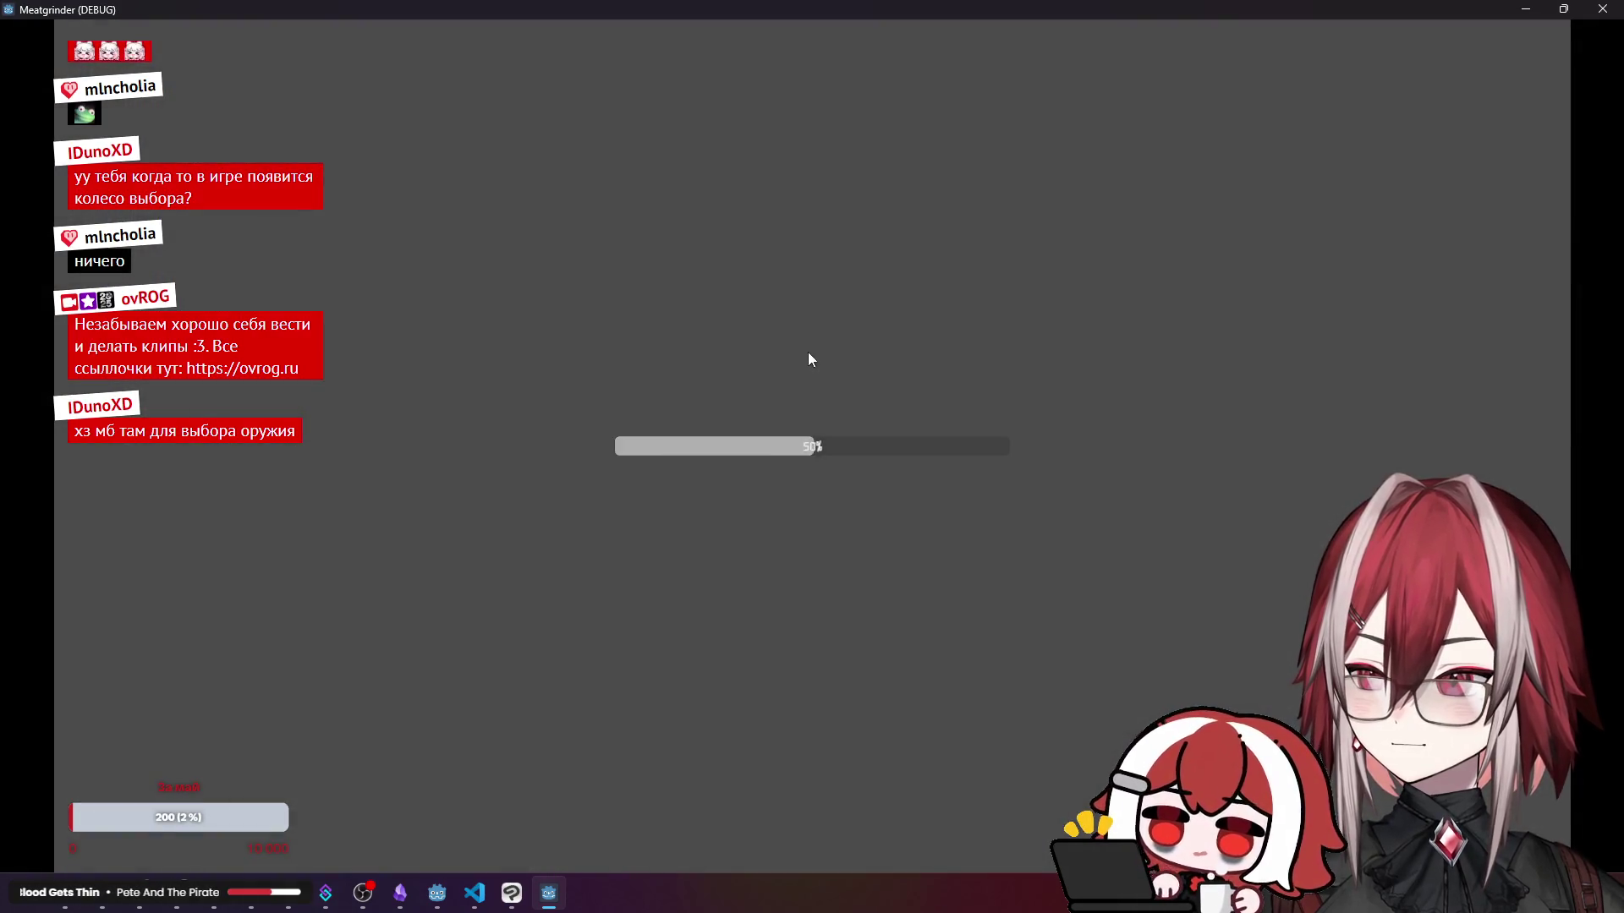
key(w)
key(a)
key(s)
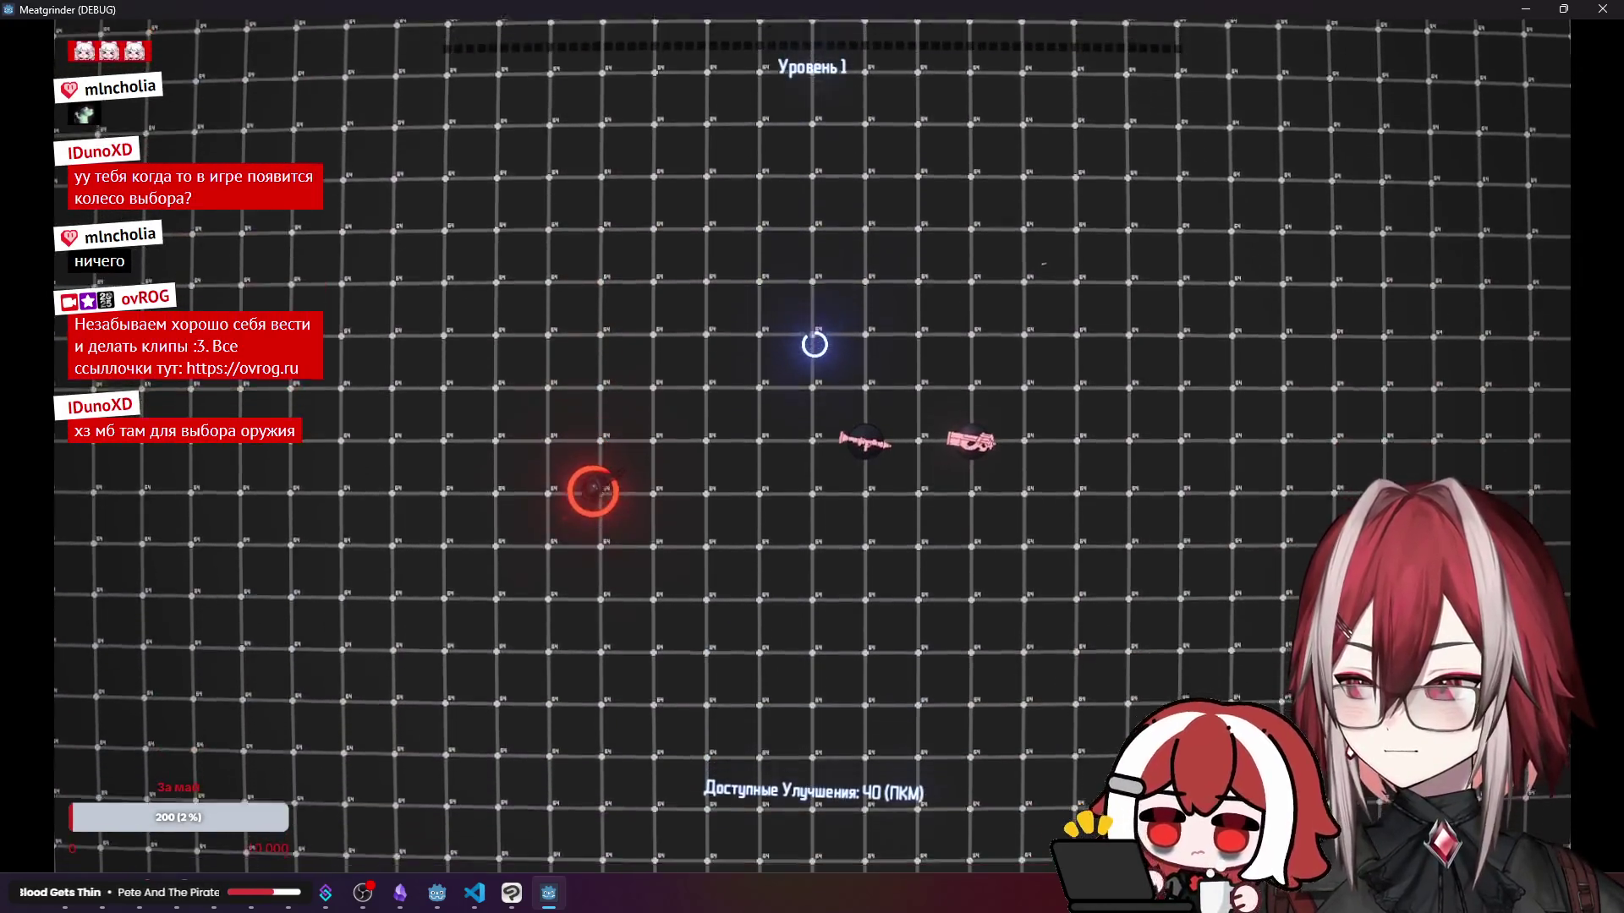
right_click(815, 345)
click(817, 472)
click(826, 465)
- Move around the arena shooting enemies with the Russian HUD showing, then close the game window
key(d)
key(s)
click(1209, 626)
key(d)
key(s)
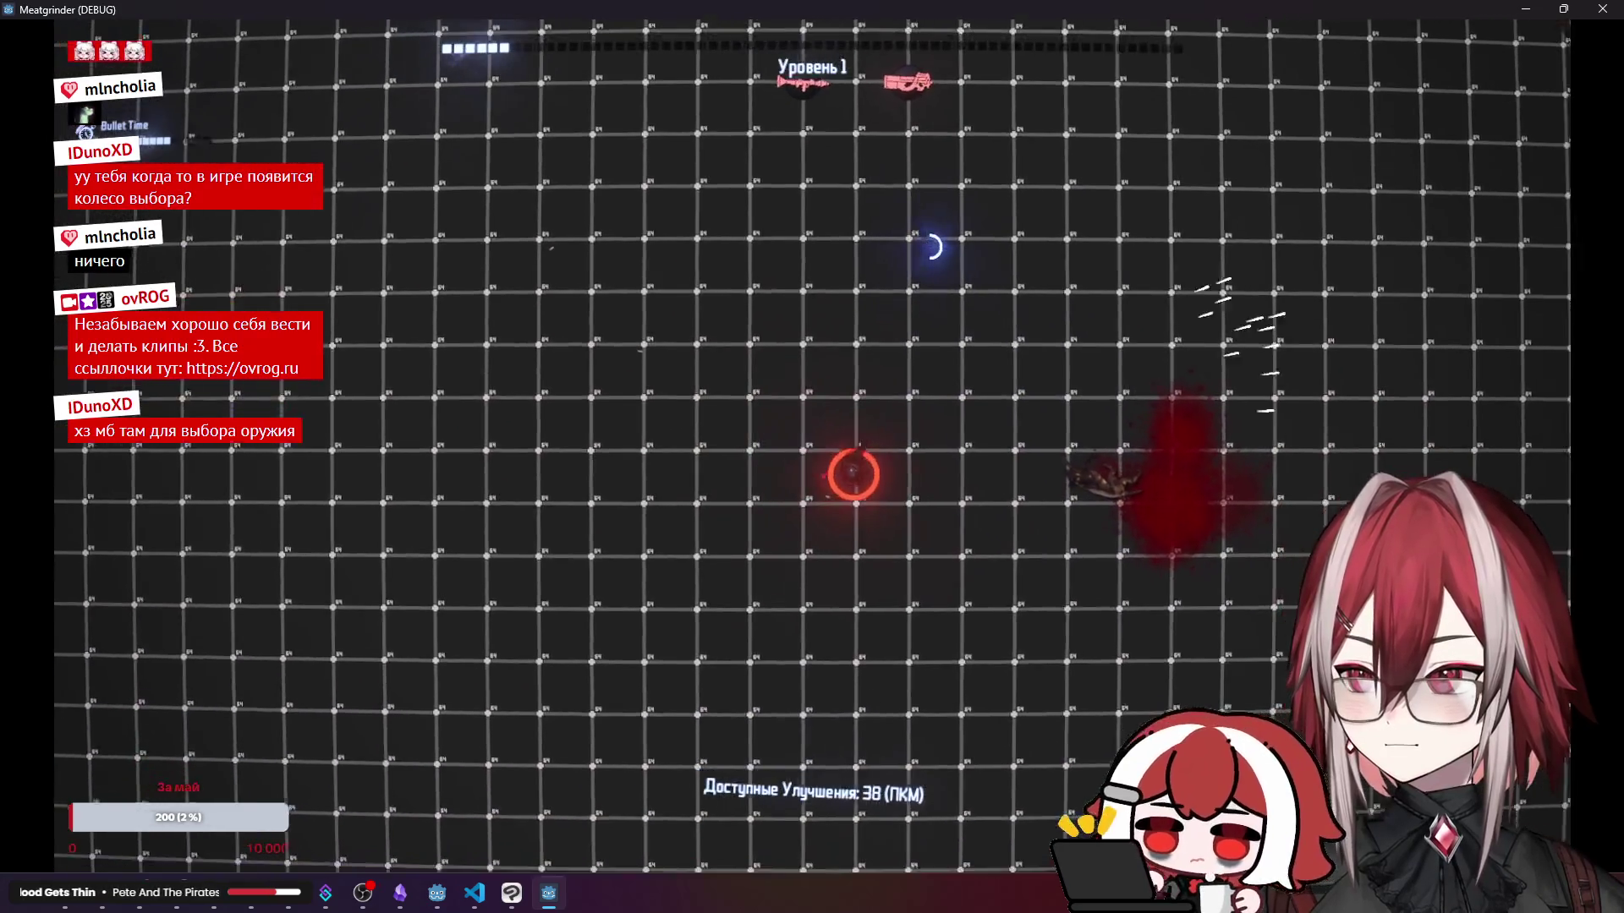
key(d)
key(w)
key(w)
key(d)
click(1226, 215)
key(w)
key(a)
click(942, 352)
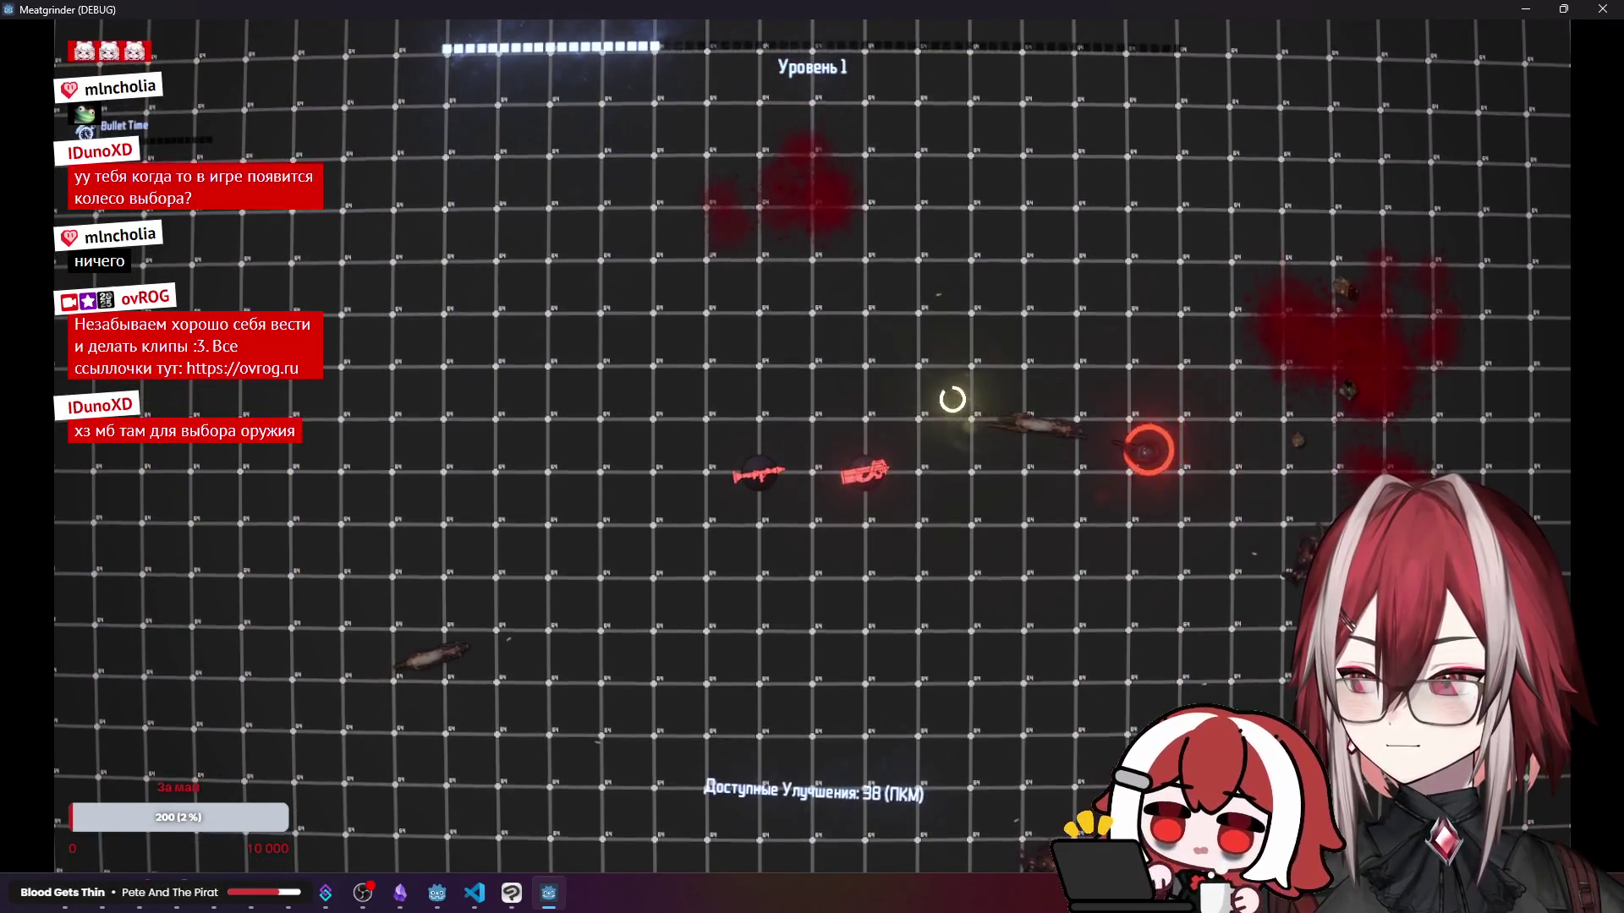
click(1602, 10)
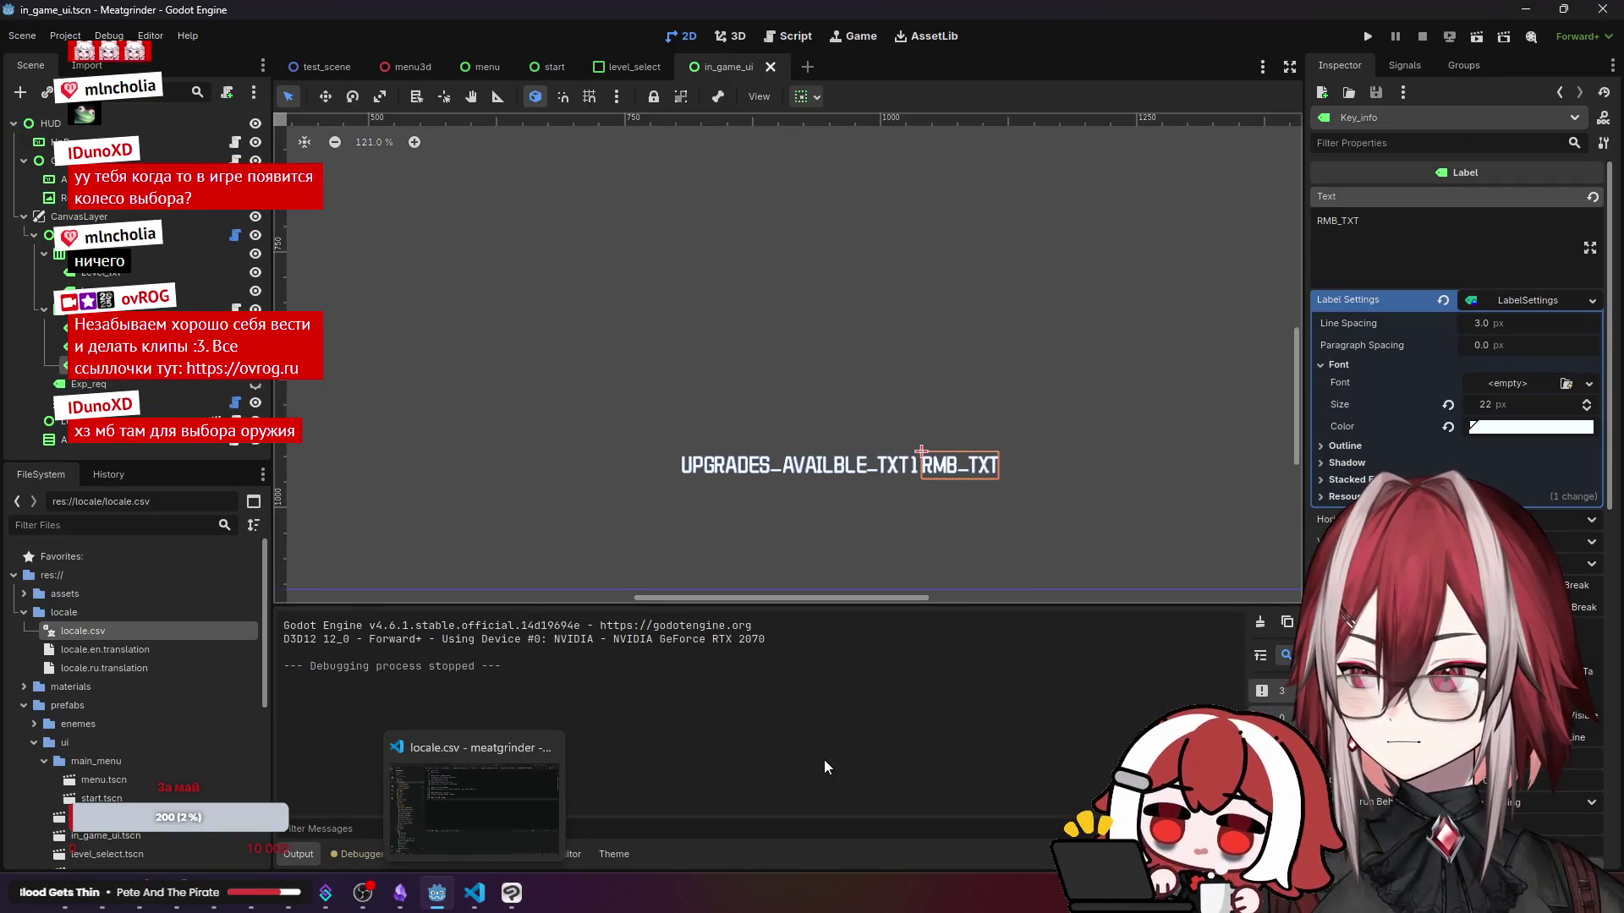
- Add two blank lines after the RMB_TXT row in locale.csv, then return to Godot
scroll(836, 387, down, 7)
mouse_move(809, 365)
mouse_down()
mouse_move(854, 417)
mouse_move(818, 432)
mouse_up()
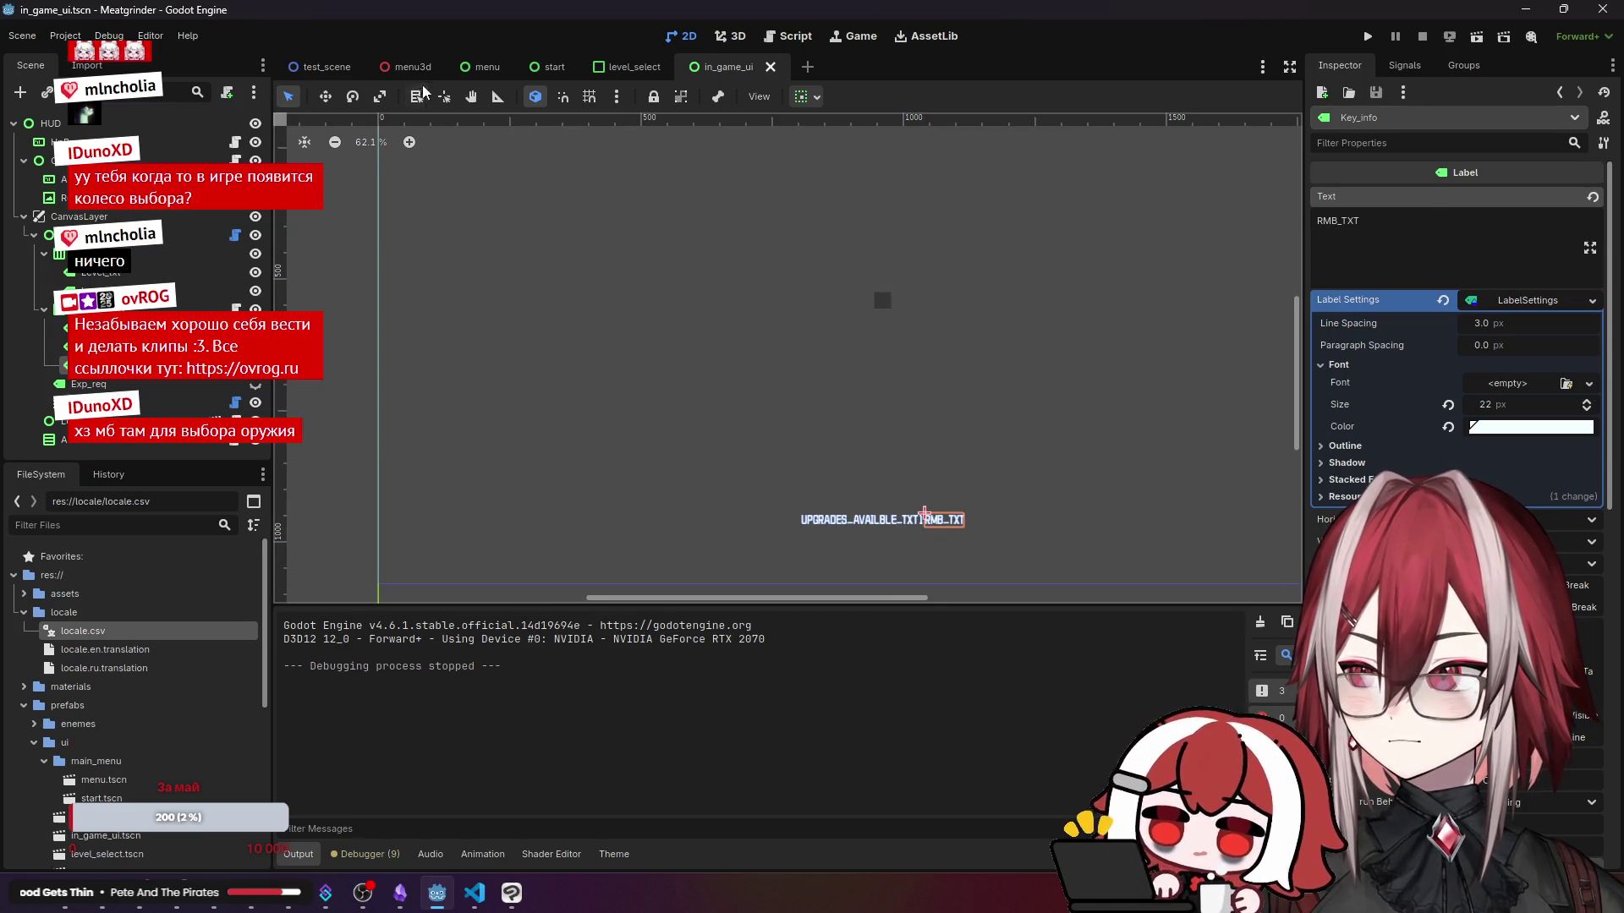
scroll(63, 662, down, 5)
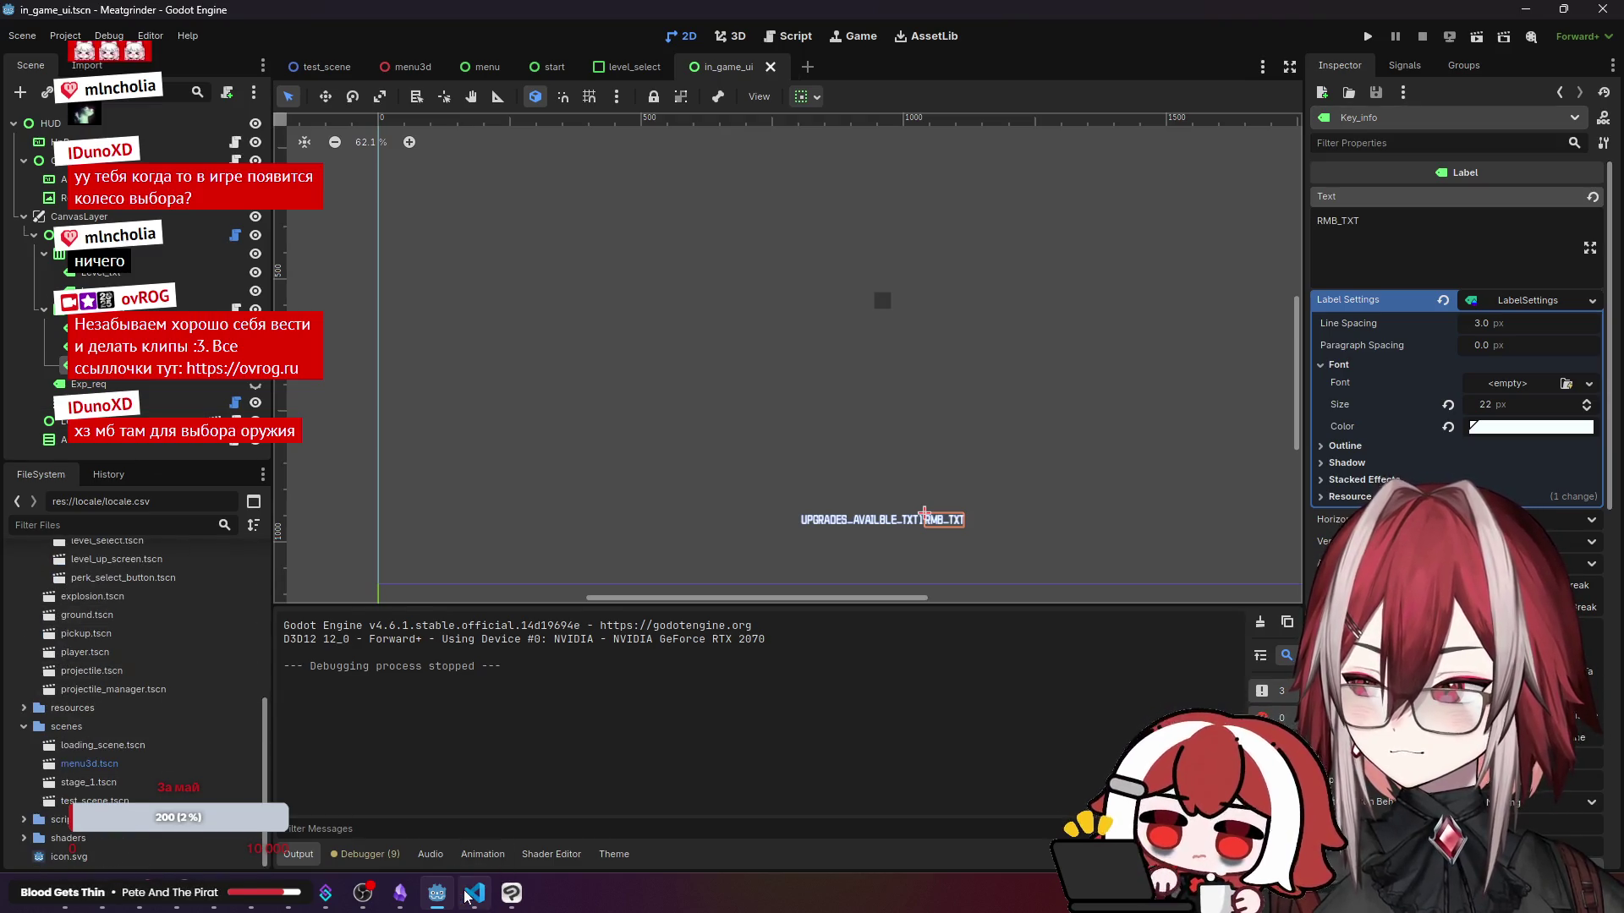
click(475, 893)
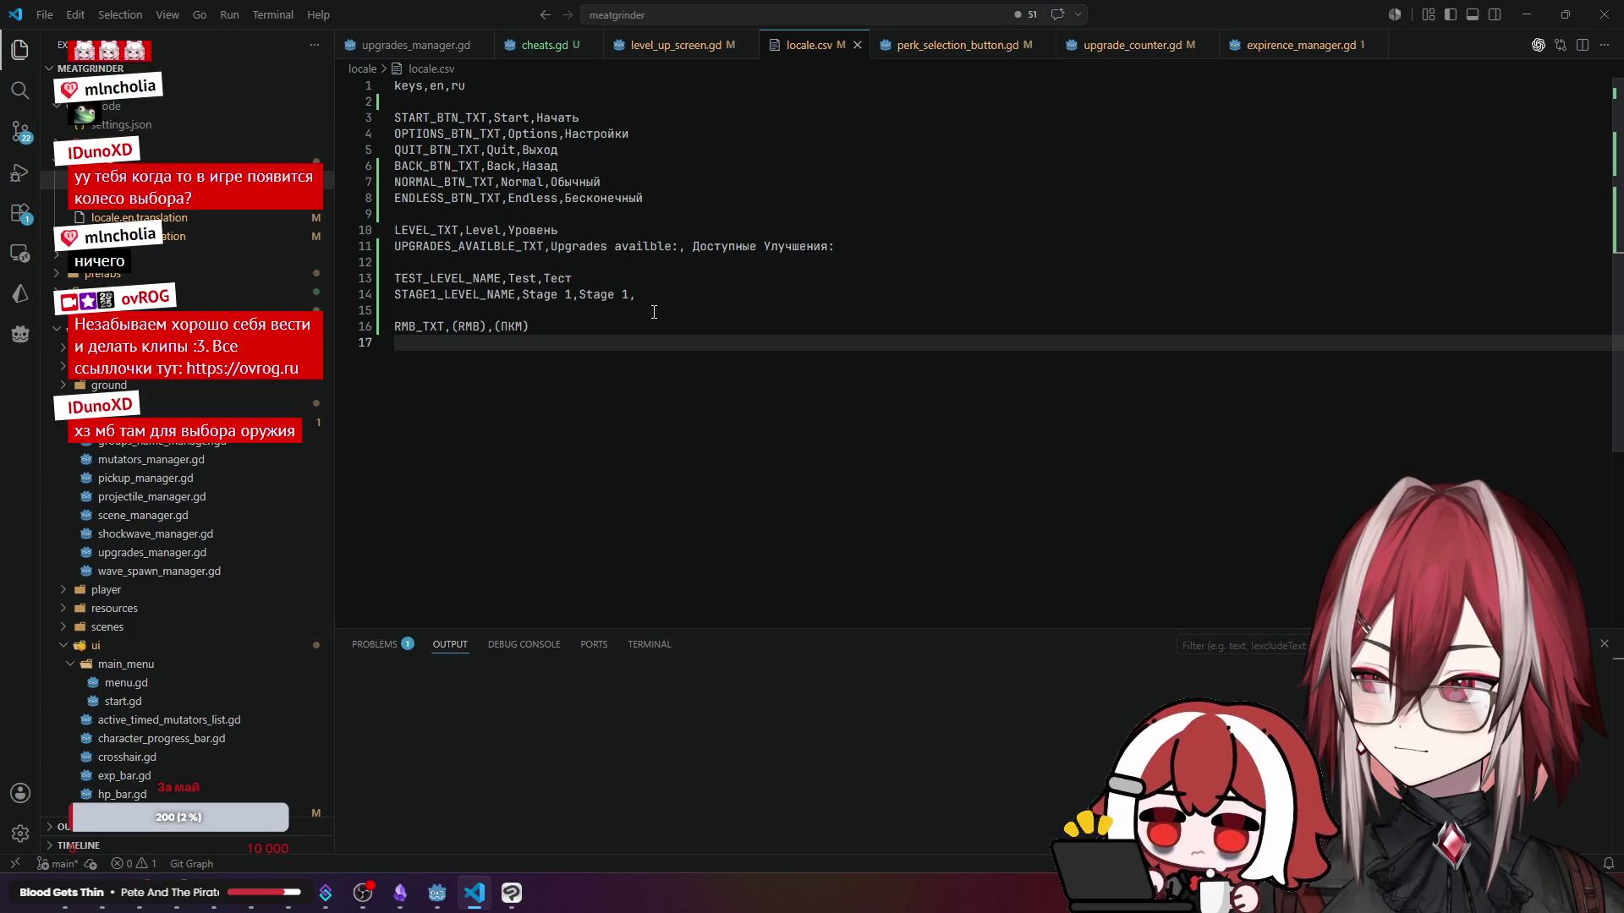
key(Return)
key(Return)
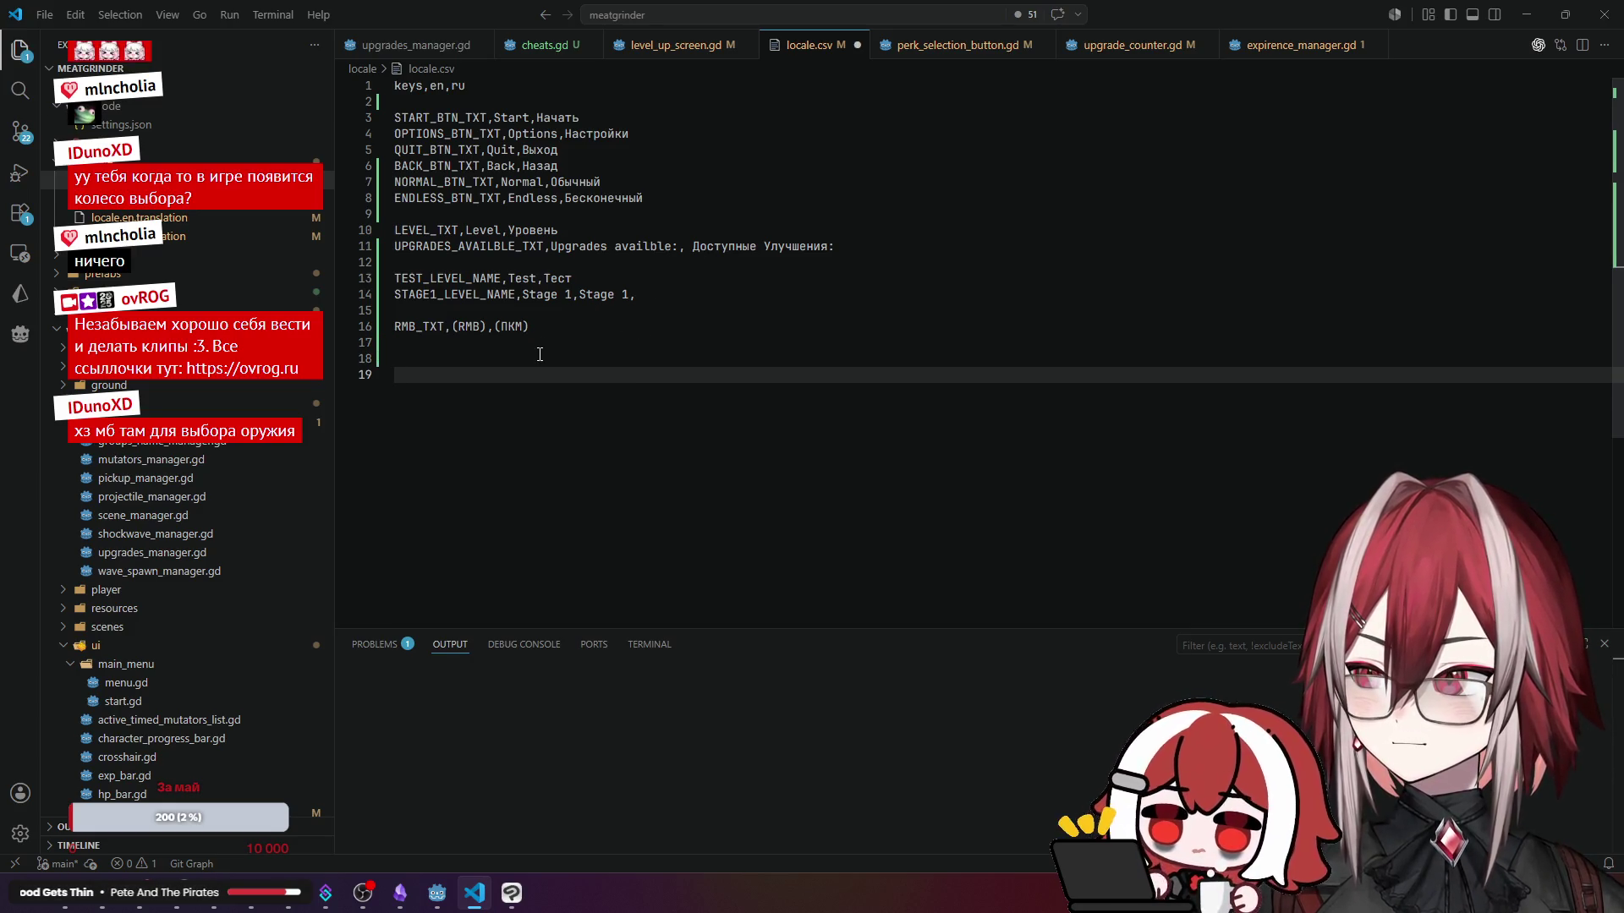
click(437, 893)
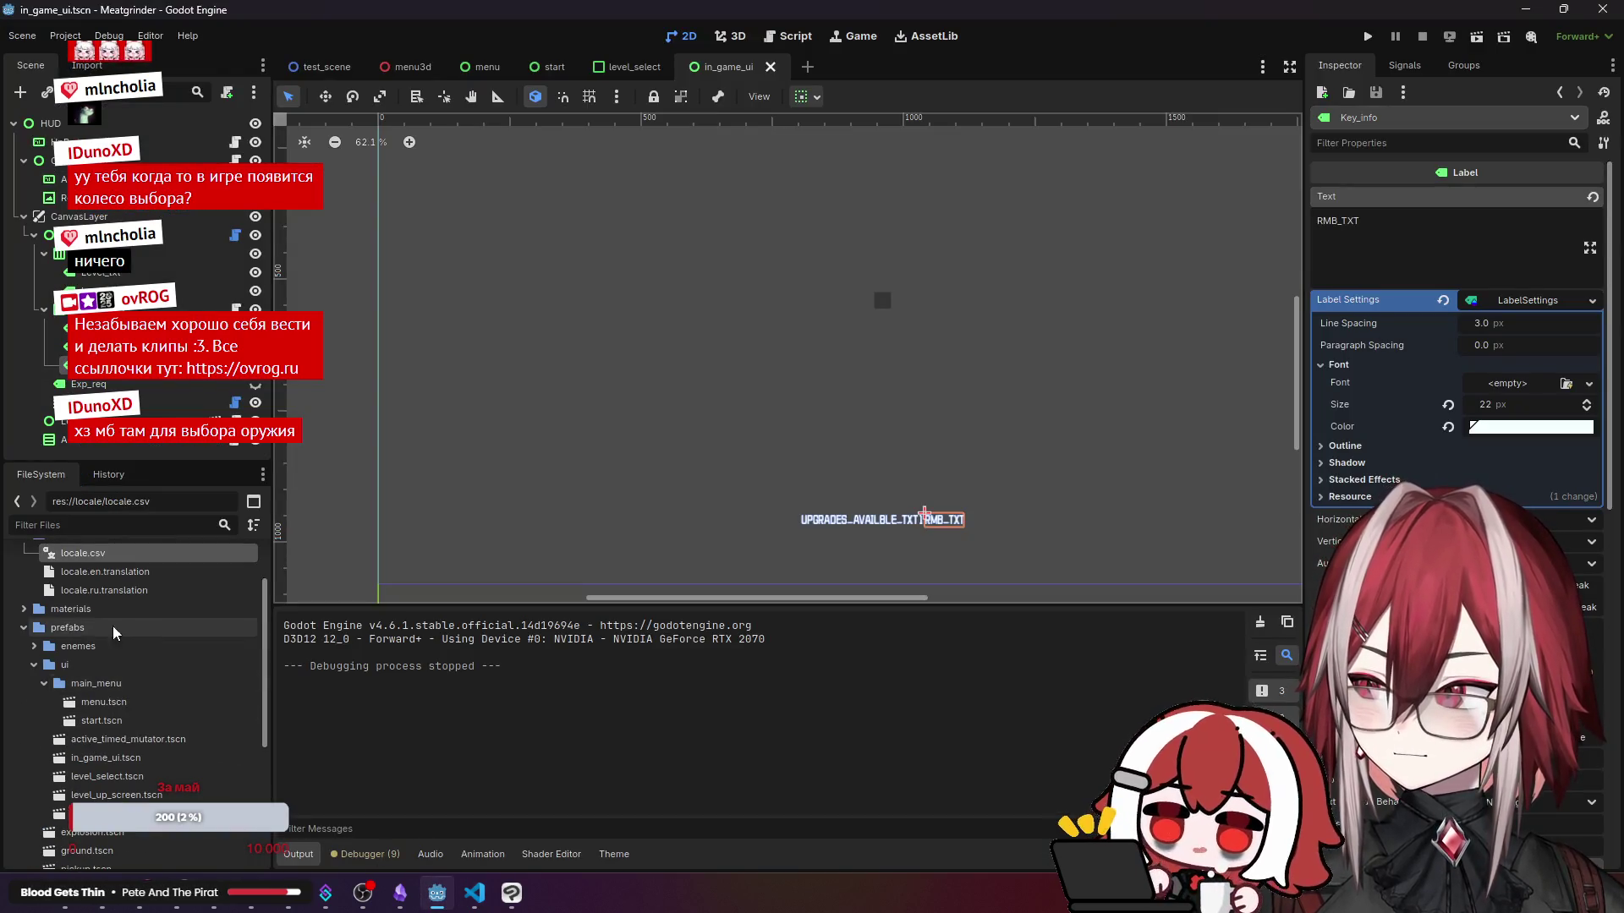
- Collapse prefabs and locale, then open bullet_time.tres from resources > pickups > mutators
click(28, 597)
click(26, 592)
click(25, 667)
scroll(26, 668, down, 2)
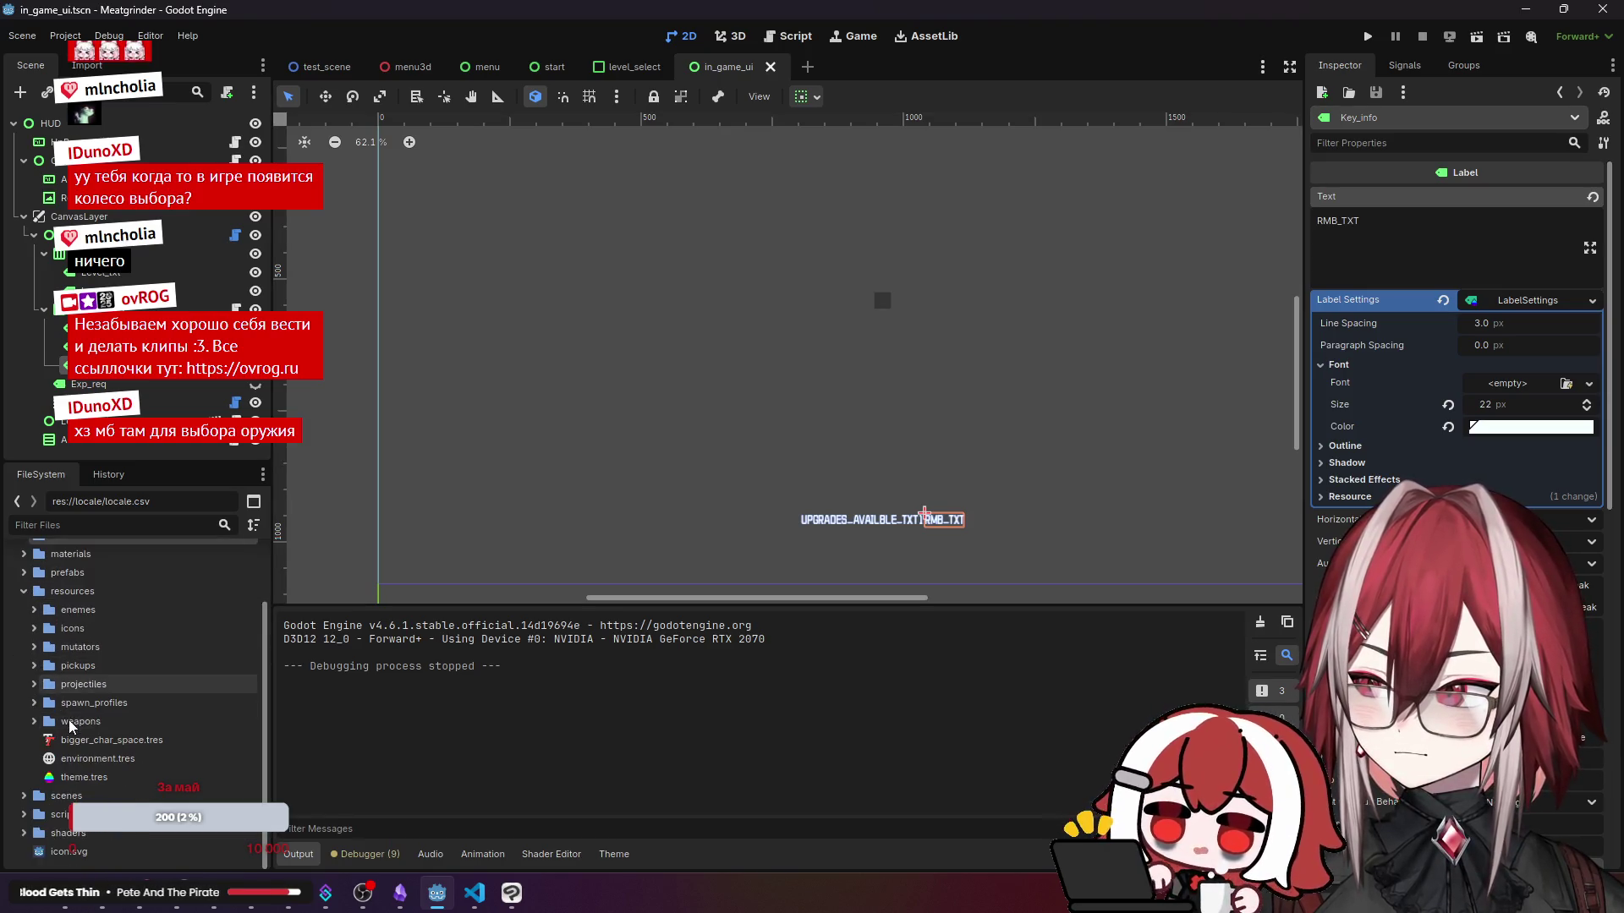
click(35, 666)
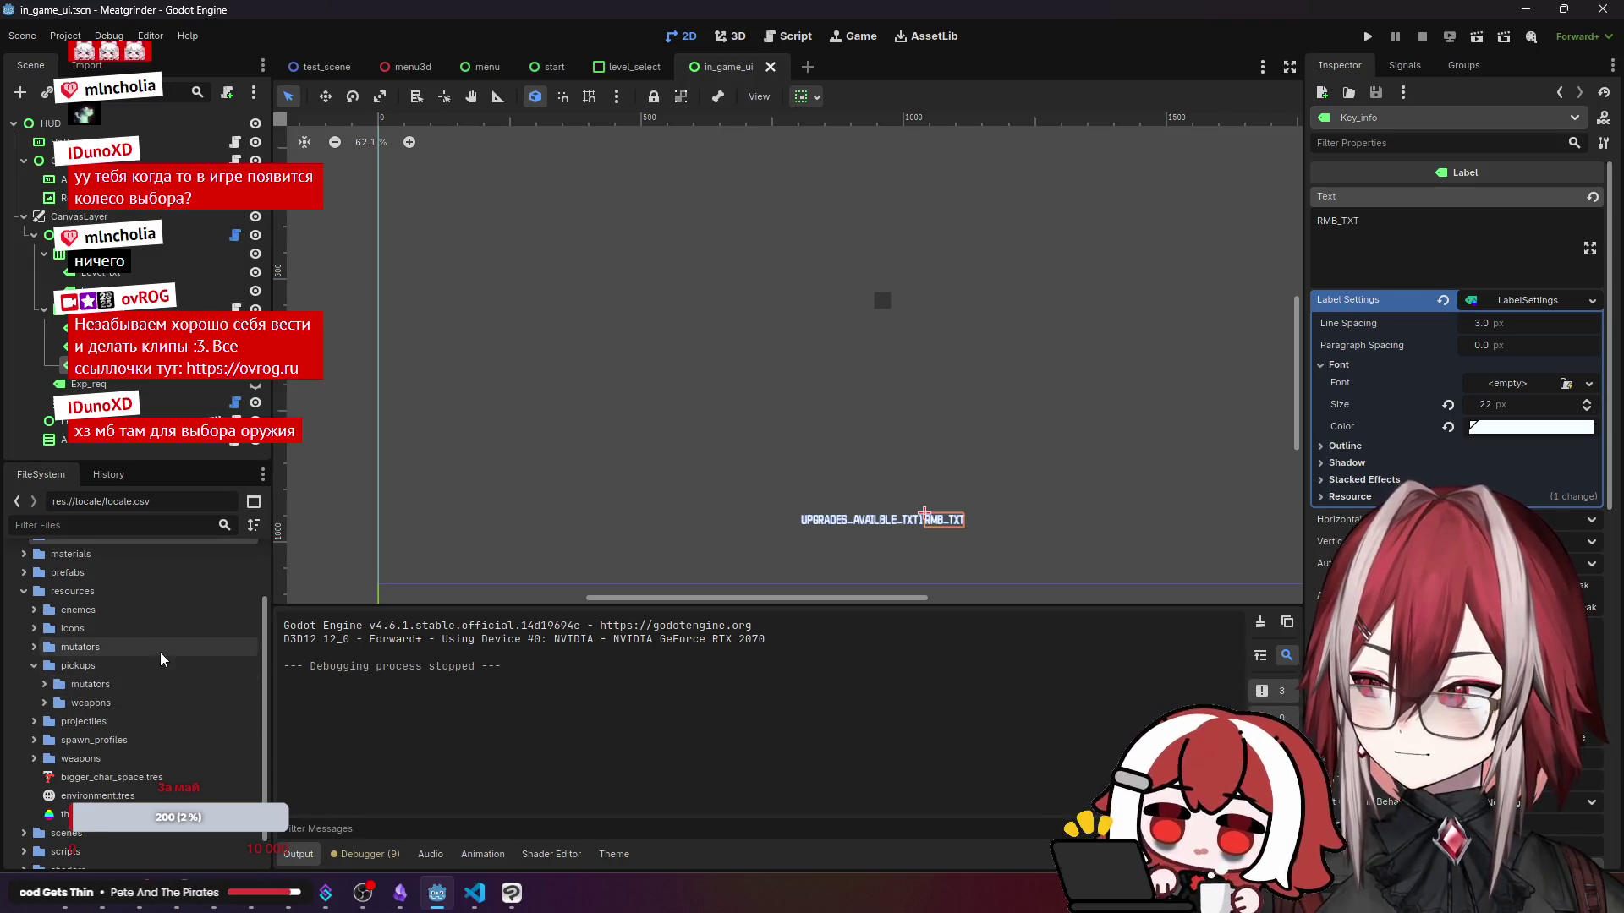
click(44, 684)
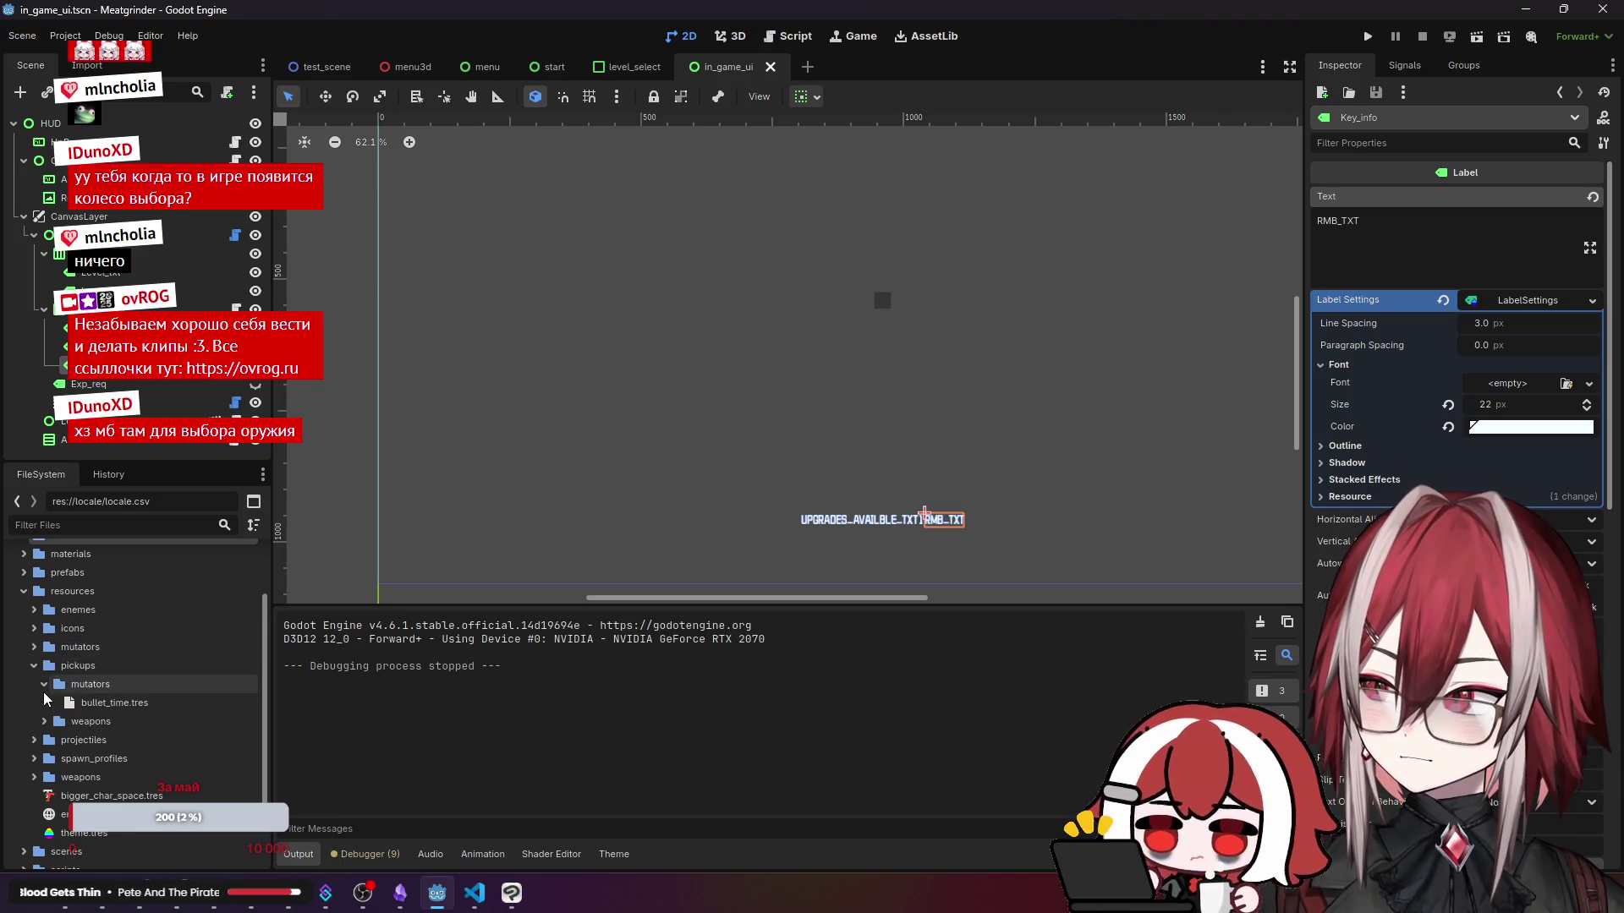
click(99, 704)
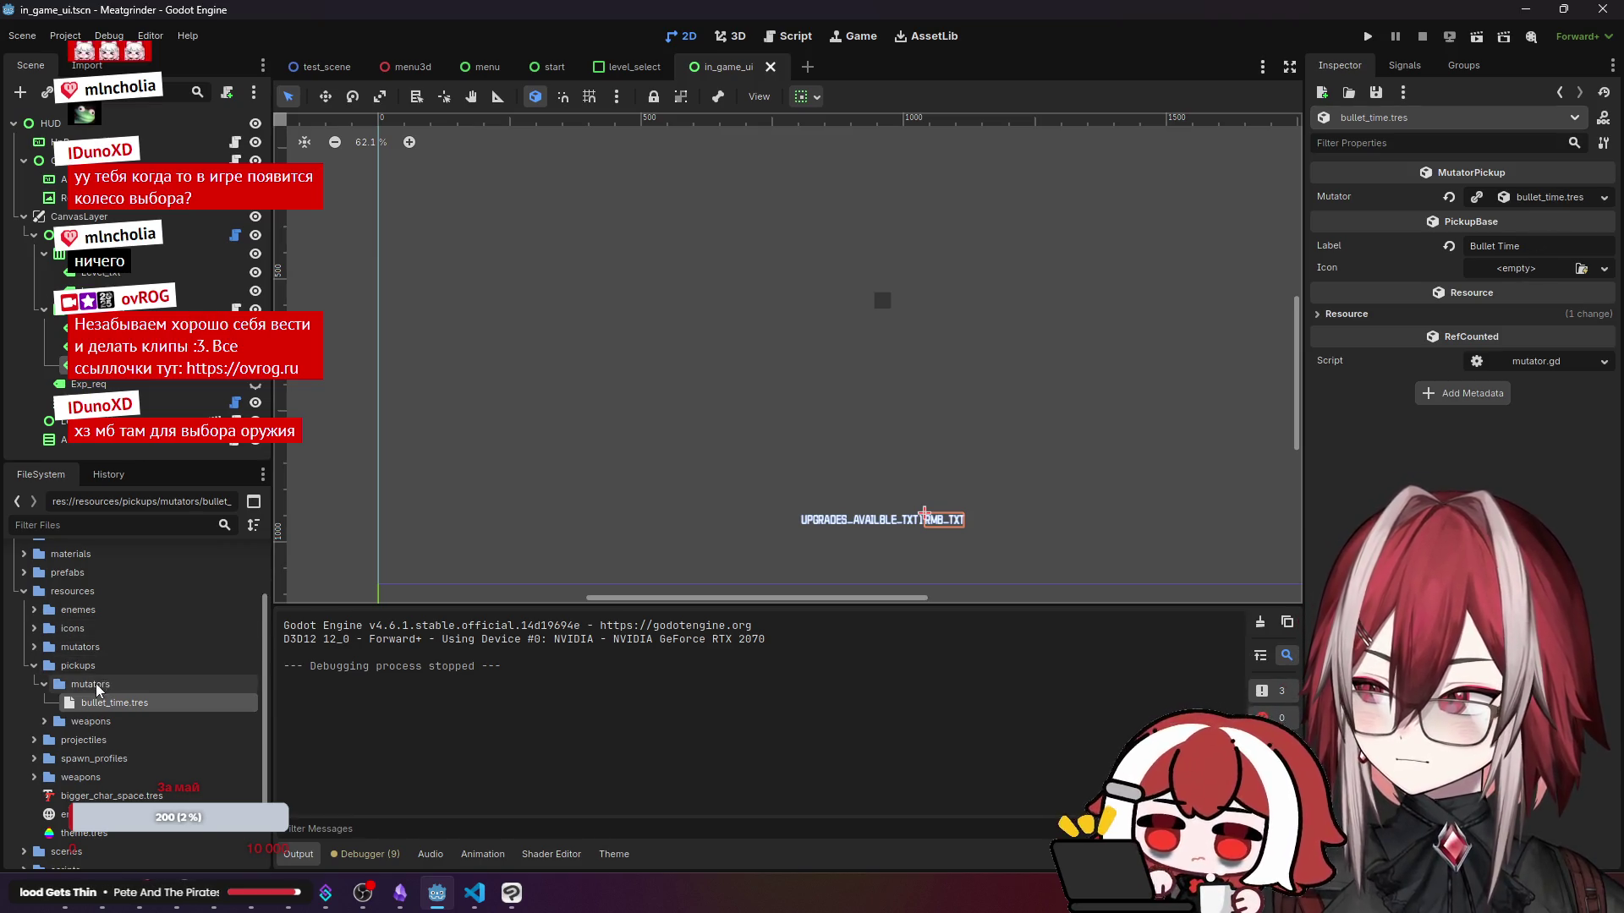
- Show the resources > mutators Bullet Time resource: Lifetime 10.0, Description 'descript'
click(33, 647)
click(34, 647)
click(34, 647)
click(65, 665)
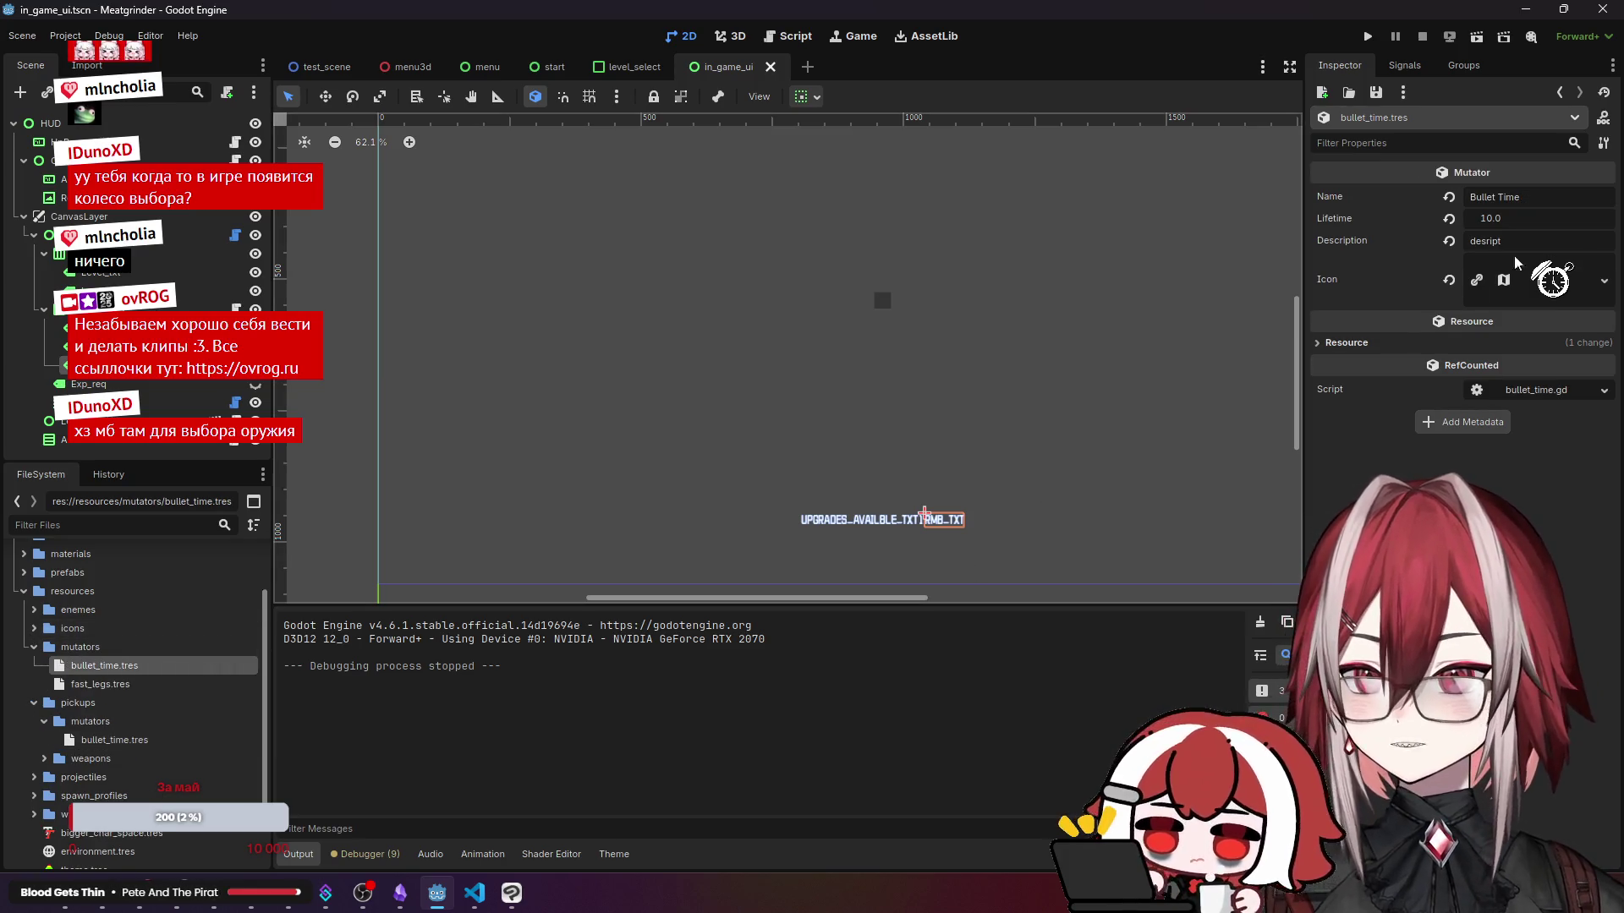
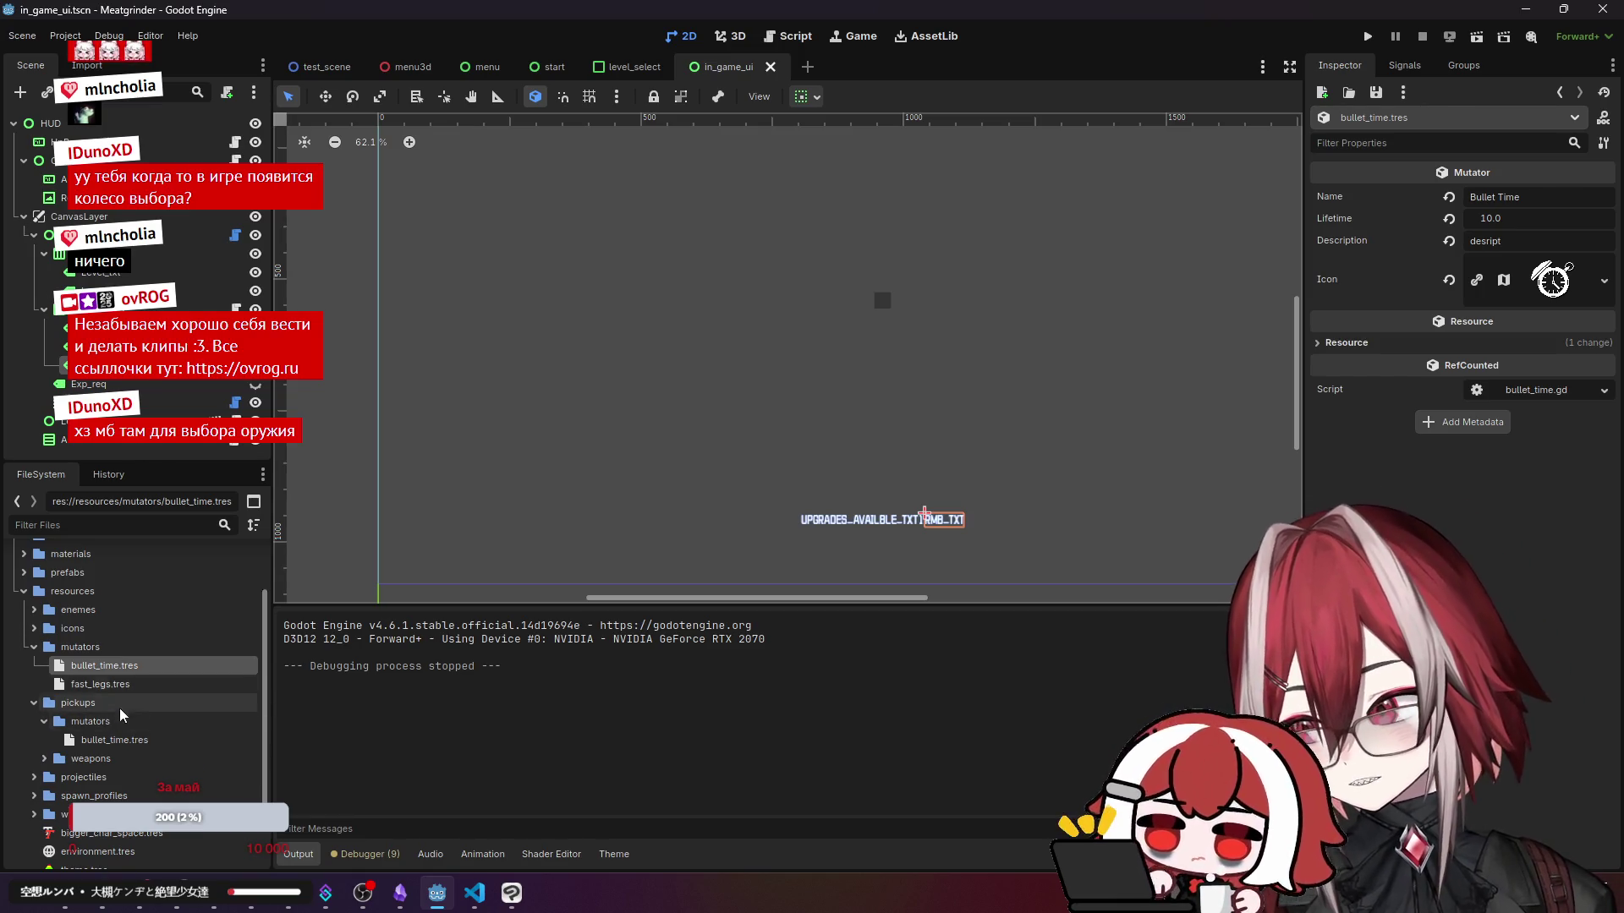
- Inspect the bullet_time mutator pickup and the pdw, rpg and shotgun weapon pickup resources
click(114, 739)
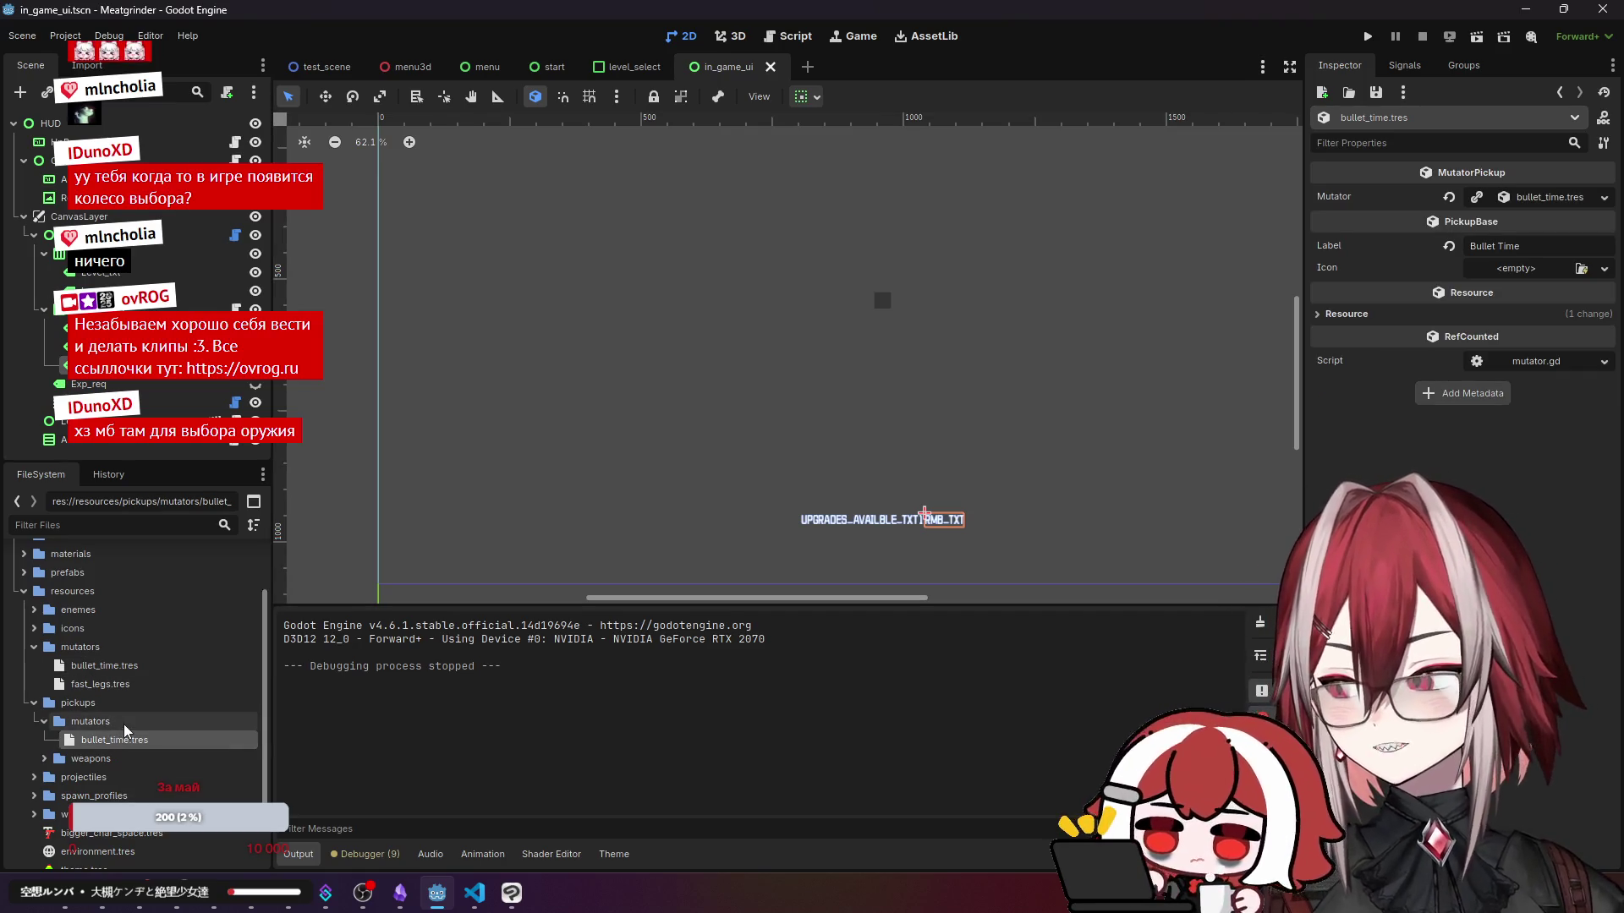
scroll(115, 758, down, 3)
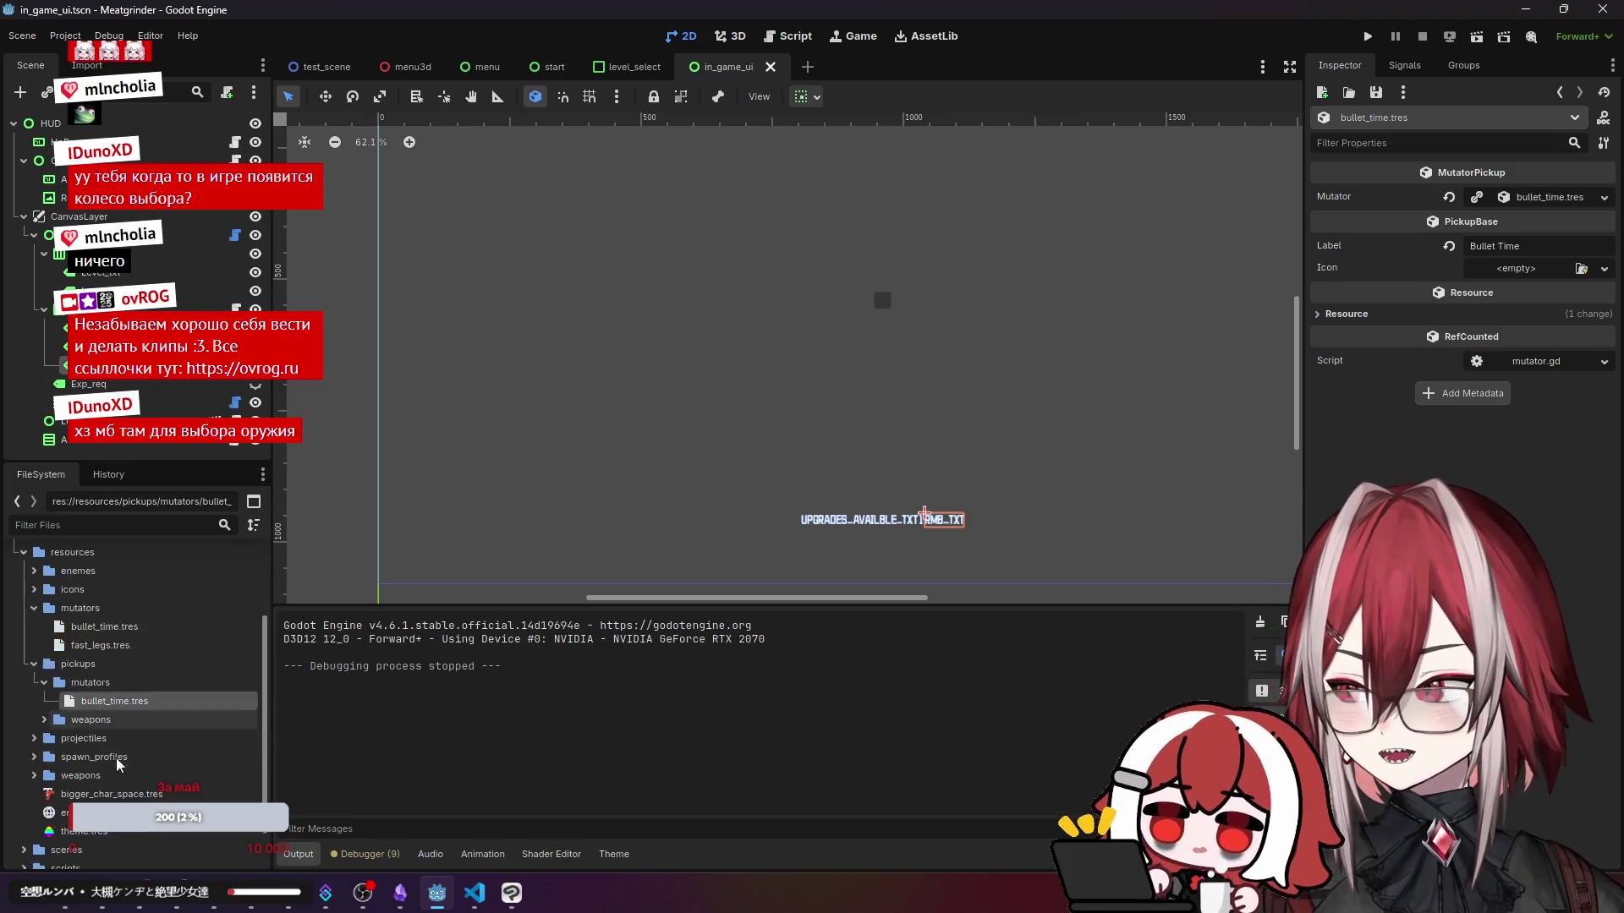
click(46, 681)
click(85, 699)
click(102, 719)
click(105, 734)
- Recheck the pickups, noting shotgun_pickup.tres has an empty Label, then switch to VS Code
click(134, 661)
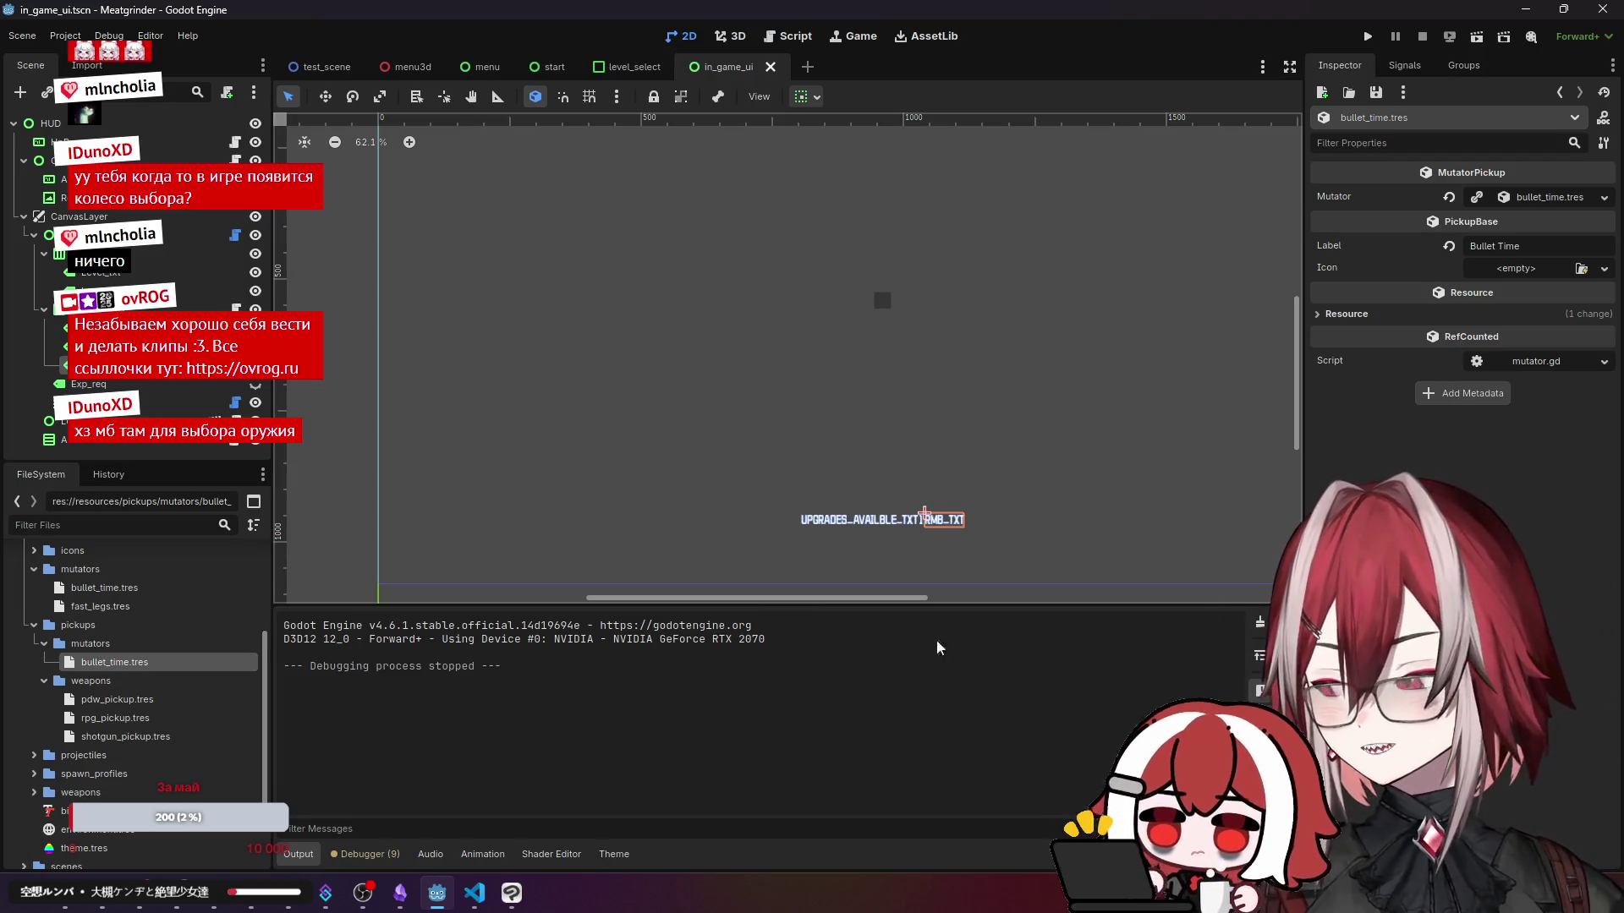
click(157, 715)
click(160, 702)
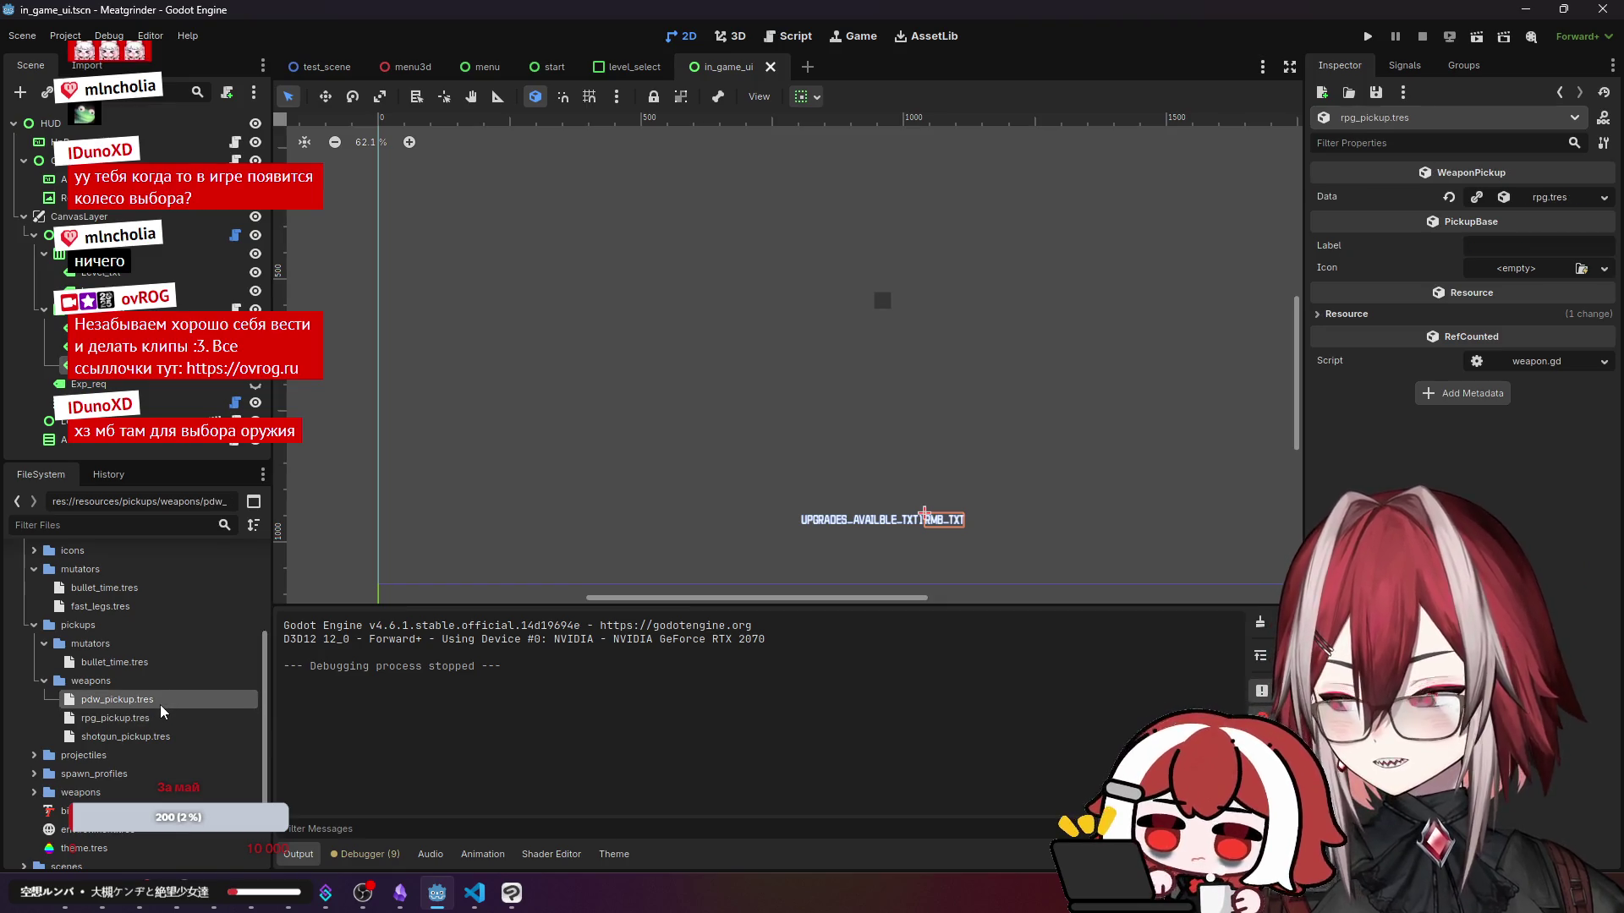
click(152, 737)
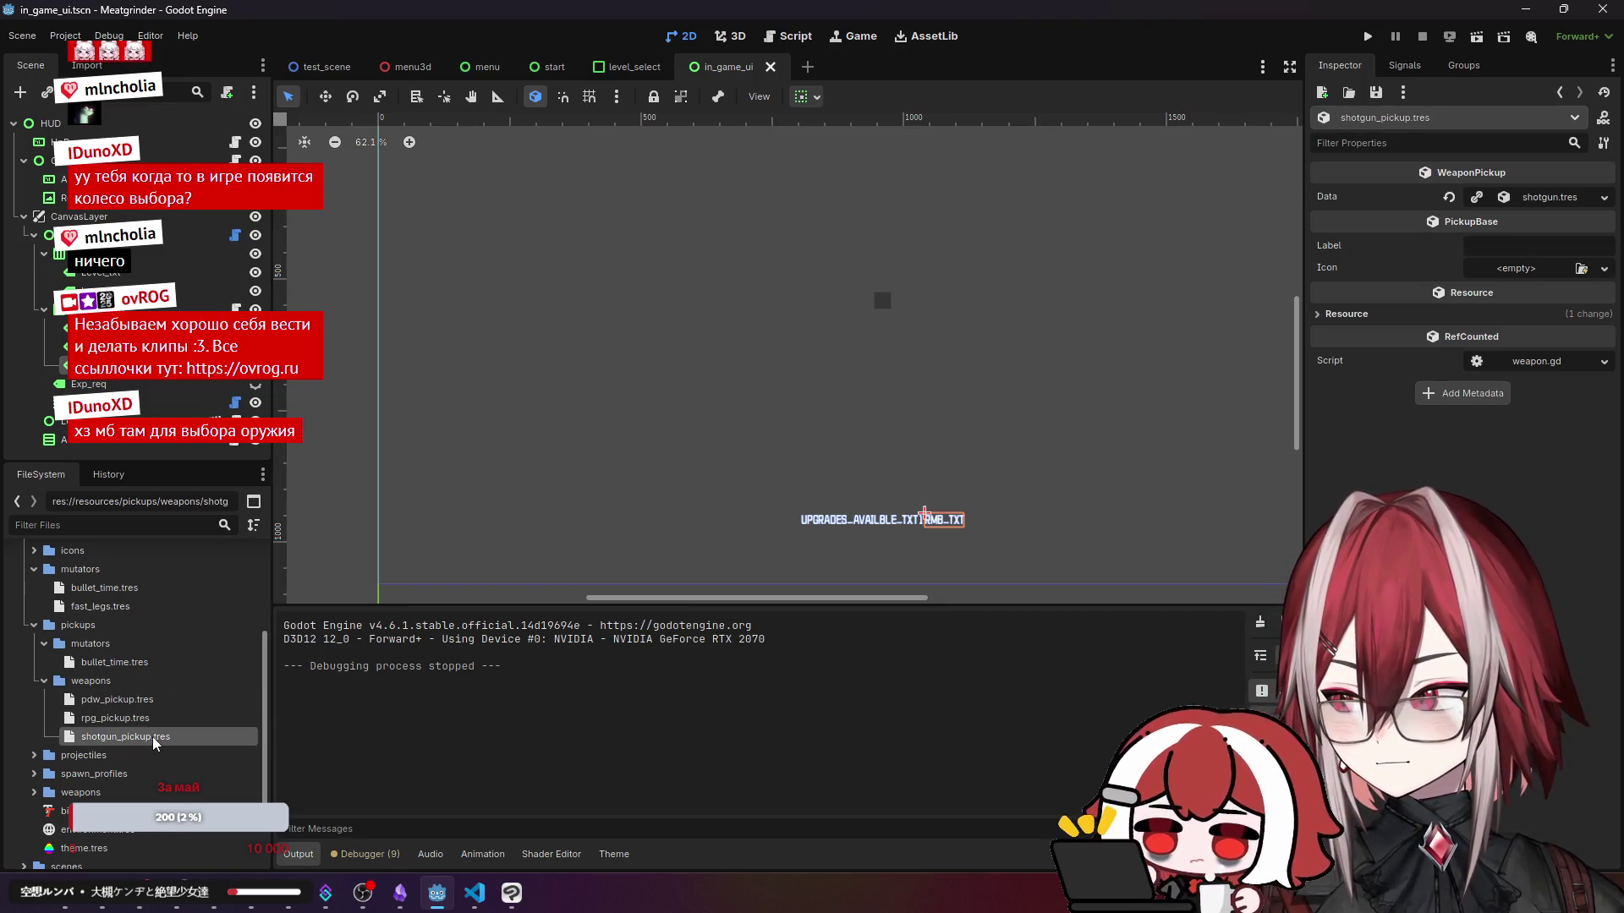
click(473, 898)
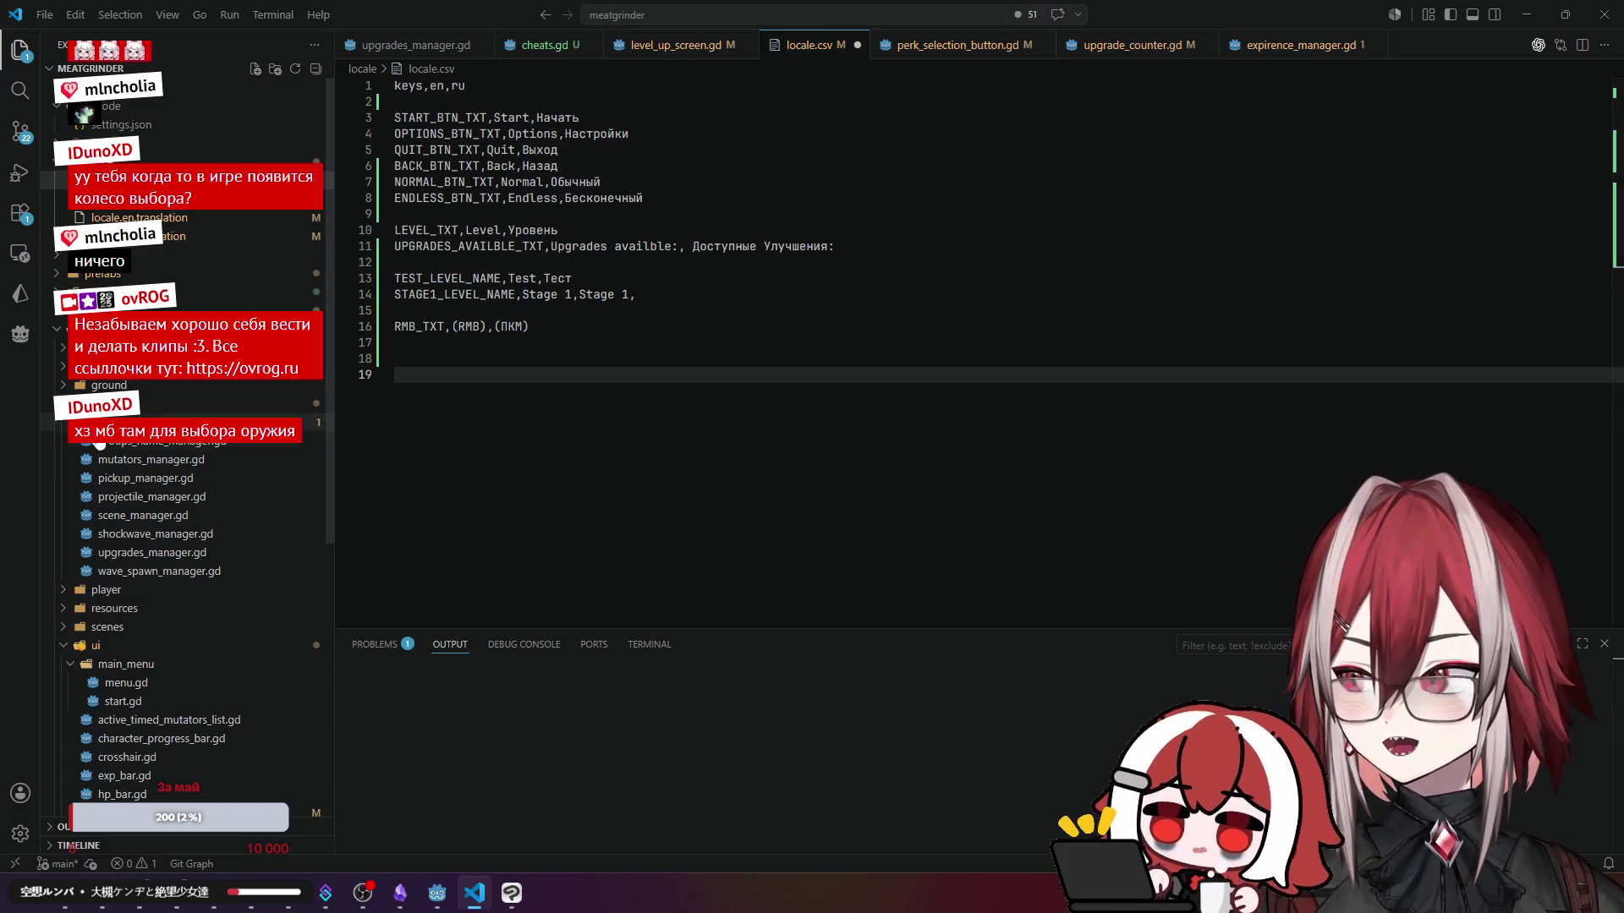
- Expand scripts/resources/pickups and open weapon.gd and pickup.gd
scroll(169, 507, down, 5)
click(64, 457)
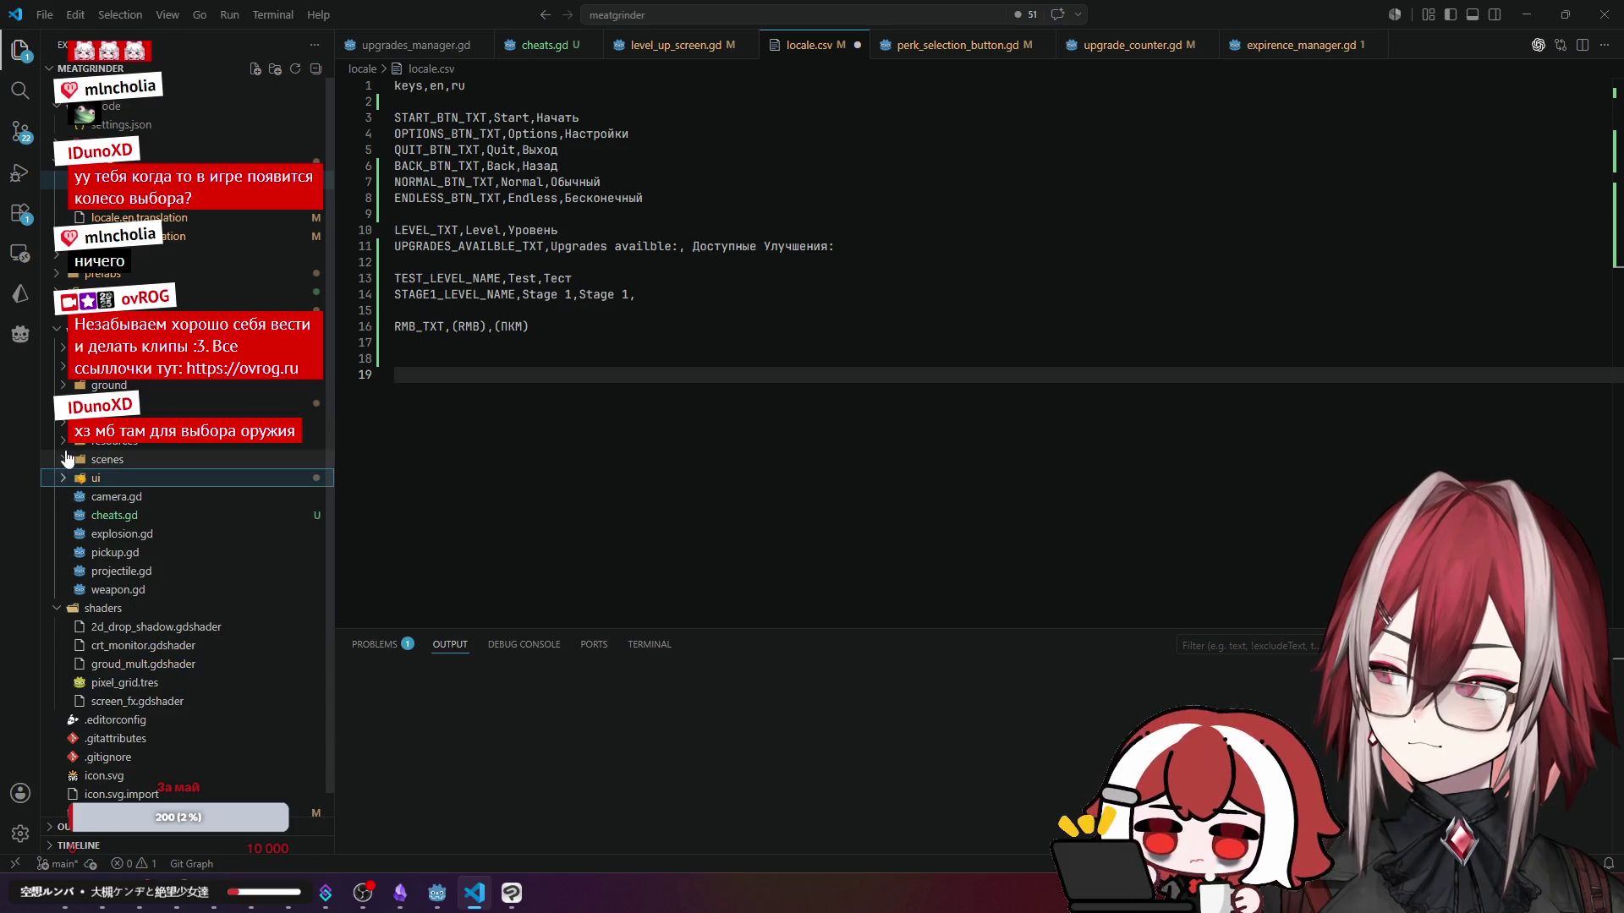
click(64, 443)
click(71, 478)
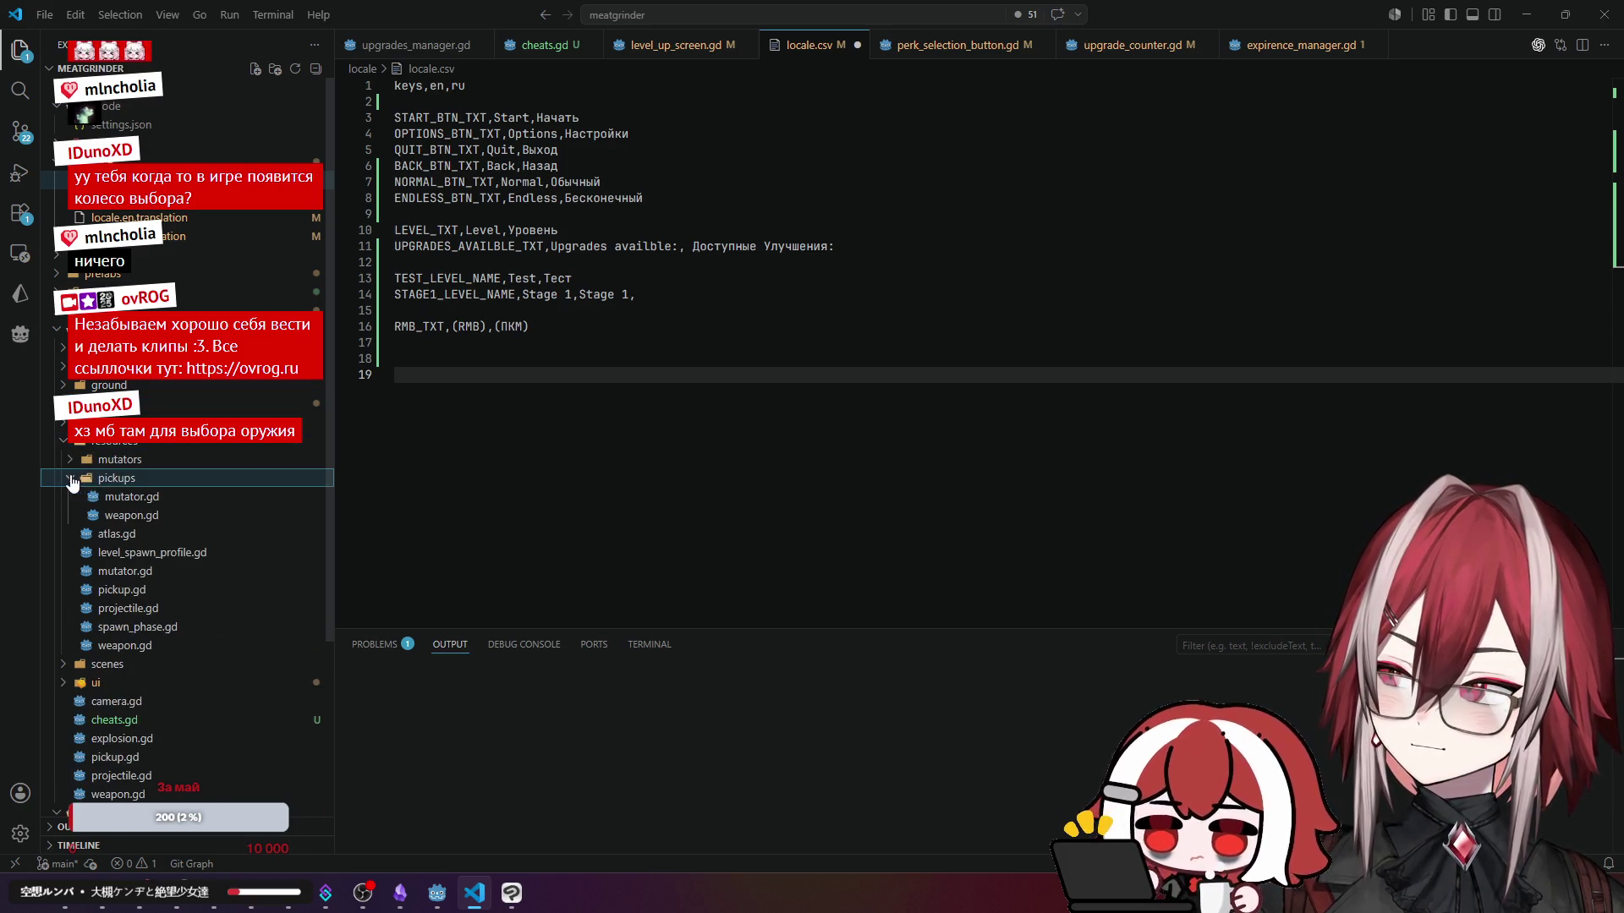
click(136, 514)
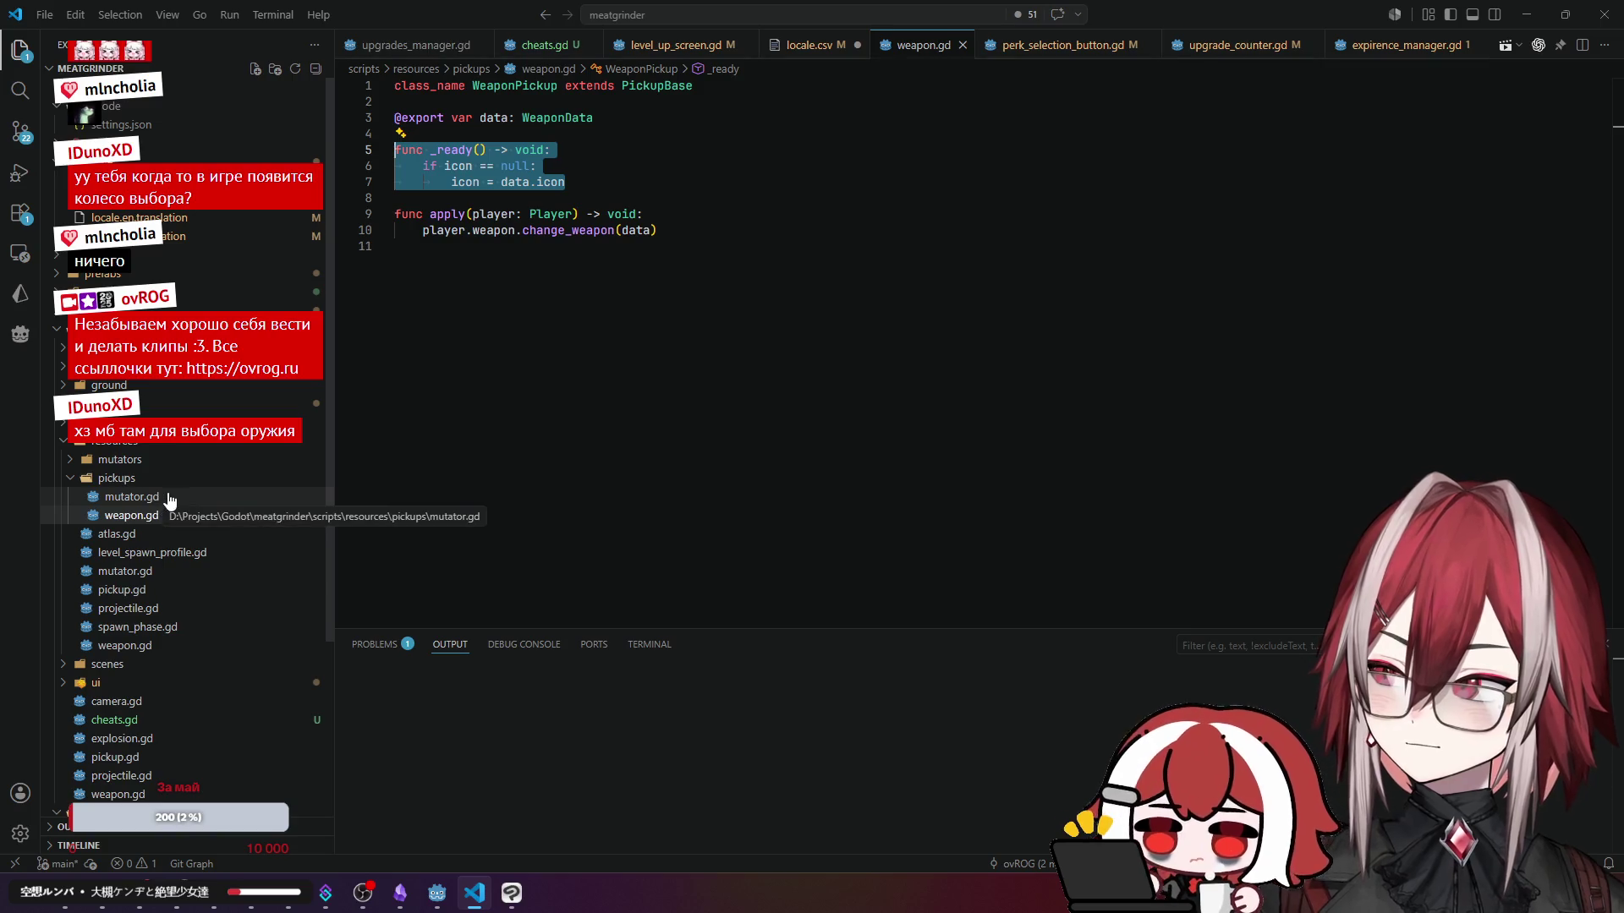
click(181, 588)
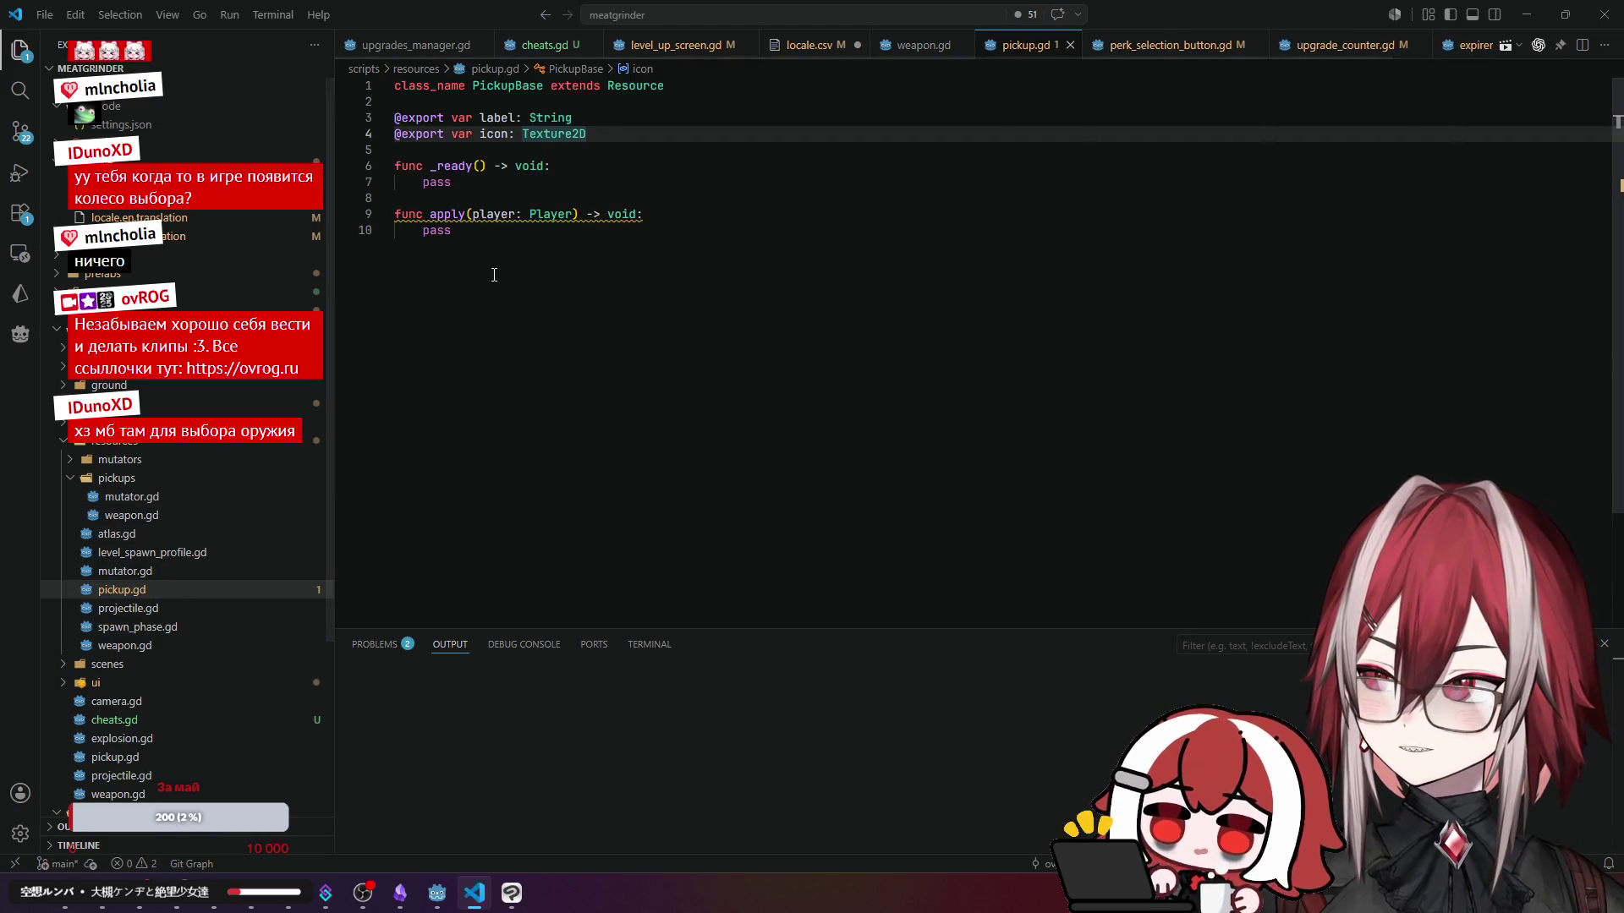
- Examine PickupBase's exported label property and Texture2D icon property in pickup.gd
click(504, 231)
click(497, 118)
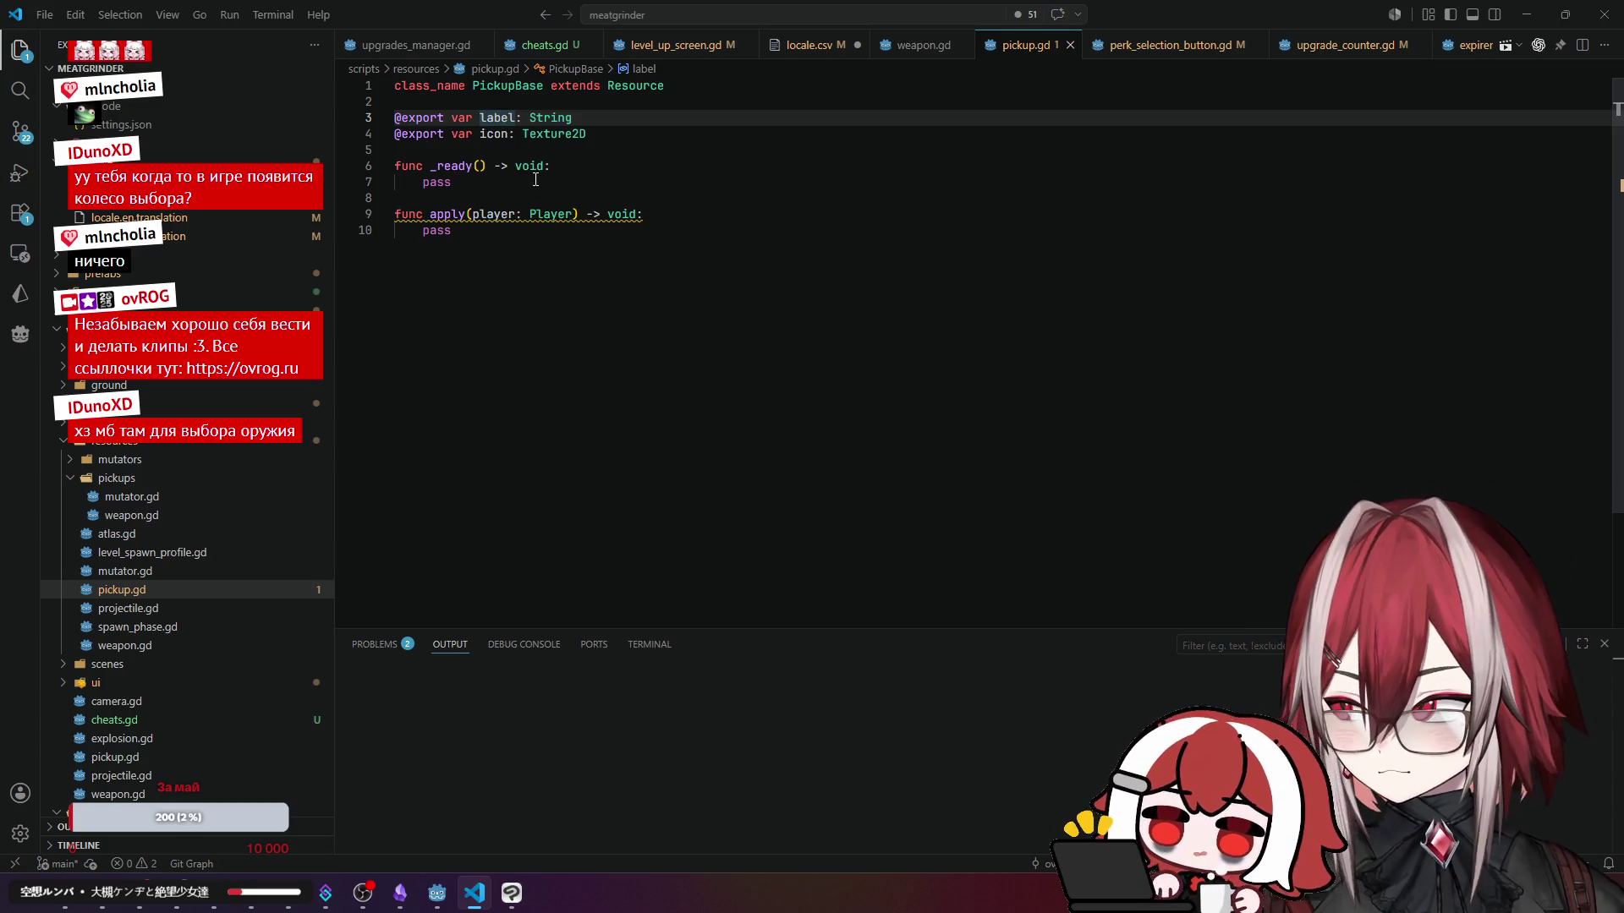
click(559, 135)
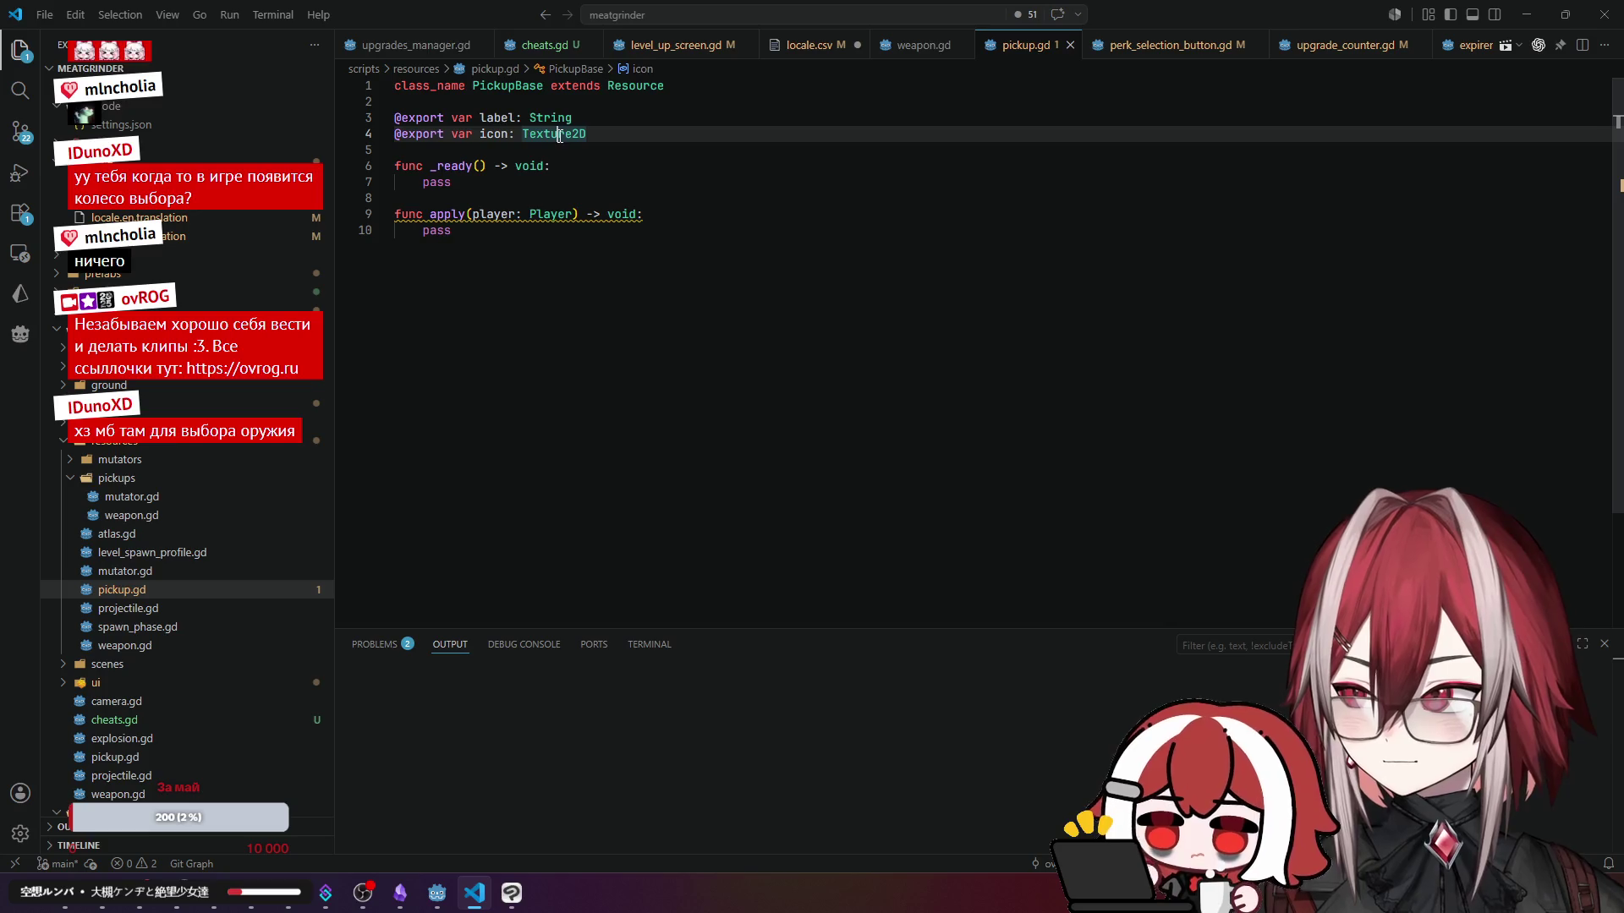
mouse_move(454, 894)
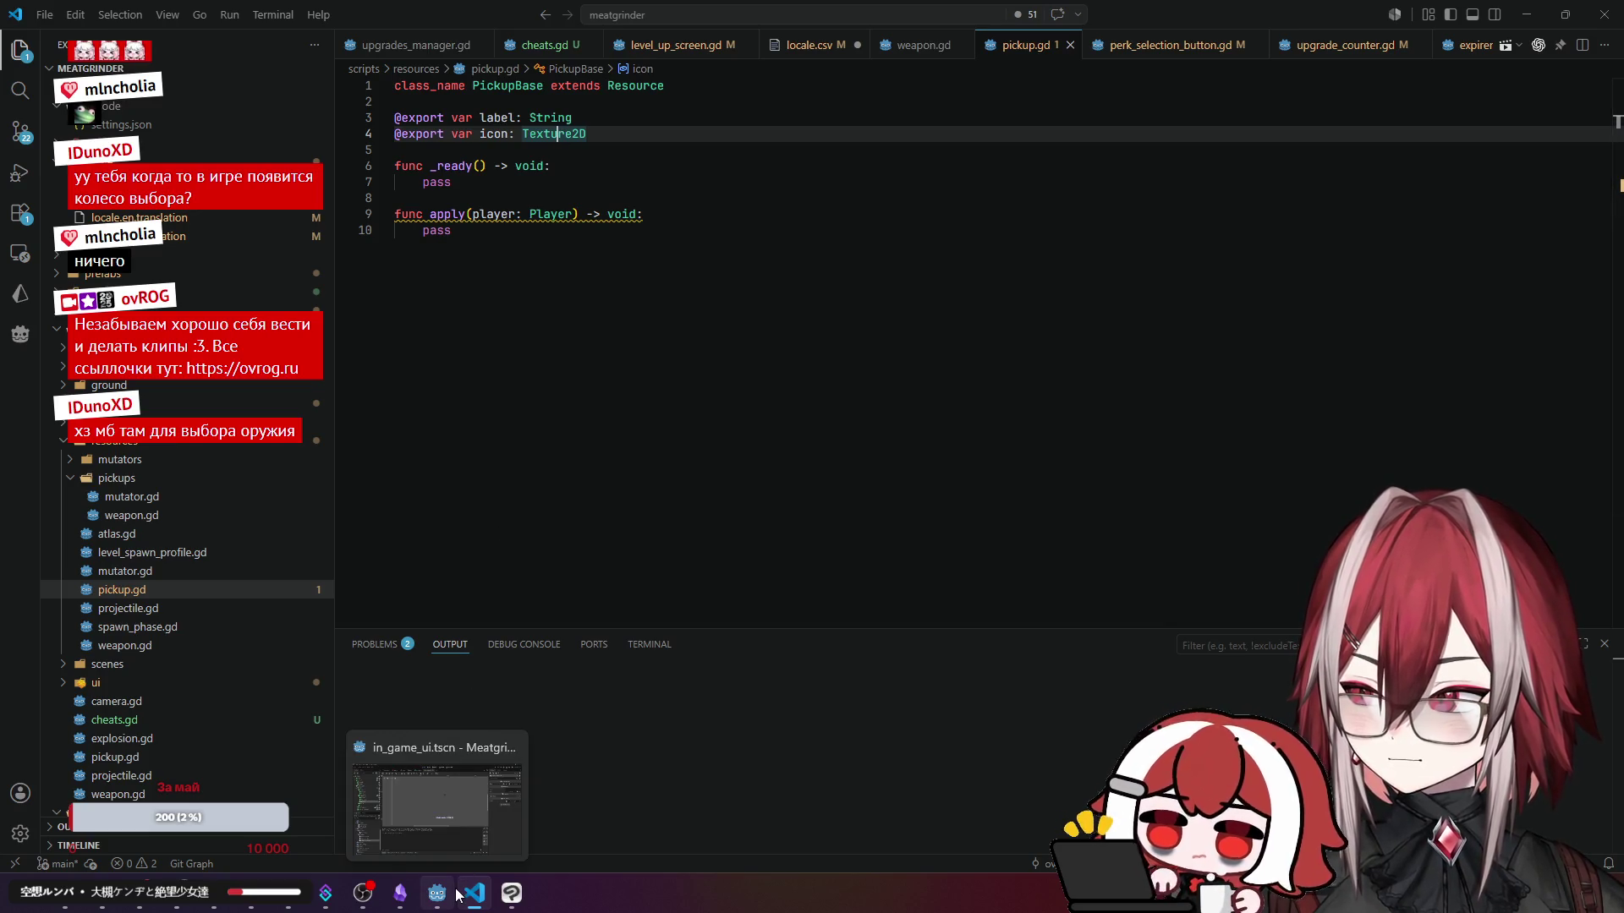
scroll(1113, 51, down, 2)
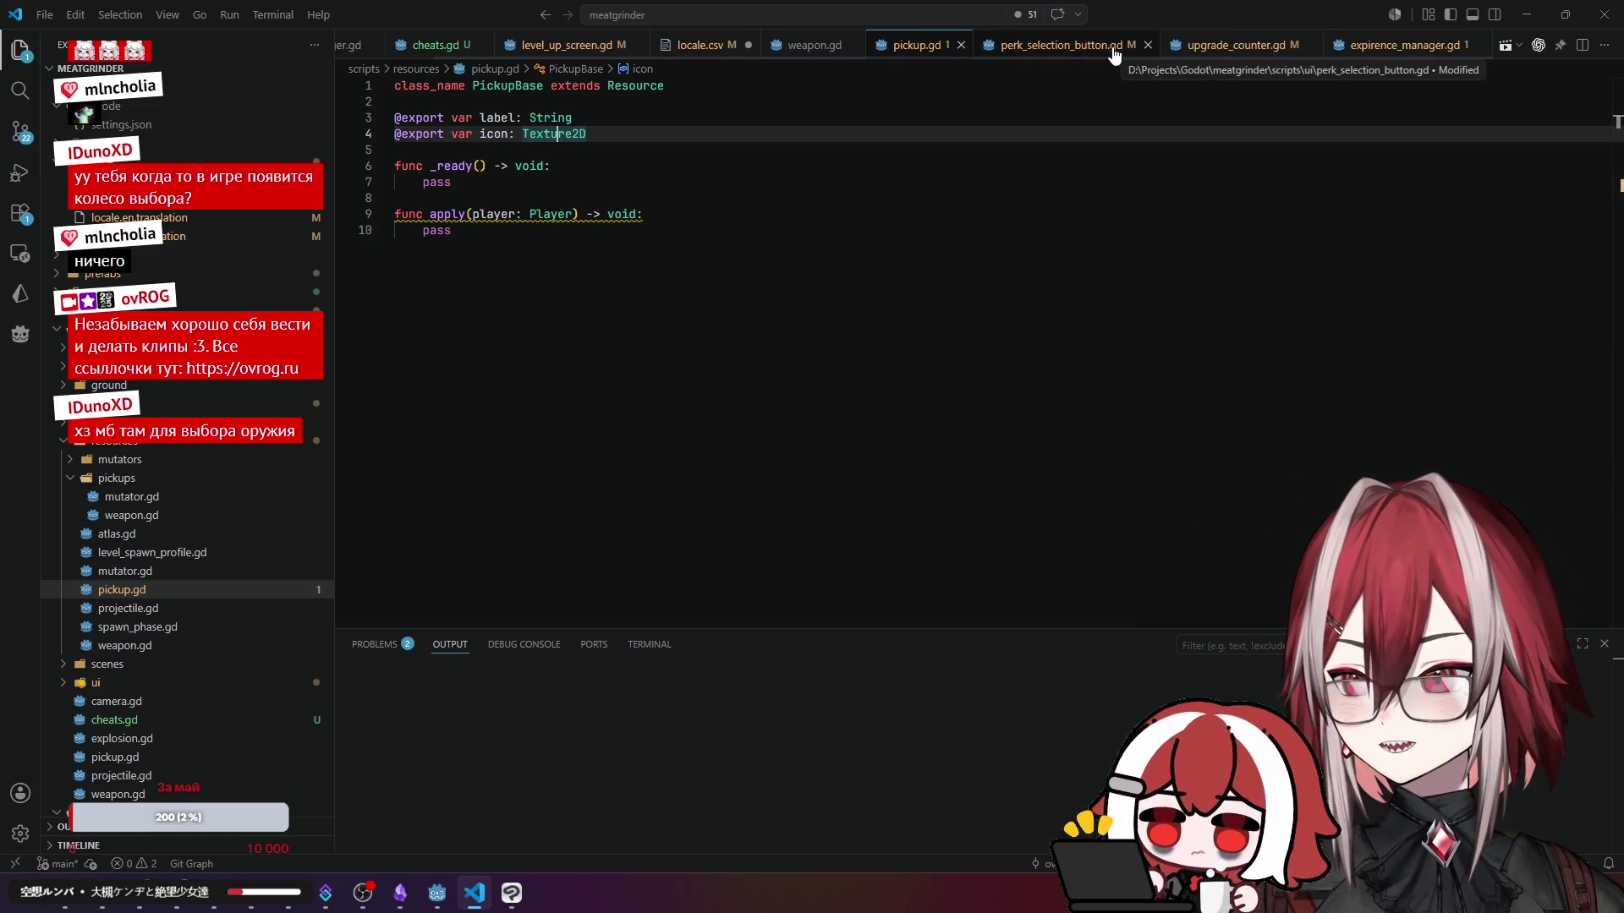
scroll(861, 46, up, 1)
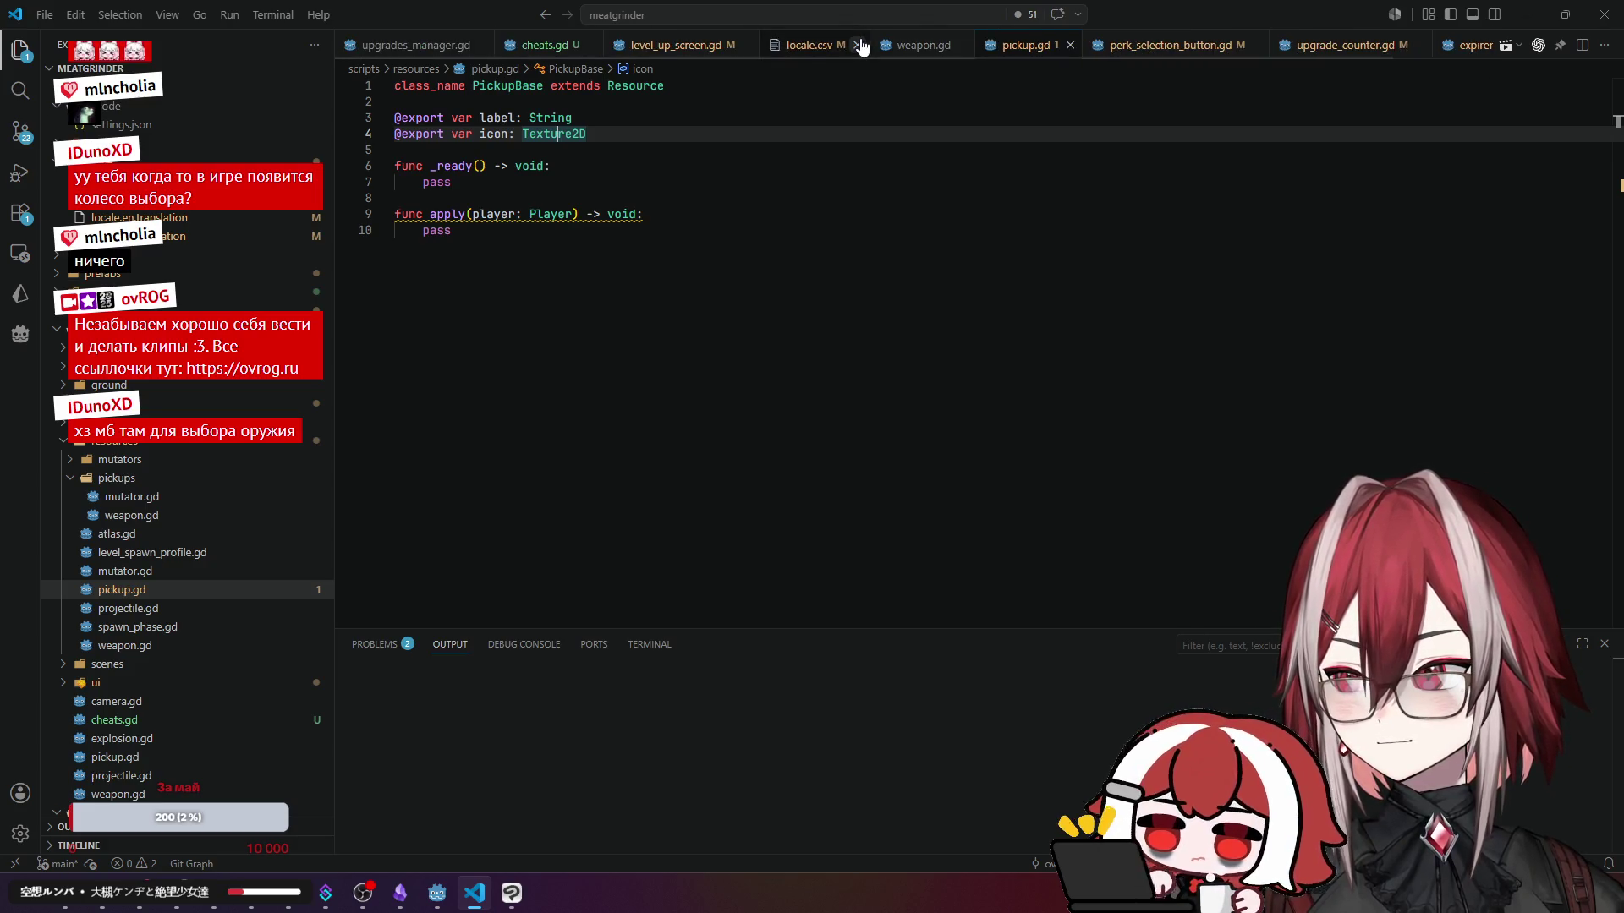
- Return to locale.csv, then expand the ui scripts and open active_timed_mutators_list.gd
click(783, 46)
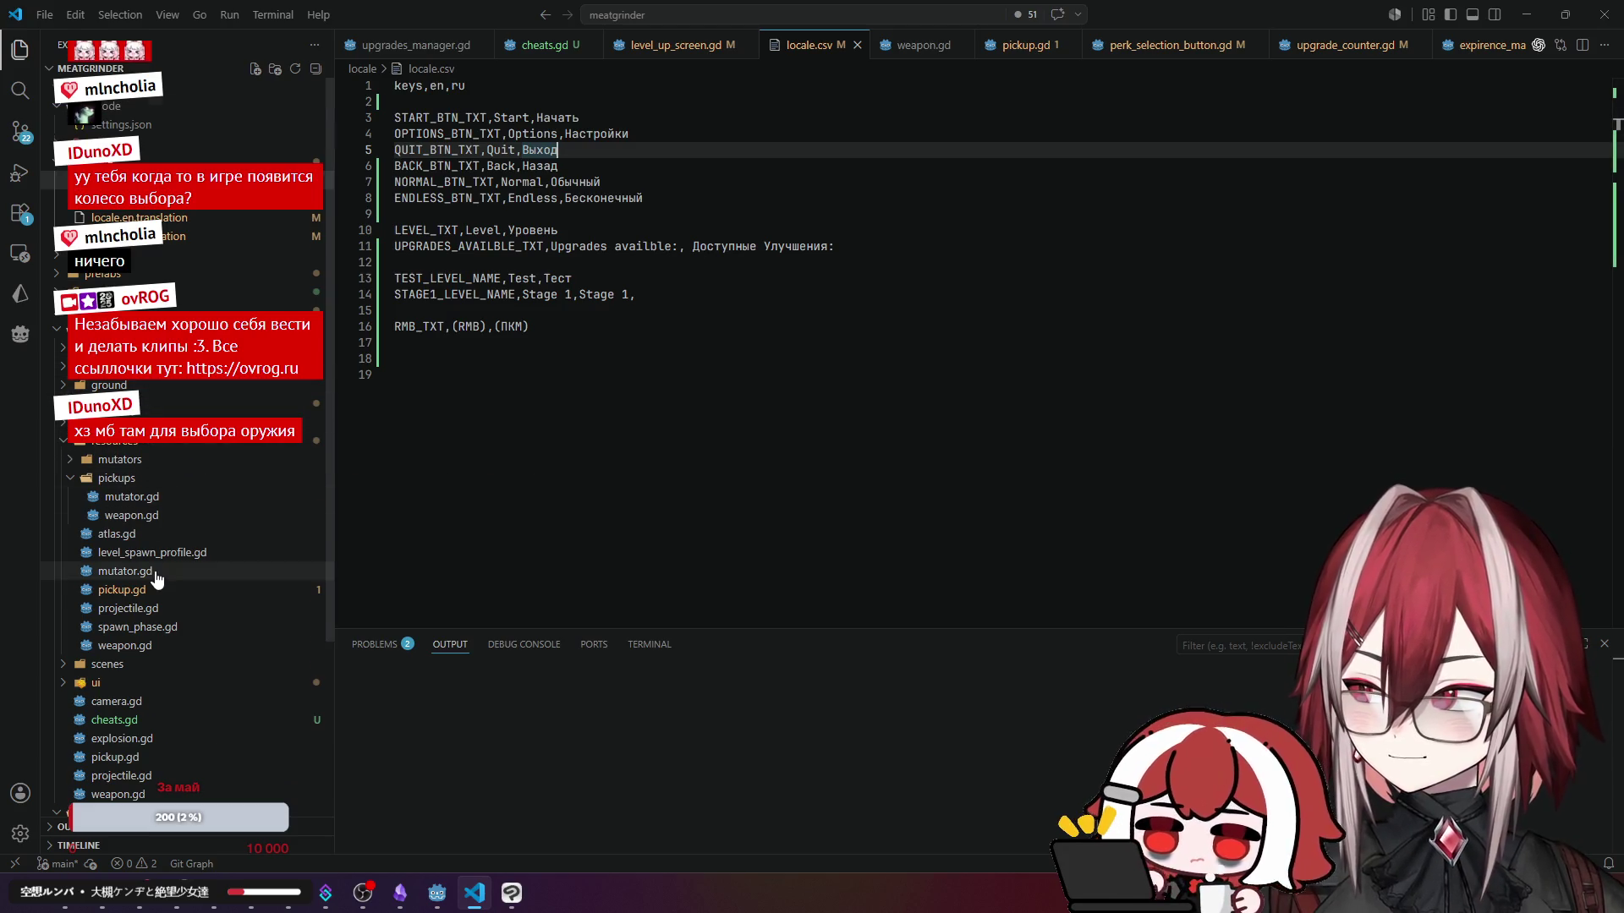
scroll(157, 579, down, 2)
click(96, 598)
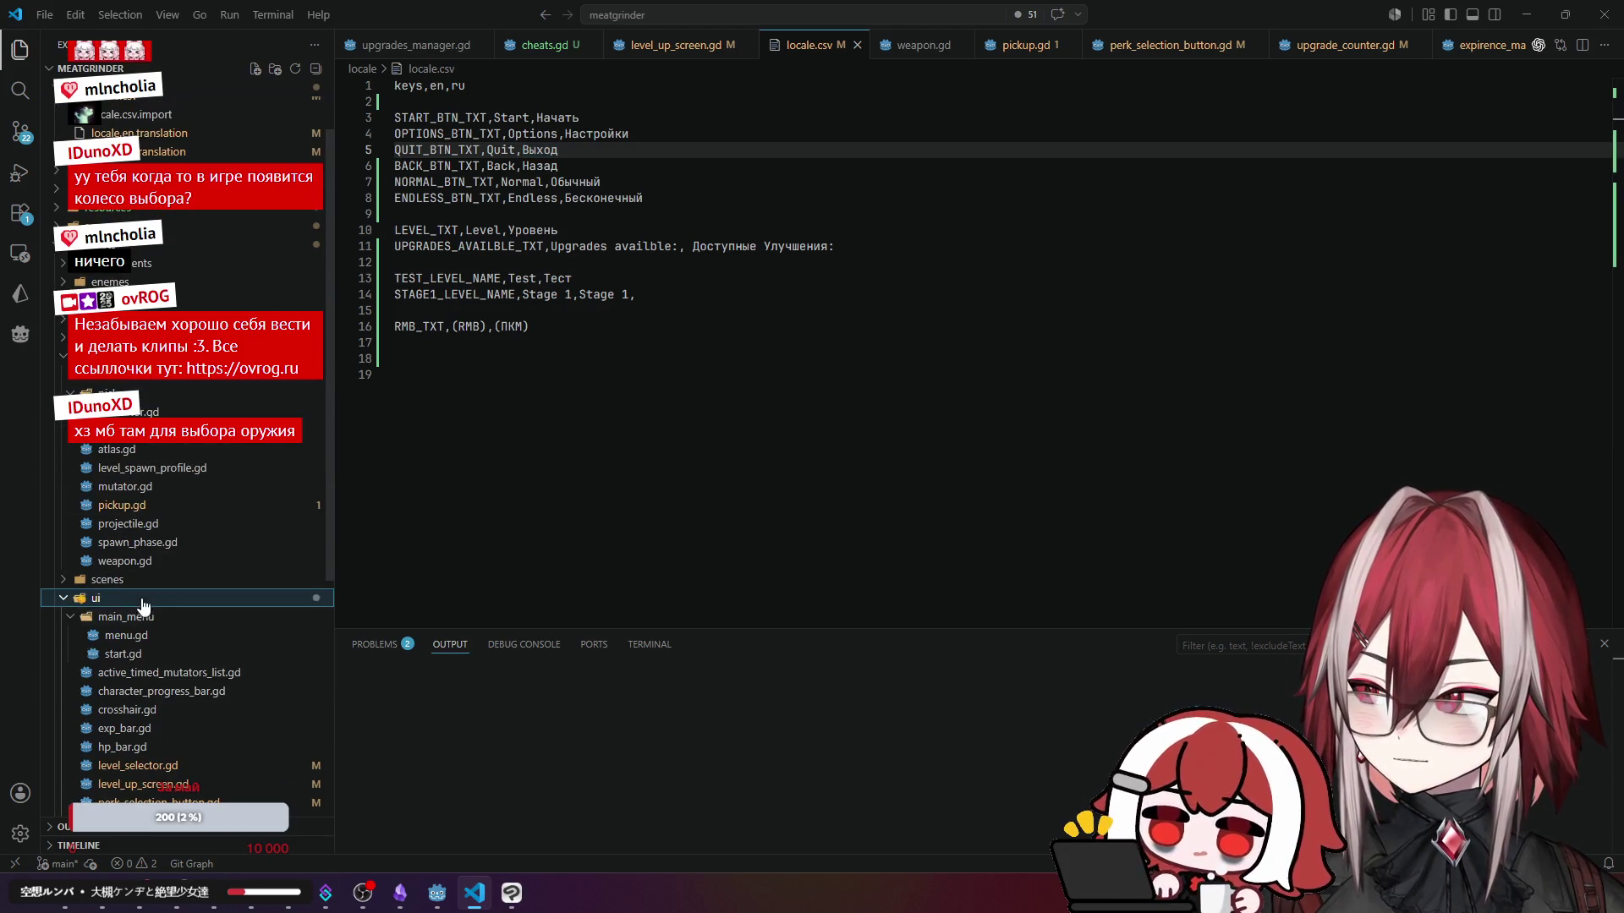
click(207, 673)
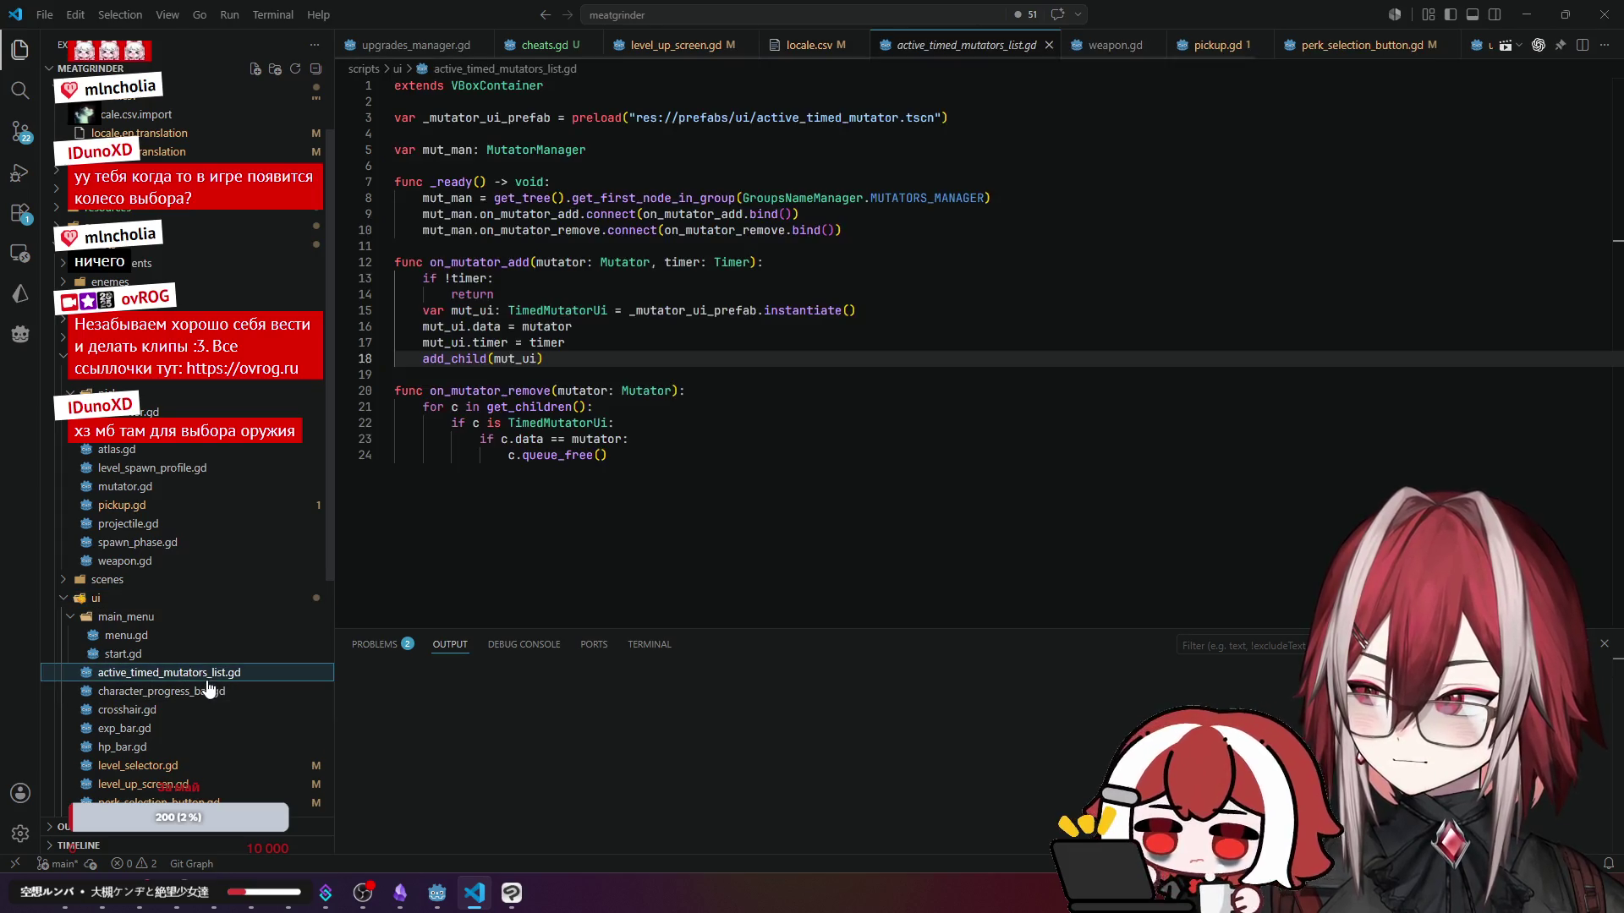
- Study how active_timed_mutators_list.gd uses mutator, mut_ui.data, TimedMutatorUi and _mutator_ui_prefab
click(589, 439)
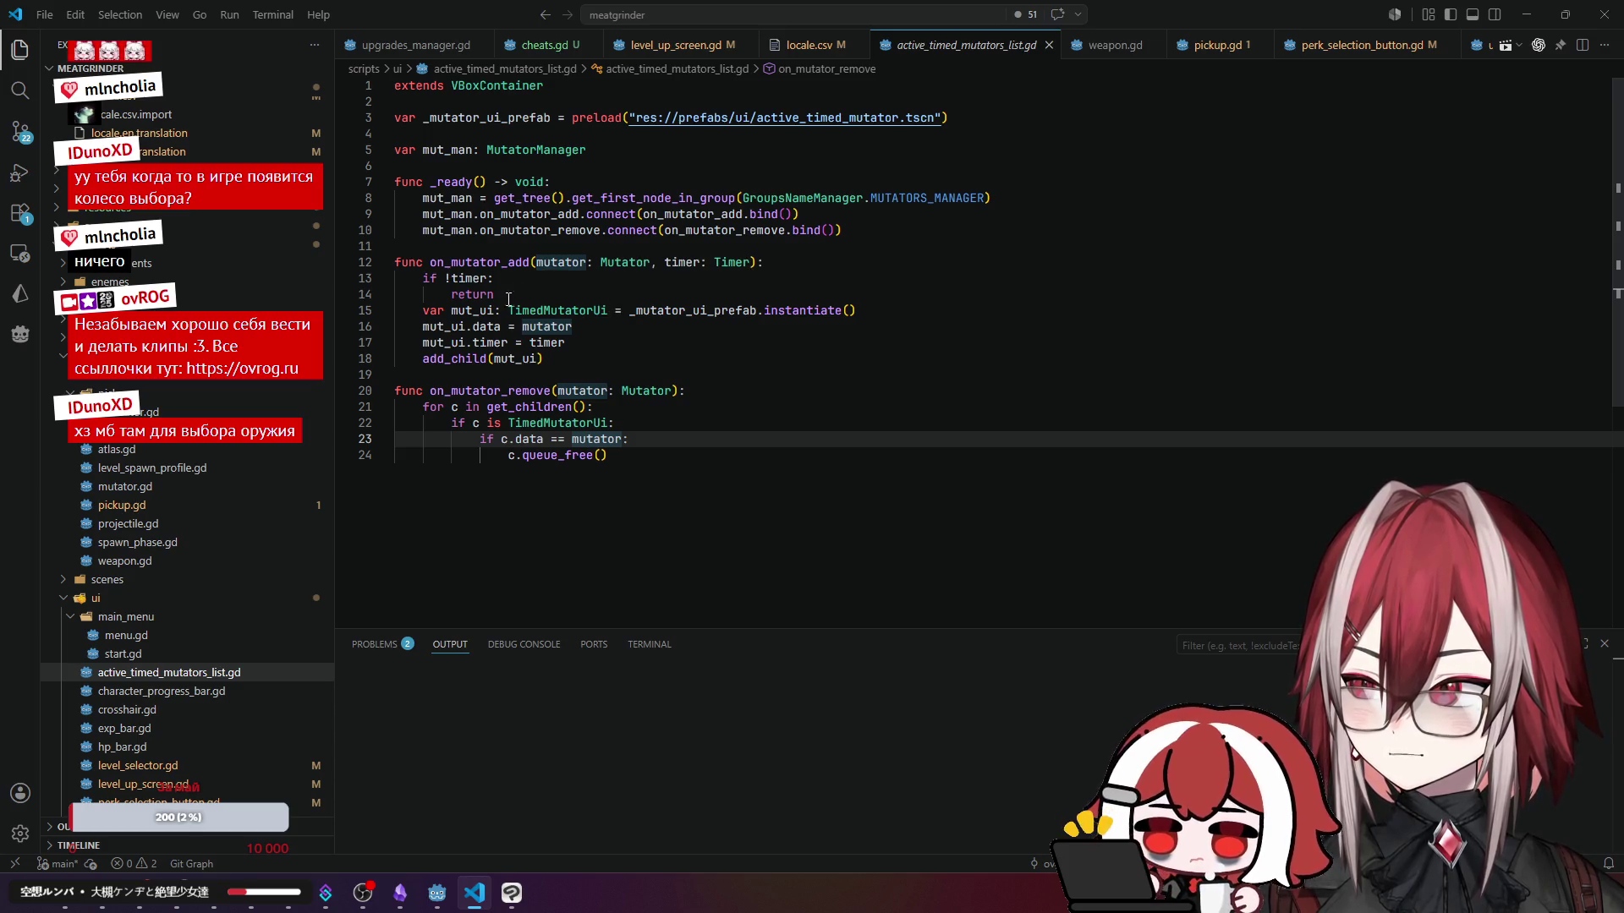
click(489, 327)
click(476, 389)
click(502, 265)
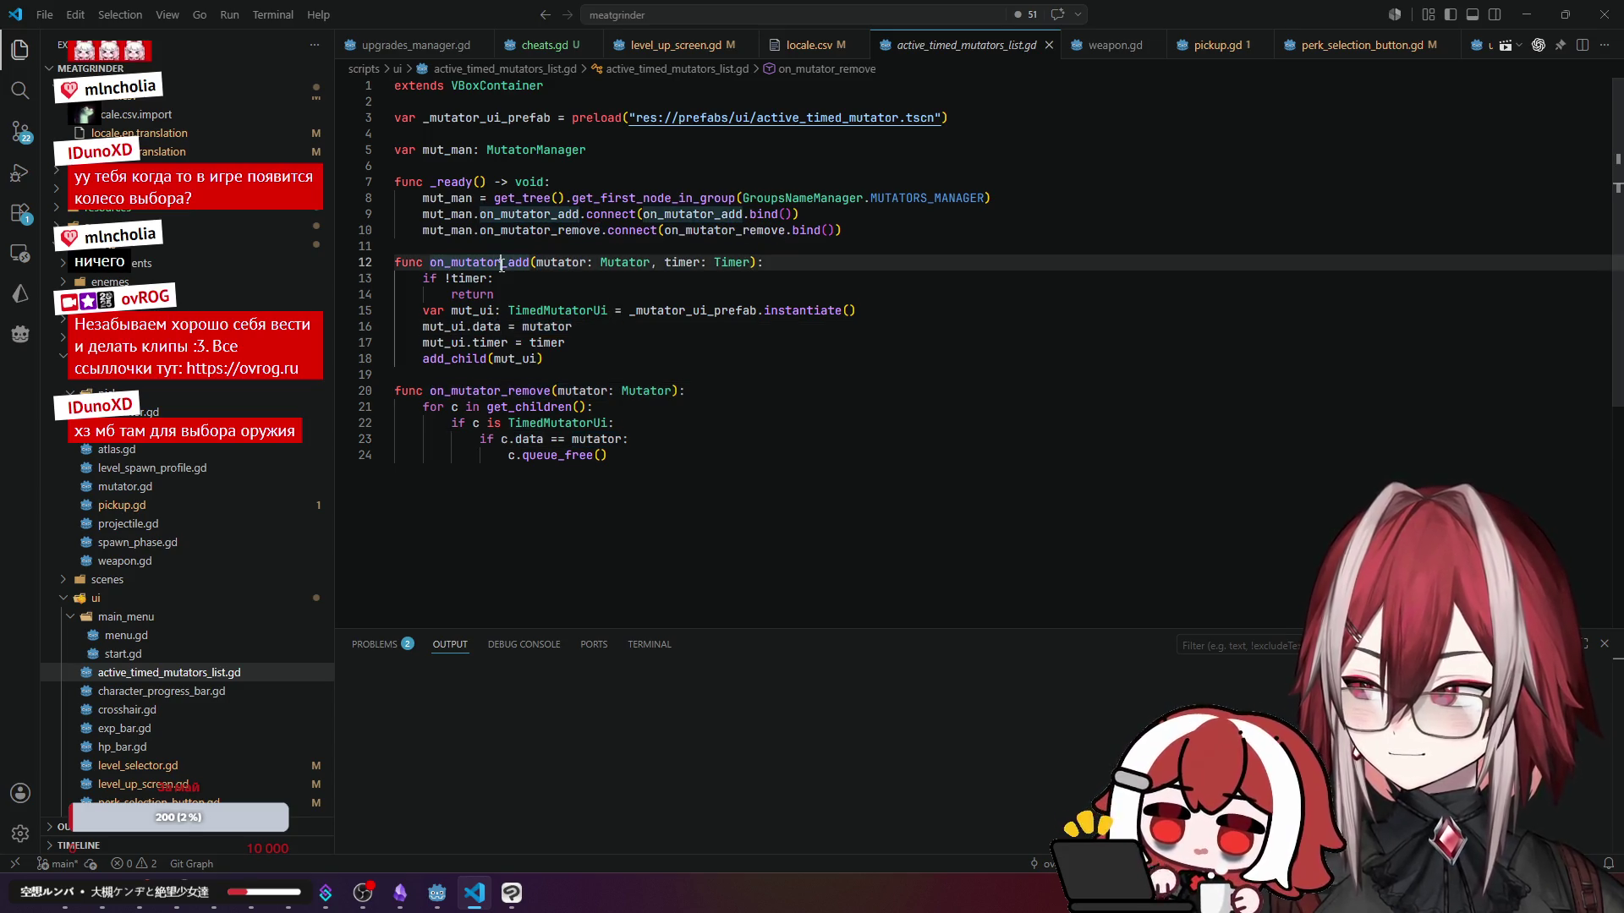
click(496, 326)
click(478, 343)
click(472, 328)
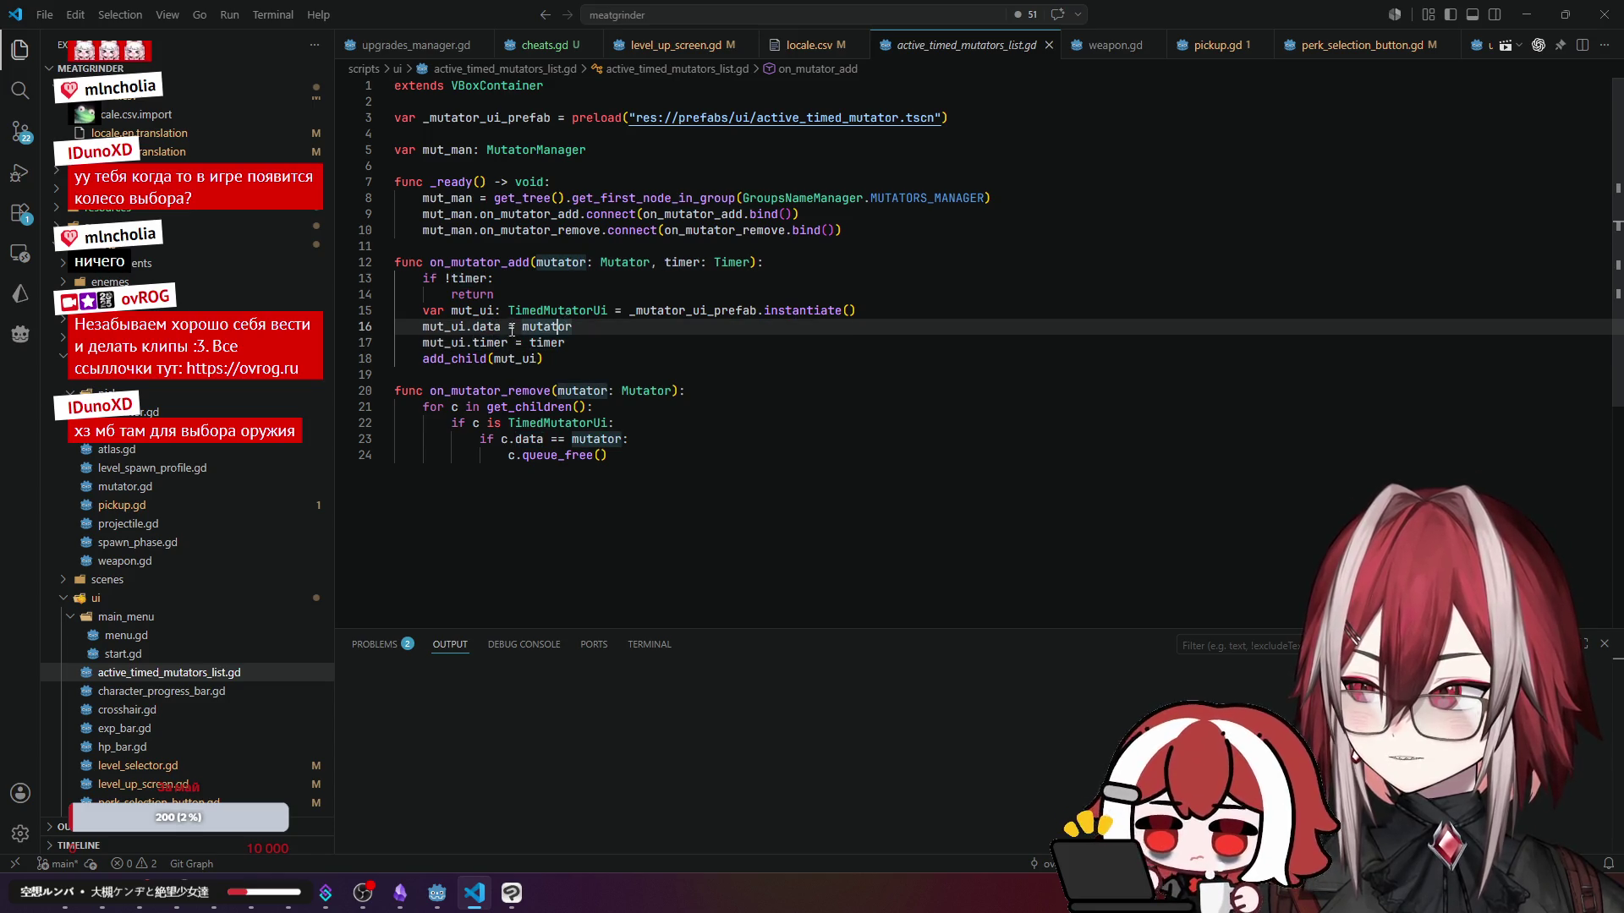
click(471, 327)
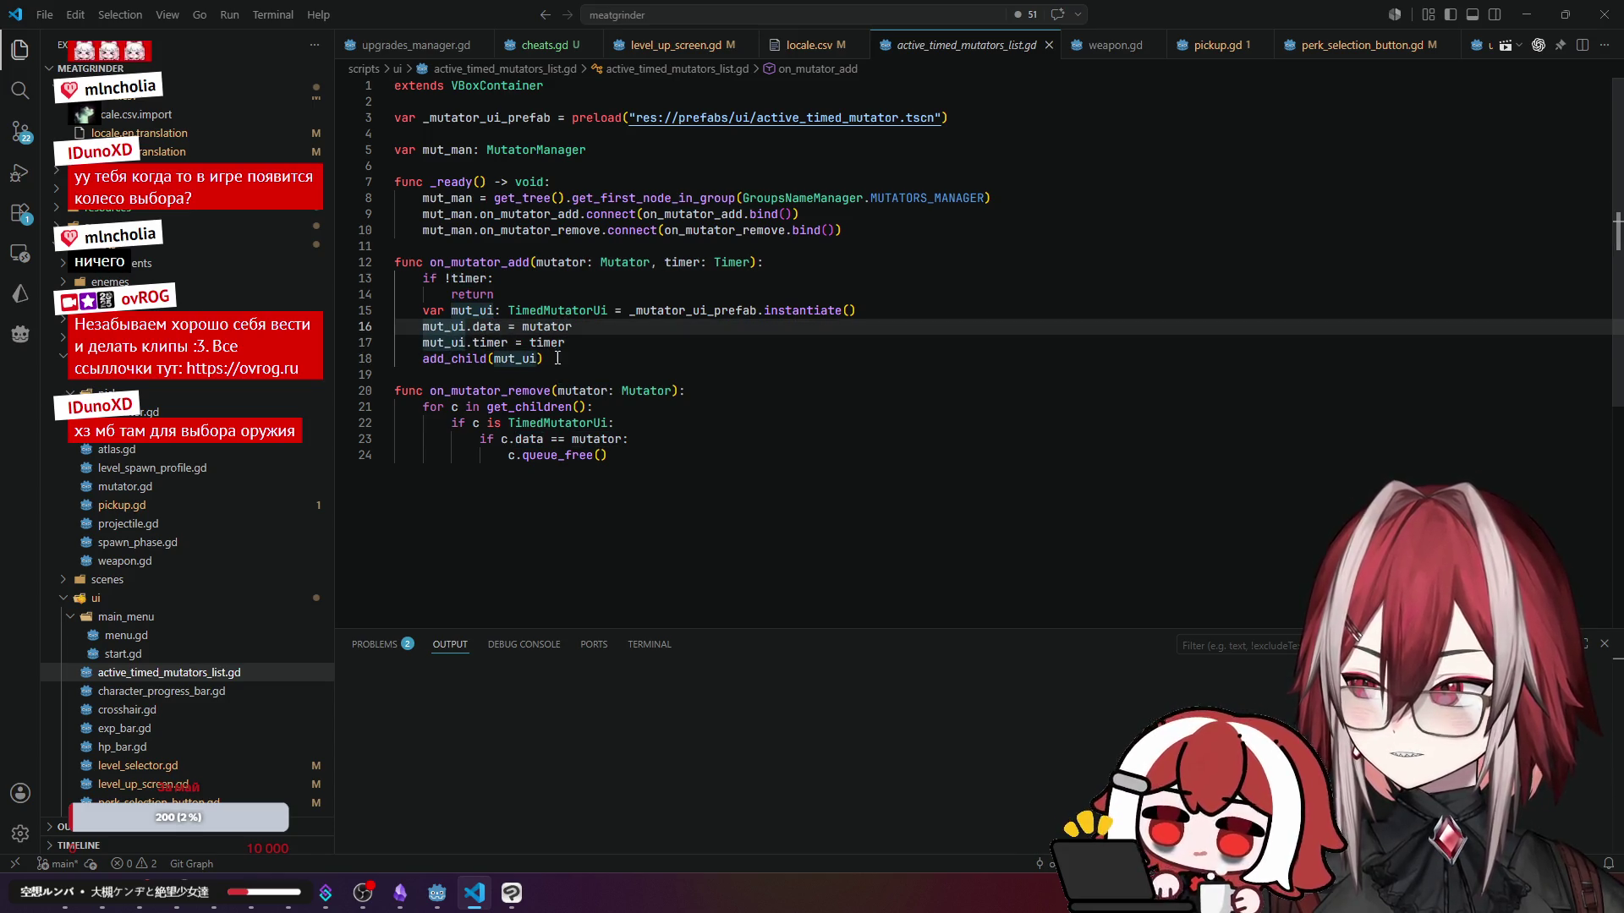
click(577, 311)
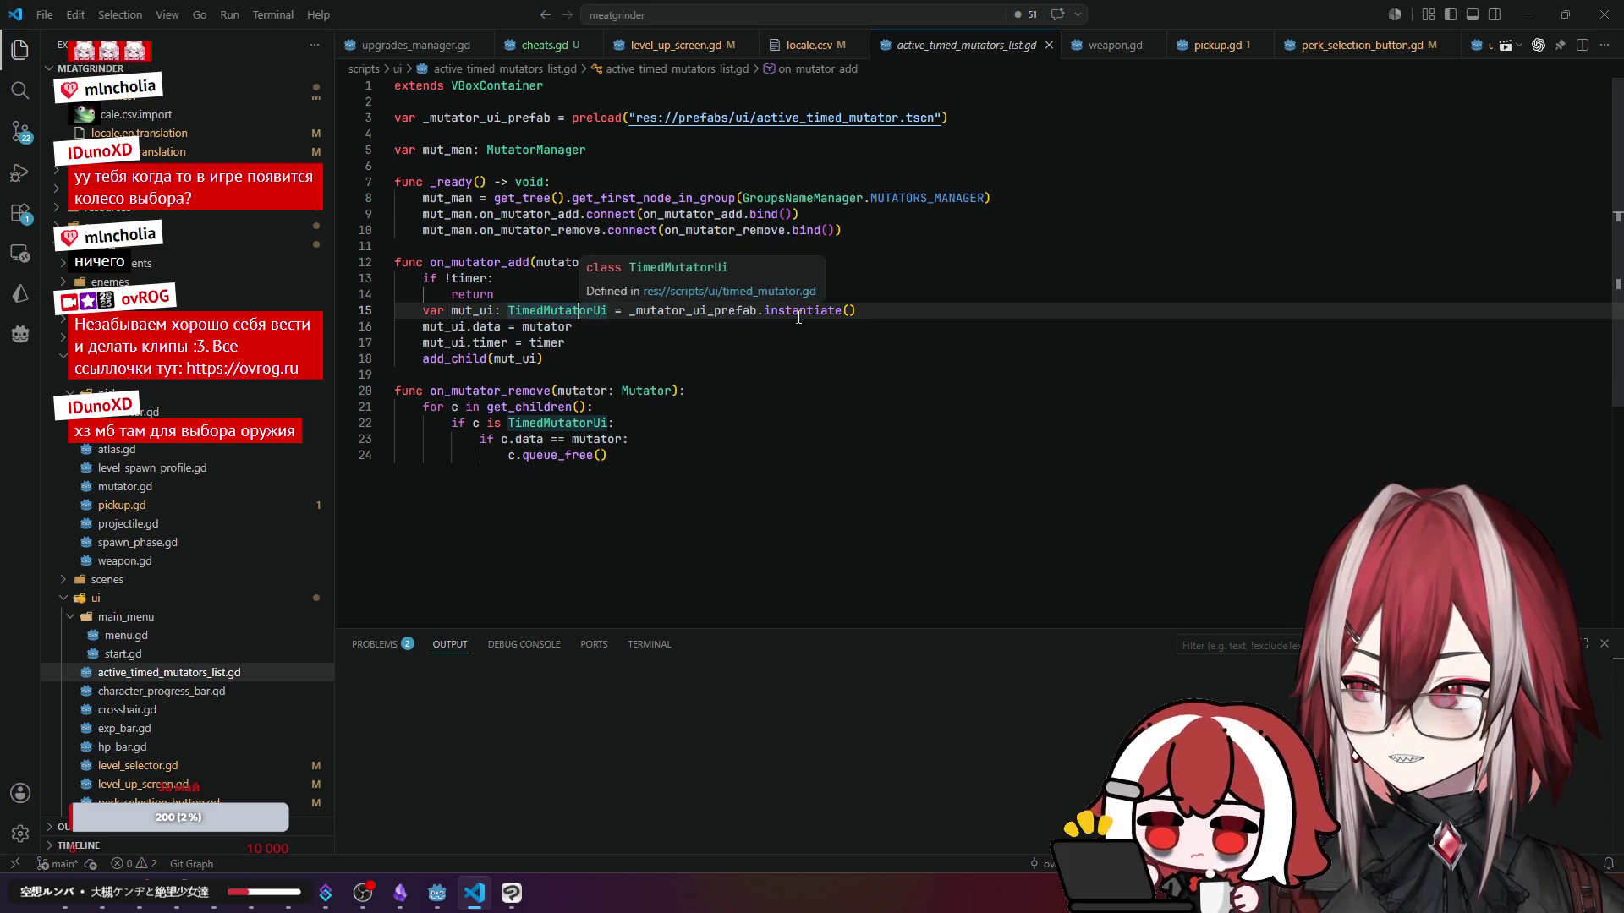
click(730, 313)
- Open timed_mutator.gd and check the timer type and where the label text is set
scroll(207, 616, down, 2)
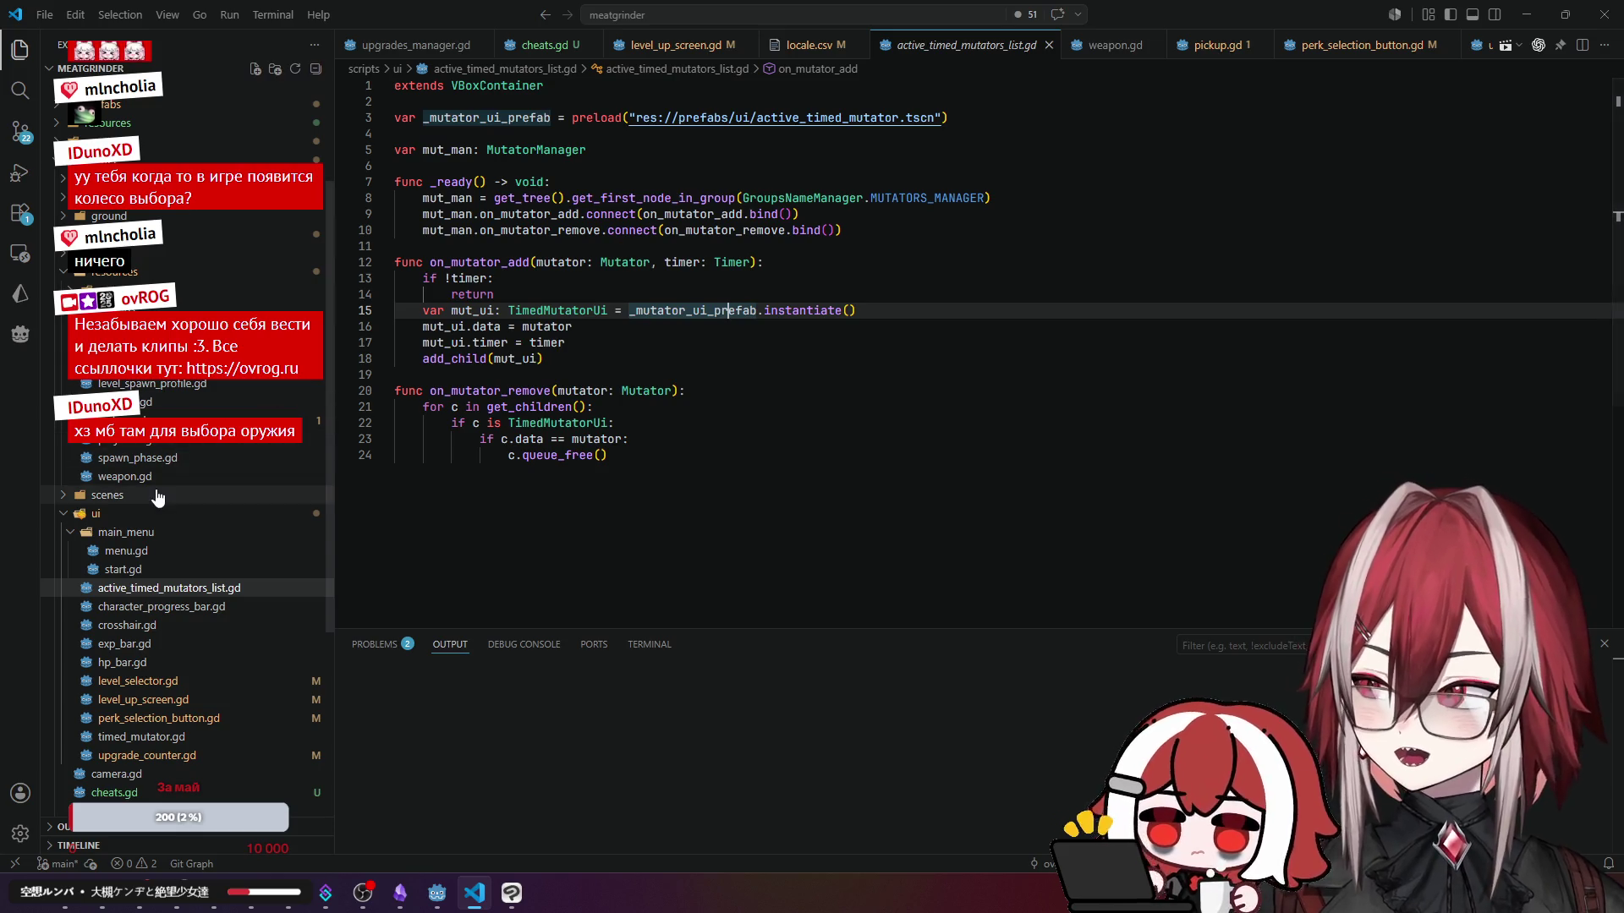
click(176, 533)
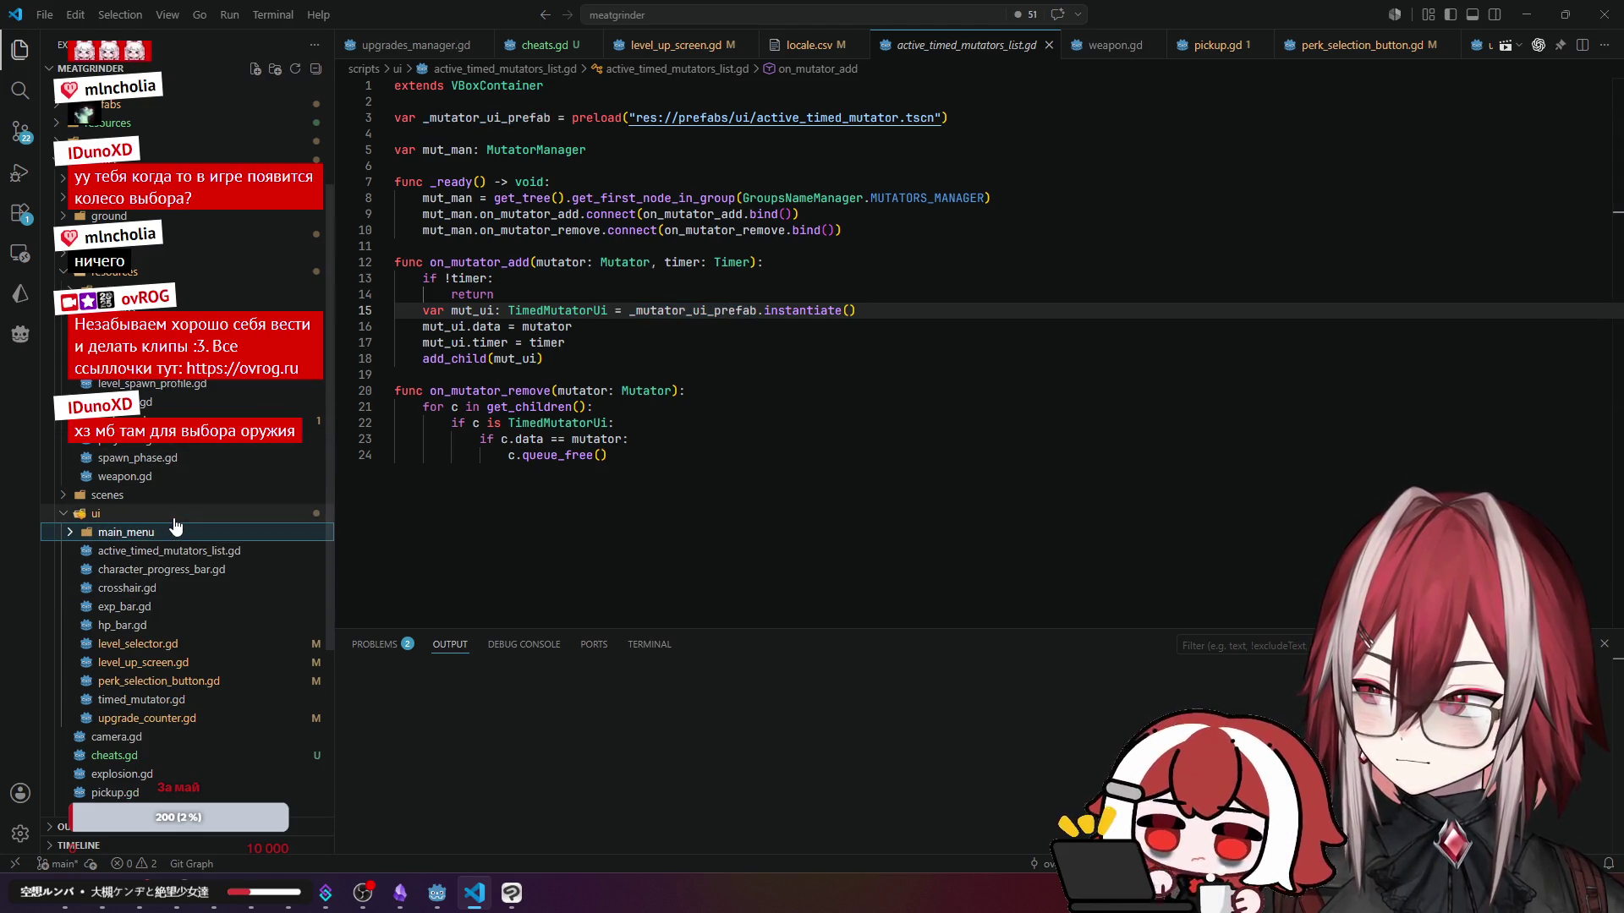
click(176, 533)
scroll(207, 652, down, 2)
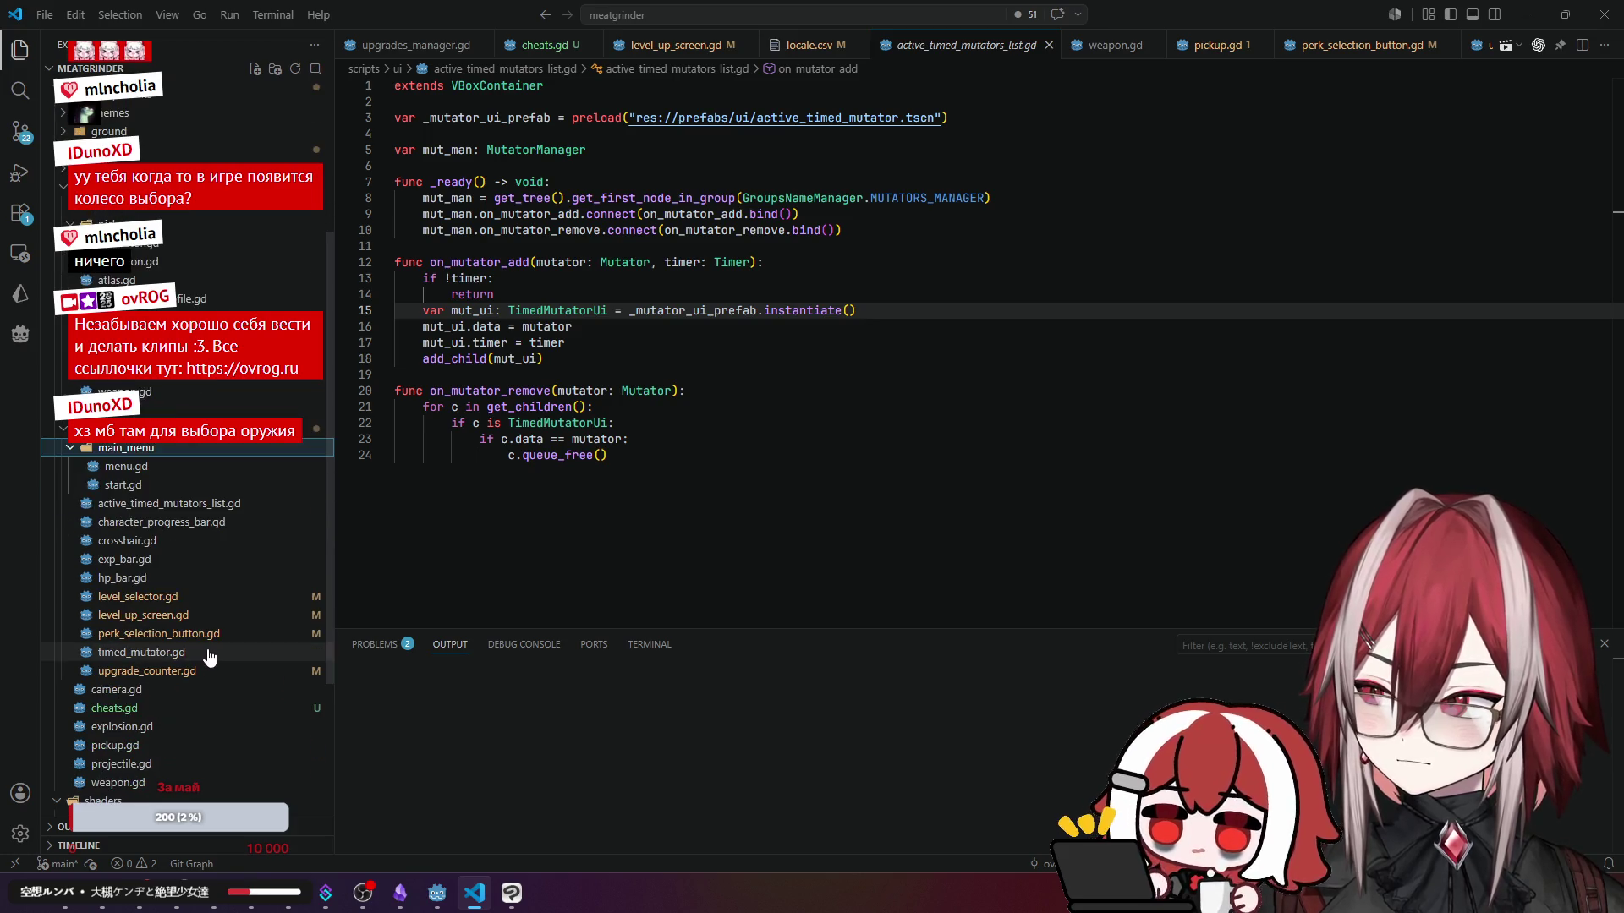
click(209, 652)
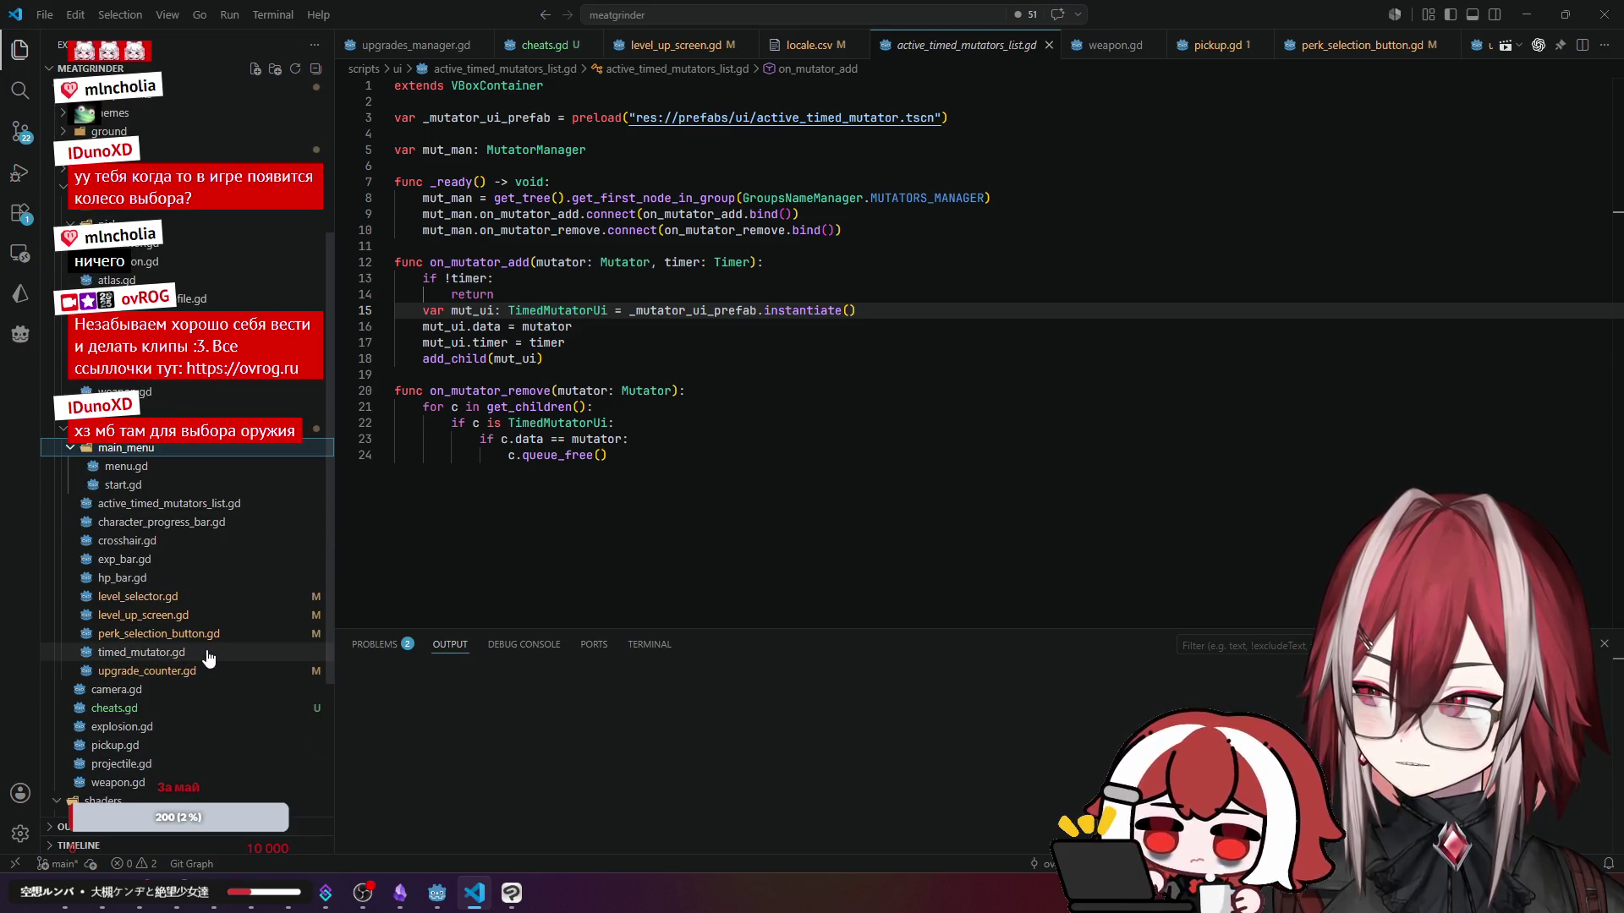
click(526, 194)
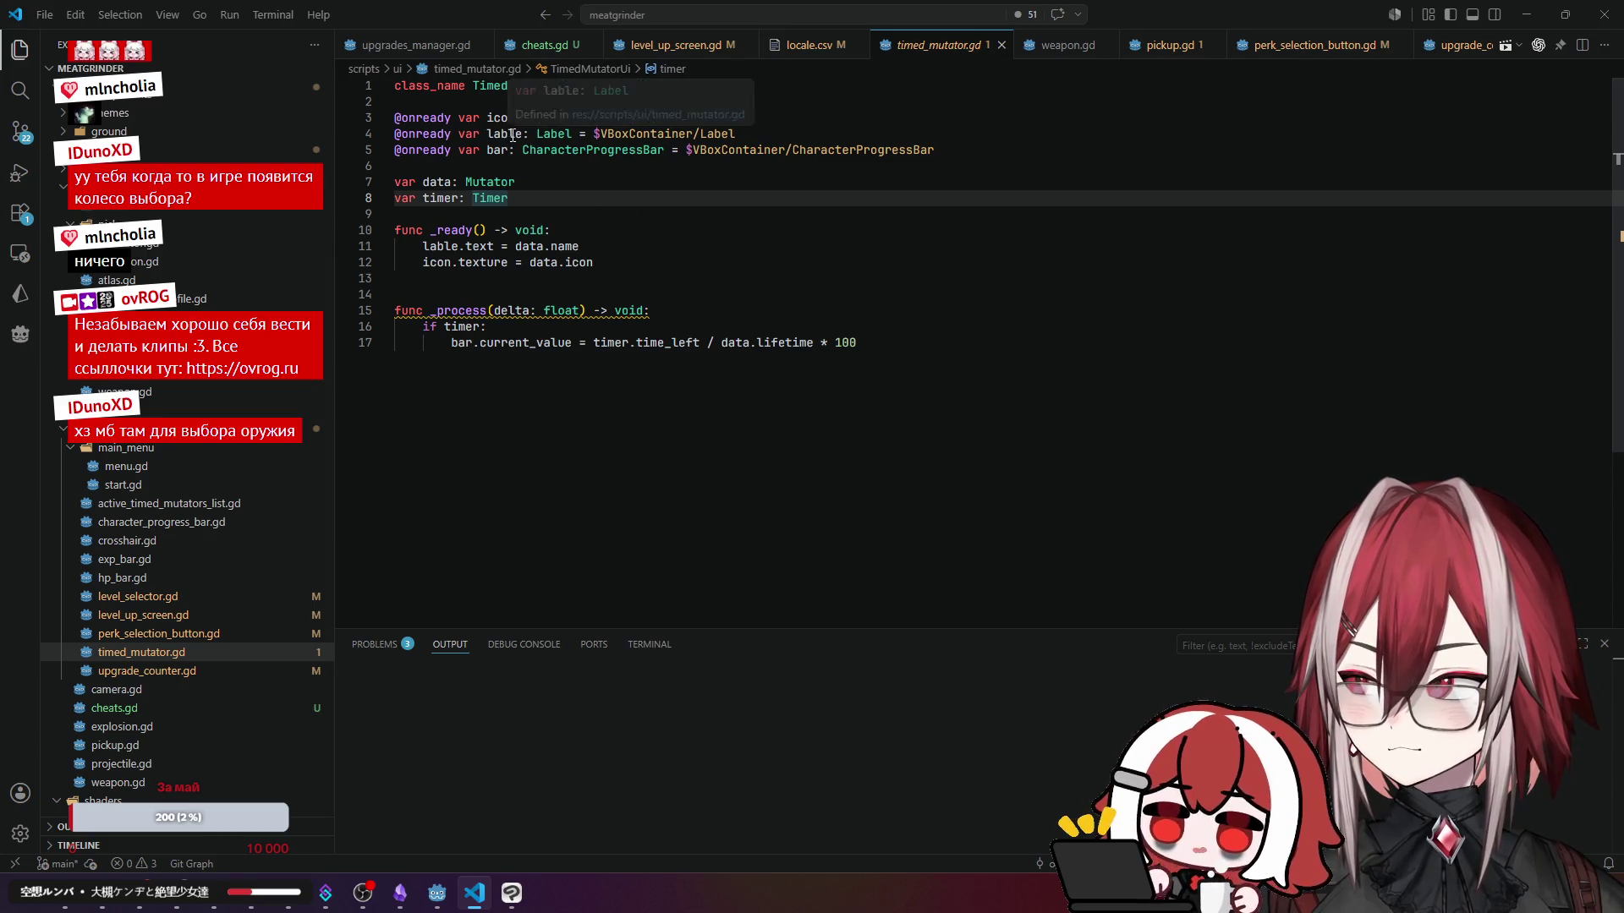
key(Up)
key(Up)
key(Up)
click(510, 247)
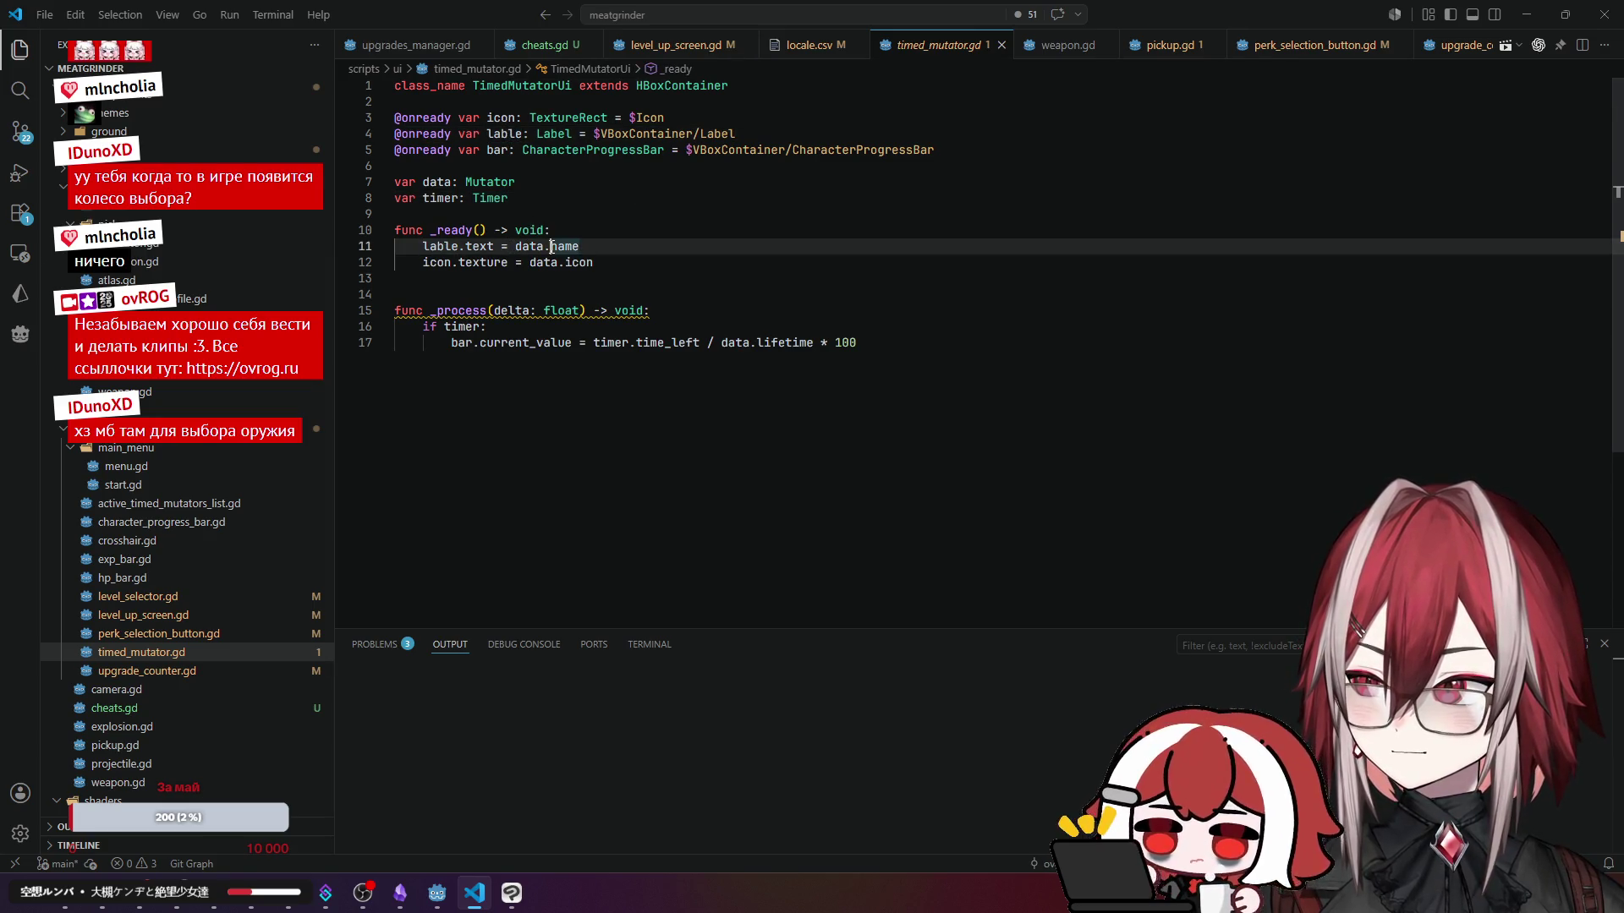
- Review the bullet_time.gd and mutator.gd mutator scripts
scroll(186, 507, up, 3)
click(169, 291)
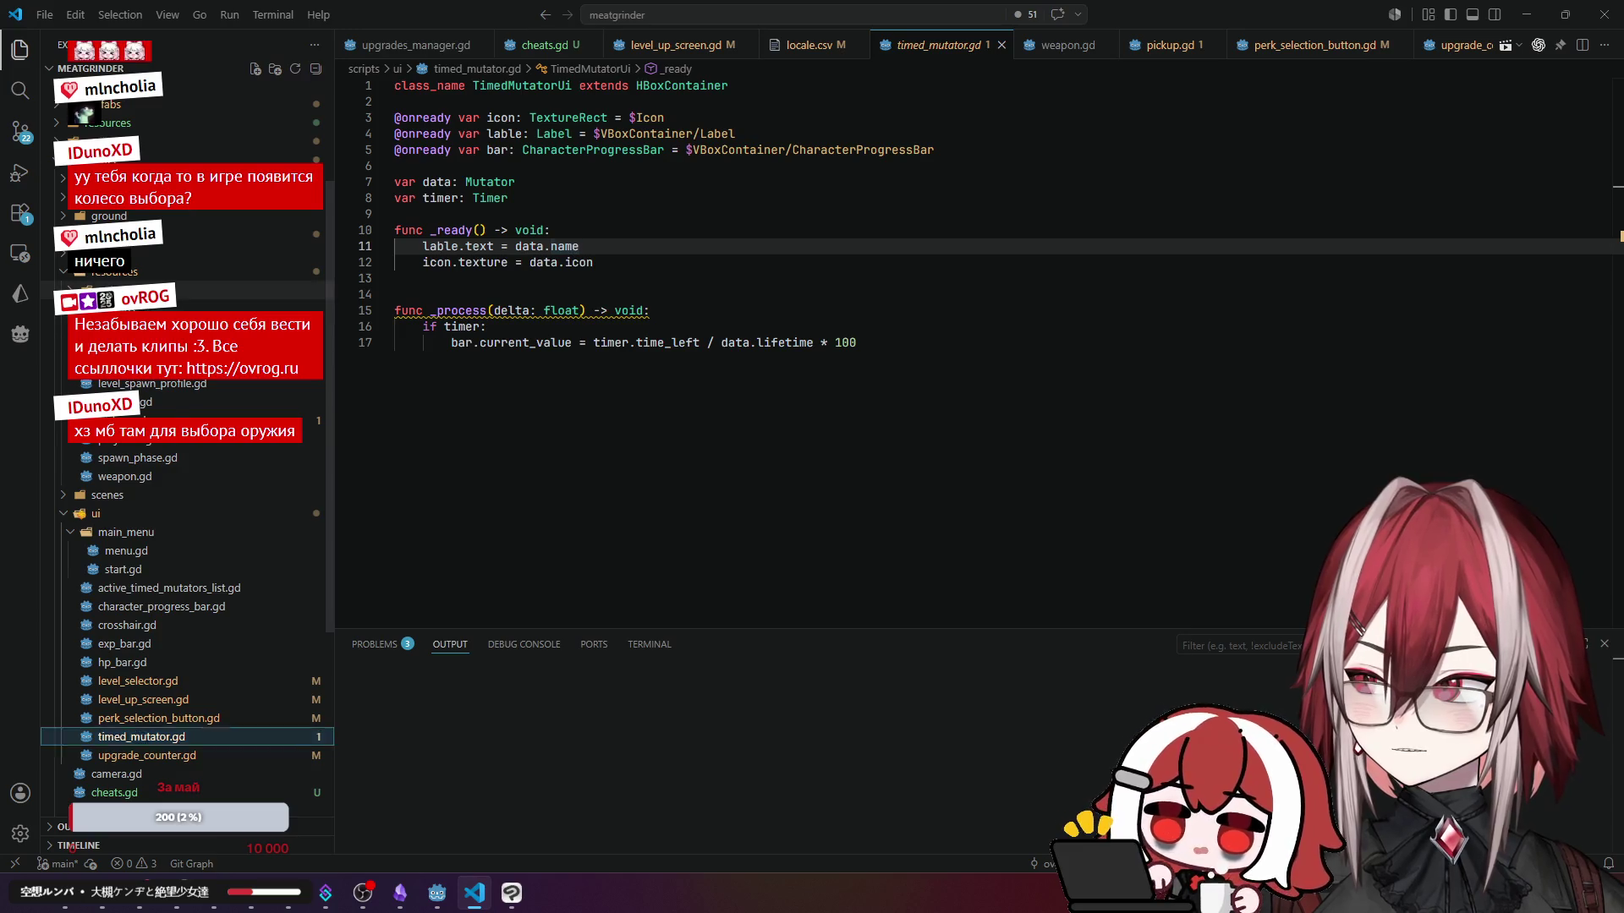
click(170, 309)
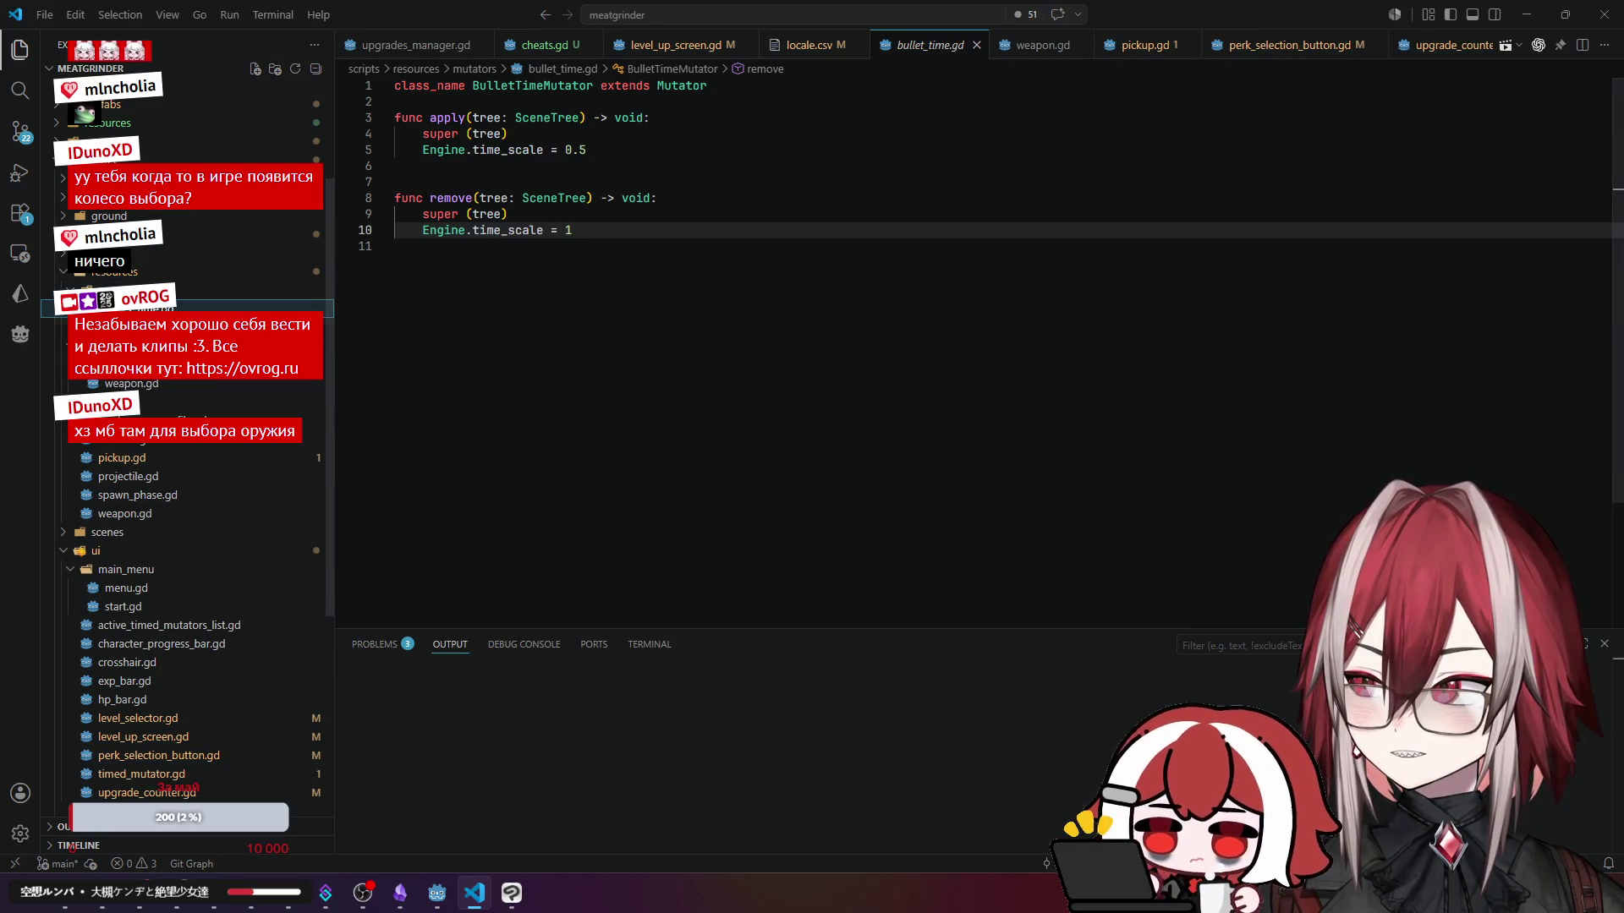
click(164, 442)
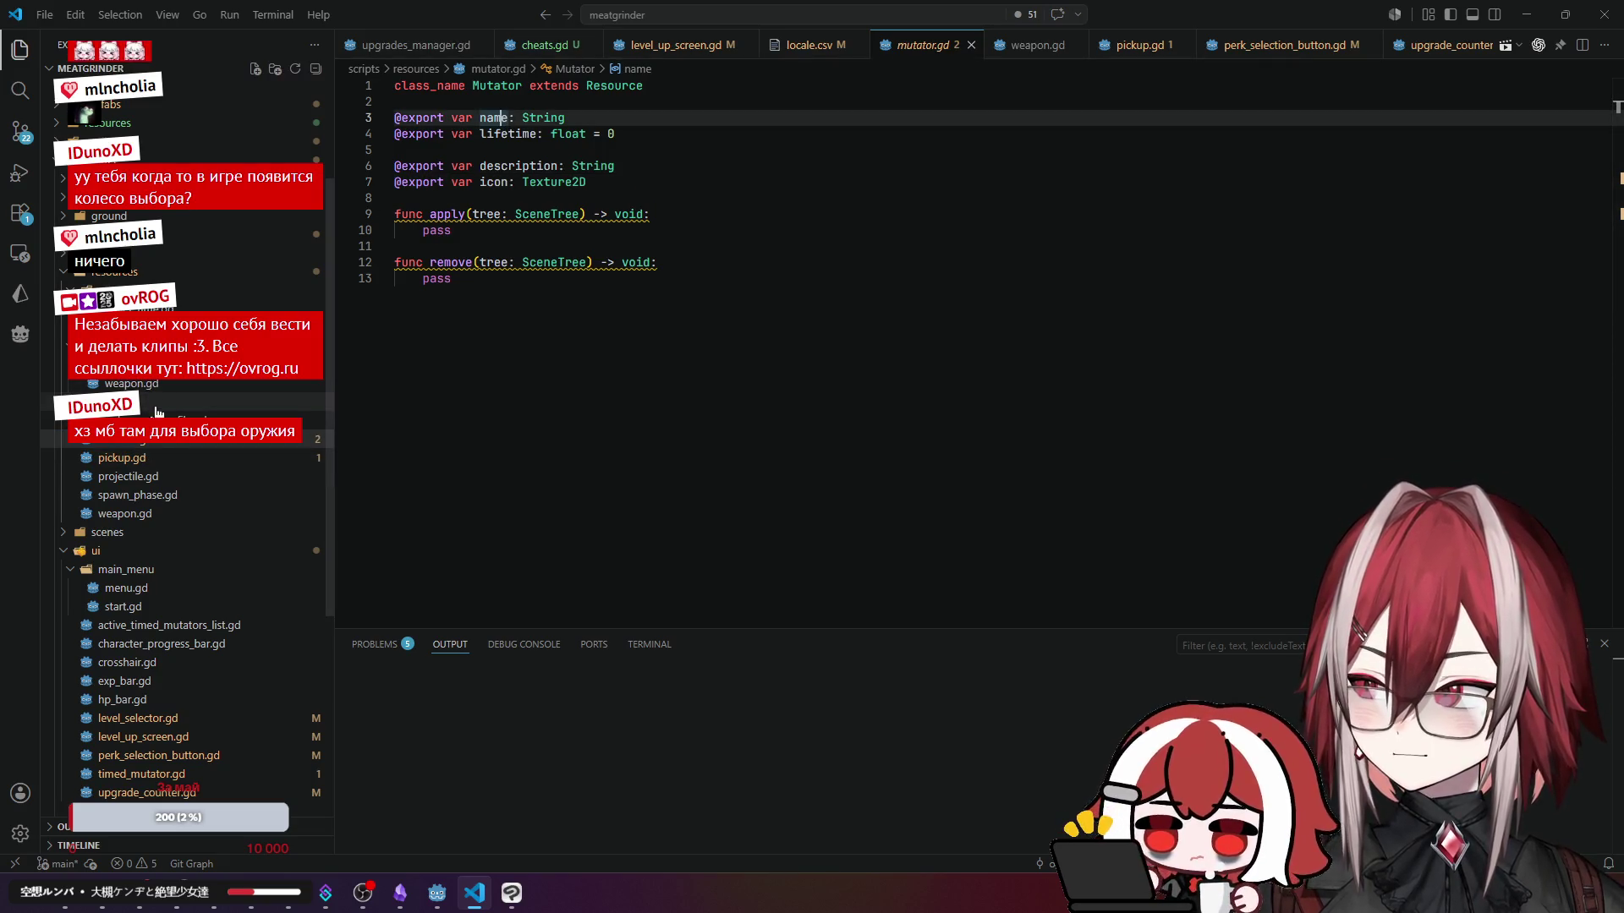
click(152, 459)
triple_click(608, 121)
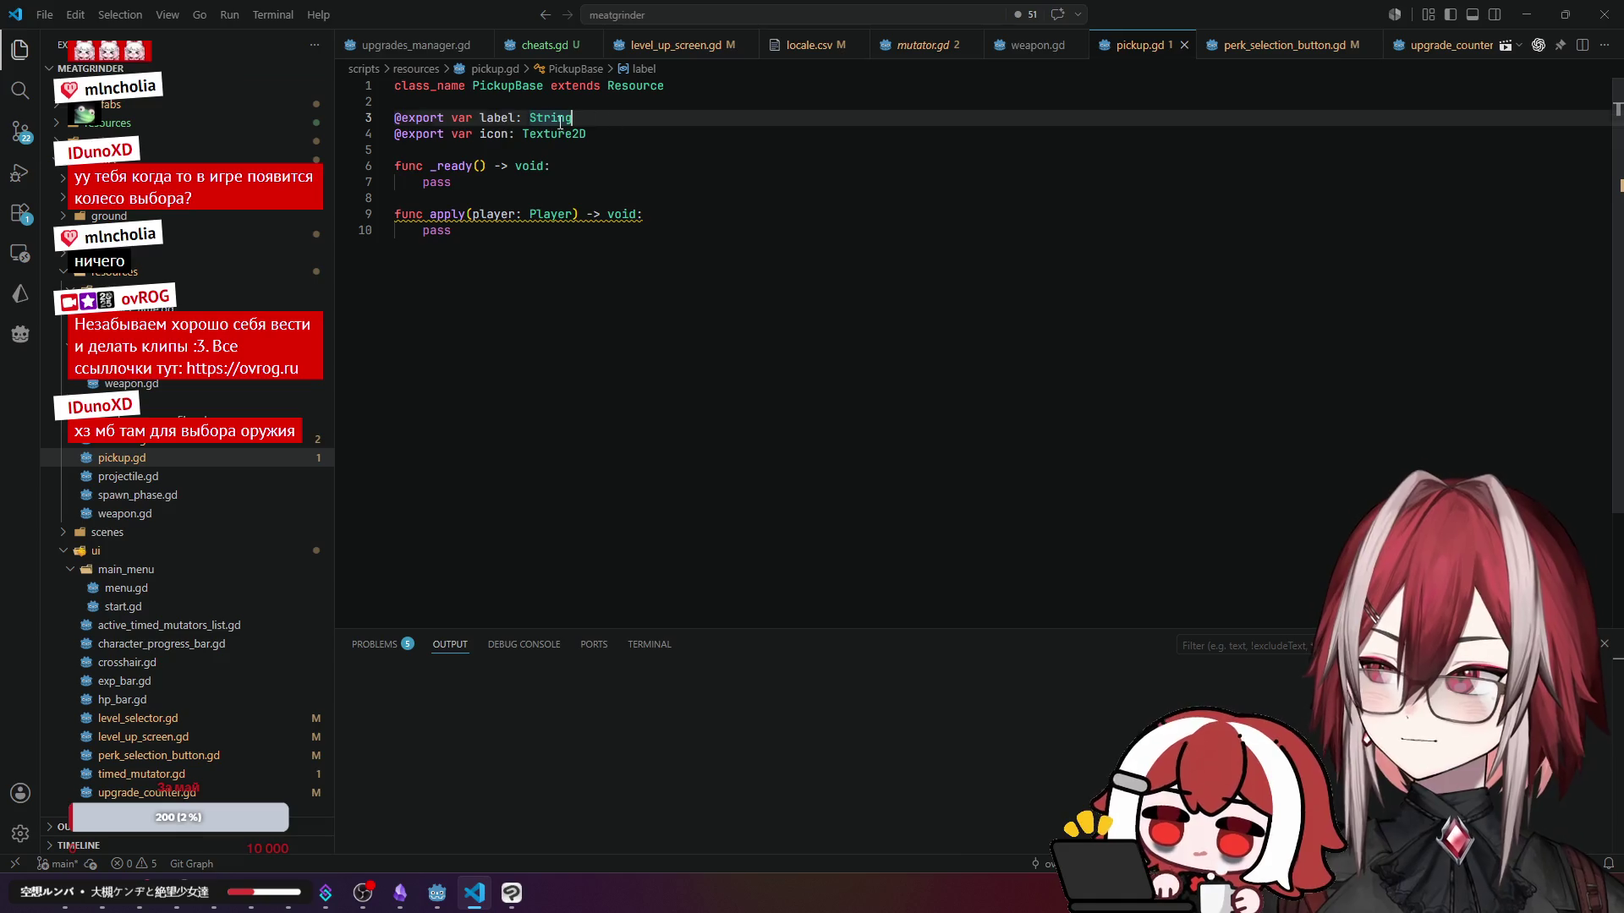
key(BackSpace)
click(710, 158)
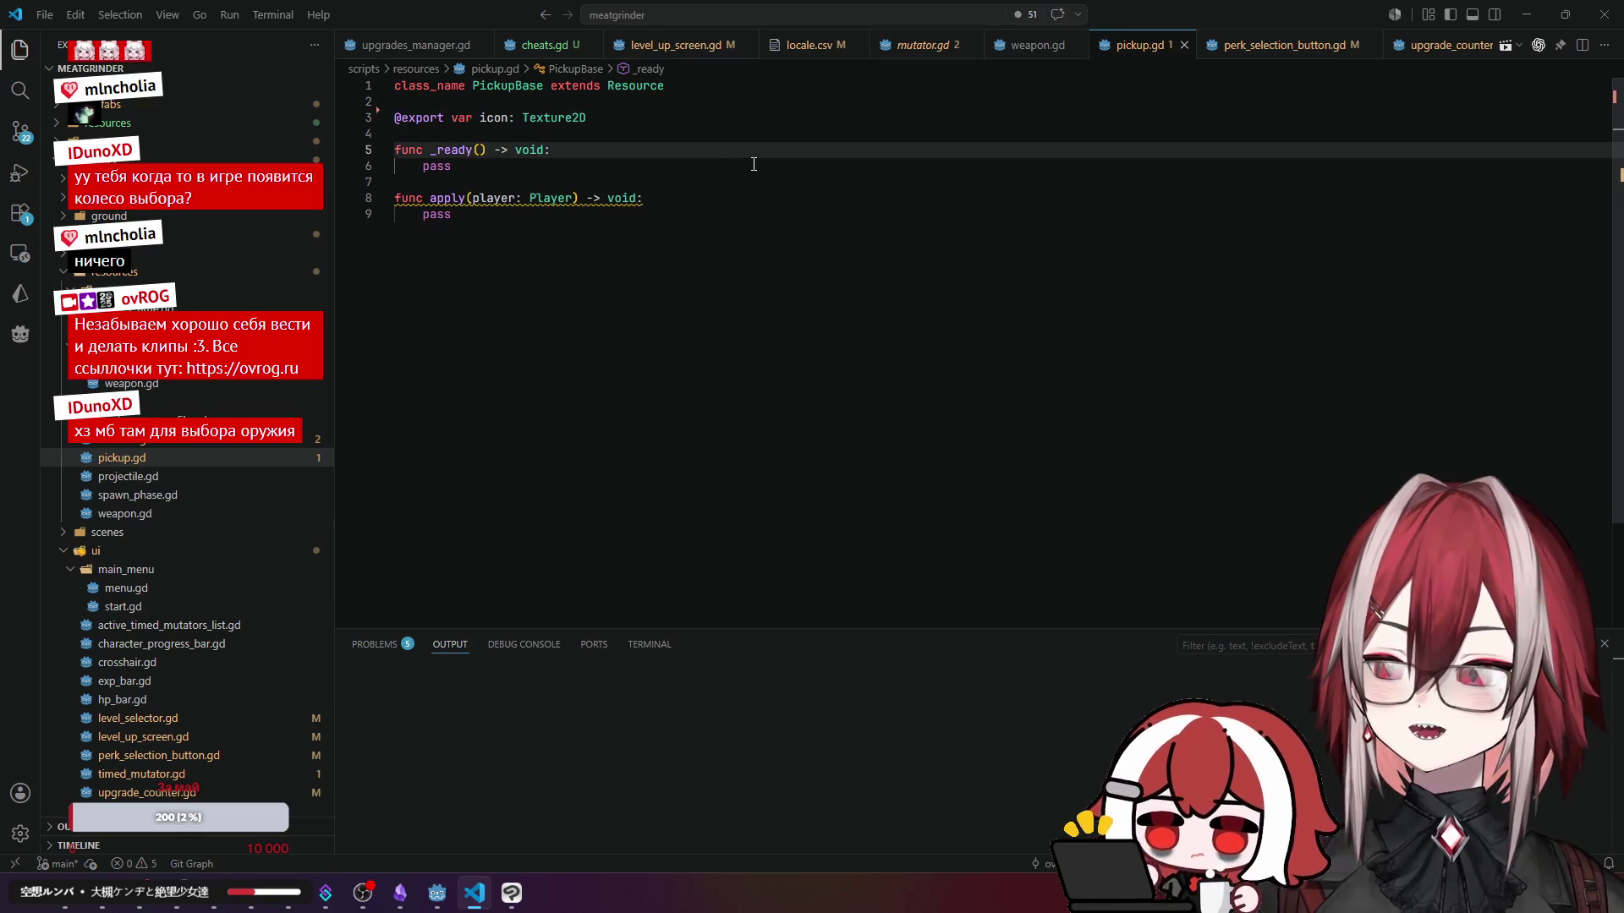
key(alt+Tab)
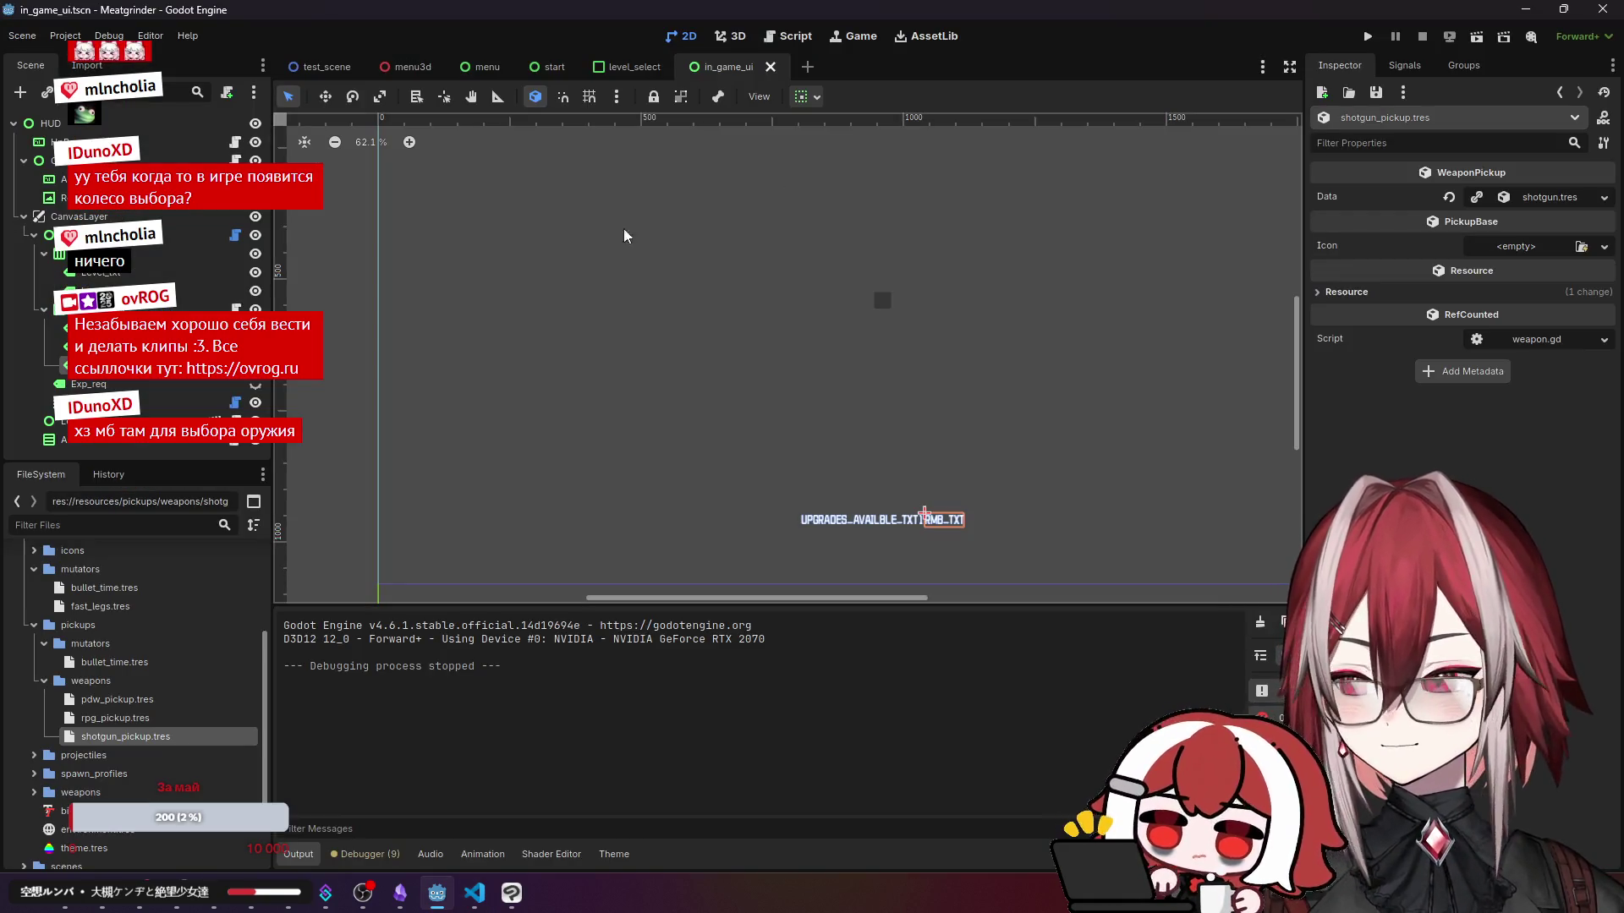
- Check rpg, pdw and bullet_time pickups plus Fast Legs and Bullet Time names, then return to VS Code
click(123, 714)
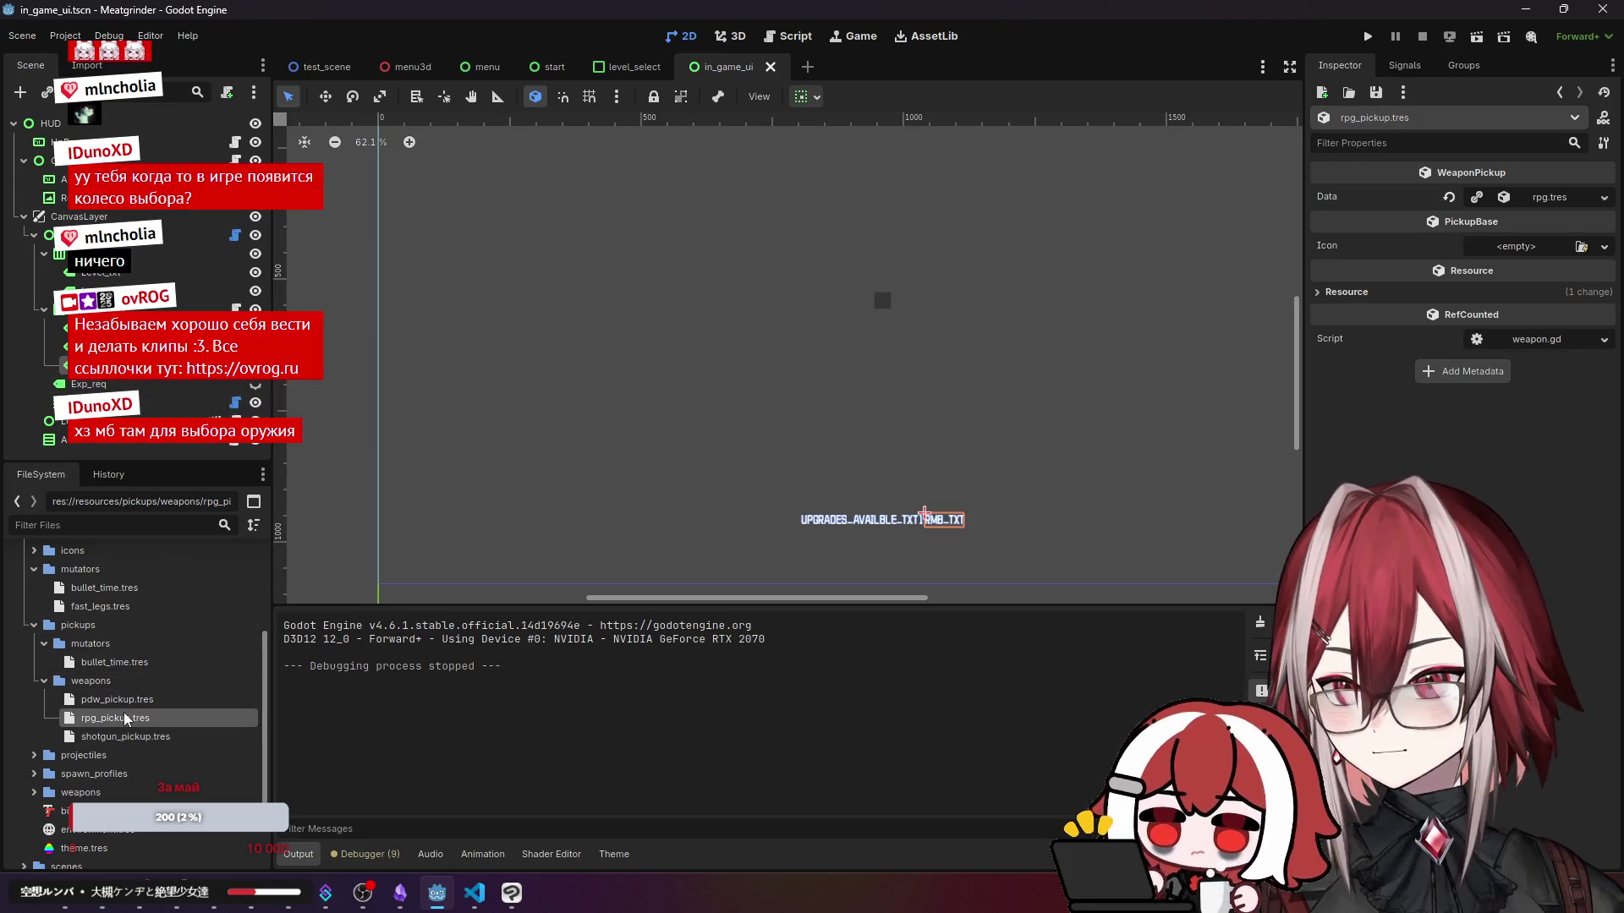
click(139, 696)
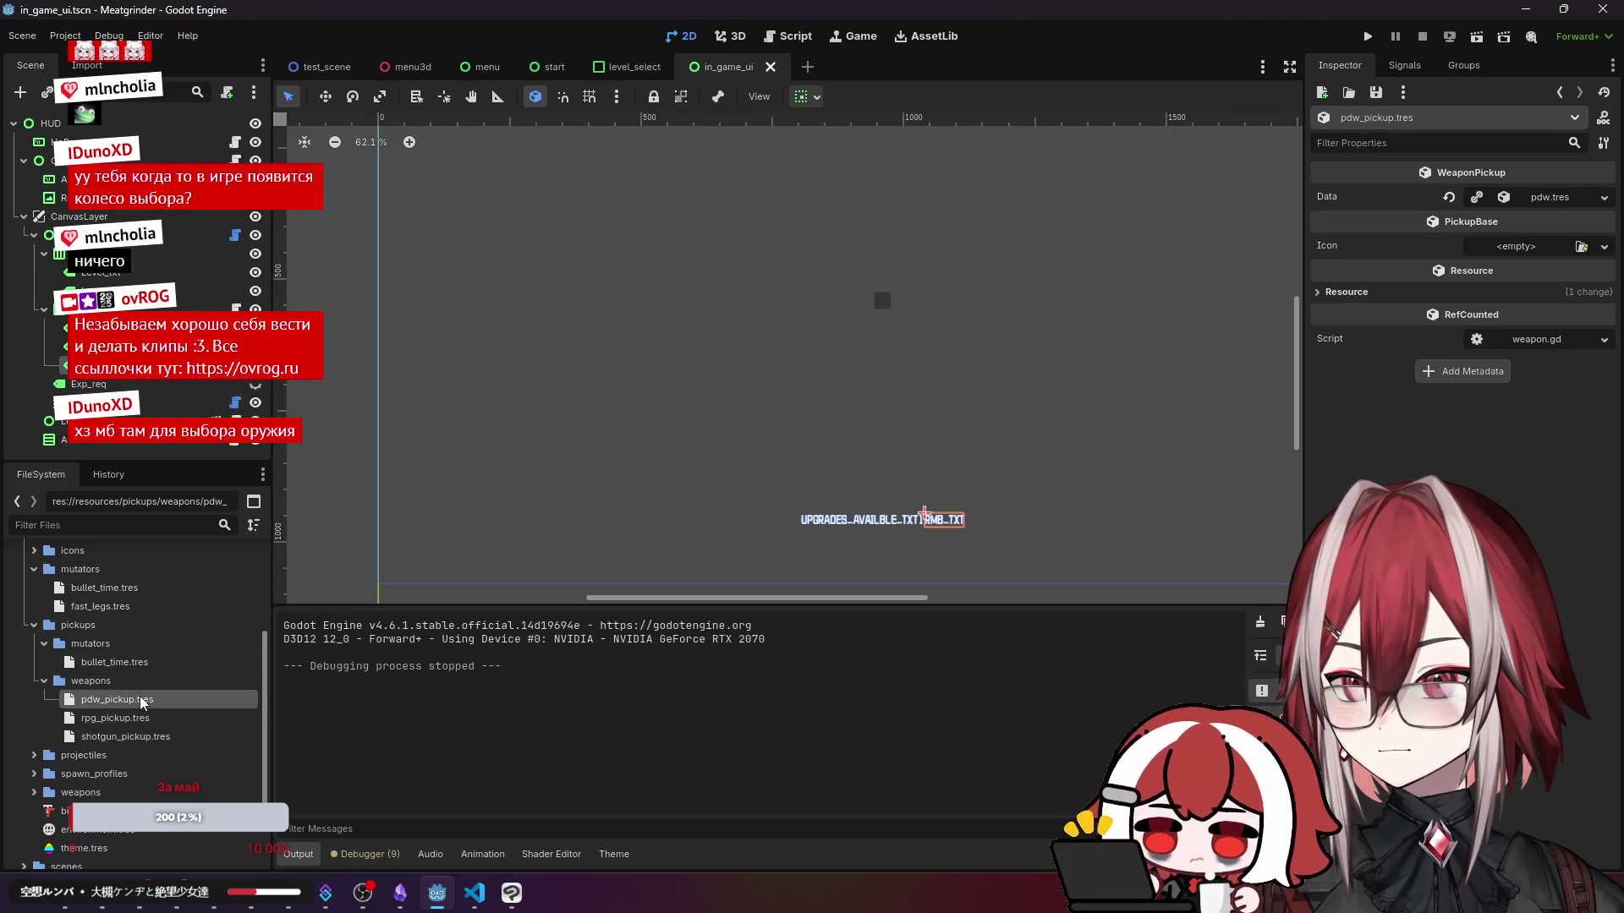
click(115, 657)
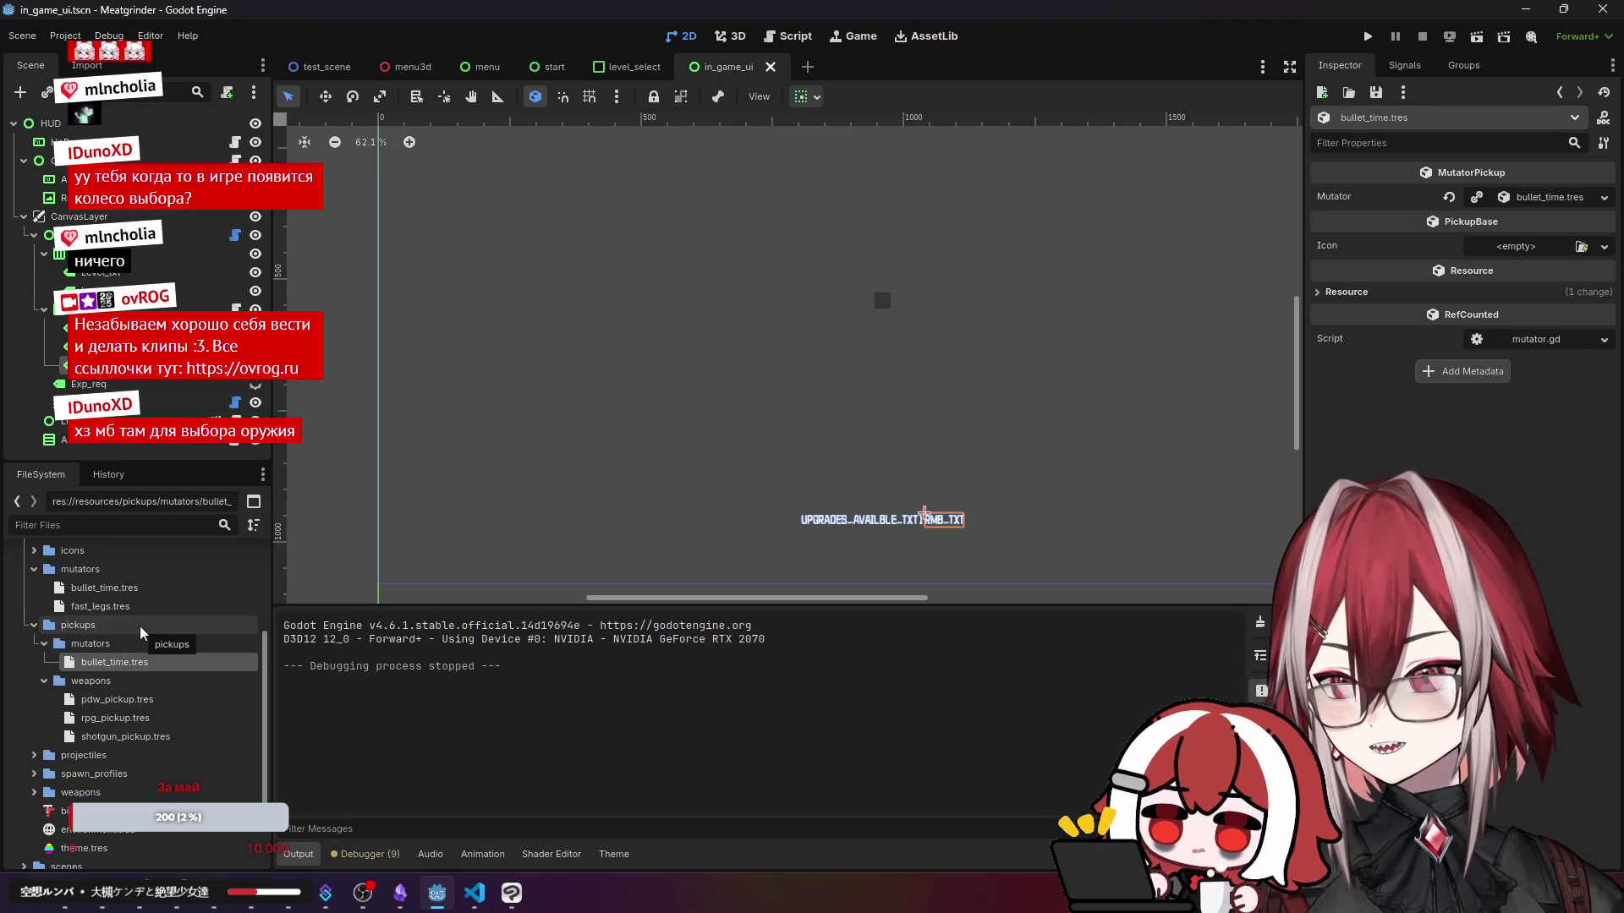
click(119, 606)
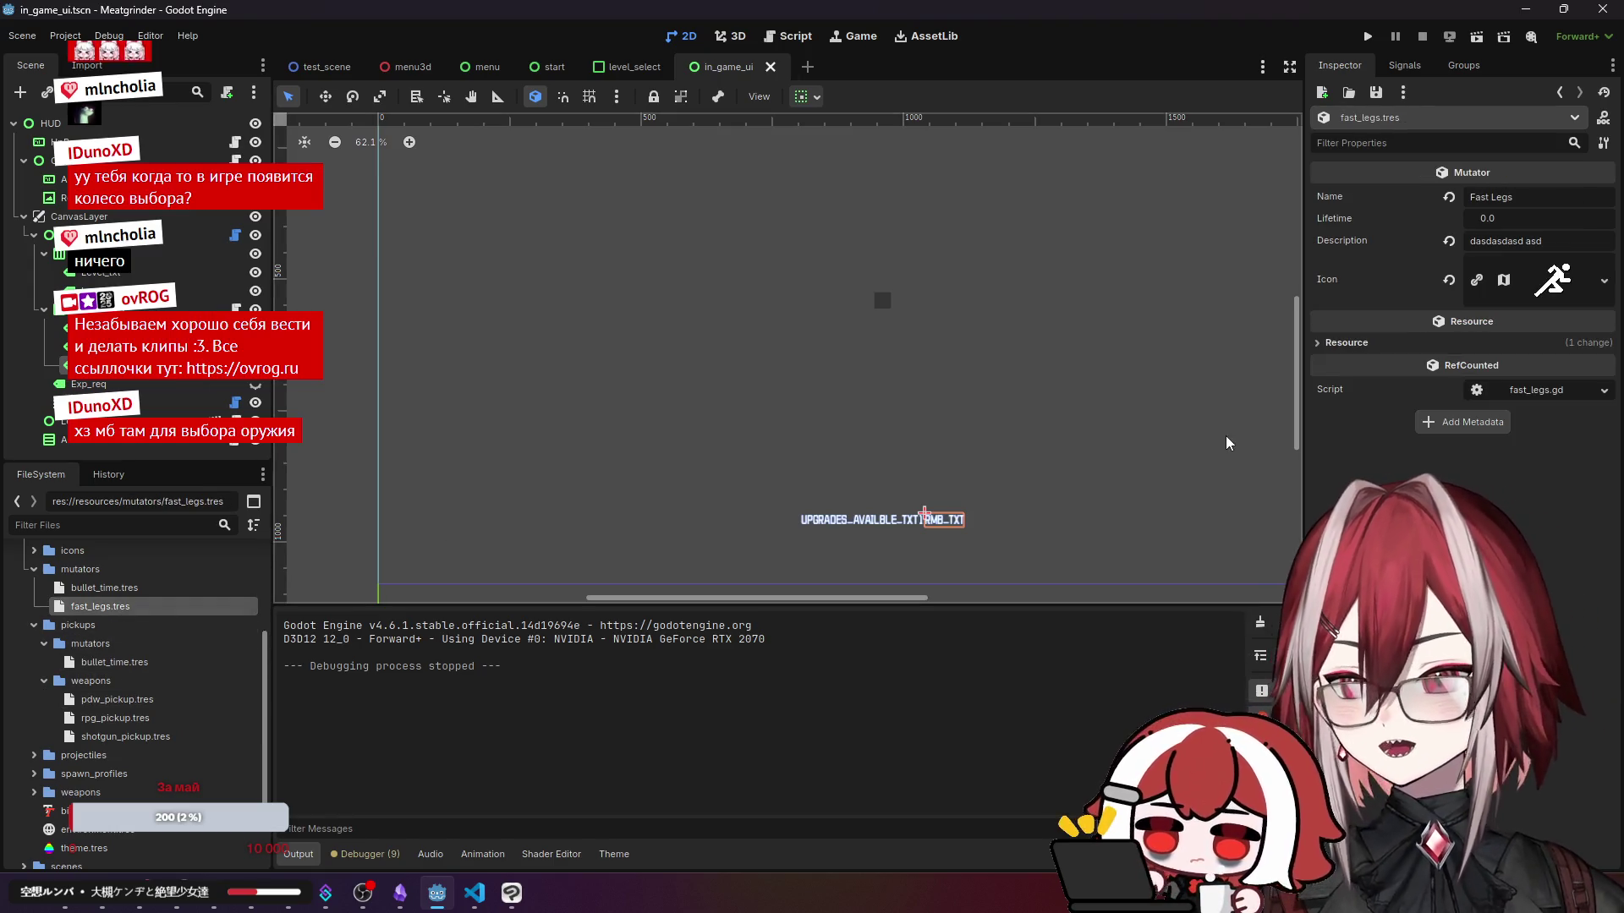
key(Up)
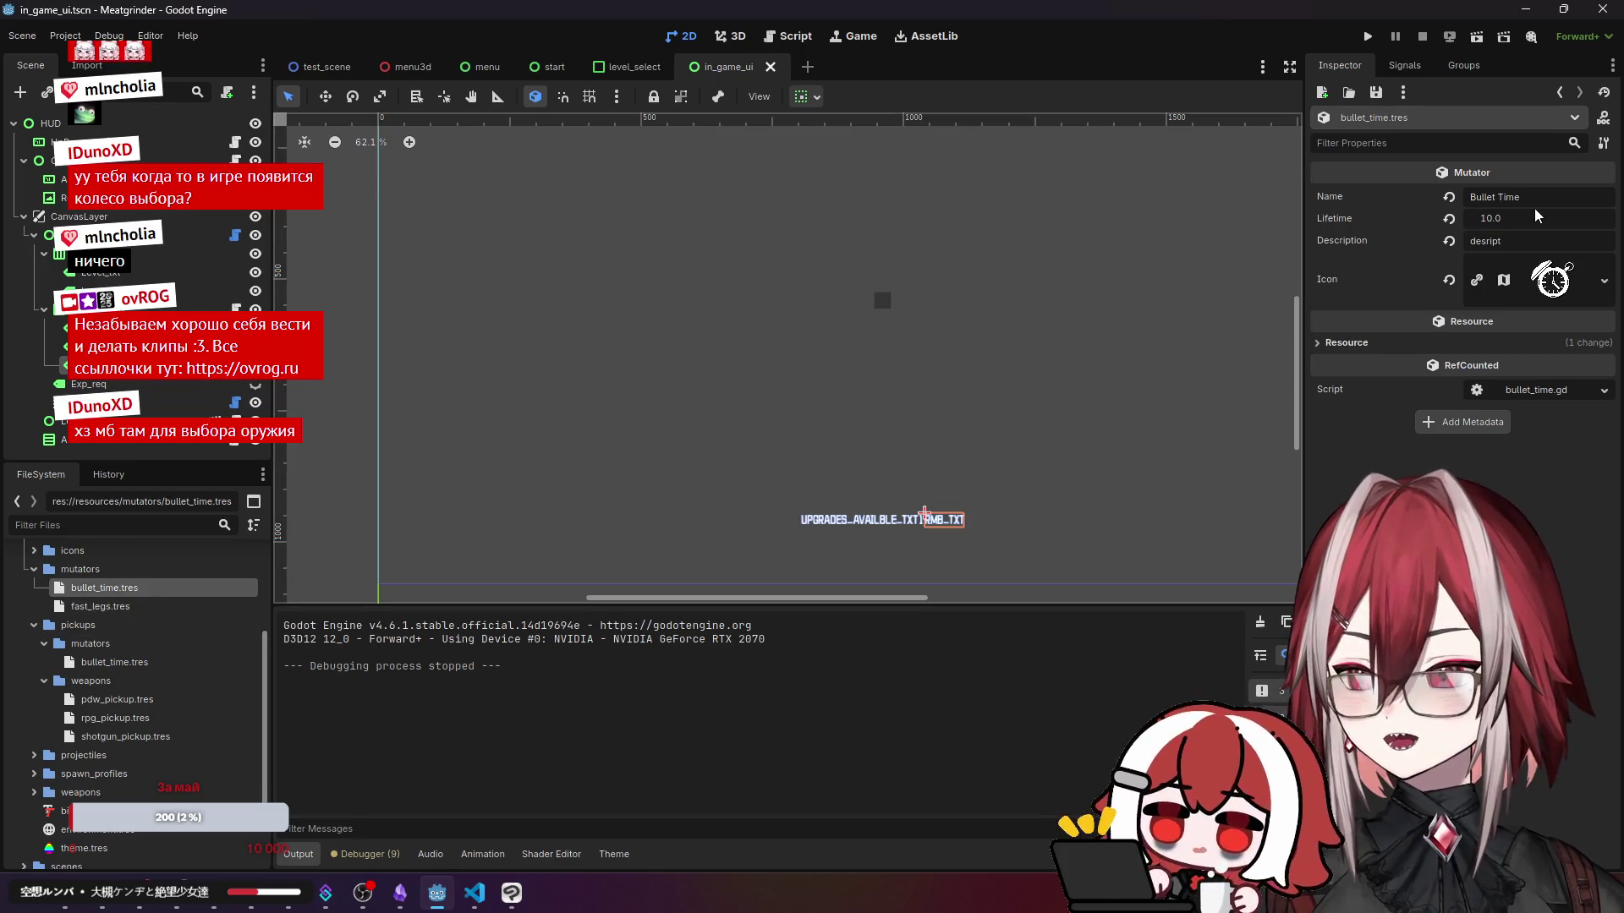
click(470, 893)
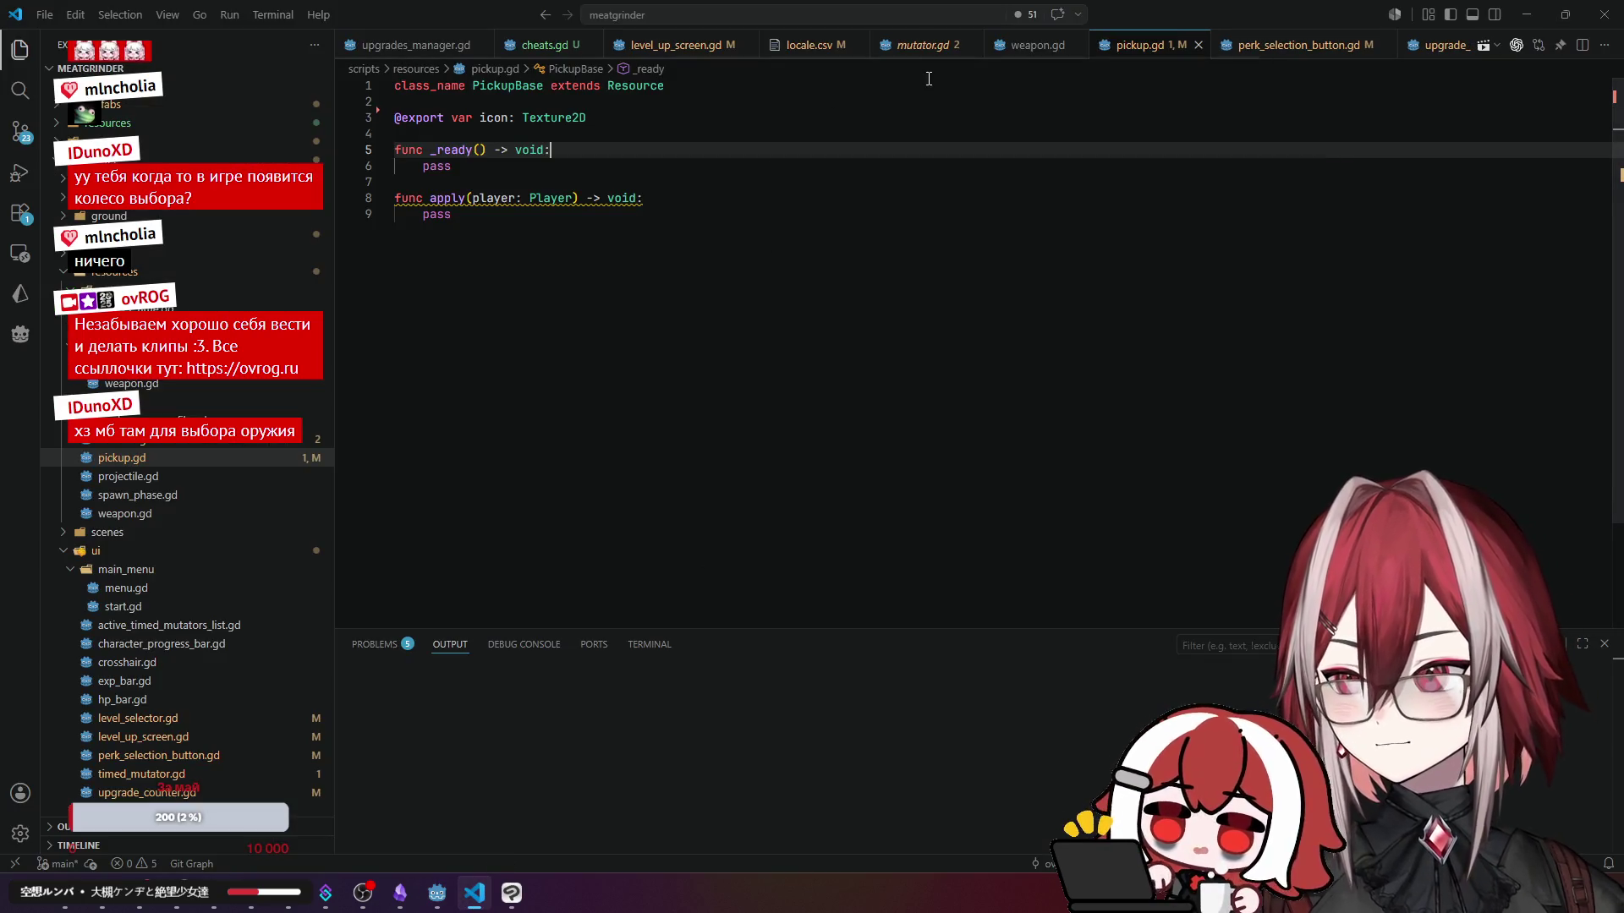
click(406, 47)
scroll(471, 46, down, 3)
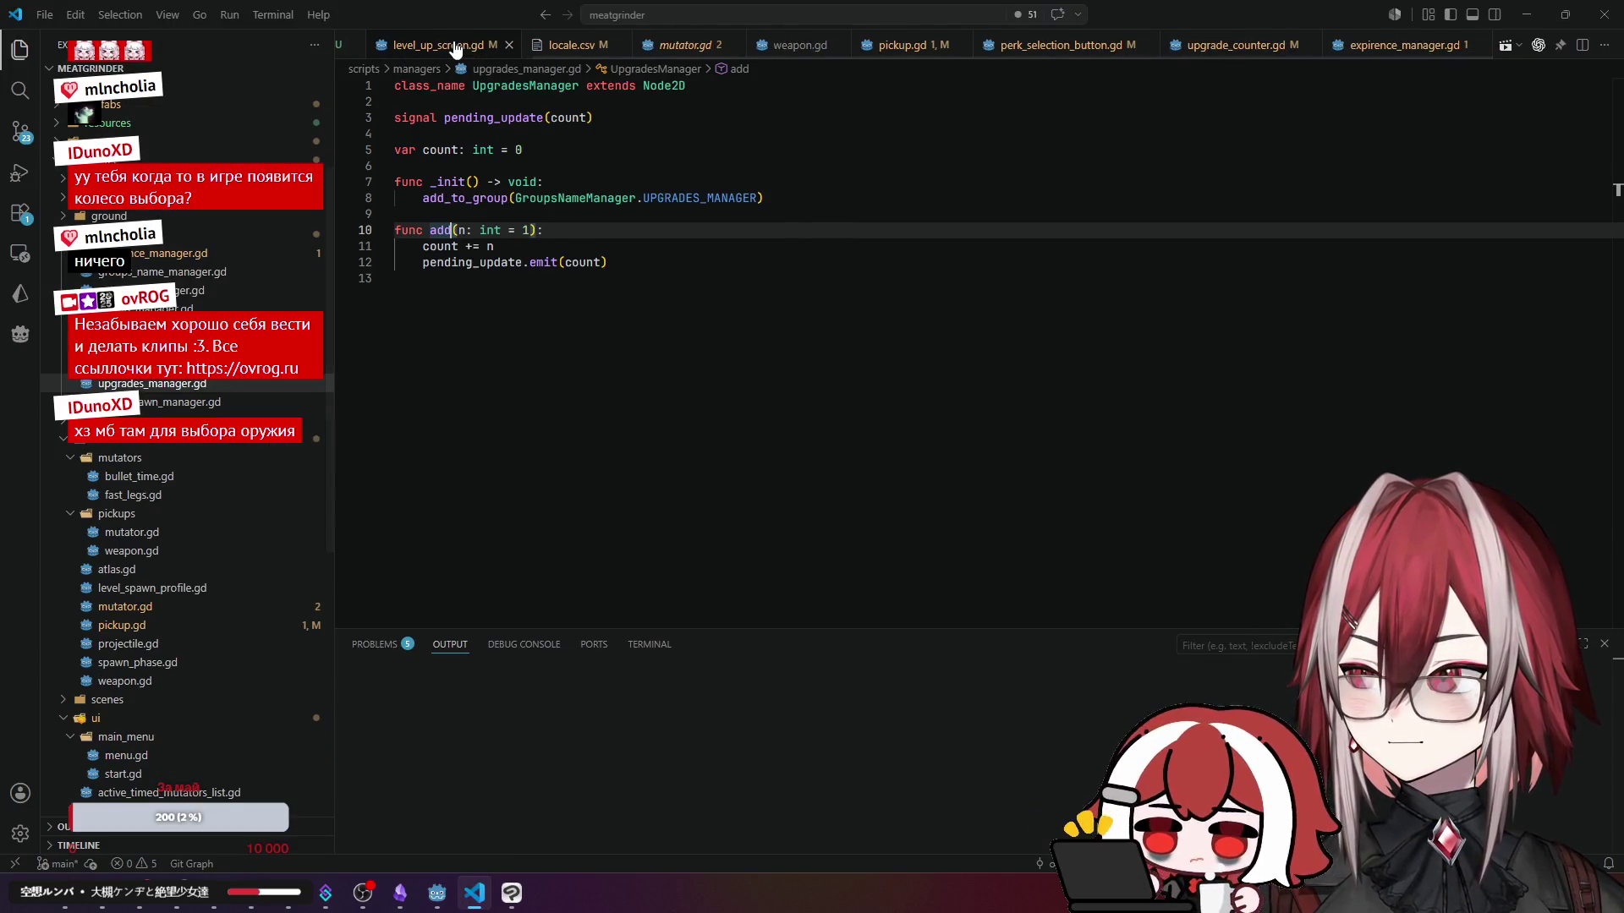
click(552, 47)
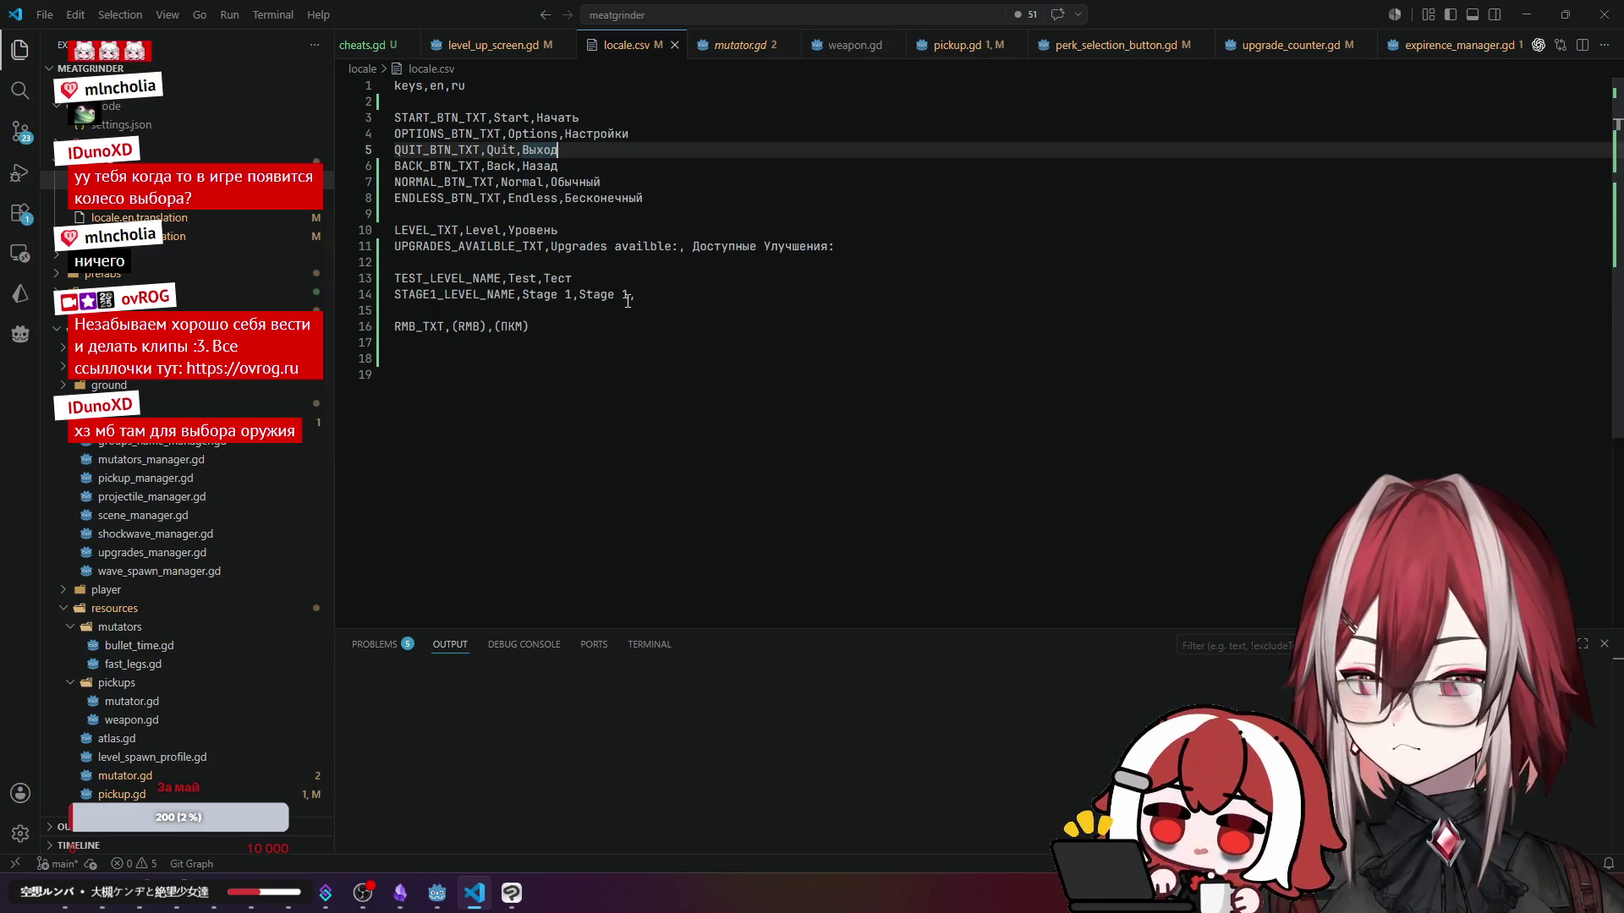
click(603, 245)
click(653, 197)
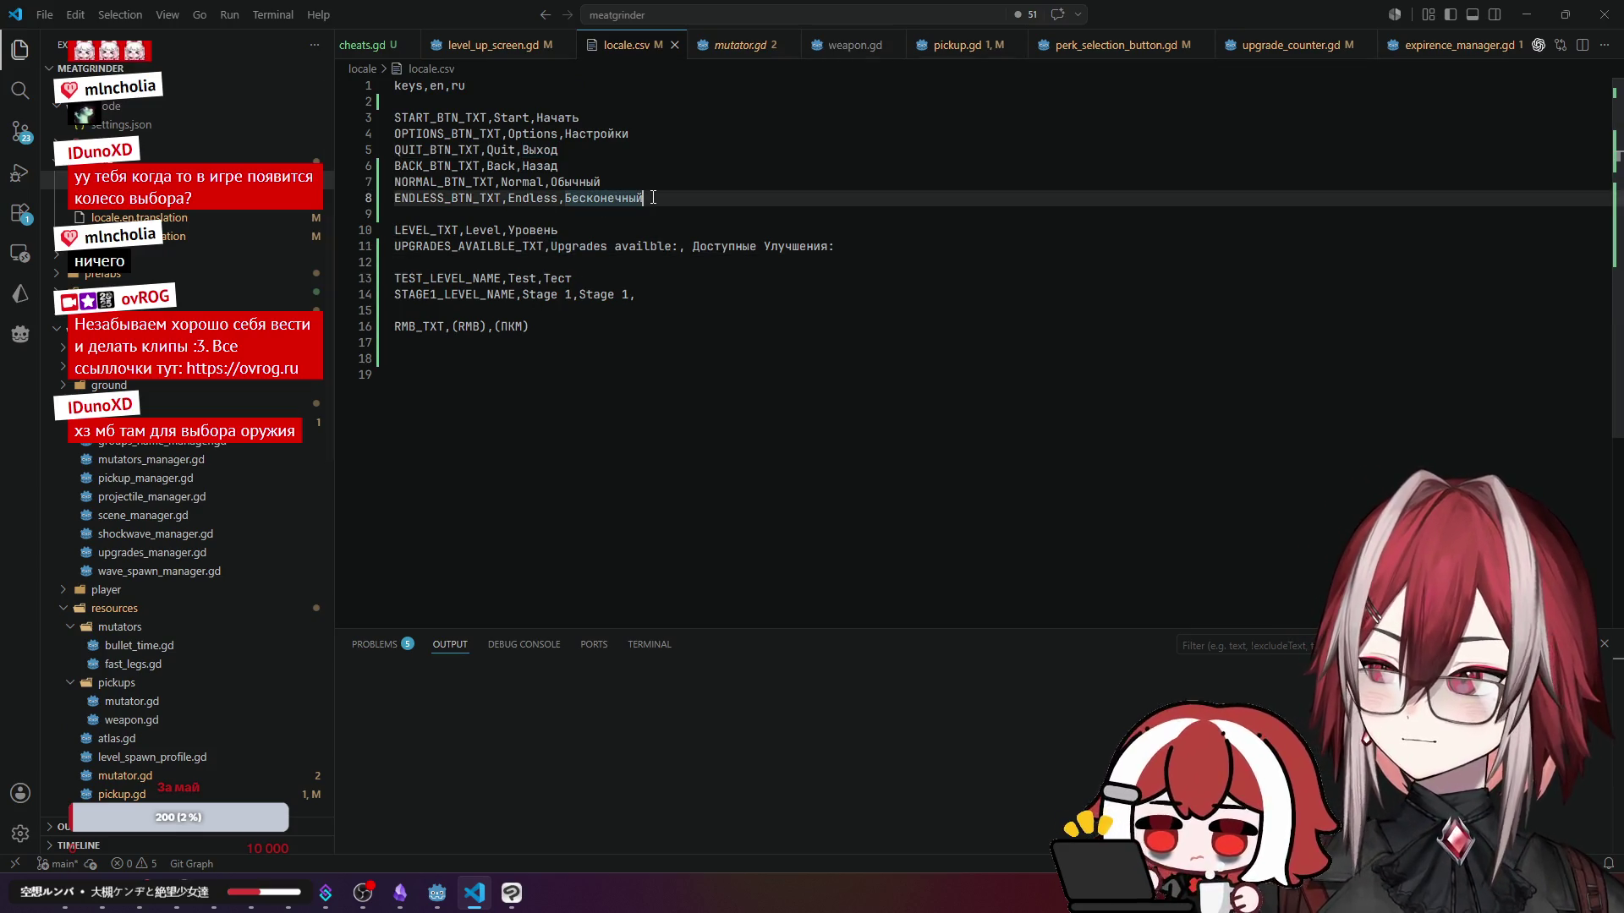
click(457, 233)
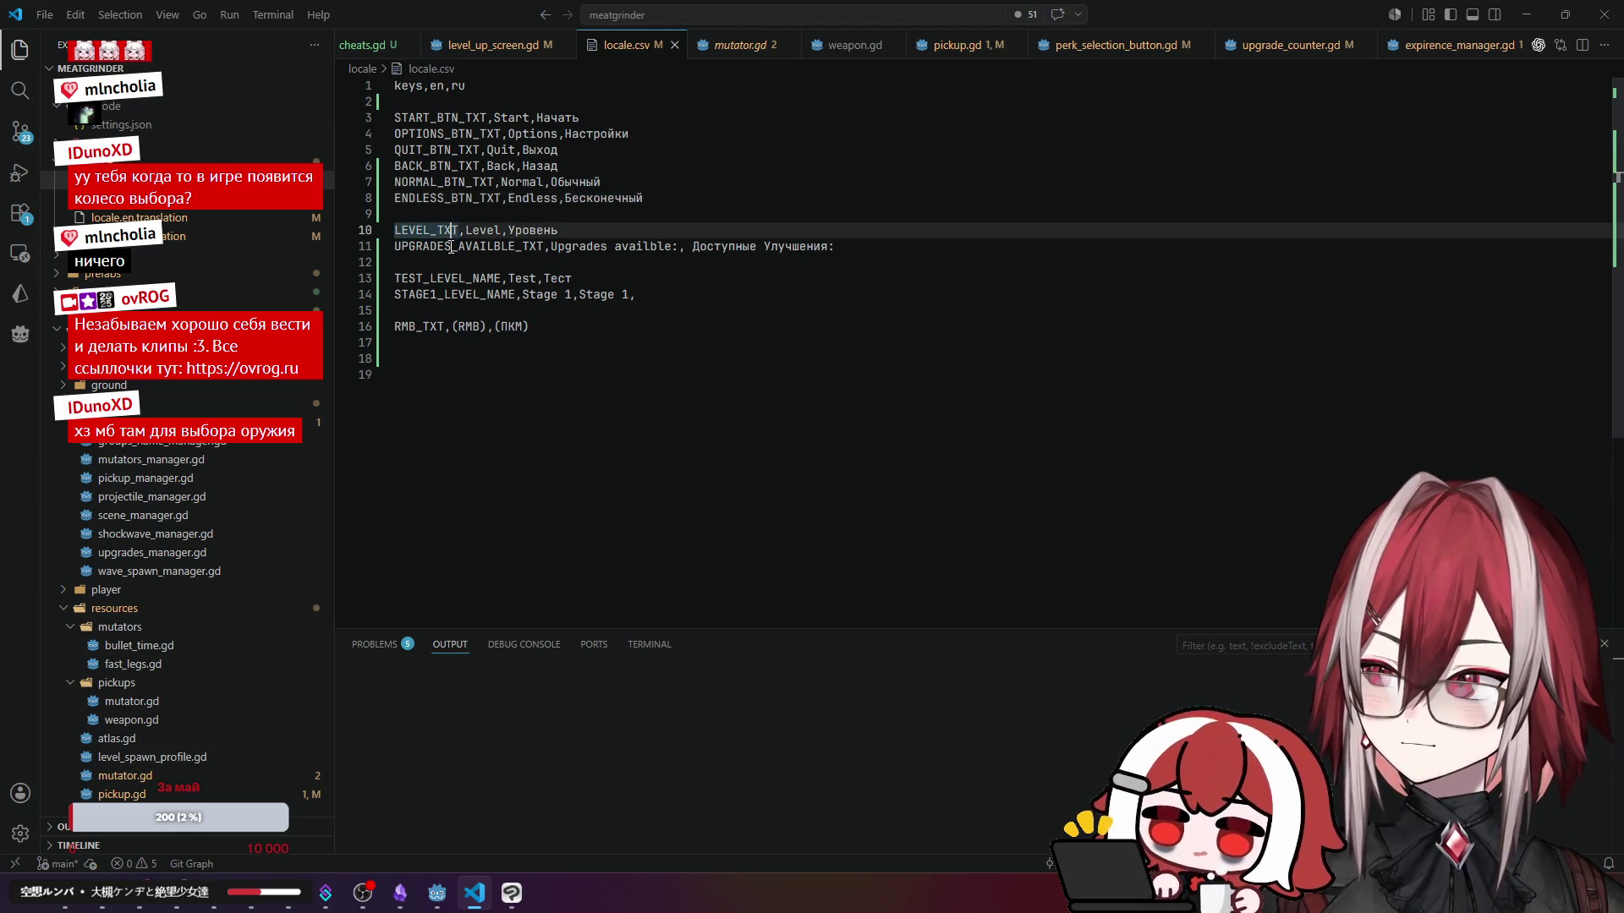
click(452, 246)
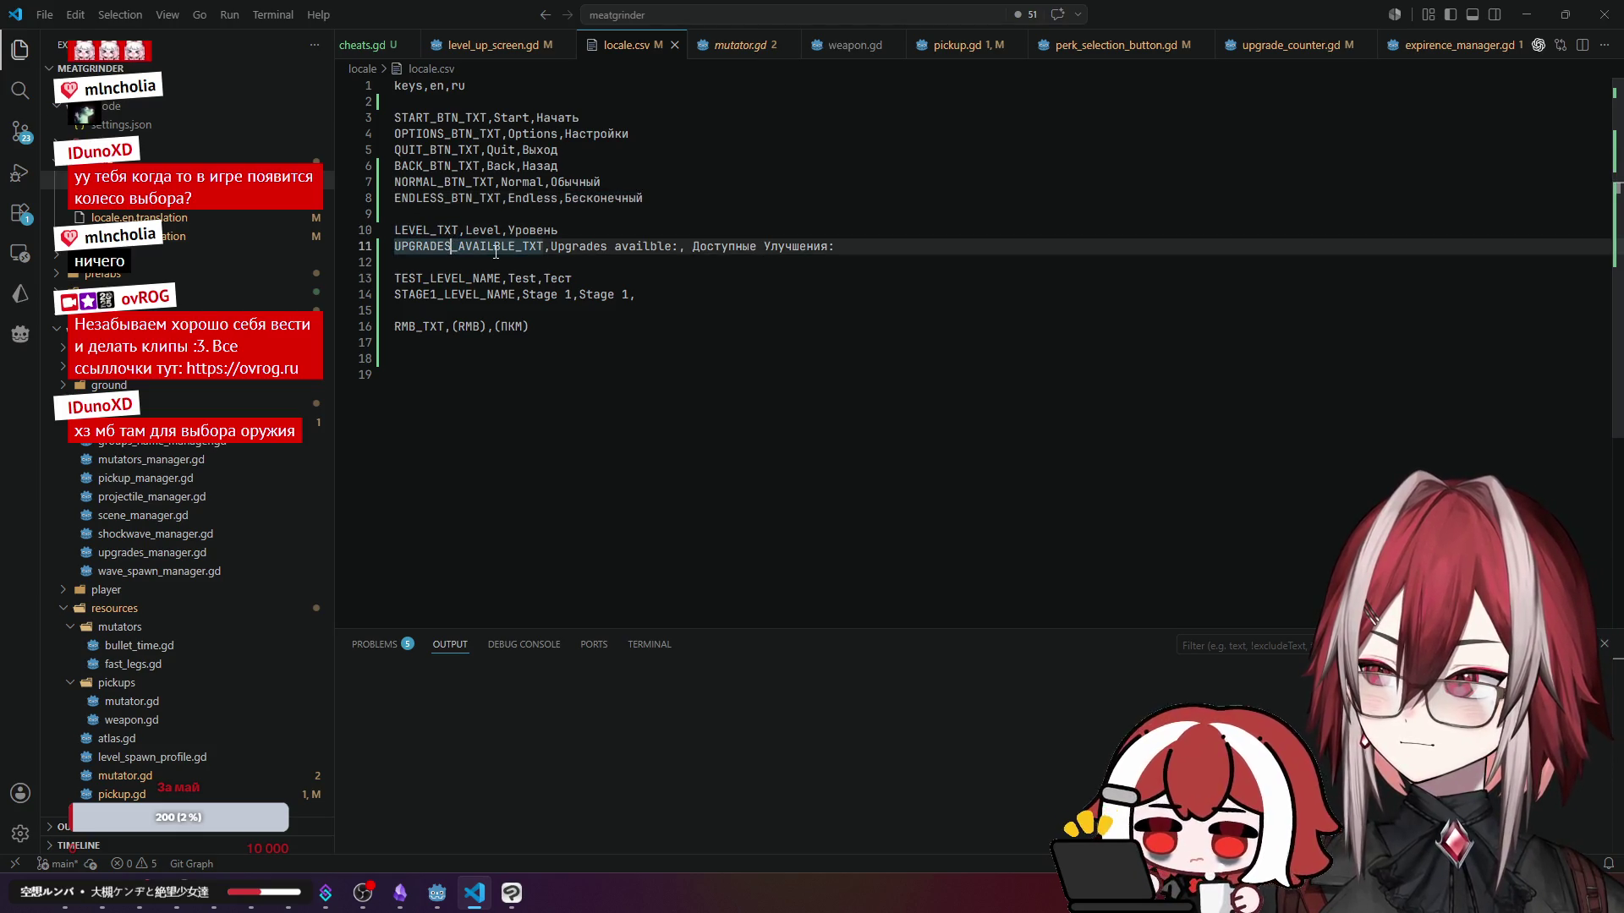
click(502, 356)
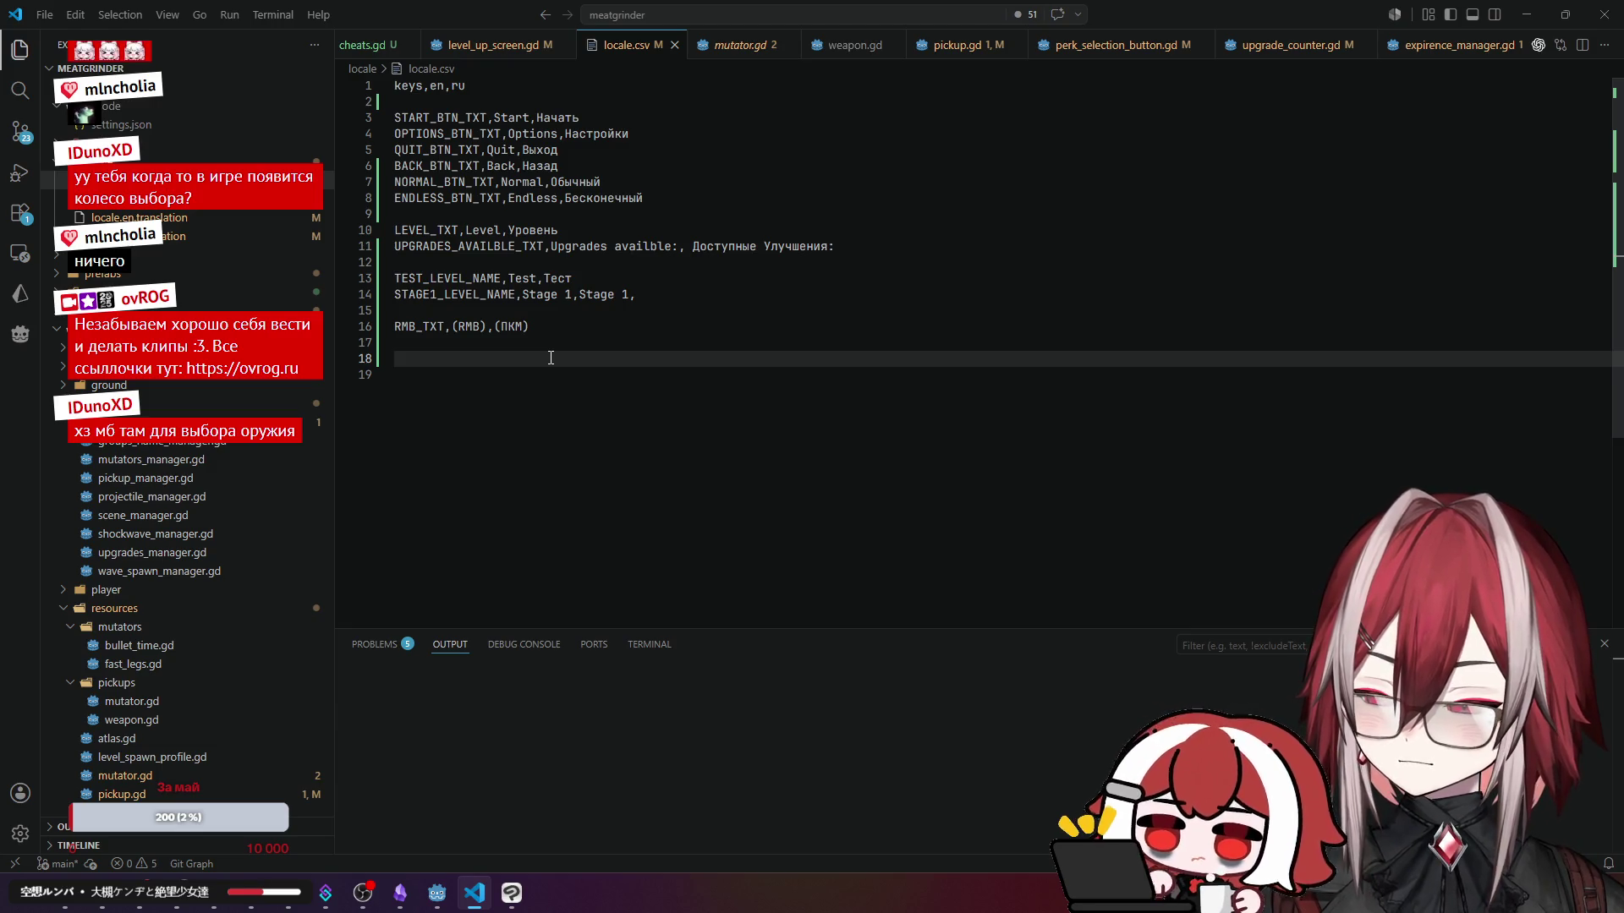
- Add the locale.csv row BULLET_TIME_NAME,Bullet time,Замедление времени after confirming the name in Godot
text(Bu)
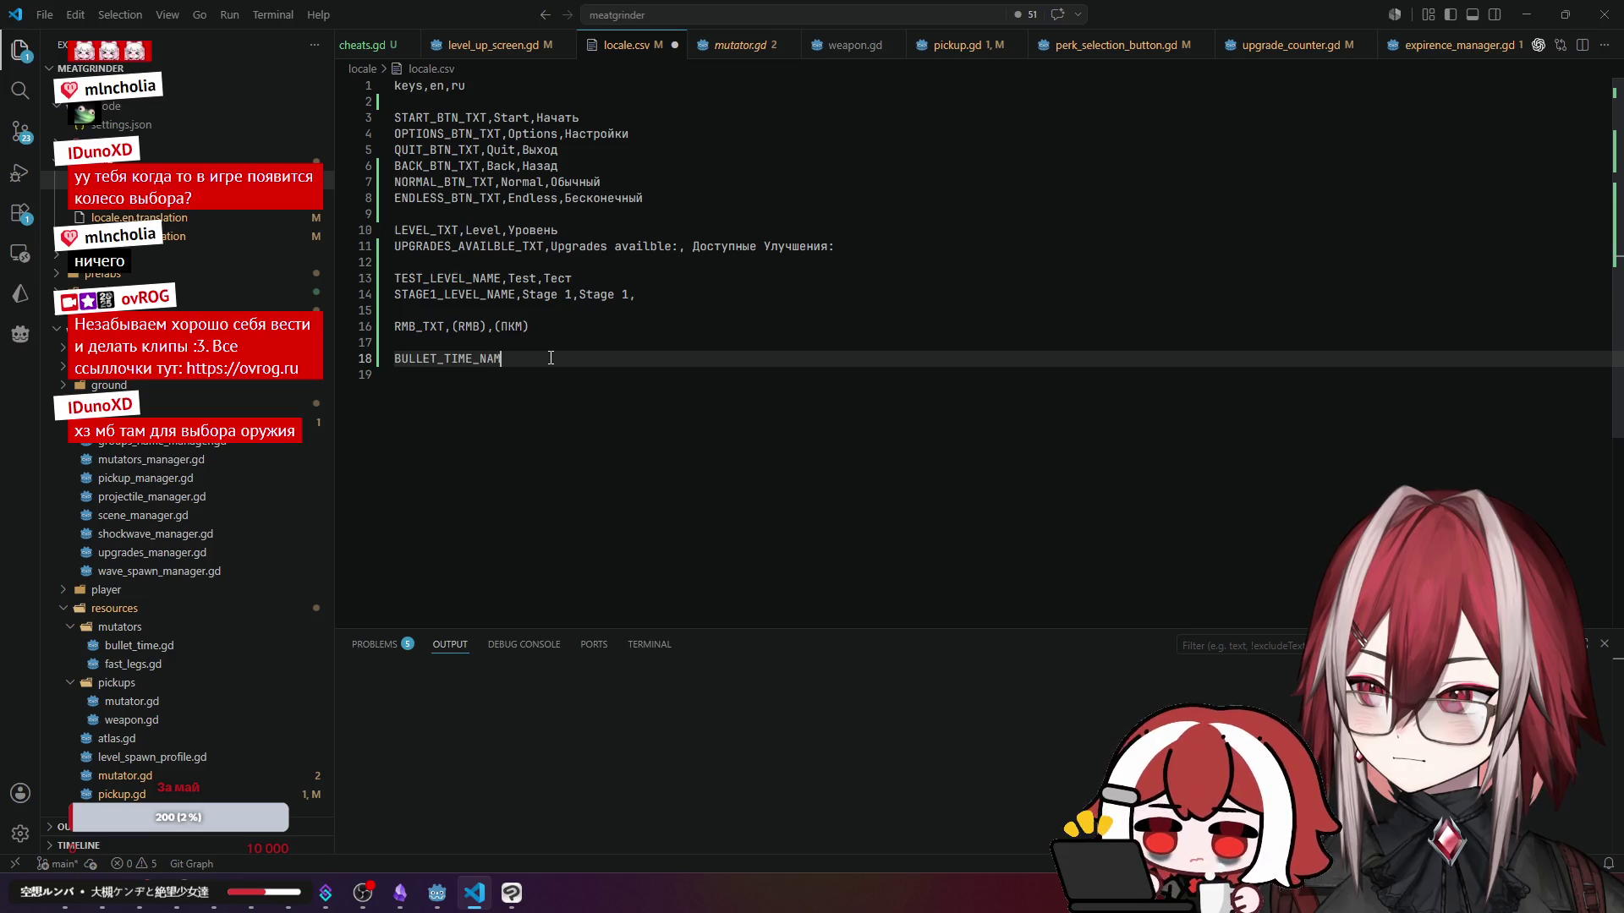
text(,)
key(alt+Tab)
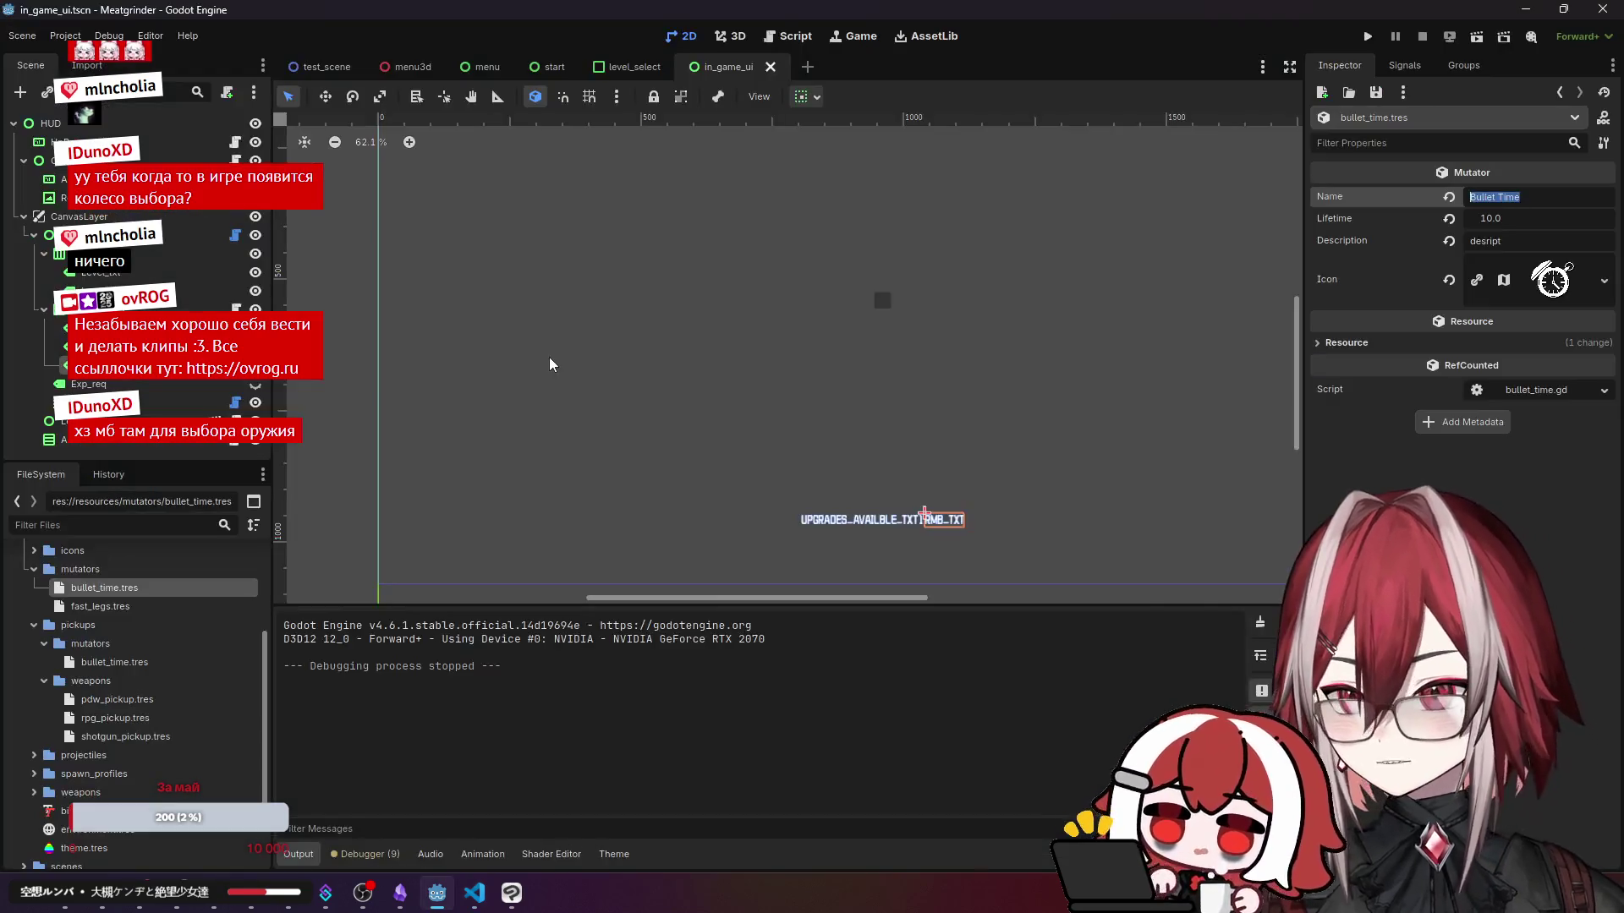
key(alt+Tab)
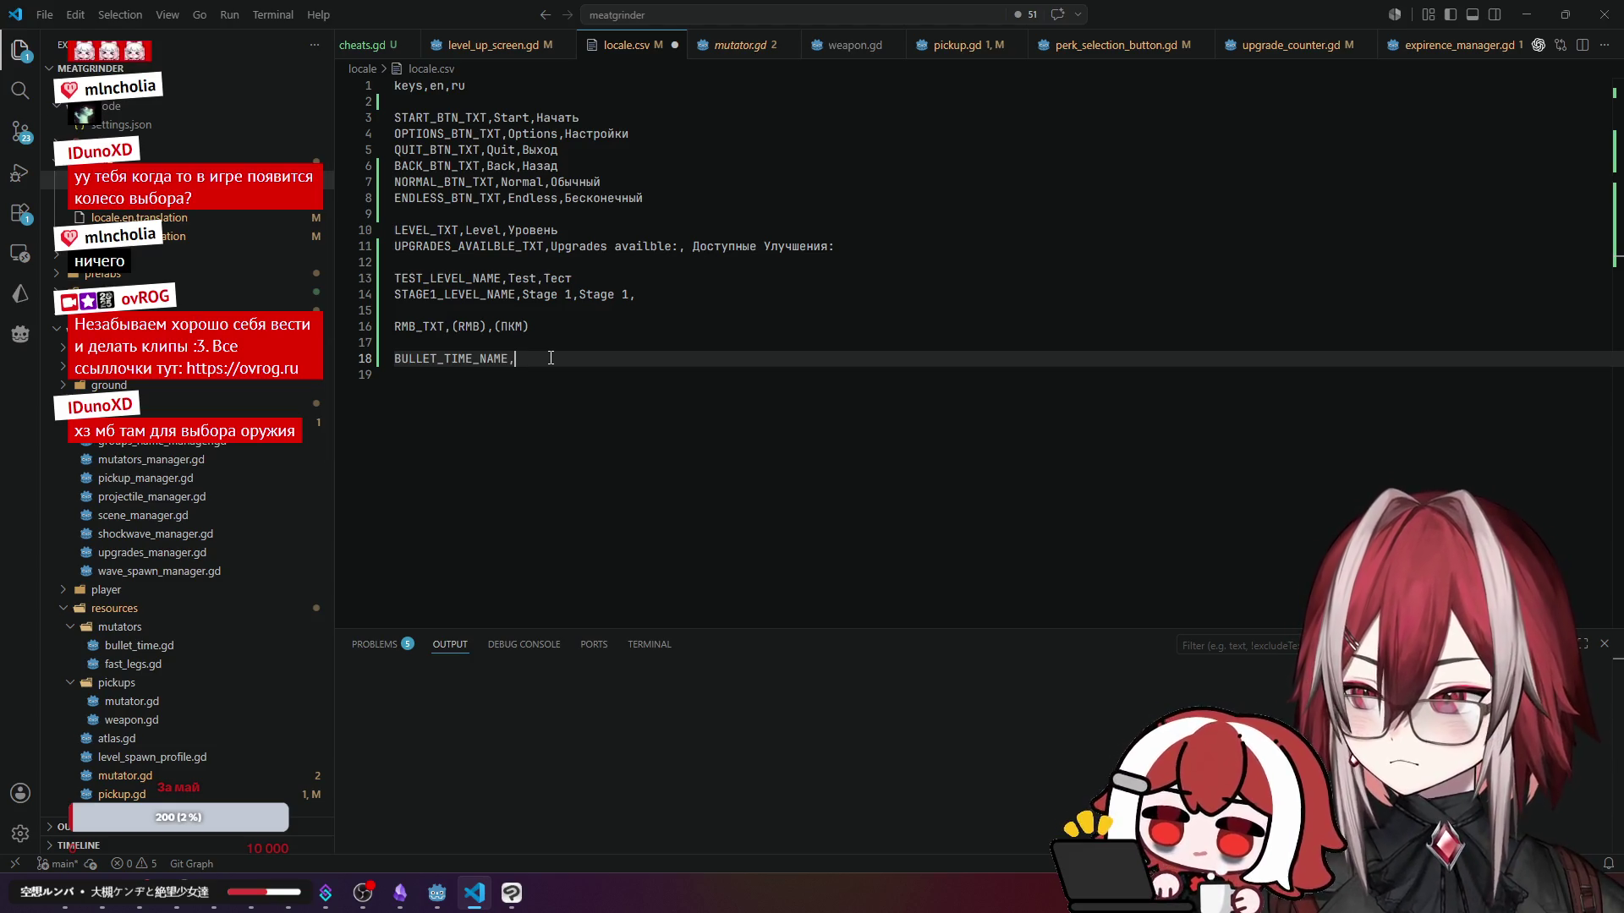
text(B)
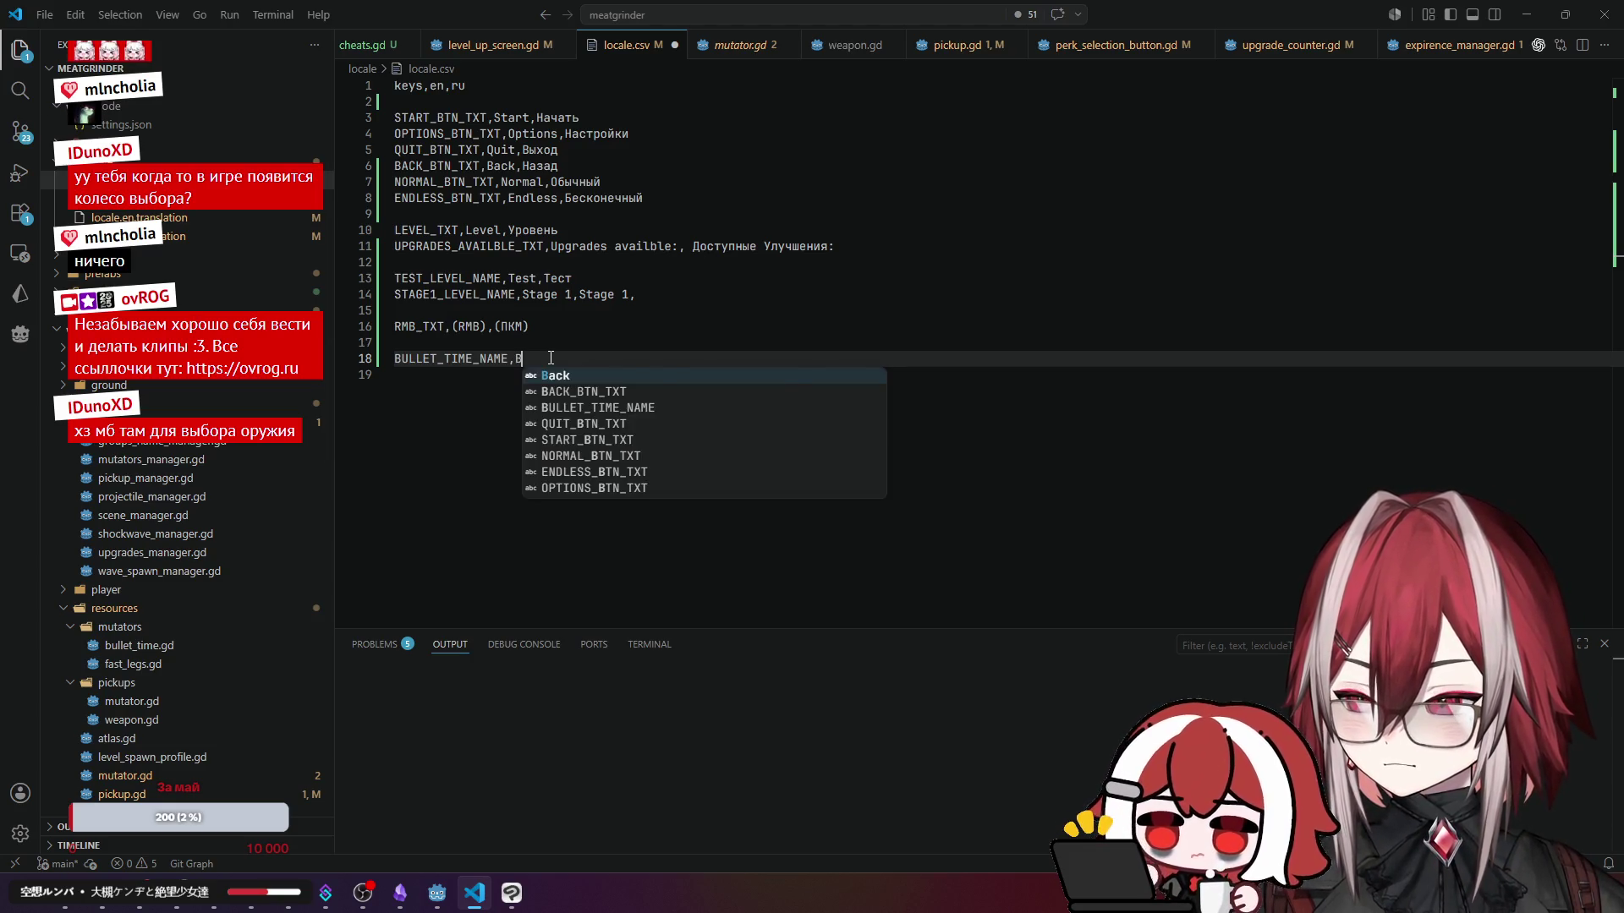
text(ull)
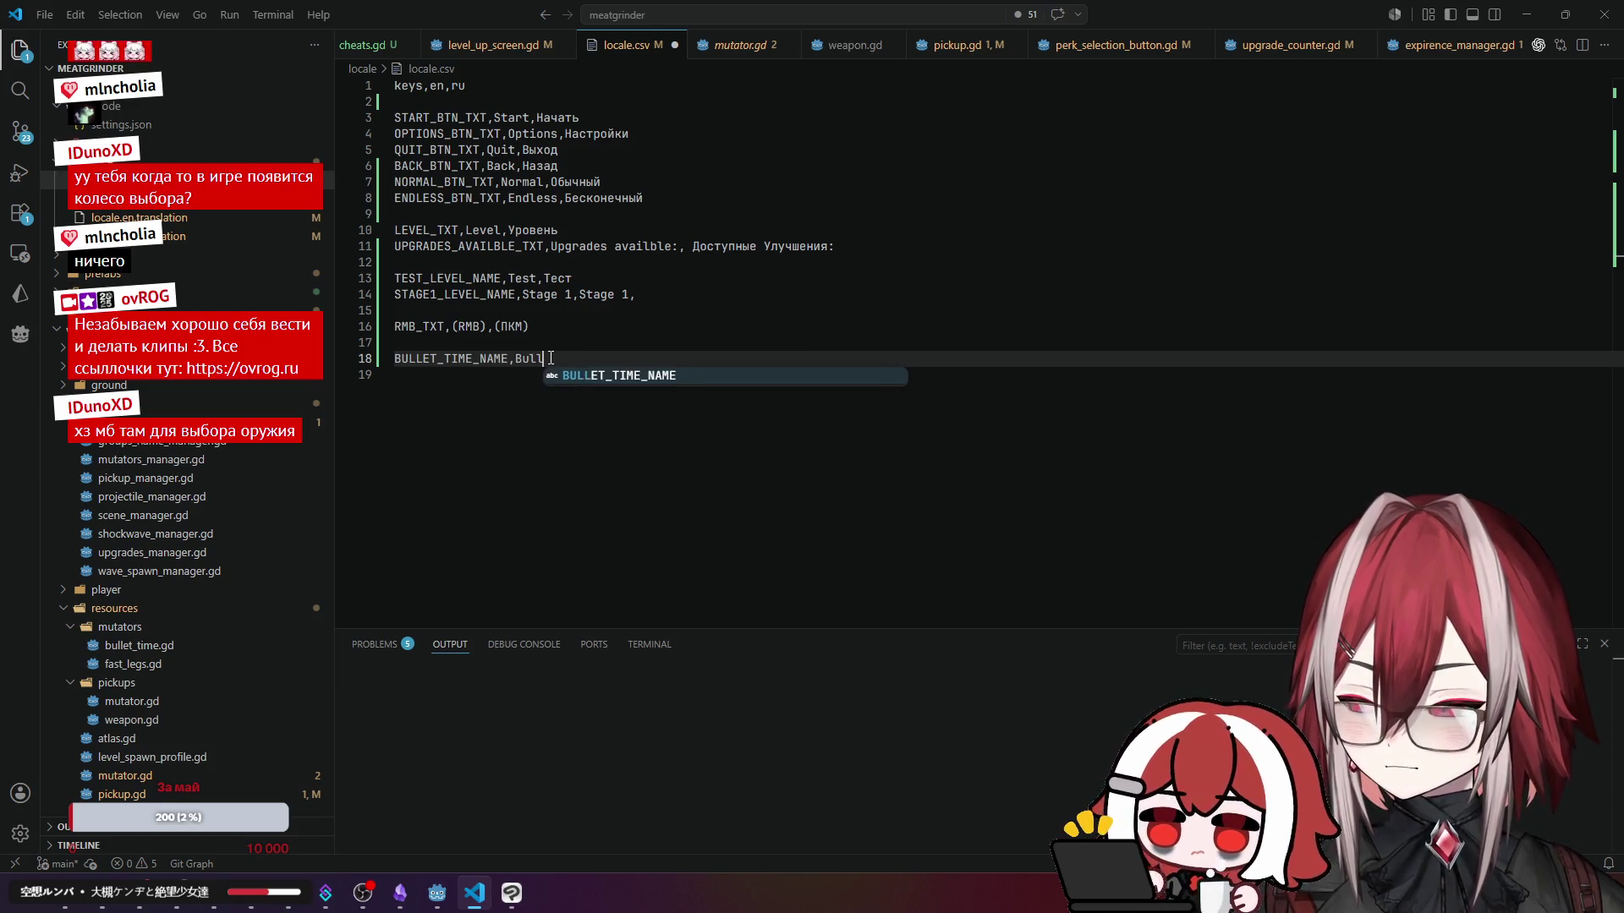
text(et time,)
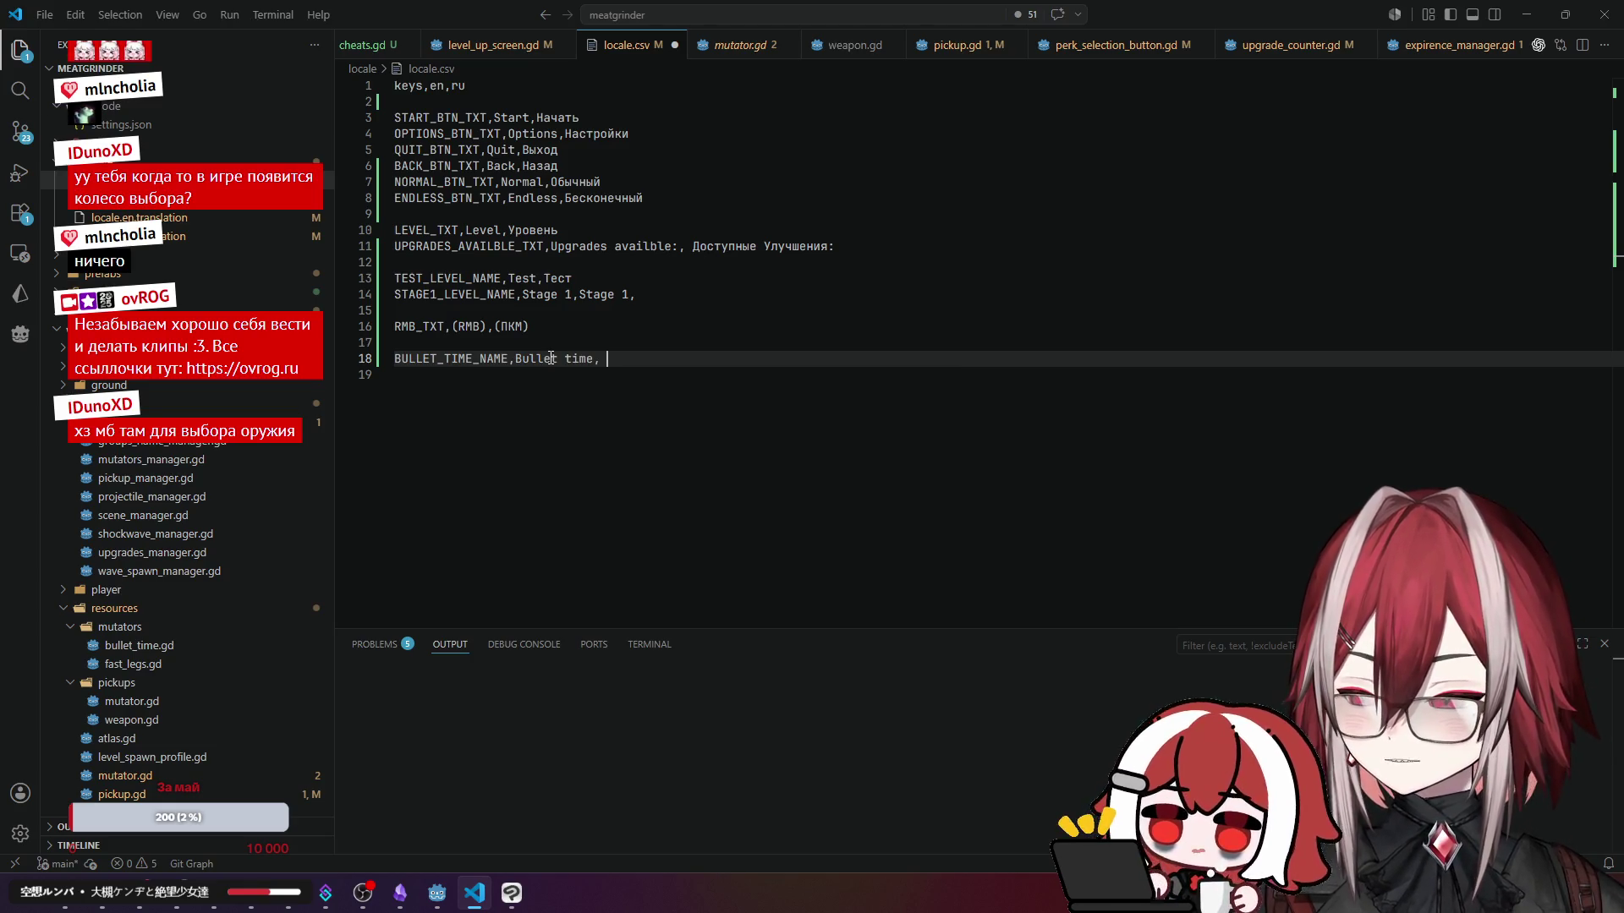
text(Замедлени)
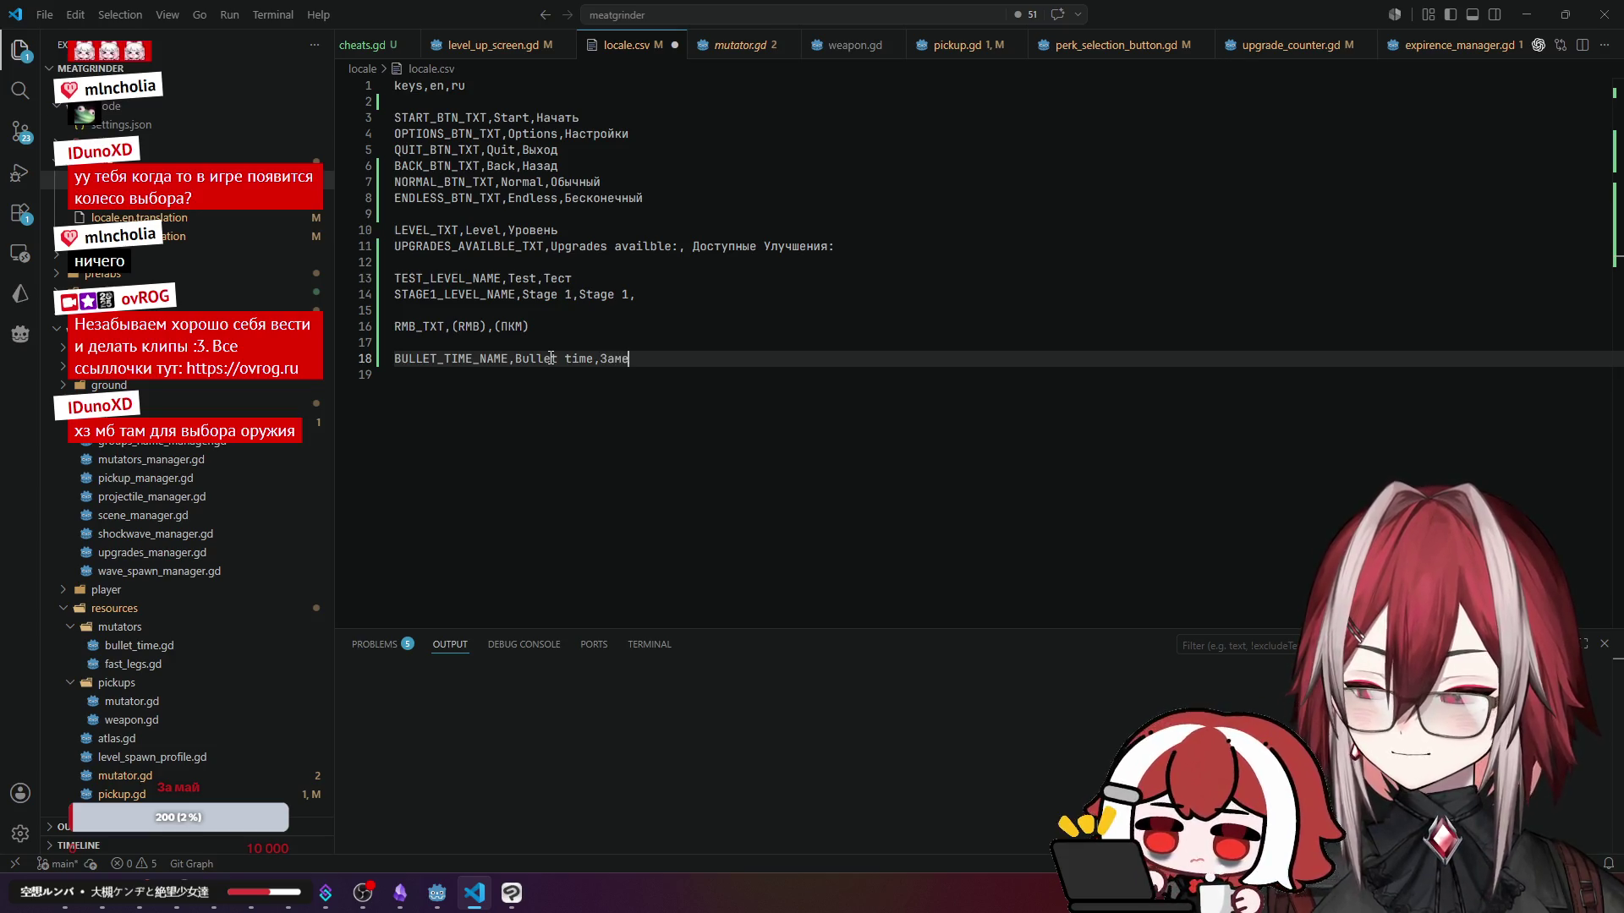
key(BackSpace)
key(BackSpace)
key(BackSpace)
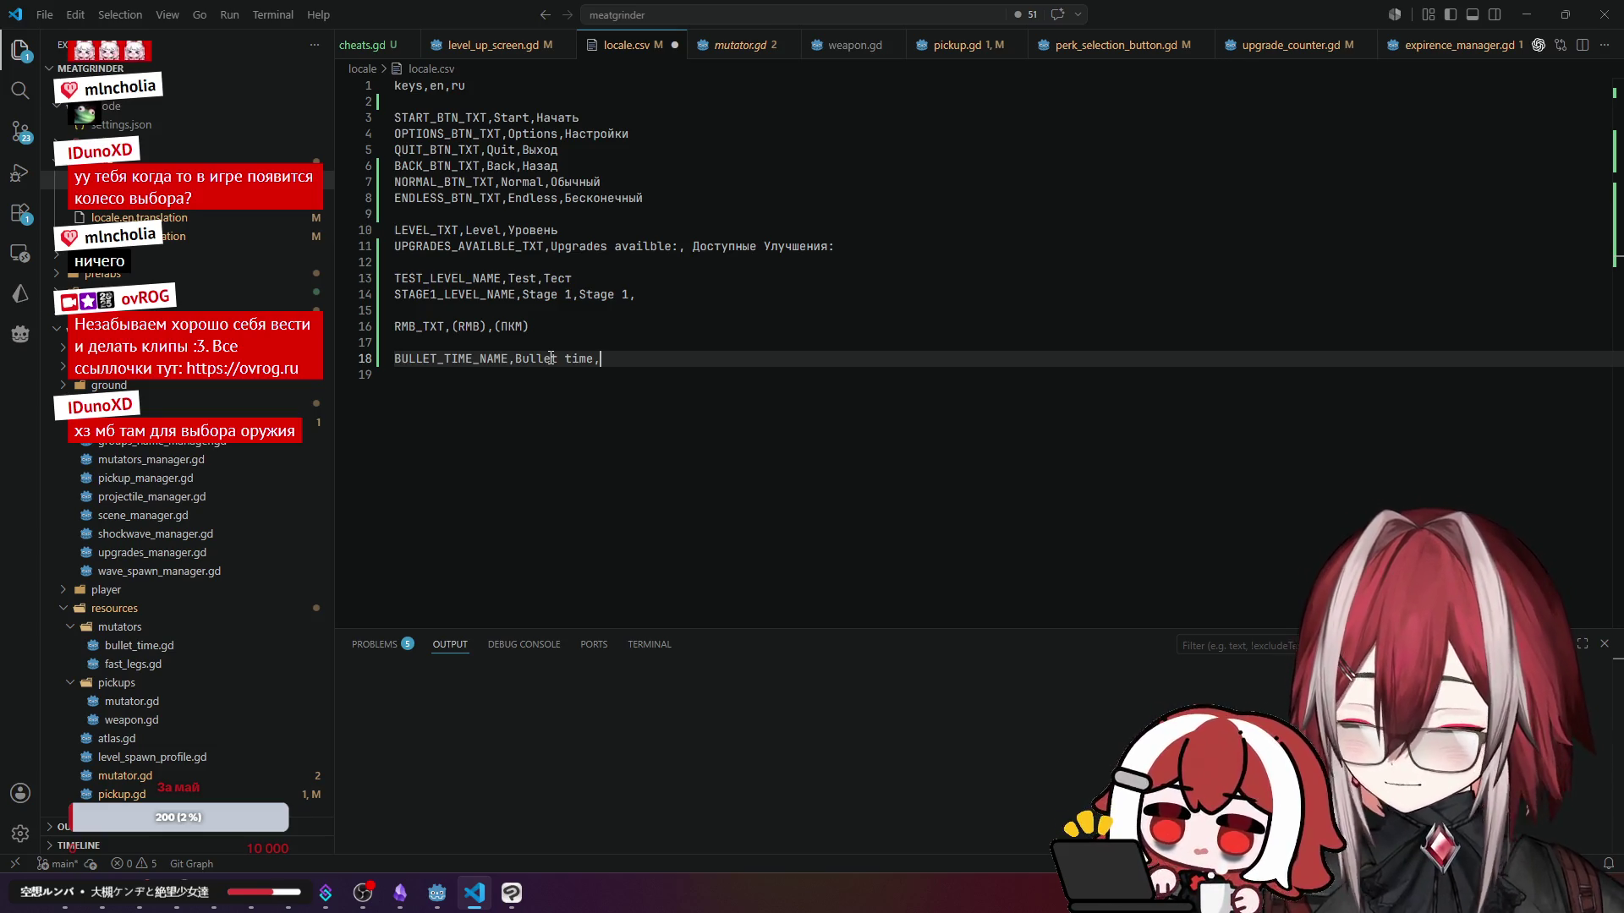
text(Зам)
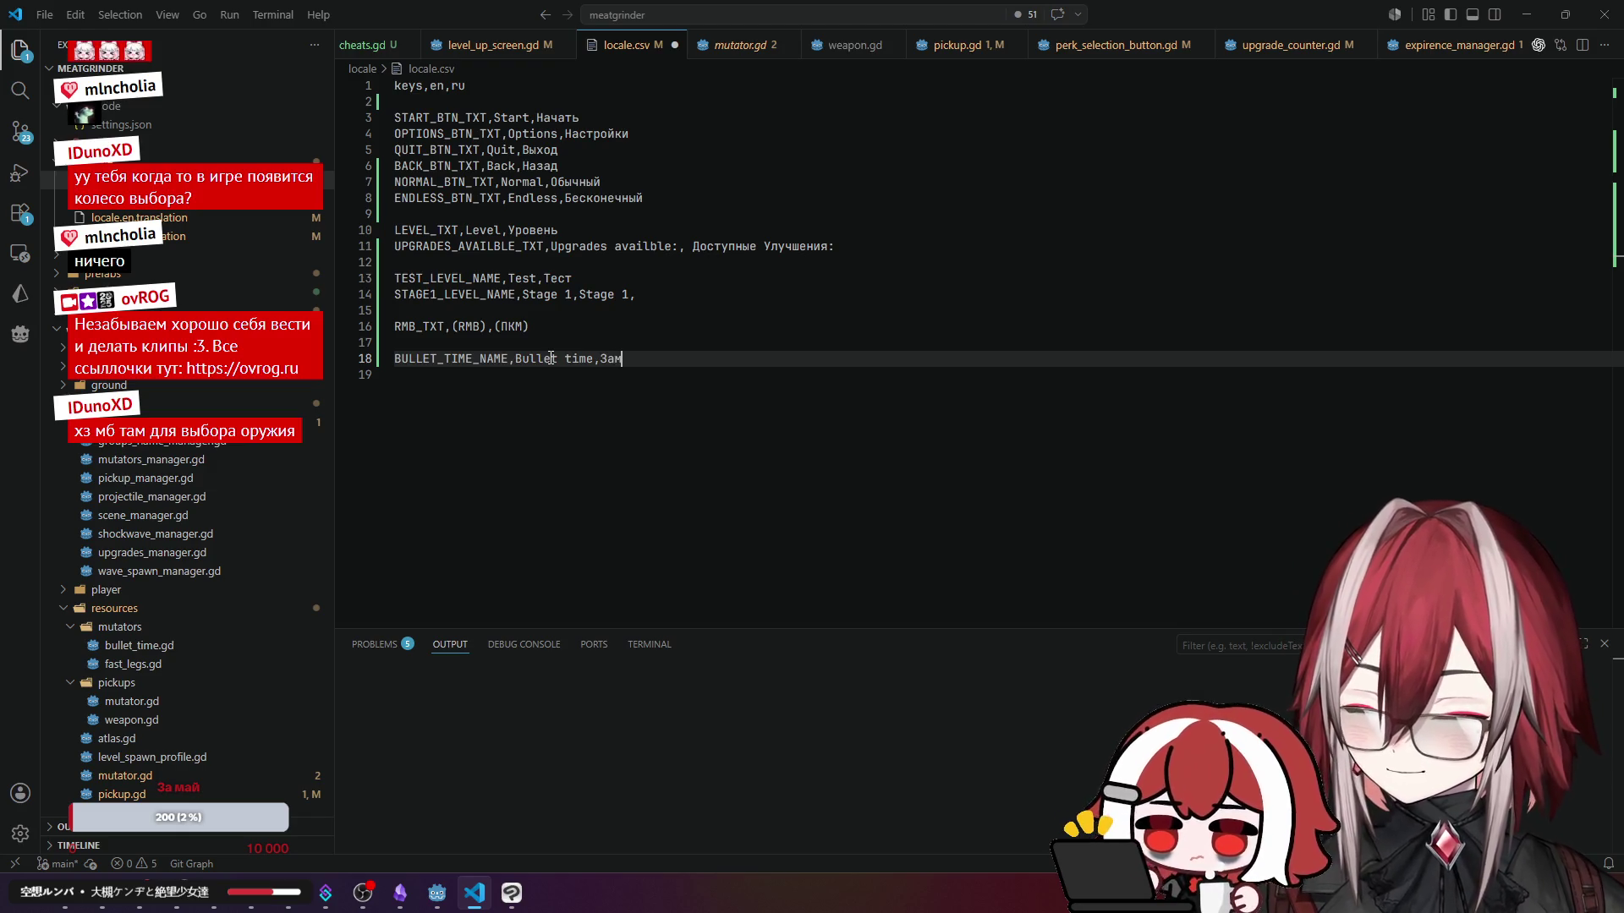
text(едление в)
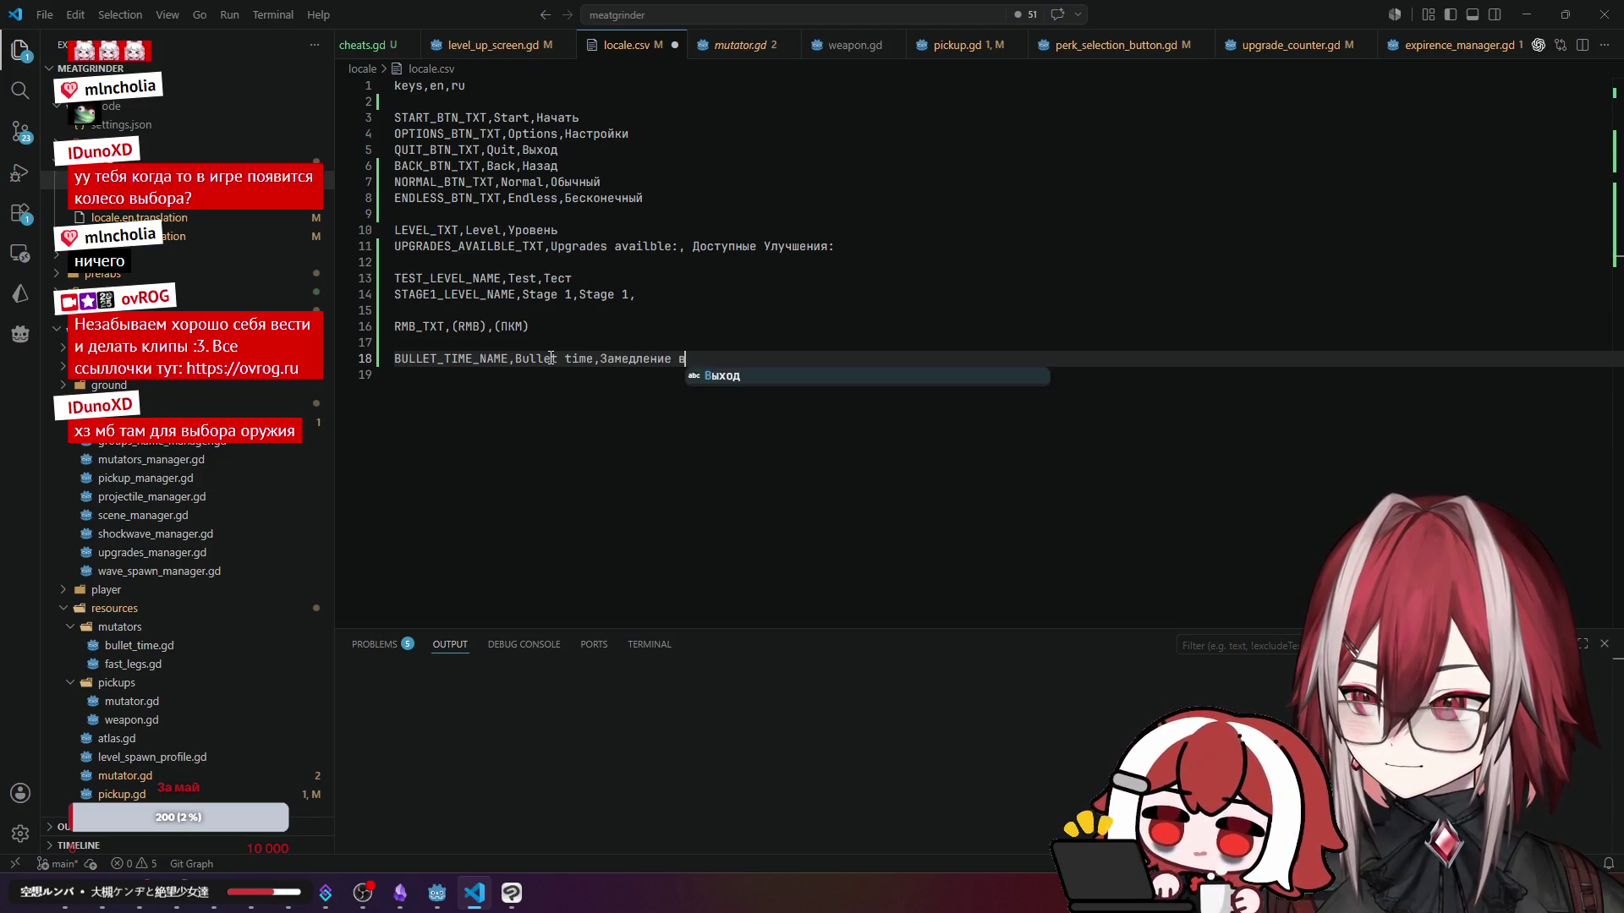
text(ремени)
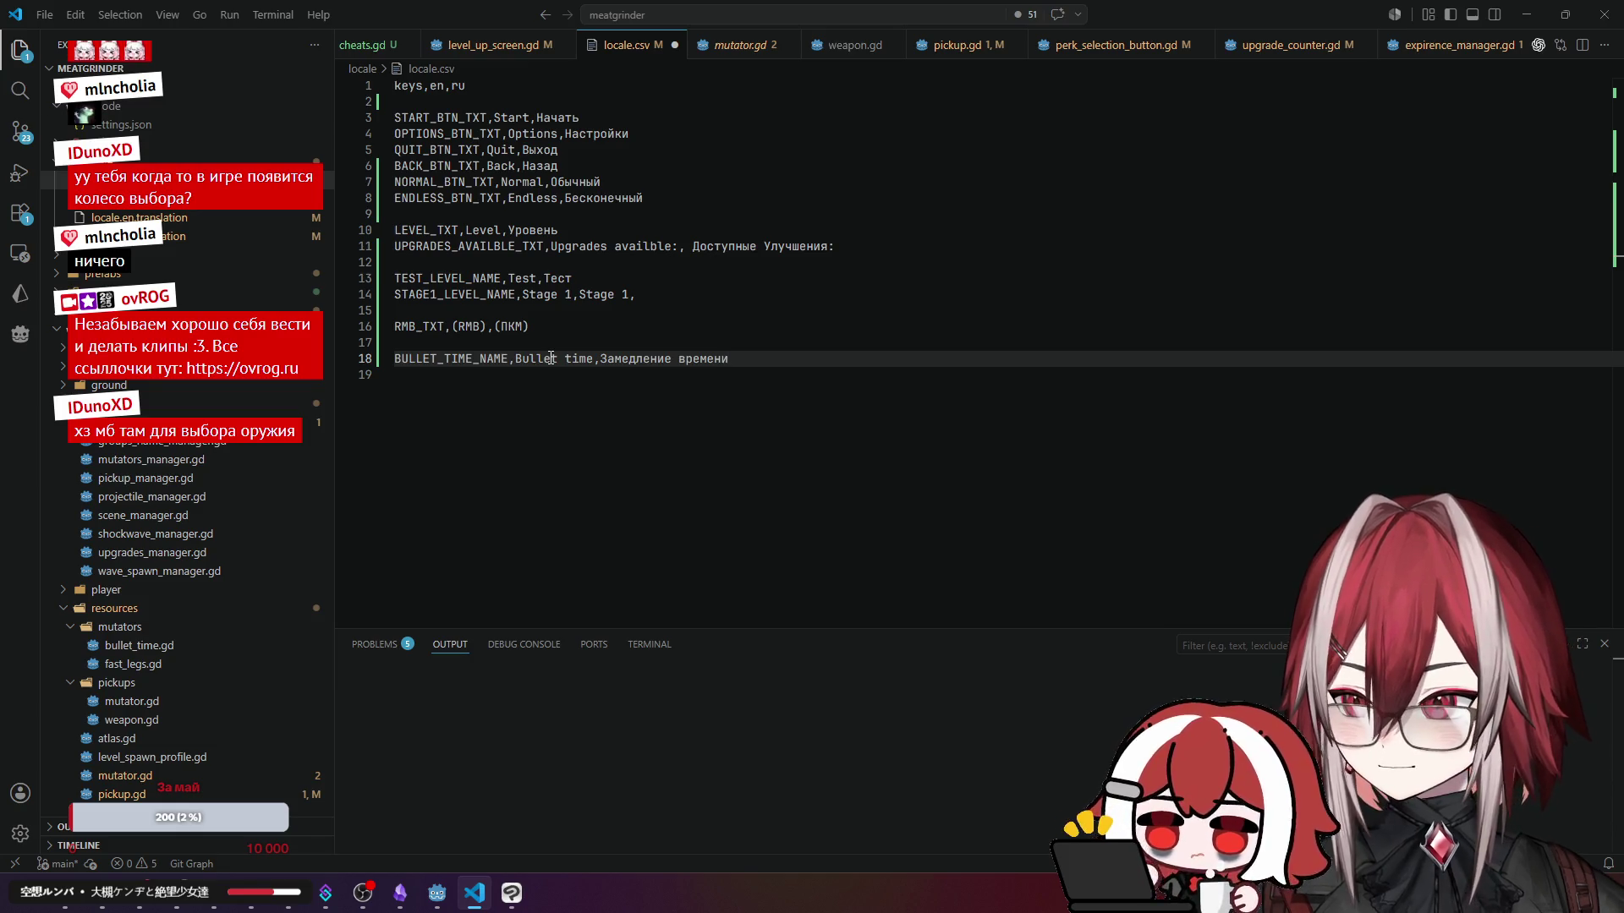
key(Return)
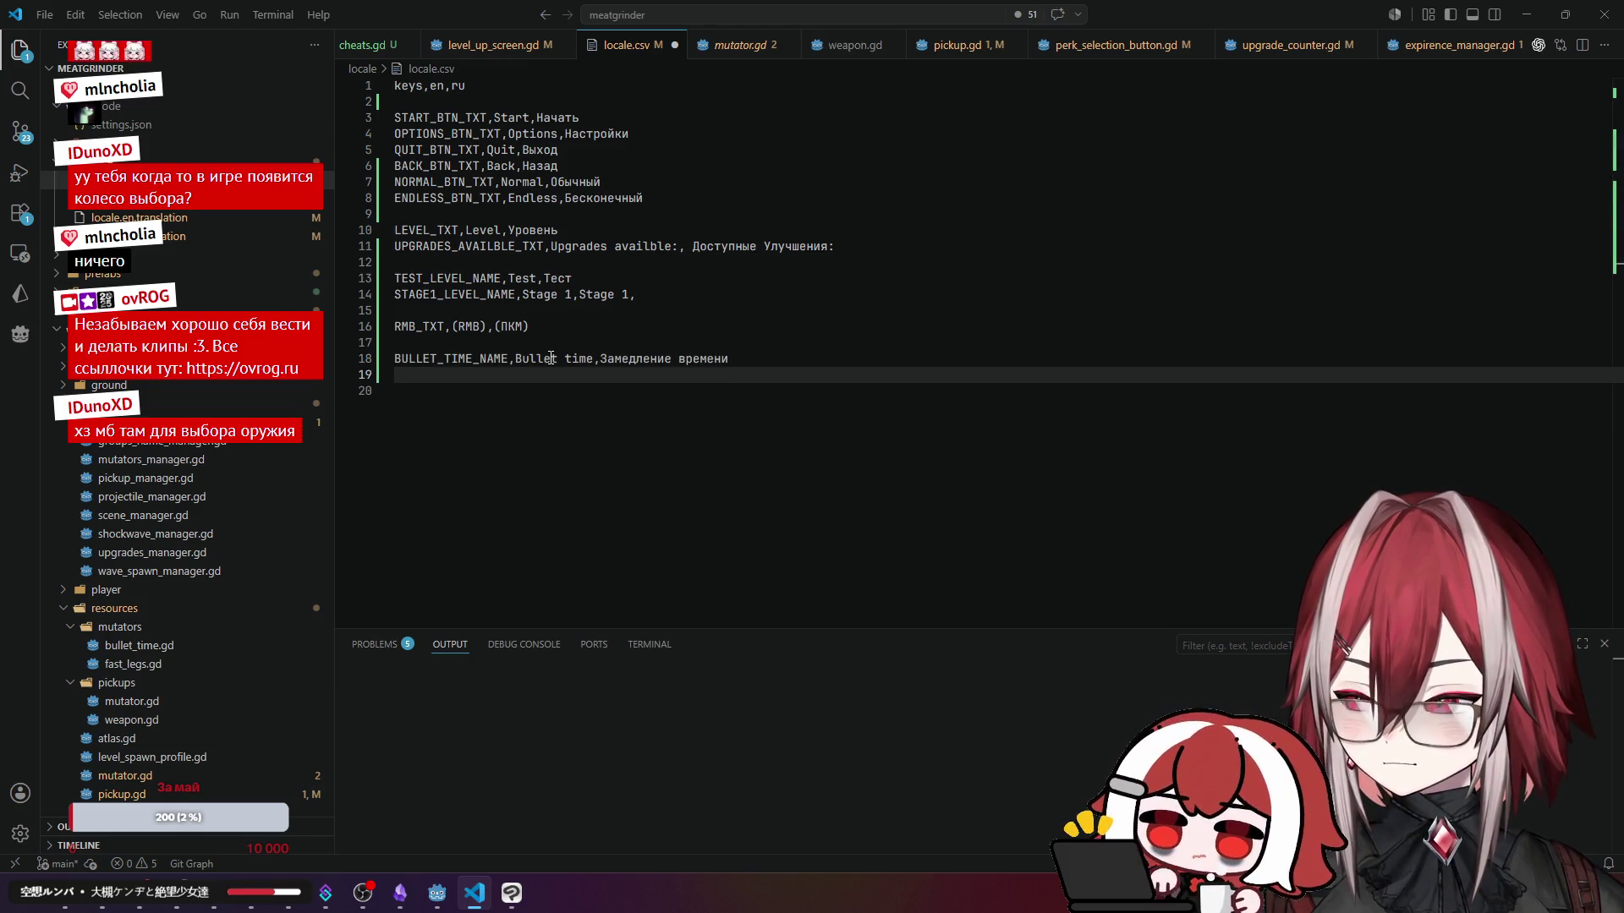
key(alt)
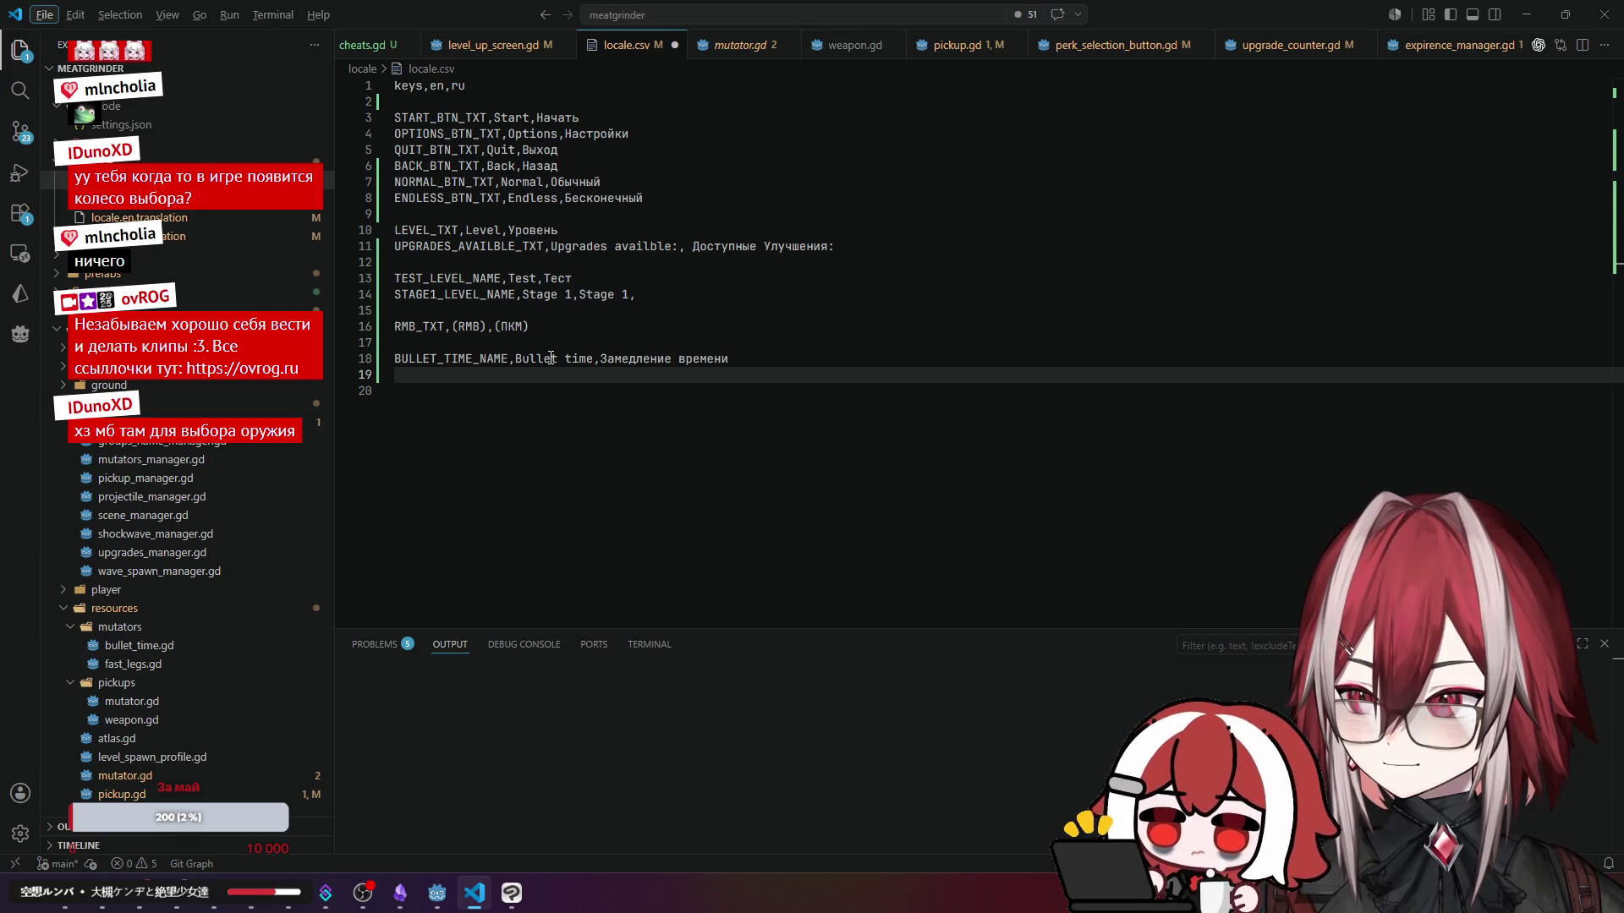
click(482, 376)
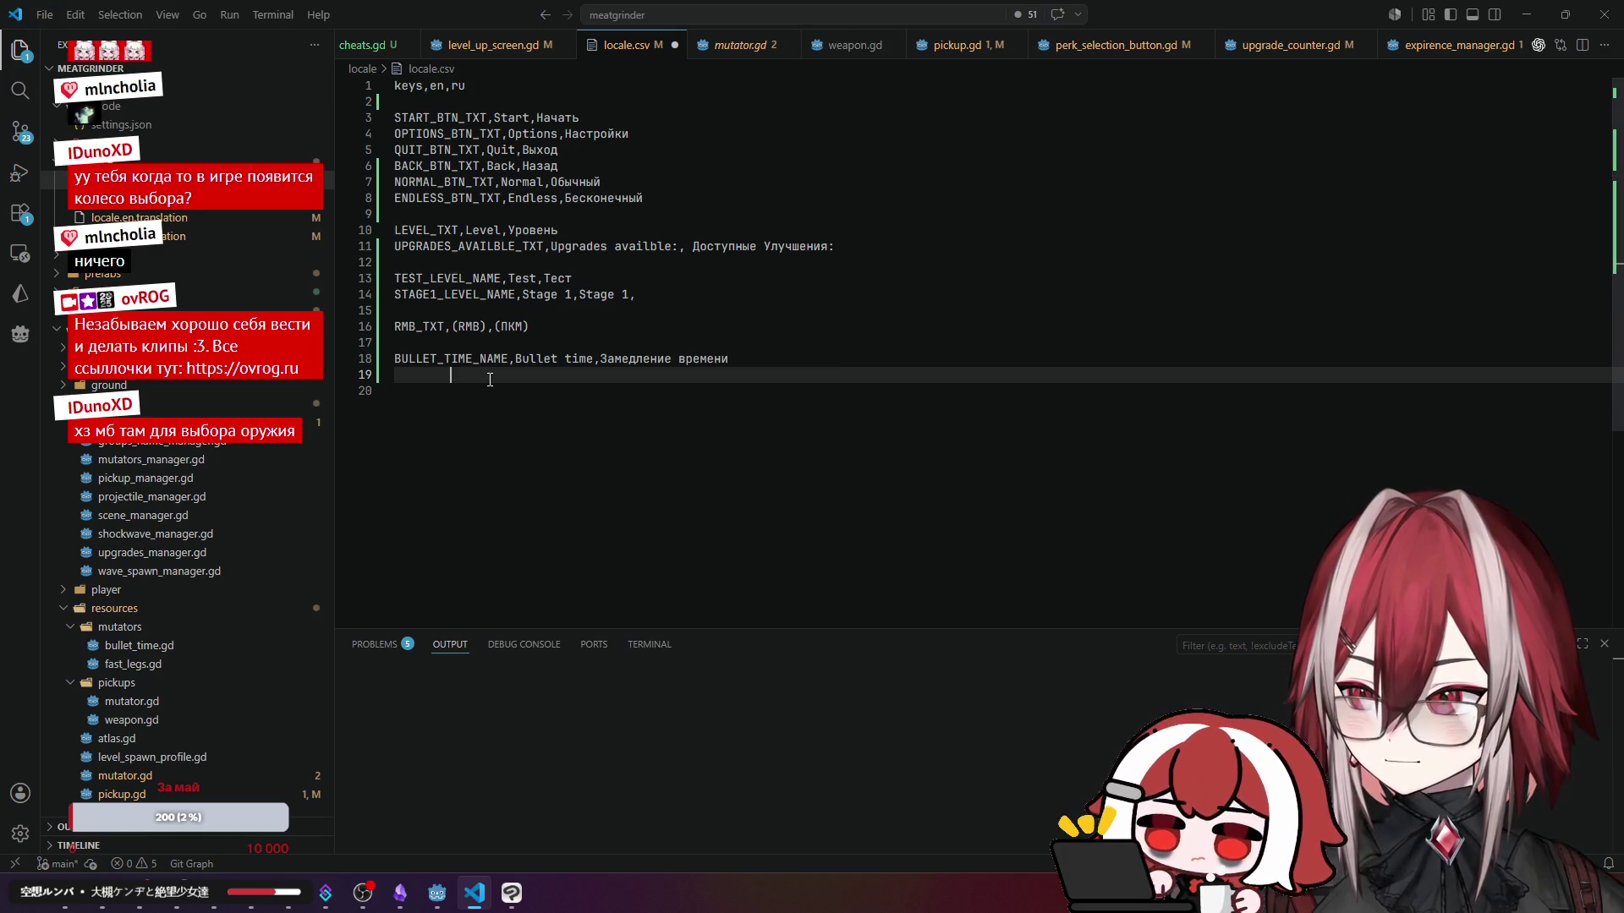
key(BackSpace)
key(BackSpace)
key(BackSpace)
text(и)
- Begin a new FAST_LEGS_NAME key on the next line
key(Return)
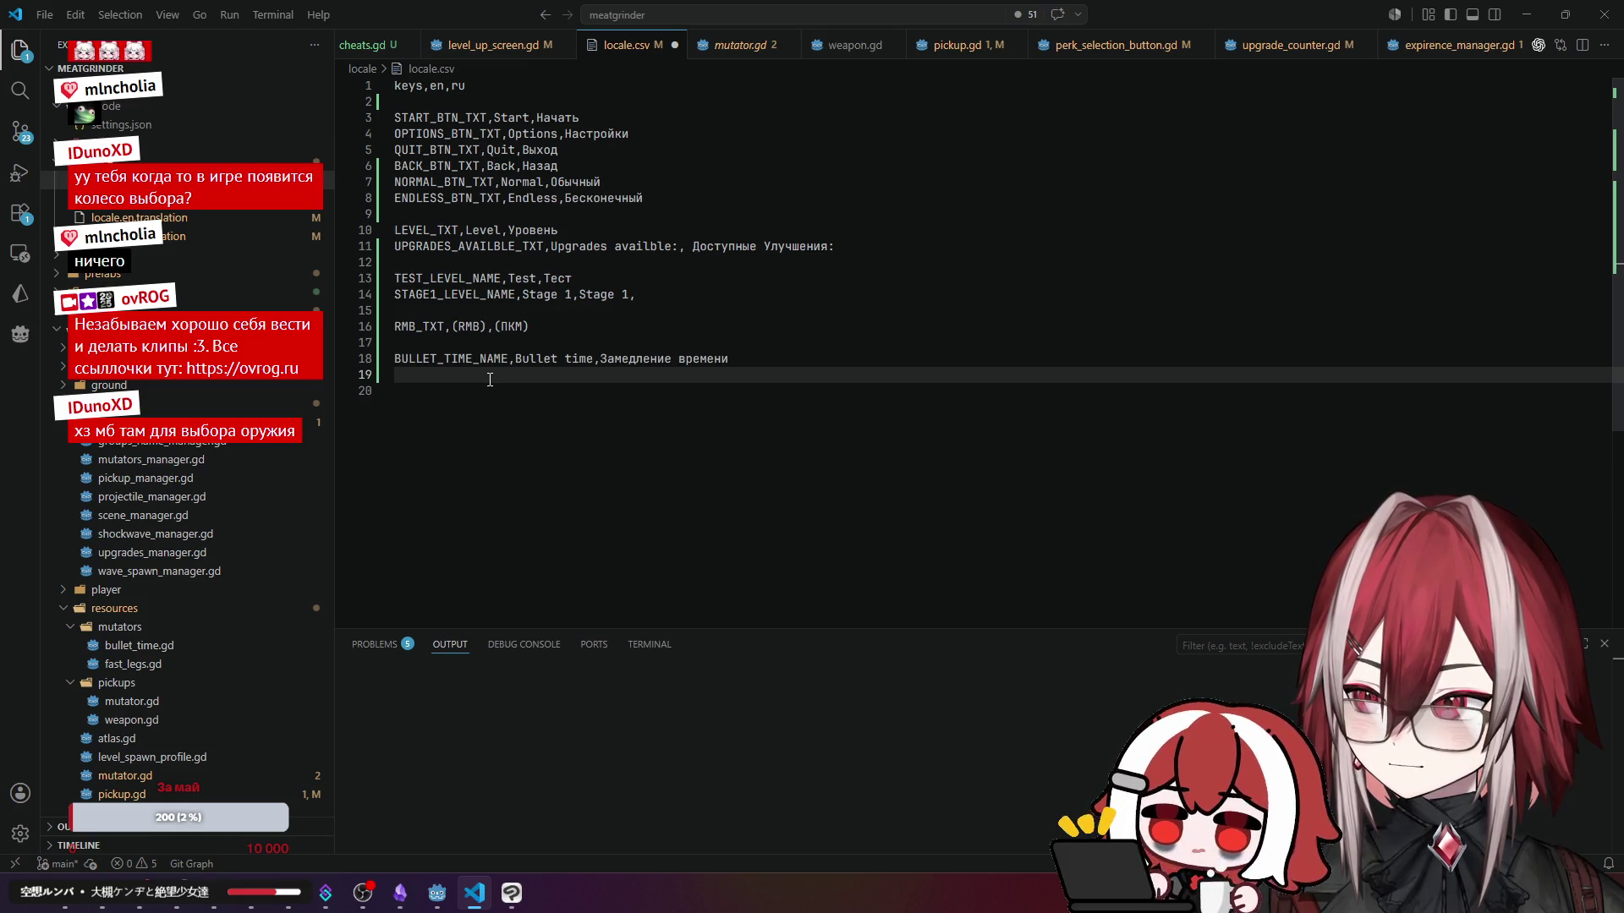
text(Fas)
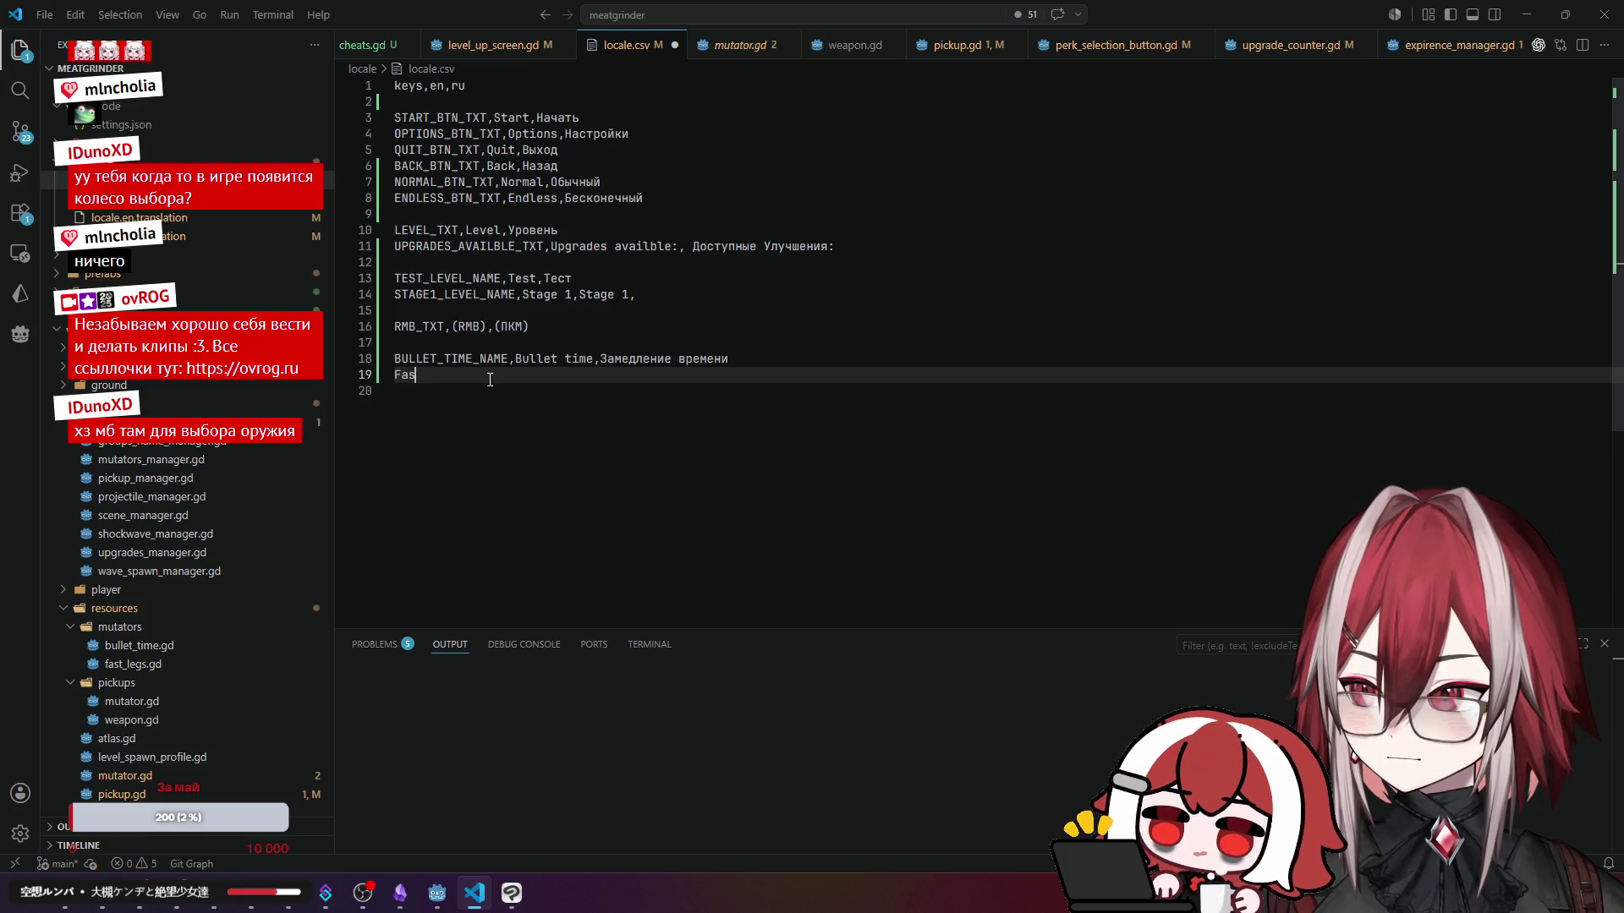
key(BackSpace)
text(AST_LEGS)
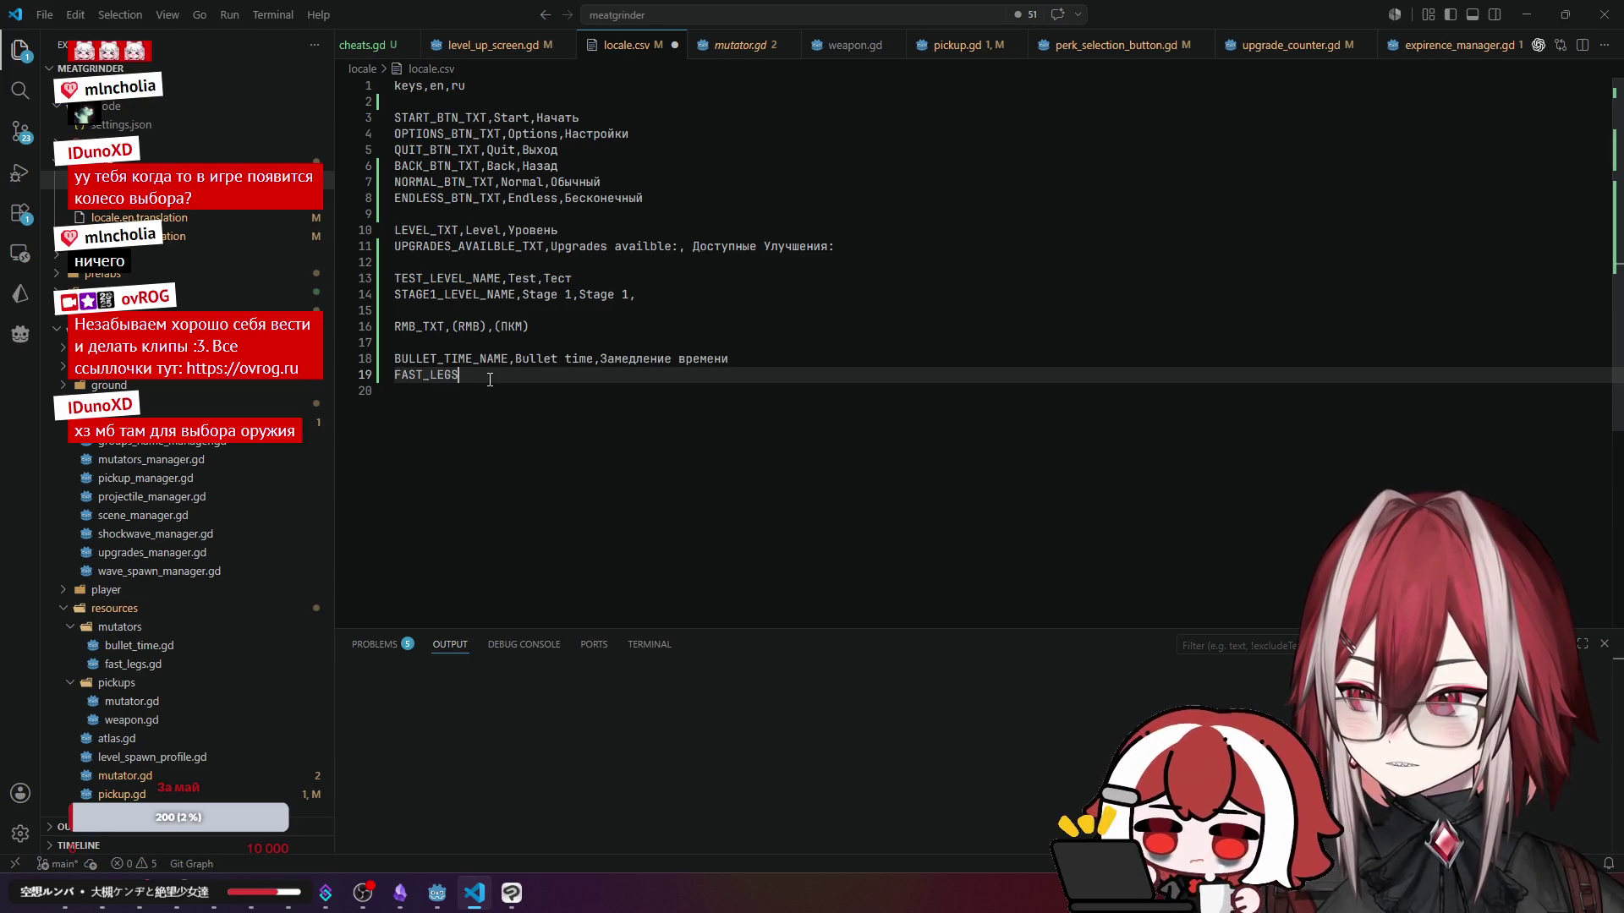
text(_)
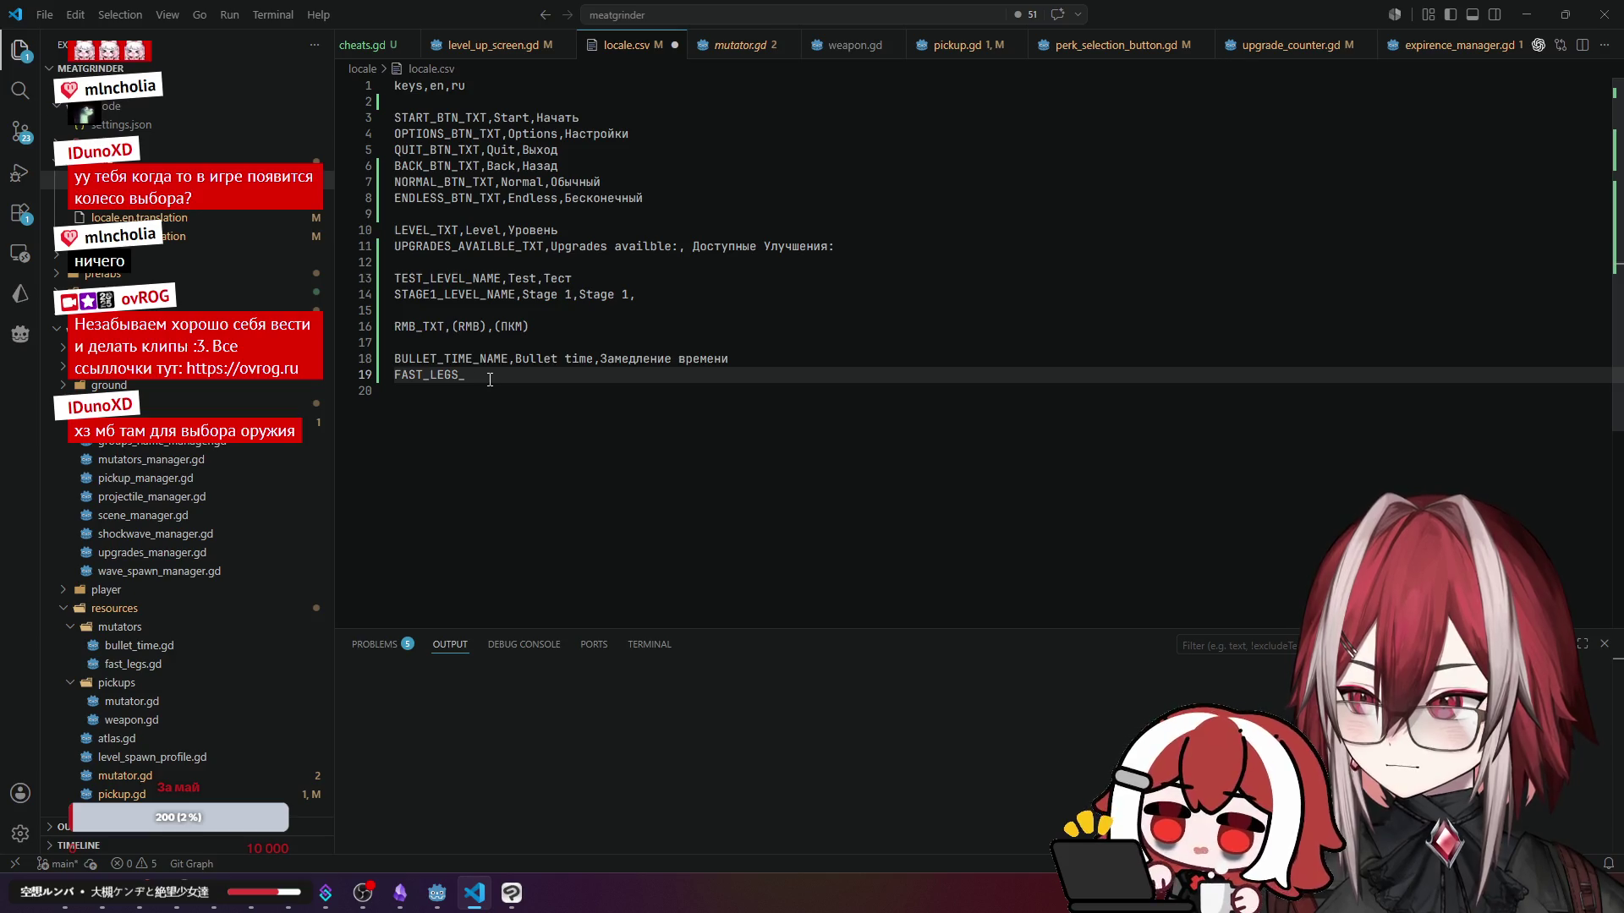